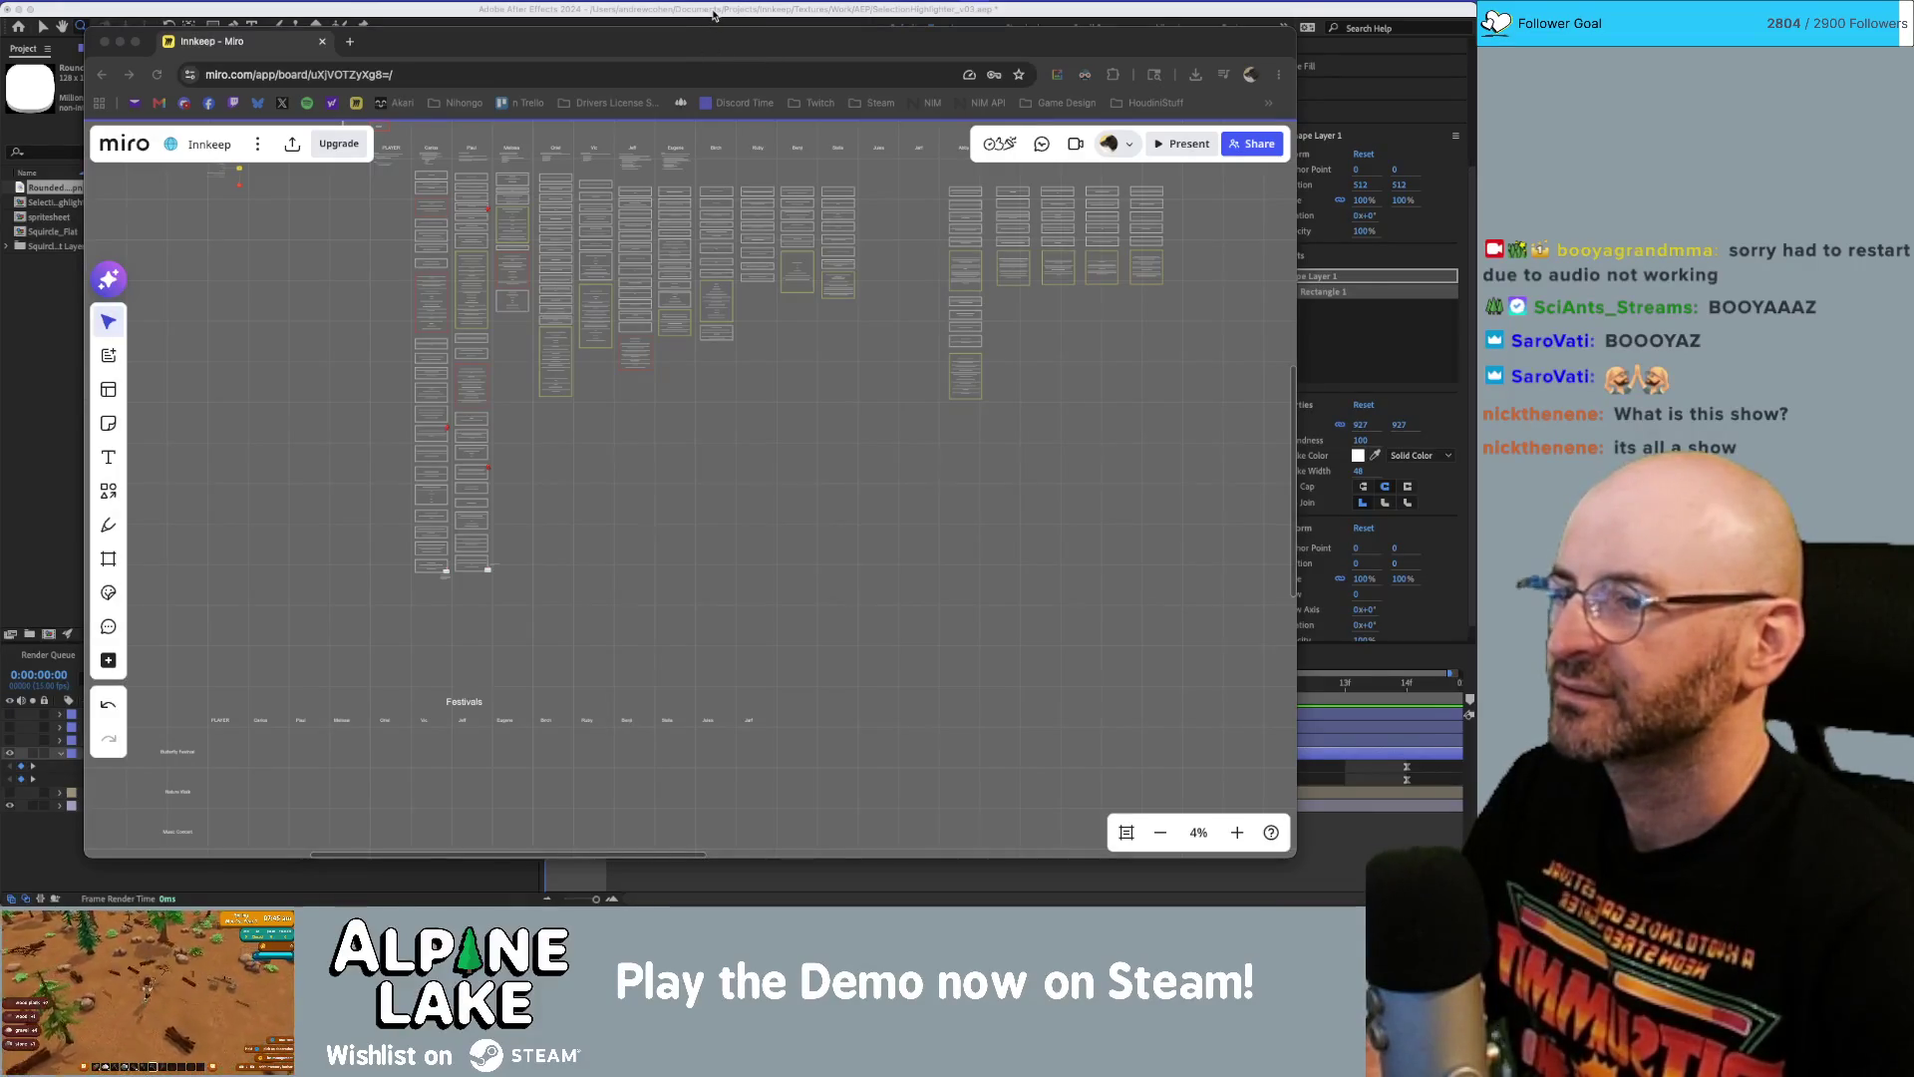
Switch from the Miro Innkeep board to the After Effects window.
click(714, 14)
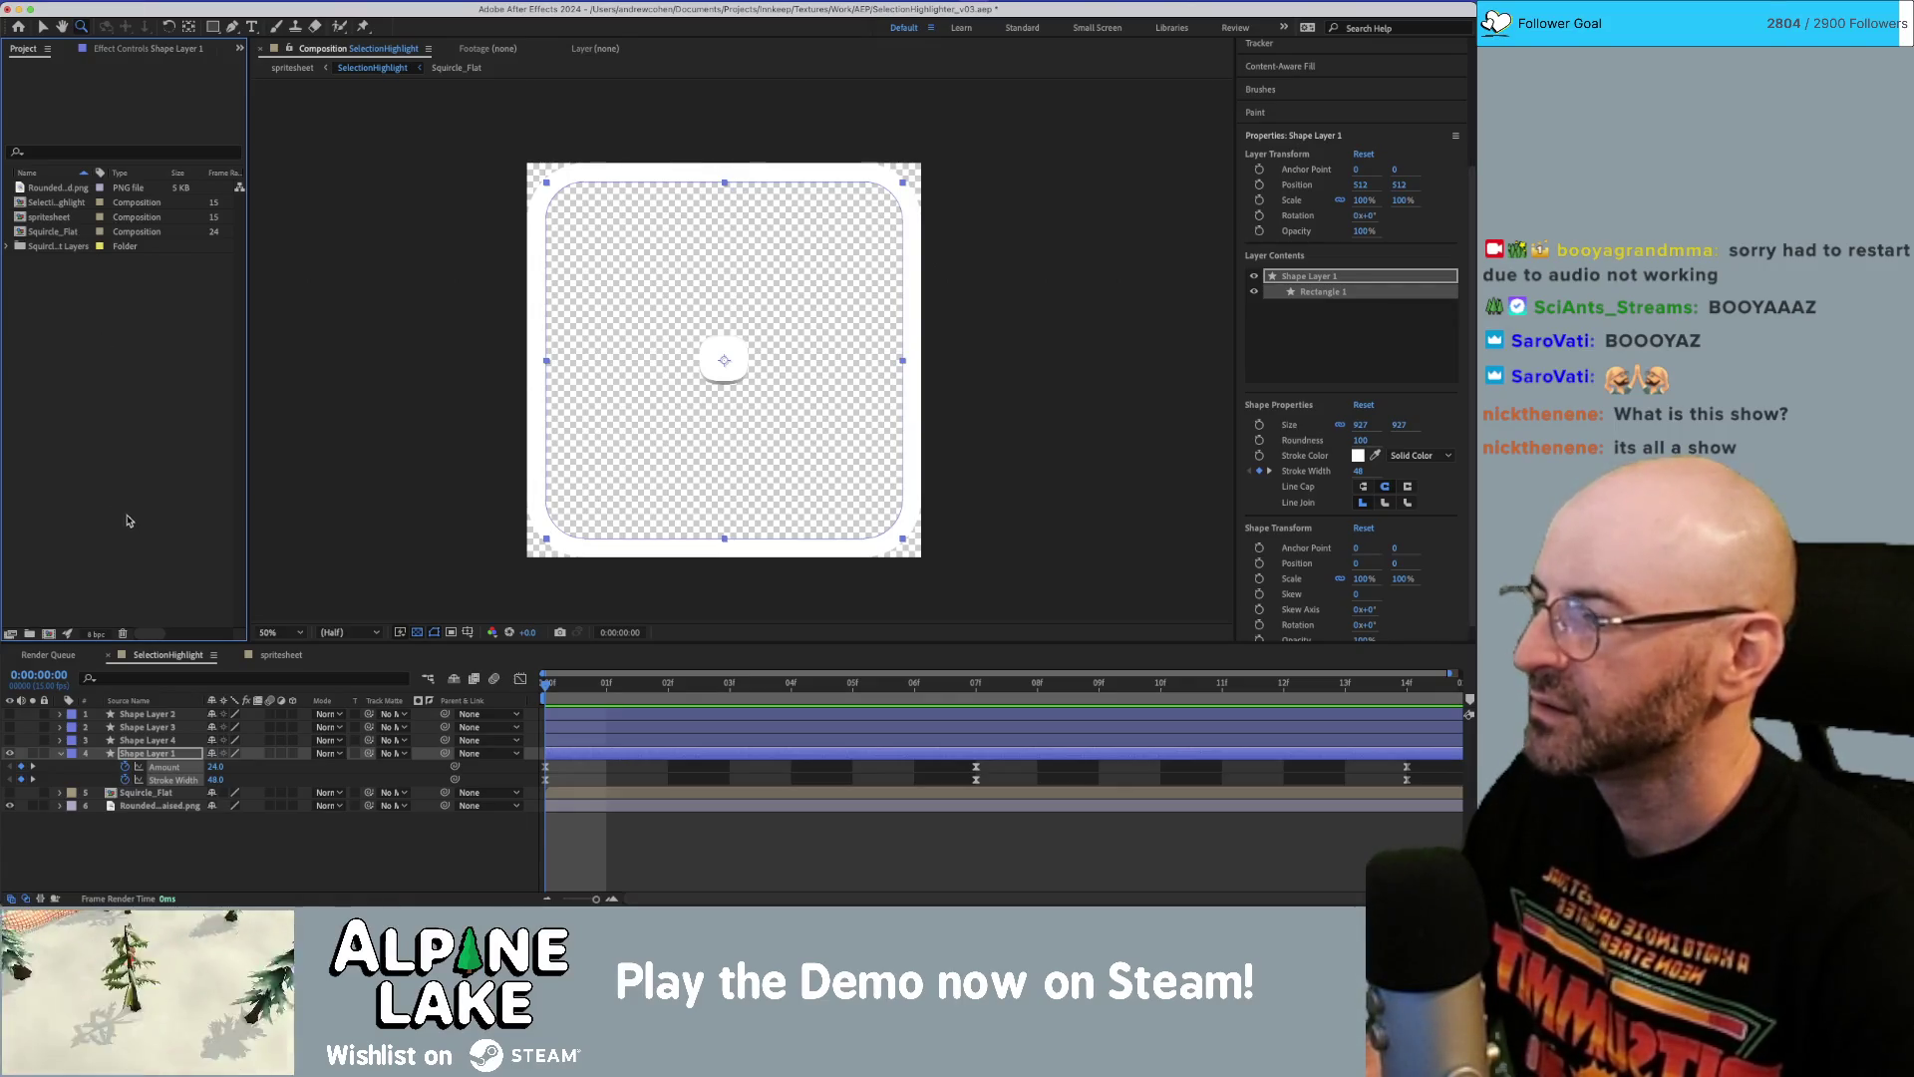
Widen the Project panel's Name column and inspect the SelectionHighlight and spritesheet compositions.
drag(105, 172, 126, 172)
click(91, 203)
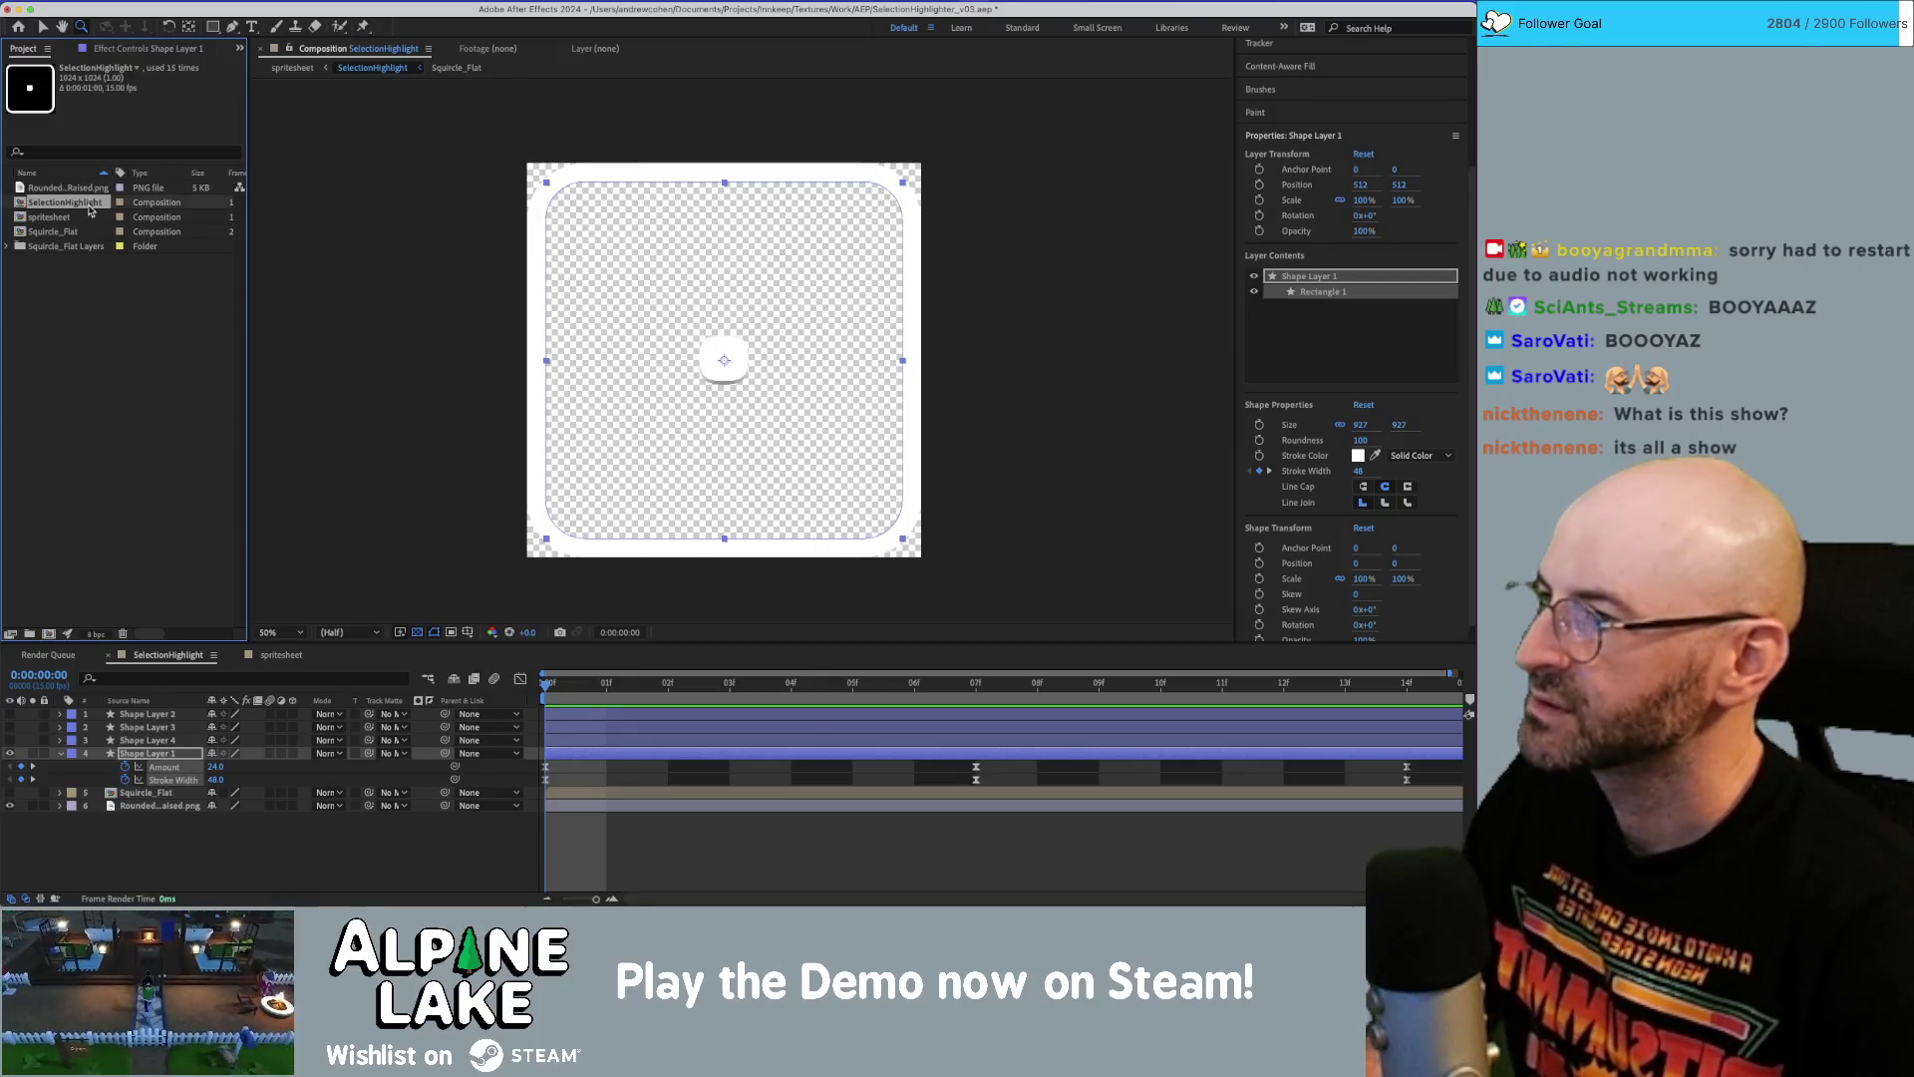
click(87, 219)
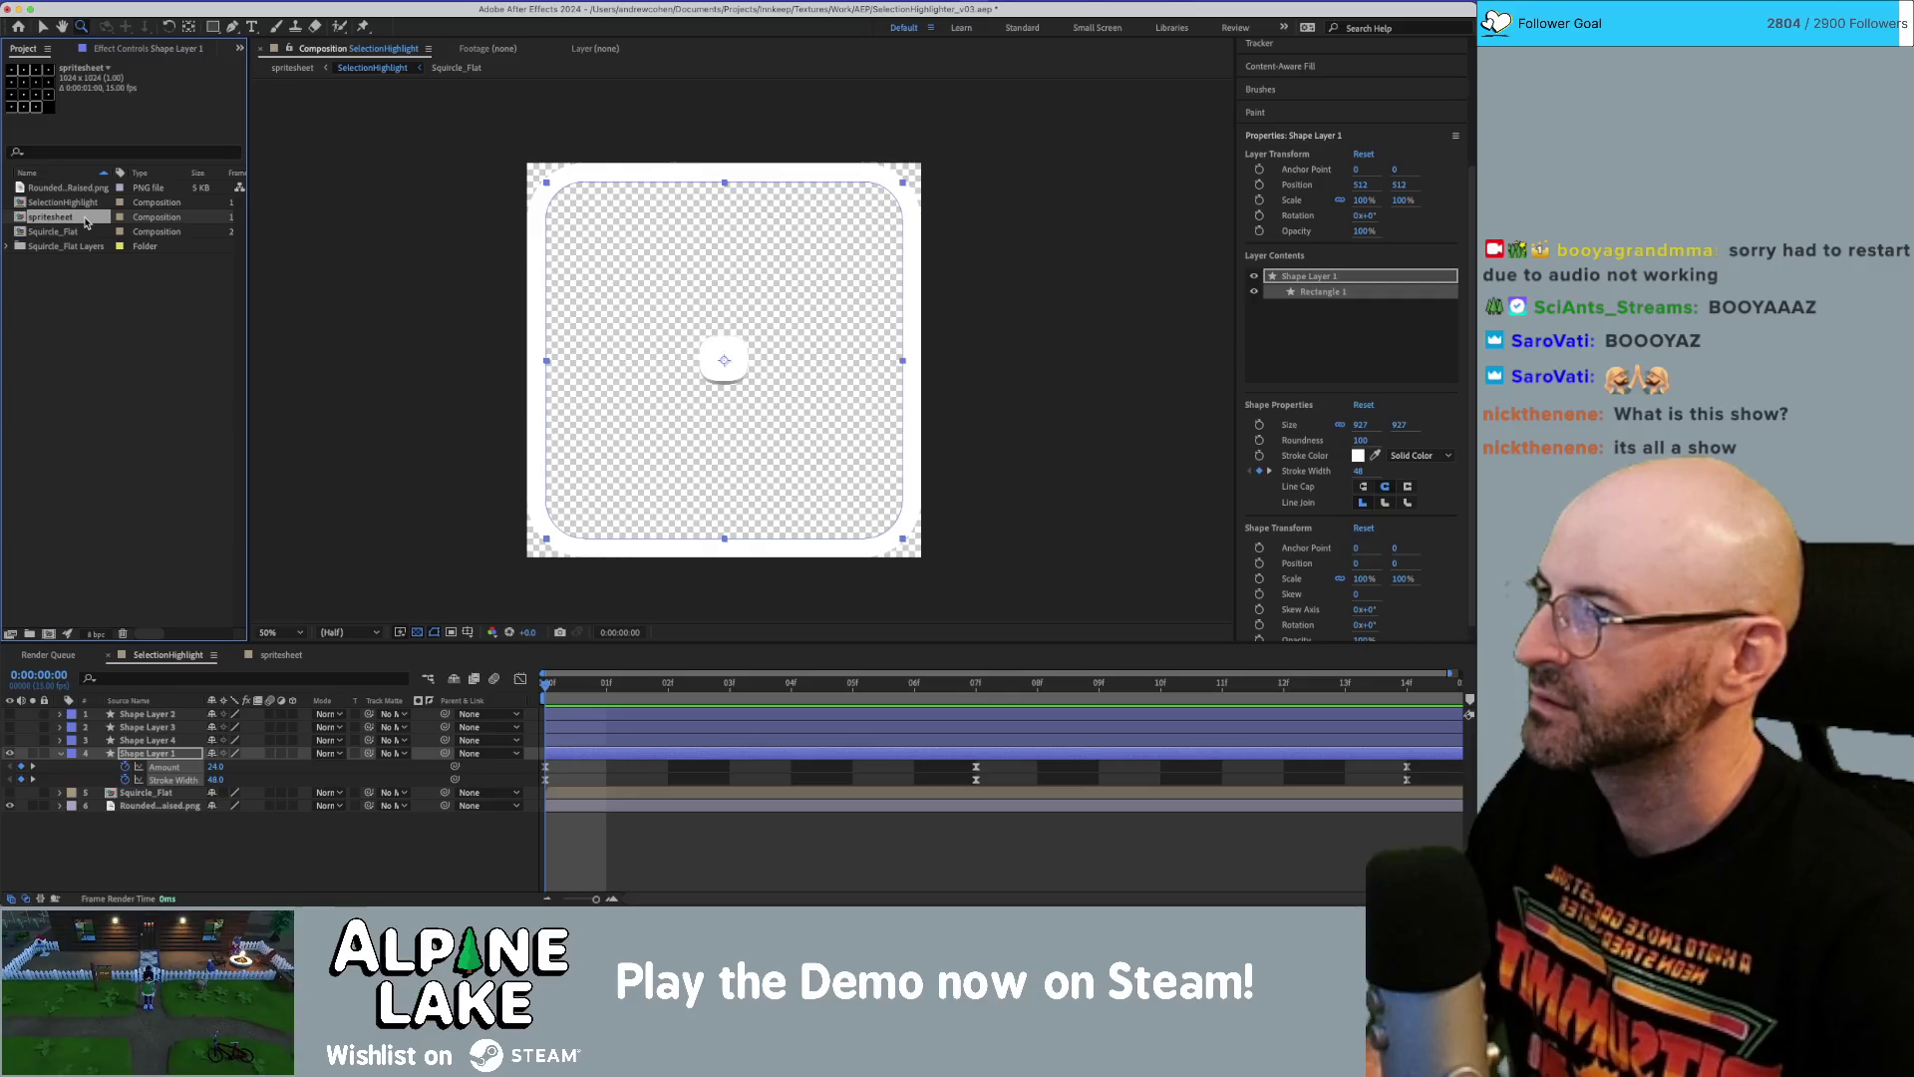
click(85, 205)
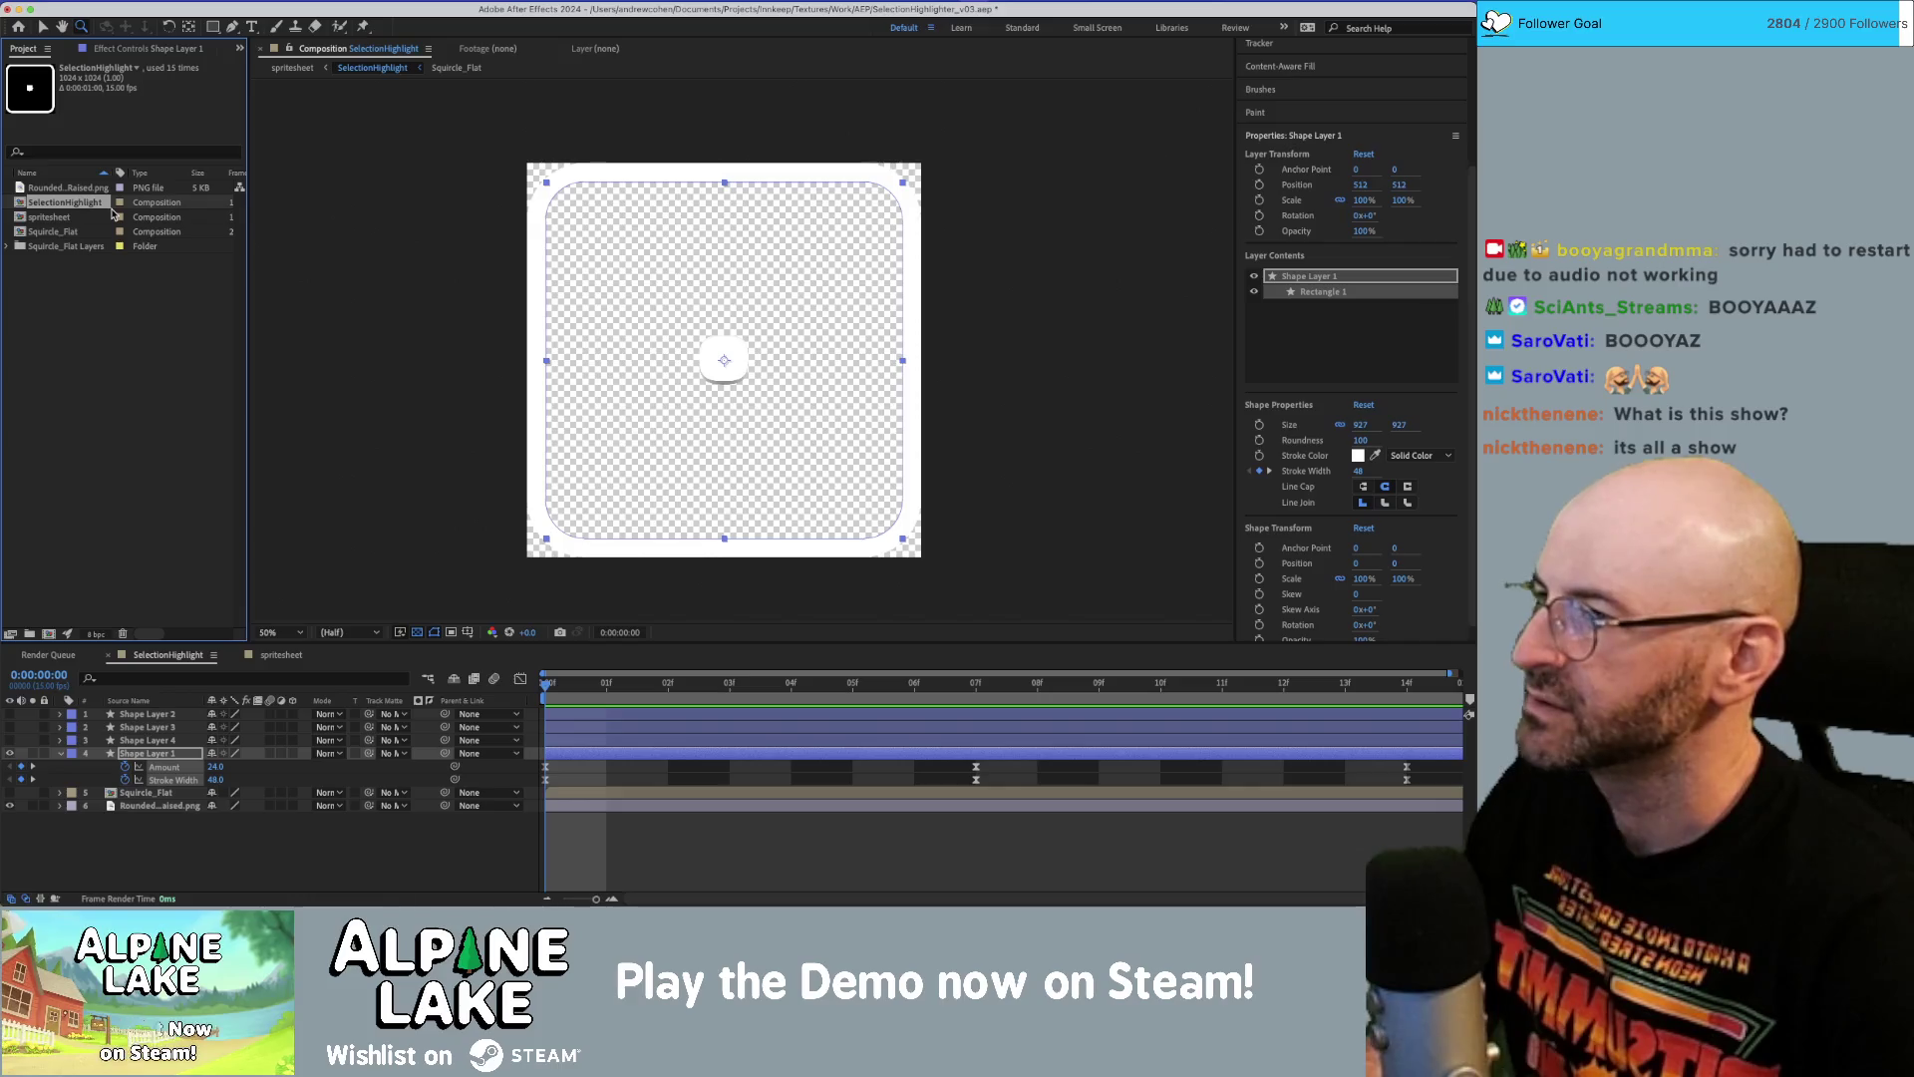
Duplicate the SelectionHighlight composition, then delete the copy.
key(ctrl+d)
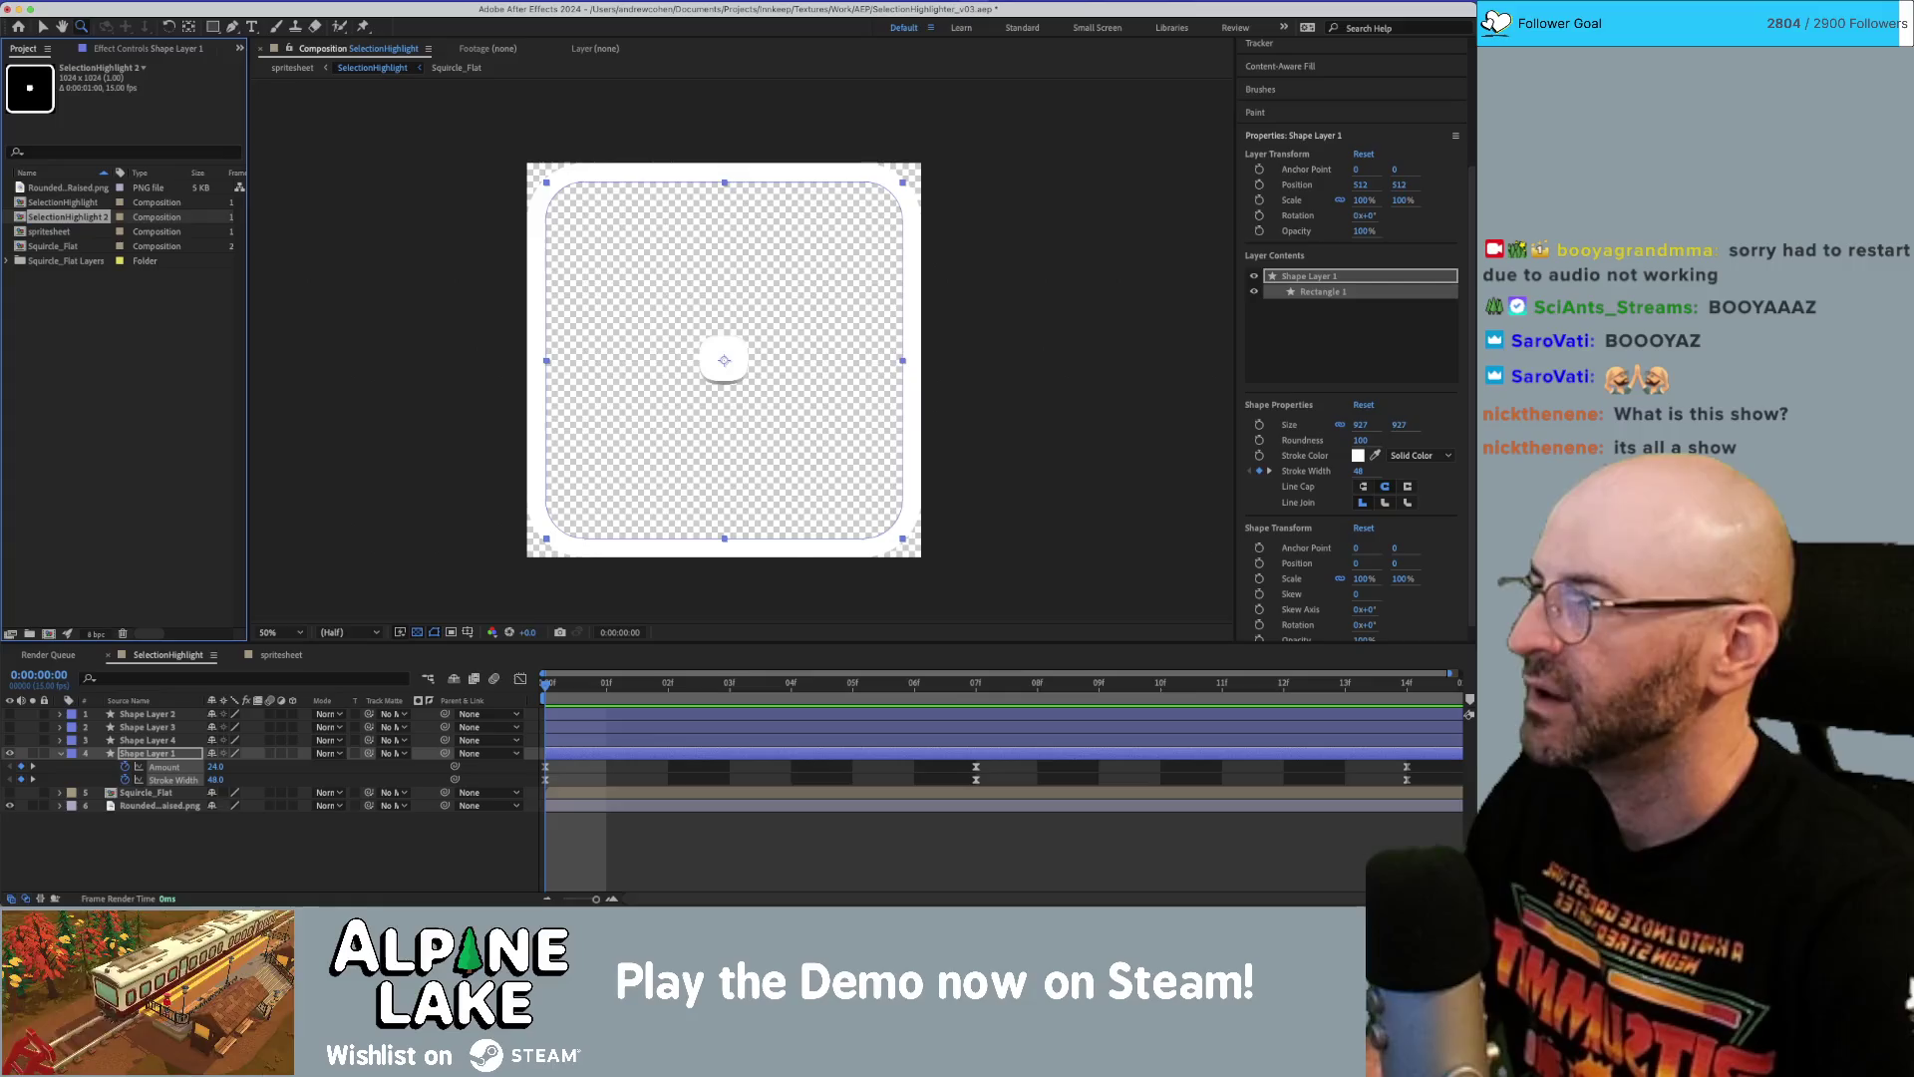
click(159, 289)
click(102, 211)
key(Delete)
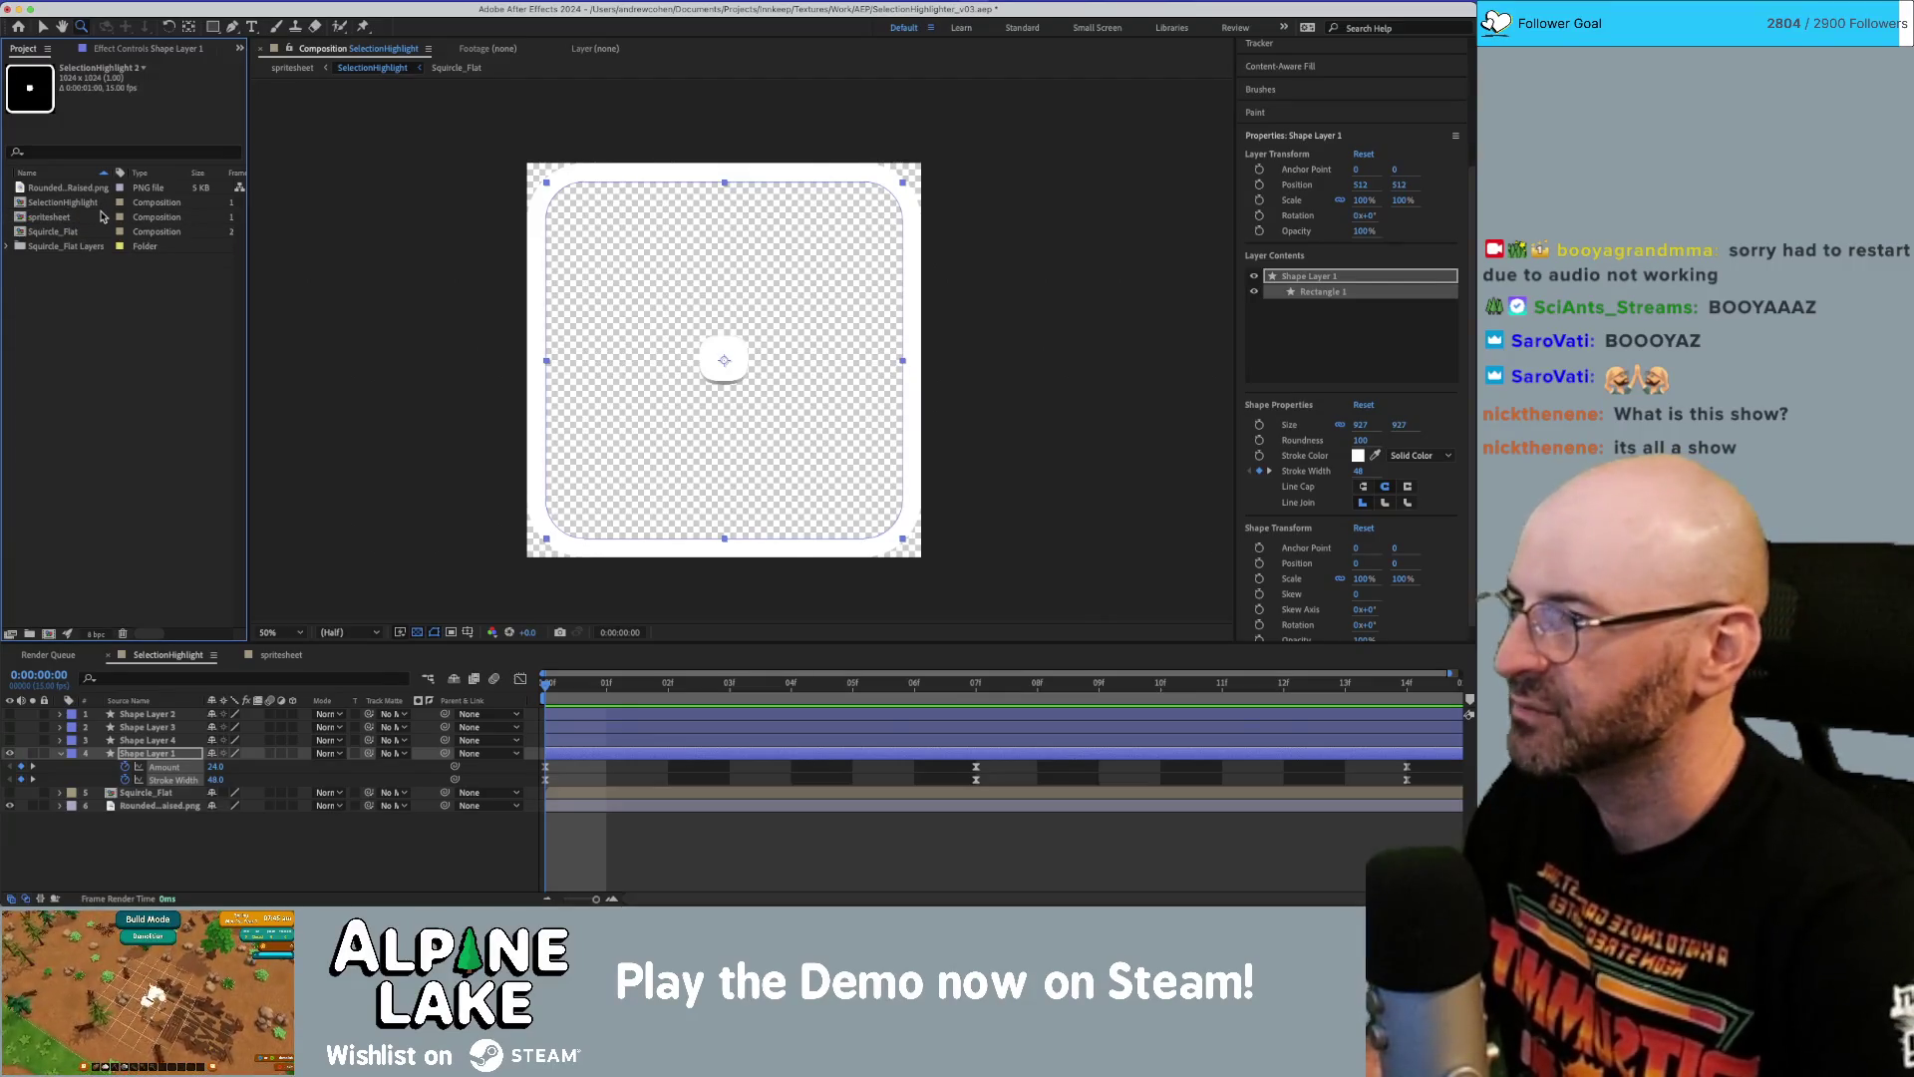
Review SelectionHighlight's Composition Settings, cancel unchanged, and select RoundedPanelRaised.png.
right_click(89, 204)
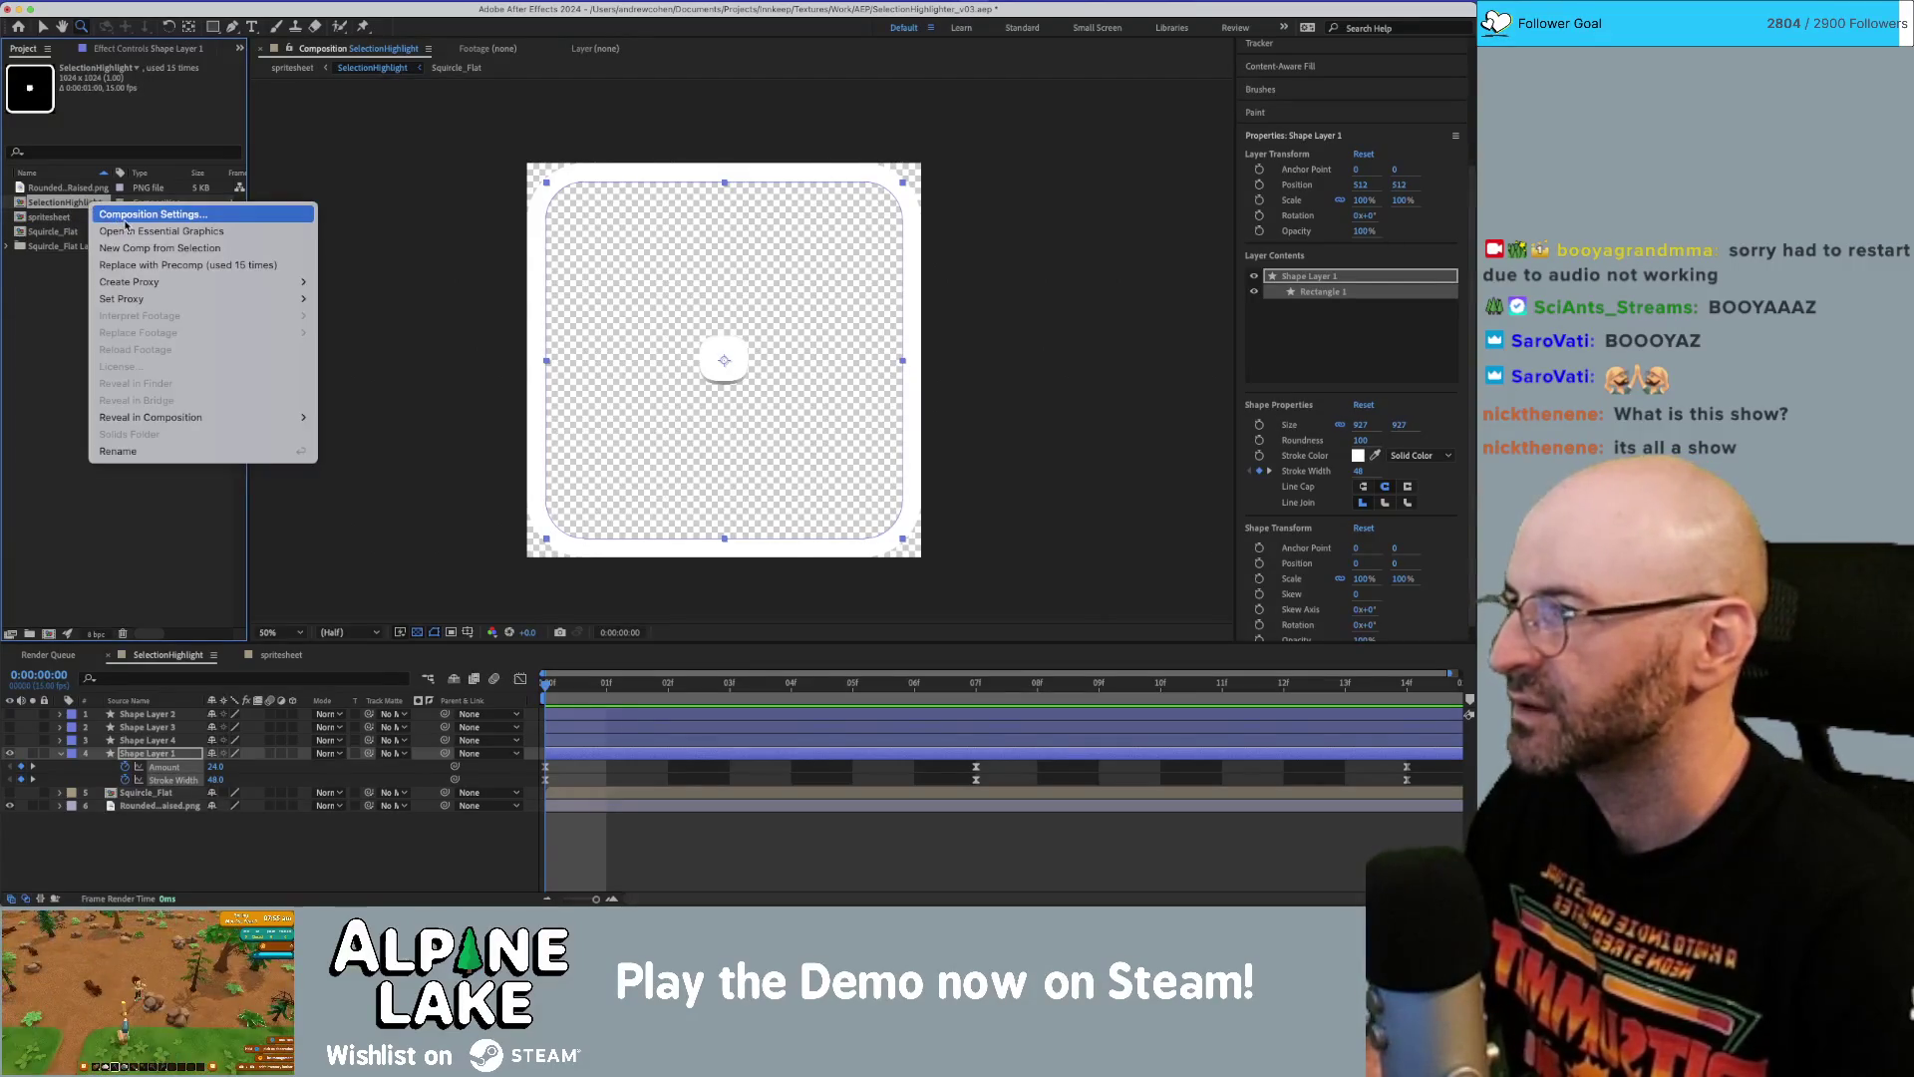
click(139, 214)
click(376, 419)
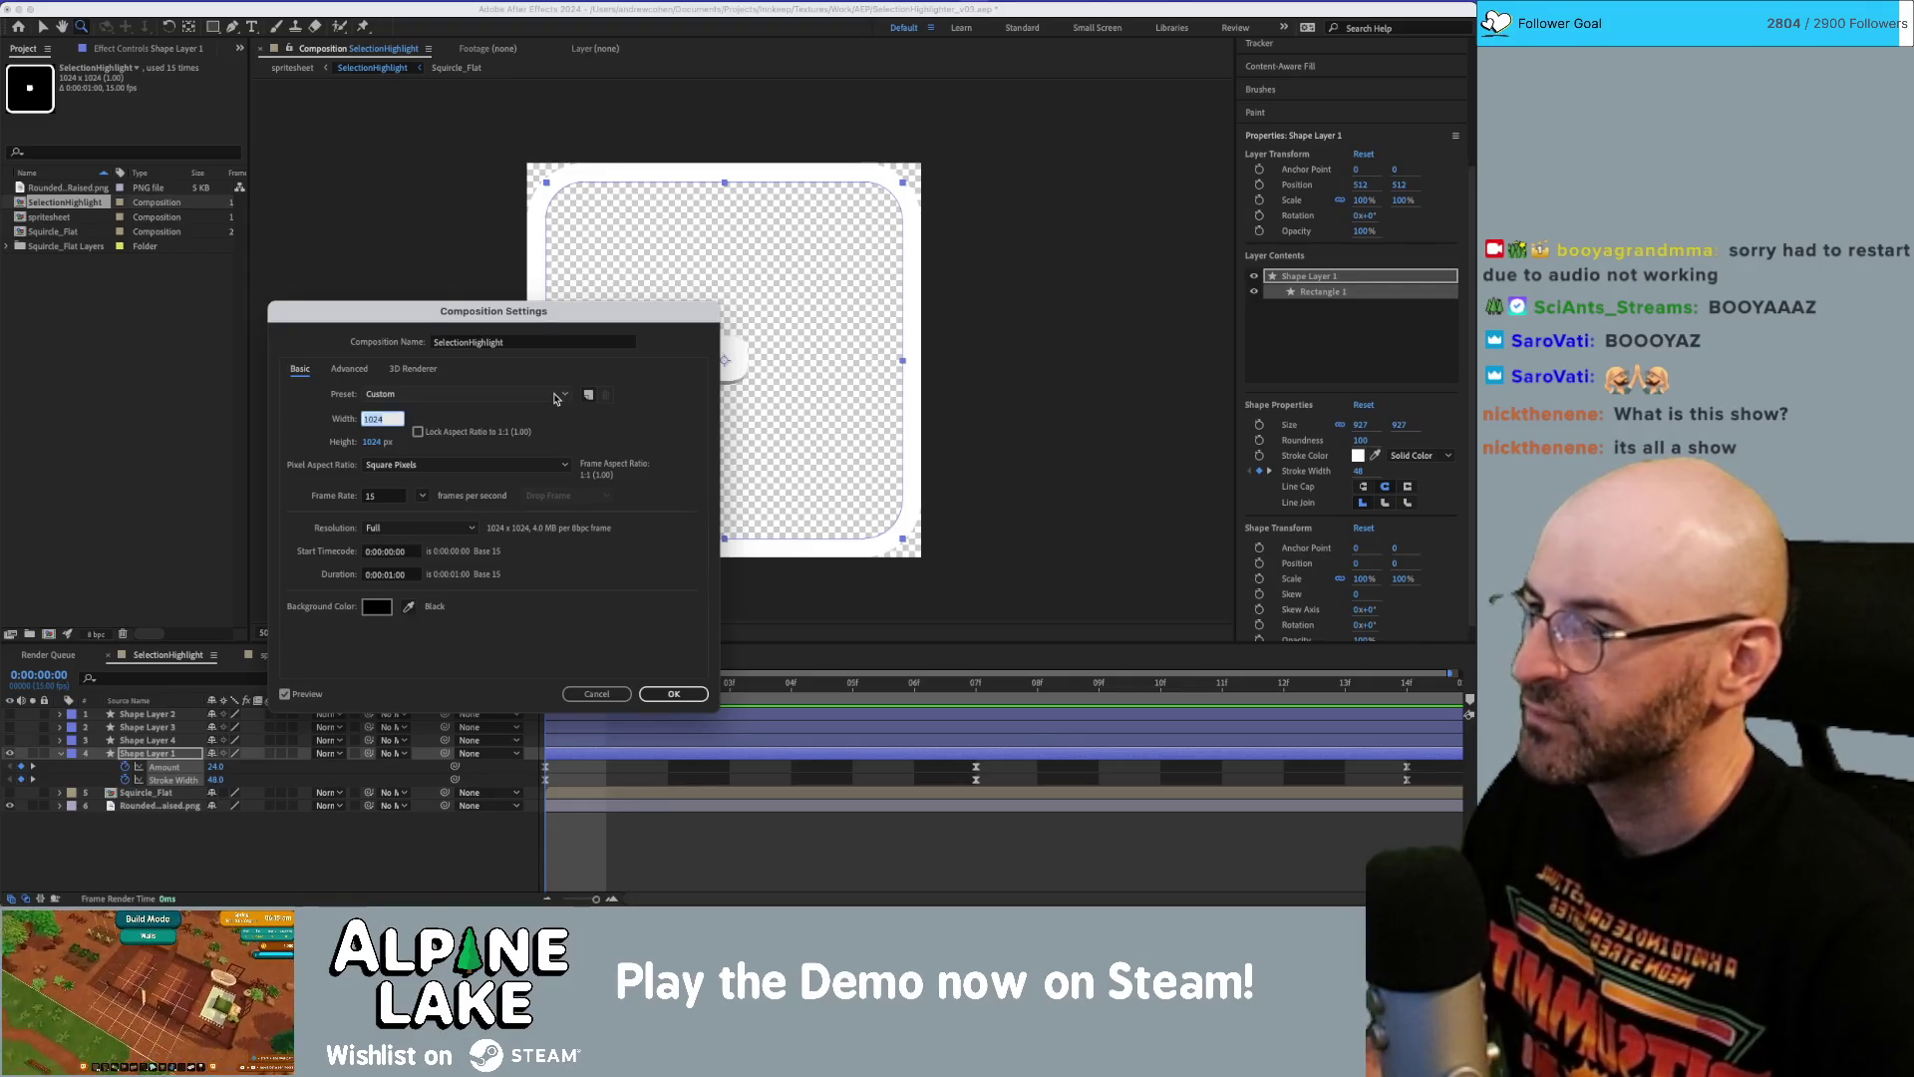
click(602, 692)
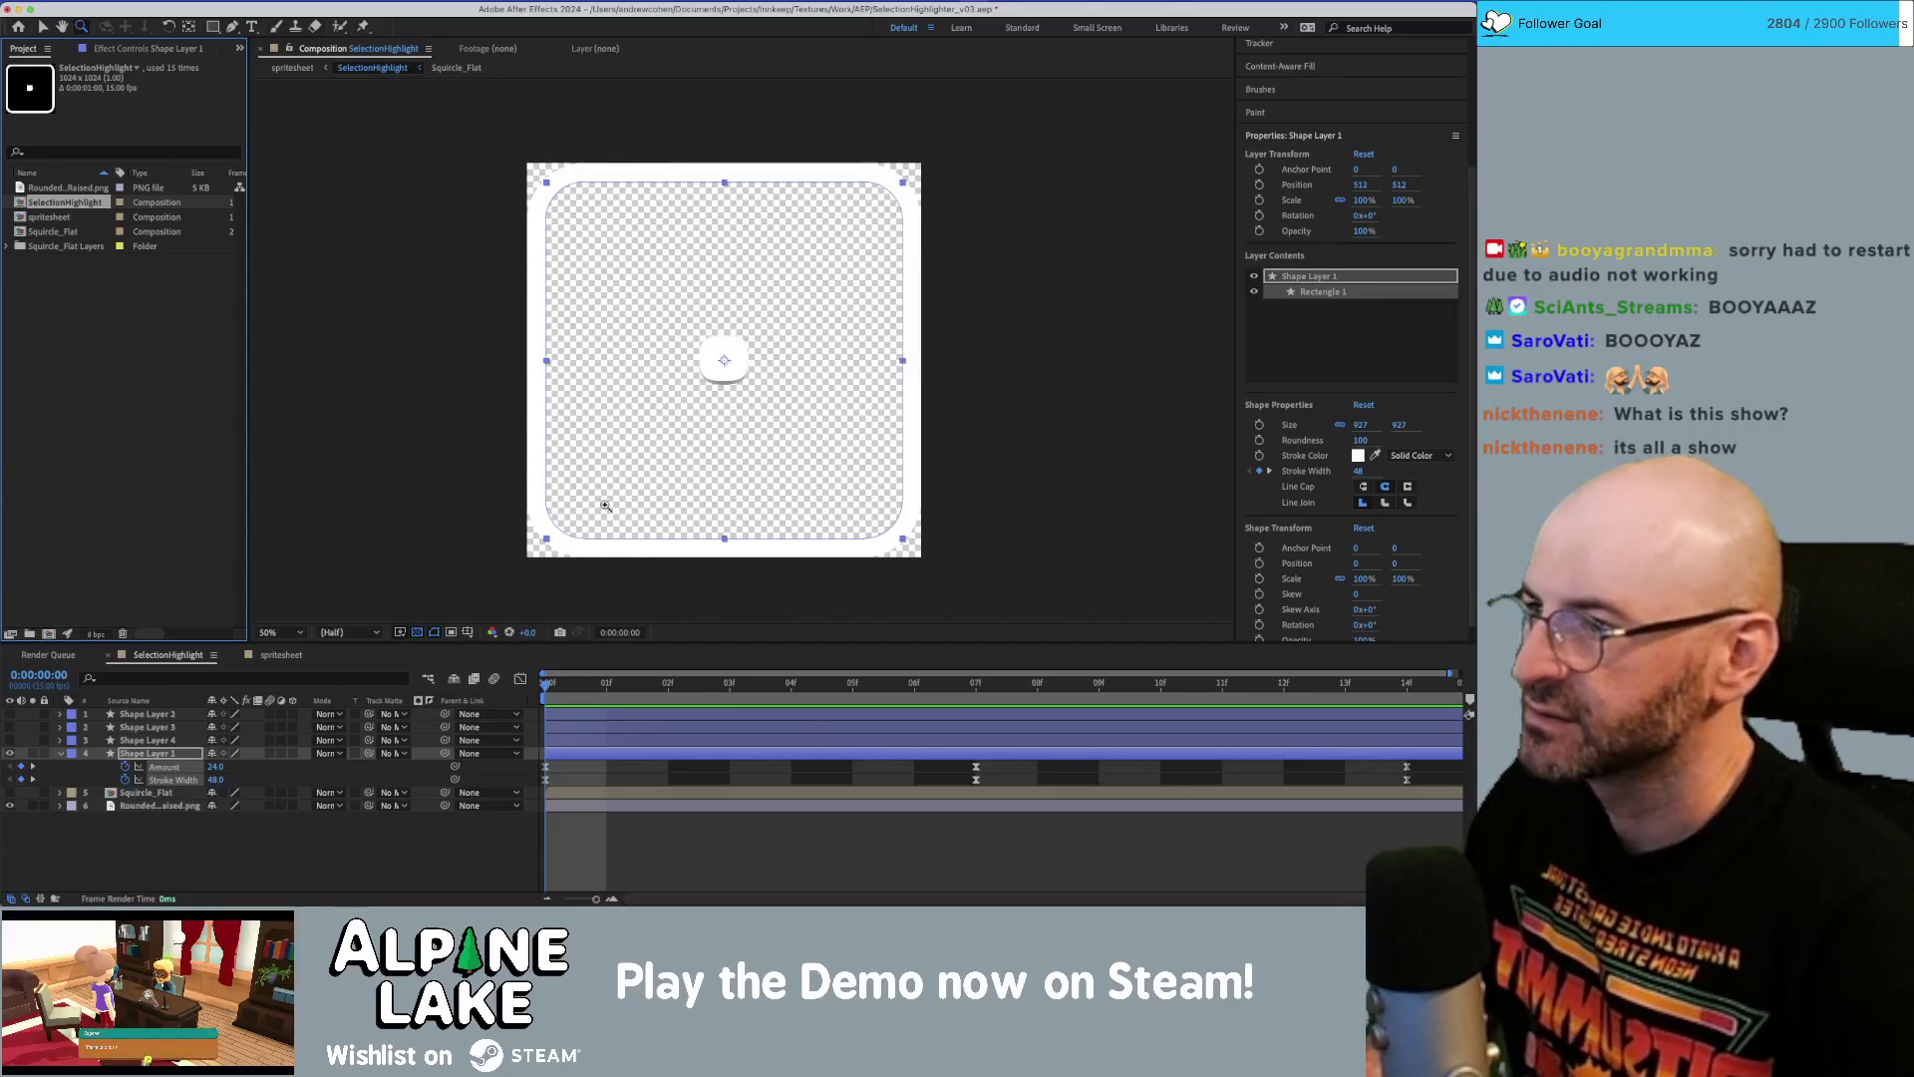
click(62, 189)
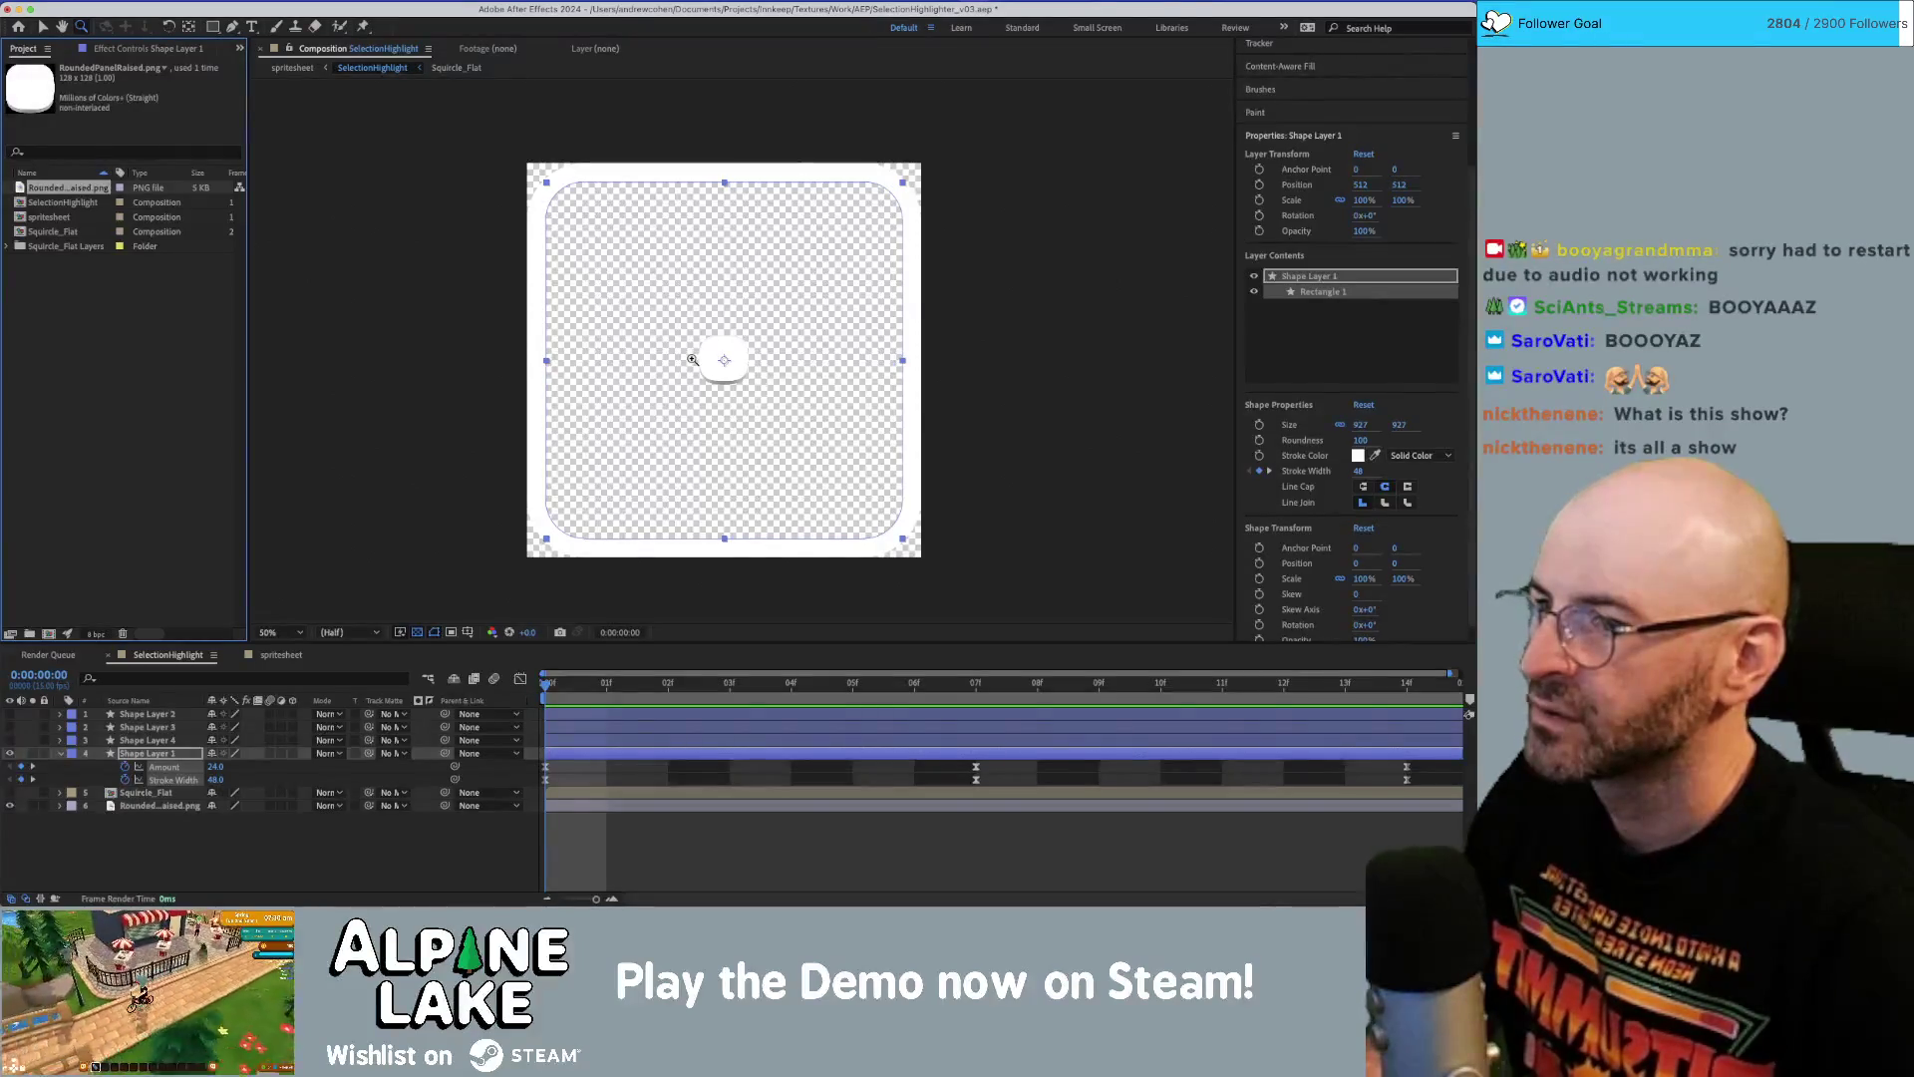
Zoom the composition viewer to 800% and back to 400%, panning to frame the raised rounded panel.
click(728, 362)
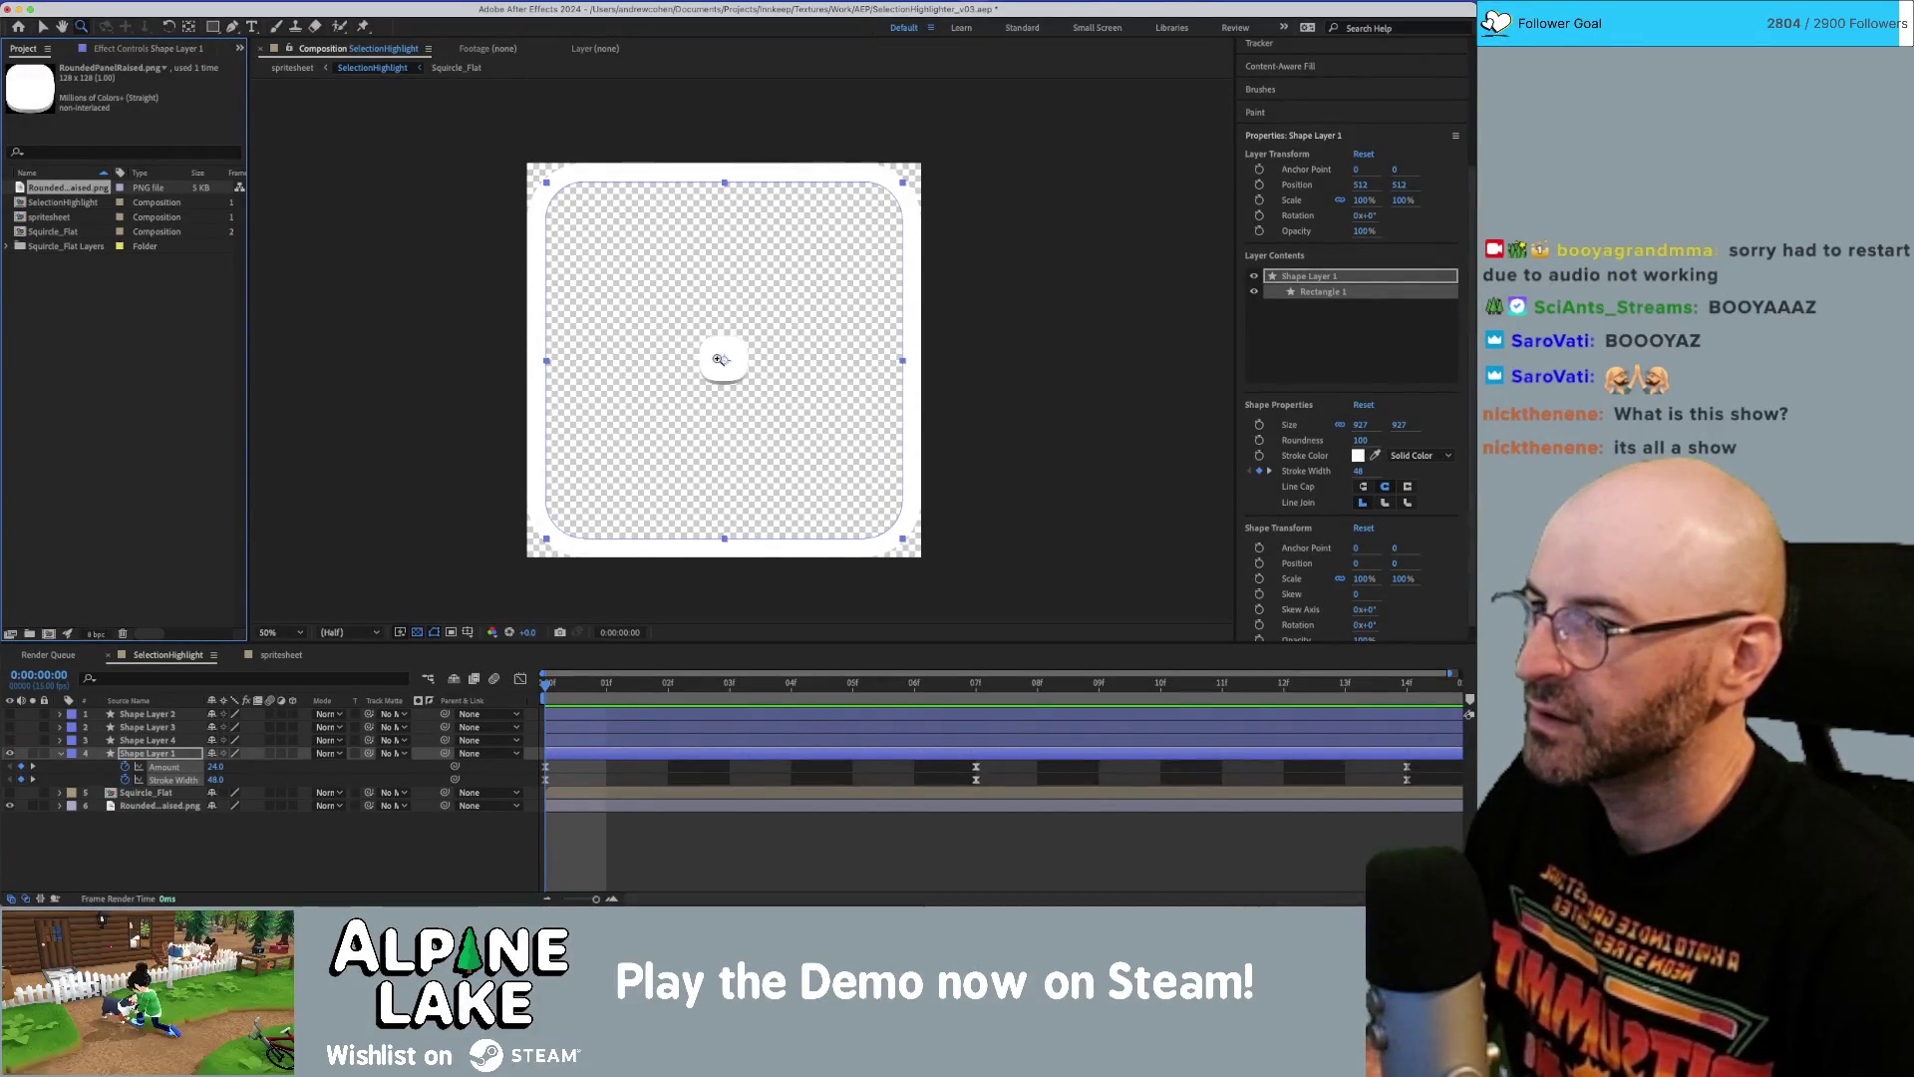
scroll(743, 374, up, 4)
drag(654, 320, 704, 384)
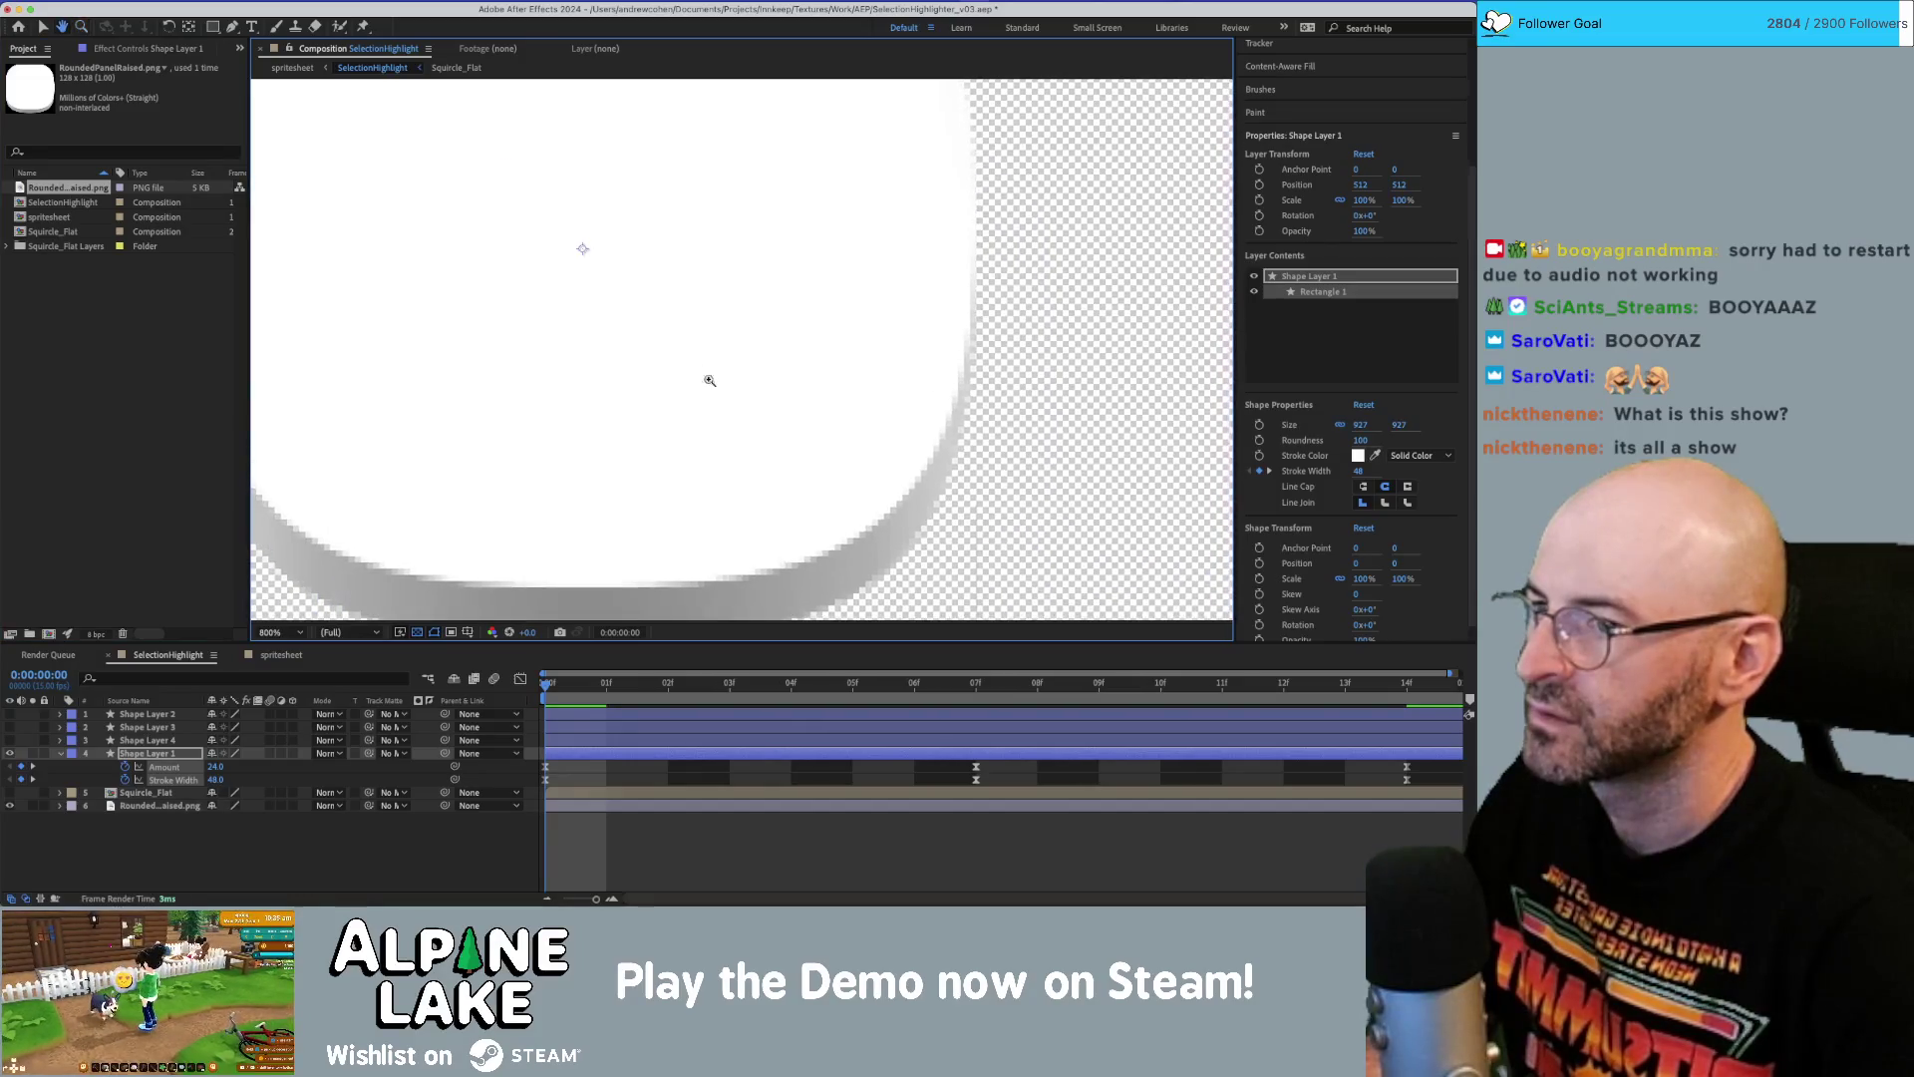
scroll(715, 345, down, 1)
drag(669, 305, 688, 350)
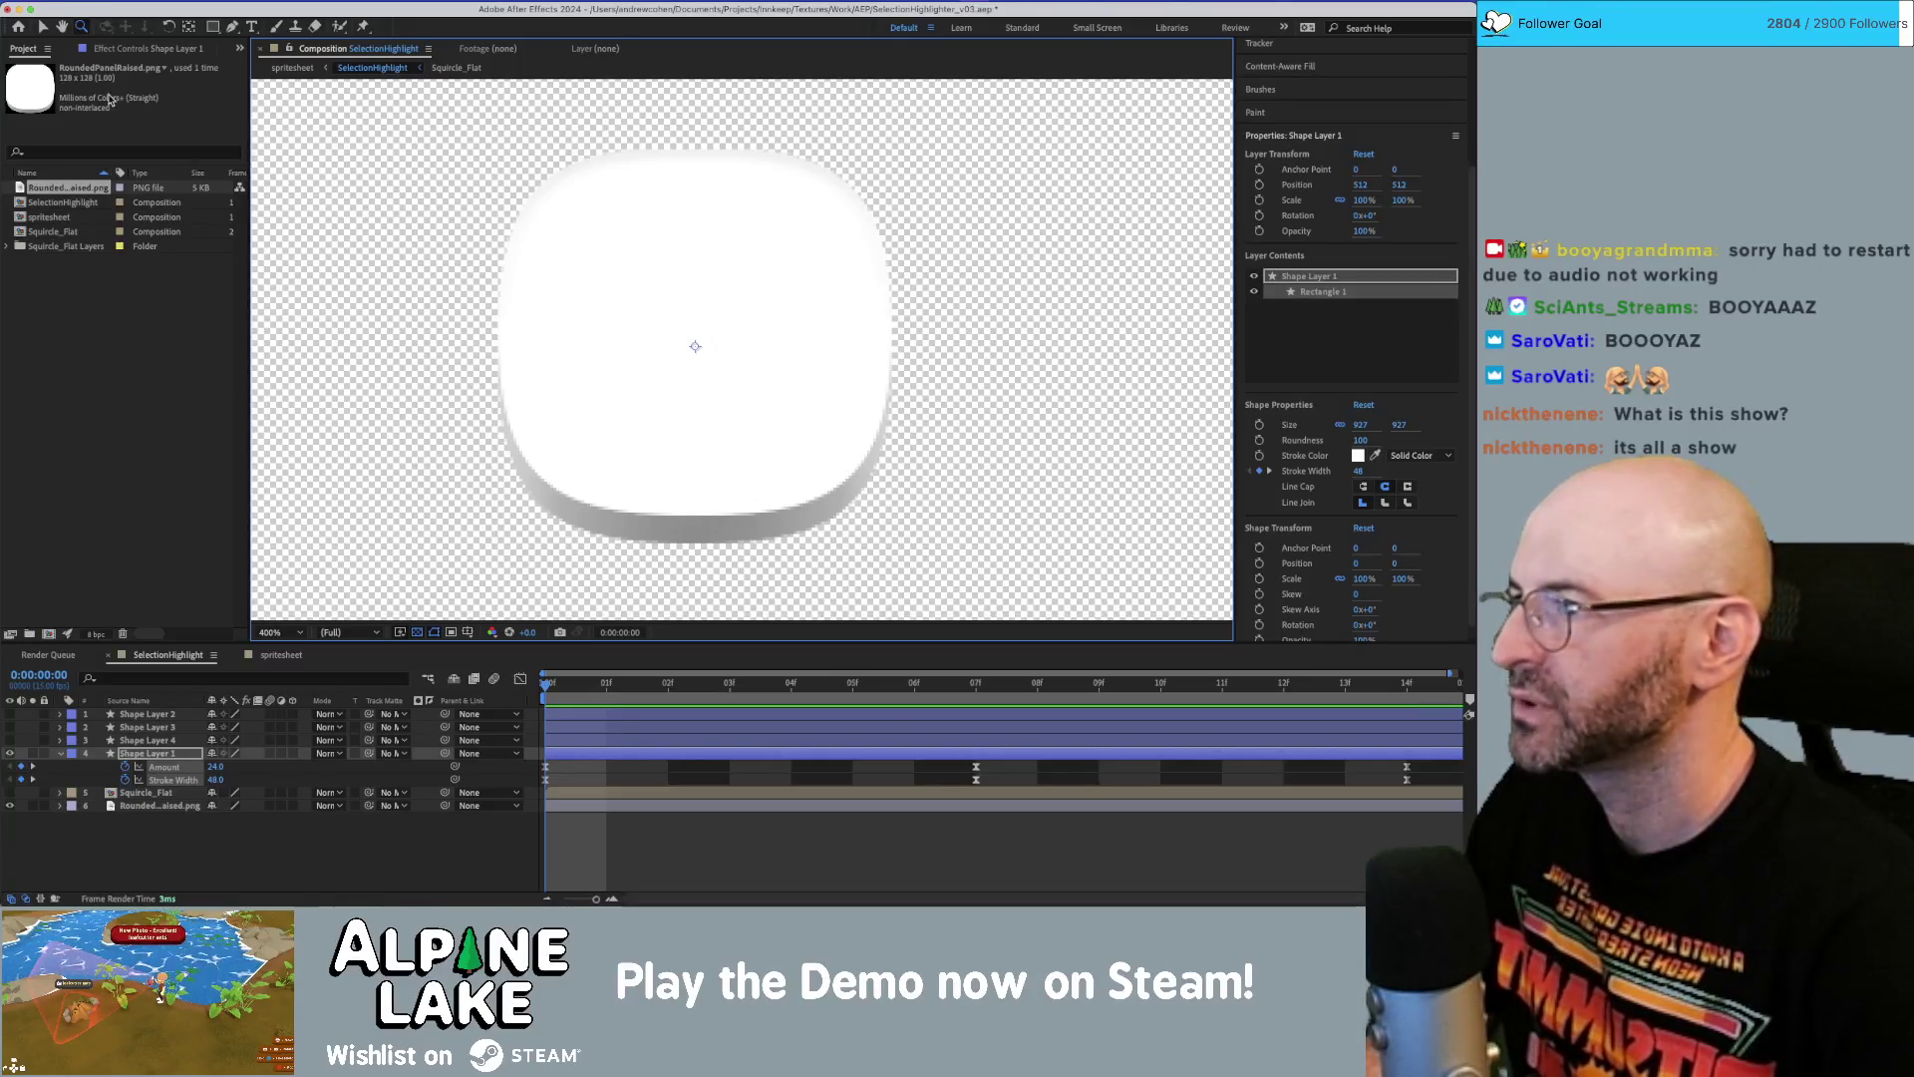
key(super+space)
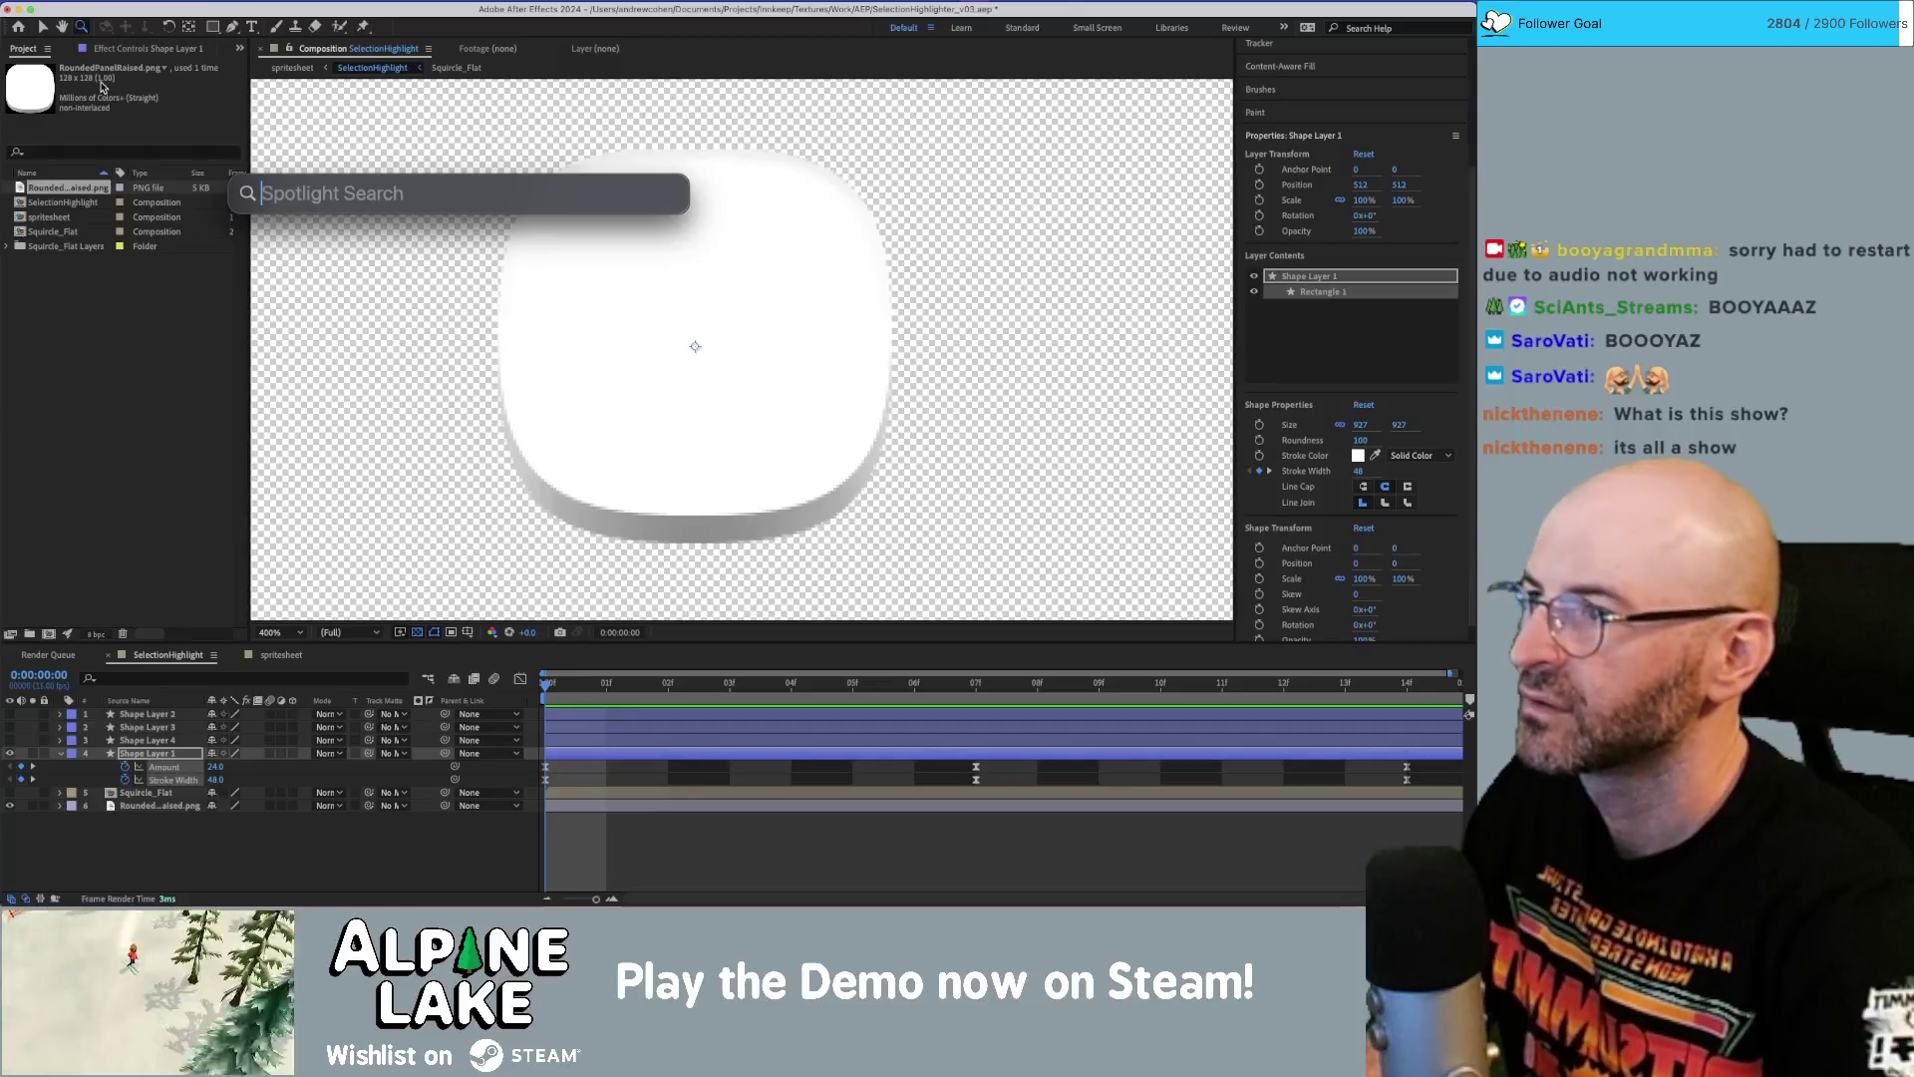
key(Escape)
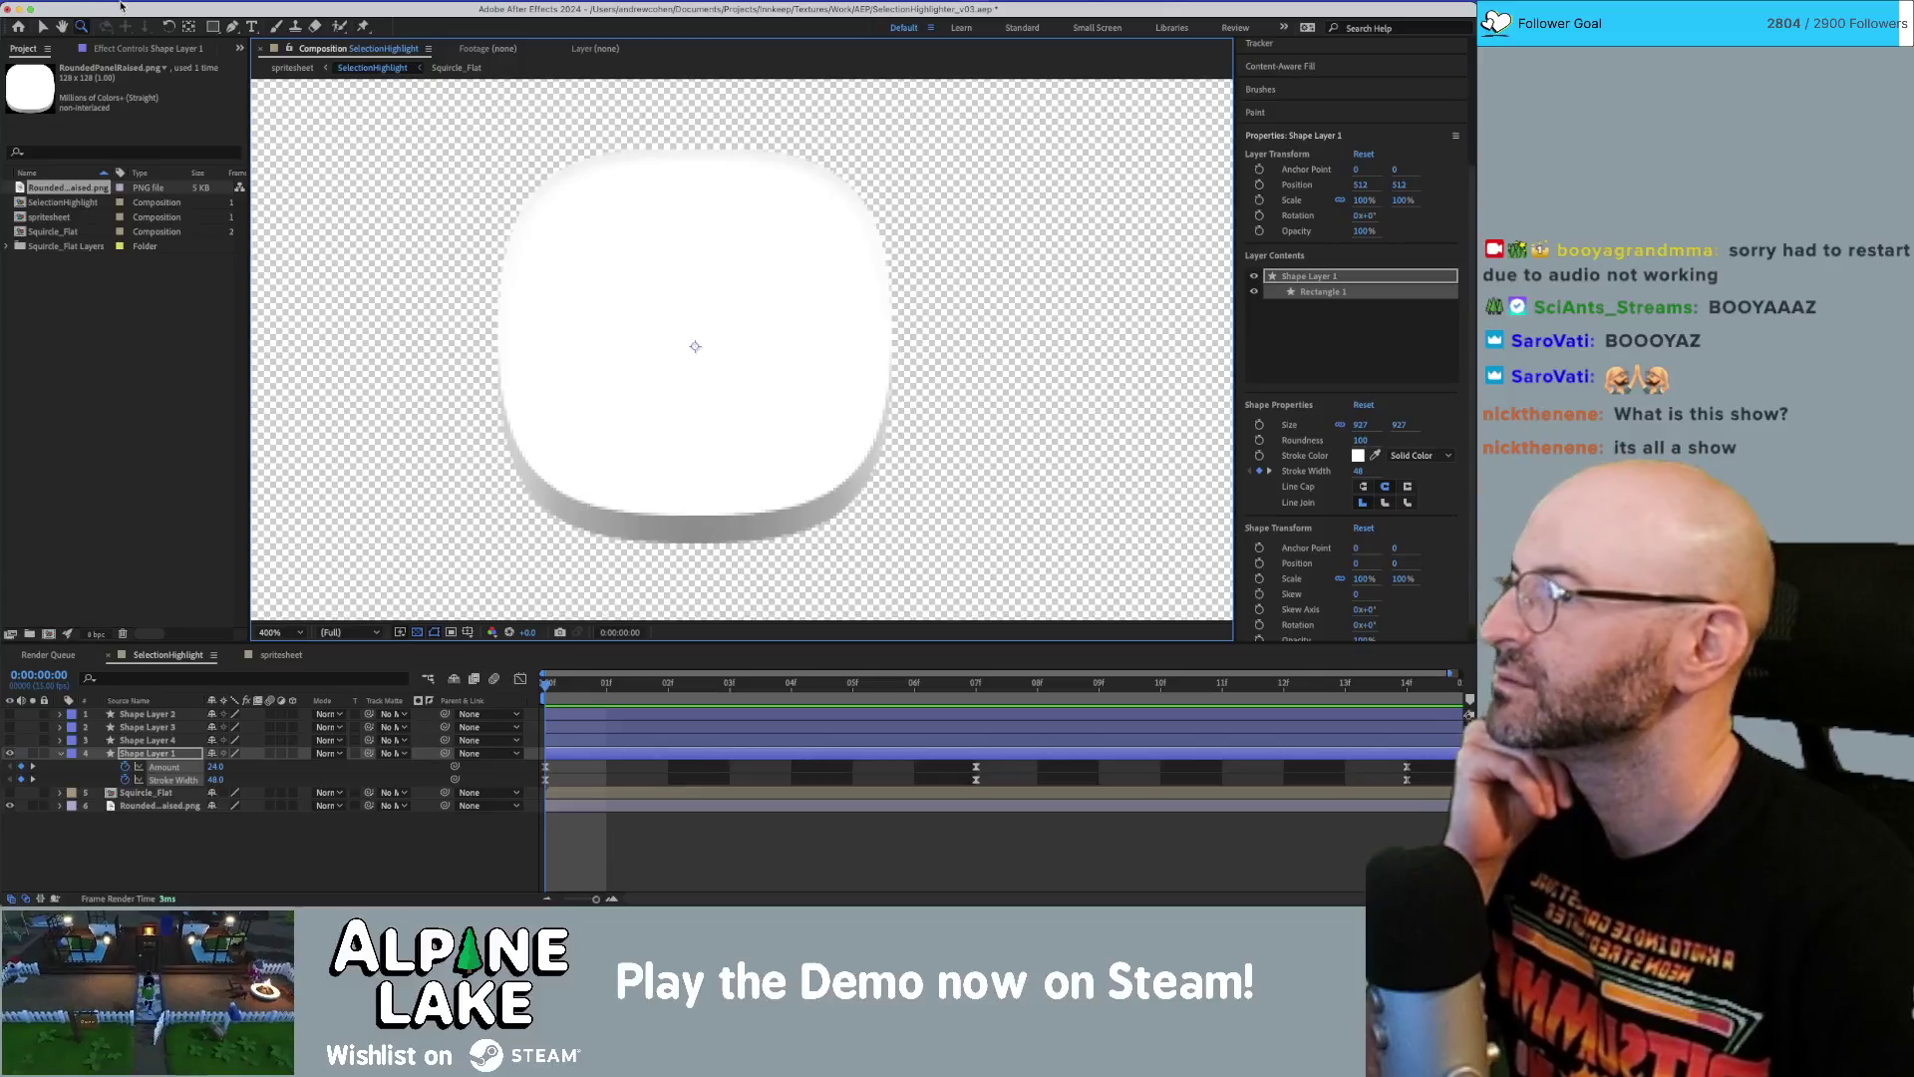
Resize the SelectionHighlight composition to 142 × 142 px.
click(68, 204)
right_click(68, 203)
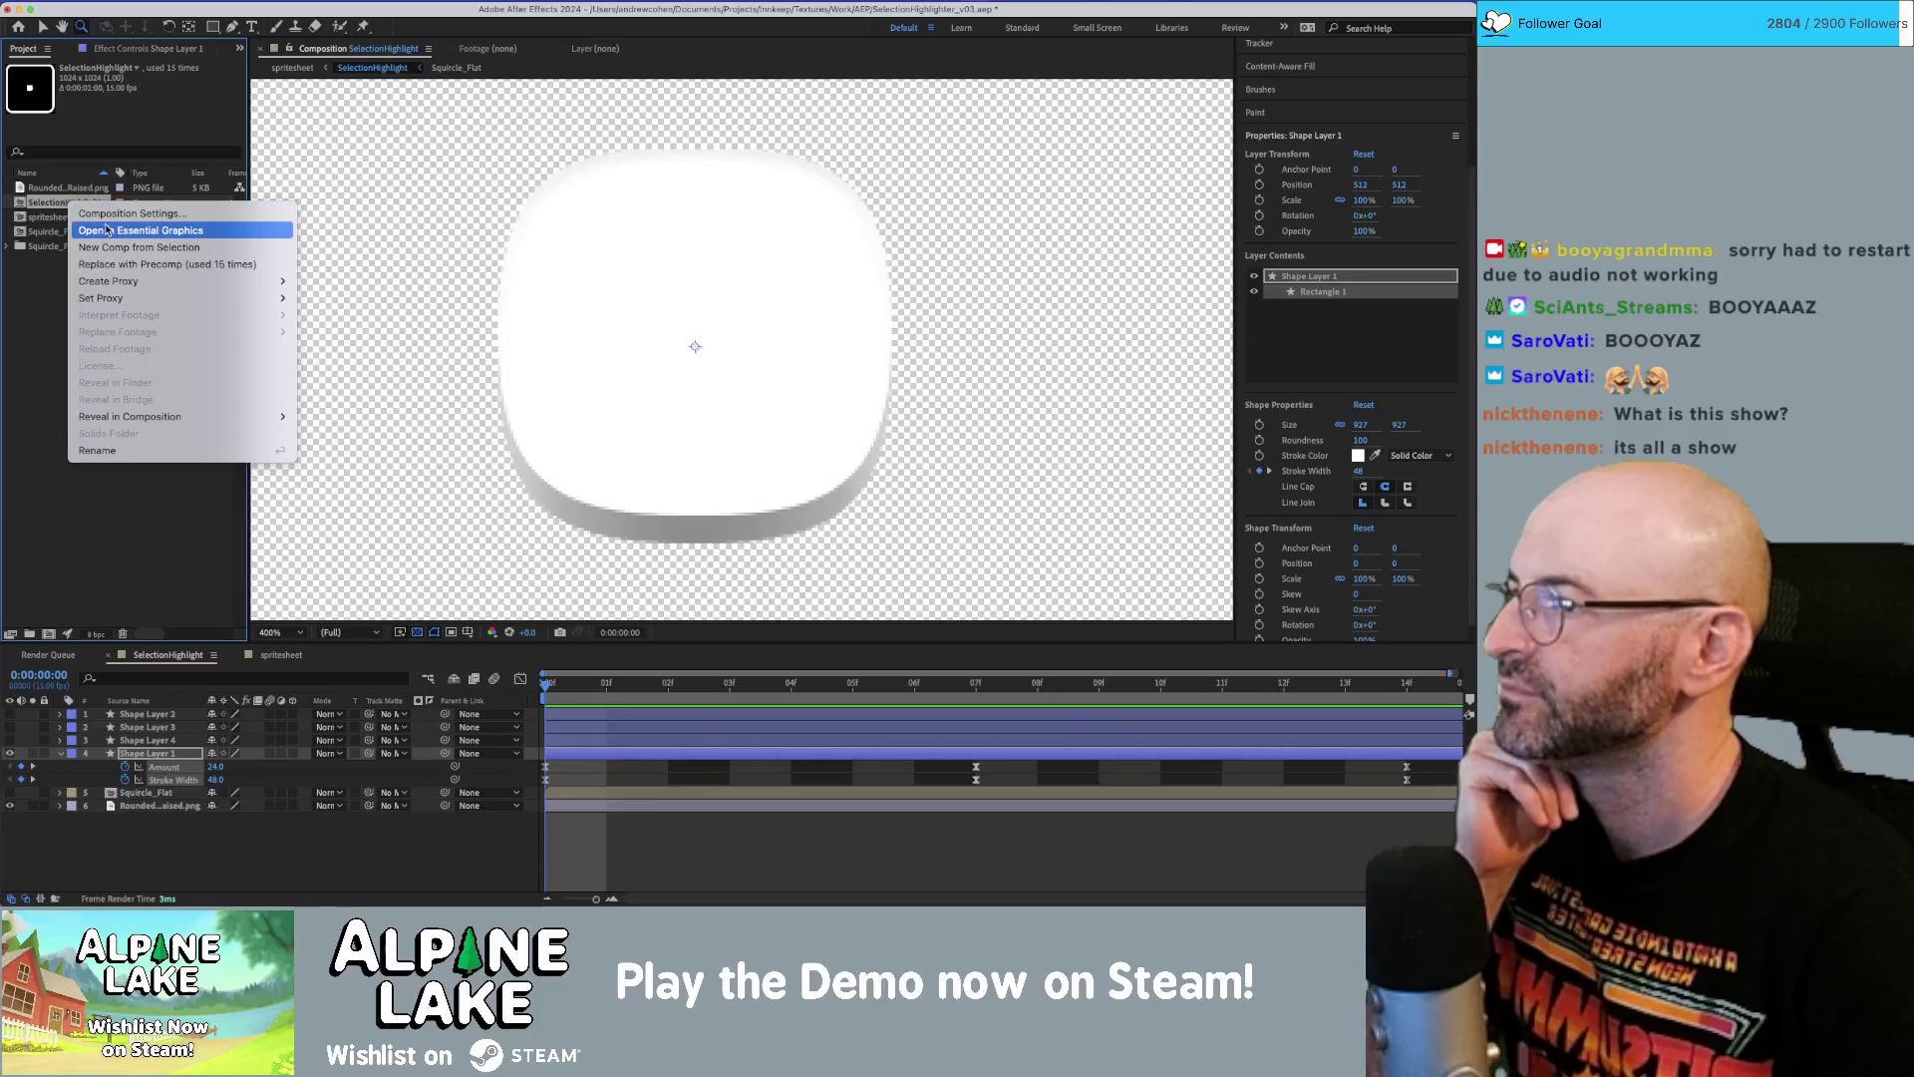
click(108, 212)
key(Tab)
key(Tab)
key(Tab)
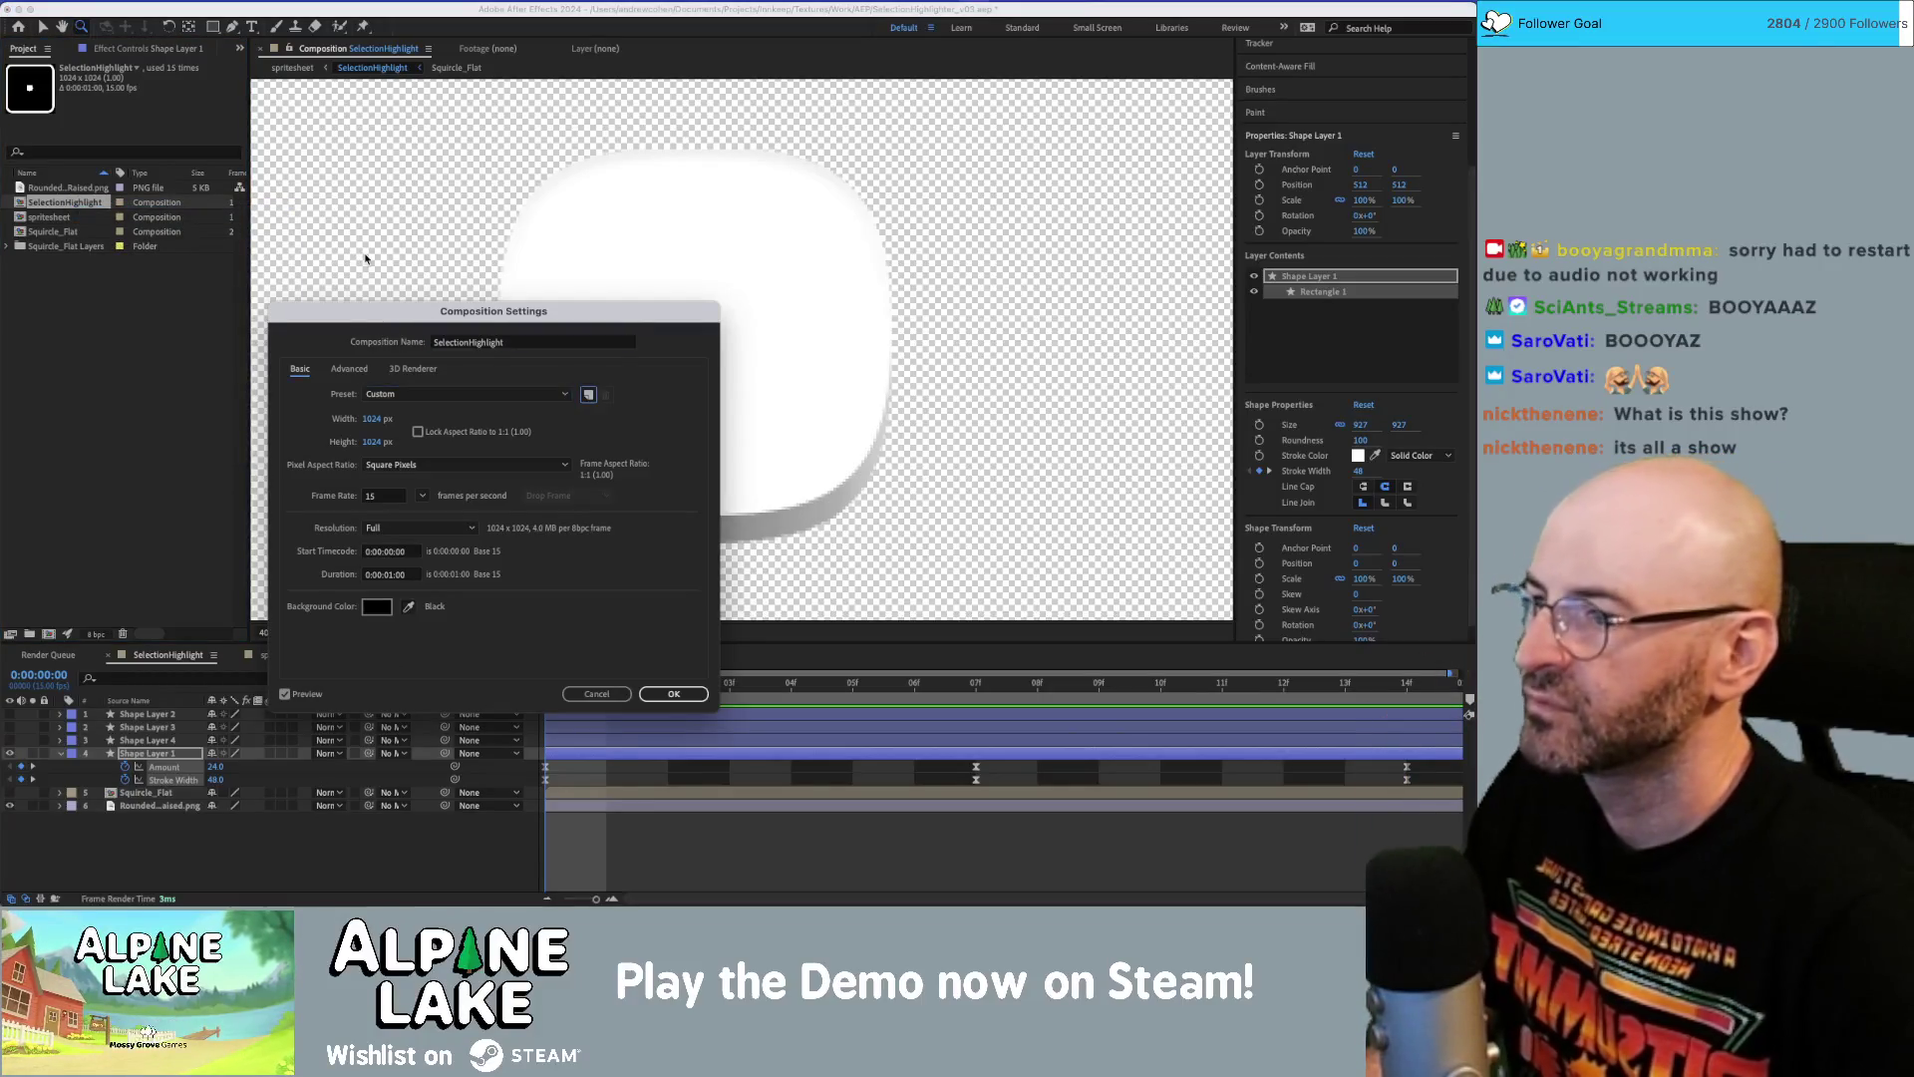
text(142)
key(Tab)
text(142)
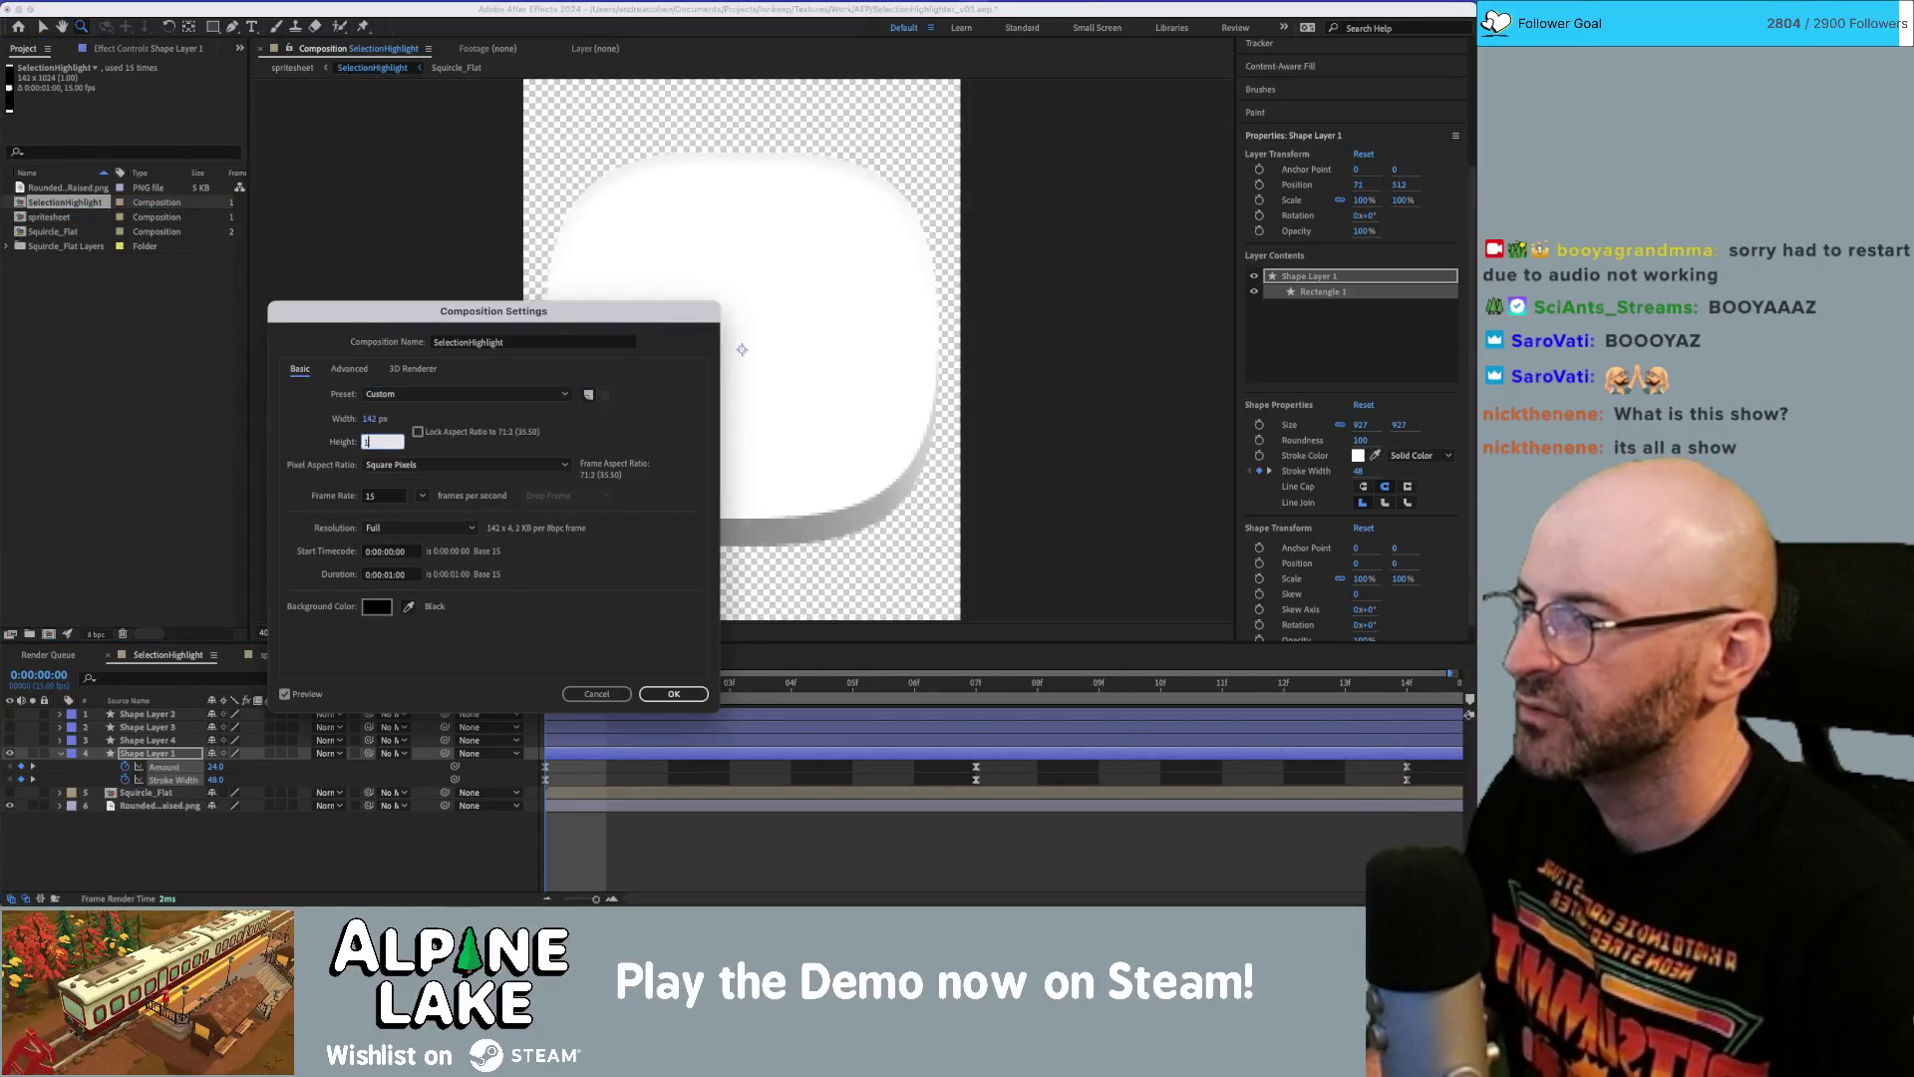
key(Return)
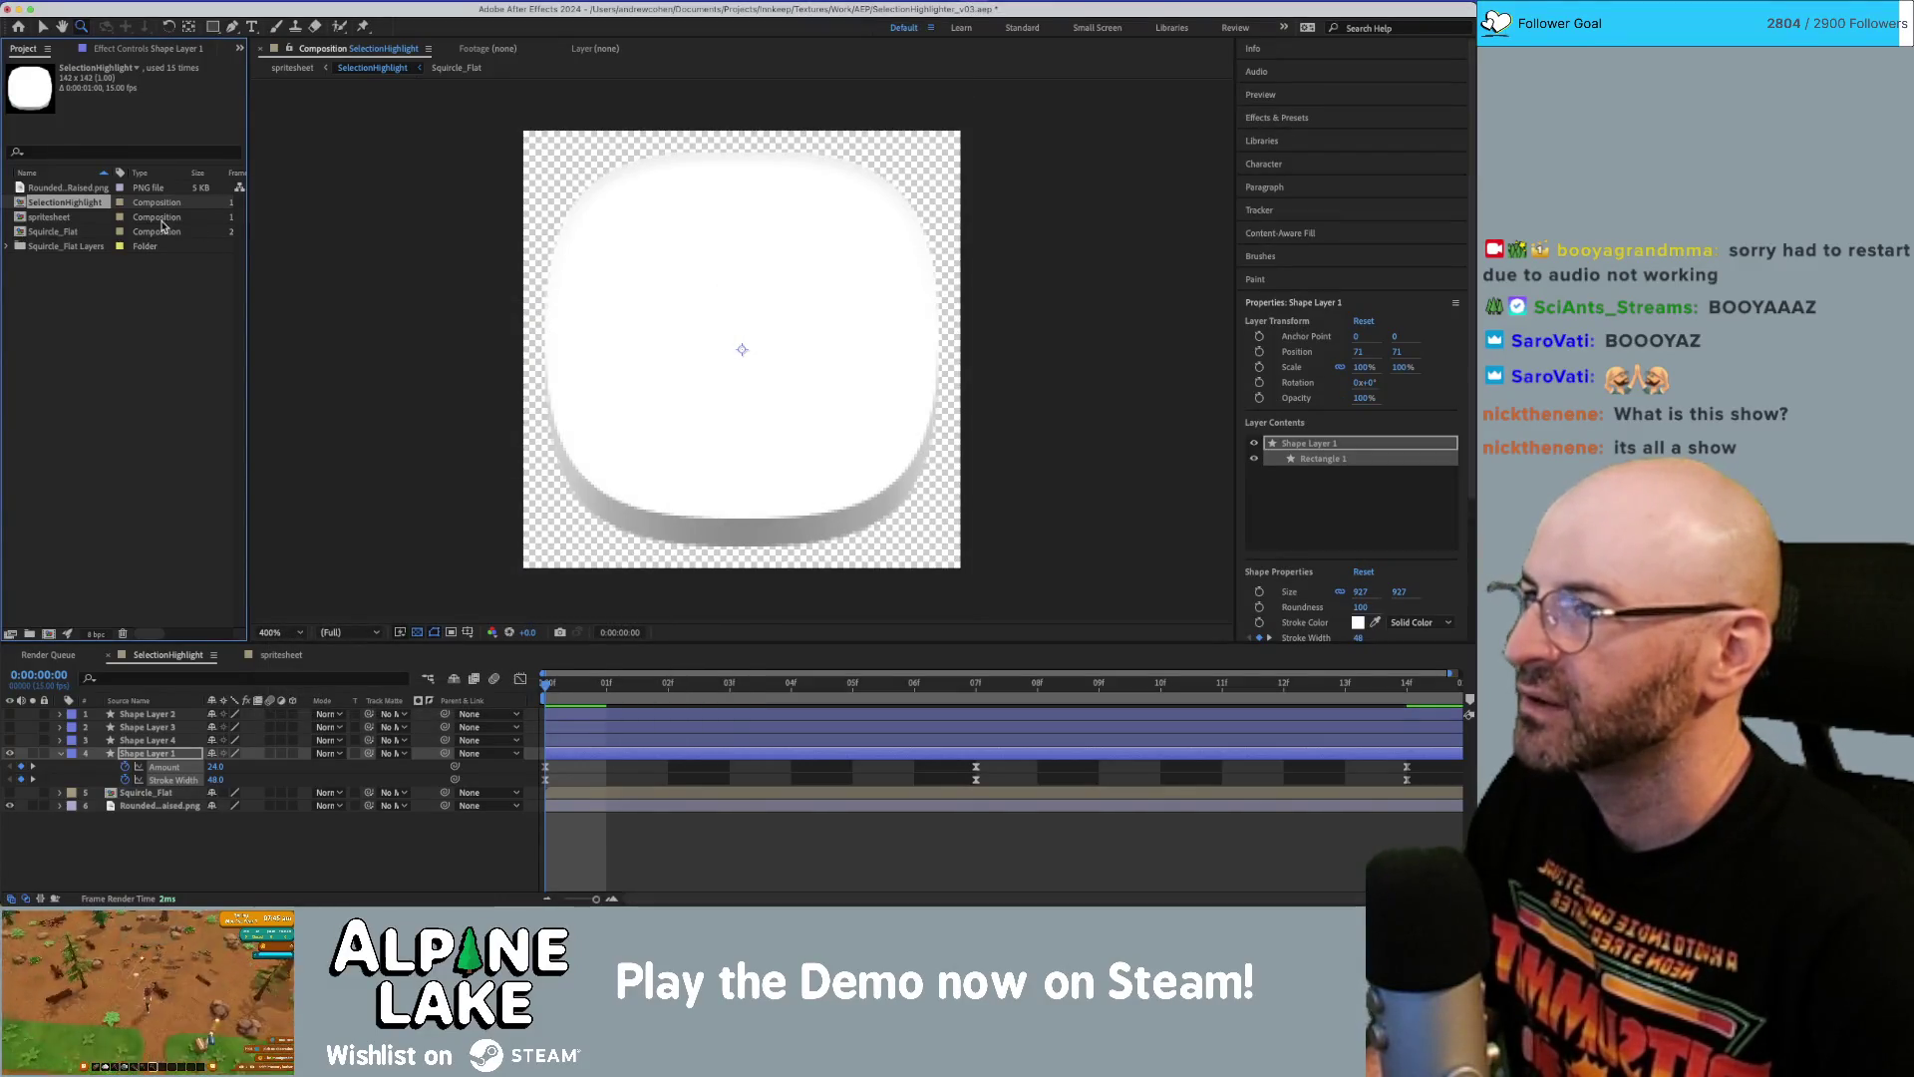
Change the composition size to 150 × 150 px.
right_click(60, 206)
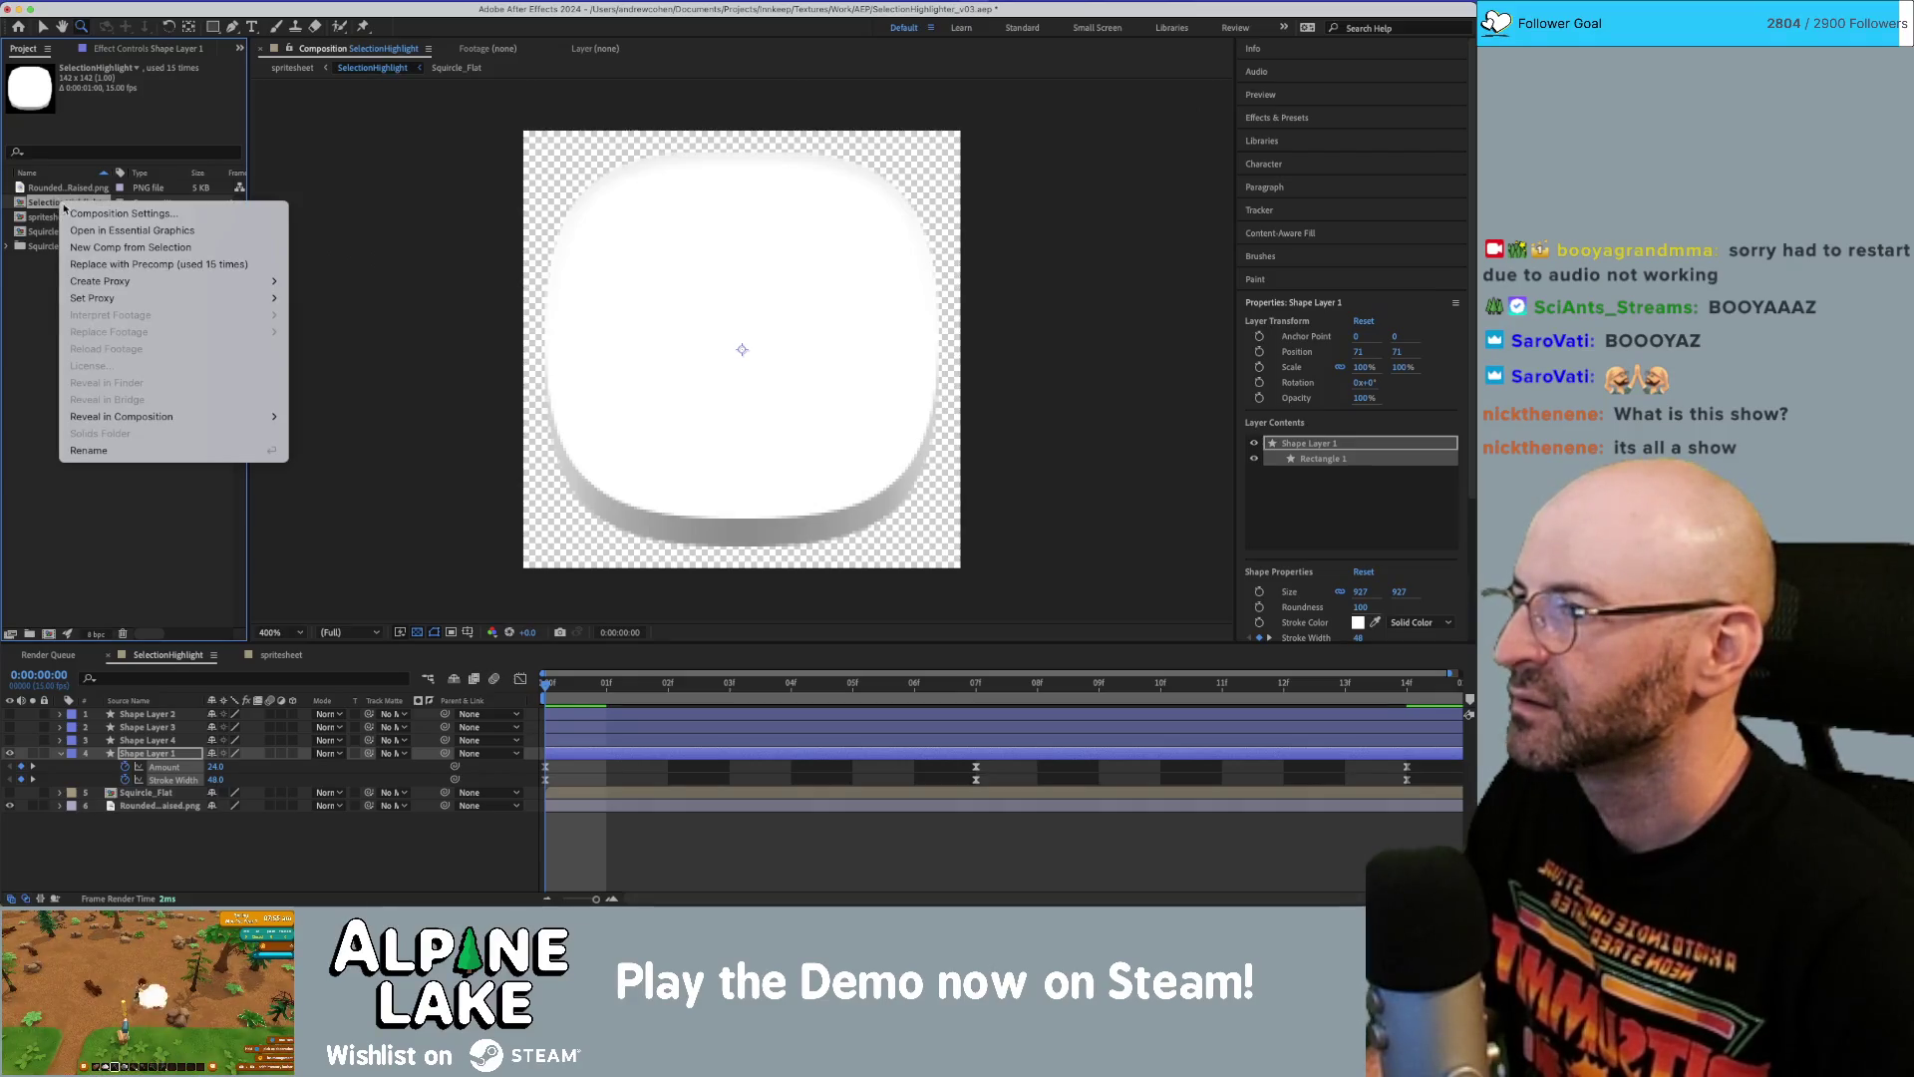
click(70, 213)
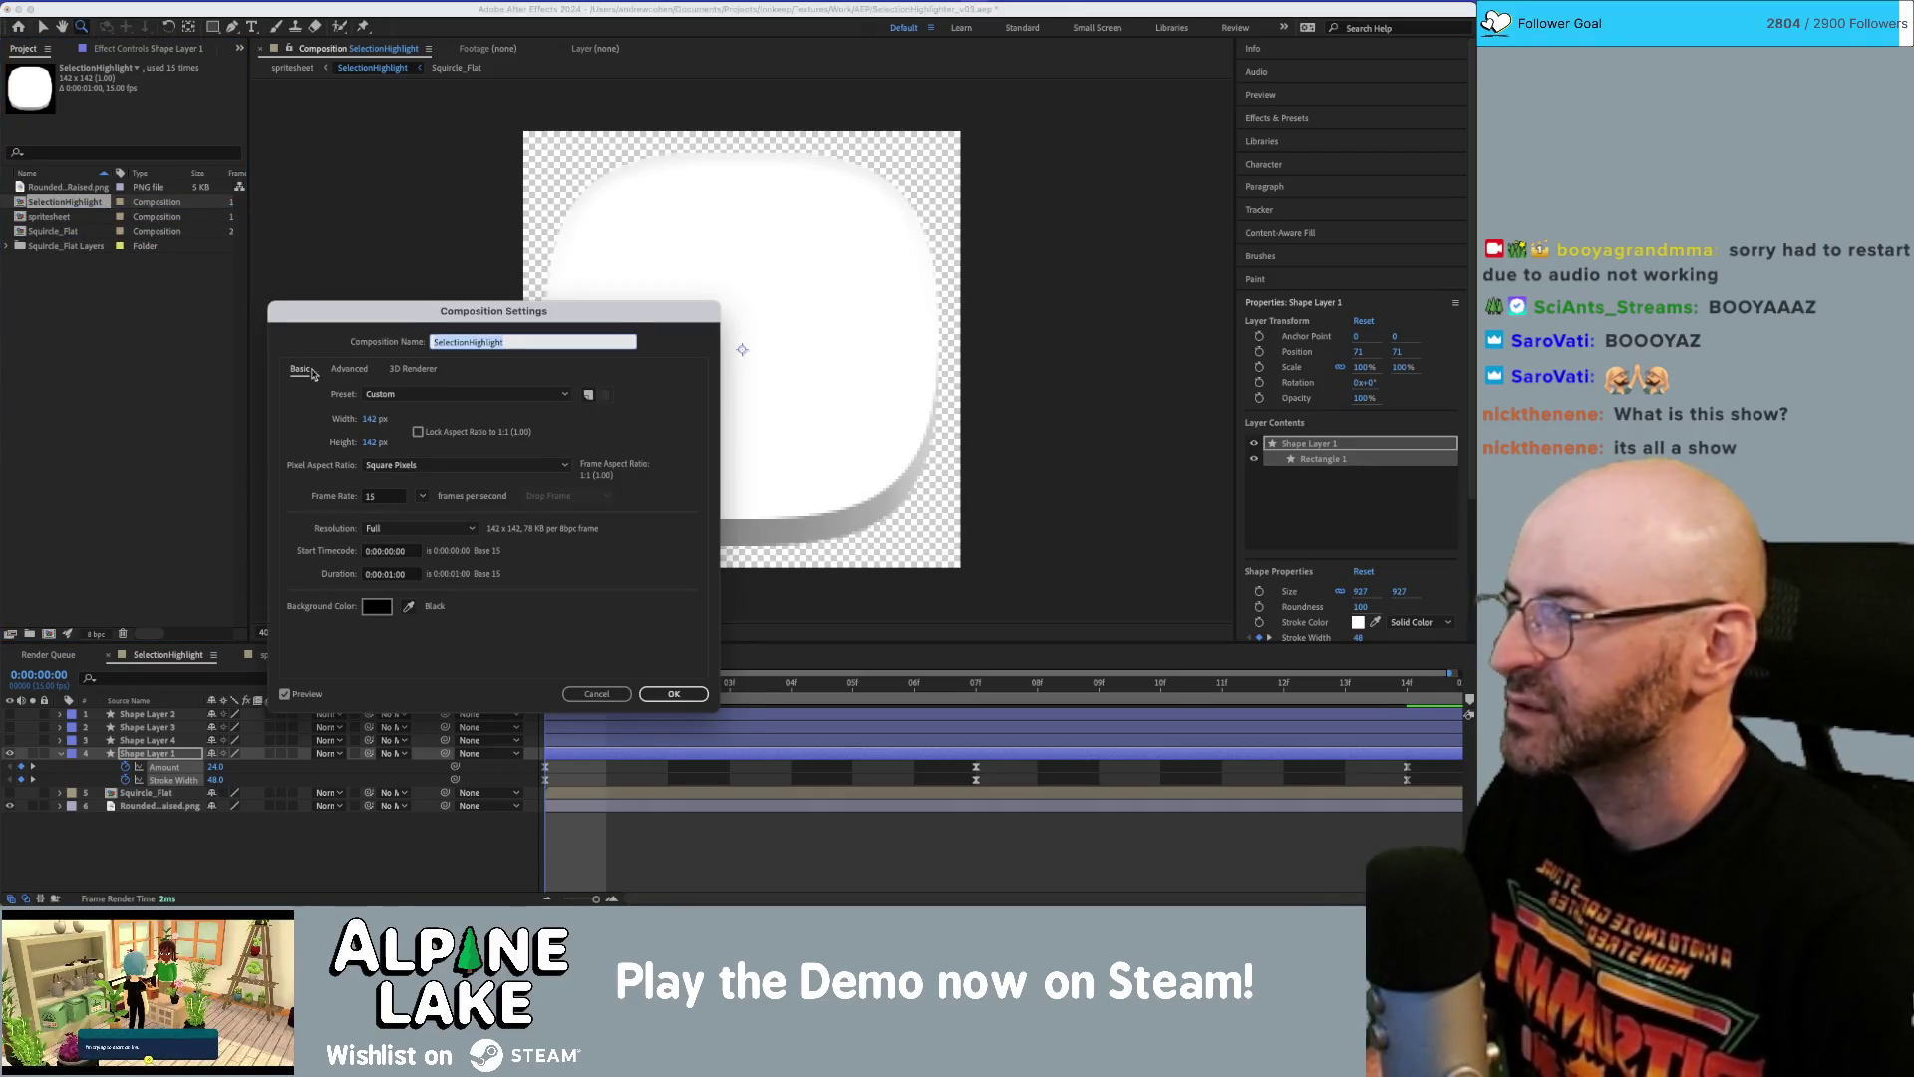
click(375, 419)
text(150)
key(Tab)
text(150)
key(Return)
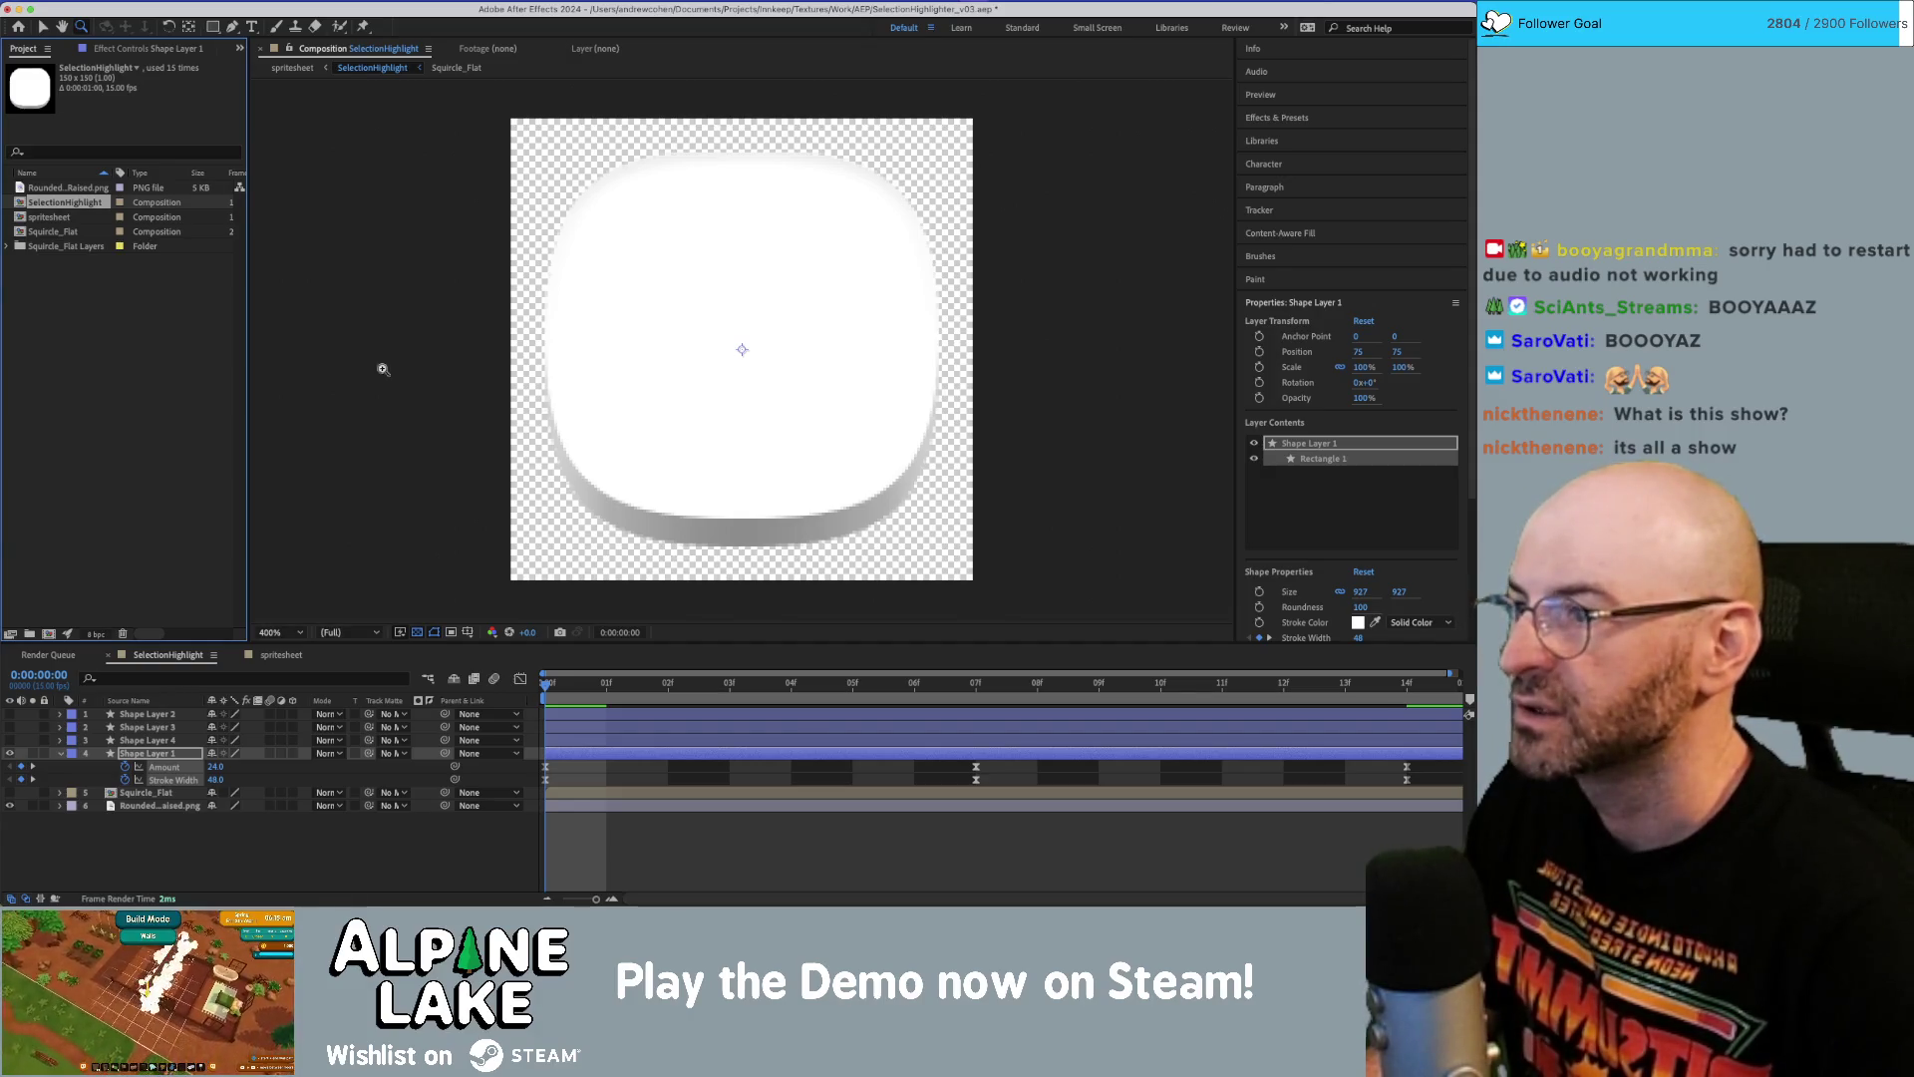
Reopen Composition Settings and discard an accidental name edit.
right_click(61, 198)
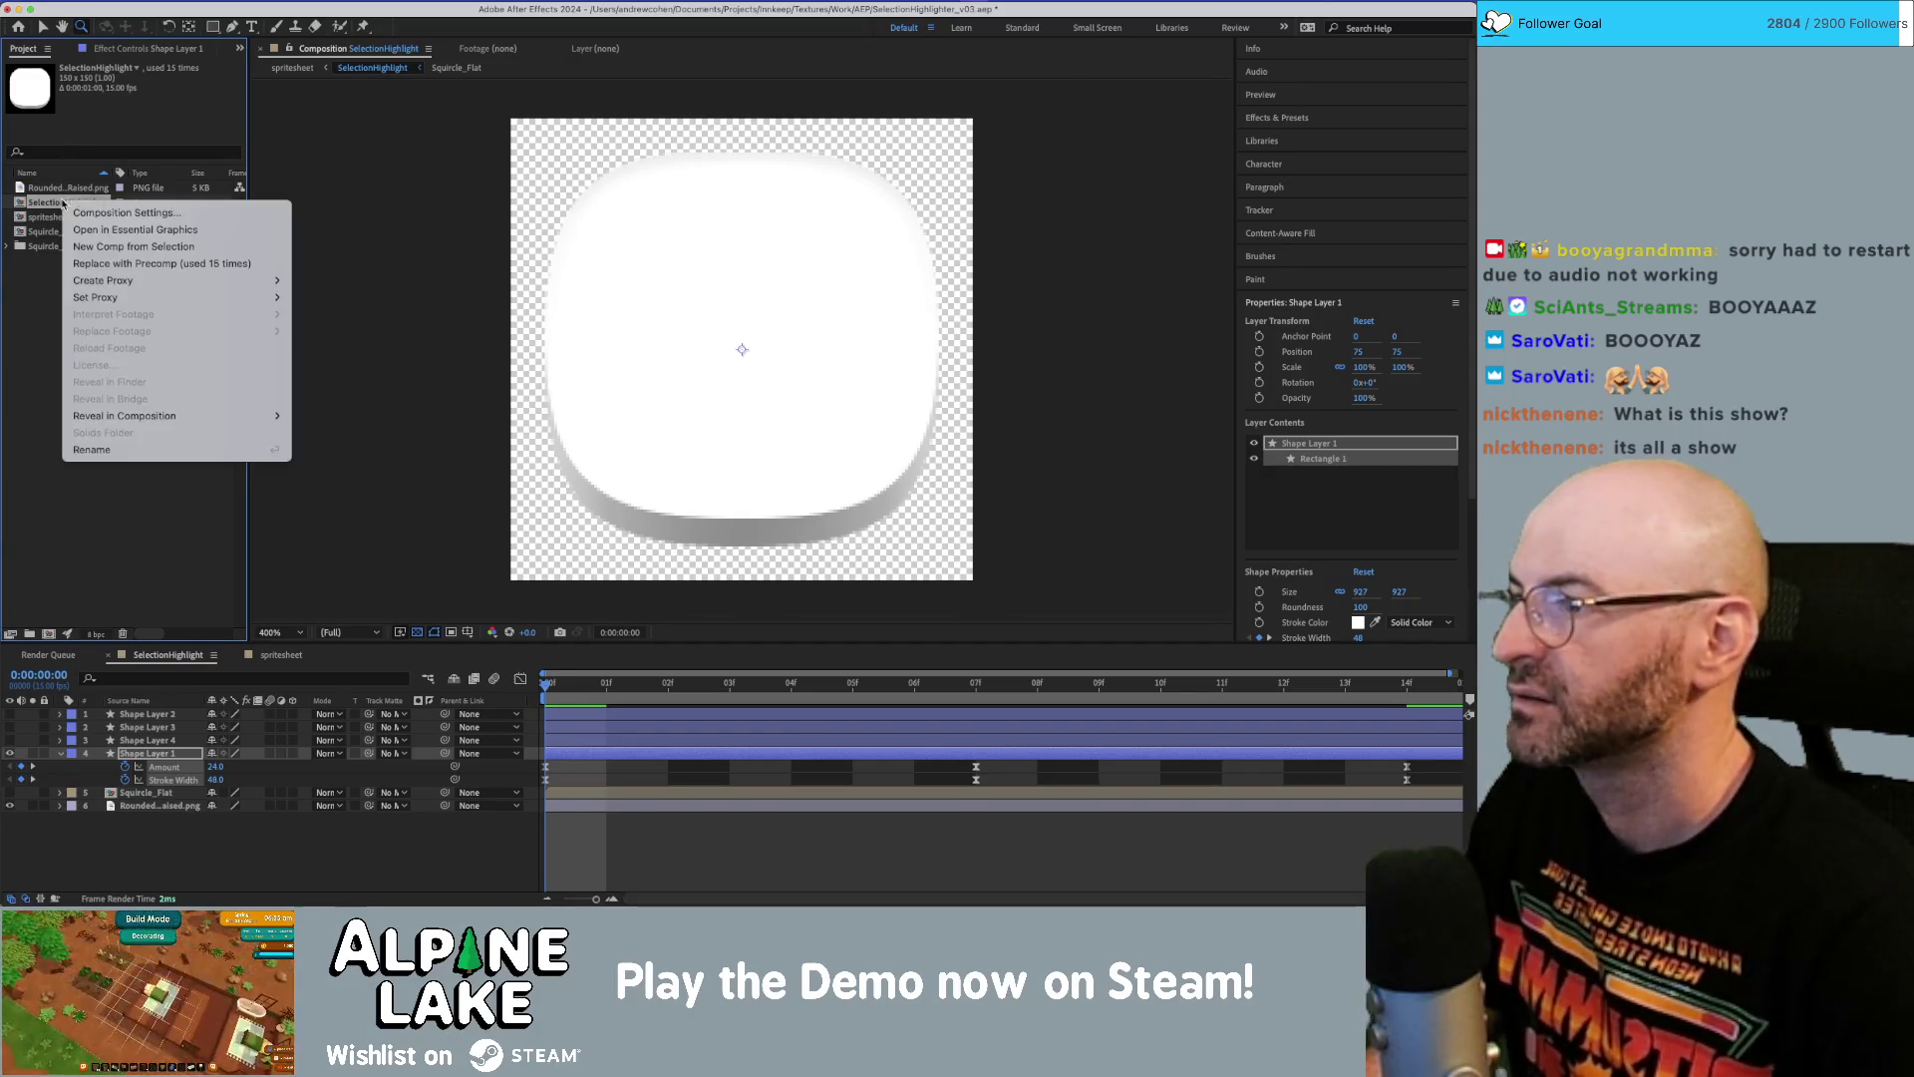
click(85, 212)
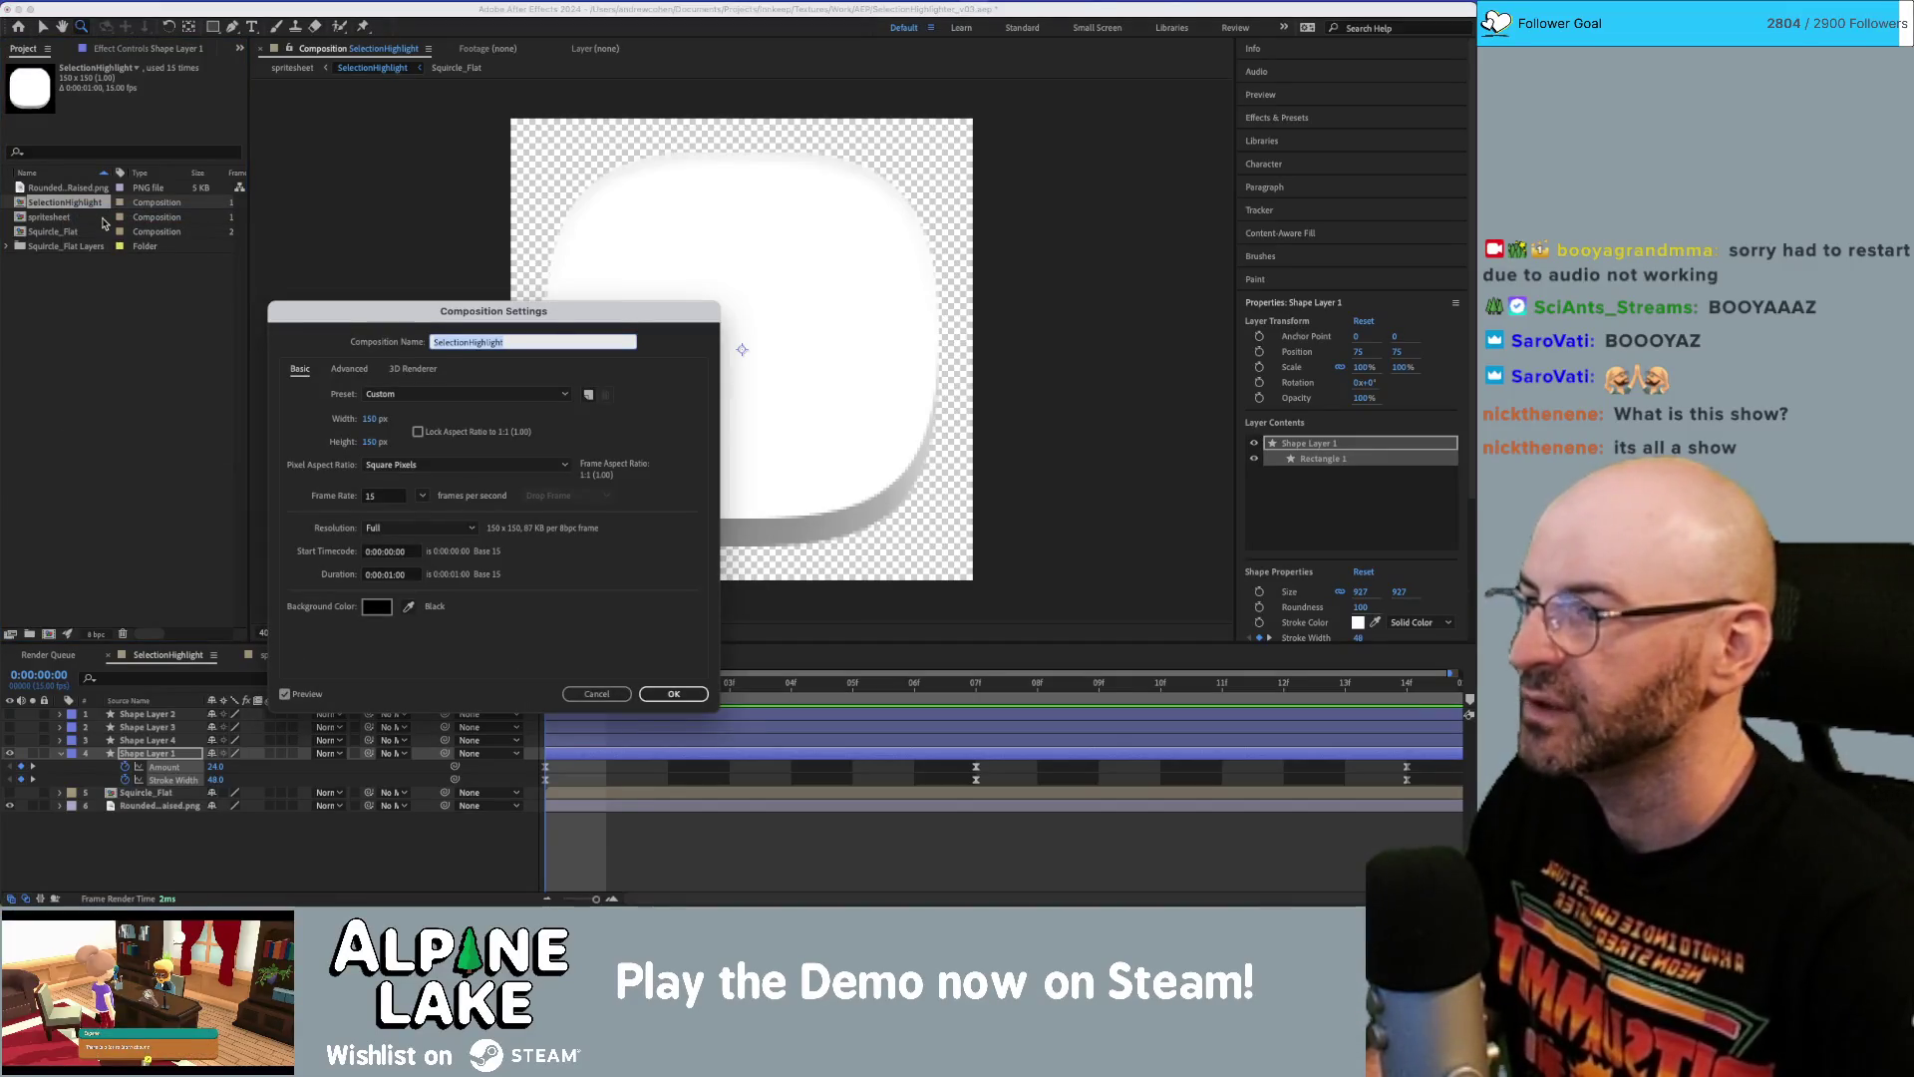
text(148)
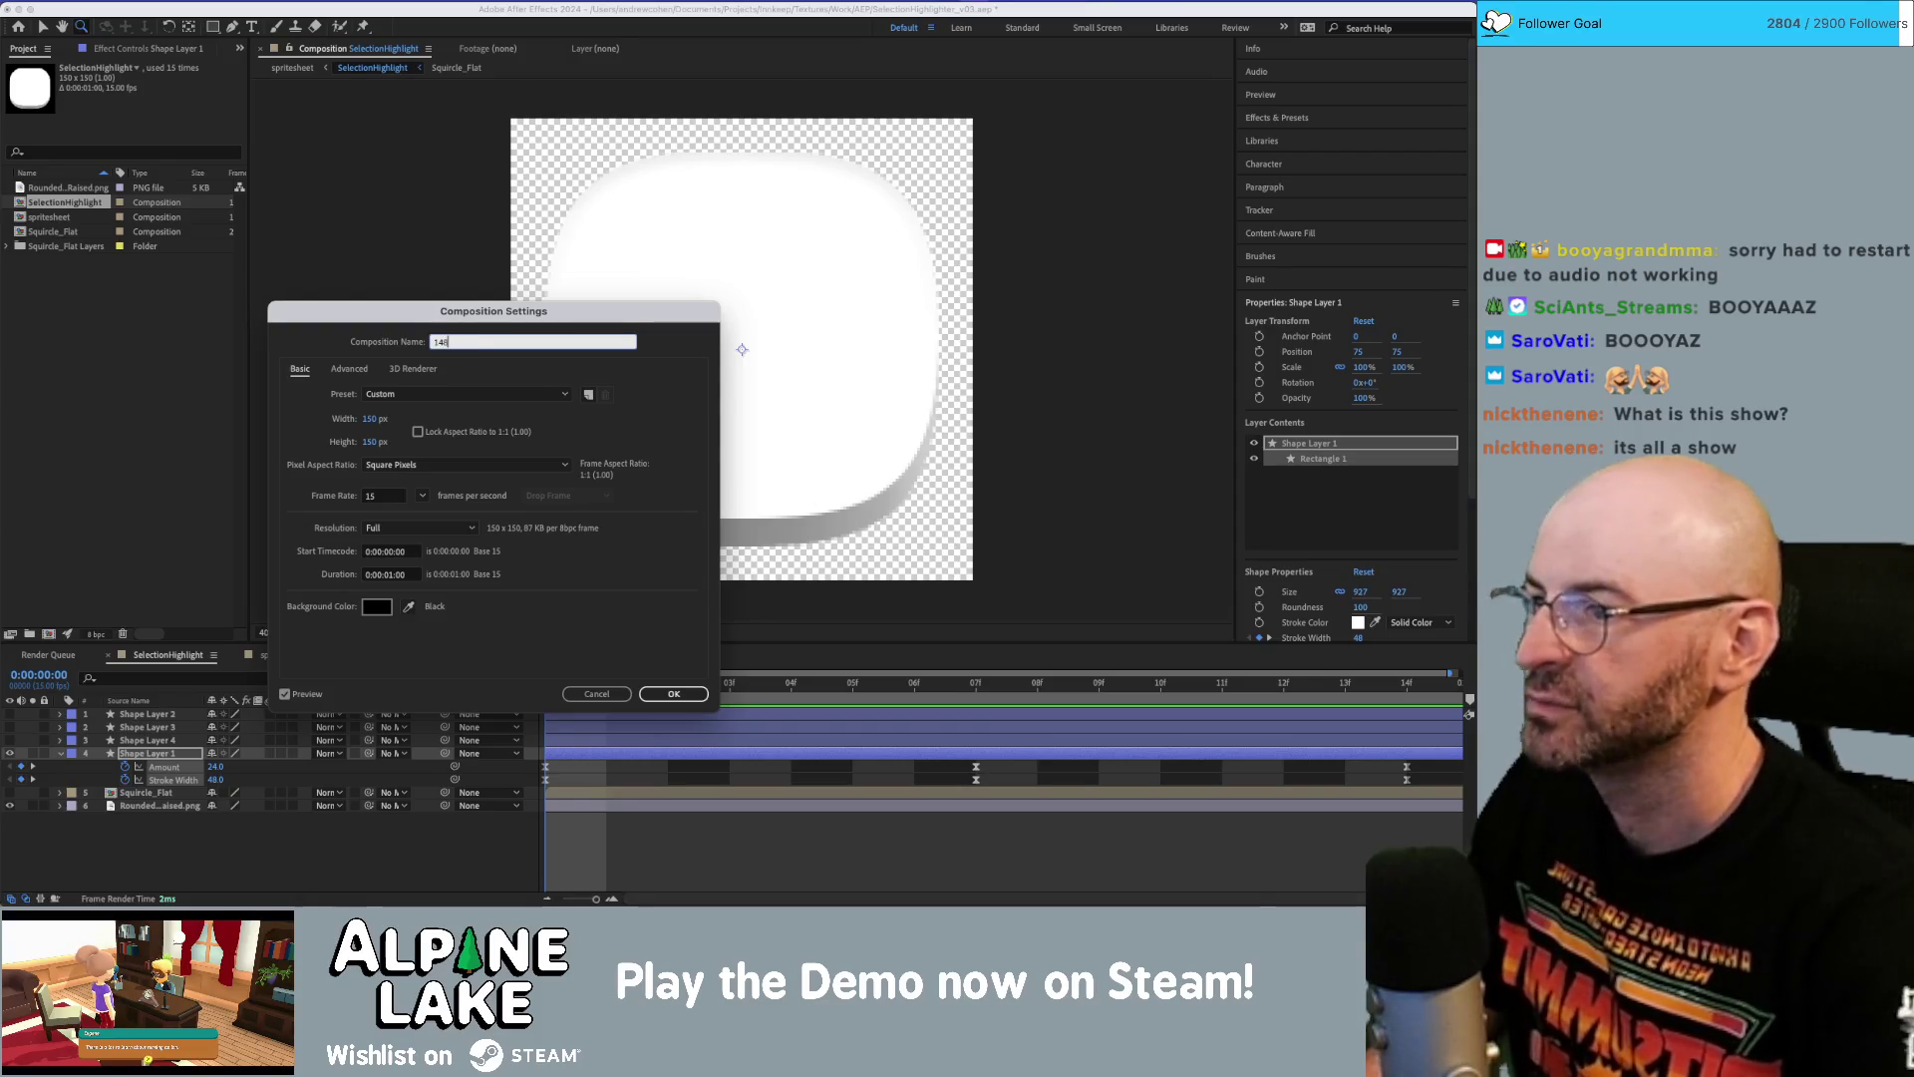
key(Escape)
Resize the composition to 148 × 148 px.
right_click(98, 201)
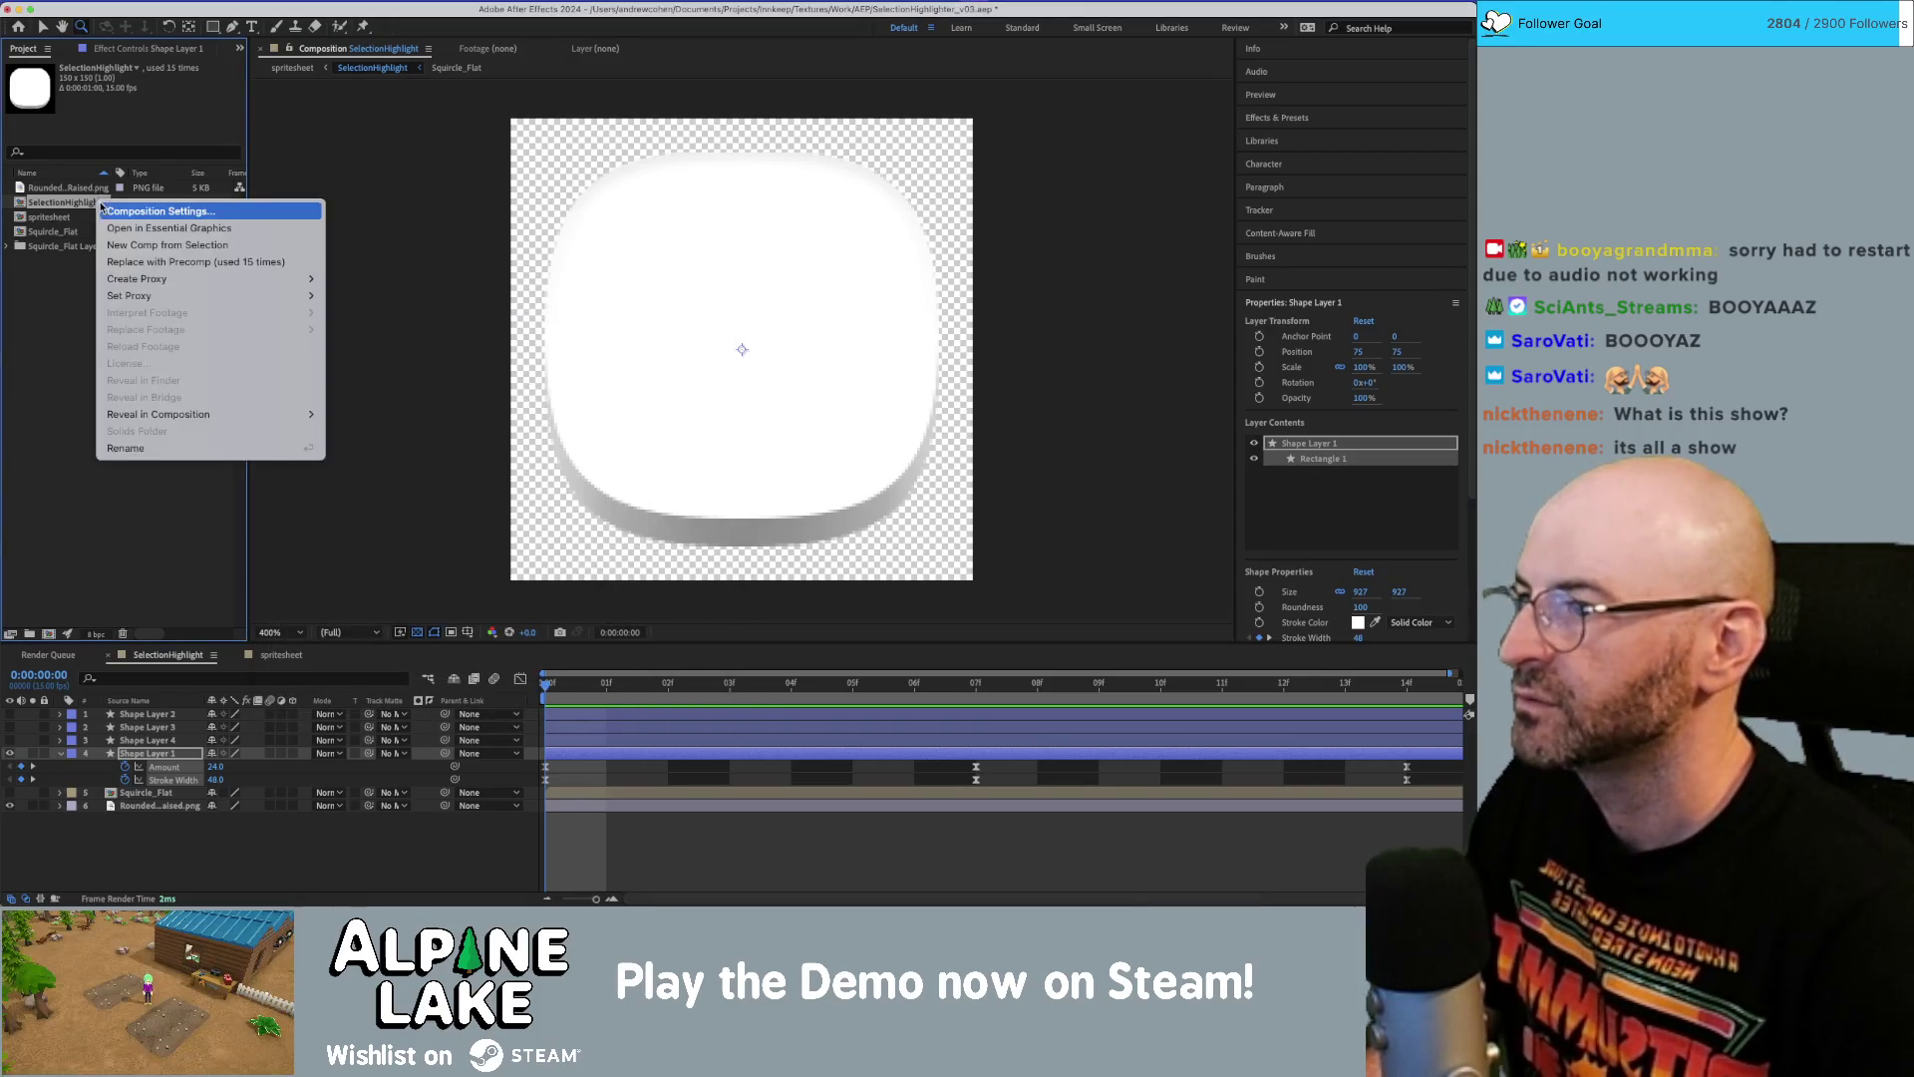
click(130, 207)
click(369, 419)
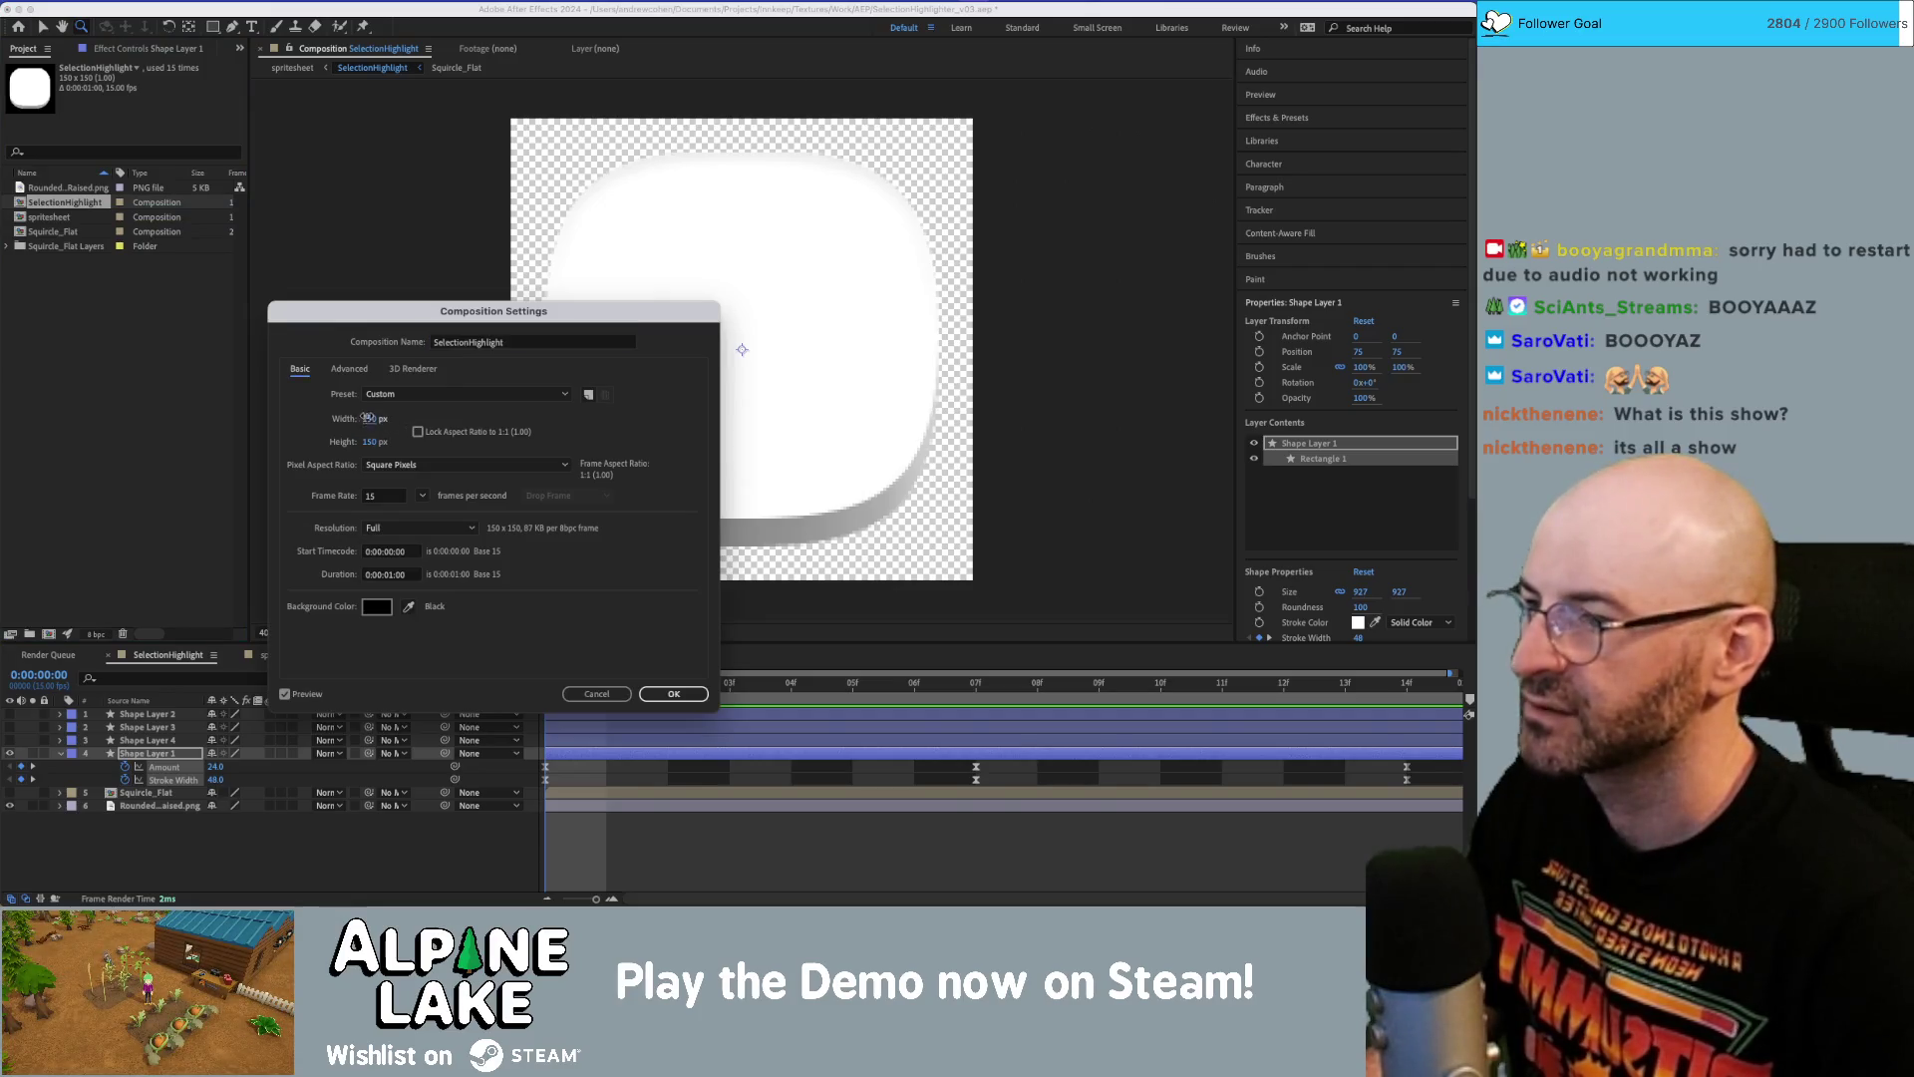
text(148)
key(Tab)
text(148)
key(Tab)
key(Return)
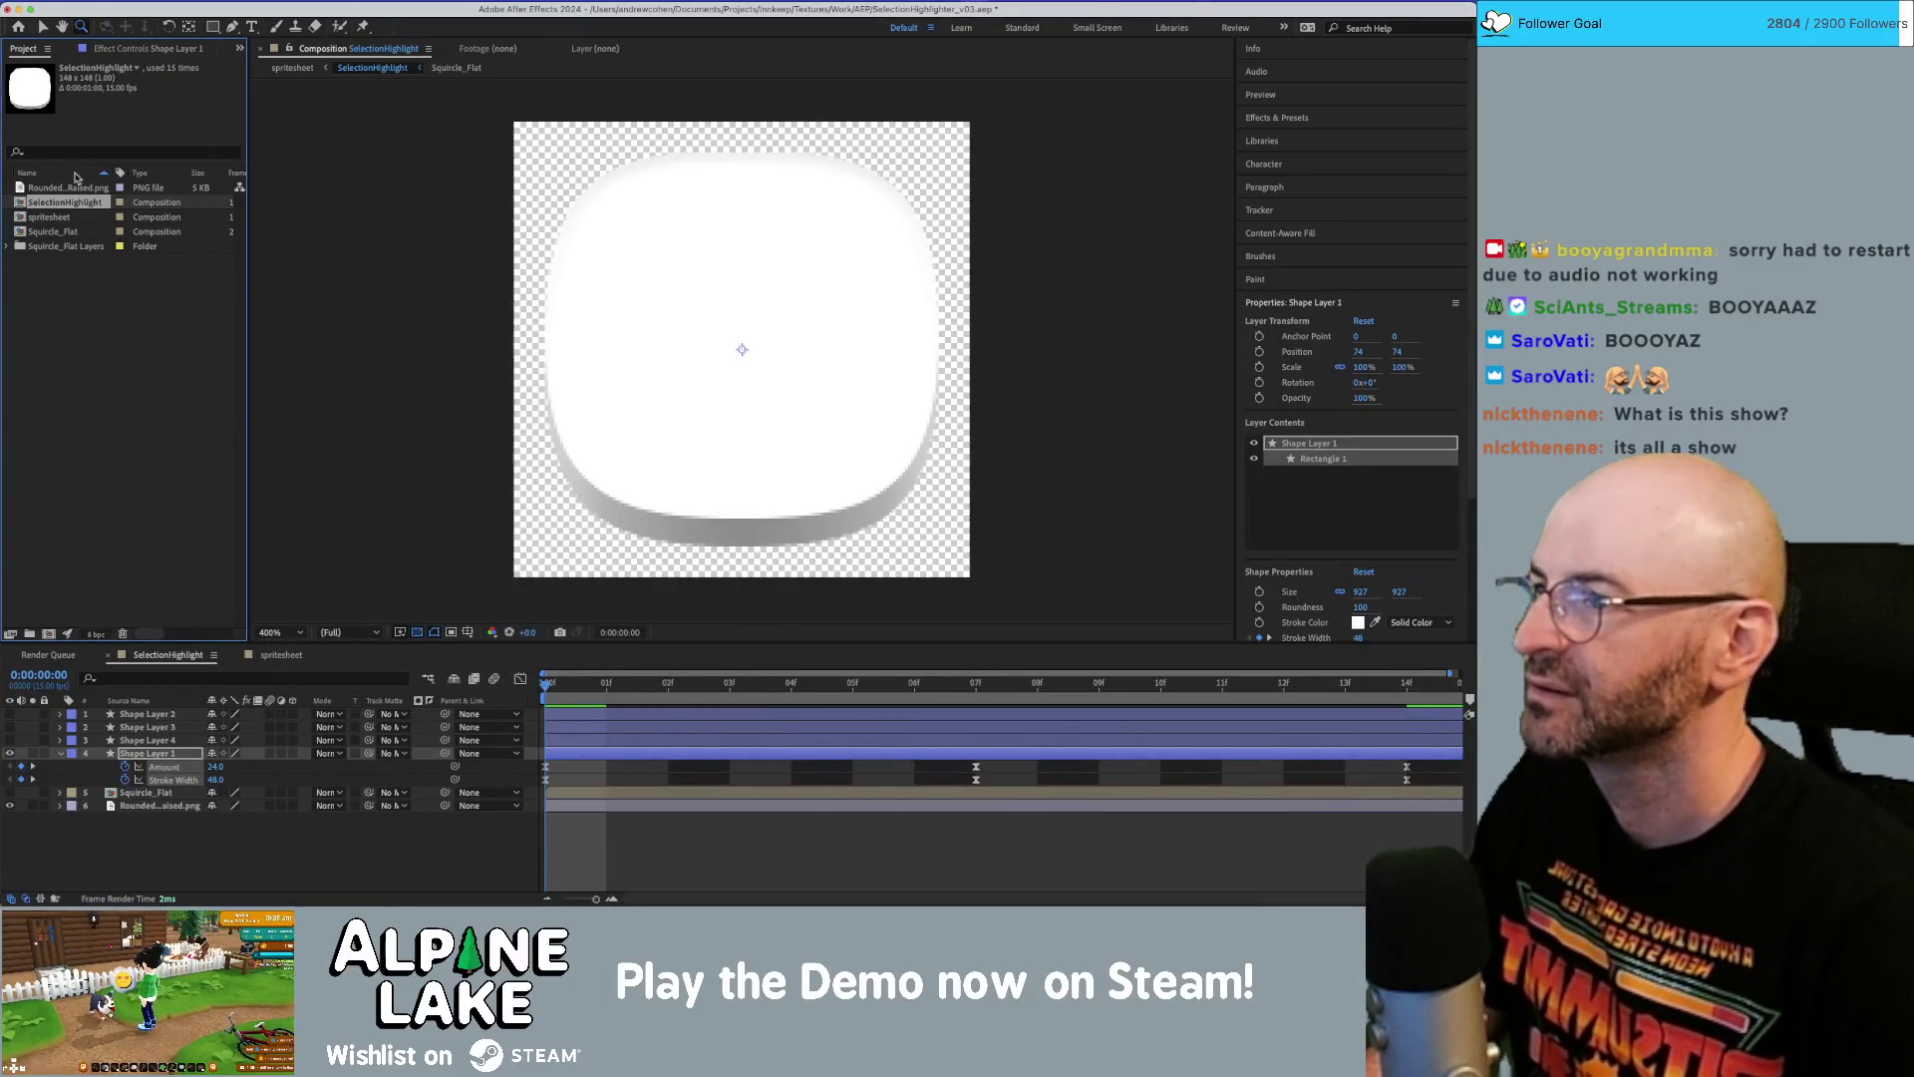
Settle on a 146 × 146 px composition size, then select Shape Layer 4.
right_click(75, 206)
key(super+k)
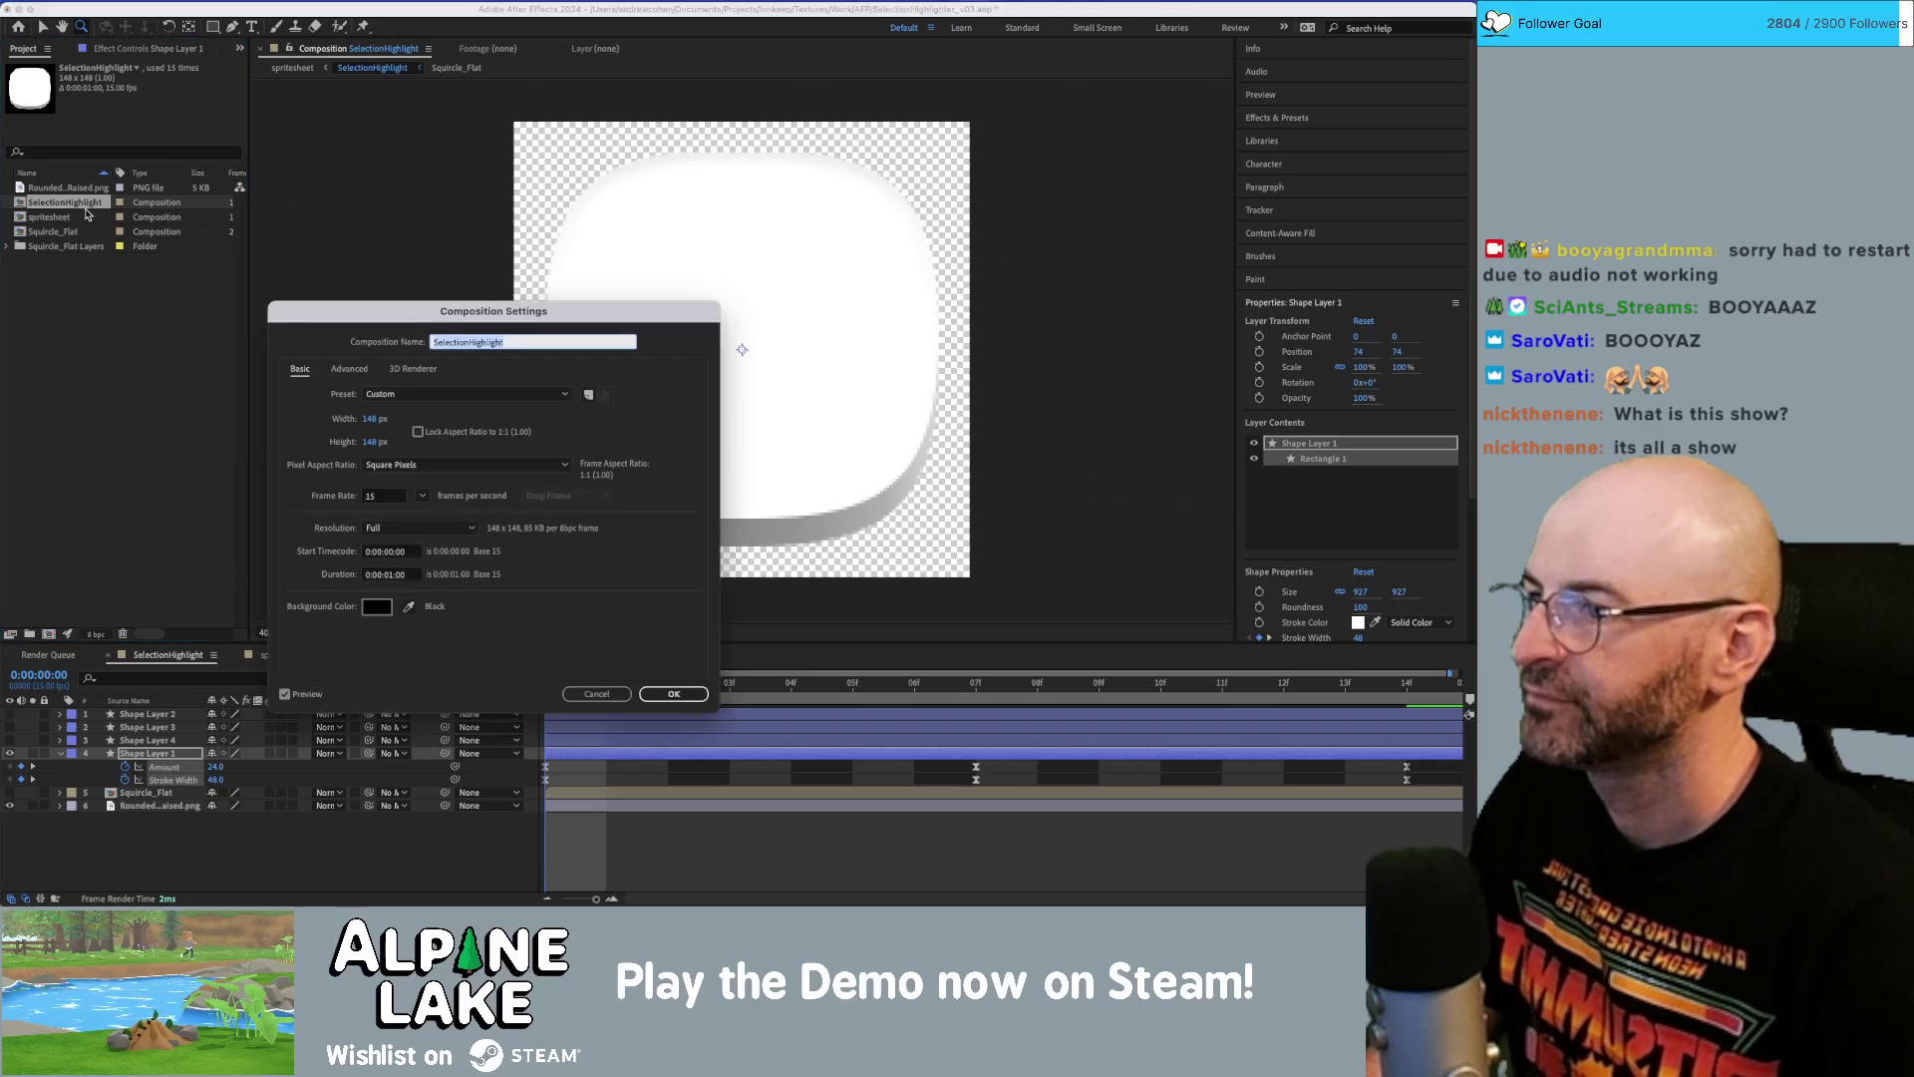
click(375, 419)
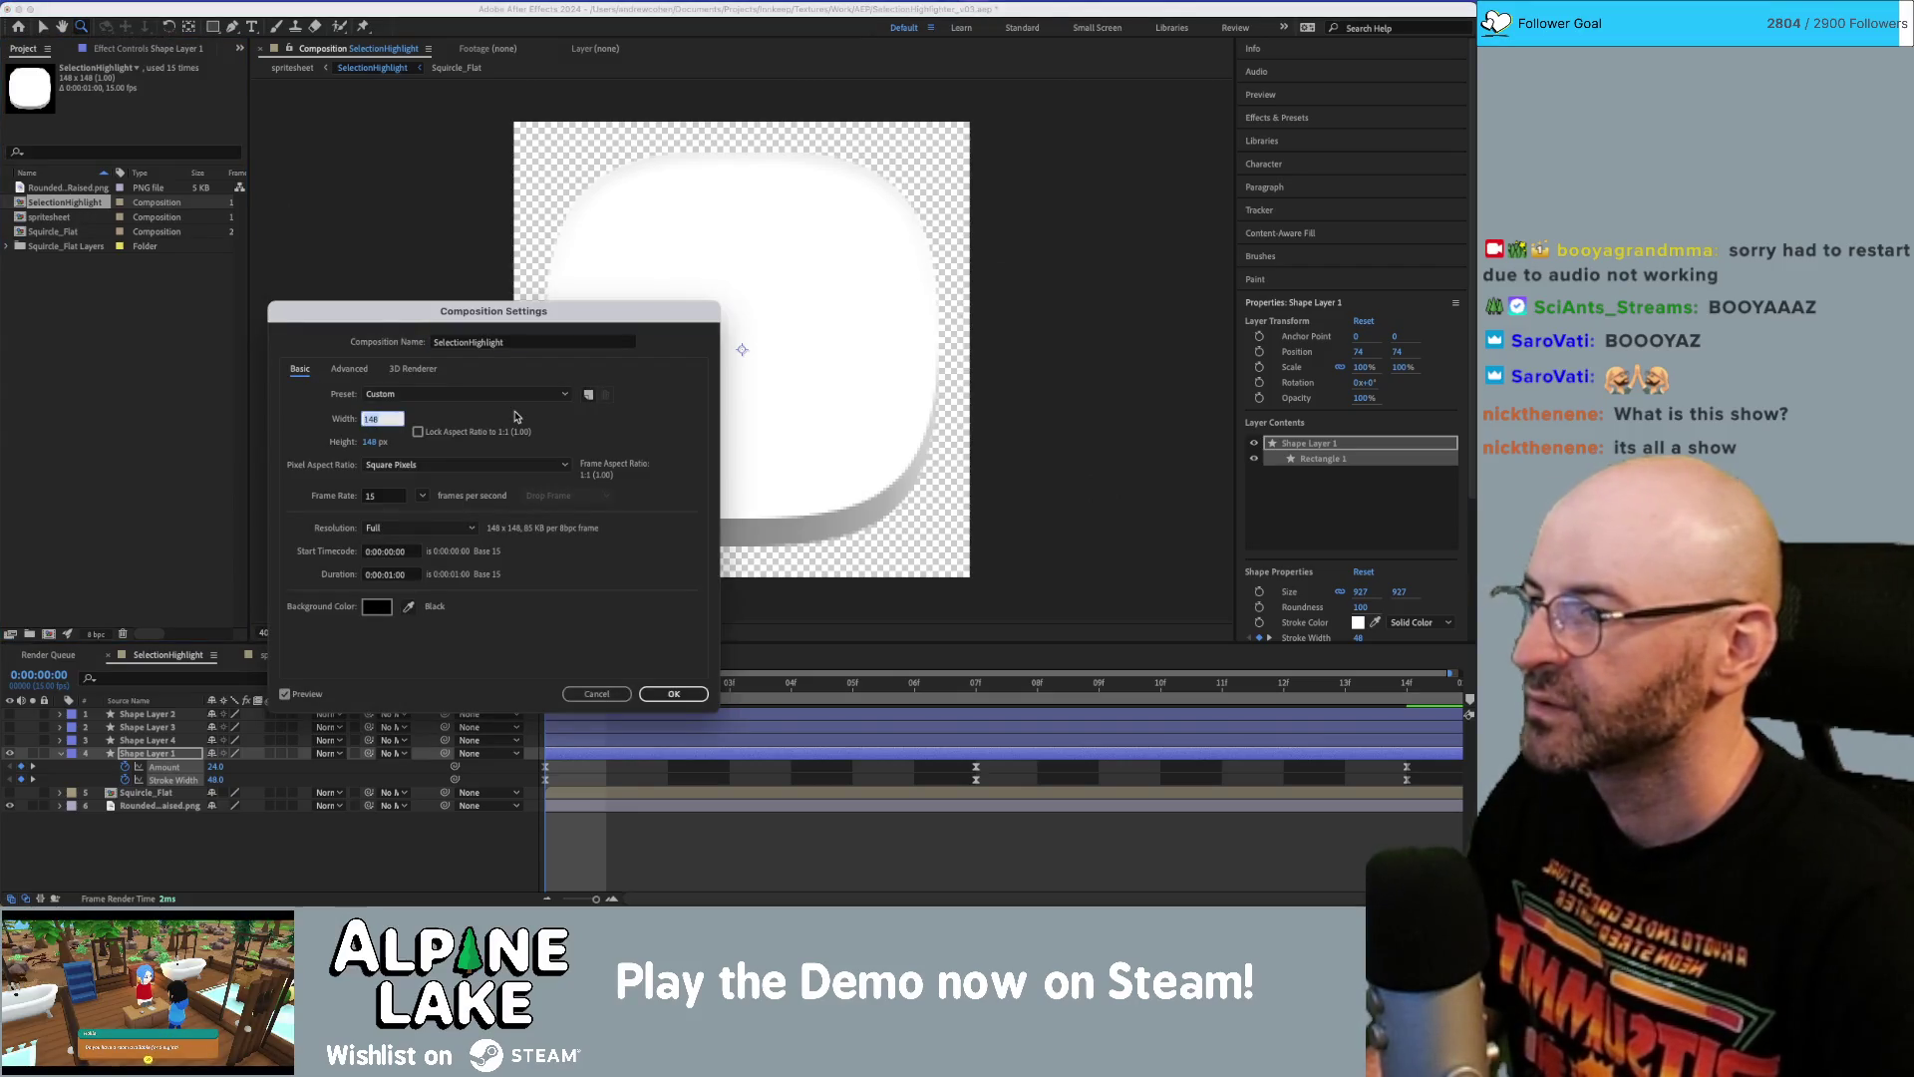
text(44)
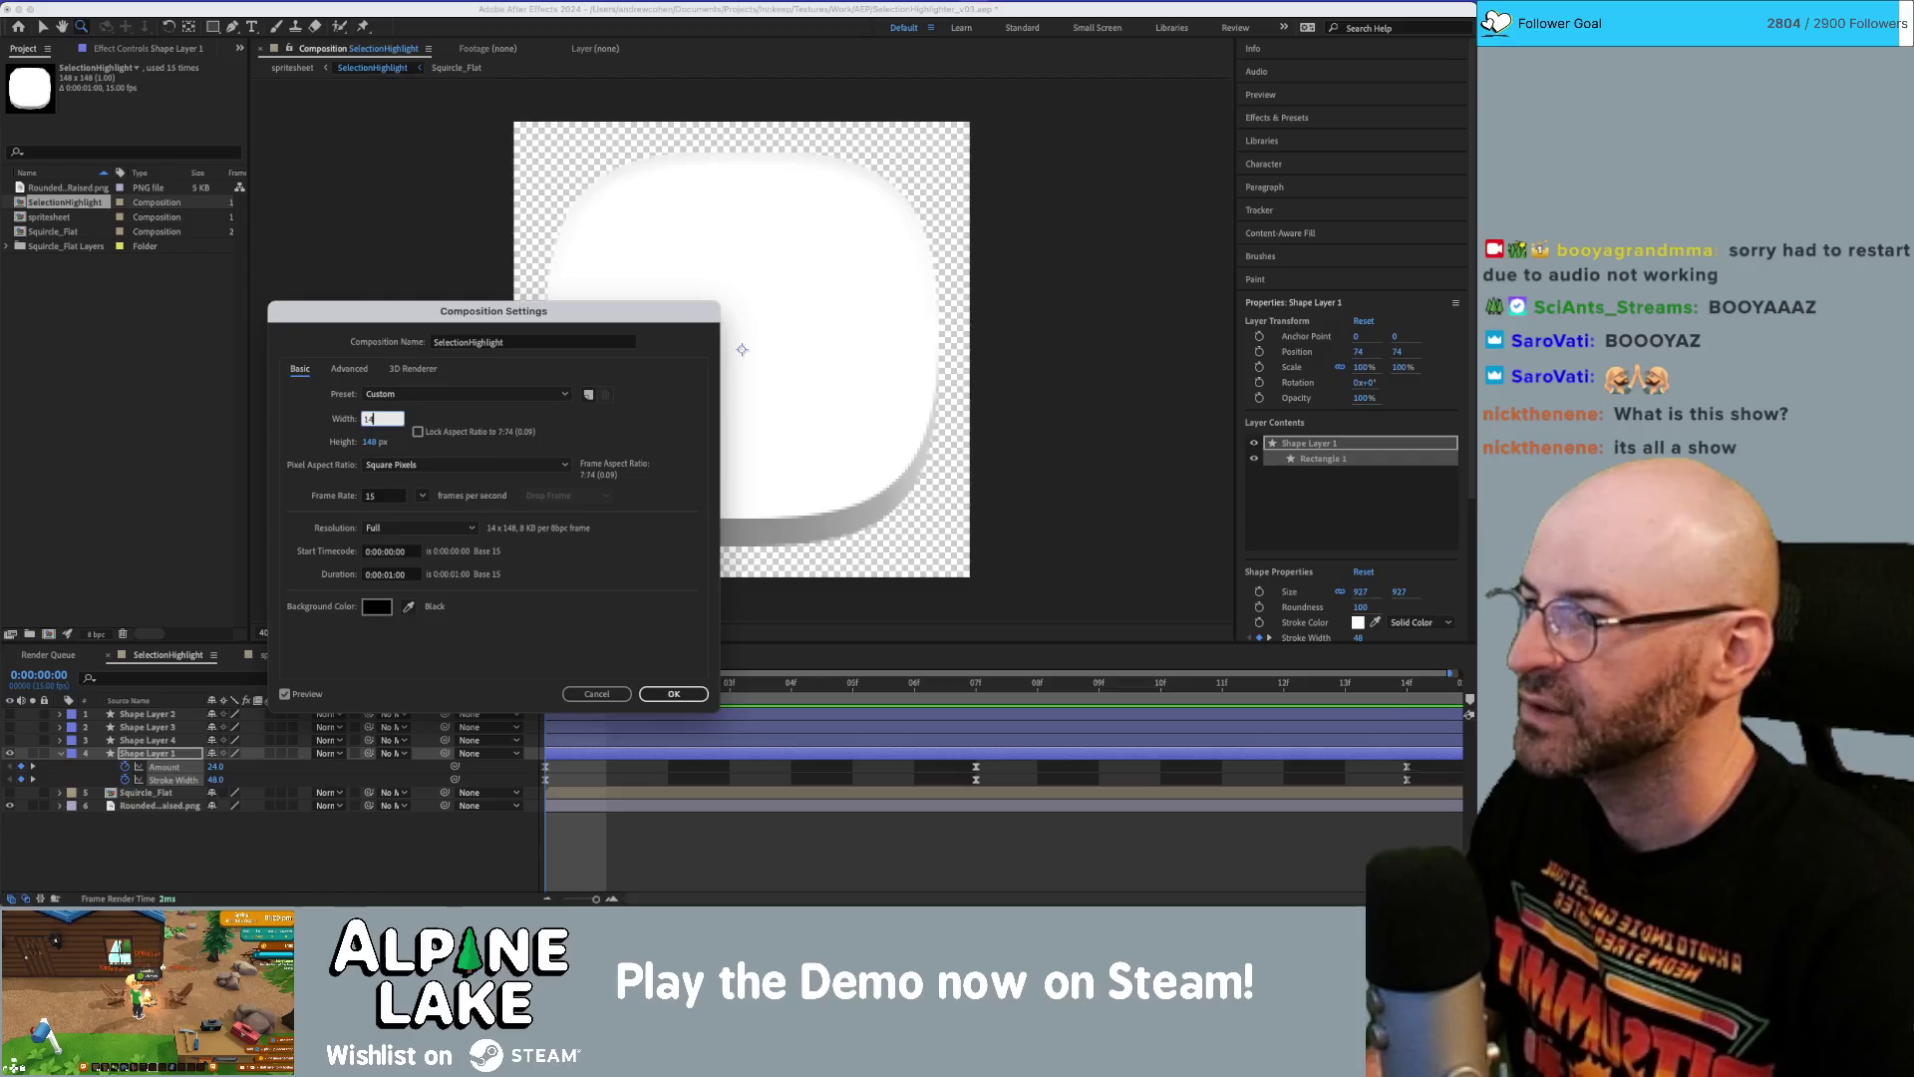
text(7)
key(BackSpace)
text(6)
key(Tab)
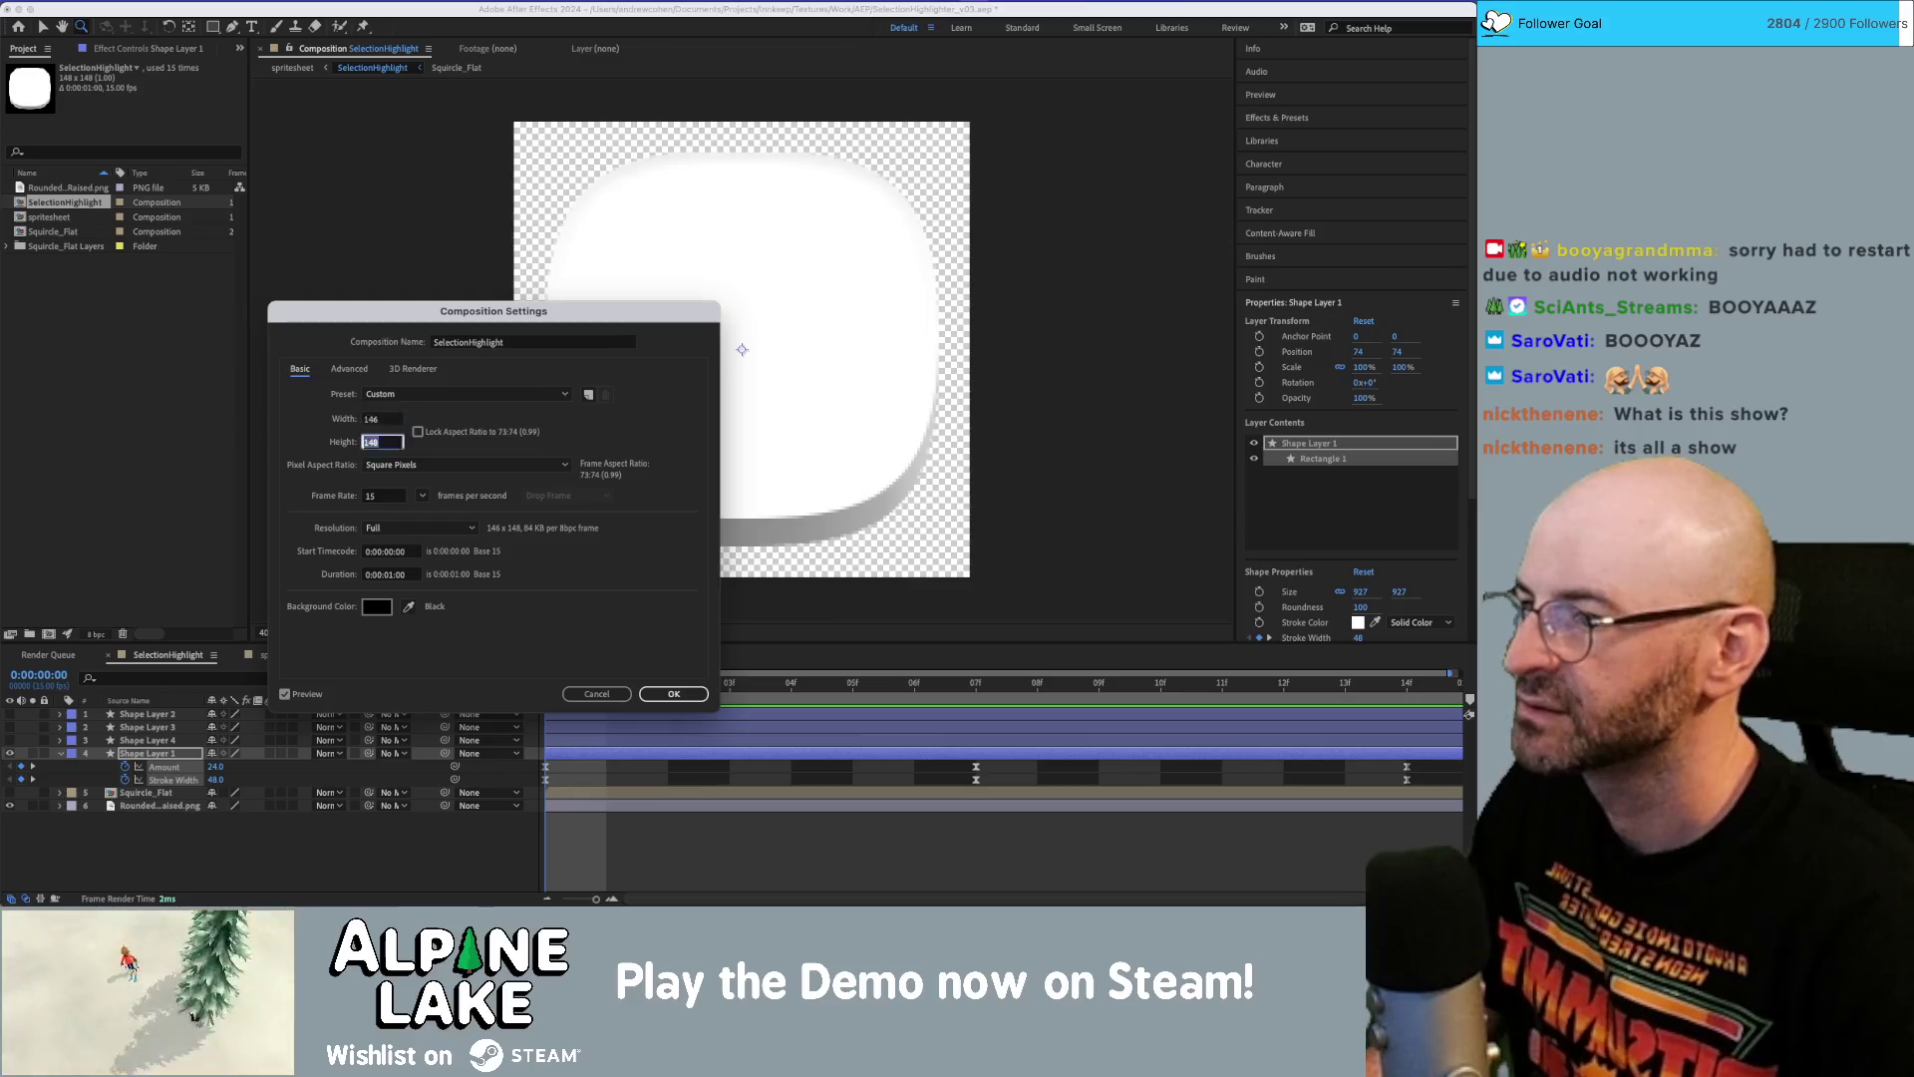
text(146)
key(Tab)
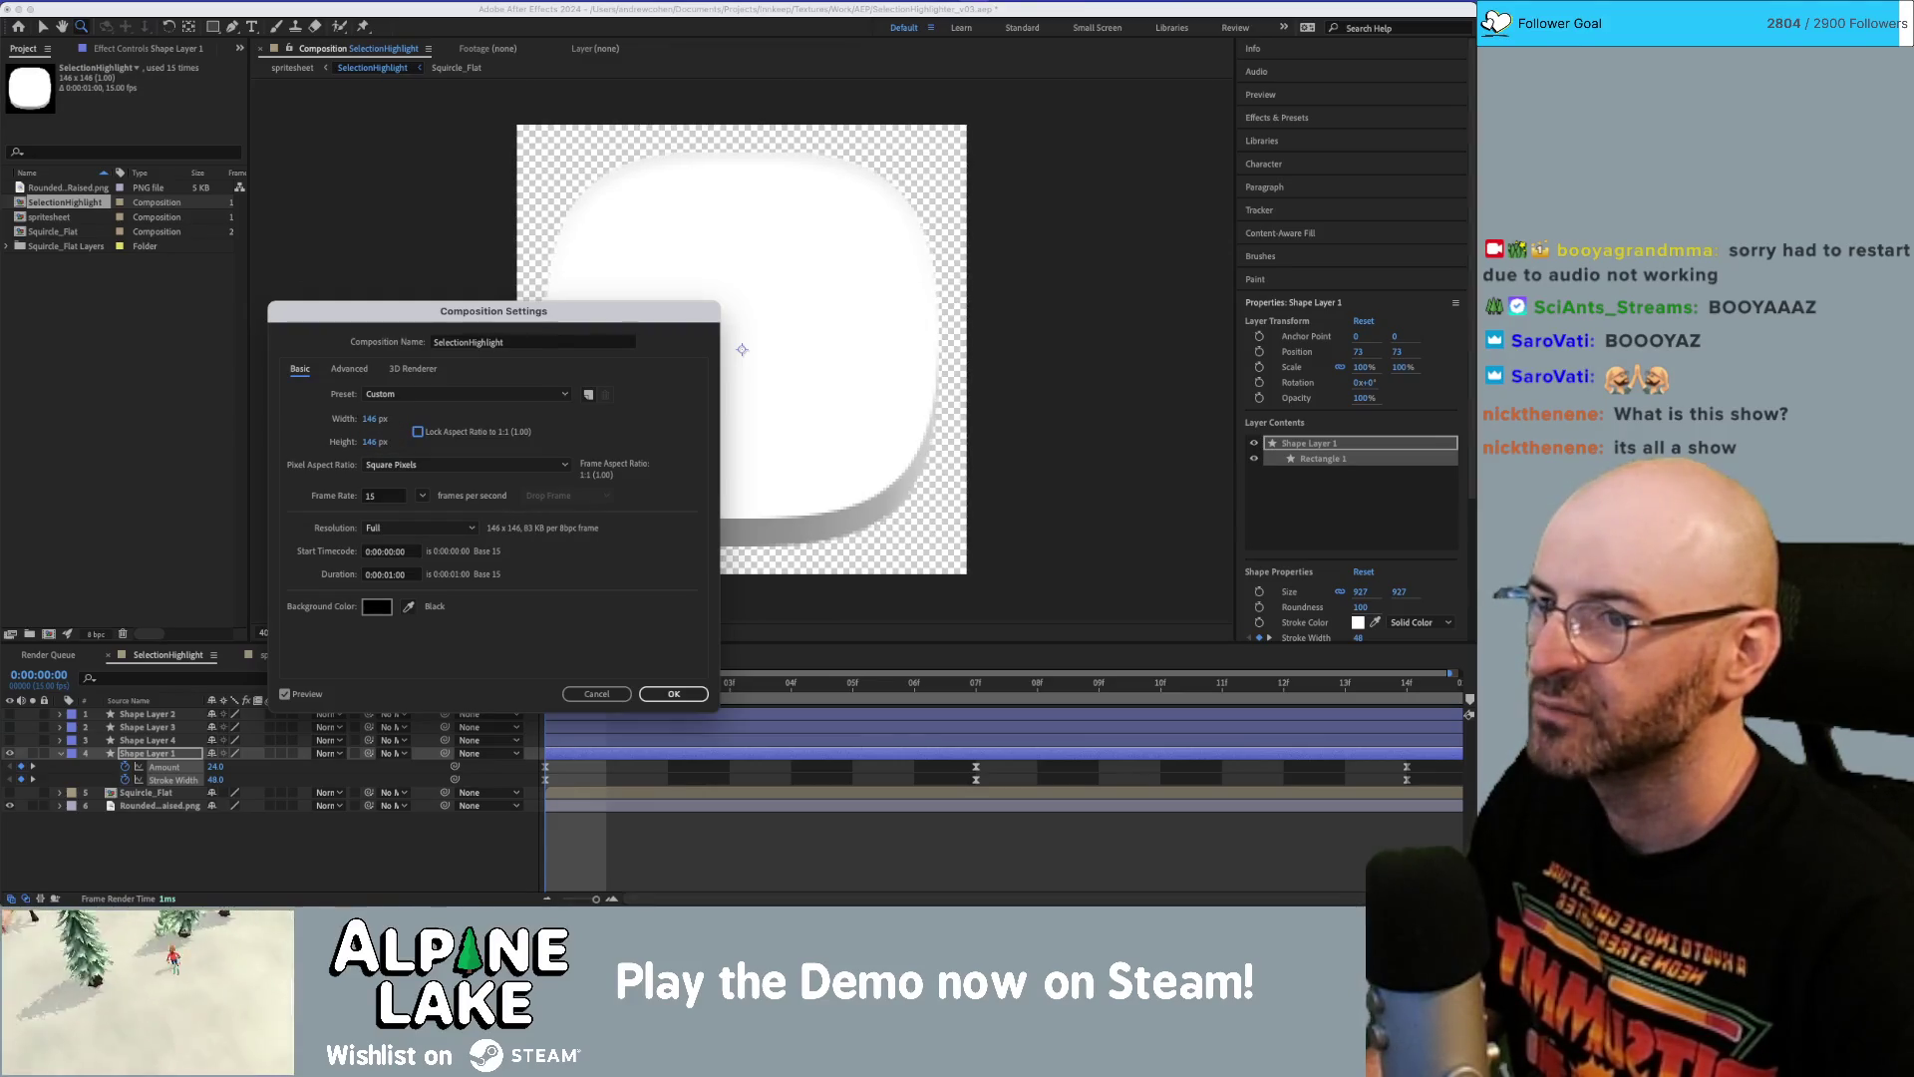
key(Return)
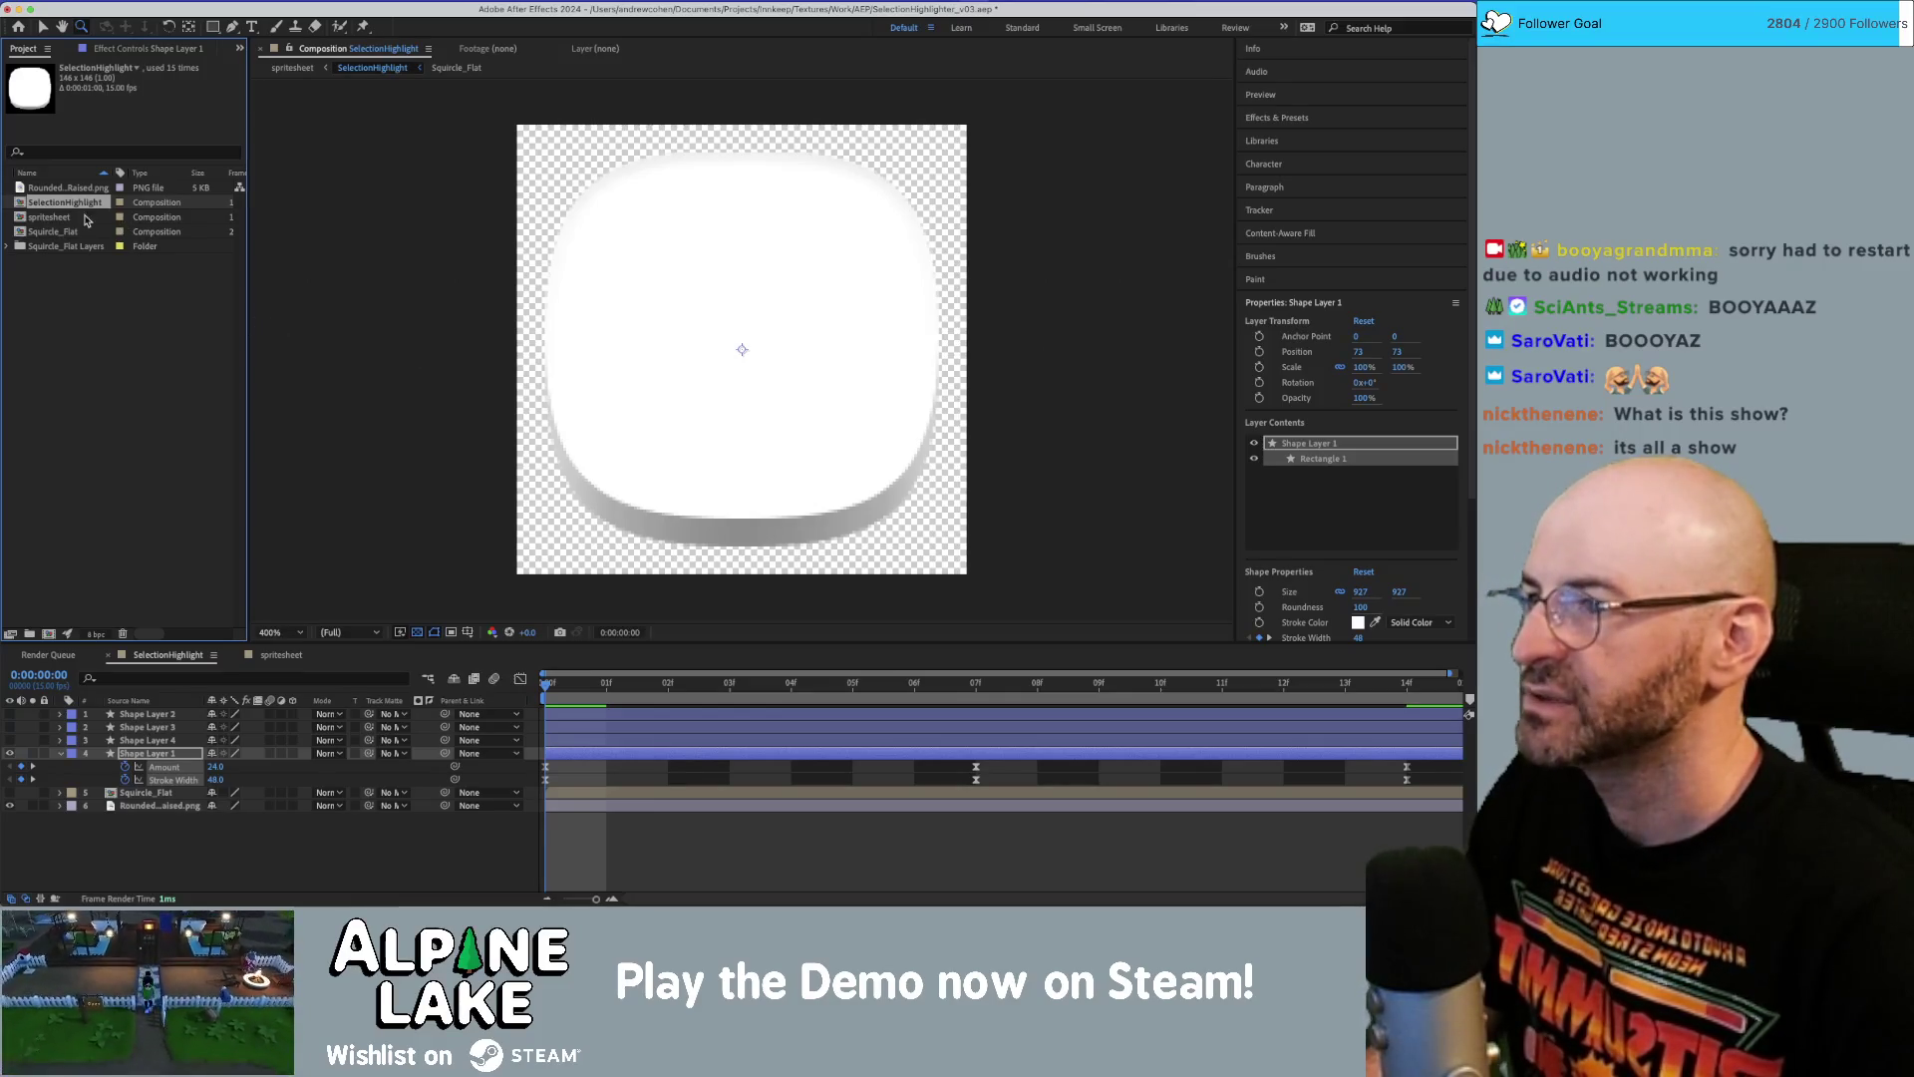
click(156, 741)
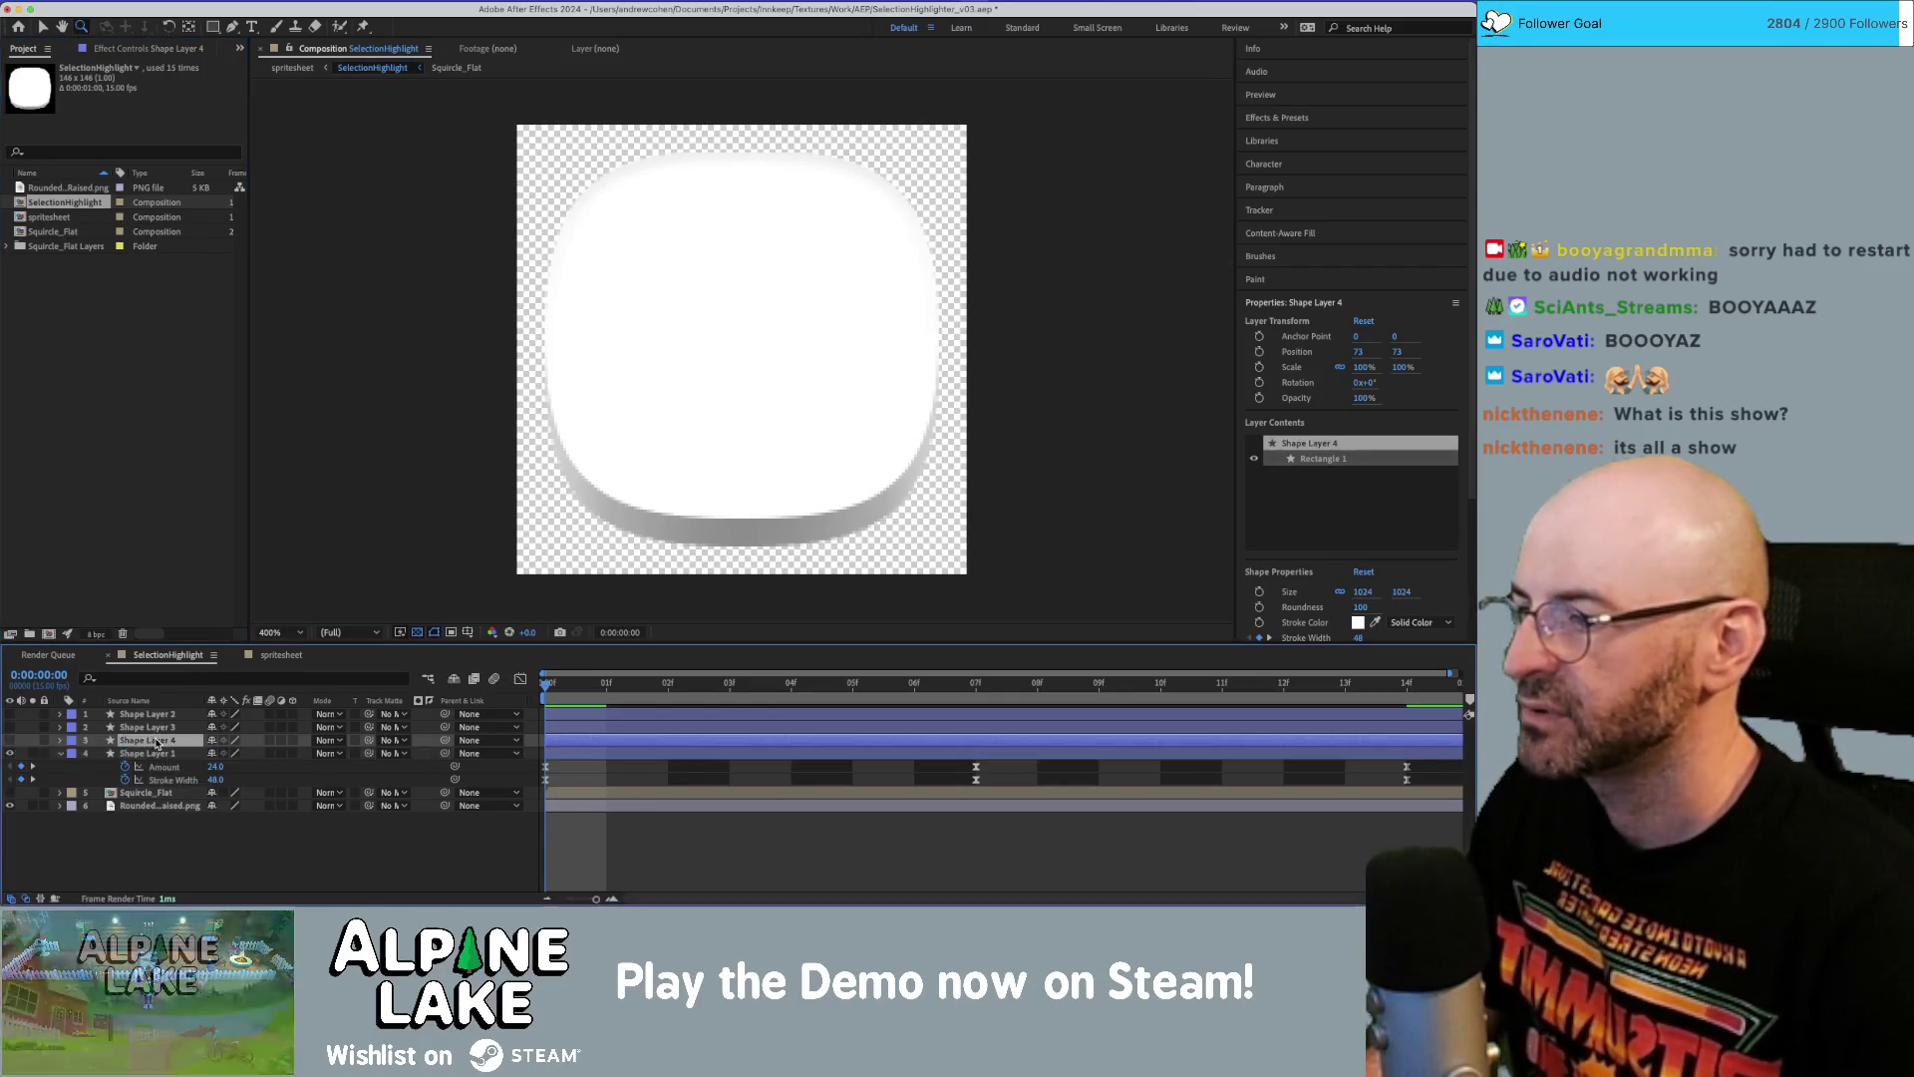
Shrink Shape Layer 1's rectangle to 128 × 128 with lower corner roundness.
click(156, 753)
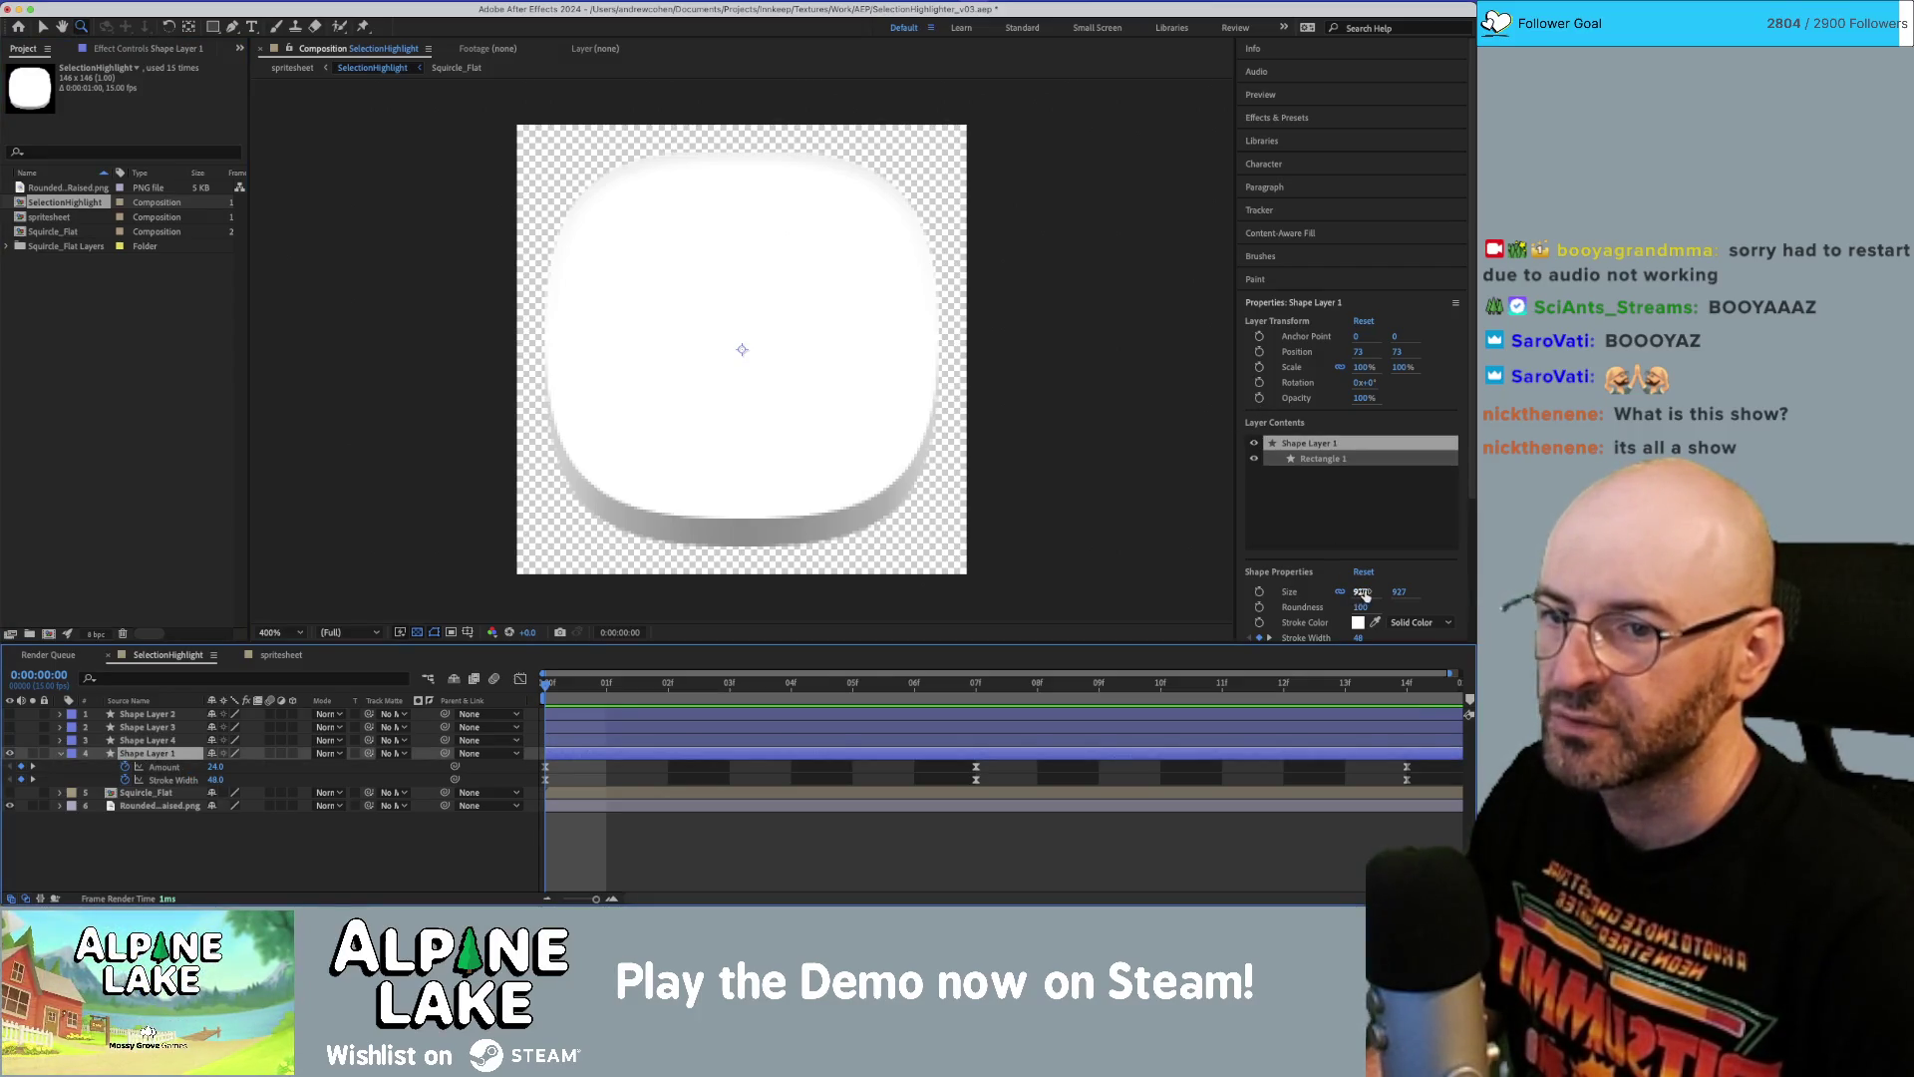
drag(1365, 595, 1345, 593)
drag(953, 587, 730, 578)
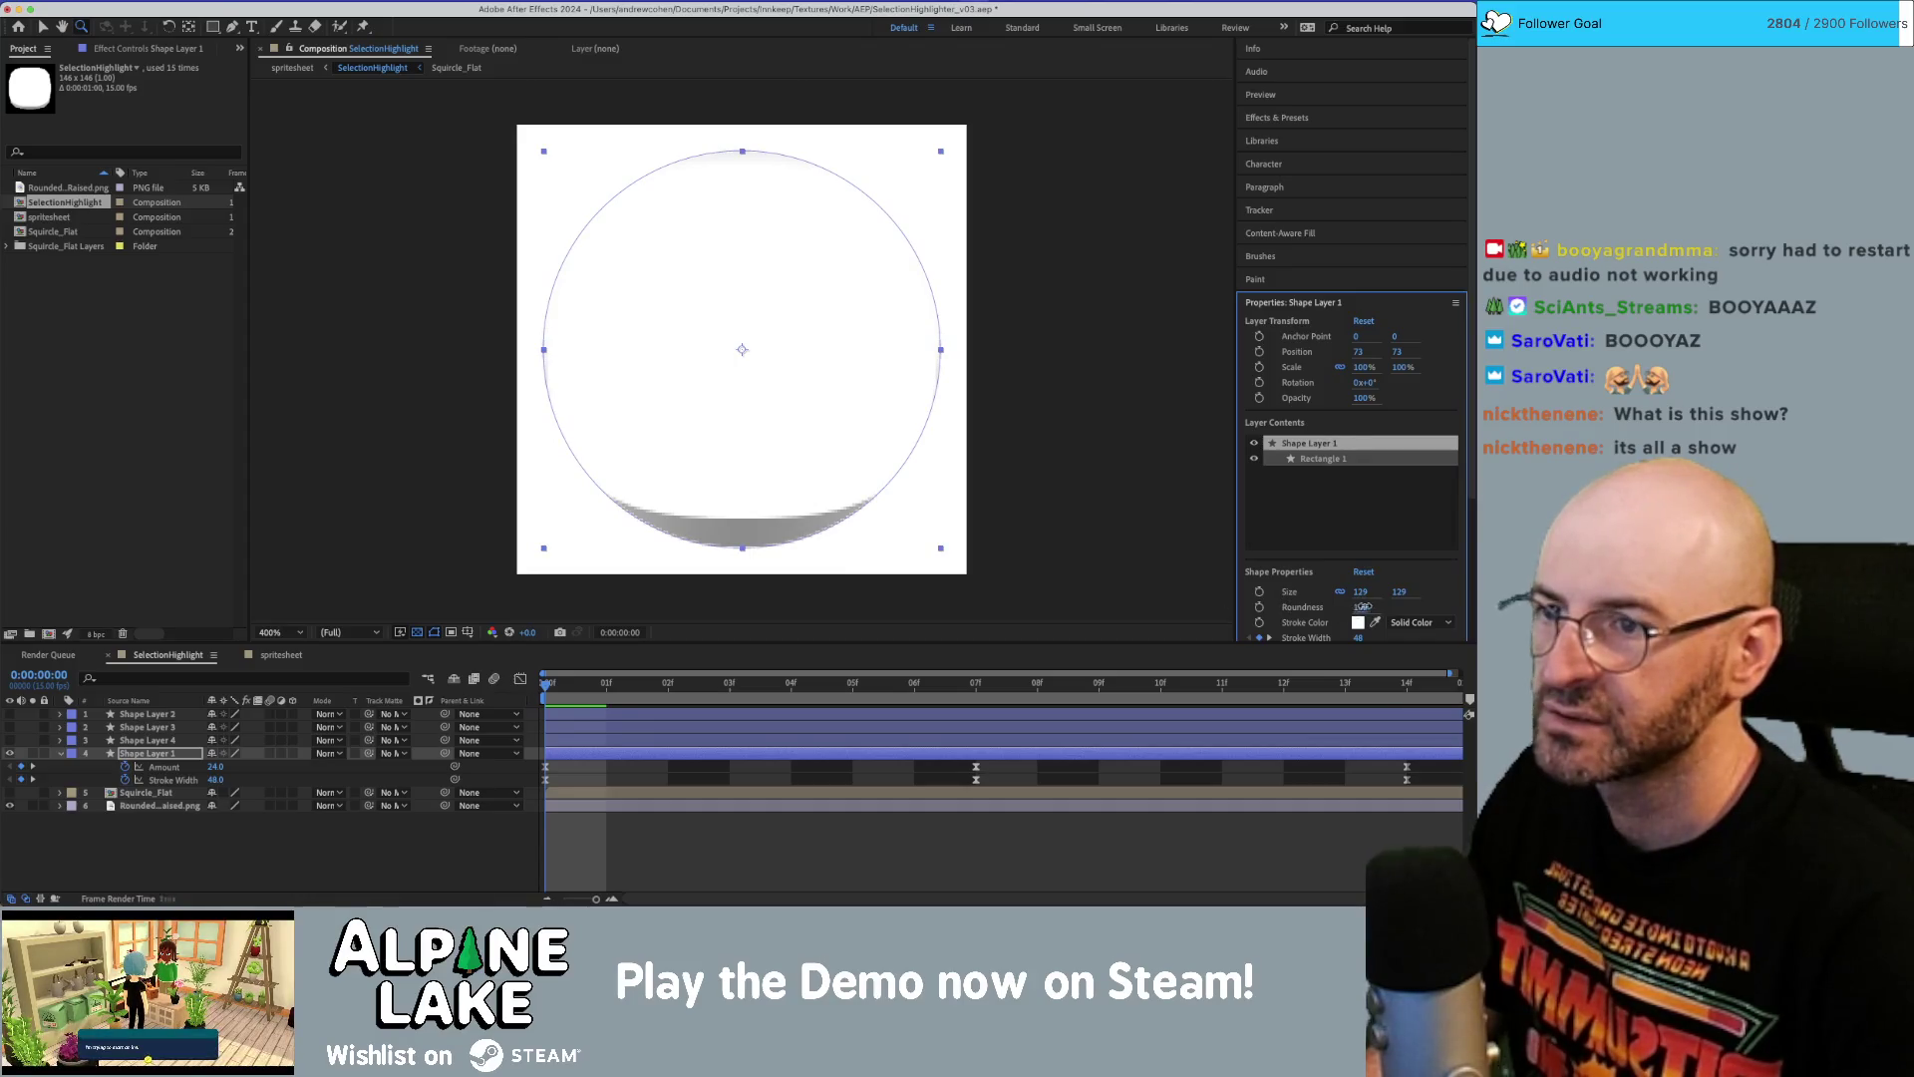
drag(1357, 607, 1314, 607)
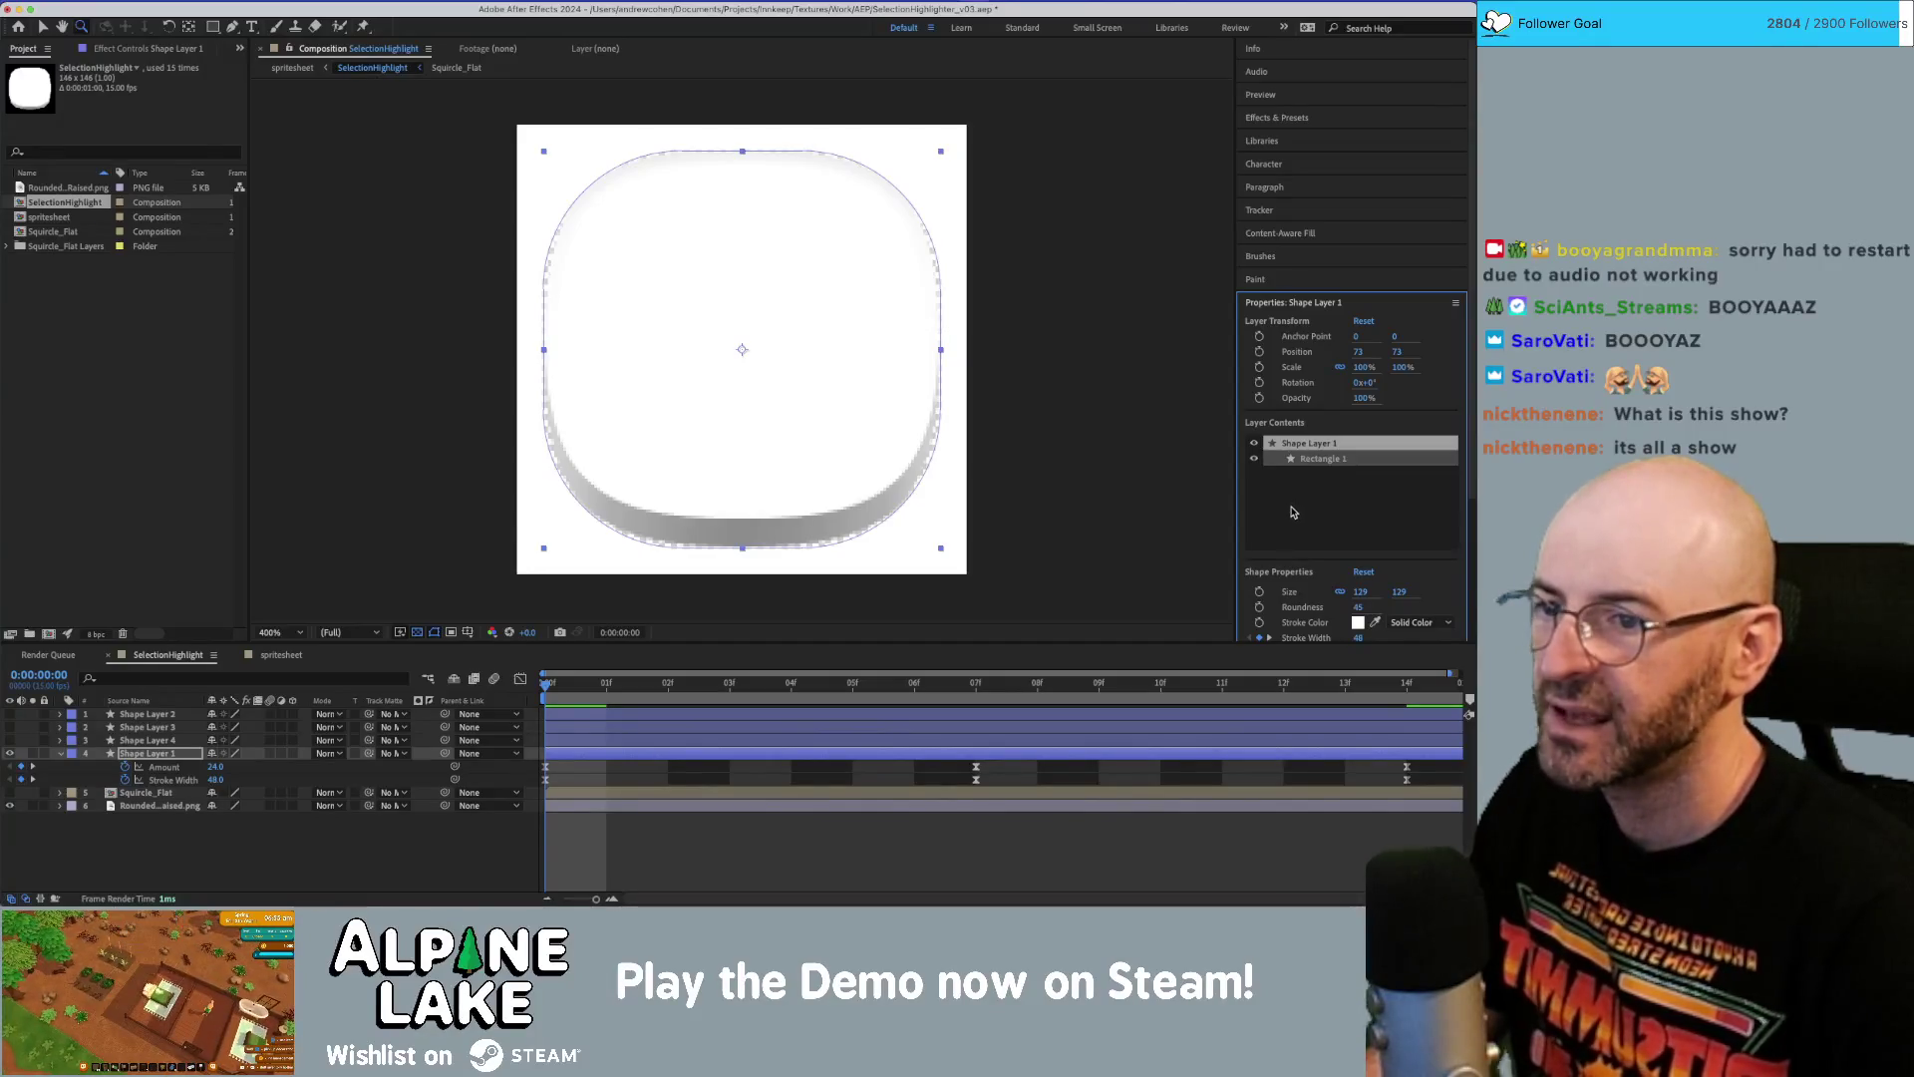
scroll(1354, 574, down, 1)
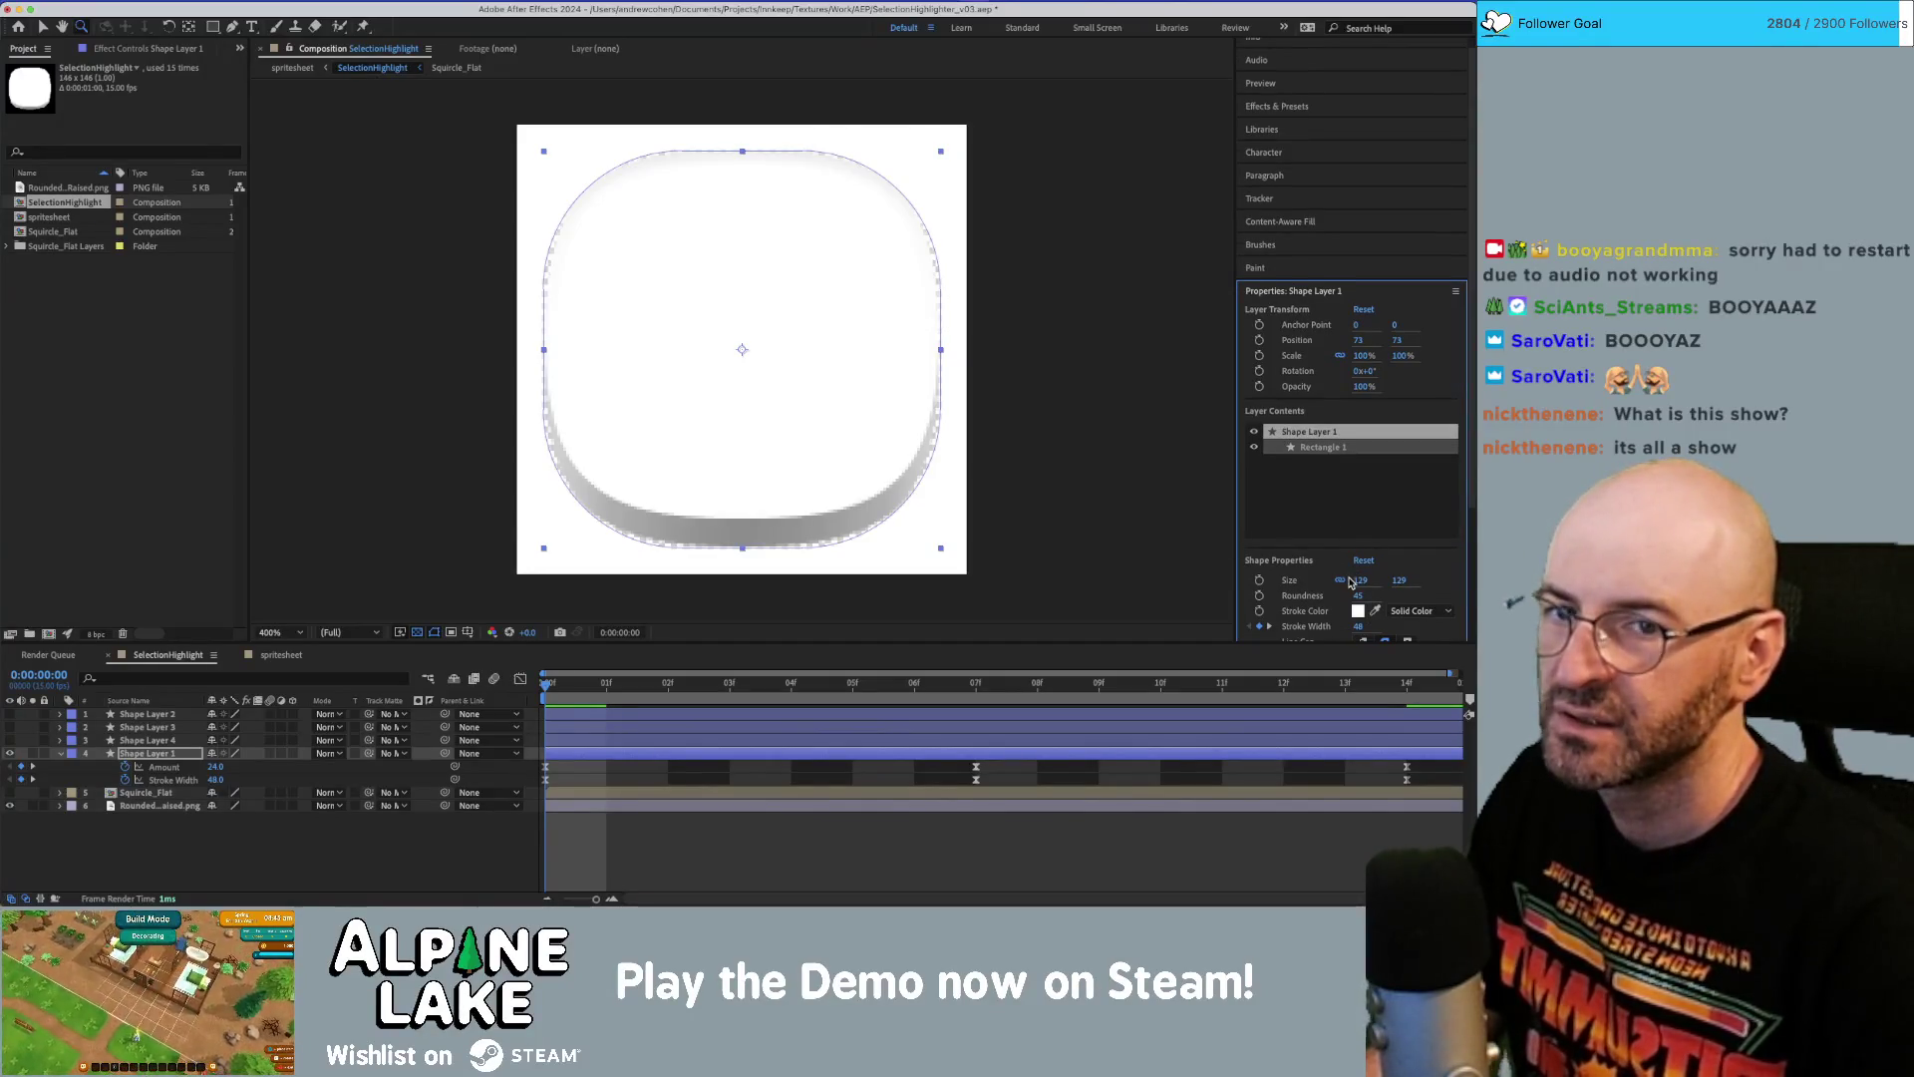
scroll(1351, 583, down, 1)
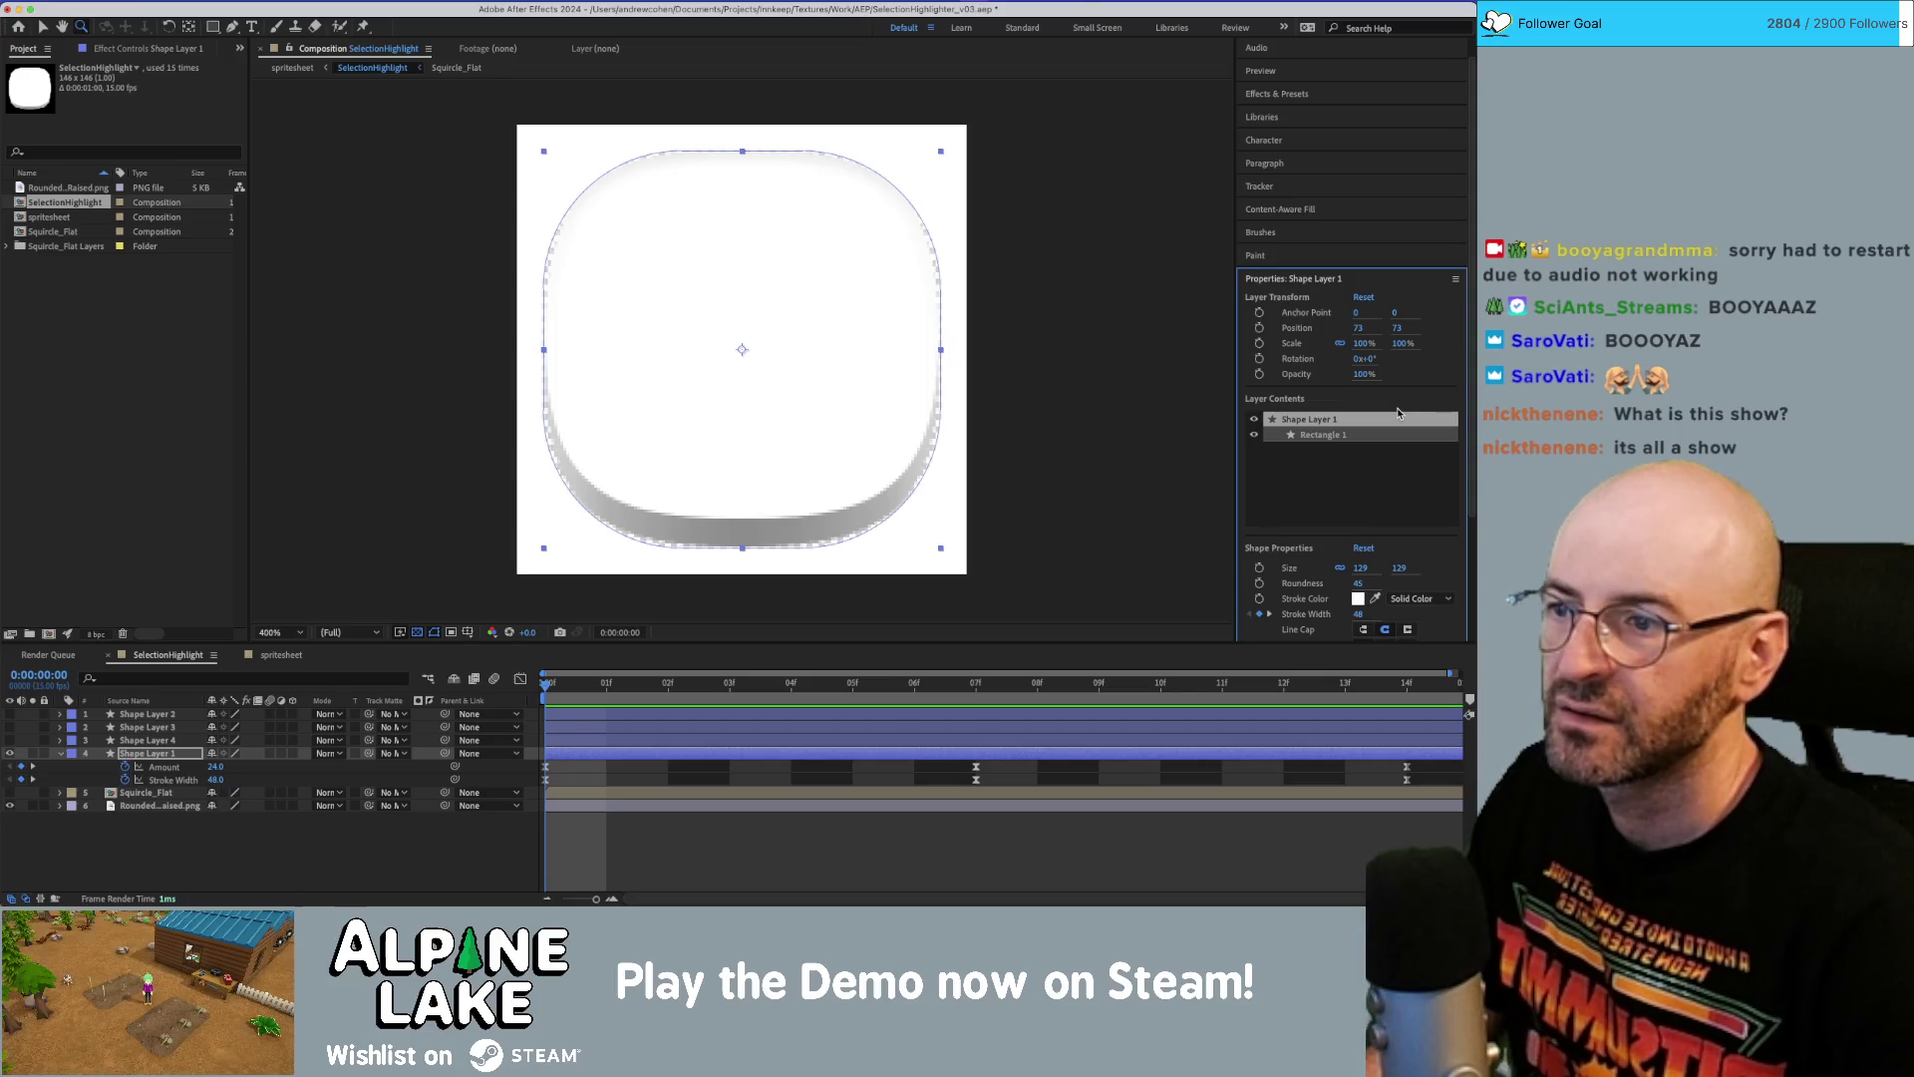
click(1361, 567)
text(128)
key(Tab)
key(Tab)
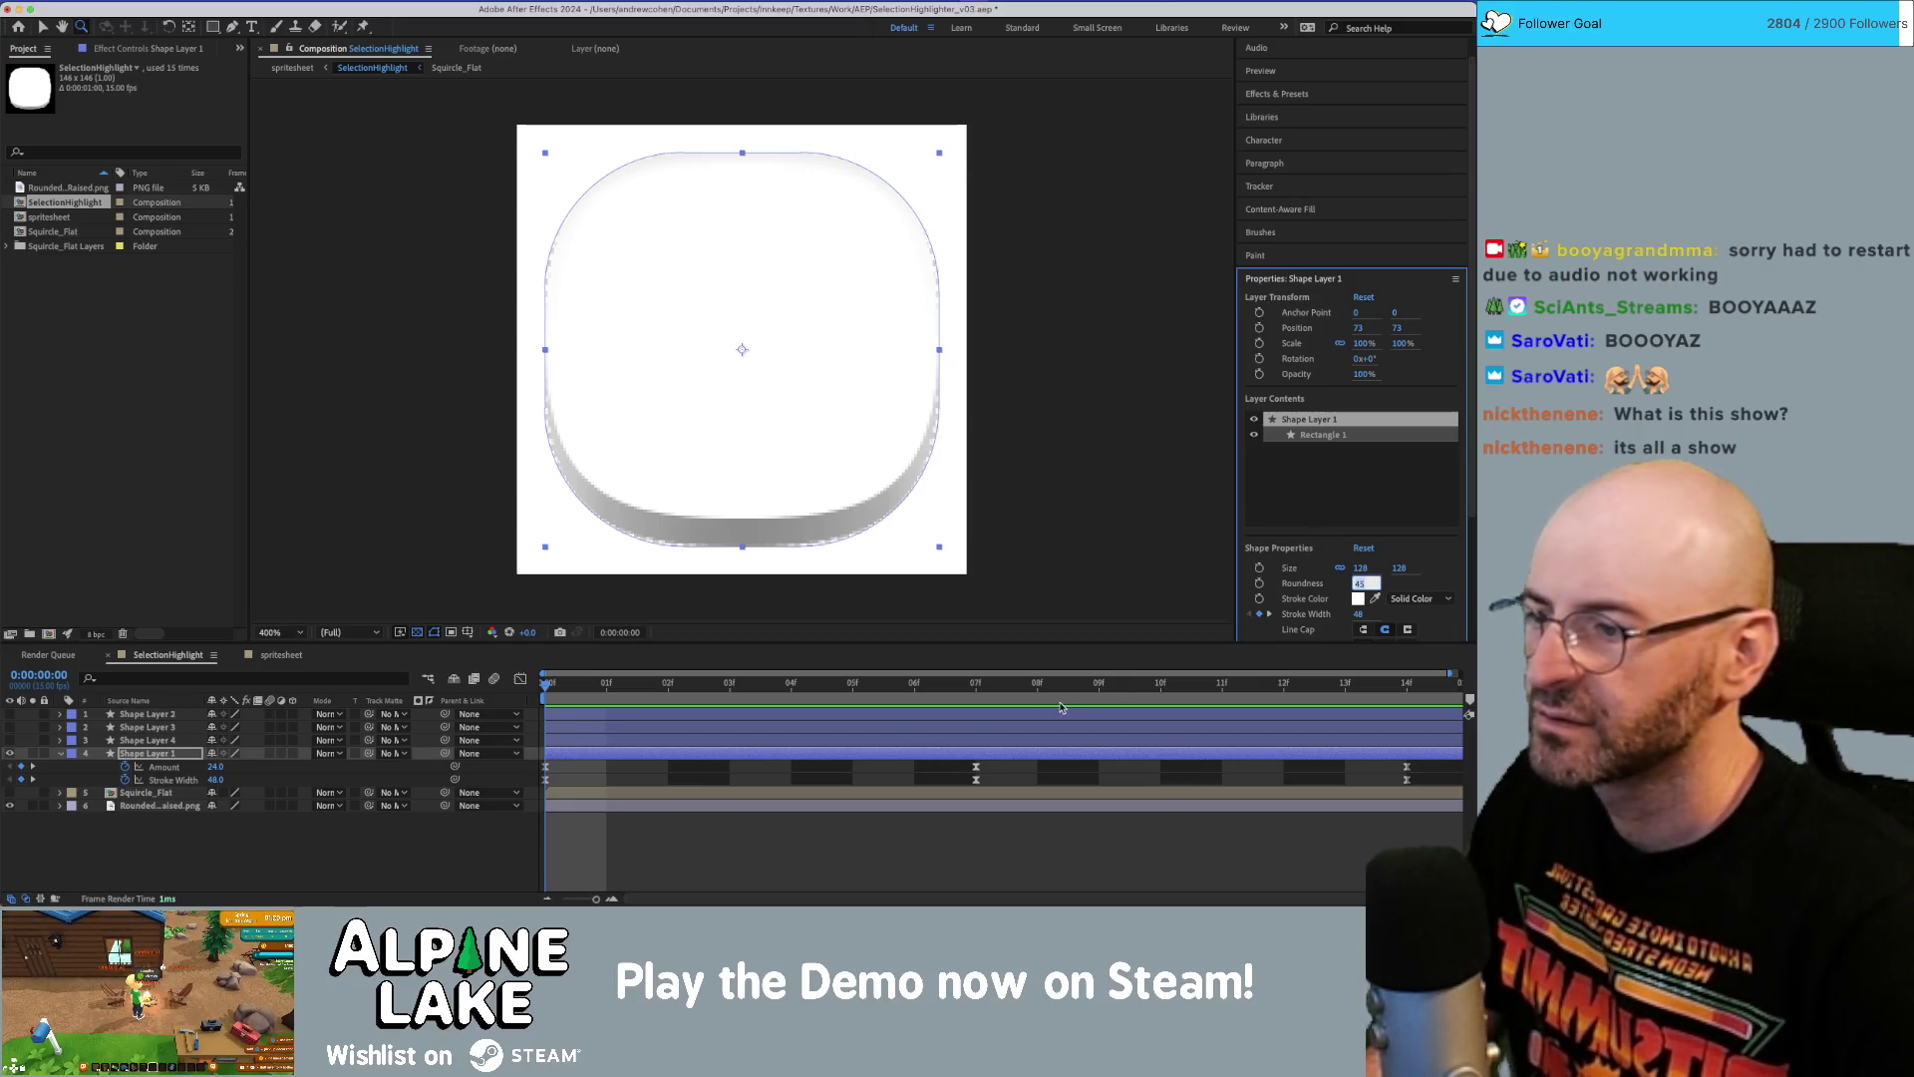
Select the Stroke Width keyframes, move to frame 07f, and show the value graph.
click(181, 788)
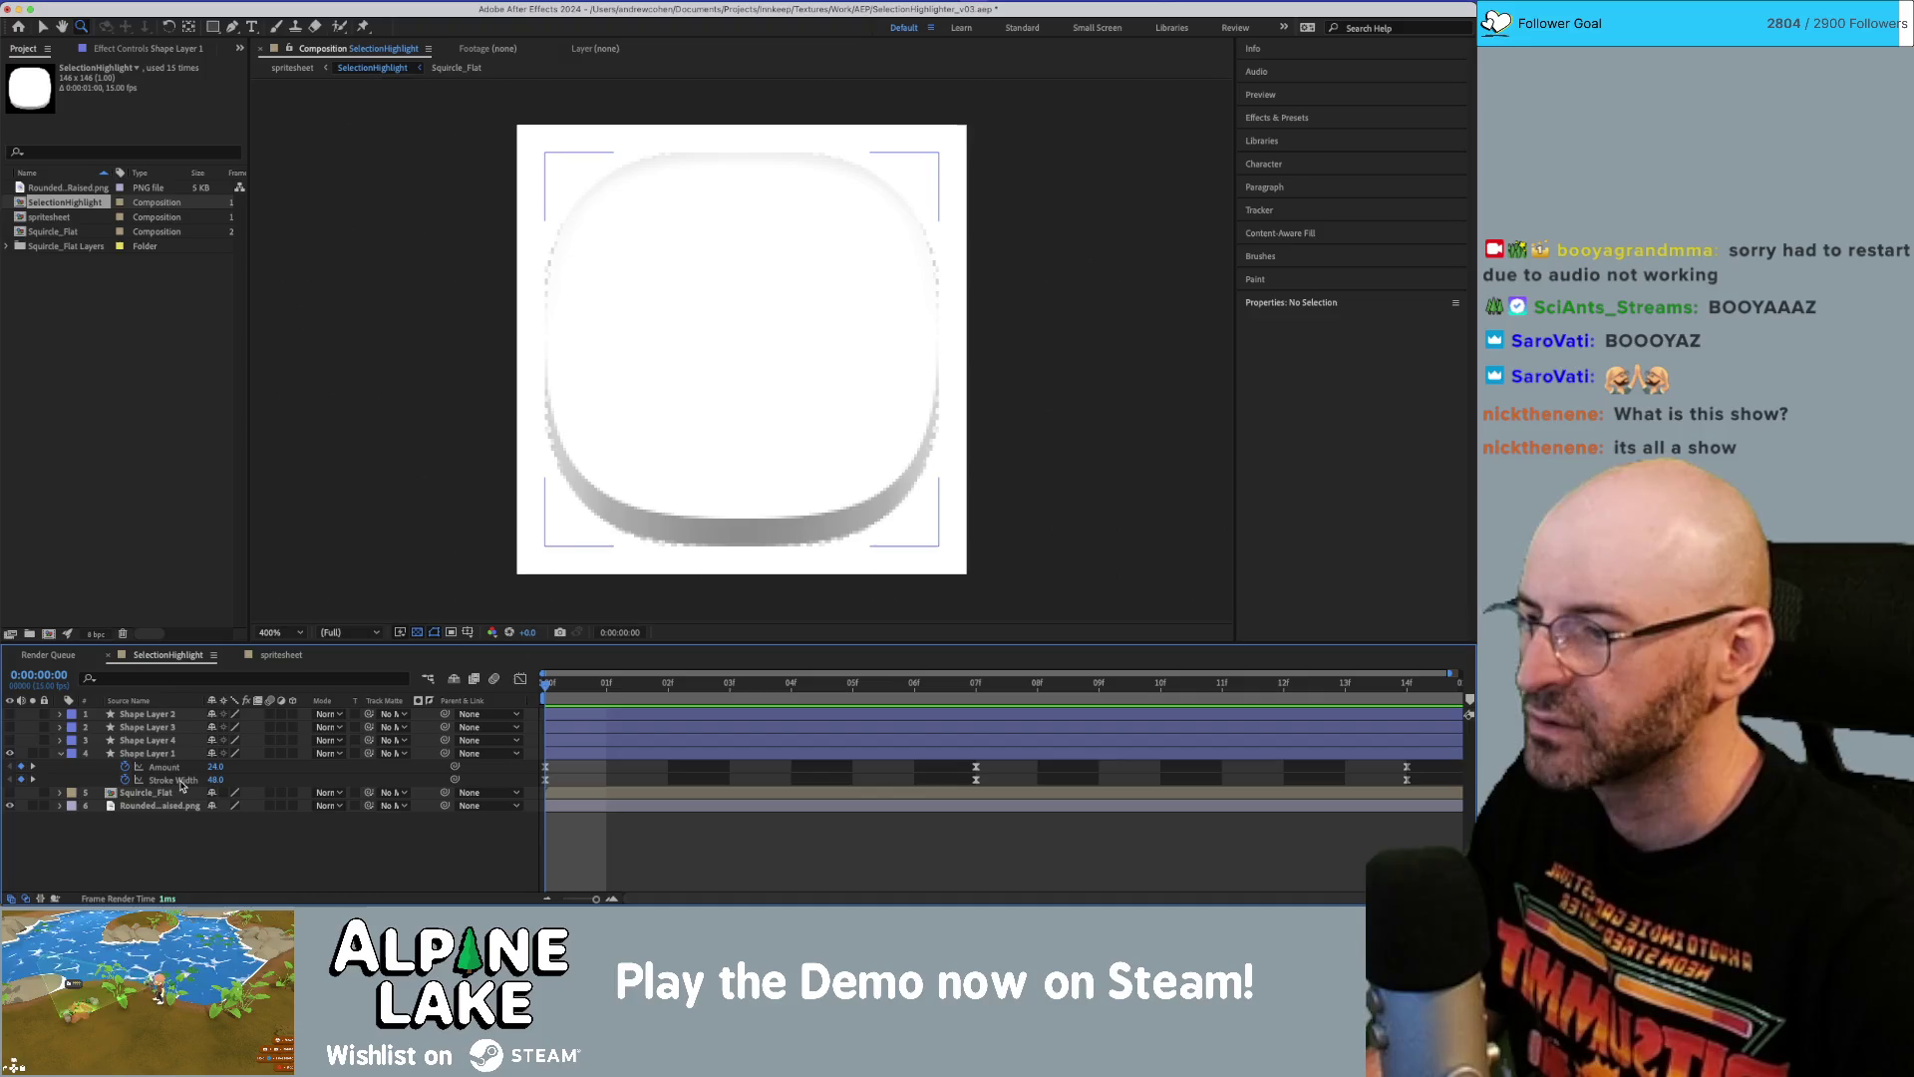
click(177, 780)
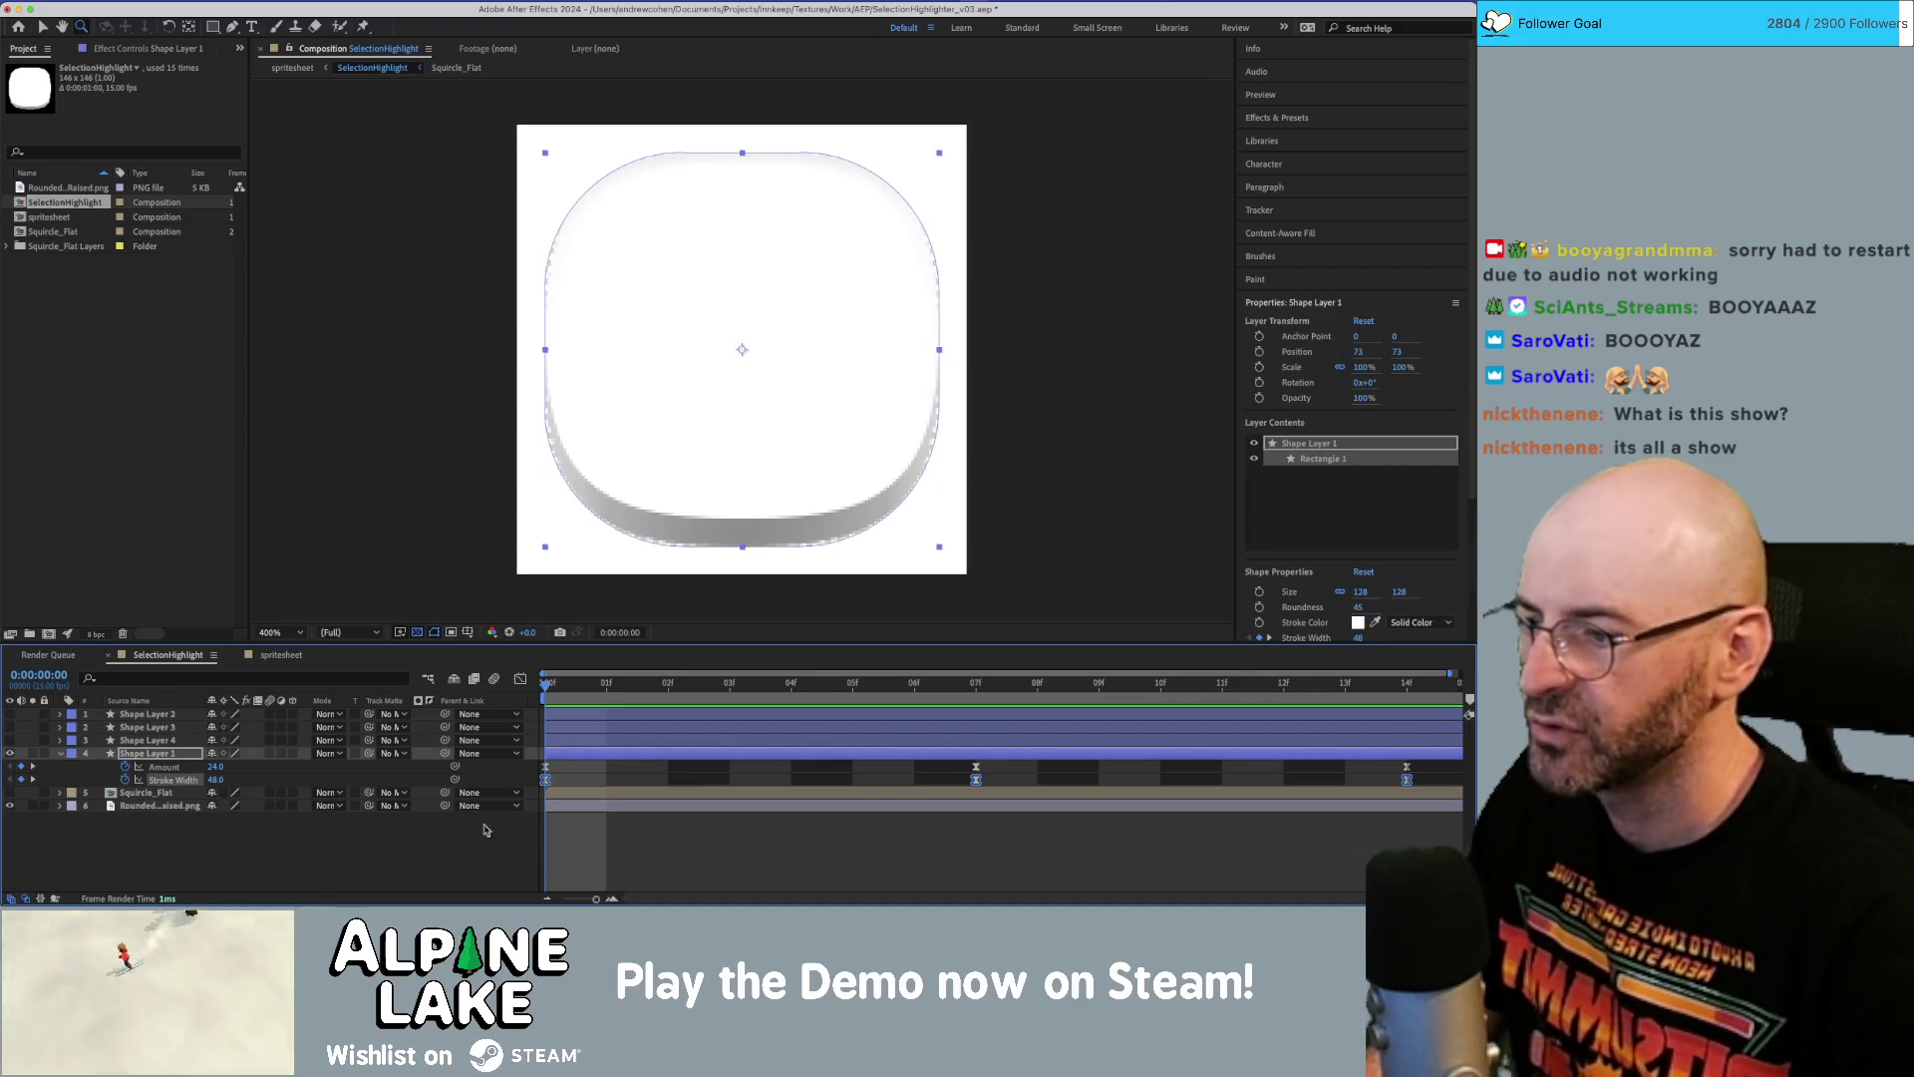
mouse_move(559, 686)
mouse_down()
mouse_move(1384, 731)
mouse_move(831, 726)
mouse_move(952, 723)
mouse_up()
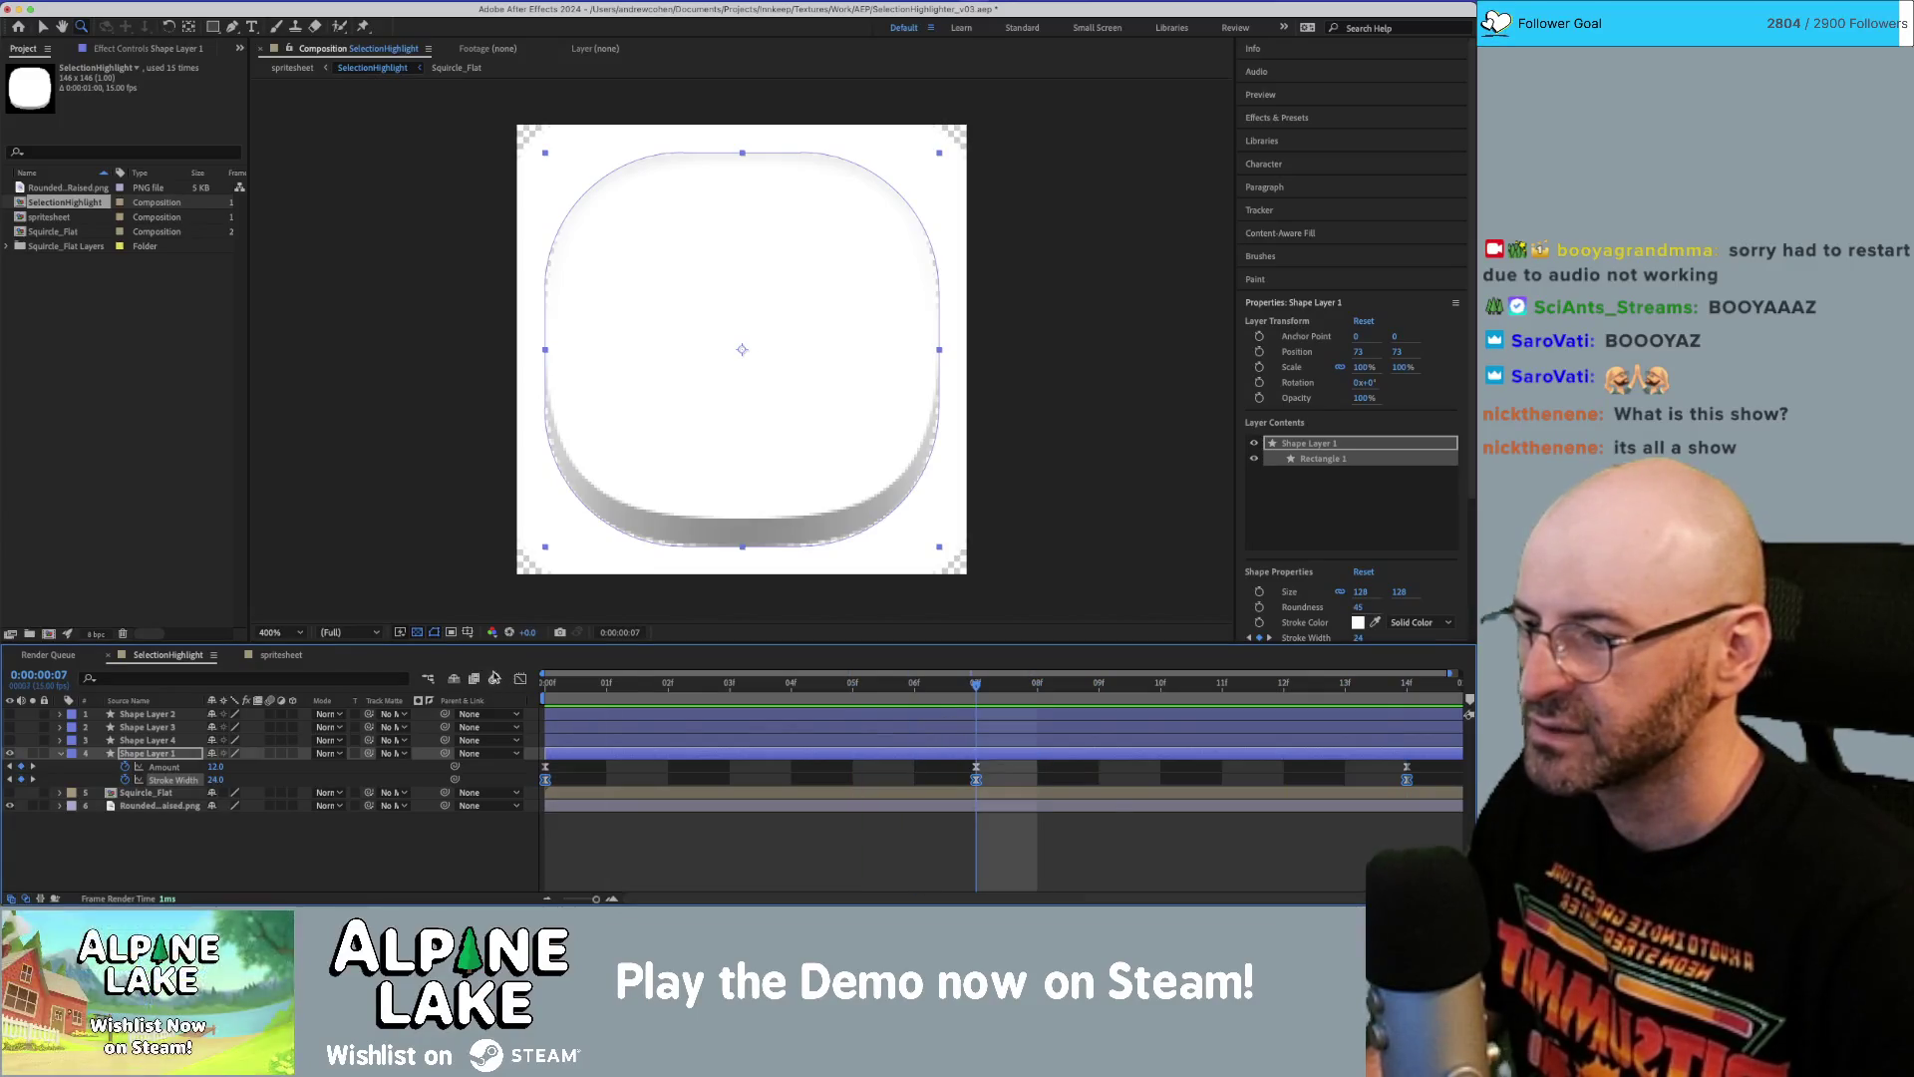
click(521, 679)
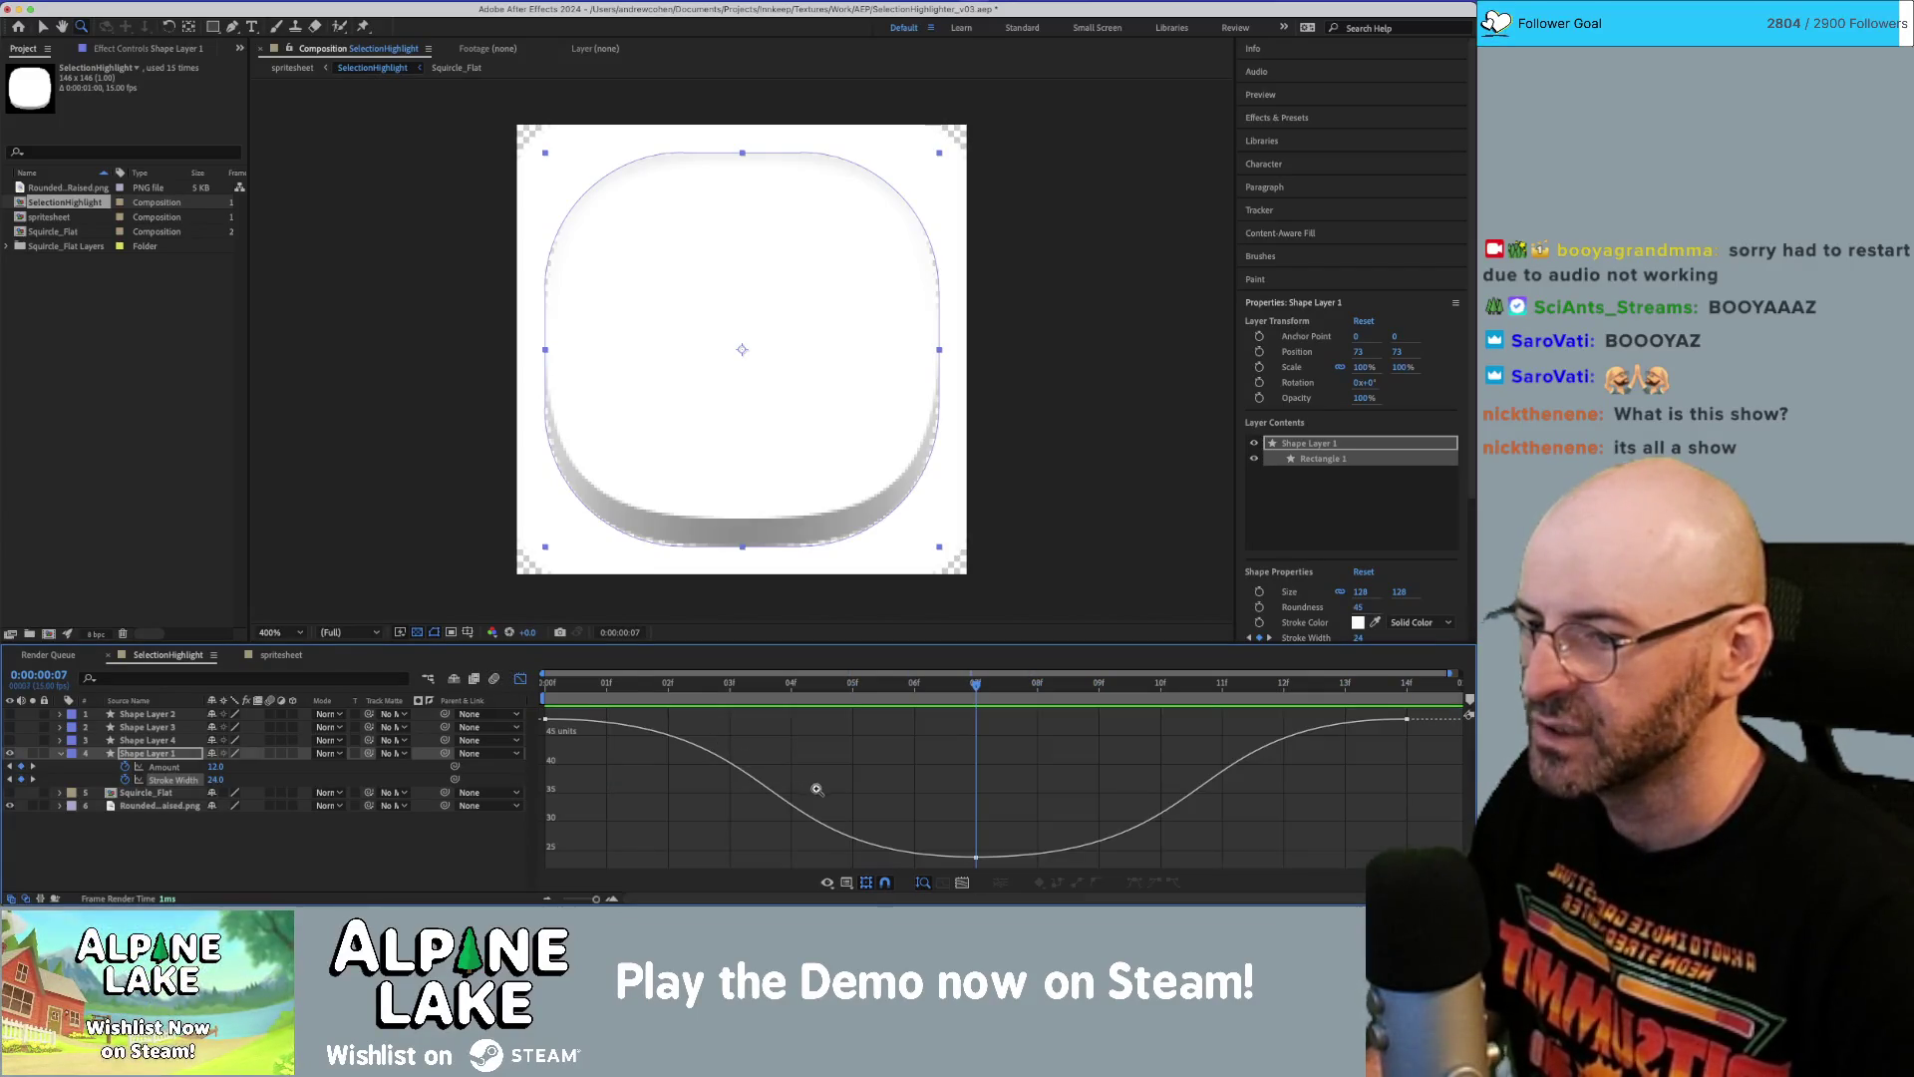
Give the frame-7 keyframe Stroke Width 5 and Amount 2.5, then return to frame 0.
key(v)
click(975, 858)
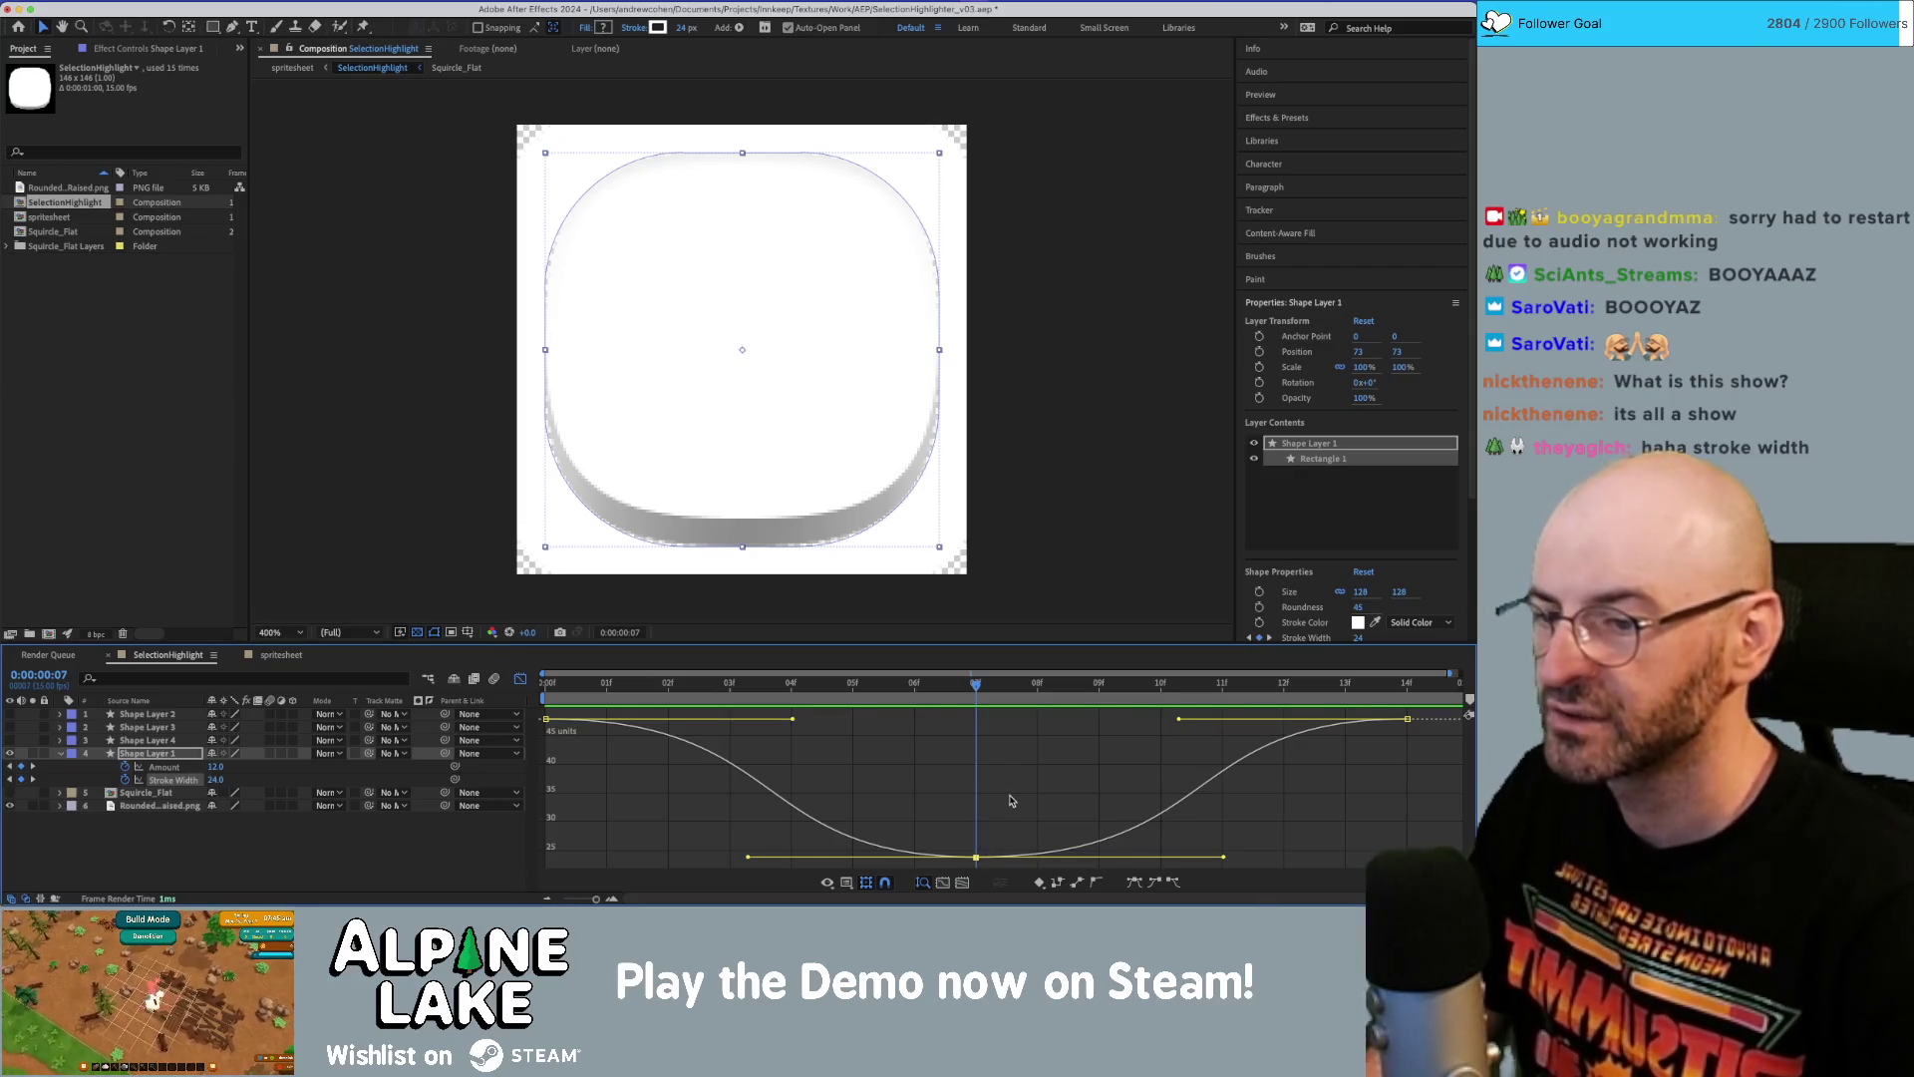
key(minus)
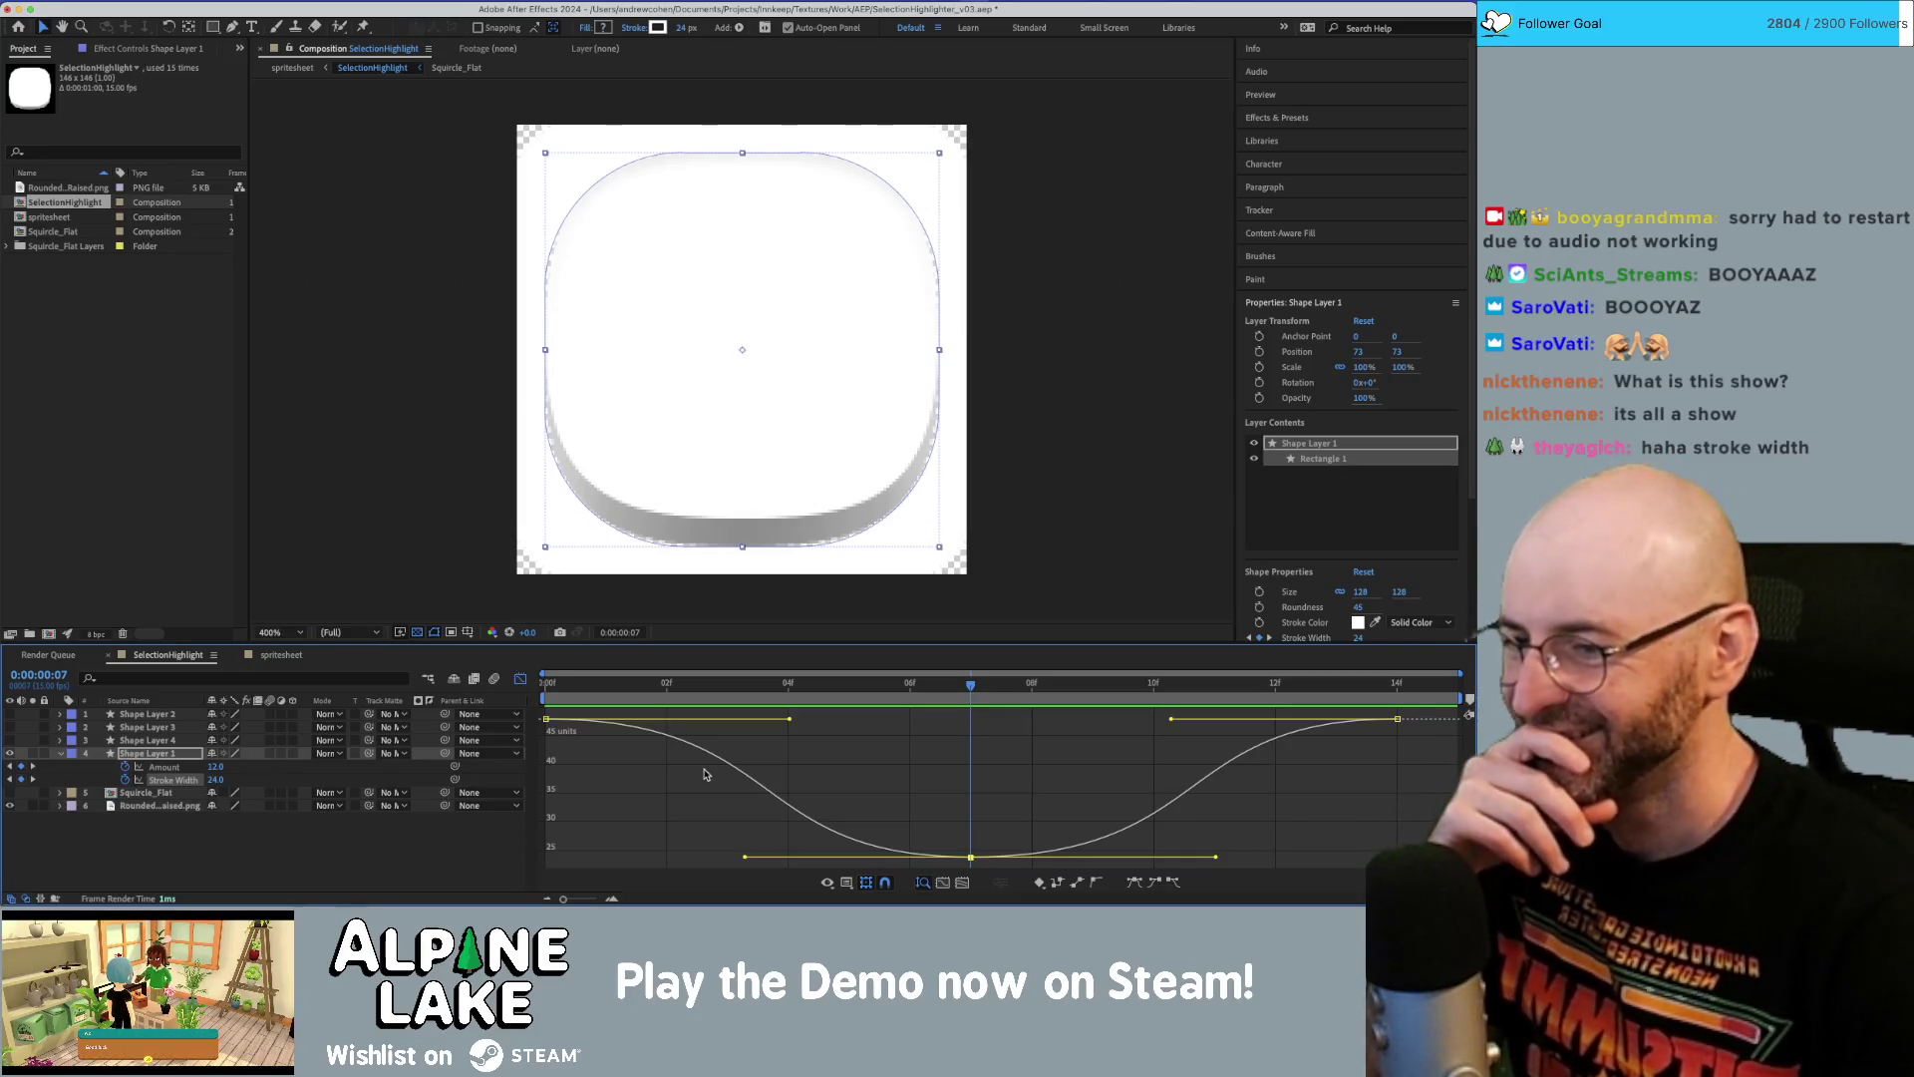
click(213, 780)
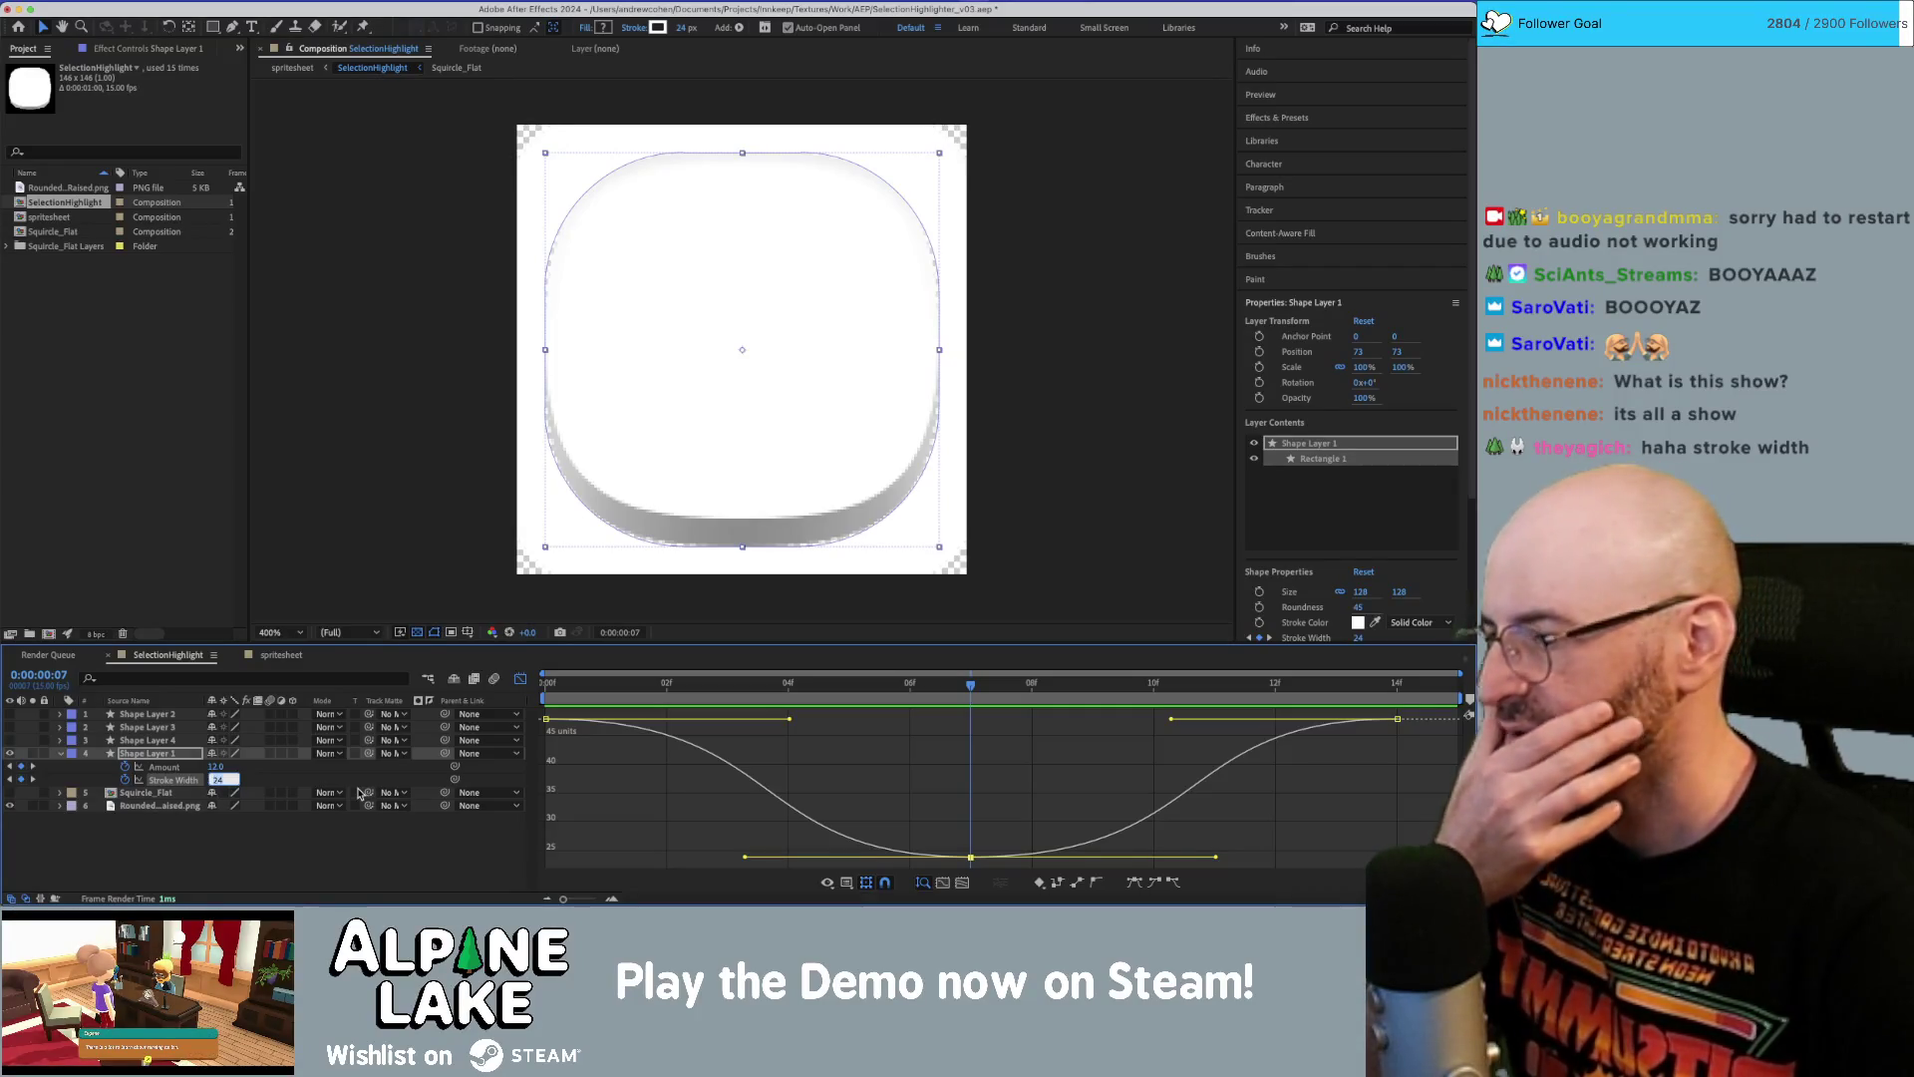
text(5)
key(Return)
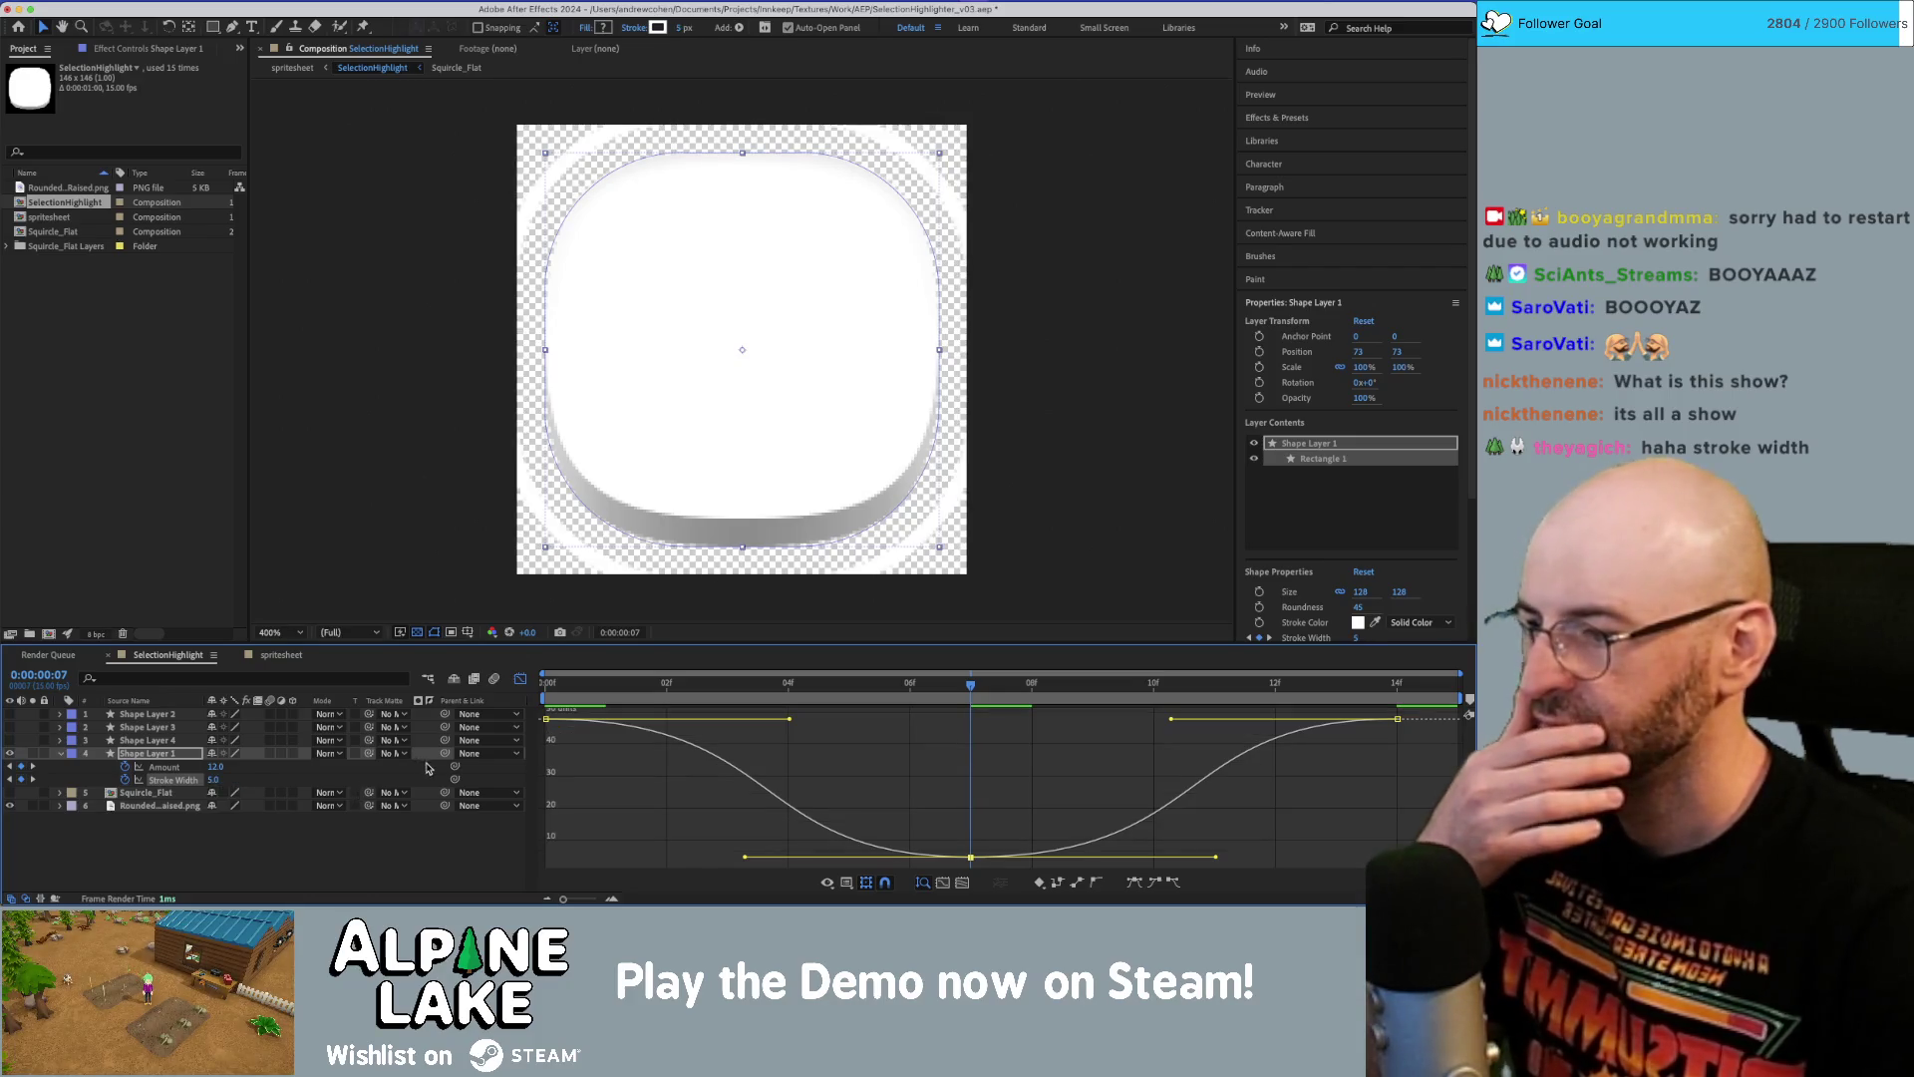
mouse_move(951, 688)
mouse_down()
mouse_move(848, 687)
mouse_move(952, 695)
mouse_up()
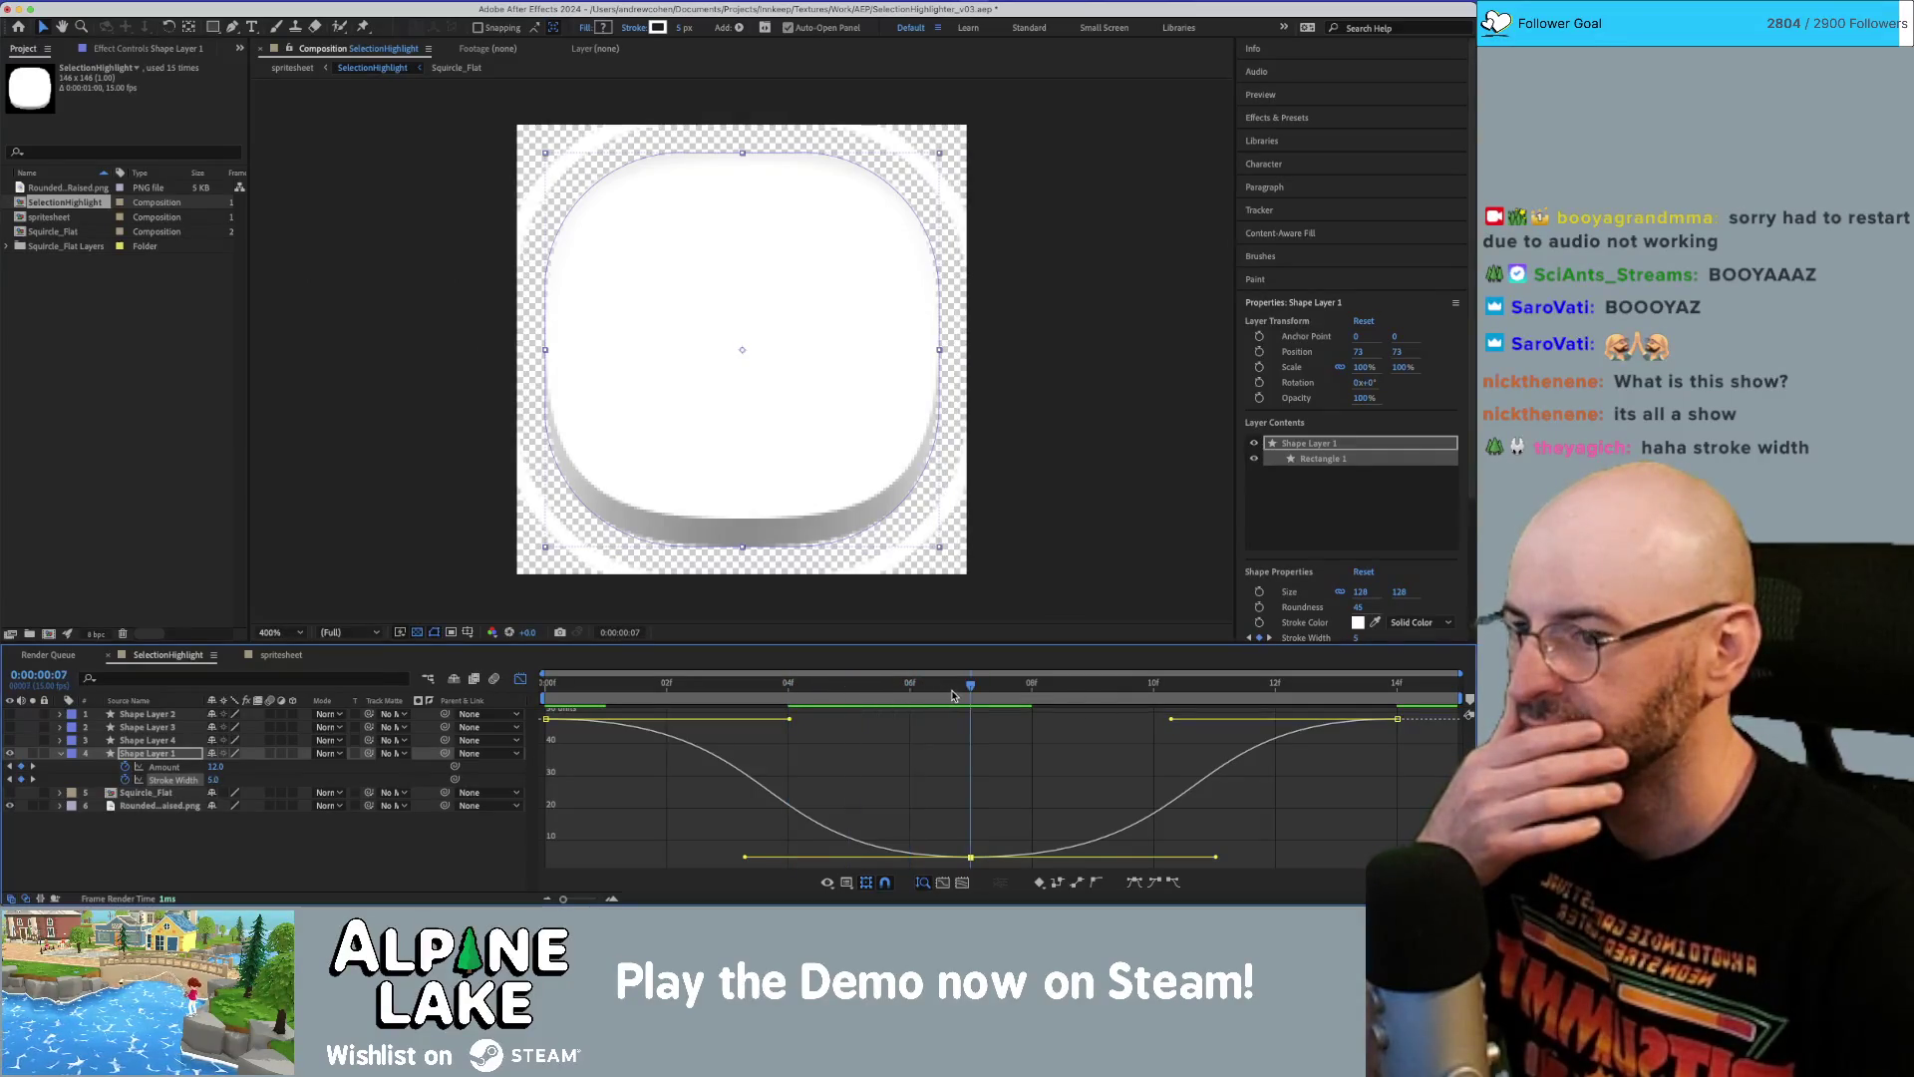
click(214, 767)
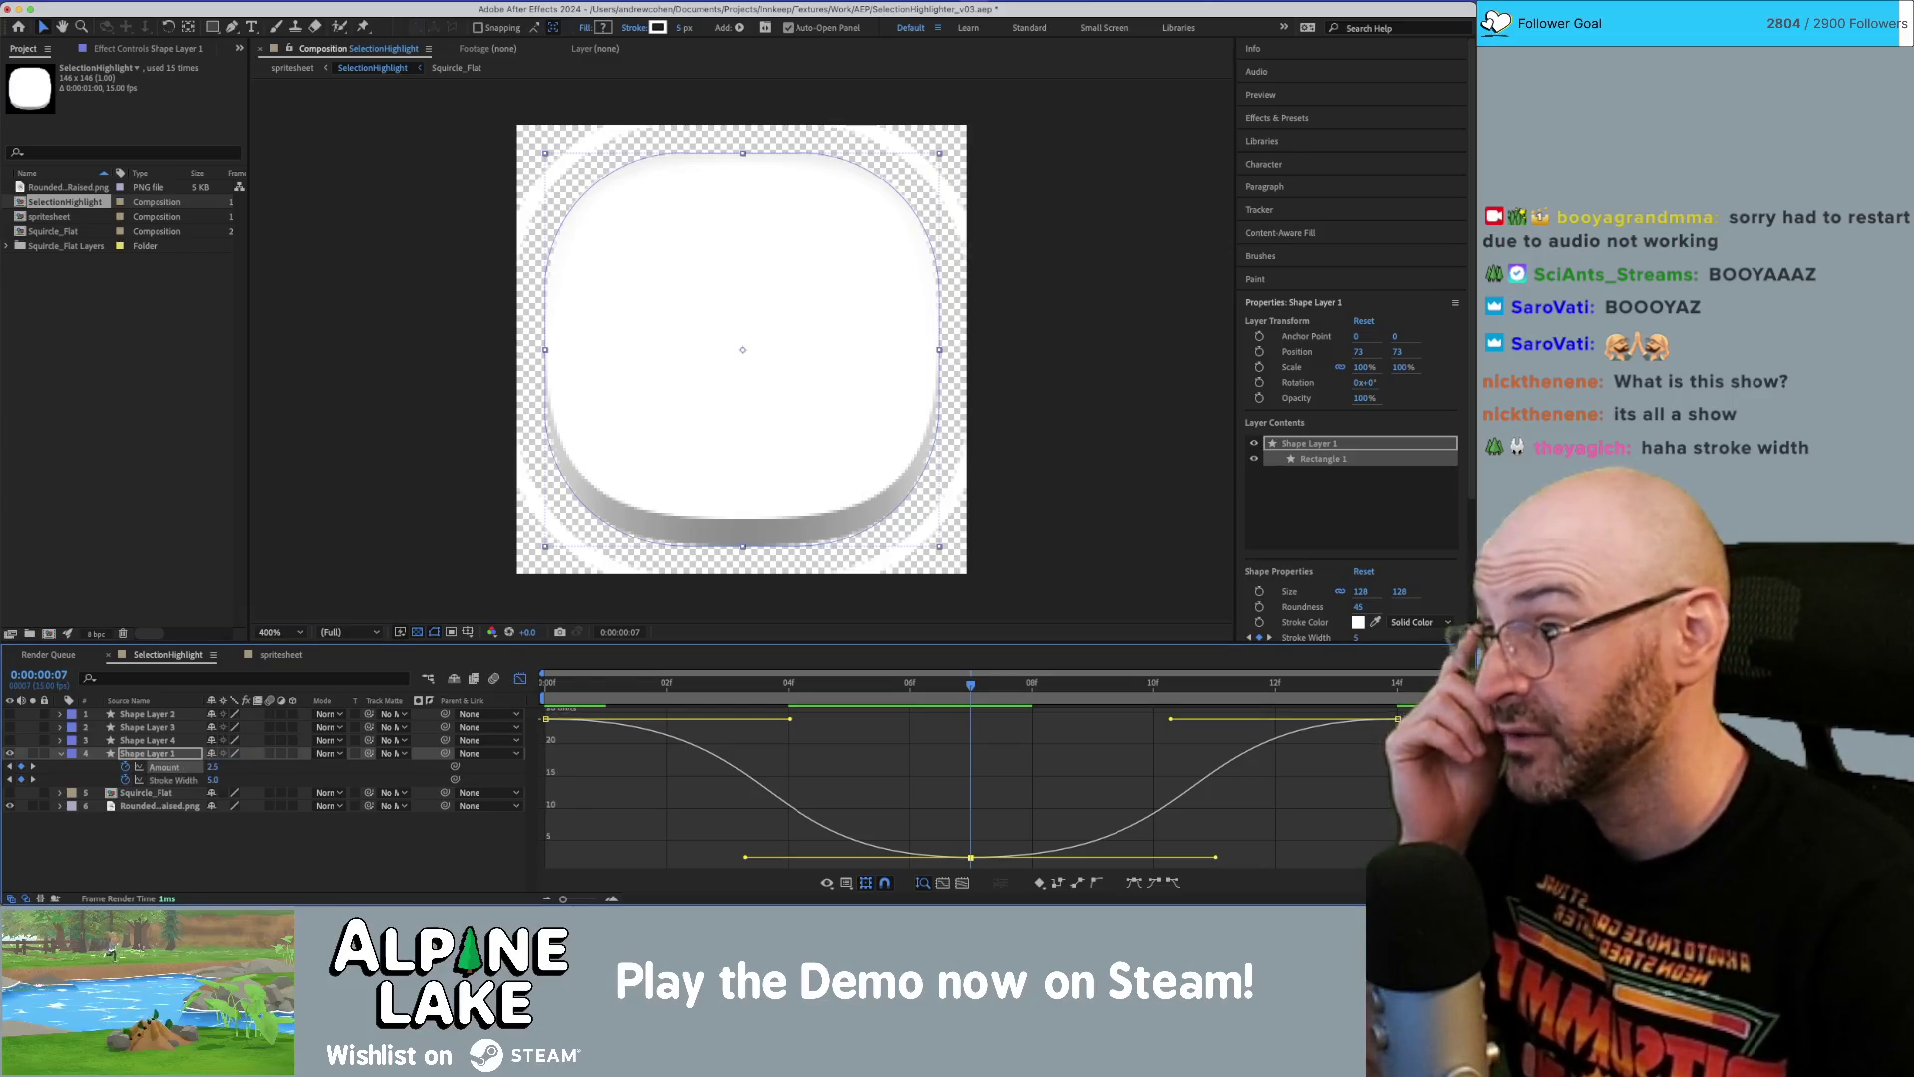
key(Return)
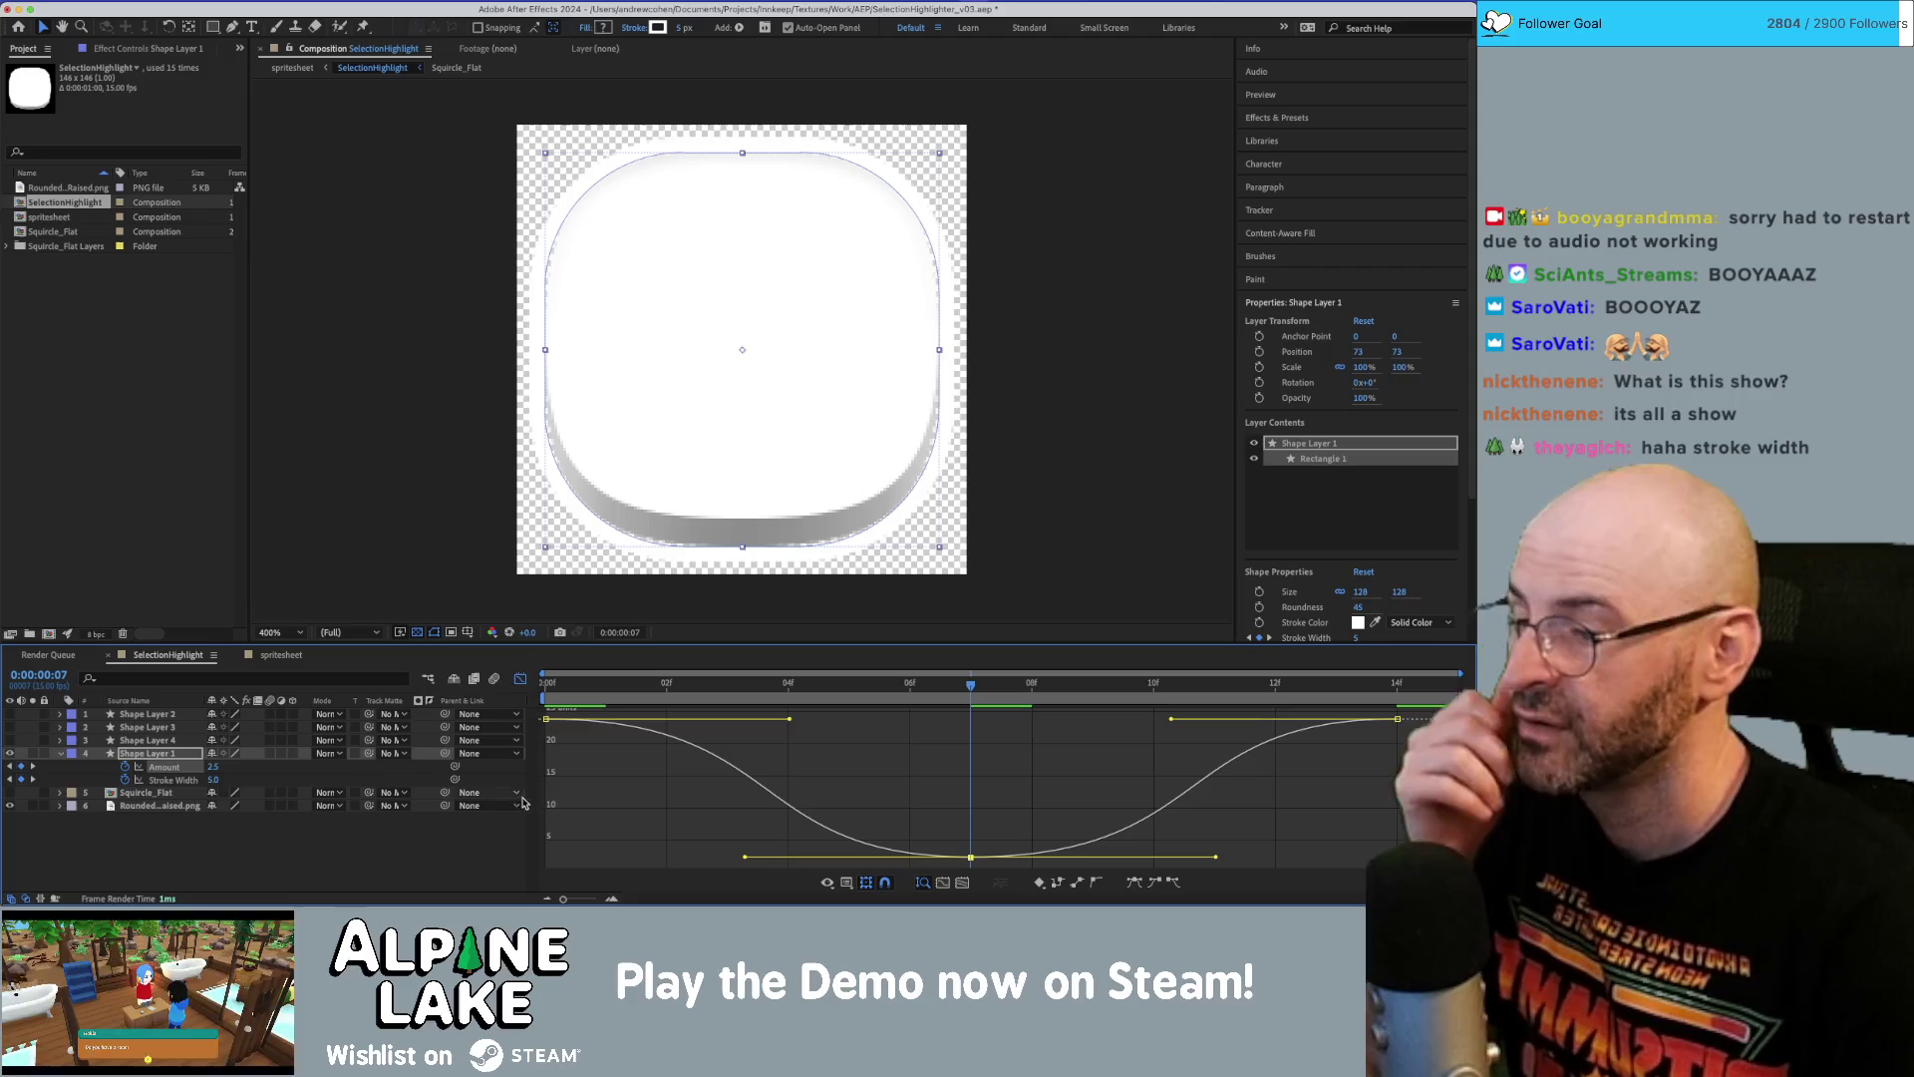
click(555, 688)
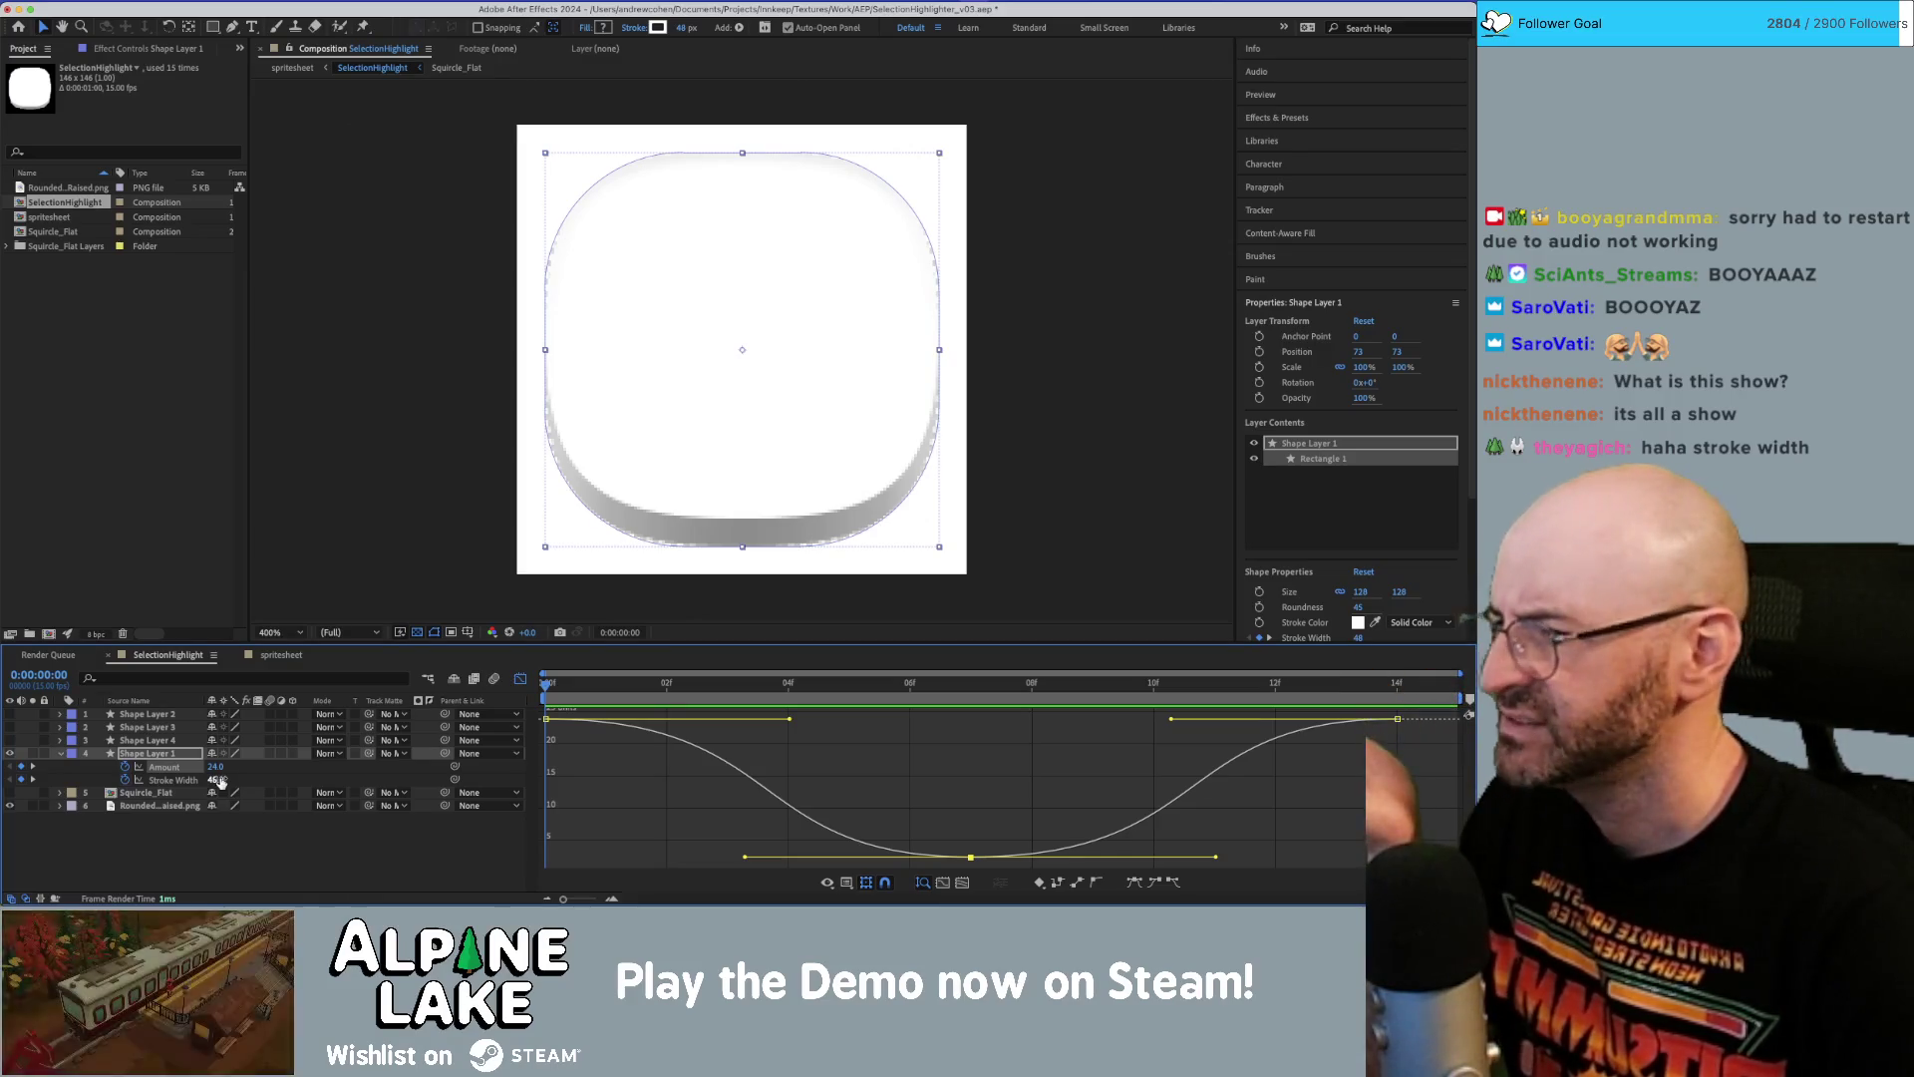
Set frame 0's Stroke Width to 10 and Amount to 5, then preview frame 6.
click(966, 690)
drag(968, 690, 546, 690)
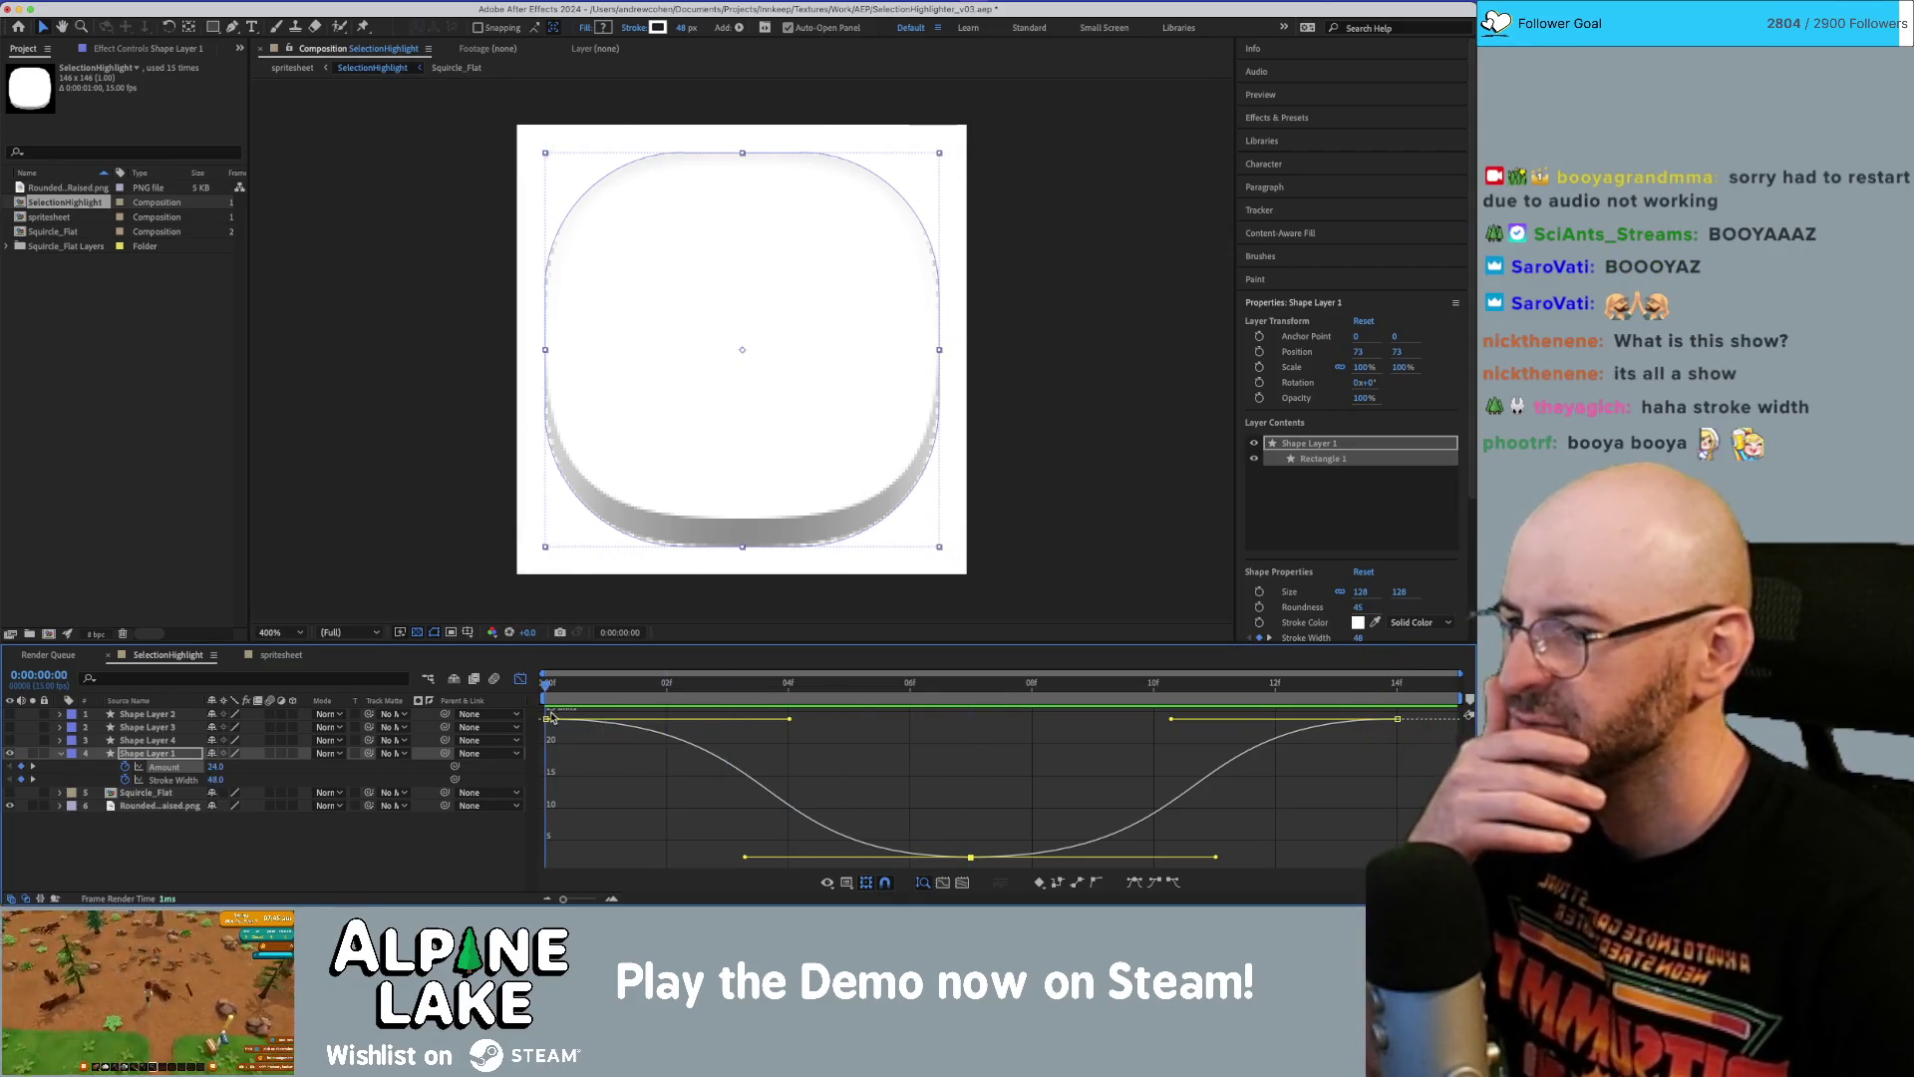
click(215, 779)
text(10)
key(Tab)
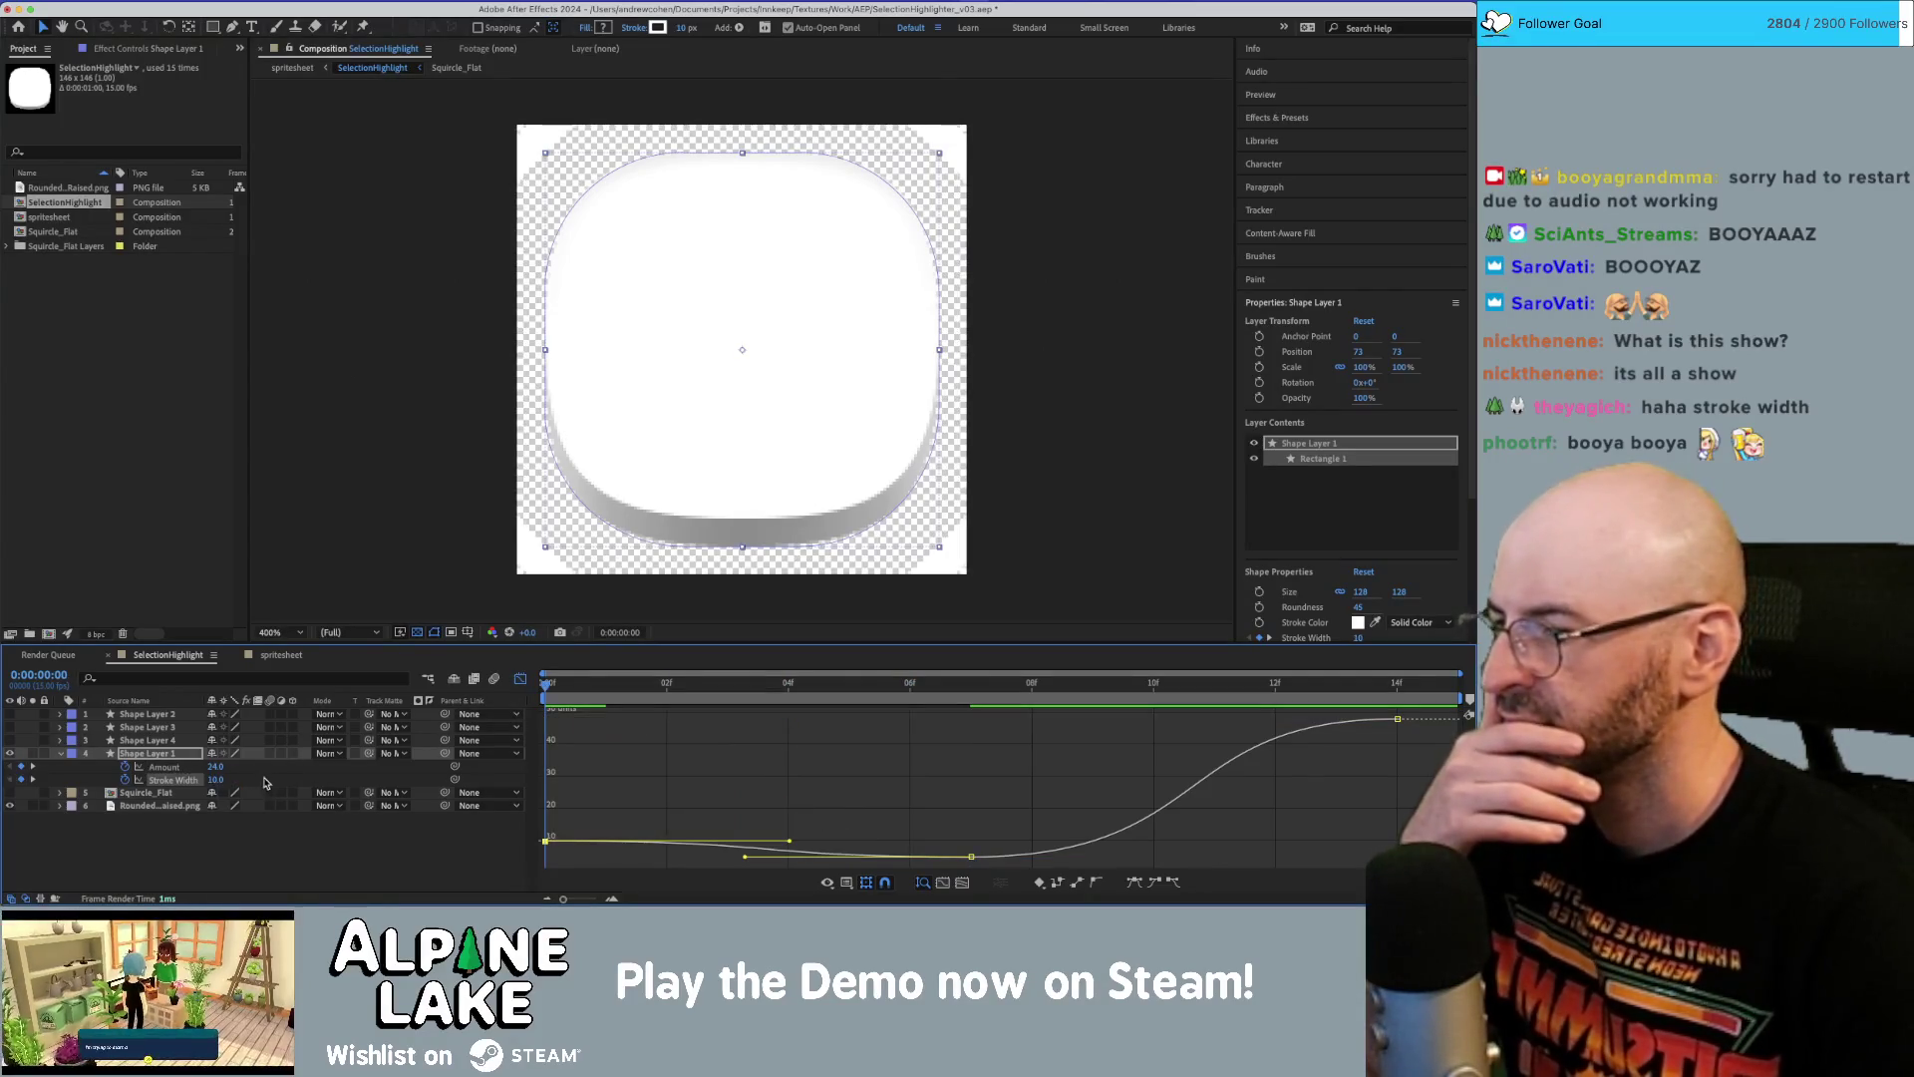
text(5)
key(Return)
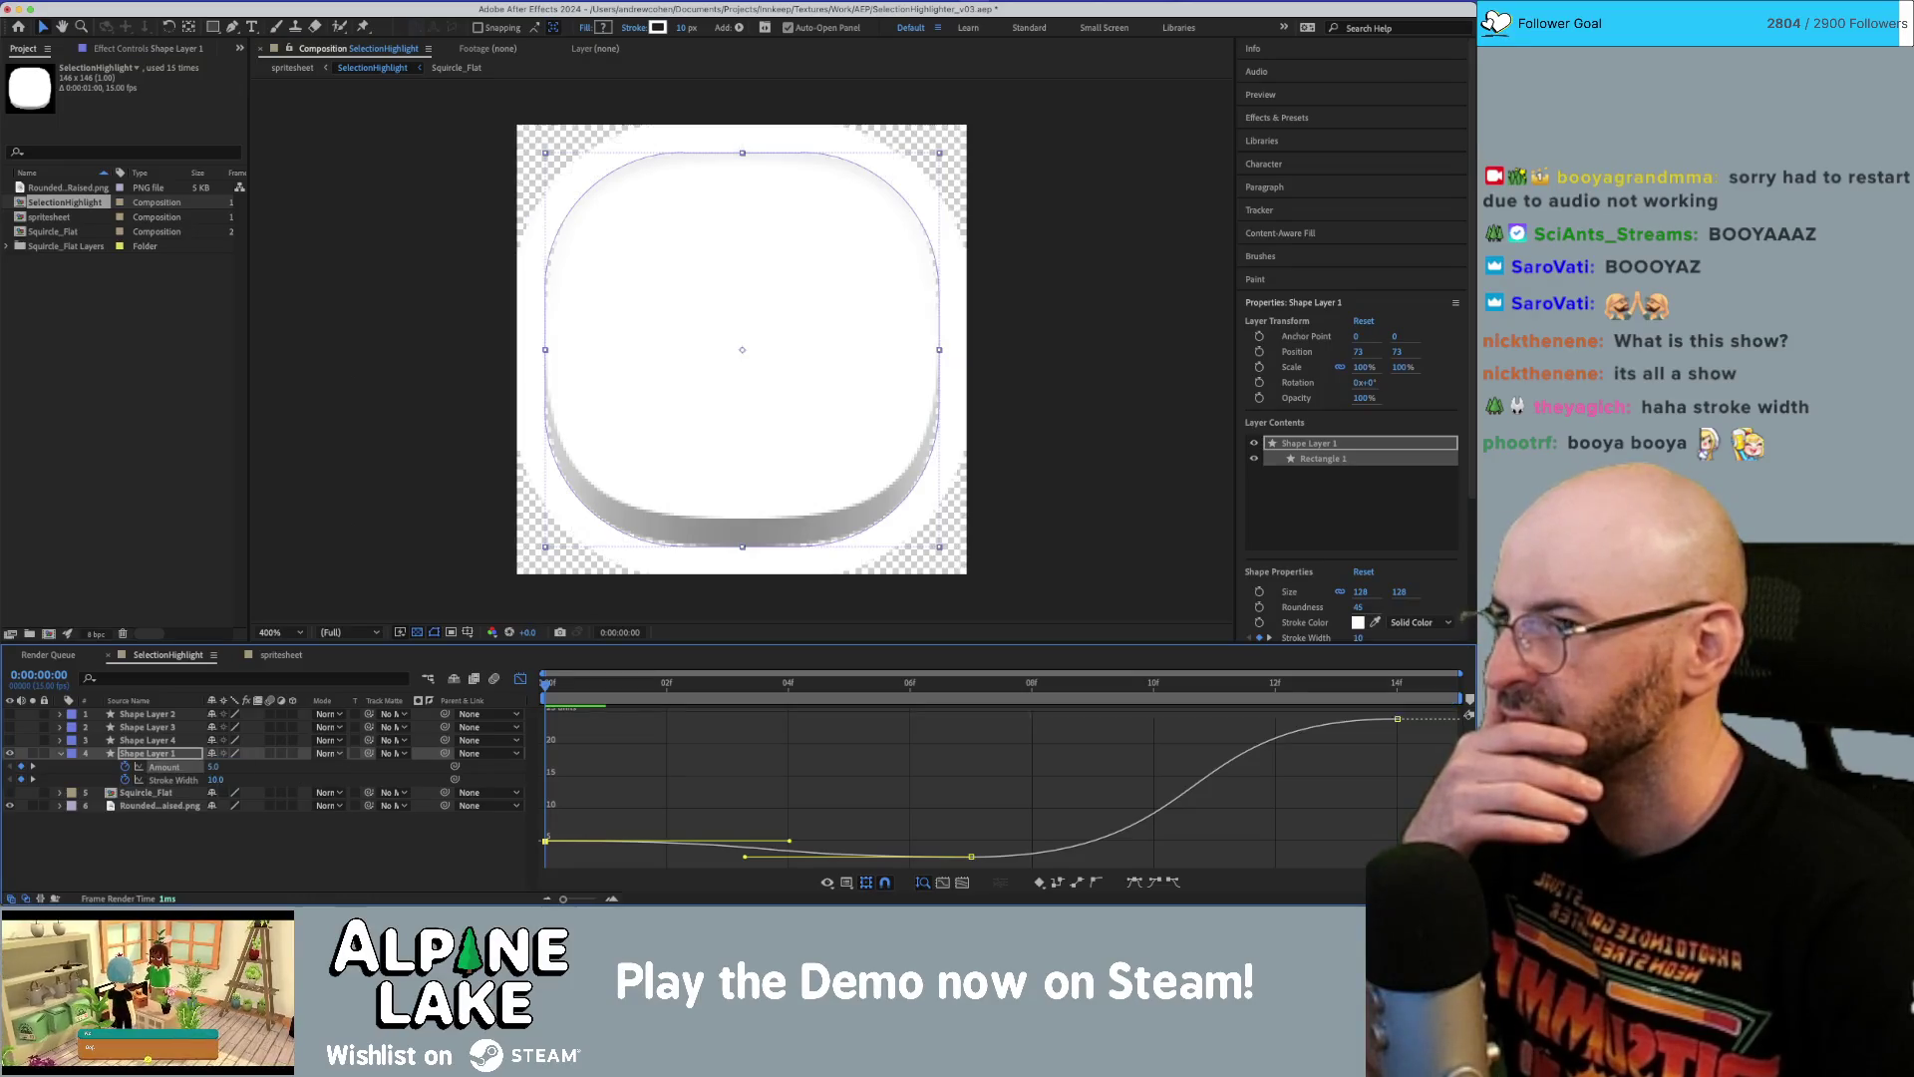
mouse_move(561, 690)
mouse_down()
mouse_move(967, 722)
mouse_move(548, 722)
mouse_move(966, 734)
mouse_move(551, 718)
mouse_move(962, 752)
mouse_move(536, 710)
mouse_move(967, 737)
mouse_up()
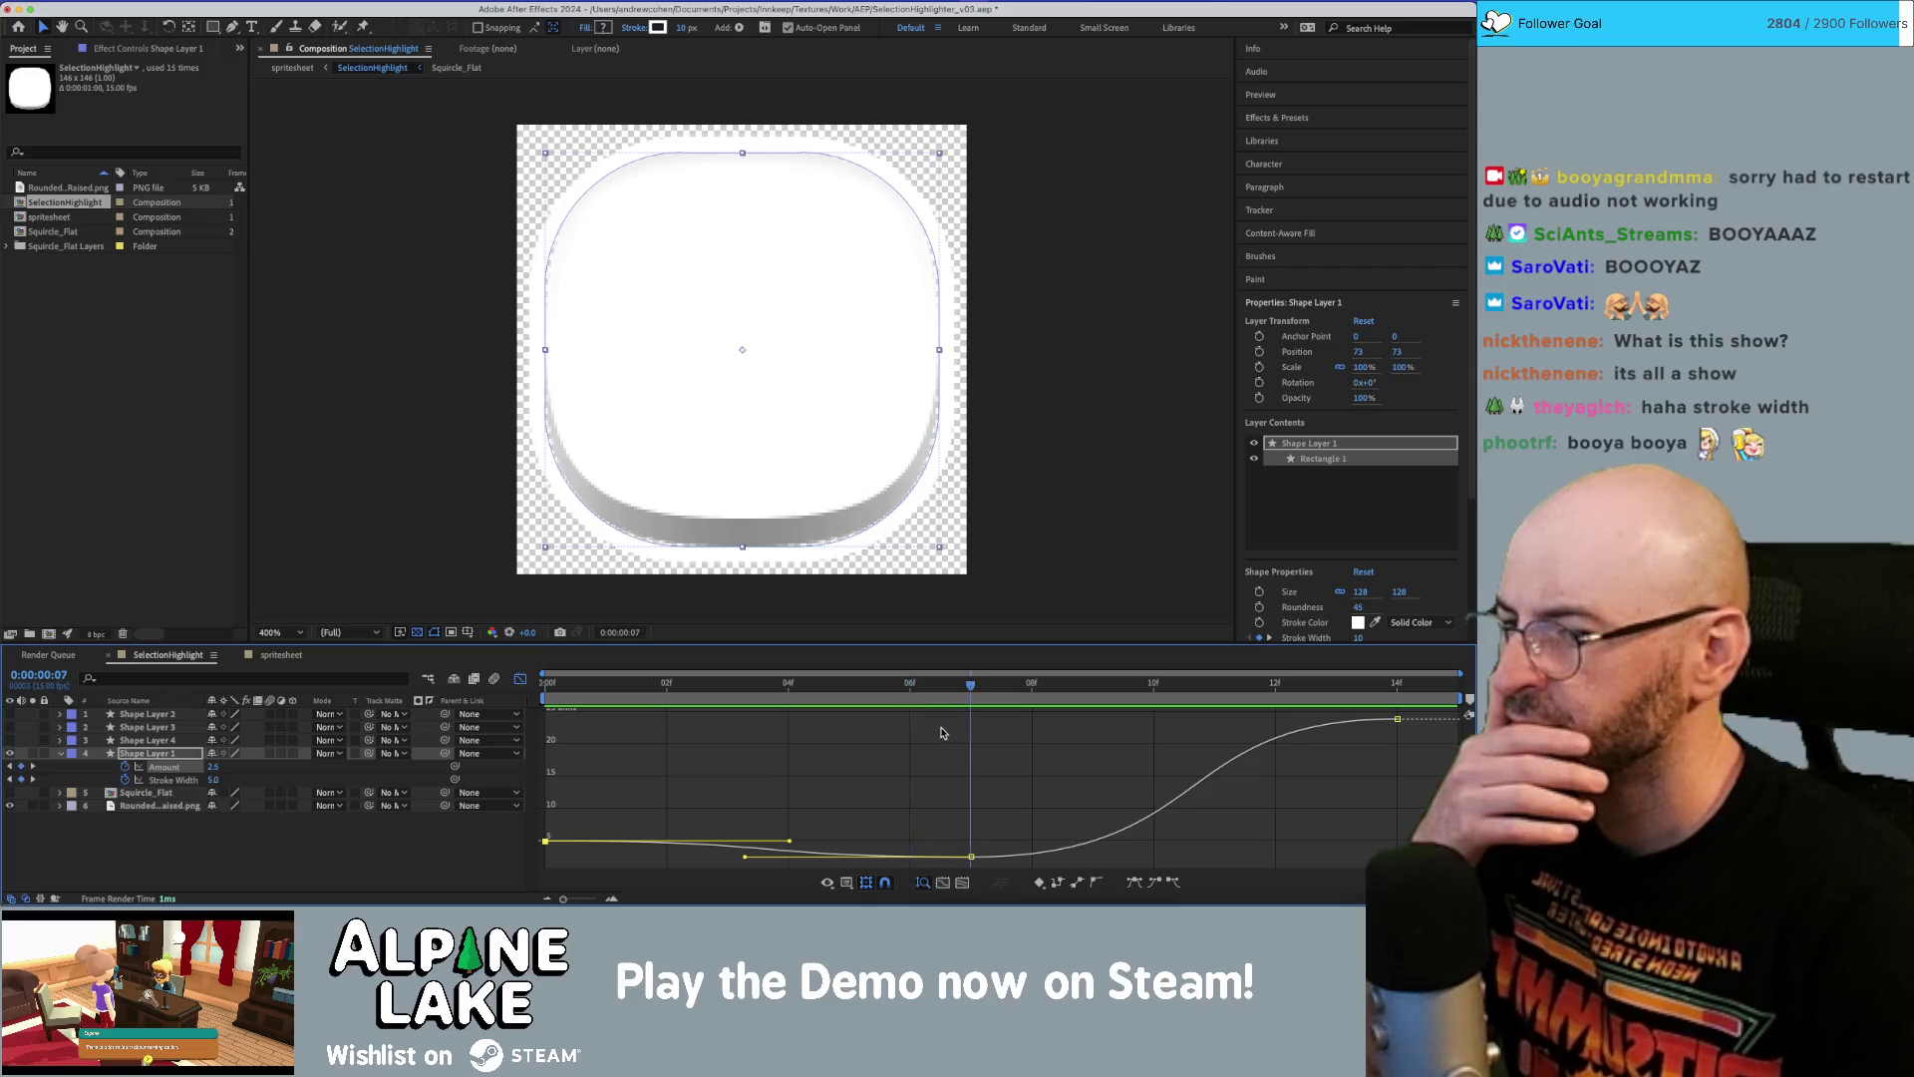
Revise frame 0 to Stroke Width 9 and Amount 4.5, then scrub to the final keyframe.
drag(216, 780, 206, 767)
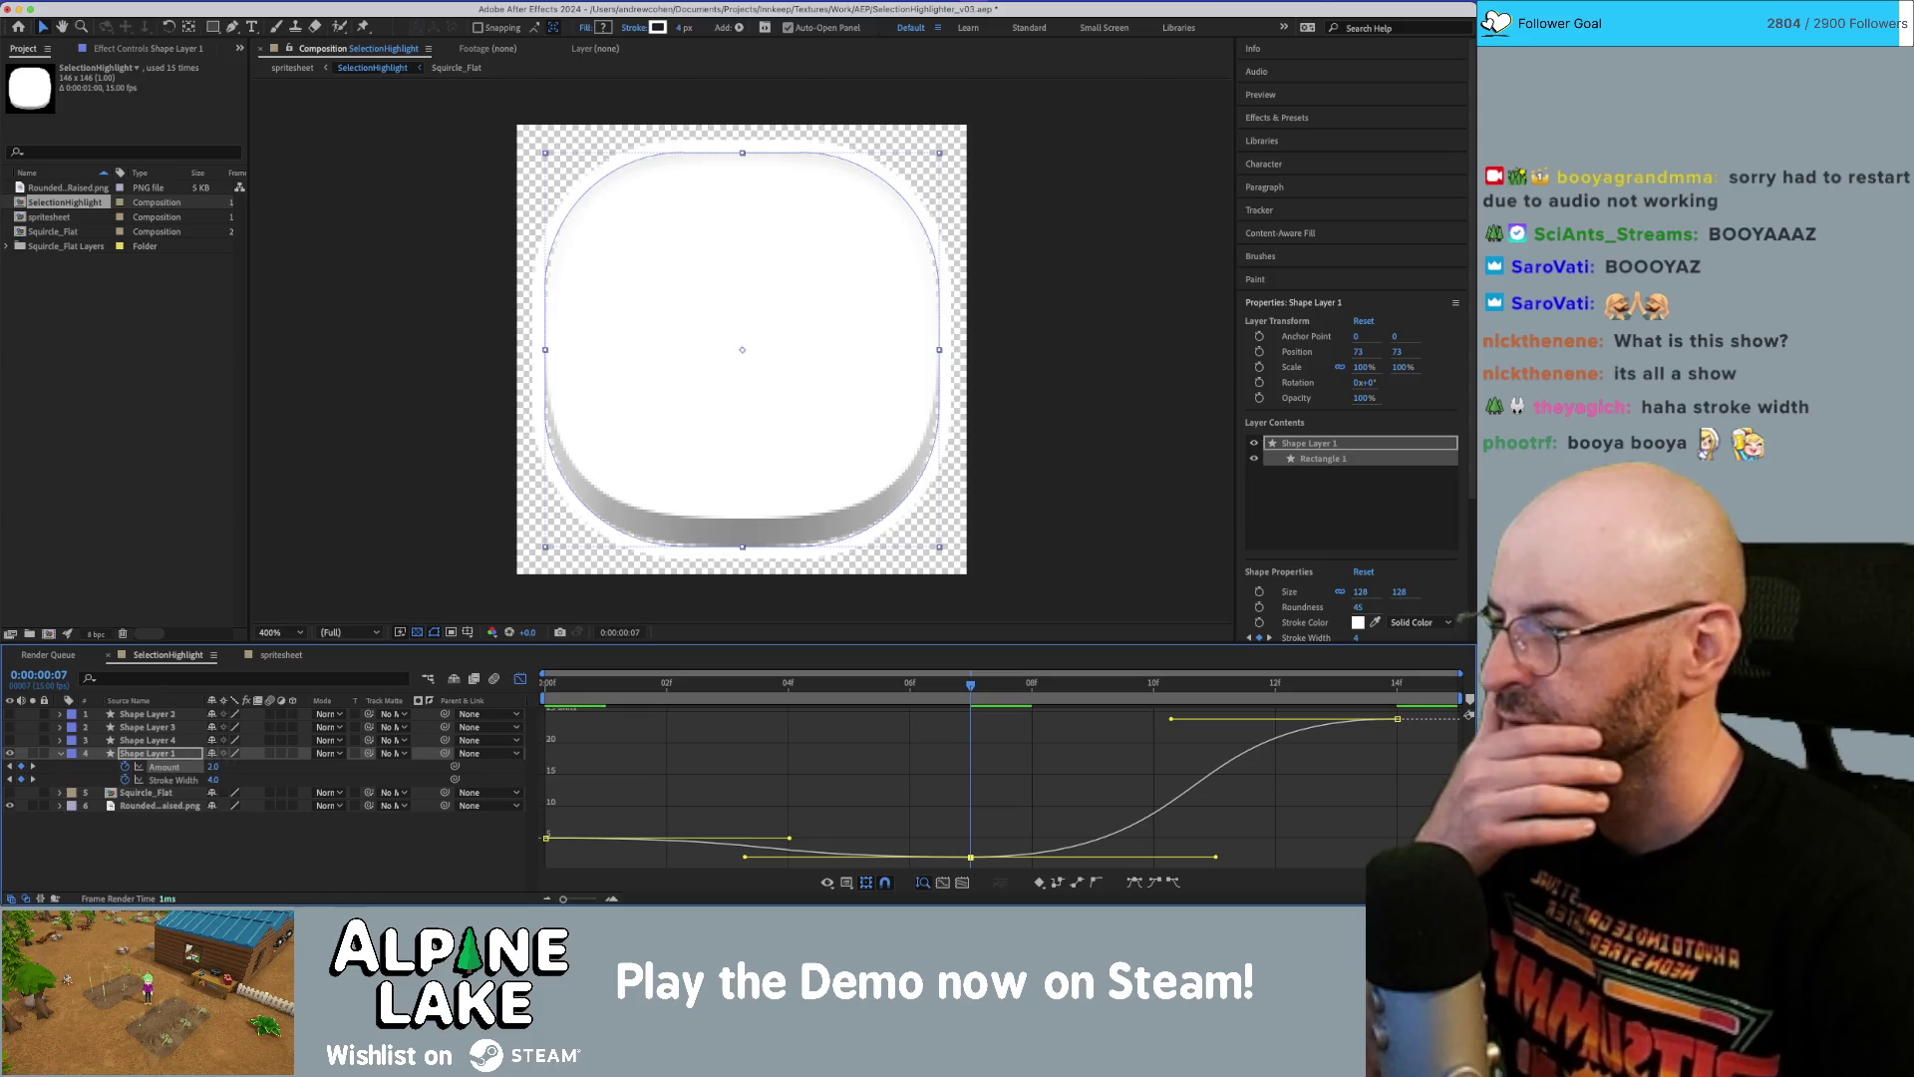
click(564, 690)
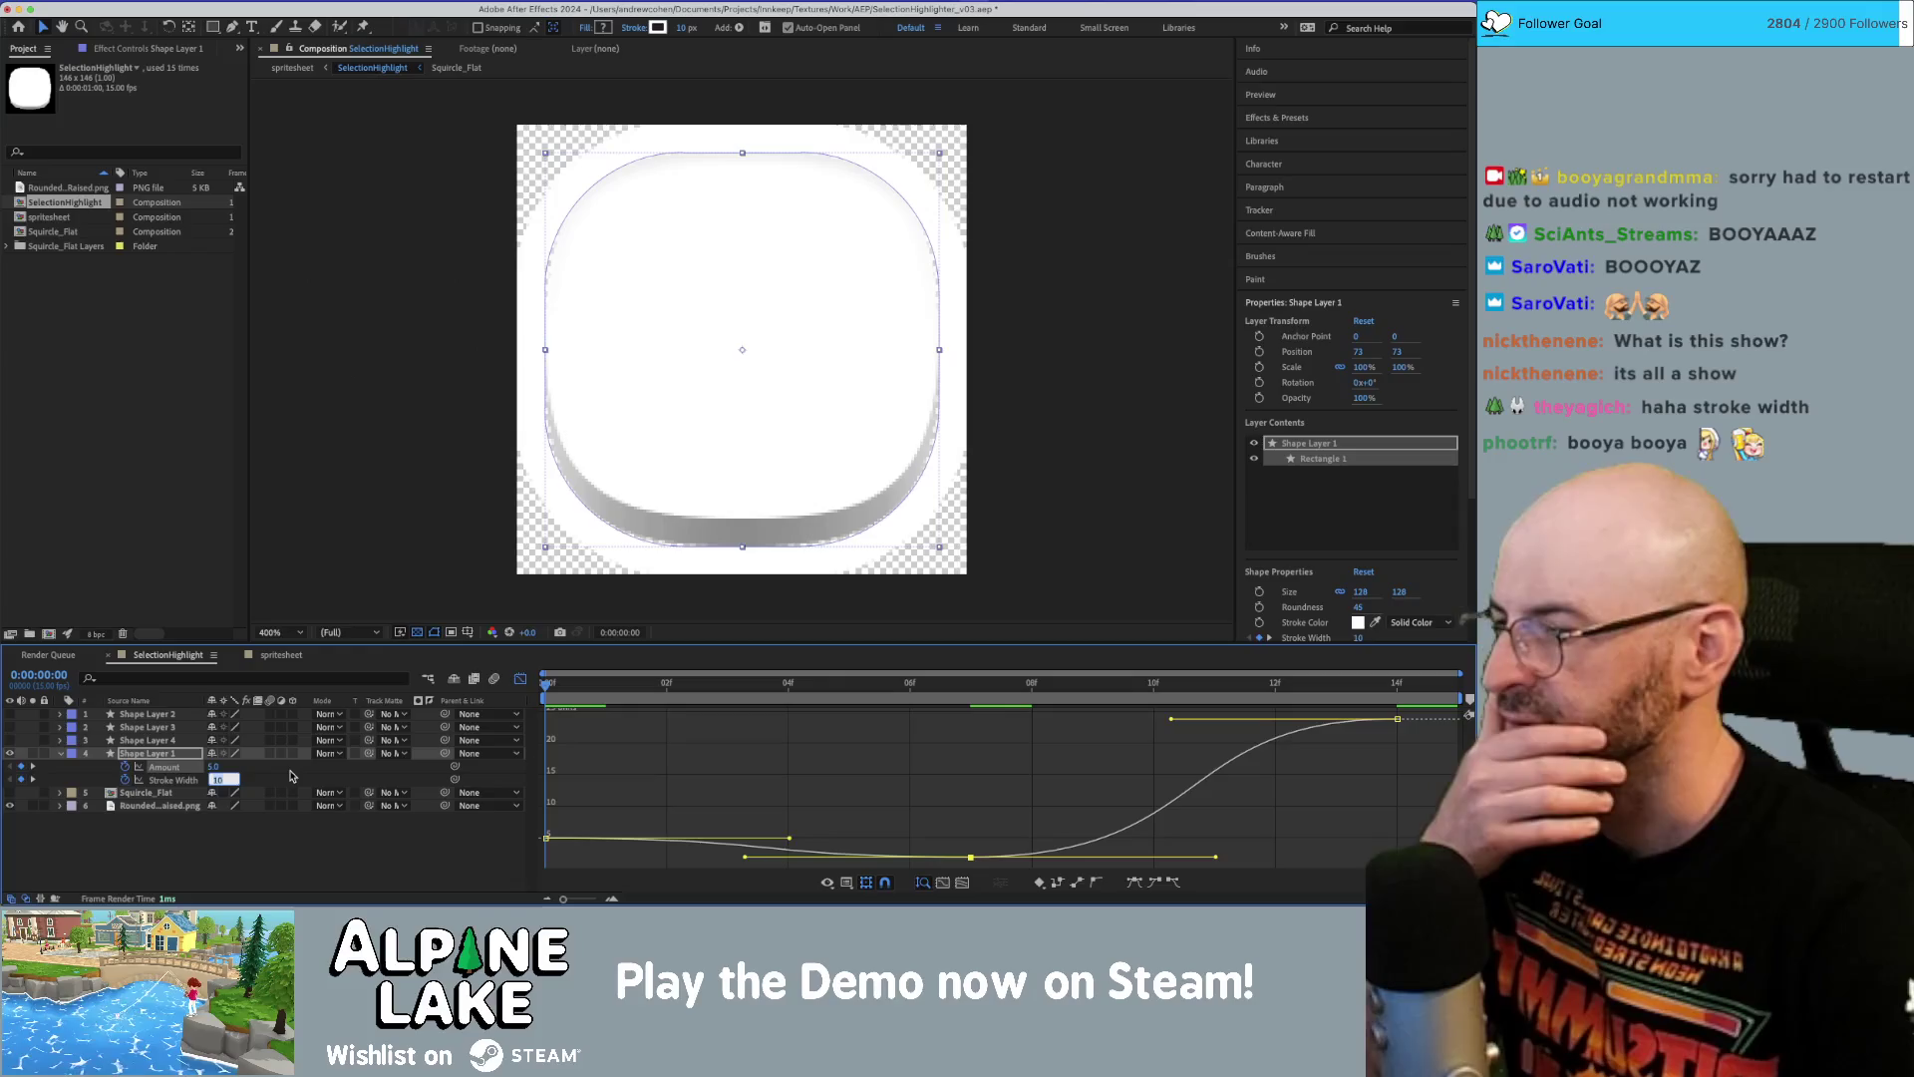
text(5)
key(Return)
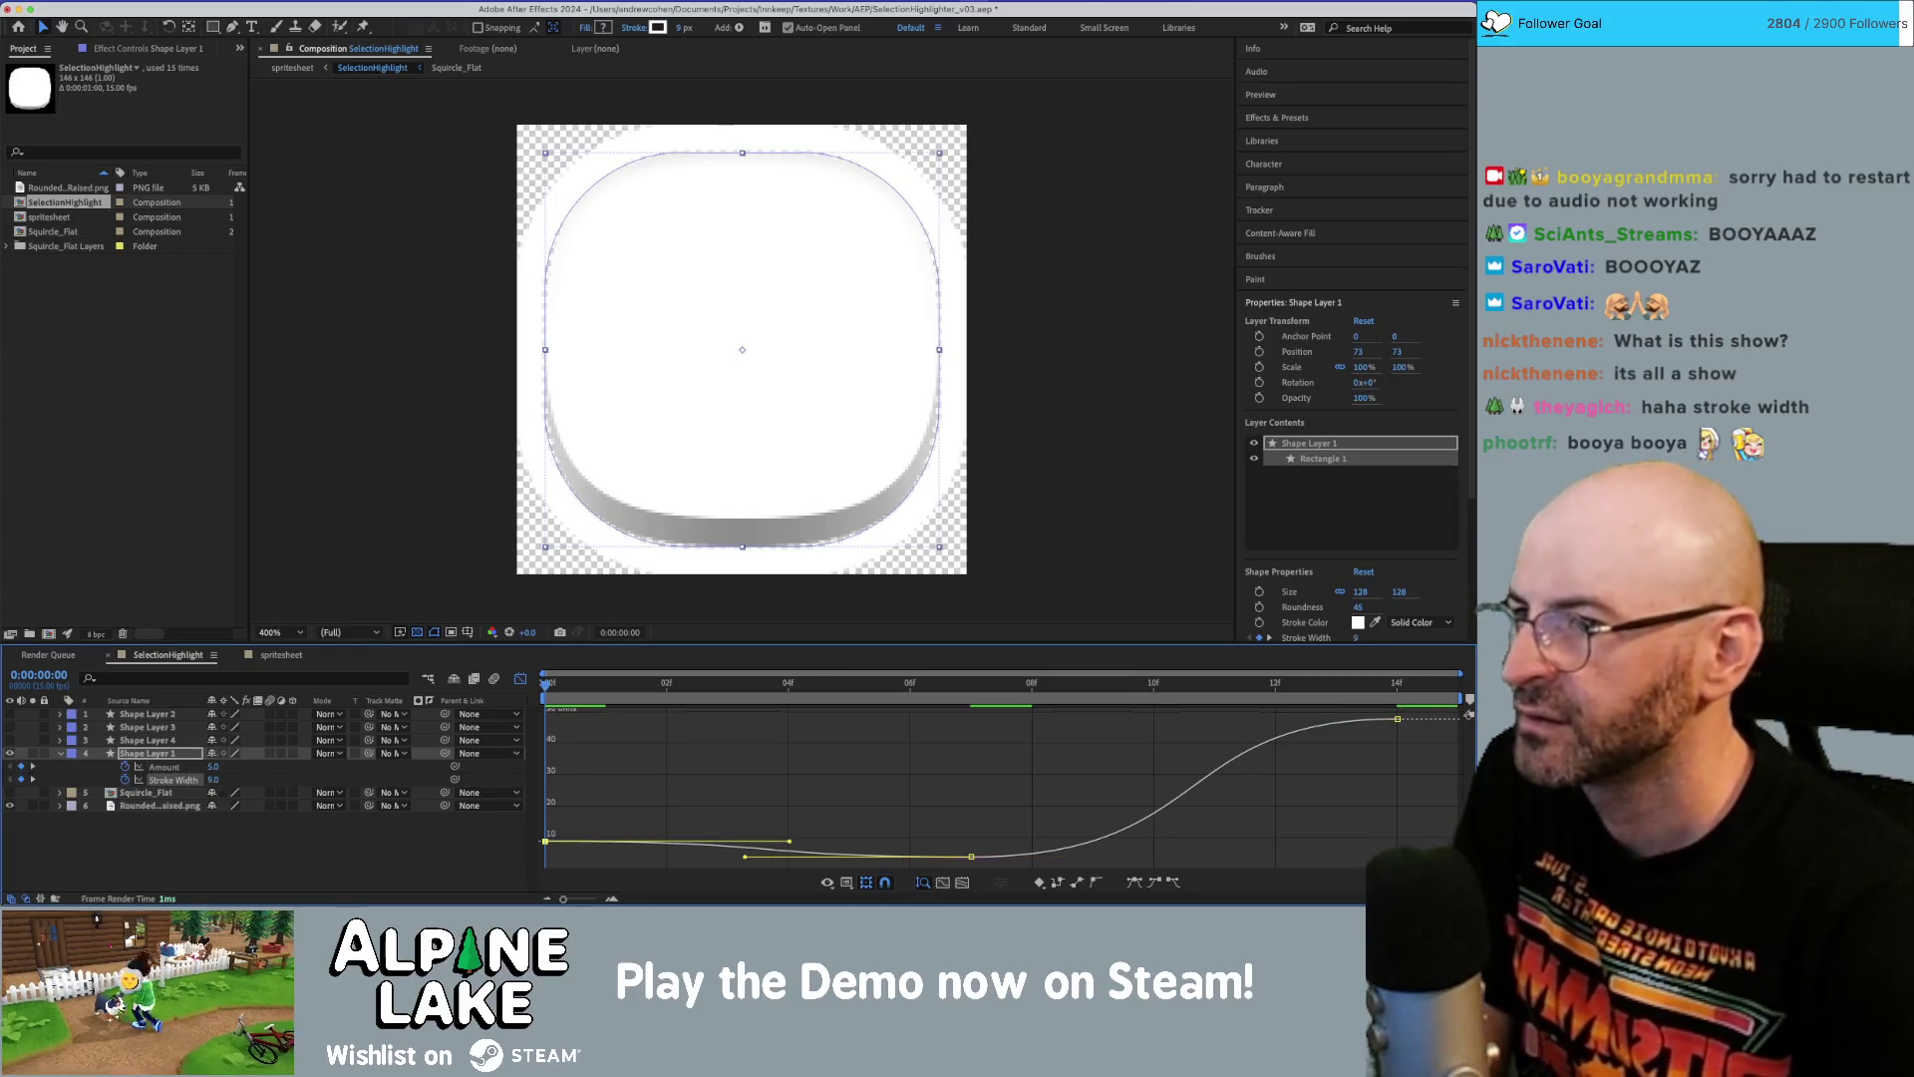
click(215, 766)
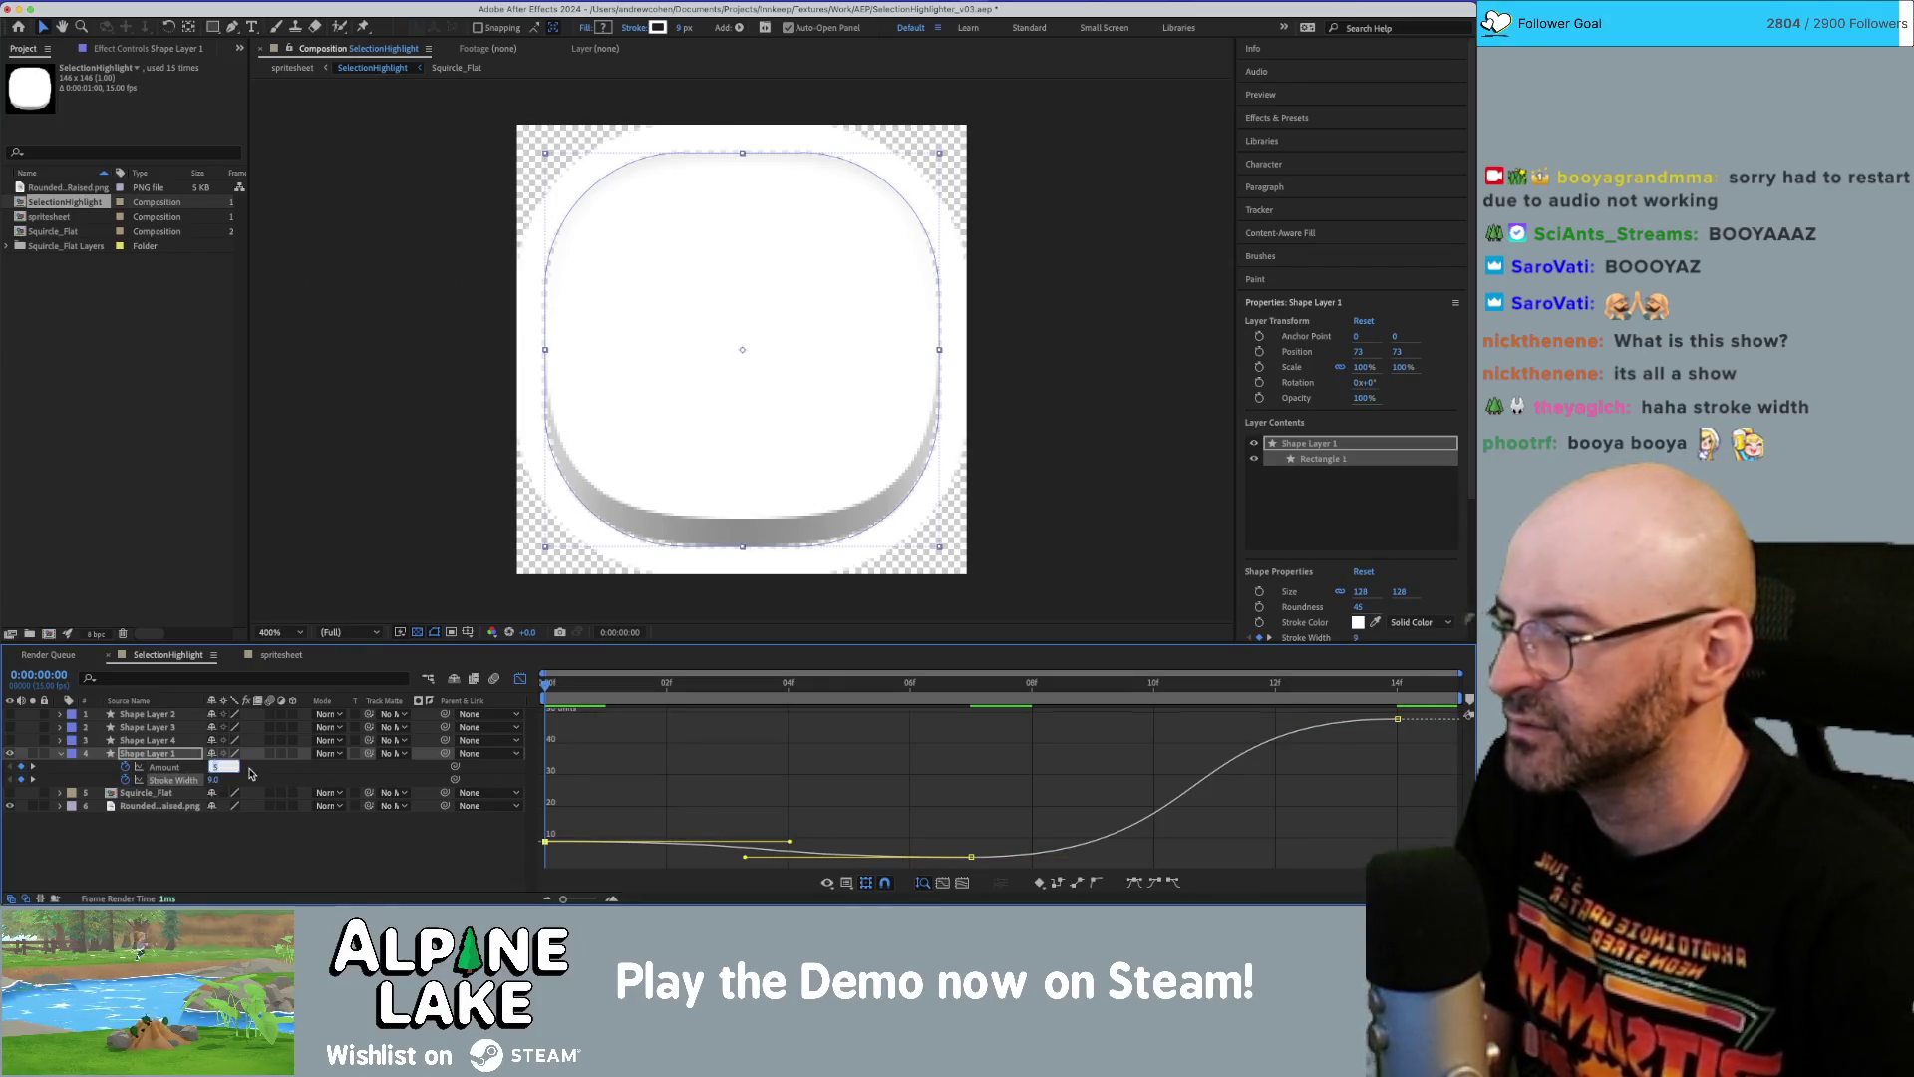
key(Return)
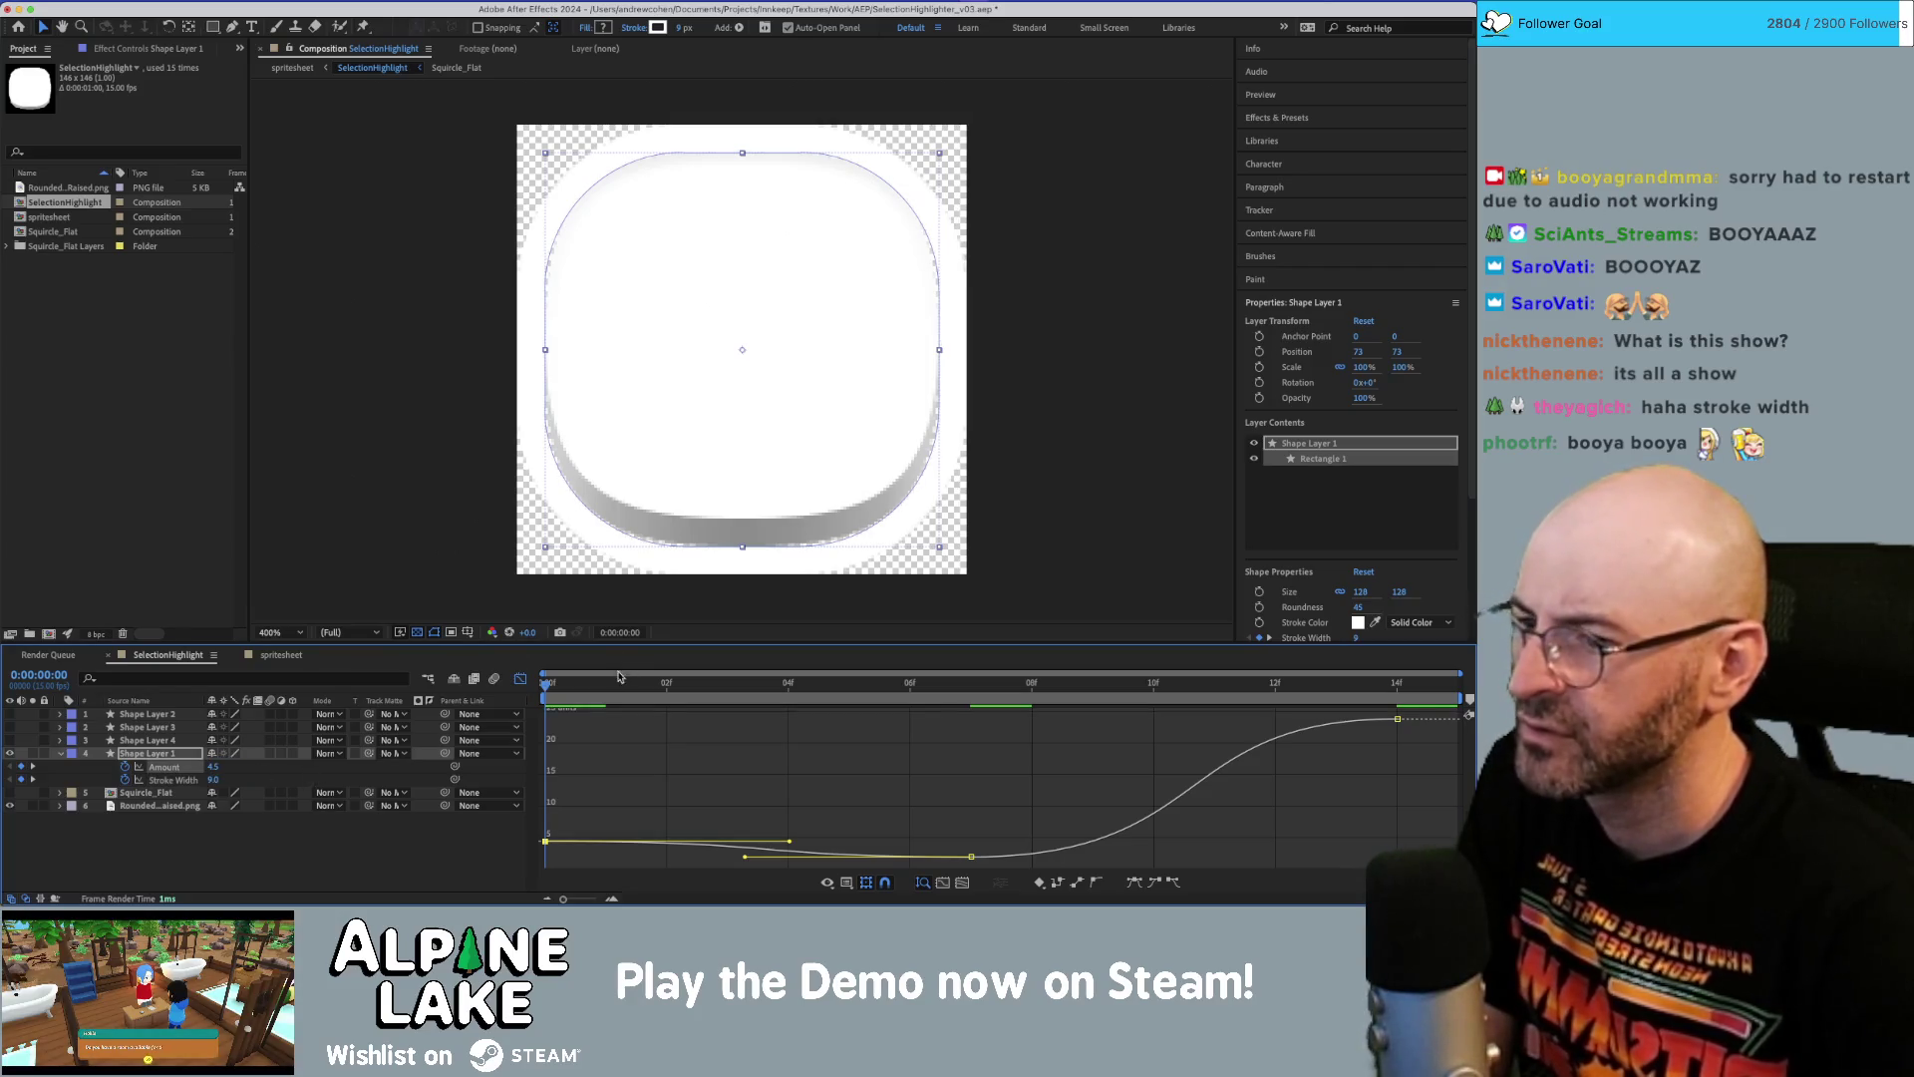
mouse_move(561, 686)
mouse_down()
mouse_move(902, 698)
mouse_move(566, 738)
mouse_move(989, 753)
mouse_move(568, 753)
mouse_move(938, 770)
mouse_move(606, 761)
mouse_move(1397, 797)
mouse_up()
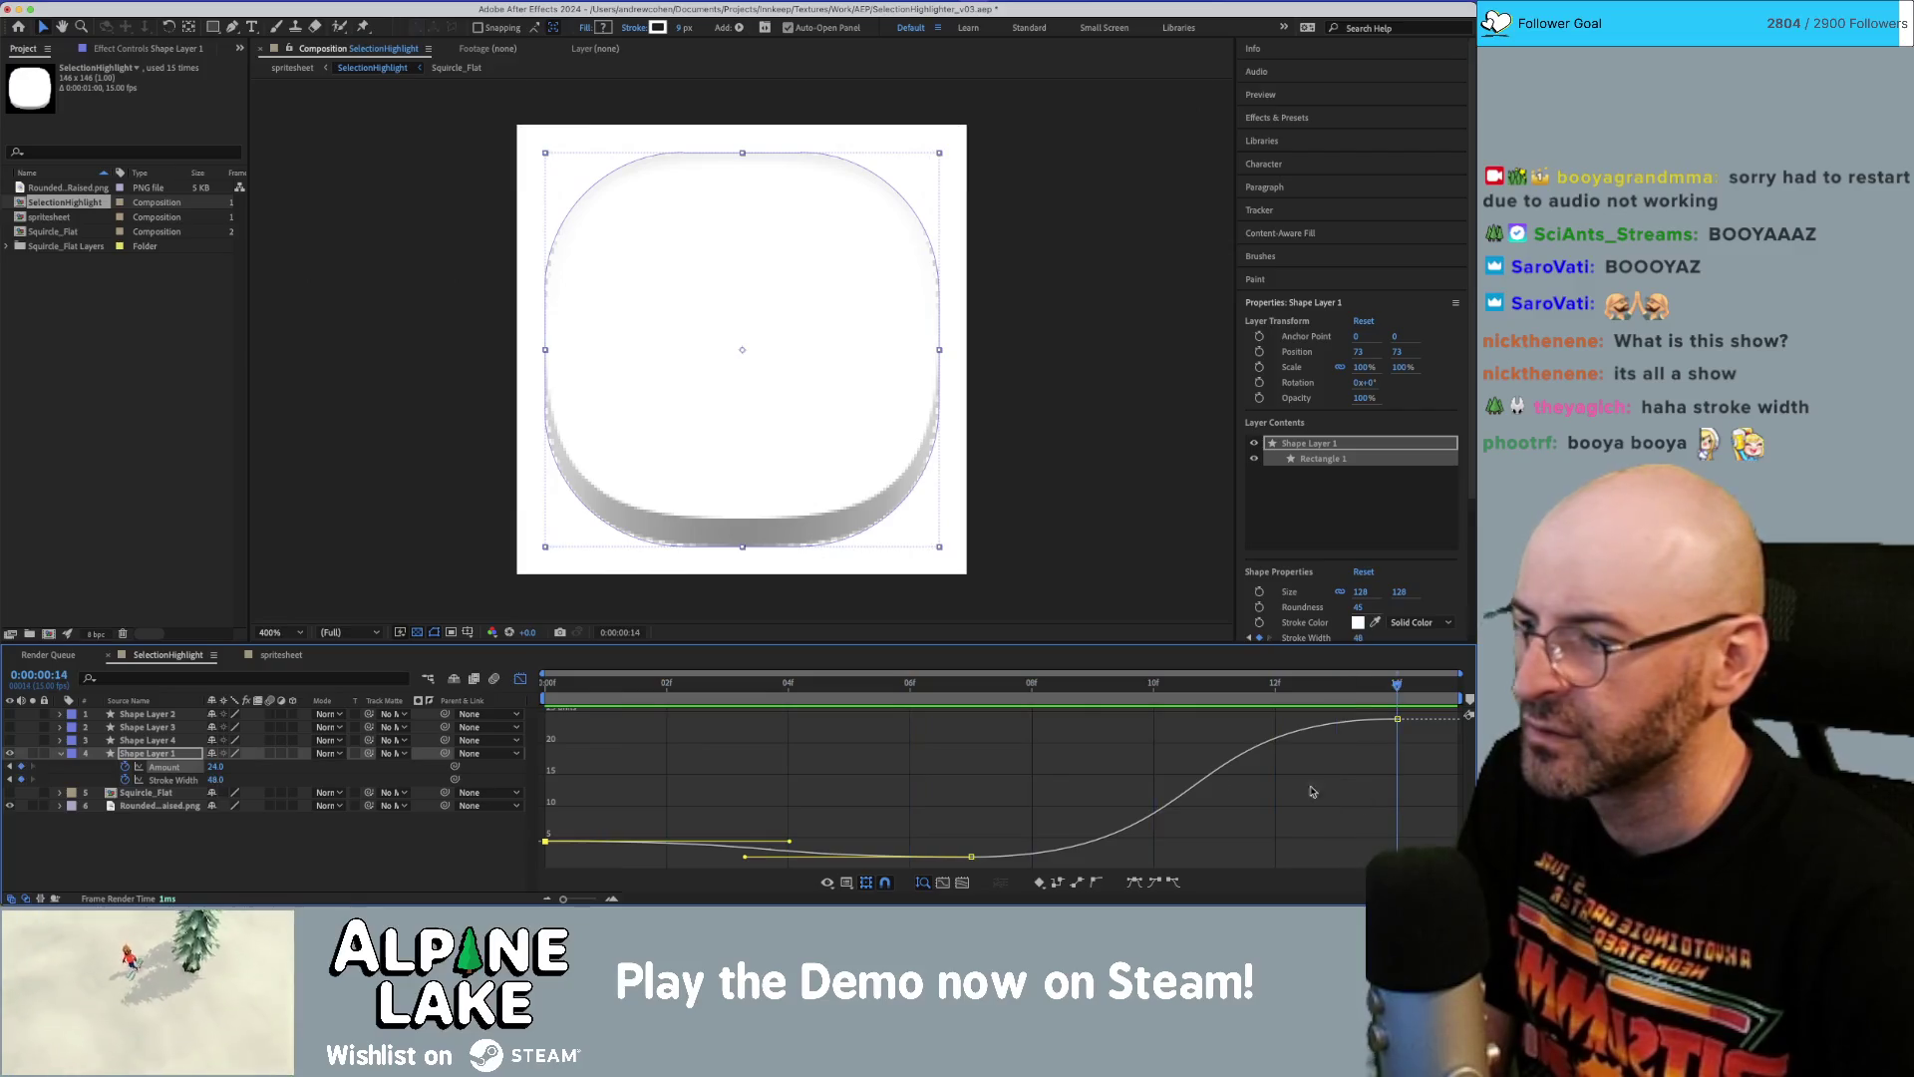
click(215, 779)
Give the frame-14 keyframe Stroke Width 9 and Amount 4.5, scrub to check, and nudge roundness.
text(9)
key(Return)
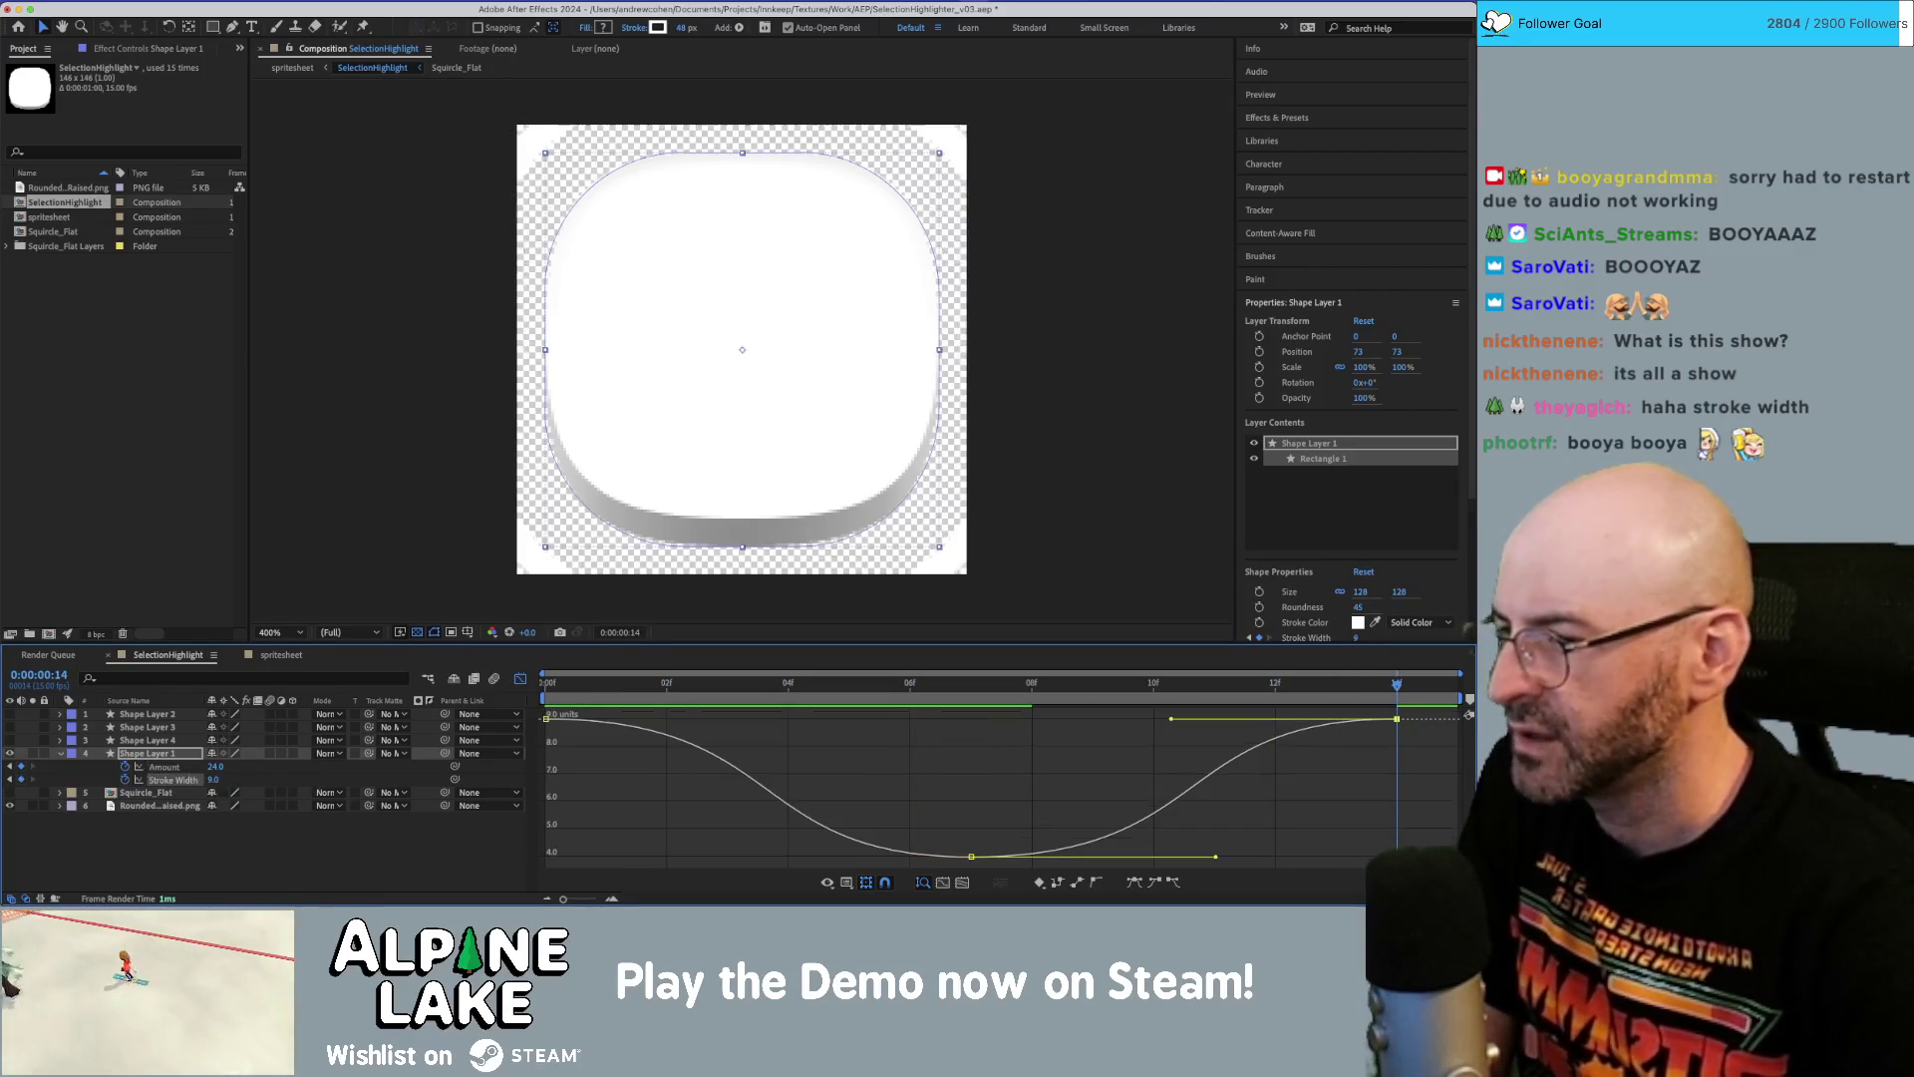
key(shift+Tab)
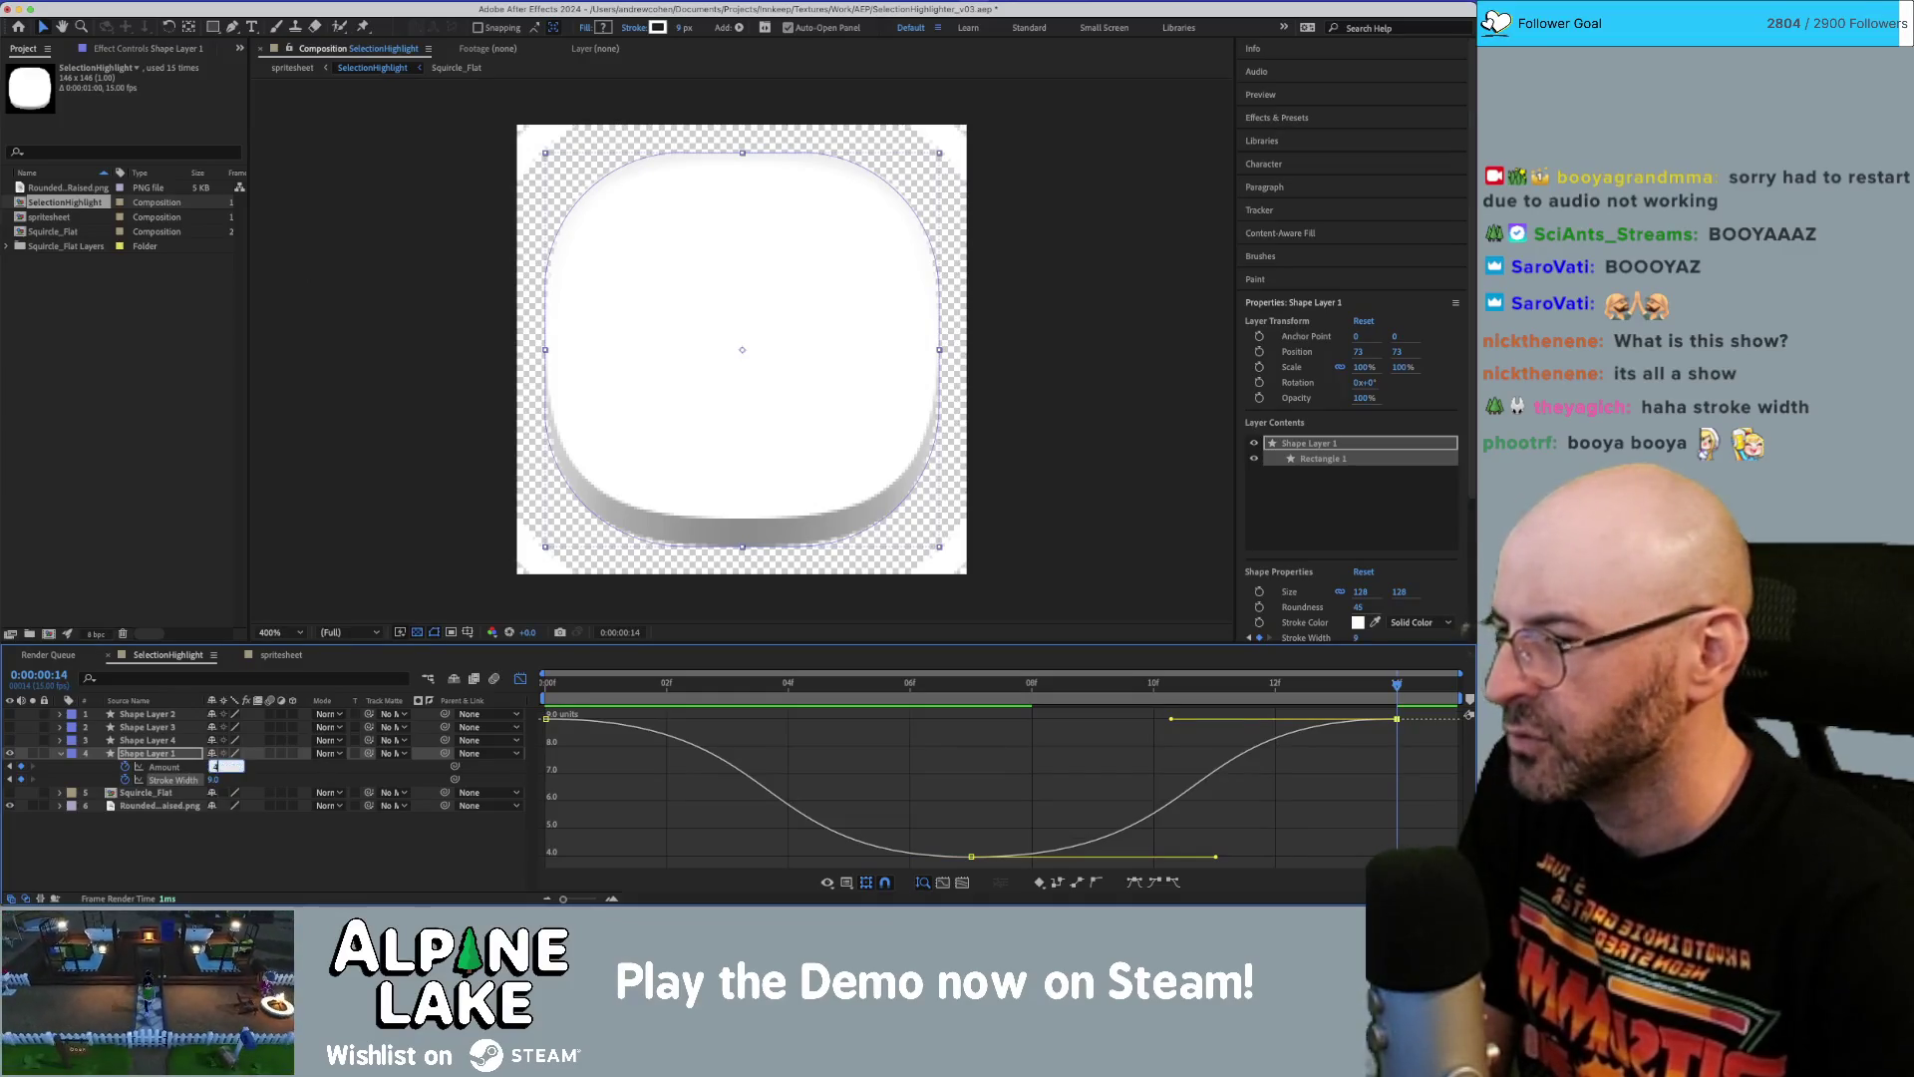
text(4.5)
key(Return)
mouse_move(787, 684)
mouse_down()
mouse_move(604, 697)
mouse_move(1335, 737)
mouse_move(605, 743)
mouse_up()
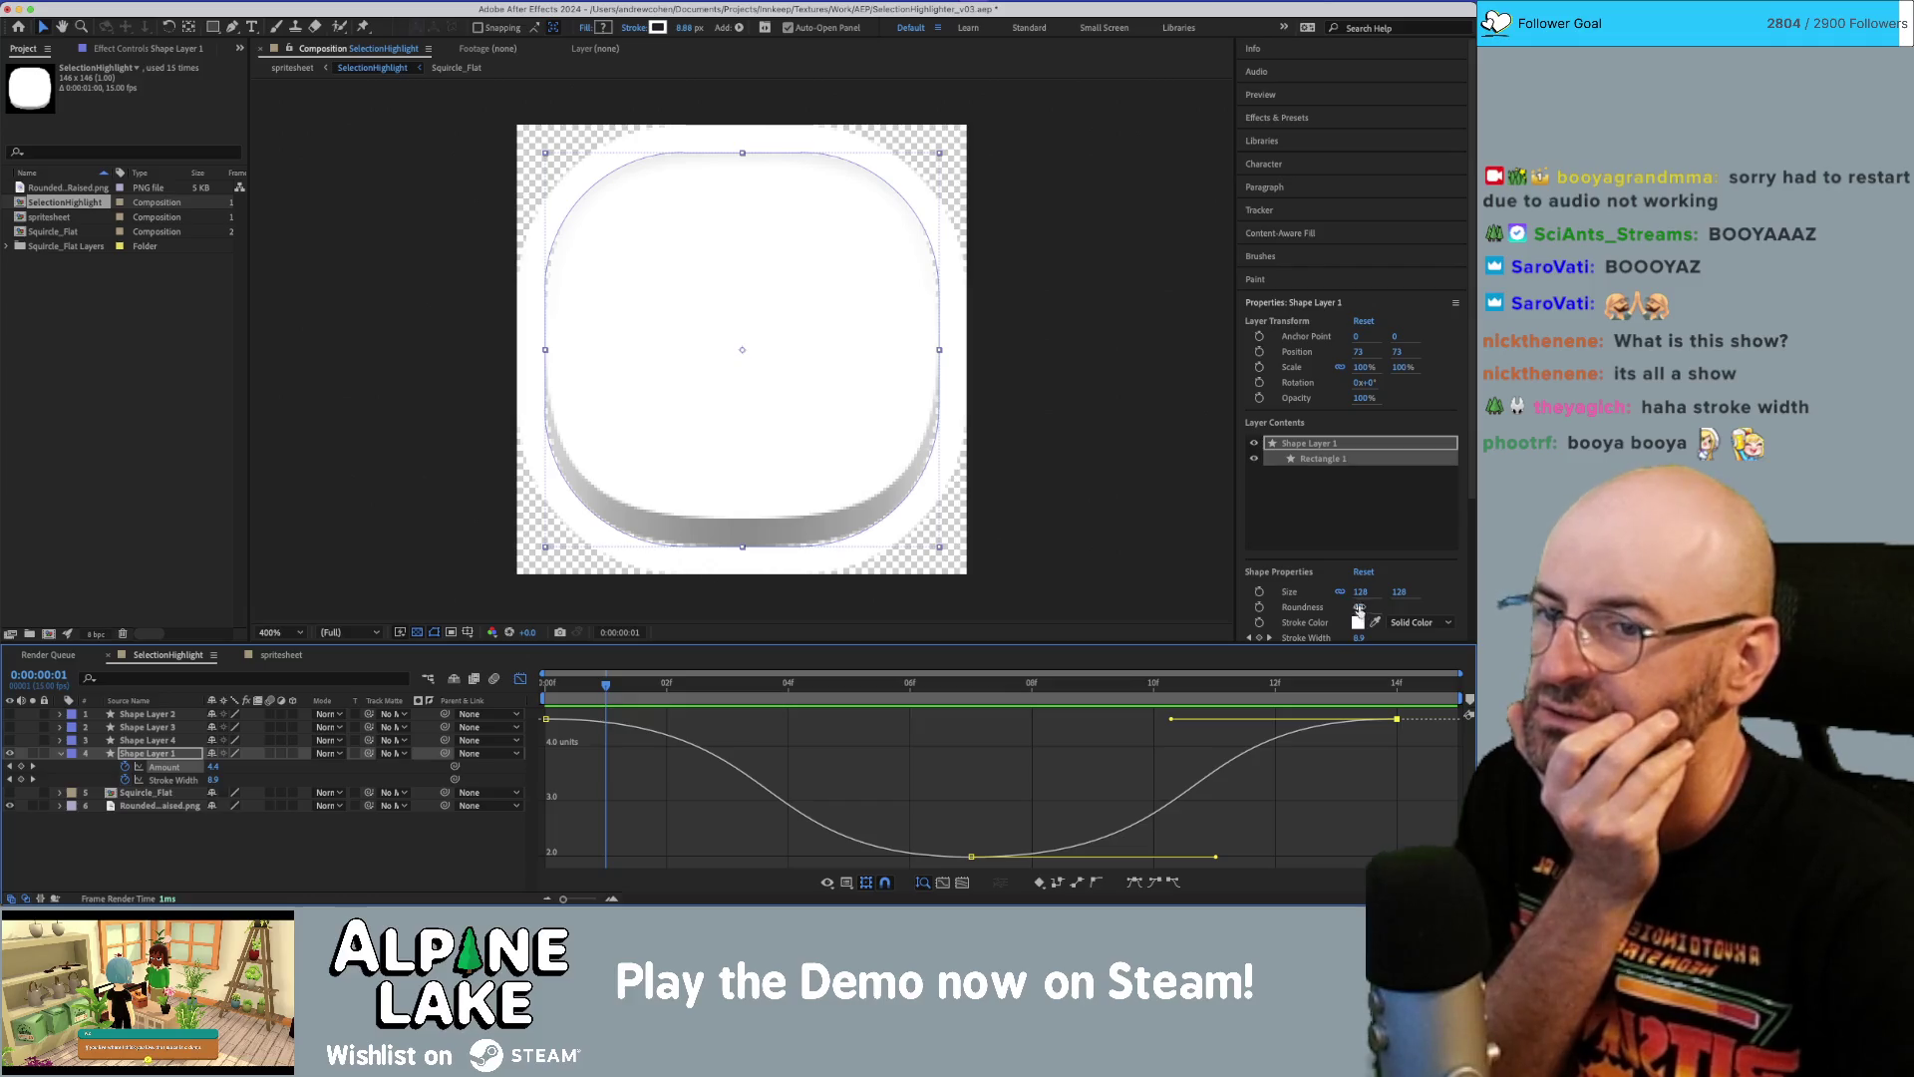
drag(1360, 608, 1360, 607)
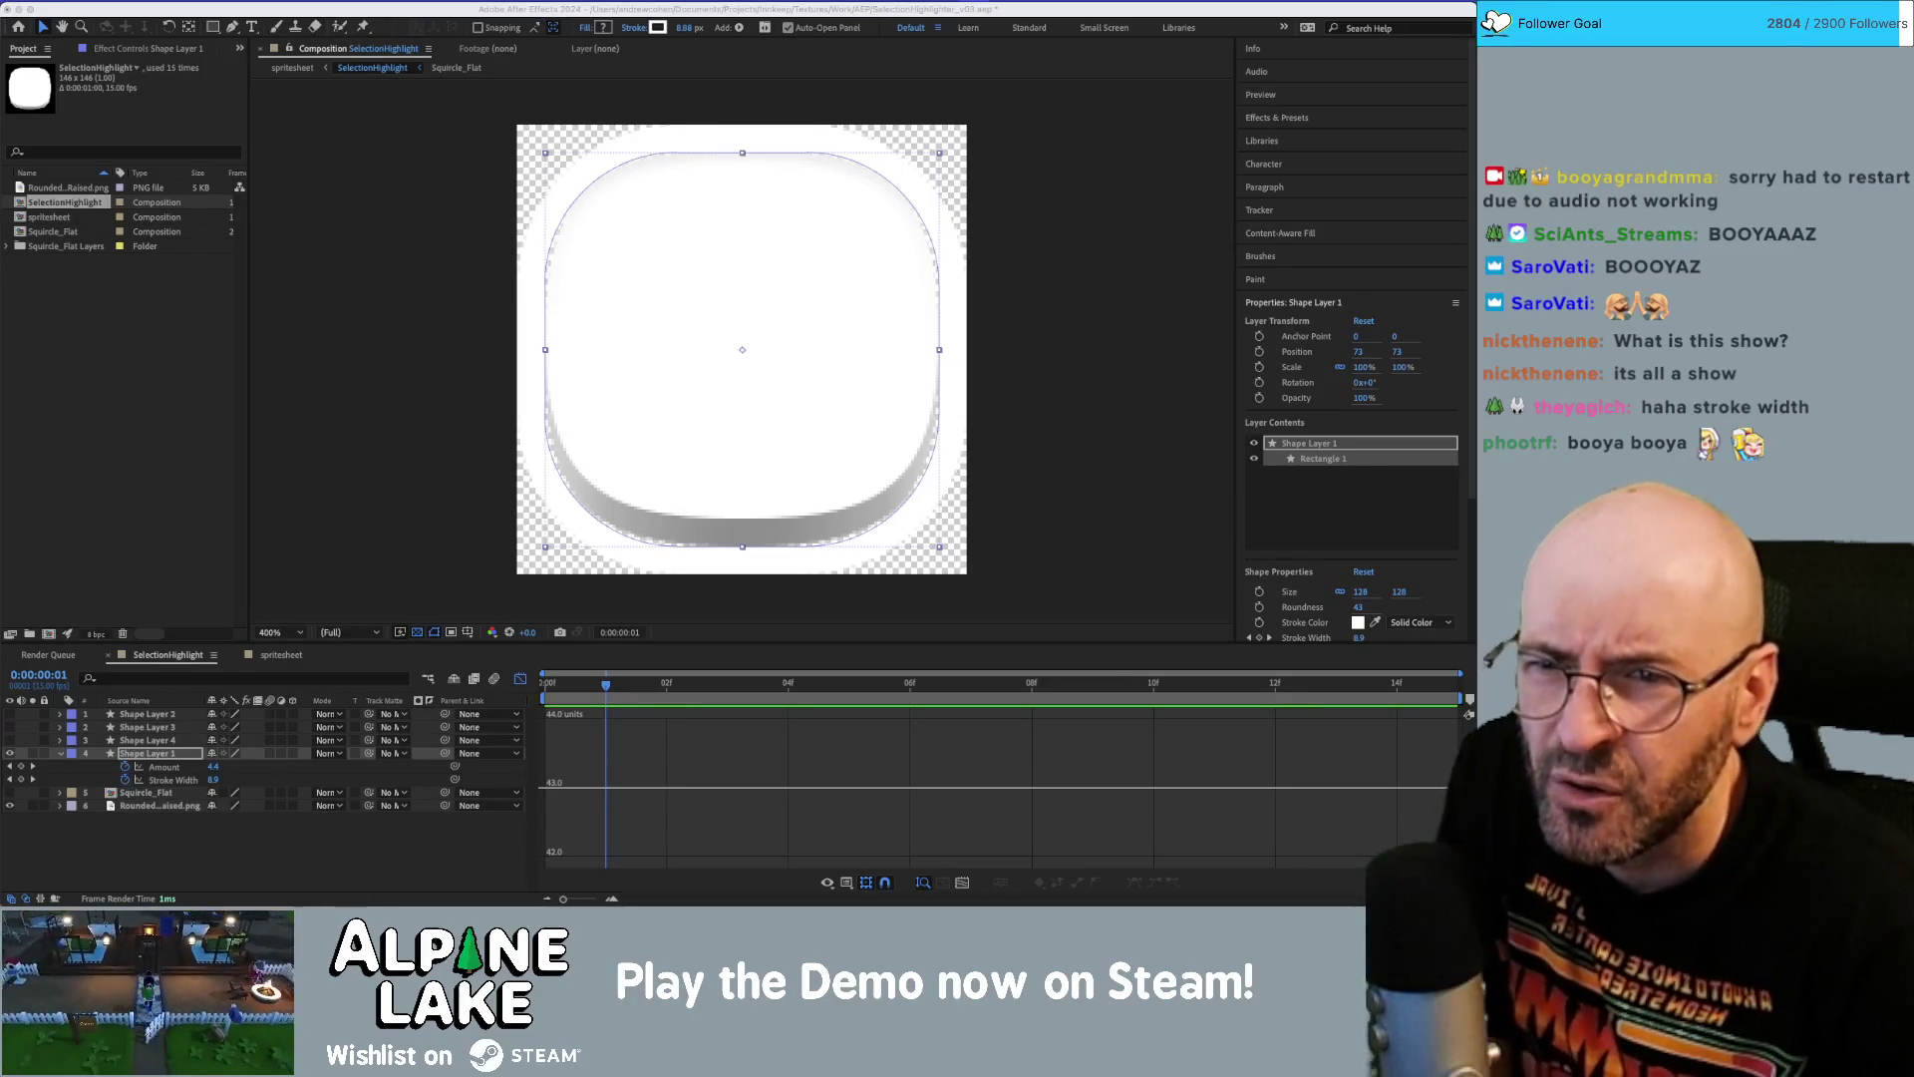
click(175, 345)
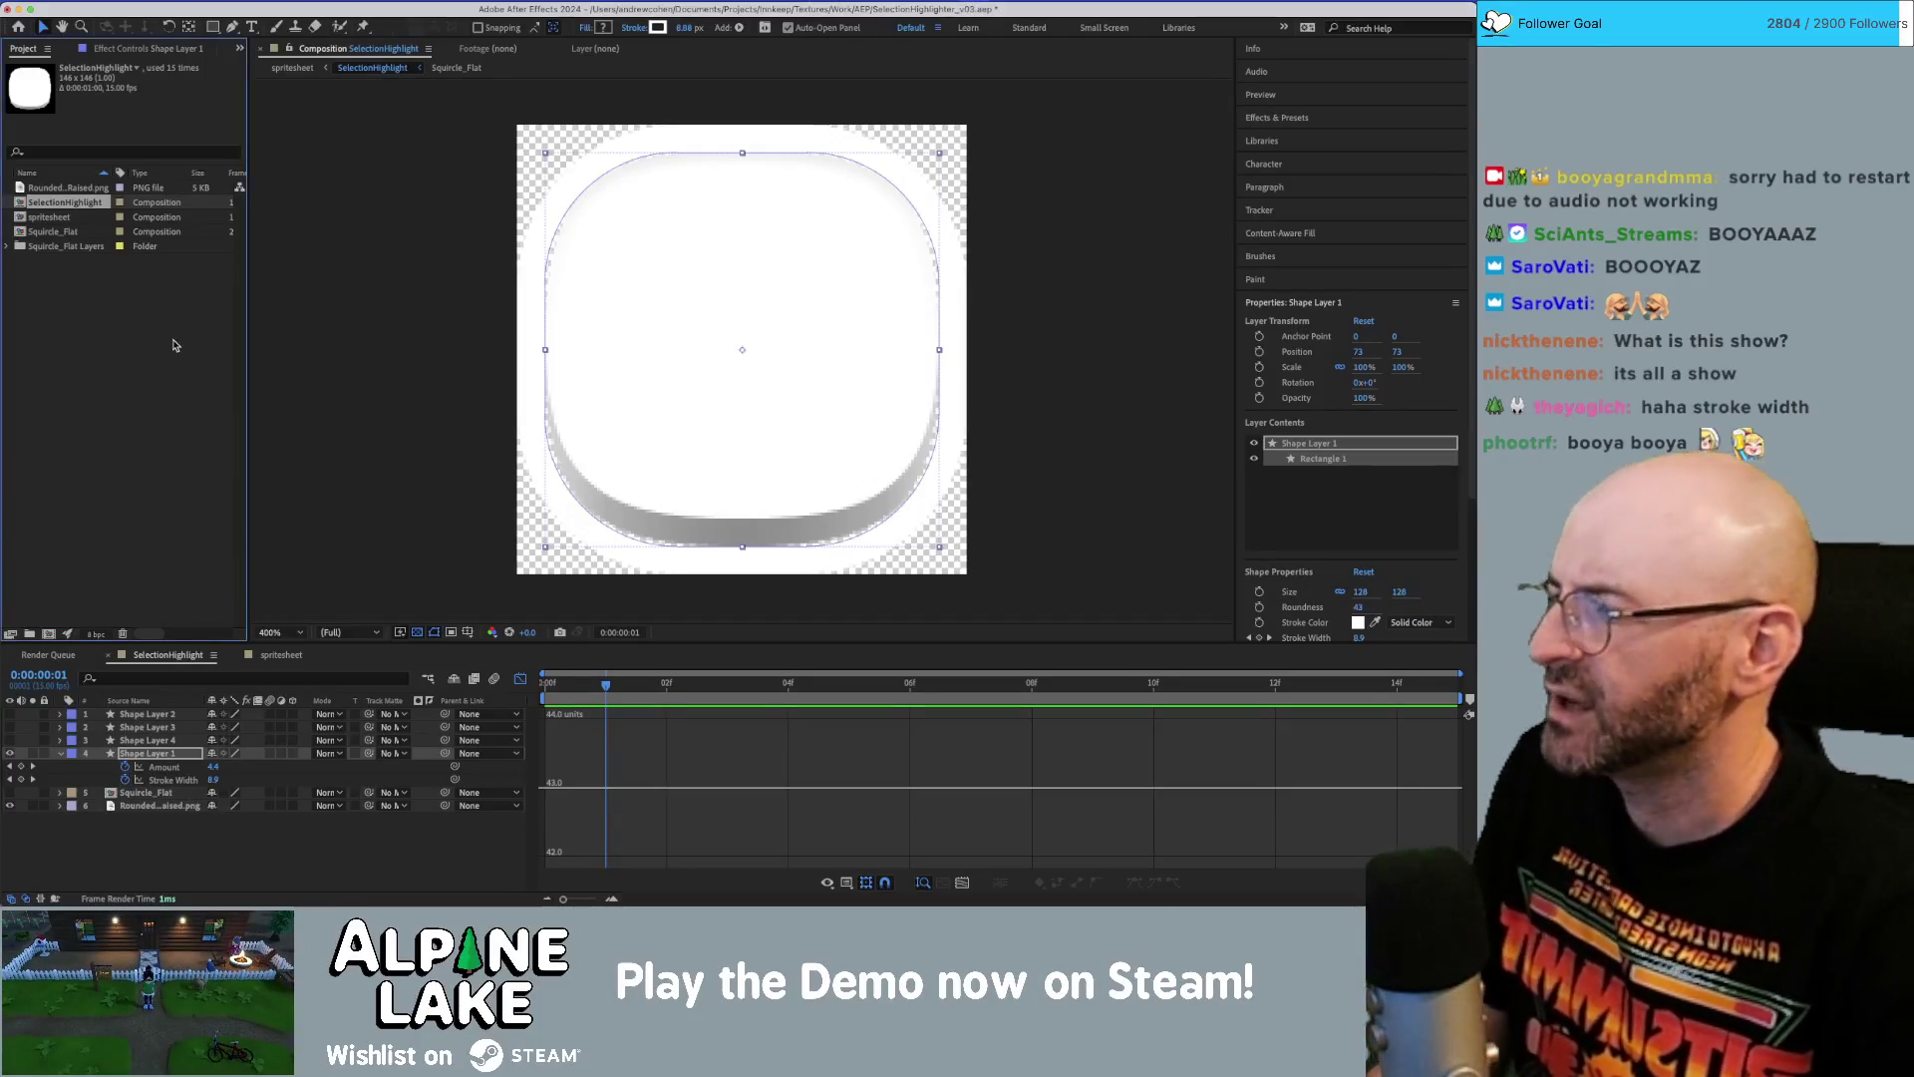
click(162, 760)
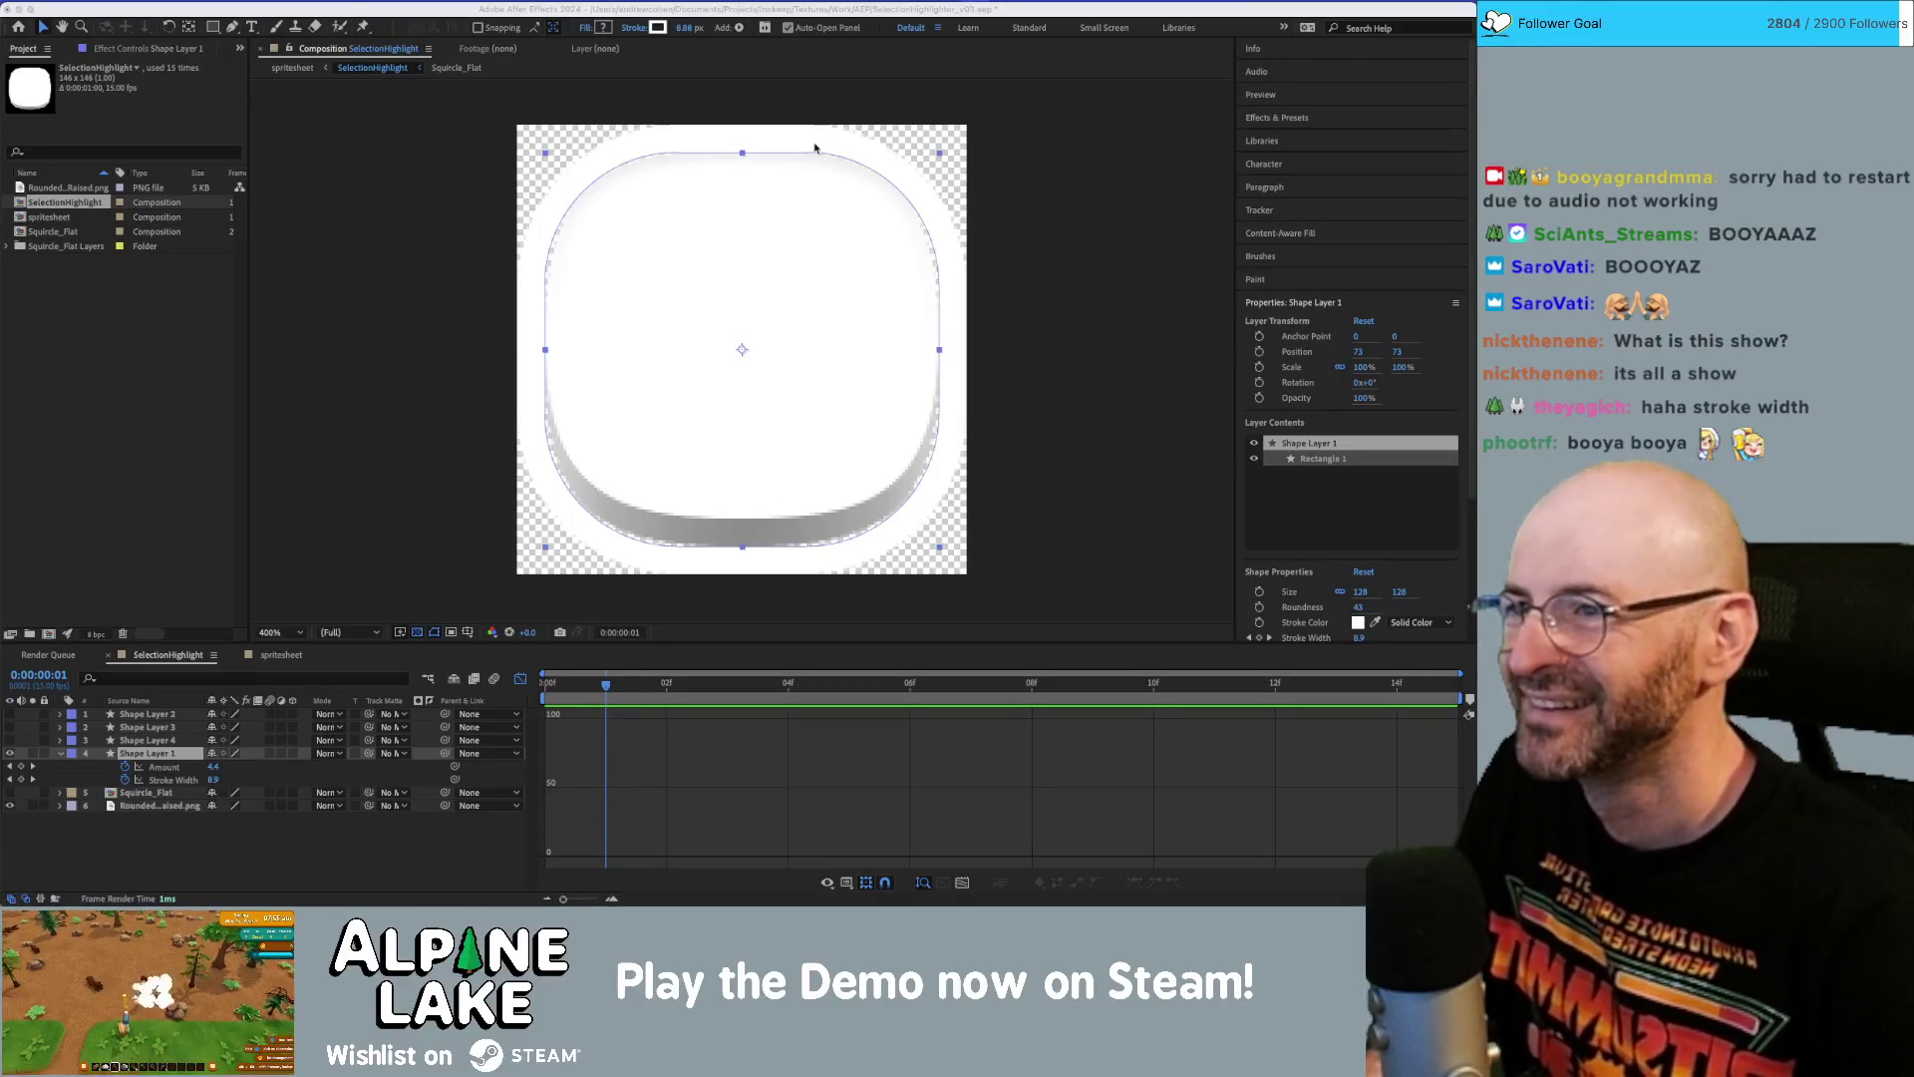
click(745, 155)
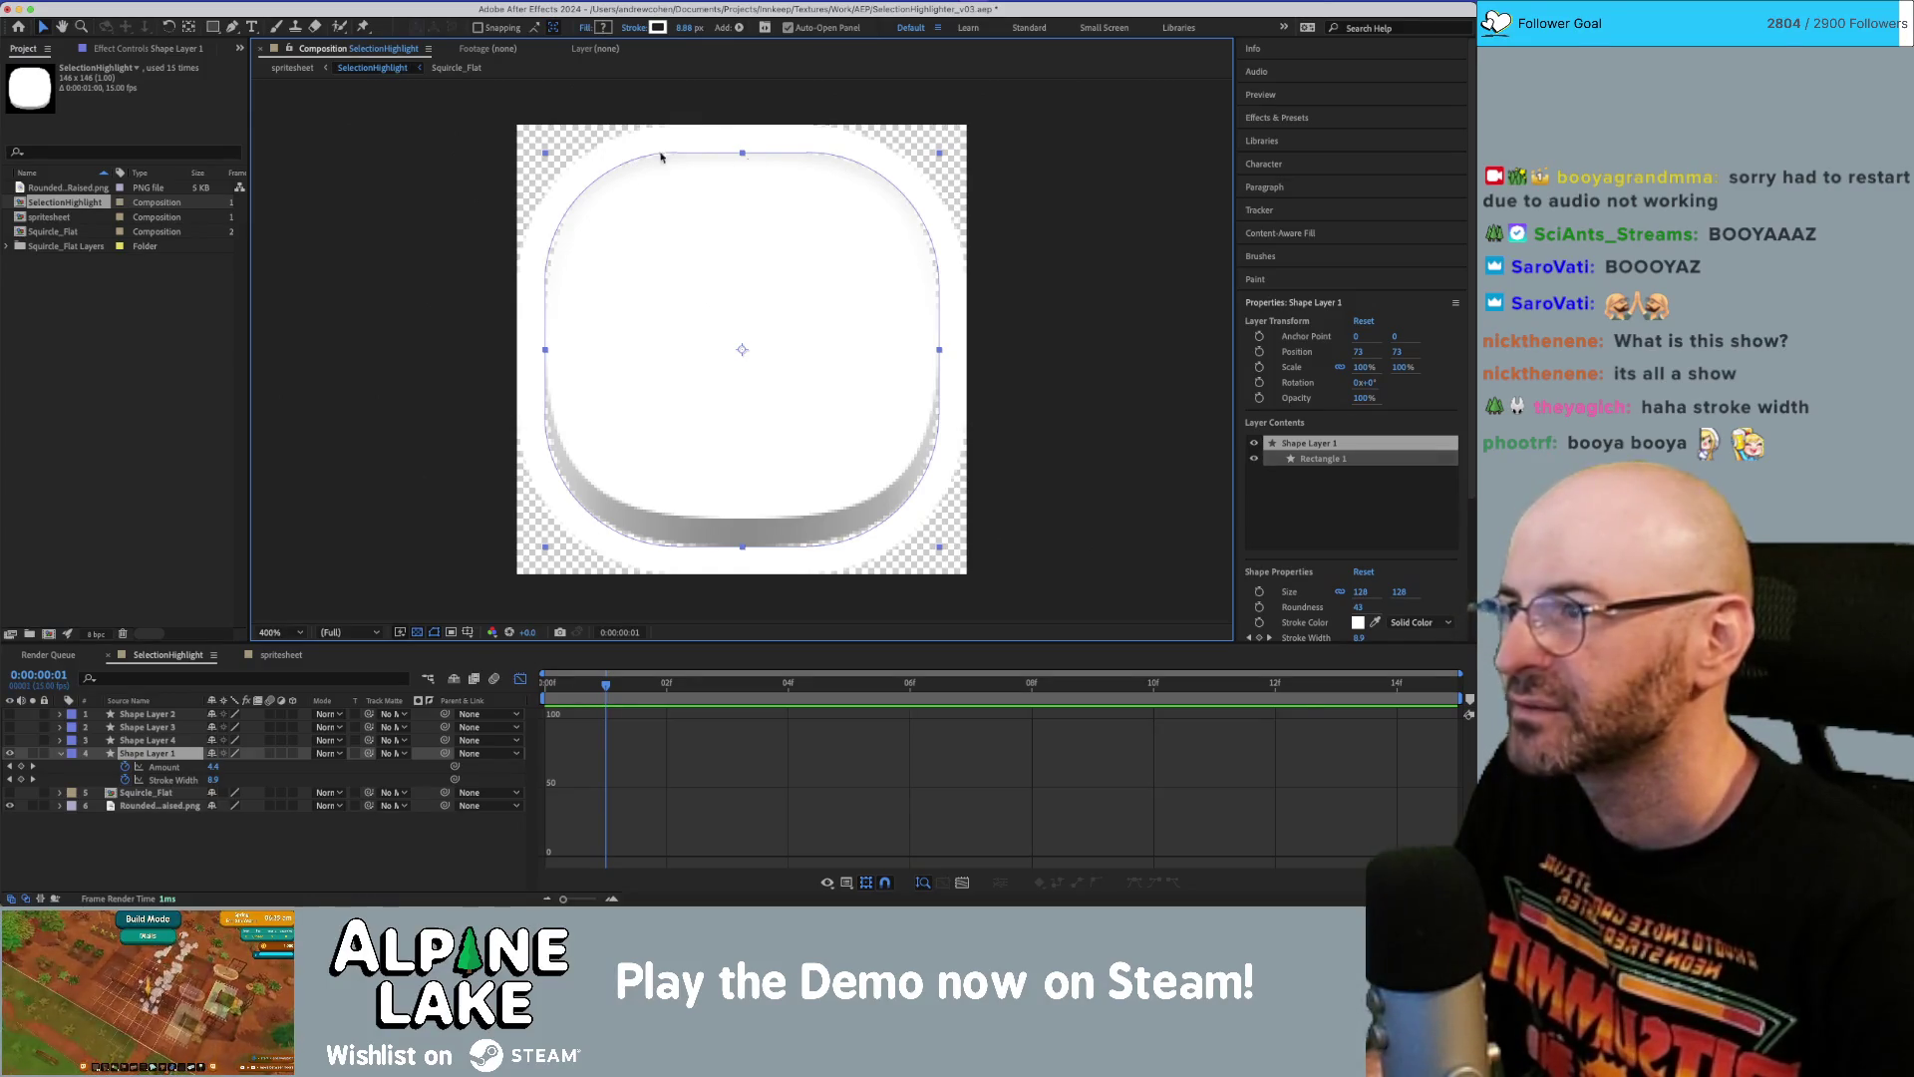
Delete Shape Layers 2, 3 and 4 and collapse Shape Layer 1's properties.
click(215, 279)
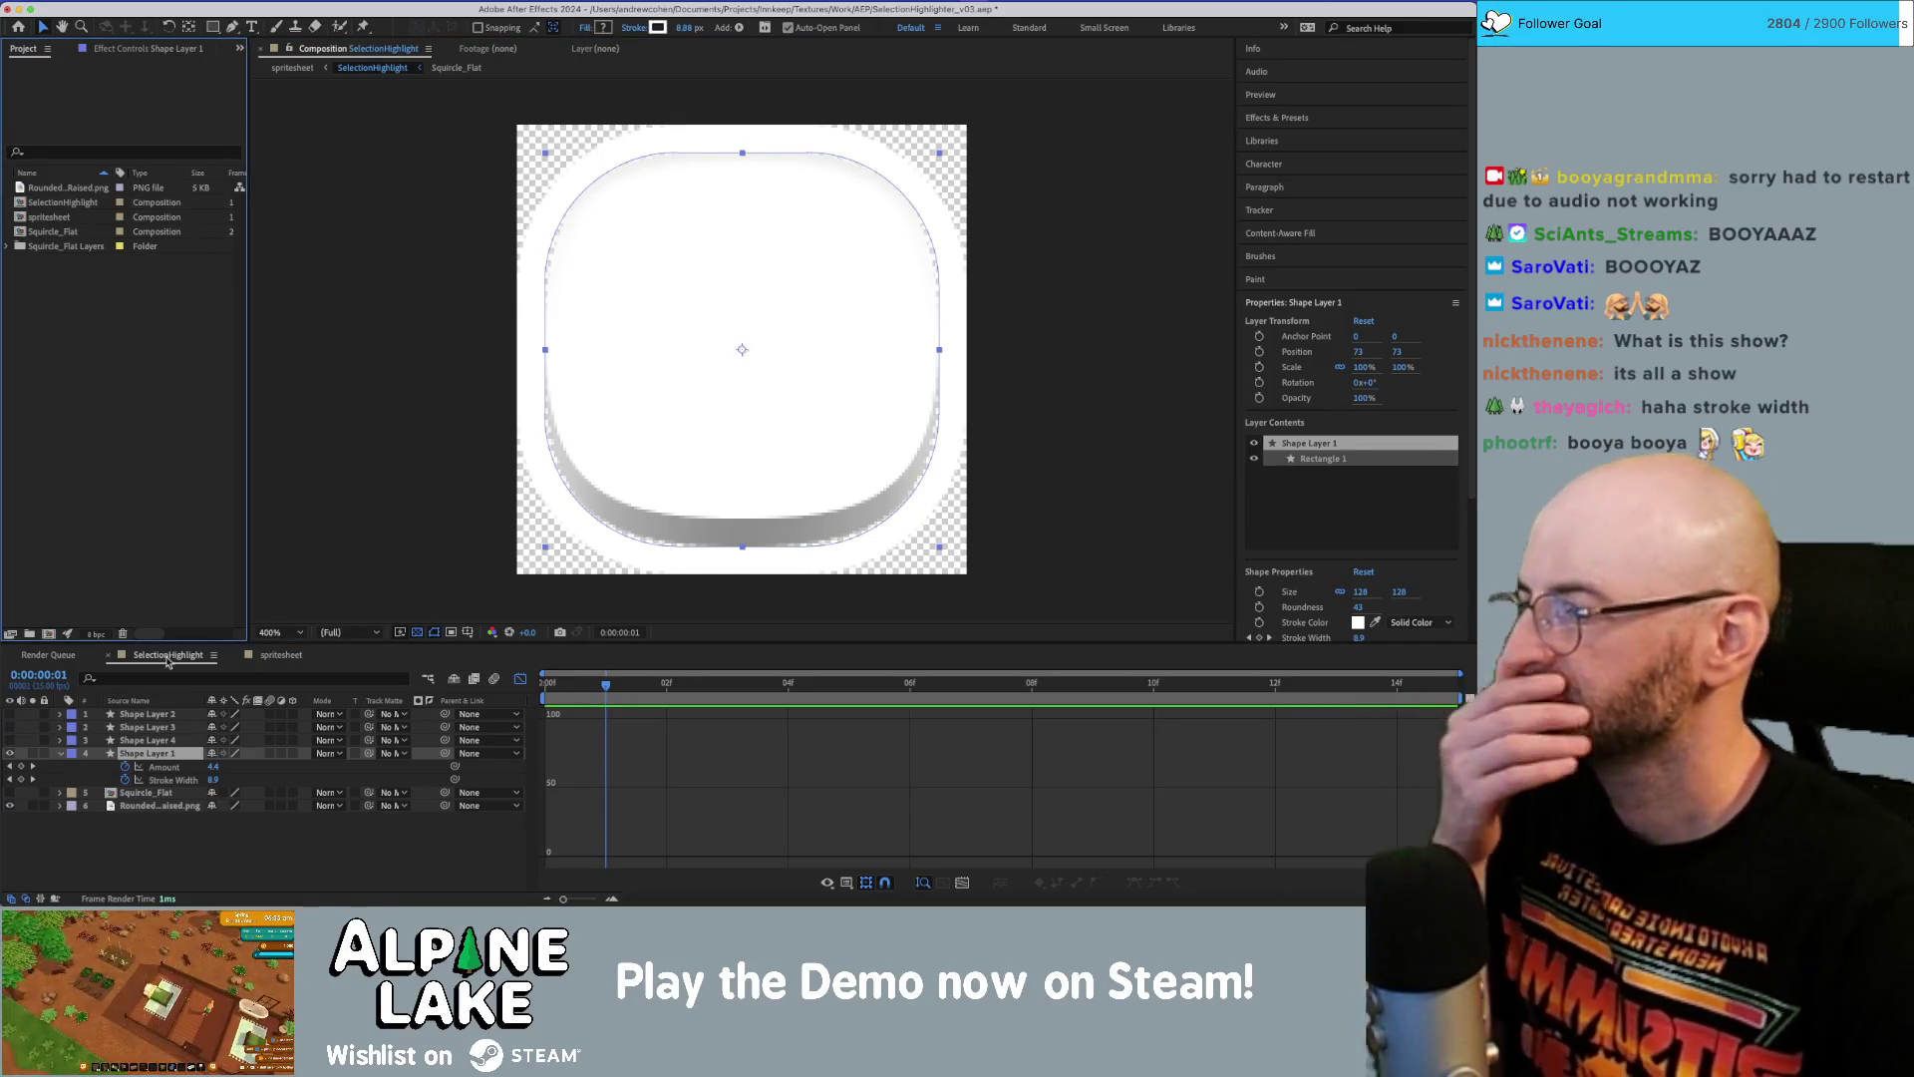
click(18, 750)
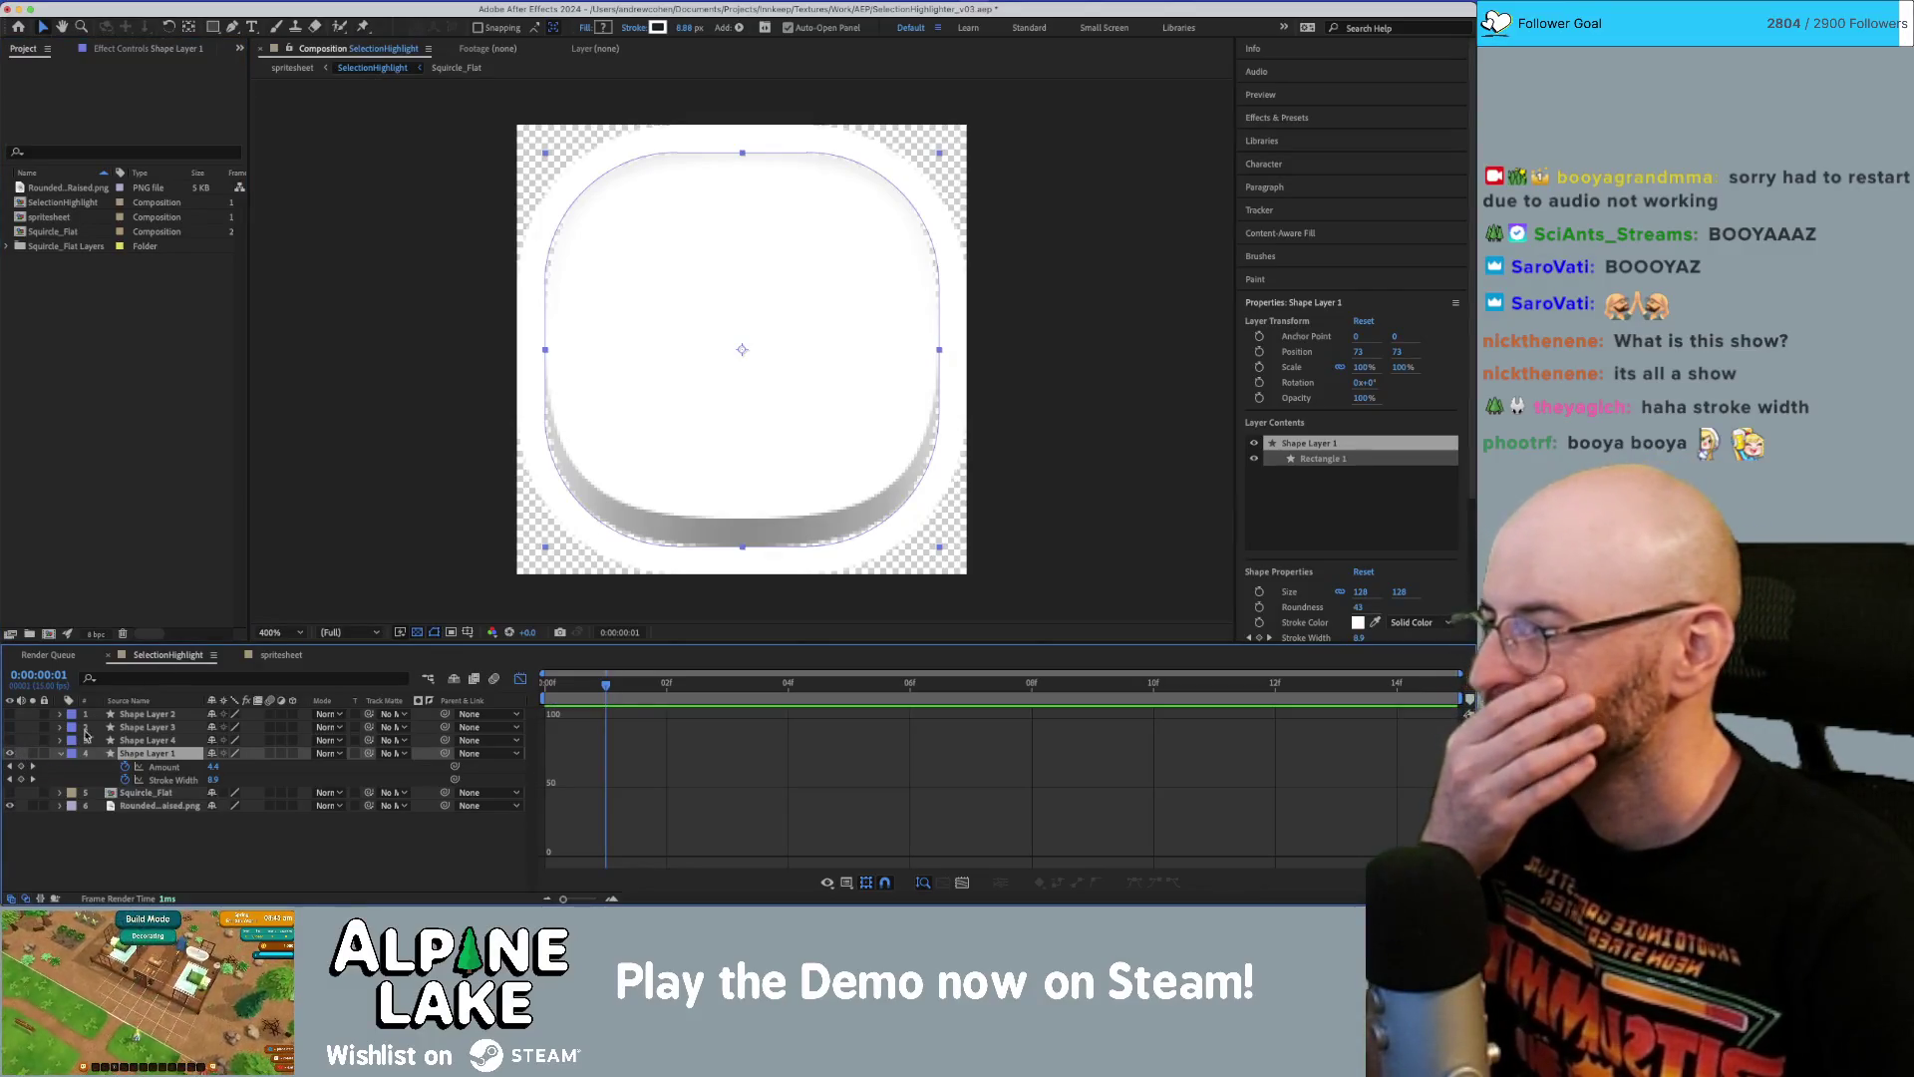
click(164, 739)
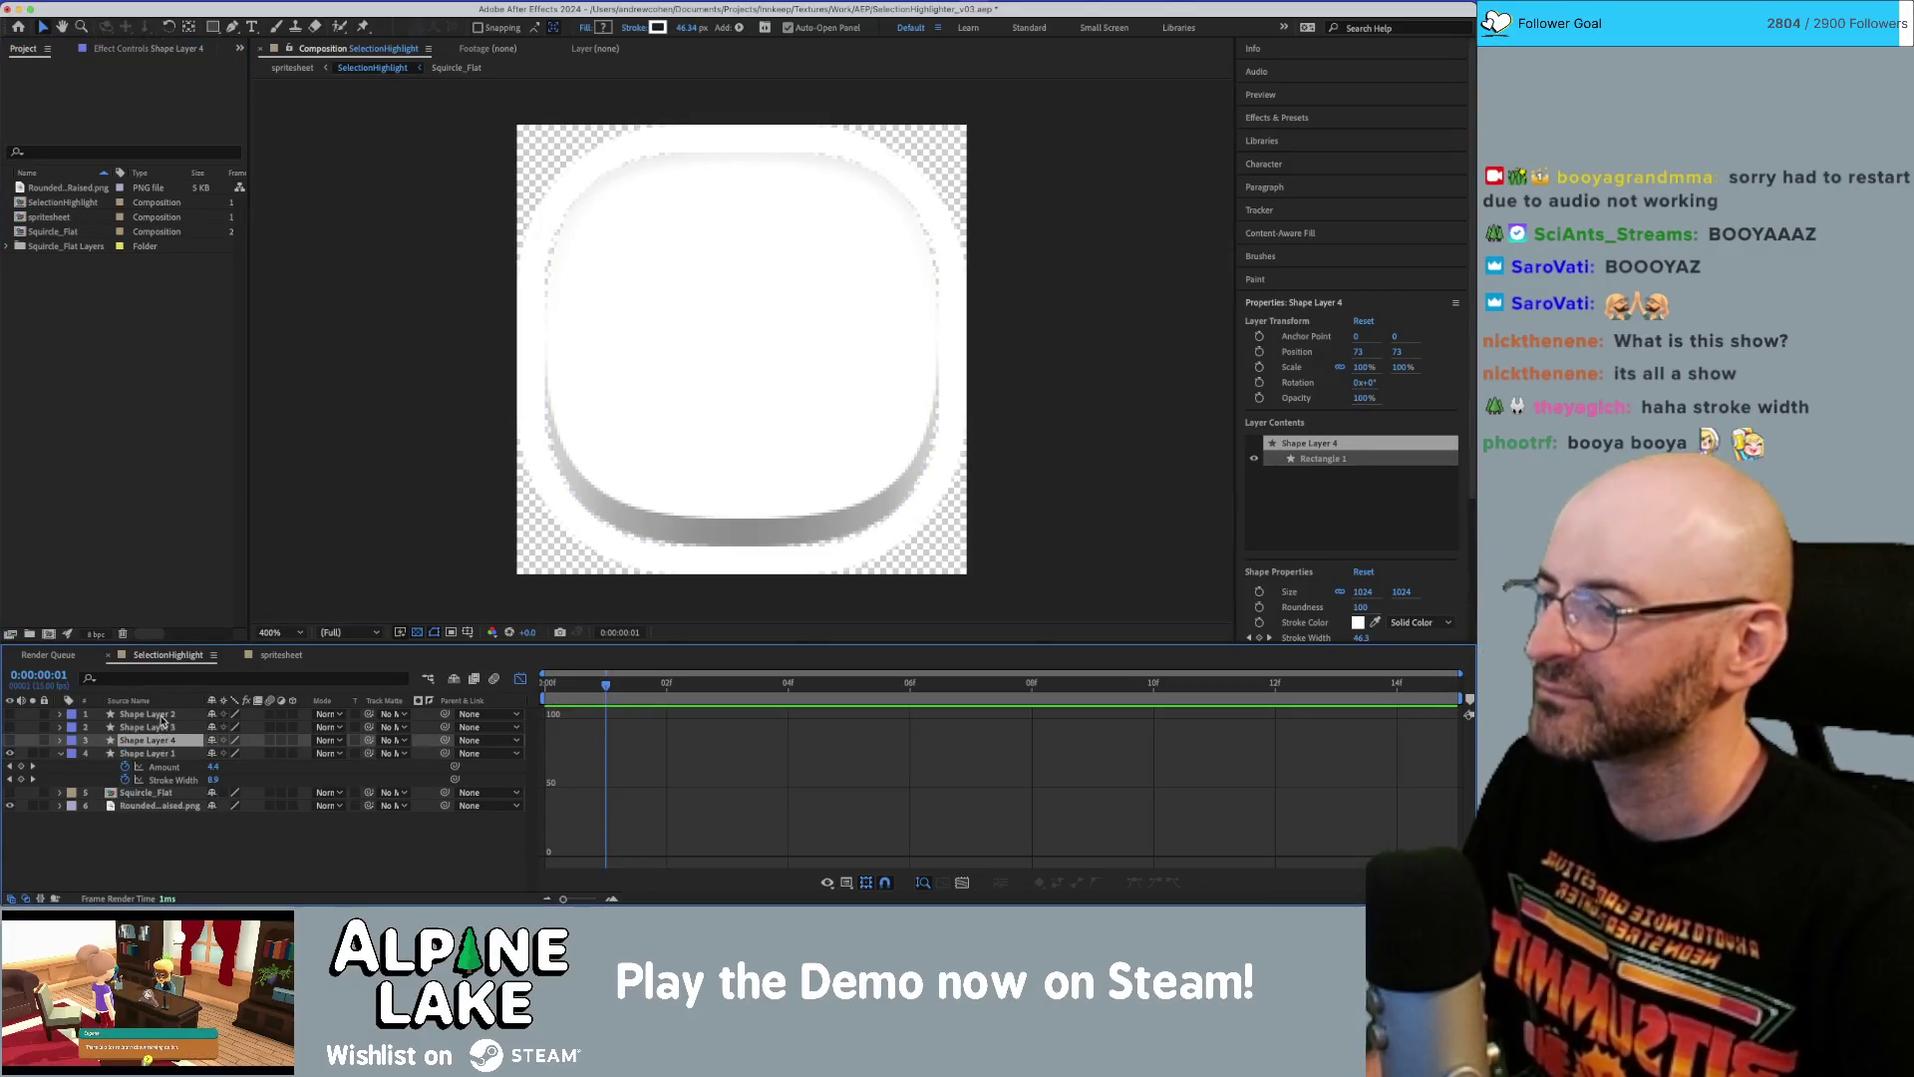
shift+click(163, 716)
key(Delete)
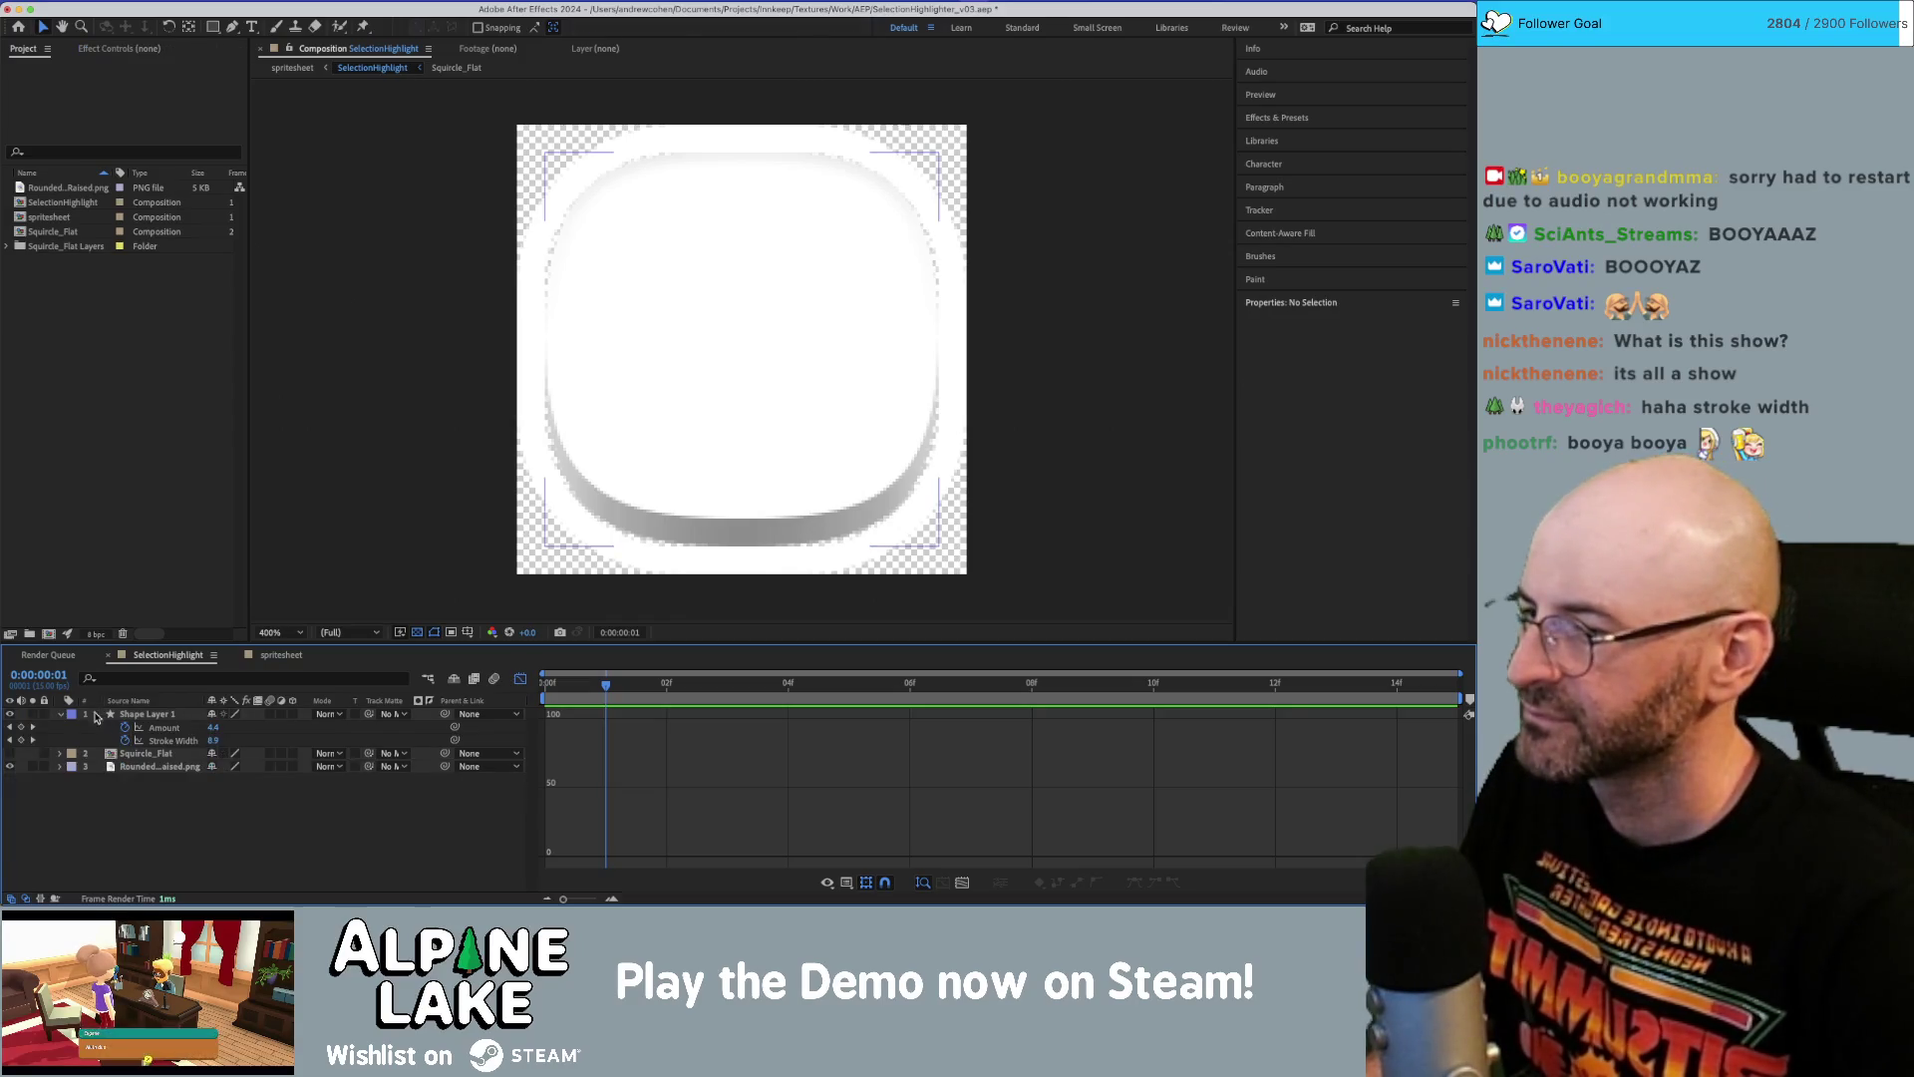
click(59, 714)
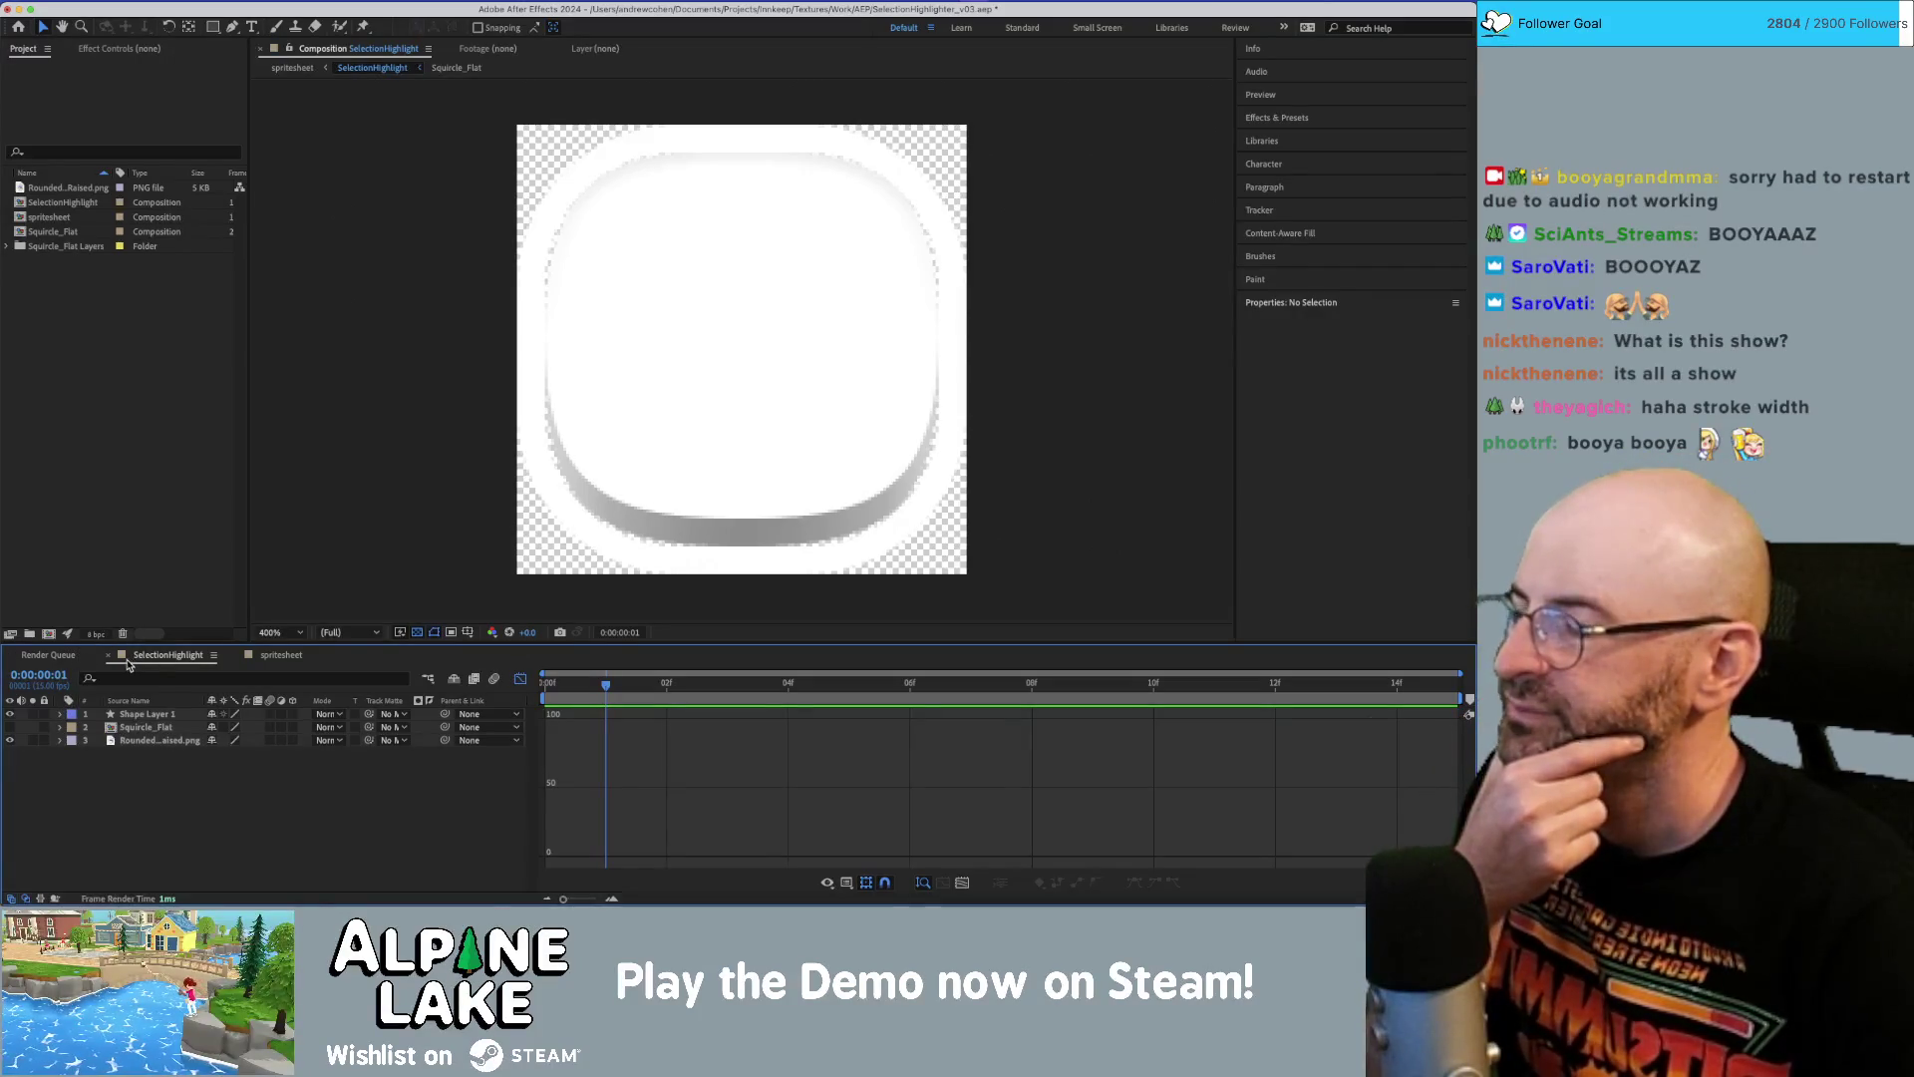
key(comma)
key(comma)
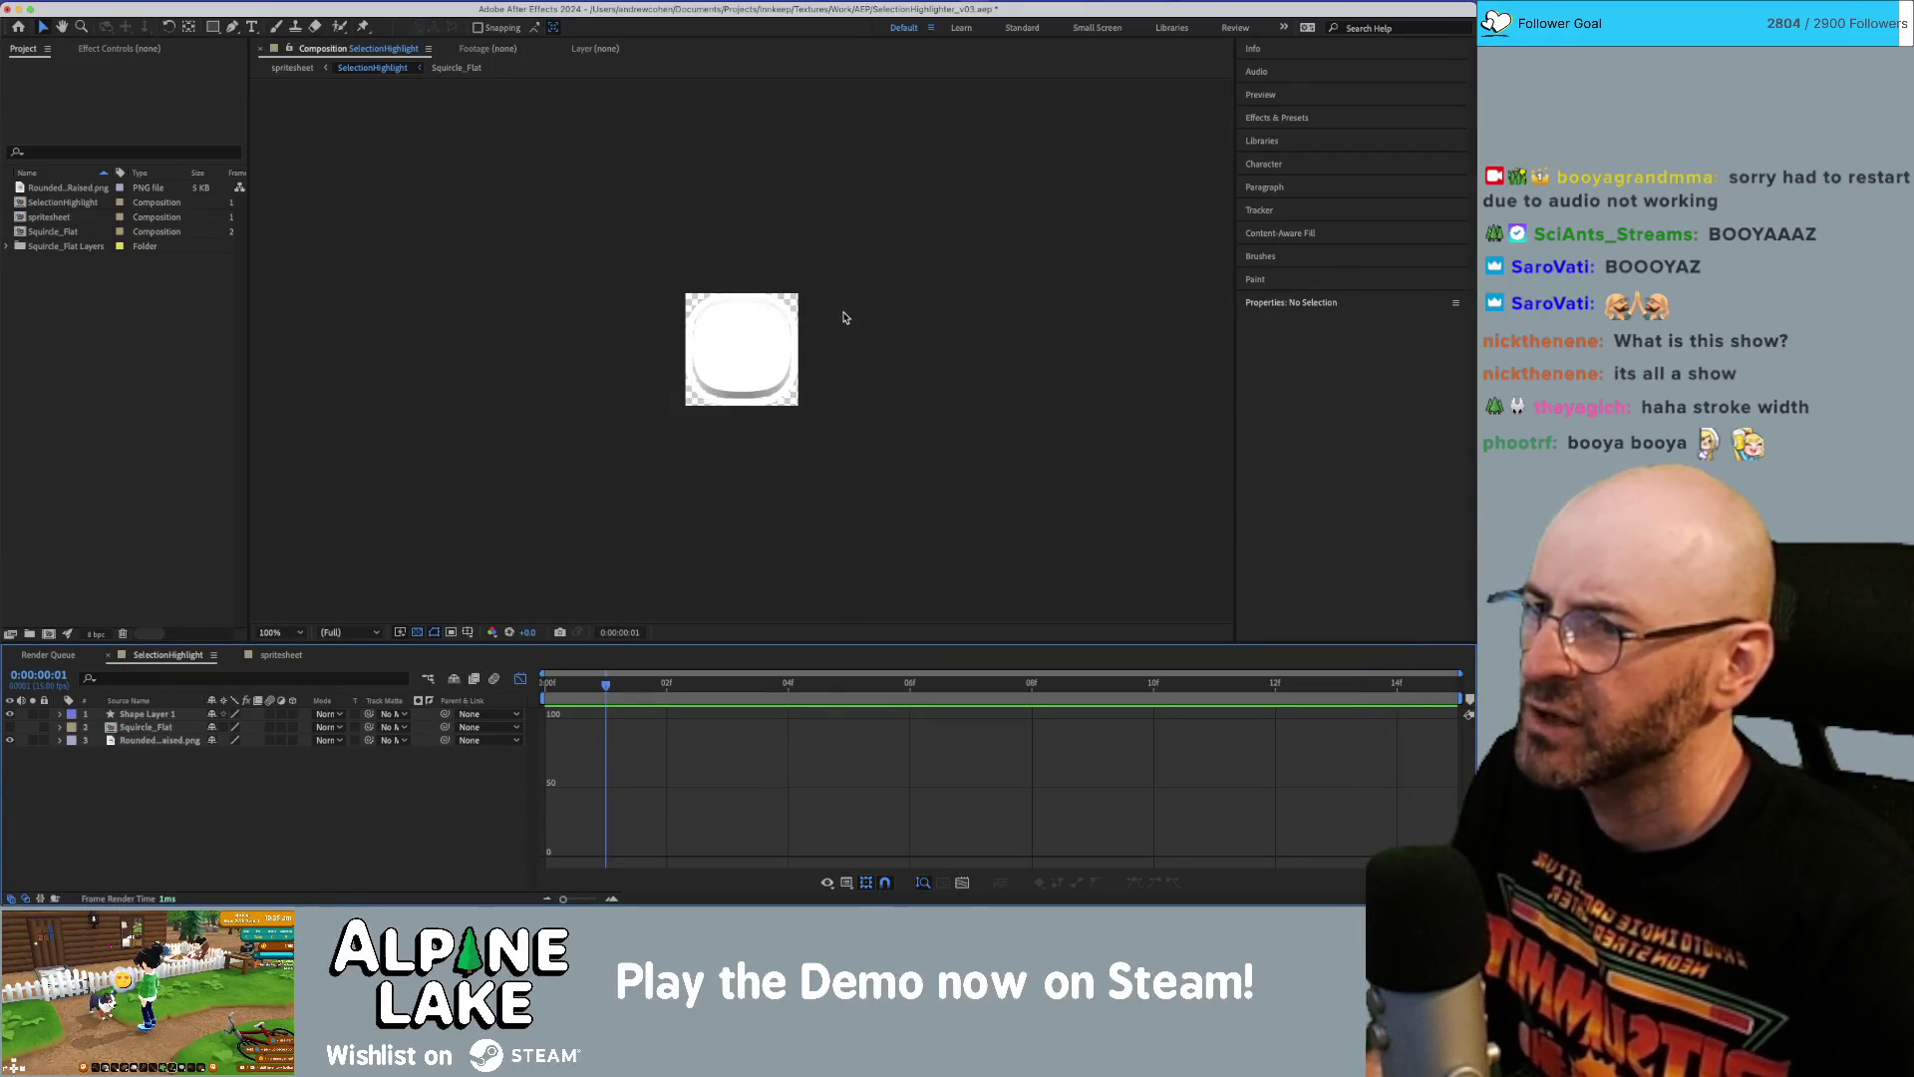
Hide Shape Layer 1 in the viewer and select the RoundedPanelRaised.png layer.
key(period)
key(period)
key(period)
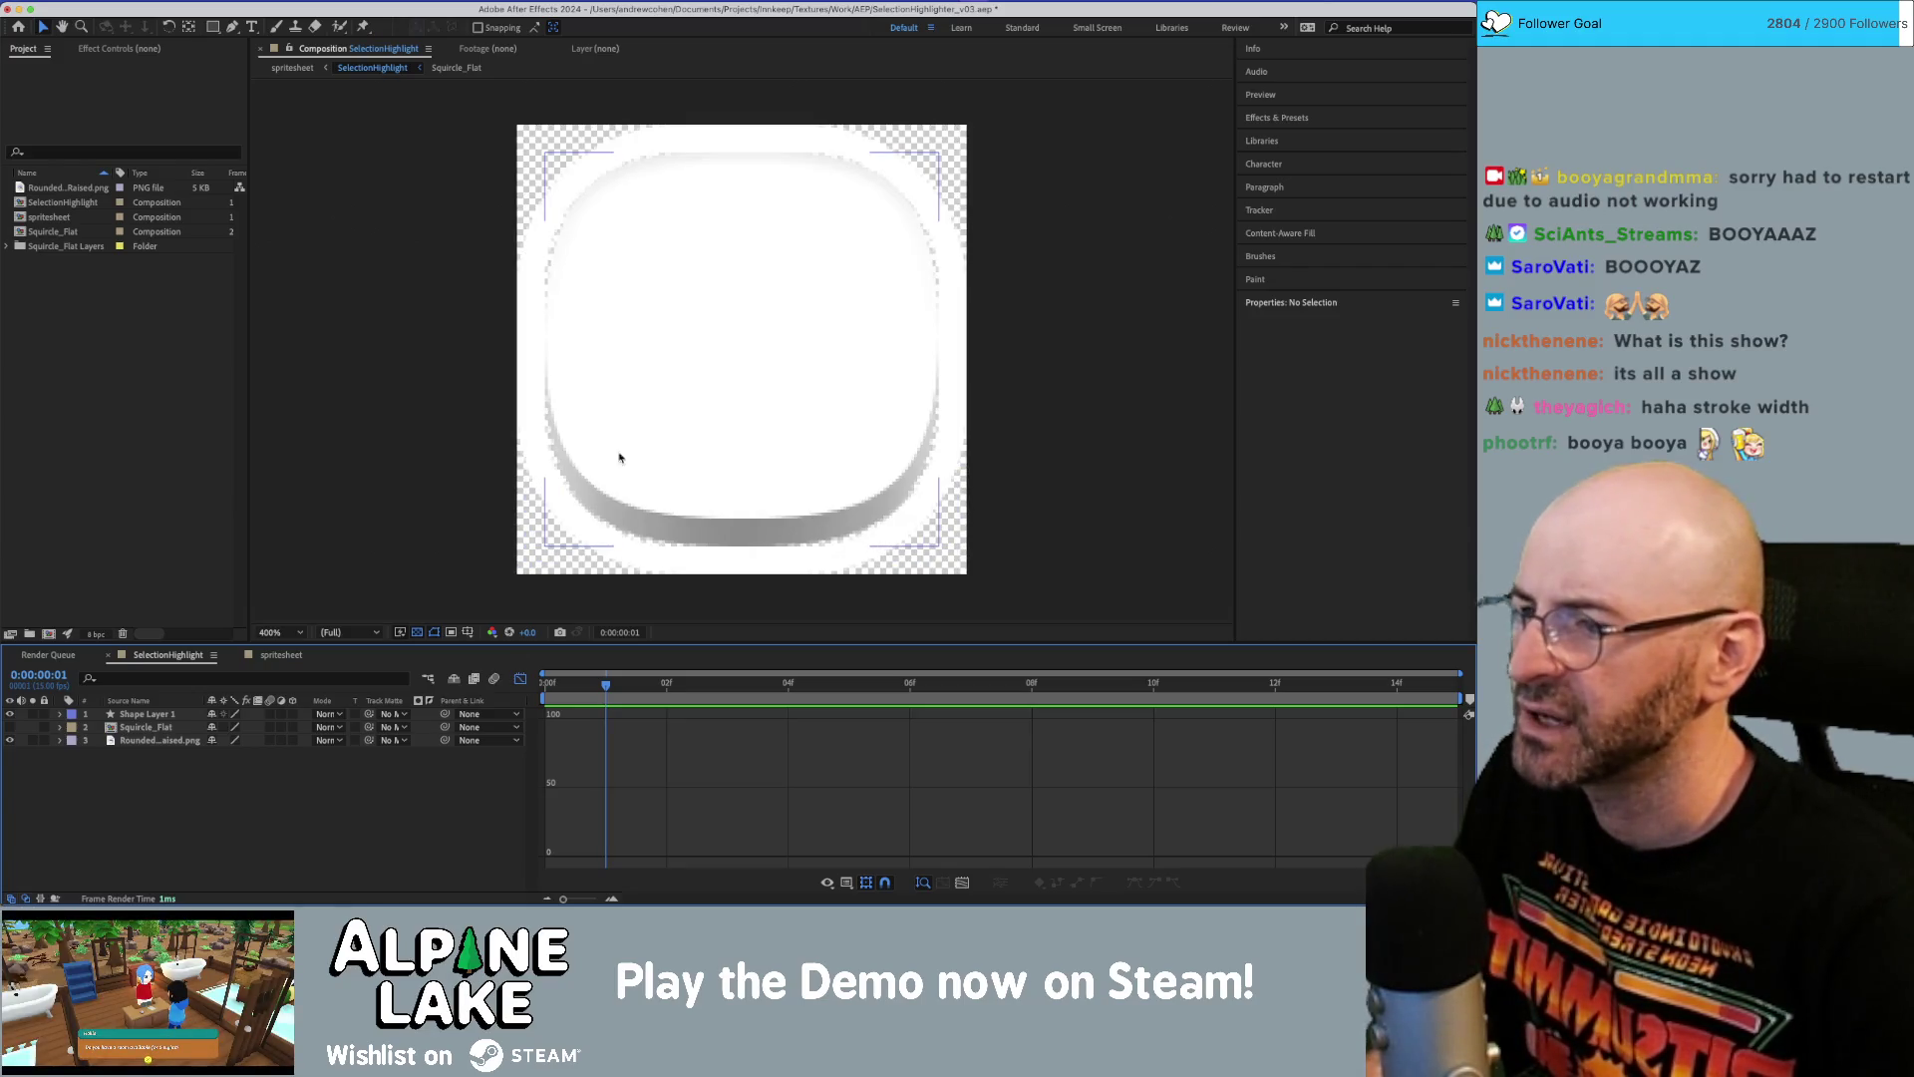
click(10, 714)
key(period)
key(comma)
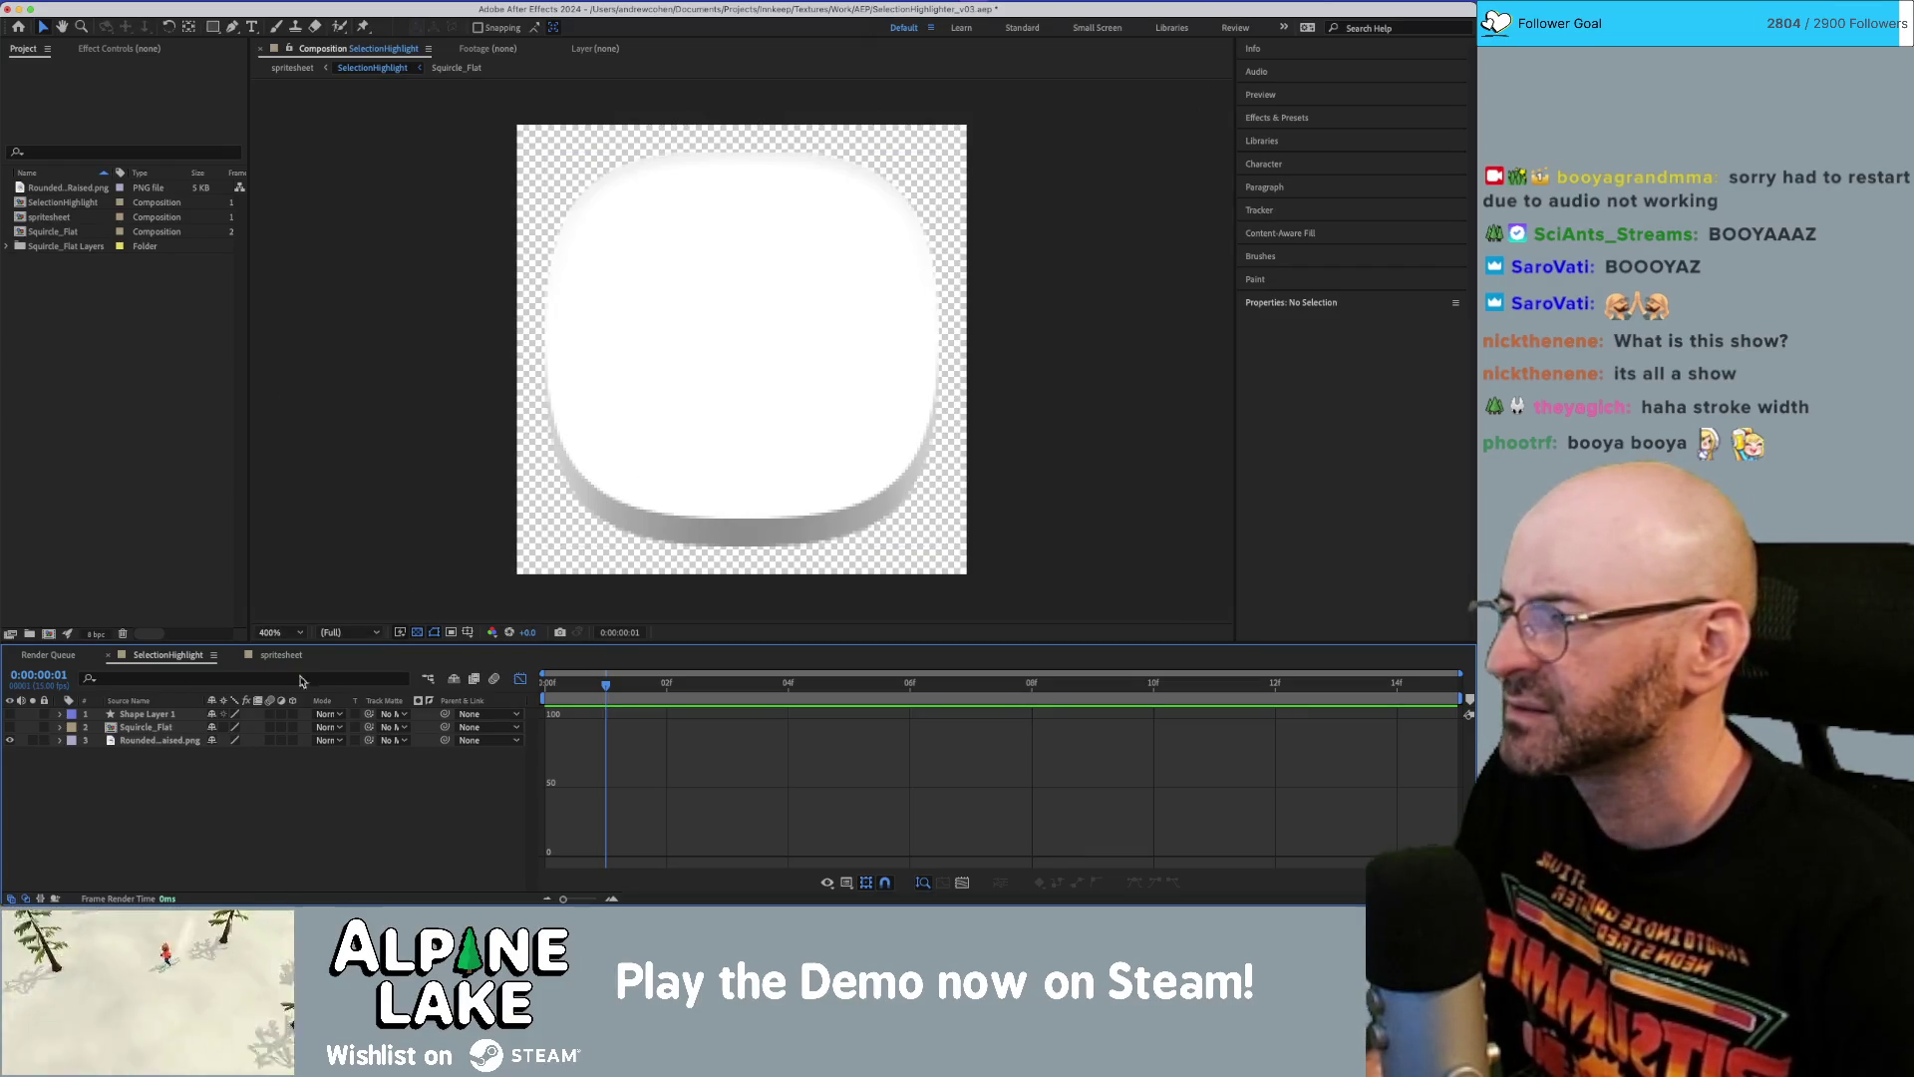
click(149, 741)
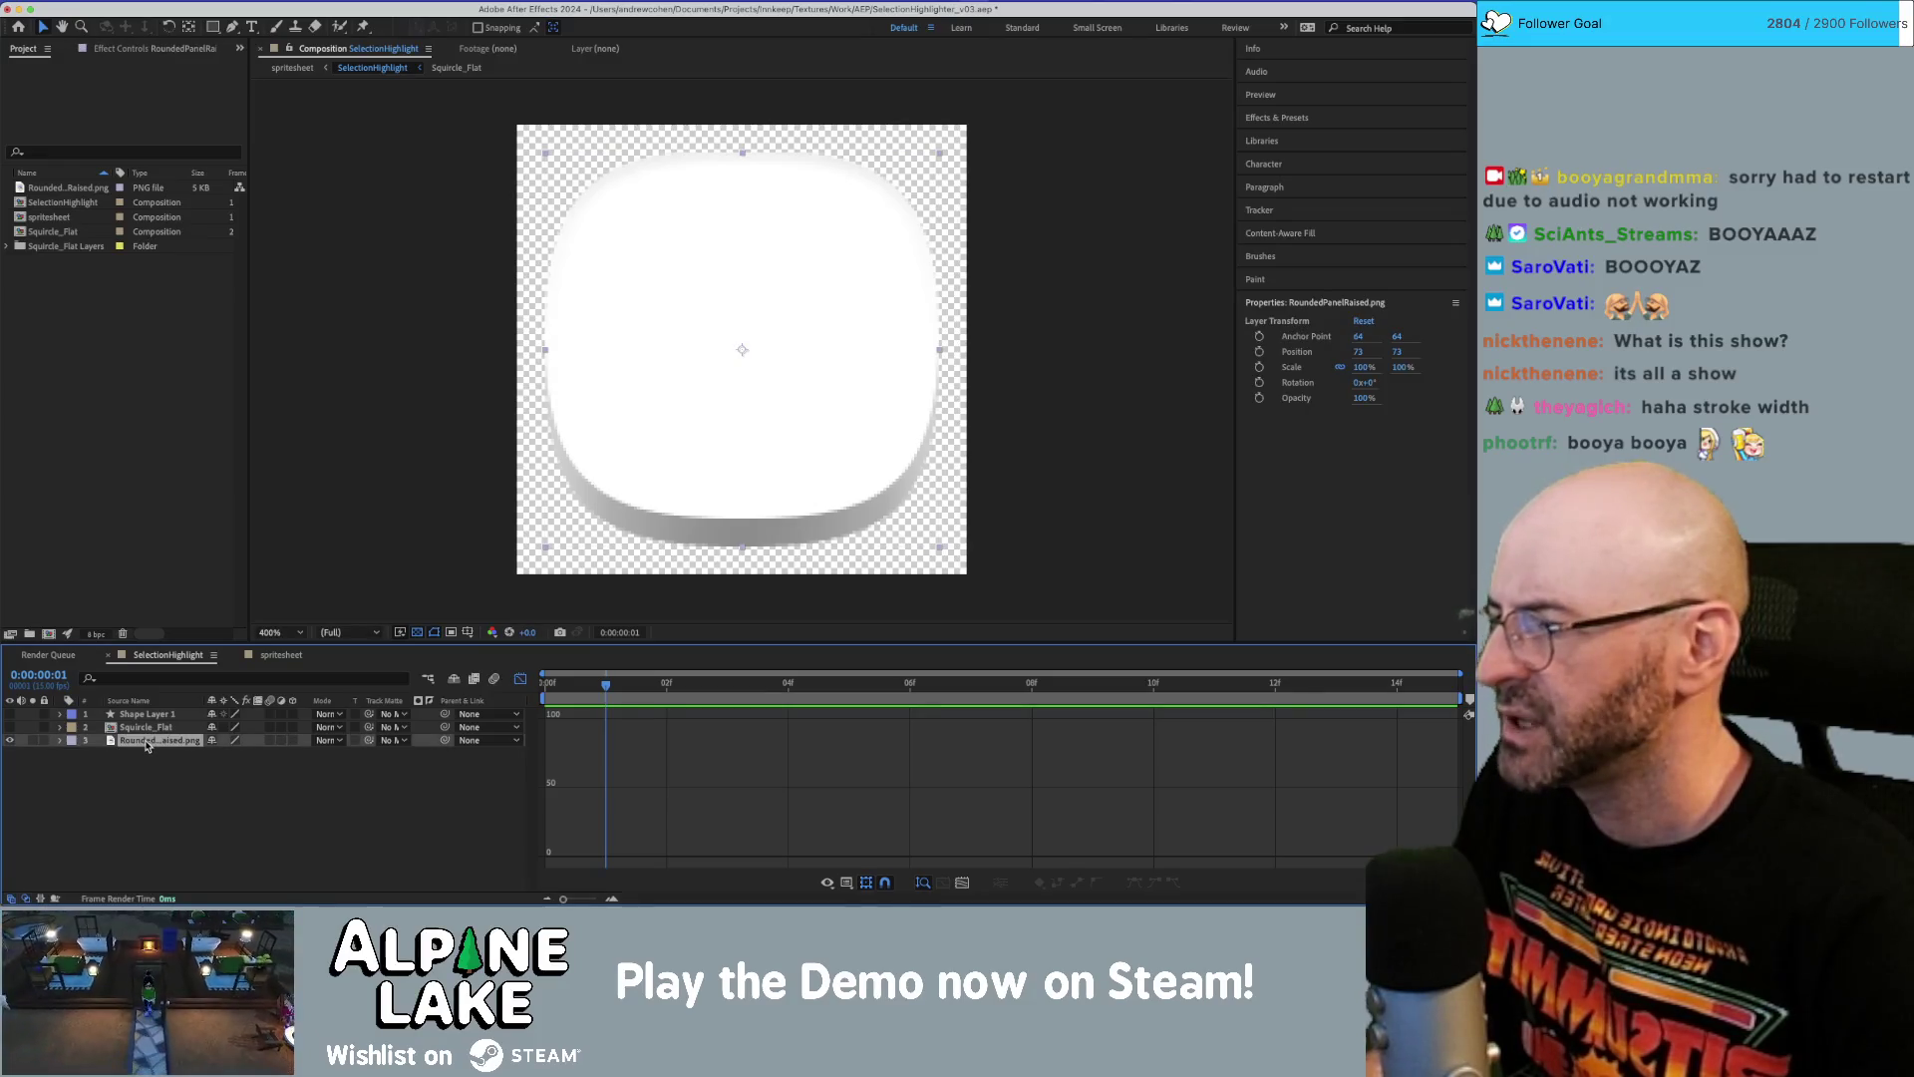
double_click(143, 742)
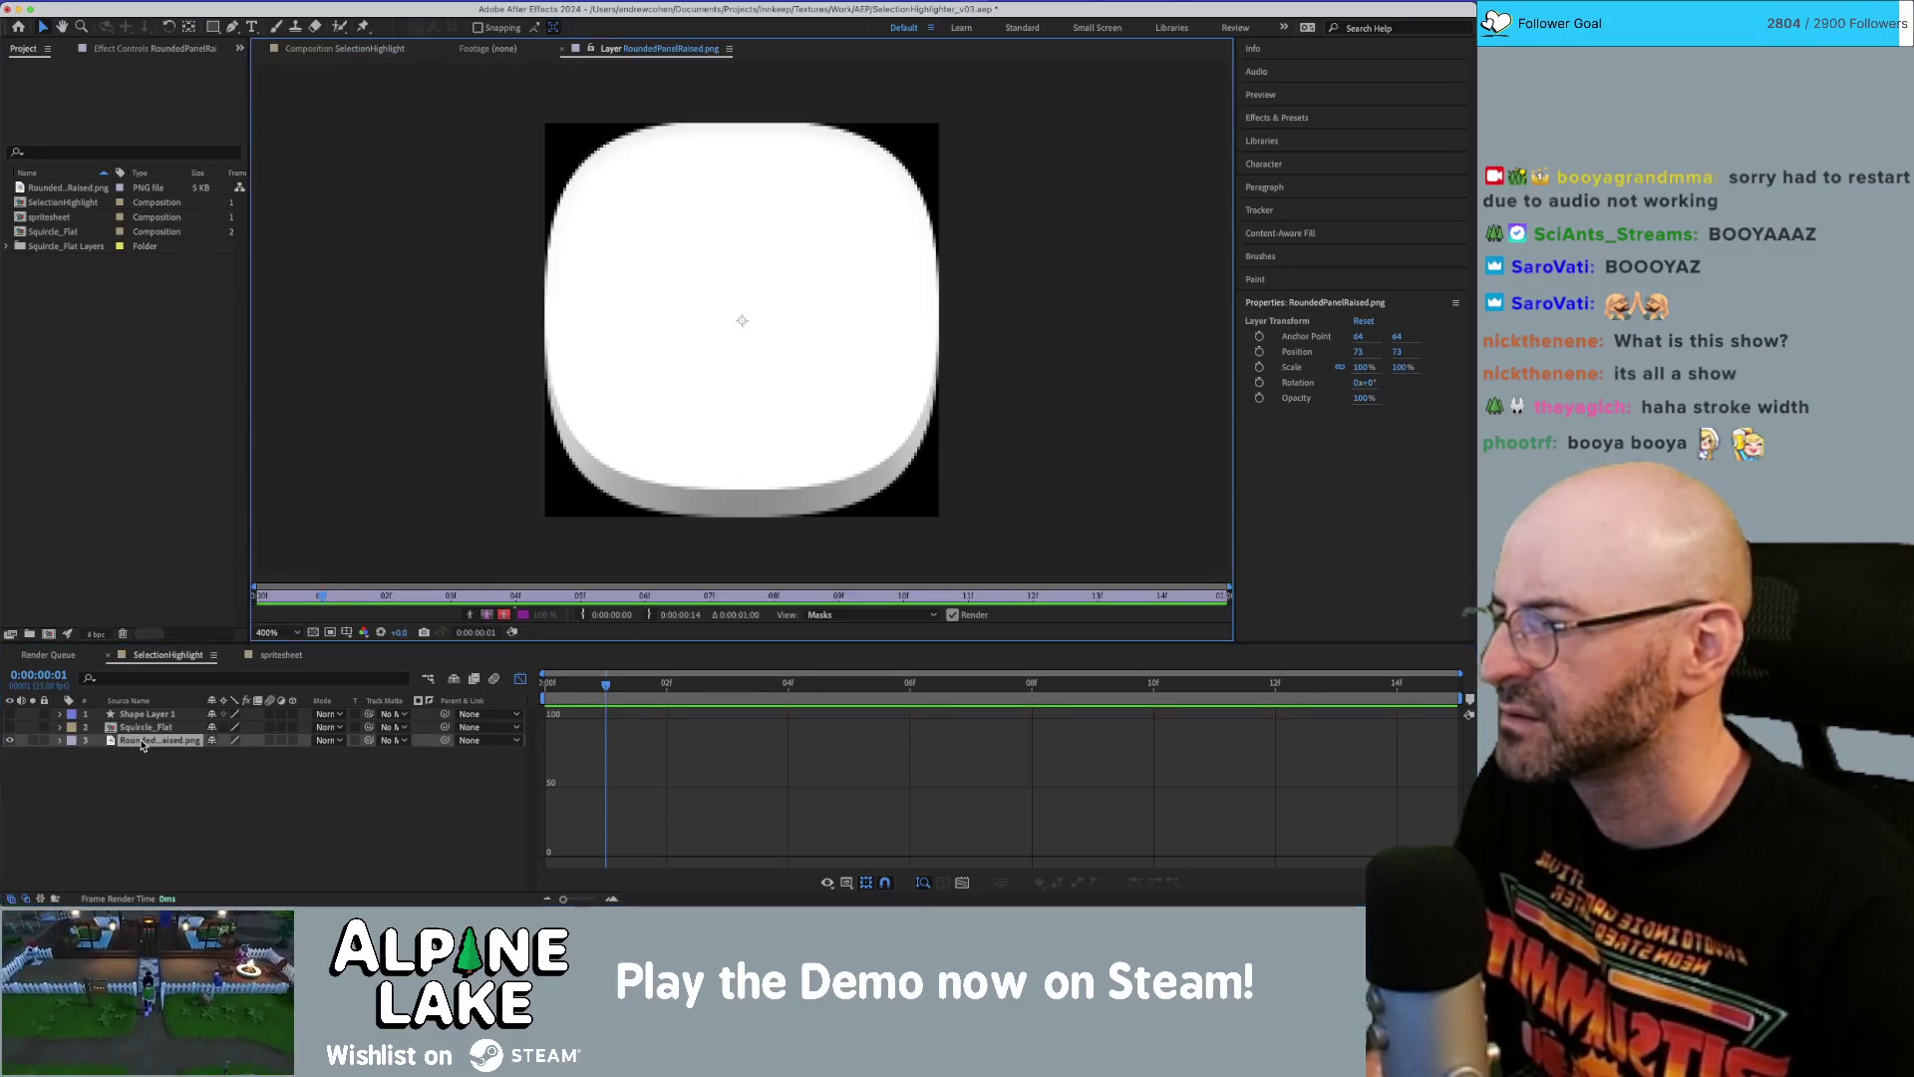
click(143, 757)
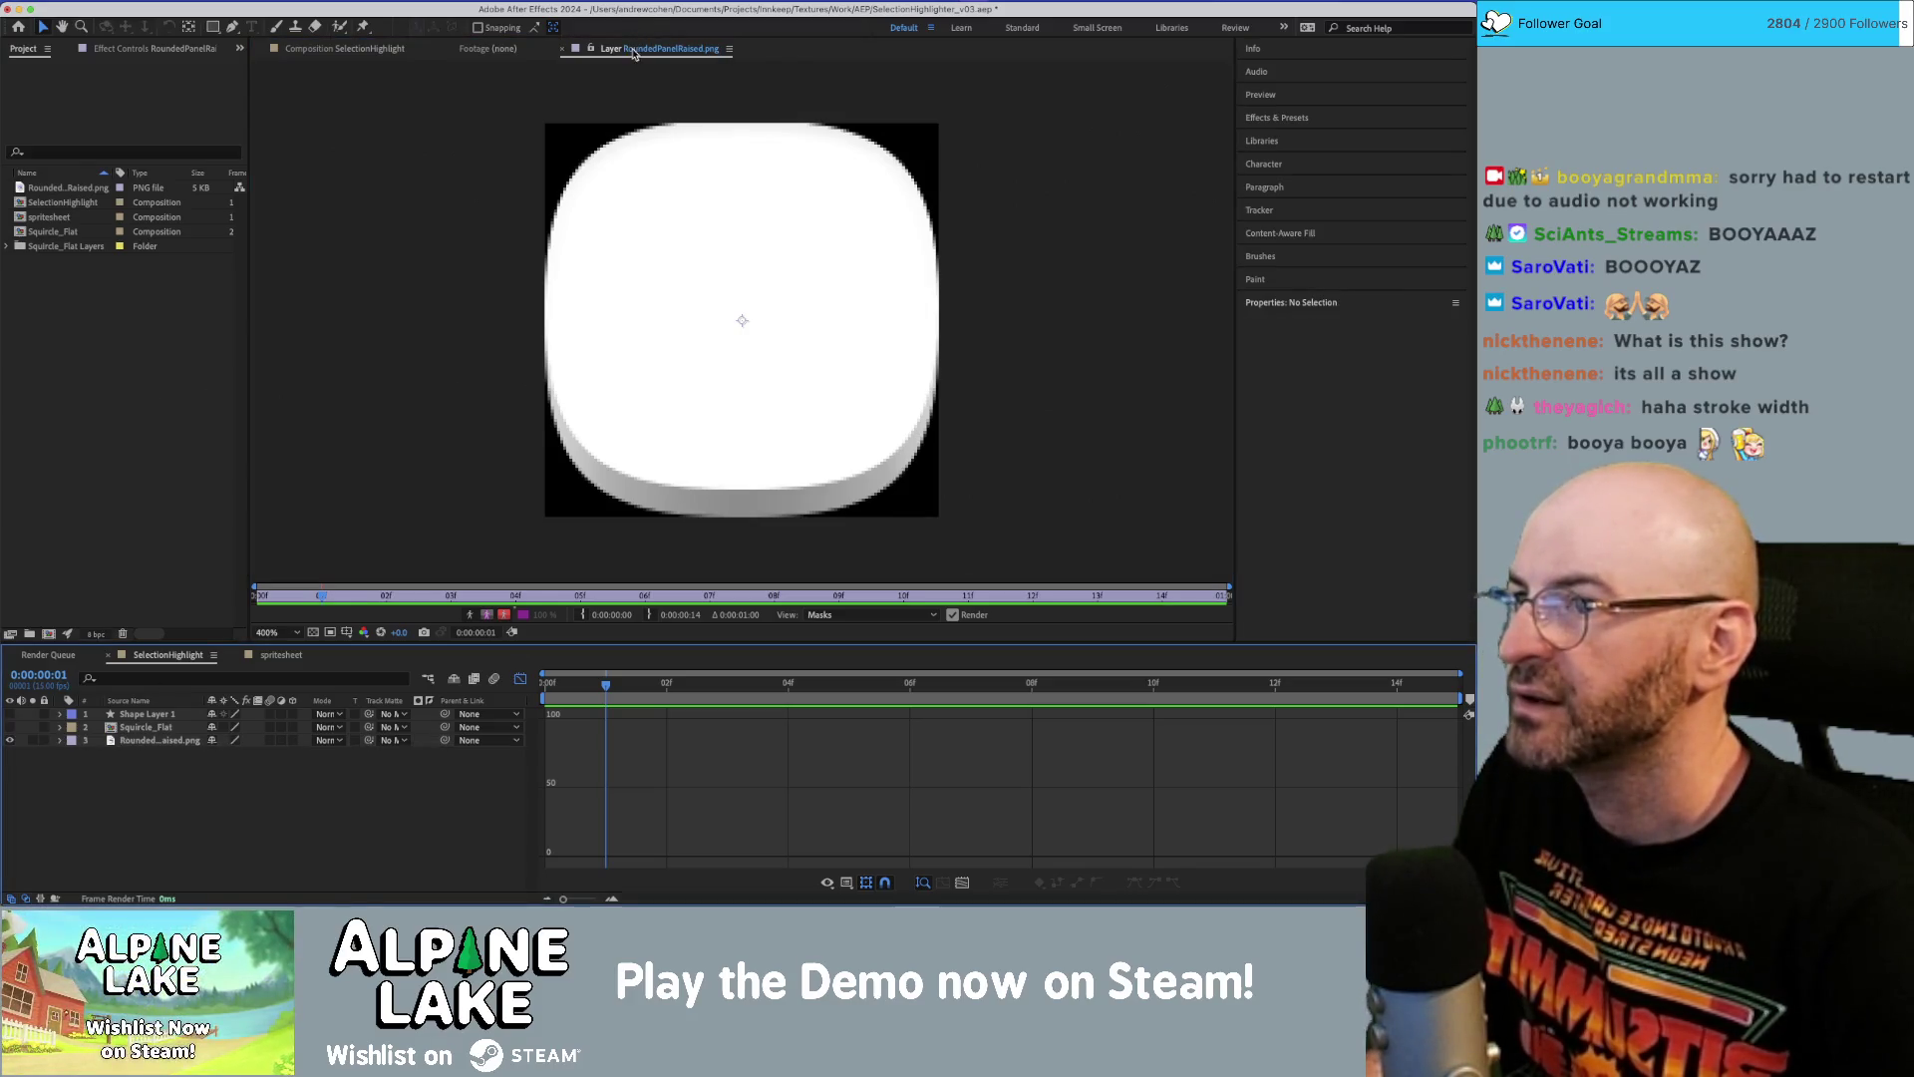
click(562, 49)
click(369, 49)
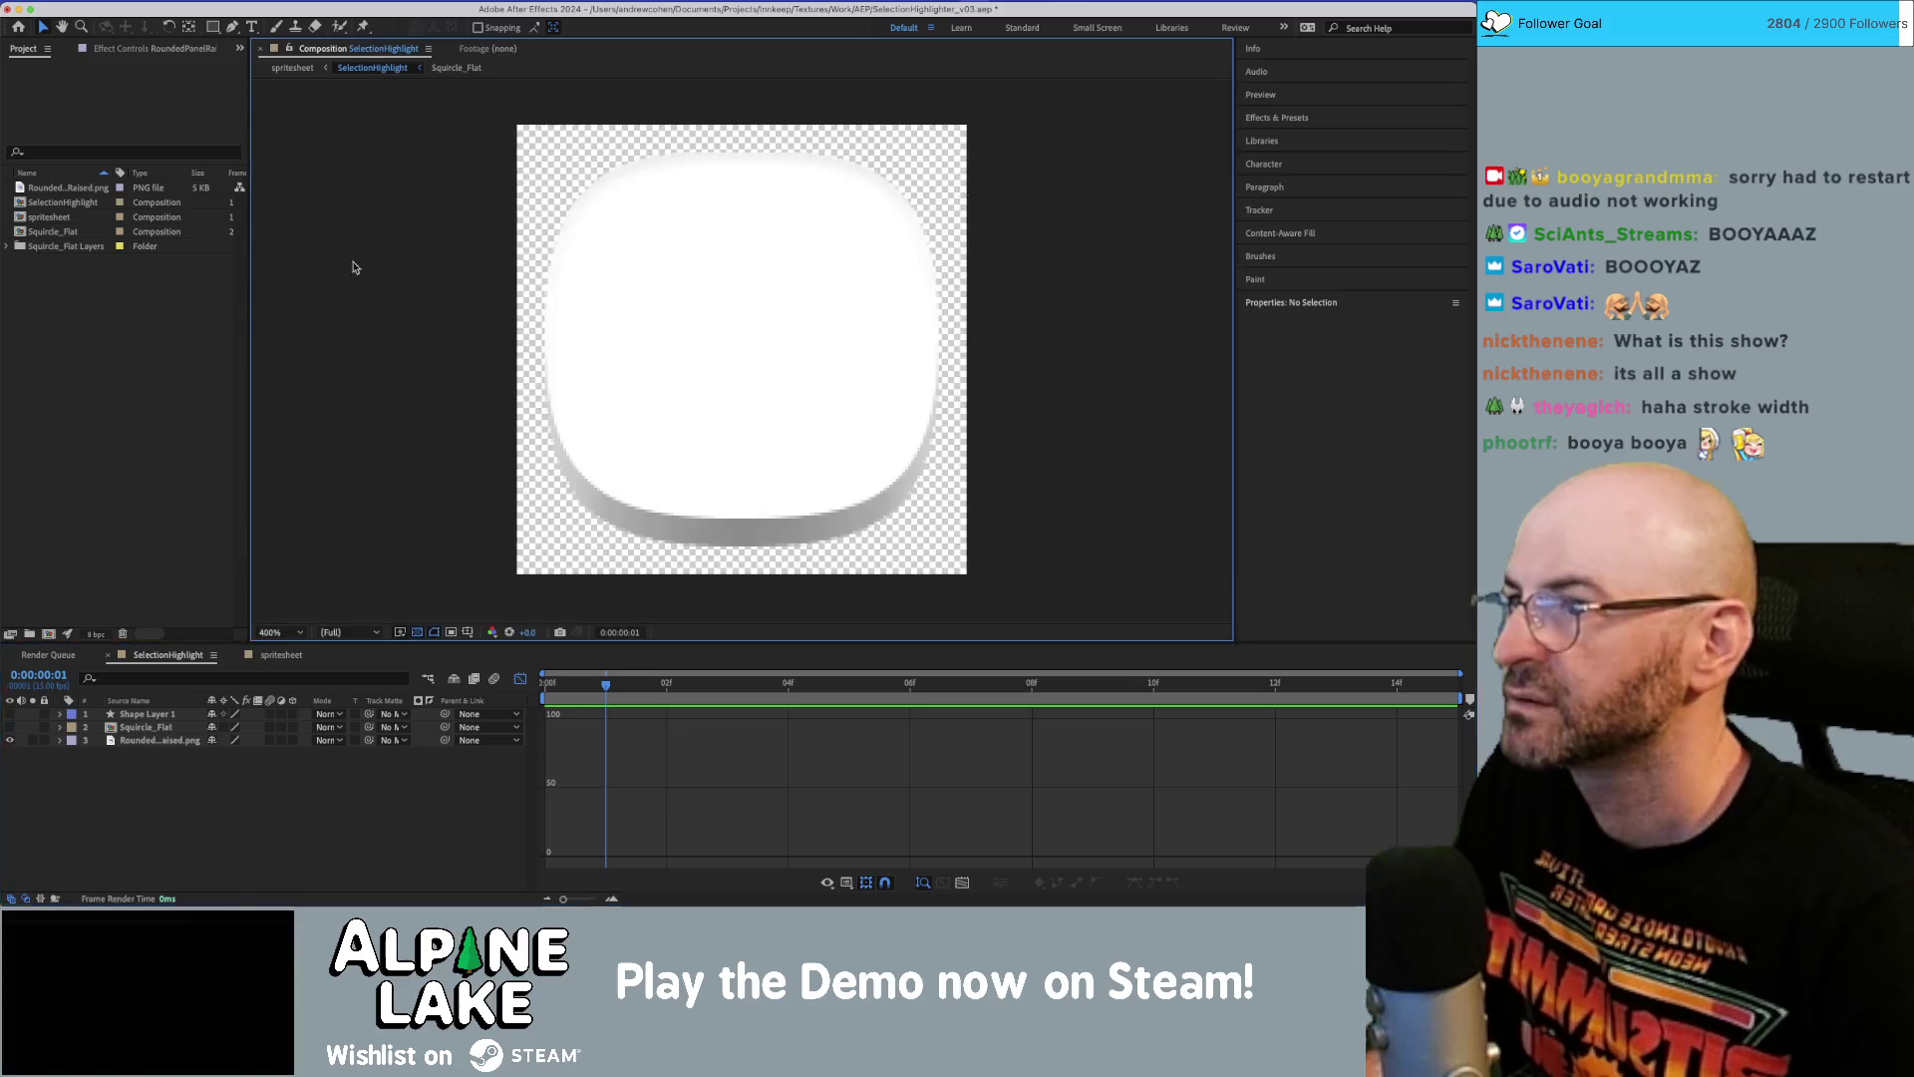
Try Gamma/Pedestal/Gain on the panel layer with Black Stretch 1.1, then remove it.
click(179, 740)
click(176, 49)
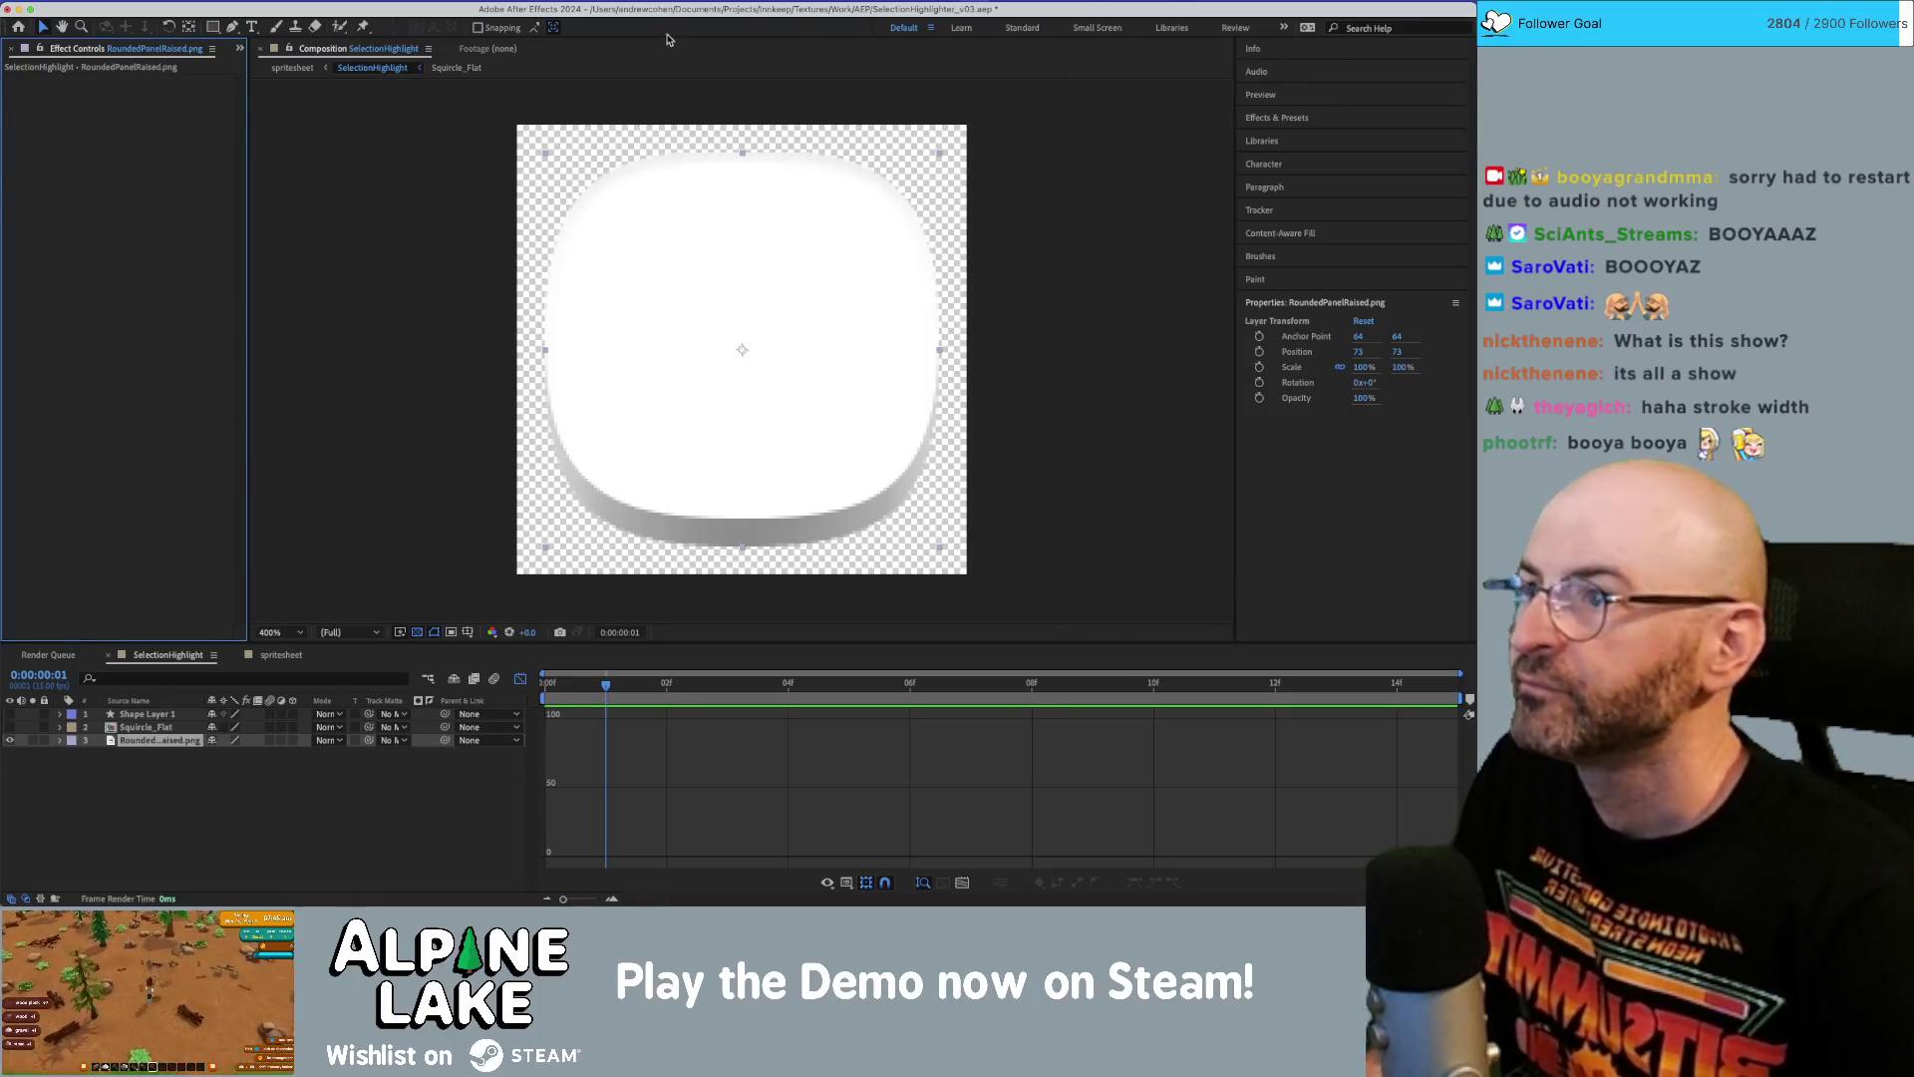
click(309, 3)
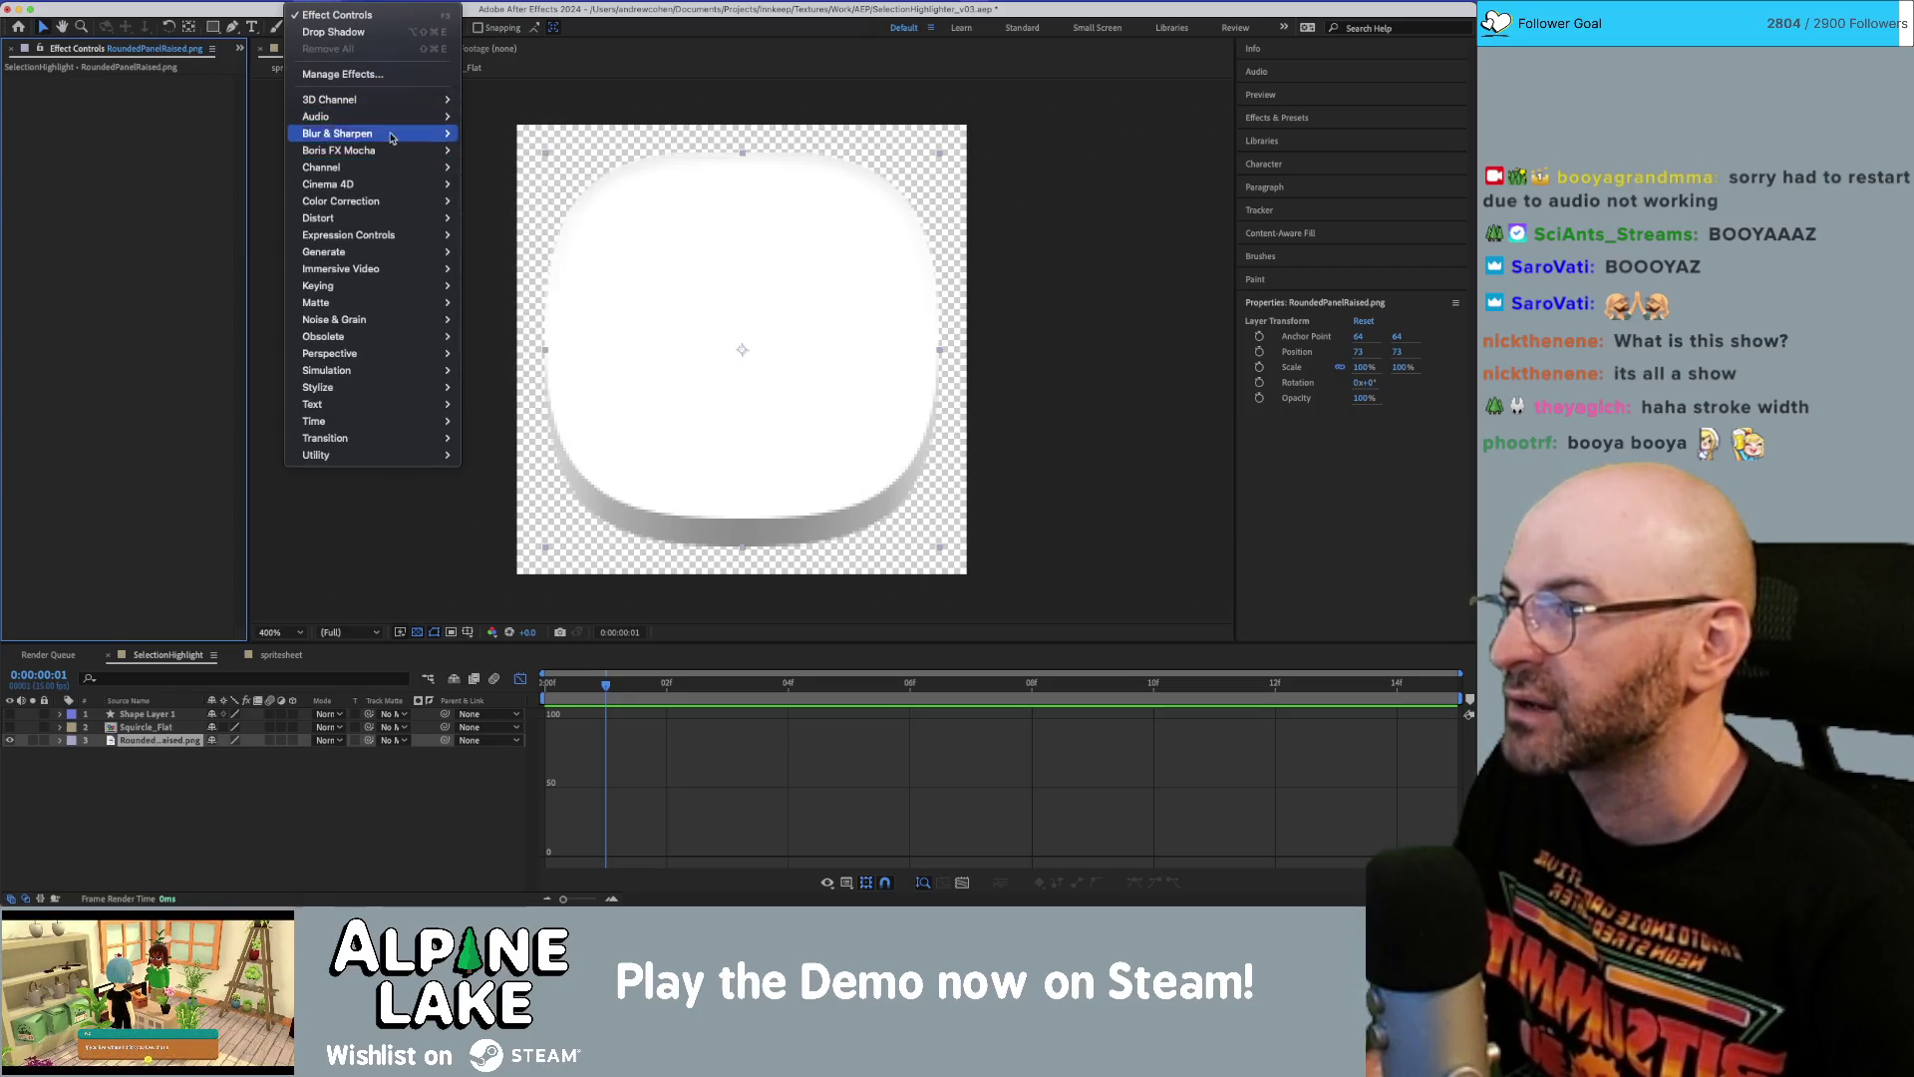
mouse_move(391, 103)
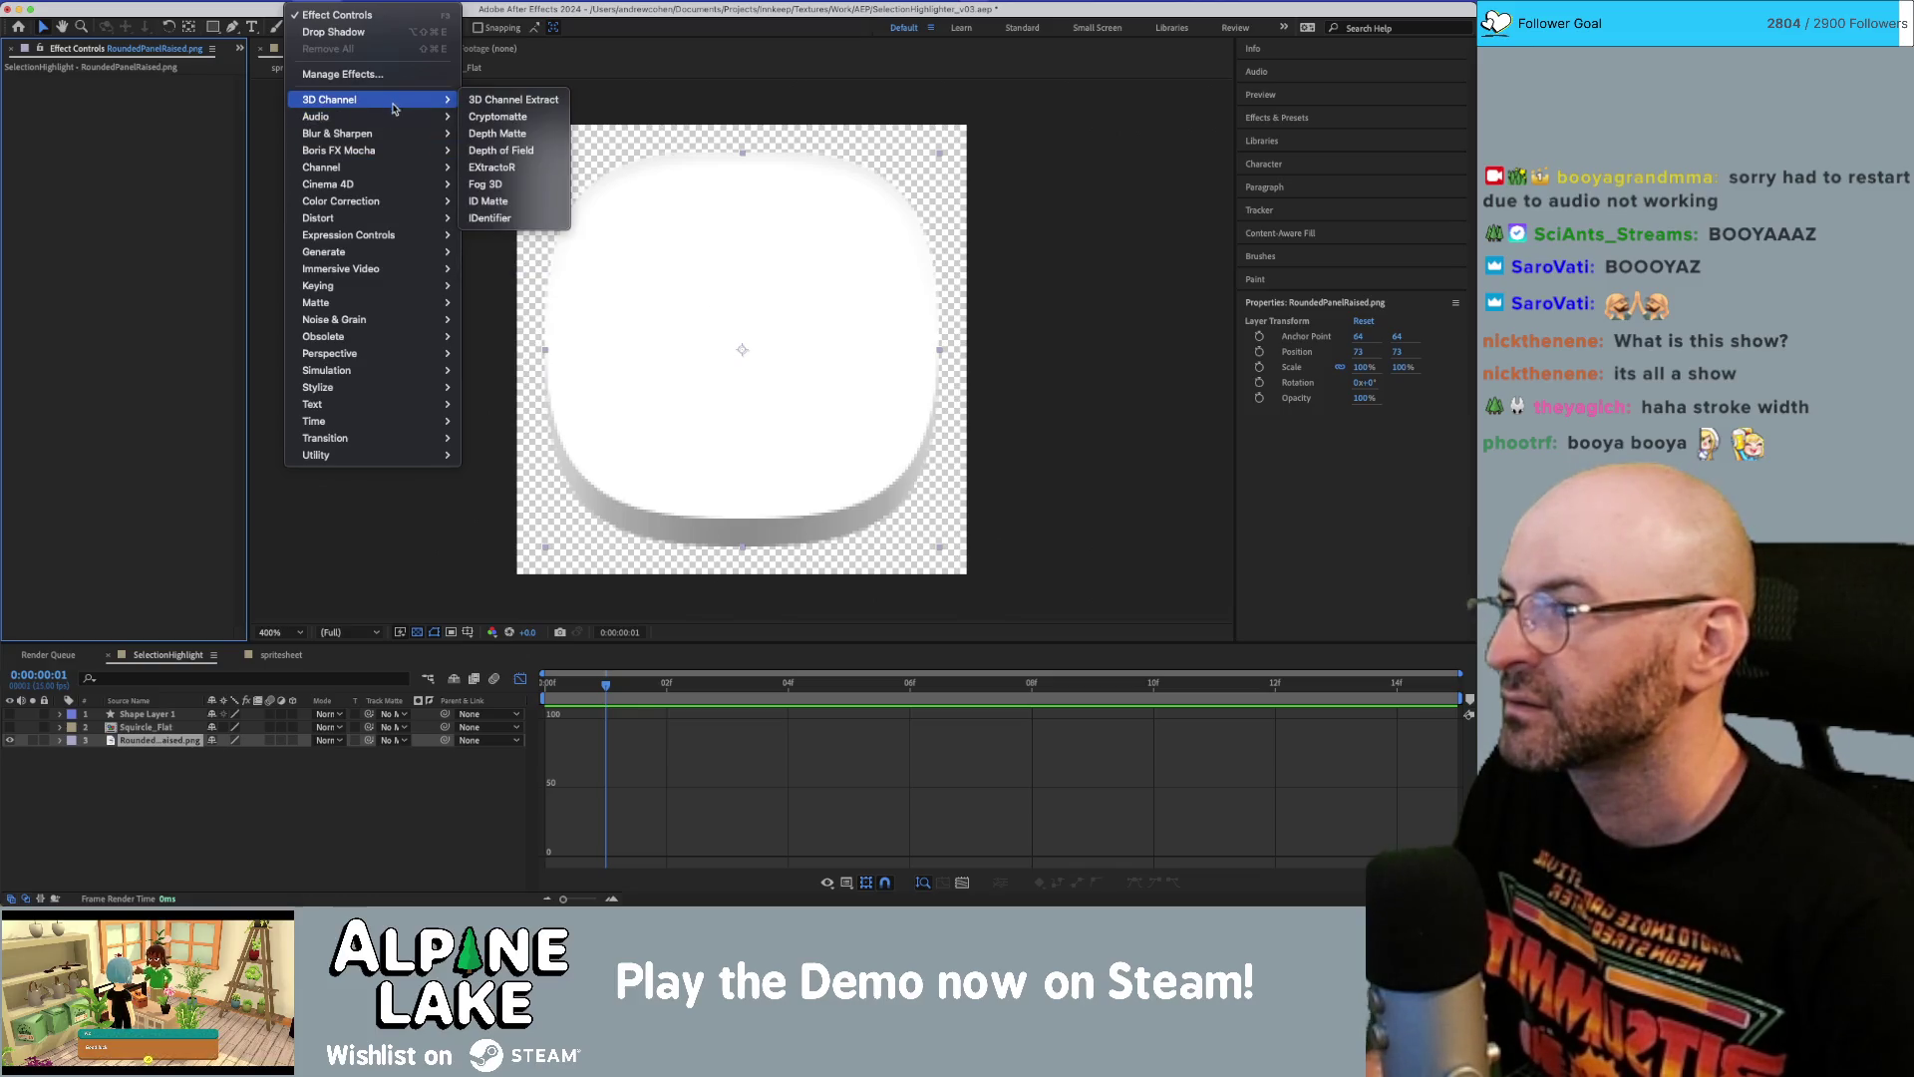
mouse_move(406, 147)
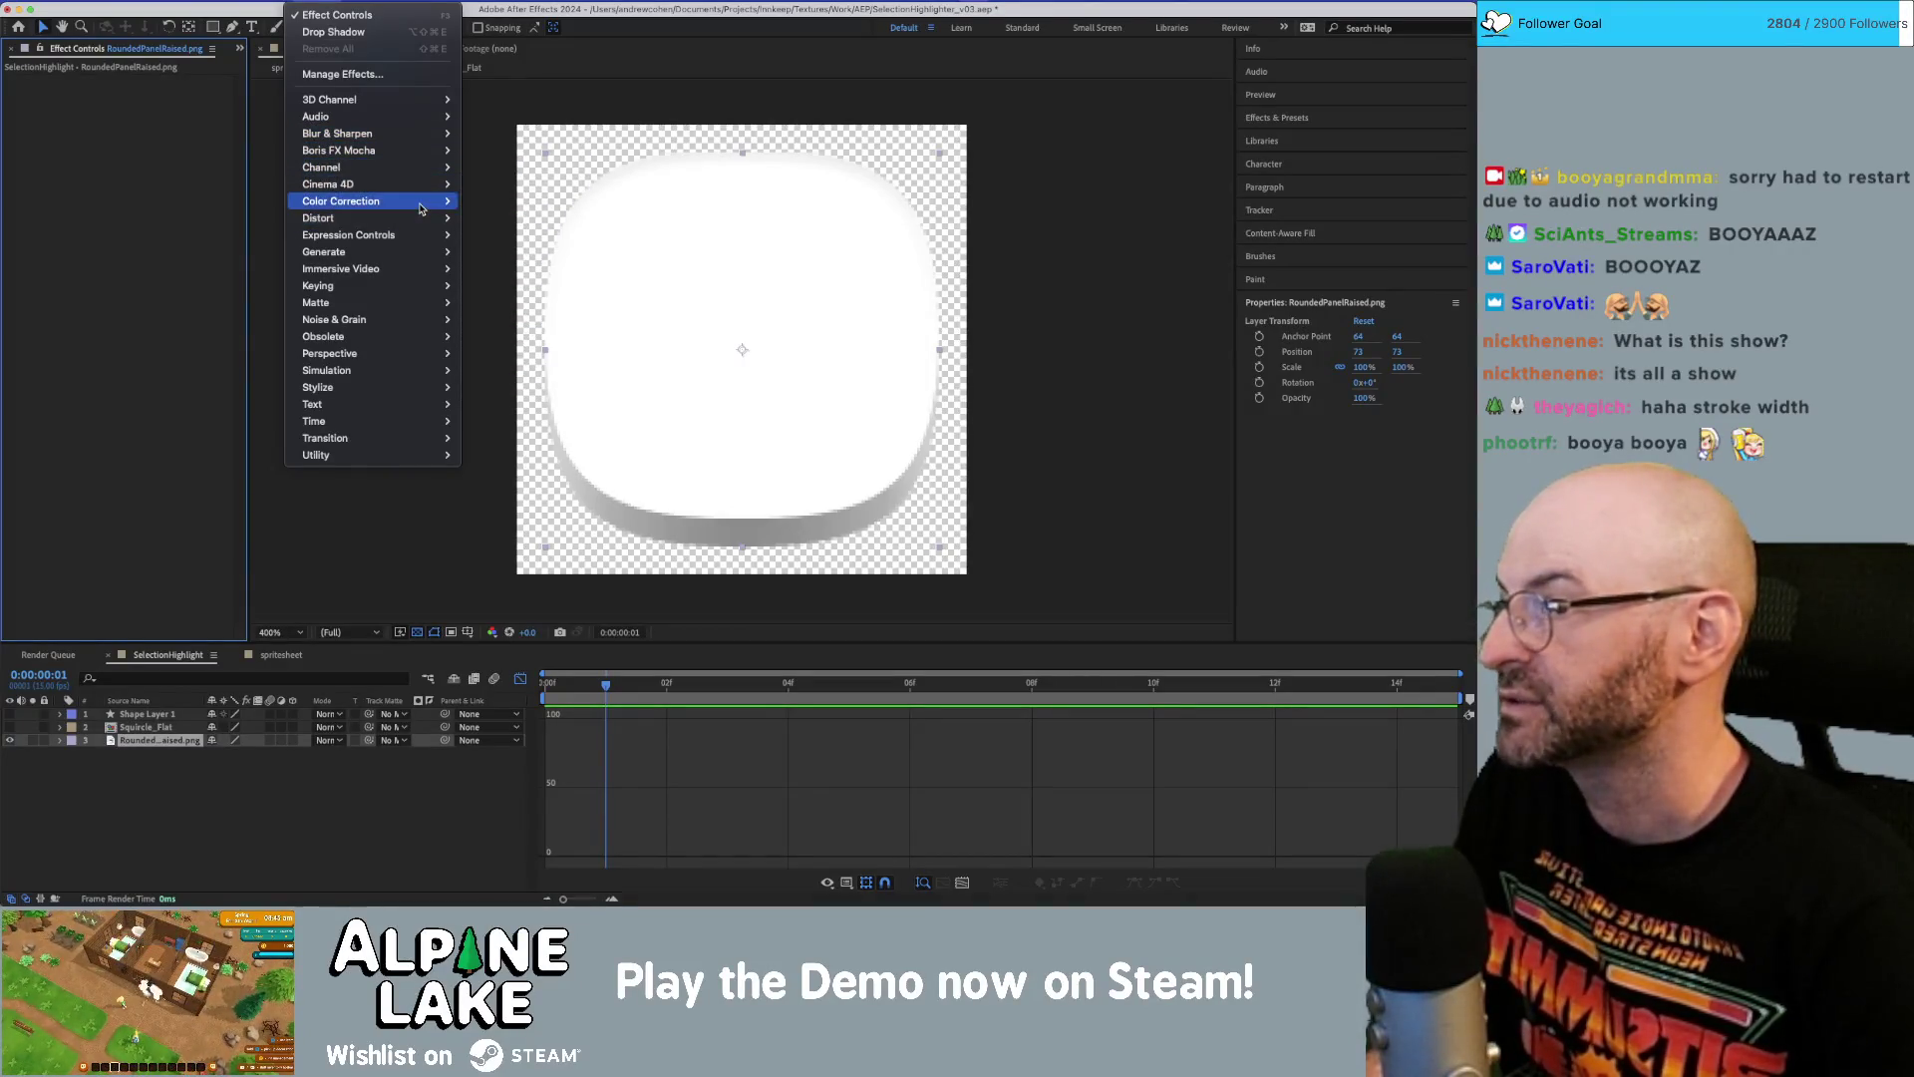
mouse_move(420, 208)
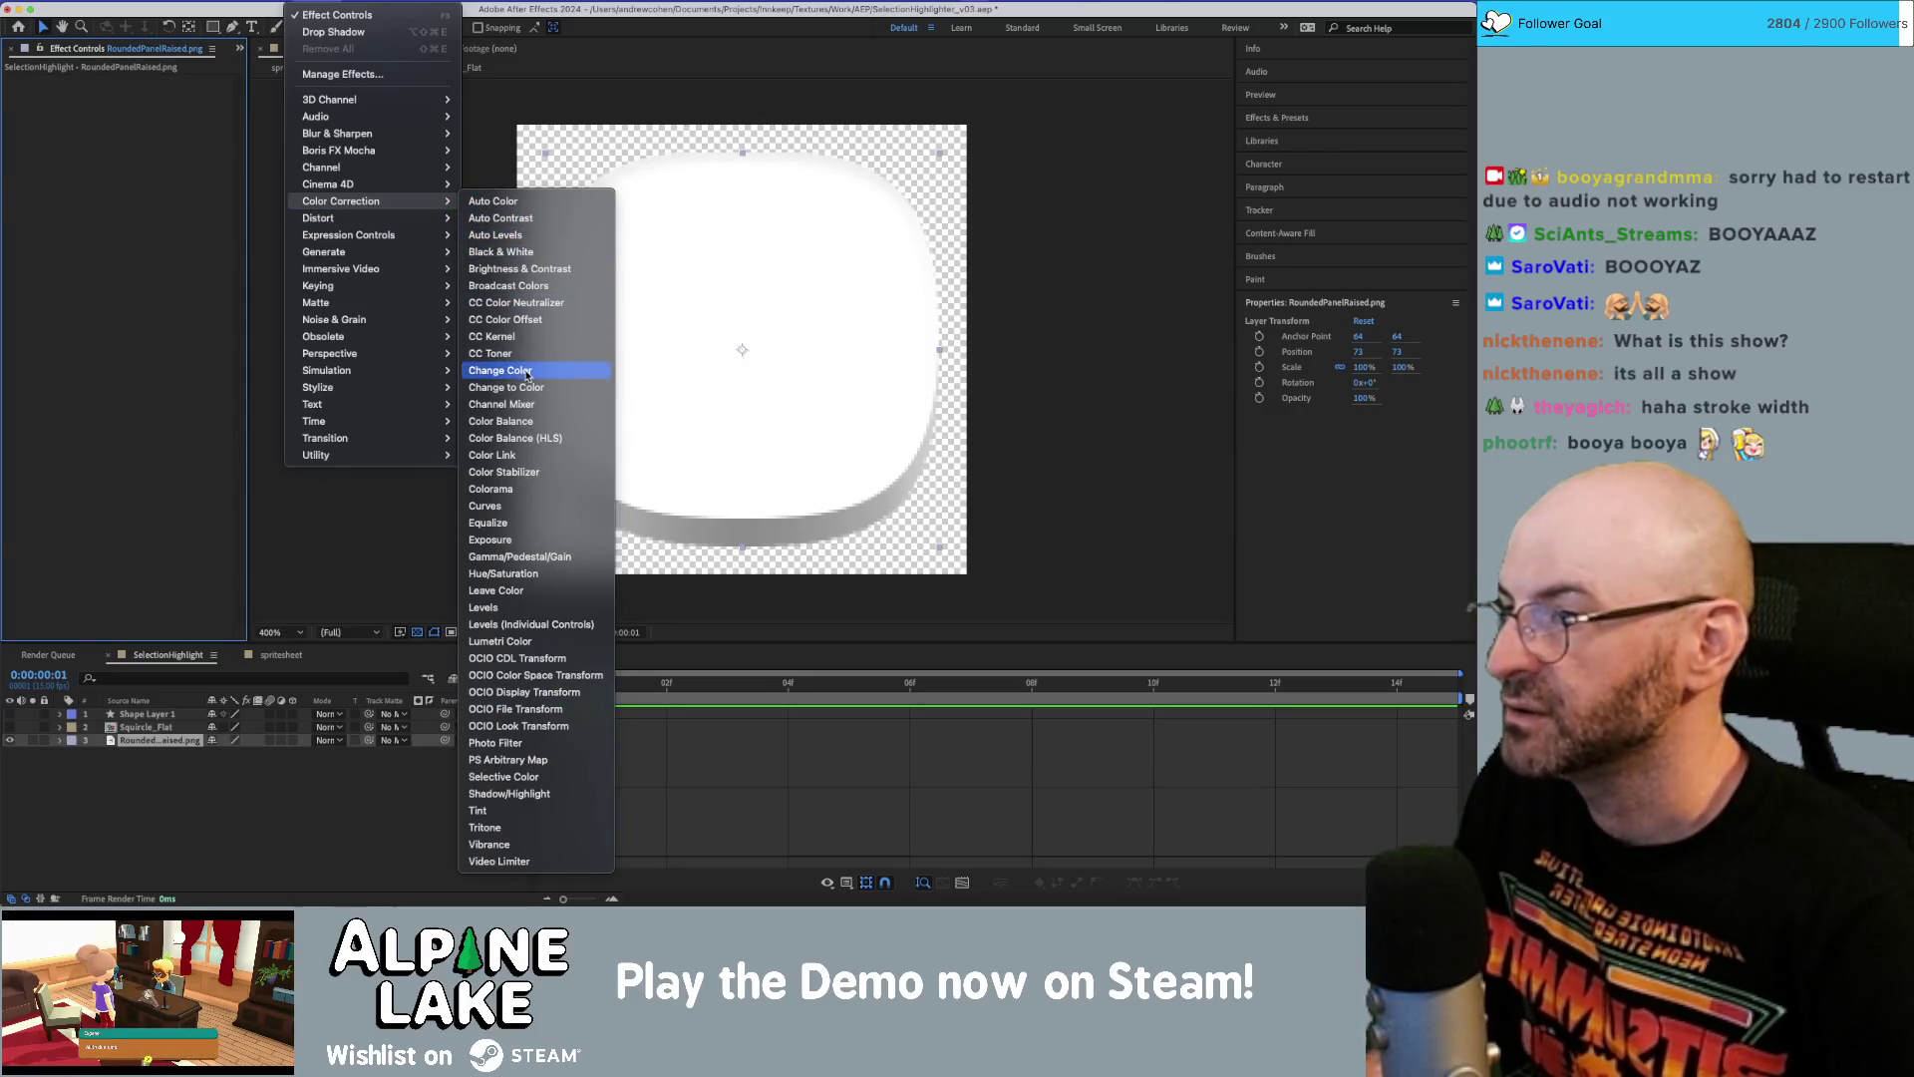
click(521, 557)
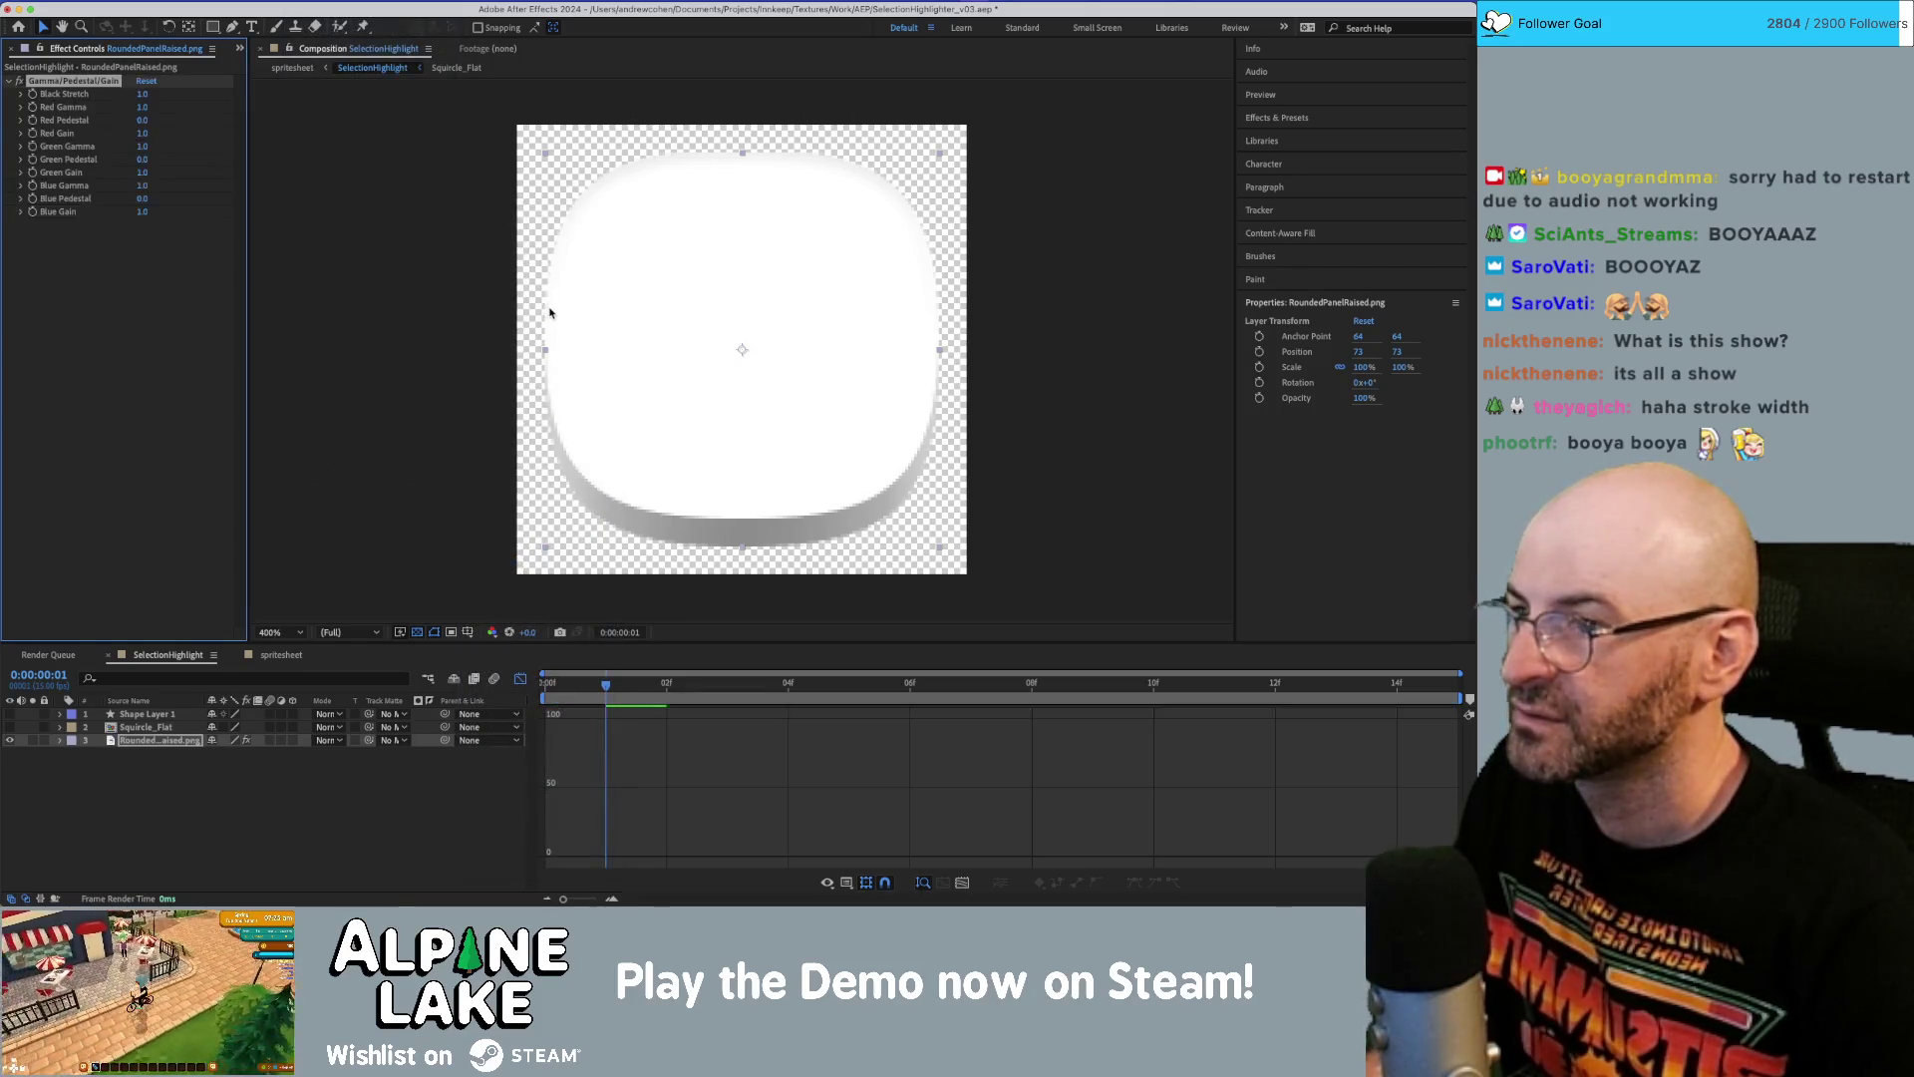
click(142, 100)
drag(142, 93, 147, 94)
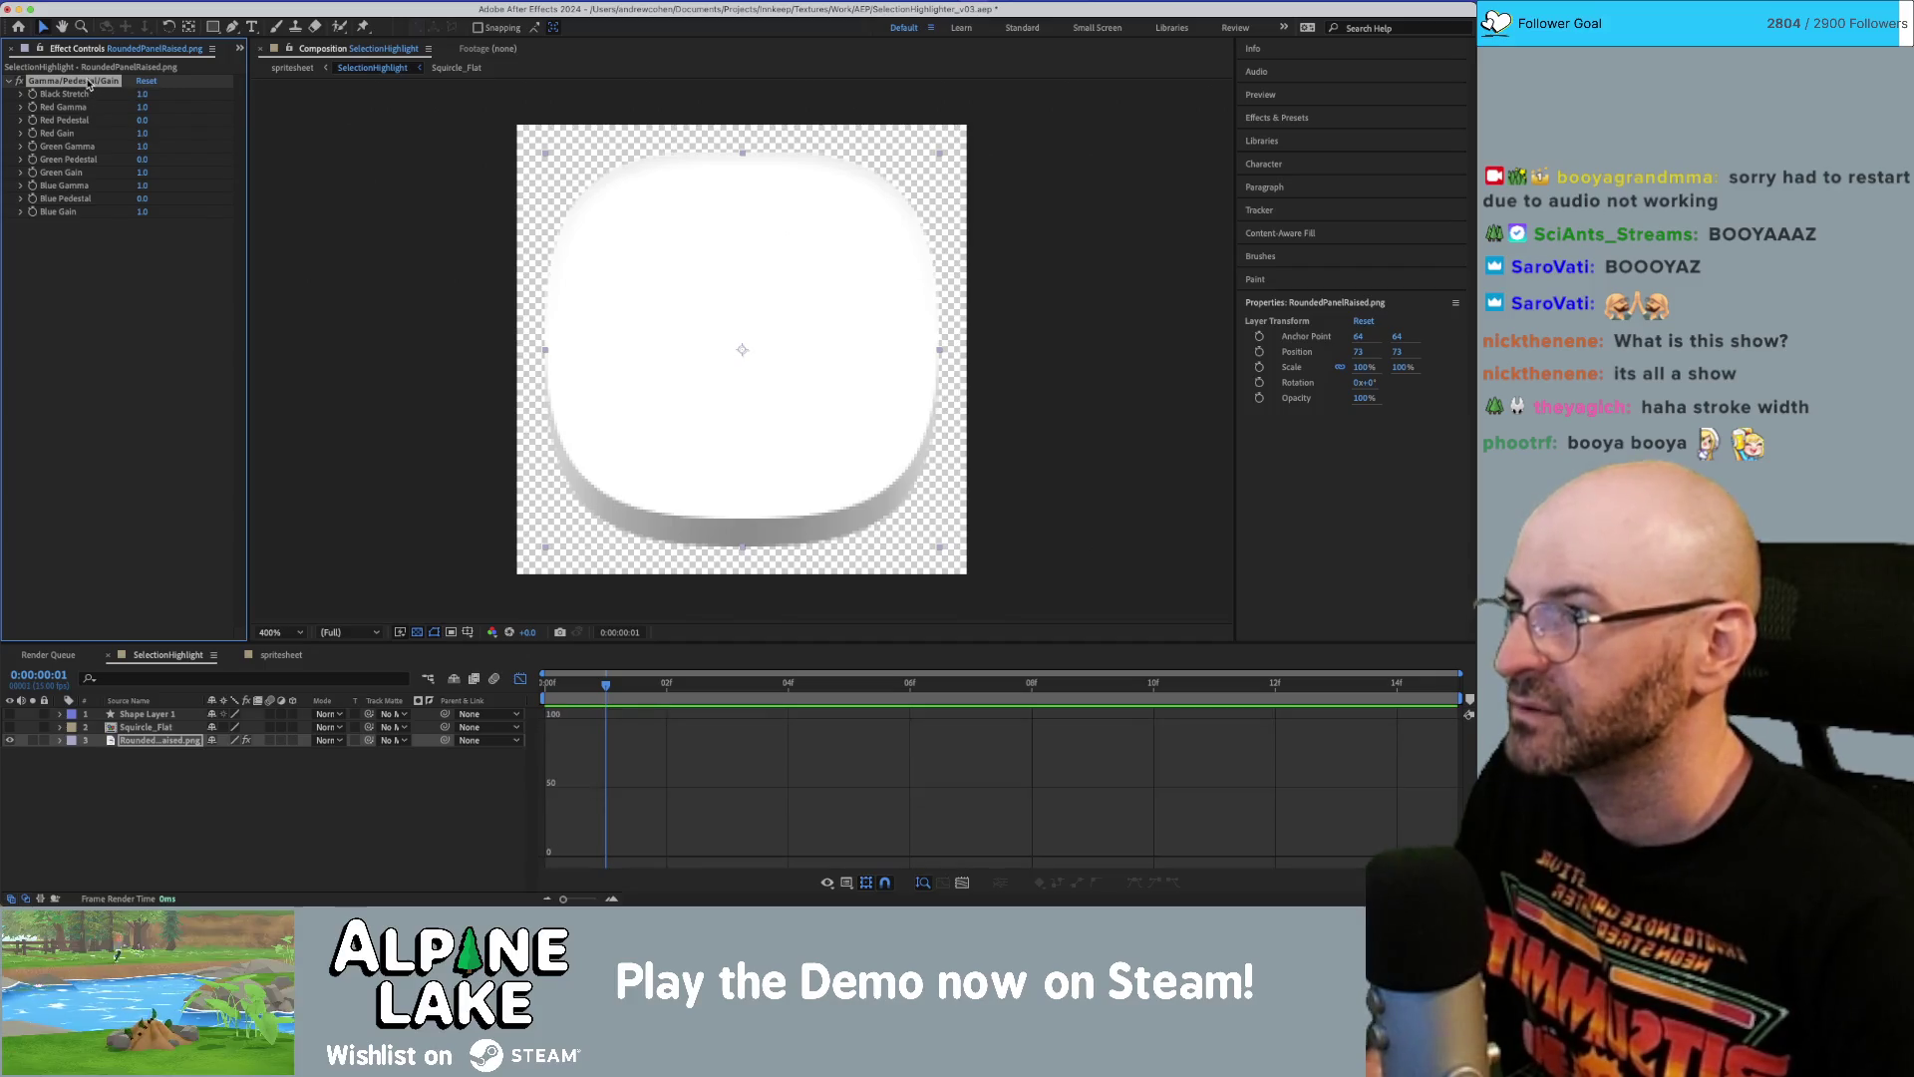
key(Delete)
Try Auto Levels and remove it, then apply Levels to RoundedPanelRaised.png.
click(261, 0)
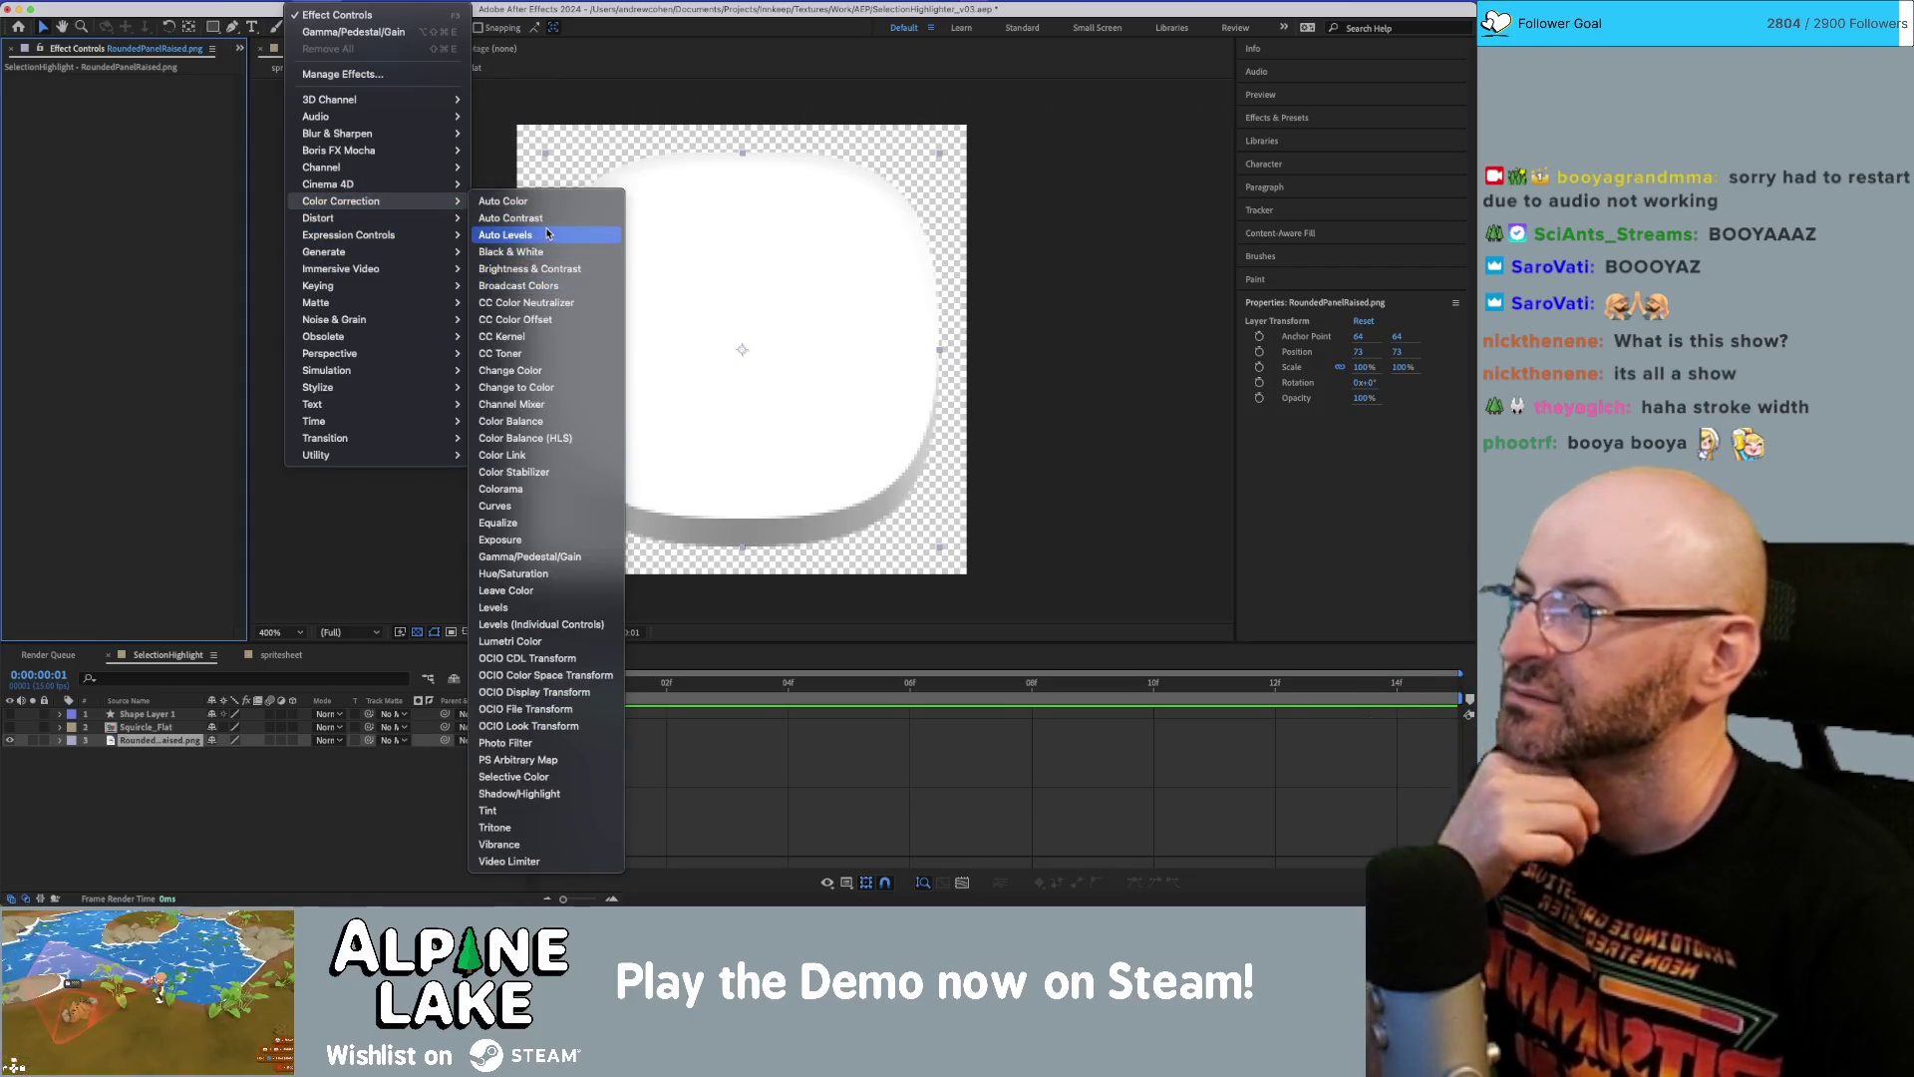
click(546, 234)
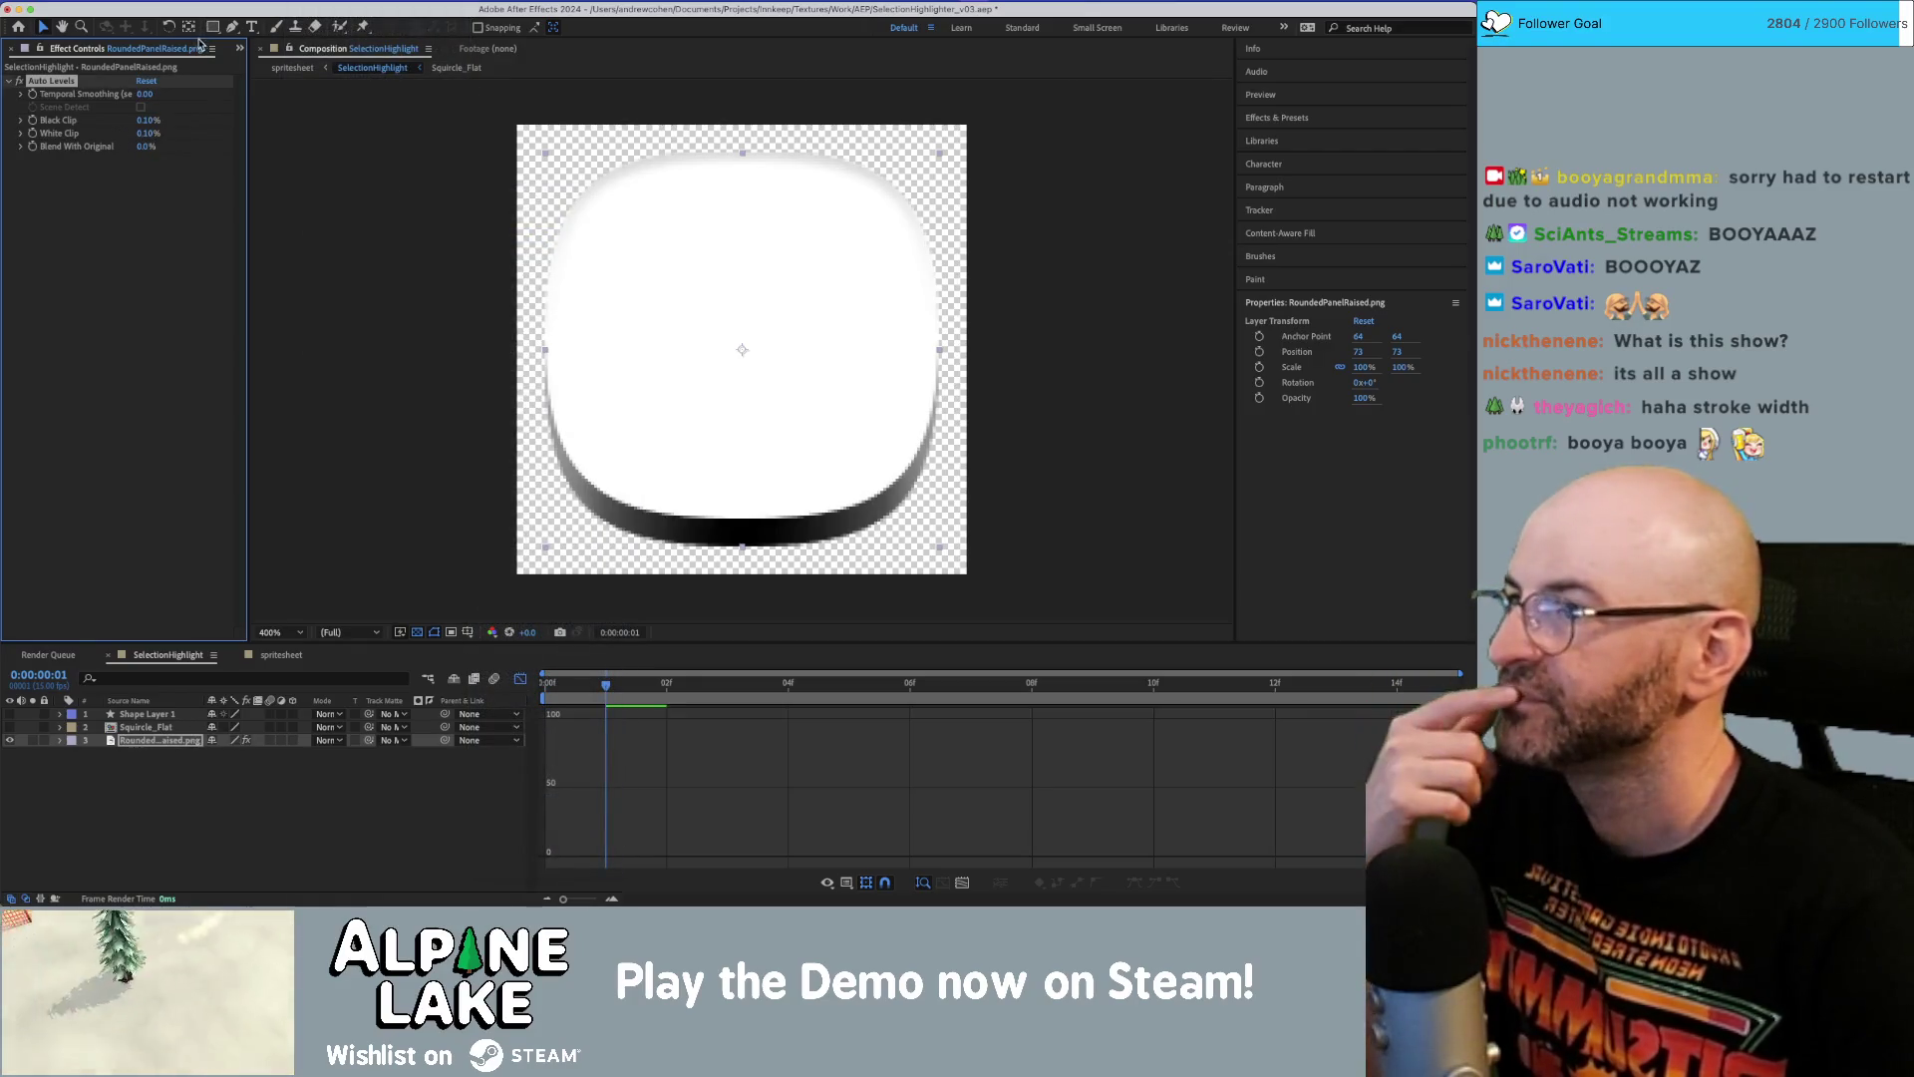
key(Delete)
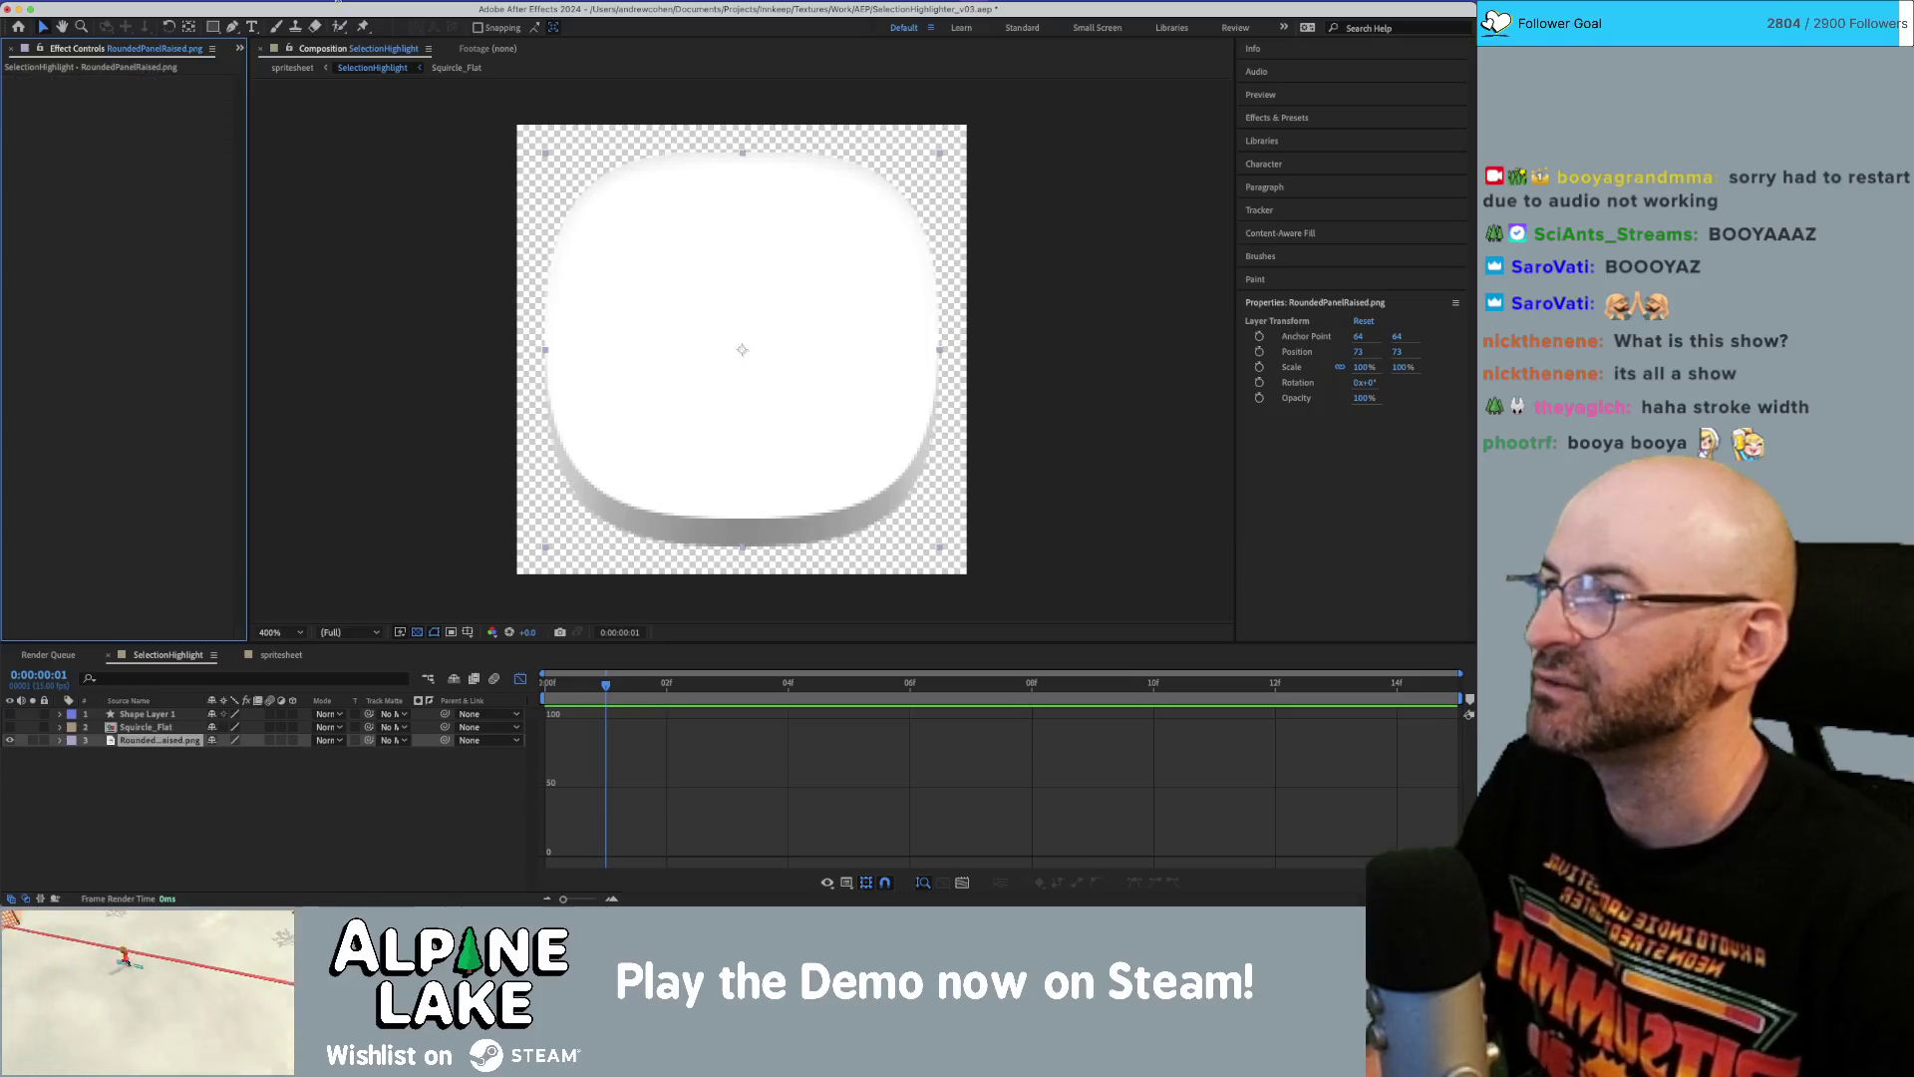
click(335, 2)
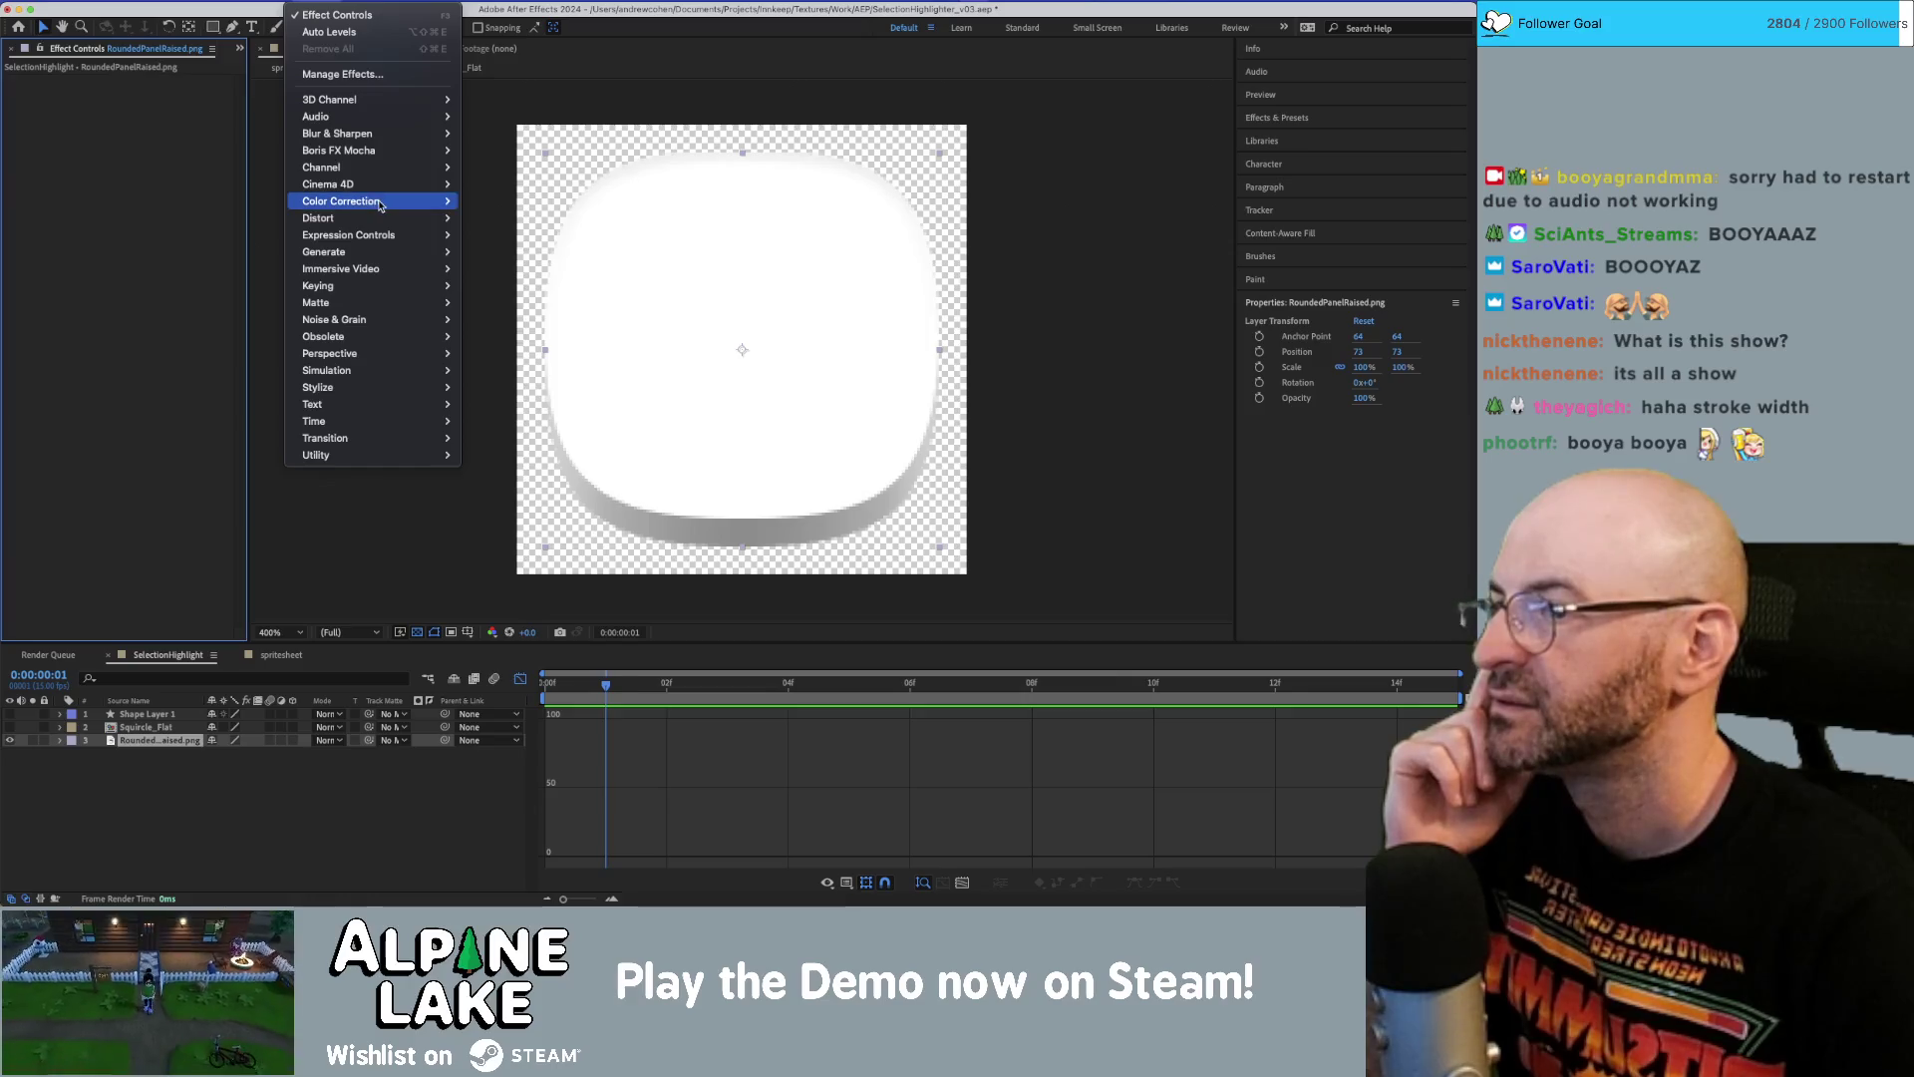
mouse_move(428, 201)
click(483, 607)
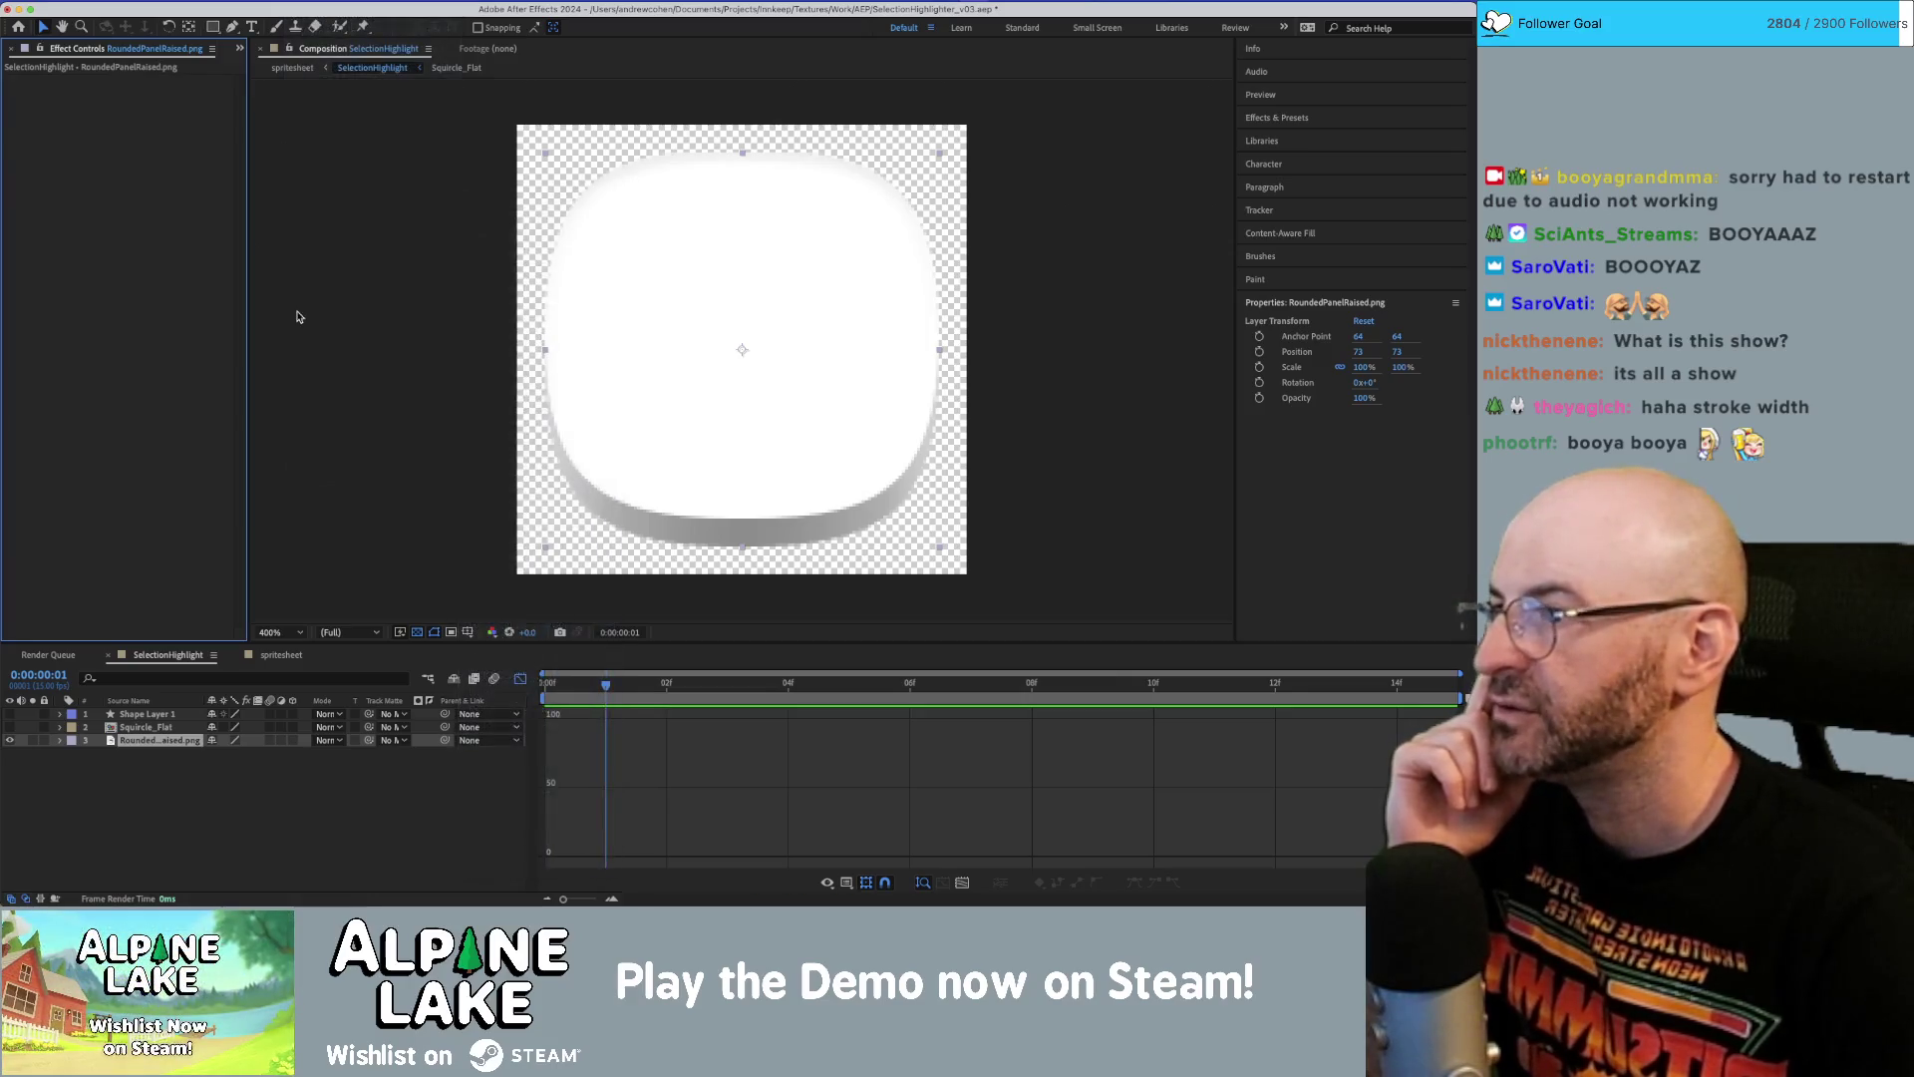
Drop the Levels Output White to 0 so the rounded panel turns solid black.
drag(166, 192, 44, 189)
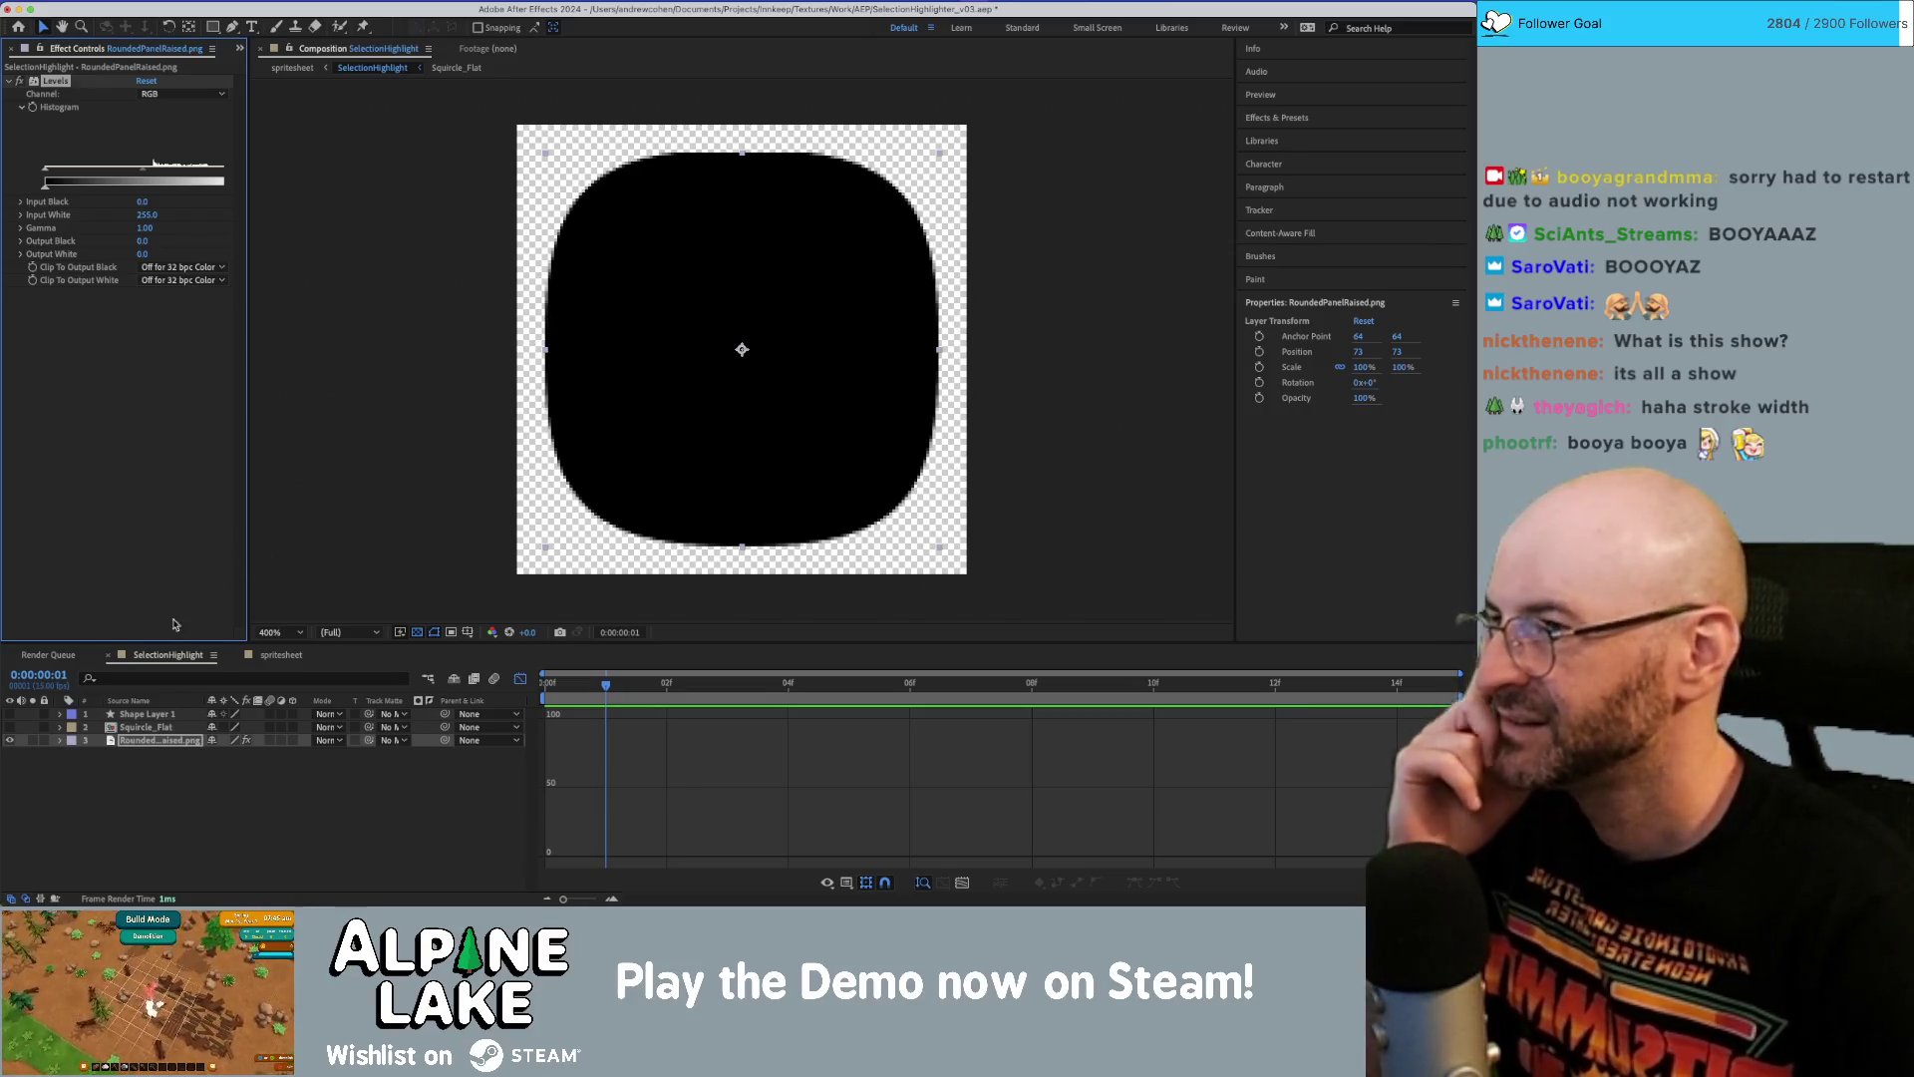
click(270, 794)
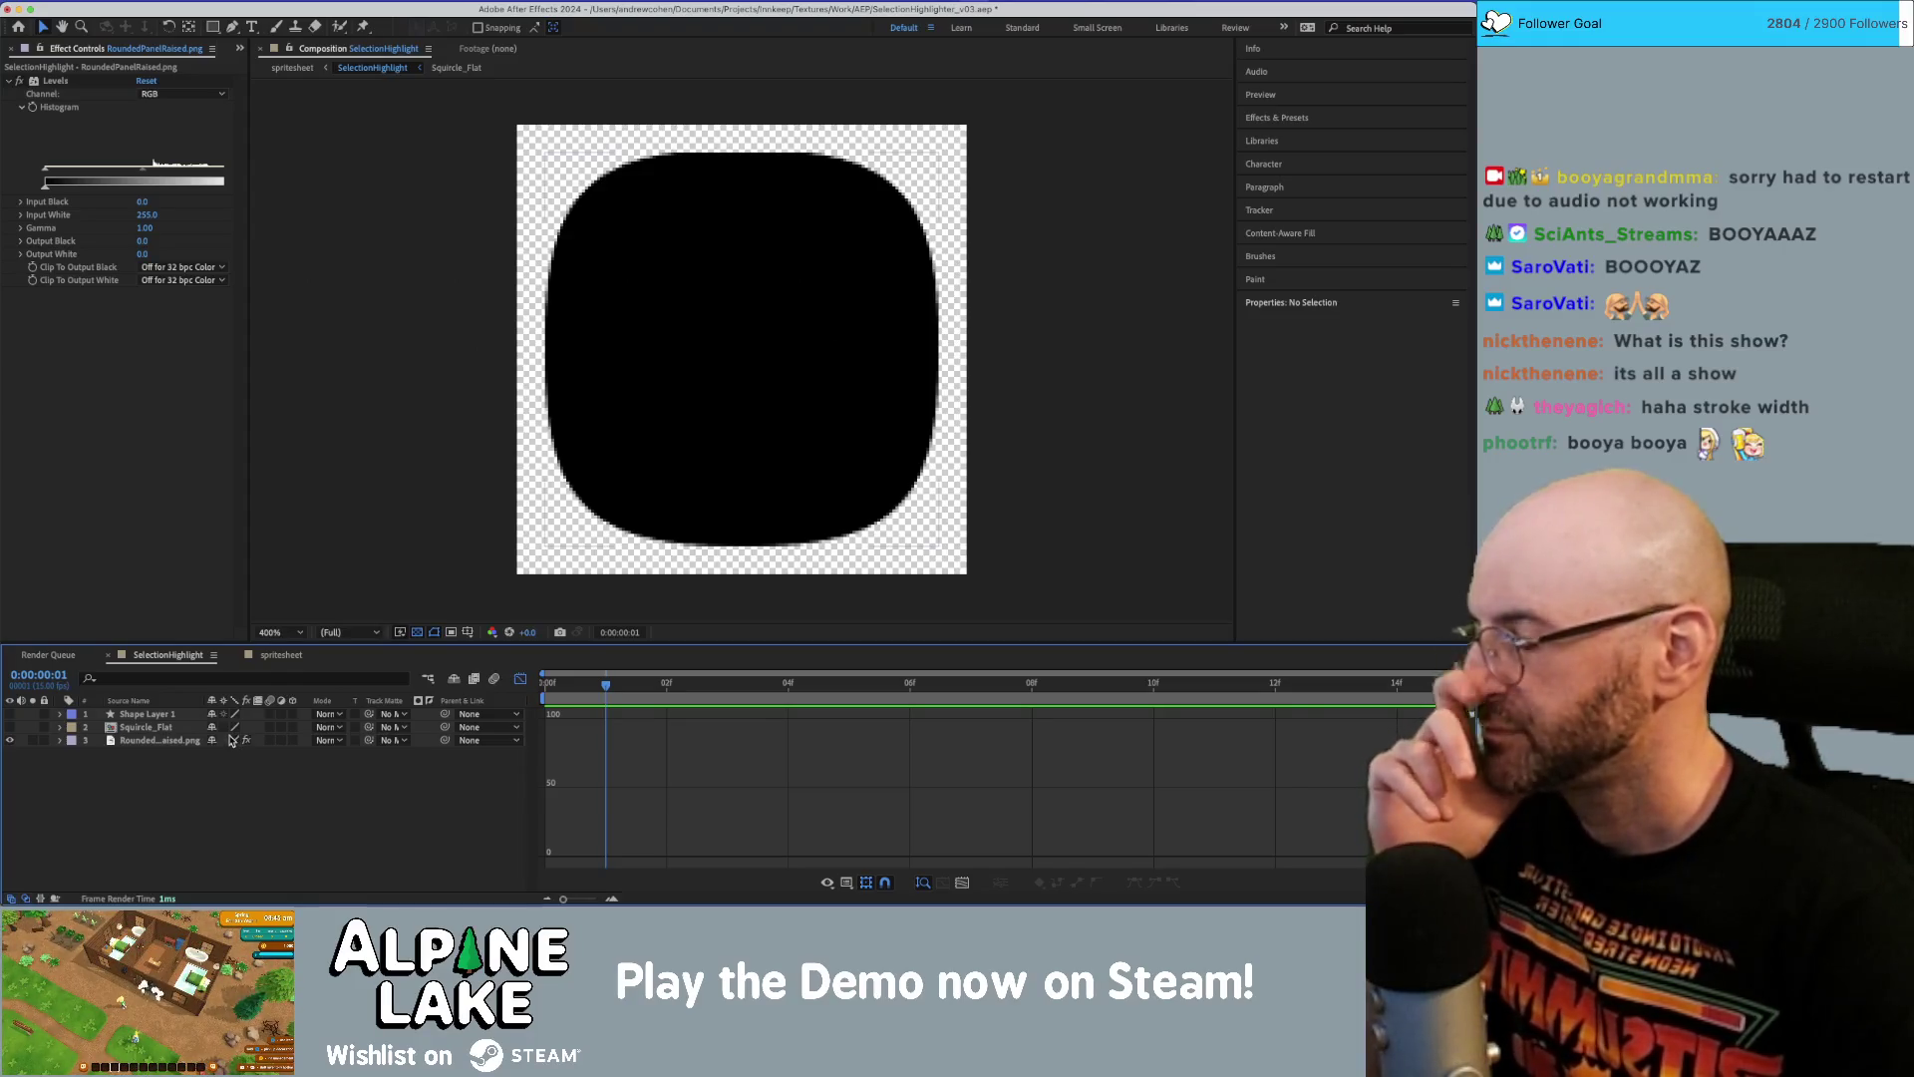
click(149, 741)
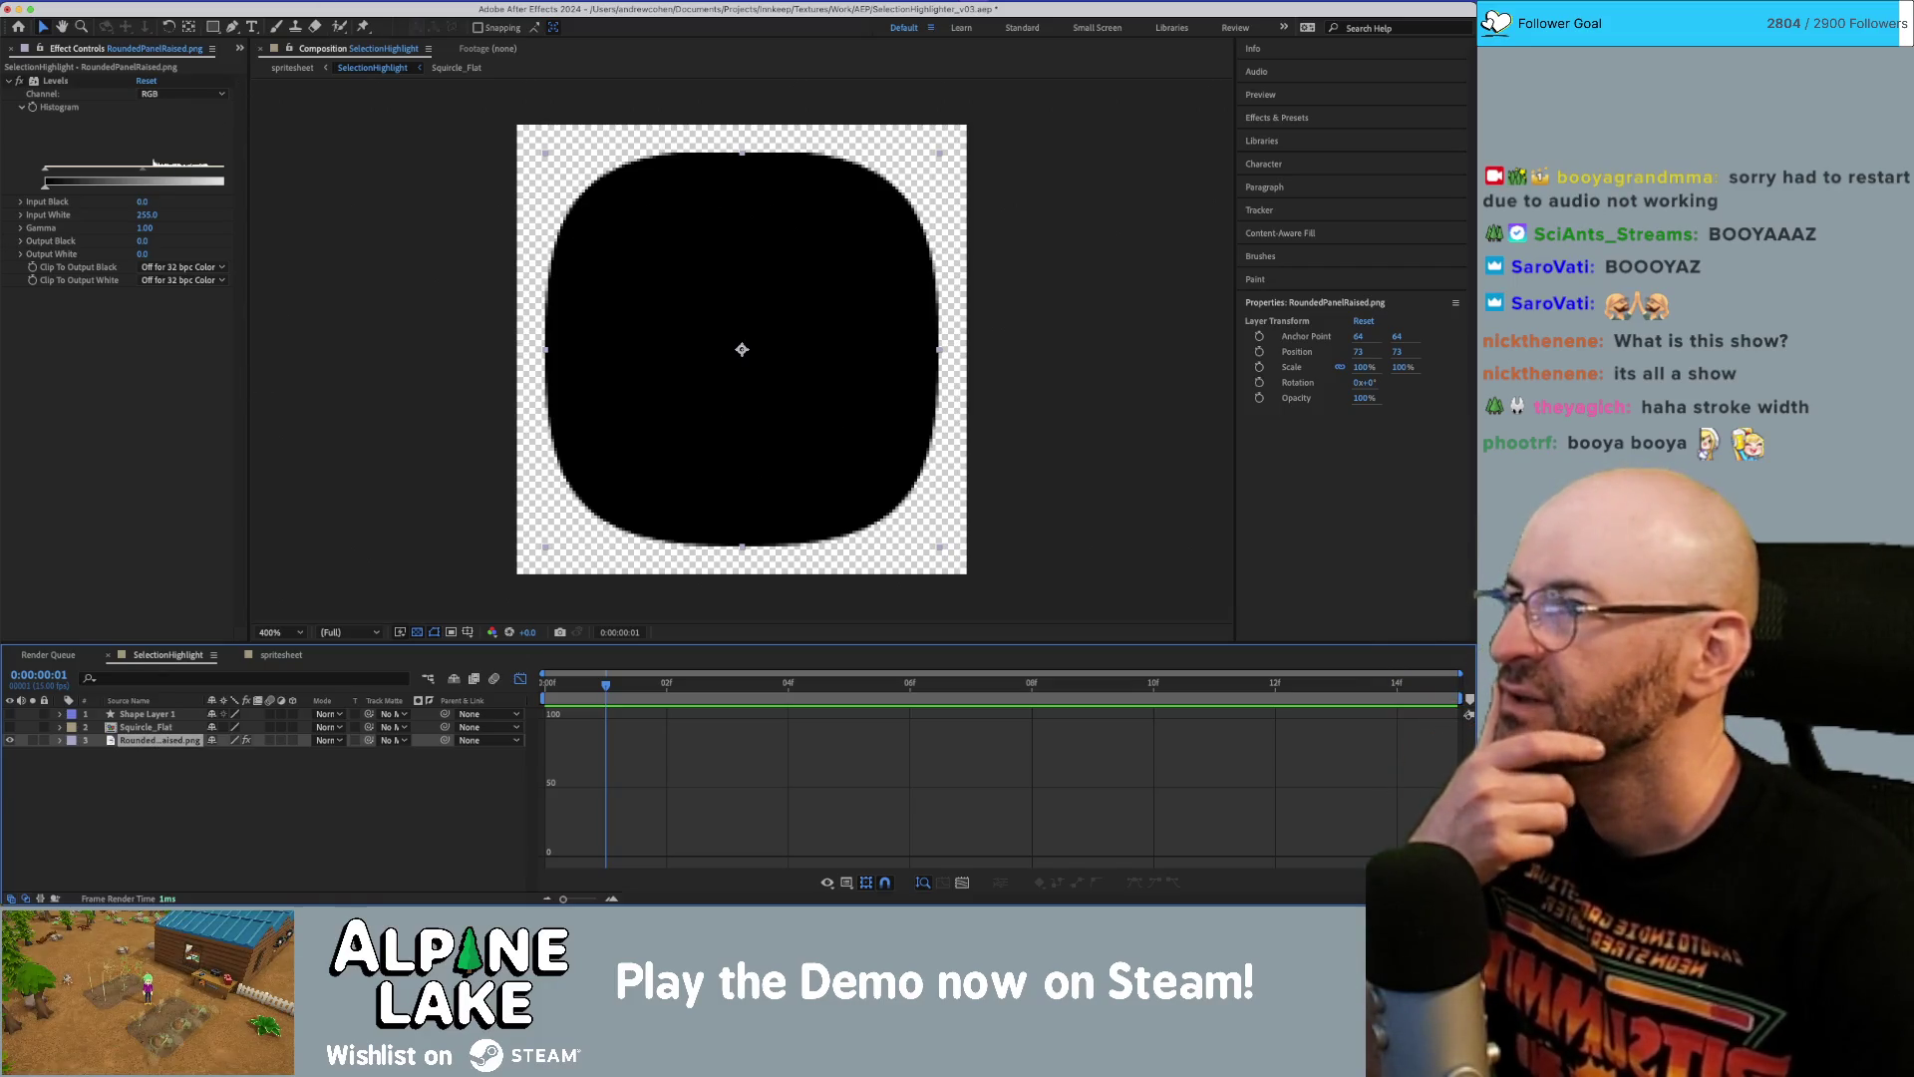
click(144, 772)
Apply the Matte Choker effect to the RoundedPanelRaised.png layer.
click(144, 740)
click(262, 0)
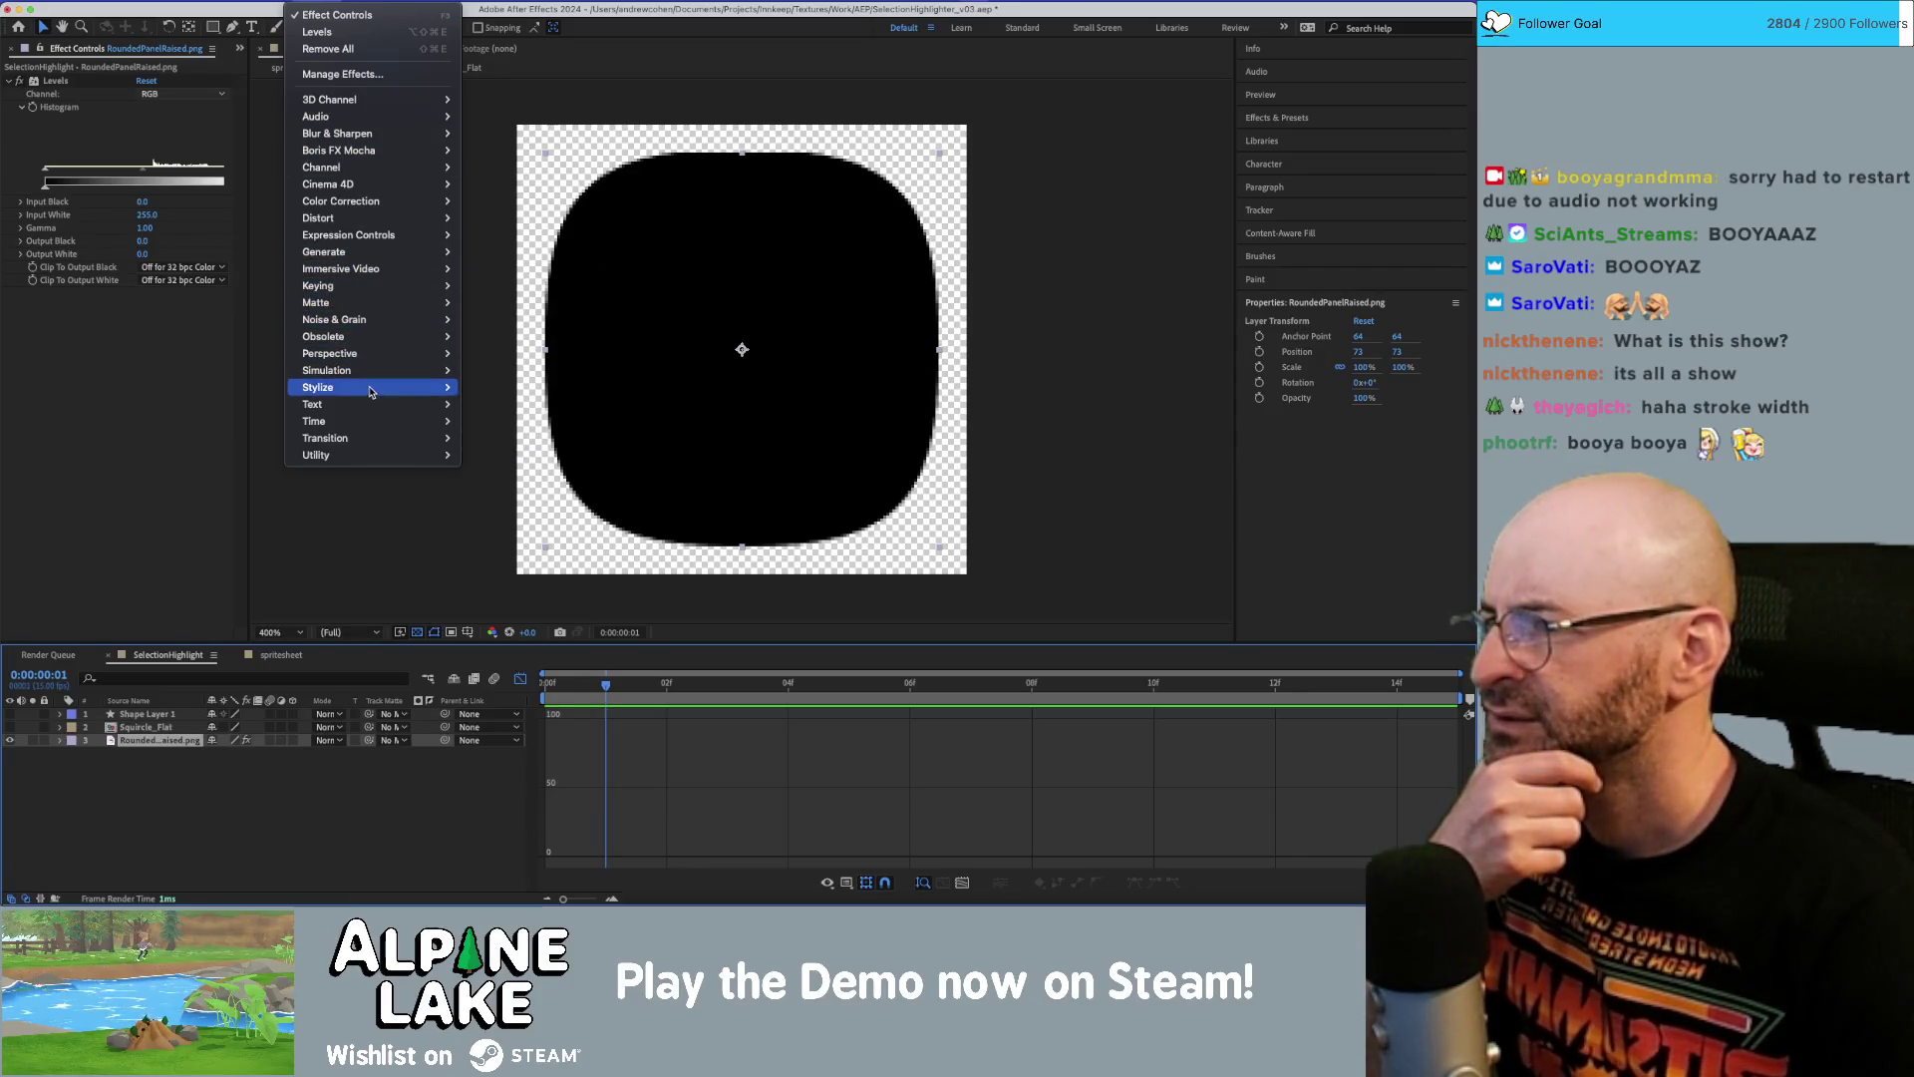
mouse_move(382, 219)
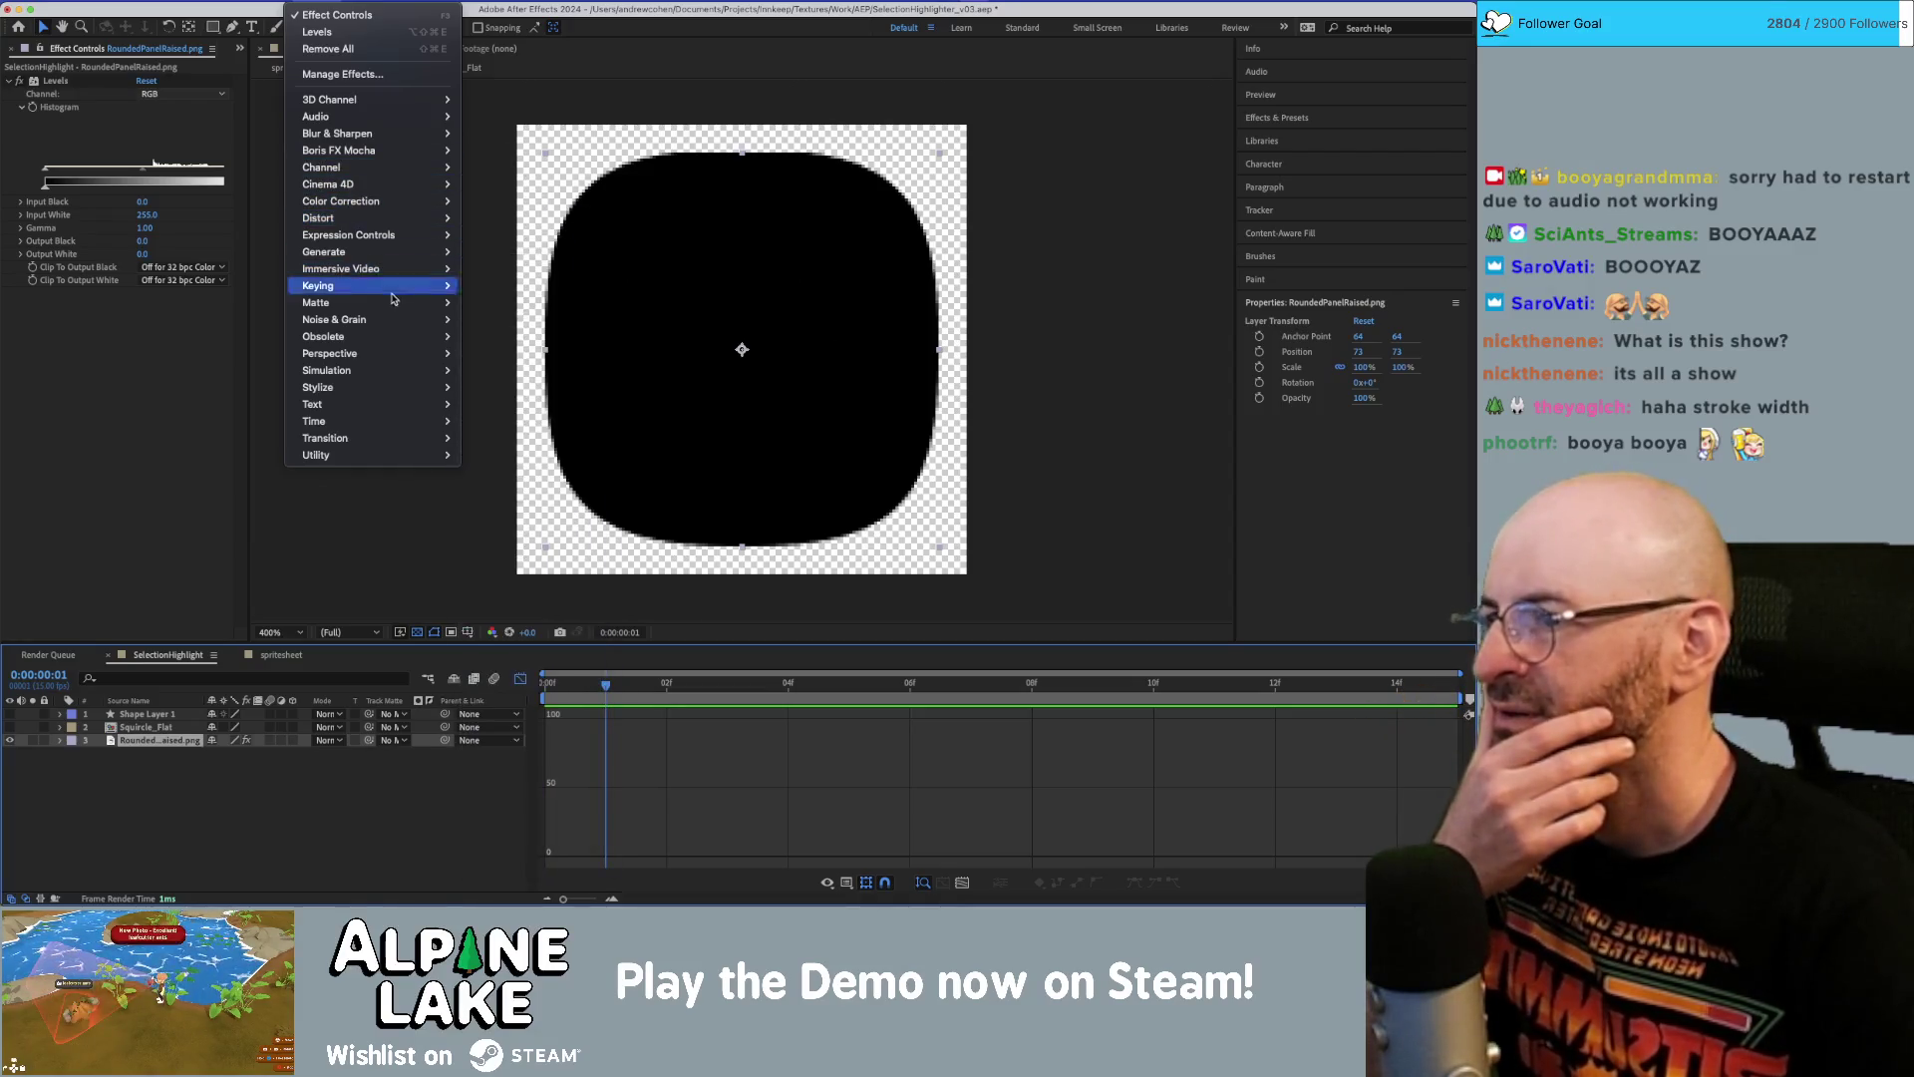
mouse_move(398, 310)
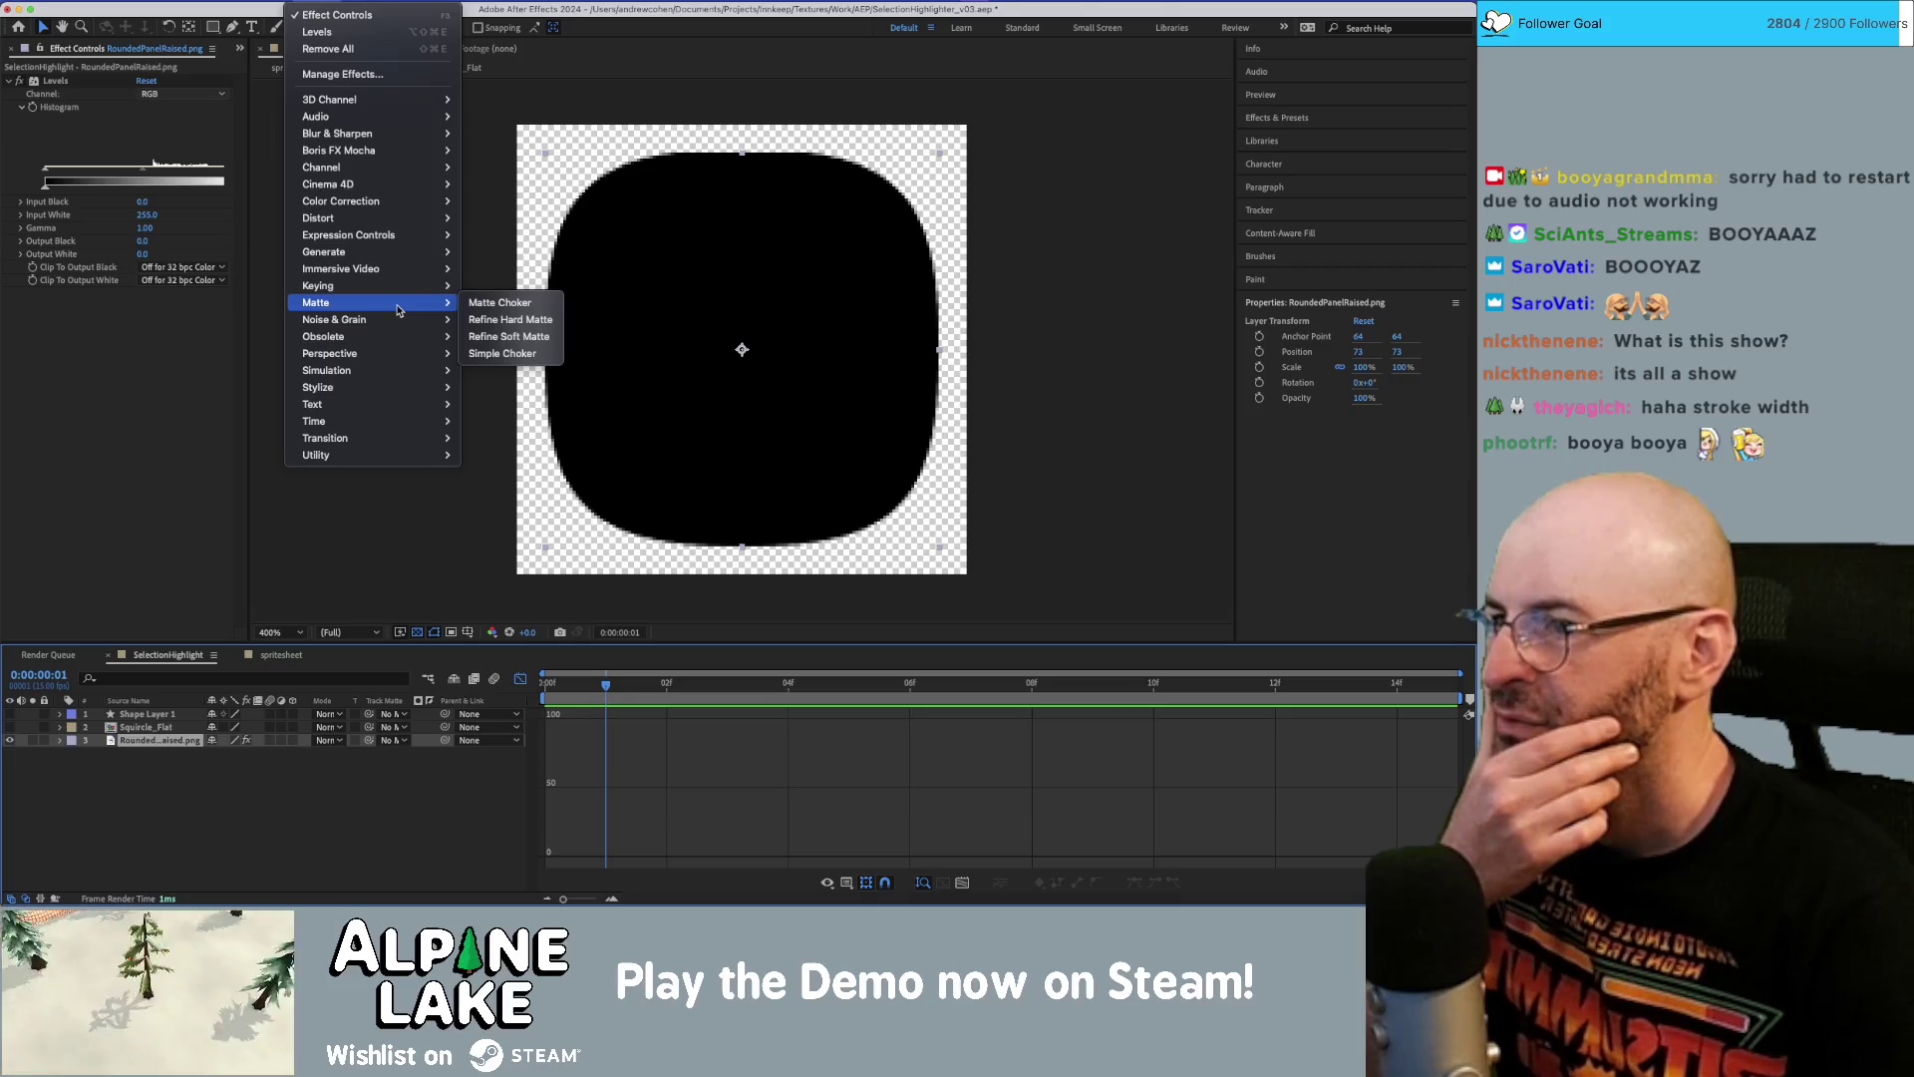
click(485, 302)
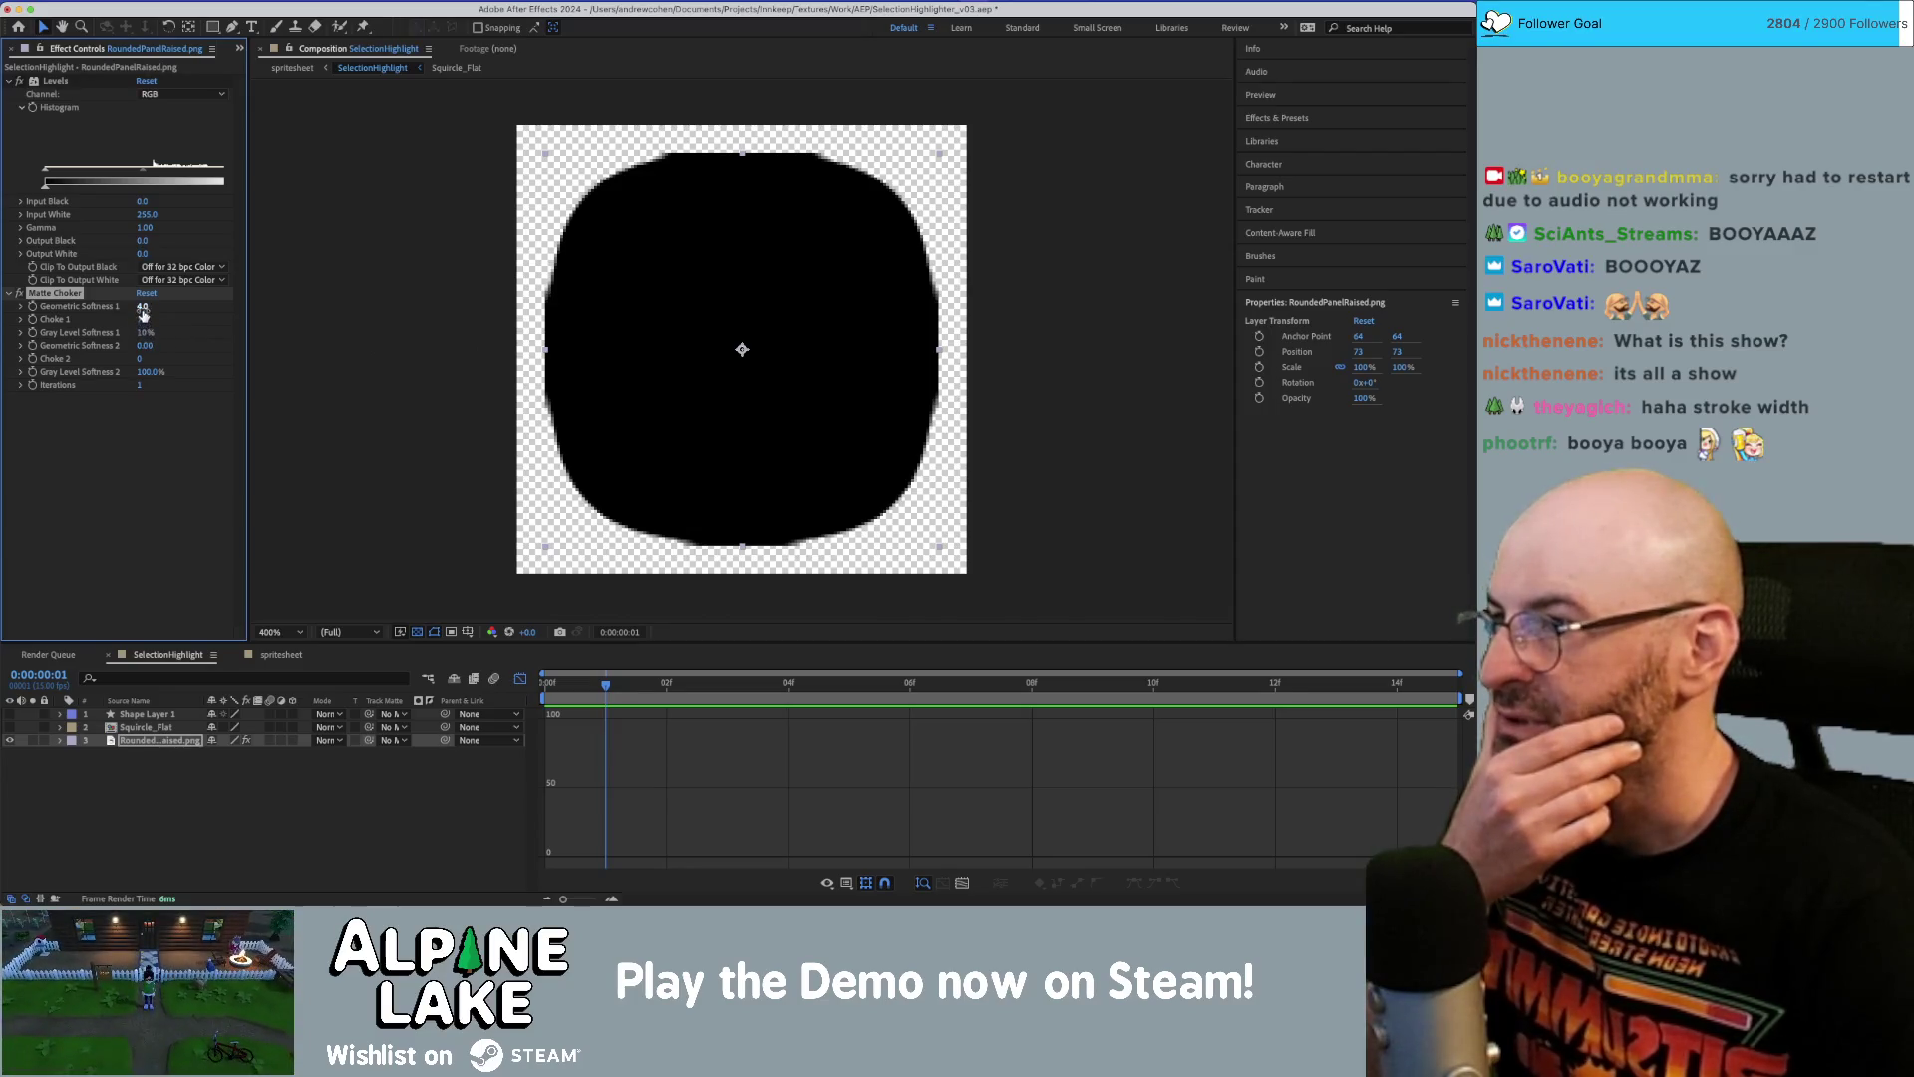
mouse_move(142, 307)
mouse_down()
mouse_move(104, 308)
mouse_move(250, 315)
mouse_move(87, 315)
mouse_move(179, 355)
mouse_move(141, 390)
mouse_up()
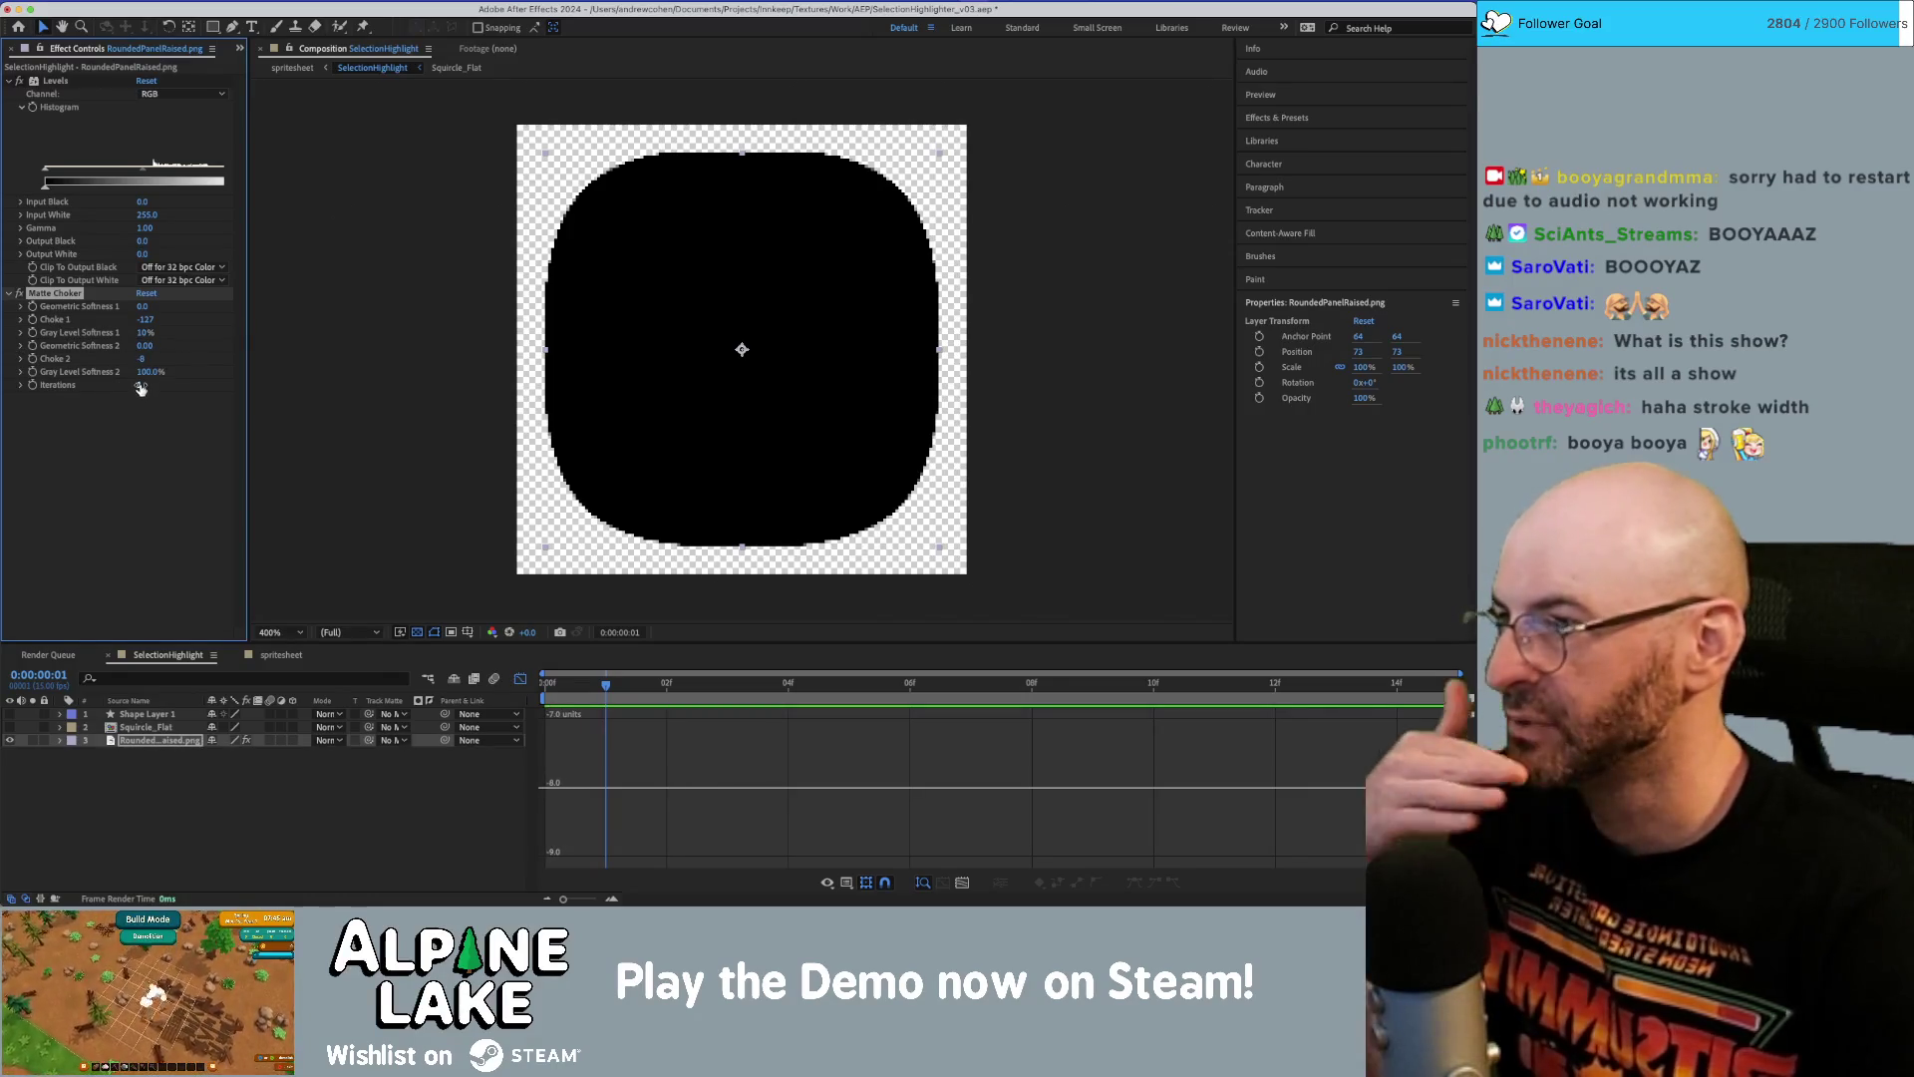
drag(140, 313, 185, 317)
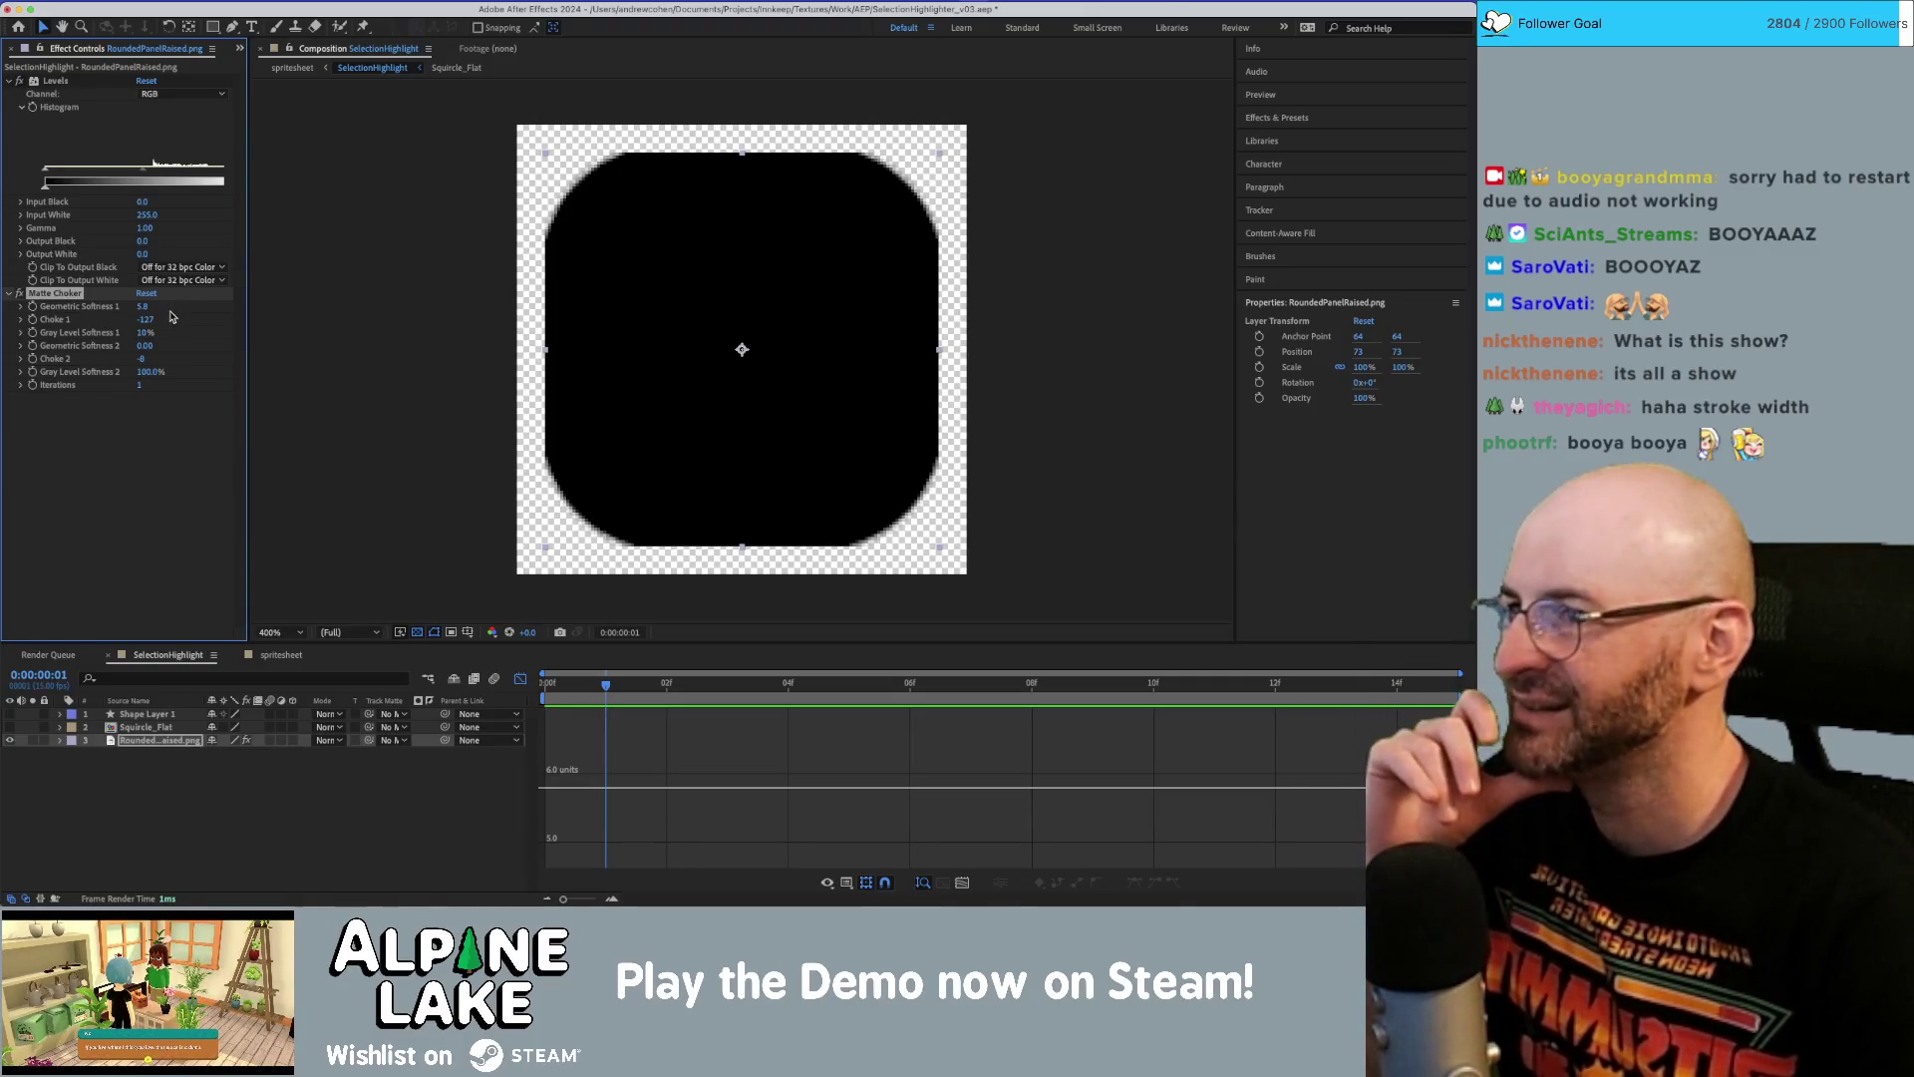
mouse_move(140, 306)
mouse_down()
mouse_move(192, 306)
mouse_move(67, 347)
mouse_up()
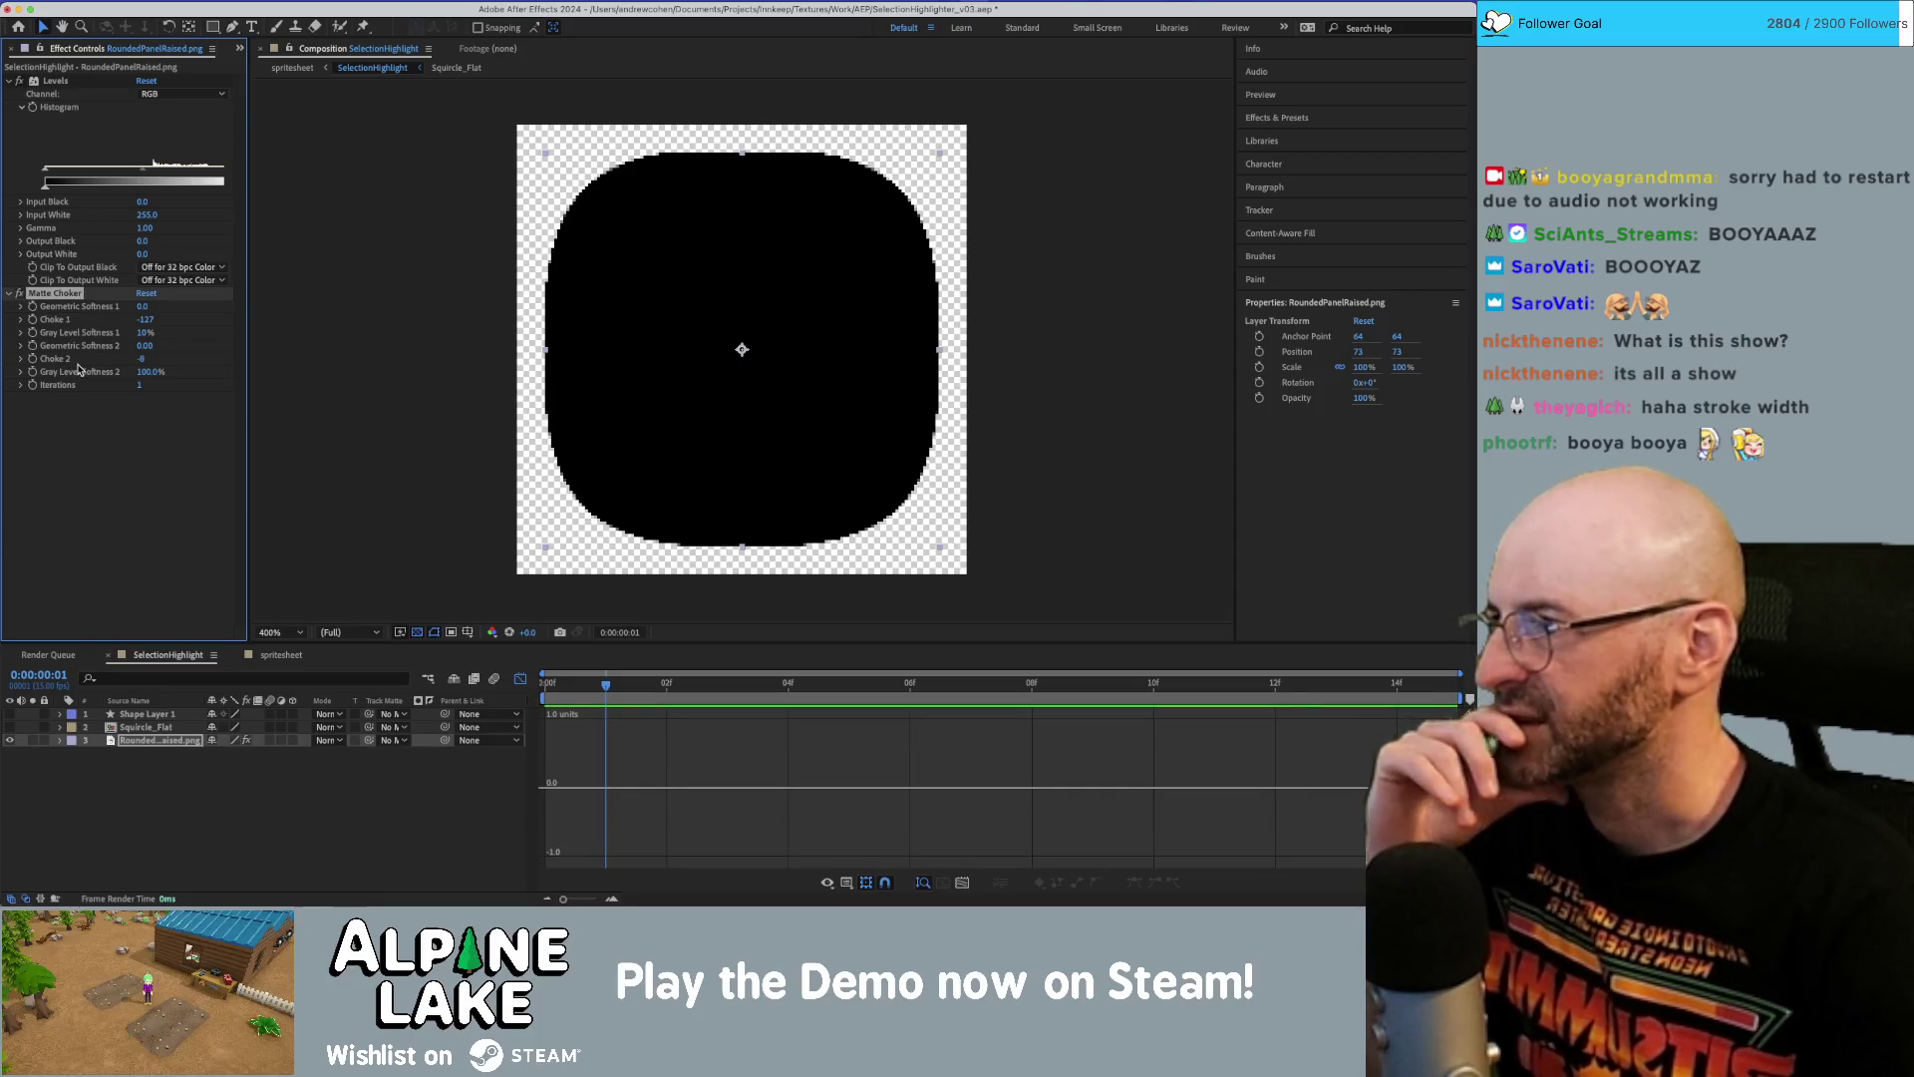
key(ctrl+z)
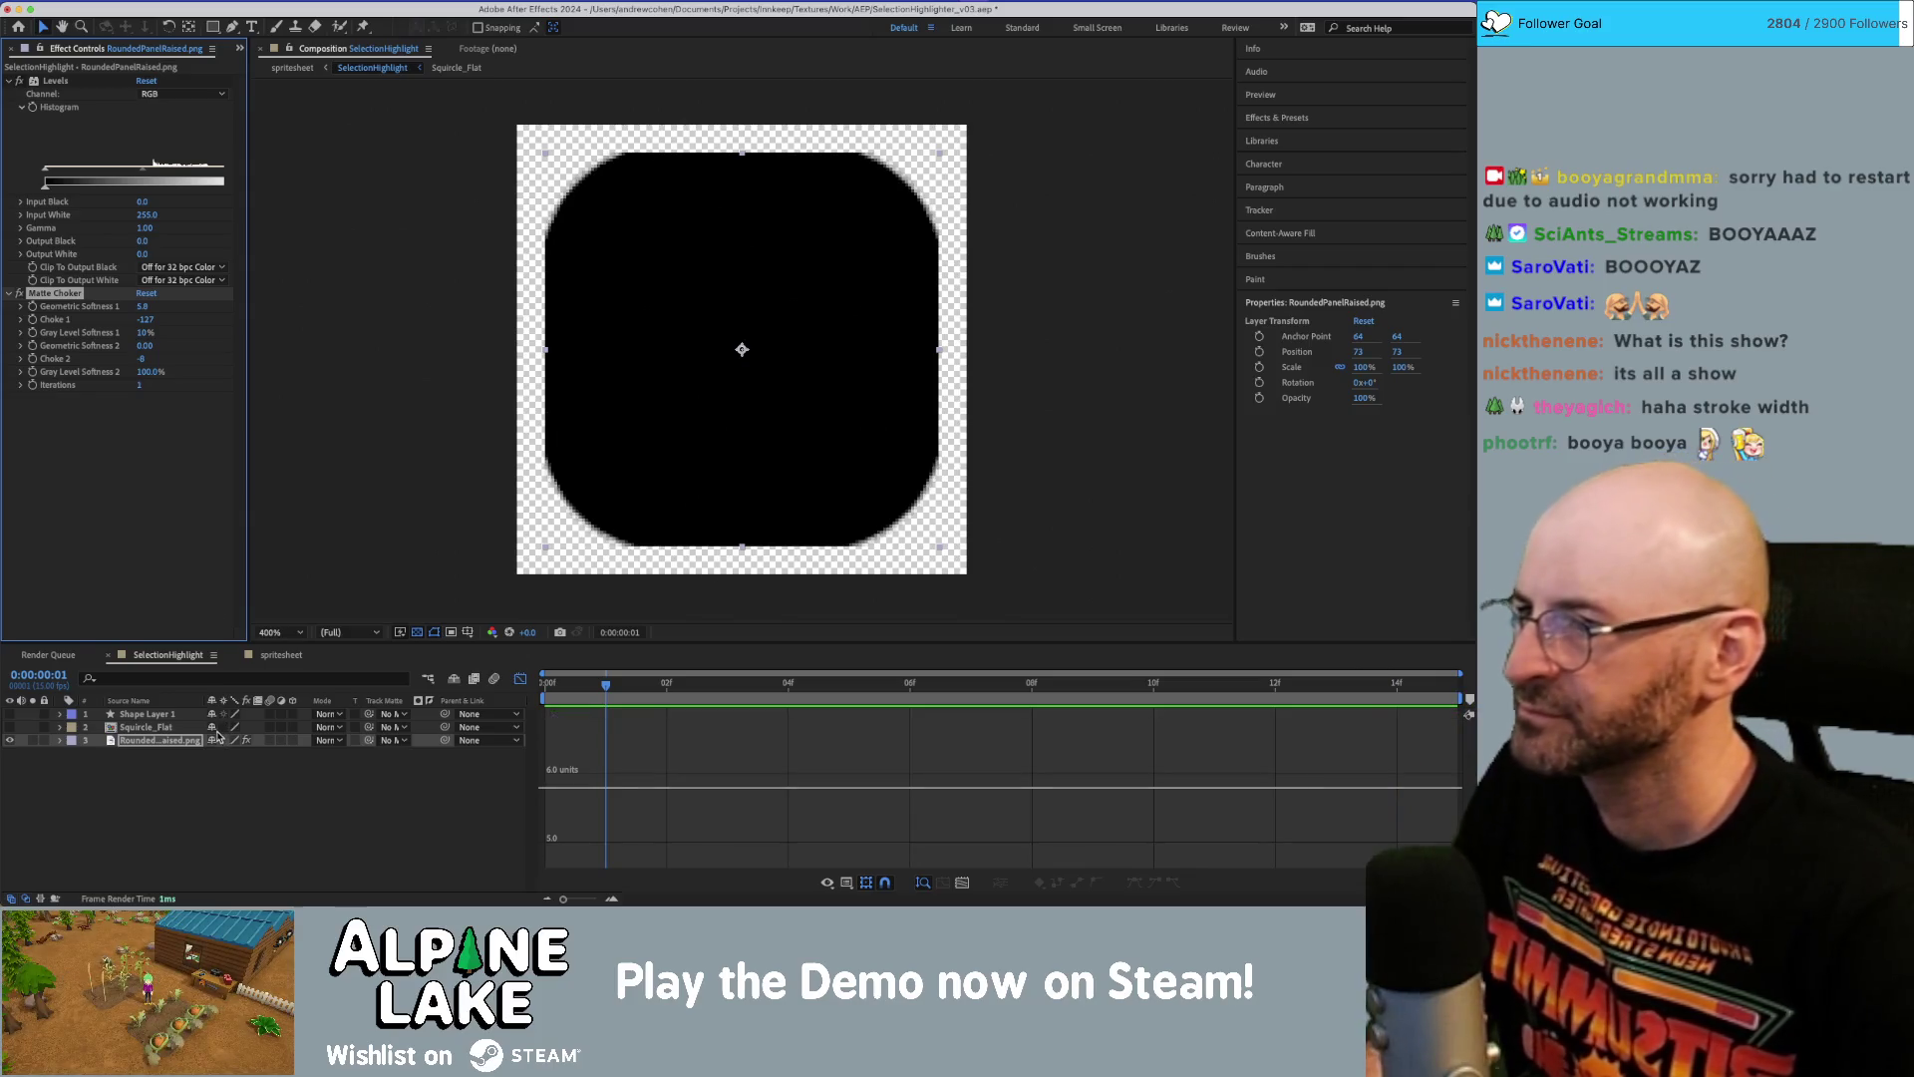
click(70, 311)
click(70, 304)
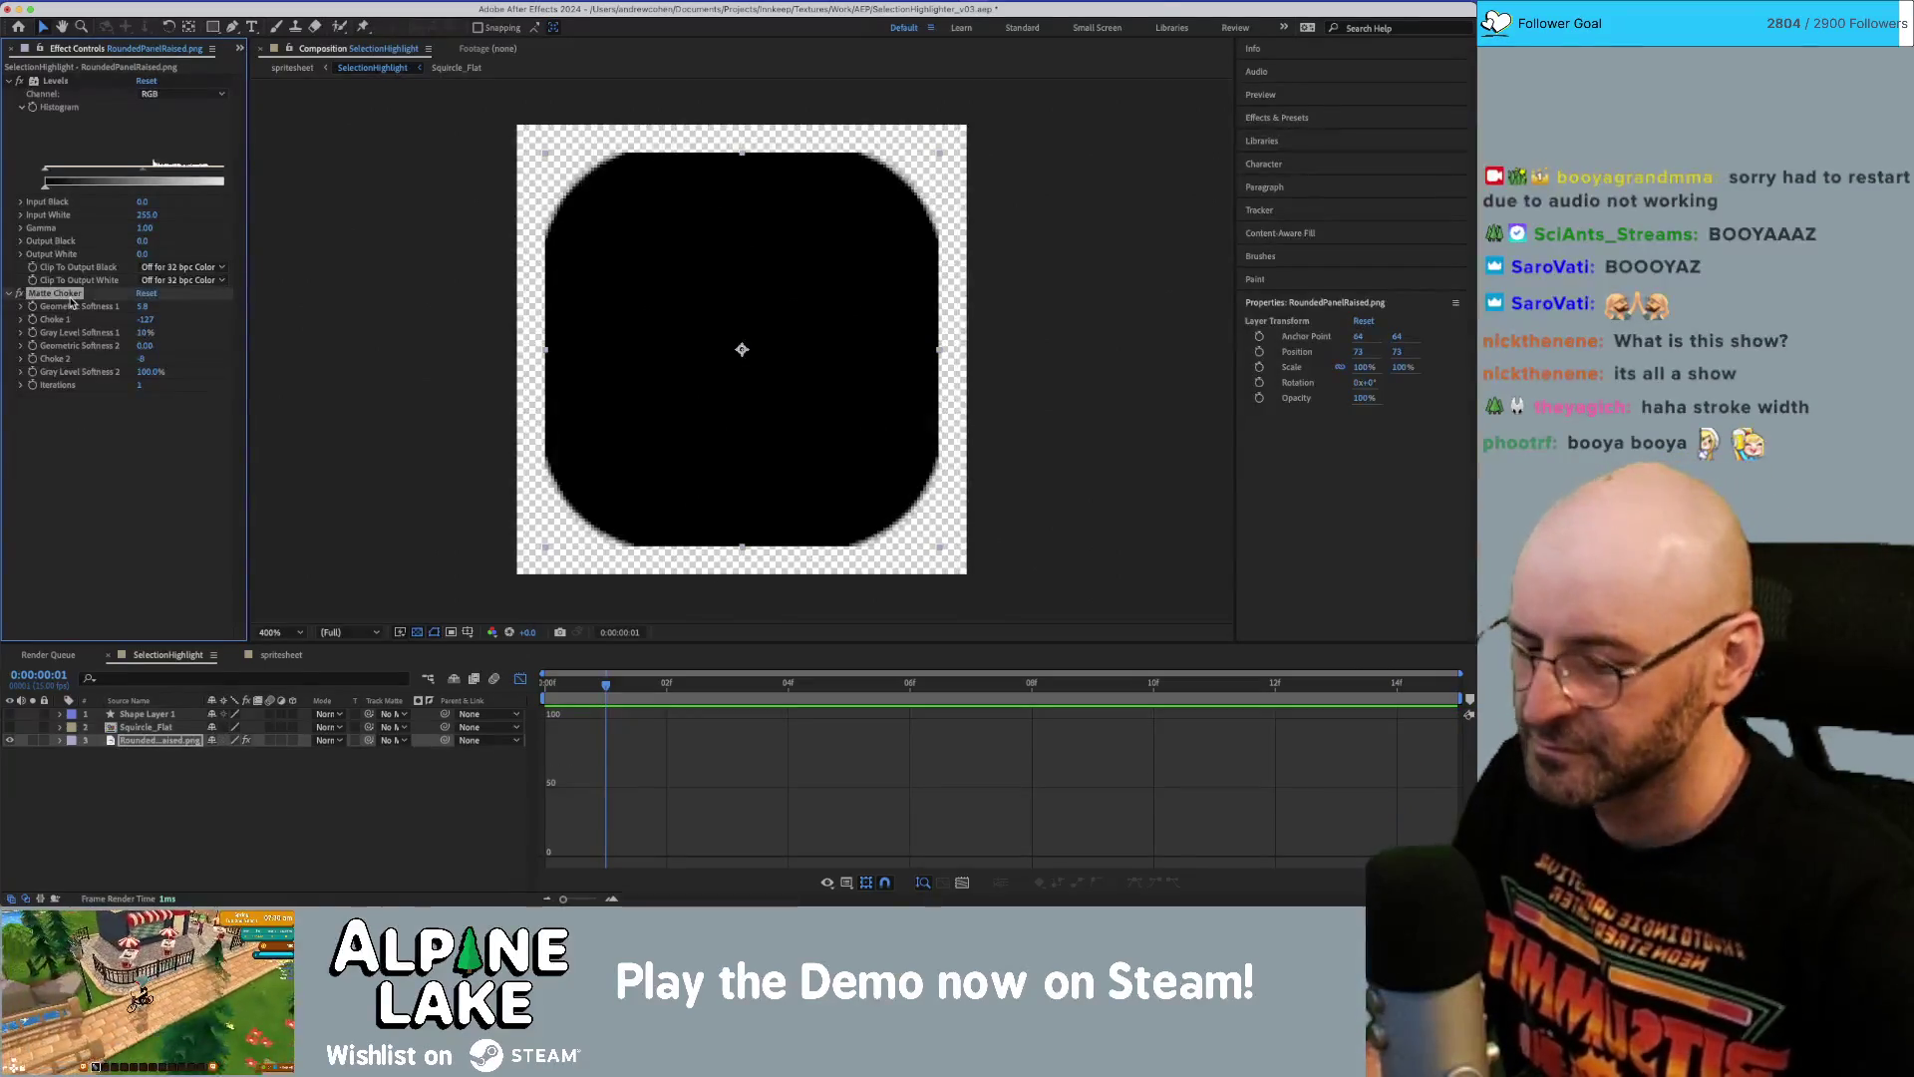
key(Delete)
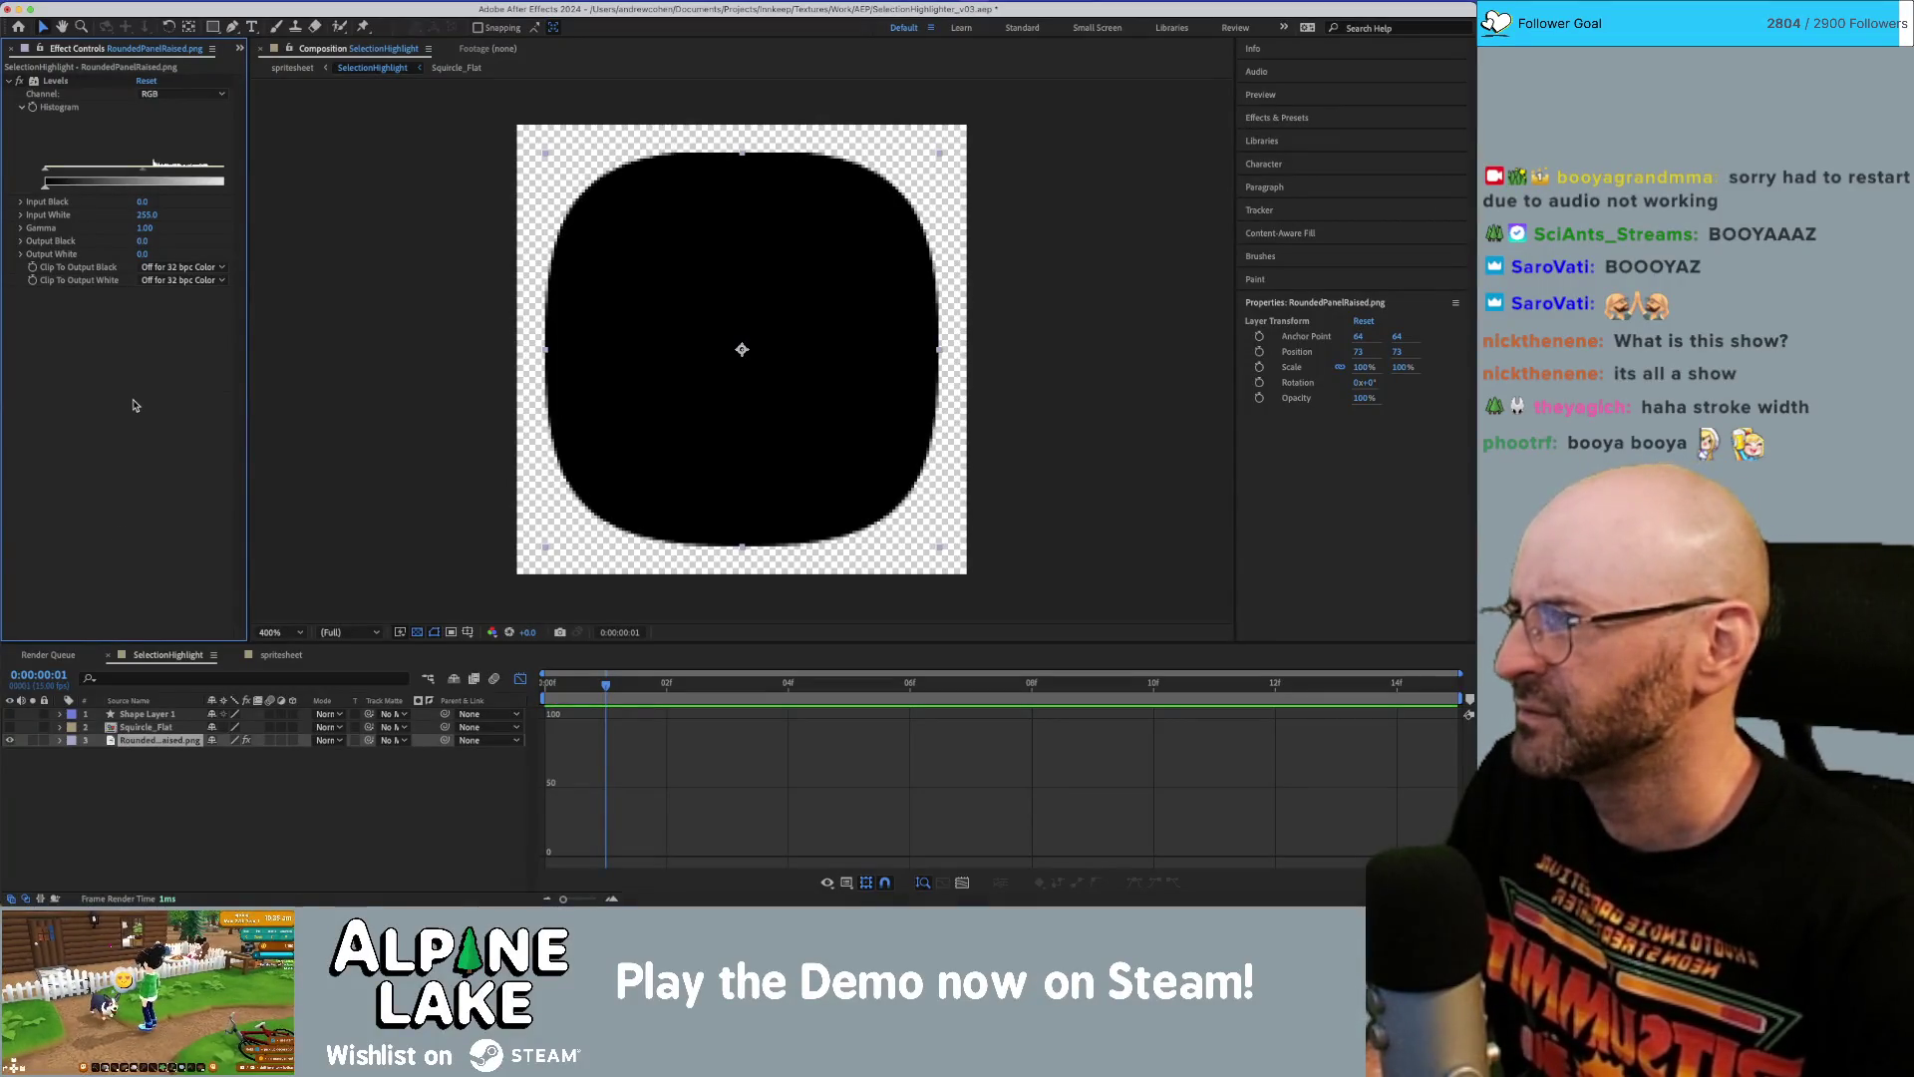
Duplicate the RoundedPanelRaised.png layer with Ctrl+D.
click(183, 788)
click(179, 743)
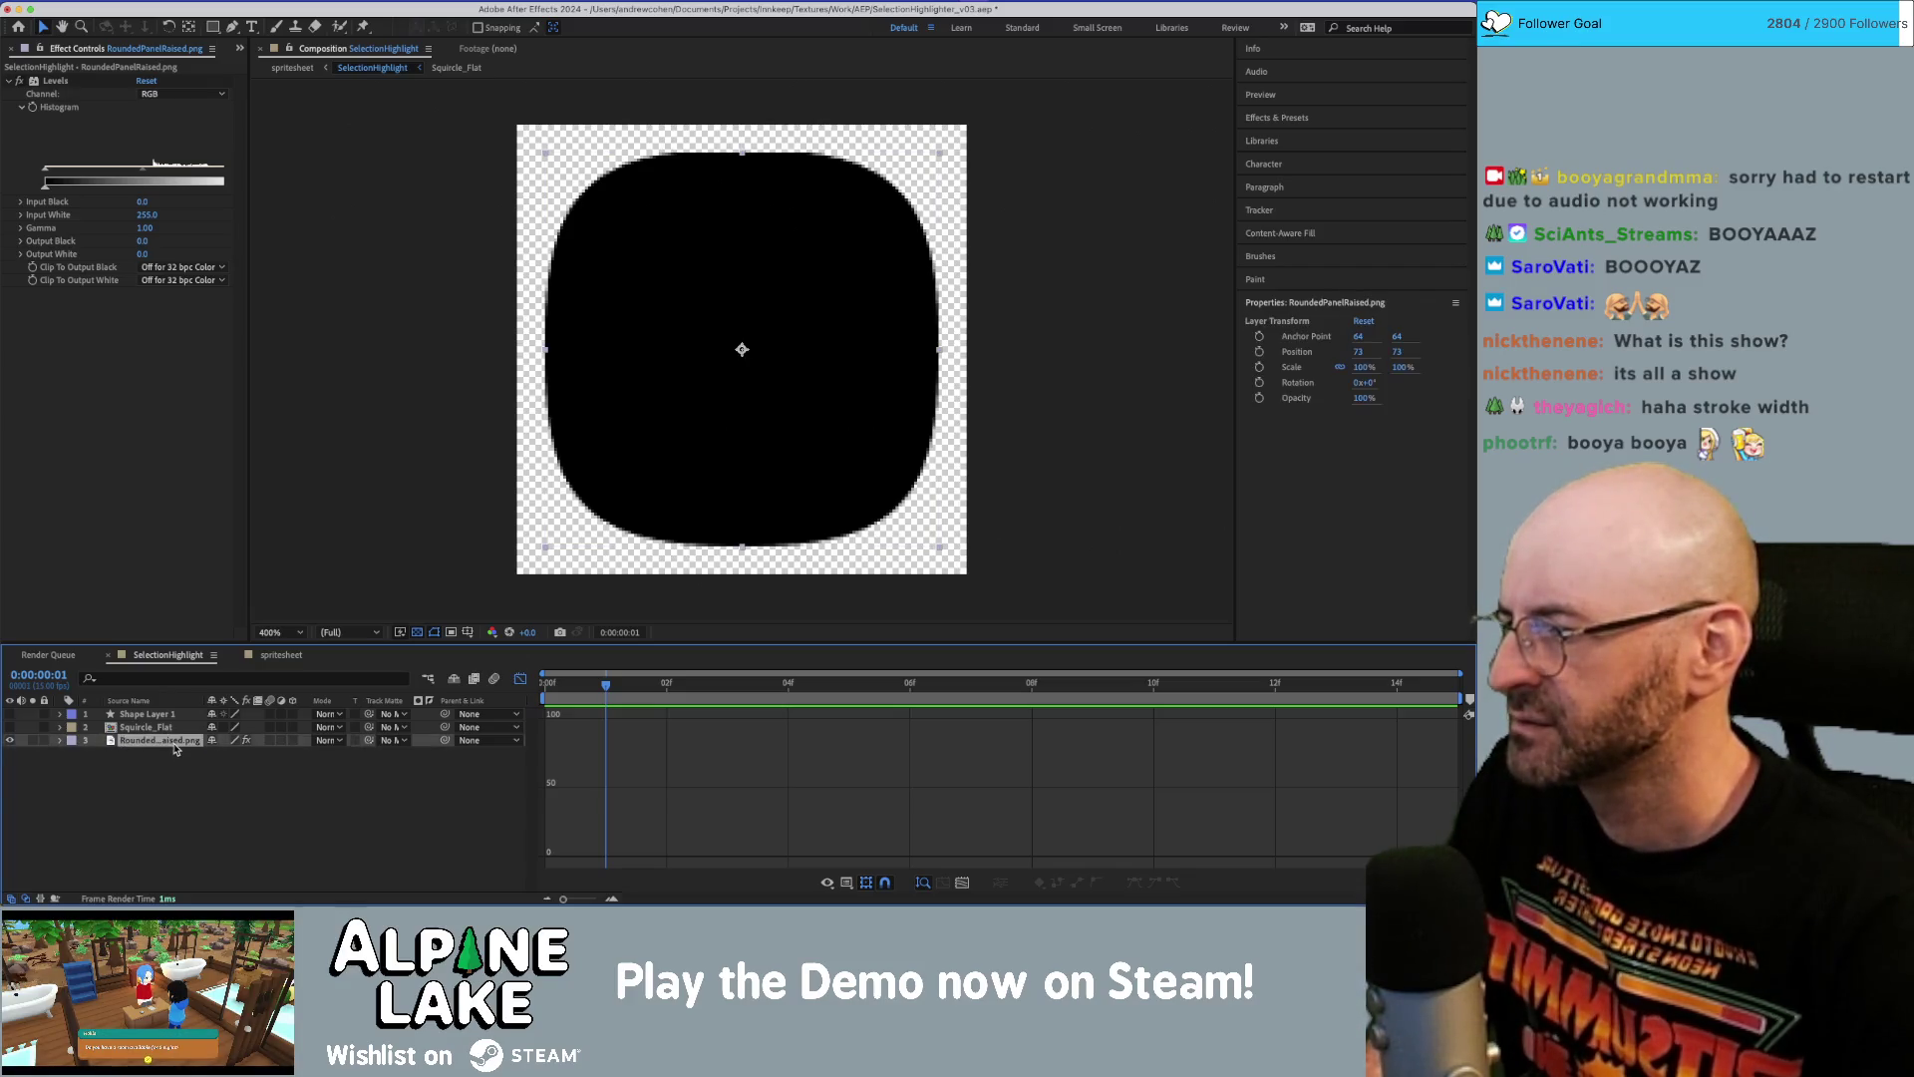
key(ctrl+d)
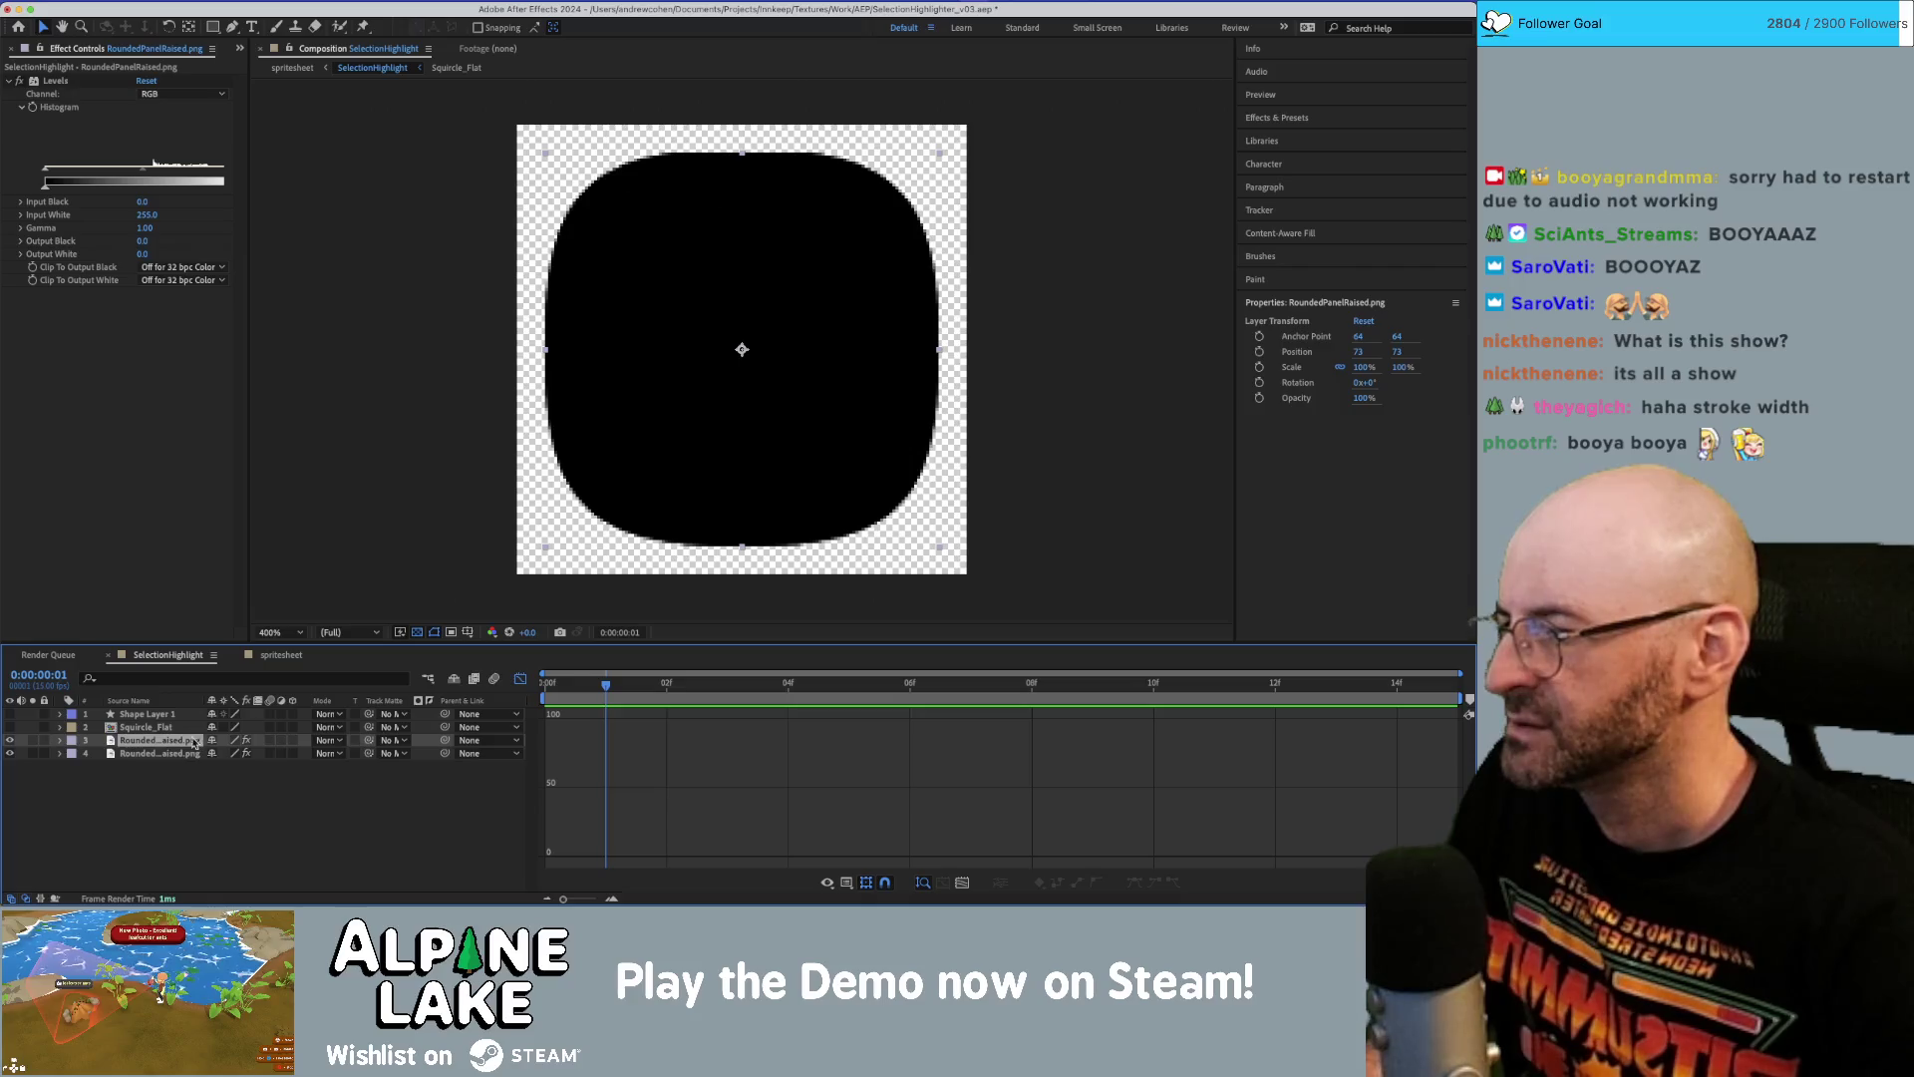
Delete an accidentally created shape layer and bring up the timeline's New layer menu.
click(185, 773)
right_click(185, 774)
mouse_move(205, 704)
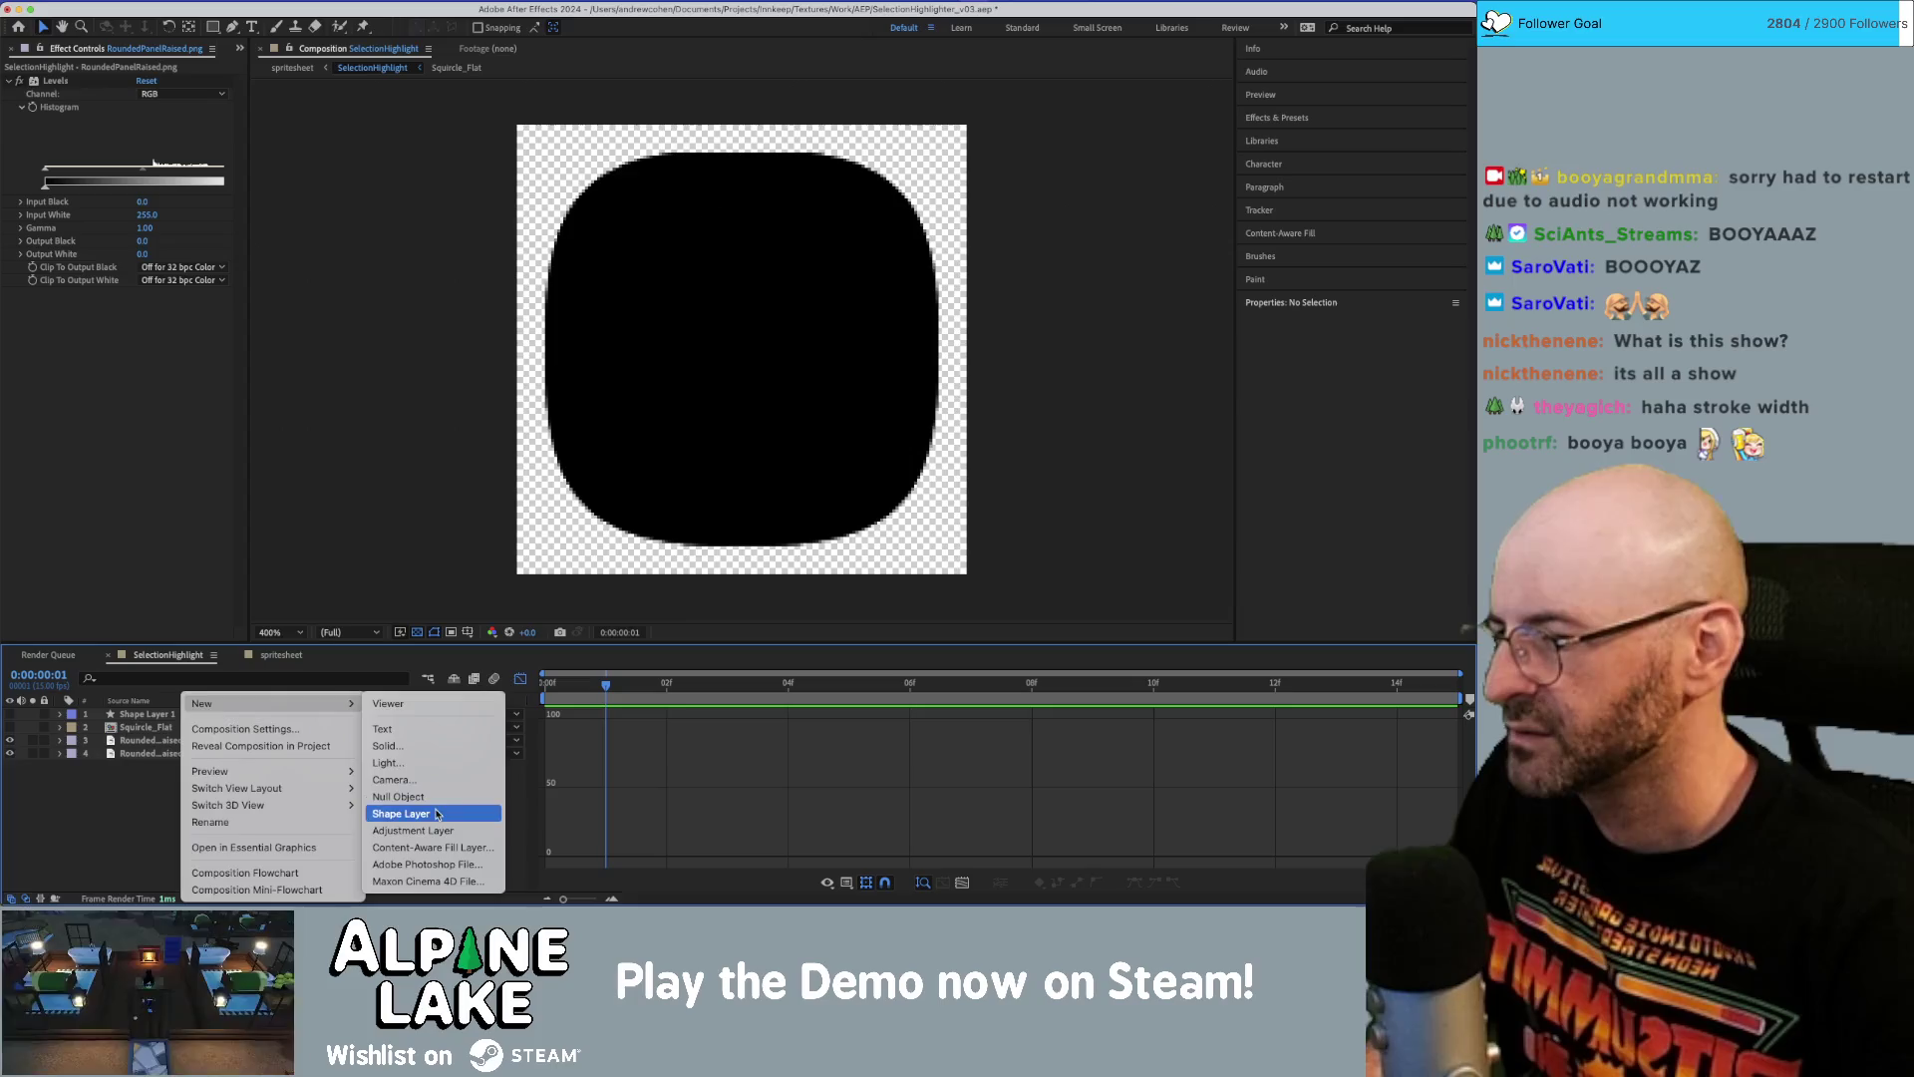
click(435, 814)
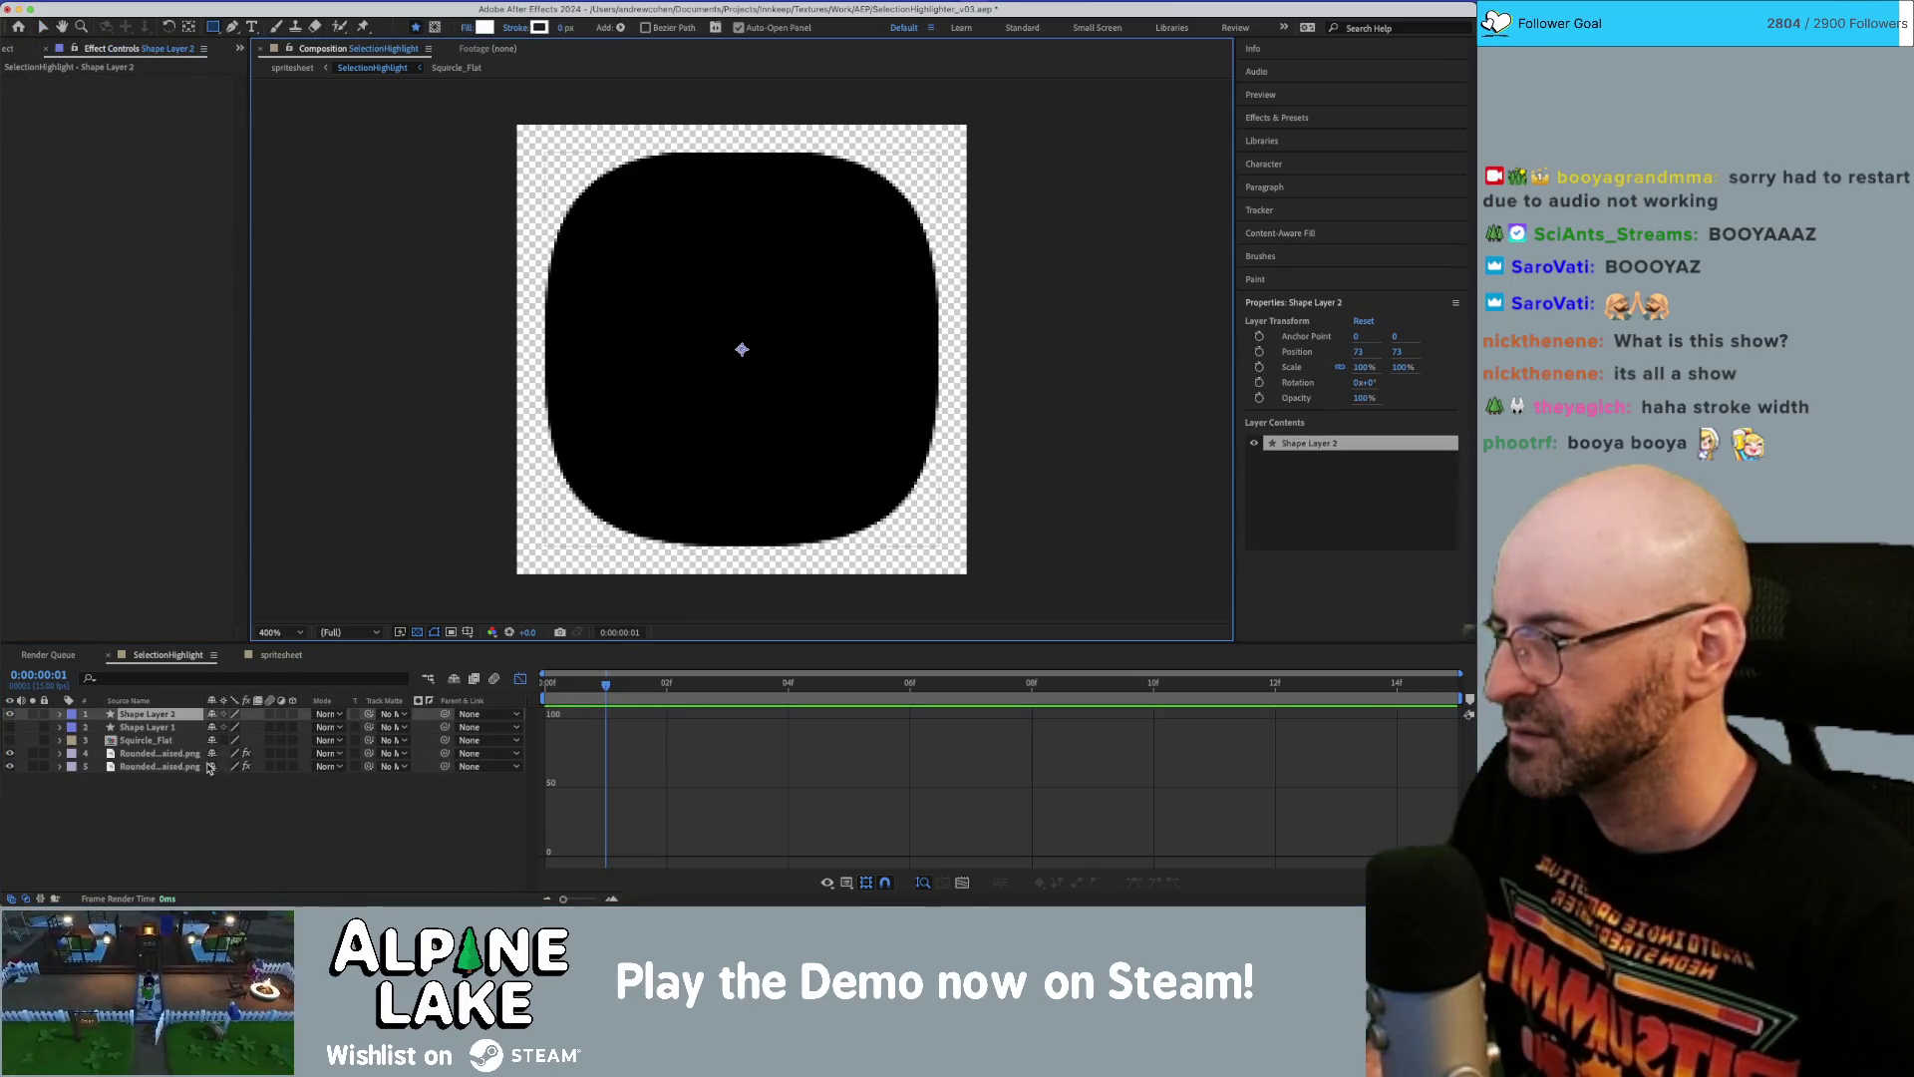
key(Delete)
right_click(181, 788)
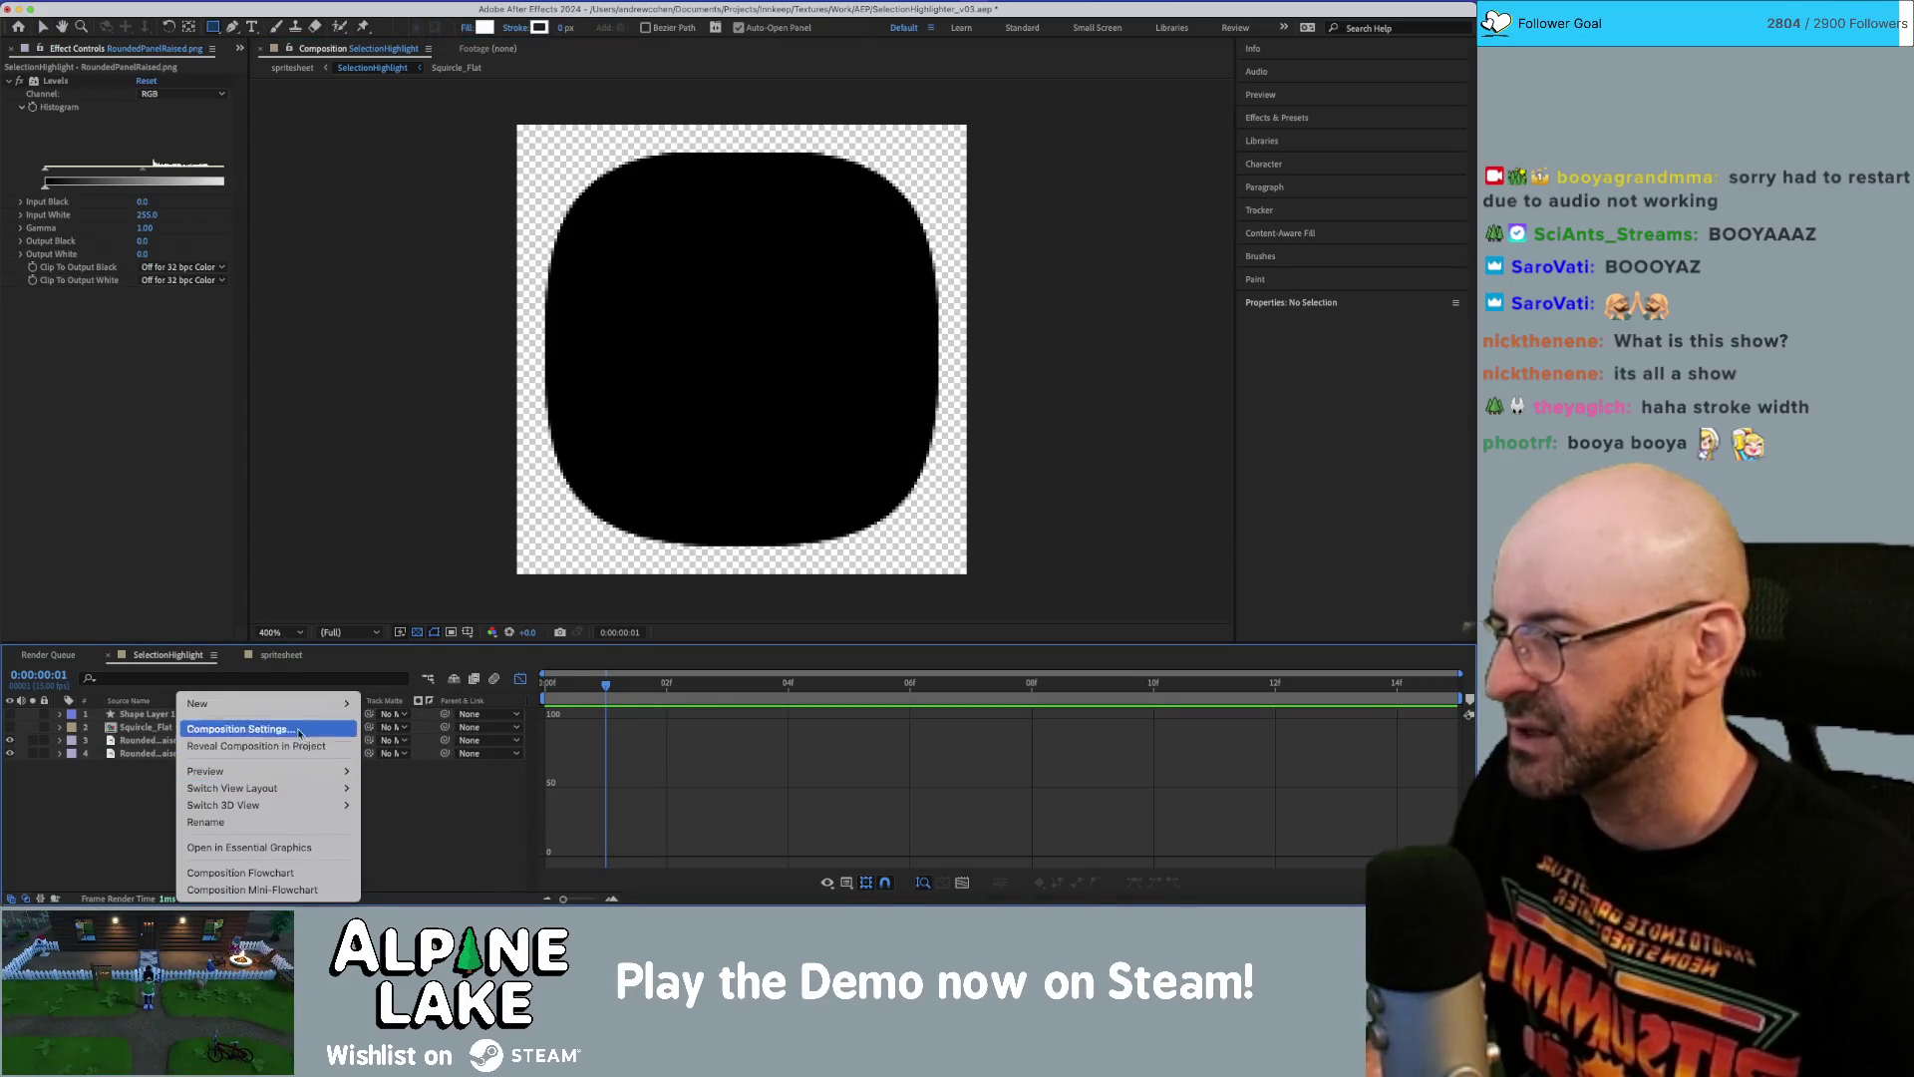
Create a new white solid layer, White Solid 1.
mouse_move(304, 713)
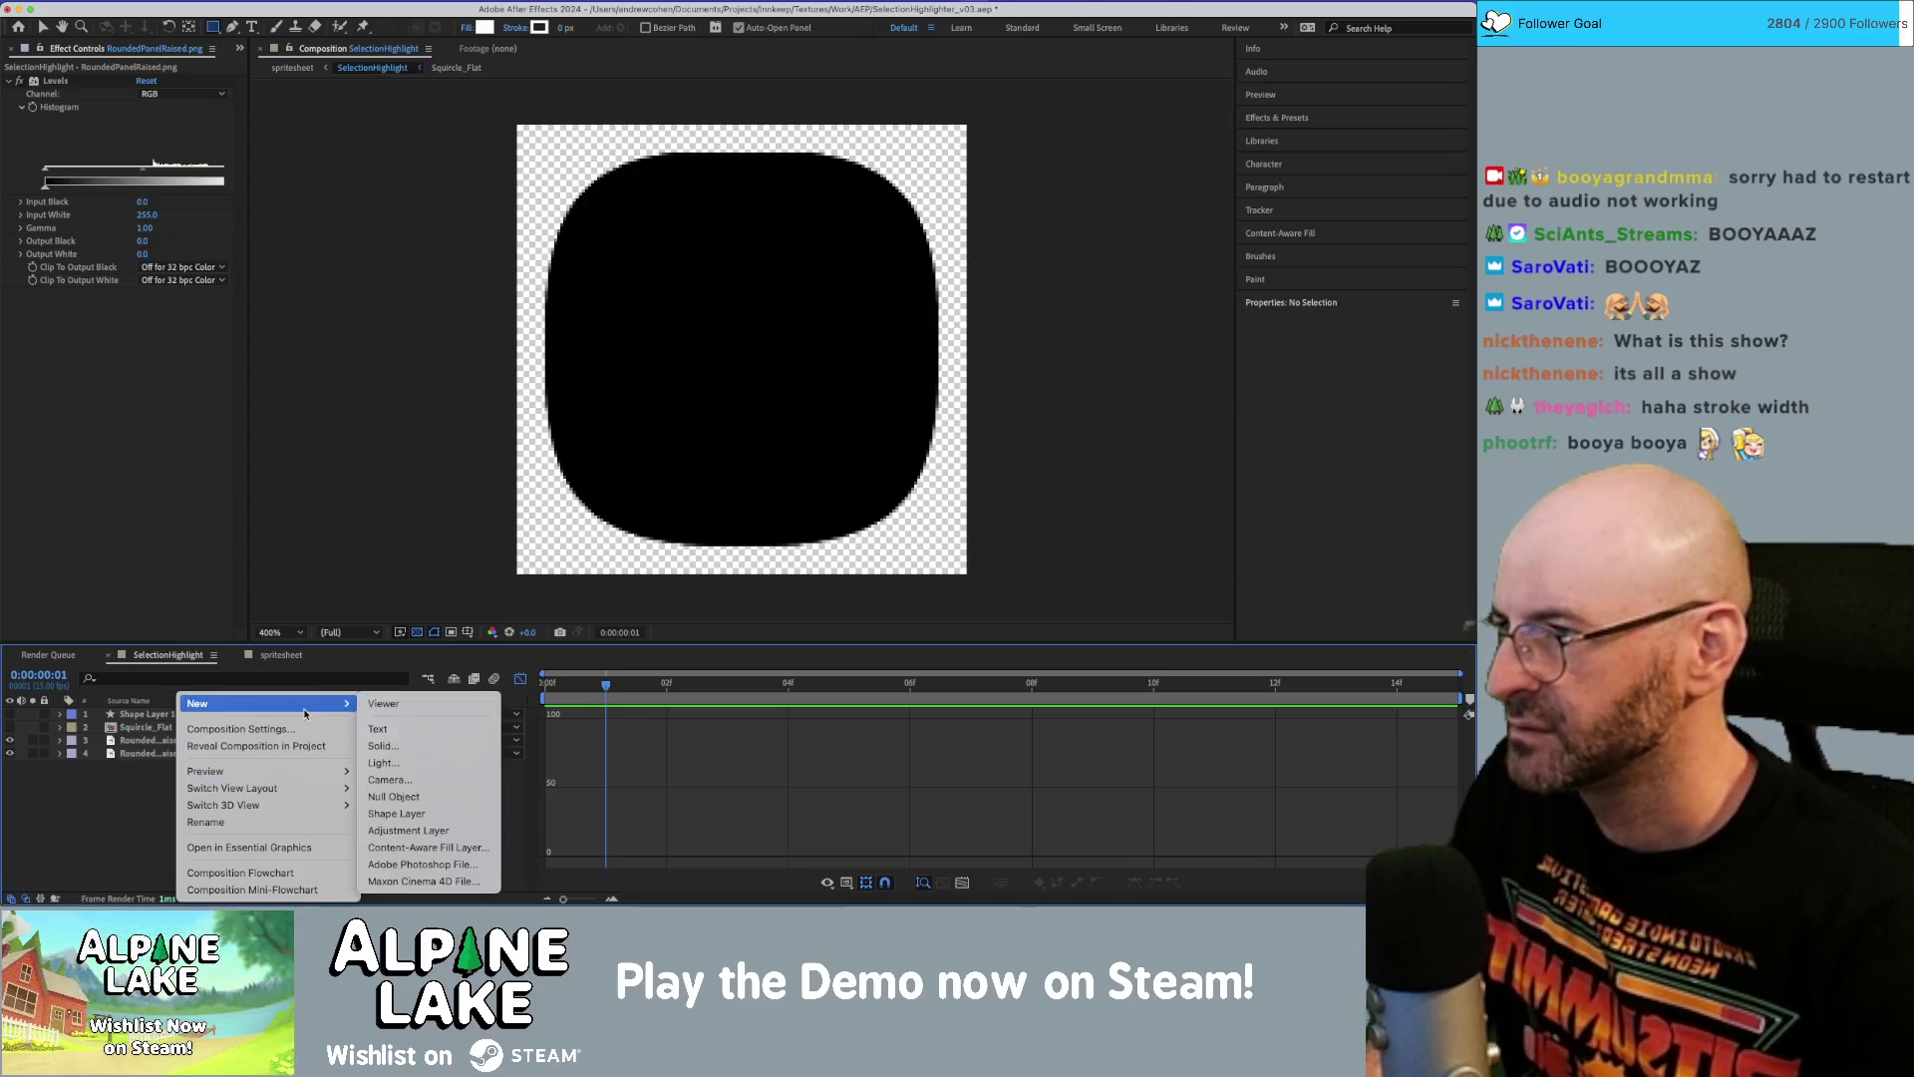
click(409, 743)
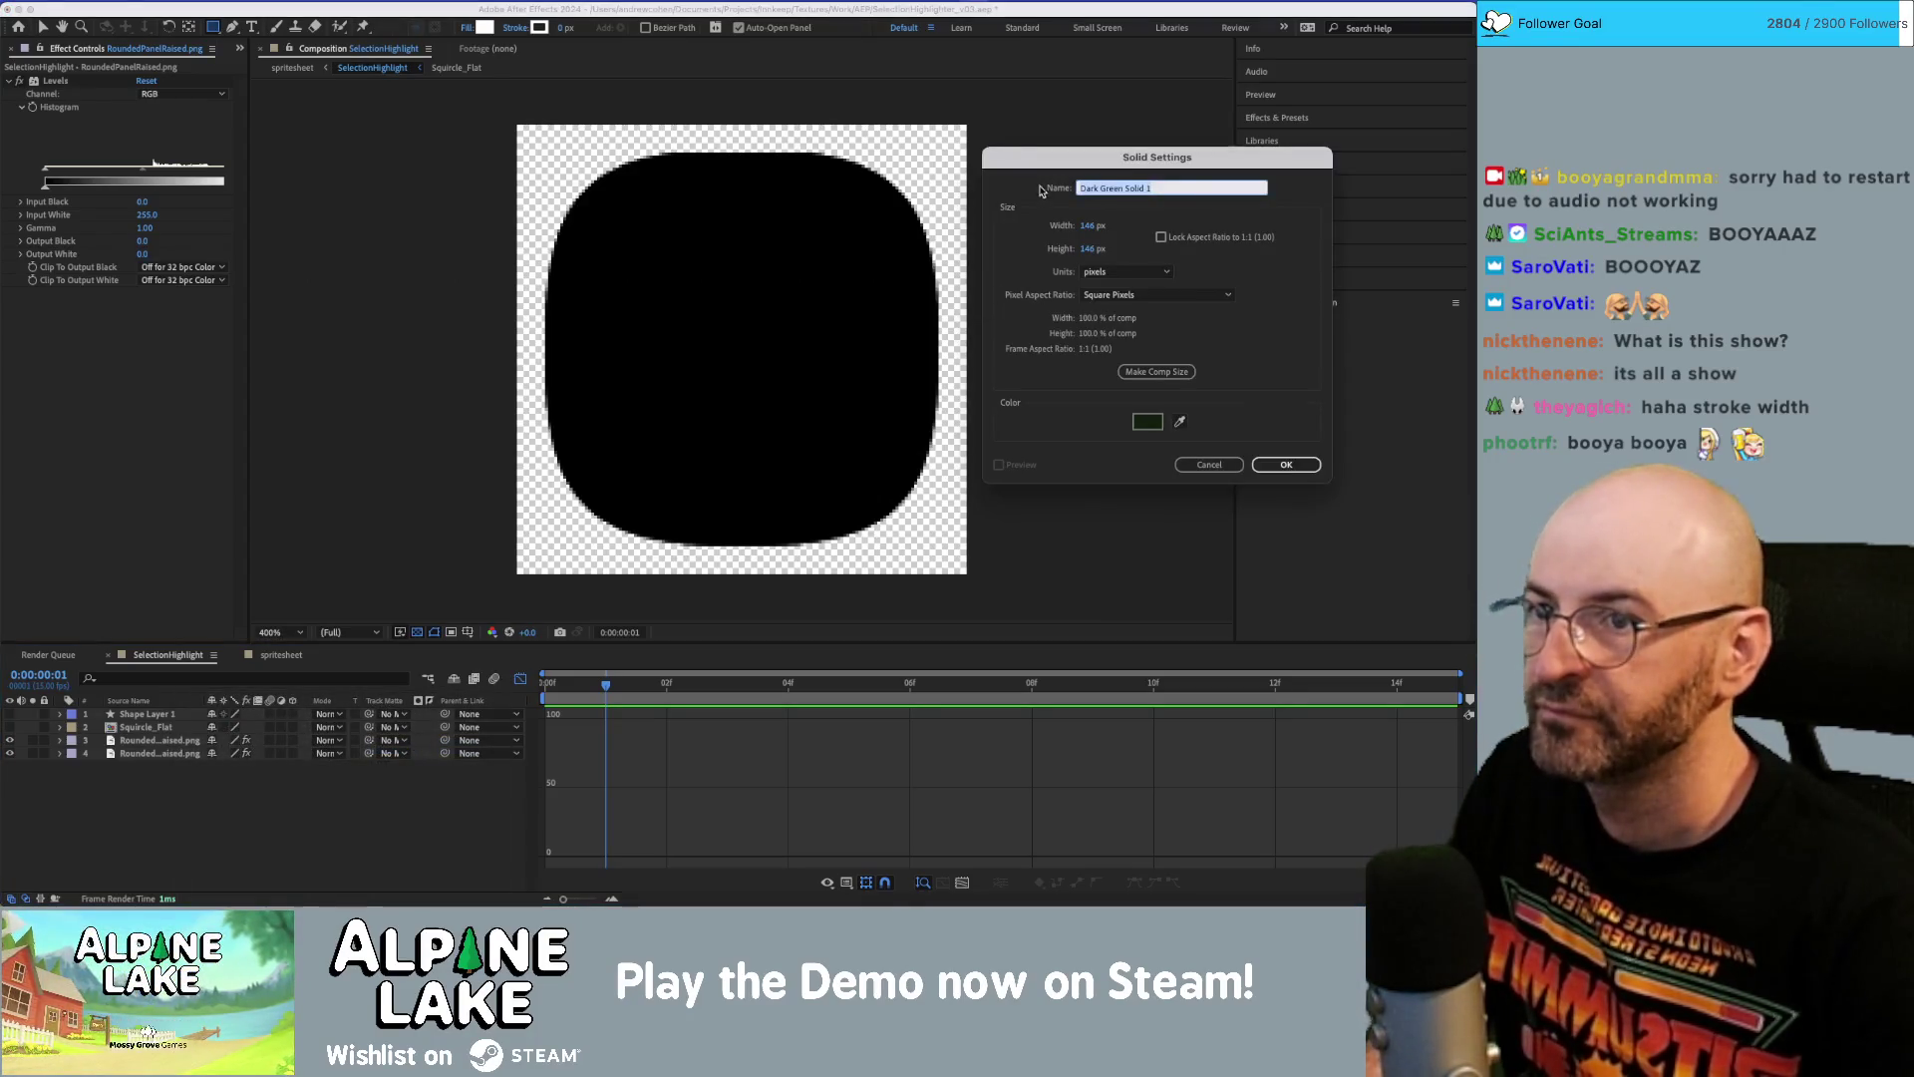
drag(1045, 160, 414, 177)
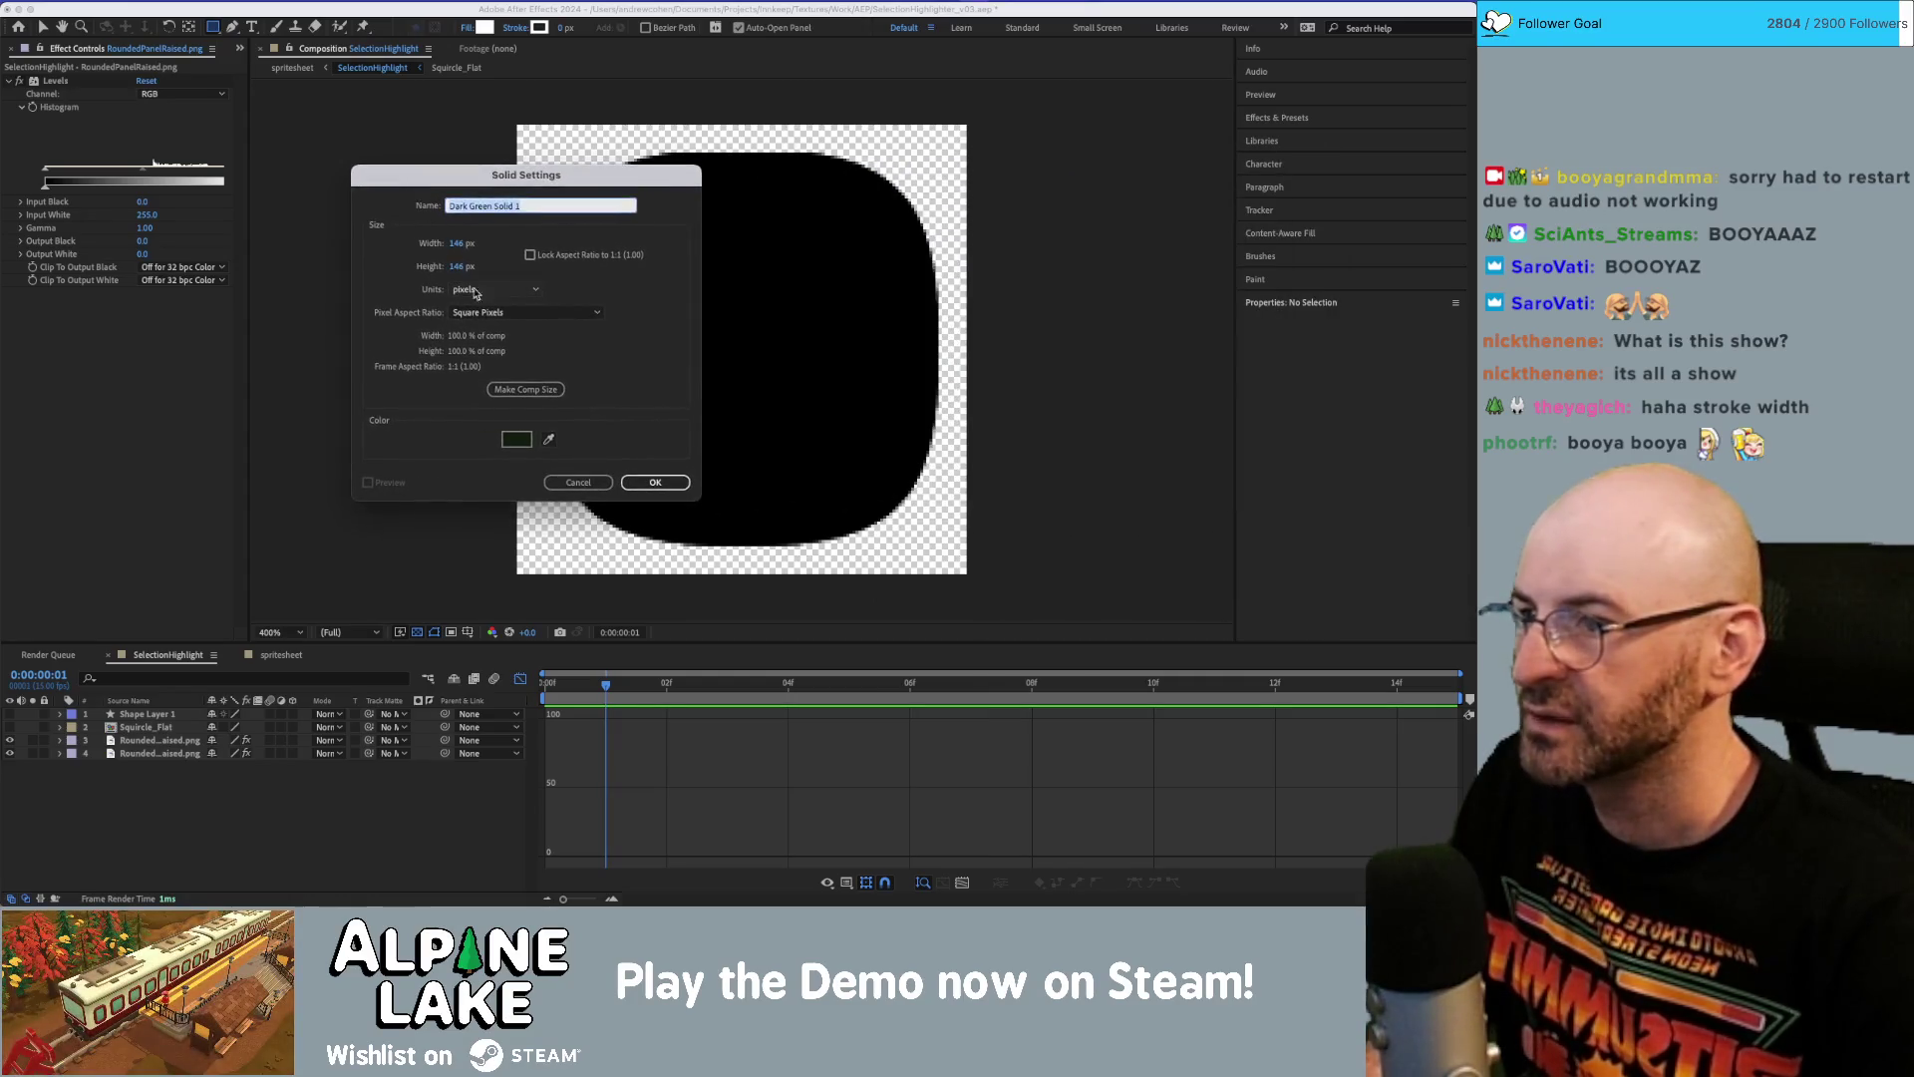
click(504, 290)
click(503, 290)
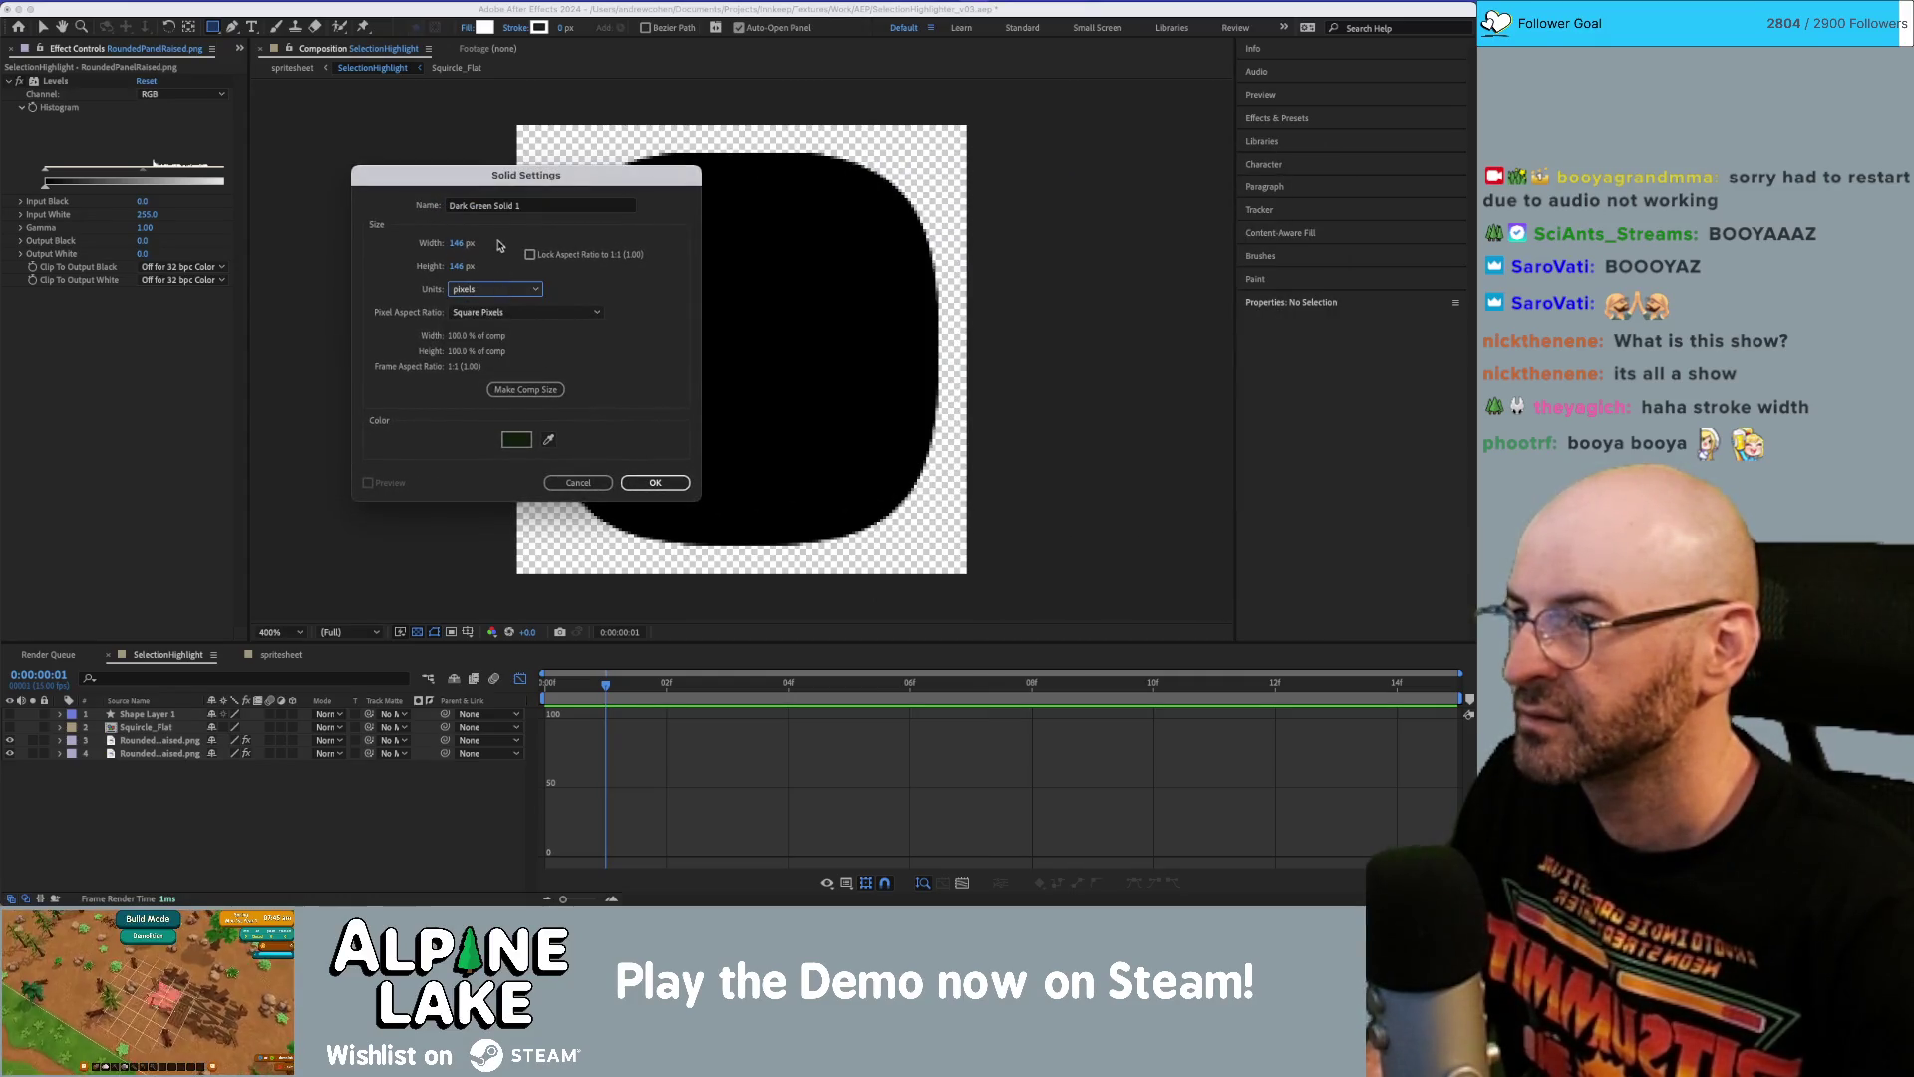
click(515, 439)
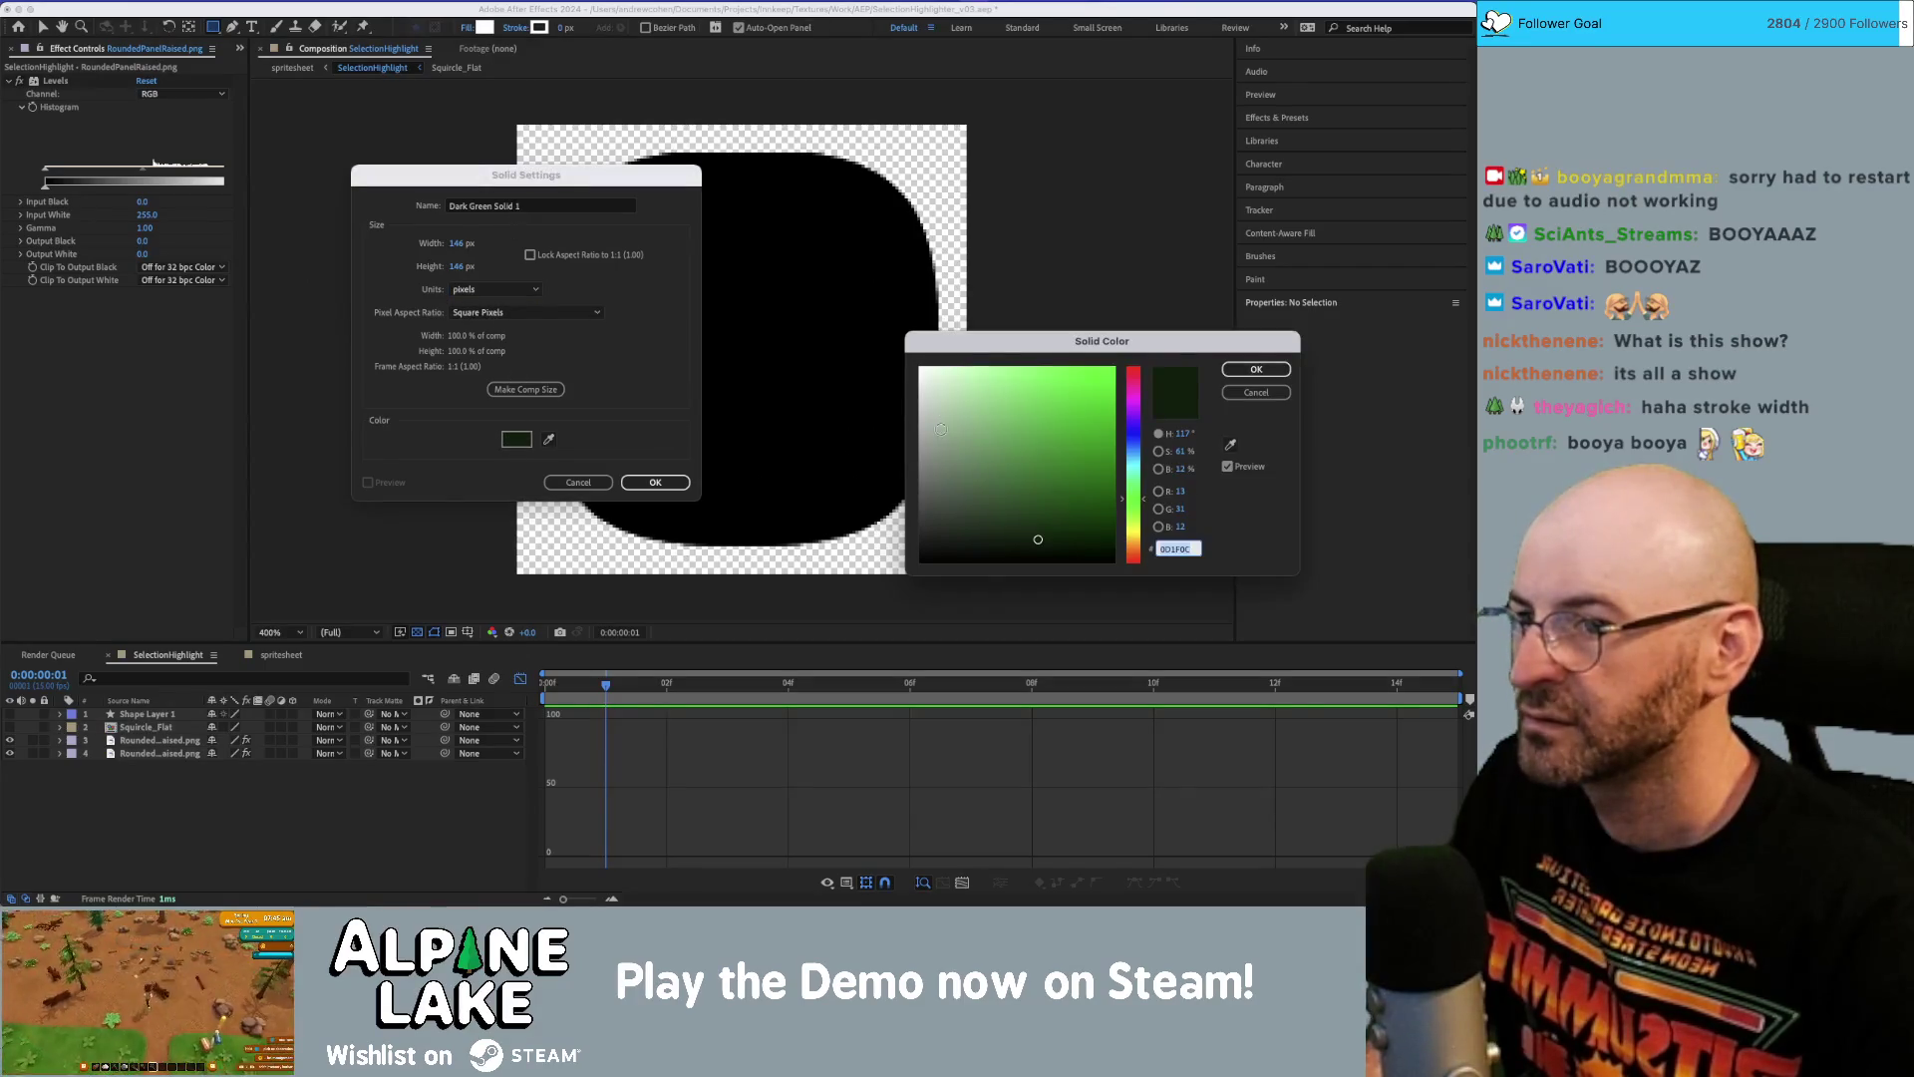
click(920, 369)
click(1255, 369)
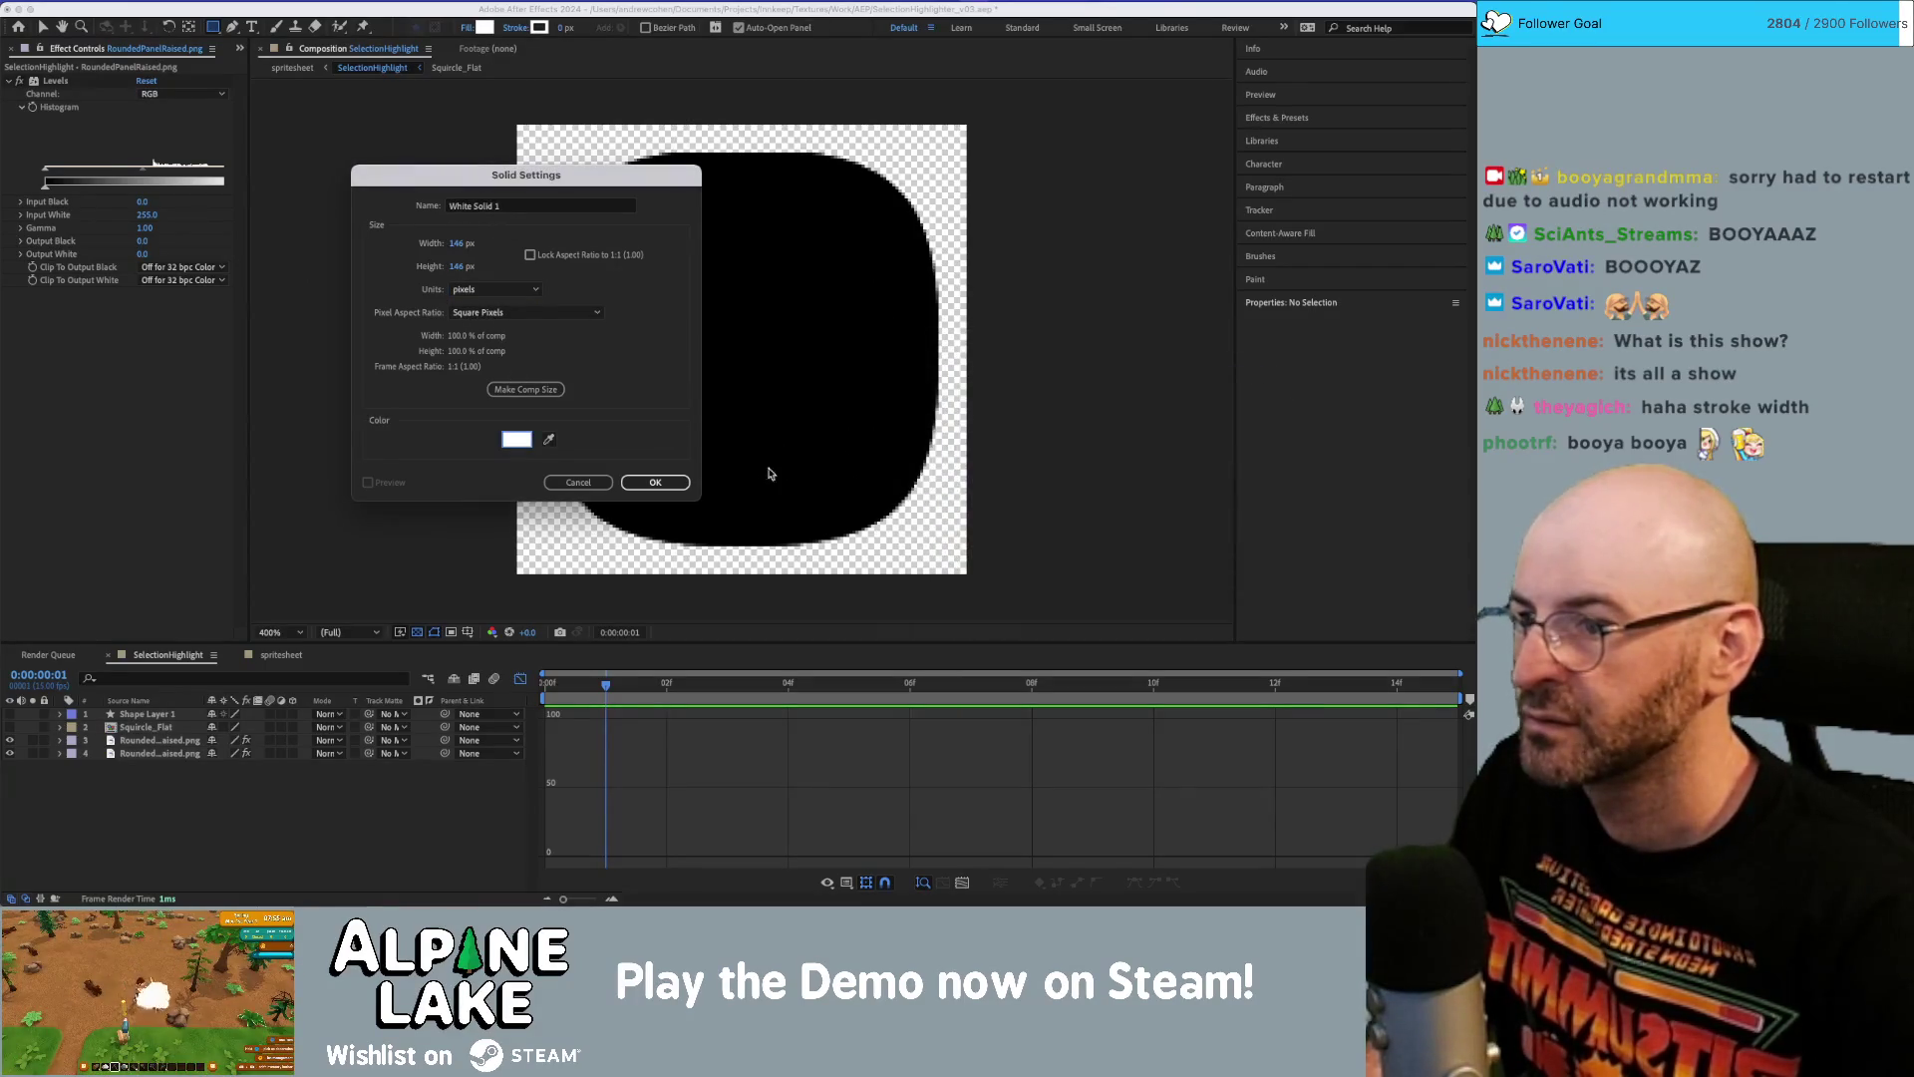
click(650, 482)
Move White Solid 1 to the bottom, matte it with the panel layer, and hide layer 4.
drag(143, 718, 147, 787)
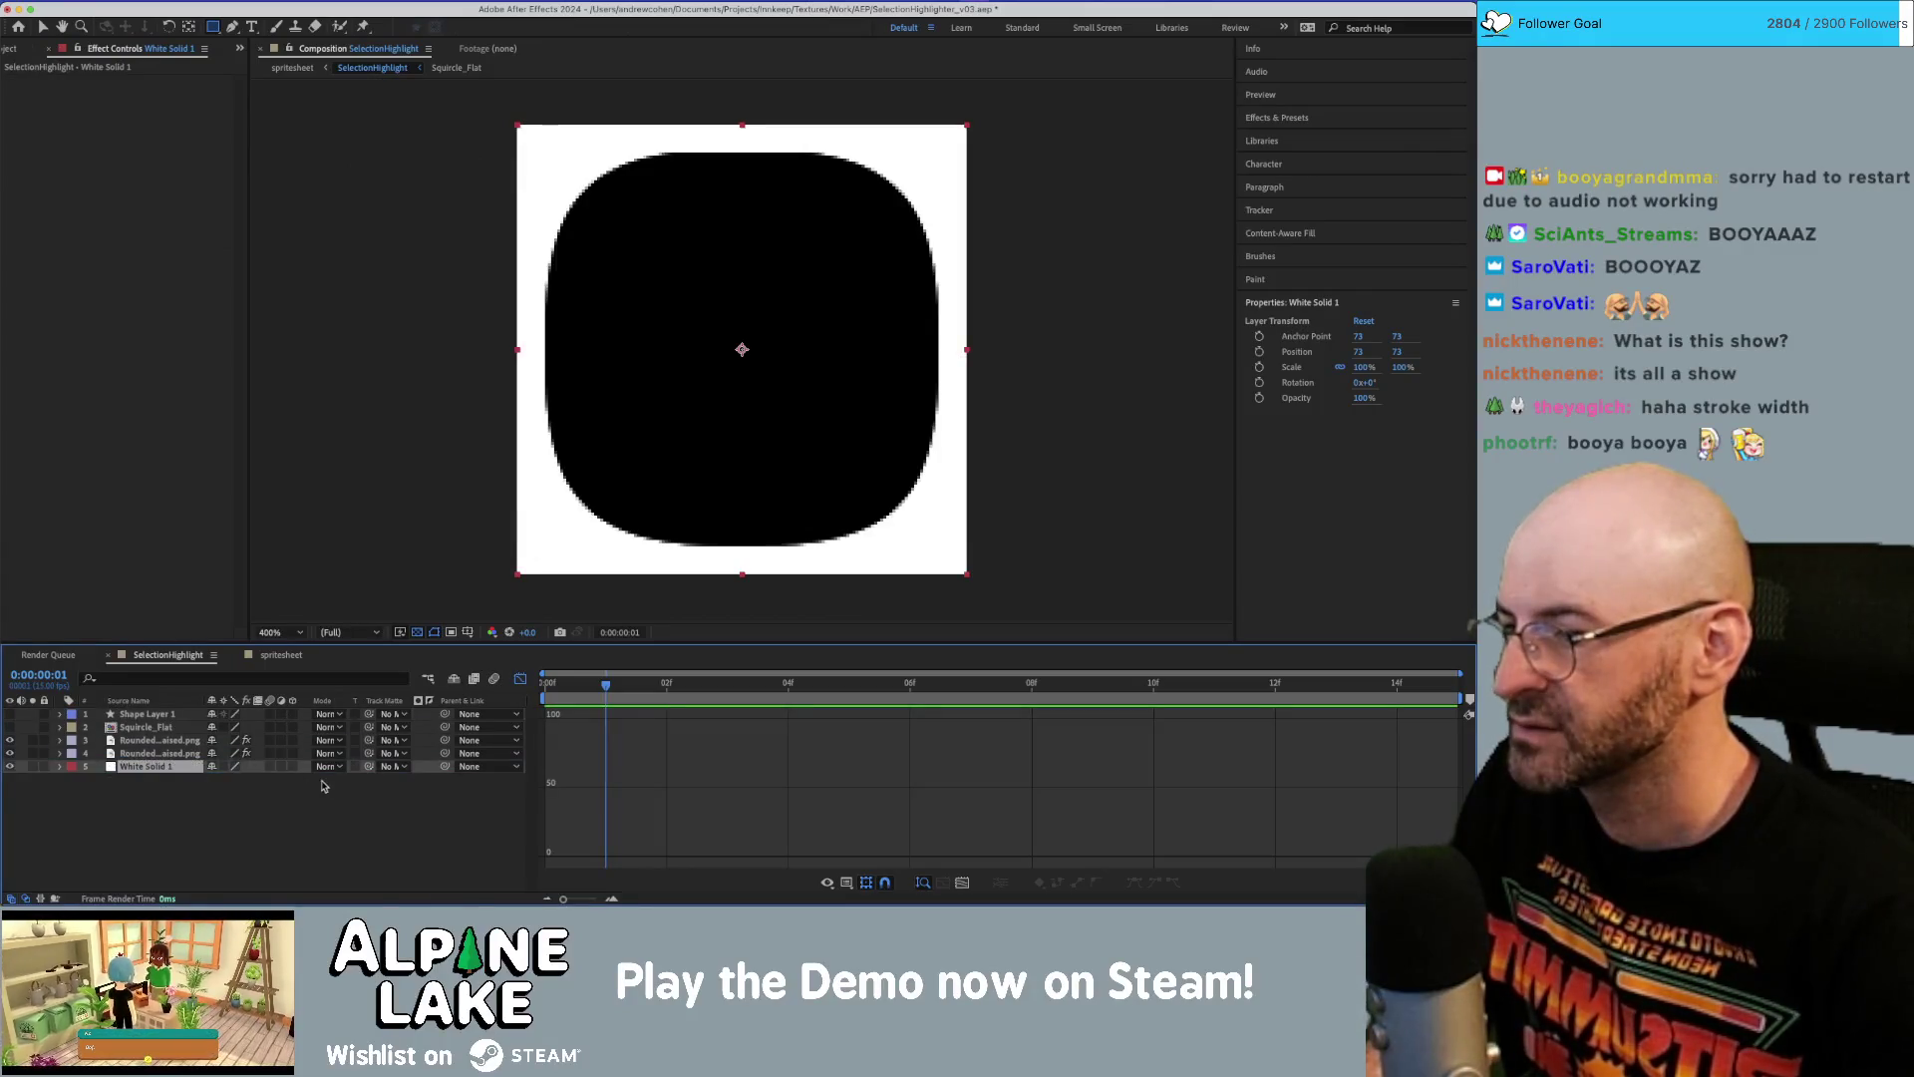
click(388, 766)
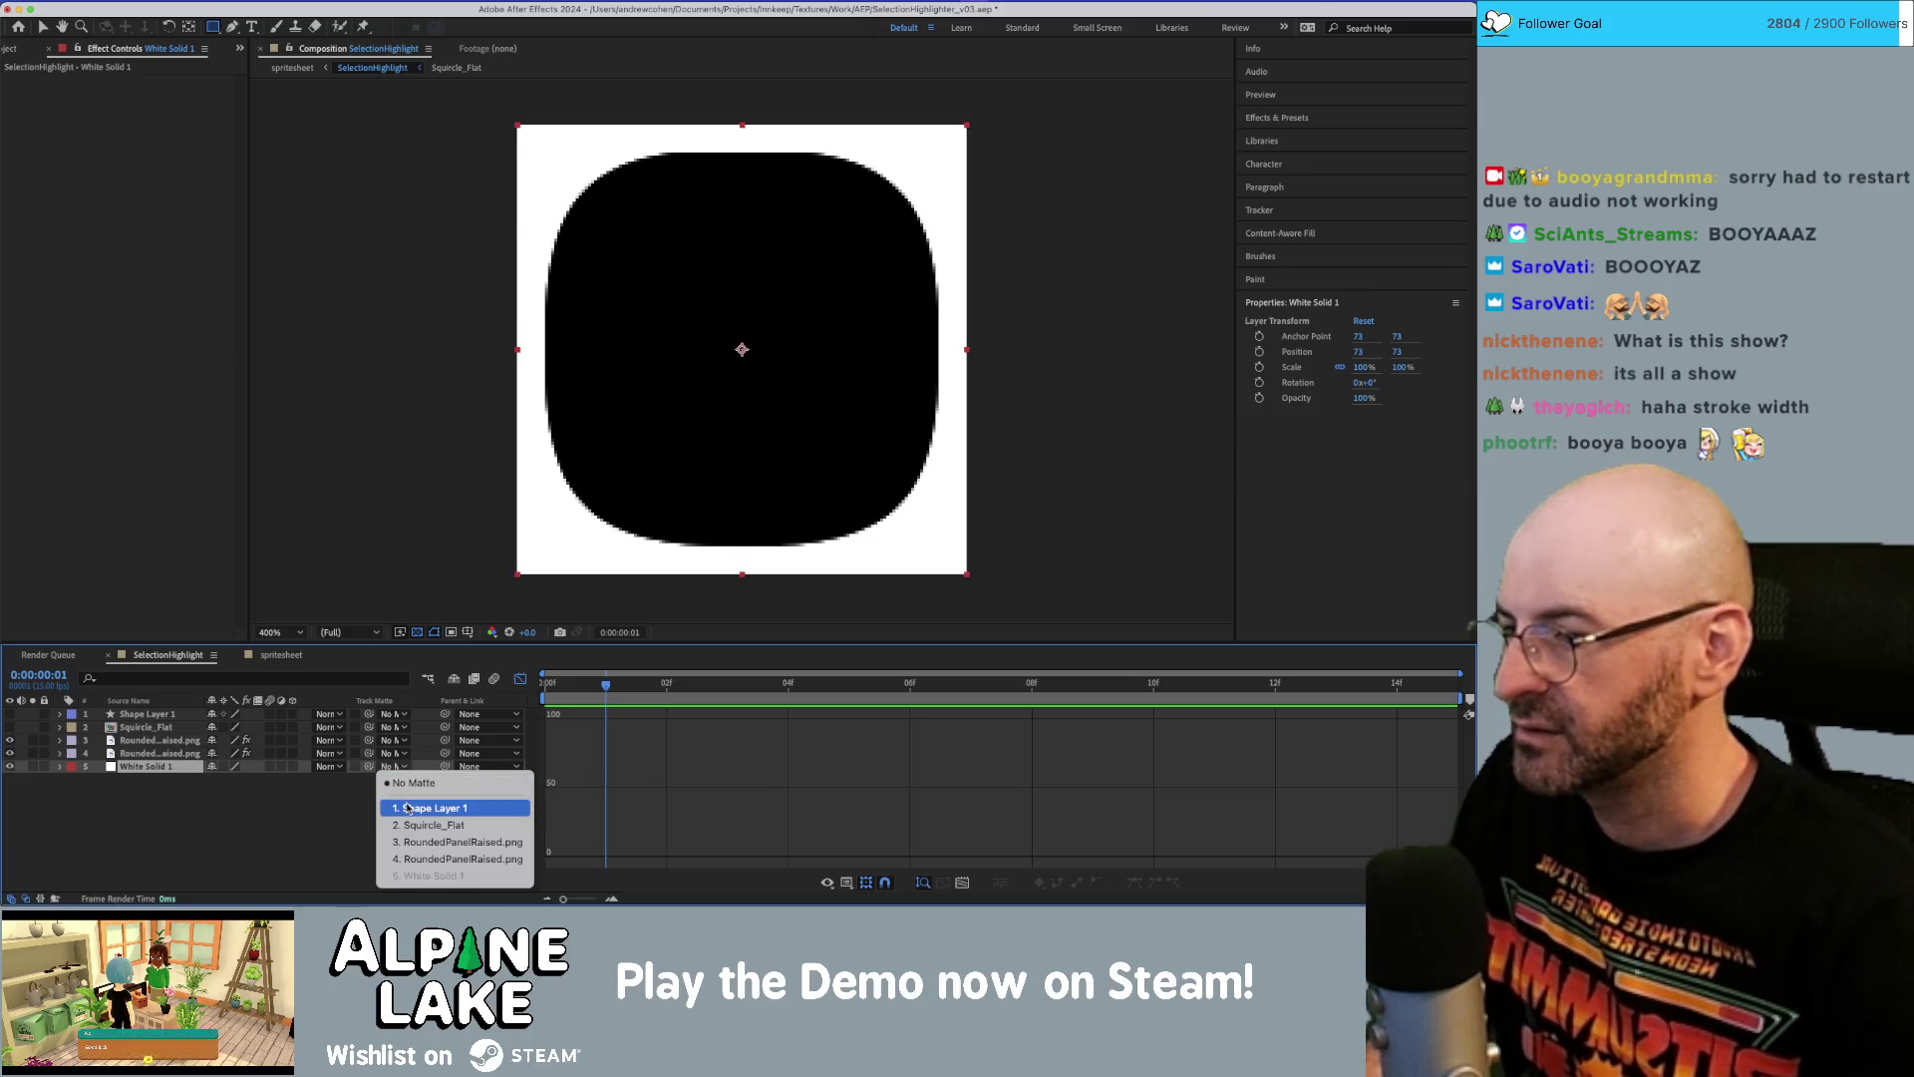
click(446, 841)
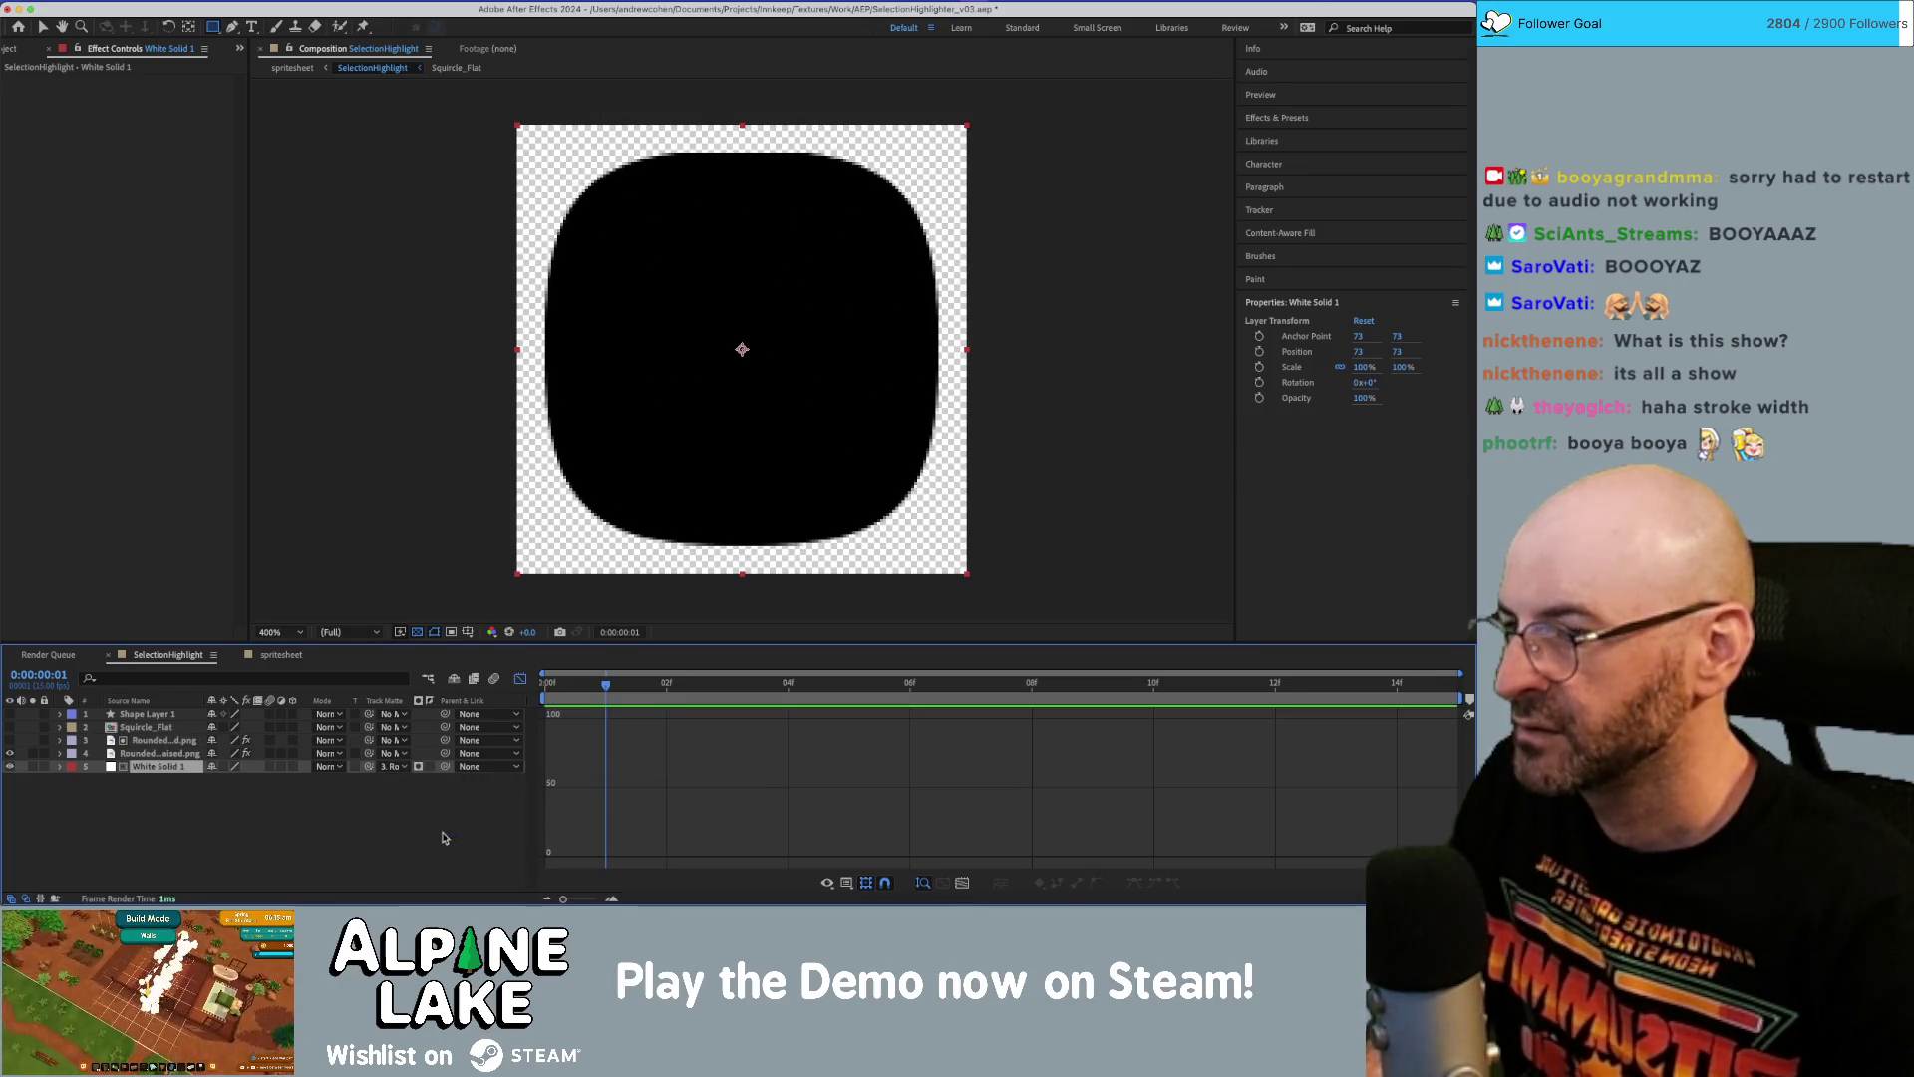
click(10, 753)
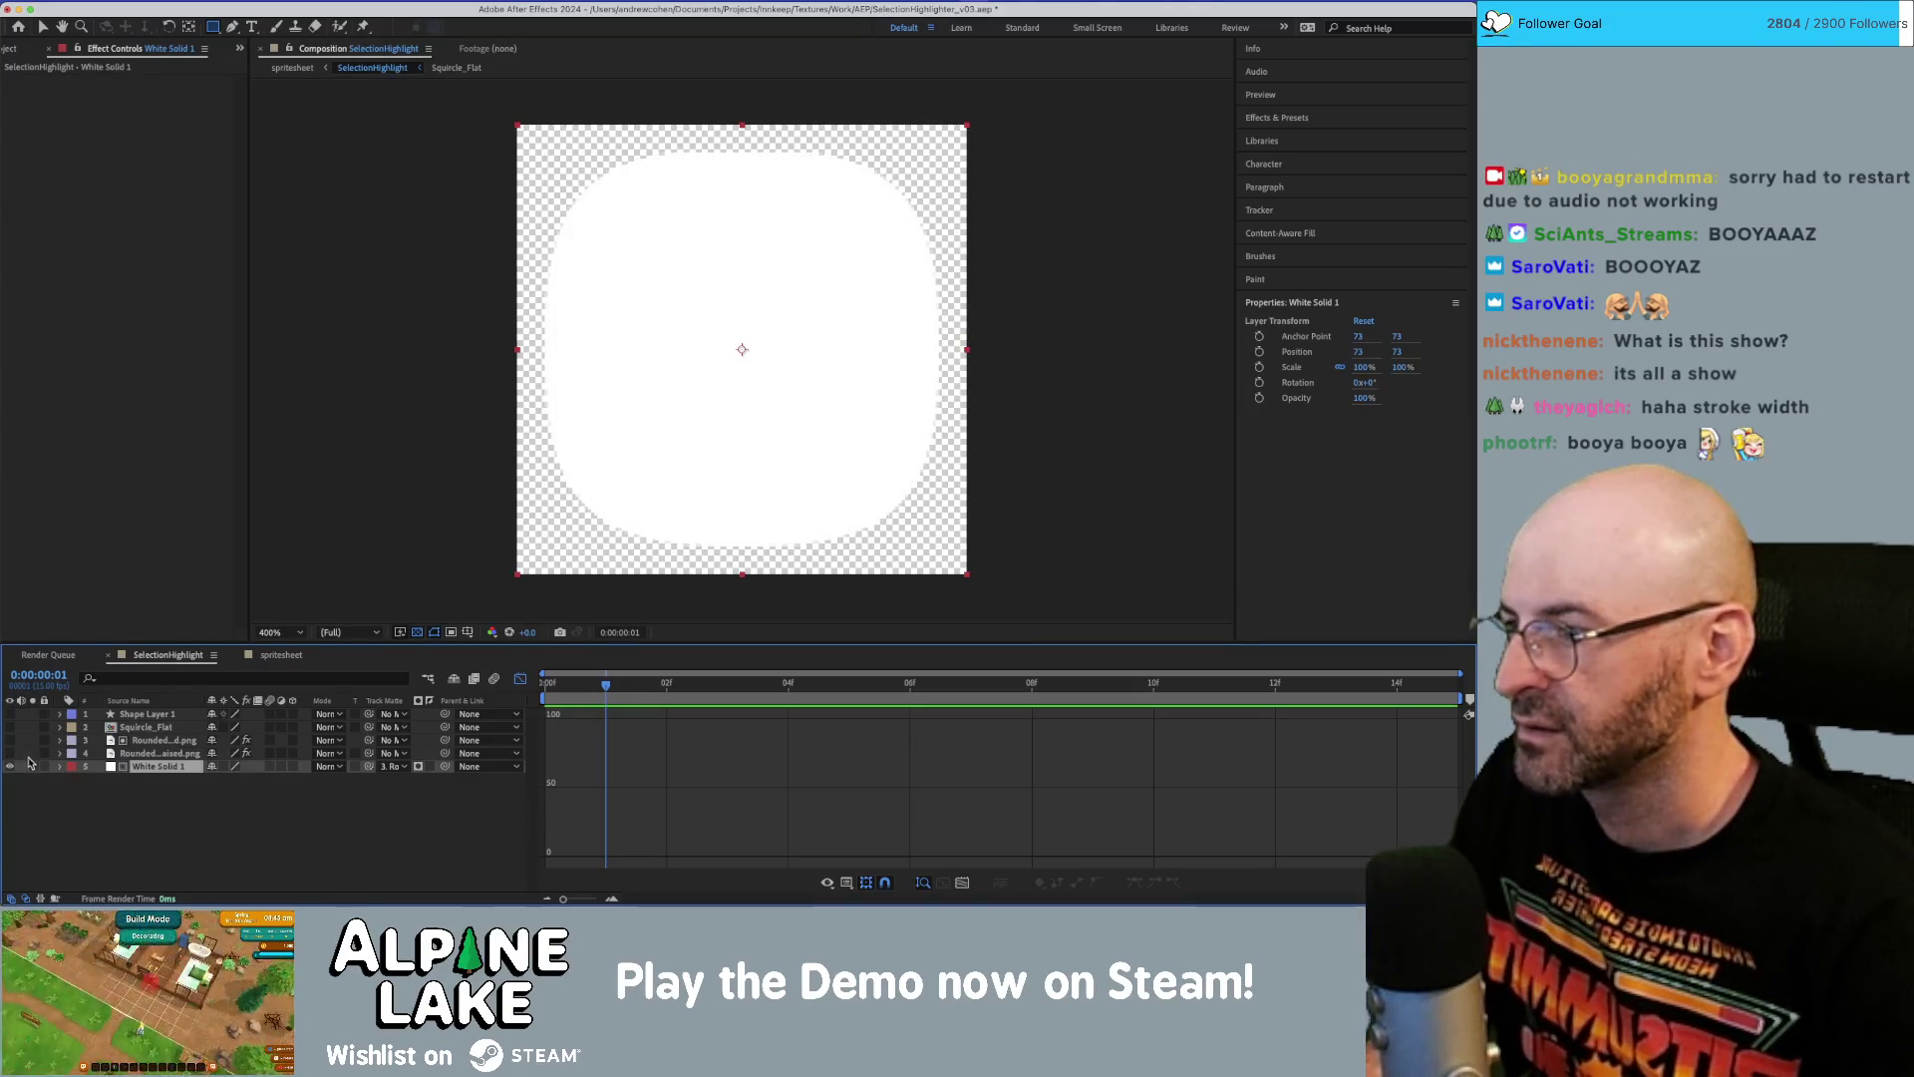
click(166, 787)
click(158, 755)
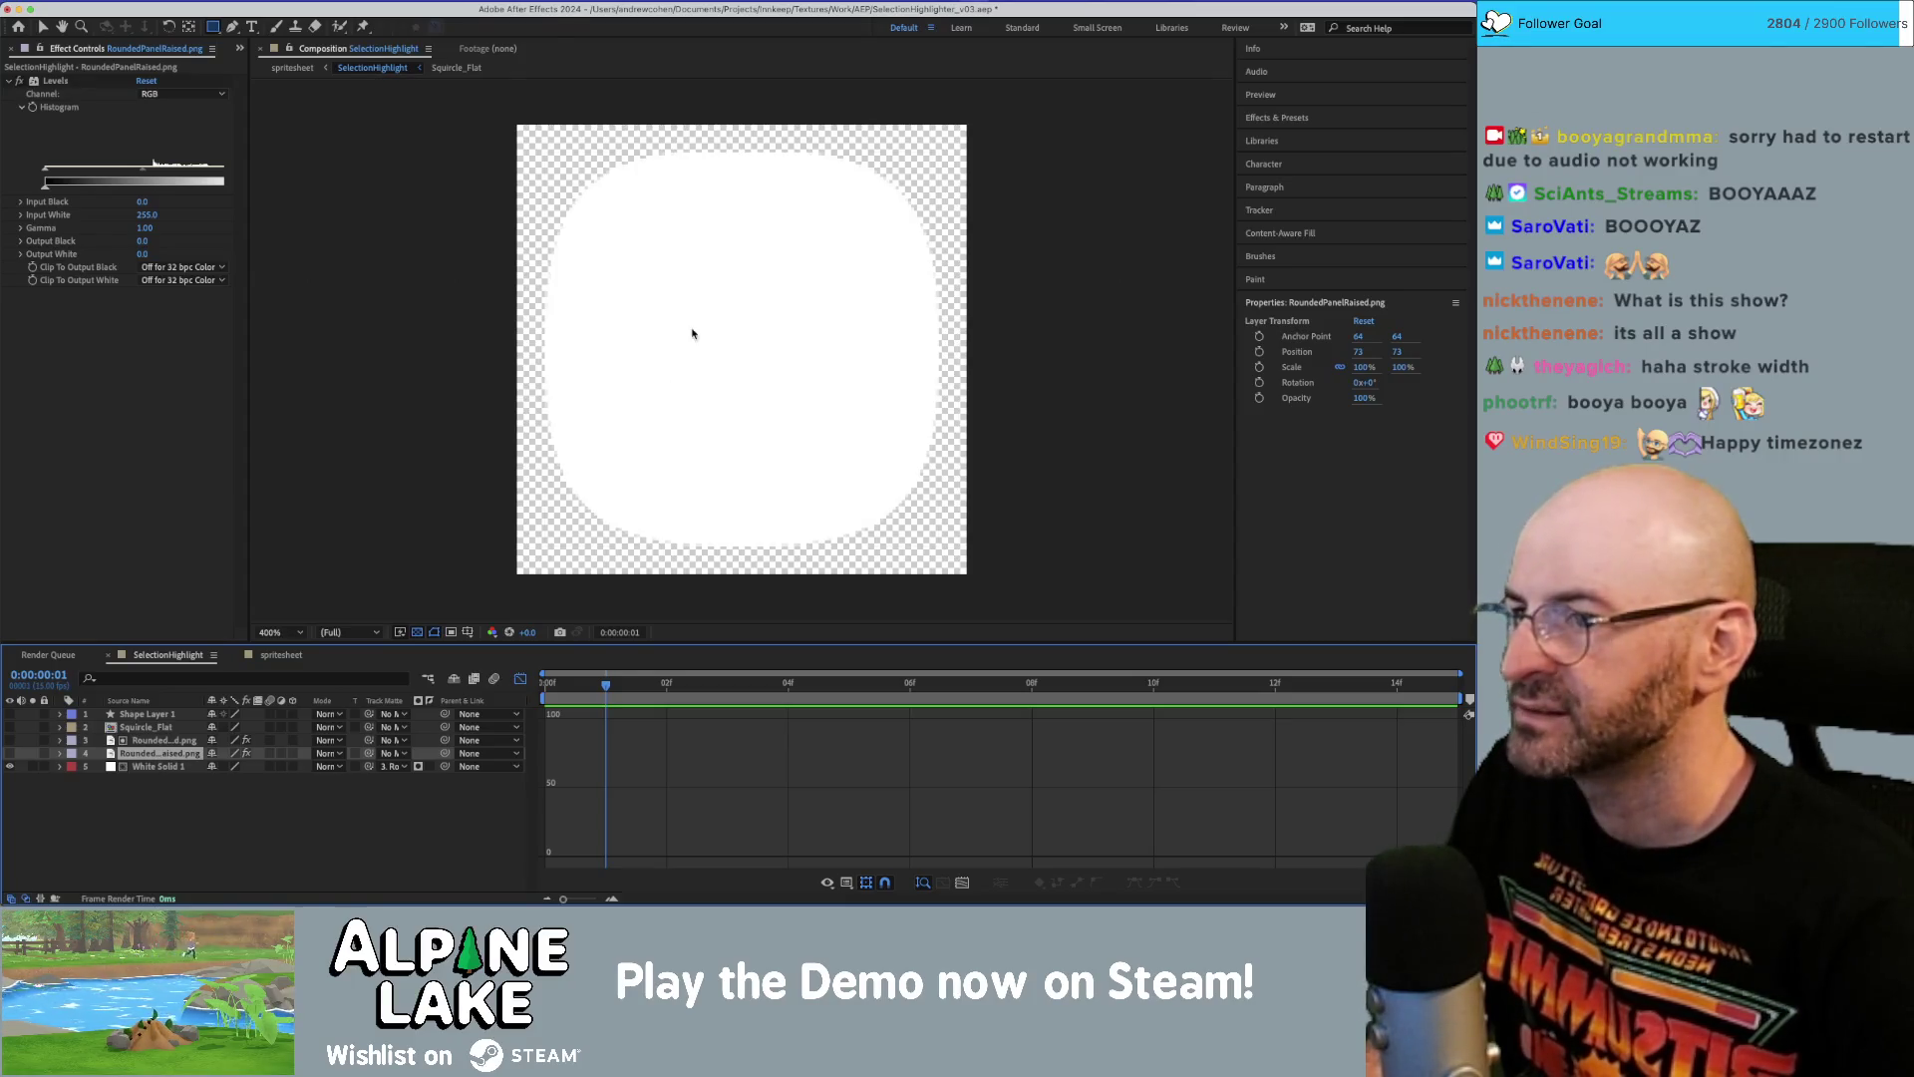
Select the panel layer, test a 113% Scale in Transform, then undo it.
key(v)
click(757, 288)
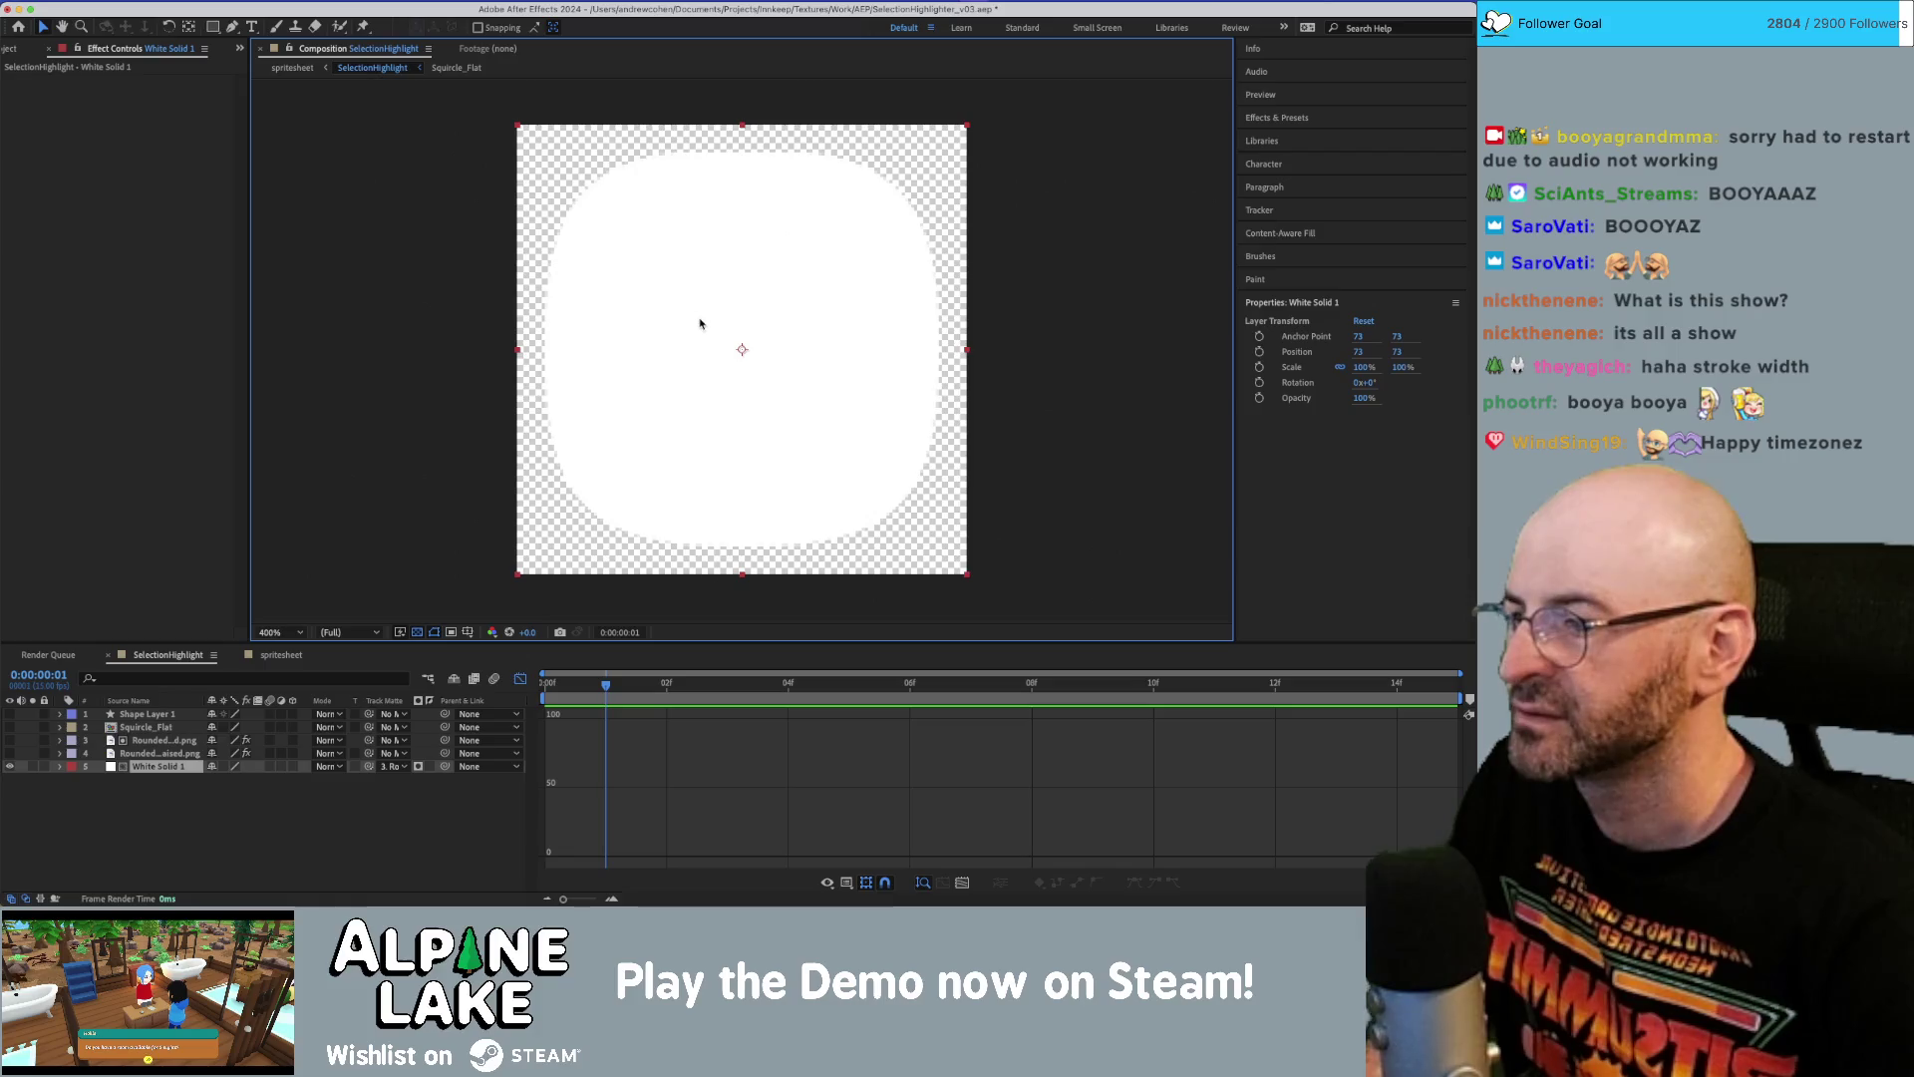
key(ctrl+Up)
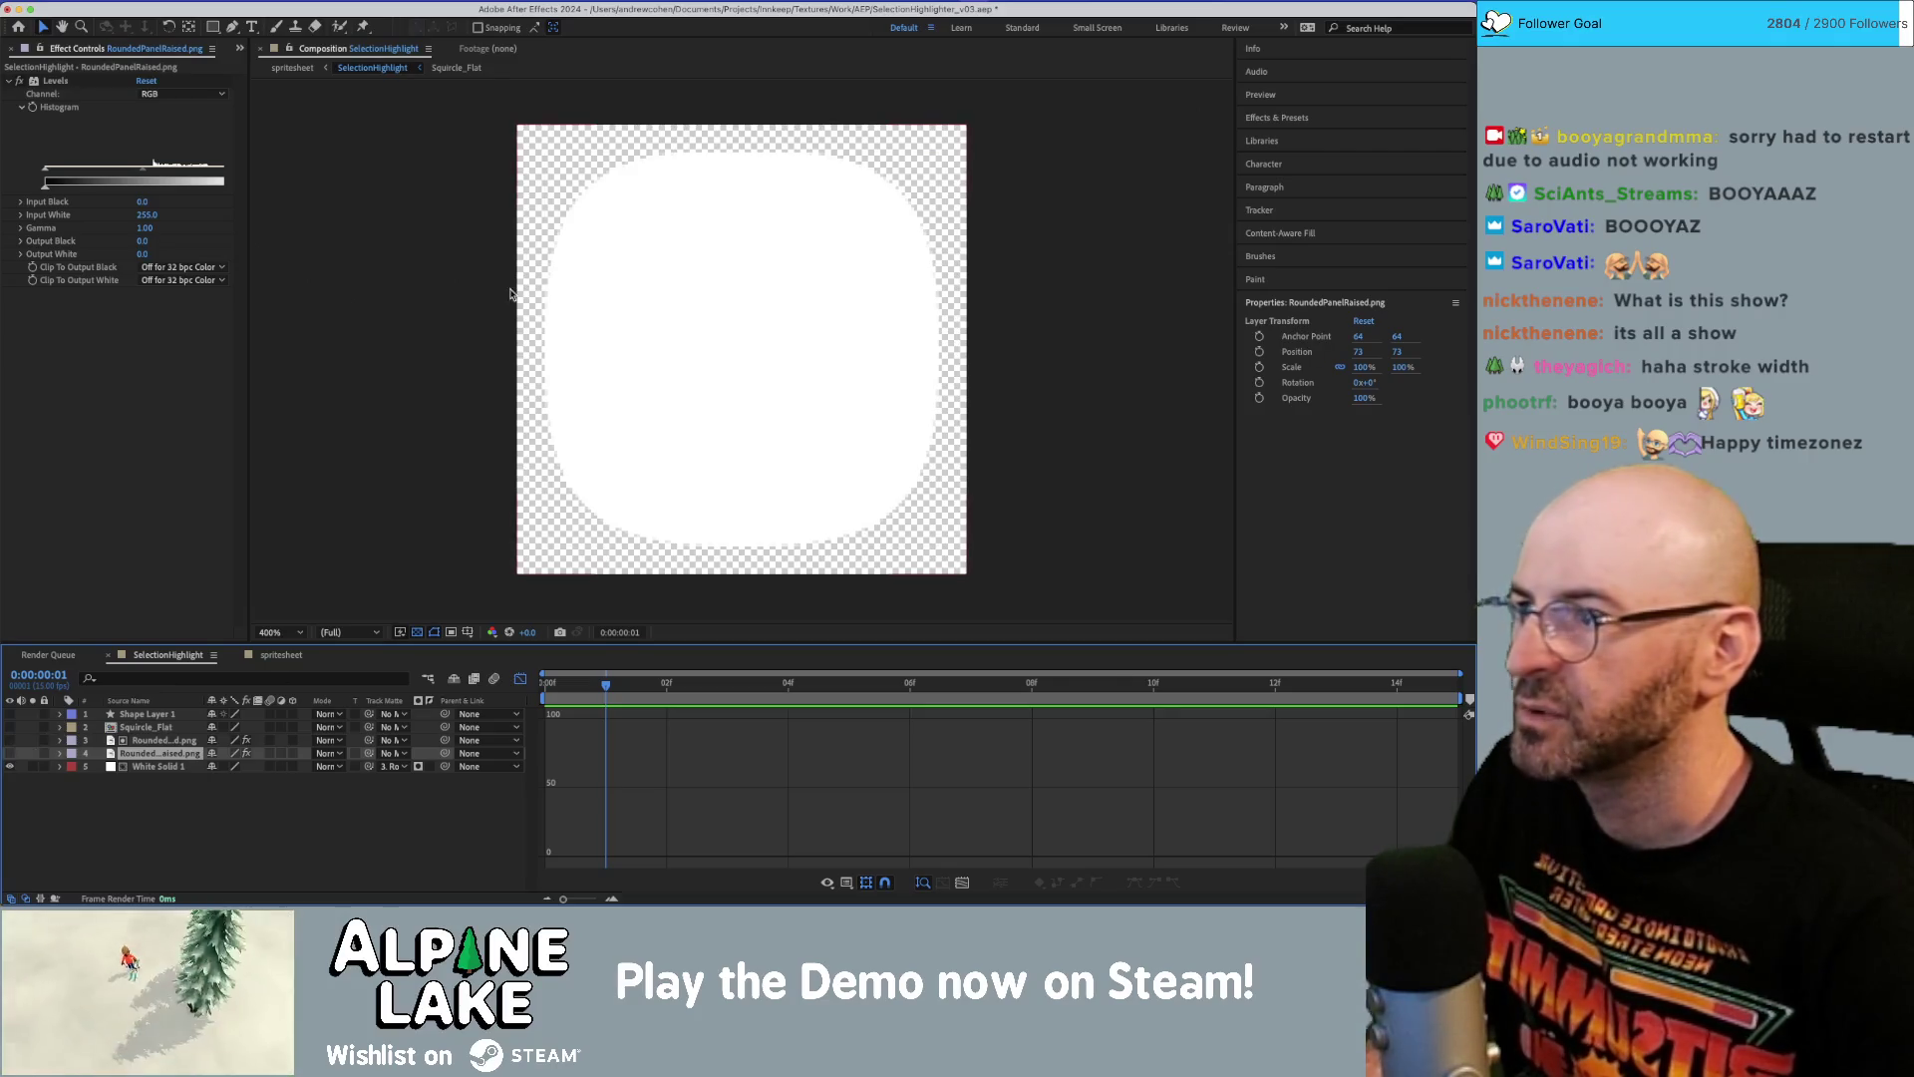
click(59, 754)
click(73, 781)
drag(227, 818, 264, 819)
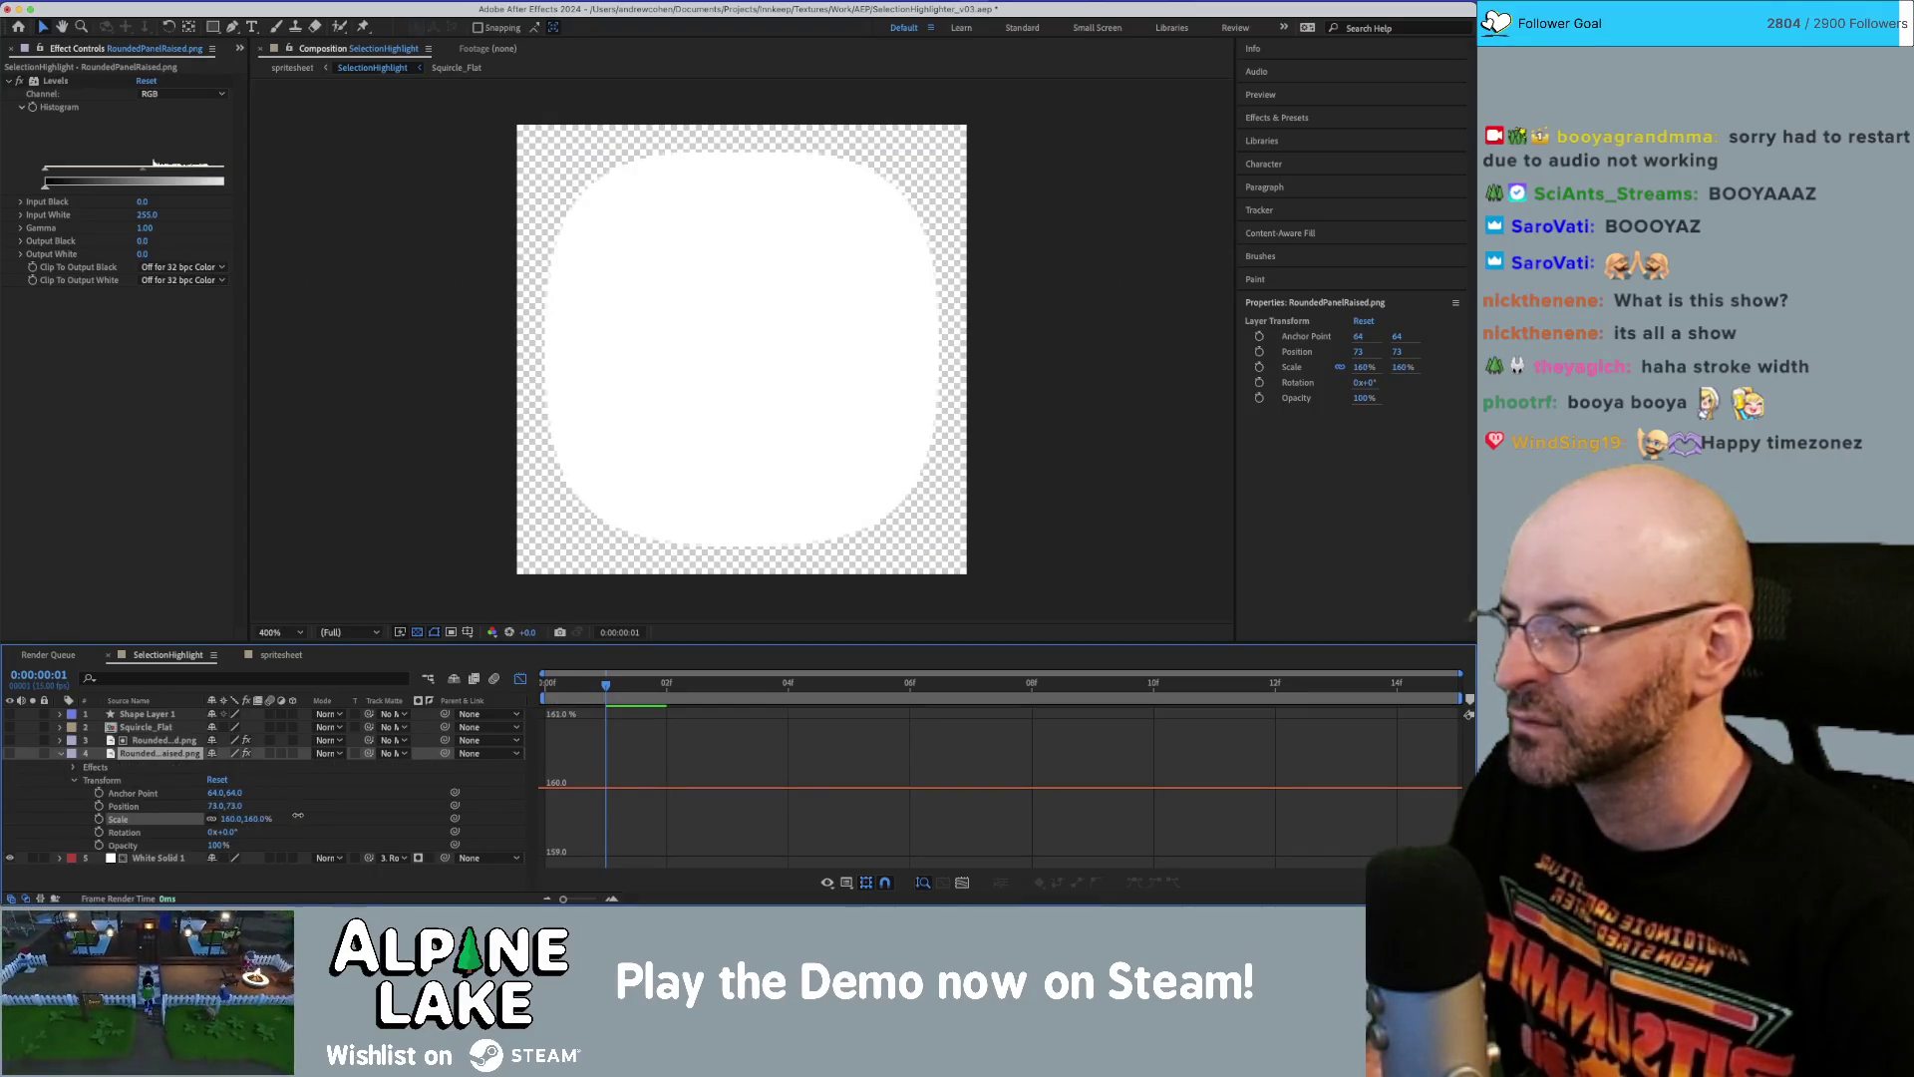
key(super+z)
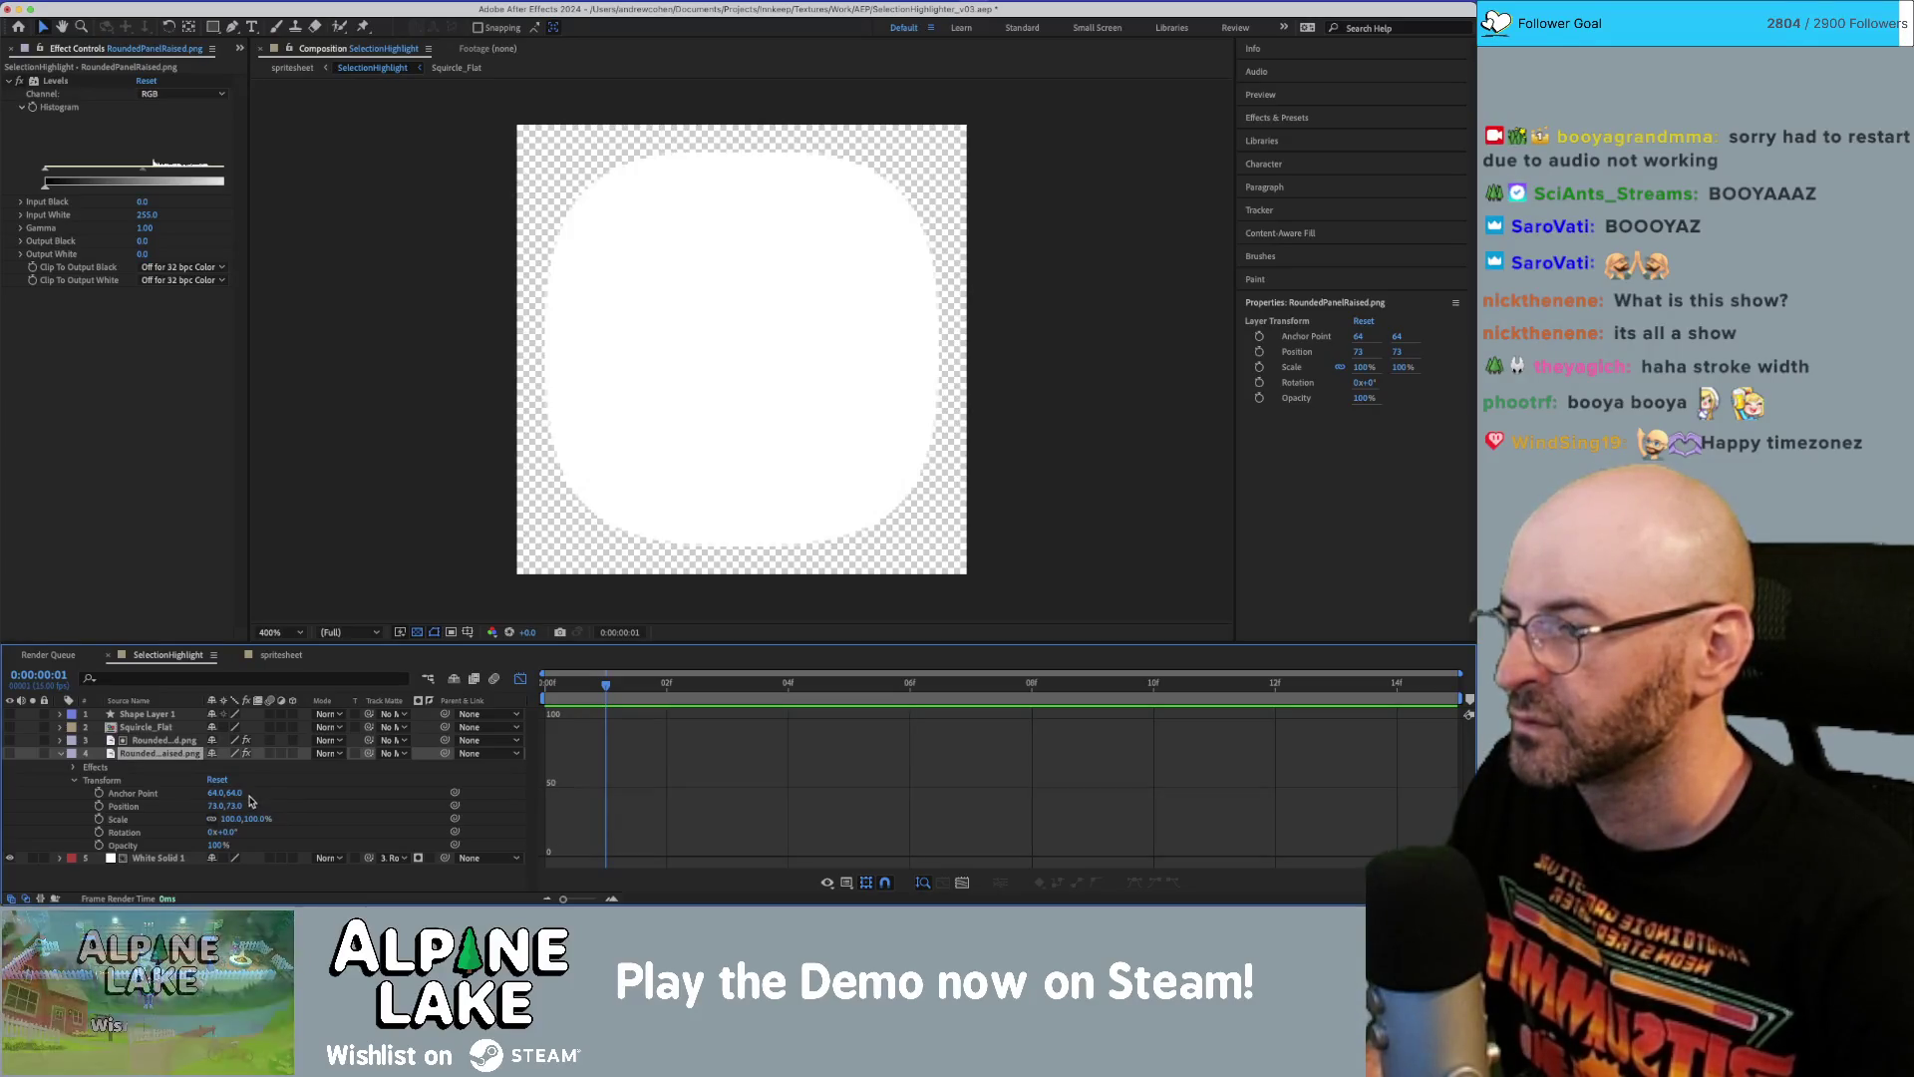
Set White Solid 1's Track Matte to layer 4, RoundedPanelRaised.png, and return to the first frame.
click(390, 858)
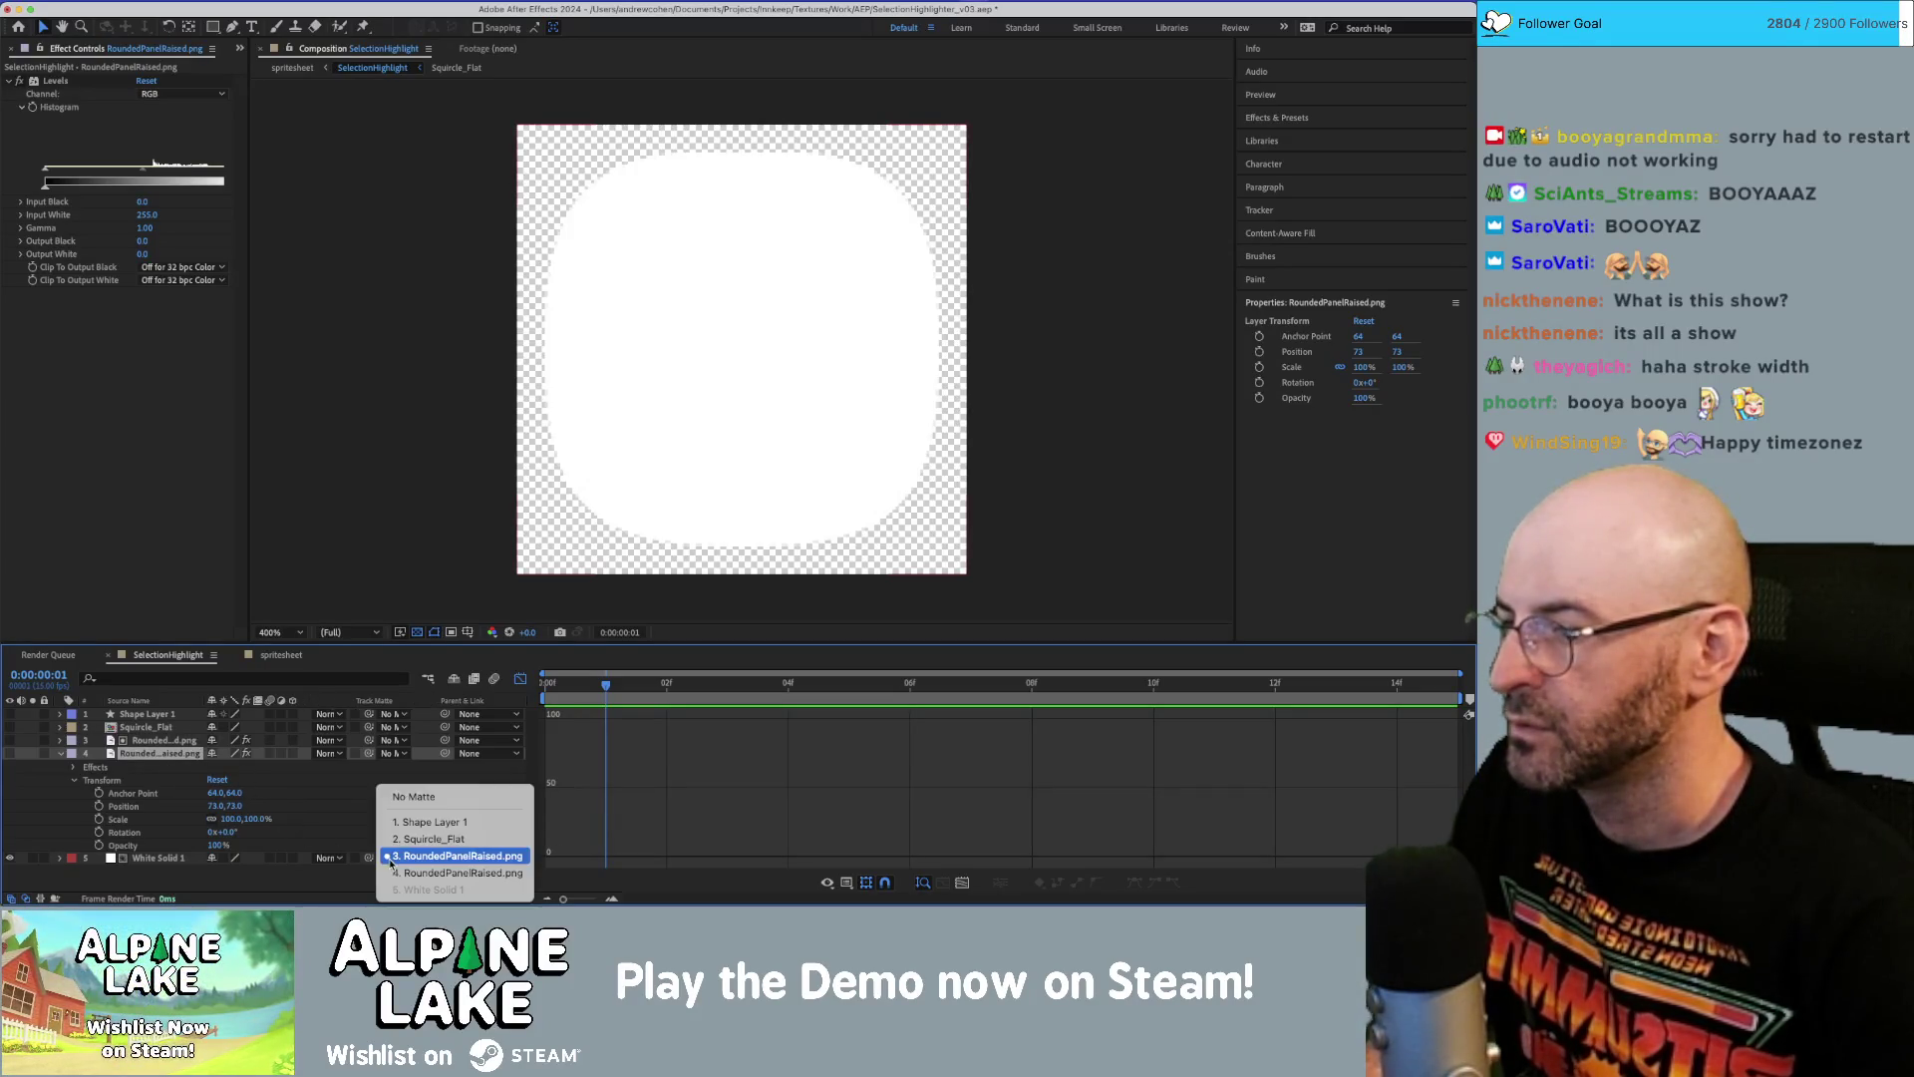
click(394, 872)
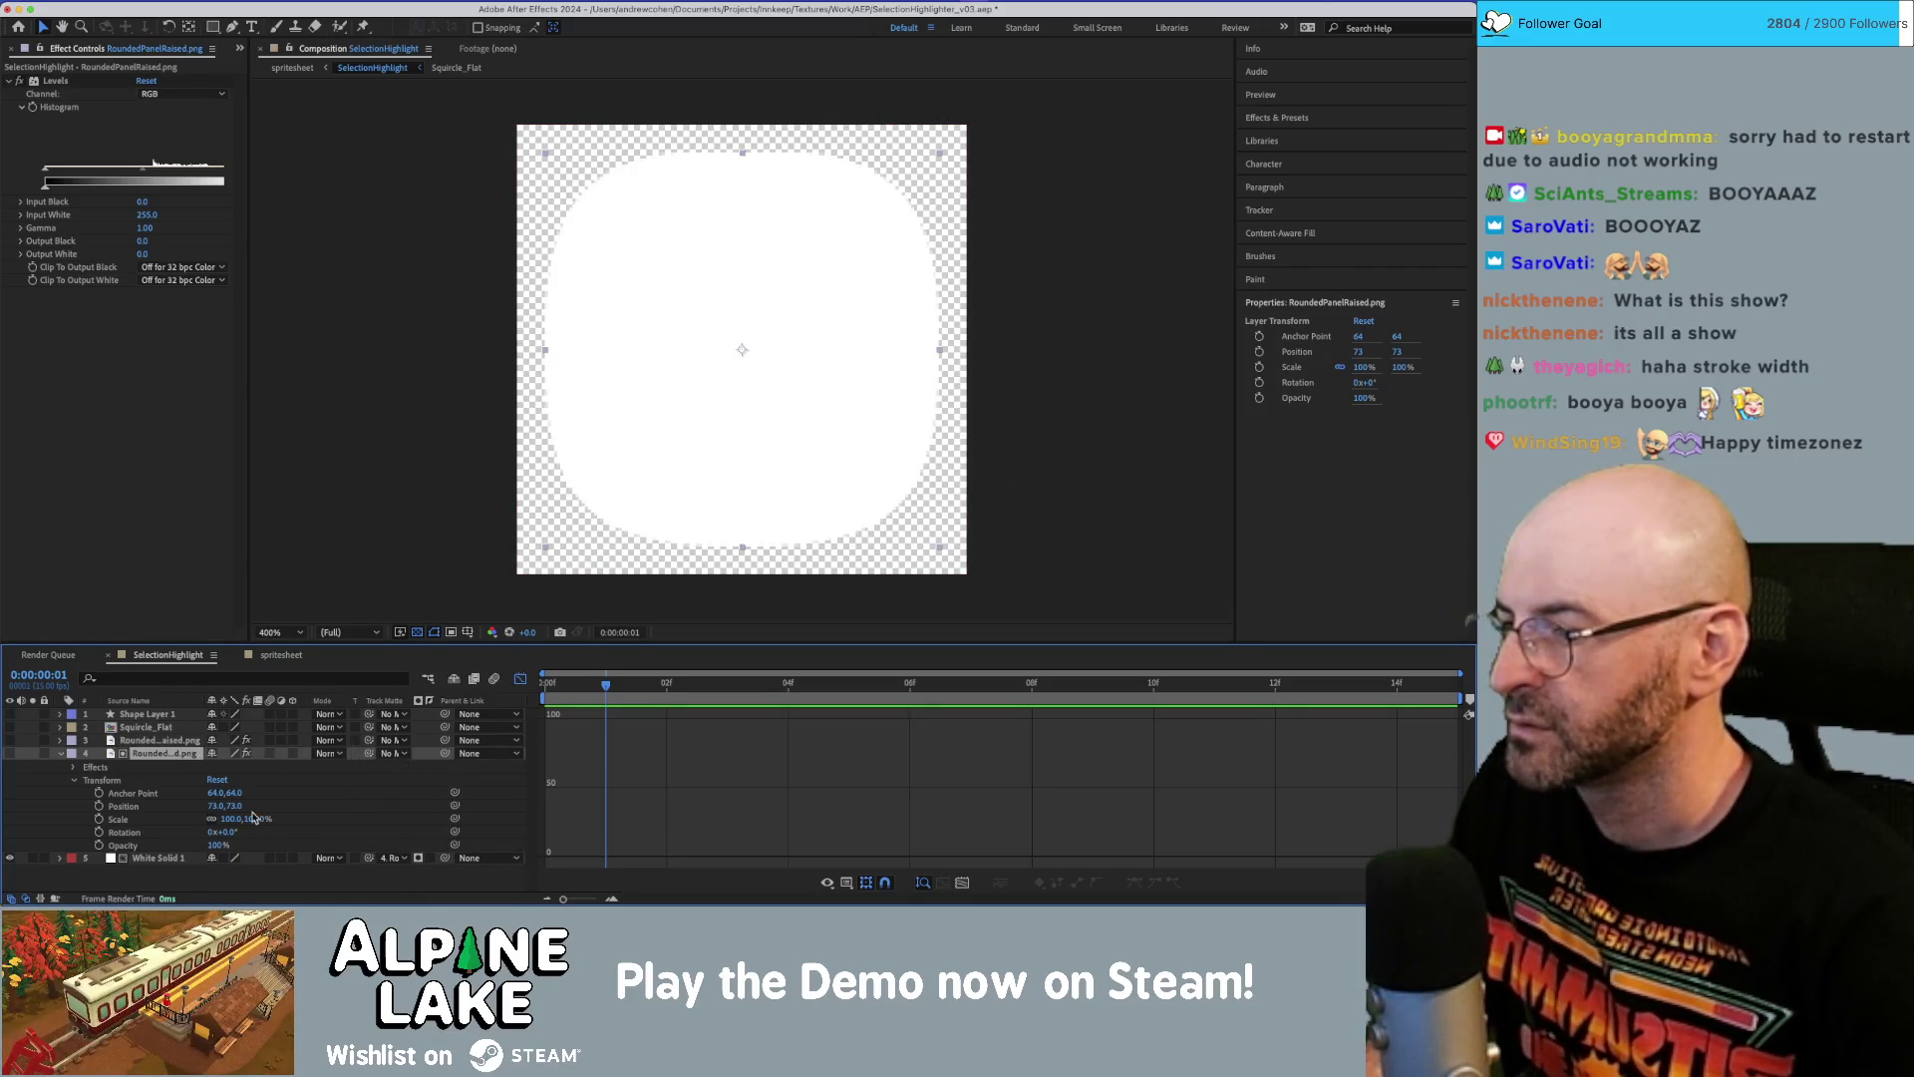
mouse_move(256, 821)
mouse_down()
mouse_move(272, 820)
mouse_move(256, 819)
mouse_up()
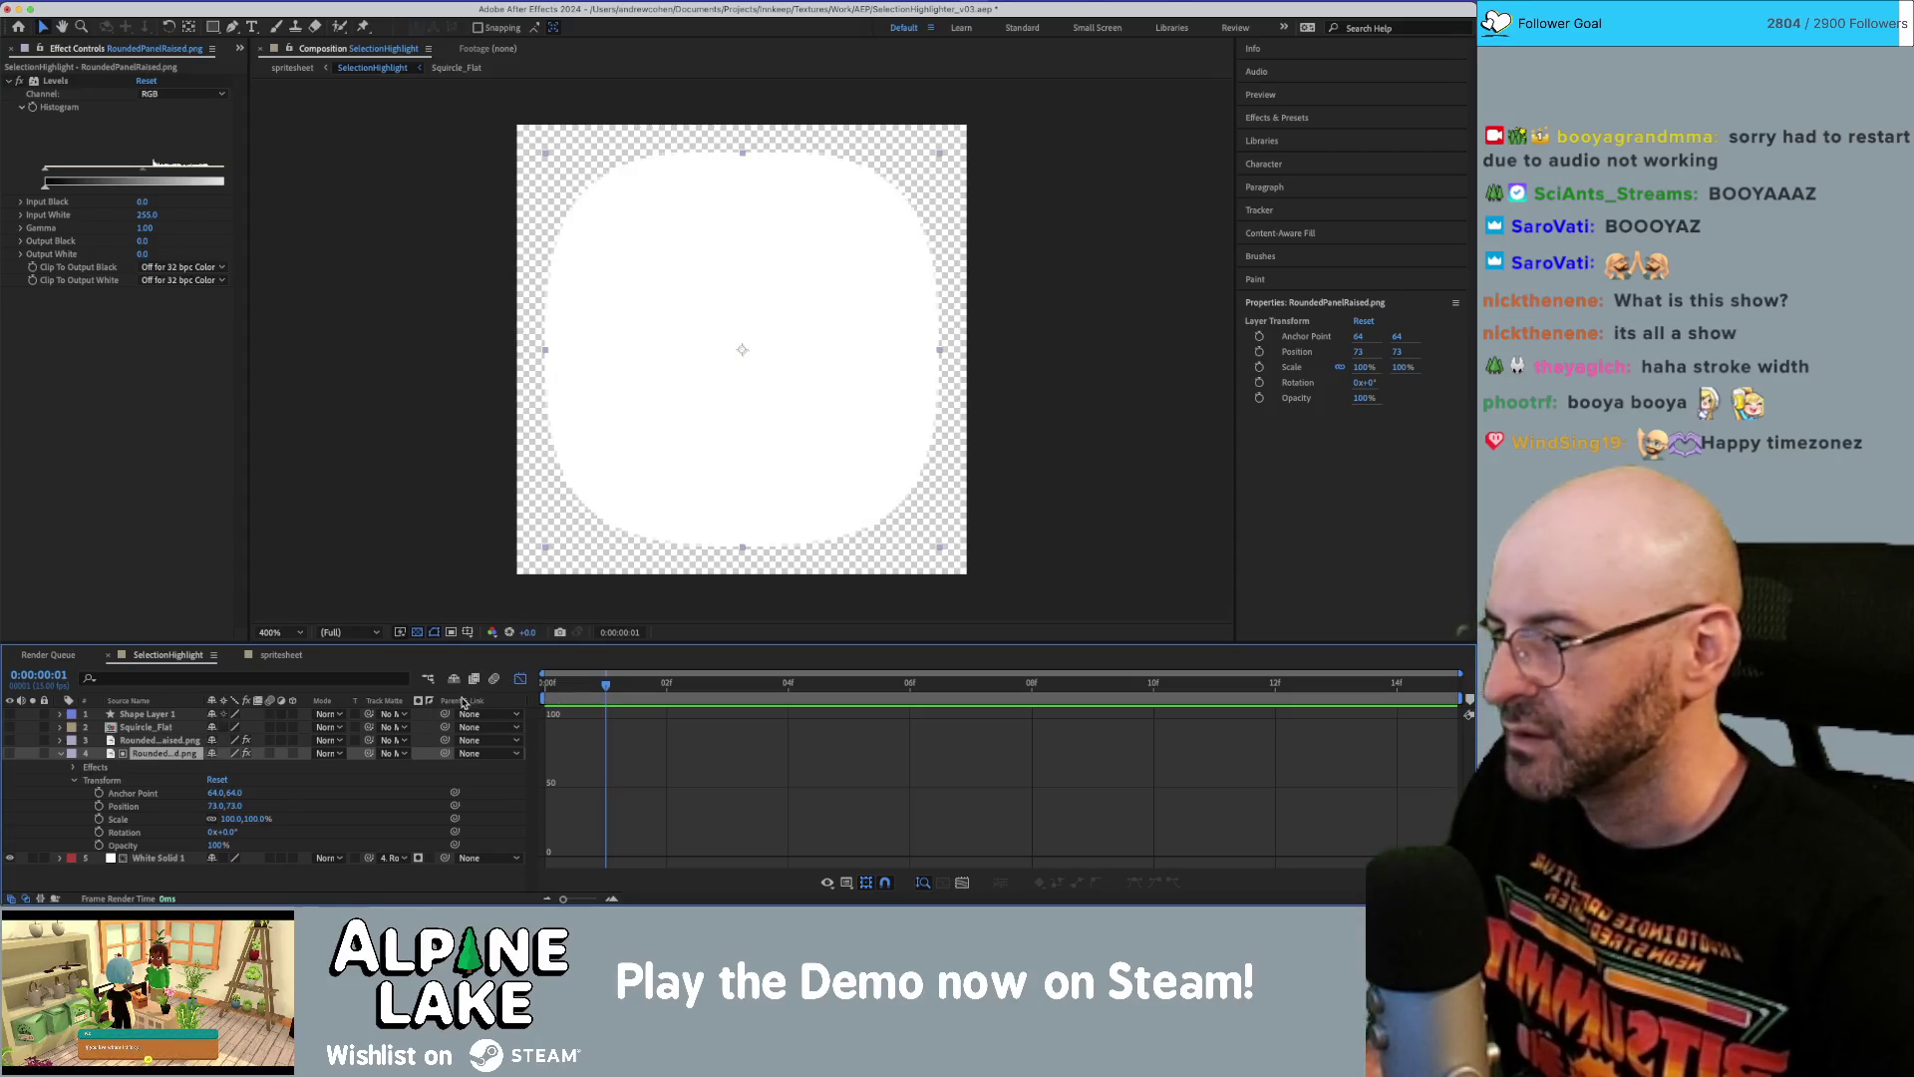
click(574, 686)
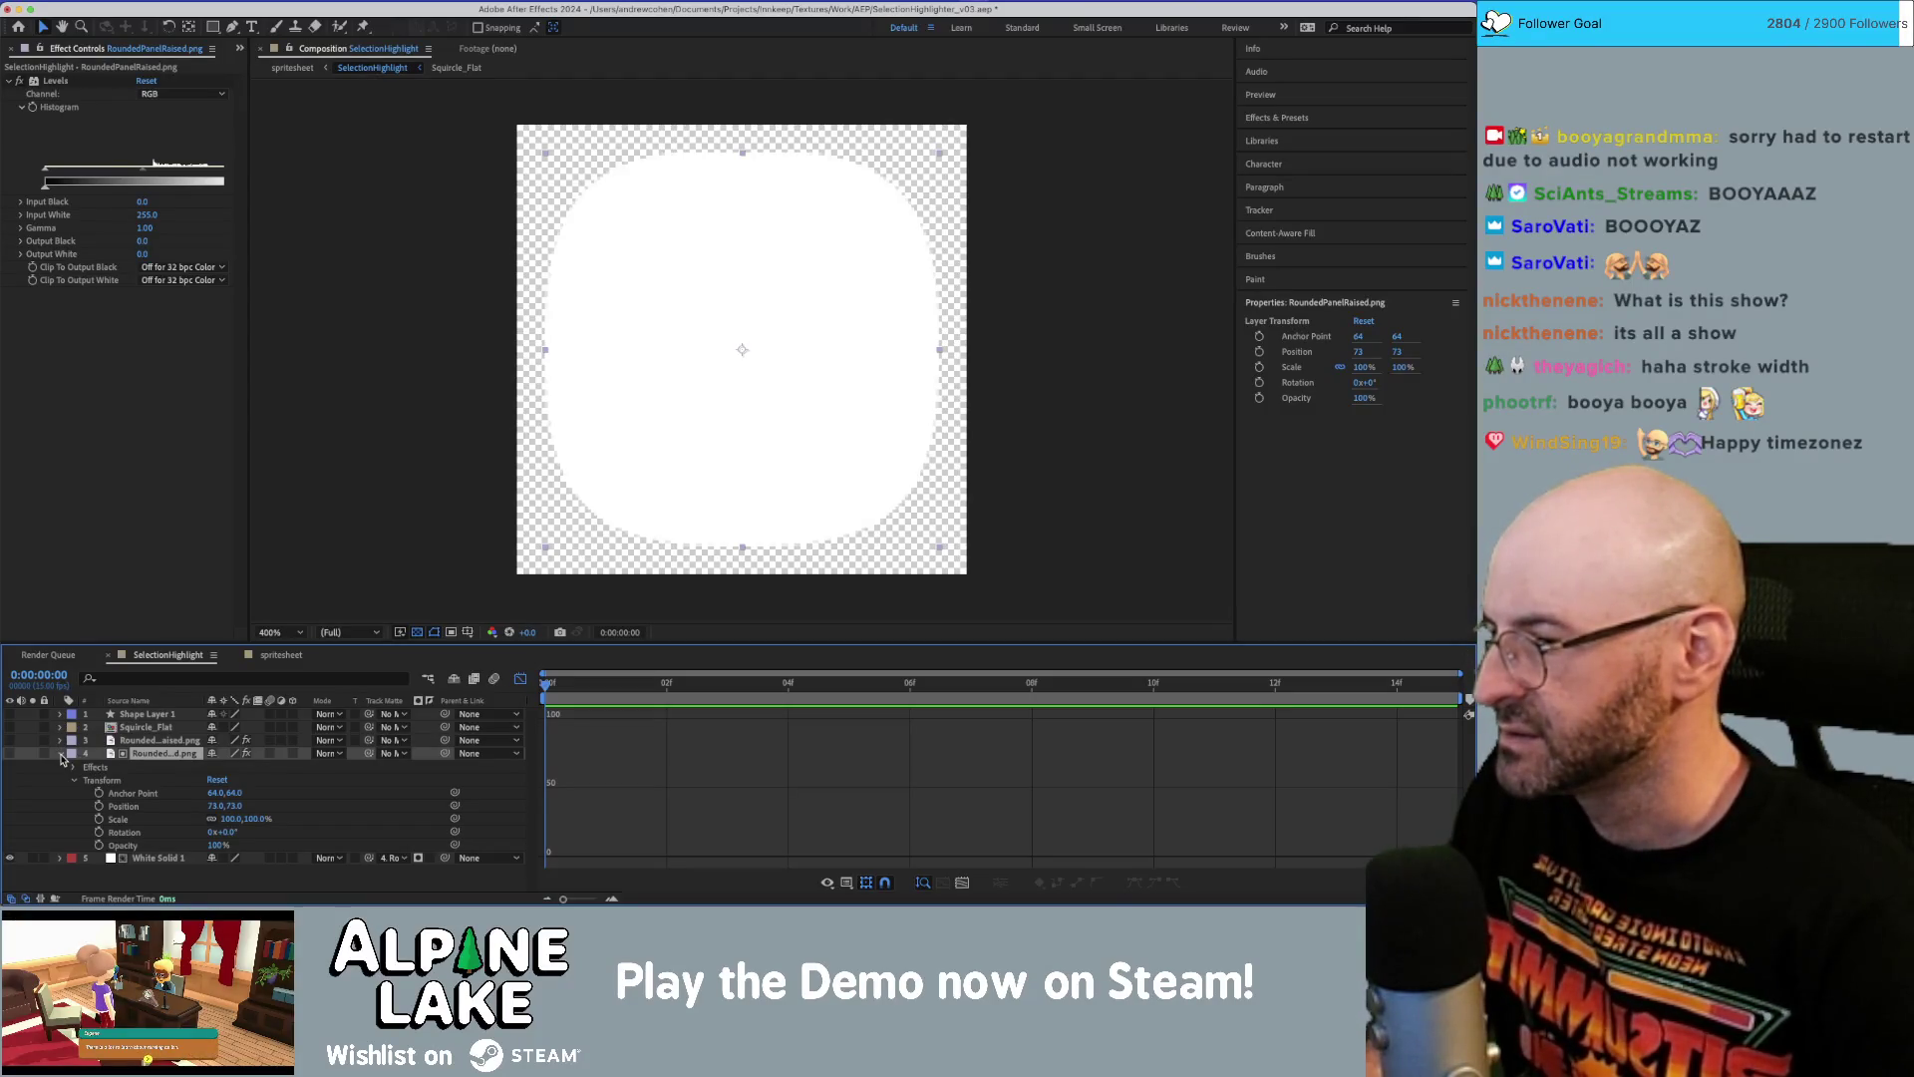
Collapse the panel layer, toggle White Solid 1's matte inversion on and back off, then select the panel layer.
click(60, 755)
click(179, 767)
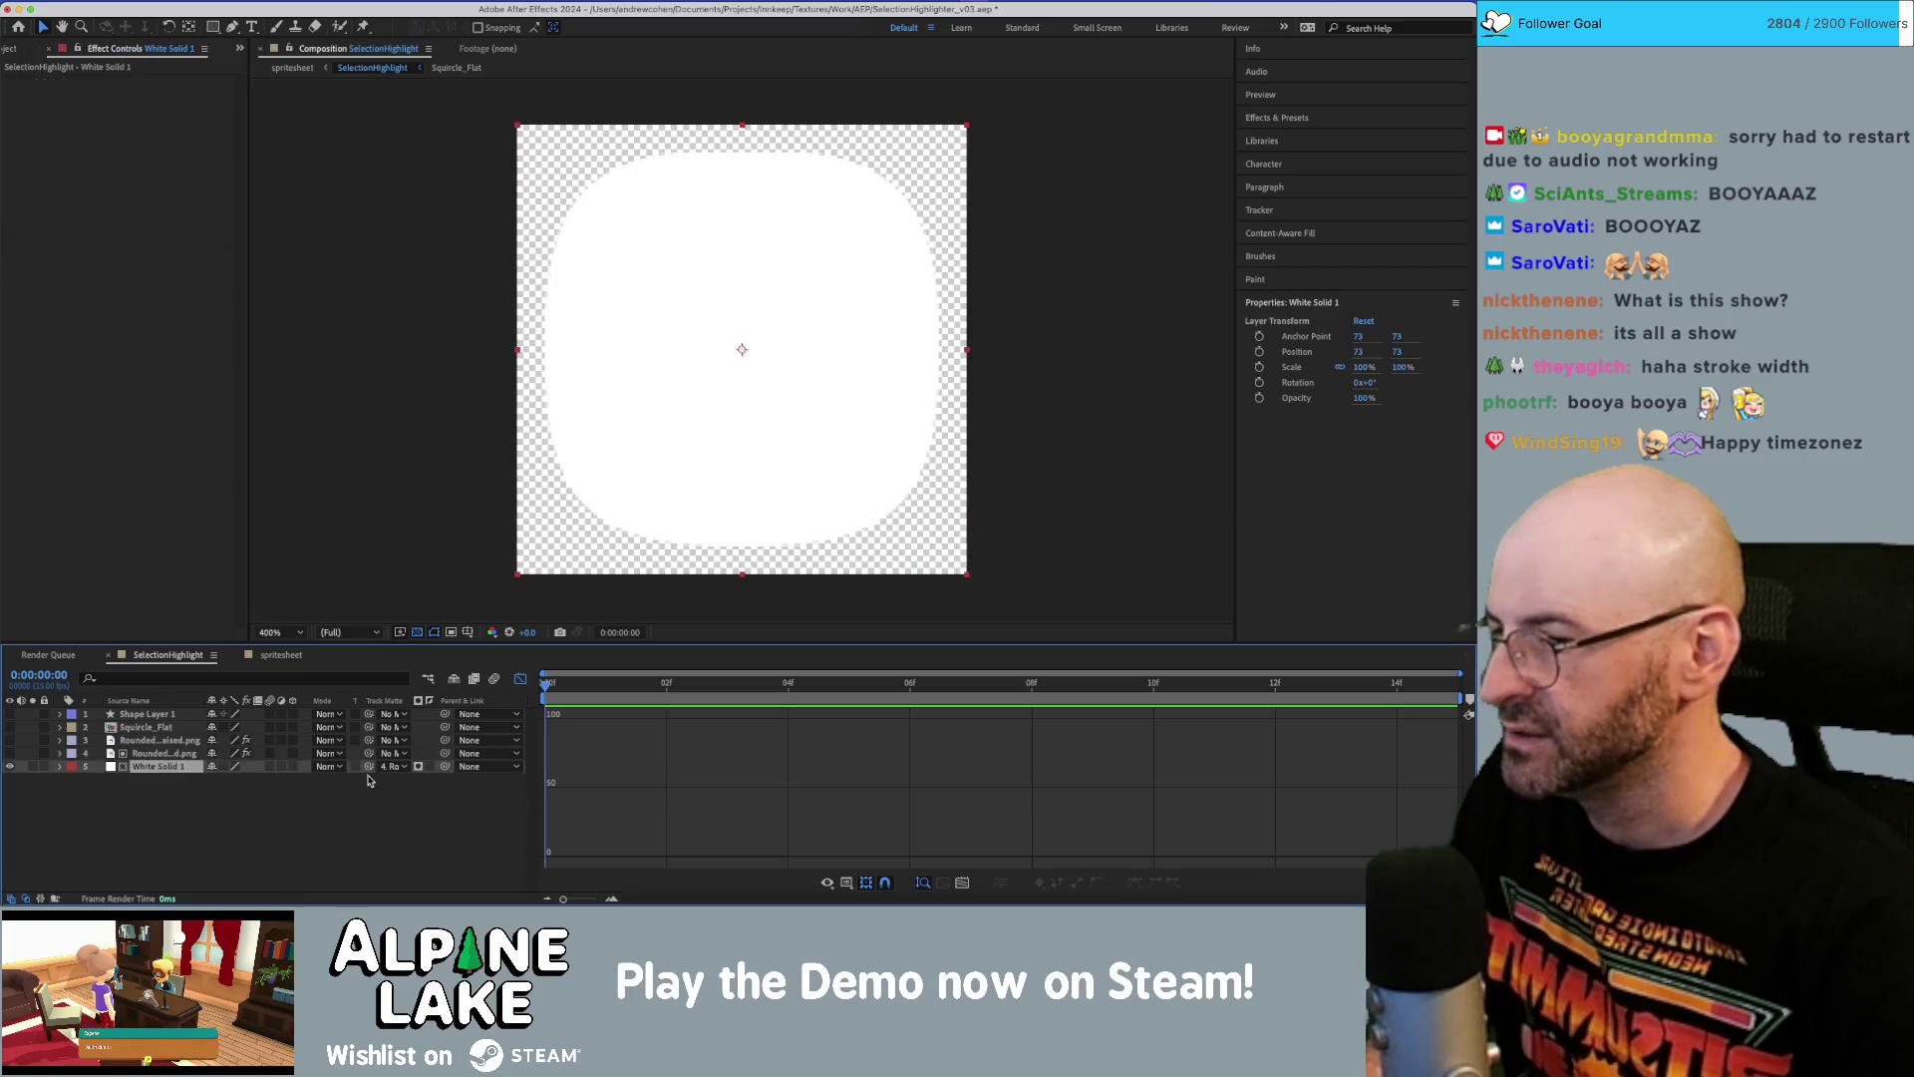
click(430, 766)
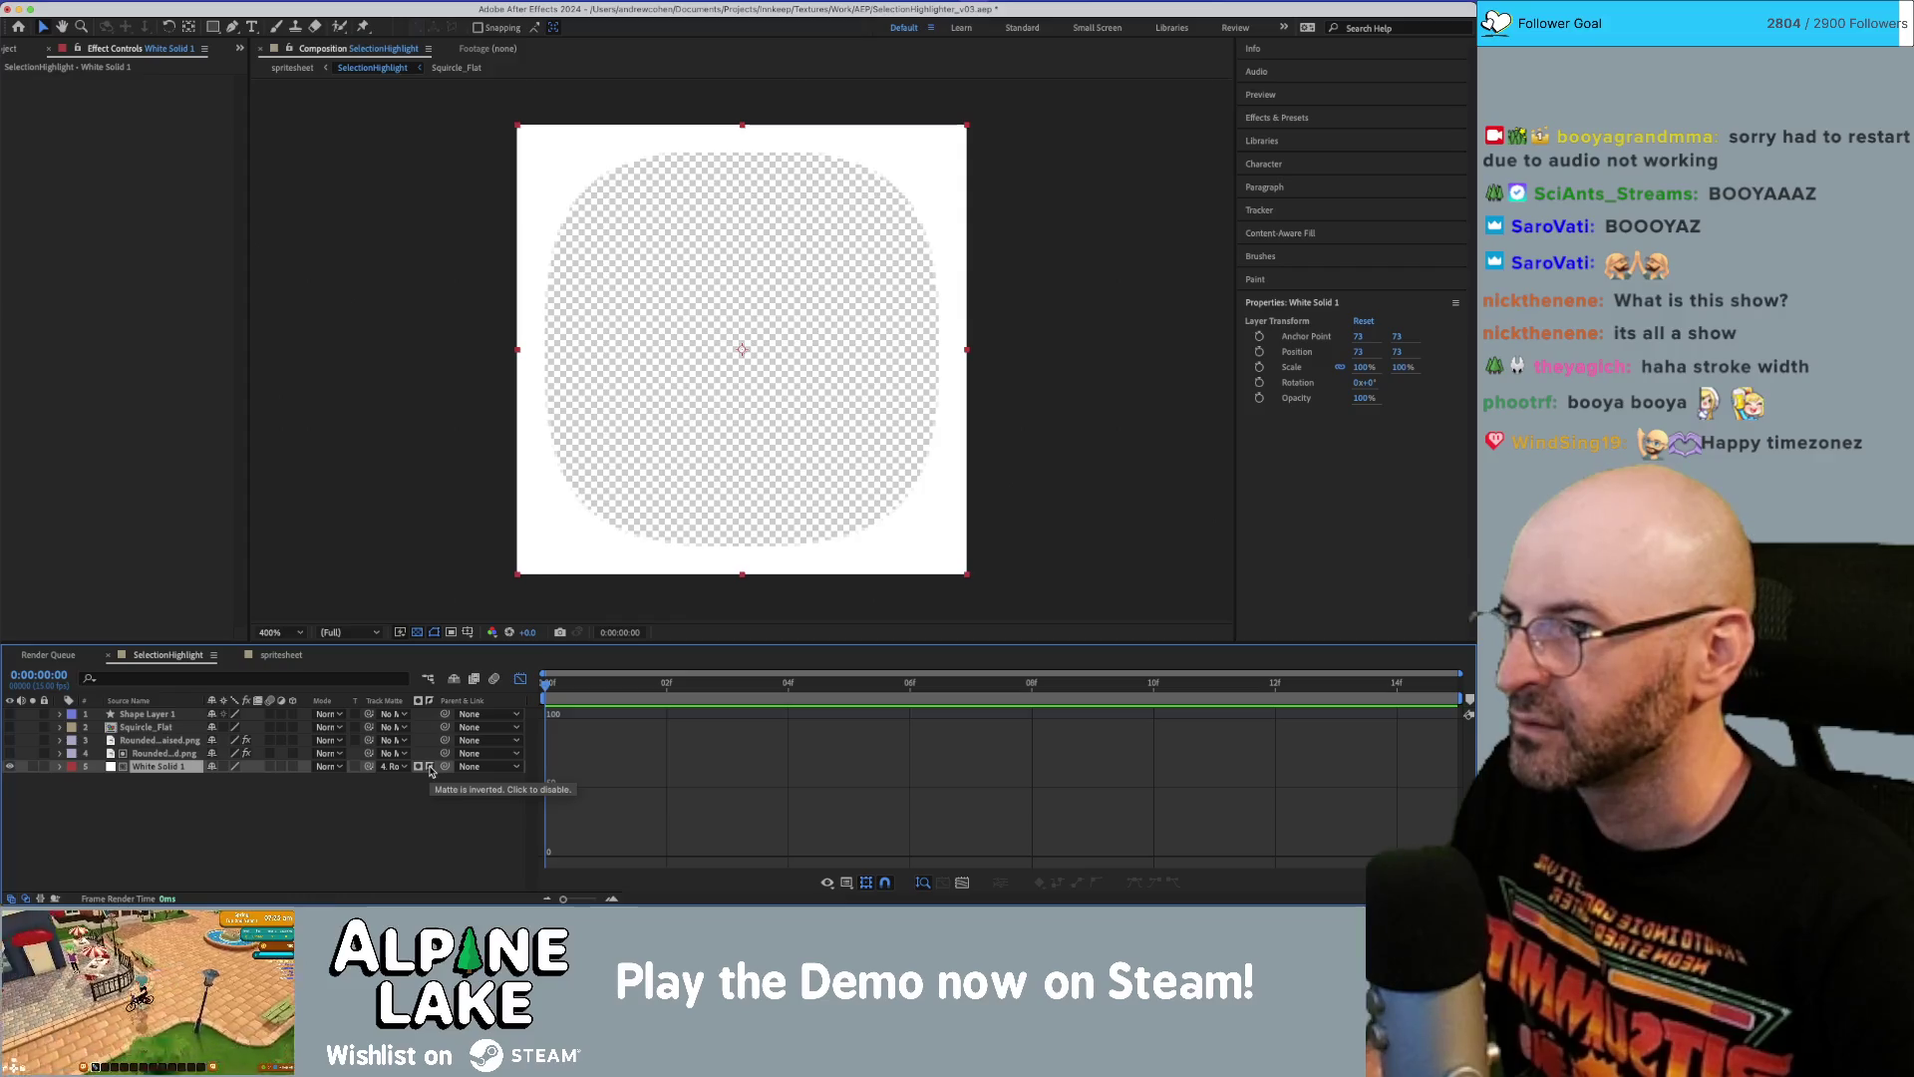
click(430, 766)
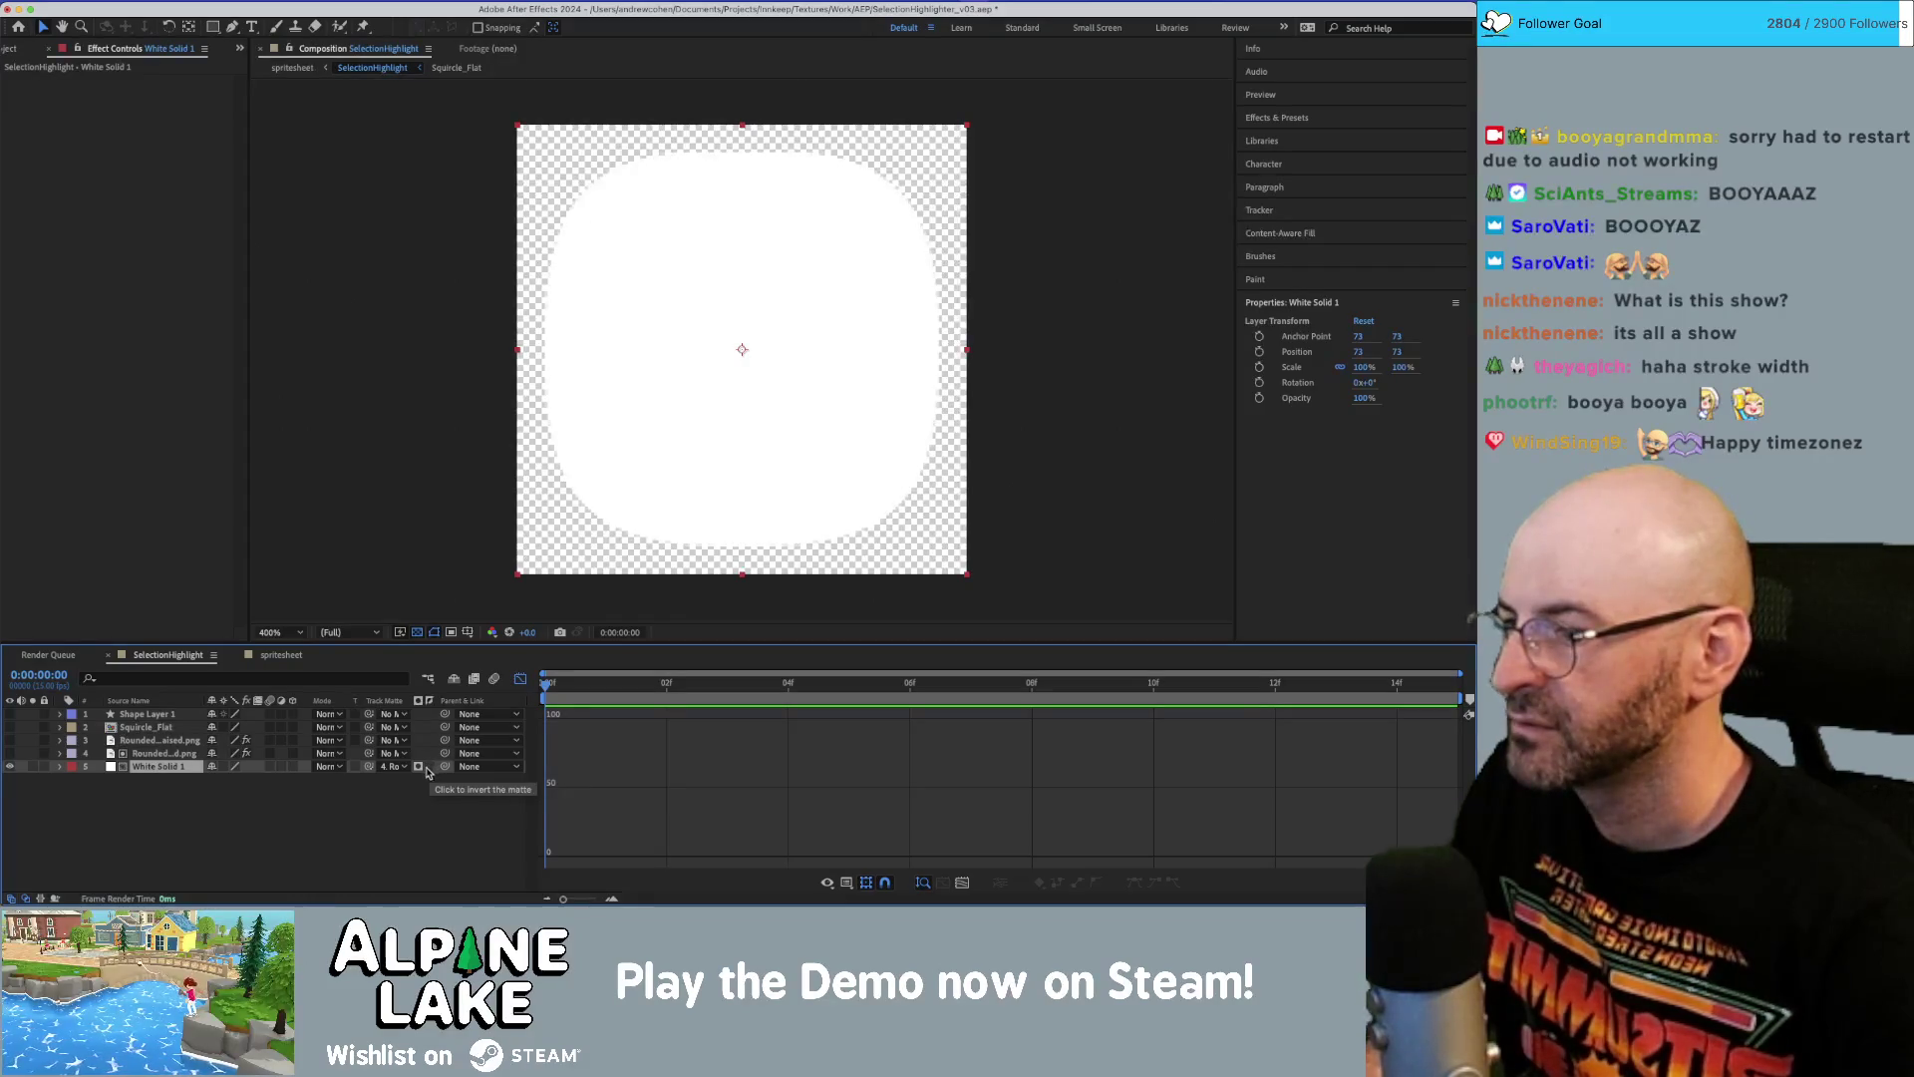
click(182, 777)
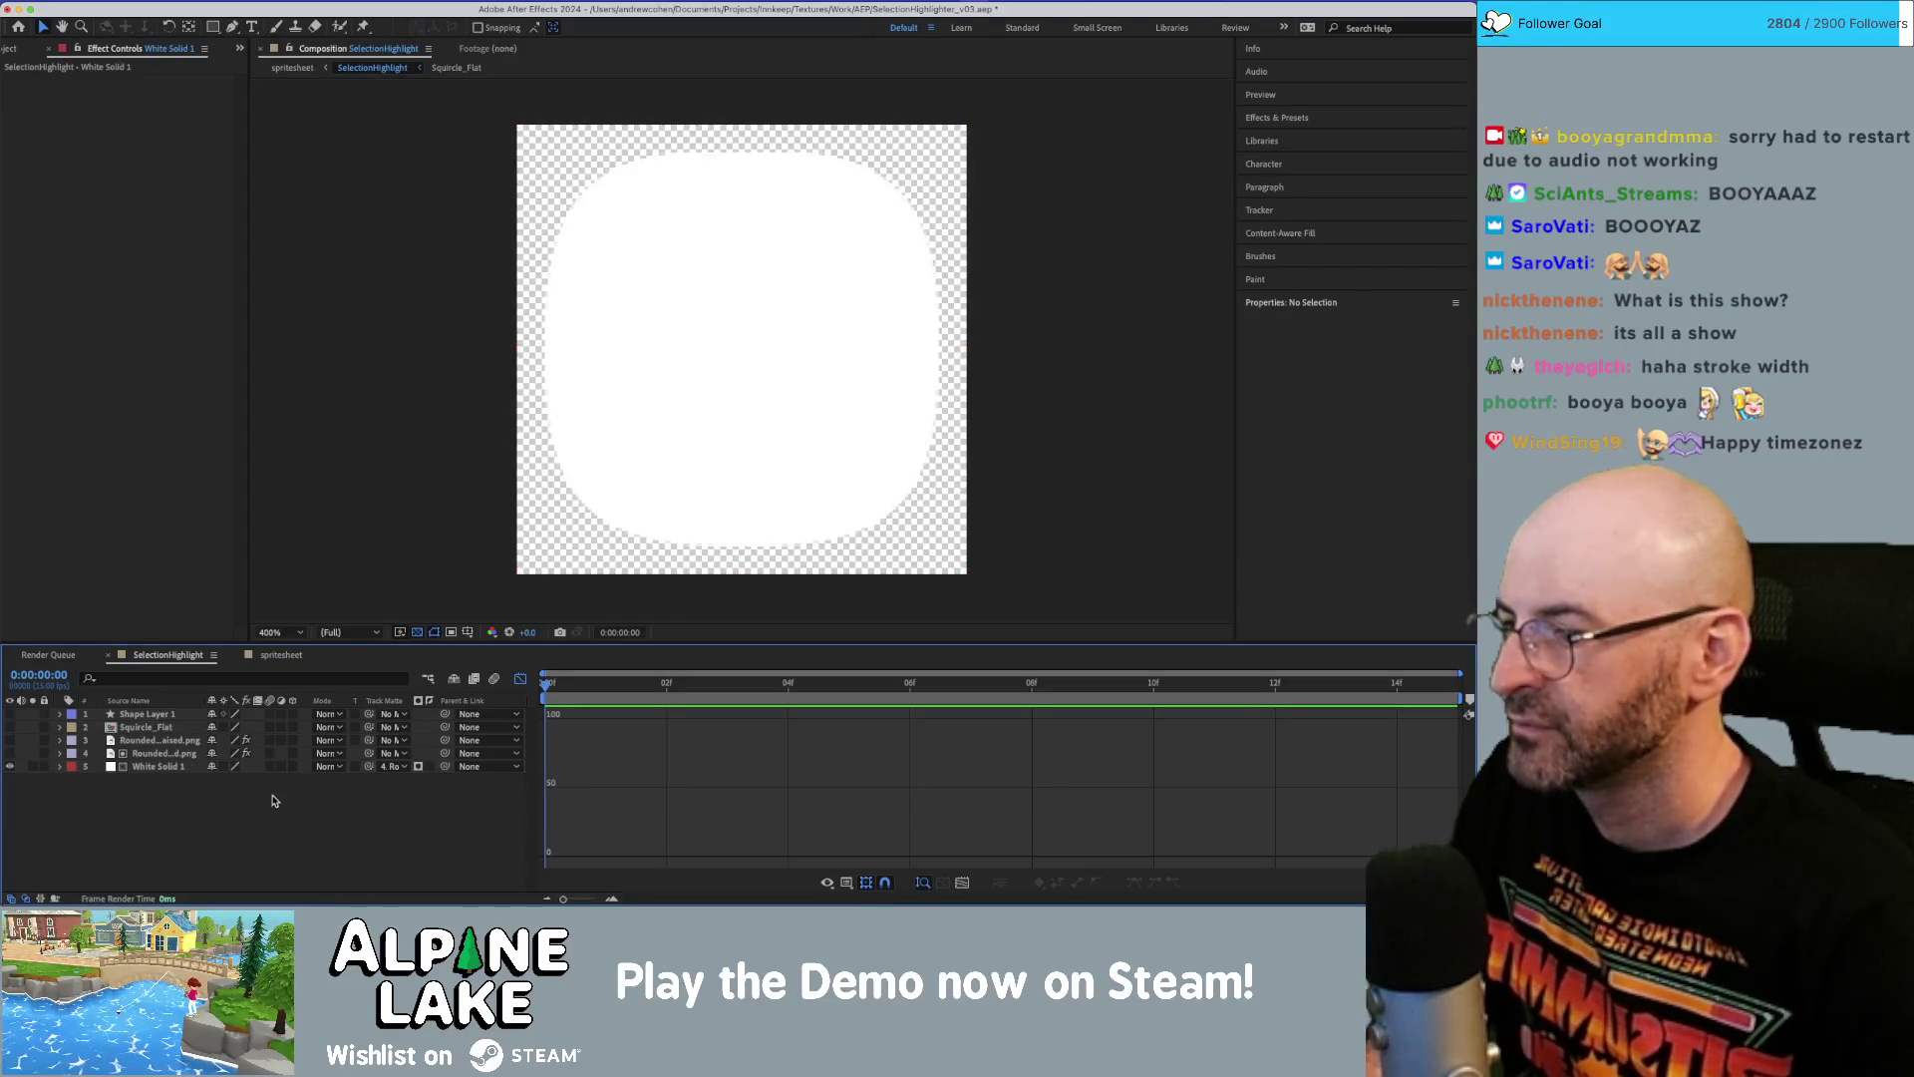
click(174, 768)
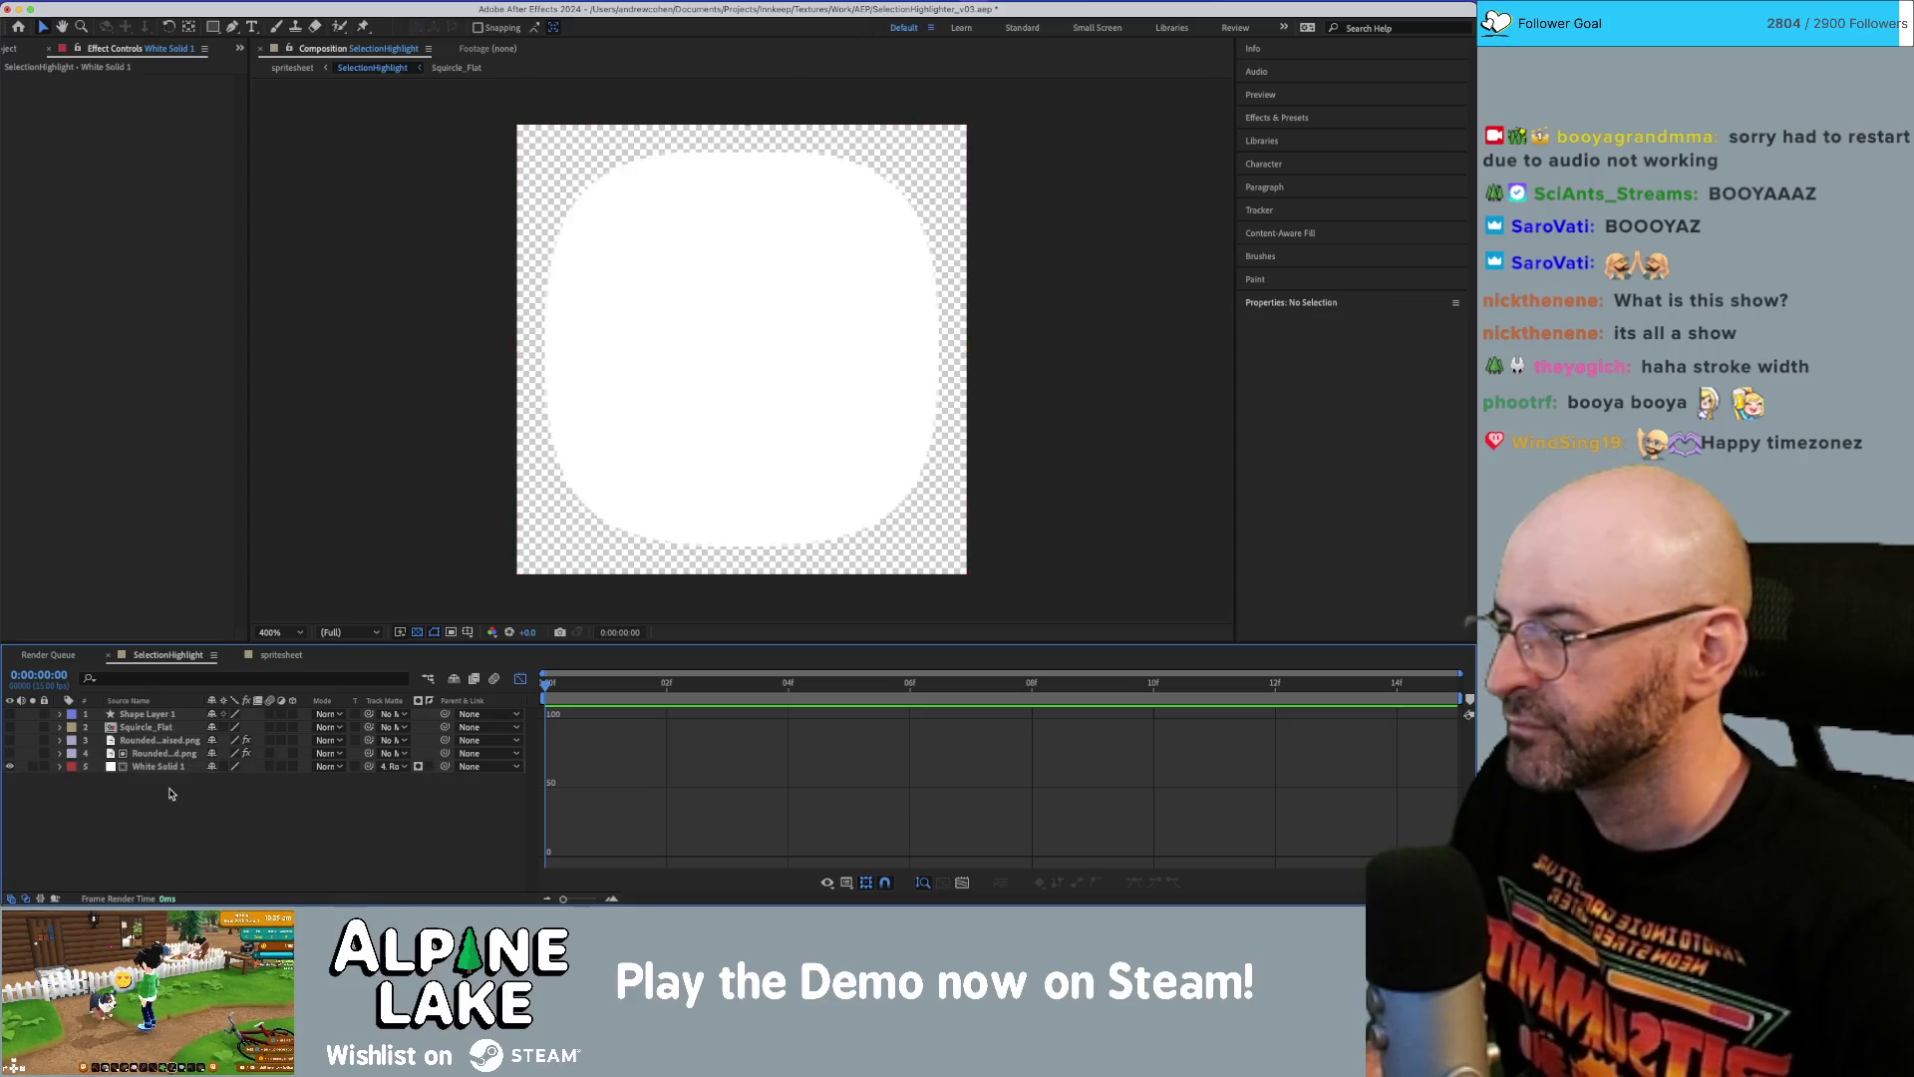
click(169, 793)
click(170, 768)
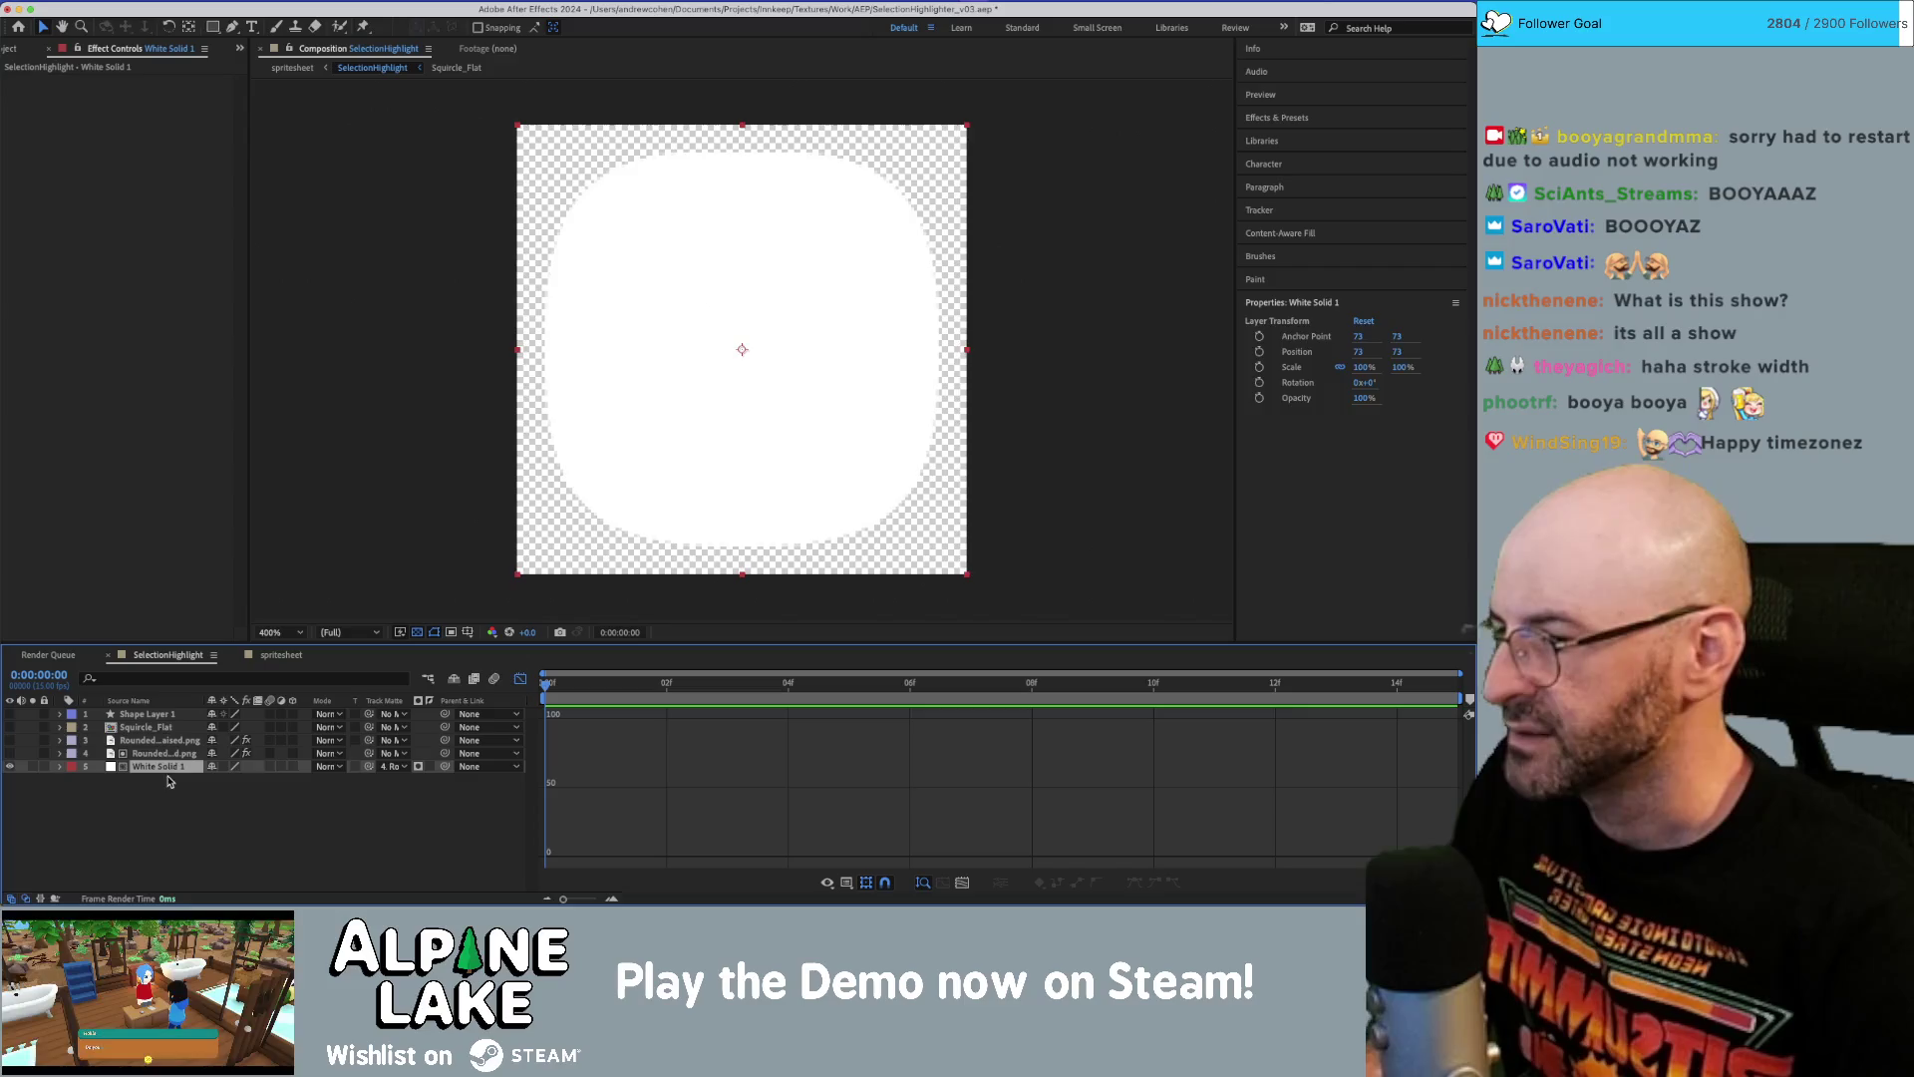
click(169, 754)
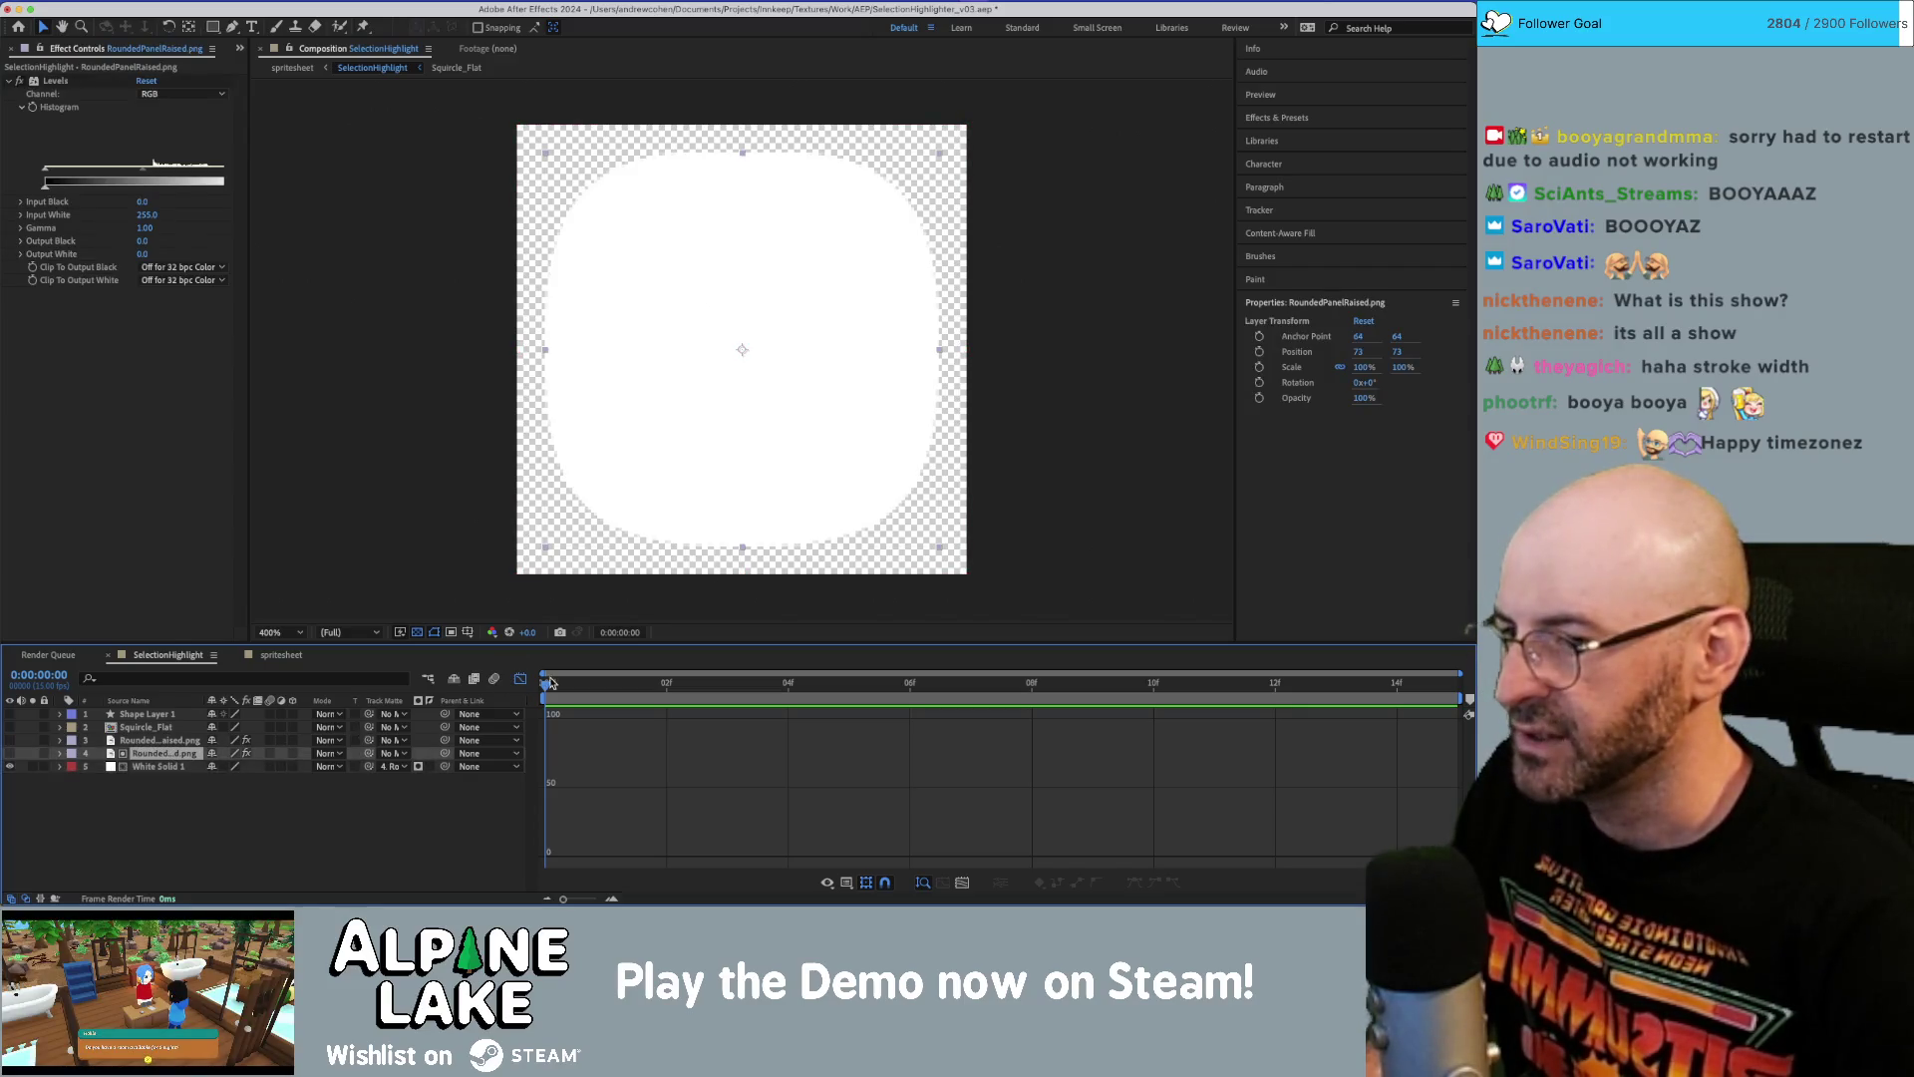
Keyframe the panel's Scale at 100% on frames 0 and 14 and 113% on frame 7.
key(s)
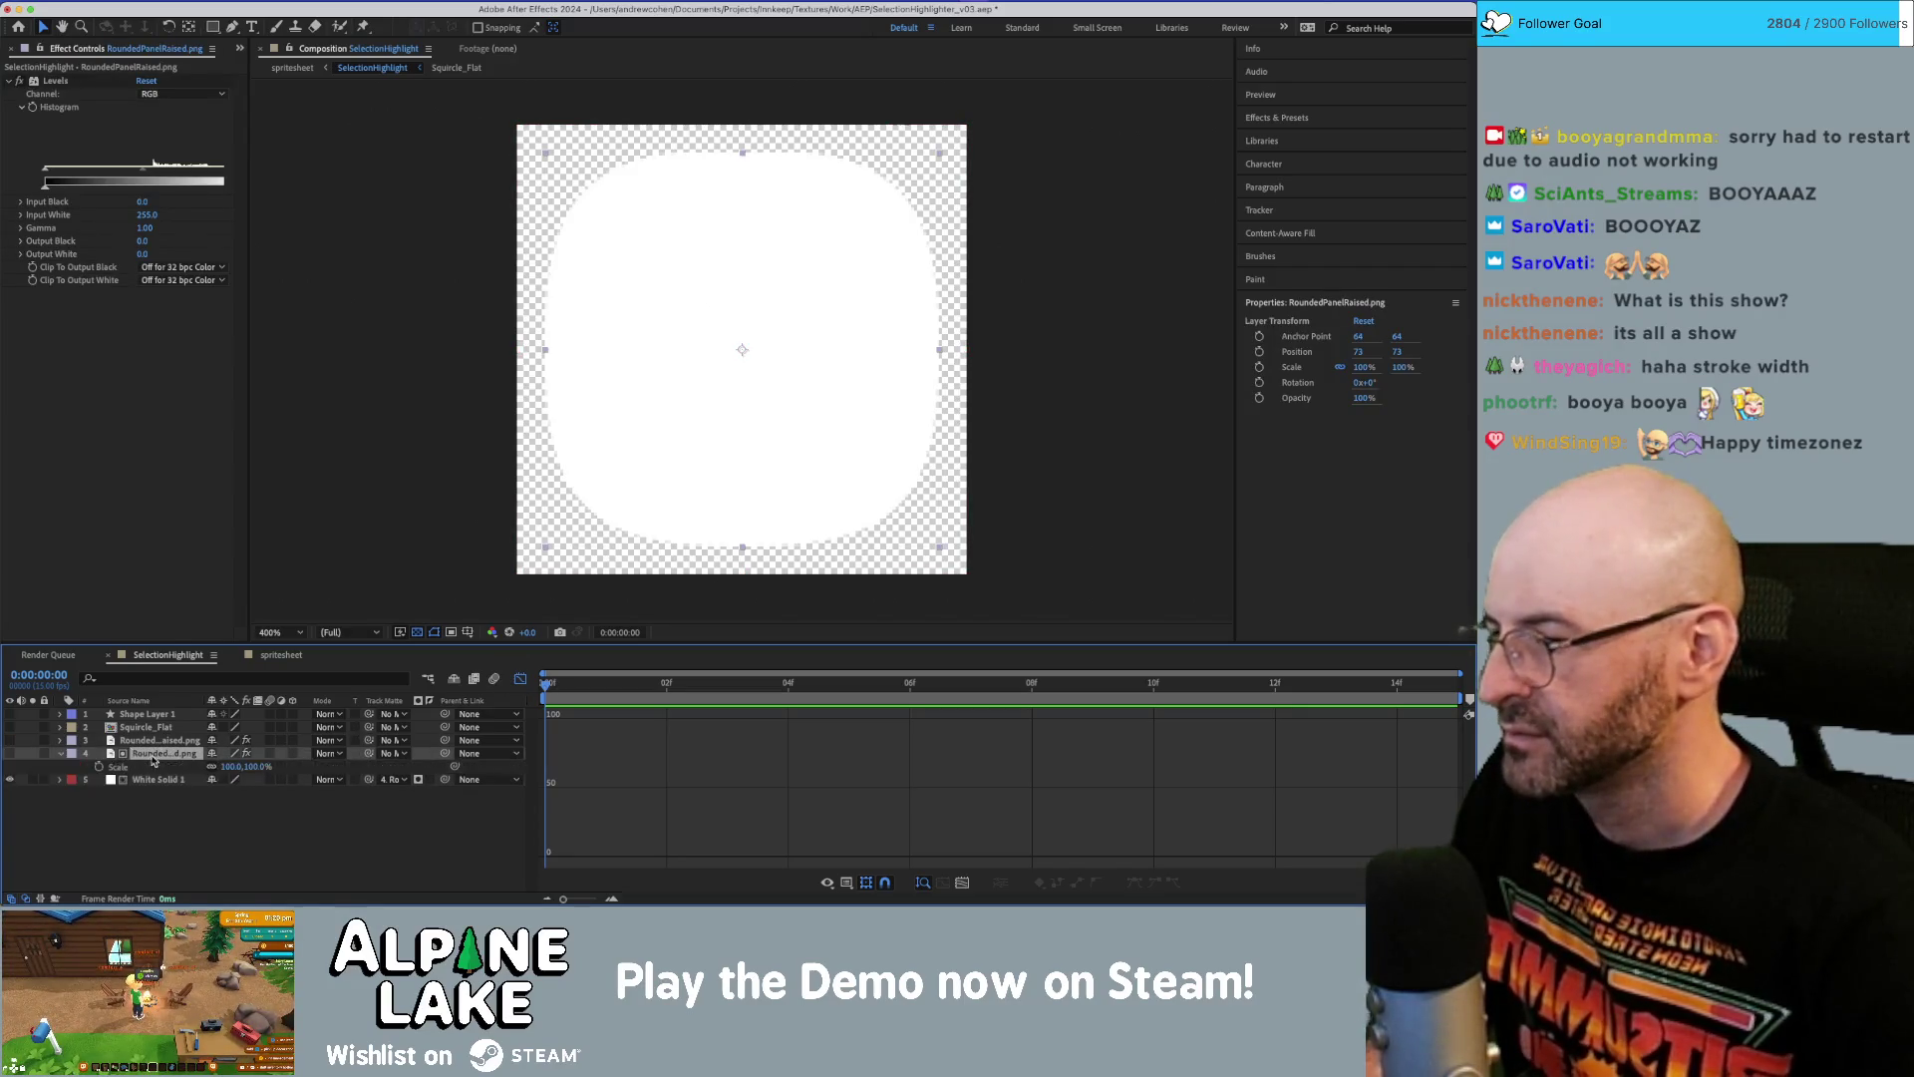
click(99, 766)
drag(553, 684, 1336, 686)
key(Page_Down)
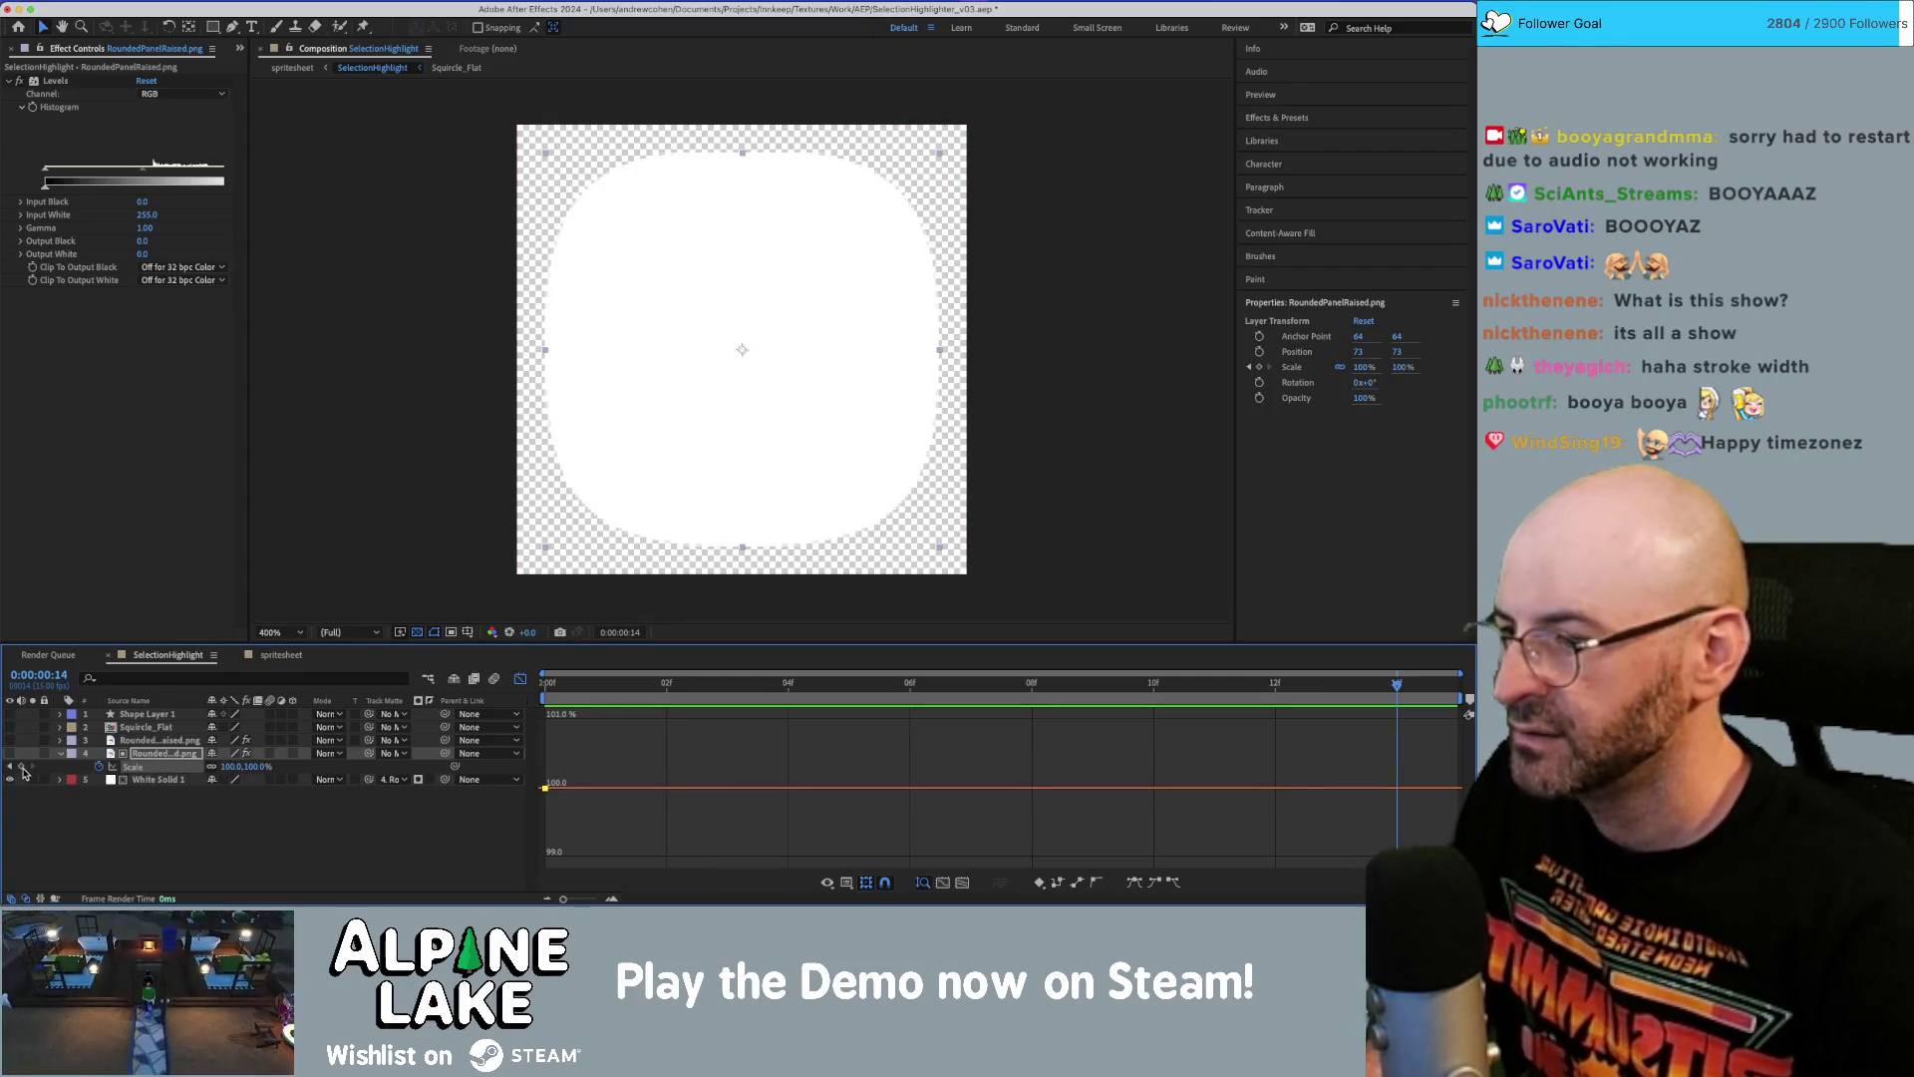
click(21, 766)
mouse_move(966, 687)
mouse_down()
mouse_move(1032, 688)
mouse_move(974, 693)
mouse_up()
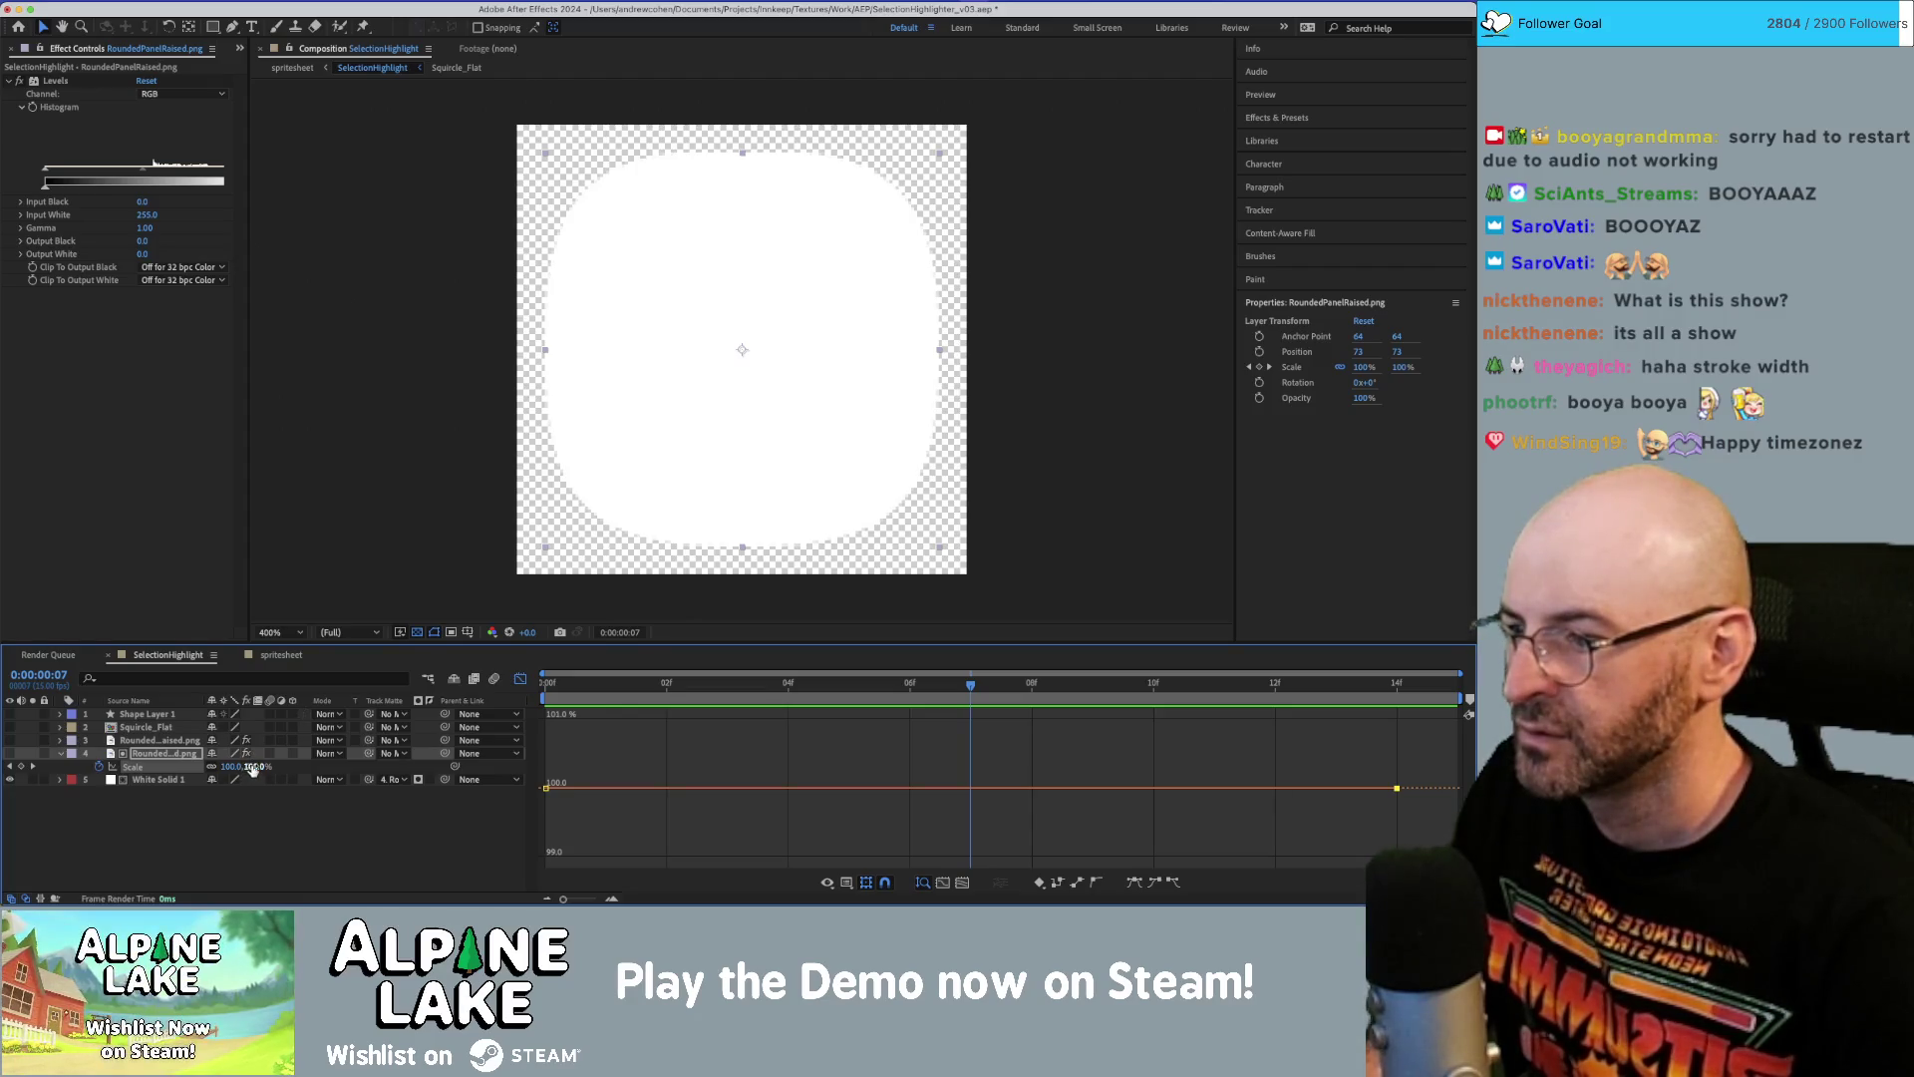
drag(257, 766, 263, 766)
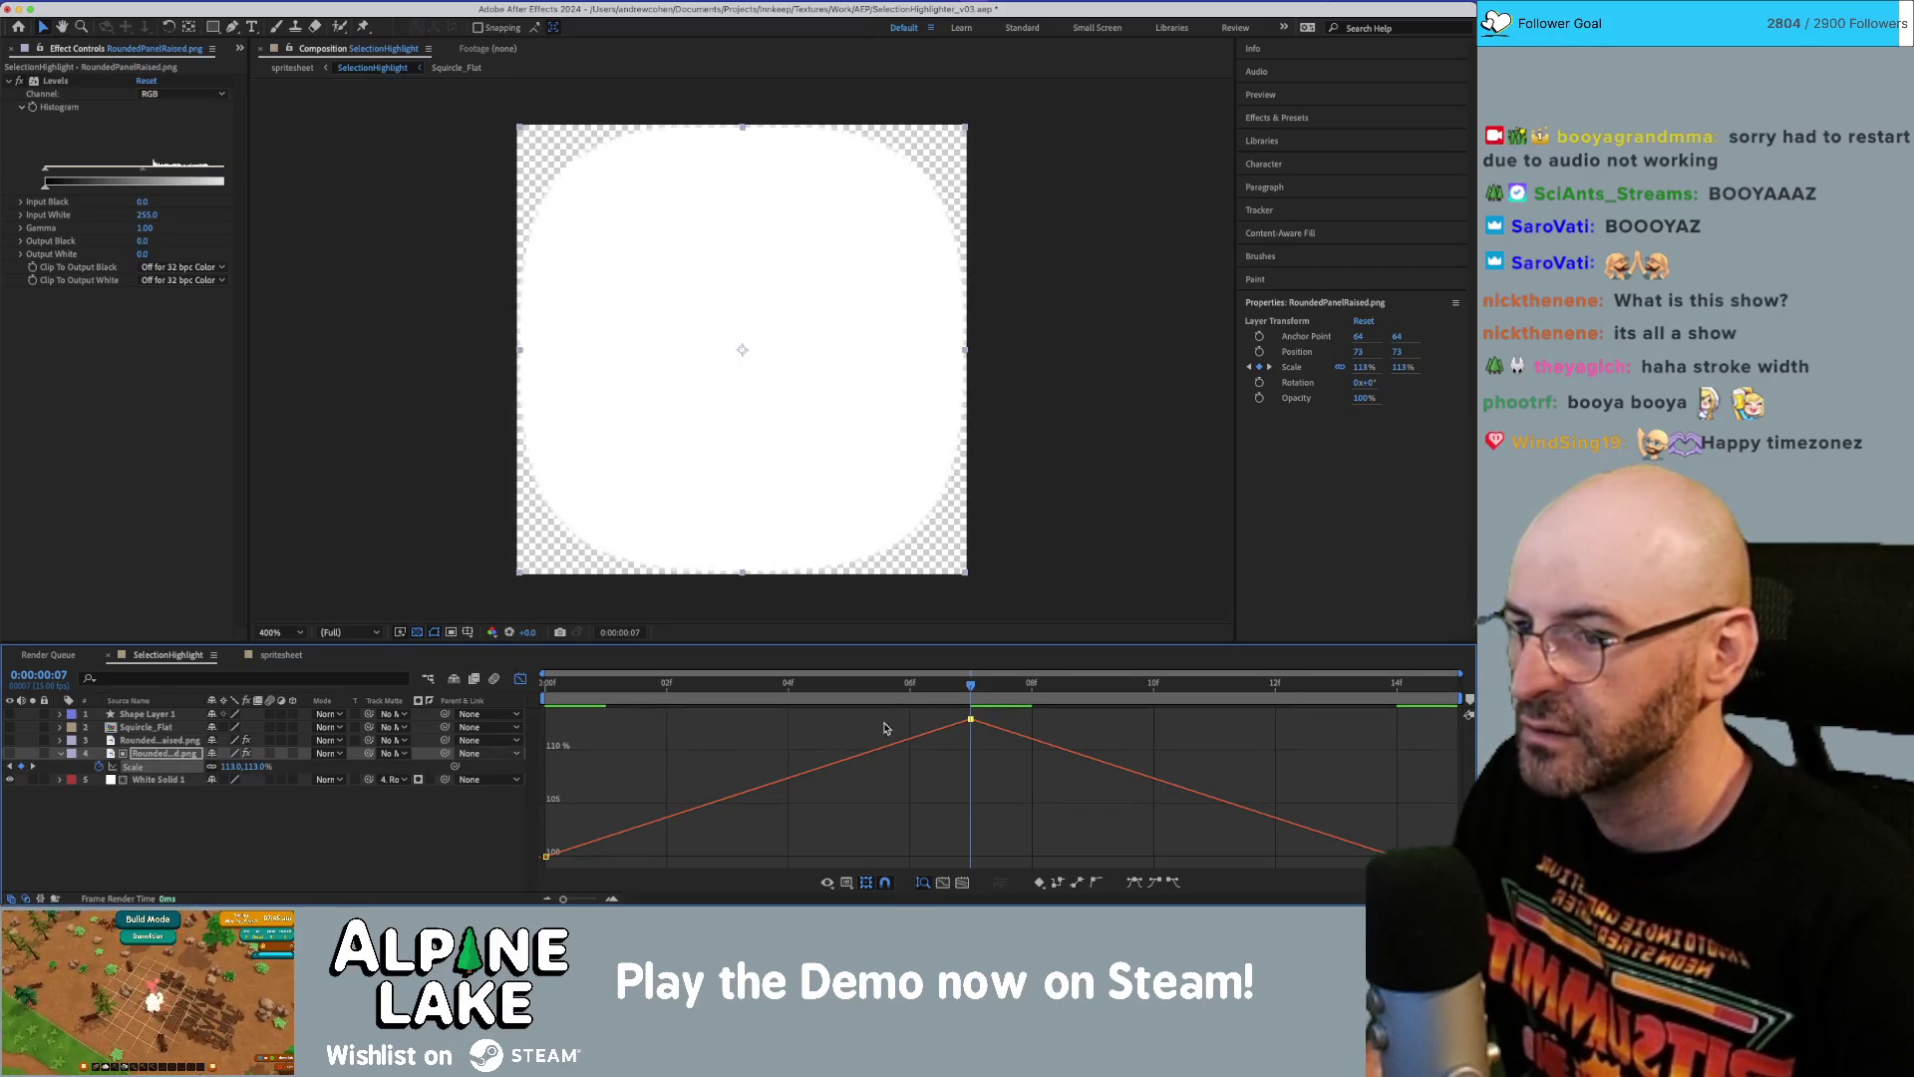
Ease the curve out of the peak Scale keyframe and at the first keyframe.
mouse_move(971, 720)
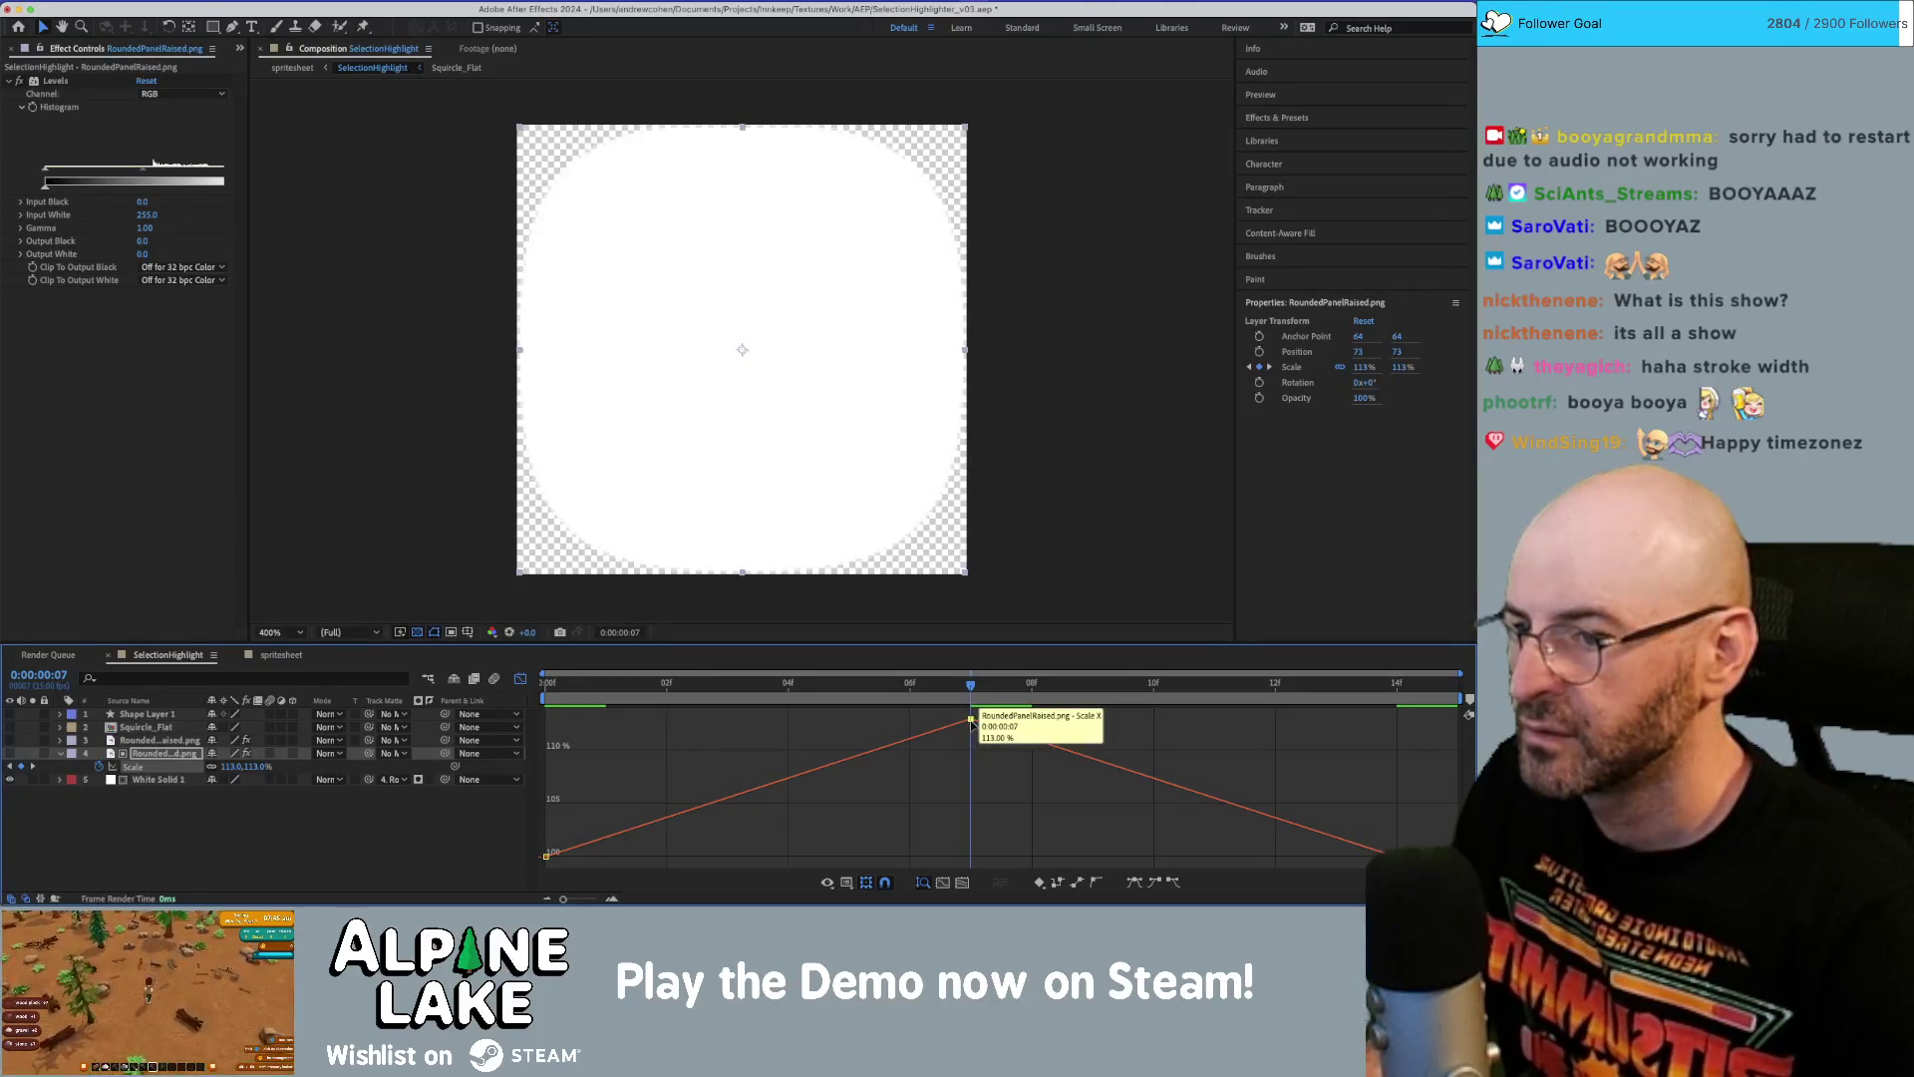
right_click(971, 720)
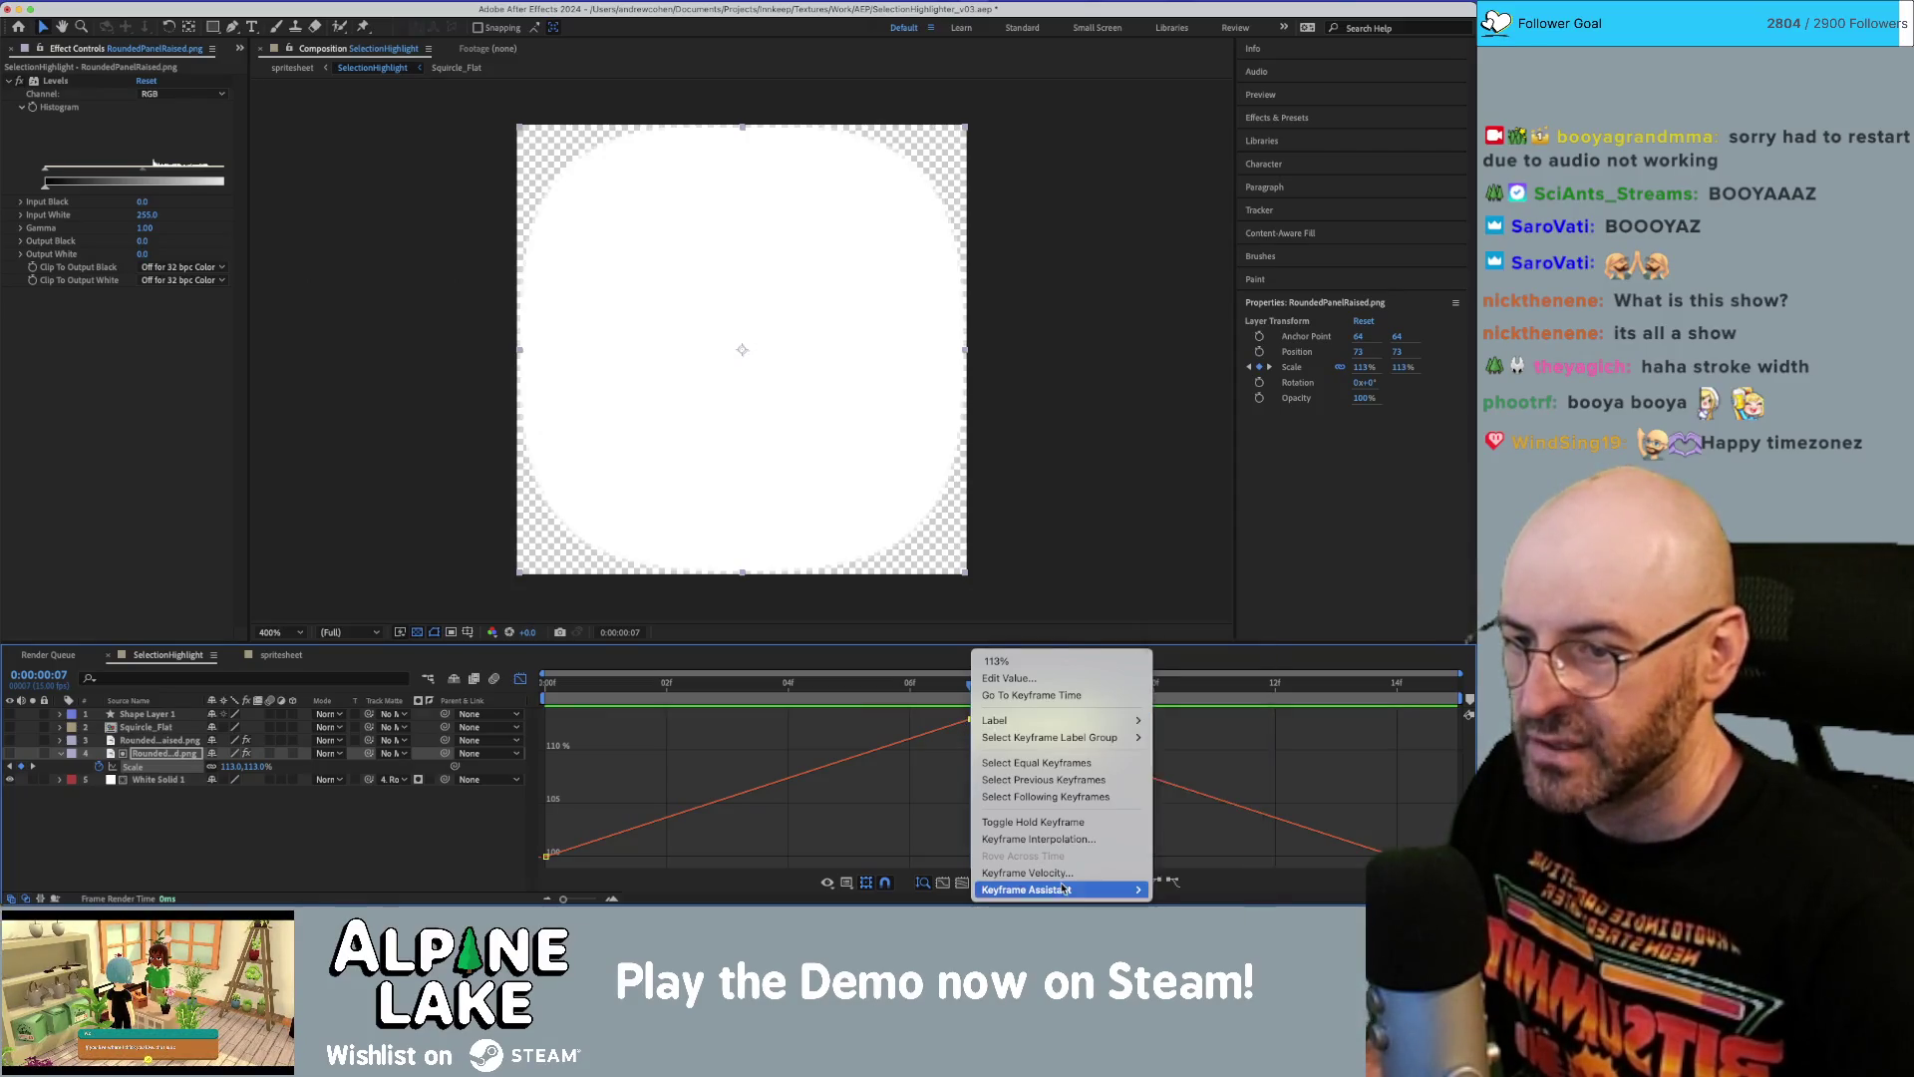
mouse_move(1057, 889)
click(1216, 823)
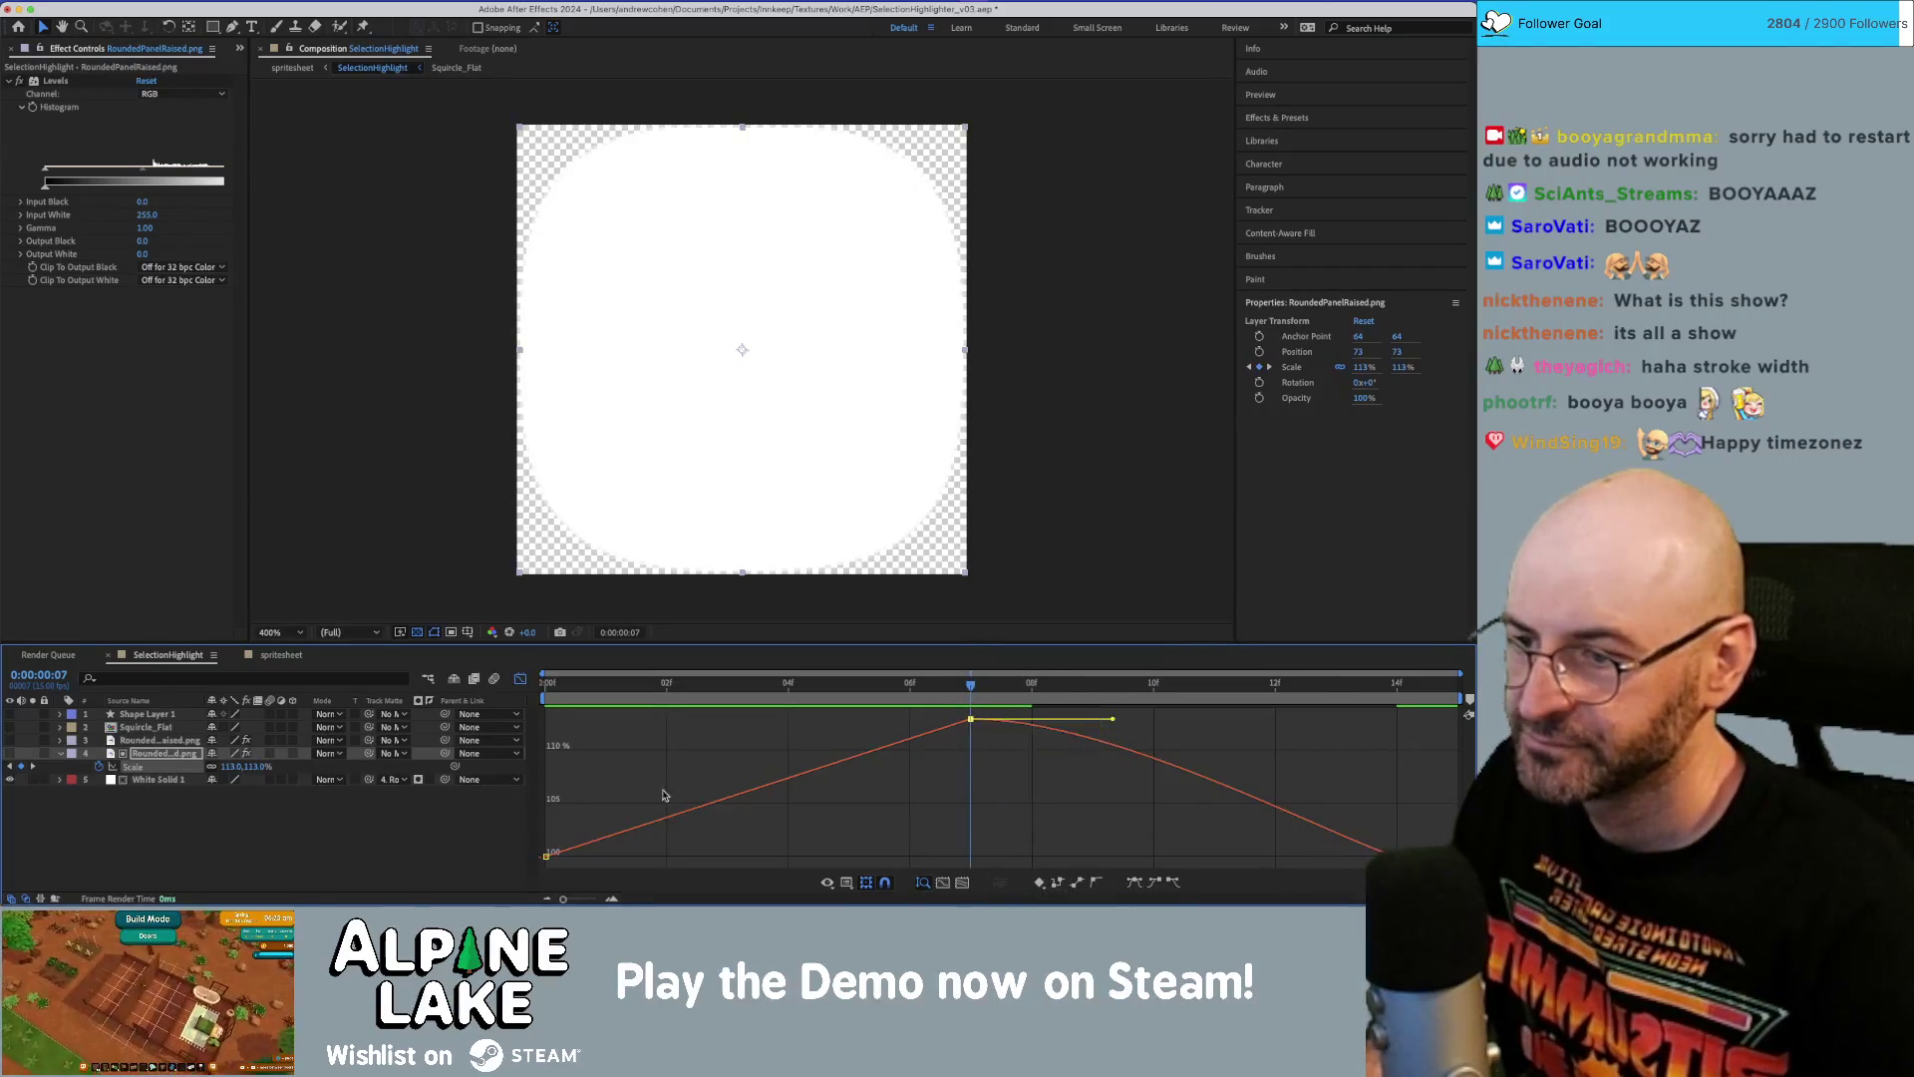
click(546, 858)
double_click(547, 858)
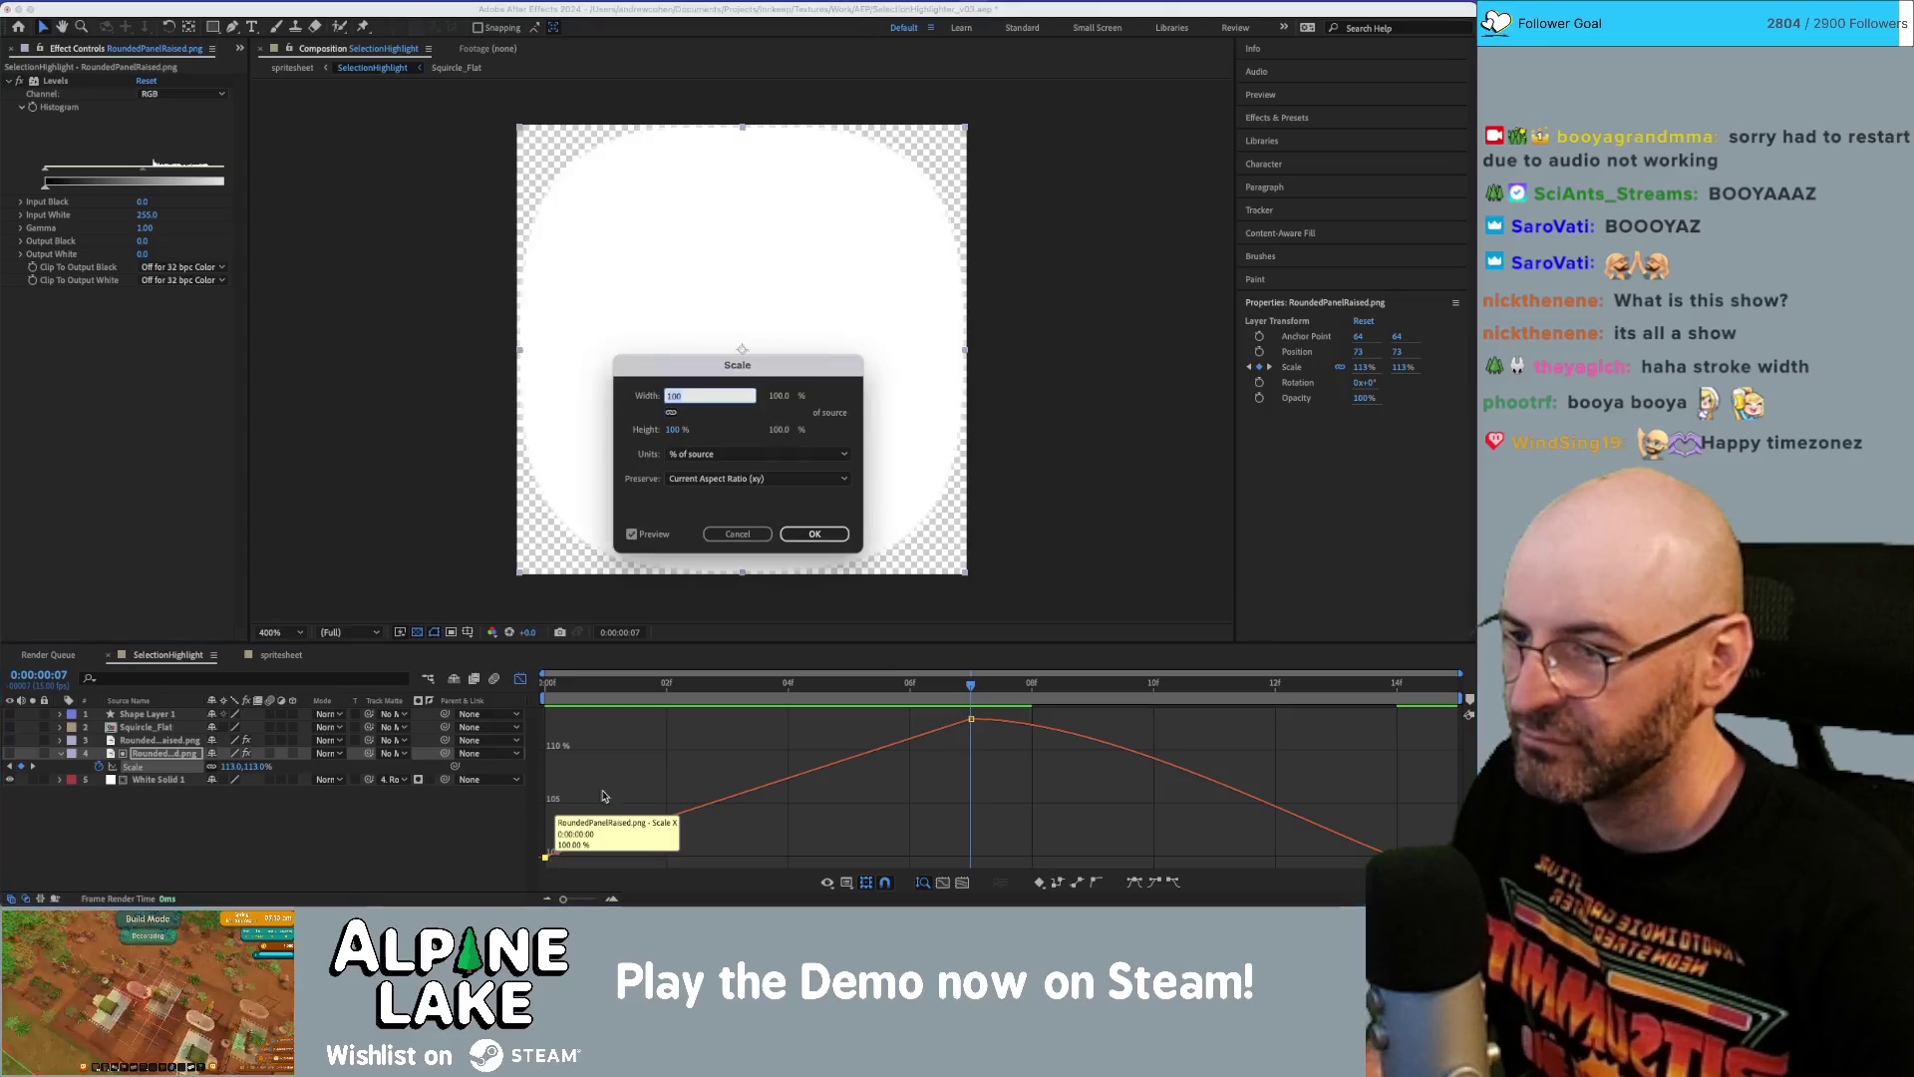
click(773, 538)
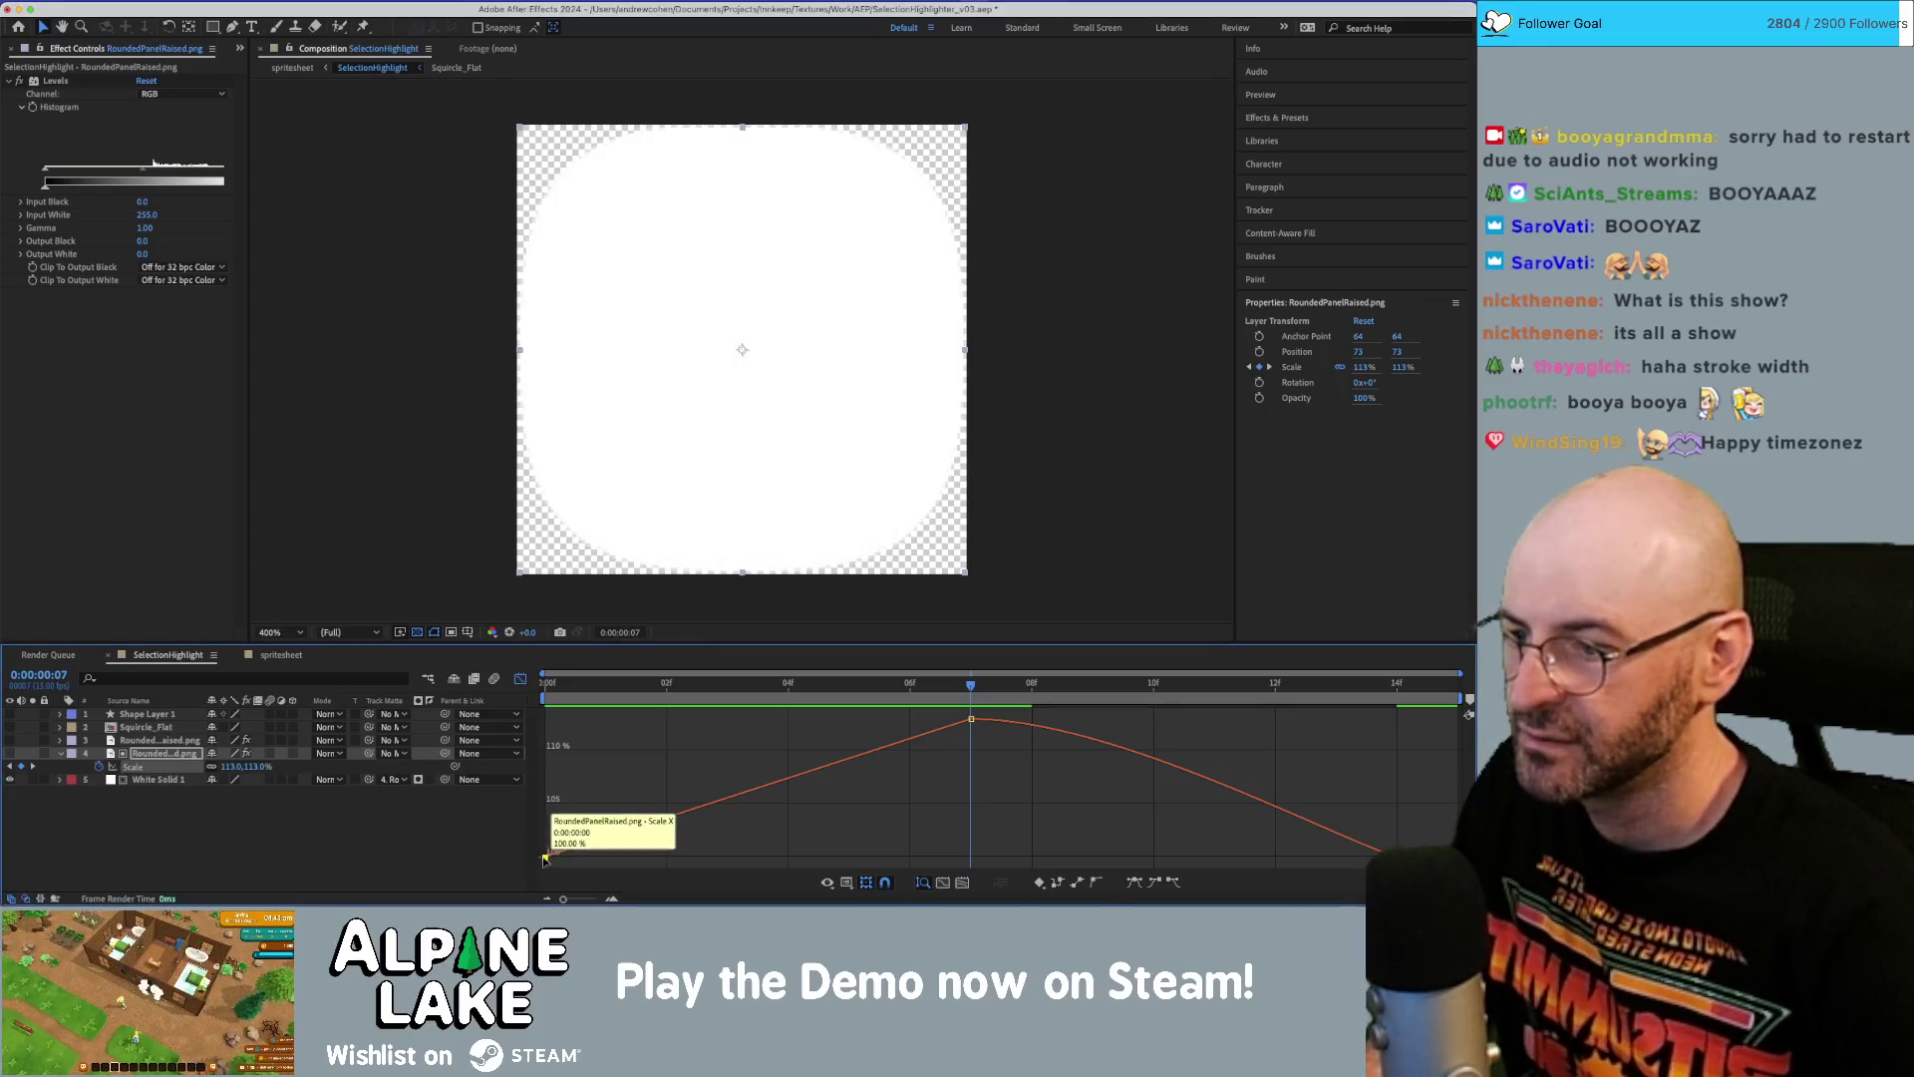
right_click(545, 859)
mouse_move(648, 889)
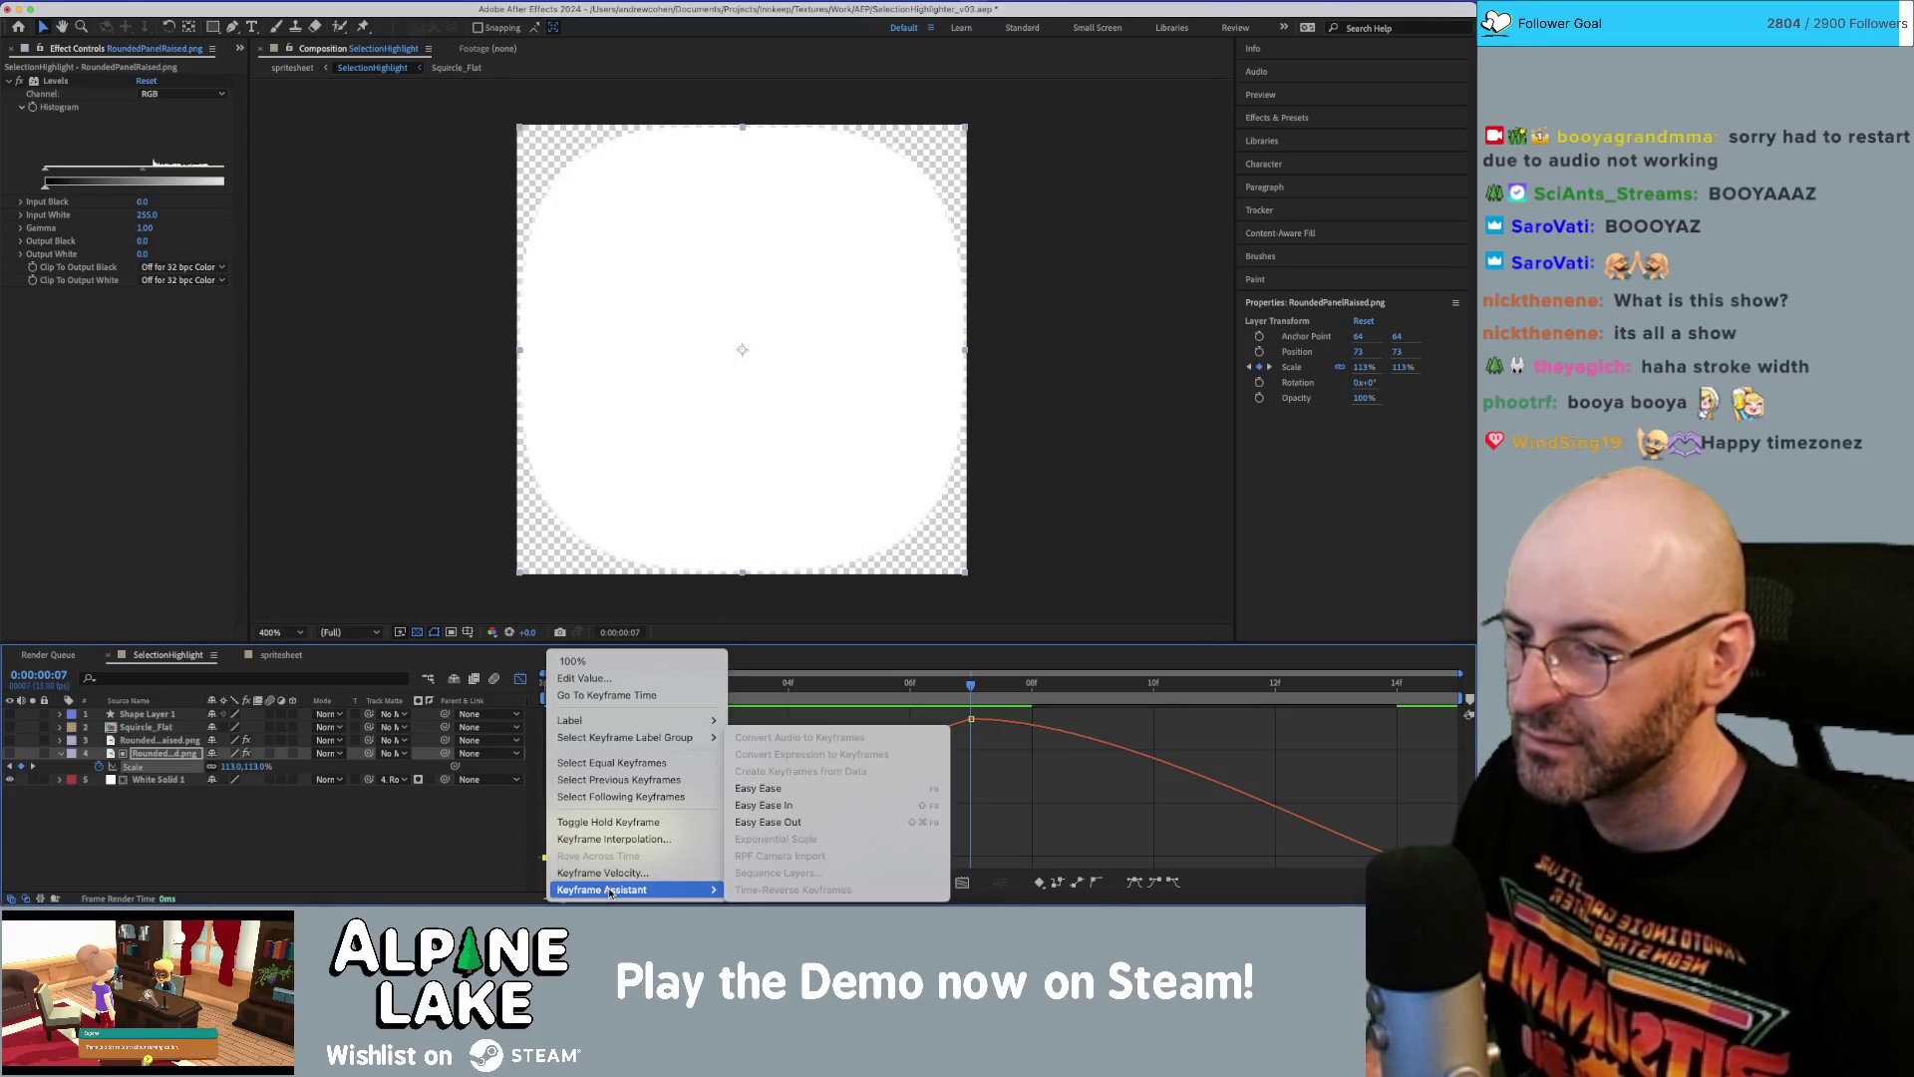
click(795, 804)
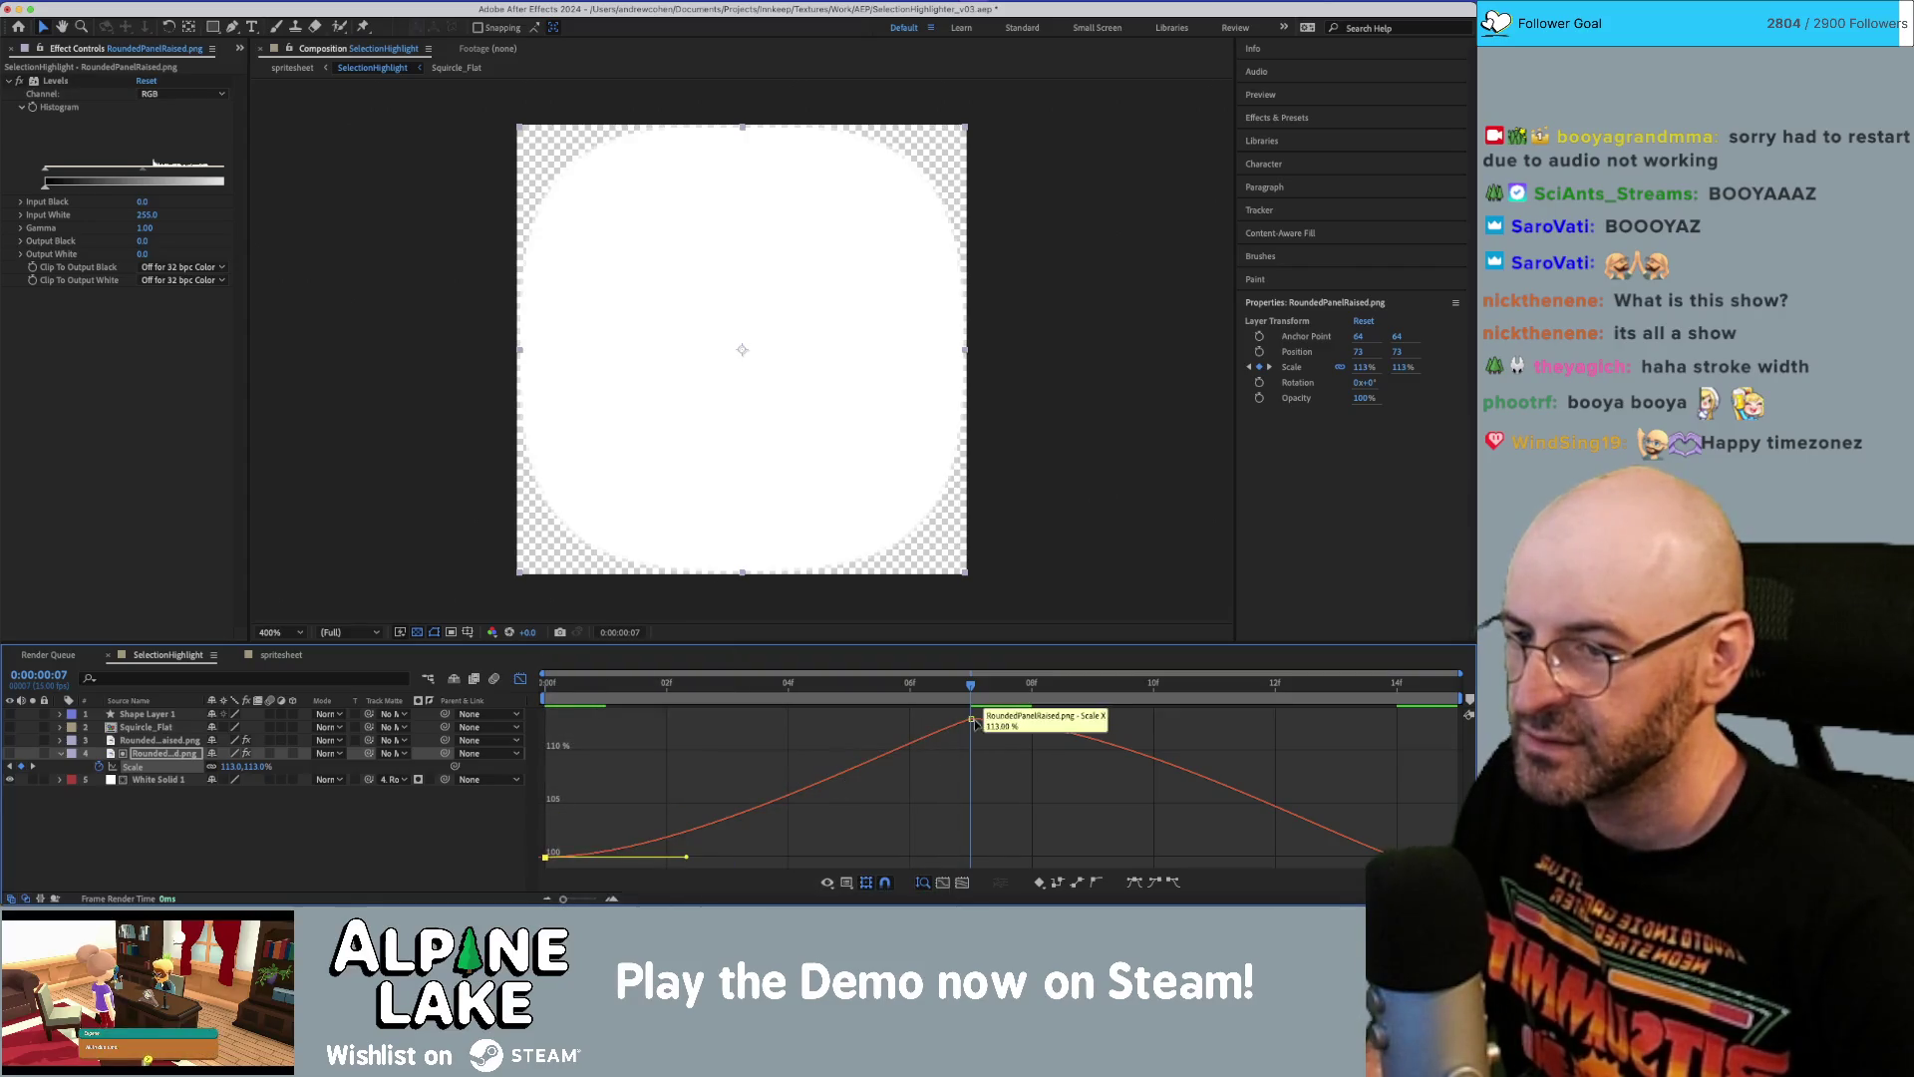
Easy Ease the peak and last Scale keyframes and lengthen their influence handles.
right_click(970, 721)
mouse_move(1037, 890)
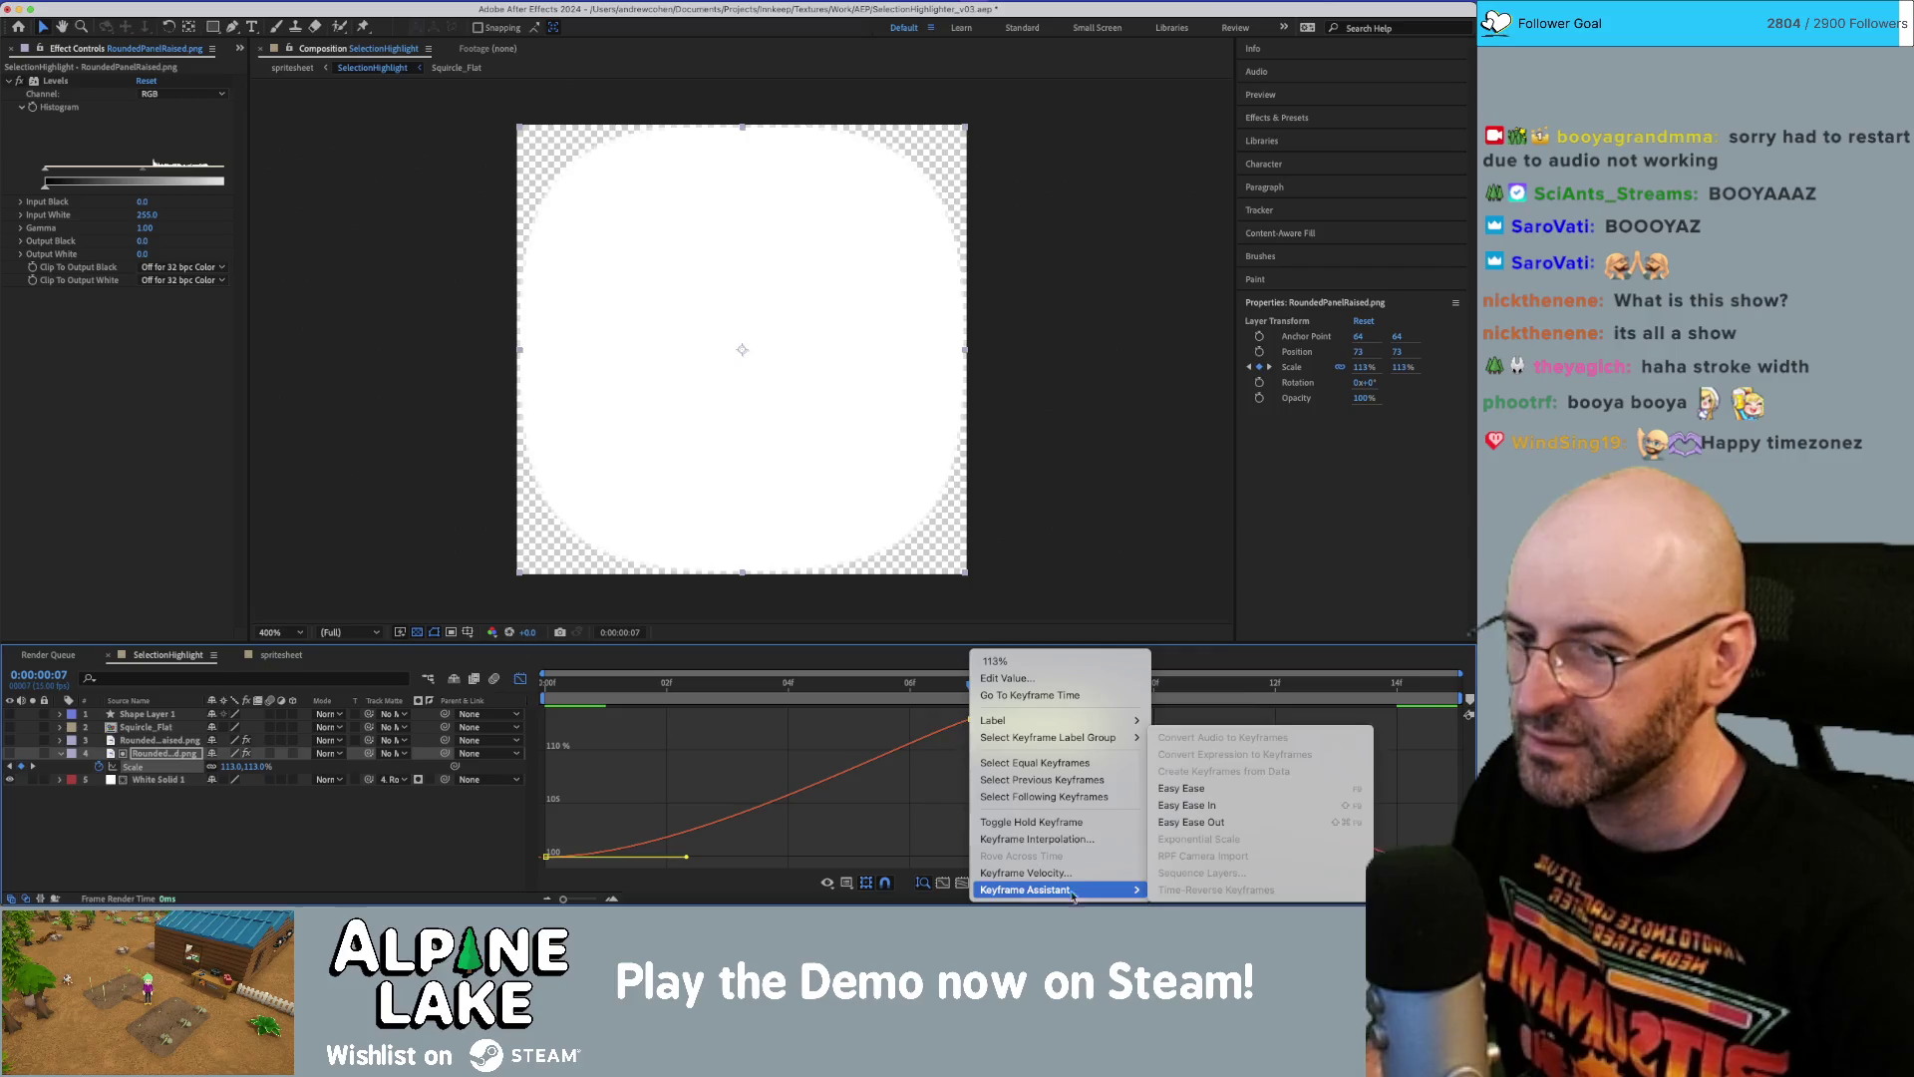
click(1189, 789)
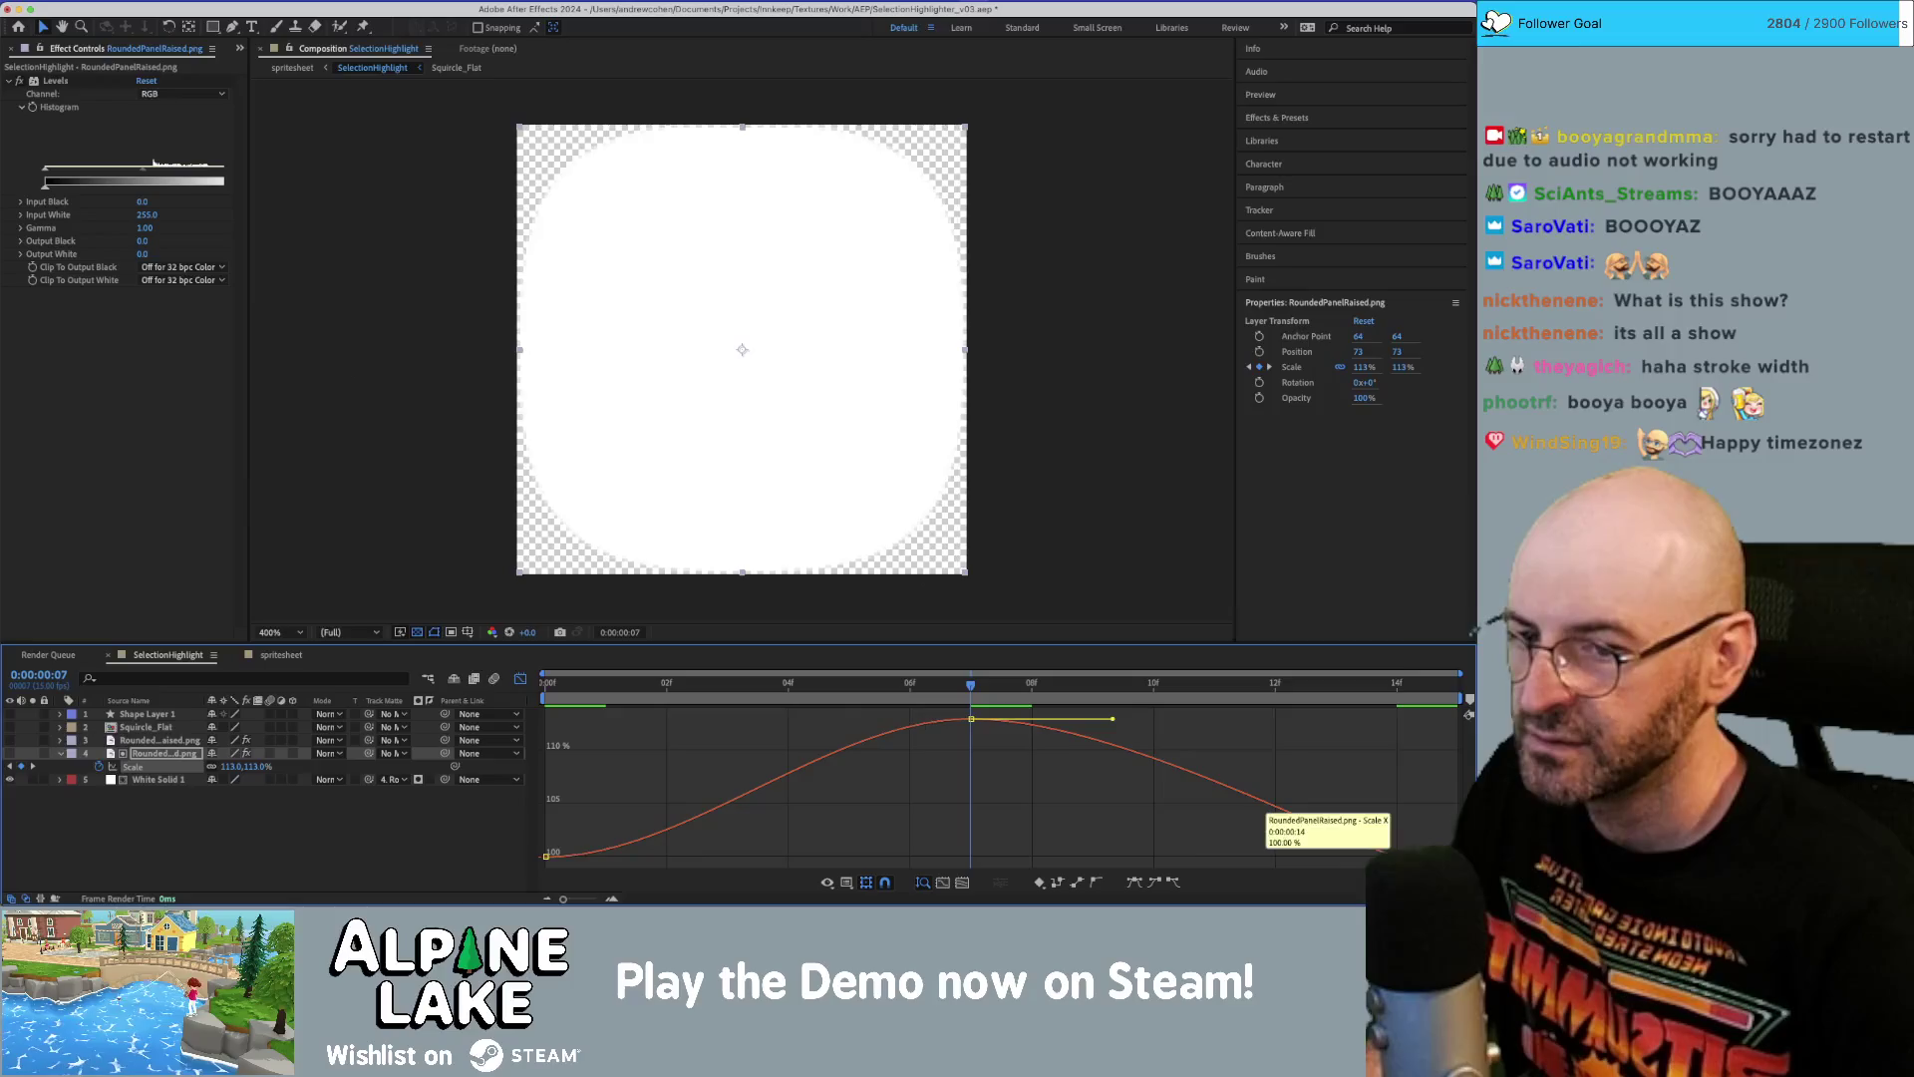
right_click(1393, 854)
mouse_move(1275, 889)
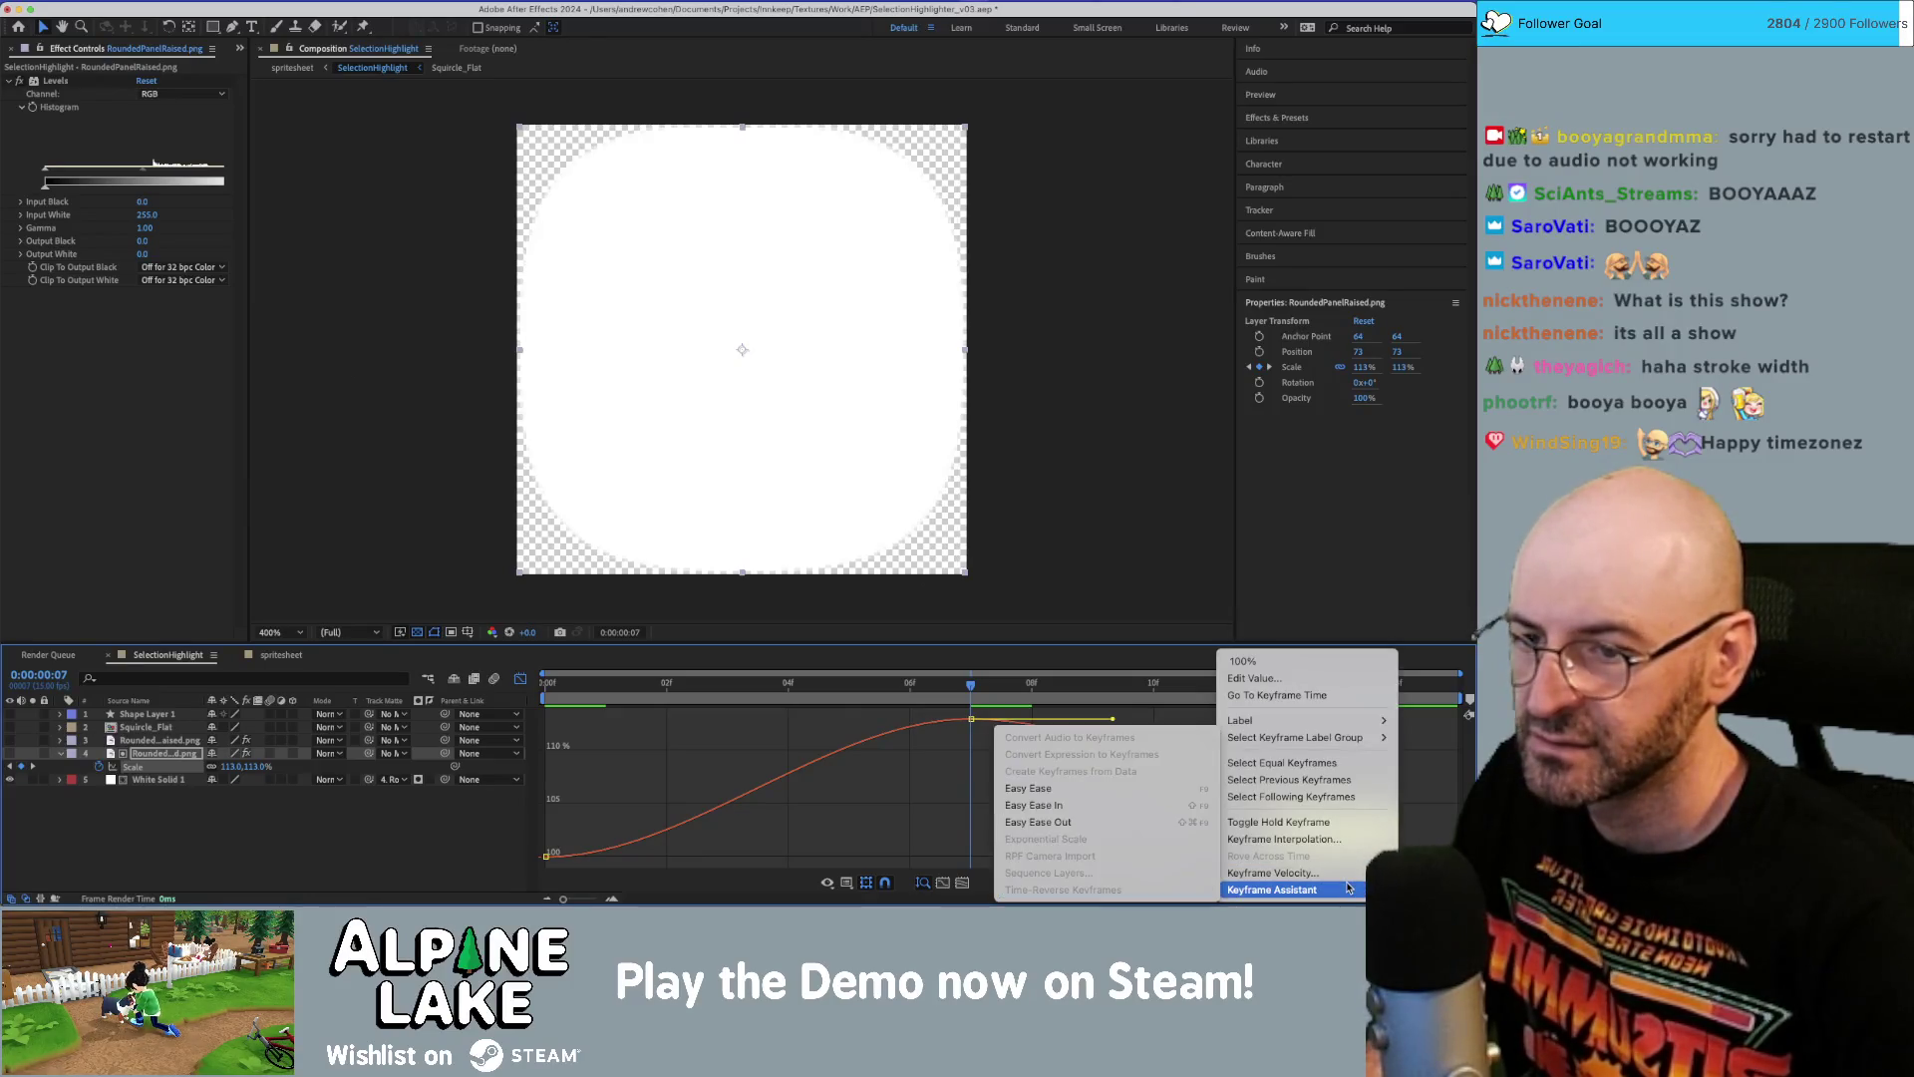
click(1097, 789)
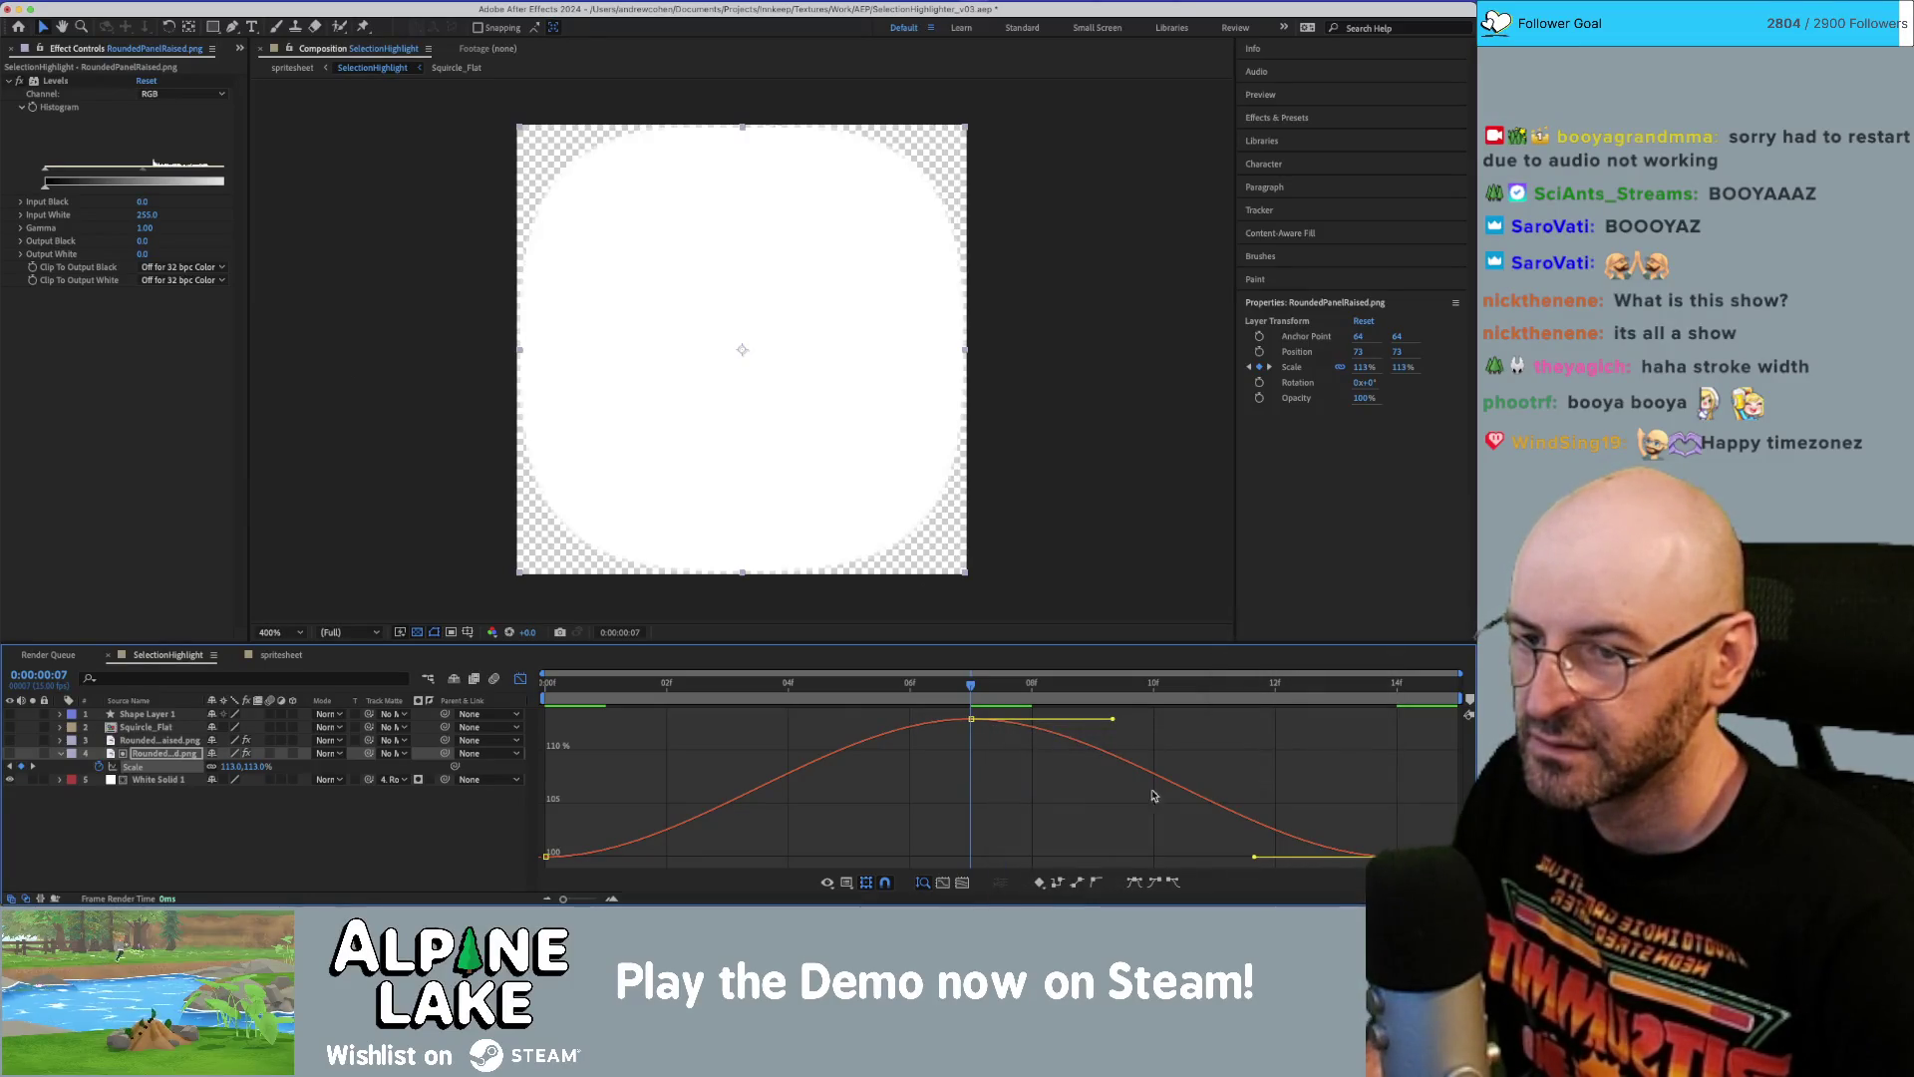
click(970, 718)
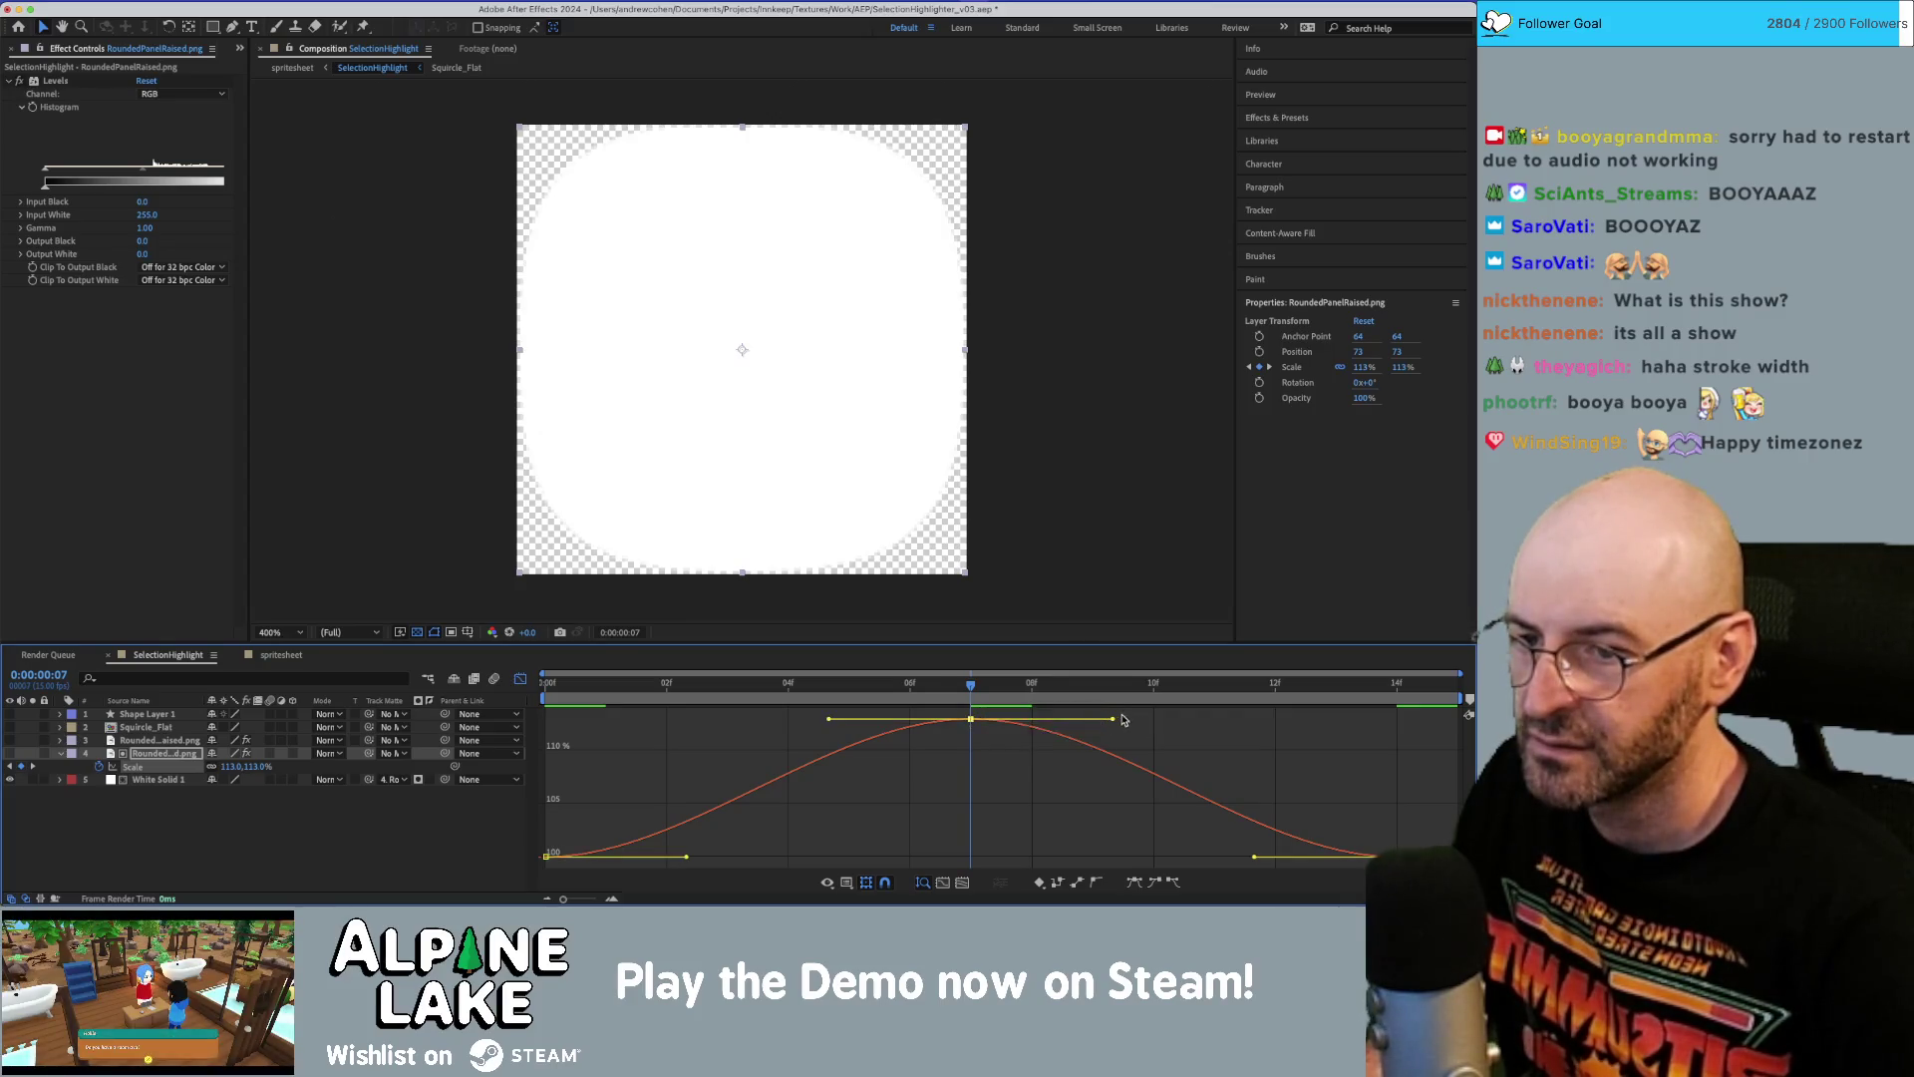
drag(1113, 718, 1177, 719)
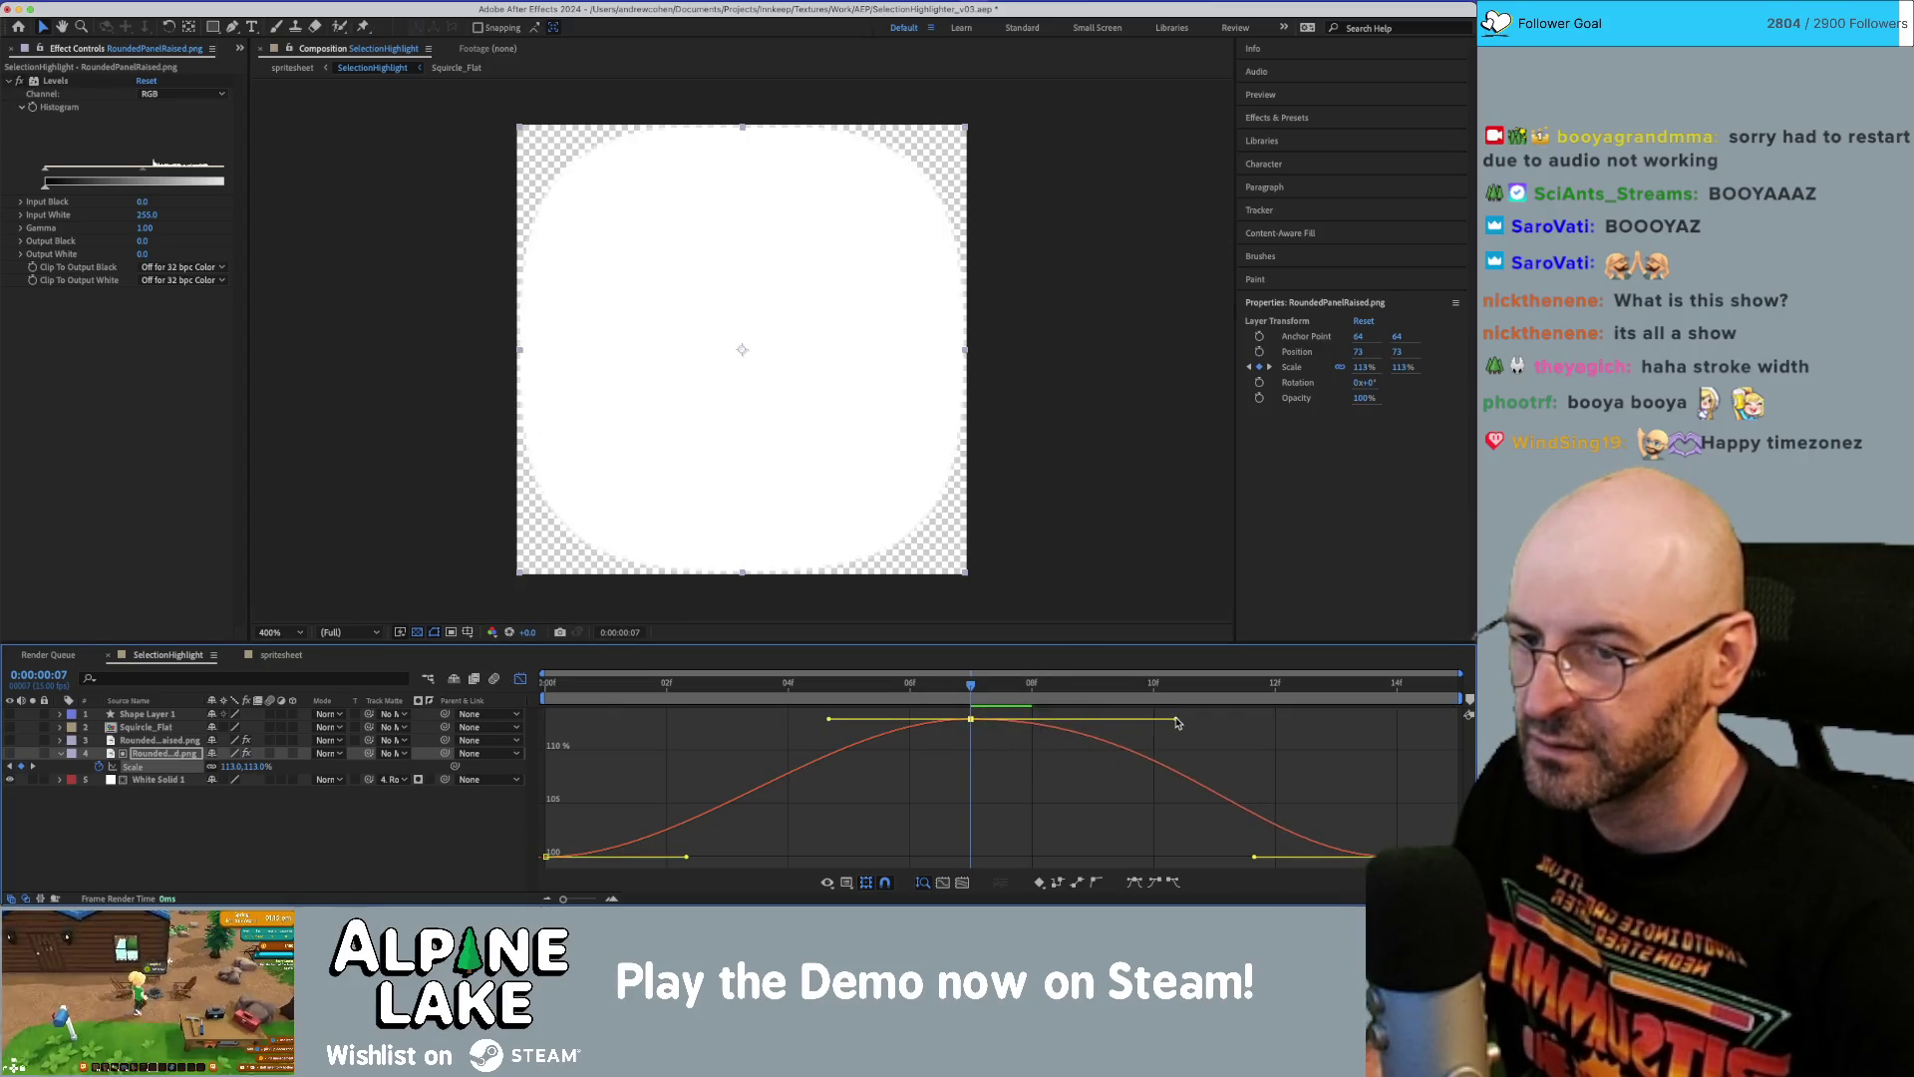
drag(1254, 856, 1210, 858)
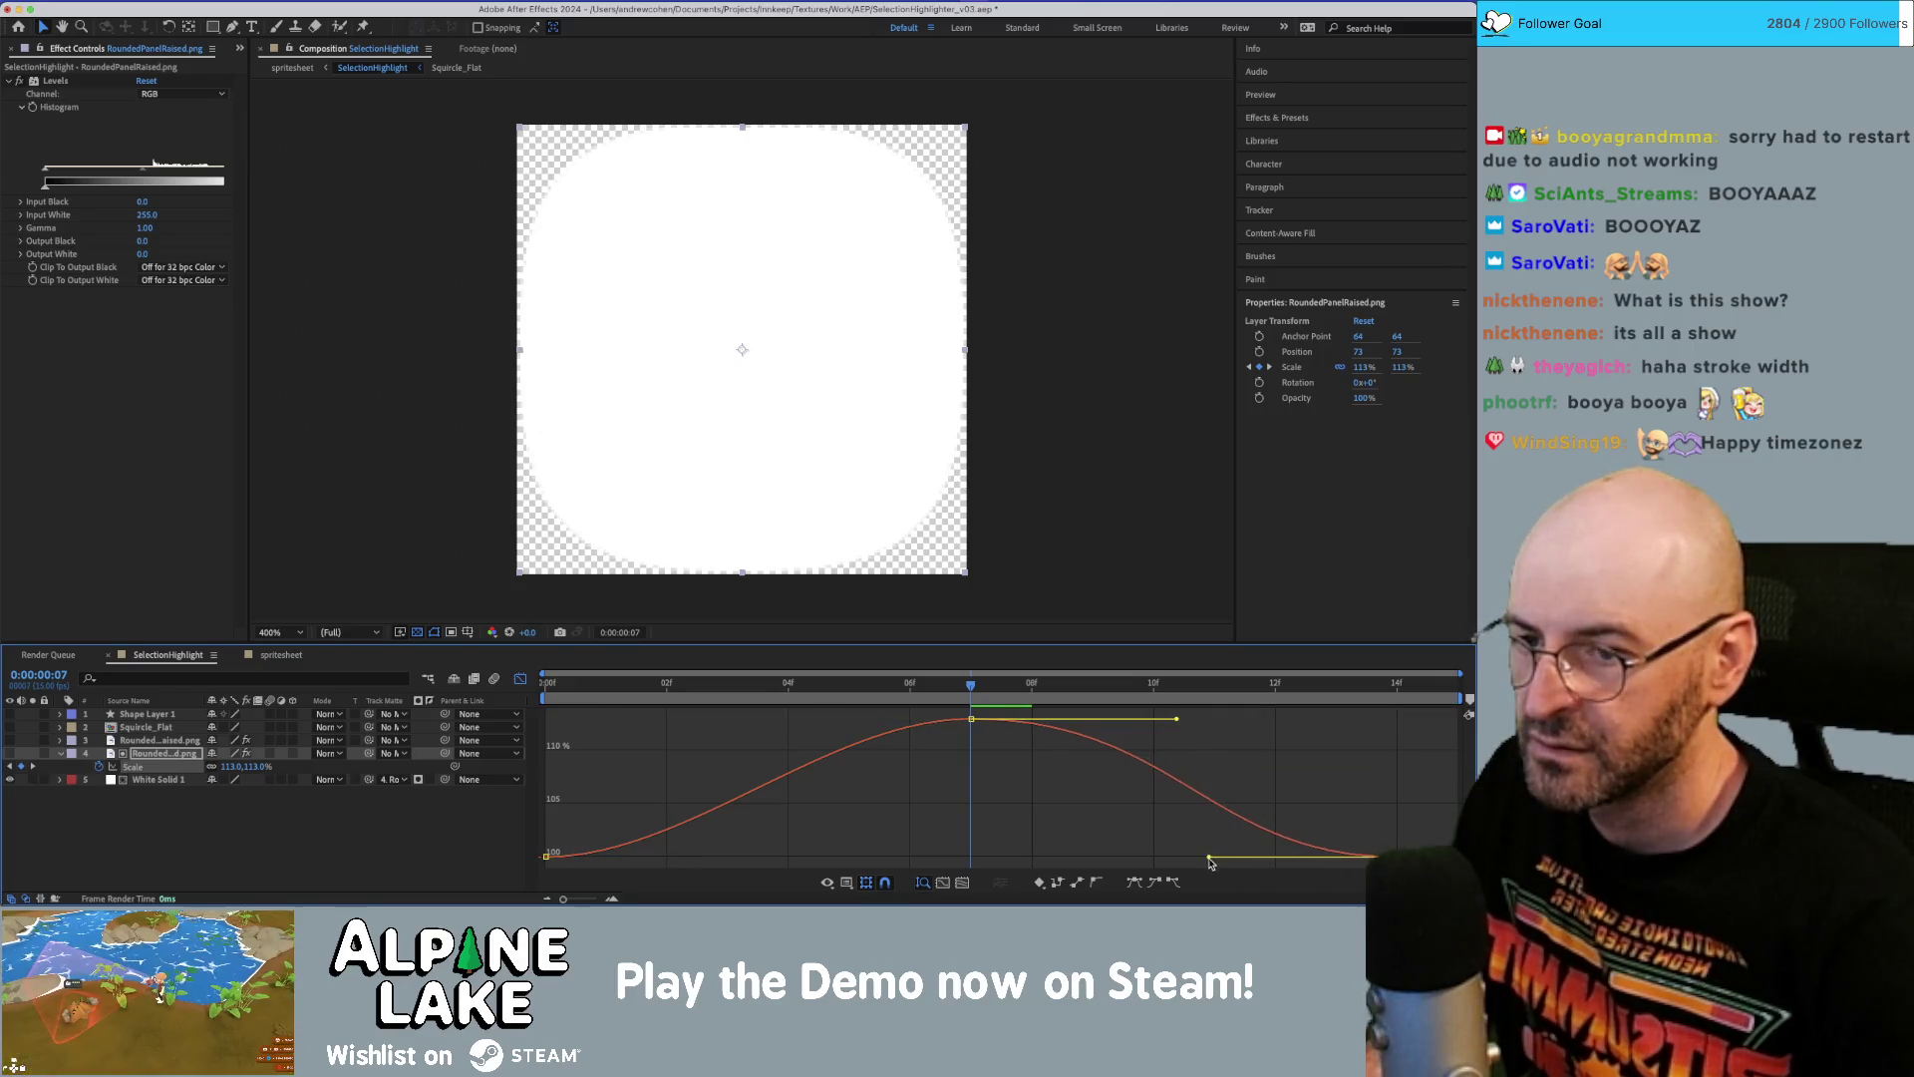
key(ctrl+z)
key(ctrl+z)
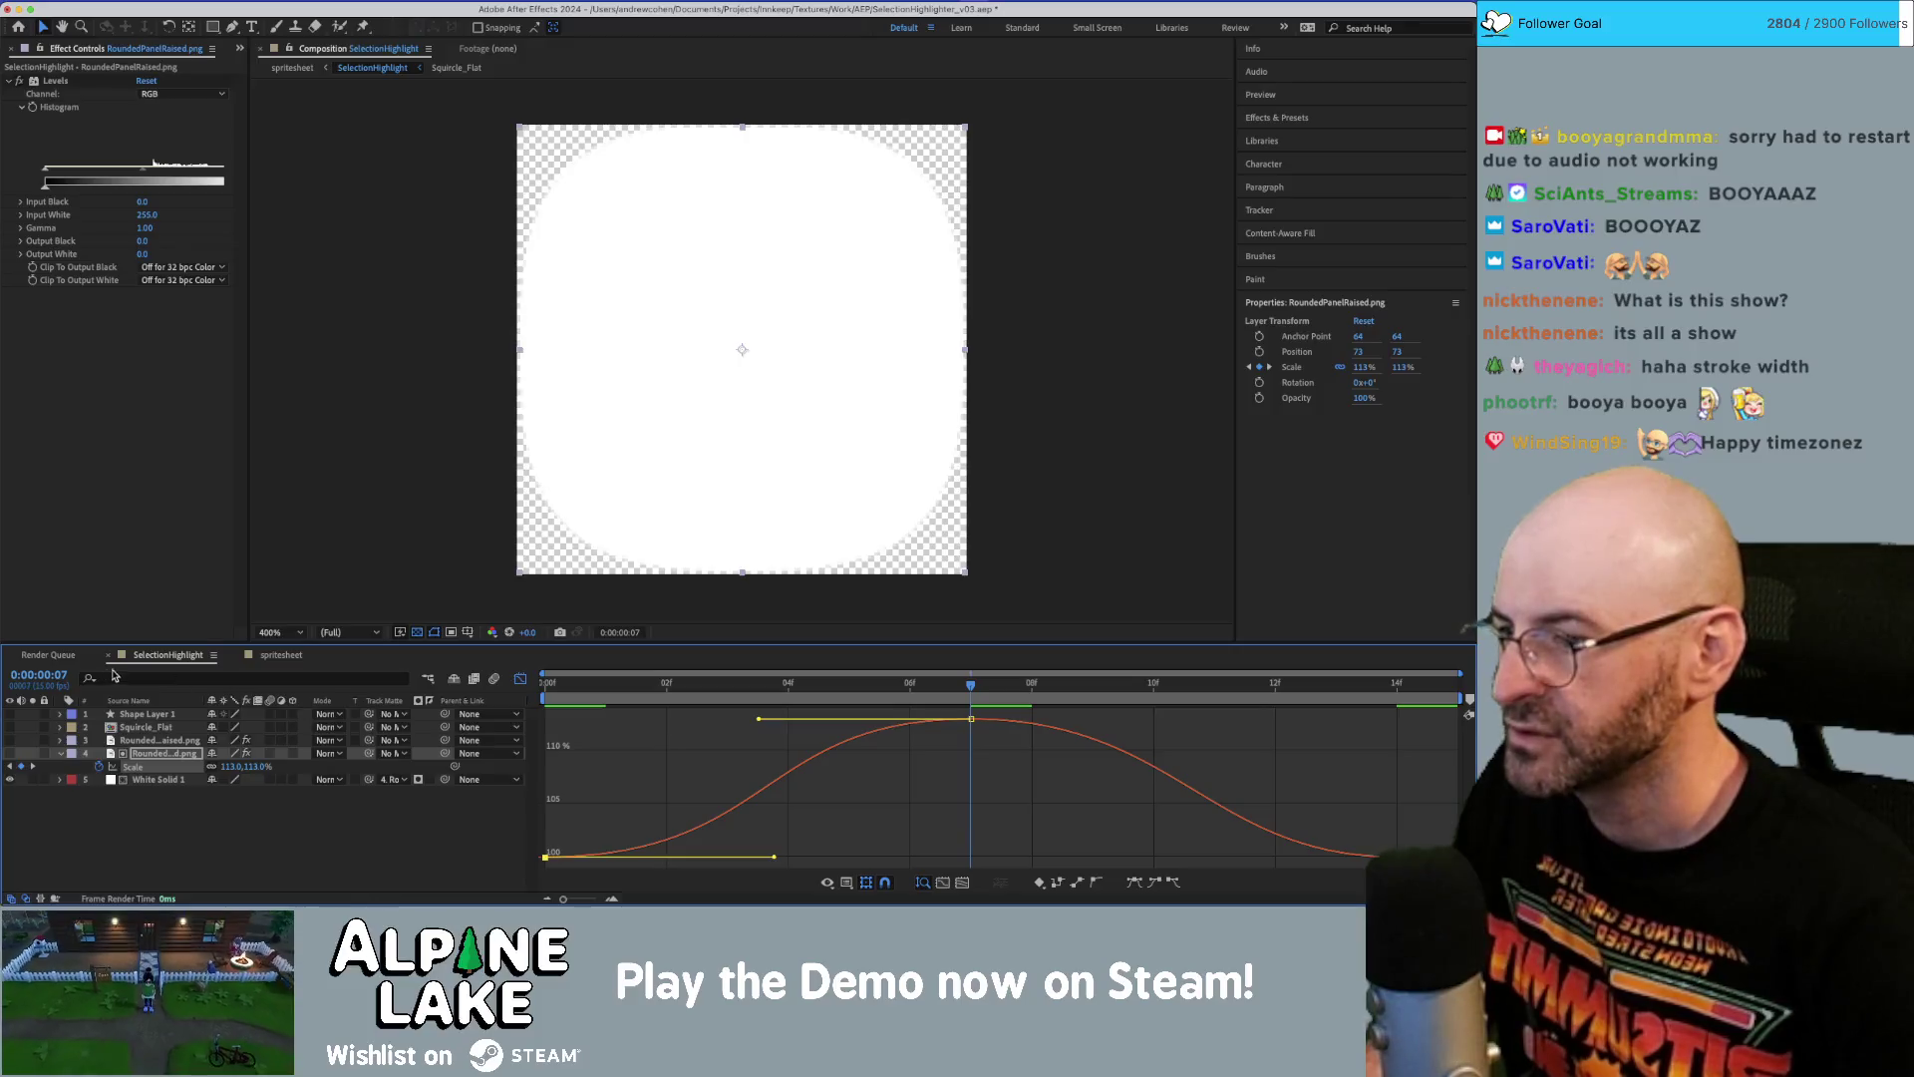
click(565, 688)
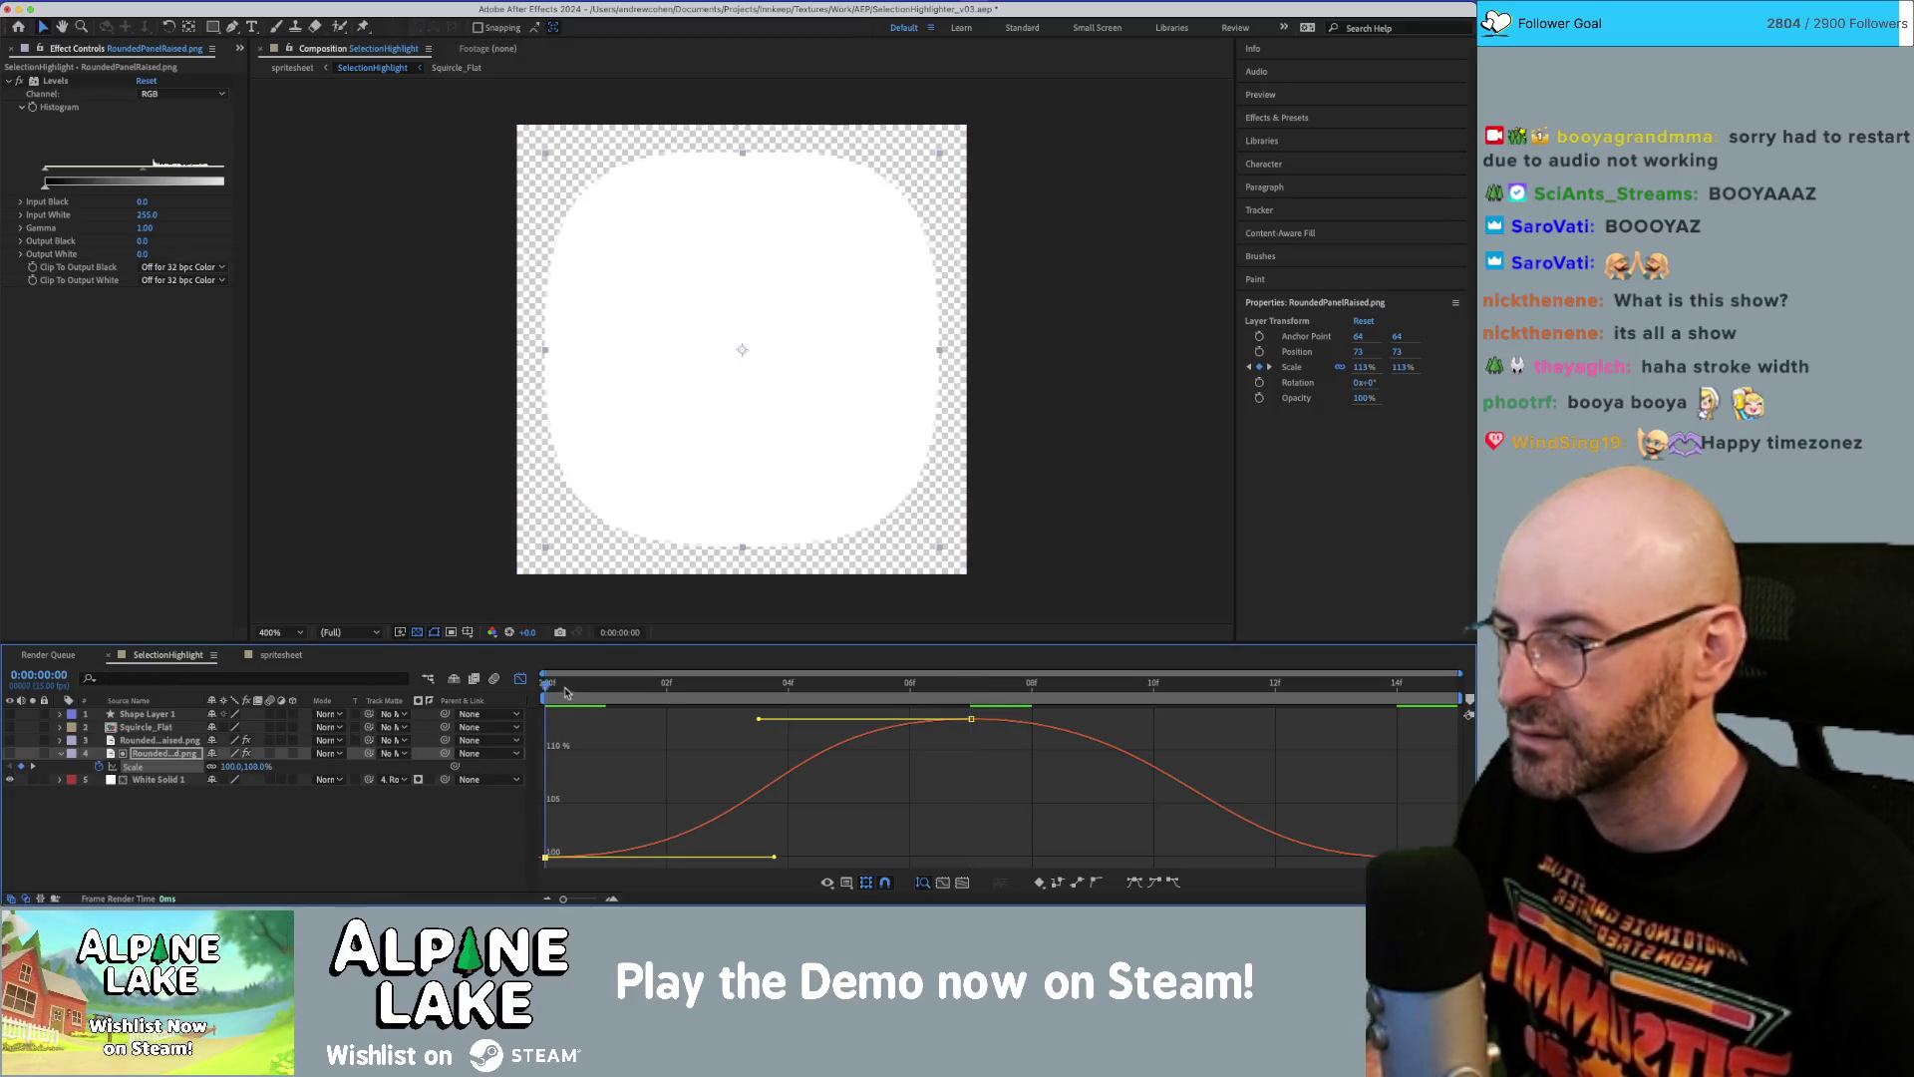
Preview the Scale pulse, then select the rounded panel and White Solid 1 layers together.
key(space)
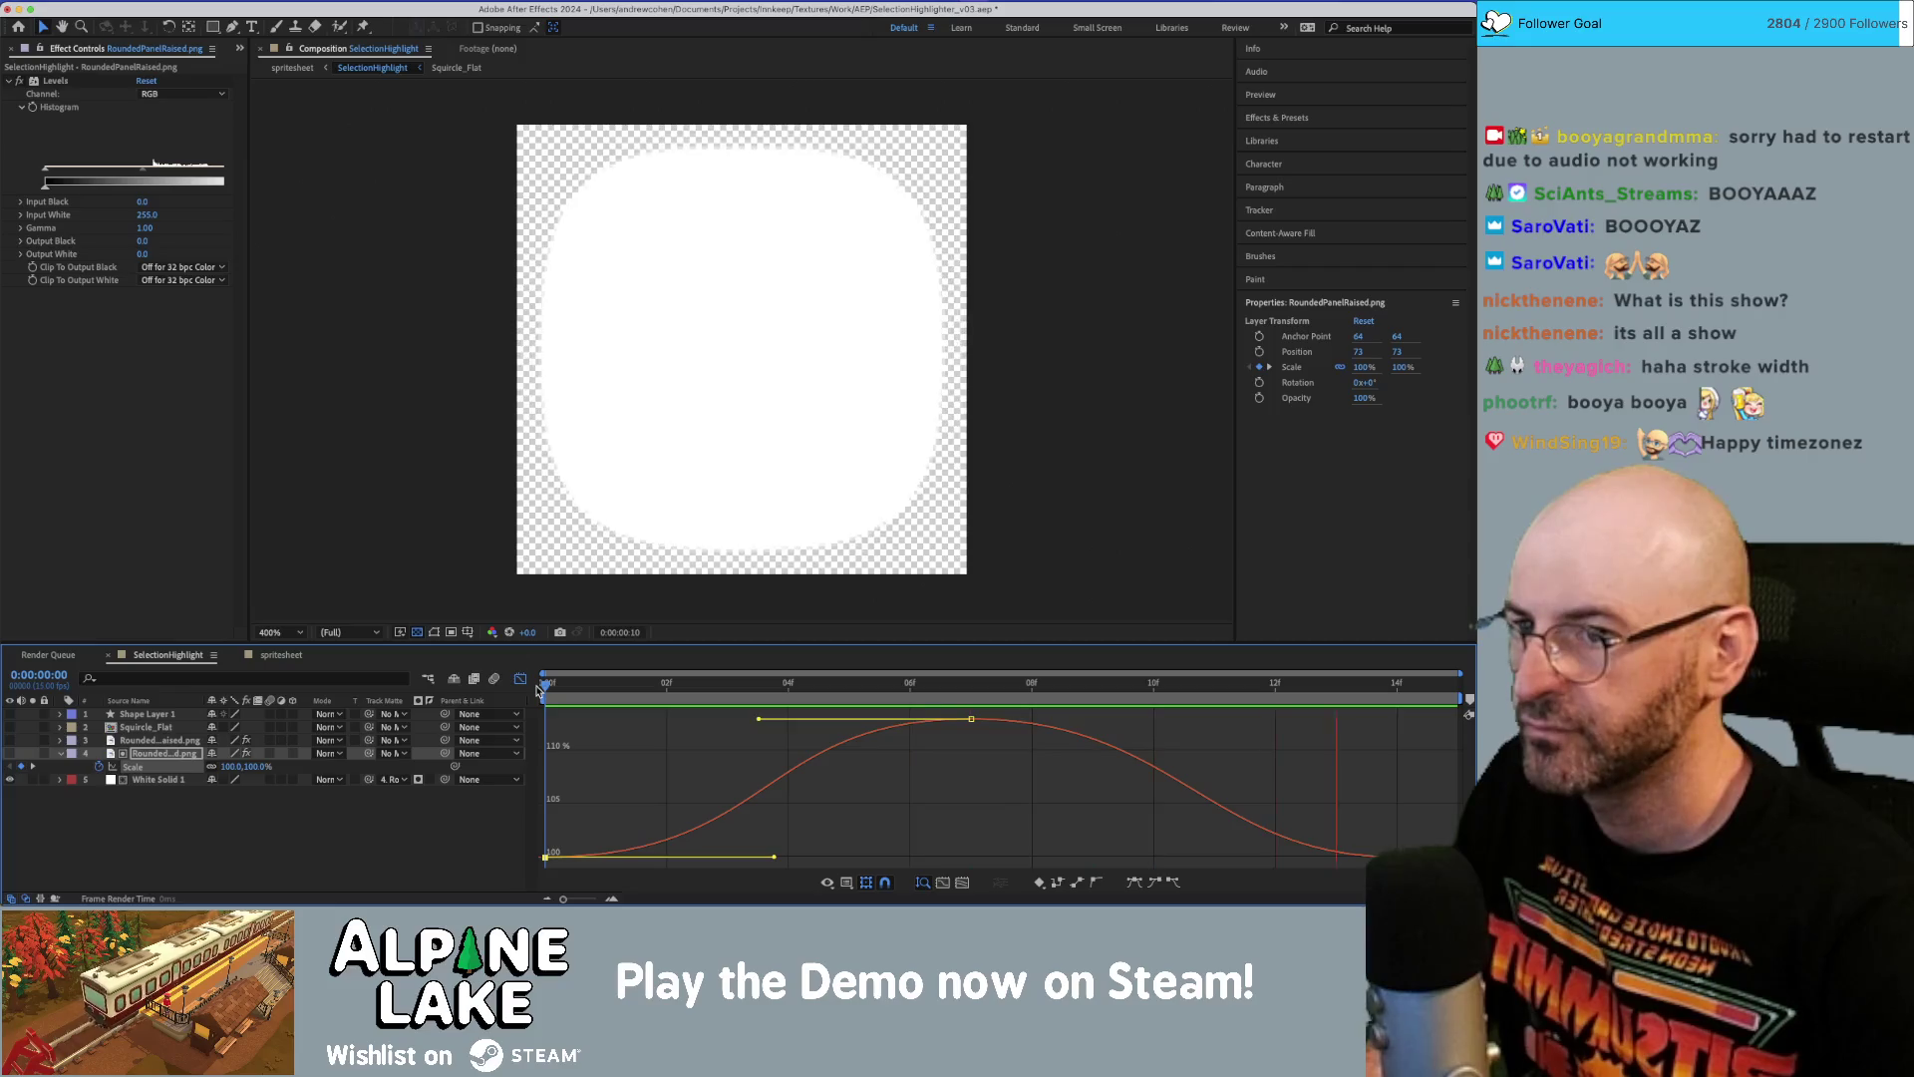
key(space)
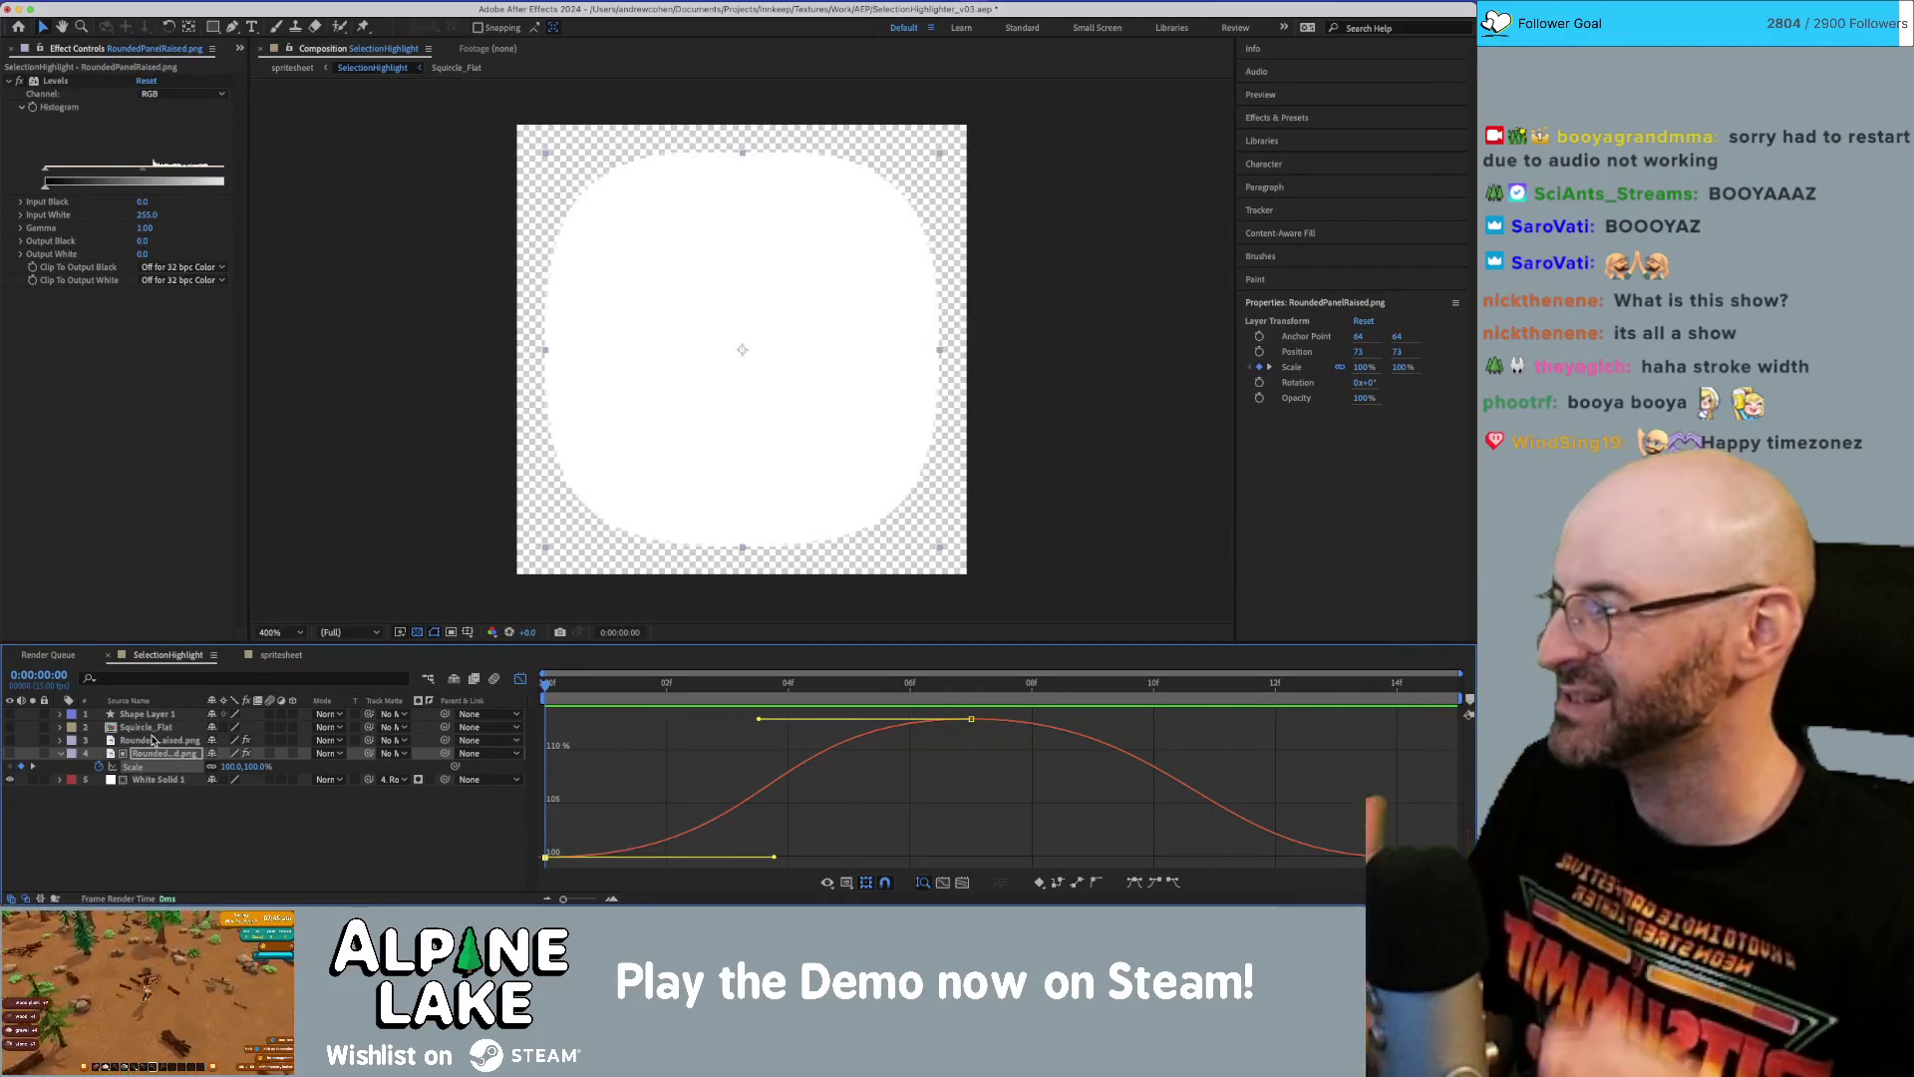
click(141, 797)
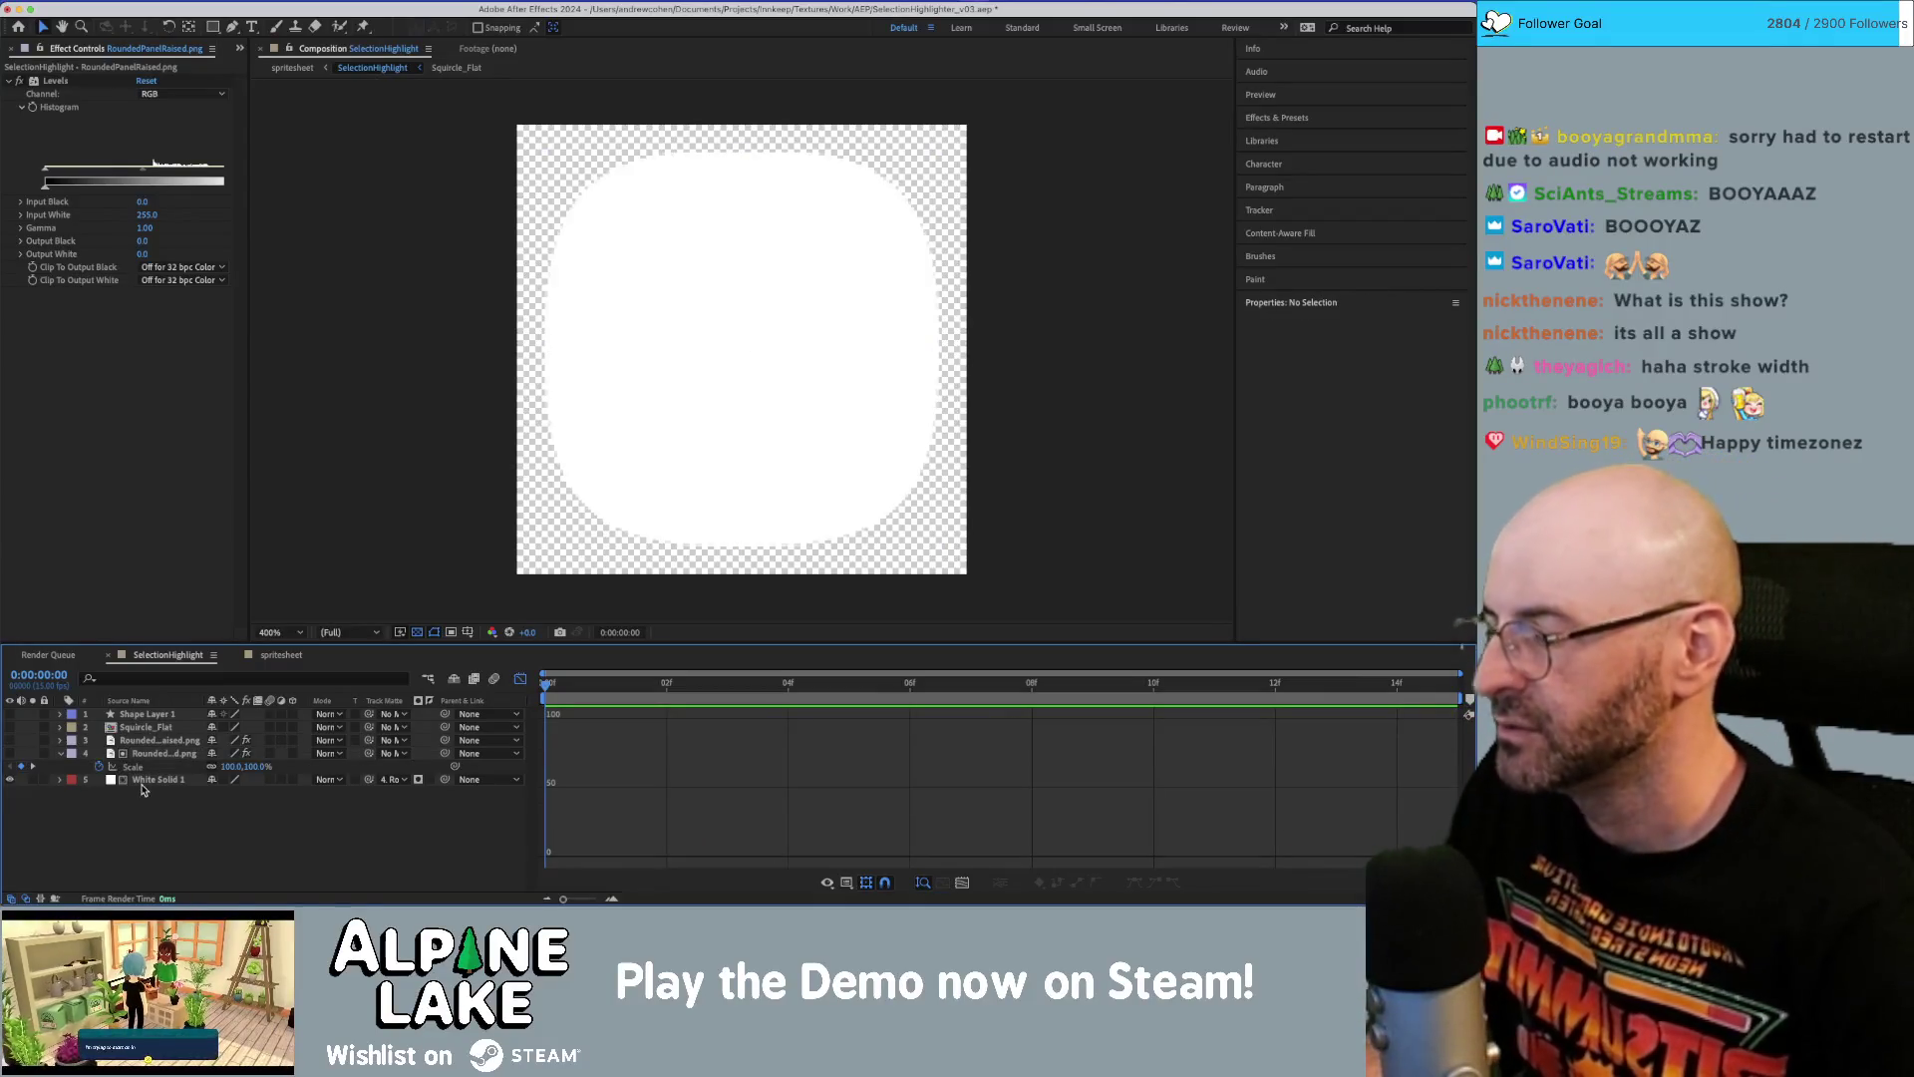
click(150, 765)
shift+click(154, 780)
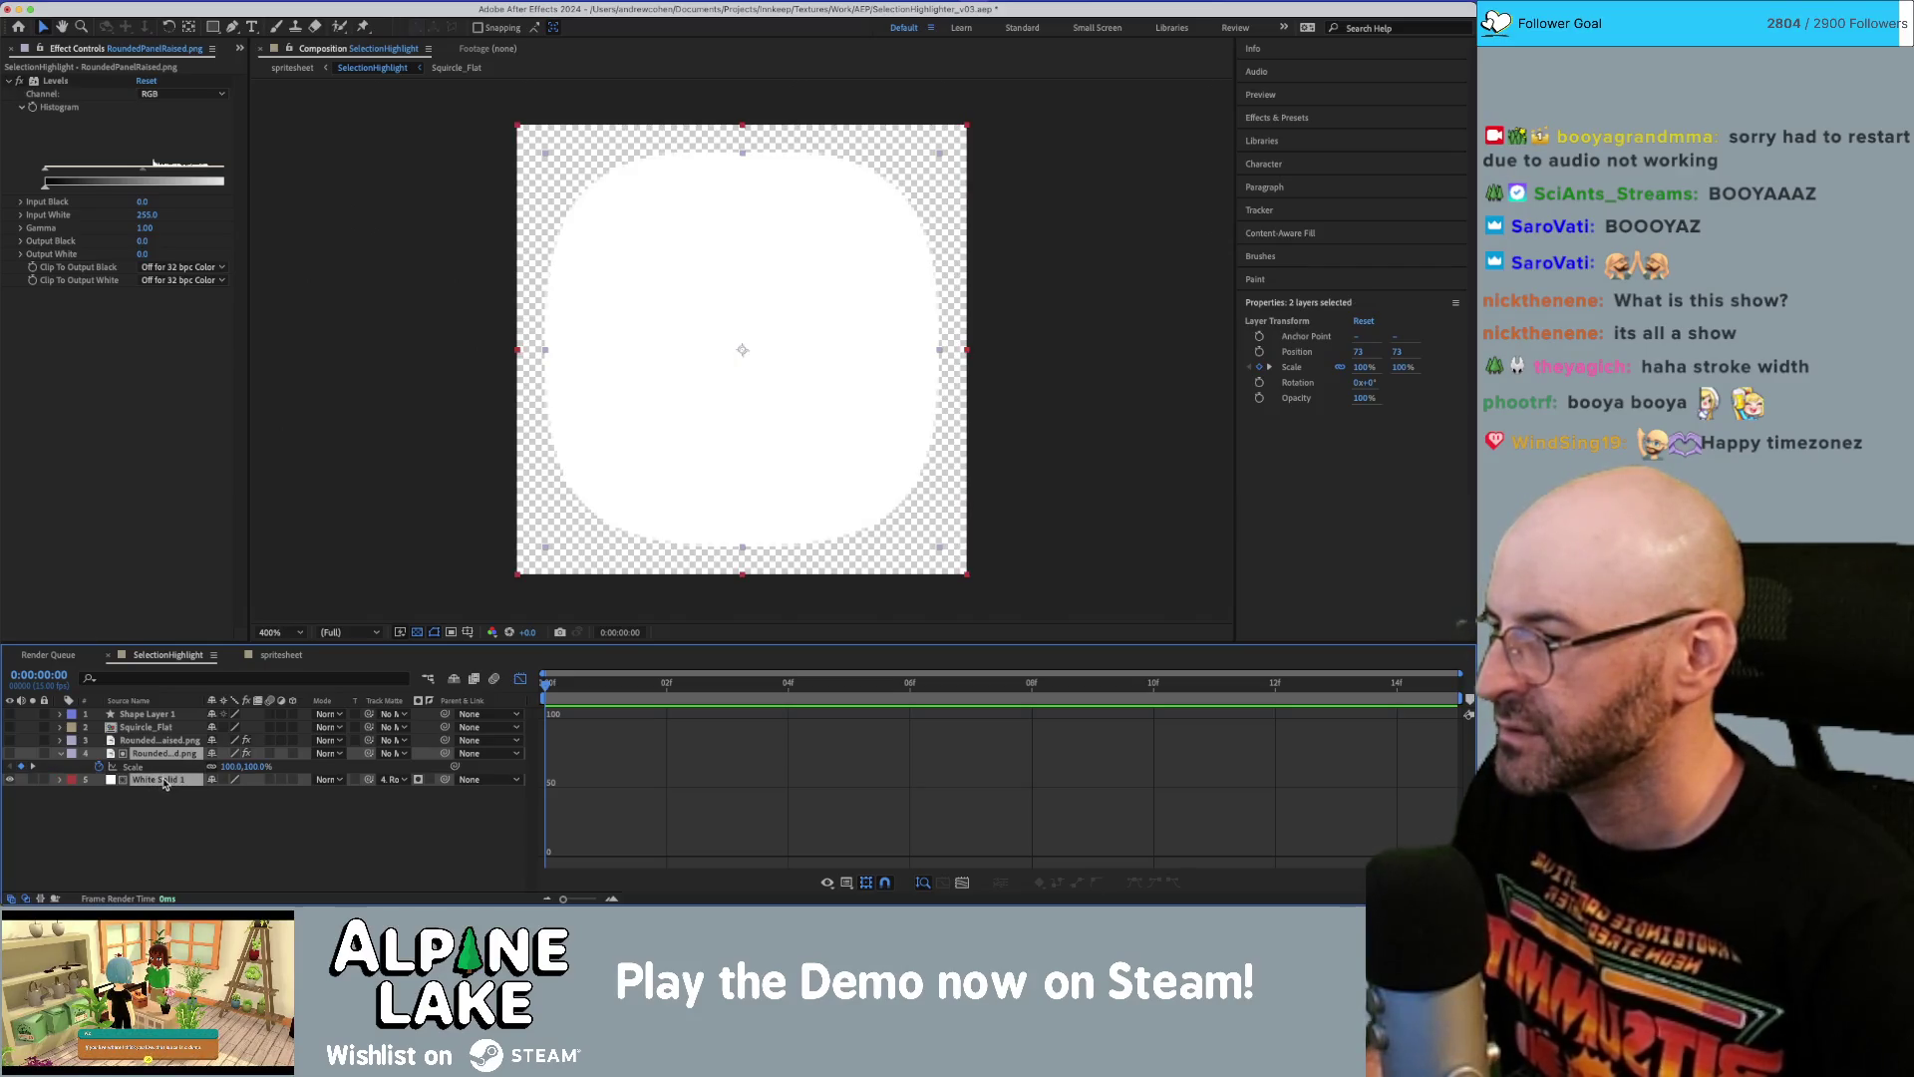
Pre-compose the two layers into 'SelectionPulse' and select the new precomp layer.
right_click(169, 754)
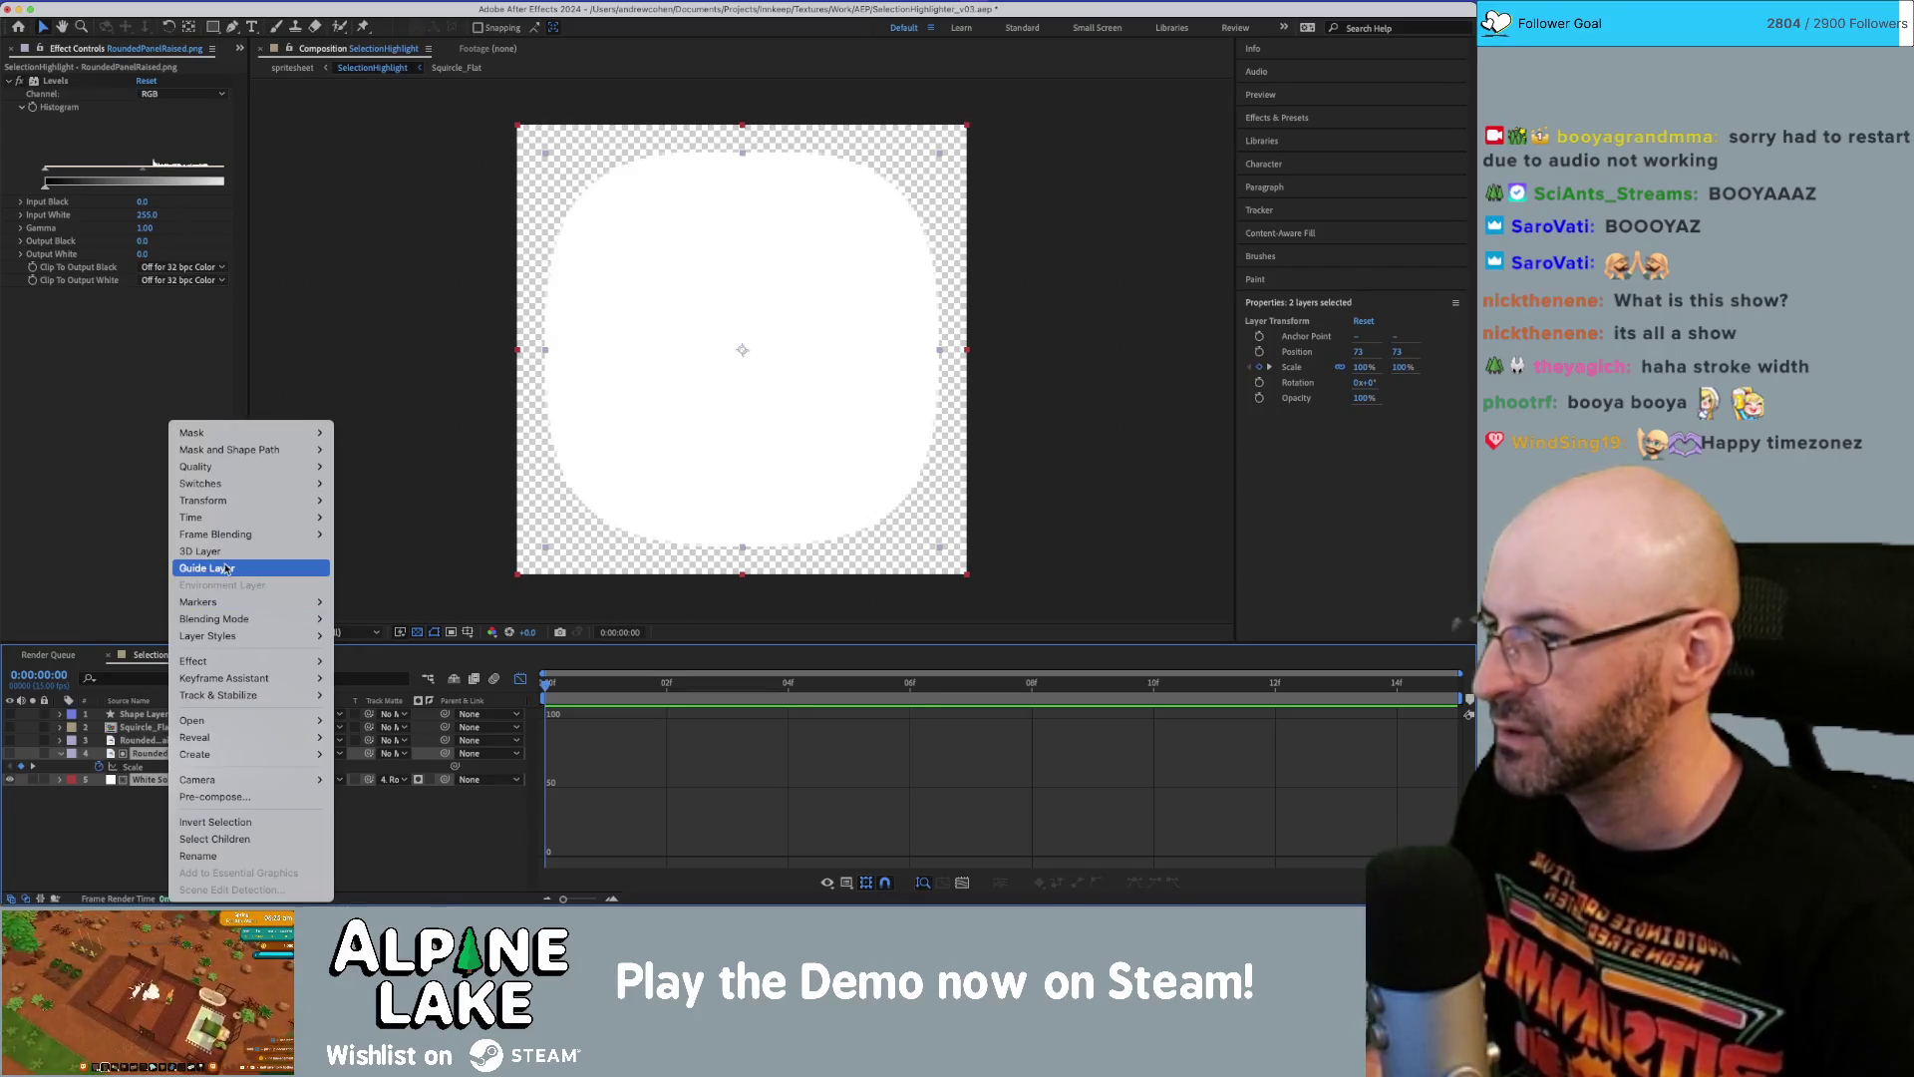
click(228, 802)
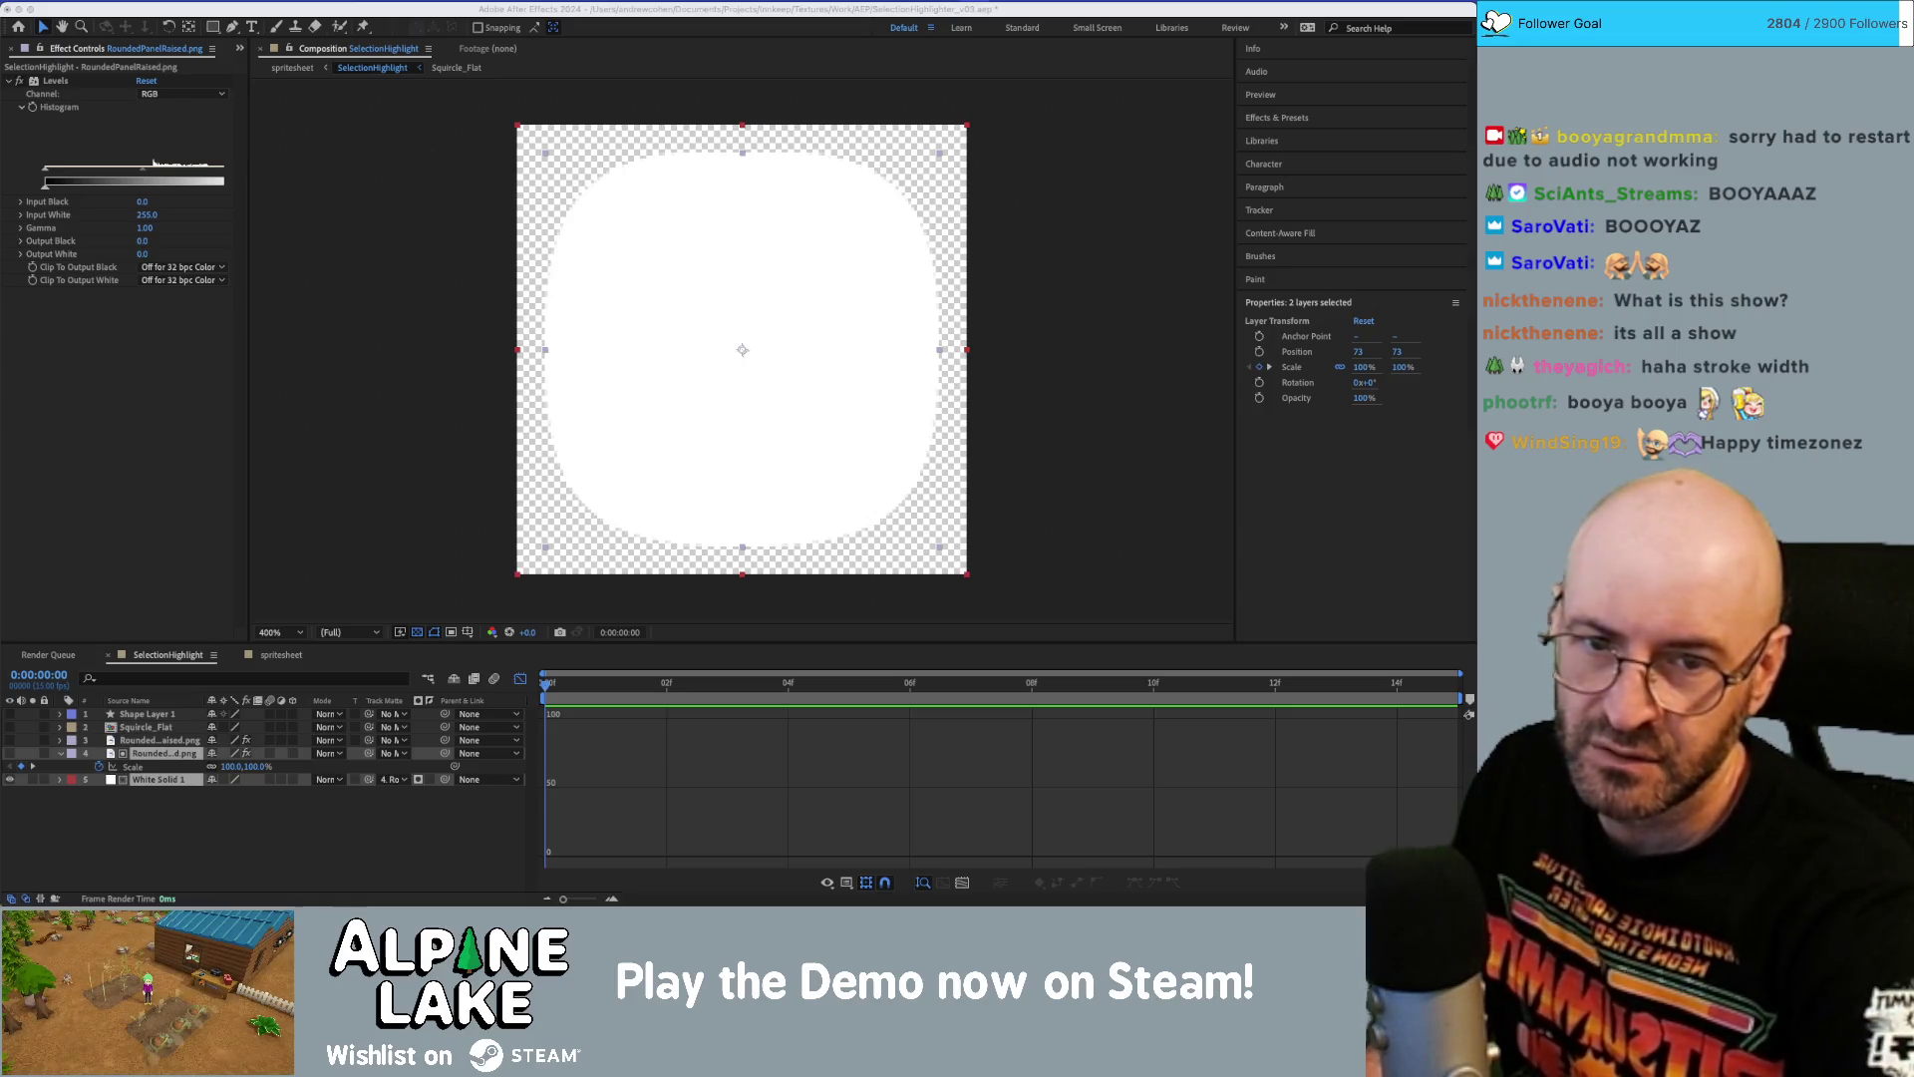
key(Return)
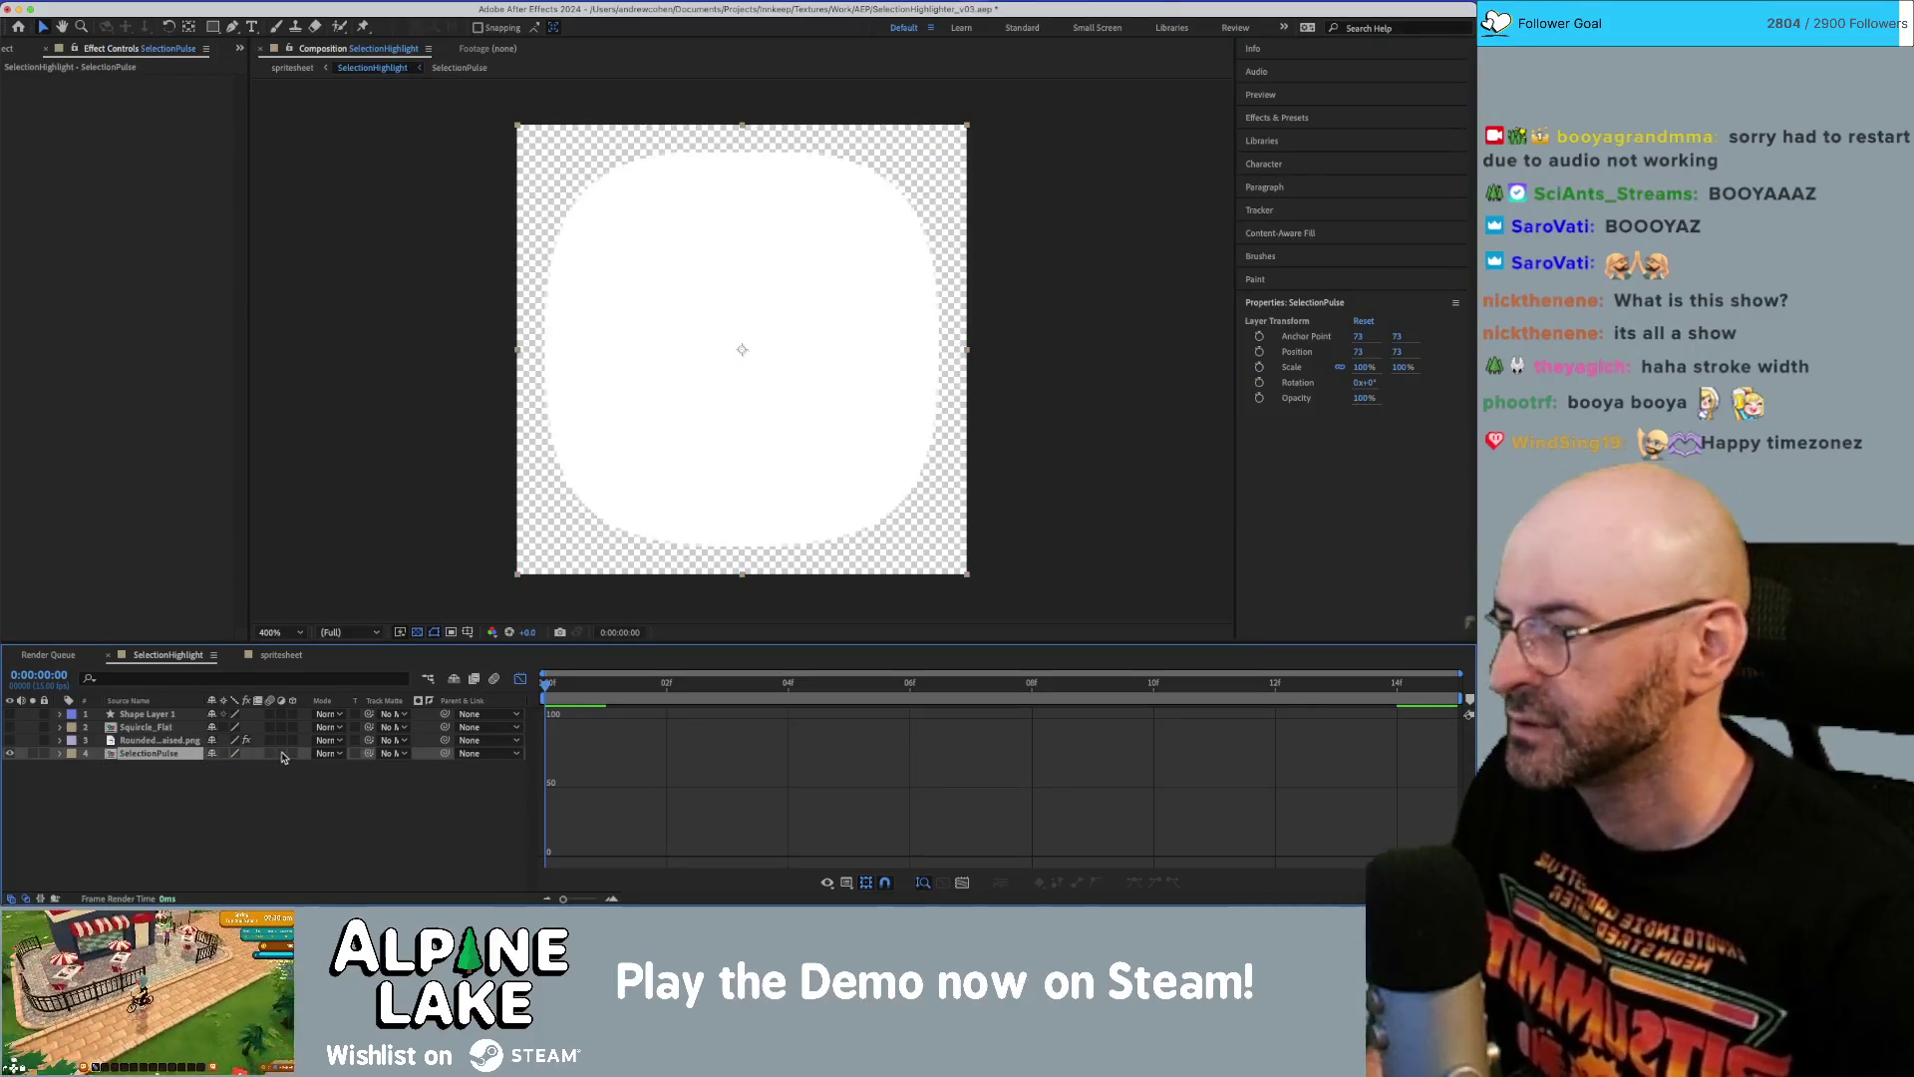
click(186, 792)
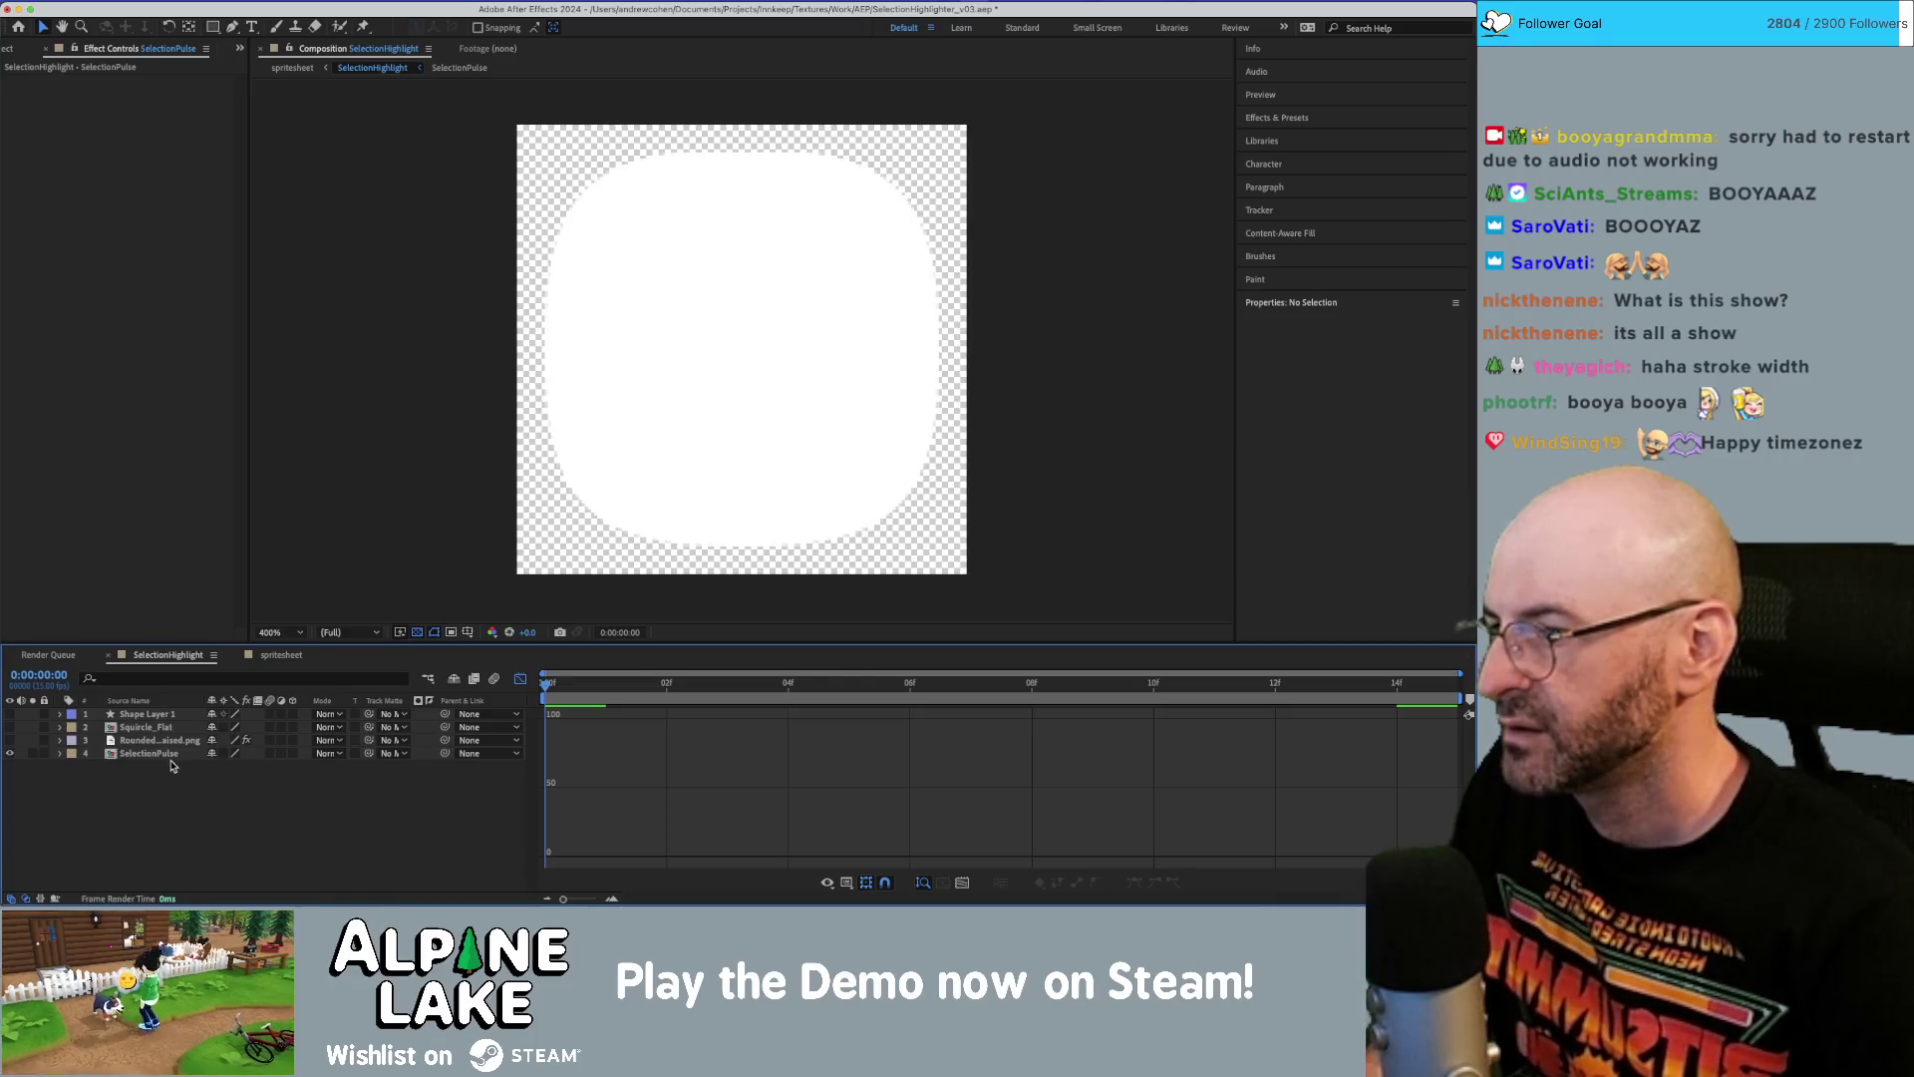
click(166, 755)
Duplicate the SelectionPulse layer and freeze one copy at frame 7.
mouse_move(681, 688)
mouse_down()
mouse_move(1034, 702)
mouse_move(969, 715)
mouse_up()
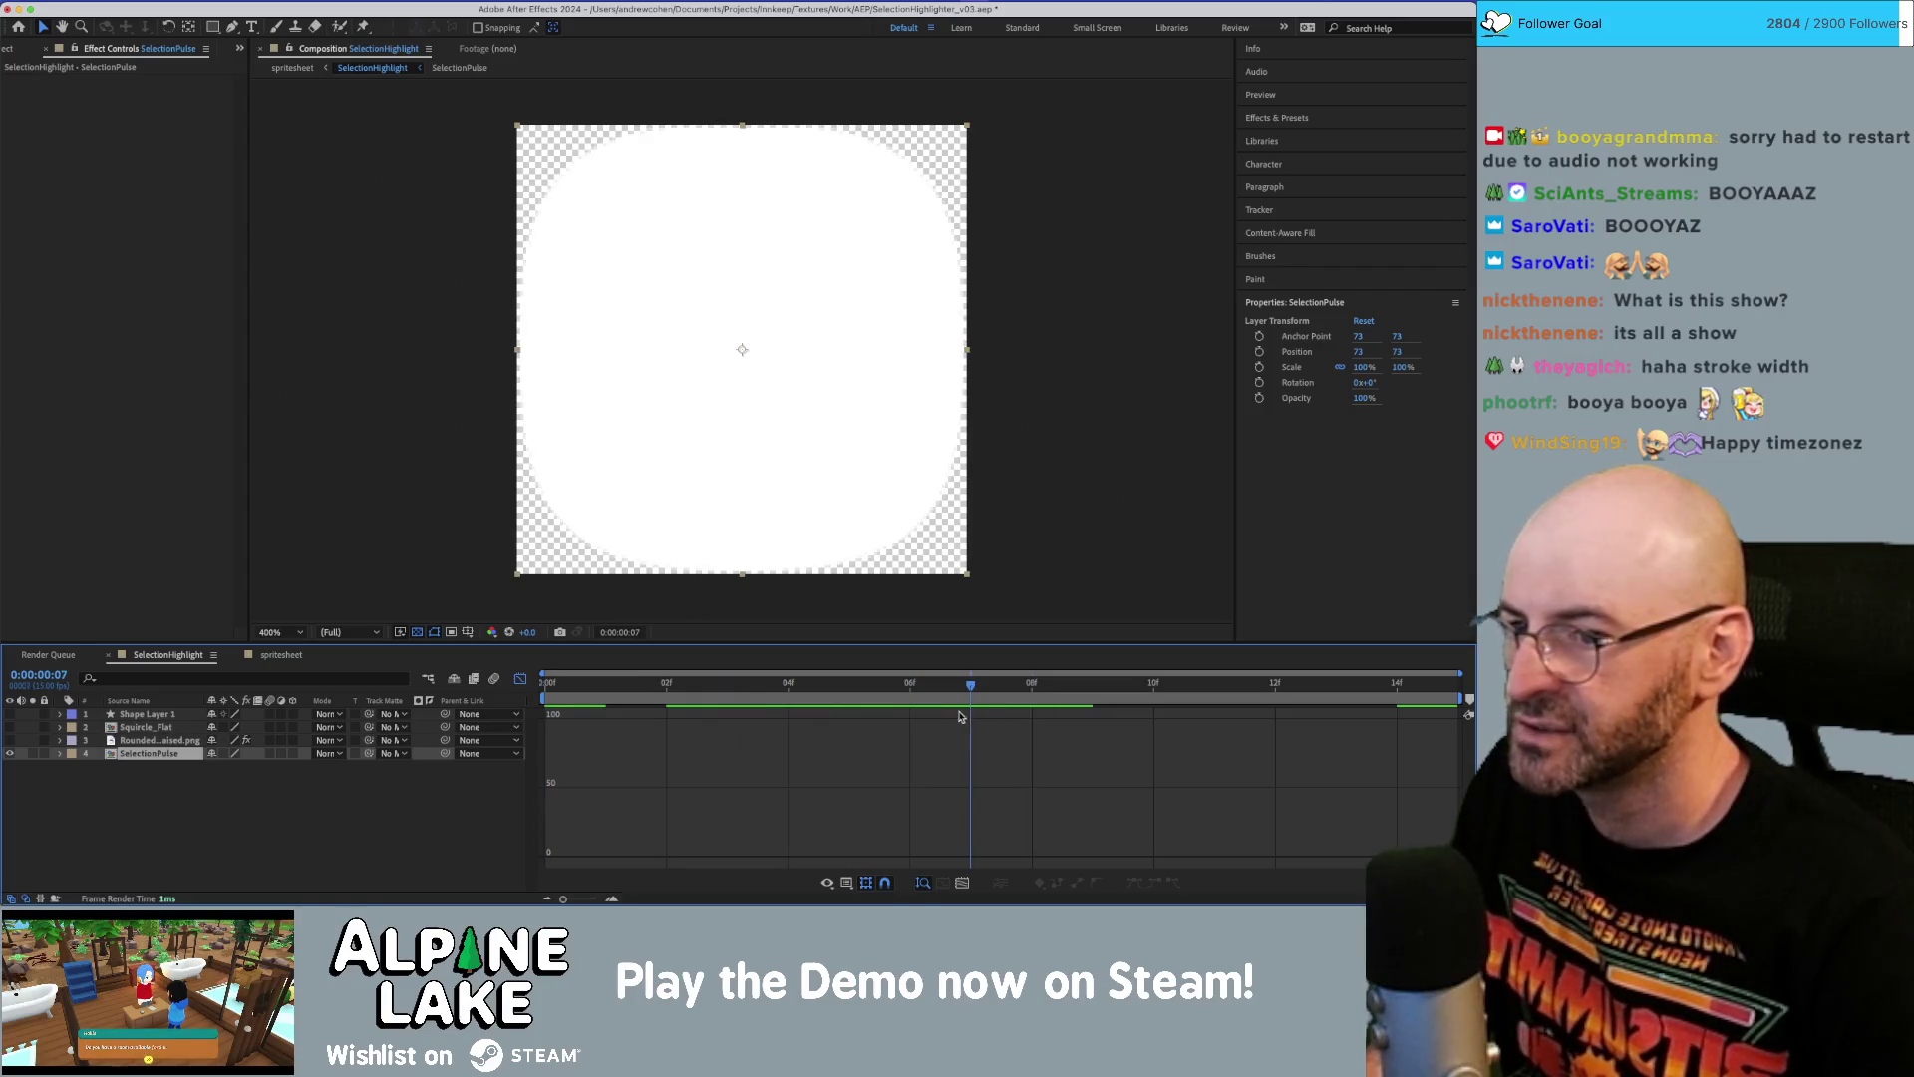
key(super+d)
right_click(137, 754)
mouse_move(189, 501)
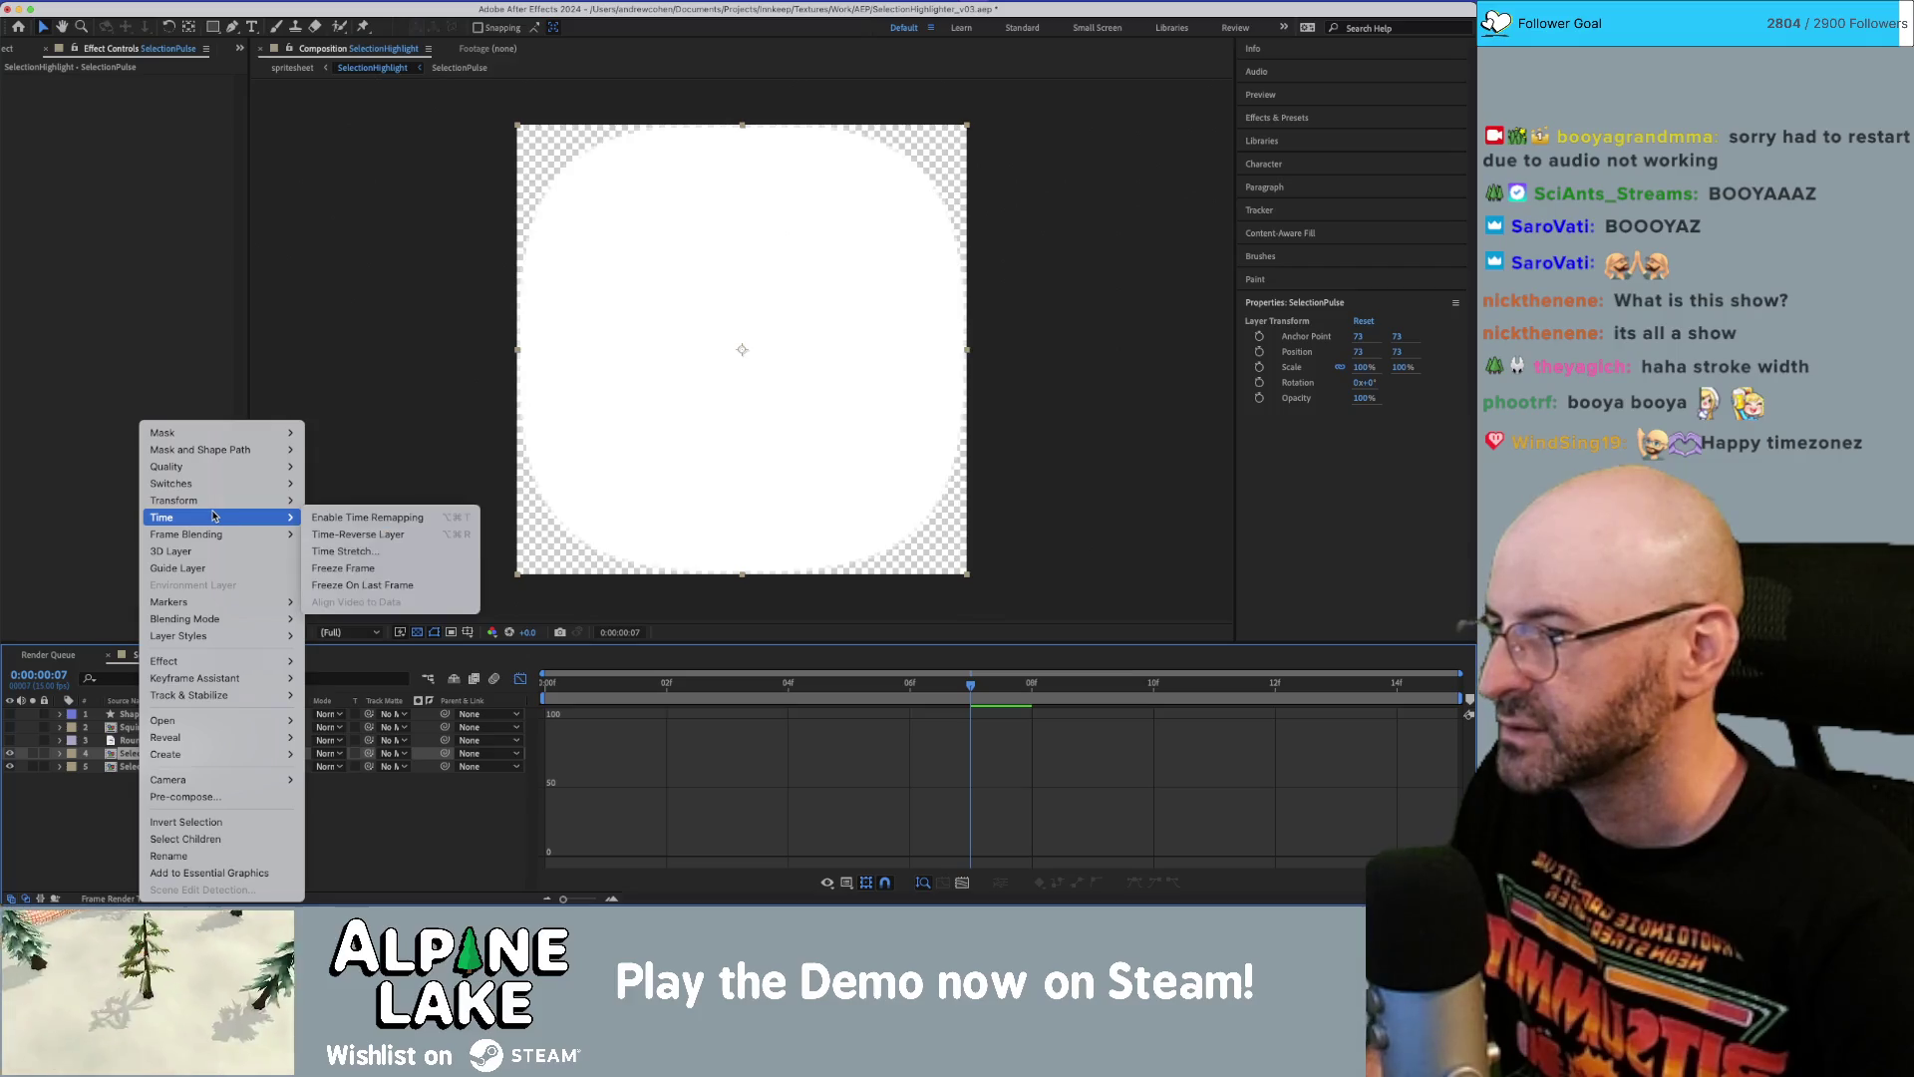
click(357, 568)
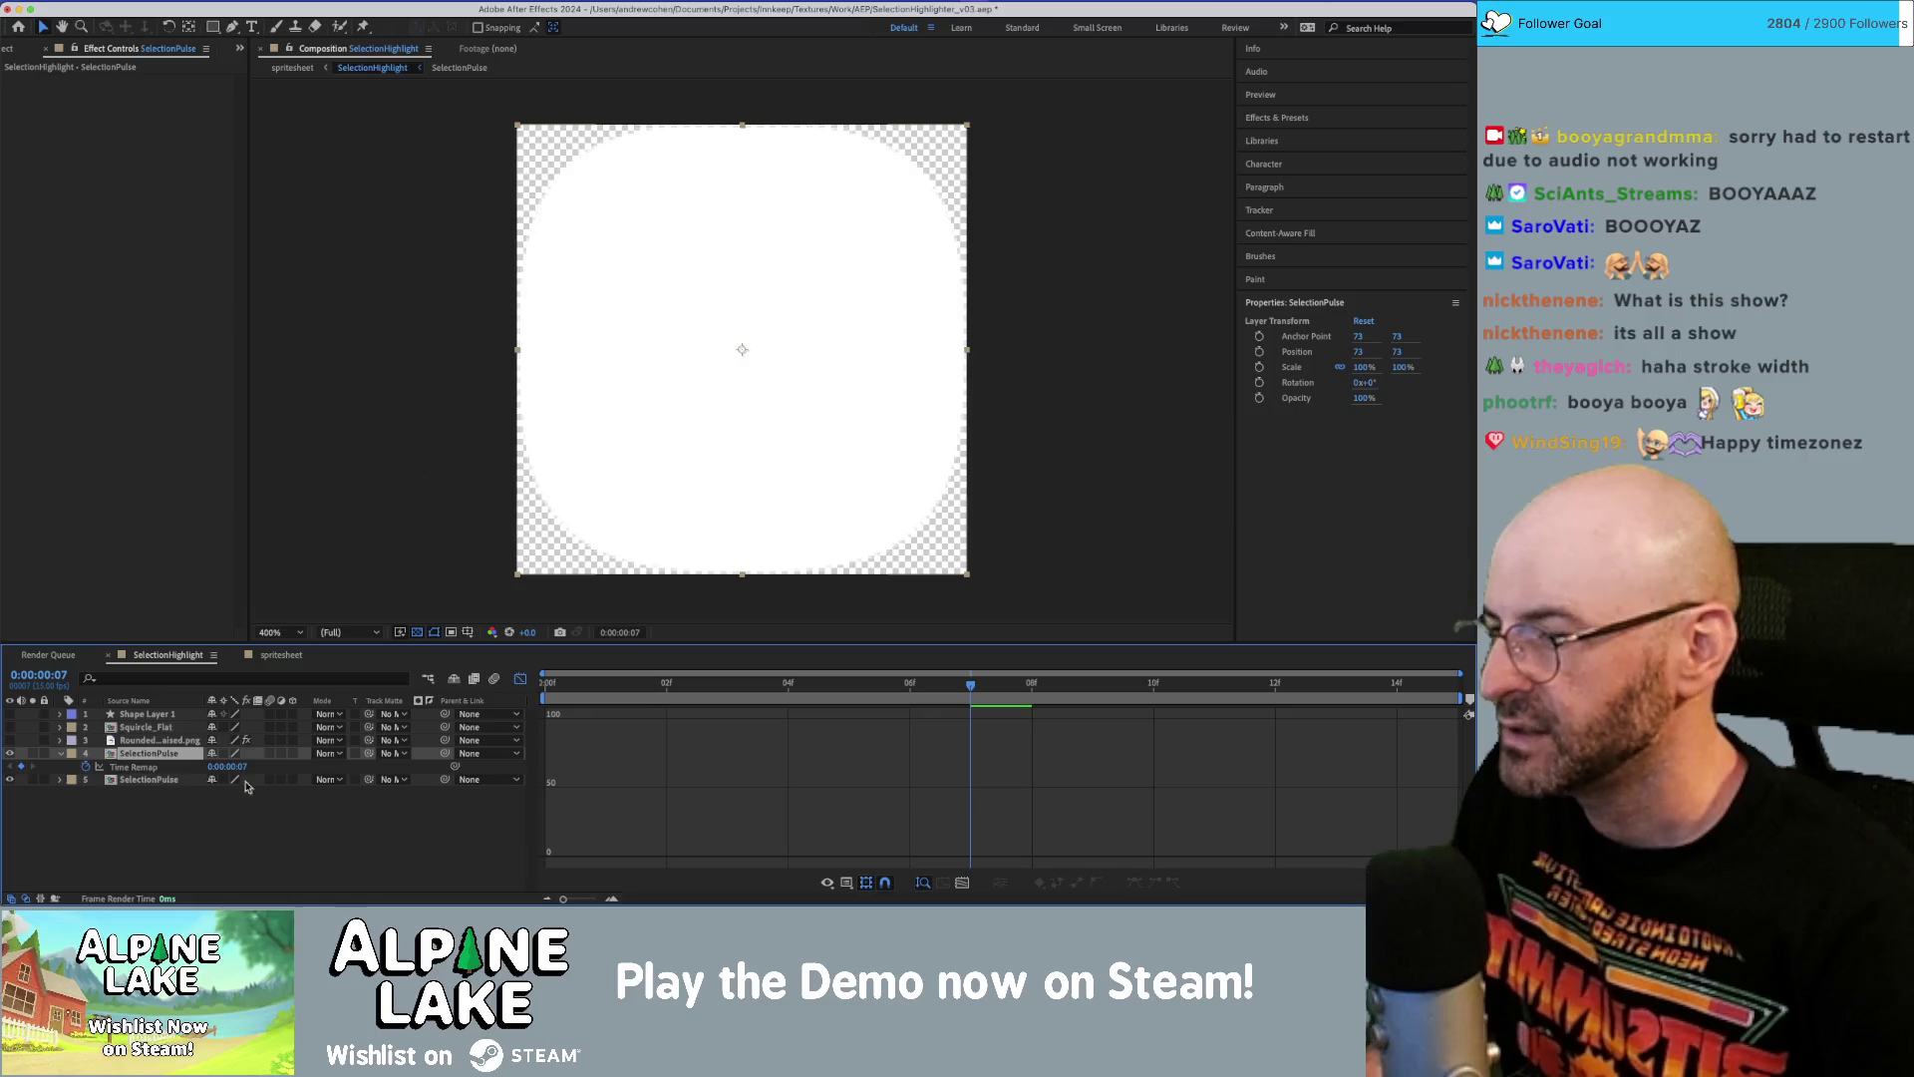
Set layer 5's track matte to SelectionPulse layer 4 and invert it.
click(400, 783)
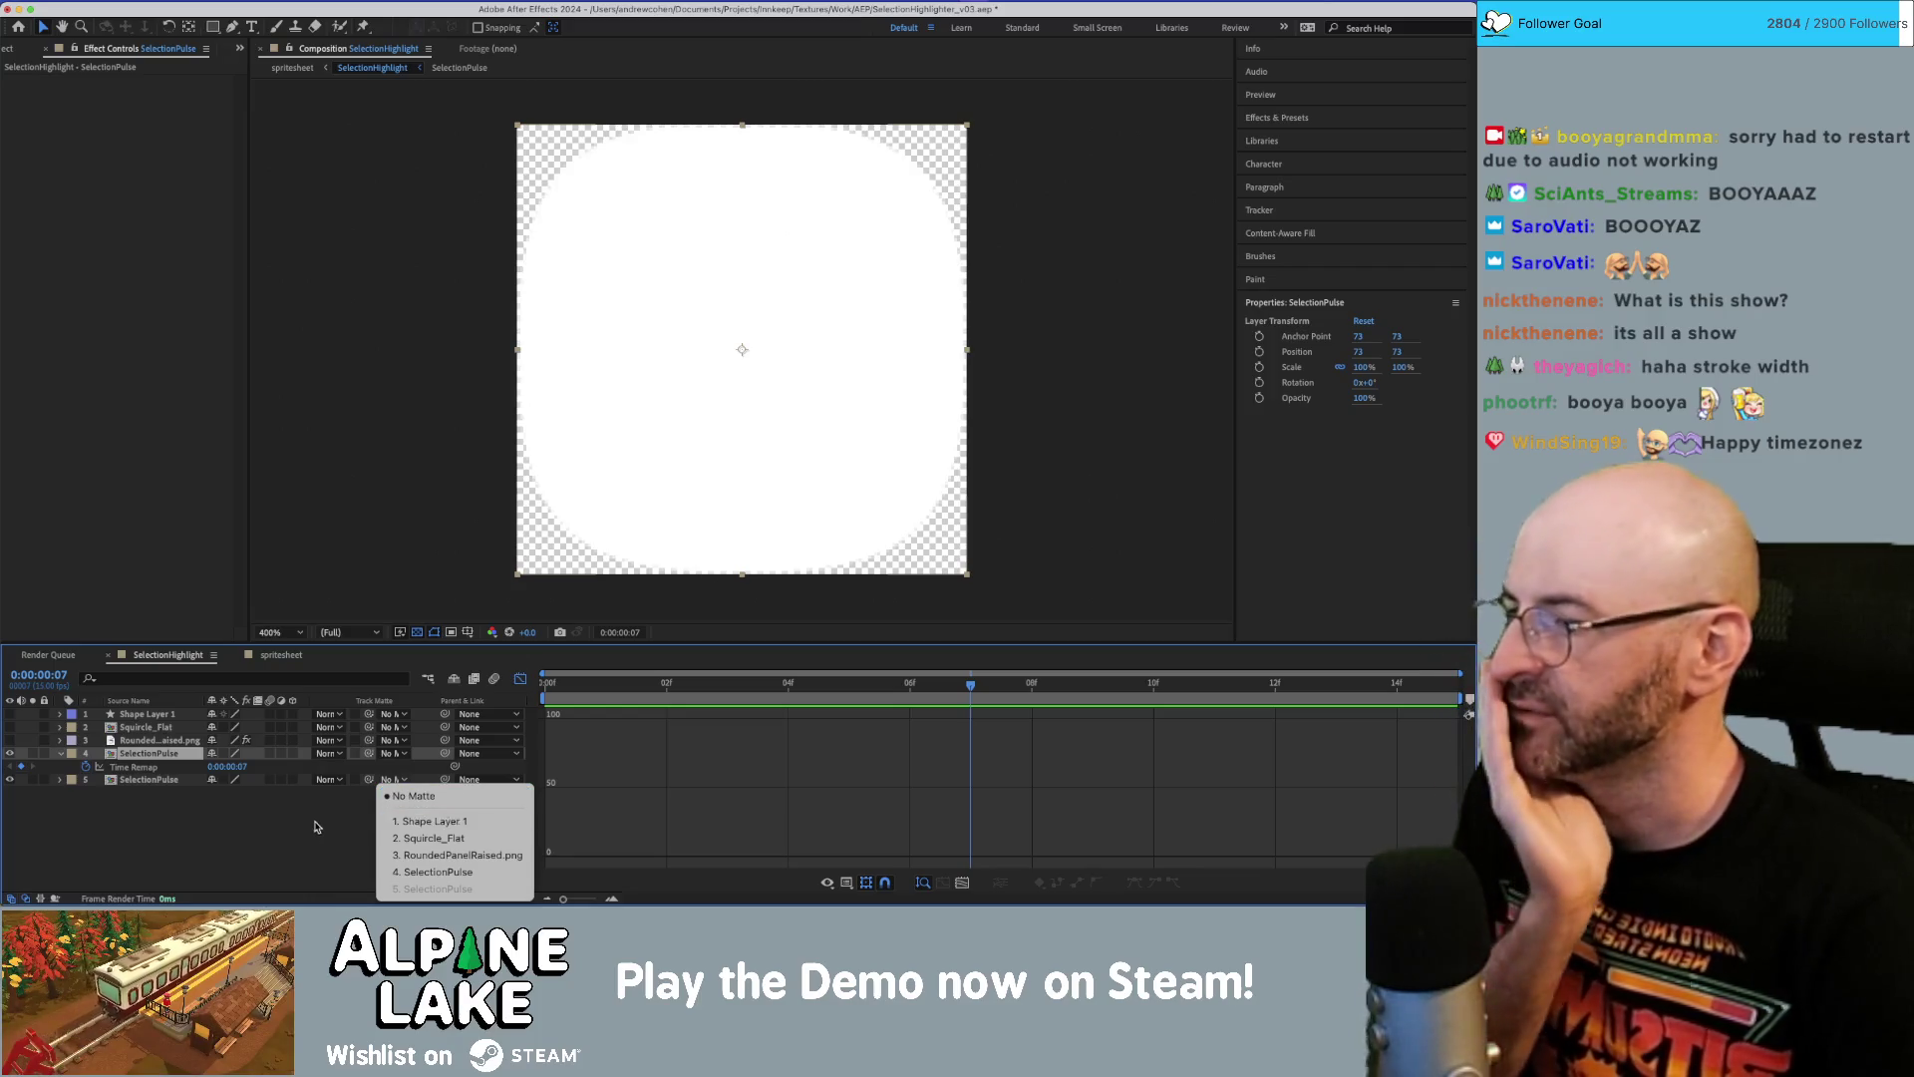
click(412, 794)
click(412, 782)
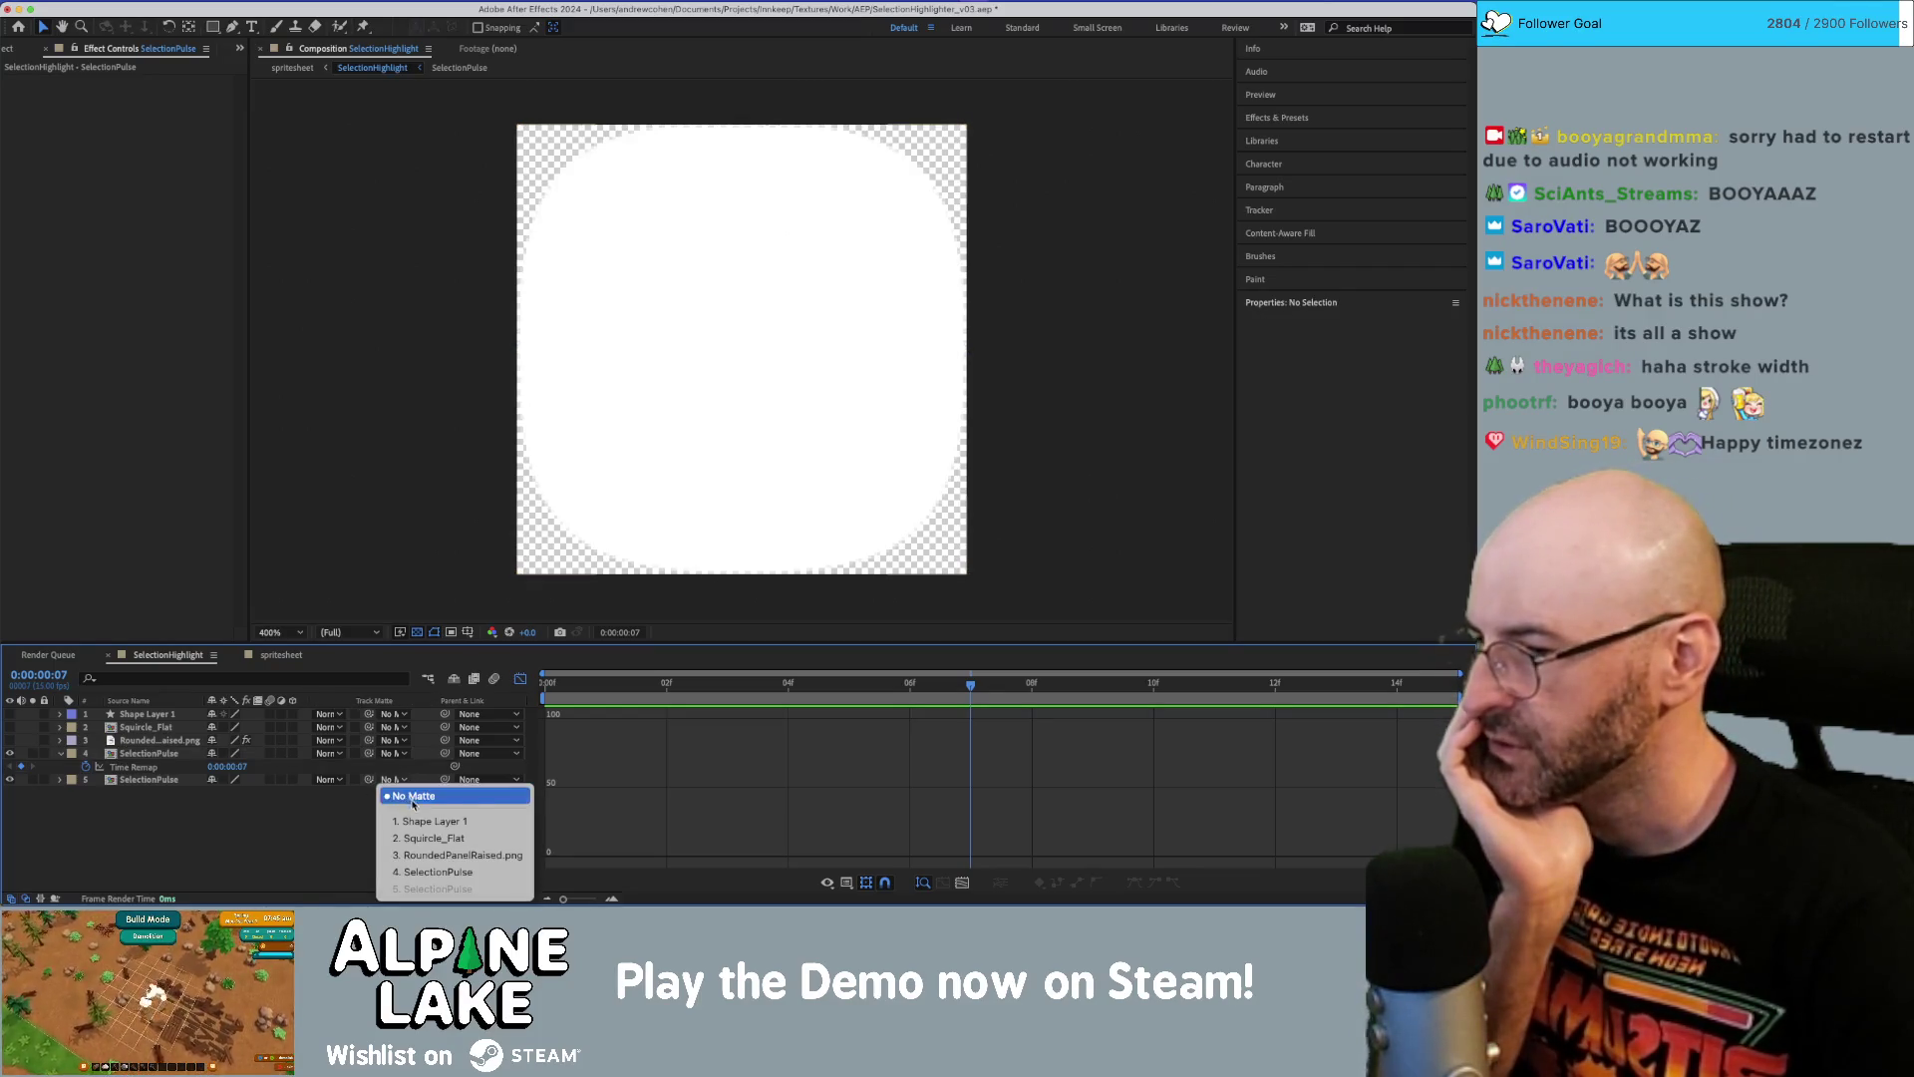
click(431, 871)
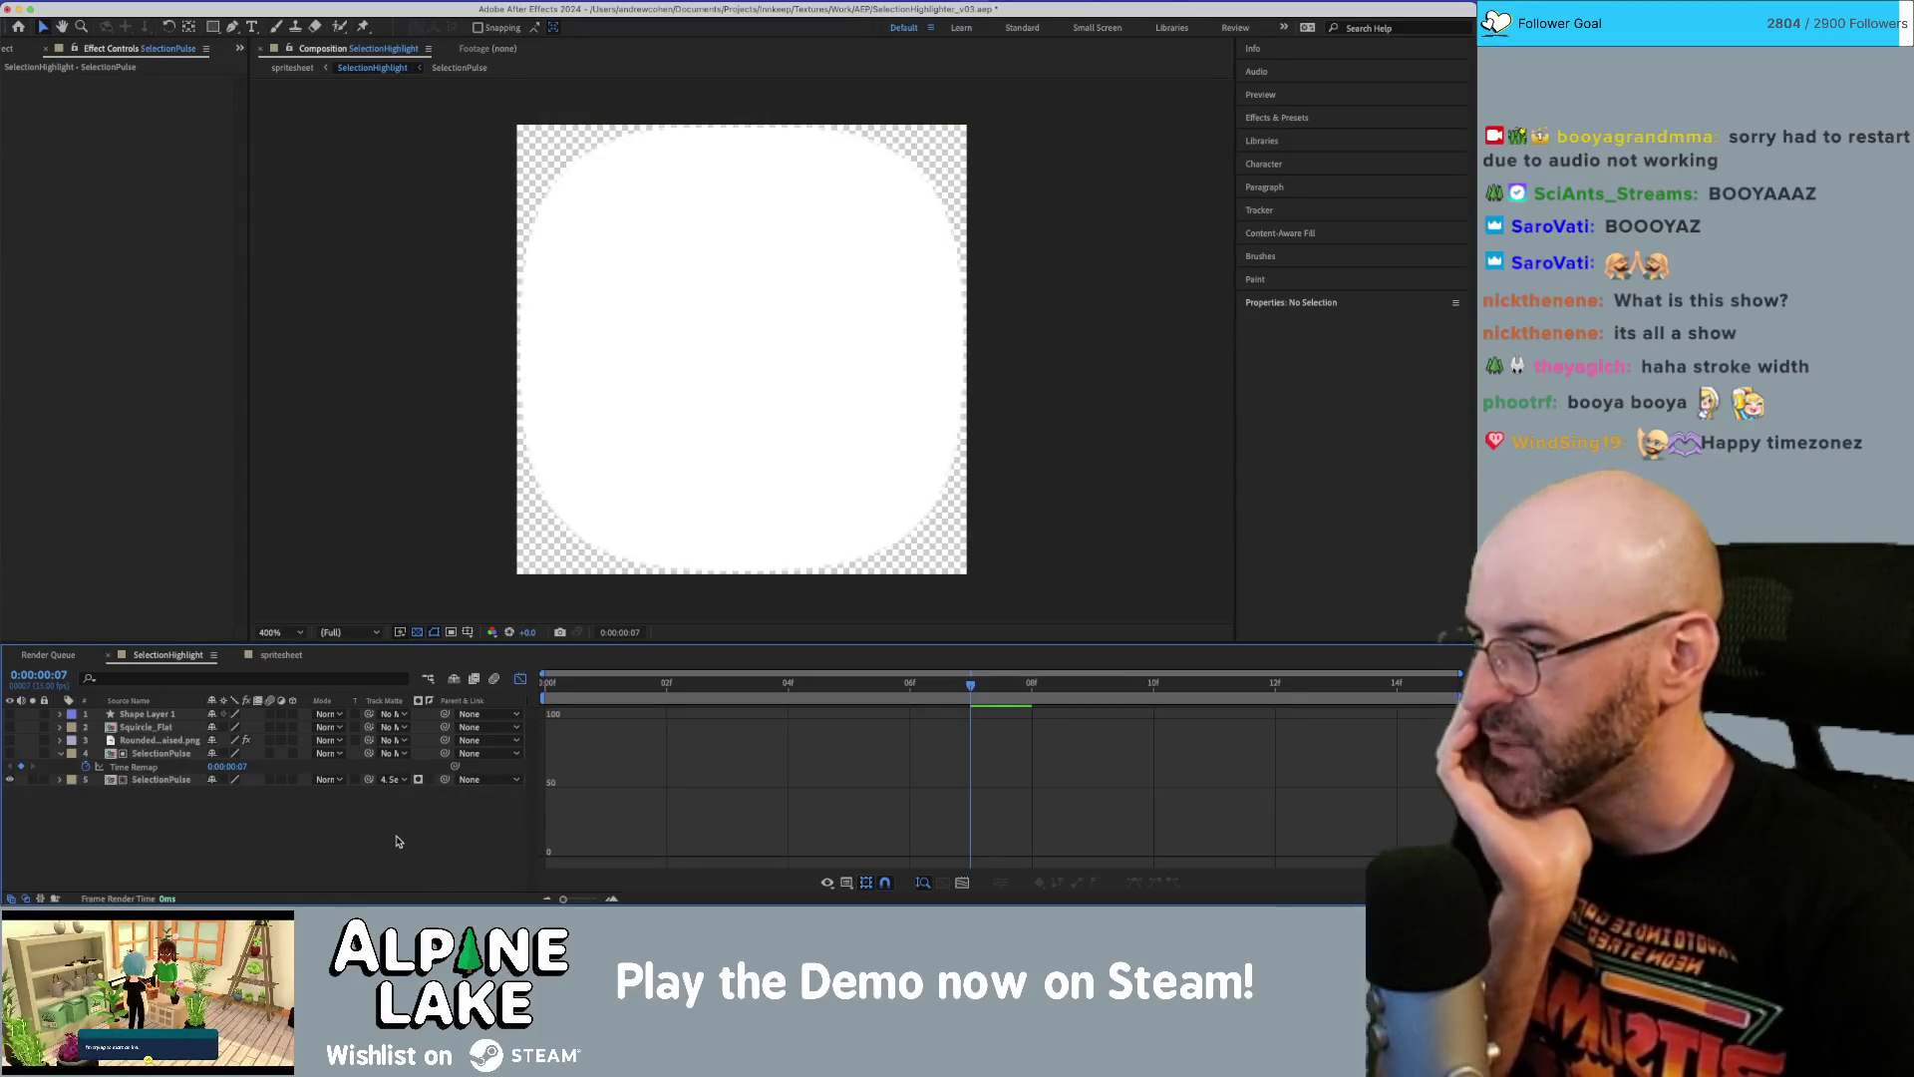
click(428, 781)
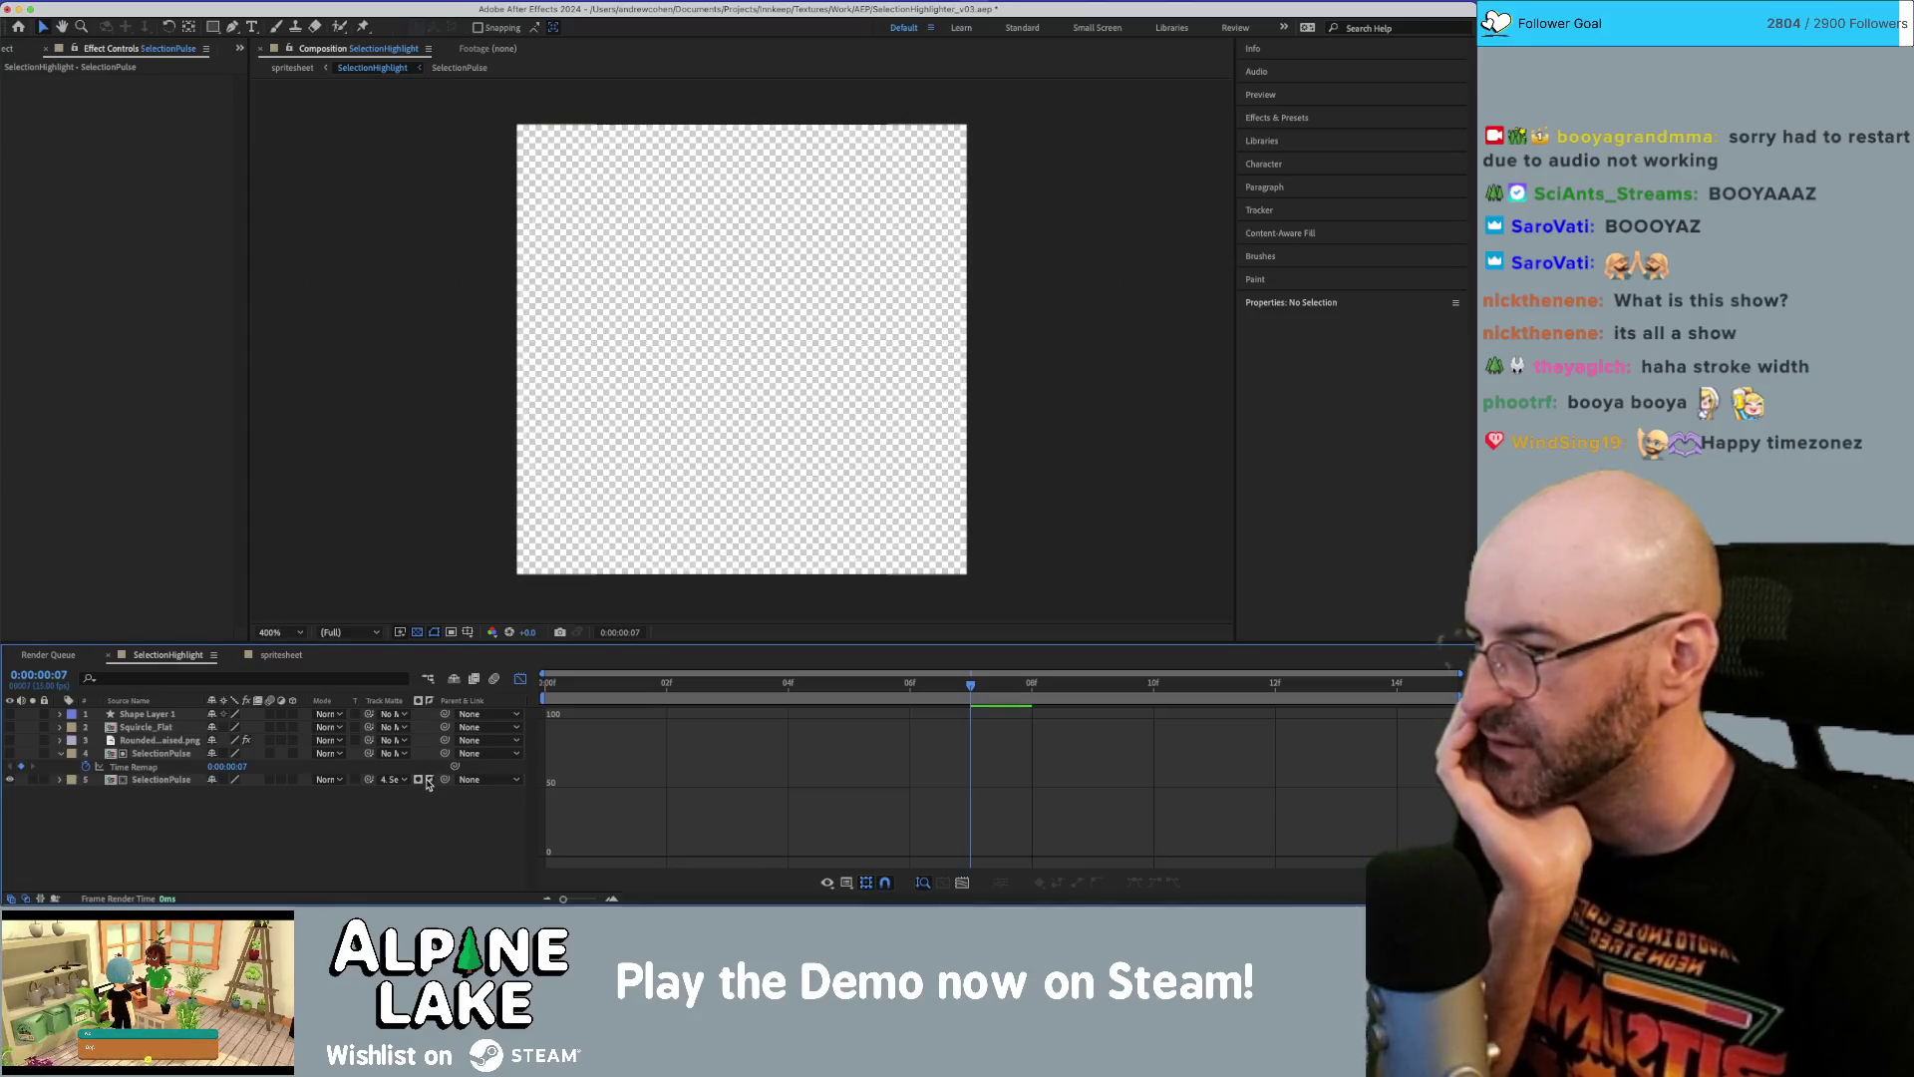
Set the frozen copy's Time Remap to 0:00:00:00.
mouse_move(967, 682)
mouse_down()
mouse_move(602, 682)
mouse_move(729, 679)
mouse_move(681, 683)
mouse_up()
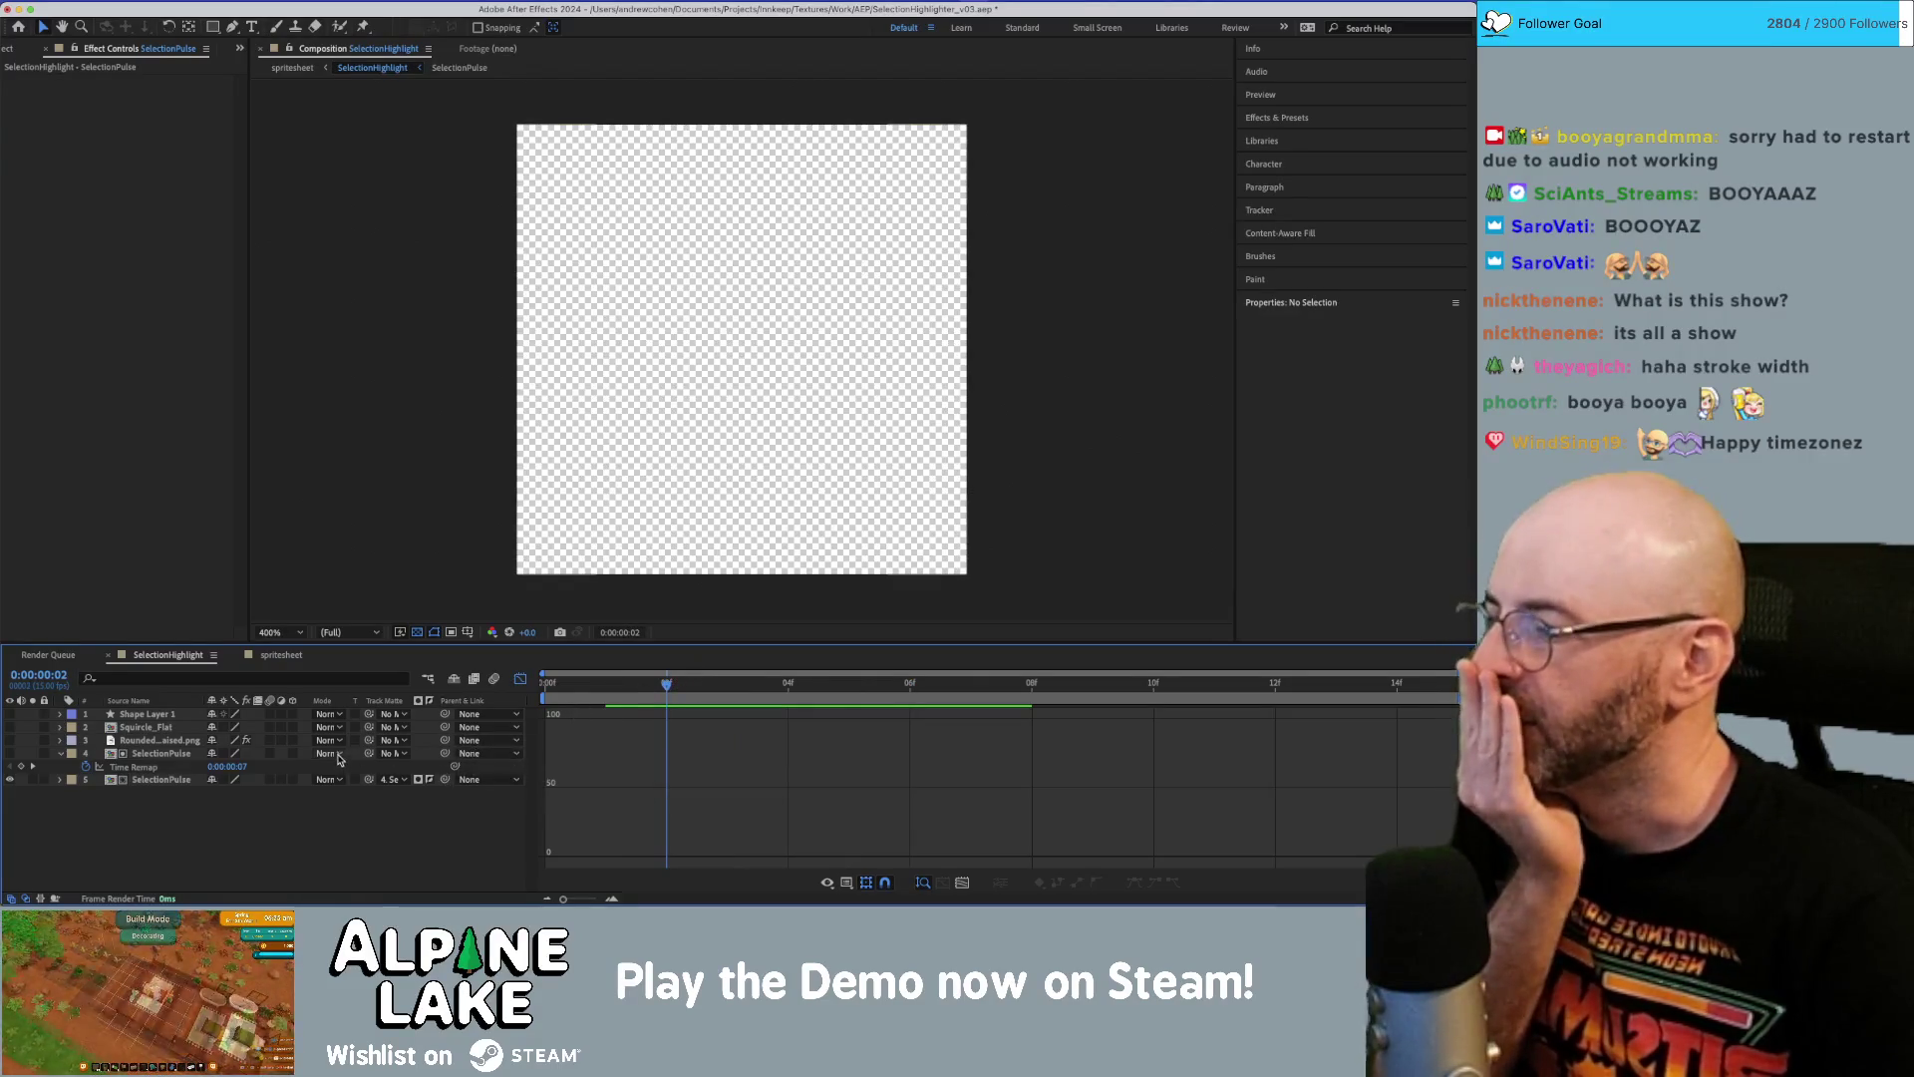
click(146, 768)
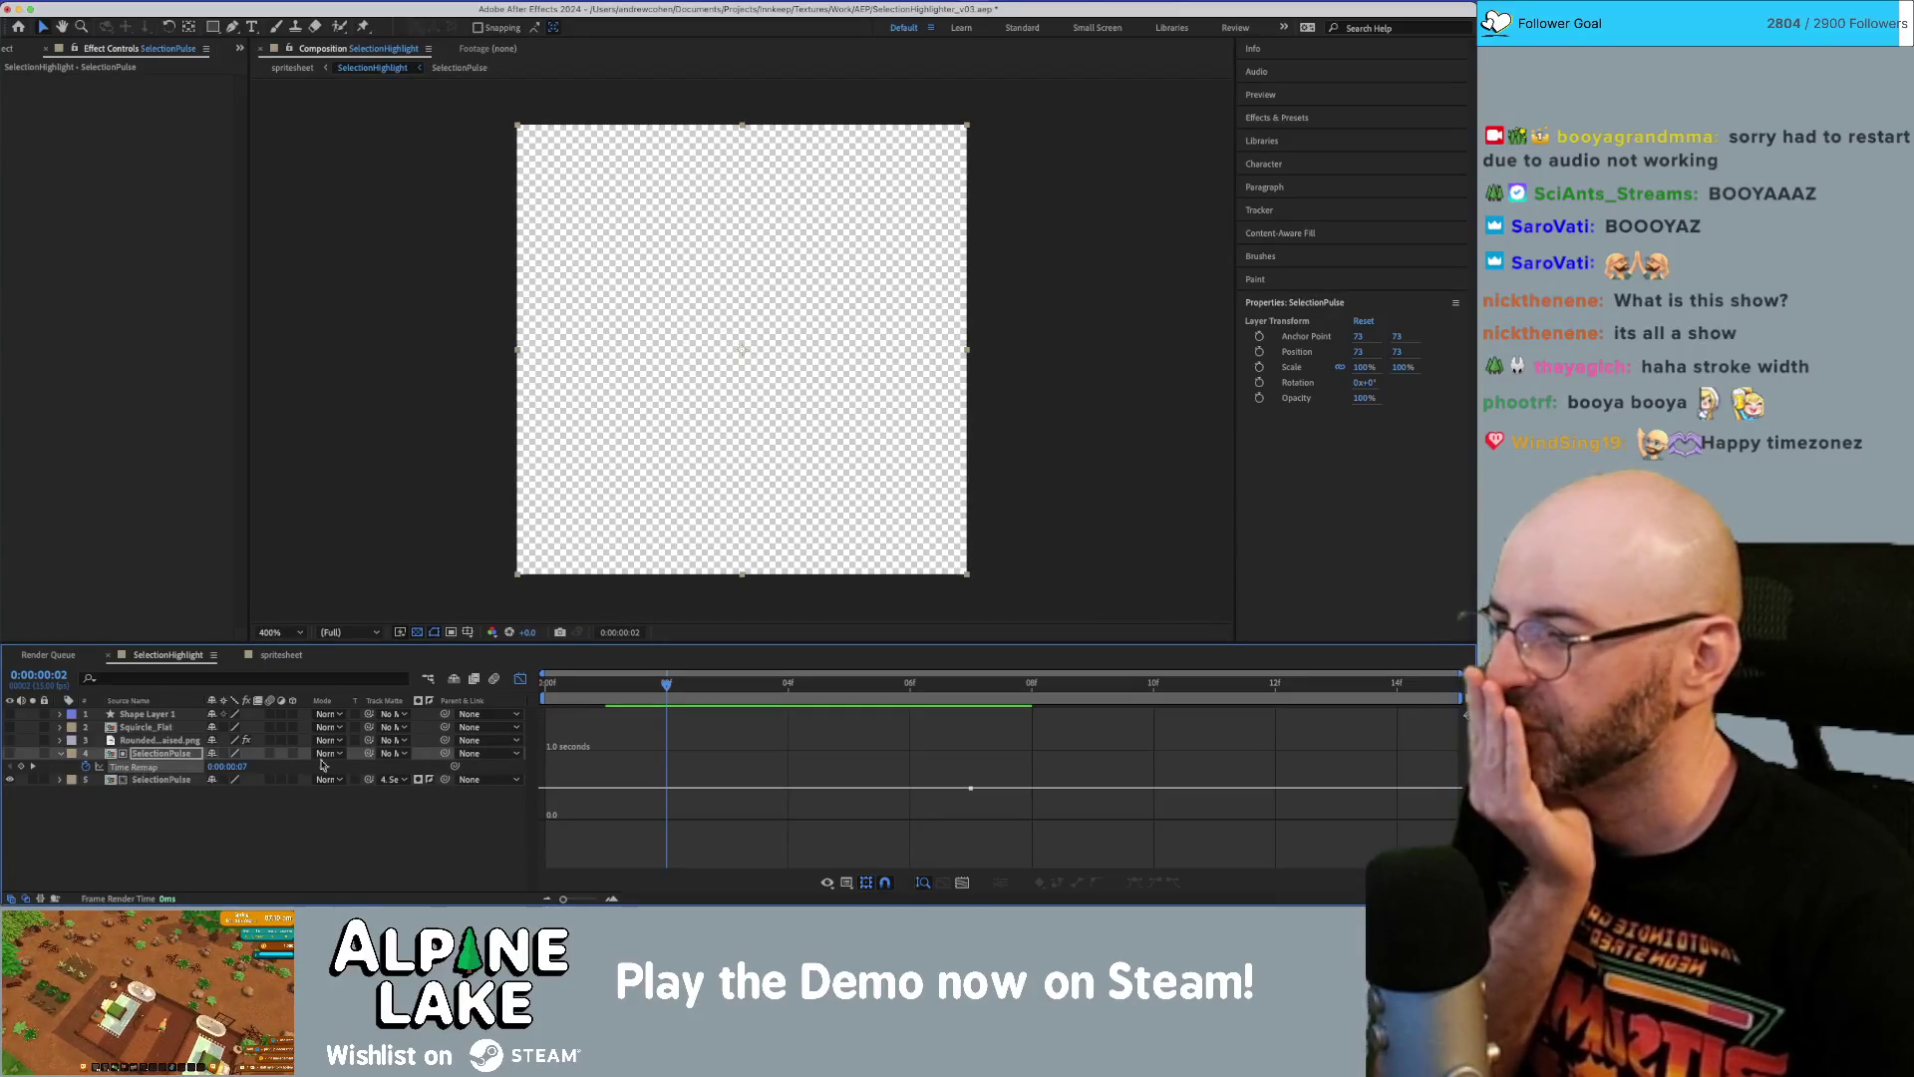
click(227, 765)
text(0)
key(Return)
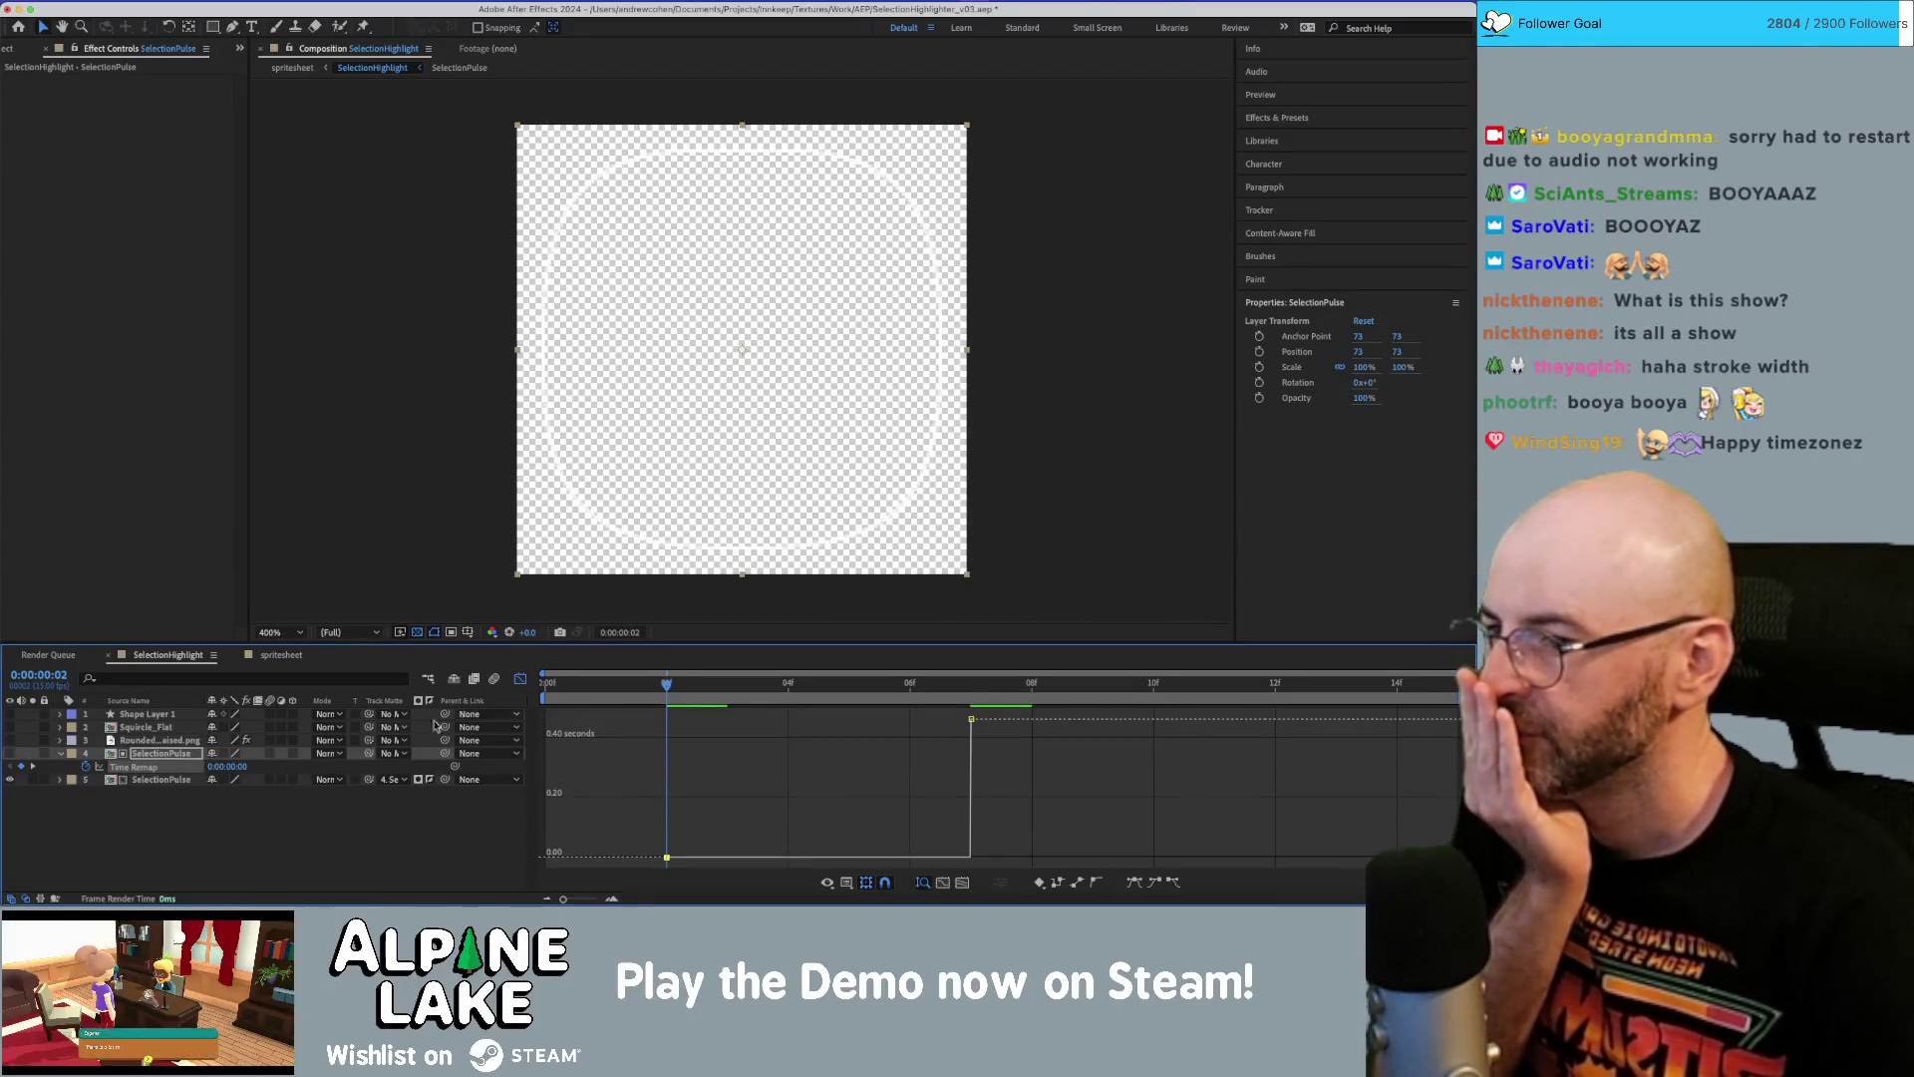
Delete the leftover frame-7 Time Remap keyframe and preview the outline ring pulse.
mouse_move(654, 695)
mouse_down()
mouse_move(550, 693)
mouse_move(1153, 692)
mouse_move(735, 695)
mouse_move(1214, 711)
mouse_move(909, 695)
mouse_up()
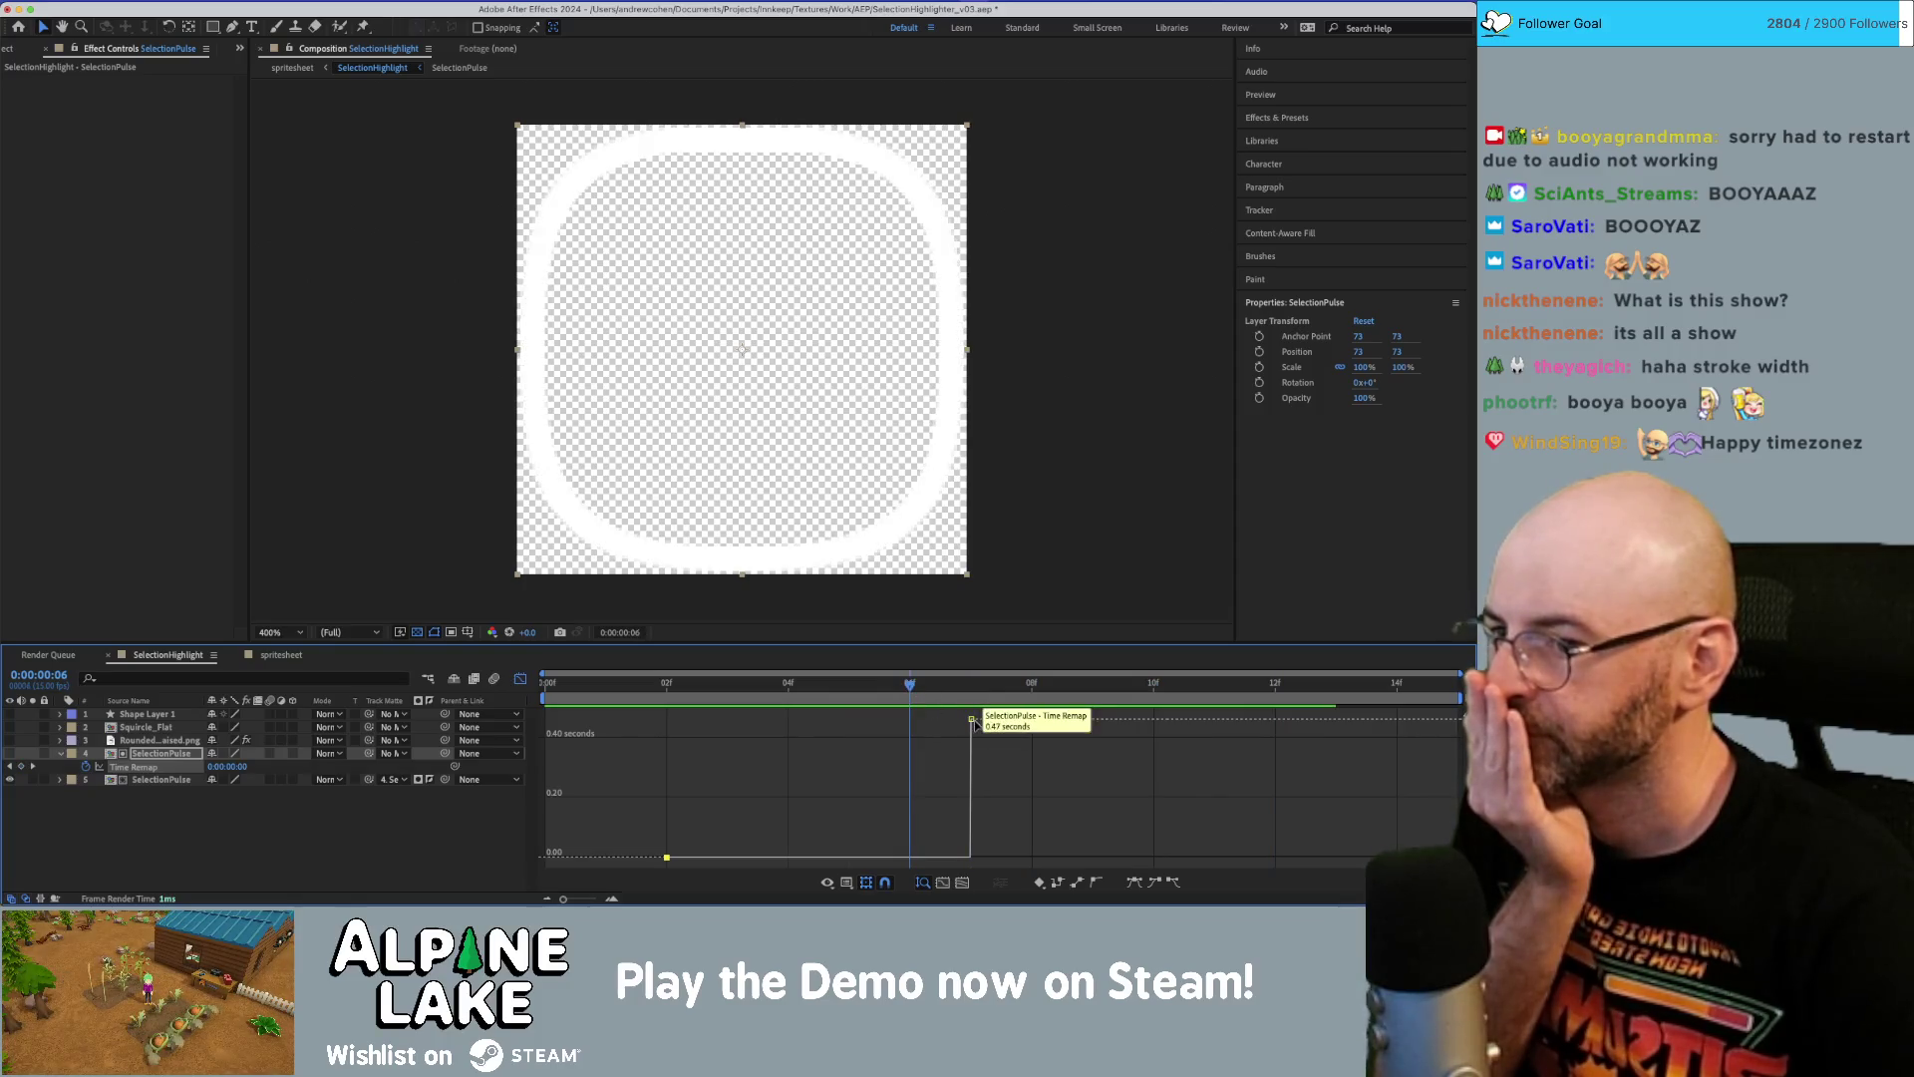
key(Delete)
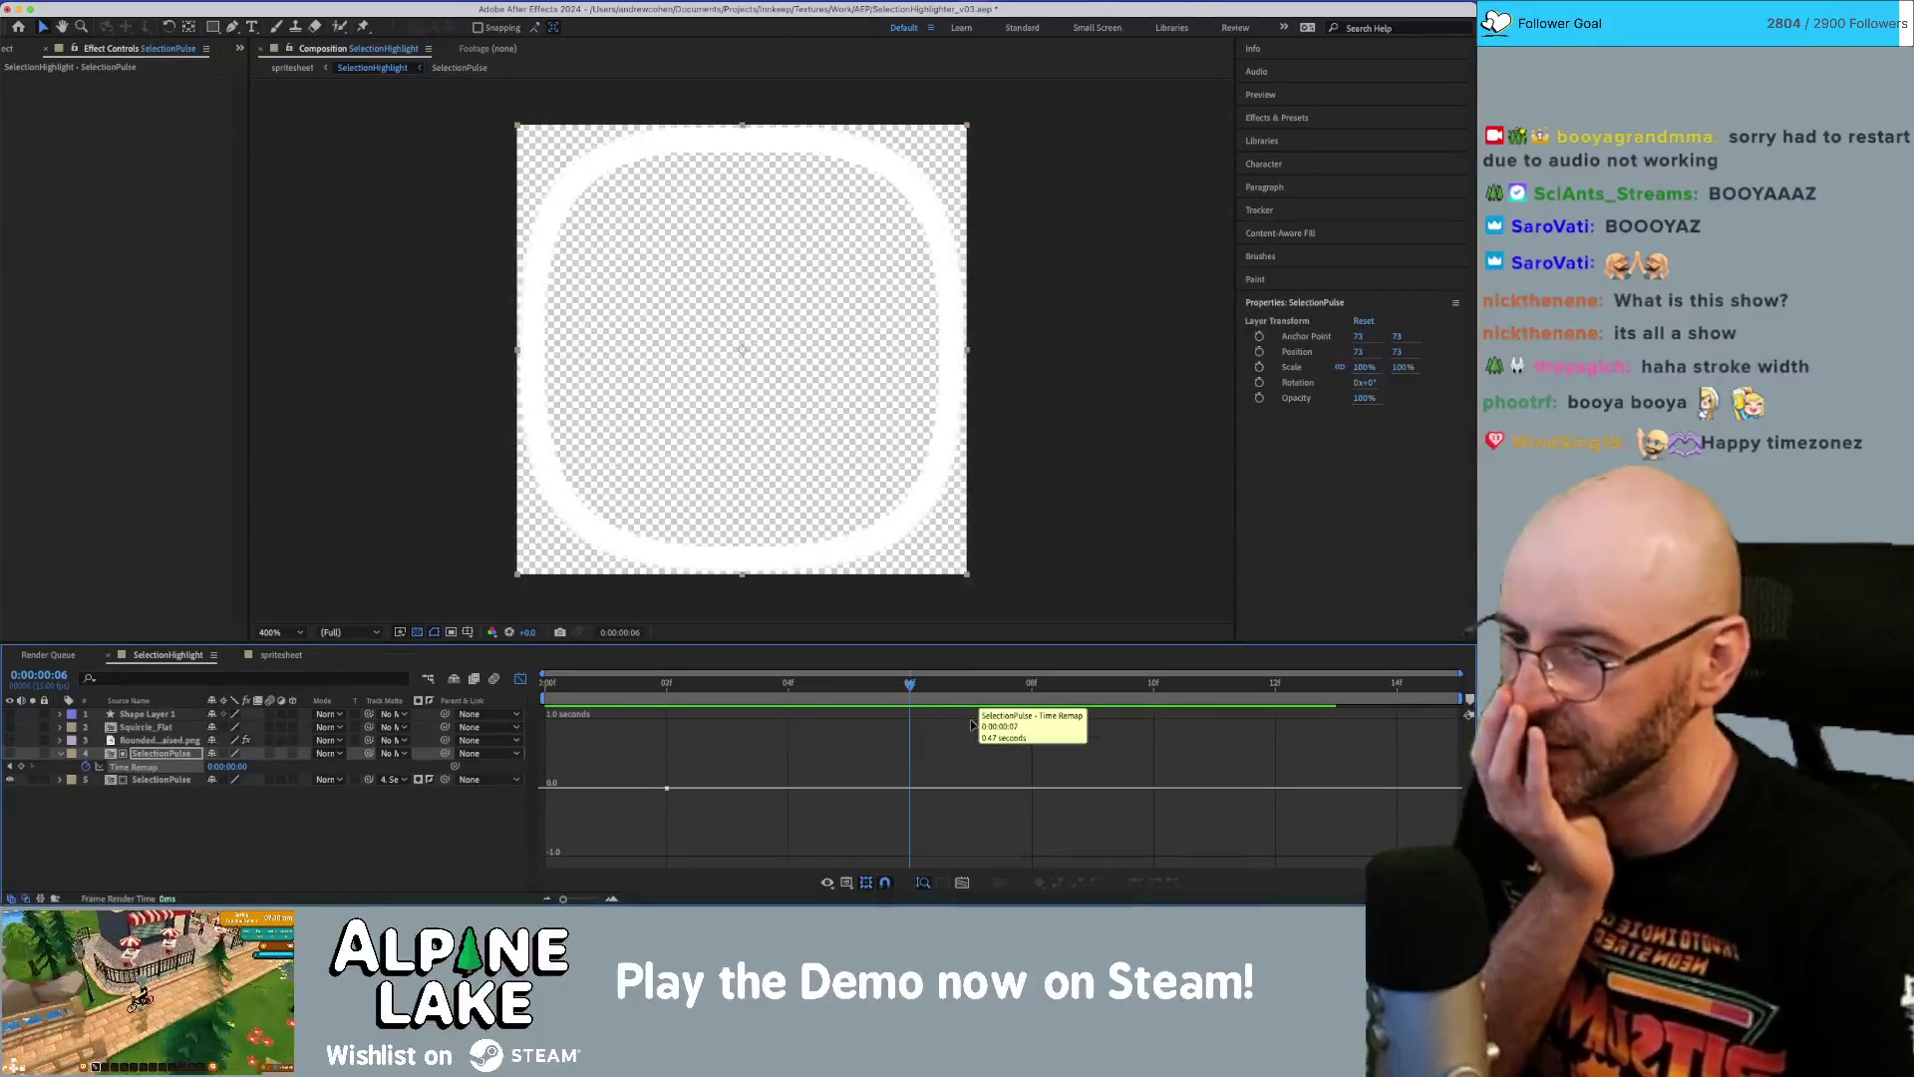
key(space)
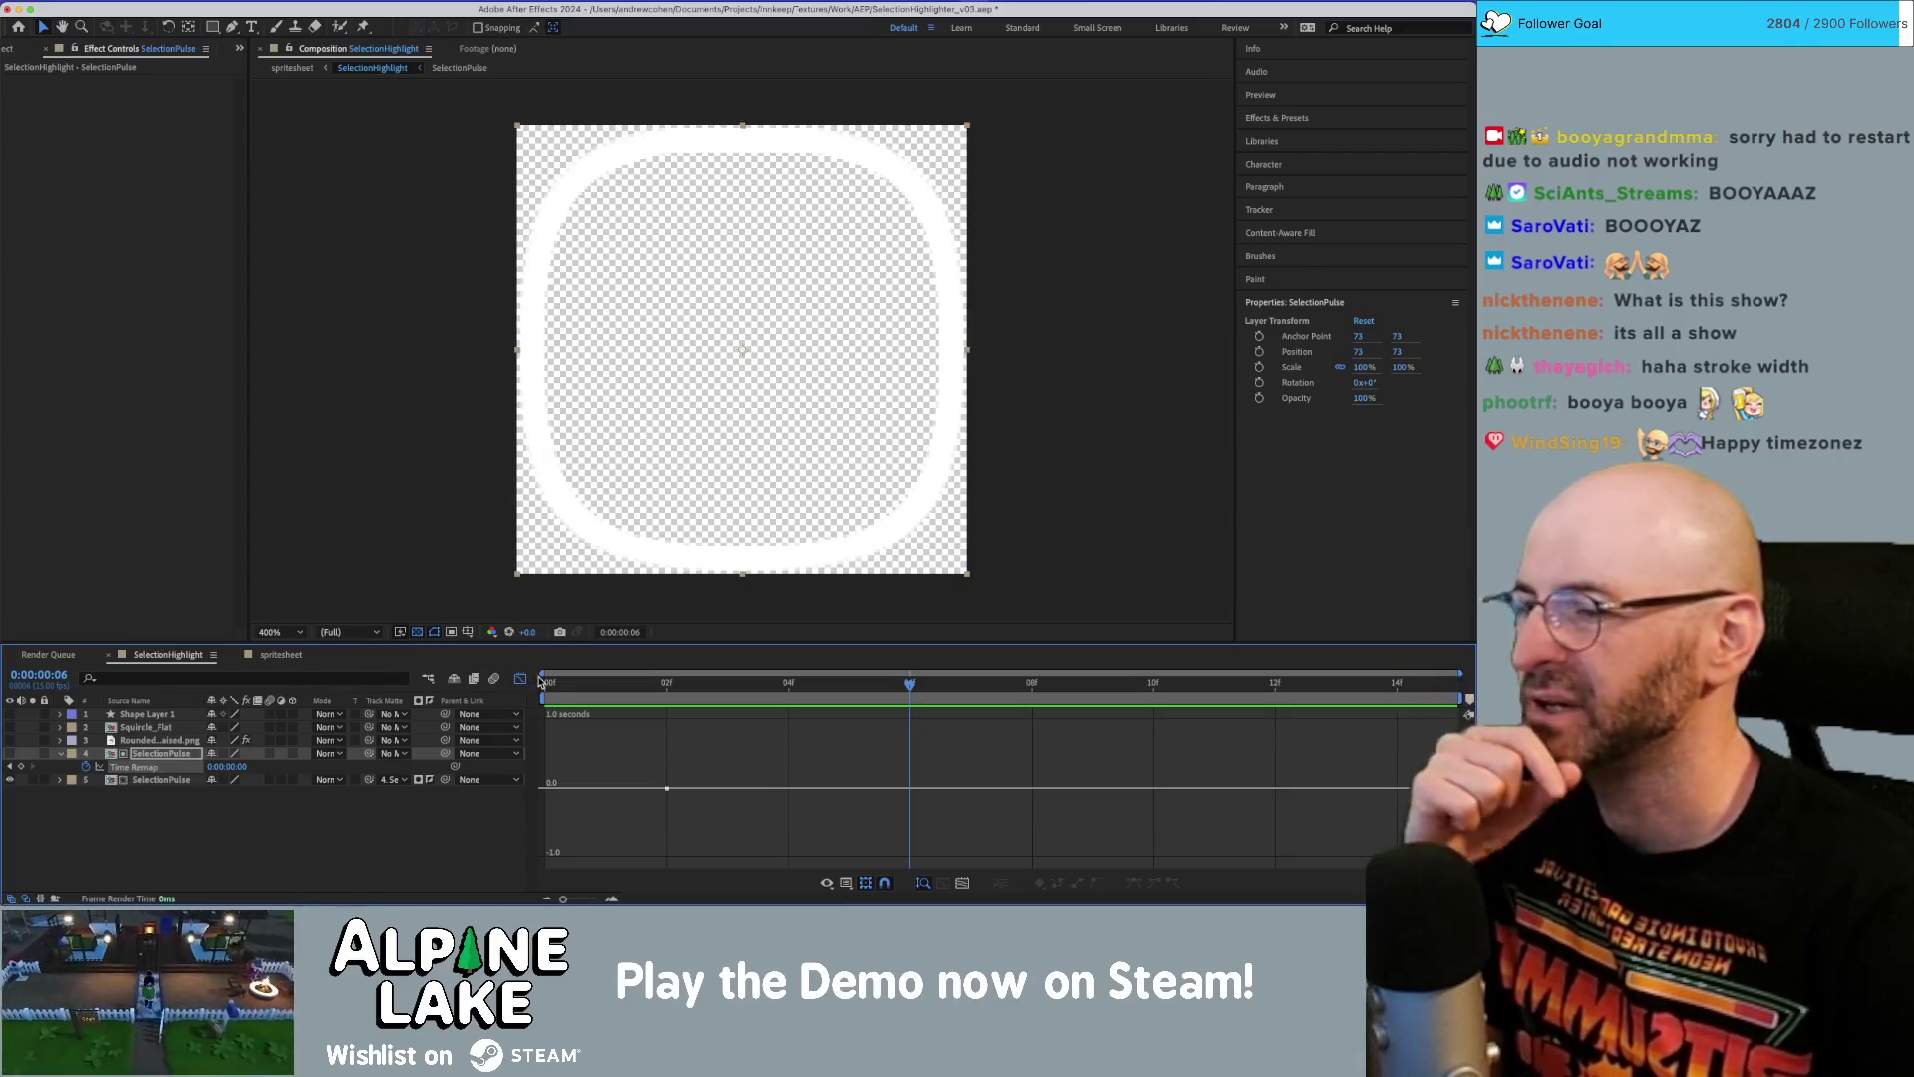
mouse_move(586, 687)
mouse_down()
mouse_move(1246, 691)
mouse_move(664, 690)
mouse_move(787, 690)
mouse_move(728, 690)
mouse_up()
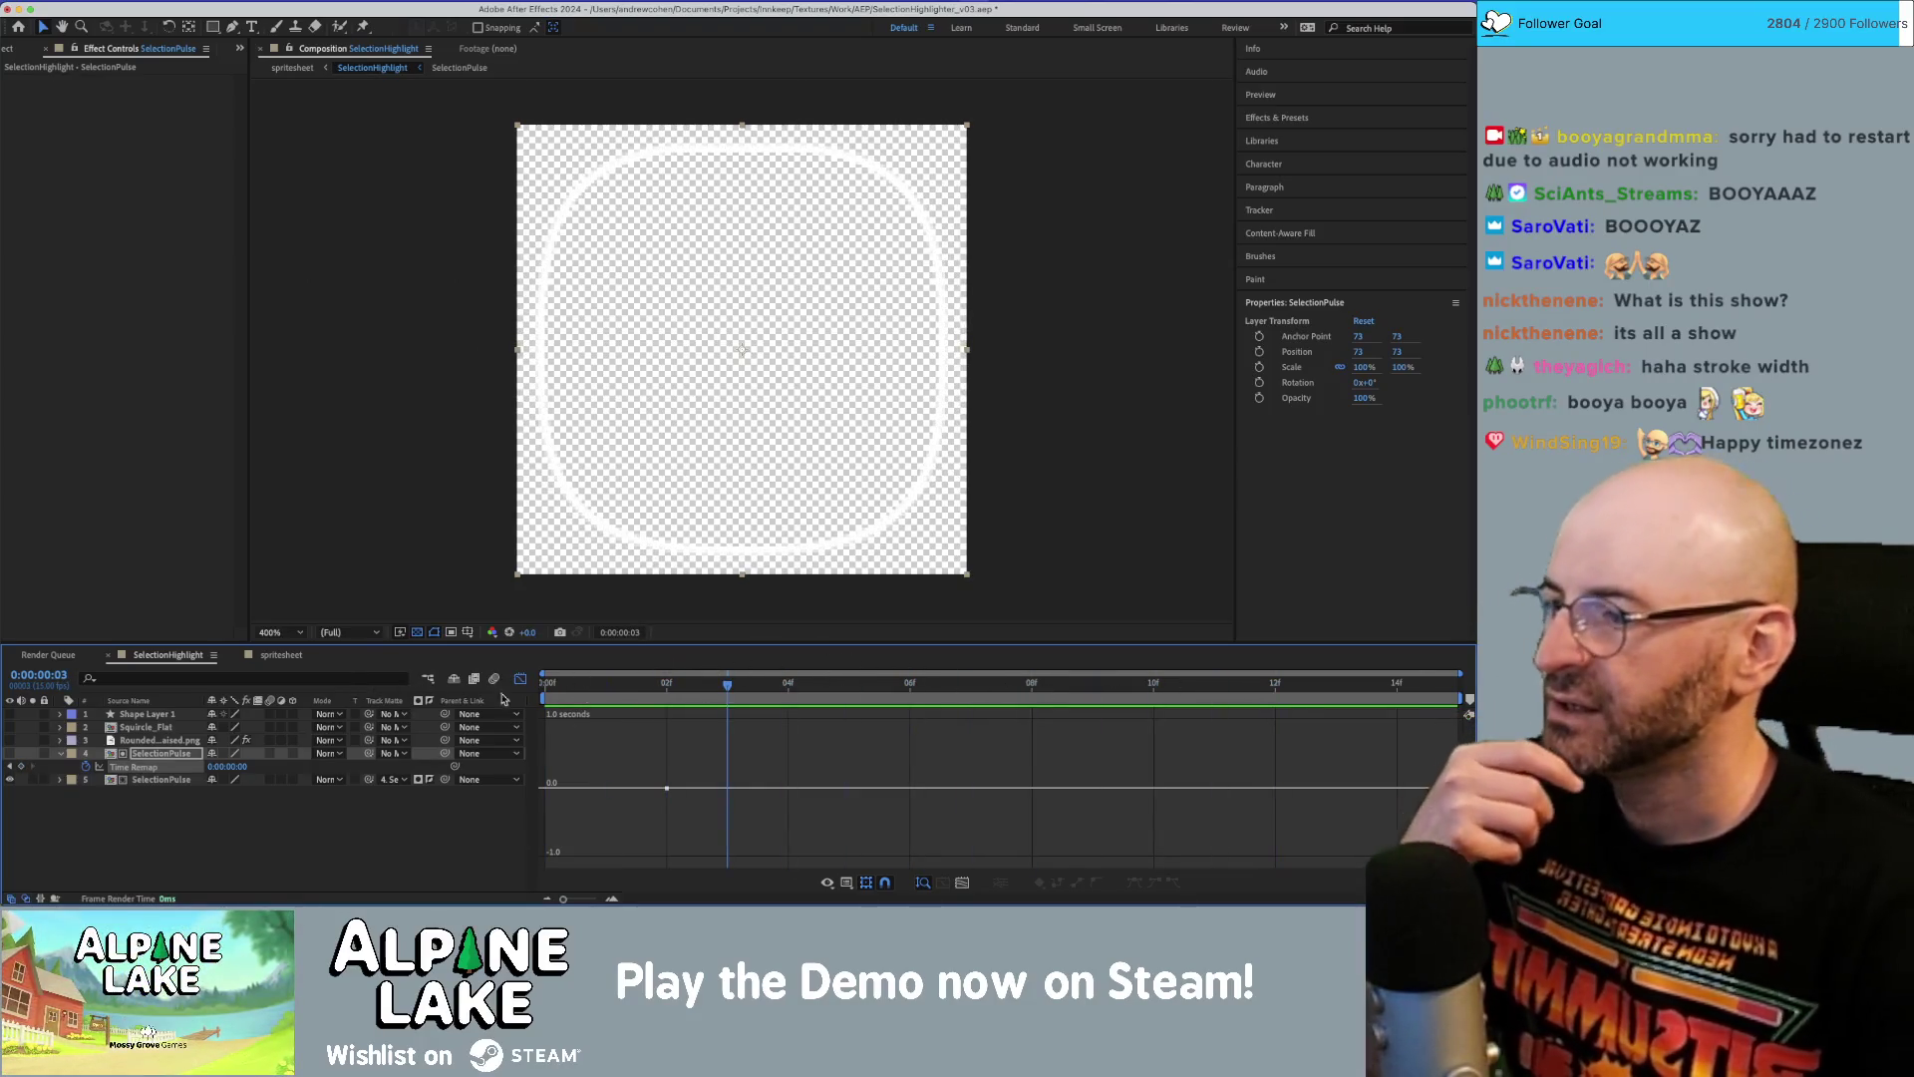
Show the spritesheet composition at its first frame with the timeline zoomed out slightly.
click(283, 654)
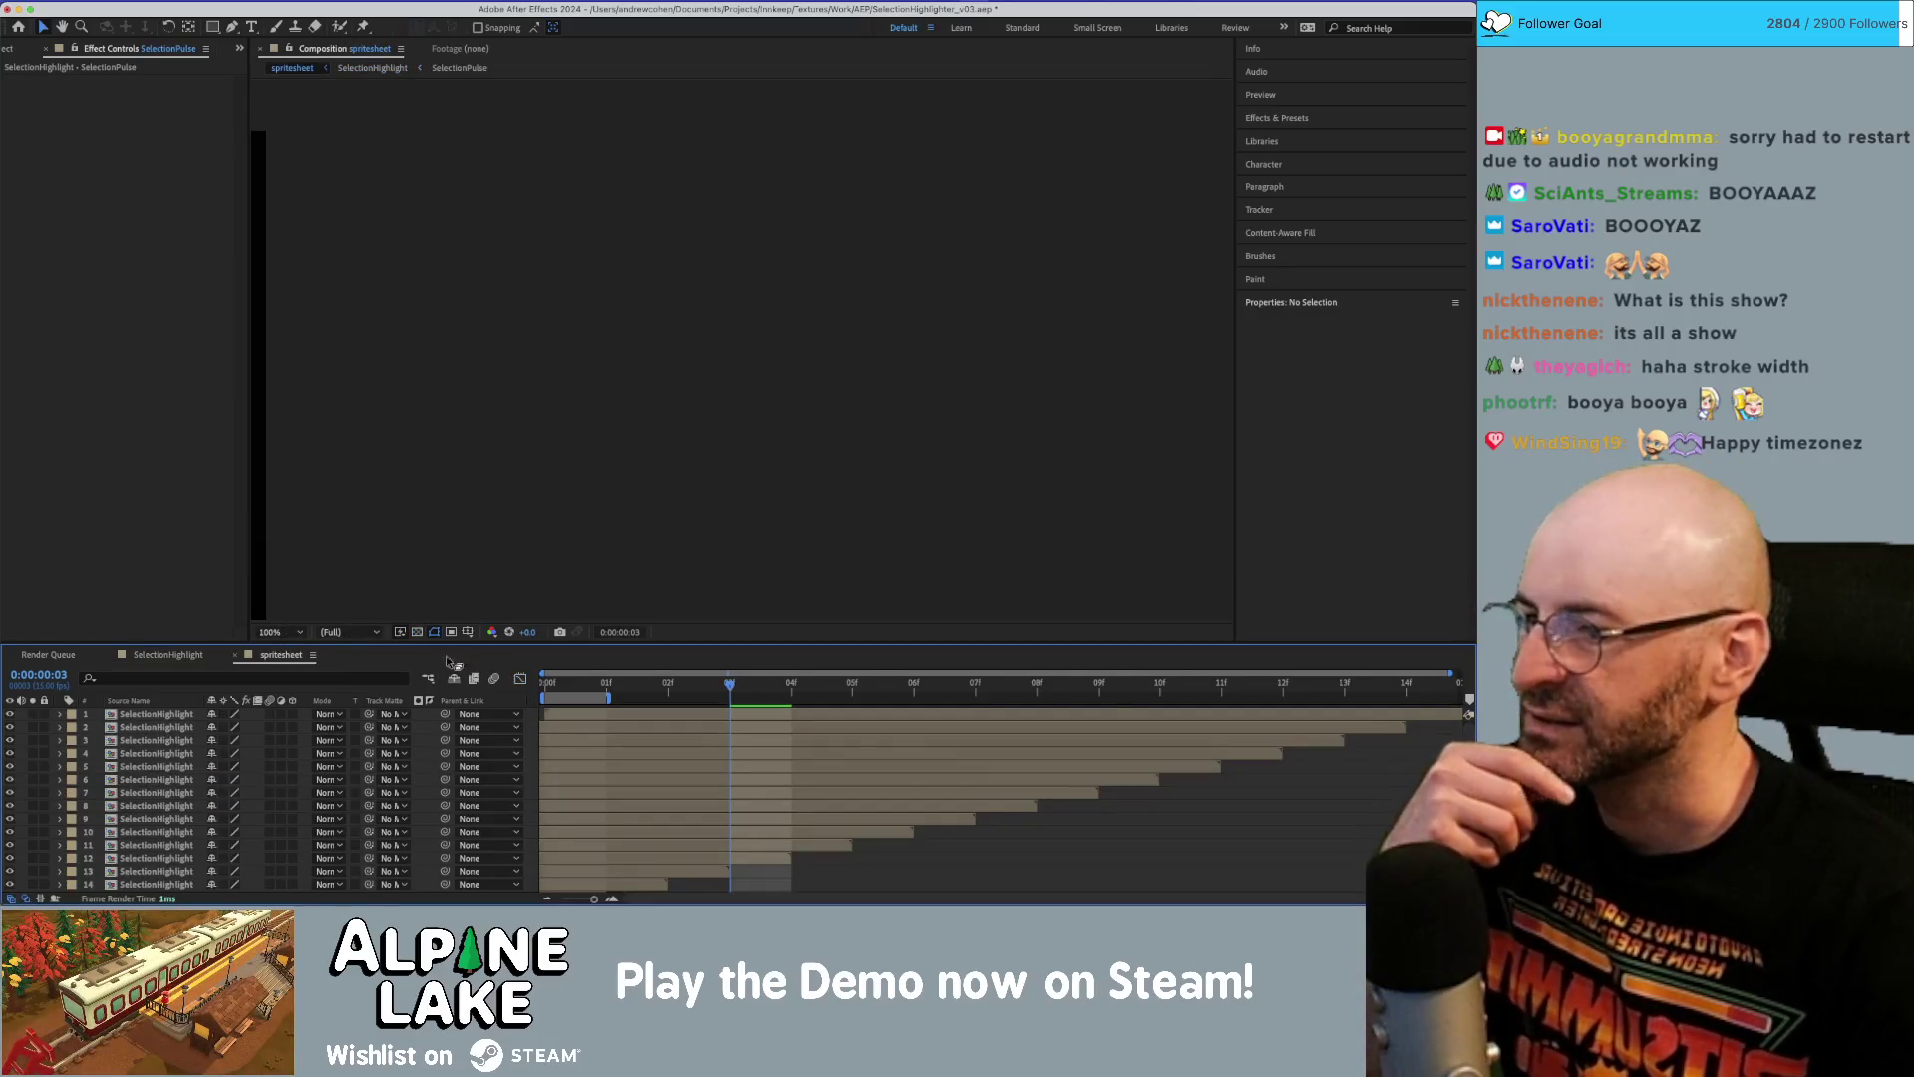
key(minus)
scroll(706, 745, down, 1)
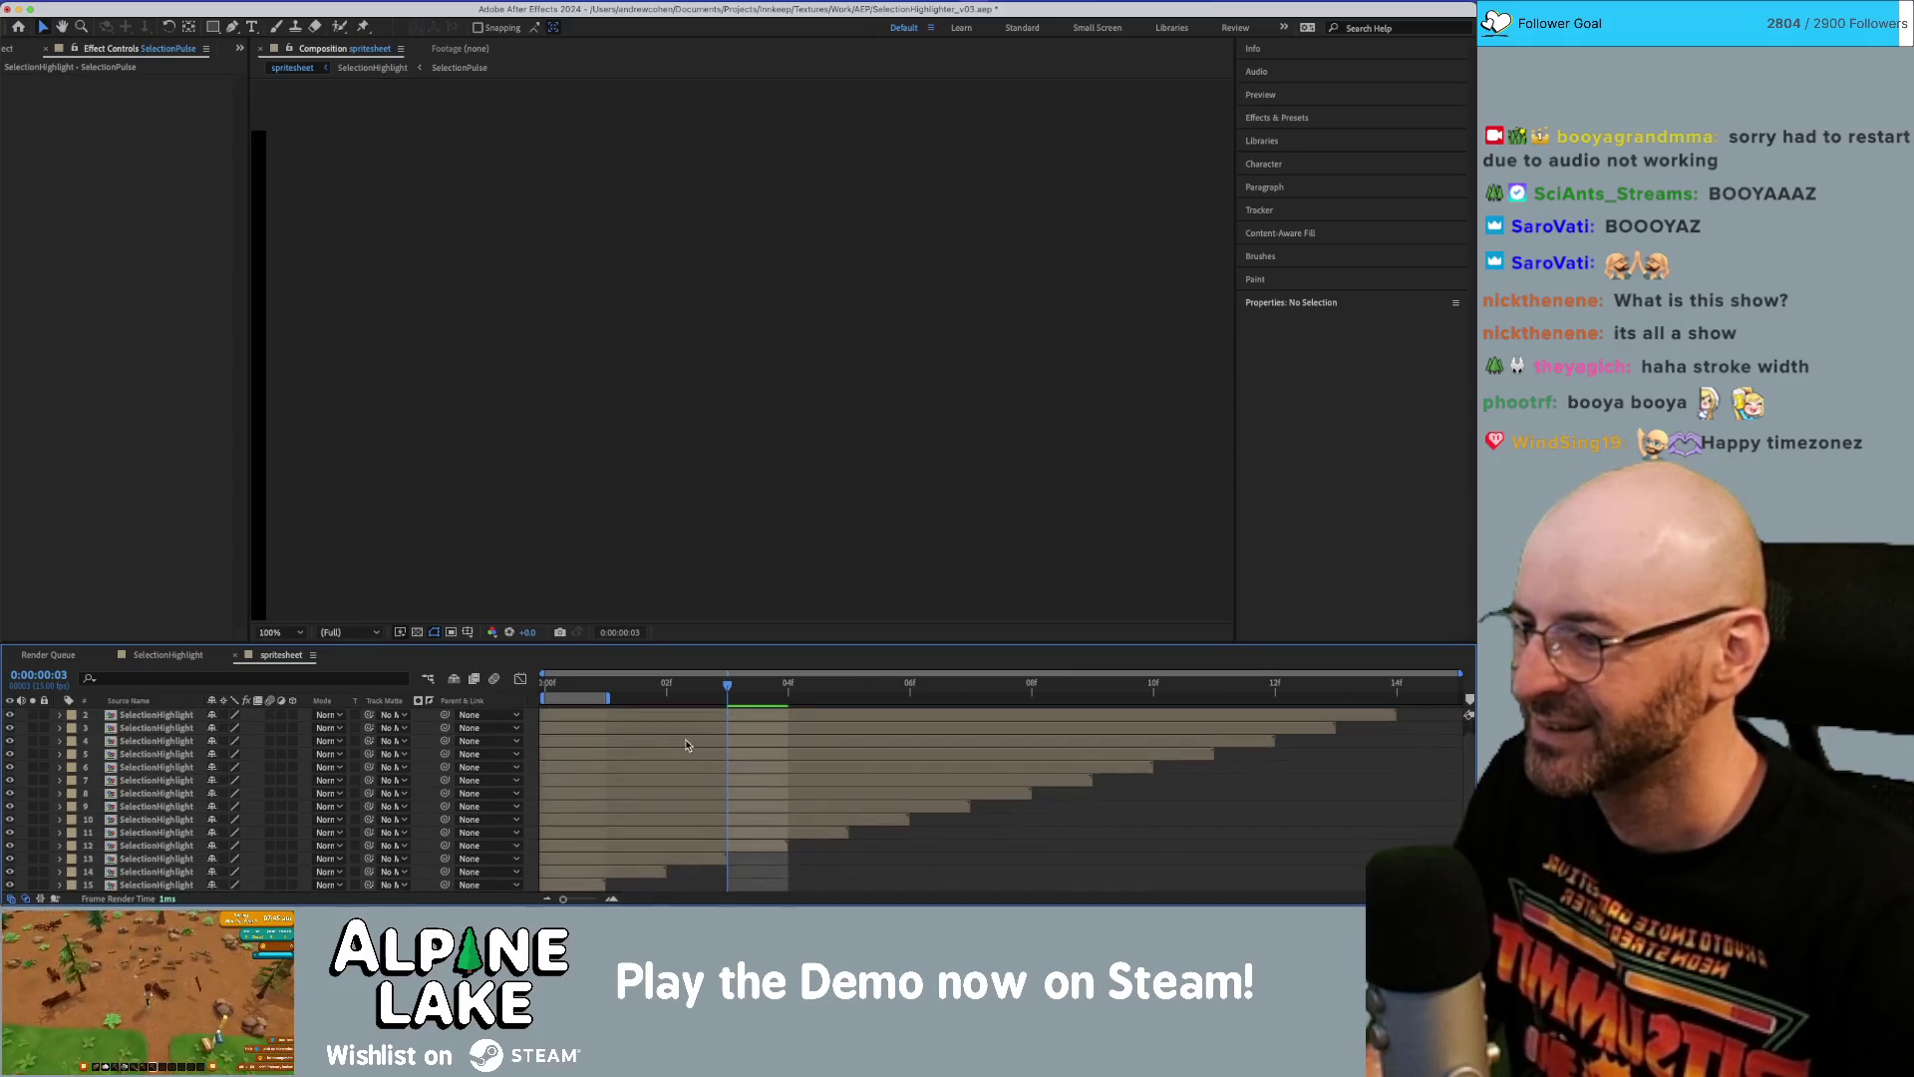
key(Home)
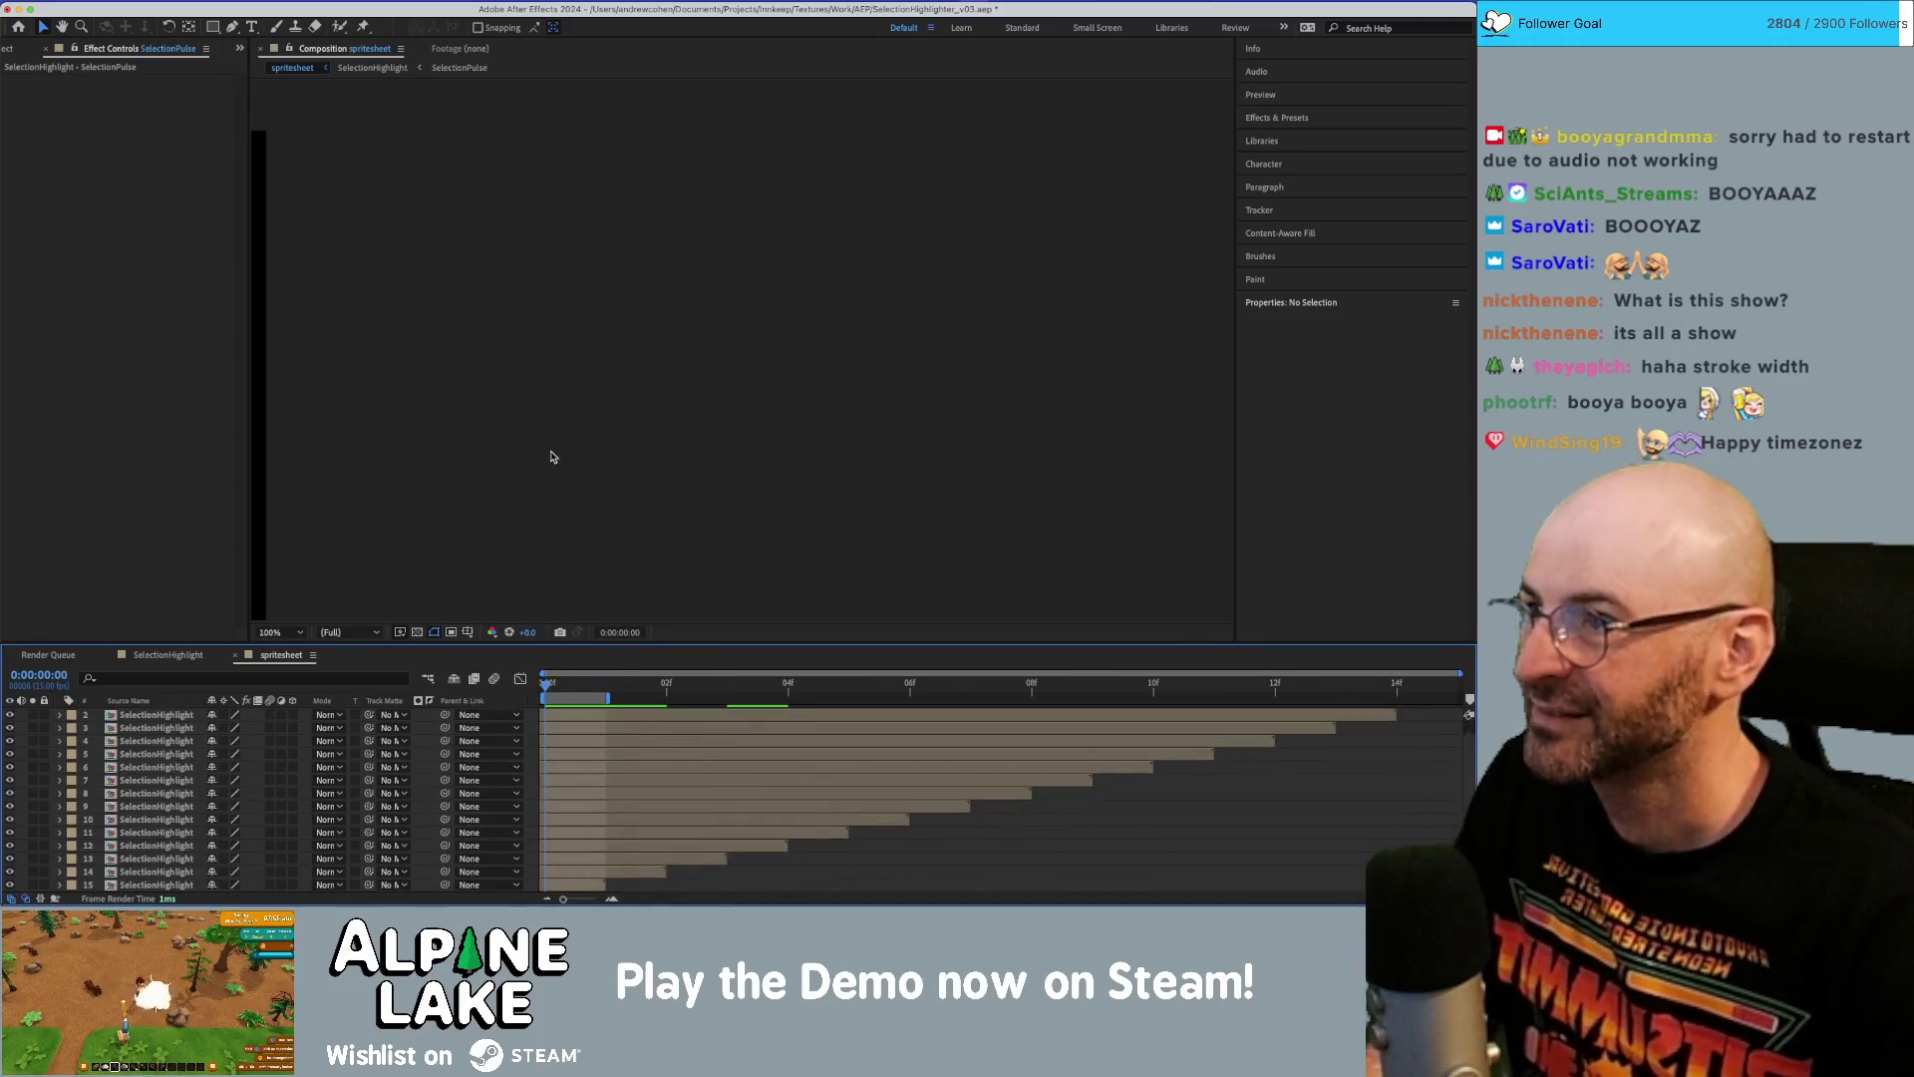
scroll(551, 457, down, 3)
scroll(442, 393, up, 1)
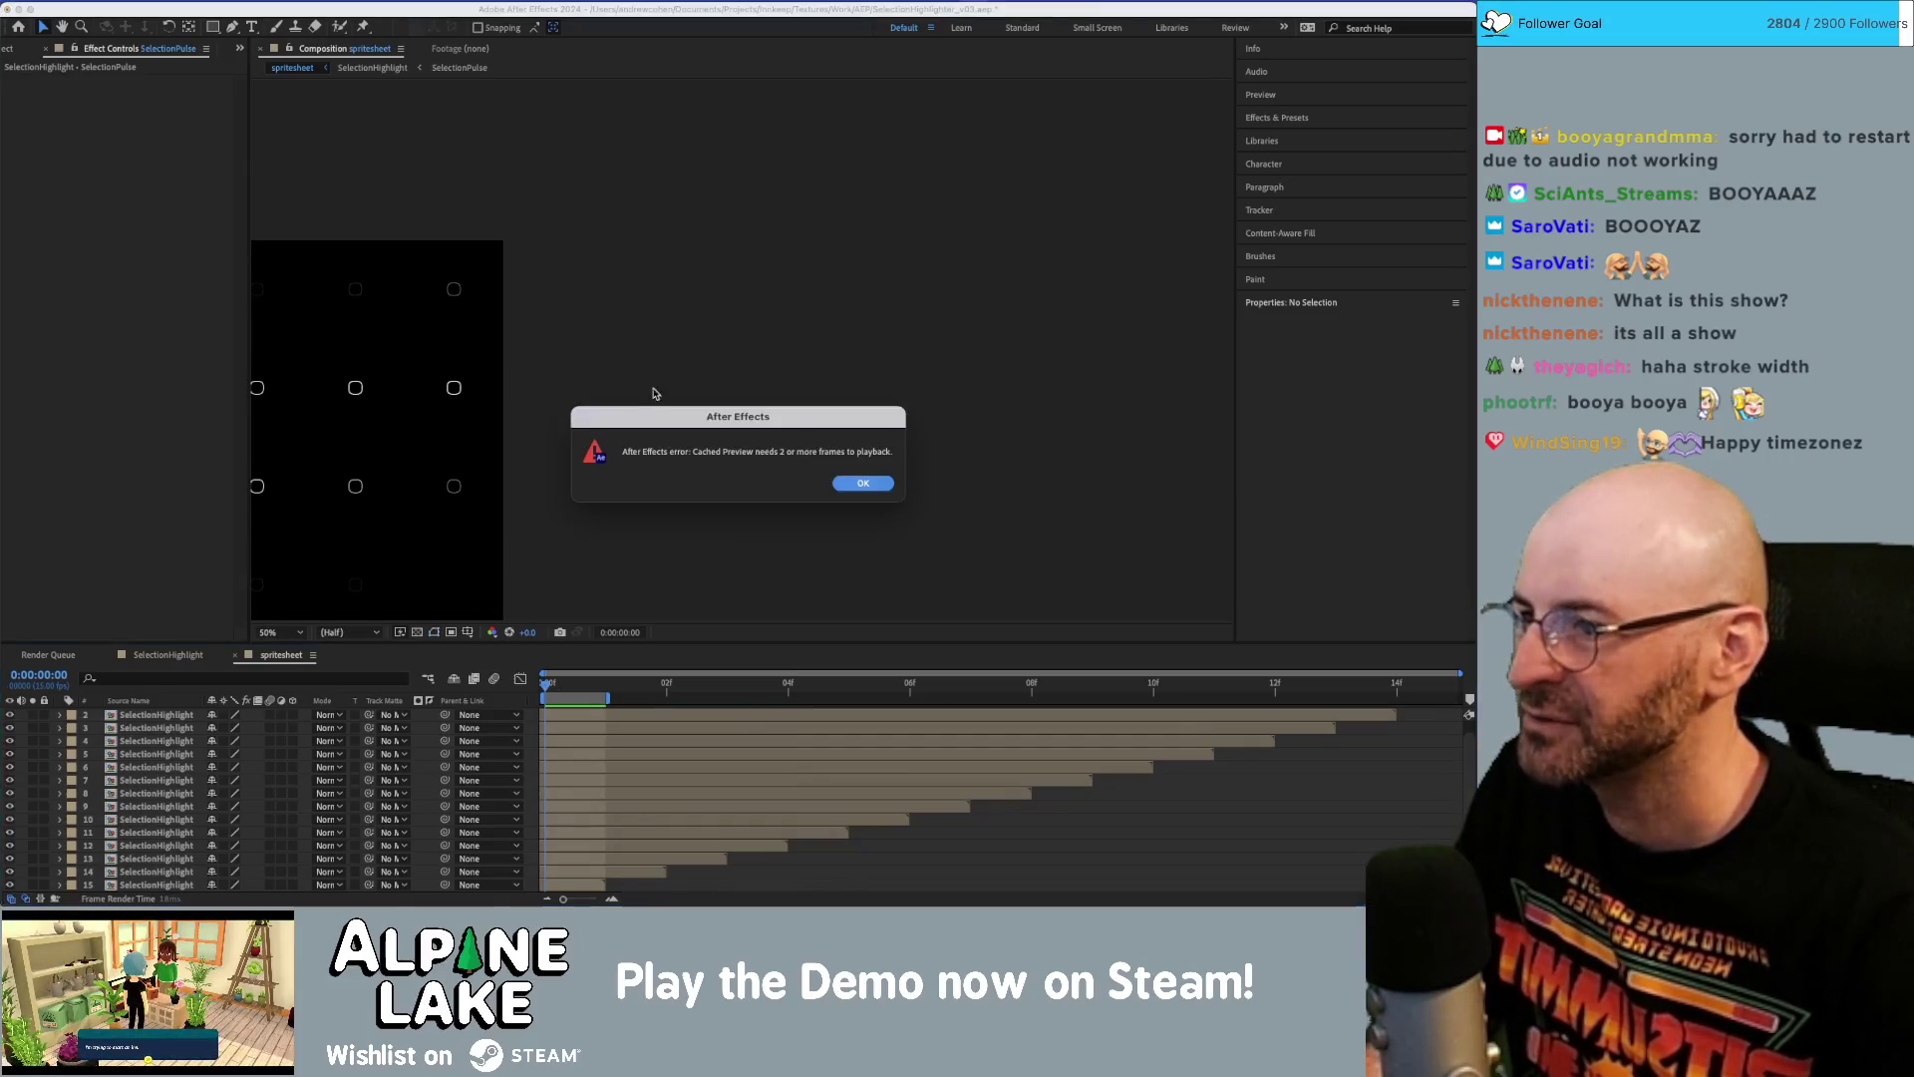
key(Return)
key(h)
Preview the spritesheet grid, then return to the SelectionHighlight composition.
drag(591, 430, 890, 390)
key(v)
click(649, 685)
key(space)
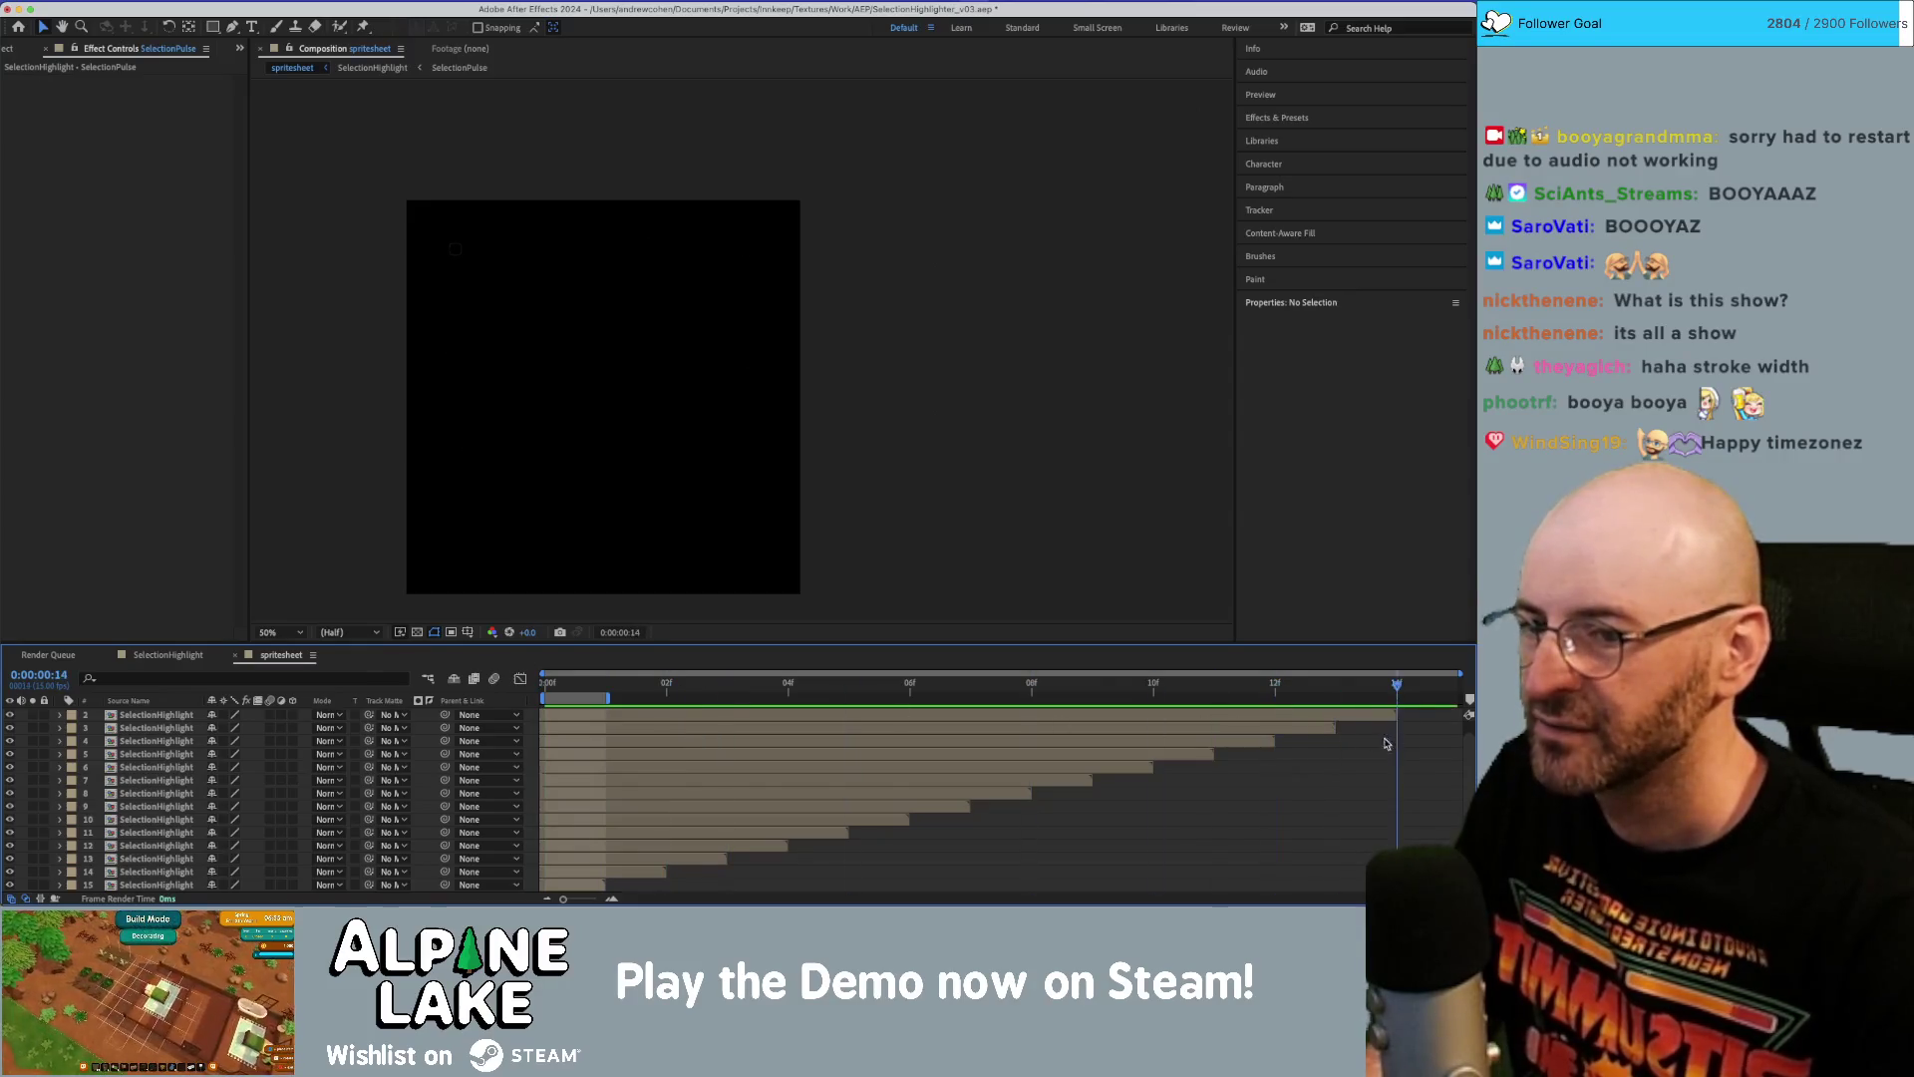
key(space)
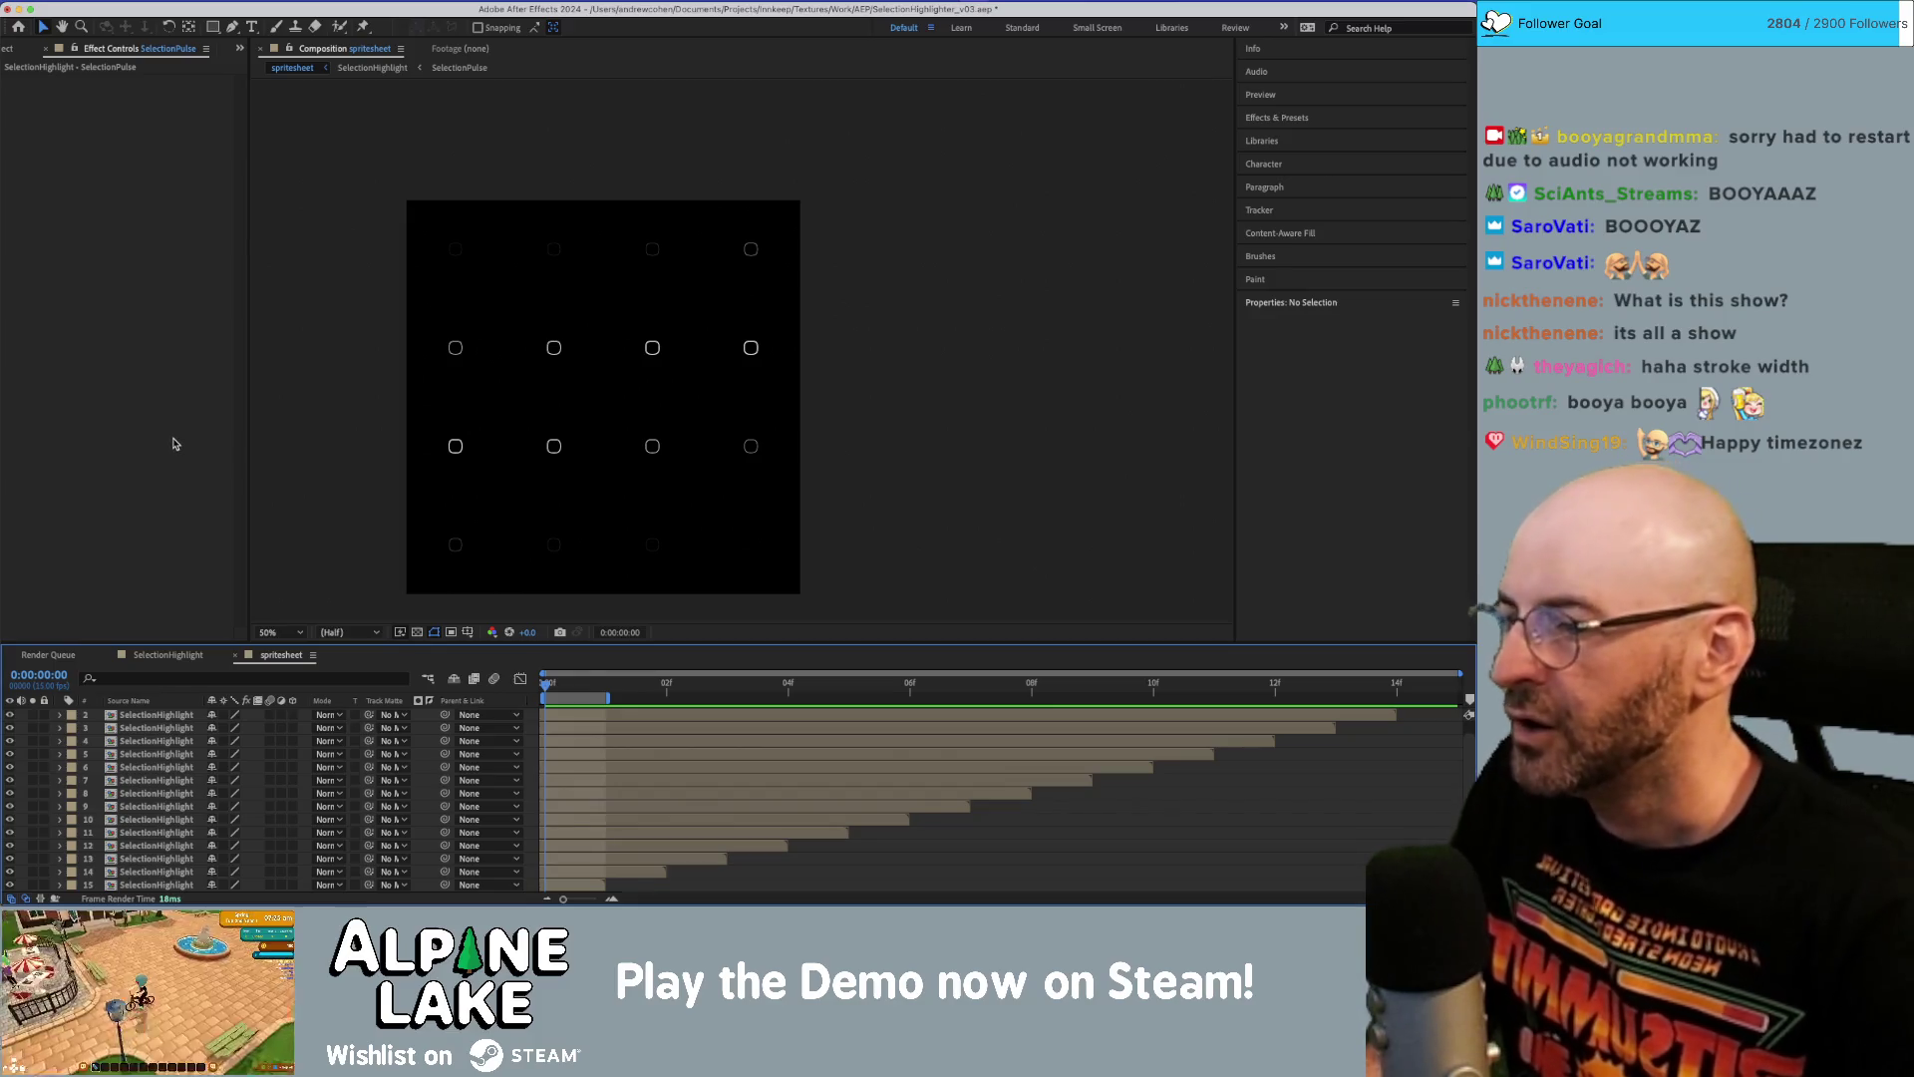
click(168, 654)
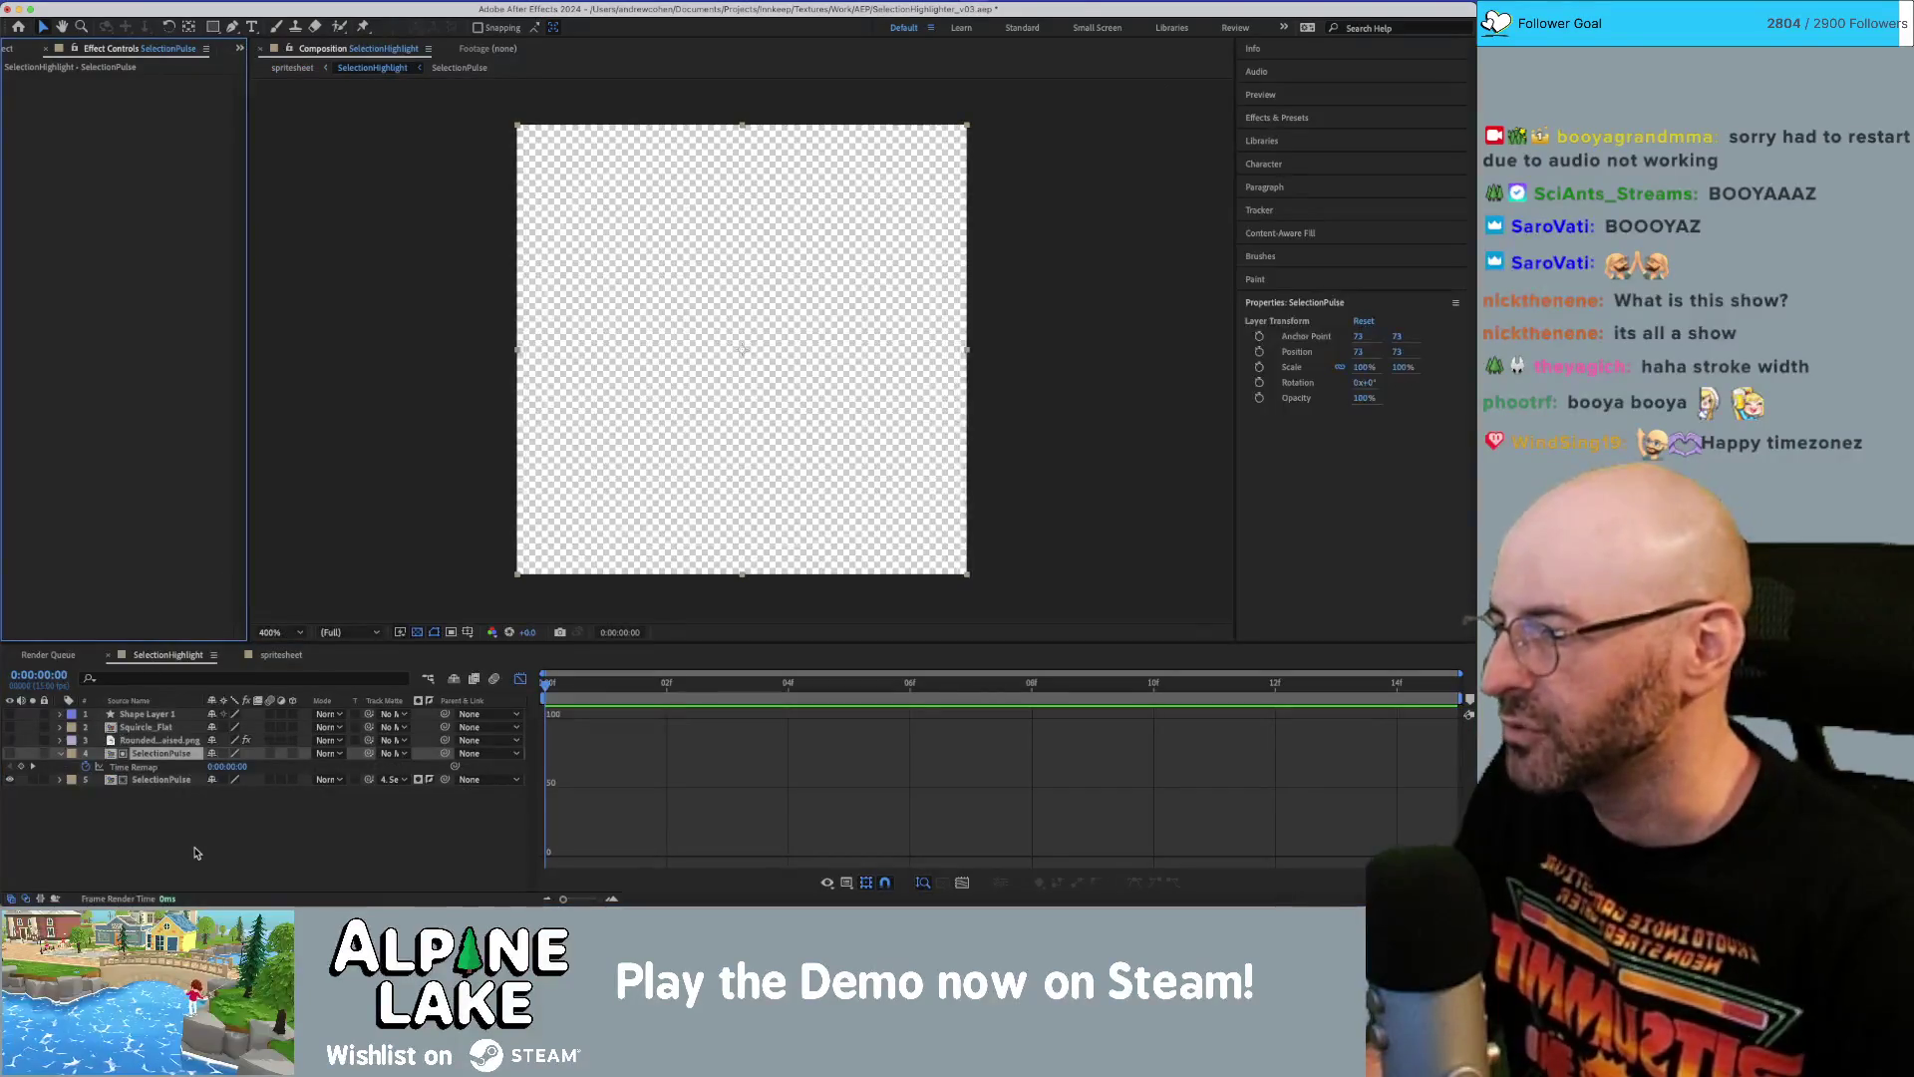
Open the SelectionPulse precomp and reveal RoundedPanelRaised.png's Scale keyframes.
click(158, 780)
double_click(150, 779)
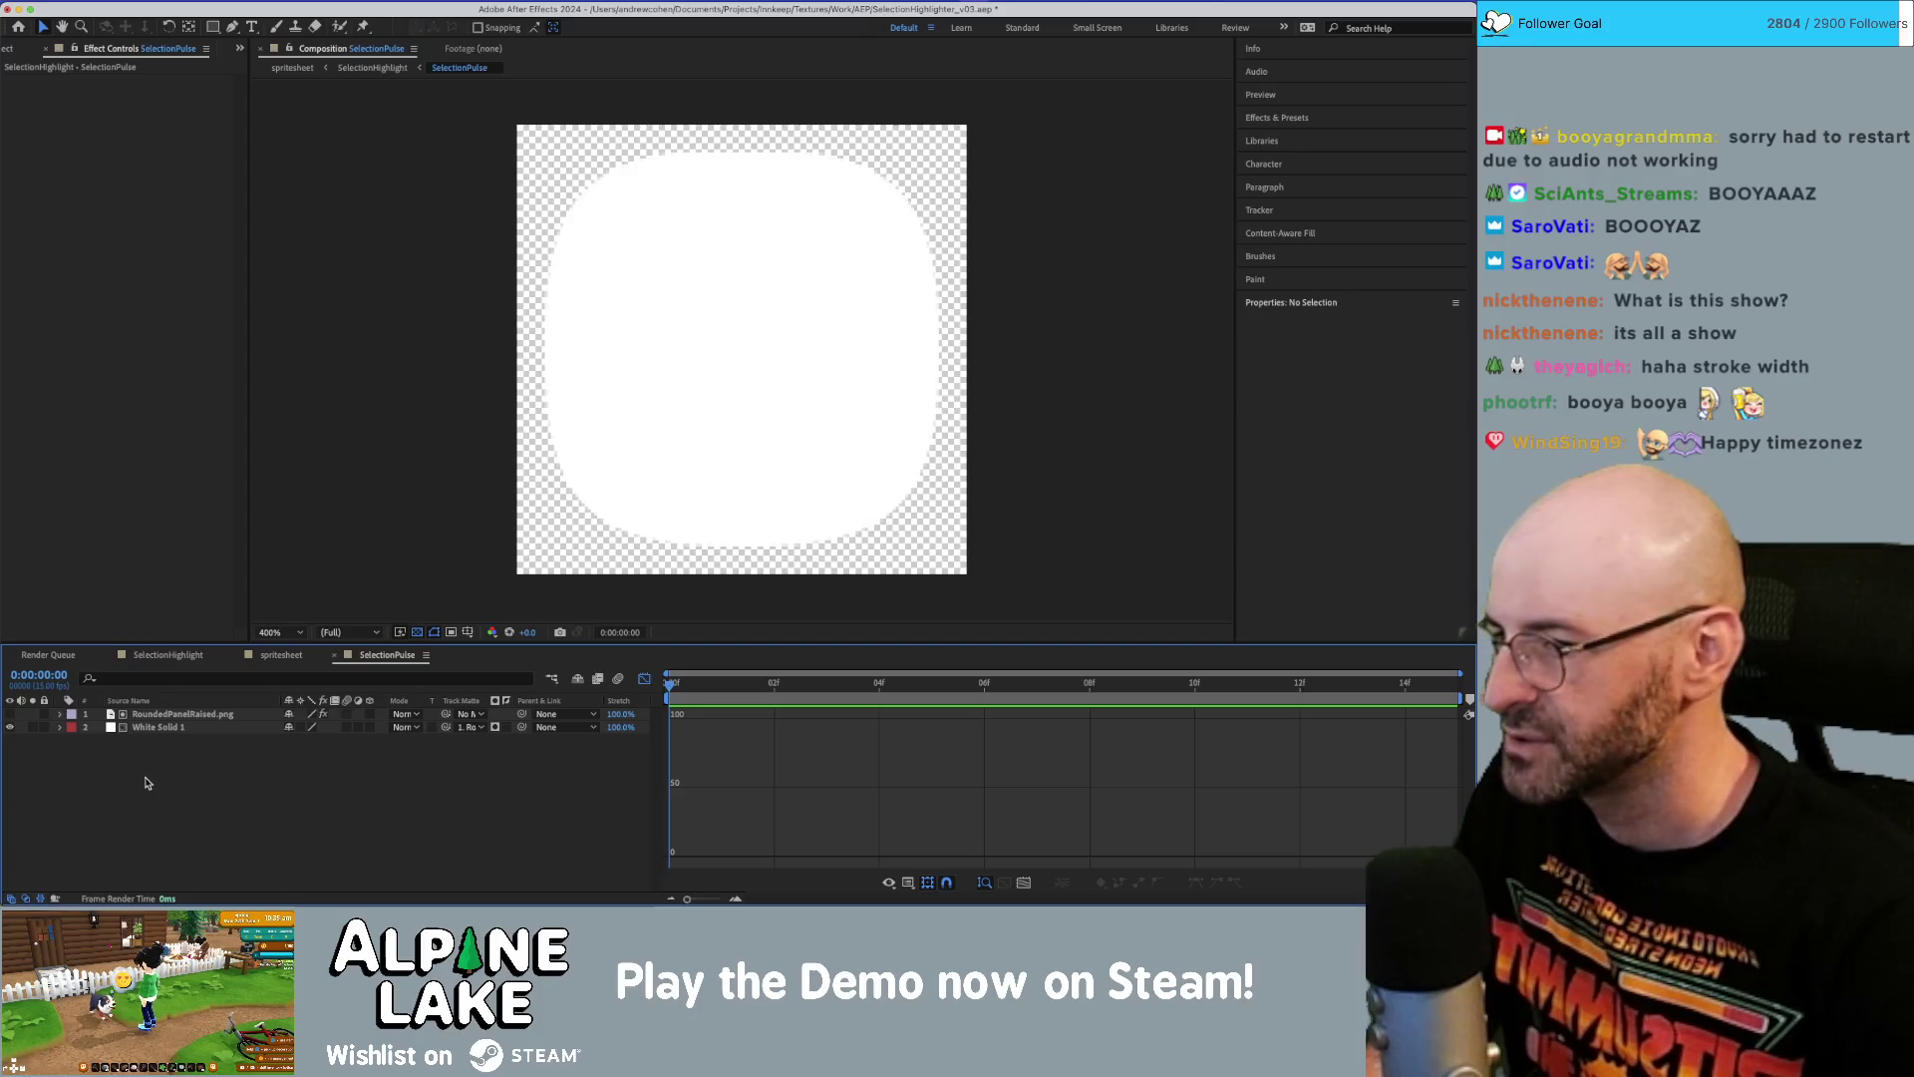
key(space)
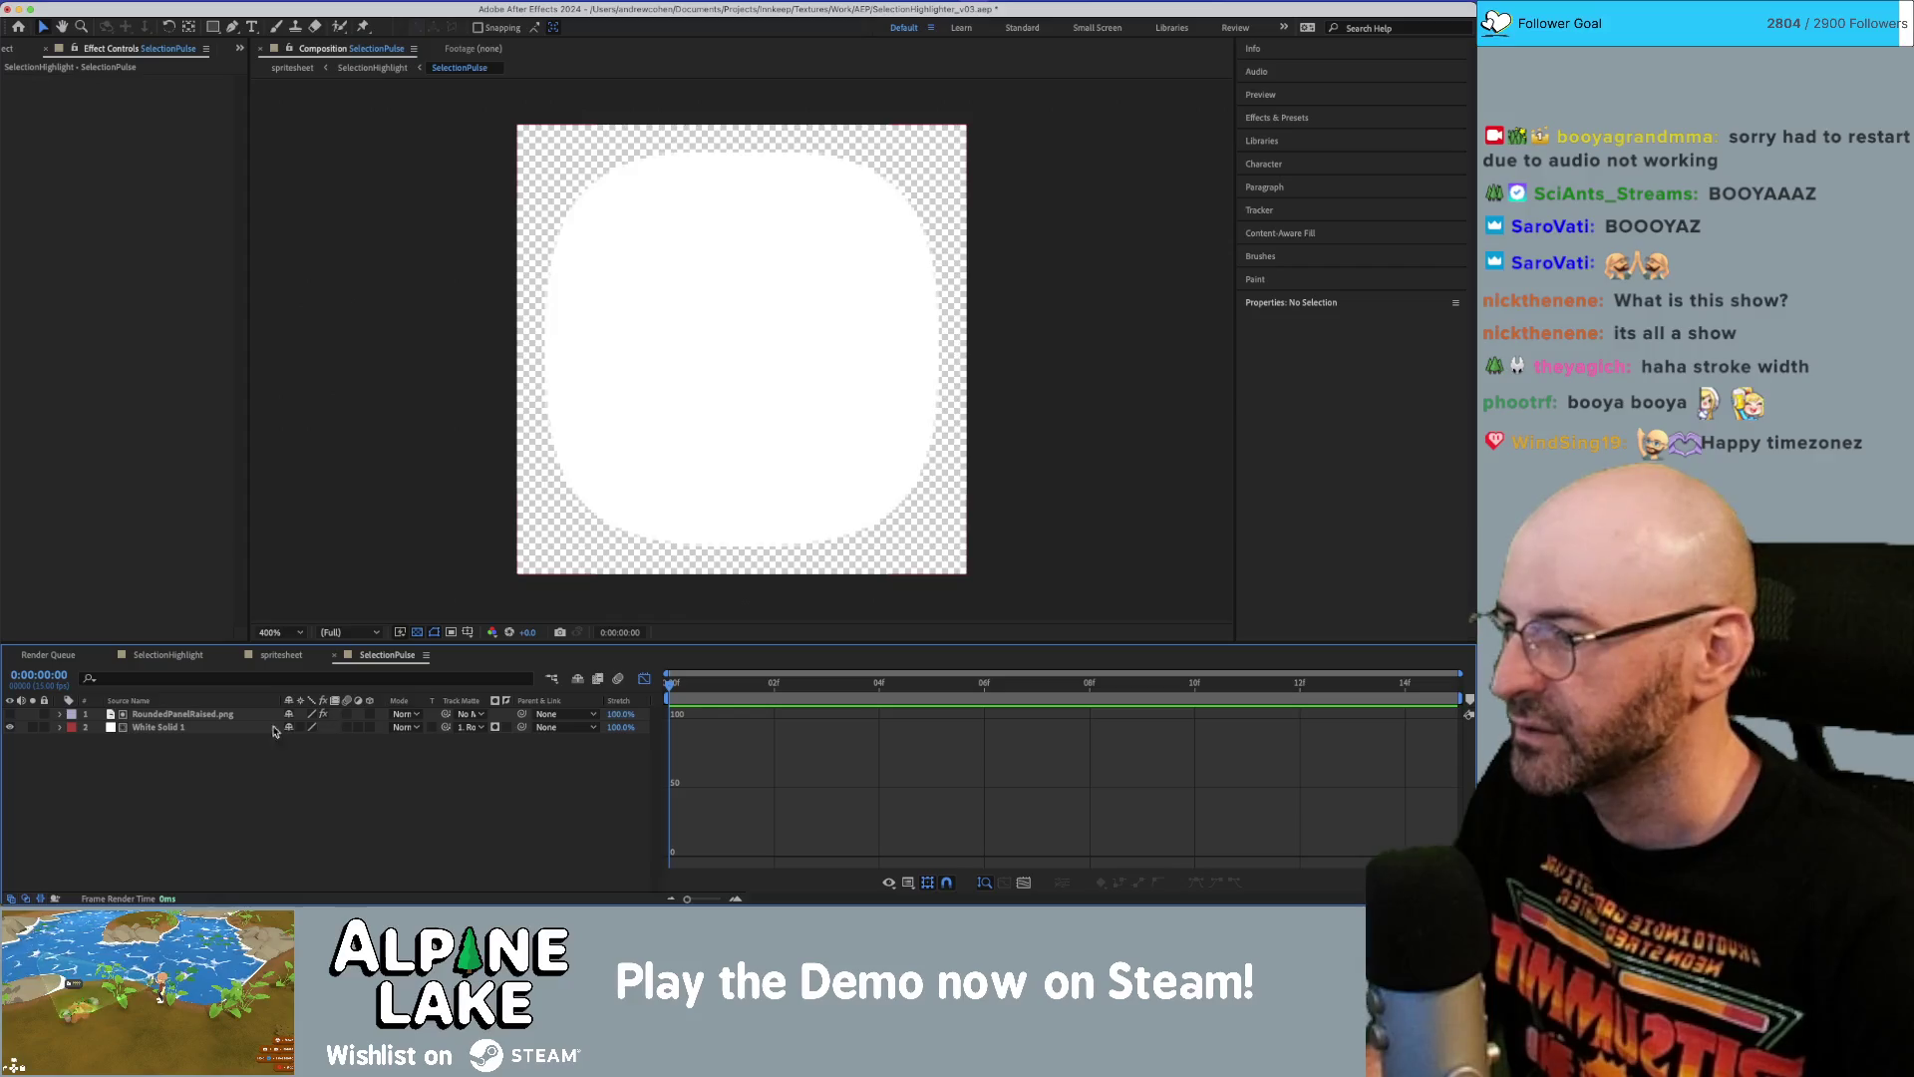
click(171, 727)
click(174, 717)
key(u)
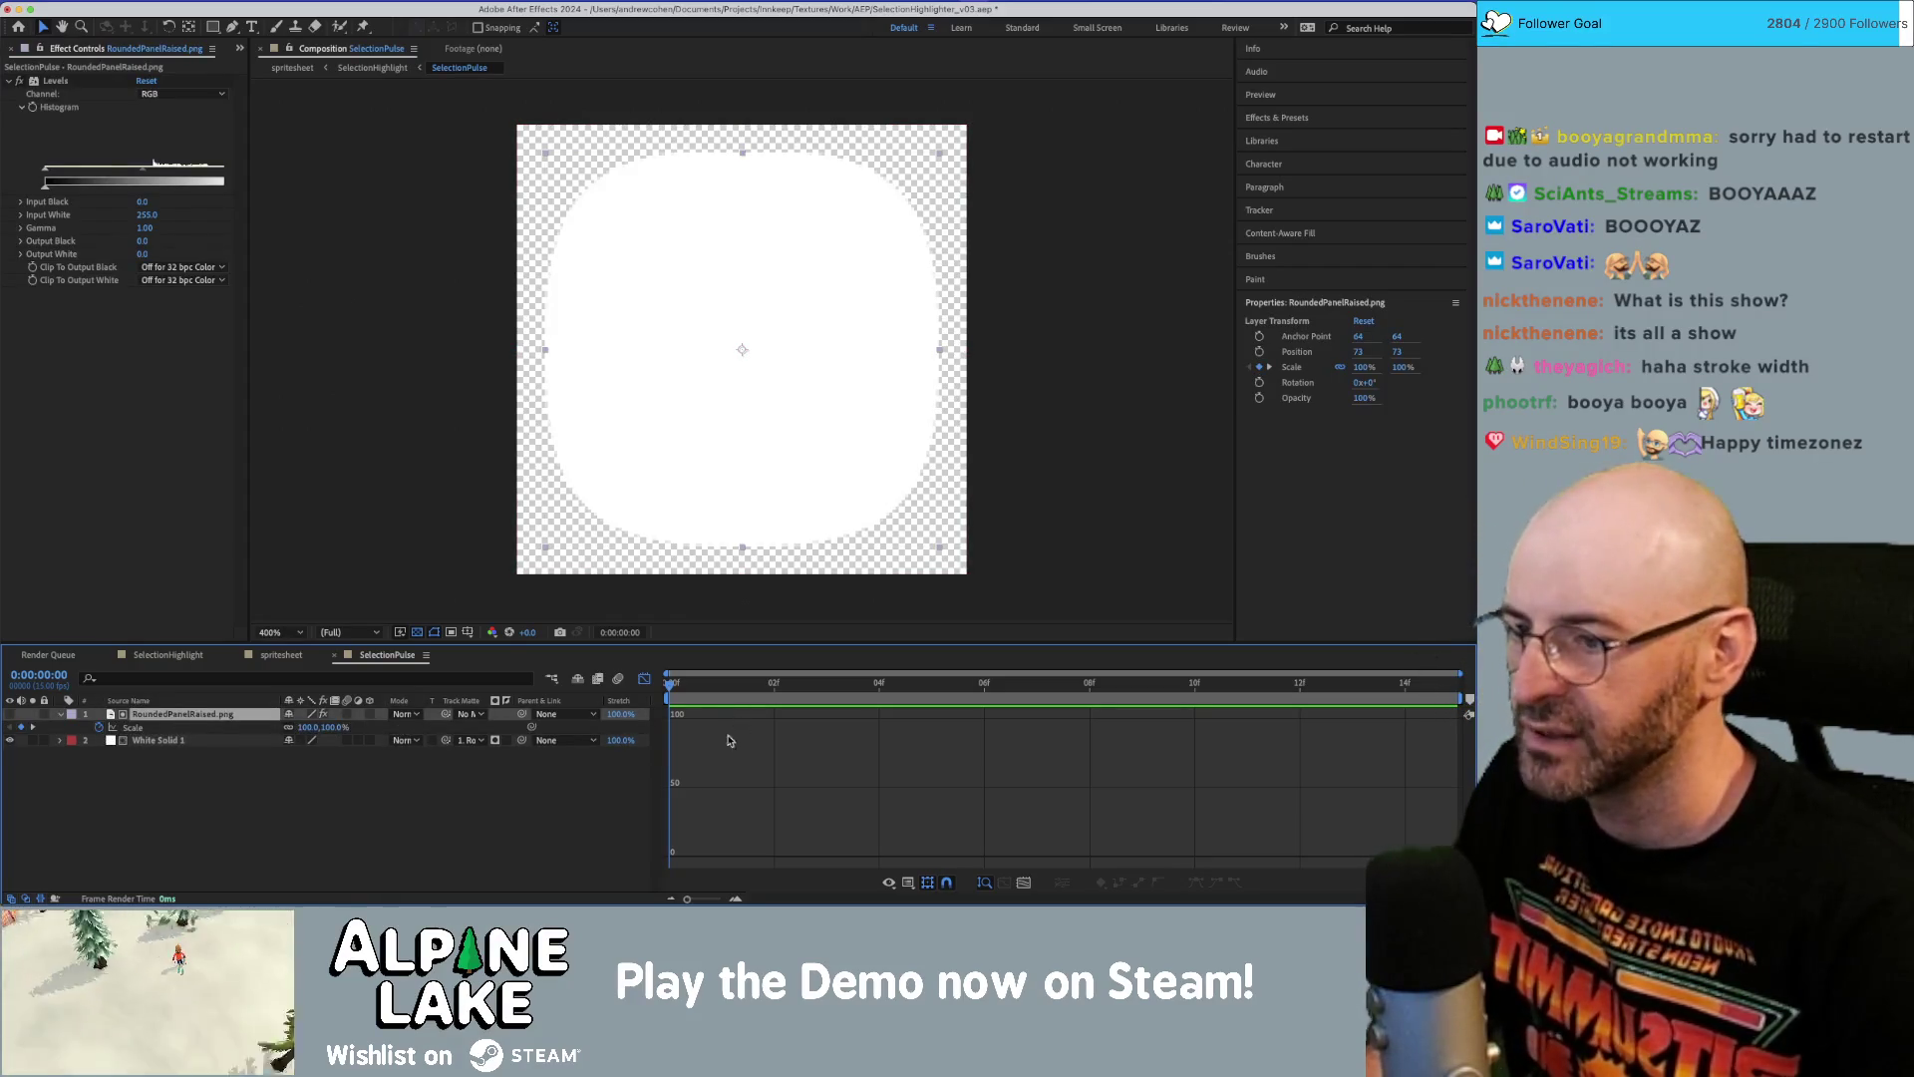
click(644, 679)
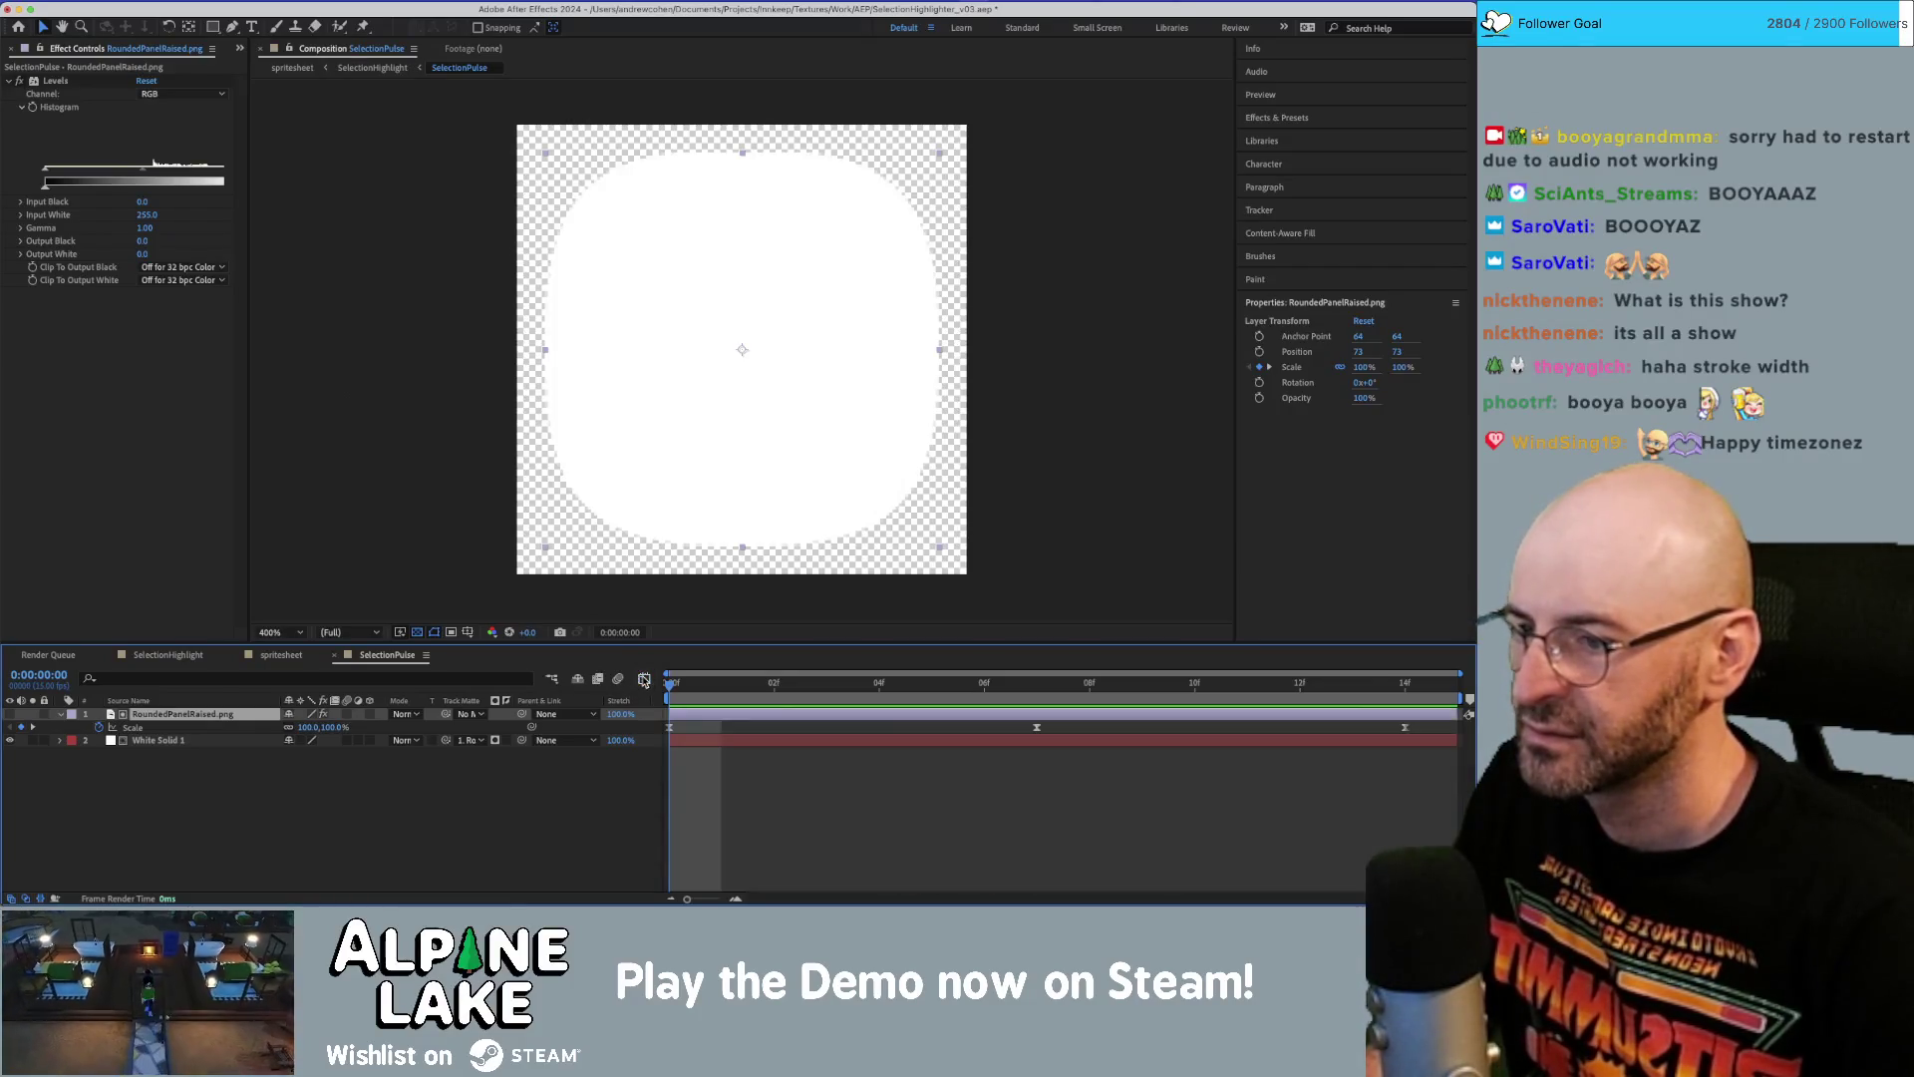
Set the starting Scale keyframe at frame 0 to 105%.
click(310, 727)
click(399, 765)
mouse_move(930, 688)
mouse_down()
mouse_move(1033, 696)
mouse_move(669, 696)
mouse_up()
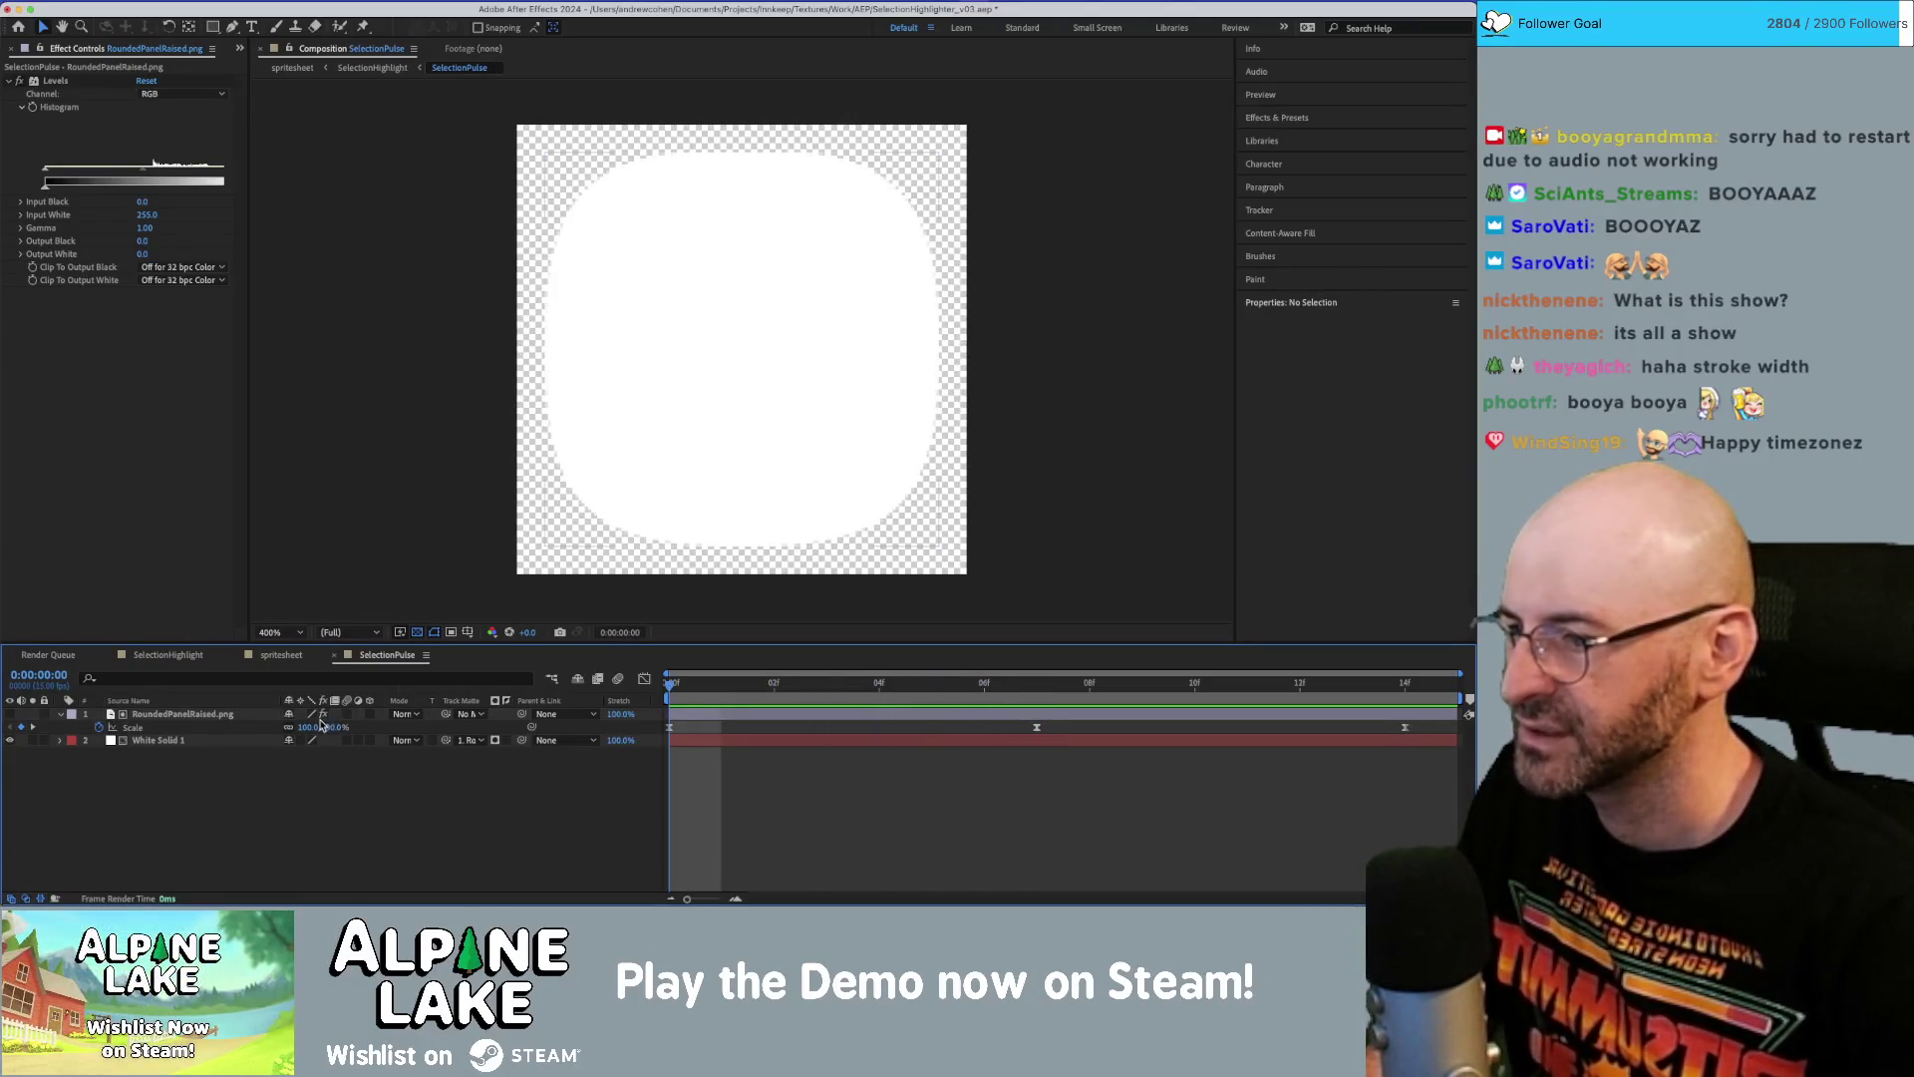
click(310, 726)
text(103)
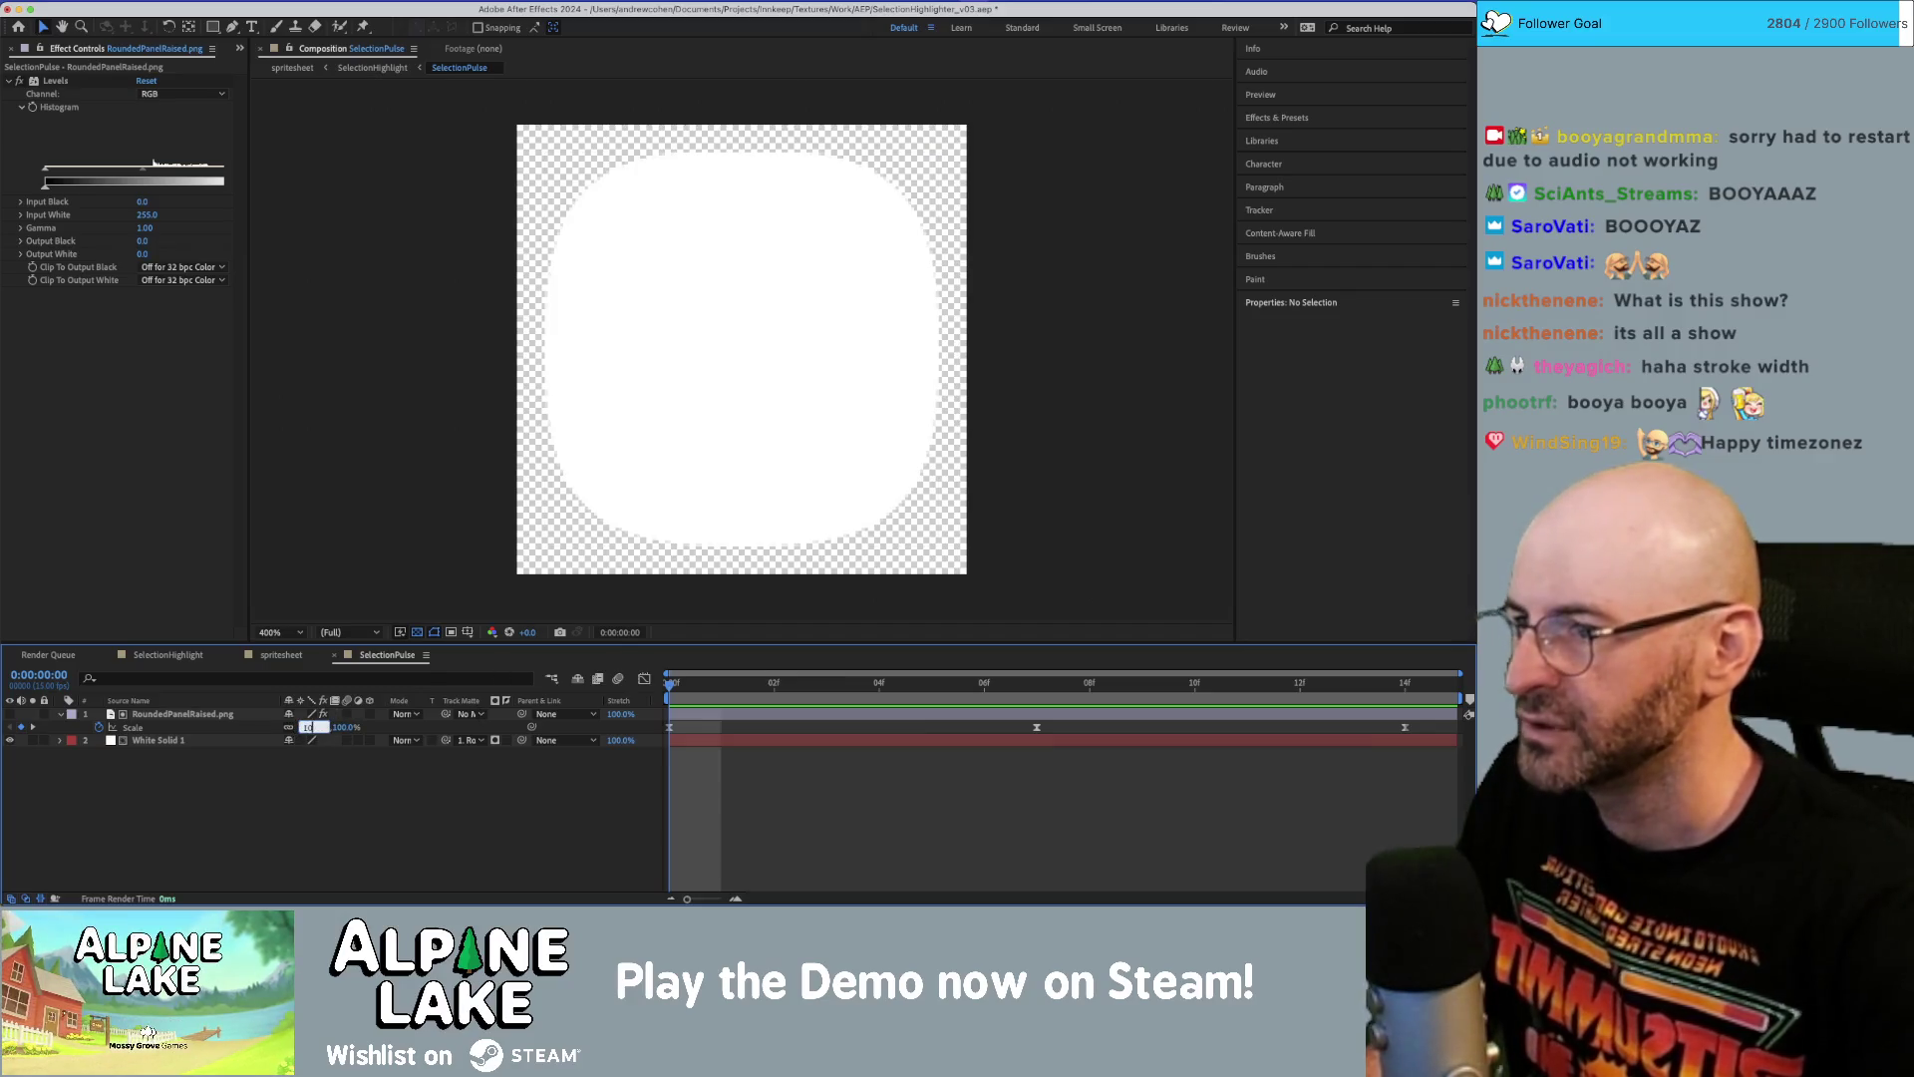
key(Return)
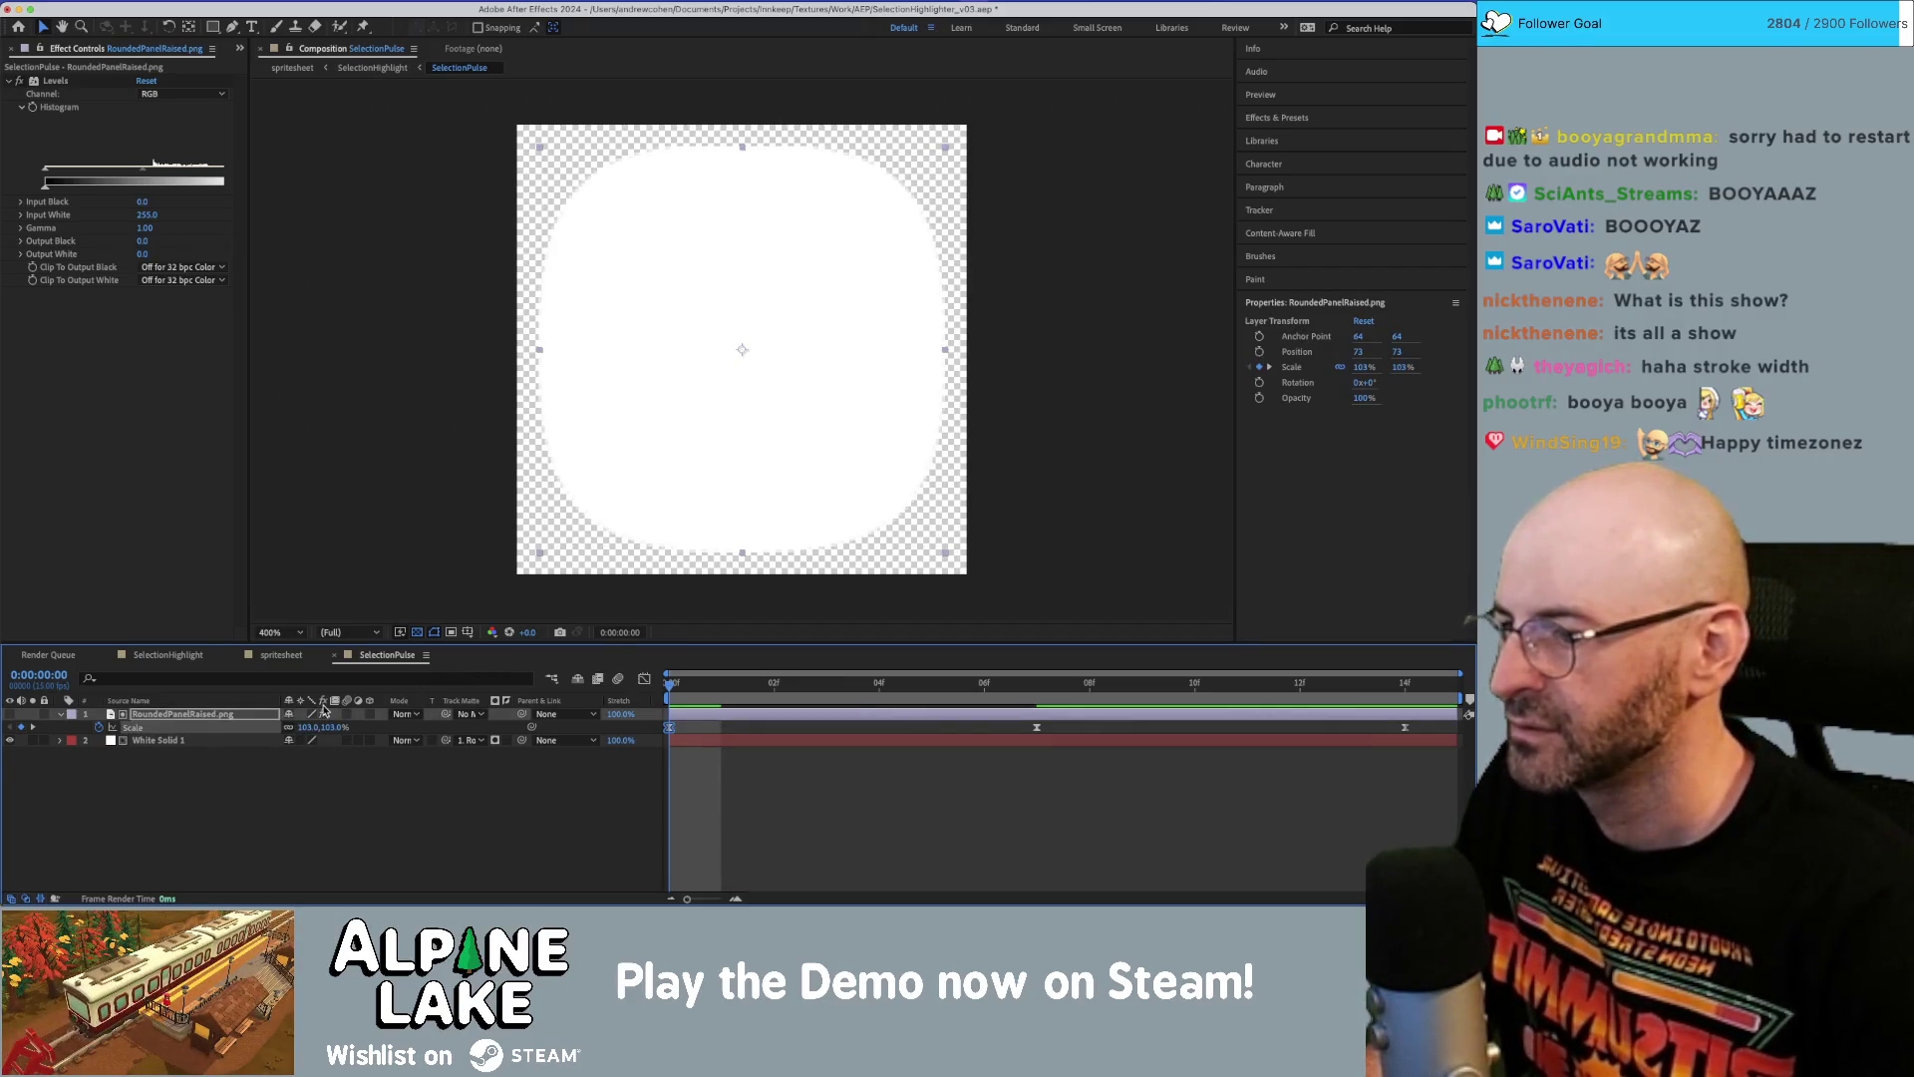
click(307, 727)
text(104)
key(Return)
click(309, 726)
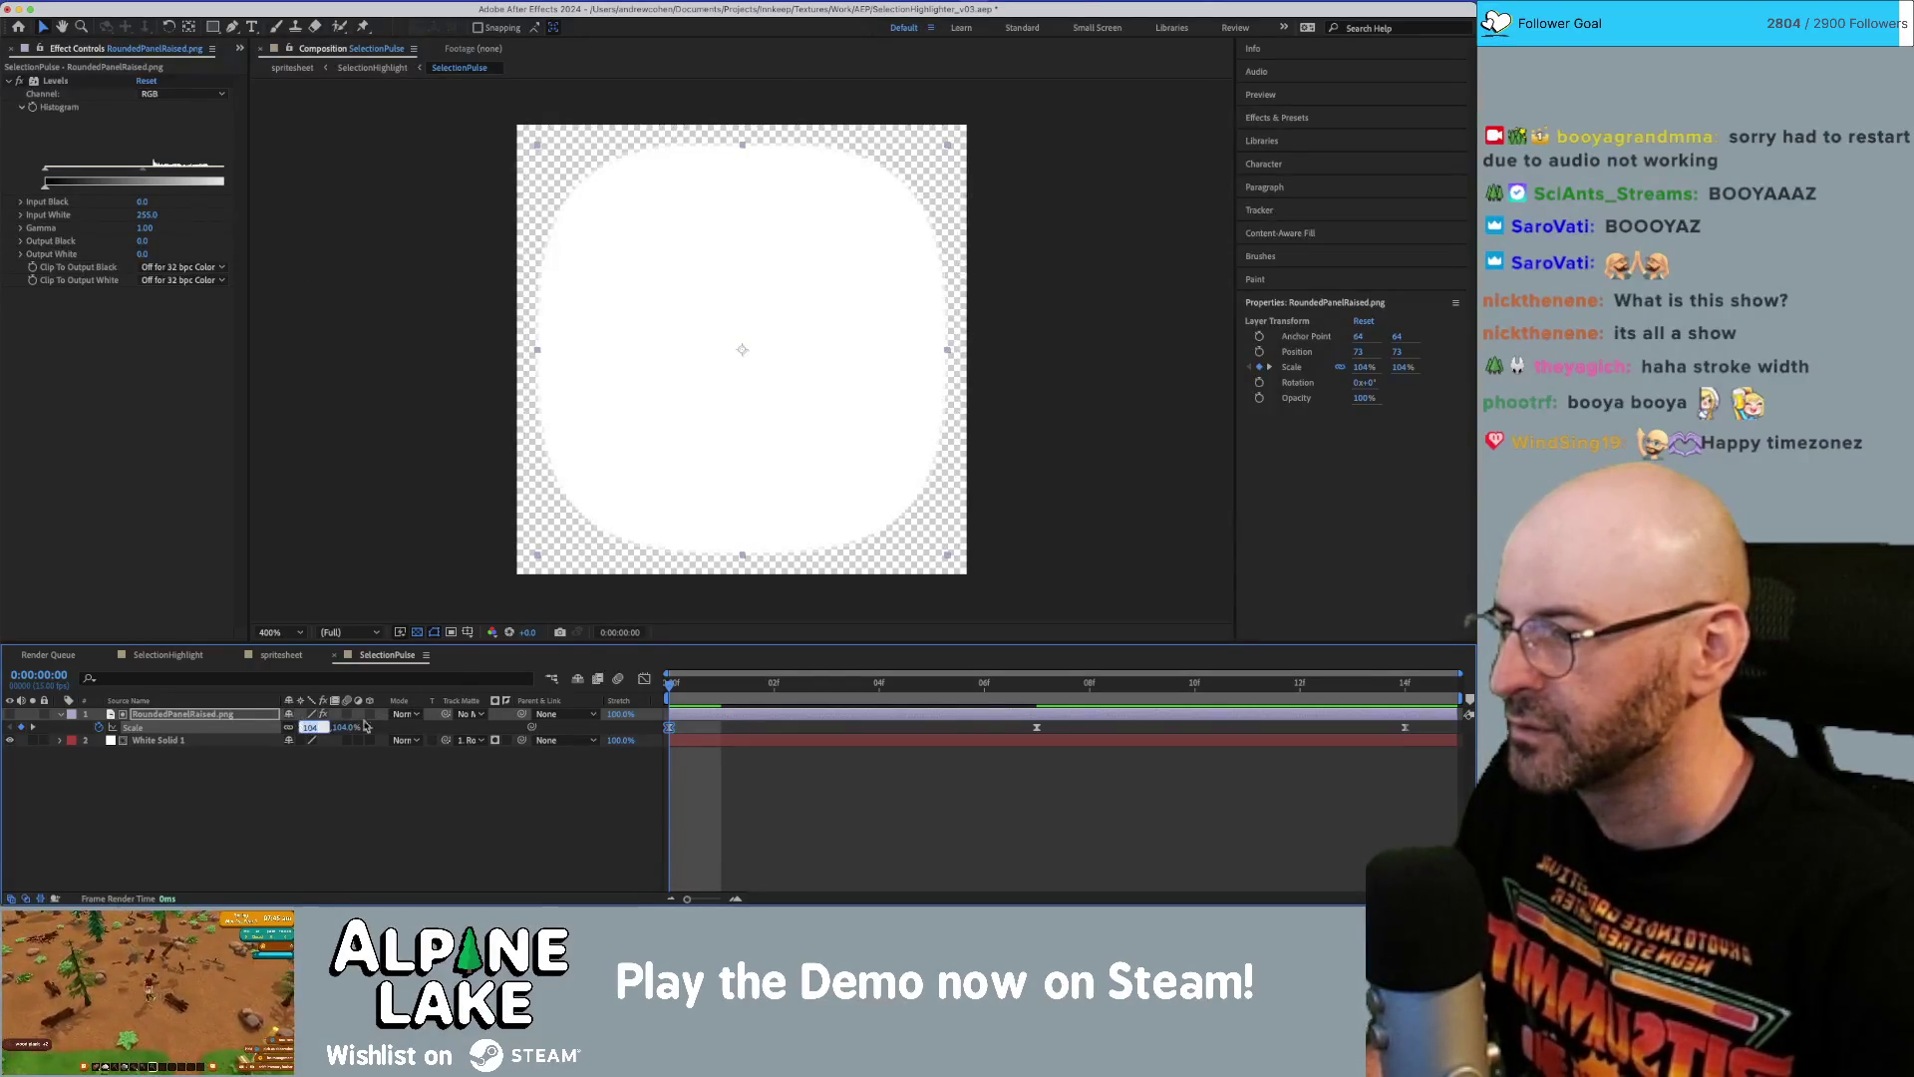
text(105)
key(Return)
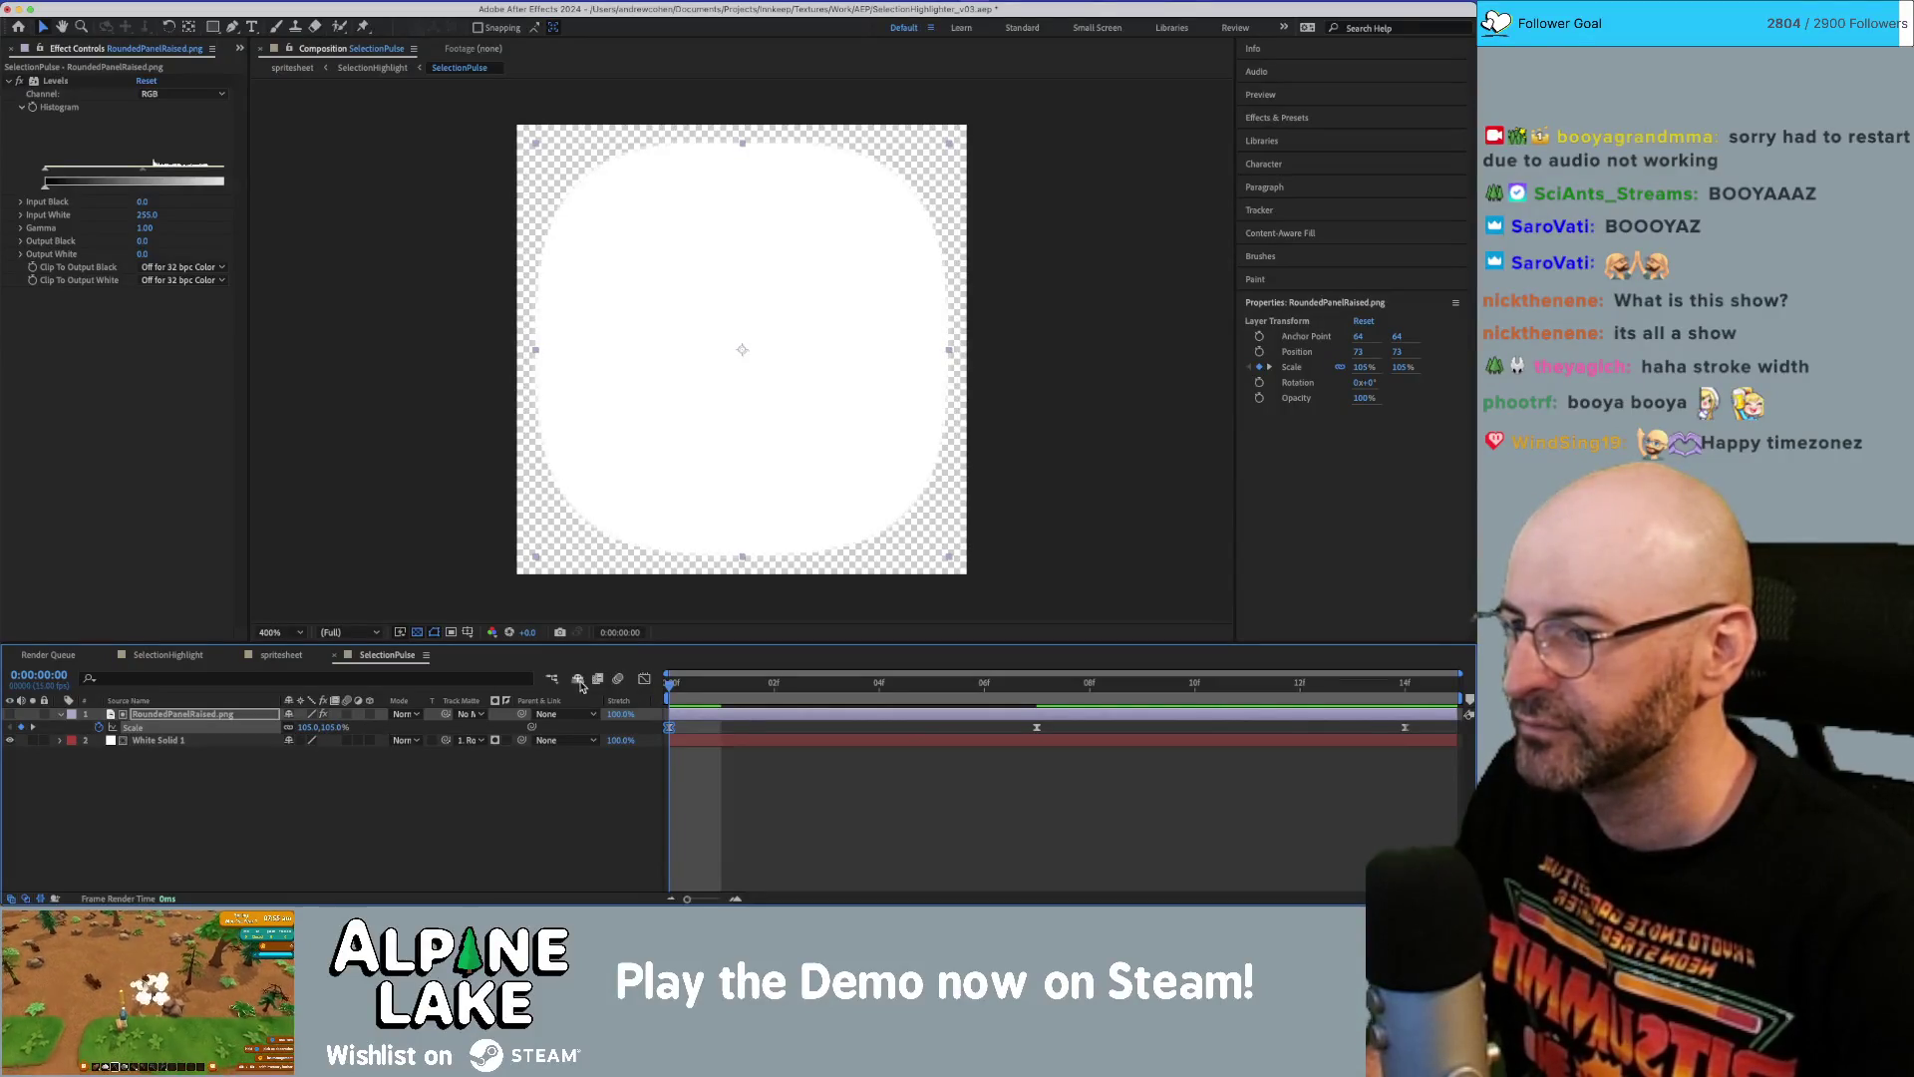
Set the ending Scale keyframe at frame 14 to 105% and scrub the pulse.
click(1410, 686)
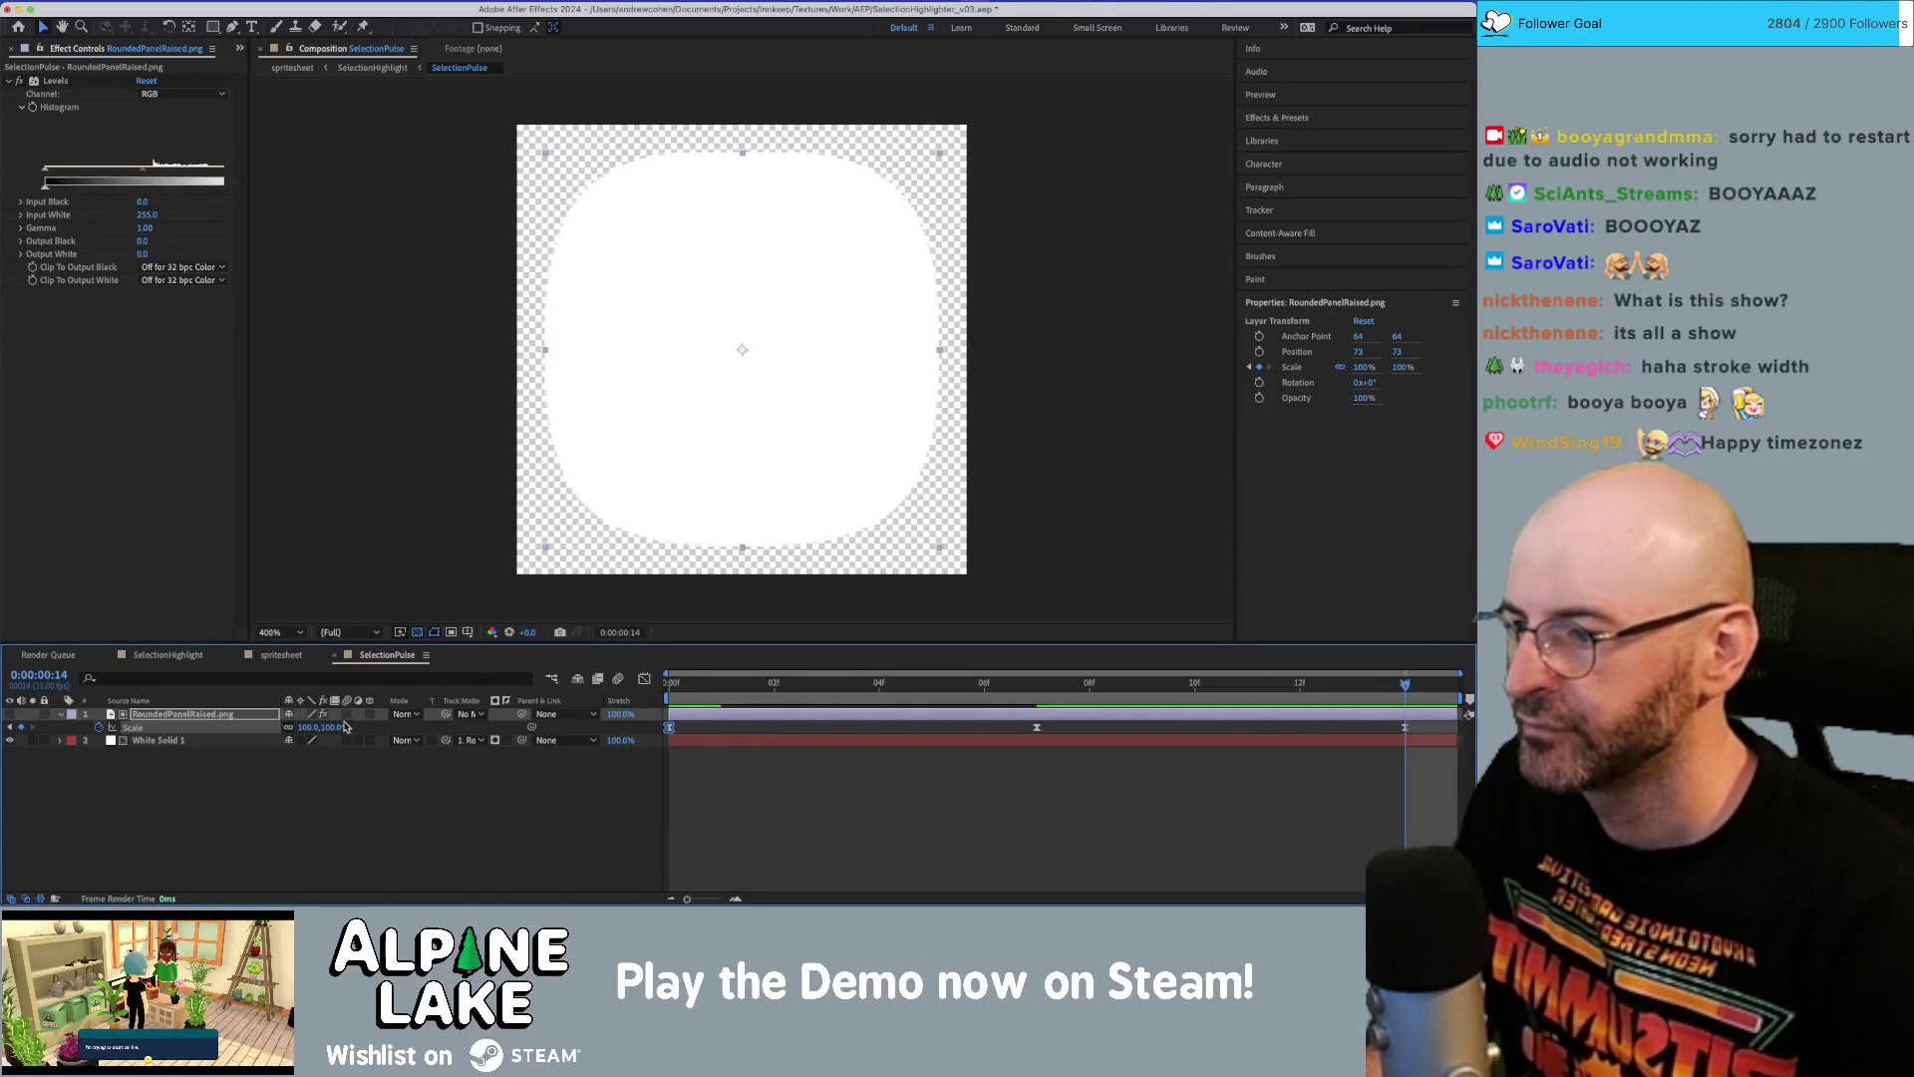
click(311, 727)
text(105)
key(Return)
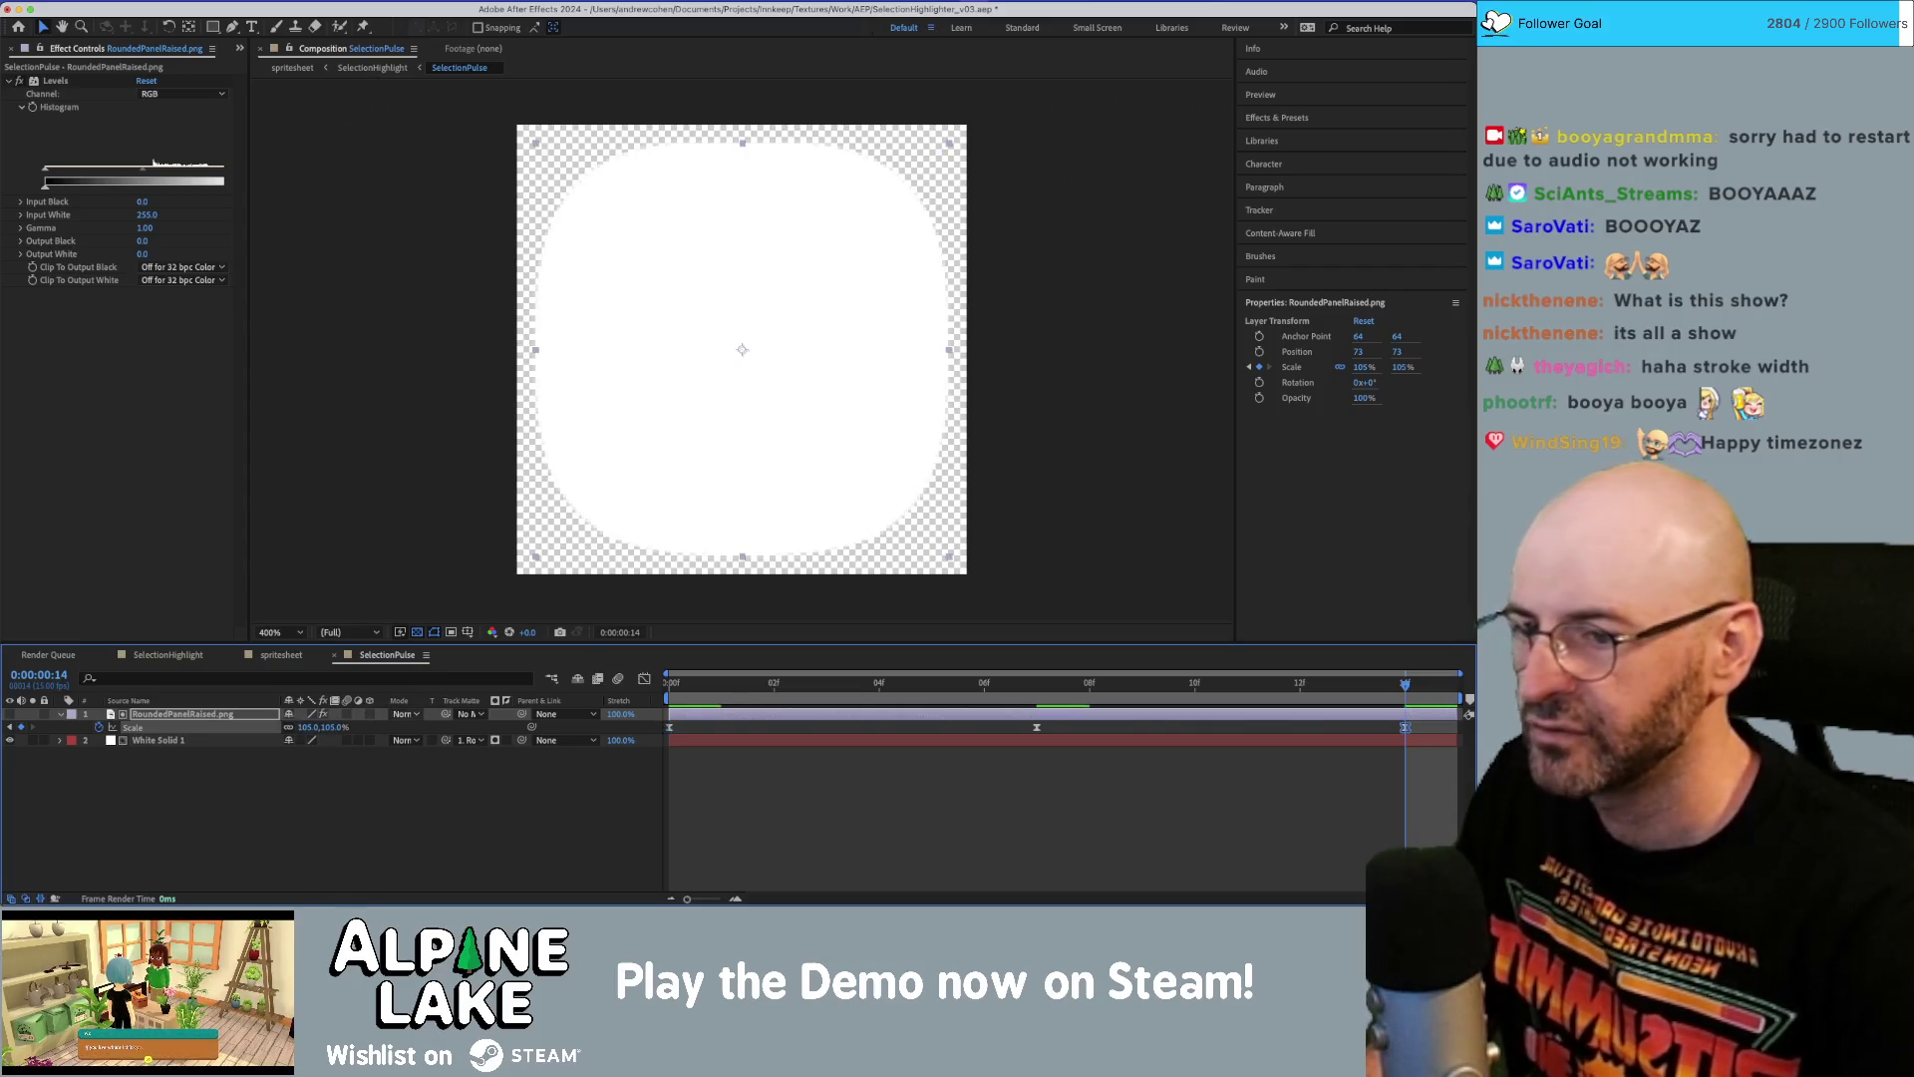
mouse_move(1352, 690)
mouse_down()
mouse_move(668, 695)
mouse_move(1403, 698)
mouse_move(476, 690)
mouse_up()
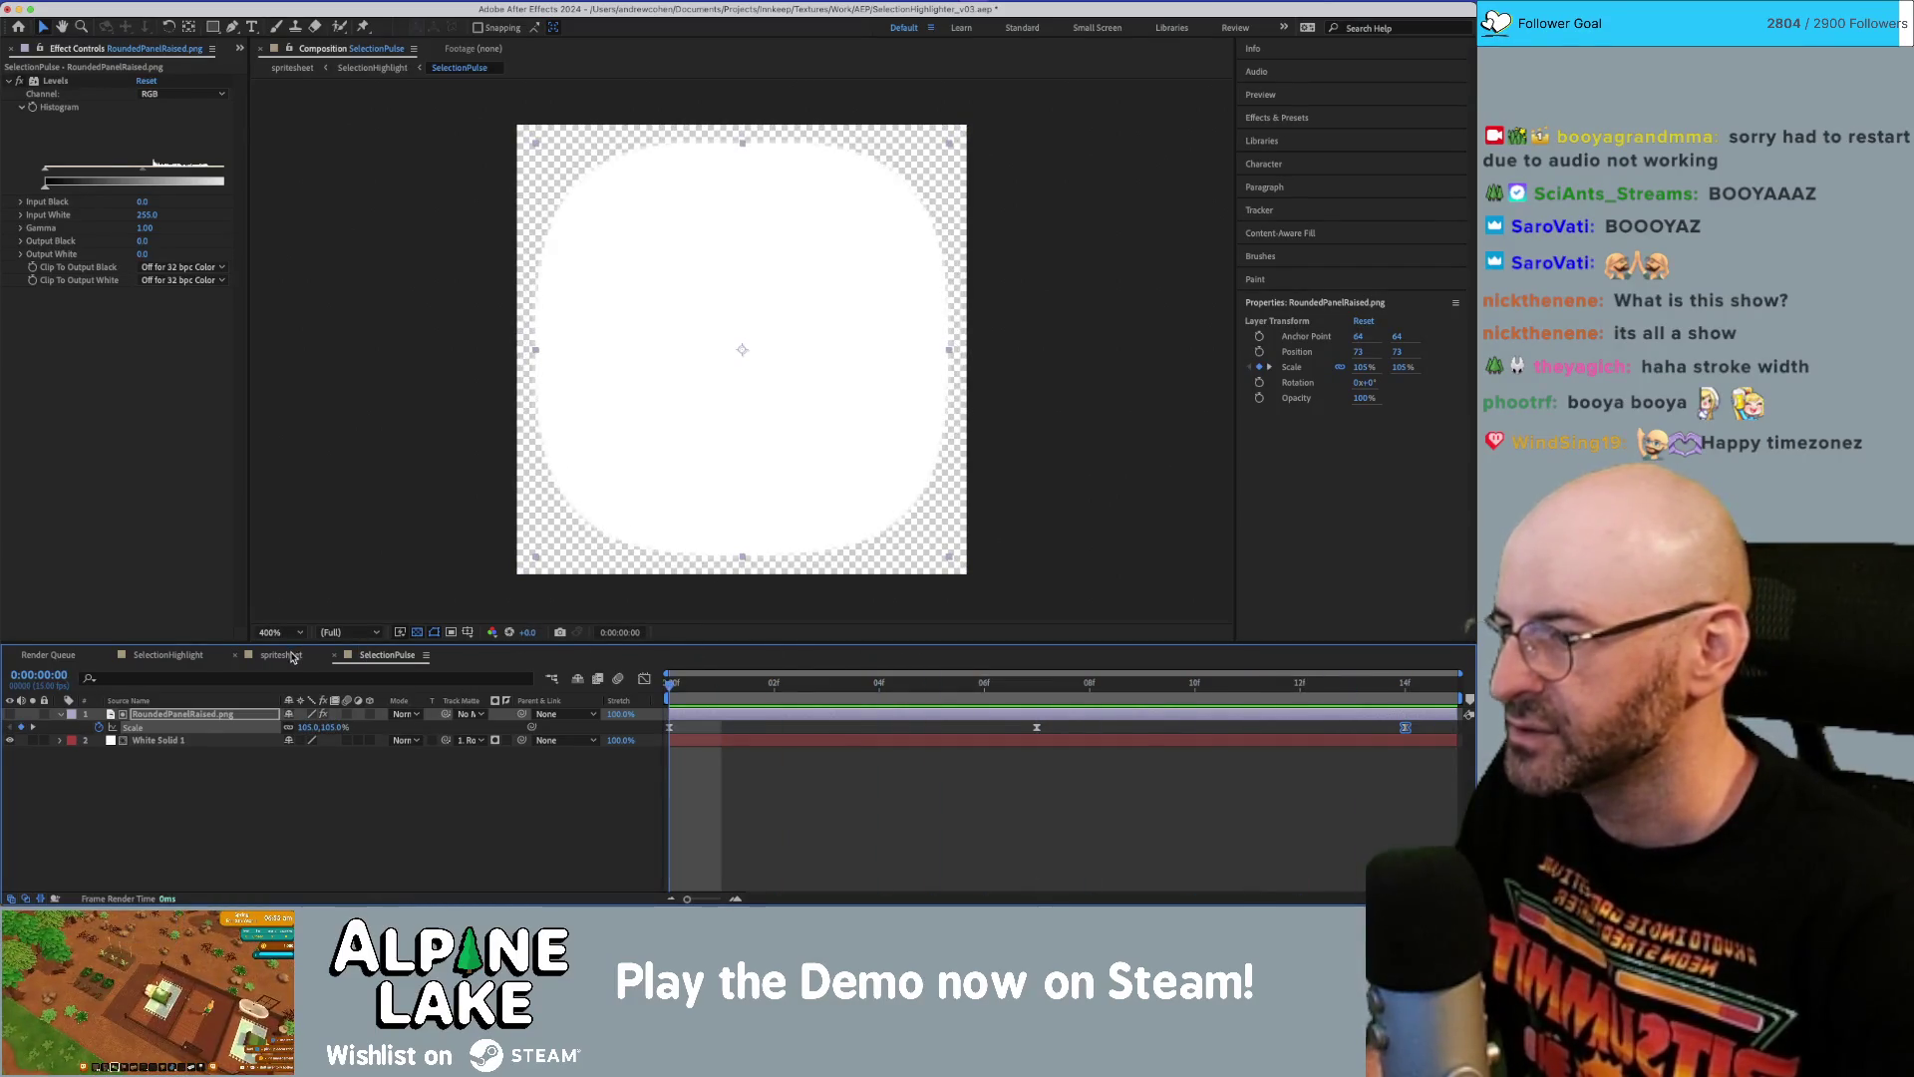
click(298, 655)
click(189, 655)
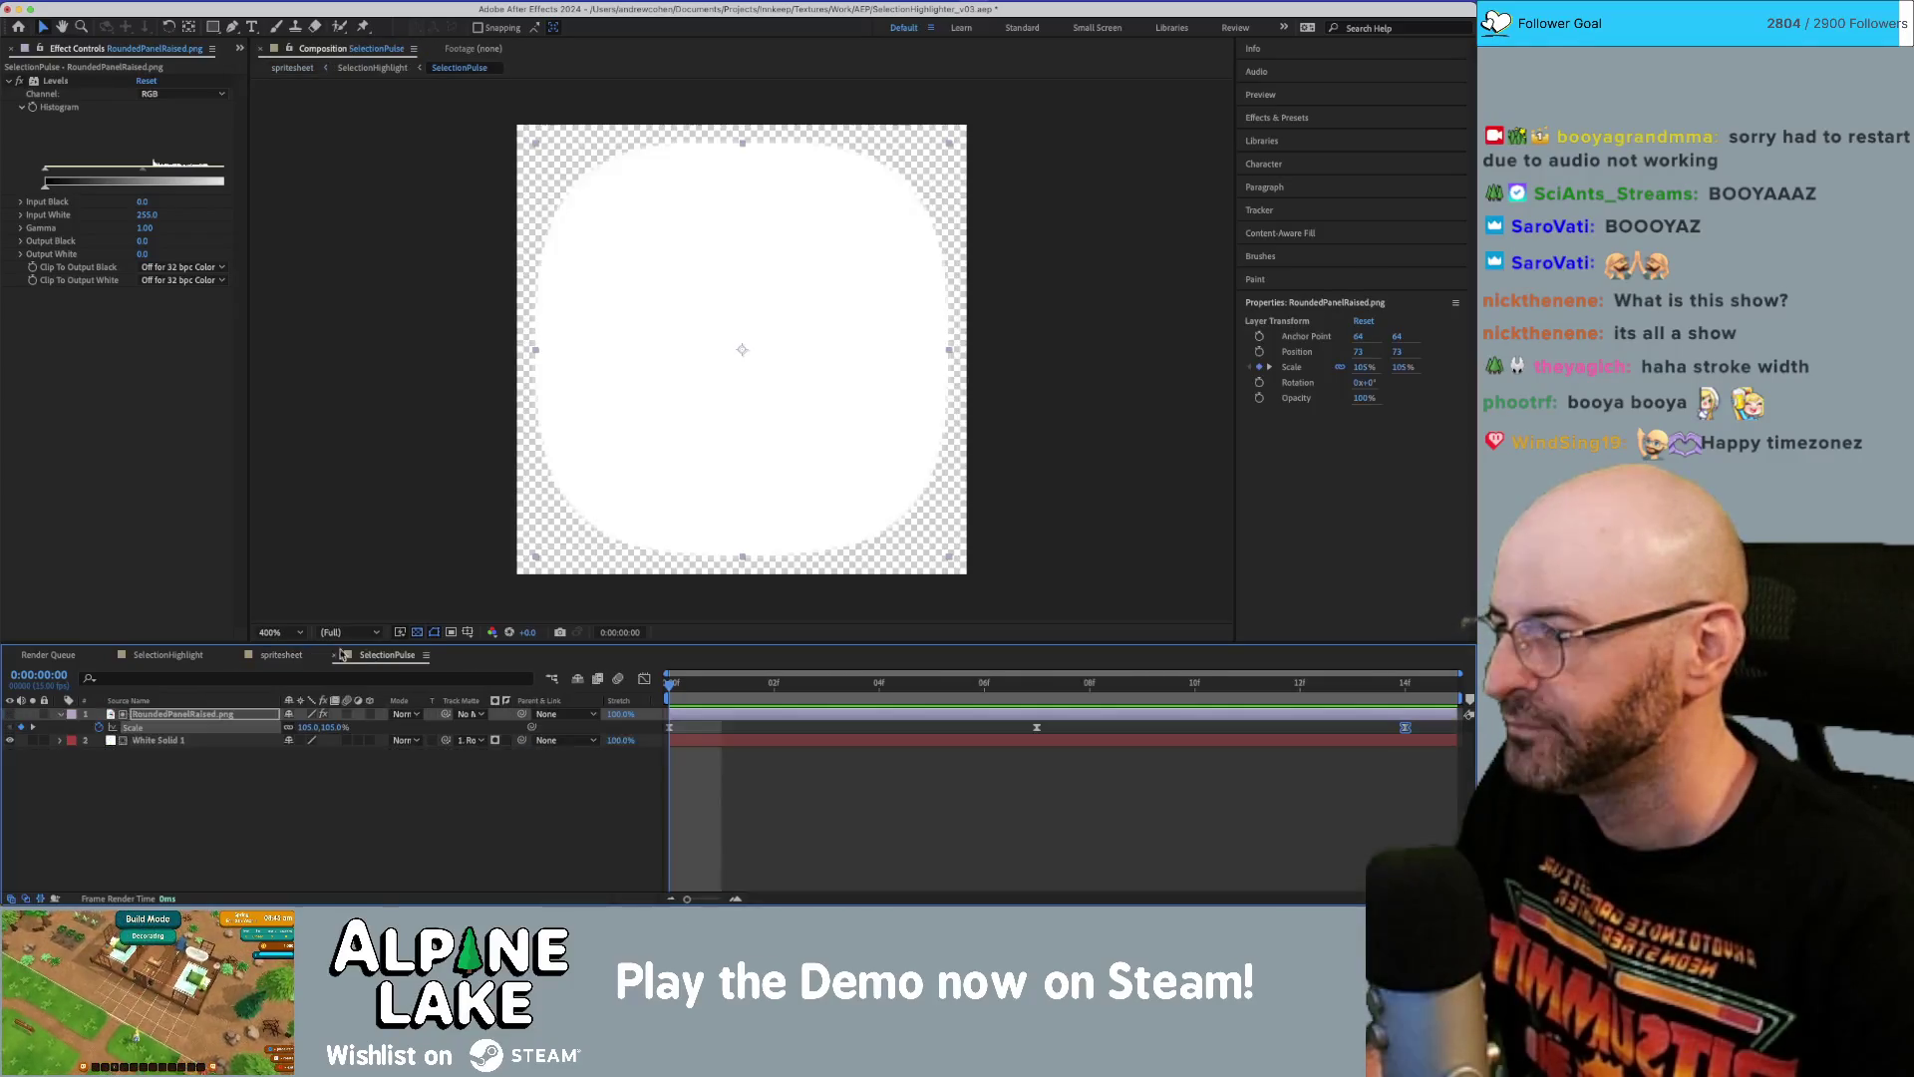
Set layer 5's track matte to RoundedPanelRaised.png and preview the outline animation.
click(365, 824)
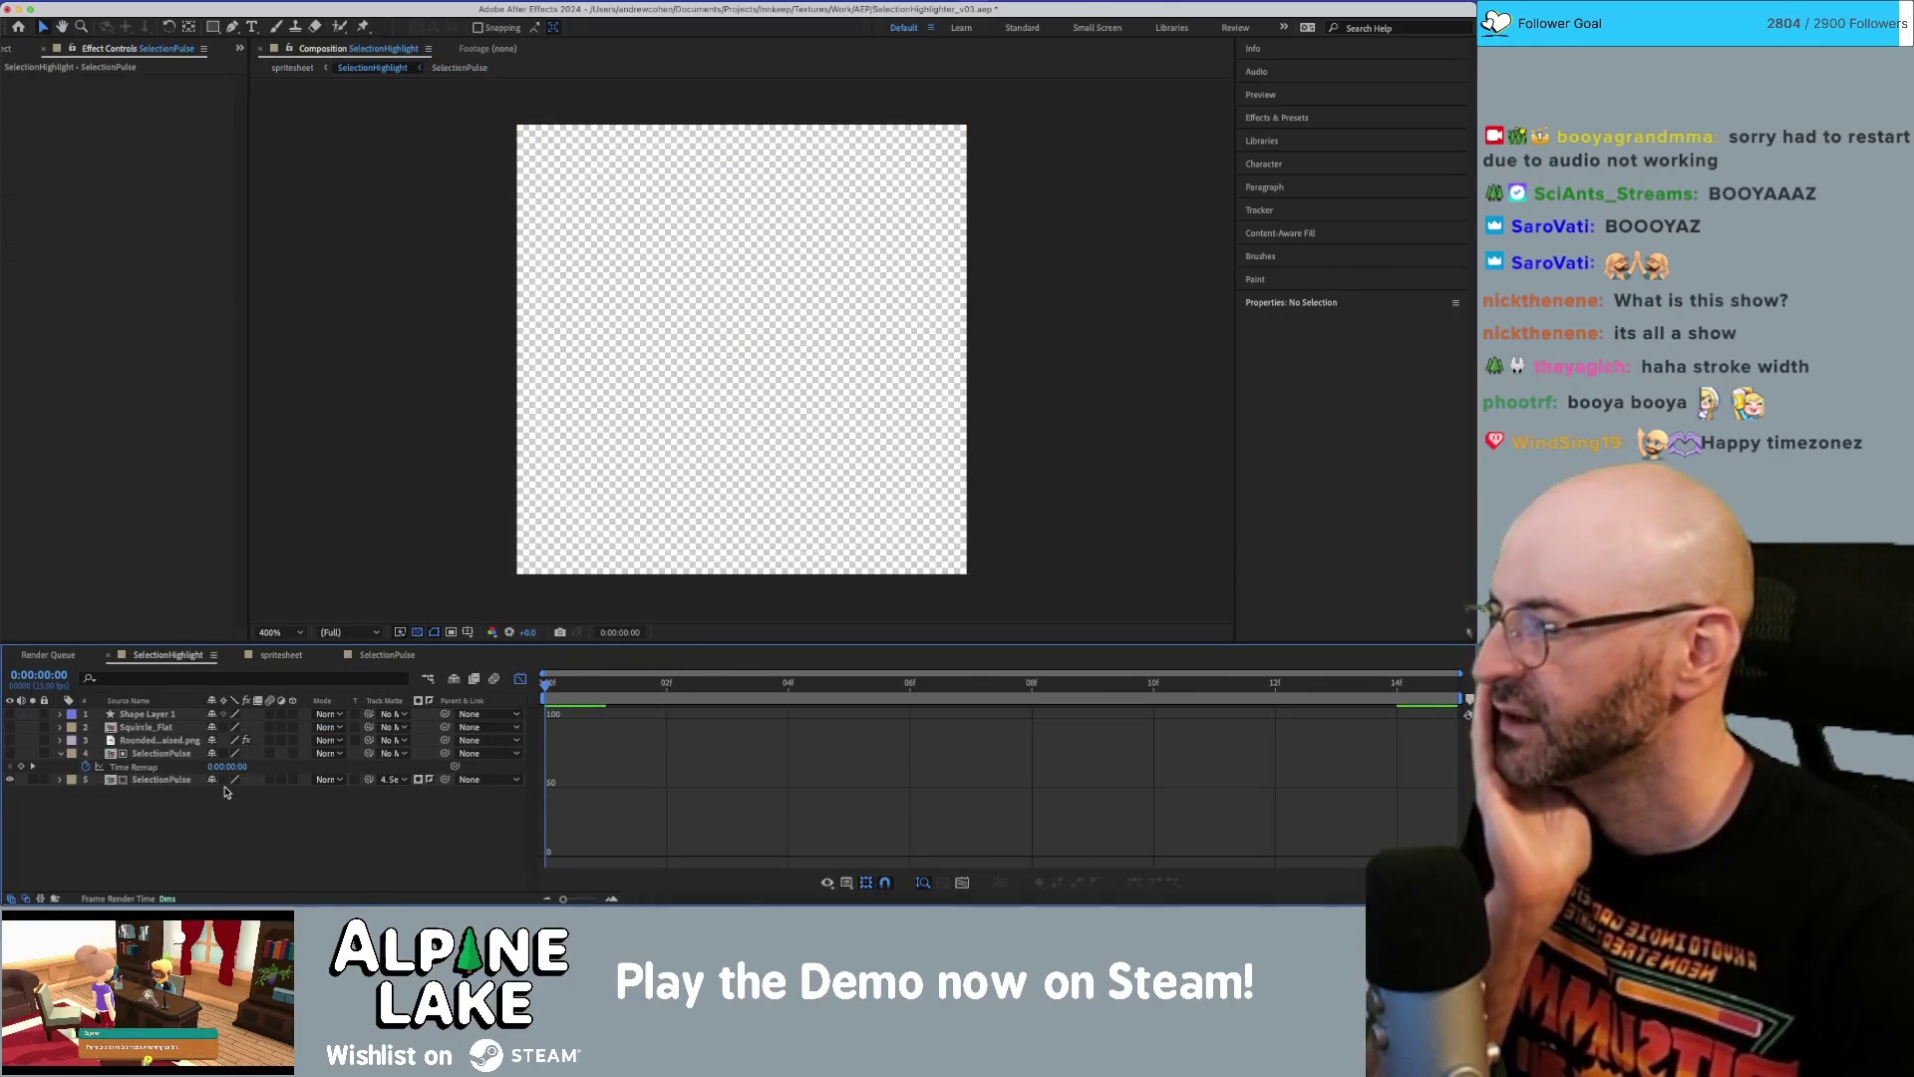
click(162, 755)
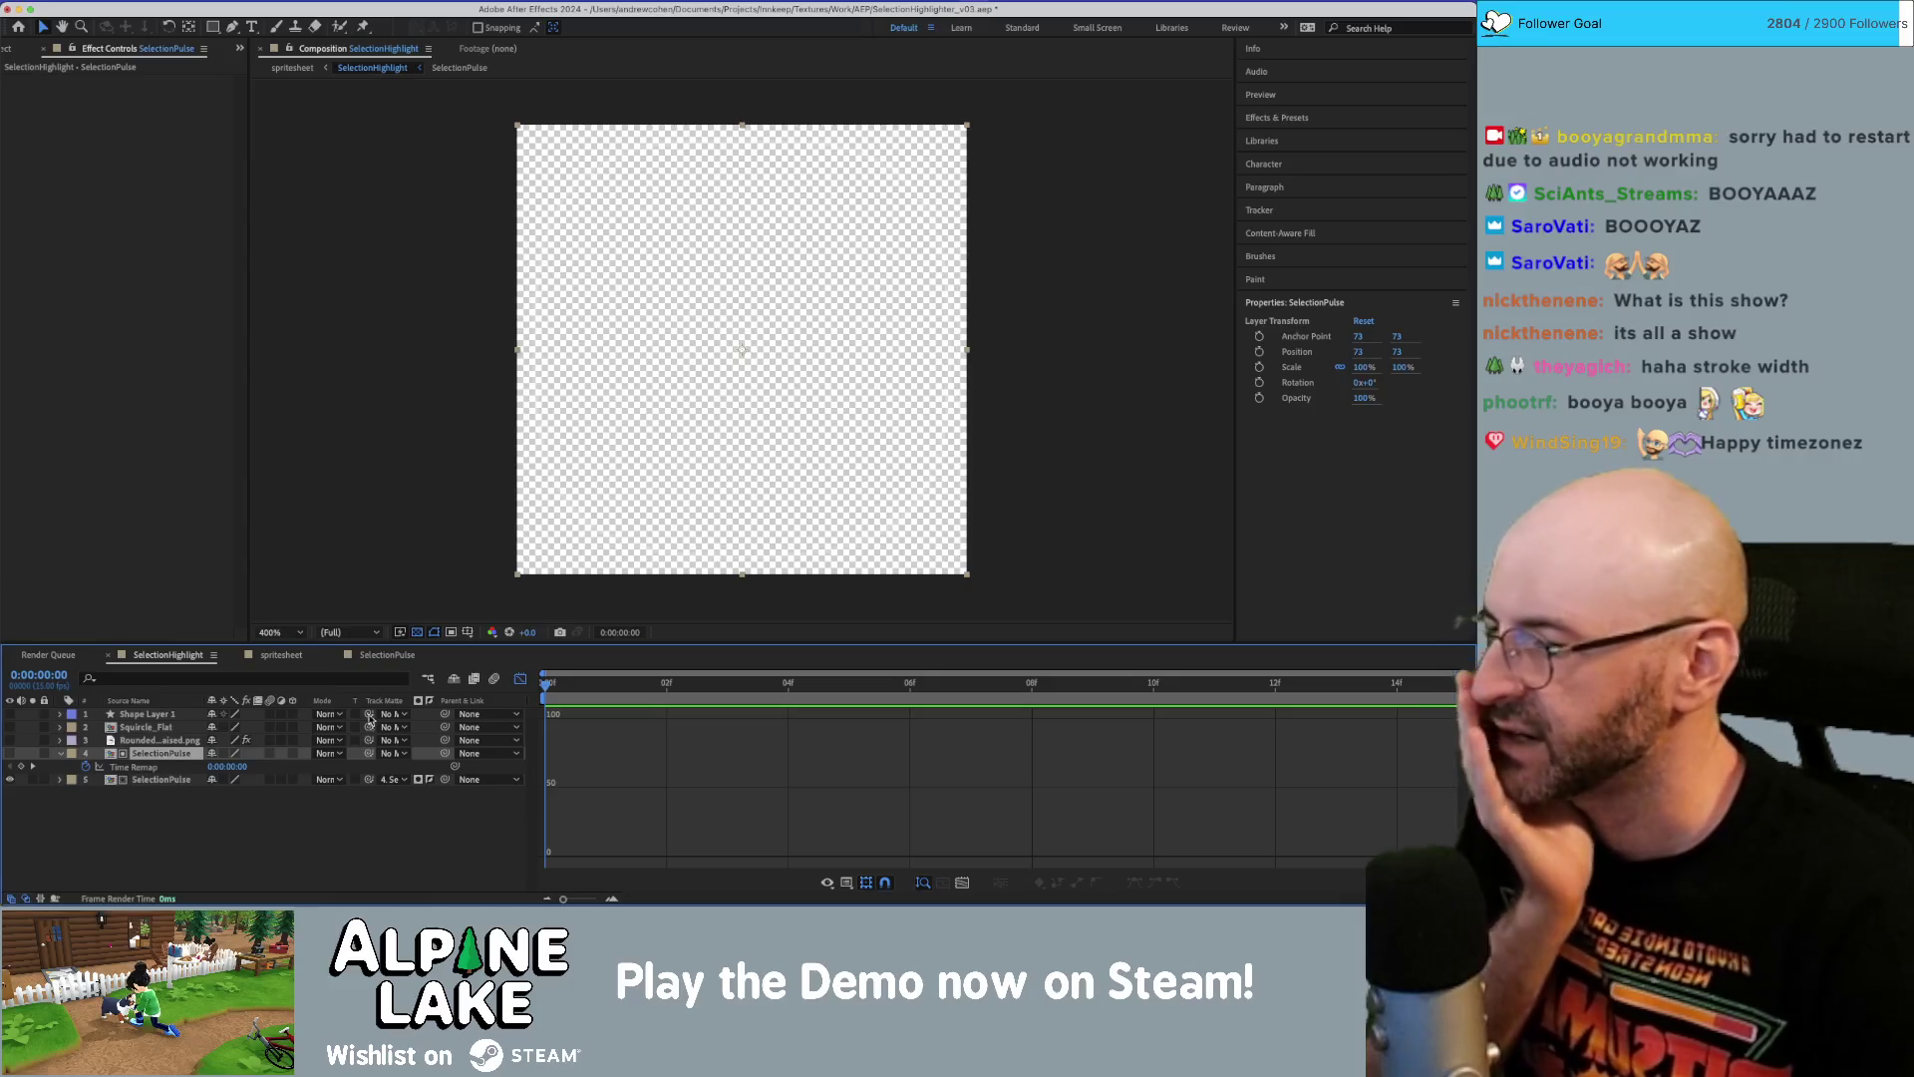
click(384, 779)
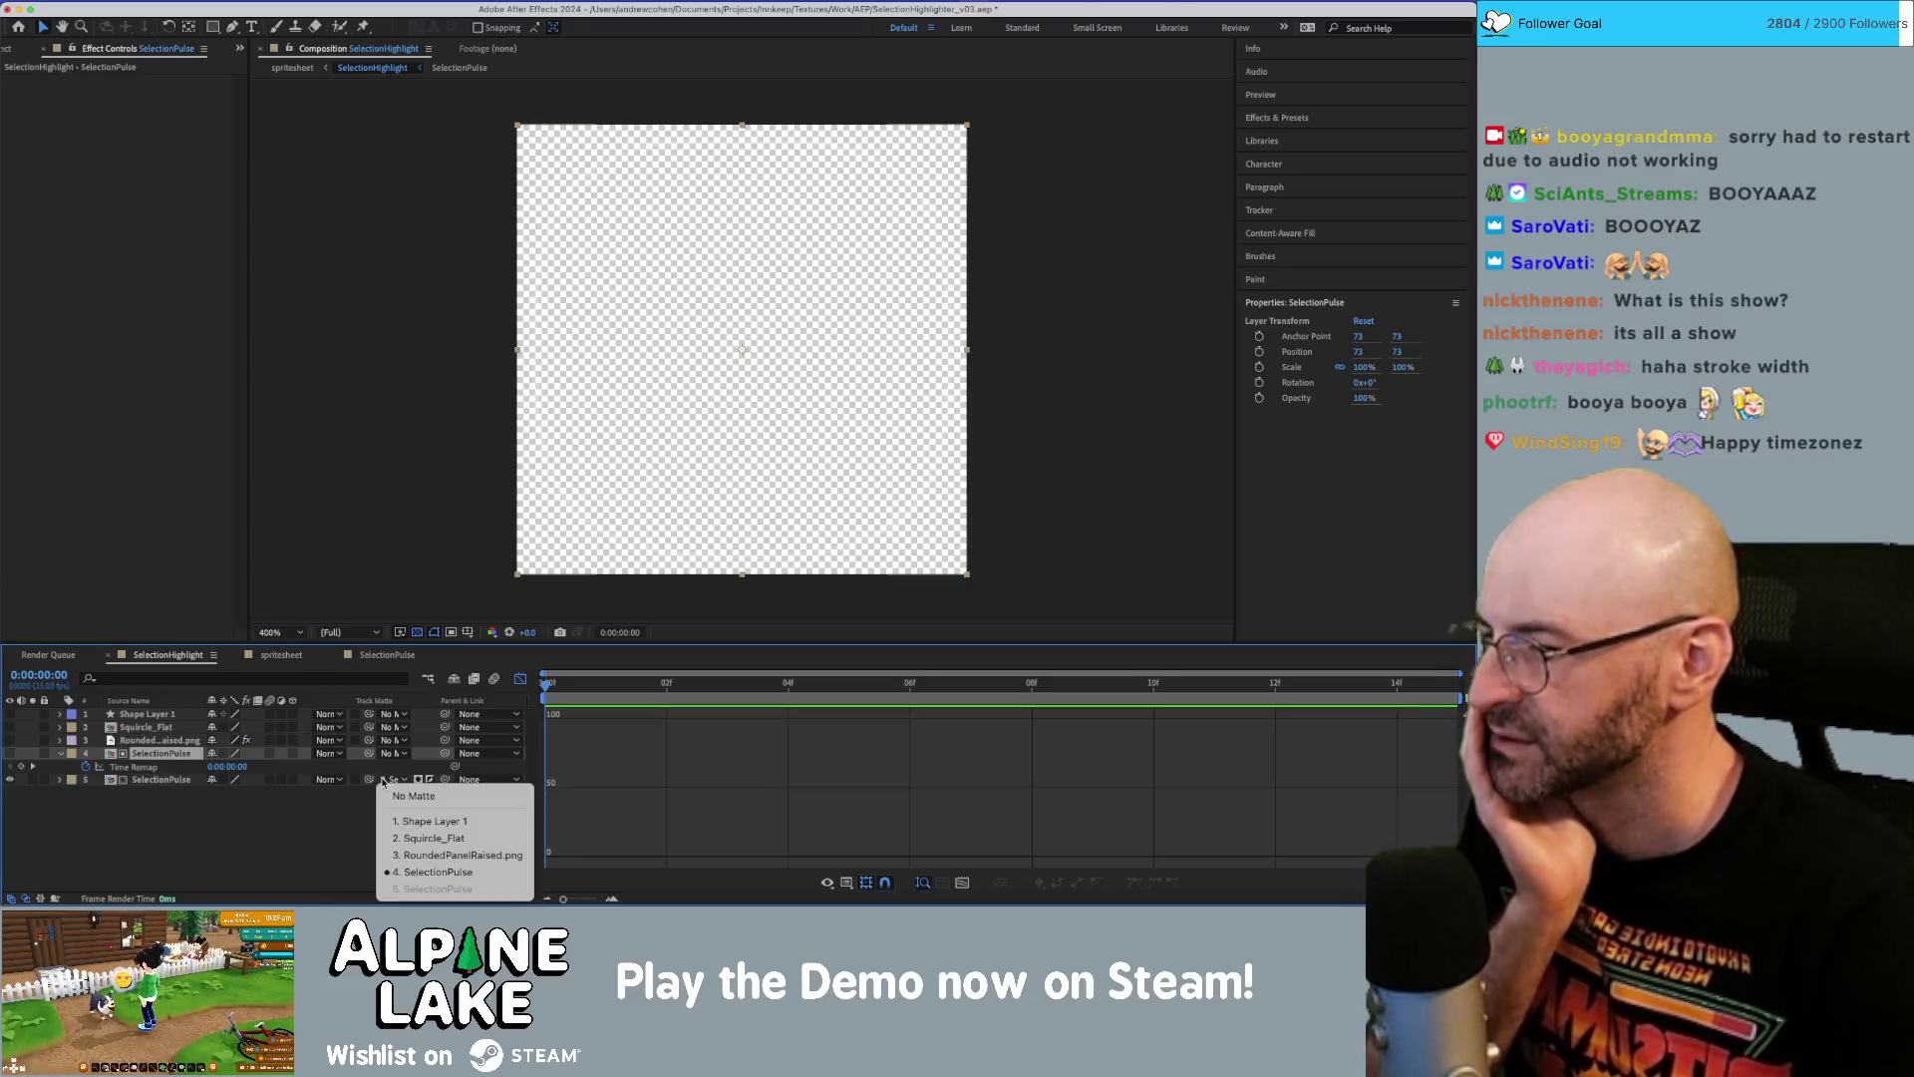
click(439, 854)
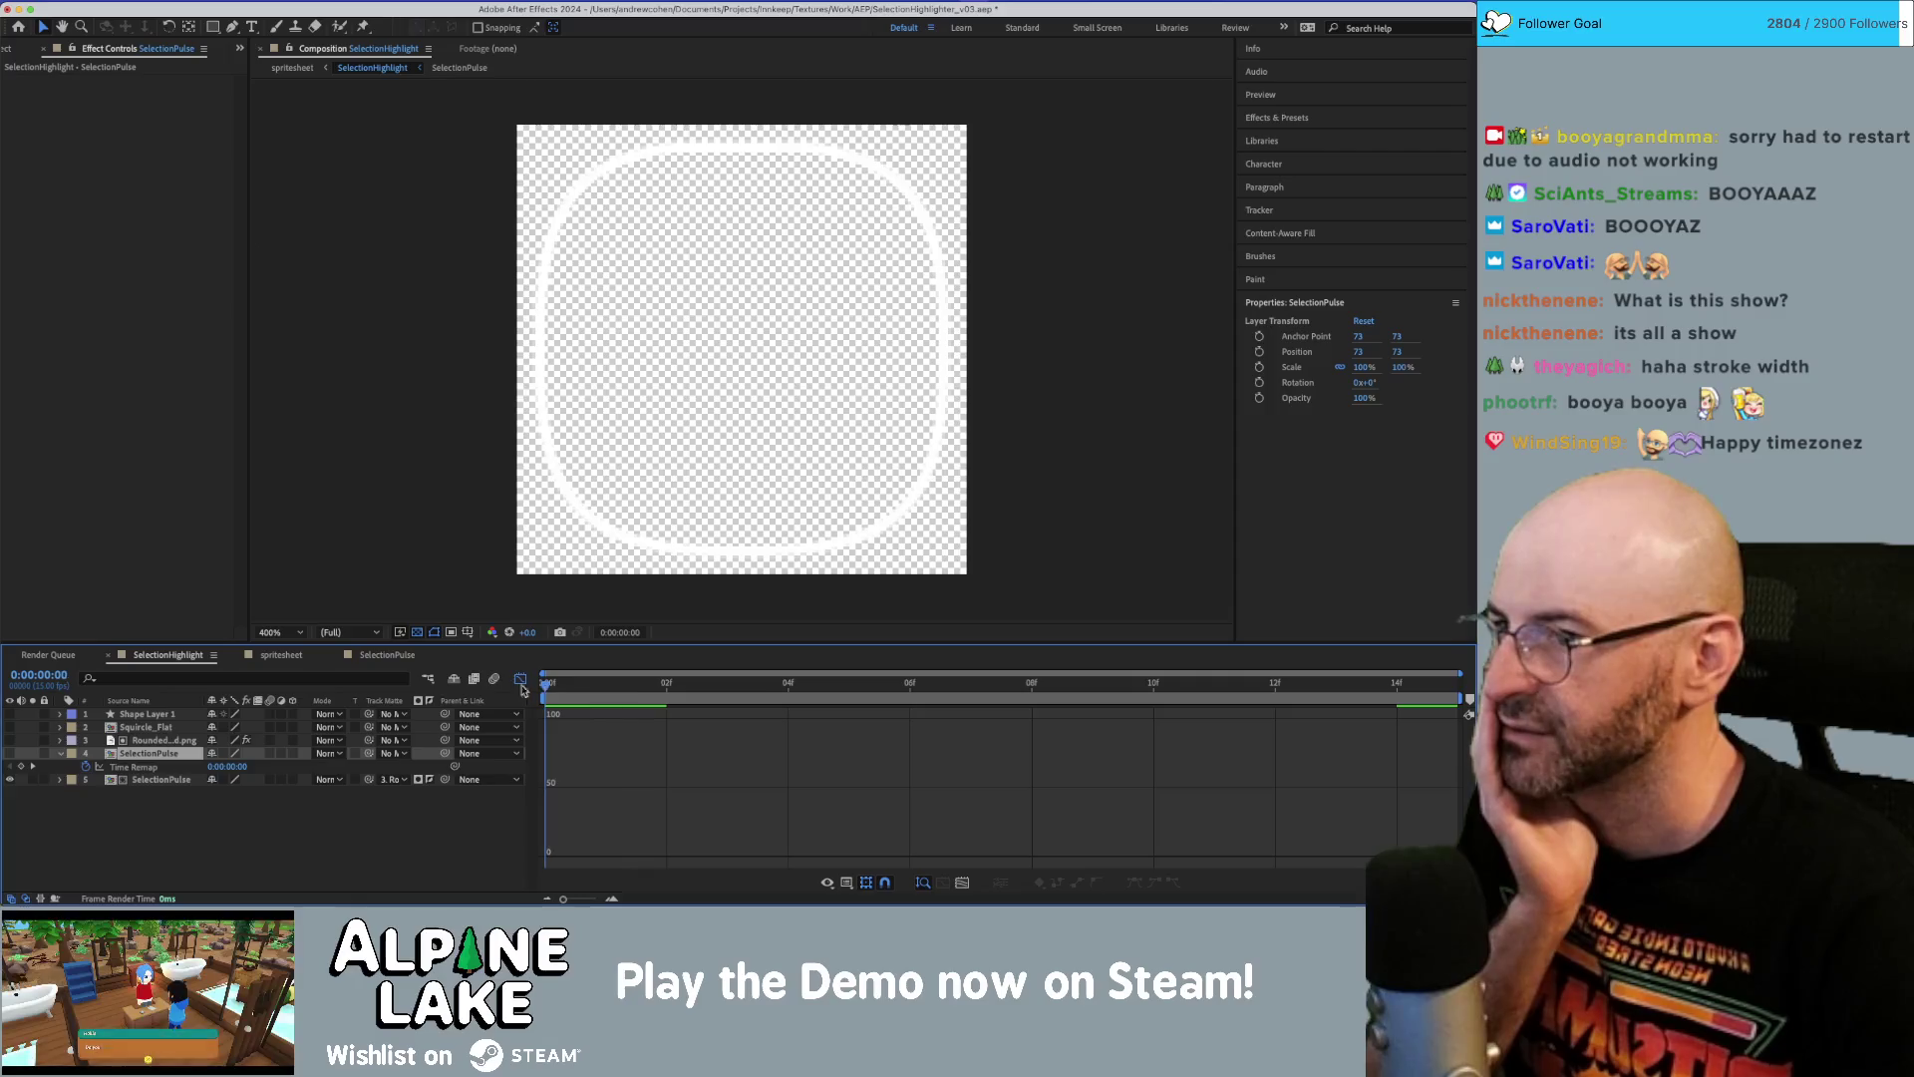
key(space)
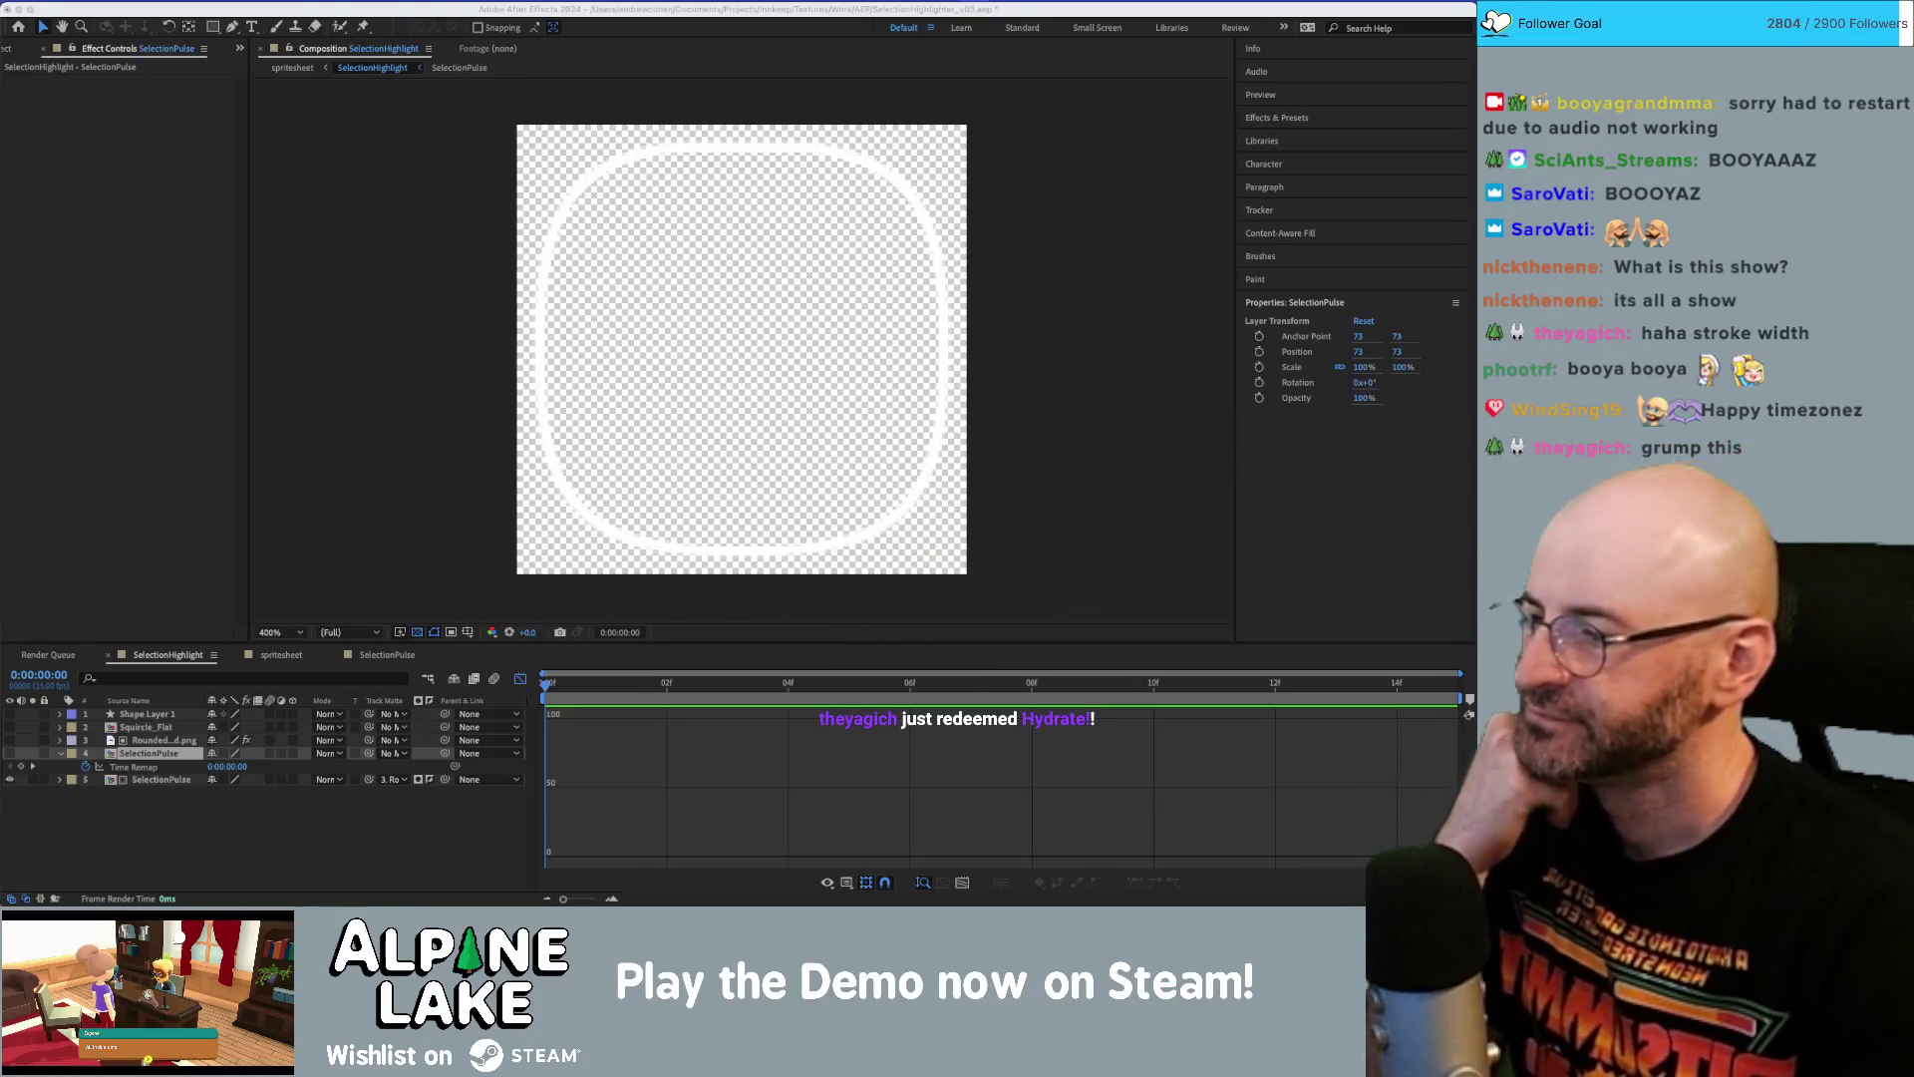
click(605, 689)
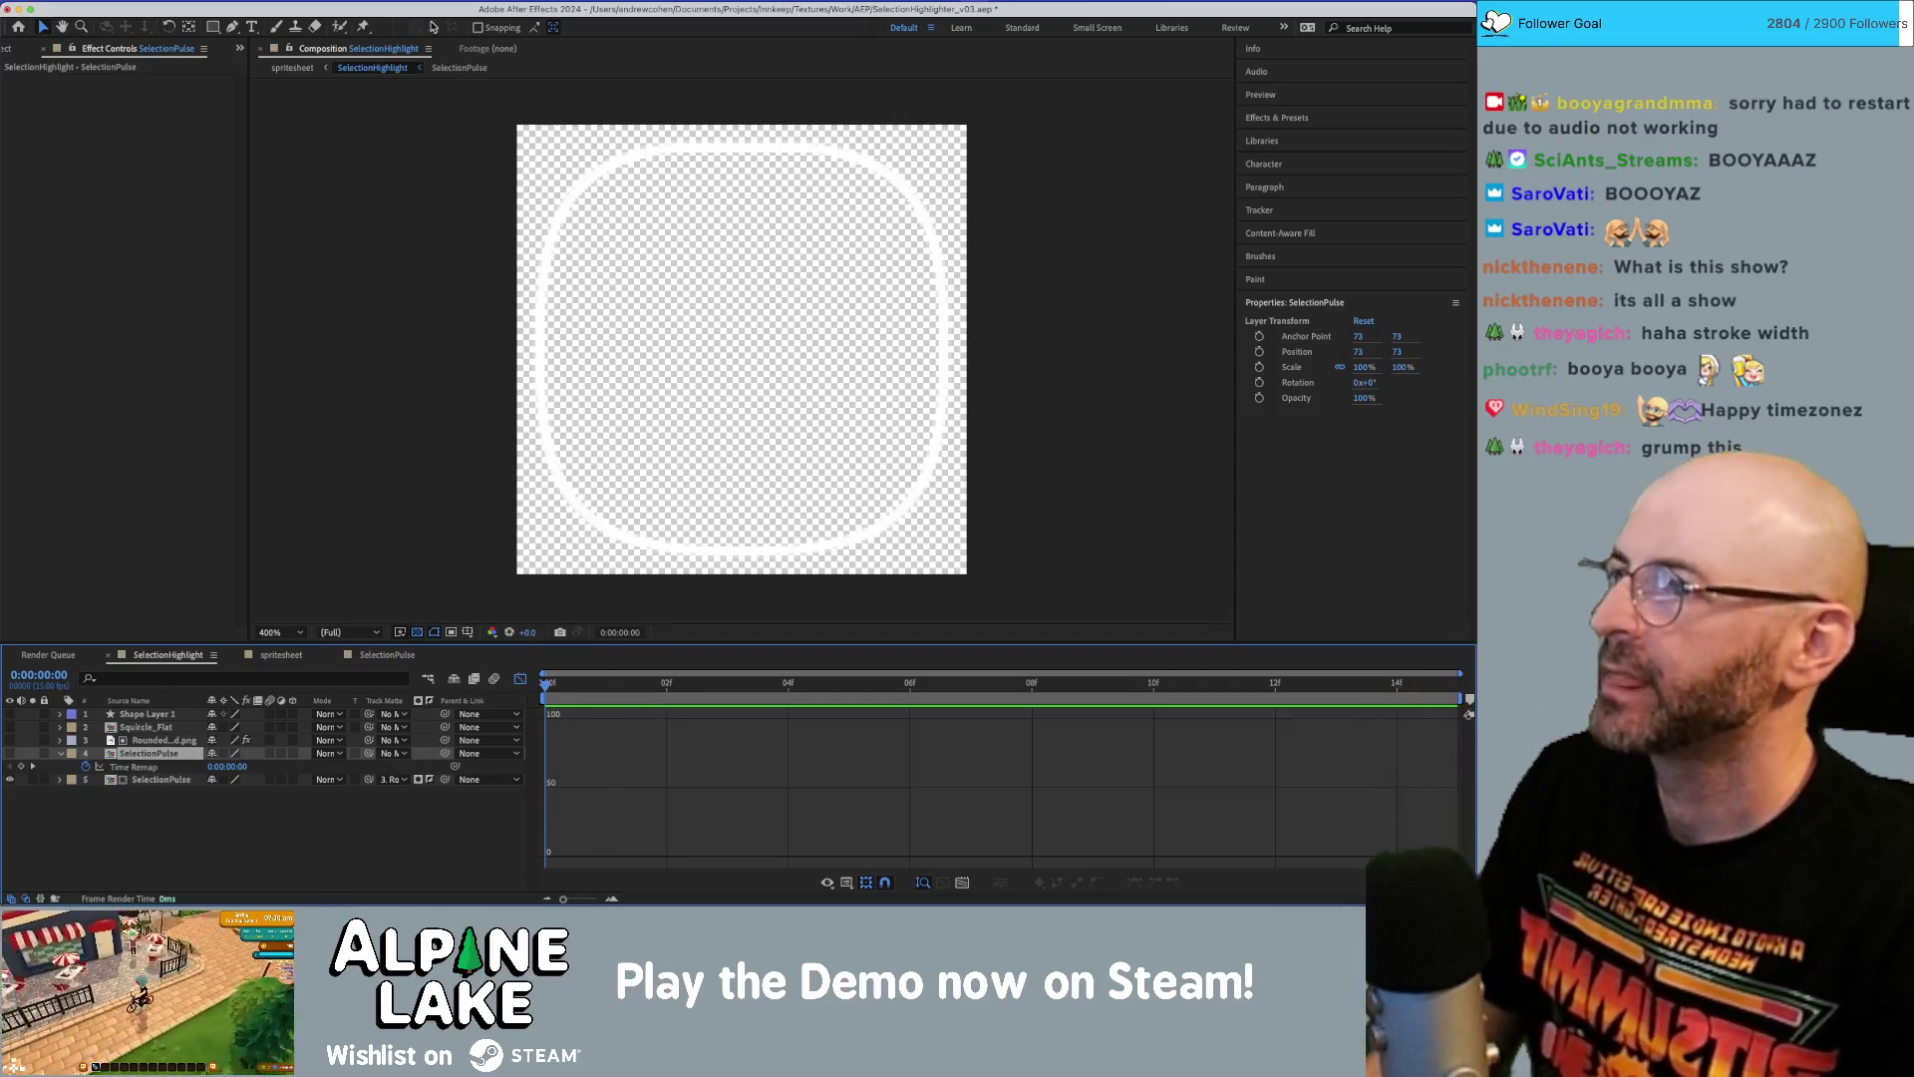
click(401, 654)
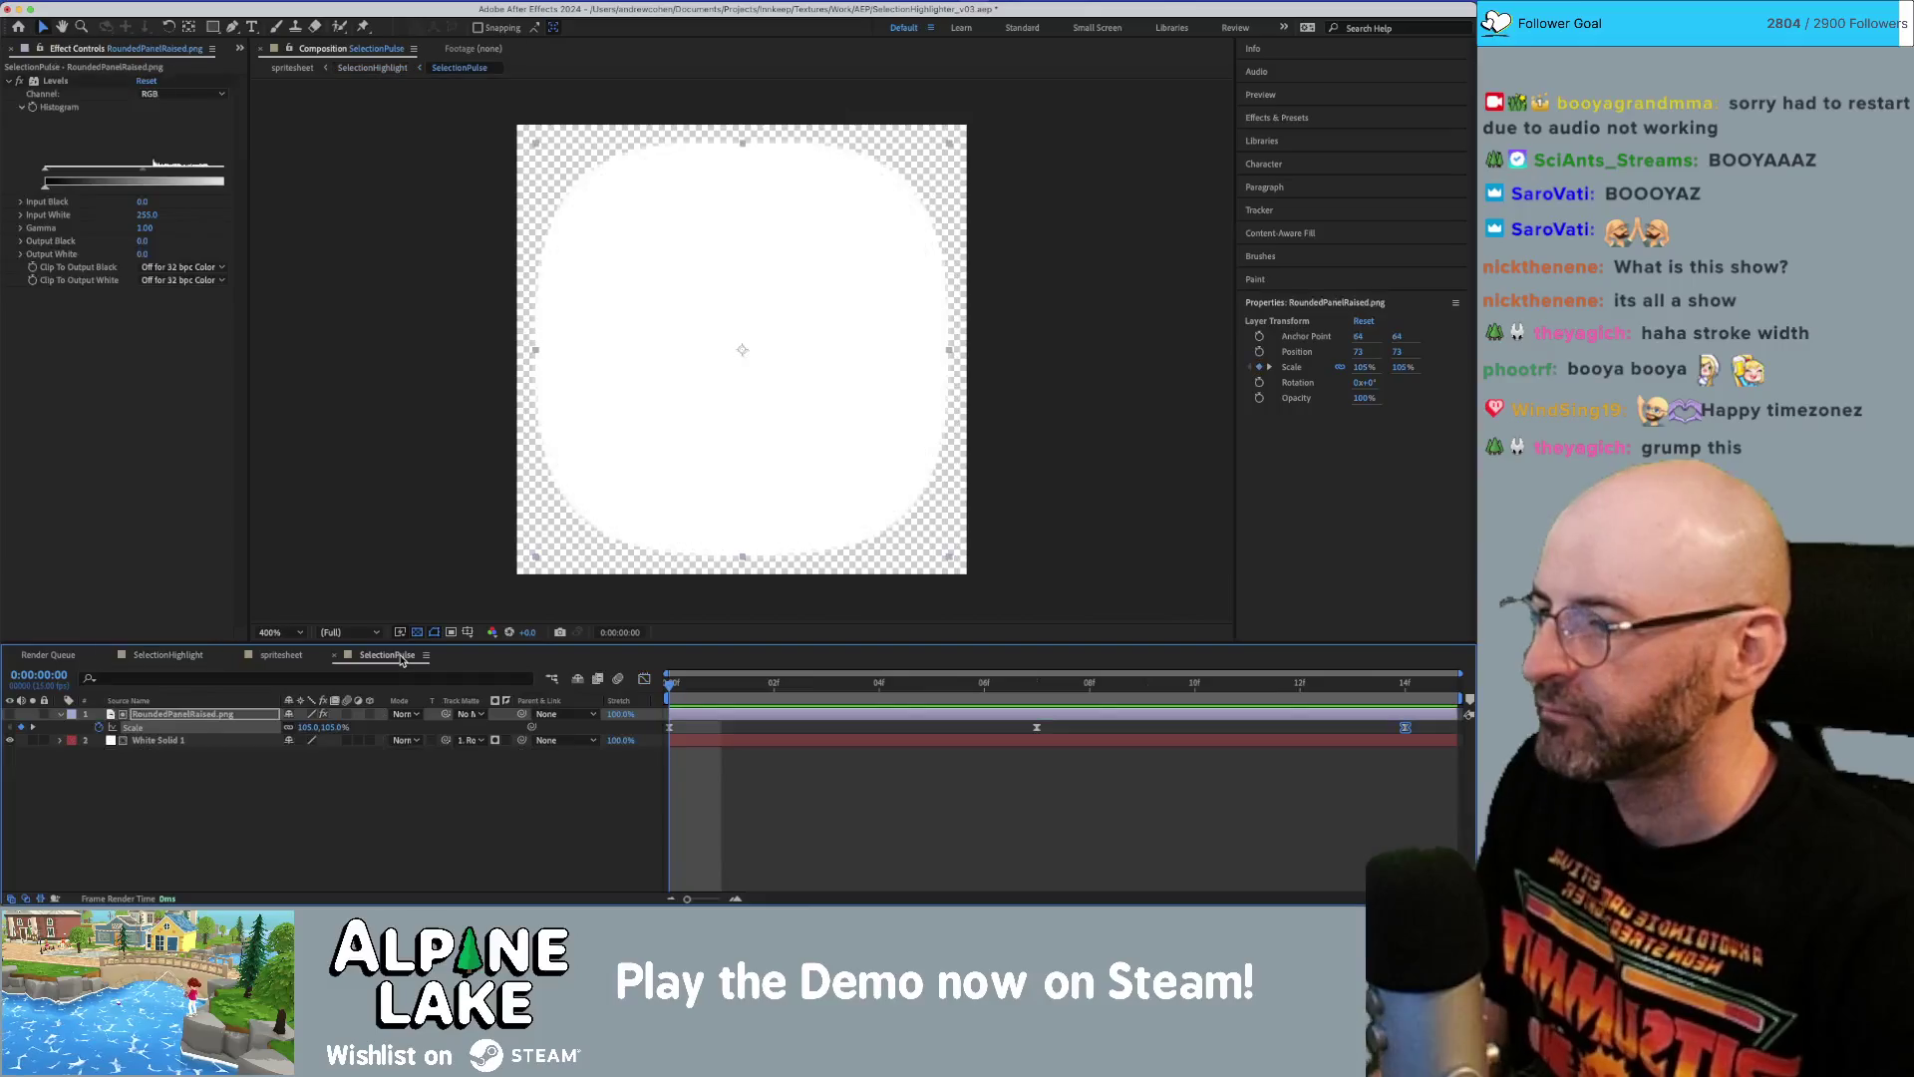
Preview the pulse, show the Project panel, and view the spritesheet's grid of outlines.
key(space)
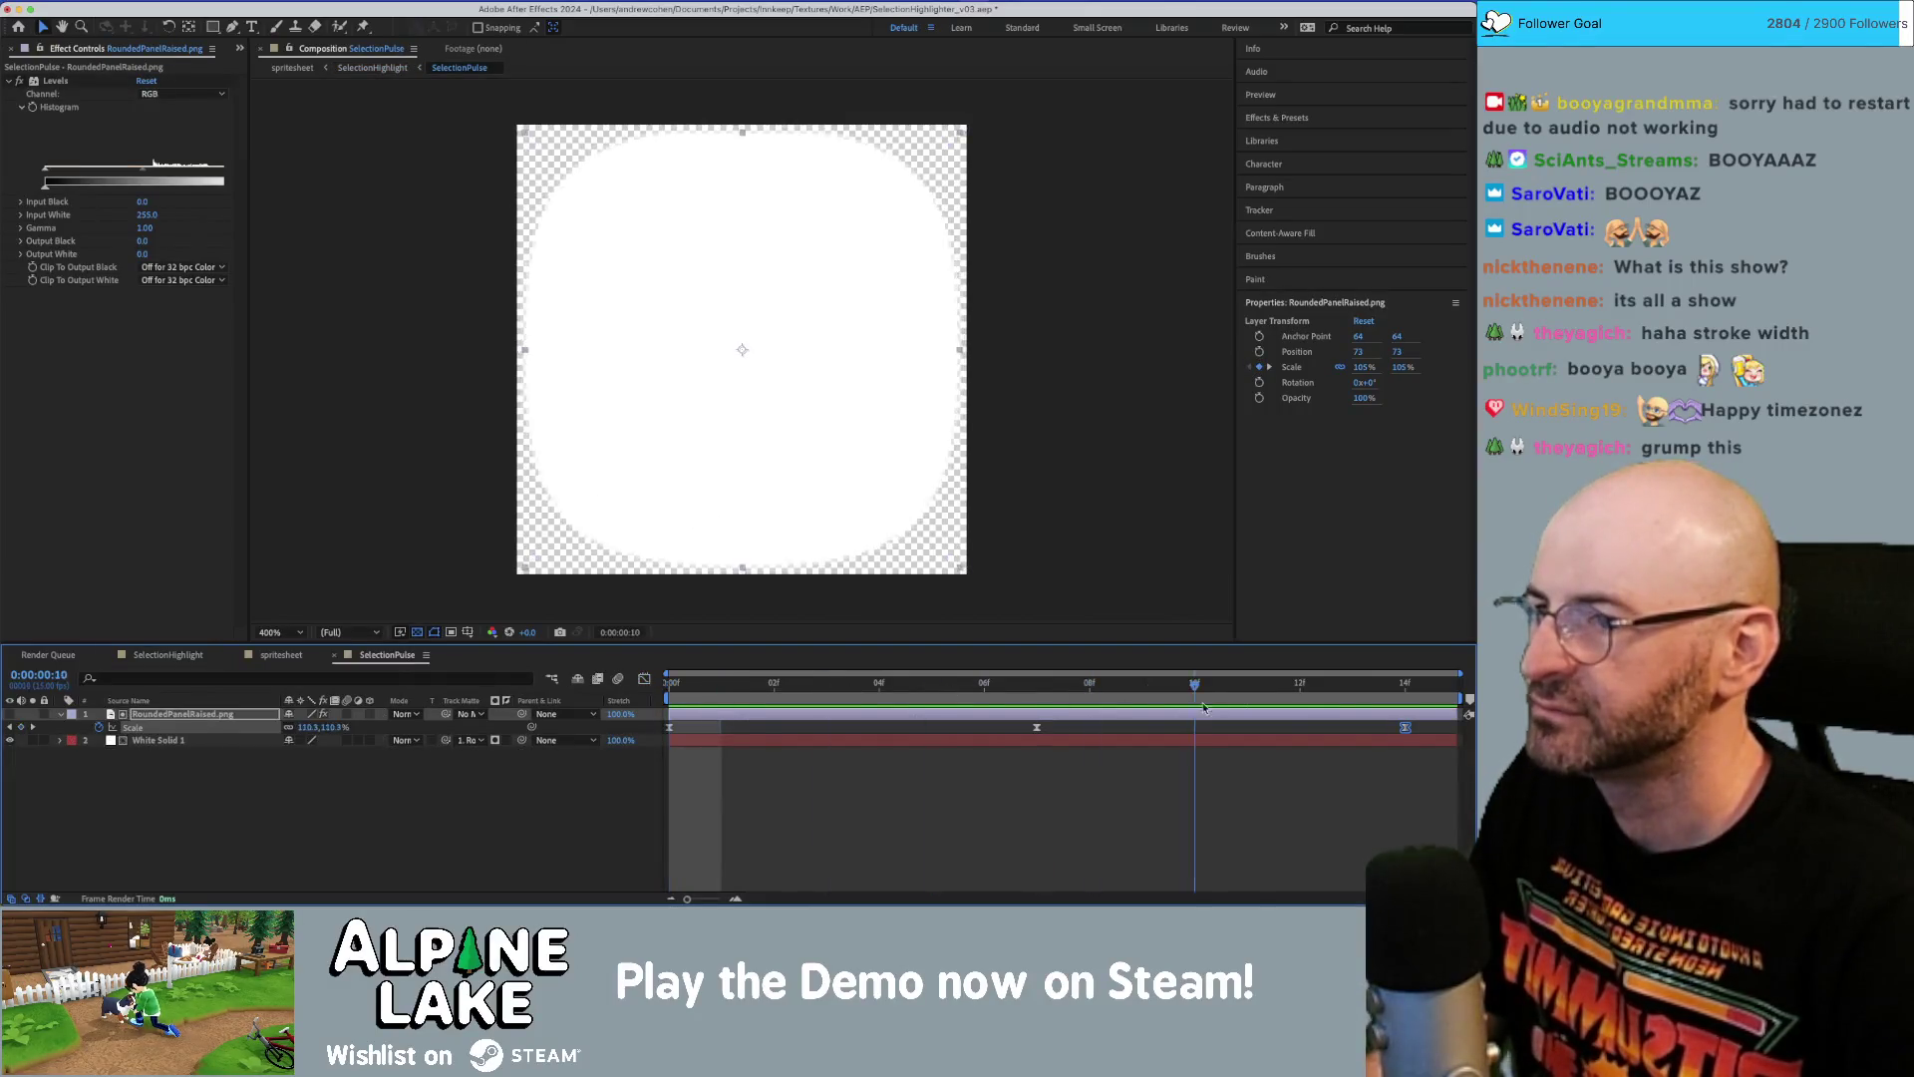
key(space)
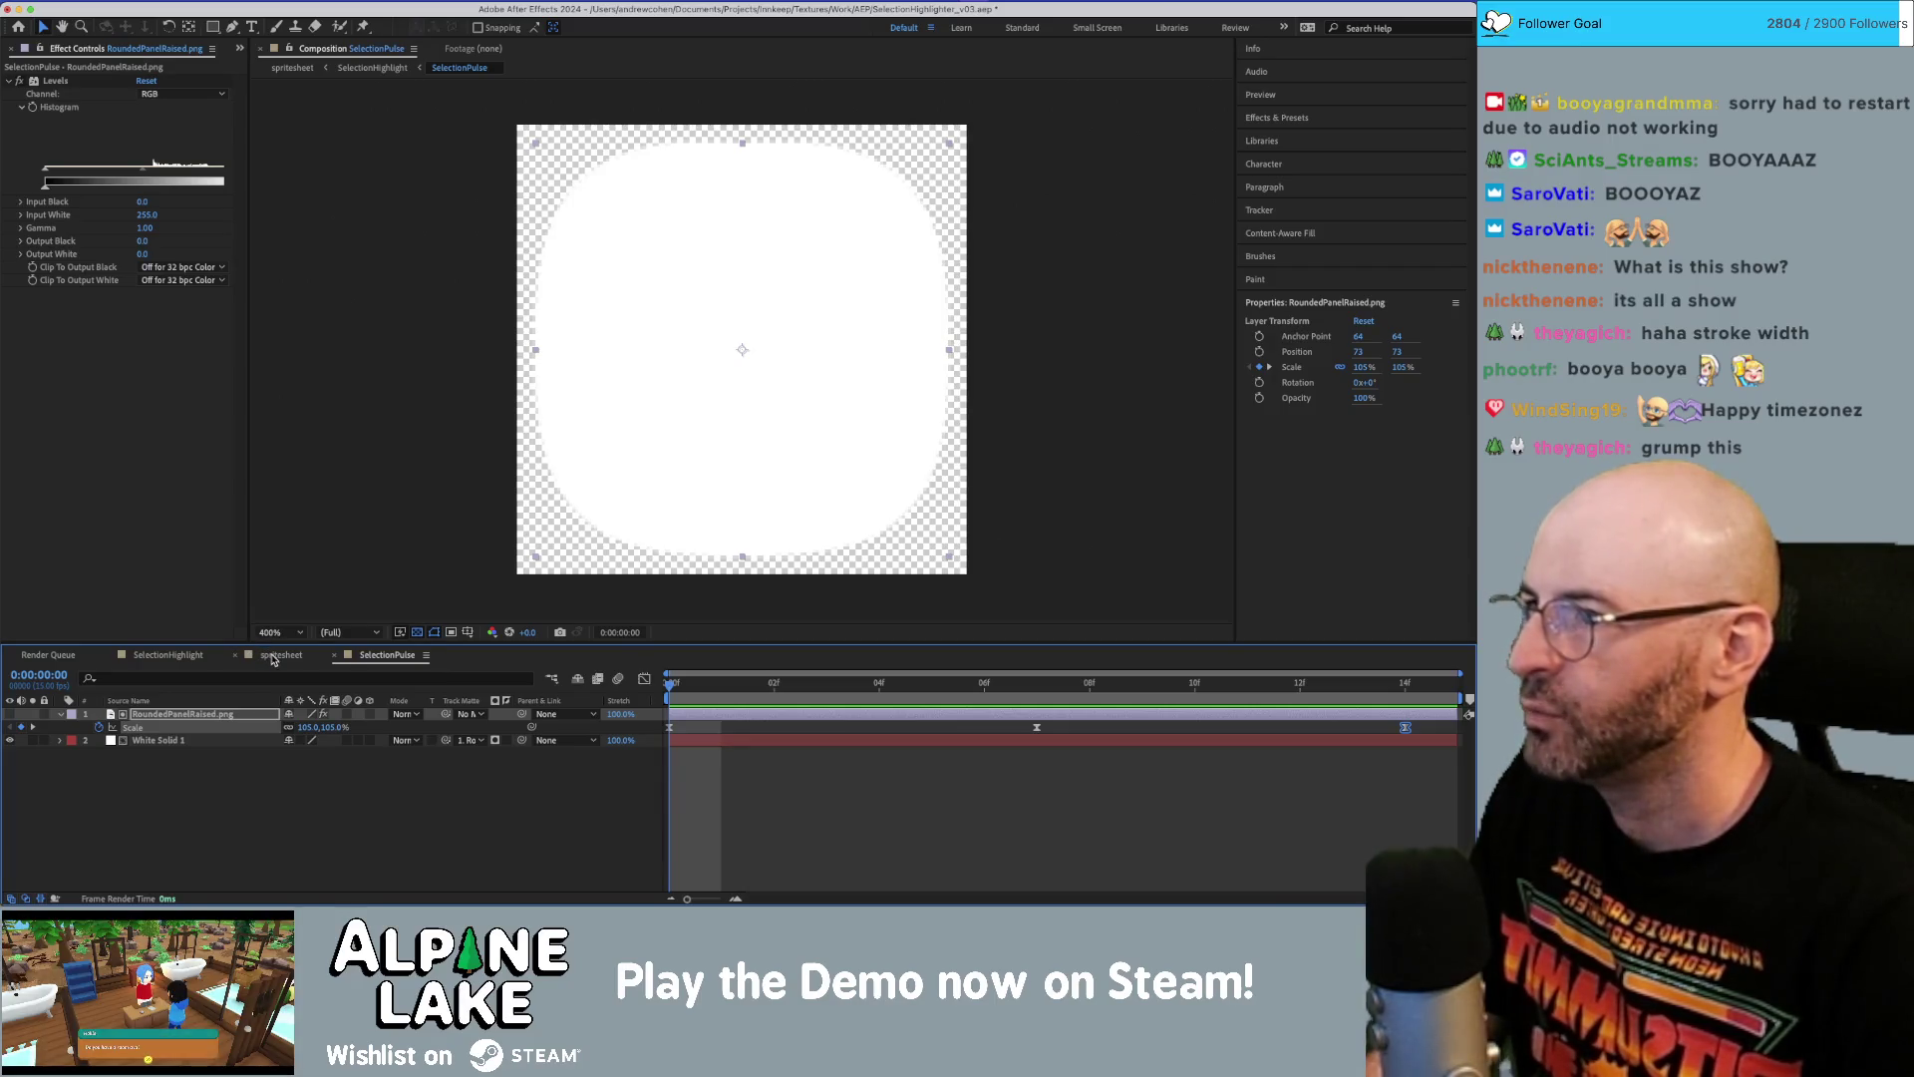
click(169, 656)
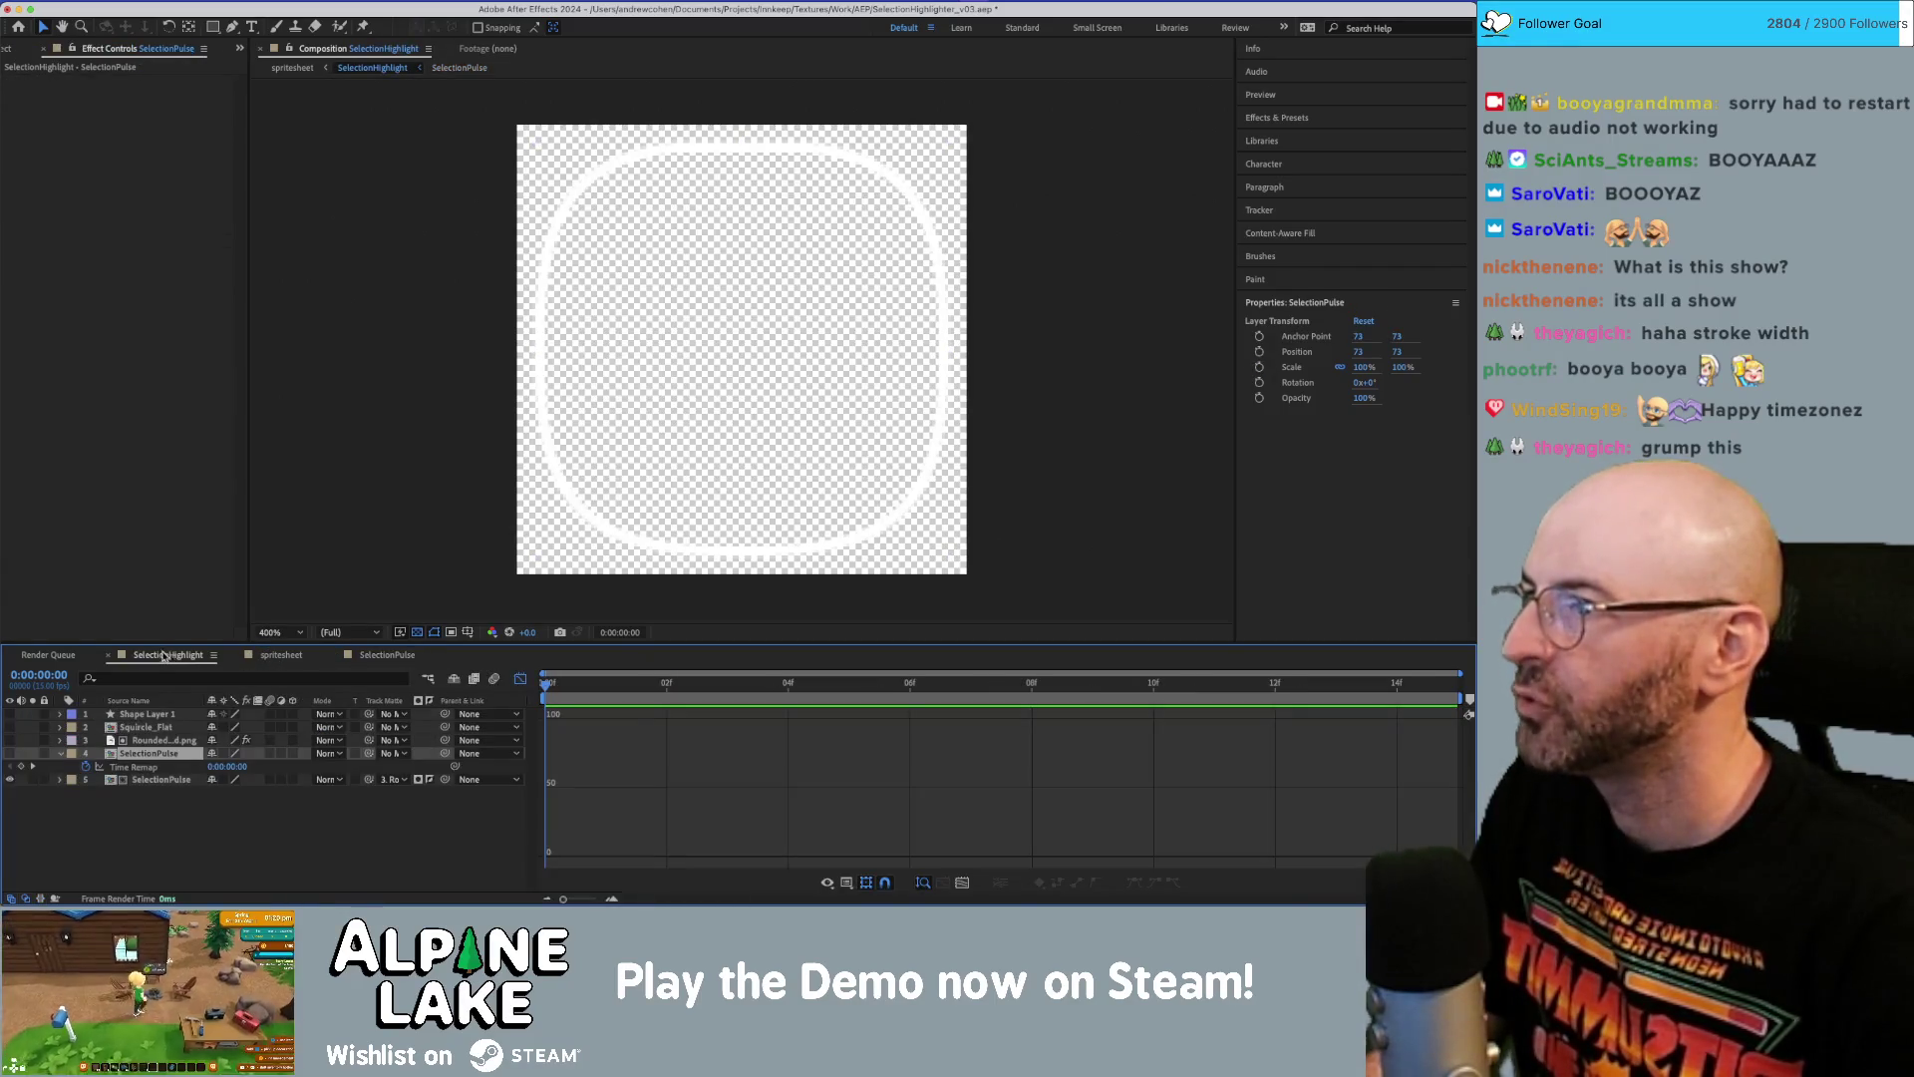
key(super+0)
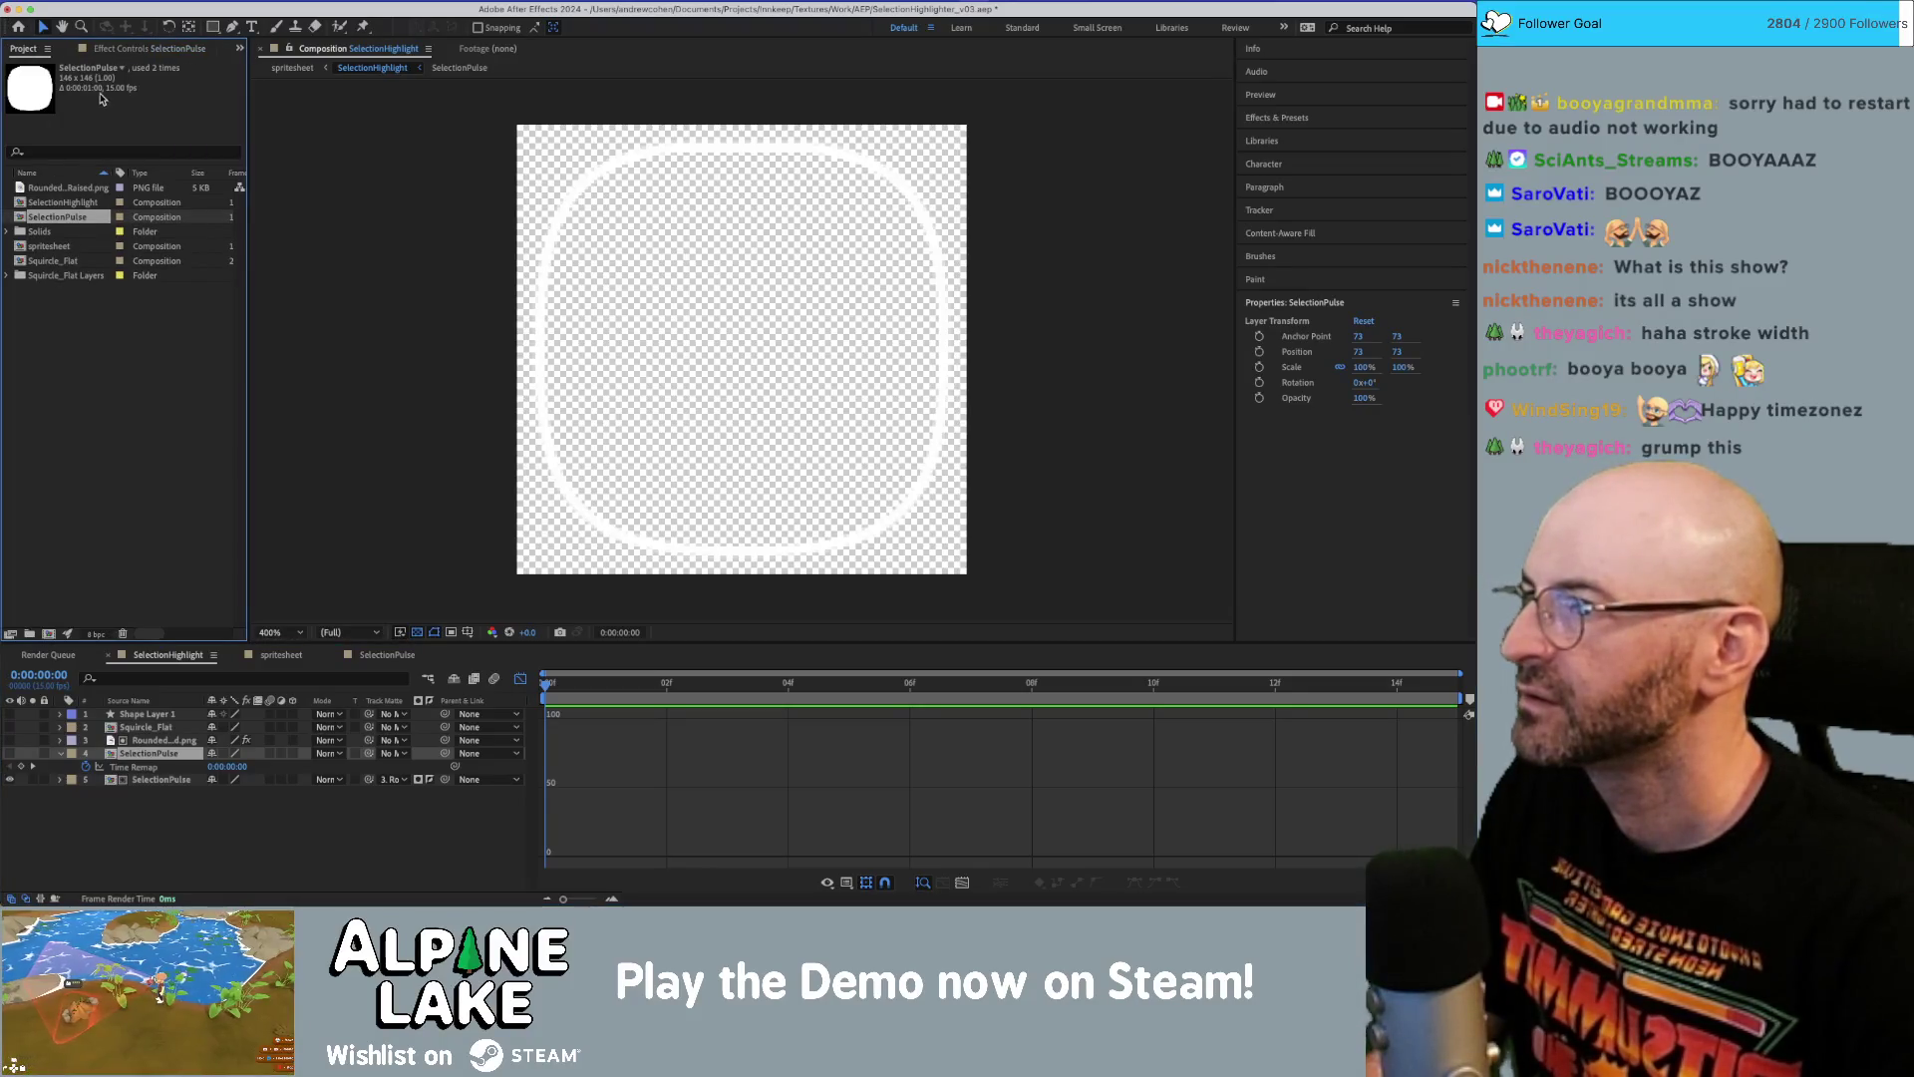
click(280, 656)
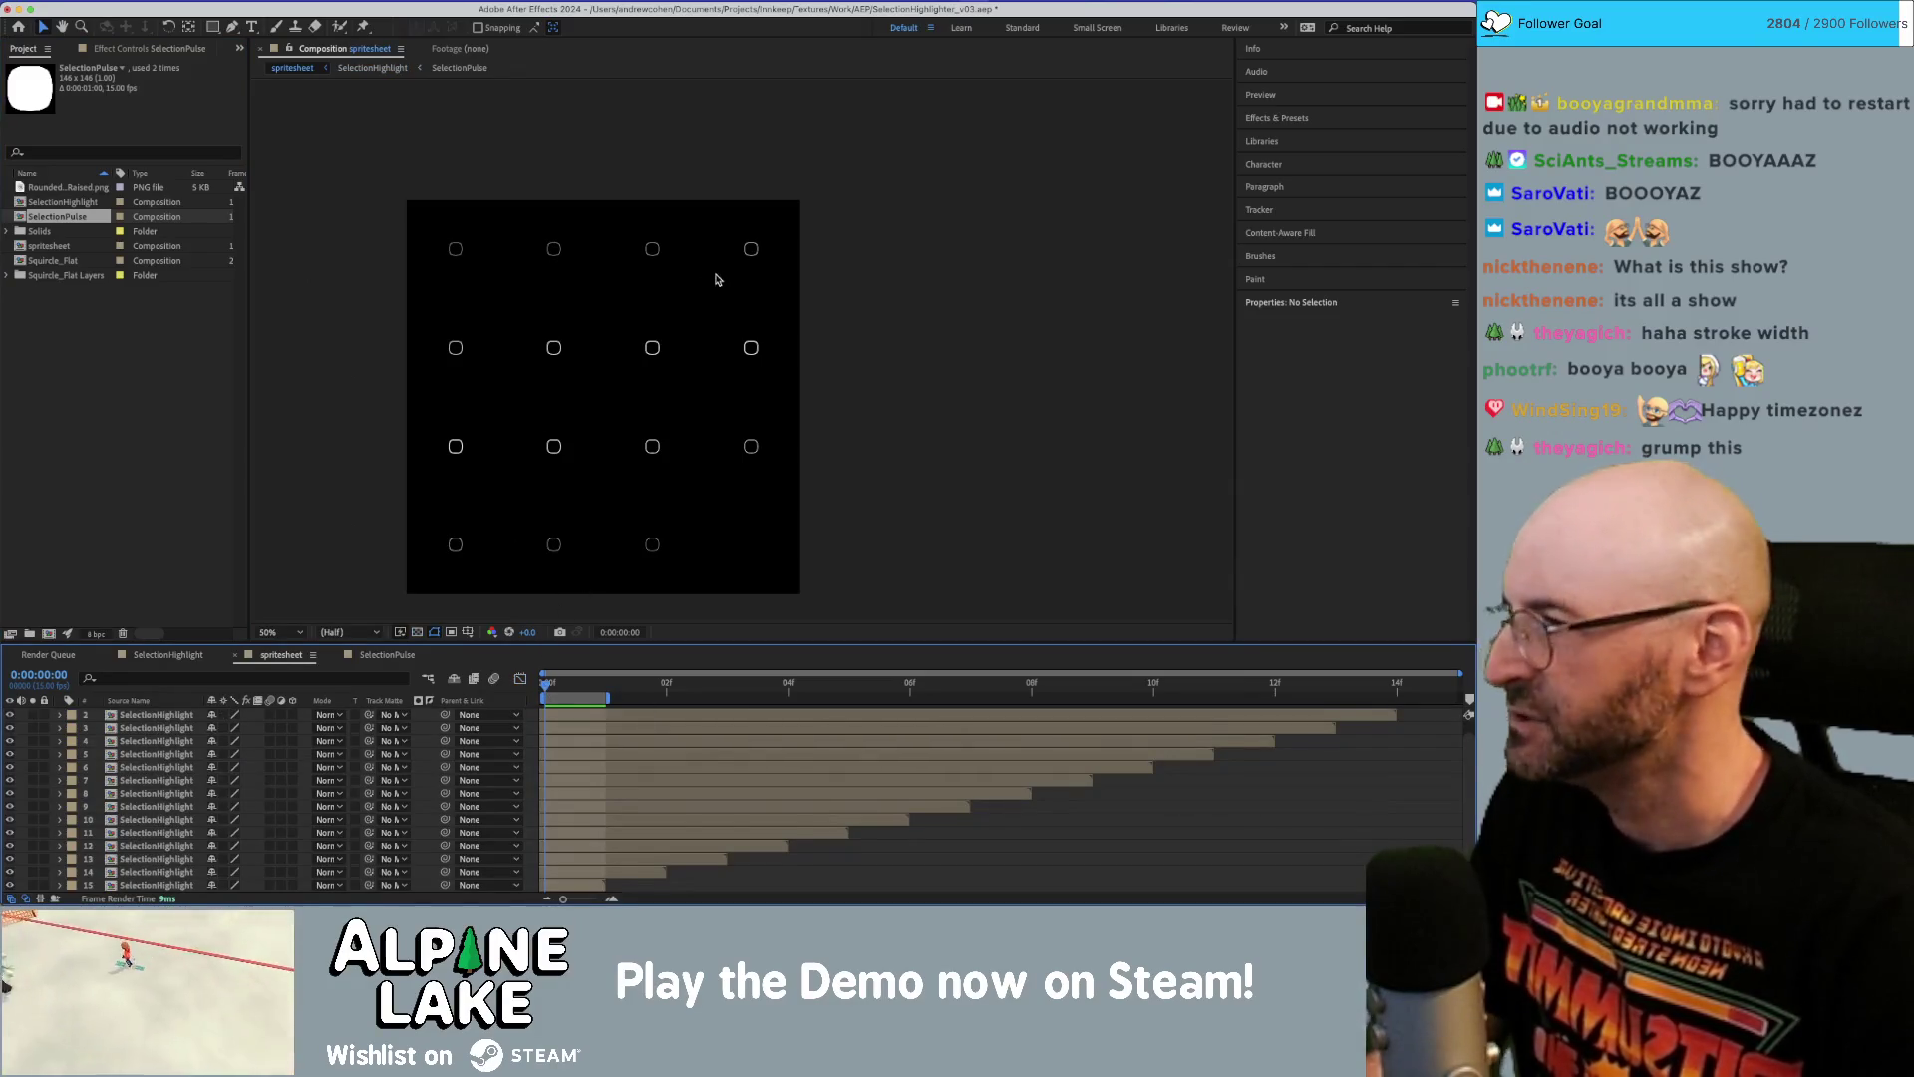
key(space)
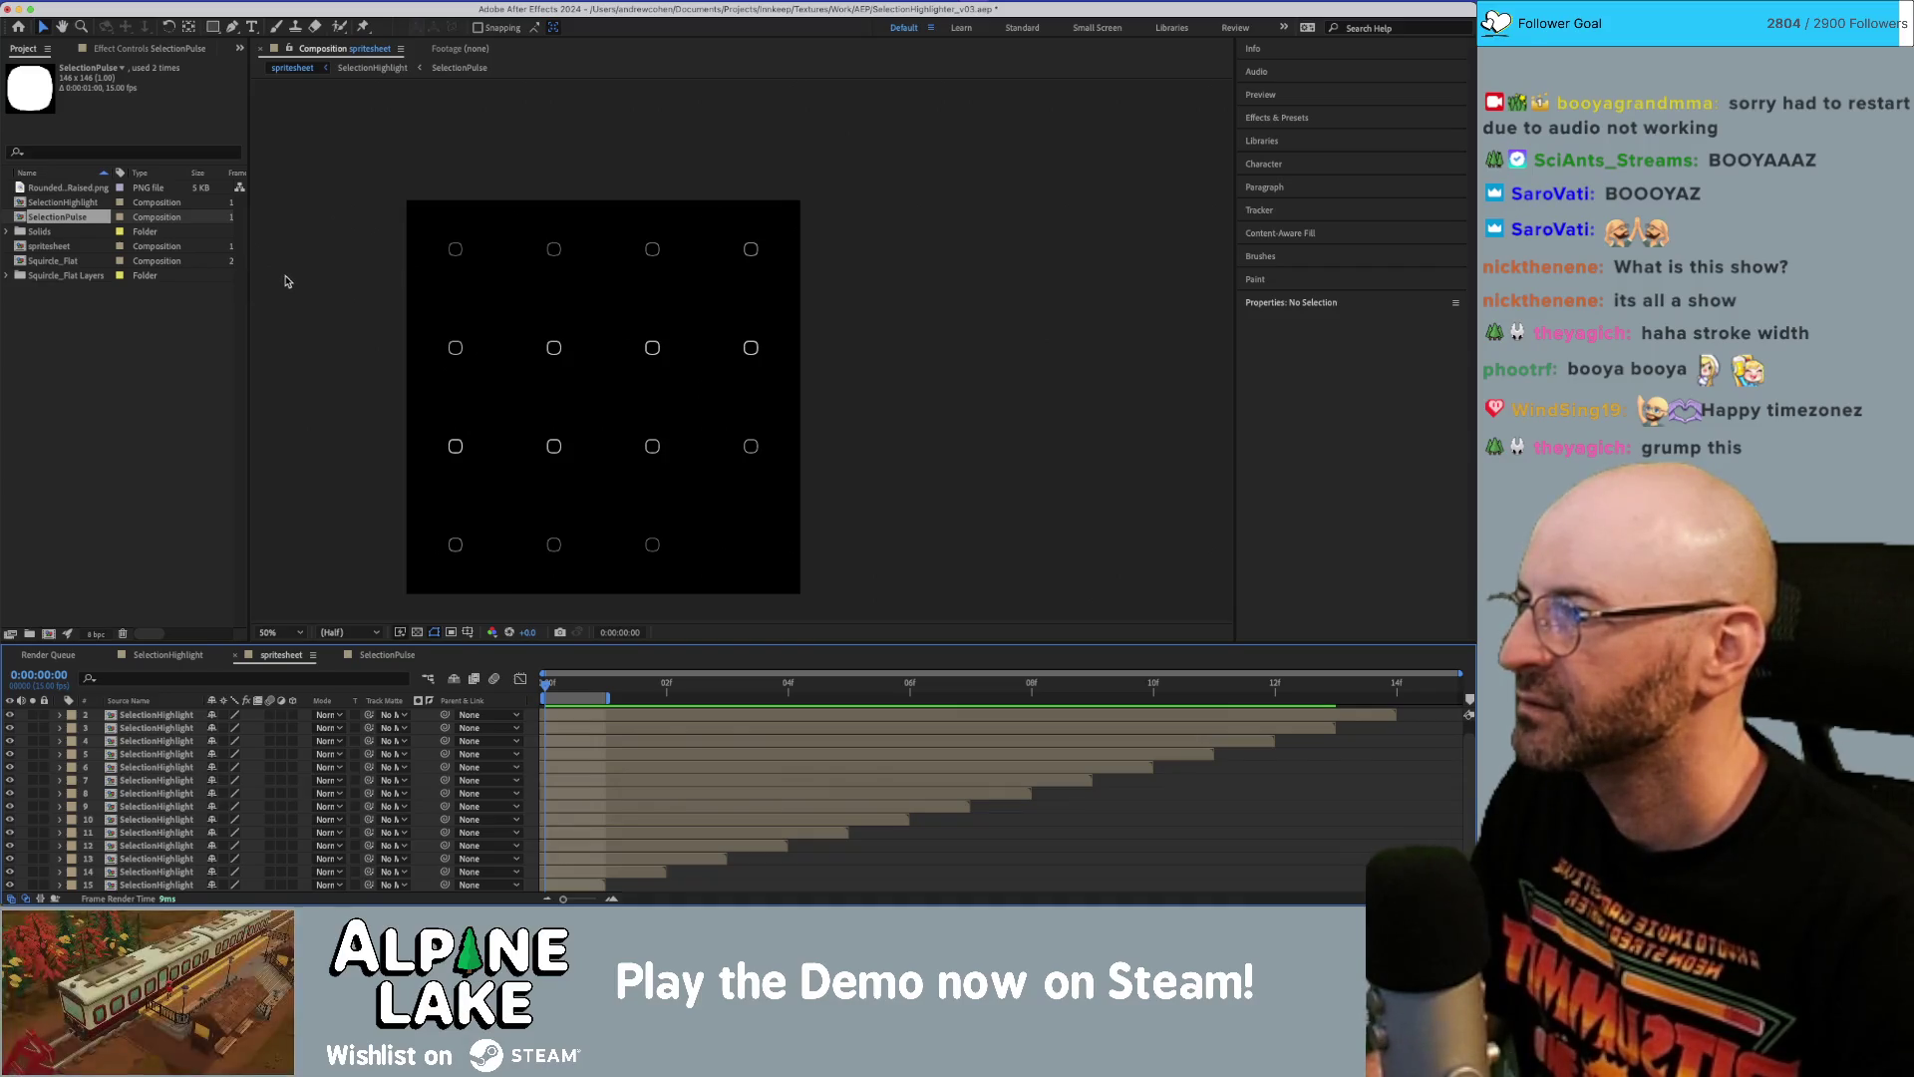
click(54, 248)
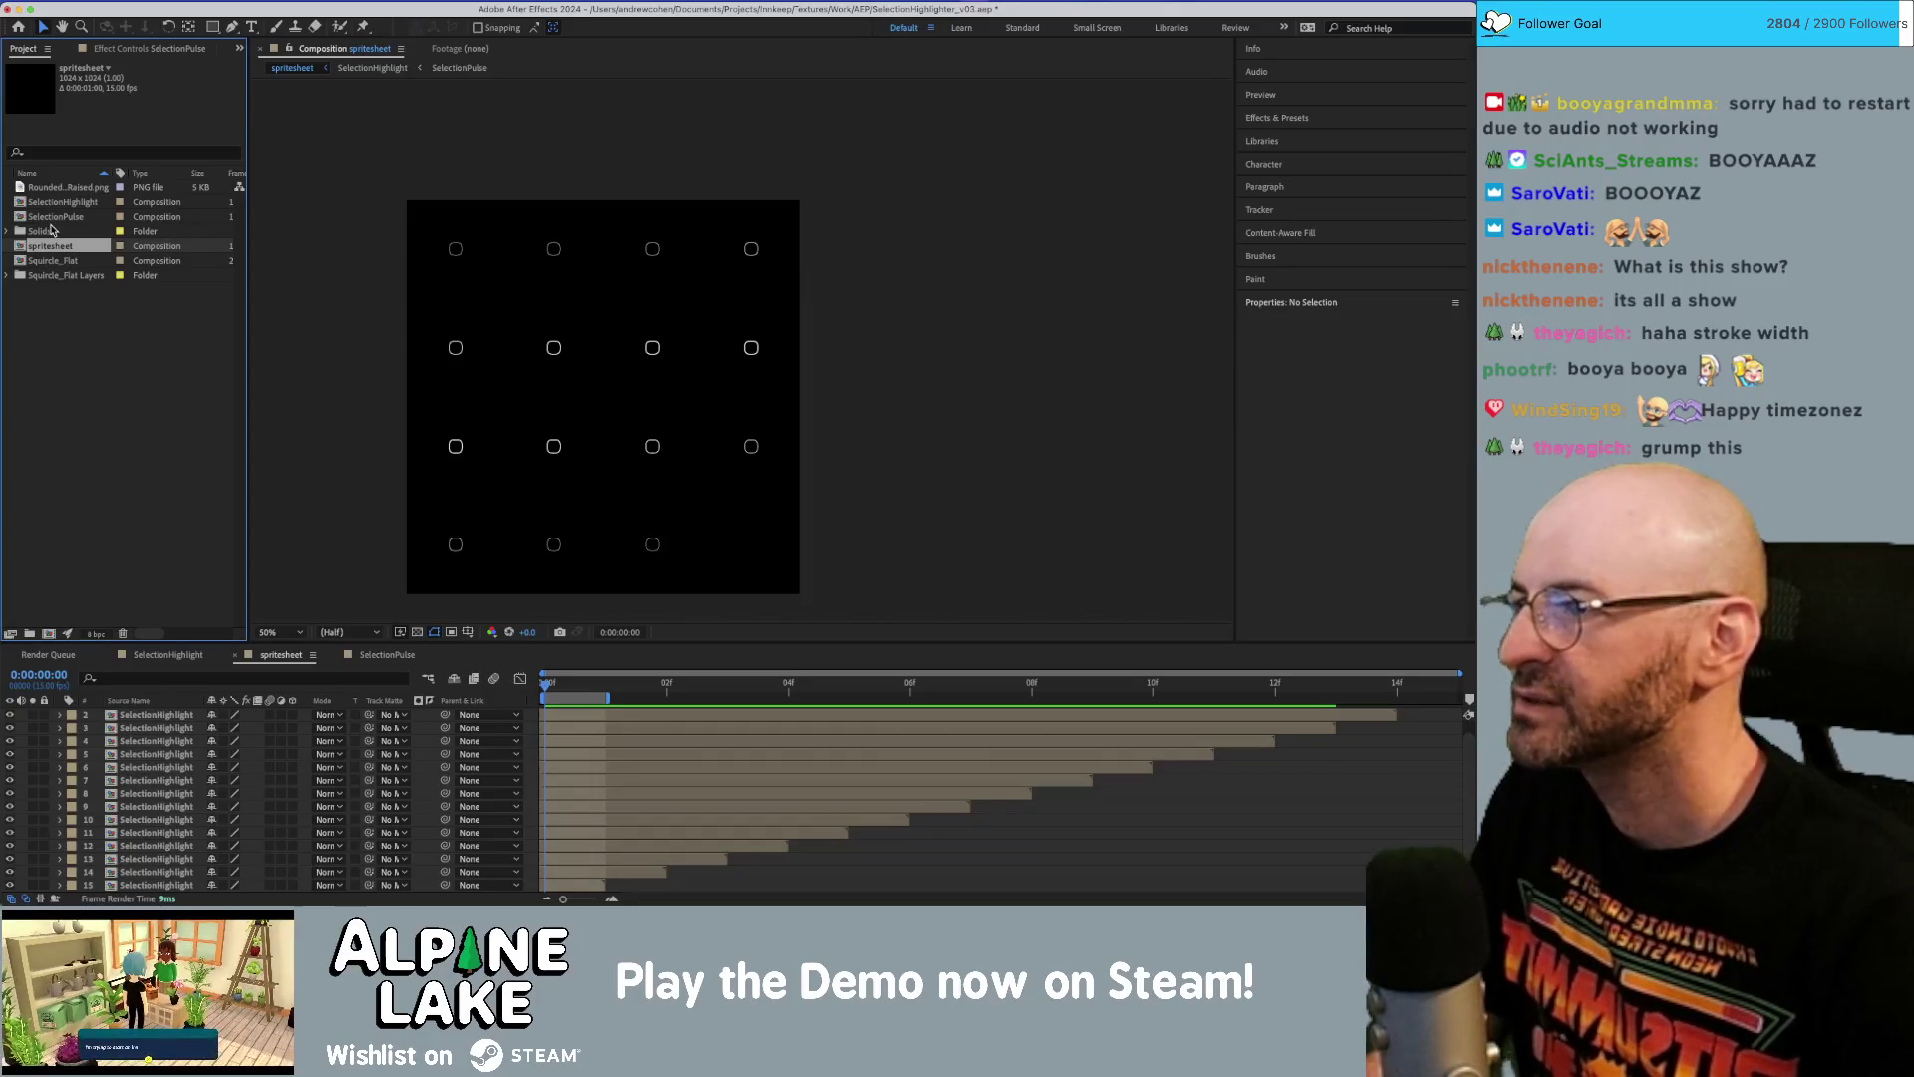
click(60, 218)
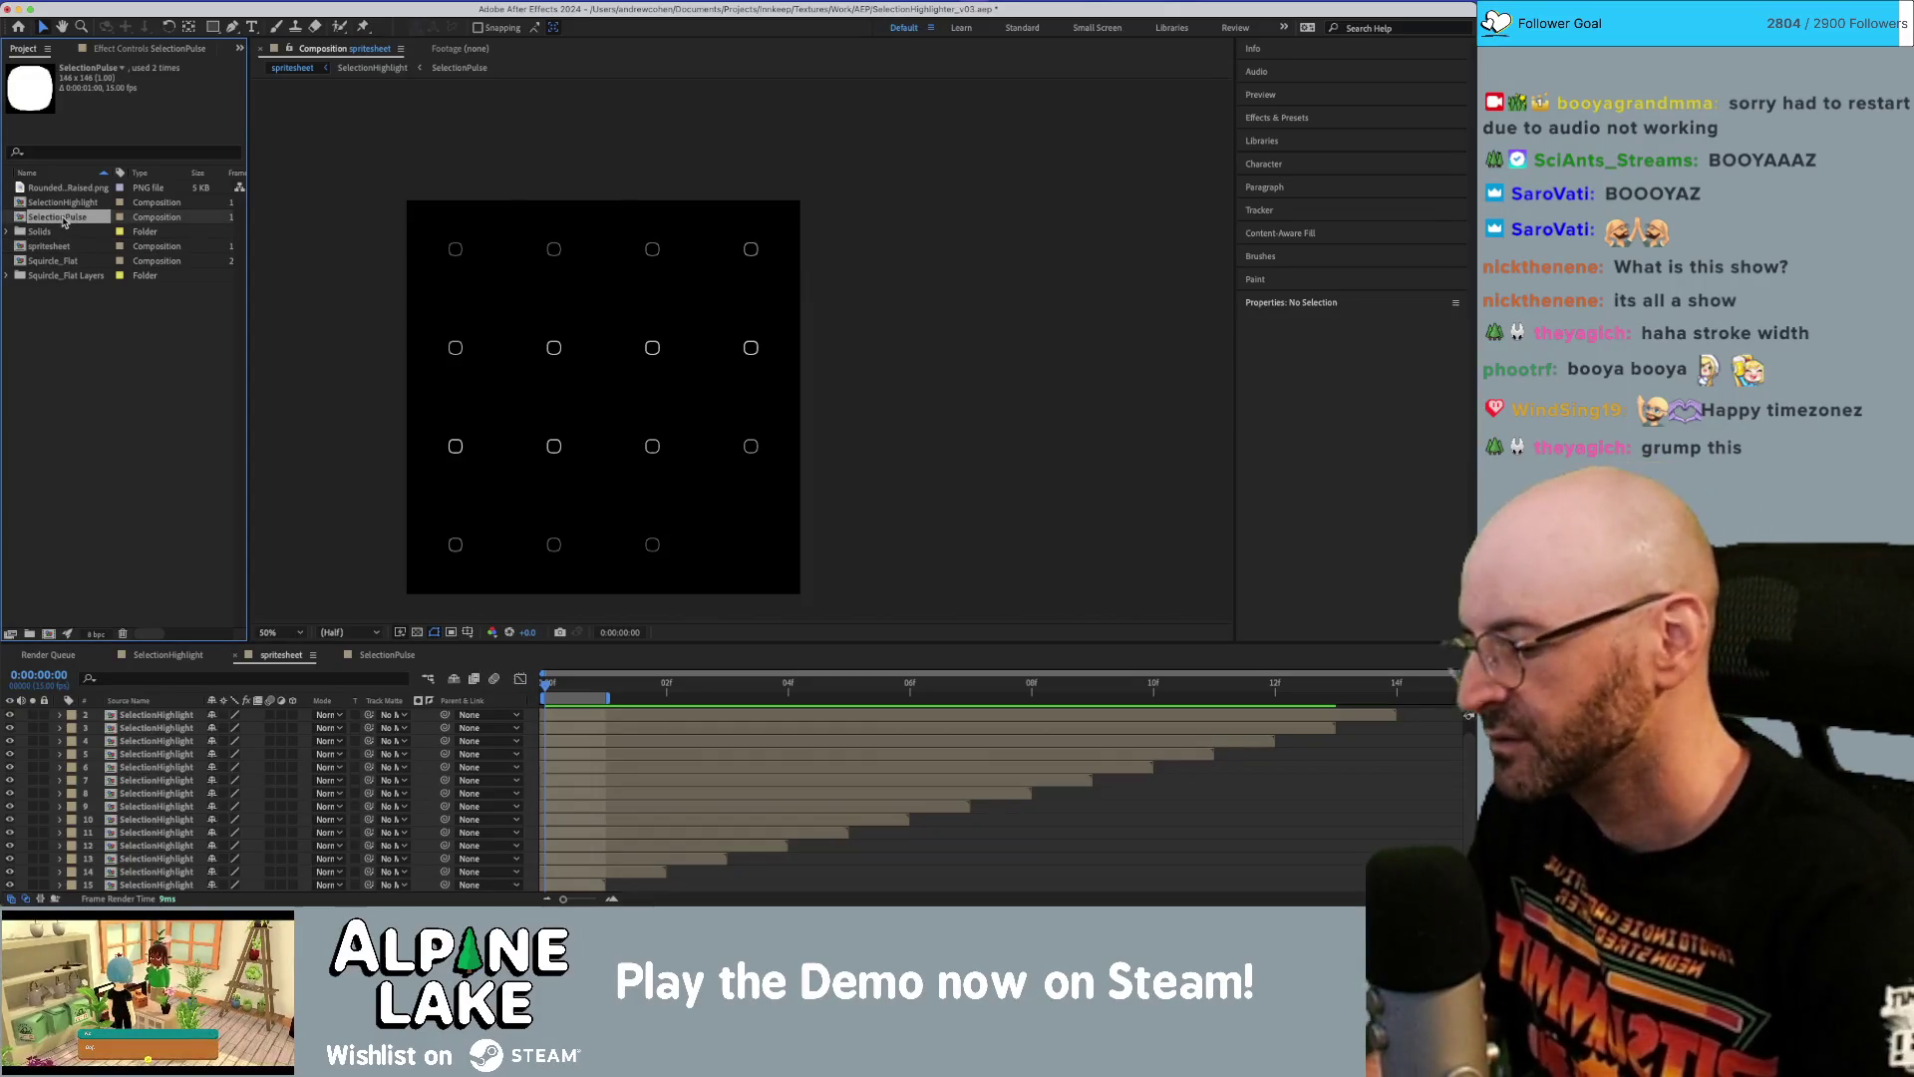
key(super+space)
key(Escape)
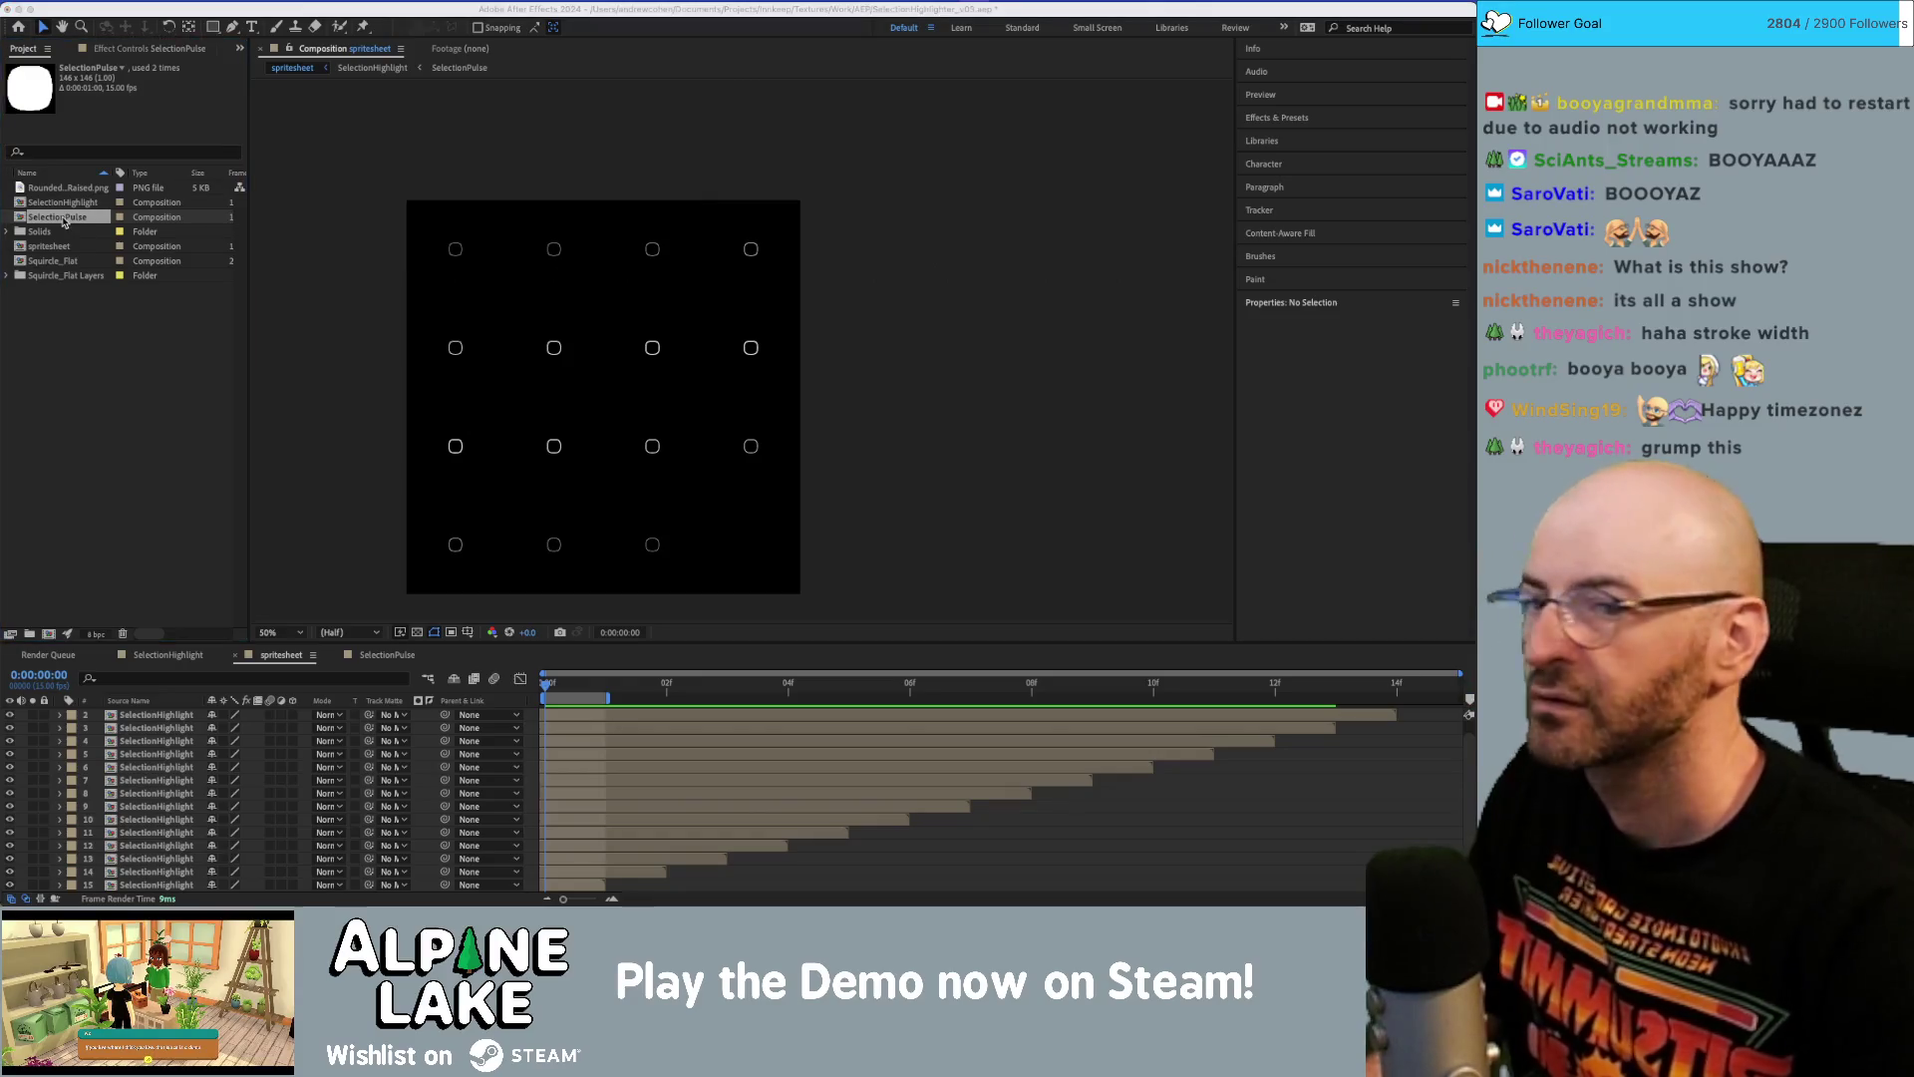
key(Escape)
Calculate 146 × 4 = 584, then select the spritesheet composition in After Effects.
text(146)
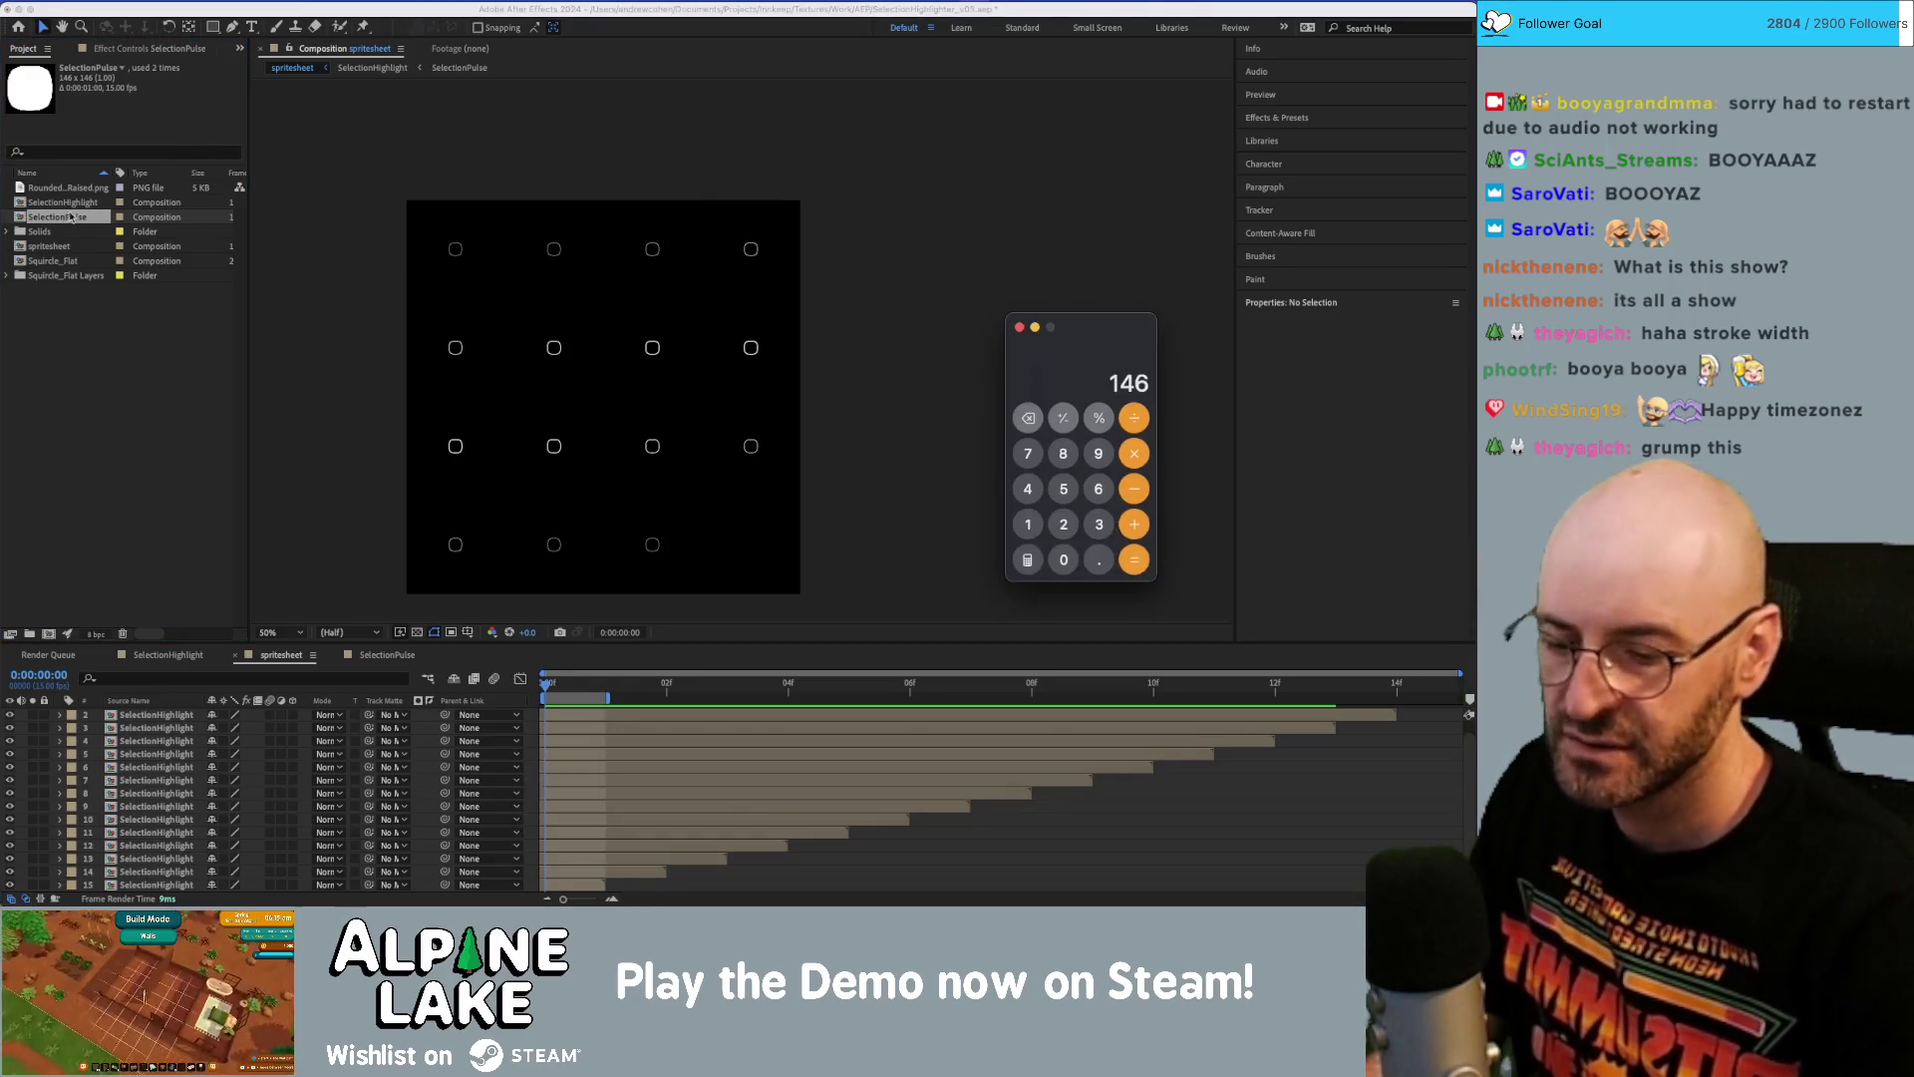
text(*4)
key(Return)
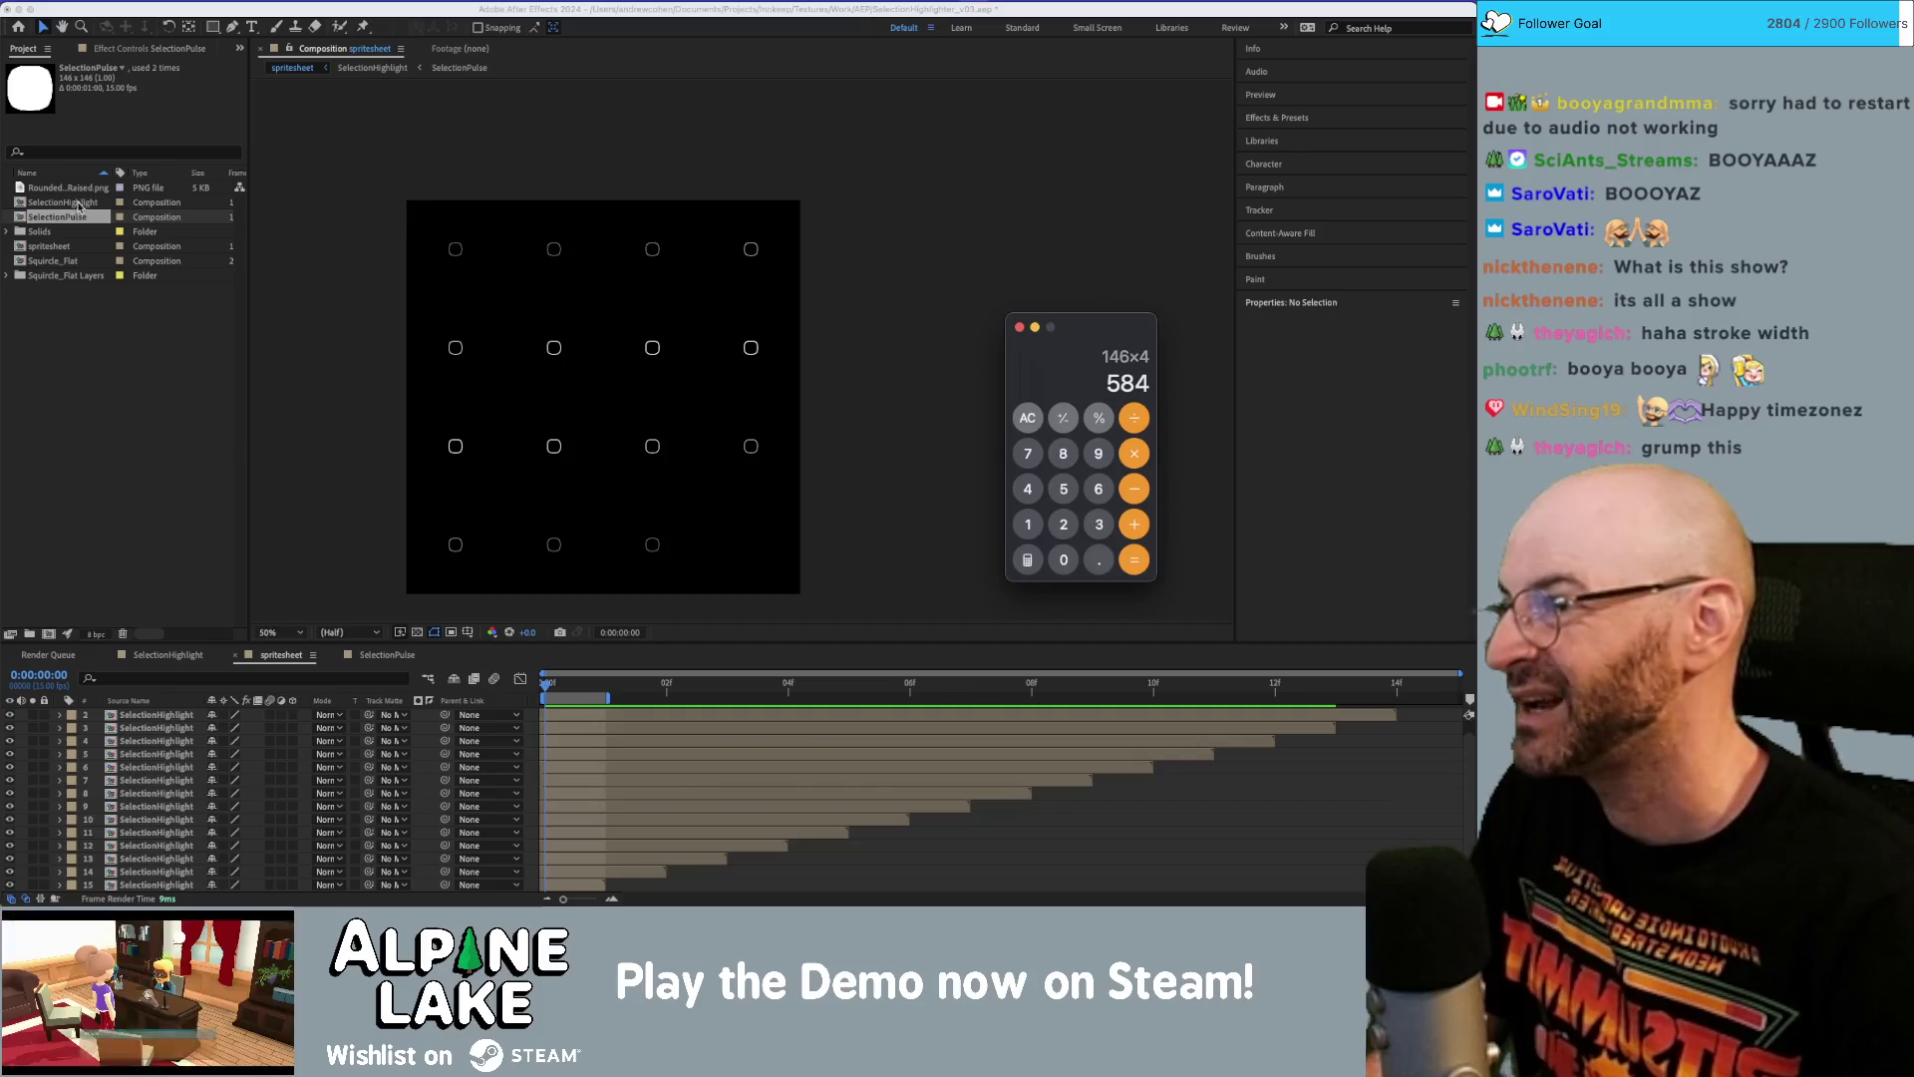
click(72, 249)
click(72, 249)
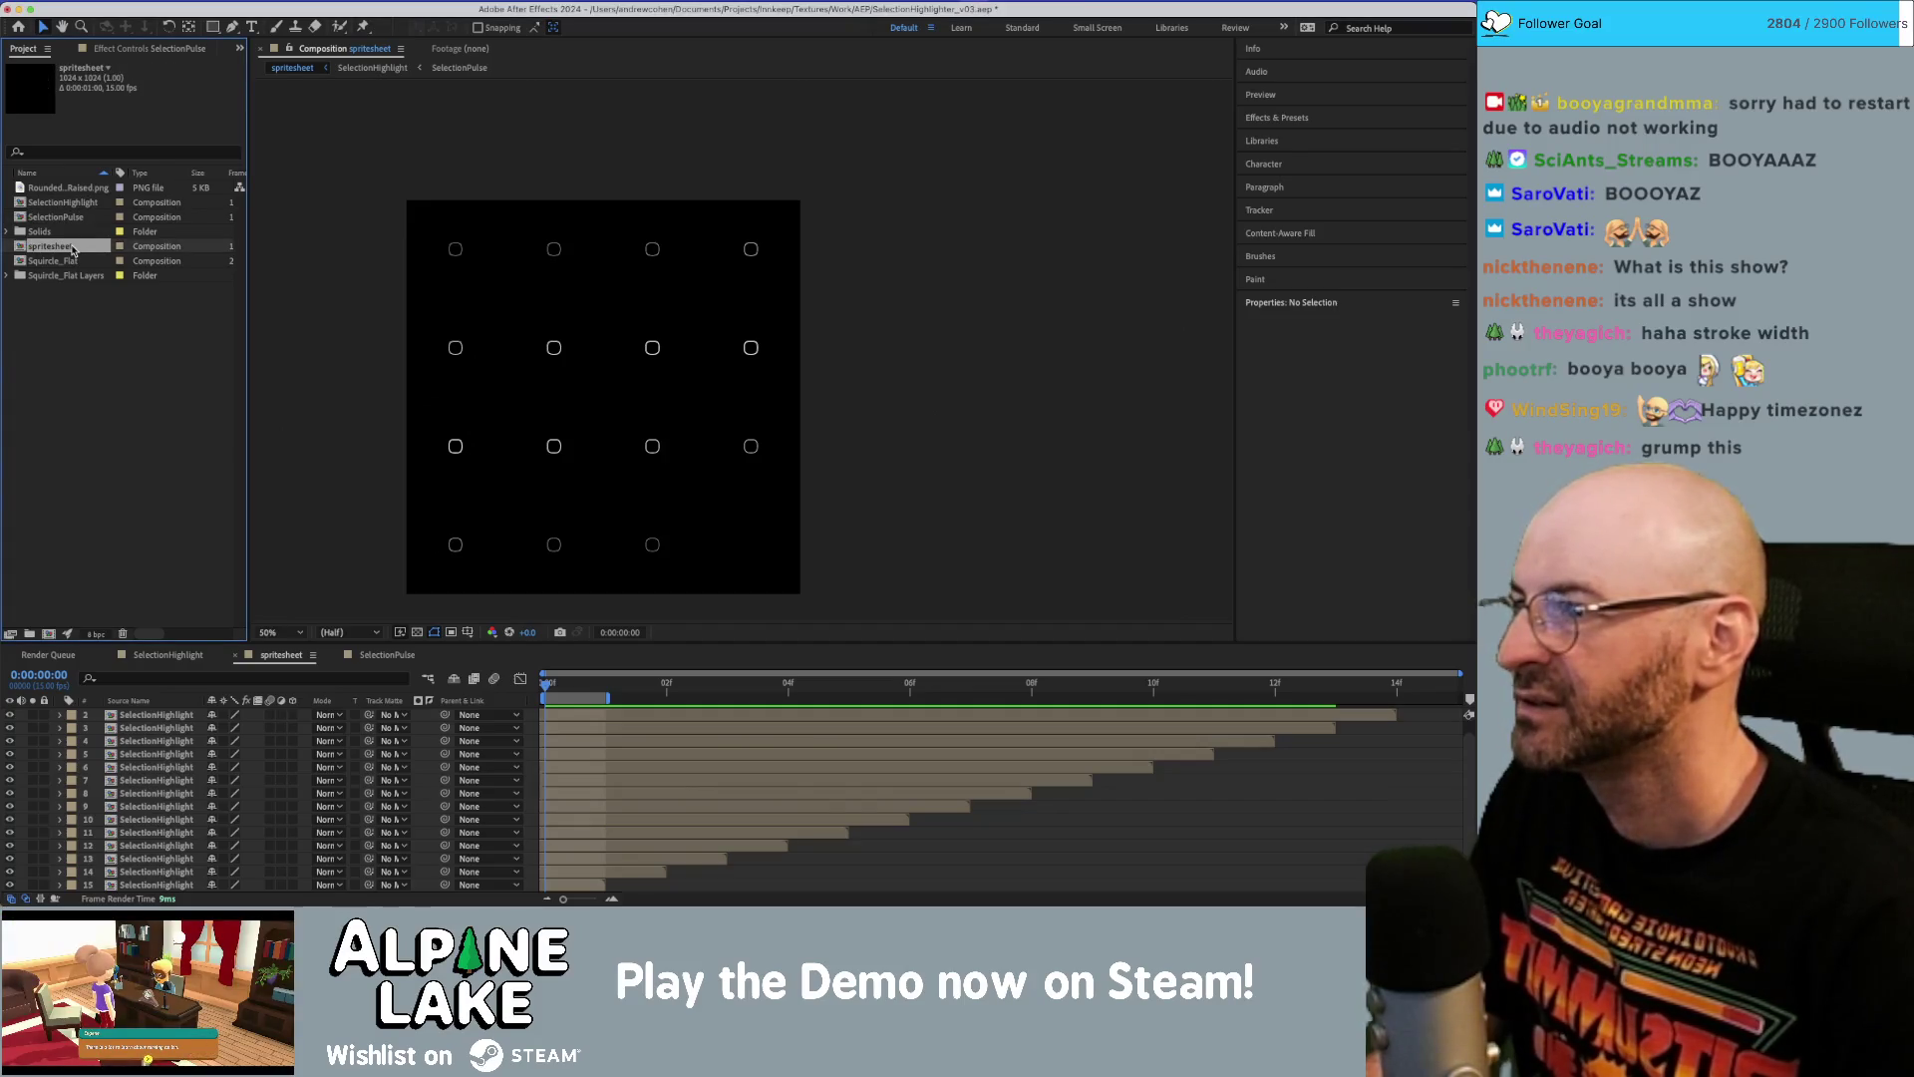
Change the spritesheet composition's width and height to 584 px in Composition Settings.
right_click(71, 249)
click(85, 255)
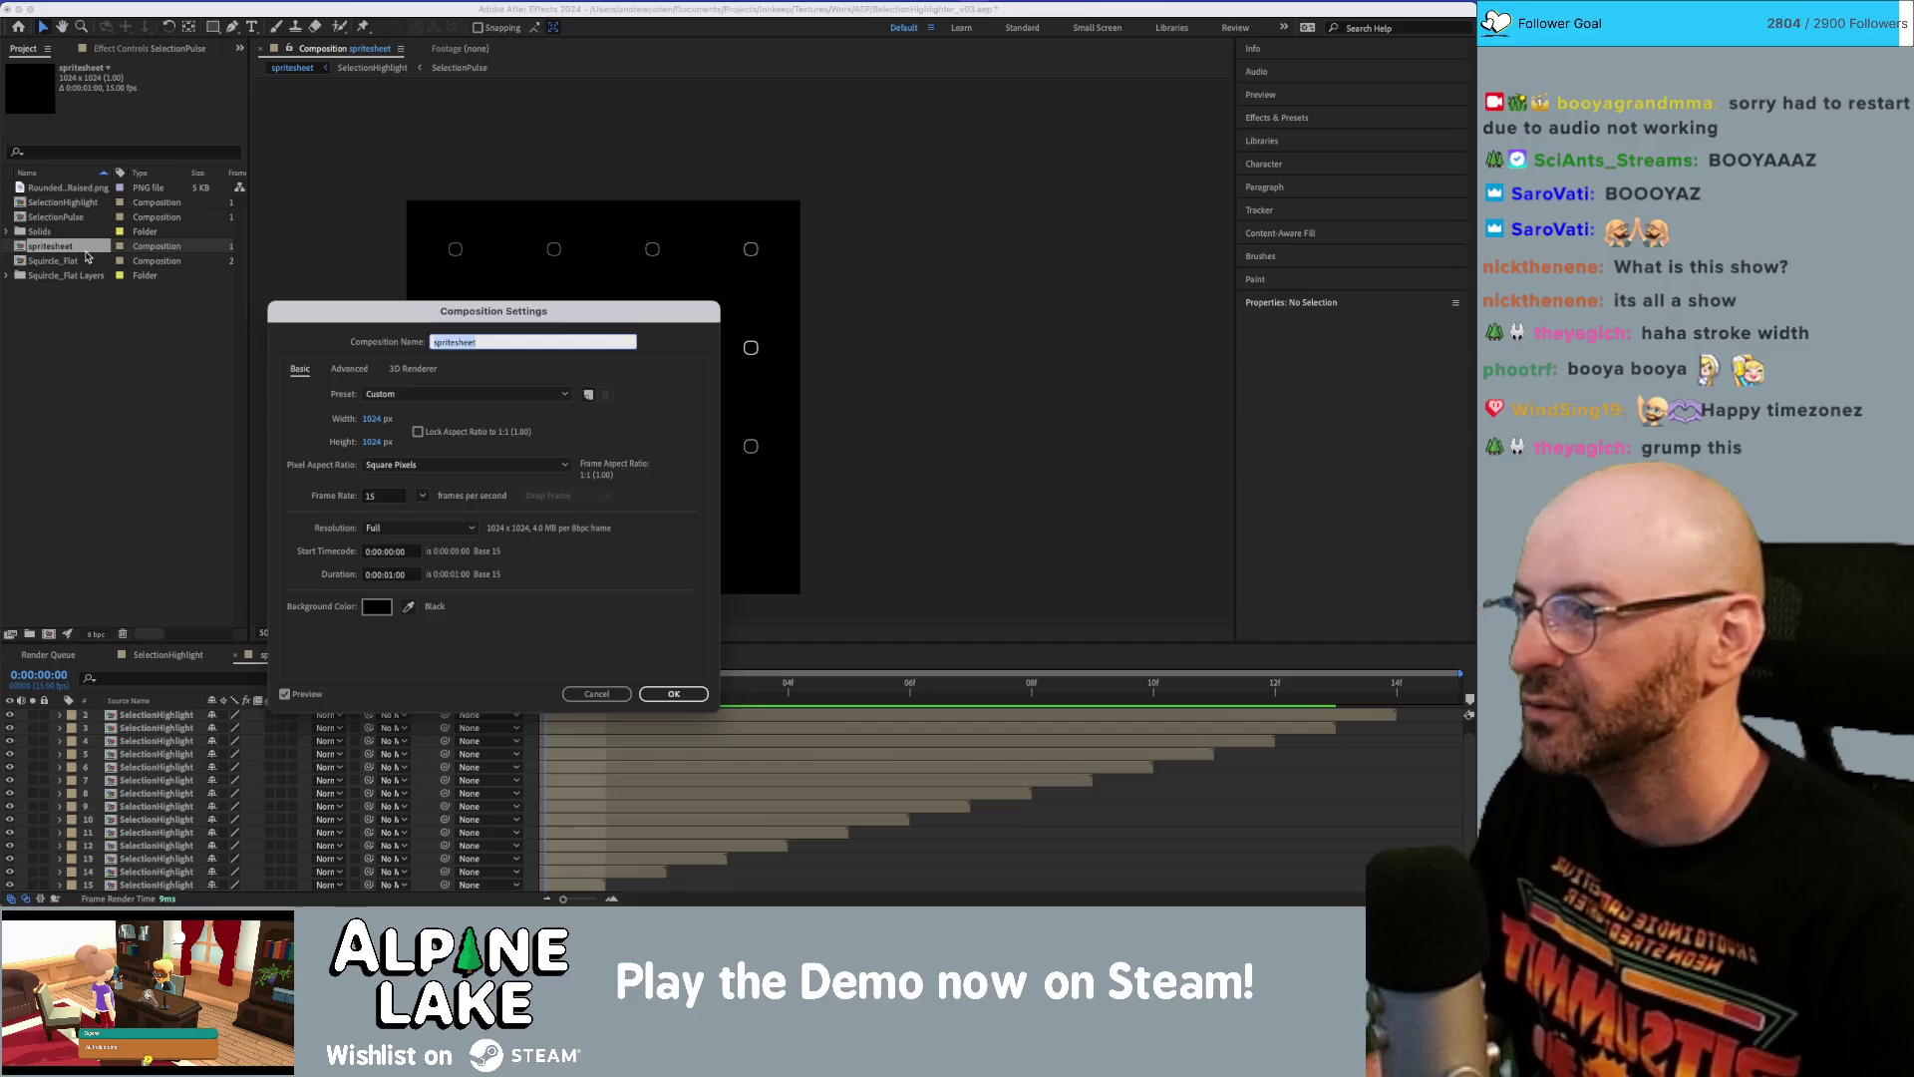
key(Tab)
key(Tab)
text(584)
key(Tab)
text(584)
key(Return)
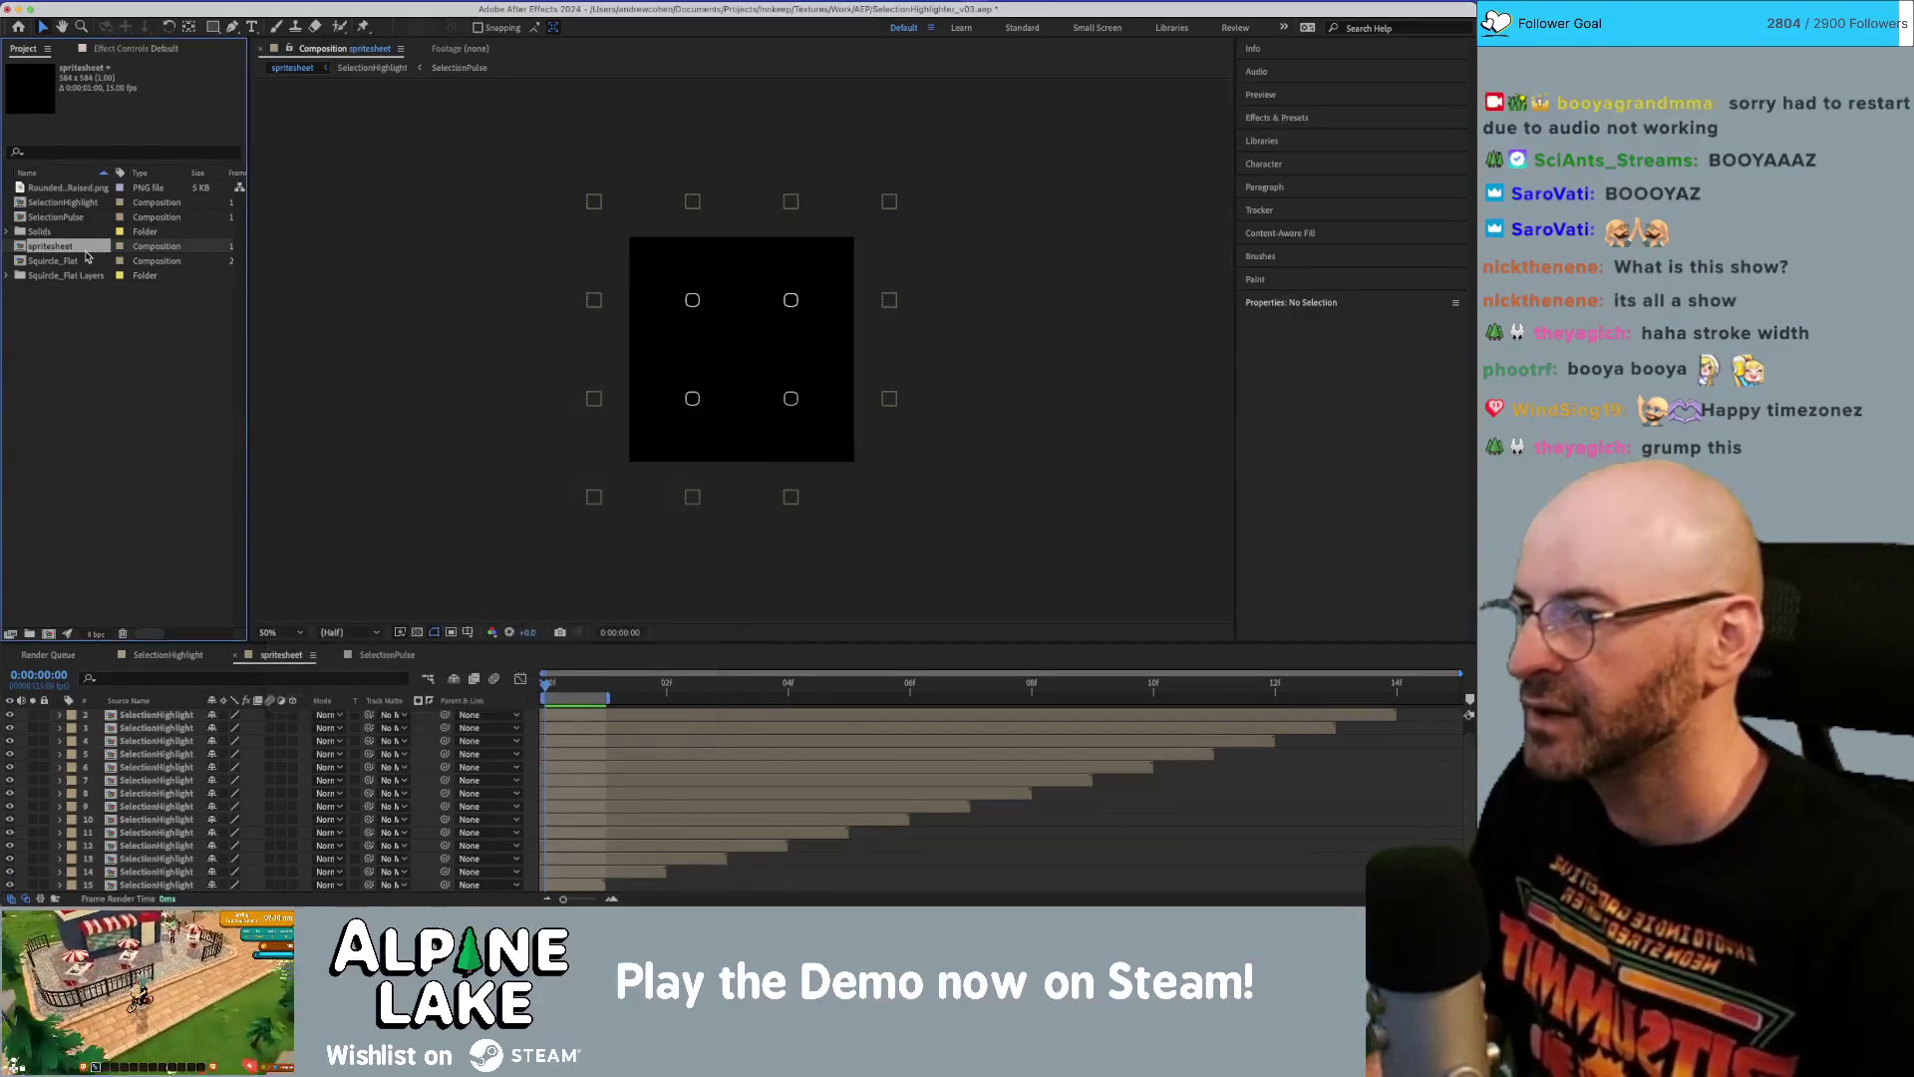
click(545, 686)
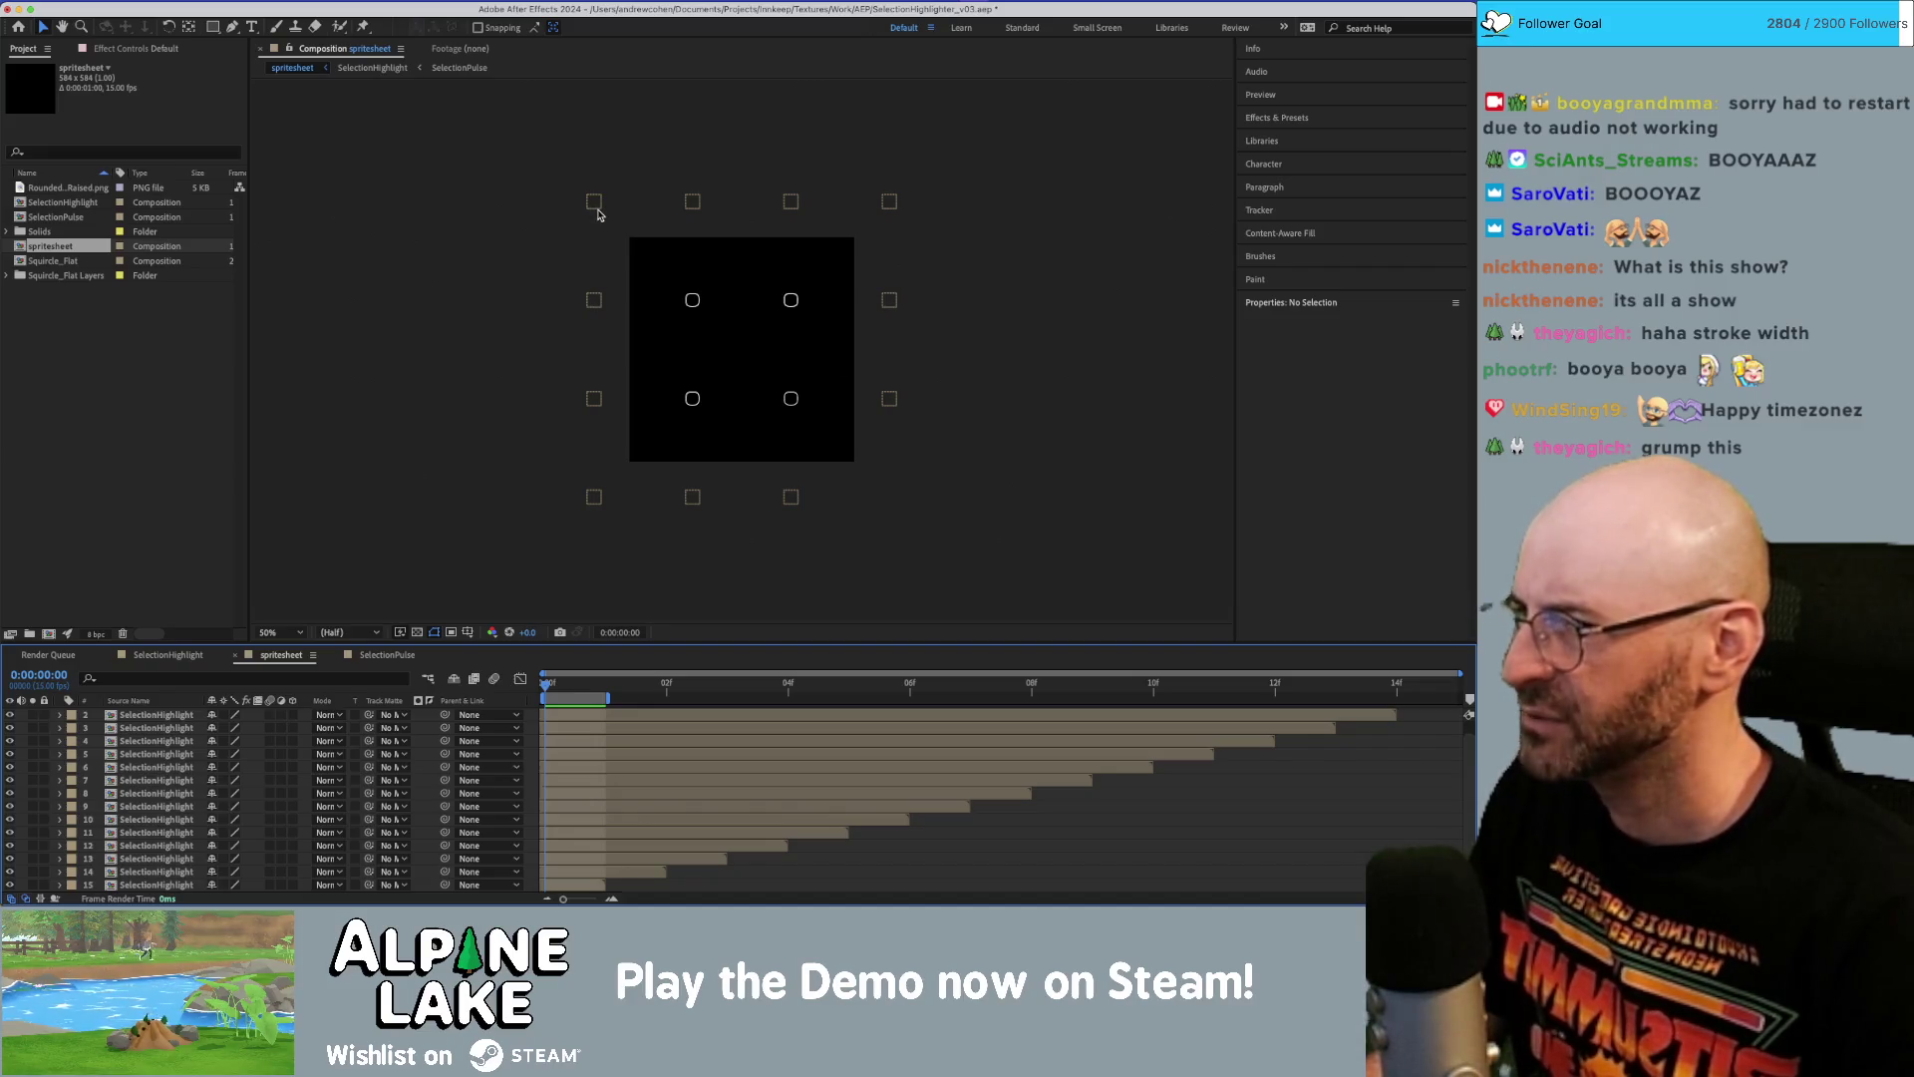
click(181, 715)
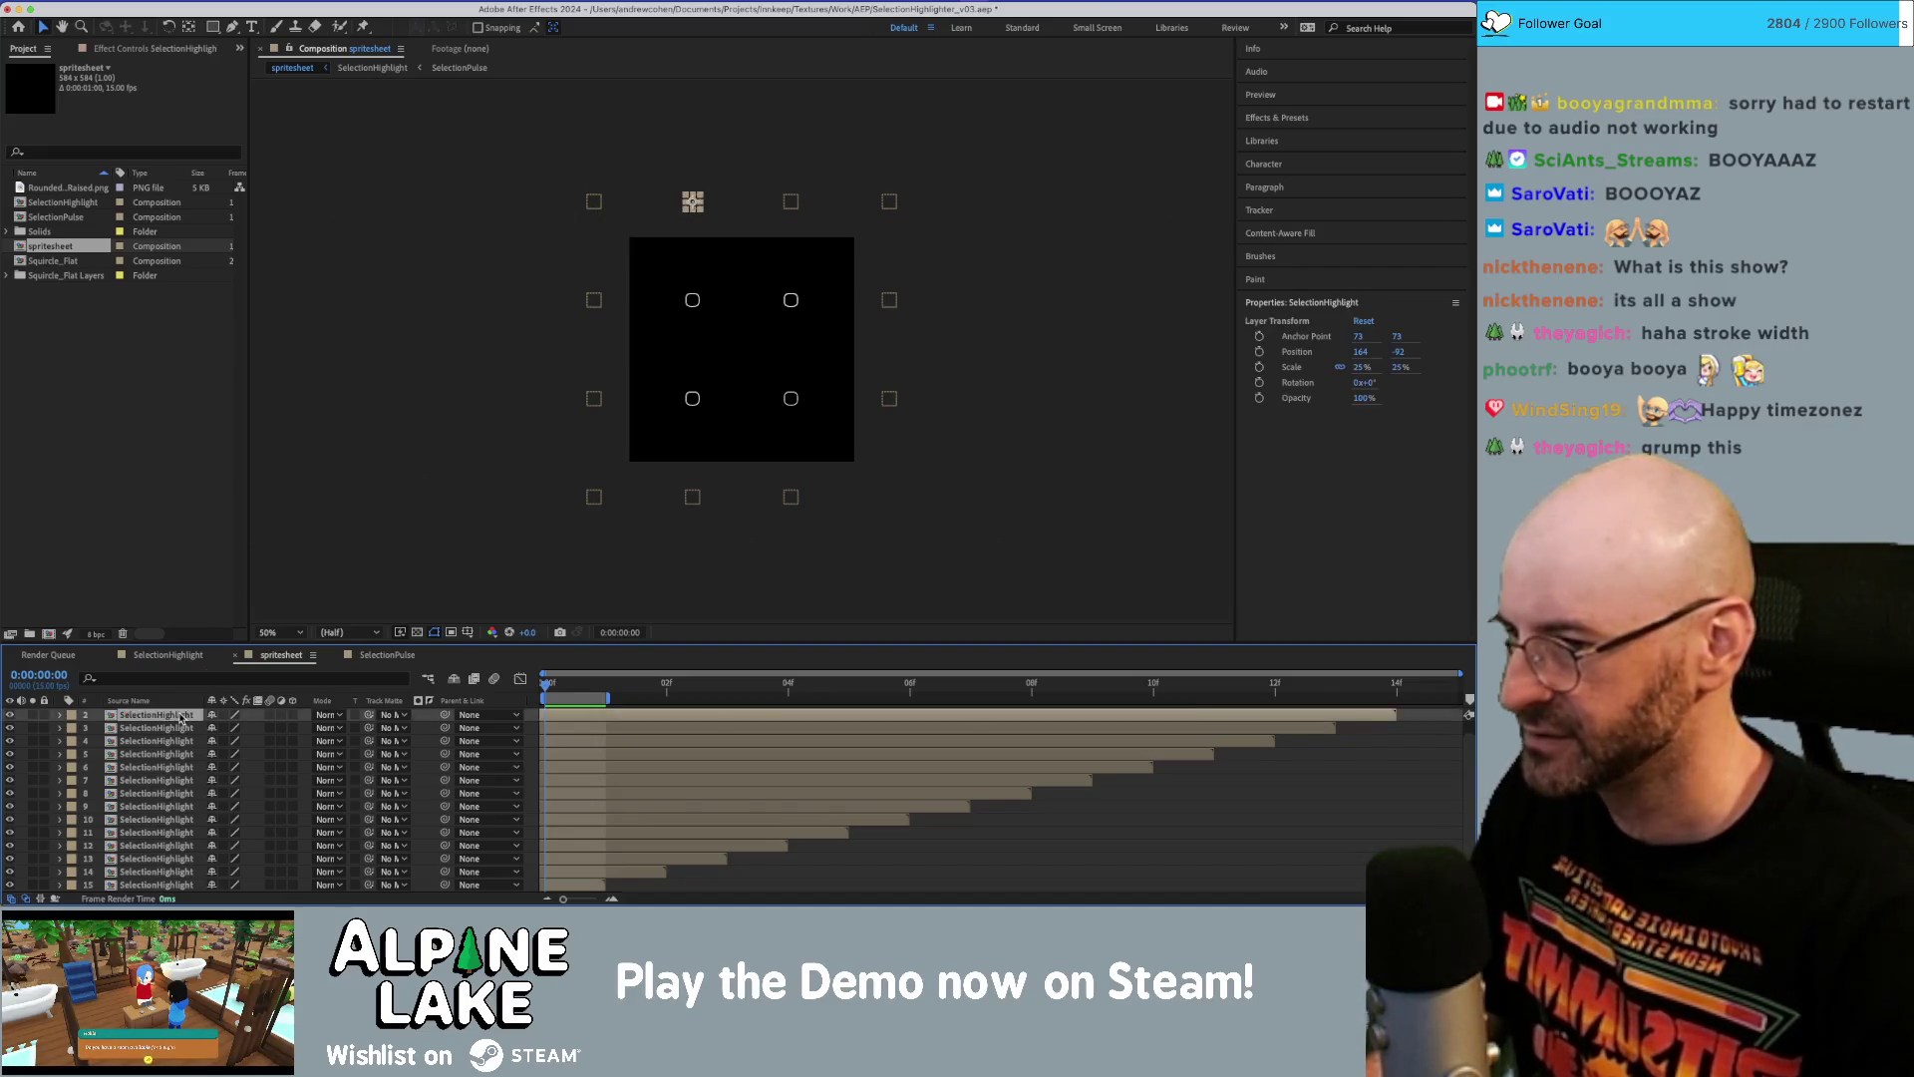
Set the Scale of SelectionHighlight layers 2–15 to 100%.
shift+click(159, 884)
key(s)
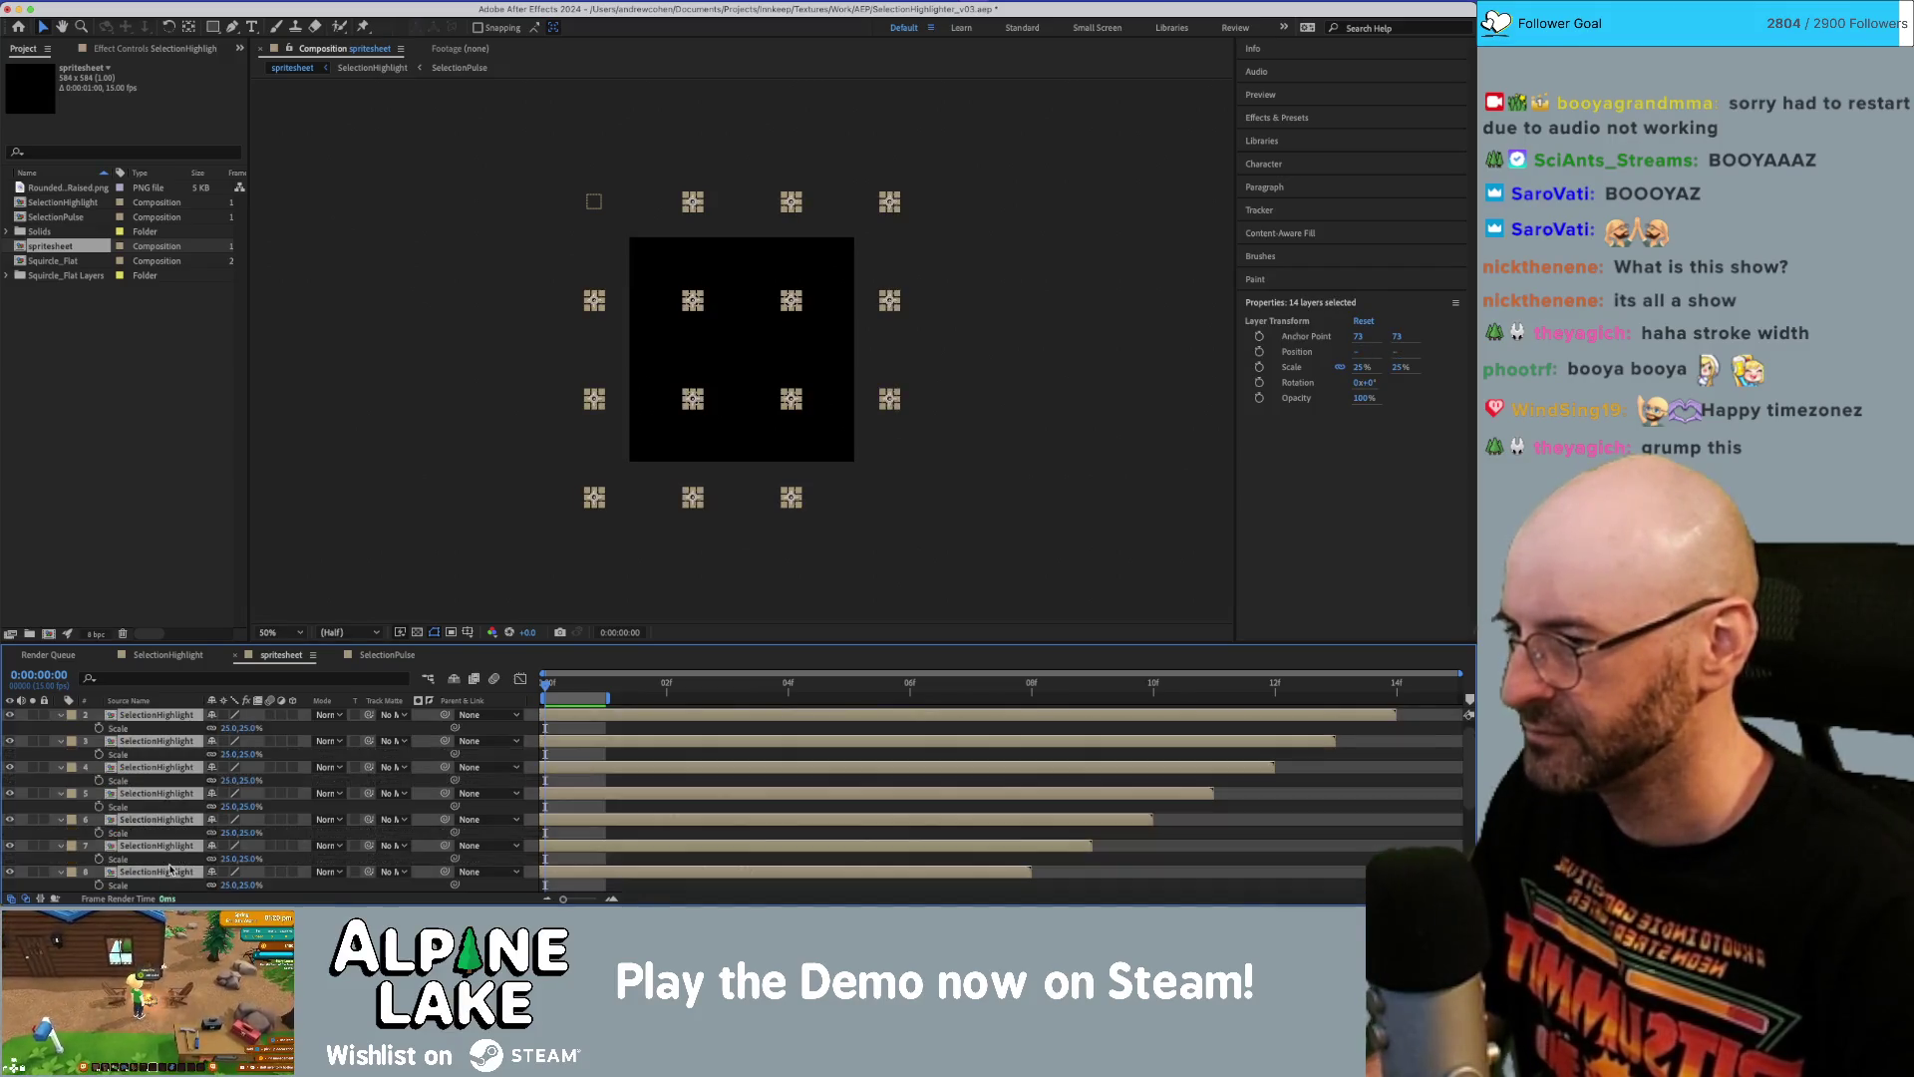
click(229, 725)
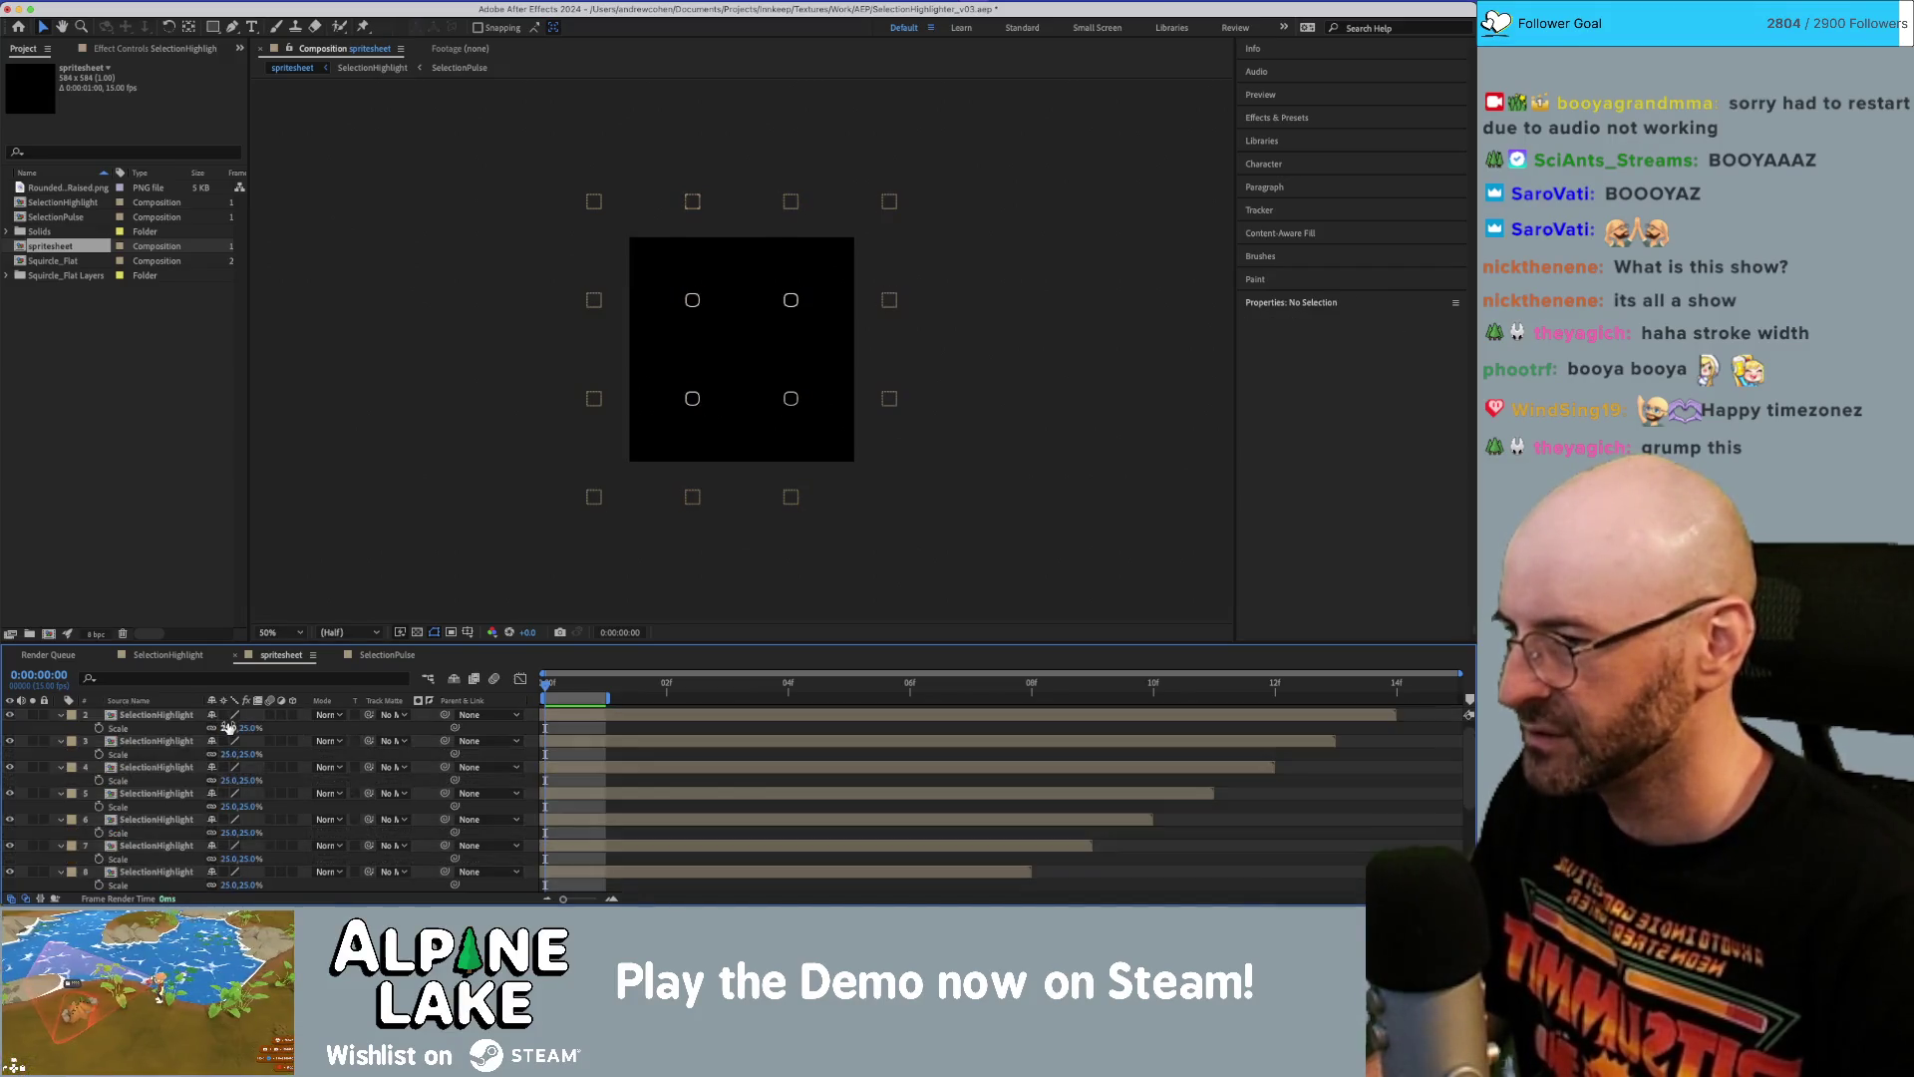
click(164, 715)
scroll(165, 859, down, 5)
shift+click(162, 871)
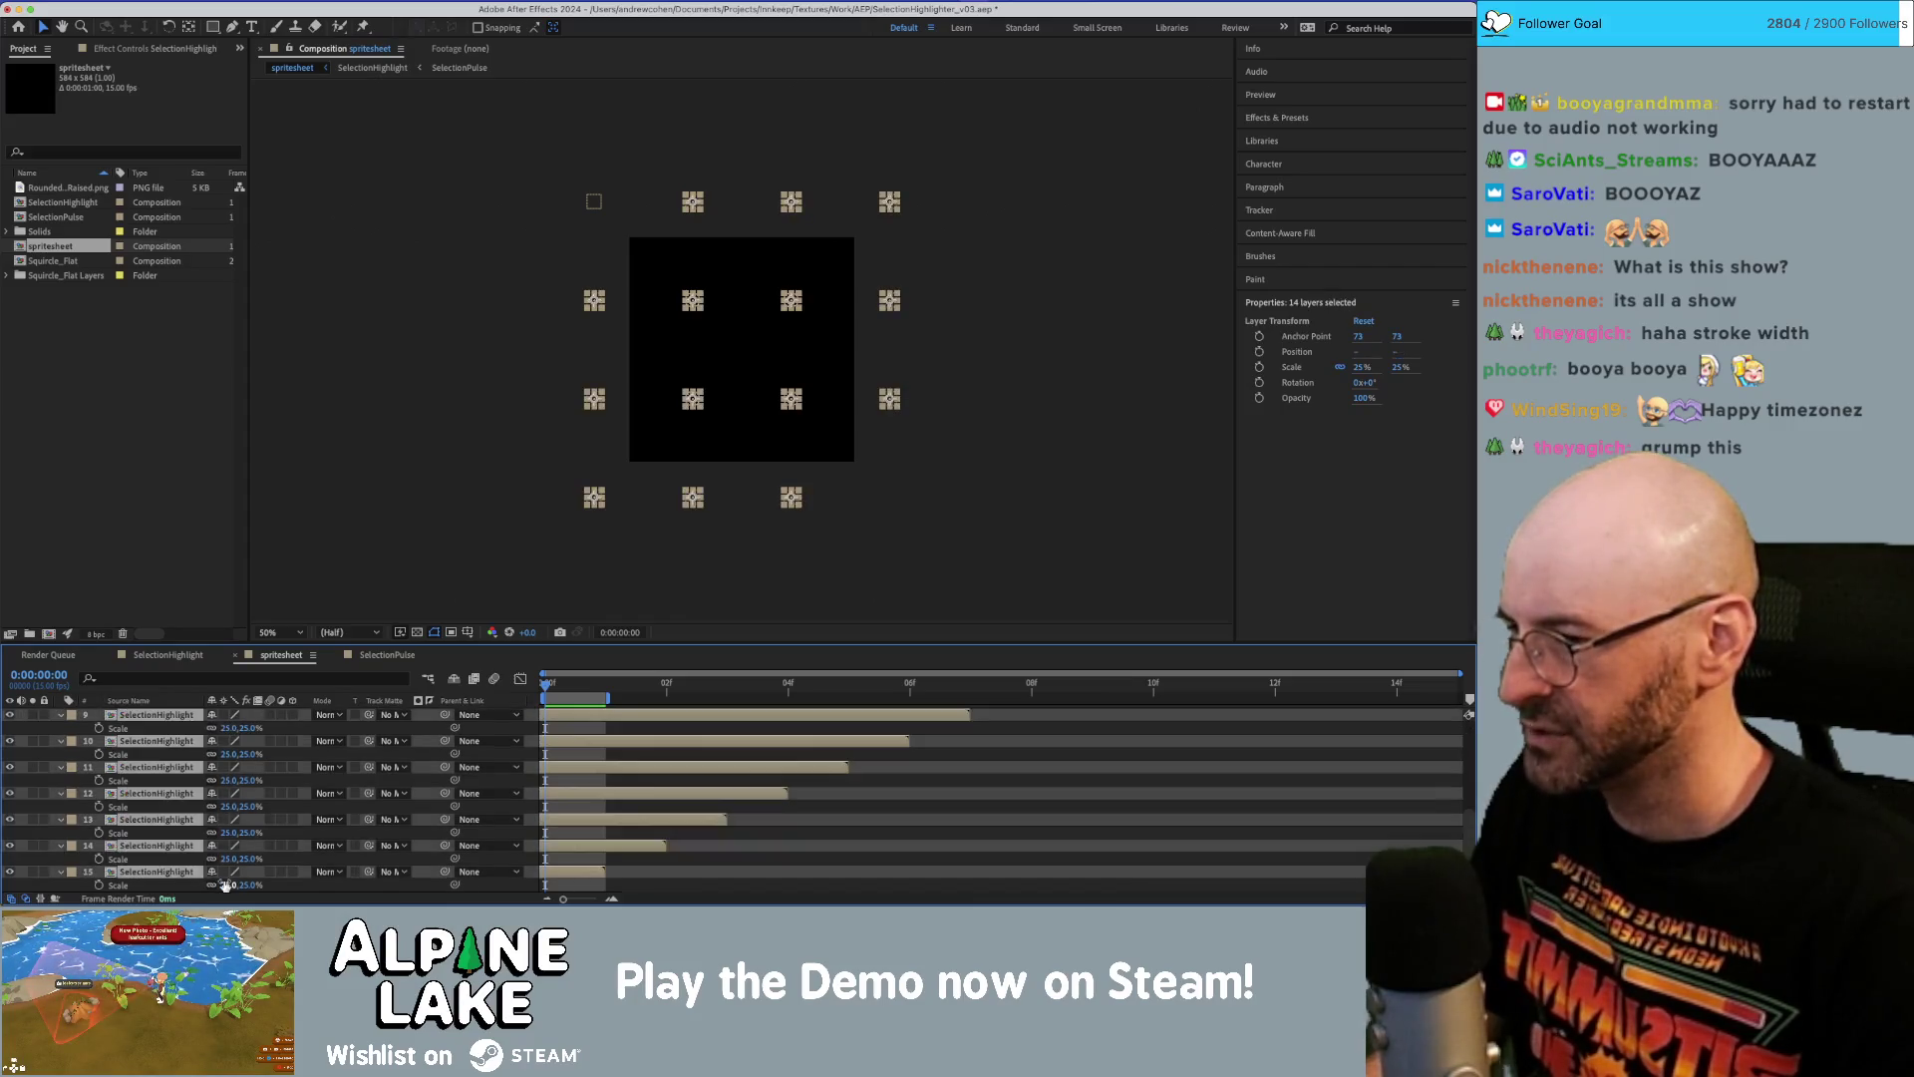
text(20)
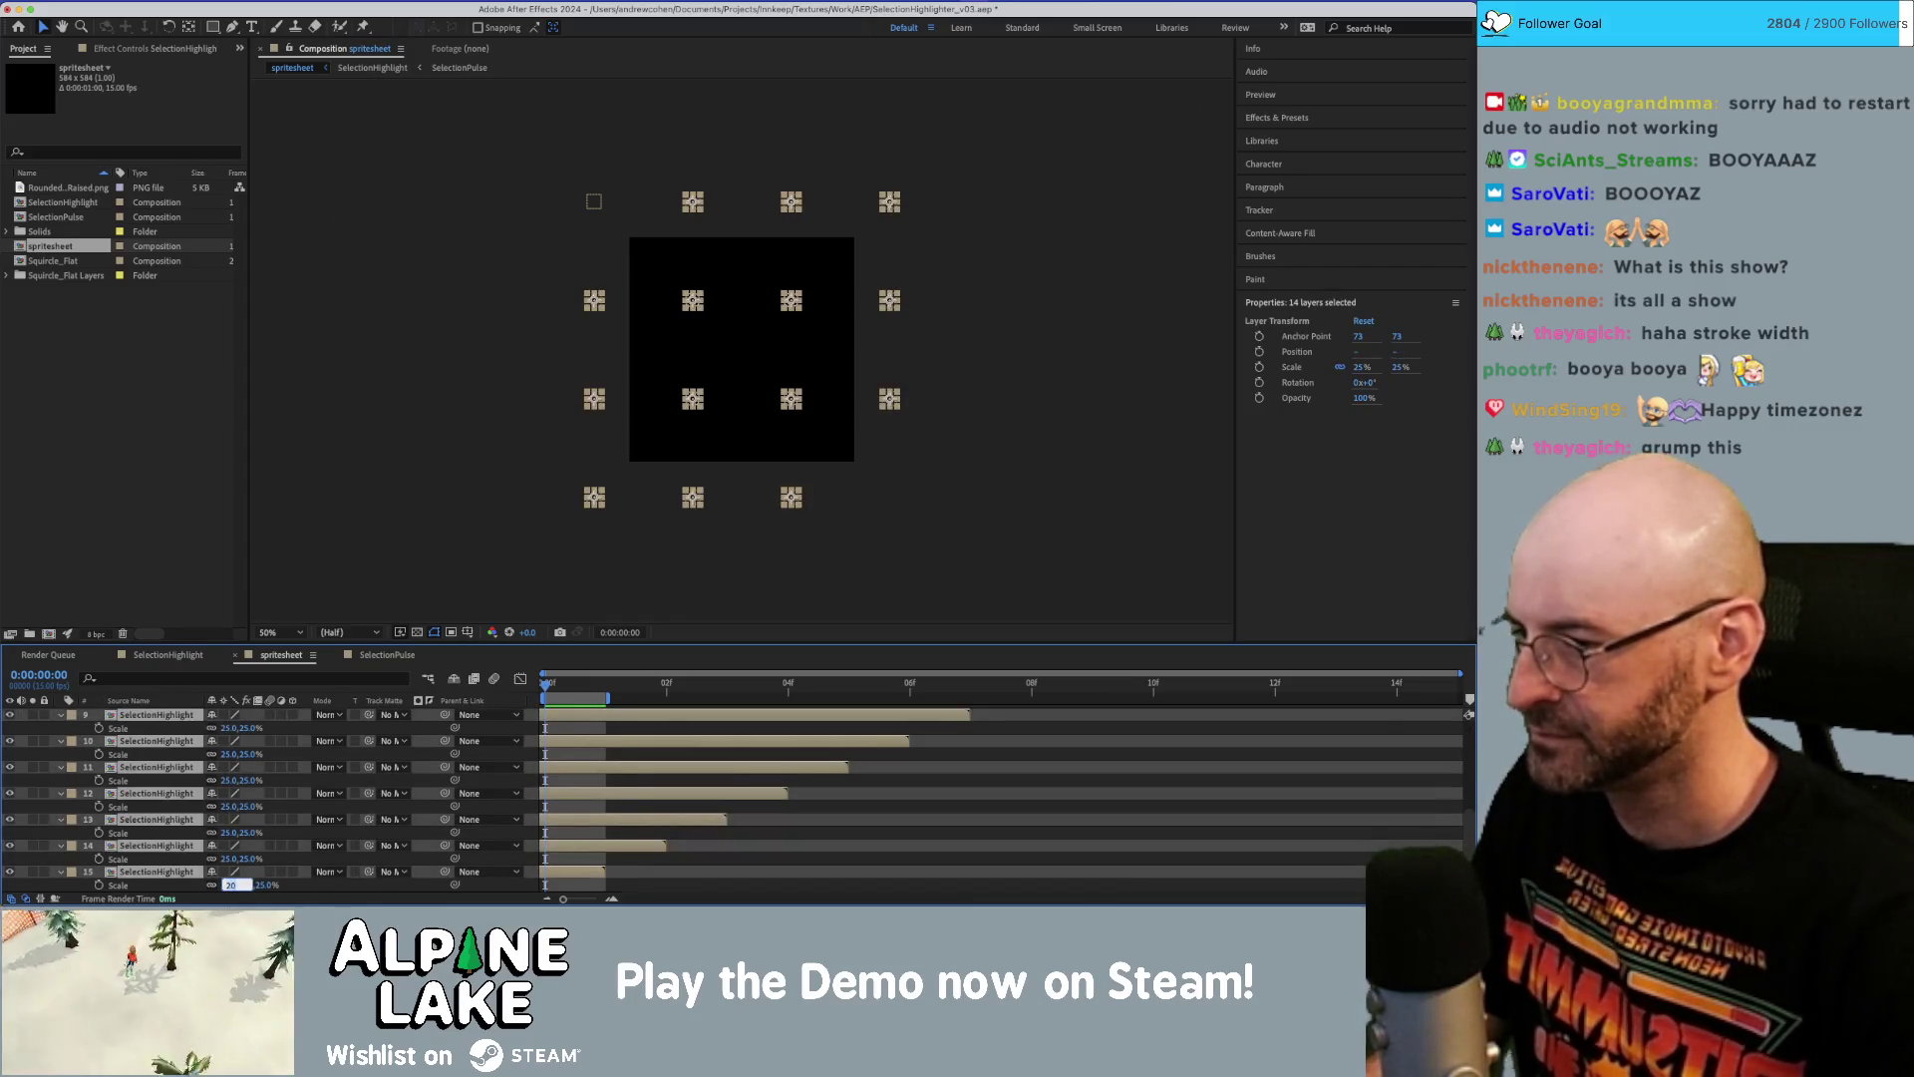
key(Return)
Drag several large squares, including layers 9 and 15, into grid positions inside the comp.
click(426, 284)
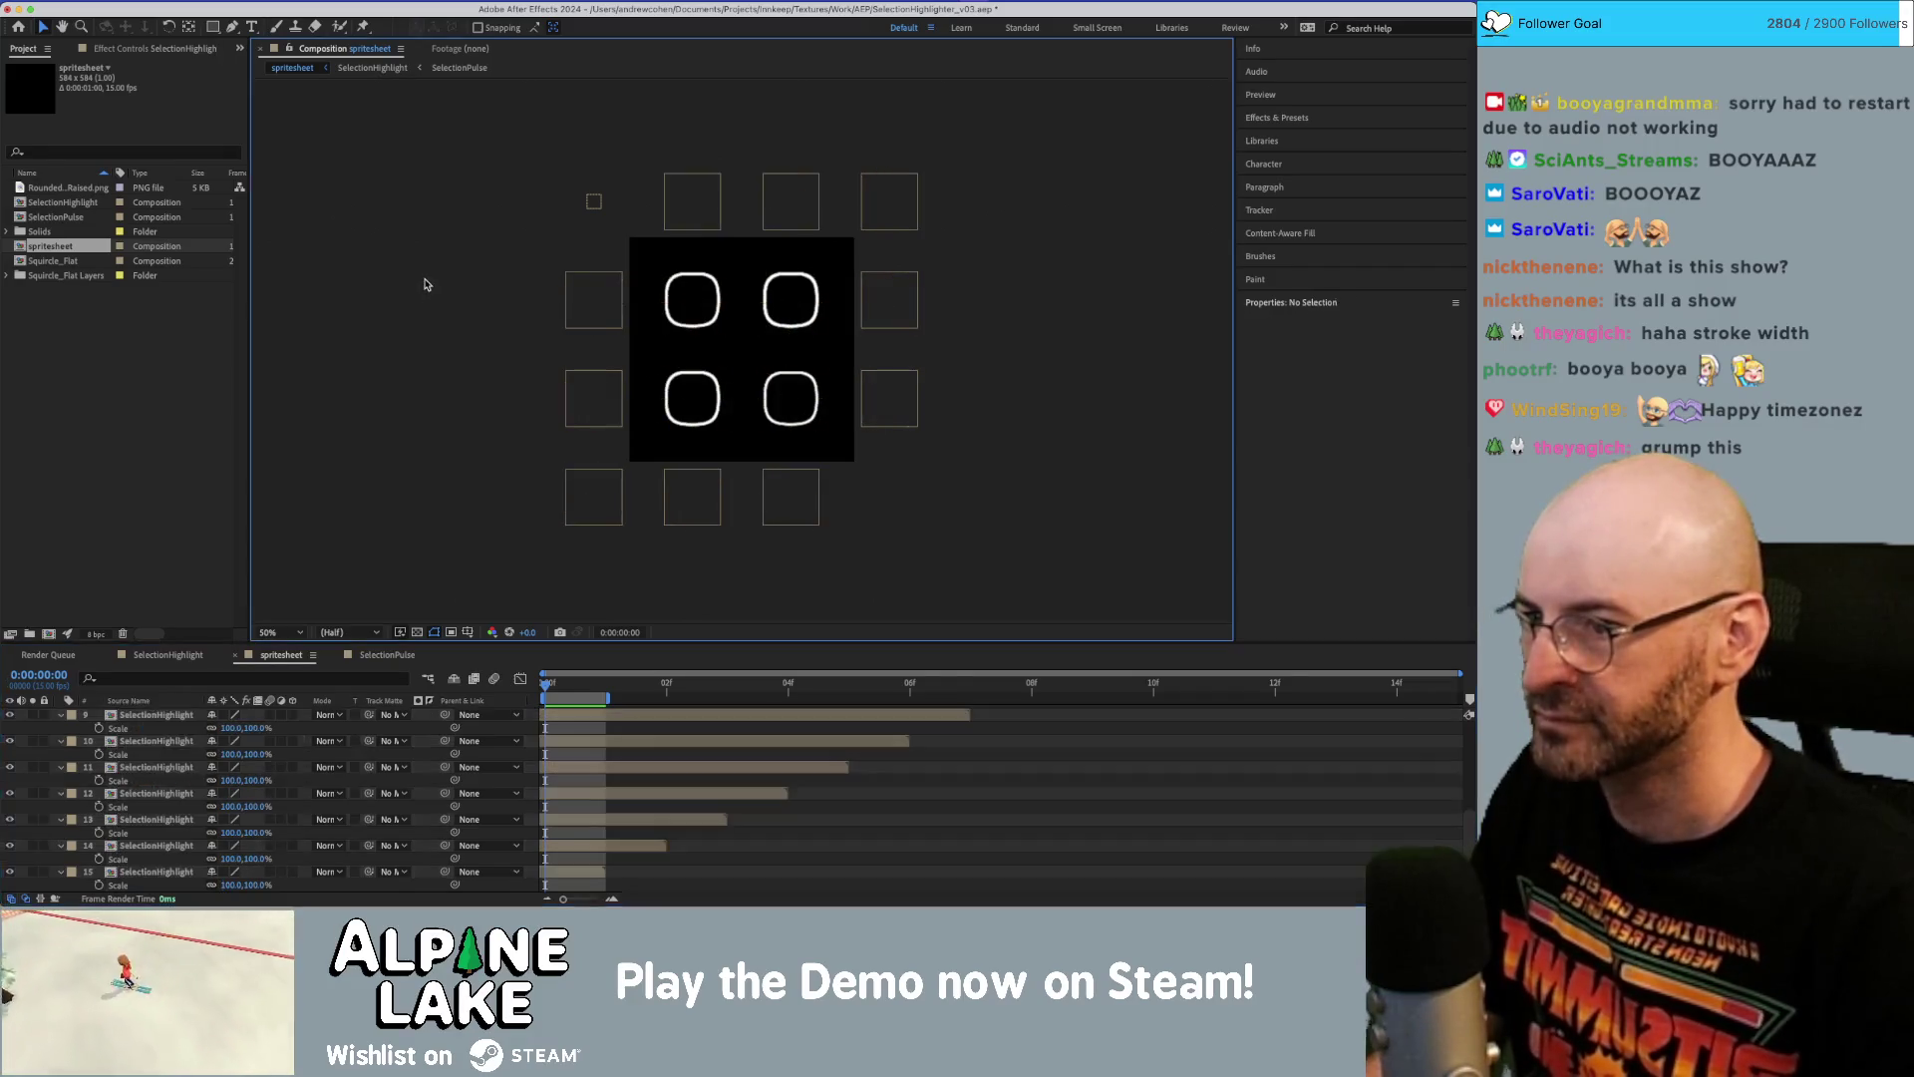
mouse_move(601, 502)
mouse_down()
mouse_move(768, 315)
mouse_move(859, 324)
mouse_up()
click(620, 395)
mouse_move(788, 389)
mouse_down()
mouse_move(884, 395)
mouse_move(860, 385)
mouse_up()
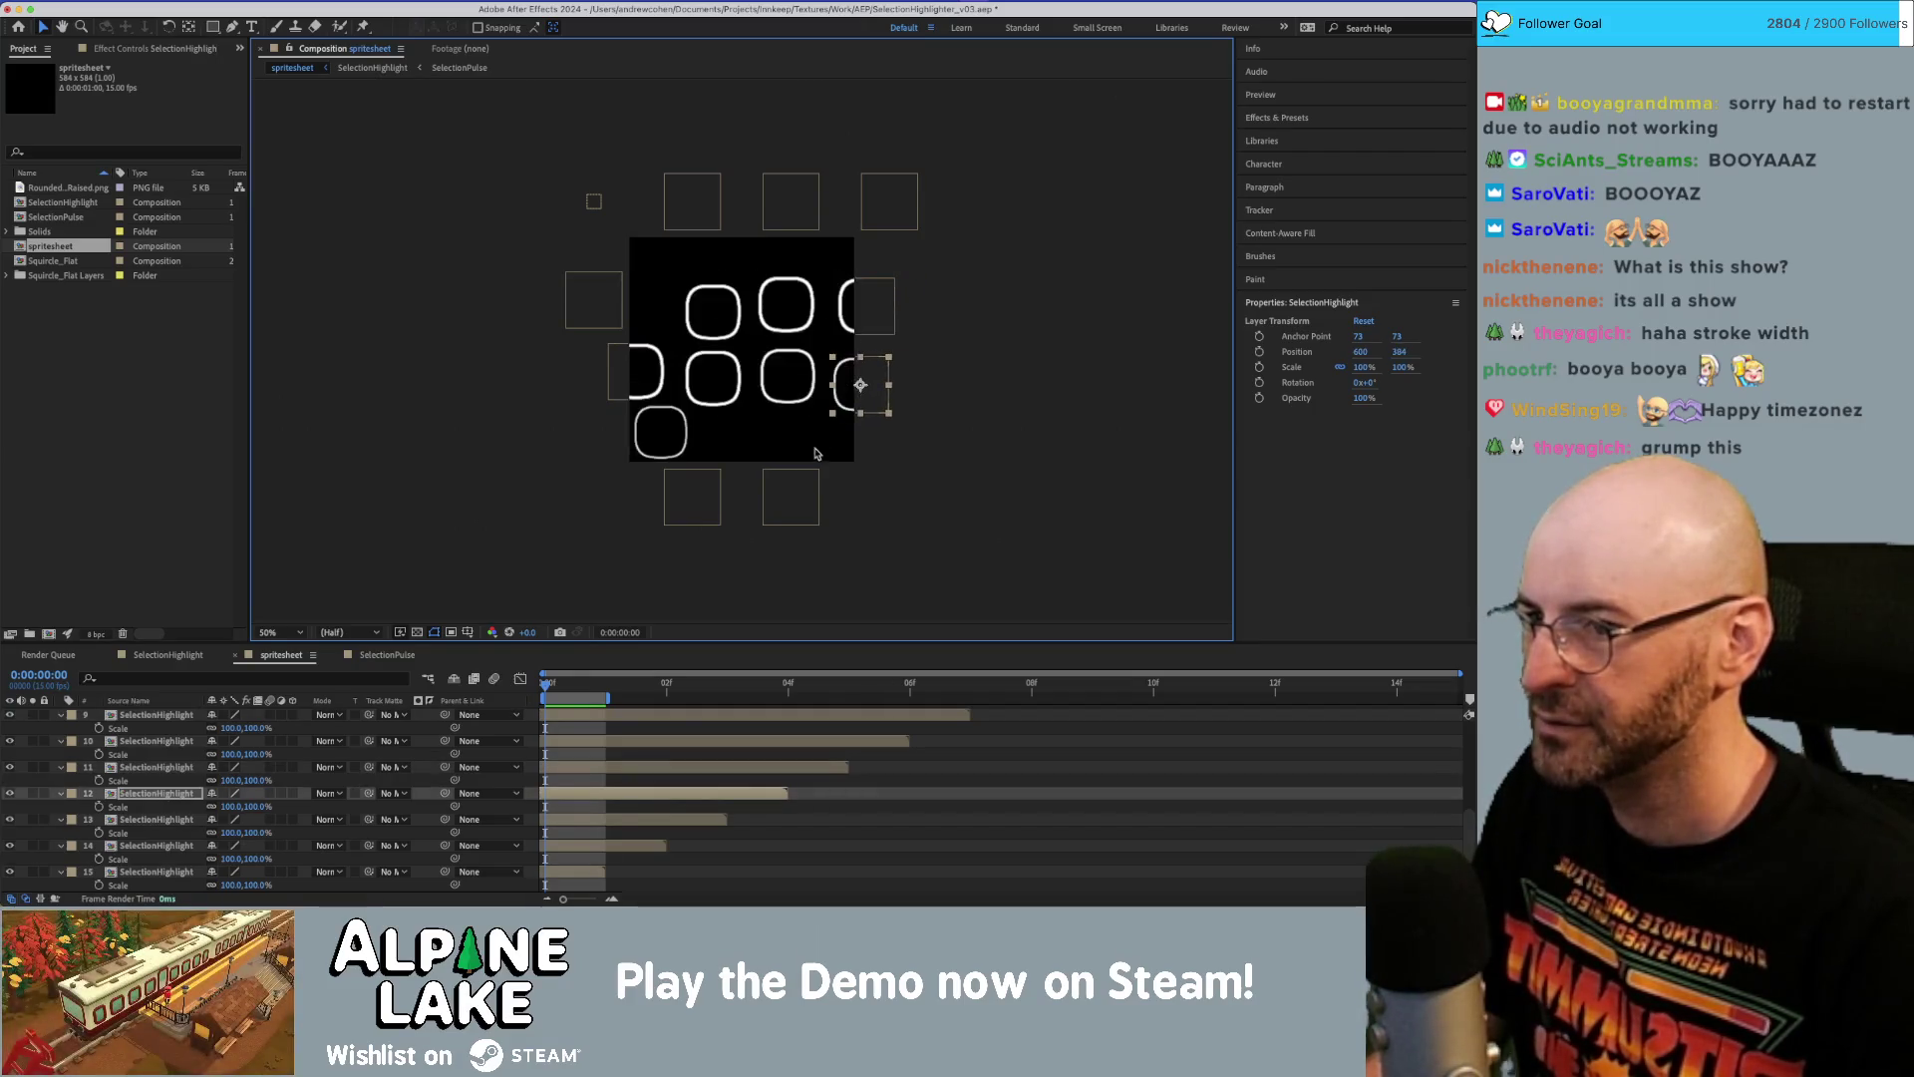
mouse_move(702, 488)
mouse_down()
mouse_move(710, 449)
mouse_move(795, 452)
mouse_up()
drag(597, 267, 646, 272)
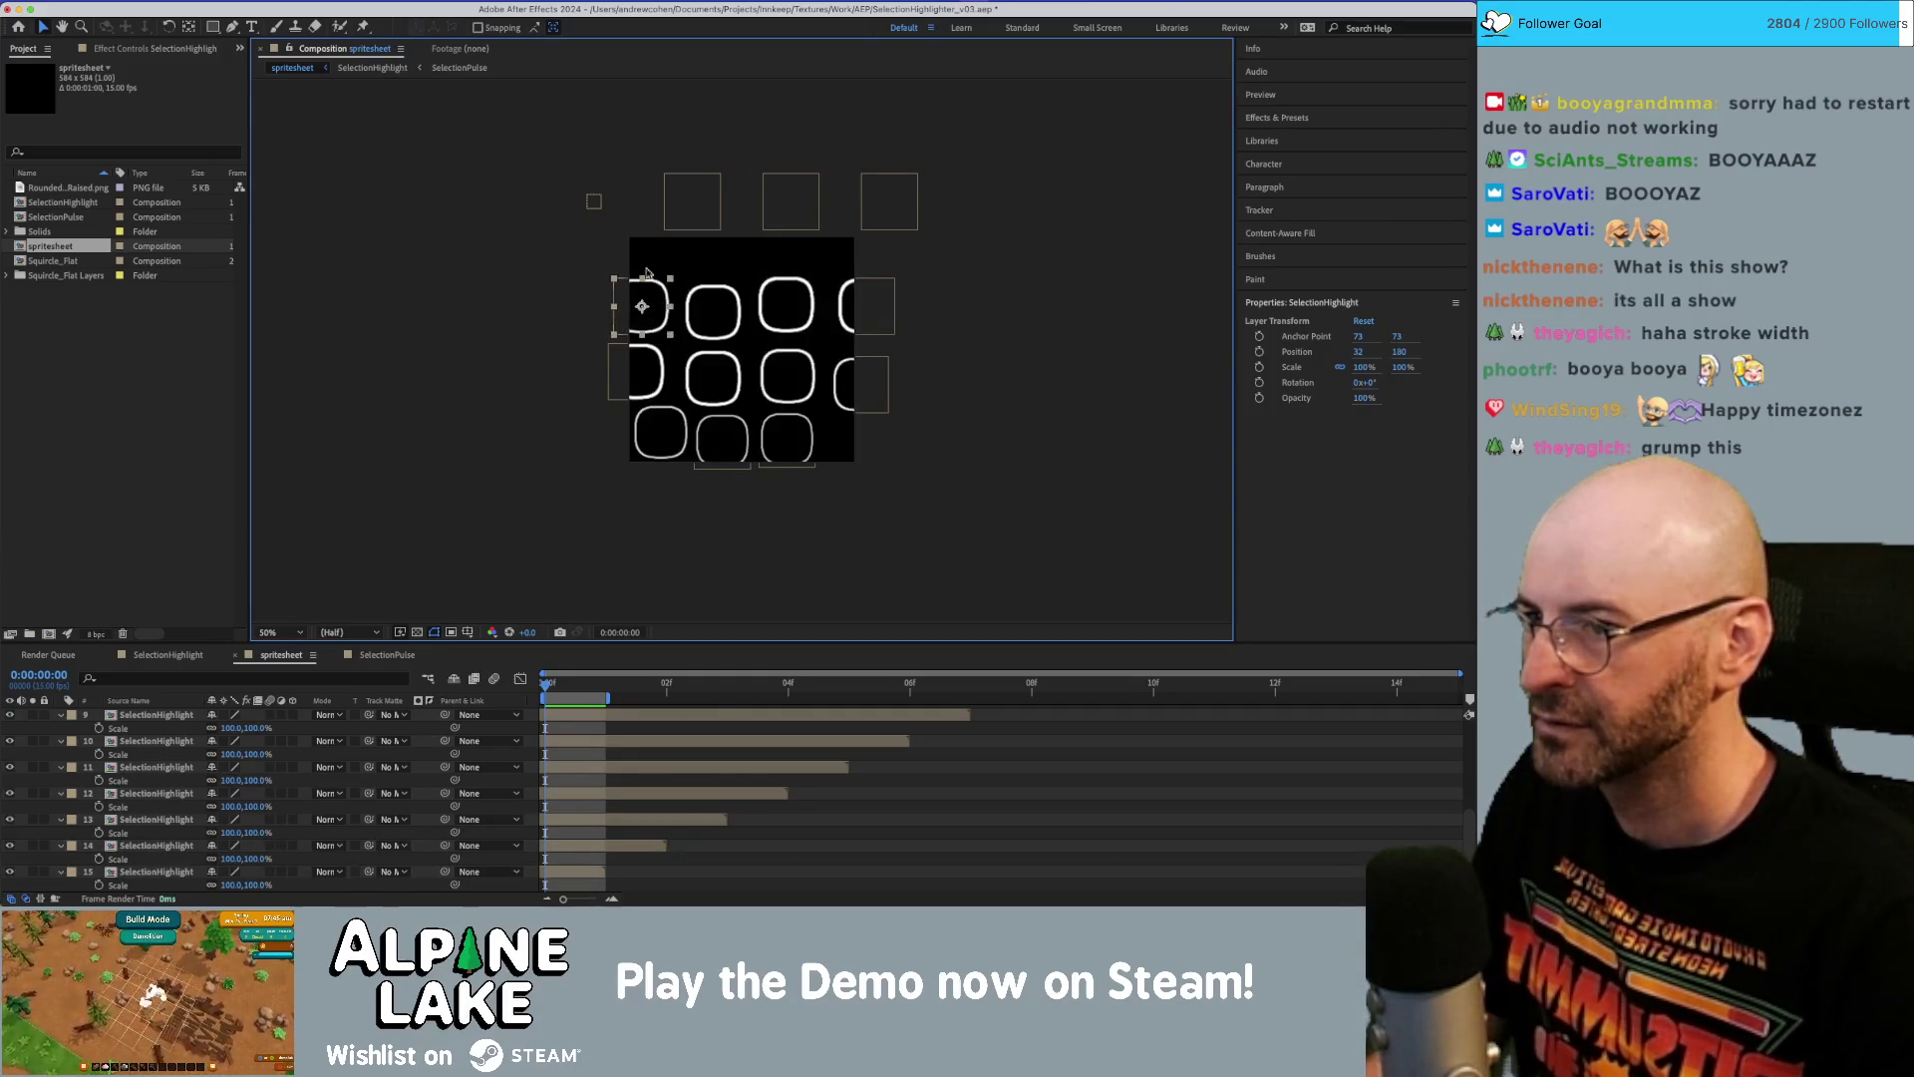
click(645, 249)
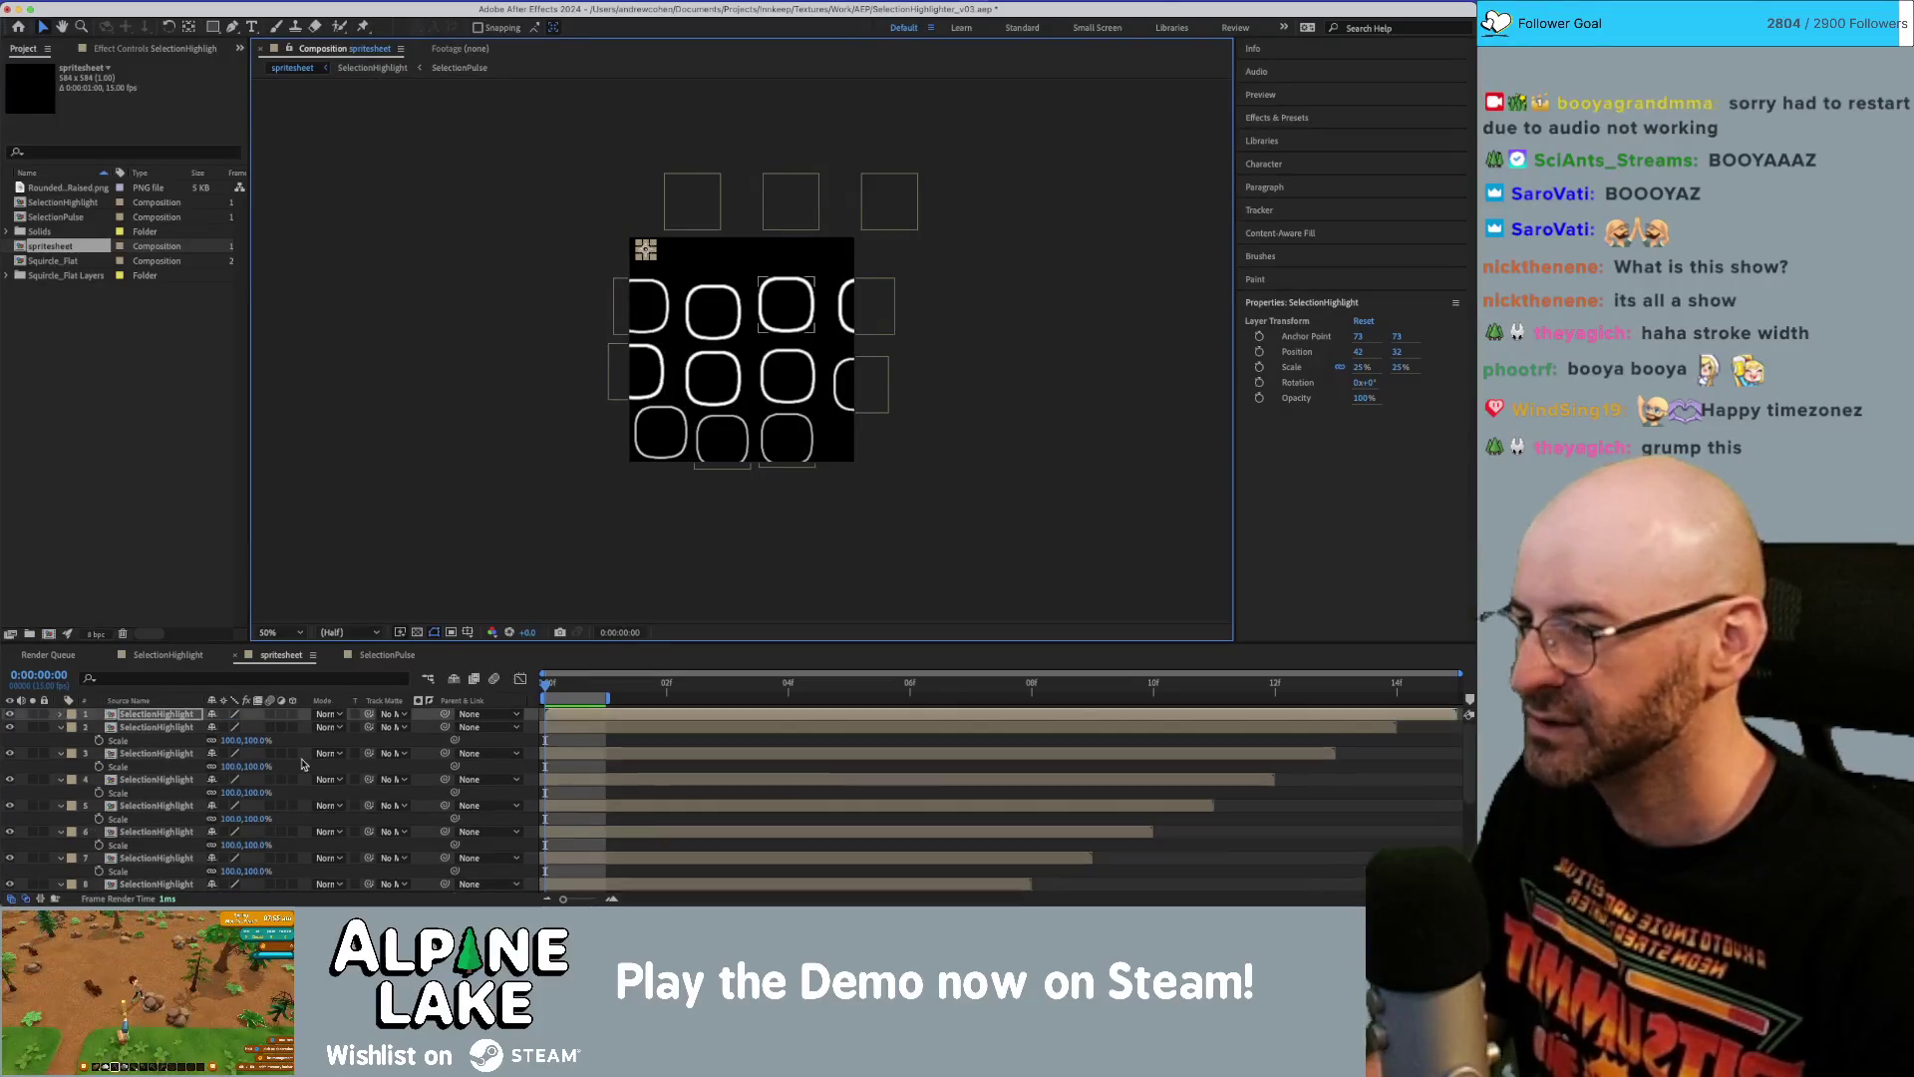
Set layer 1's Scale to 100%.
click(64, 714)
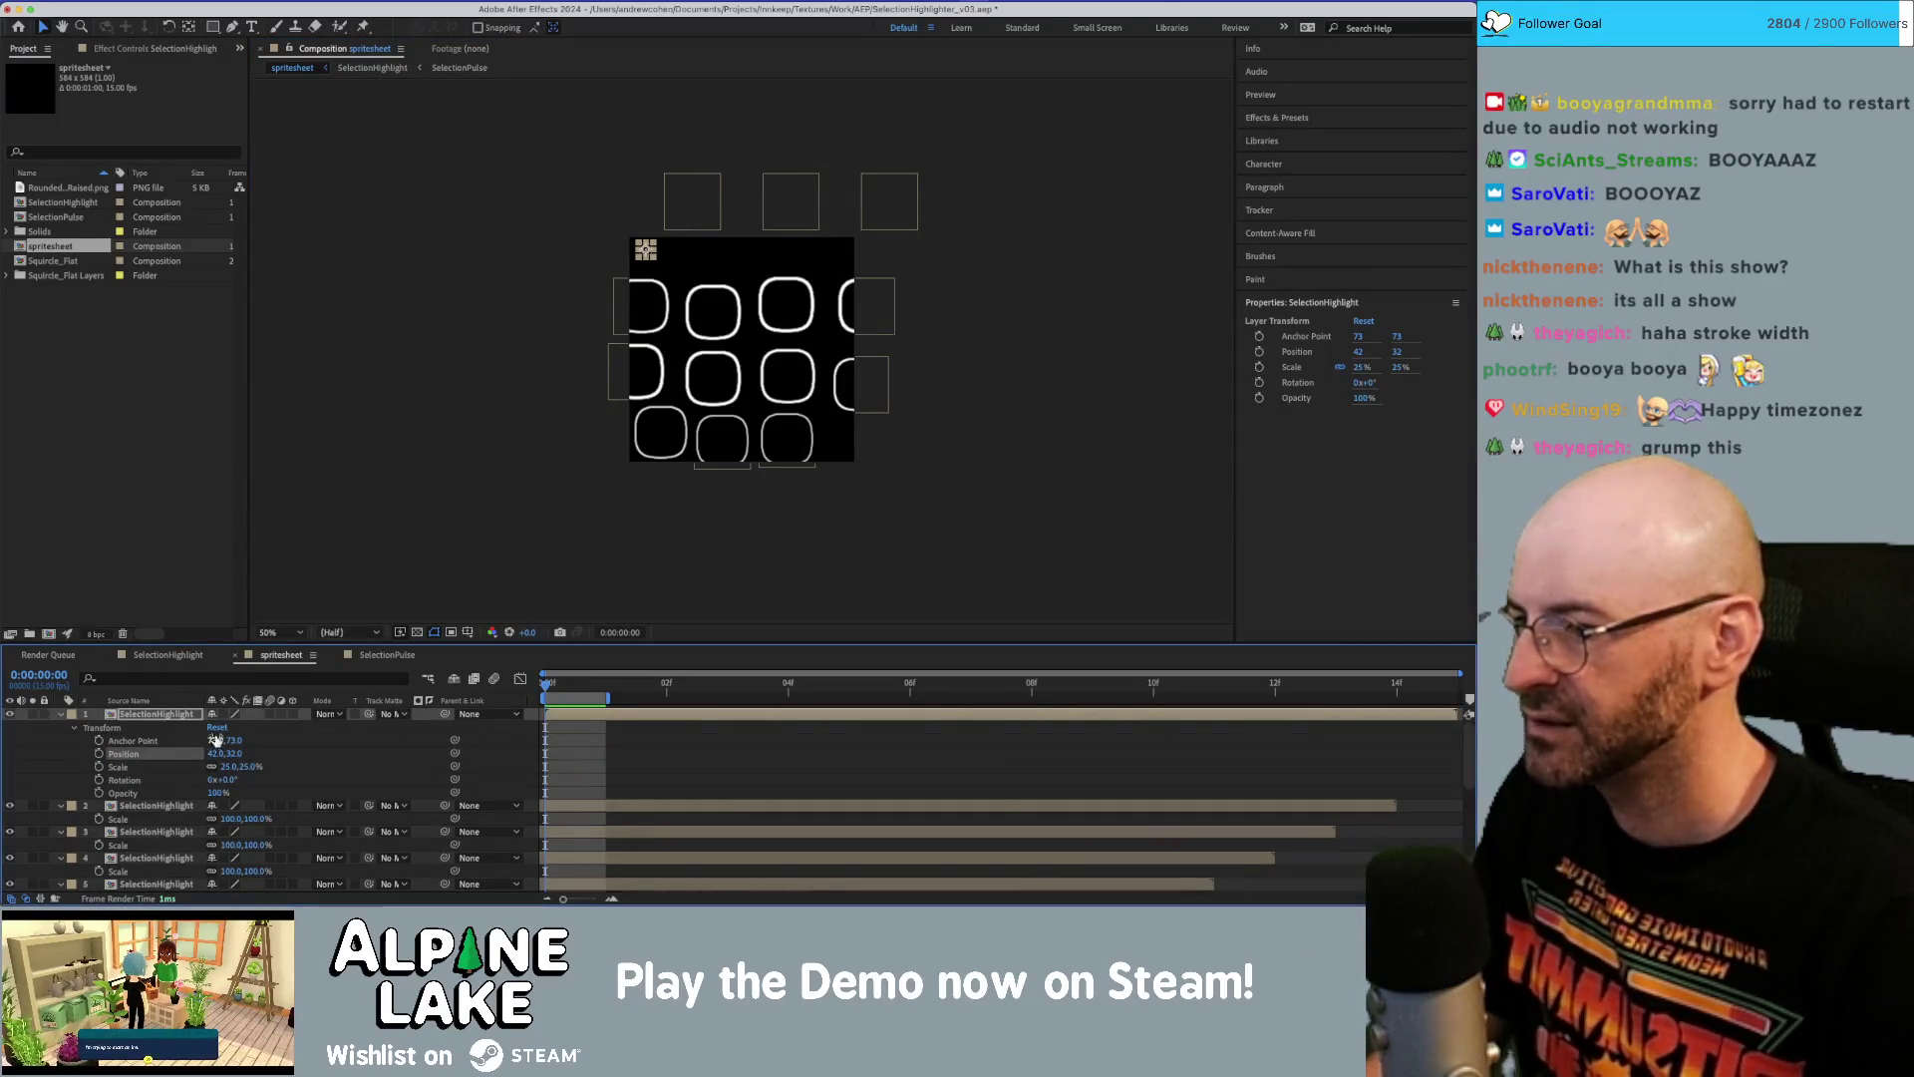
click(227, 766)
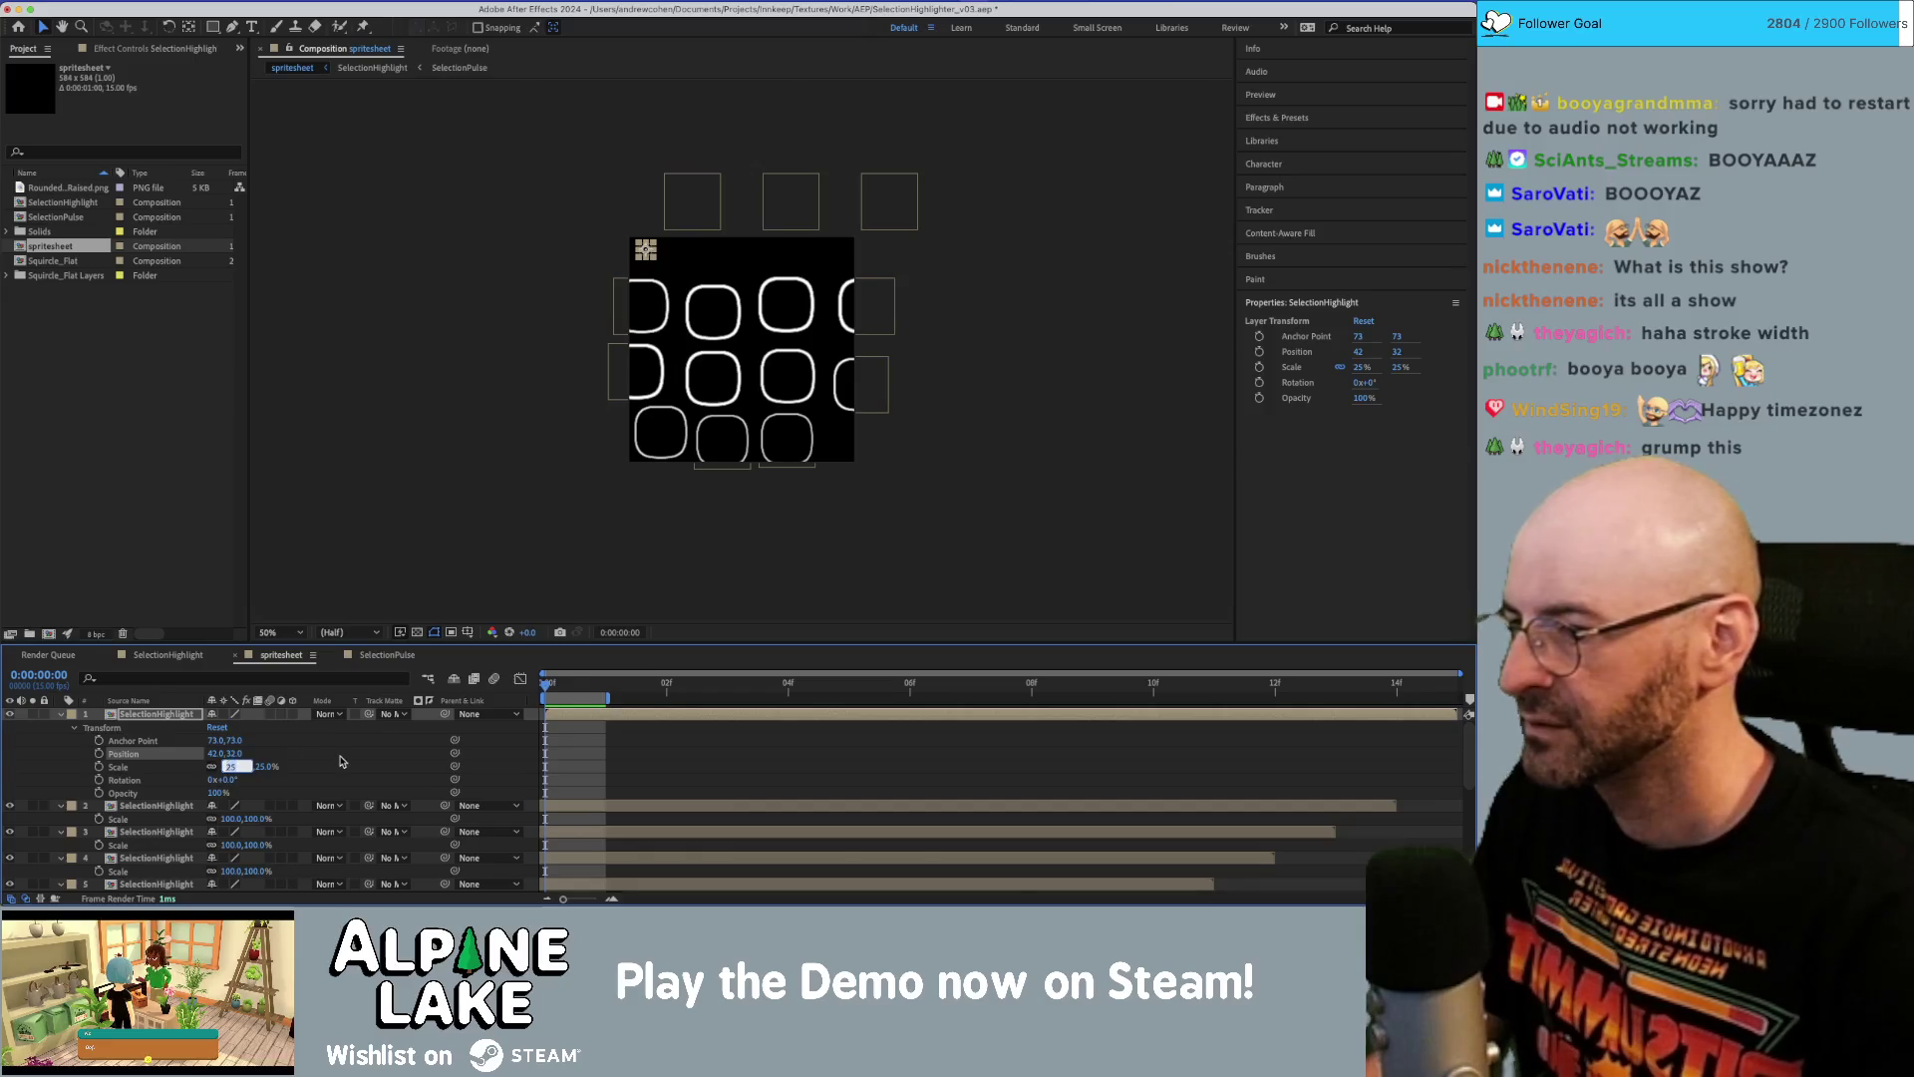
text(100)
key(Return)
Rearrange the top-row squares and place layer 1's outline in the top-left corner at 73,73.
drag(640, 261, 774, 262)
mouse_move(892, 219)
mouse_down()
mouse_move(846, 277)
mouse_move(856, 364)
mouse_up()
scroll(738, 285, up, 2)
scroll(738, 285, up, 1)
scroll(742, 354, down, 1)
drag(523, 226, 531, 221)
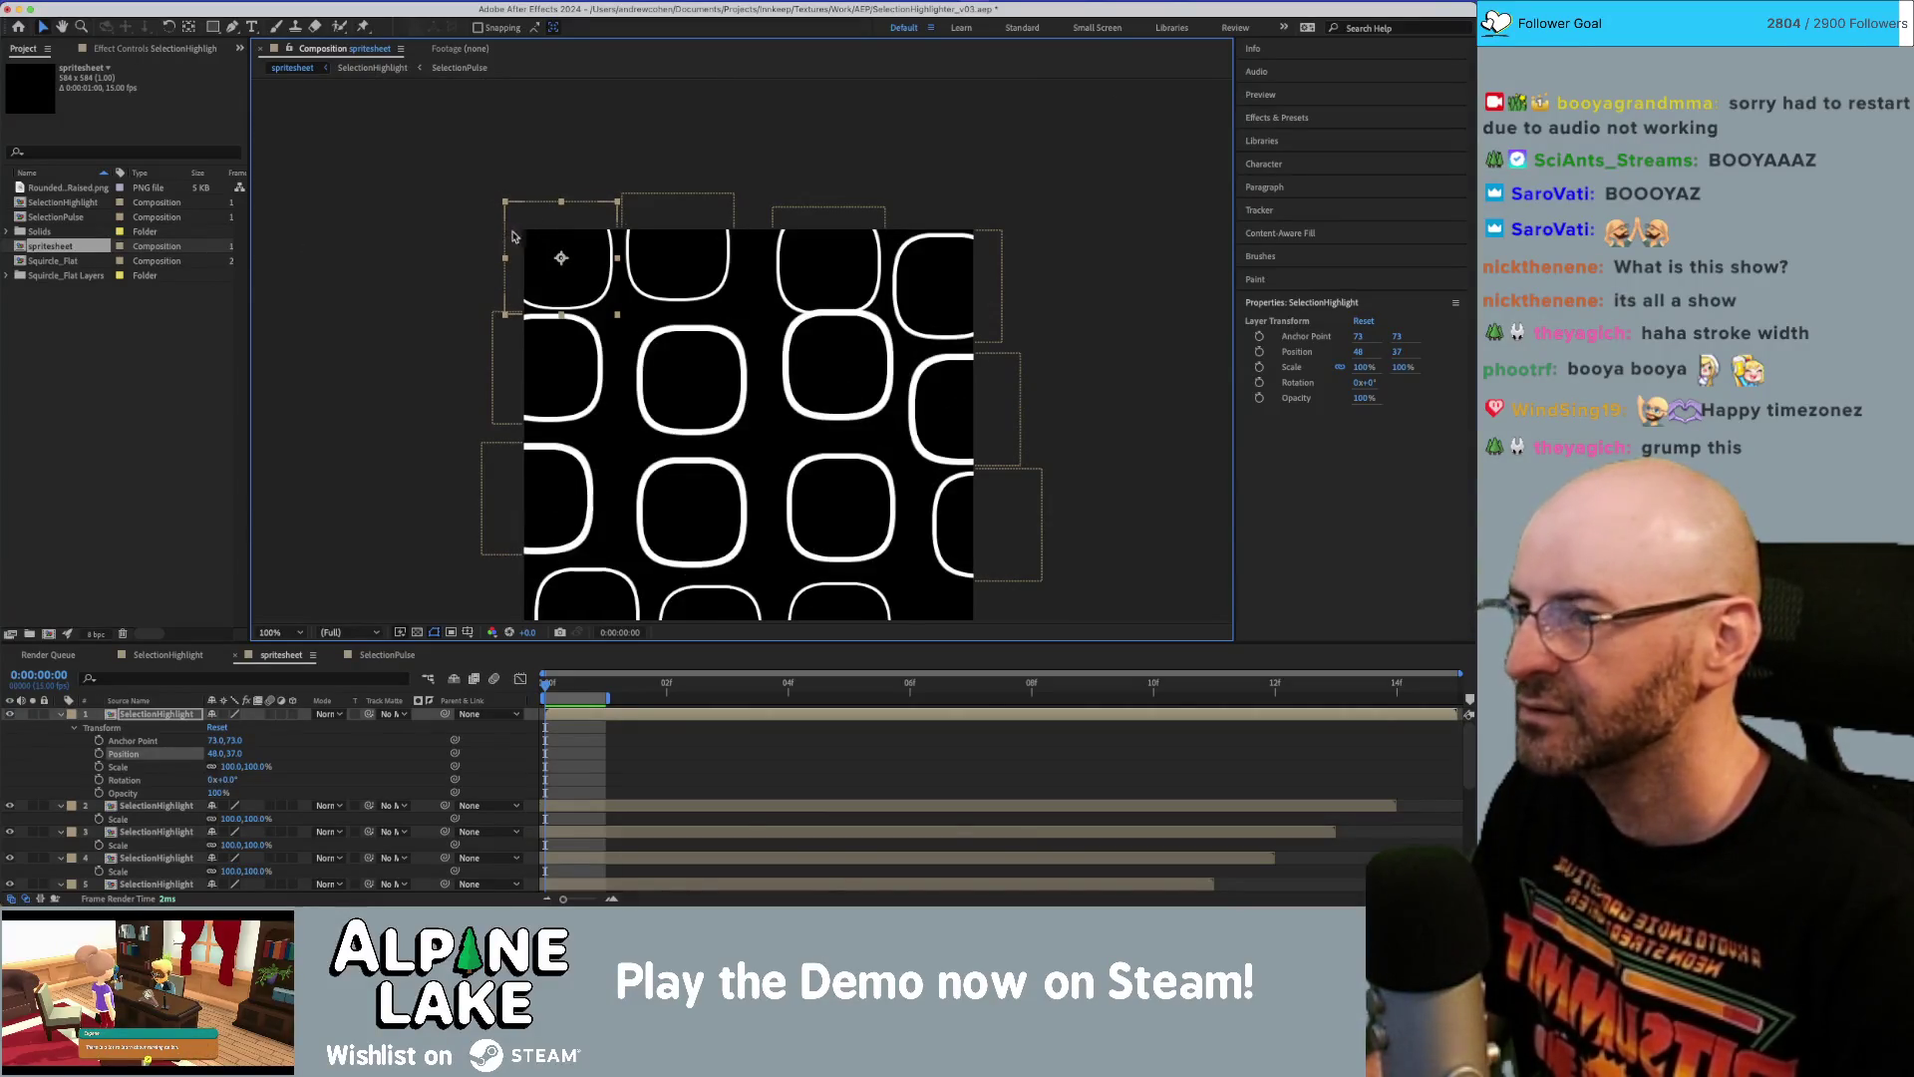
drag(520, 223, 562, 251)
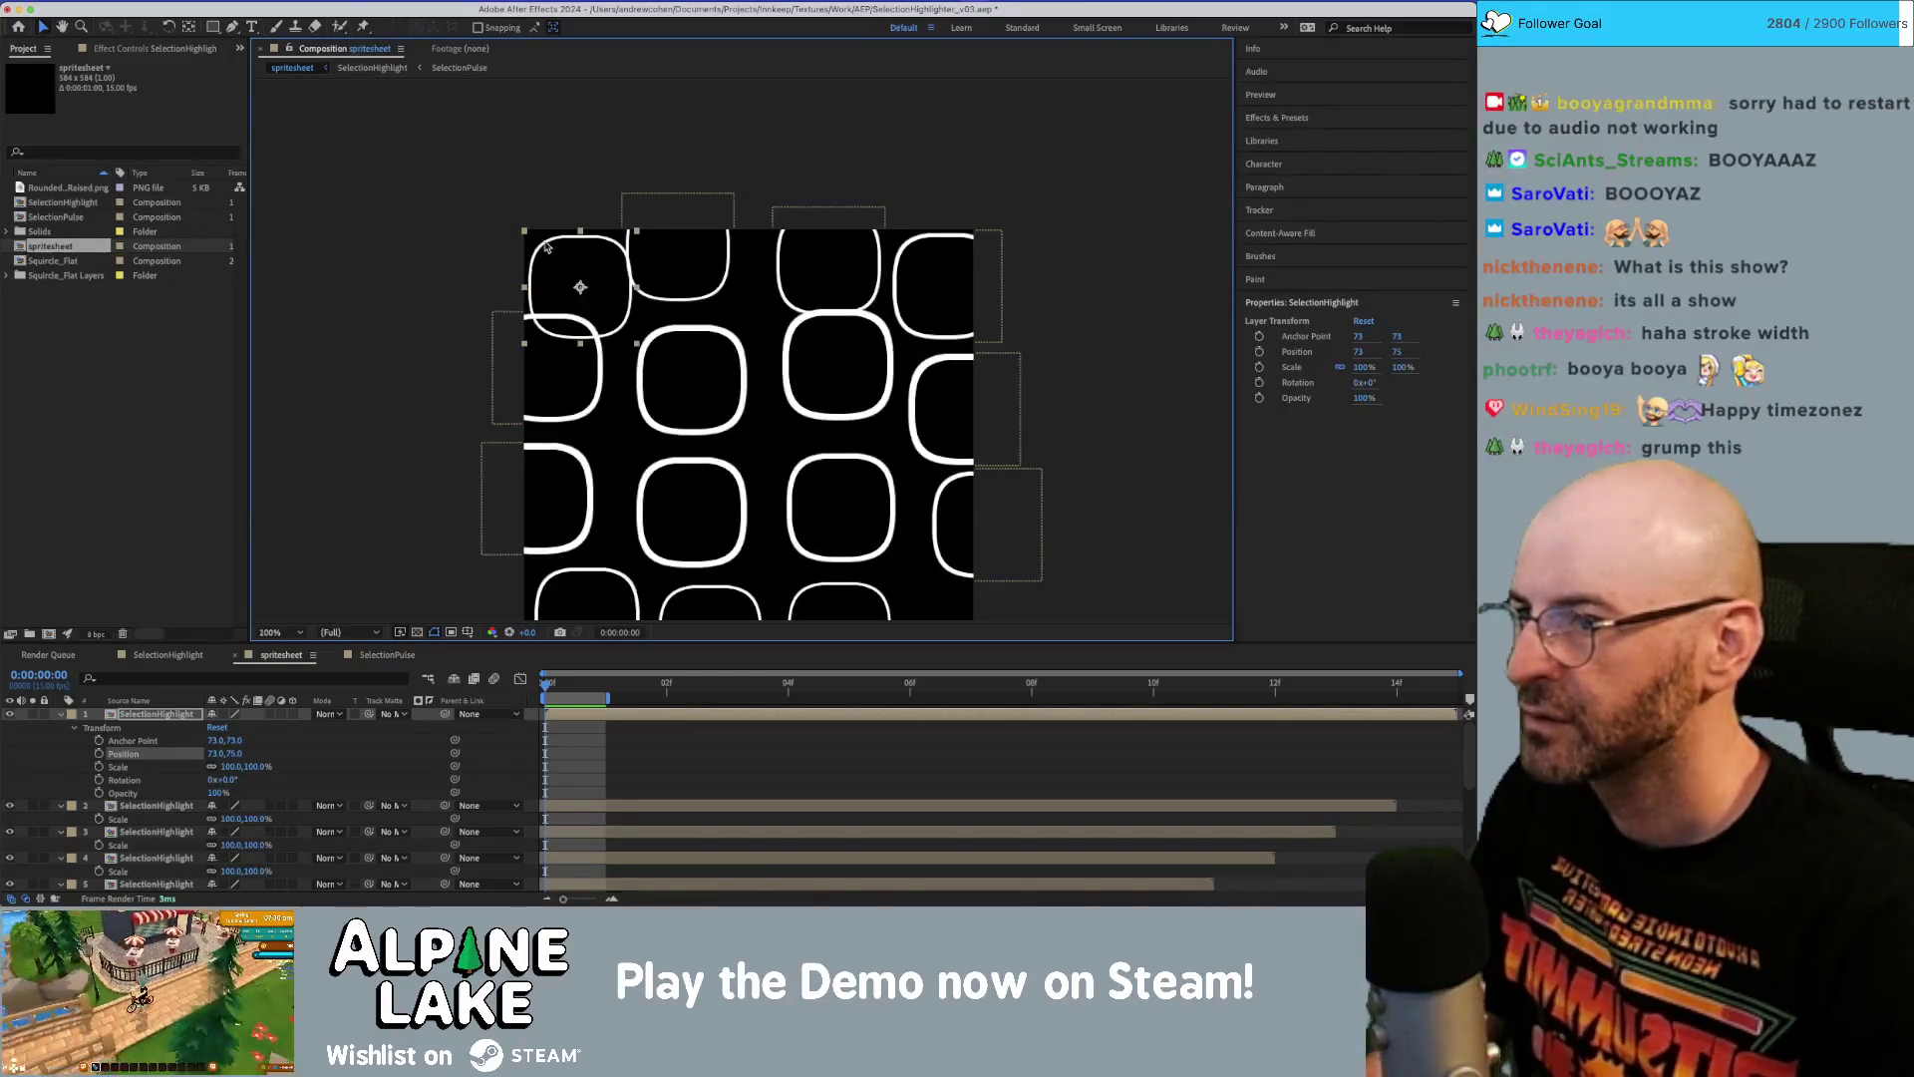
scroll(543, 242, up, 1)
click(274, 0)
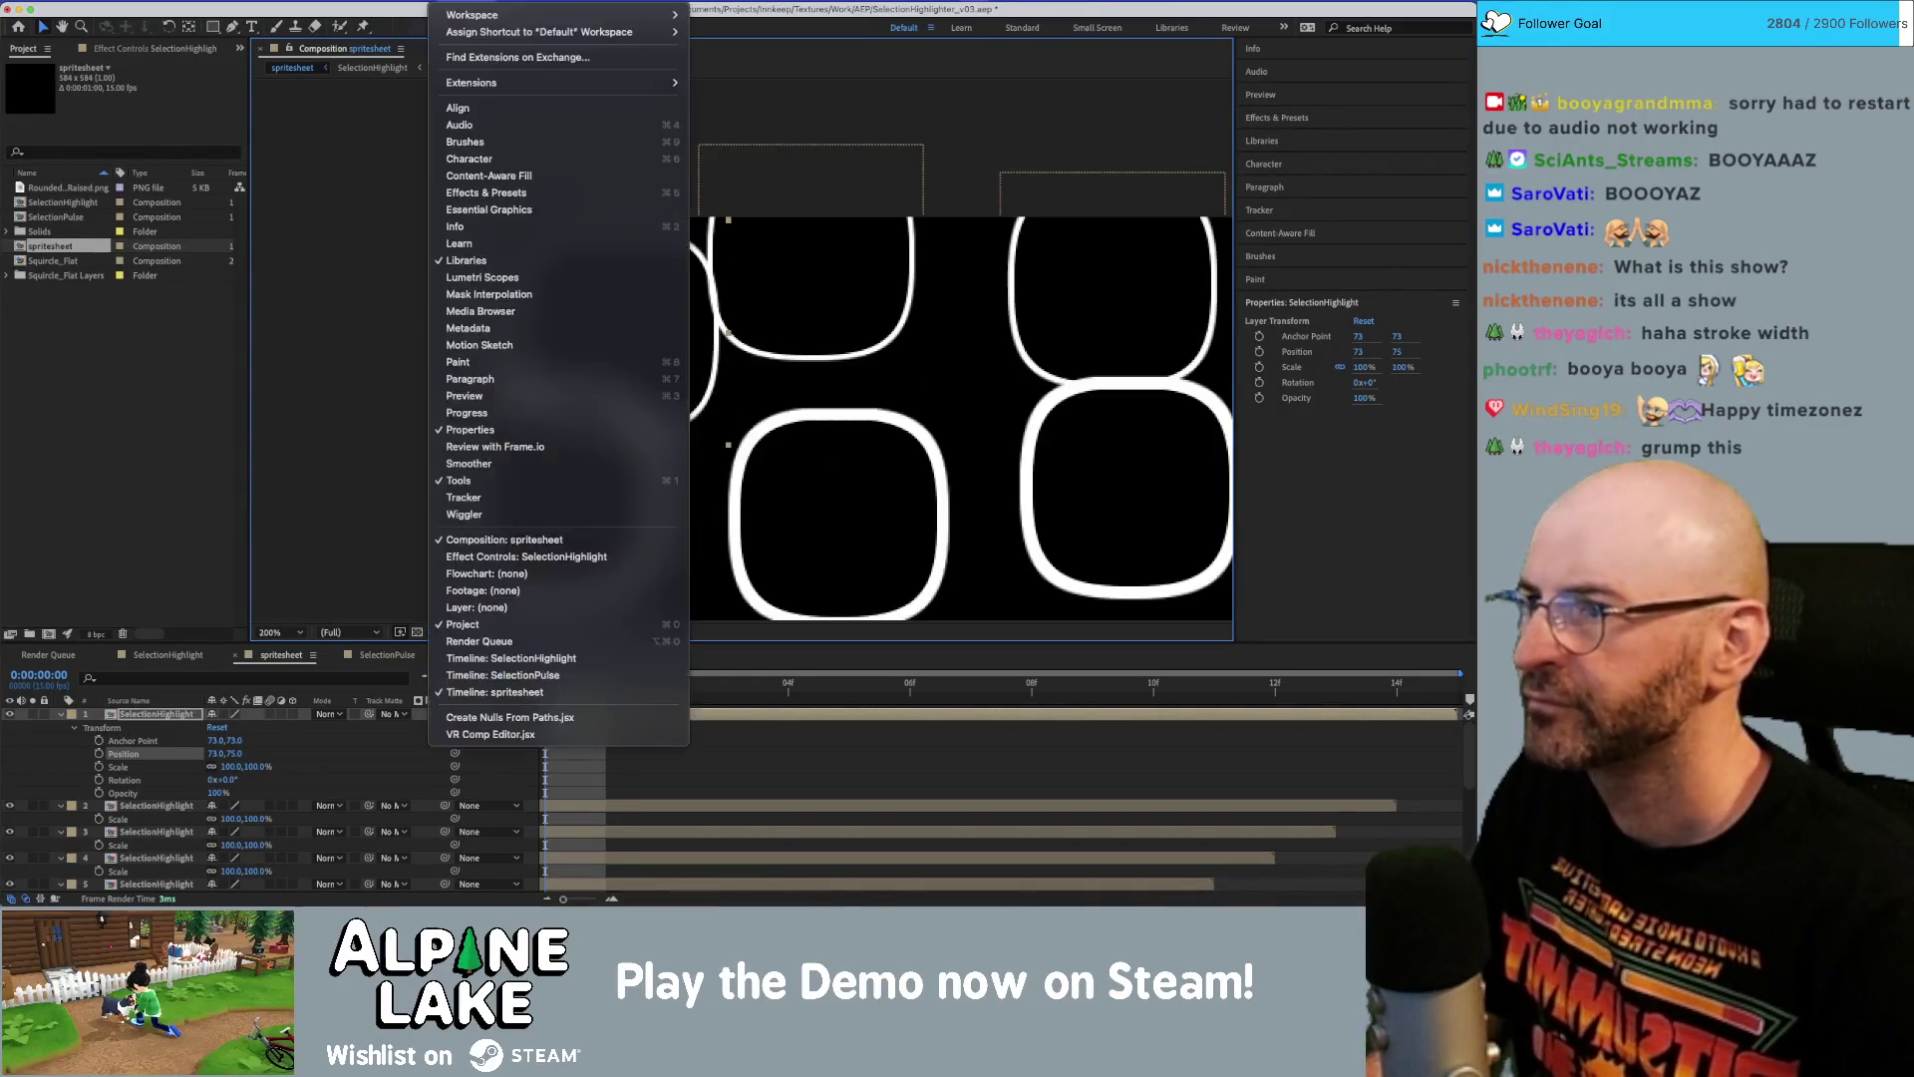
Turn on the composition grid and nudge the top-left square up and right to 72.5, 73.
mouse_move(409, 0)
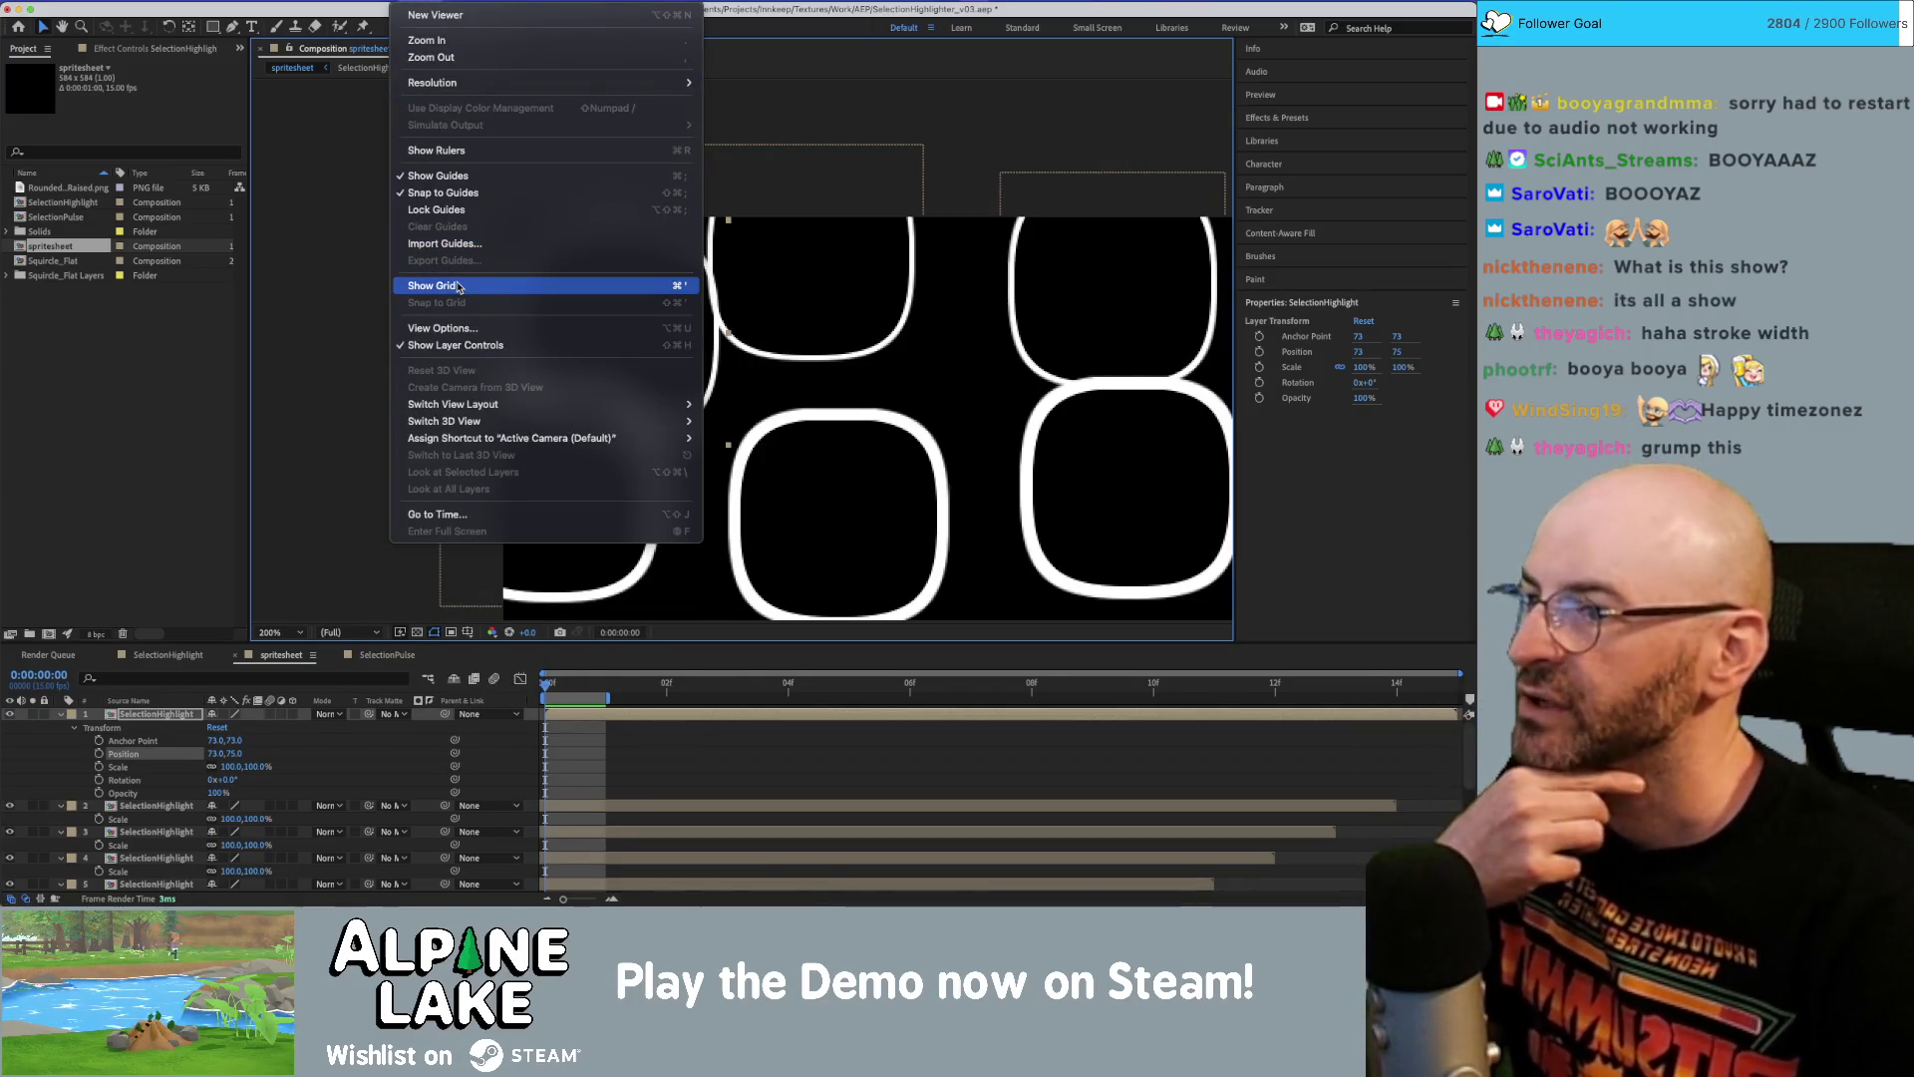
click(458, 287)
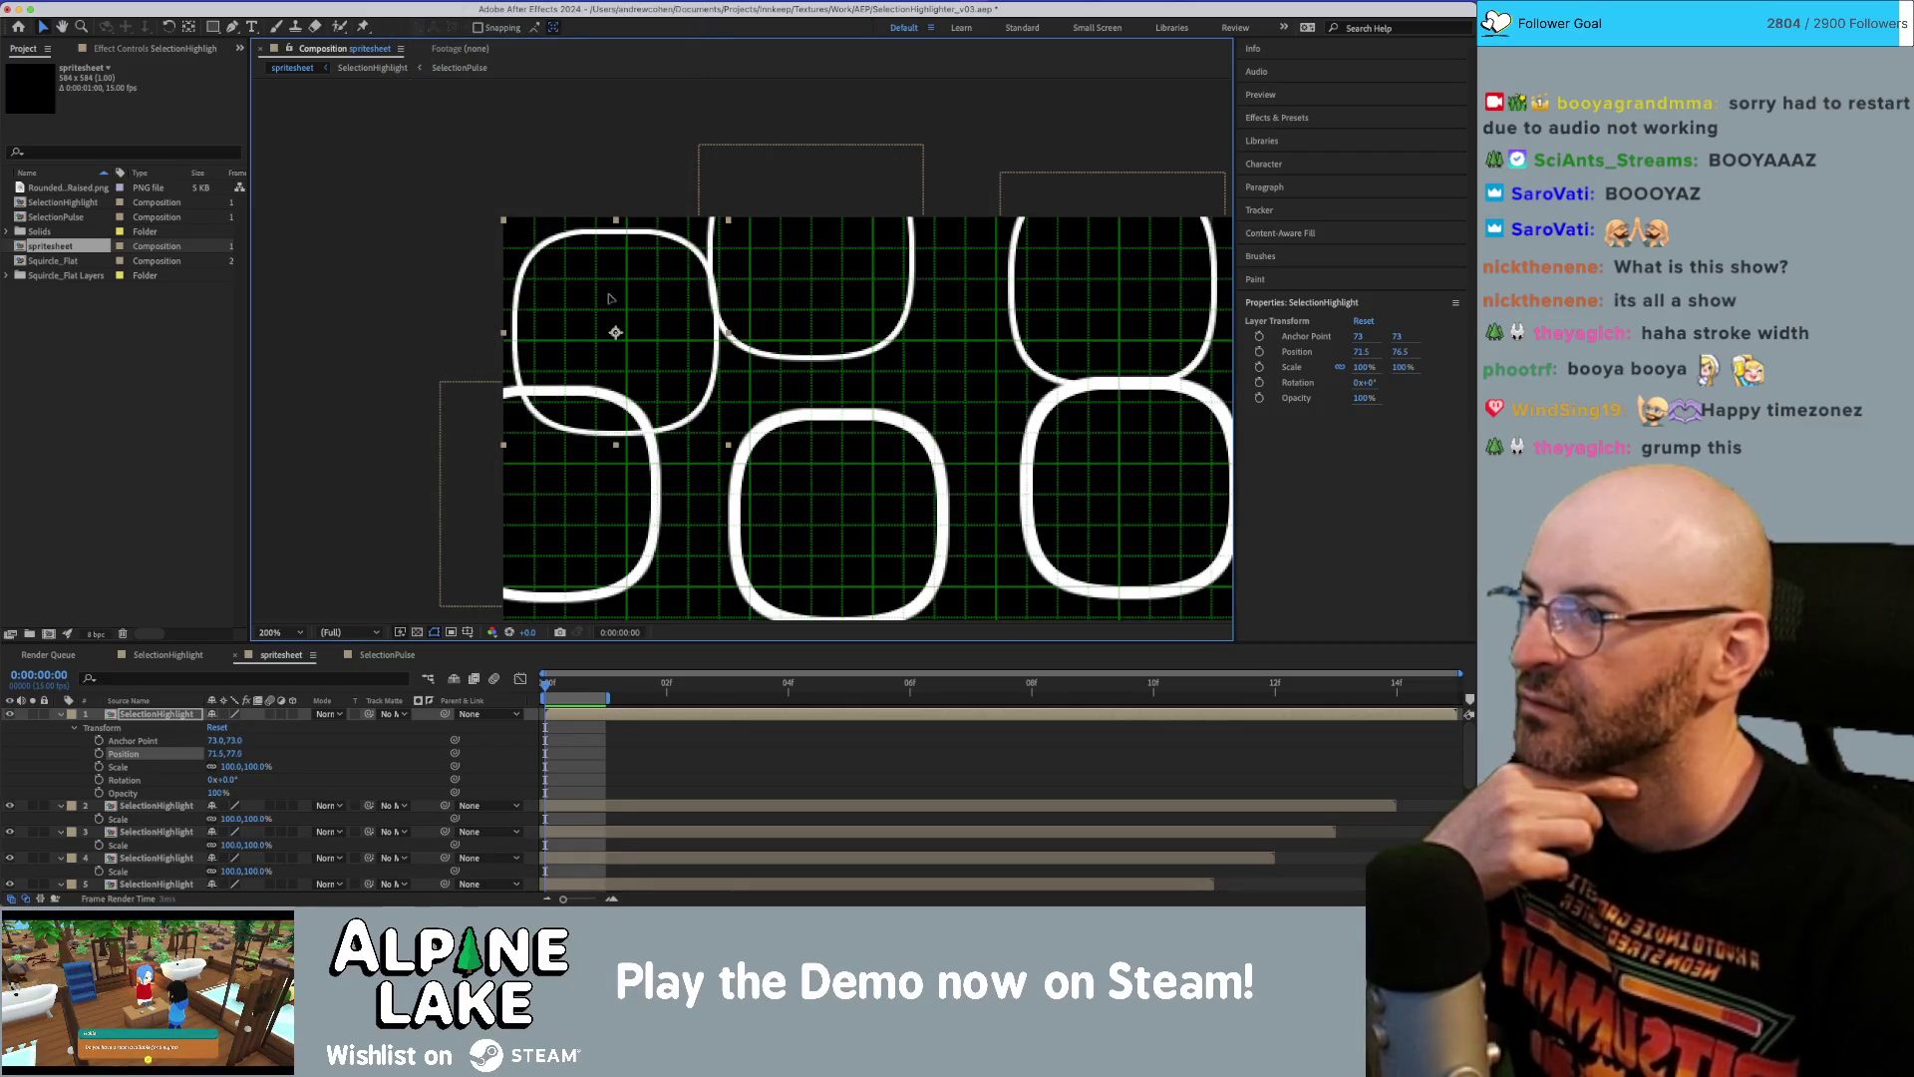
key(Up)
key(Up)
key(Up)
key(Right)
key(Right)
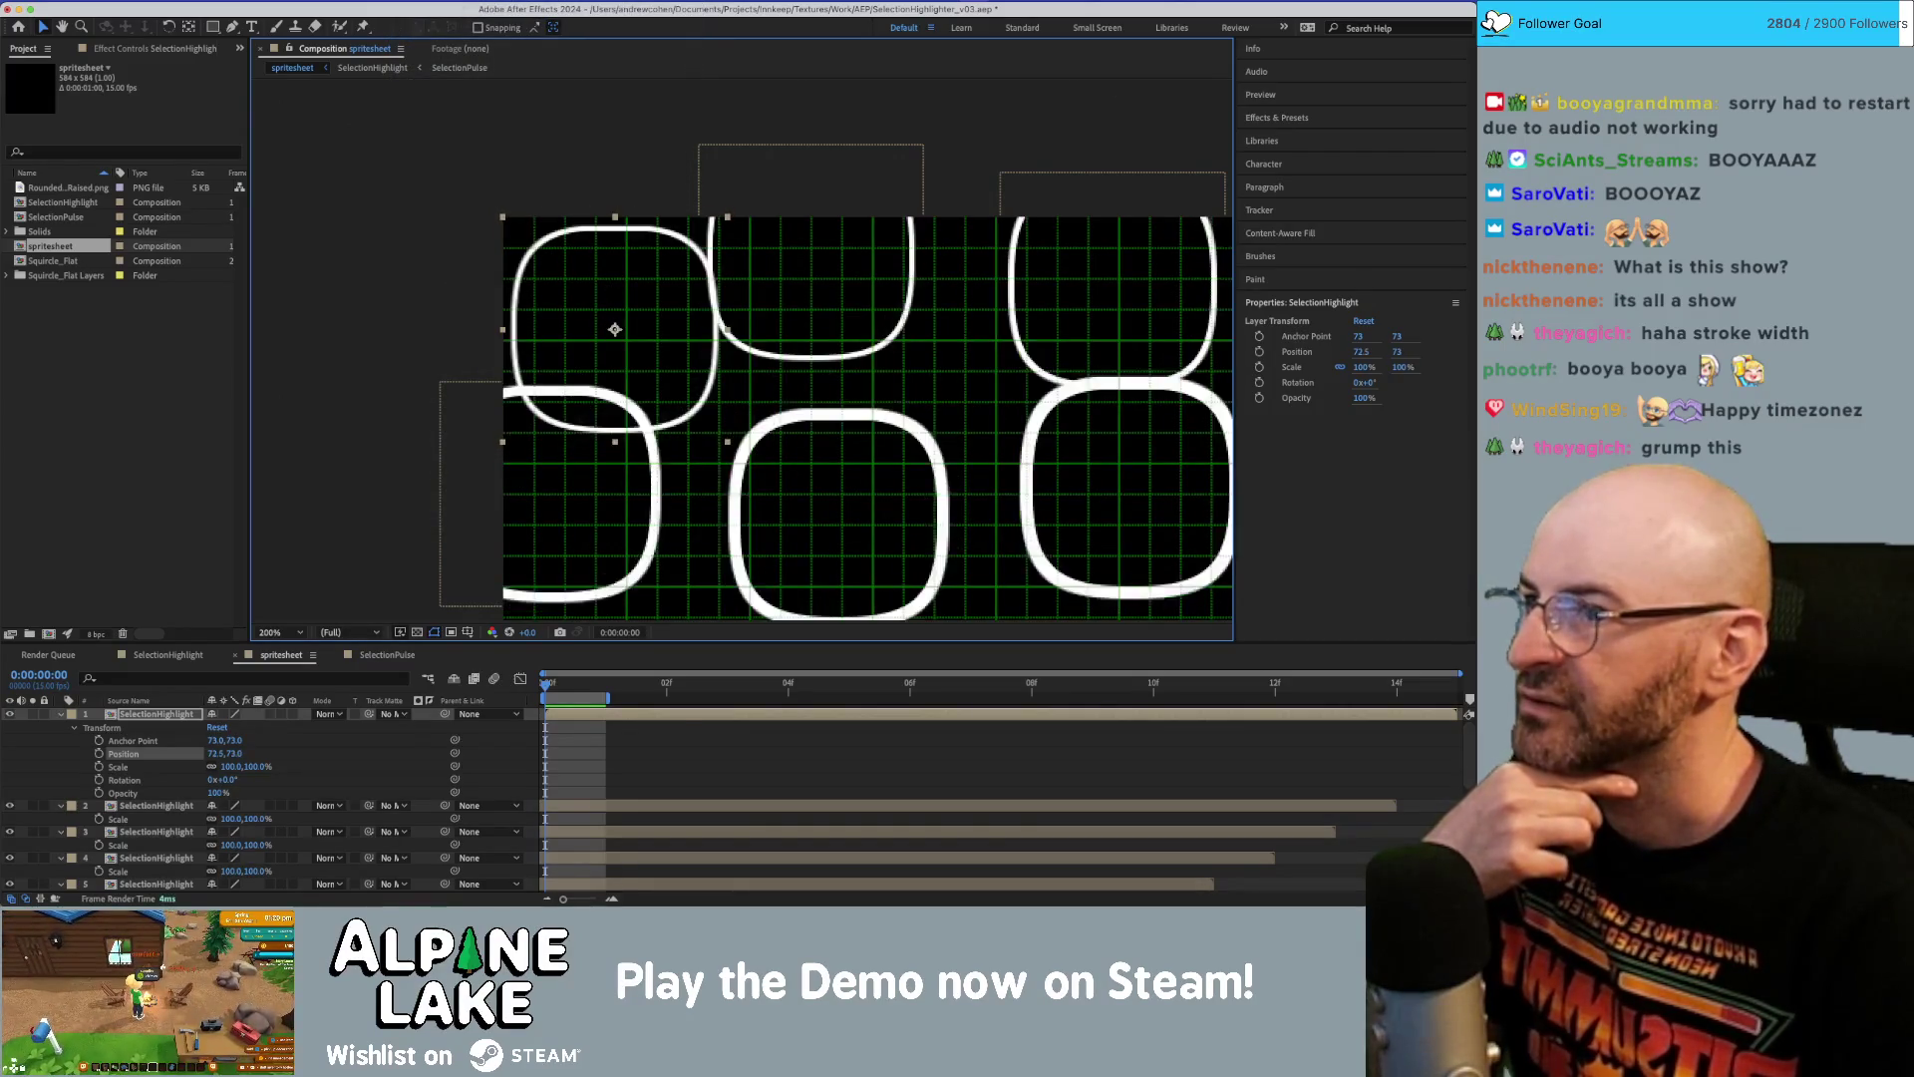
Reopen the View menu and dismiss it without choosing anything.
click(409, 2)
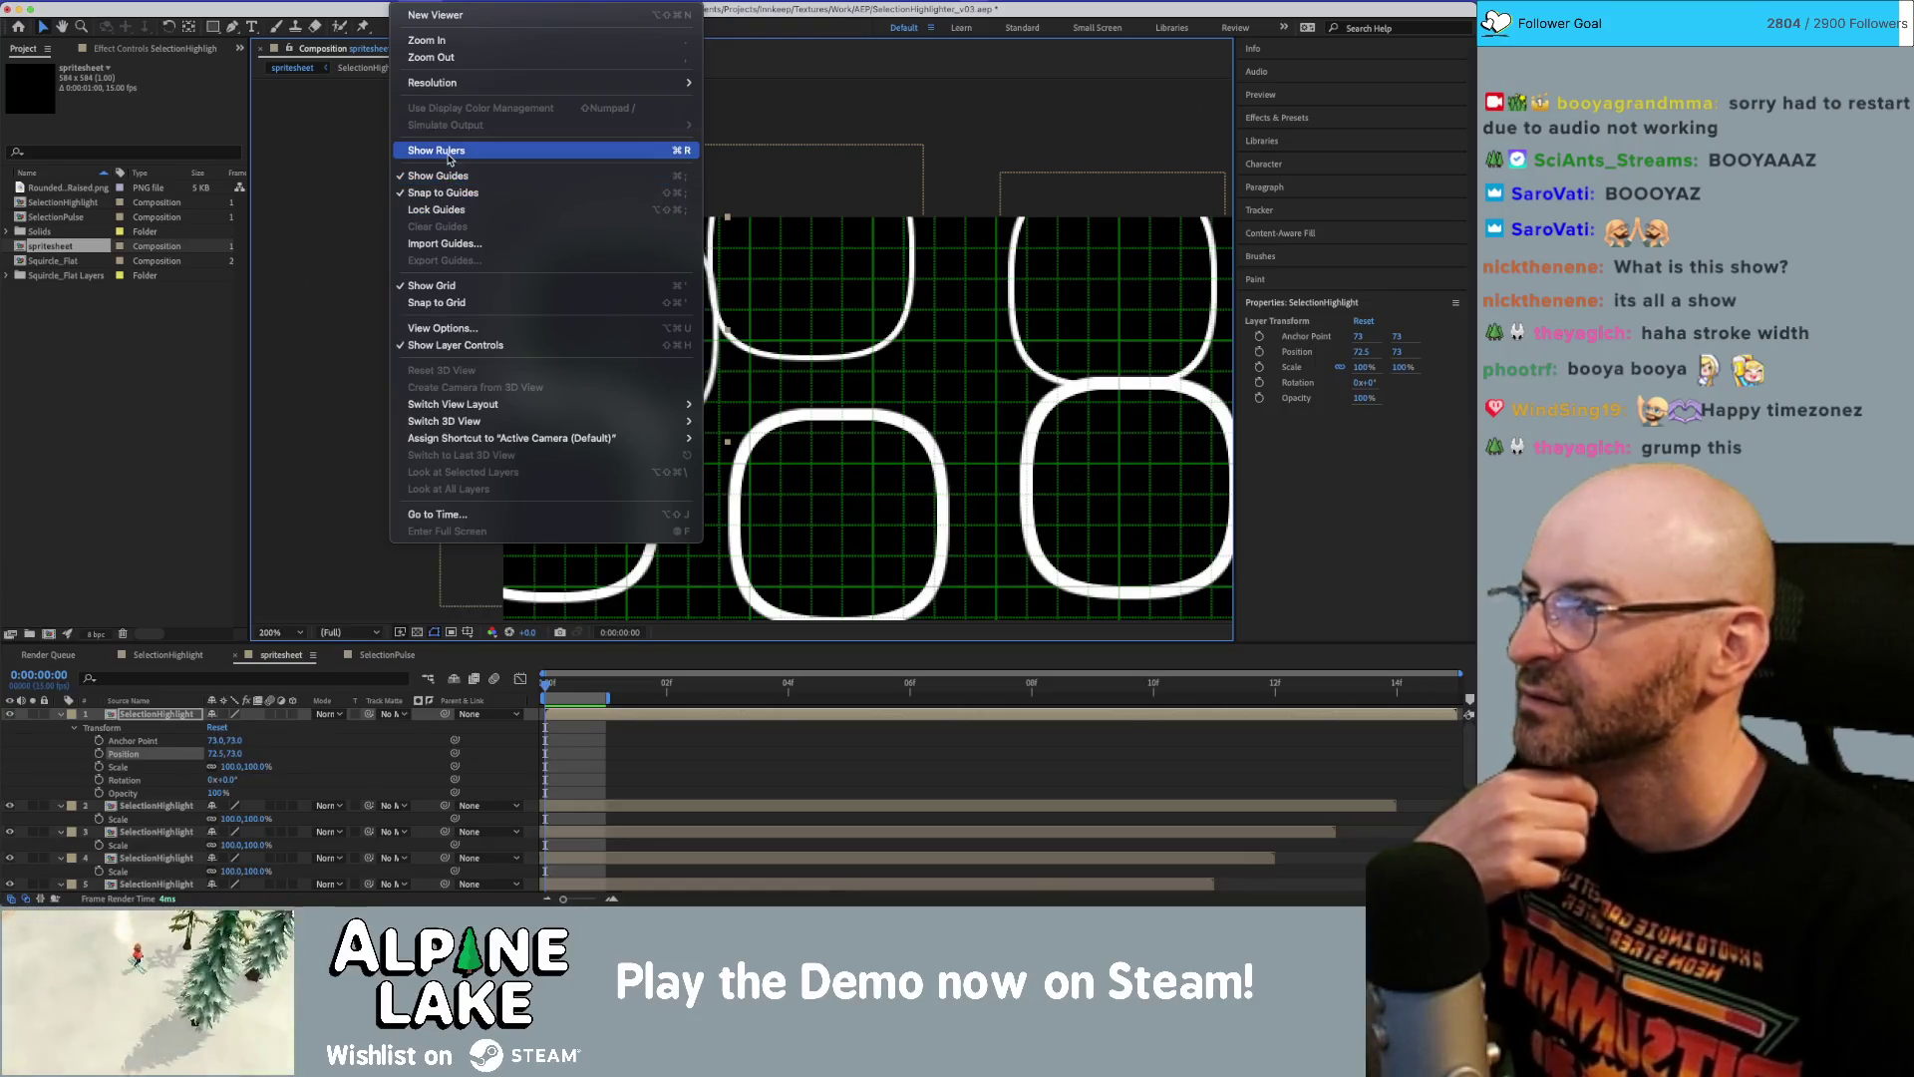
mouse_move(359, 3)
click(299, 148)
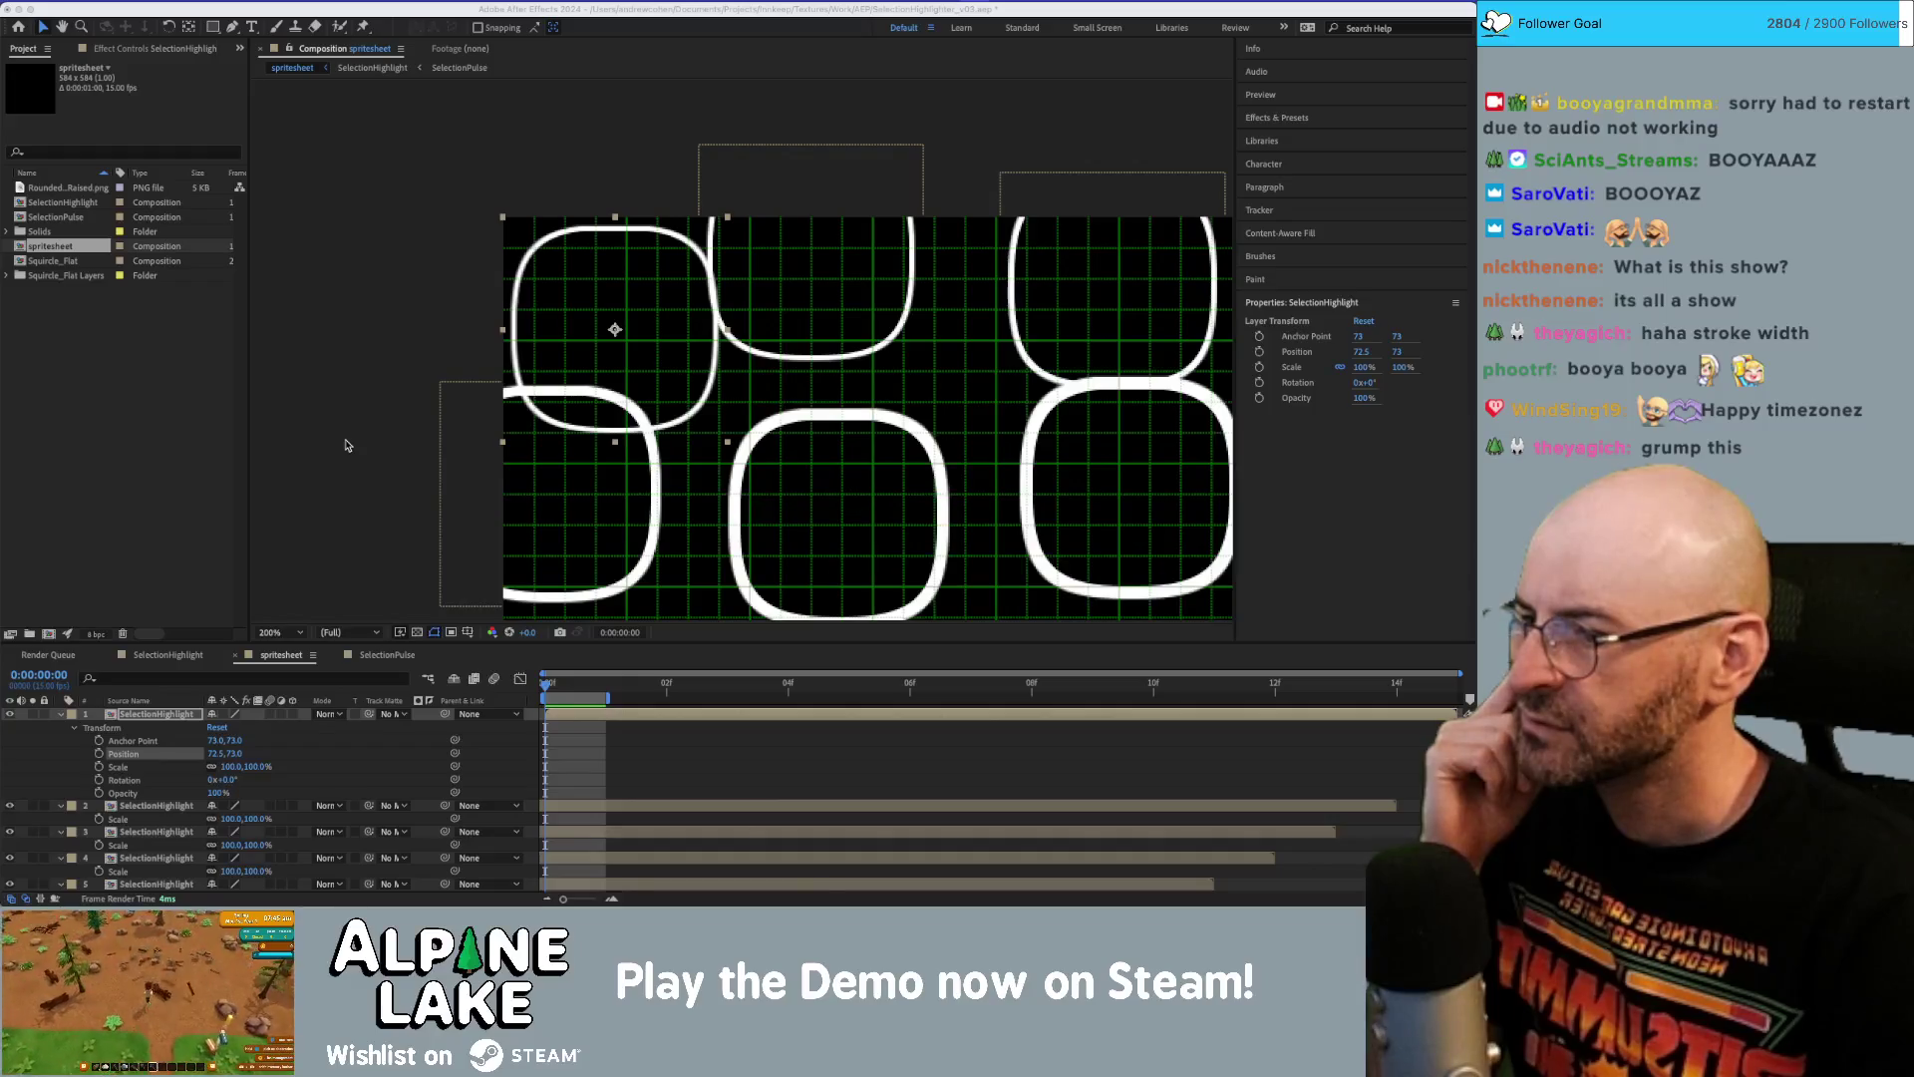
click(382, 297)
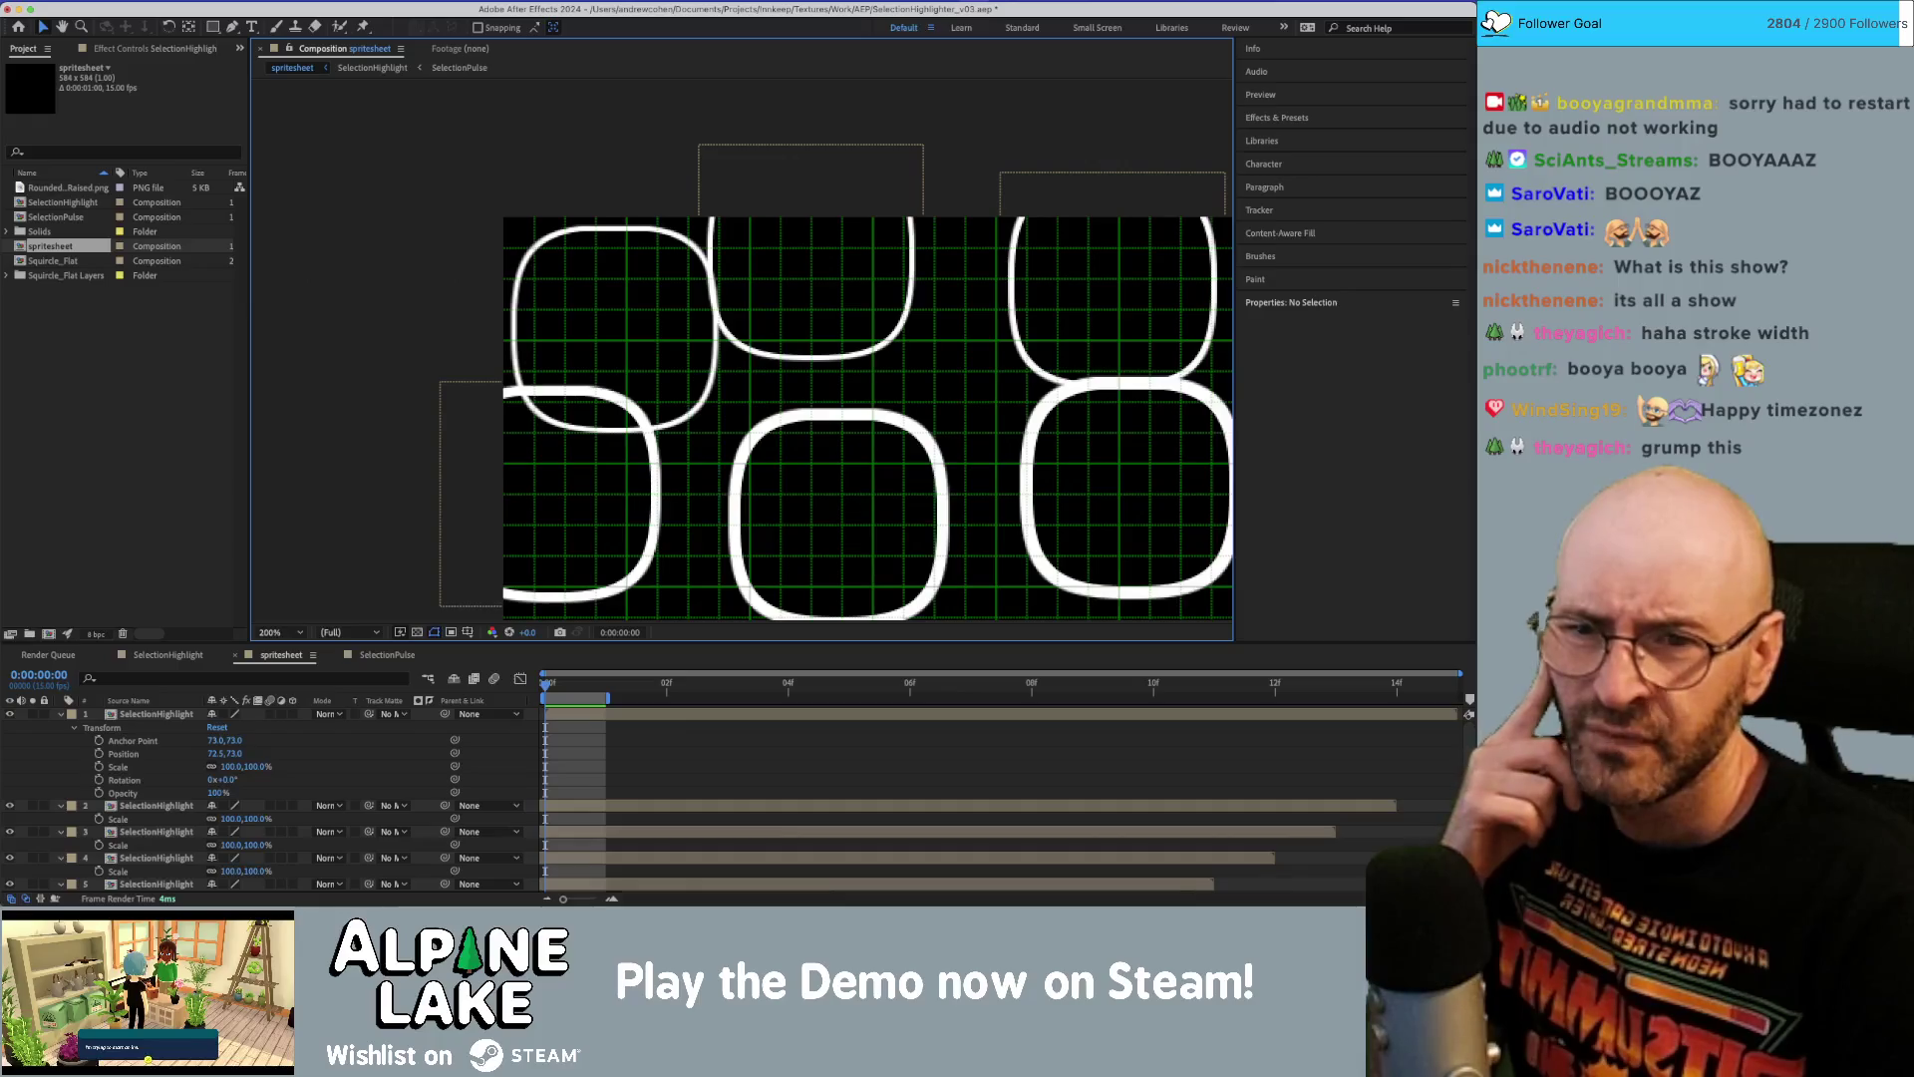
scroll(519, 209, down, 3)
scroll(518, 209, right, 3)
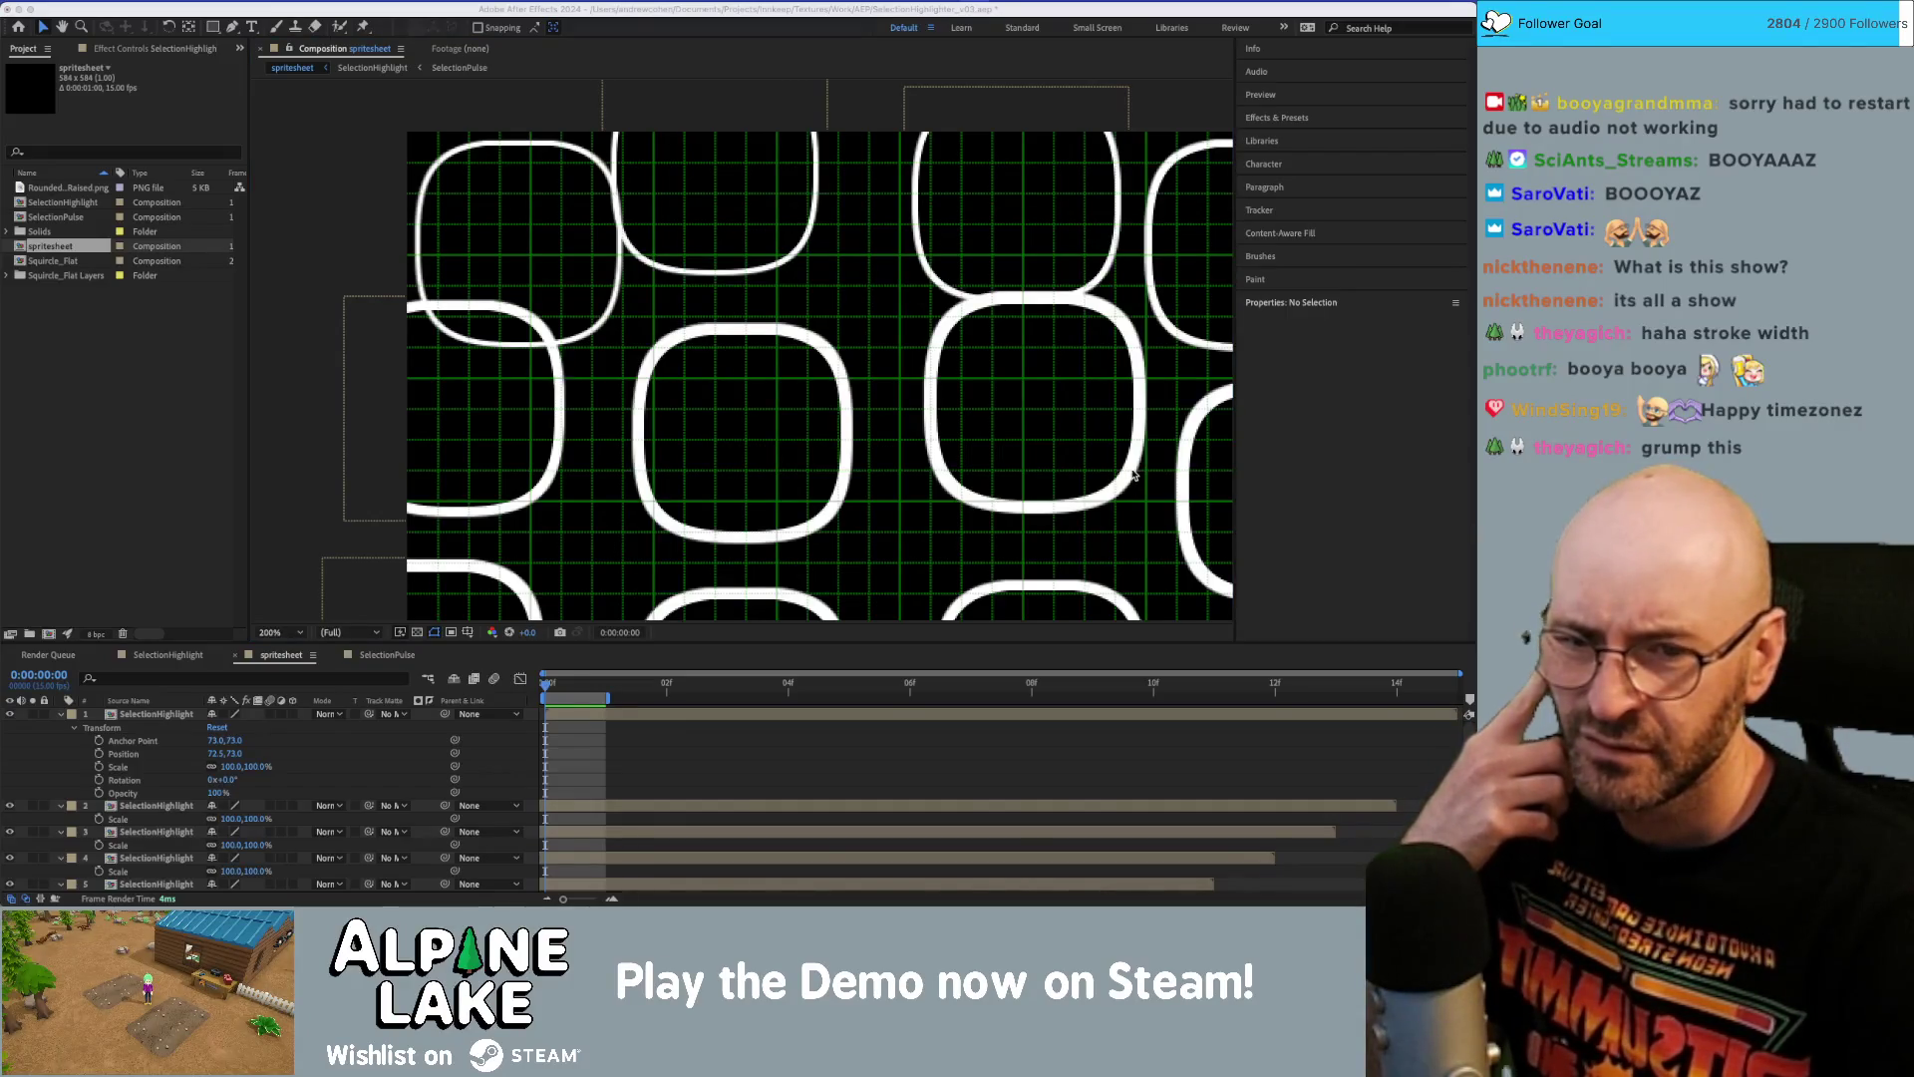
click(343, 356)
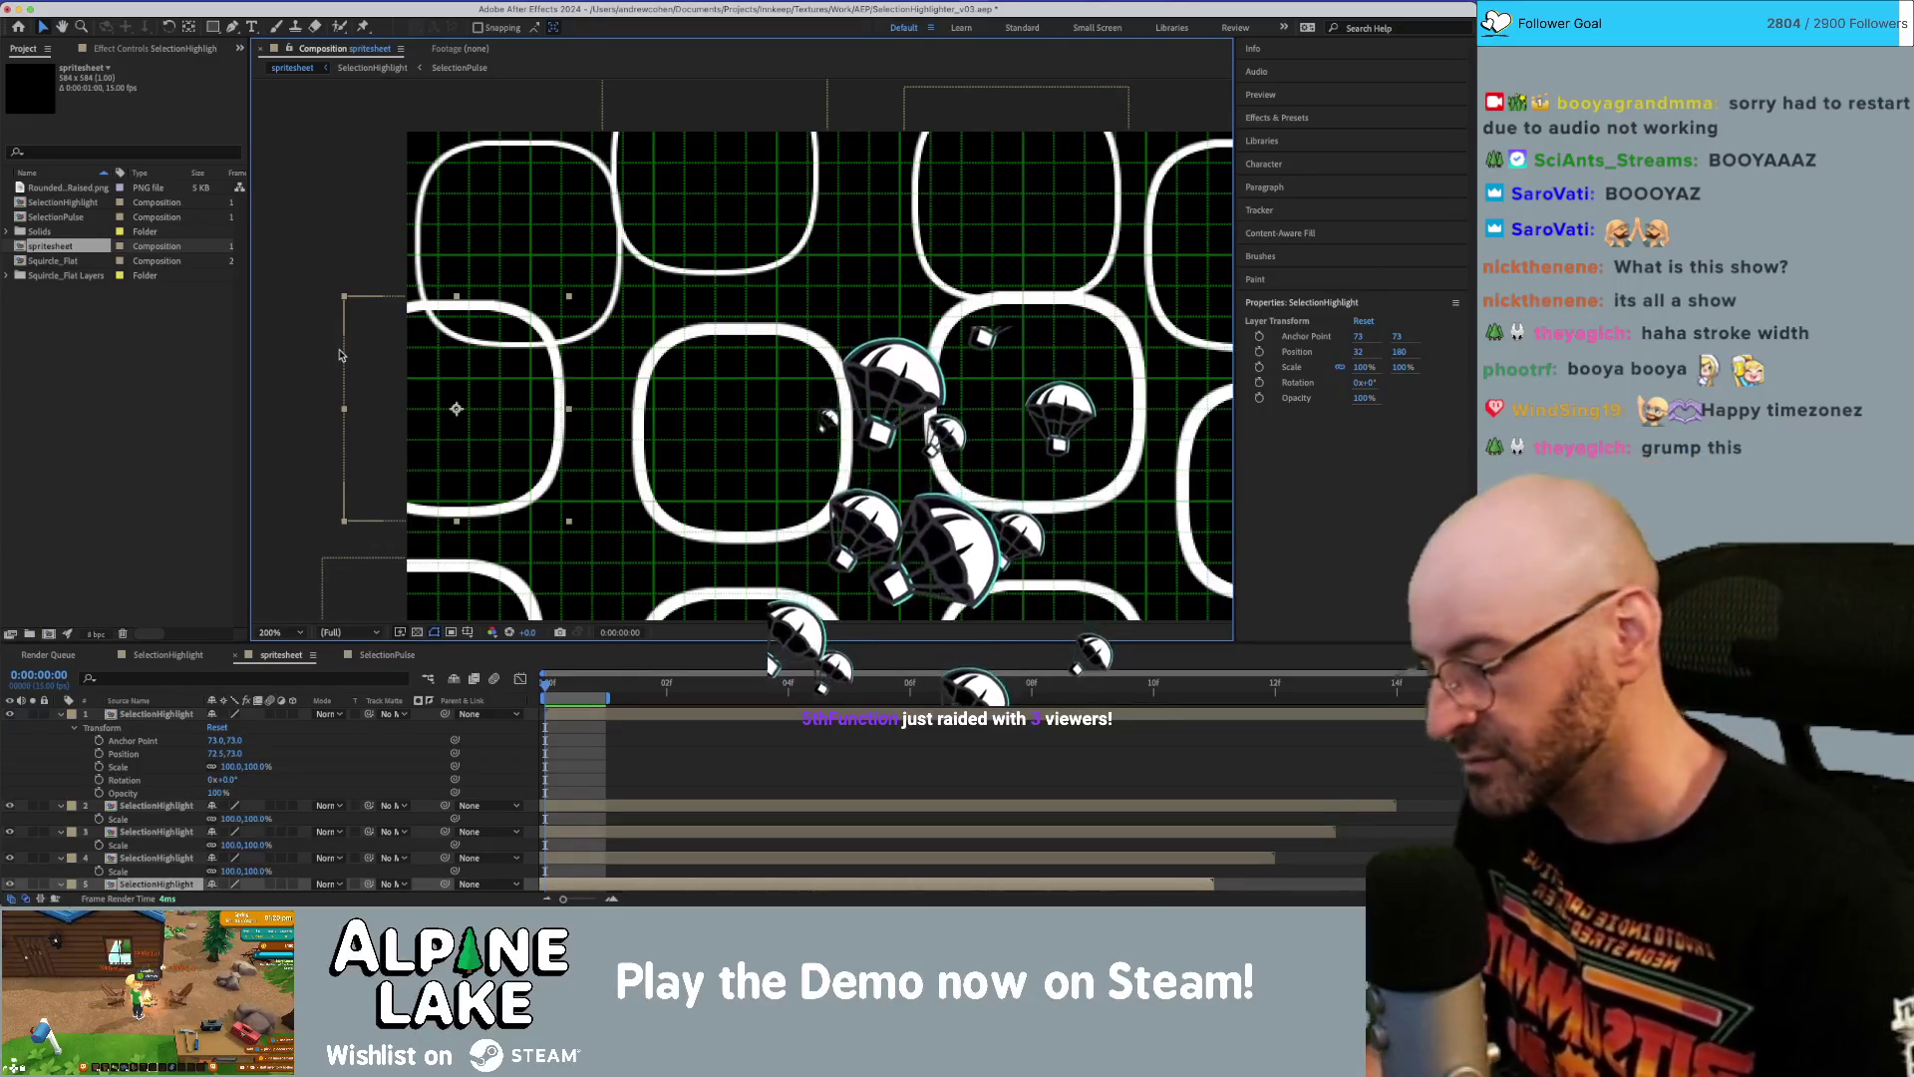
click(330, 361)
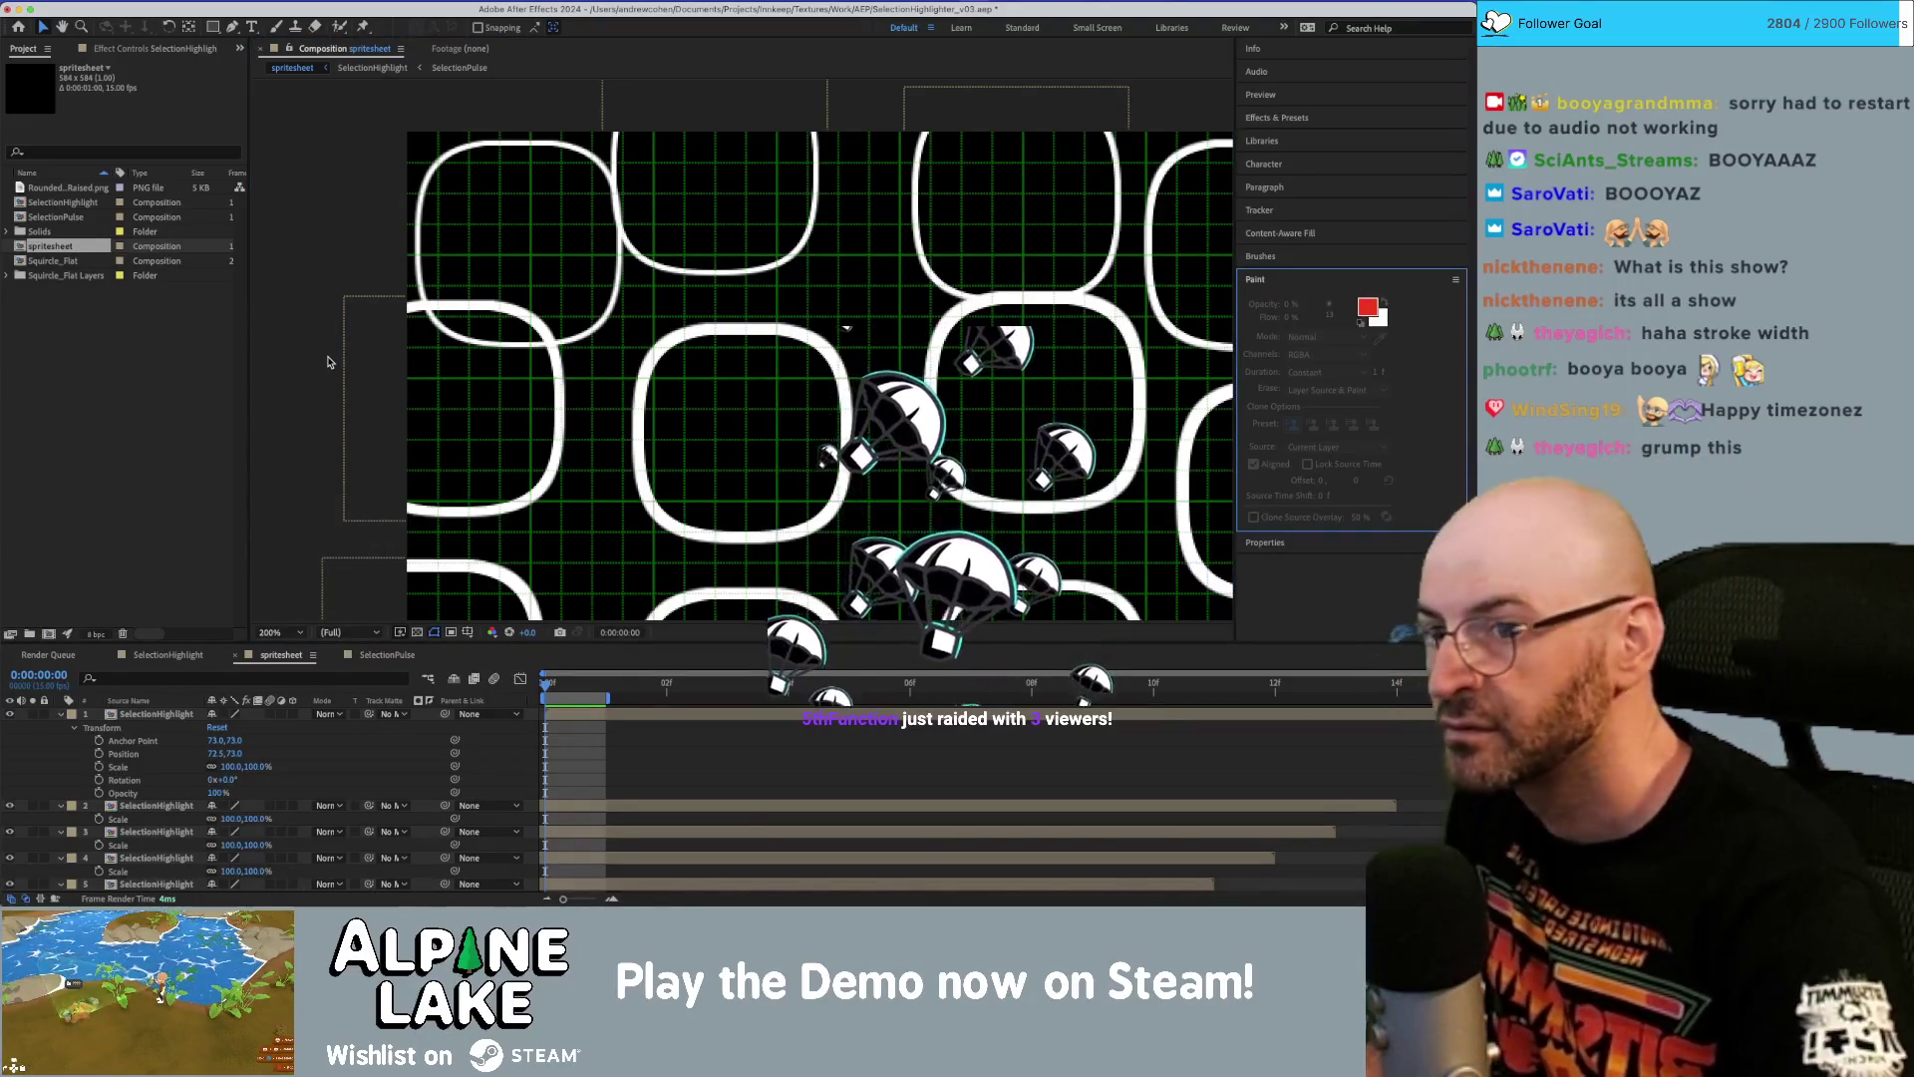
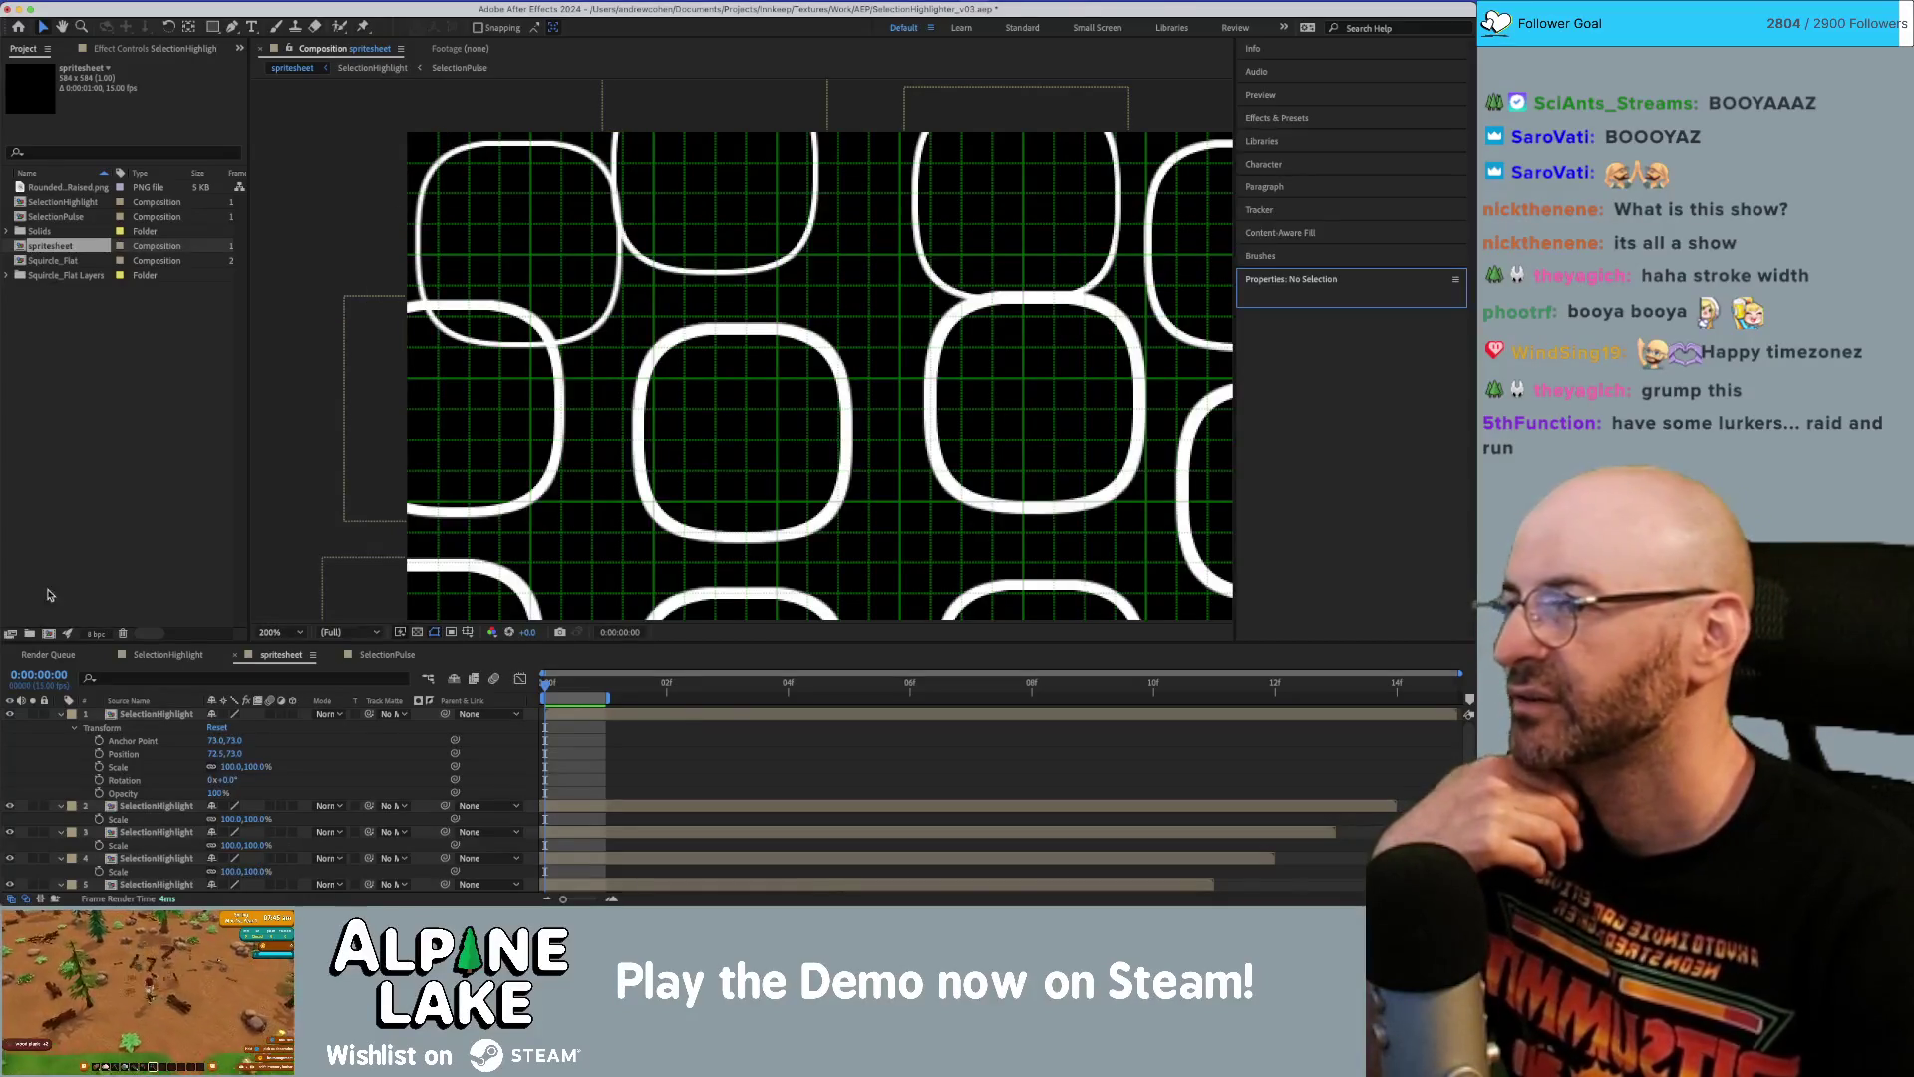
Move the top-middle rounded square into its slot and zoom to 400% on the top-left square.
drag(727, 210, 766, 279)
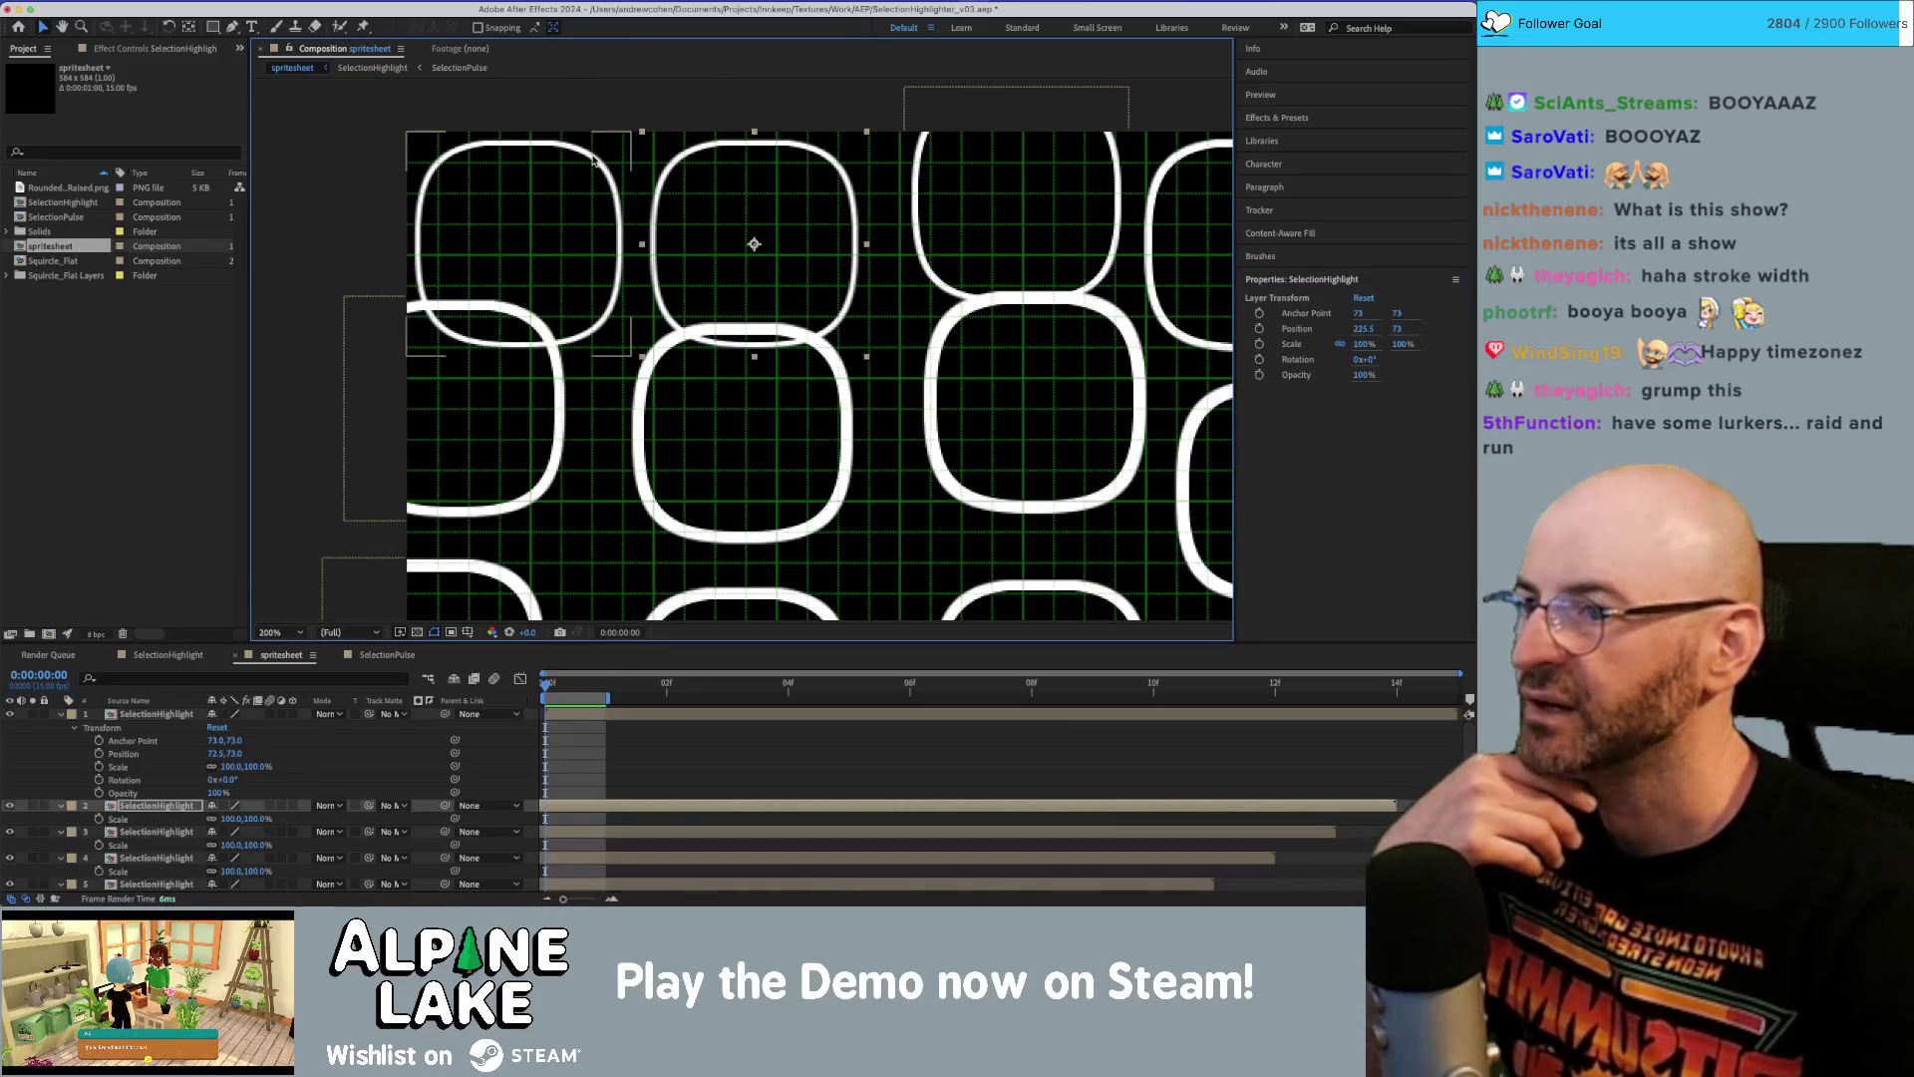
drag(718, 203, 713, 205)
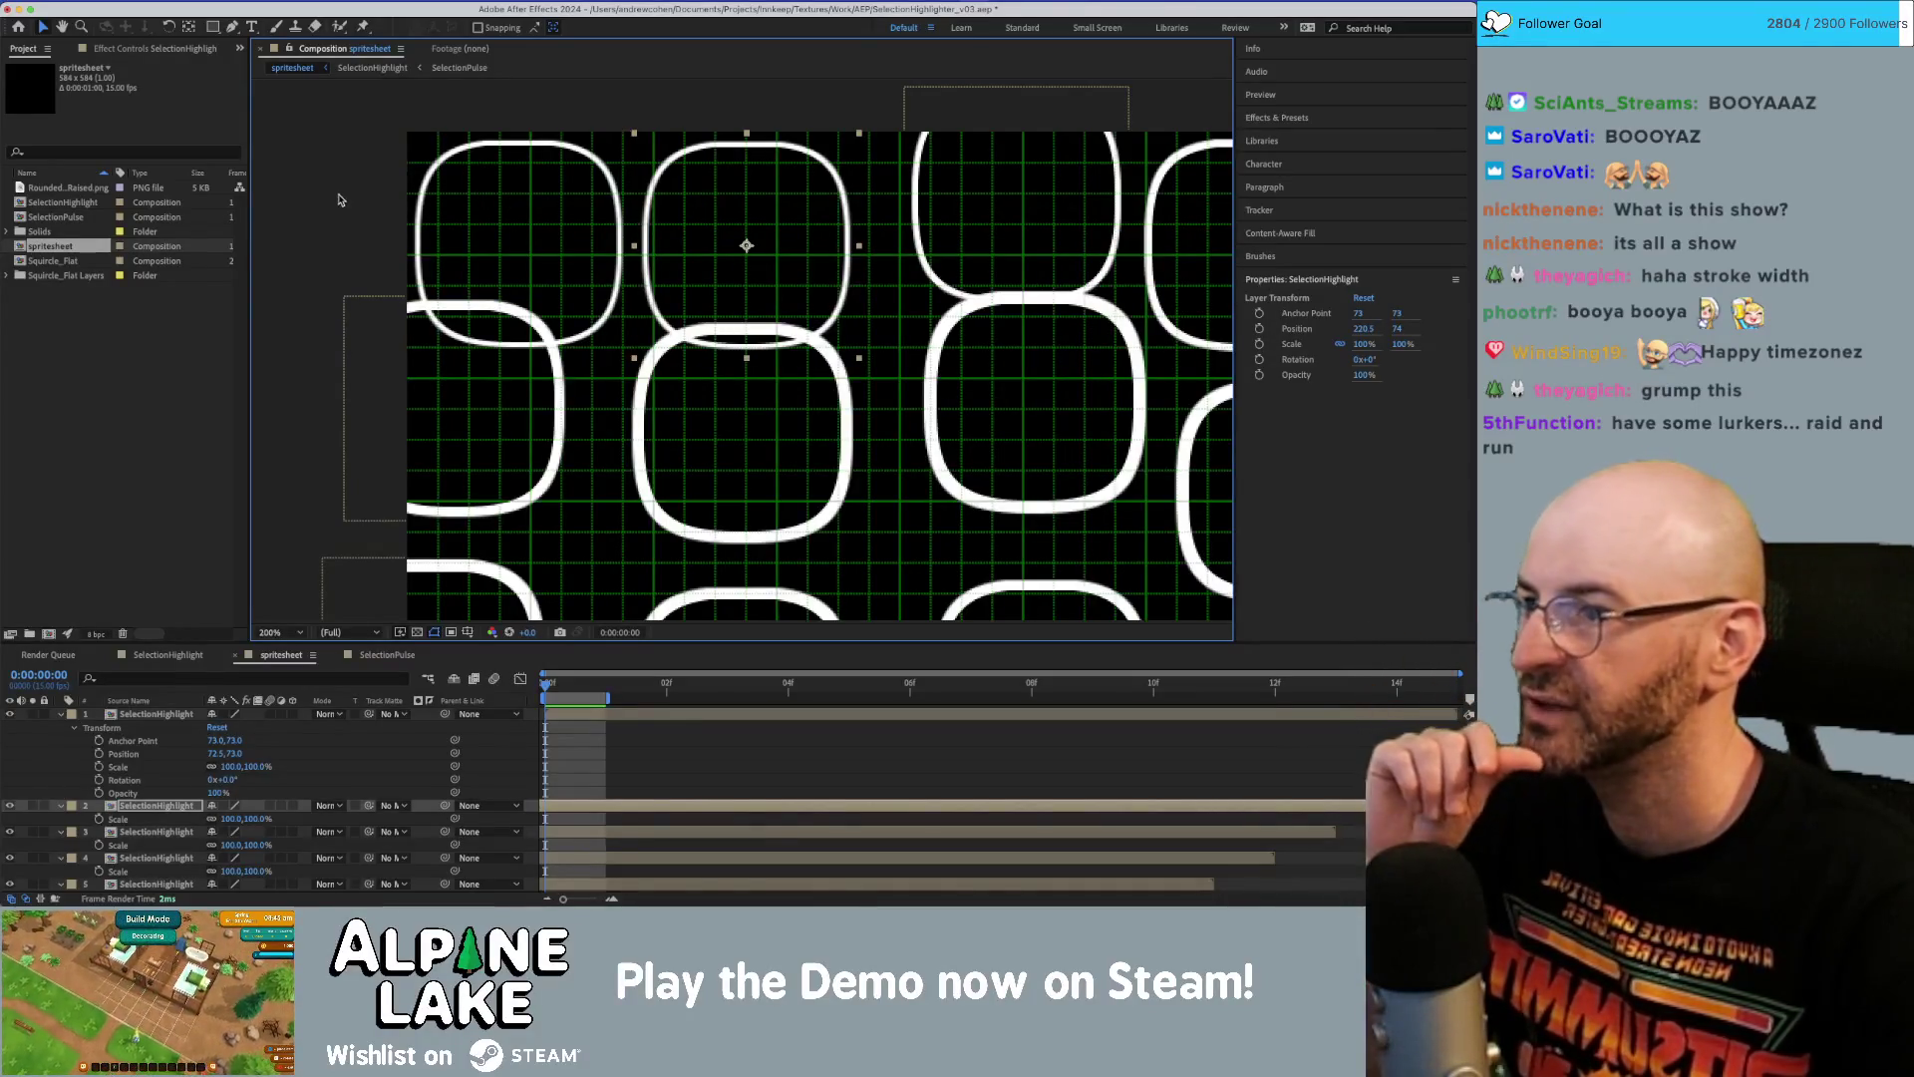
click(483, 180)
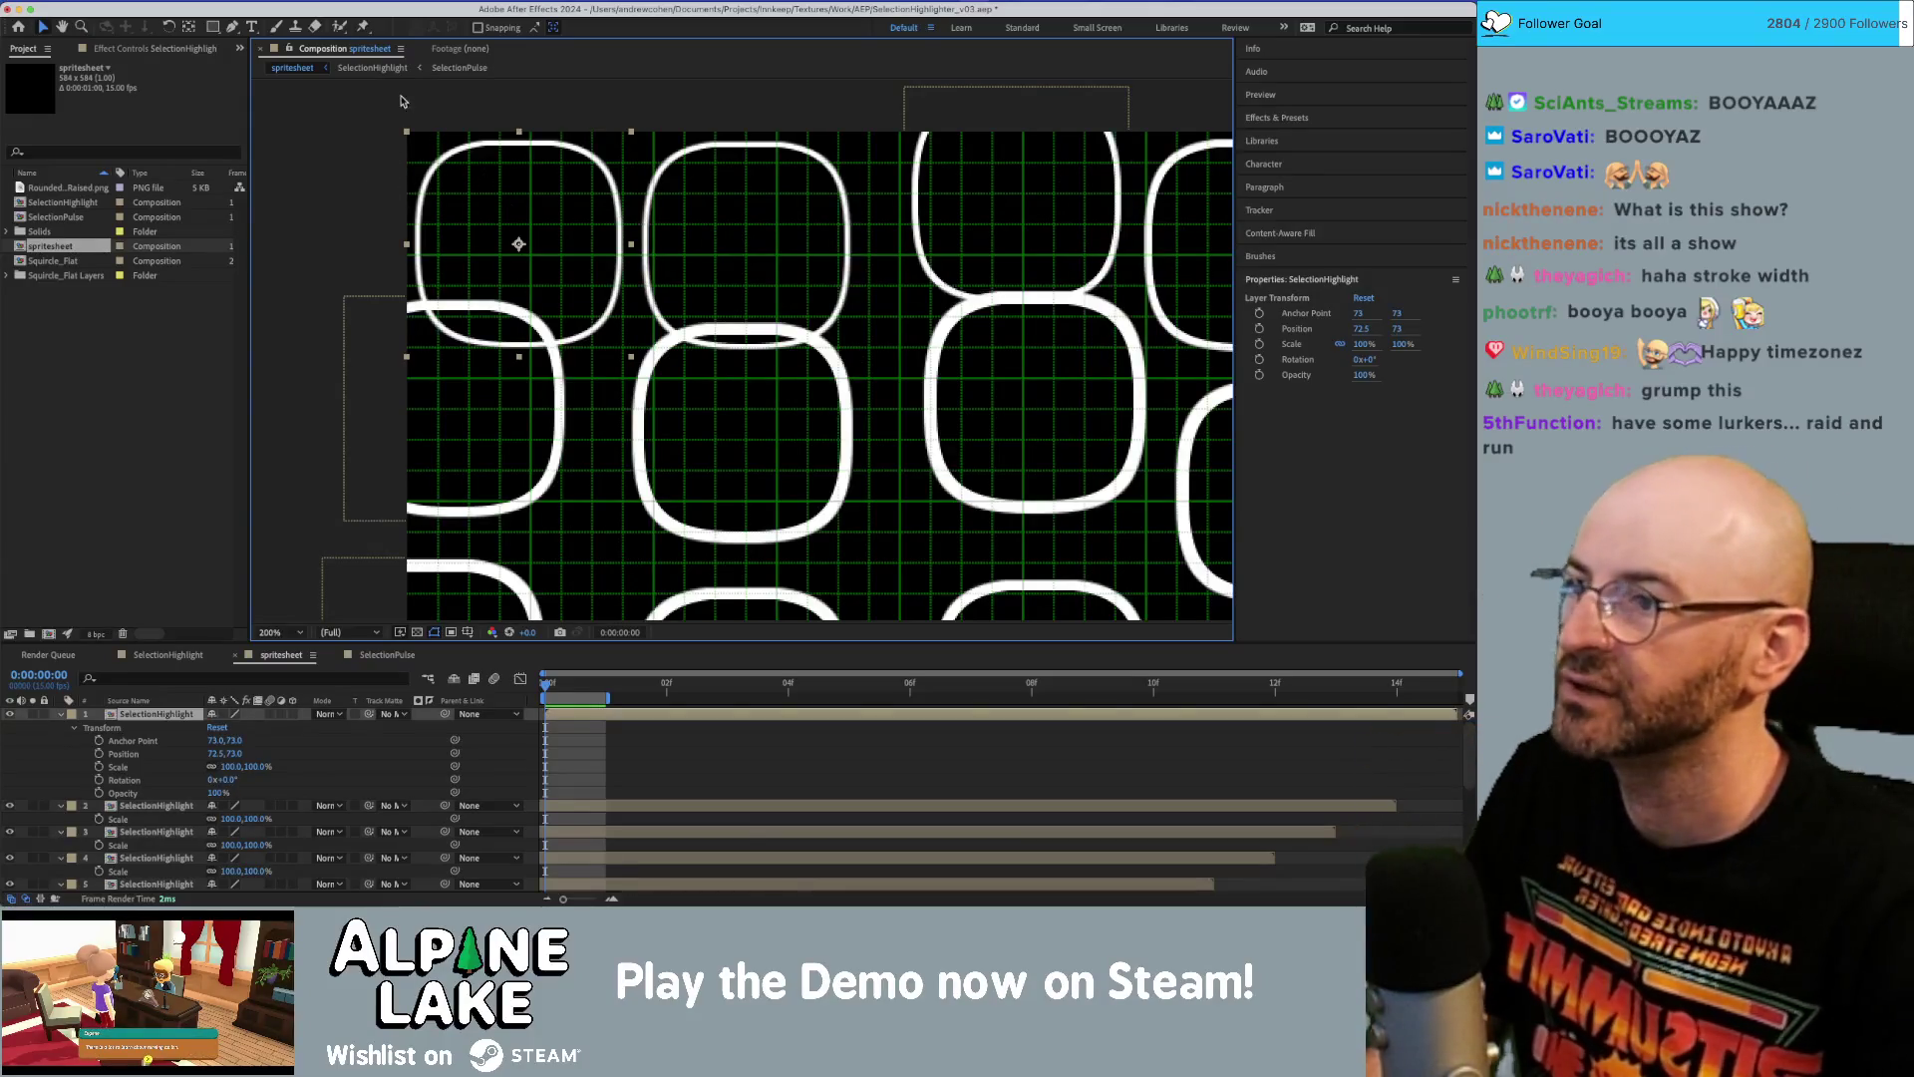
key(period)
mouse_move(357, 156)
mouse_down()
mouse_move(454, 230)
mouse_move(468, 211)
mouse_up()
key(v)
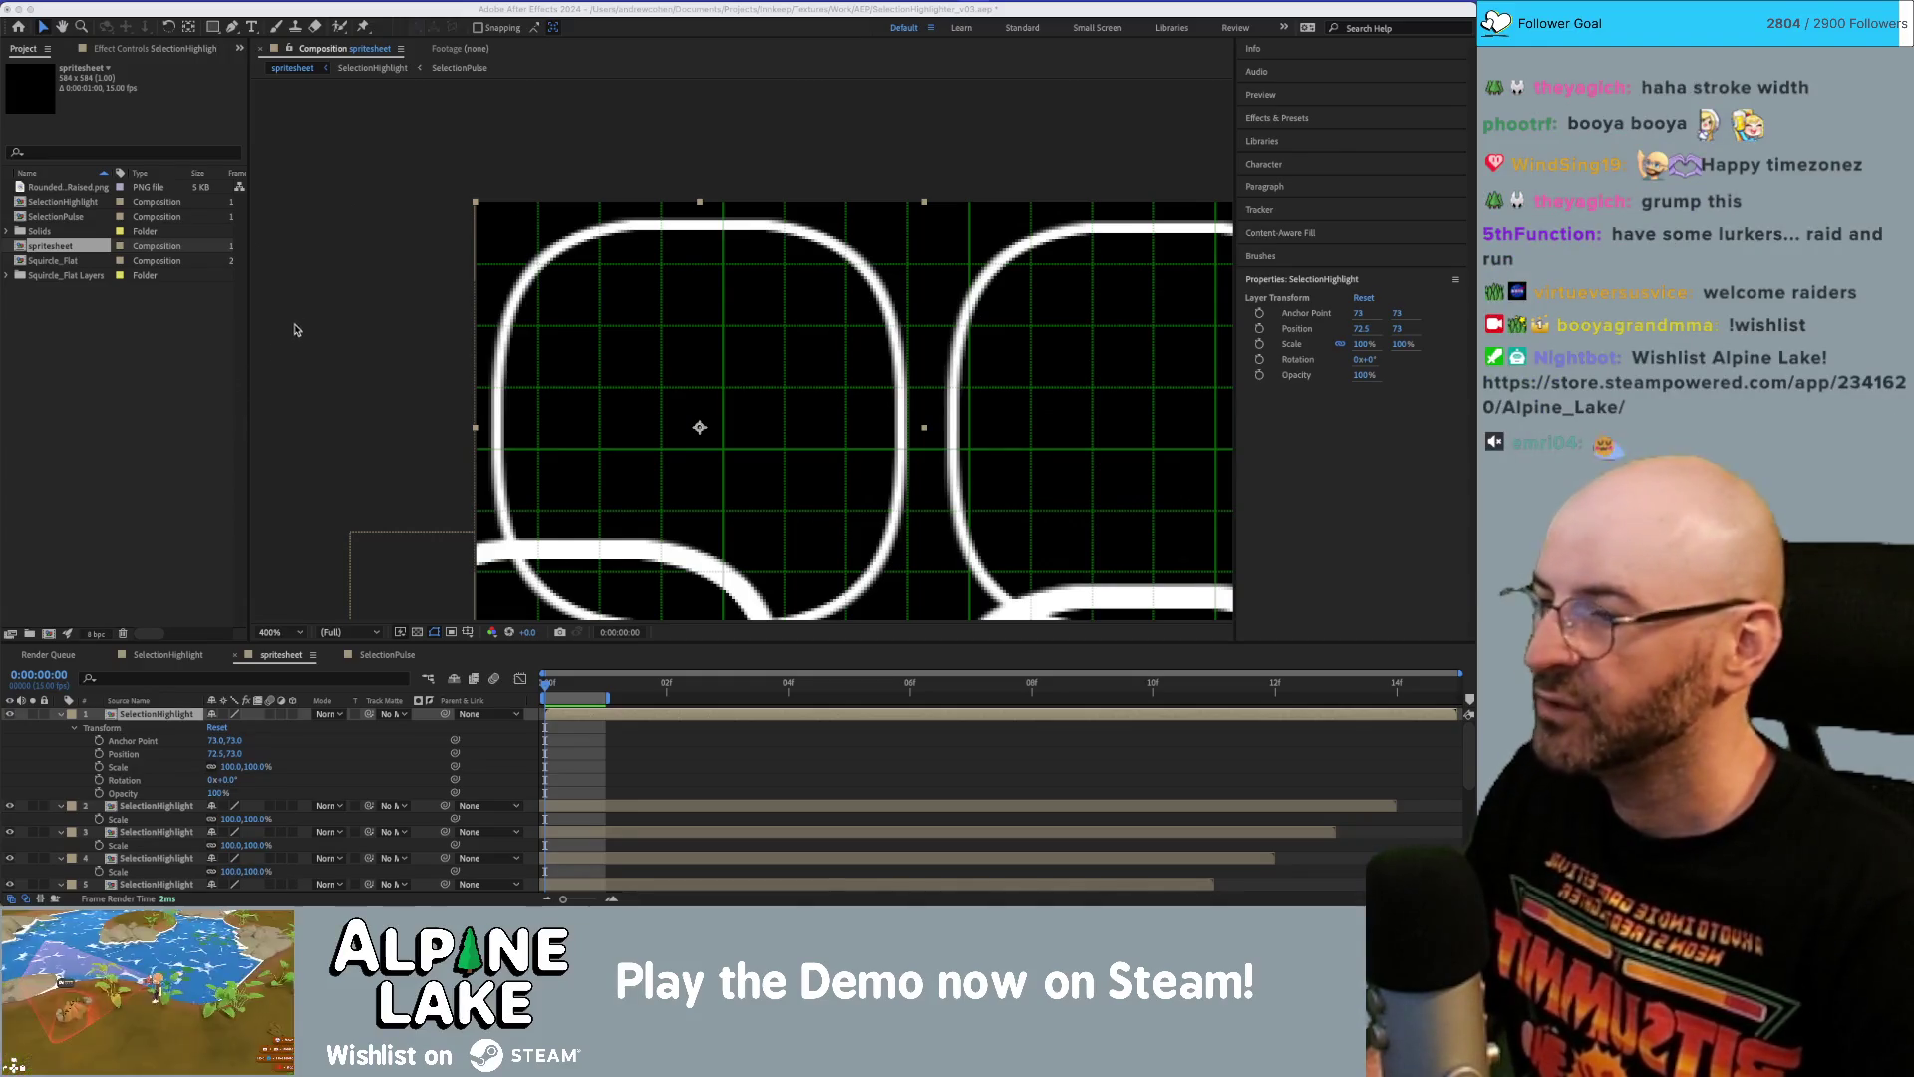
Nudge the top-left rounded square so it sits exactly at 73,73.
click(532, 319)
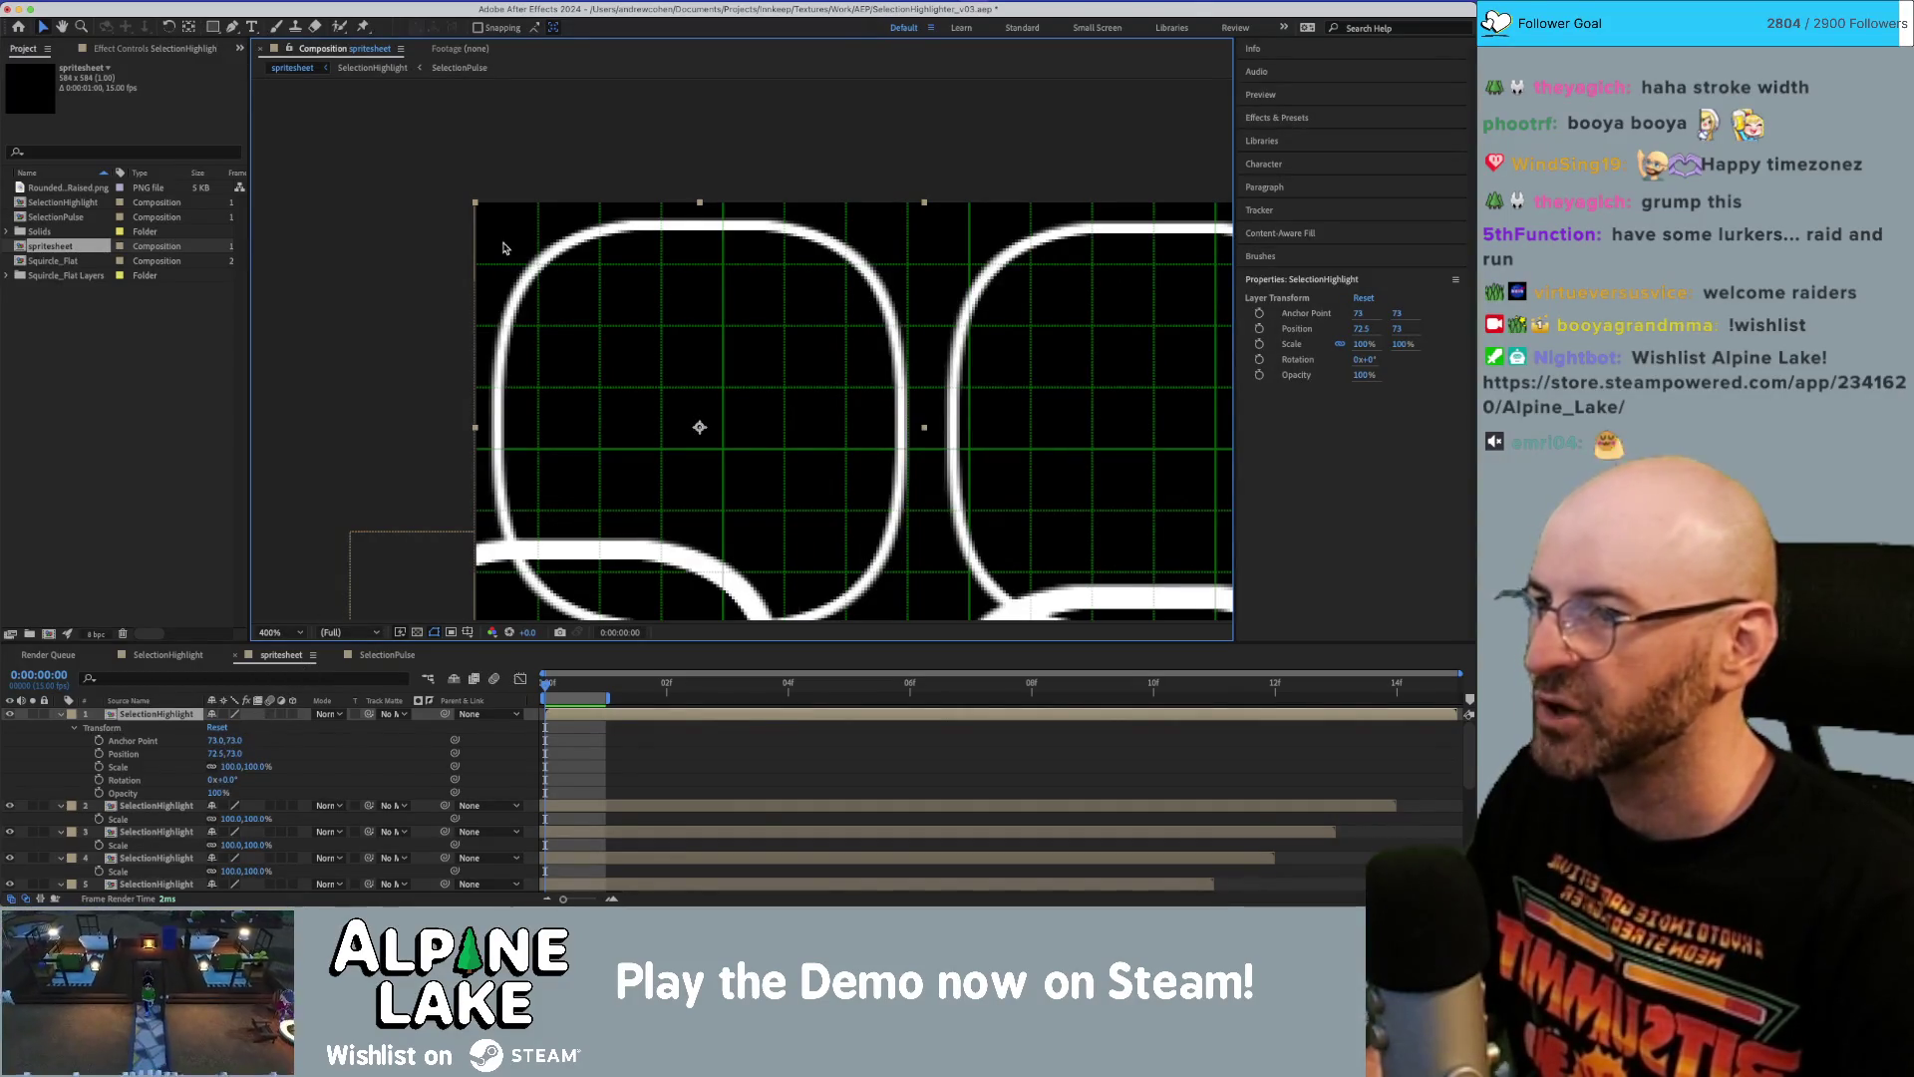
scroll(474, 223, up, 2)
mouse_move(393, 188)
mouse_down()
mouse_move(538, 300)
mouse_move(885, 500)
mouse_up()
key(v)
drag(614, 369, 628, 376)
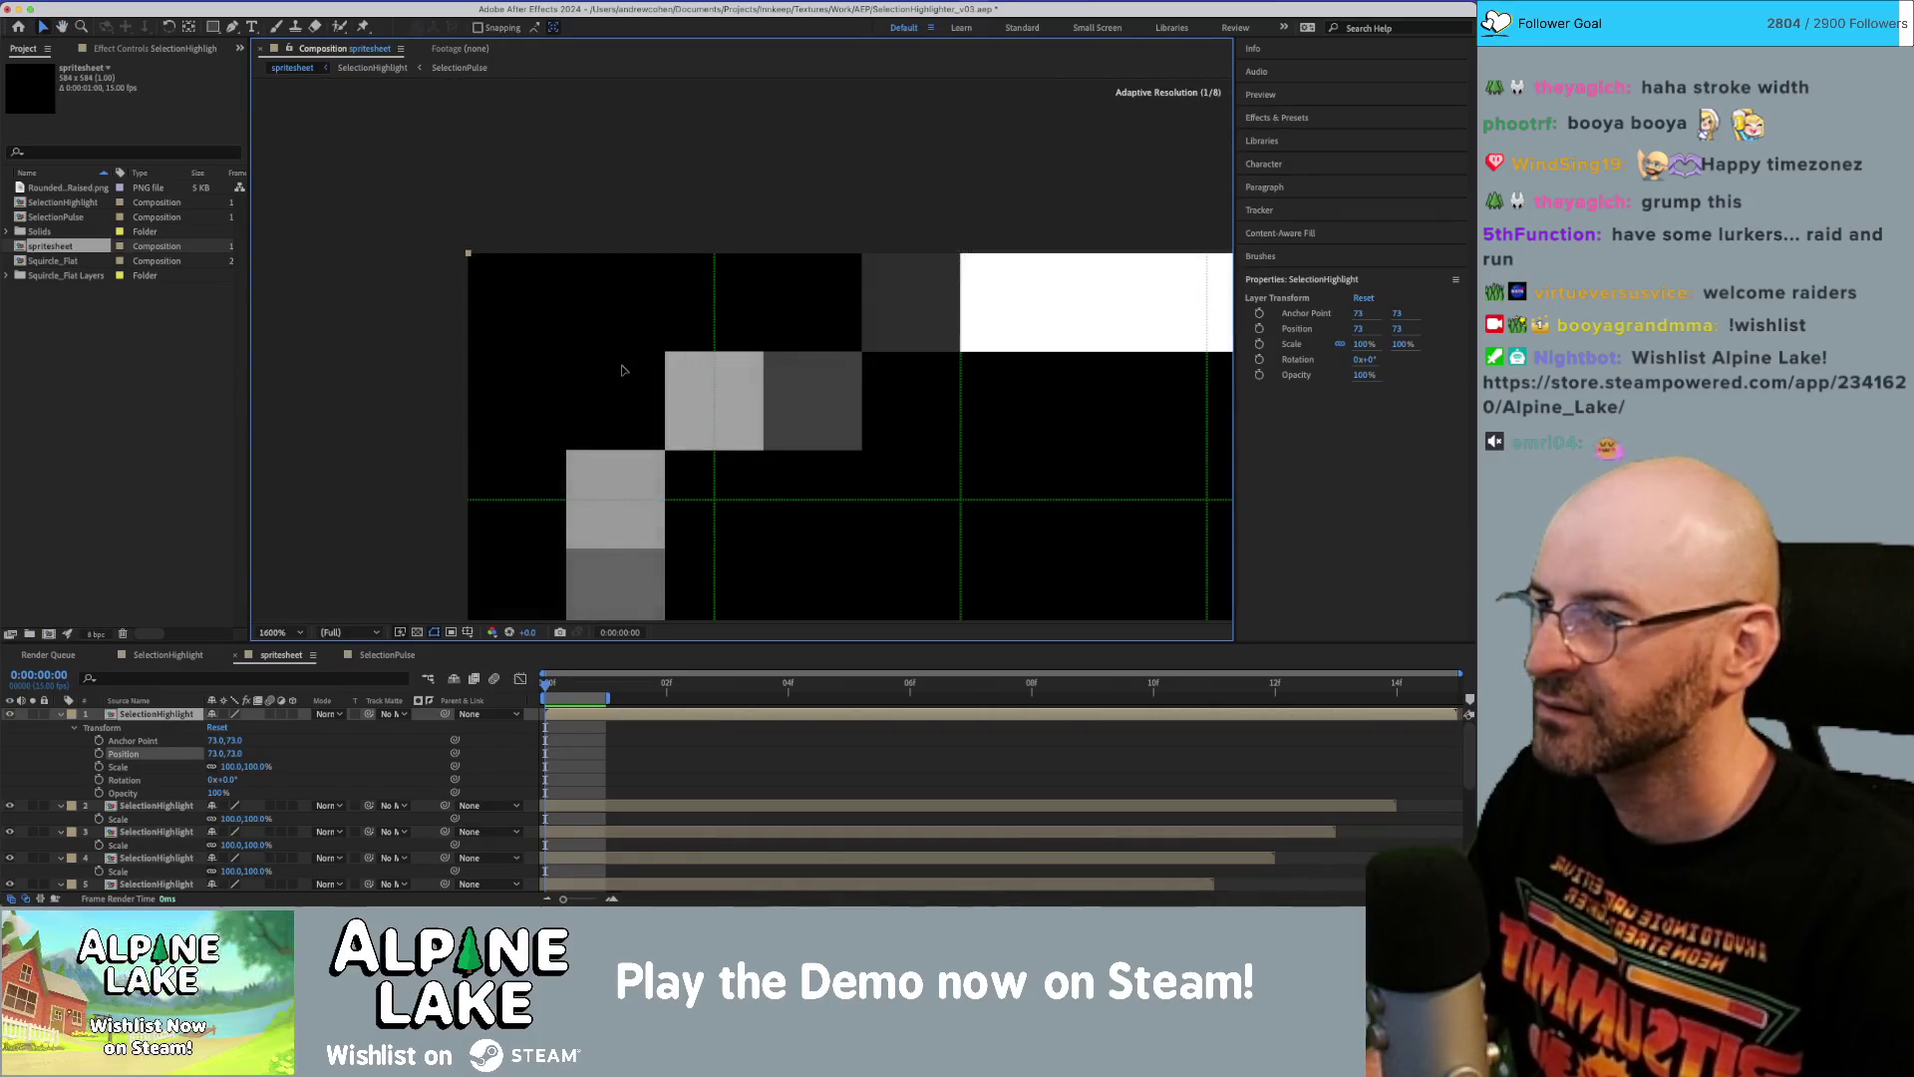
key(comma)
mouse_move(985, 417)
mouse_down()
mouse_move(875, 376)
mouse_move(709, 363)
mouse_up()
Shift the top-middle square slightly left so the two outlines meet cleanly.
click(987, 356)
drag(983, 357, 969, 339)
scroll(967, 340, down, 6)
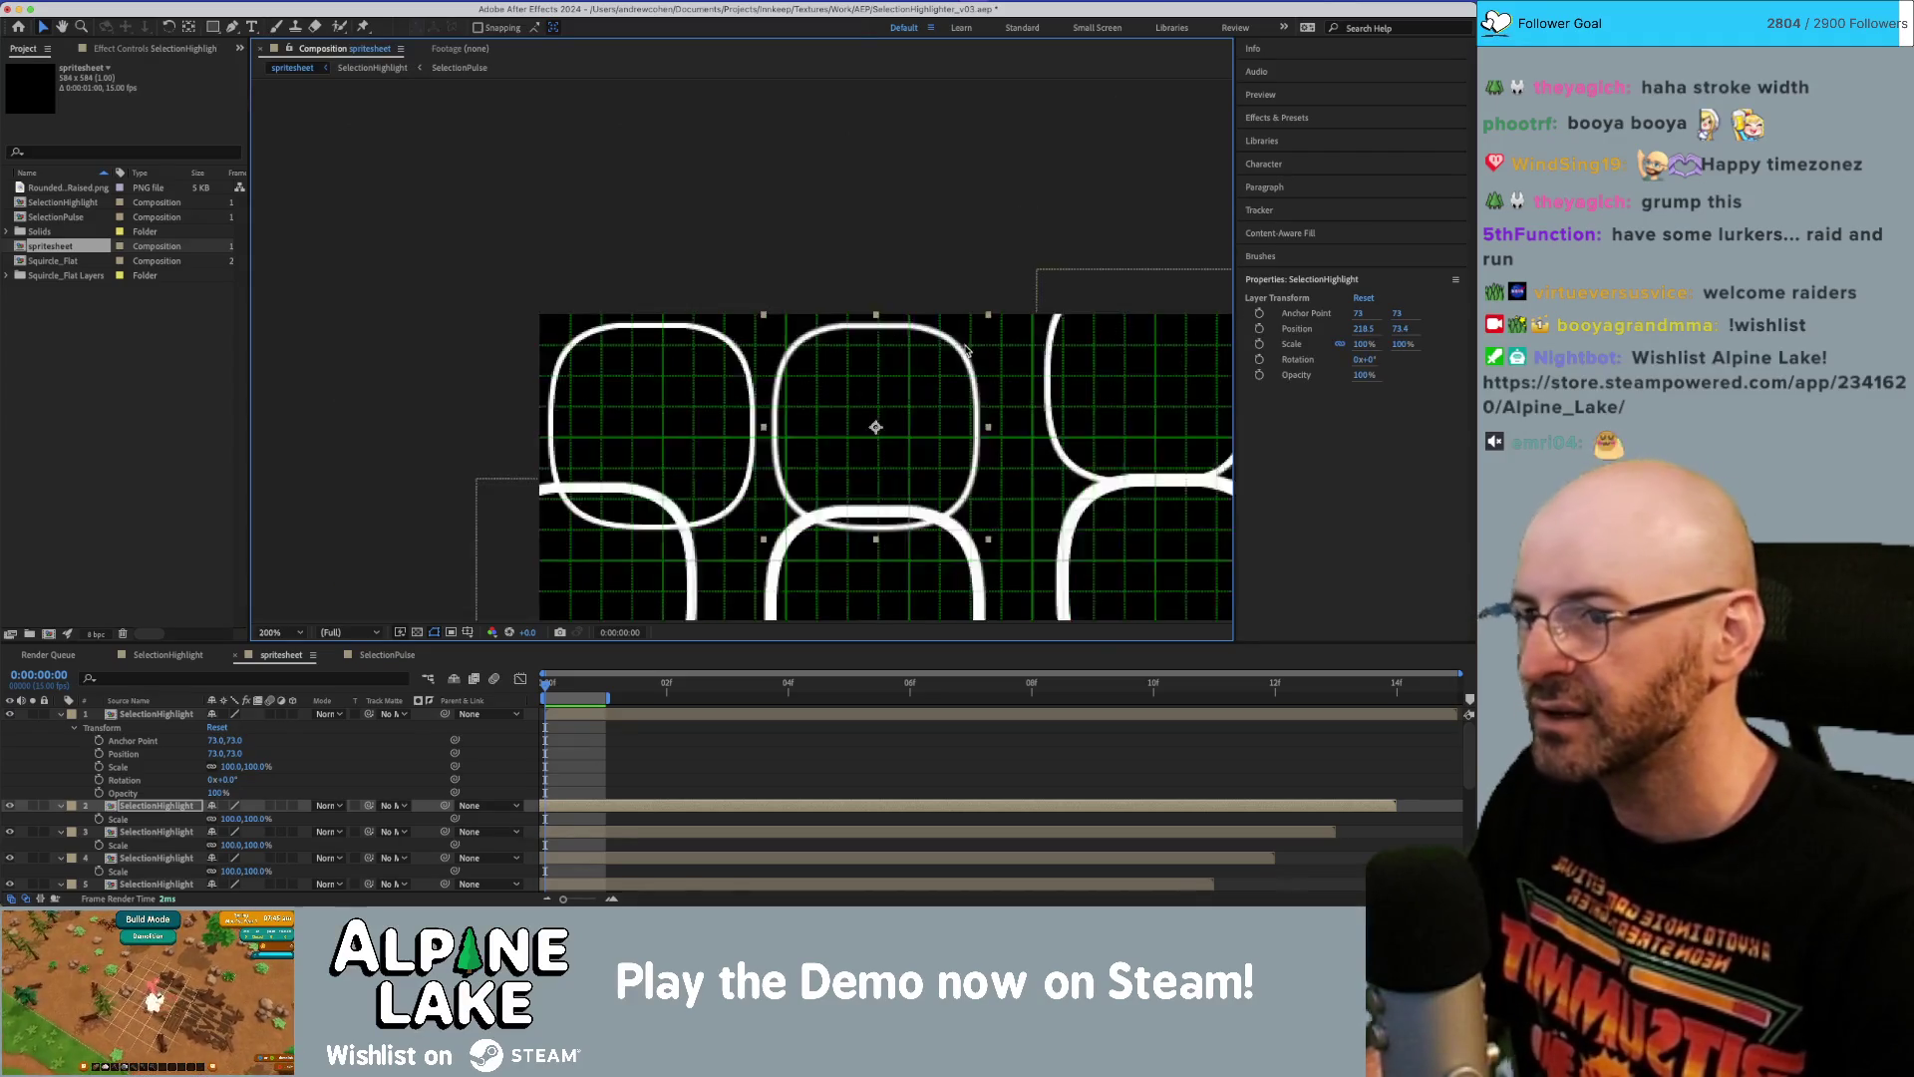
key(v)
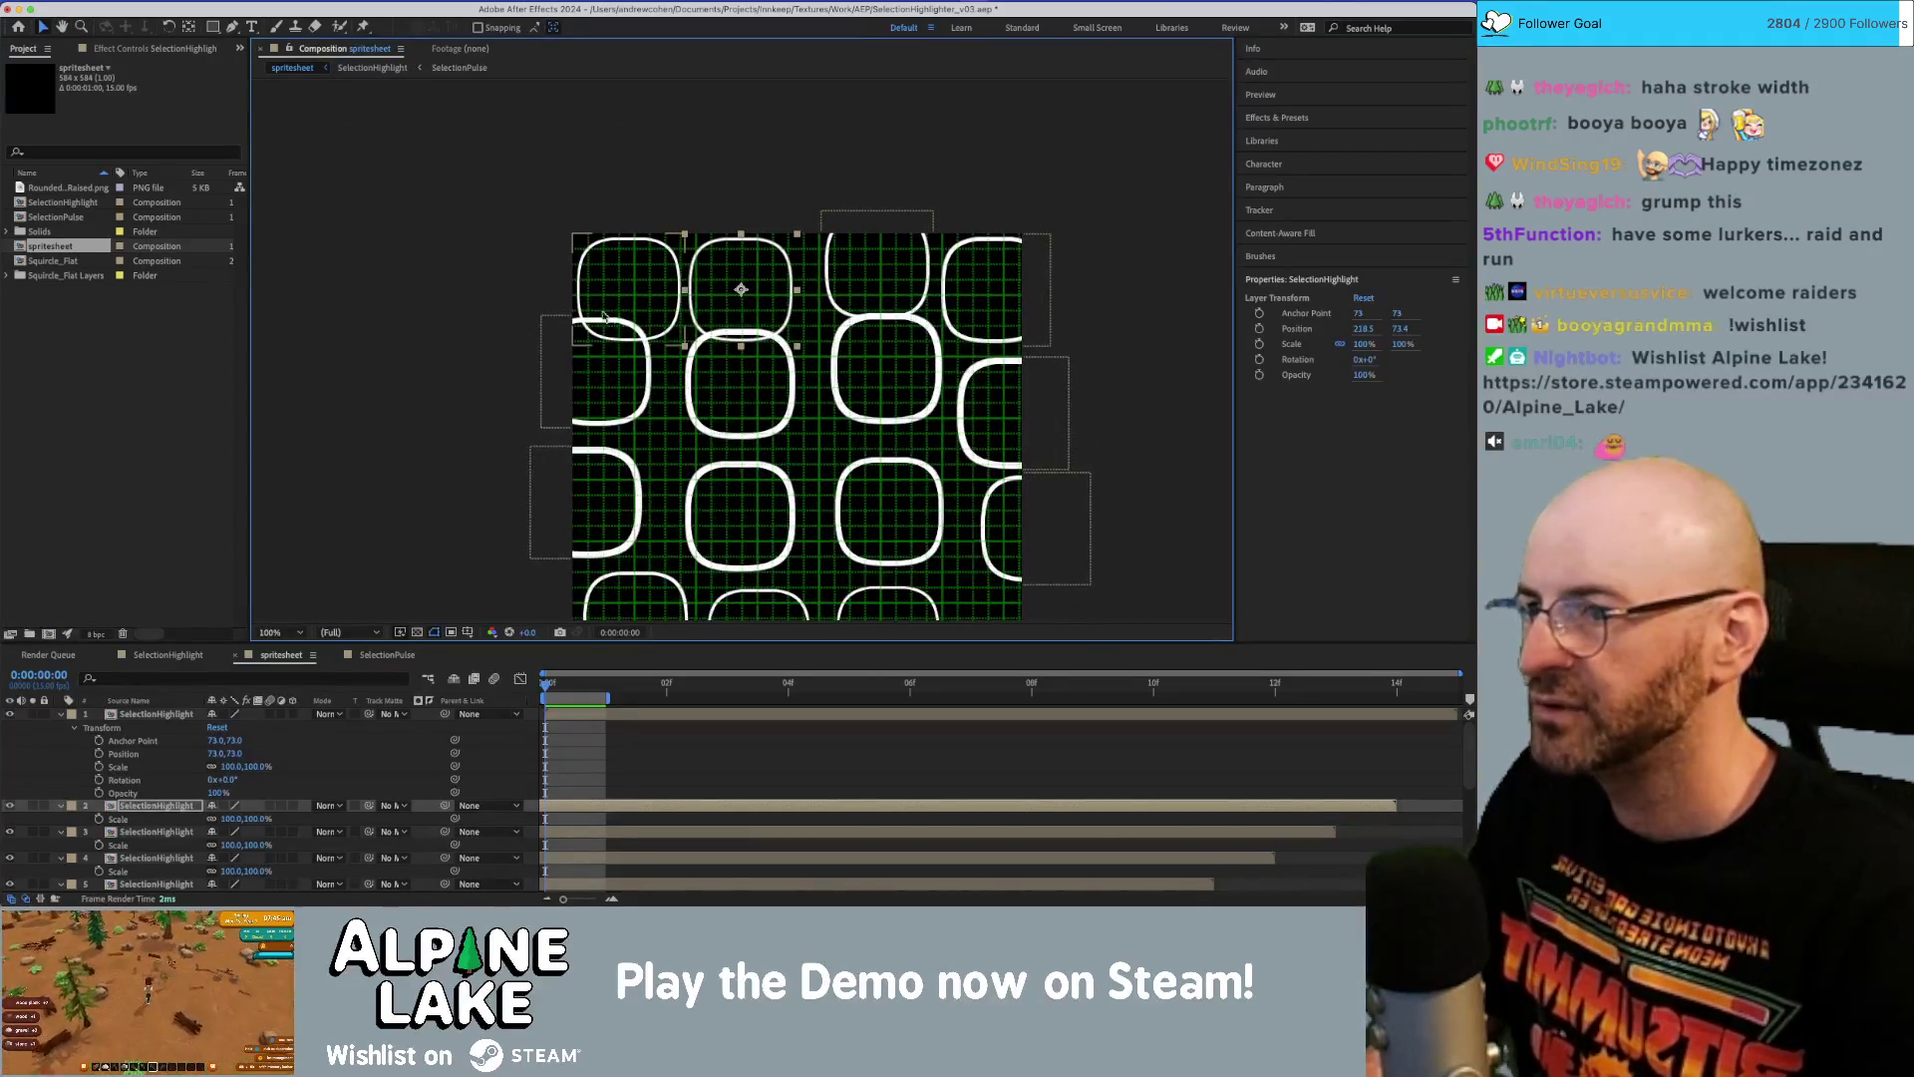
Zoom to 200% and move the left-edge rounded square down and right.
key(period)
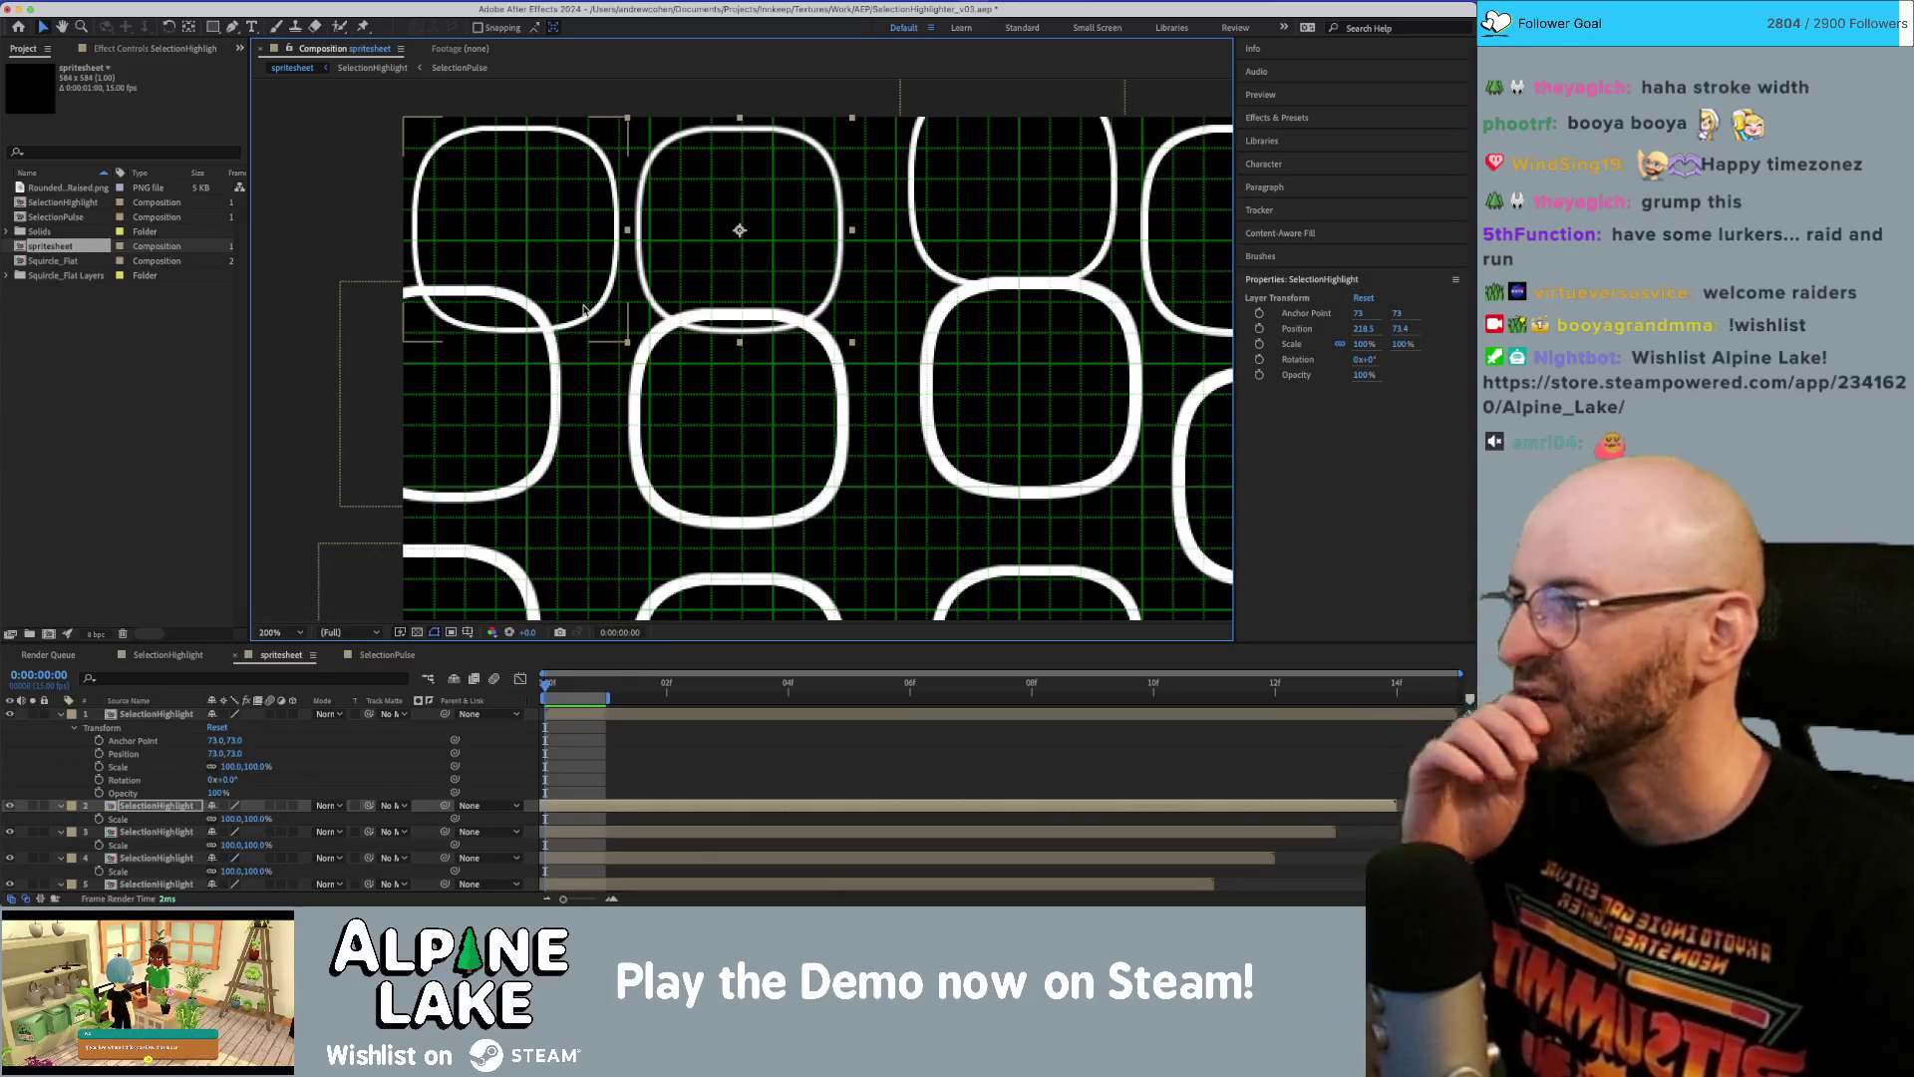
click(514, 432)
drag(515, 431, 561, 465)
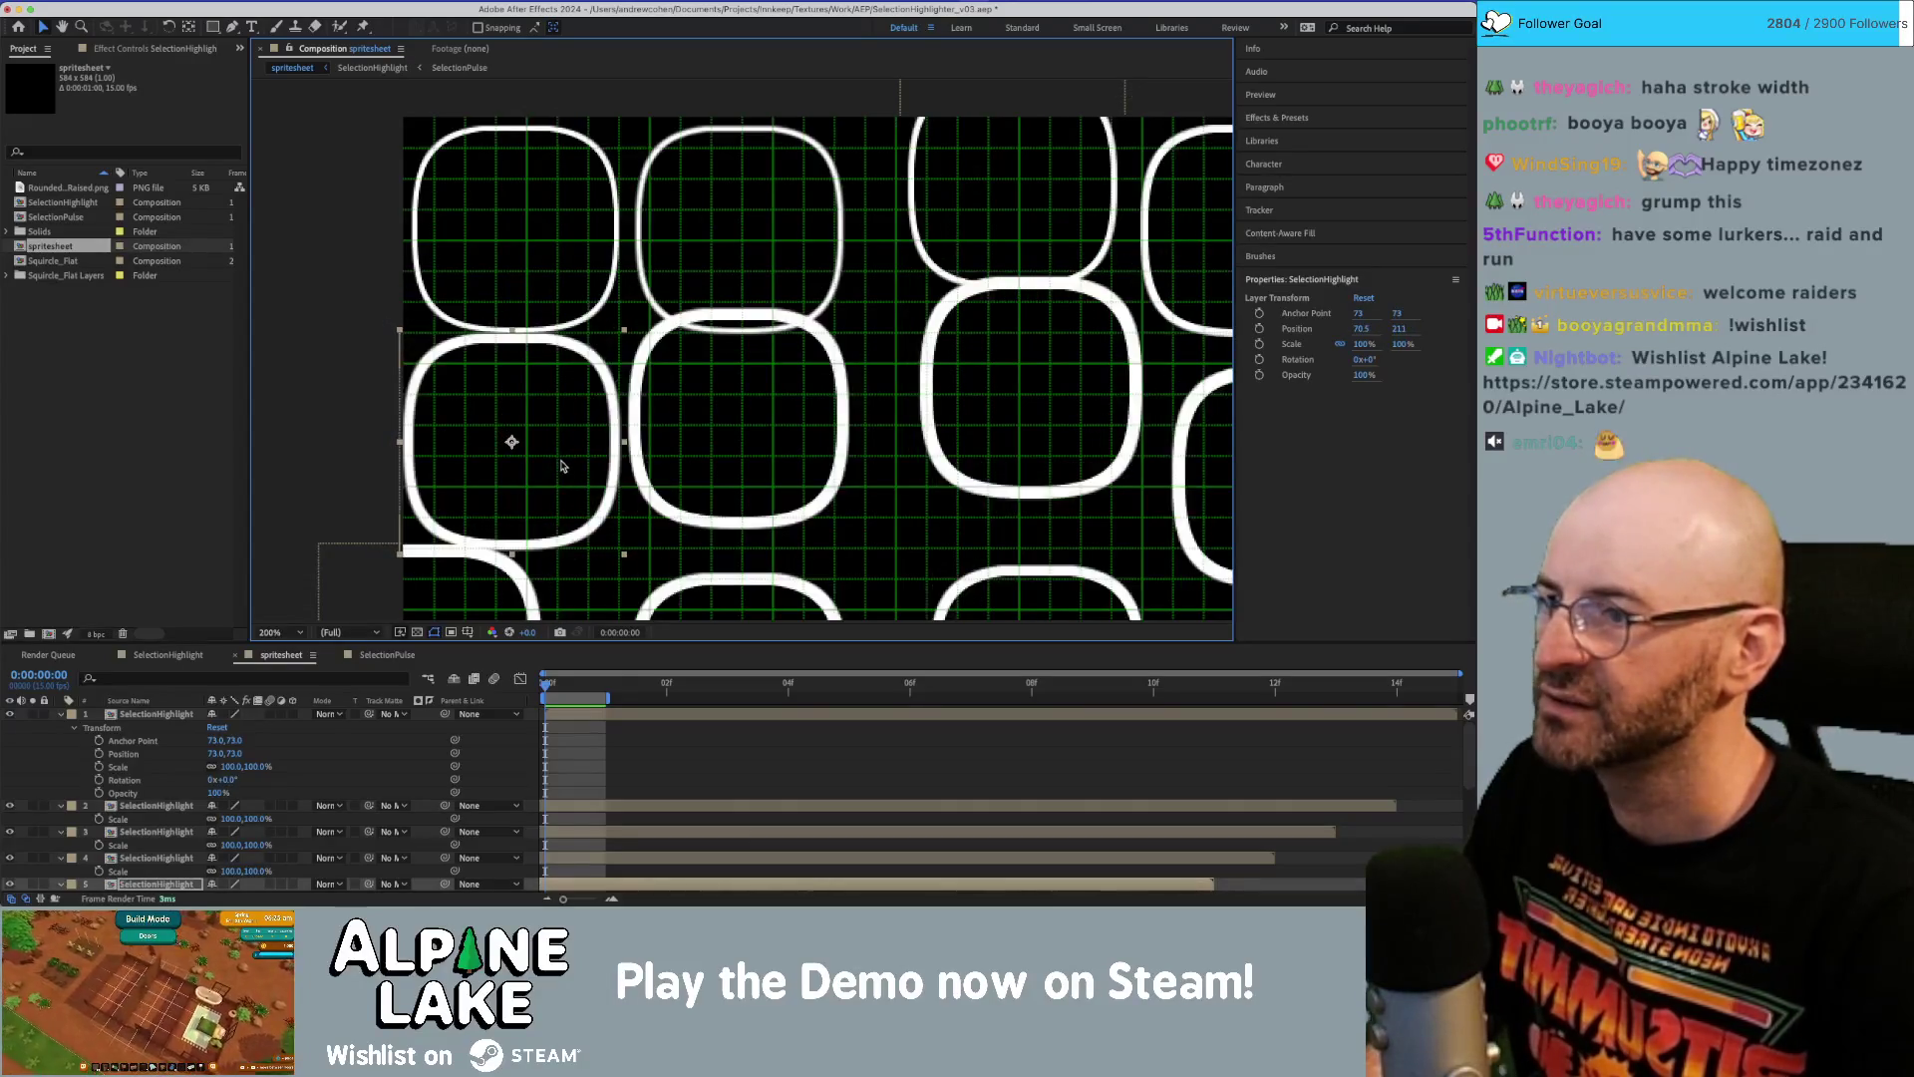
scroll(565, 426, right, 3)
scroll(566, 426, up, 1)
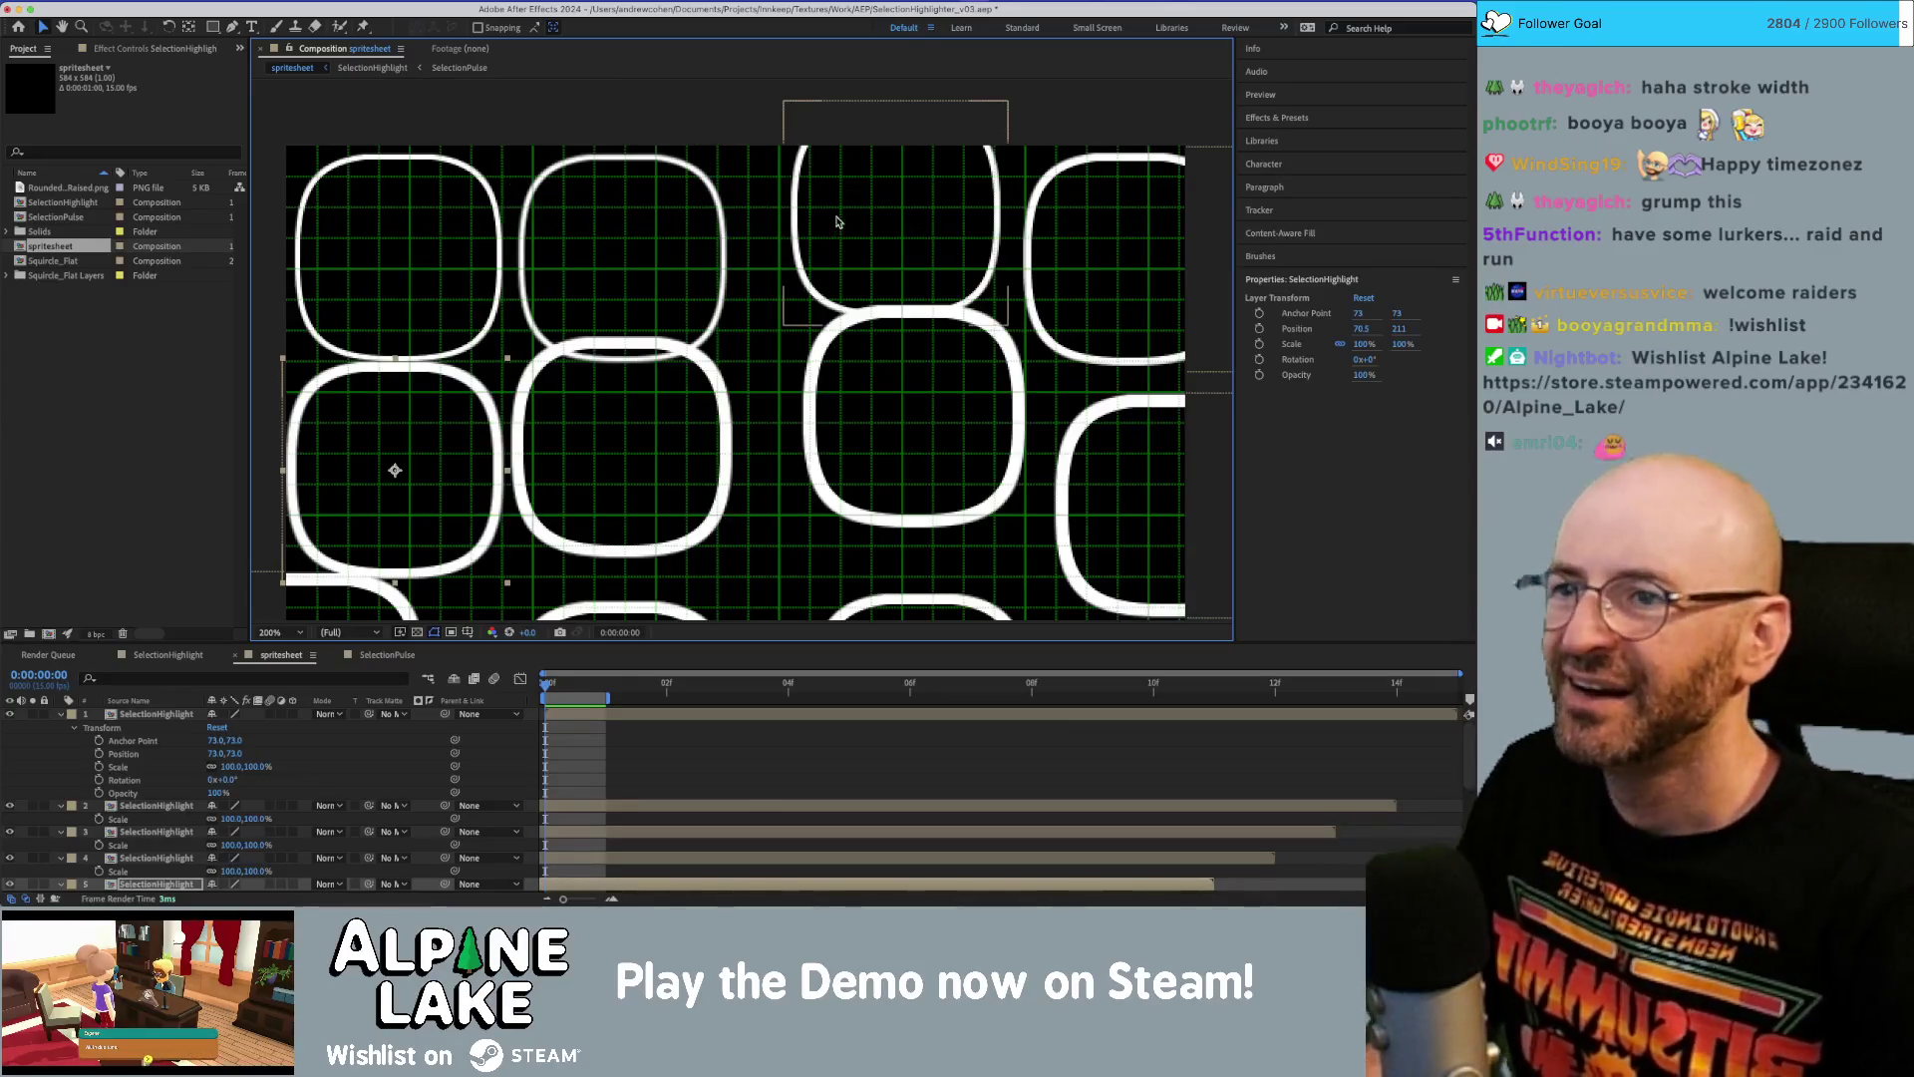
click(449, 233)
click(598, 230)
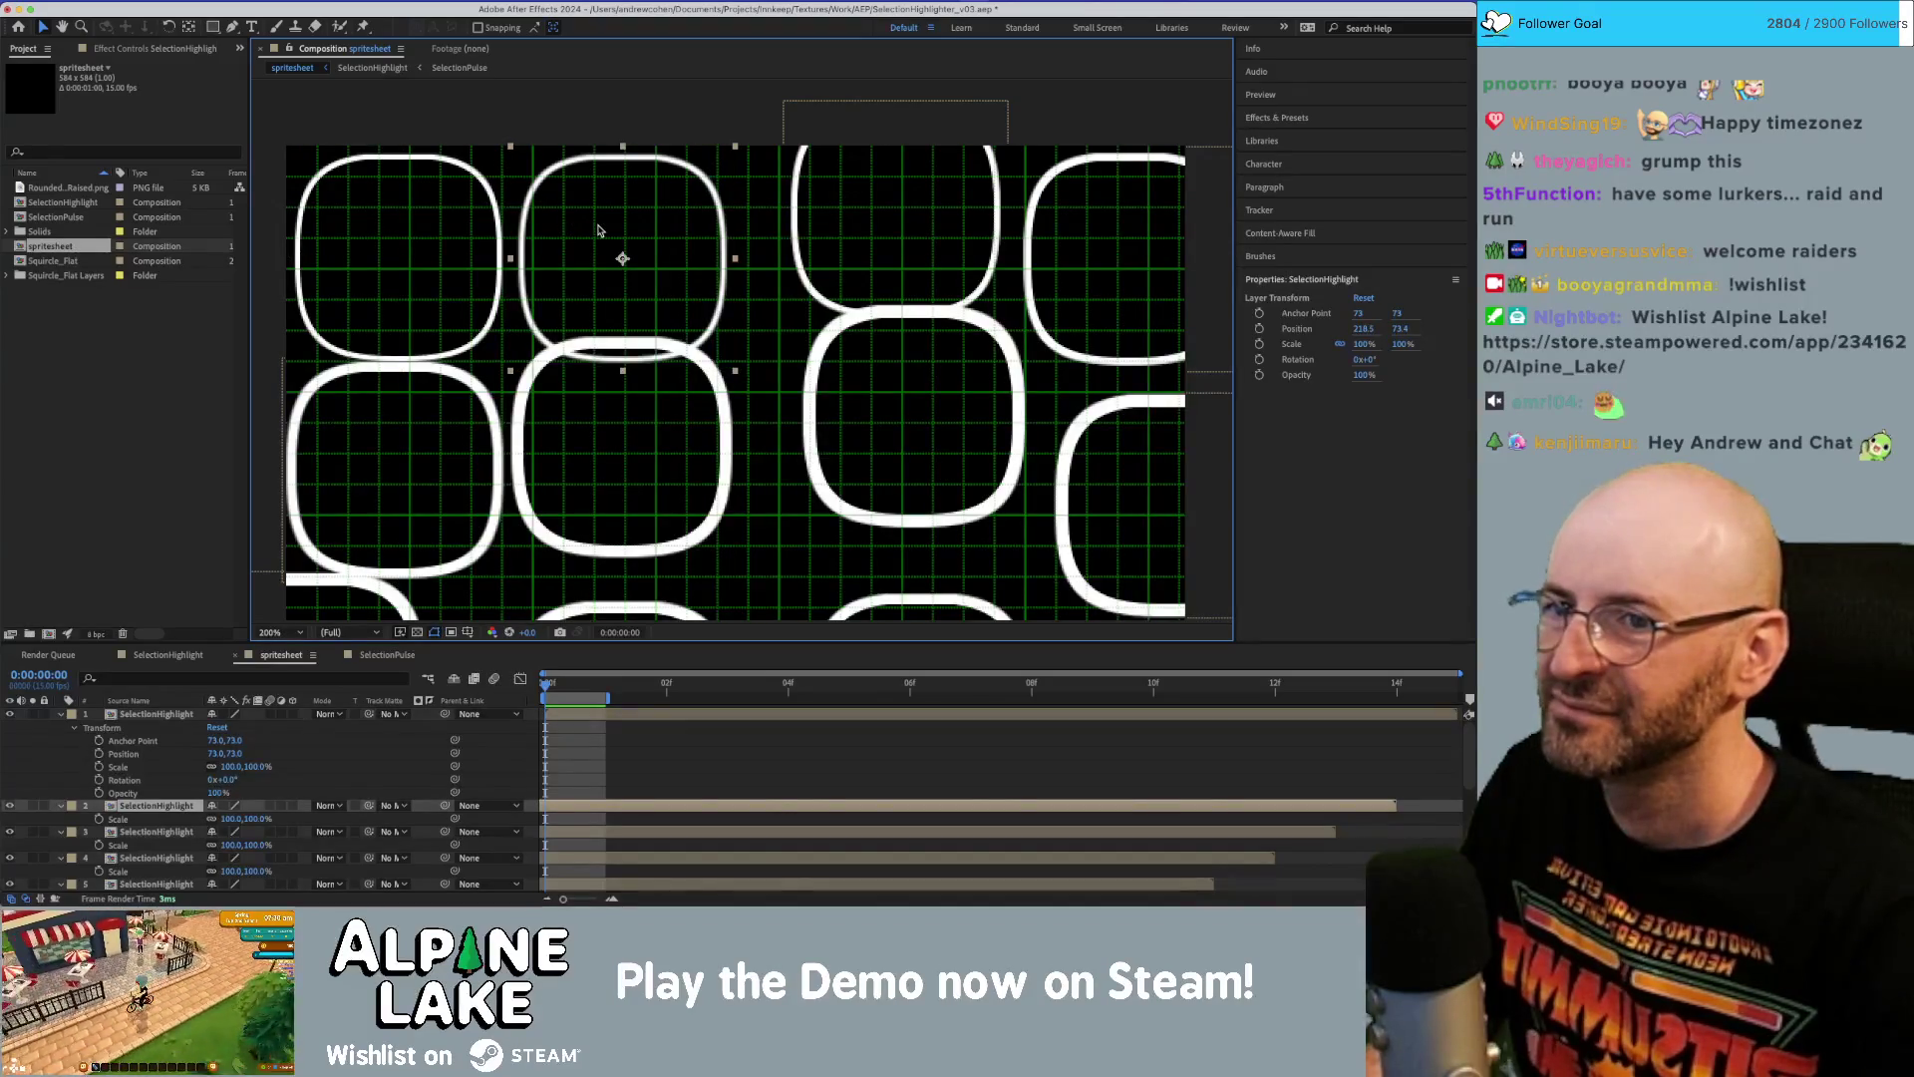
With snapping on, place the second top-row square at 219,73 beside the first.
click(477, 27)
drag(577, 225, 607, 235)
key(period)
scroll(752, 455, up, 3)
drag(751, 454, 748, 449)
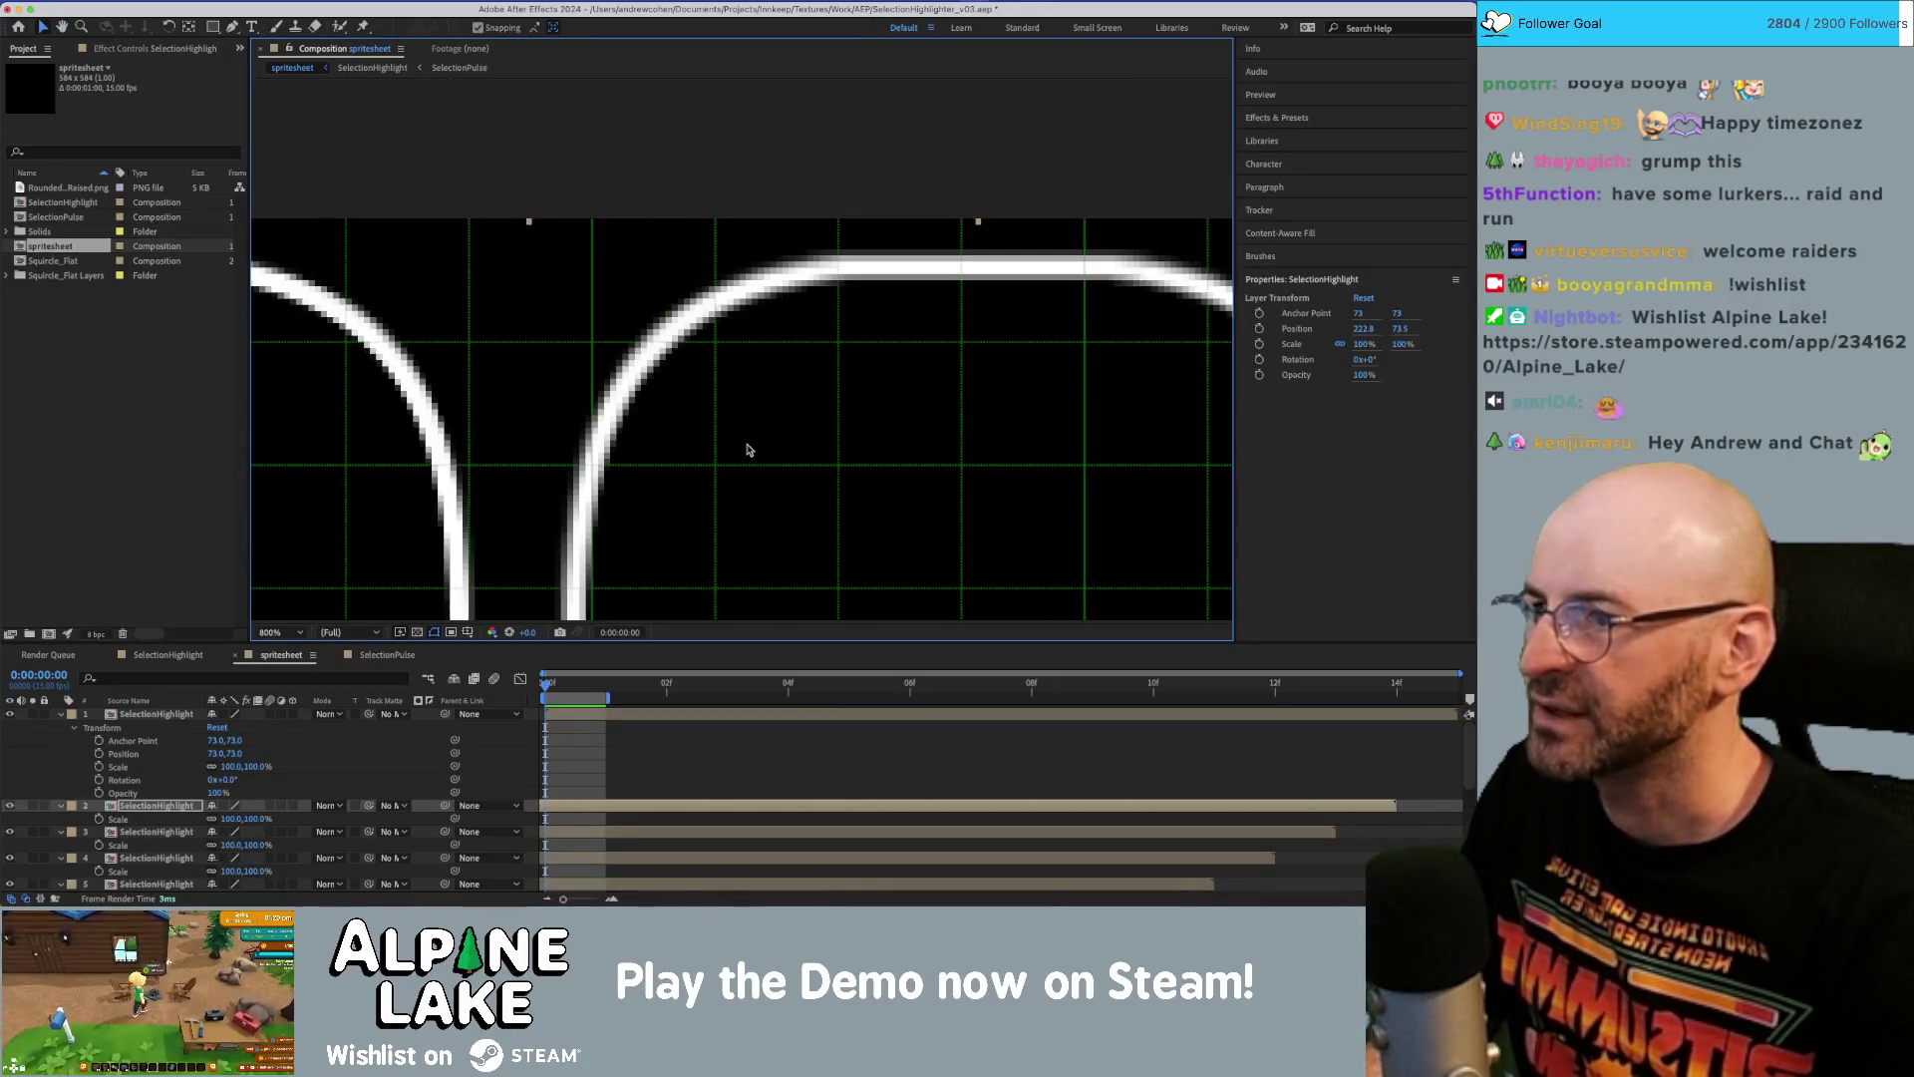
key(Up)
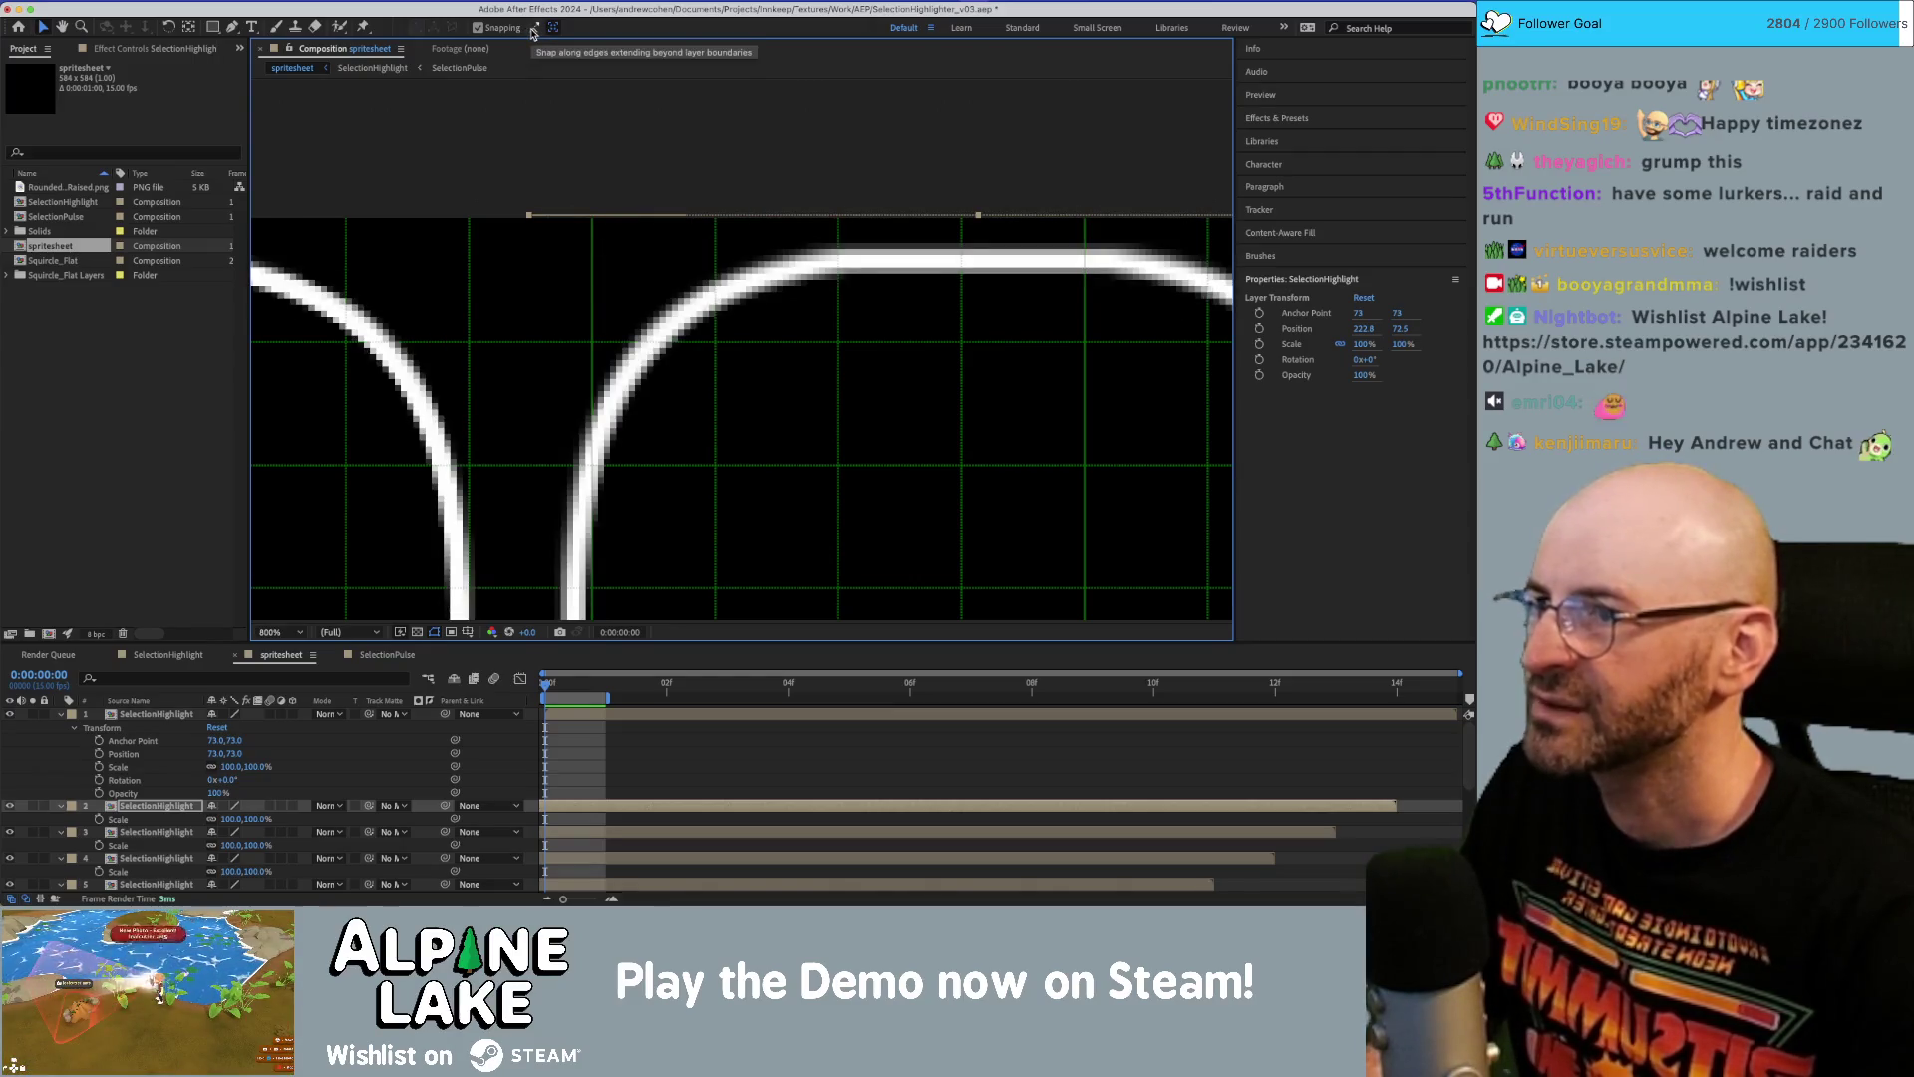
mouse_move(760, 320)
mouse_down()
mouse_move(832, 344)
mouse_move(742, 361)
mouse_move(809, 354)
mouse_up()
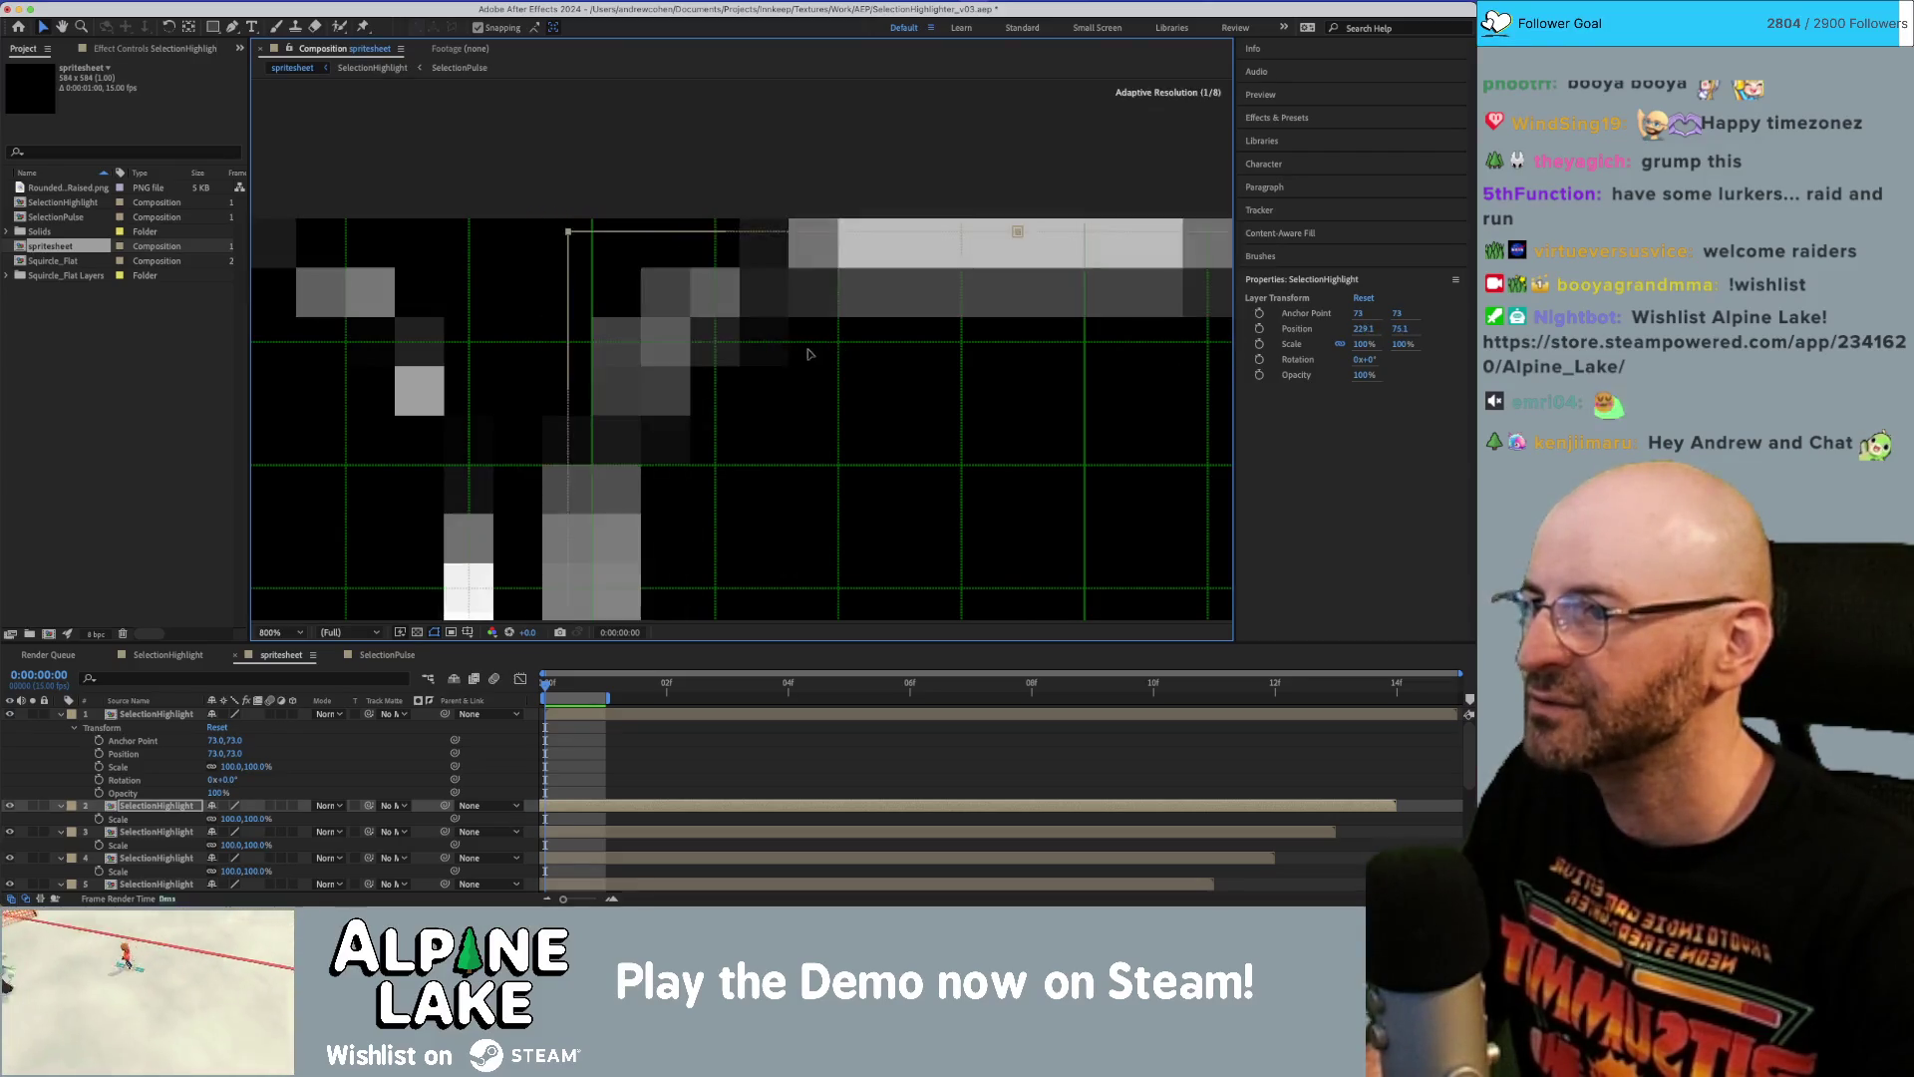
Move the third top-row square into its slot at 365,73.
click(460, 343)
click(622, 321)
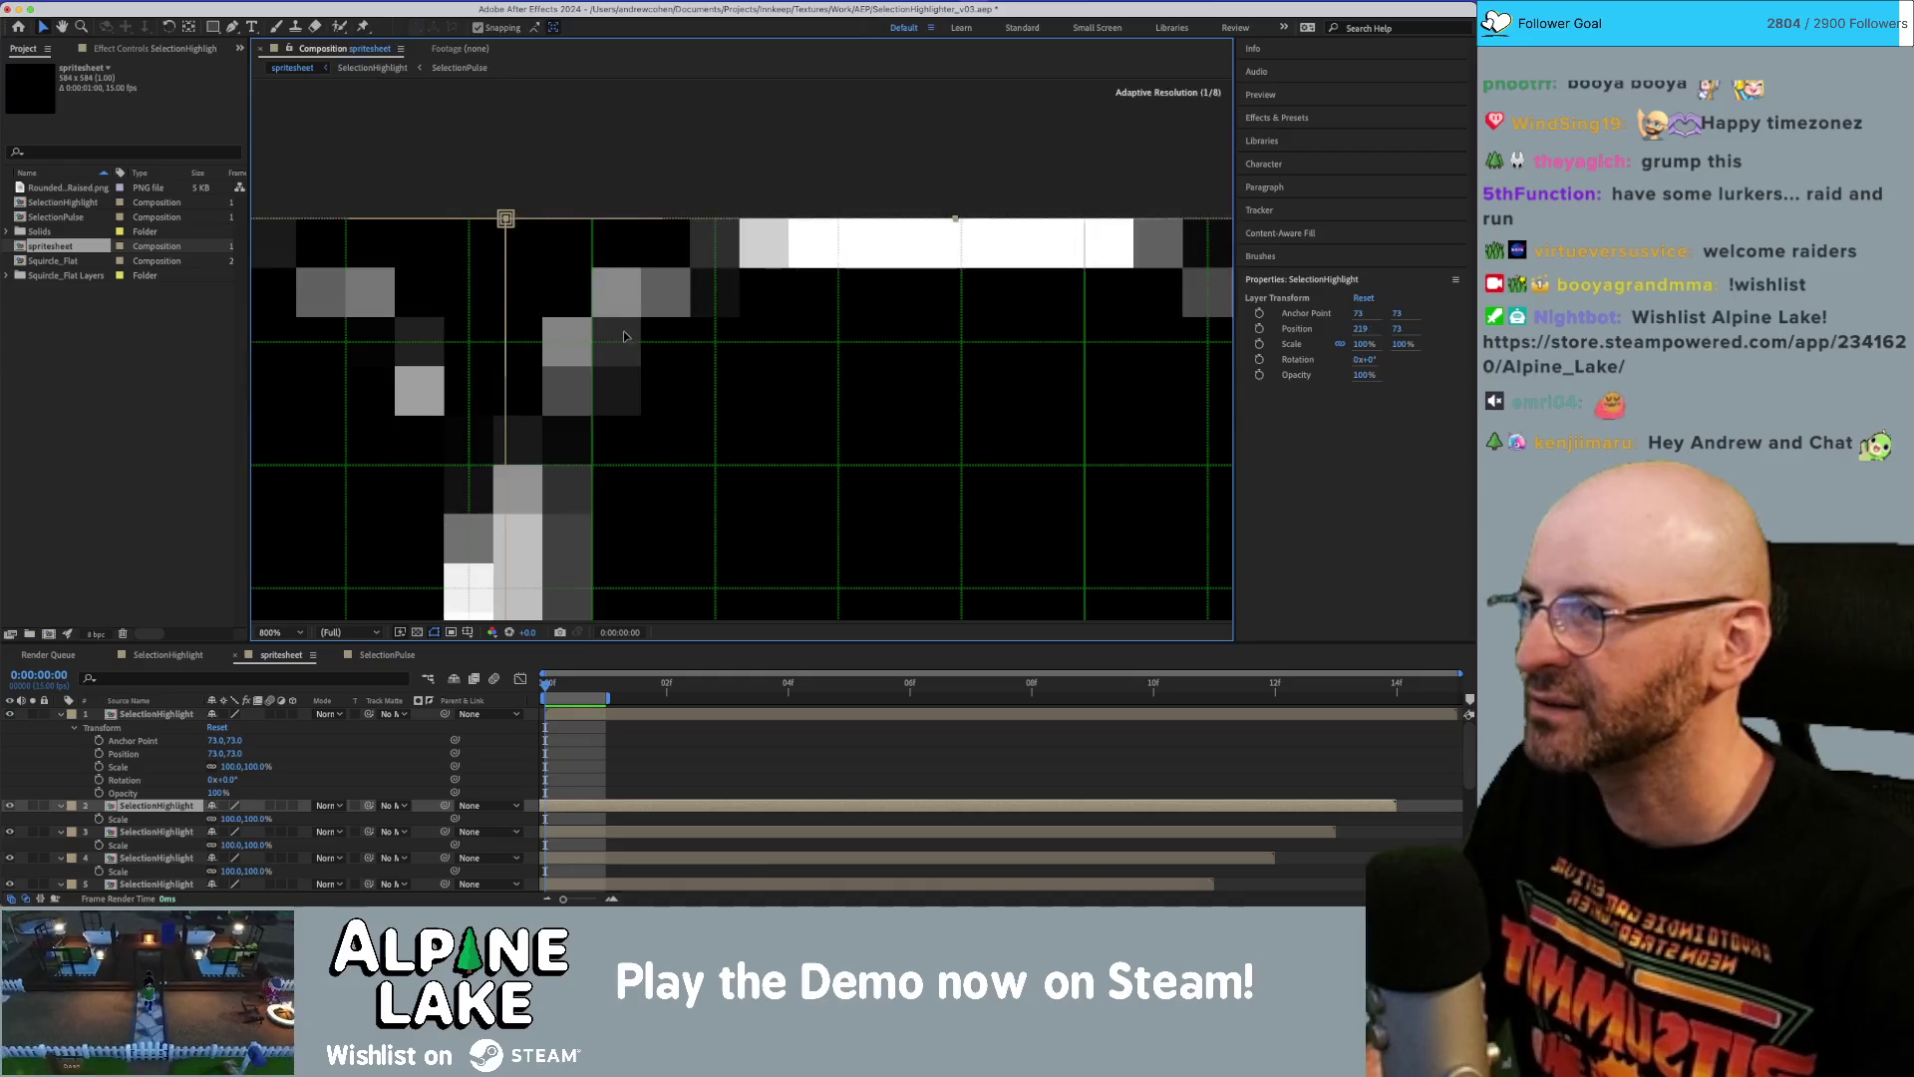
mouse_move(840, 401)
mouse_down()
mouse_move(820, 352)
mouse_move(692, 327)
mouse_up()
scroll(637, 309, right, 5)
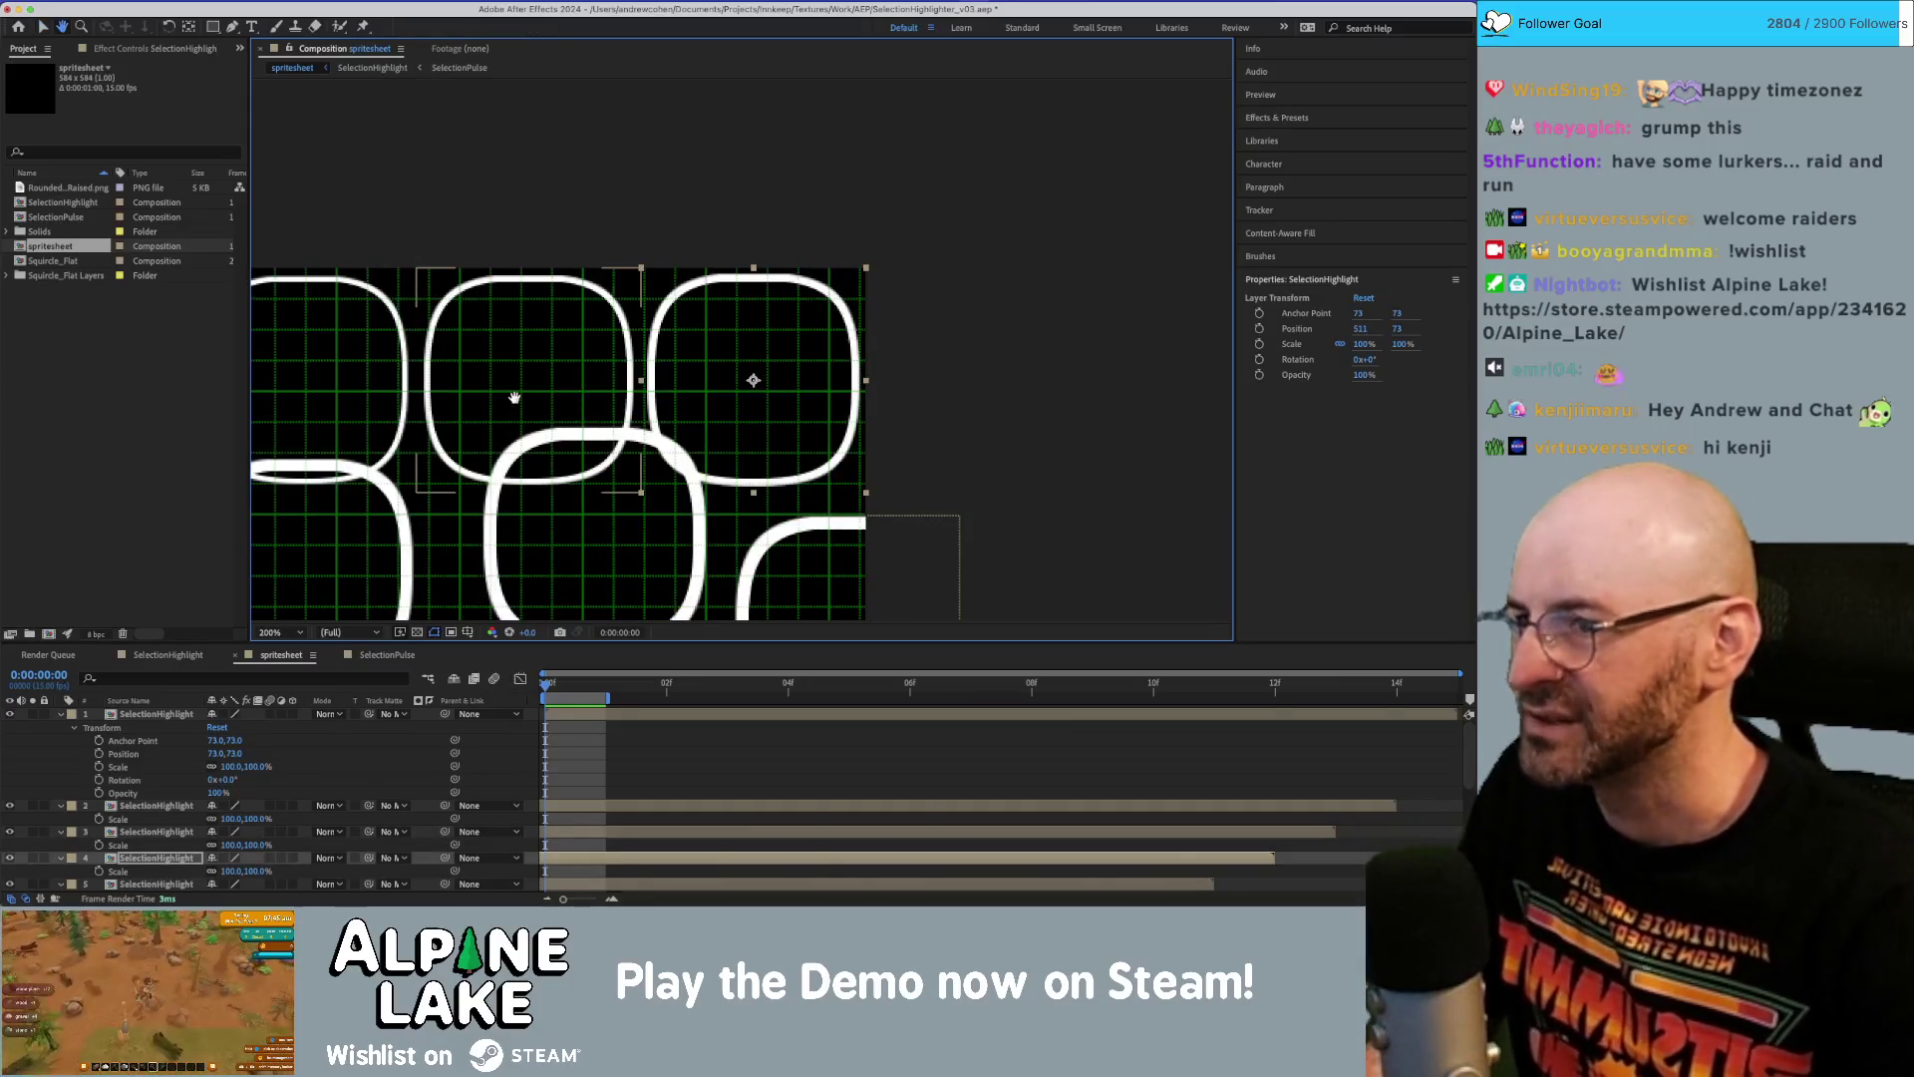
Snap rounded squares into the second row's first, second and third cells.
scroll(455, 337, left, 5)
drag(606, 440, 612, 437)
drag(598, 604, 592, 351)
drag(598, 437, 615, 403)
click(739, 460)
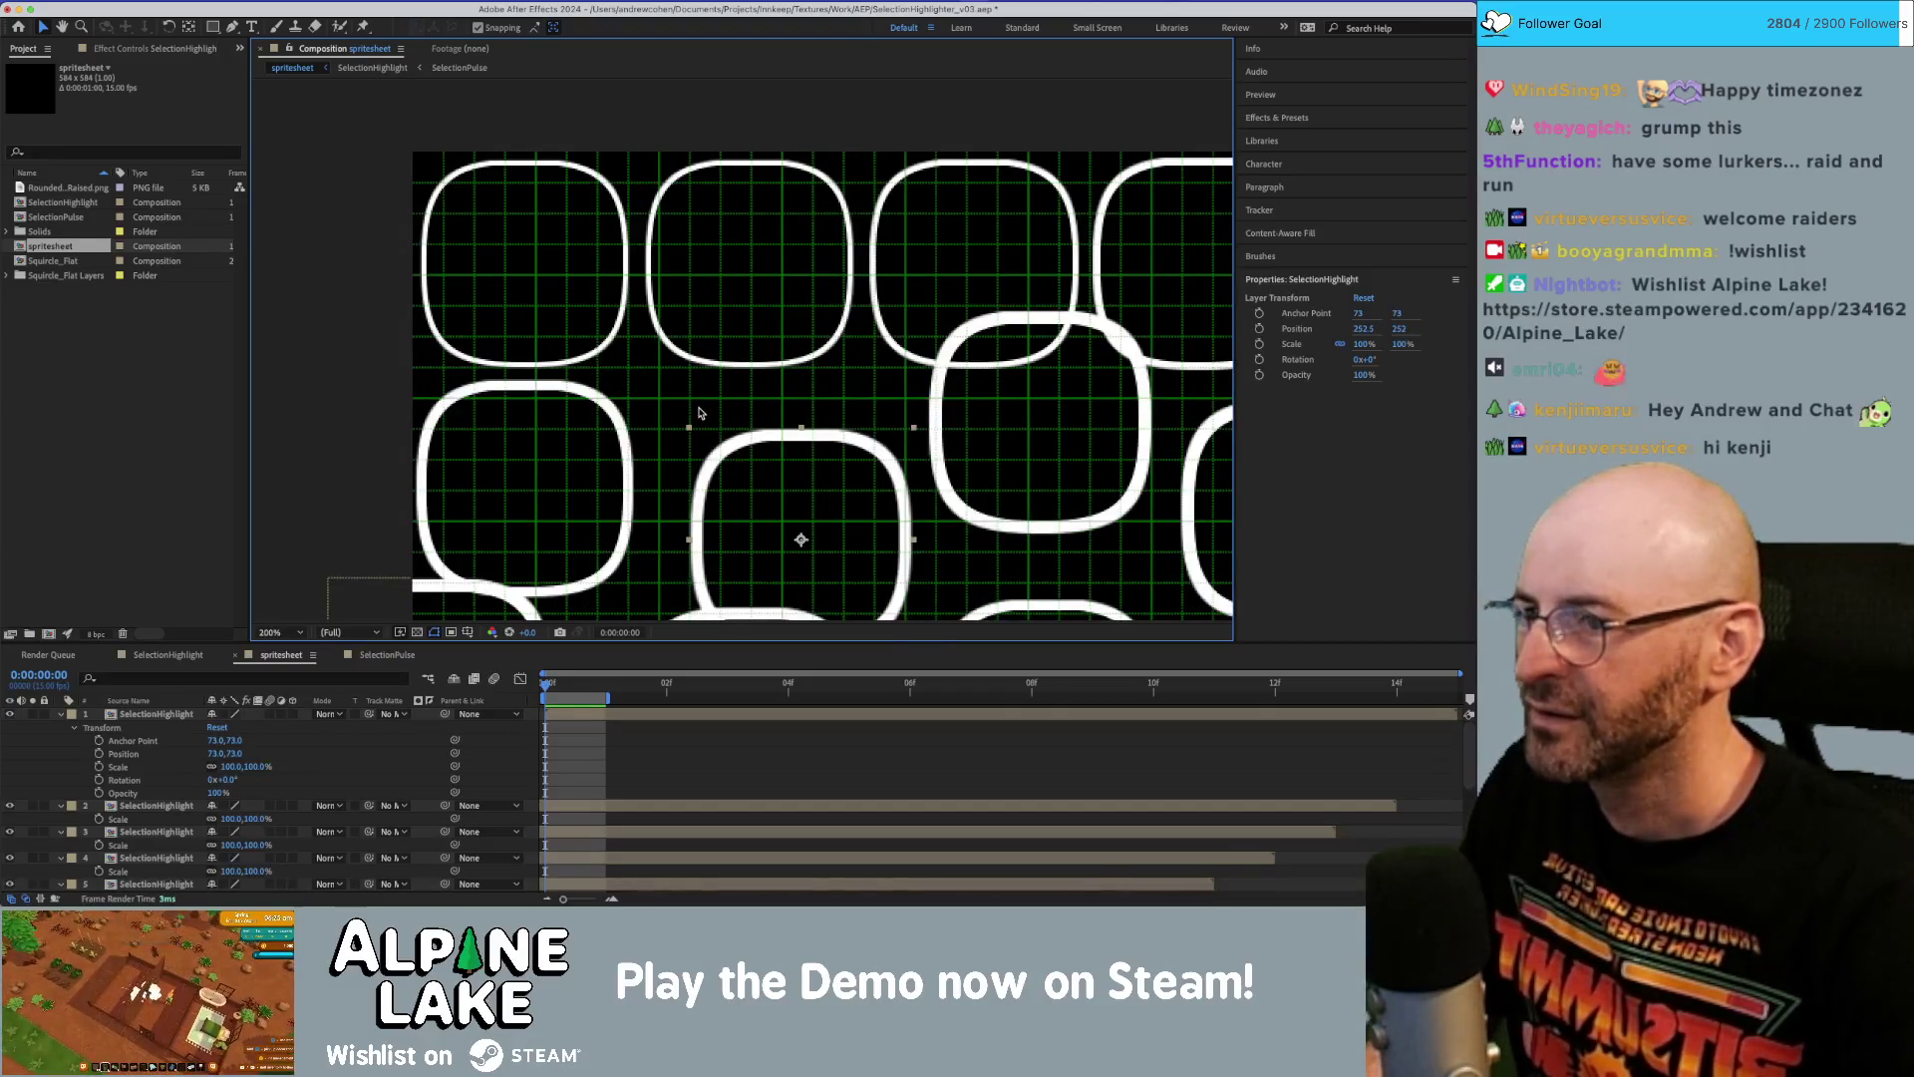
drag(899, 520, 848, 469)
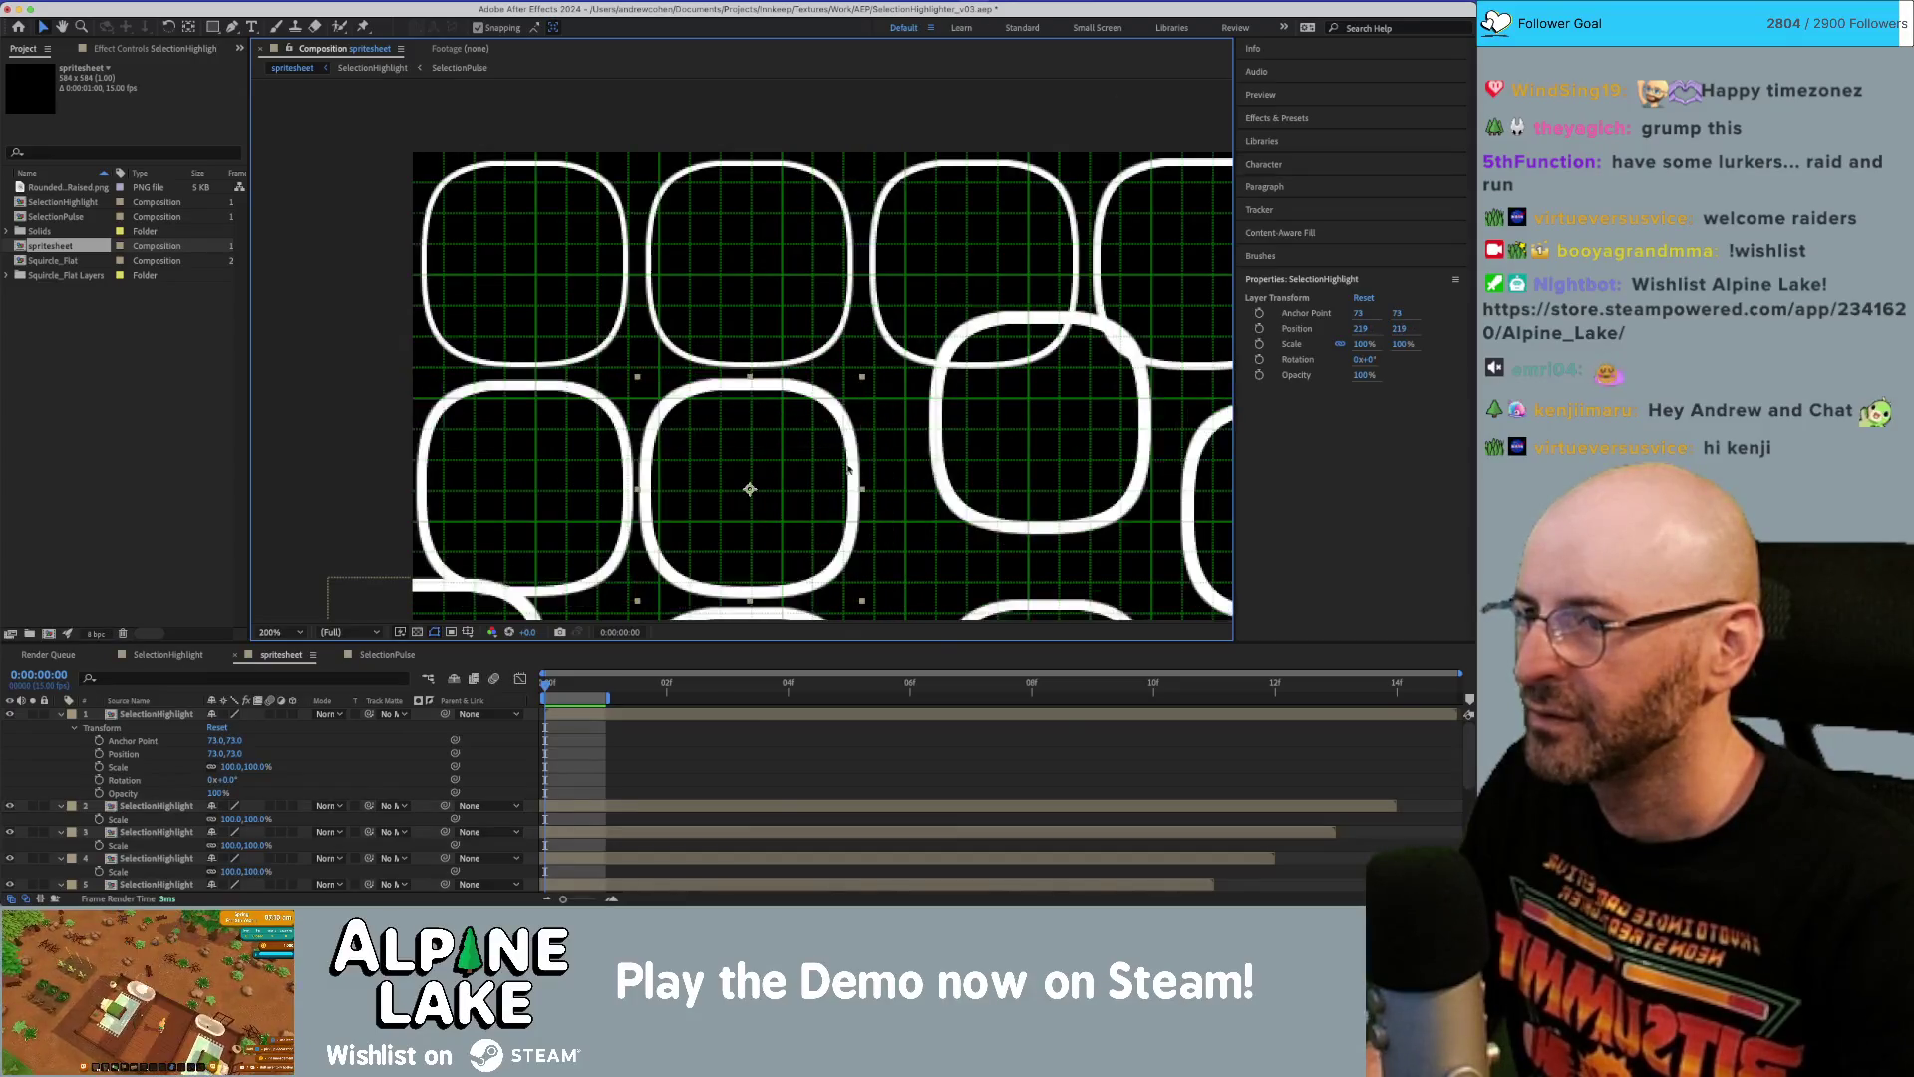
scroll(849, 468, right, 3)
mouse_move(833, 379)
mouse_down()
mouse_move(854, 426)
mouse_move(641, 422)
mouse_move(811, 410)
mouse_move(848, 344)
mouse_move(902, 329)
mouse_up()
Move rounded squares into the third row's cells, through the fourth cell.
mouse_move(758, 419)
mouse_down()
mouse_move(580, 544)
mouse_move(569, 529)
mouse_move(603, 489)
mouse_up()
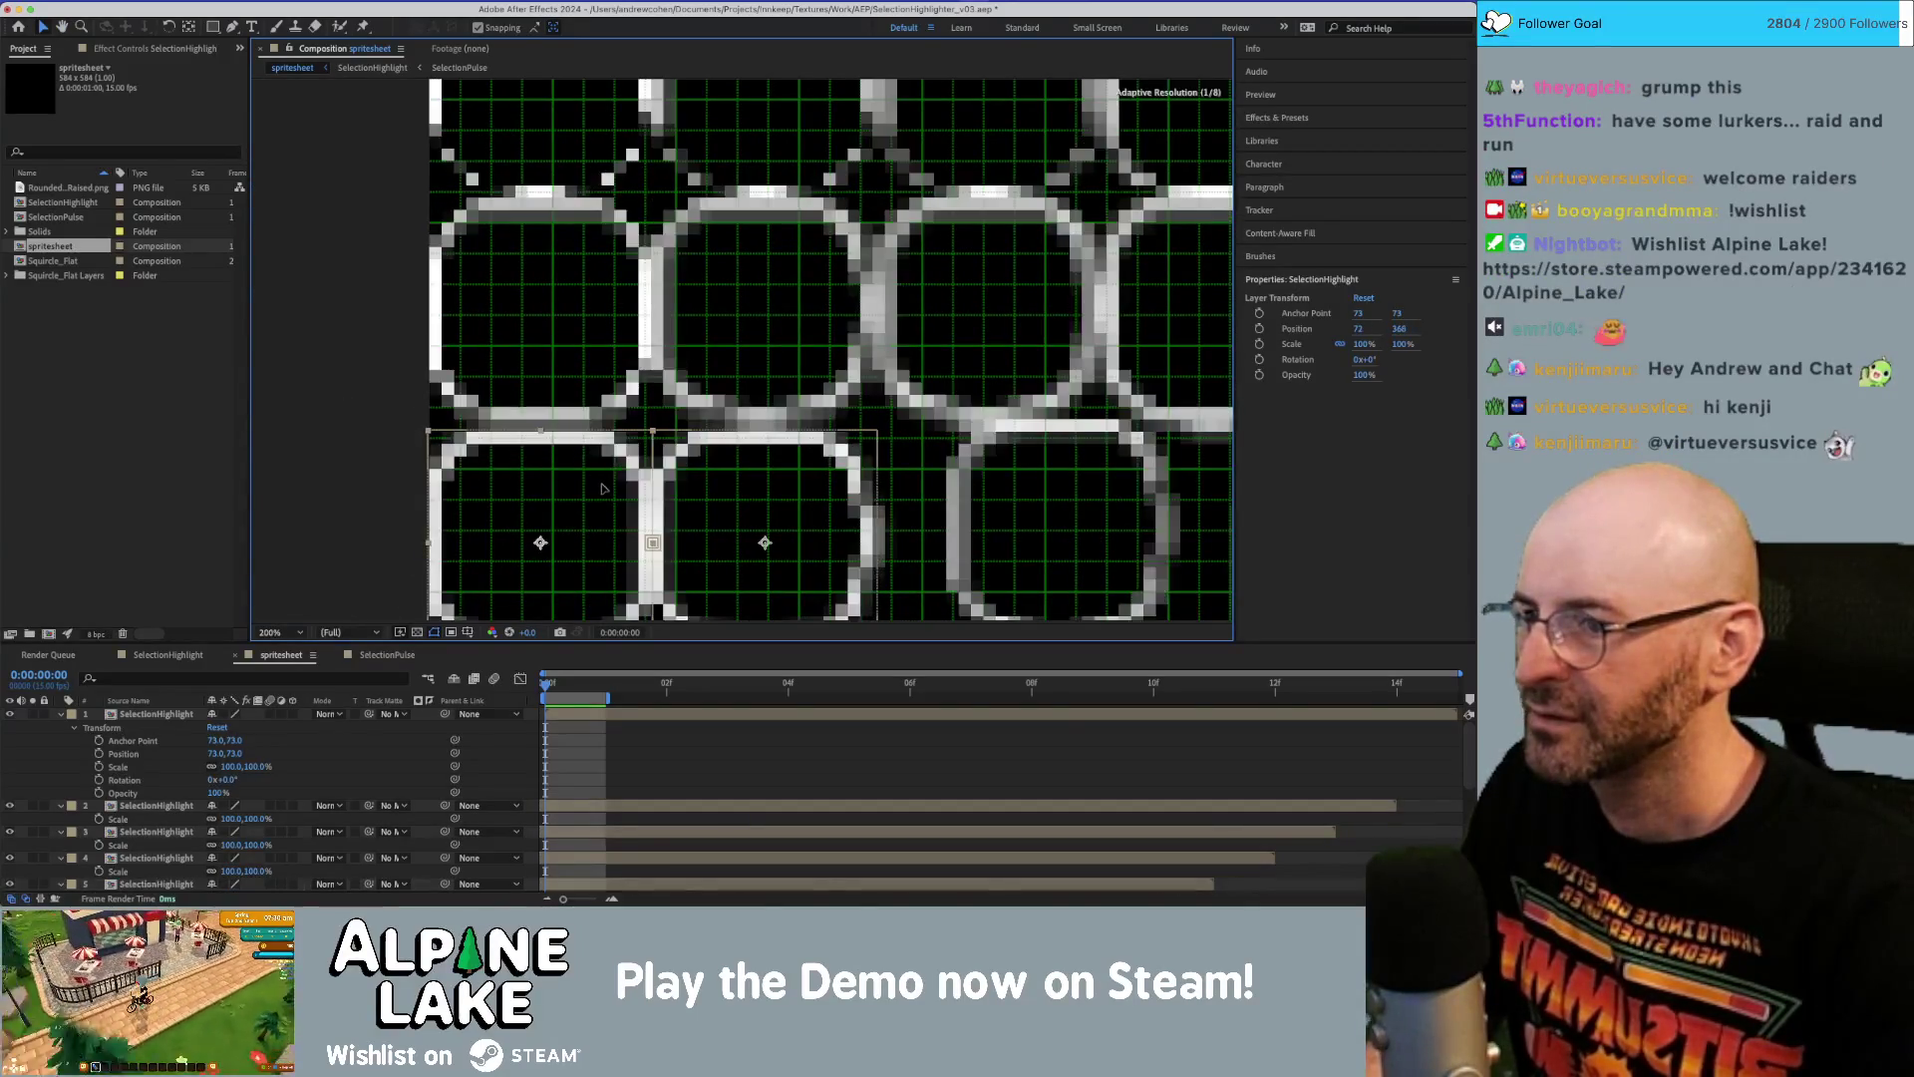
click(583, 393)
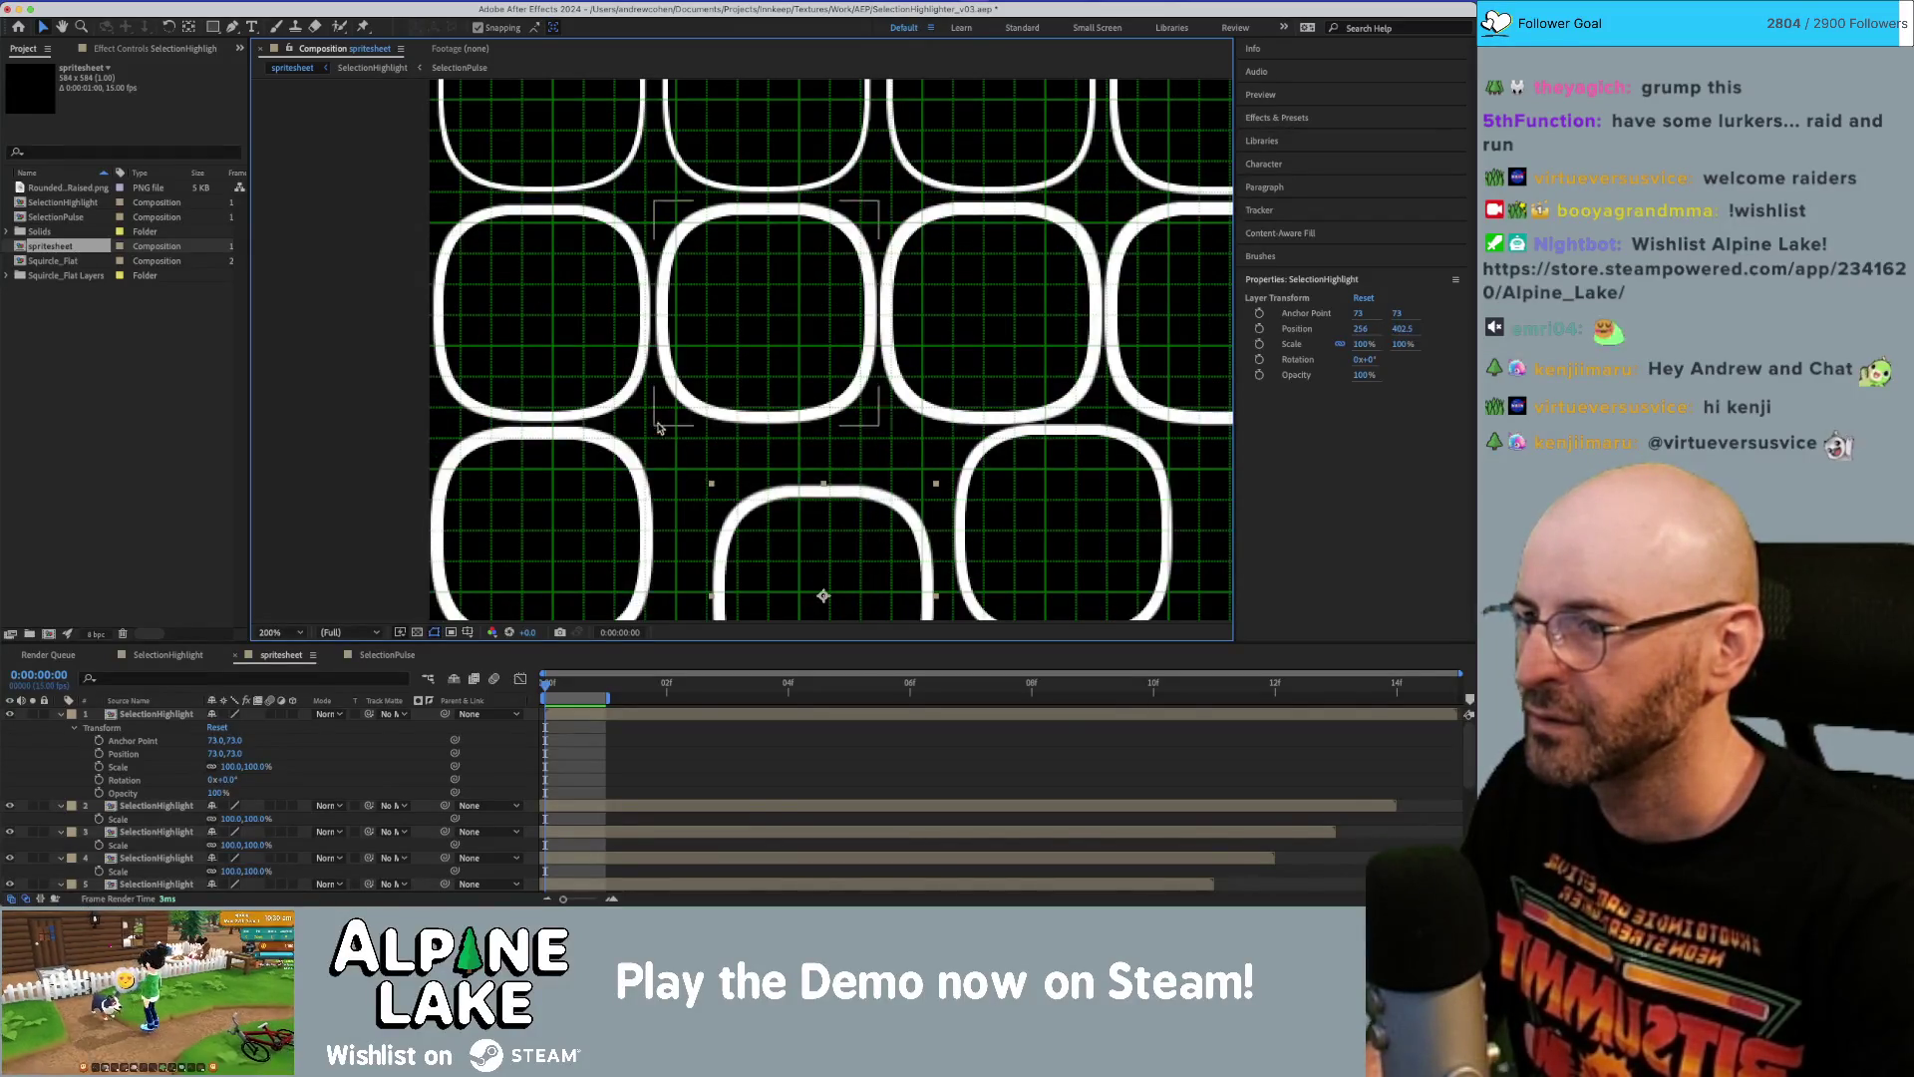
drag(721, 490, 669, 434)
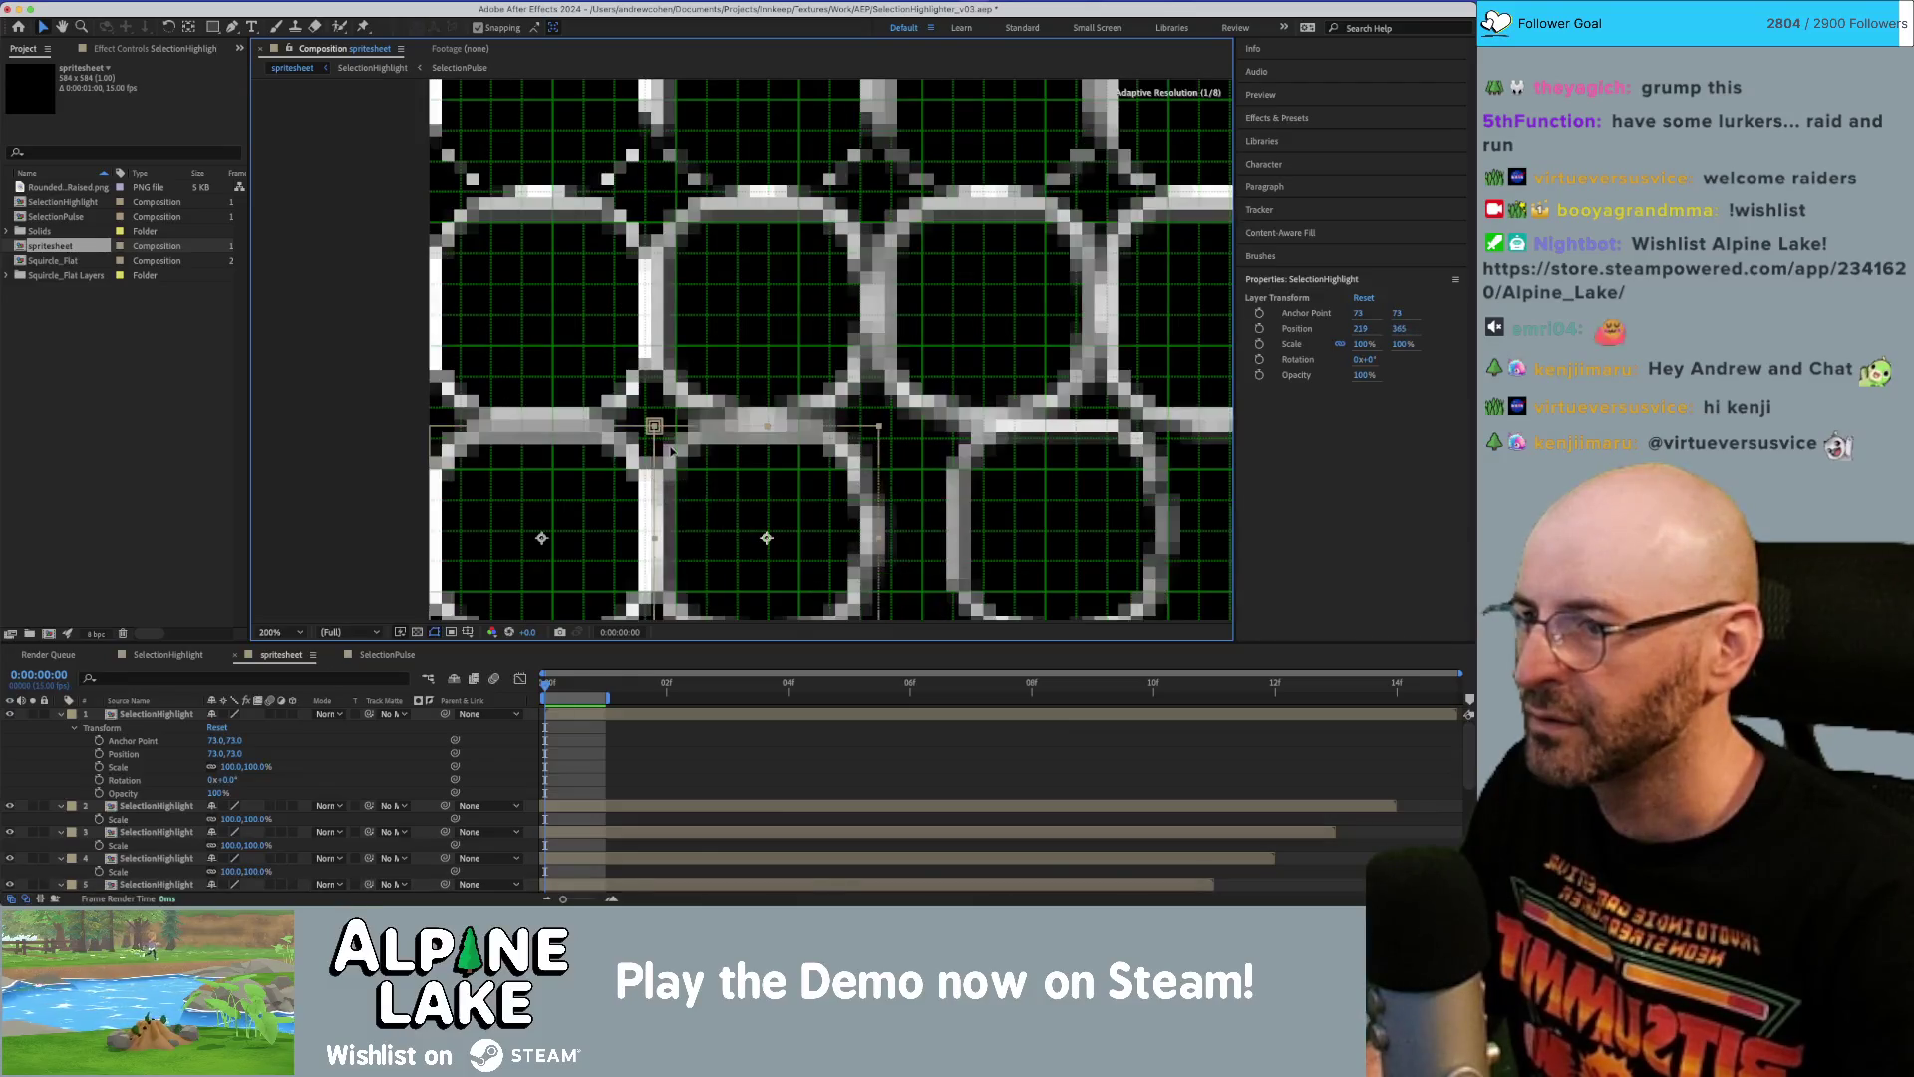
scroll(731, 337, right, 4)
scroll(730, 337, down, 2)
click(731, 337)
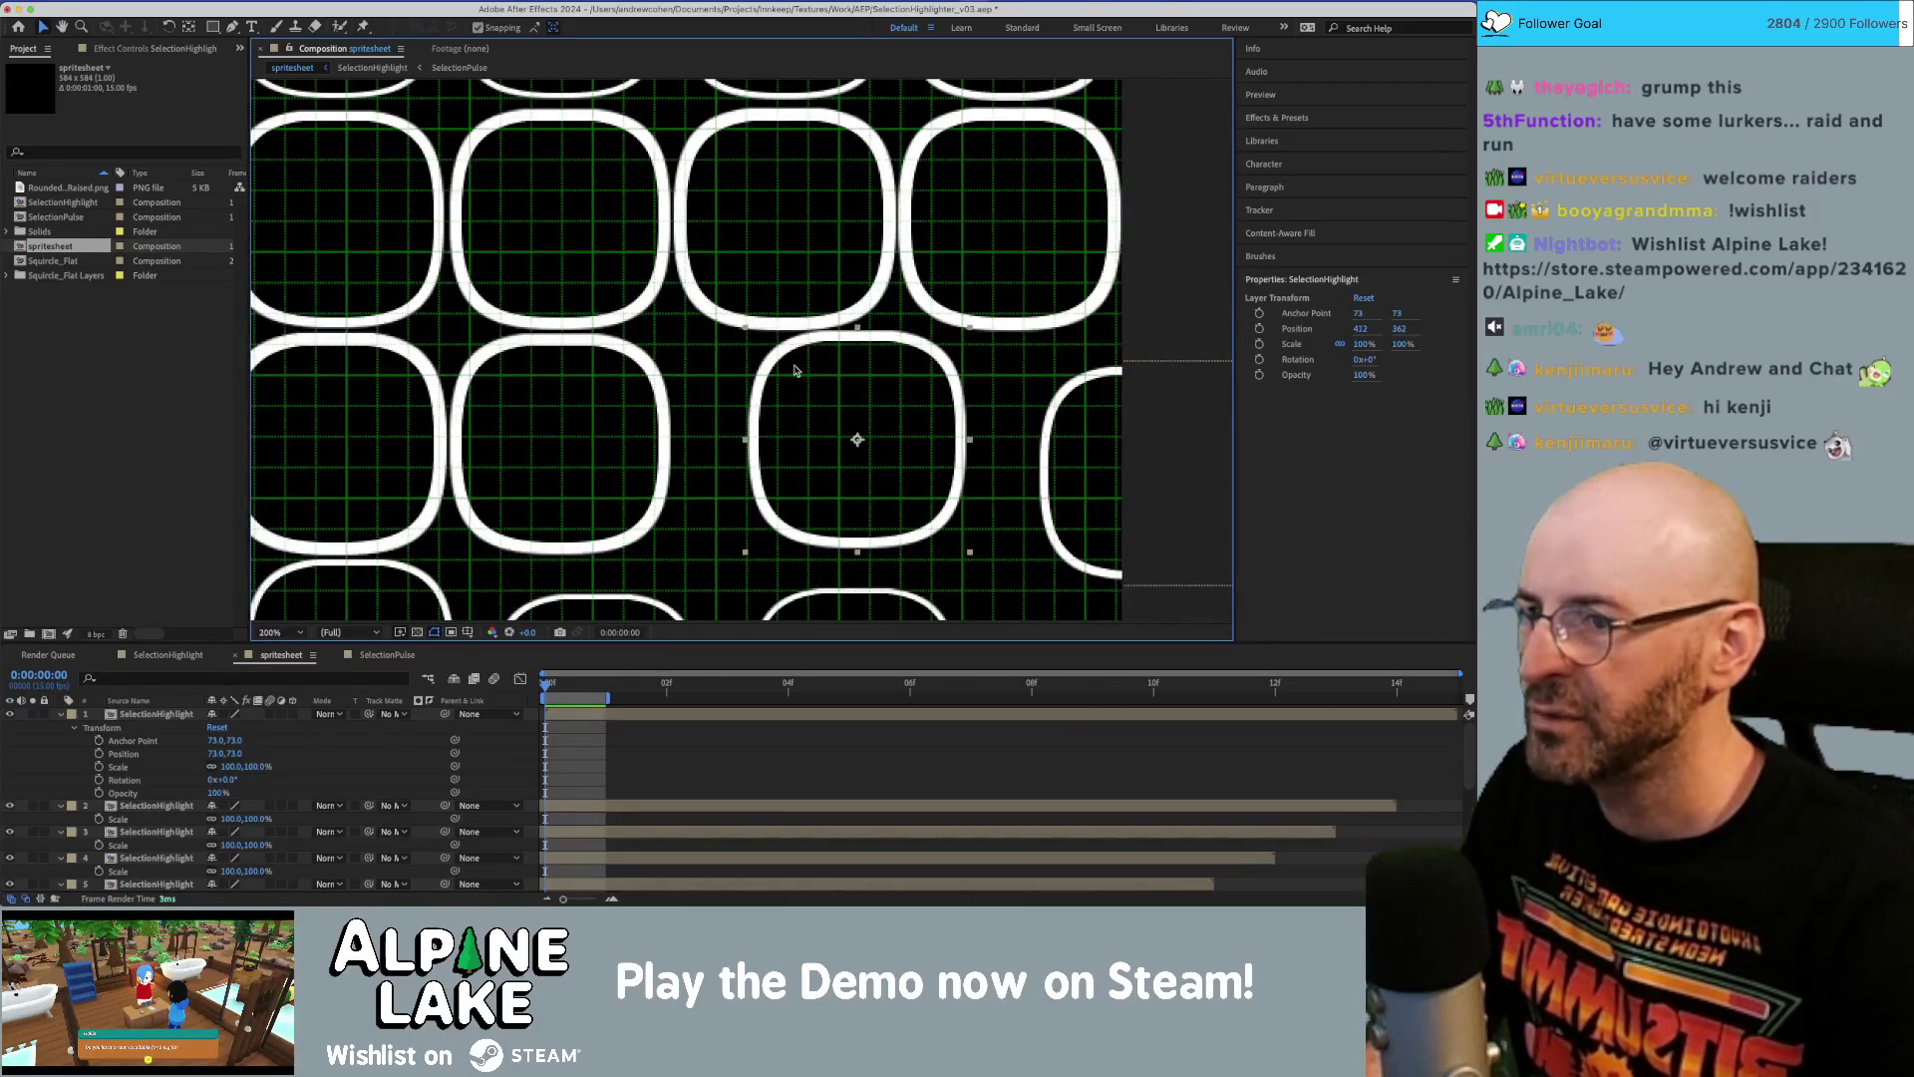
drag(761, 349, 691, 348)
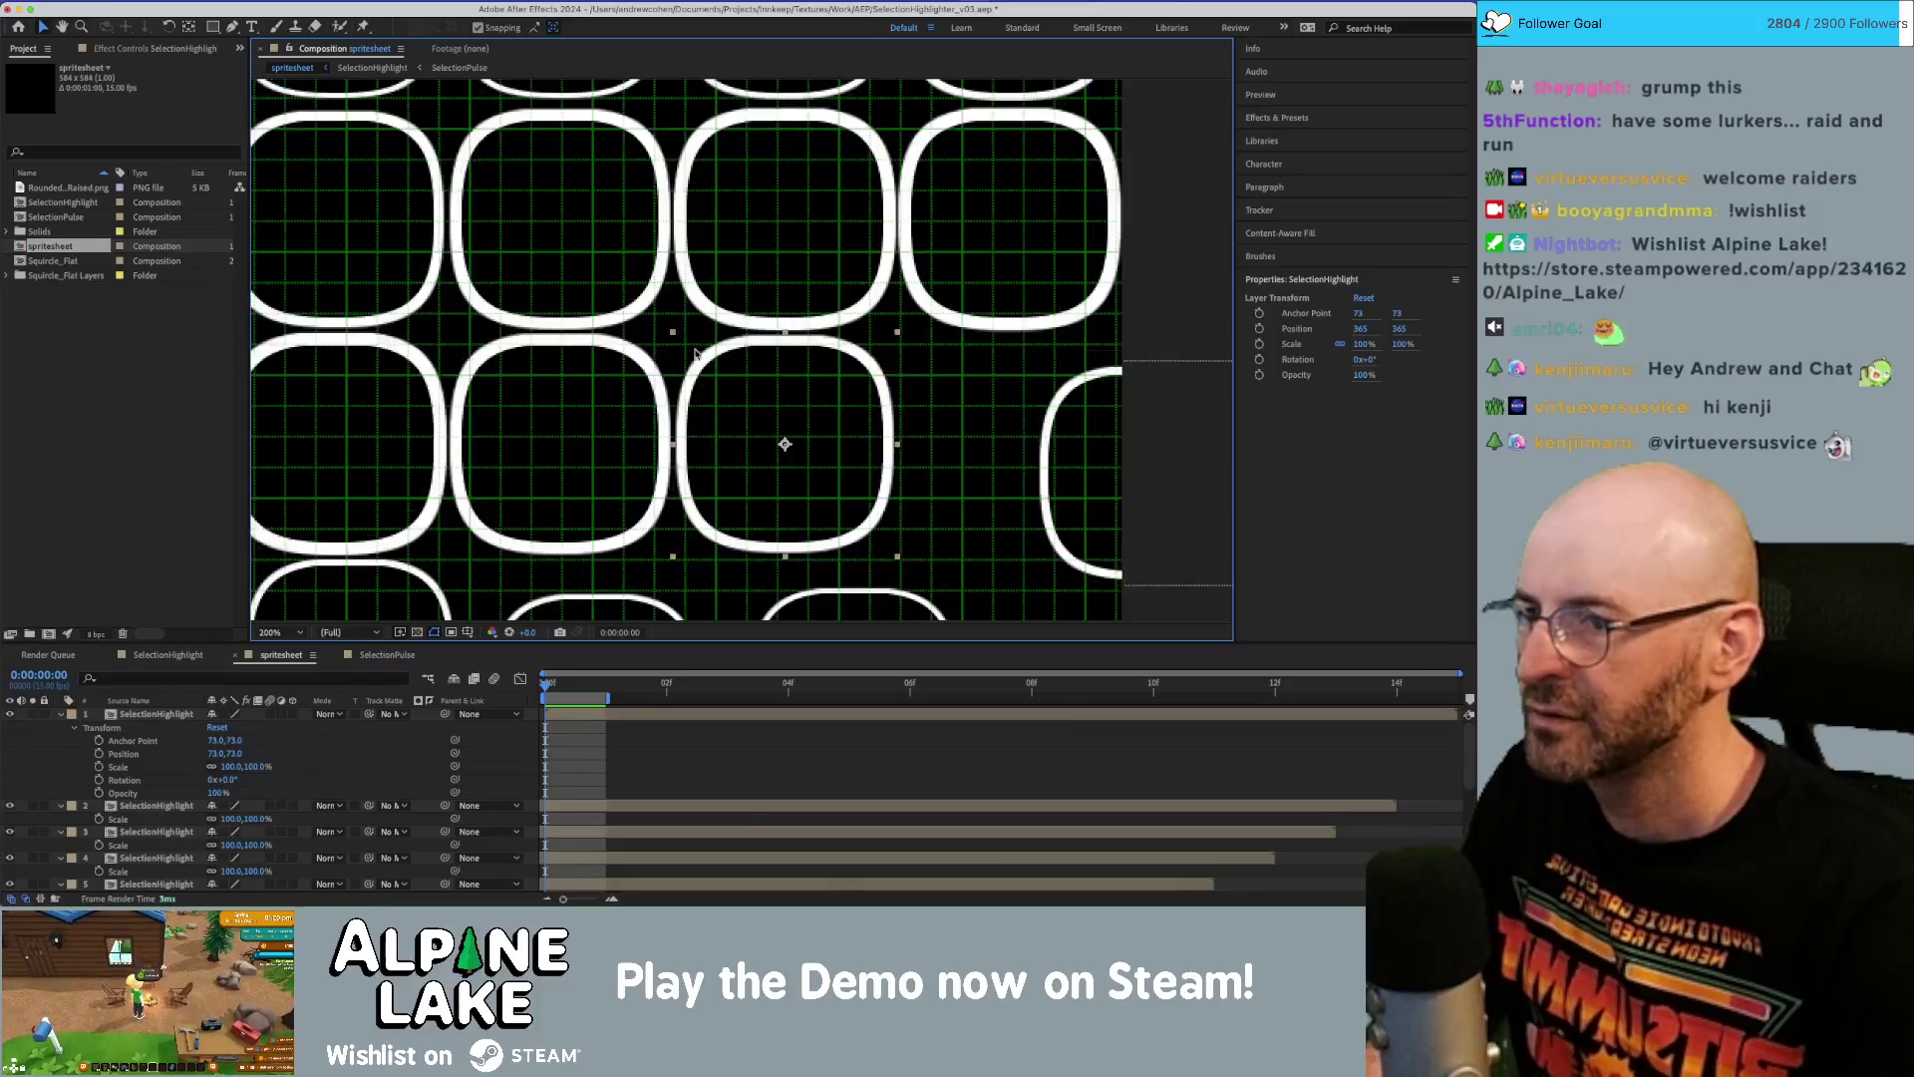
scroll(691, 349, right, 4)
scroll(691, 349, down, 1)
click(806, 309)
drag(940, 369, 805, 337)
Align the bottom-row squares into their cells, including the one at 365,511.
scroll(632, 312, left, 5)
scroll(632, 312, down, 3)
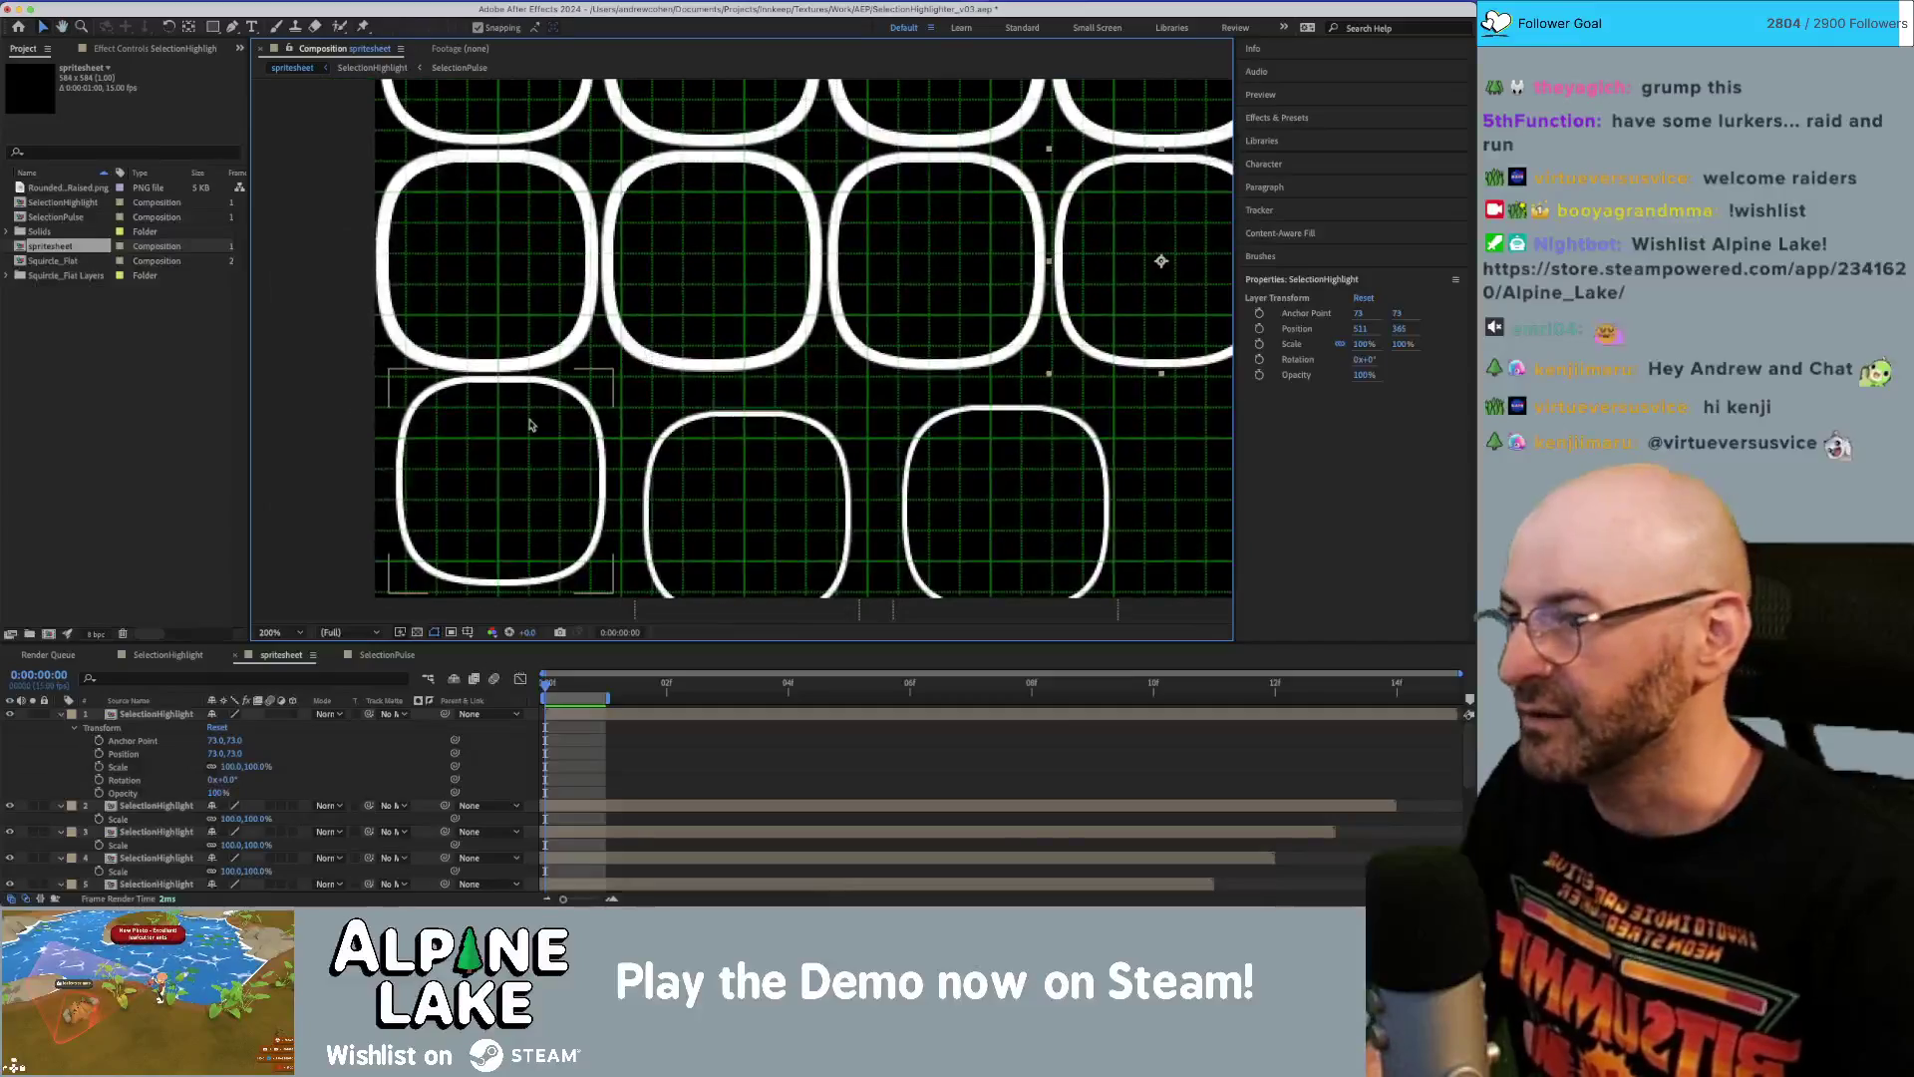
key(ctrl+Down)
key(ctrl+Down)
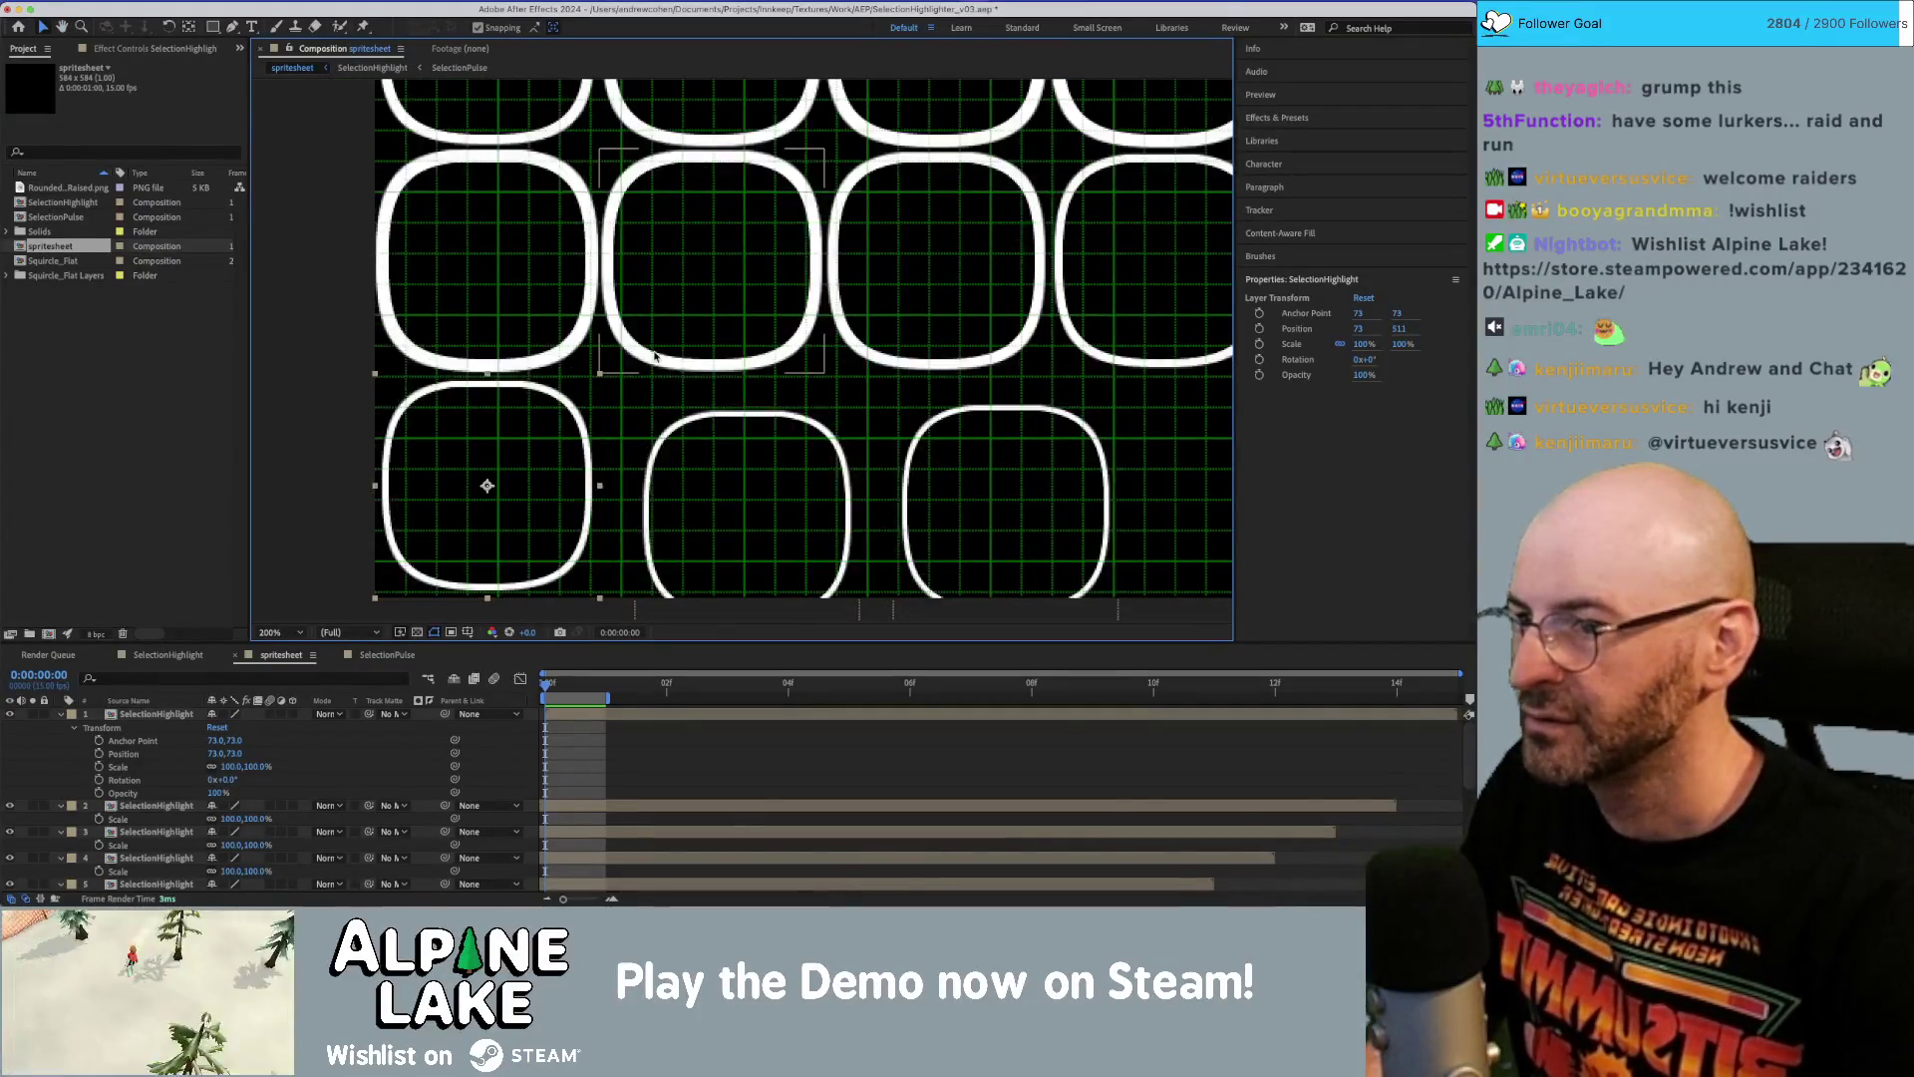
drag(648, 420, 612, 420)
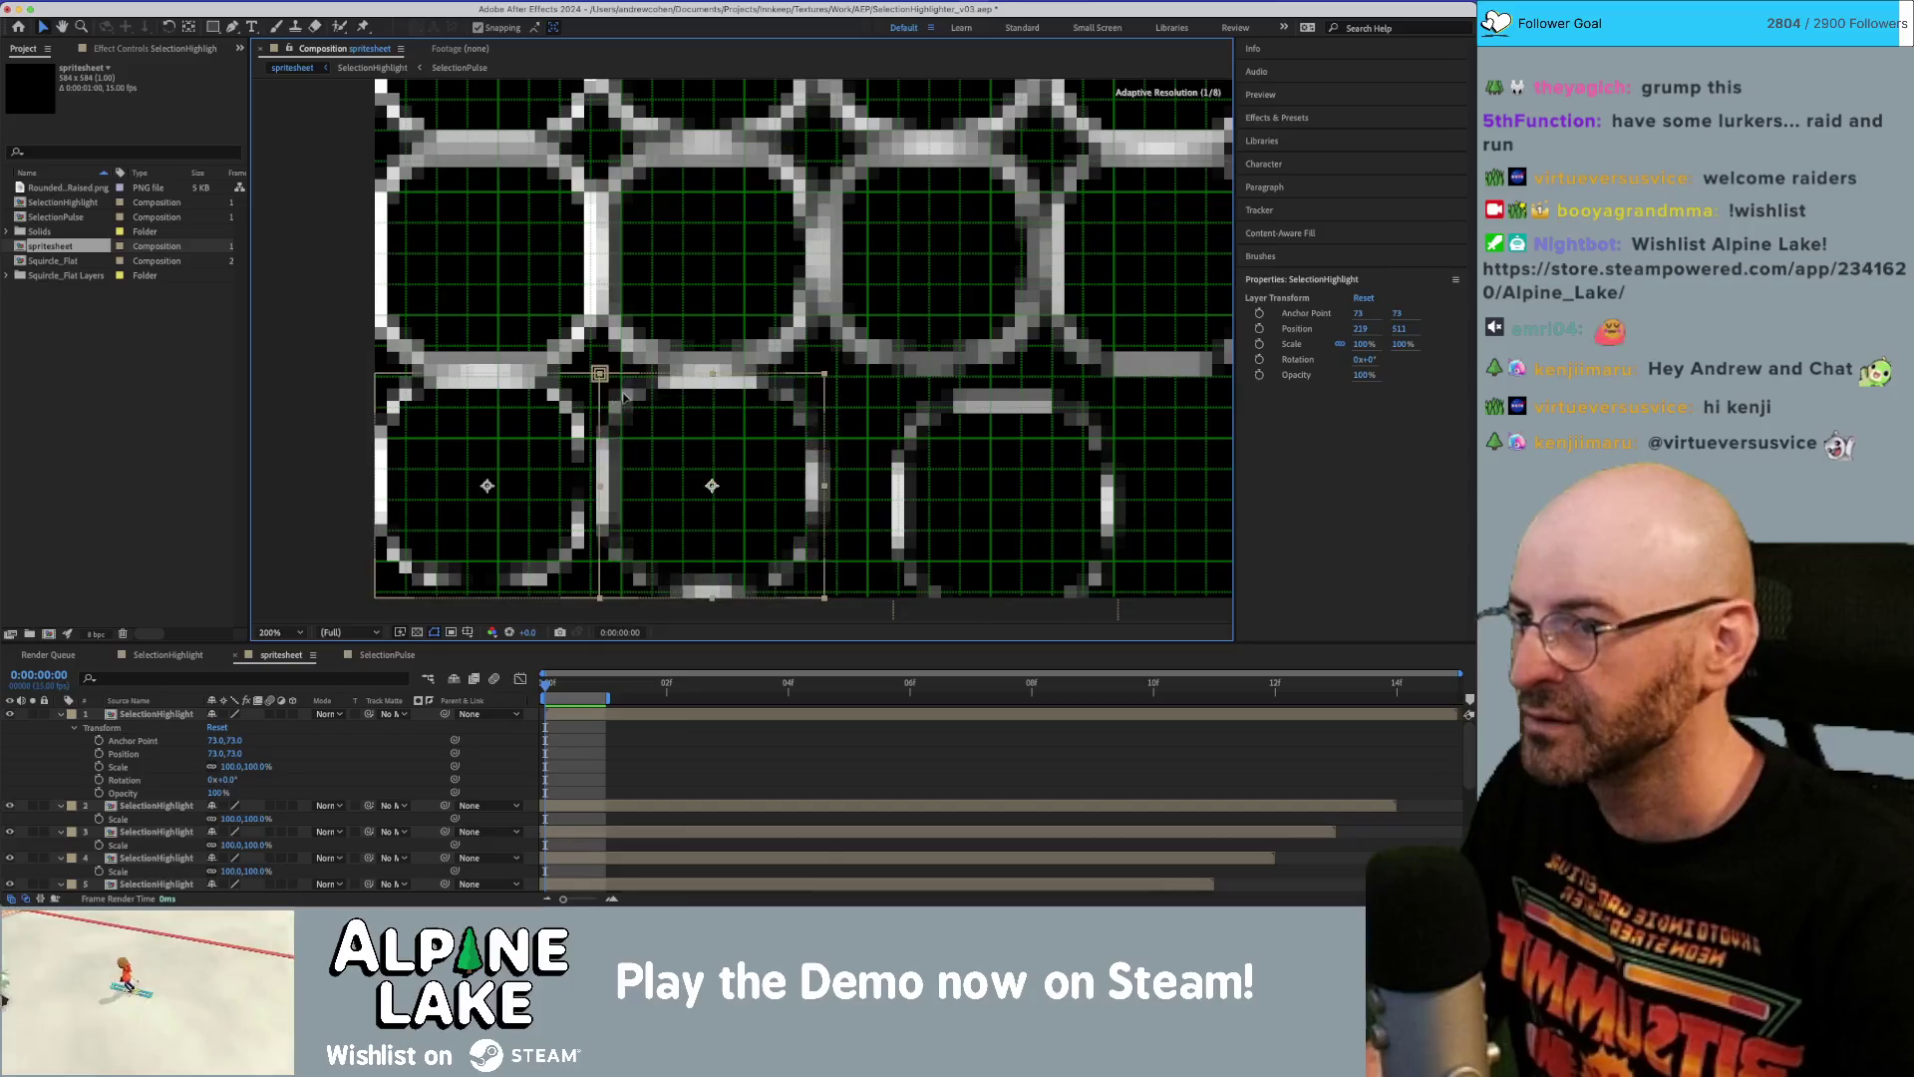
key(ctrl+Down)
click(927, 418)
drag(906, 412, 837, 412)
click(873, 339)
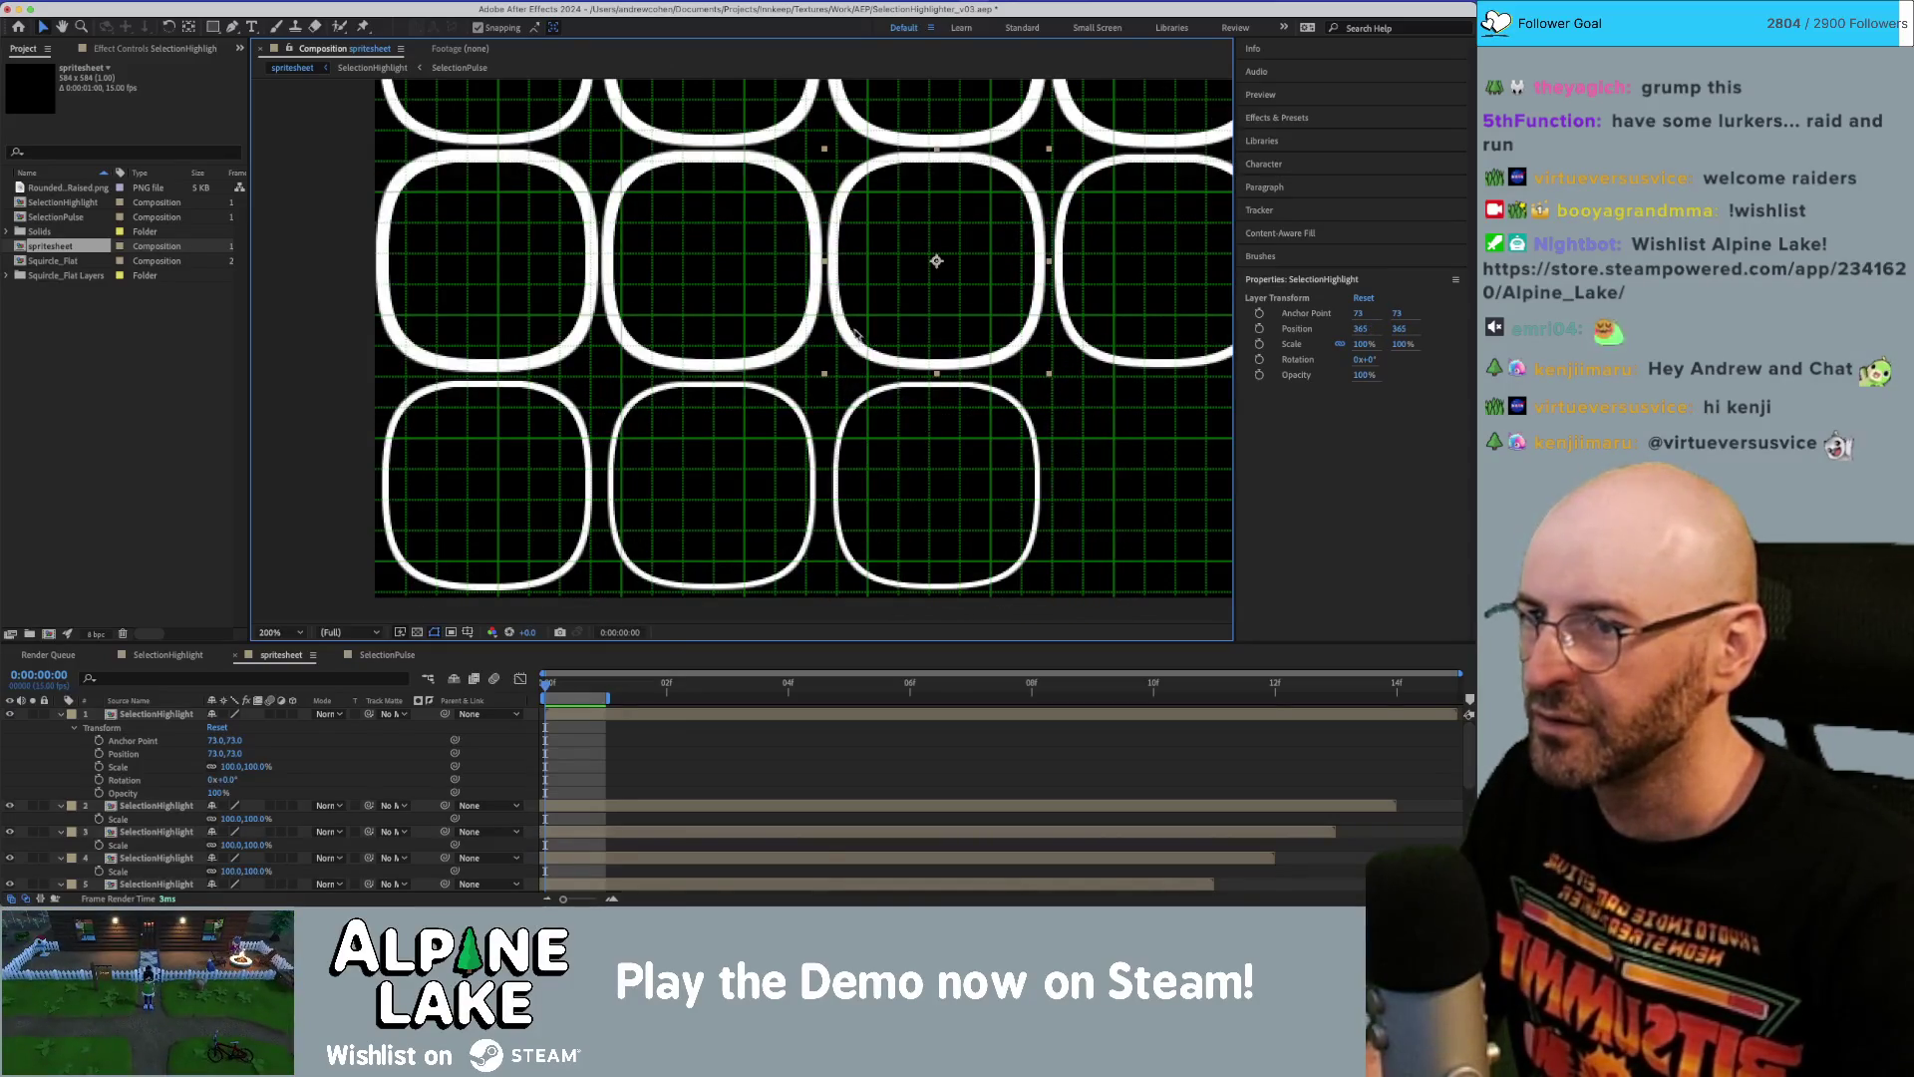
click(935, 470)
click(787, 475)
scroll(817, 292, up, 5)
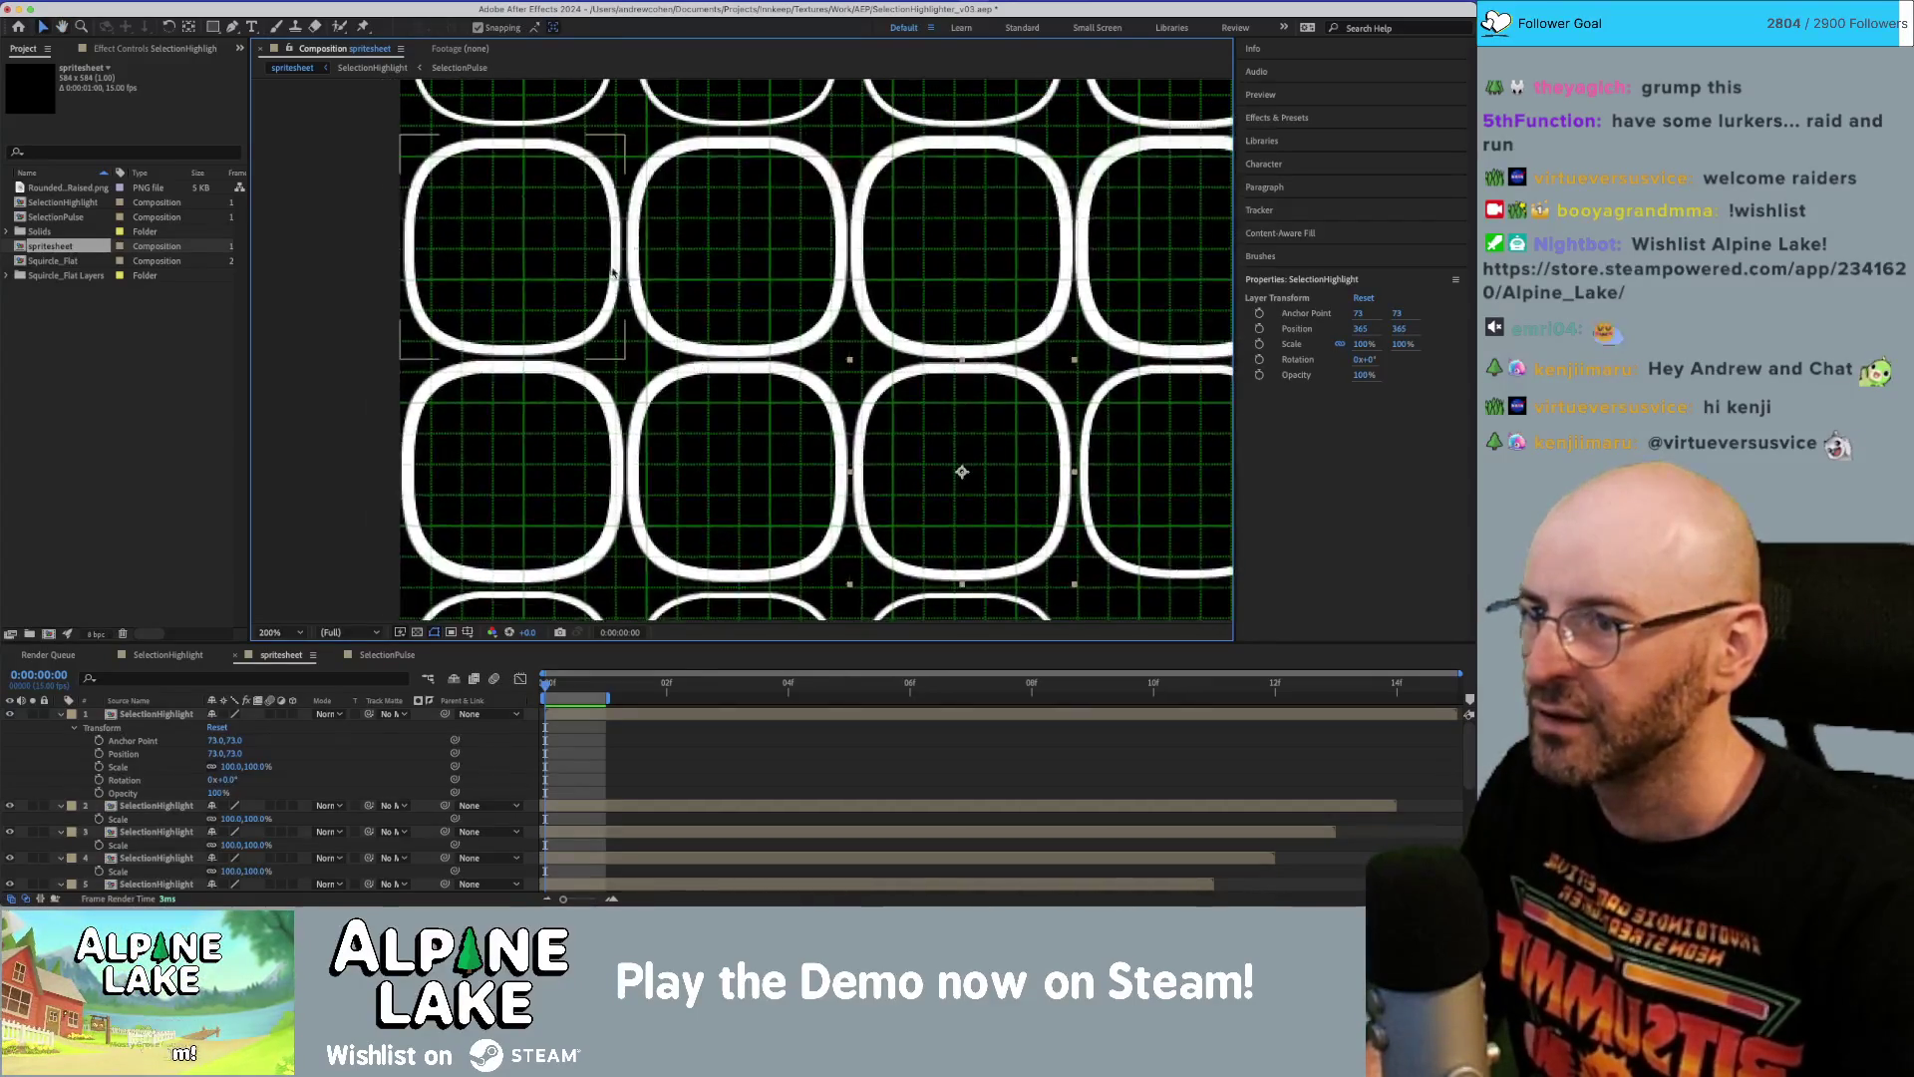
Save the project and zoom out to view the whole spritesheet.
drag(779, 287, 680, 332)
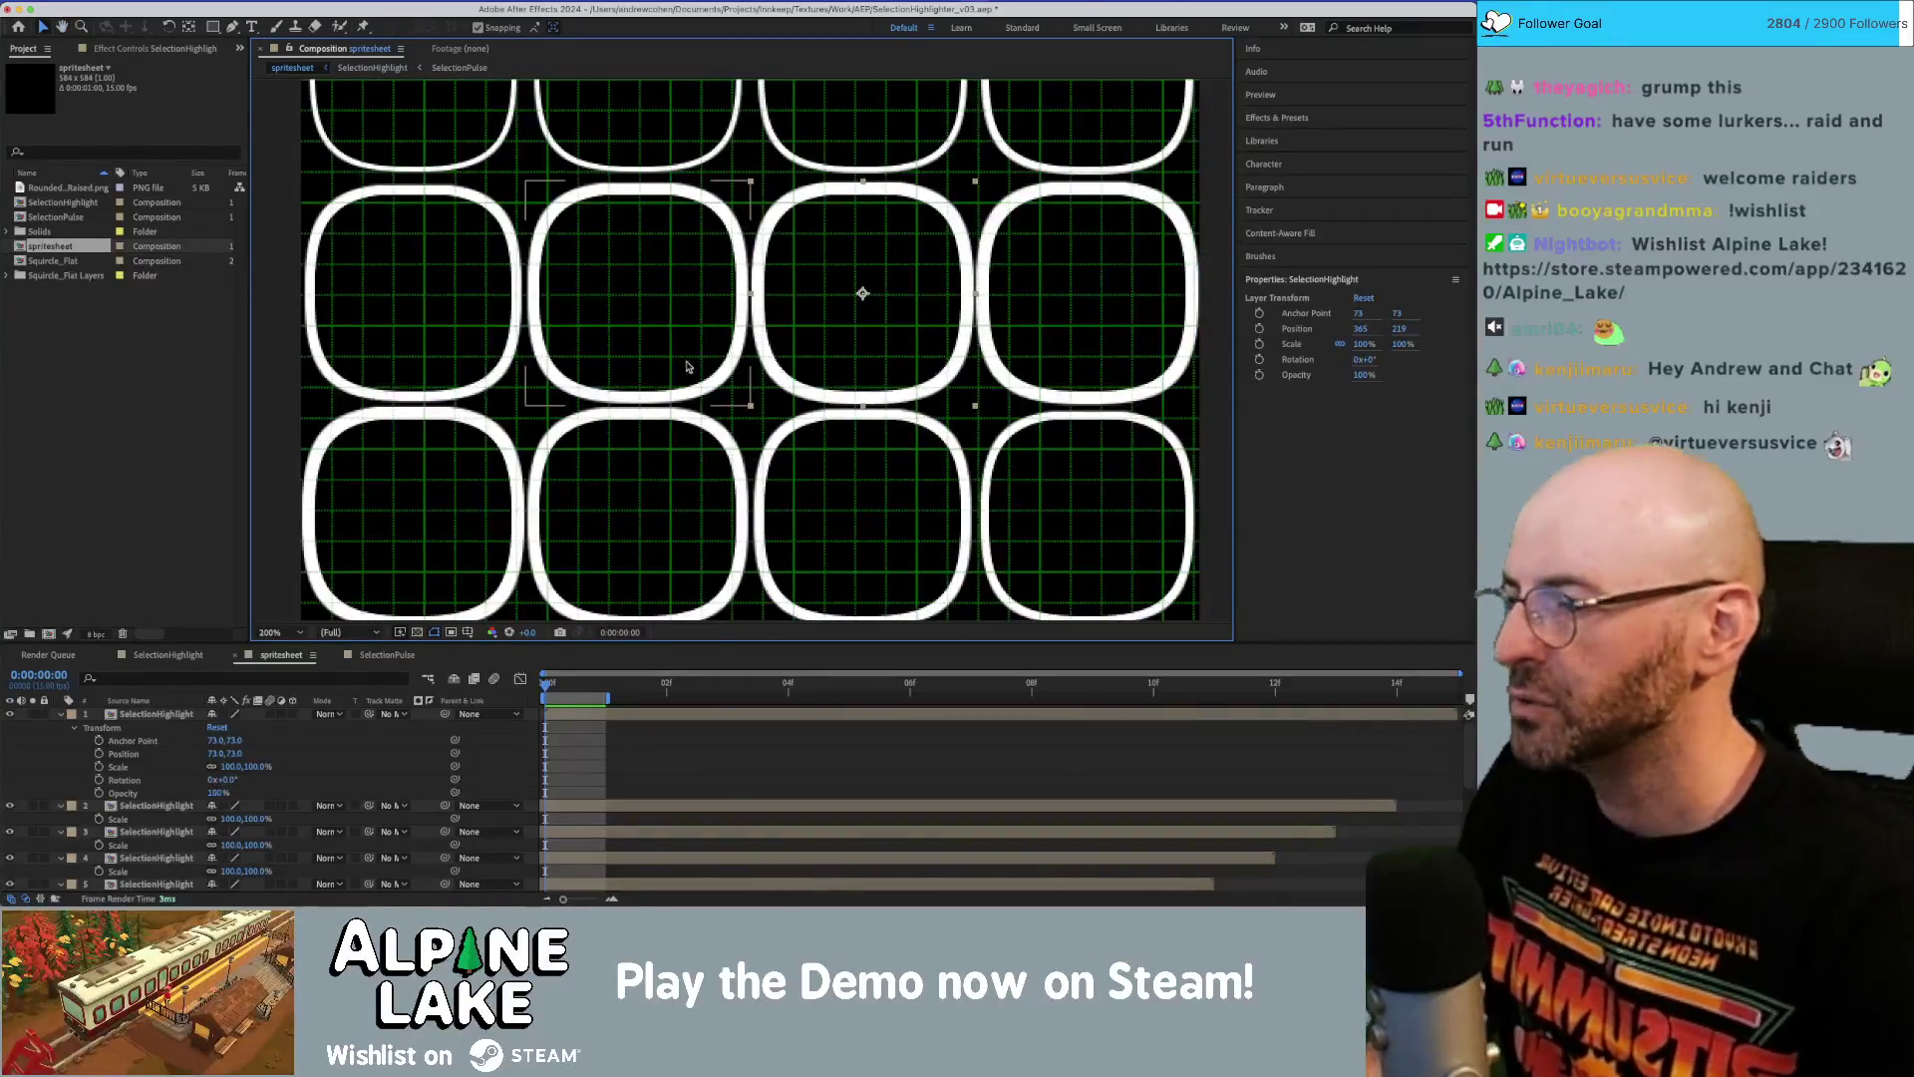
key(cmd+s)
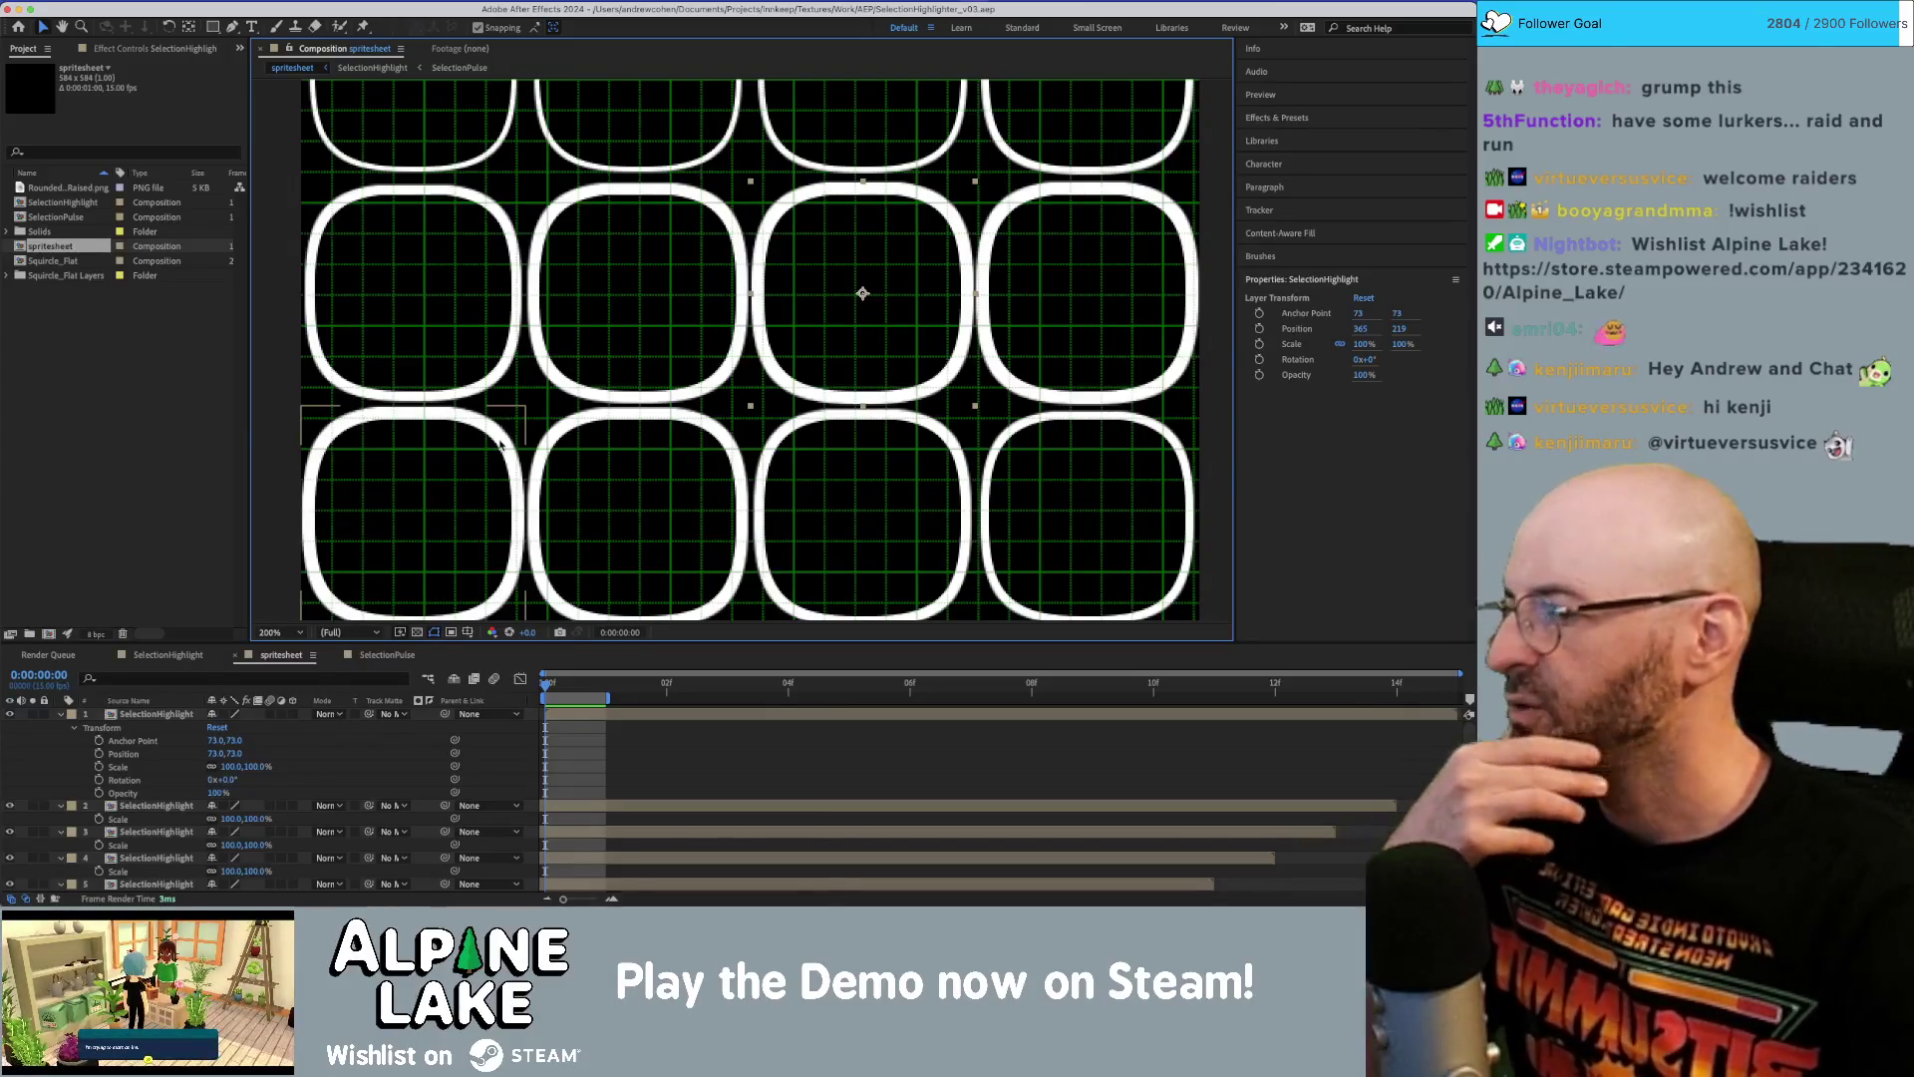
click(174, 362)
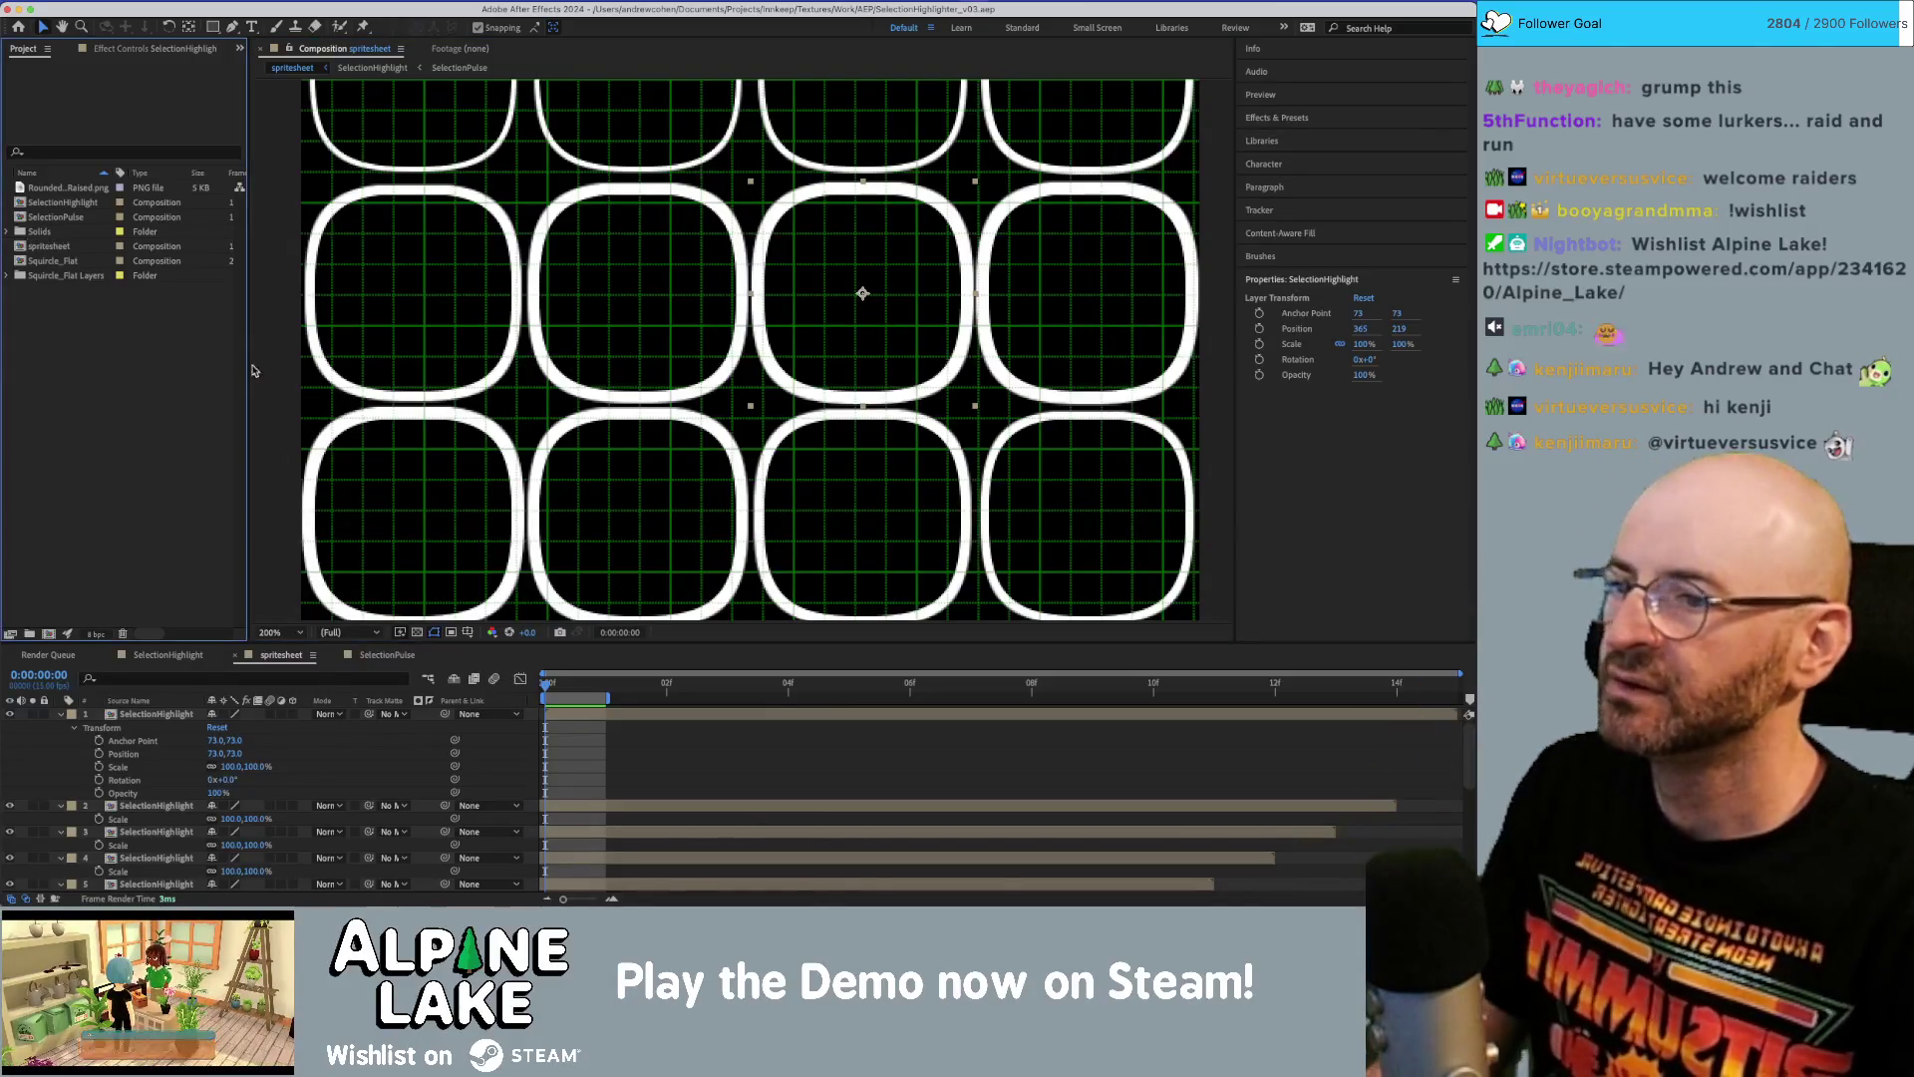
key(comma)
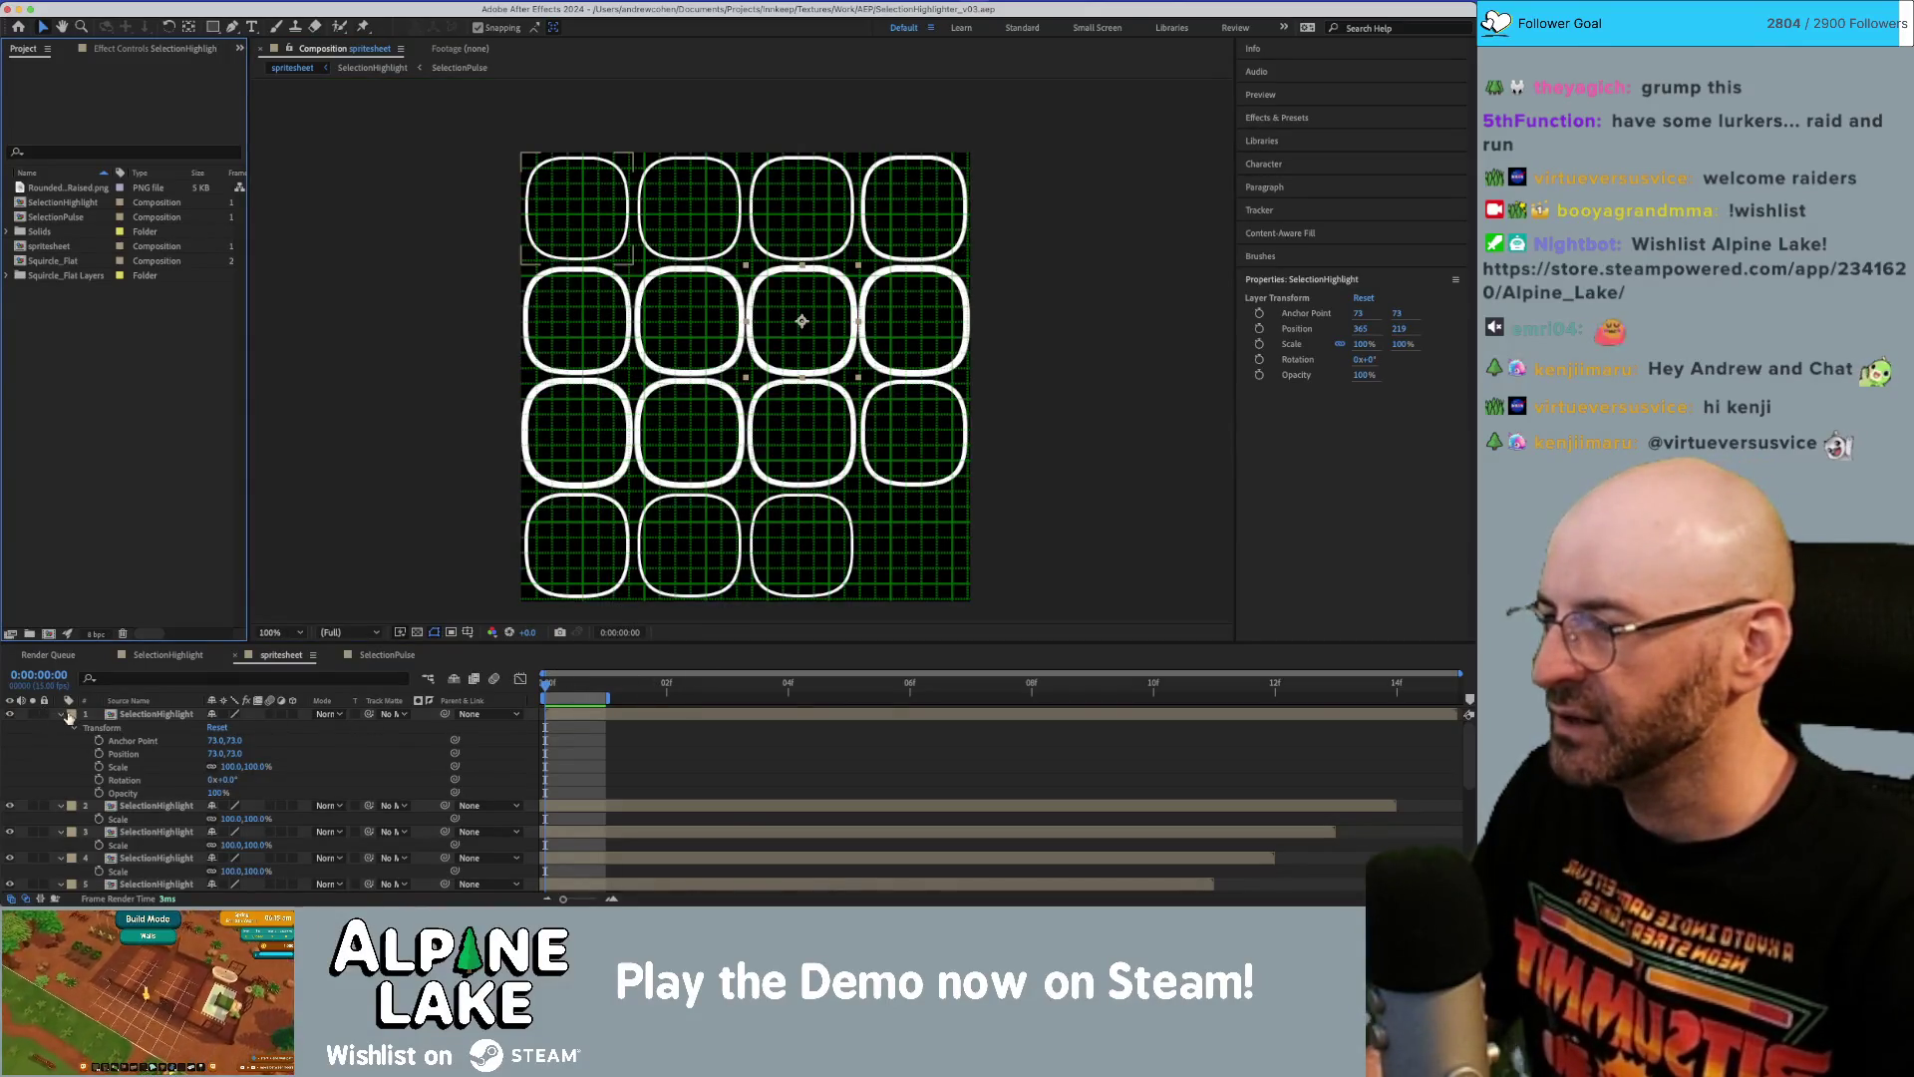
Select all 15 squircle layers, preview the animation, then deselect them.
click(144, 715)
scroll(149, 797, down, 5)
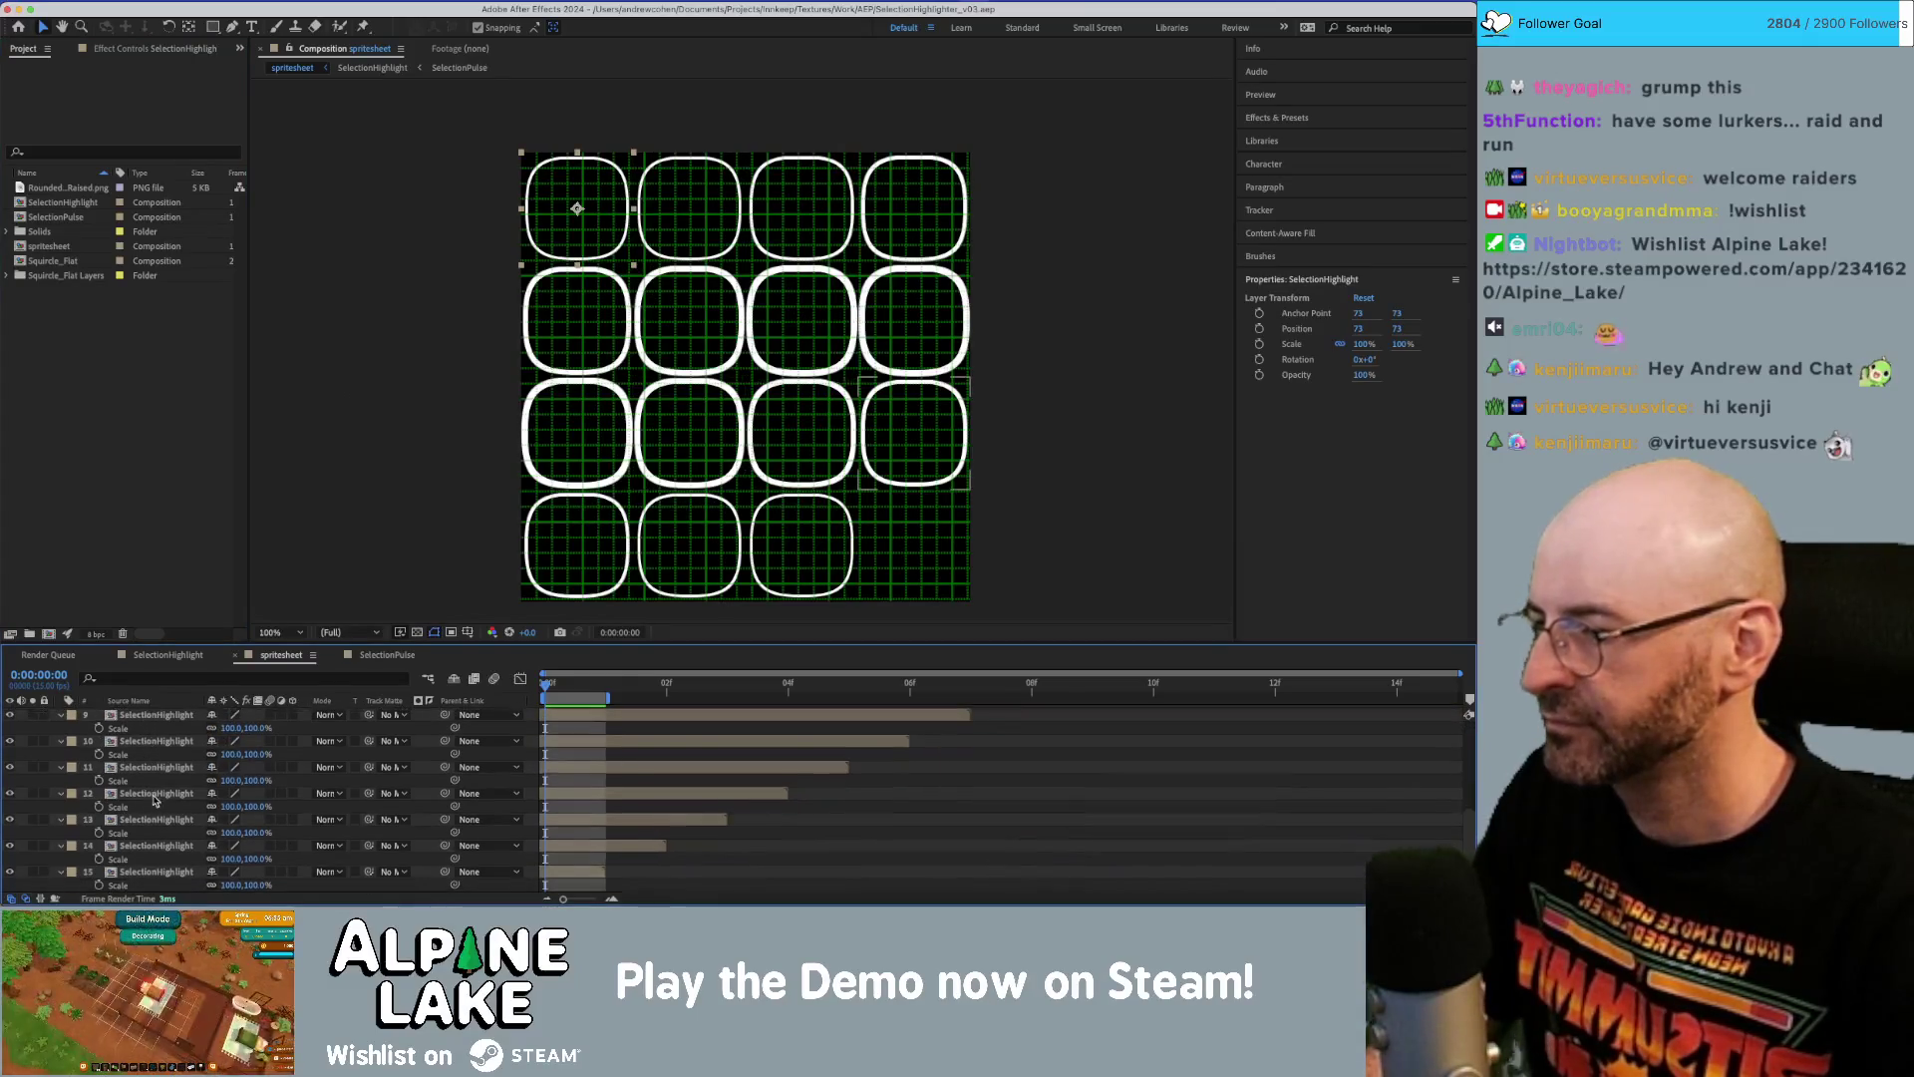
key(ctrl+a)
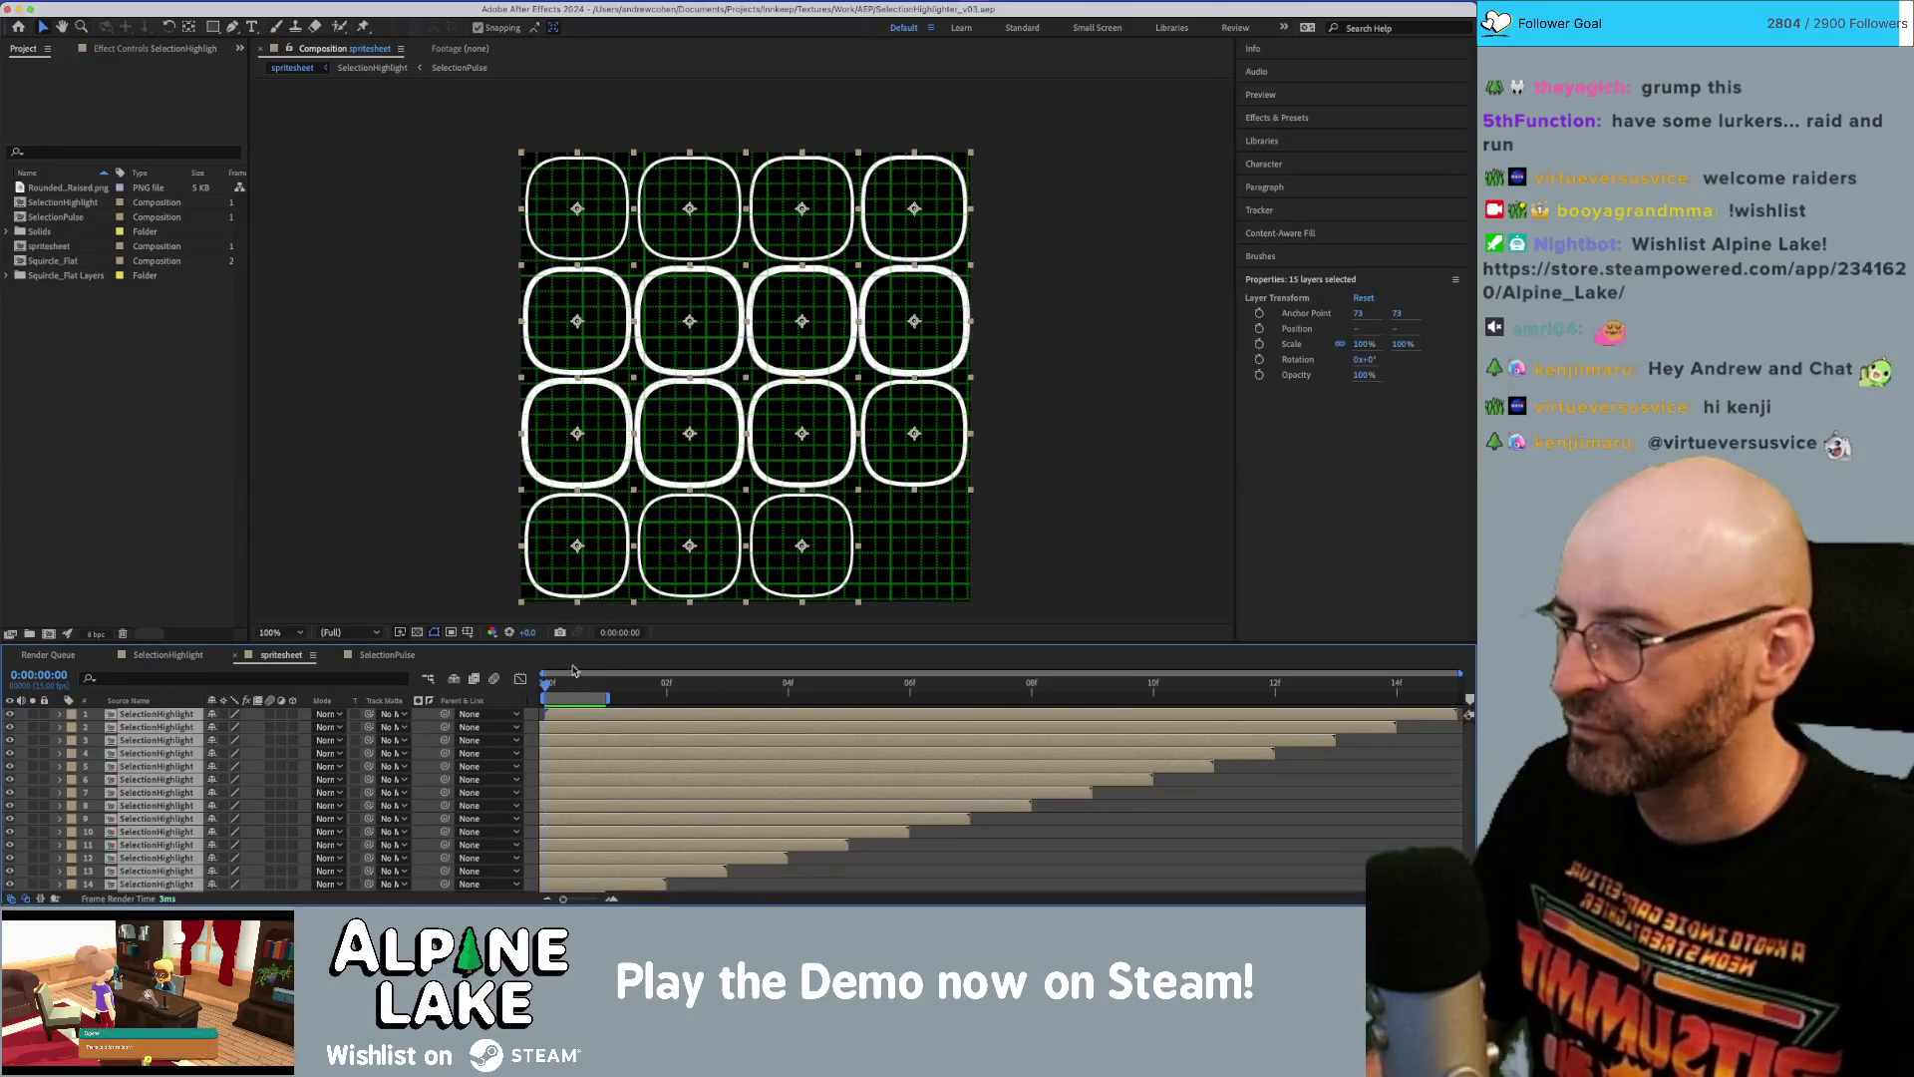
key(space)
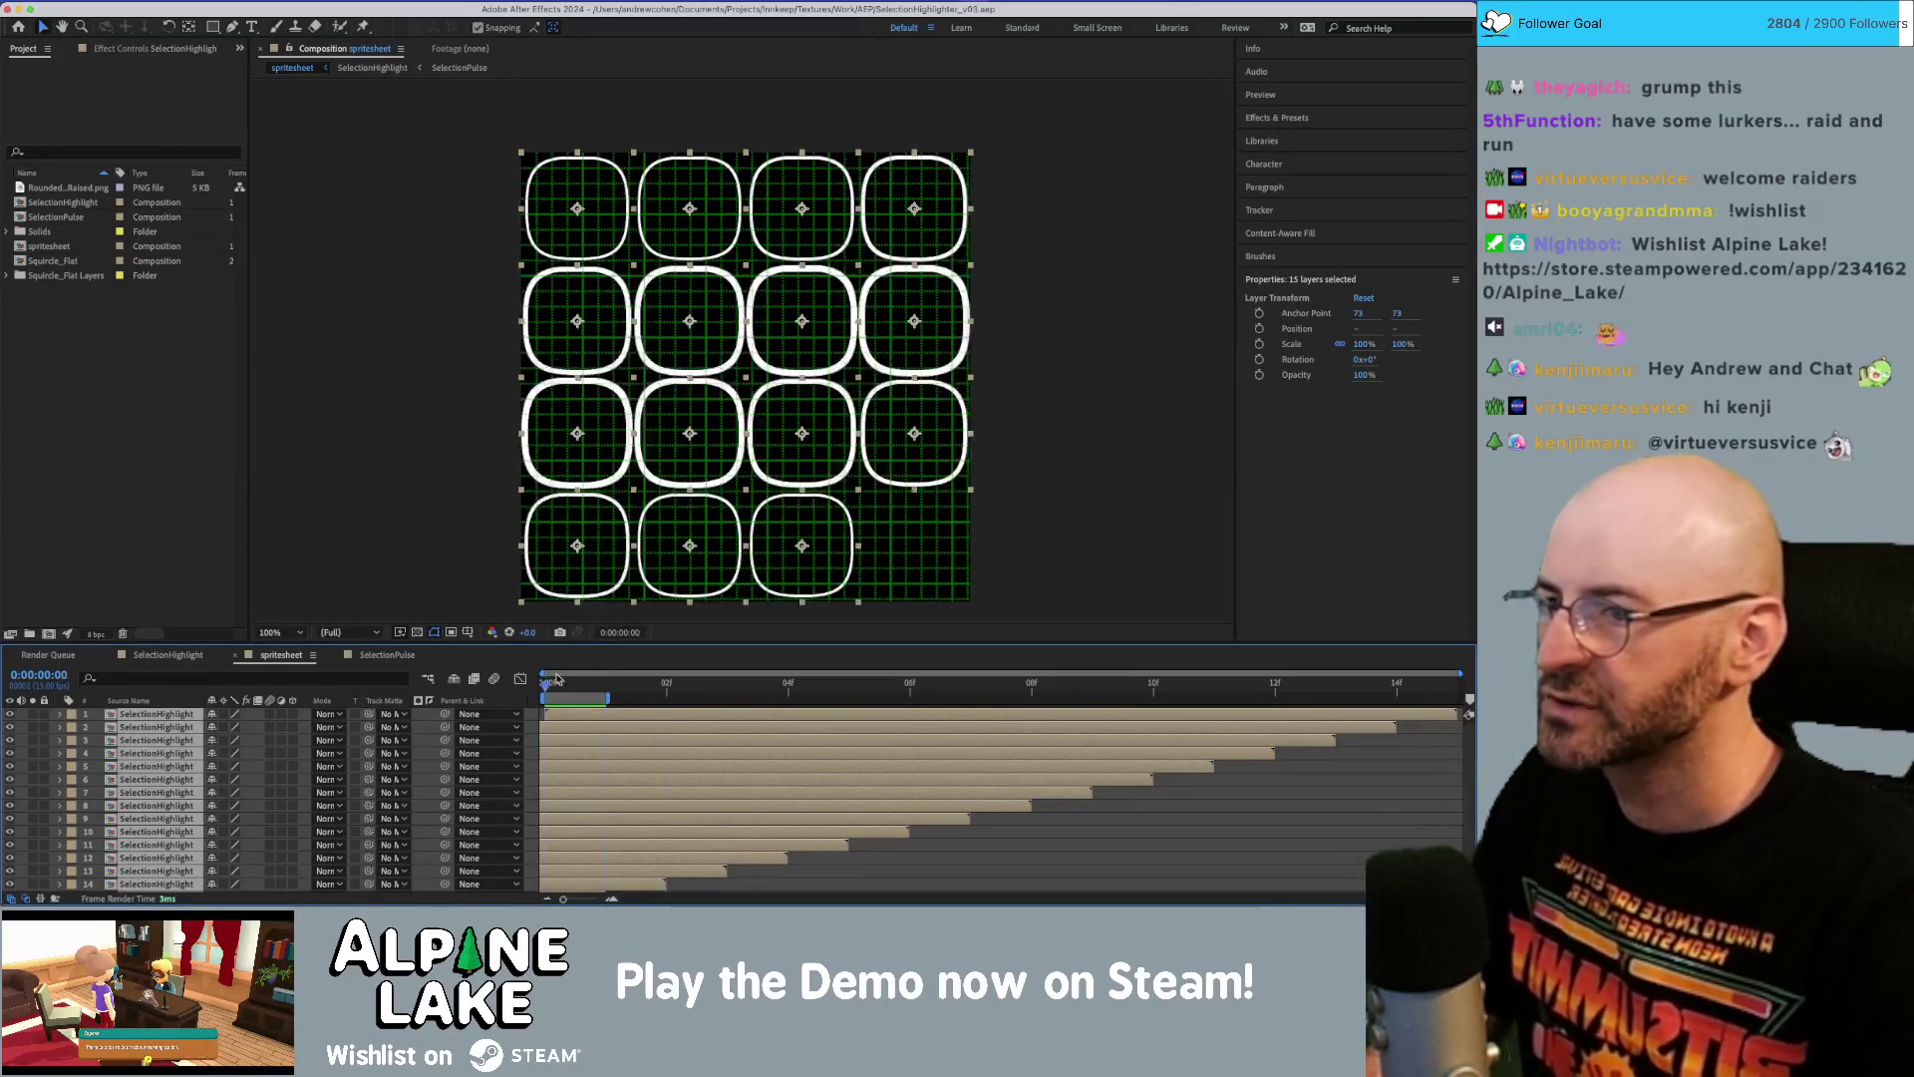
key(space)
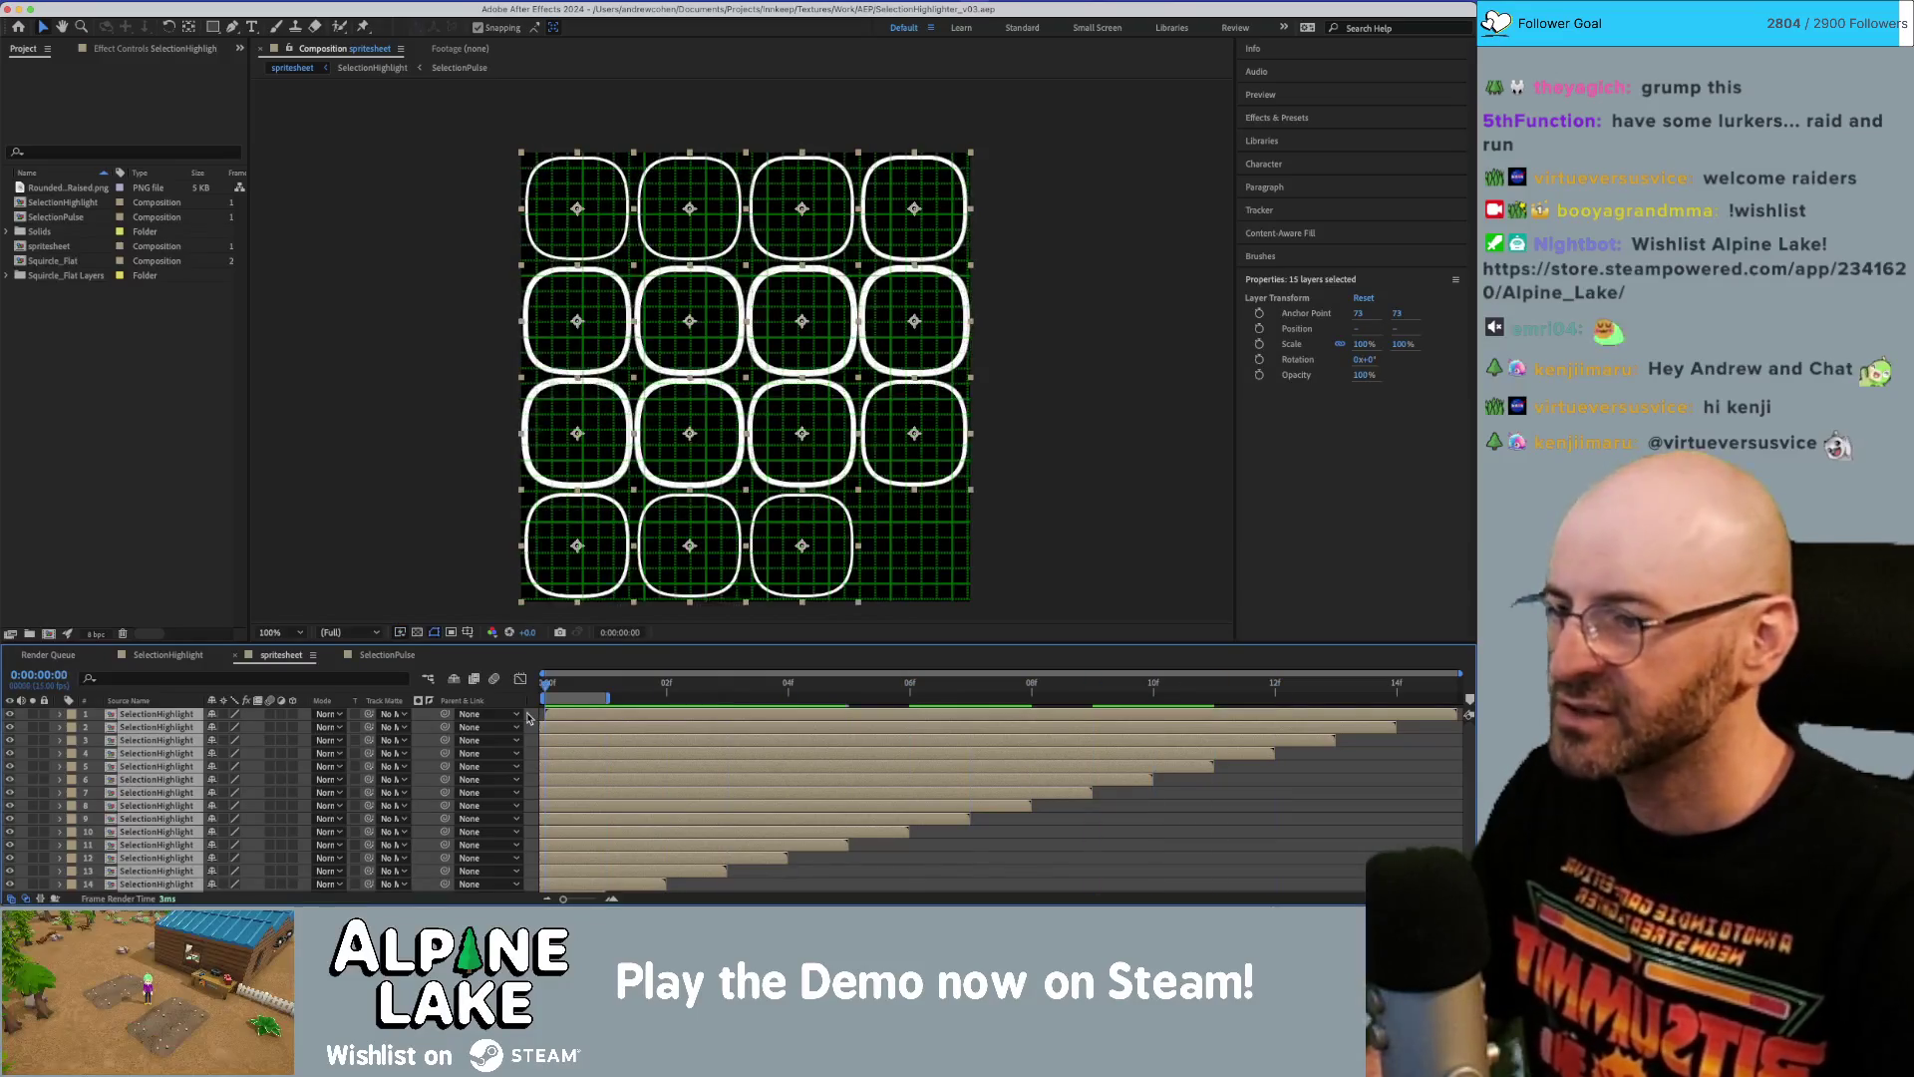
click(415, 412)
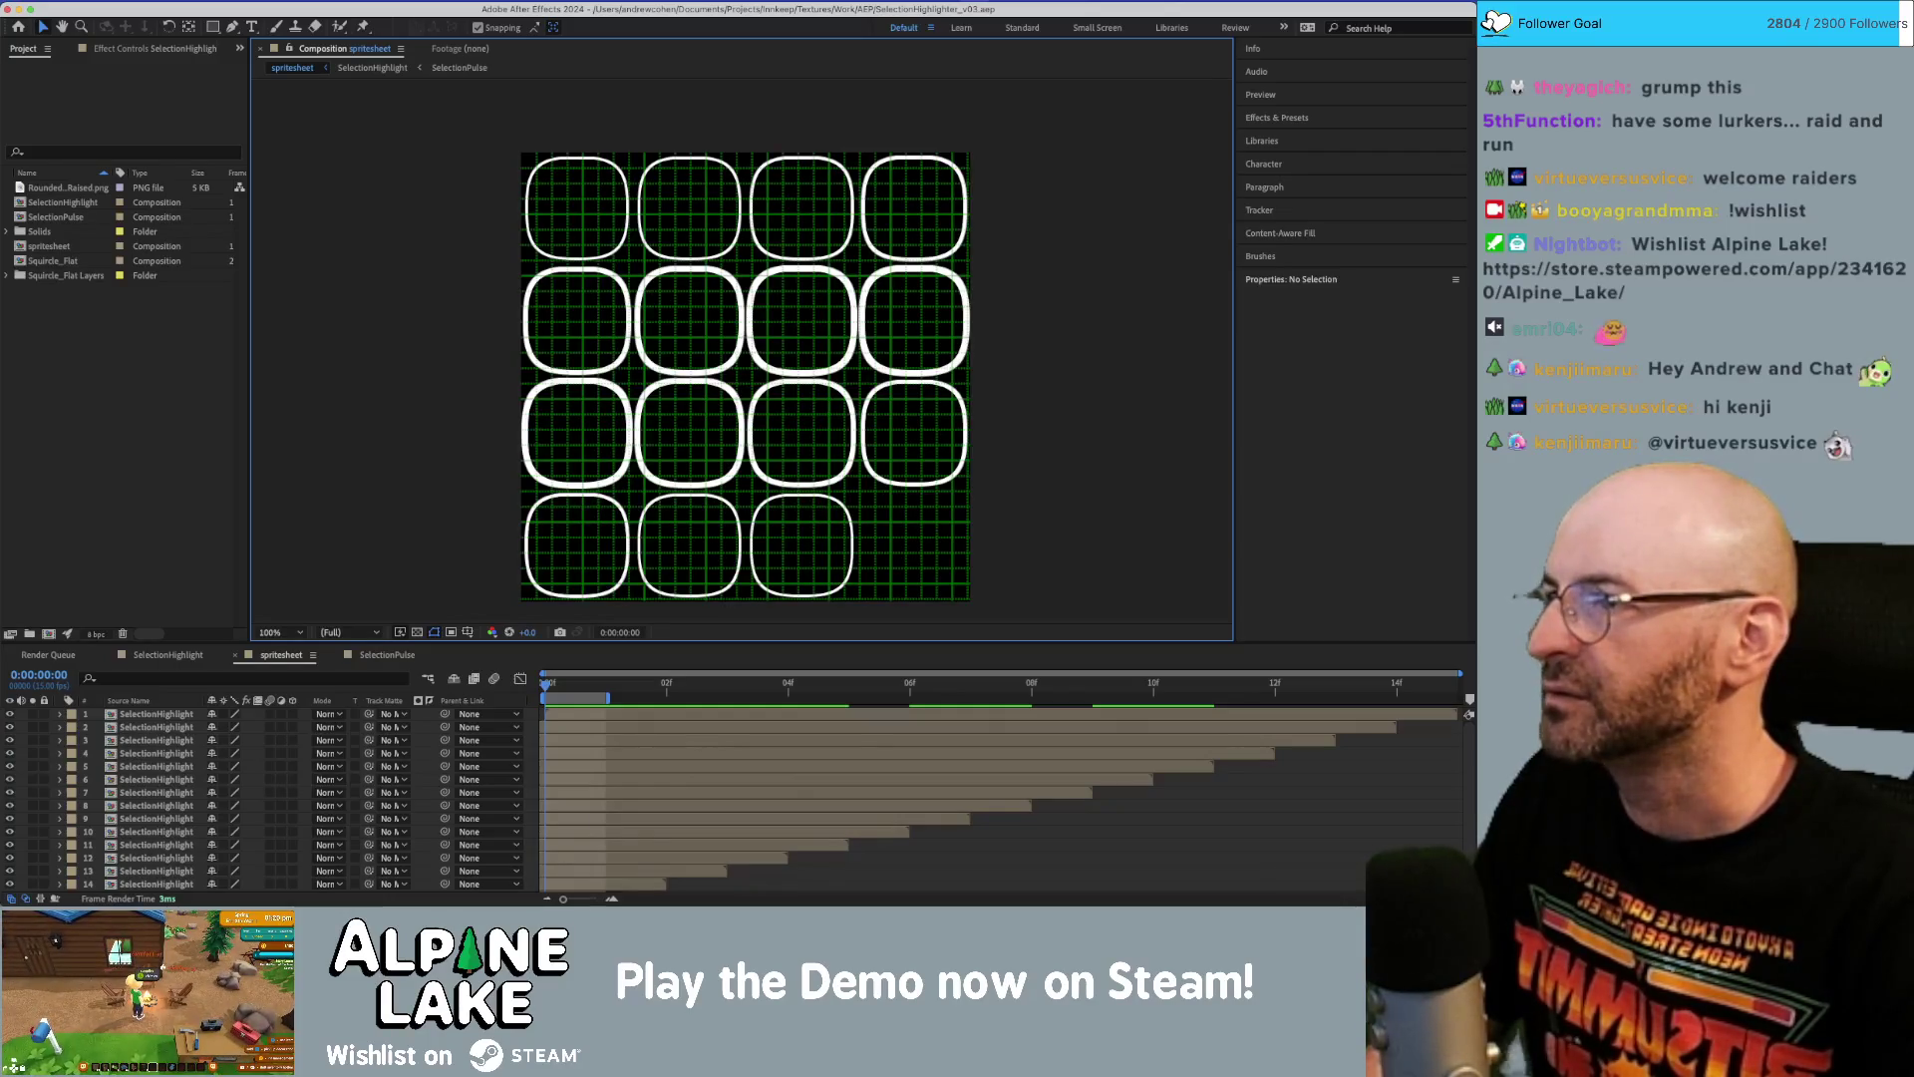
click(214, 0)
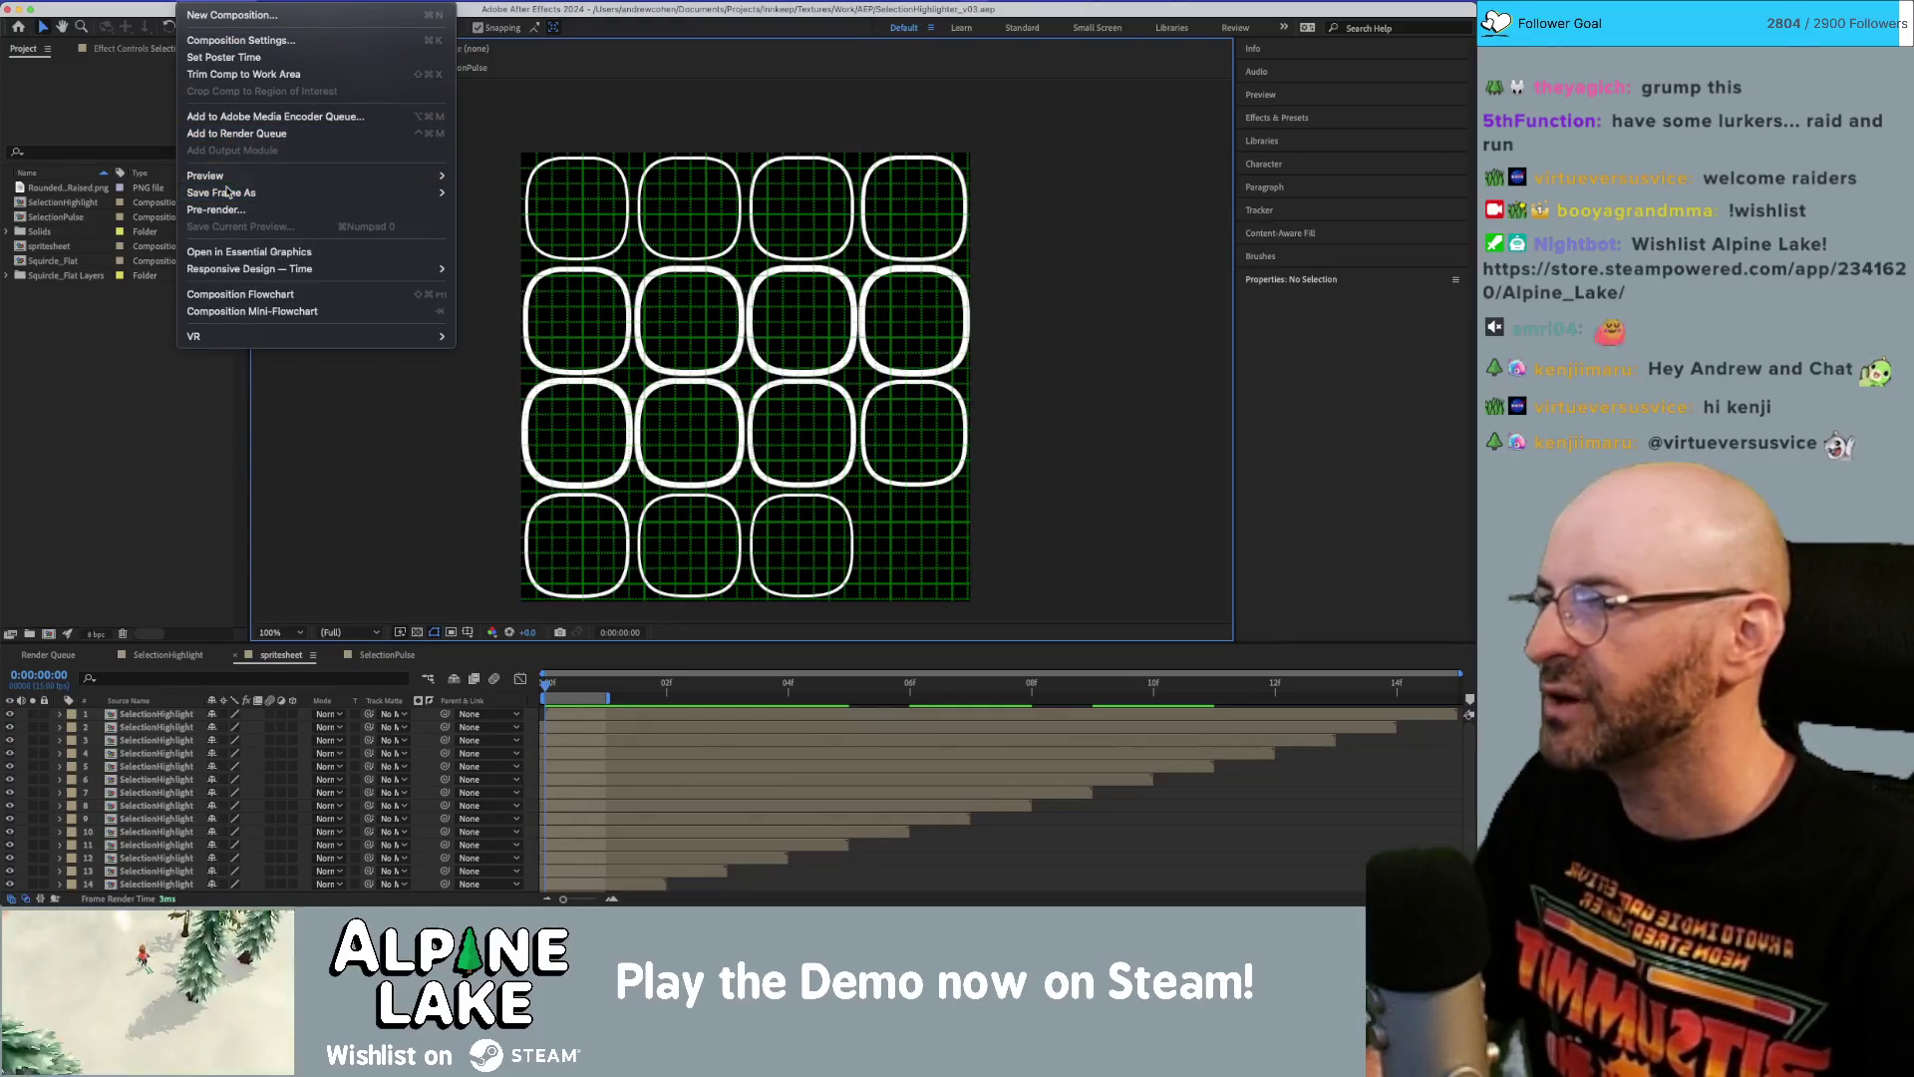
Start saving the current frame as a file and browse into the _Textures folder.
mouse_move(399, 193)
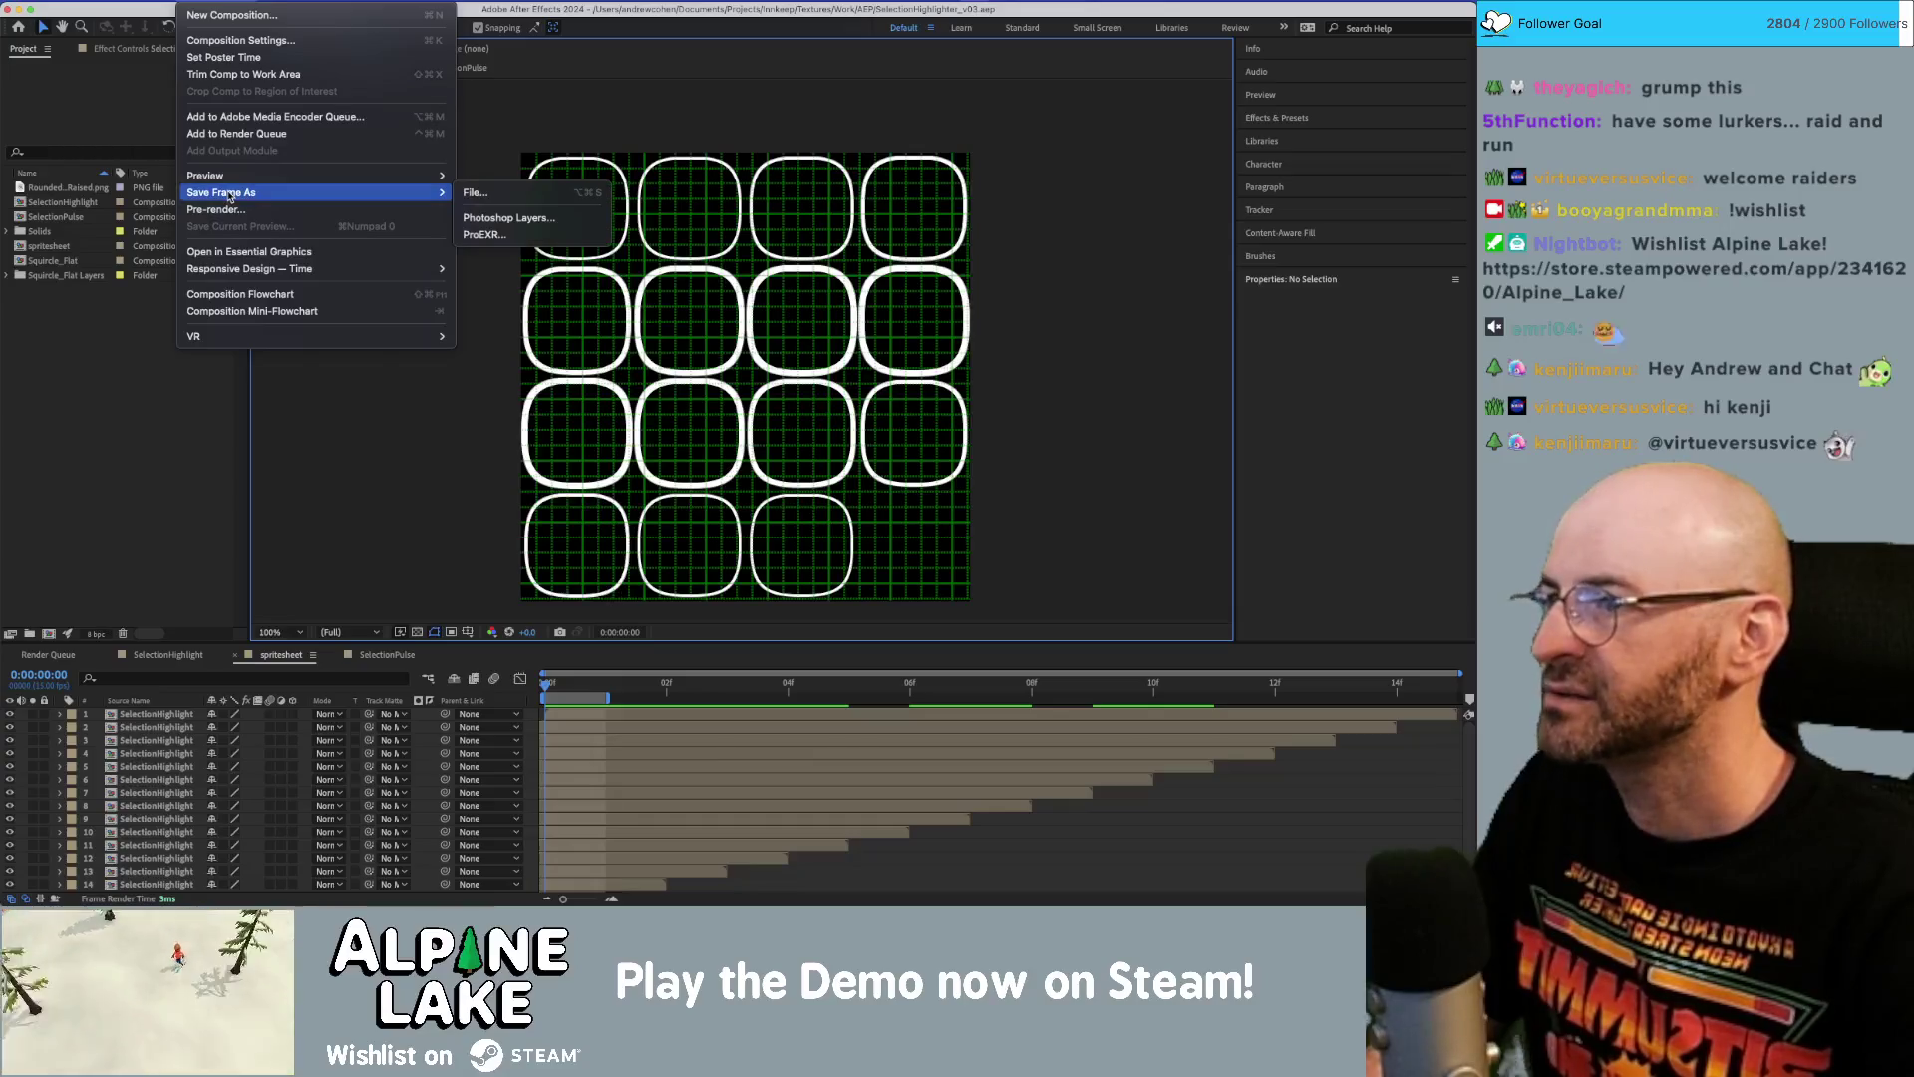
click(486, 199)
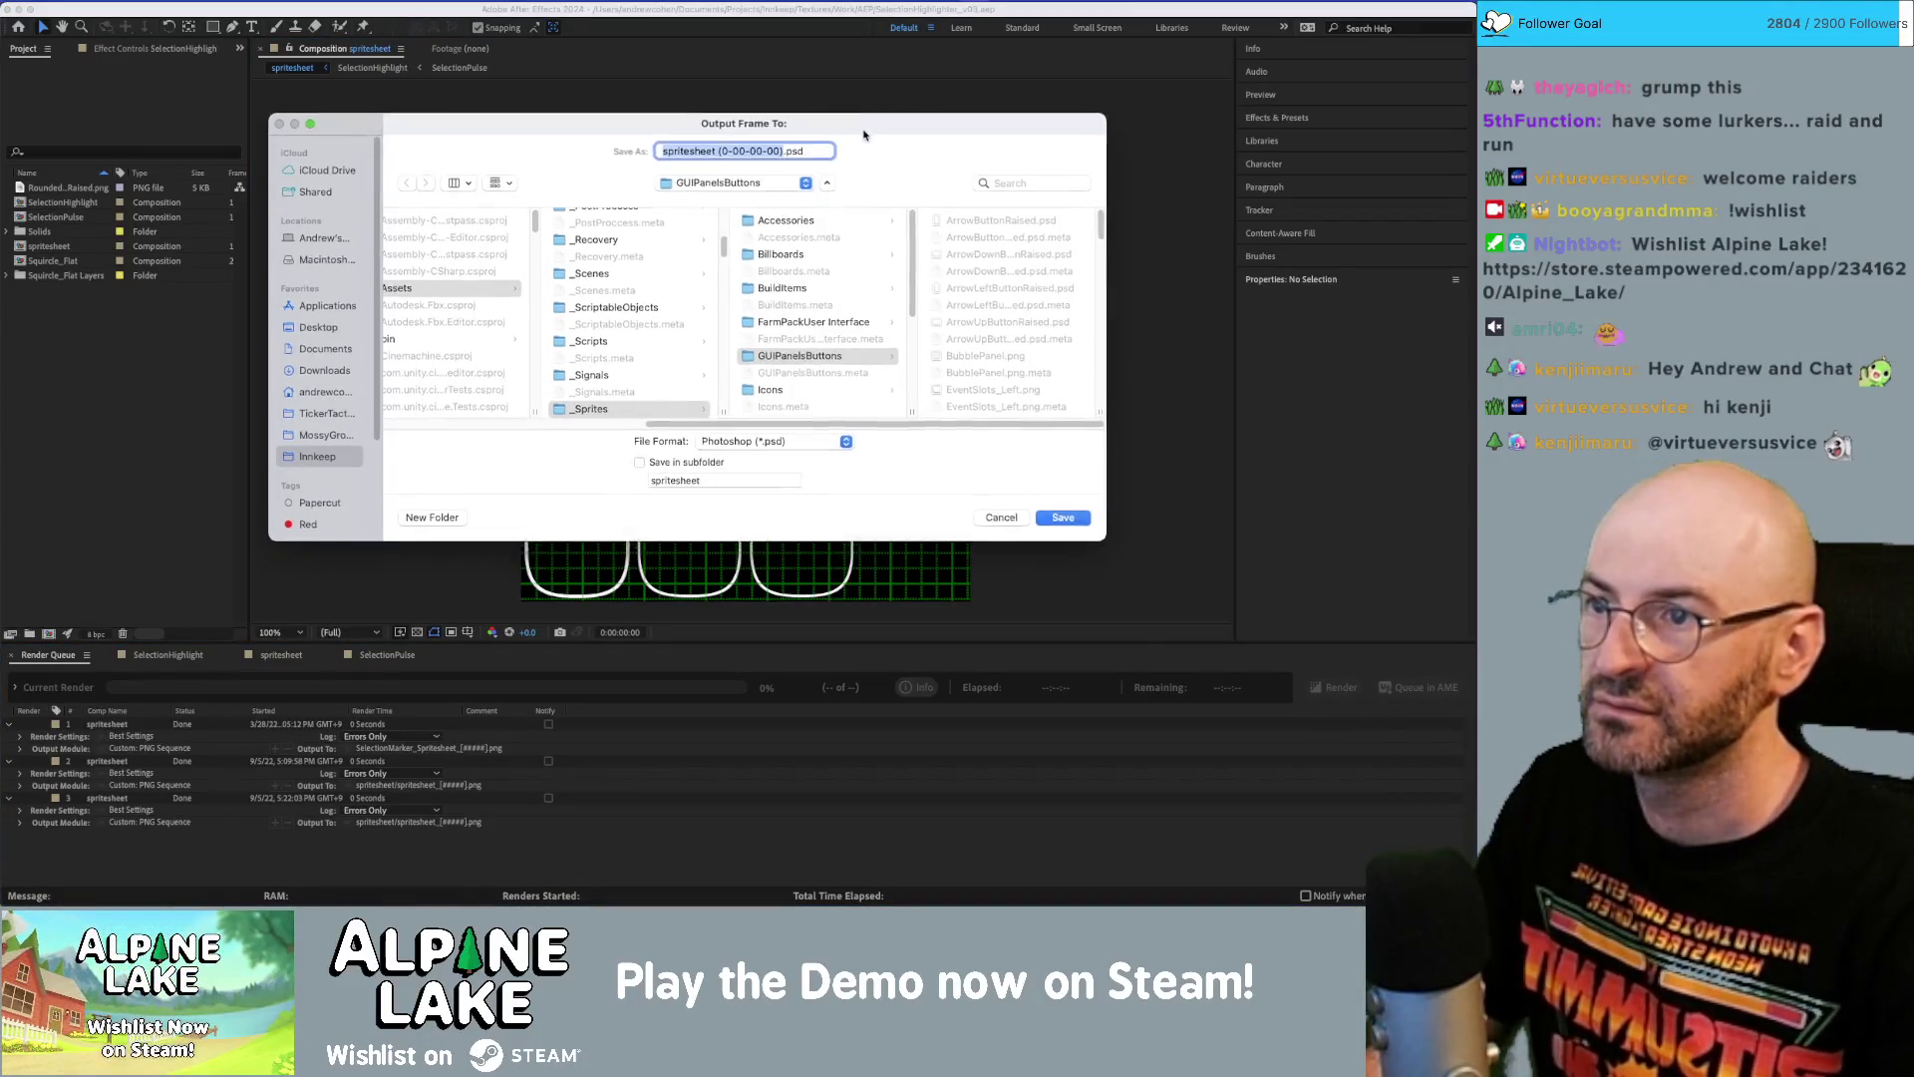
drag(913, 507, 1133, 662)
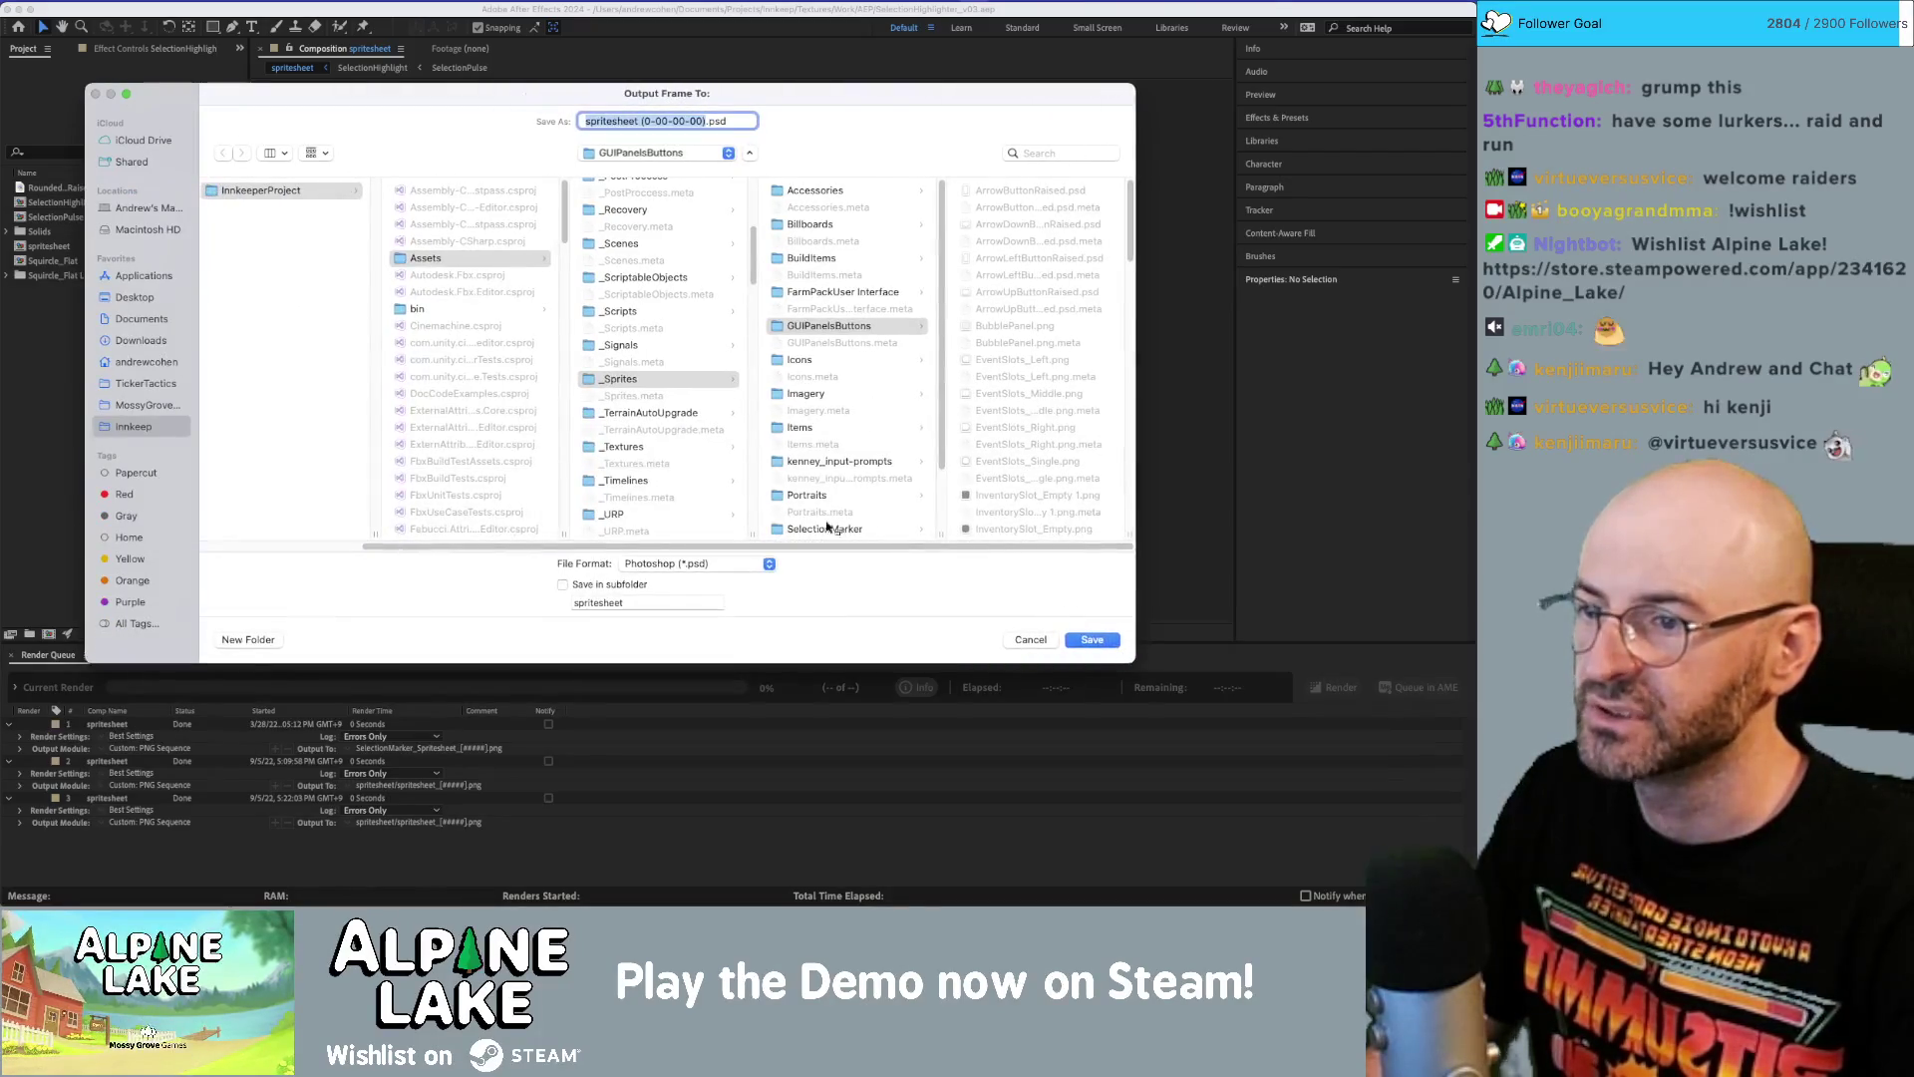
scroll(1016, 464, down, 10)
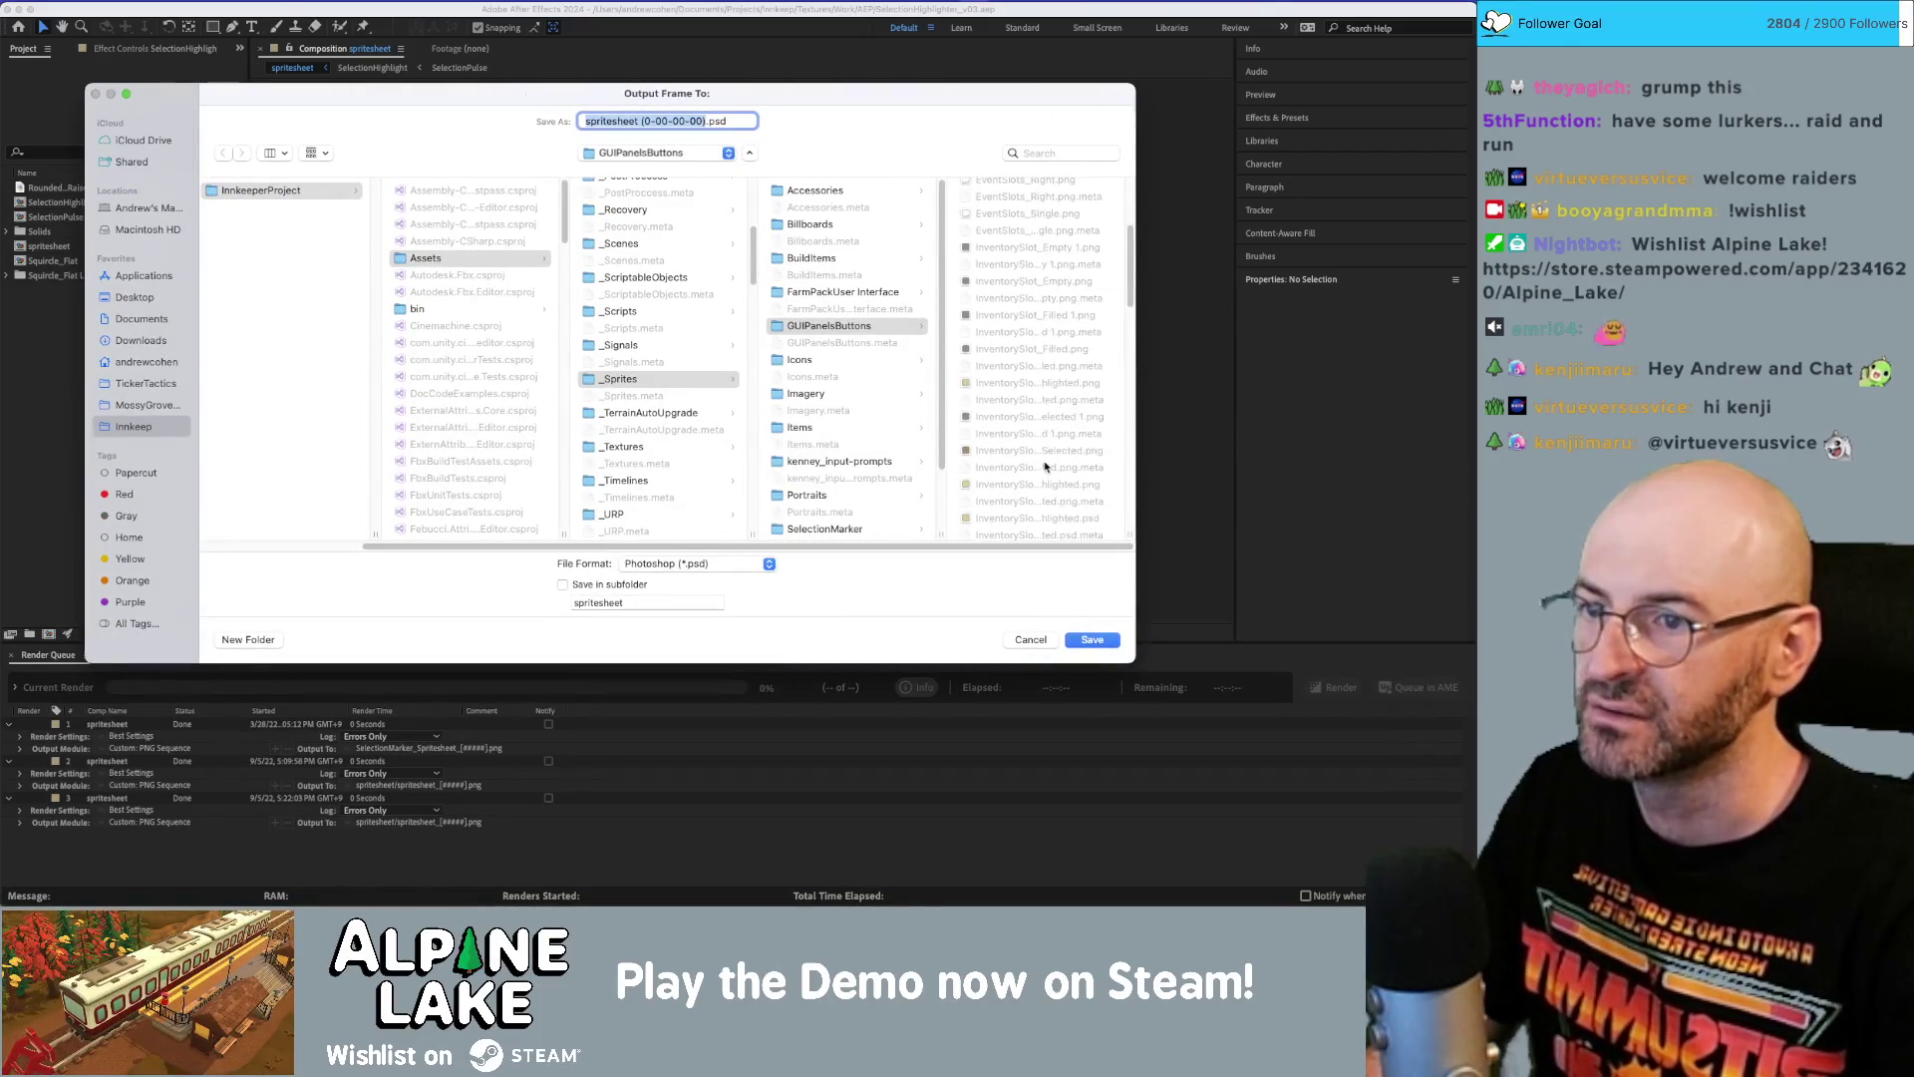
scroll(1045, 463, down, 15)
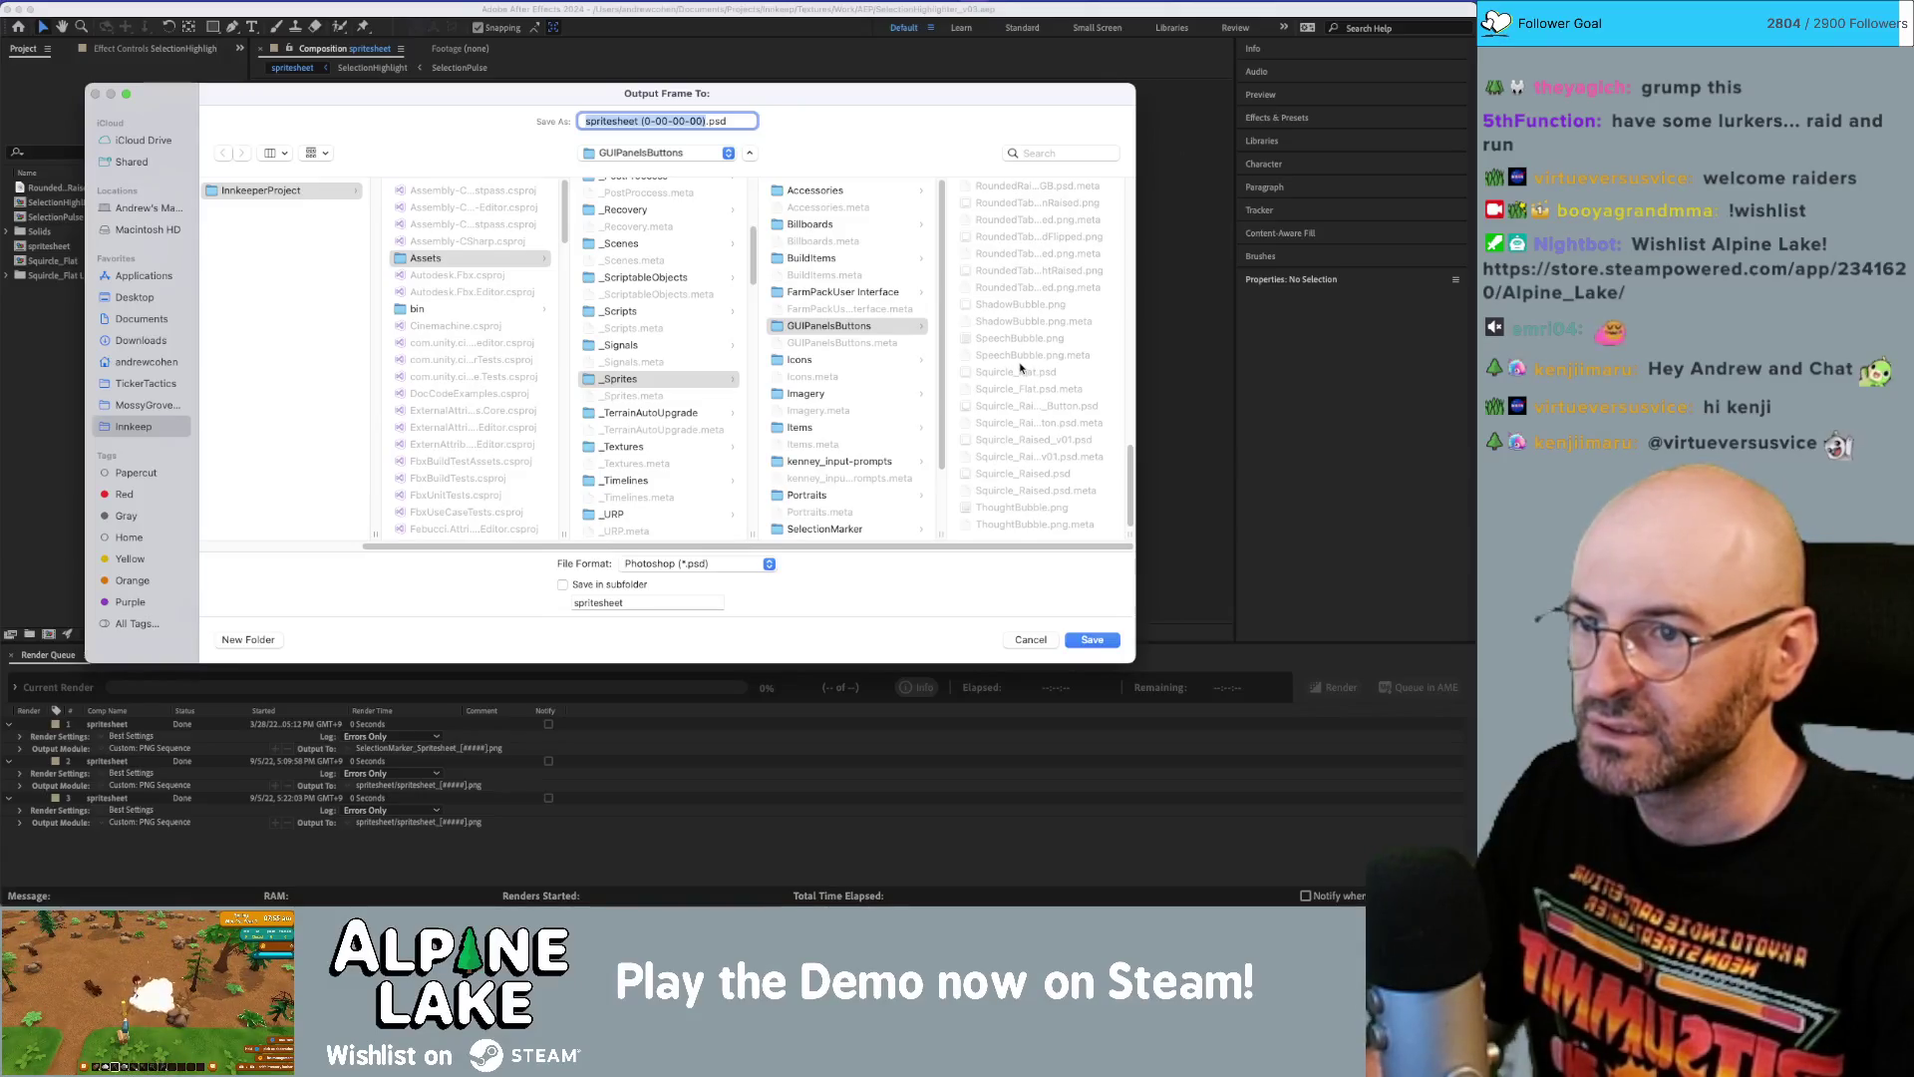
scroll(1033, 443, up, 20)
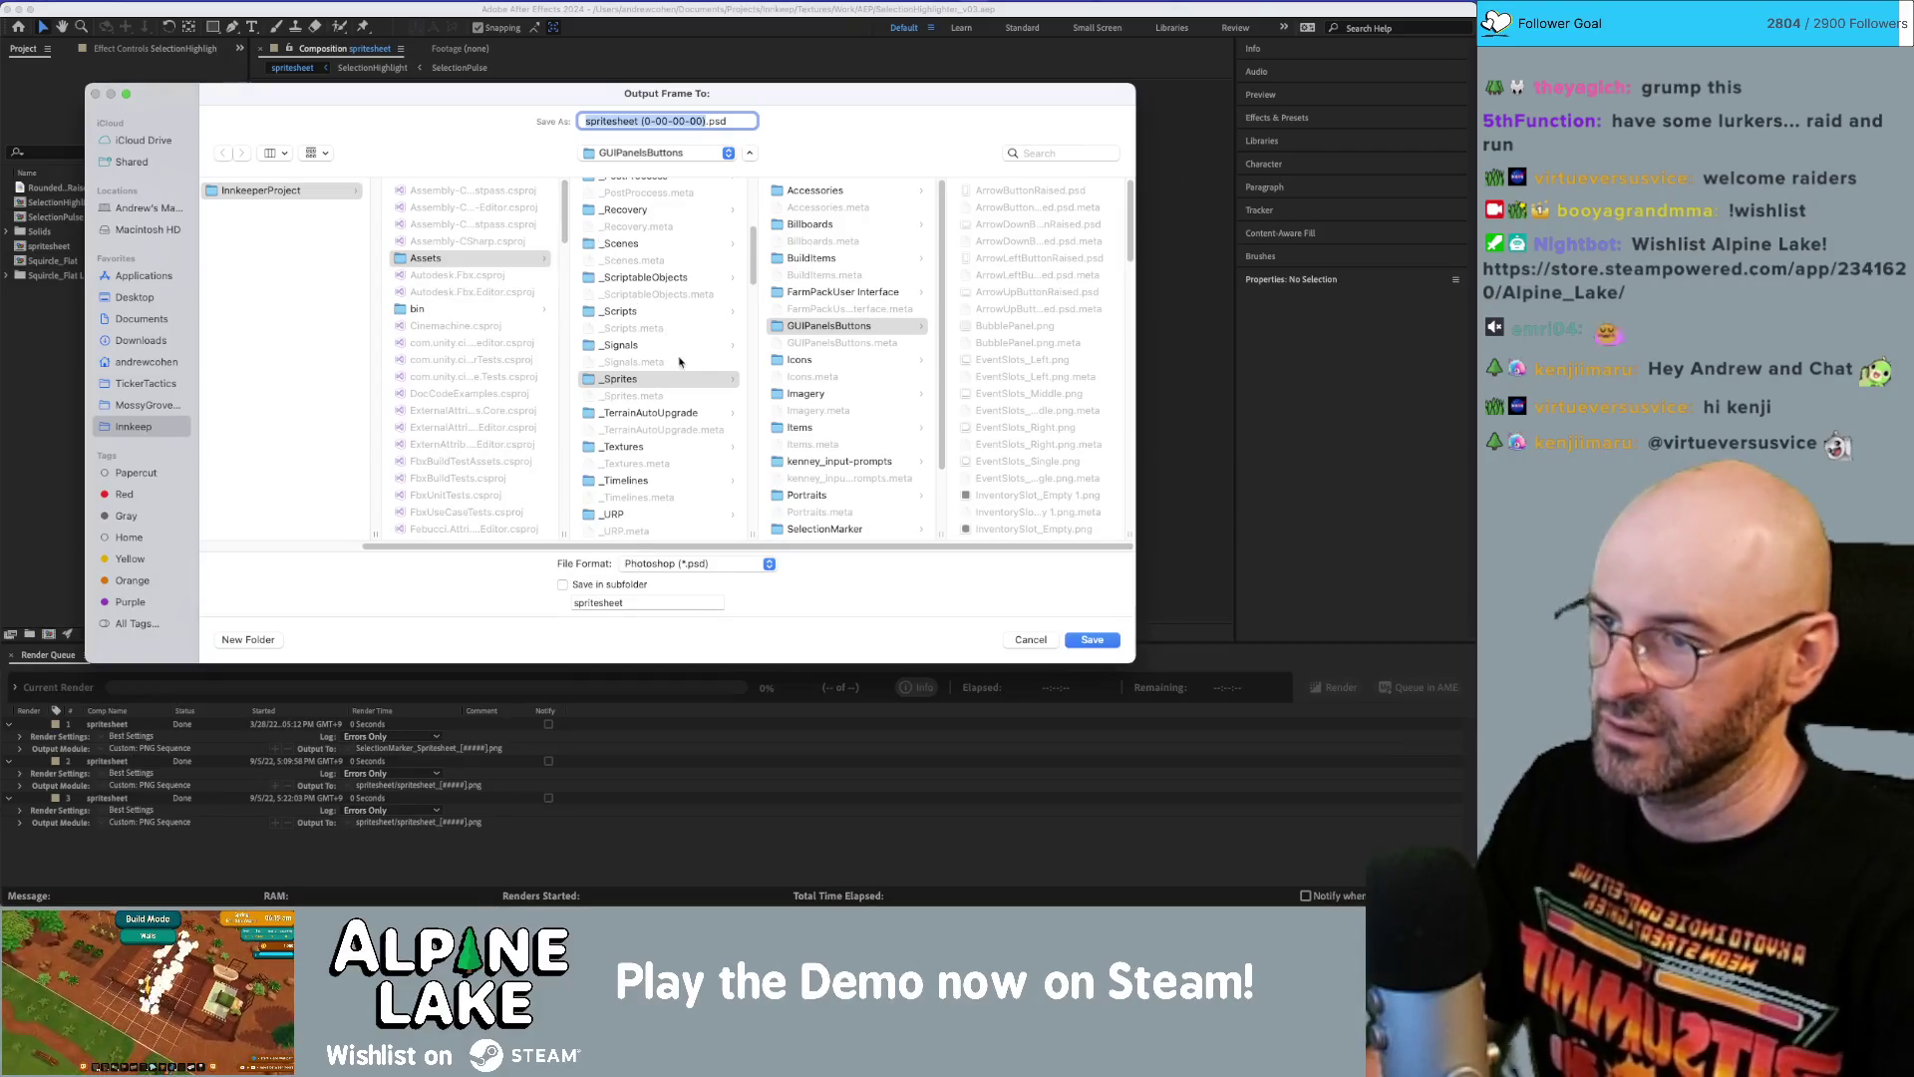
scroll(676, 375, down, 1)
click(684, 442)
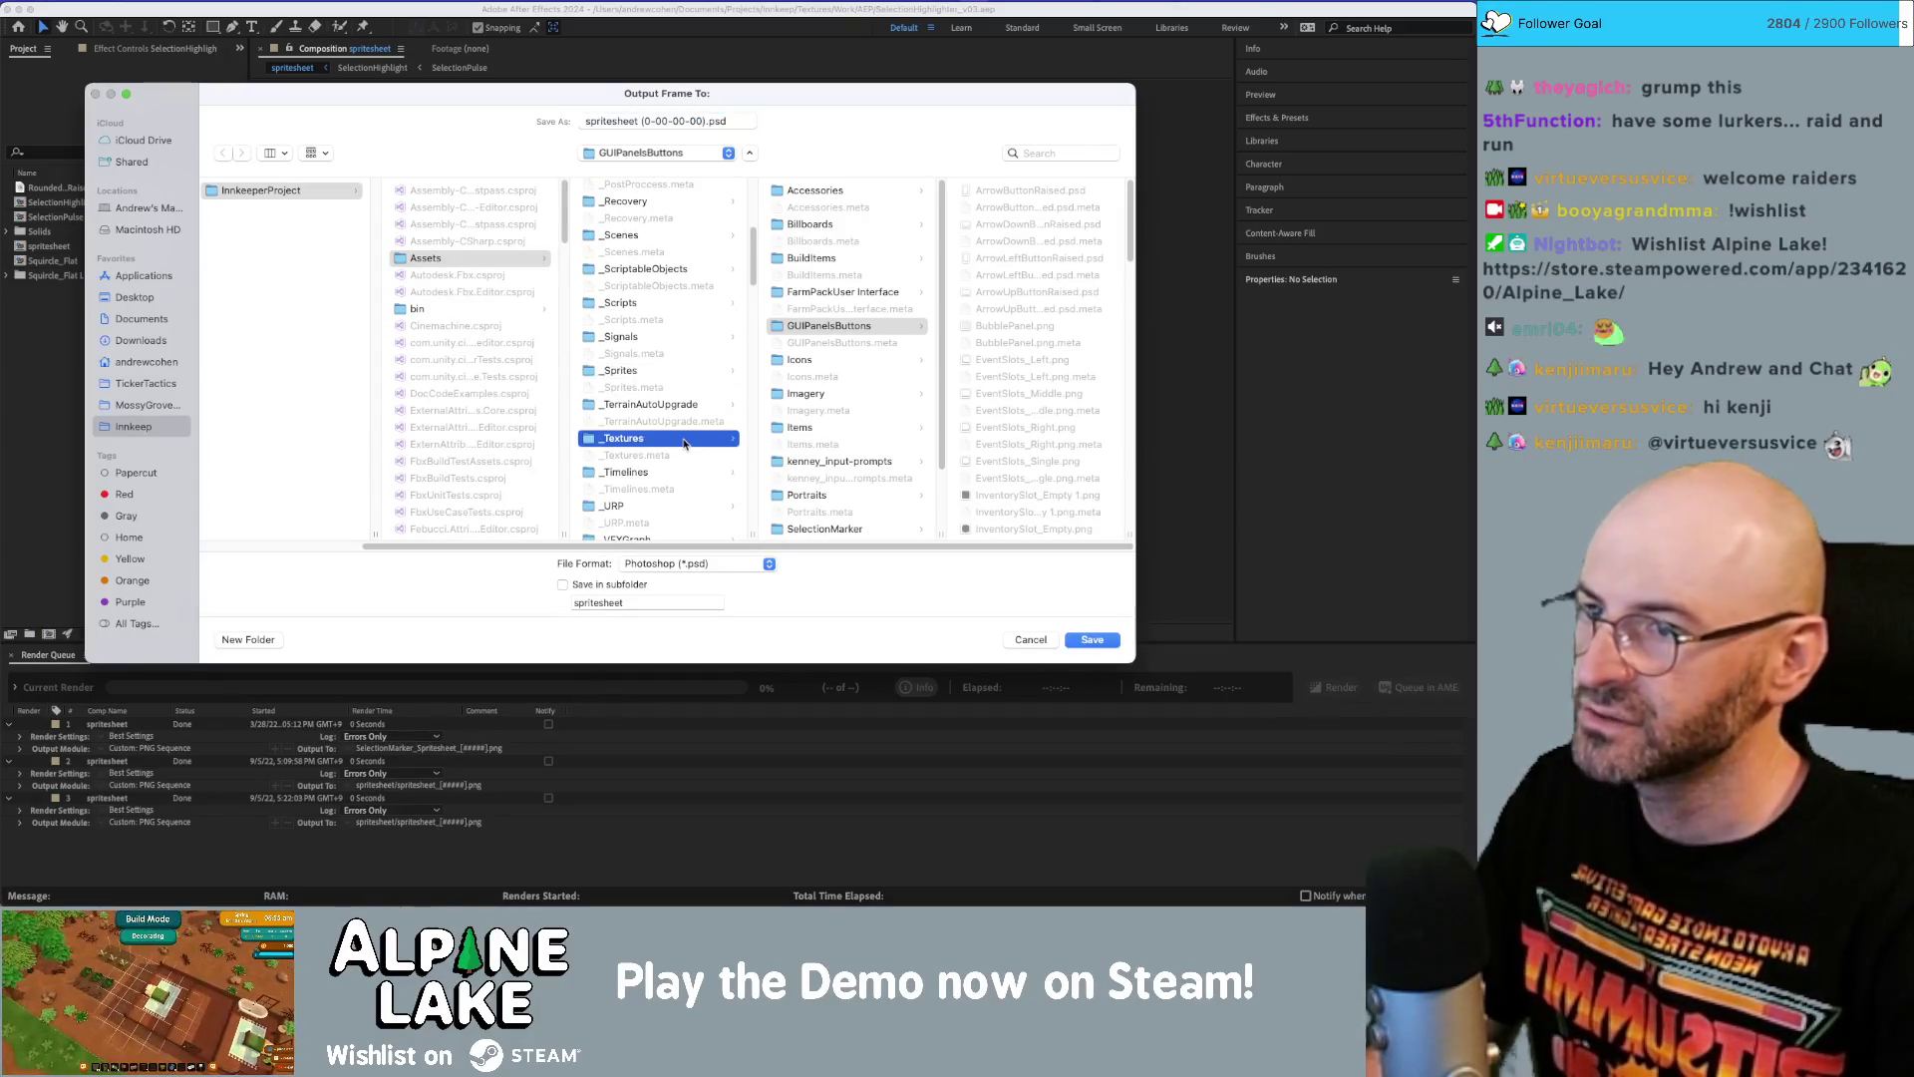
Look through the _Textures folder contents, then switch to Unity.
scroll(823, 394, down, 5)
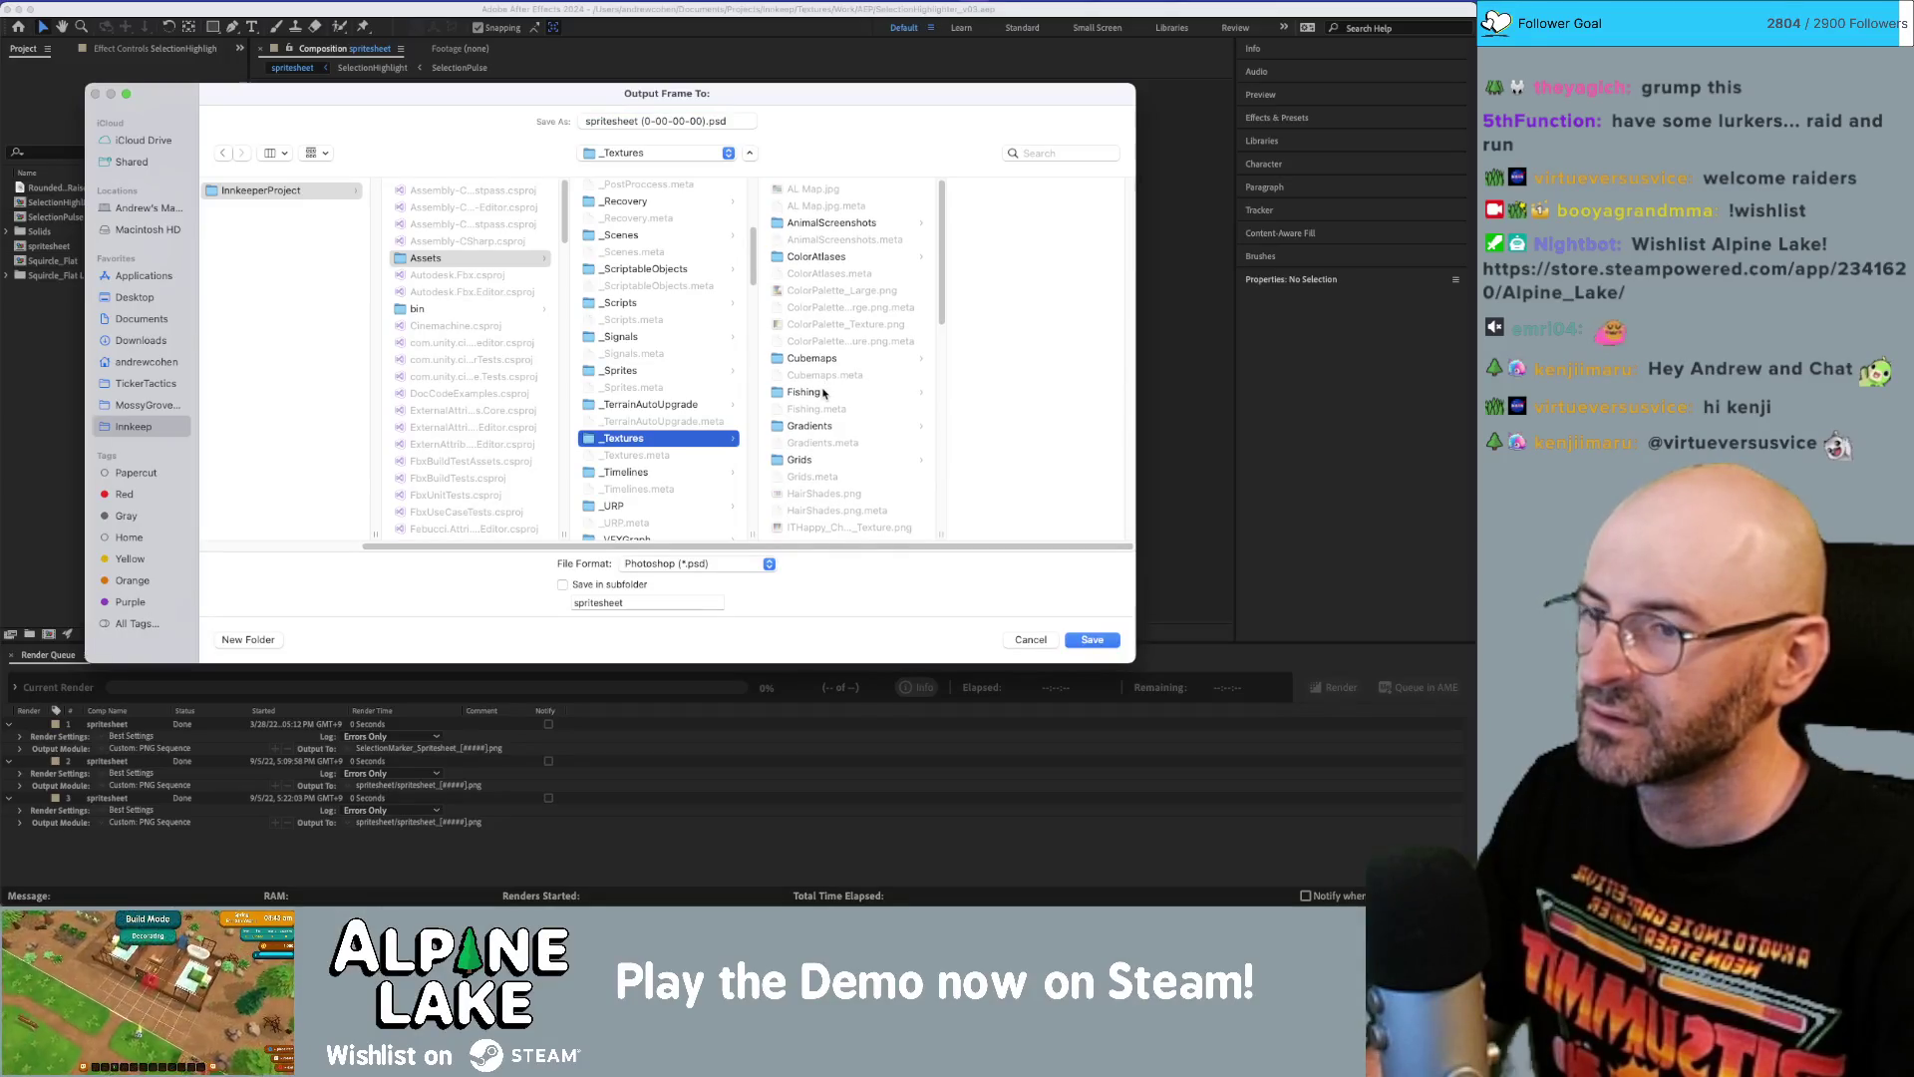
scroll(833, 397, down, 4)
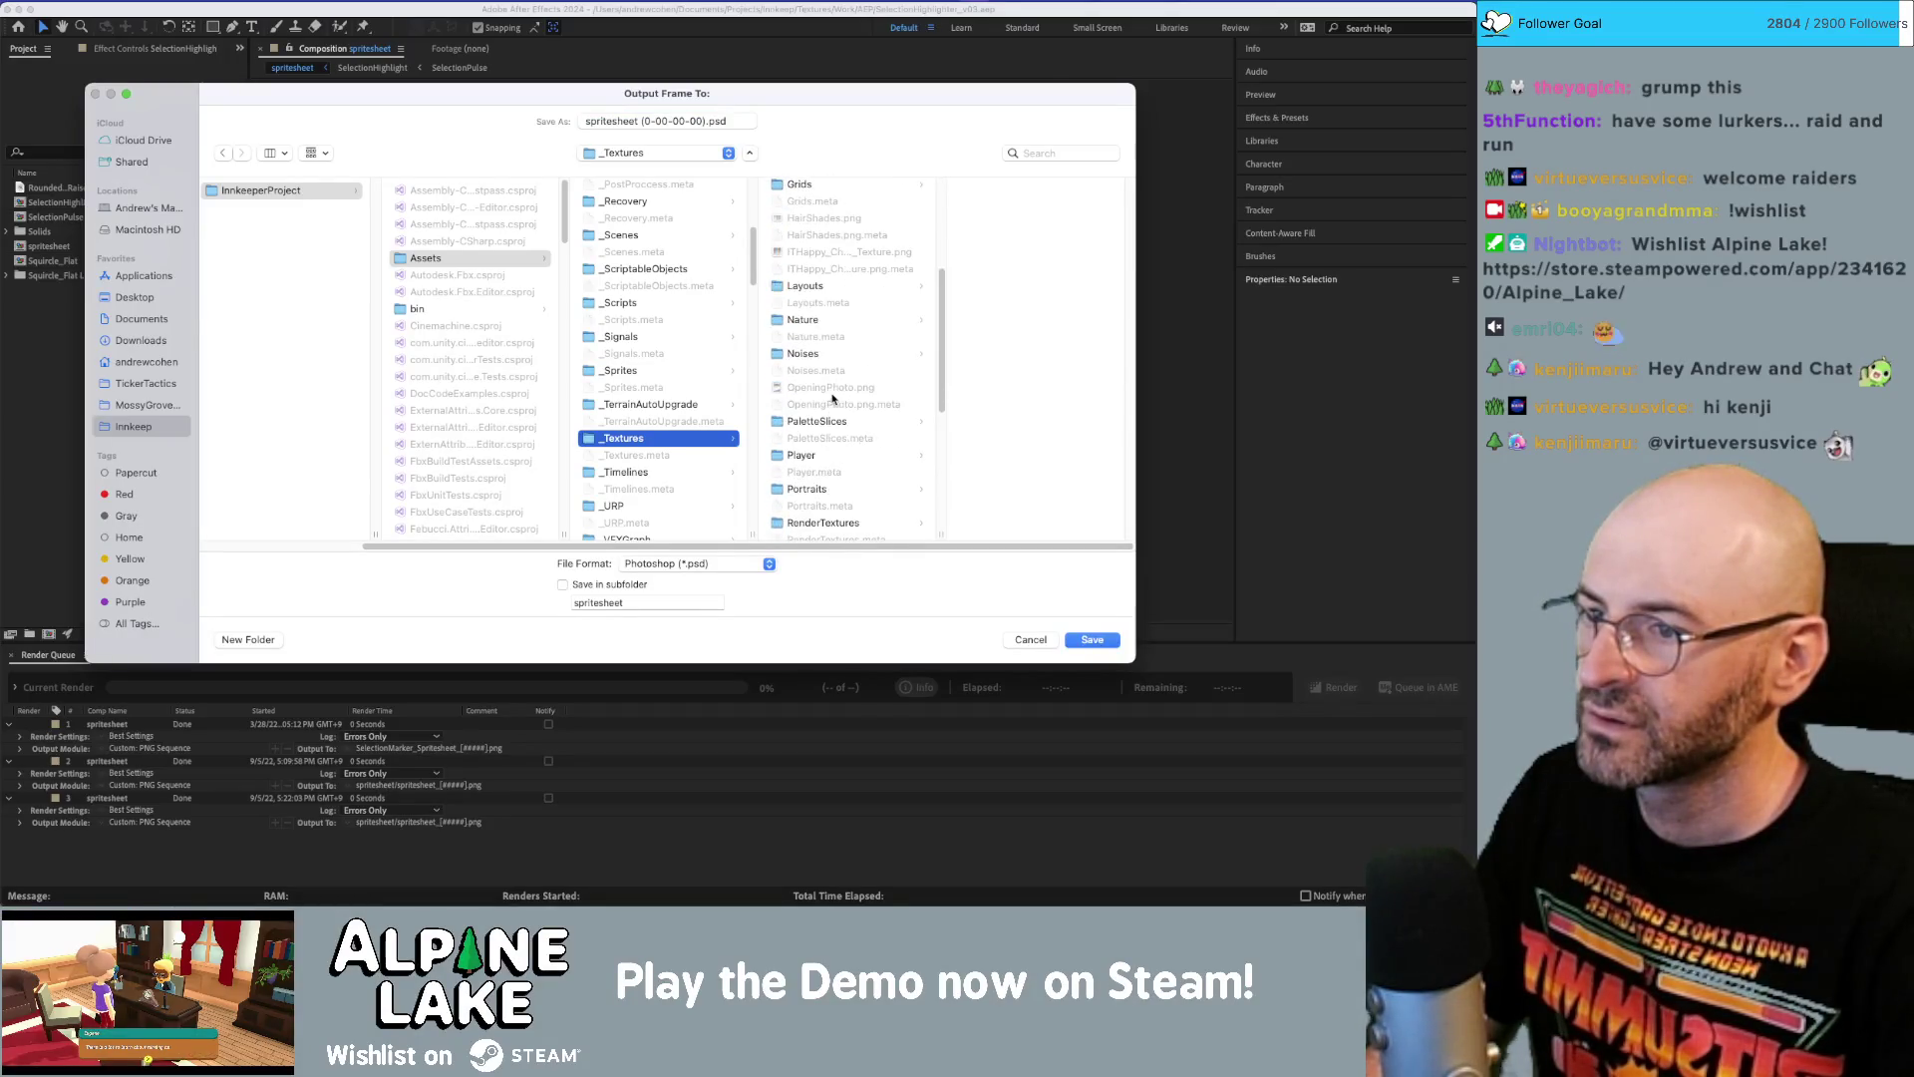
scroll(832, 397, down, 3)
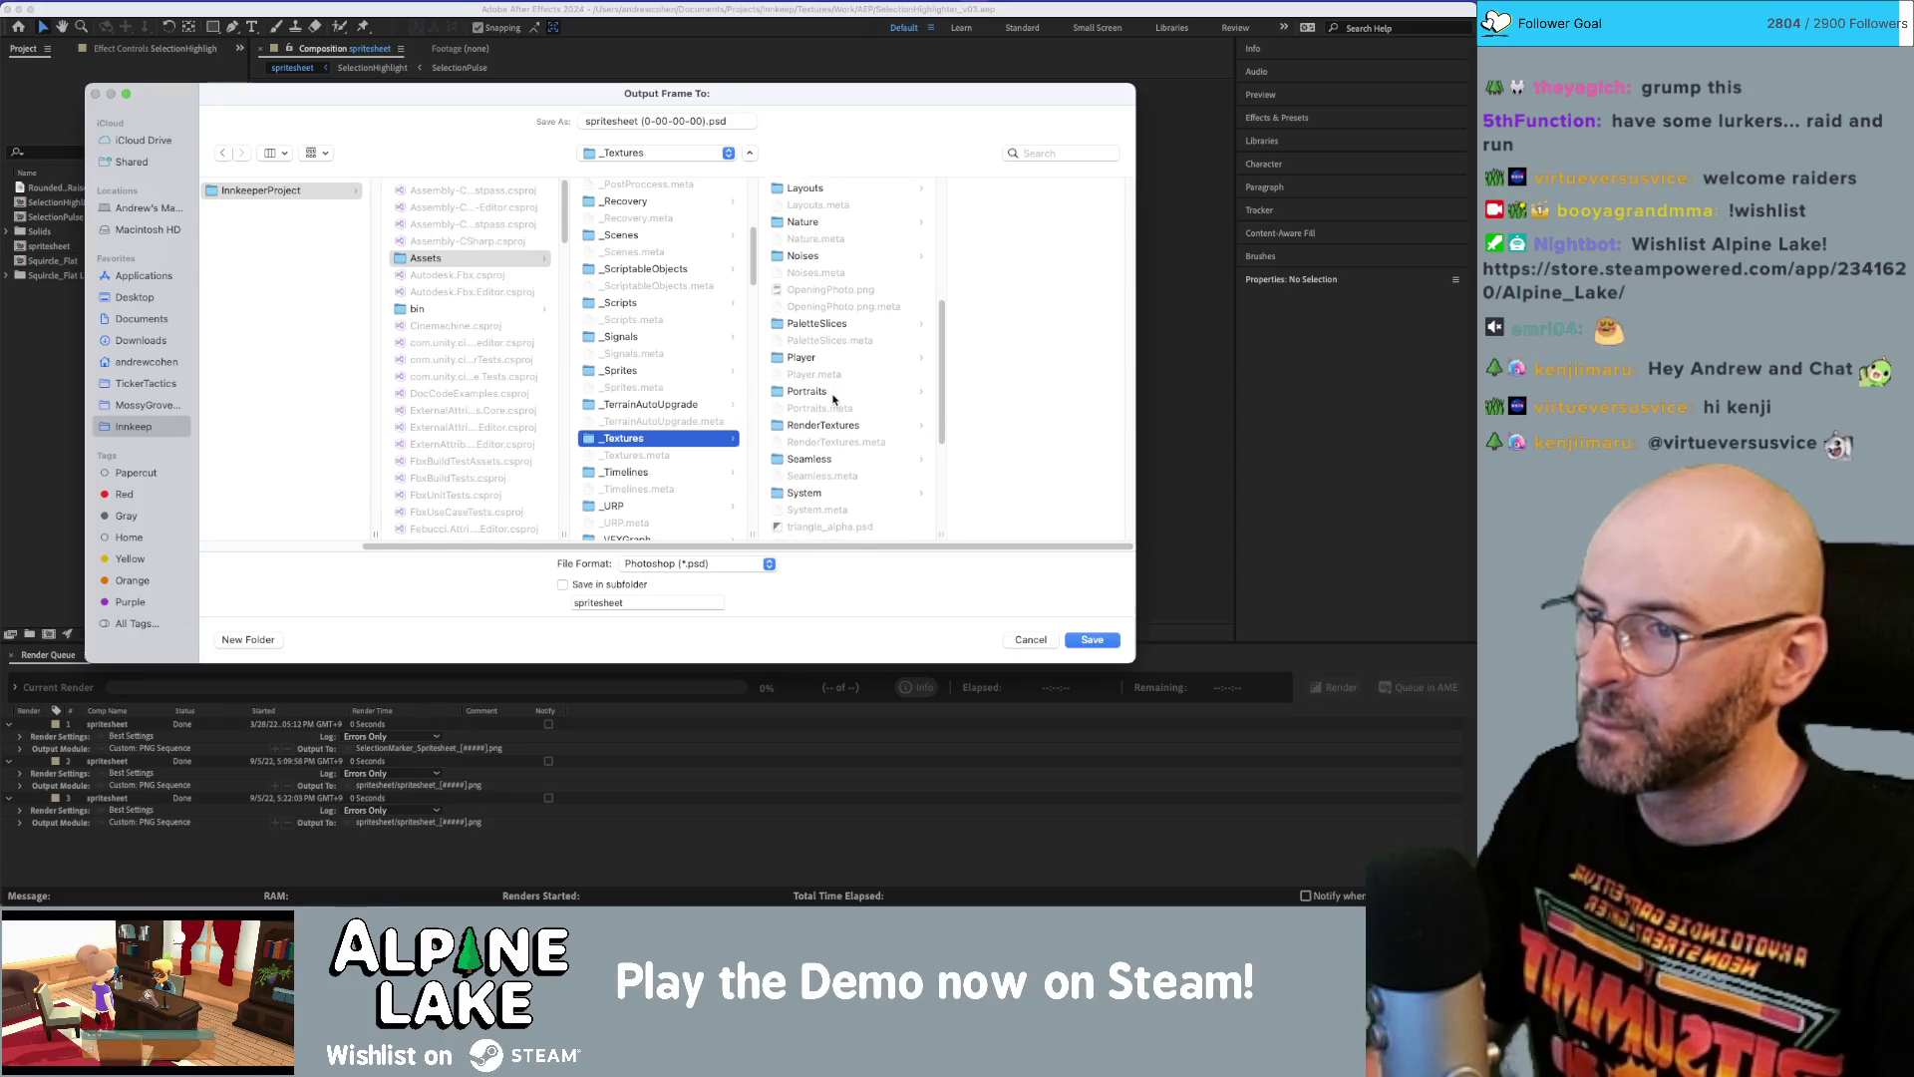
scroll(836, 406, down, 4)
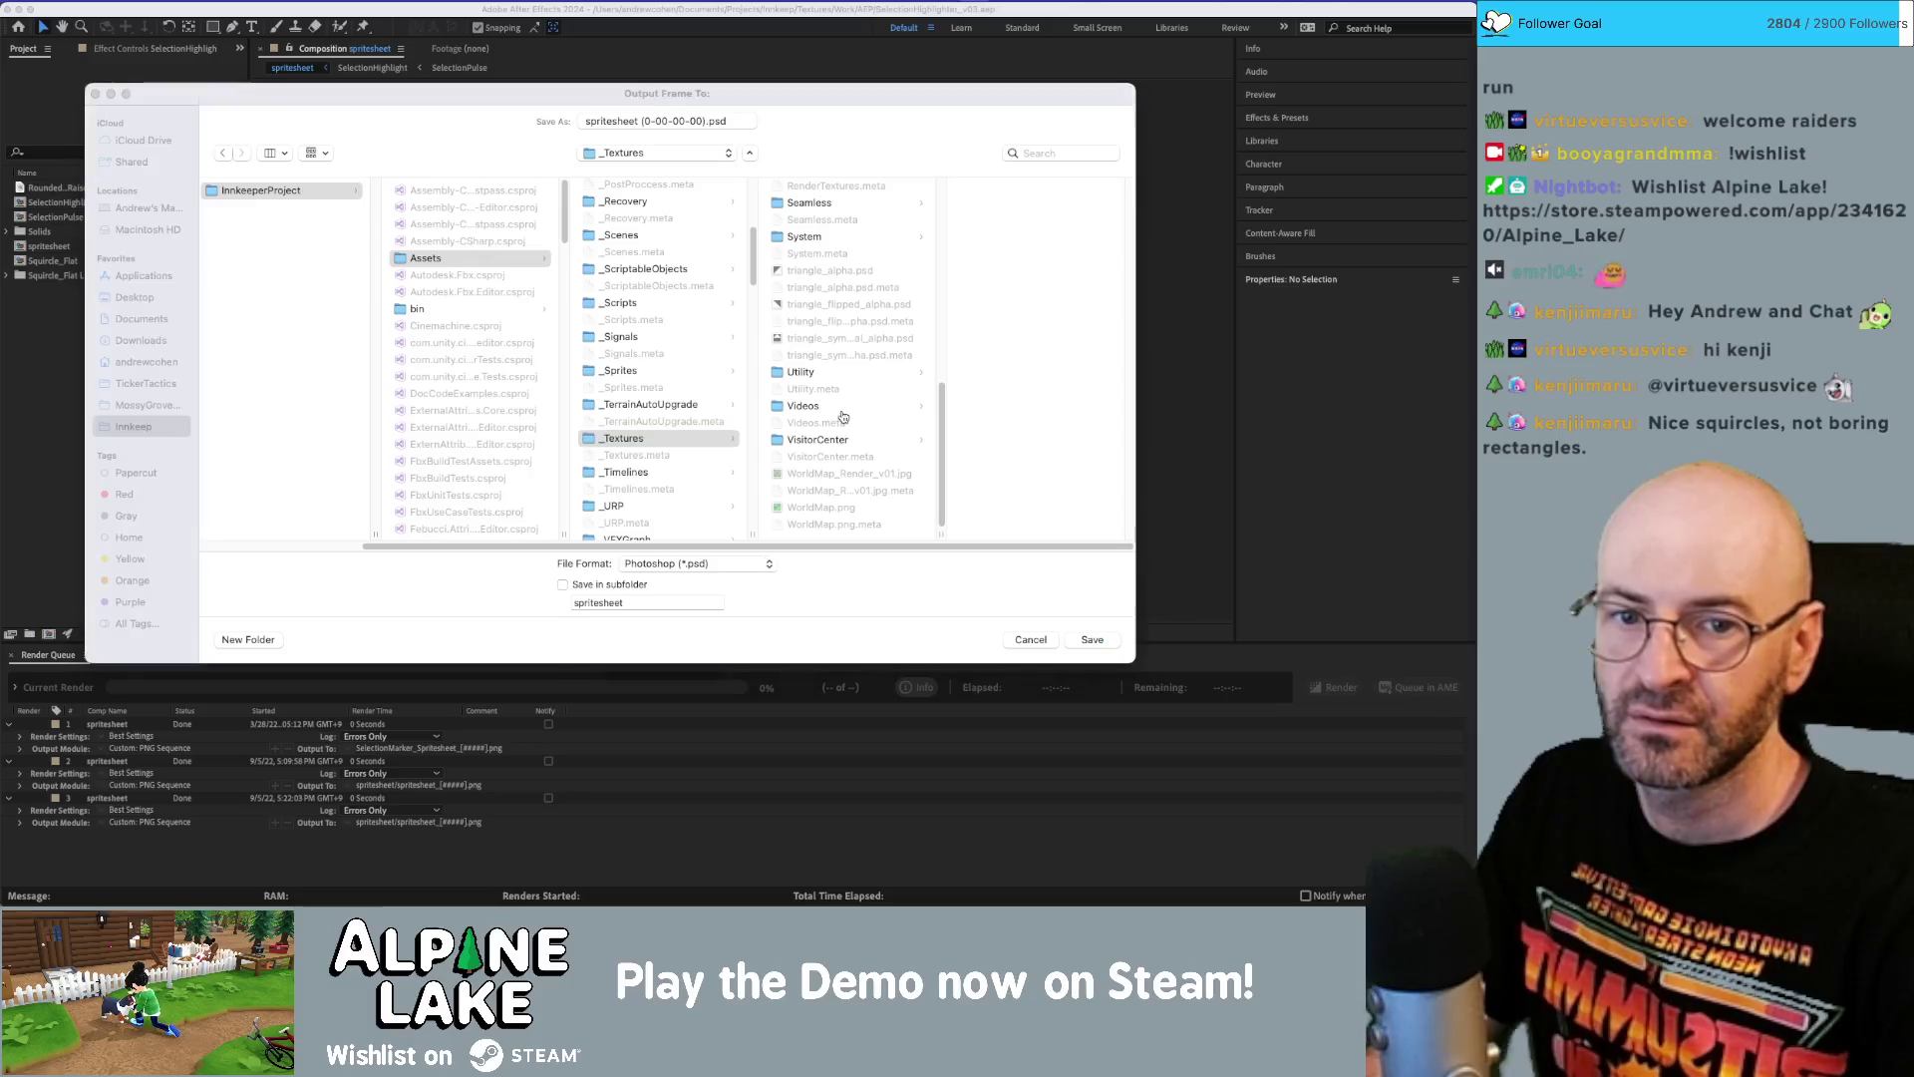
key(super+Tab)
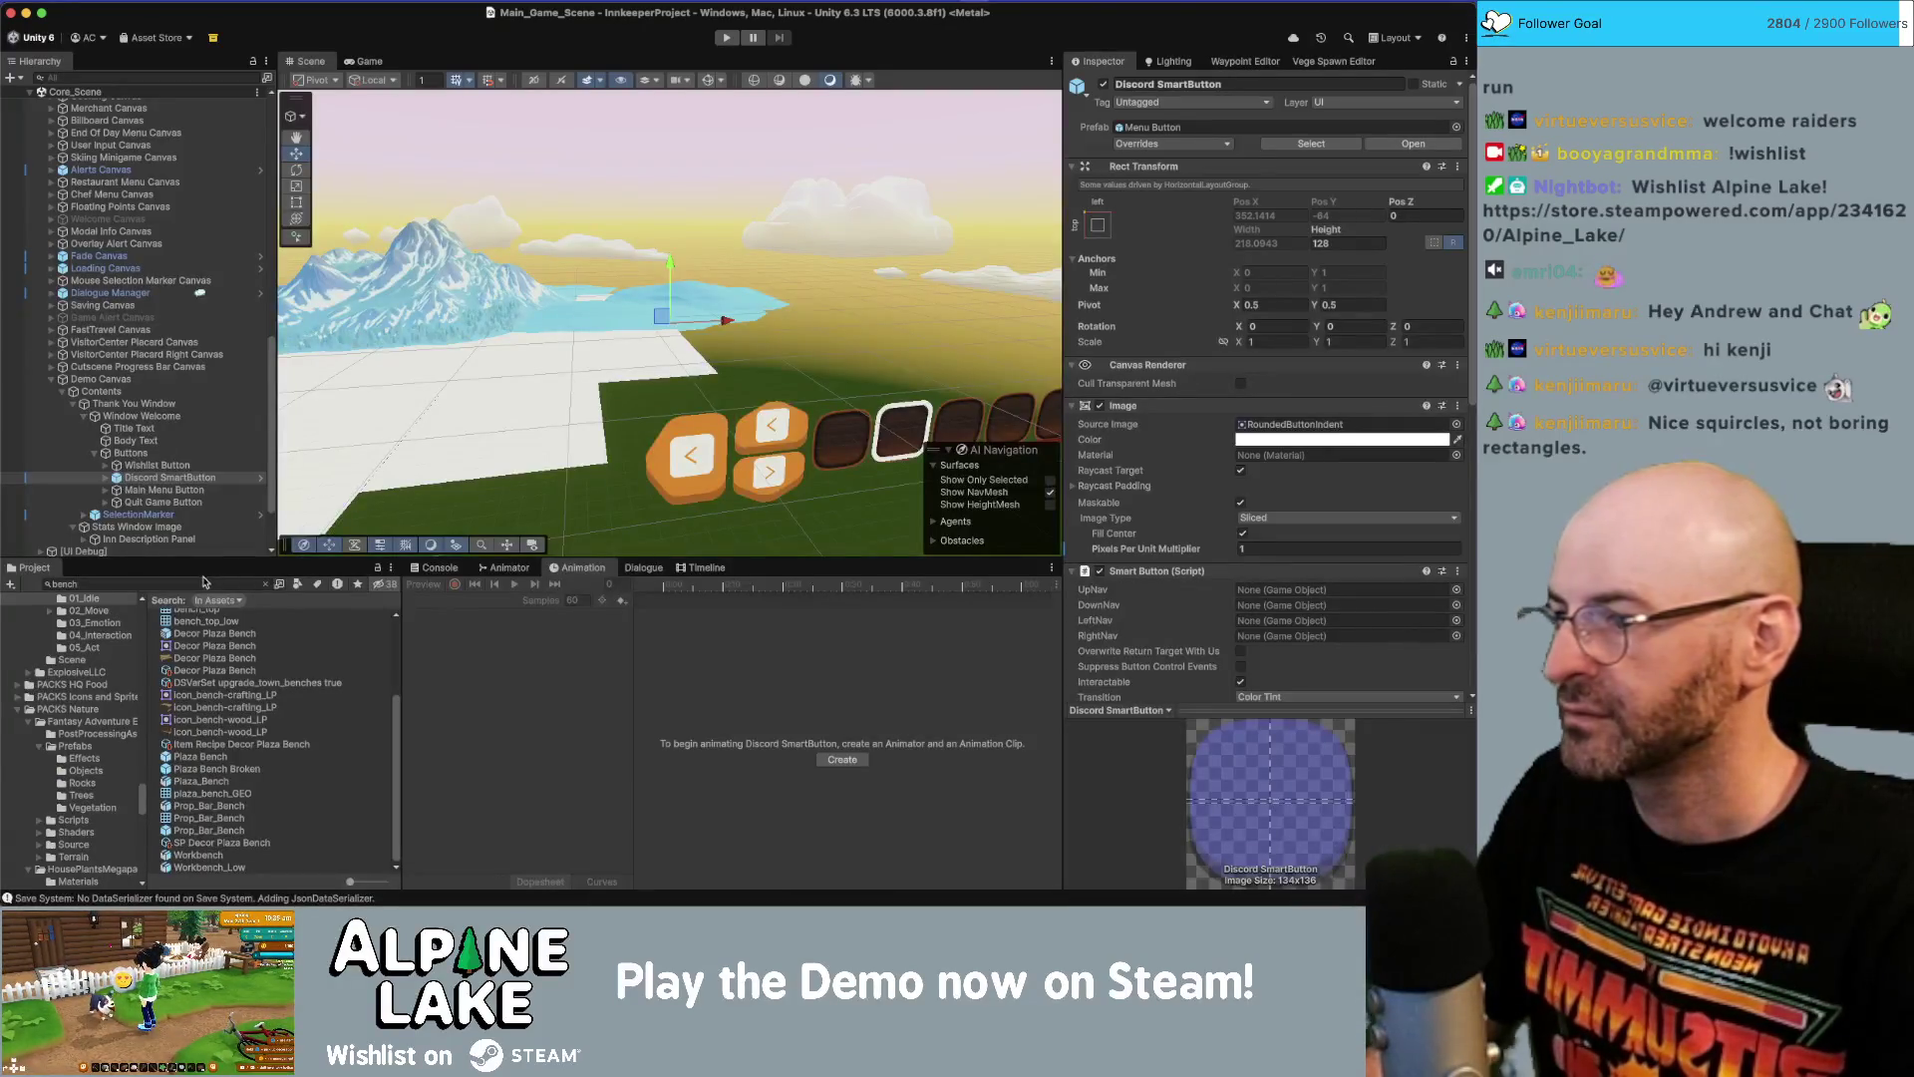
Open the SelectionMarker prefab and ping the Source Image sprite of SelectionMarker Image.
click(203, 580)
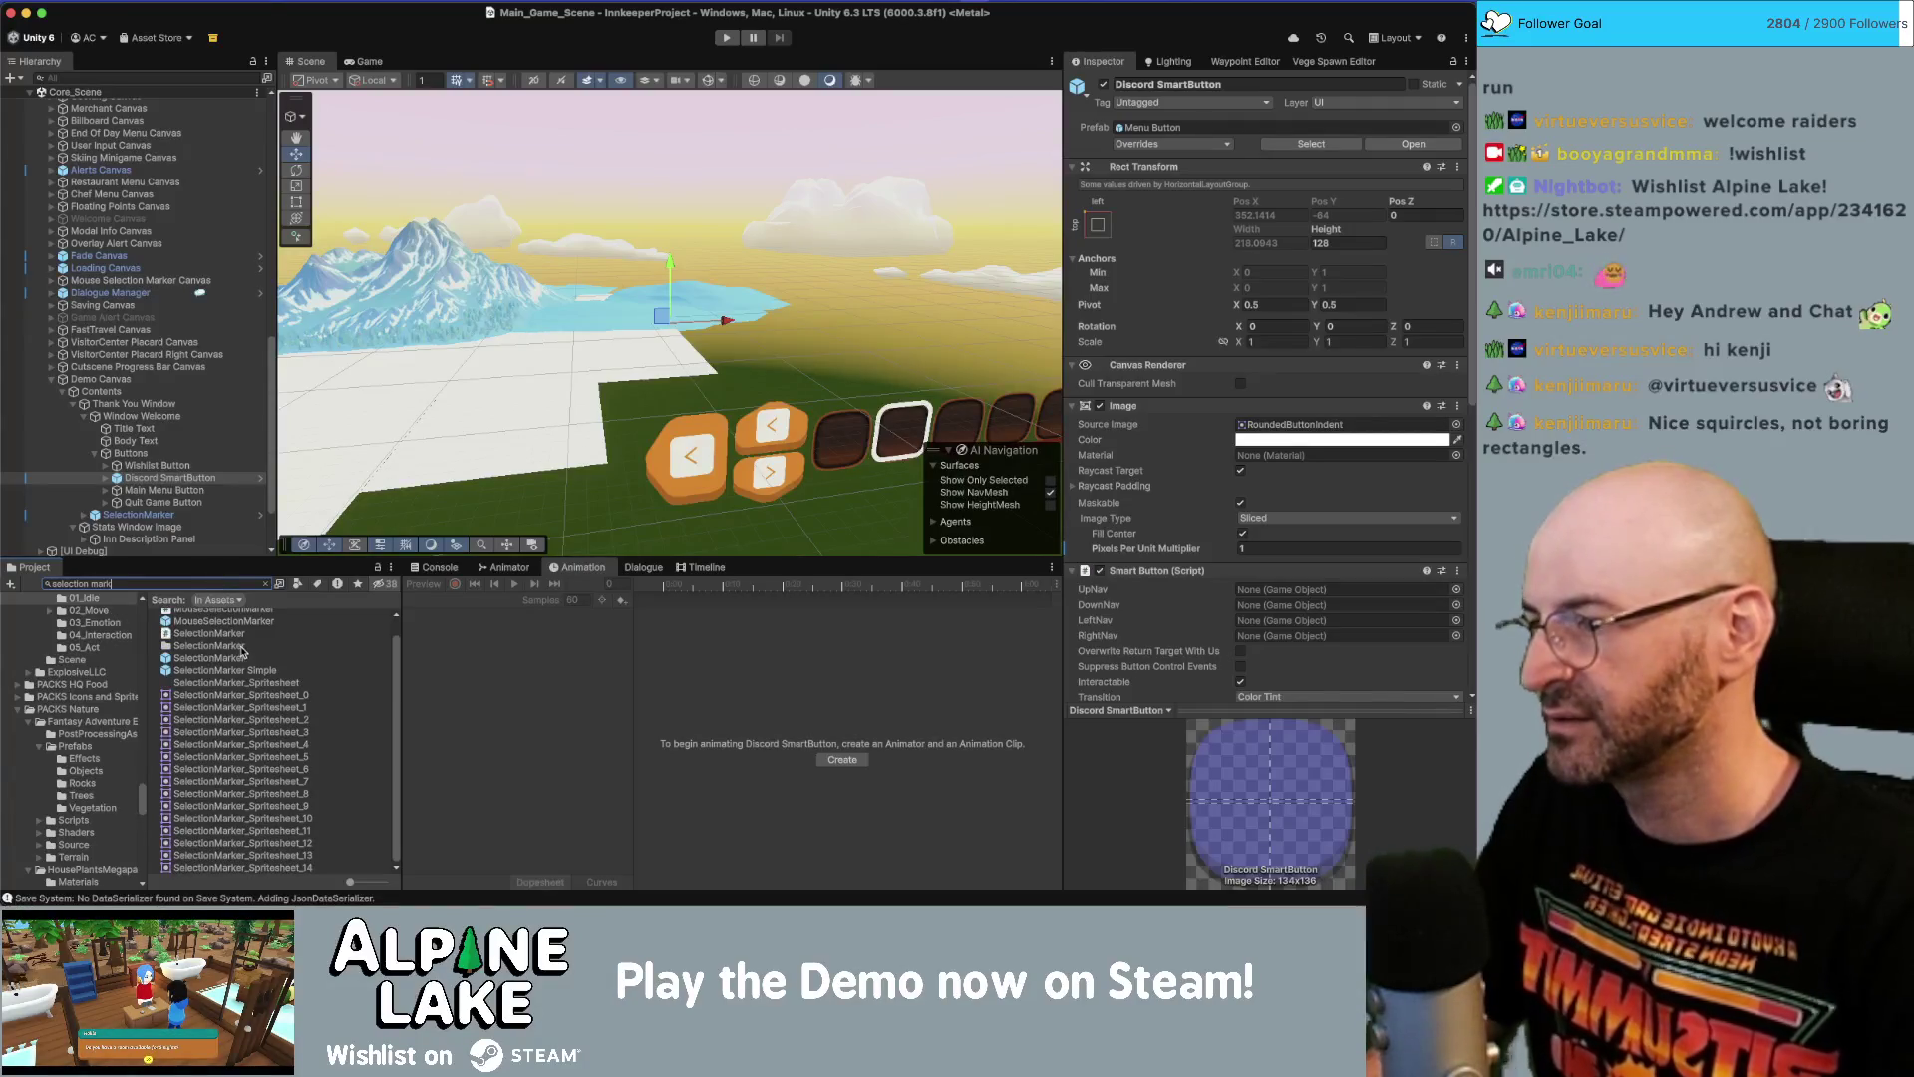
text(selection mark)
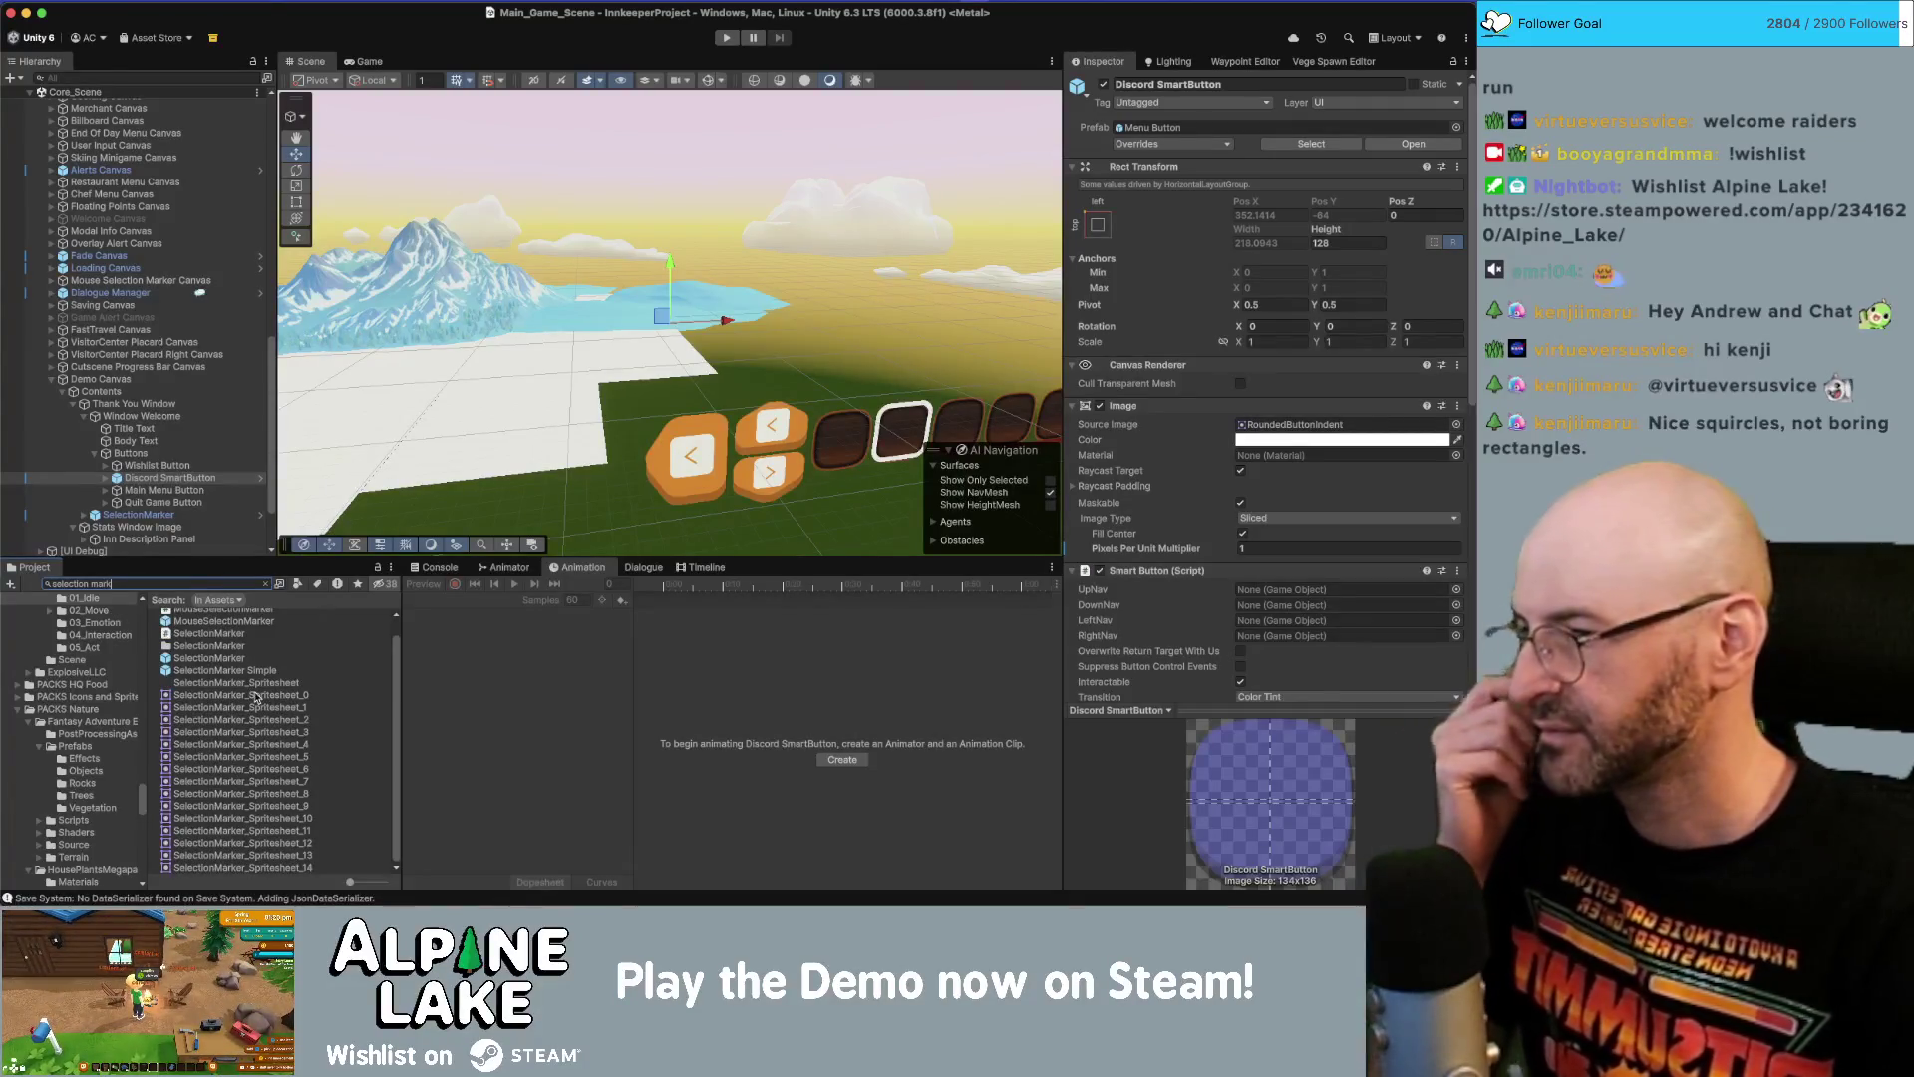
click(209, 658)
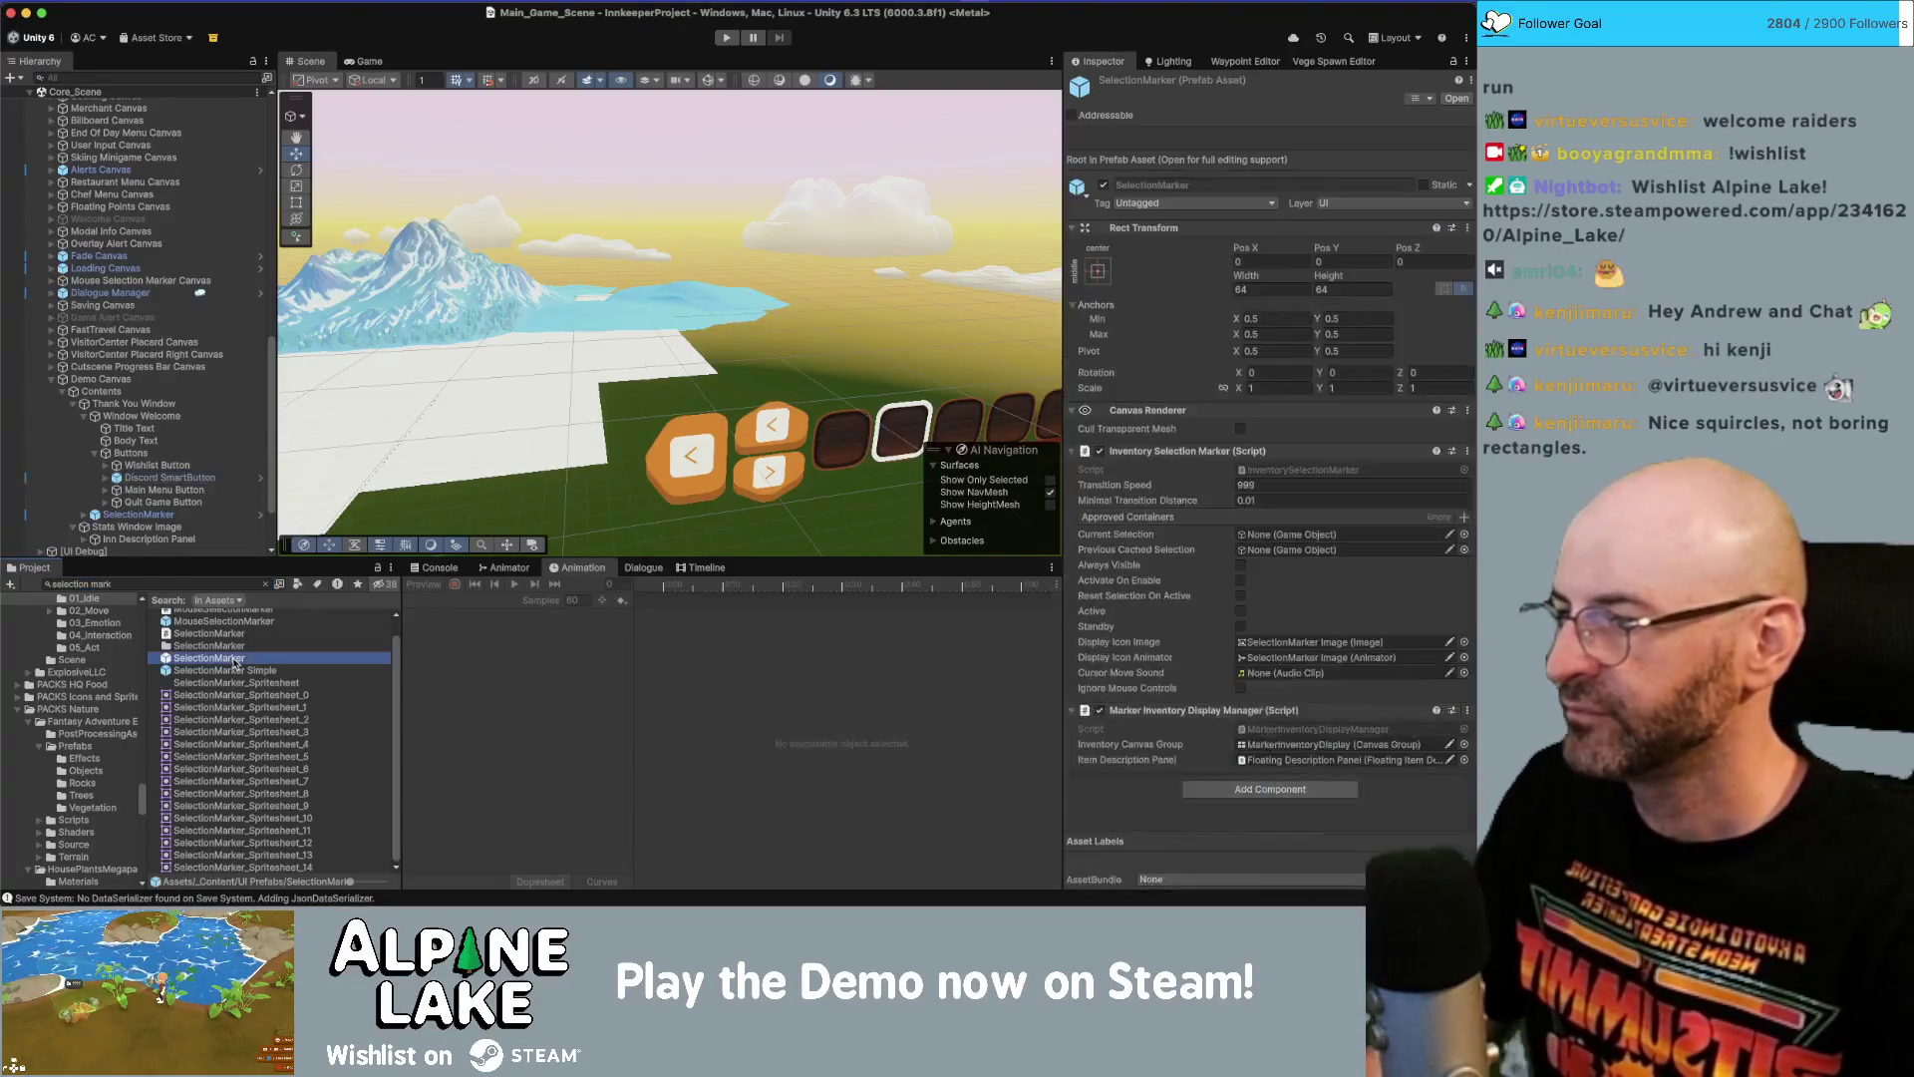
double_click(235, 662)
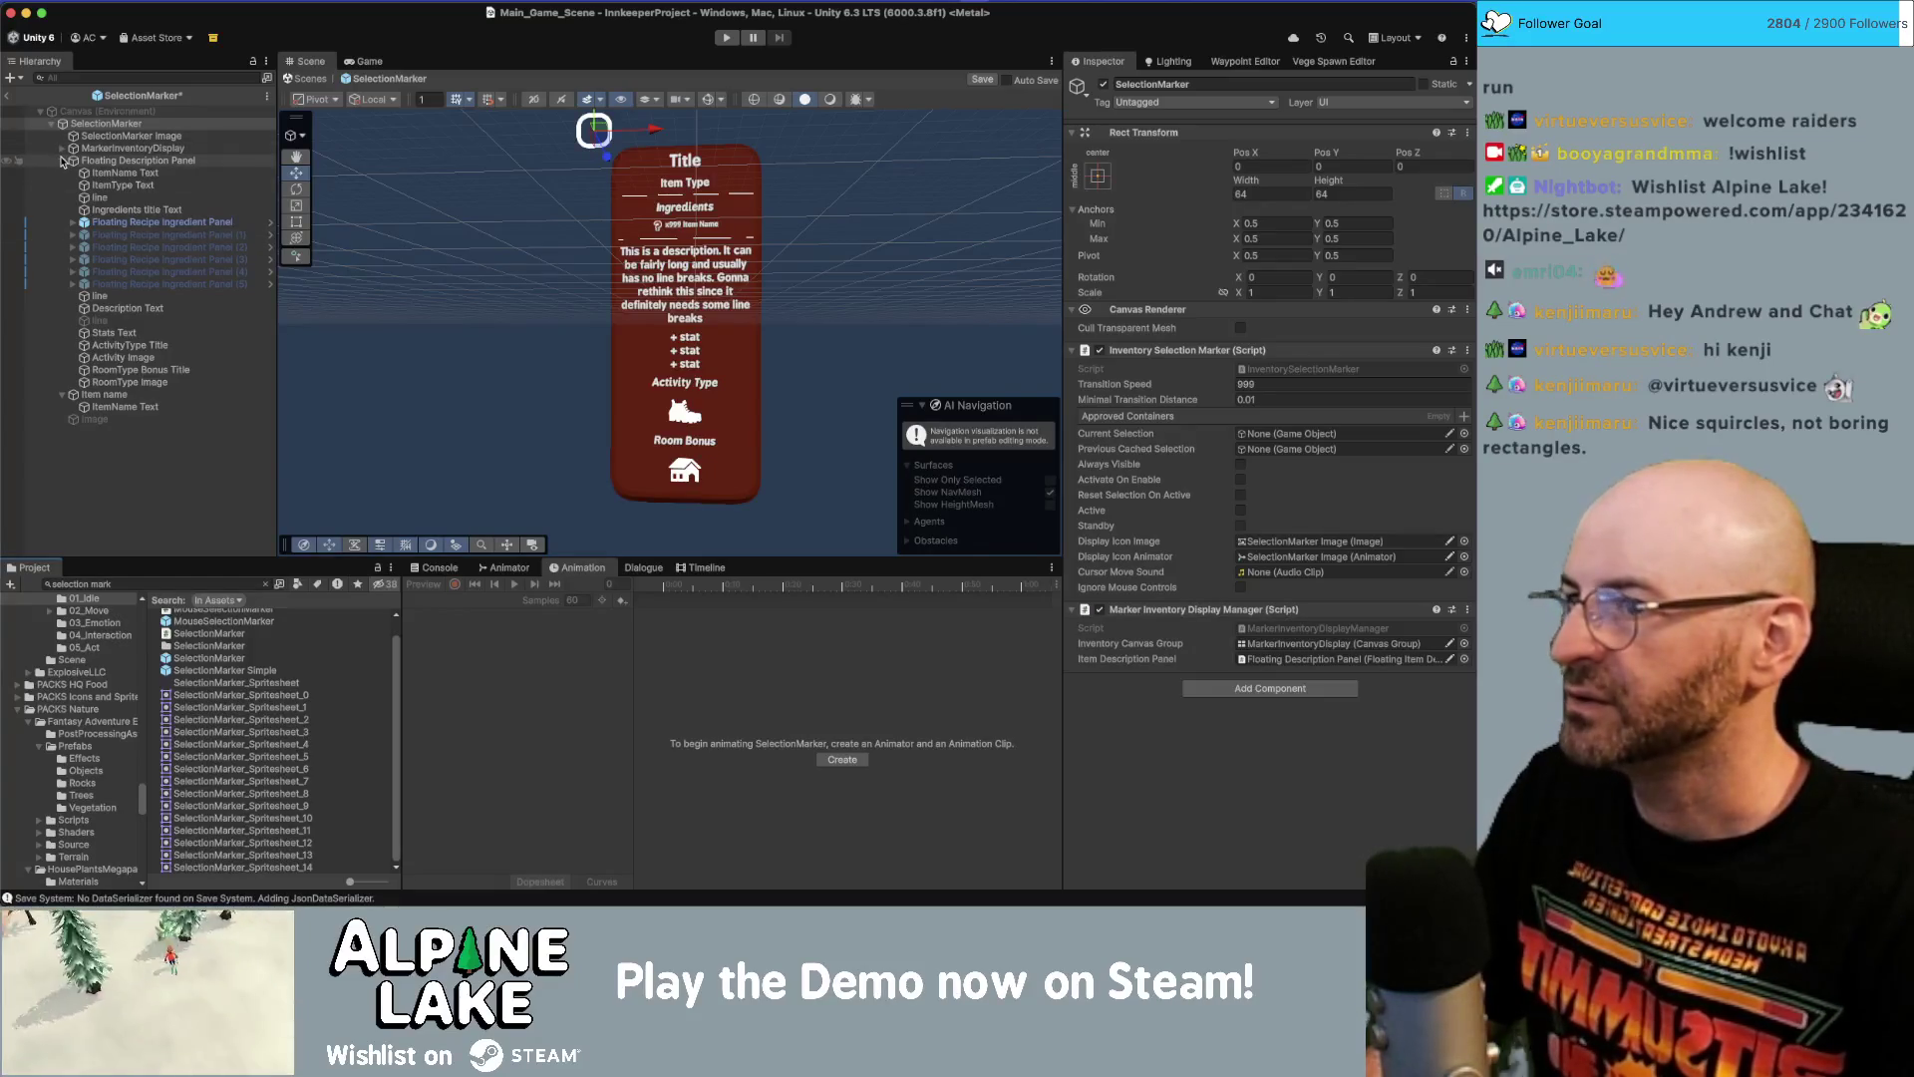
click(101, 137)
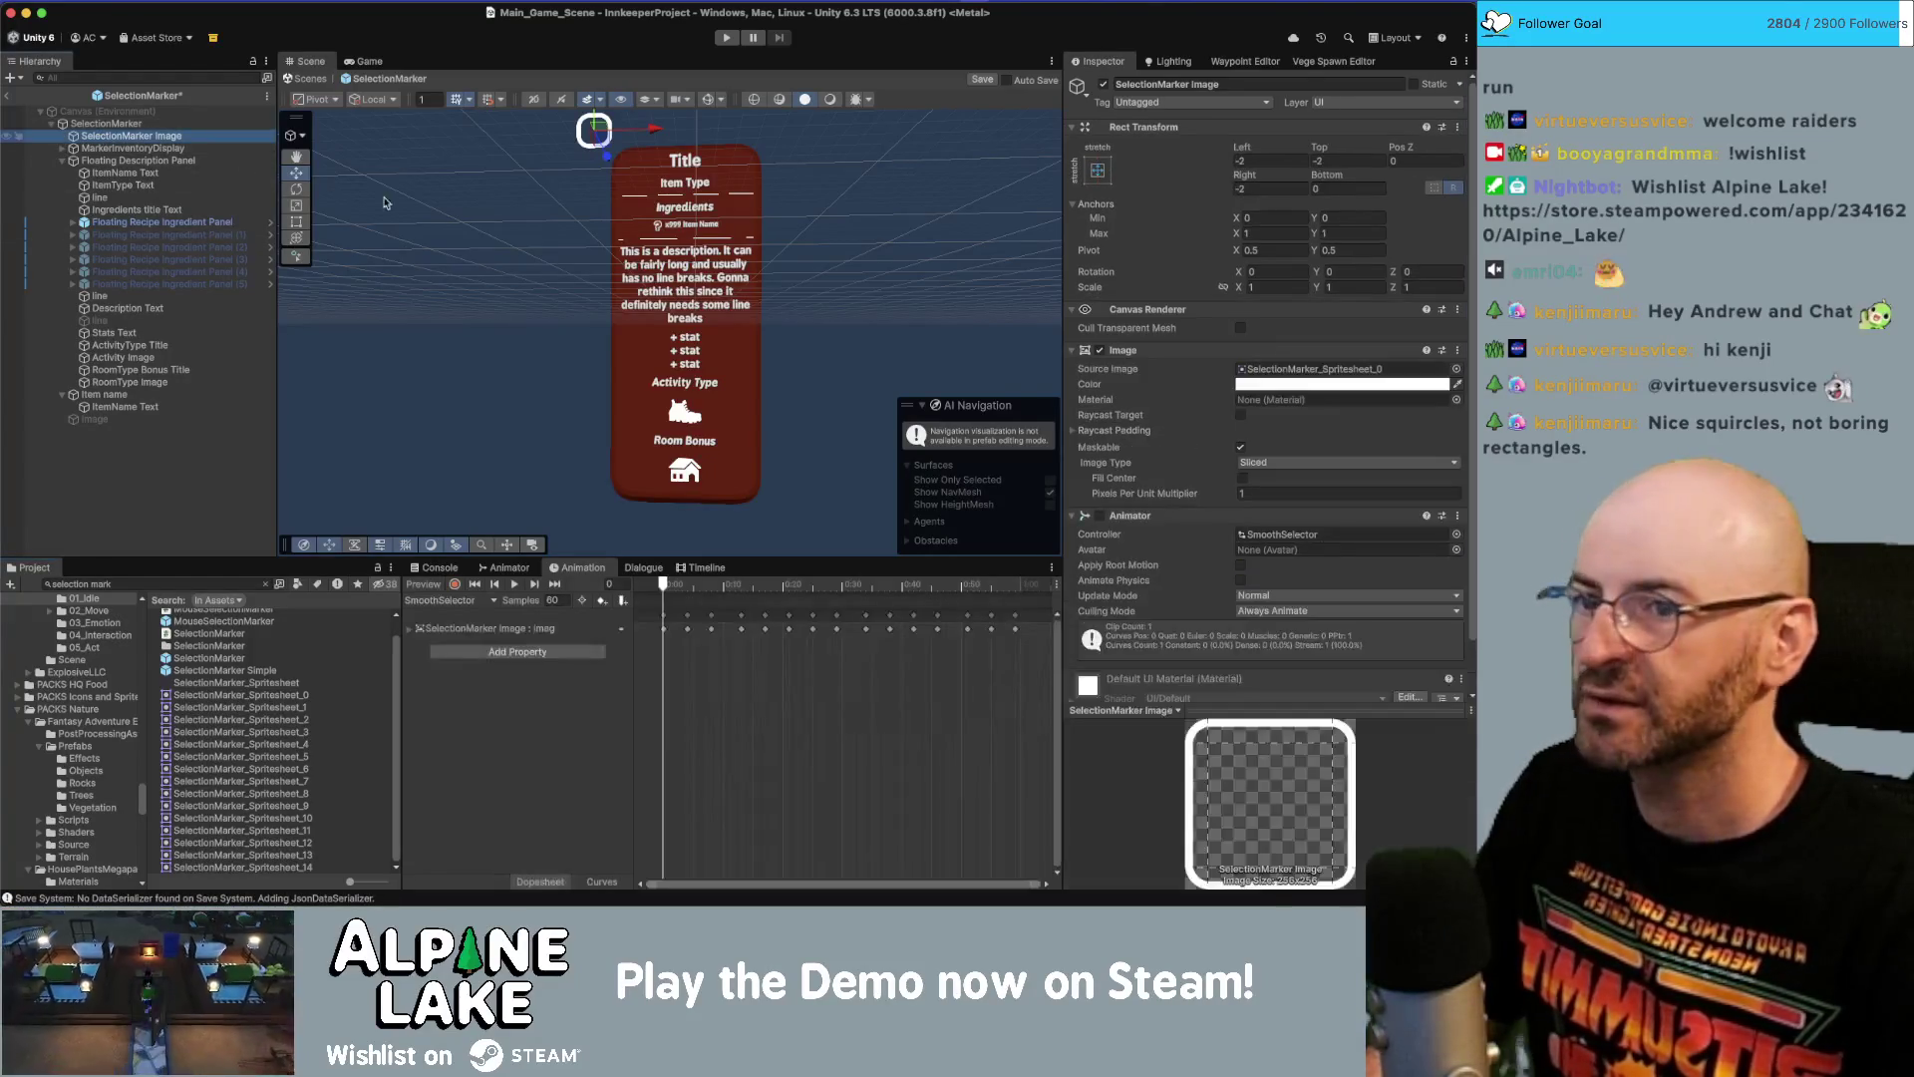
click(1339, 370)
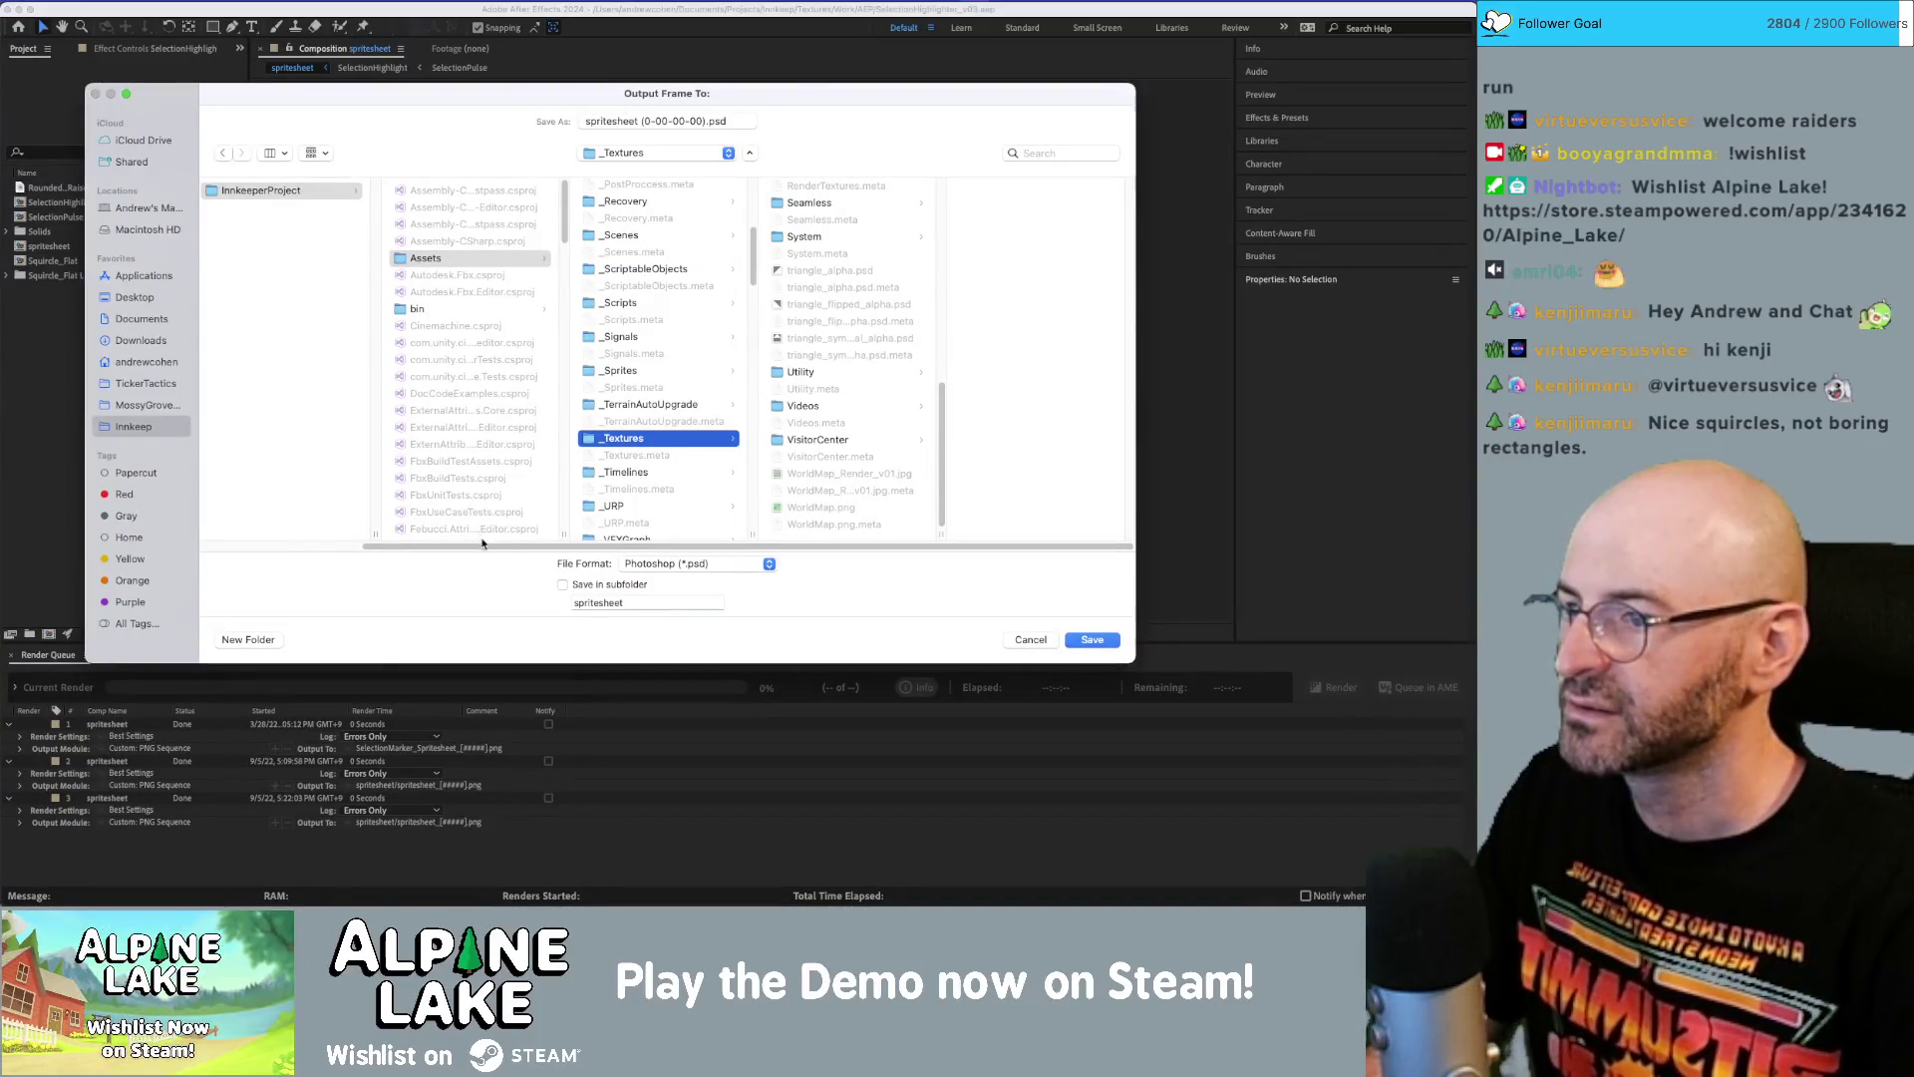
Point the frame-save destination at the _Sprites/SelectionMarker folder.
scroll(649, 506, down, 1)
click(634, 365)
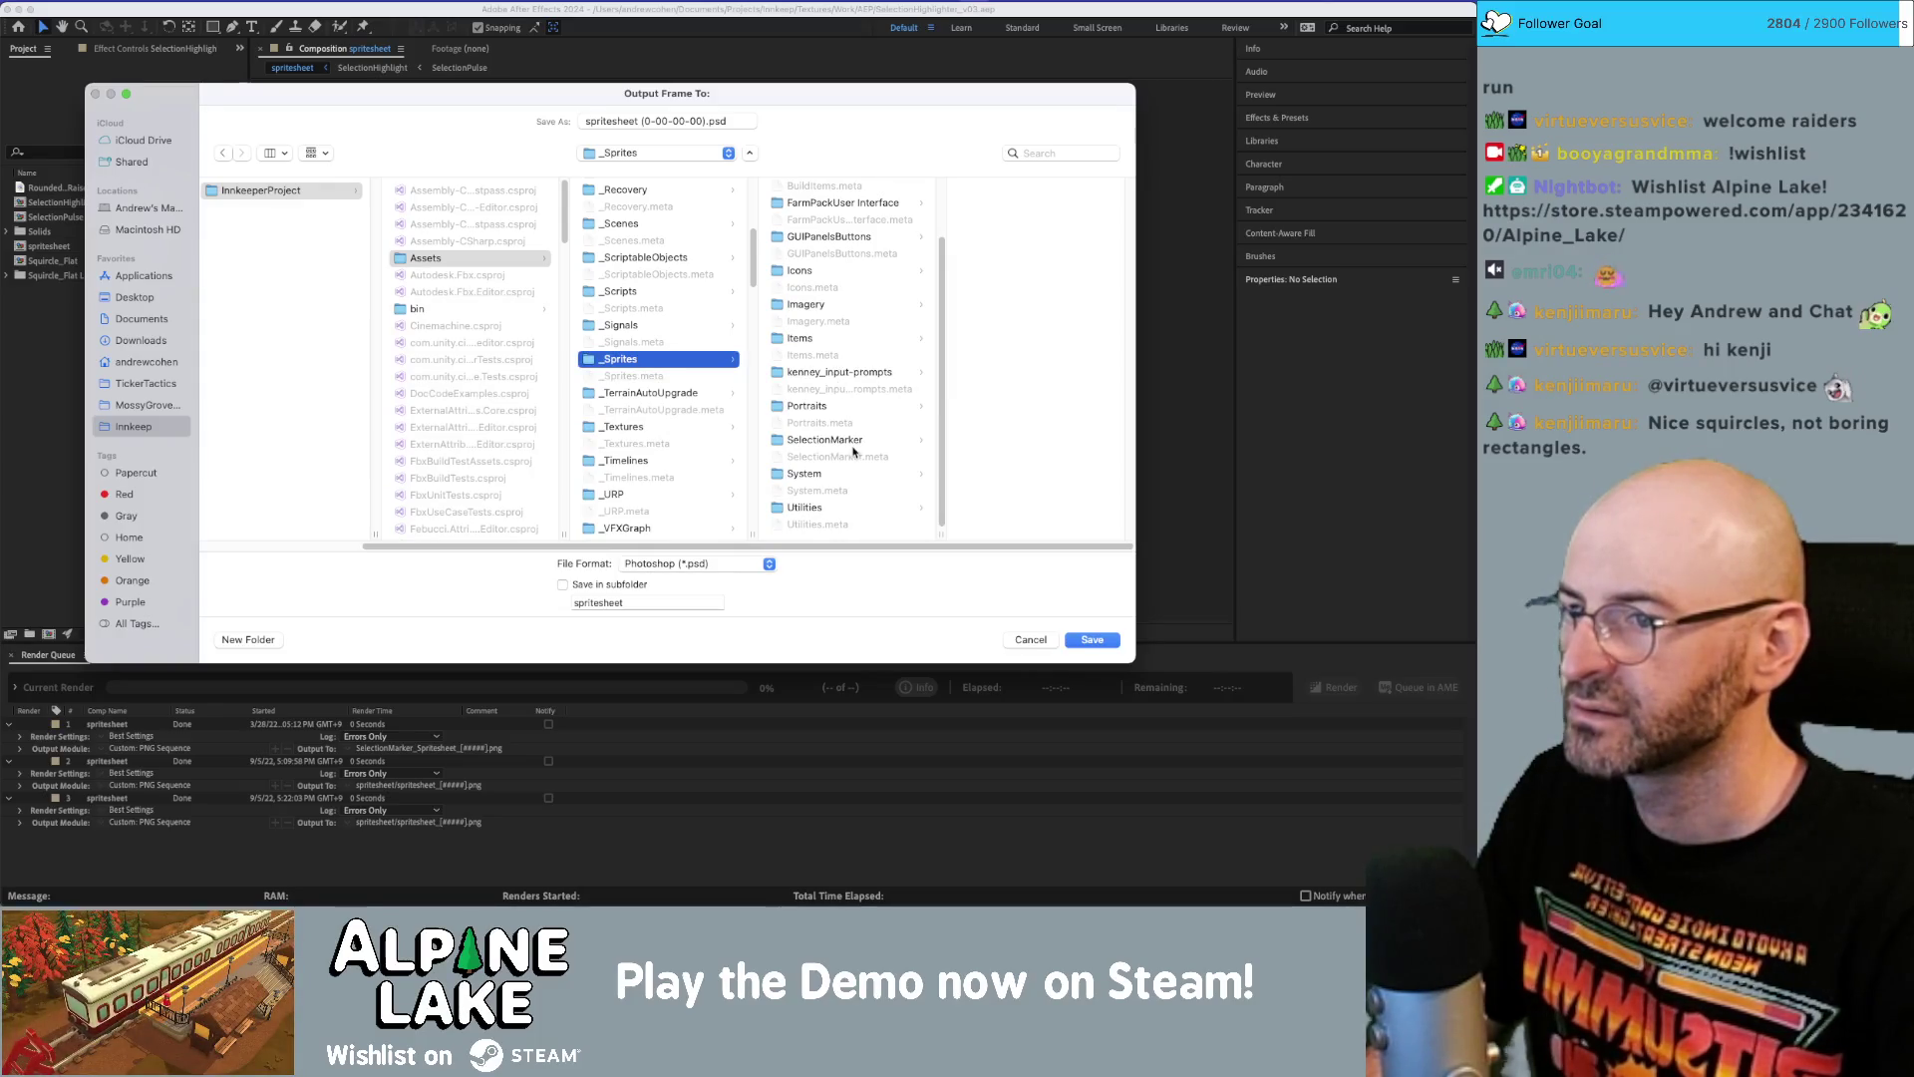
click(848, 442)
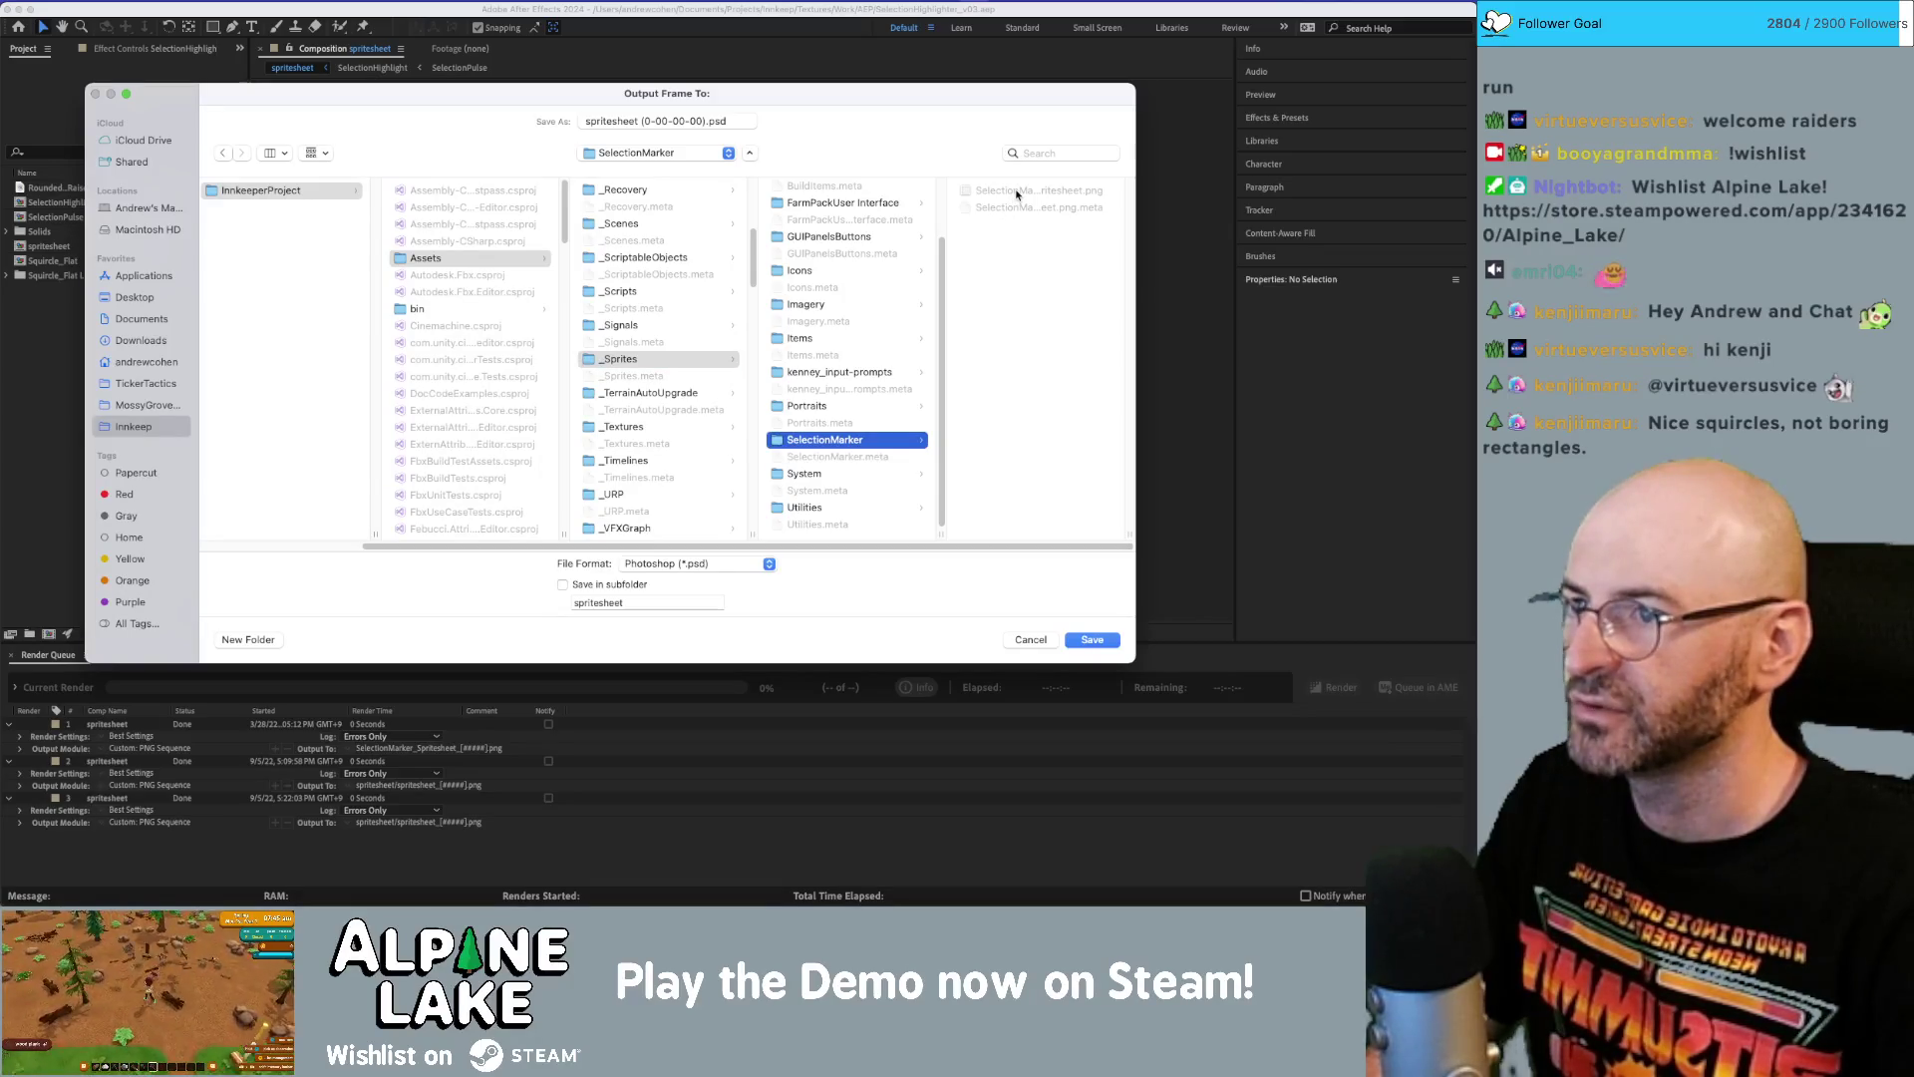
Review the file formats, keep Photoshop, and cancel the single-frame save.
click(698, 563)
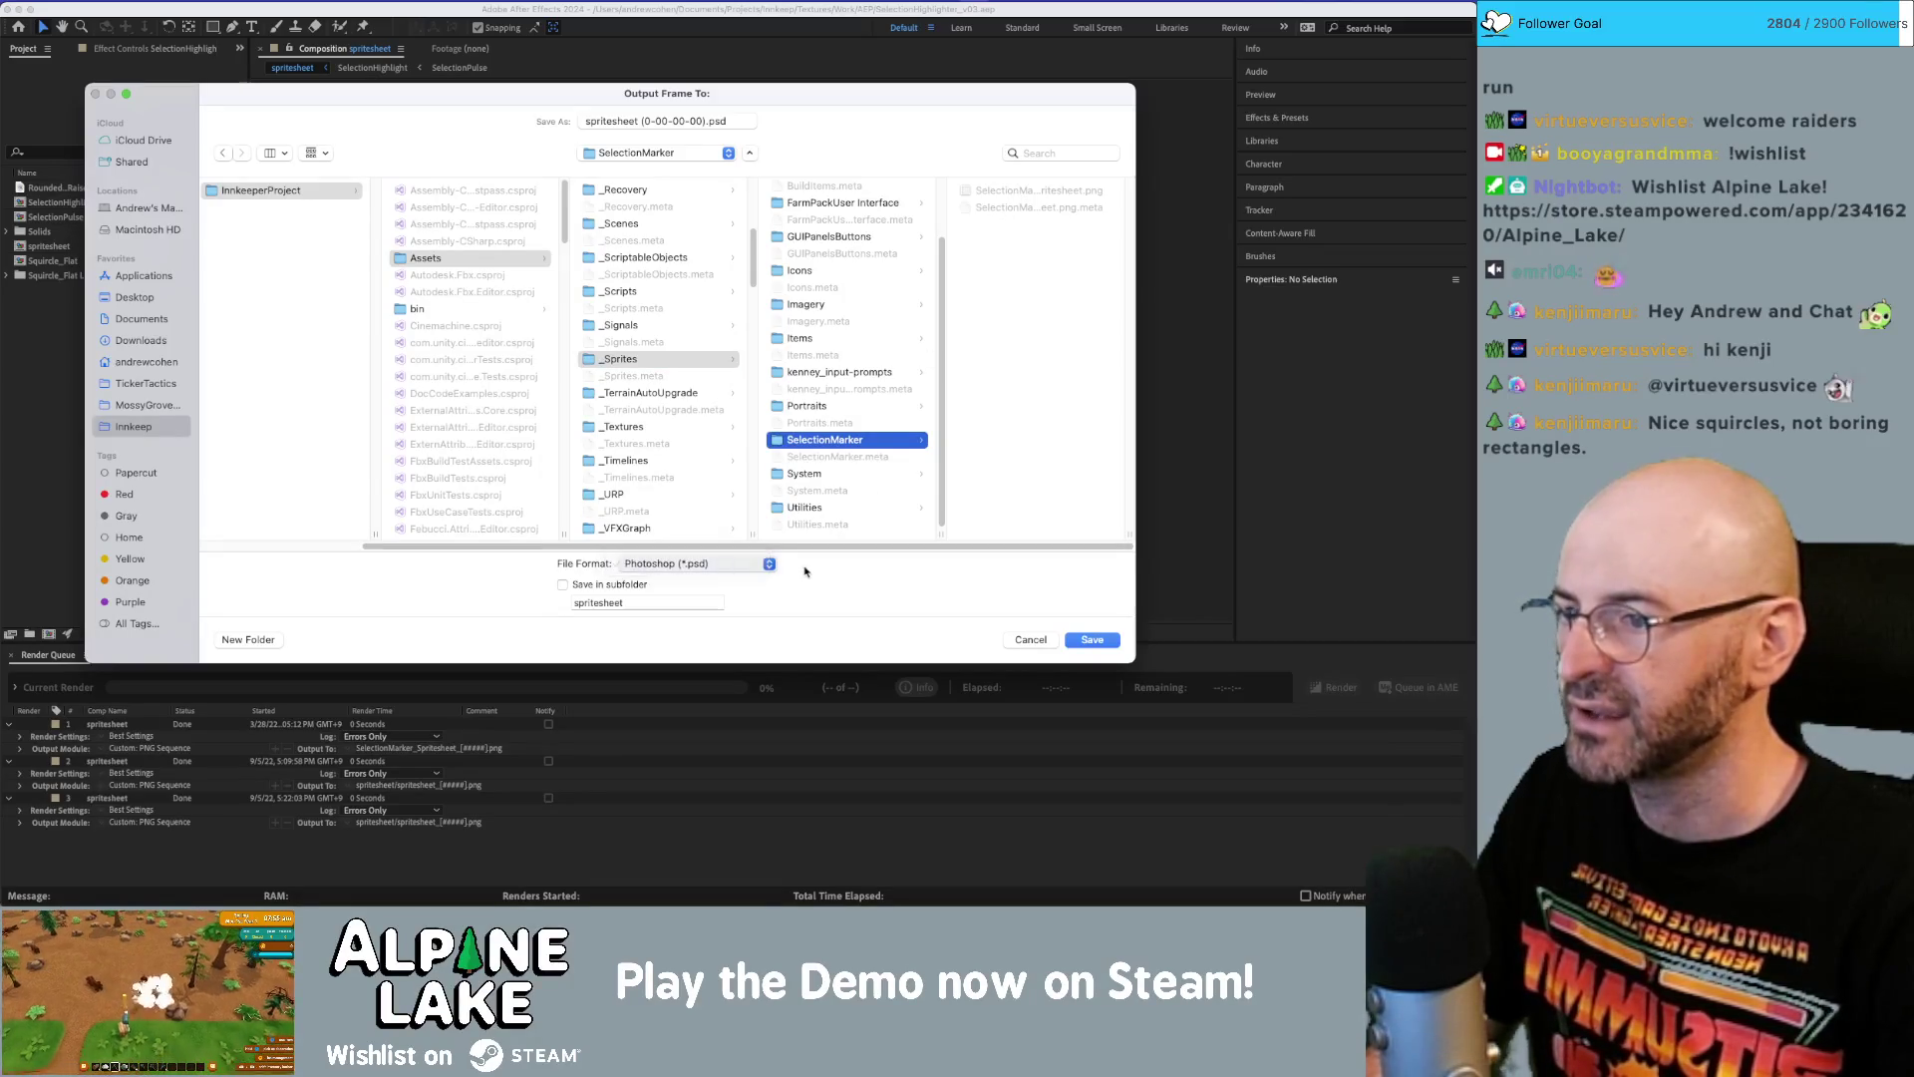
click(705, 564)
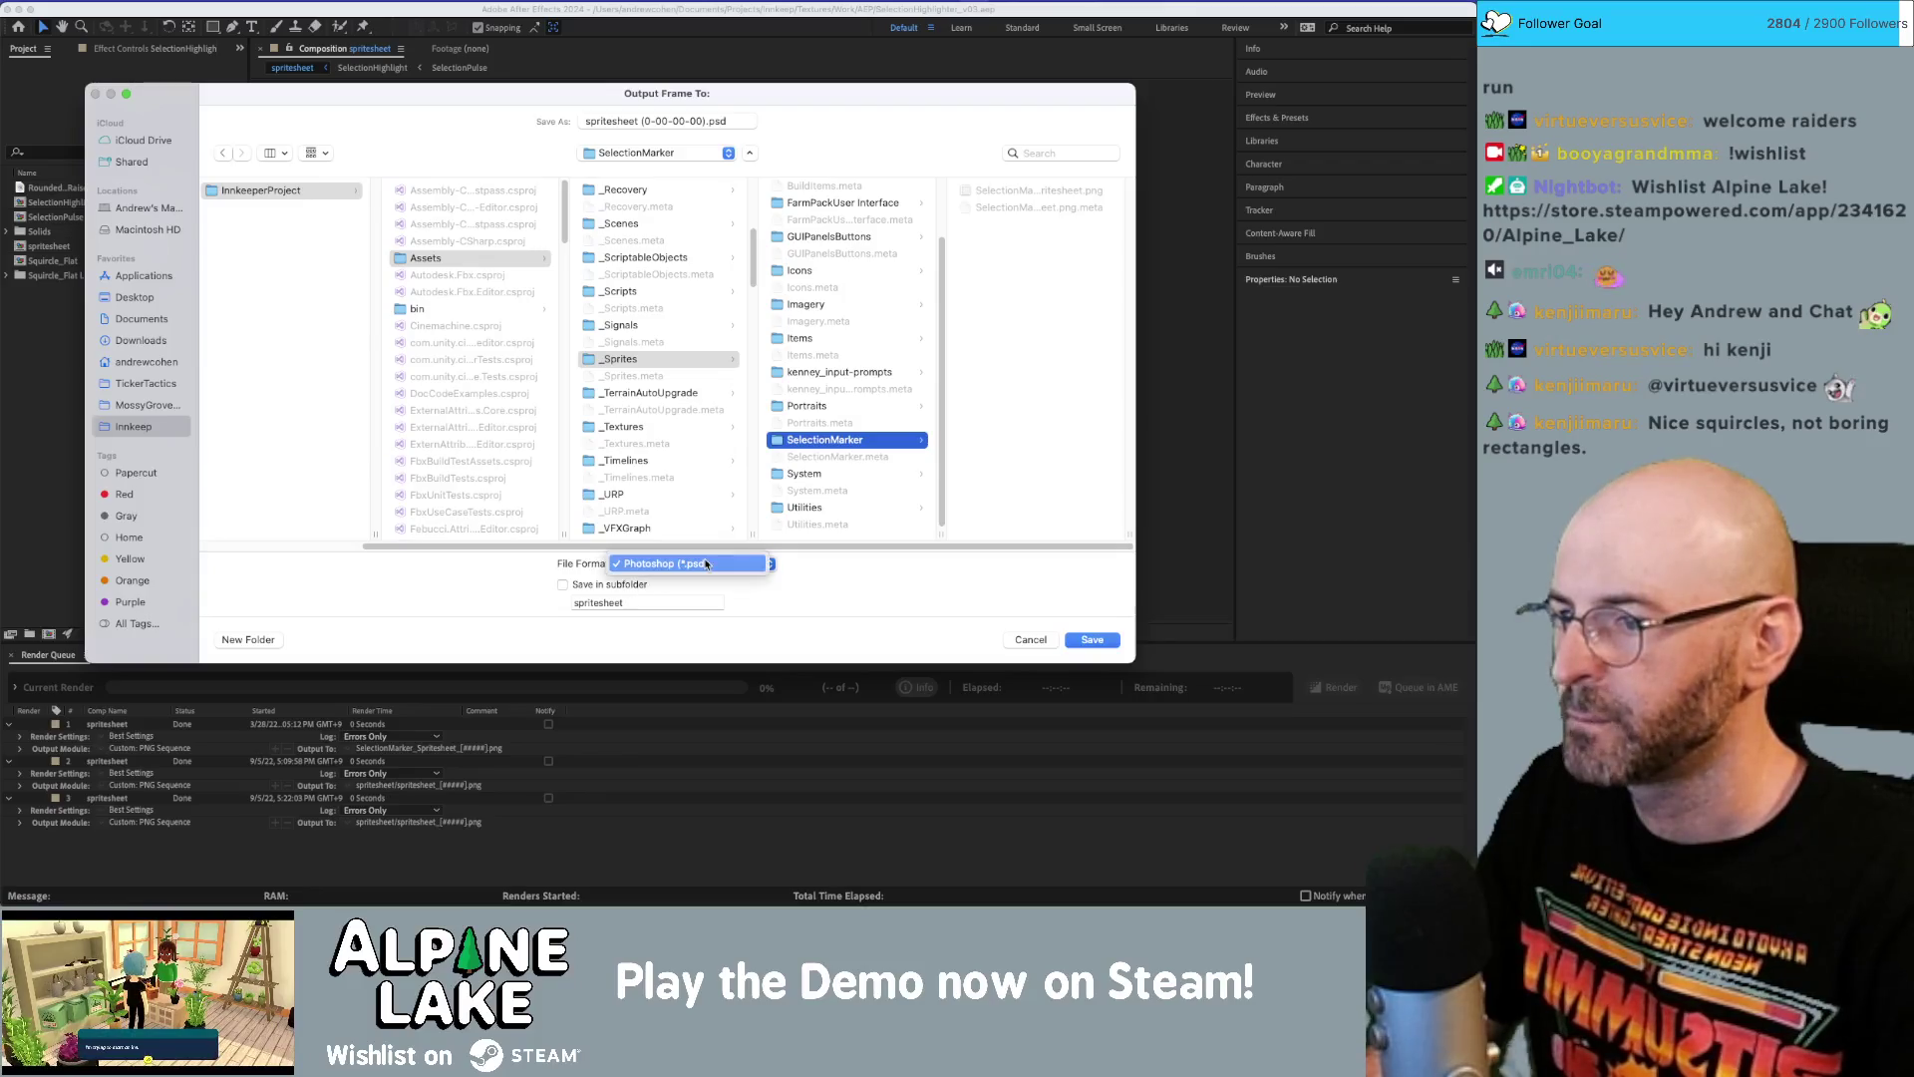
click(762, 567)
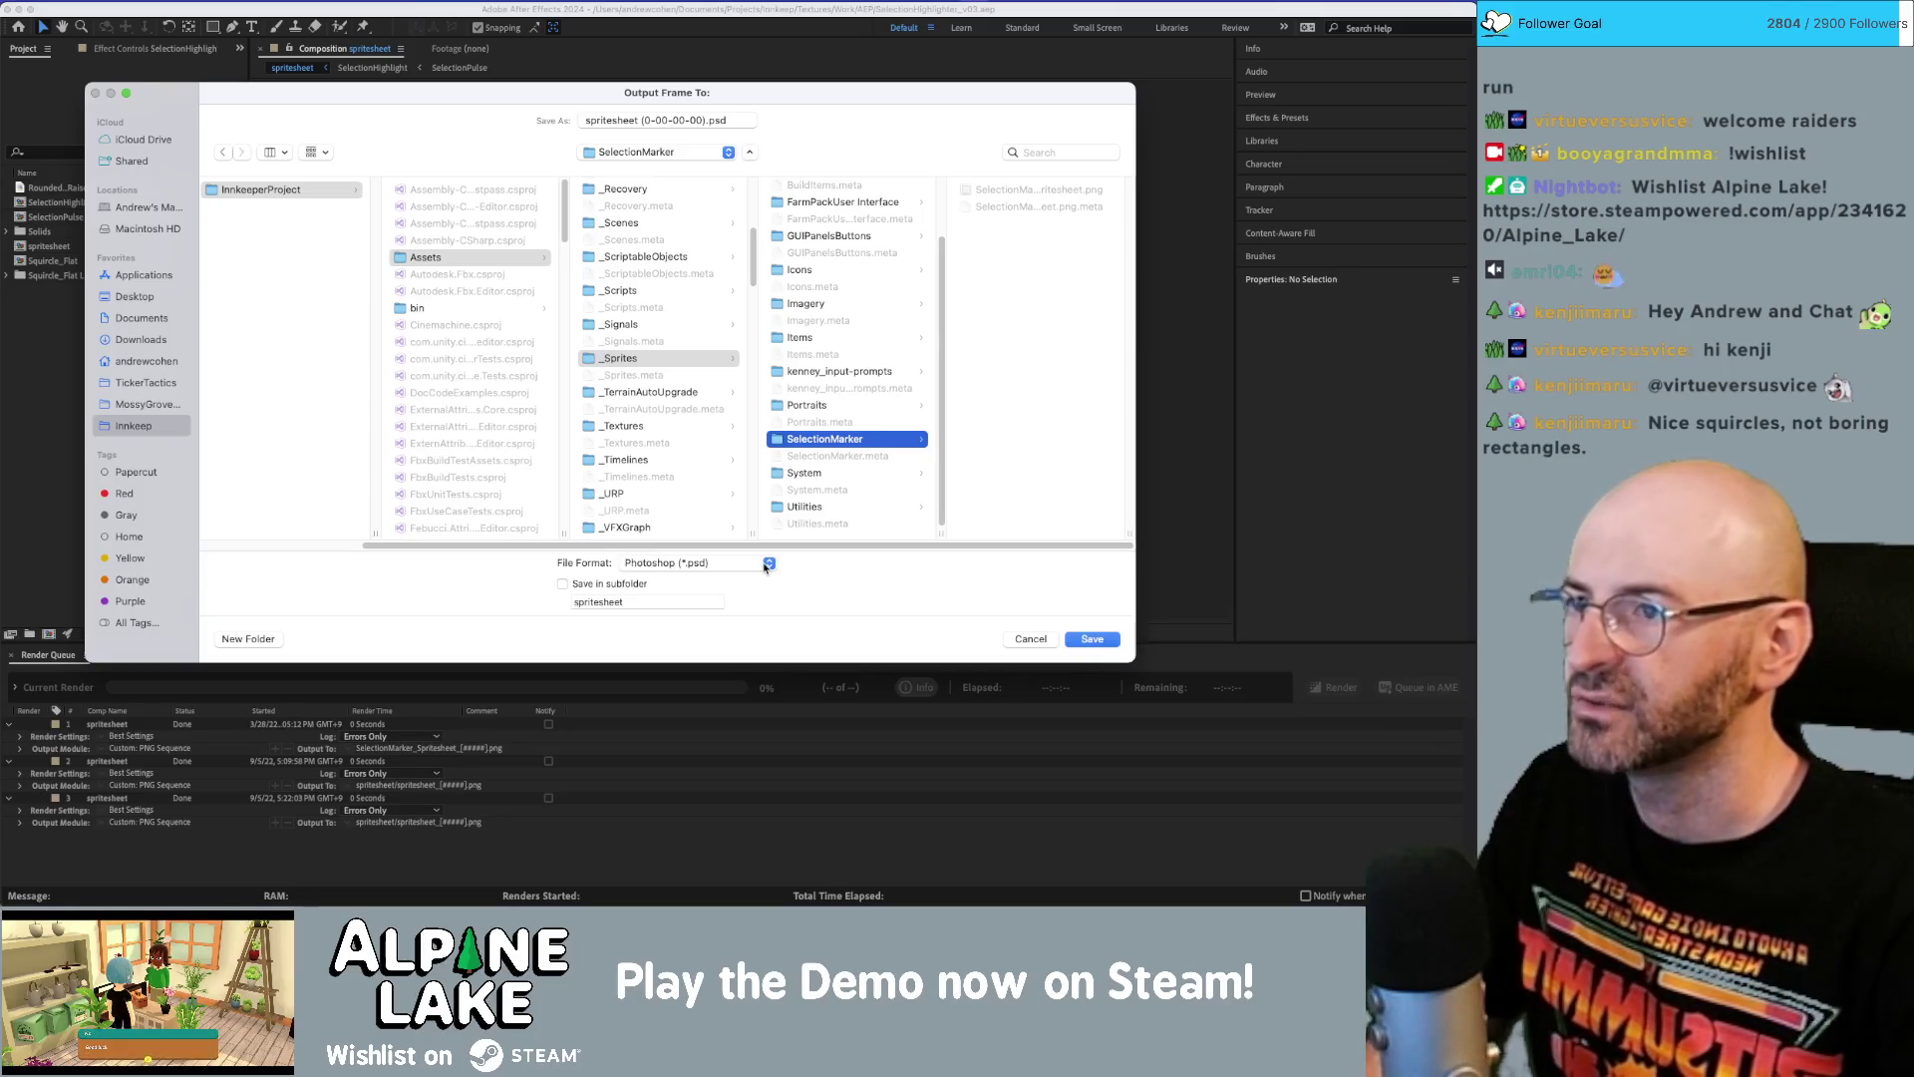
click(763, 563)
click(828, 581)
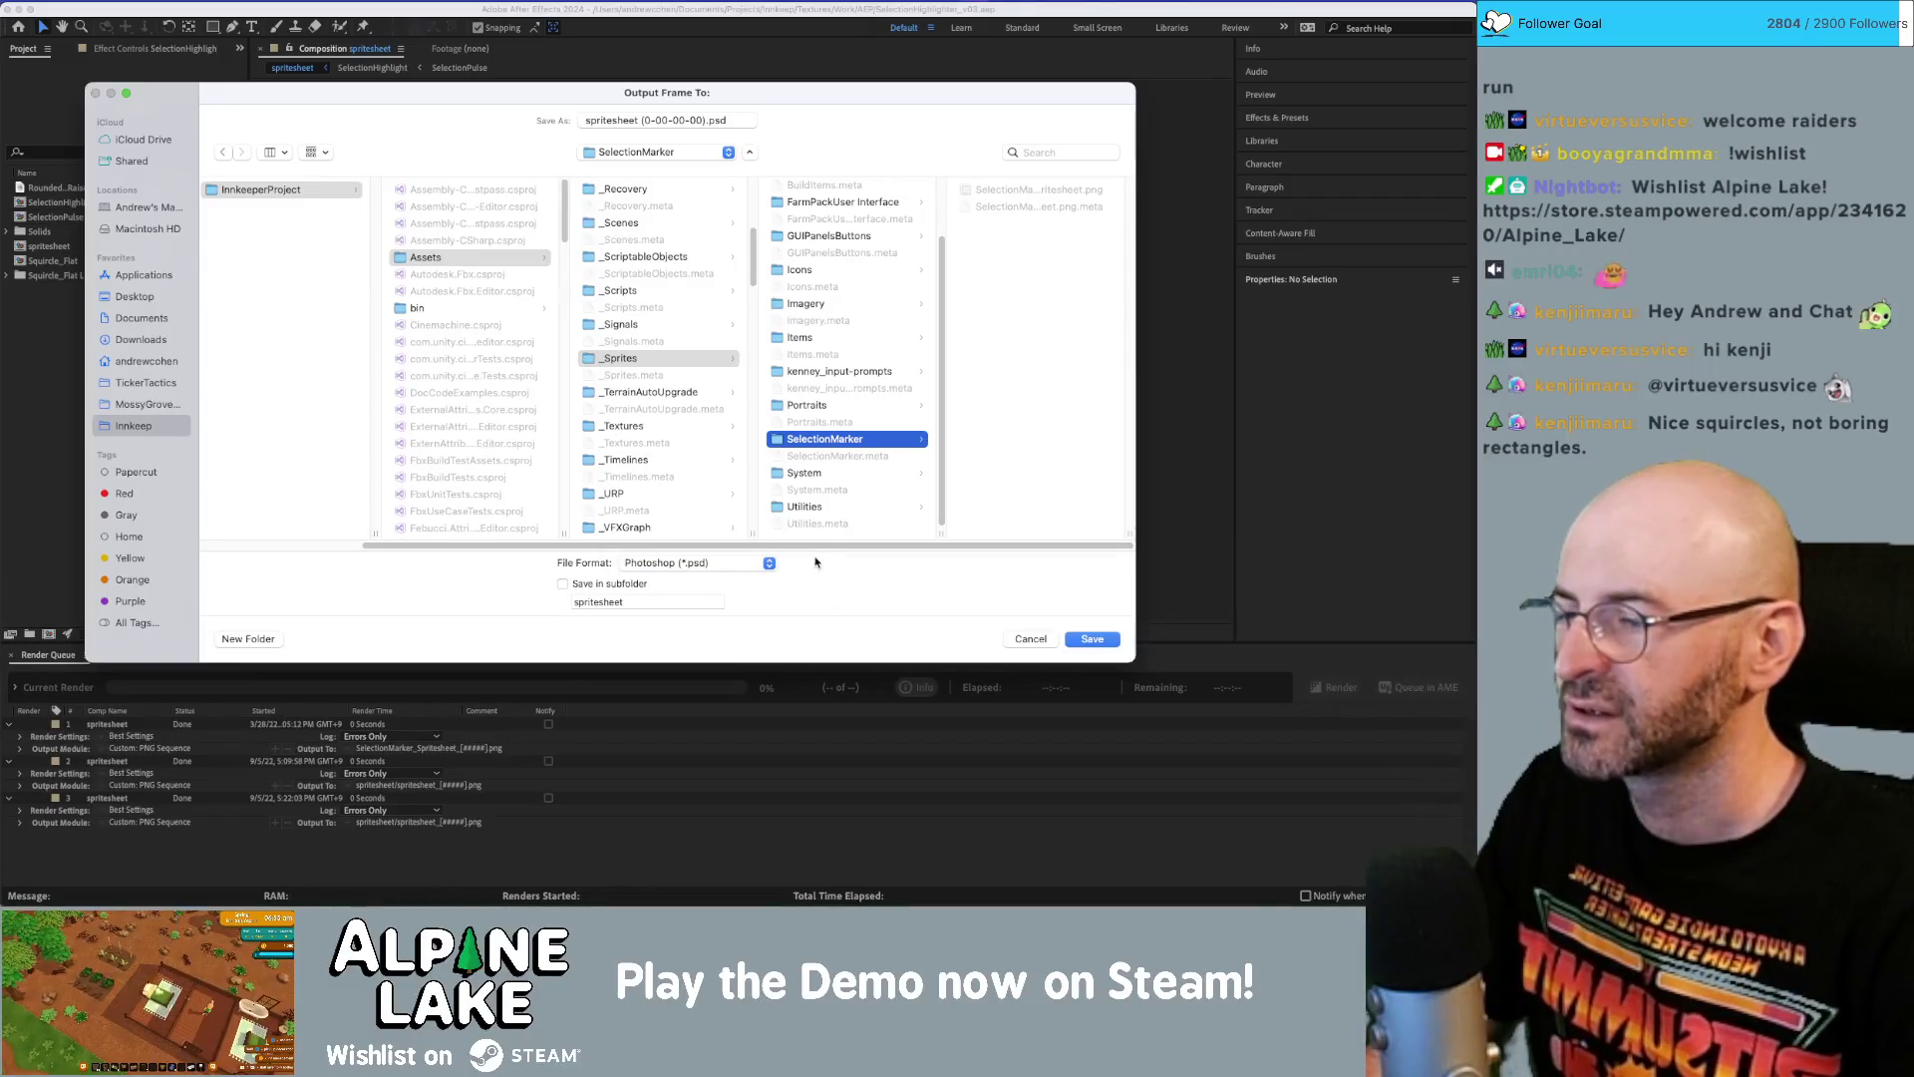
click(1032, 639)
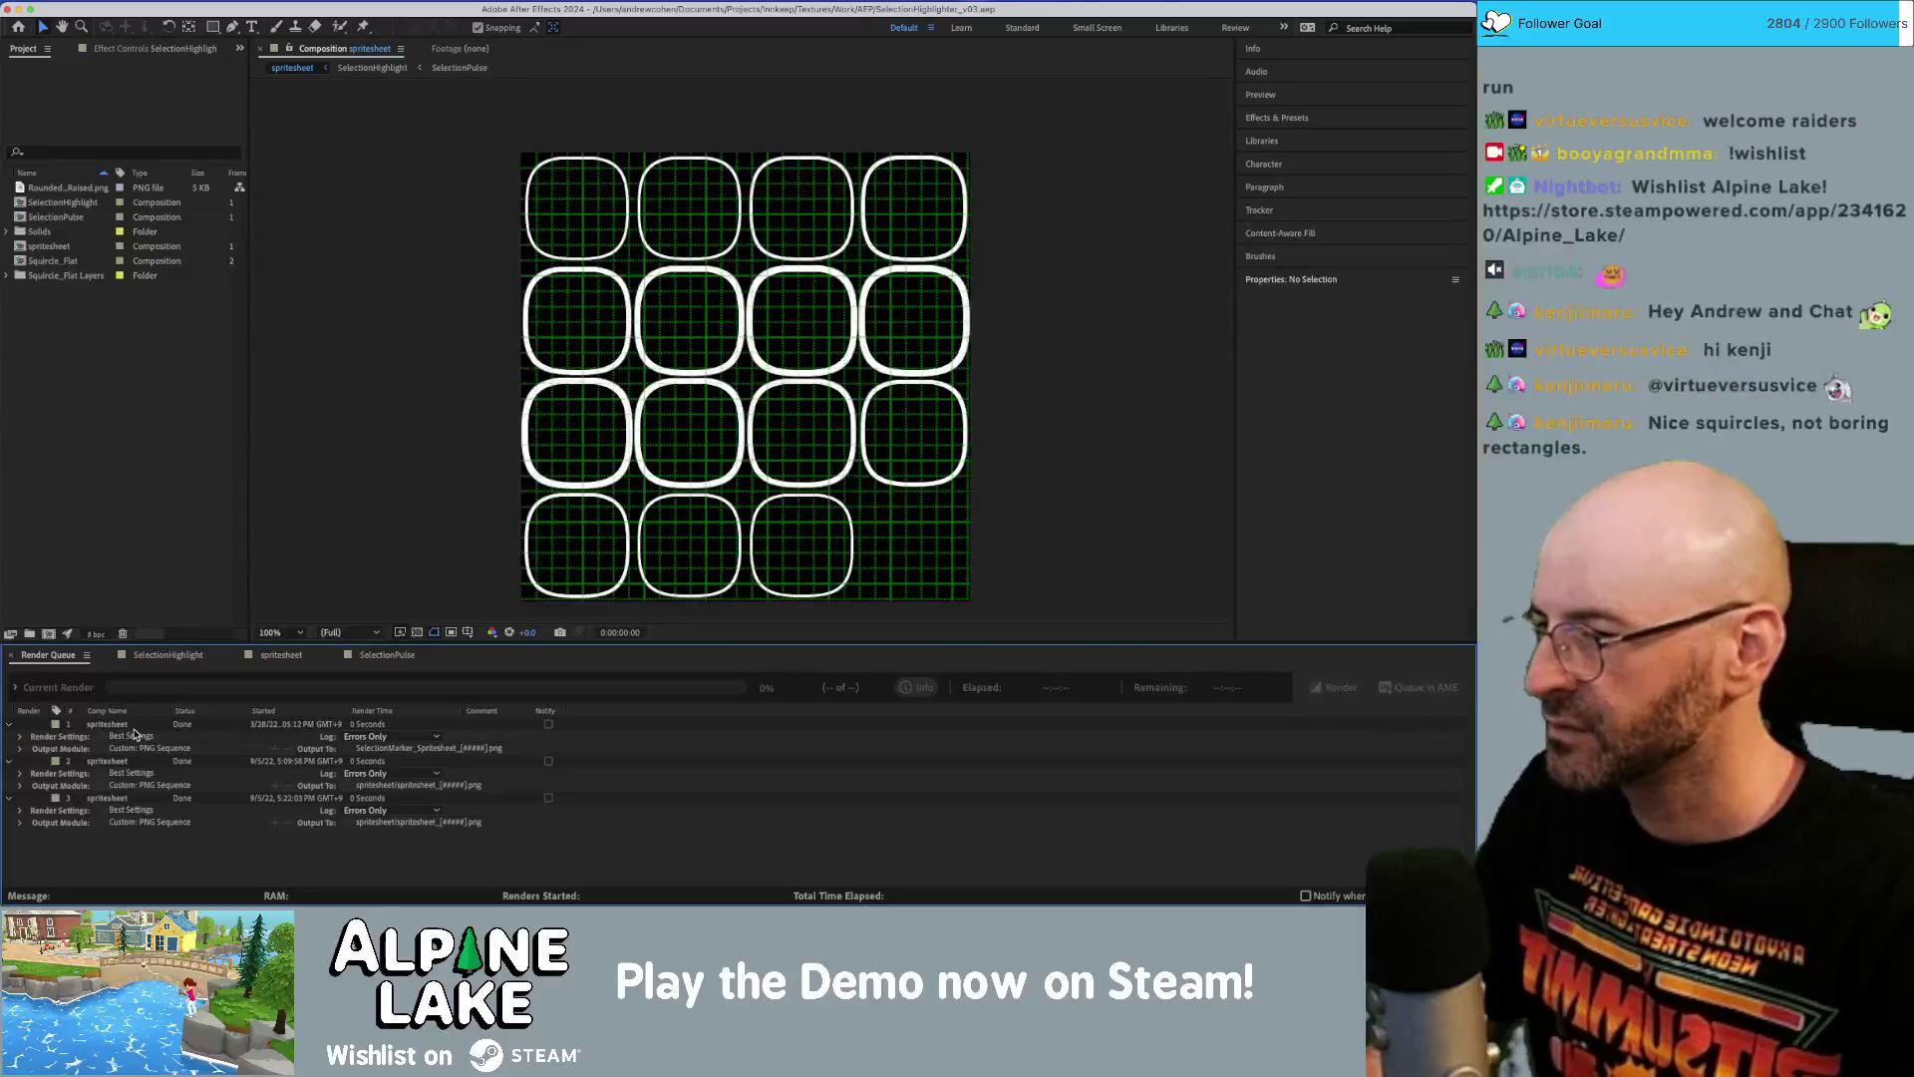
Duplicate the third spritesheet render item, output it as PNG sequence to SelectionMarker, and render.
click(124, 725)
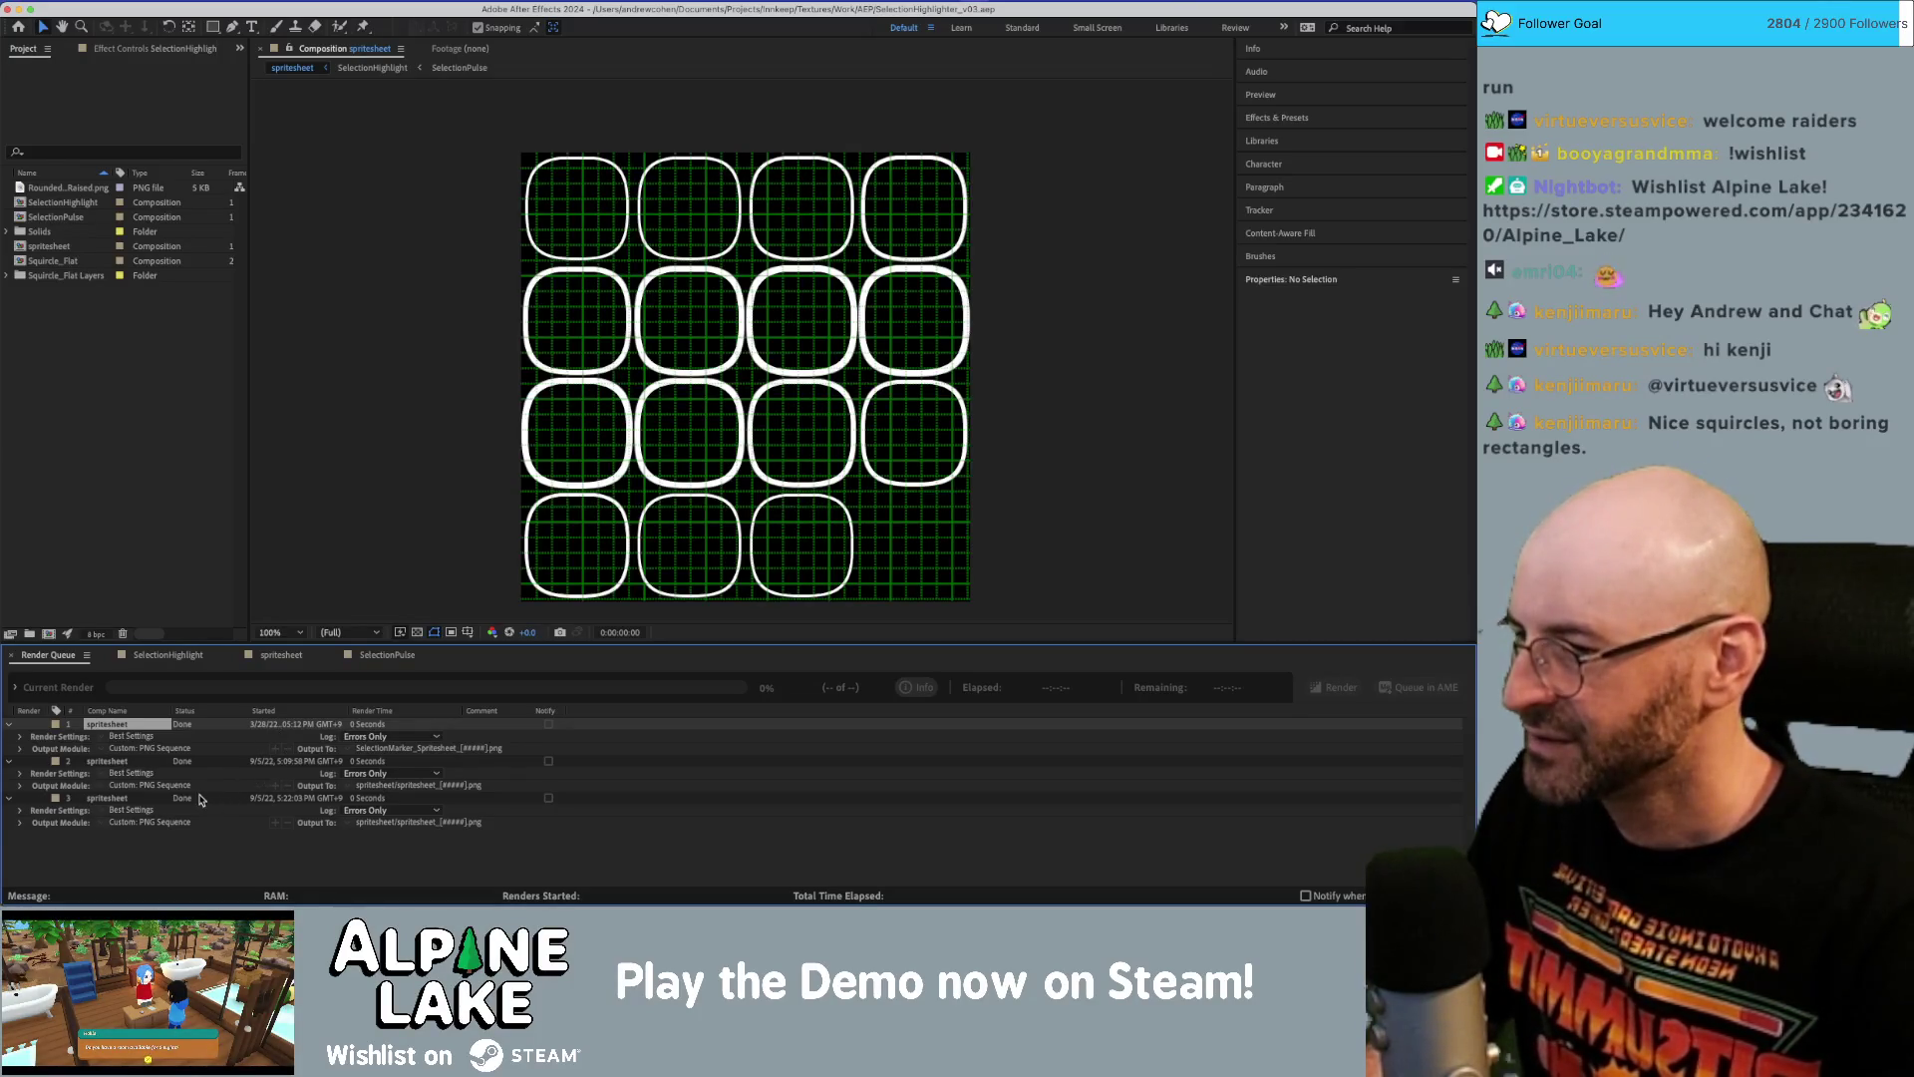
click(127, 799)
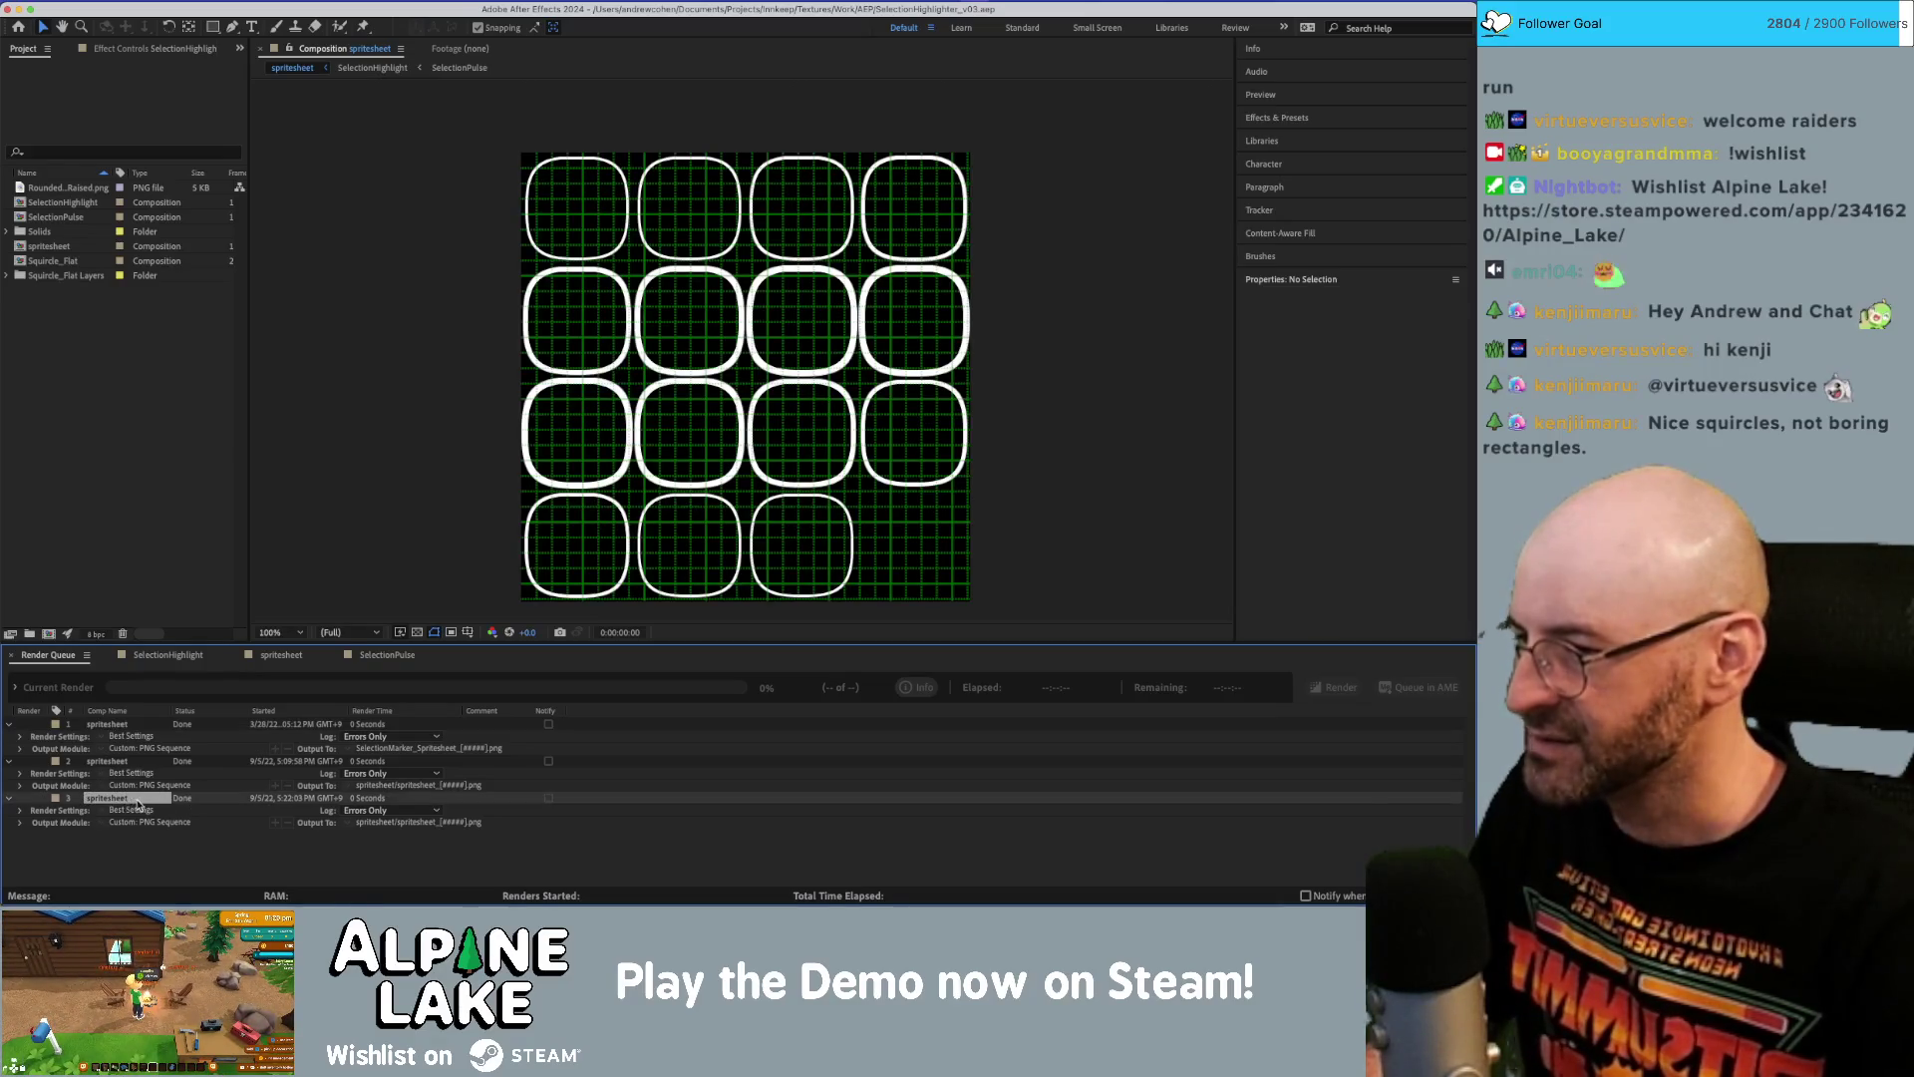
key(super+d)
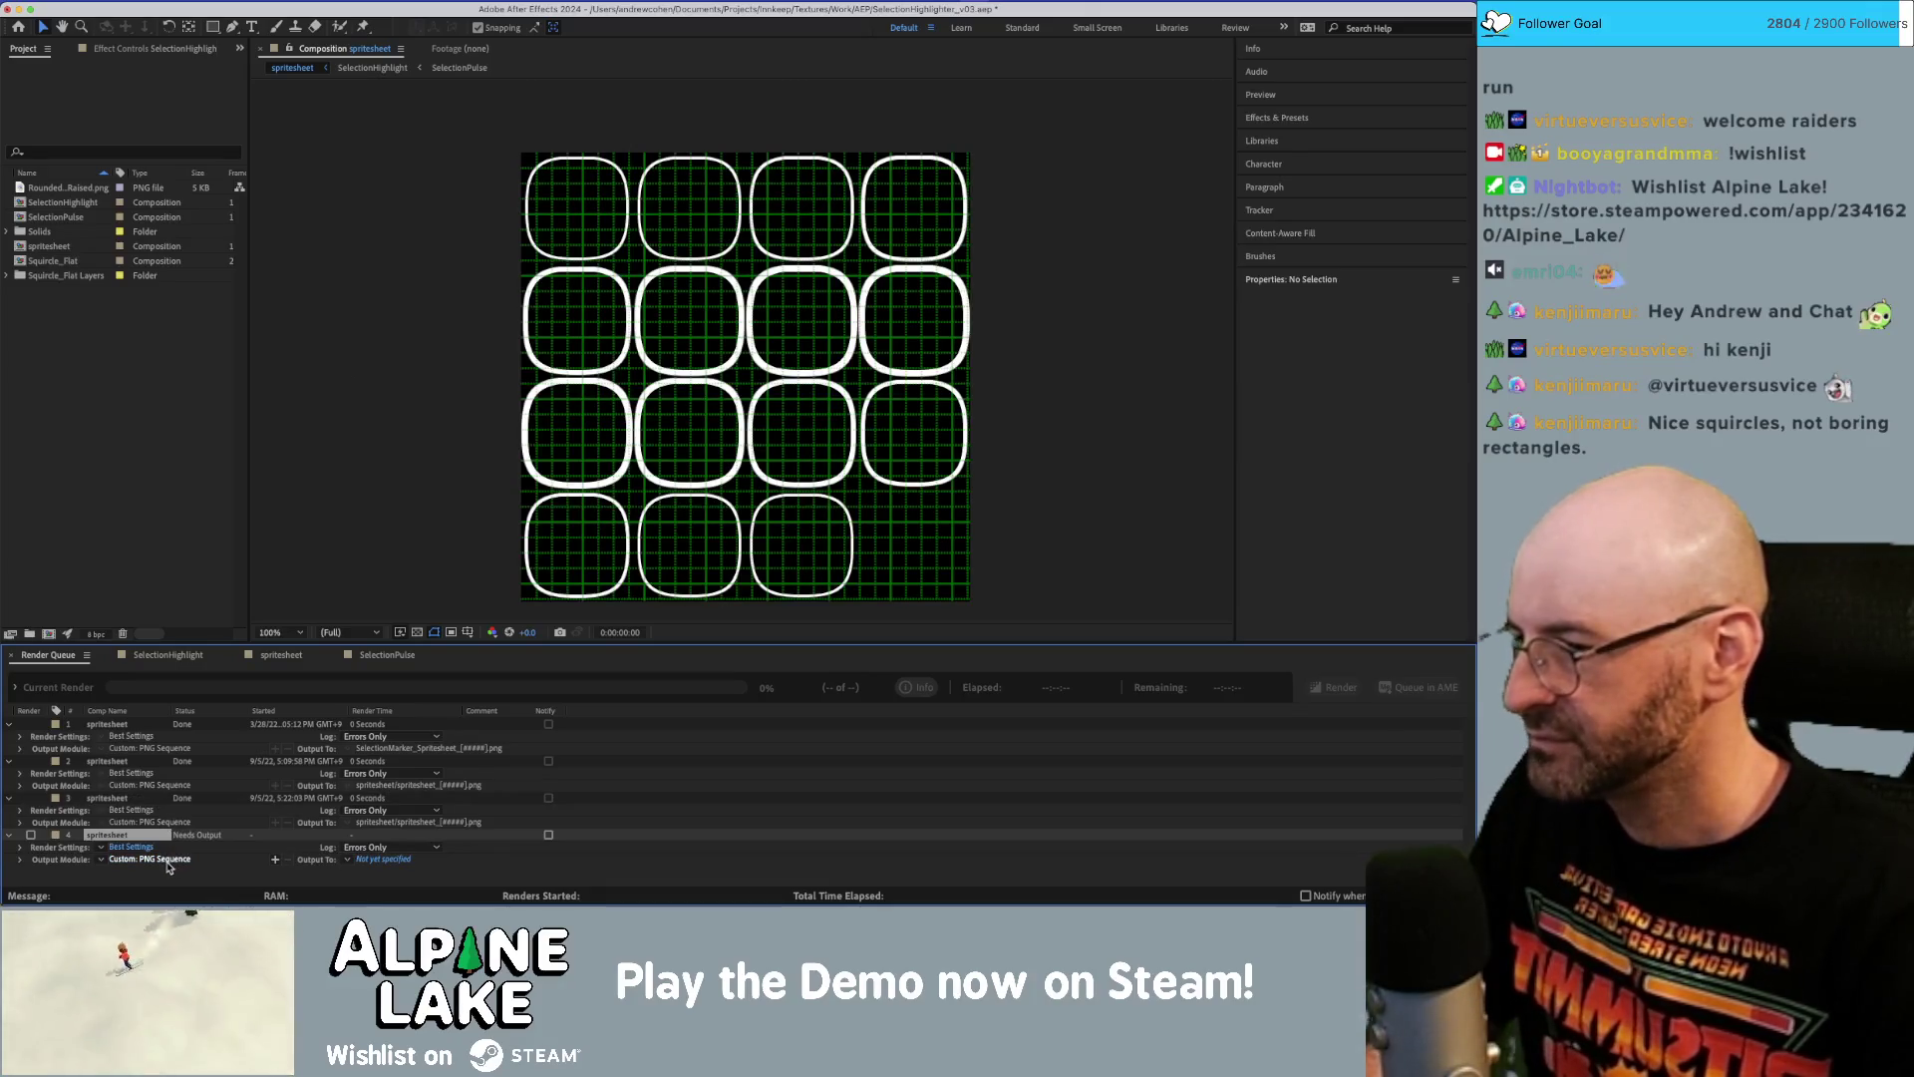
click(381, 859)
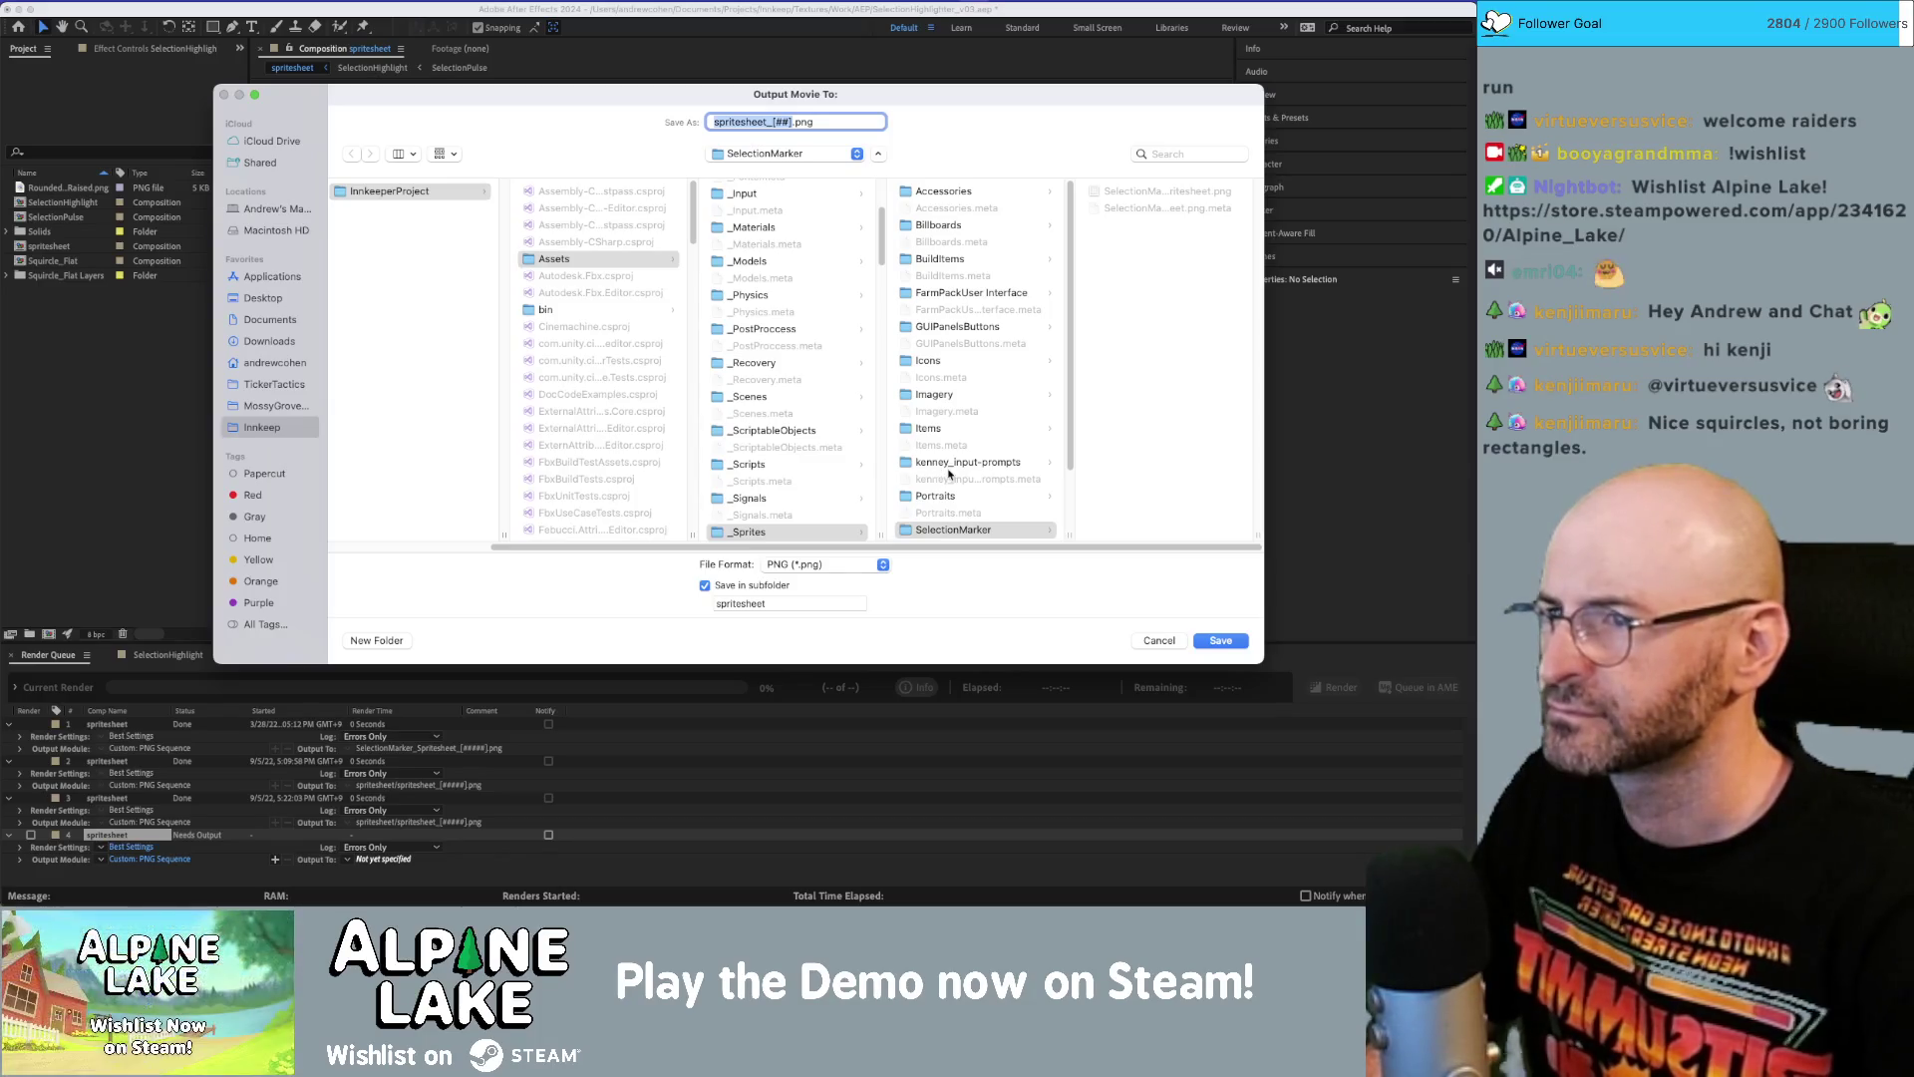
key(Return)
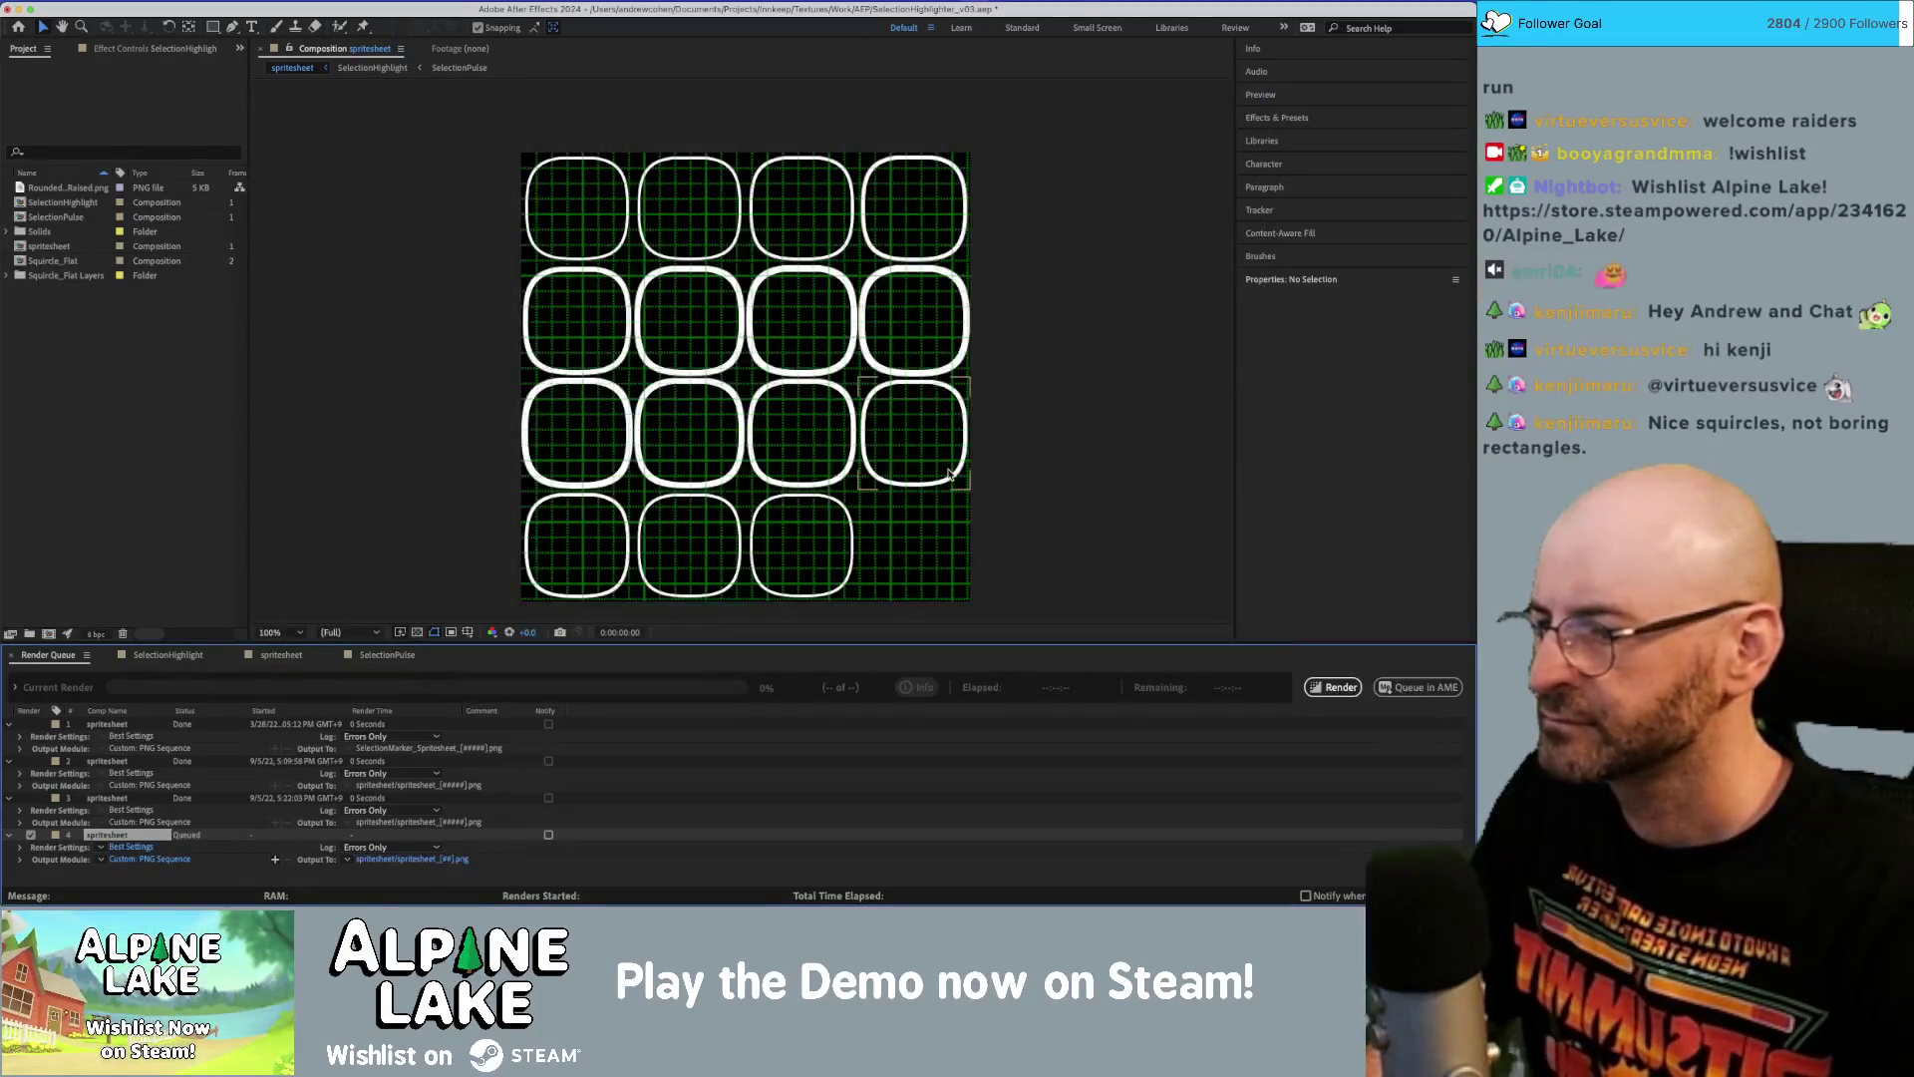
click(1335, 688)
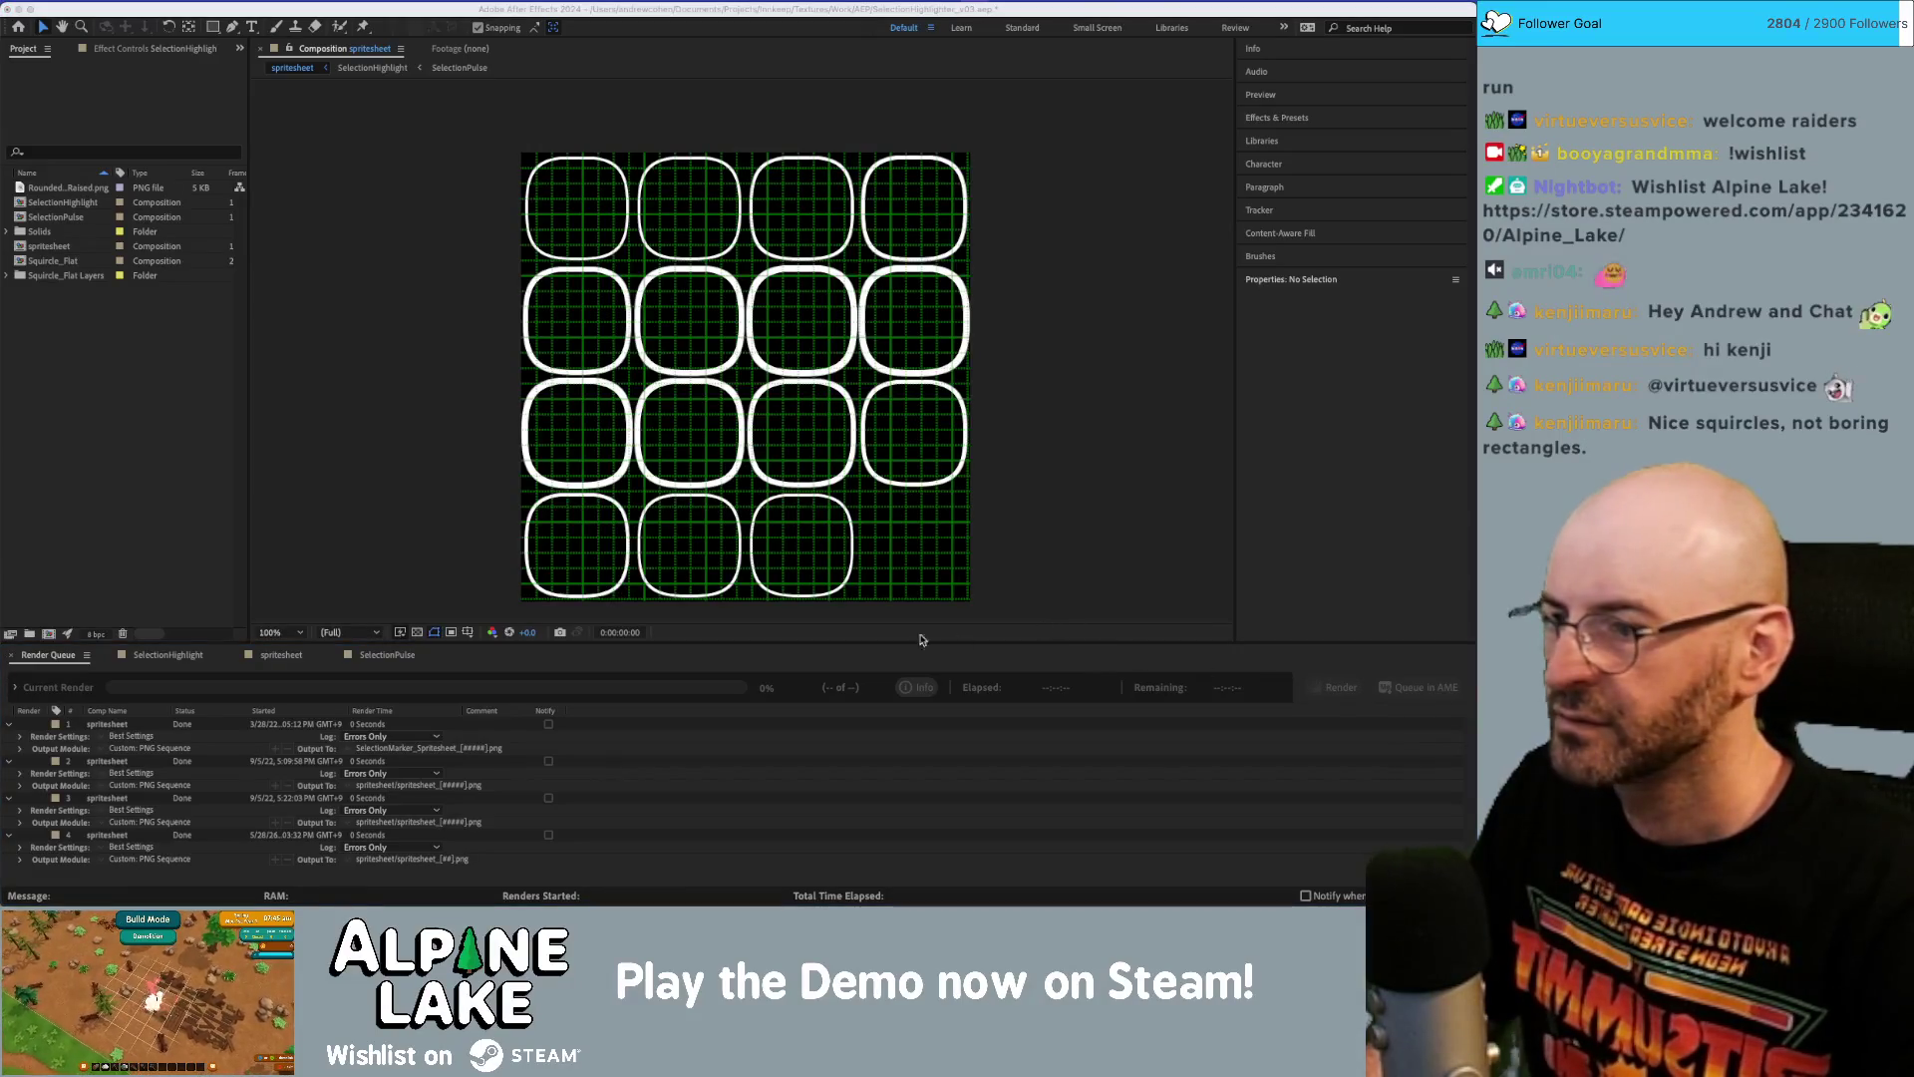
key(super+Tab)
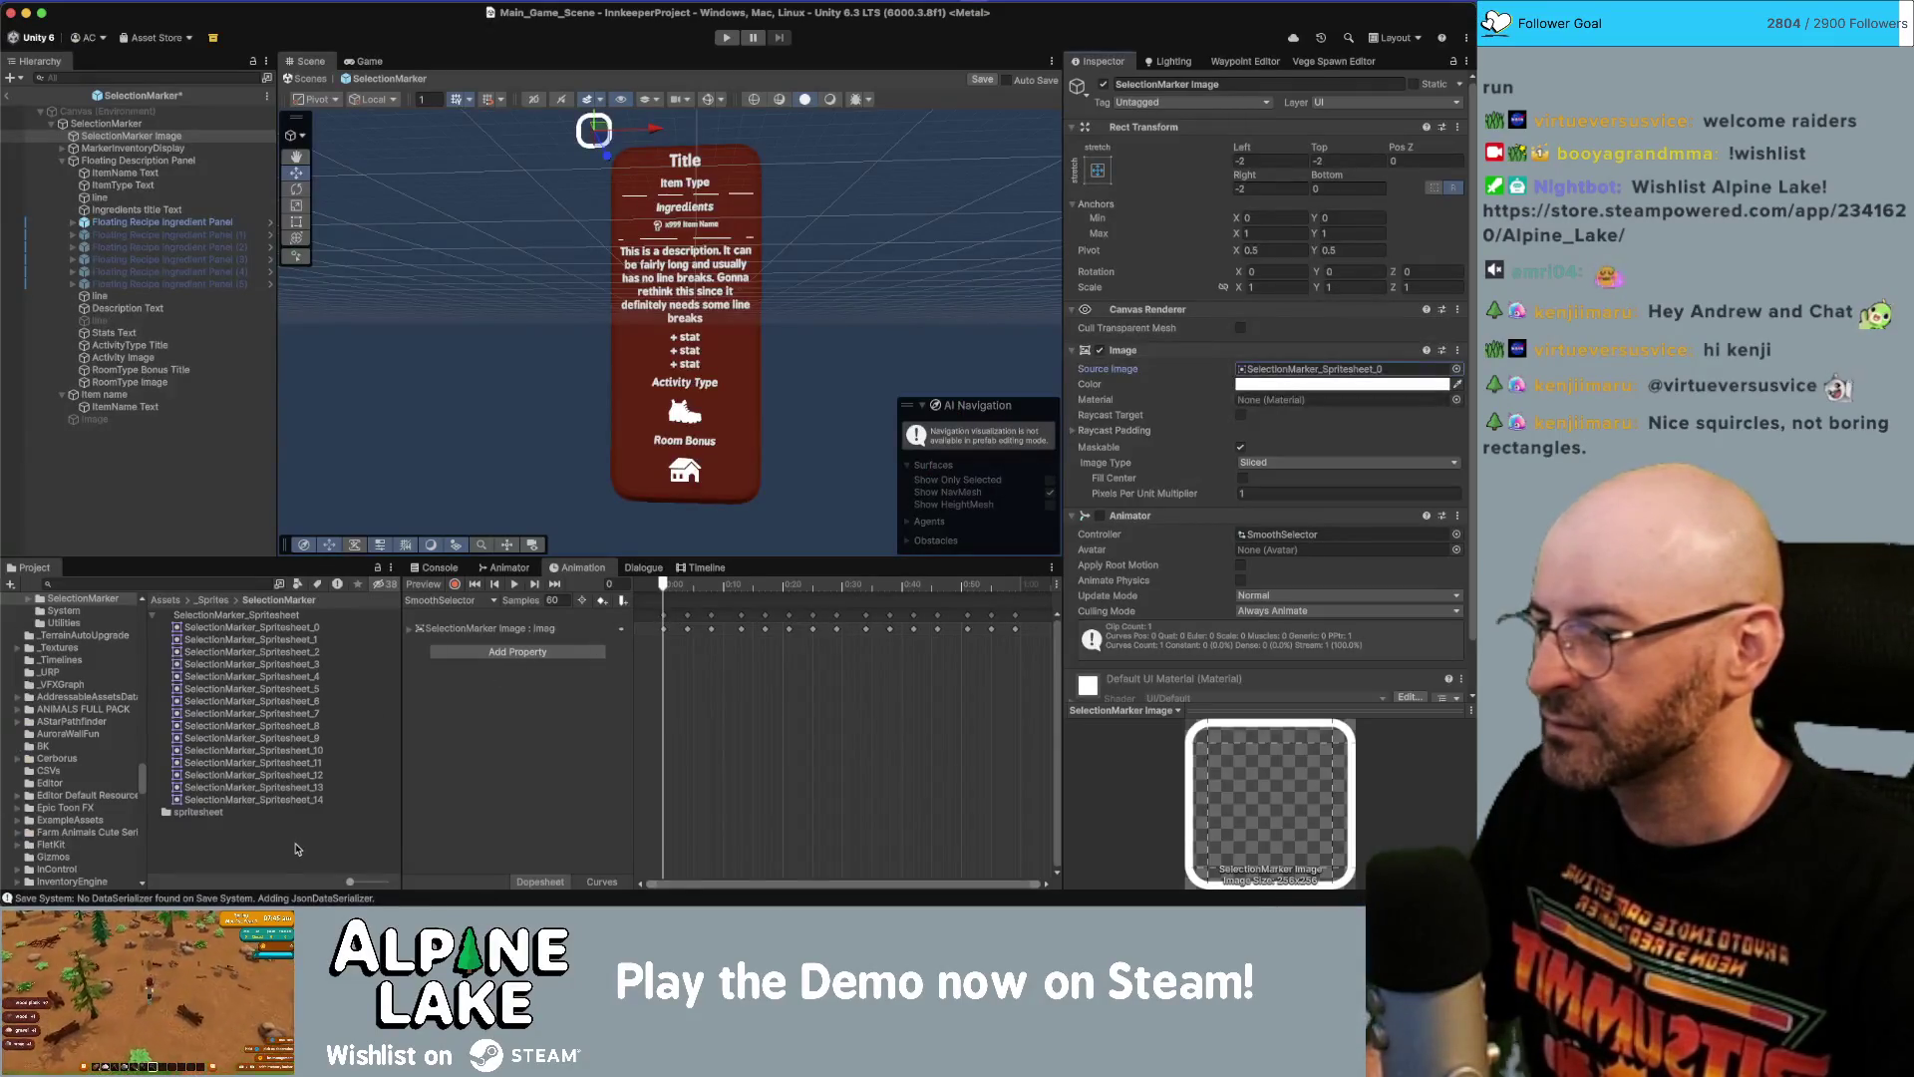
Open the rendered spritesheet folder and view spritesheet_00's texture import settings.
double_click(220, 817)
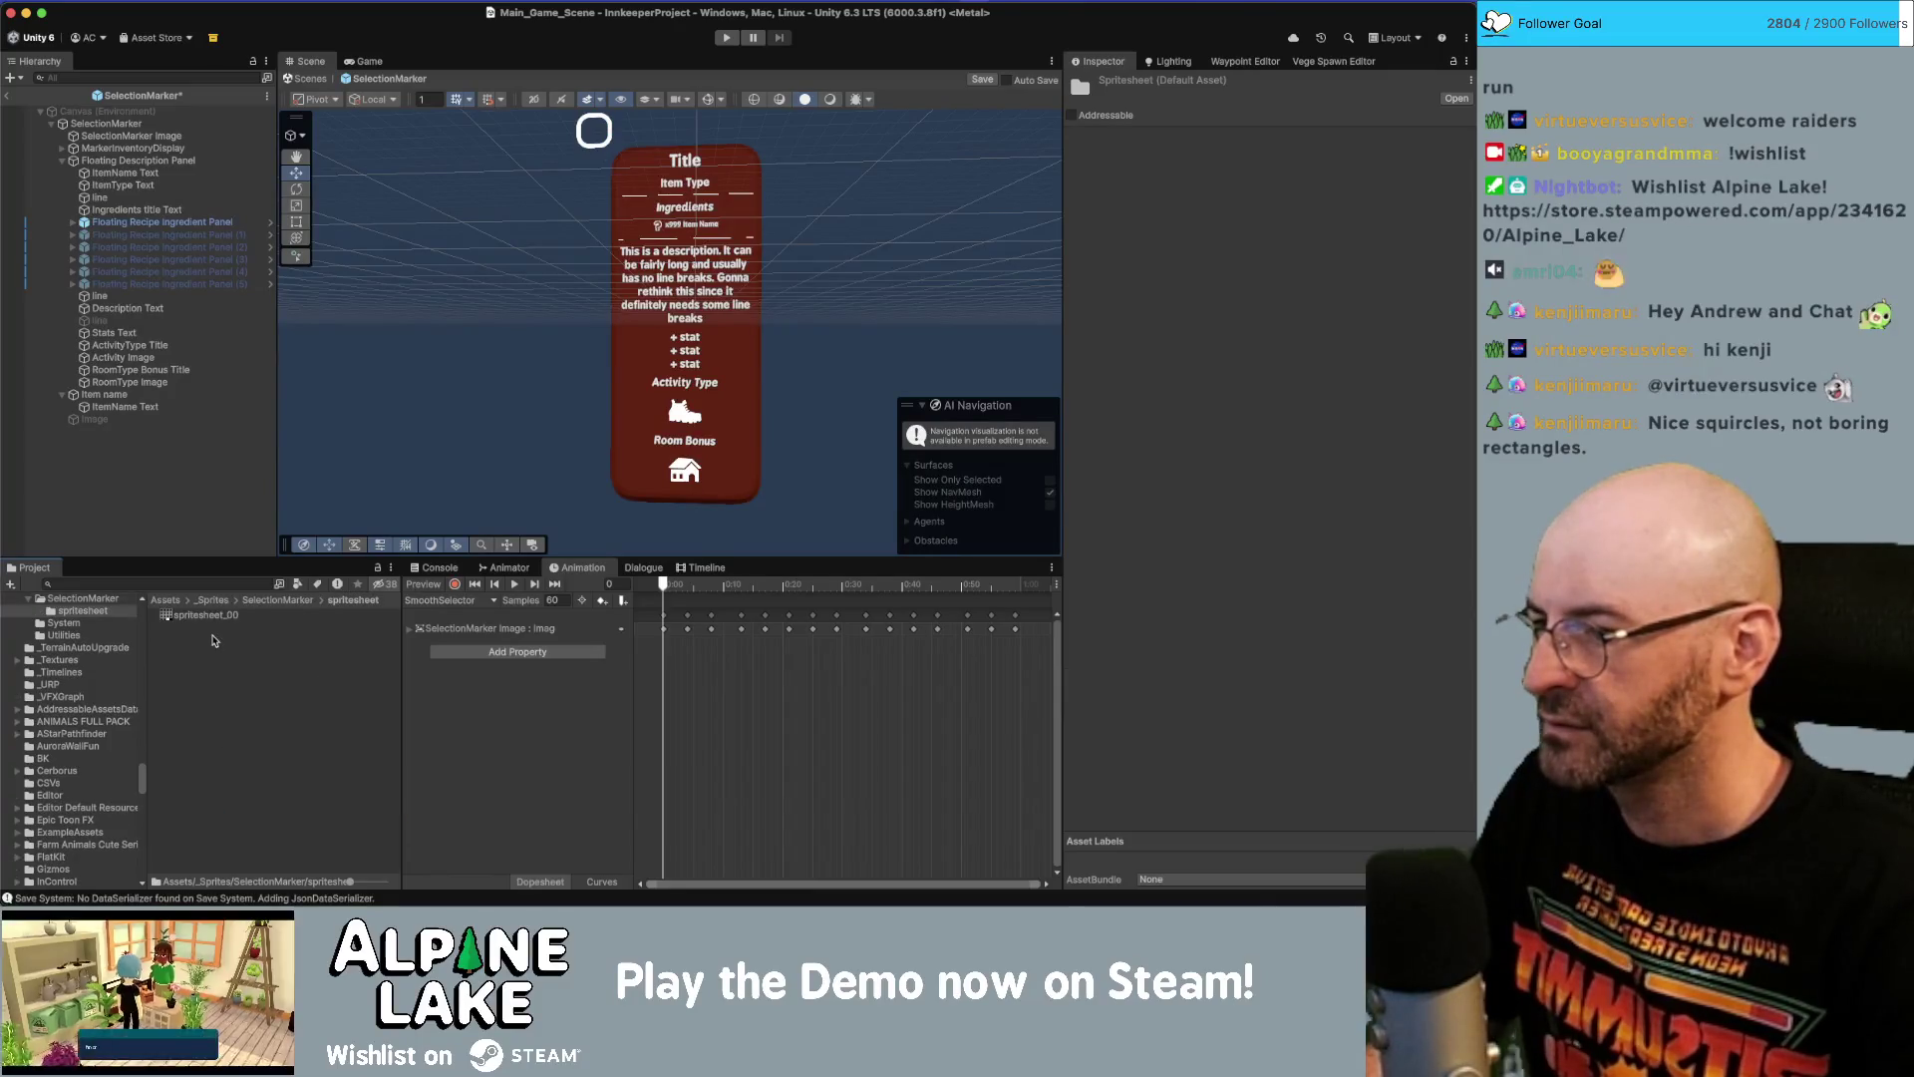
click(213, 618)
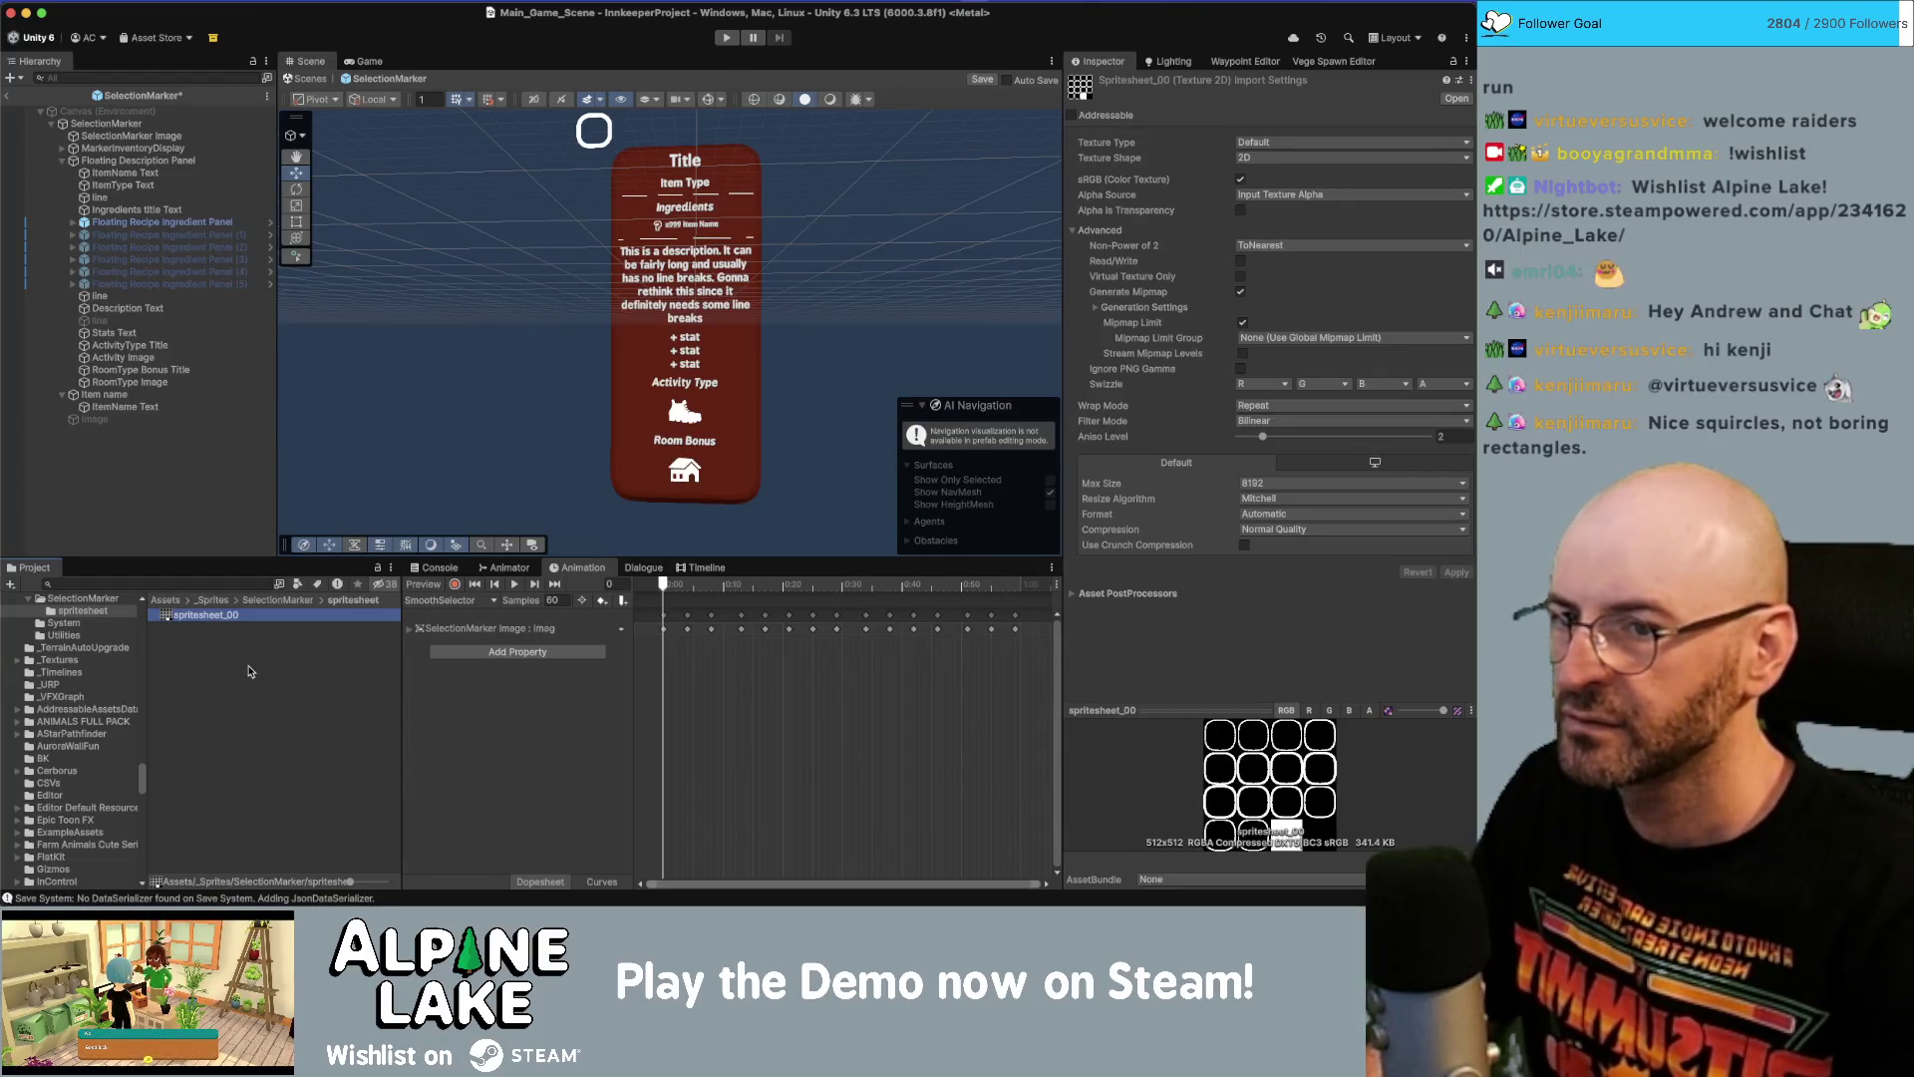
key(super+Tab)
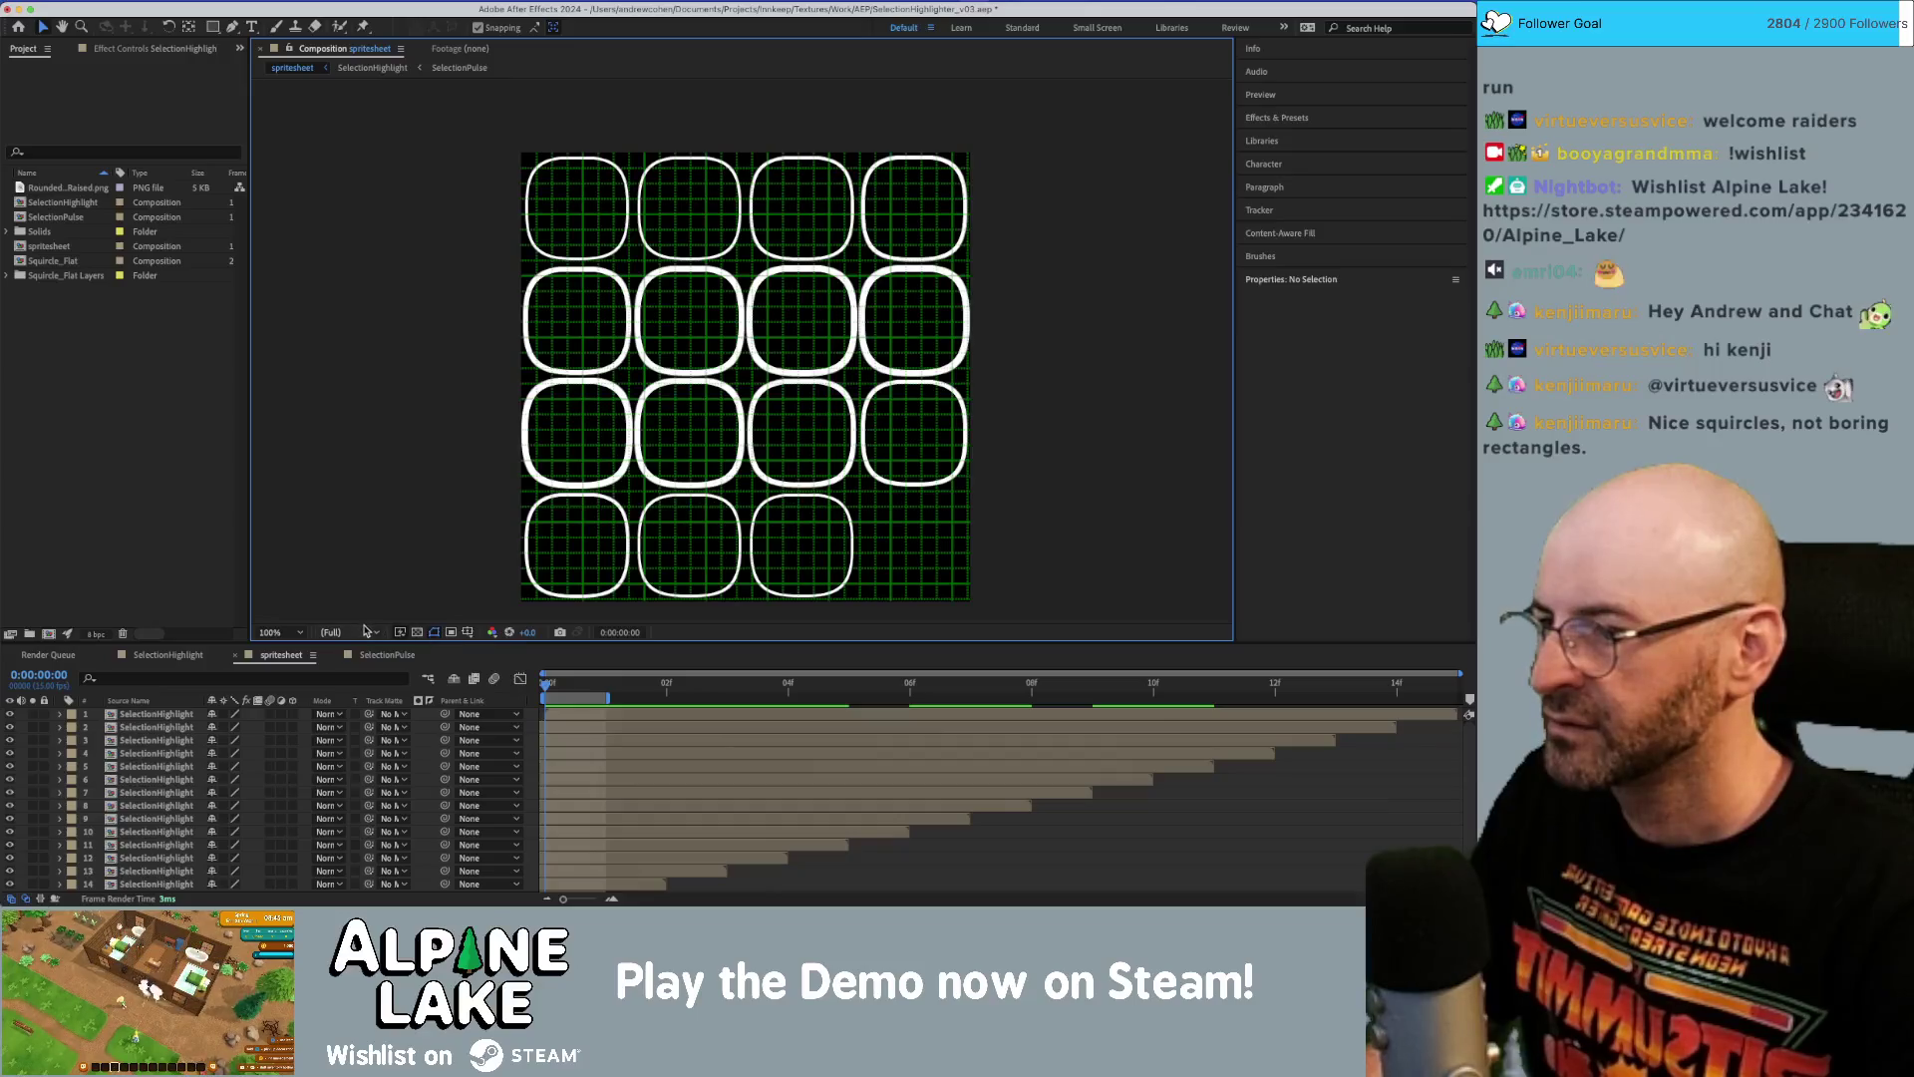
Show only the spritesheet composition's Alpha channel in the viewer.
click(491, 632)
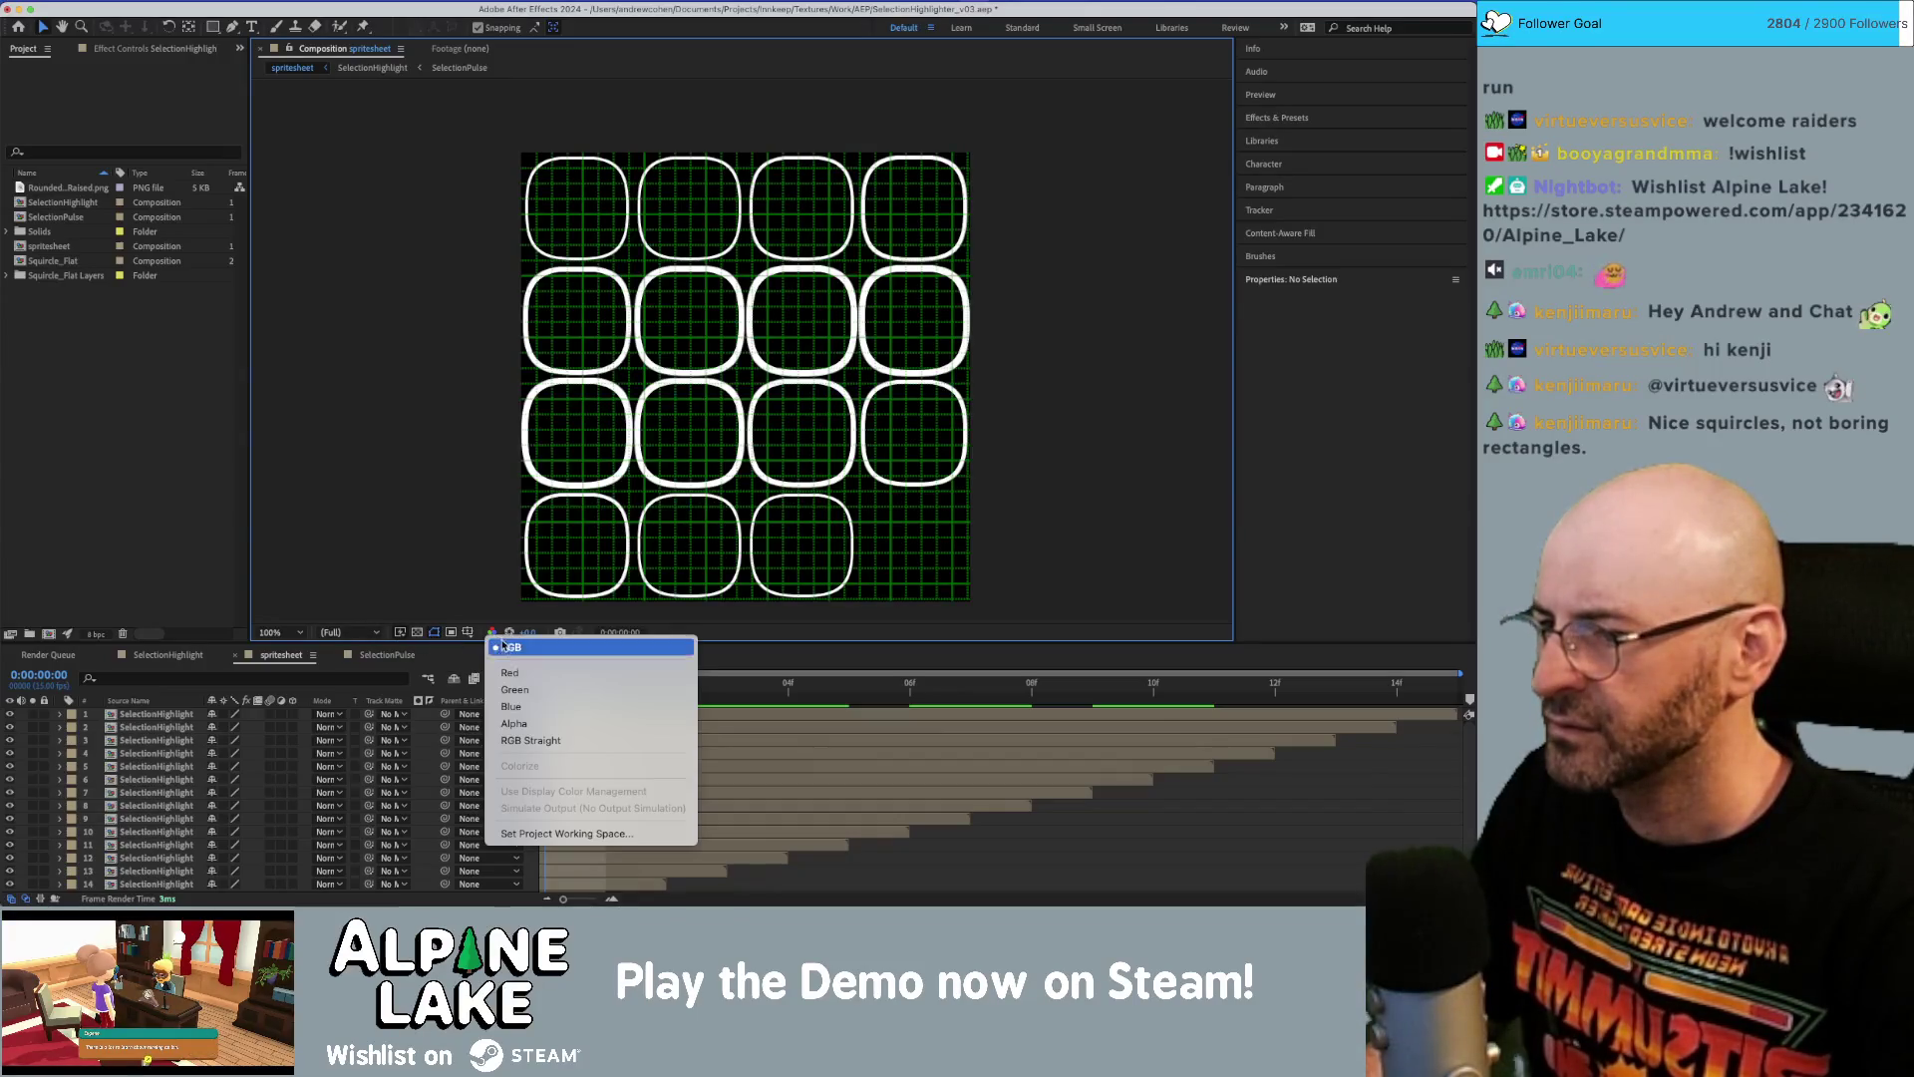
click(513, 723)
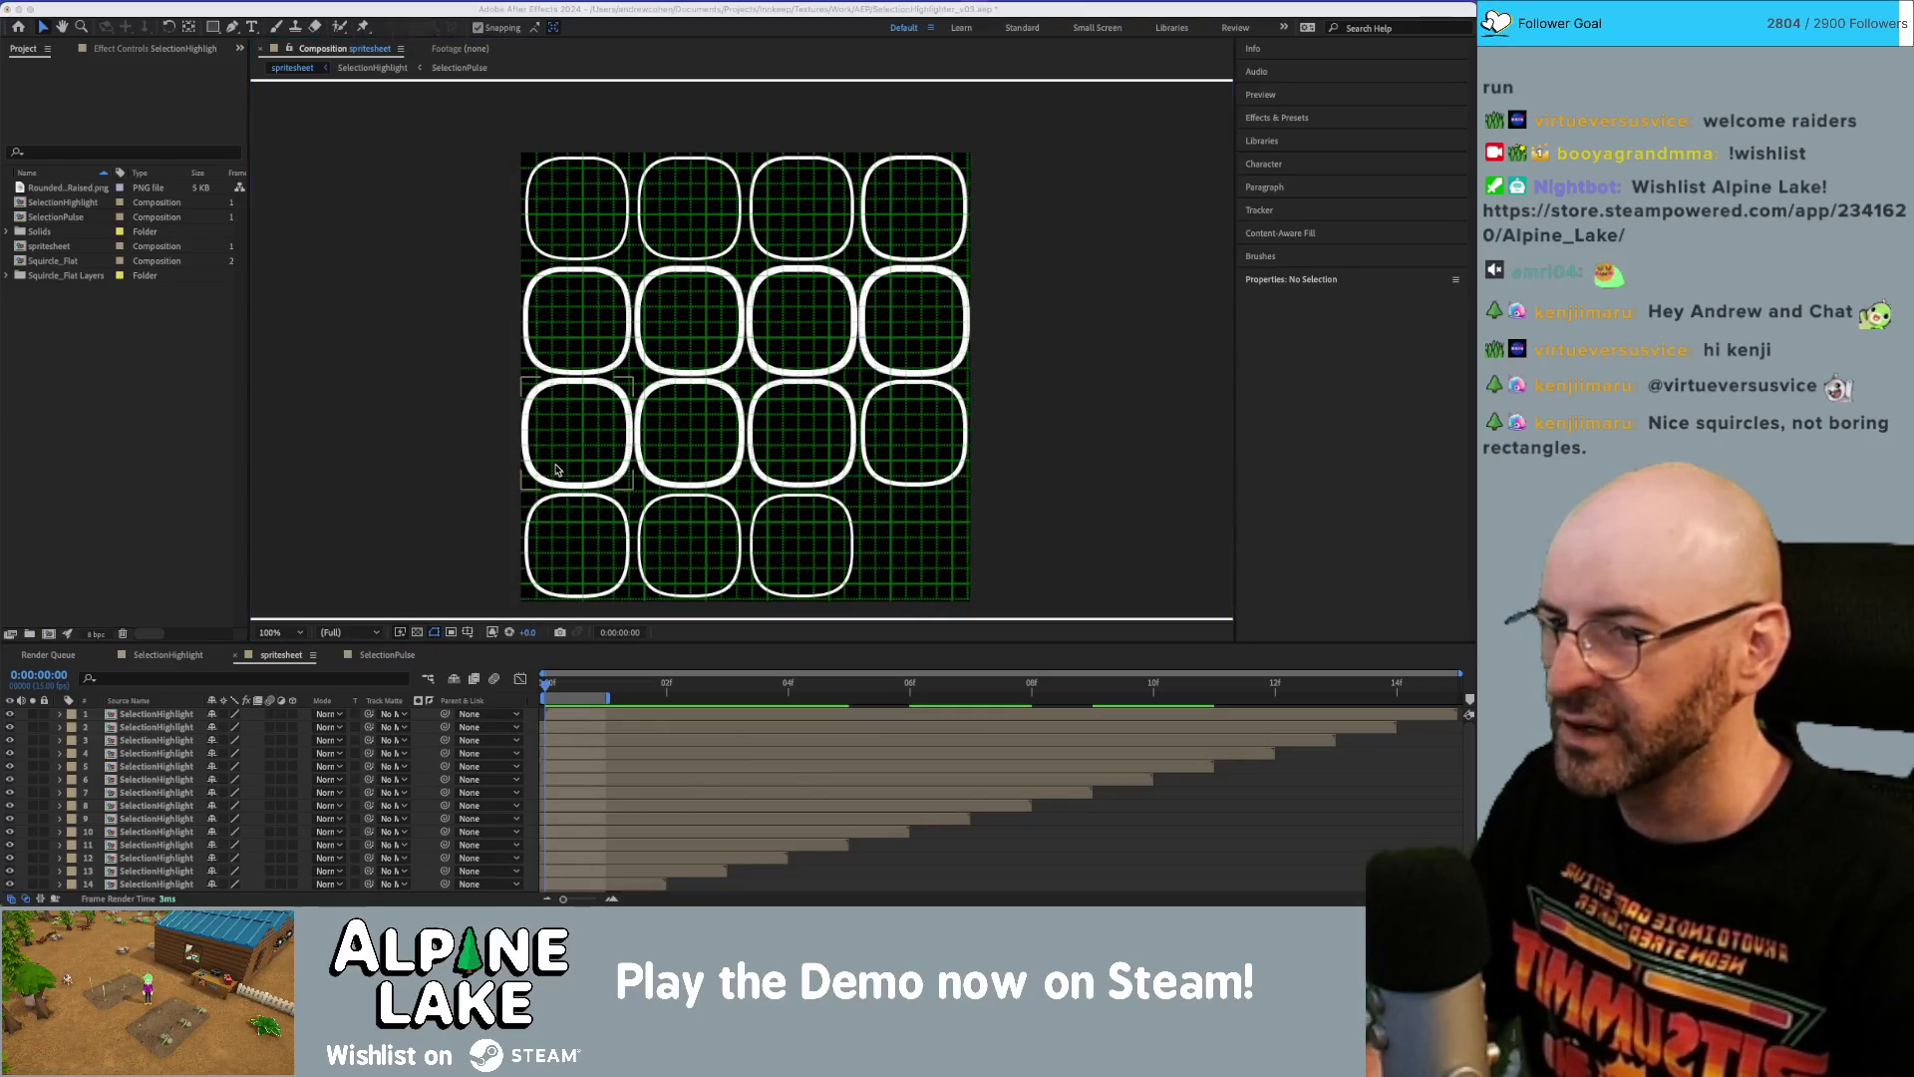
key(super+Tab)
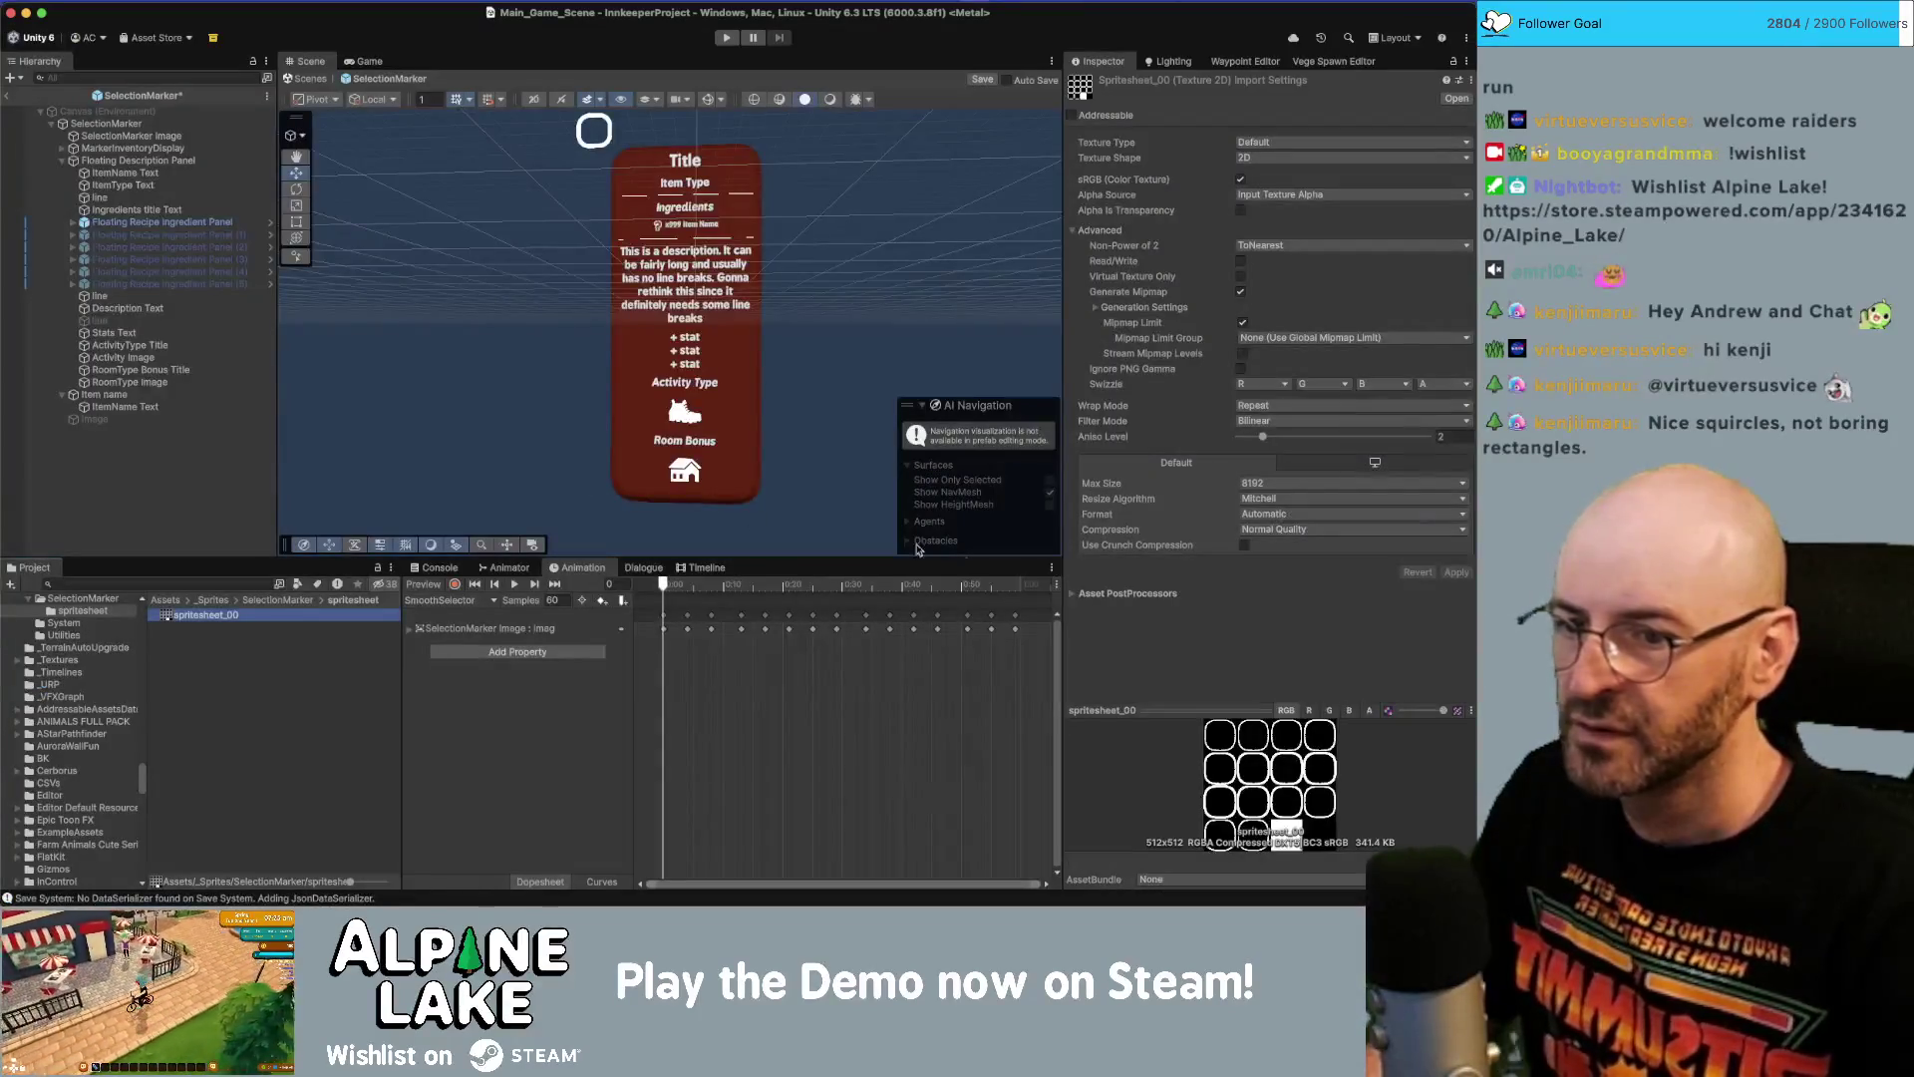
Set spritesheet_00's Texture Type to Sprite (2D and UI) and apply it in the Sprite Editor.
click(1261, 142)
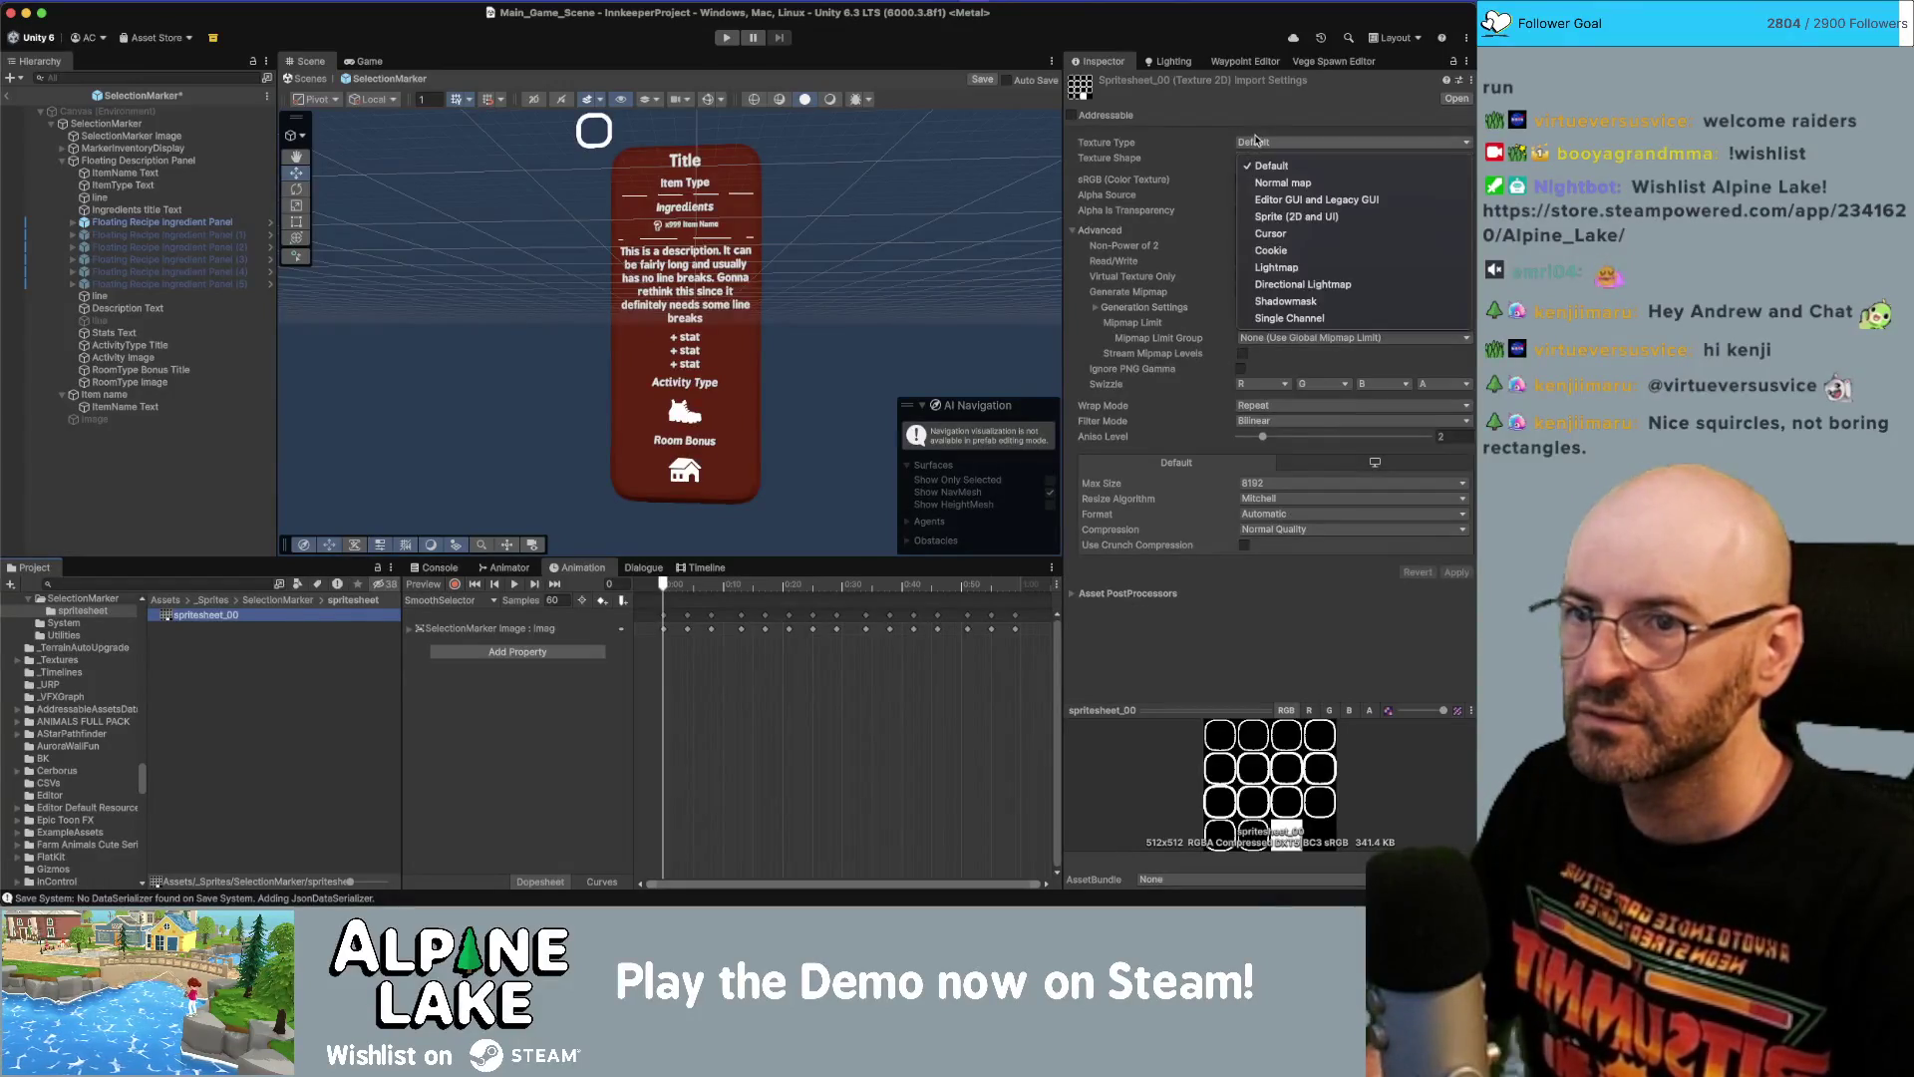
click(1279, 214)
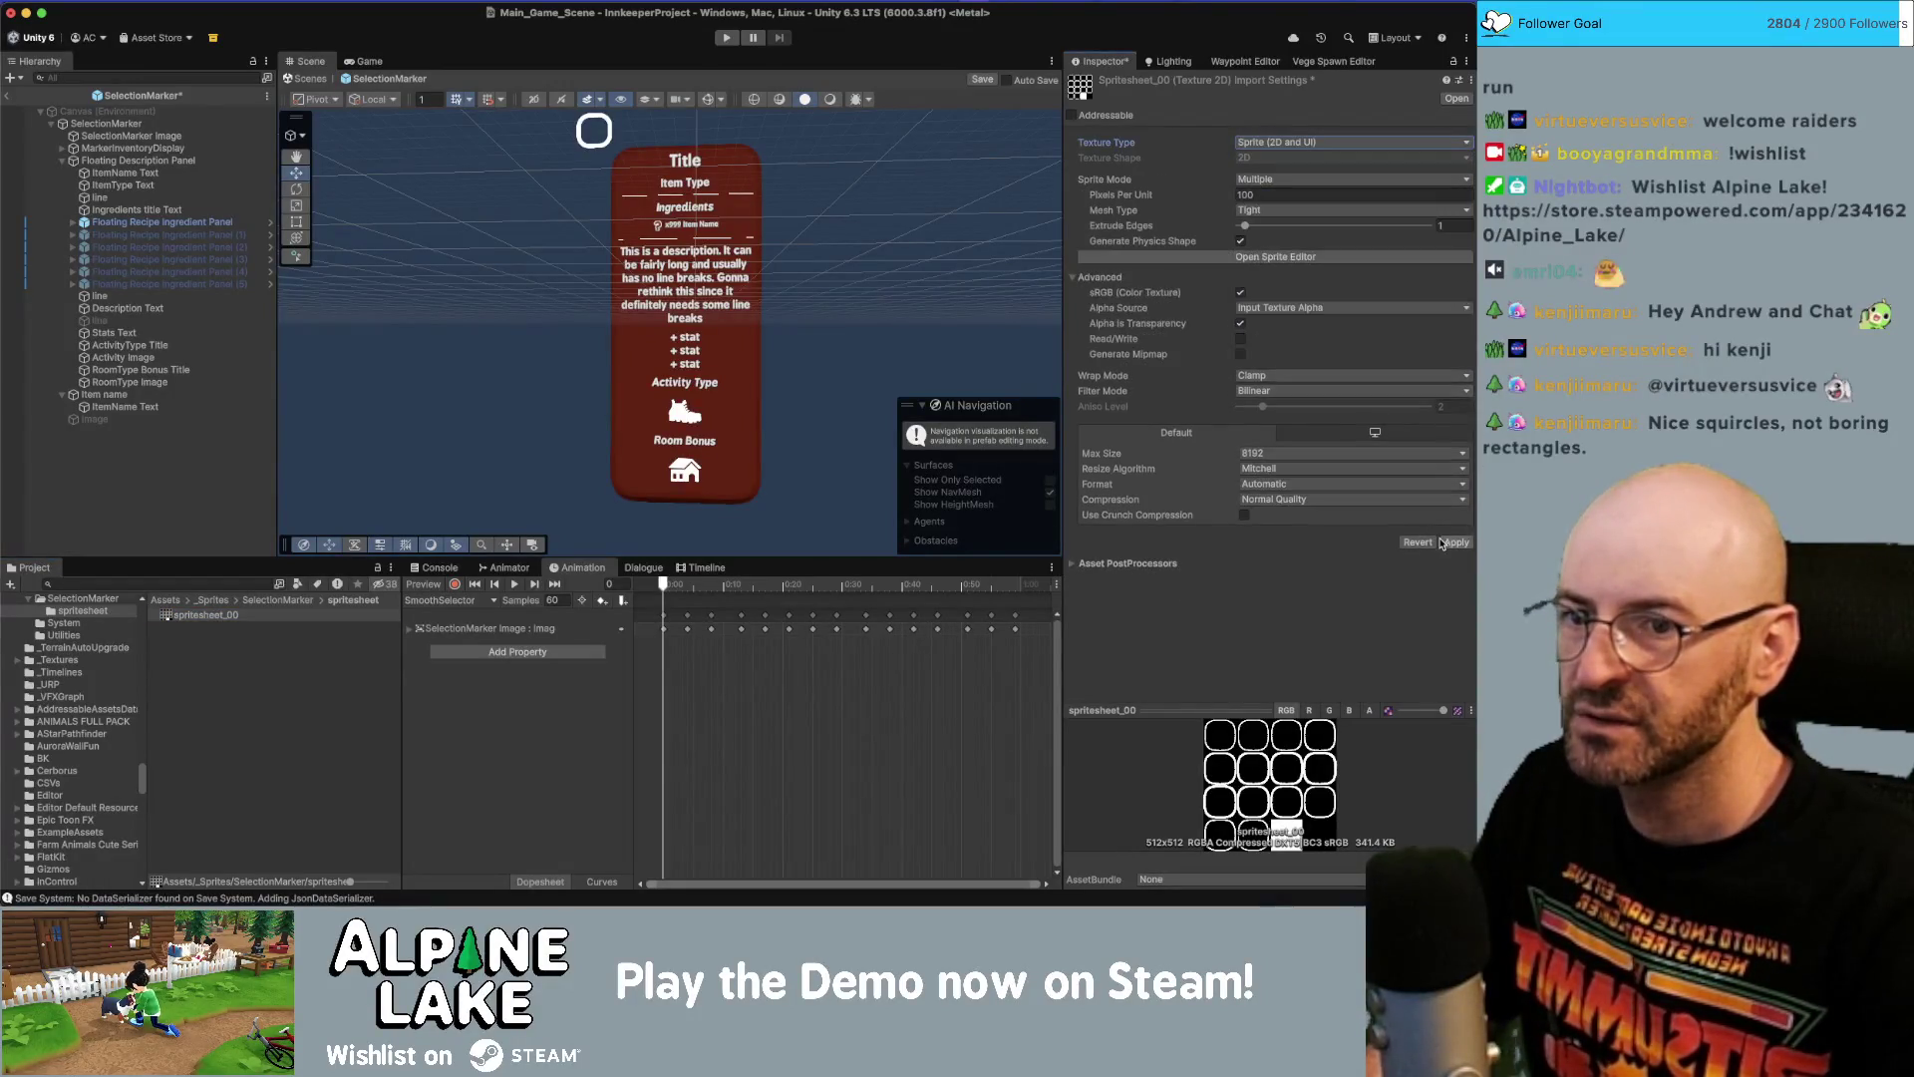
click(1280, 256)
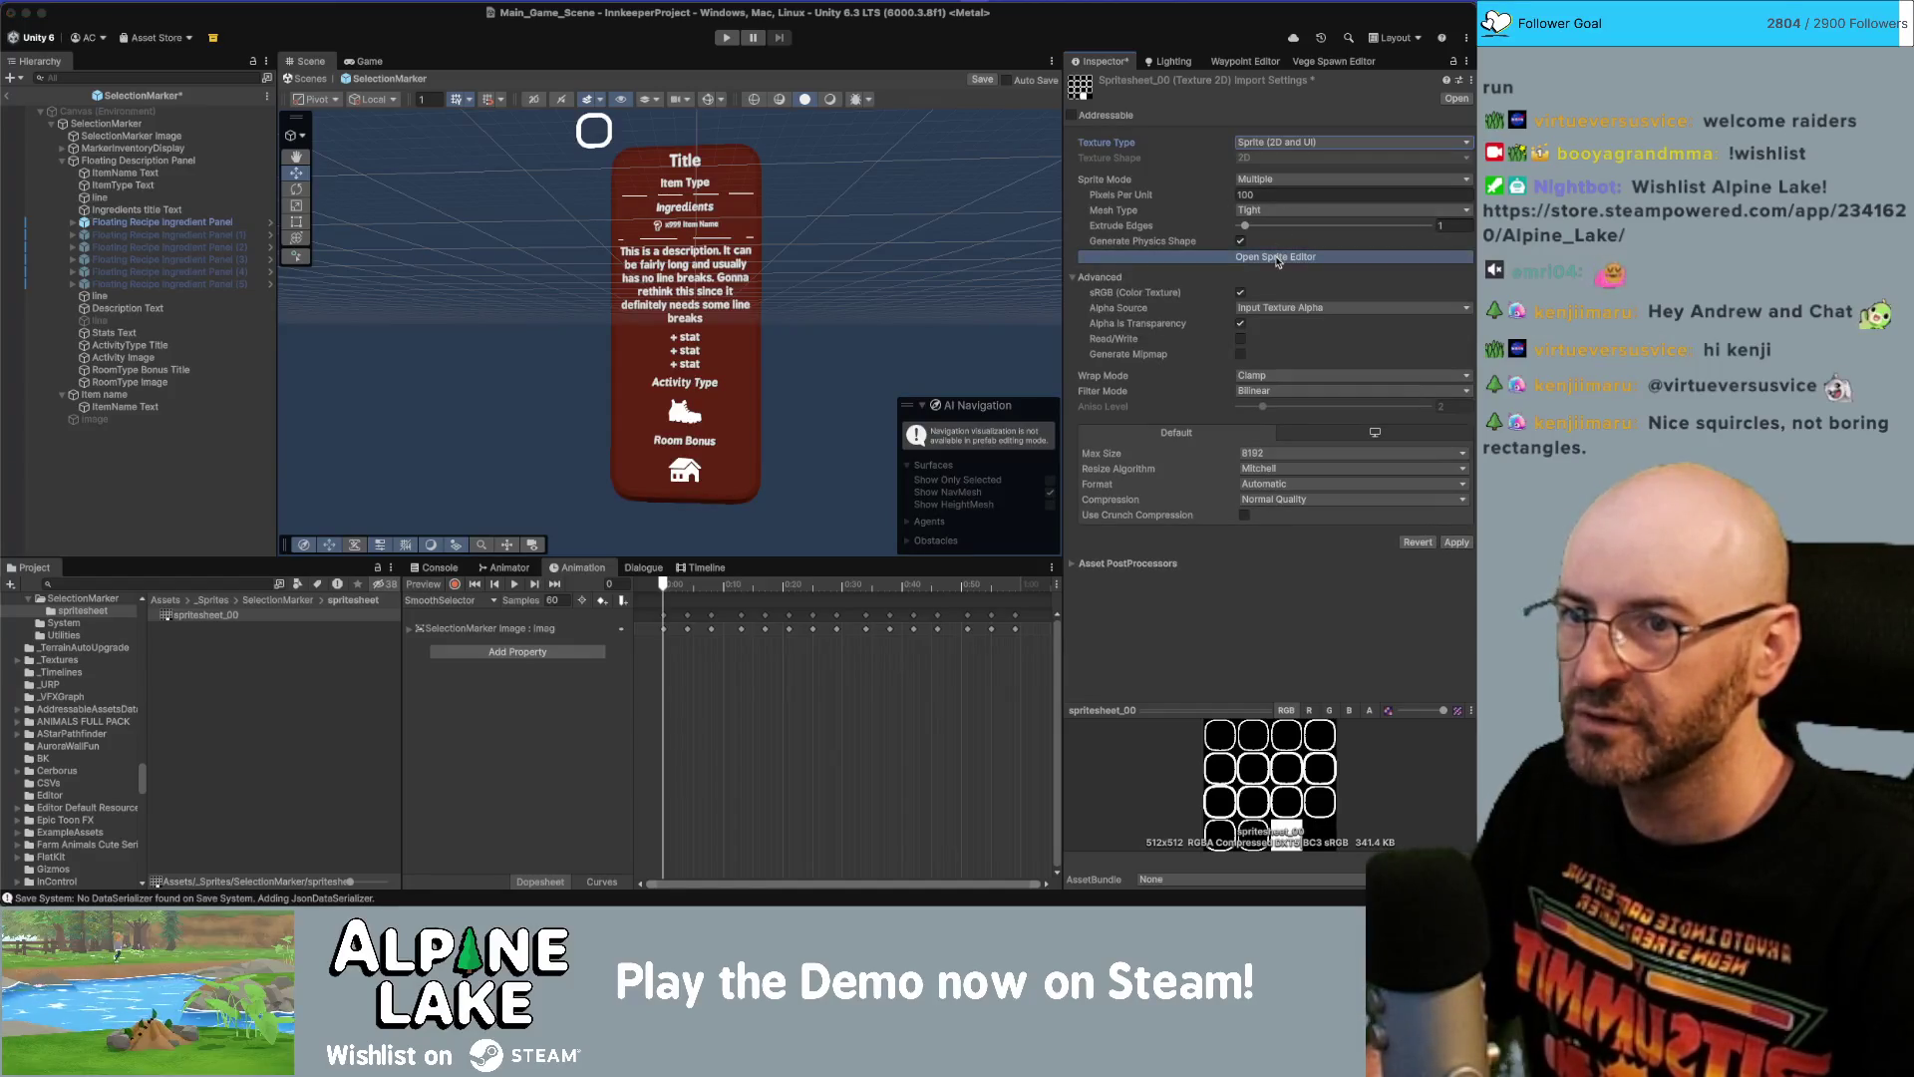
click(809, 353)
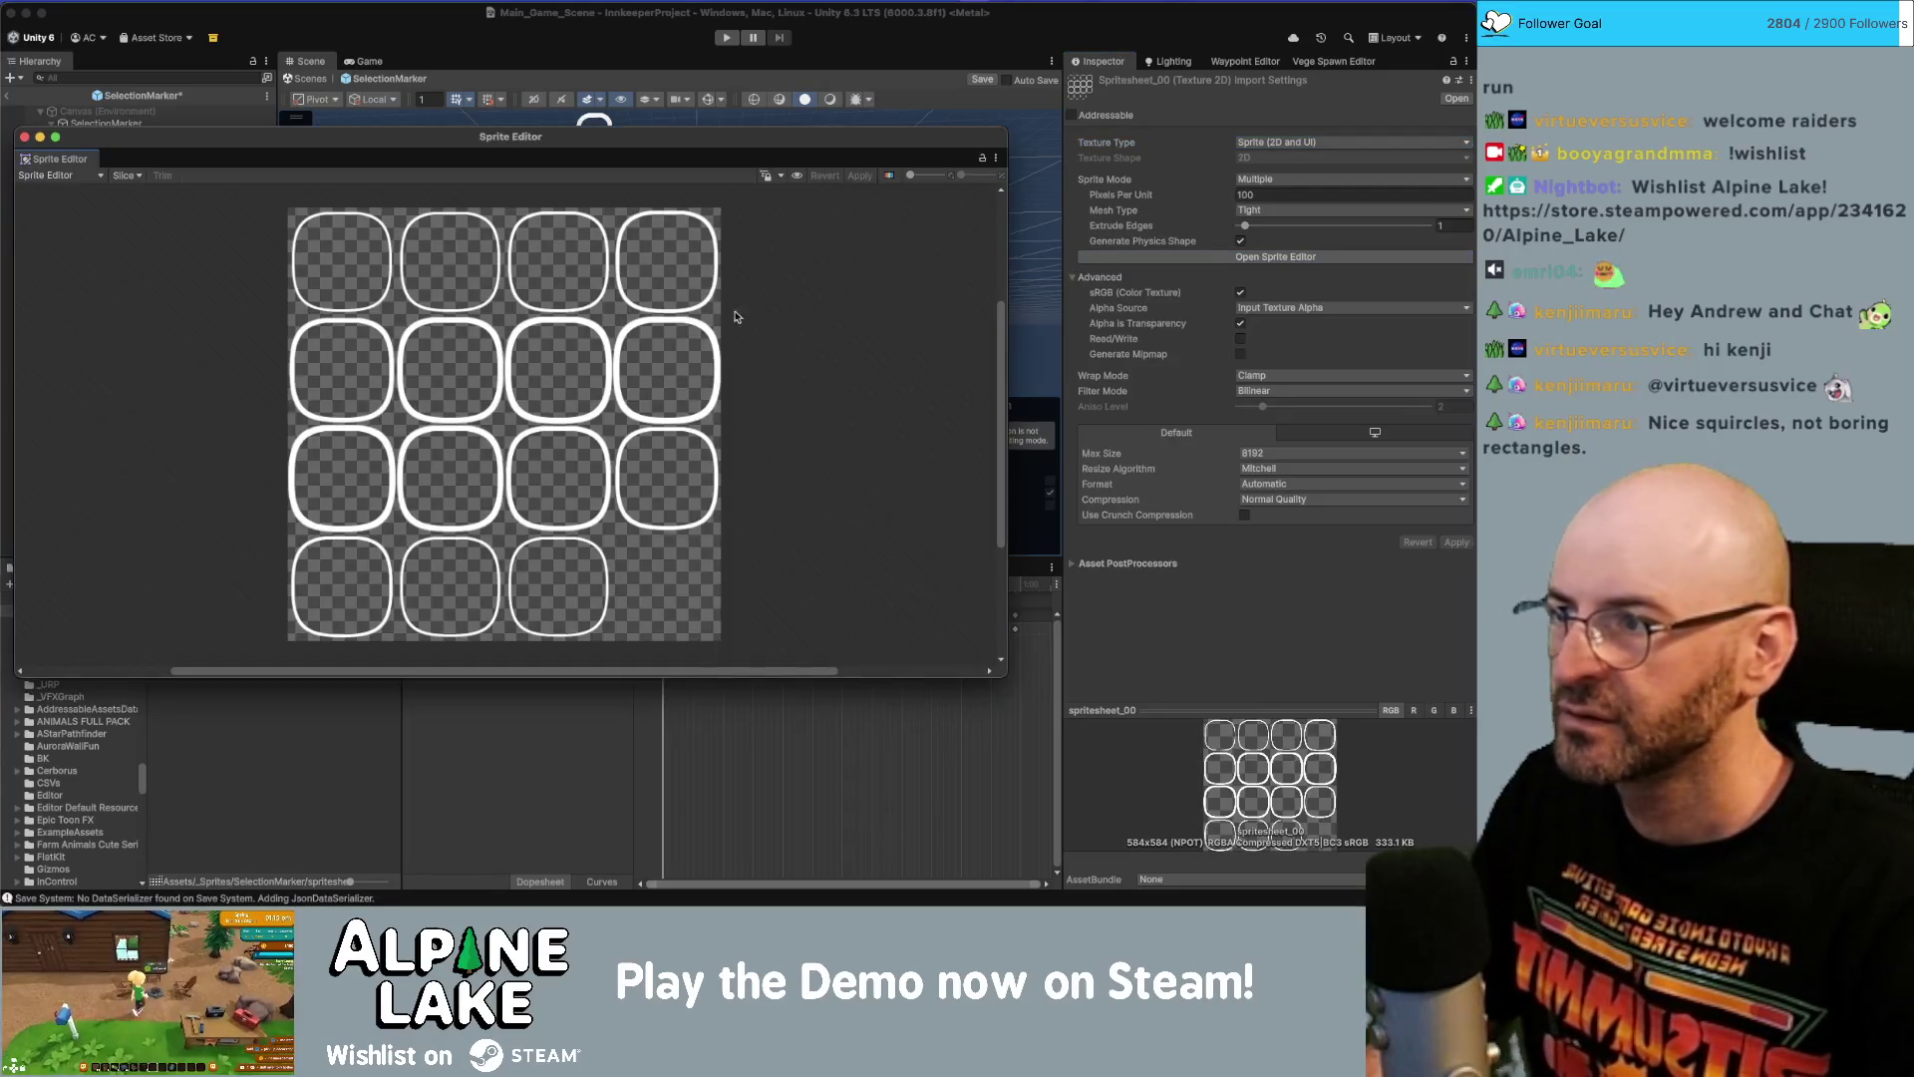
Slice the sheet by Grid By Cell Count into 4×4 cells, apply, and close the Sprite Editor.
click(126, 177)
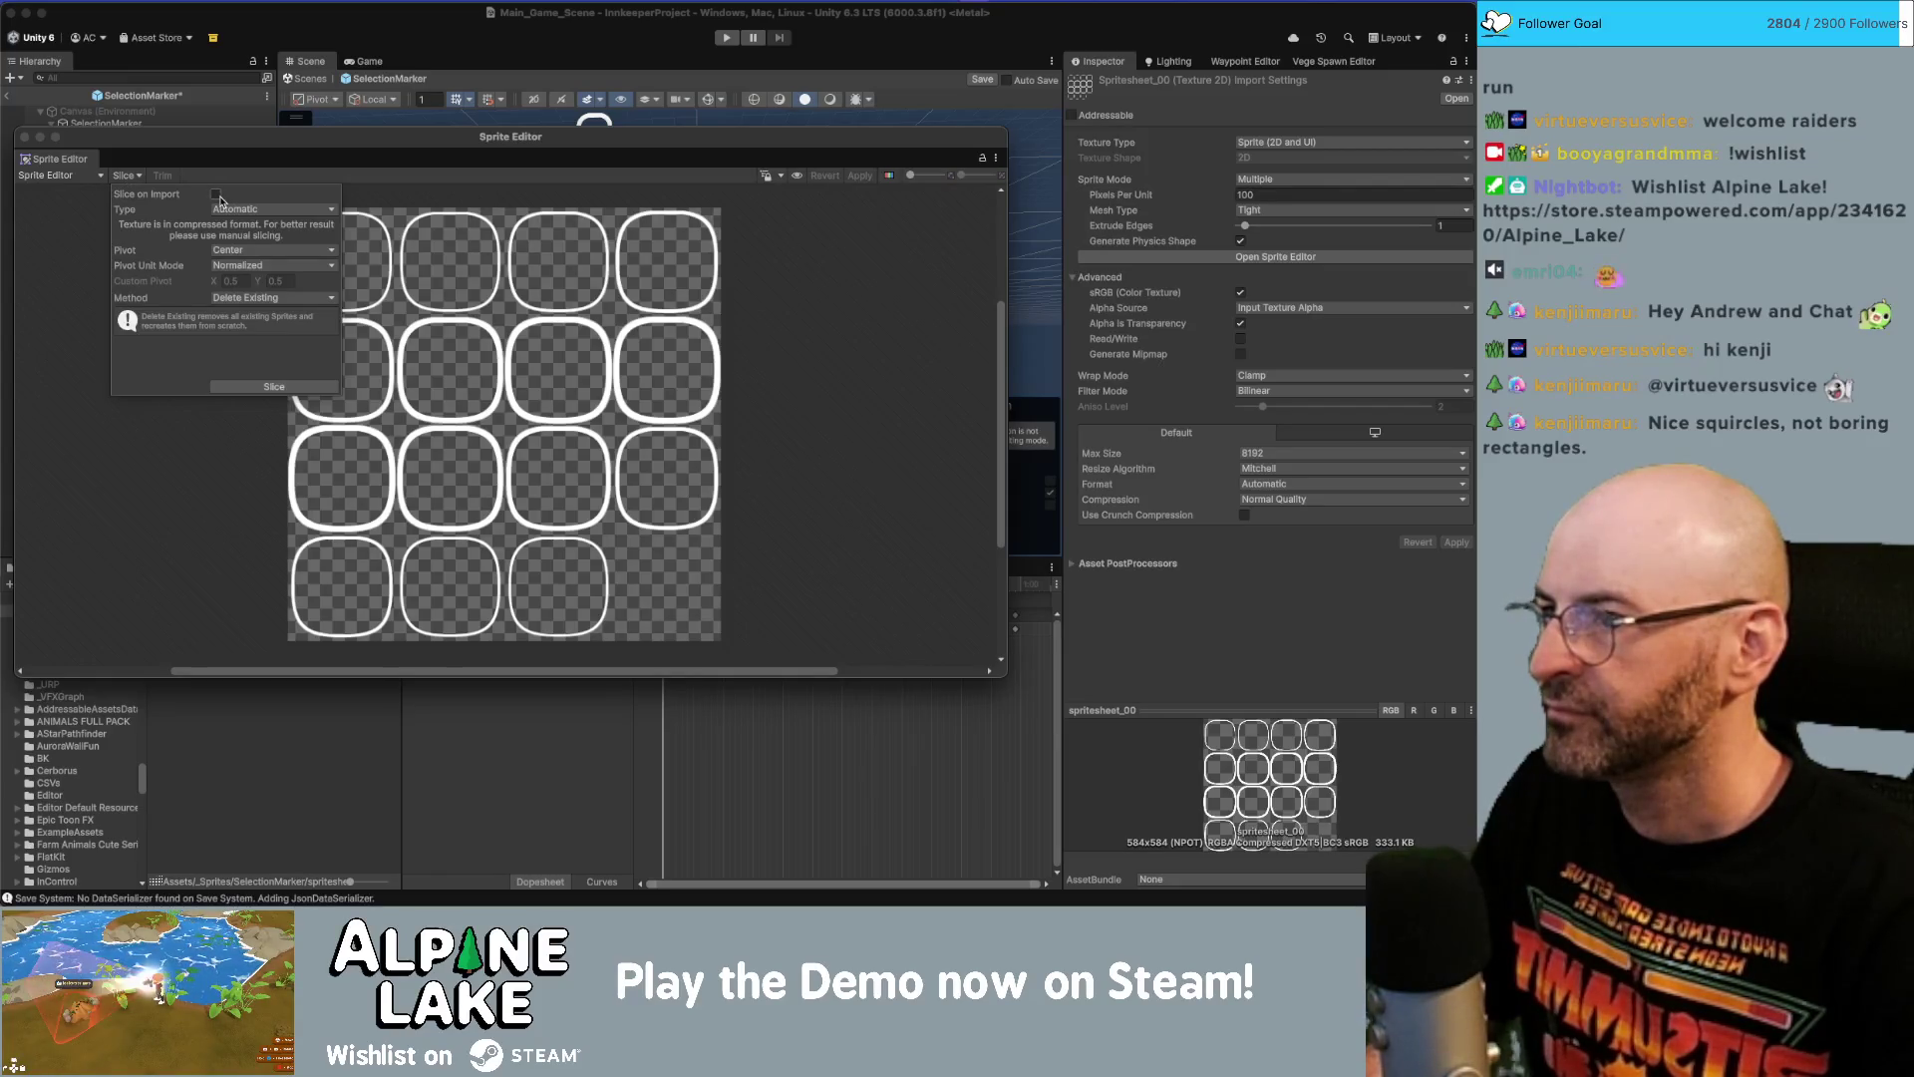
click(224, 210)
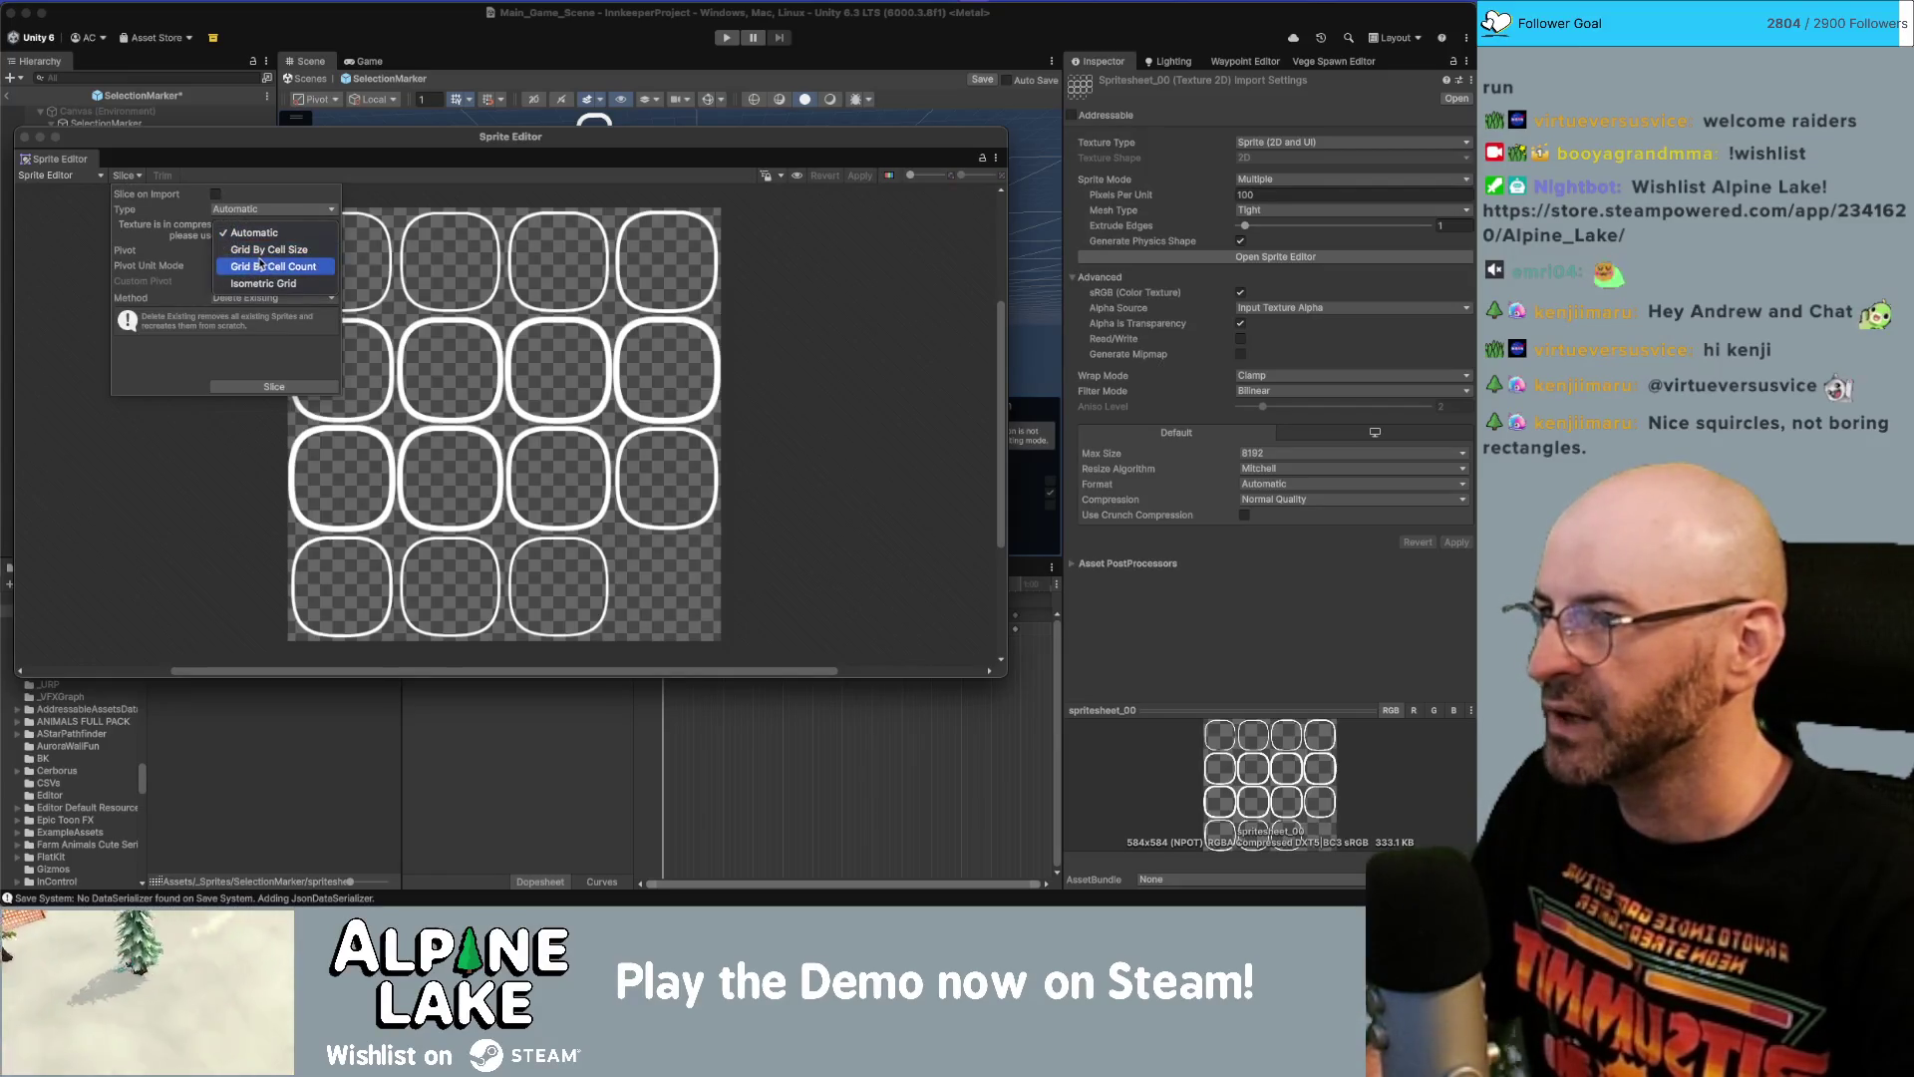
click(289, 270)
click(258, 224)
key(Tab)
text(4)
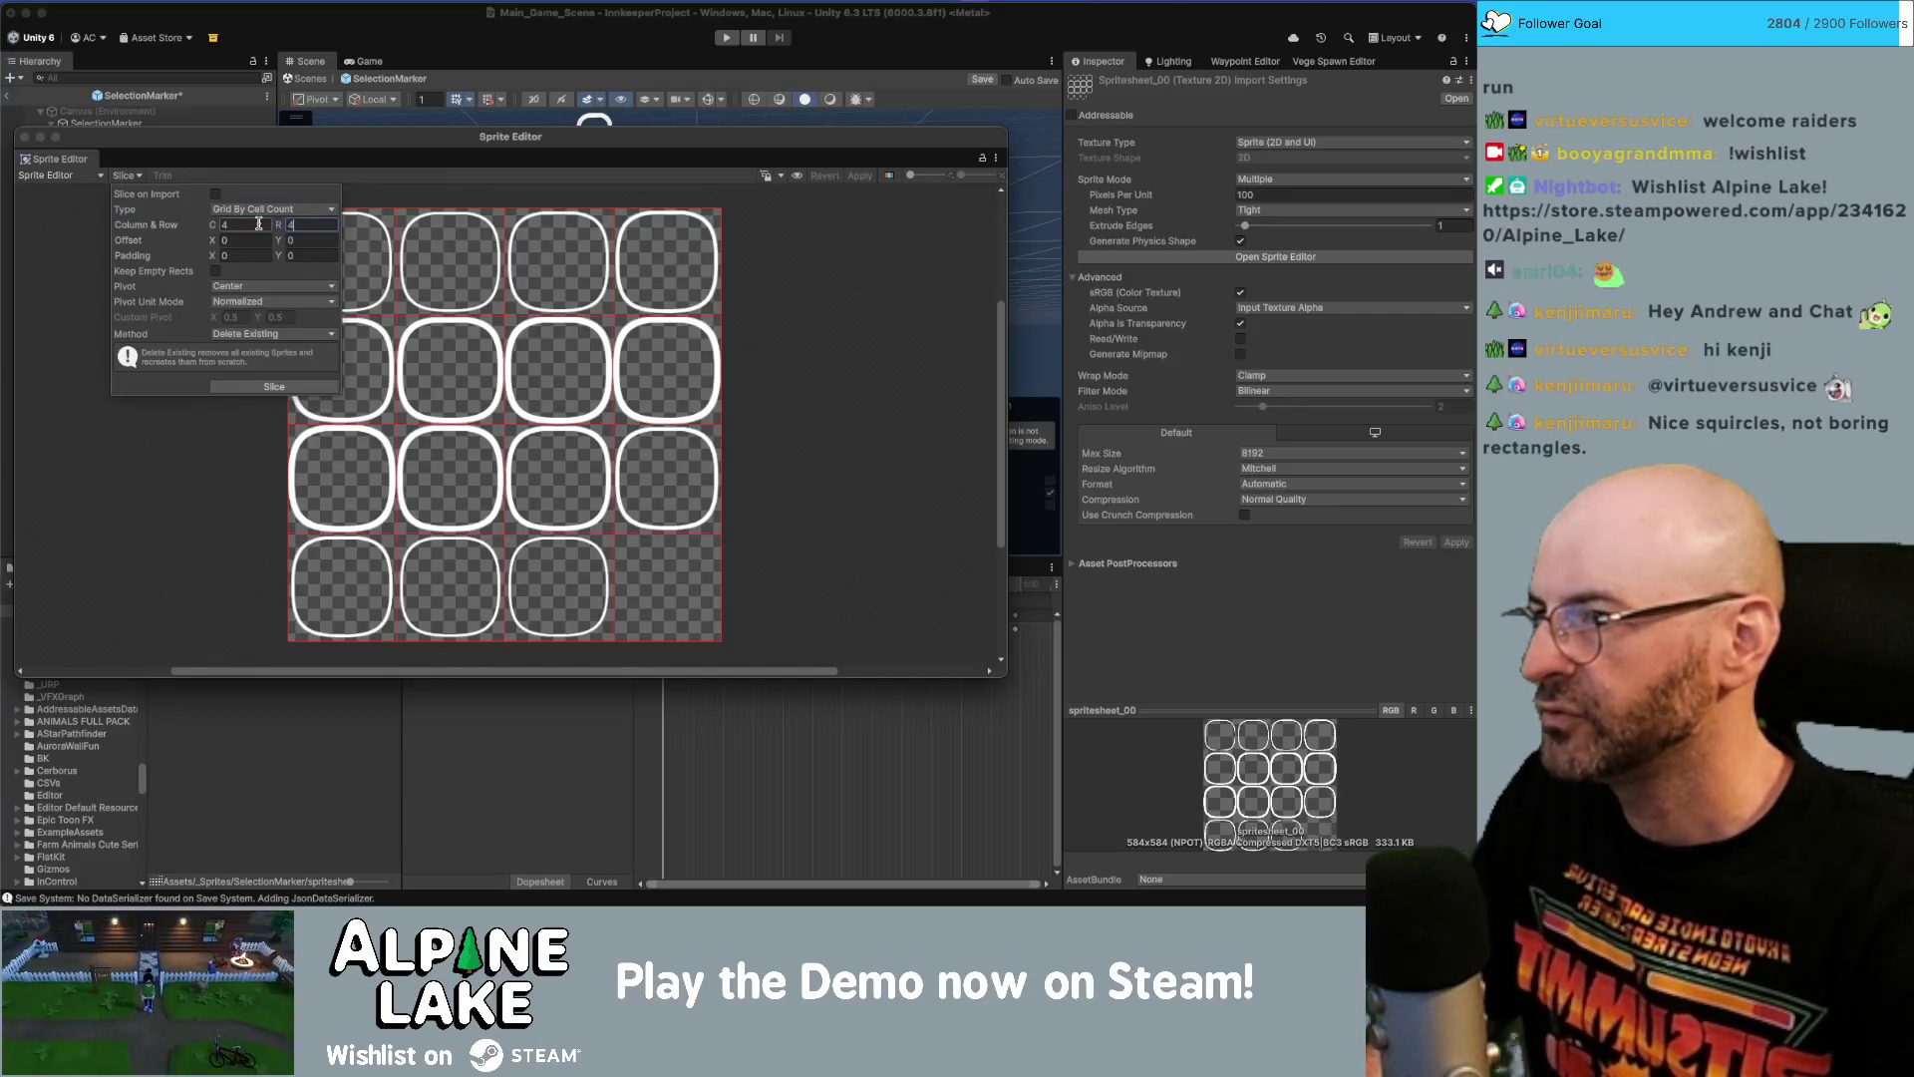
click(260, 386)
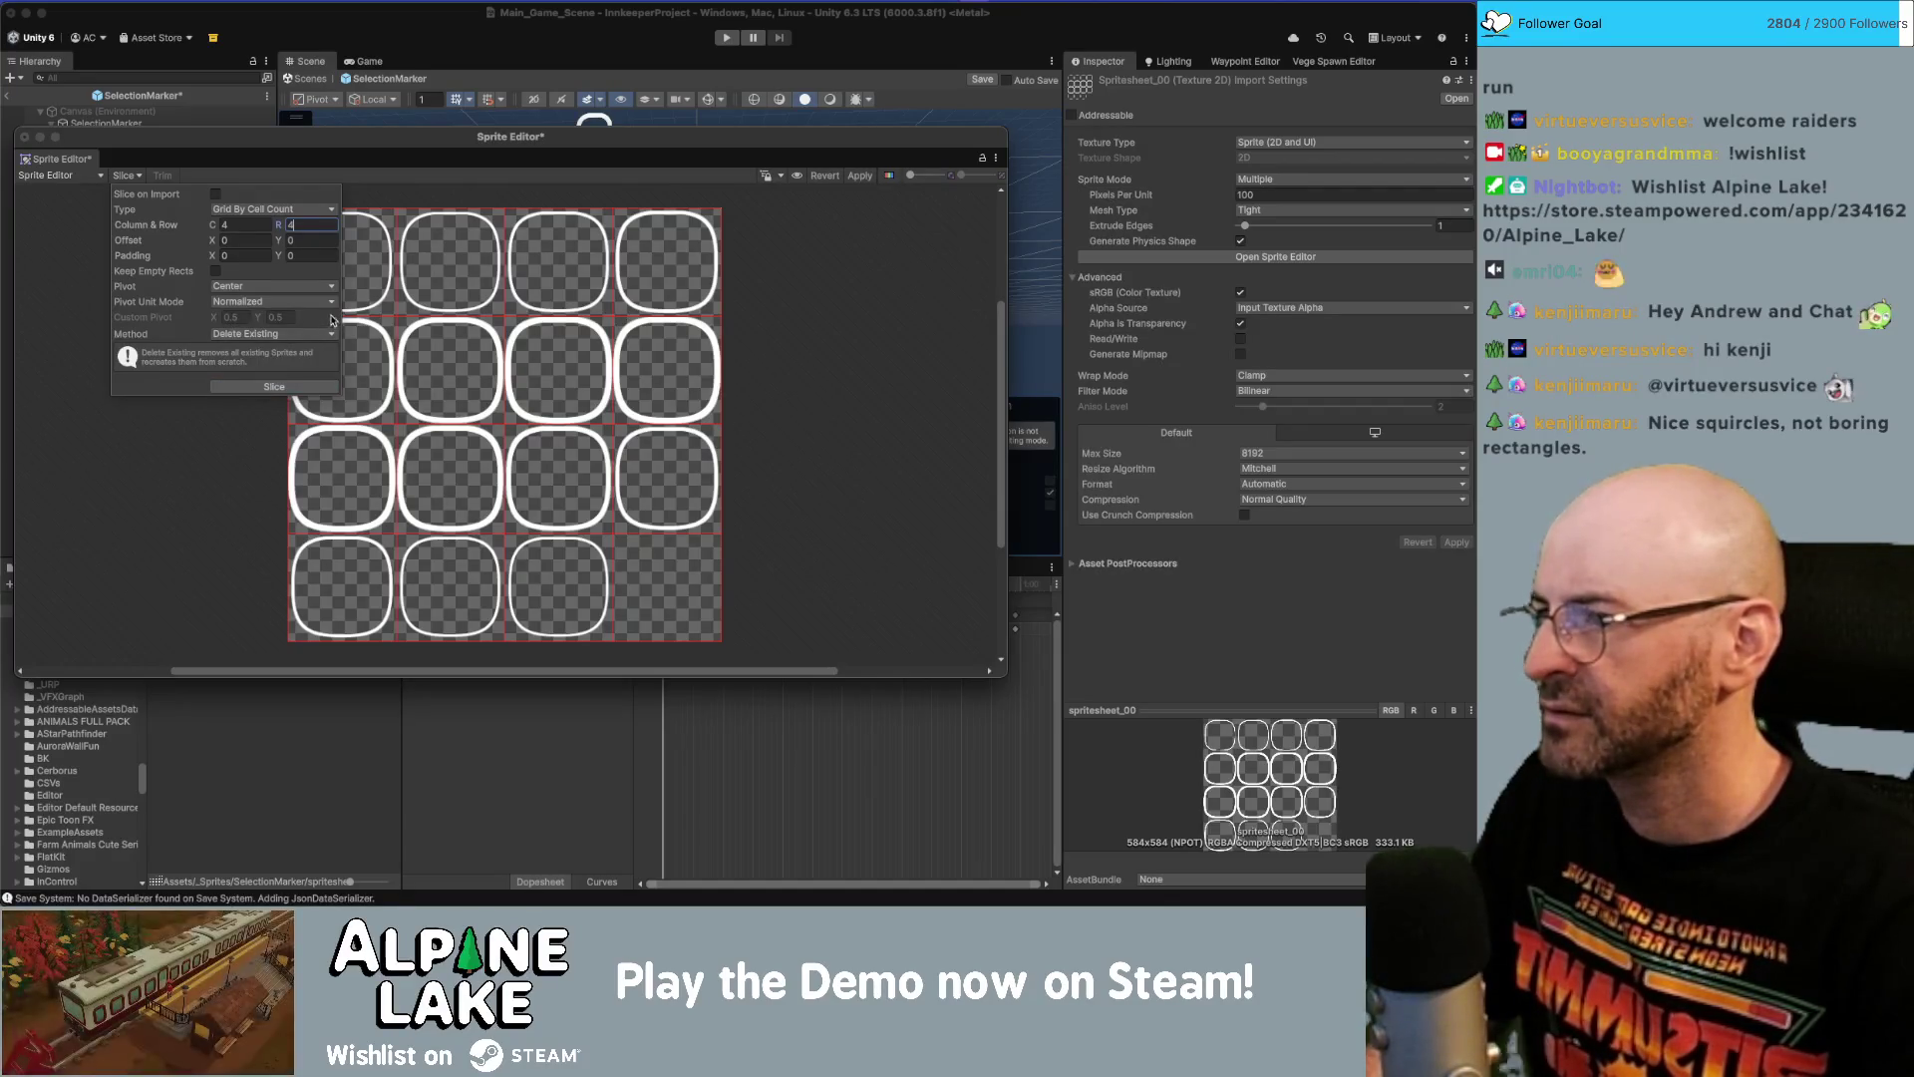
click(808, 324)
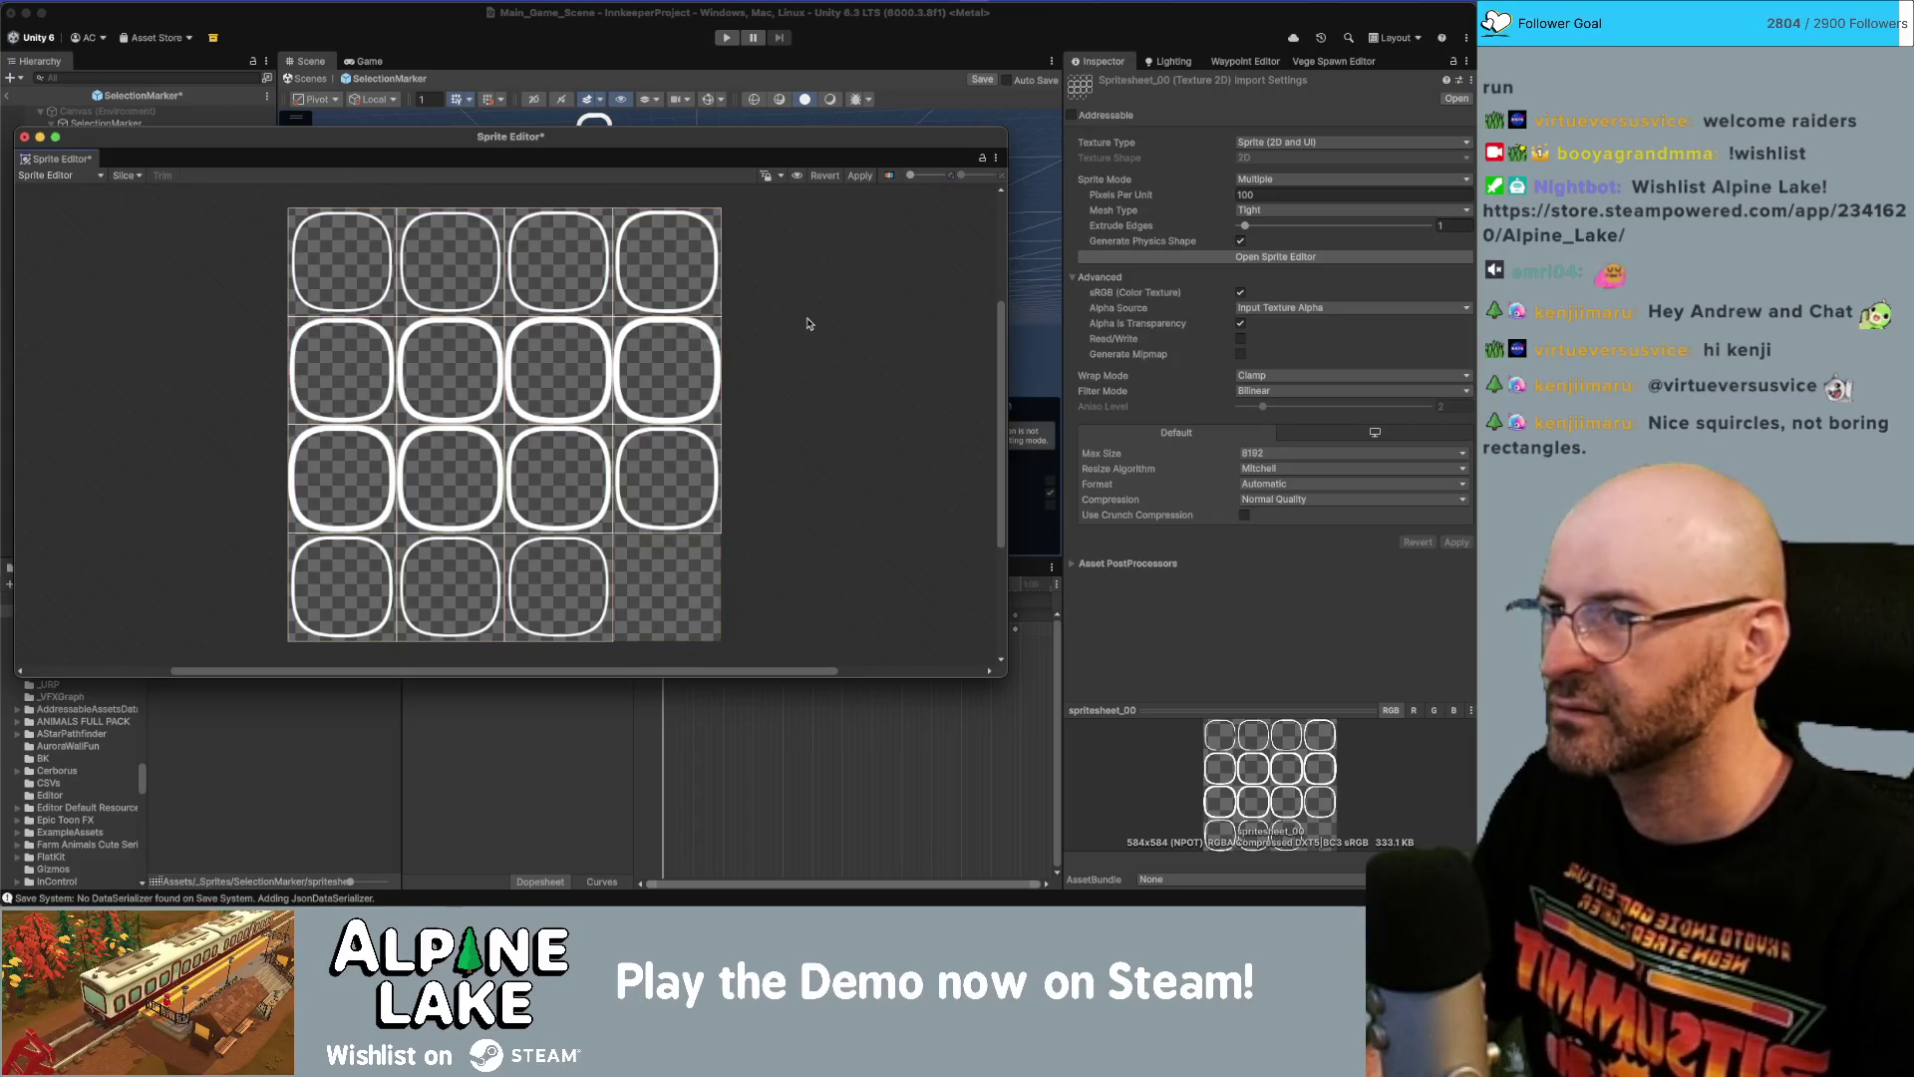
click(858, 176)
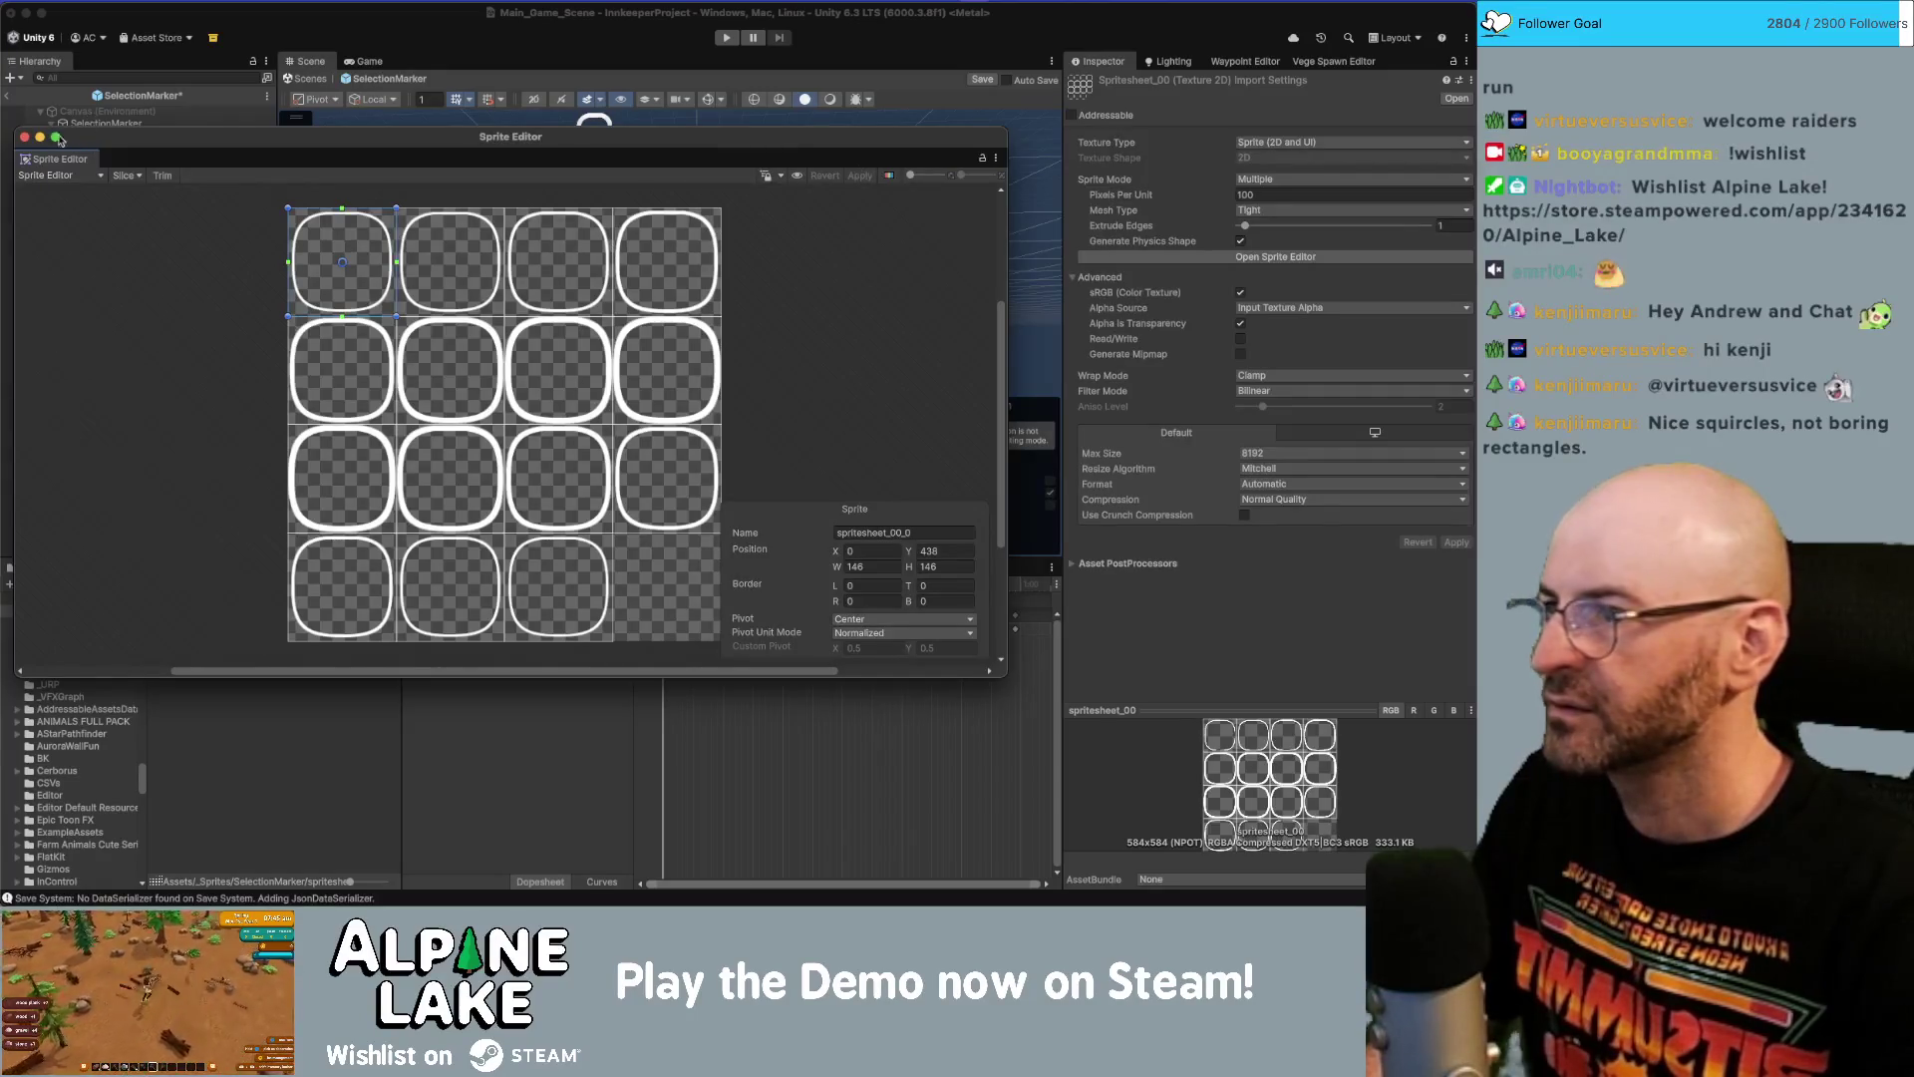
click(24, 137)
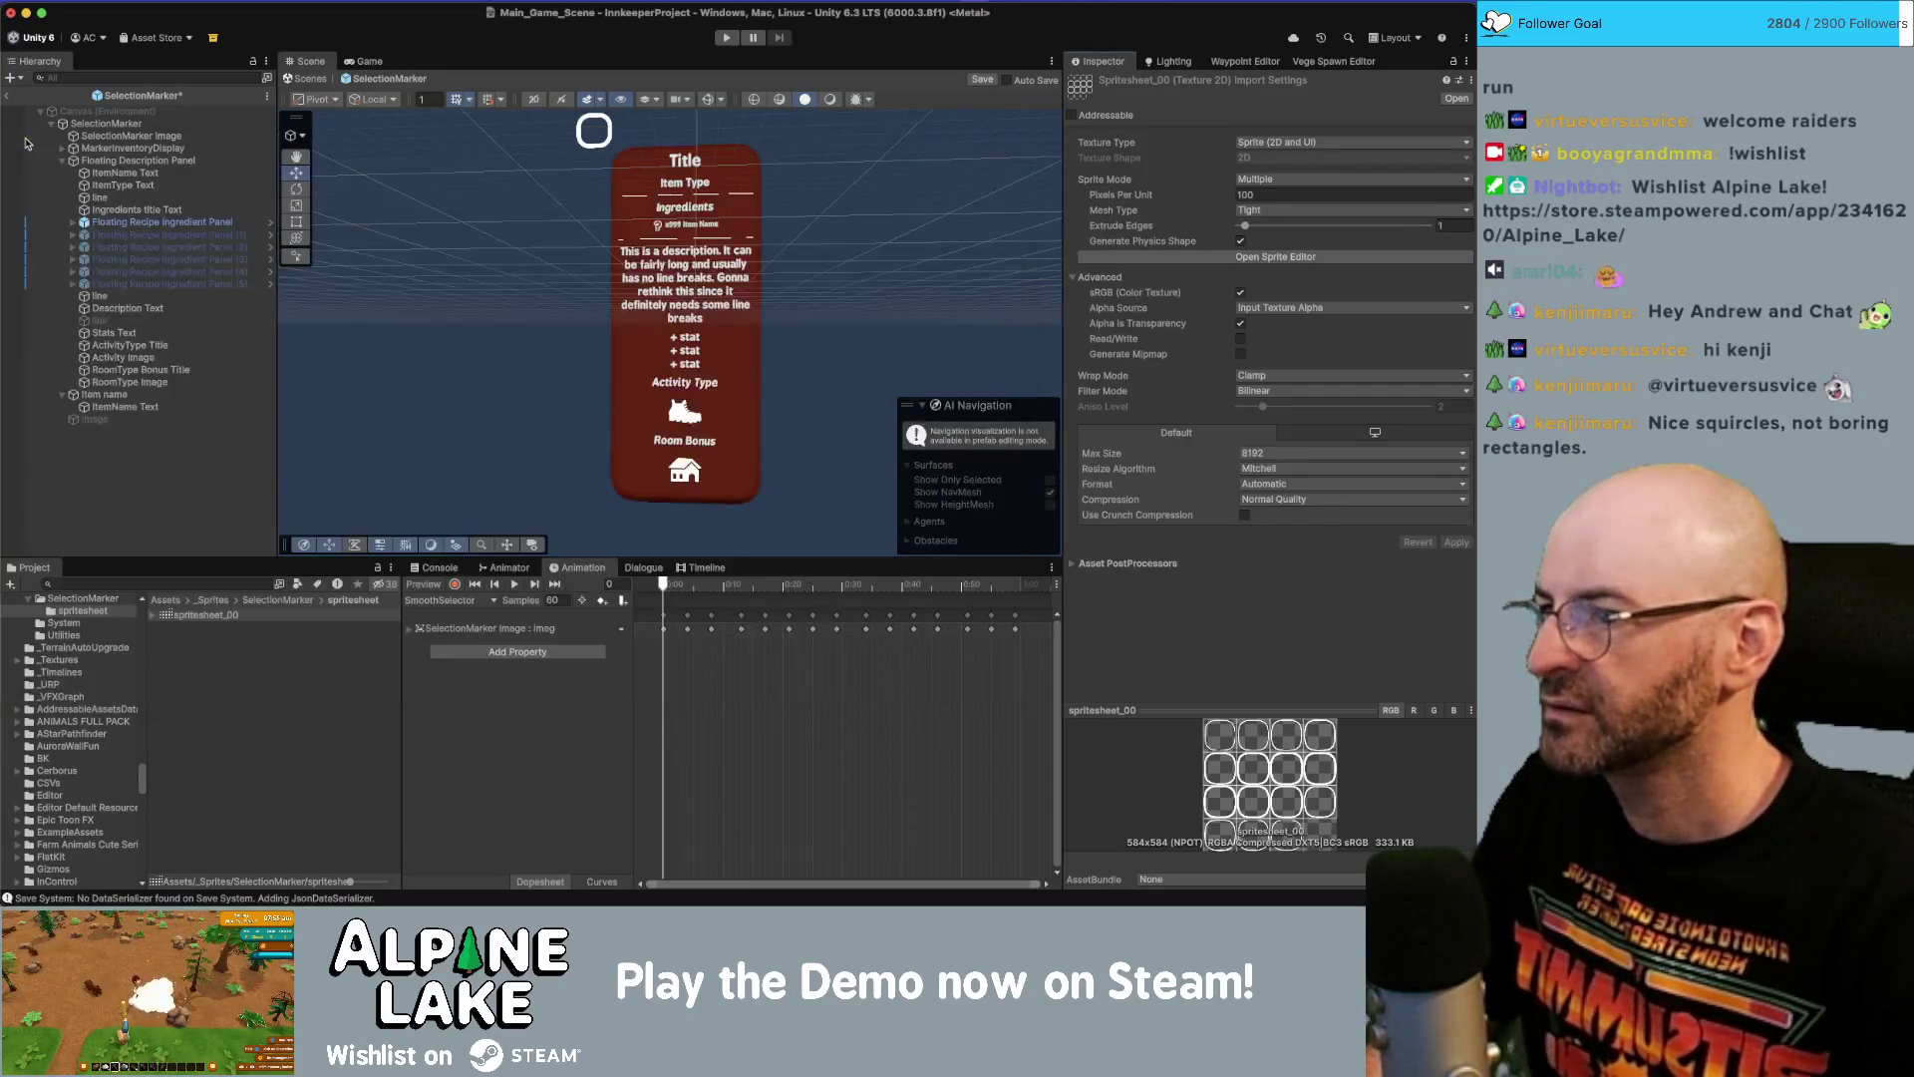
Expand spritesheet_00 and step through its sliced sprite frames.
click(152, 618)
click(217, 628)
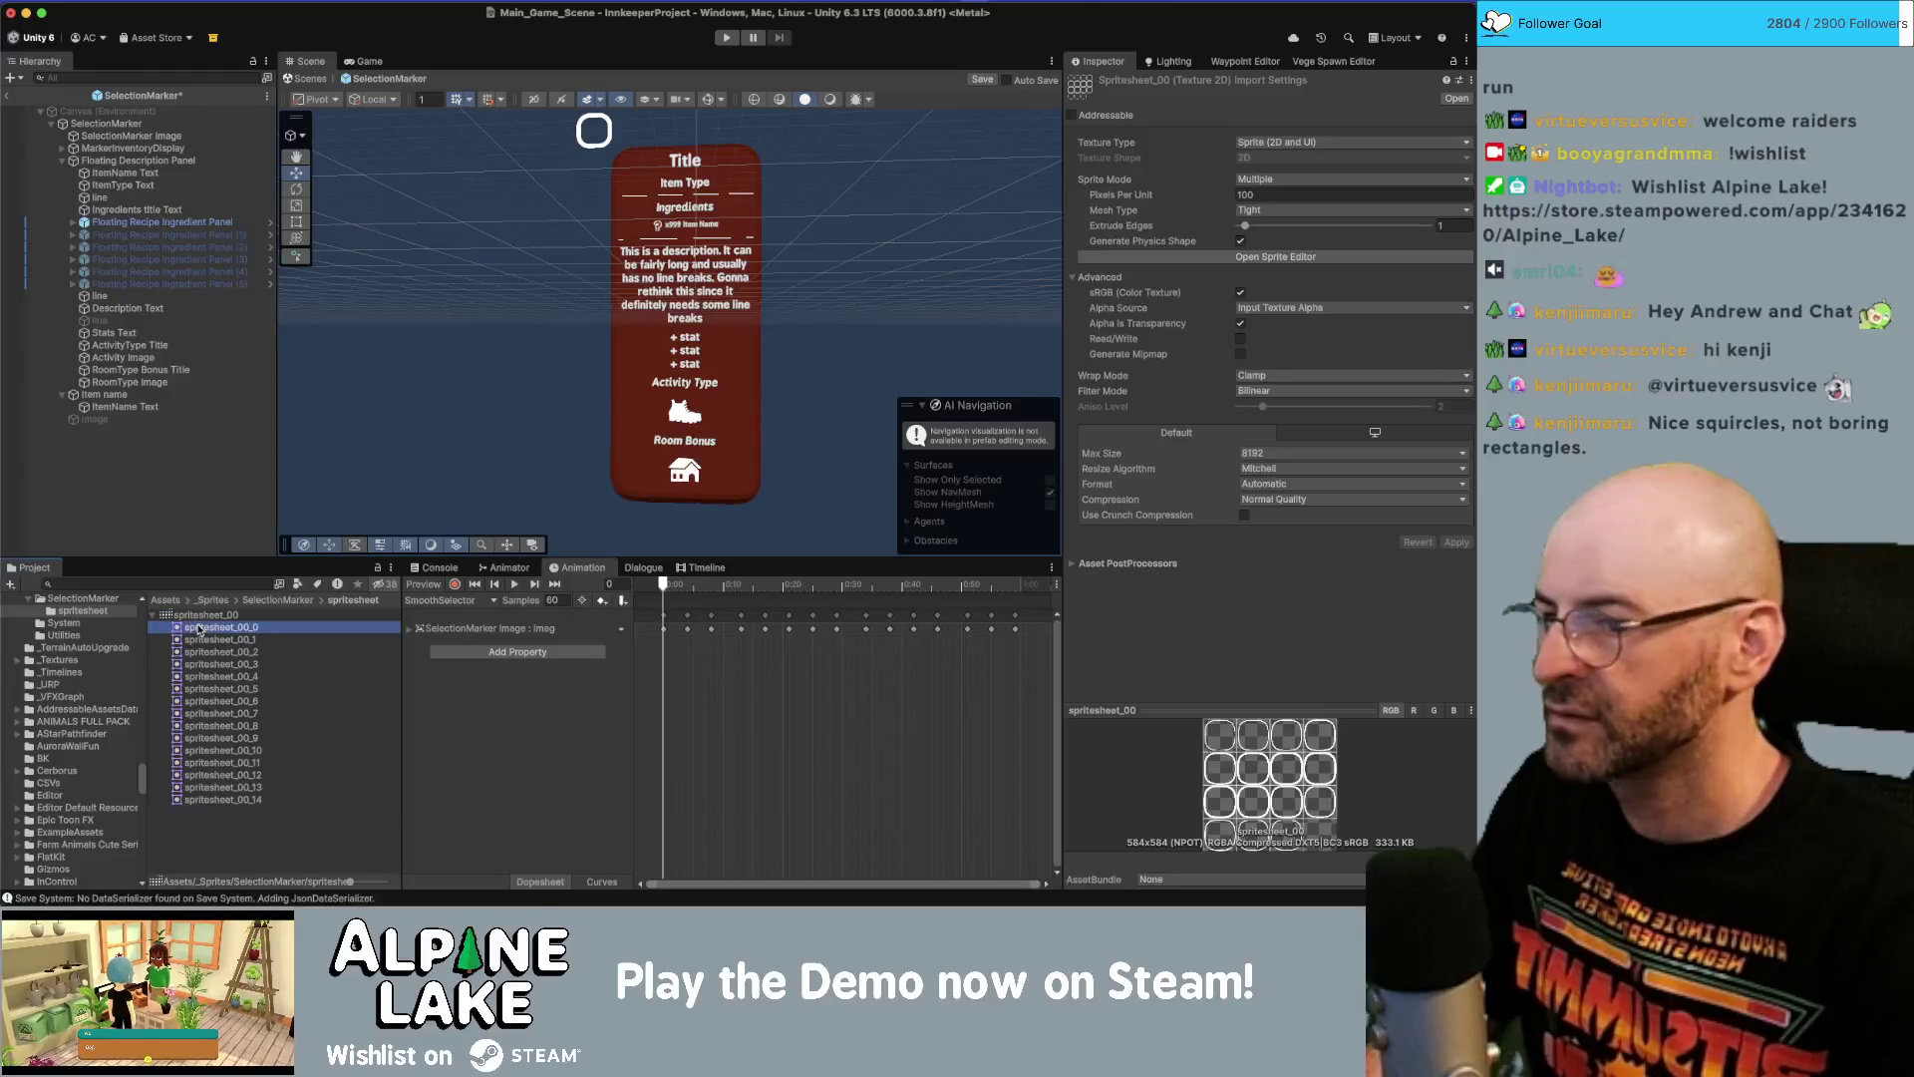
key(Down)
key(Down)
key(Down)
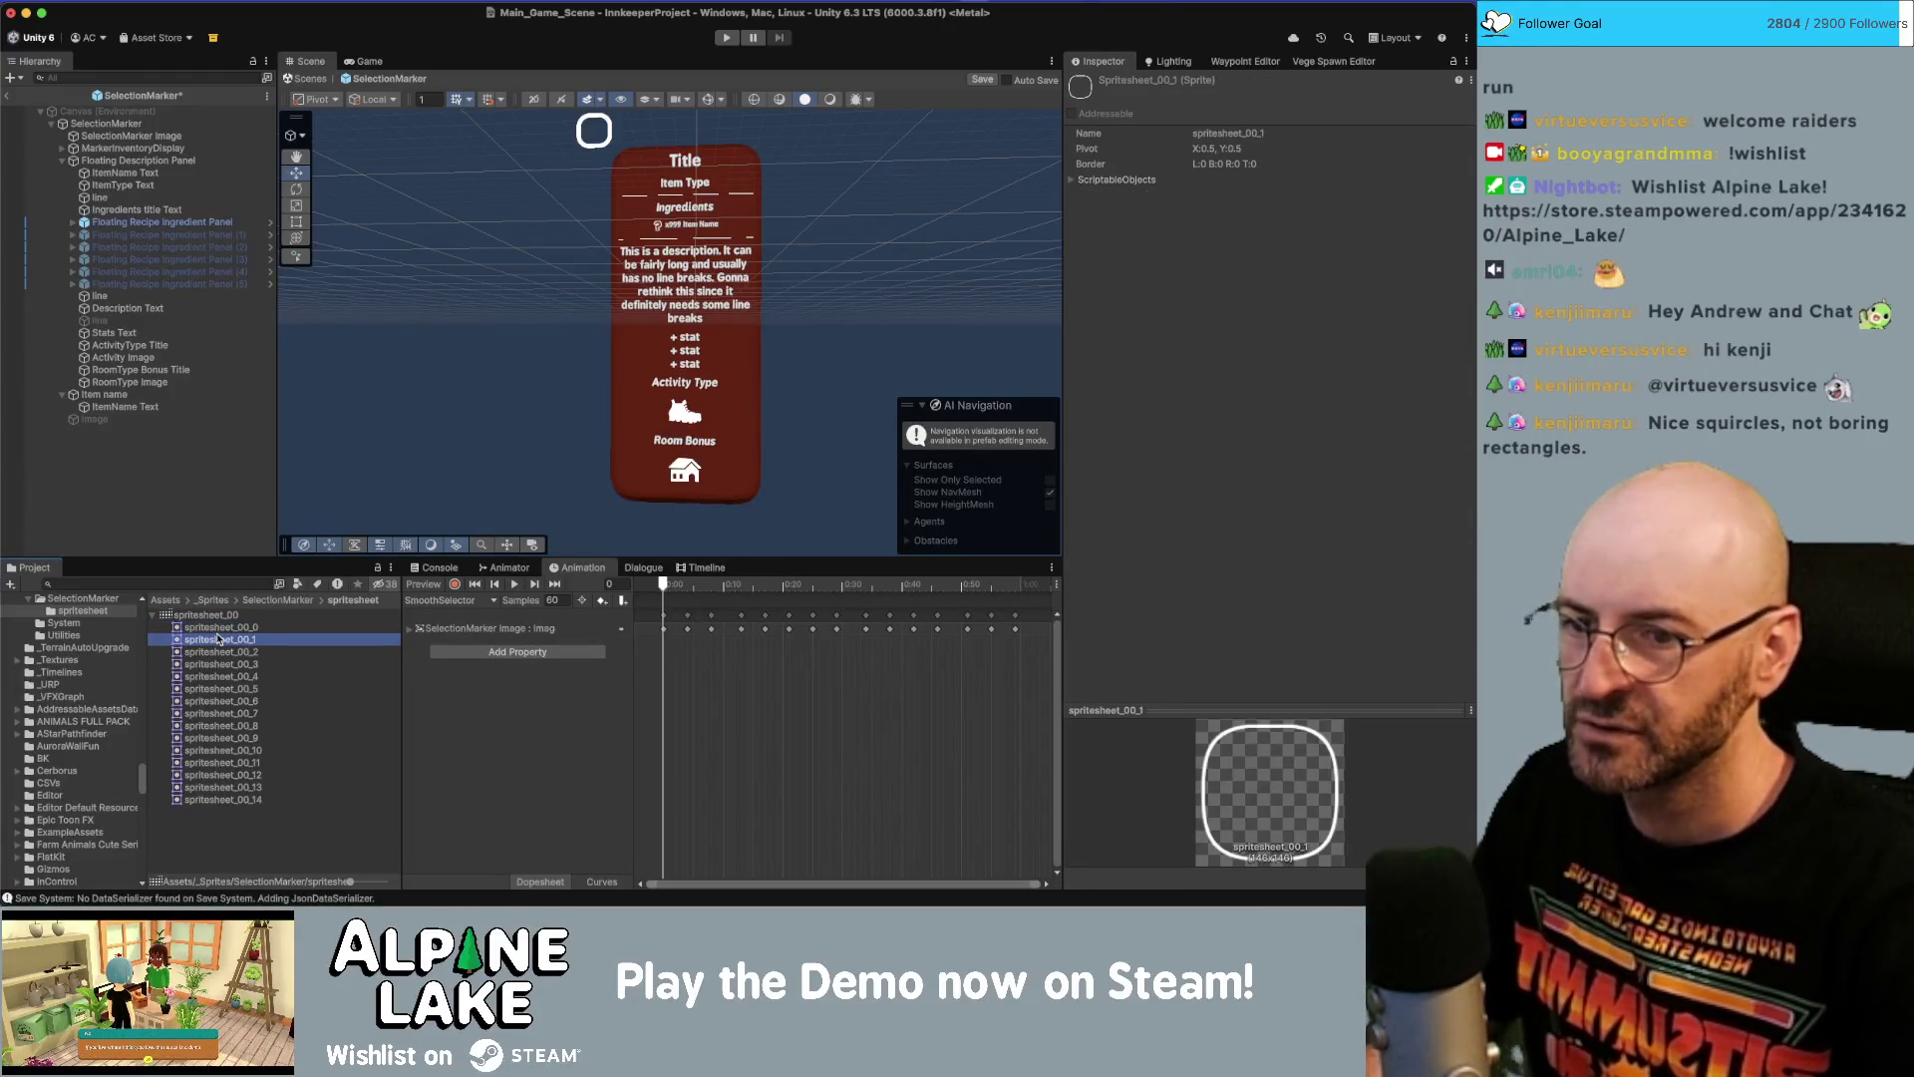
key(Down)
key(Down)
key(Down)
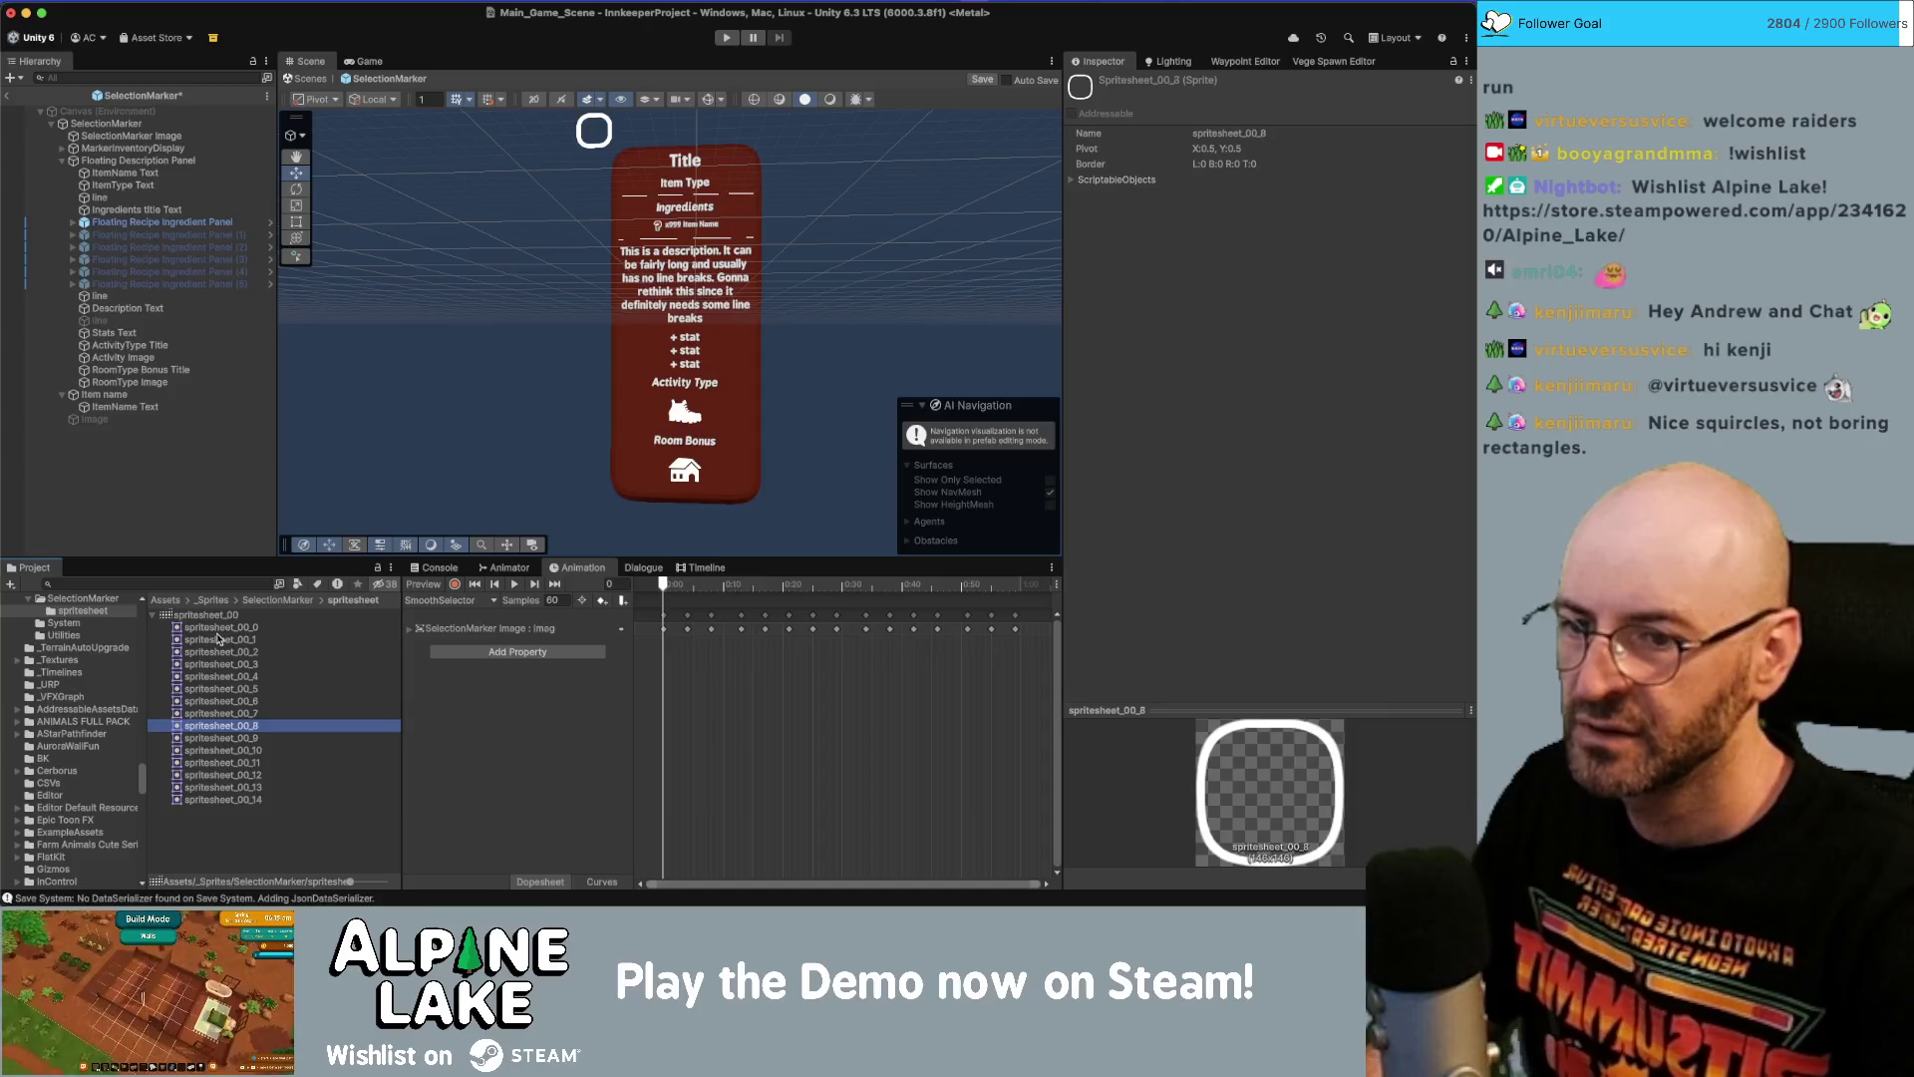
key(Down)
key(Down)
key(Down)
key(Down)
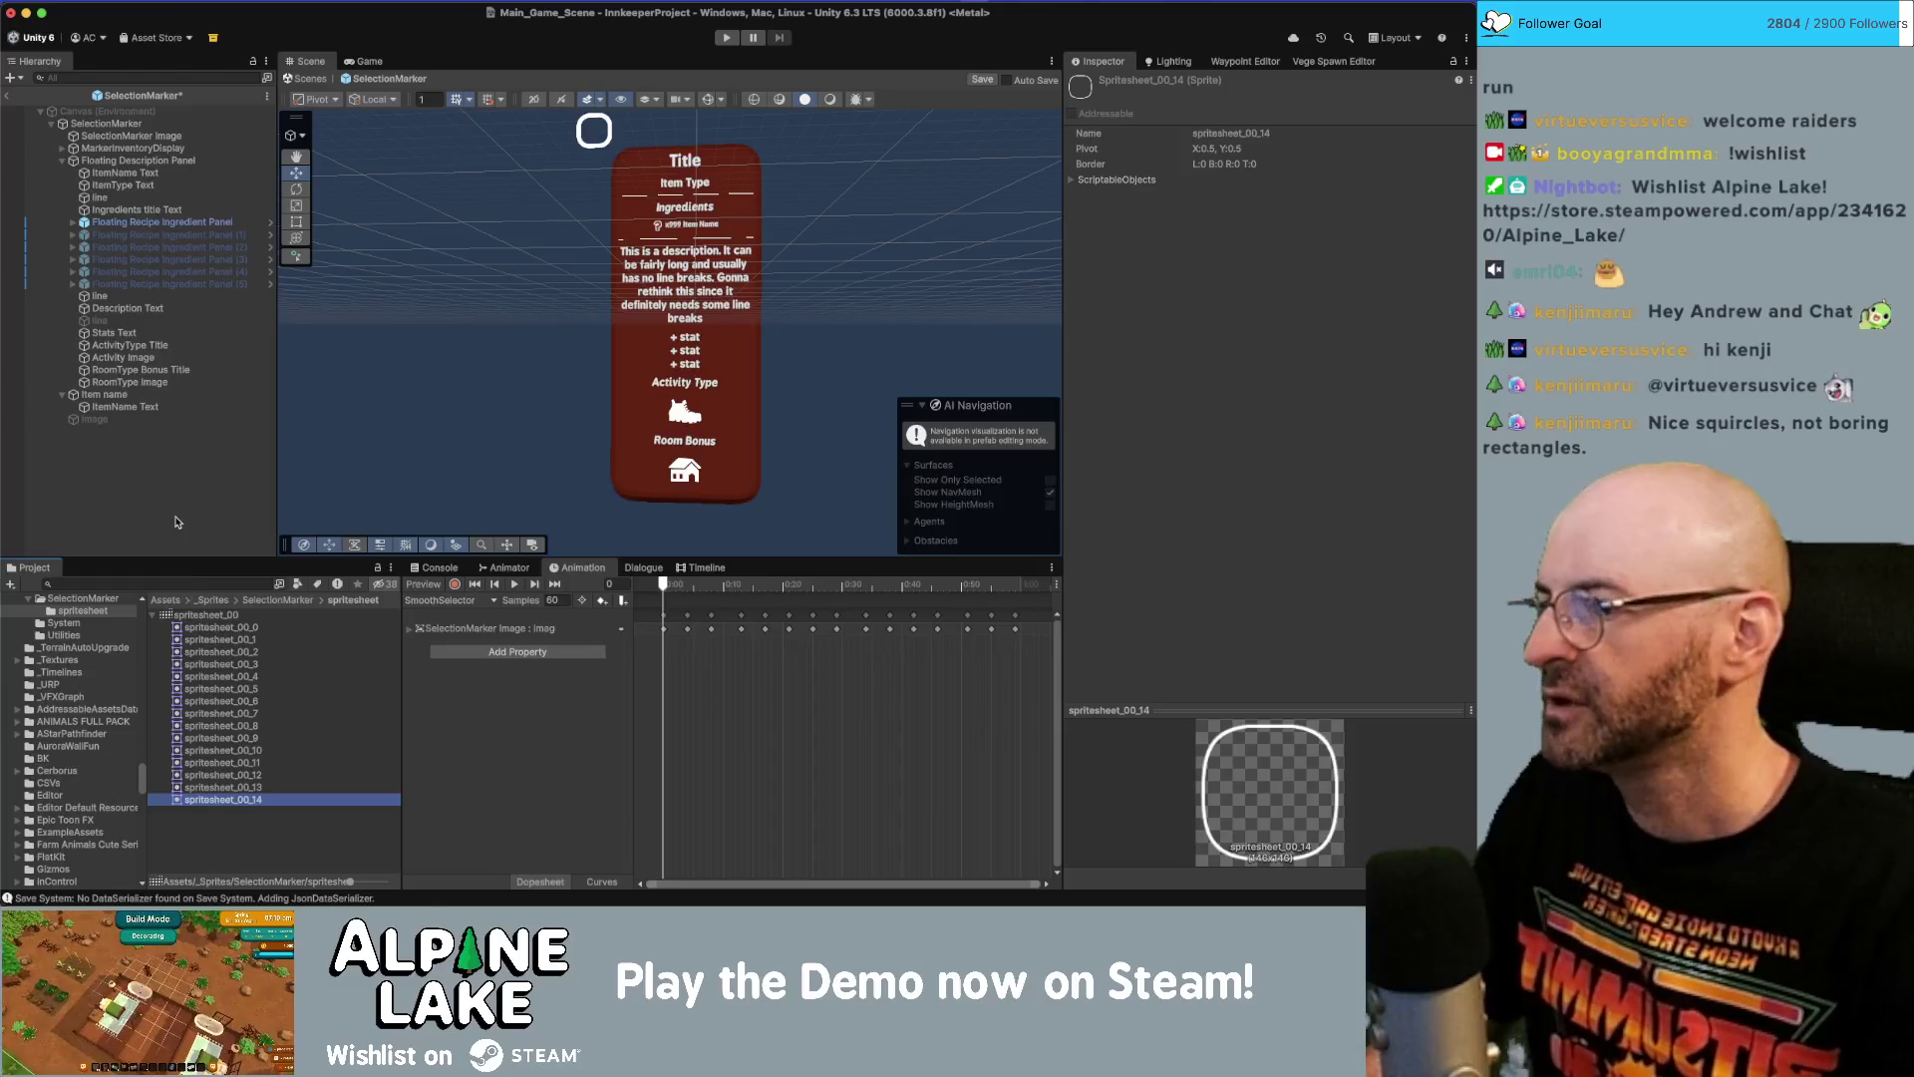
Inspect the SelectionMarker Image object and the SelectionMarker_Spritesheet import settings.
click(140, 137)
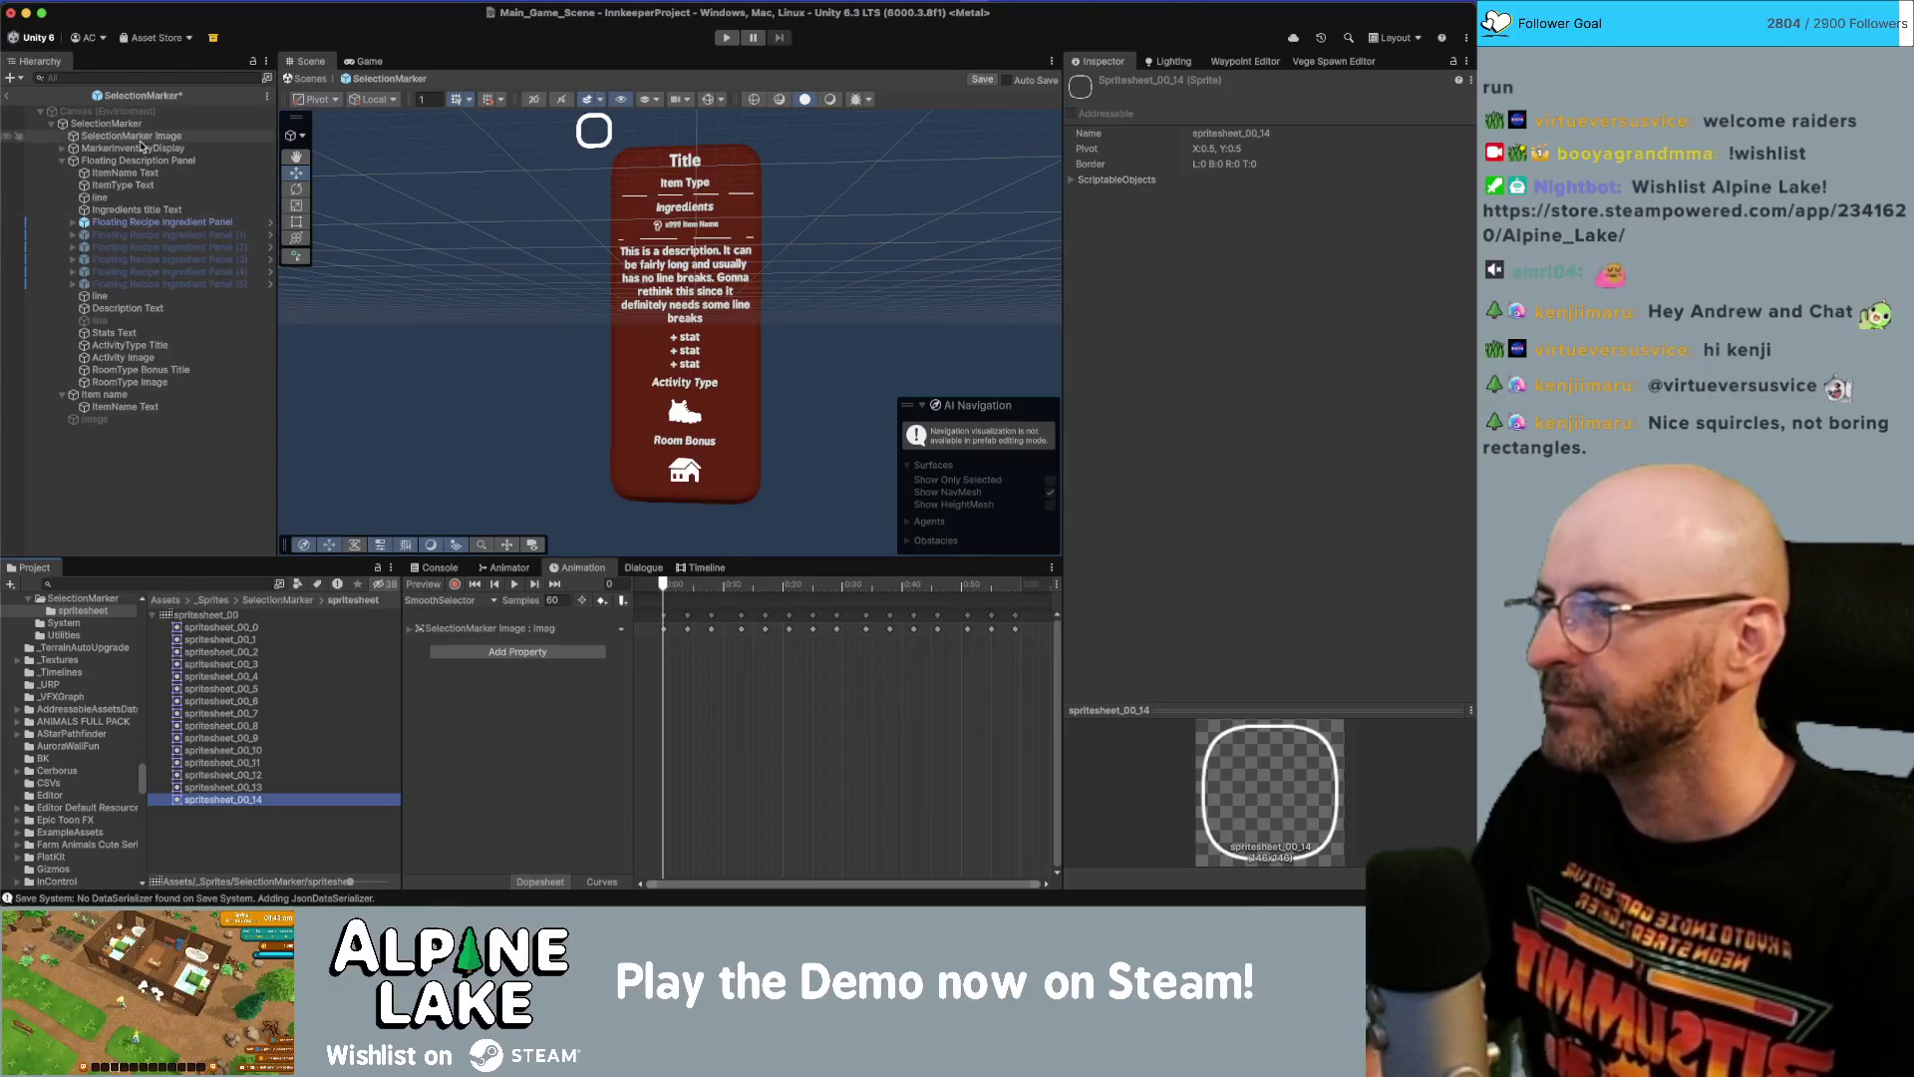
click(277, 601)
click(246, 616)
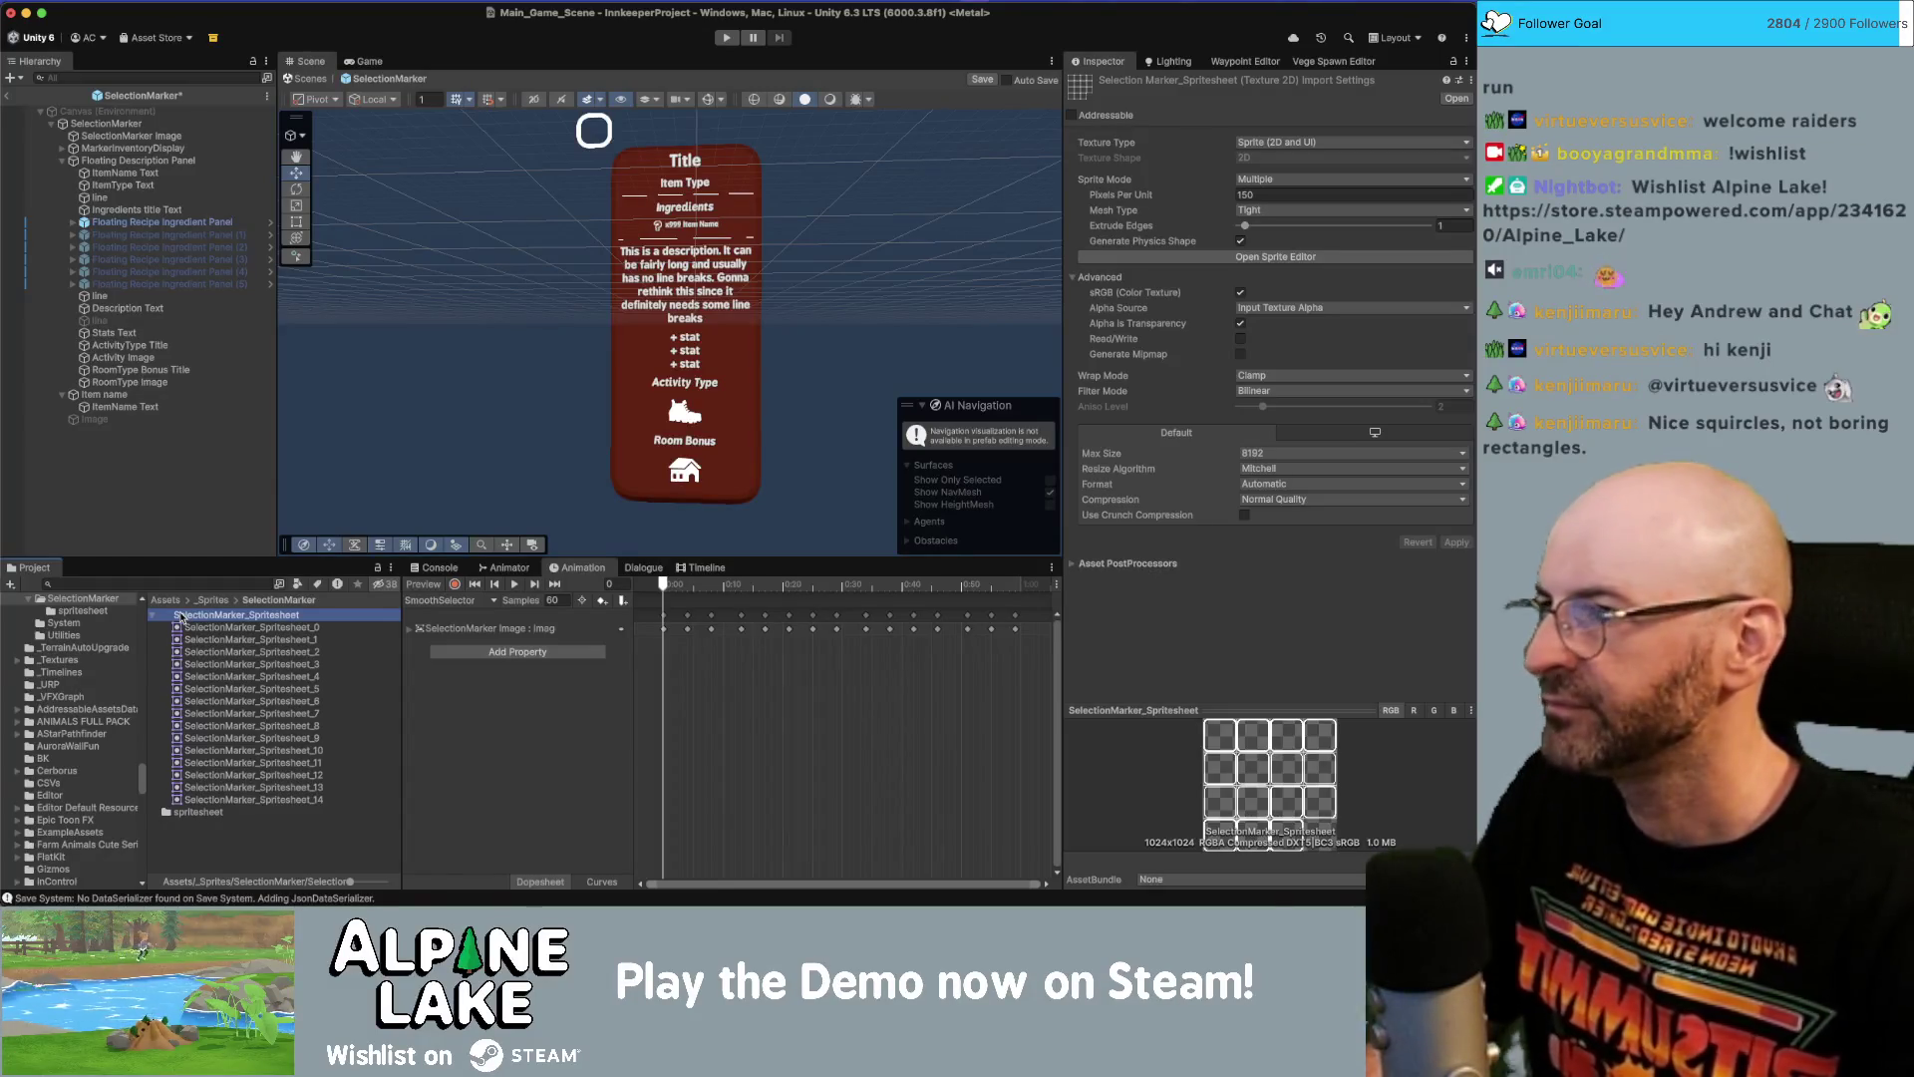
click(117, 134)
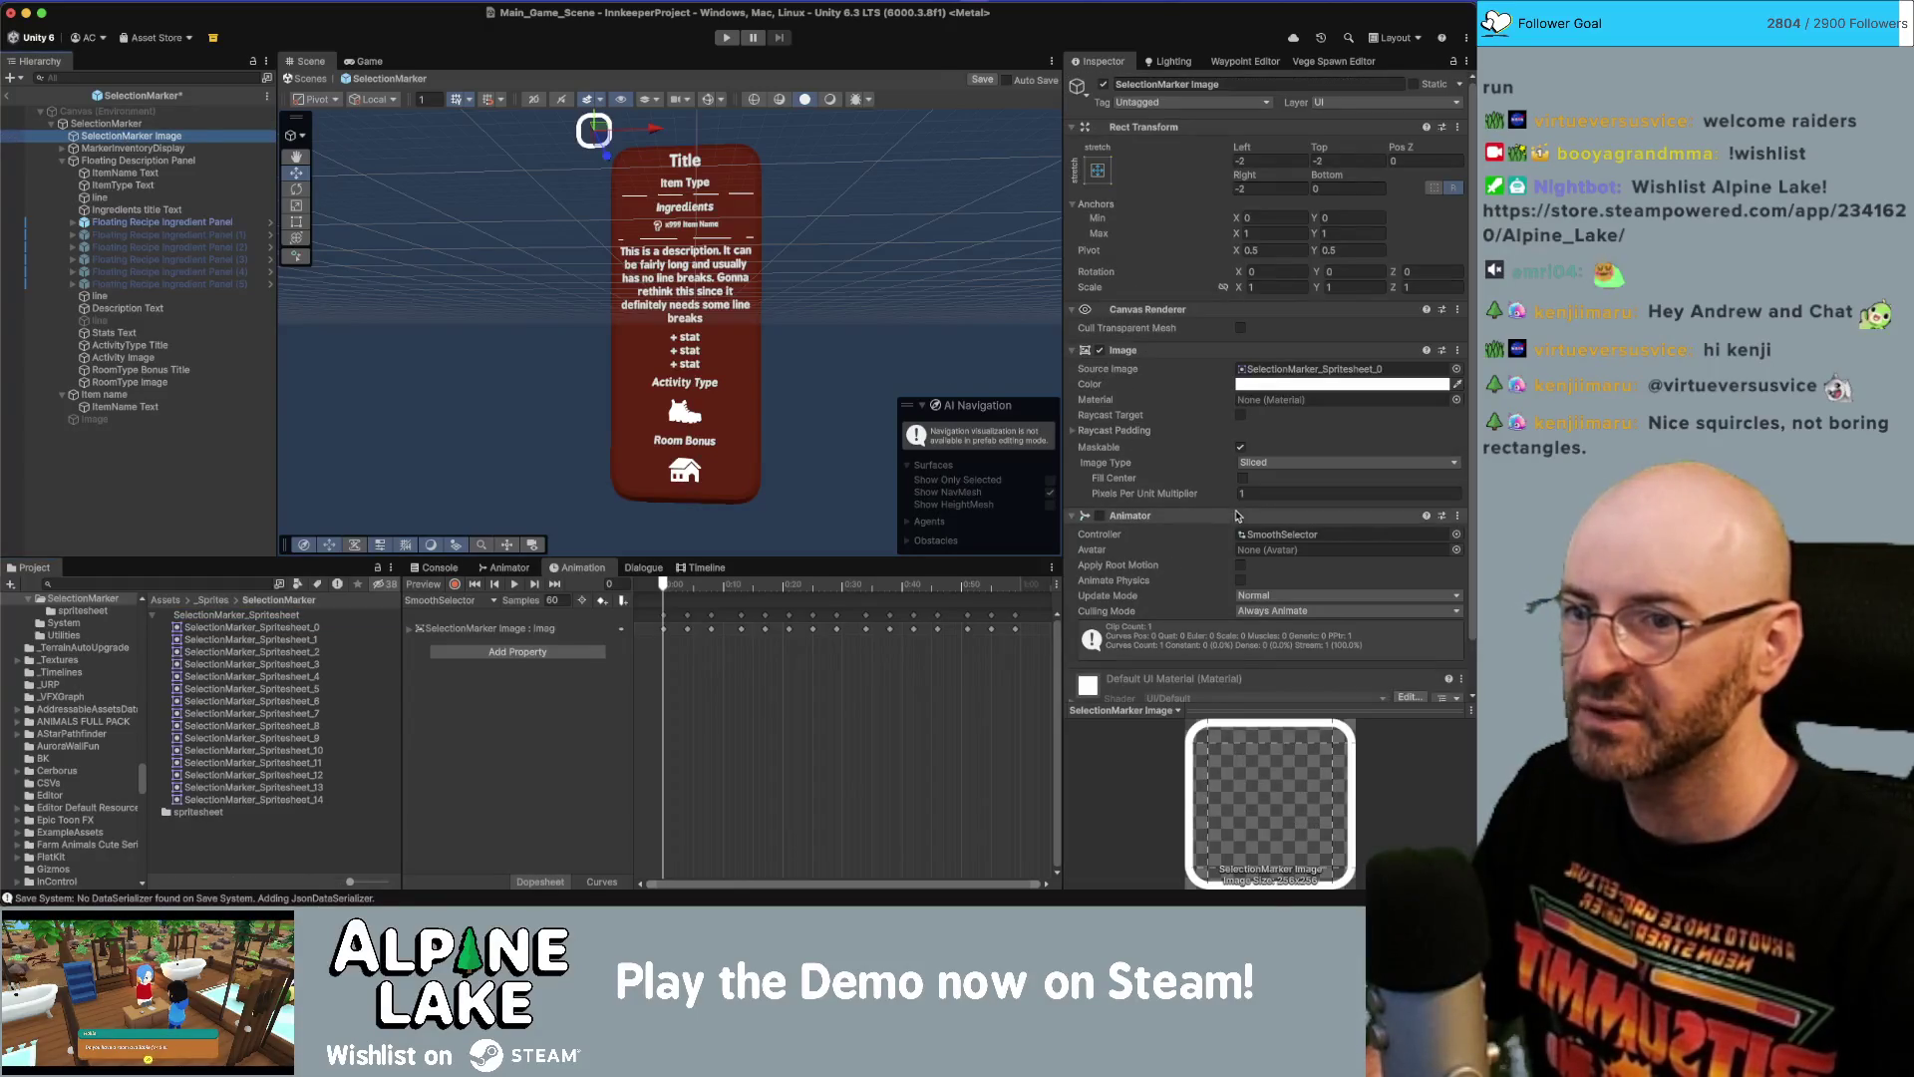
Drag spritesheet_00 out of the spritesheet subfolder into the SelectionMarker folder.
double_click(181, 812)
mouse_move(186, 617)
mouse_down()
mouse_move(105, 638)
mouse_move(146, 656)
mouse_move(90, 645)
mouse_up()
drag(205, 617, 99, 619)
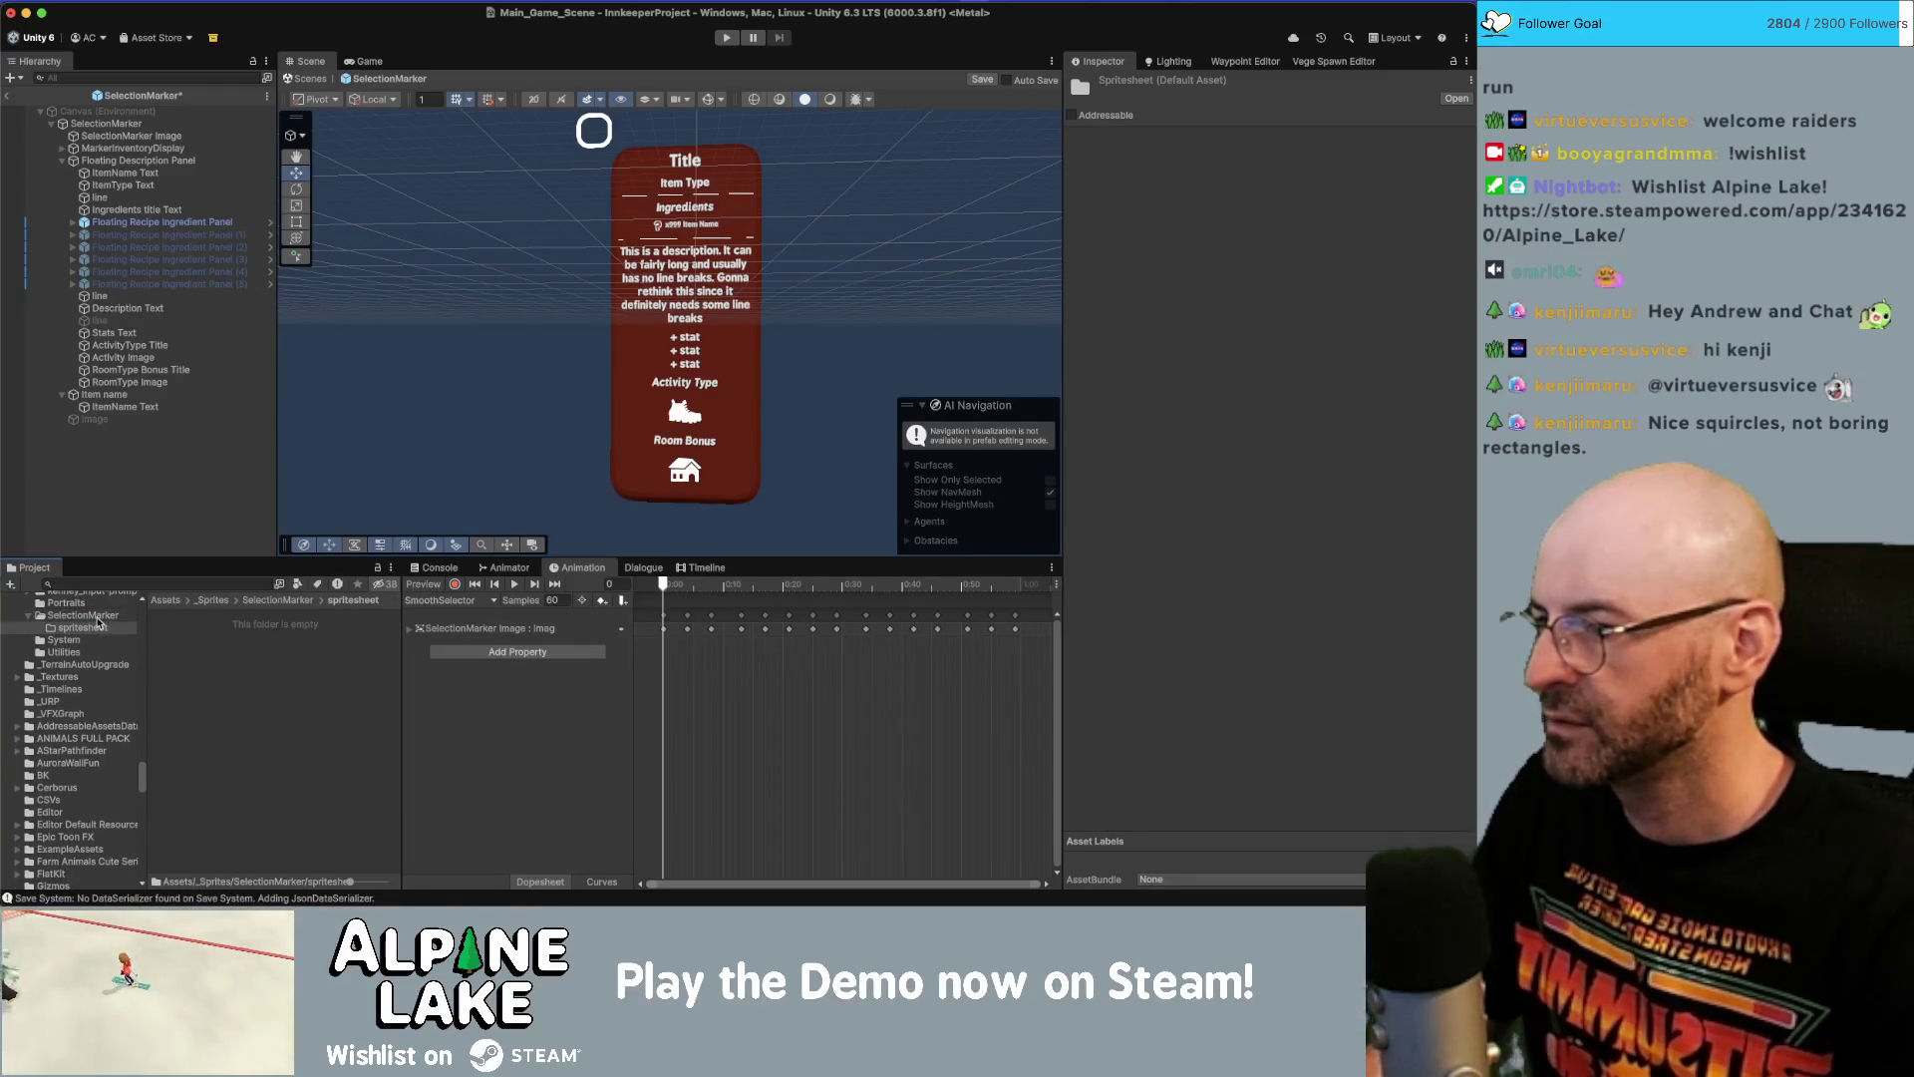
click(100, 617)
click(223, 800)
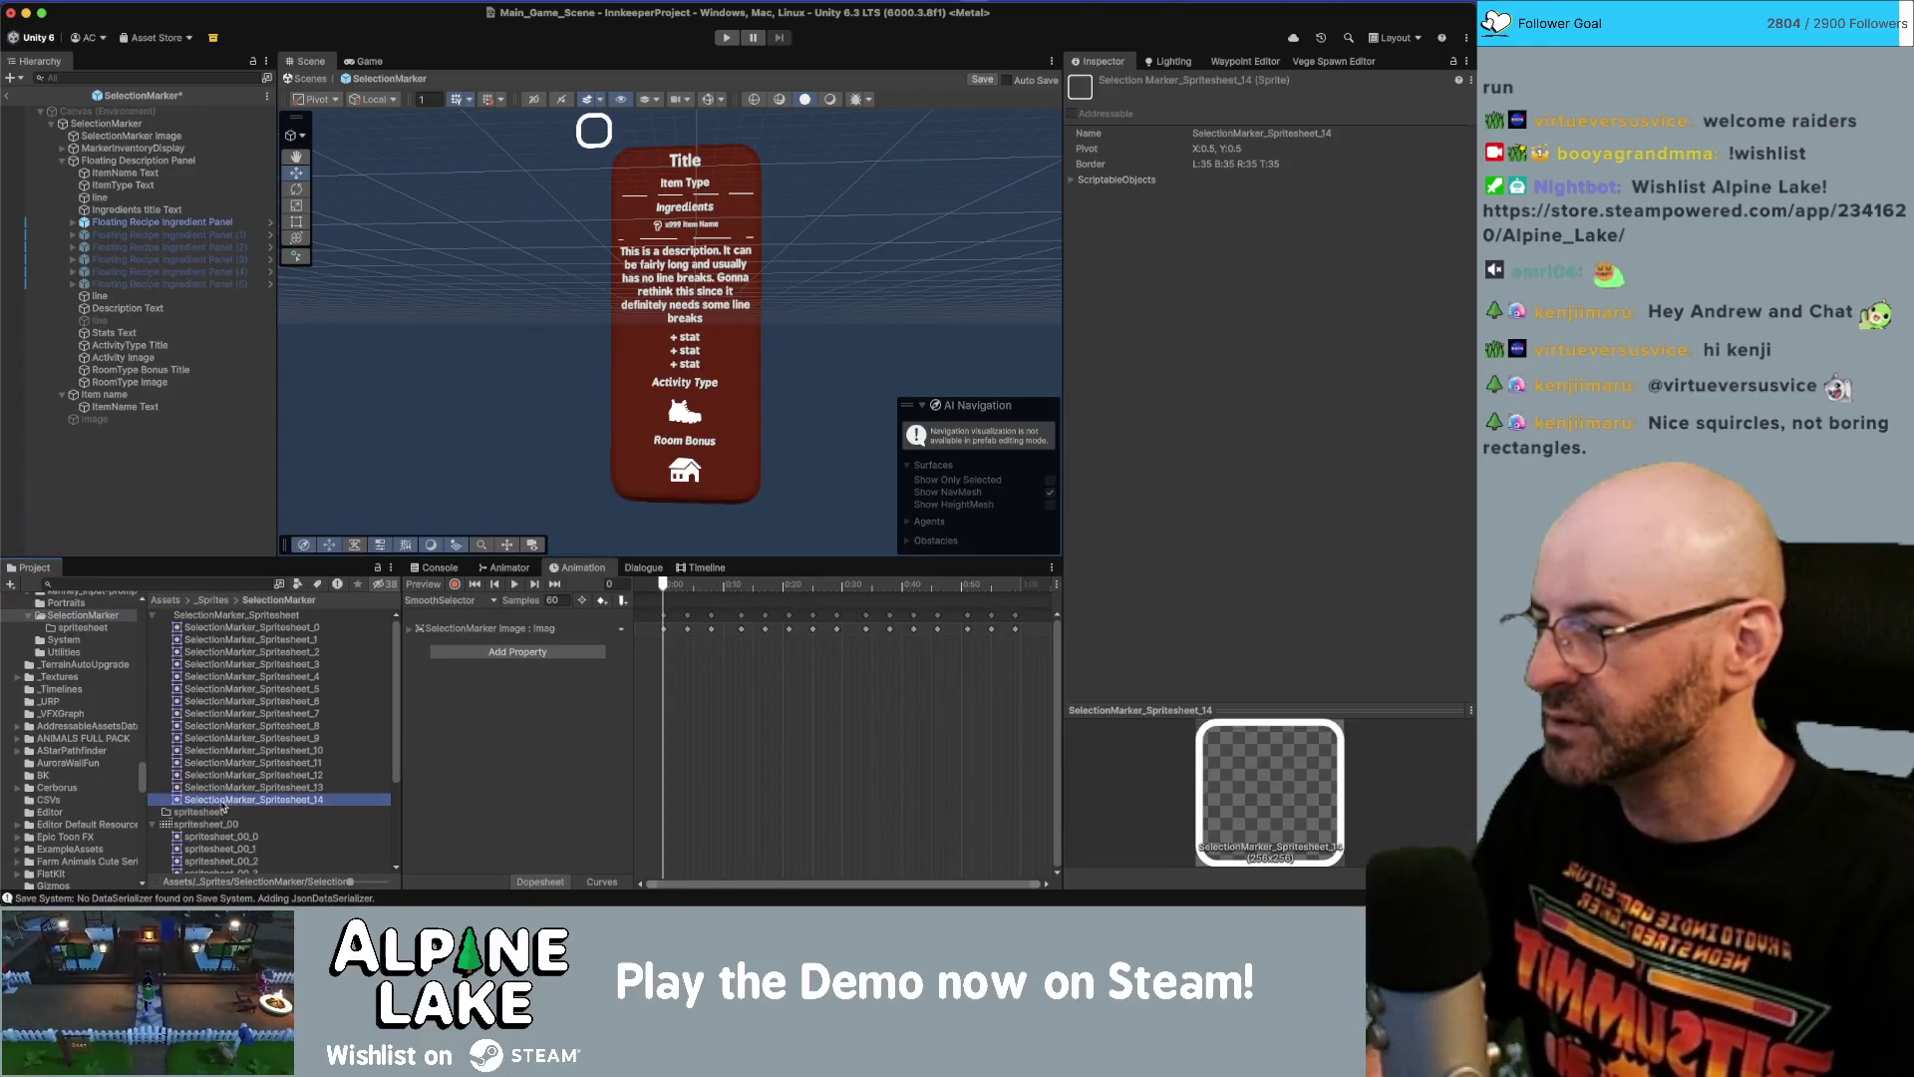
Delete the empty spritesheet folder and confirm.
click(216, 813)
key(super+BackSpace)
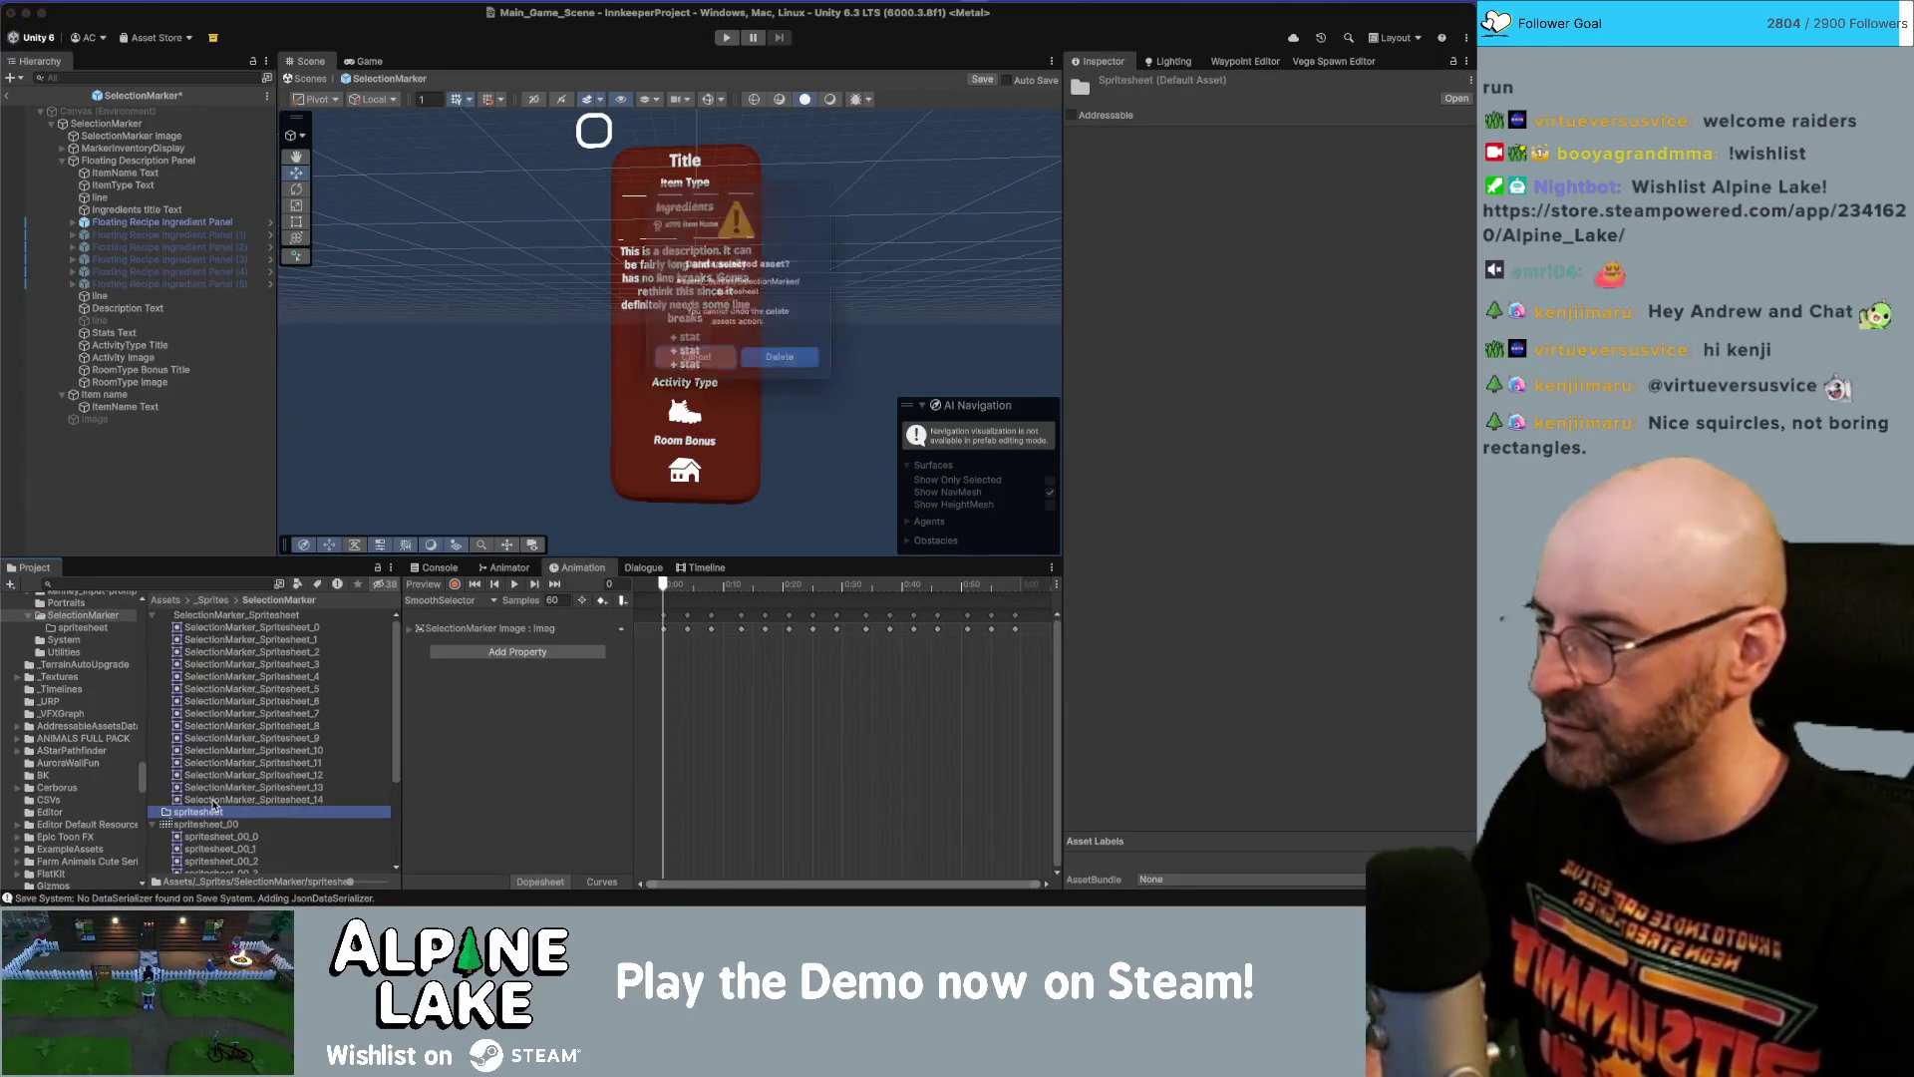
key(Return)
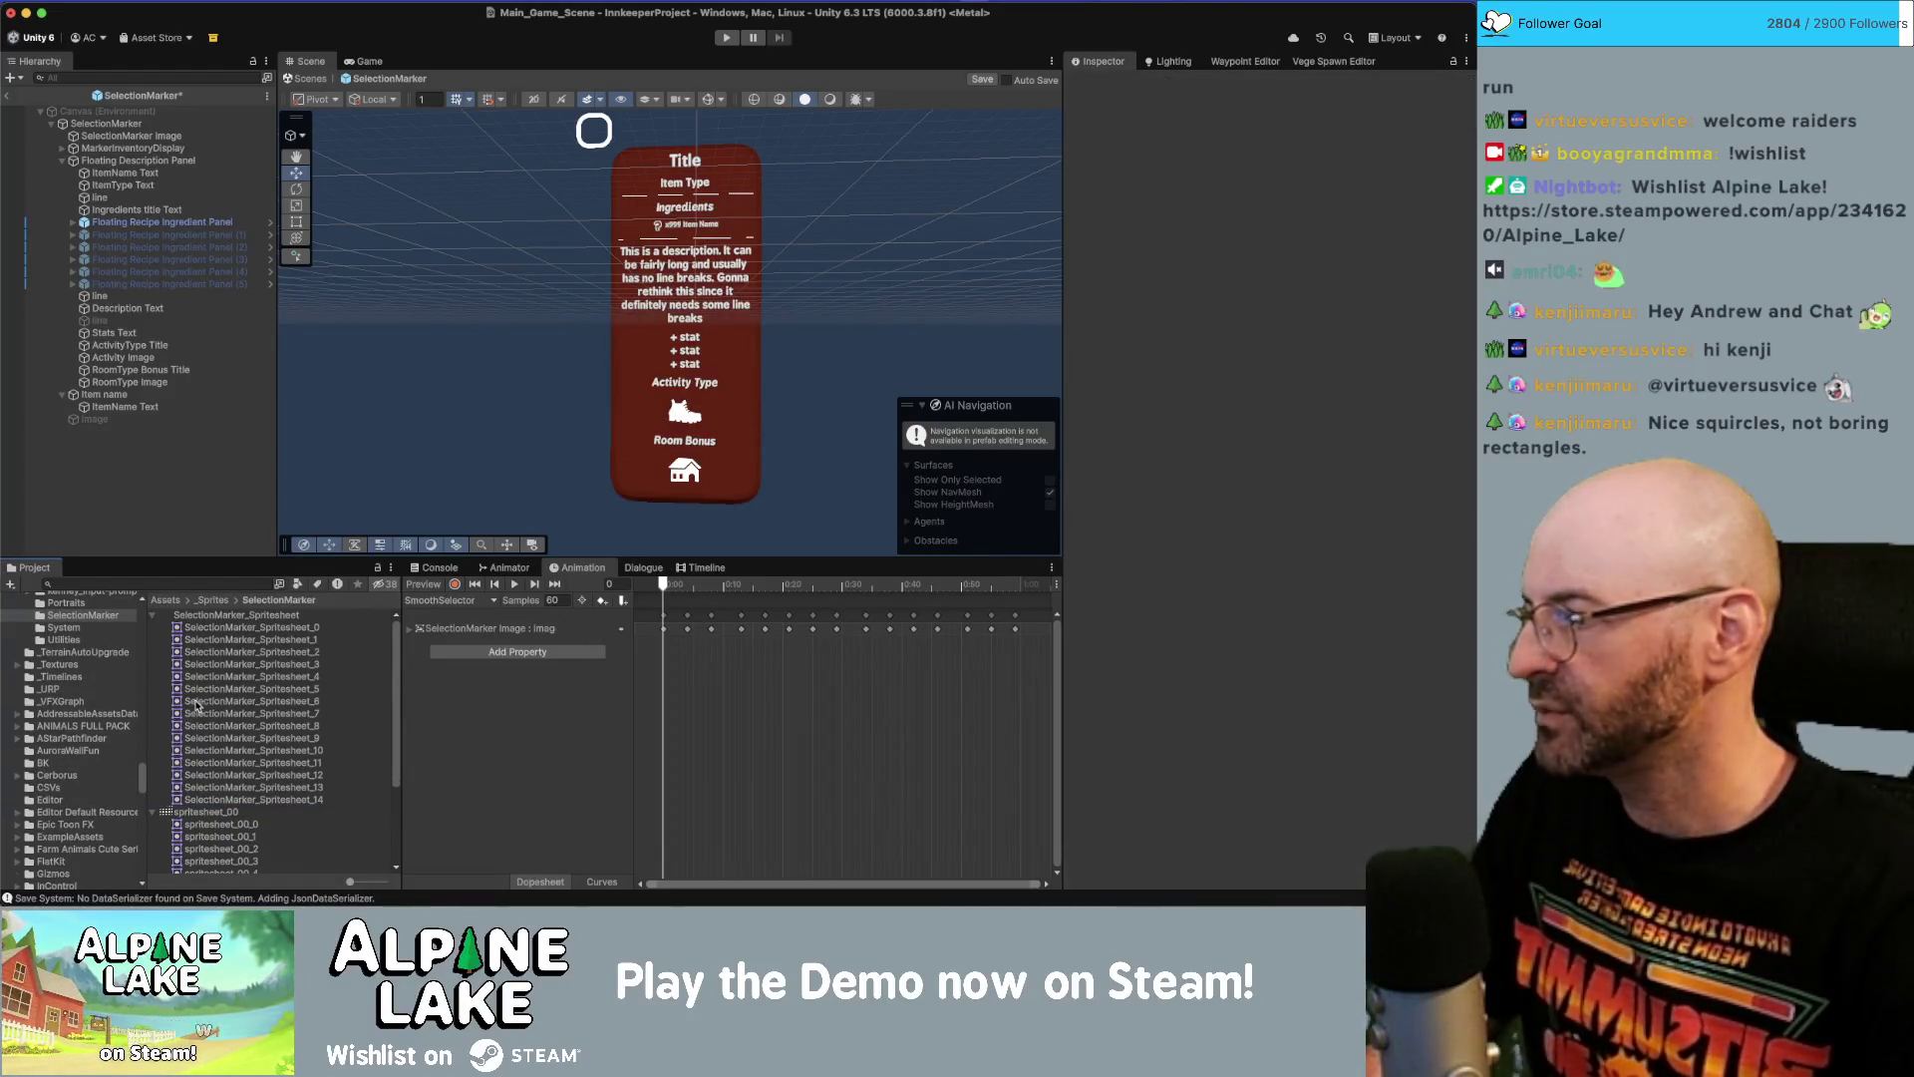
Collapse both sprite sheets and compare spritesheet_00's import settings with SelectionMarker_Spritesheet's.
click(153, 615)
click(154, 628)
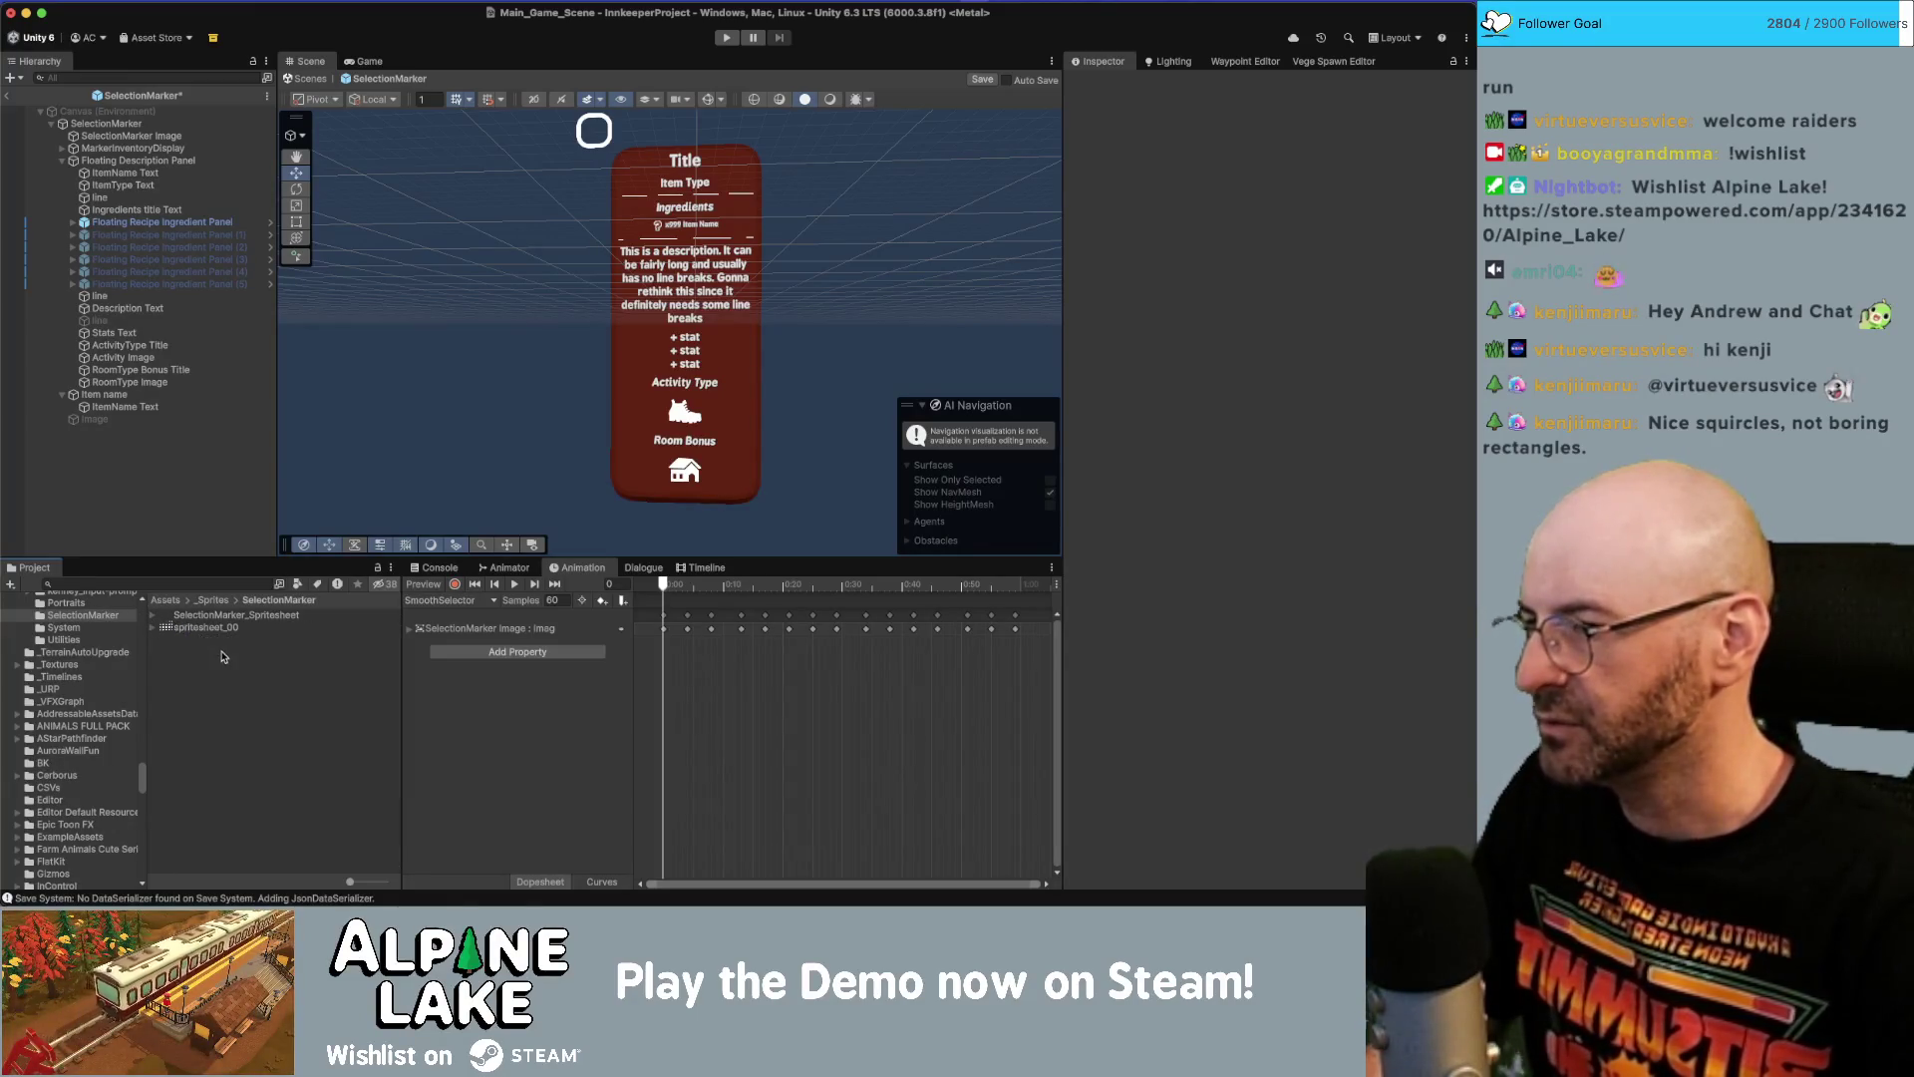
click(190, 627)
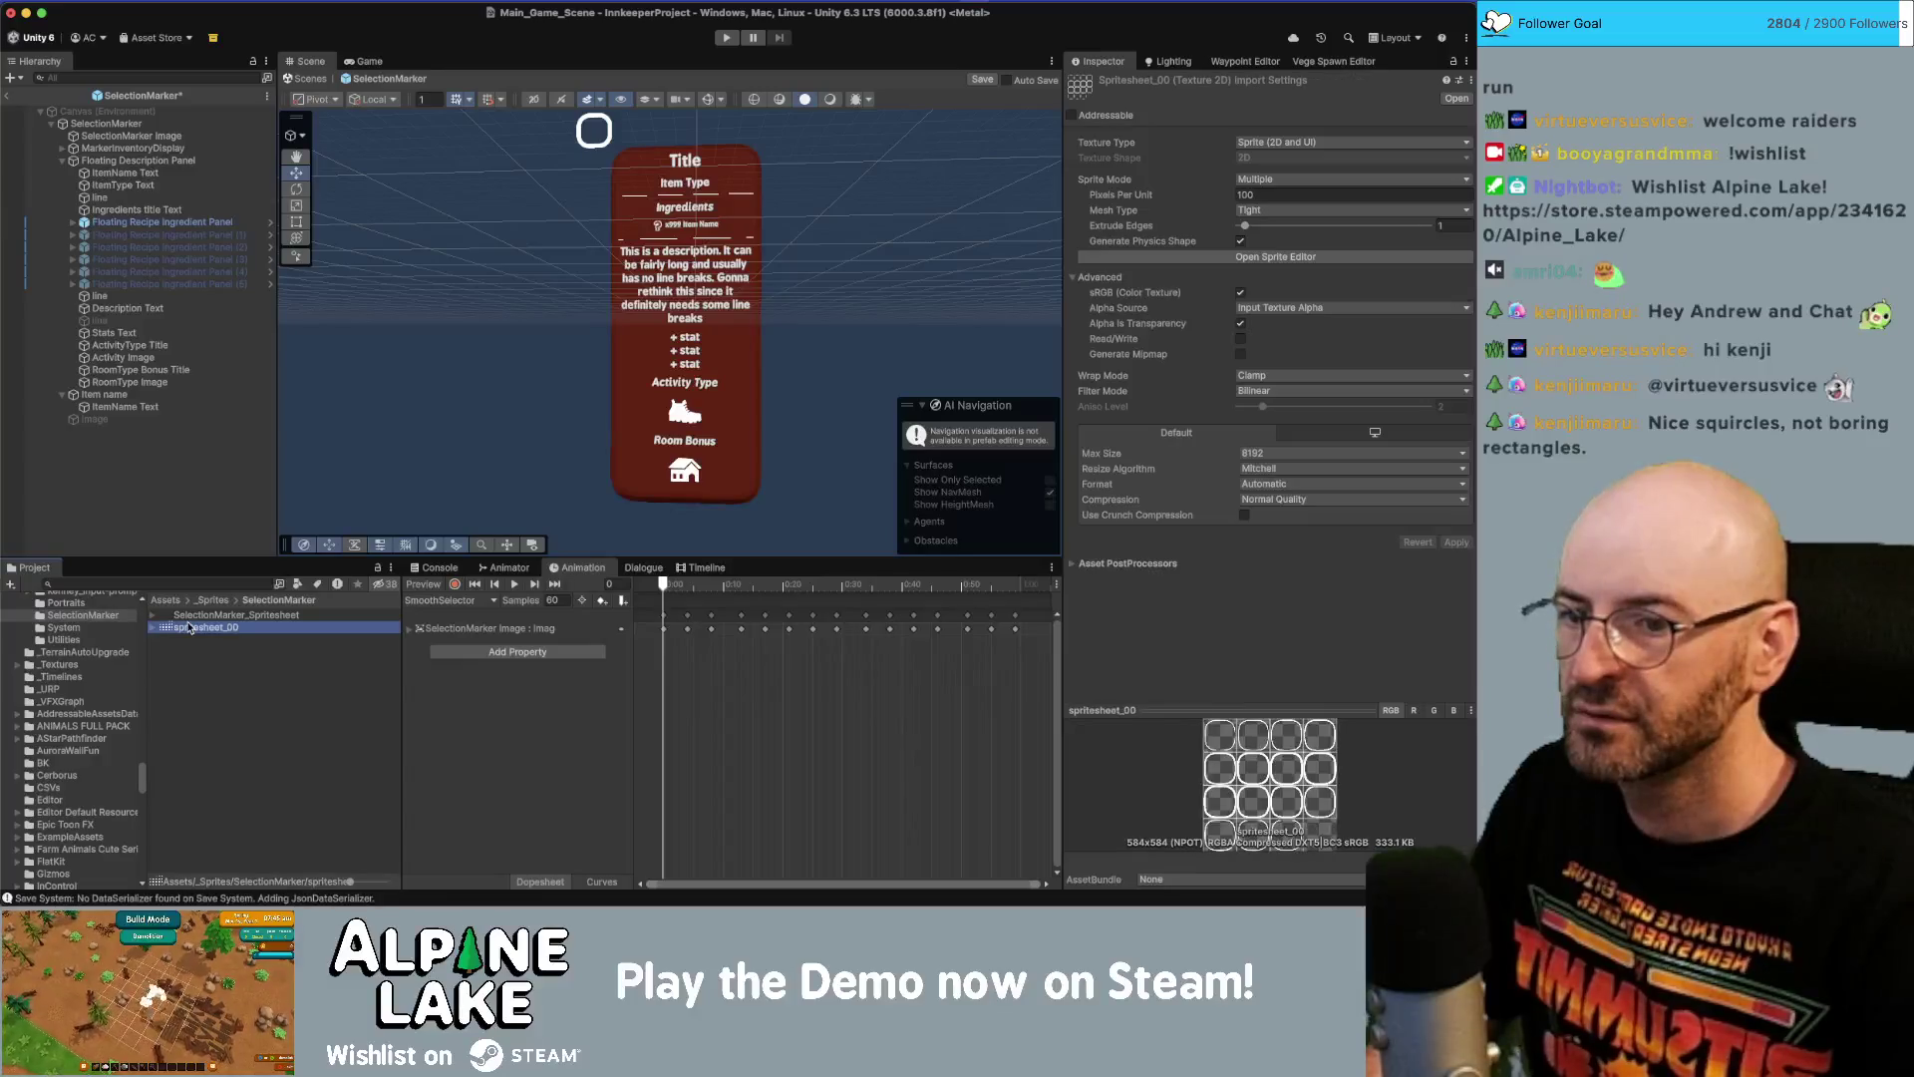
key(Up)
key(Down)
key(Up)
key(Down)
key(Up)
key(Down)
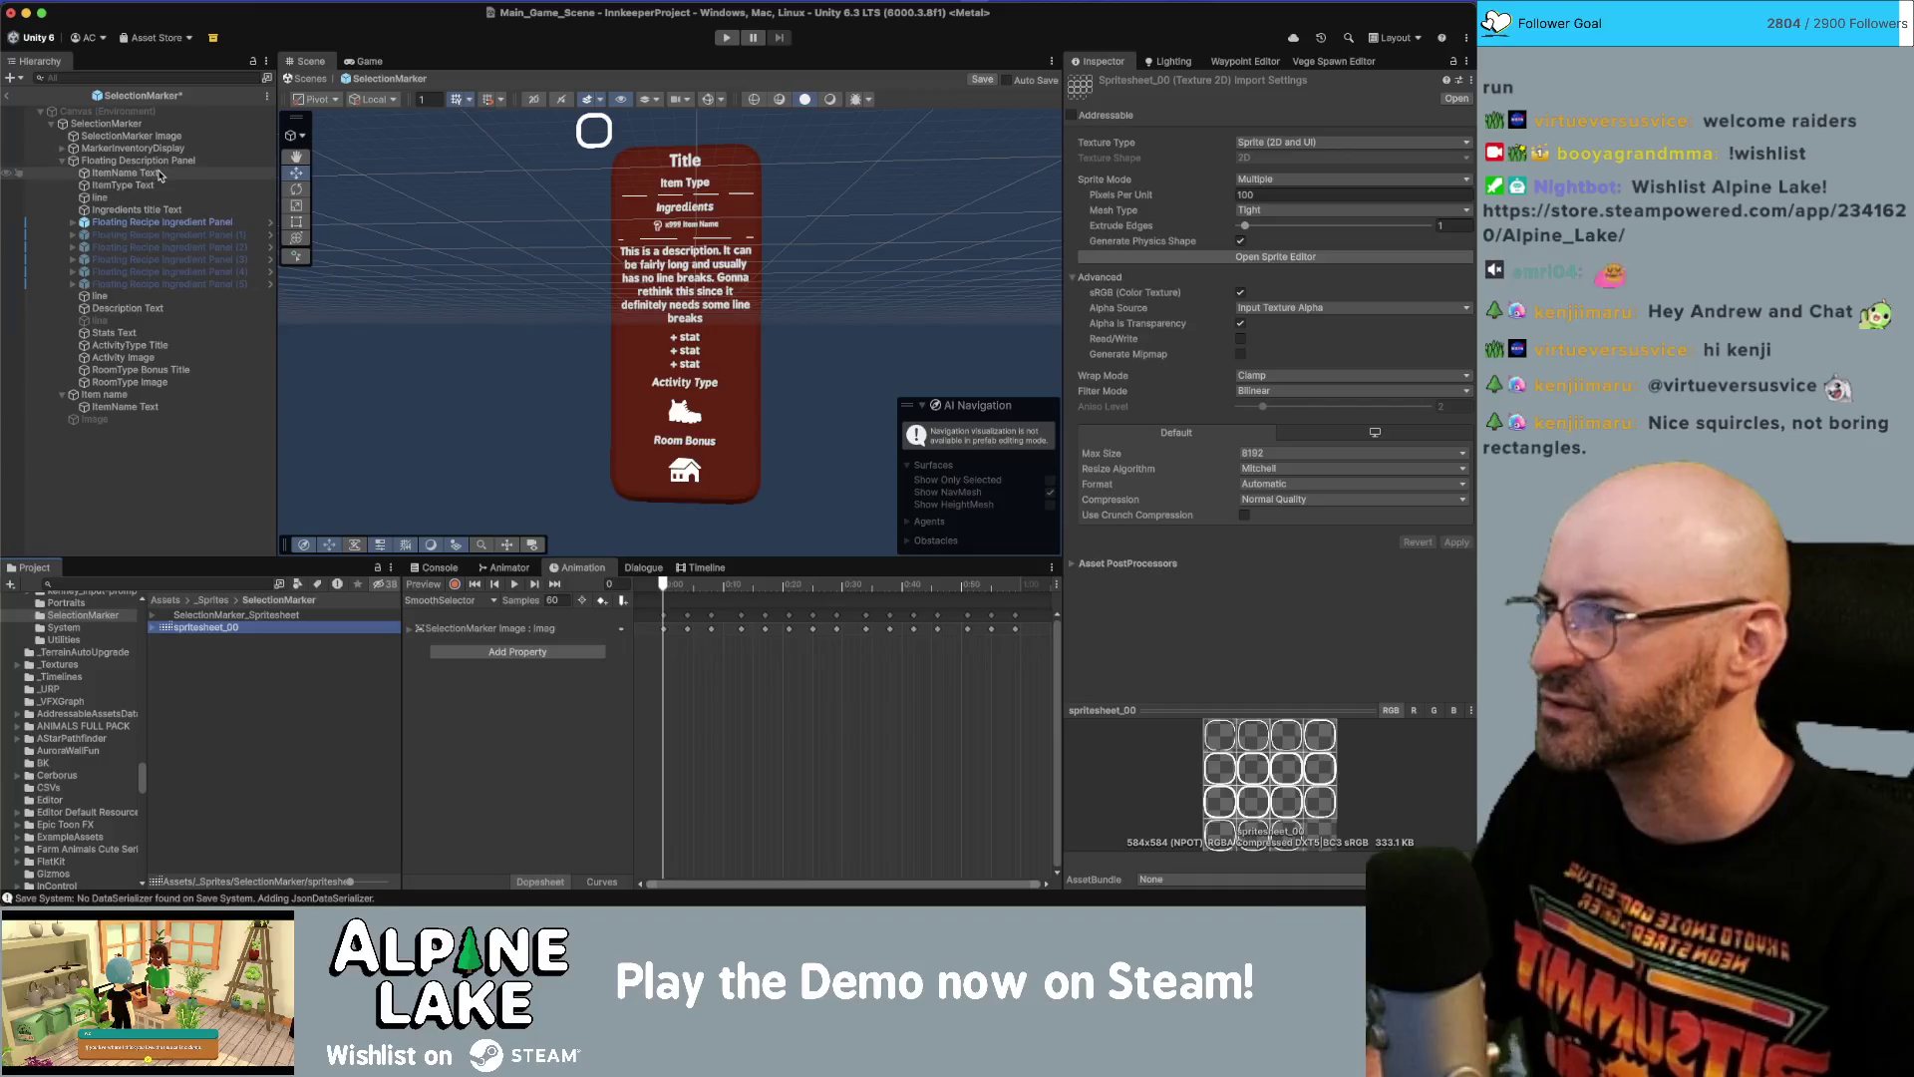
click(139, 136)
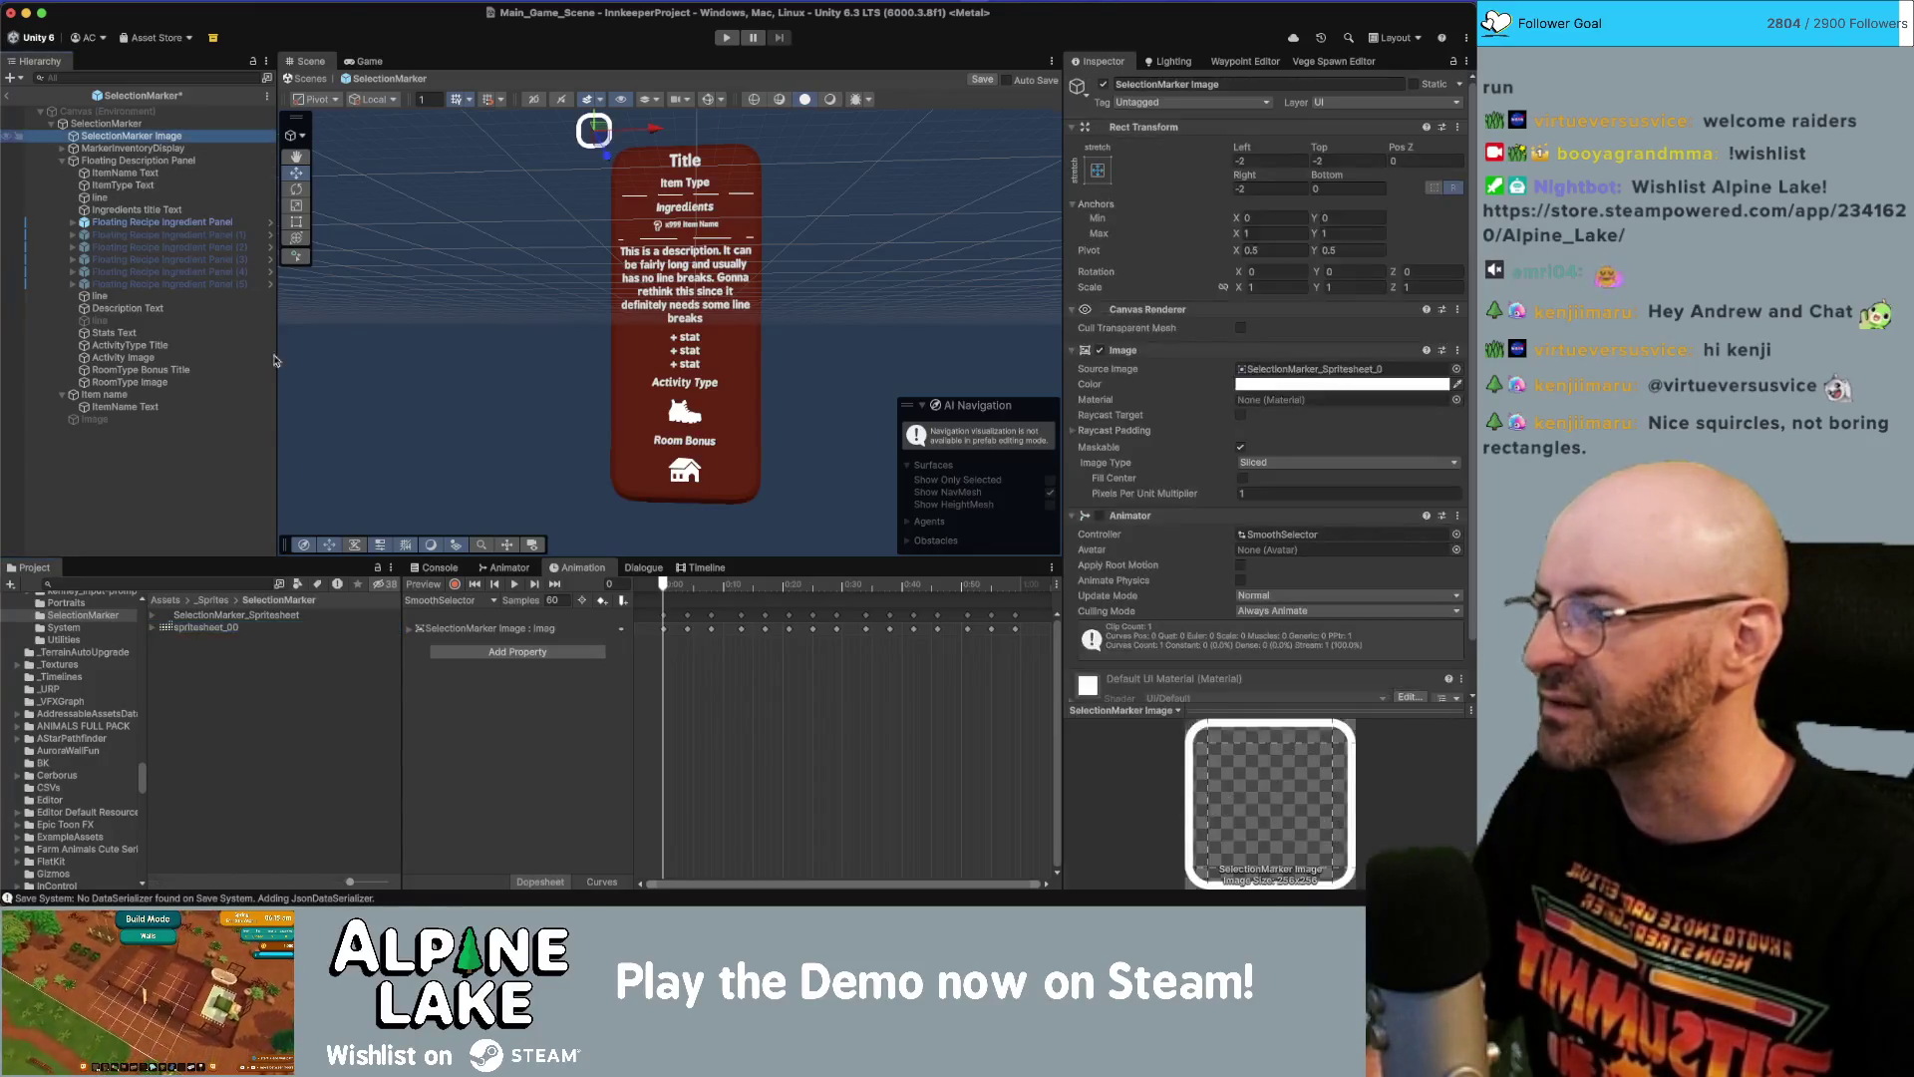
Make spritesheet_00_0 the marker's Source Image and scrub the SmoothSelector animation frames.
mouse_move(224, 630)
mouse_down()
mouse_move(1266, 404)
mouse_move(1275, 372)
mouse_up()
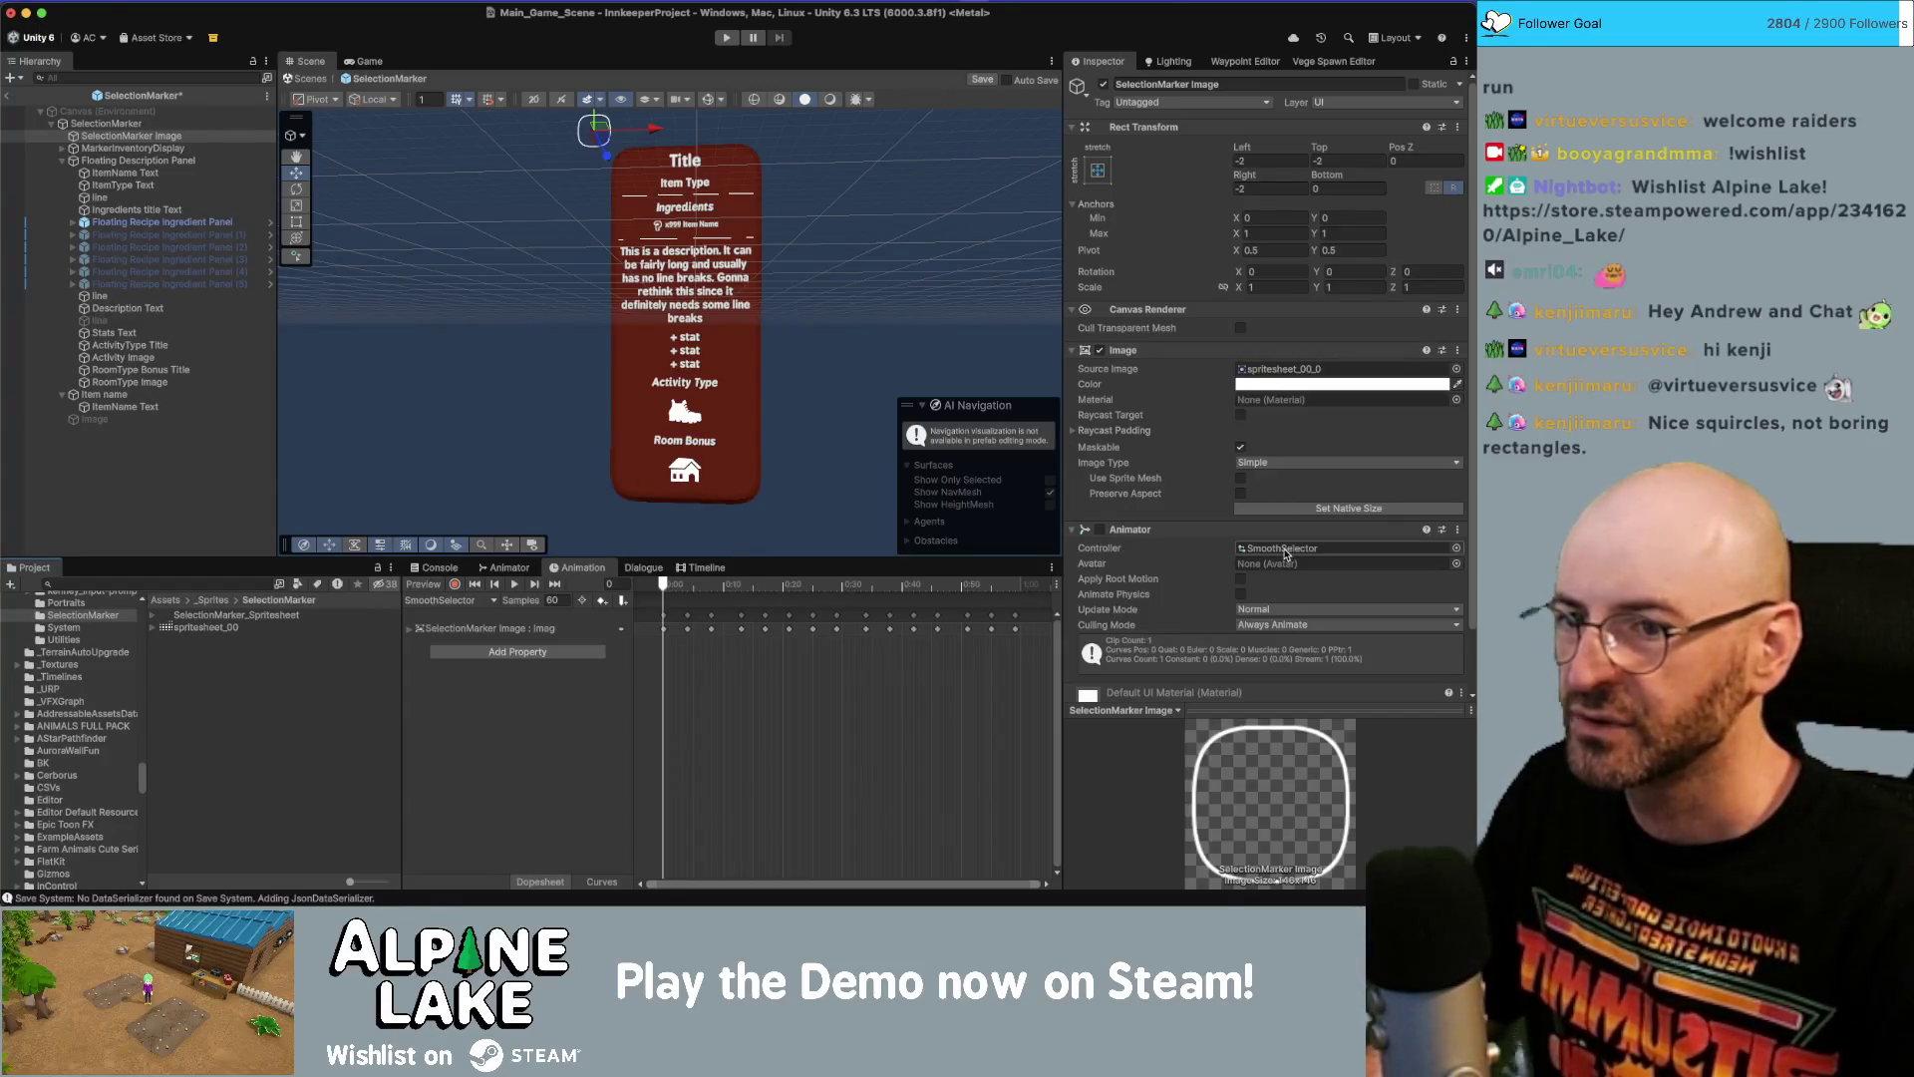
click(1283, 552)
click(204, 767)
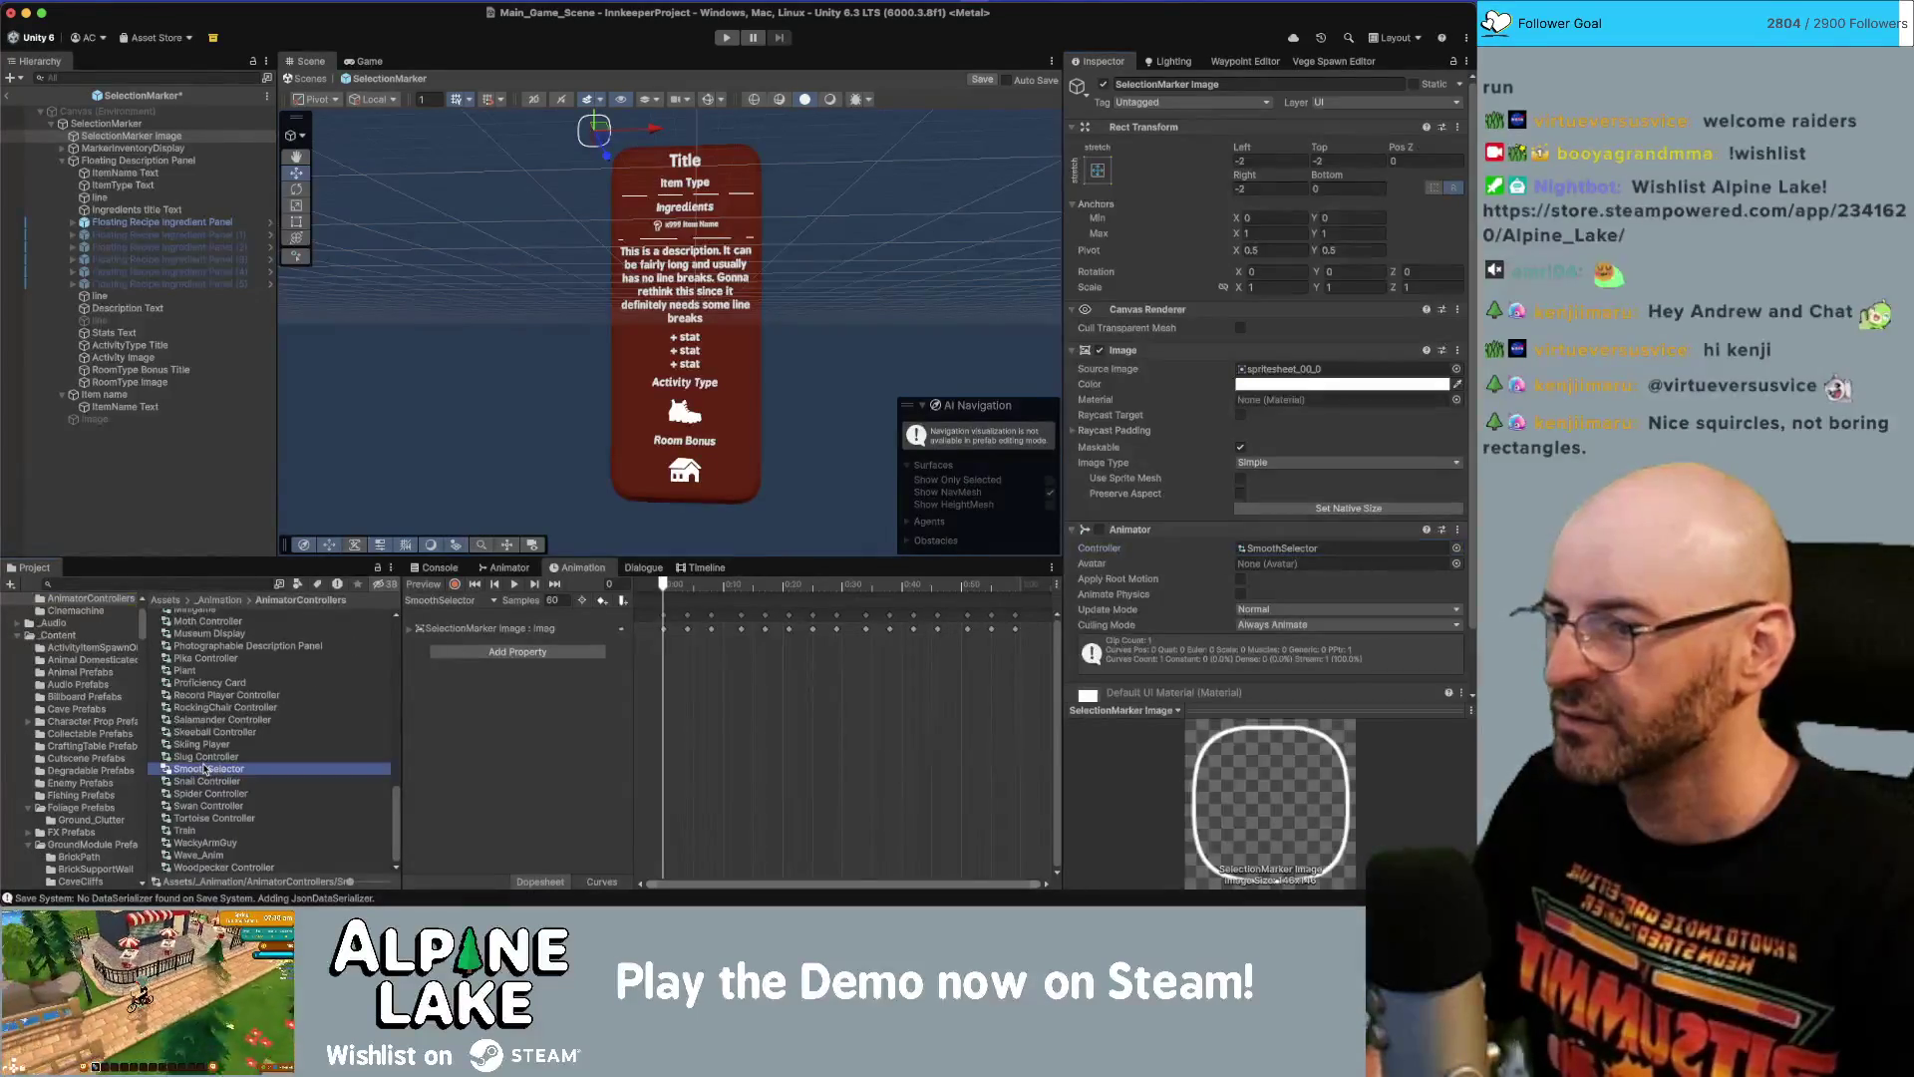
mouse_move(734, 584)
mouse_down()
mouse_move(918, 584)
mouse_move(718, 584)
mouse_up()
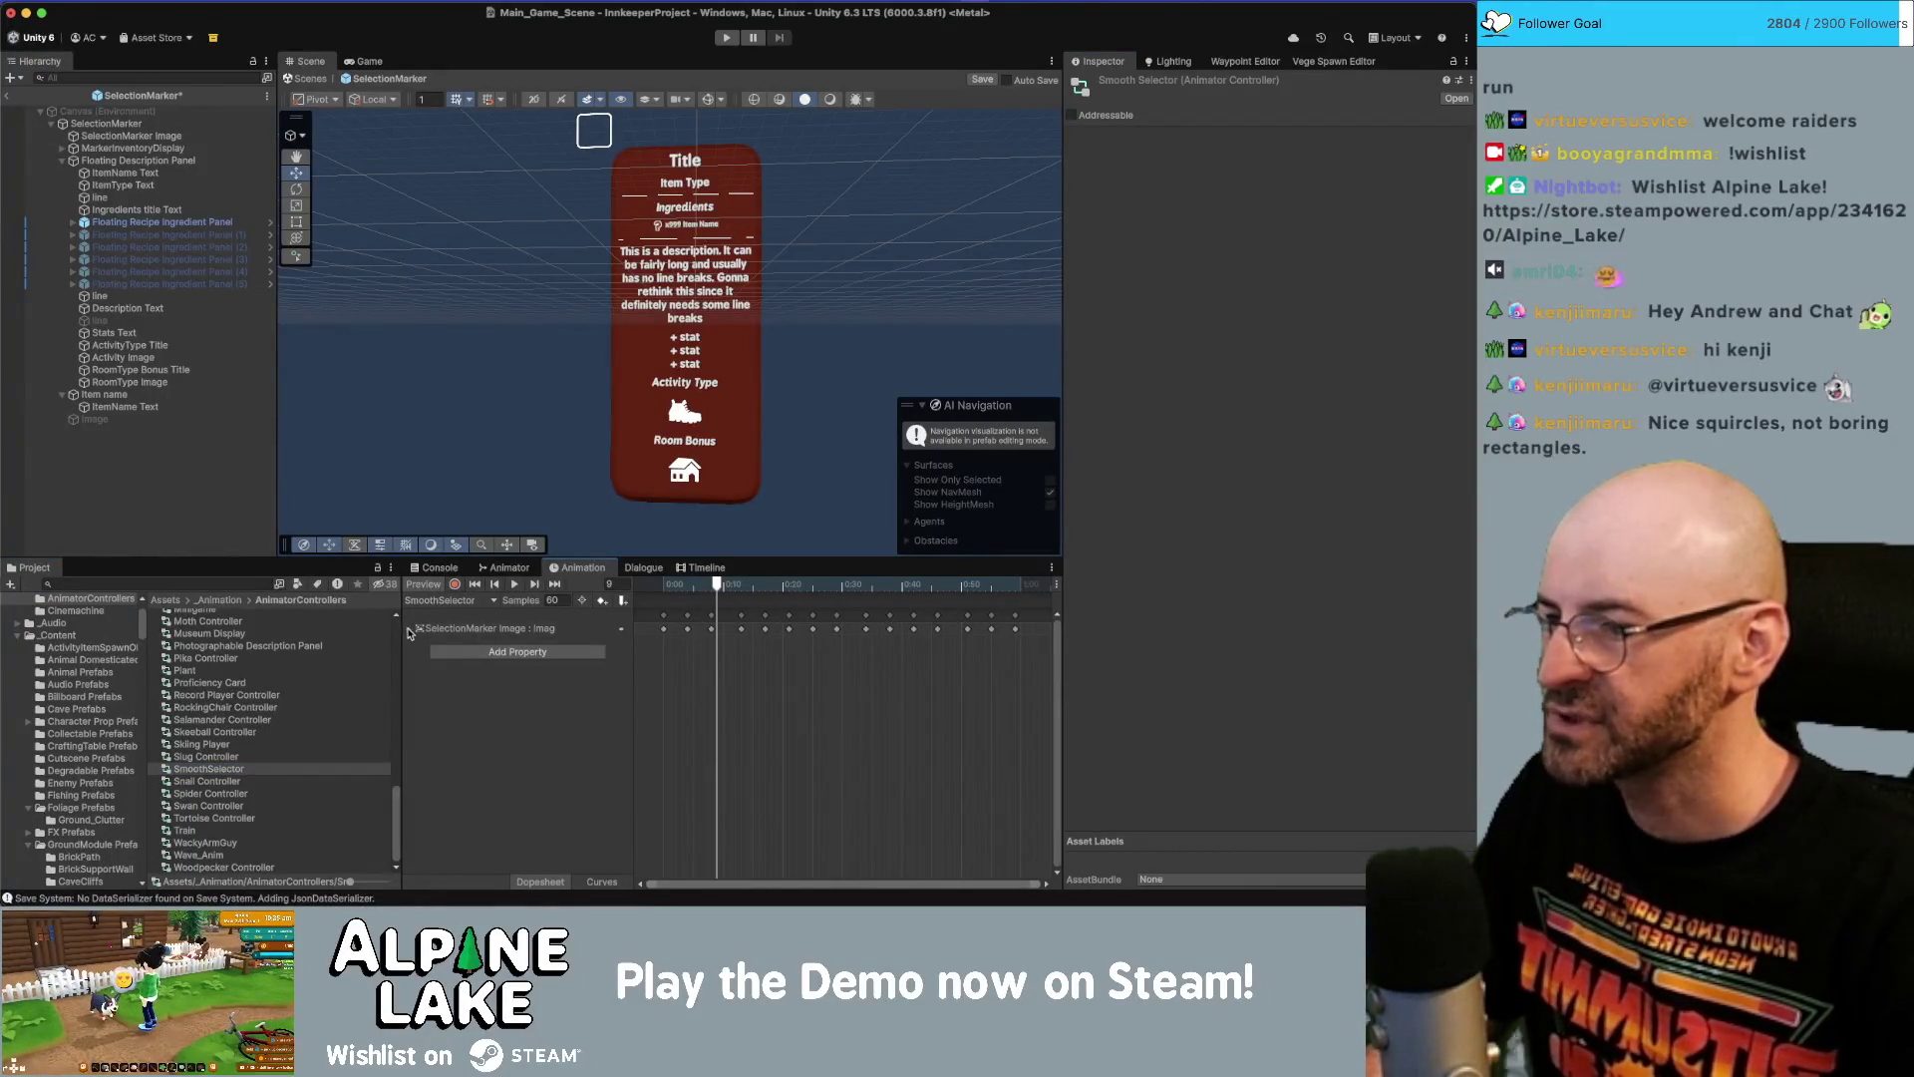
drag(402, 626, 409, 633)
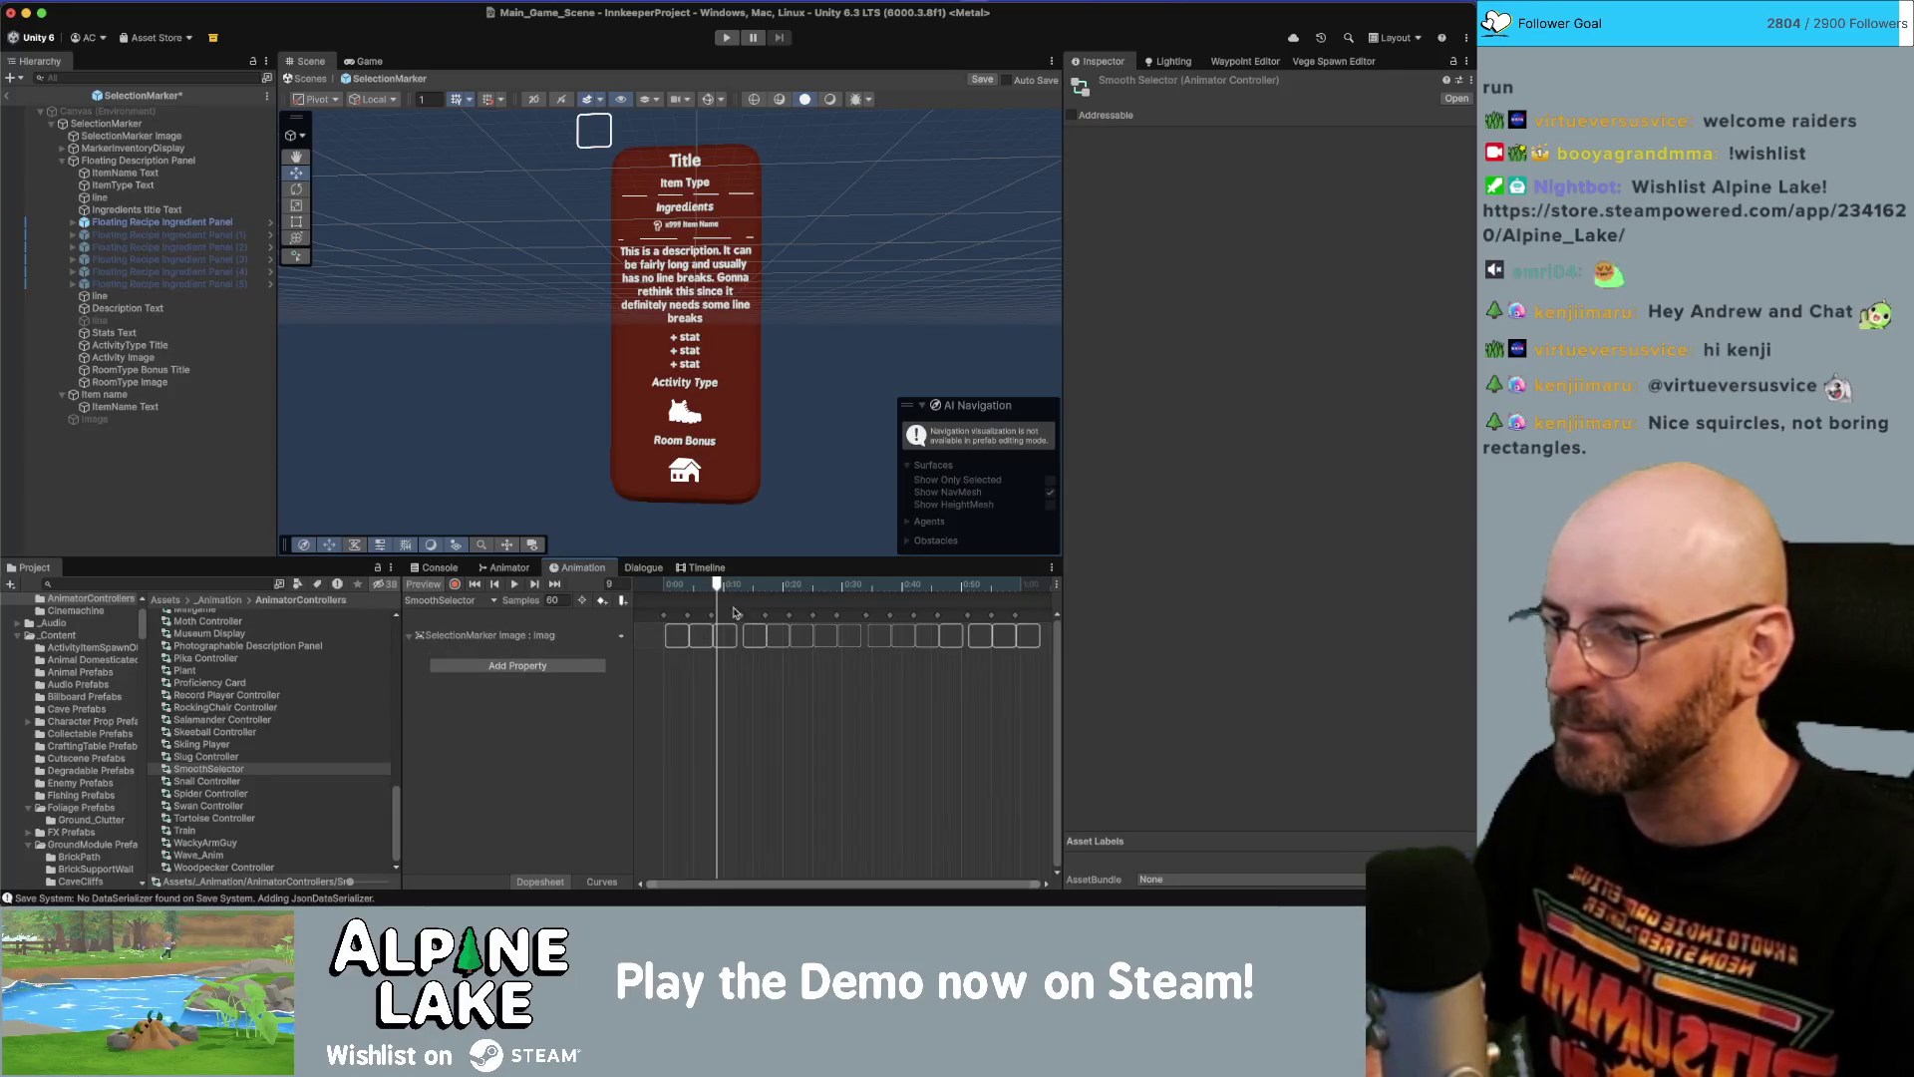
mouse_move(716, 586)
mouse_down()
mouse_move(687, 586)
mouse_move(937, 586)
mouse_move(664, 583)
mouse_move(1063, 621)
mouse_move(782, 590)
mouse_up()
Duplicate the SmoothSelector controller and name the copy SmoothSelectorSquircle.
click(260, 775)
key(super+d)
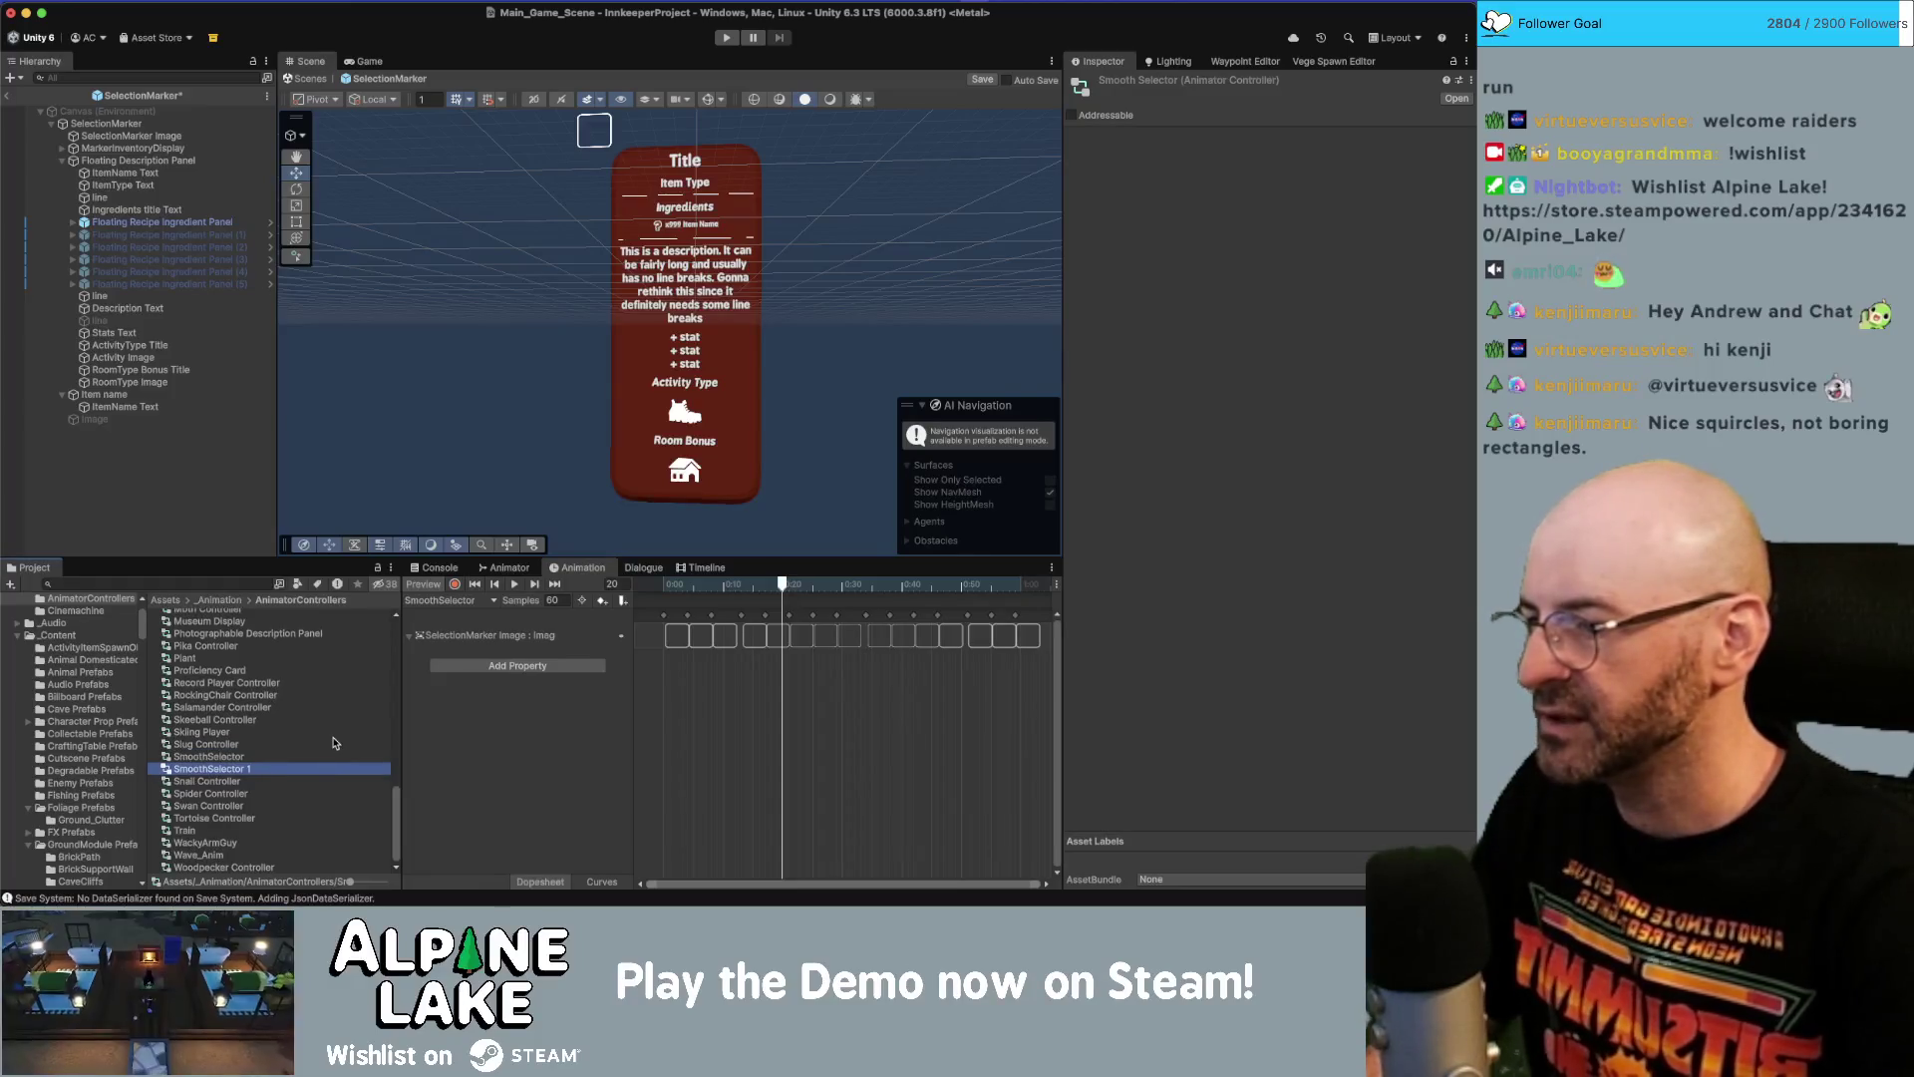
key(Return)
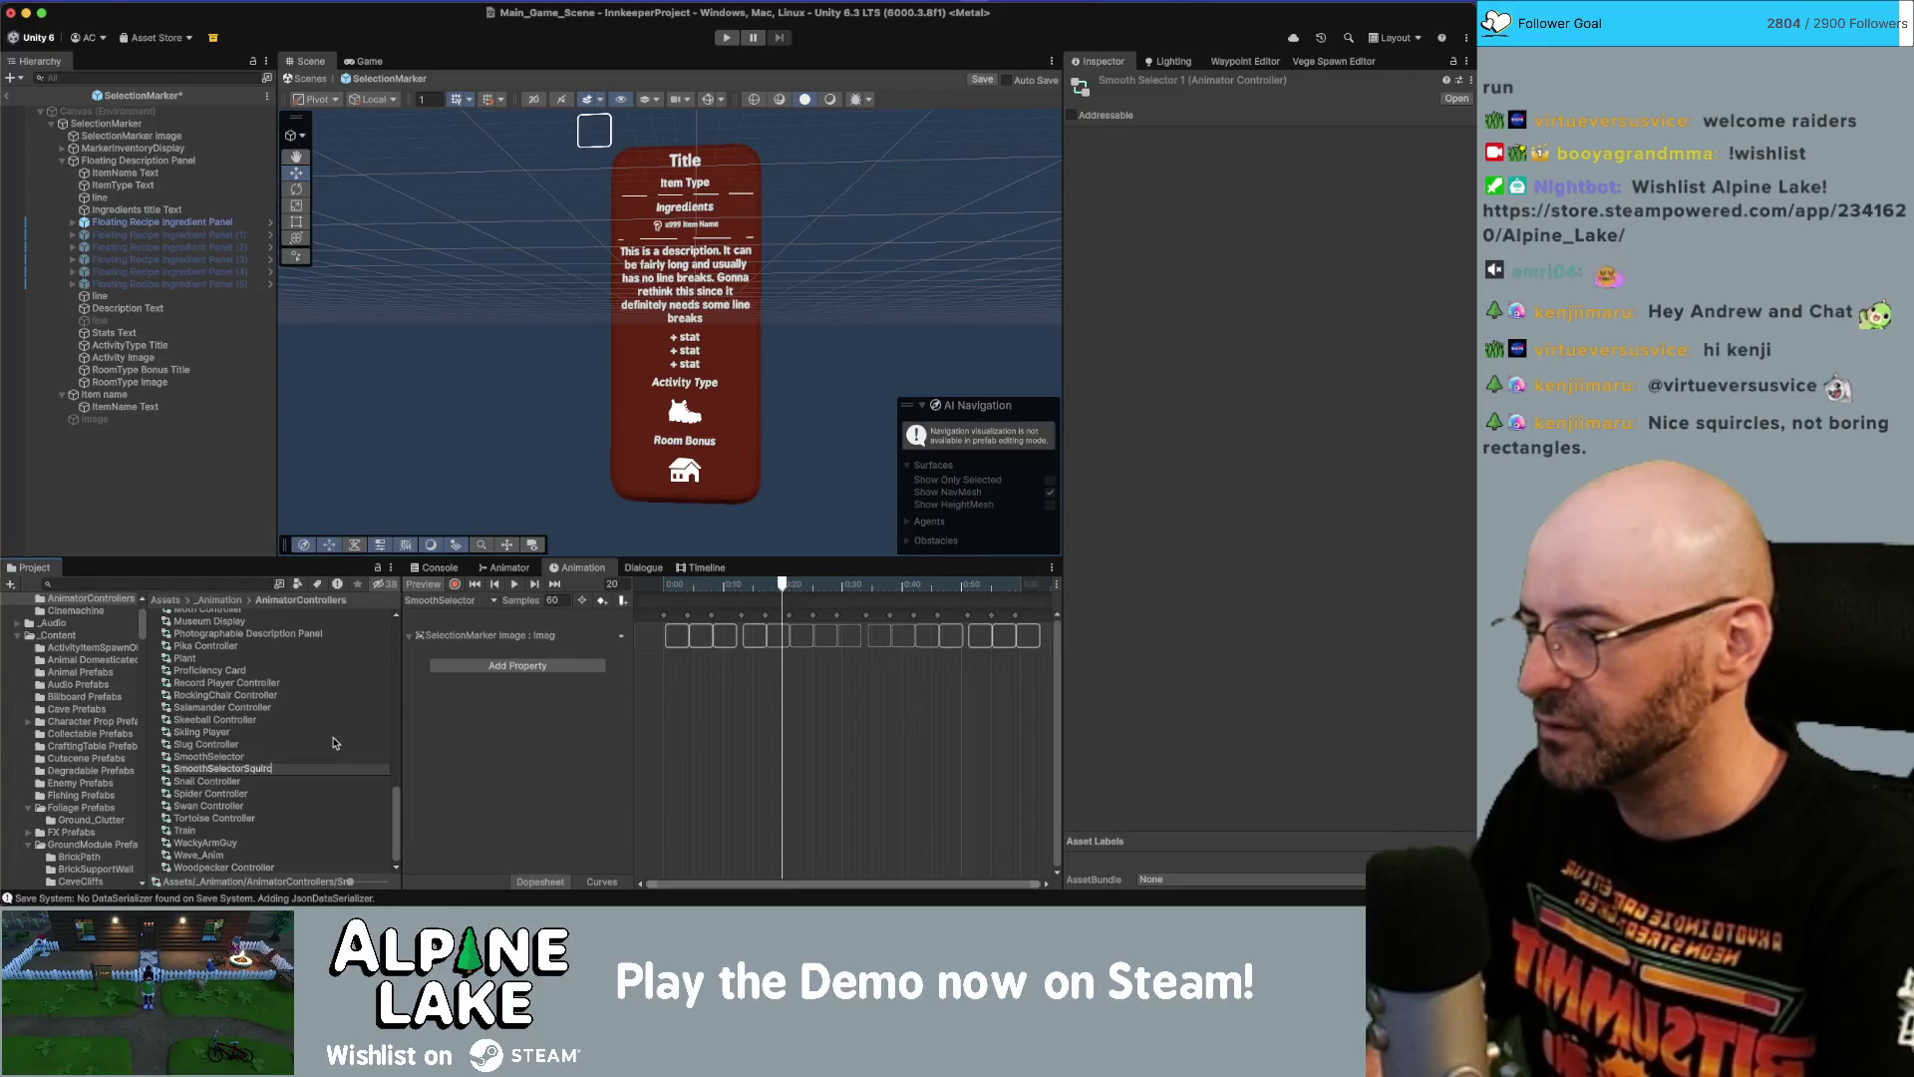
key(Return)
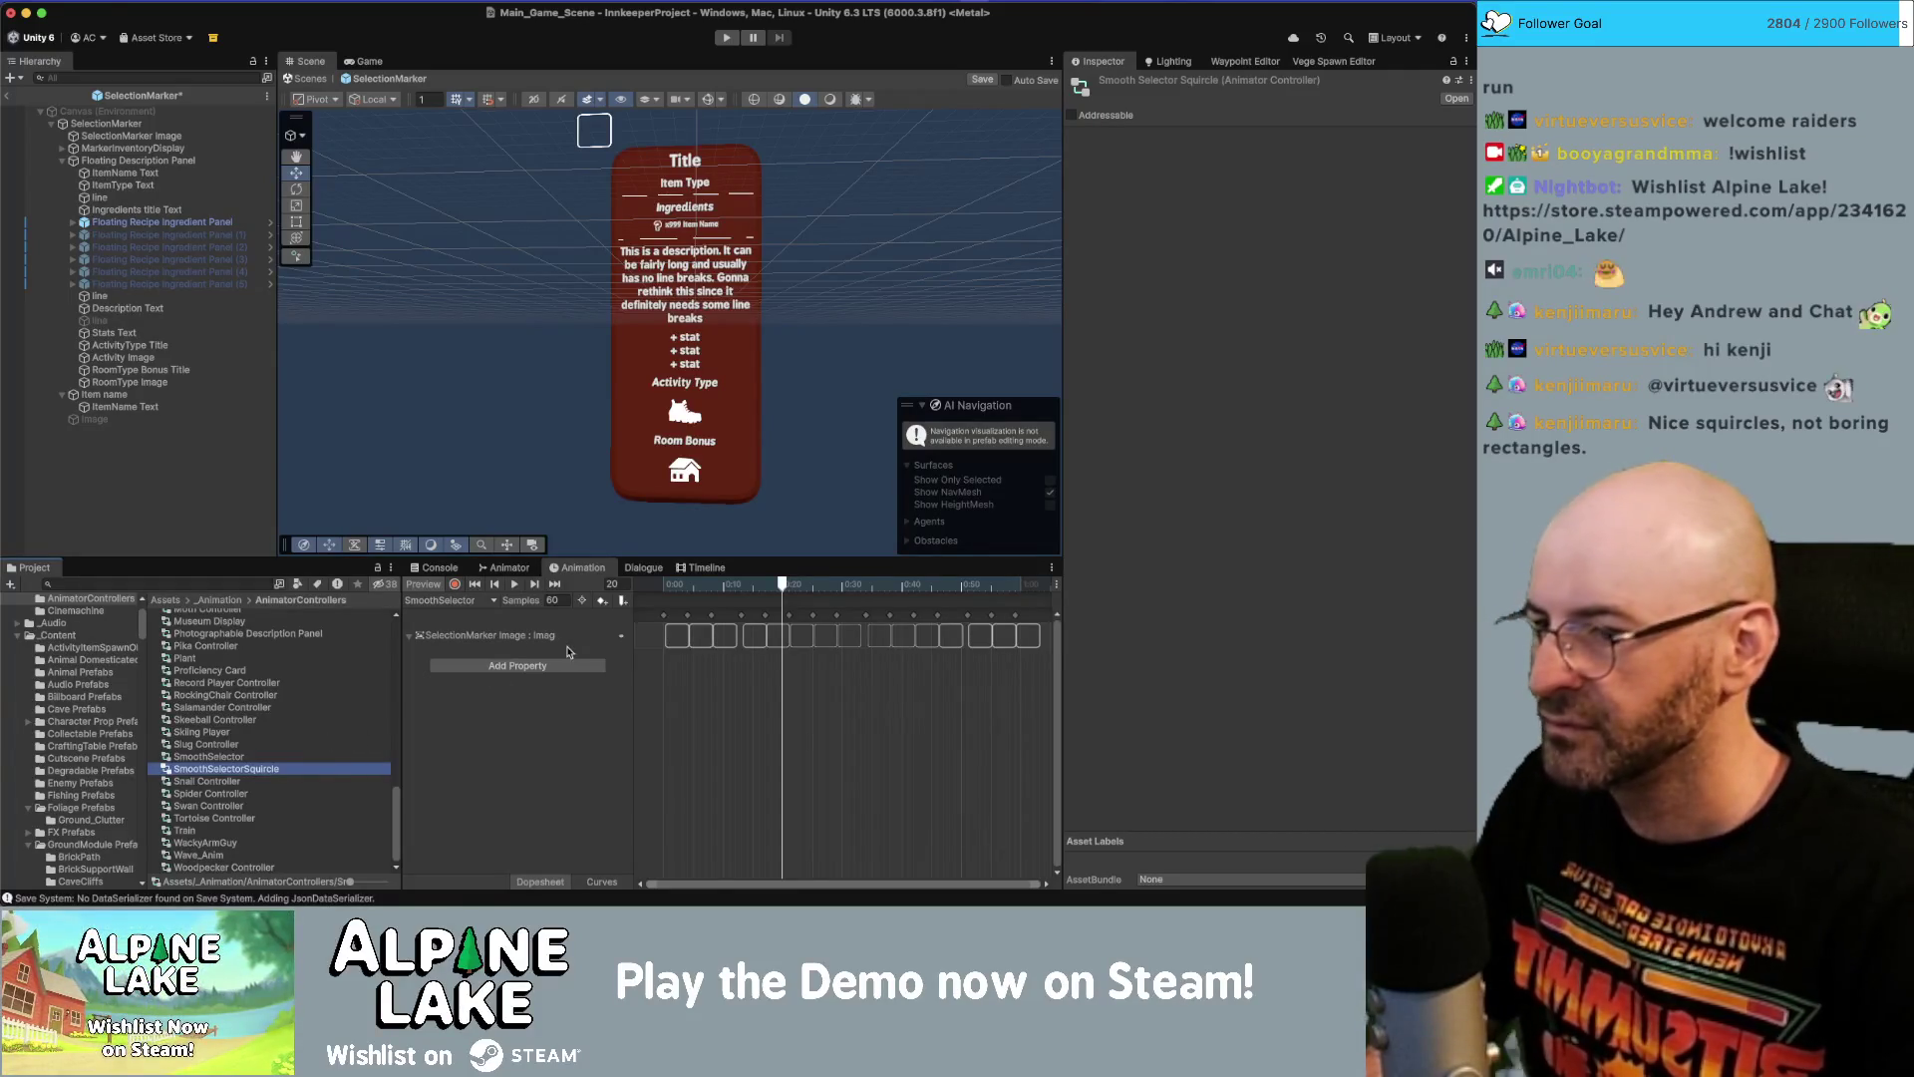
Rewind the selector animation to frame 0, play and stop it, then ping the current Source Image sprite.
click(410, 639)
click(408, 629)
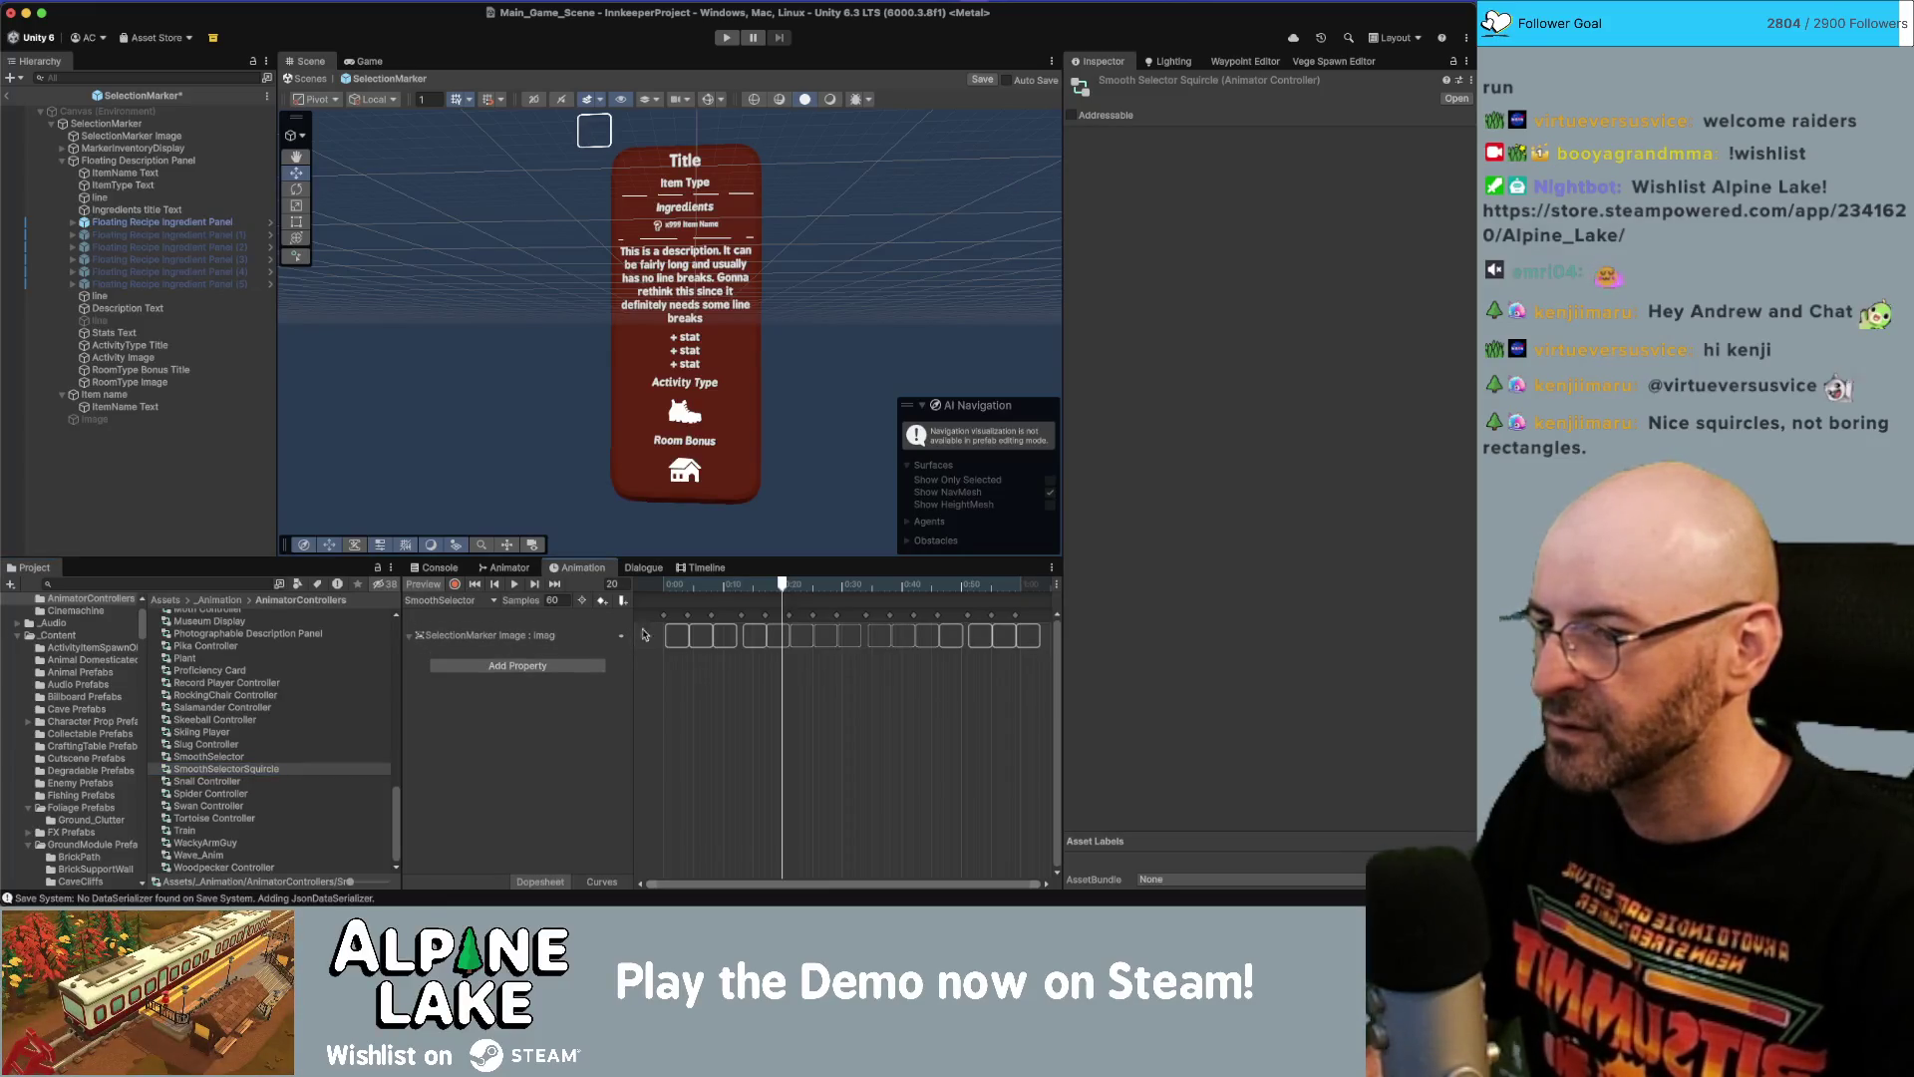
drag(754, 596, 650, 598)
click(511, 586)
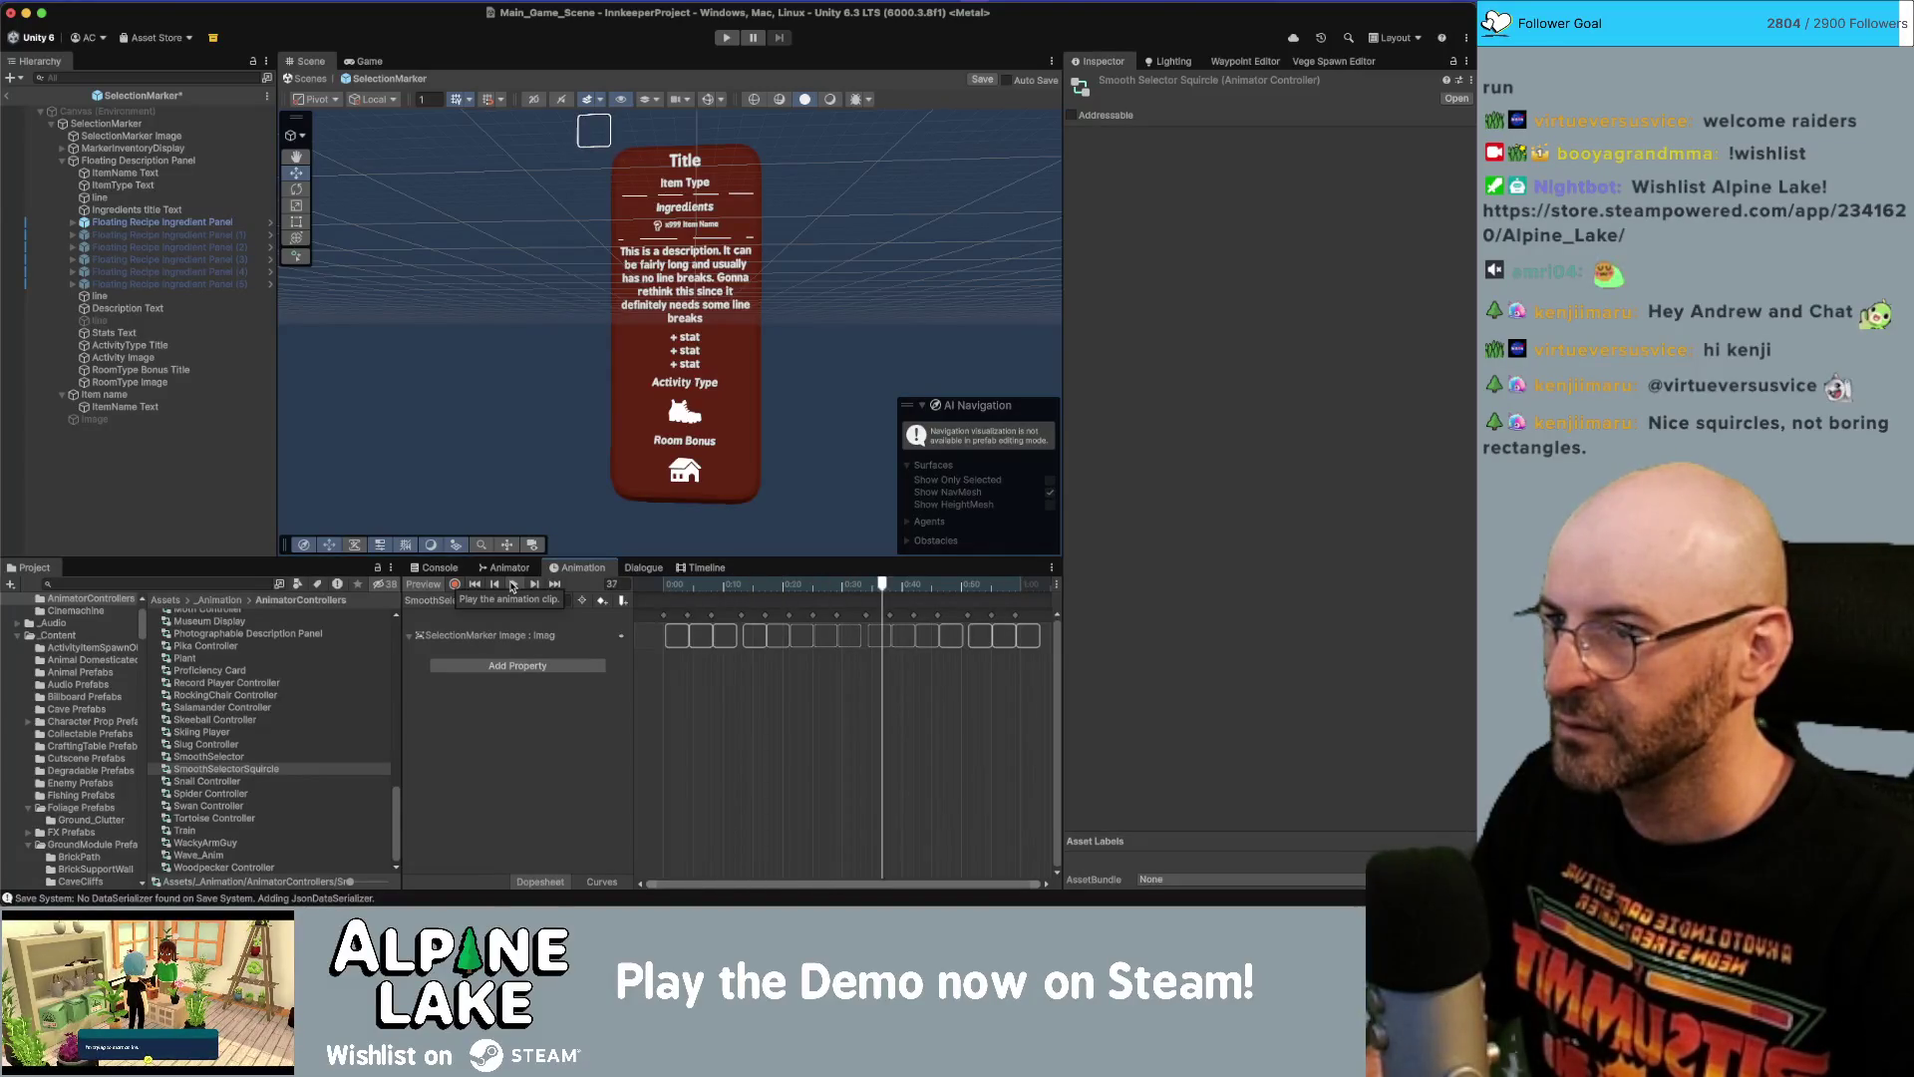
click(511, 586)
click(678, 637)
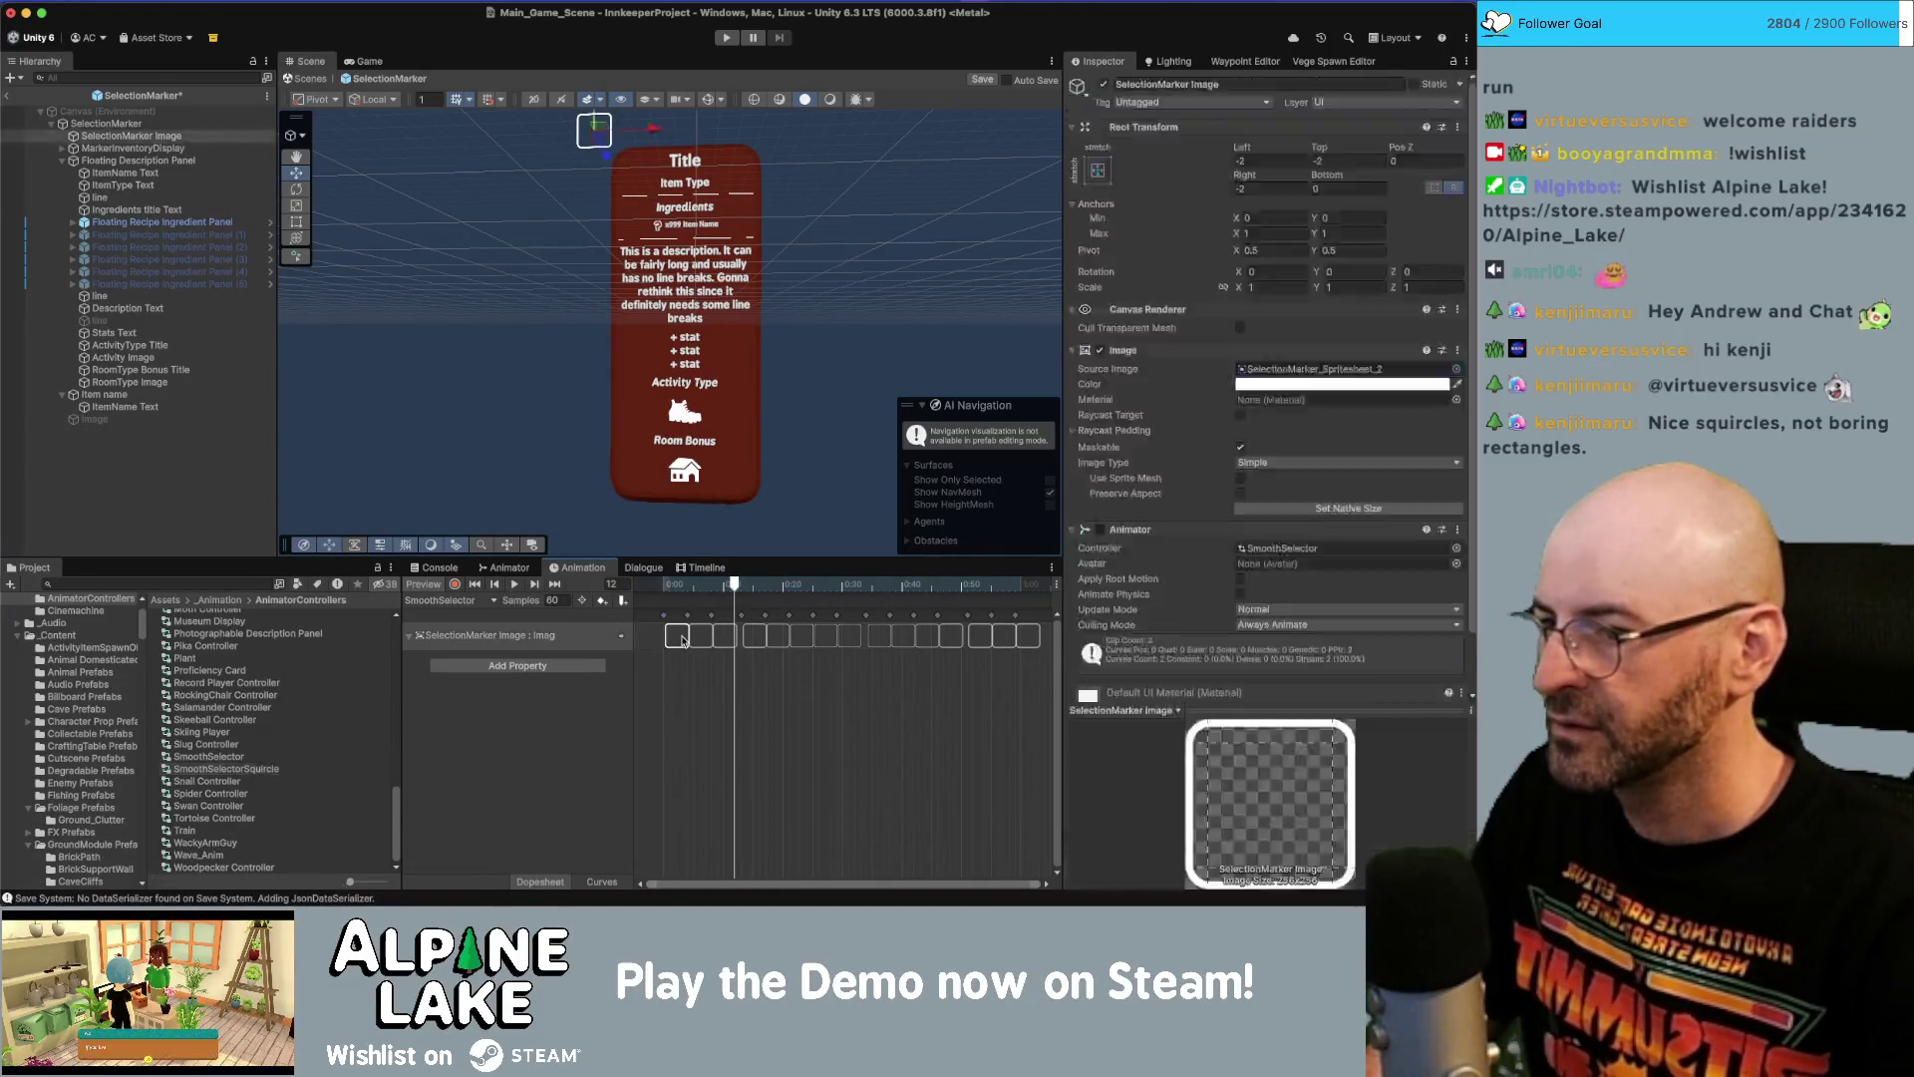
click(1256, 367)
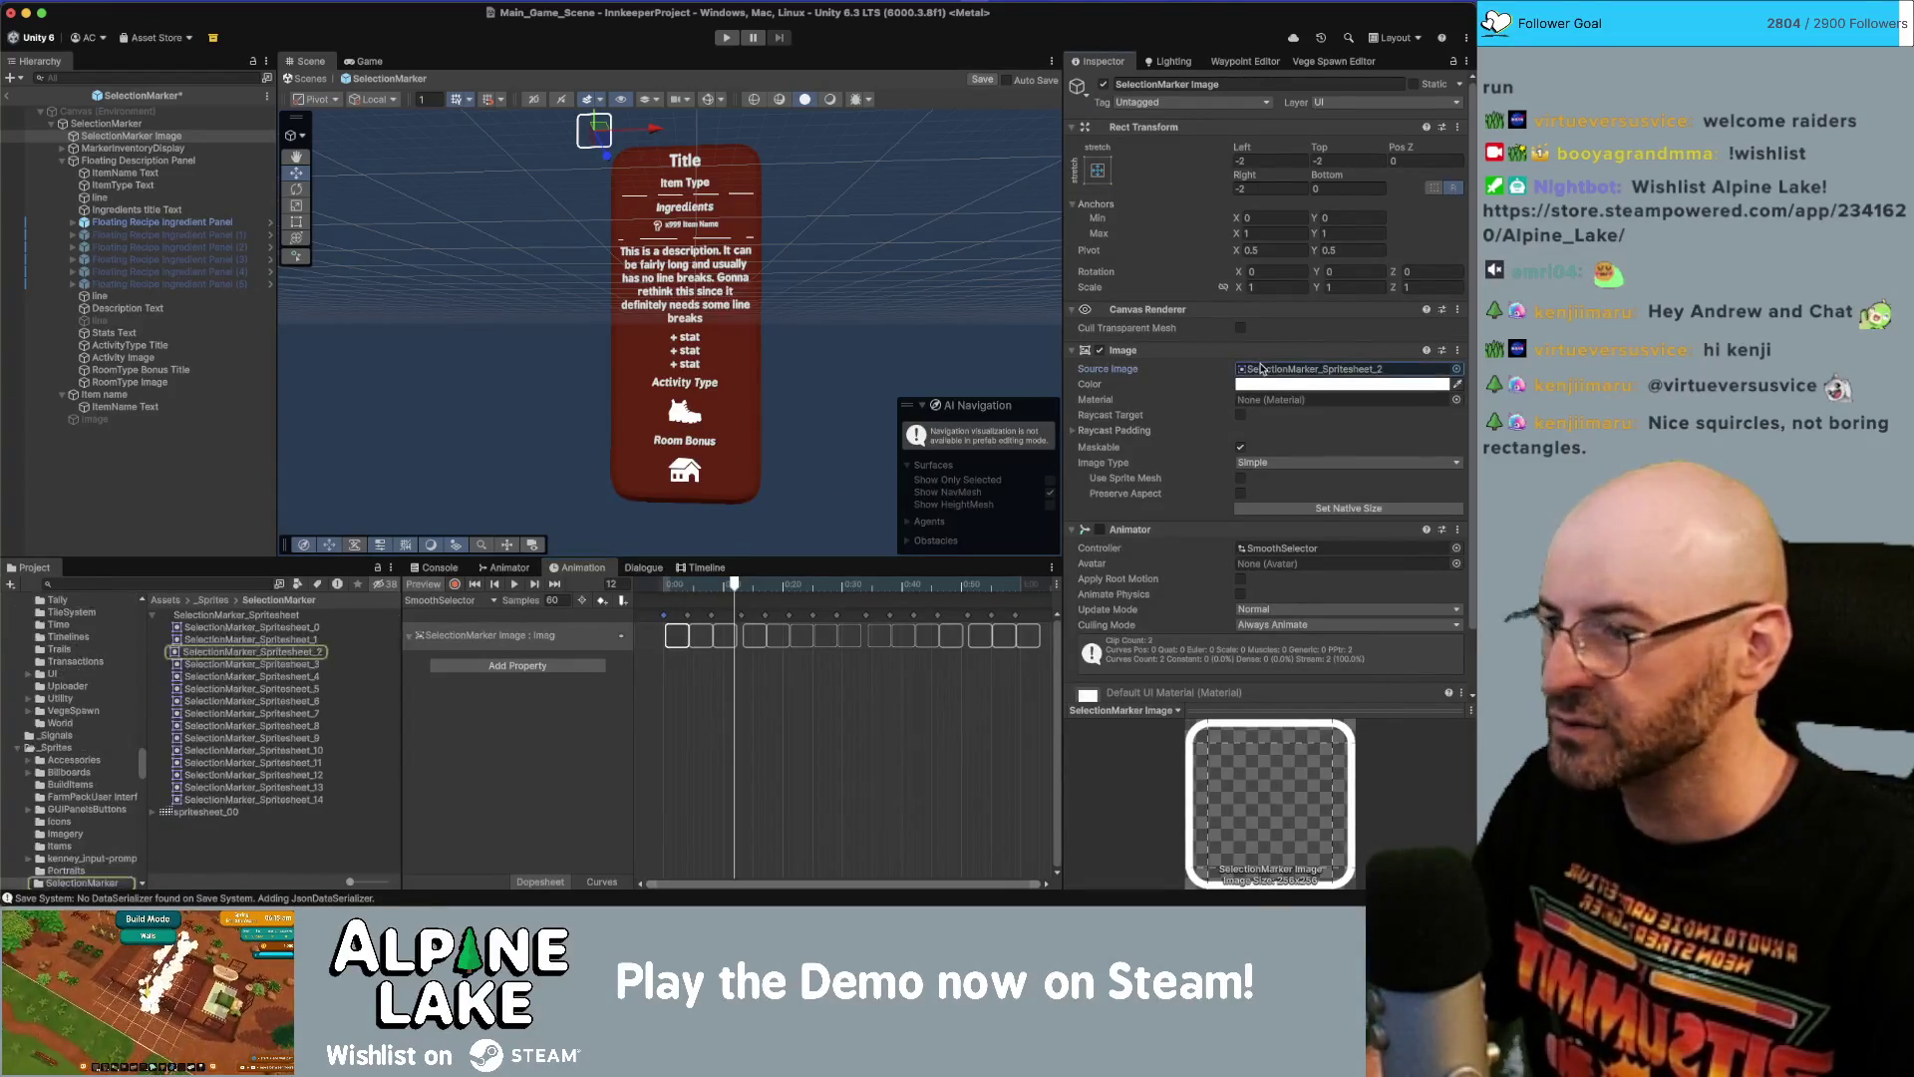
Replace the clip's sprite keys with spritesheet_00_0, _1, _2, _4 and _3, then scrub to check.
click(154, 811)
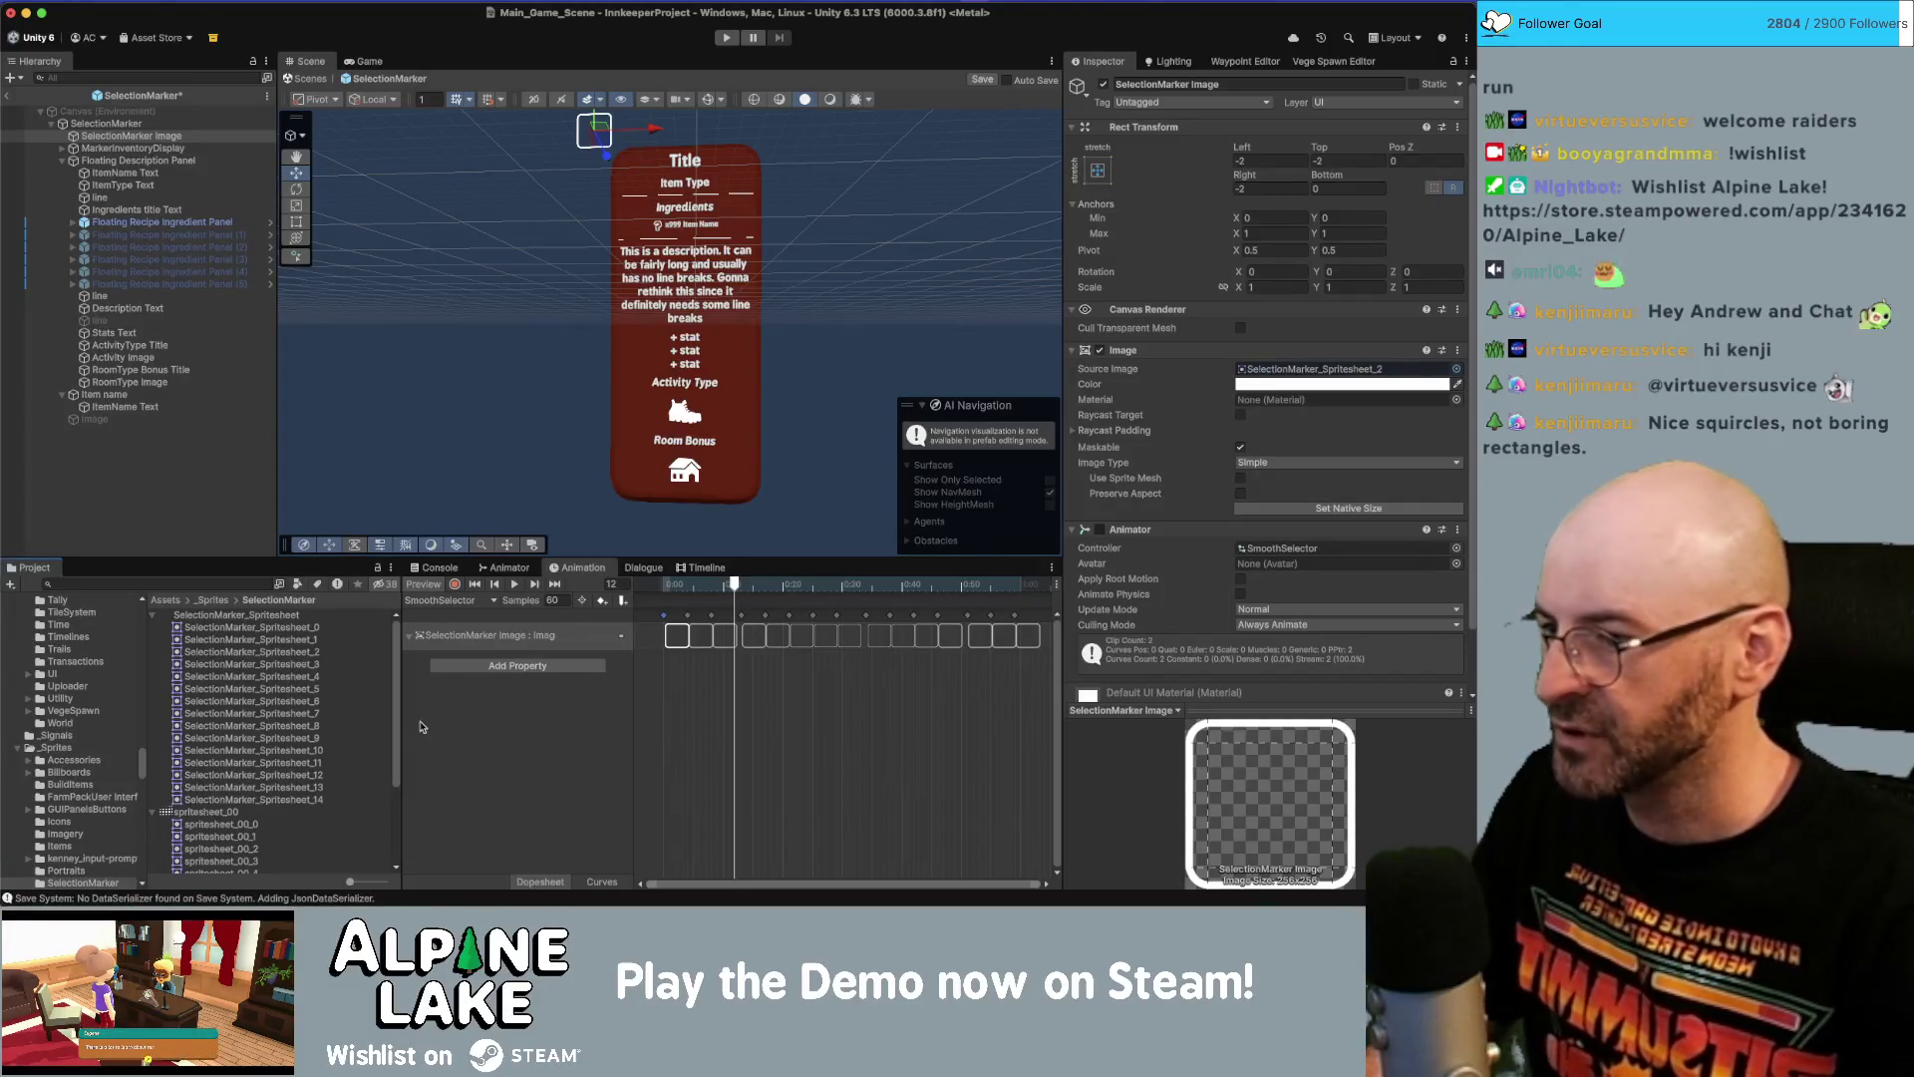
scroll(295, 760, down, 5)
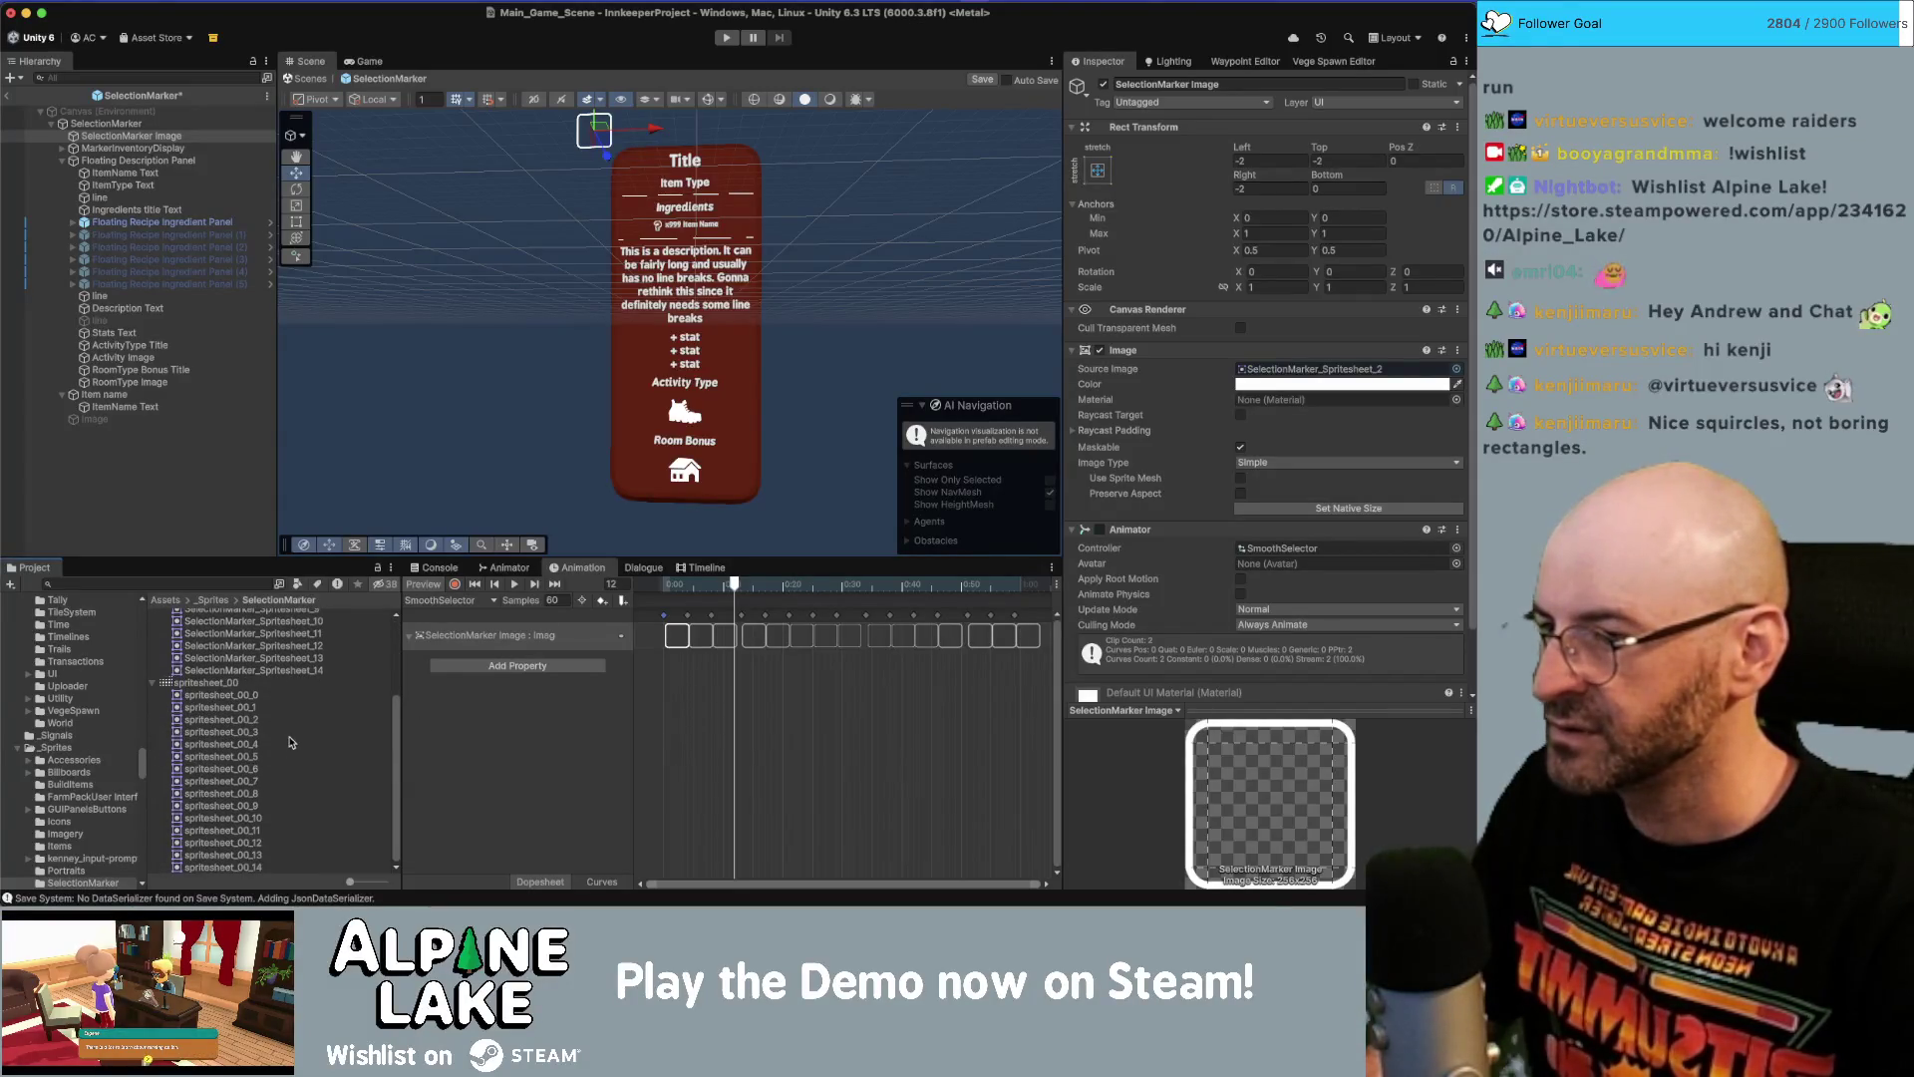
mouse_move(249, 698)
mouse_down()
mouse_move(683, 641)
mouse_move(669, 646)
mouse_up()
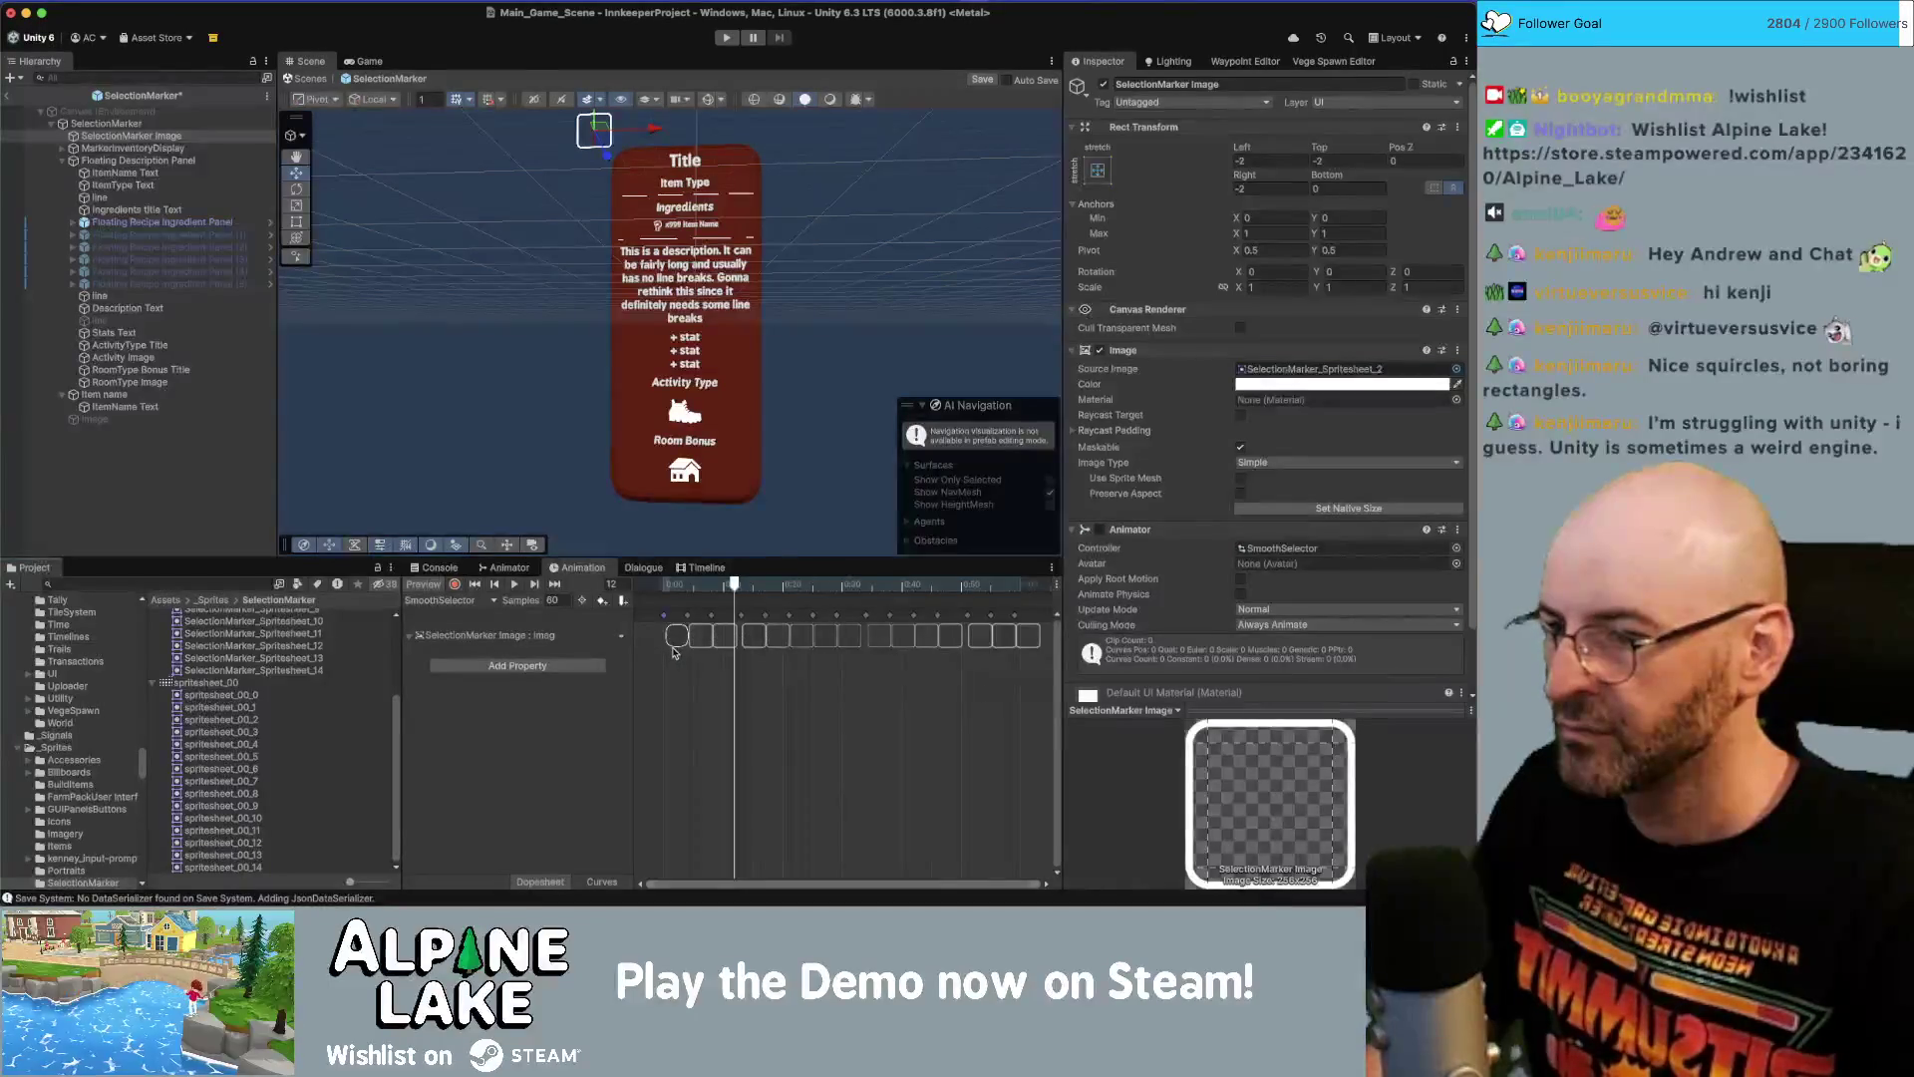
scroll(674, 648, up, 3)
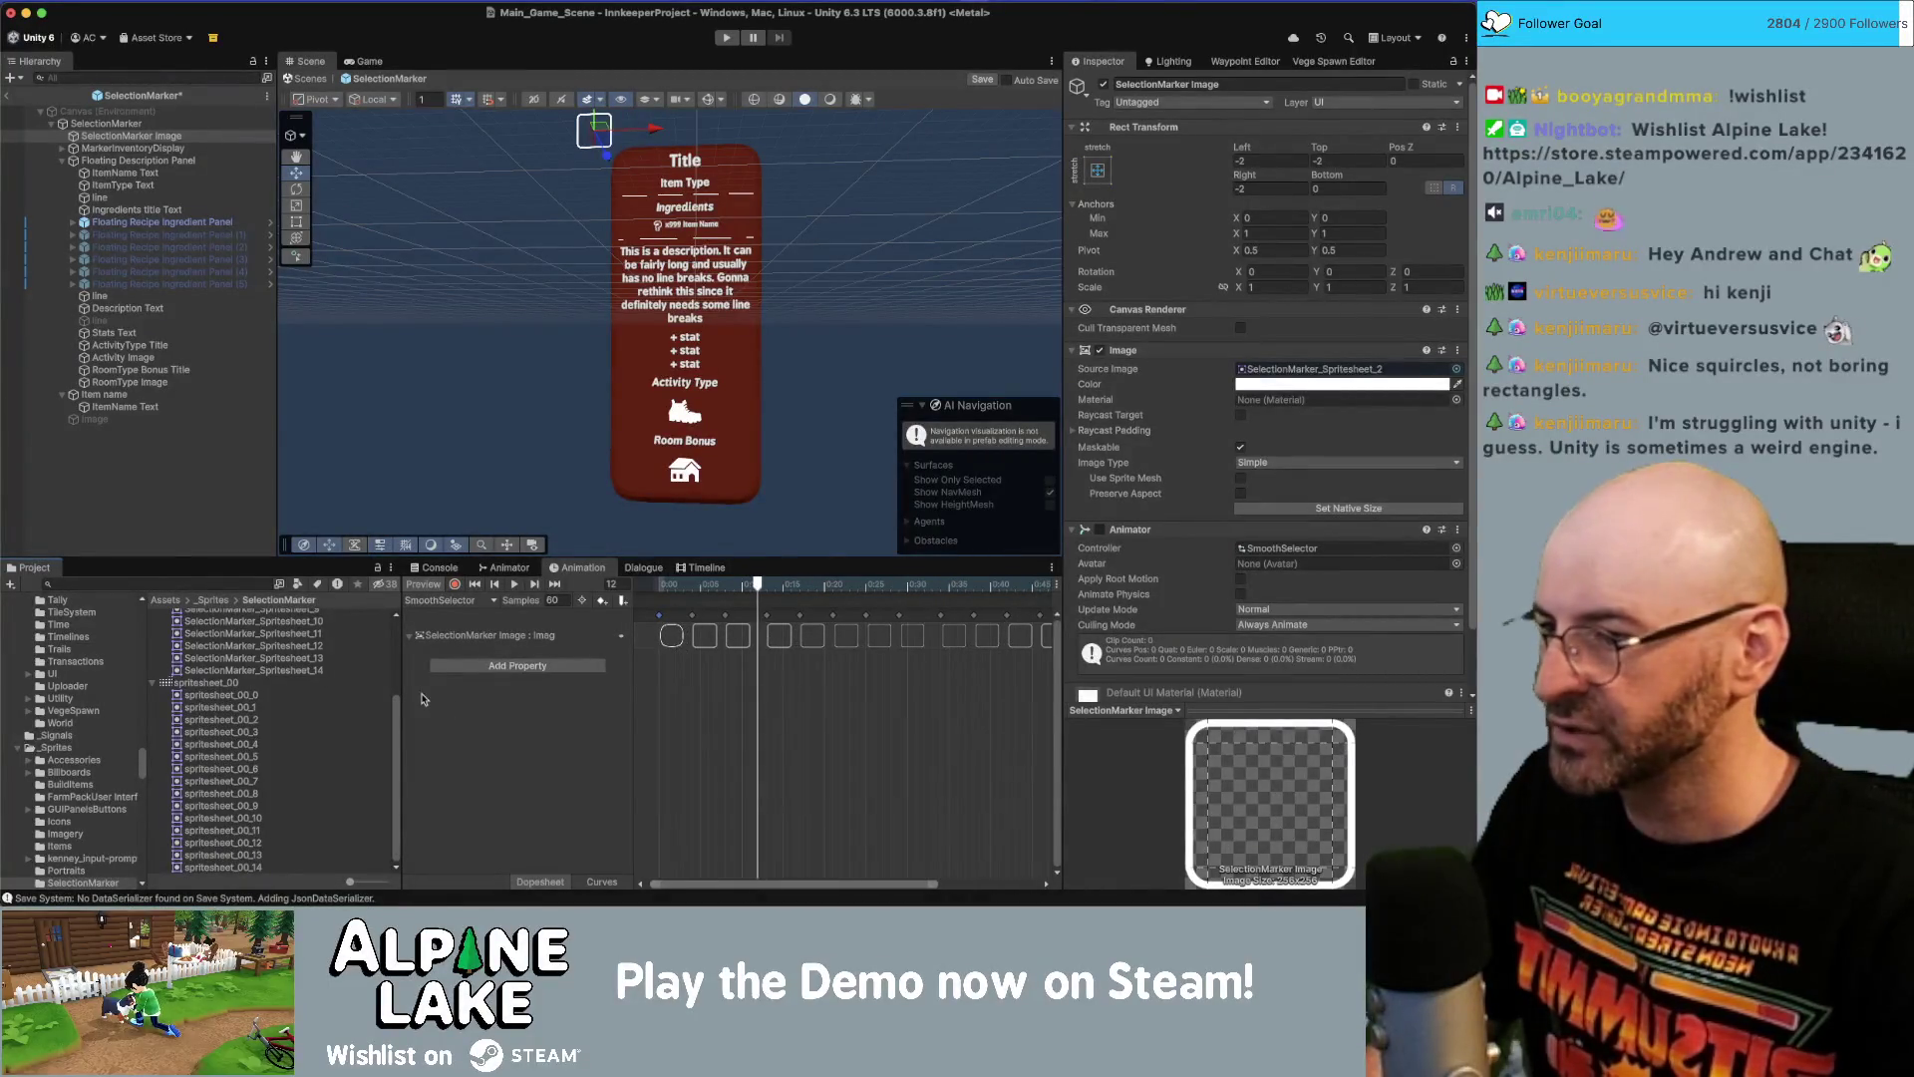
drag(252, 704, 692, 644)
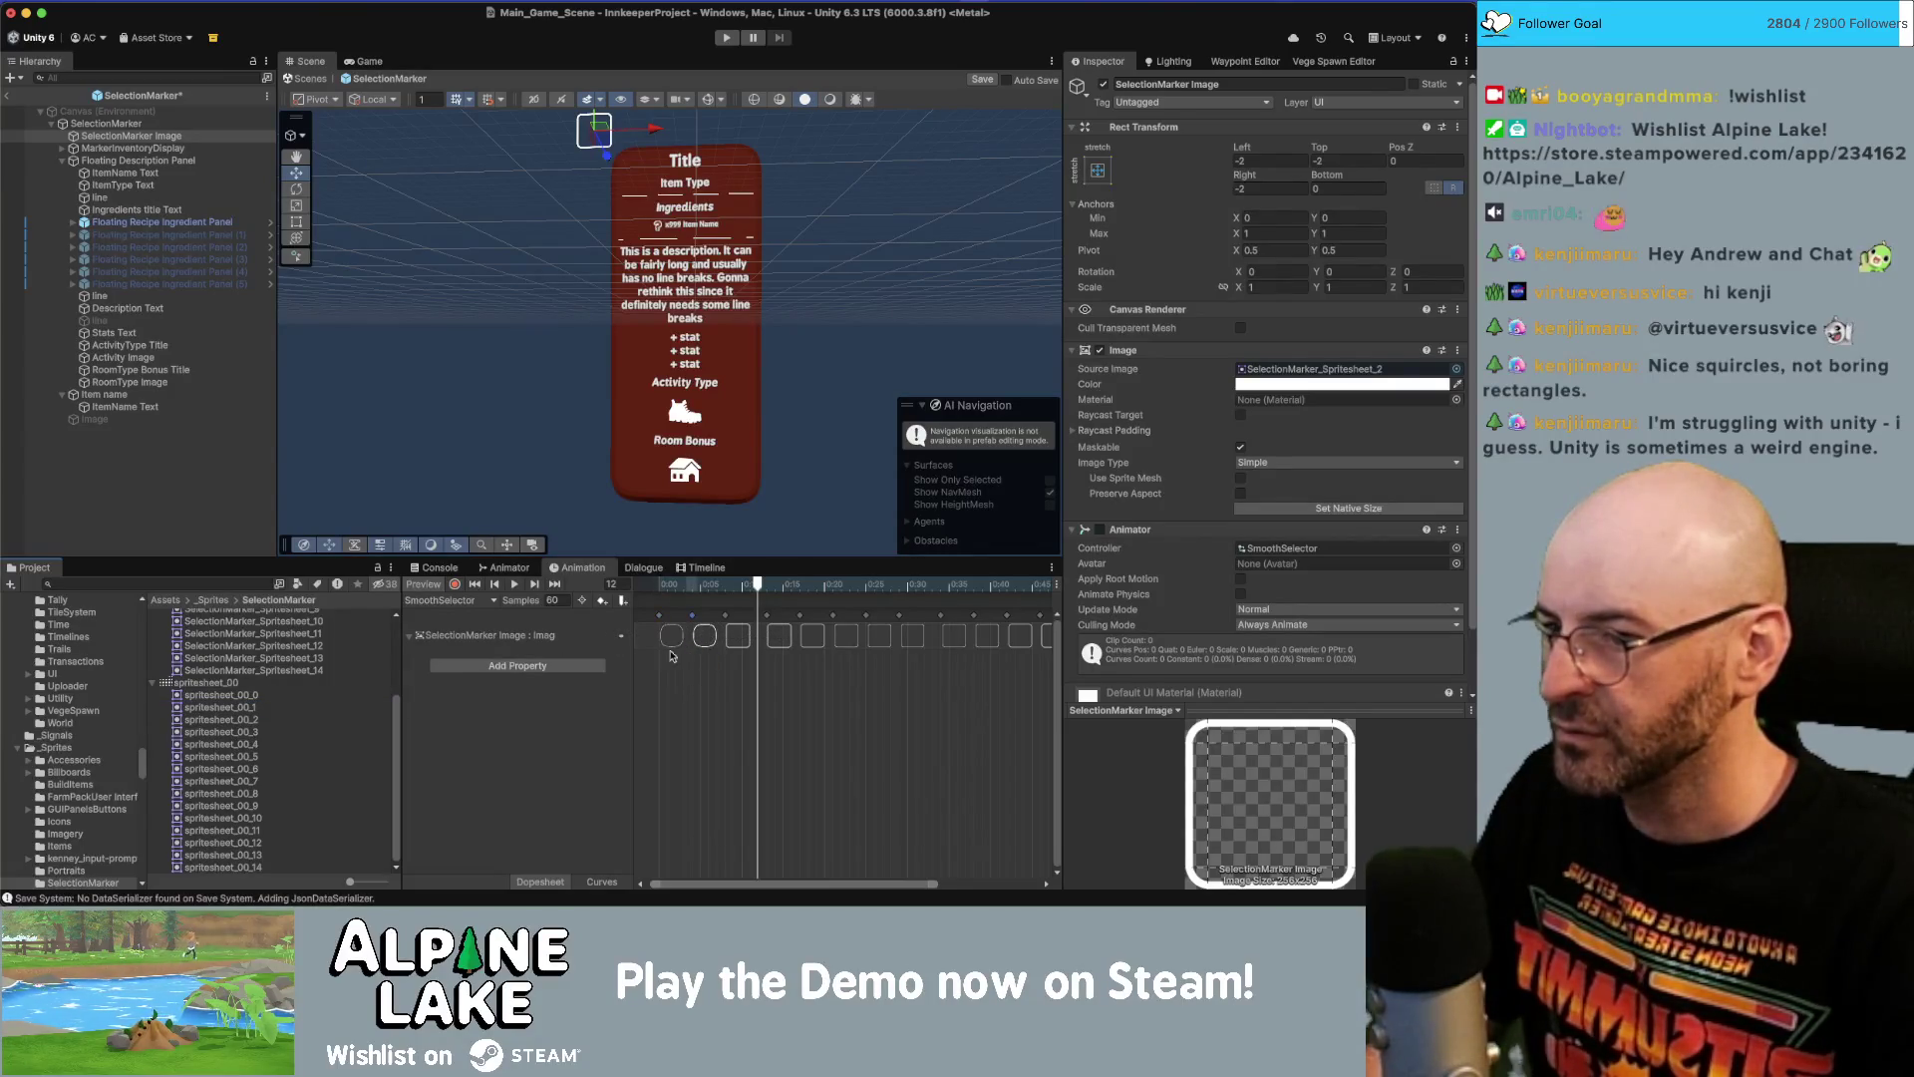
drag(265, 721, 736, 641)
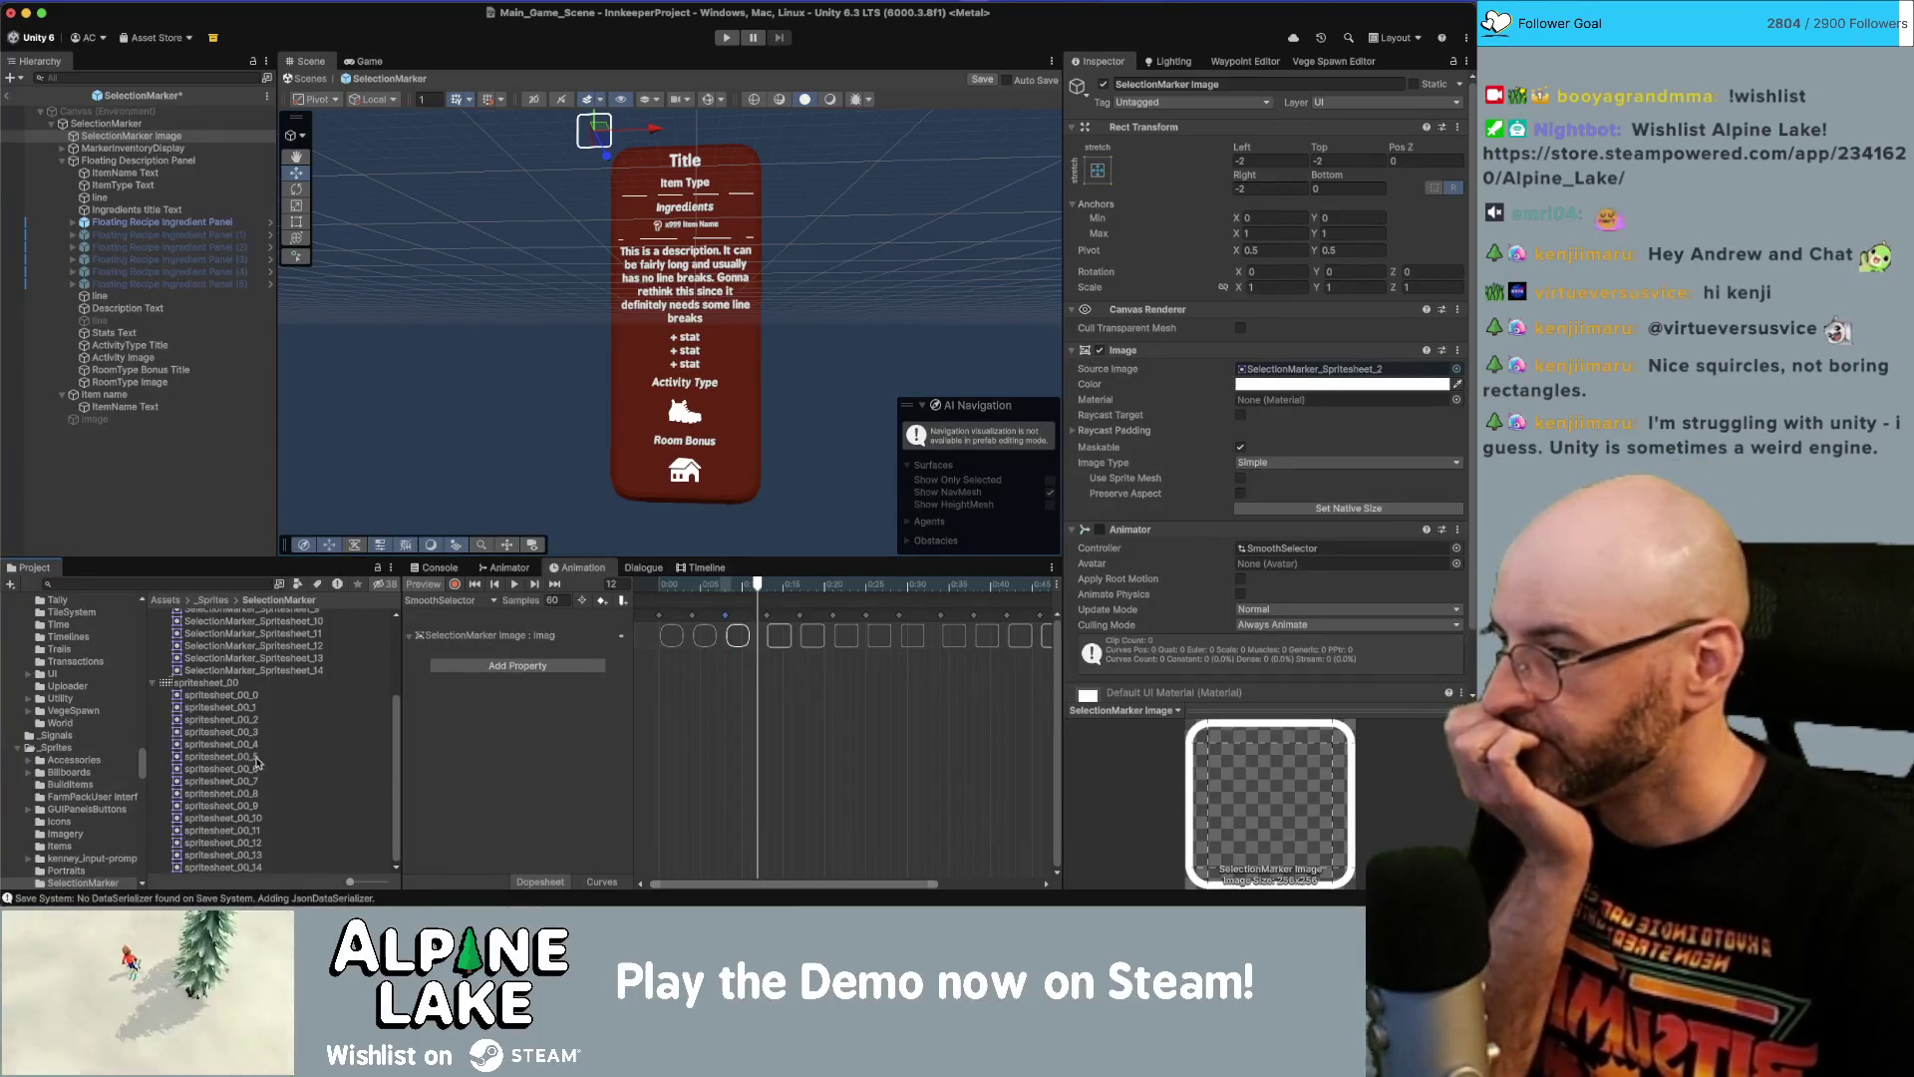
mouse_move(255, 738)
mouse_down()
mouse_move(777, 648)
mouse_move(766, 623)
mouse_up()
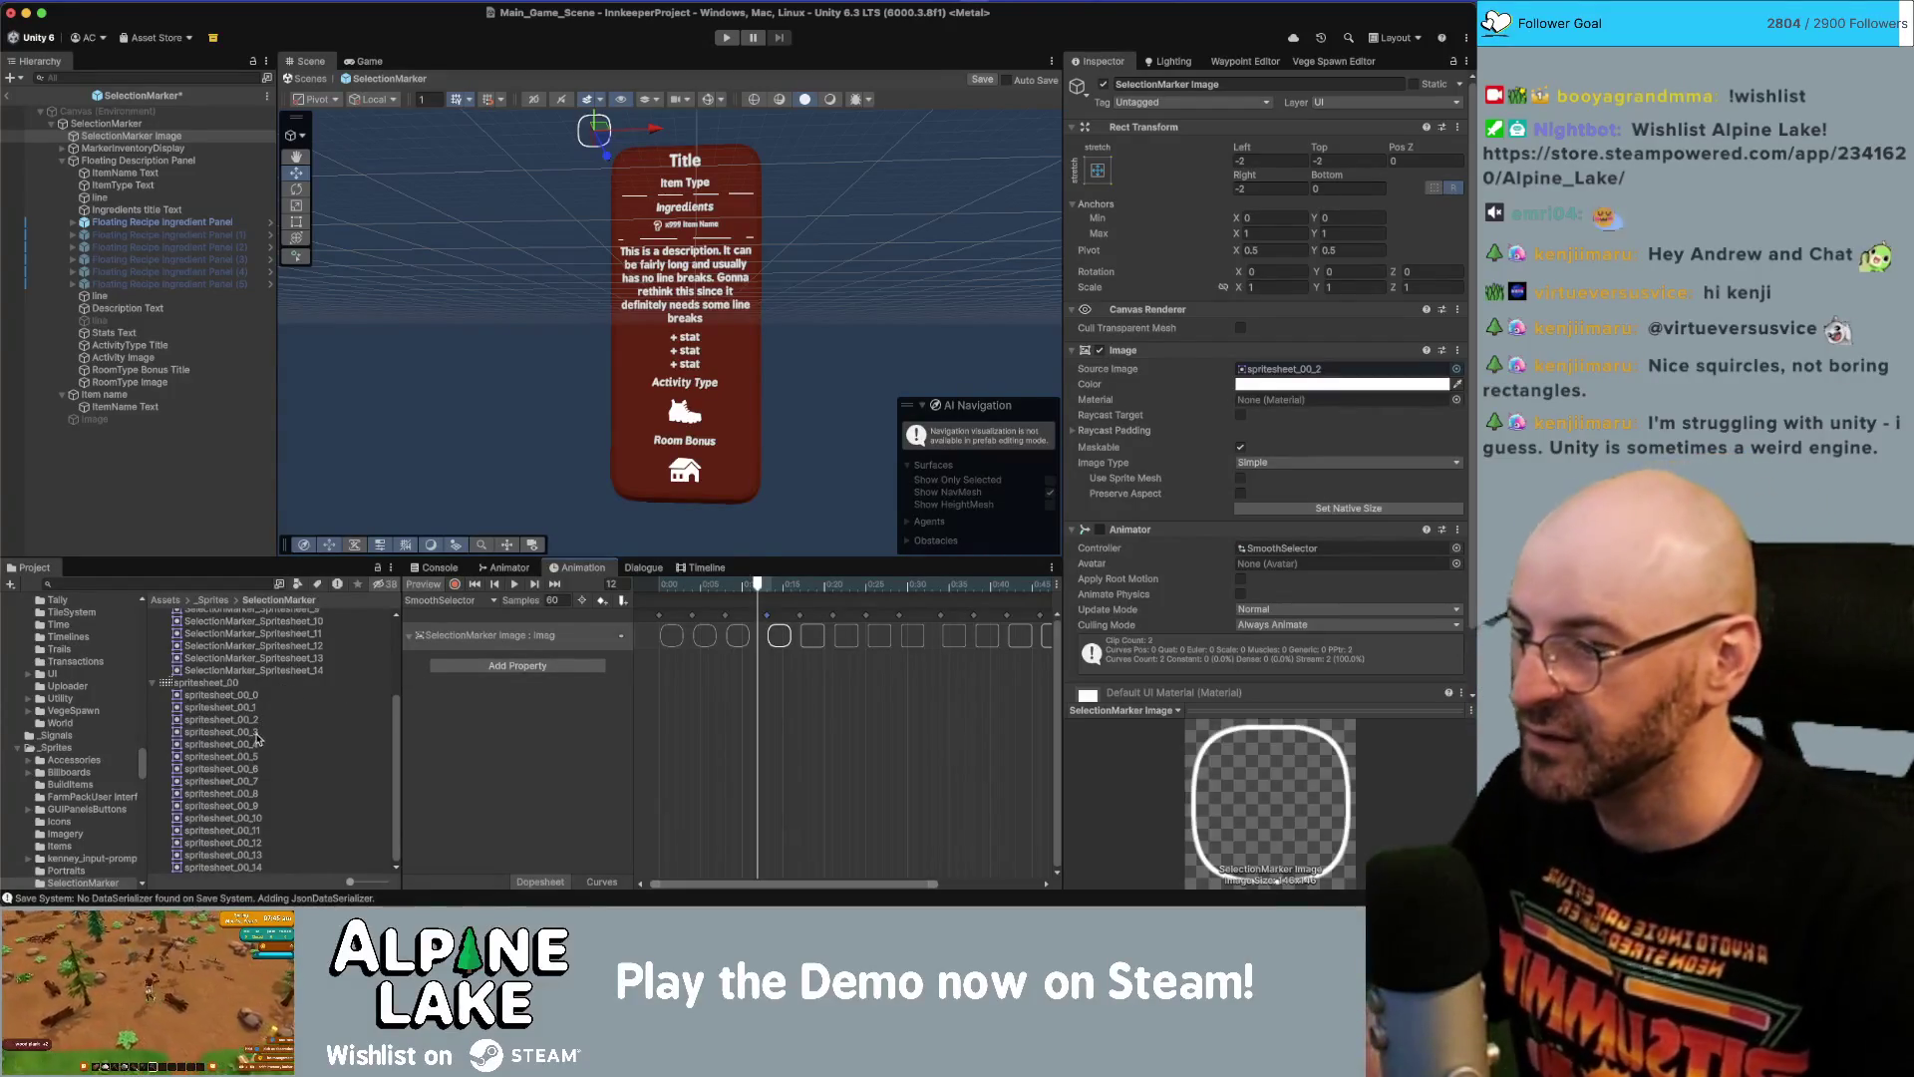
drag(262, 735, 797, 655)
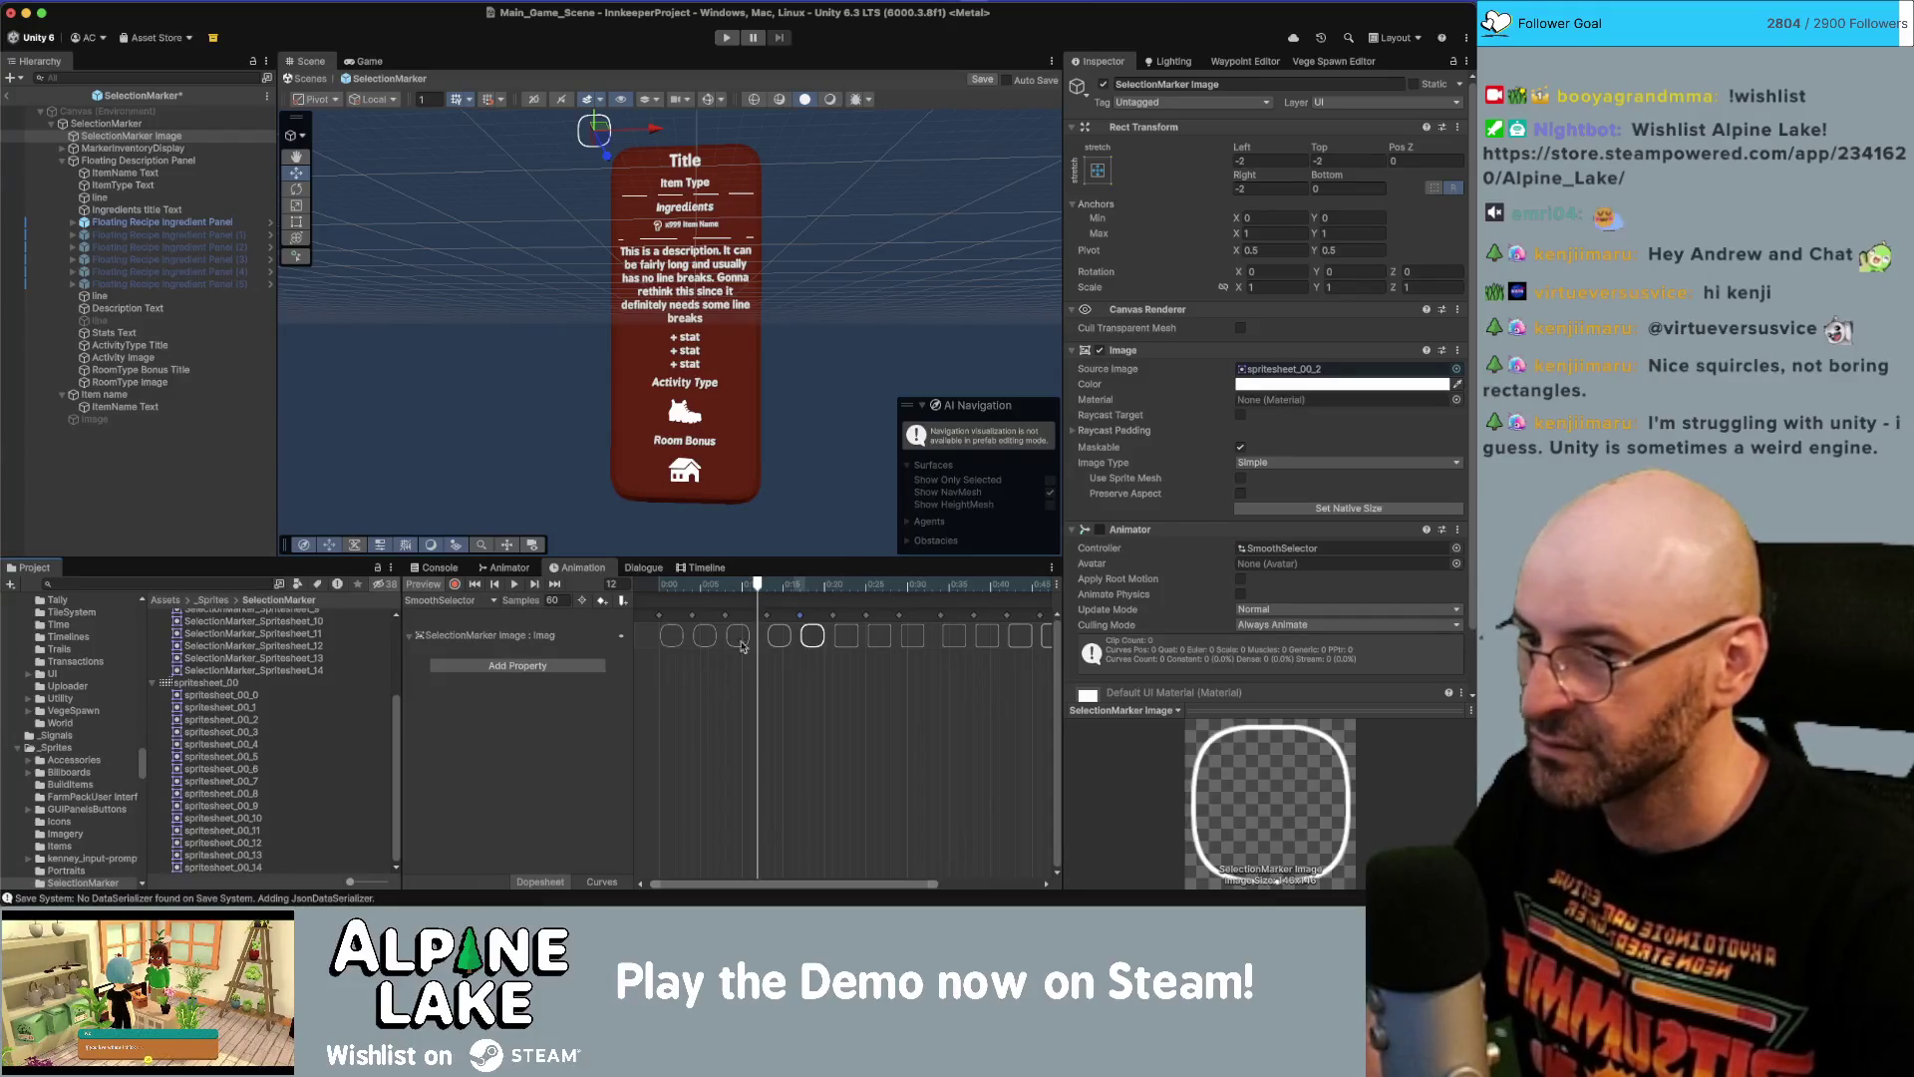
mouse_move(759, 588)
mouse_down()
mouse_move(665, 589)
mouse_move(802, 590)
mouse_move(664, 596)
mouse_move(816, 604)
mouse_up()
Add spritesheet_00_5 through spritesheet_00_9 as the next dopesheet sprite keys.
click(253, 758)
drag(253, 758, 836, 643)
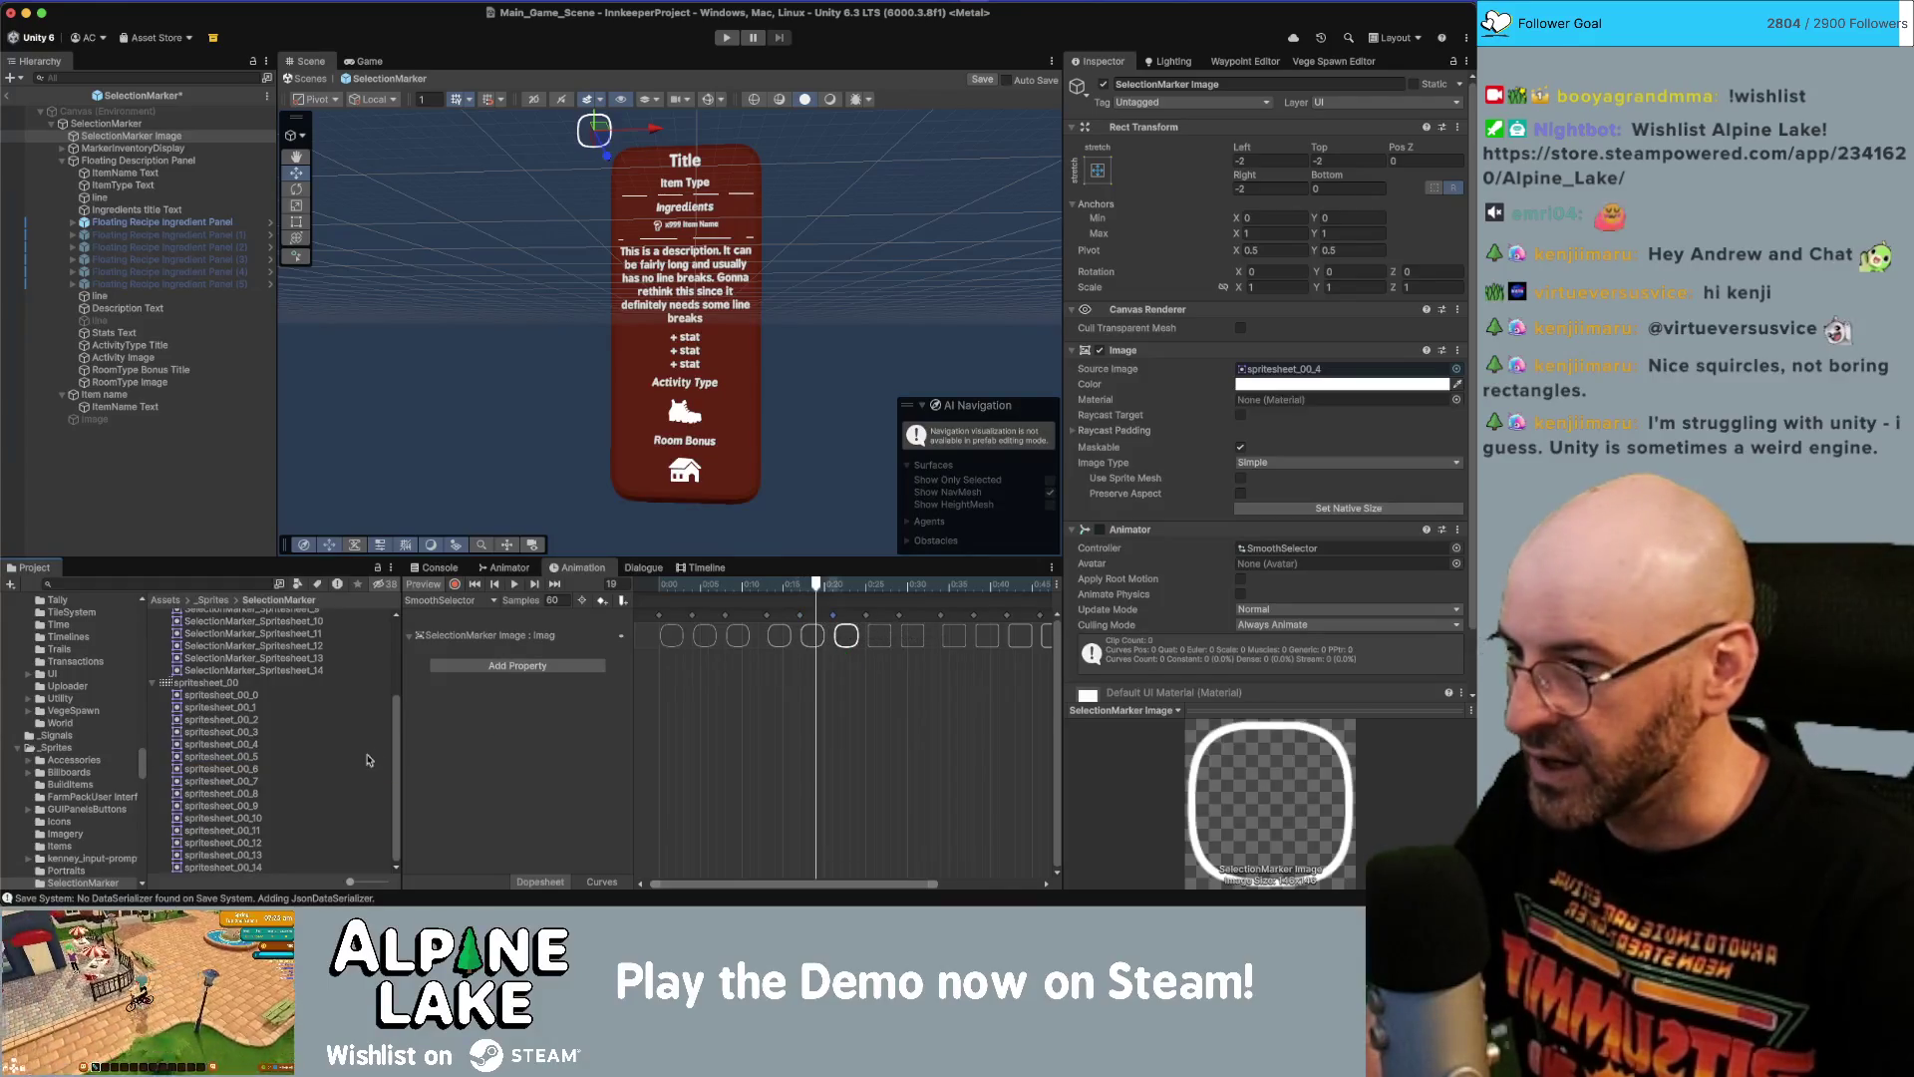
drag(259, 767, 870, 648)
drag(254, 782, 912, 643)
drag(258, 796, 948, 648)
mouse_move(252, 806)
mouse_down()
mouse_move(867, 697)
mouse_move(977, 643)
mouse_up()
Key the remaining frames up to spritesheet_00_14, then play the clip to preview.
drag(895, 885, 1004, 887)
drag(261, 819, 883, 643)
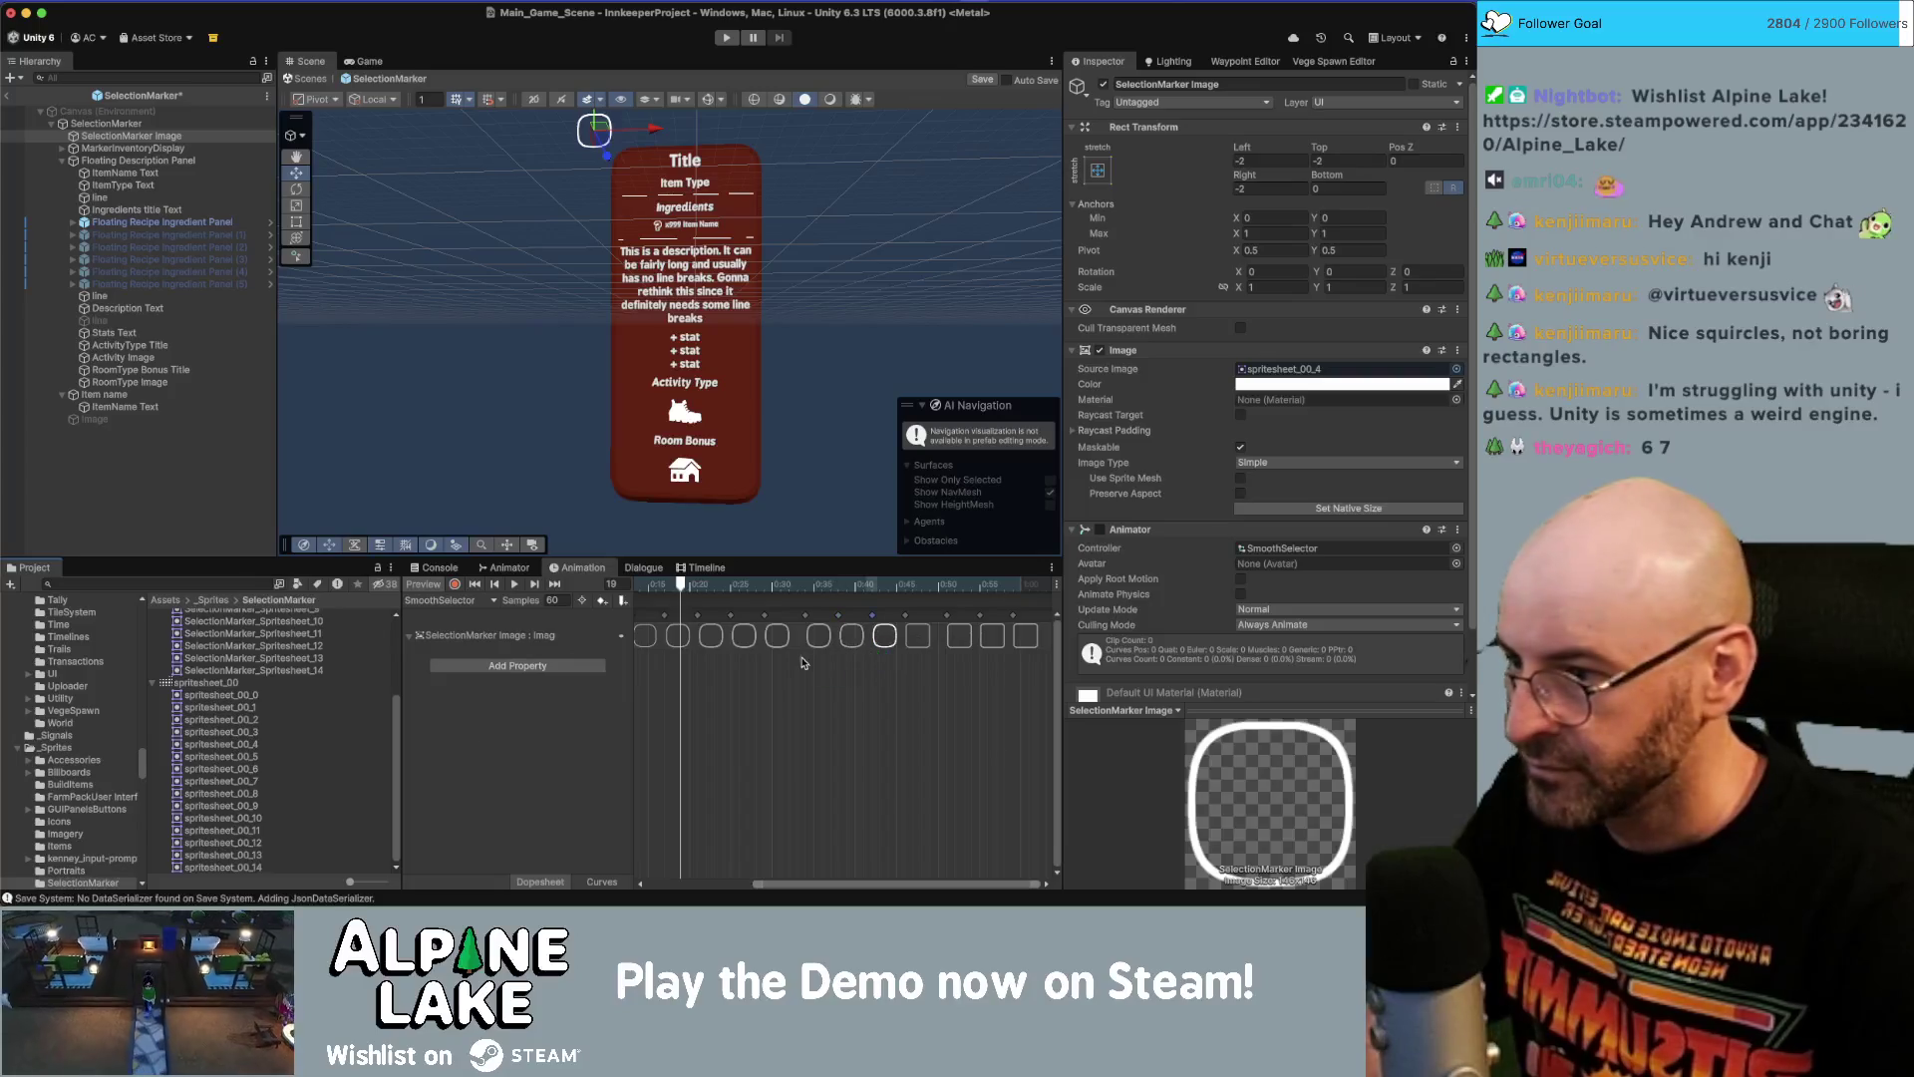
mouse_move(250, 833)
mouse_down()
mouse_move(758, 676)
mouse_move(912, 638)
mouse_move(598, 738)
mouse_move(959, 638)
mouse_up()
mouse_move(252, 856)
mouse_down()
mouse_move(992, 634)
mouse_move(816, 675)
mouse_up()
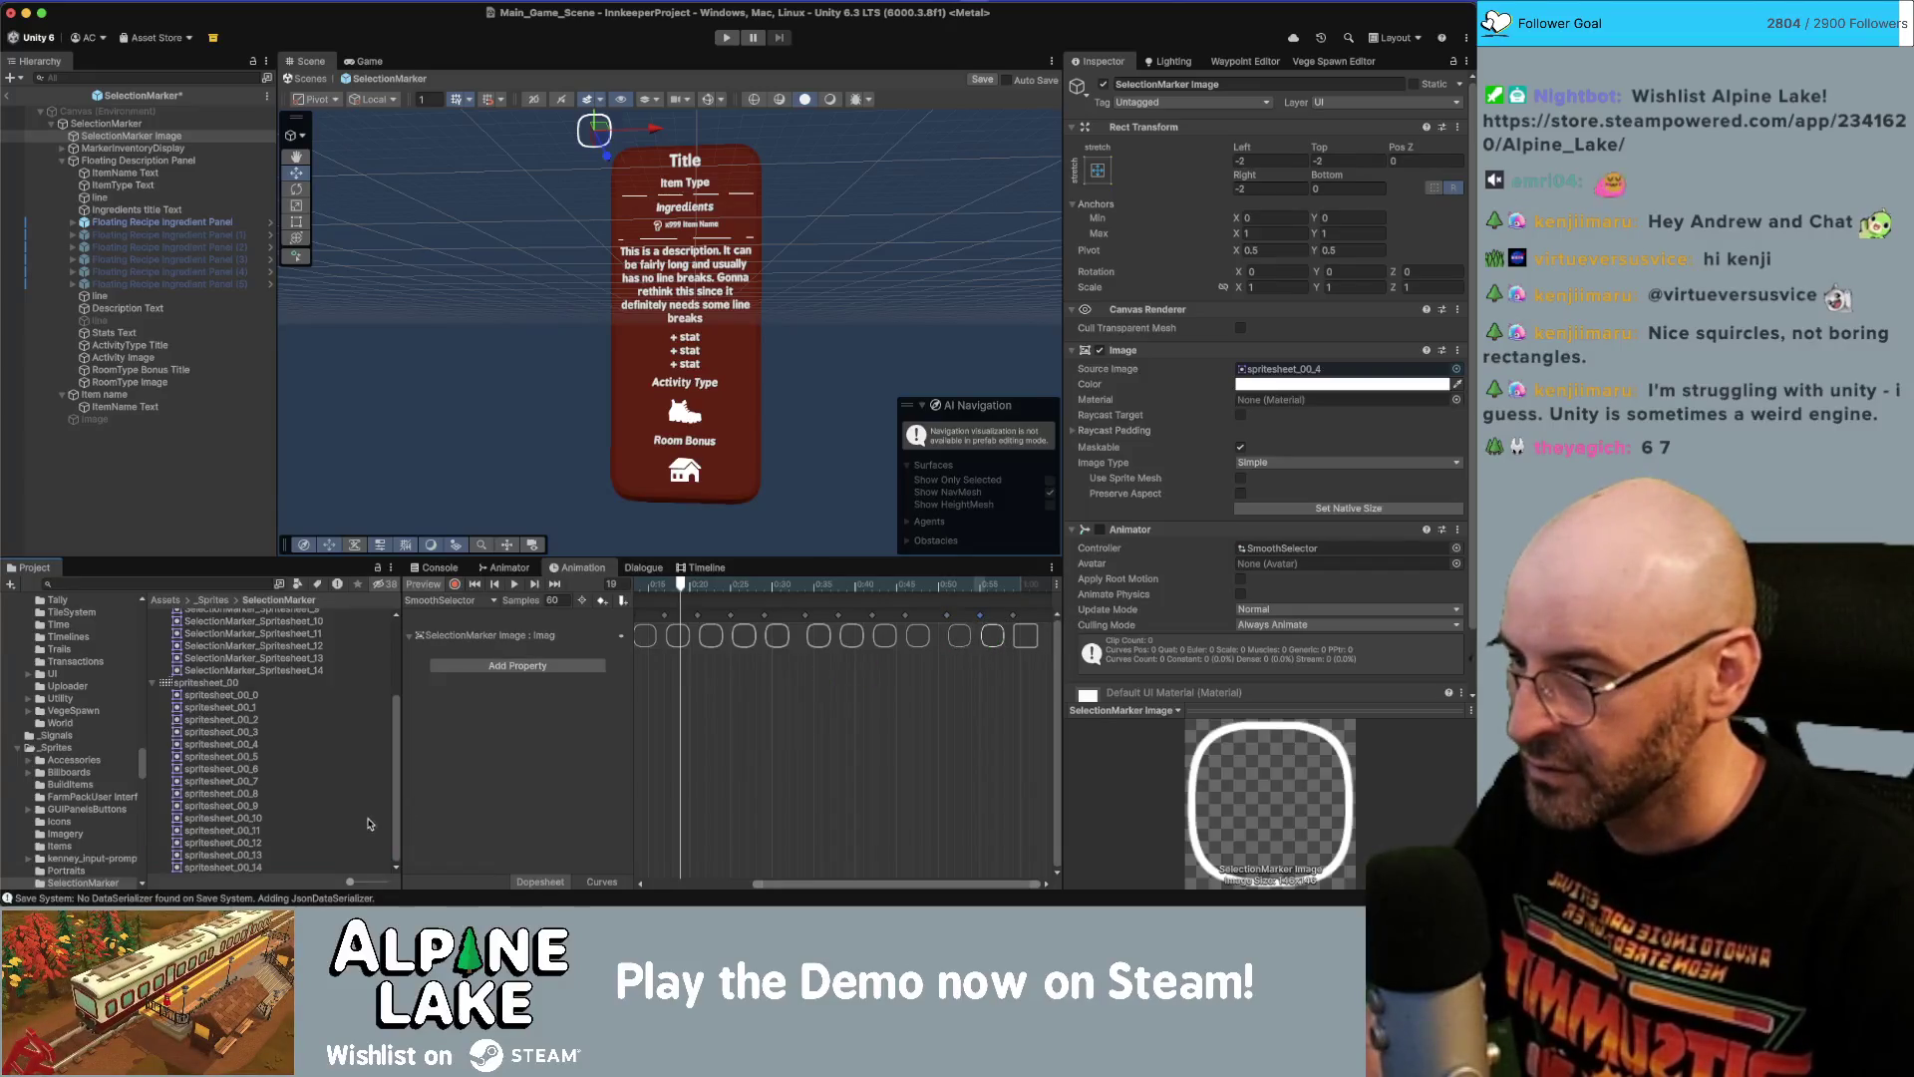
mouse_move(269, 863)
mouse_down()
mouse_move(1035, 655)
mouse_move(1016, 643)
mouse_up()
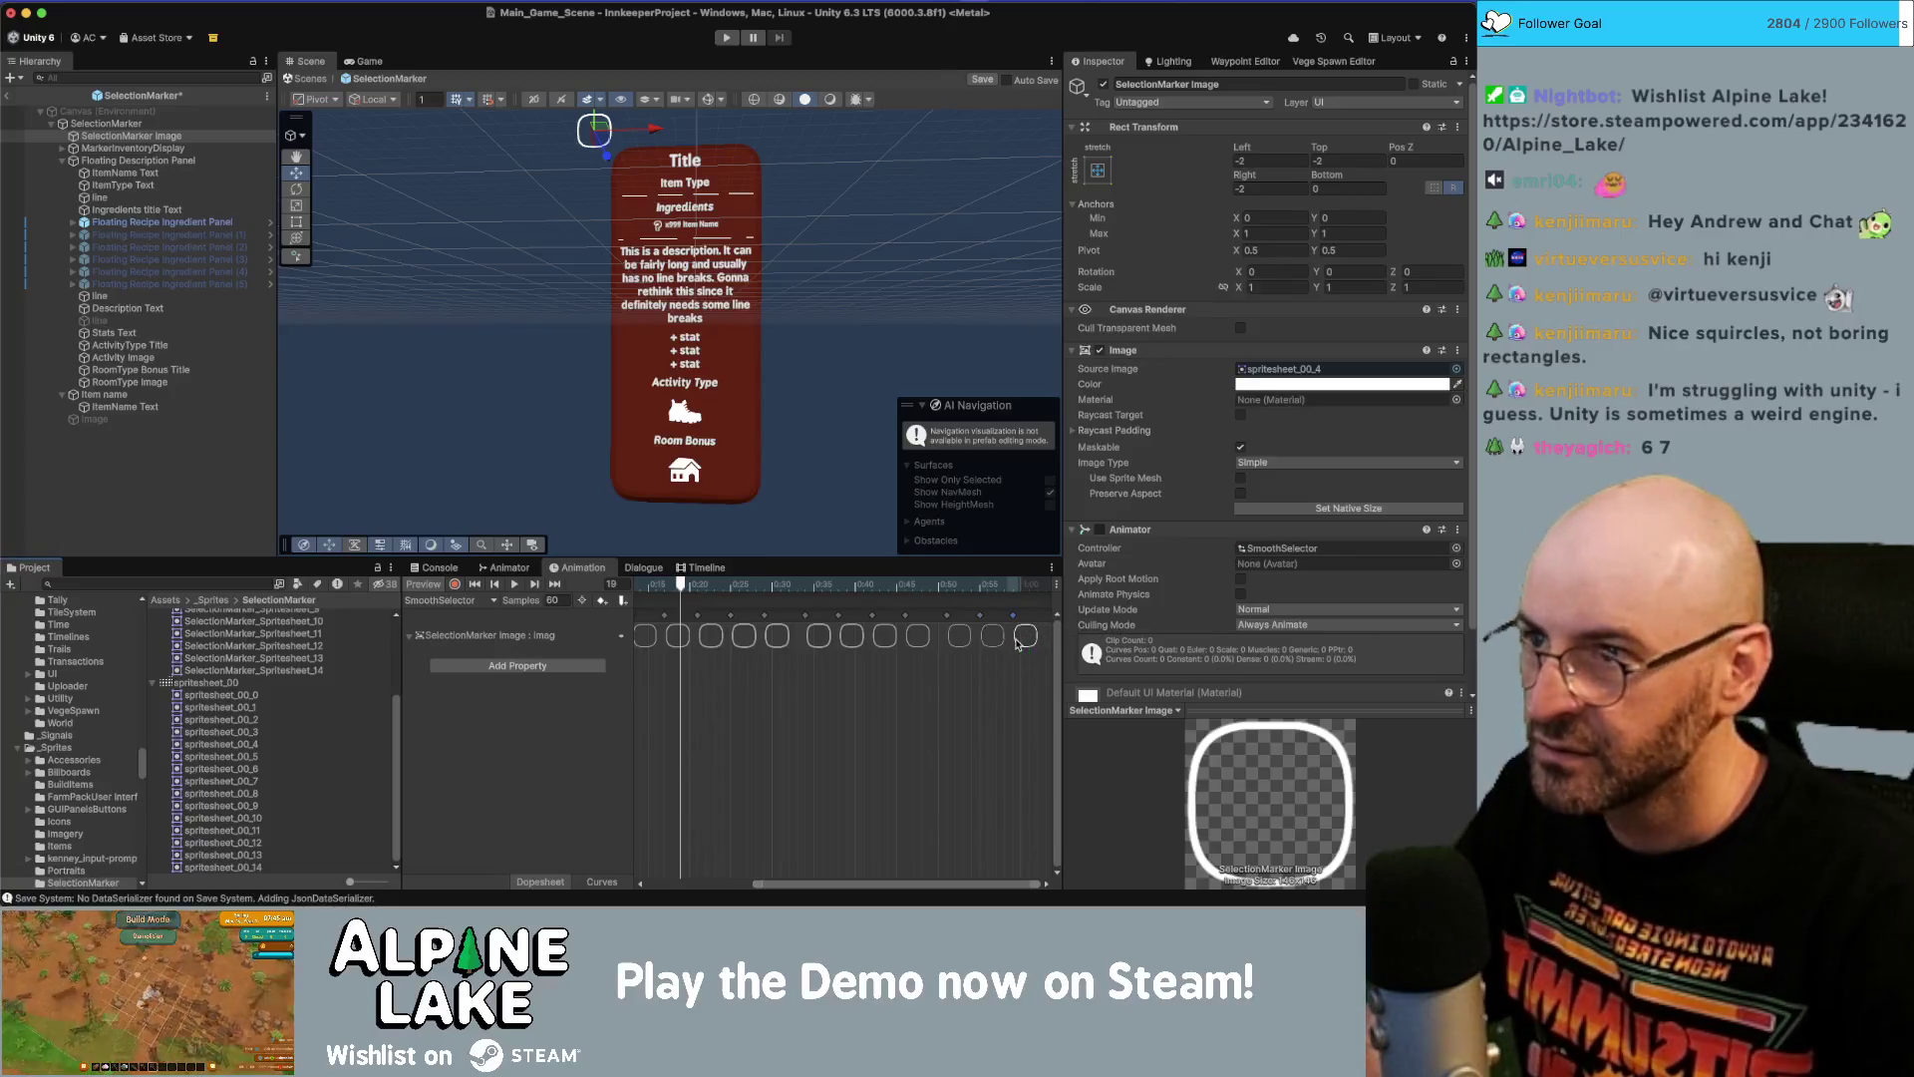
click(513, 585)
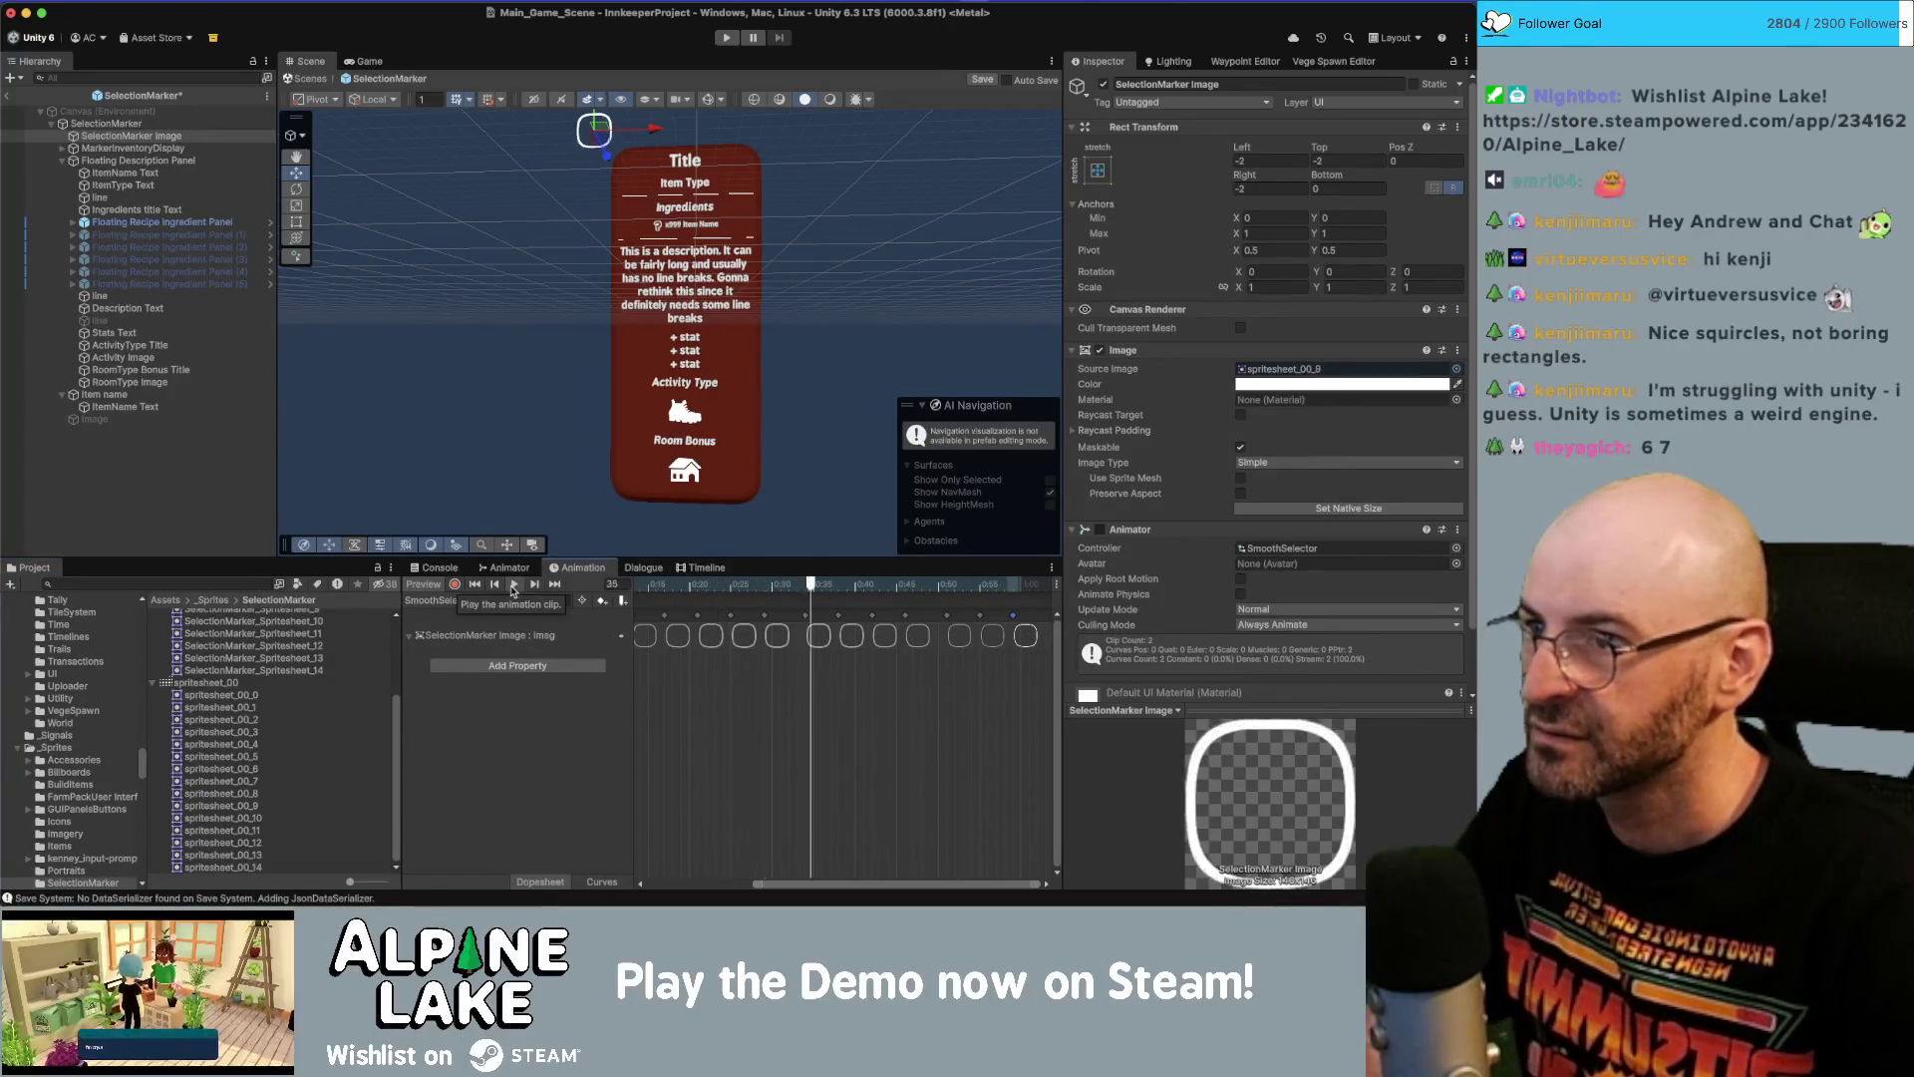
Save the SelectionMarker prefab, exit Prefab Mode, and orbit the Scene view toward the Demo Canvas buttons.
click(196, 472)
key(super+s)
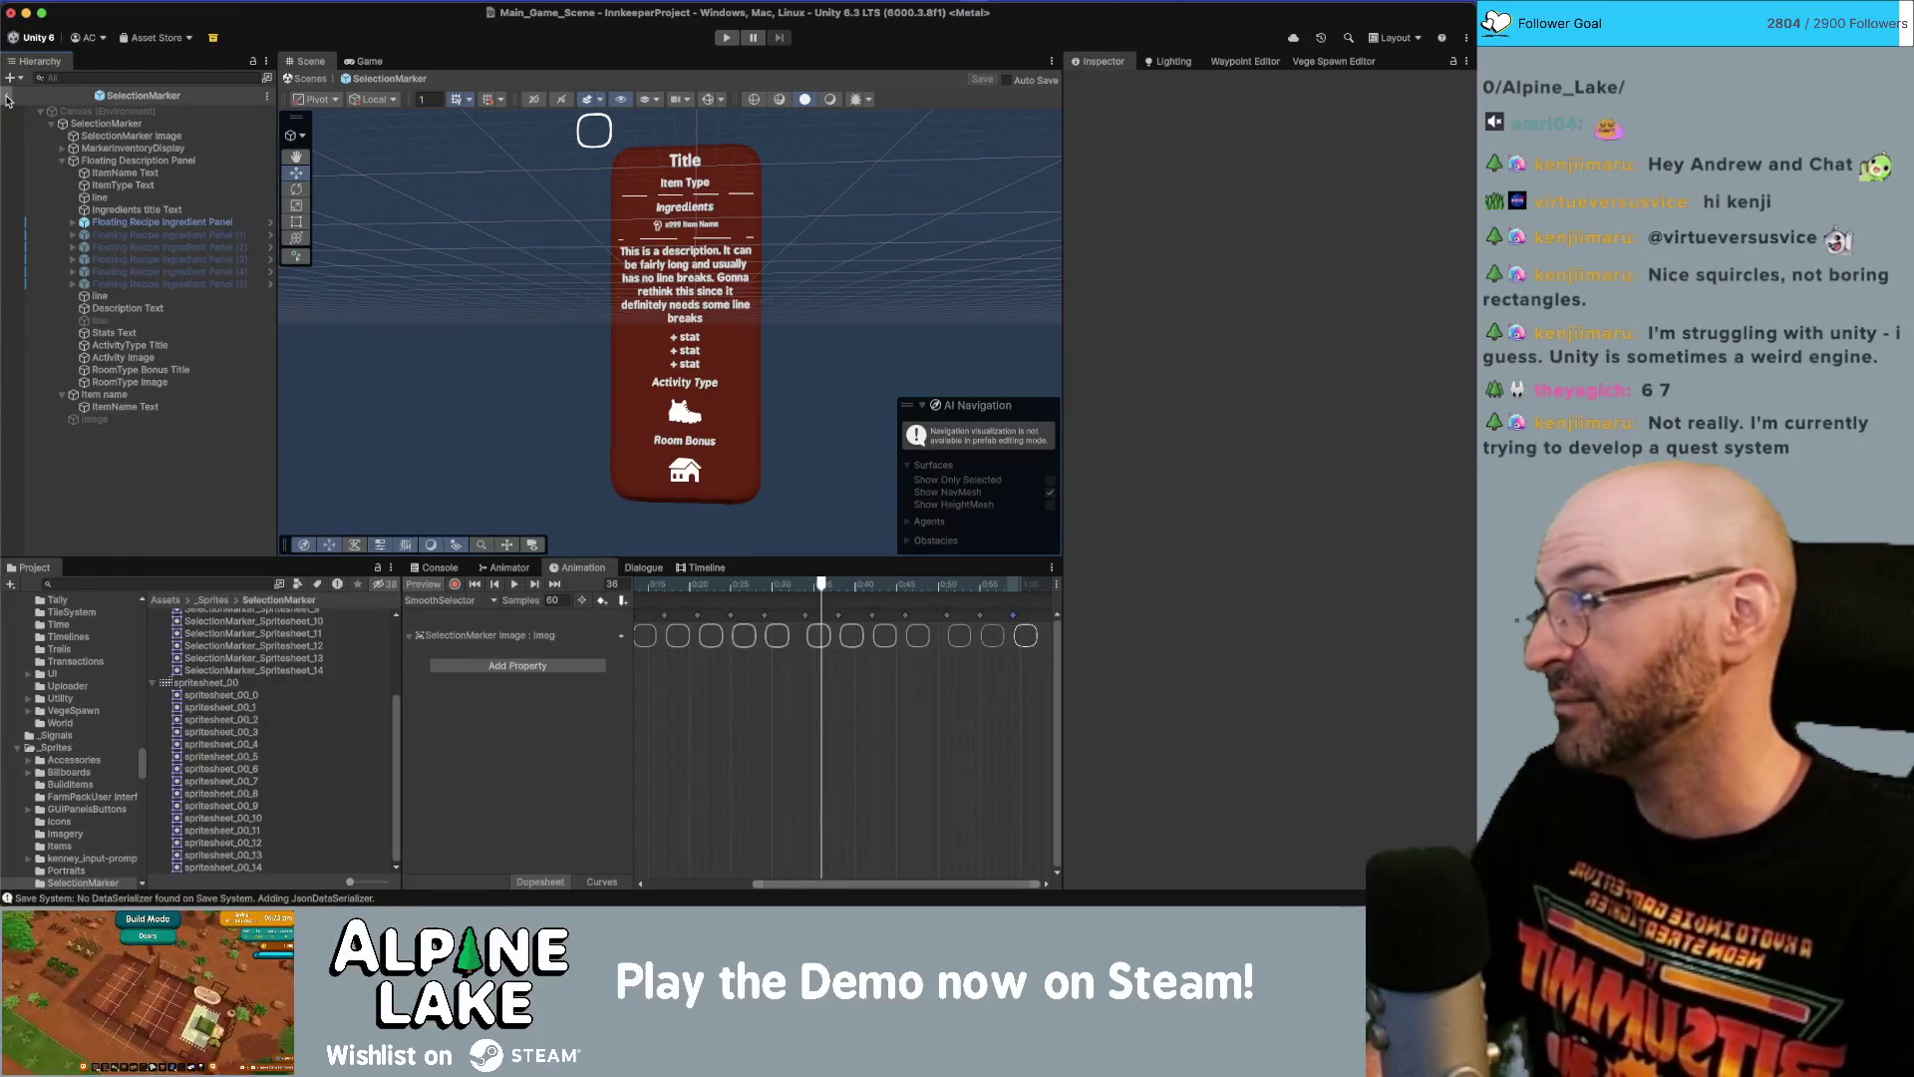
click(8, 99)
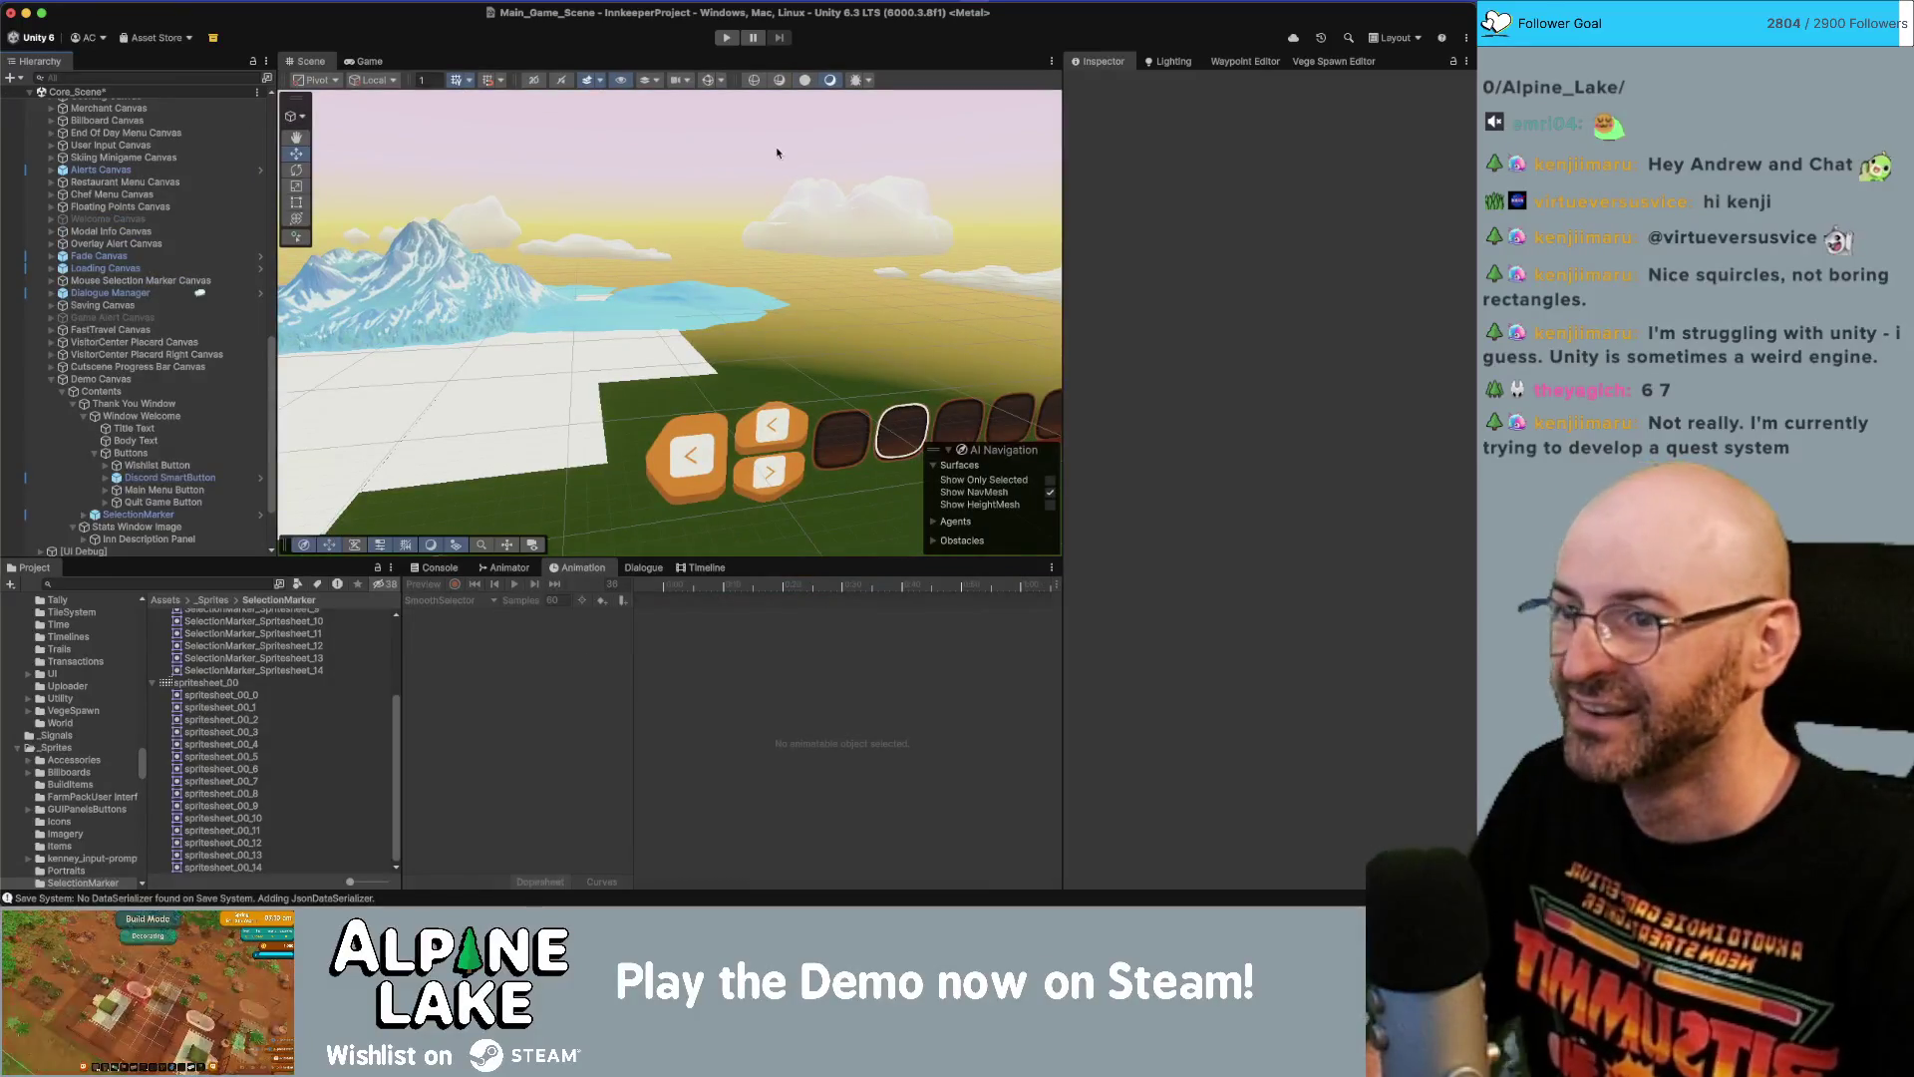
mouse_move(894, 430)
mouse_down()
mouse_move(876, 381)
mouse_move(672, 296)
mouse_up()
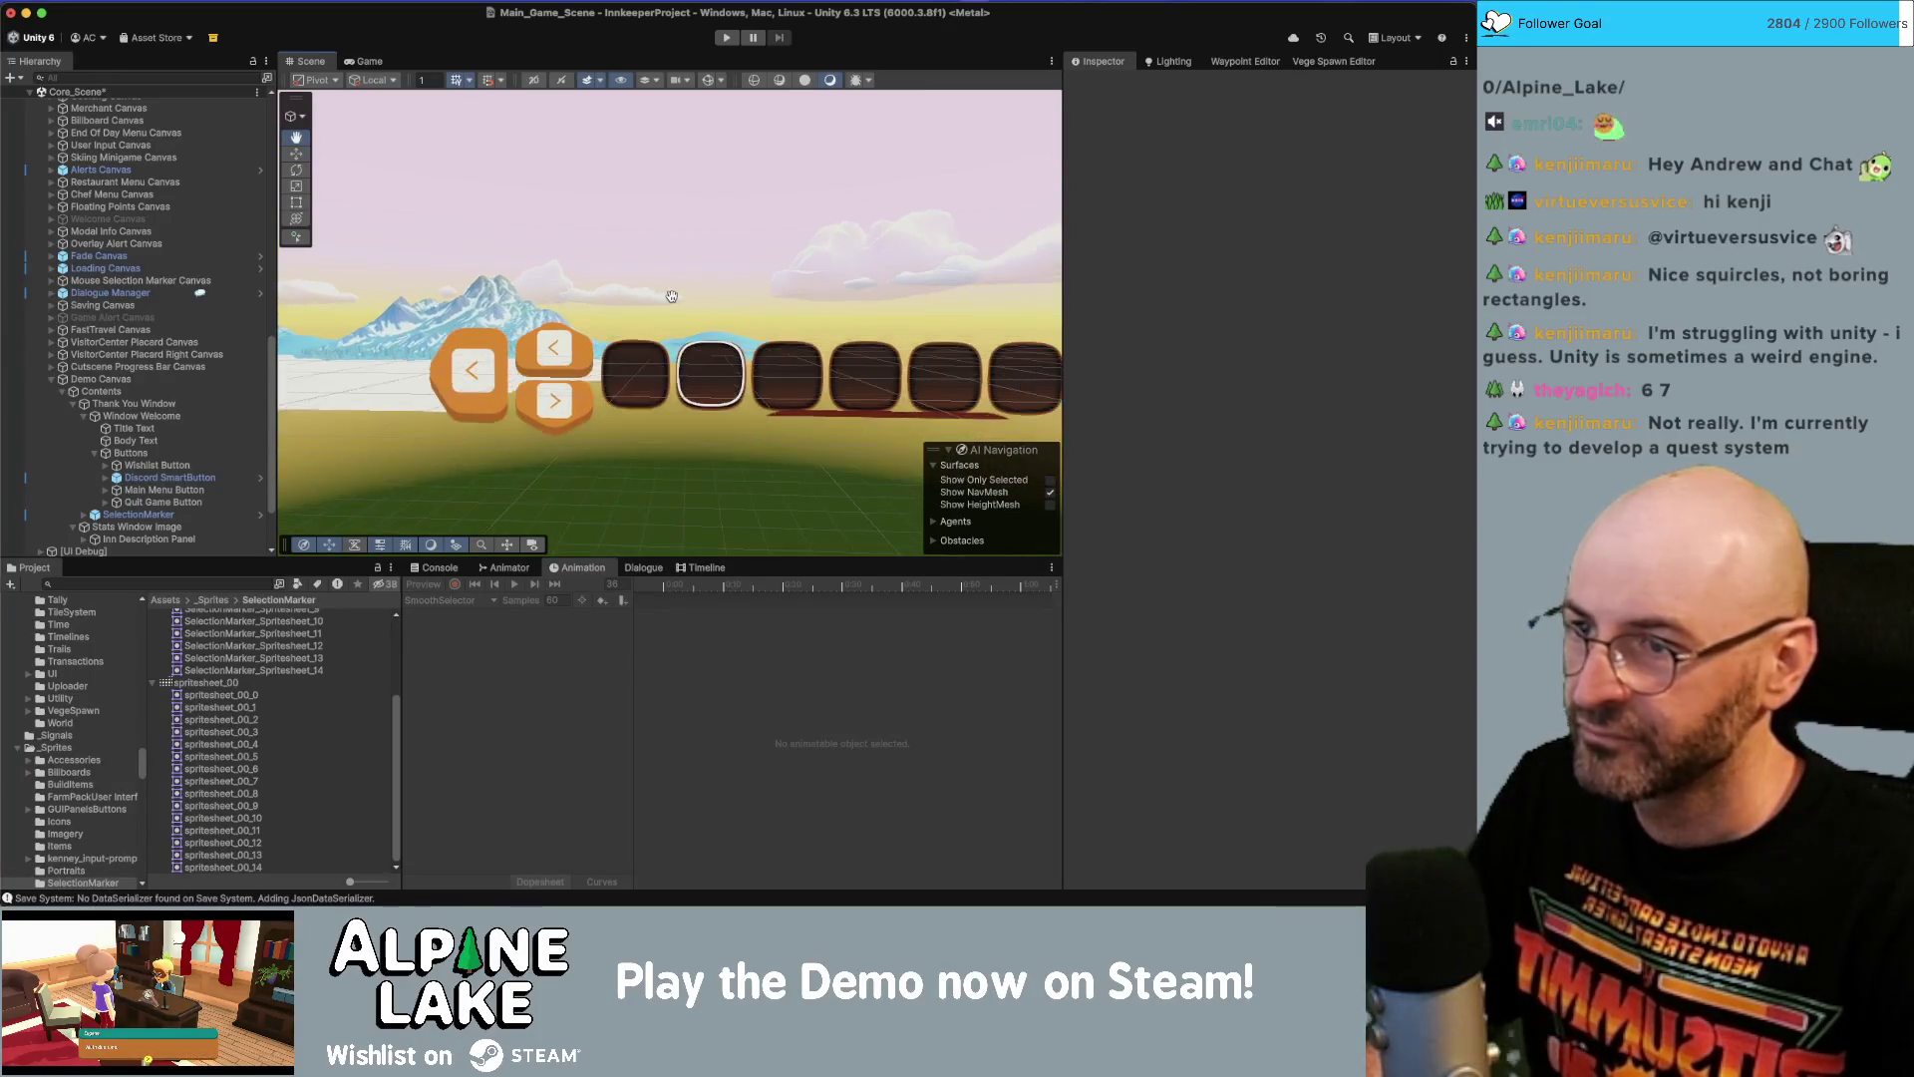
scroll(763, 373, up, 2)
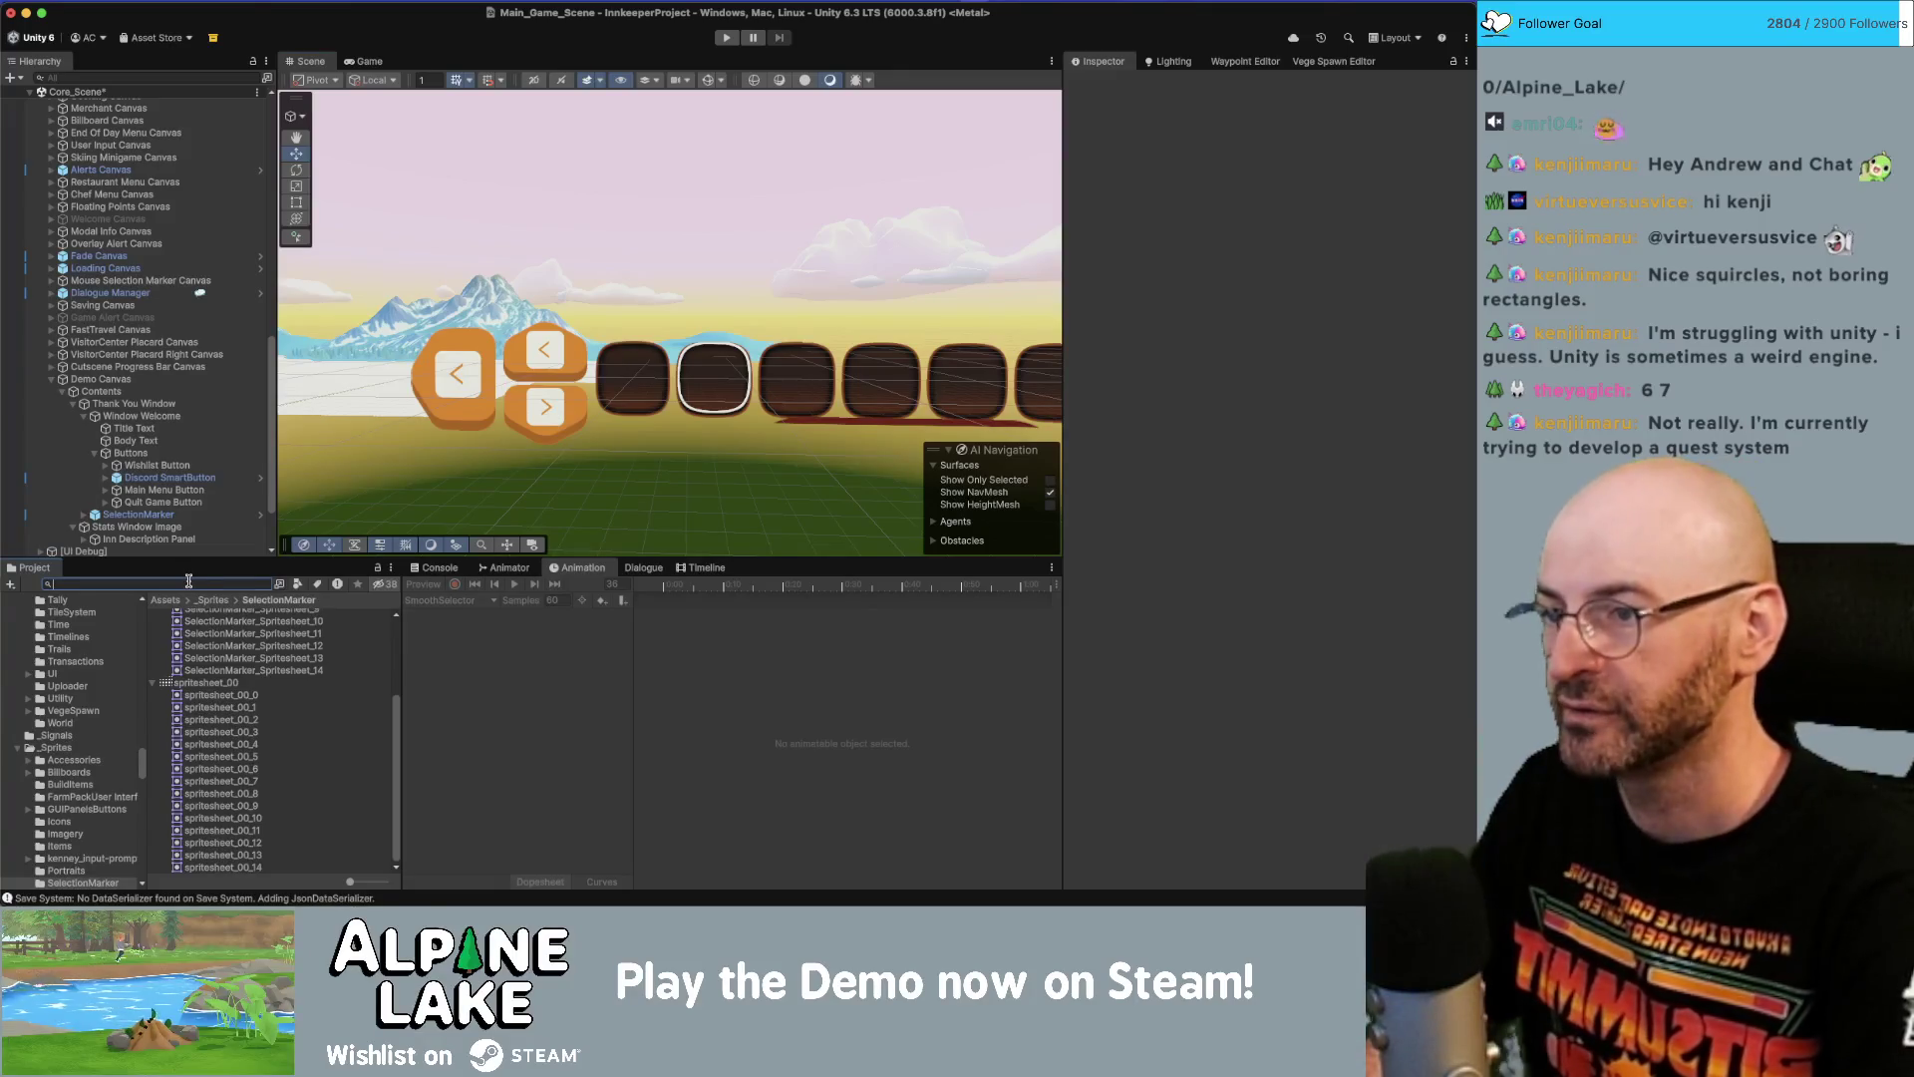
Search 'selectionmarker', open the SelectionMarker prefab, and switch to the Game view.
text(selection)
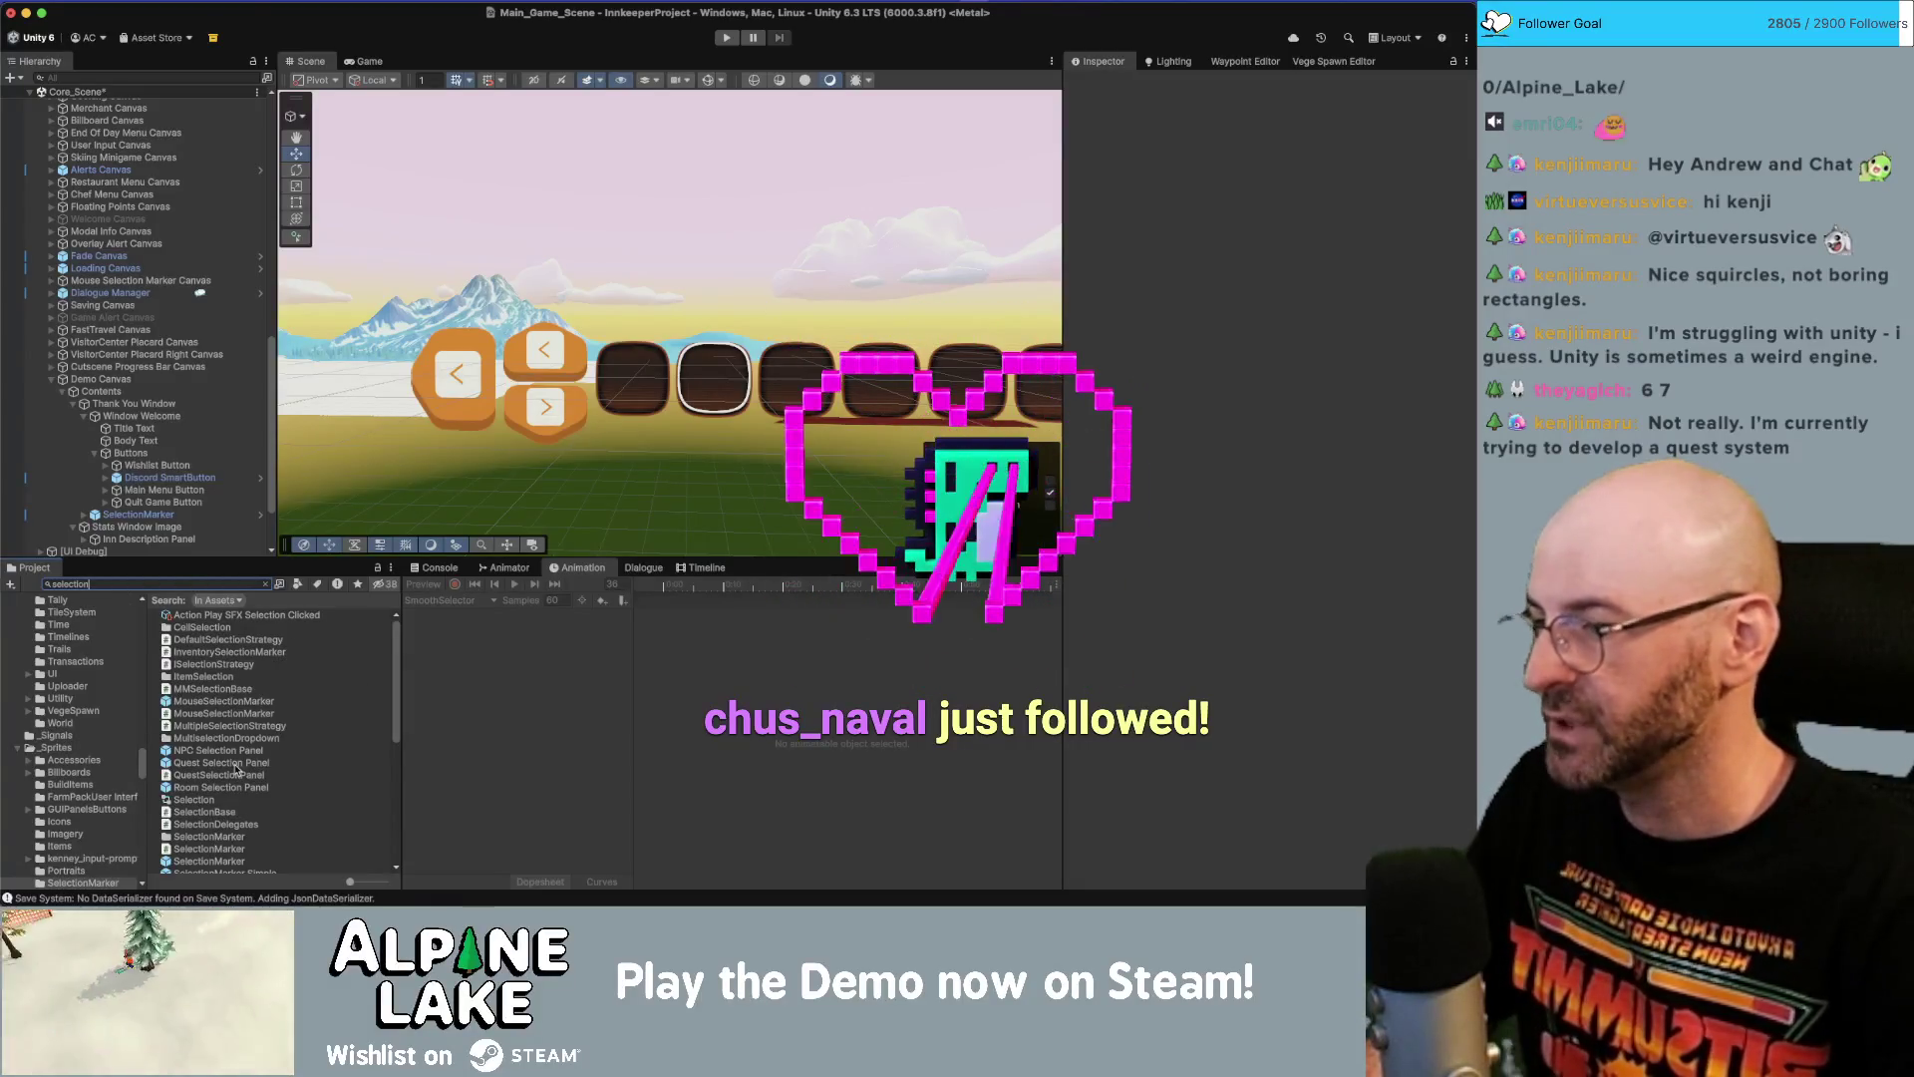
text(marker)
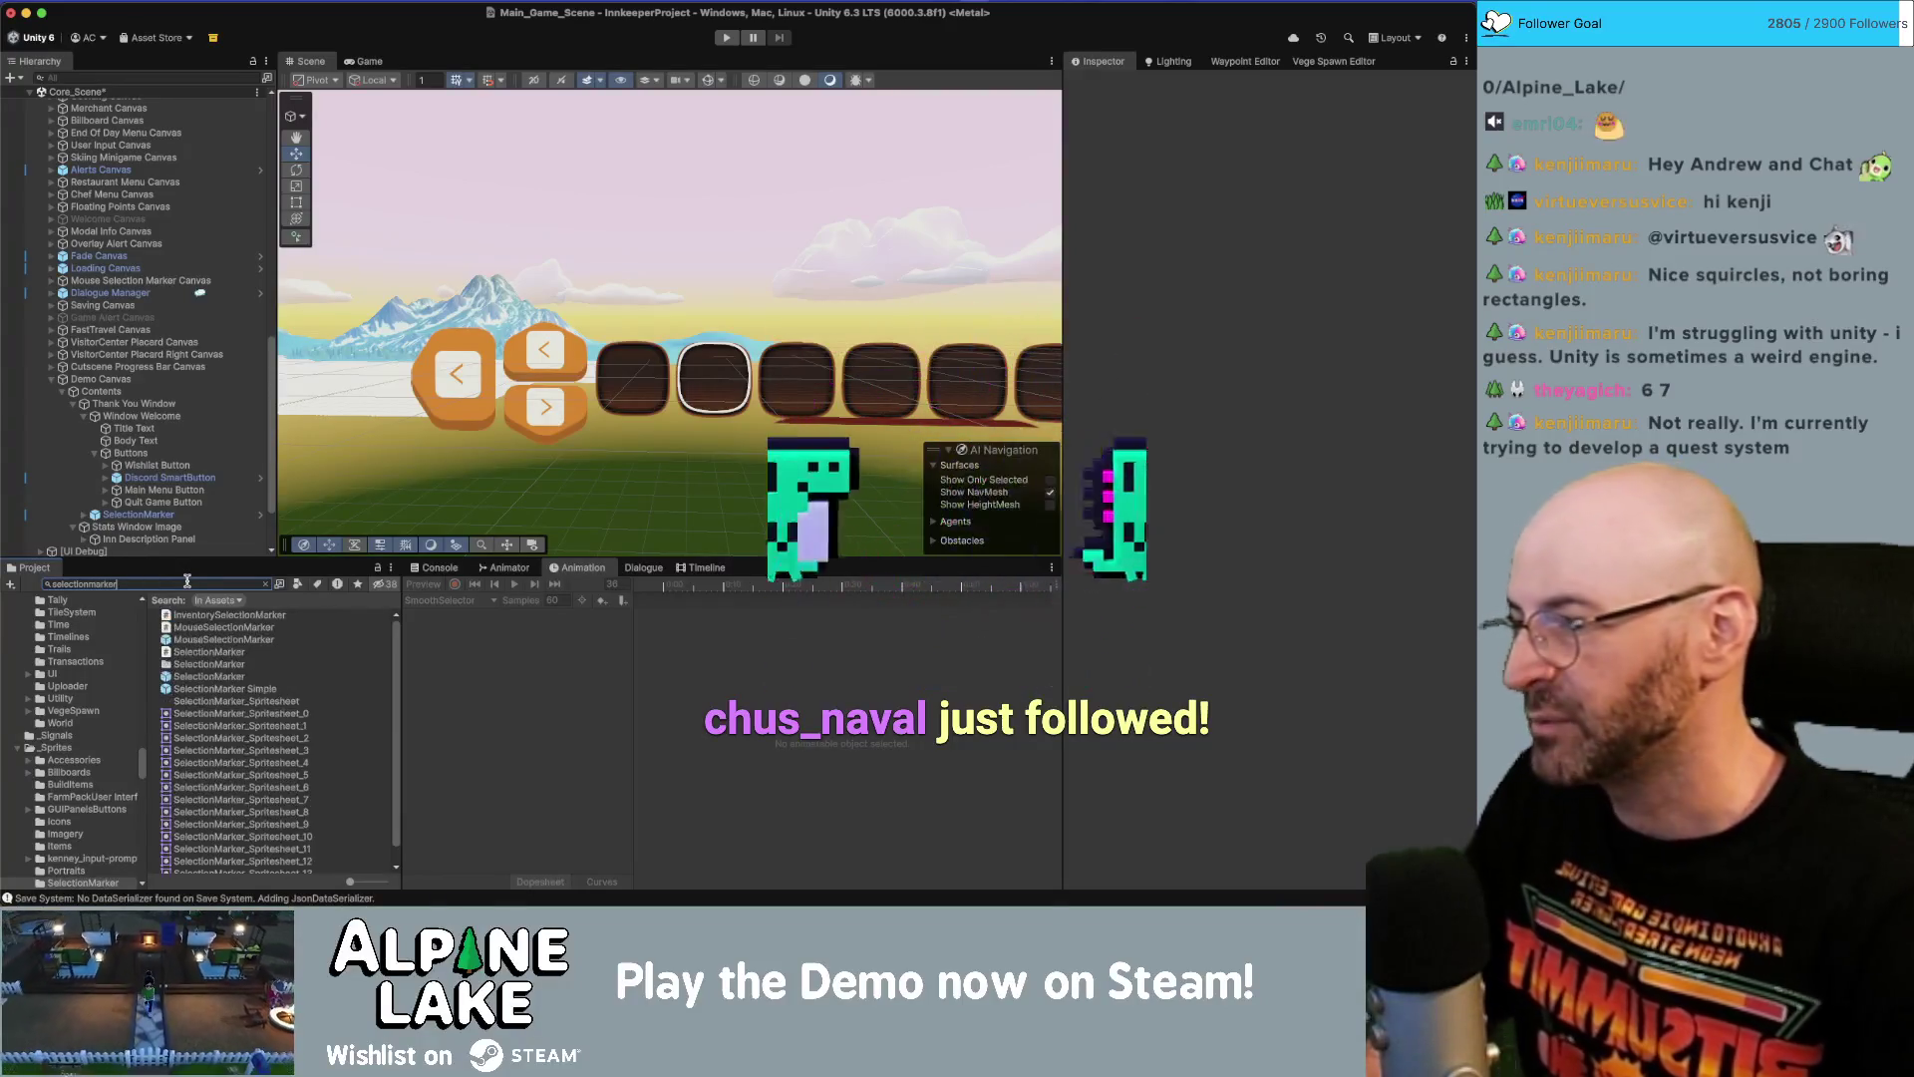
click(209, 677)
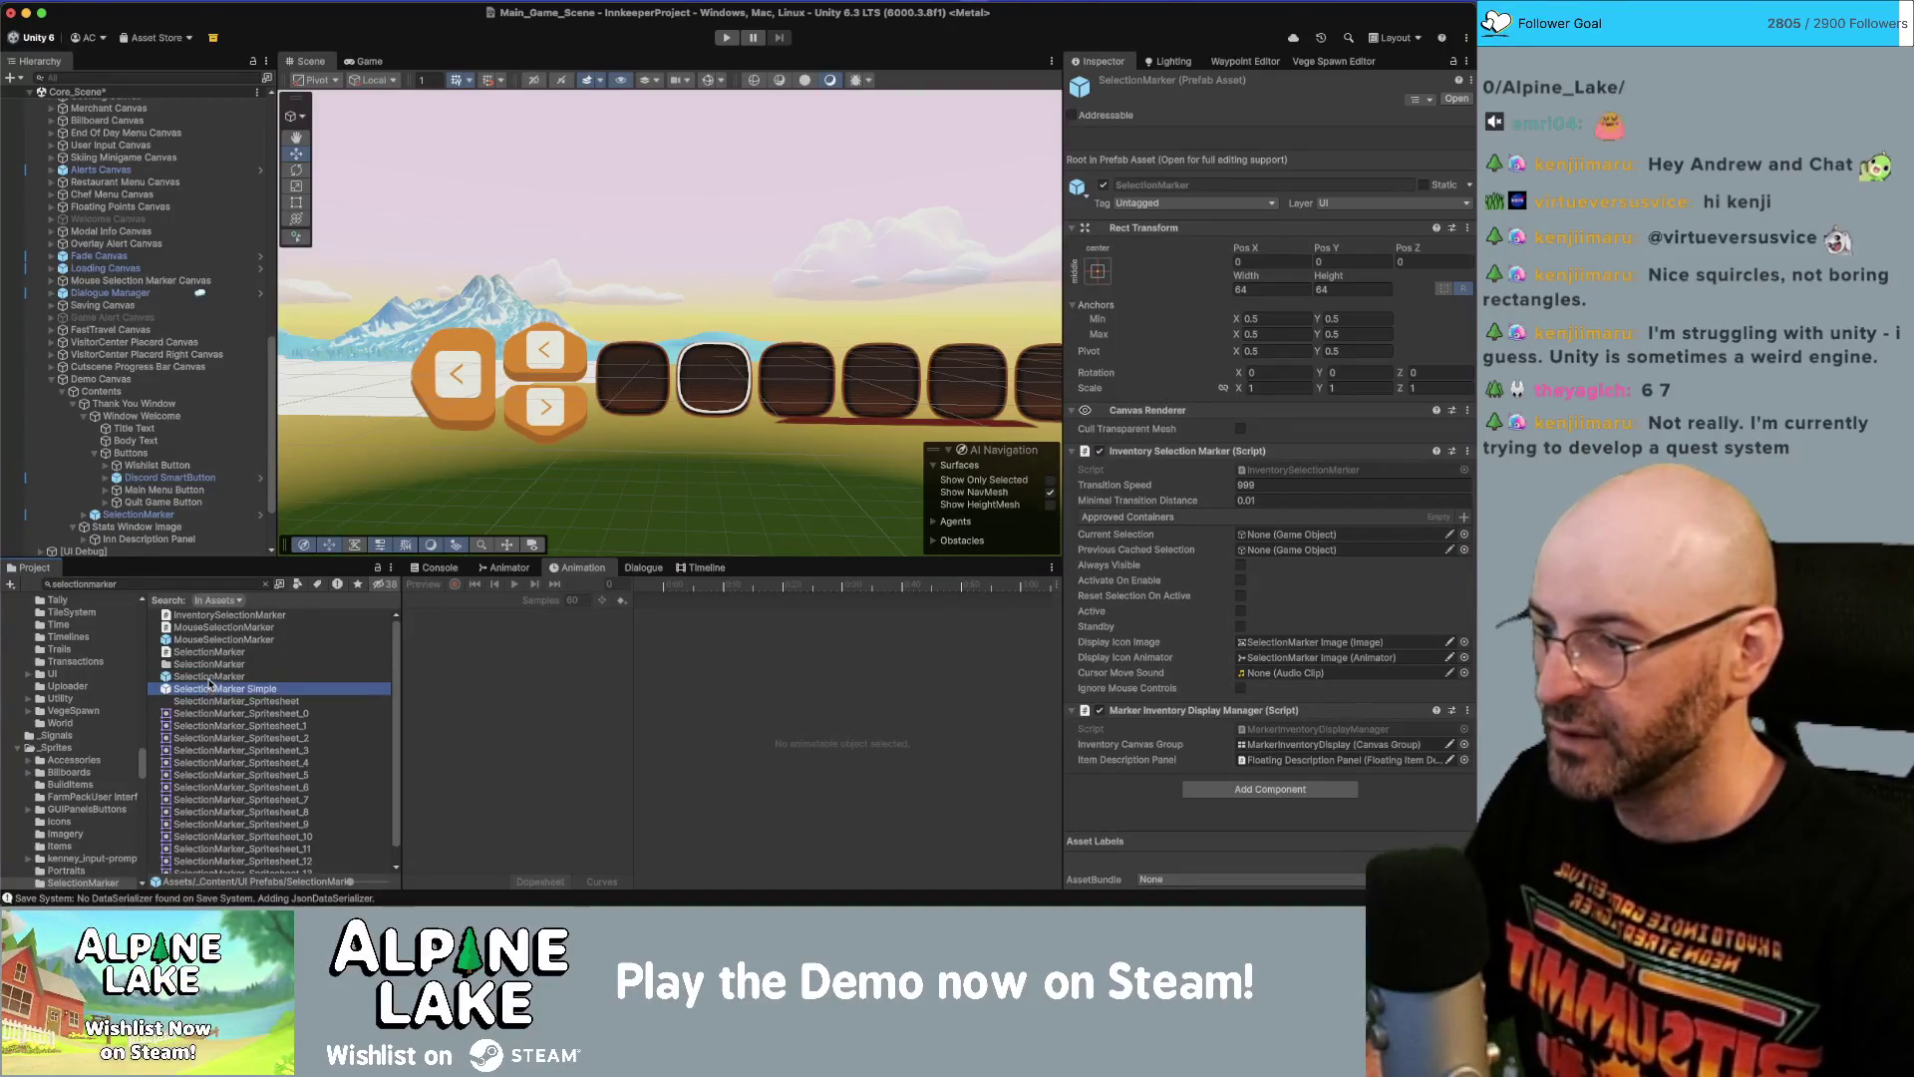
double_click(207, 677)
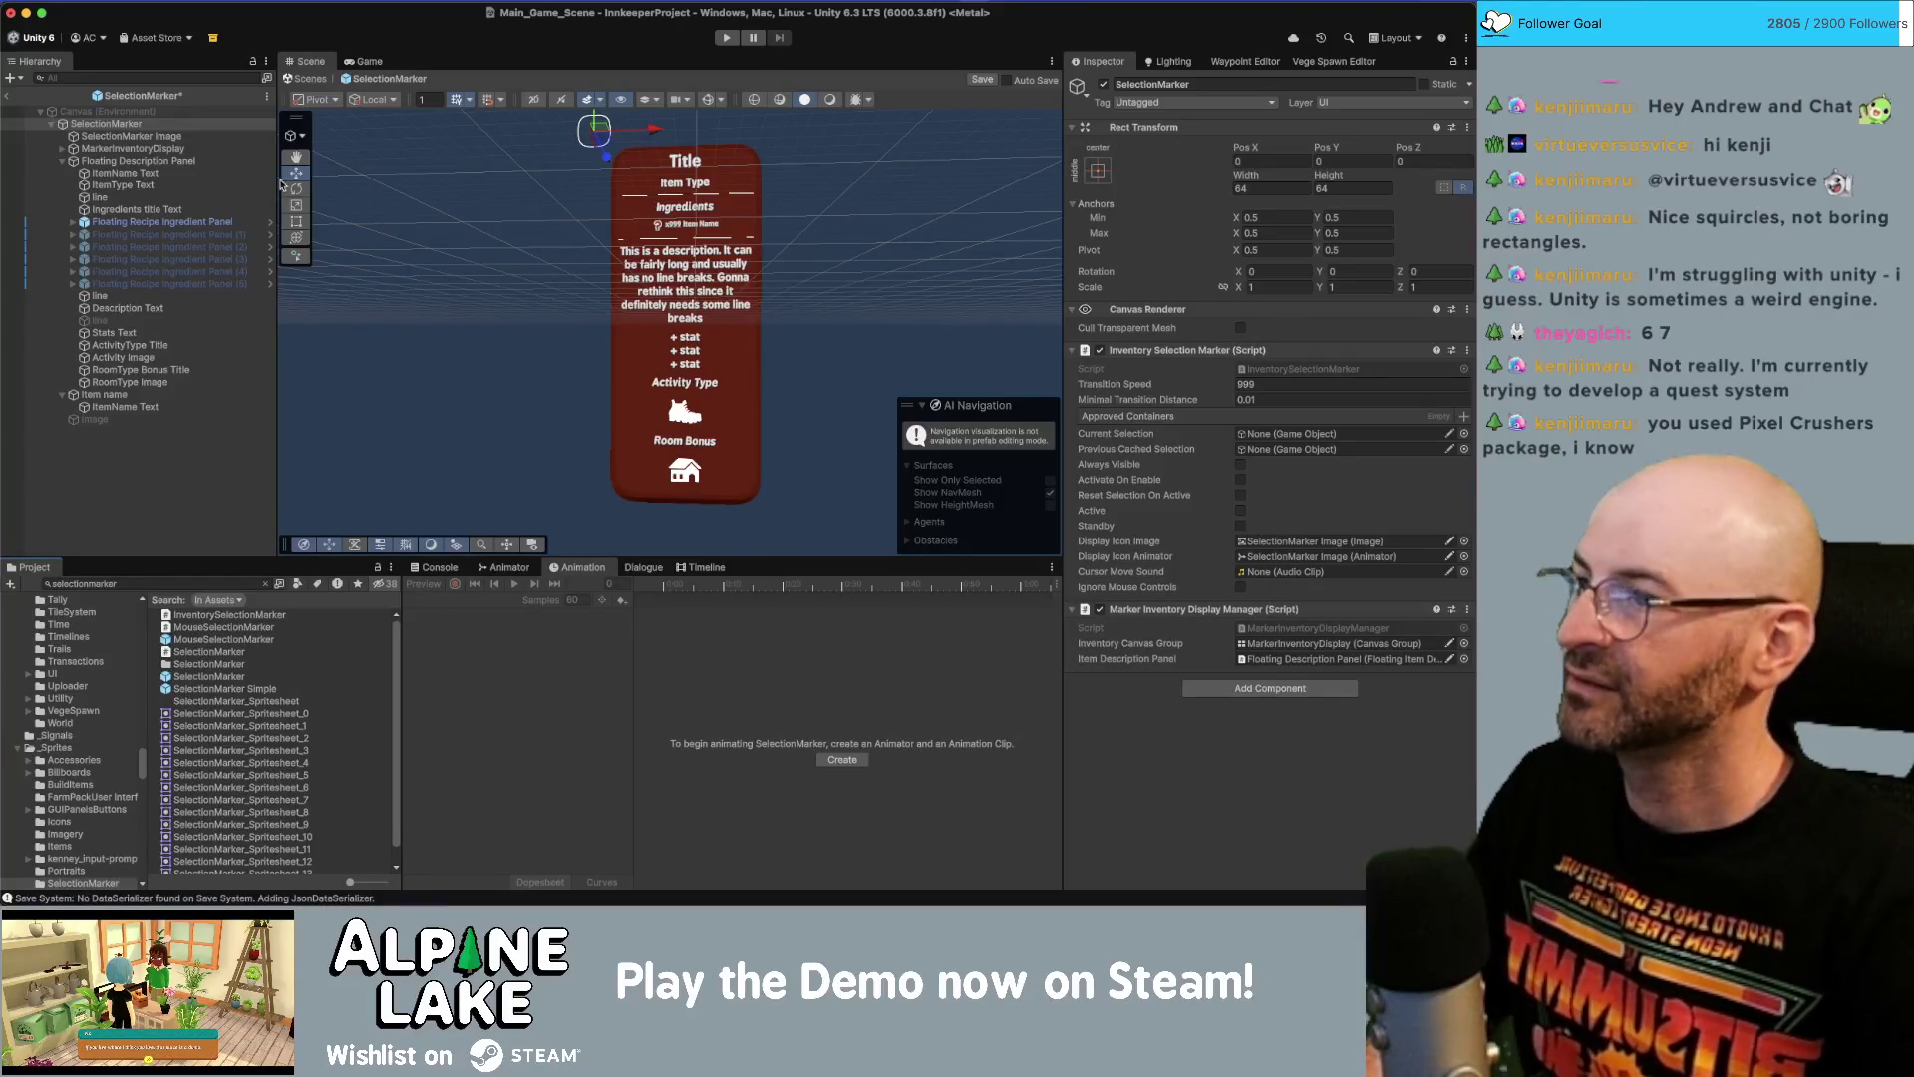
click(348, 66)
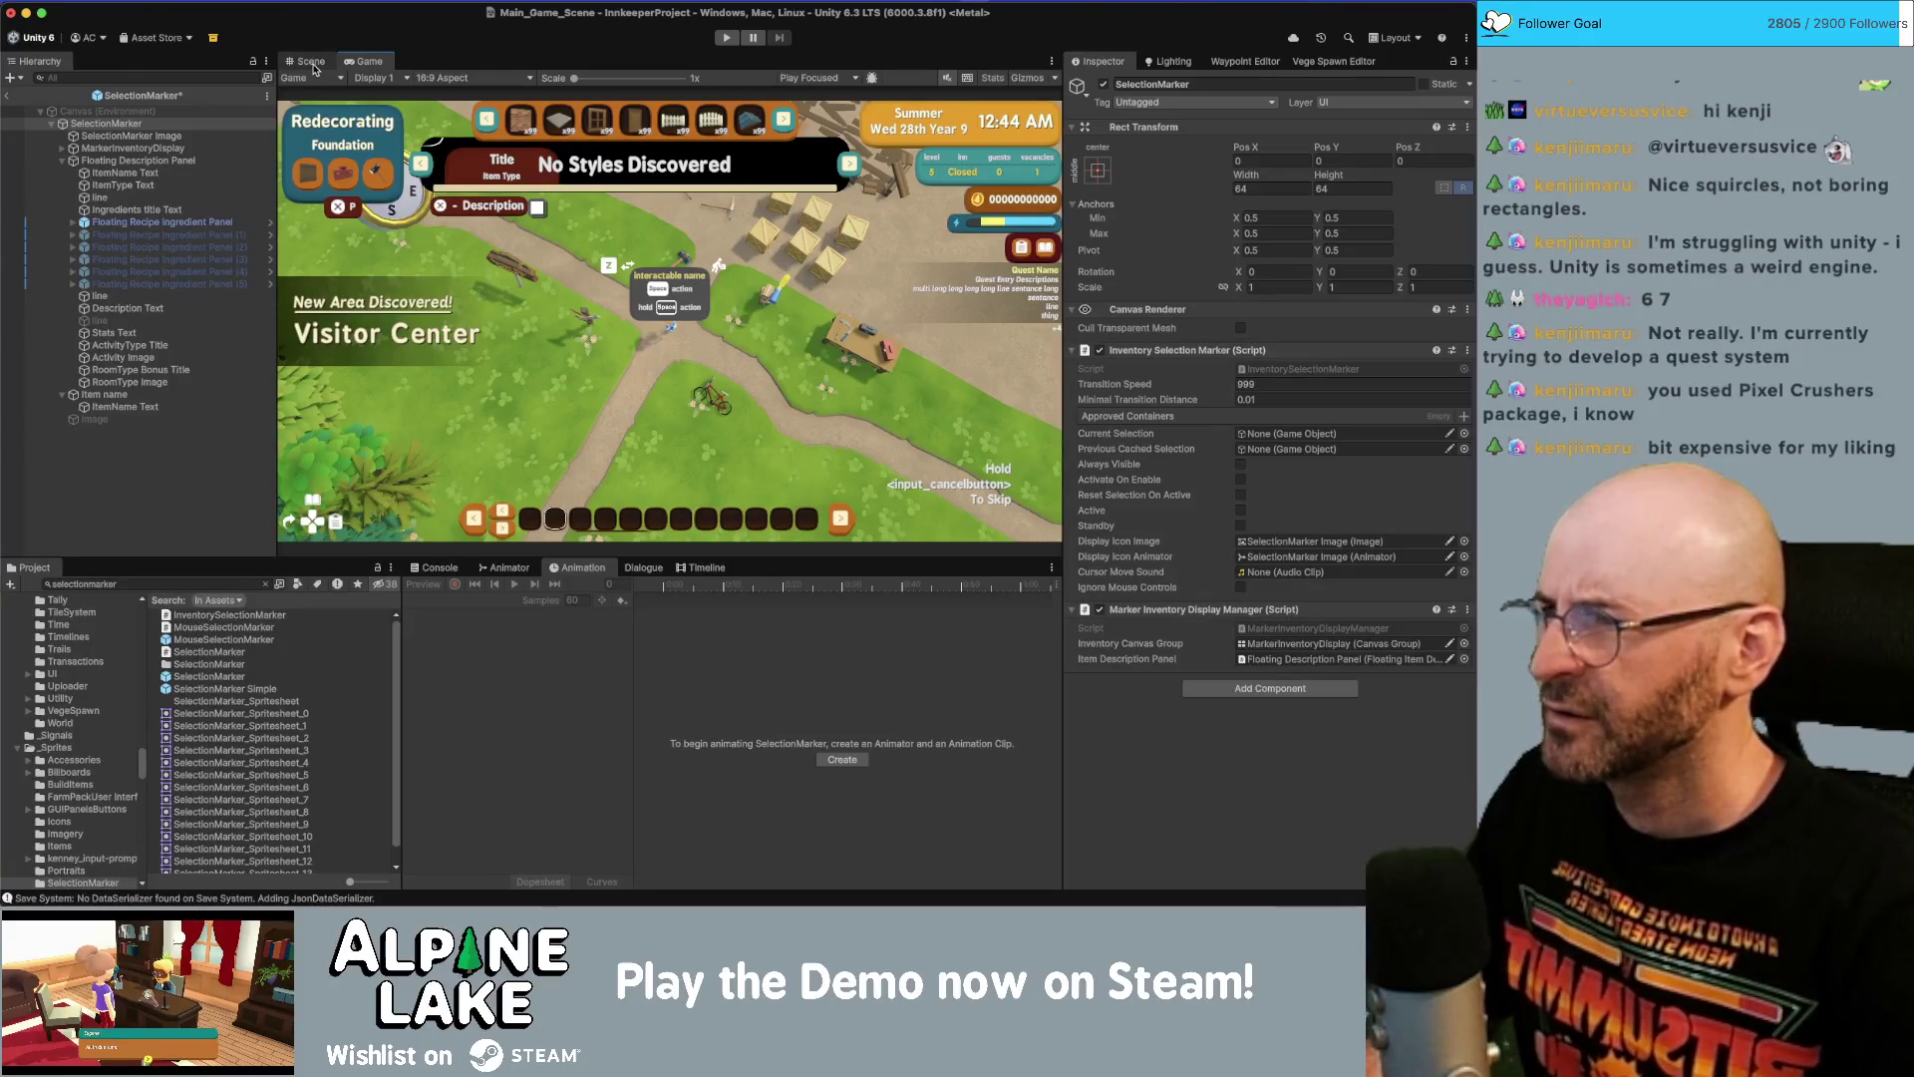
Save and exit the SelectionMarker prefab, then select Demo Canvas in the Hierarchy.
click(145, 135)
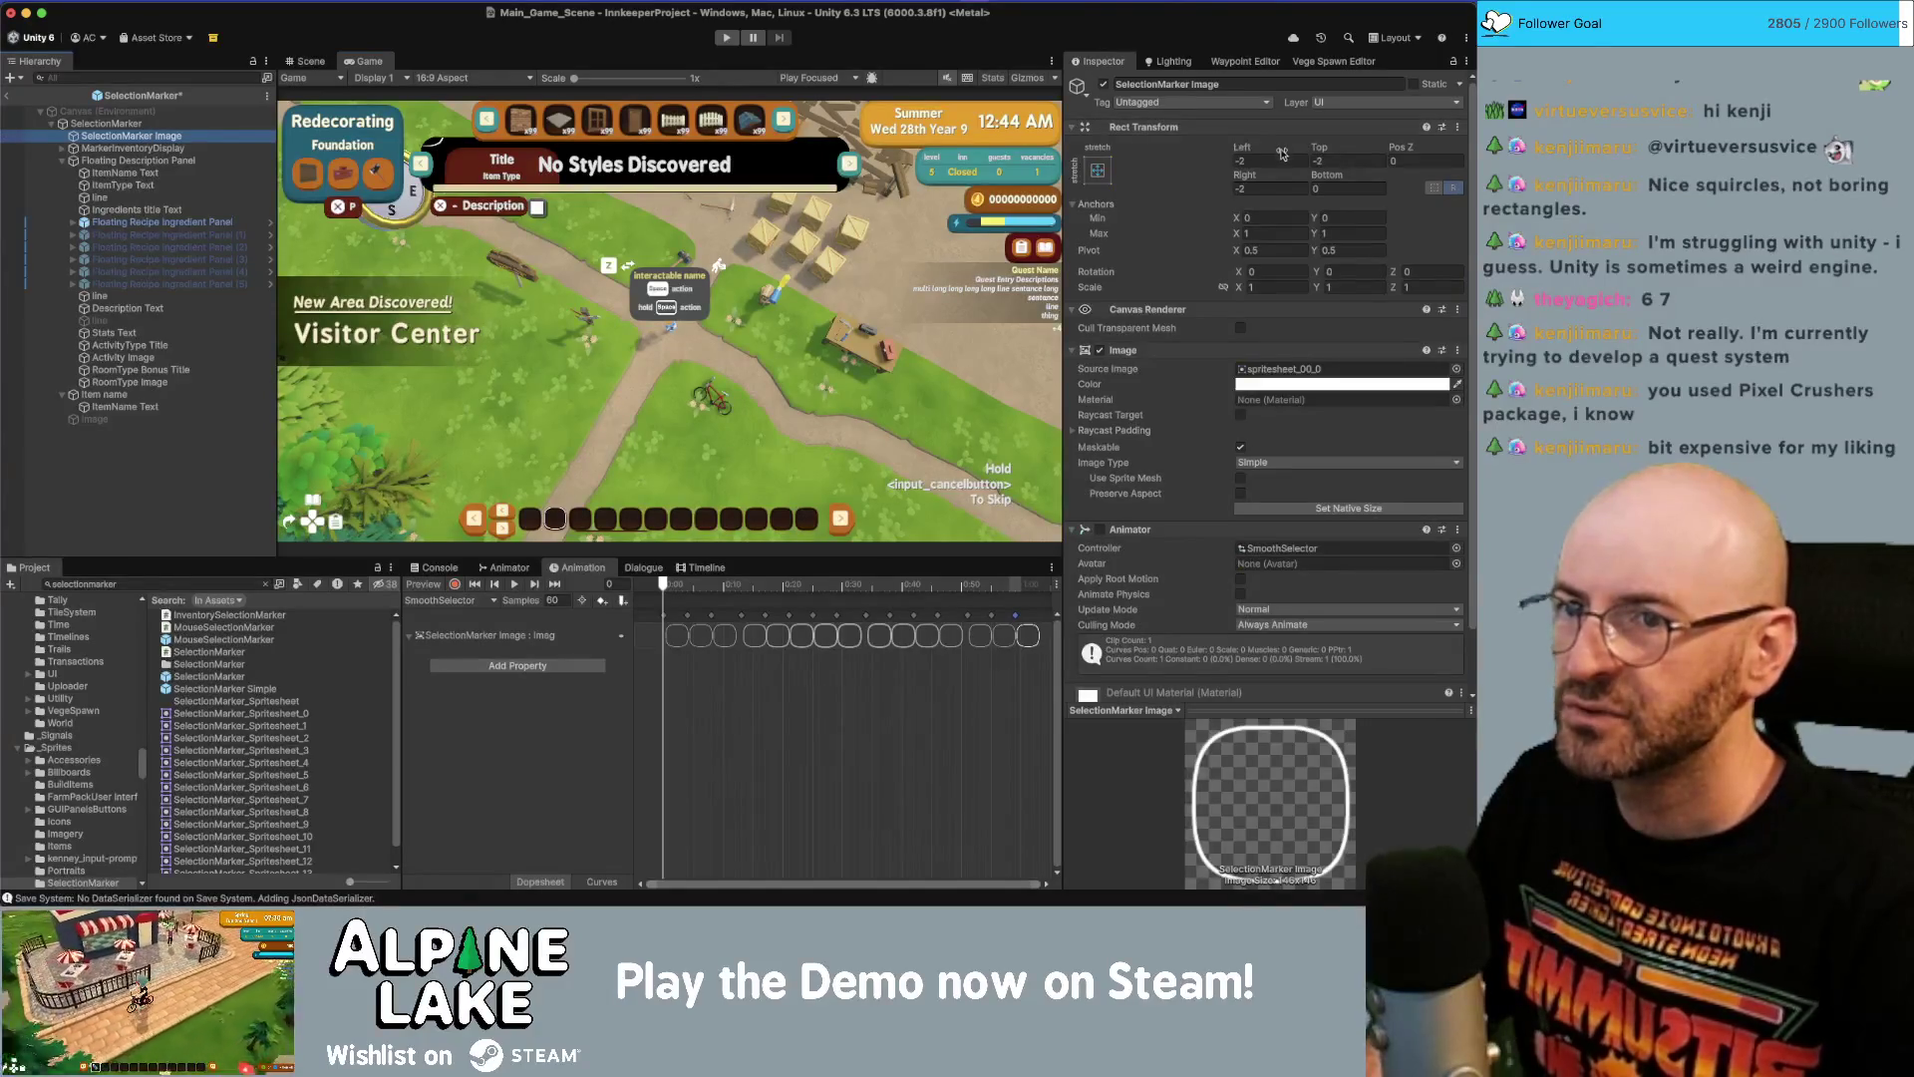
click(8, 98)
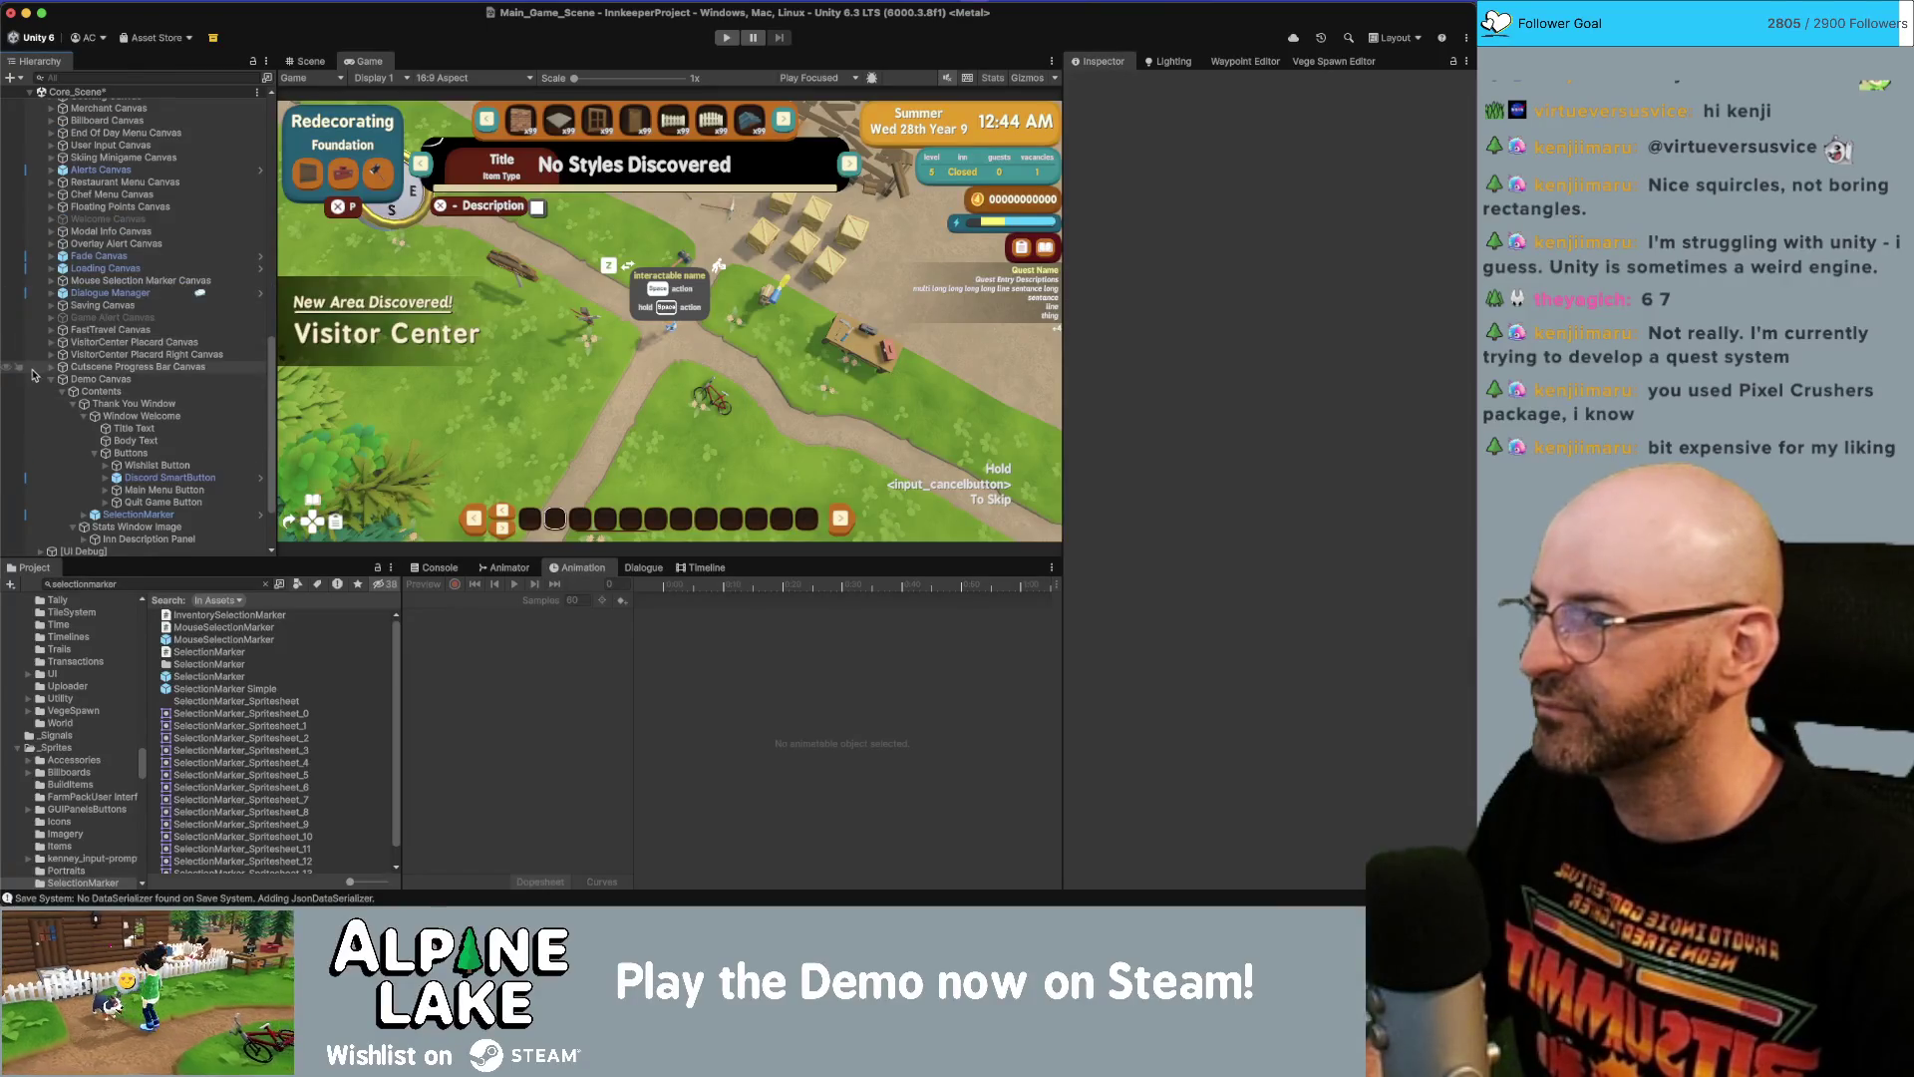
click(45, 382)
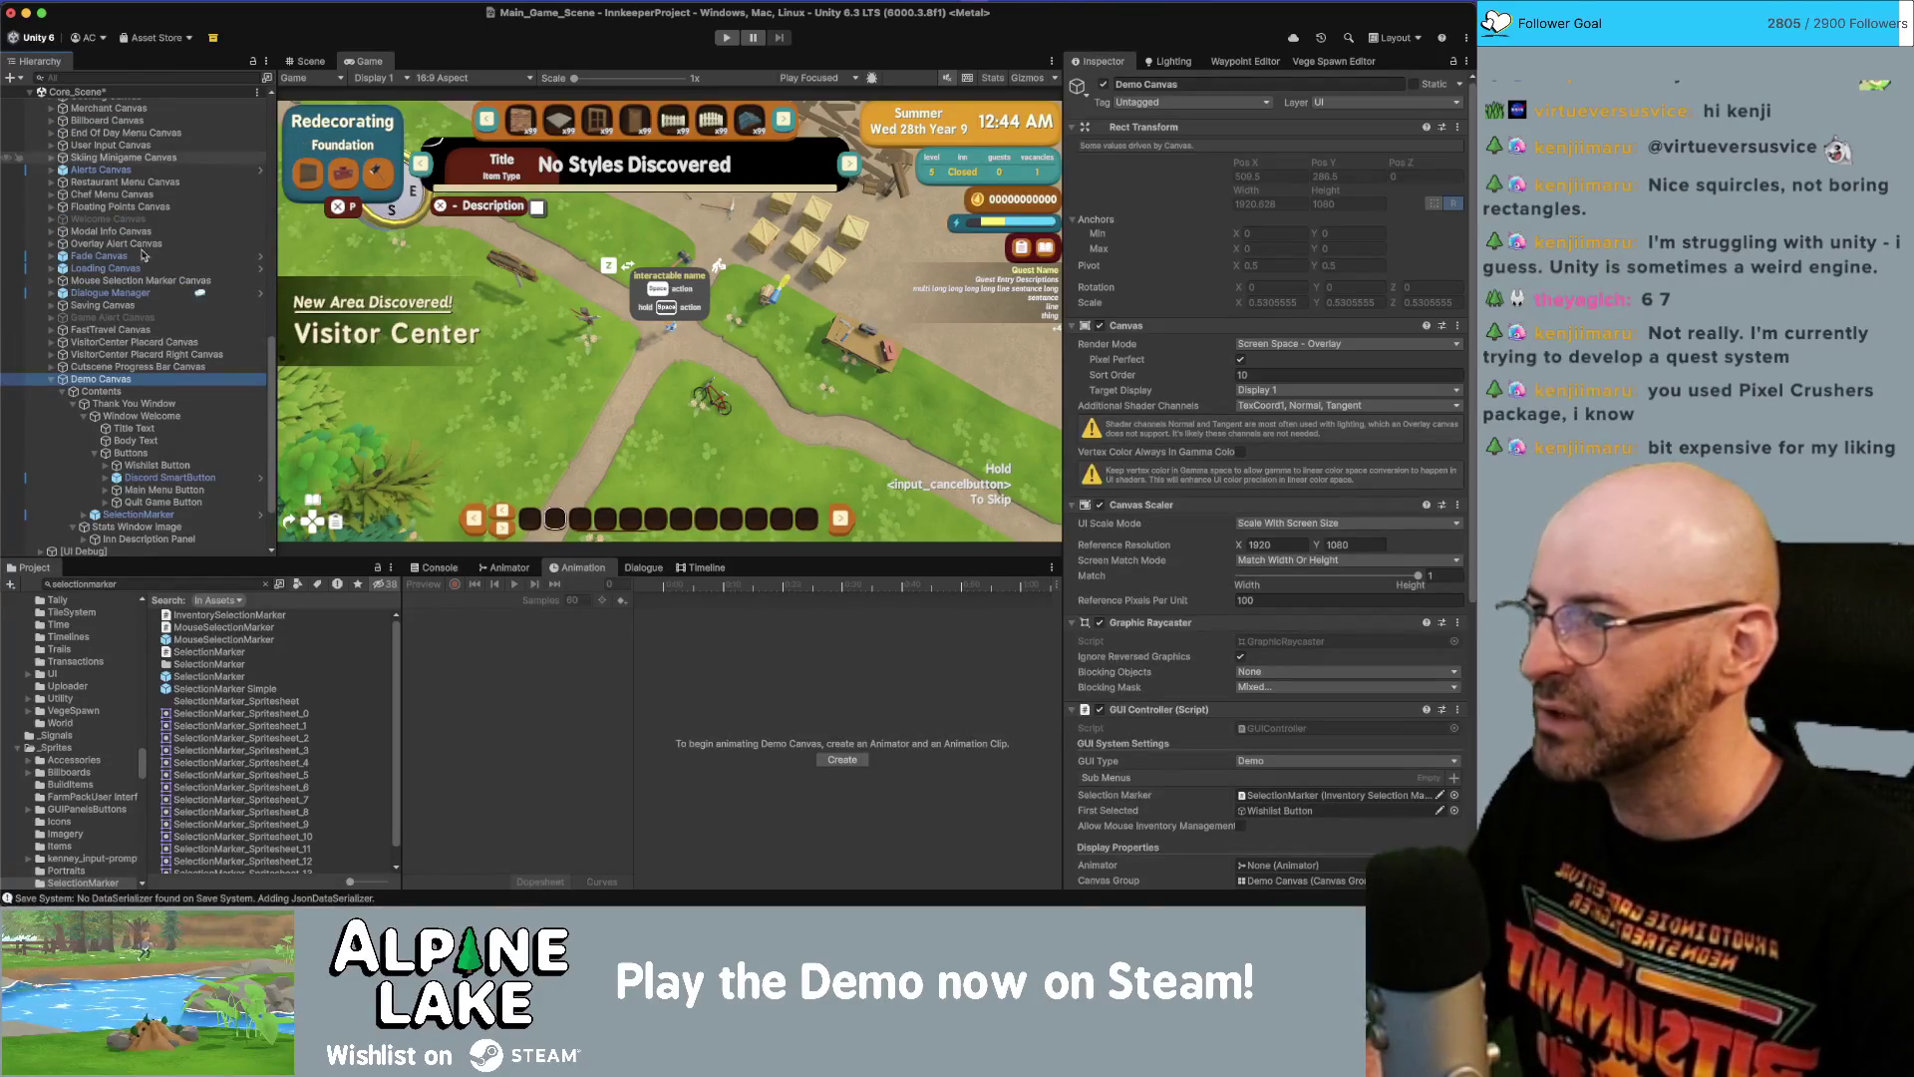
scroll(169, 224, down, 3)
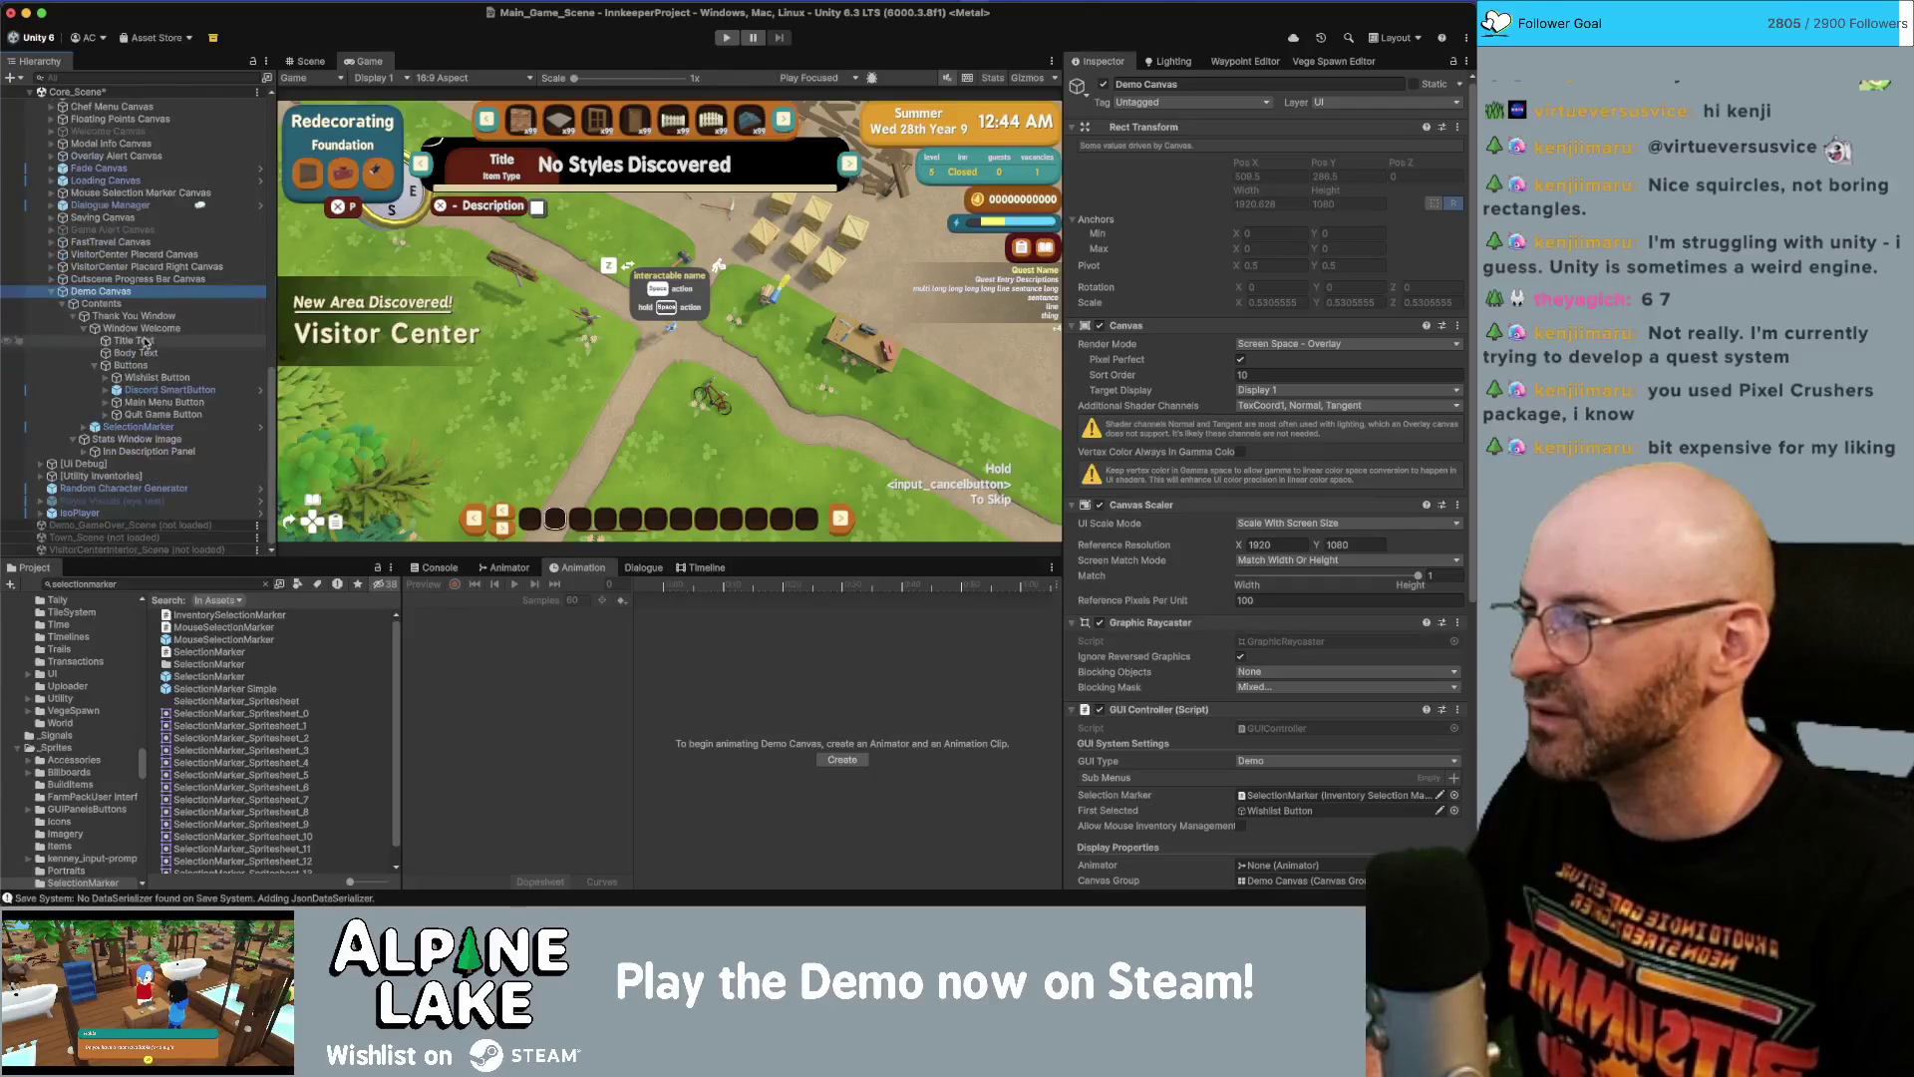
click(63, 303)
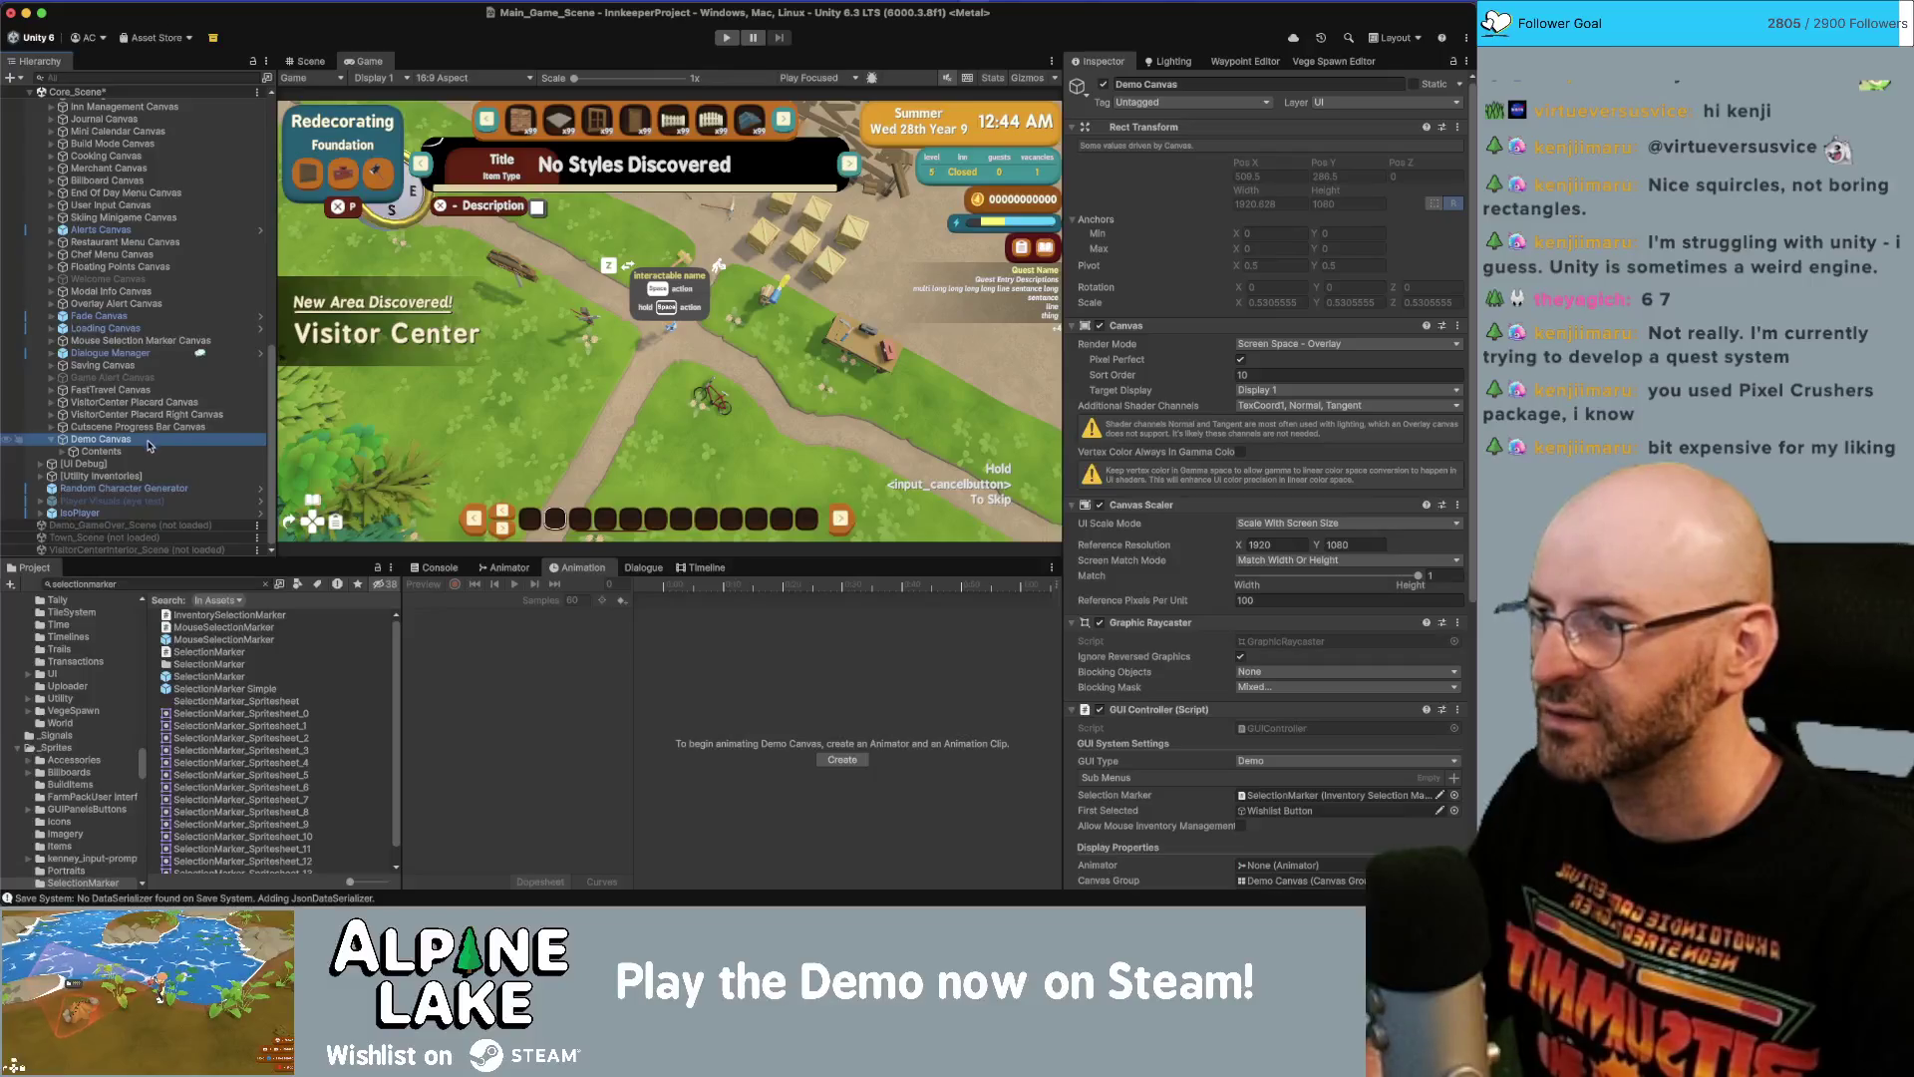
click(185, 448)
click(180, 439)
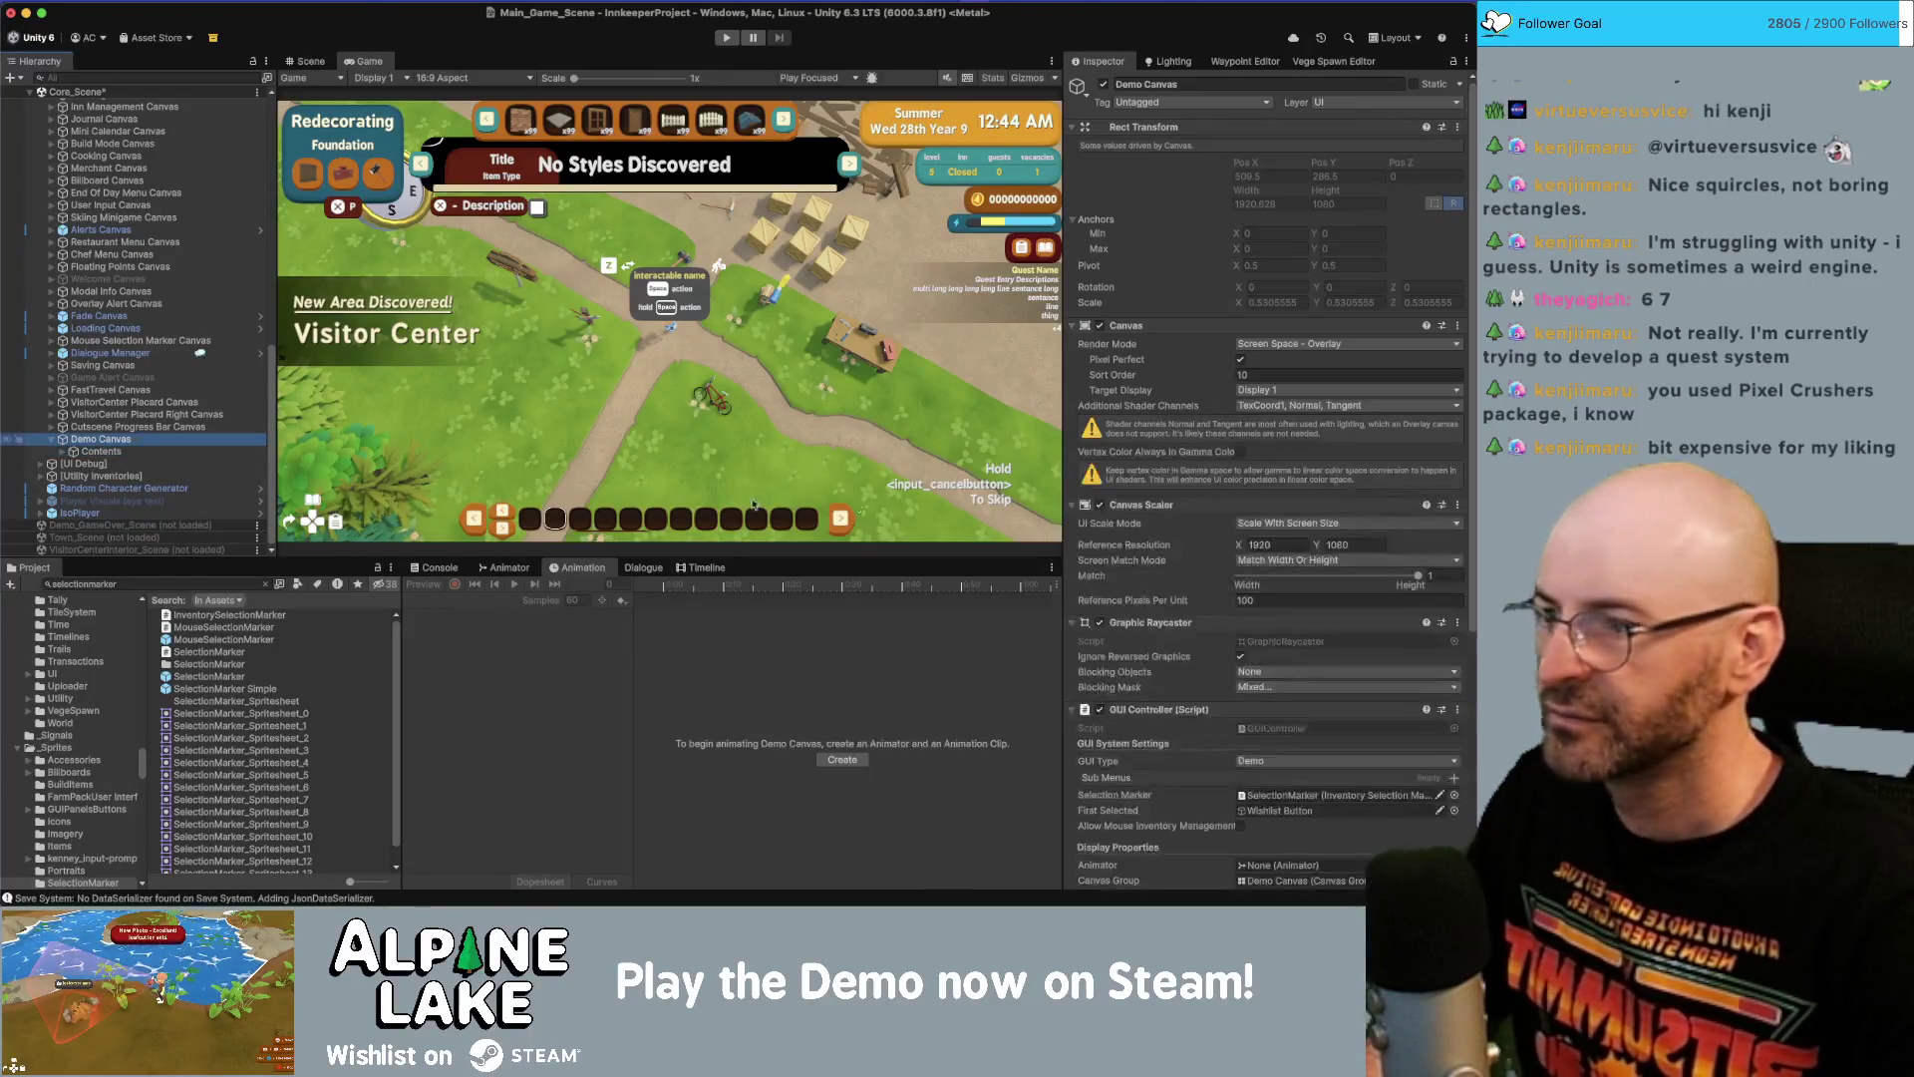
scroll(1153, 564, down, 5)
Set Demo Canvas's Canvas Group Alpha to 1 and enable Interactable and Blocks Raycasts.
click(1252, 795)
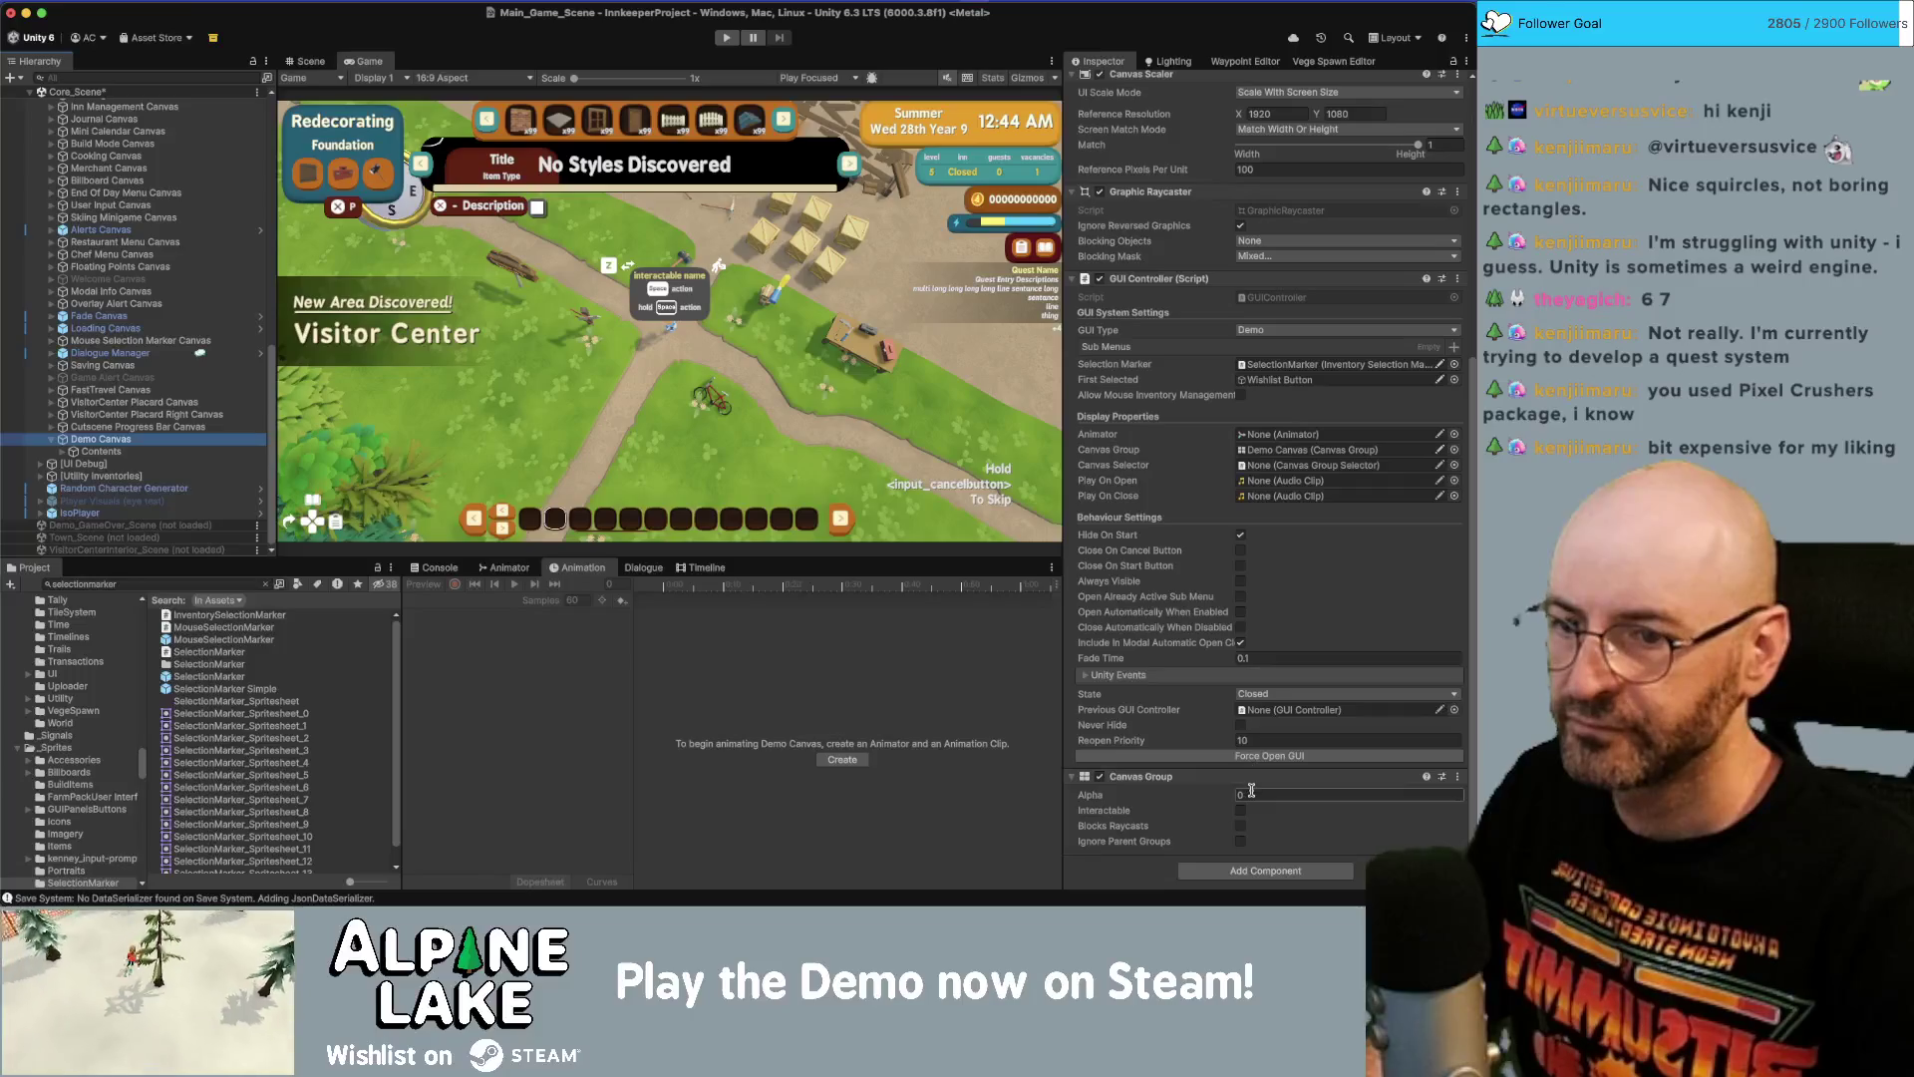
text(1)
click(1240, 810)
click(1240, 825)
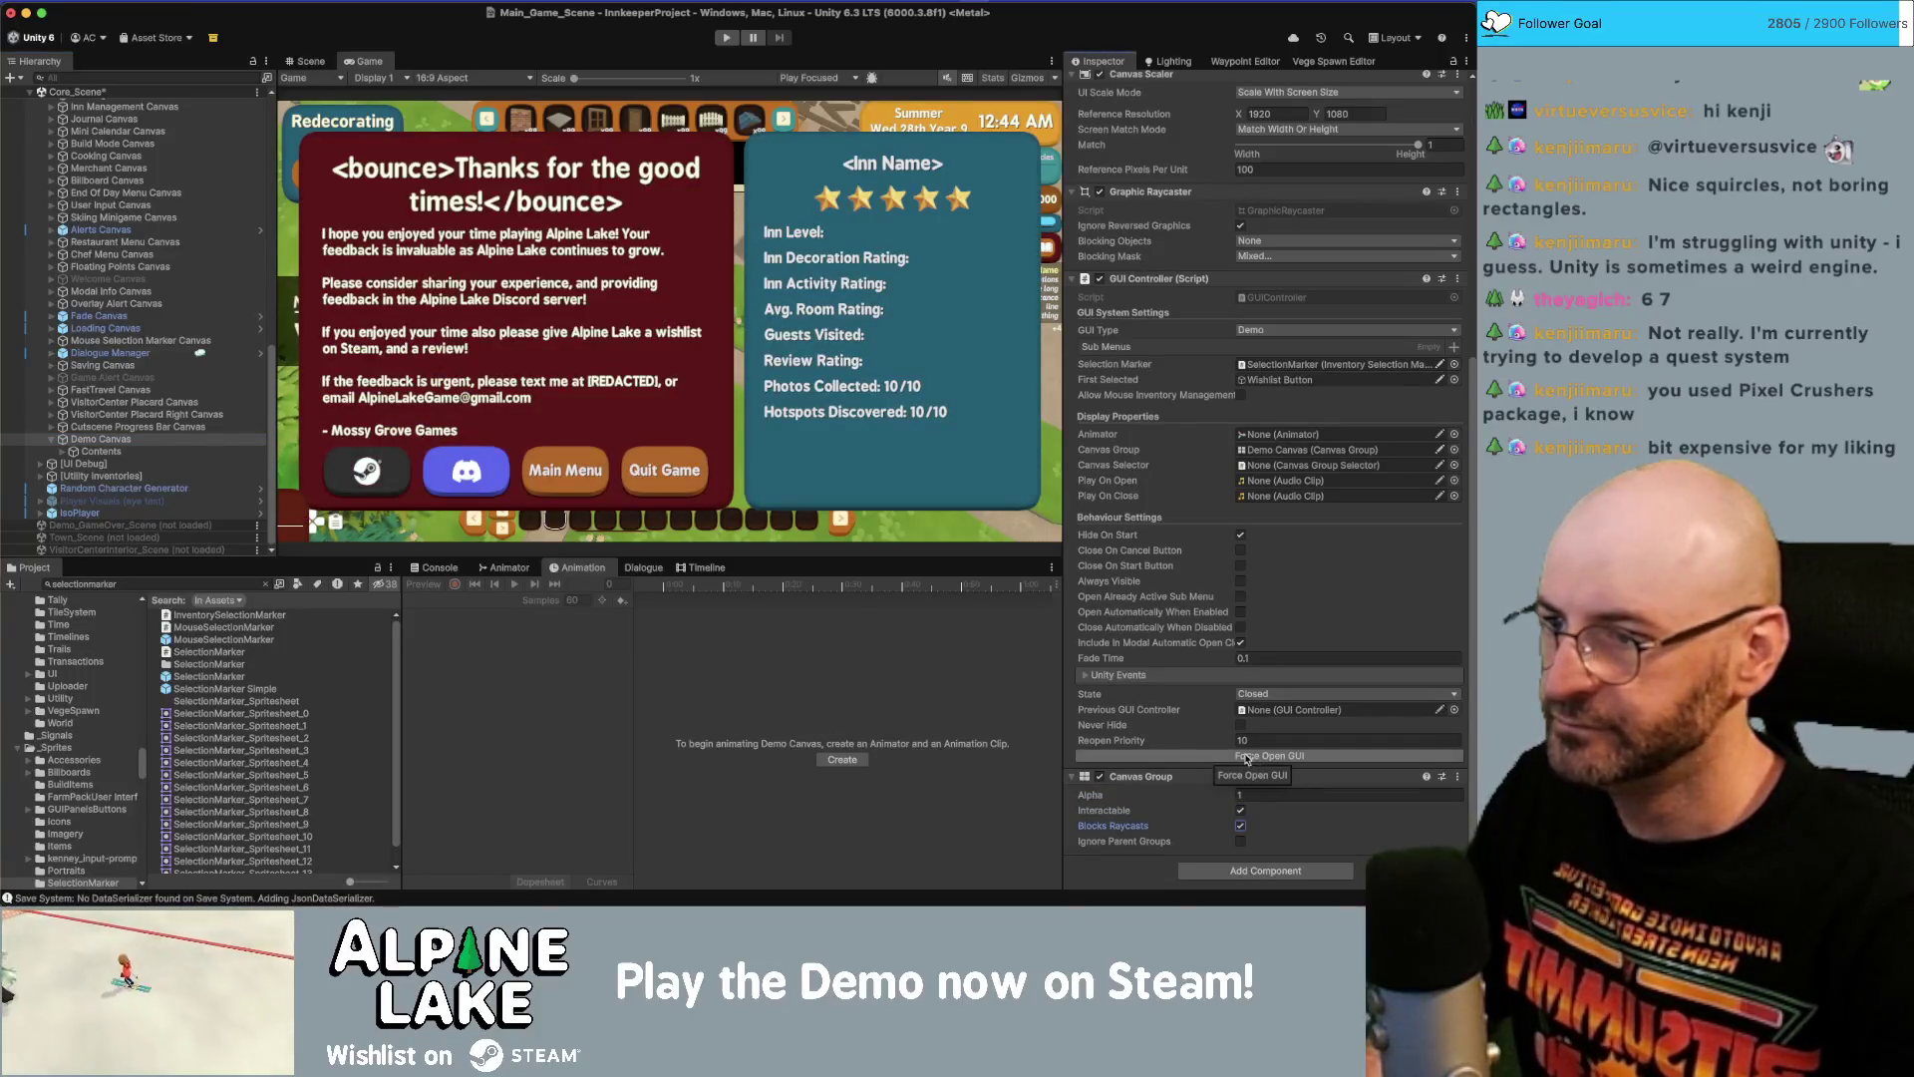
Expand the Demo Canvas contents and select the SelectionMarker in the Hierarchy.
click(60, 444)
alt+click(62, 452)
scroll(60, 455, down, 3)
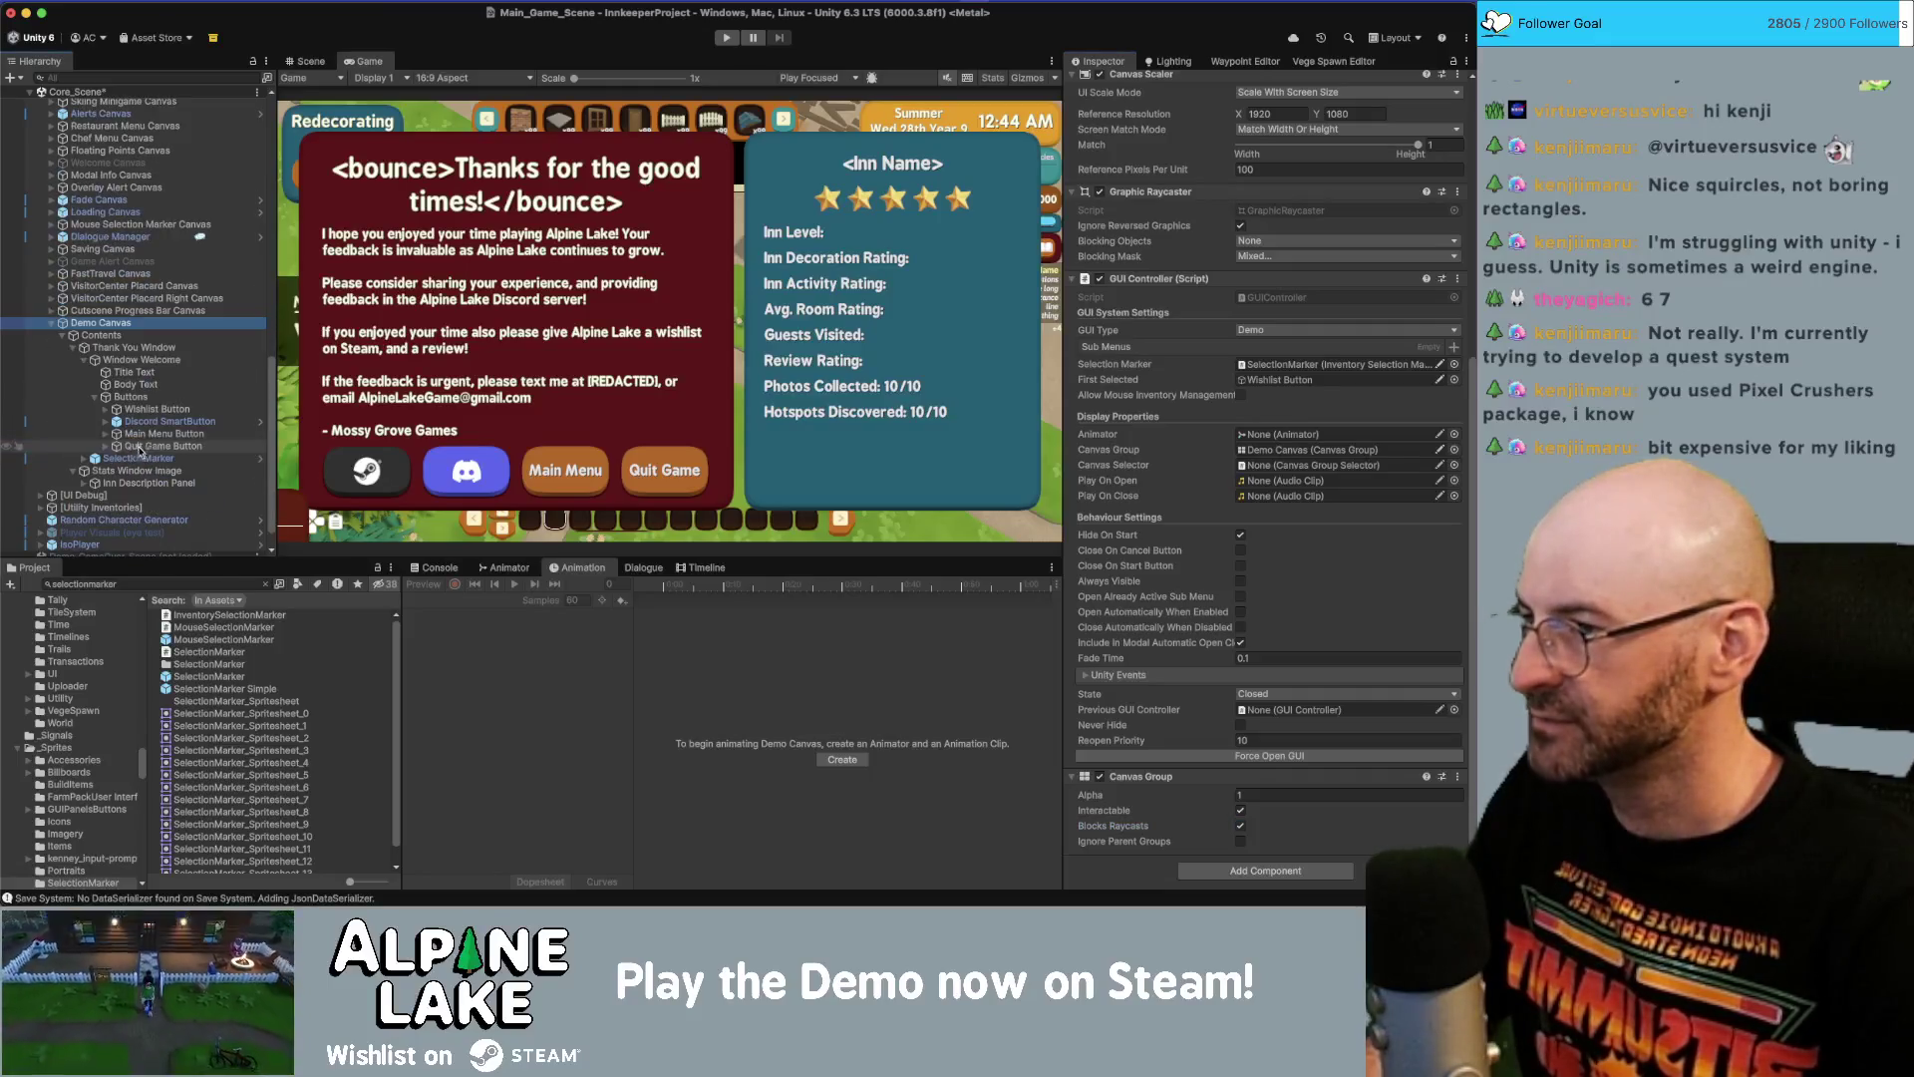
click(83, 359)
click(138, 425)
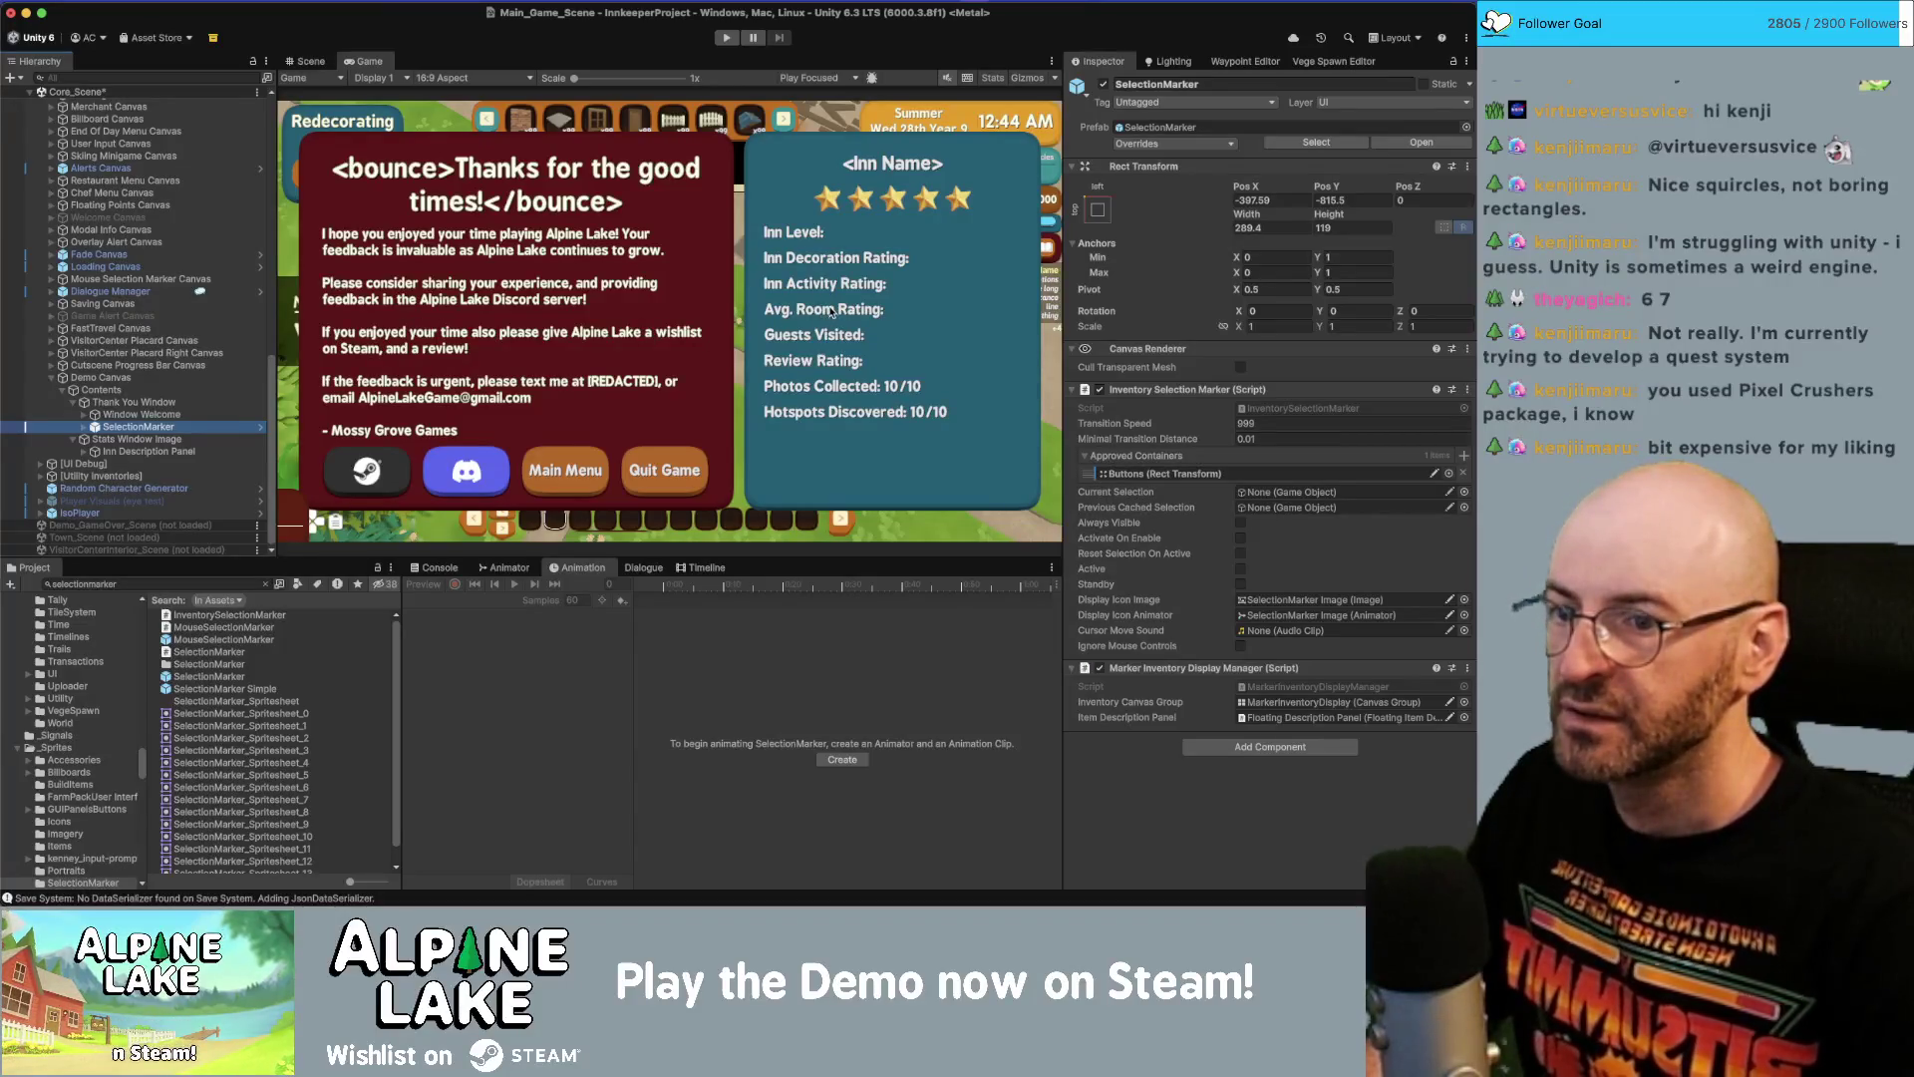
Set the SelectionMarker's Pos X and Pos Y to 0.
click(321, 61)
click(1277, 202)
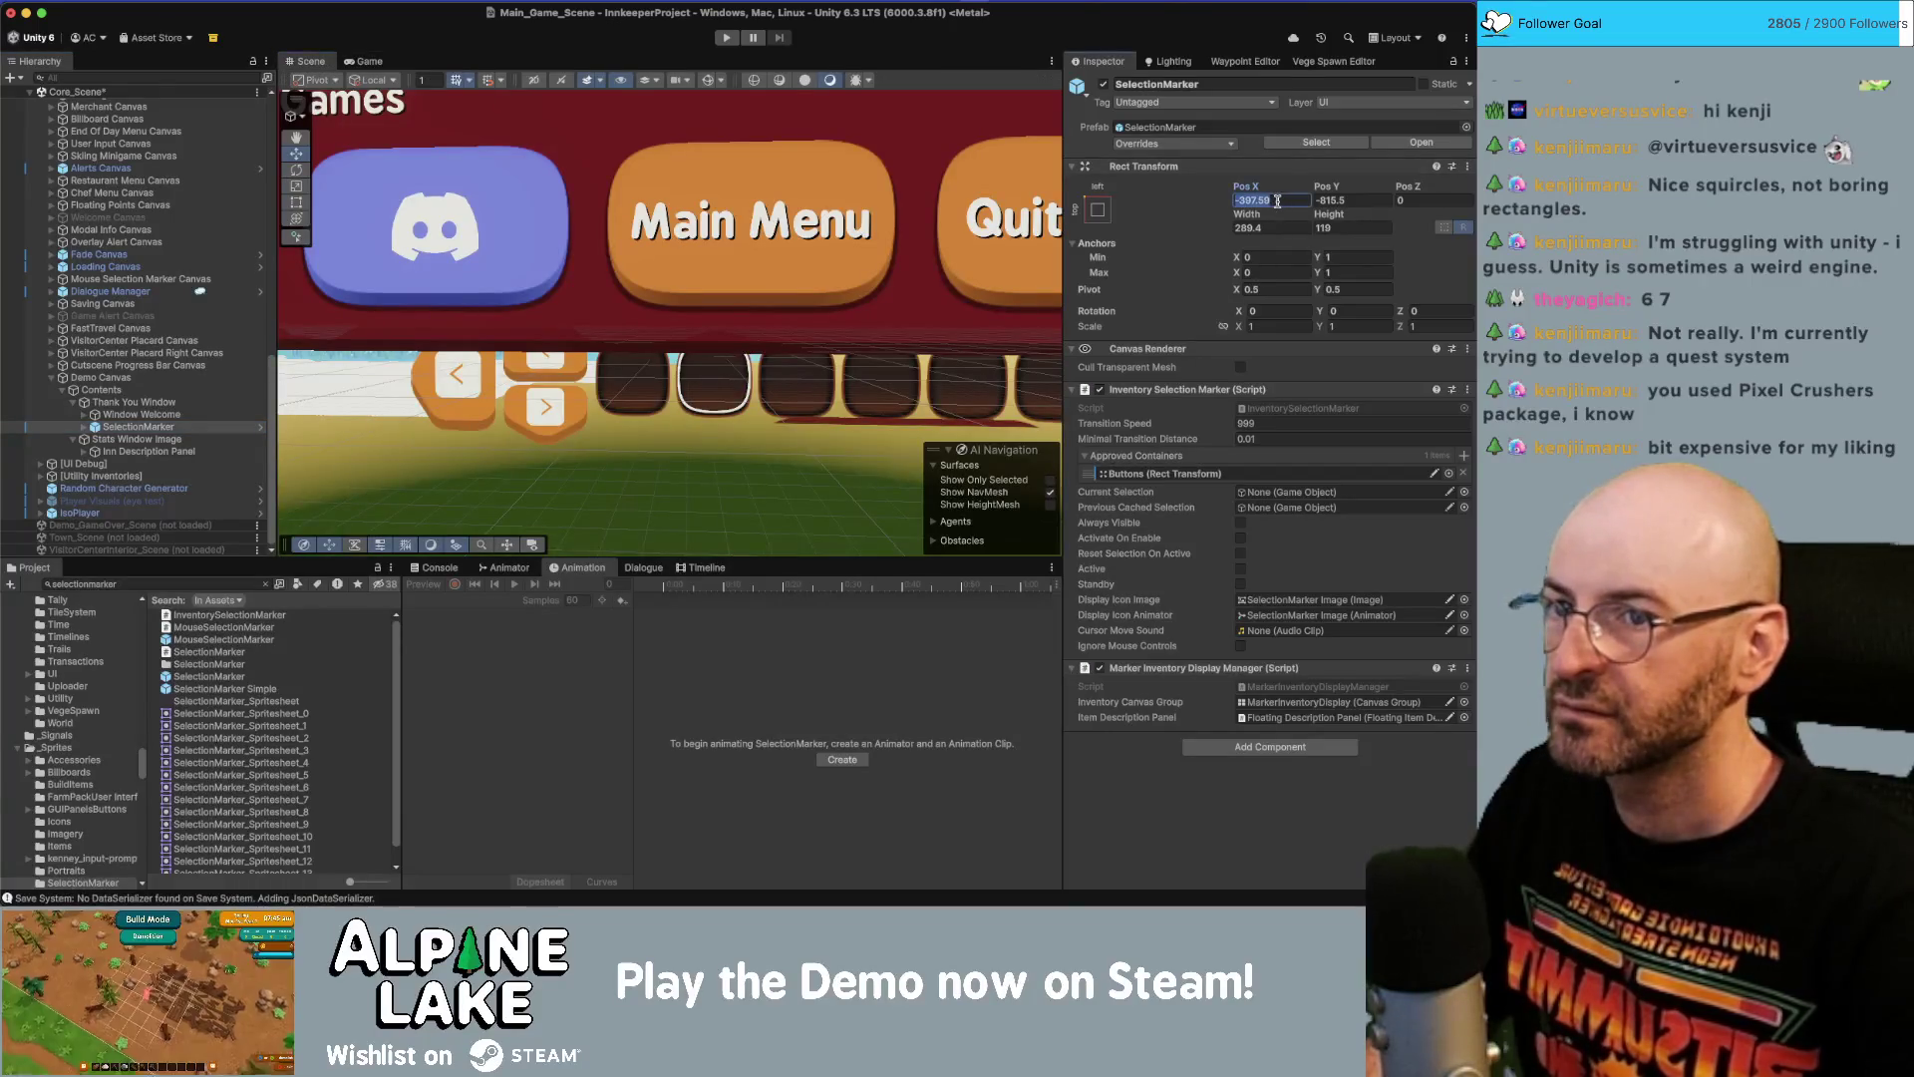
text(0)
key(Tab)
text(0)
click(364, 62)
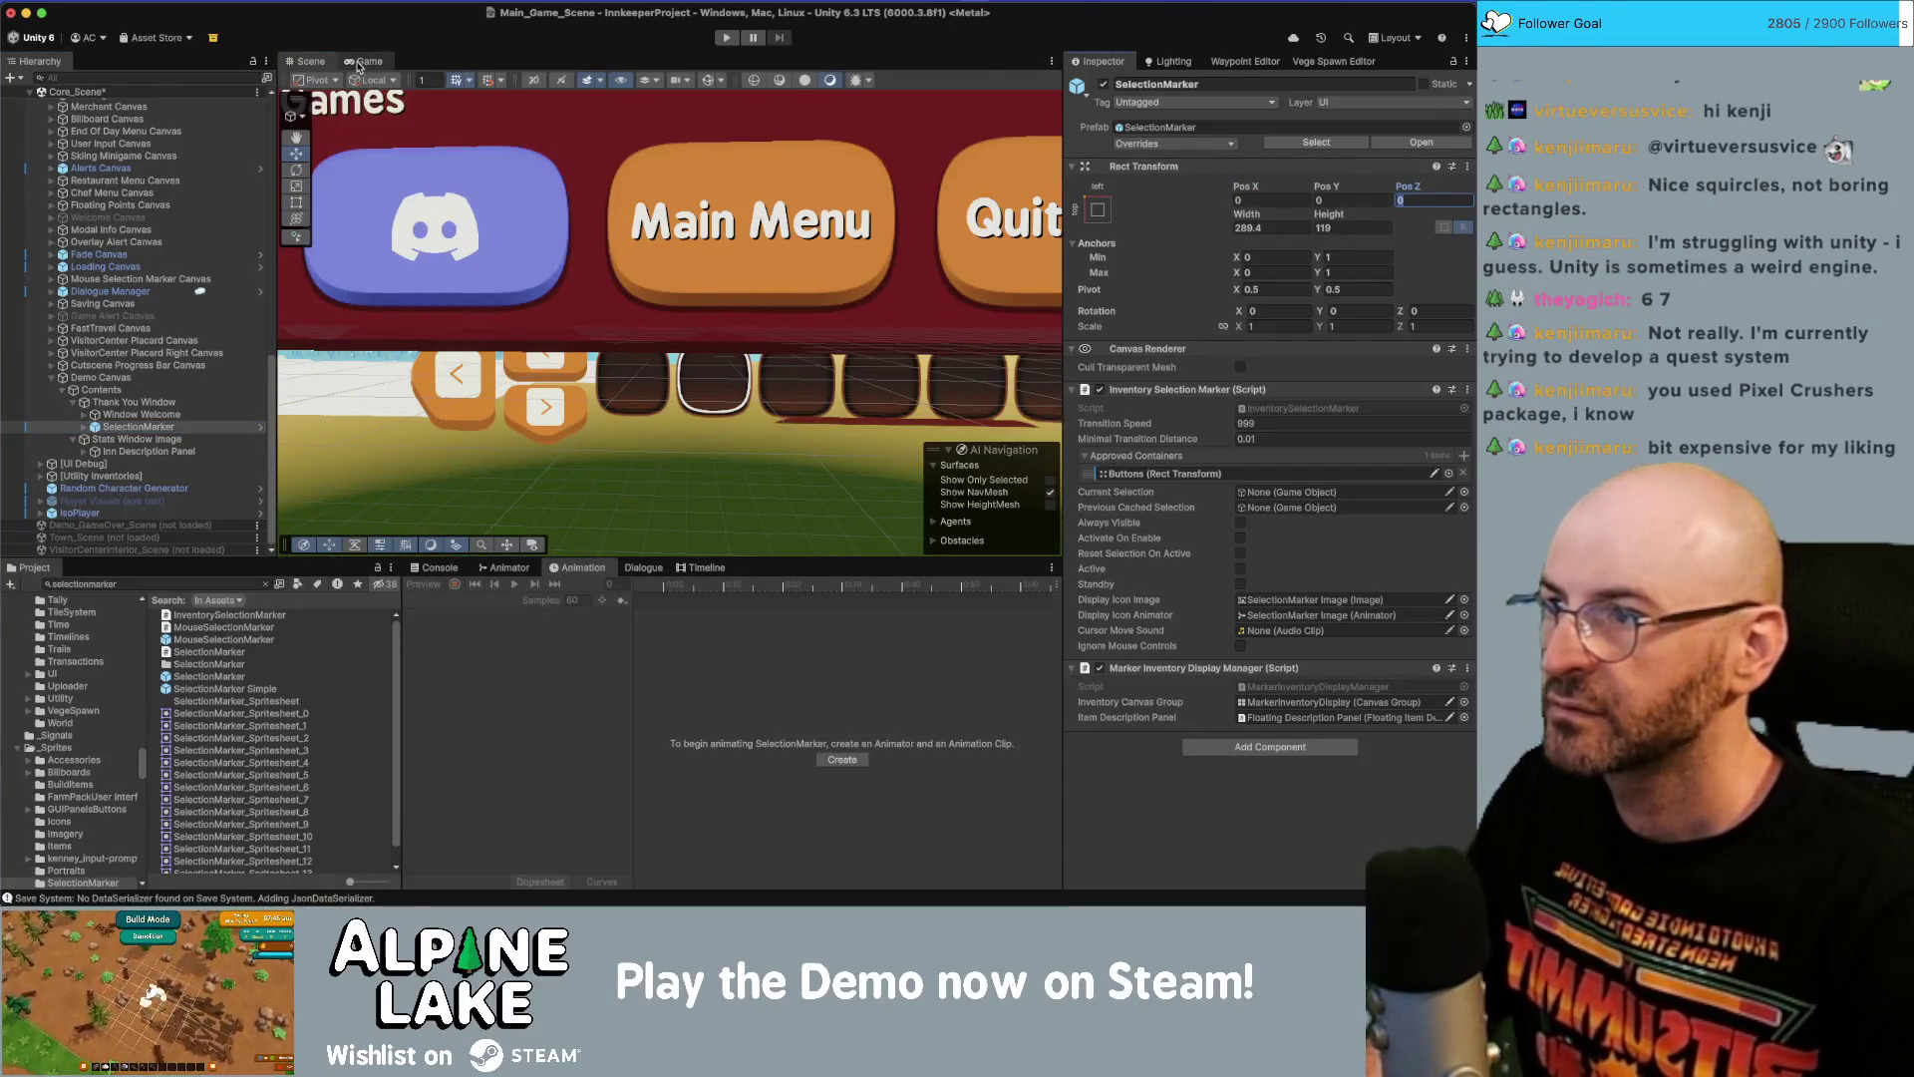
Disable the Floating Description Panel in the SelectionMarker prefab, save it, and exit prefab mode.
click(260, 427)
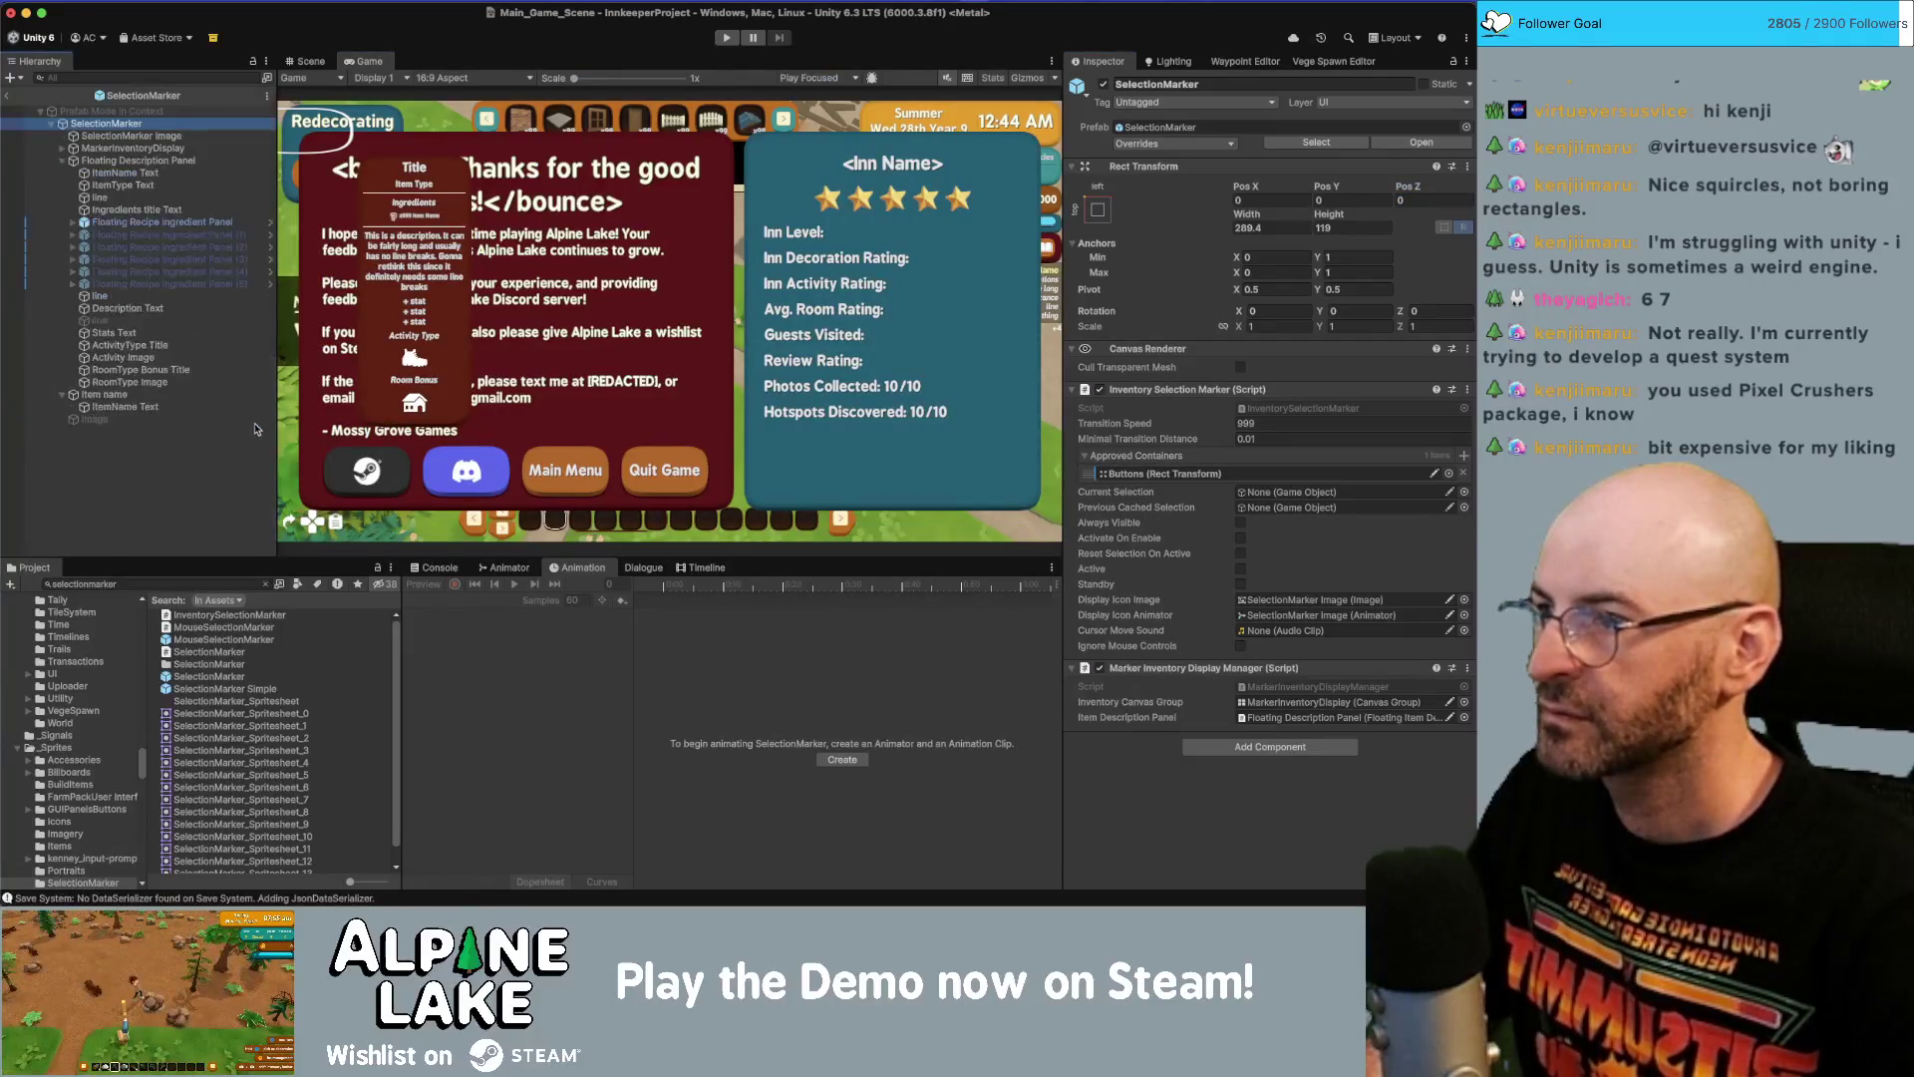
click(139, 158)
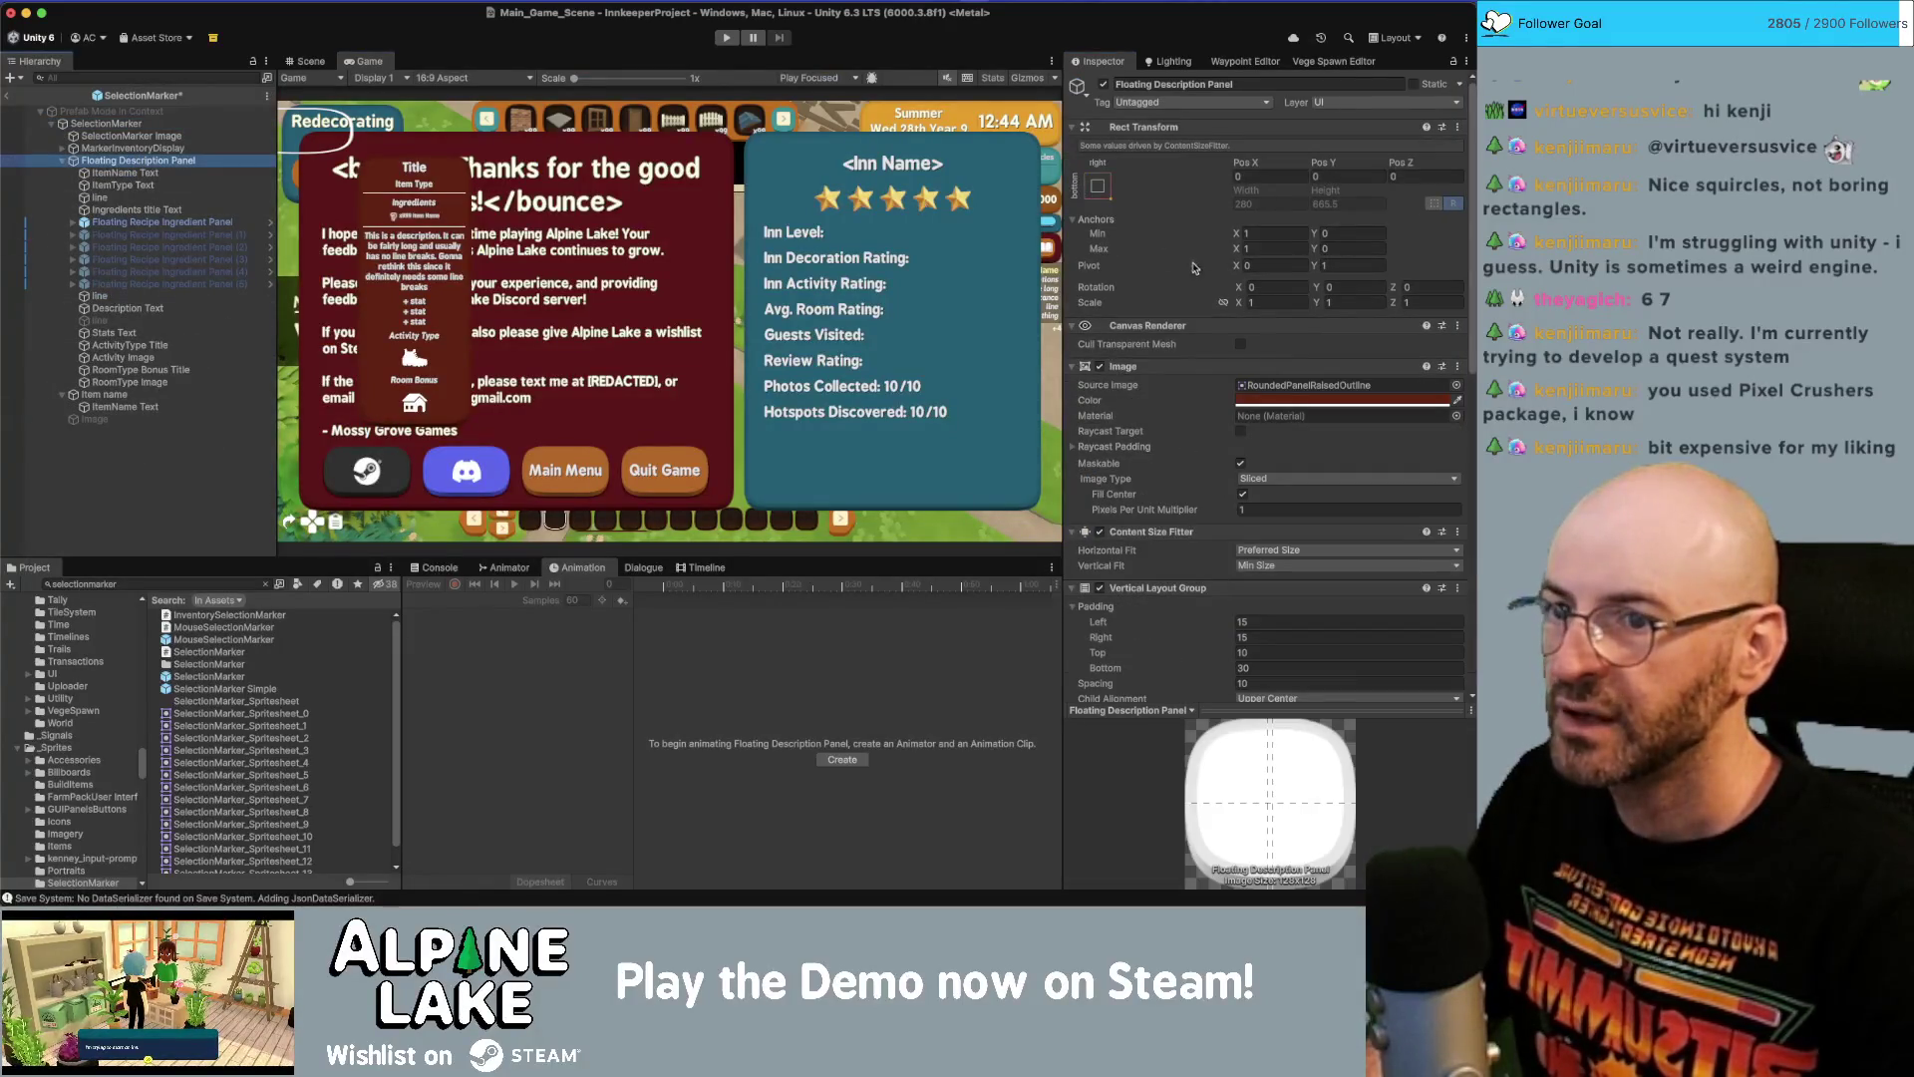
scroll(1204, 403, down, 2)
scroll(1201, 379, up, 2)
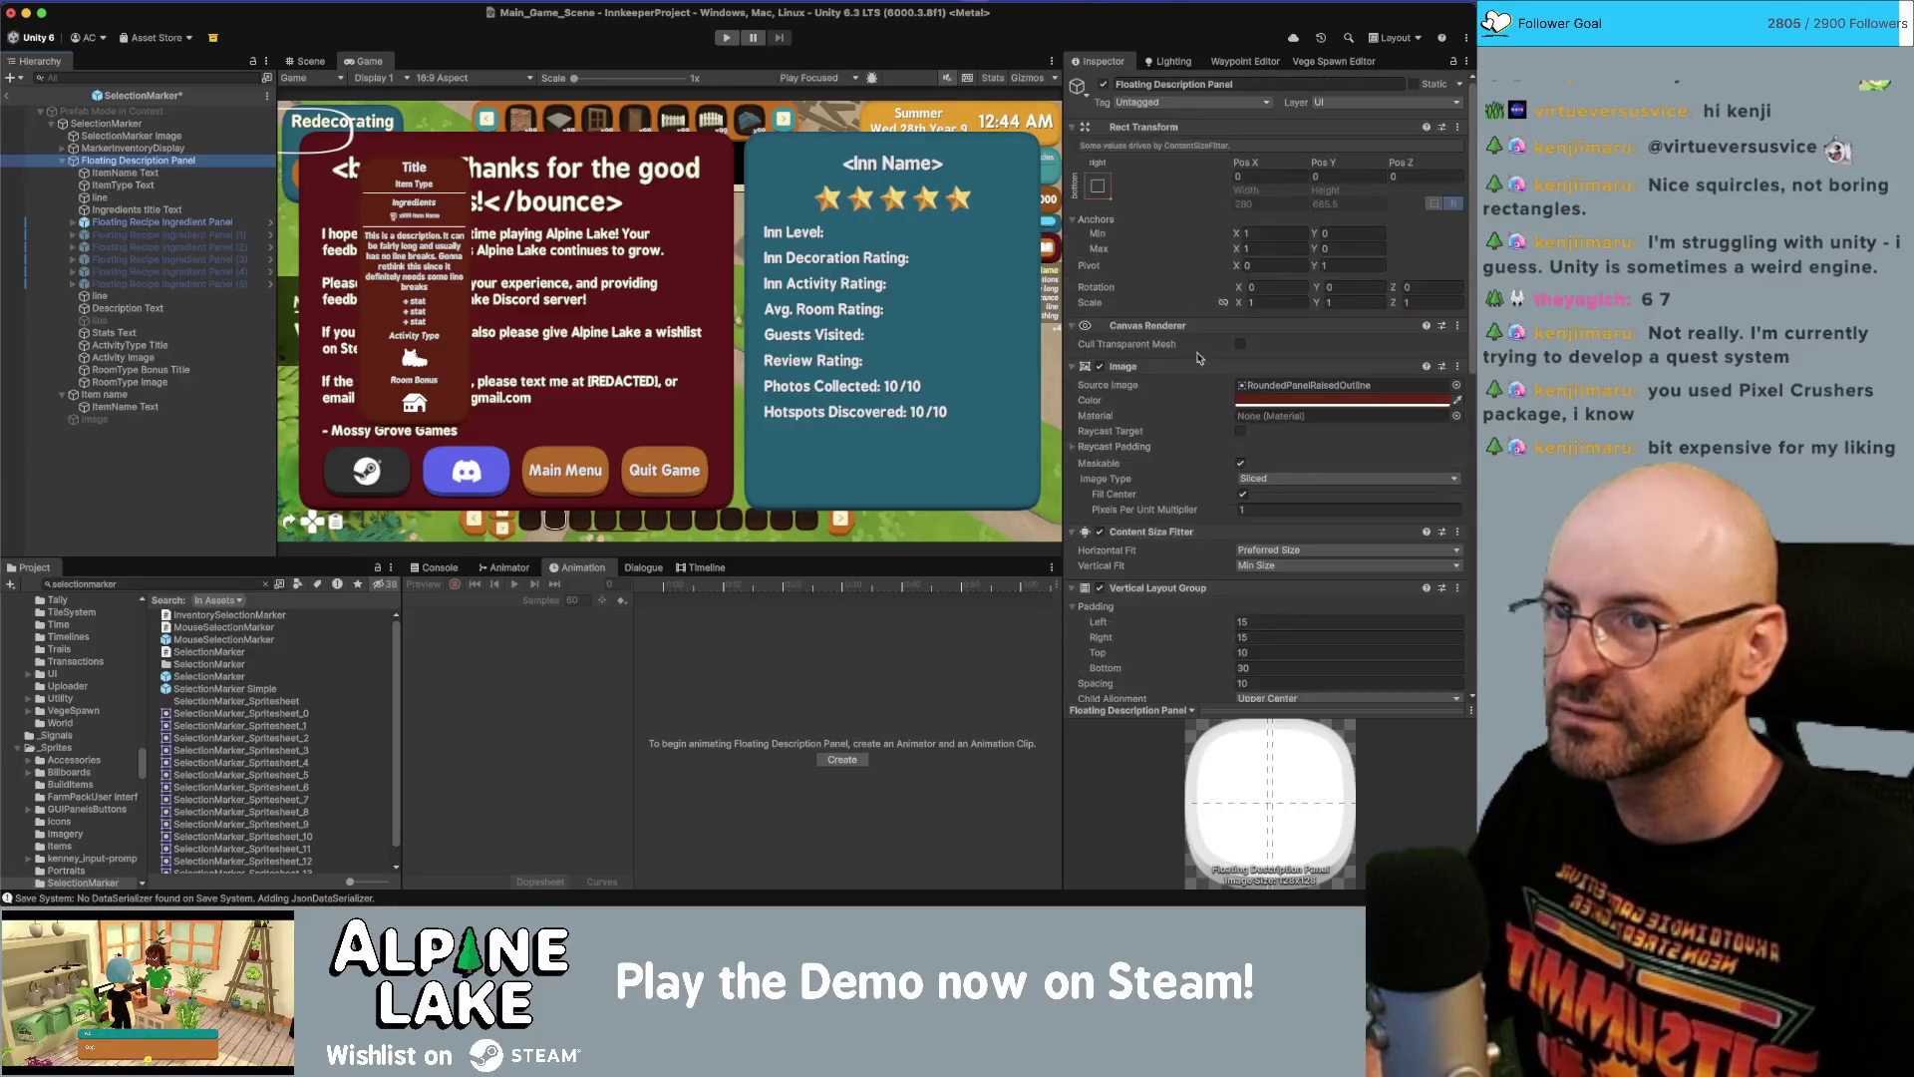
click(1102, 85)
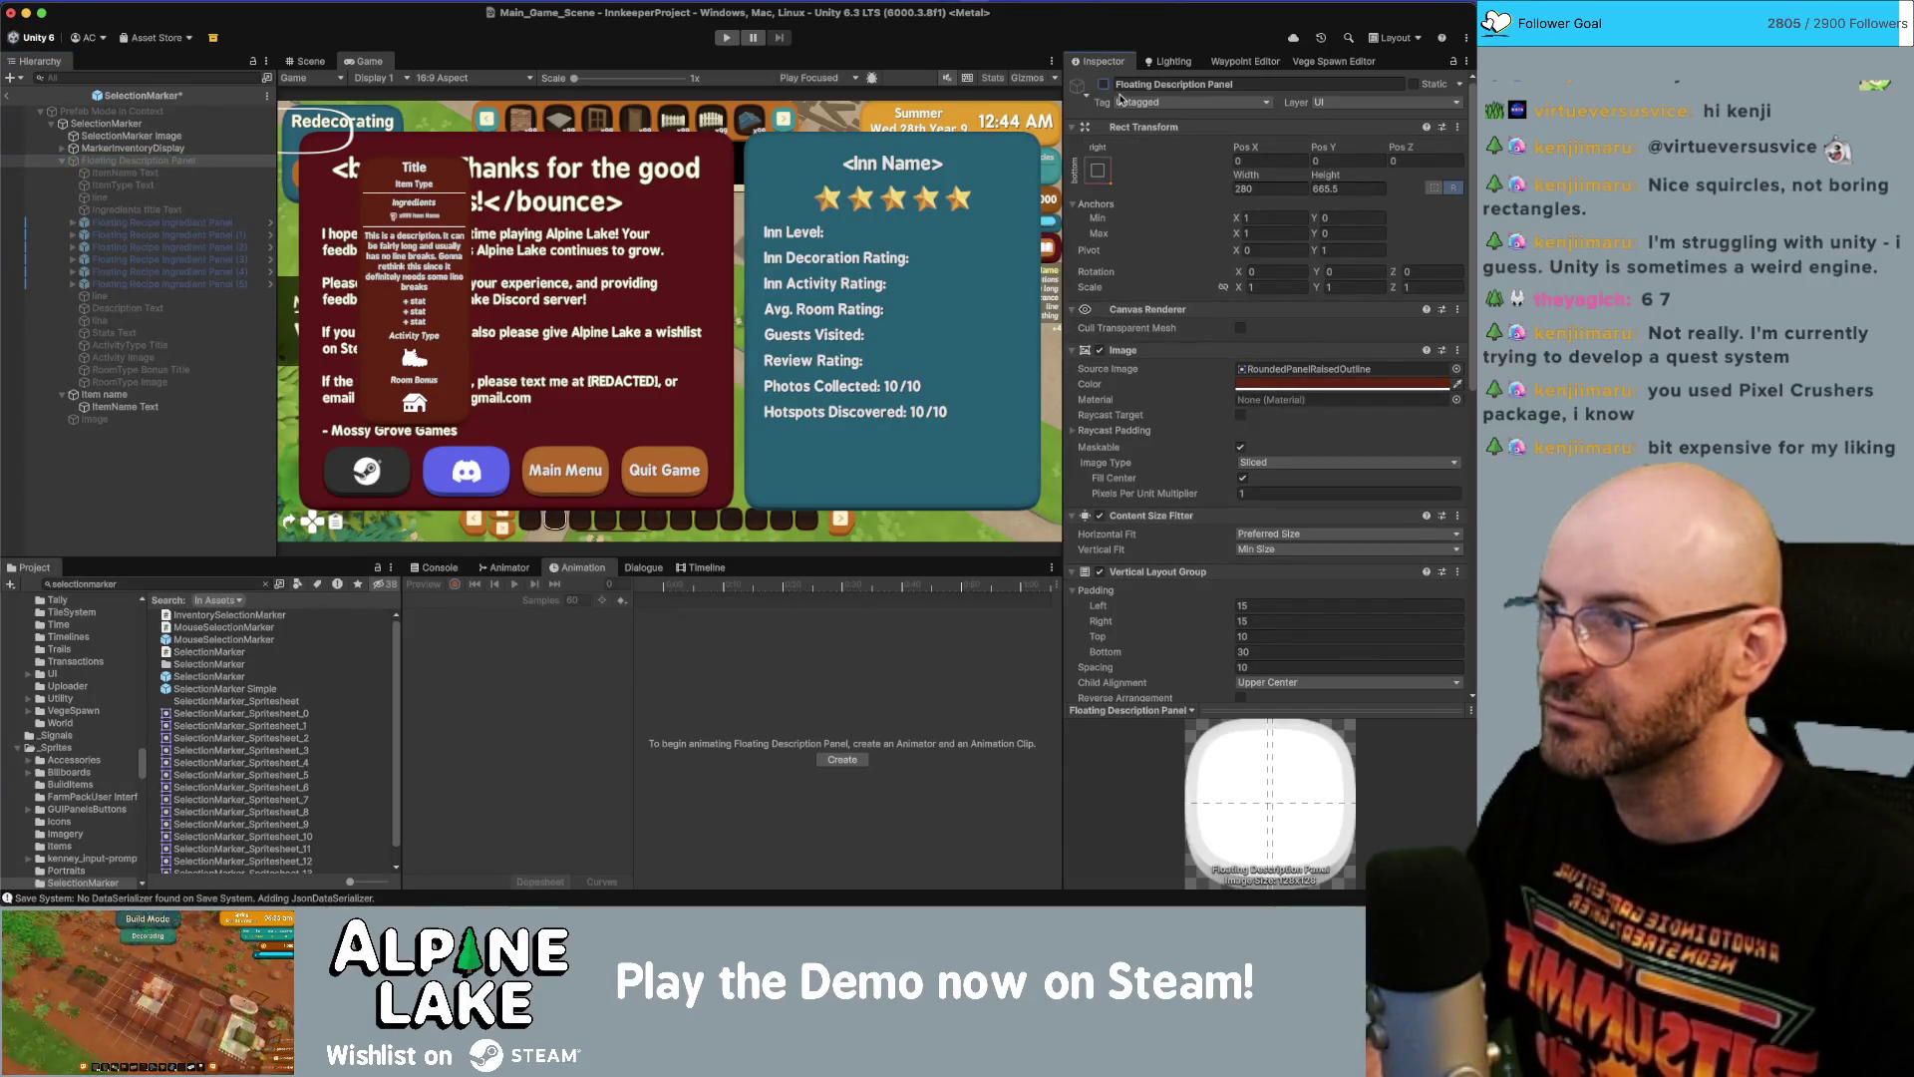
key(super+s)
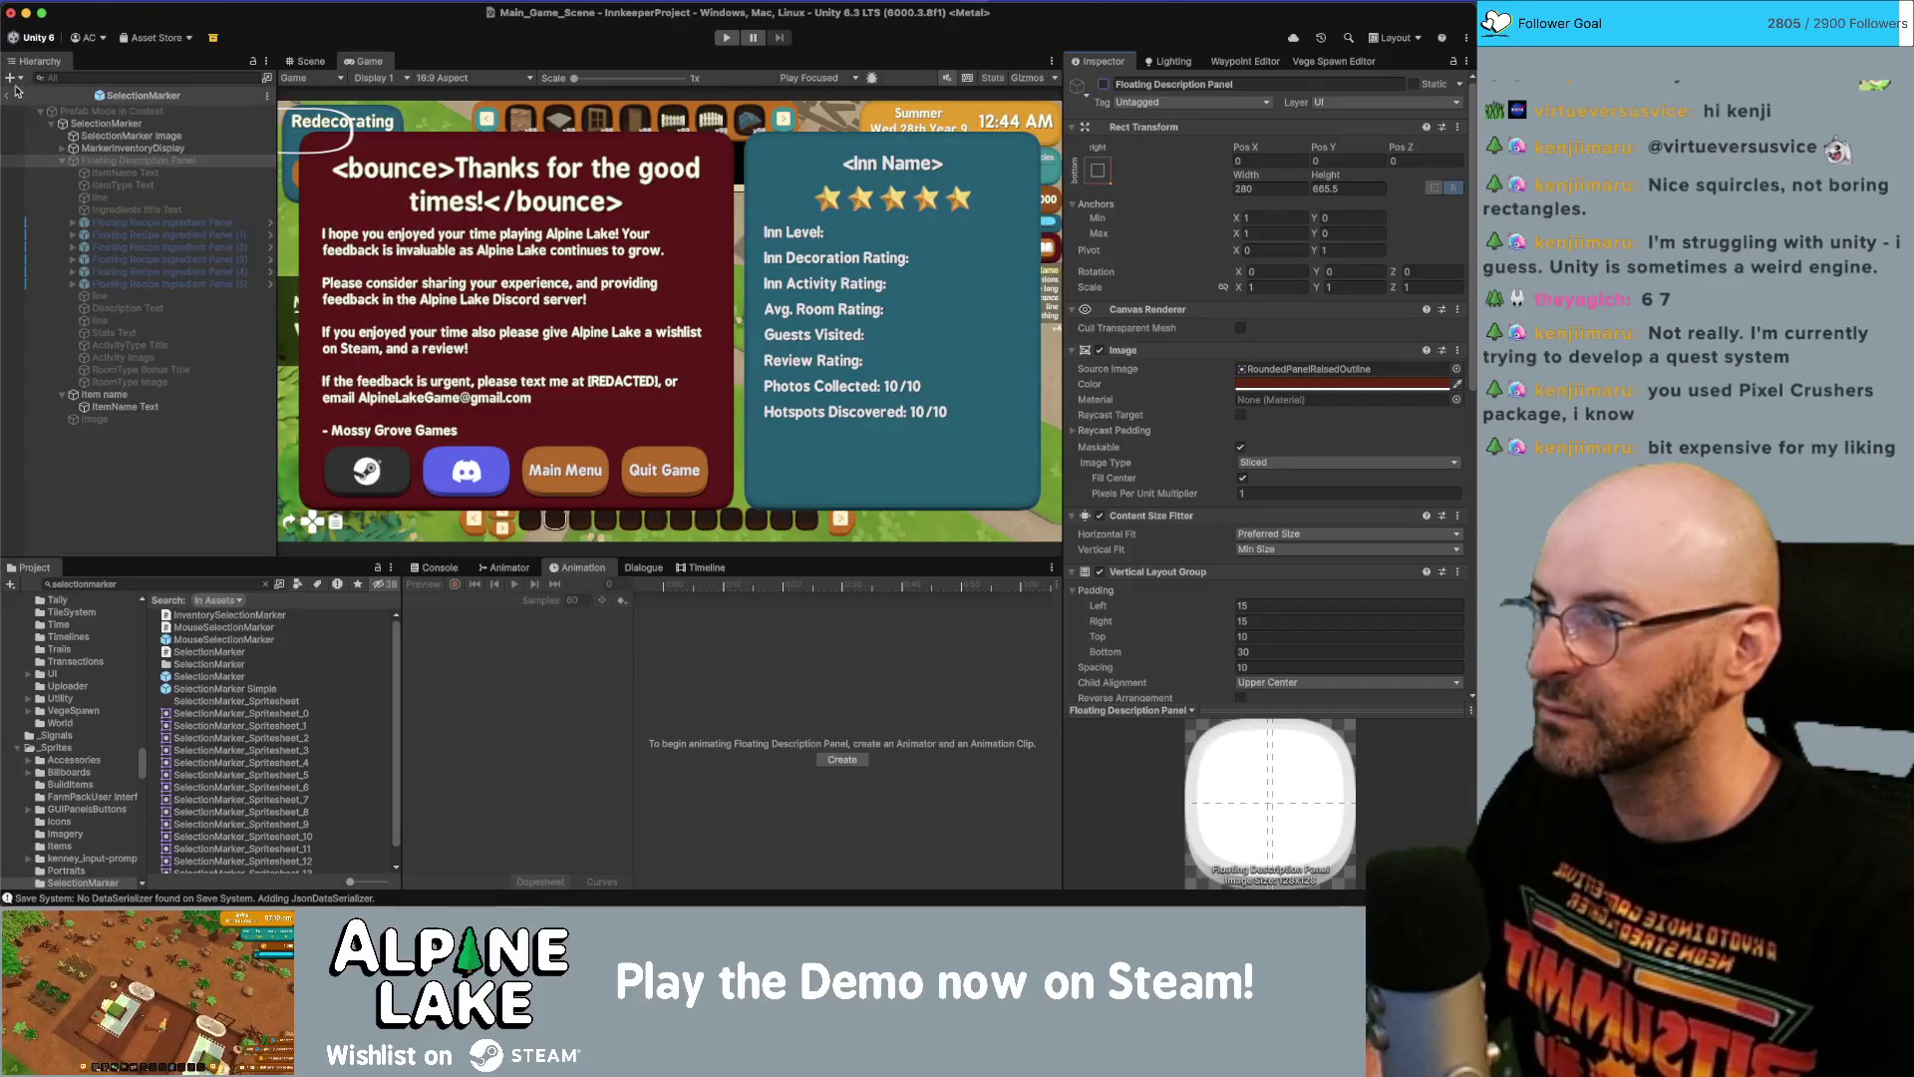
click(9, 94)
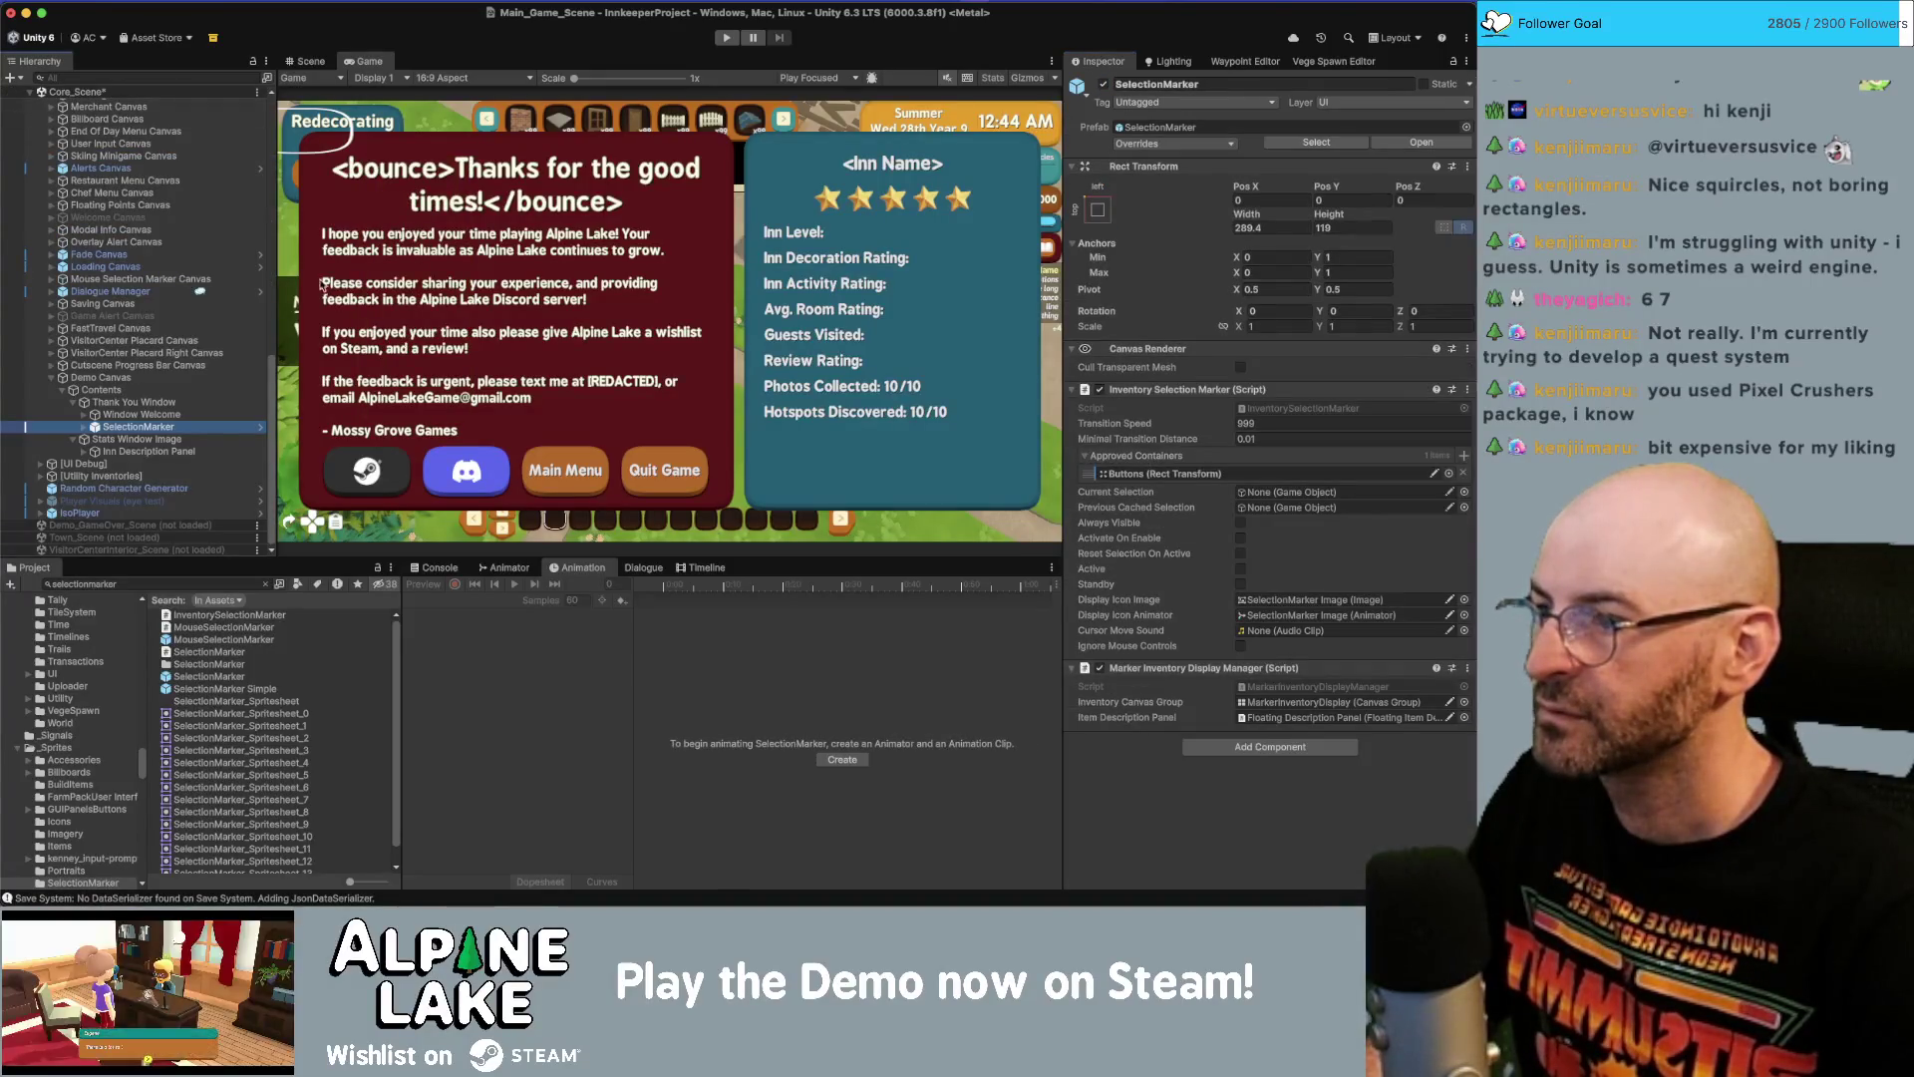
In the Scene view, hide the green ground and frame the Demo Canvas buttons.
click(312, 65)
mouse_move(598, 267)
mouse_down()
mouse_move(627, 325)
mouse_move(542, 325)
mouse_move(359, 275)
mouse_up()
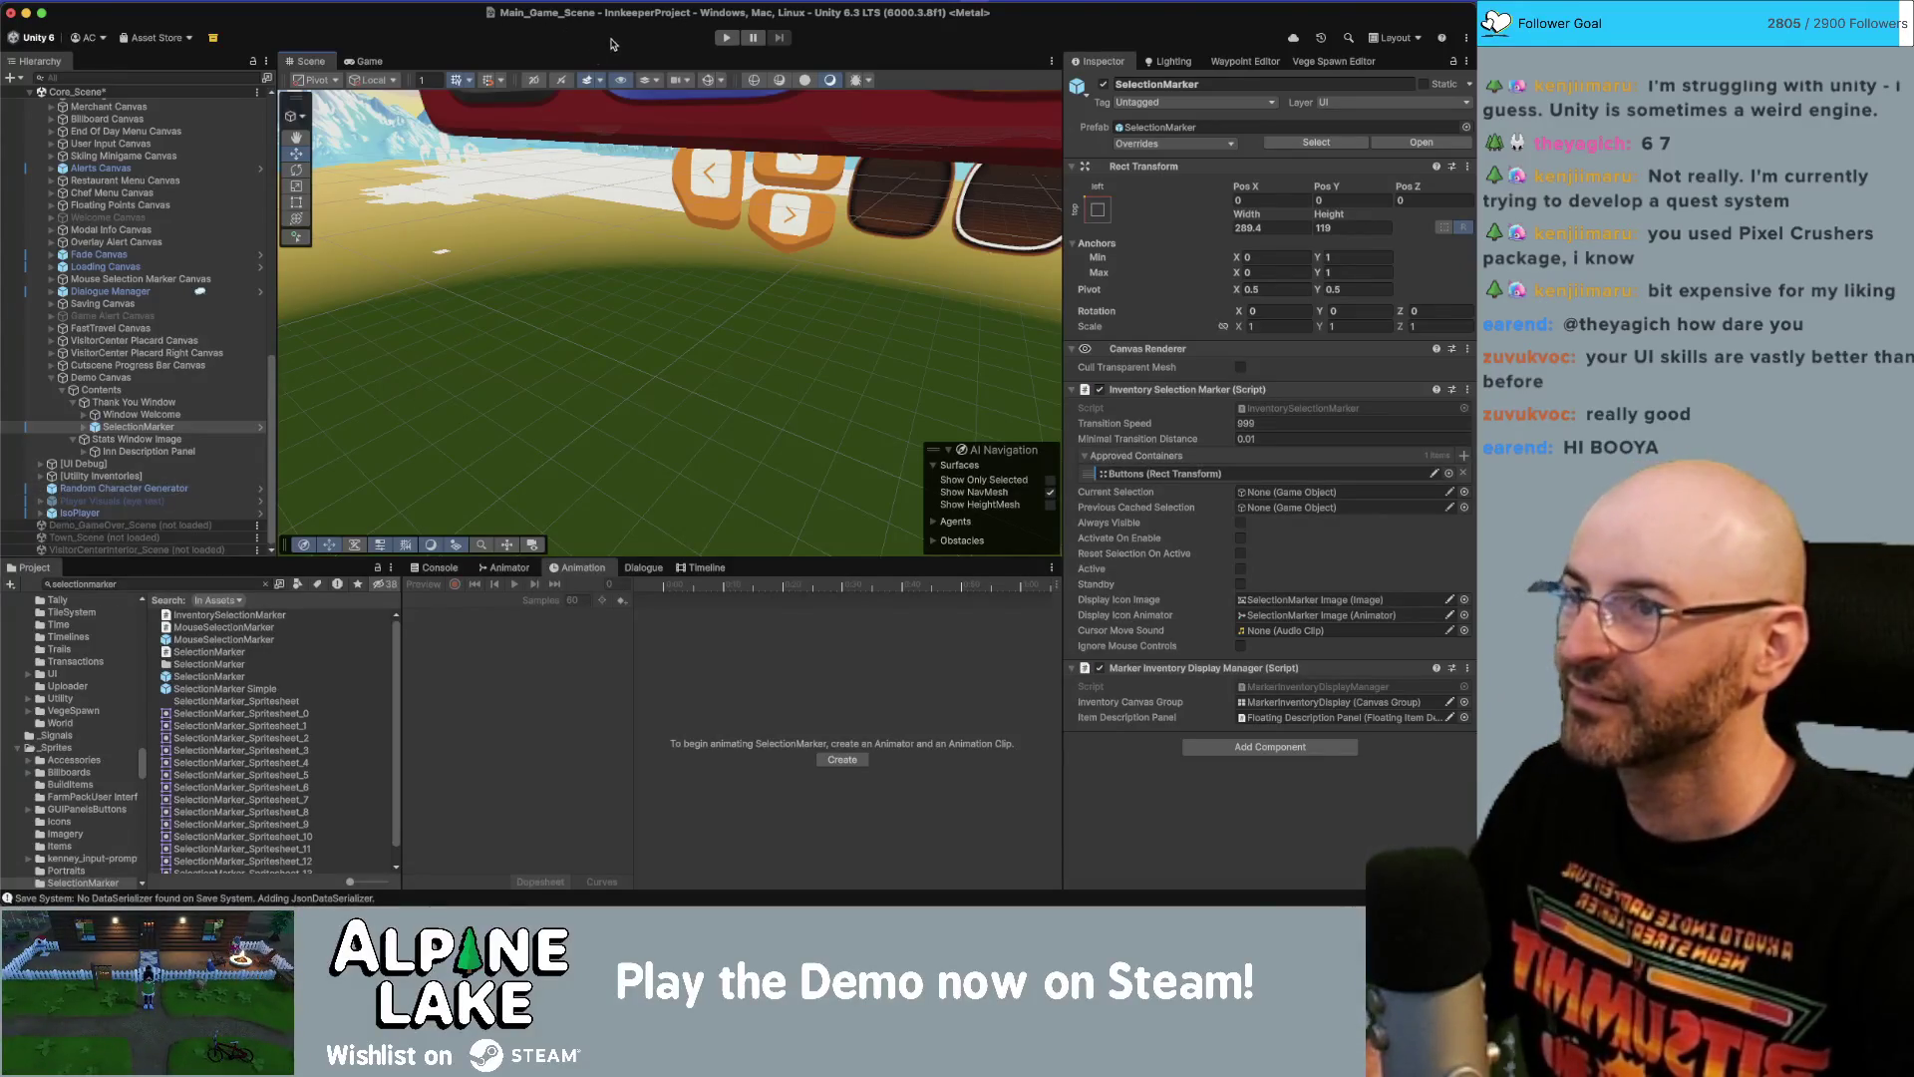
click(588, 79)
mouse_move(634, 244)
mouse_down()
mouse_move(751, 208)
mouse_move(751, 166)
mouse_up()
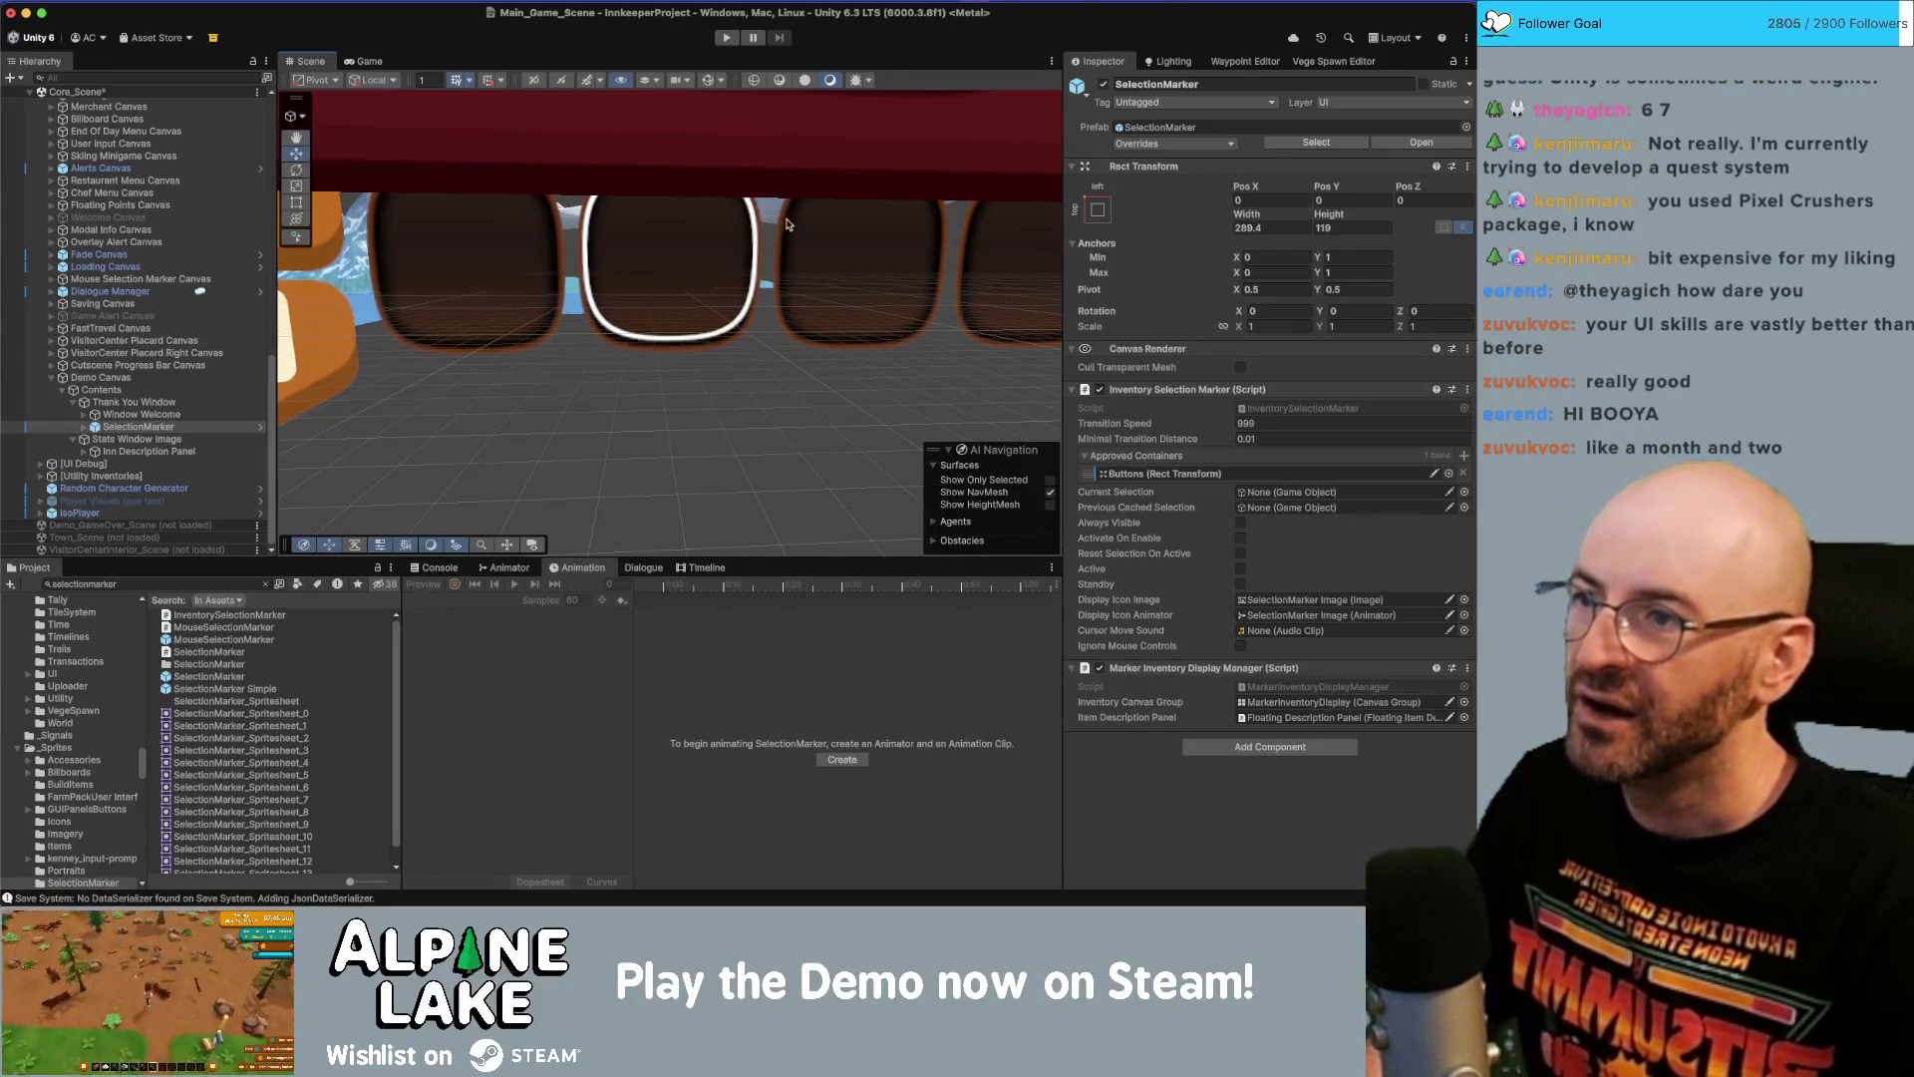
scroll(660, 234, down, 5)
scroll(660, 234, down, 3)
drag(654, 225, 668, 329)
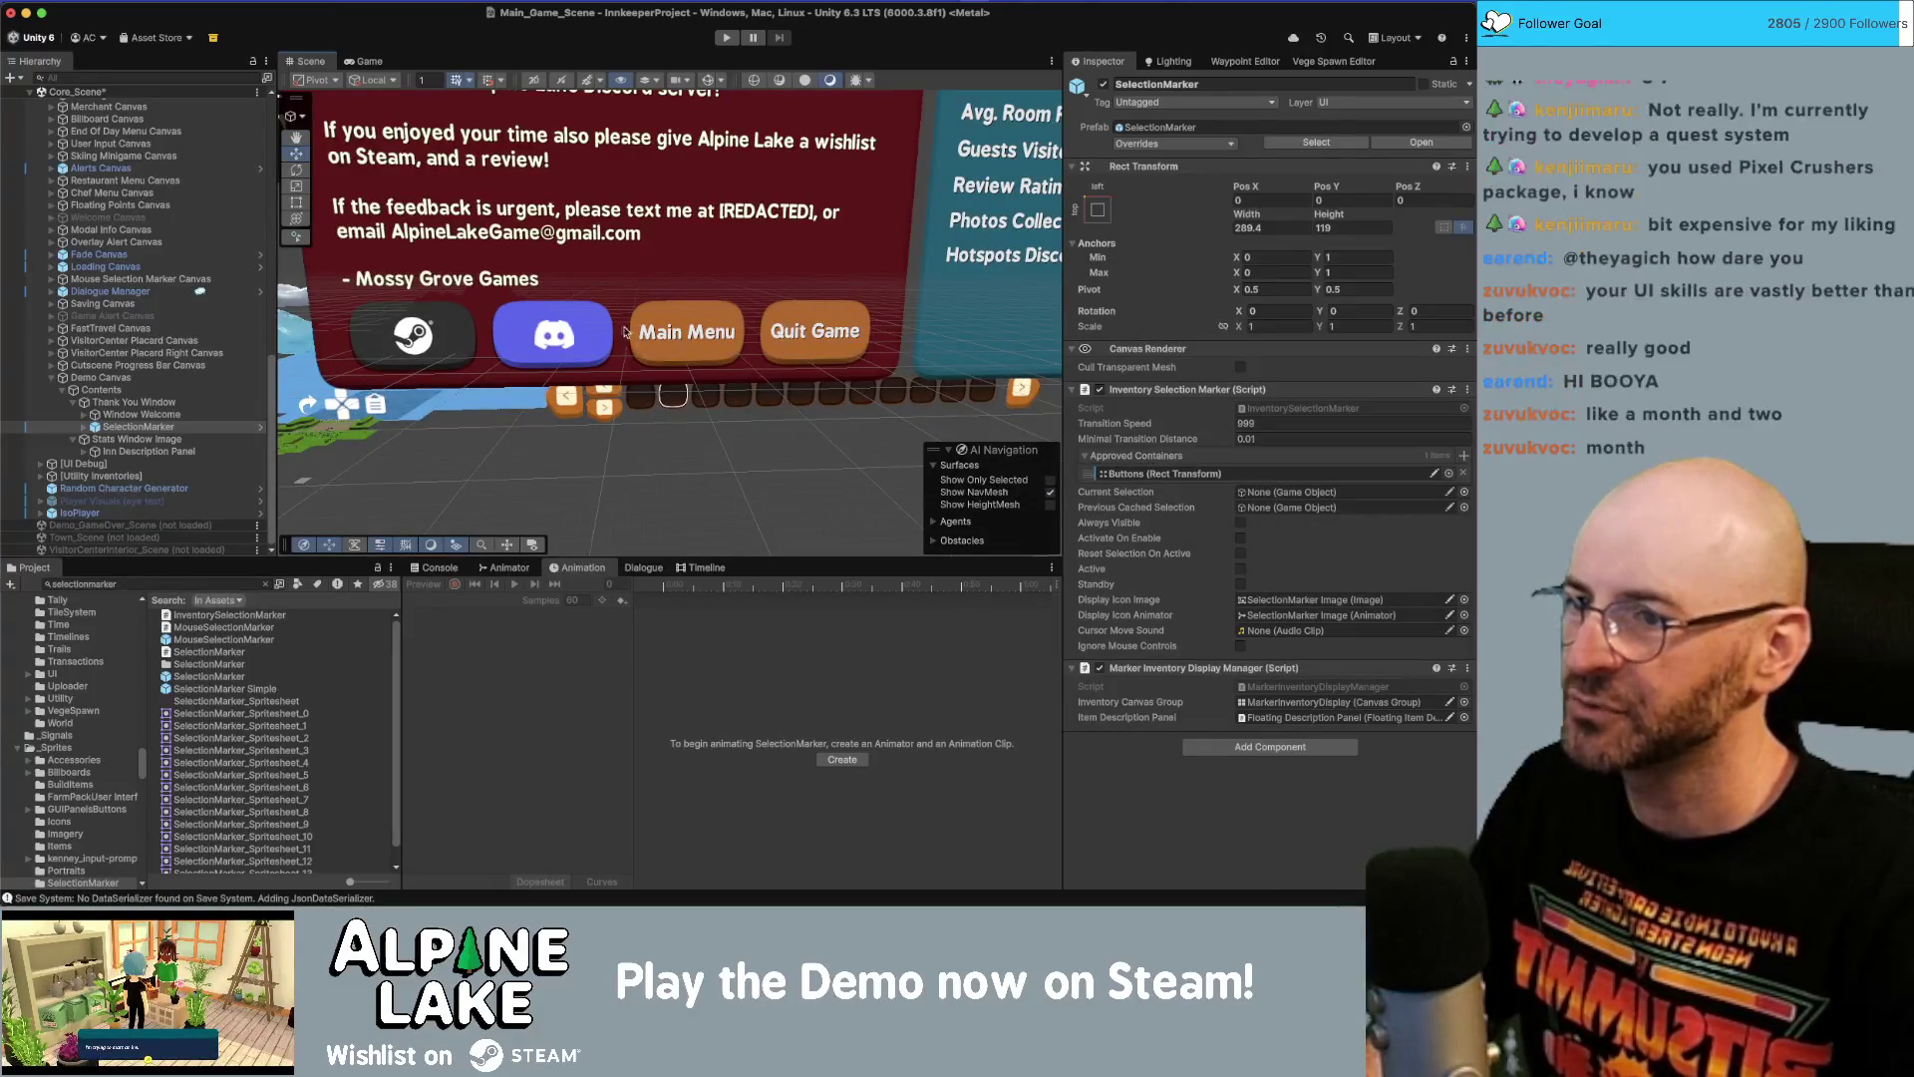
scroll(713, 317, up, 3)
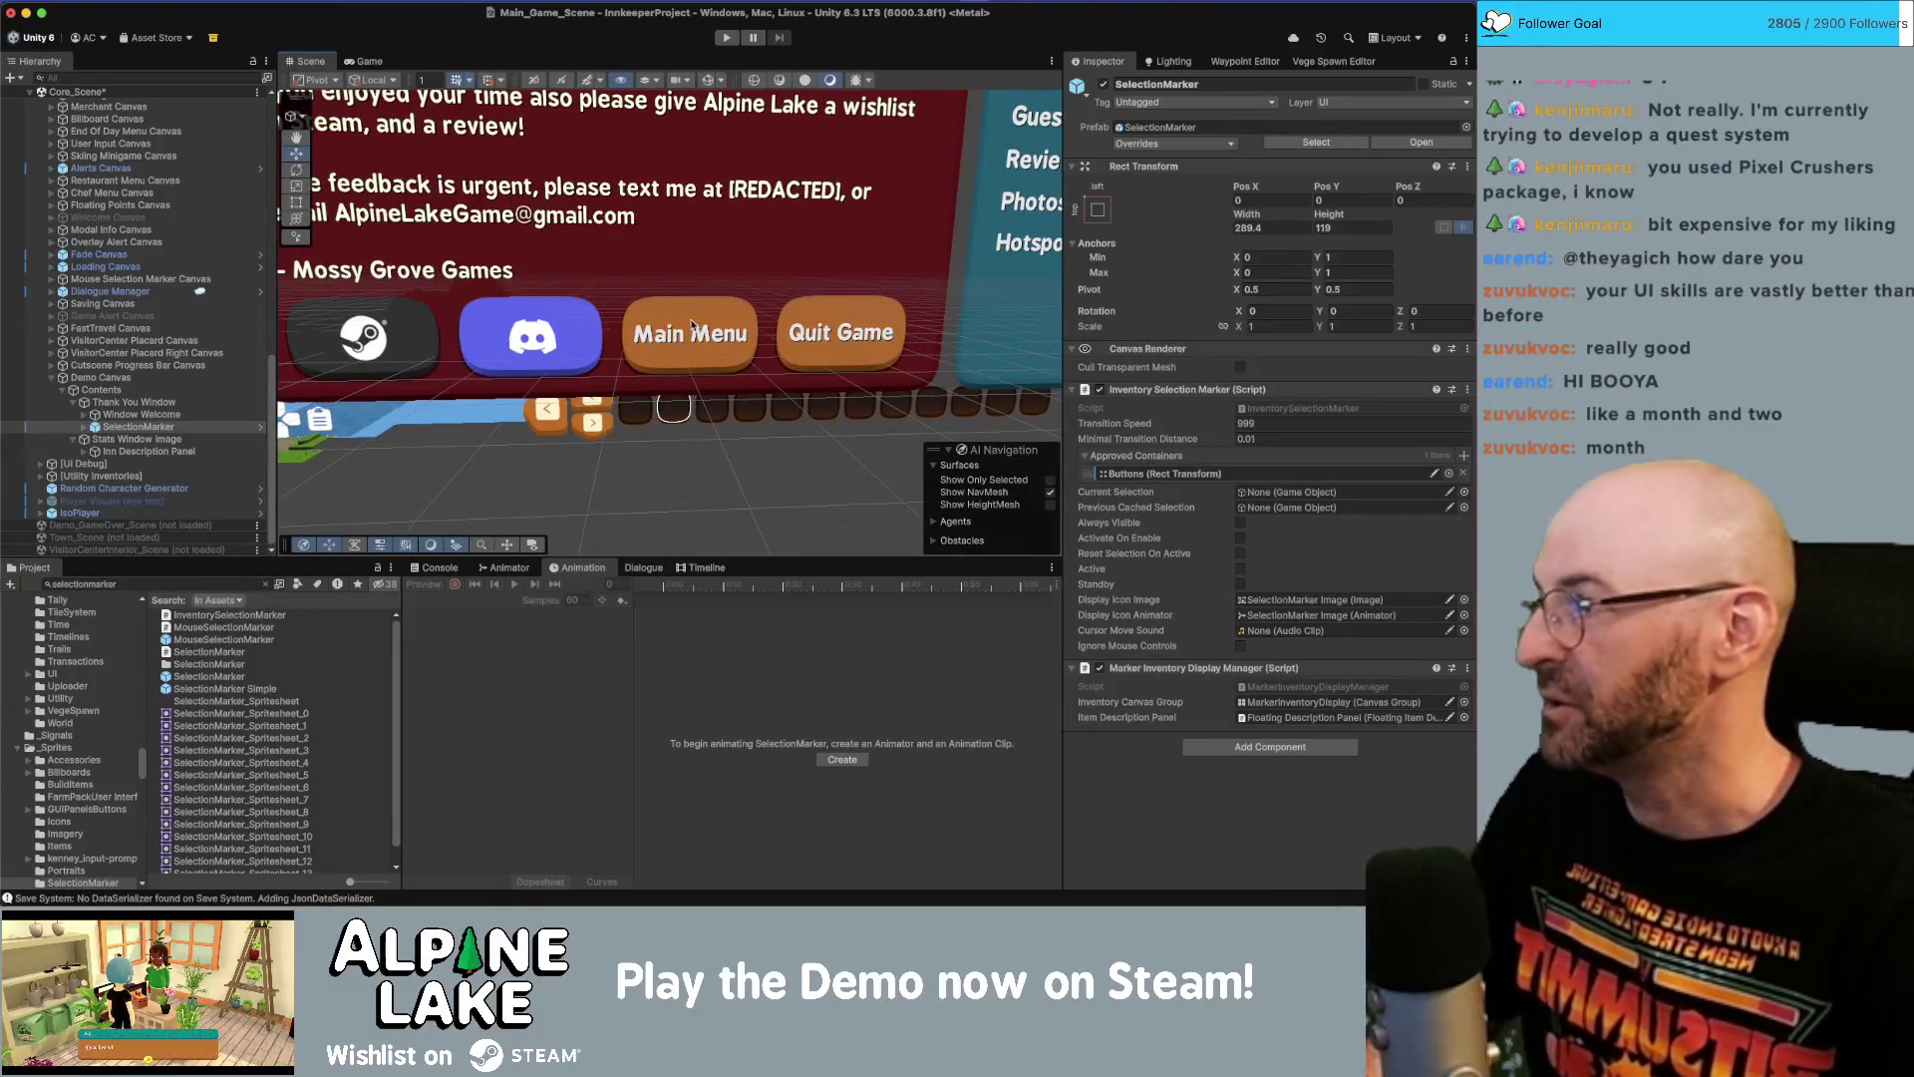
scroll(690, 324, up, 2)
mouse_move(691, 323)
mouse_down()
mouse_move(725, 258)
mouse_move(765, 301)
mouse_up()
scroll(737, 259, up, 4)
scroll(556, 361, down, 8)
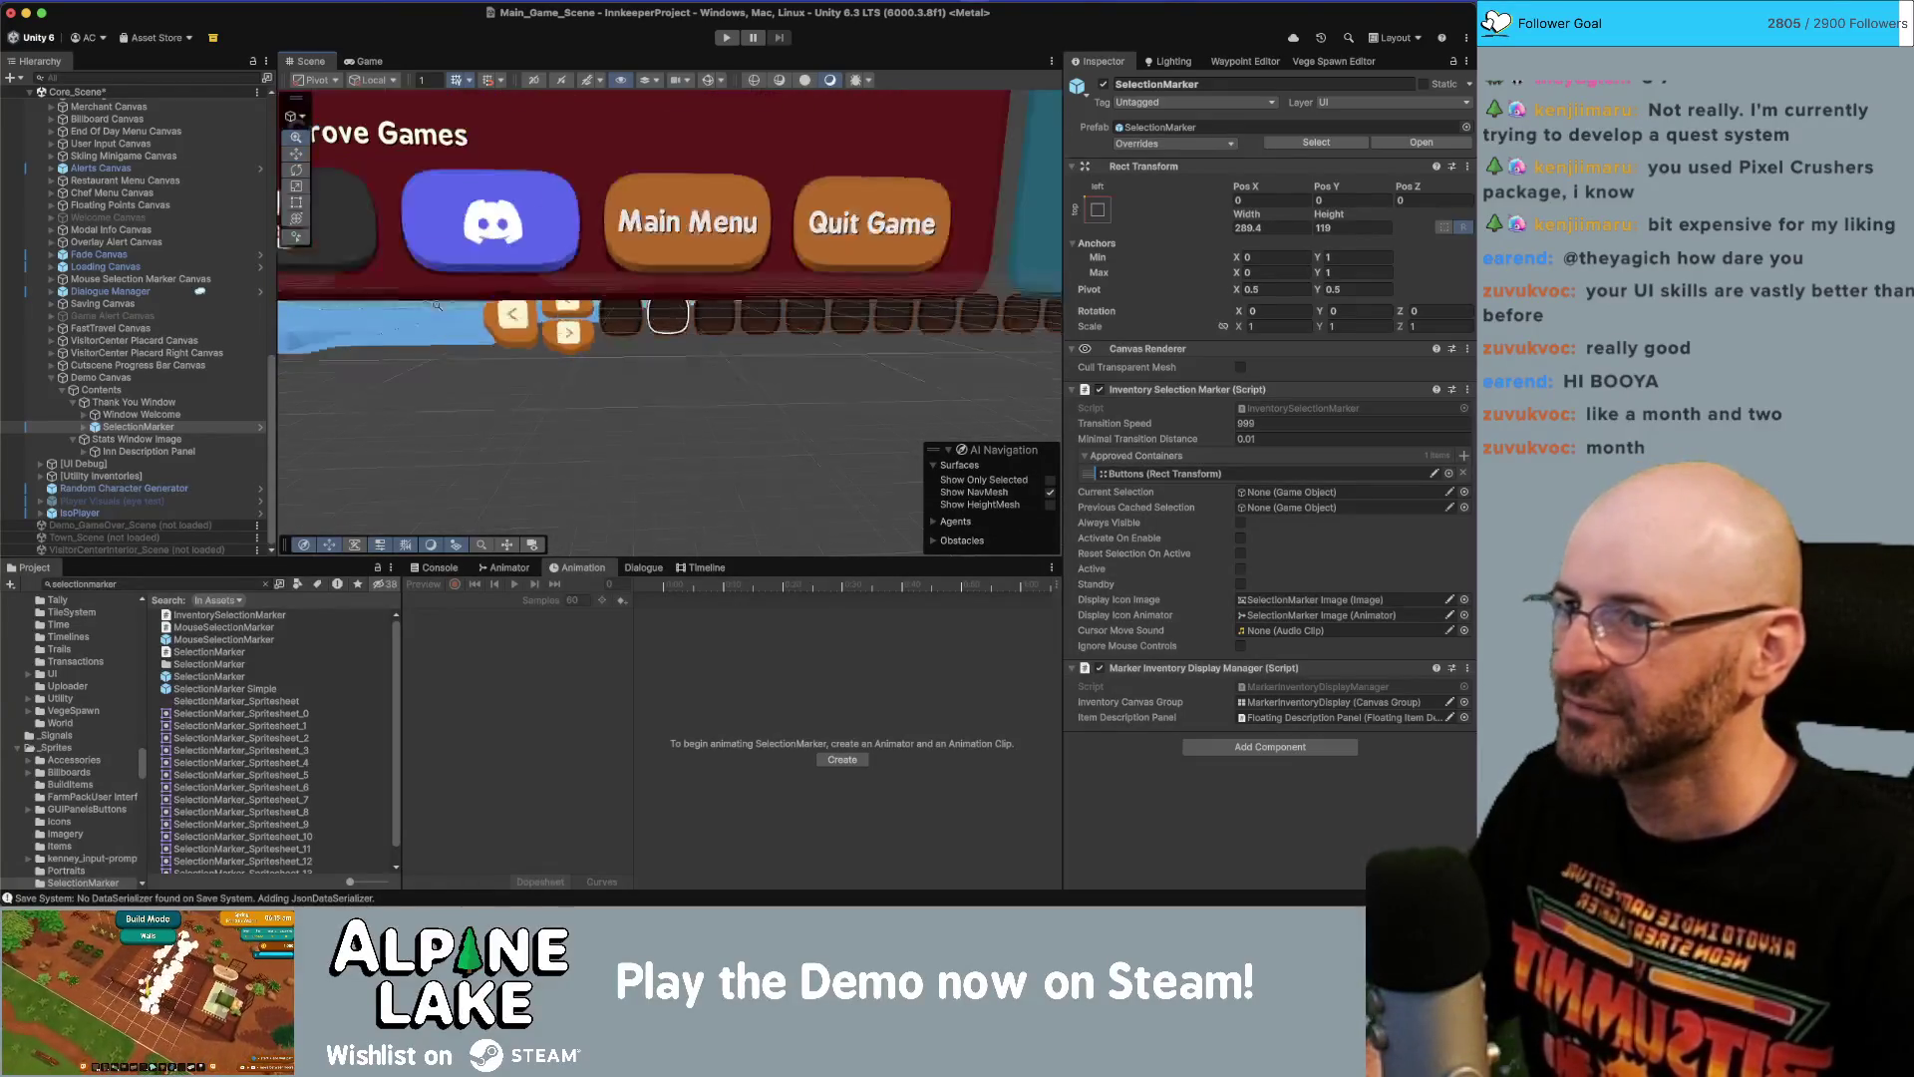
scroll(658, 323, down, 3)
Move the SelectionMarker onto the Main Menu button at 651.4, -835.3 and narrow it to about 241.
key(w)
mouse_move(543, 179)
mouse_down()
mouse_move(601, 353)
mouse_move(688, 366)
mouse_up()
scroll(688, 366, up, 5)
scroll(688, 366, up, 3)
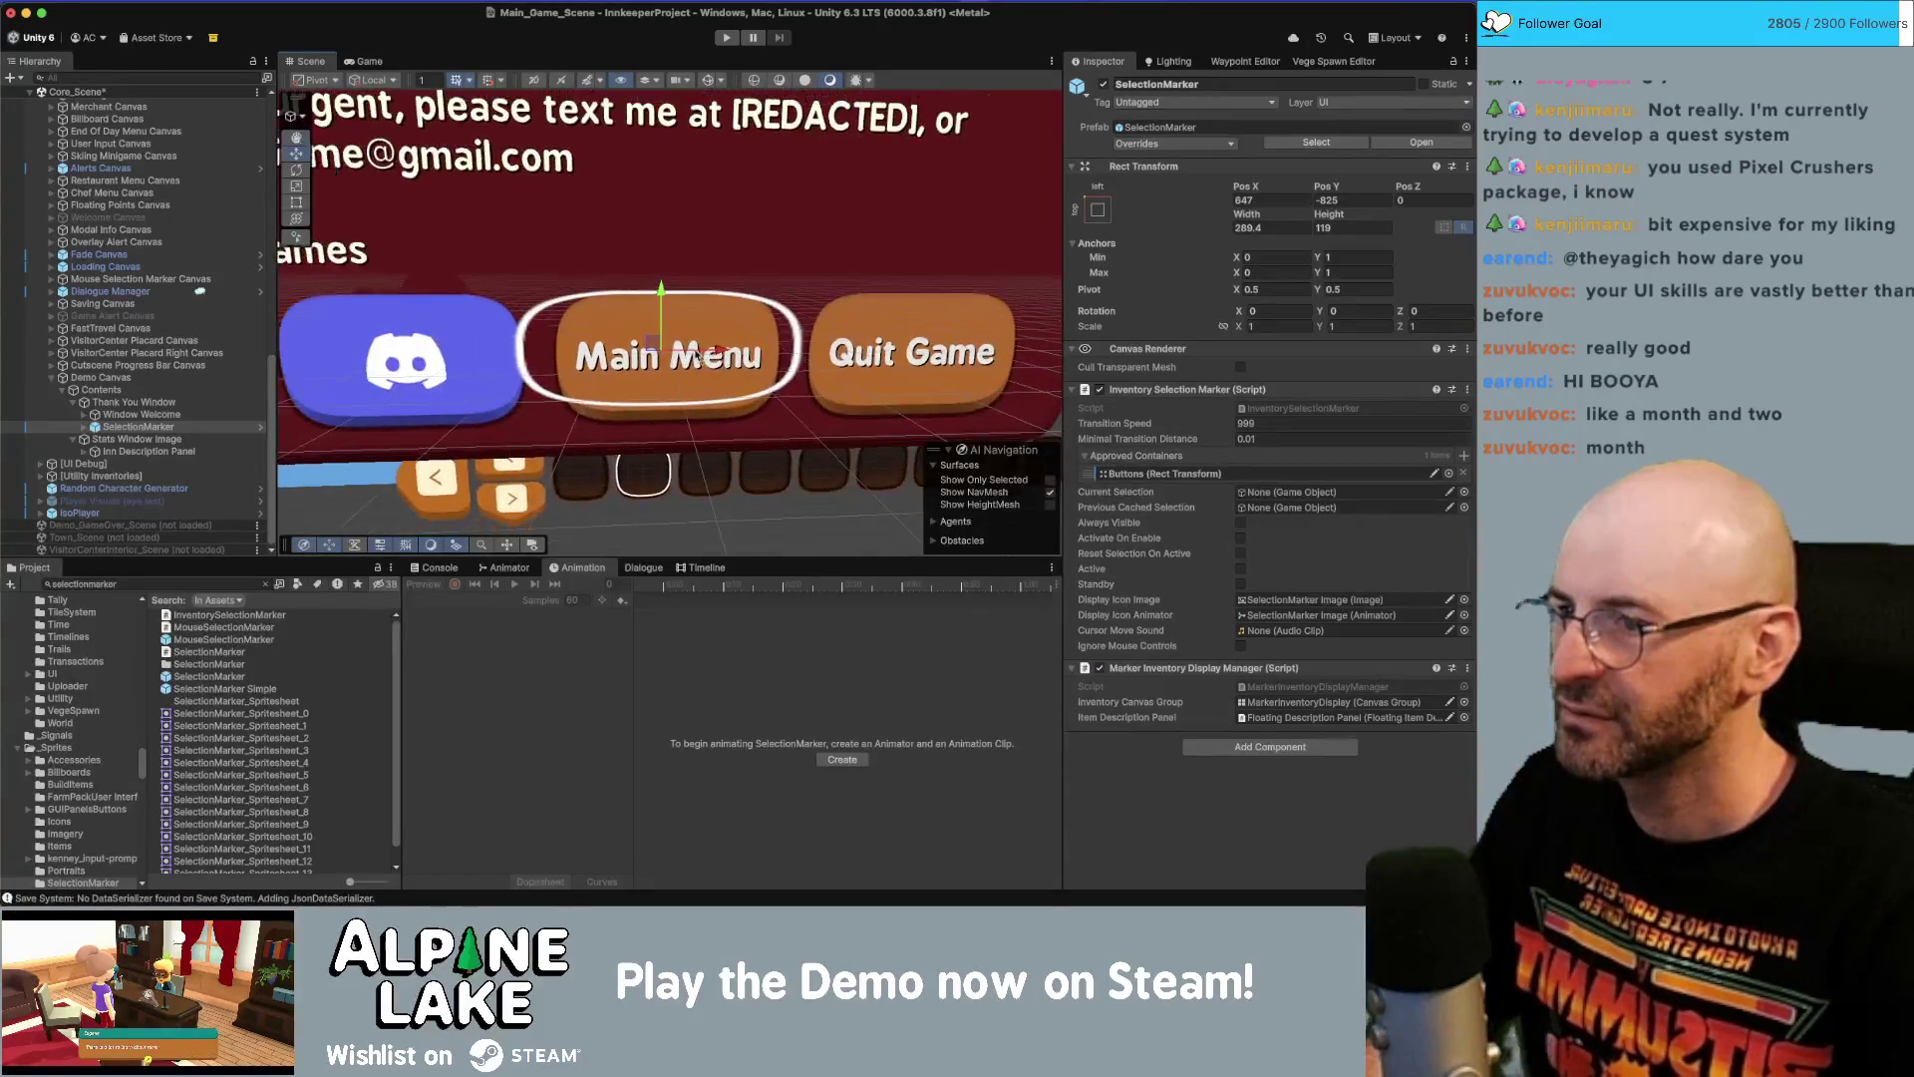
drag(658, 346, 663, 356)
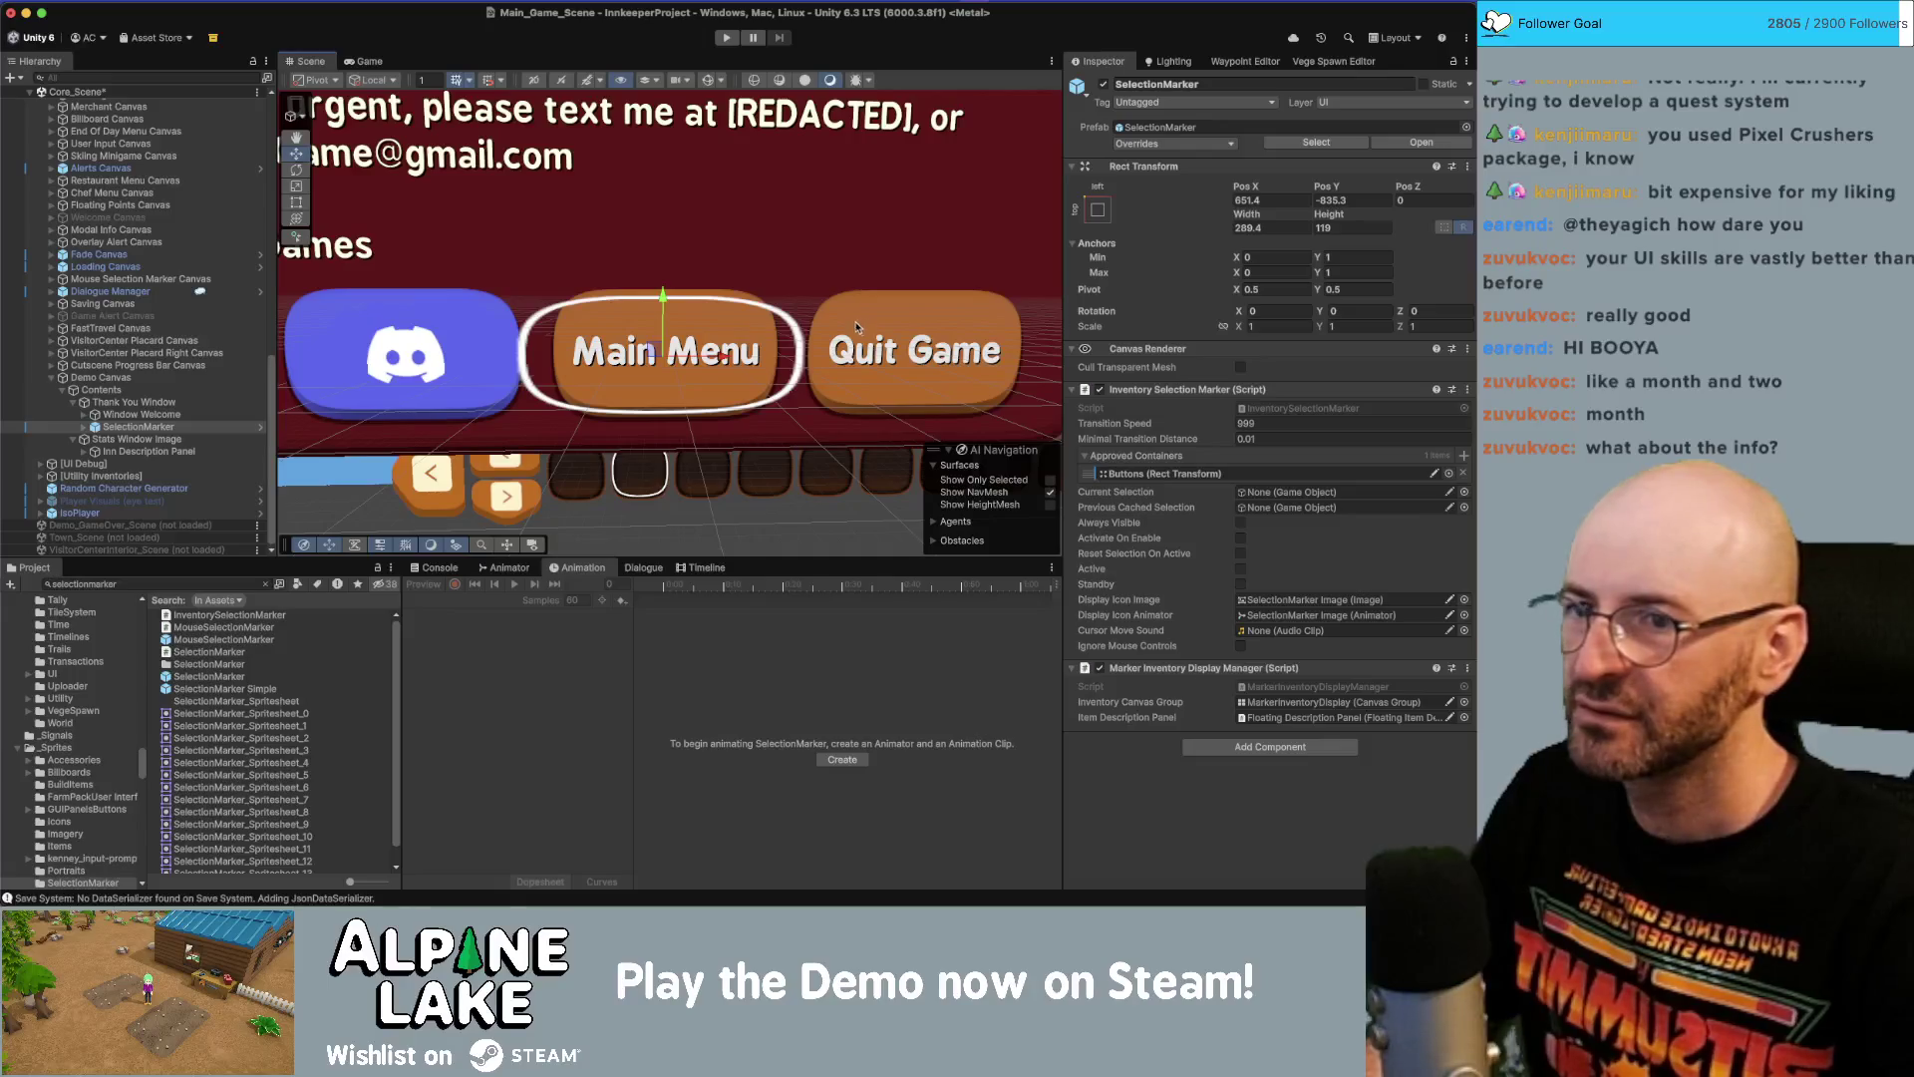
drag(1236, 216, 12, 216)
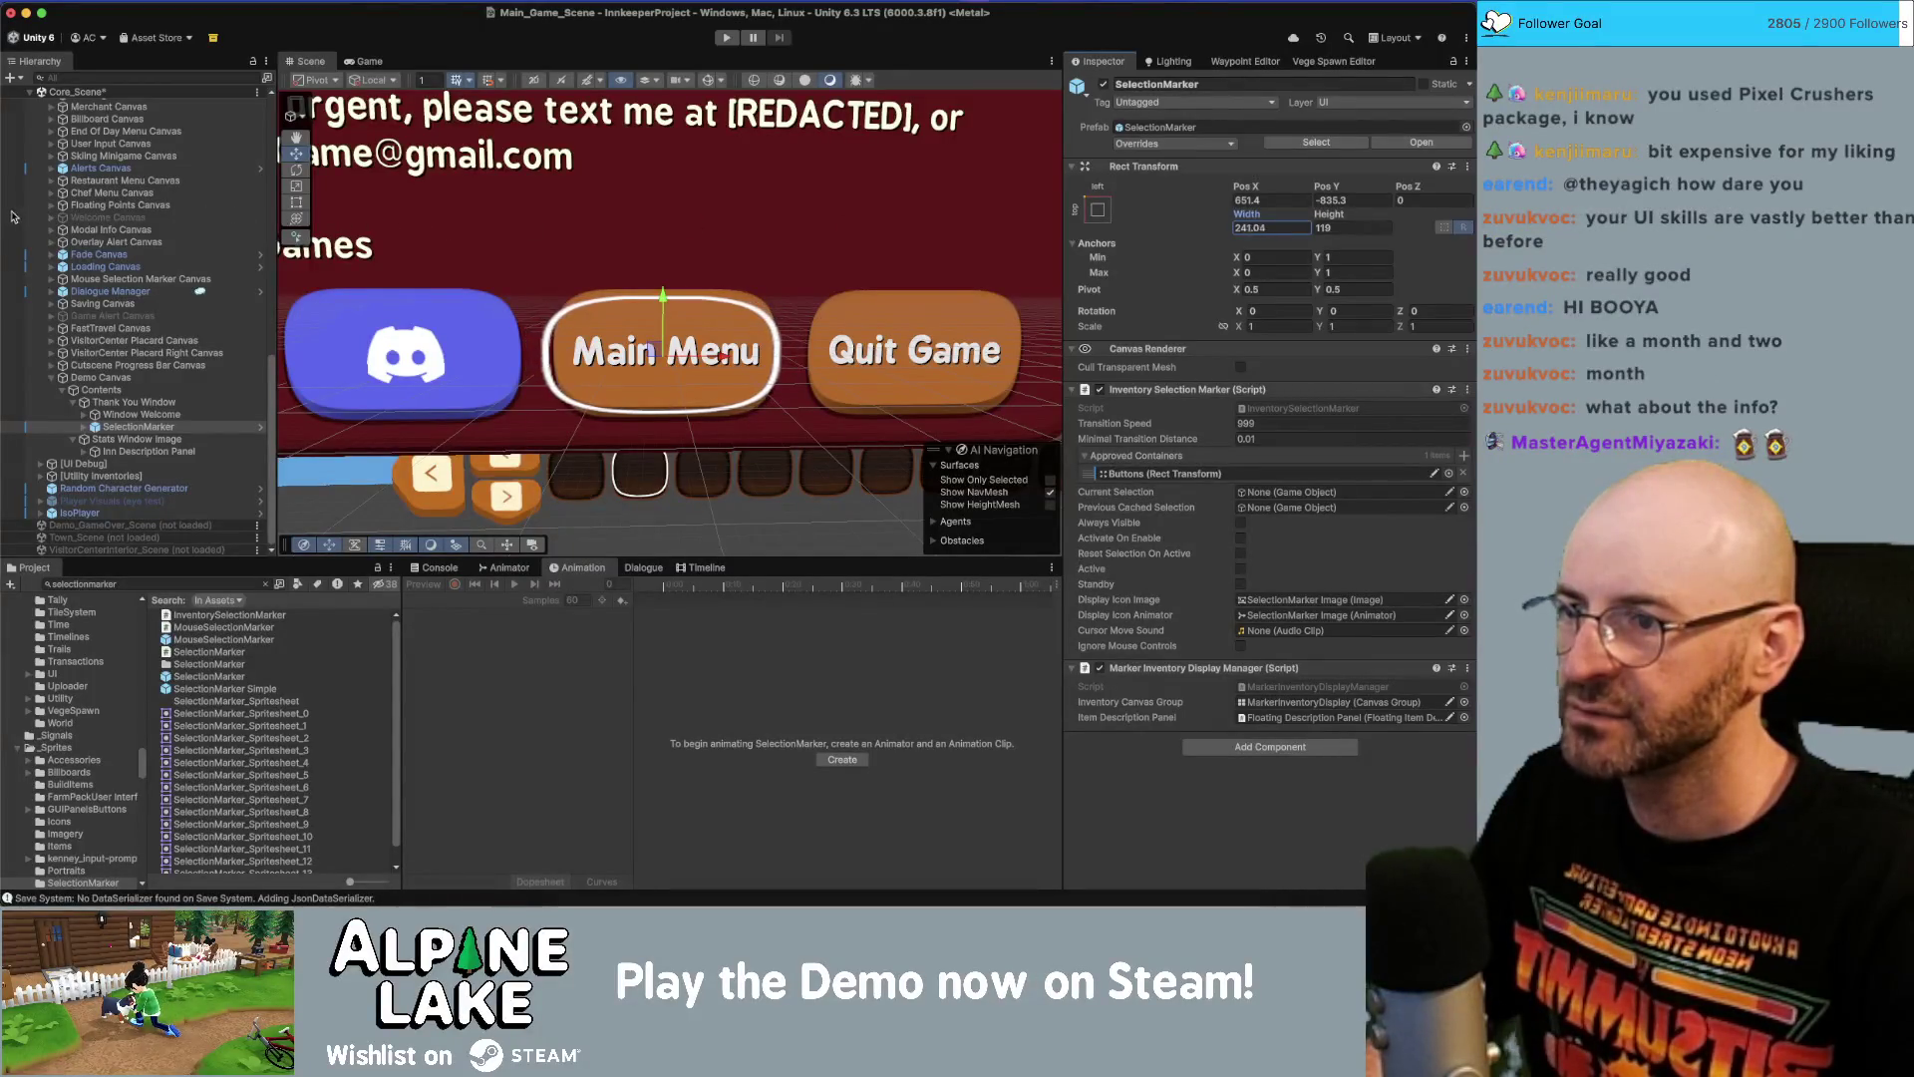
Set the SelectionMarker's width to 240.
click(1248, 228)
text(250)
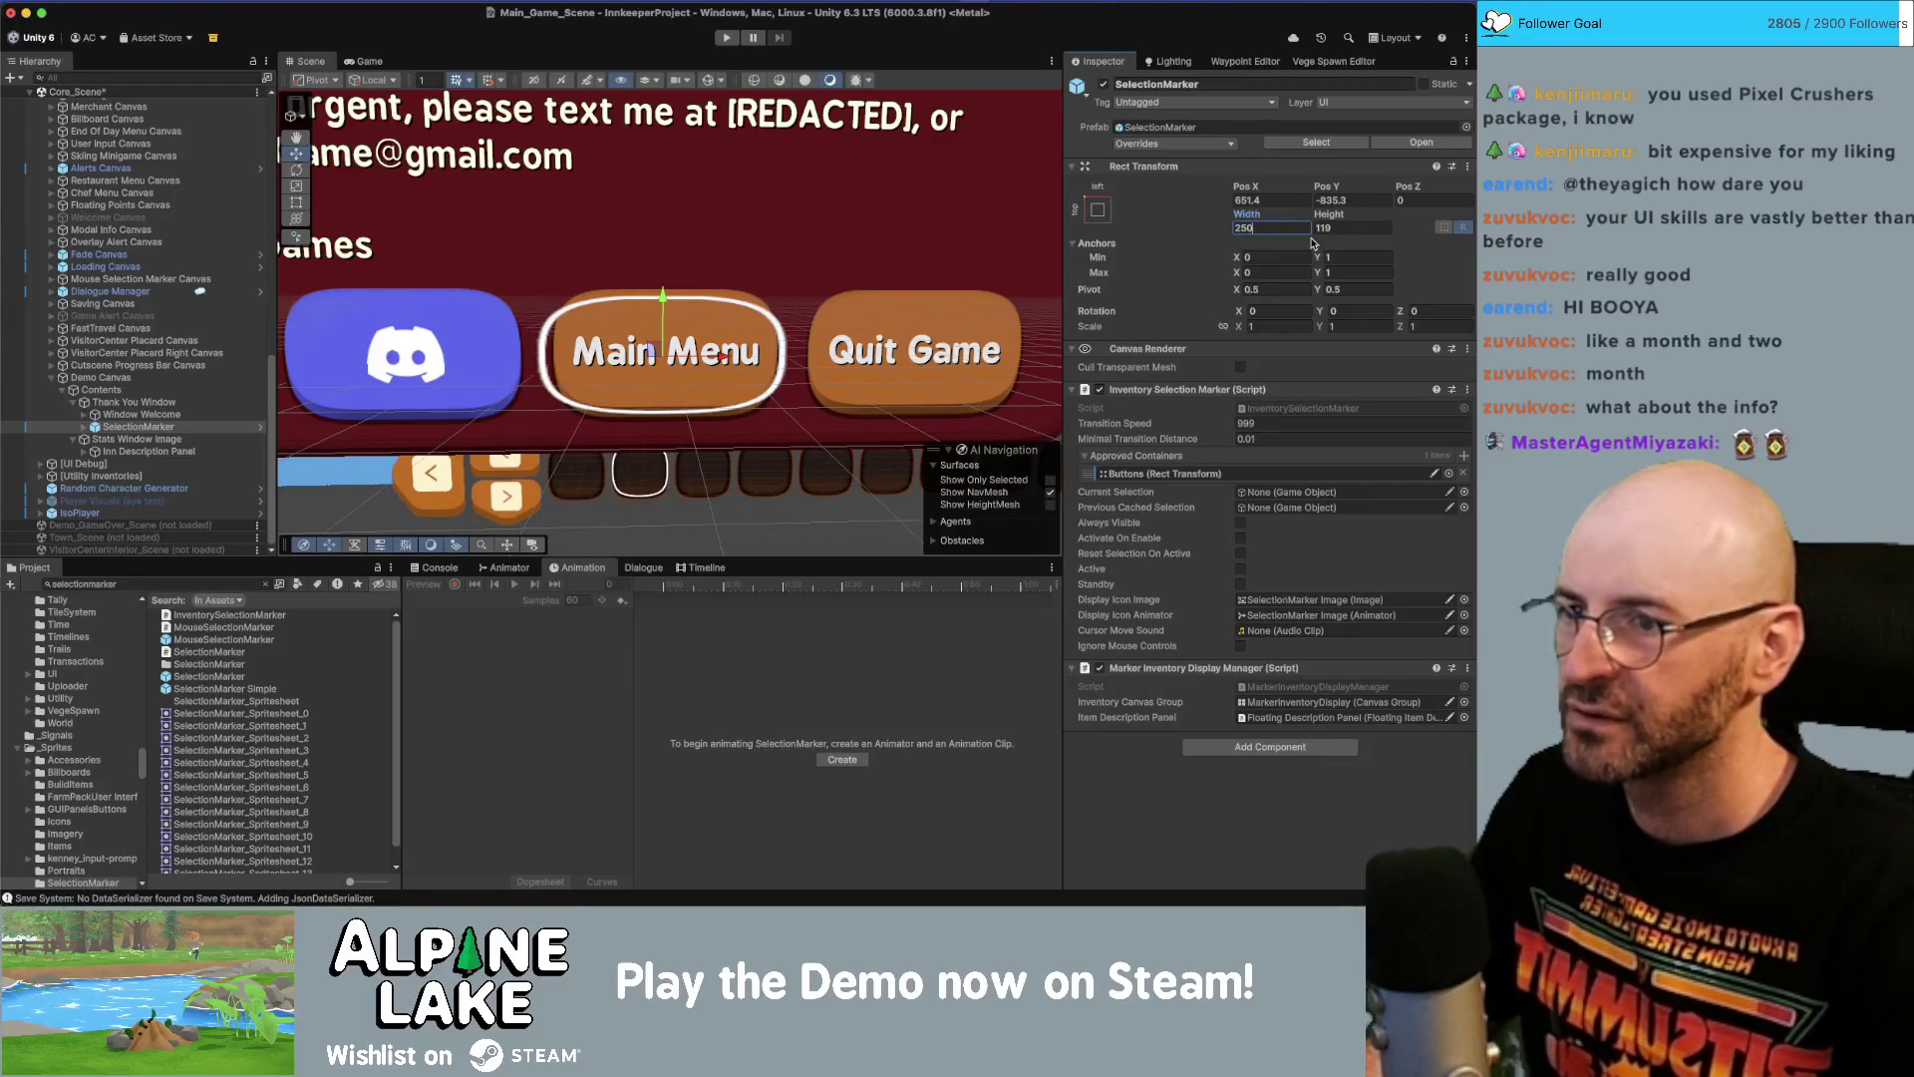
key(BackSpace)
key(BackSpace)
text(40)
scroll(594, 290, up, 1)
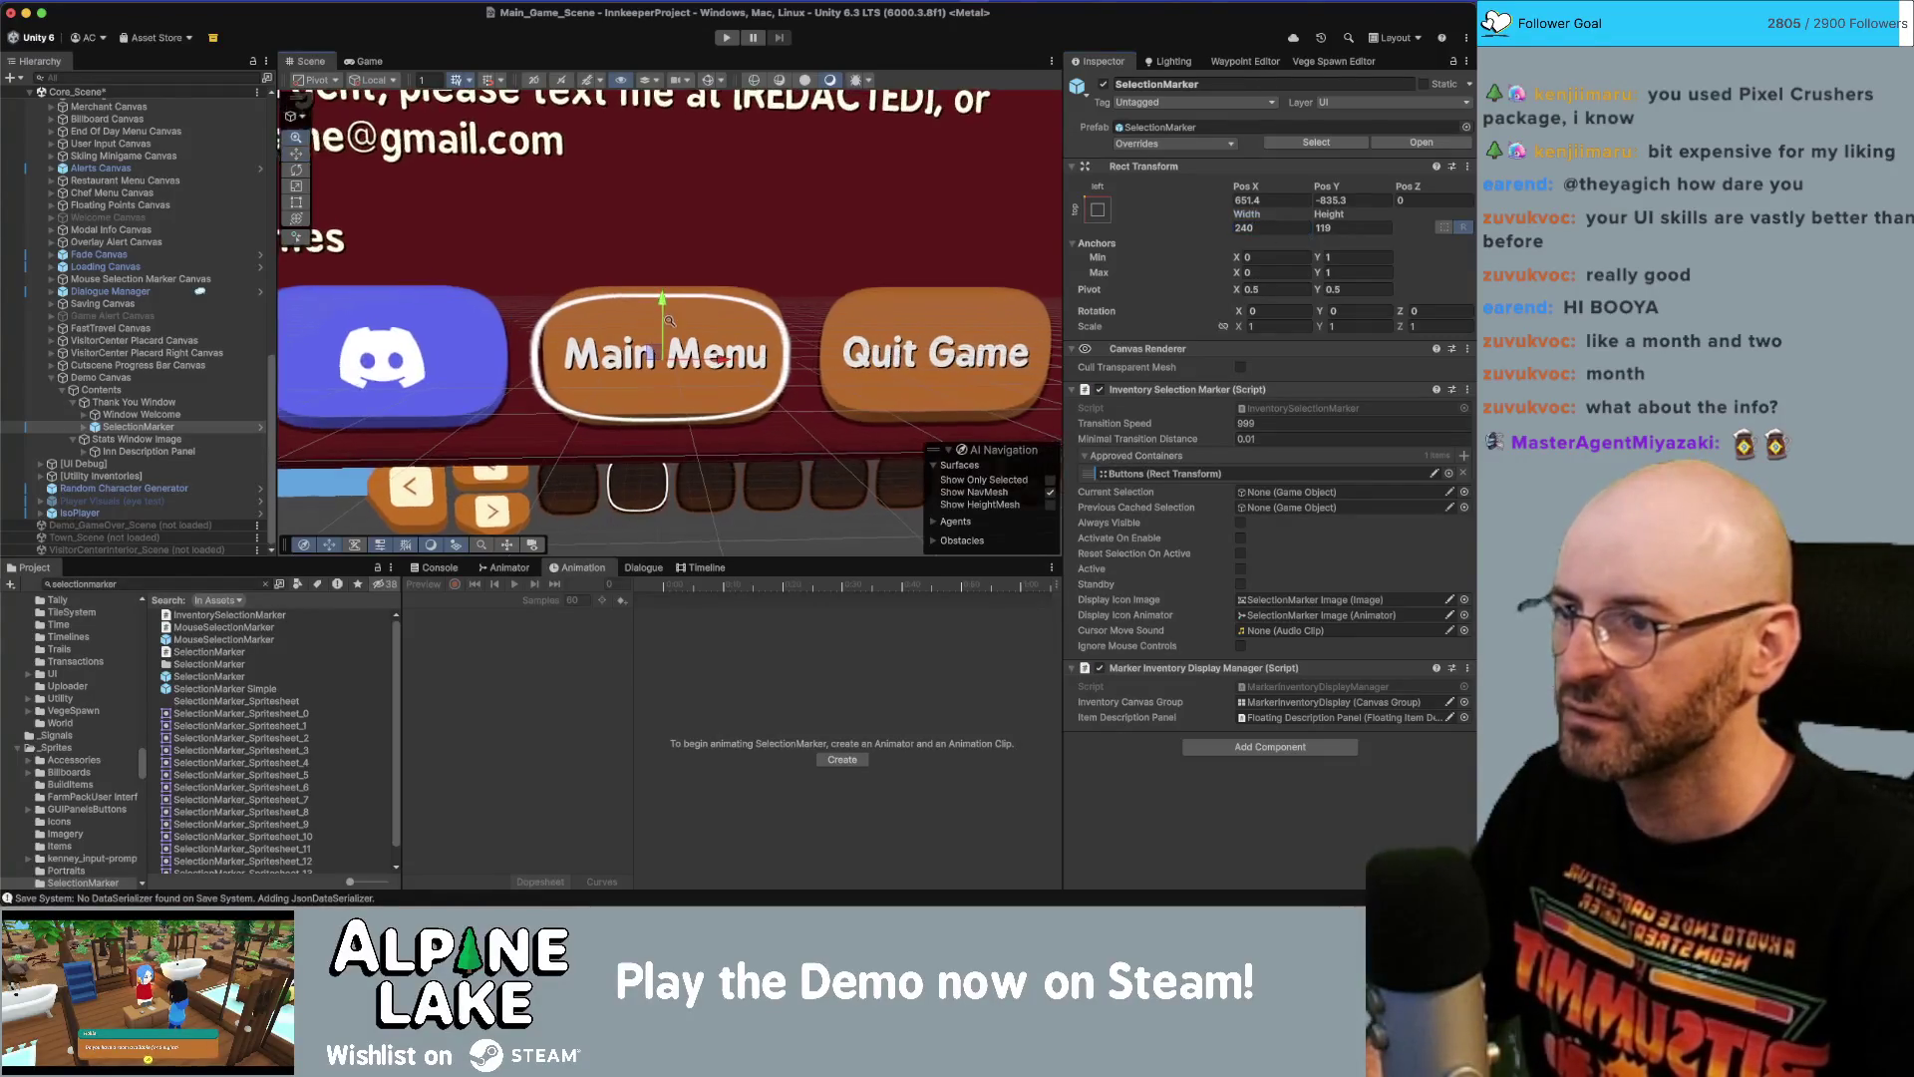
Check the buttons' sizes under Window Welcome, then size the SelectionMarker to 218 × 128.
click(608, 315)
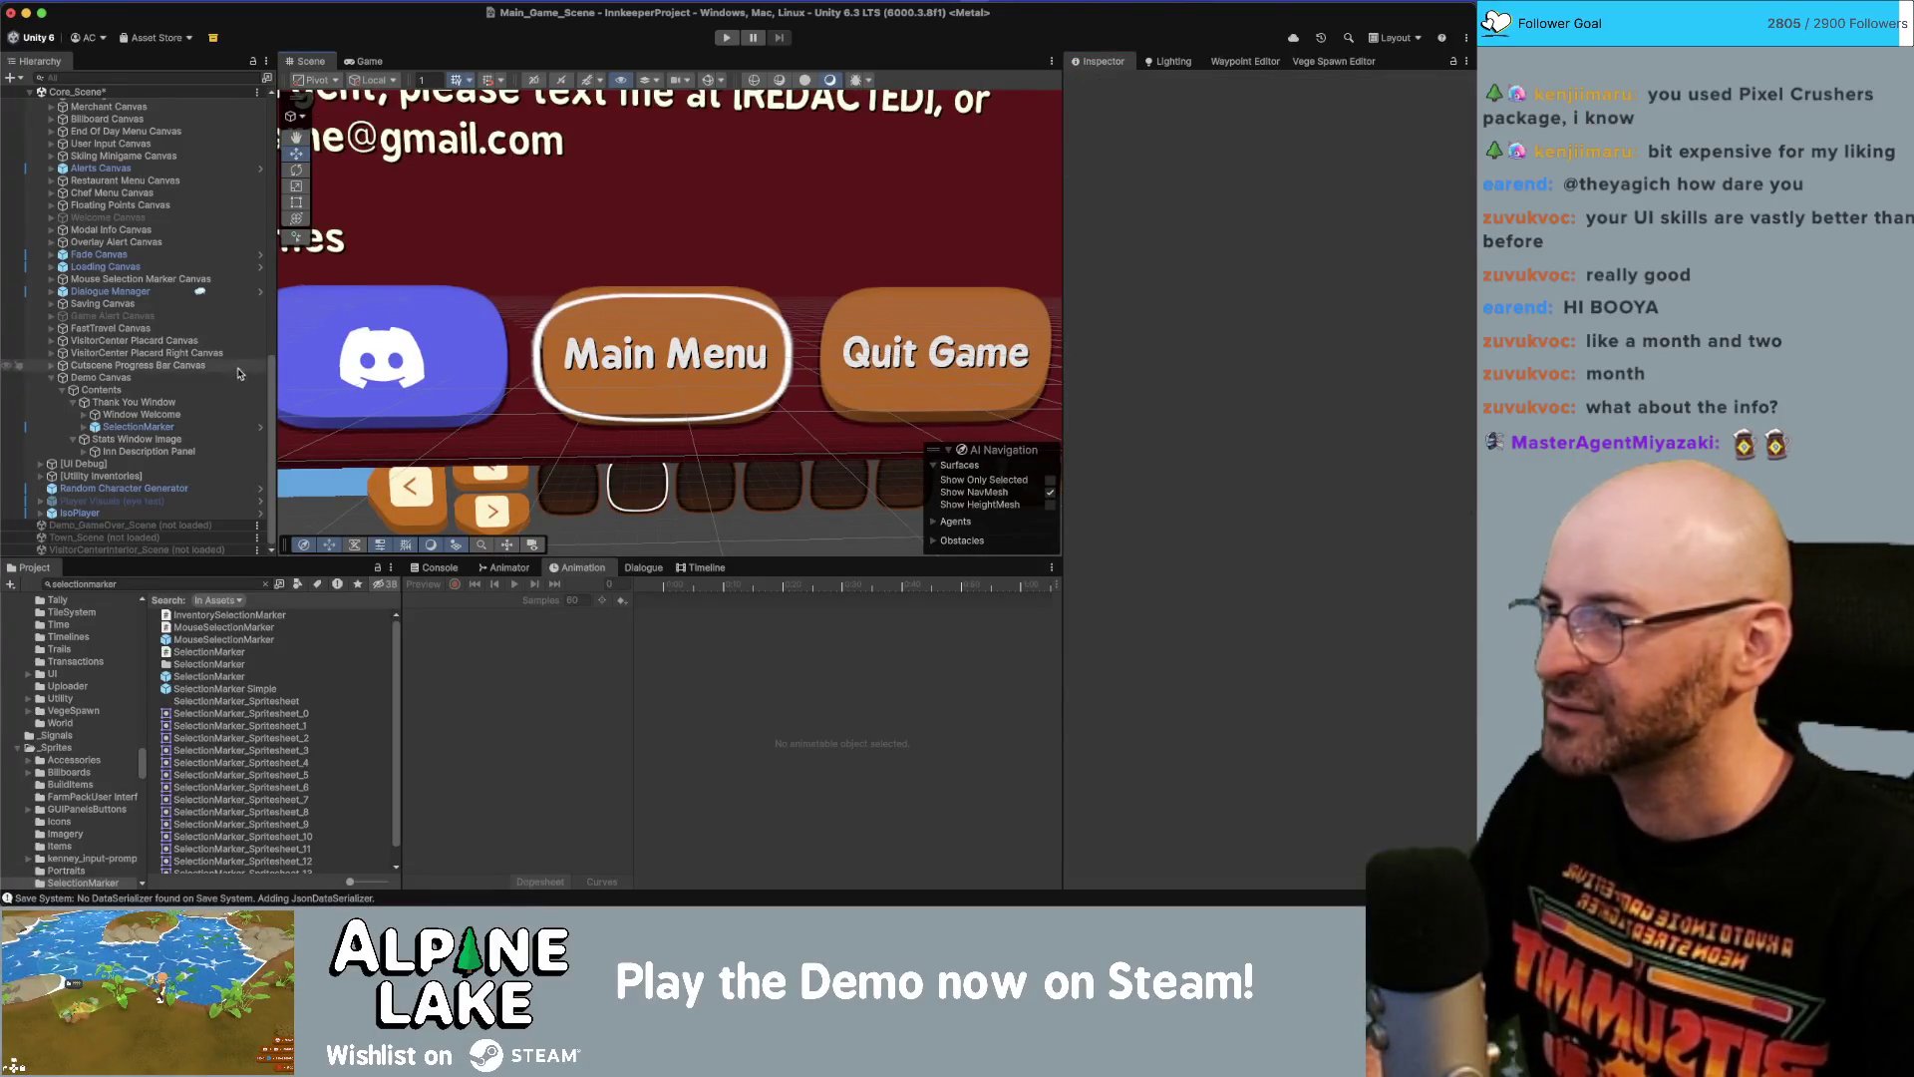
click(182, 416)
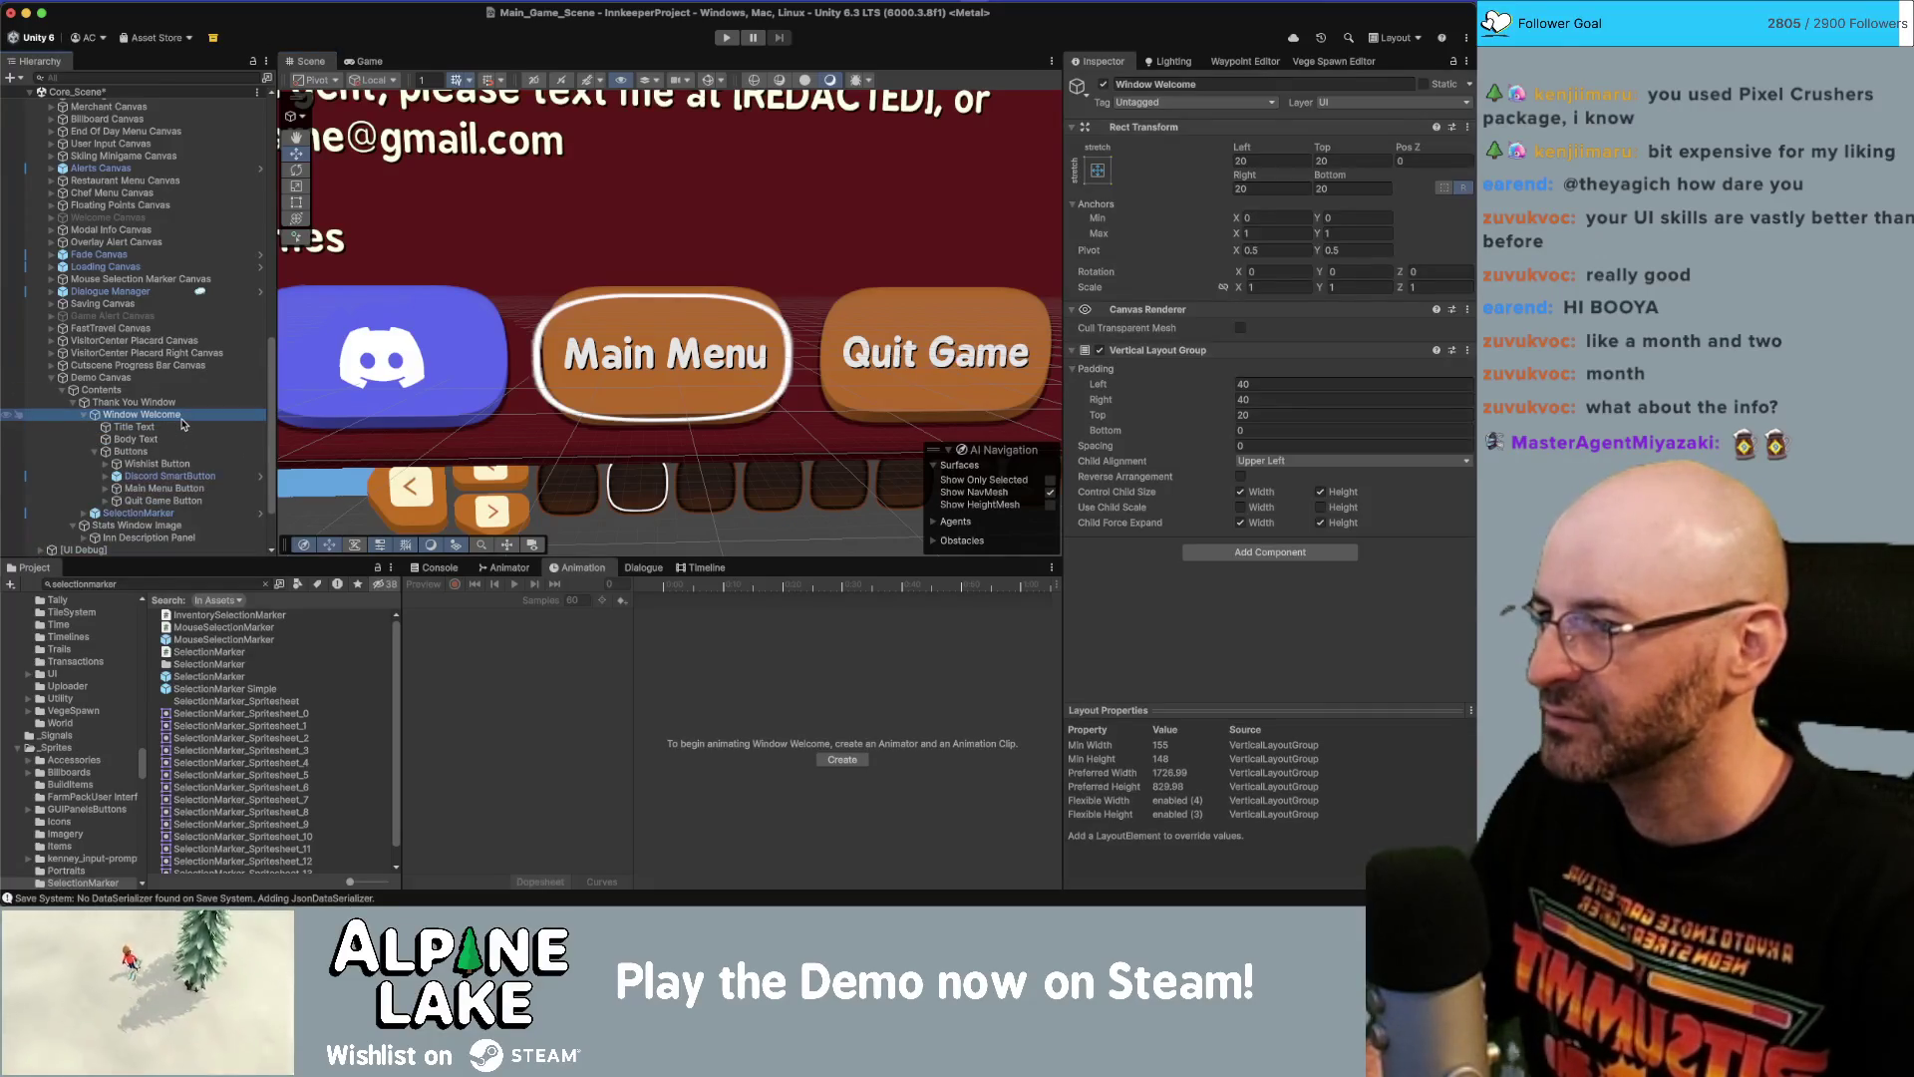
key(Down)
key(Down)
key(Down)
key(Down)
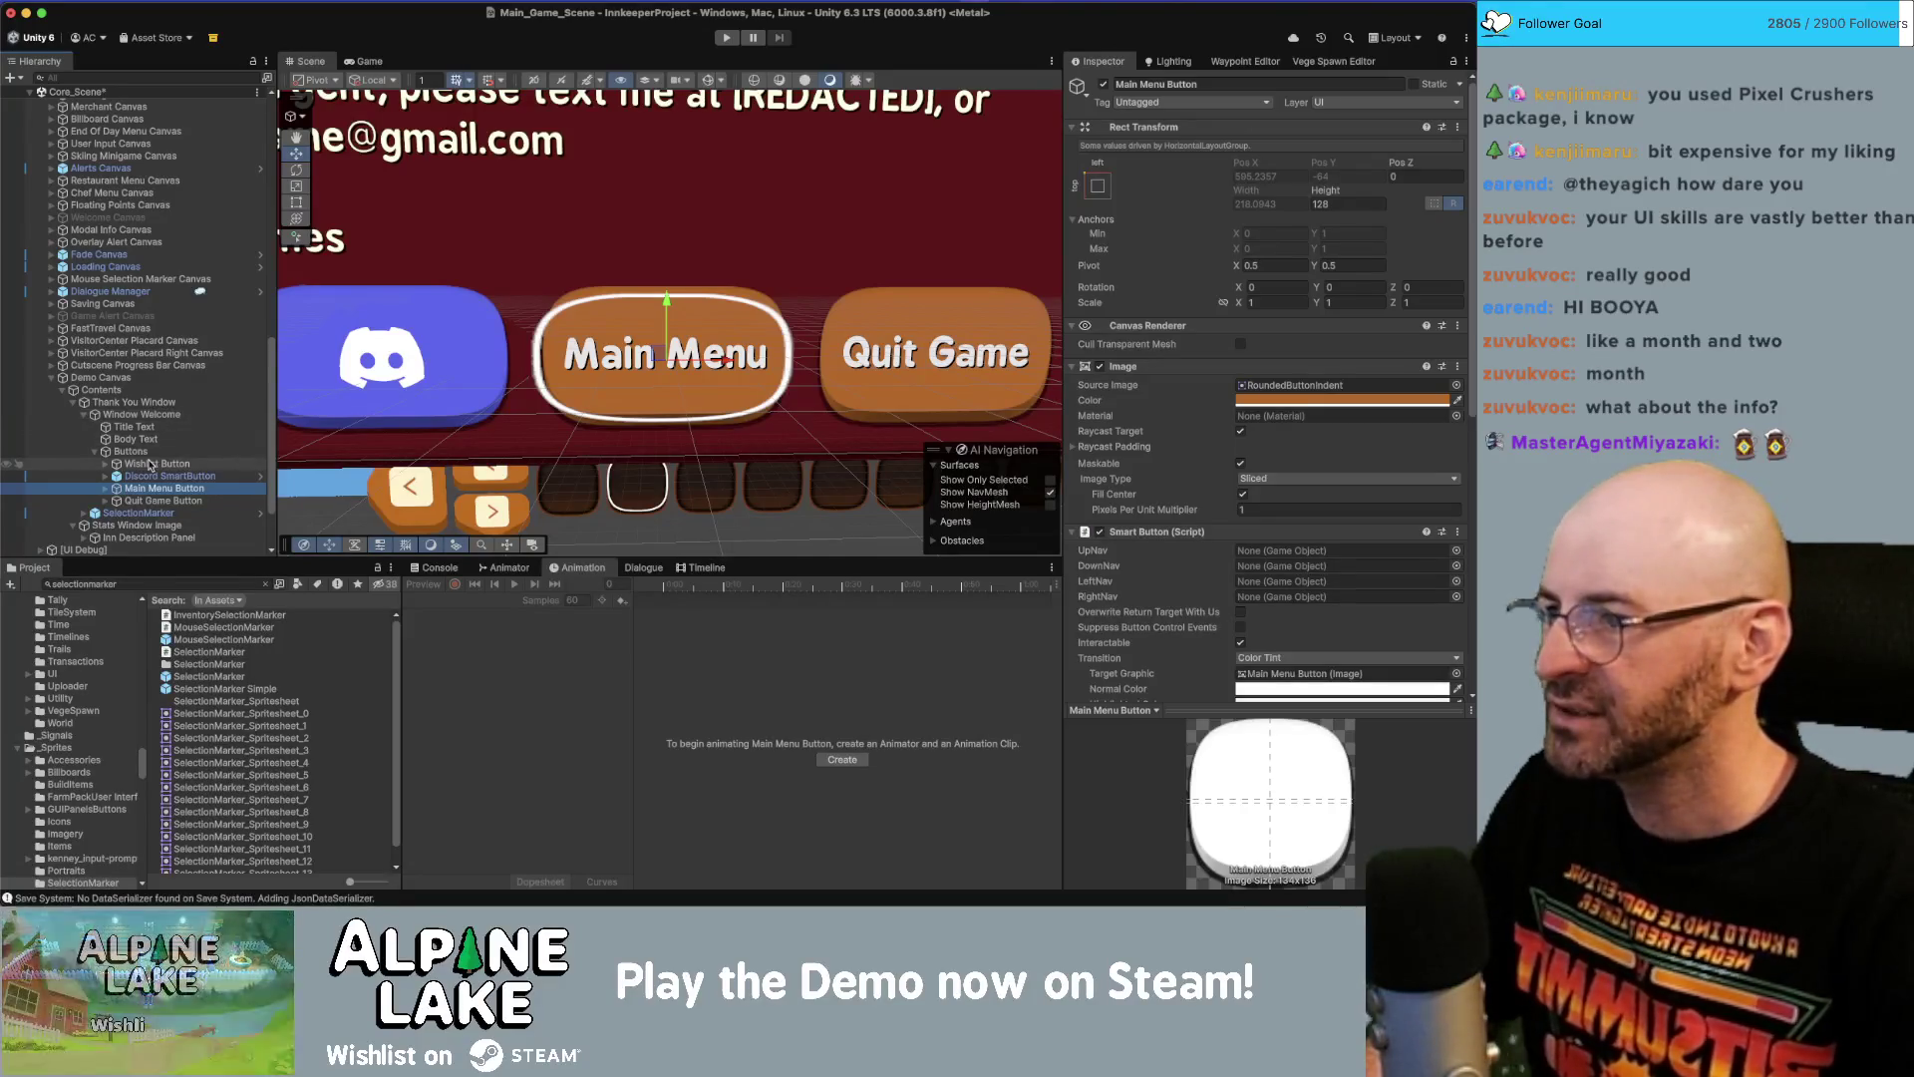
click(148, 515)
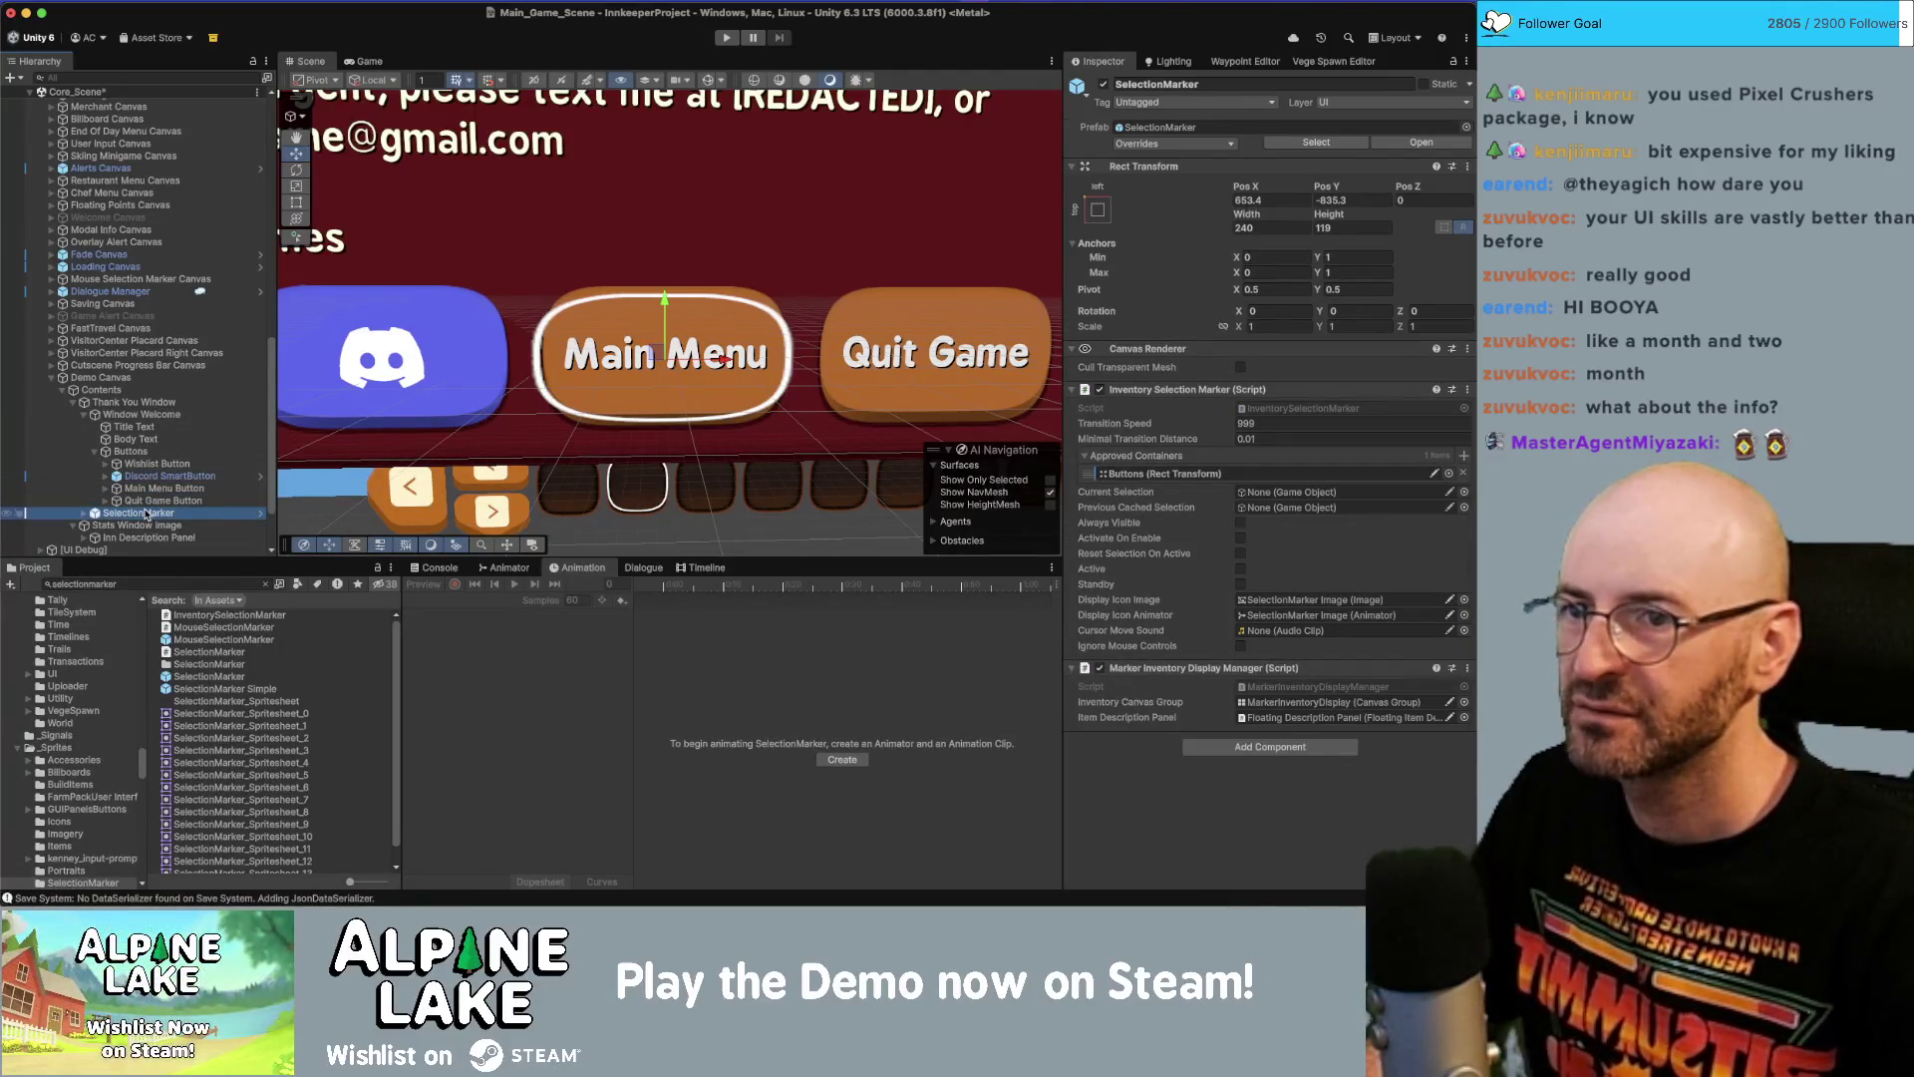
click(83, 514)
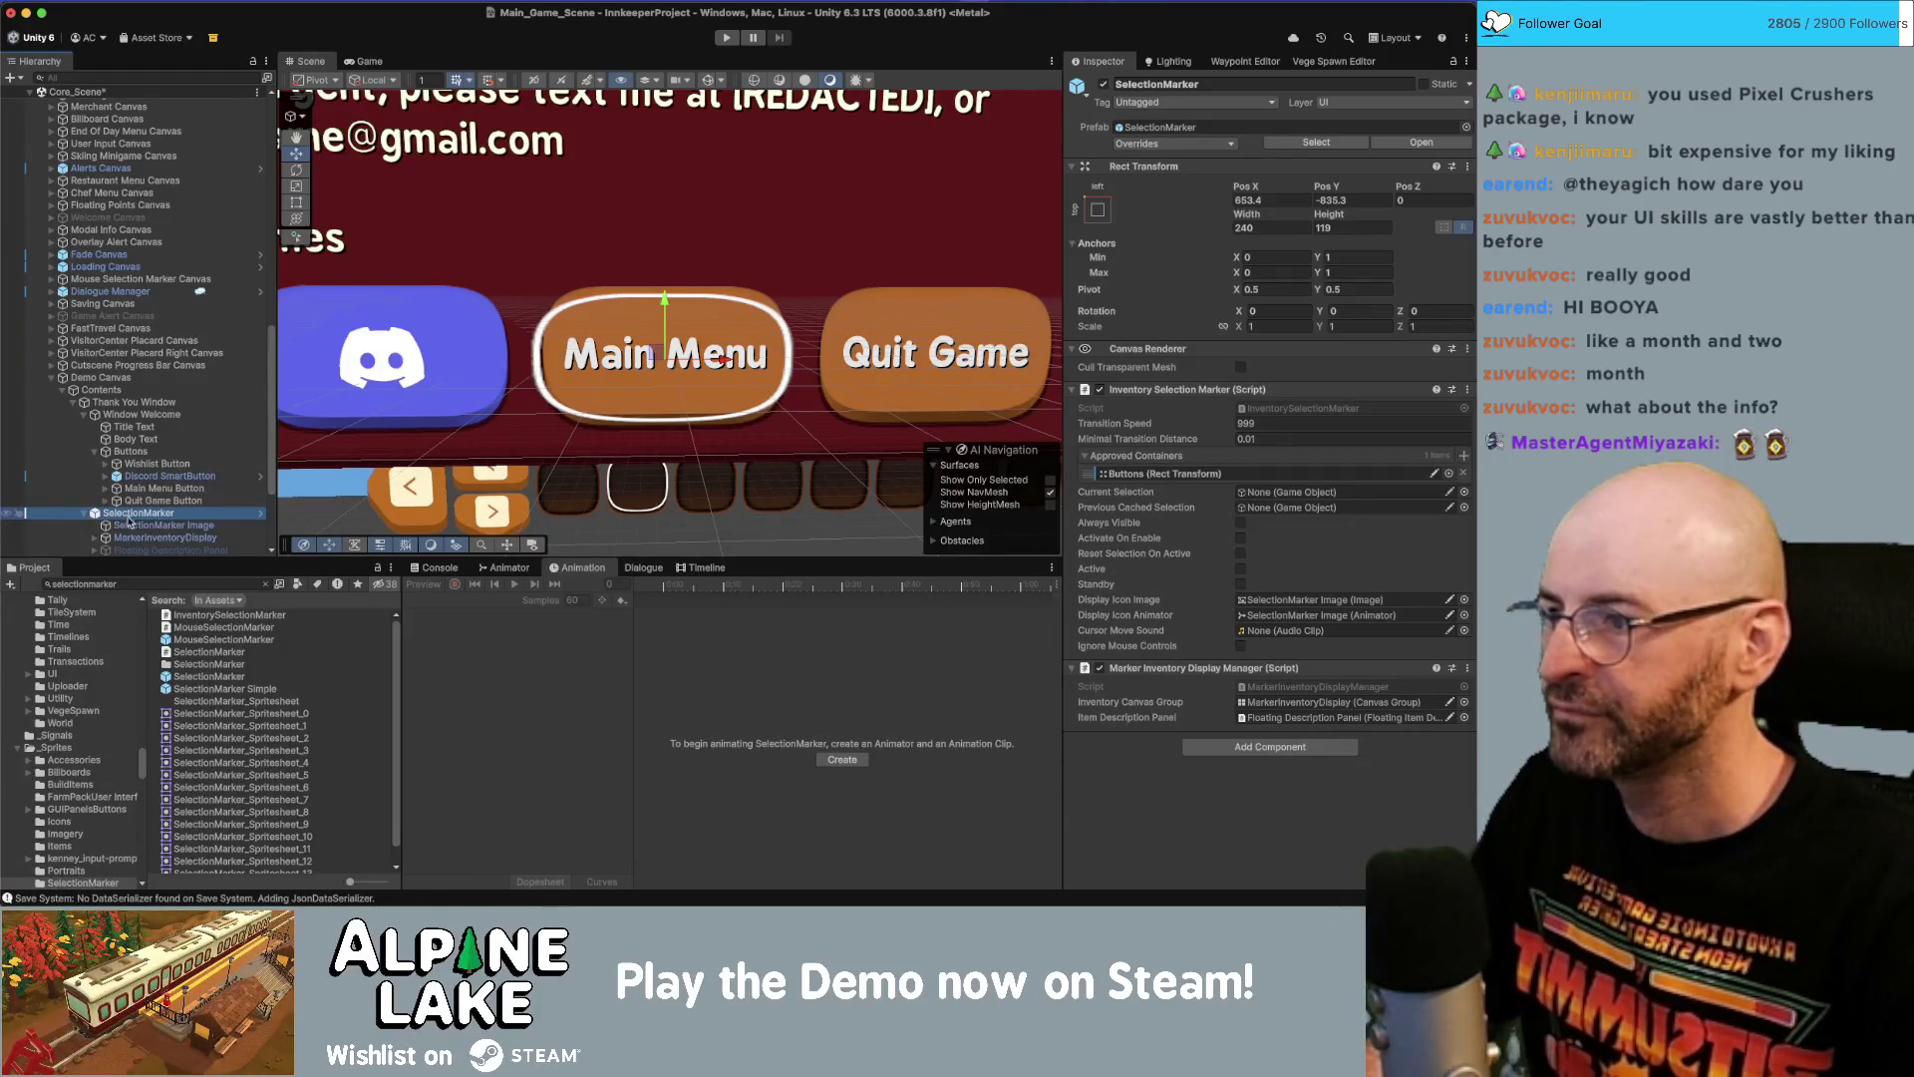
click(1263, 229)
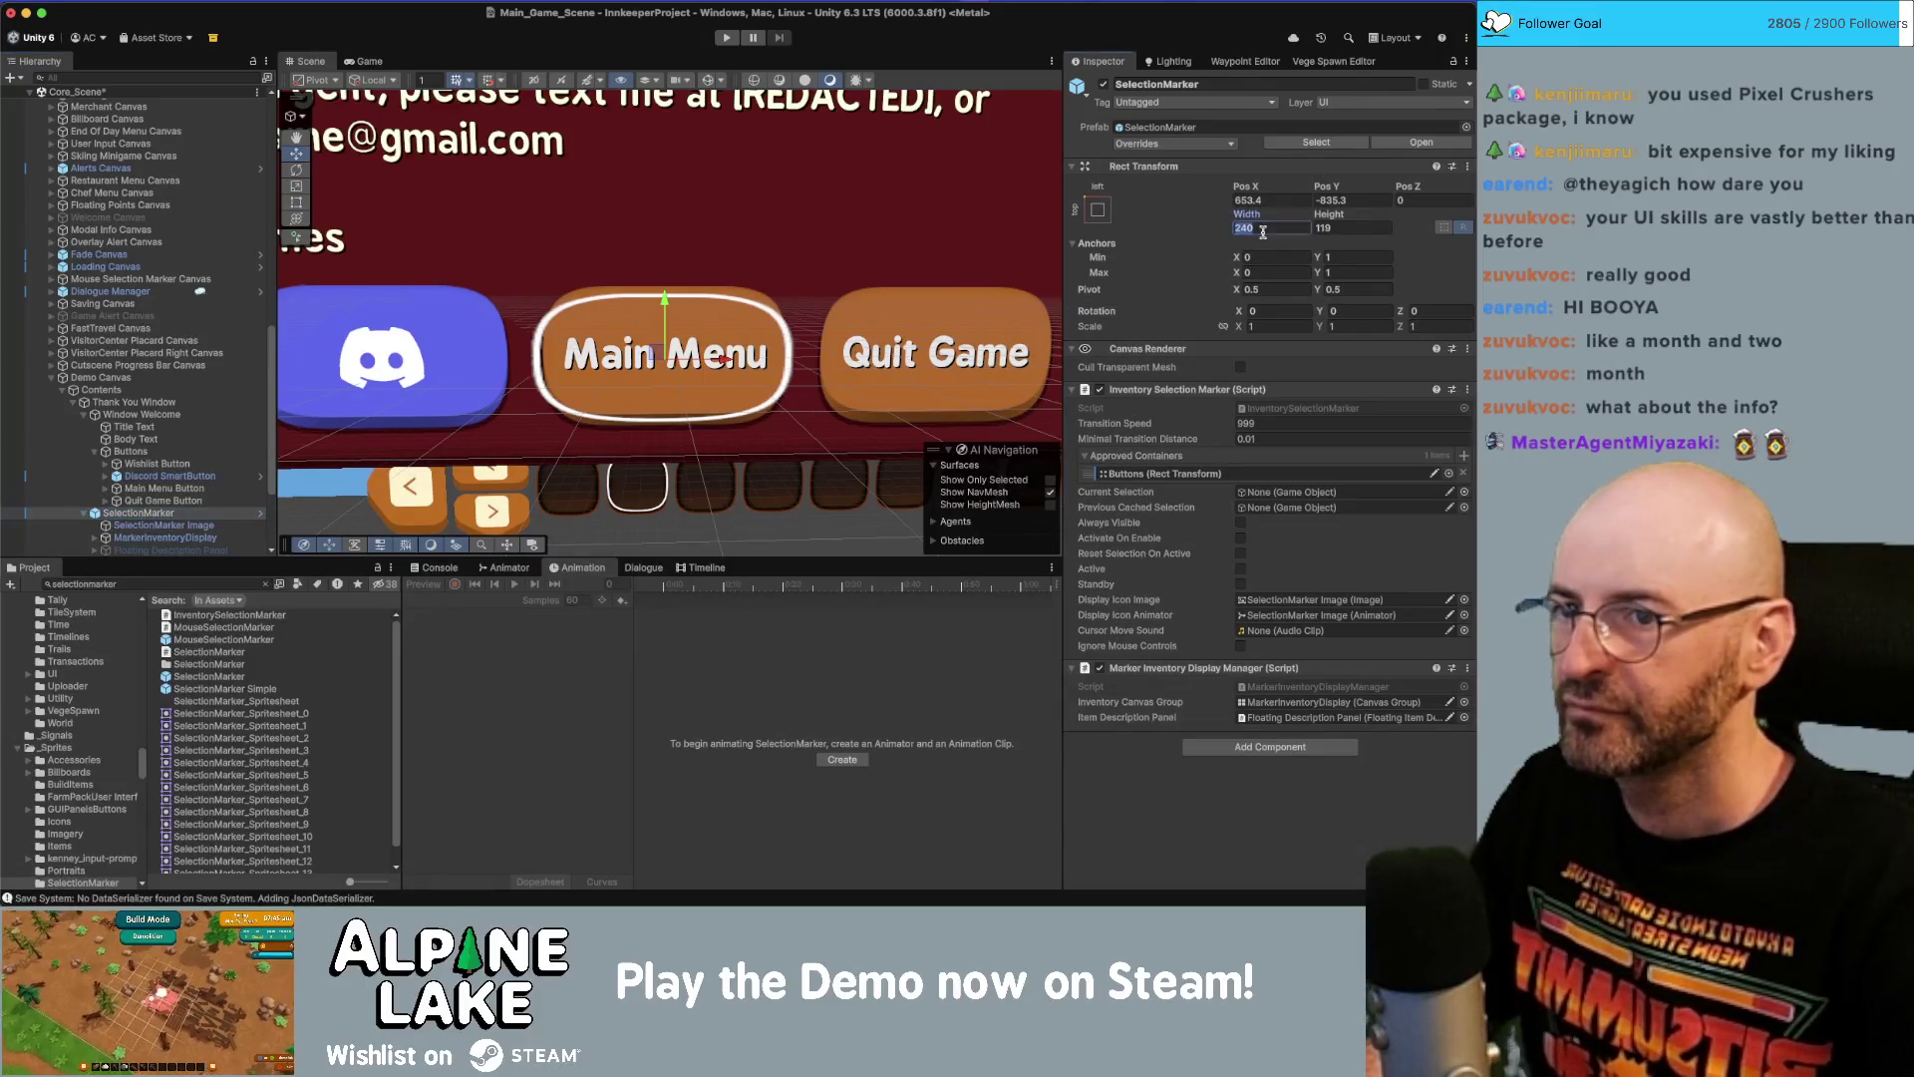
text(218)
key(Tab)
text(128)
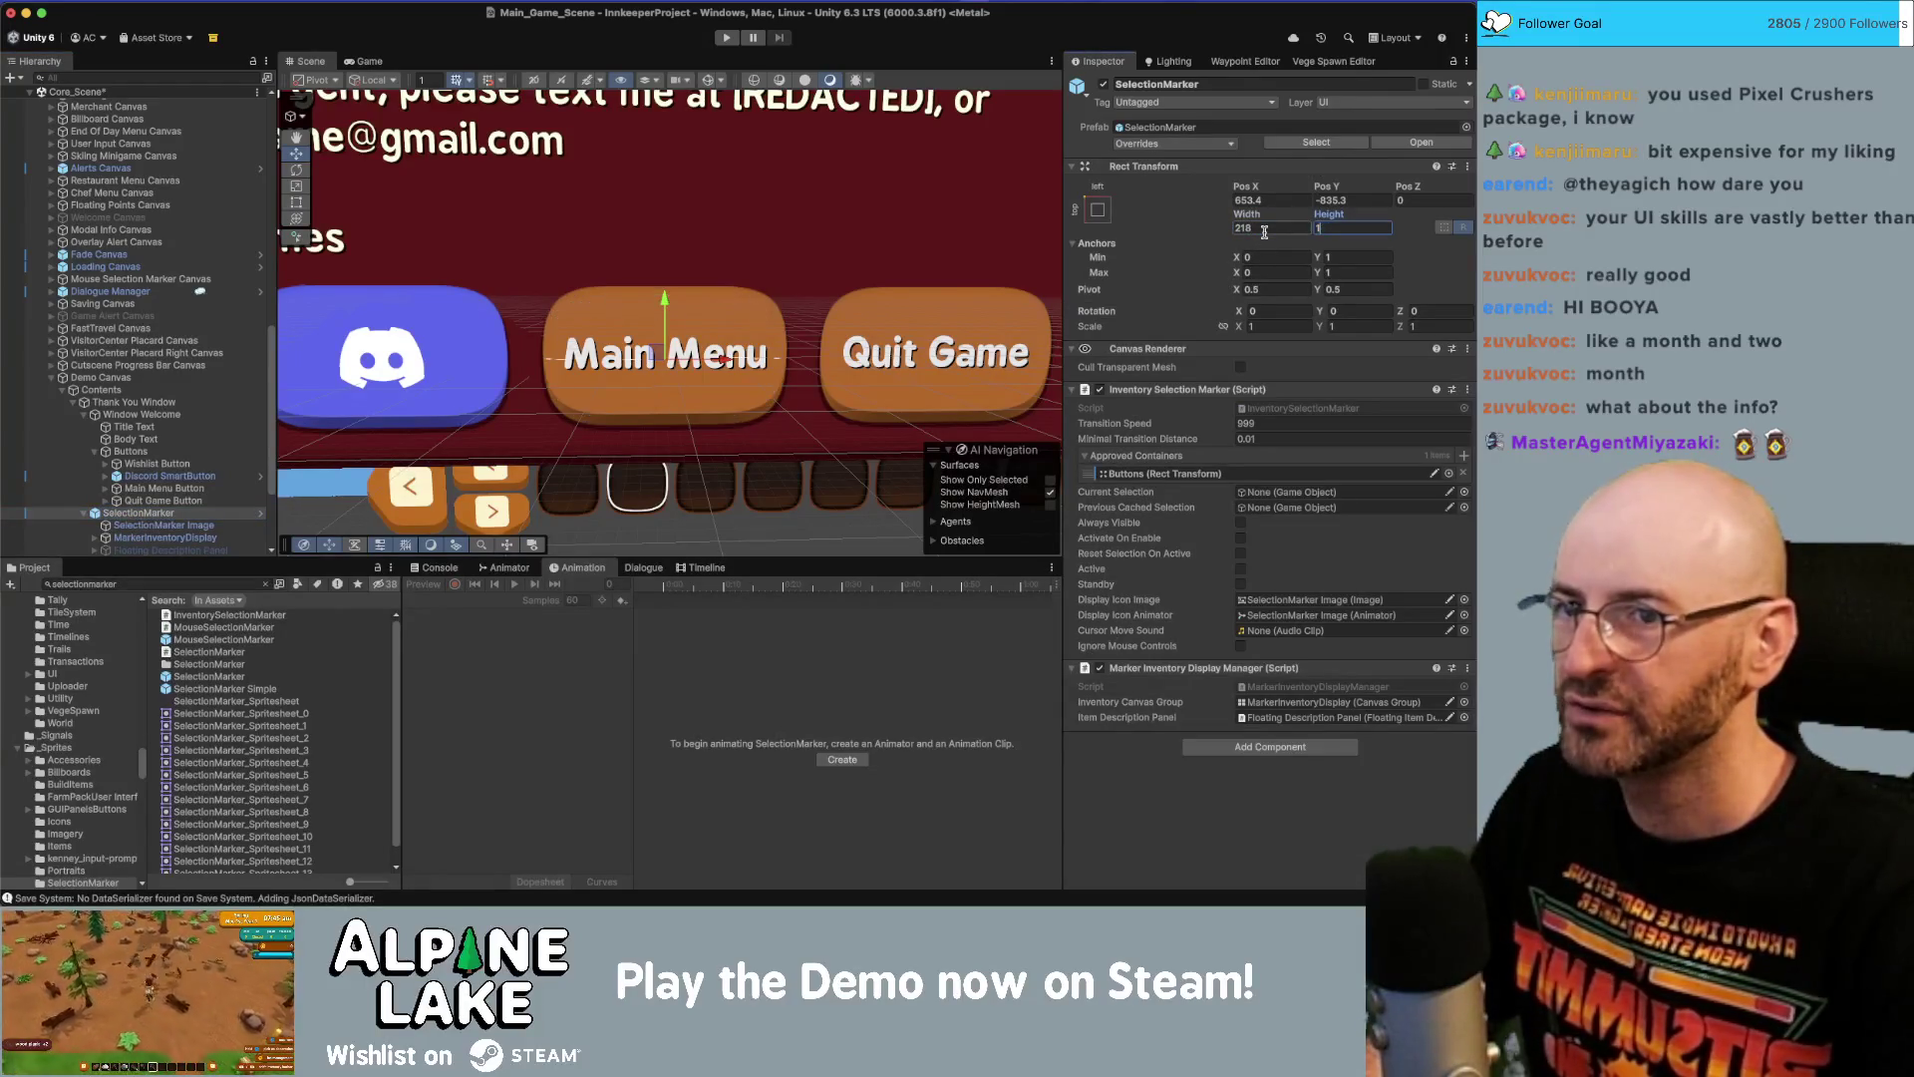
key(Return)
Recentre the SelectionMarker on the Main Menu button at about 655.9, -832.8.
scroll(691, 272, up, 2)
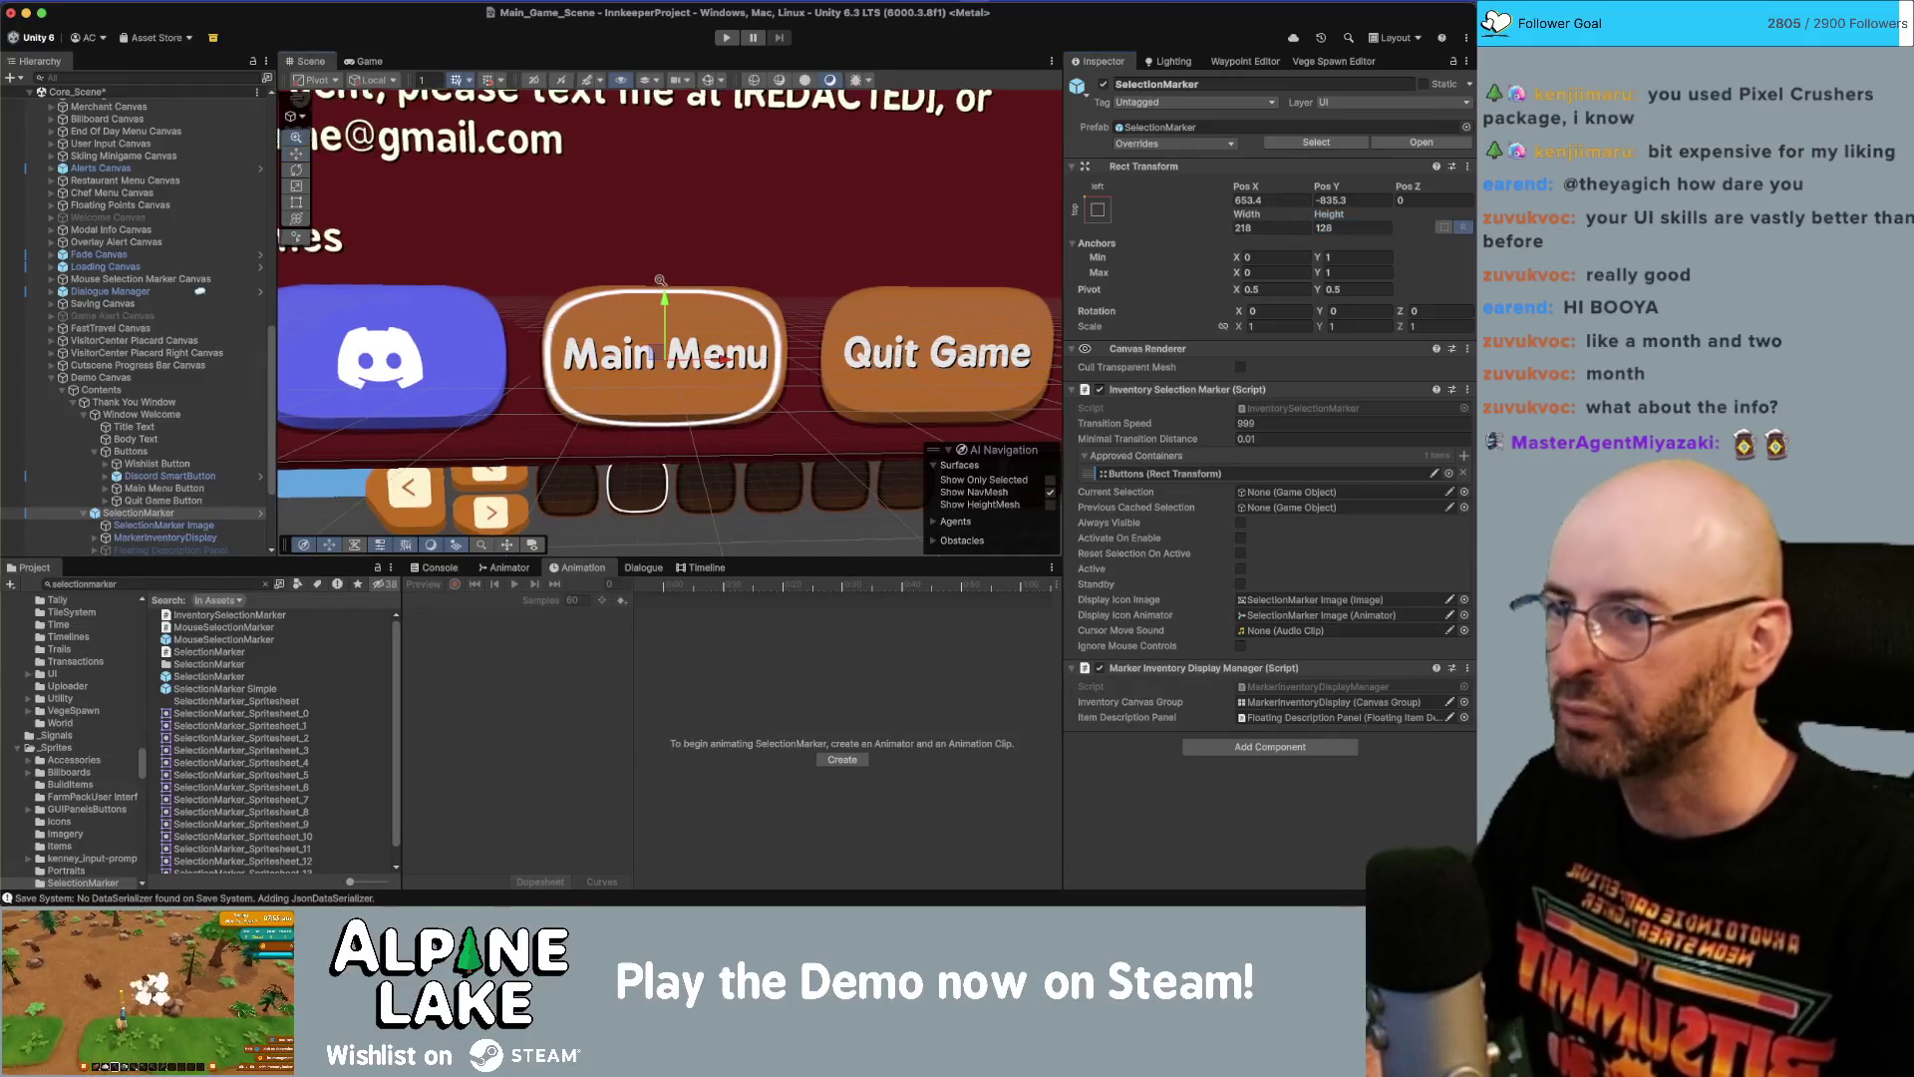
scroll(691, 271, up, 1)
drag(665, 339, 666, 333)
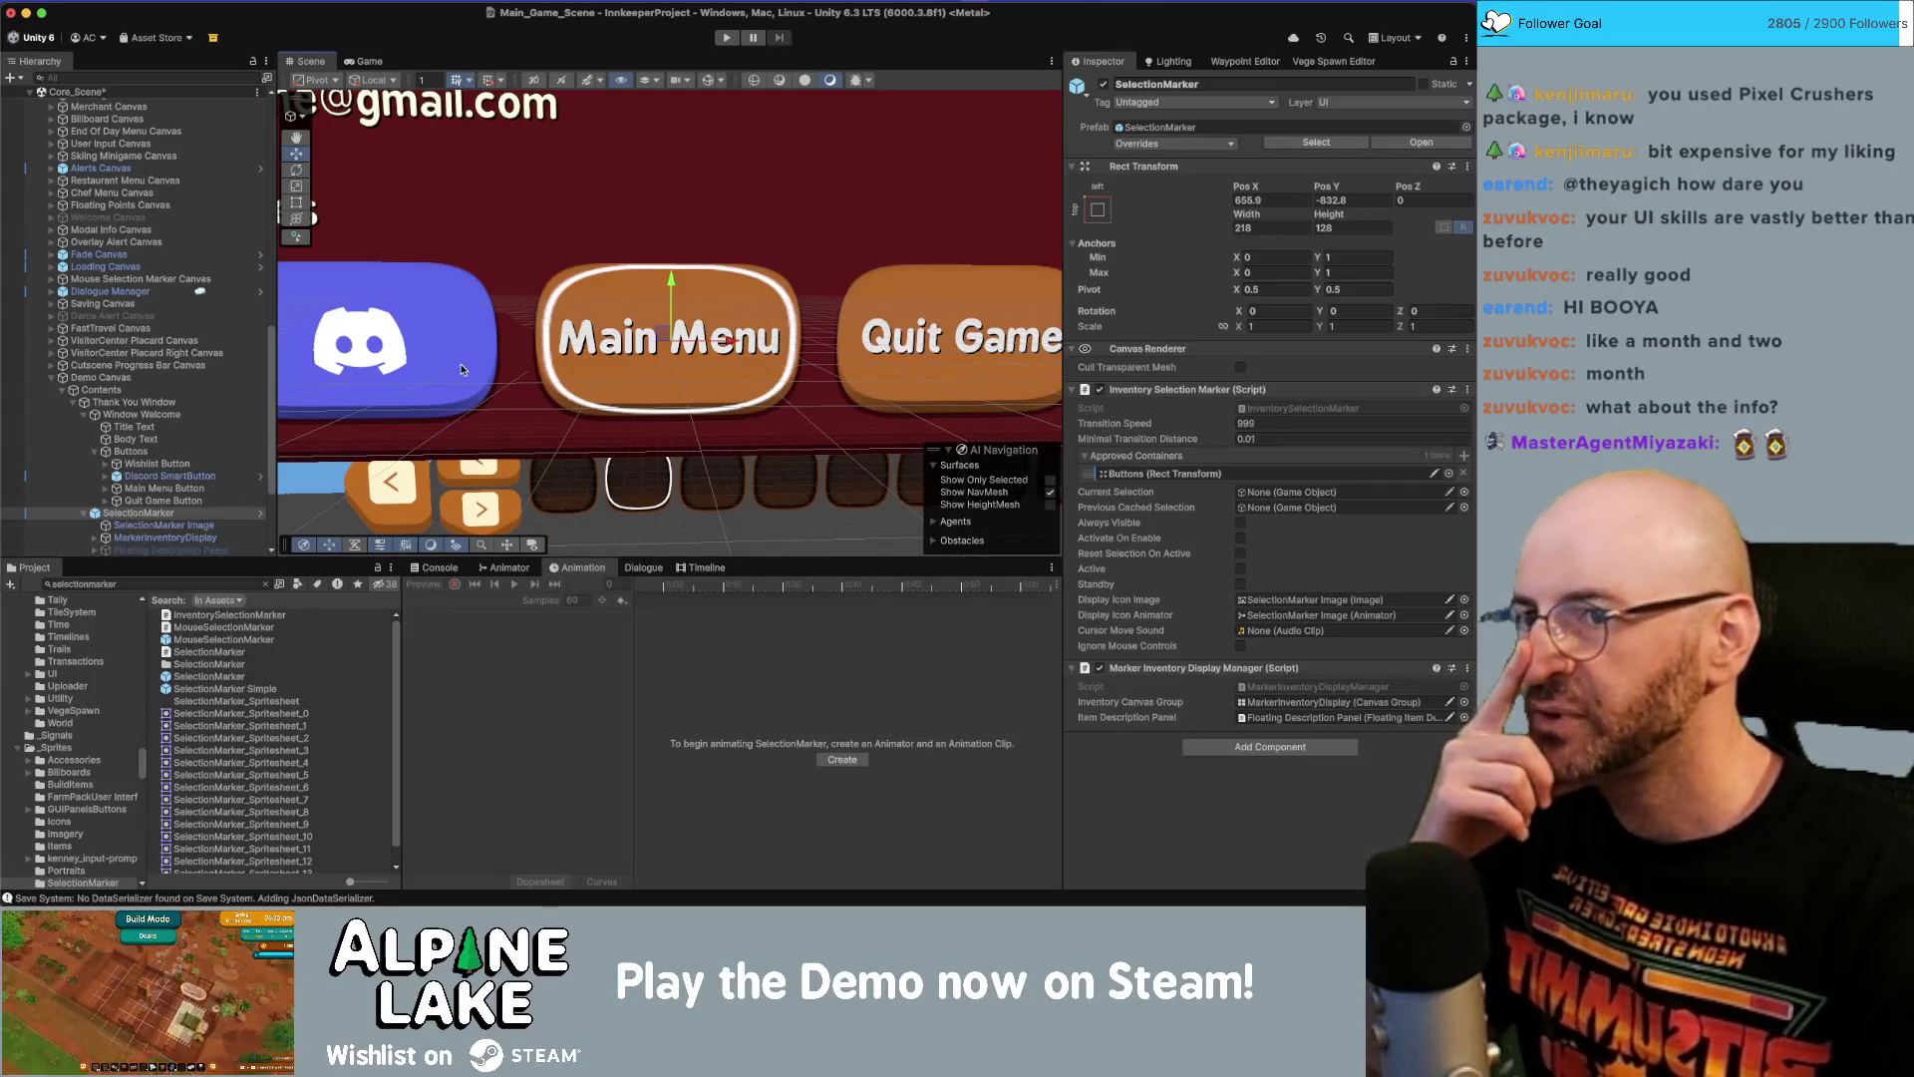
click(176, 526)
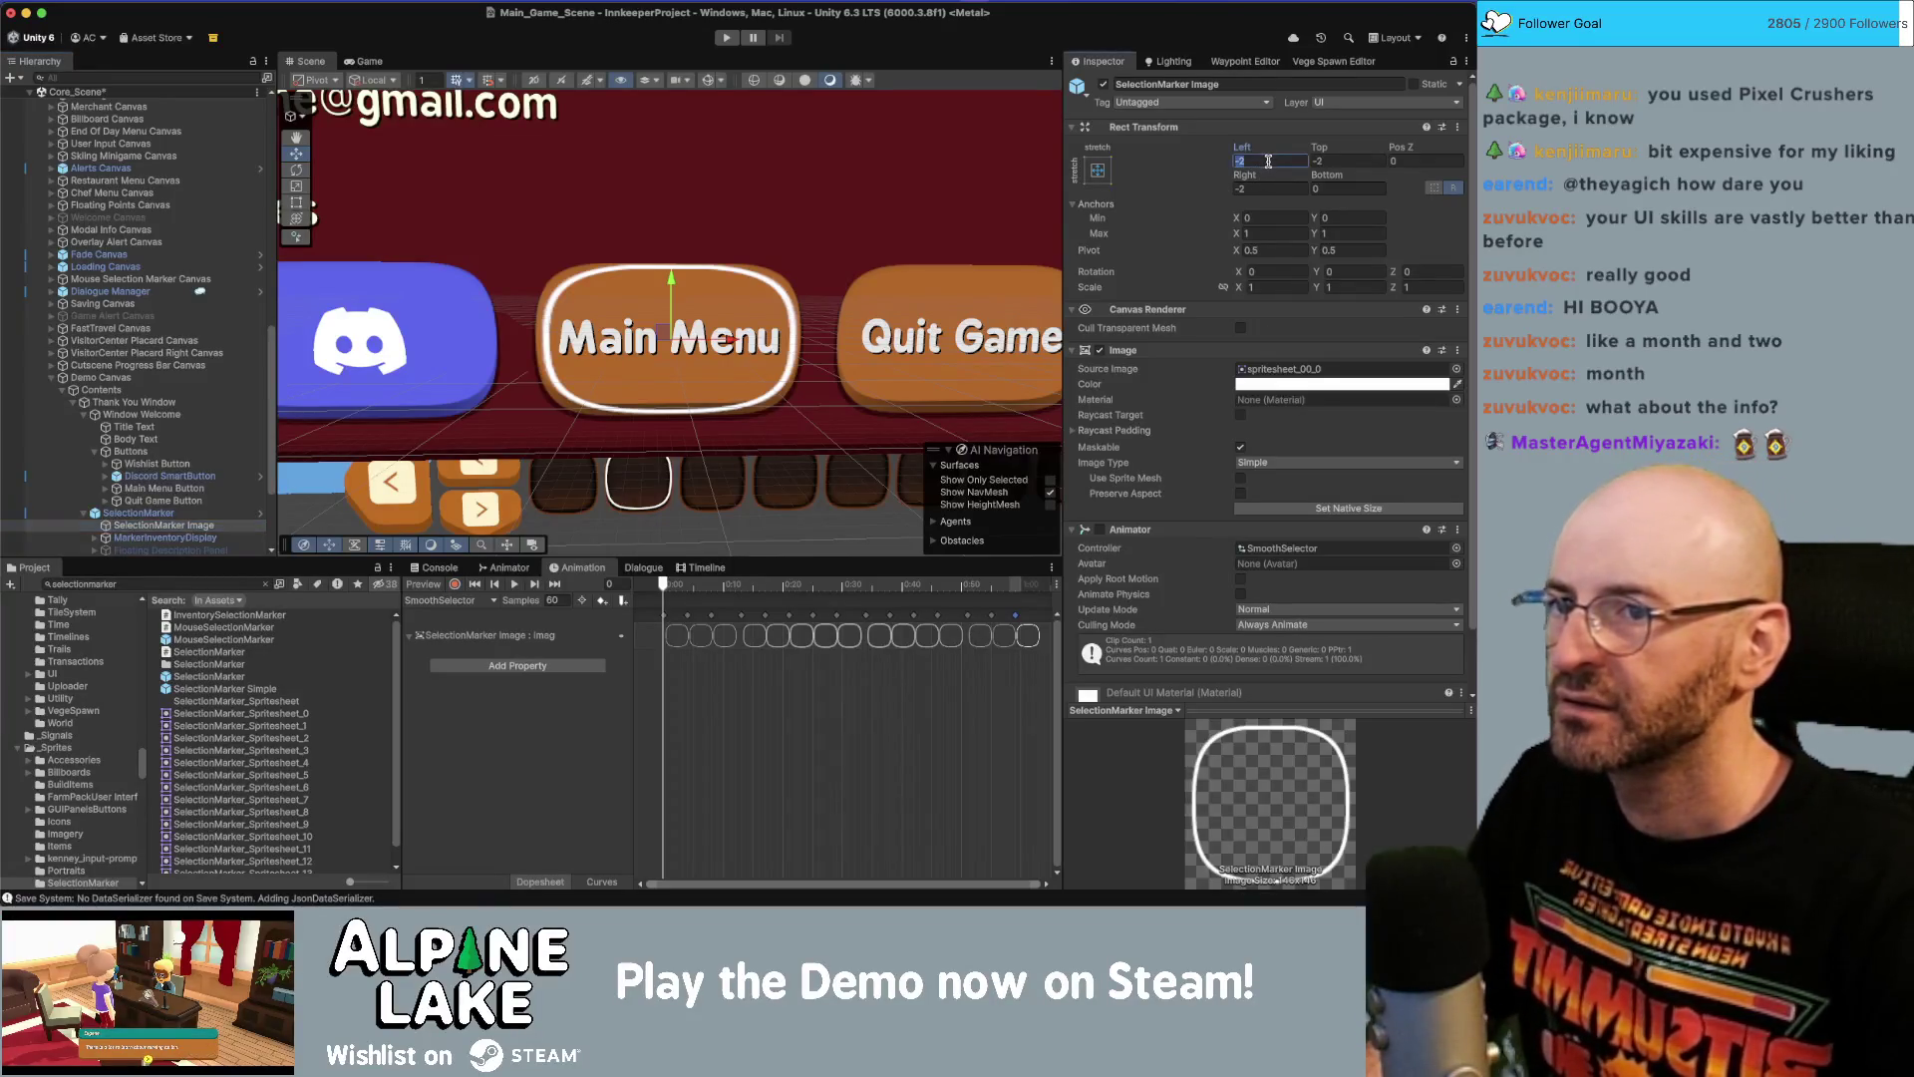
Set SelectionMarker Image's Left, Top, Right and Bottom offsets to -15, then enter prefab mode.
click(1267, 160)
text(0)
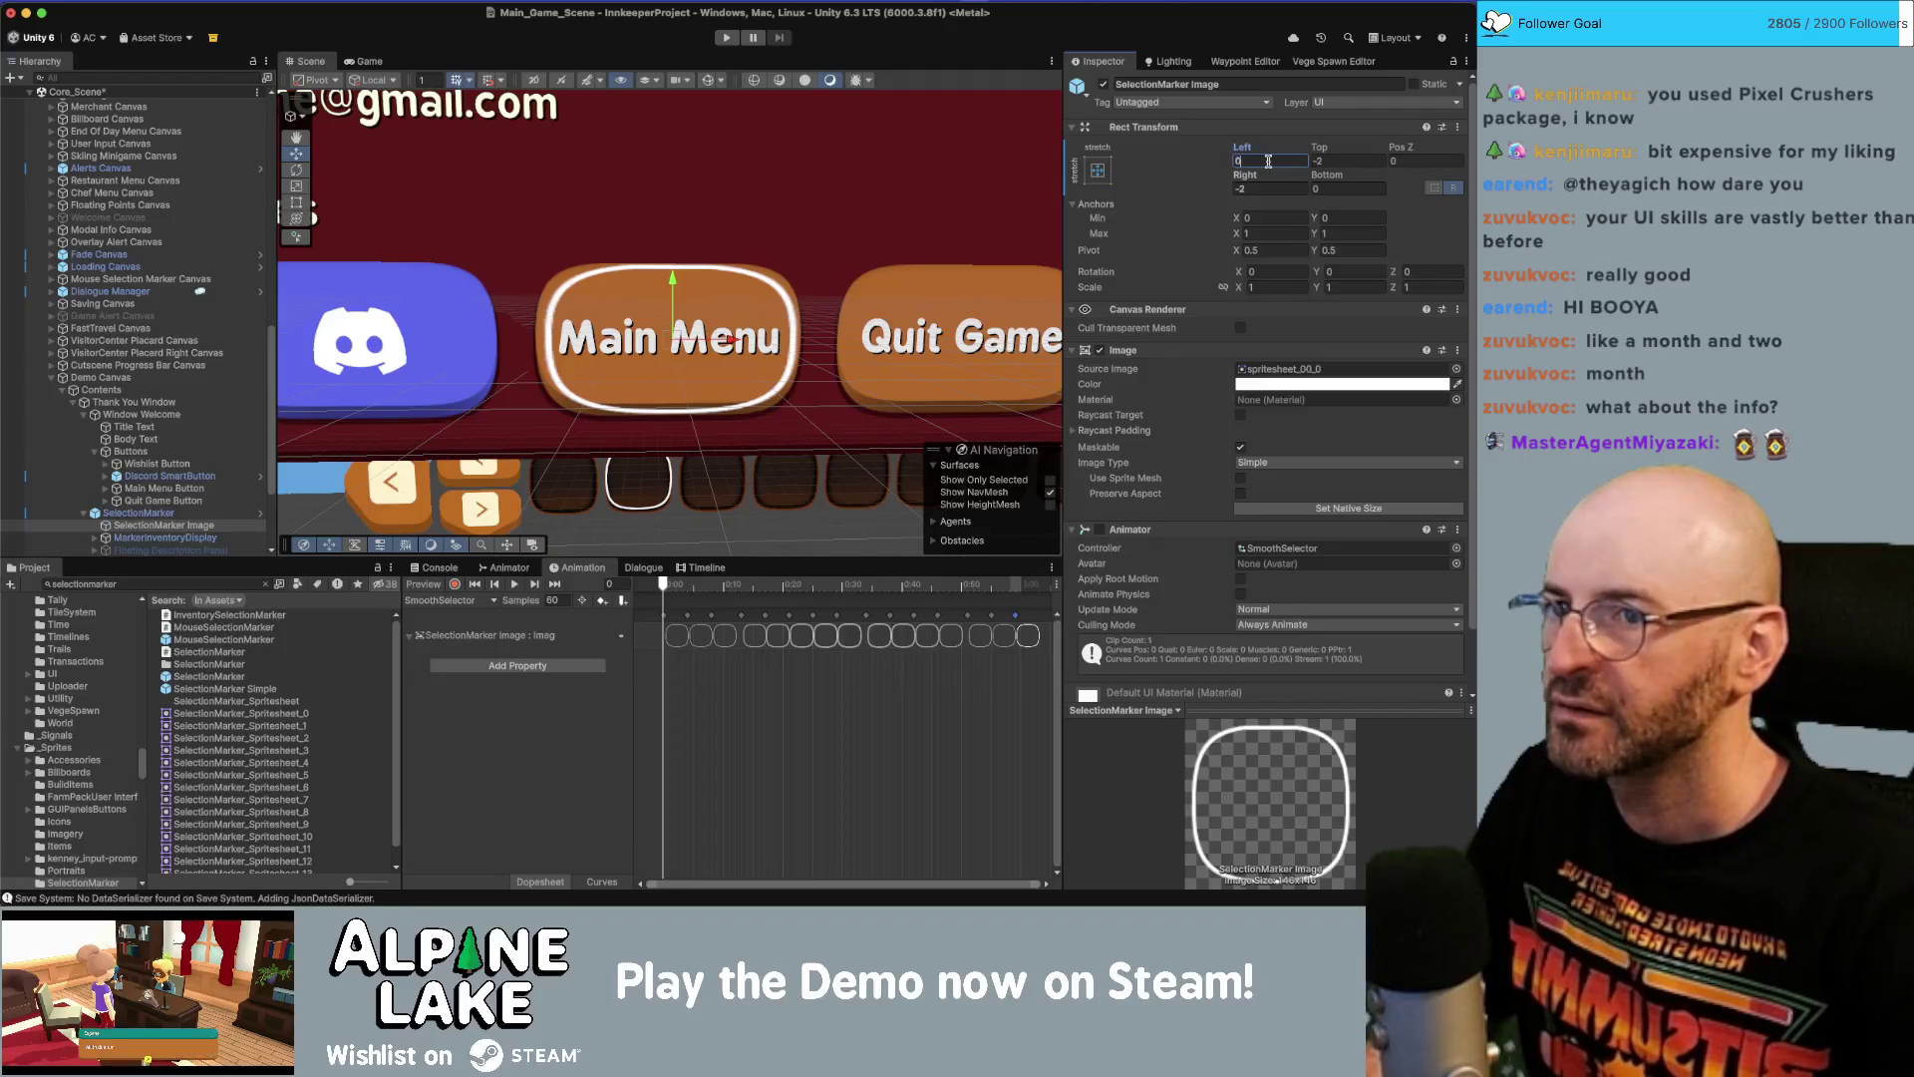
text(-15)
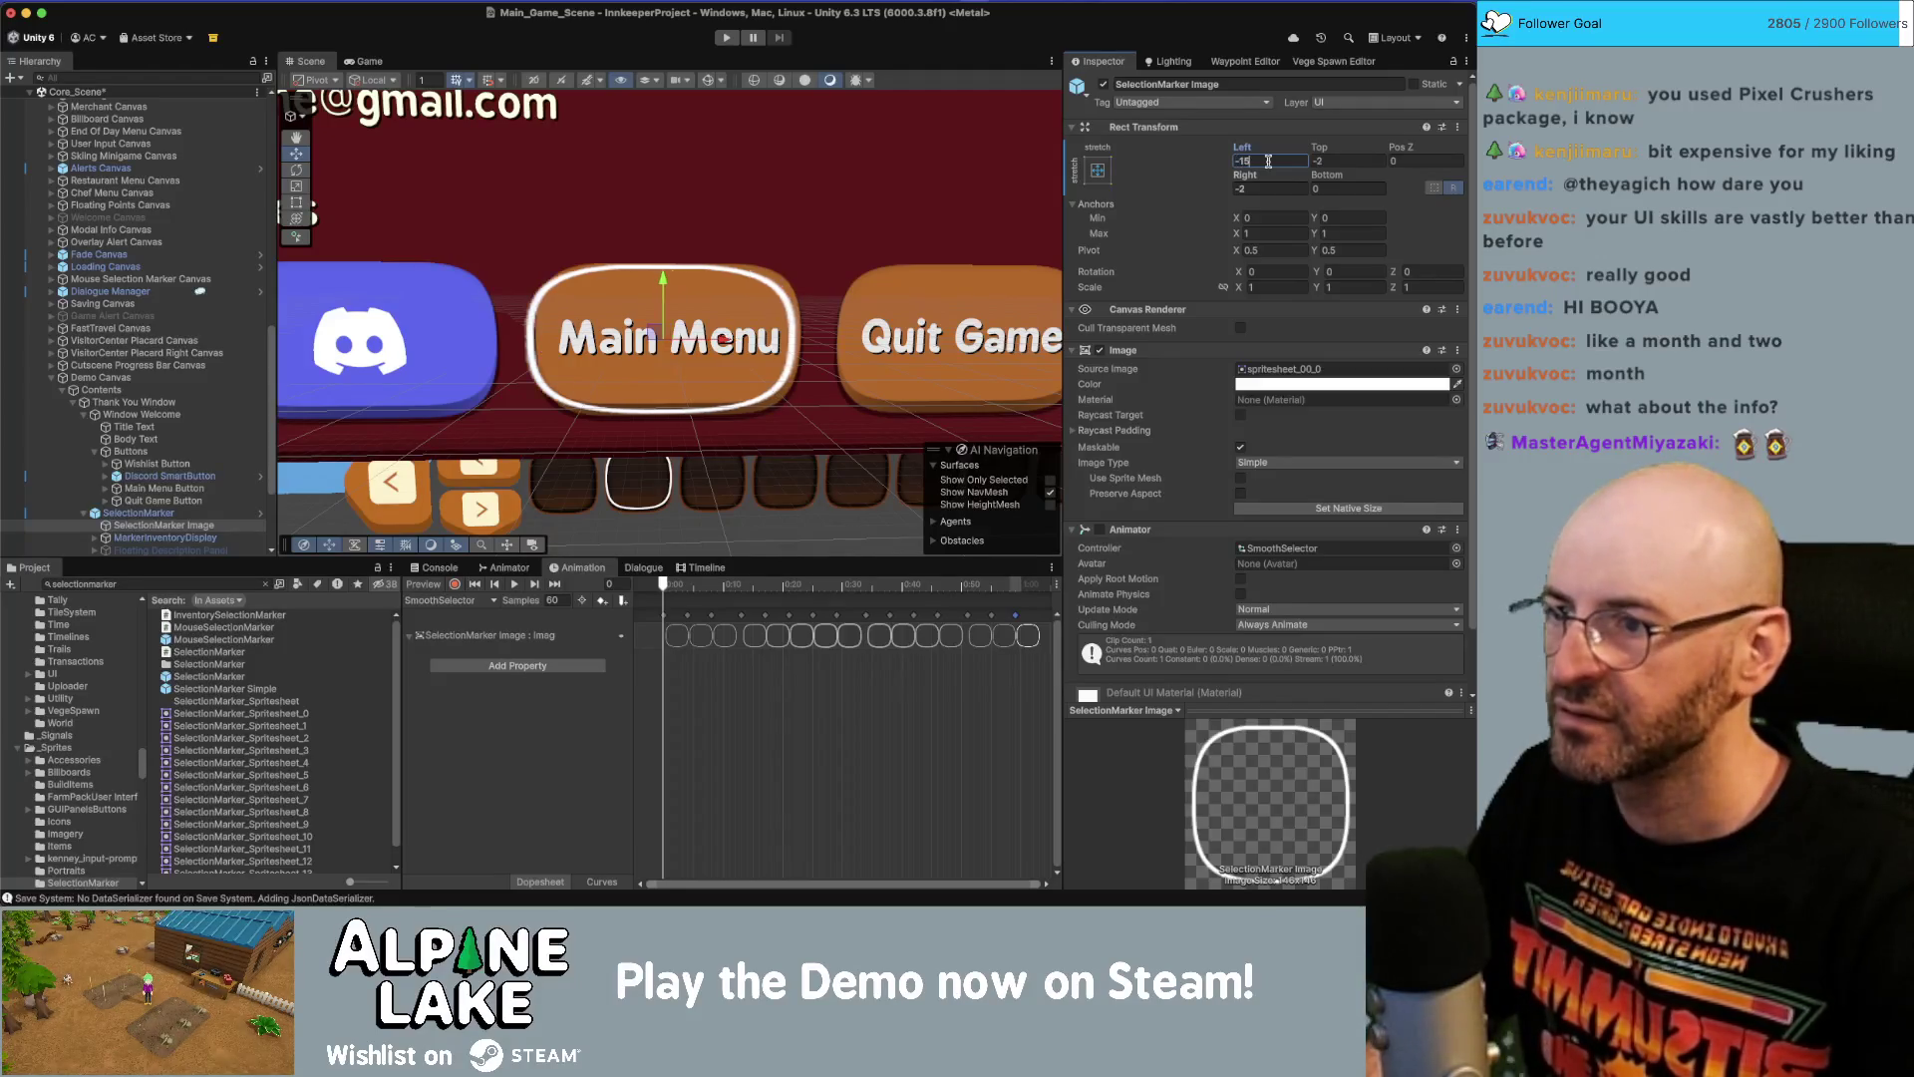
key(Tab)
text(-15)
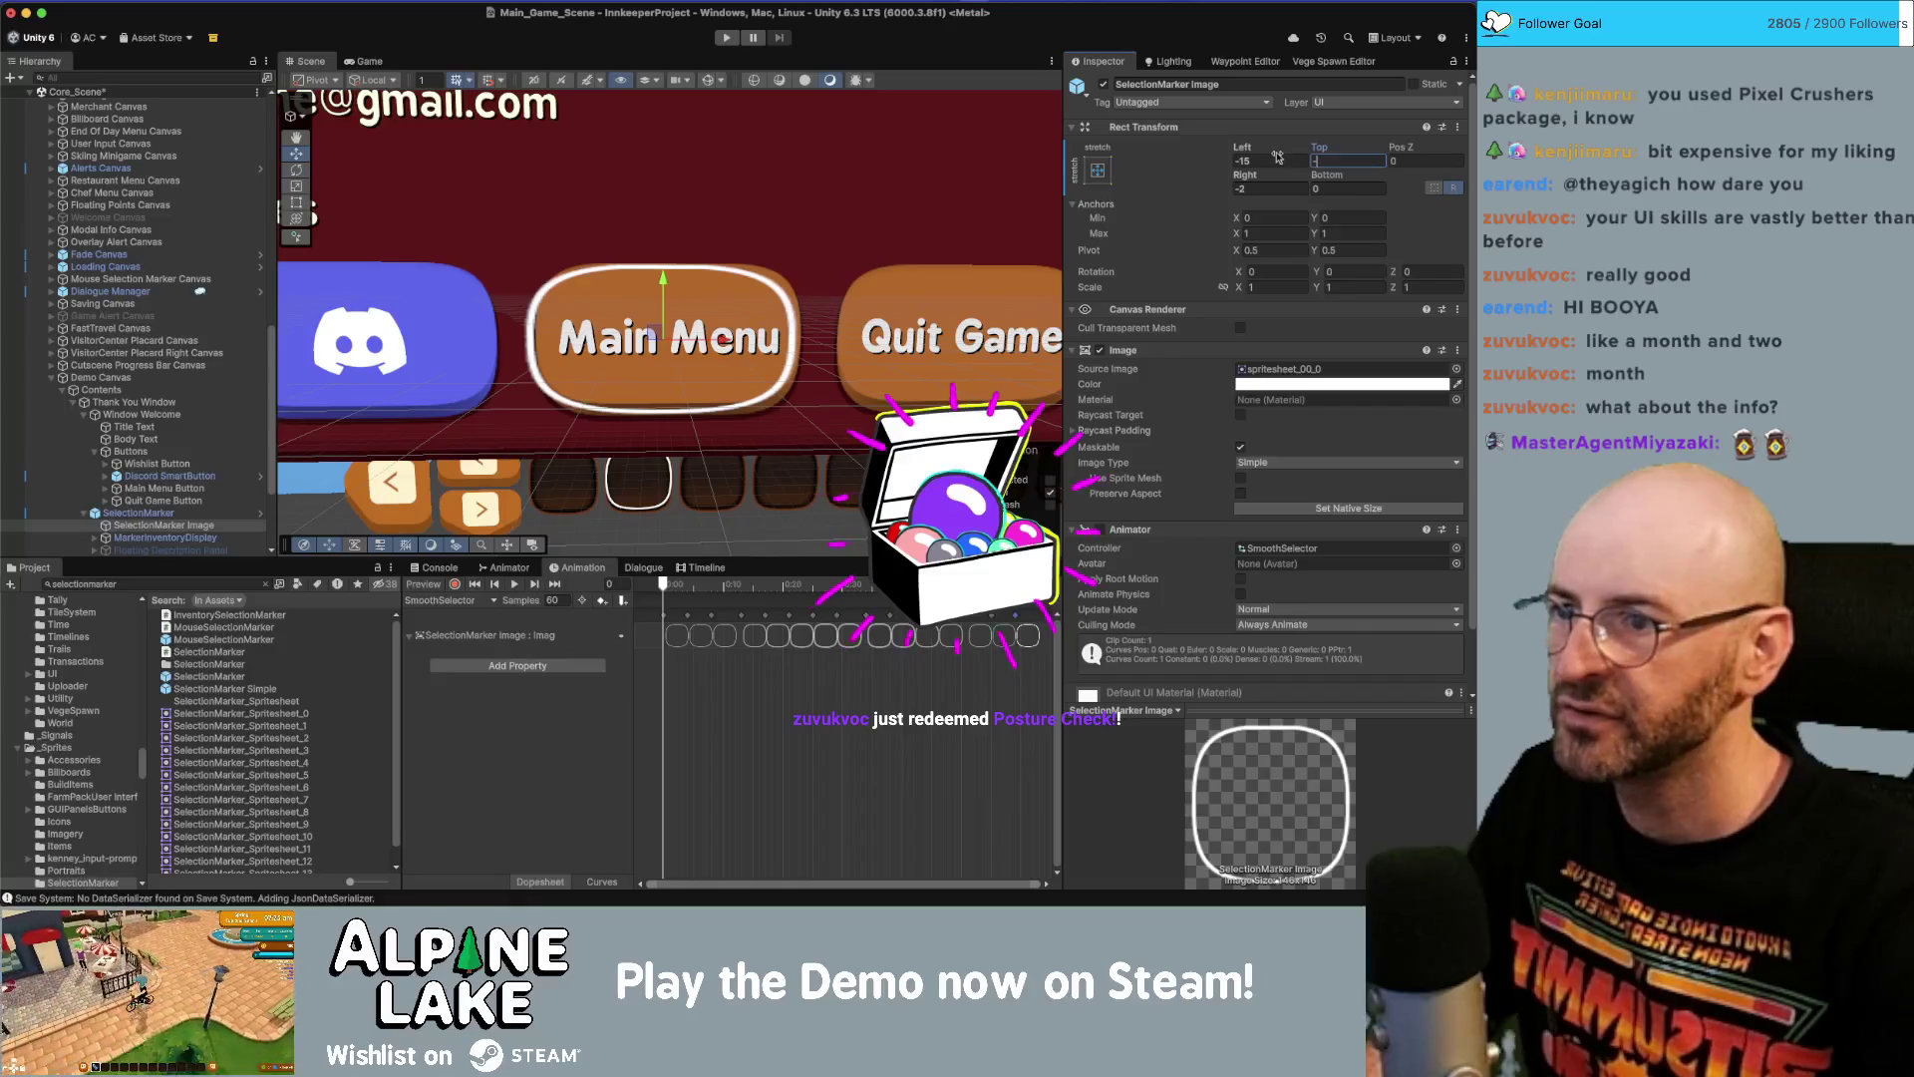
key(Tab)
key(Tab)
text(-15)
key(Tab)
text(-)
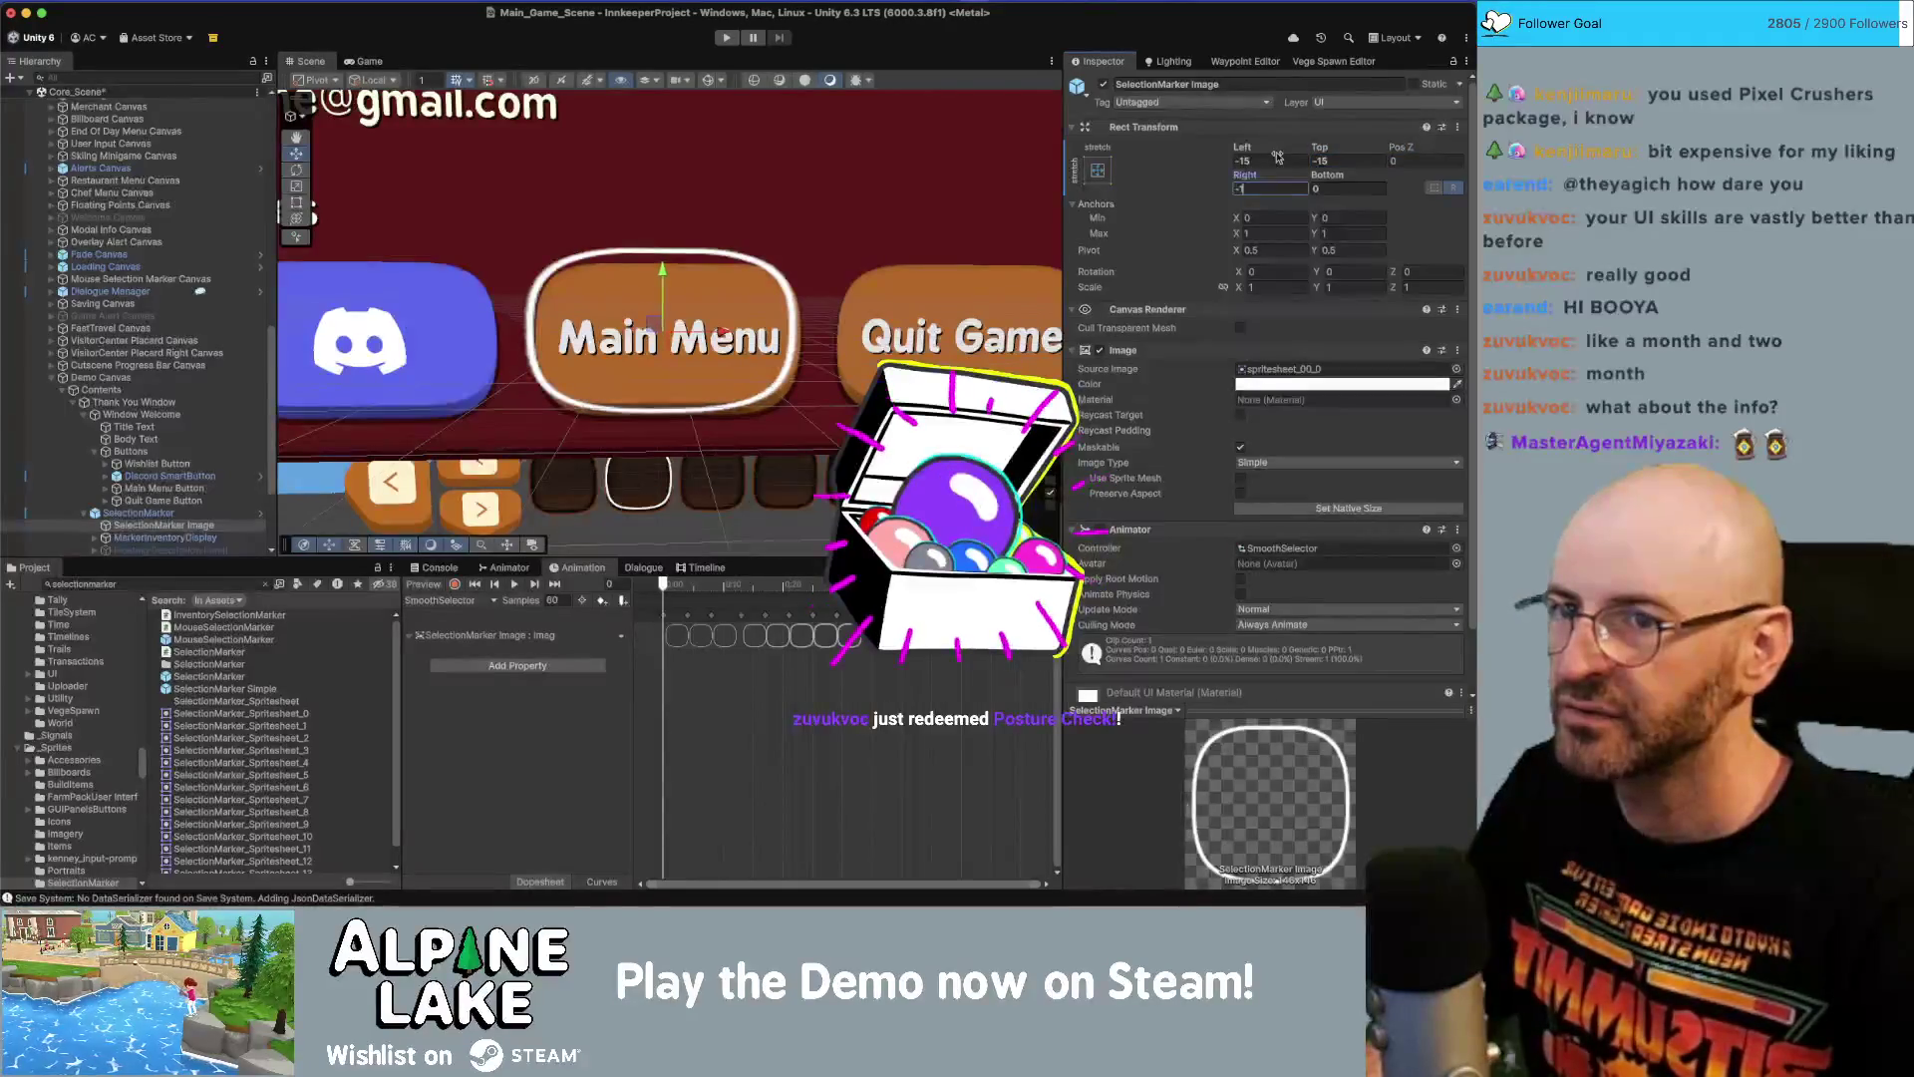
text(15)
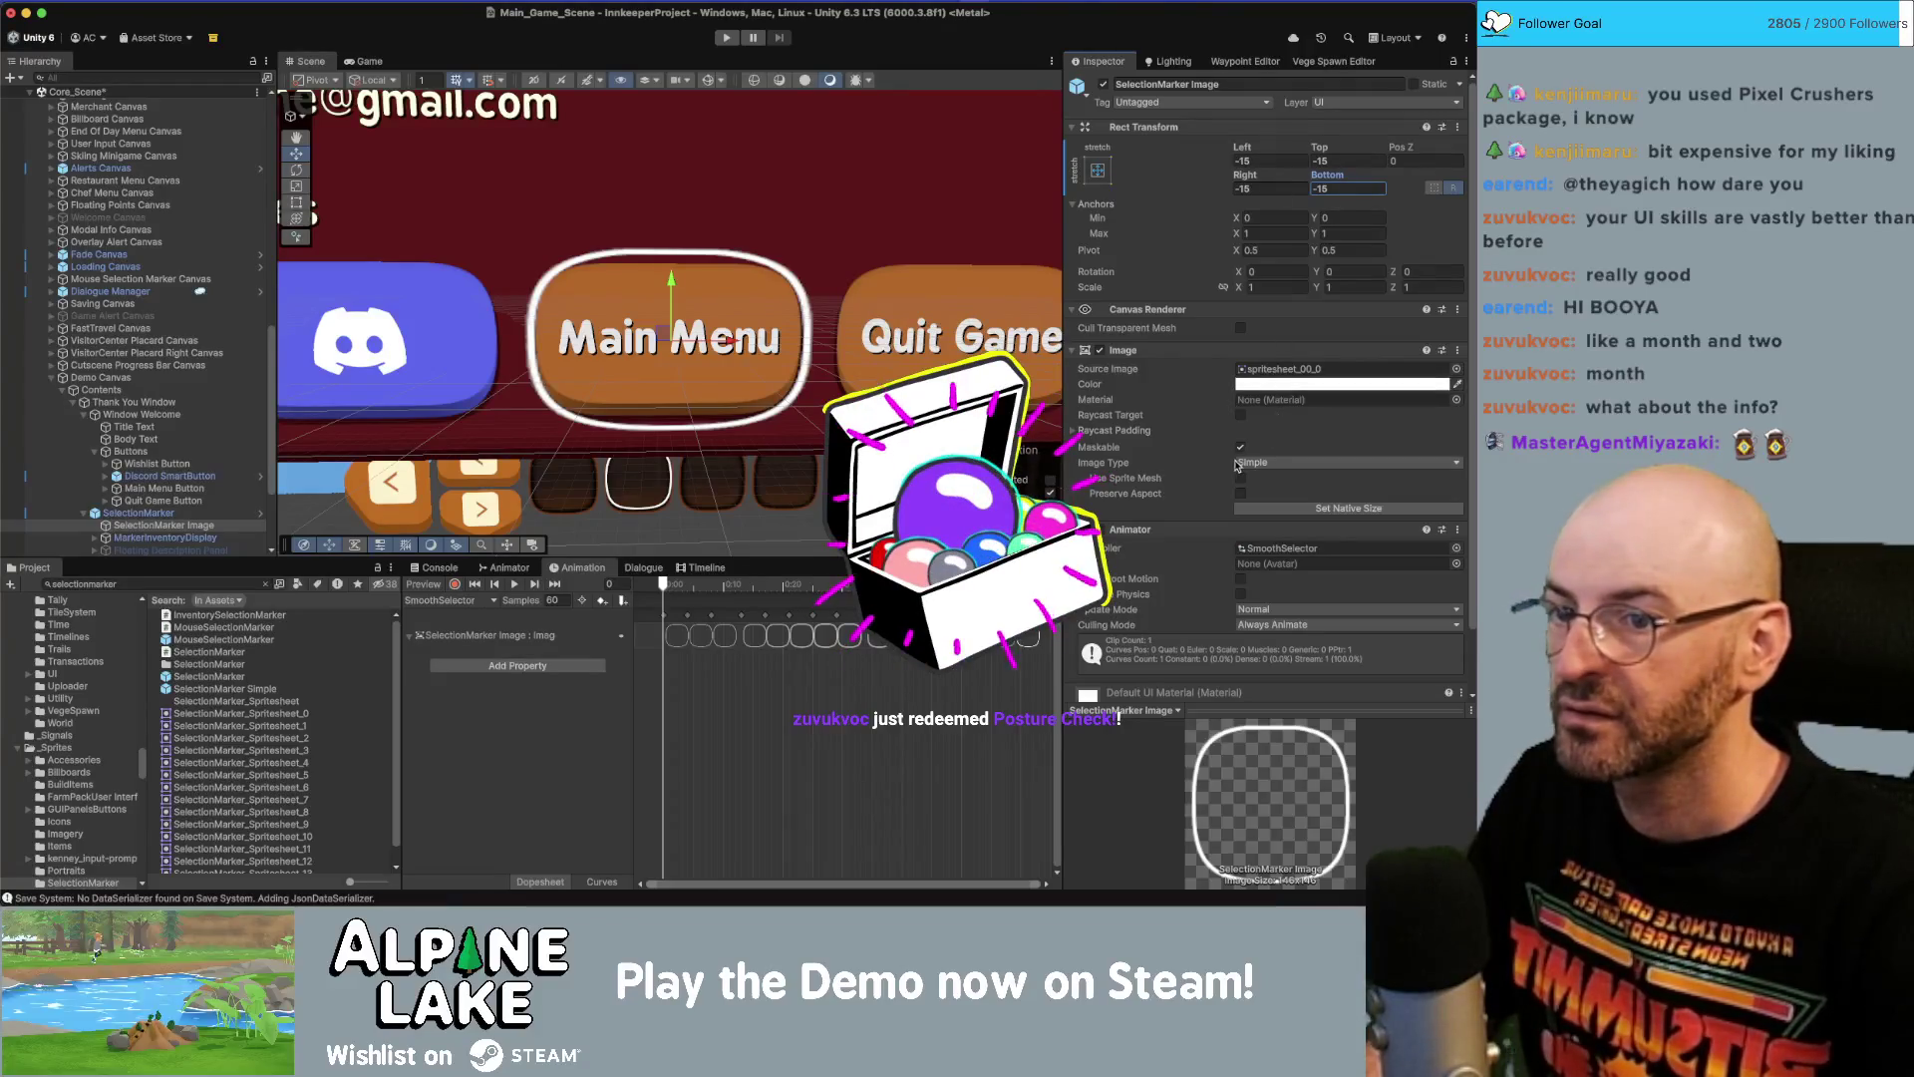
scroll(1215, 426, down, 3)
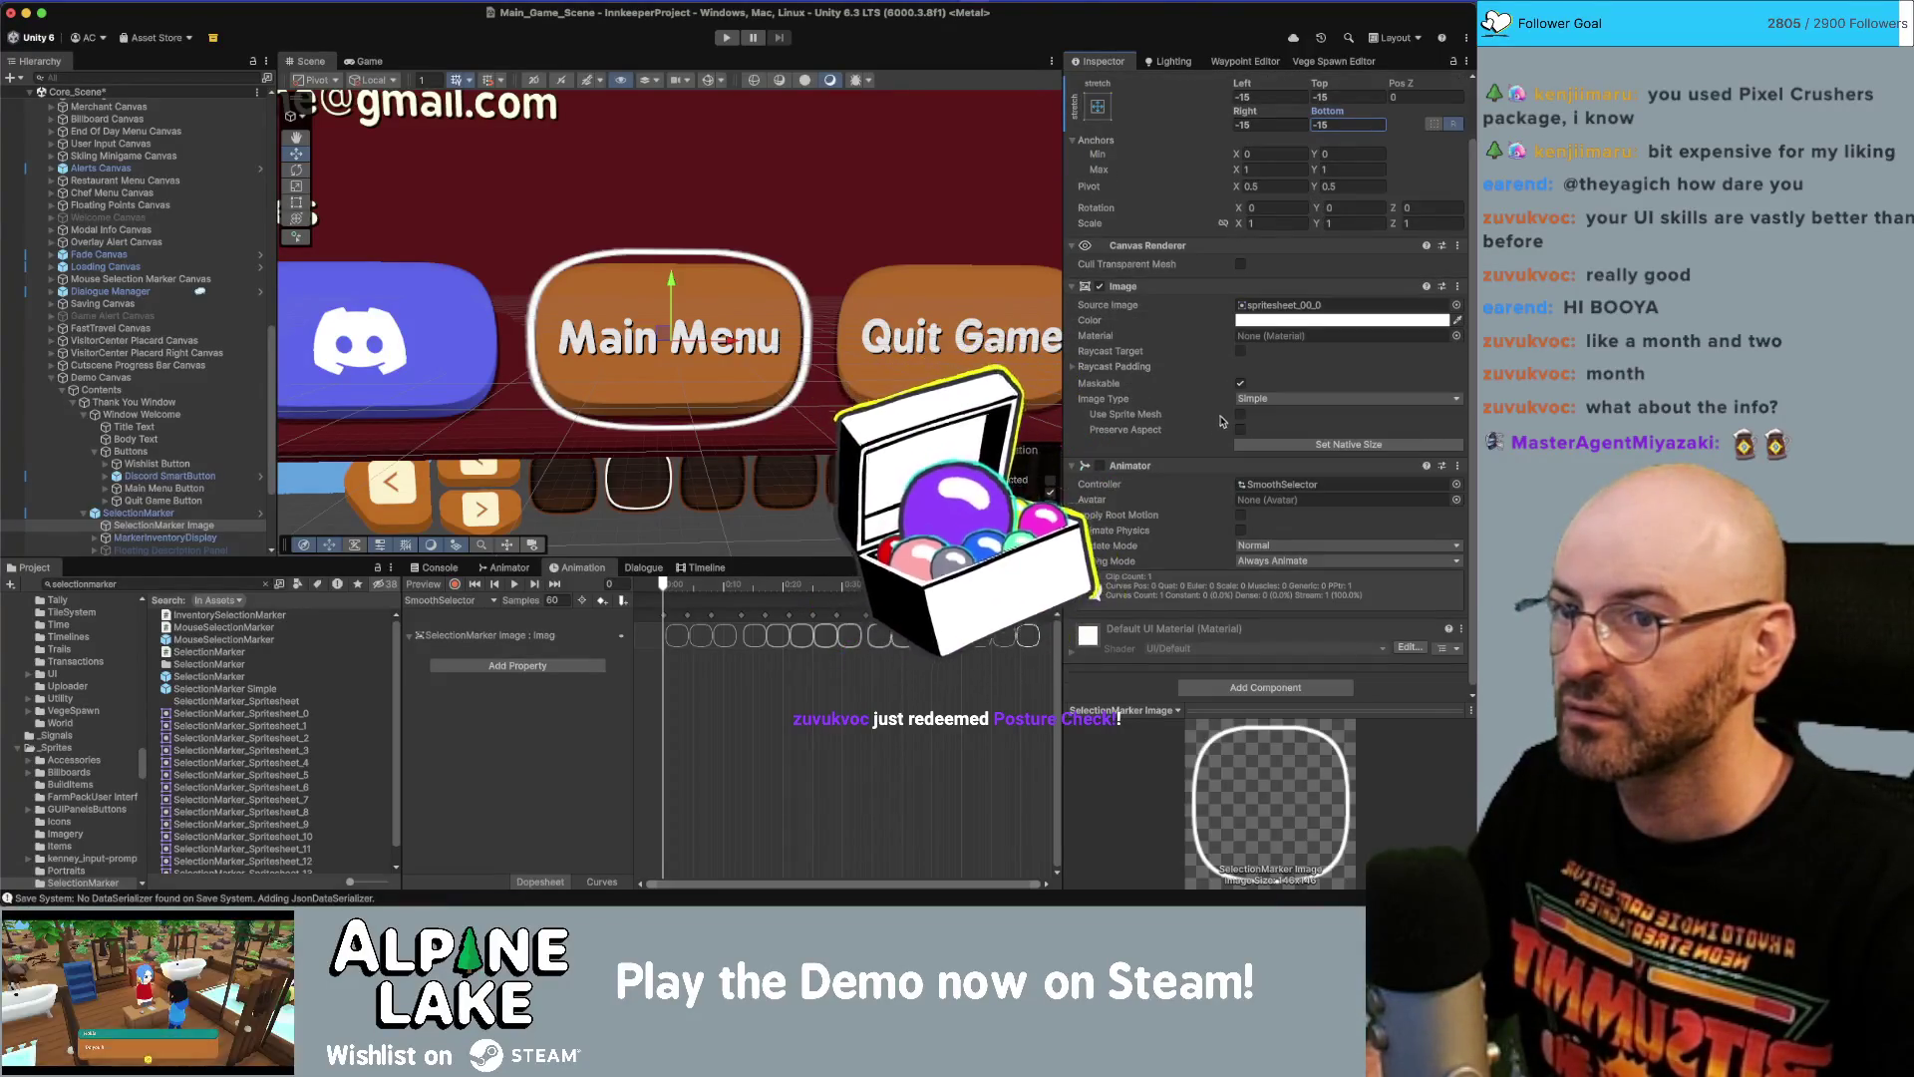
click(260, 512)
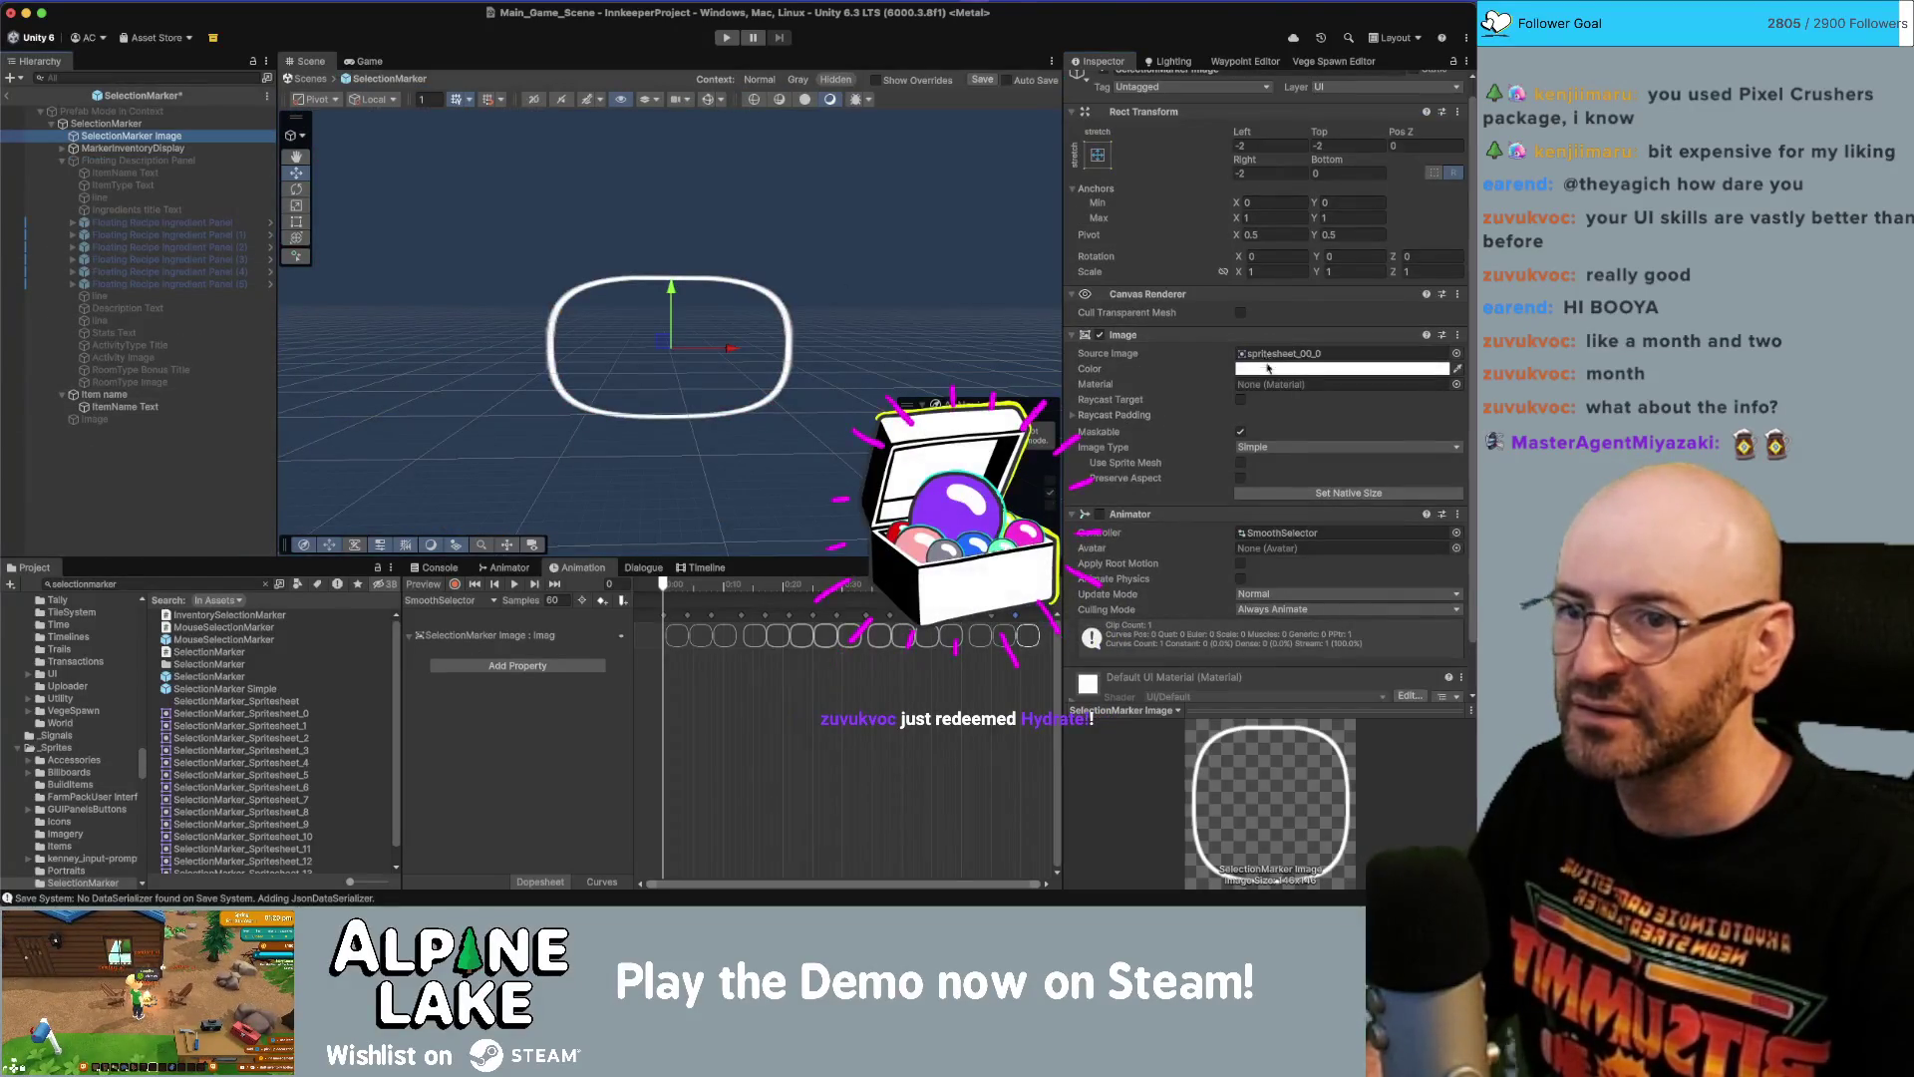
Set the marker's Image Type to Sliced and locate its source sprite.
click(1280, 448)
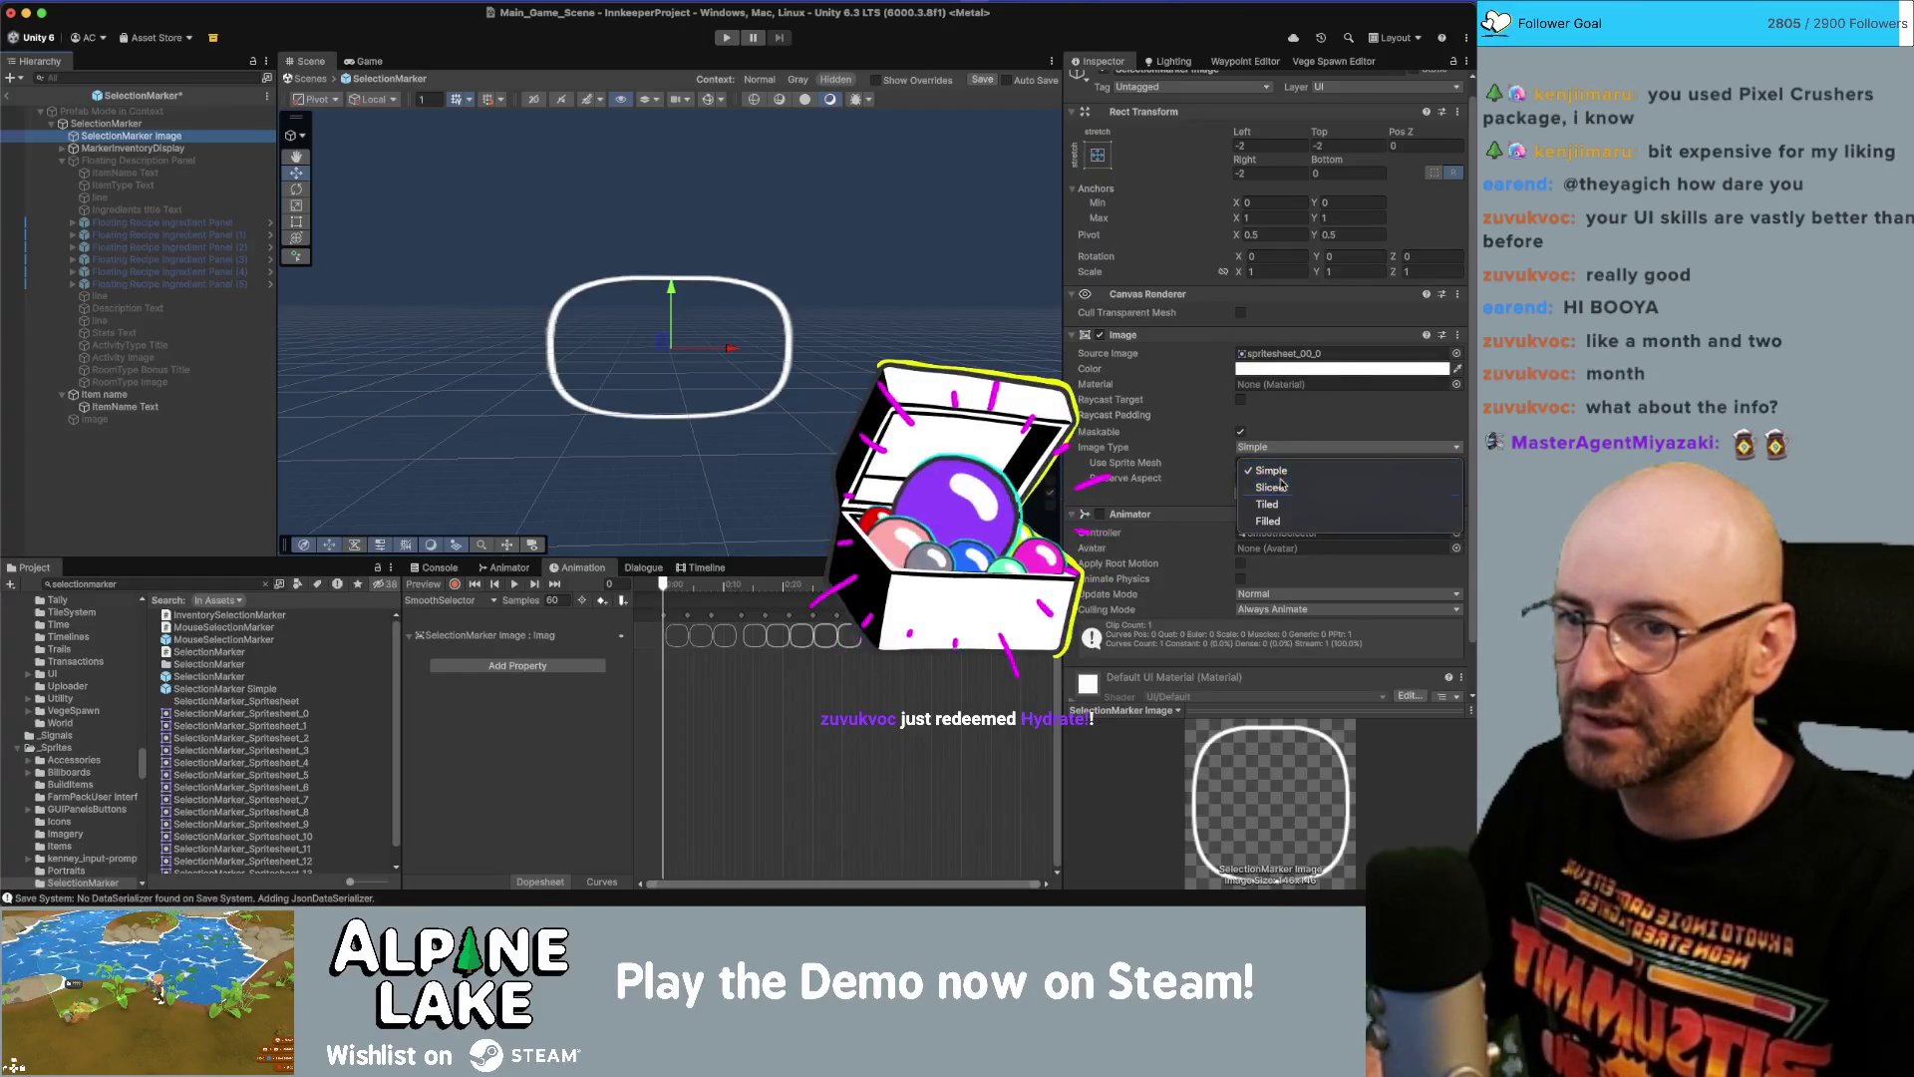
click(1272, 484)
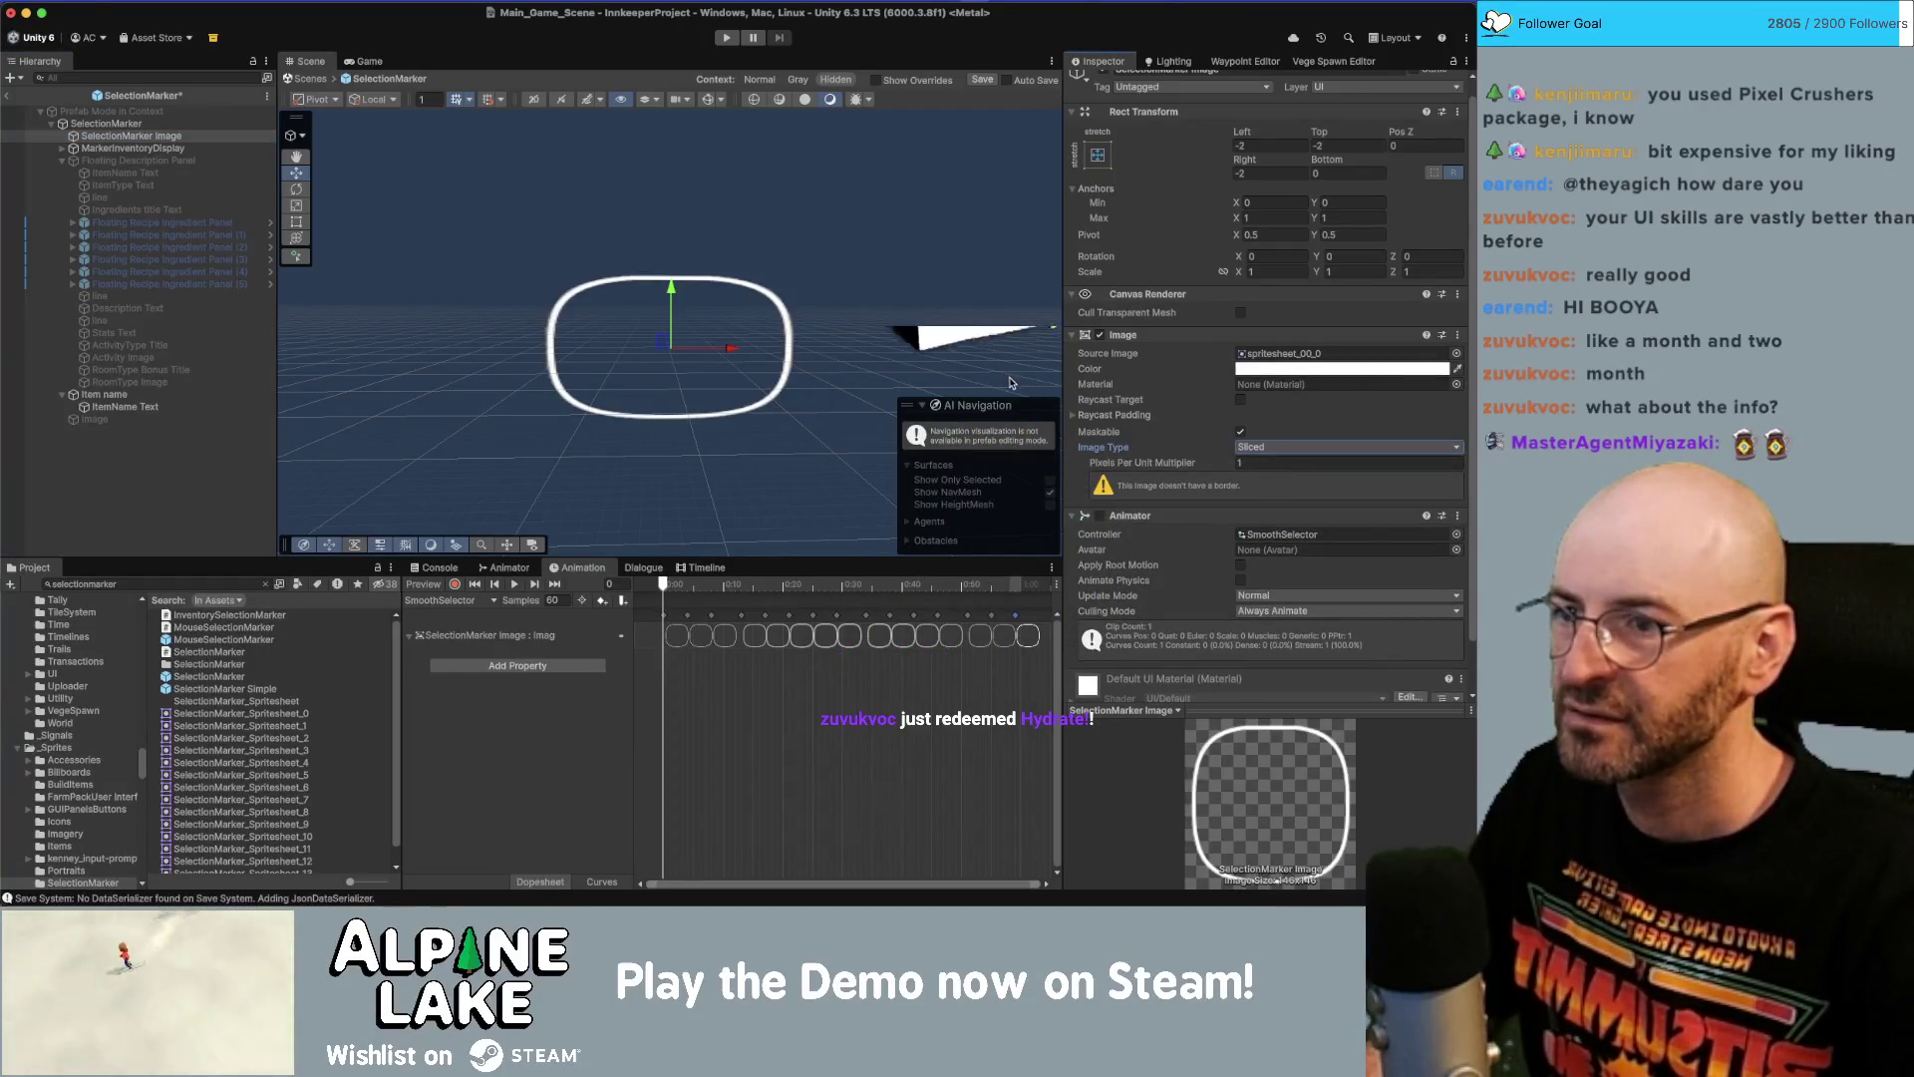
click(1296, 354)
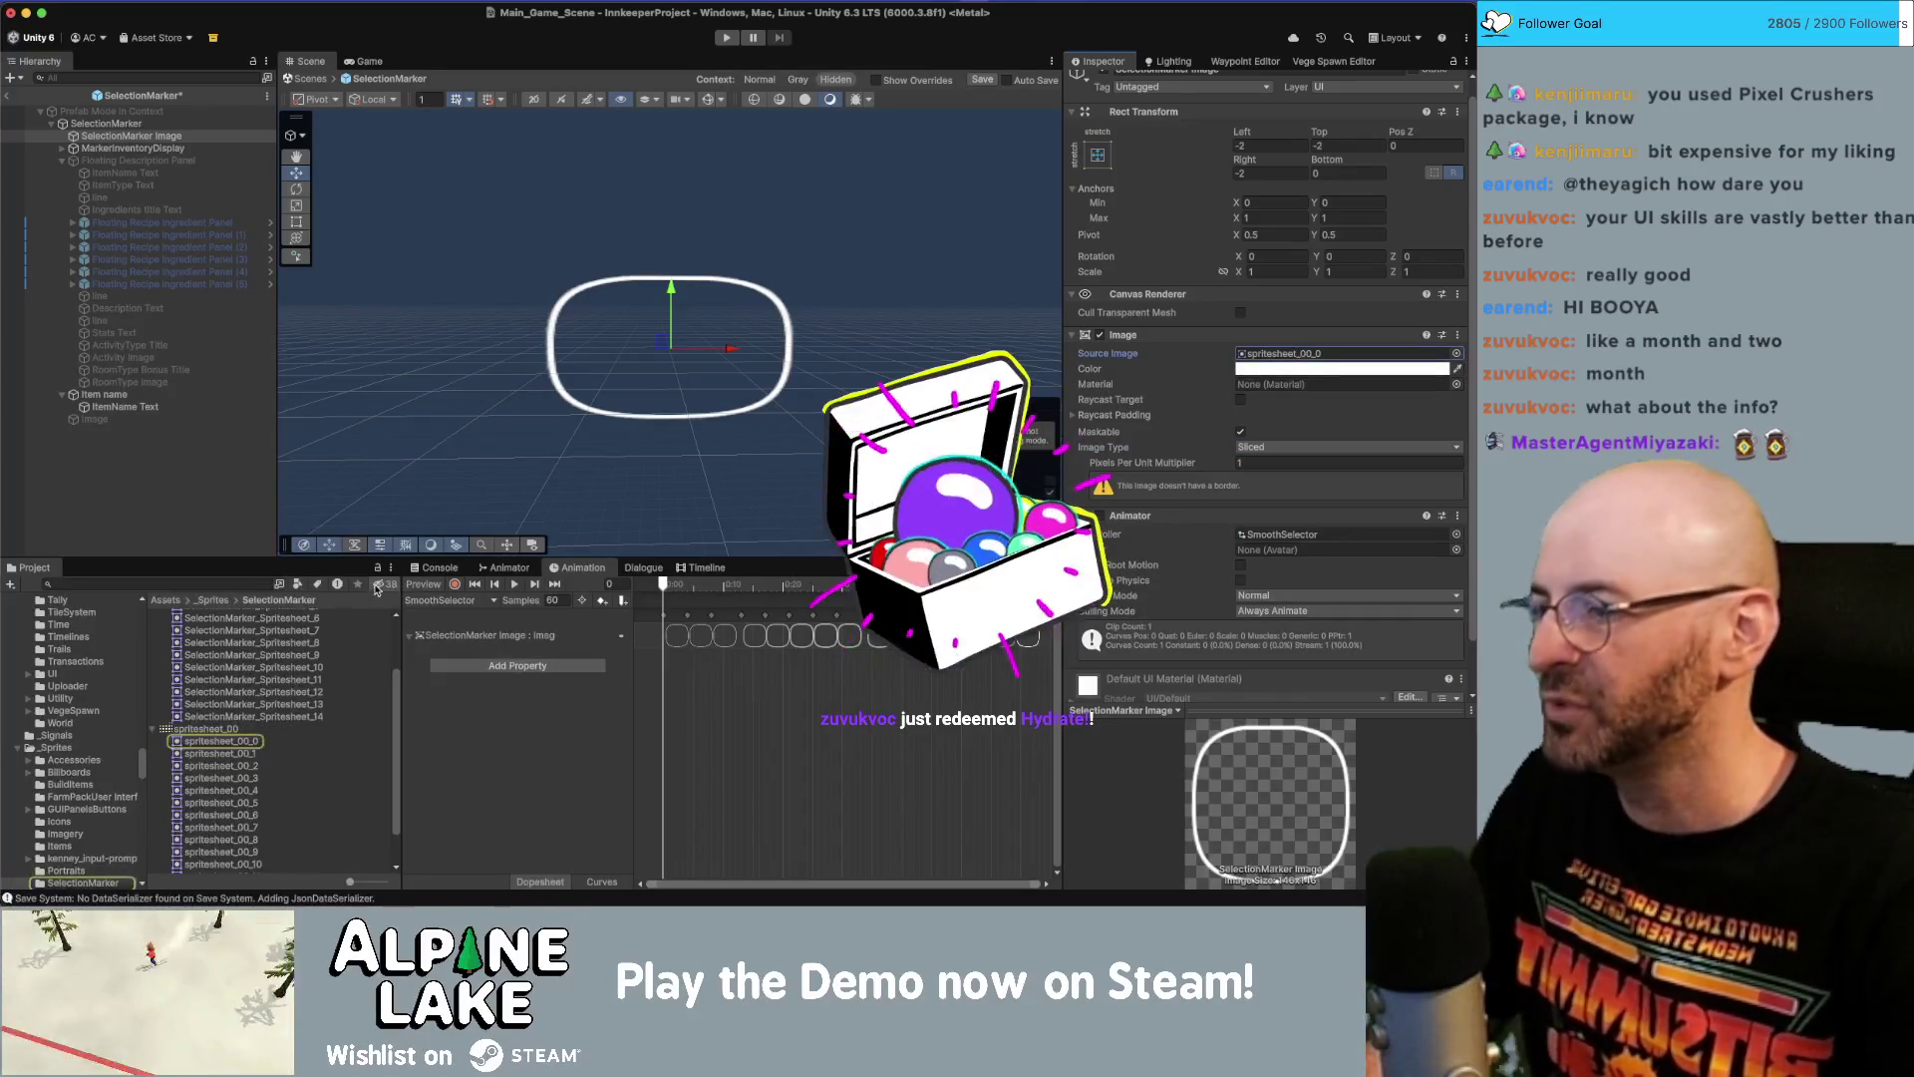
Open spritesheet_00 in the Sprite Editor and set spritesheet_00_0's left border.
click(230, 731)
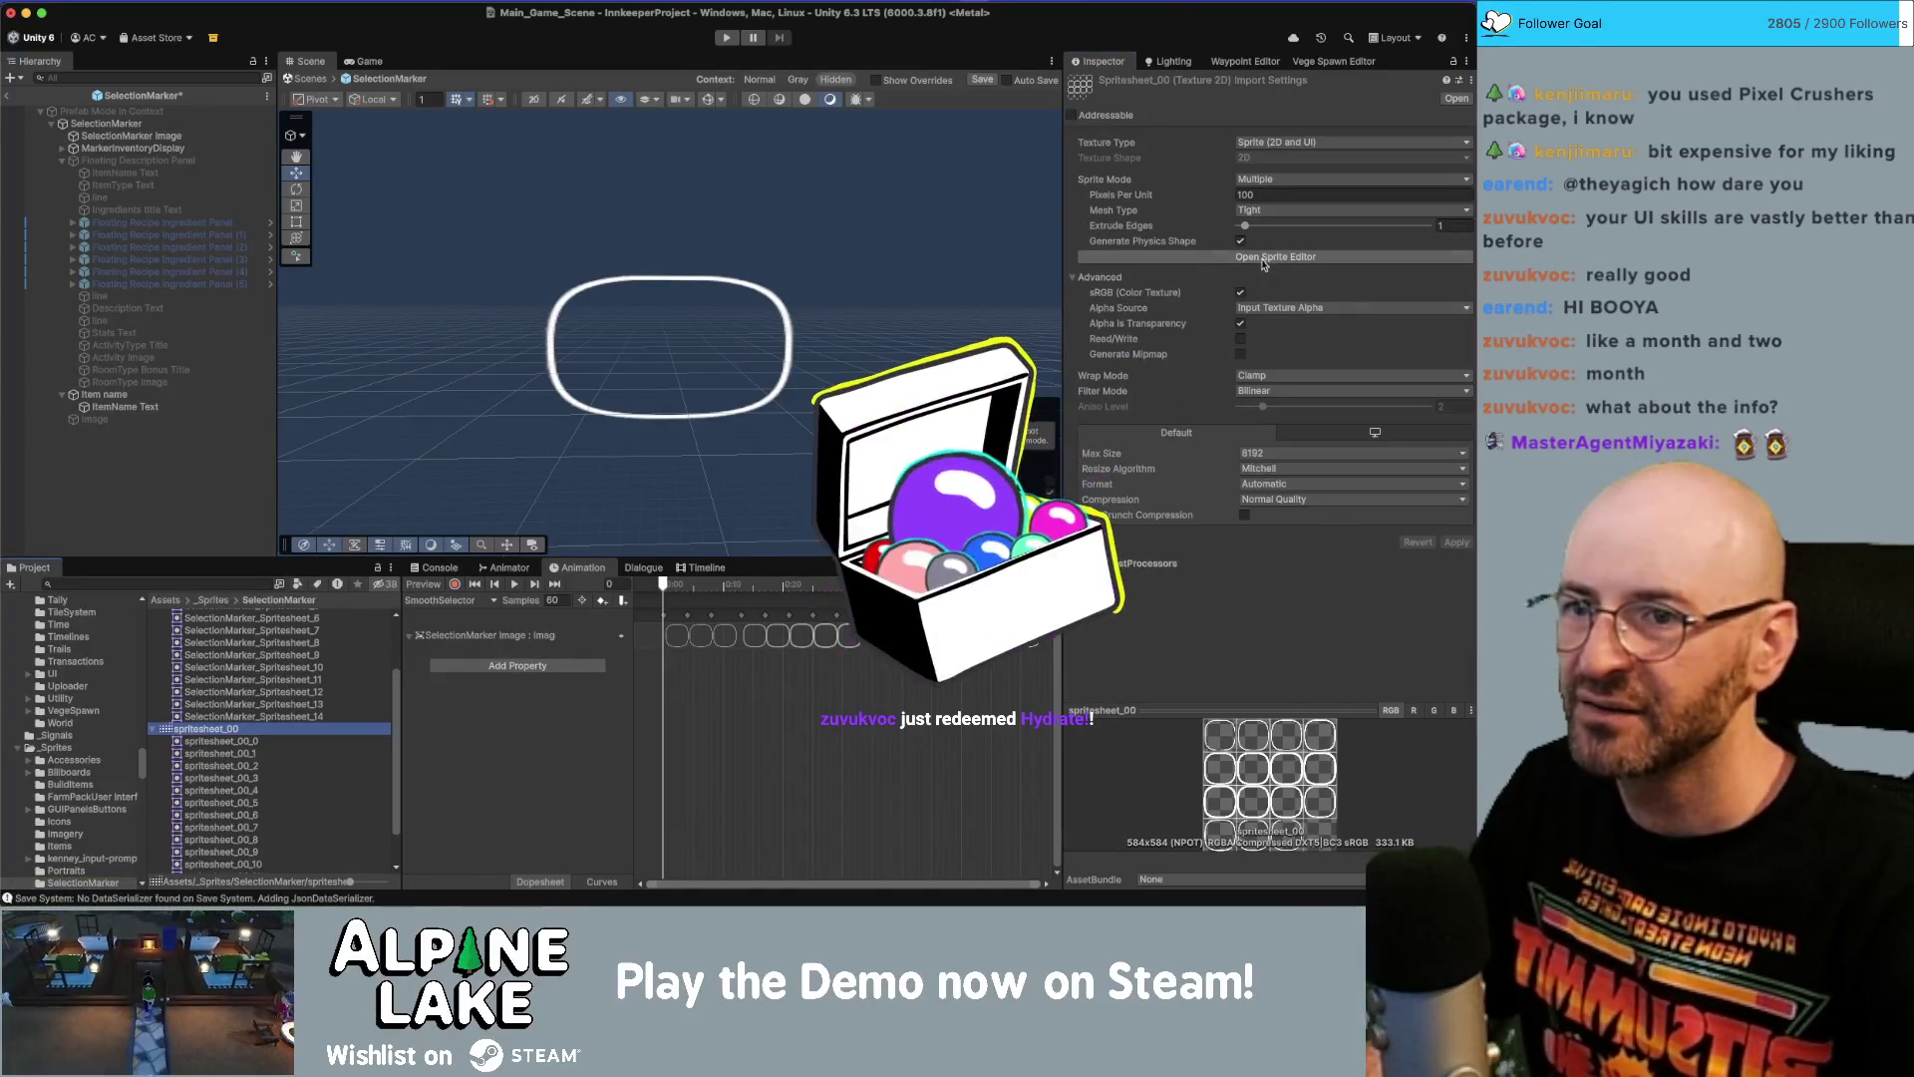
click(1264, 259)
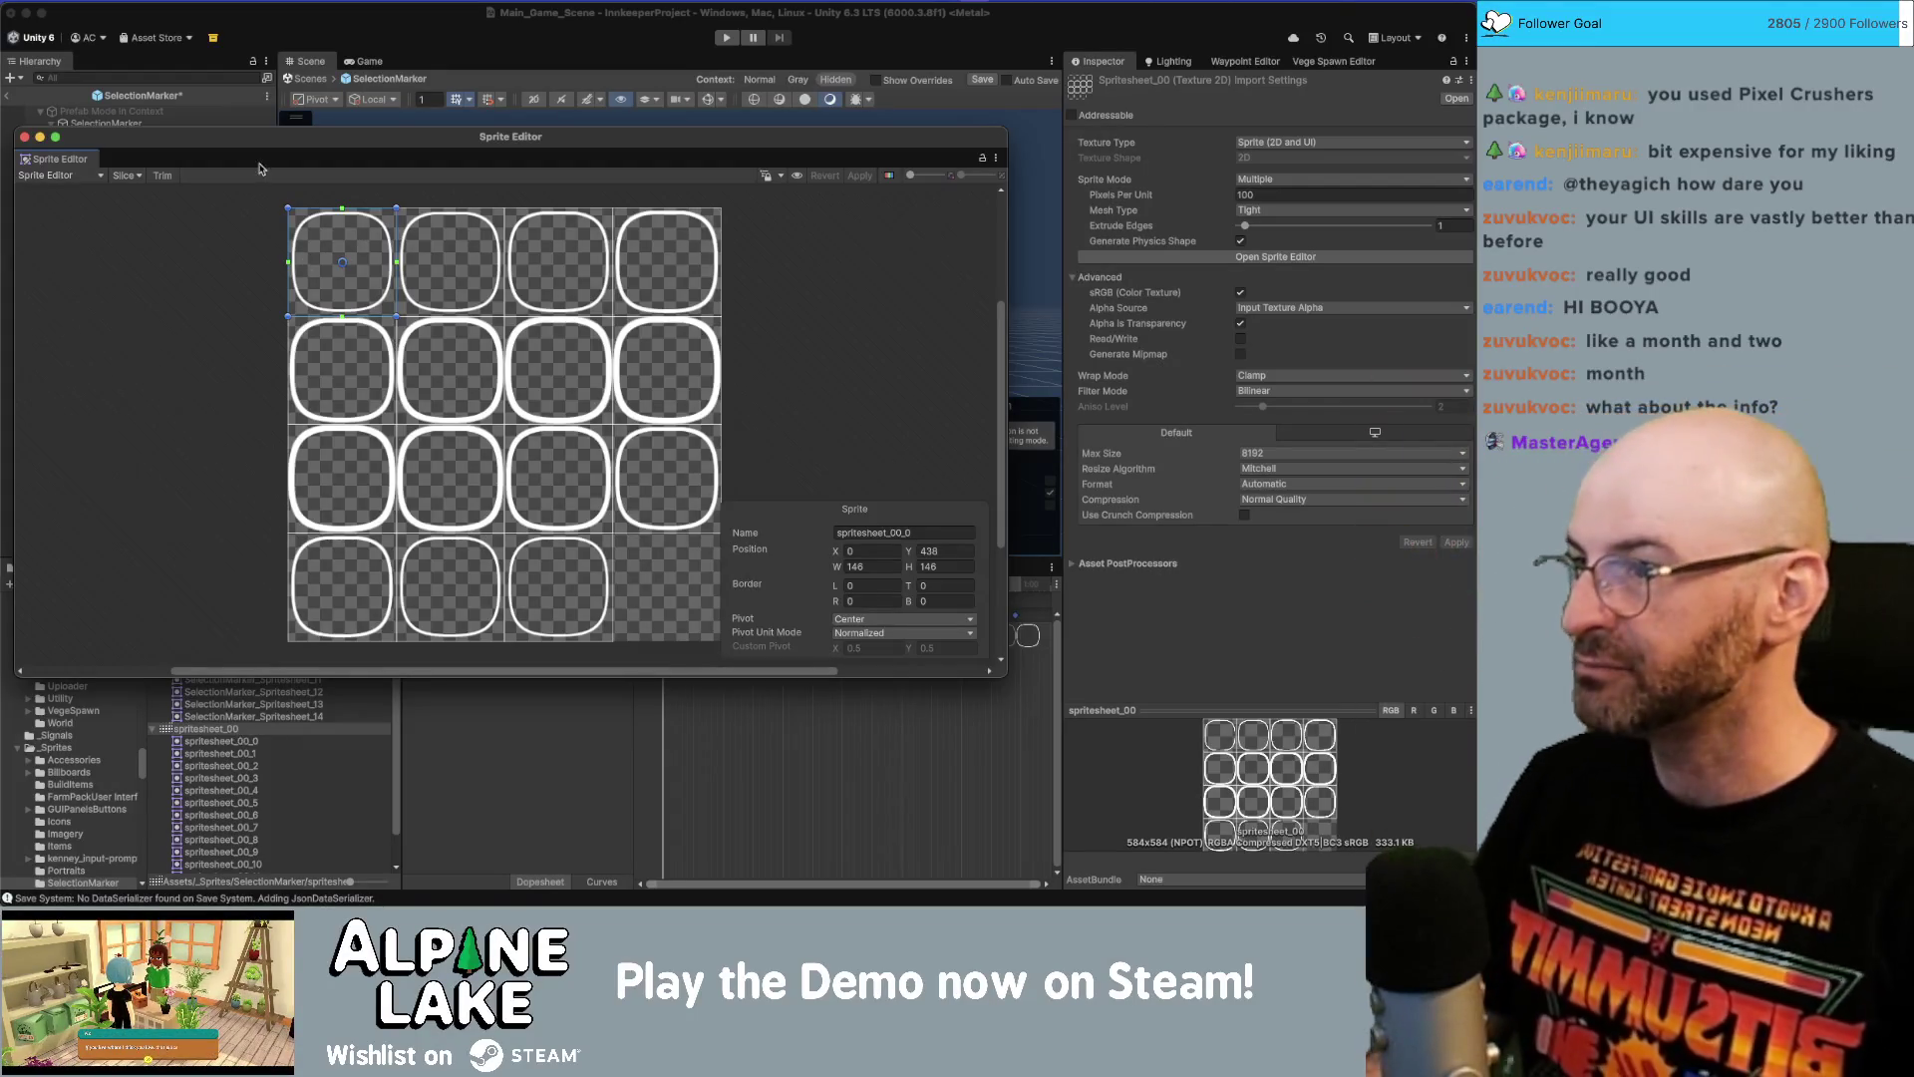
drag(244, 145, 518, 135)
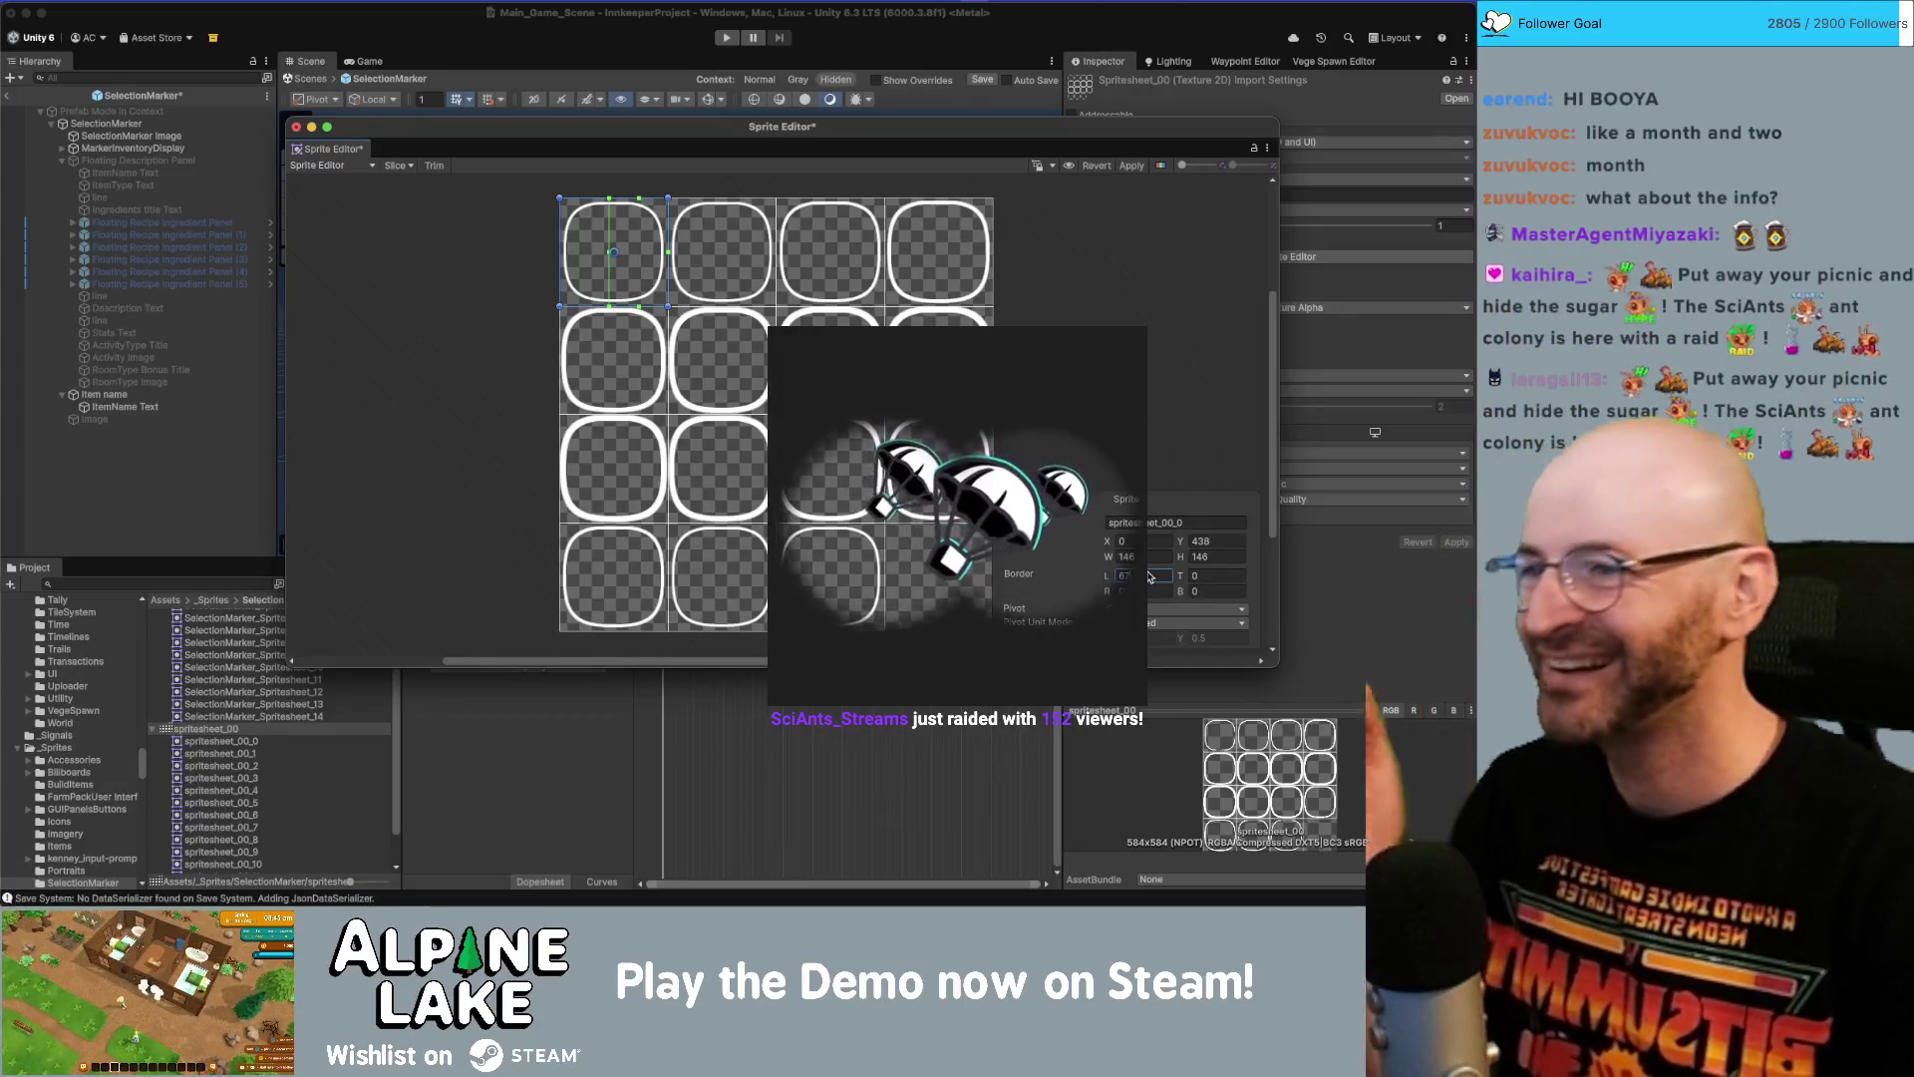
key(Tab)
Enter 67 for spritesheet_00_0's top, right and bottom borders.
text(67)
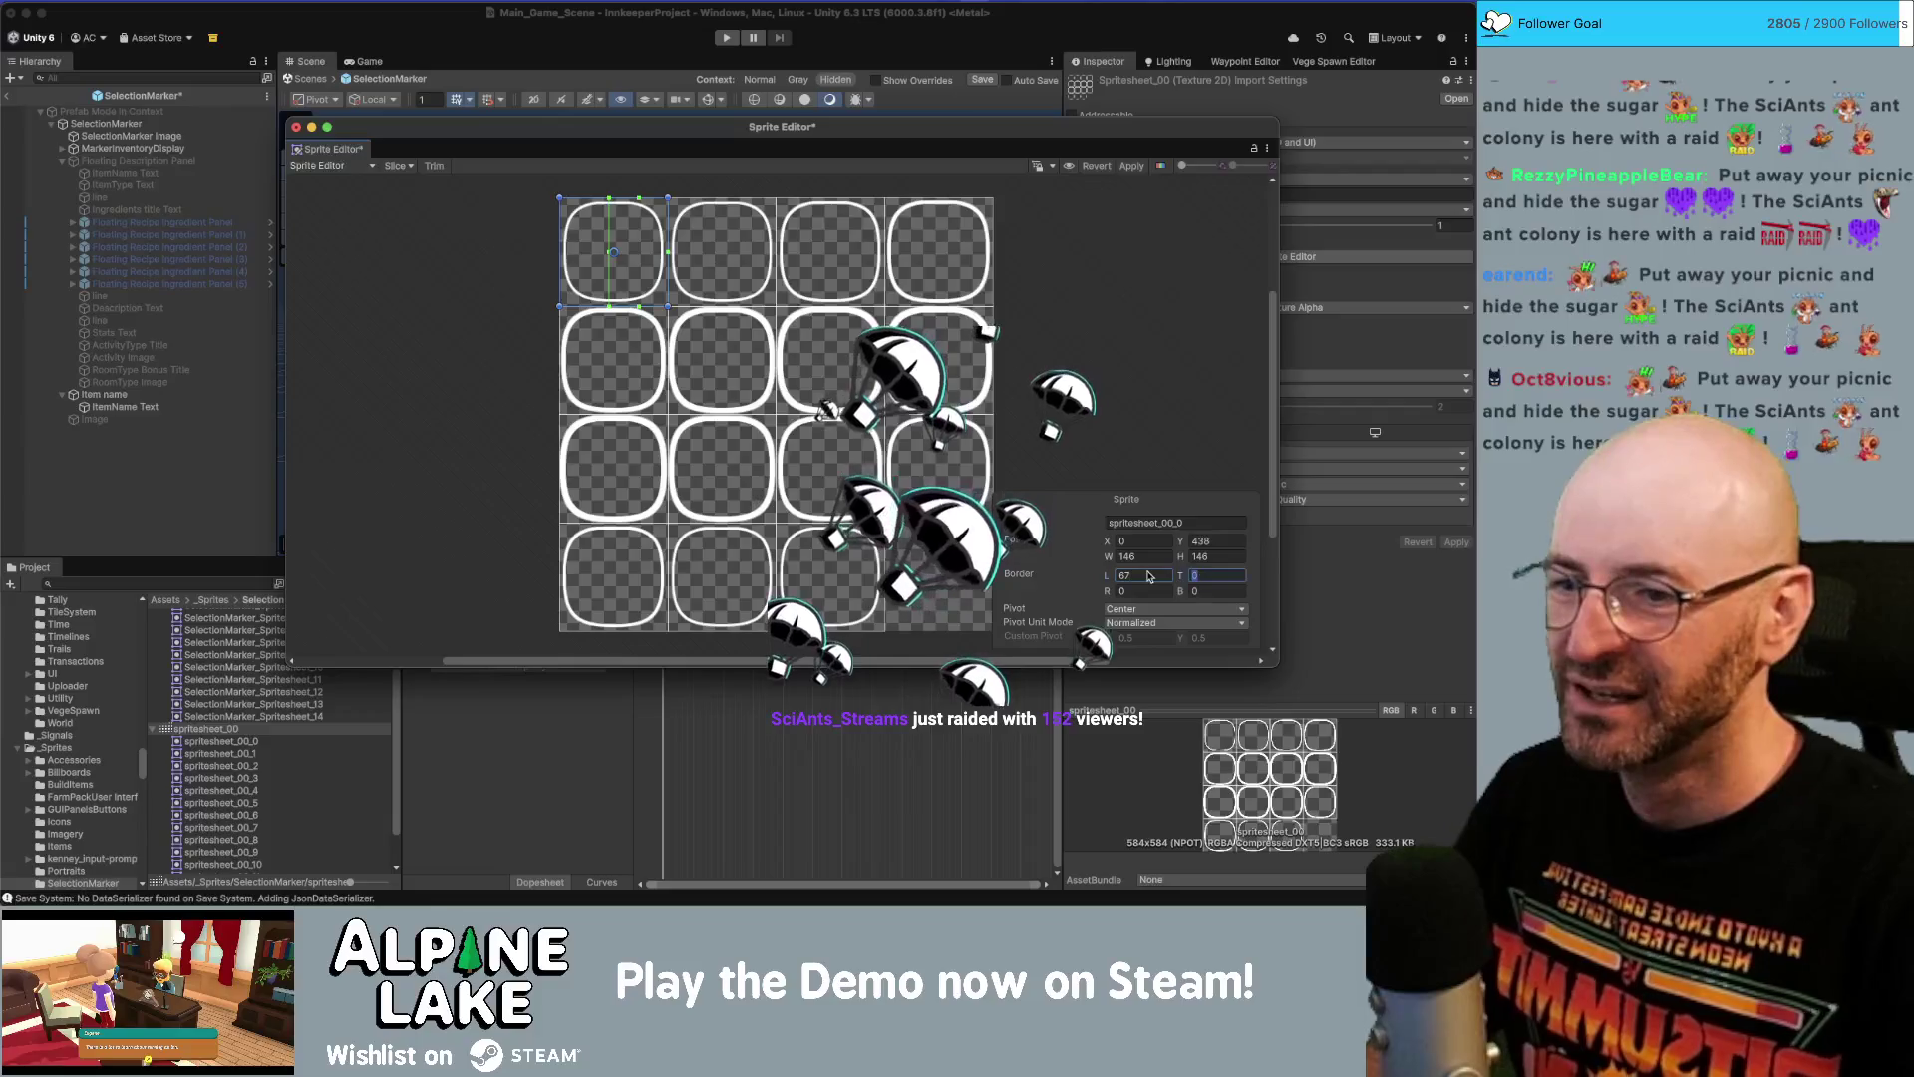
key(Tab)
text(67)
key(Tab)
text(67)
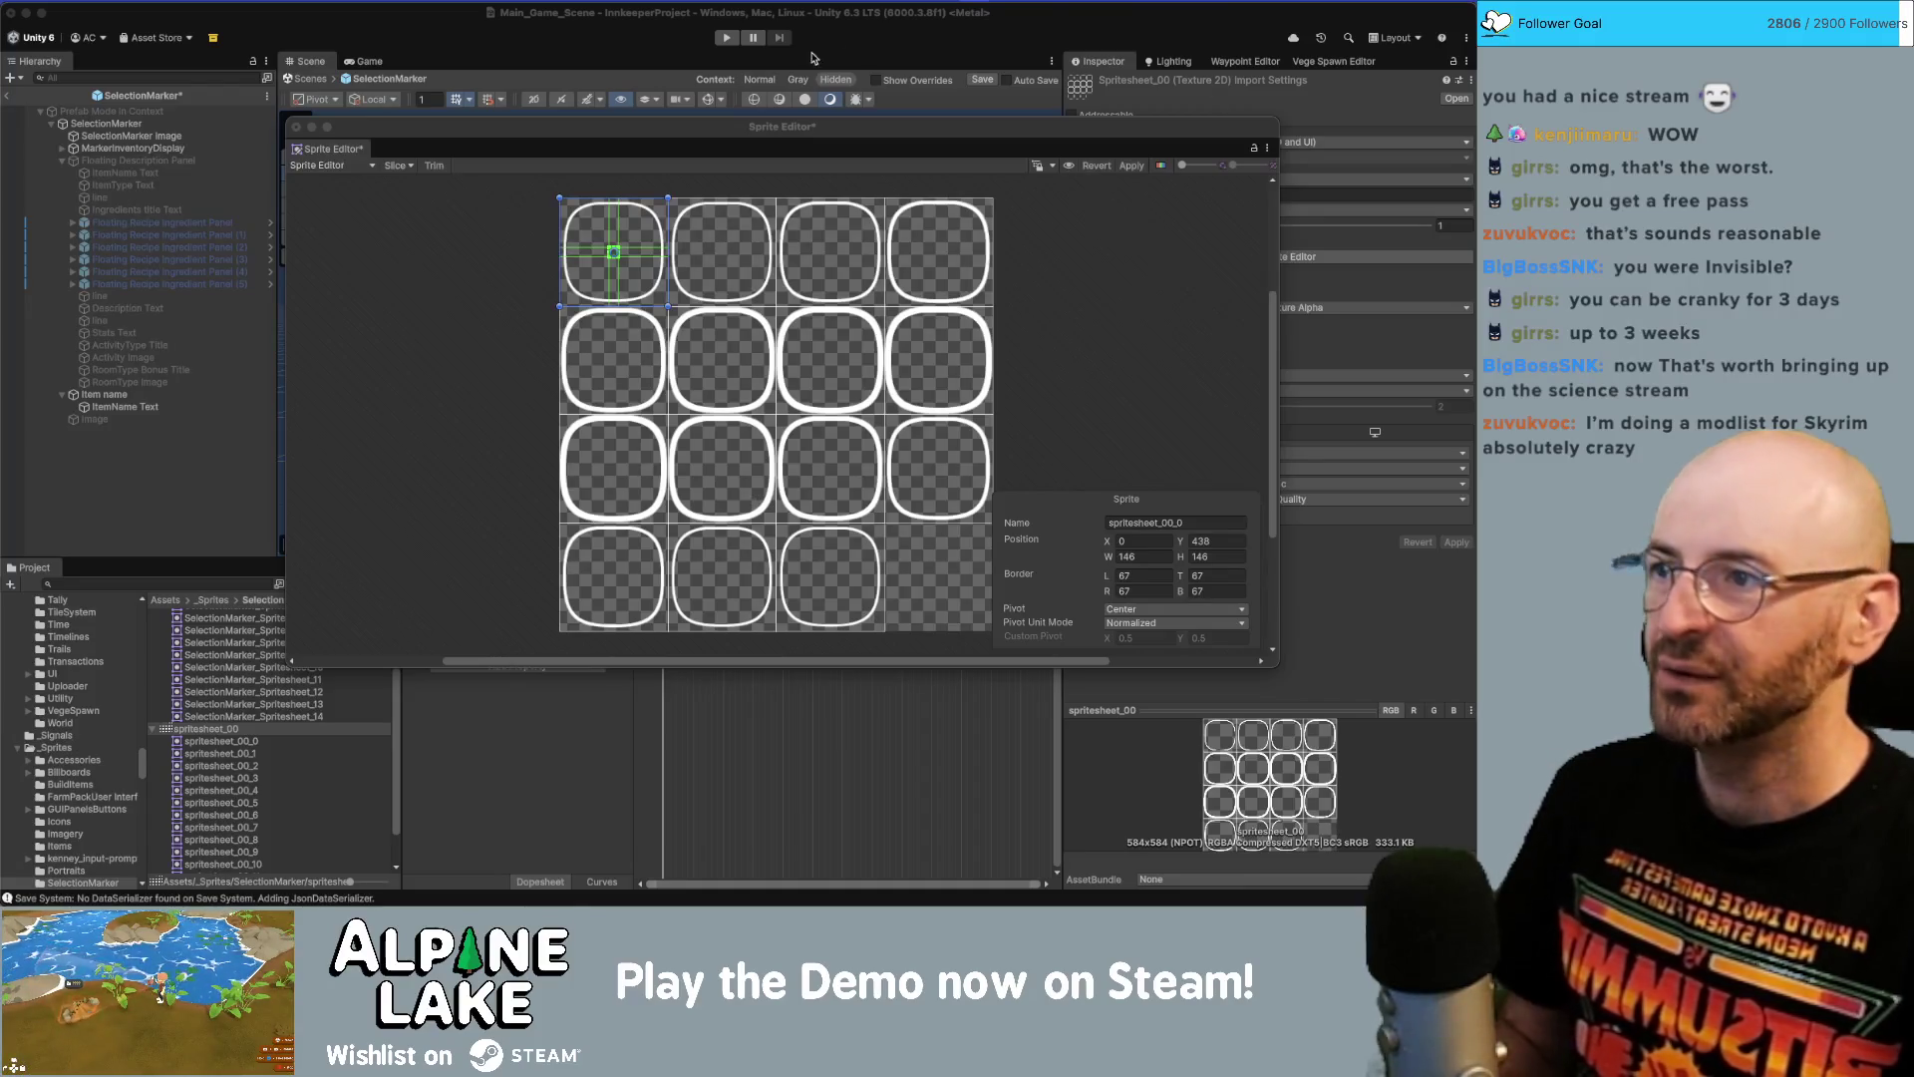
Bring the Sprite Editor back via Mission Control and give spritesheet_00_1 a 67-pixel bottom border.
click(598, 20)
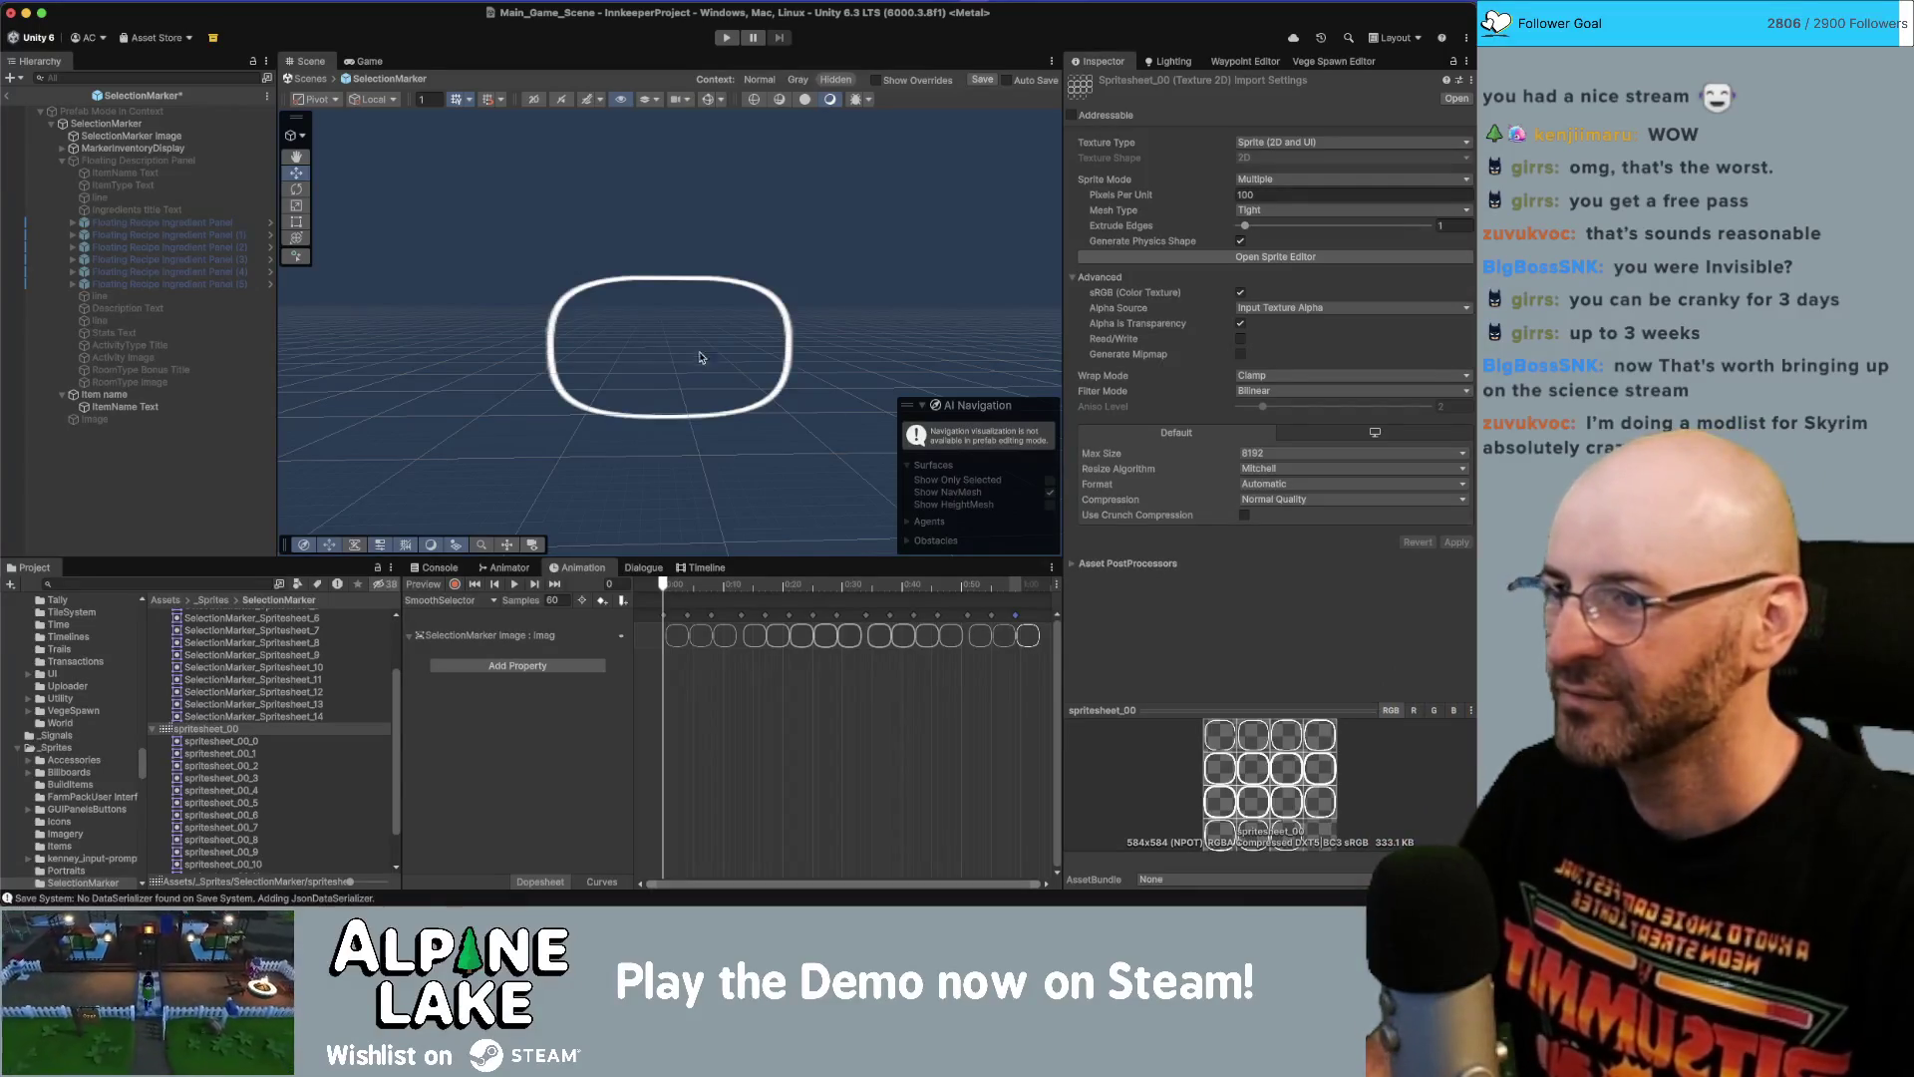
key(ctrl+Up)
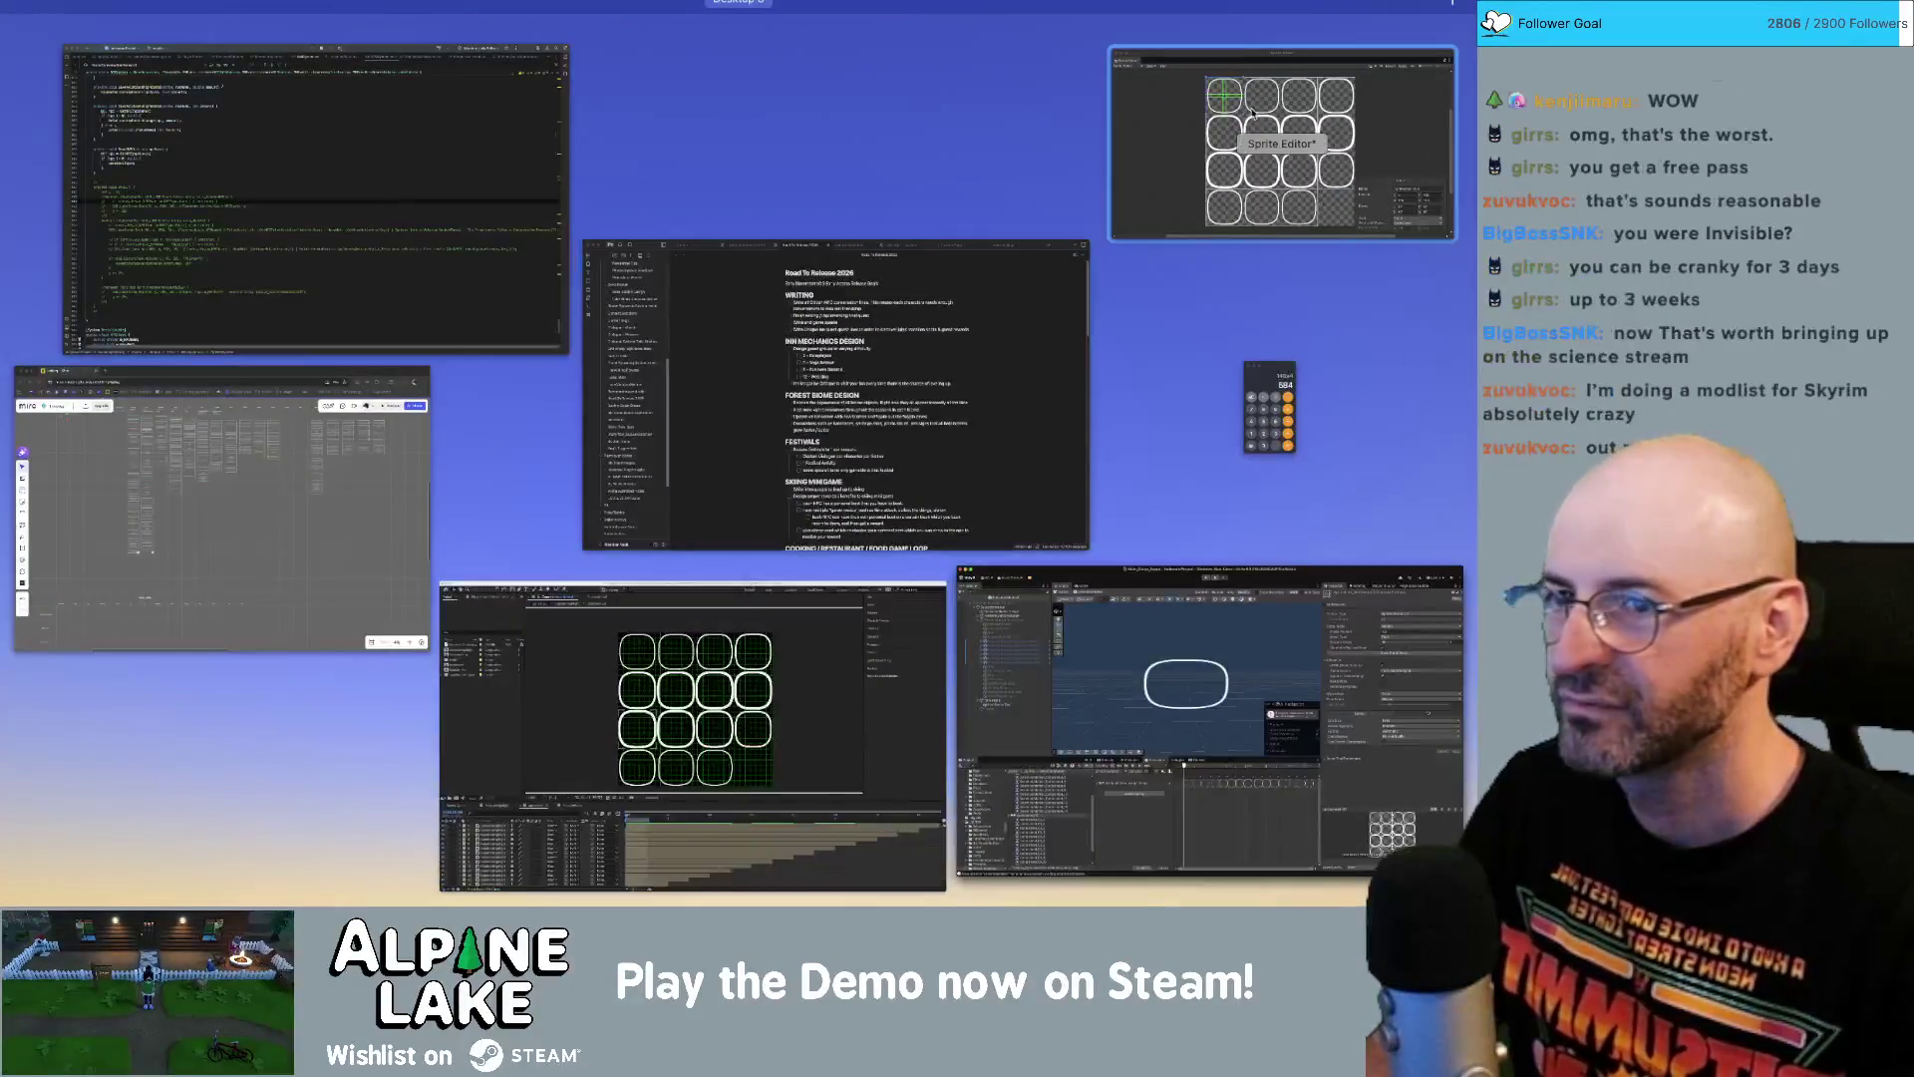
click(1285, 167)
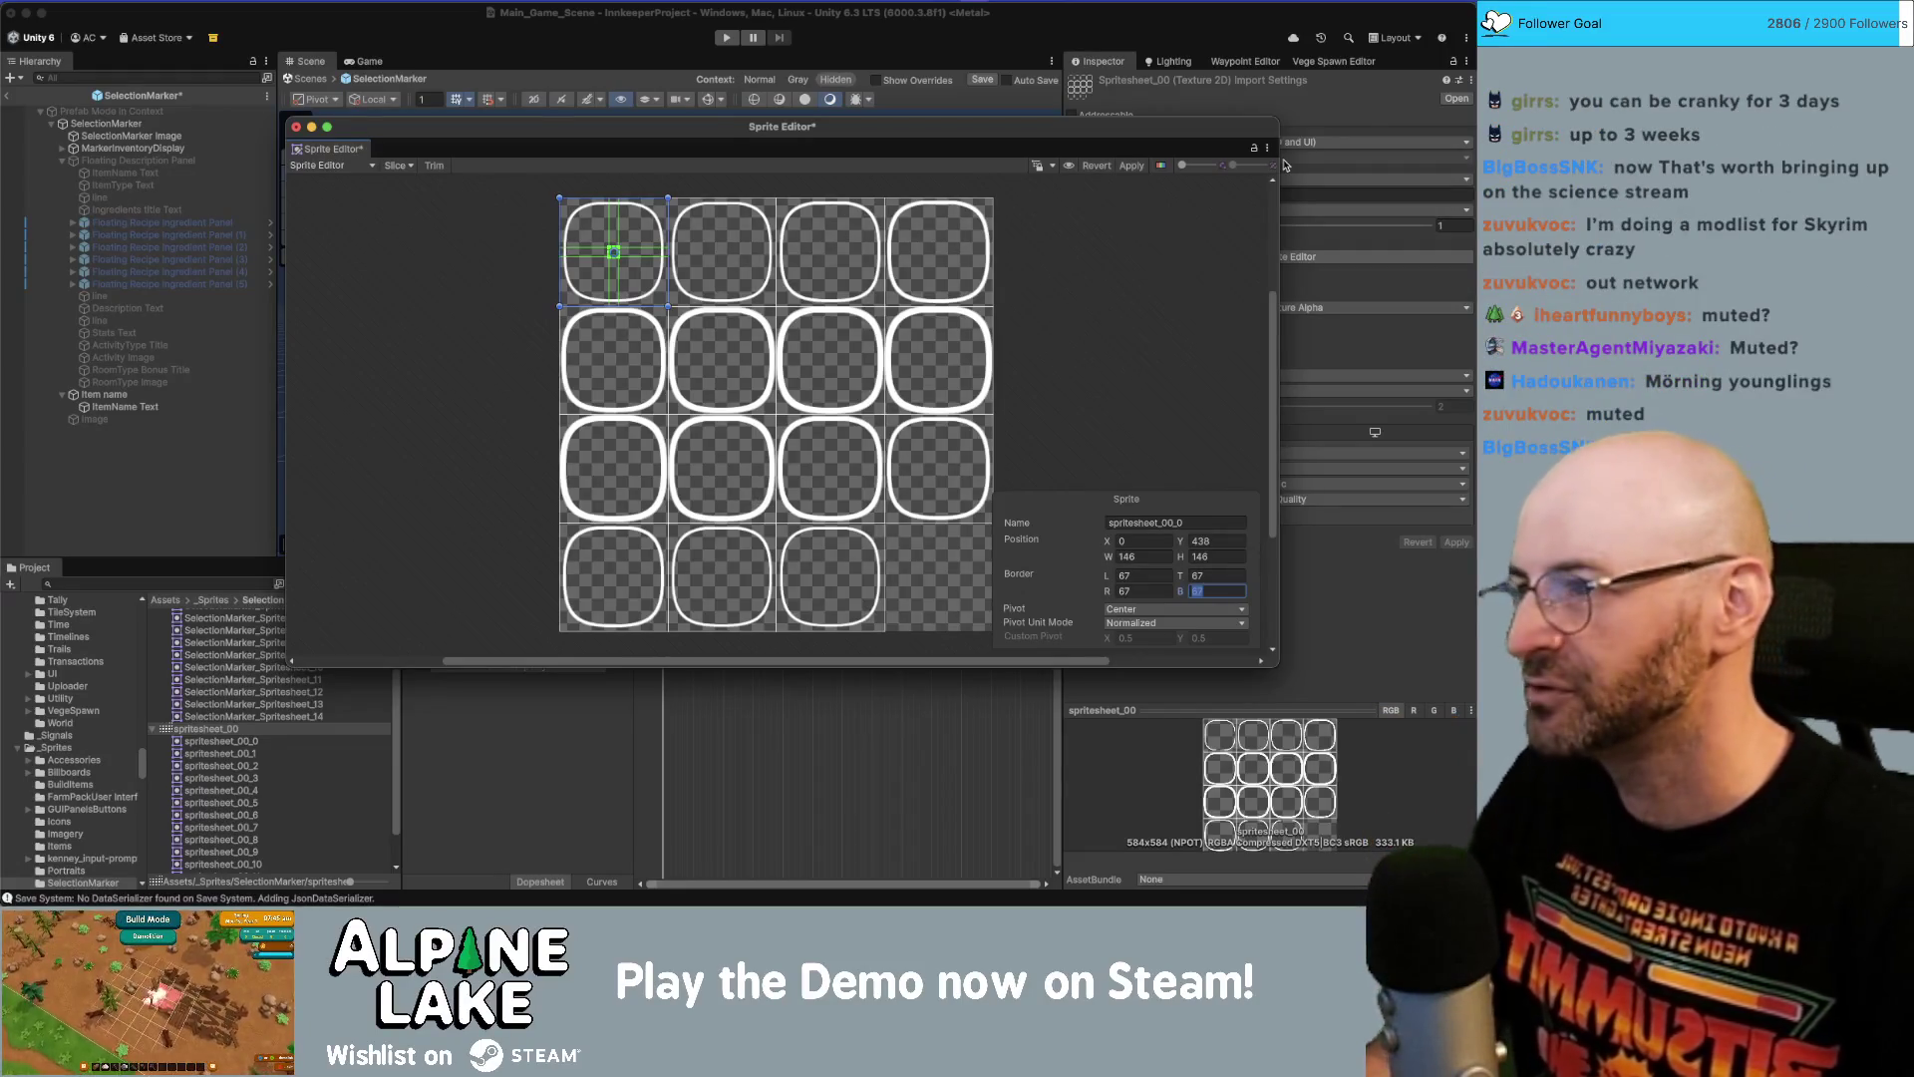
click(722, 275)
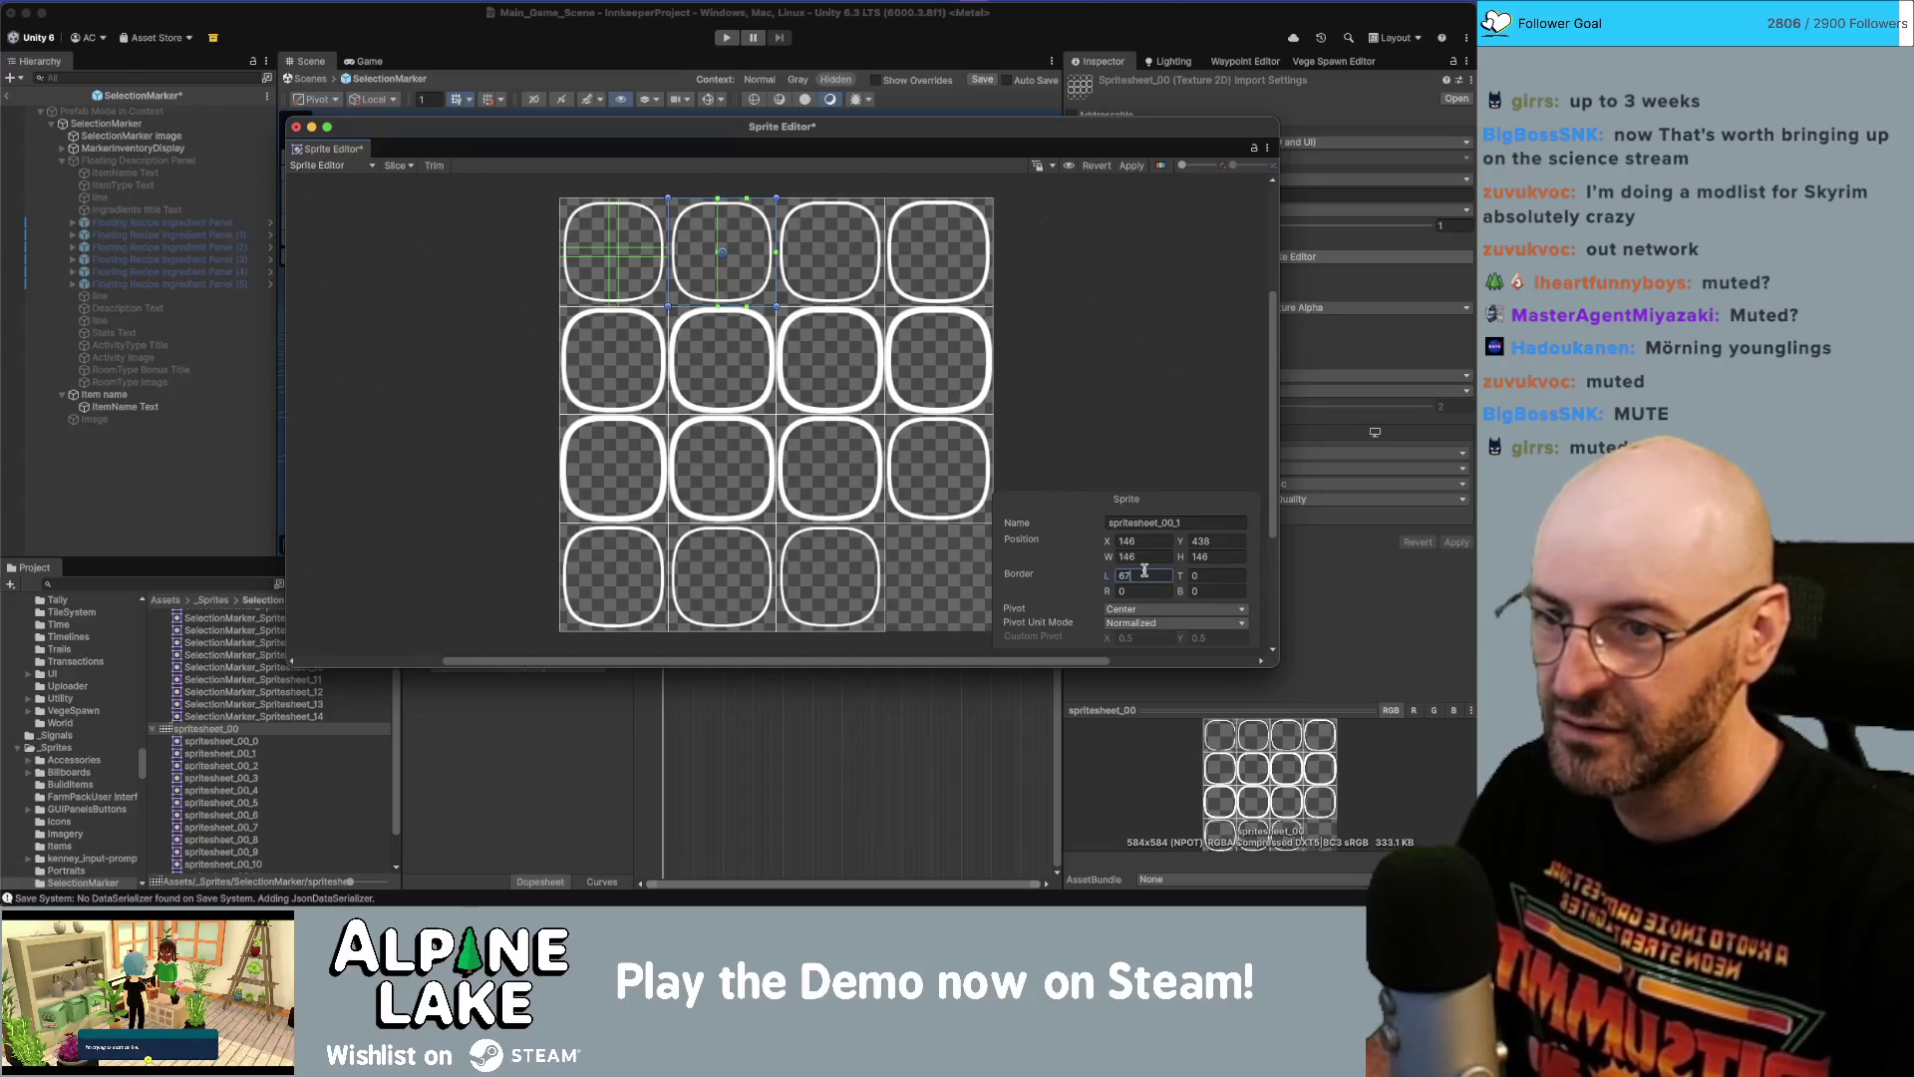
key(Tab)
text(67)
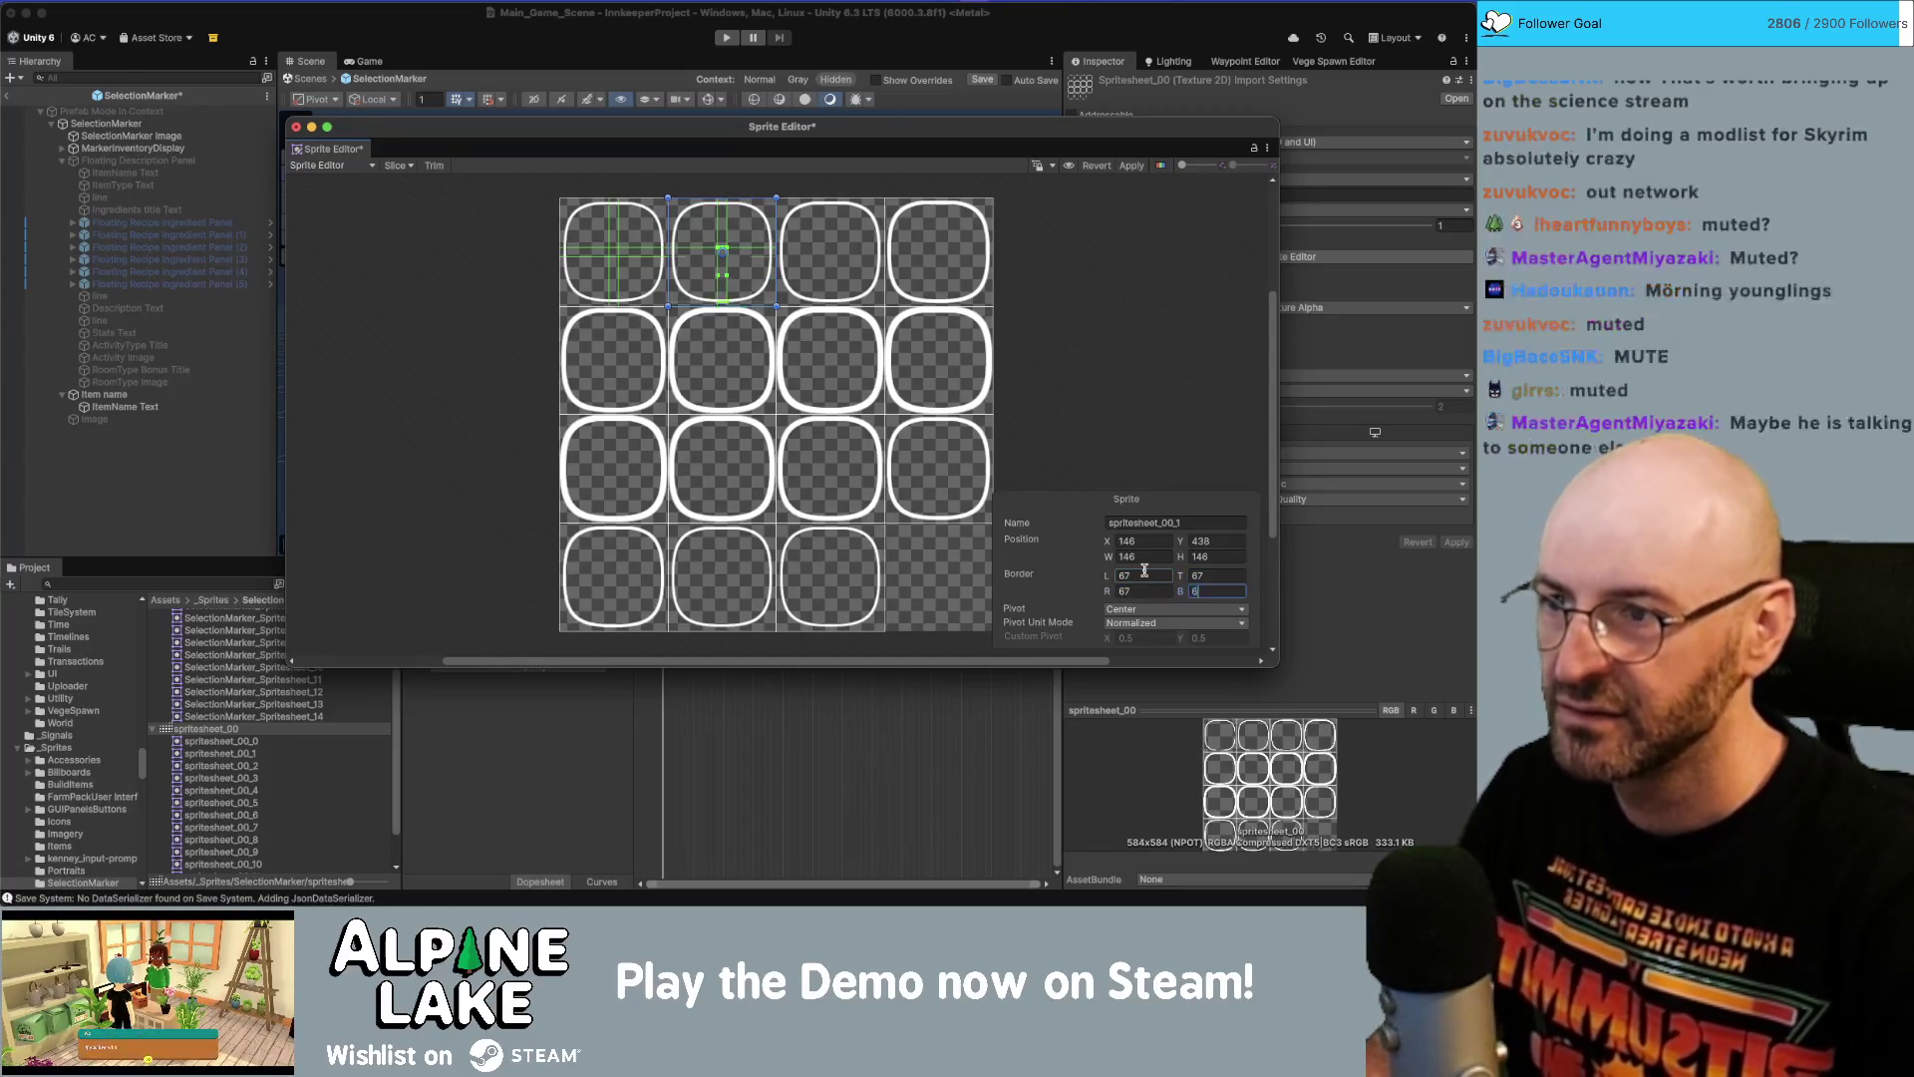
Give spritesheet_00_2 67-pixel borders.
click(941, 266)
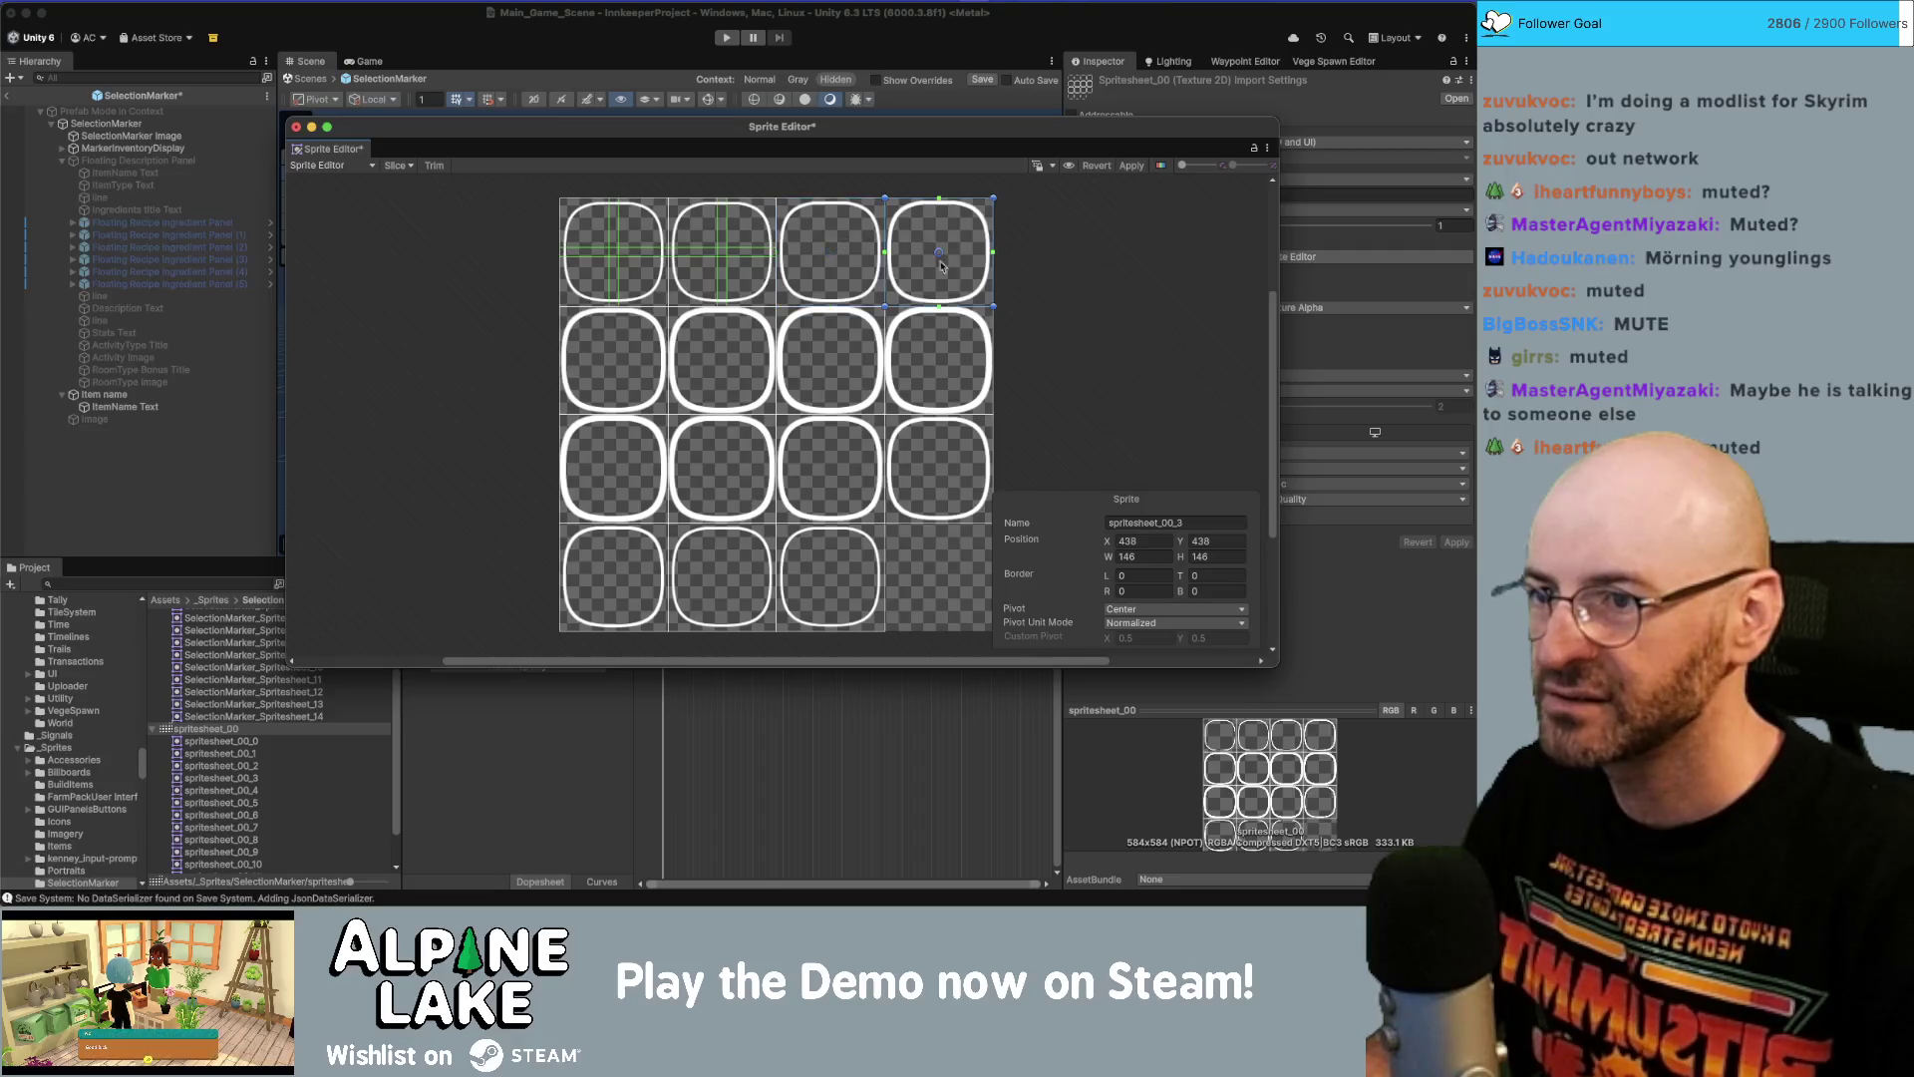
mouse_move(747, 222)
mouse_down()
mouse_move(867, 289)
mouse_move(993, 539)
mouse_up()
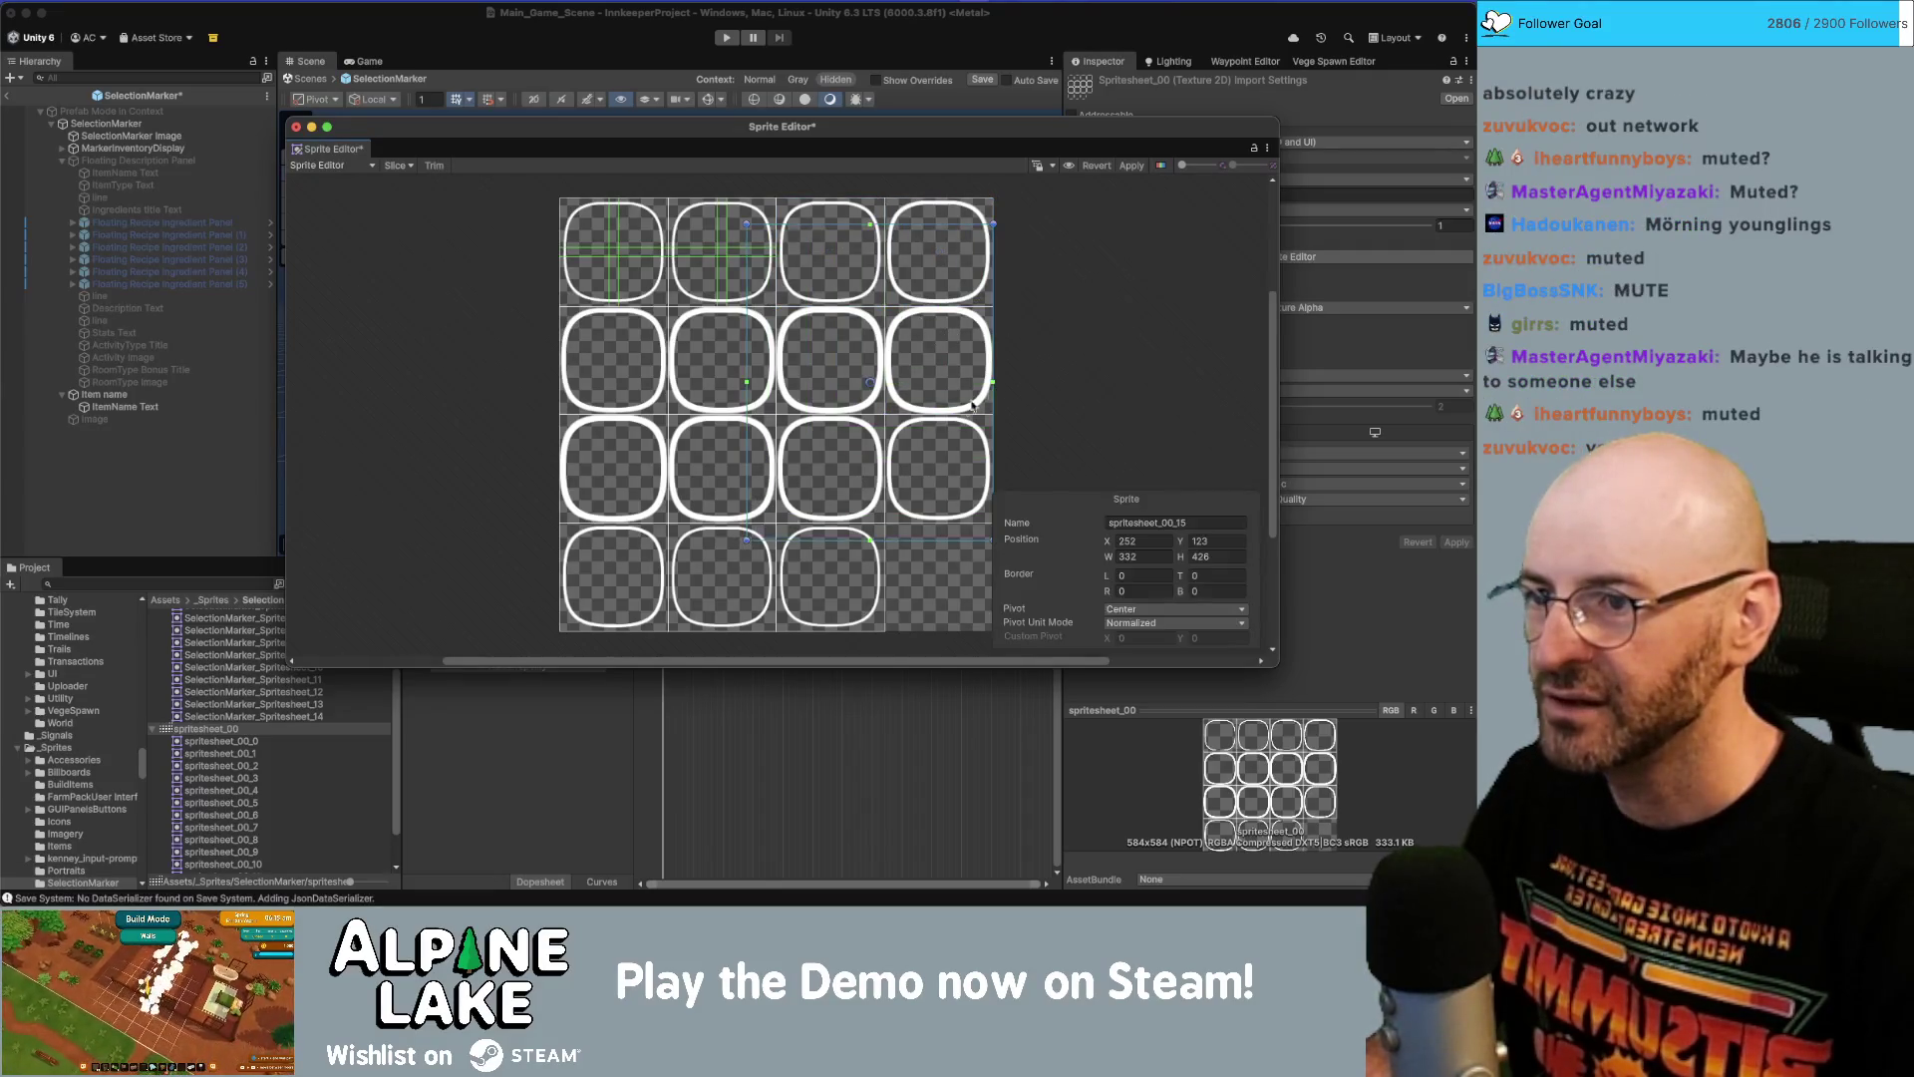
click(1044, 334)
click(848, 236)
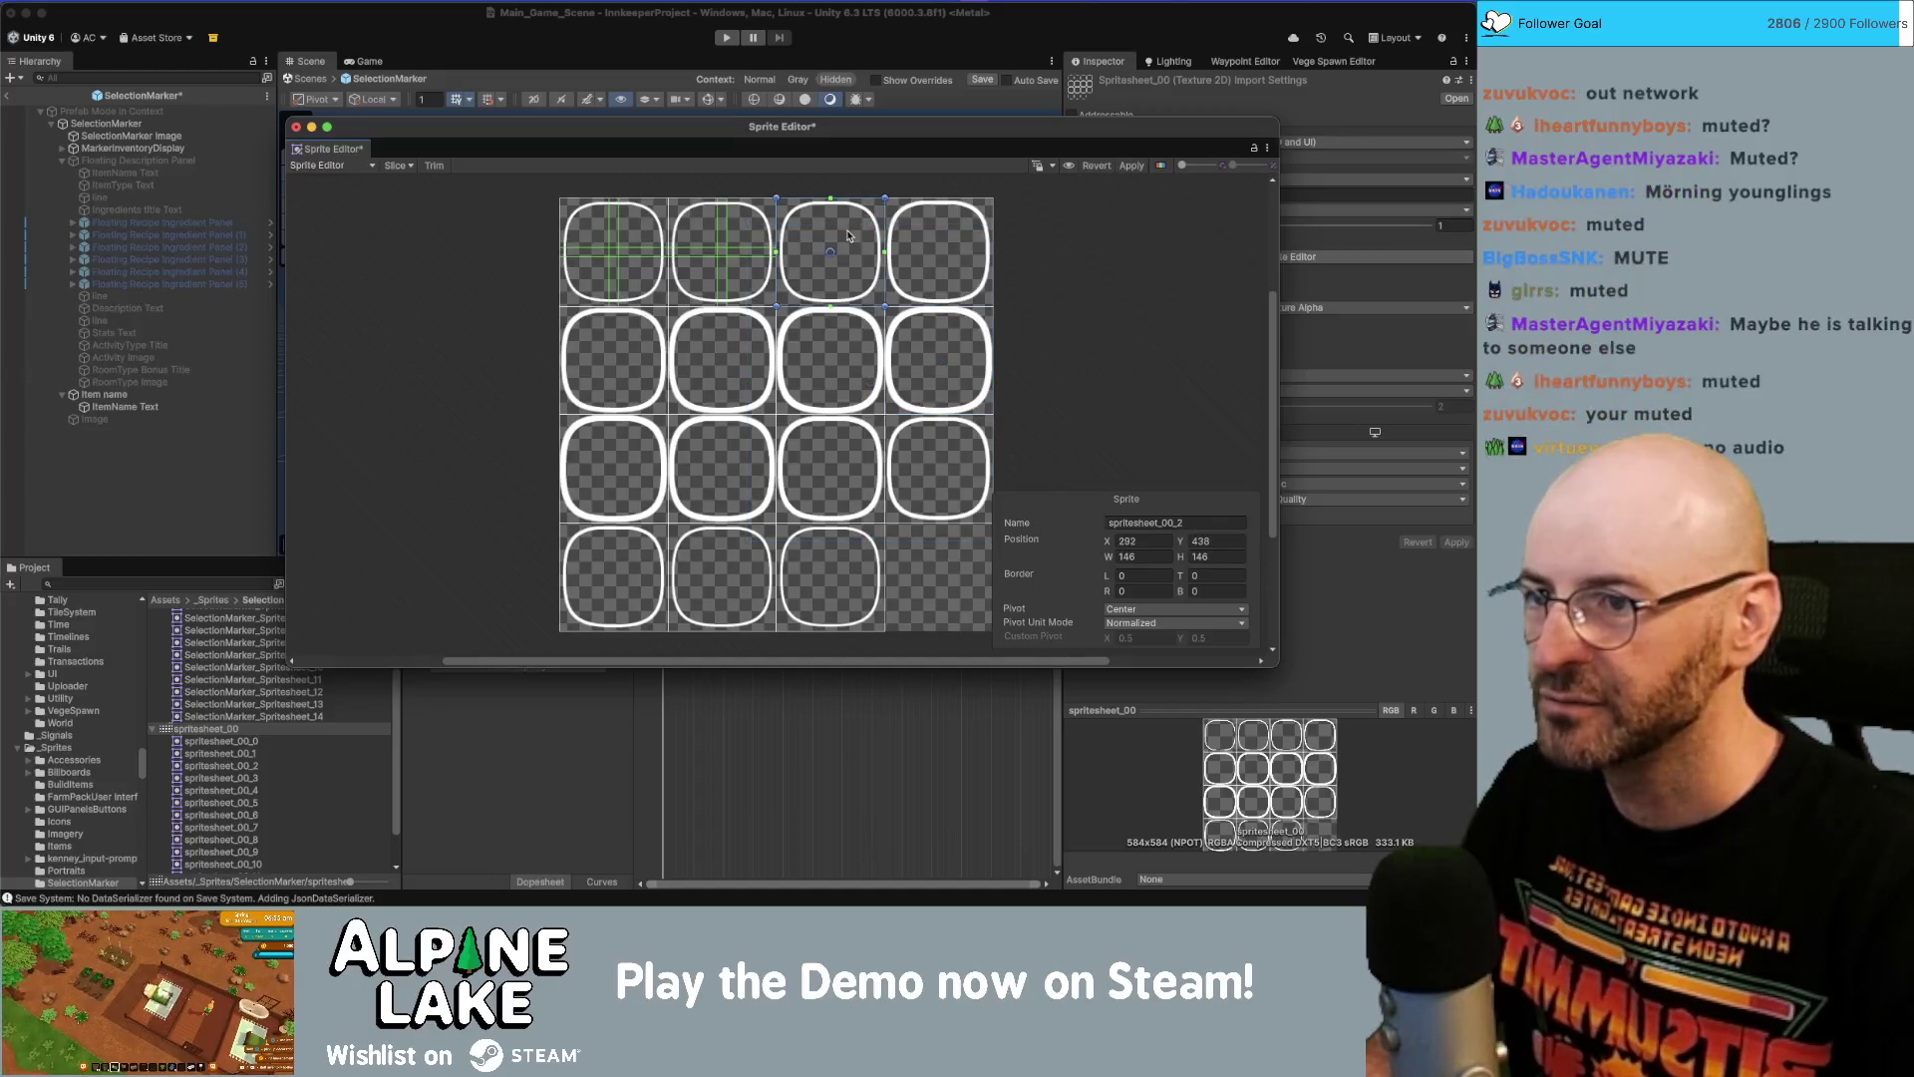
text(67)
key(Tab)
text(67)
key(Tab)
Give spritesheet_00_3 67-pixel borders.
text(67)
click(956, 243)
click(1147, 576)
text(67)
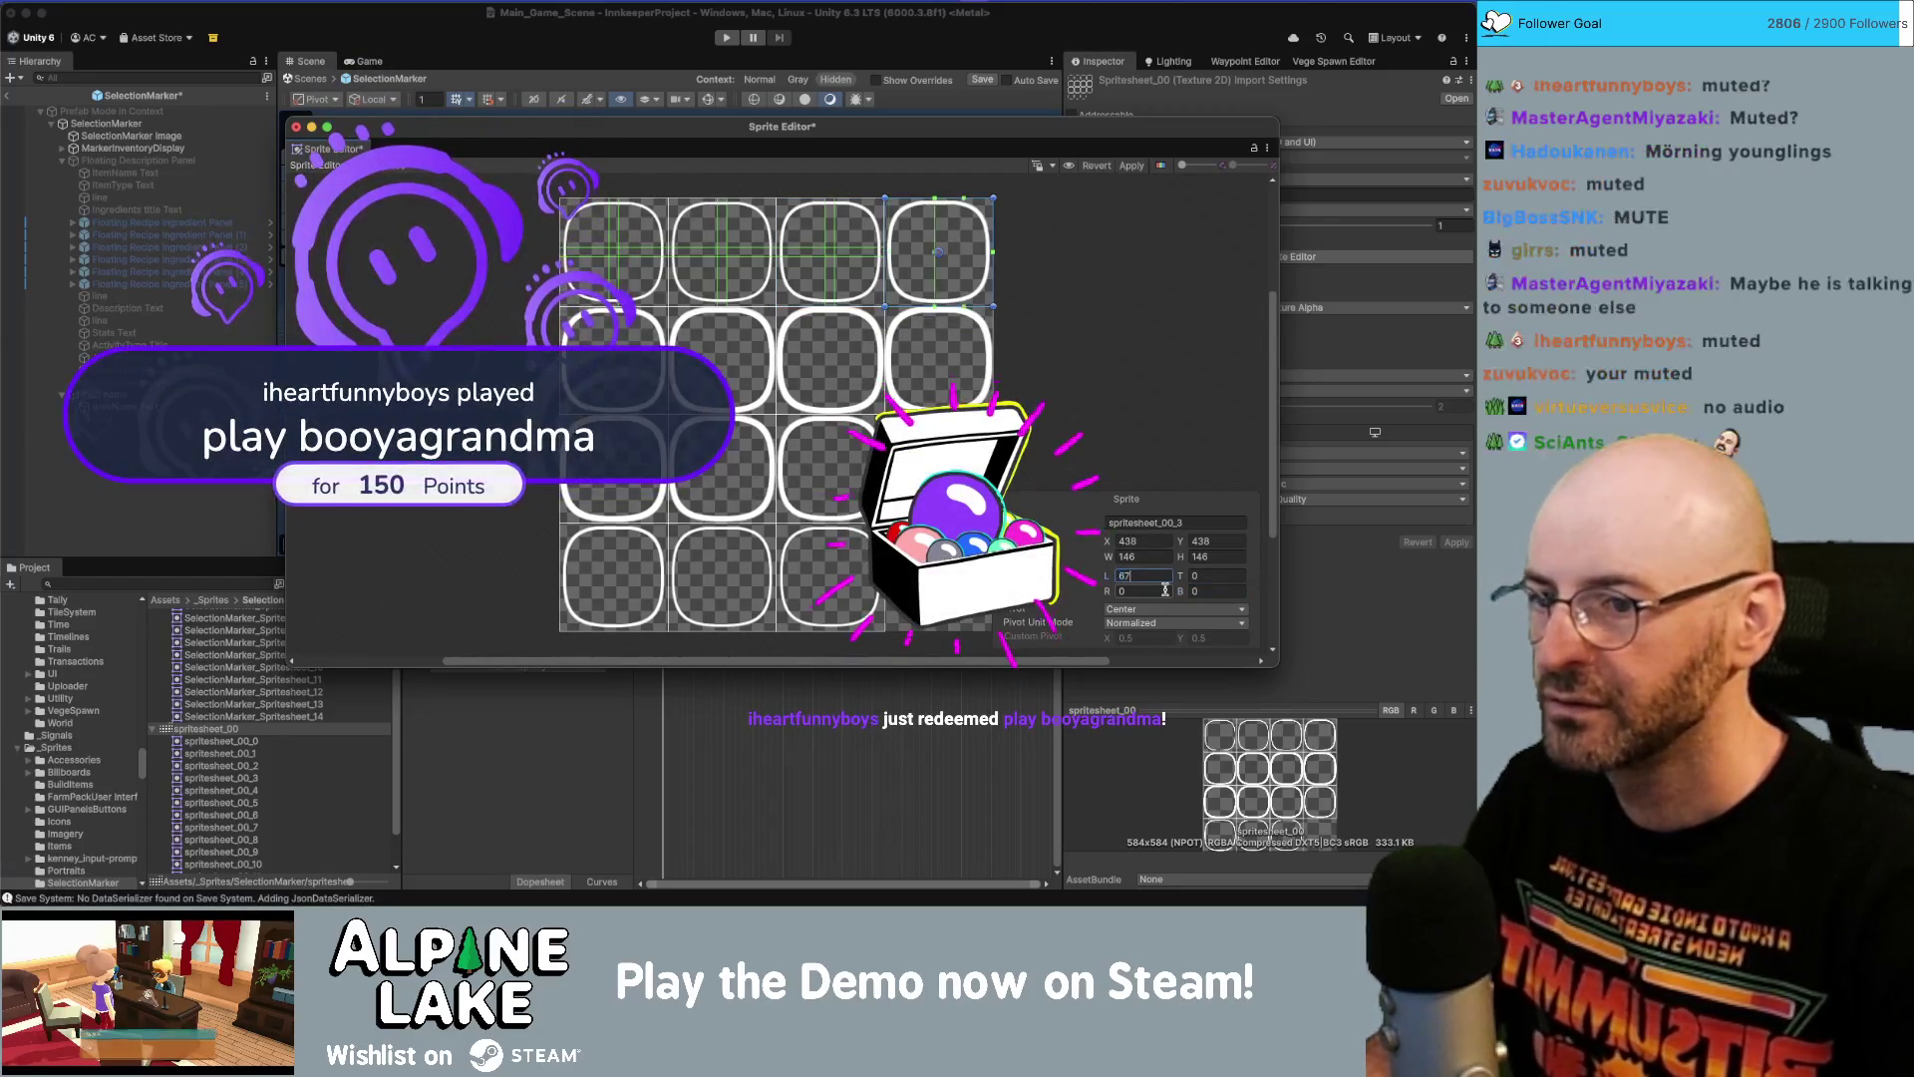
key(Tab)
text(67)
key(Tab)
text(67)
key(Tab)
text(67)
Give the first second-row sprite 67-pixel borders.
click(613, 358)
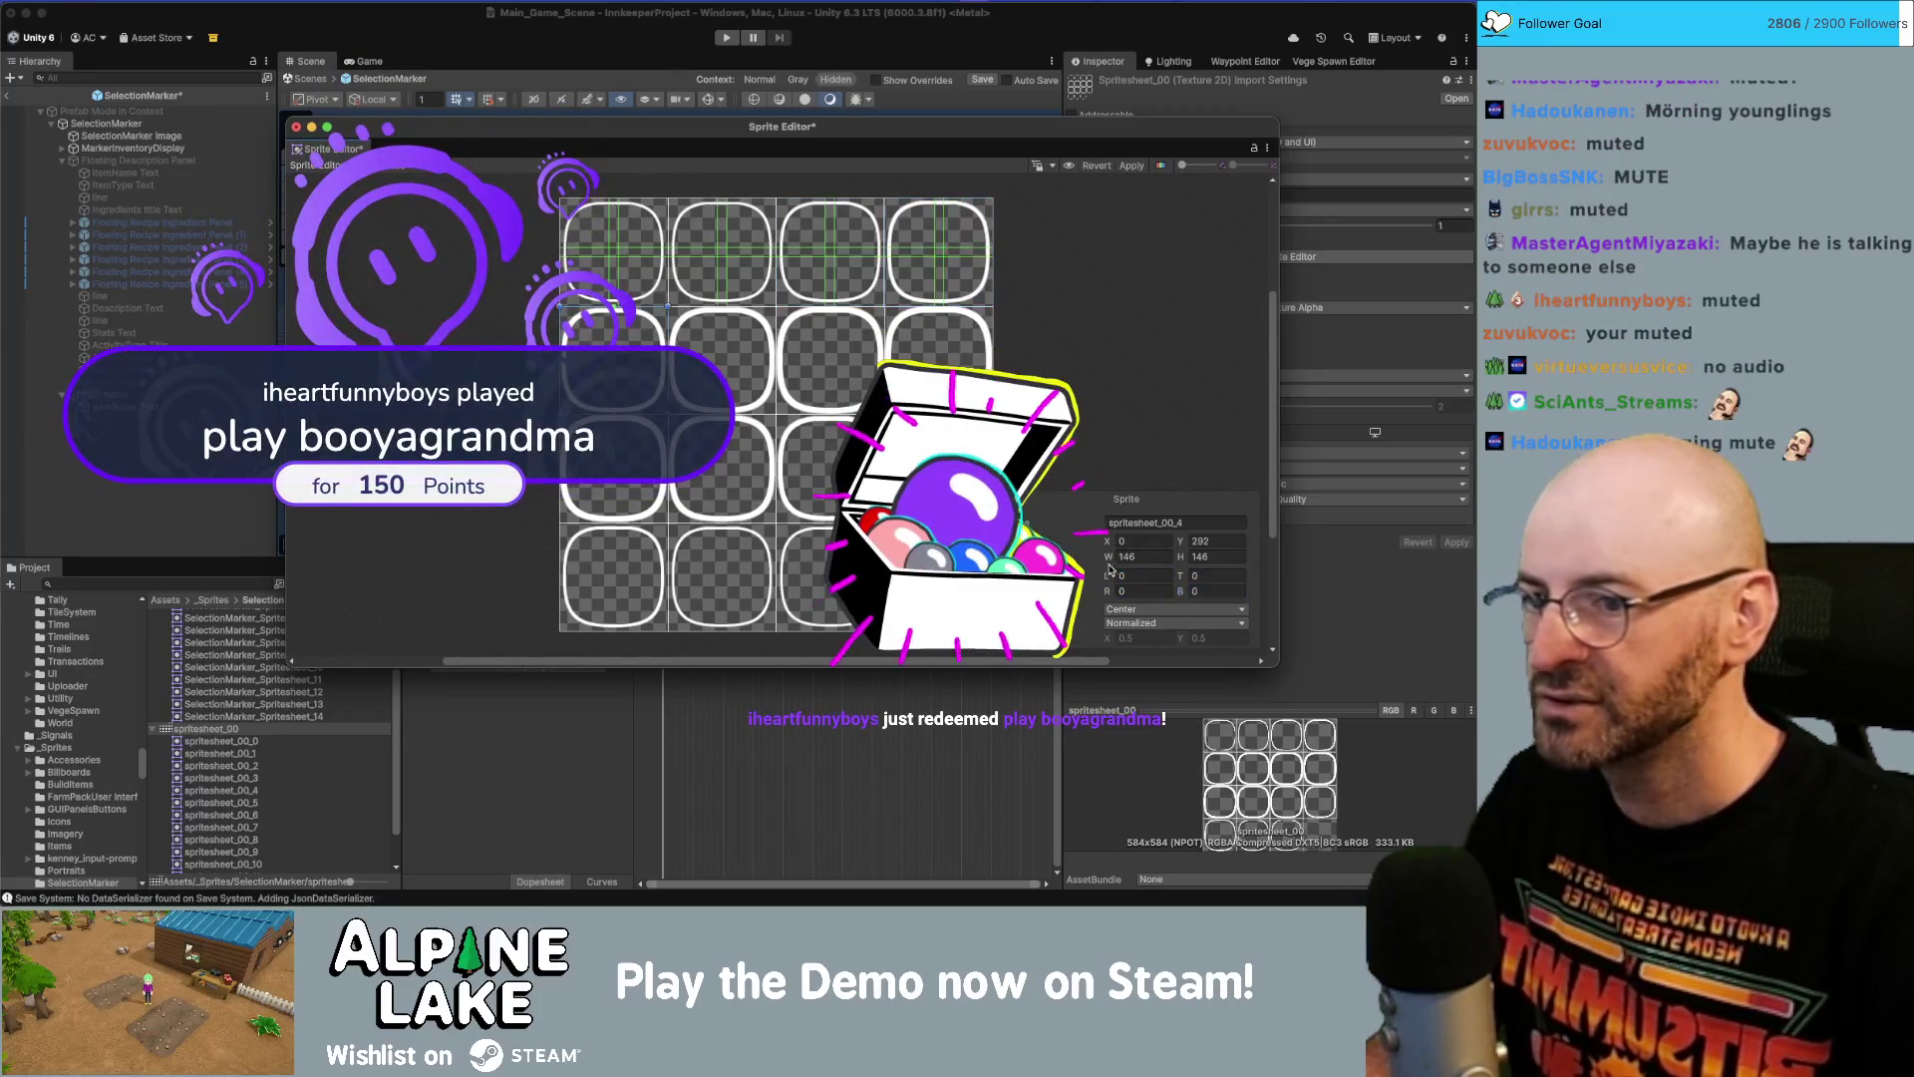
click(1136, 576)
text(67)
key(Tab)
text(67)
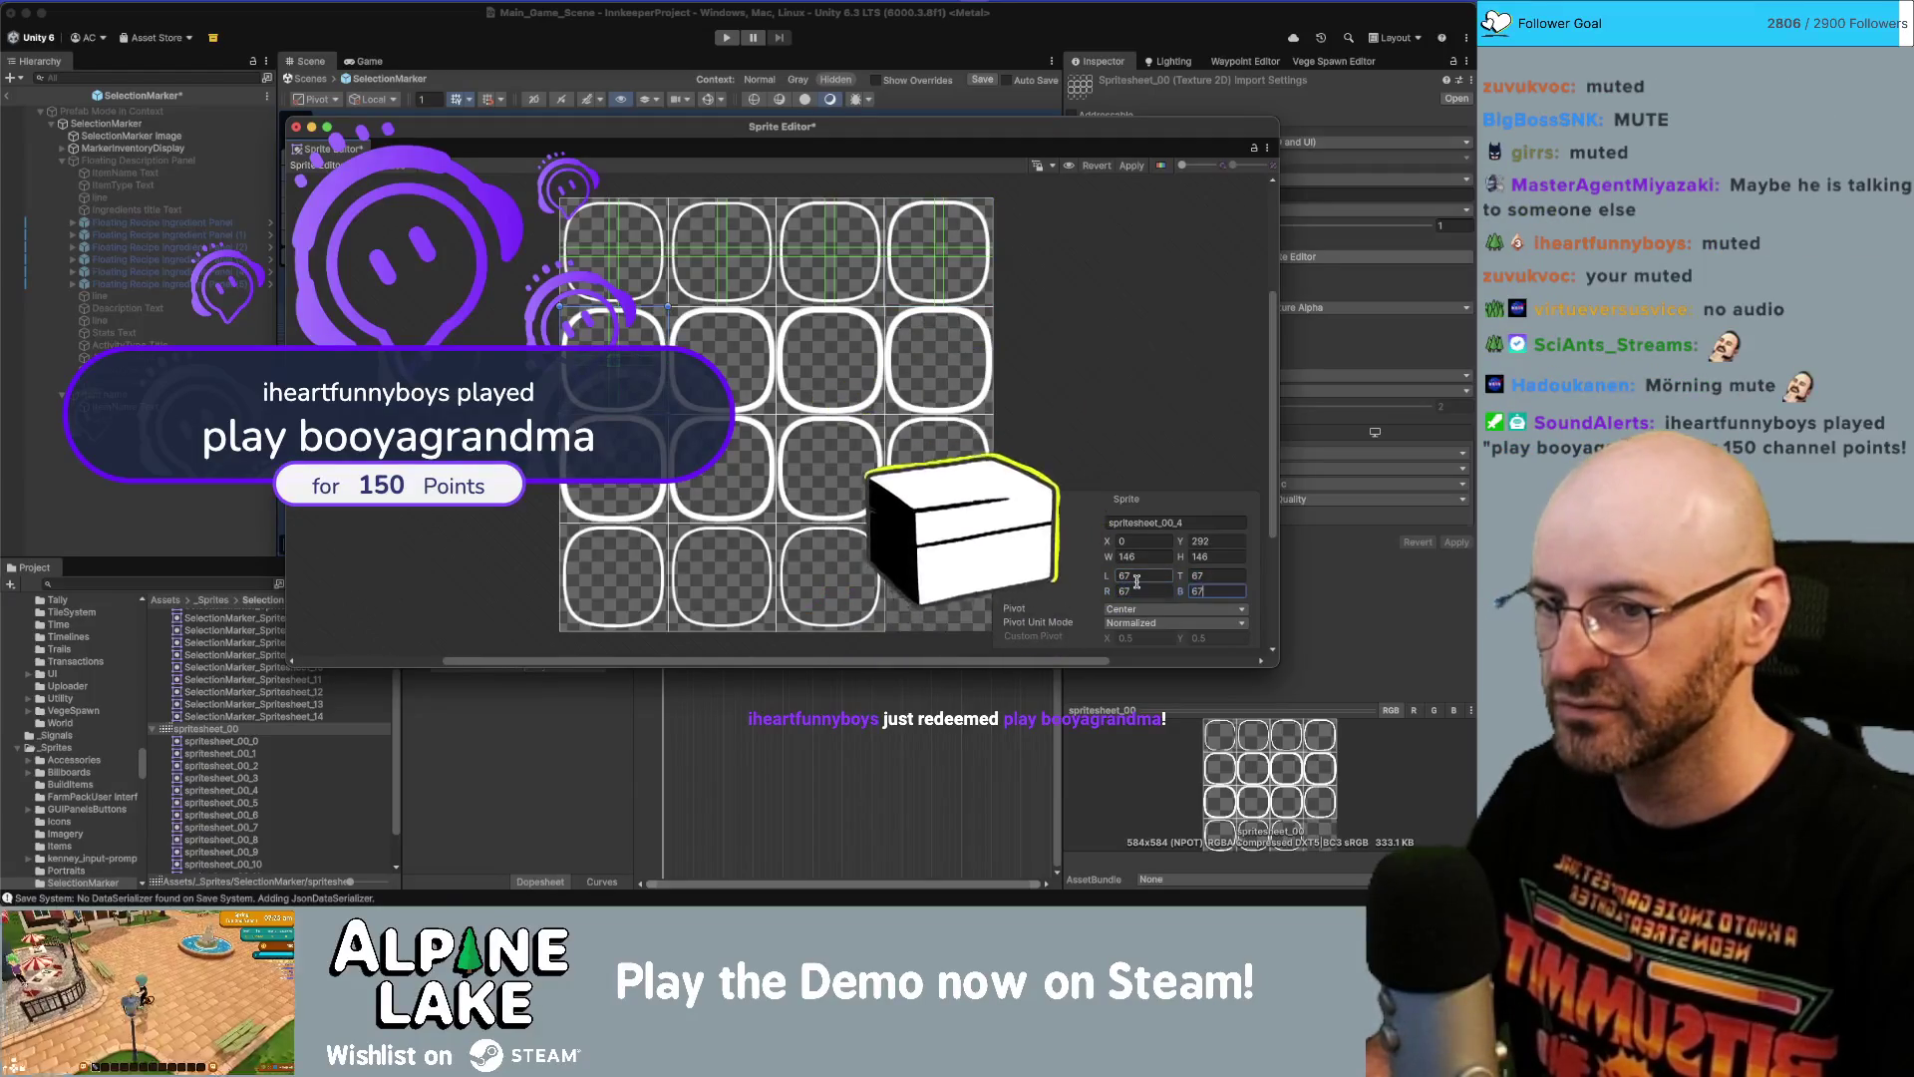
Give spritesheet_00_5 67-pixel borders on every side.
click(757, 355)
click(1136, 577)
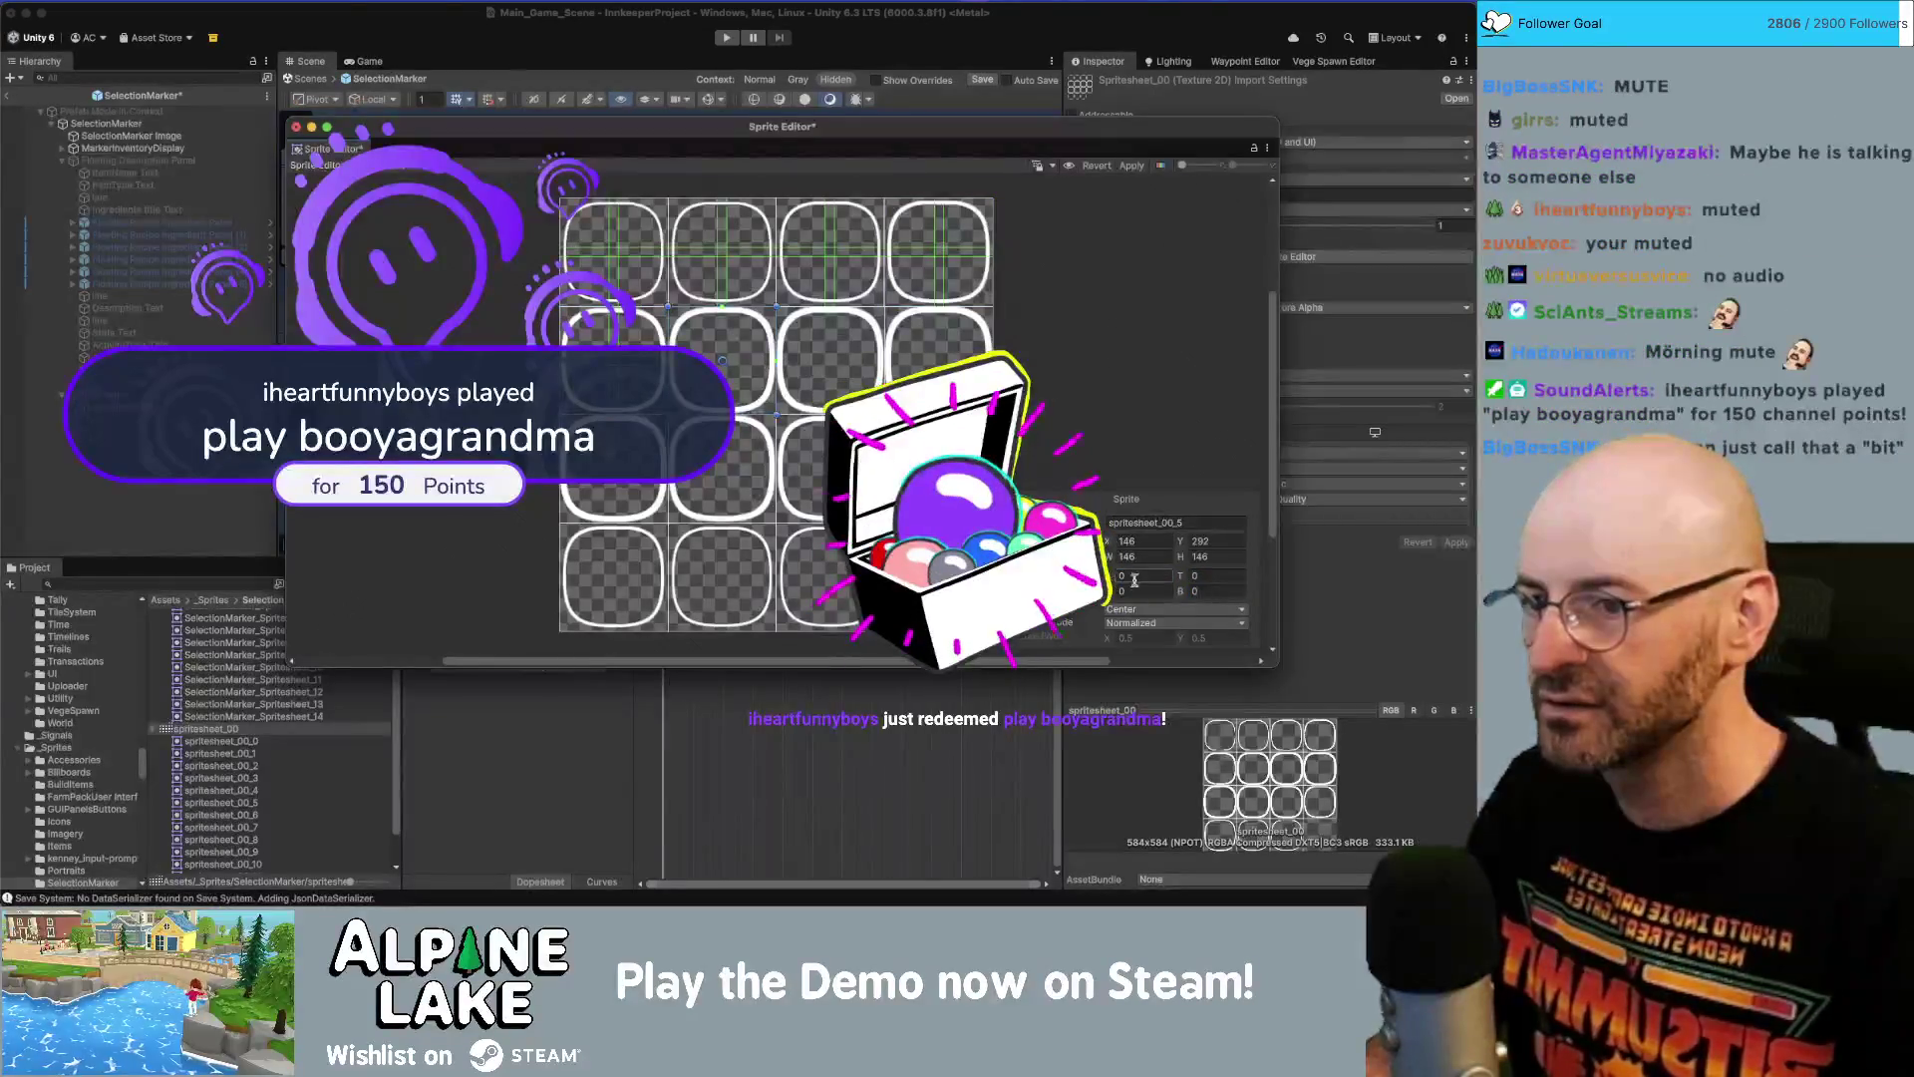
text(67)
key(Tab)
text(67)
key(Tab)
text(67)
key(Tab)
text(67)
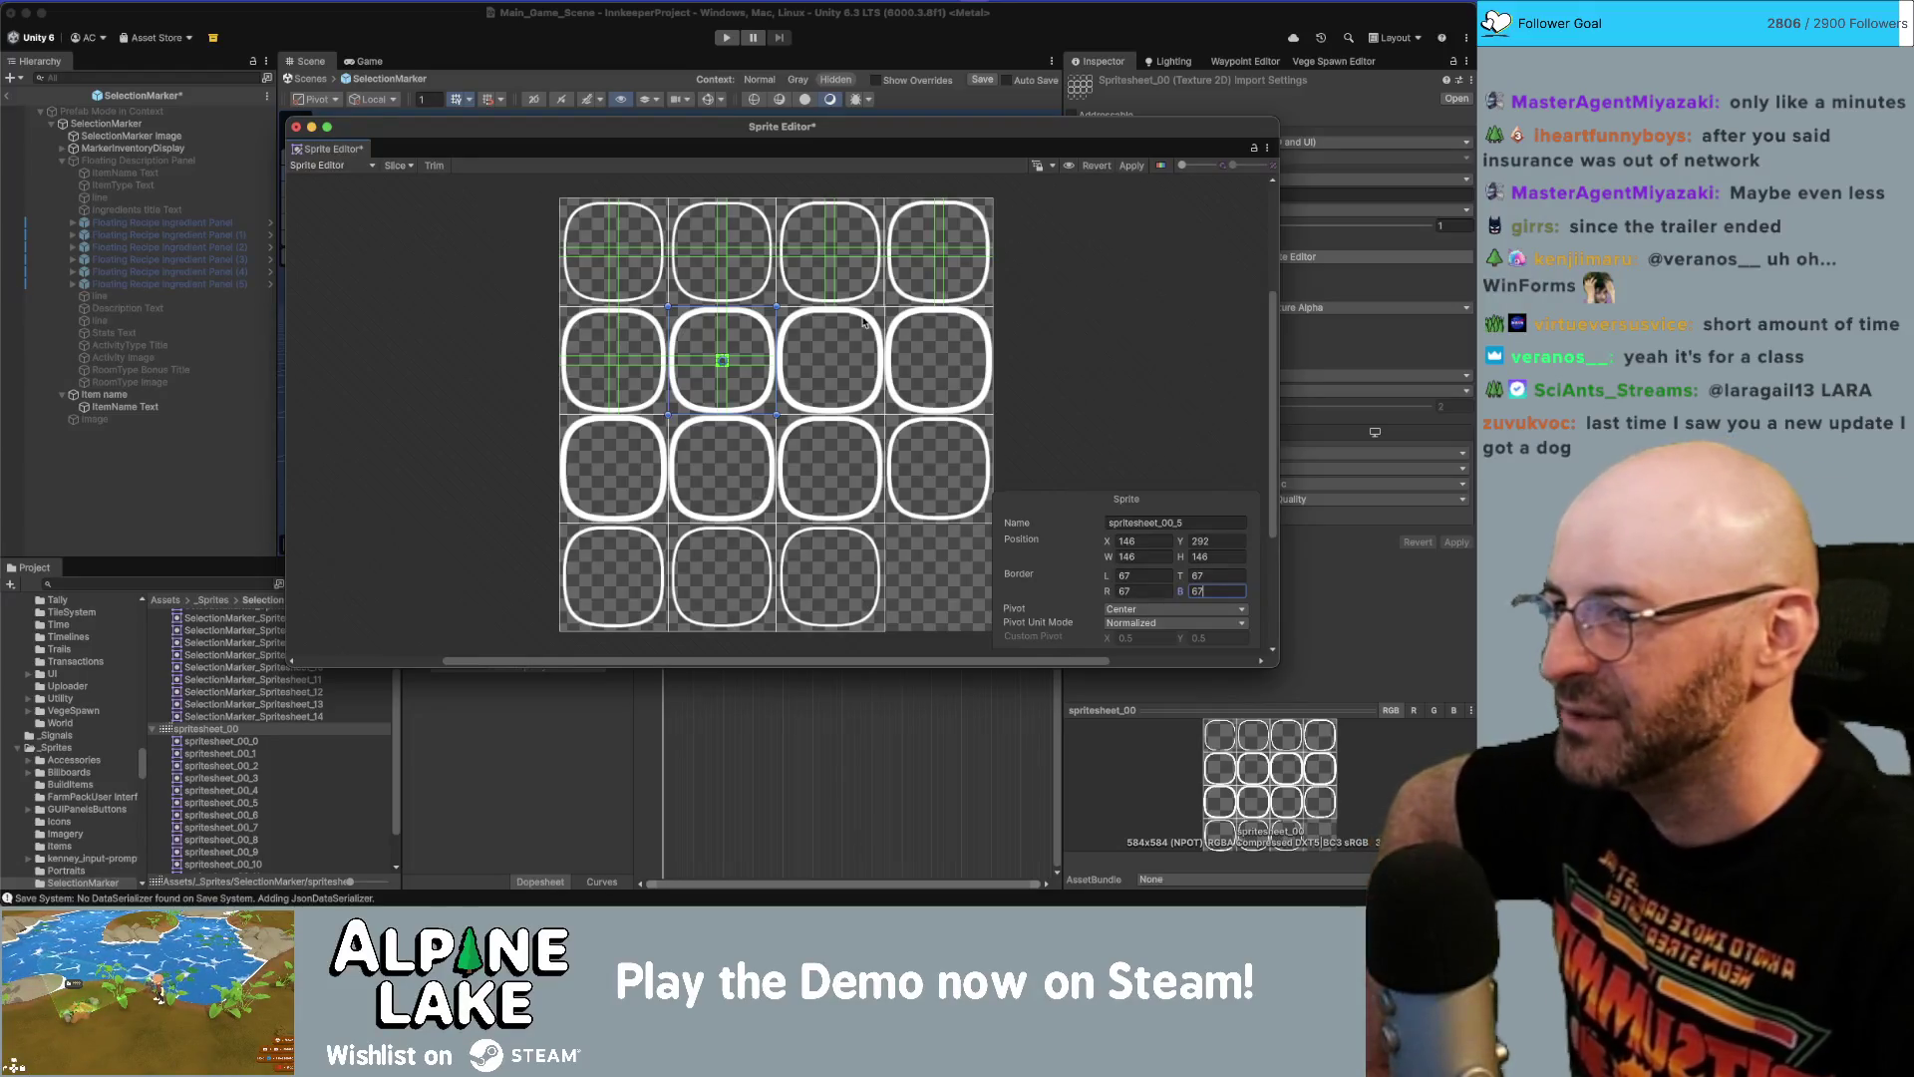
Give sprites spritesheet_00_6 and spritesheet_00_7 a 67-pixel border on all four sides.
click(842, 349)
click(1137, 576)
text(67)
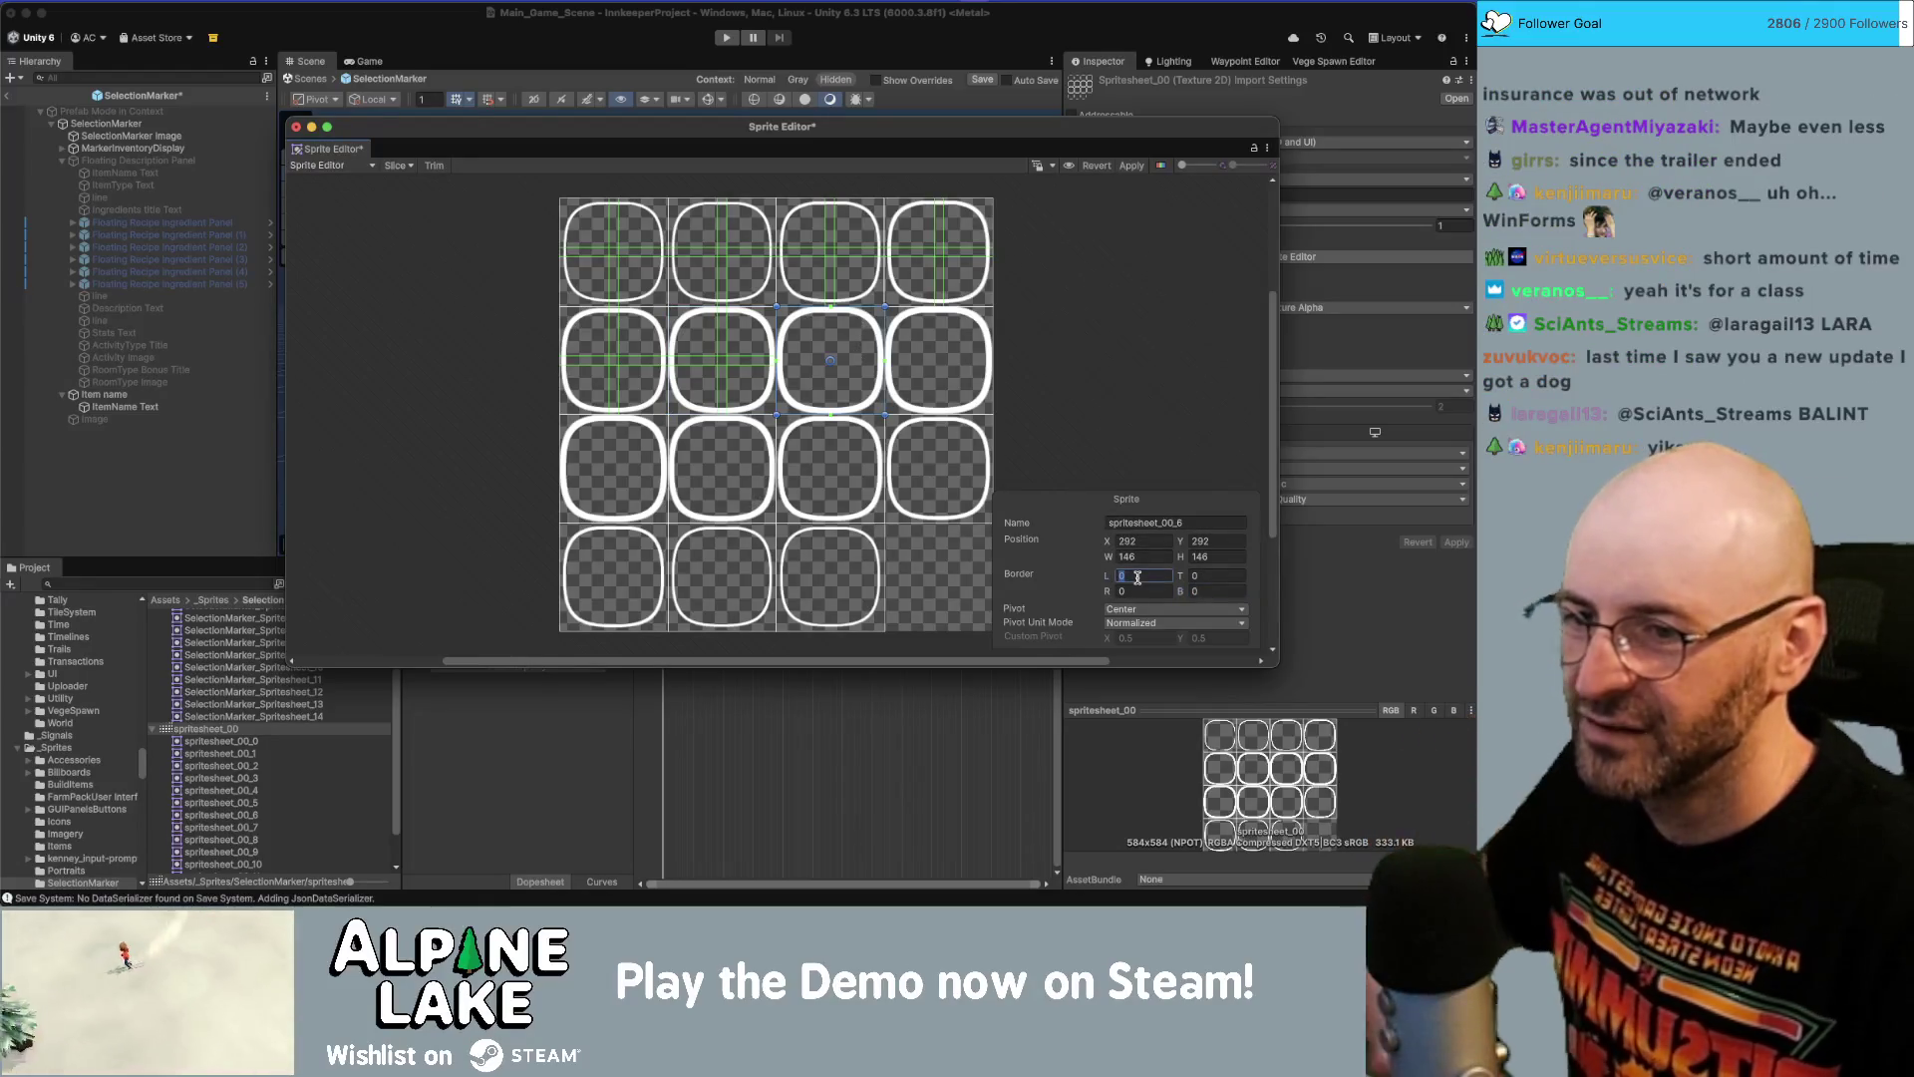
key(Tab)
text(67)
key(Tab)
text(67)
key(Tab)
text(67)
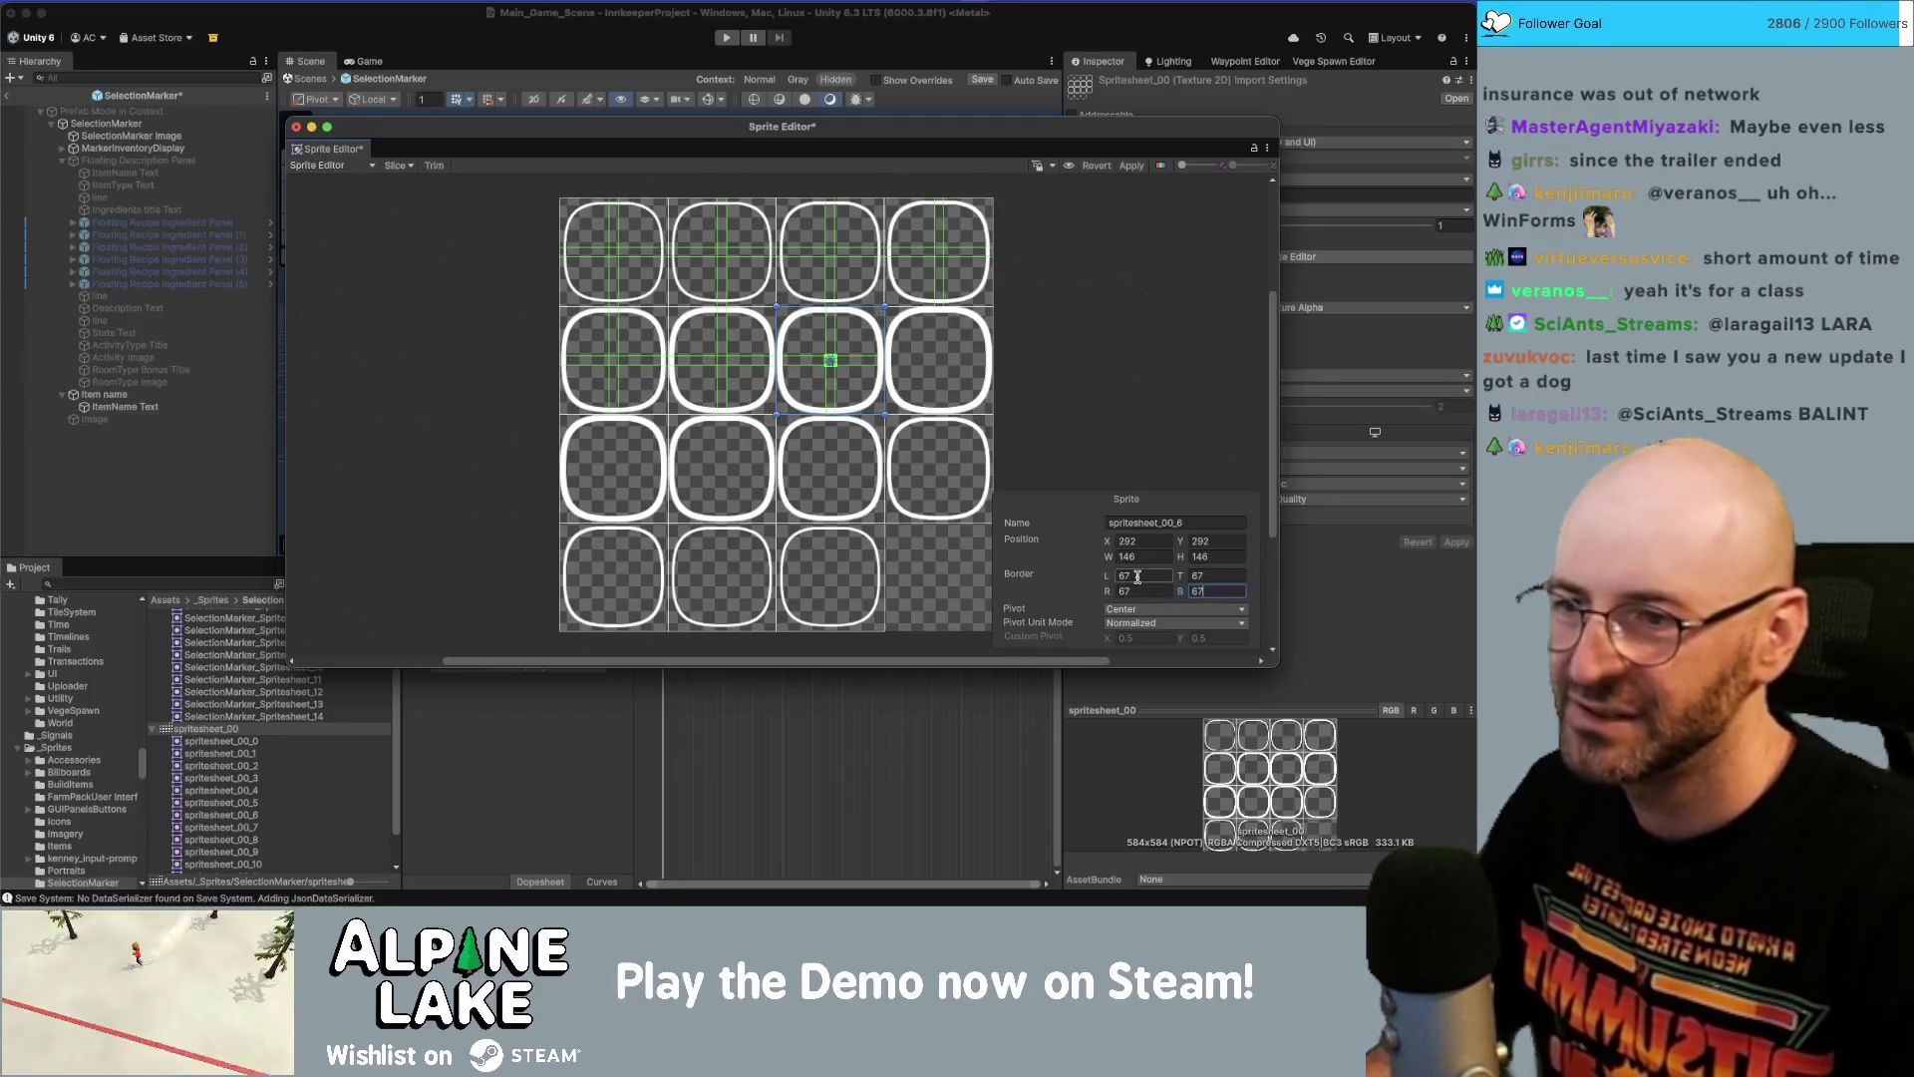
key(Tab)
click(1137, 575)
text(67)
key(Tab)
text(67)
key(Tab)
text(67)
key(Tab)
text(67)
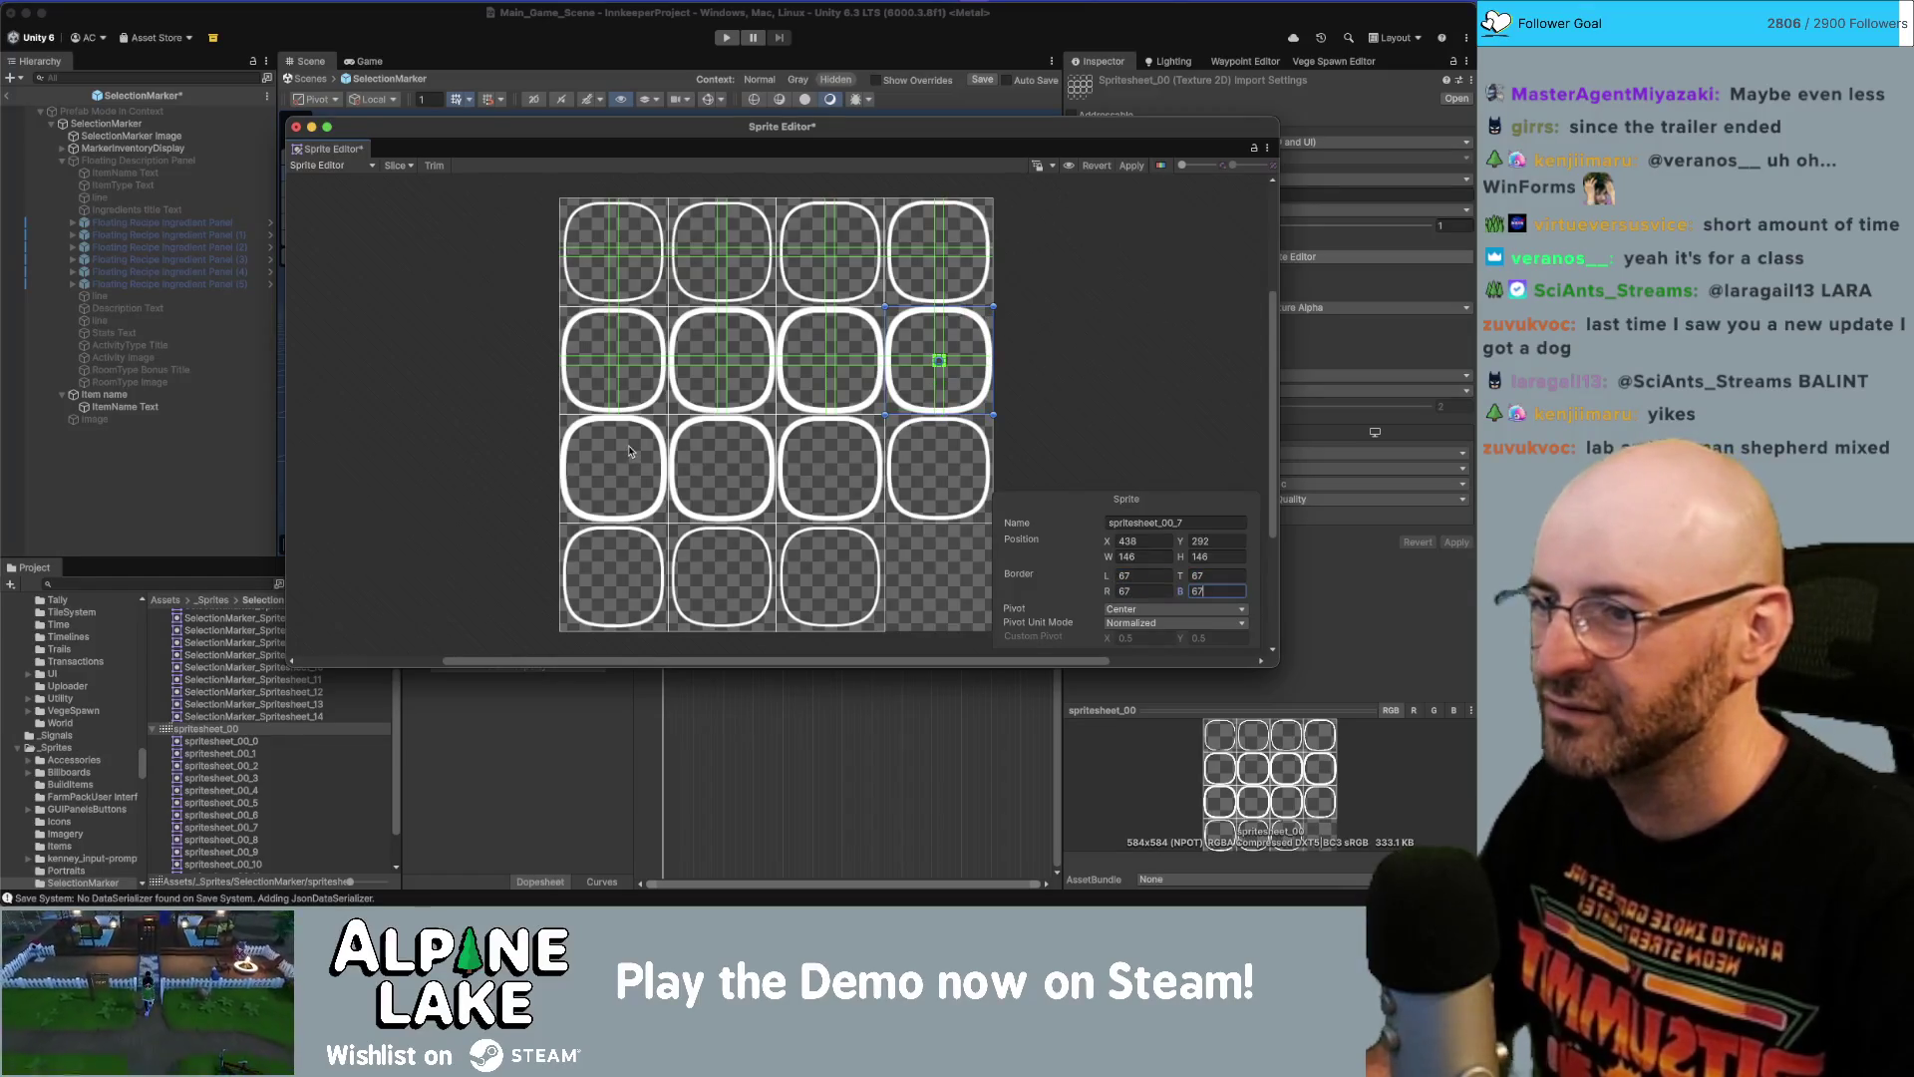
key(Tab)
text(67)
Set 67-pixel borders on sprites spritesheet_00_8 through spritesheet_00_11.
key(Tab)
text(67)
key(Tab)
text(67)
key(Tab)
text(67)
key(Tab)
text(67)
key(Tab)
text(67)
key(Tab)
text(67)
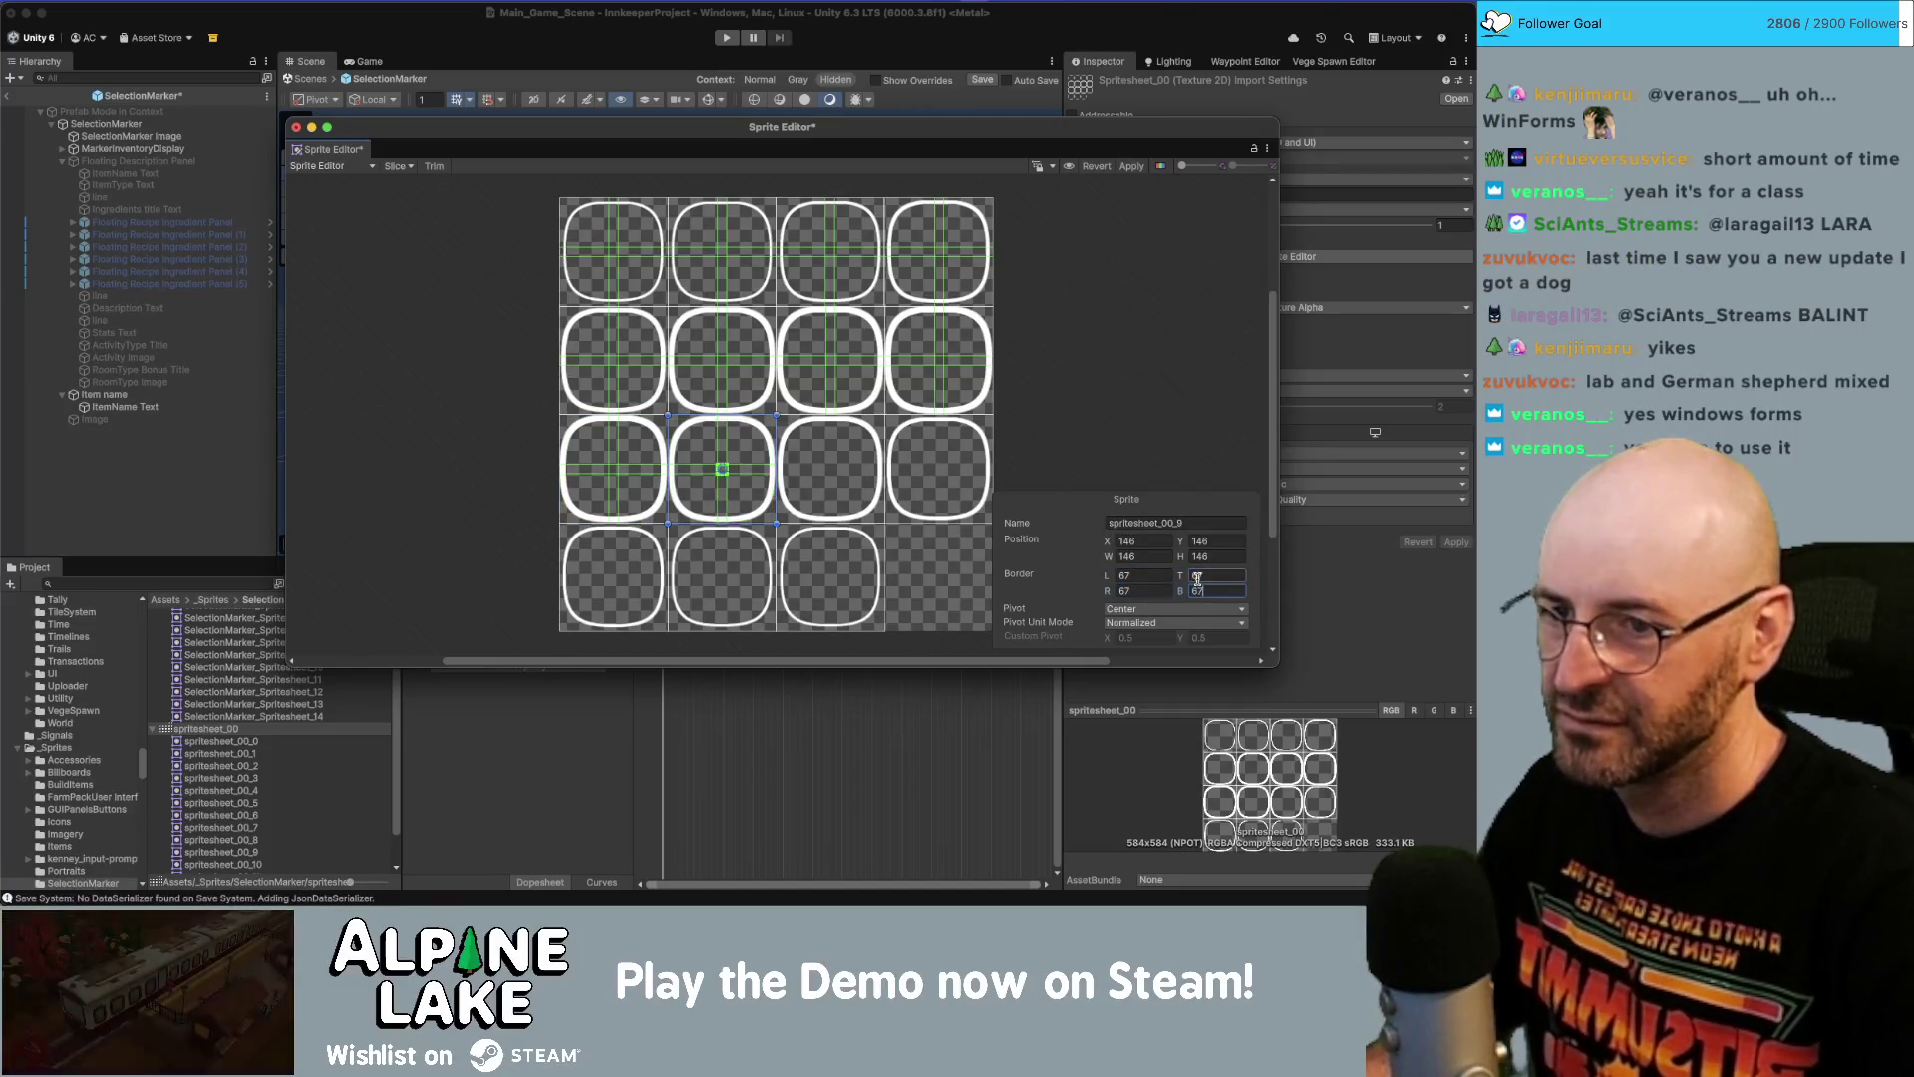
key(Tab)
text(67)
key(Tab)
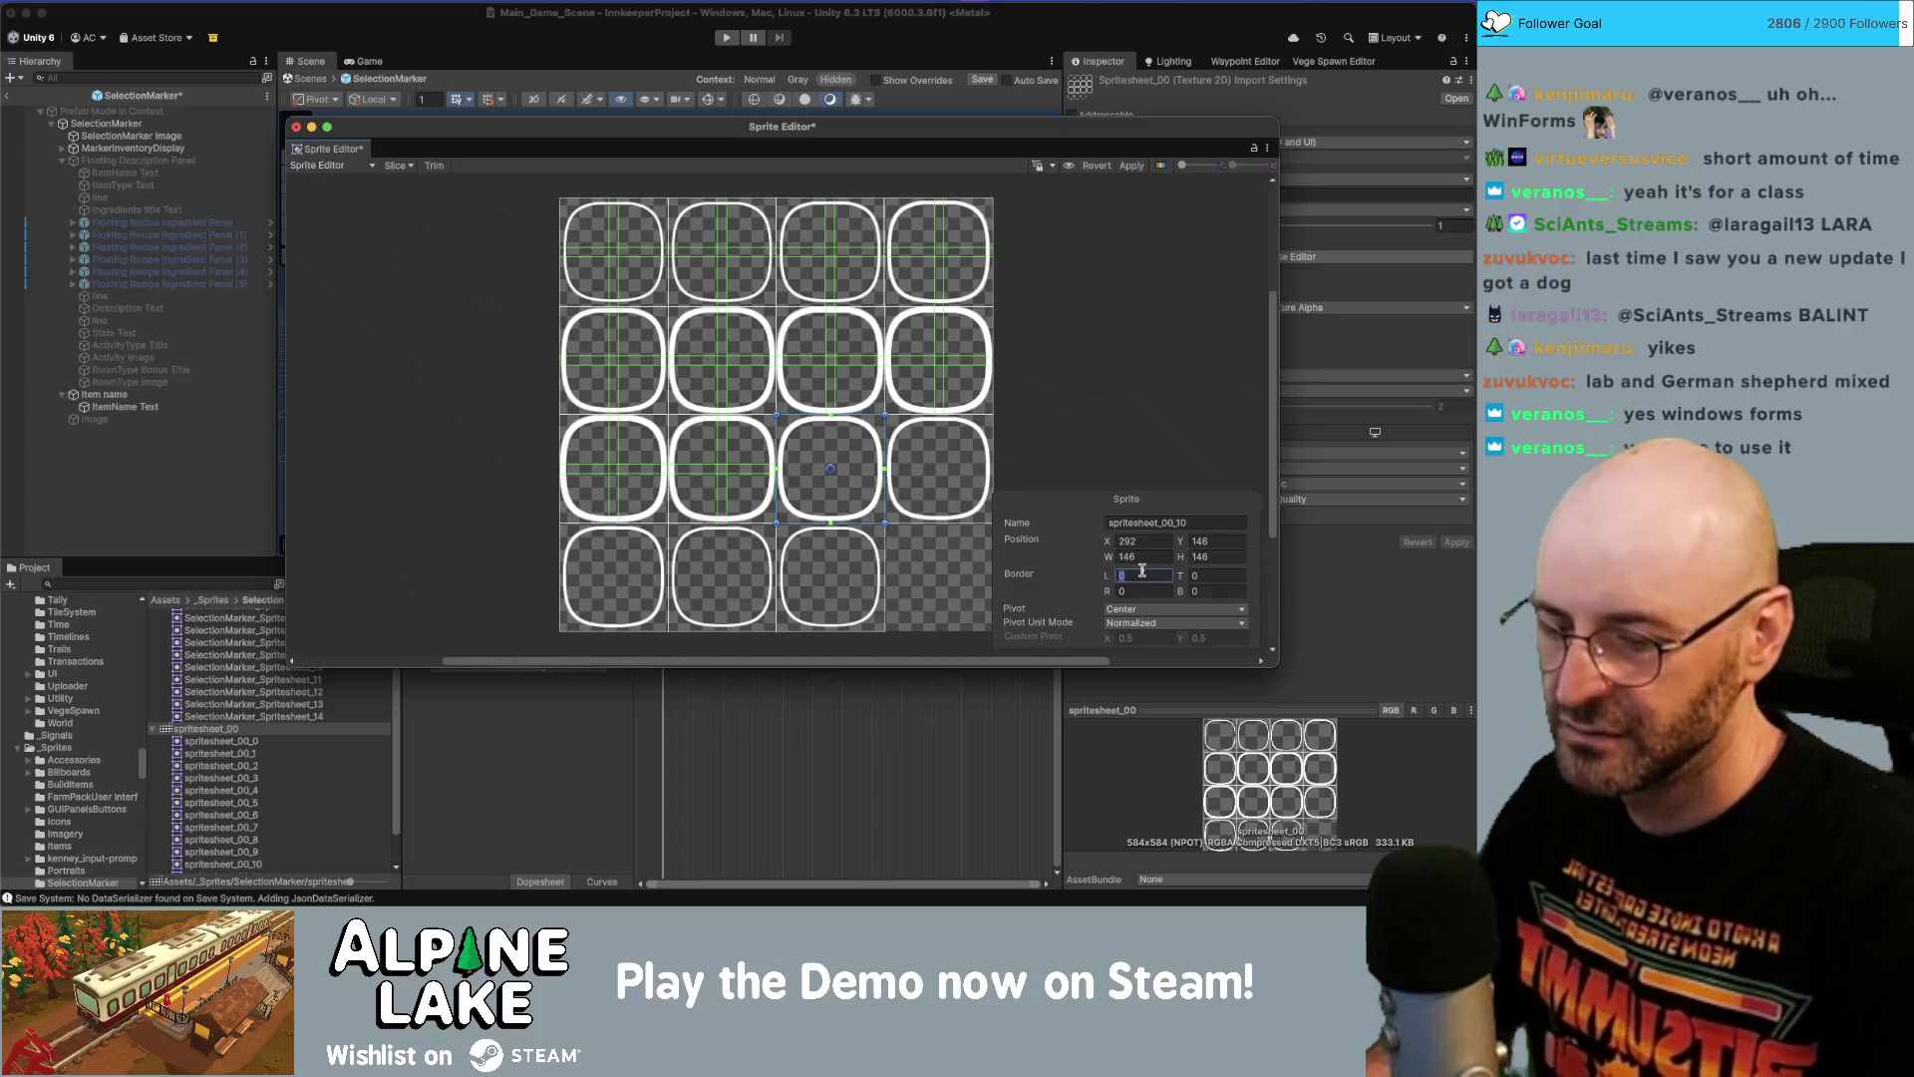
text(67)
key(Tab)
text(67)
key(Tab)
text(67)
key(Tab)
text(67)
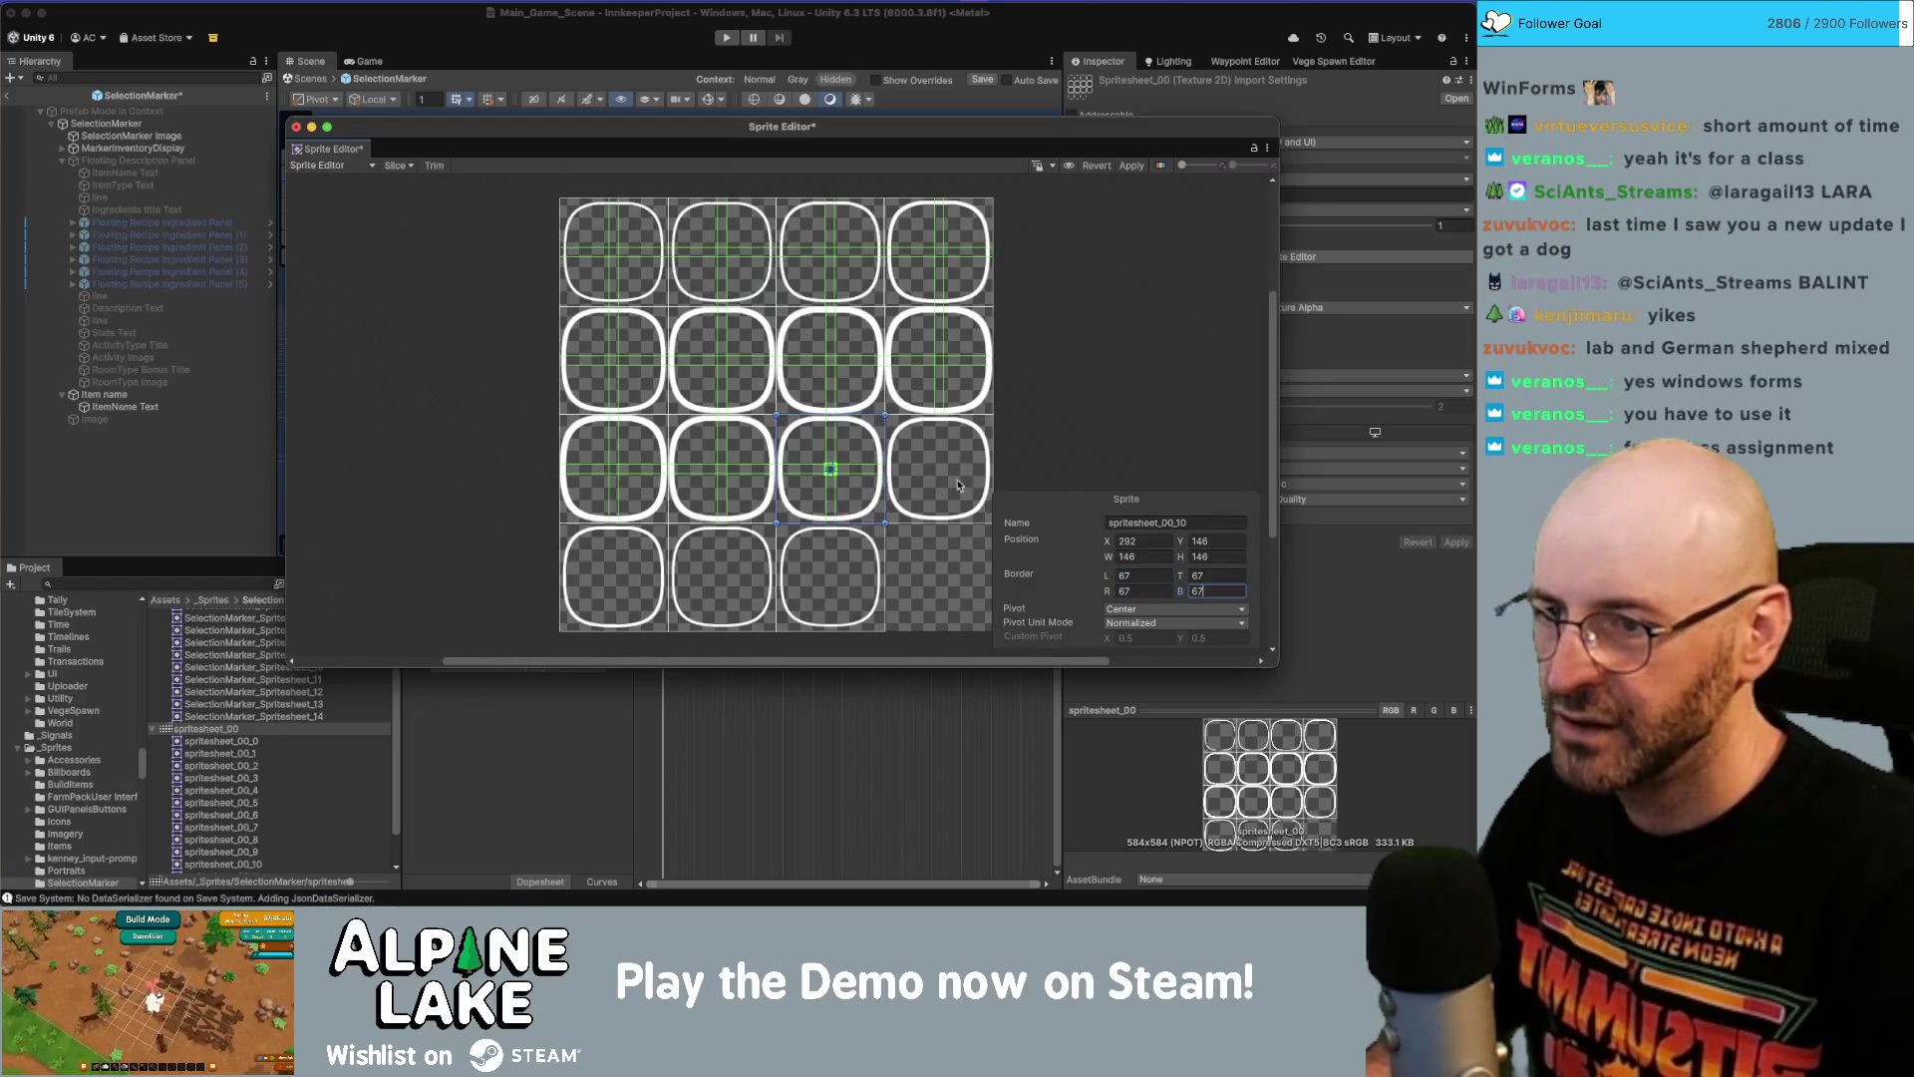
key(Tab)
text(67)
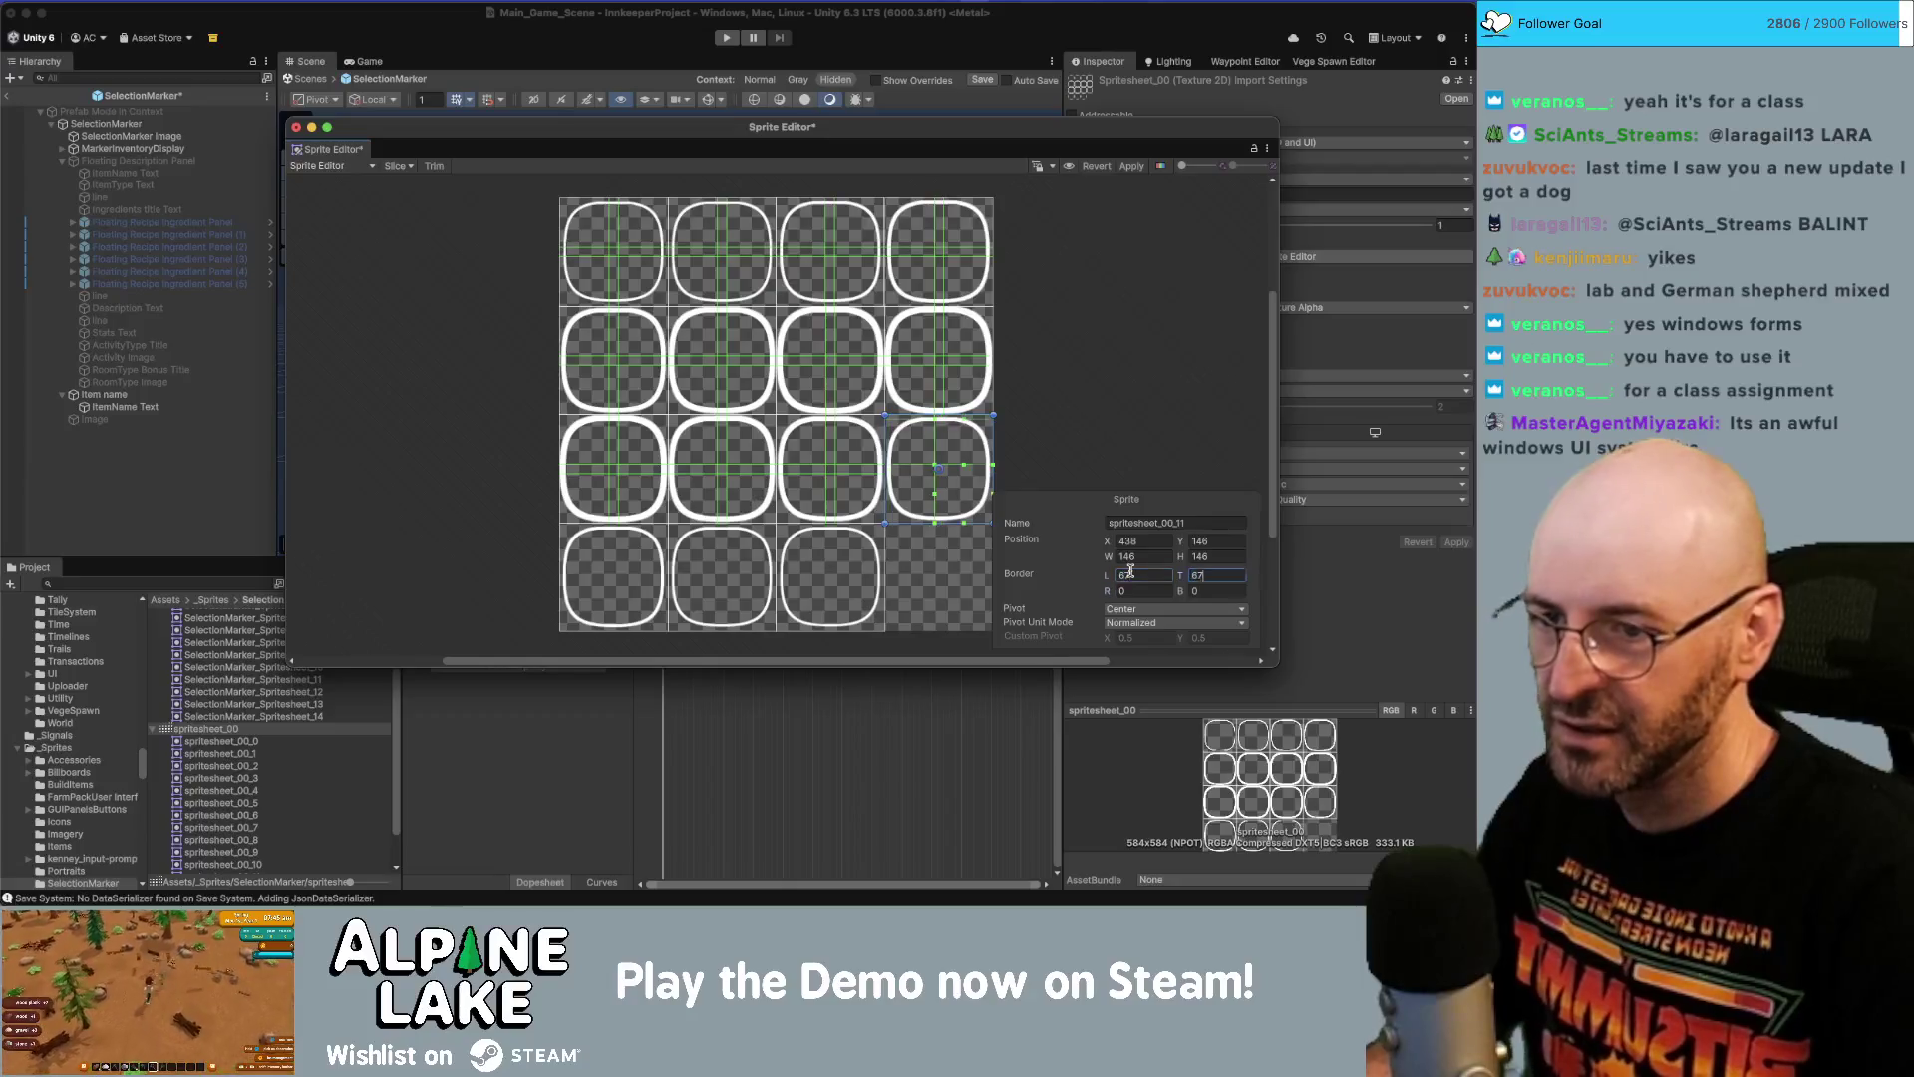
key(Tab)
Set 67-pixel borders on the bottom-row sprites spritesheet_00_12 and spritesheet_00_13.
text(67)
key(Tab)
text(67)
key(Tab)
text(67)
click(638, 560)
click(1131, 575)
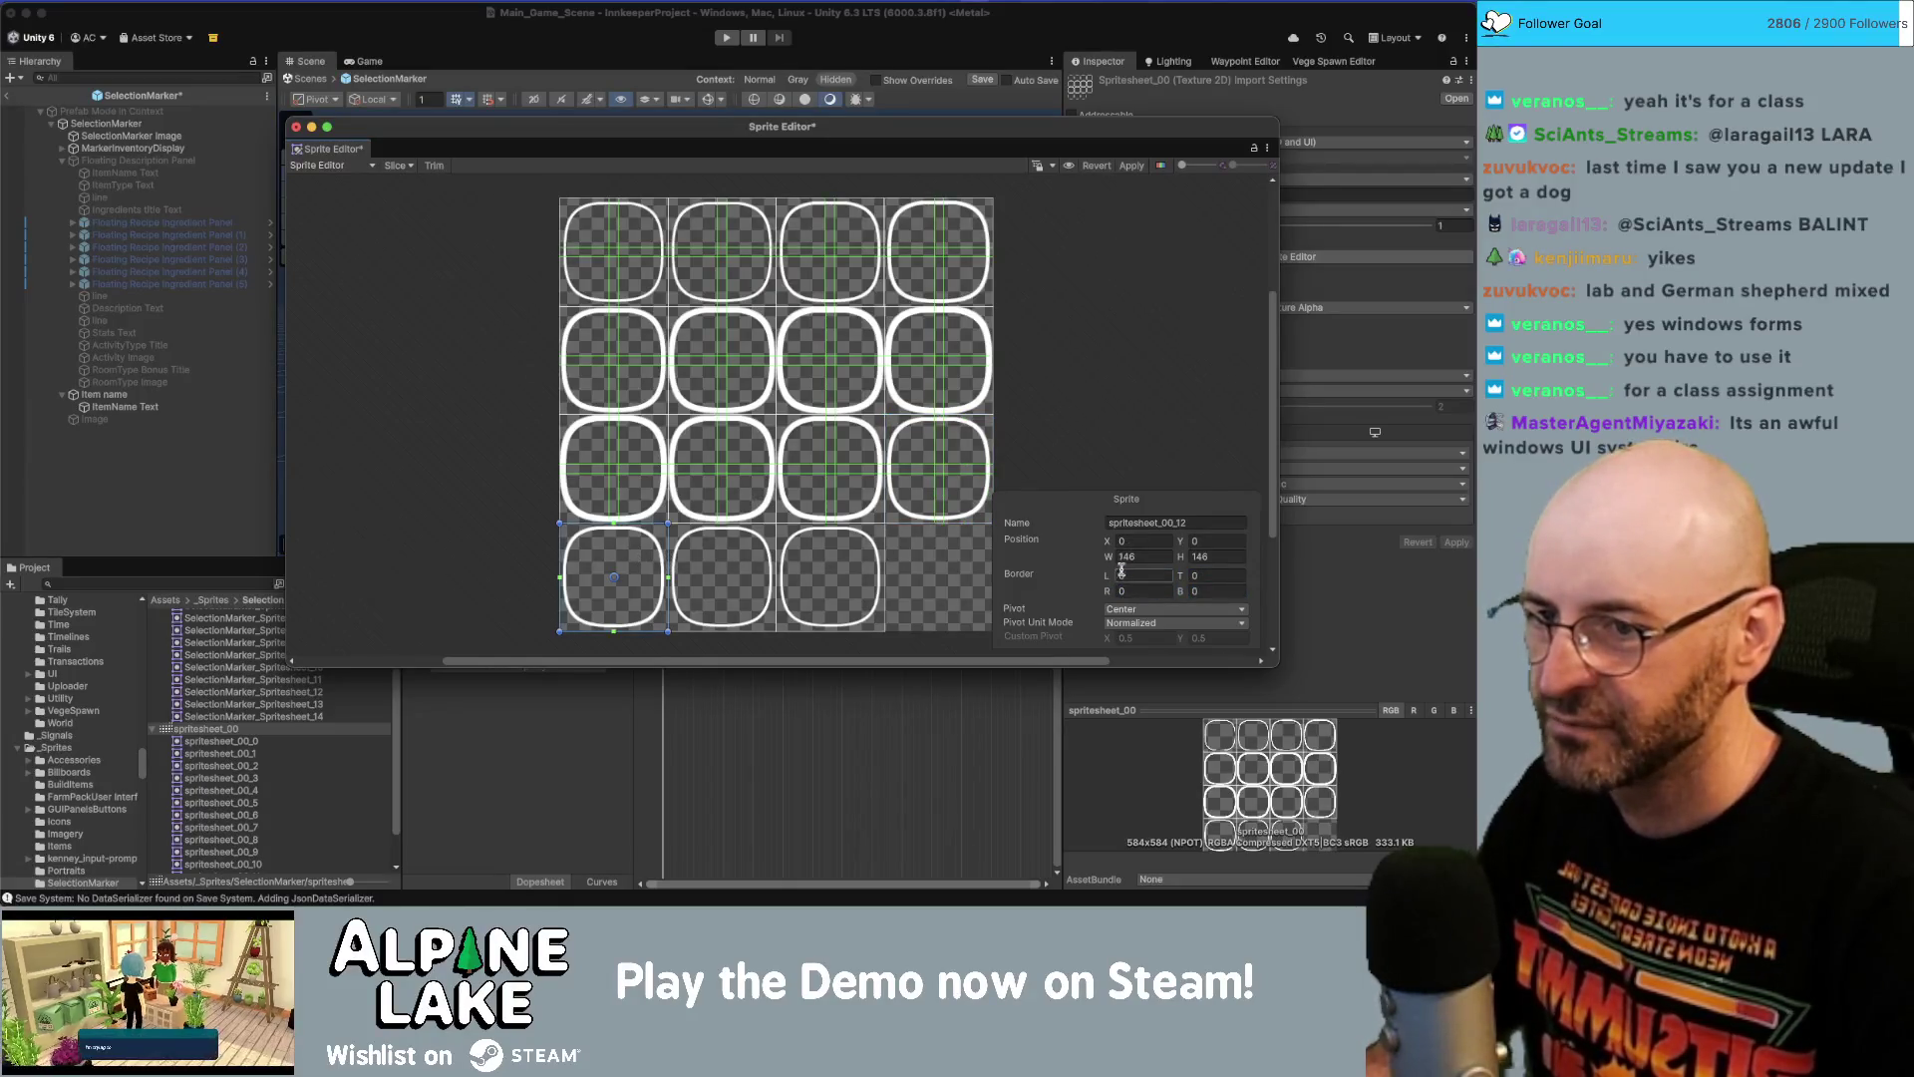
text(67)
key(Tab)
text(67)
key(Tab)
text(67)
key(Tab)
text(67)
click(721, 576)
click(1152, 580)
Give spritesheet_00_14 67-pixel borders on every side and apply the sprite changes.
text(67)
key(Tab)
text(67)
key(Tab)
text(67)
key(Tab)
text(67)
click(882, 561)
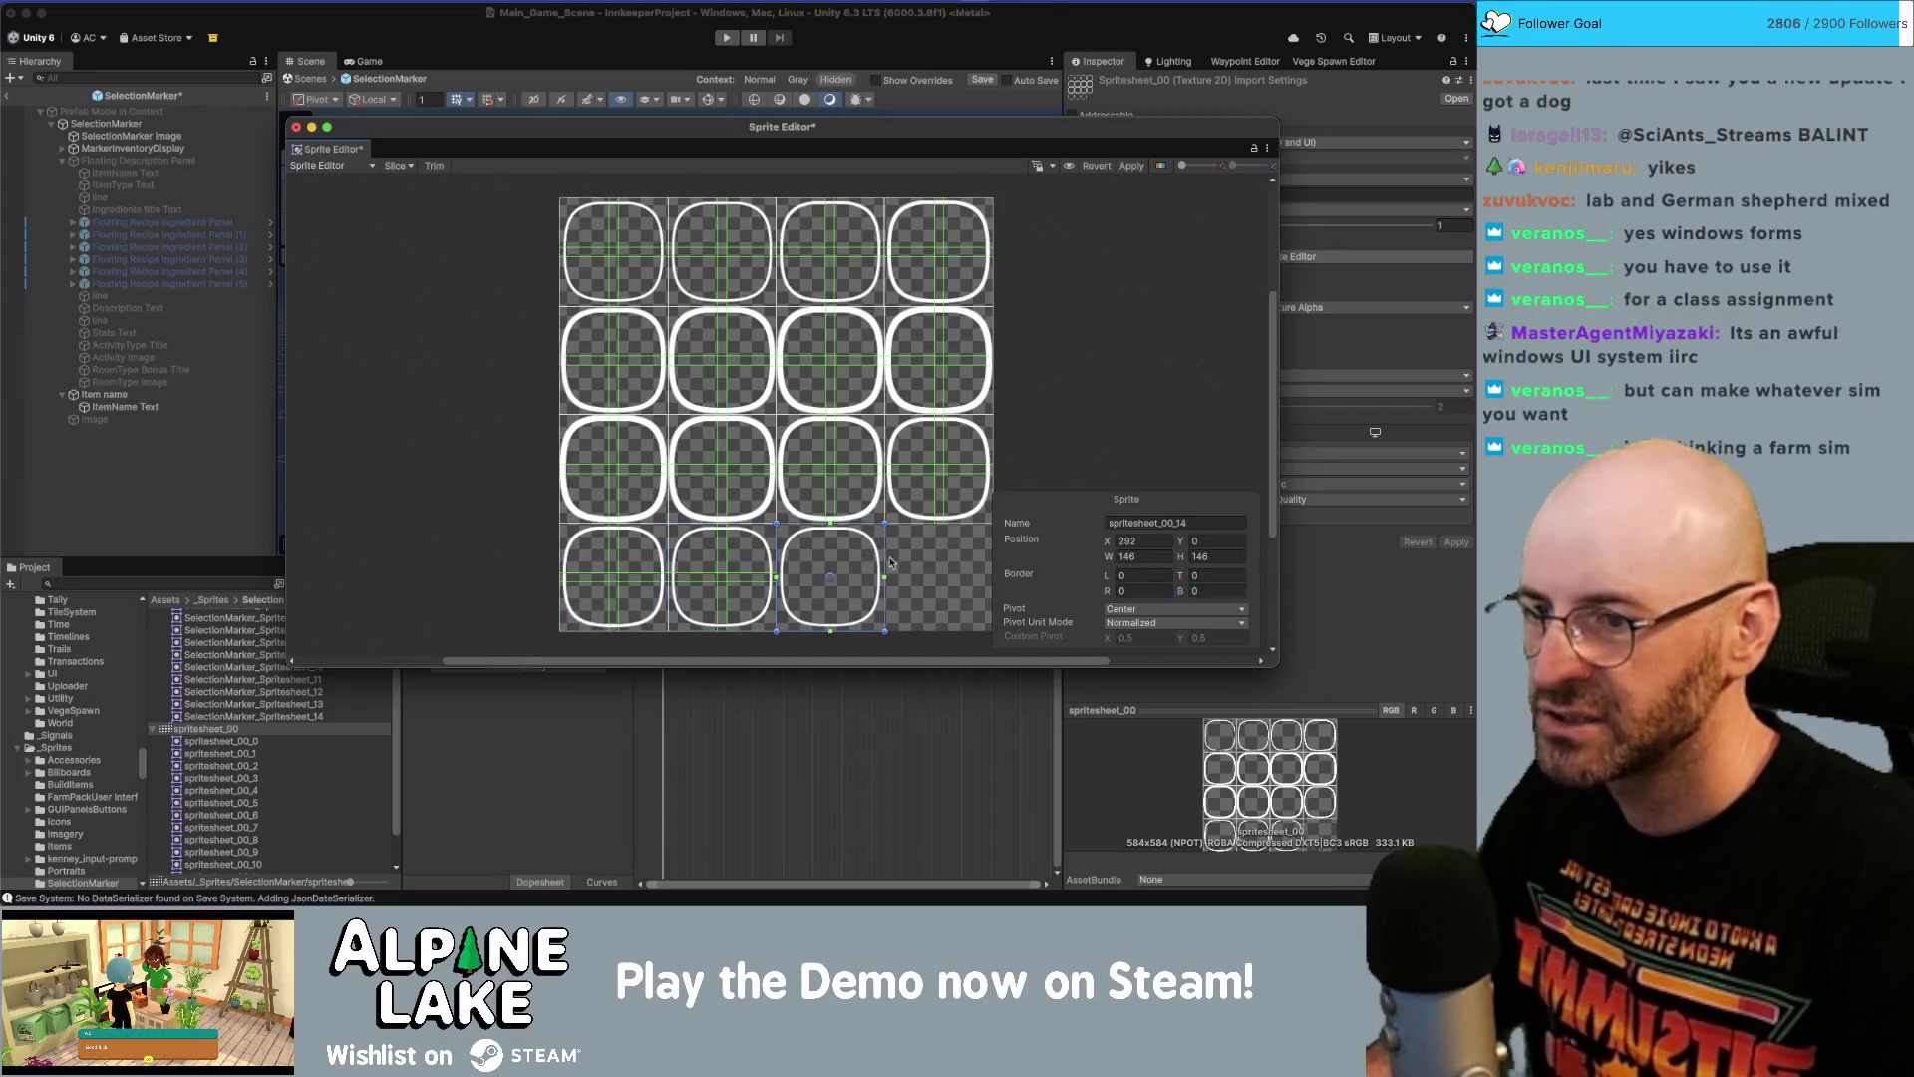
click(1141, 590)
text(67)
key(Tab)
text(67)
key(Tab)
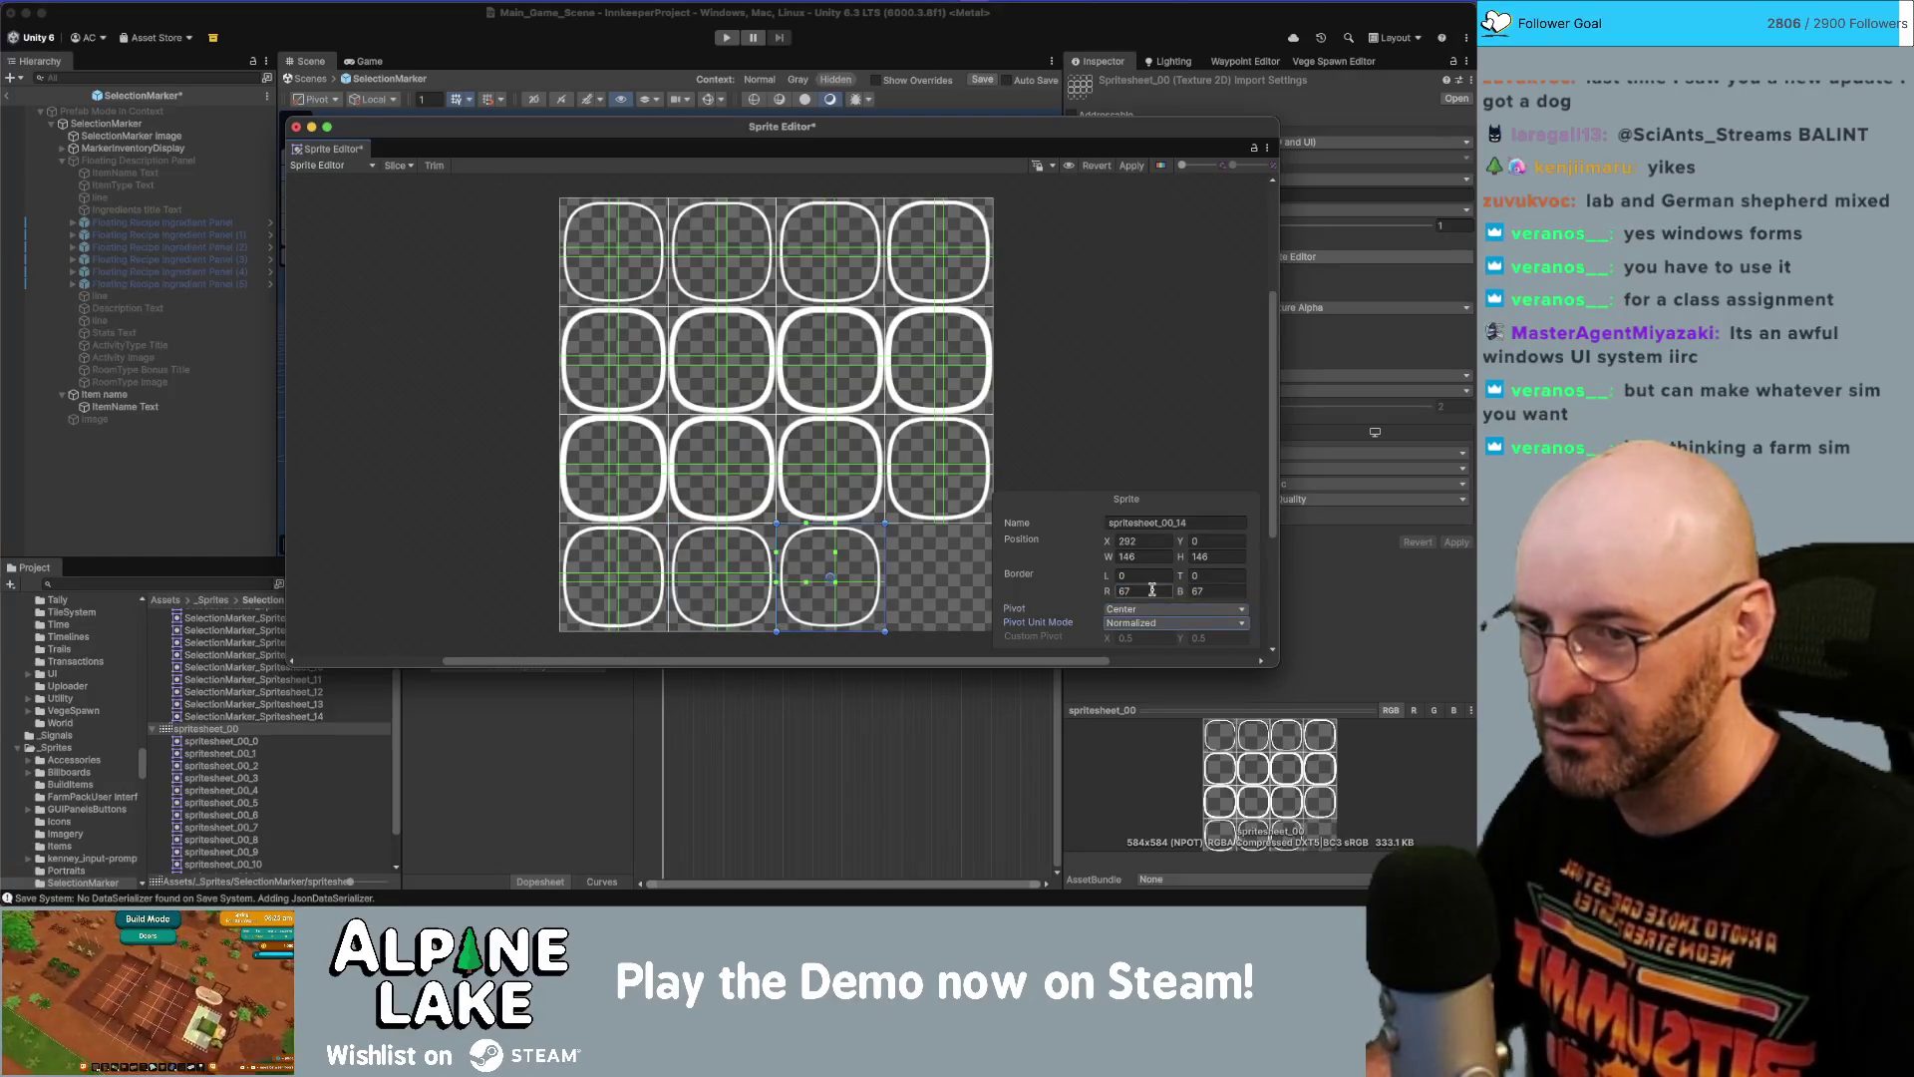
click(1150, 578)
text(67)
key(Tab)
text(67)
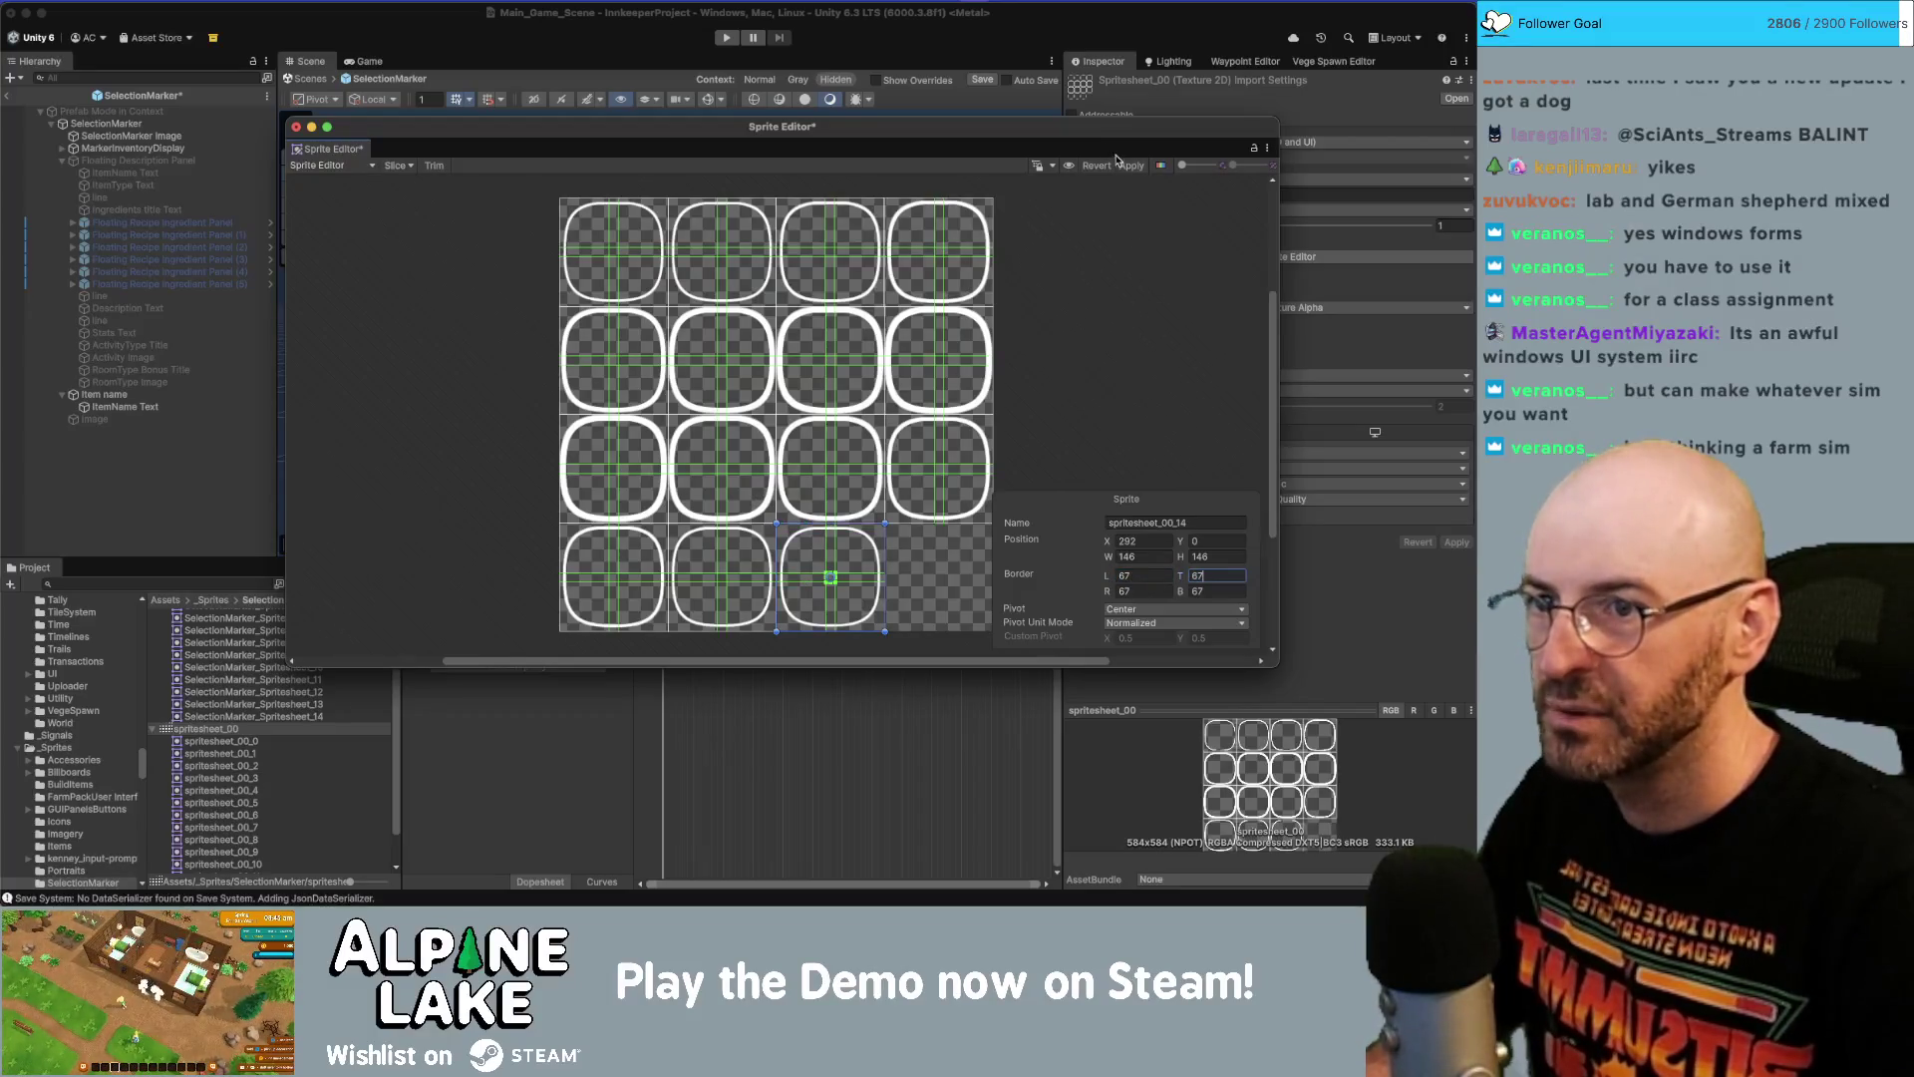
click(1125, 167)
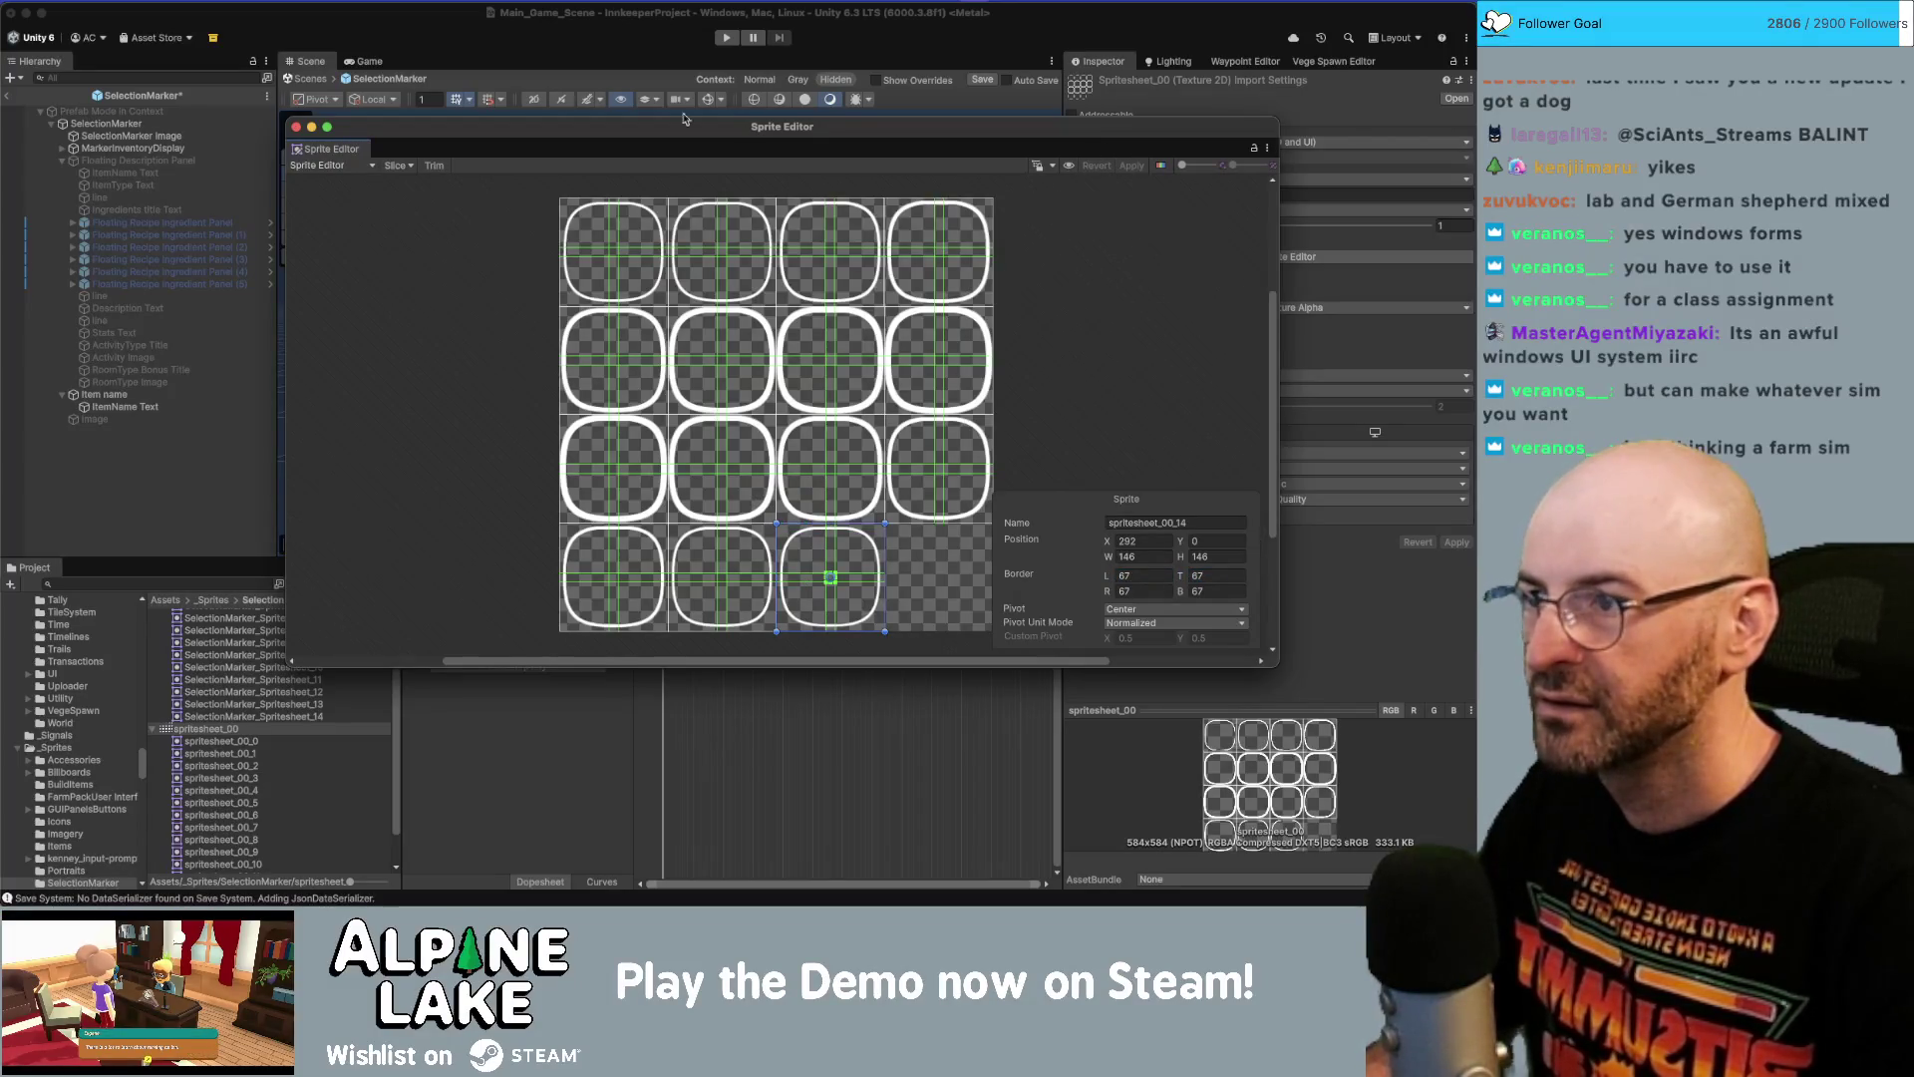
Close the Sprite Editor and switch to the Game view showing Main Menu and Quit Game.
click(296, 126)
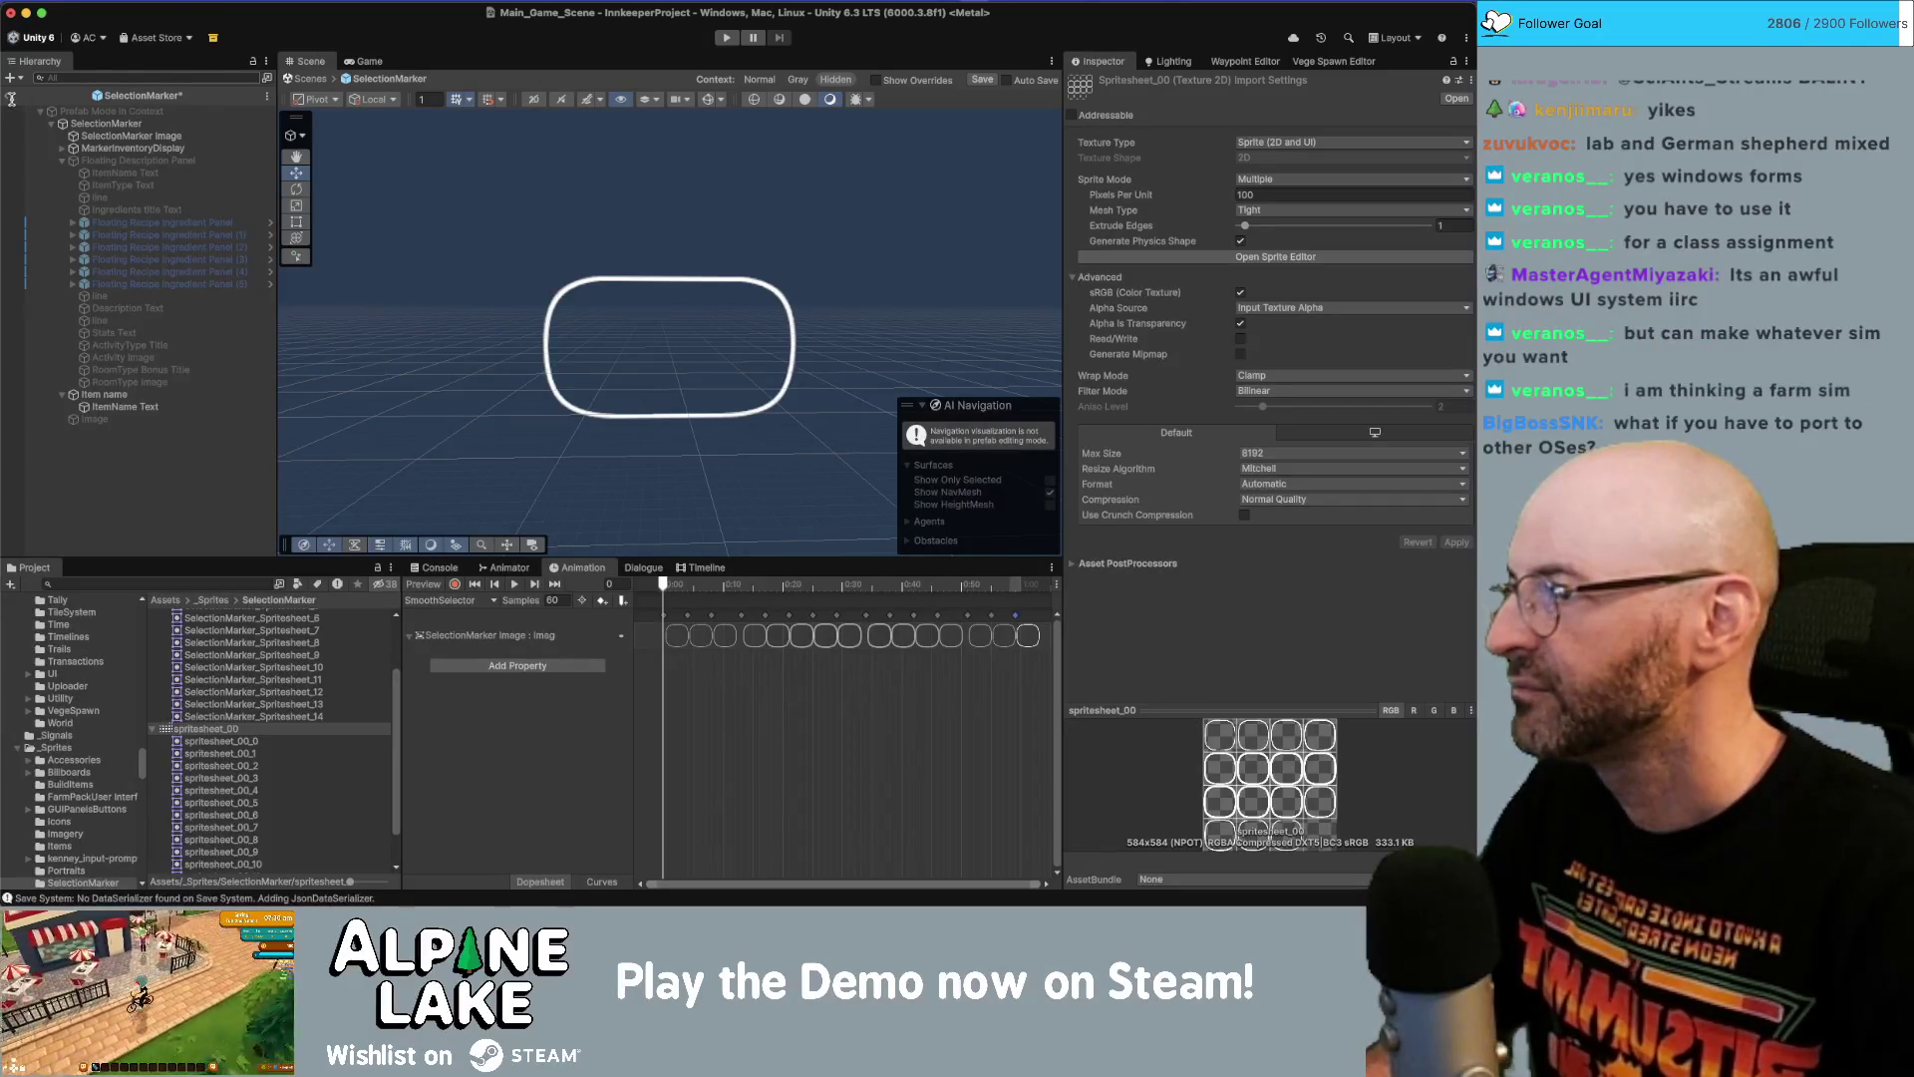
click(365, 64)
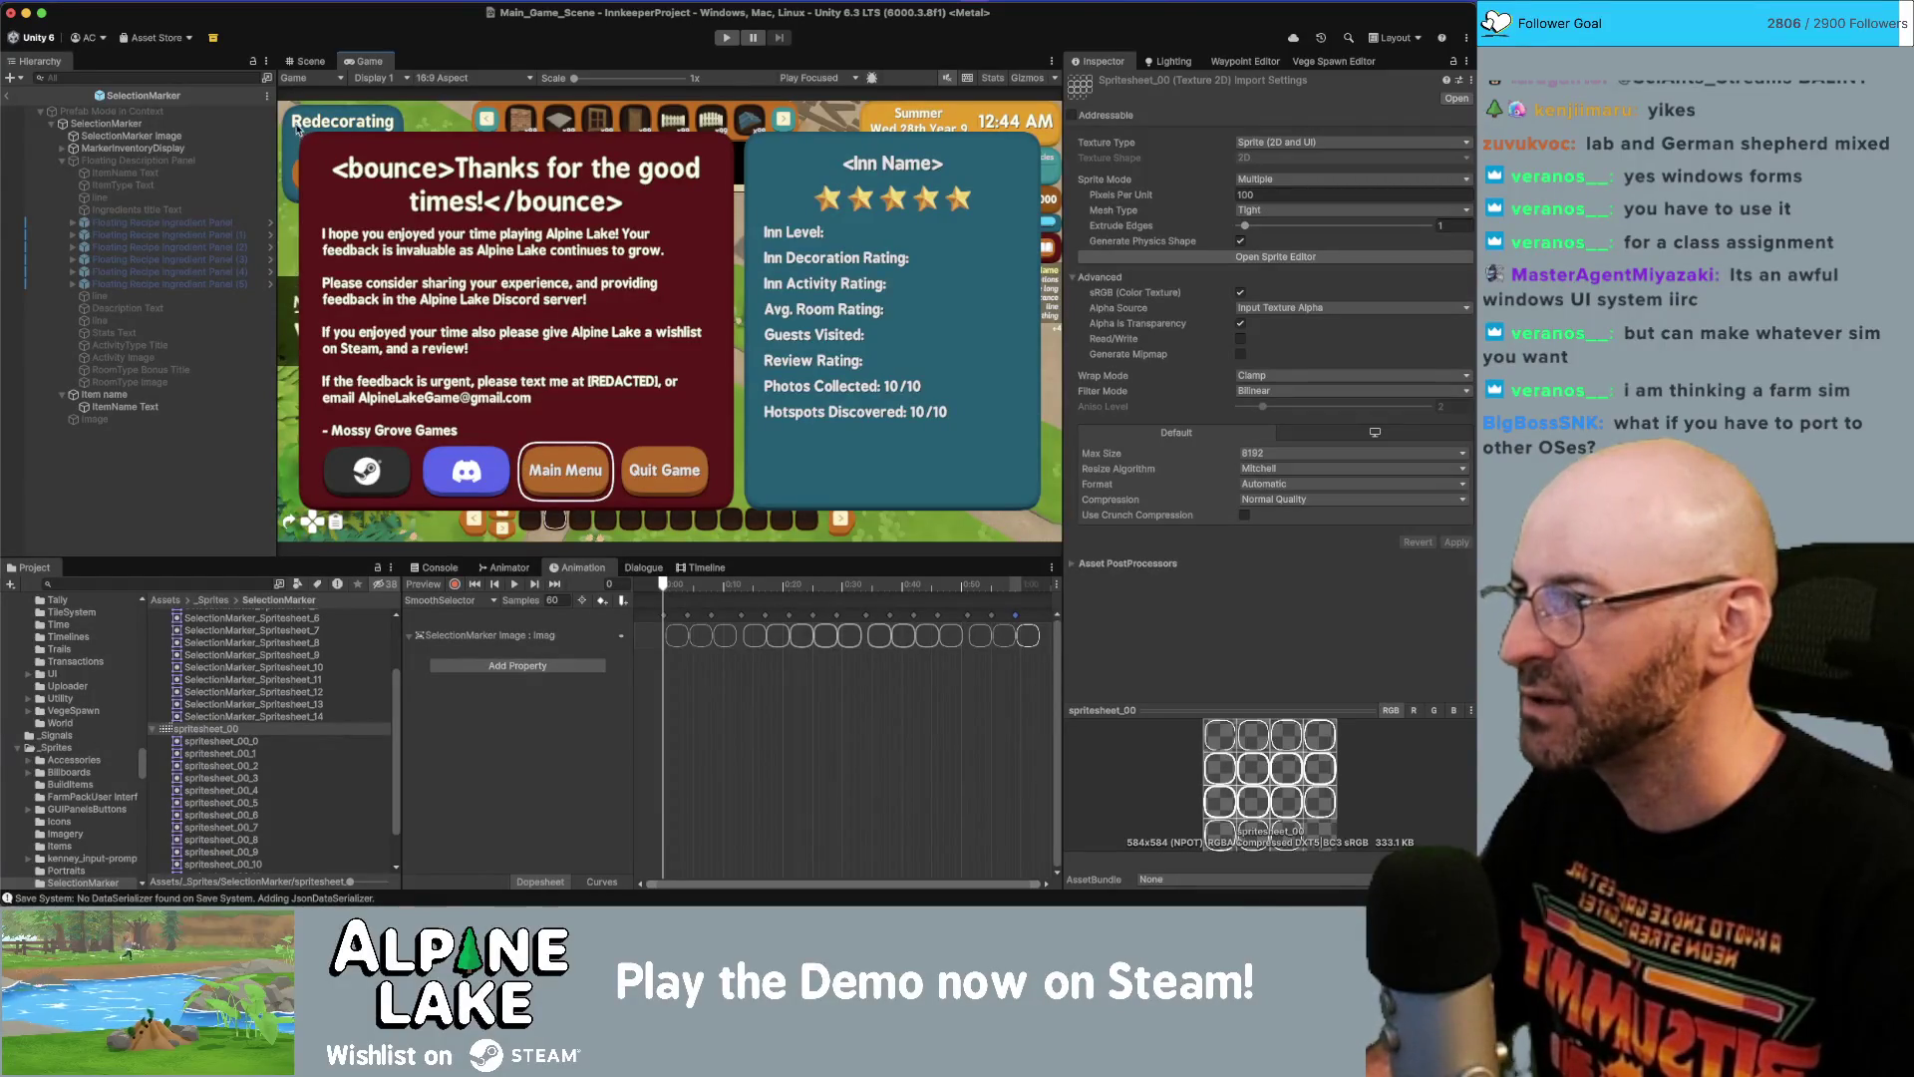
In Prefab Mode, set the SelectionMarker Image's Left and Top offsets to 0.
click(160, 135)
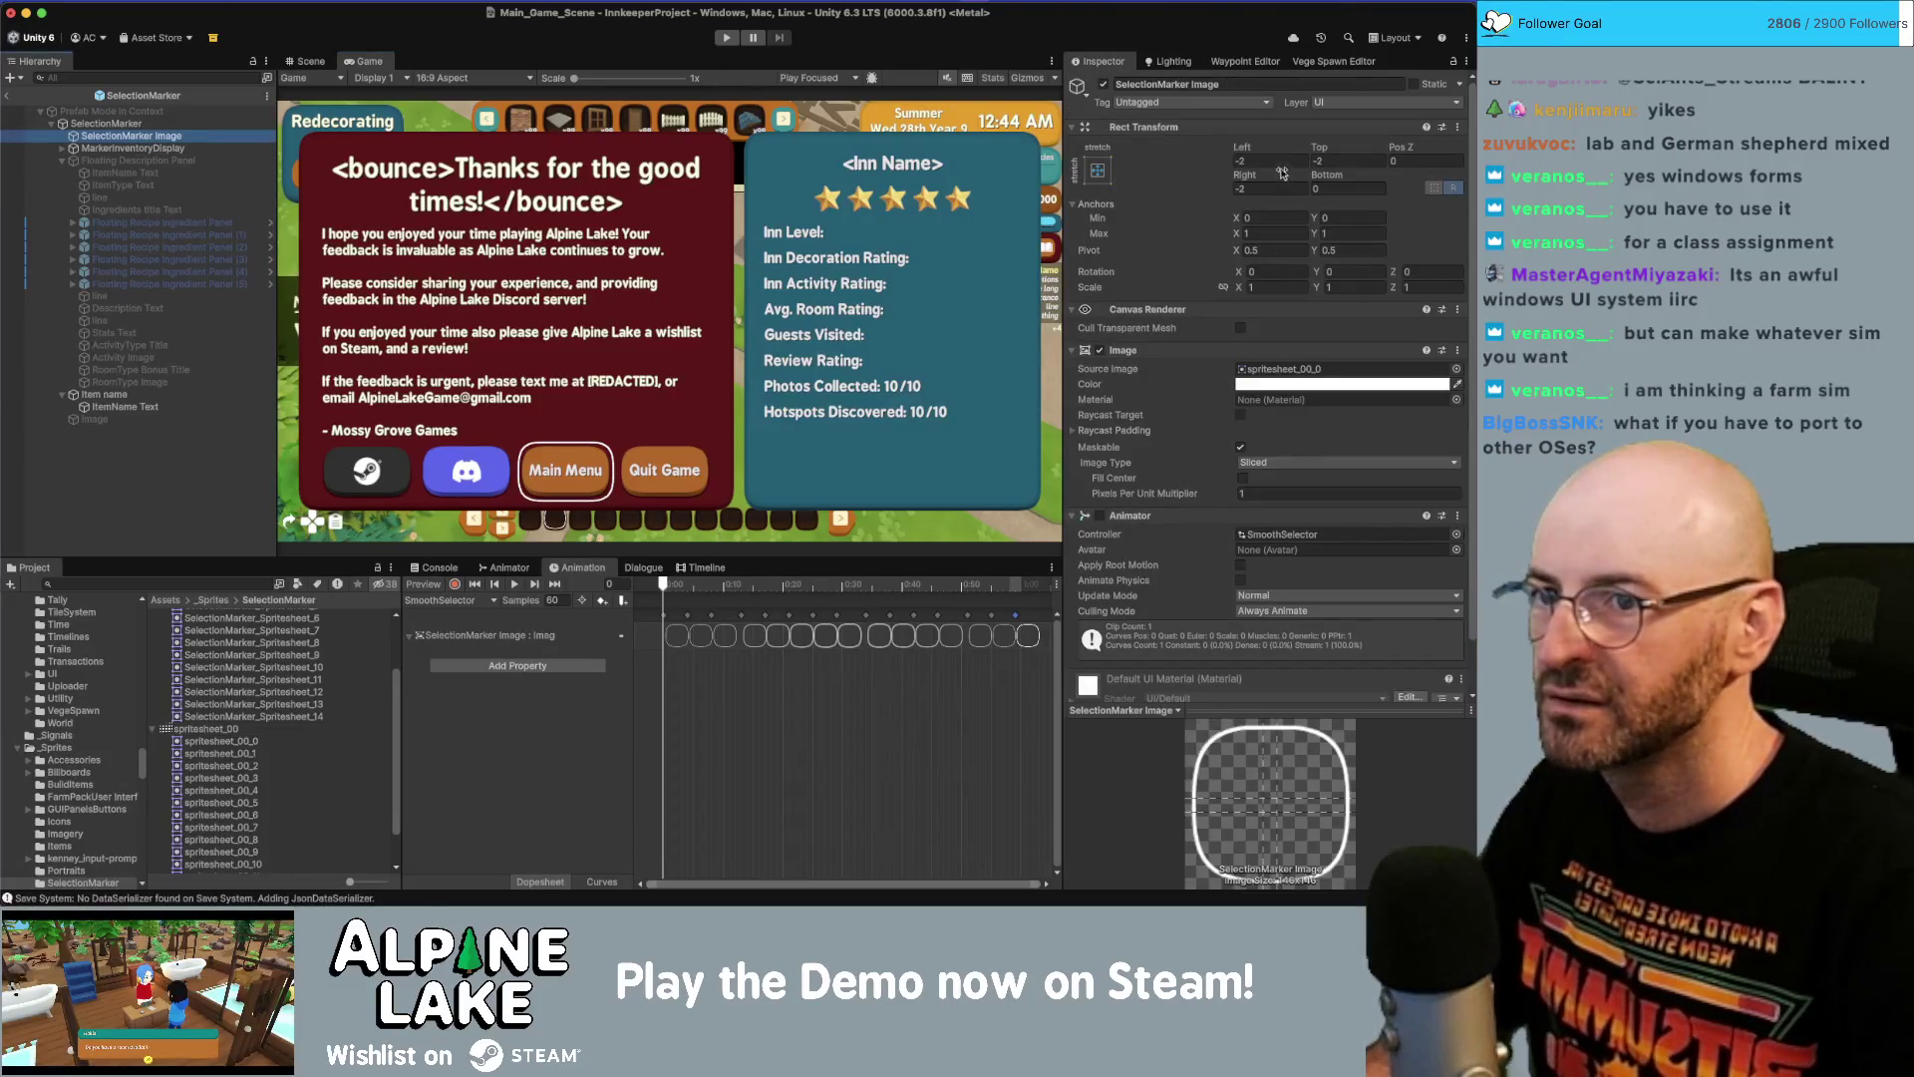
click(1248, 160)
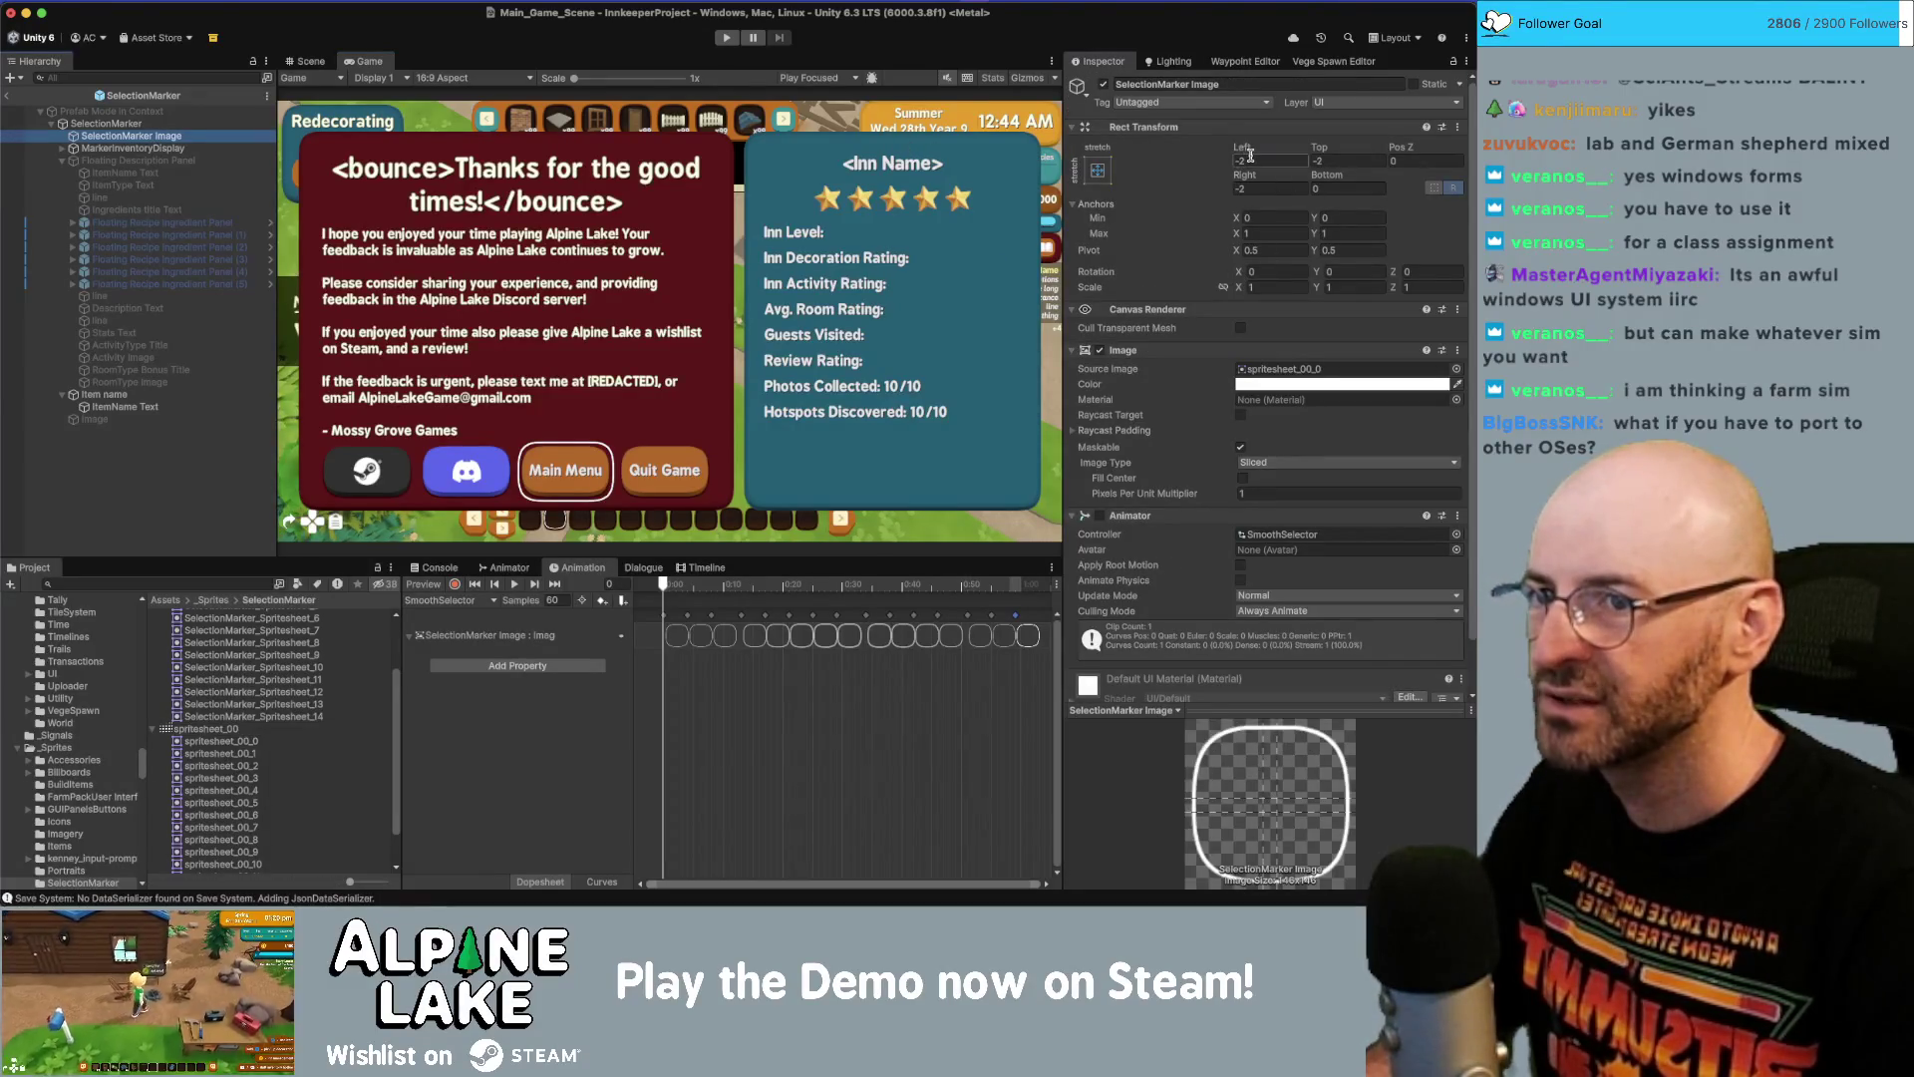
text(0)
click(1339, 164)
text(0)
key(Tab)
key(Tab)
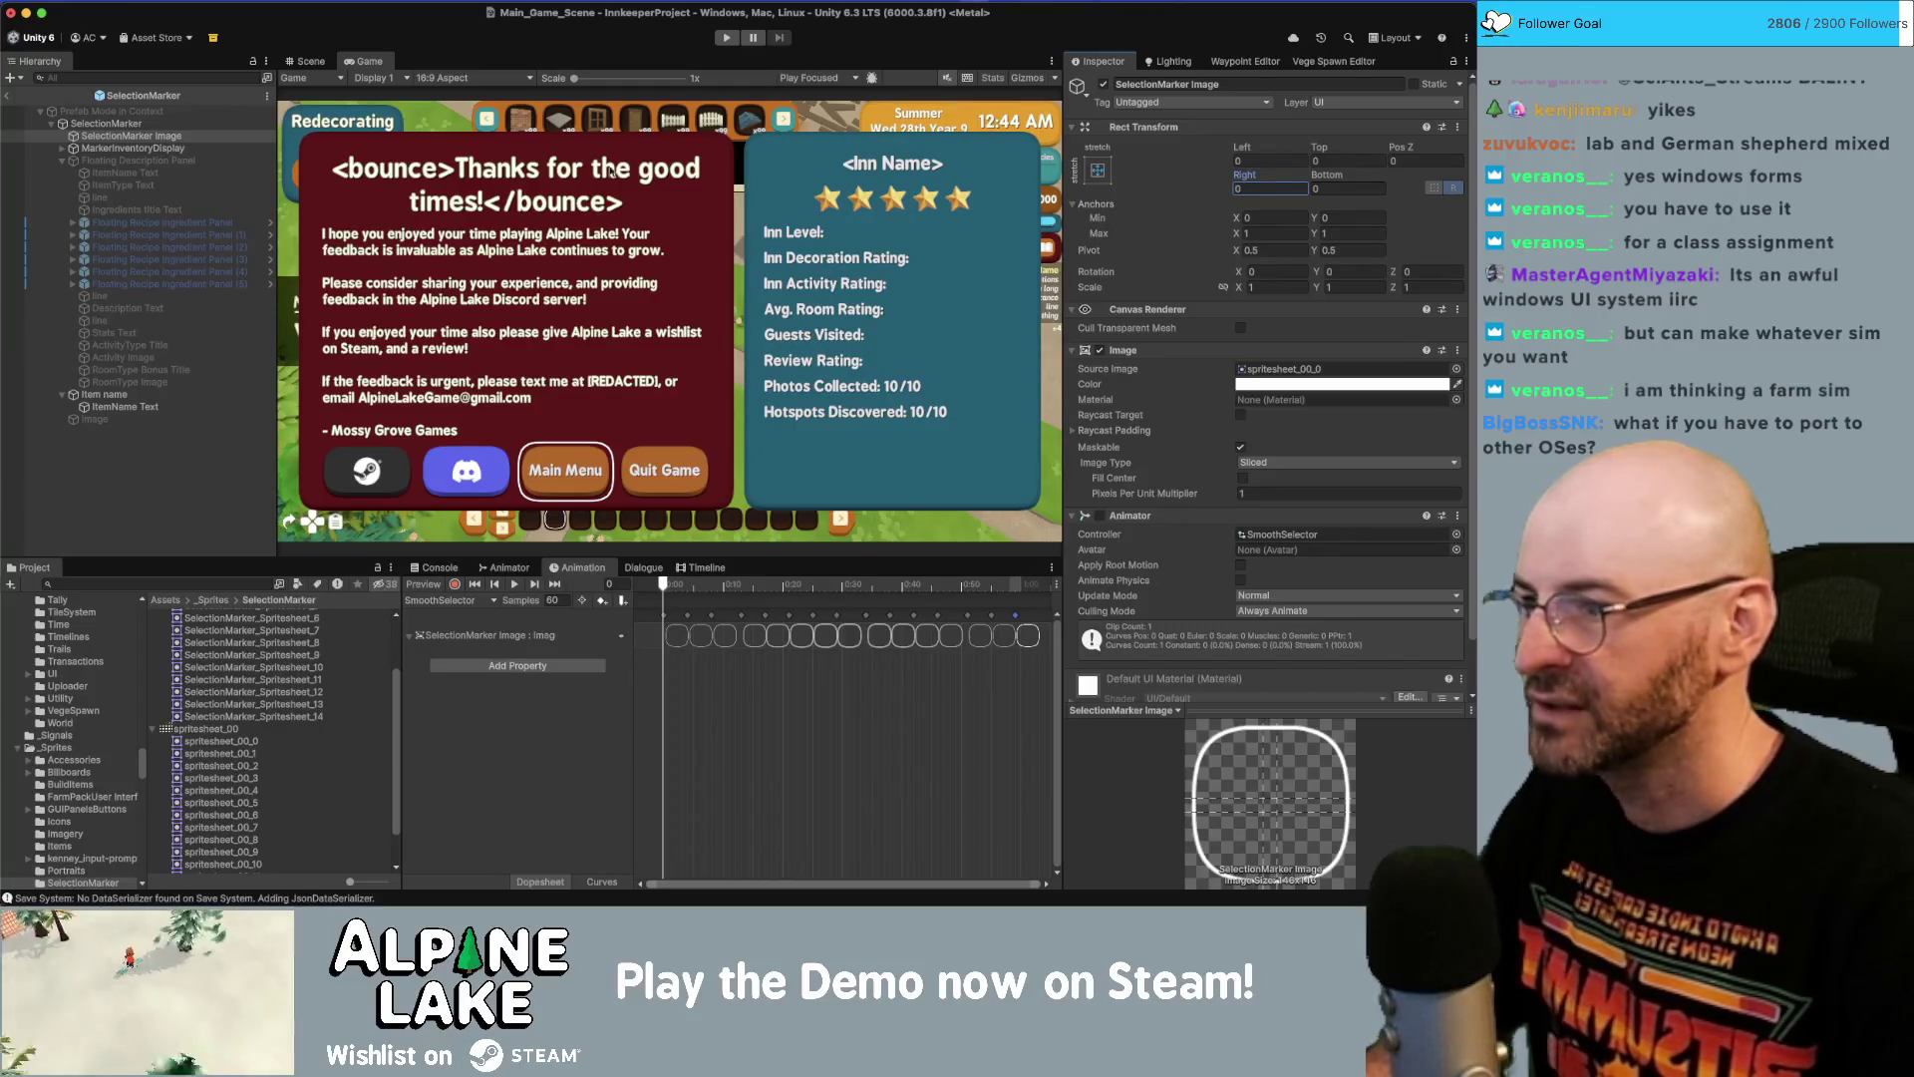
Return to the scene and set the instance's Left and Top offsets to 0.
click(8, 95)
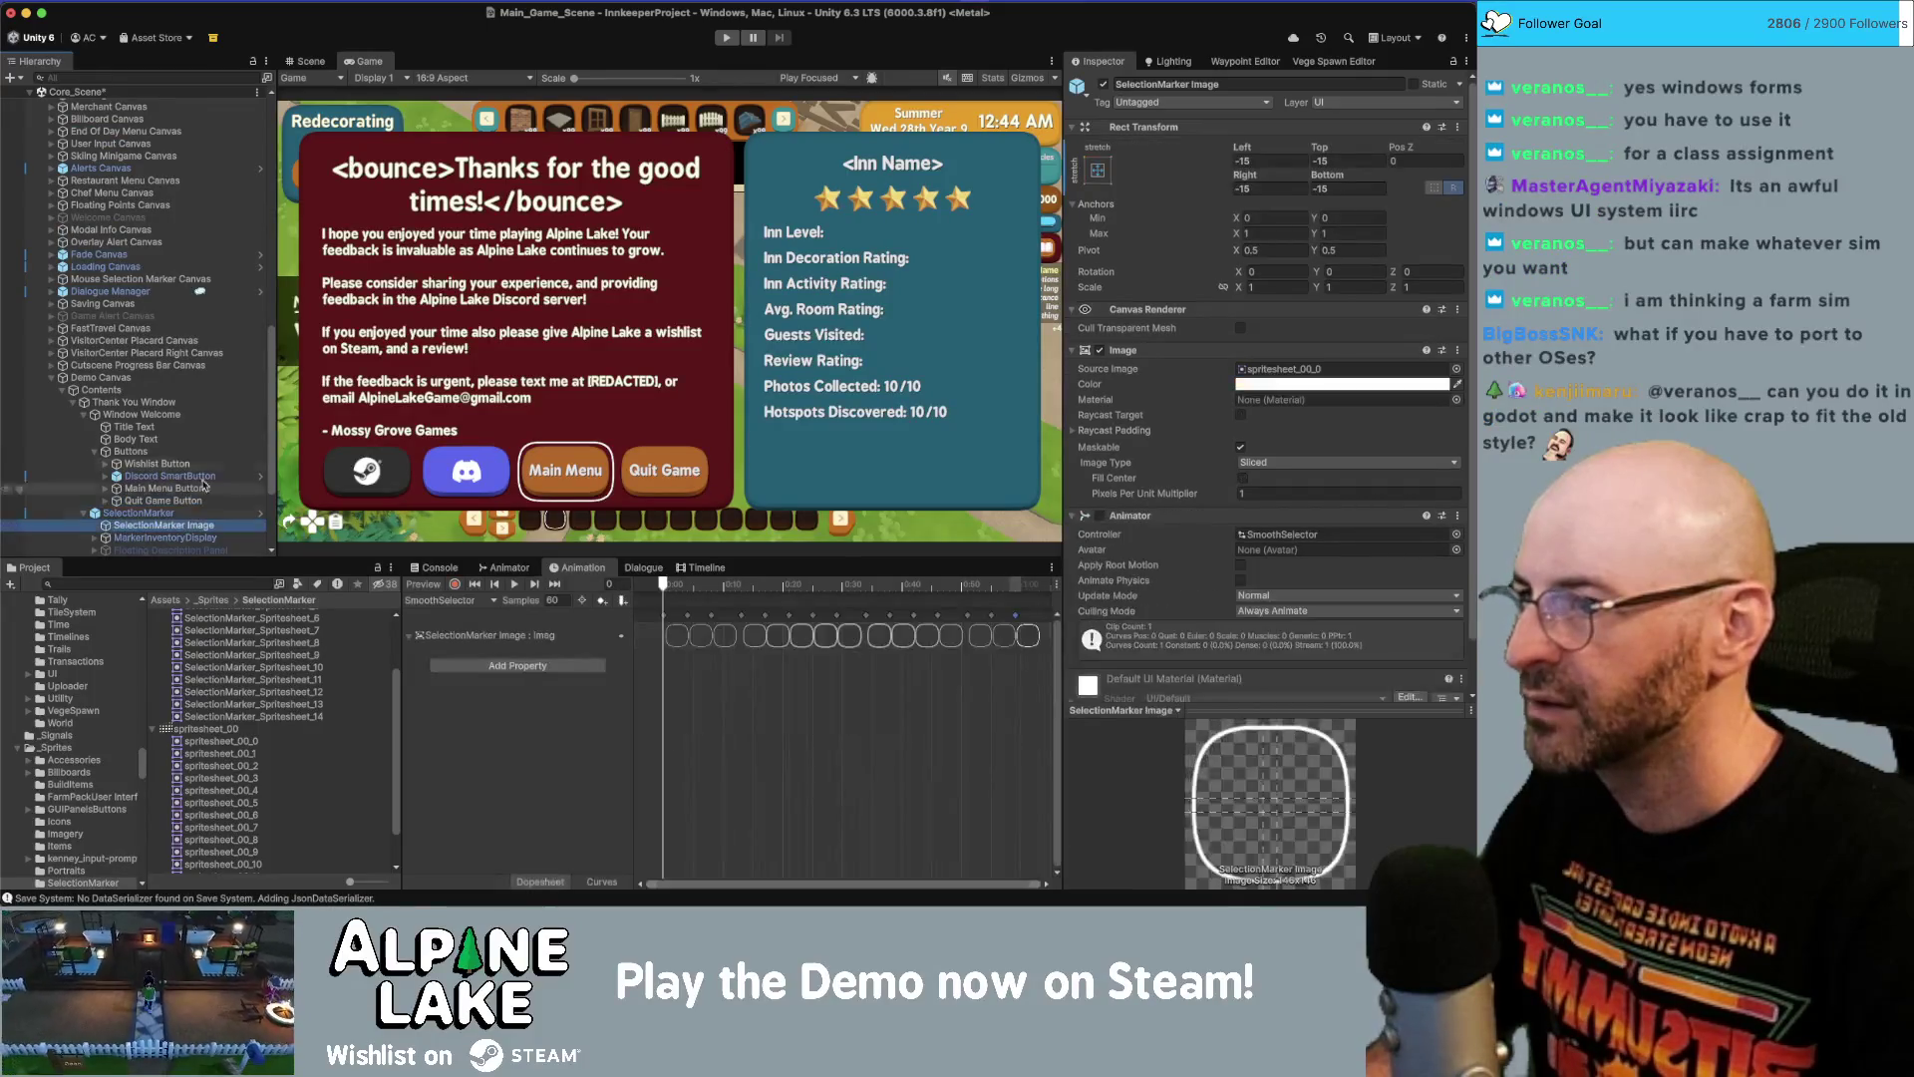
click(1271, 157)
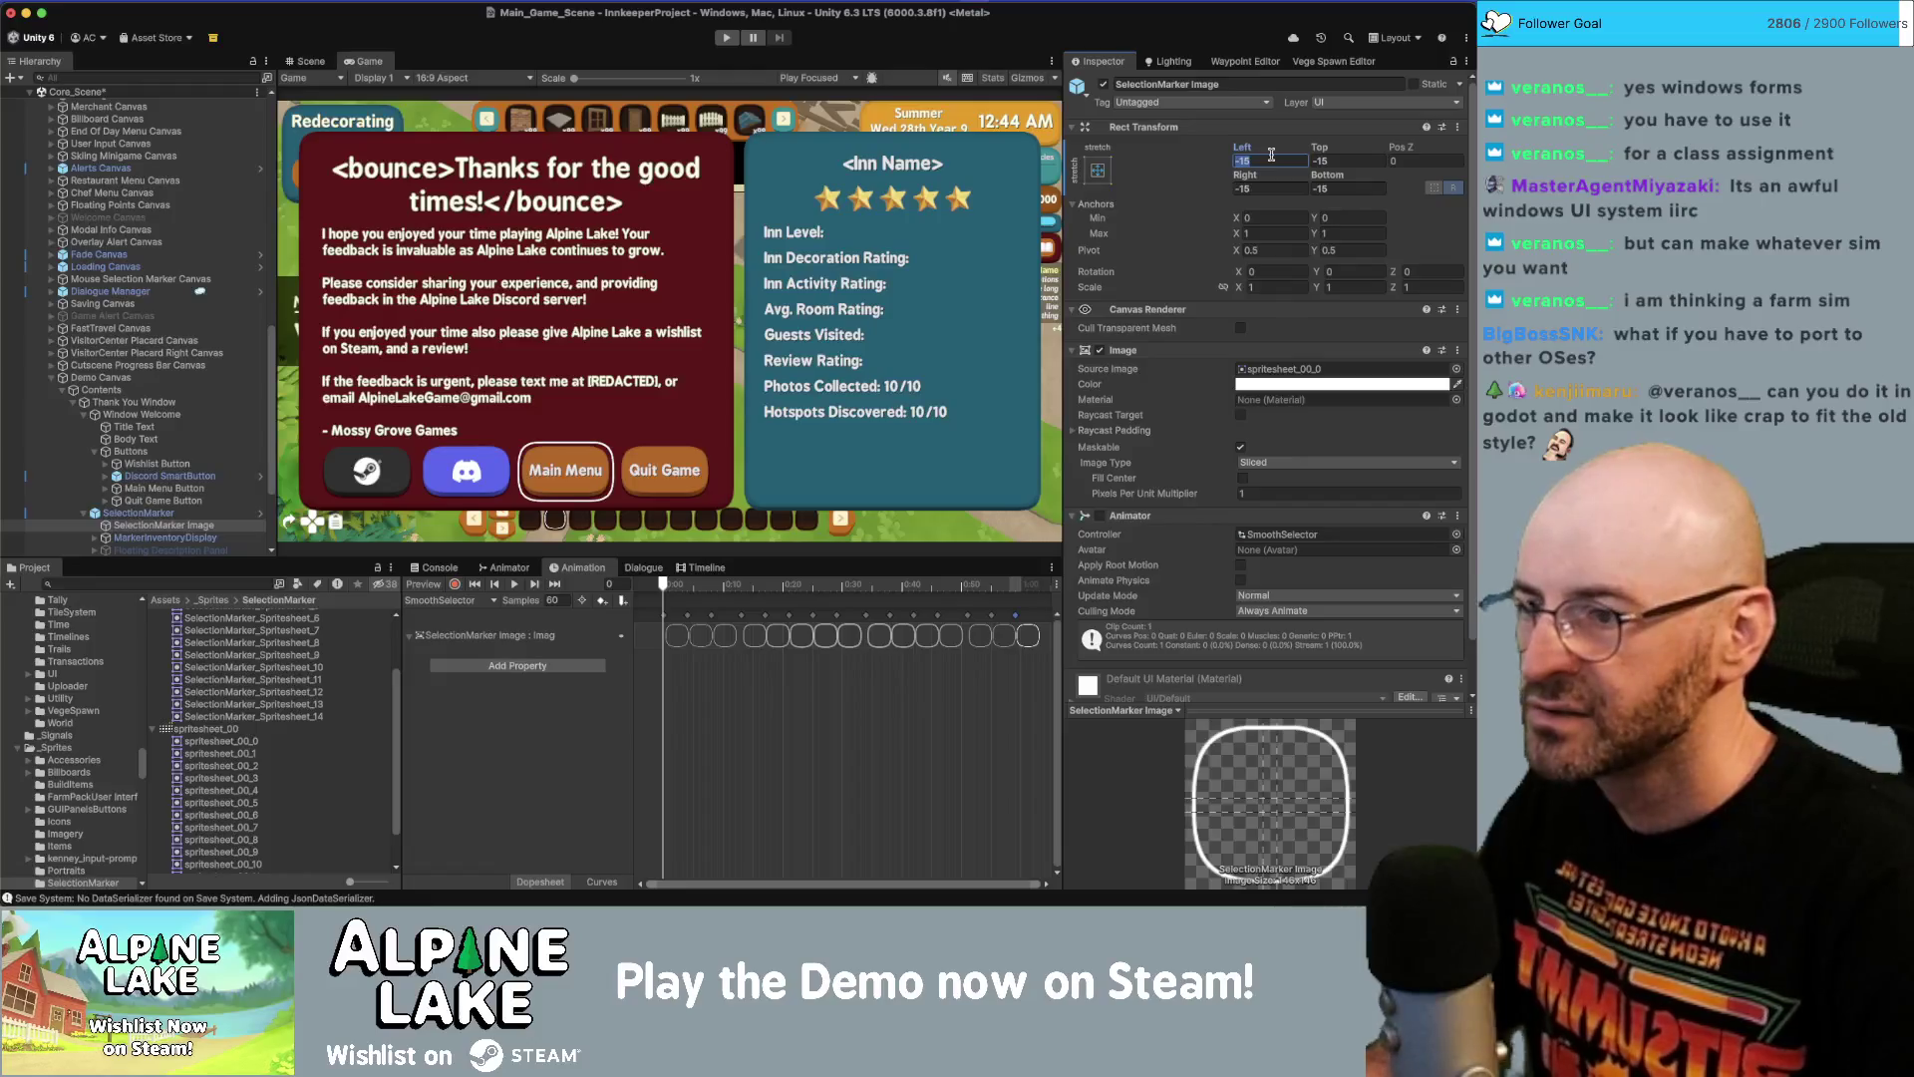
text(0)
key(Tab)
text(0)
key(Tab)
key(Tab)
Set the instance's Left, Top, Right and Bottom offsets to -10 and enlarge the Game preview to 2.4x.
click(1276, 186)
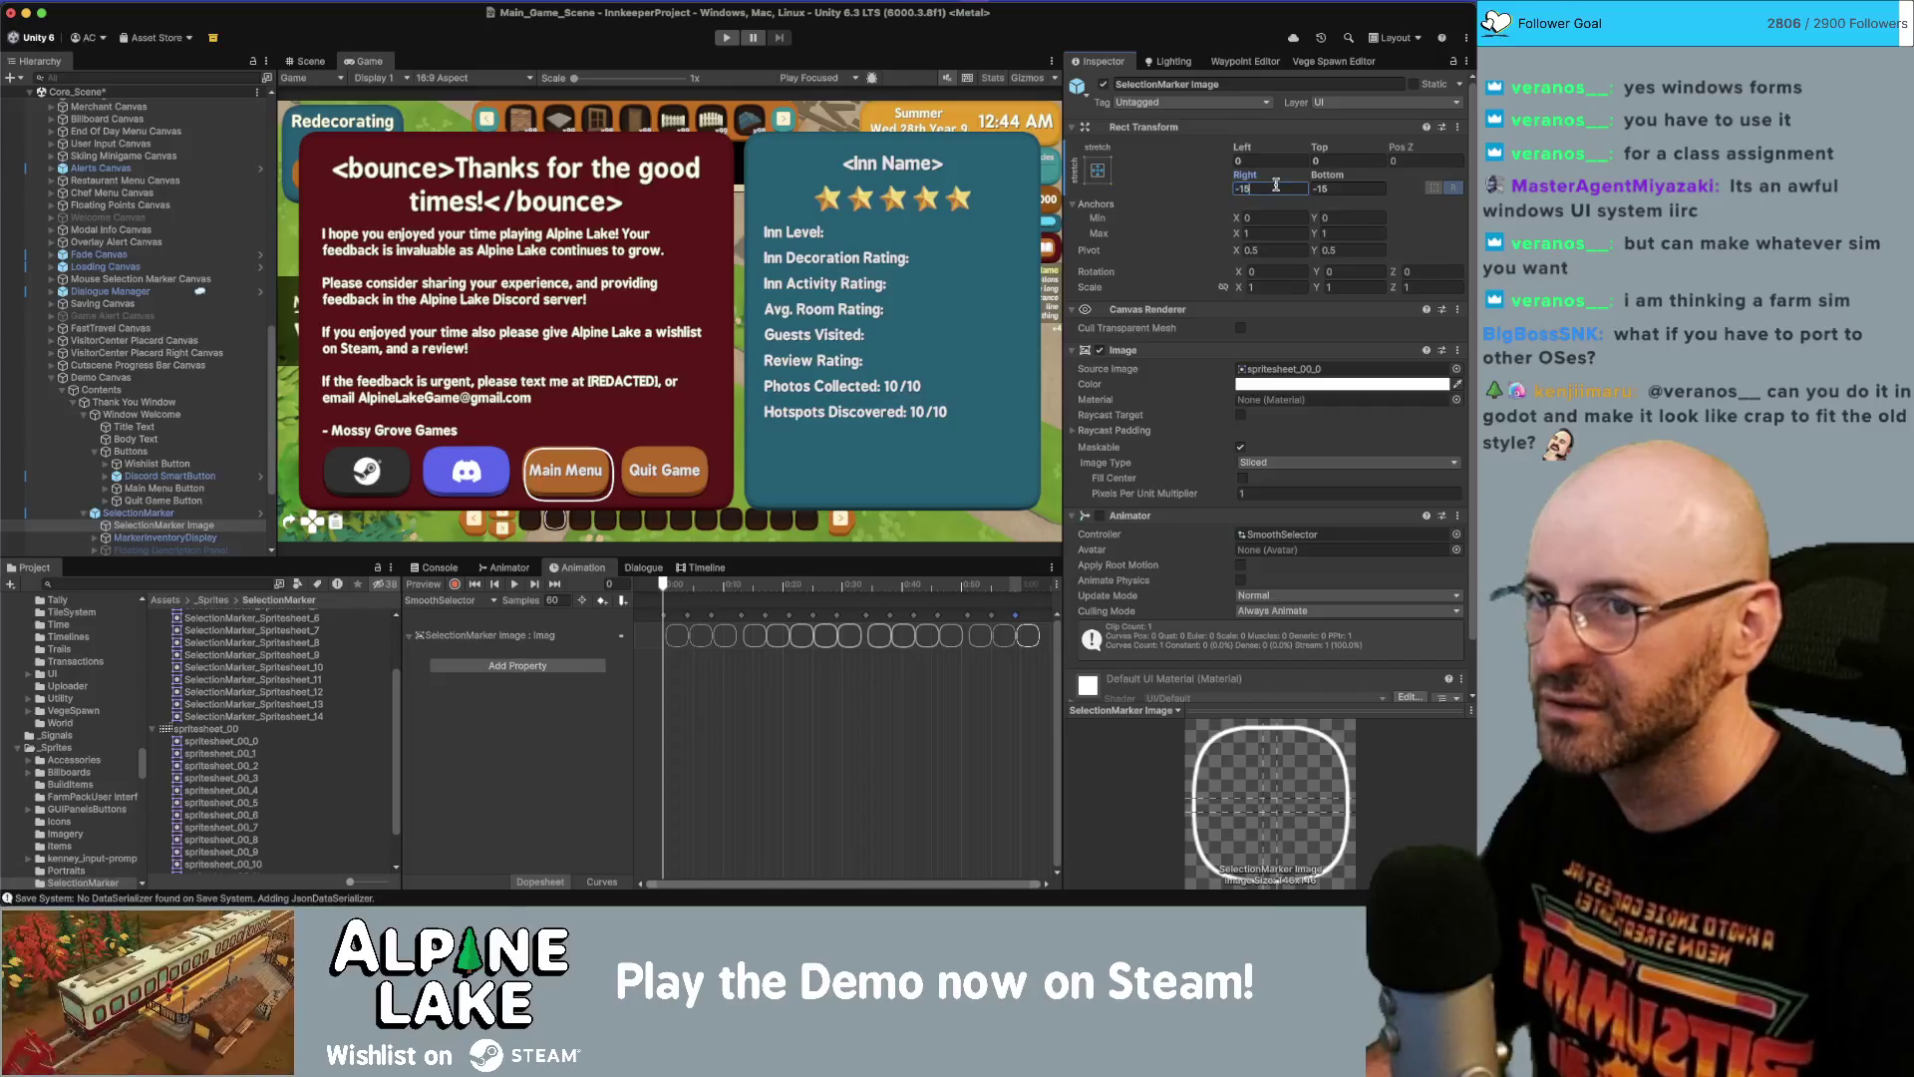
text(-10)
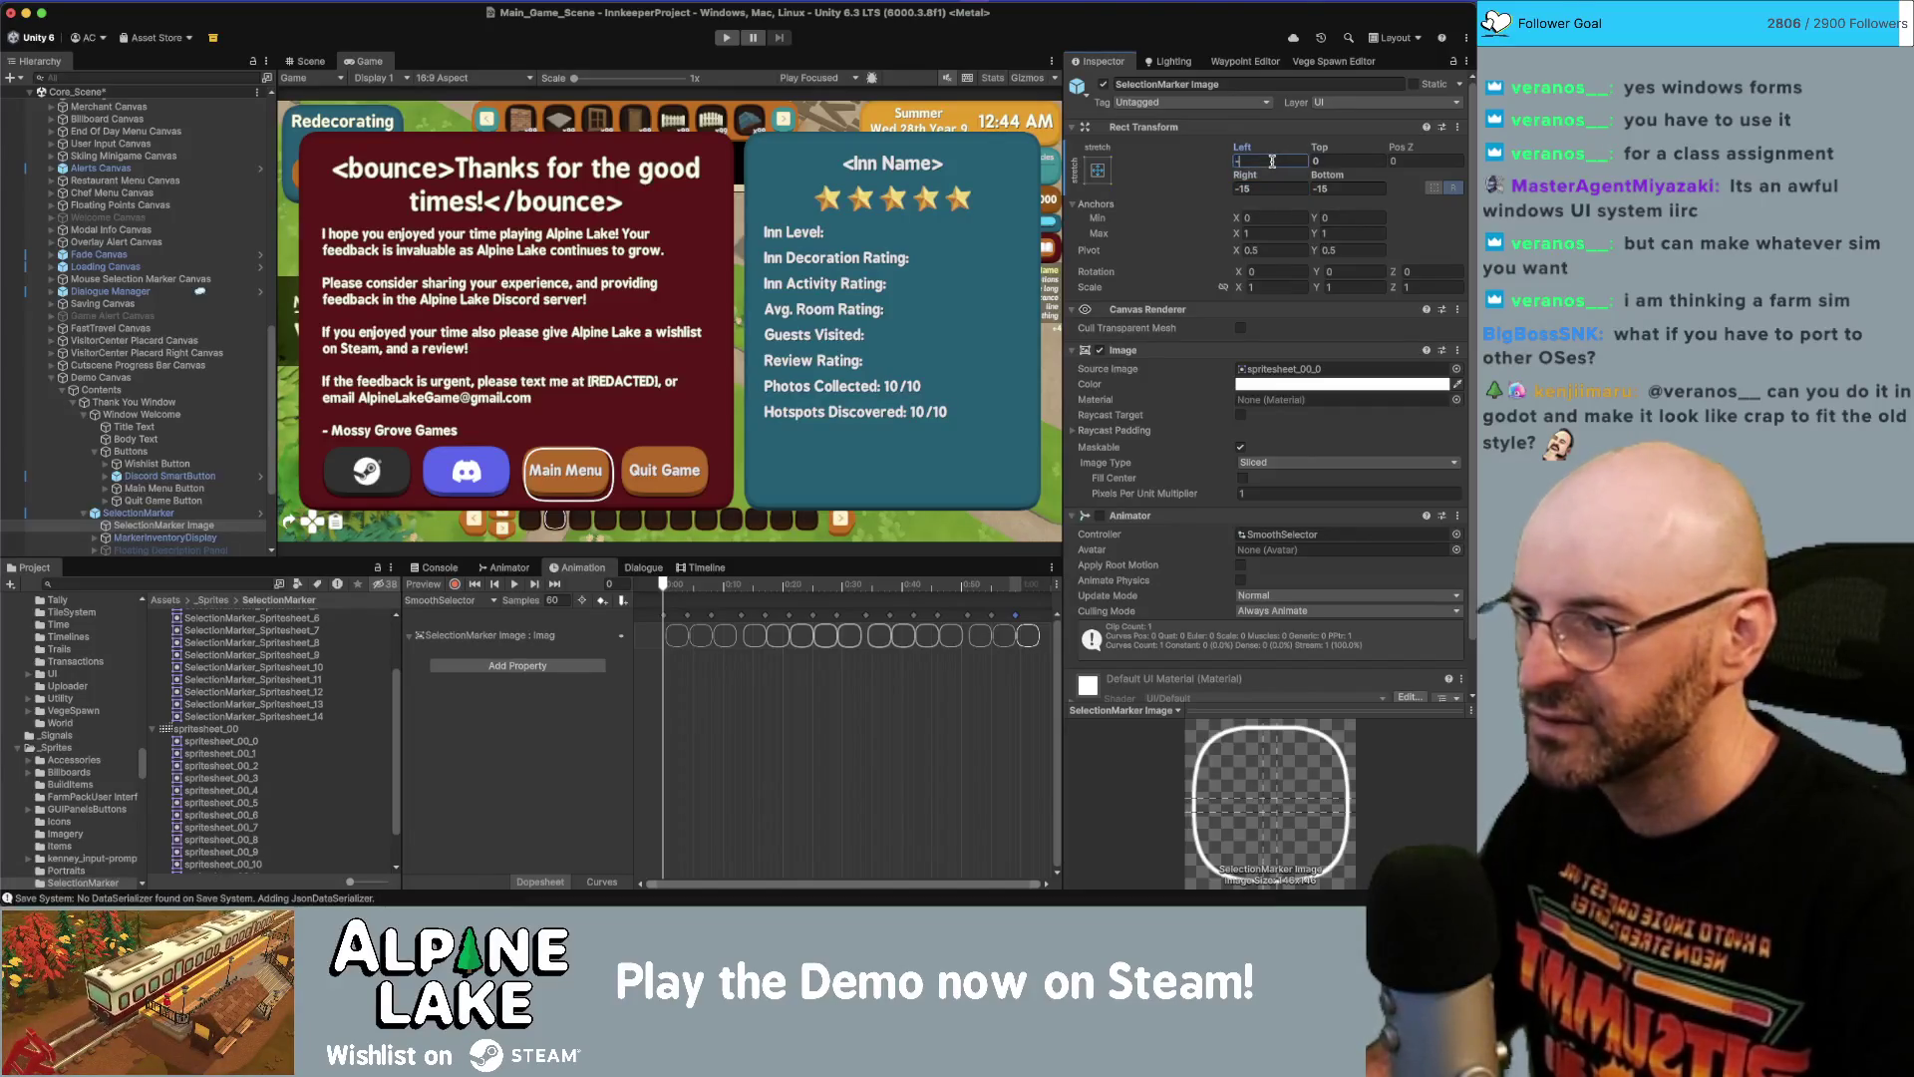
key(Tab)
text(10)
key(Tab)
text(-10)
key(Tab)
text(-10)
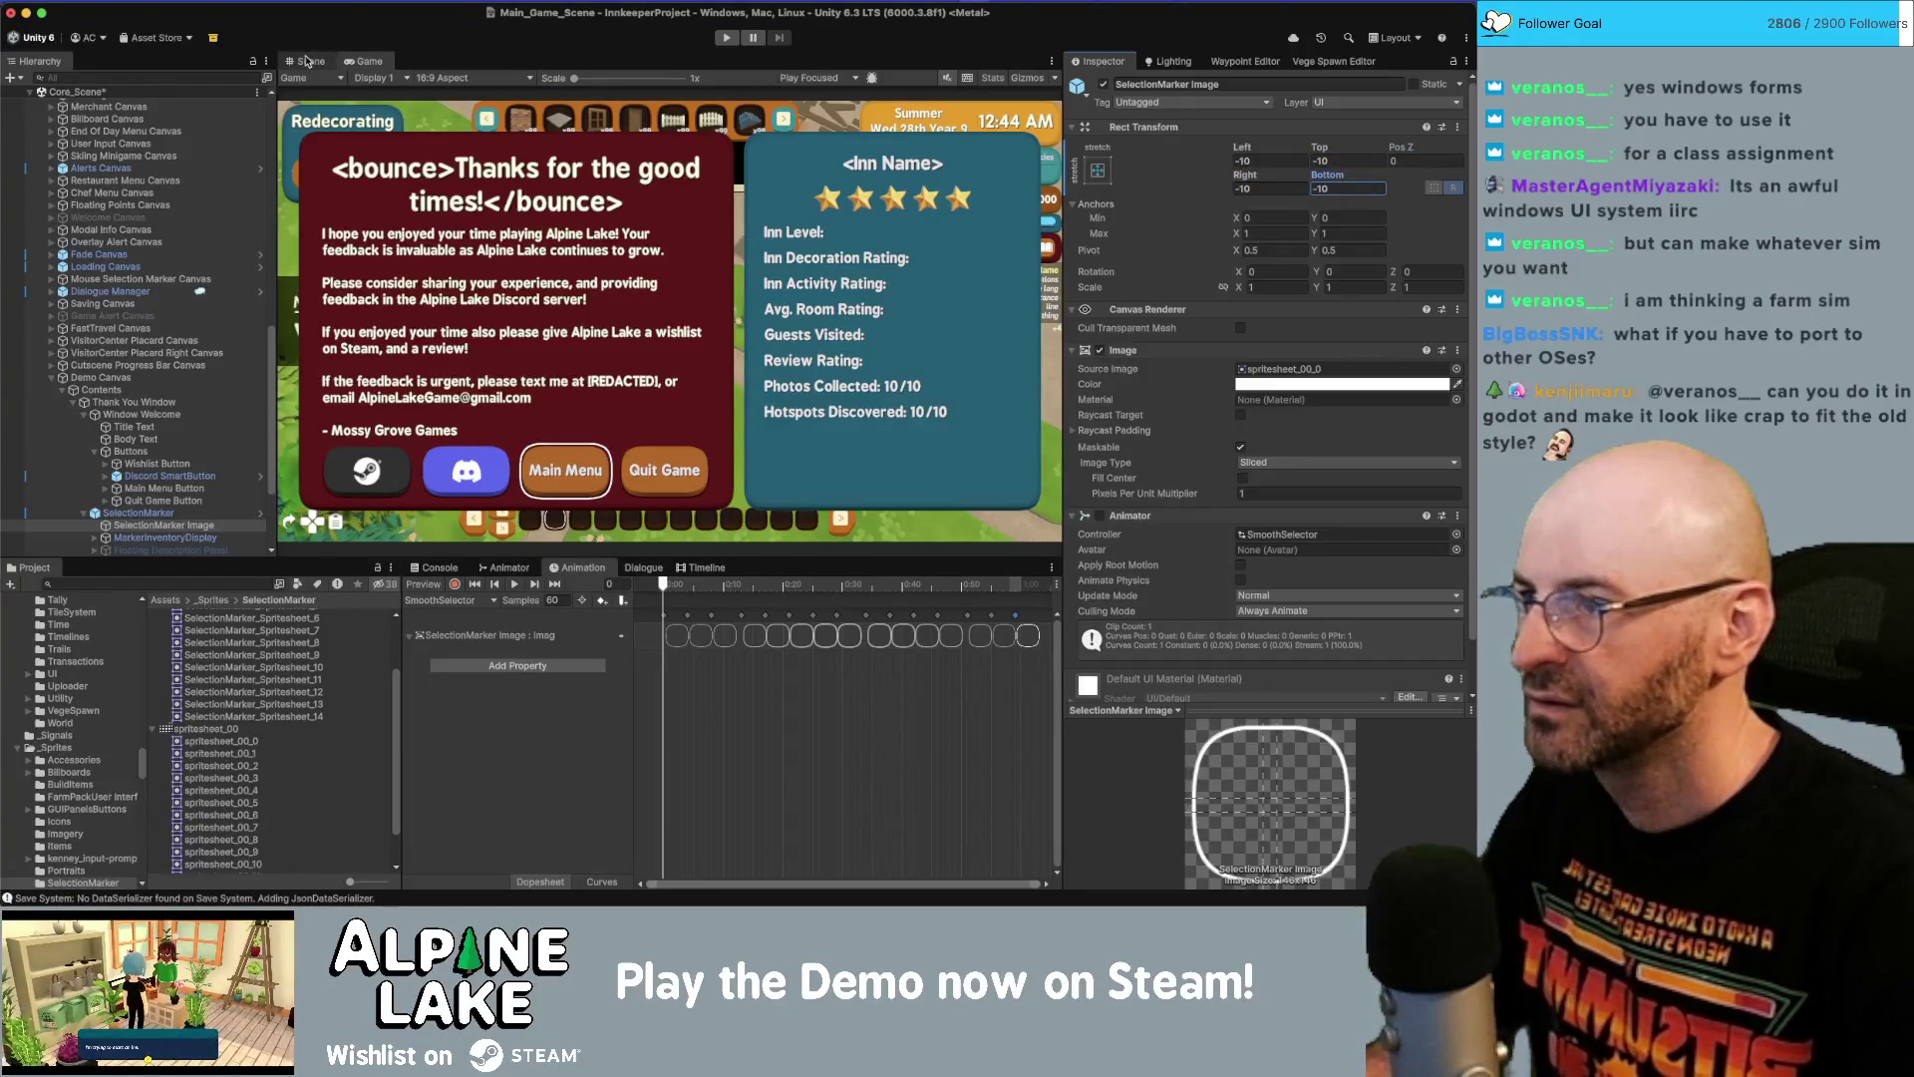
drag(576, 77, 633, 78)
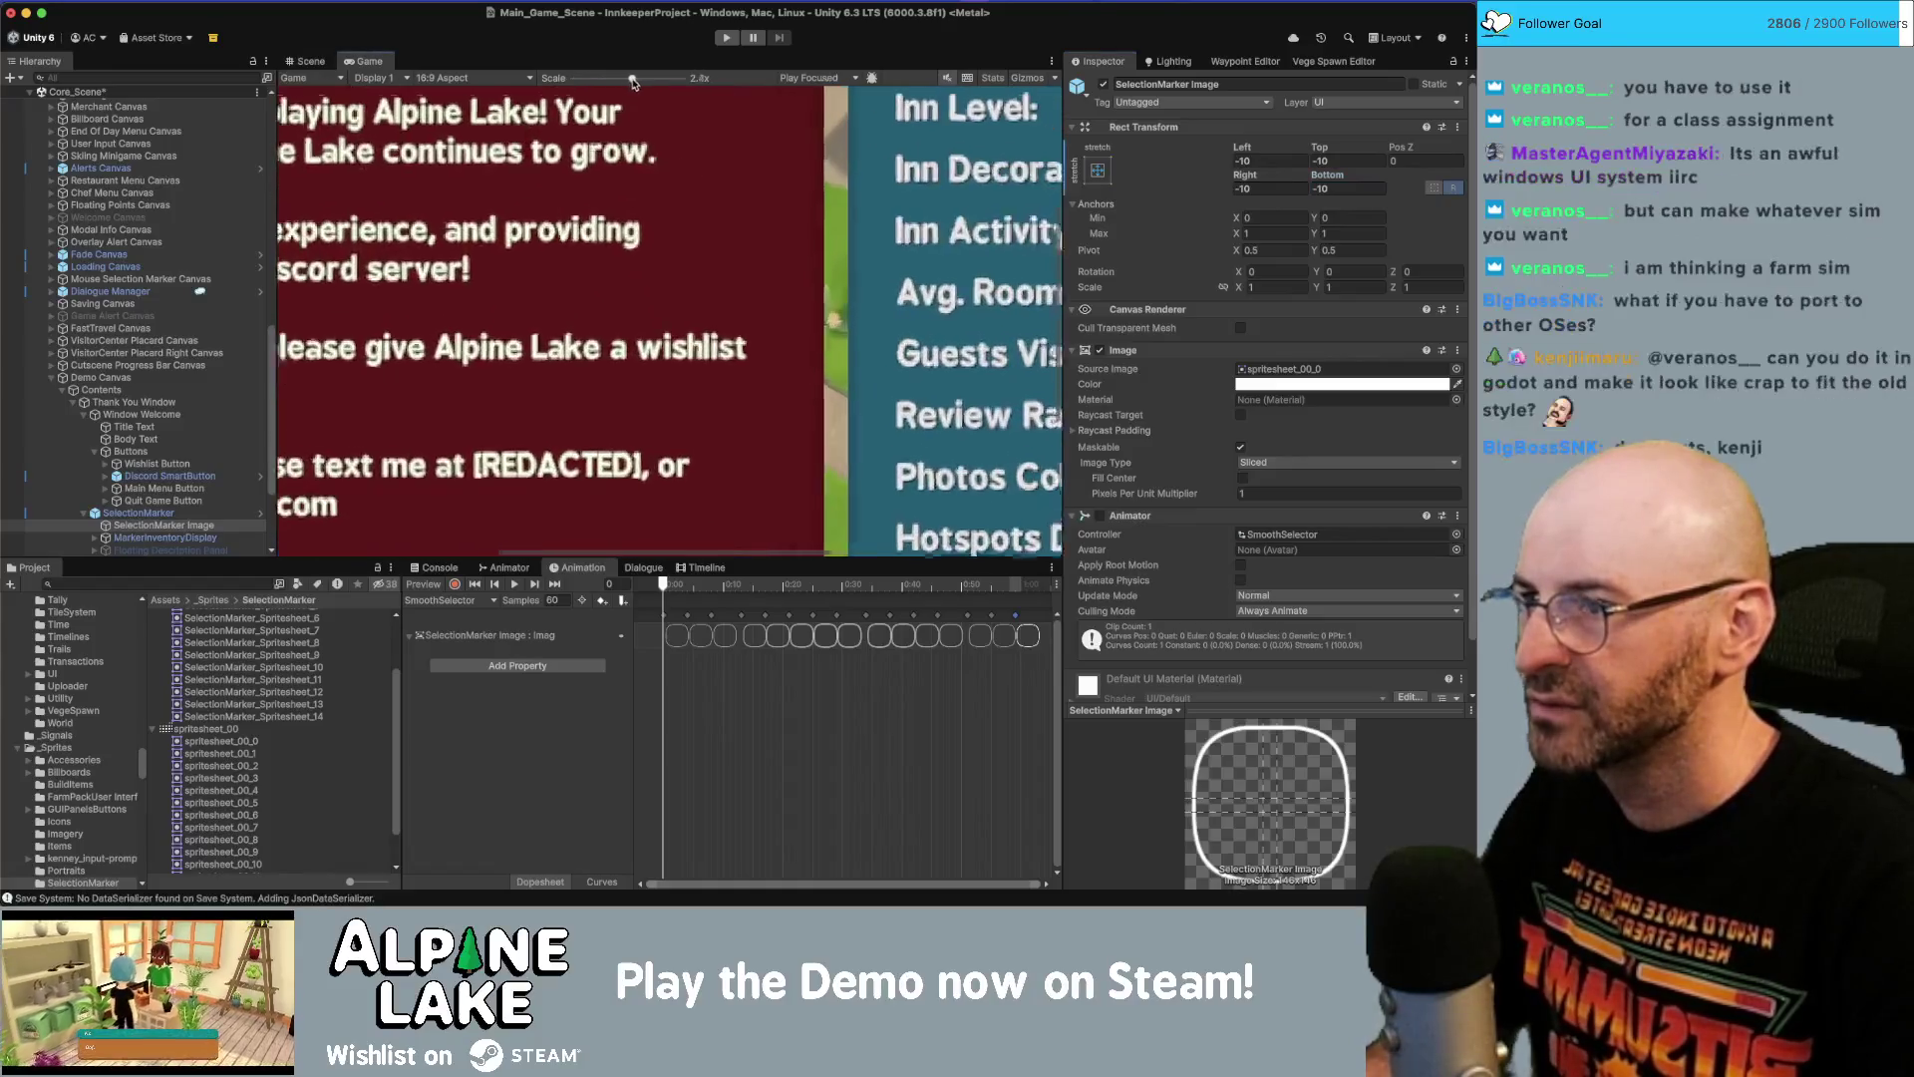
Preview the game at 4K UHD (3840x2160), zoomed in on the Main Menu button's outline.
click(509, 81)
click(514, 212)
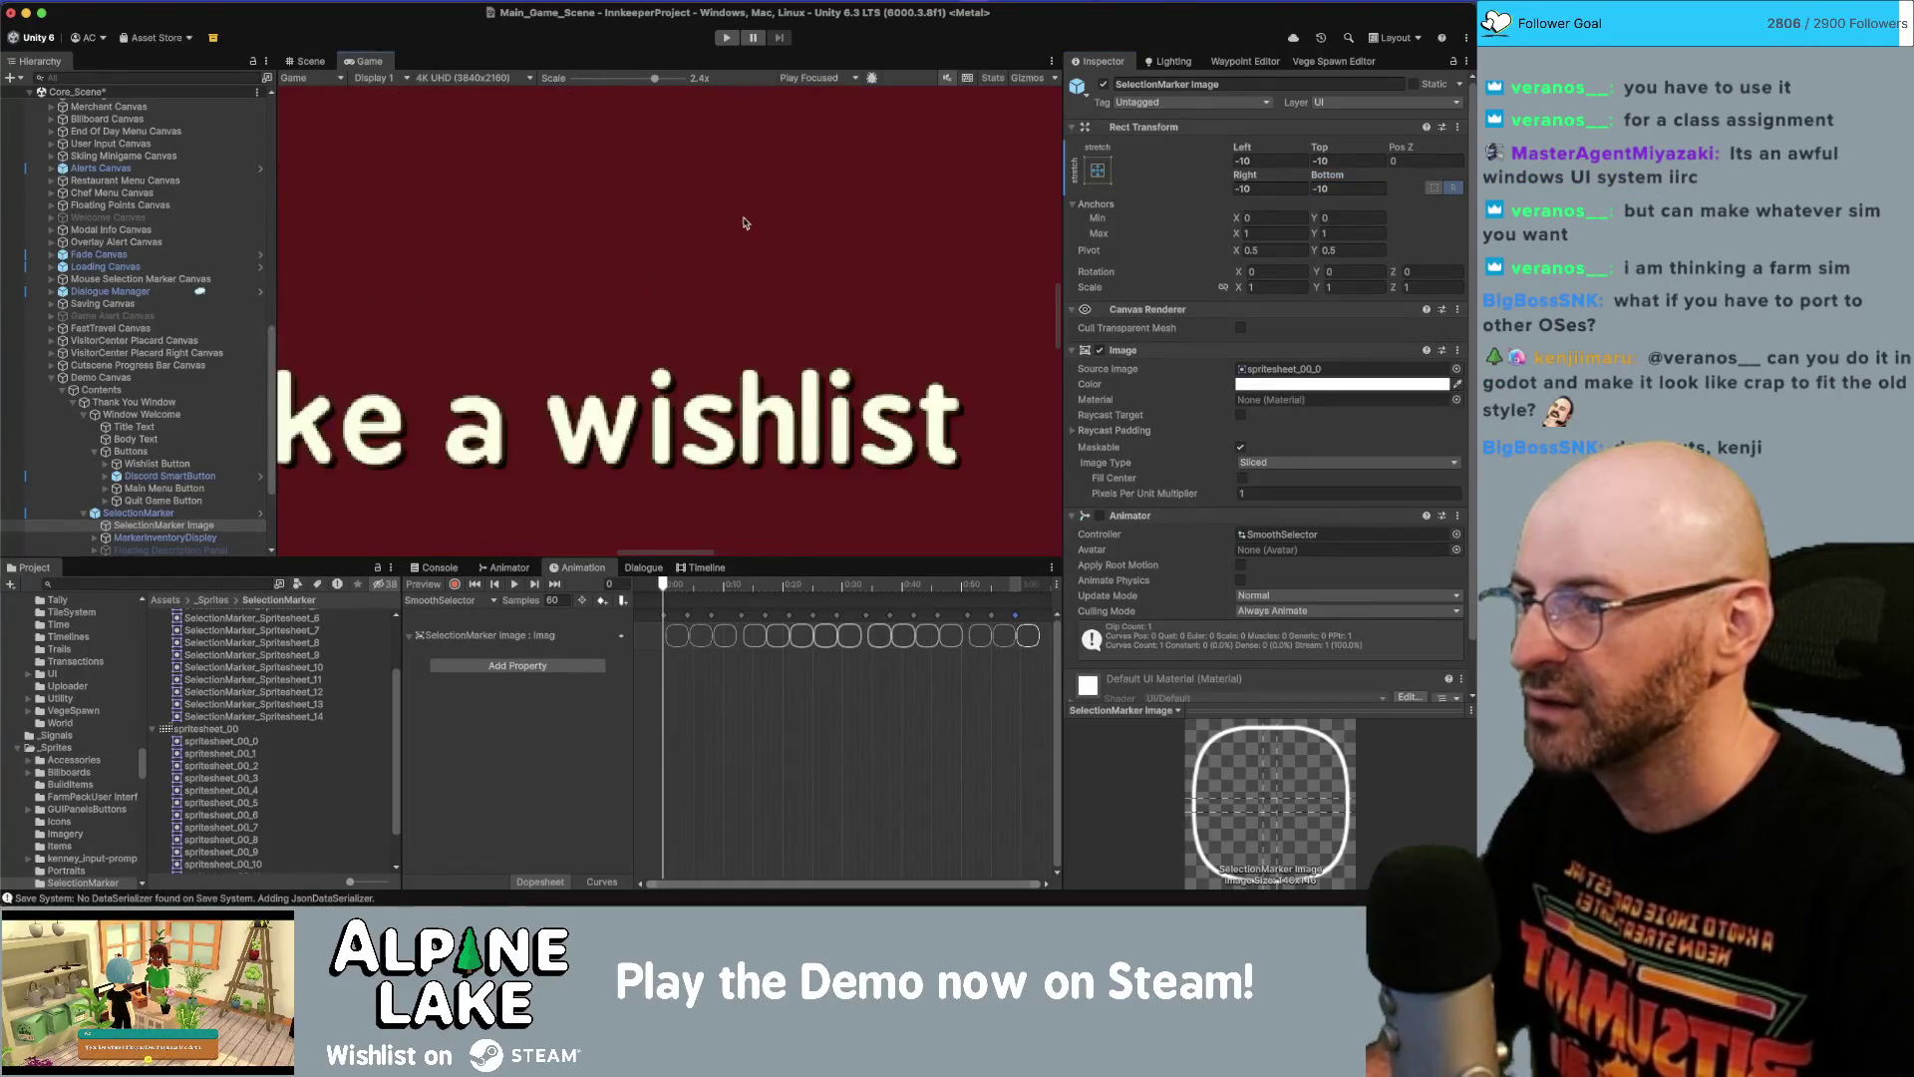
scroll(743, 235, down, 3)
drag(1058, 329, 1054, 500)
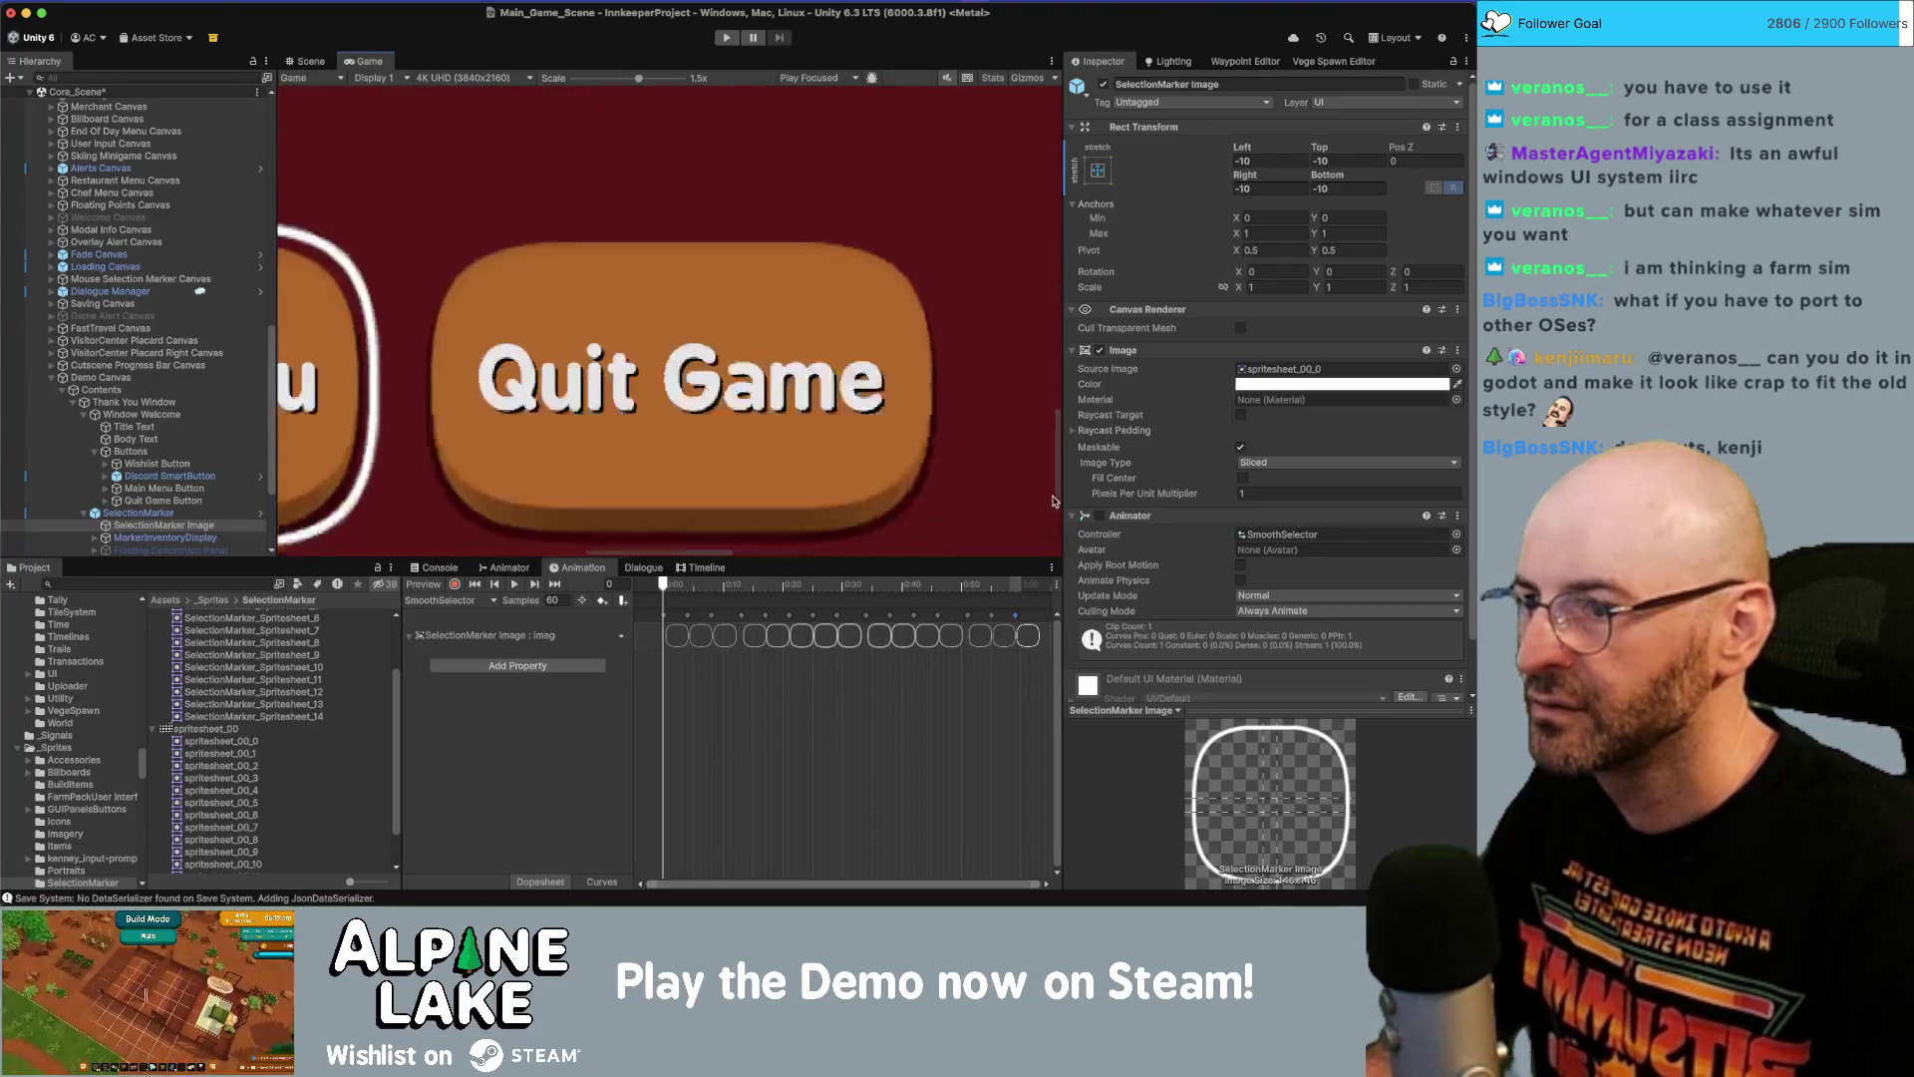
scroll(1054, 500, down, 3)
scroll(935, 368, left, 5)
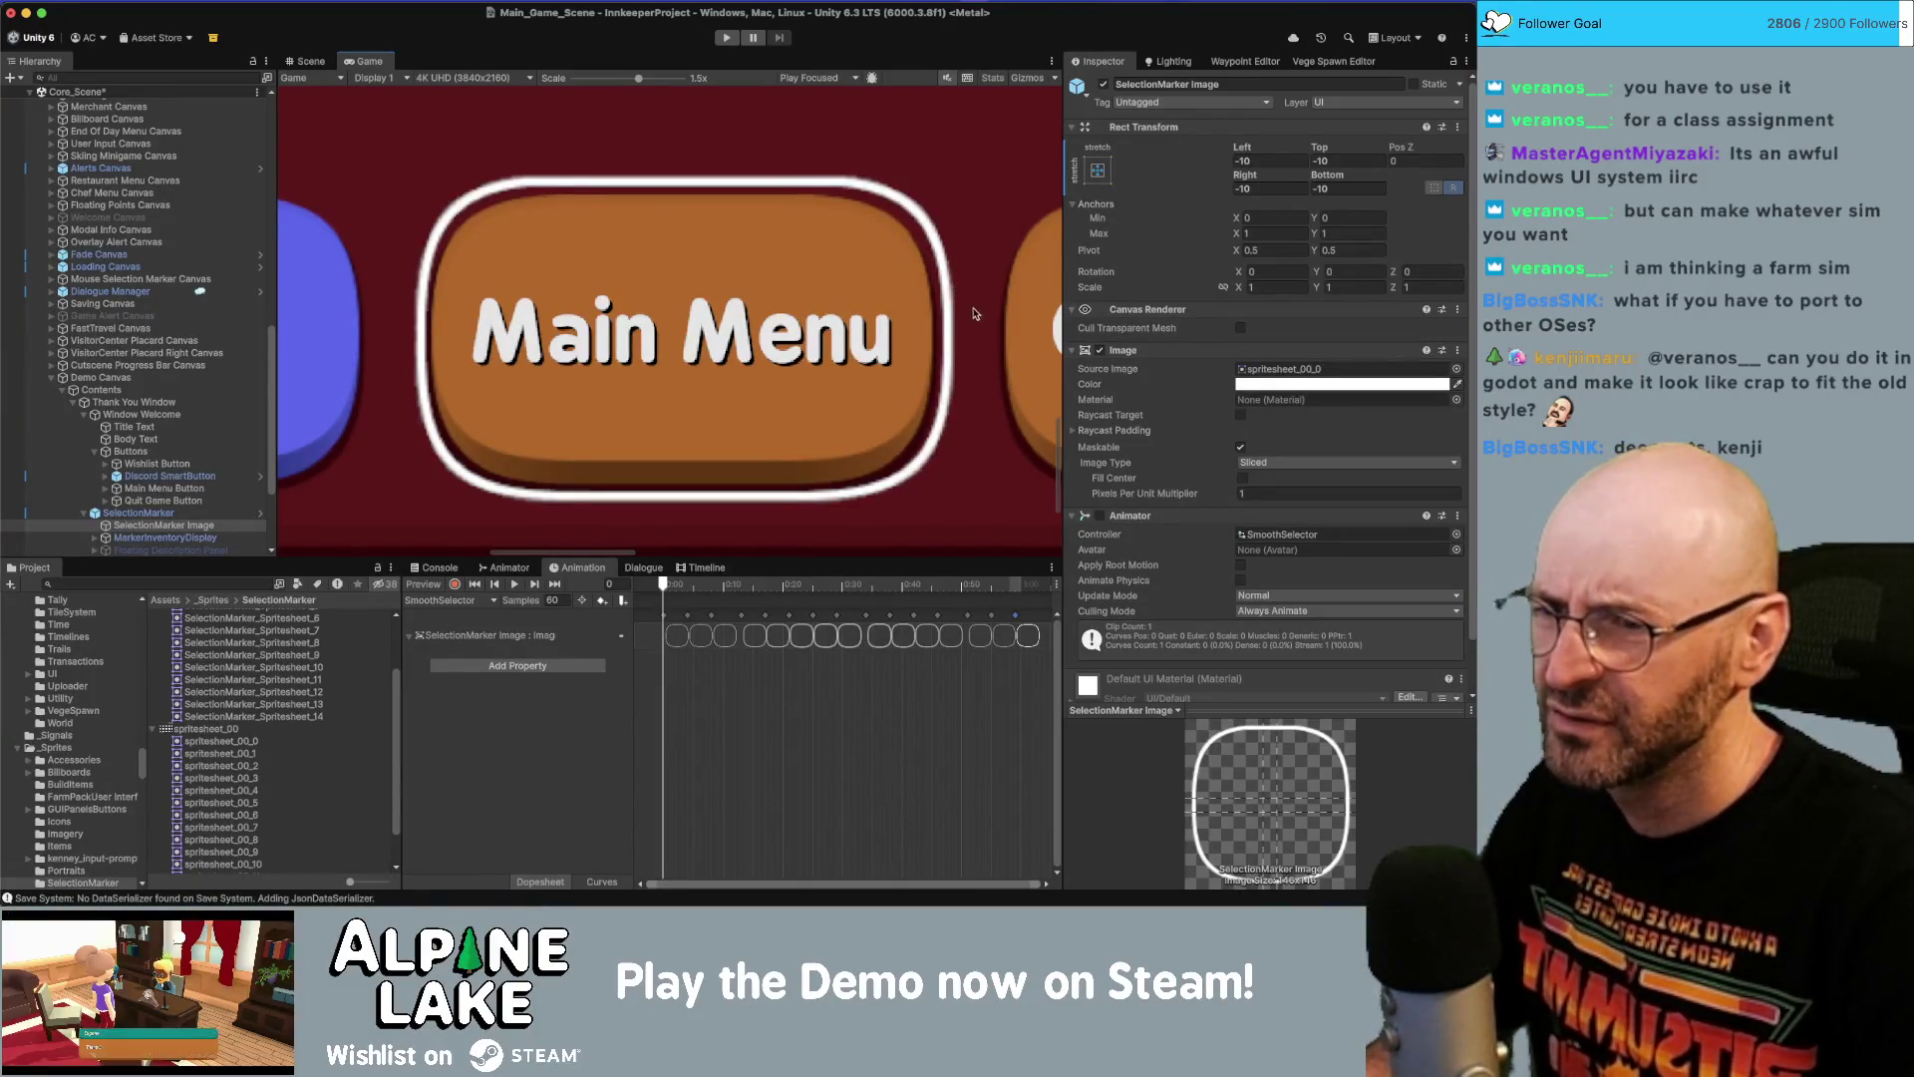
scroll(972, 314, right, 5)
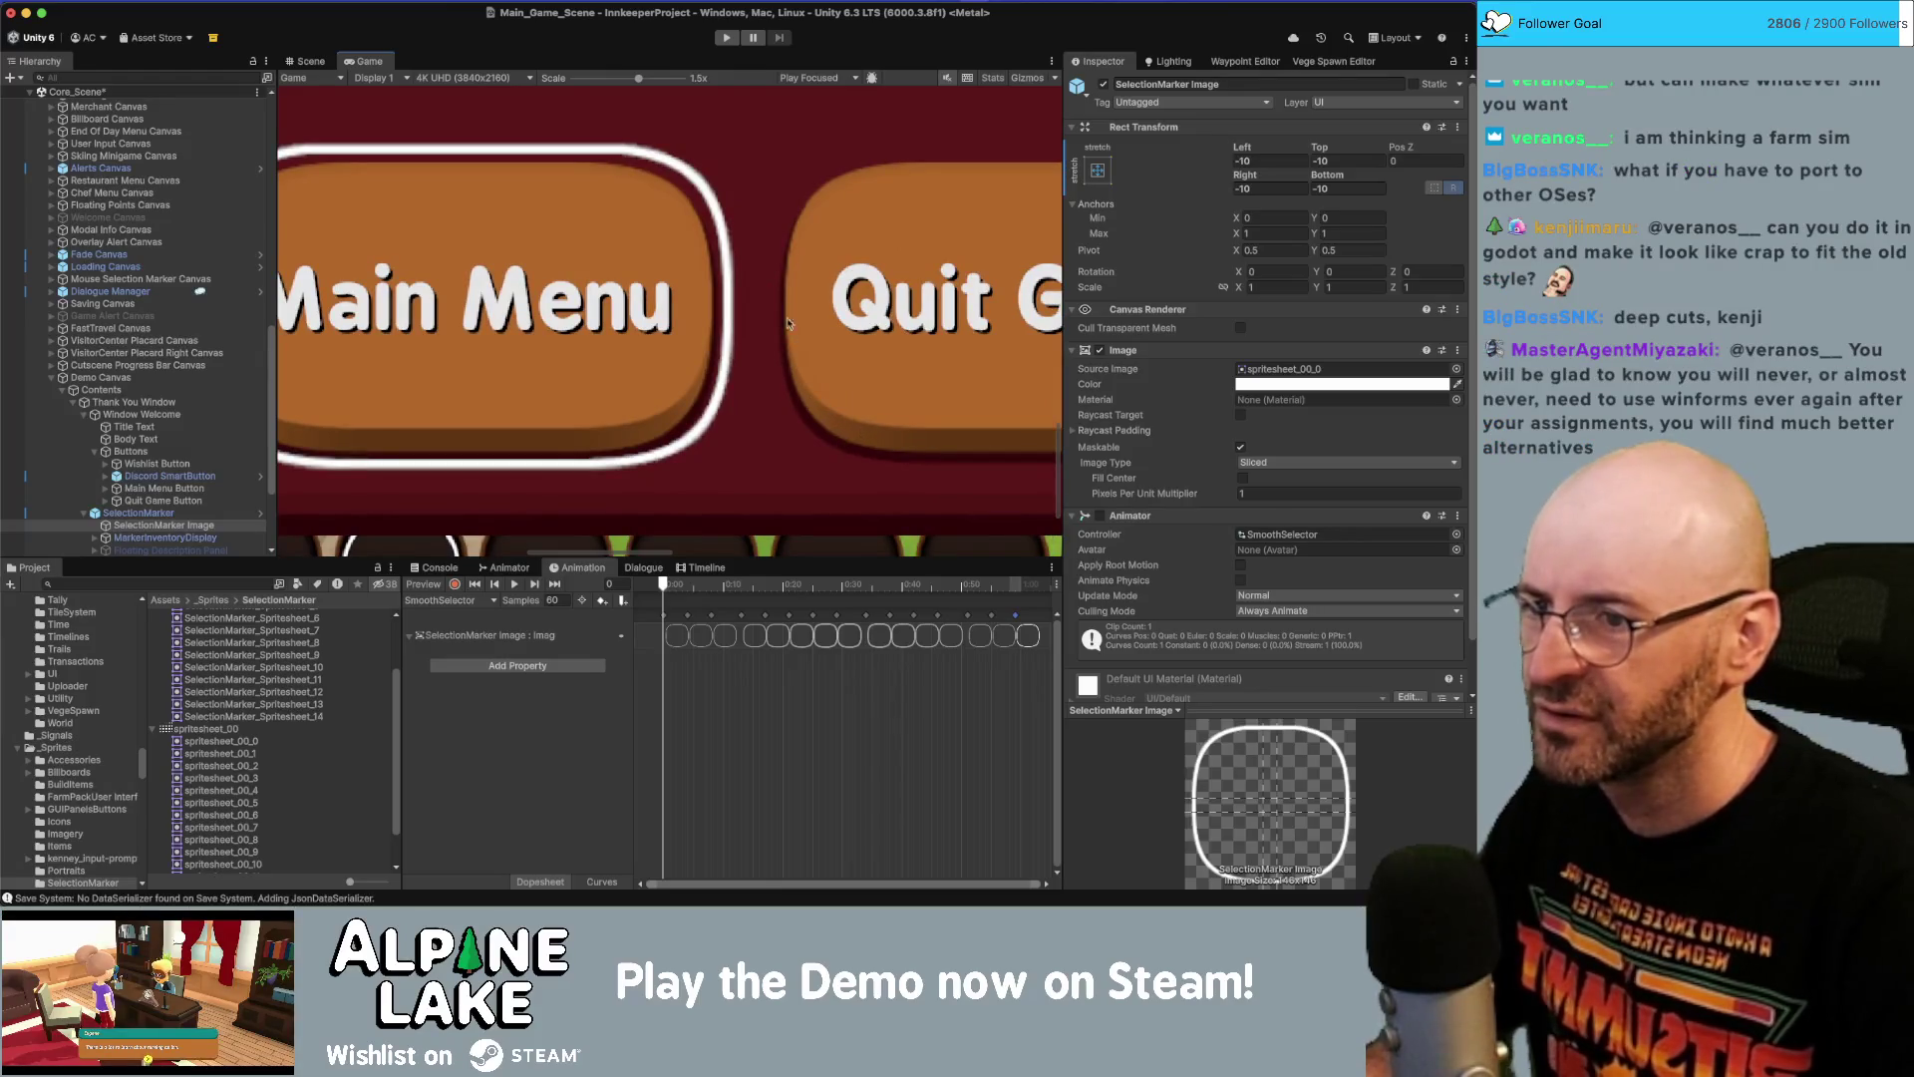
scroll(845, 348, left, 1)
scroll(845, 348, left, 5)
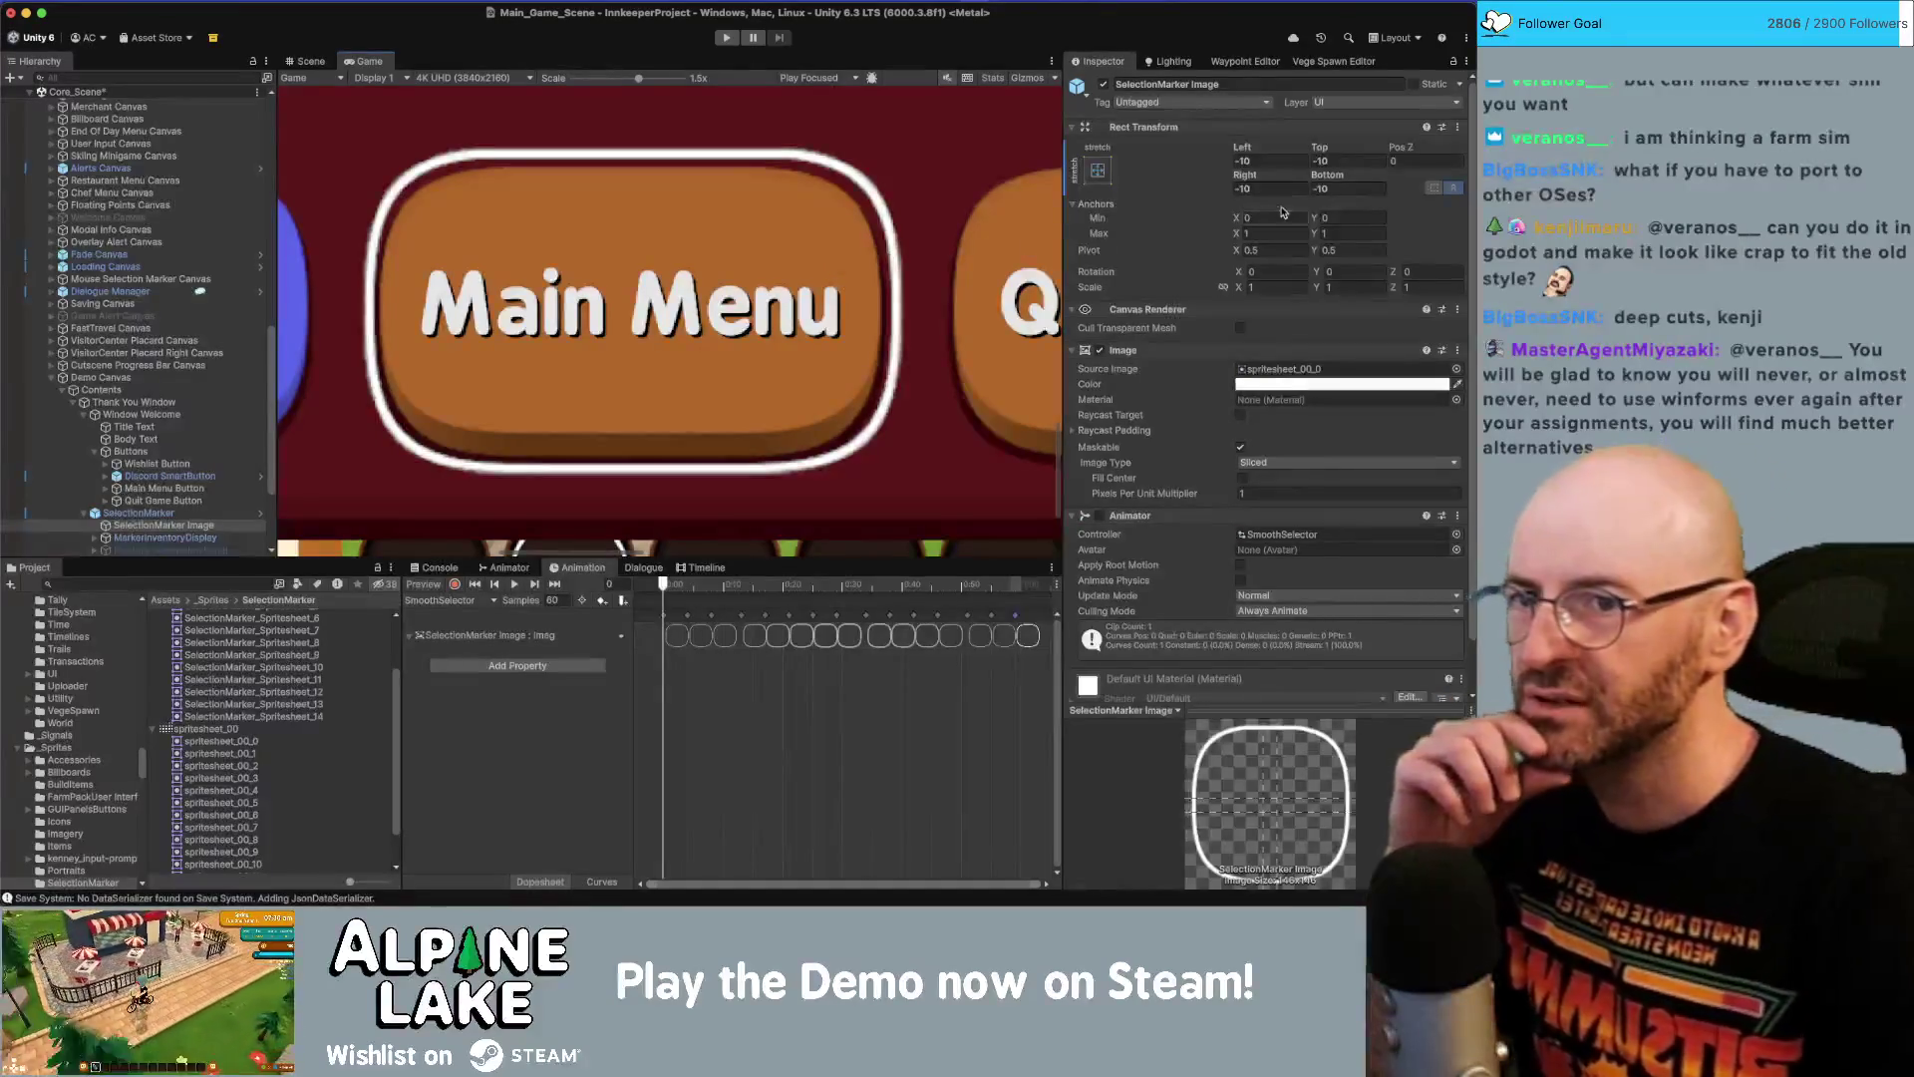
click(1276, 161)
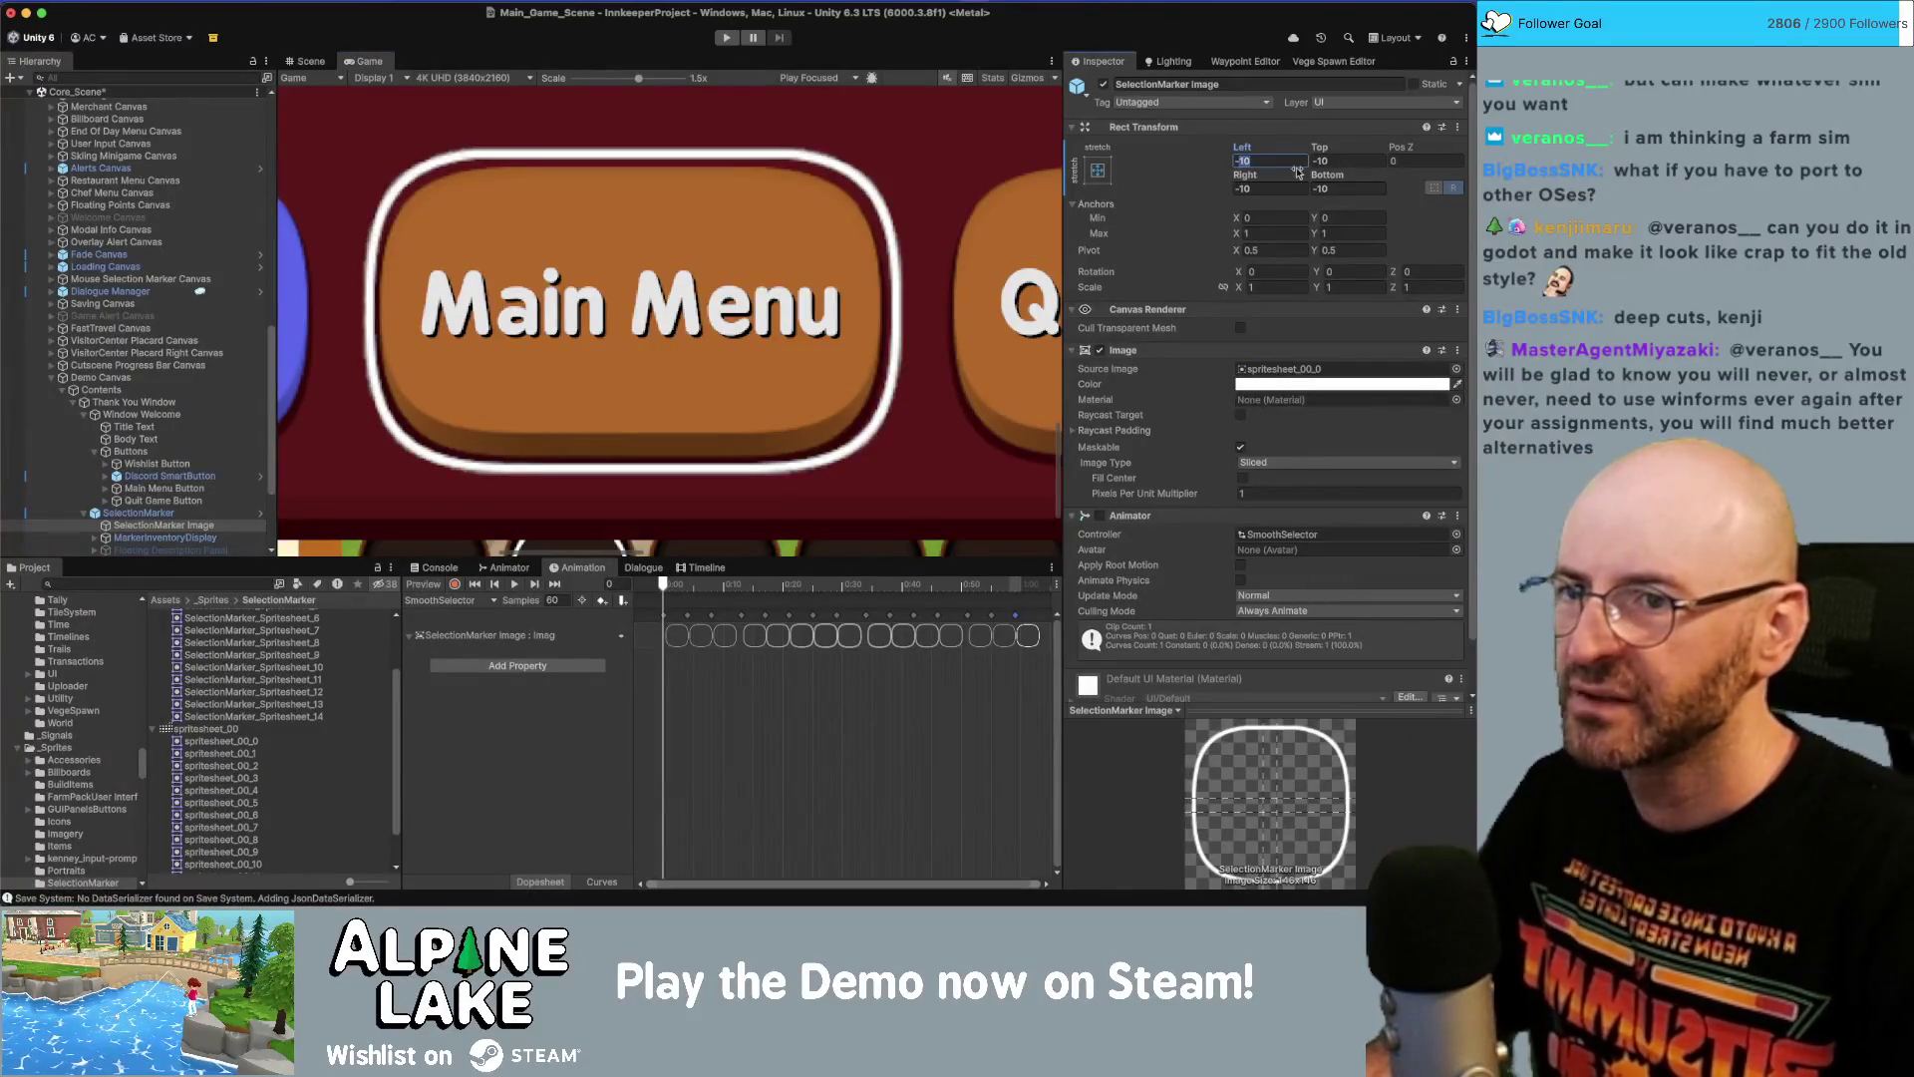
Change the marker's Left, Top, Right and Bottom offsets from -10 to -8, then select Demo Canvas.
text(-8)
key(Tab)
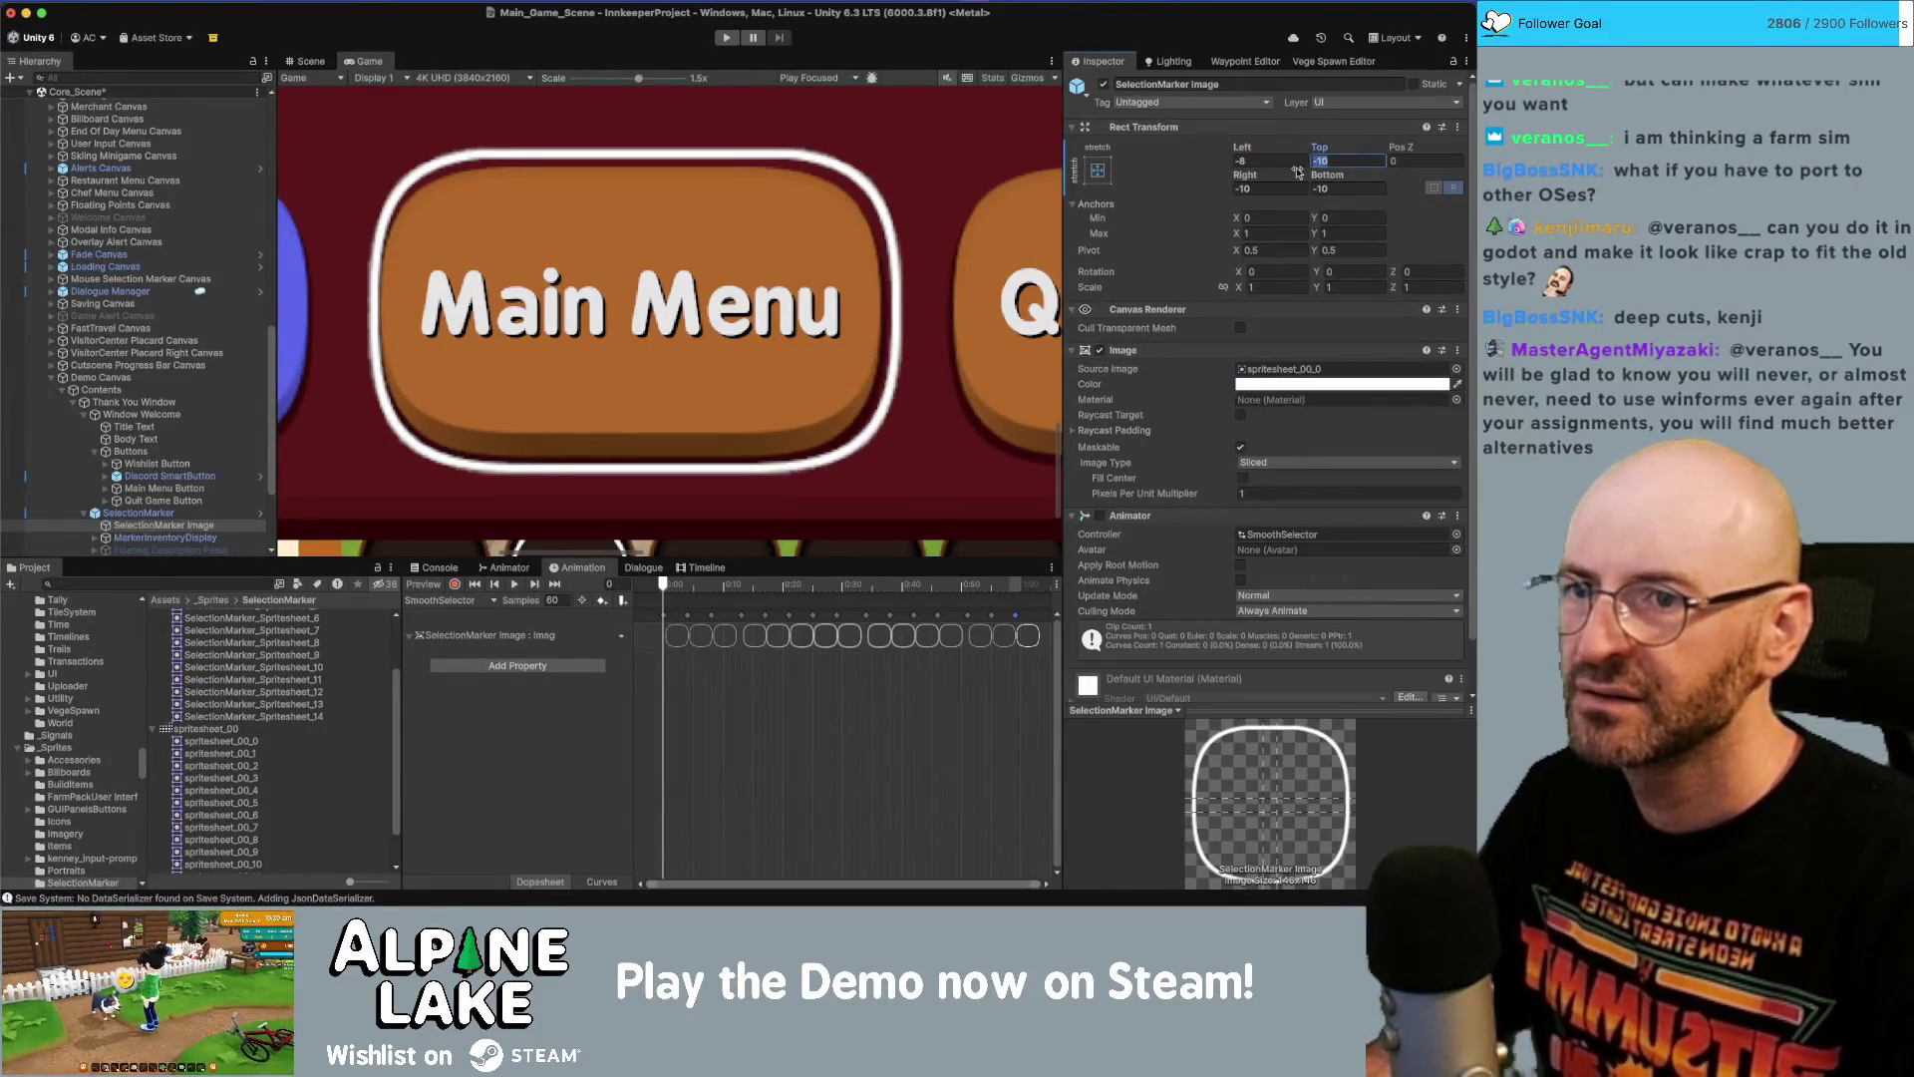
text(-8)
key(Tab)
key(Tab)
text(-8)
key(Tab)
text(8)
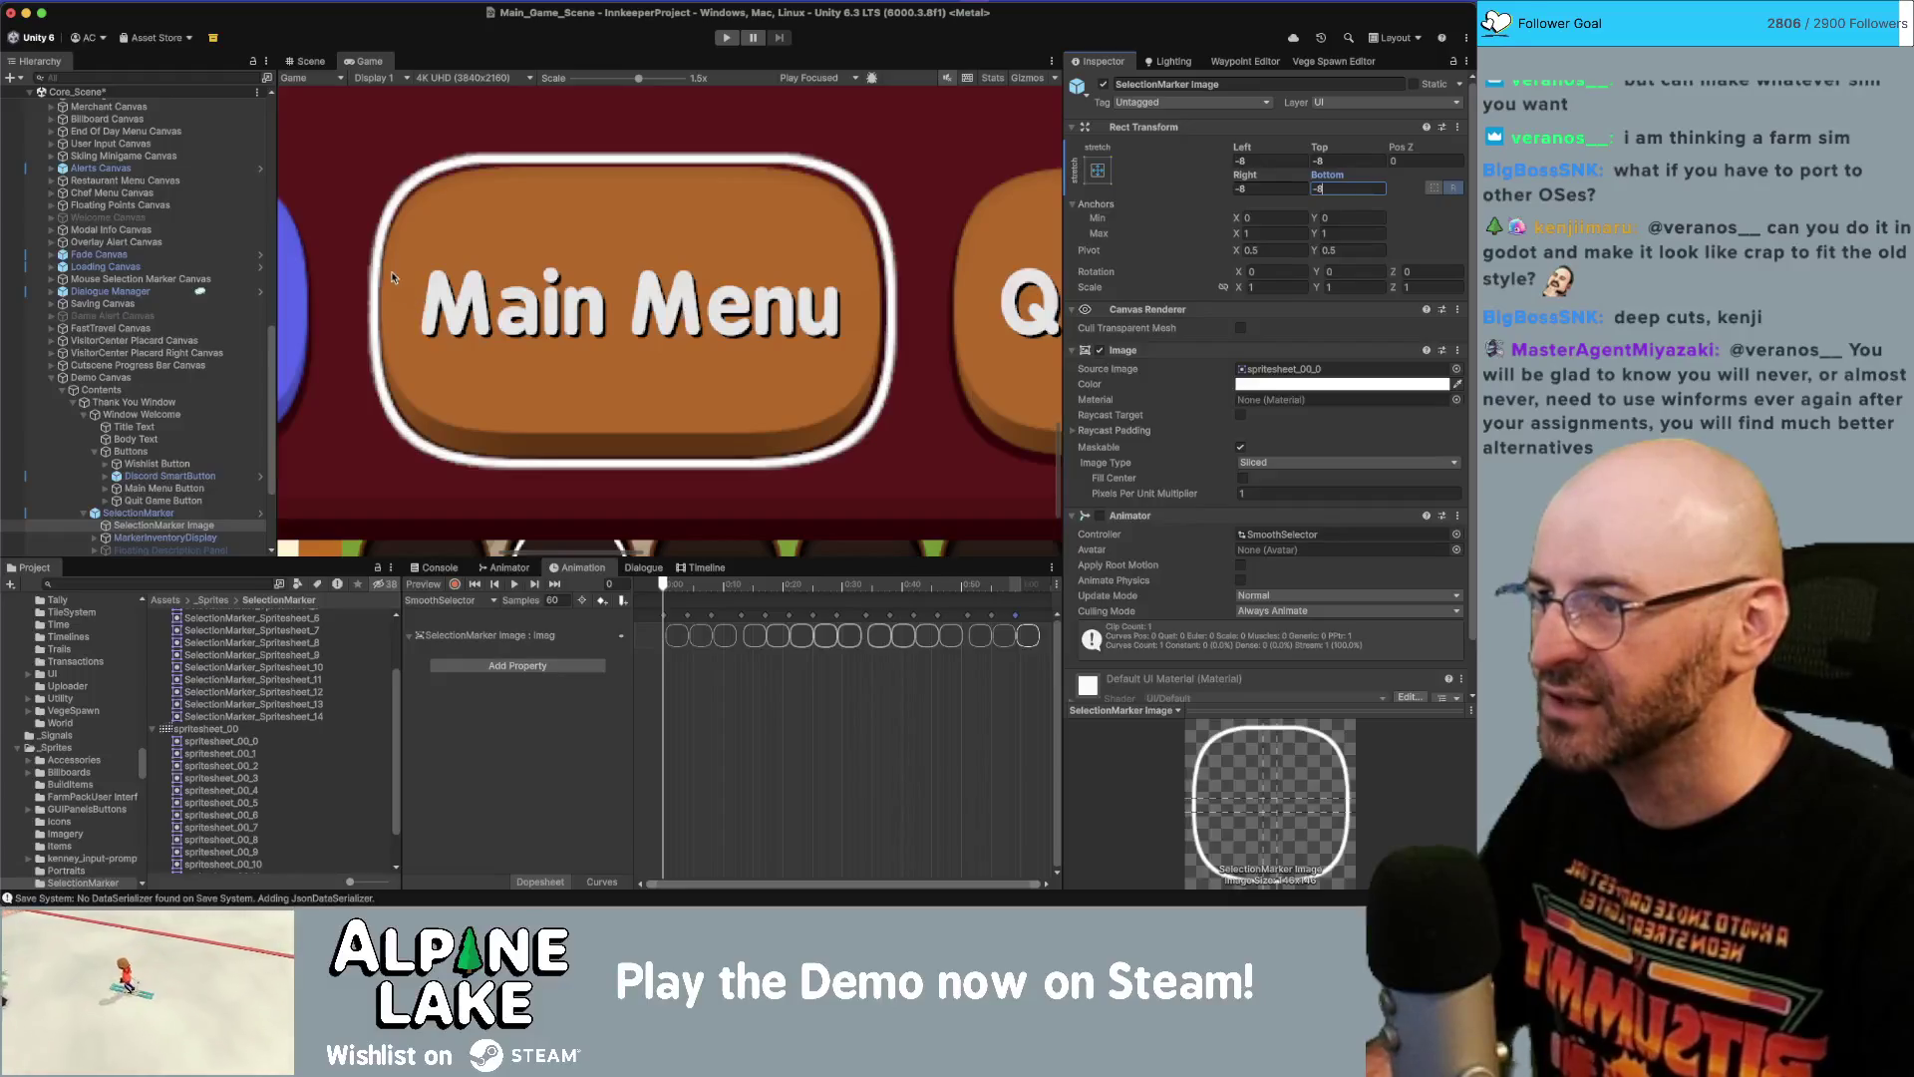
drag(223, 511, 193, 388)
click(193, 388)
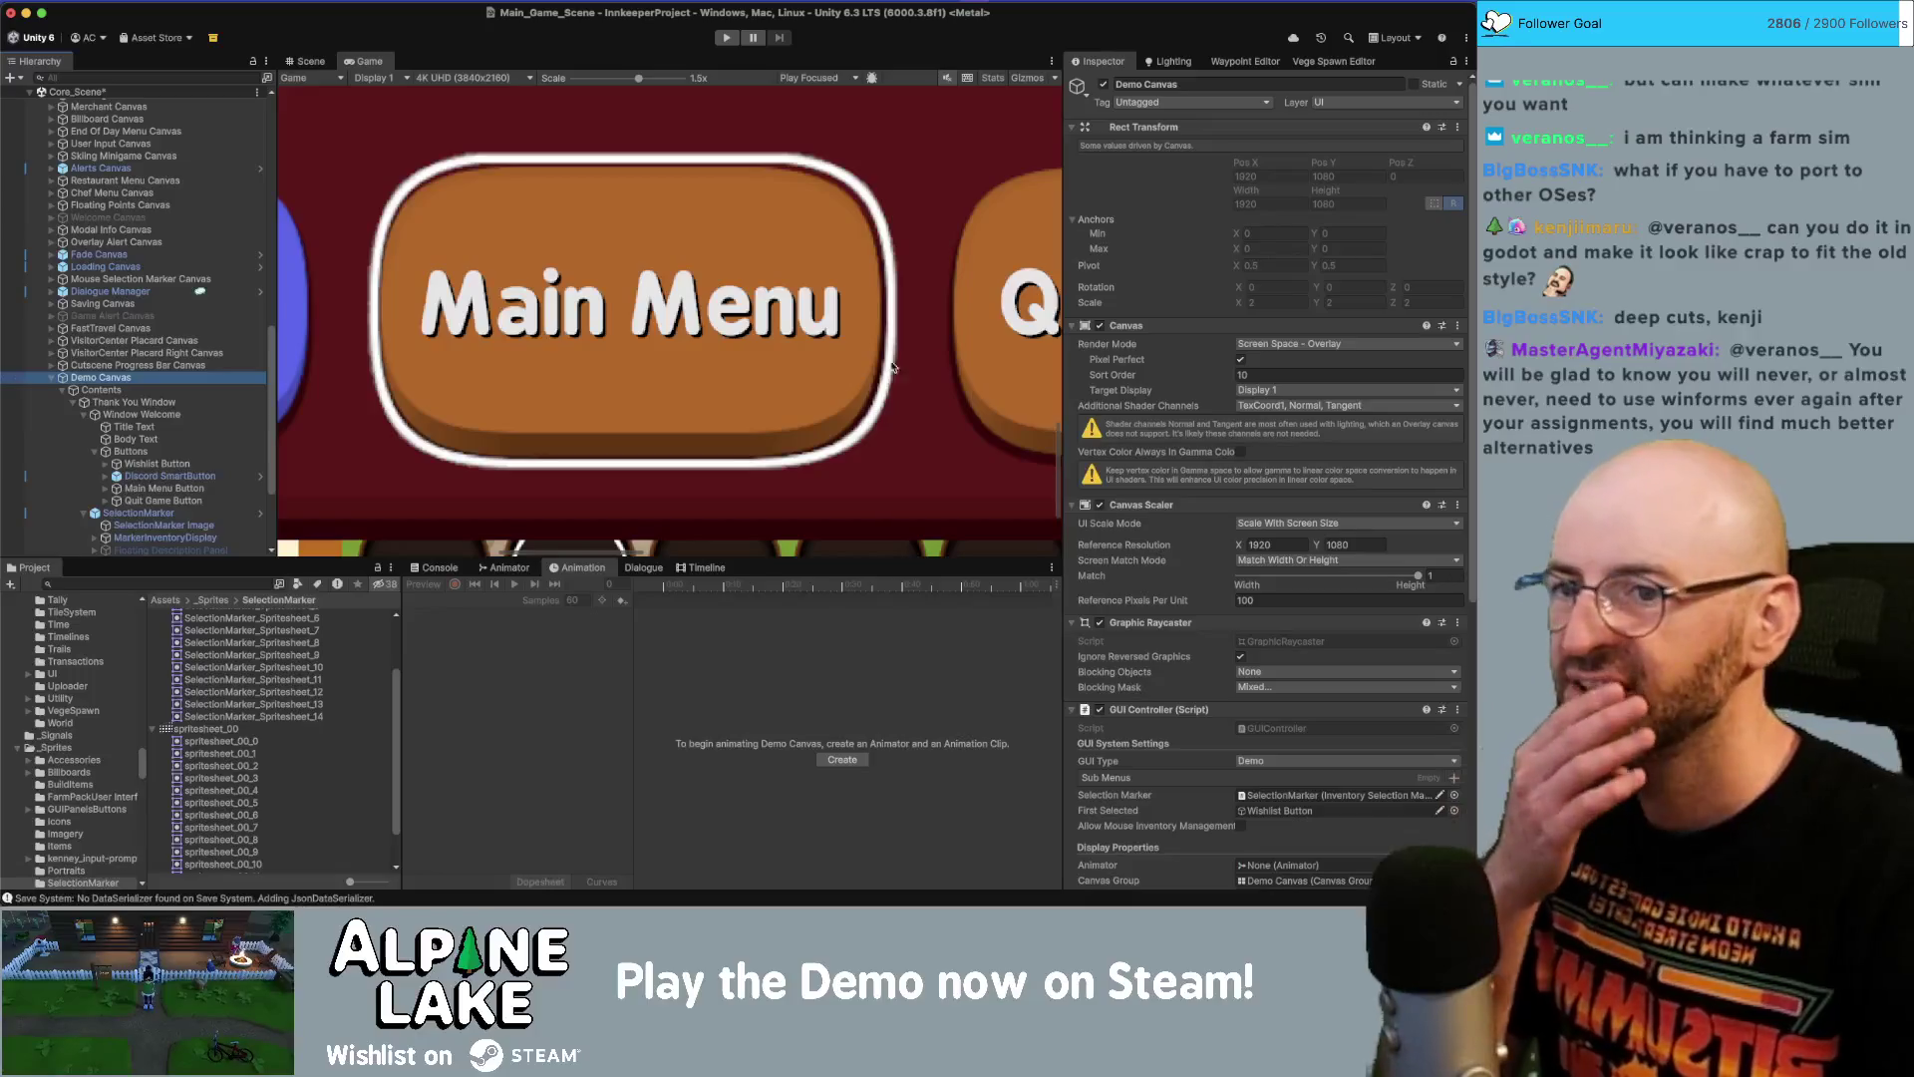
Uncheck Pixel Perfect on the Demo Canvas and save the scene with Ctrl+S.
click(1240, 361)
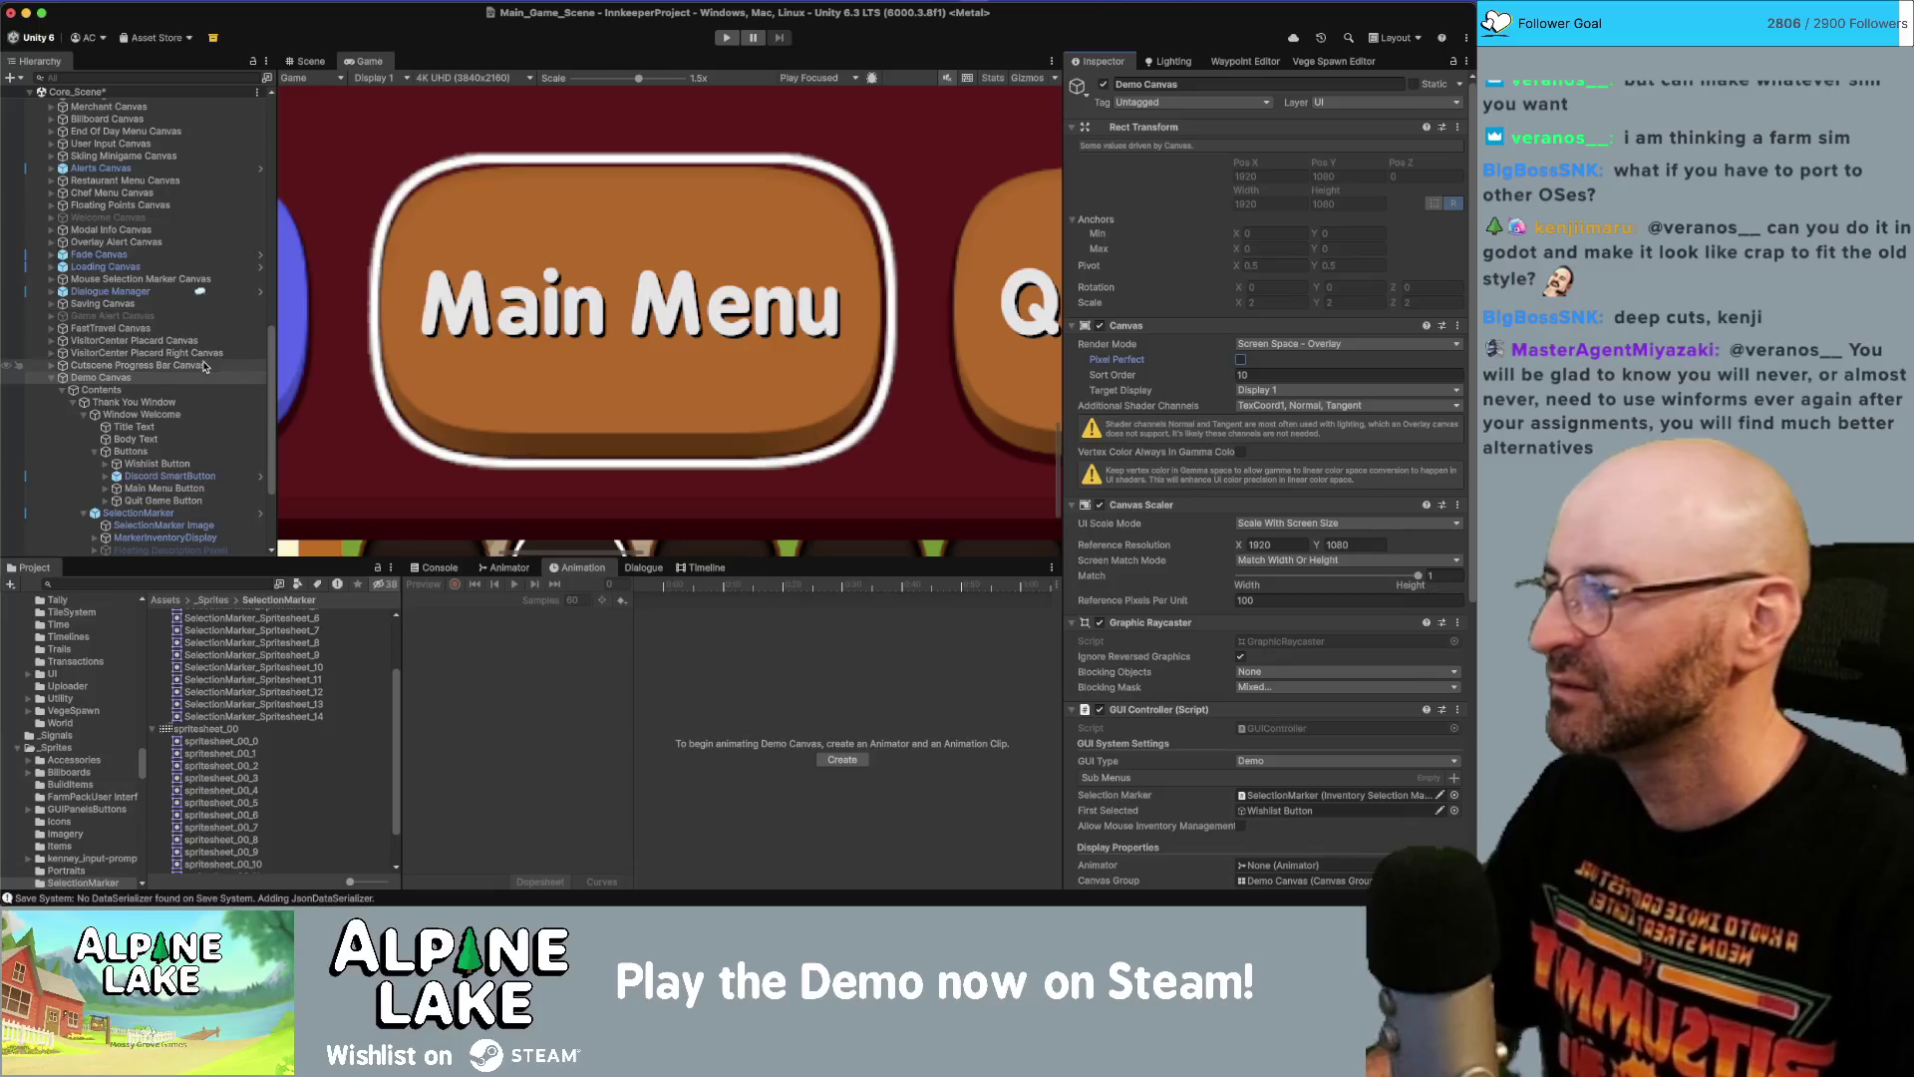
key(ctrl+s)
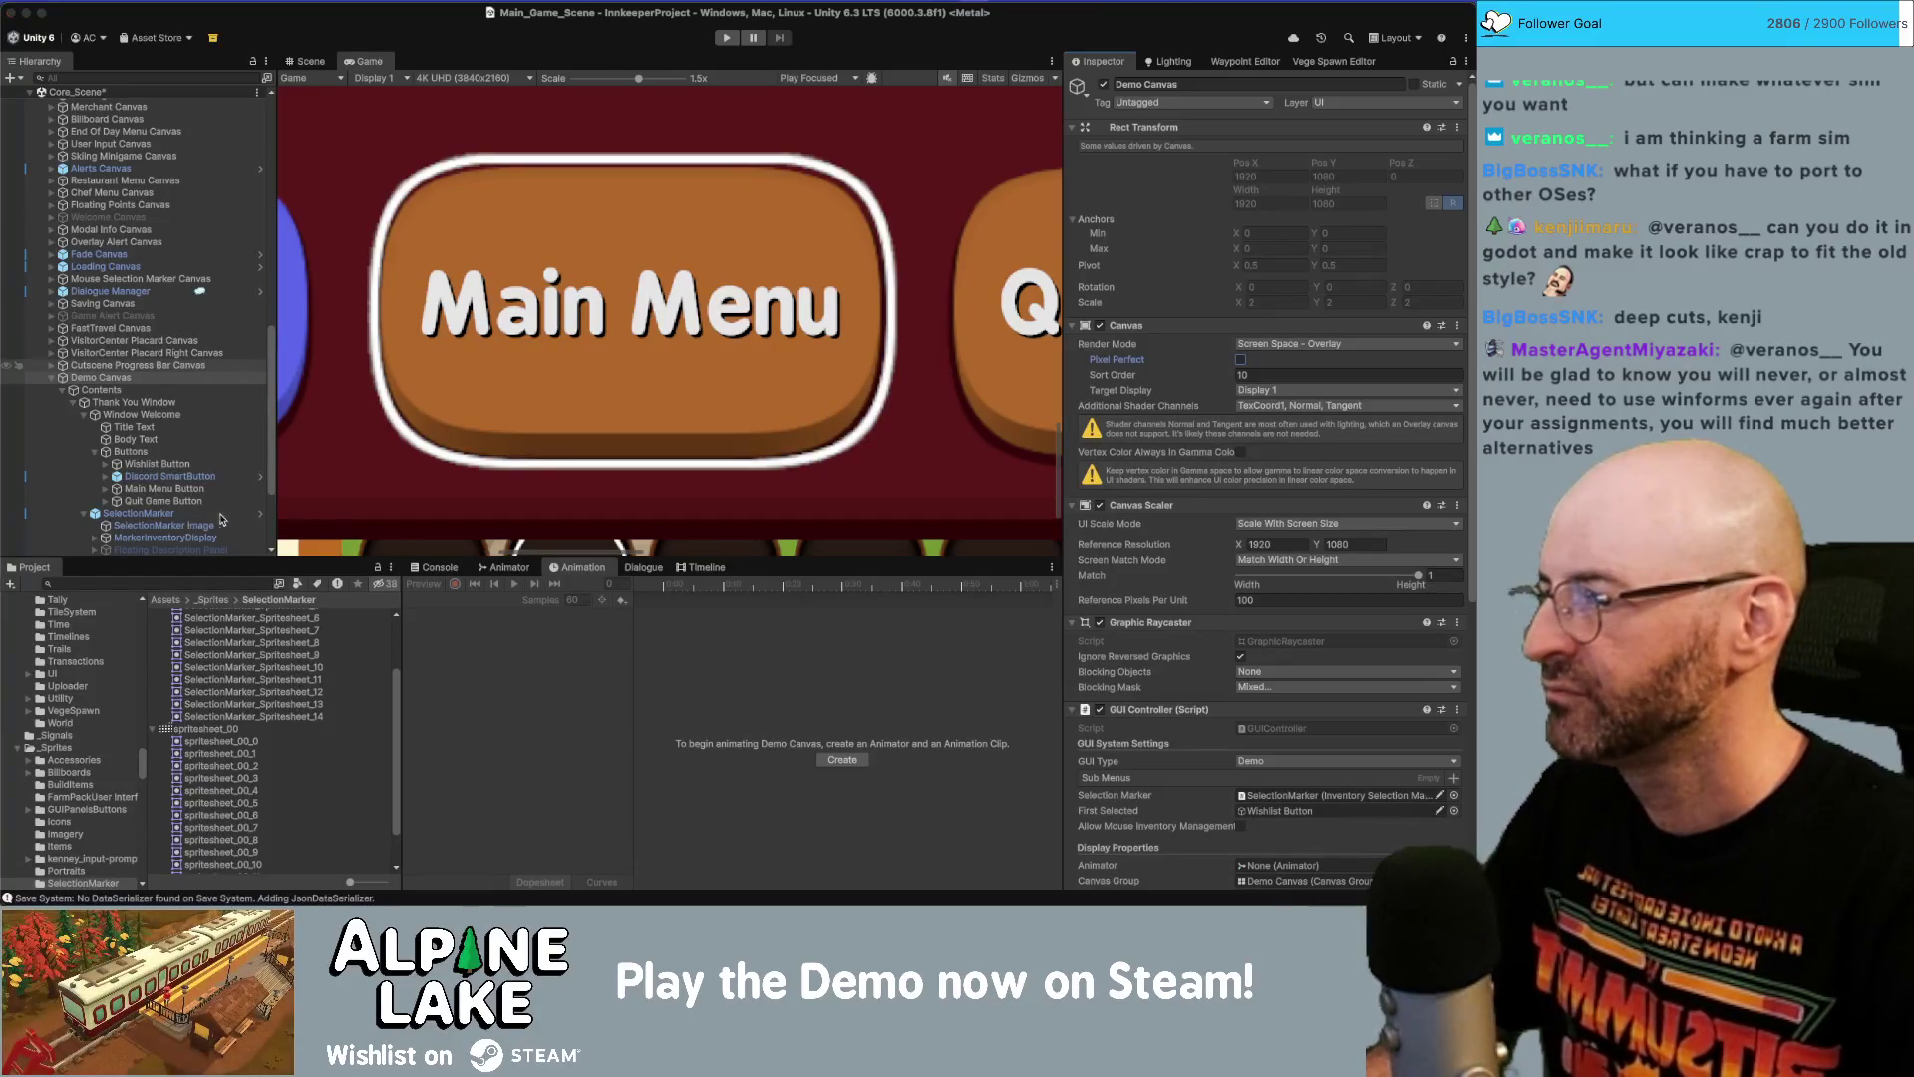
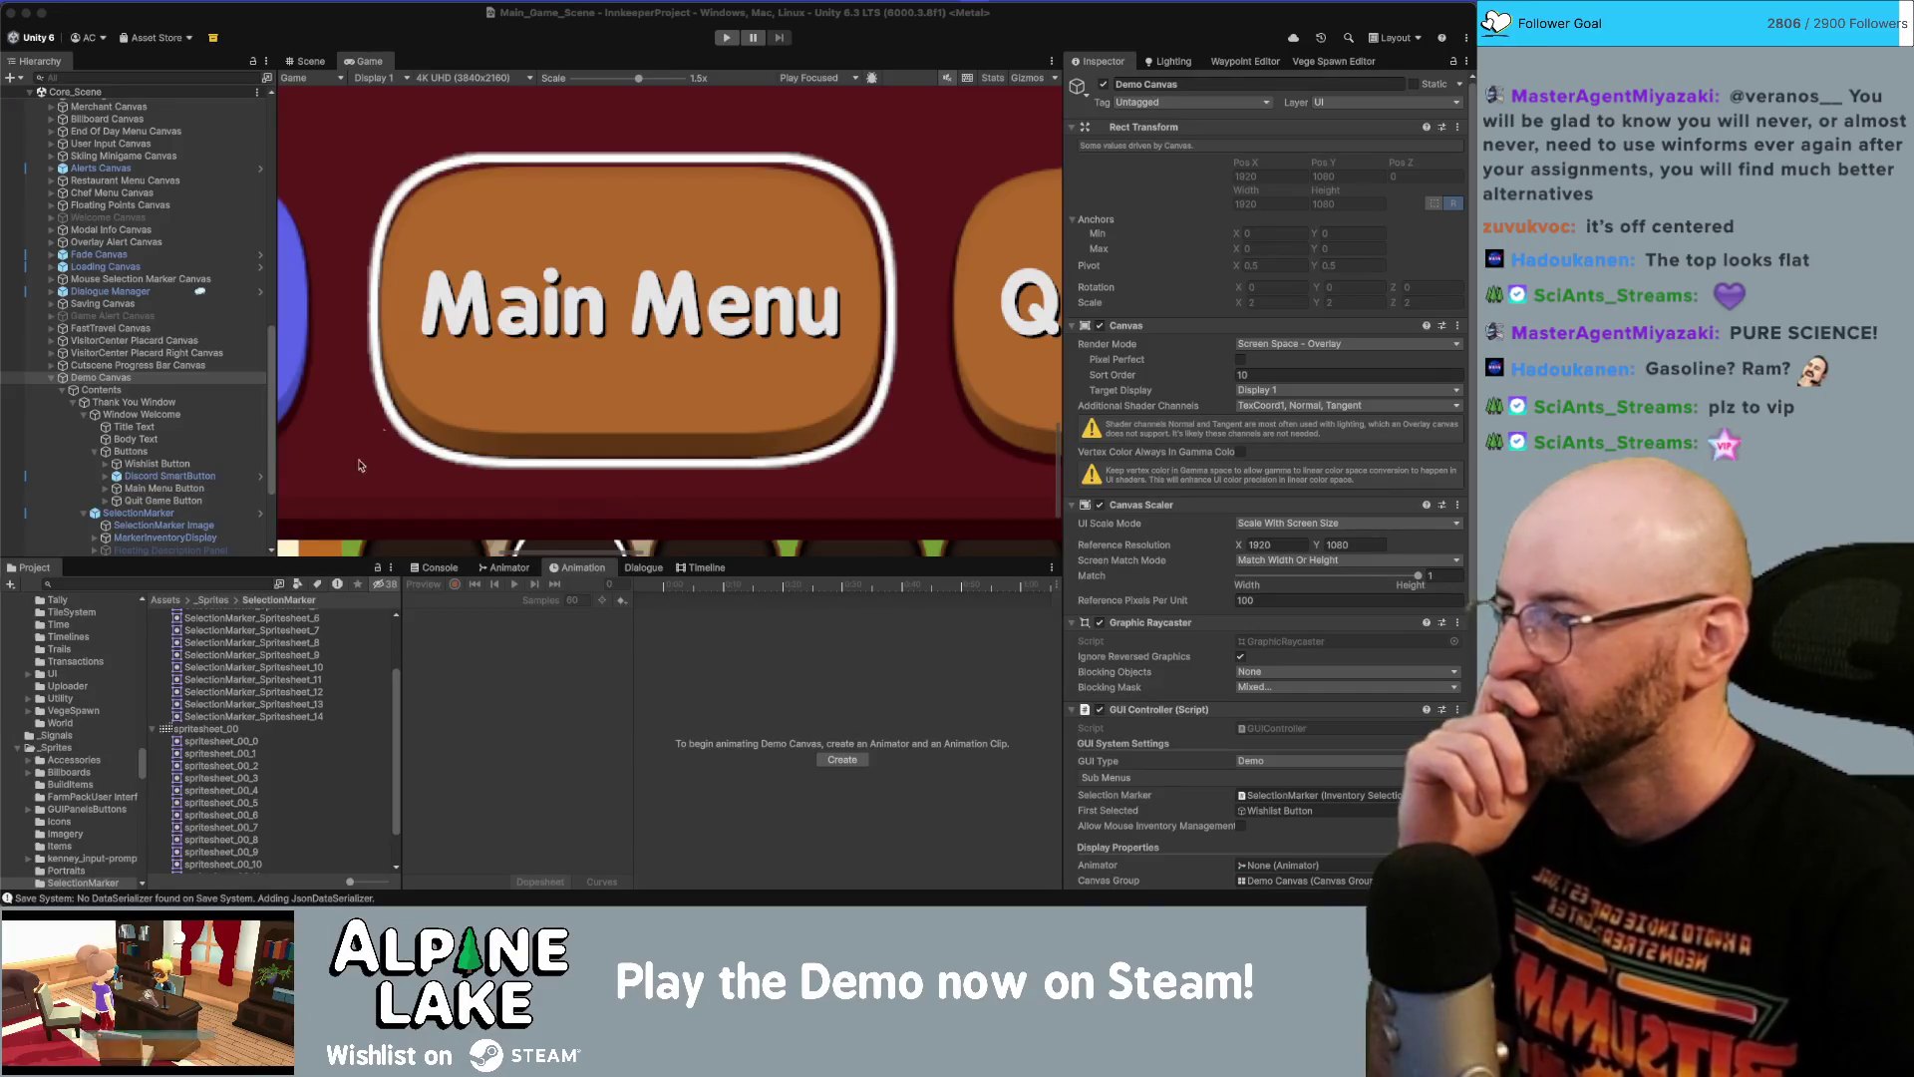
Inspect the SelectionMarker Image and scrub its selection animation back to frame 7.
click(205, 526)
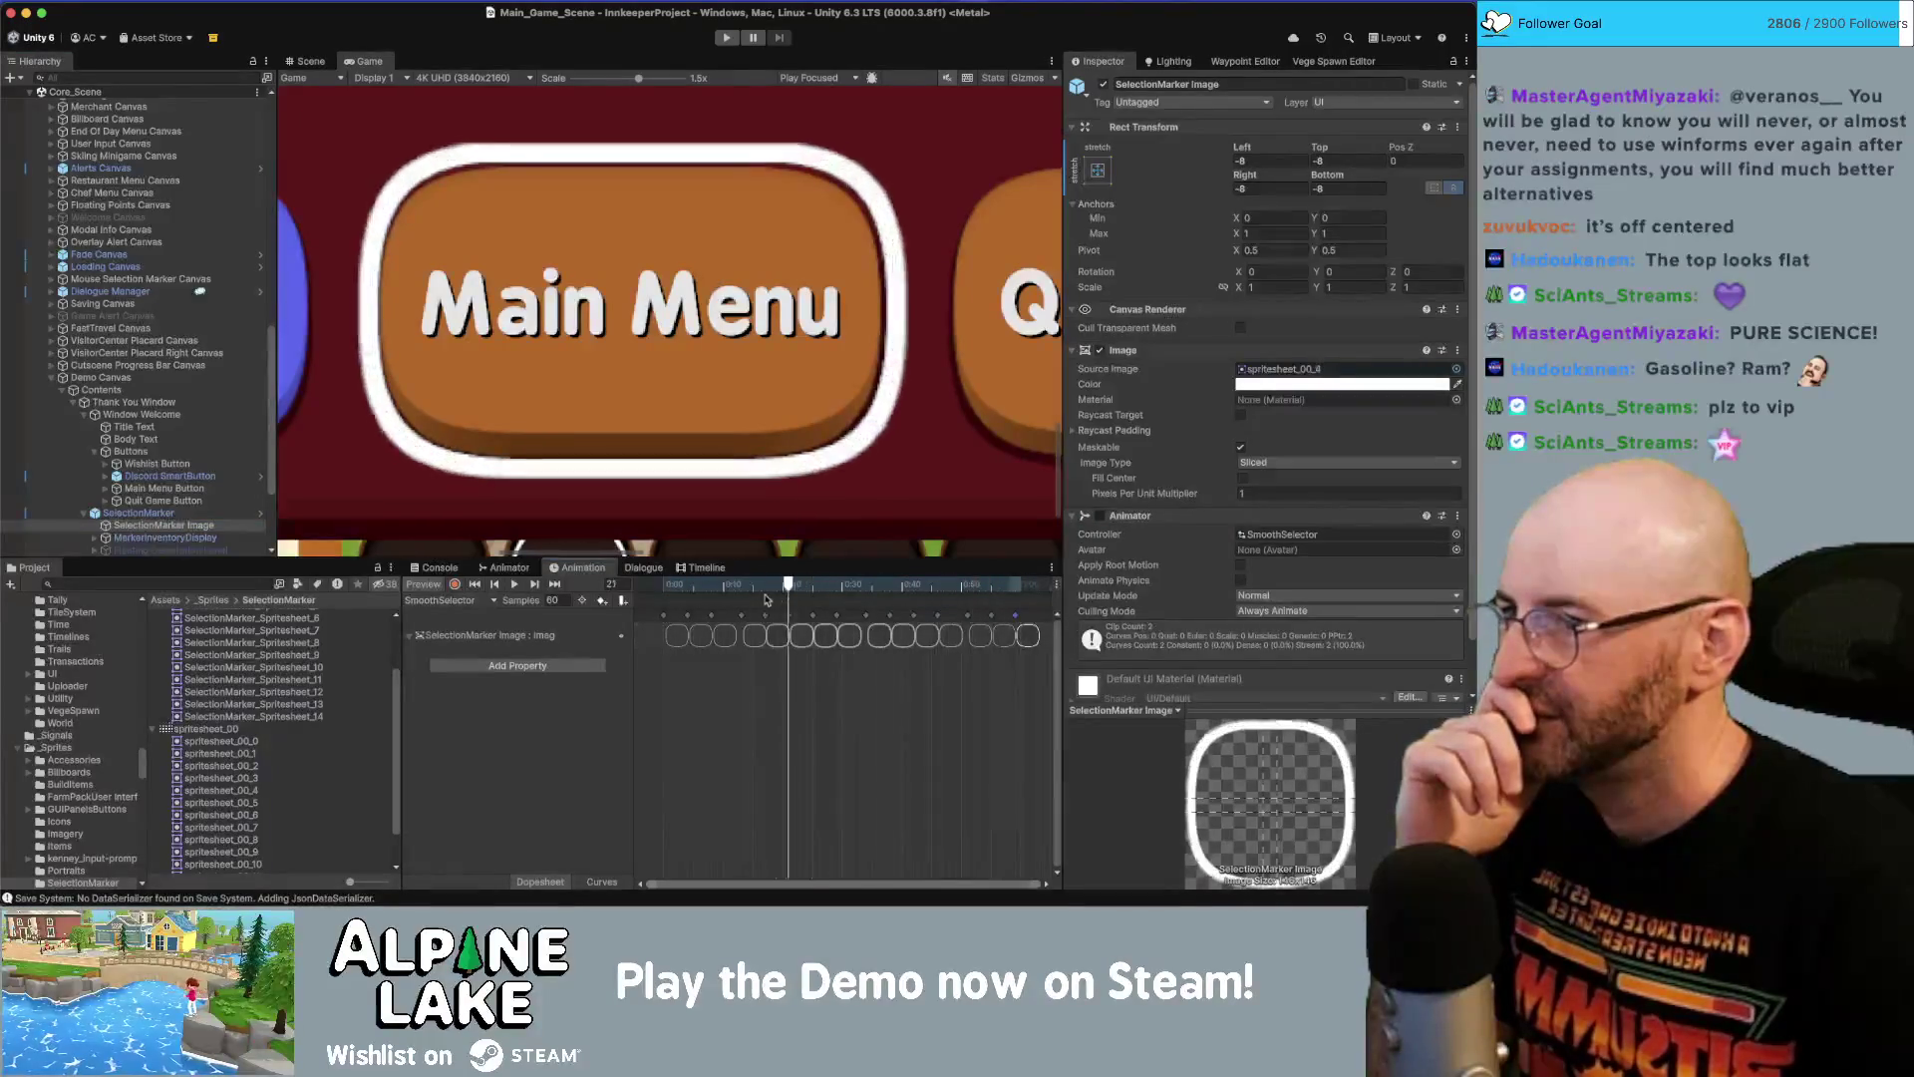
mouse_move(687, 588)
mouse_down()
mouse_move(724, 596)
mouse_move(656, 599)
mouse_move(846, 599)
mouse_move(781, 600)
mouse_up()
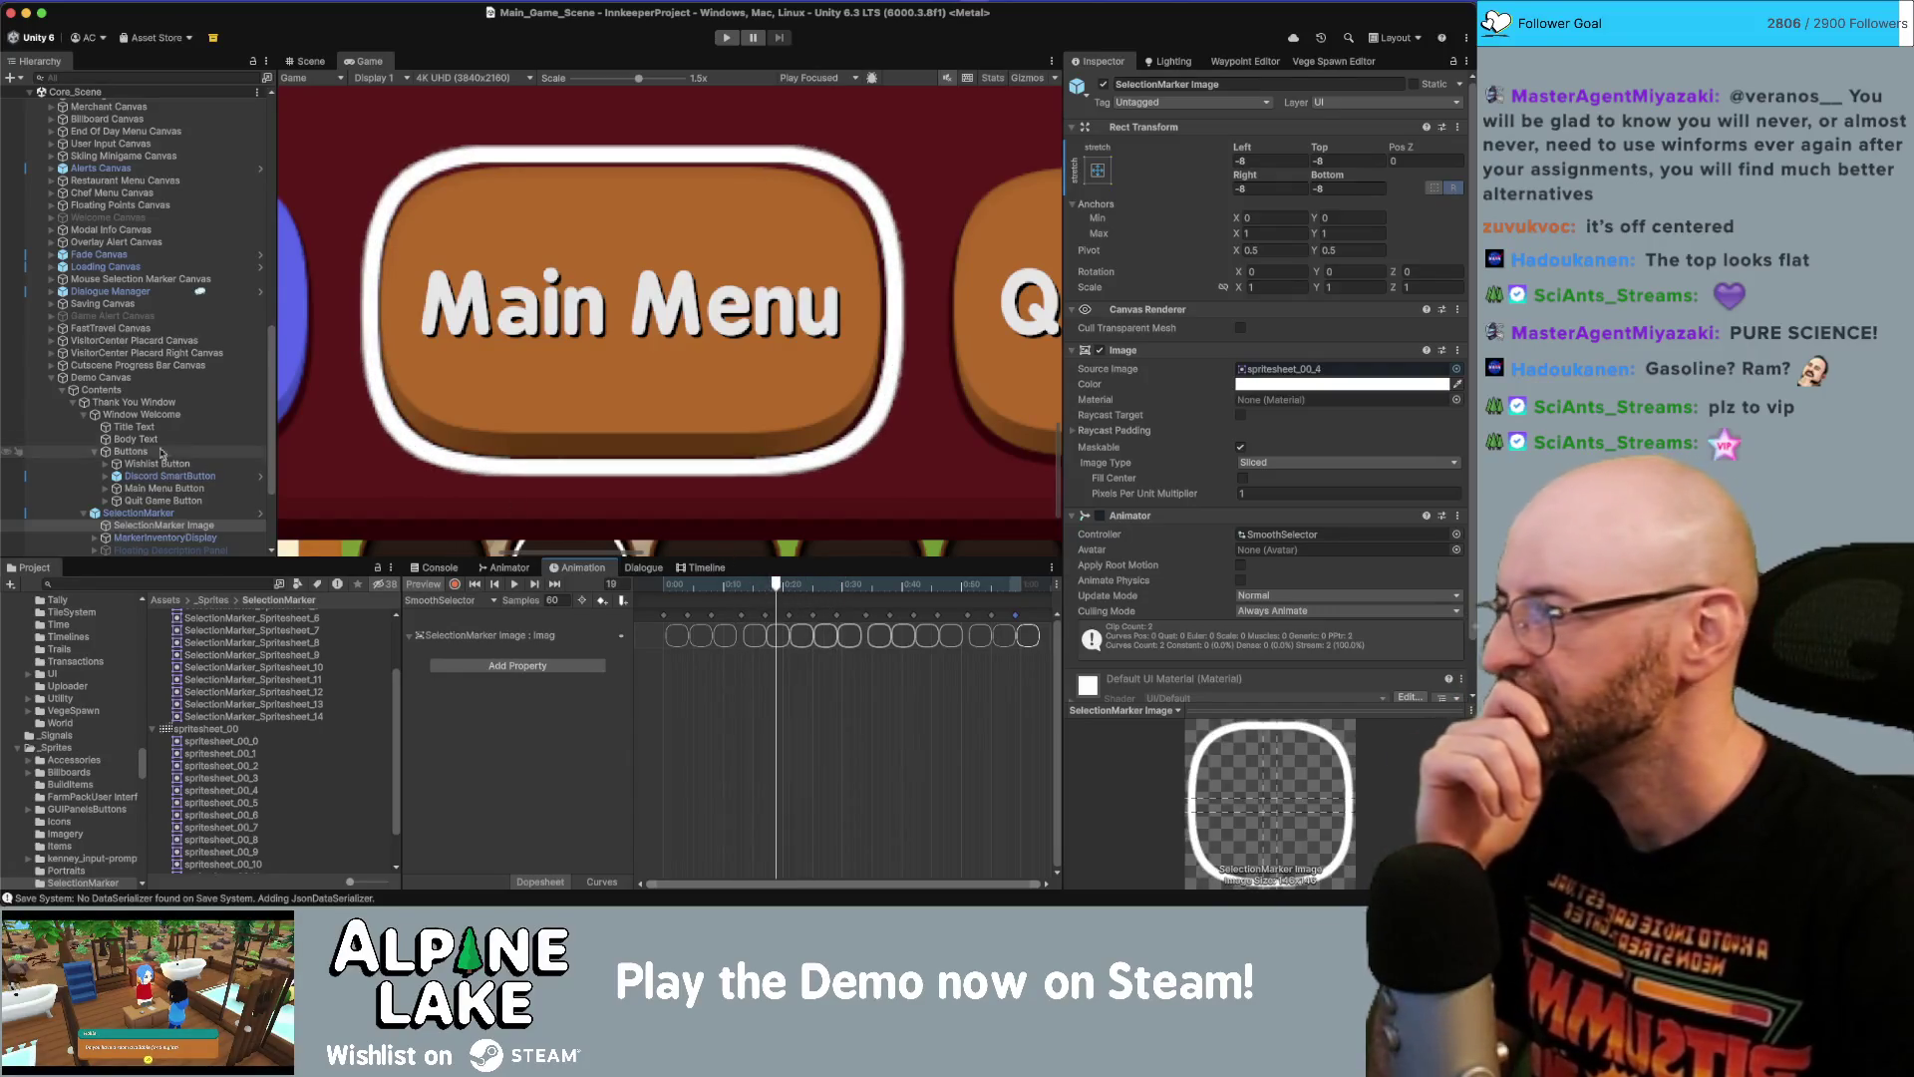
click(137, 381)
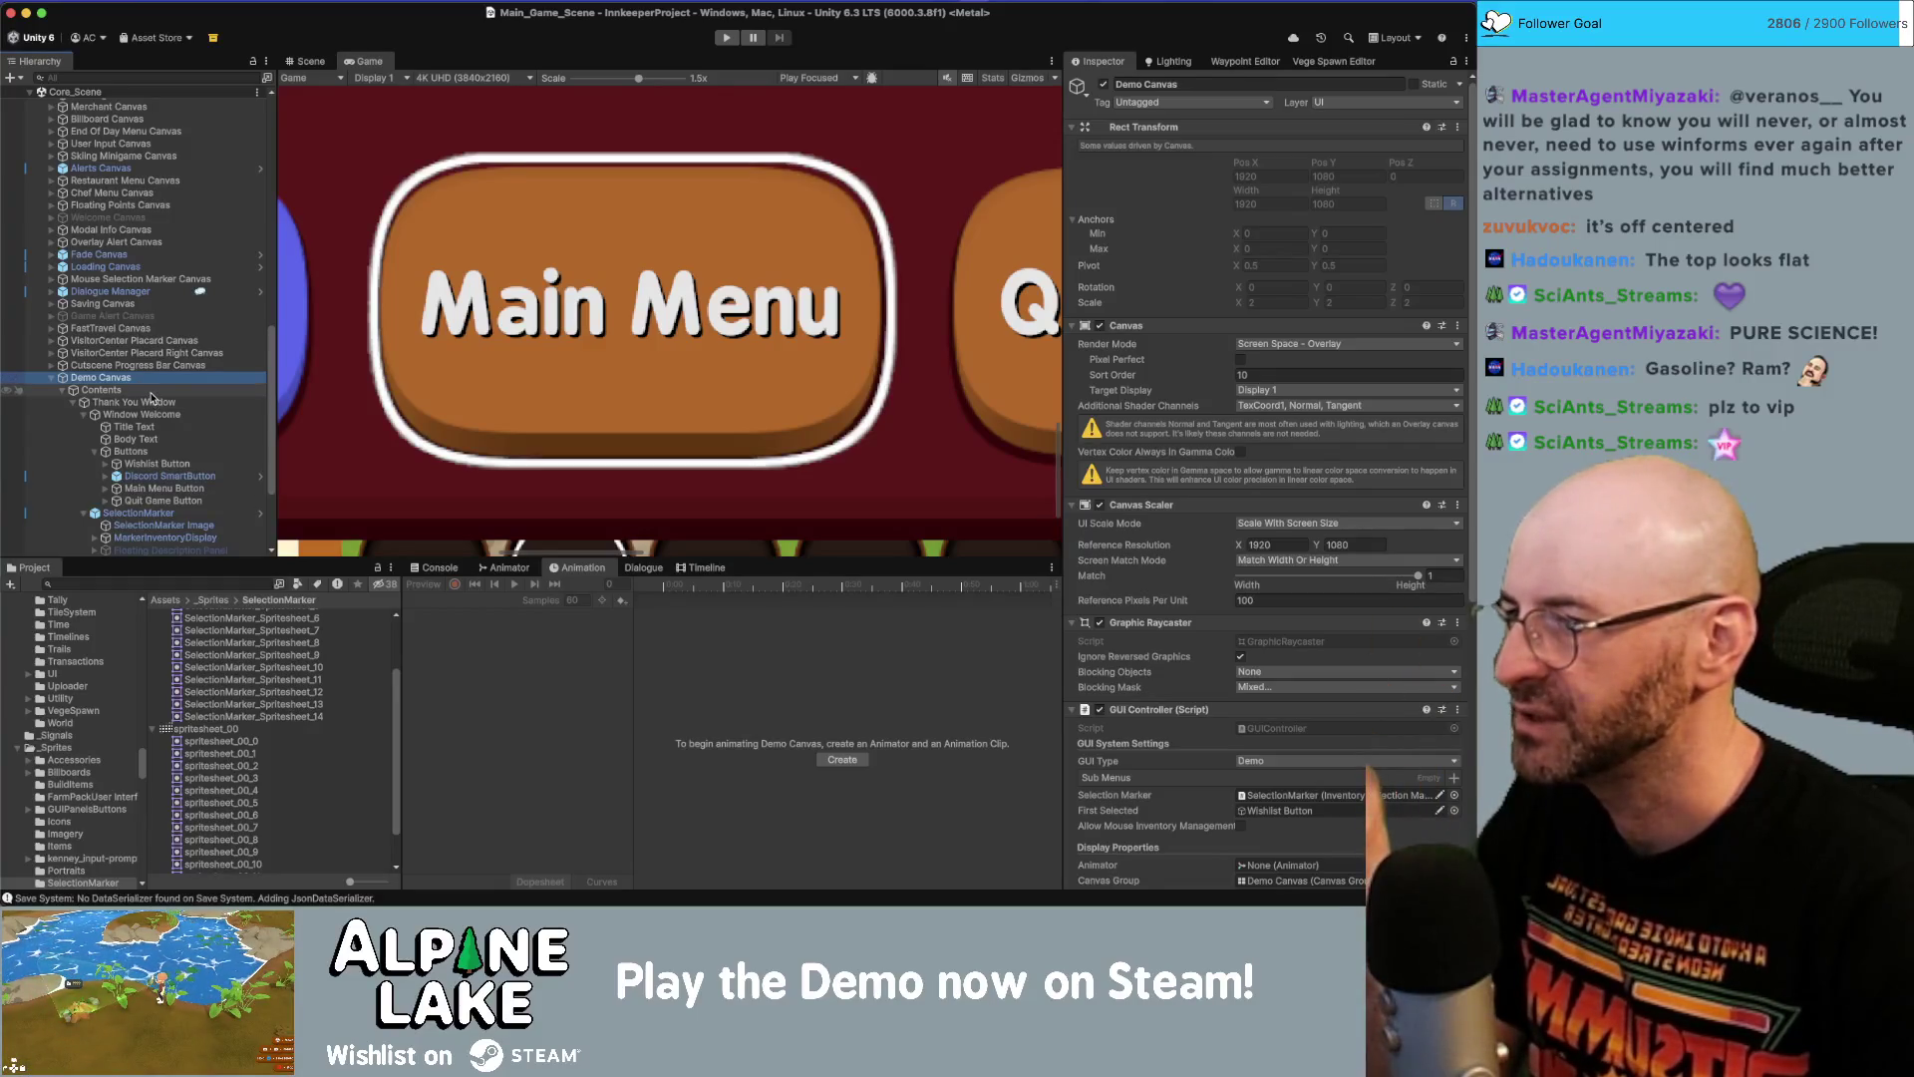
click(156, 505)
click(157, 512)
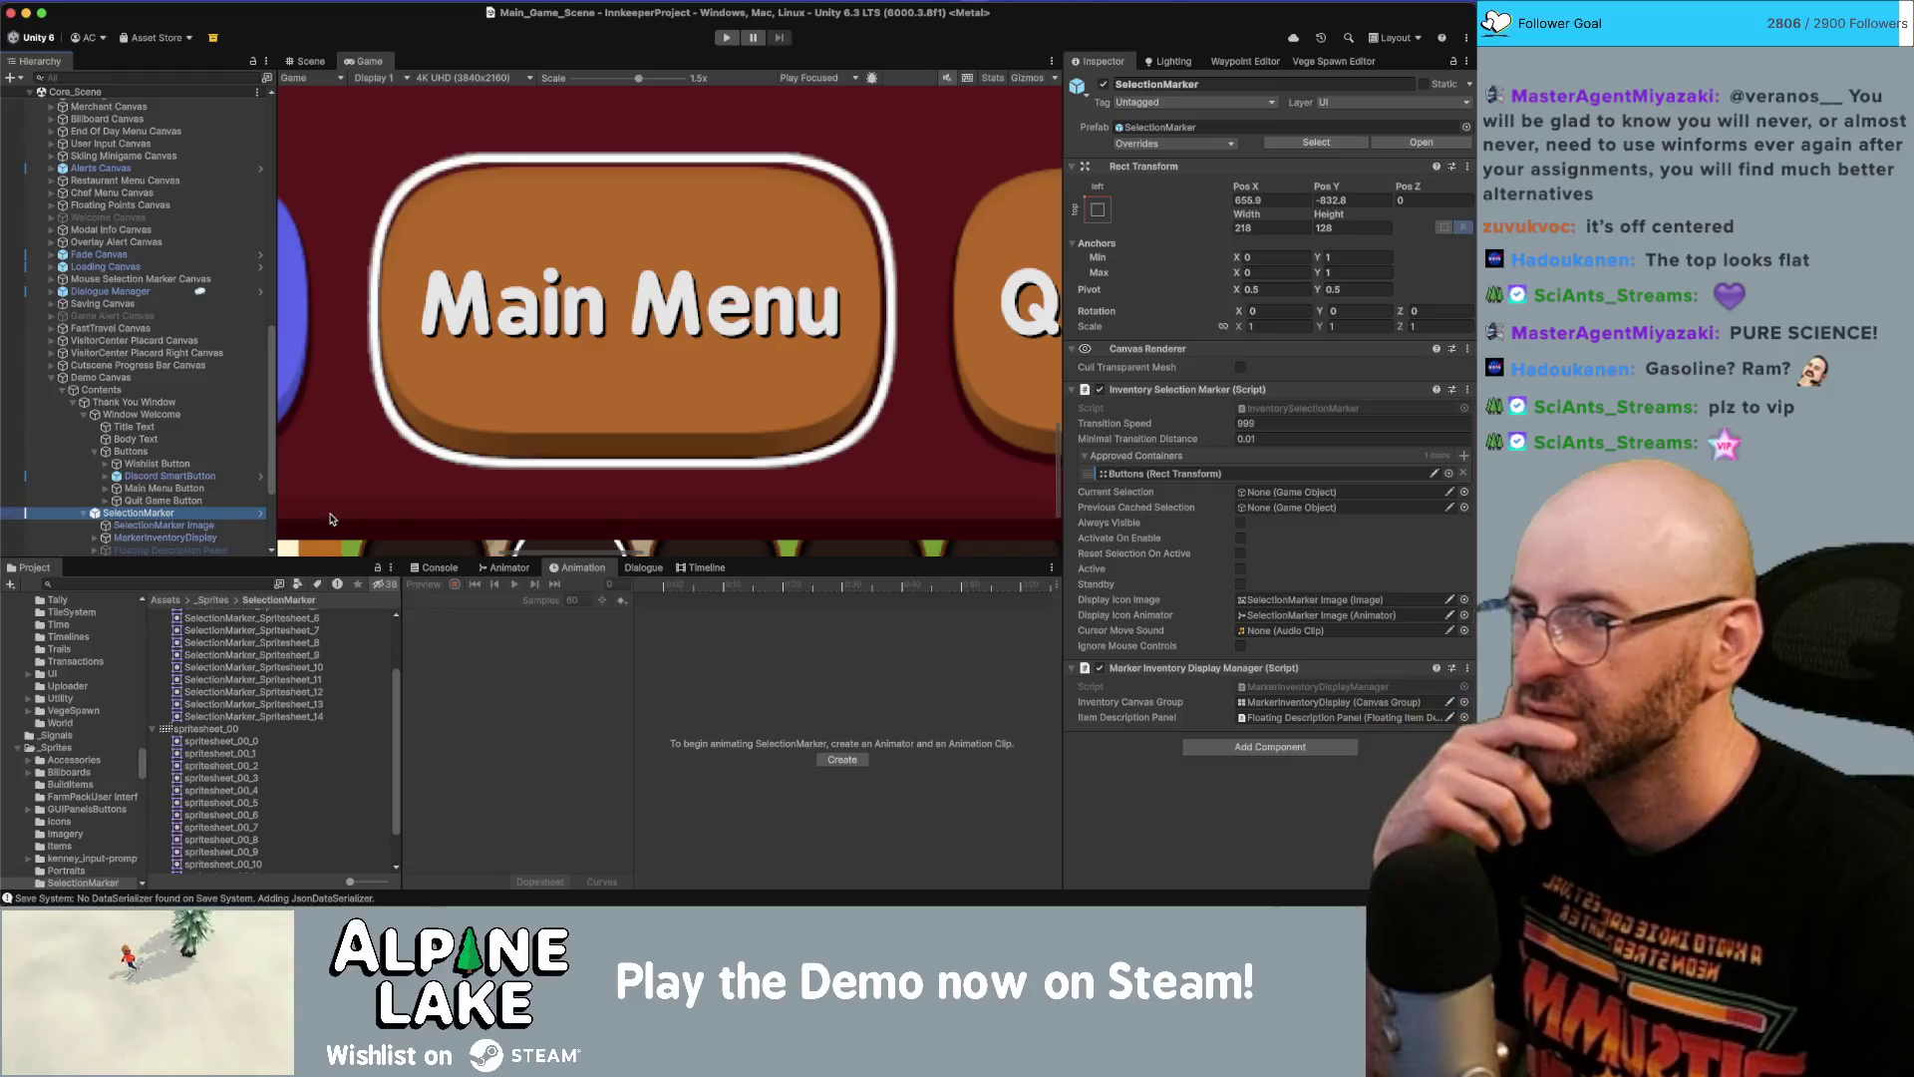
key(Down)
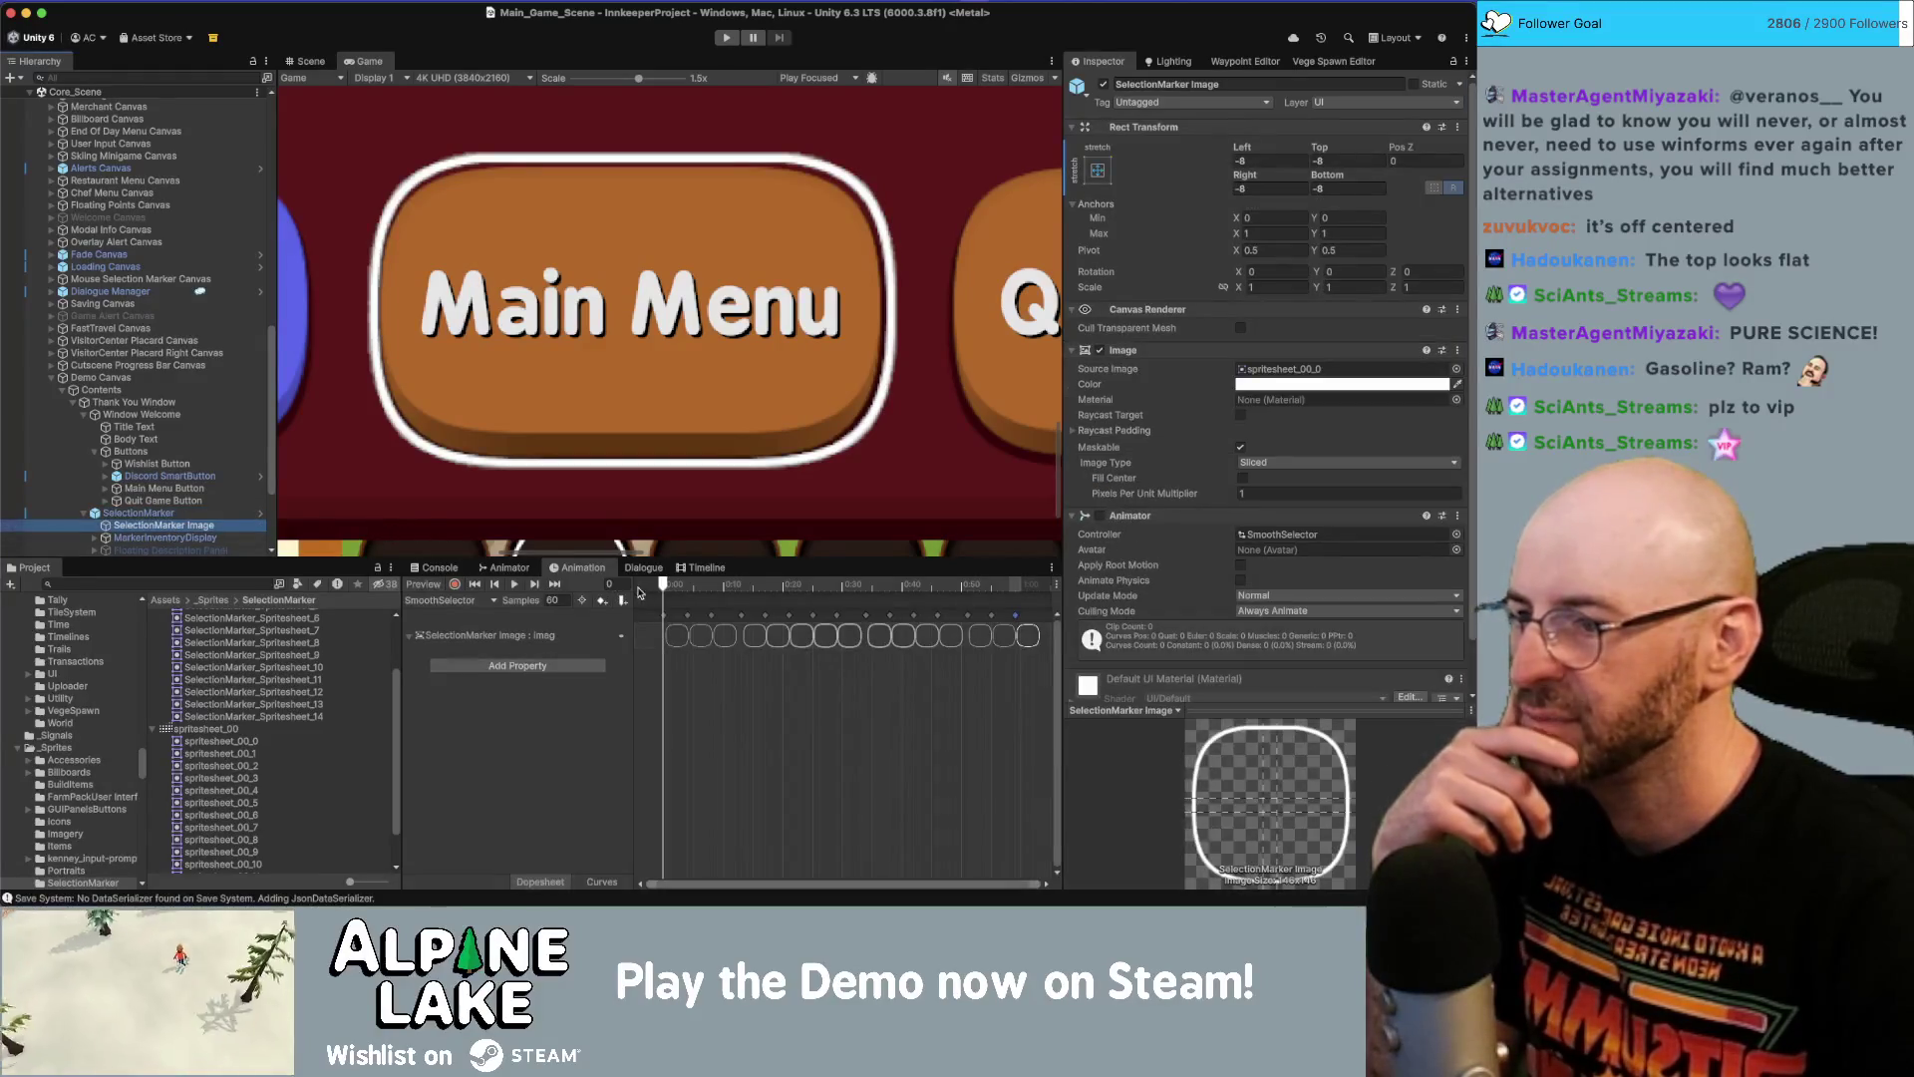
Expand the SmoothSelector sprite keyframes and open spritesheet_00 in the Sprite Editor.
click(412, 637)
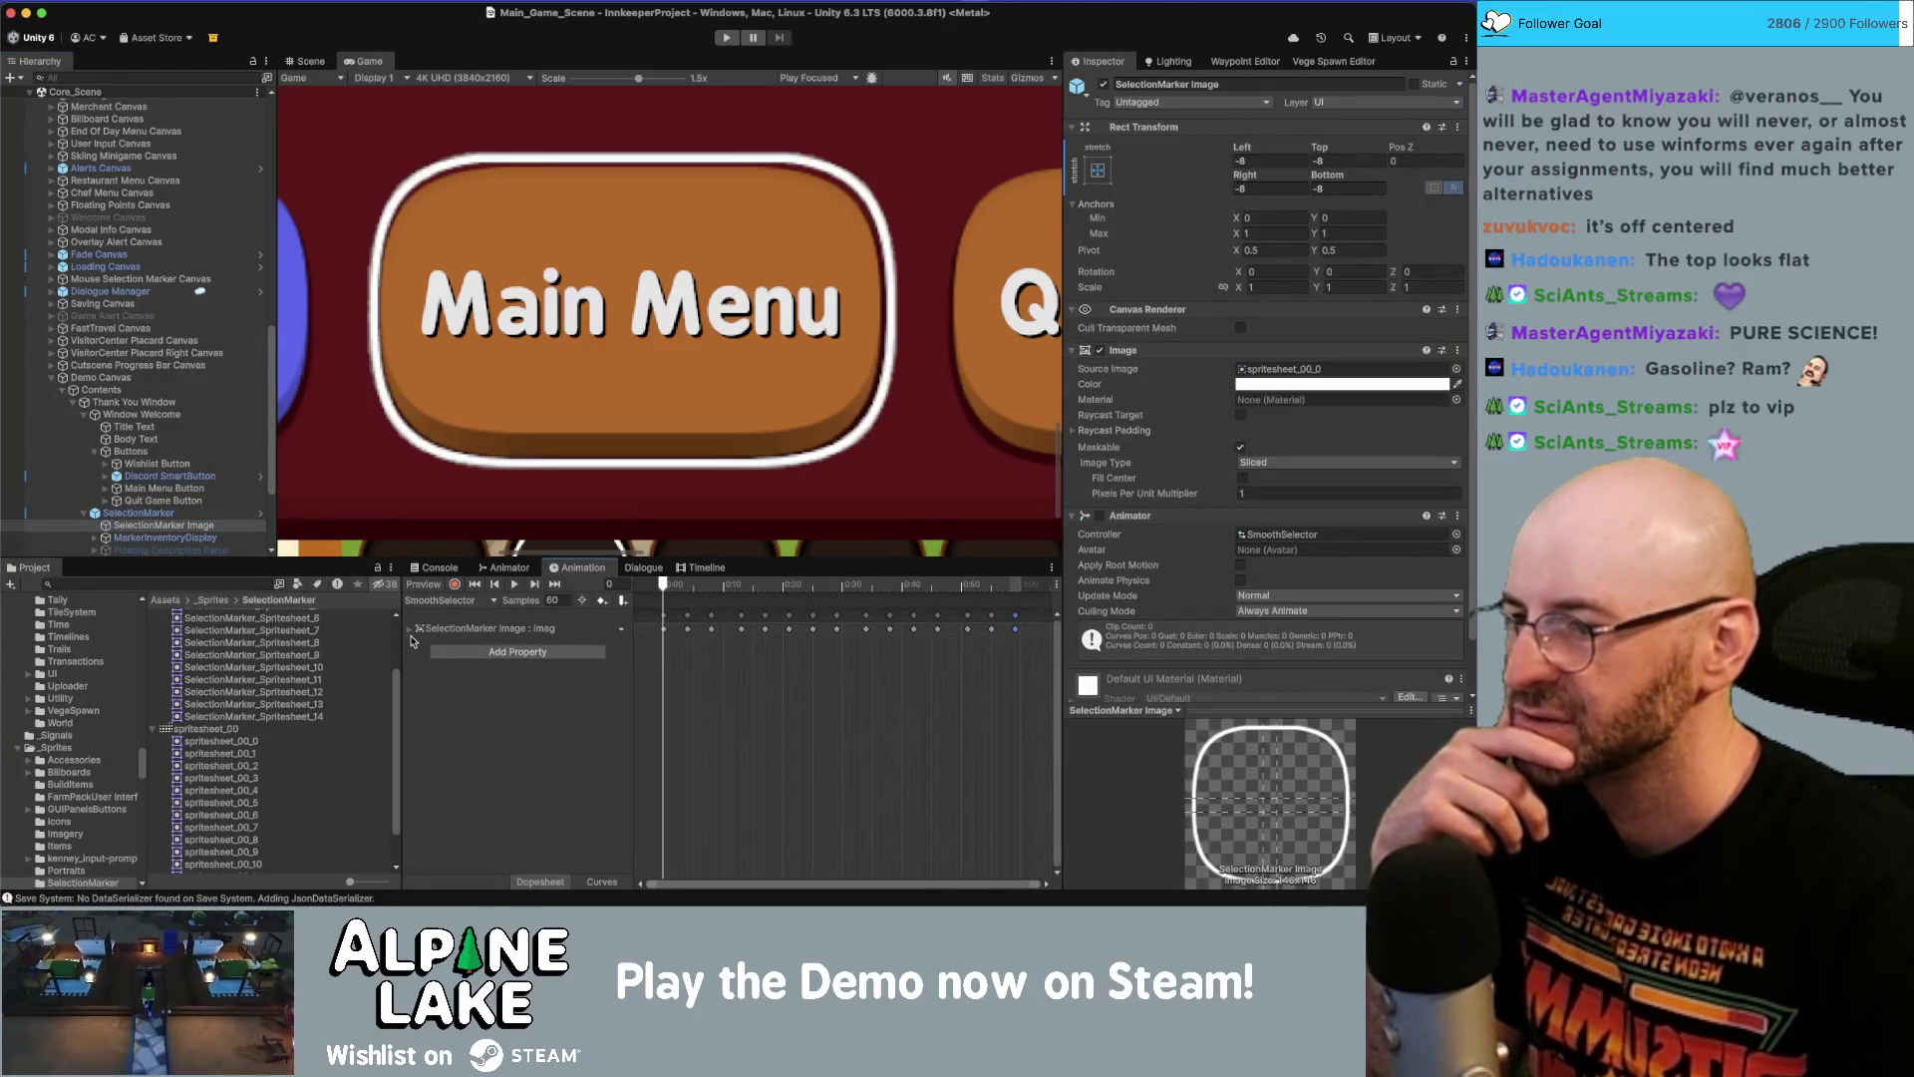
click(412, 629)
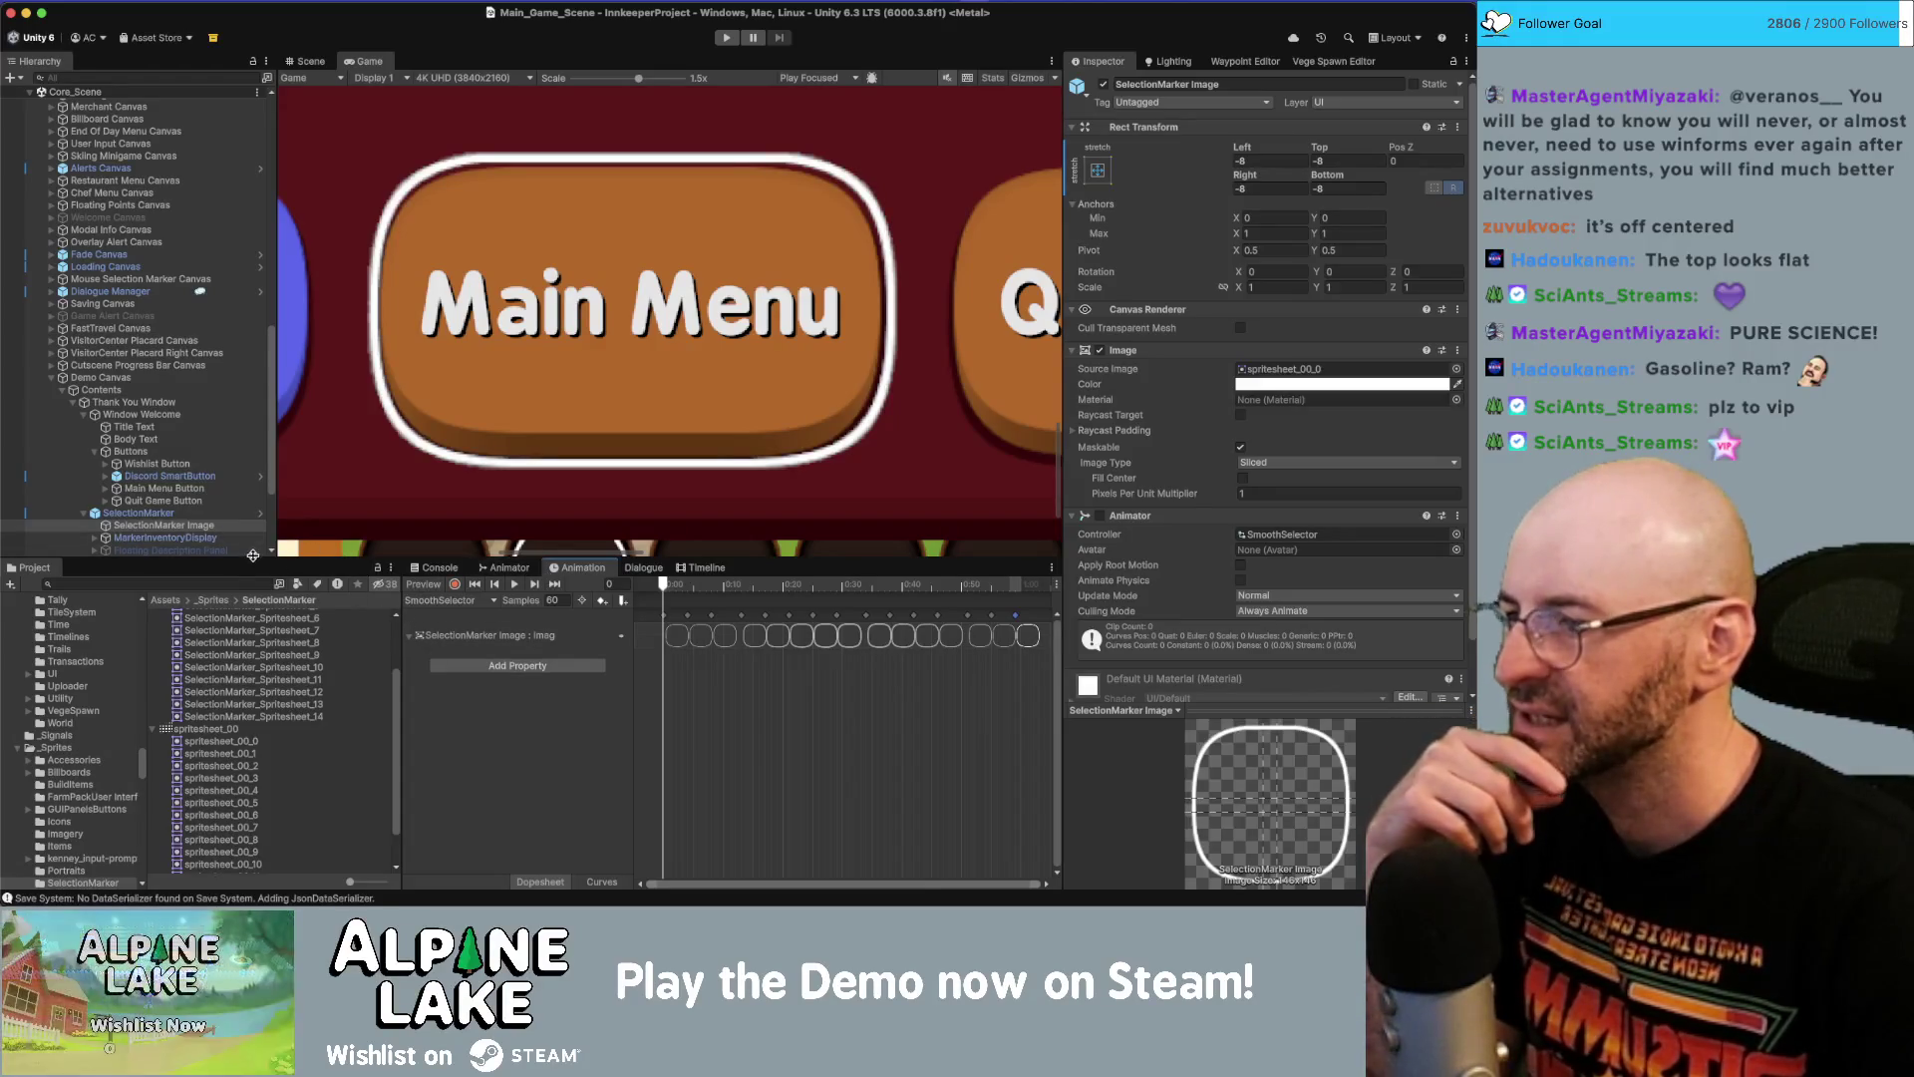
click(221, 731)
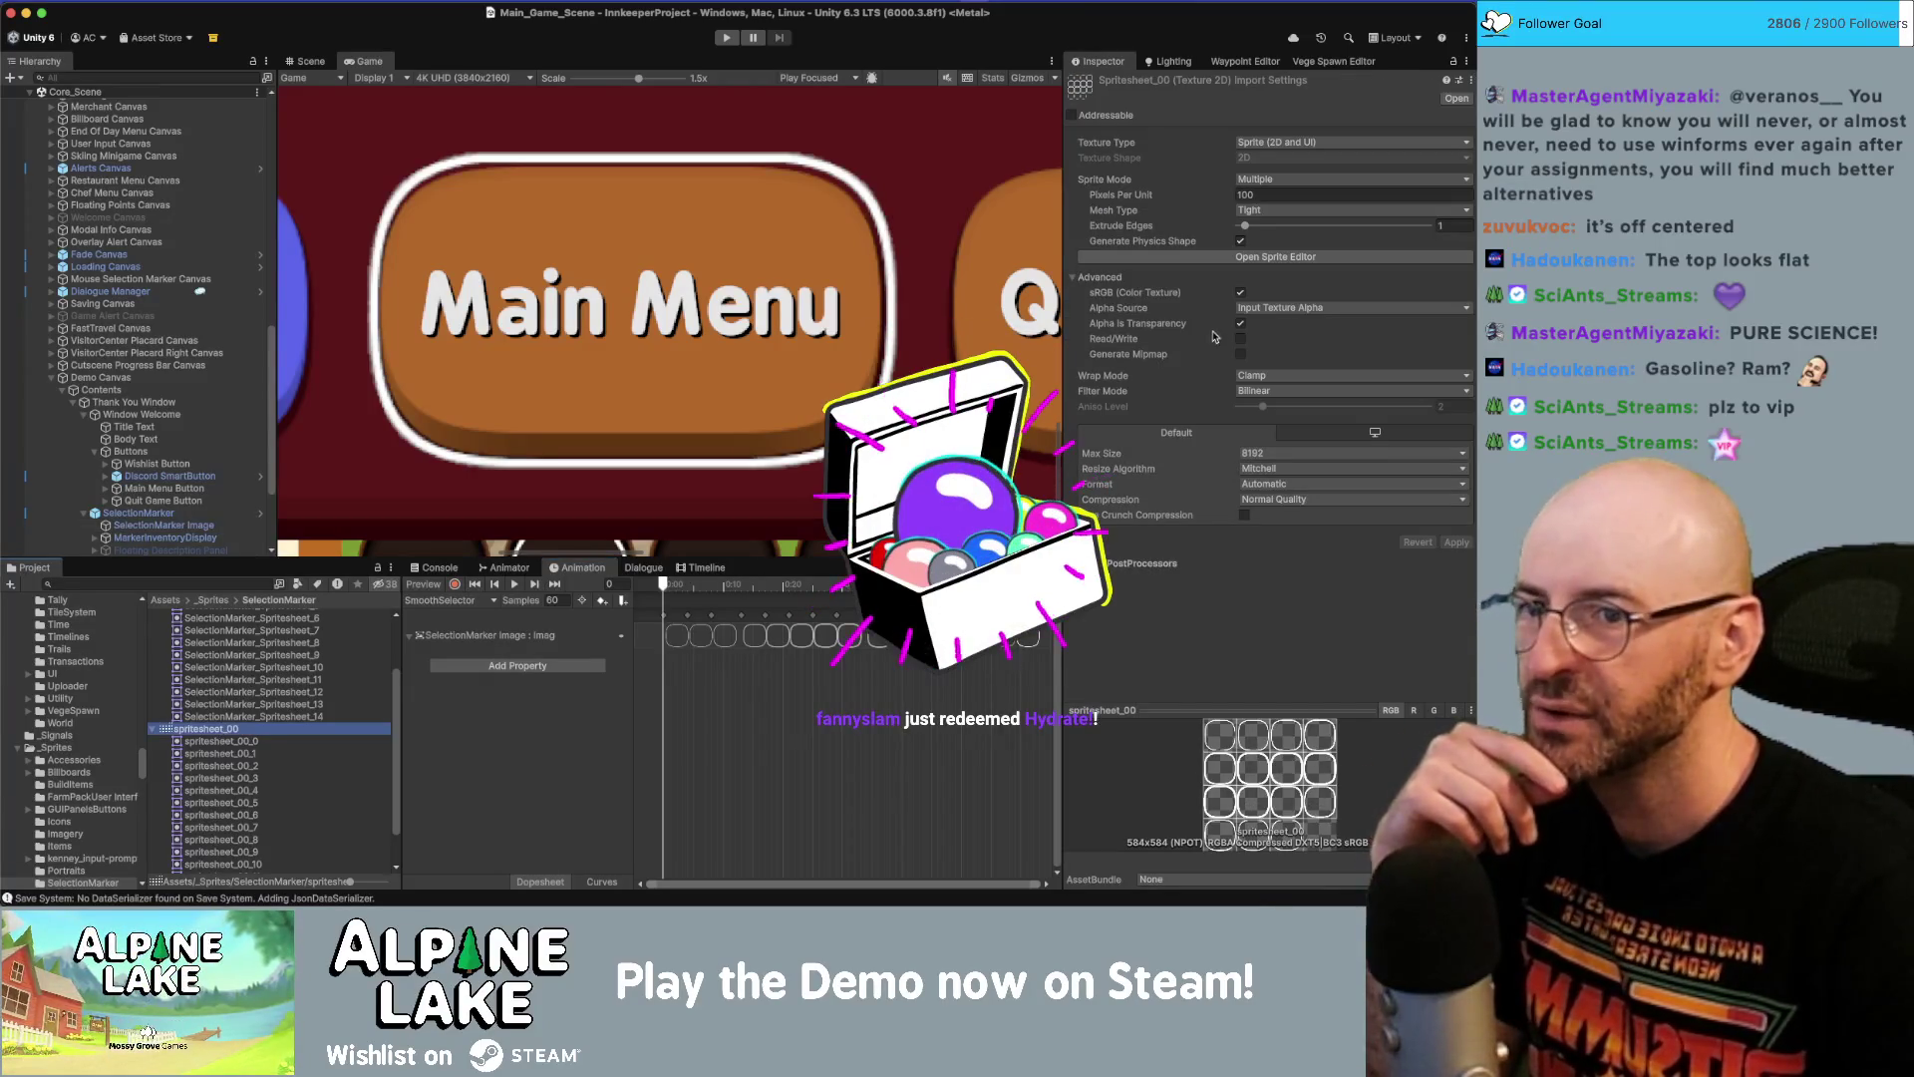
click(1233, 258)
Select frame spritesheet_00_2 and set its Position X to 292.
click(574, 227)
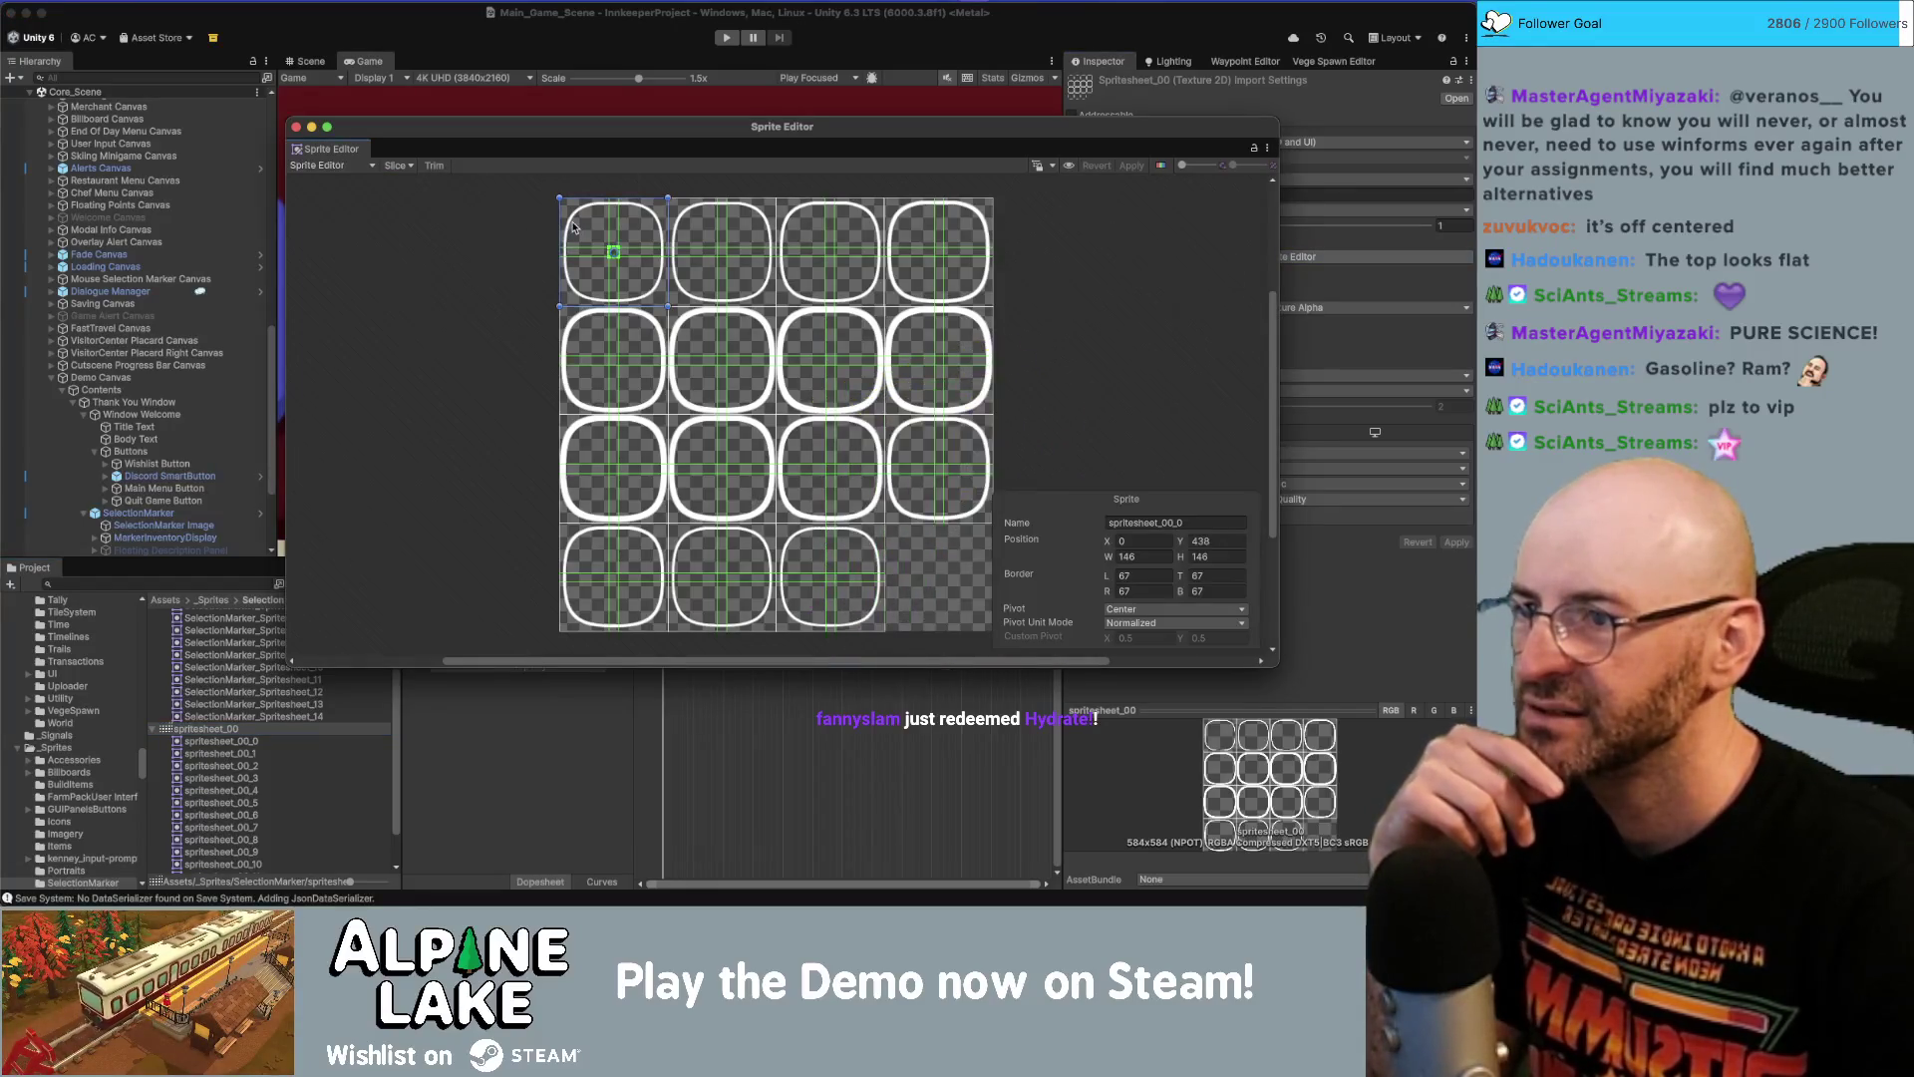
click(704, 240)
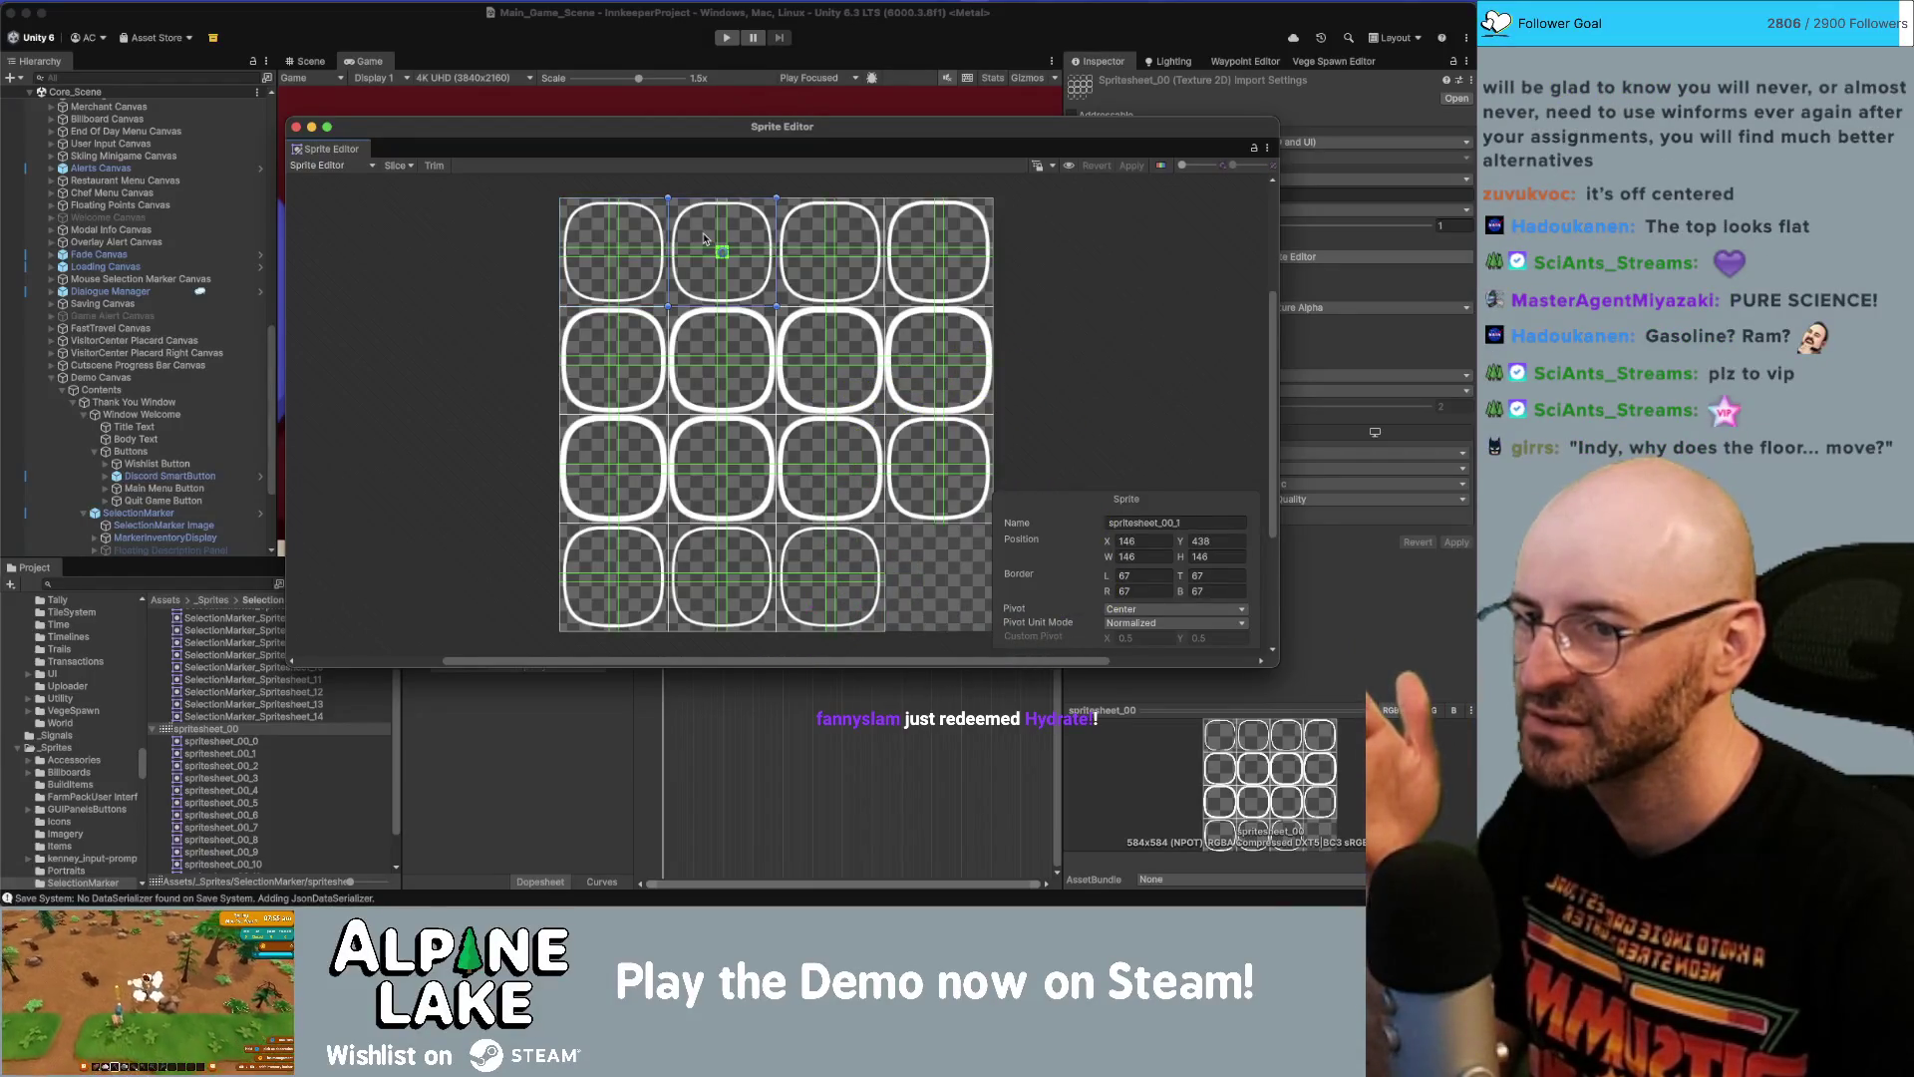
click(813, 237)
click(1141, 540)
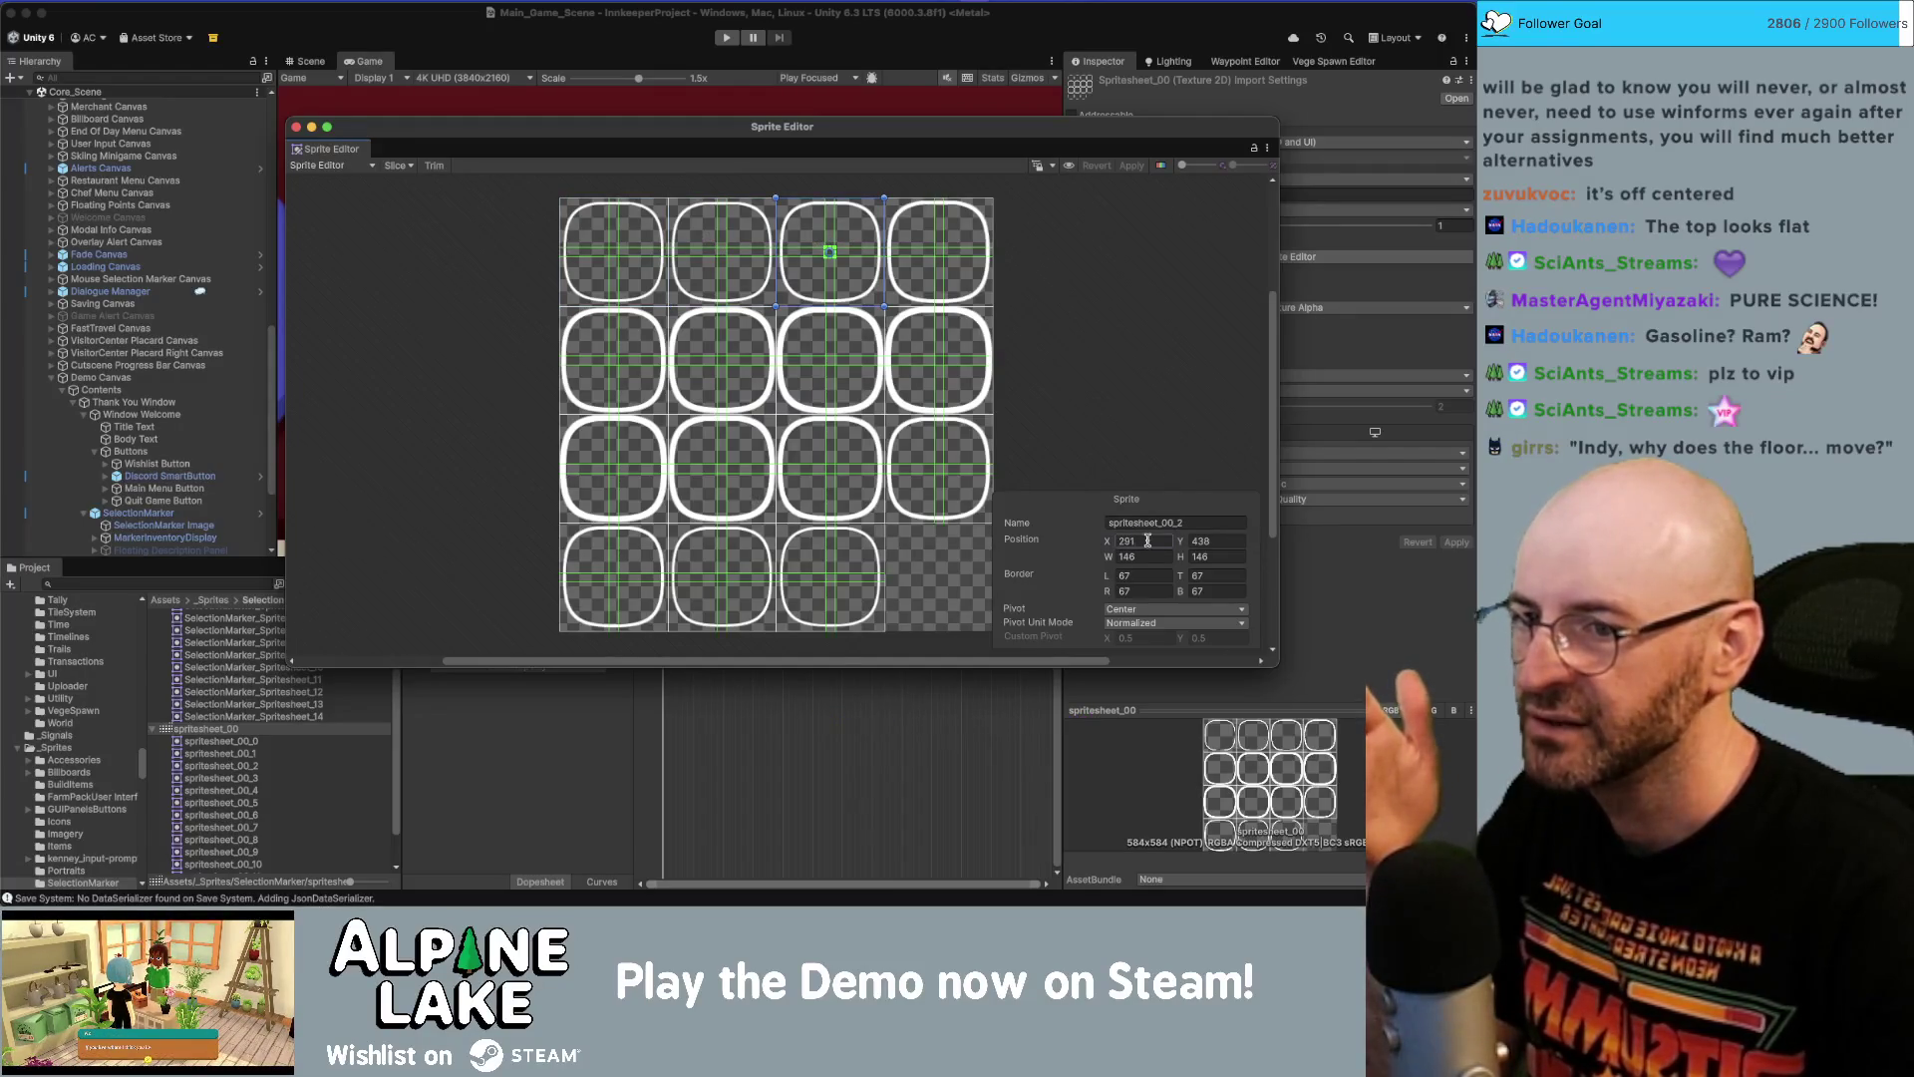
text(292)
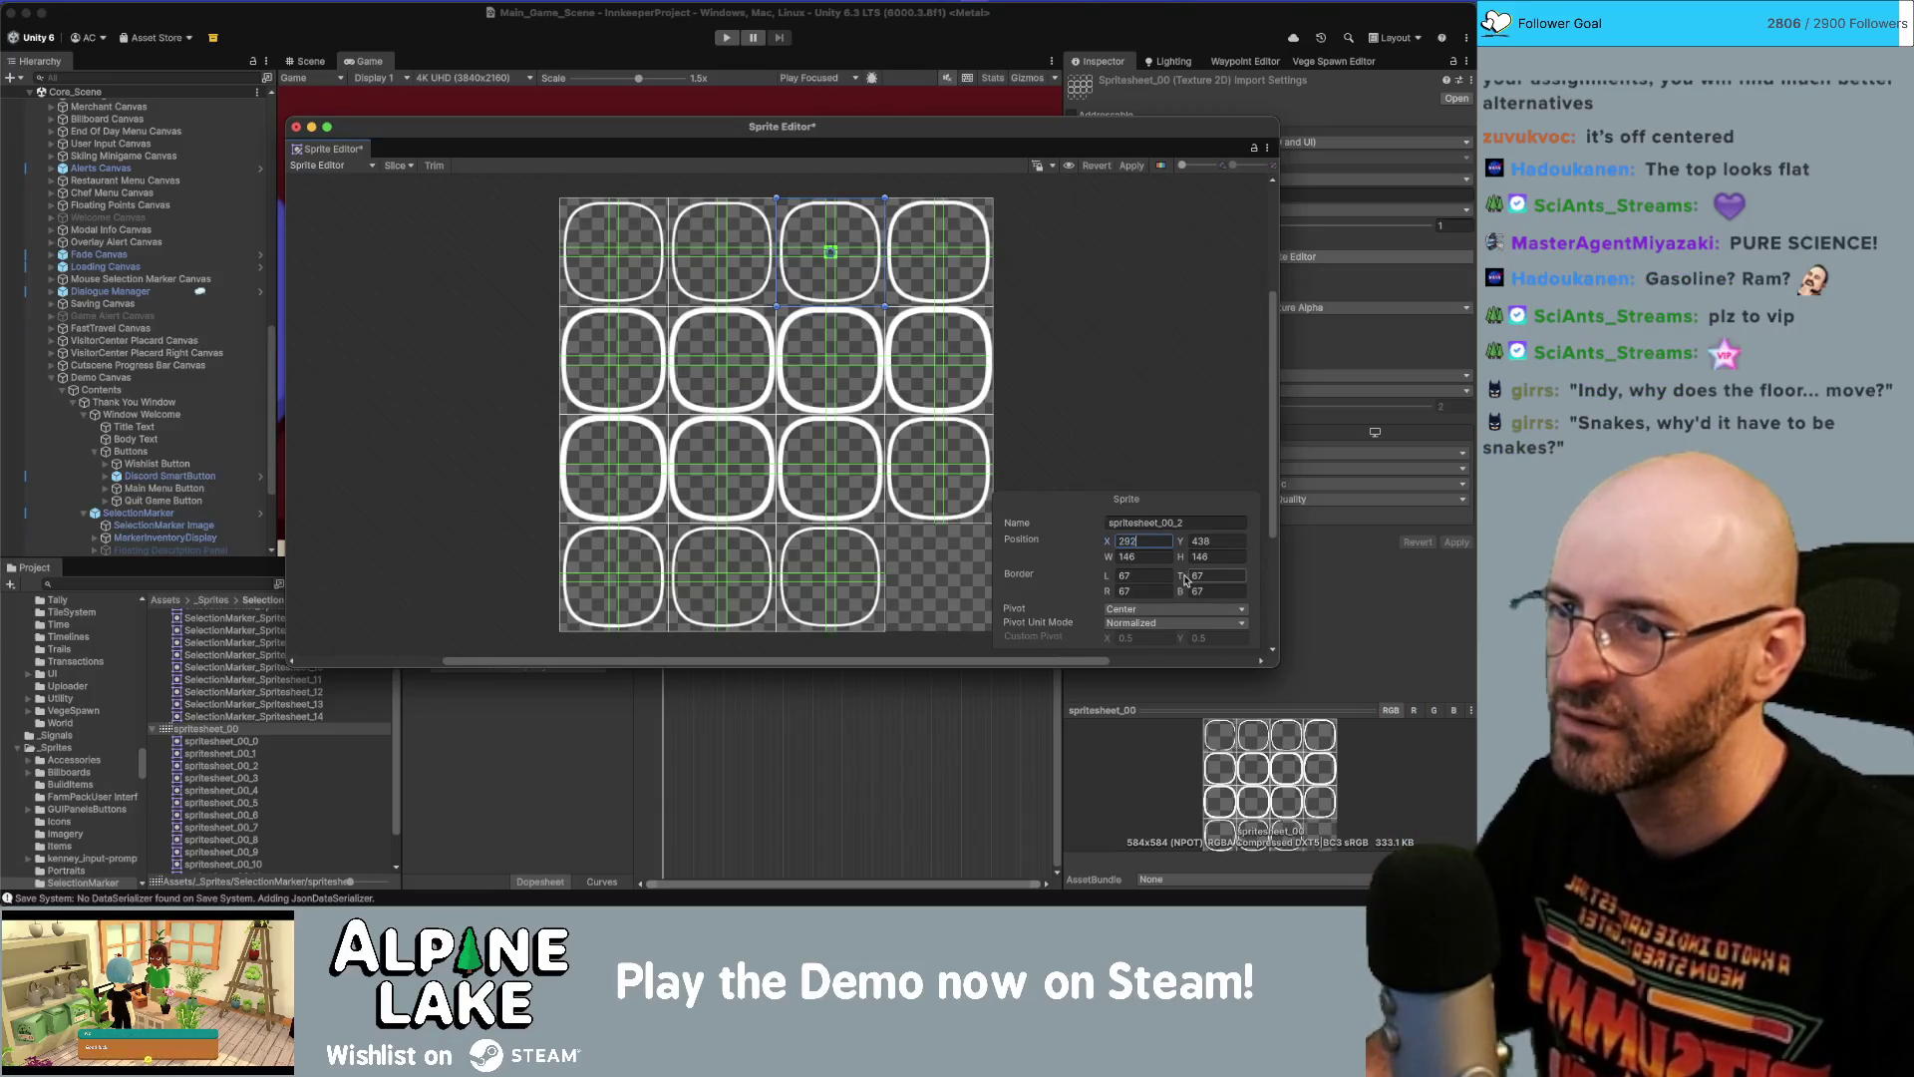
Review frames spritesheet_00_3 through spritesheet_00_5, undoing an accidental rectangle move.
click(981, 232)
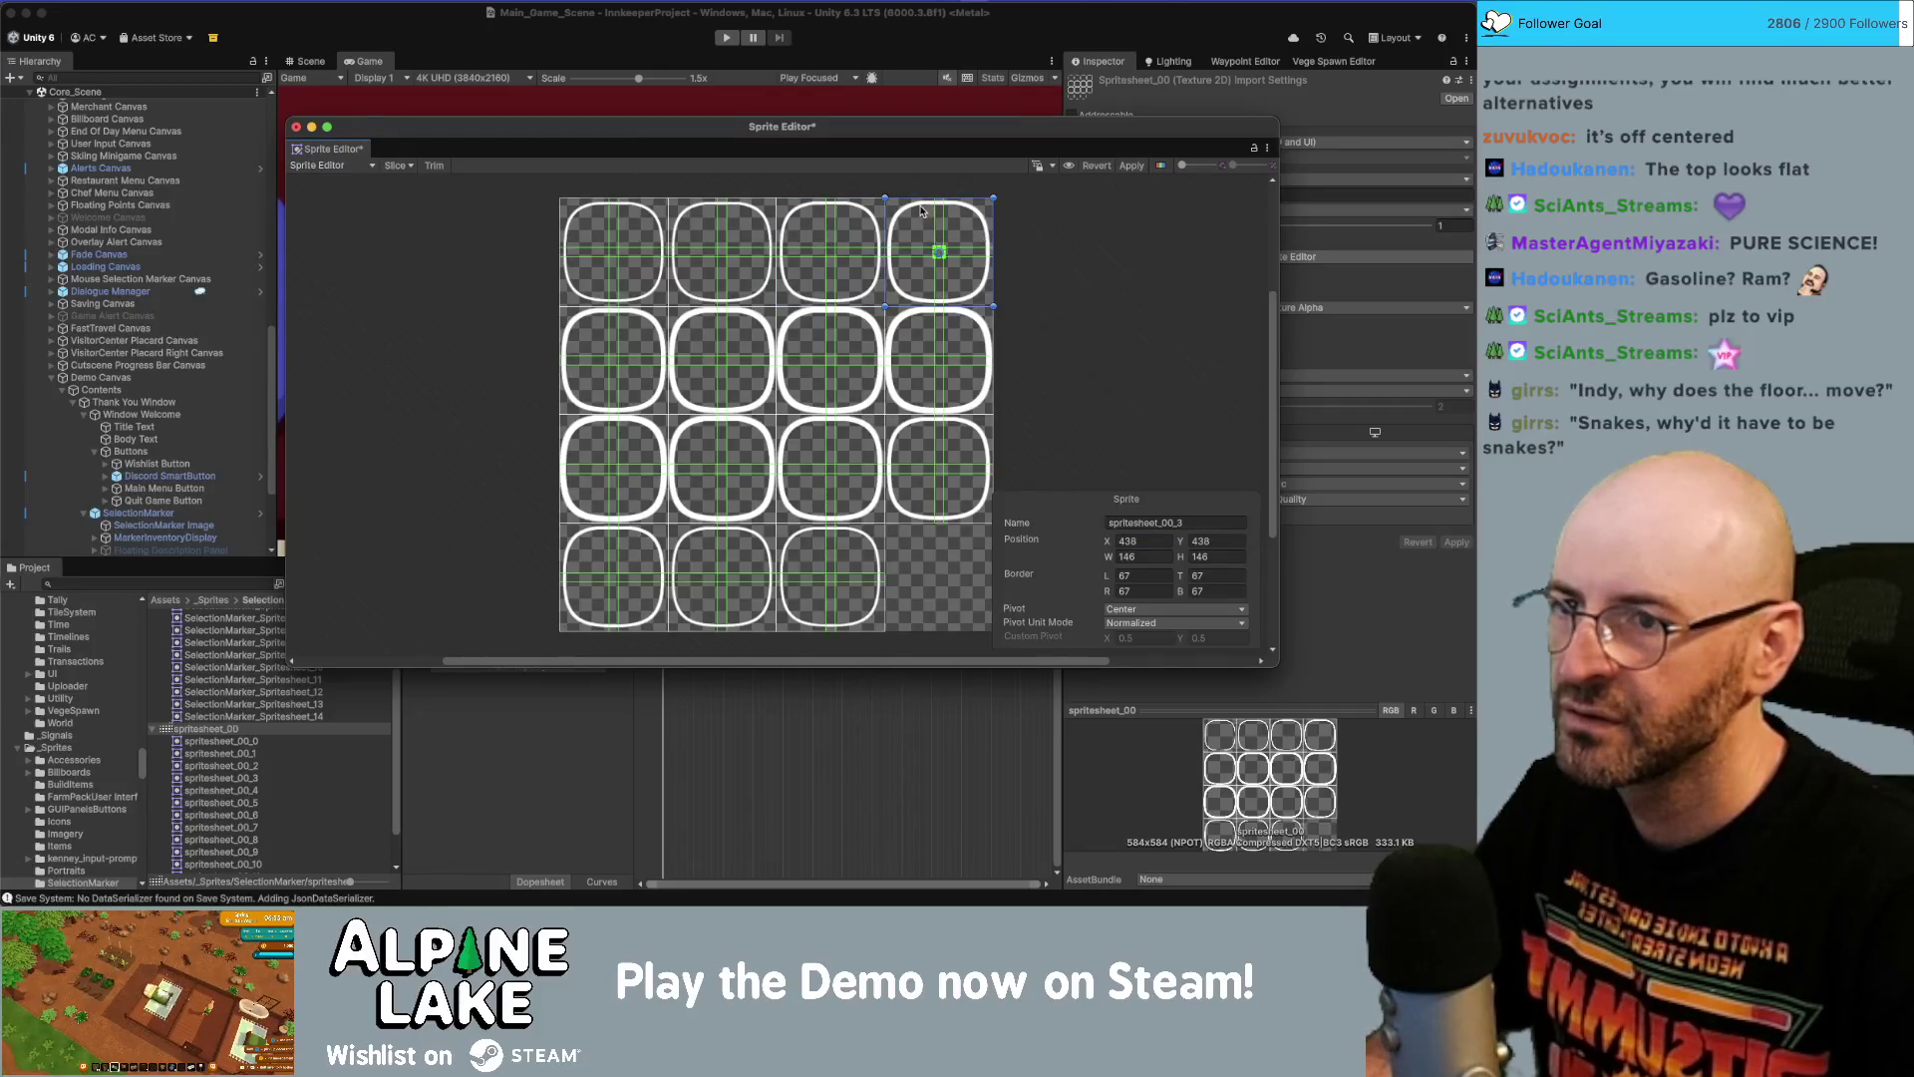
scroll(921, 210, up, 5)
drag(932, 241, 784, 256)
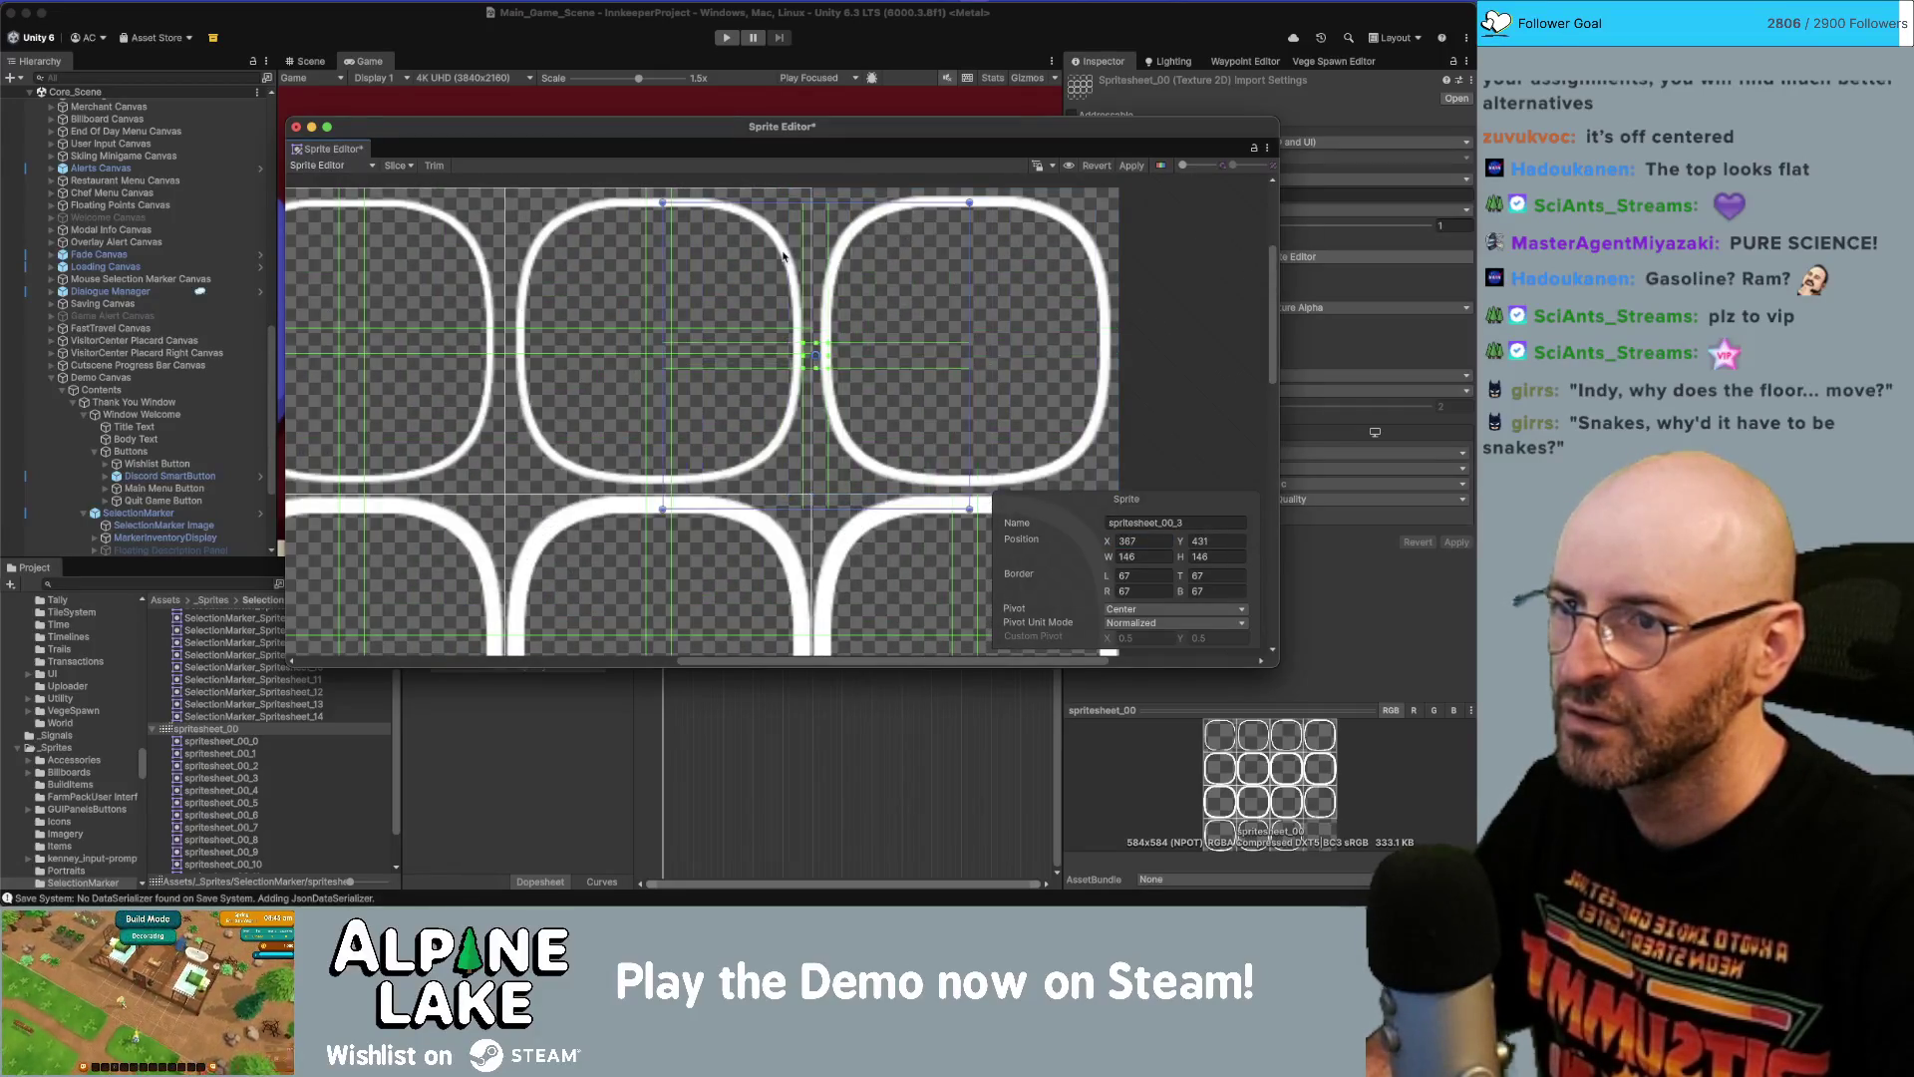
key(ctrl+z)
key(ctrl+z)
key(ctrl+z)
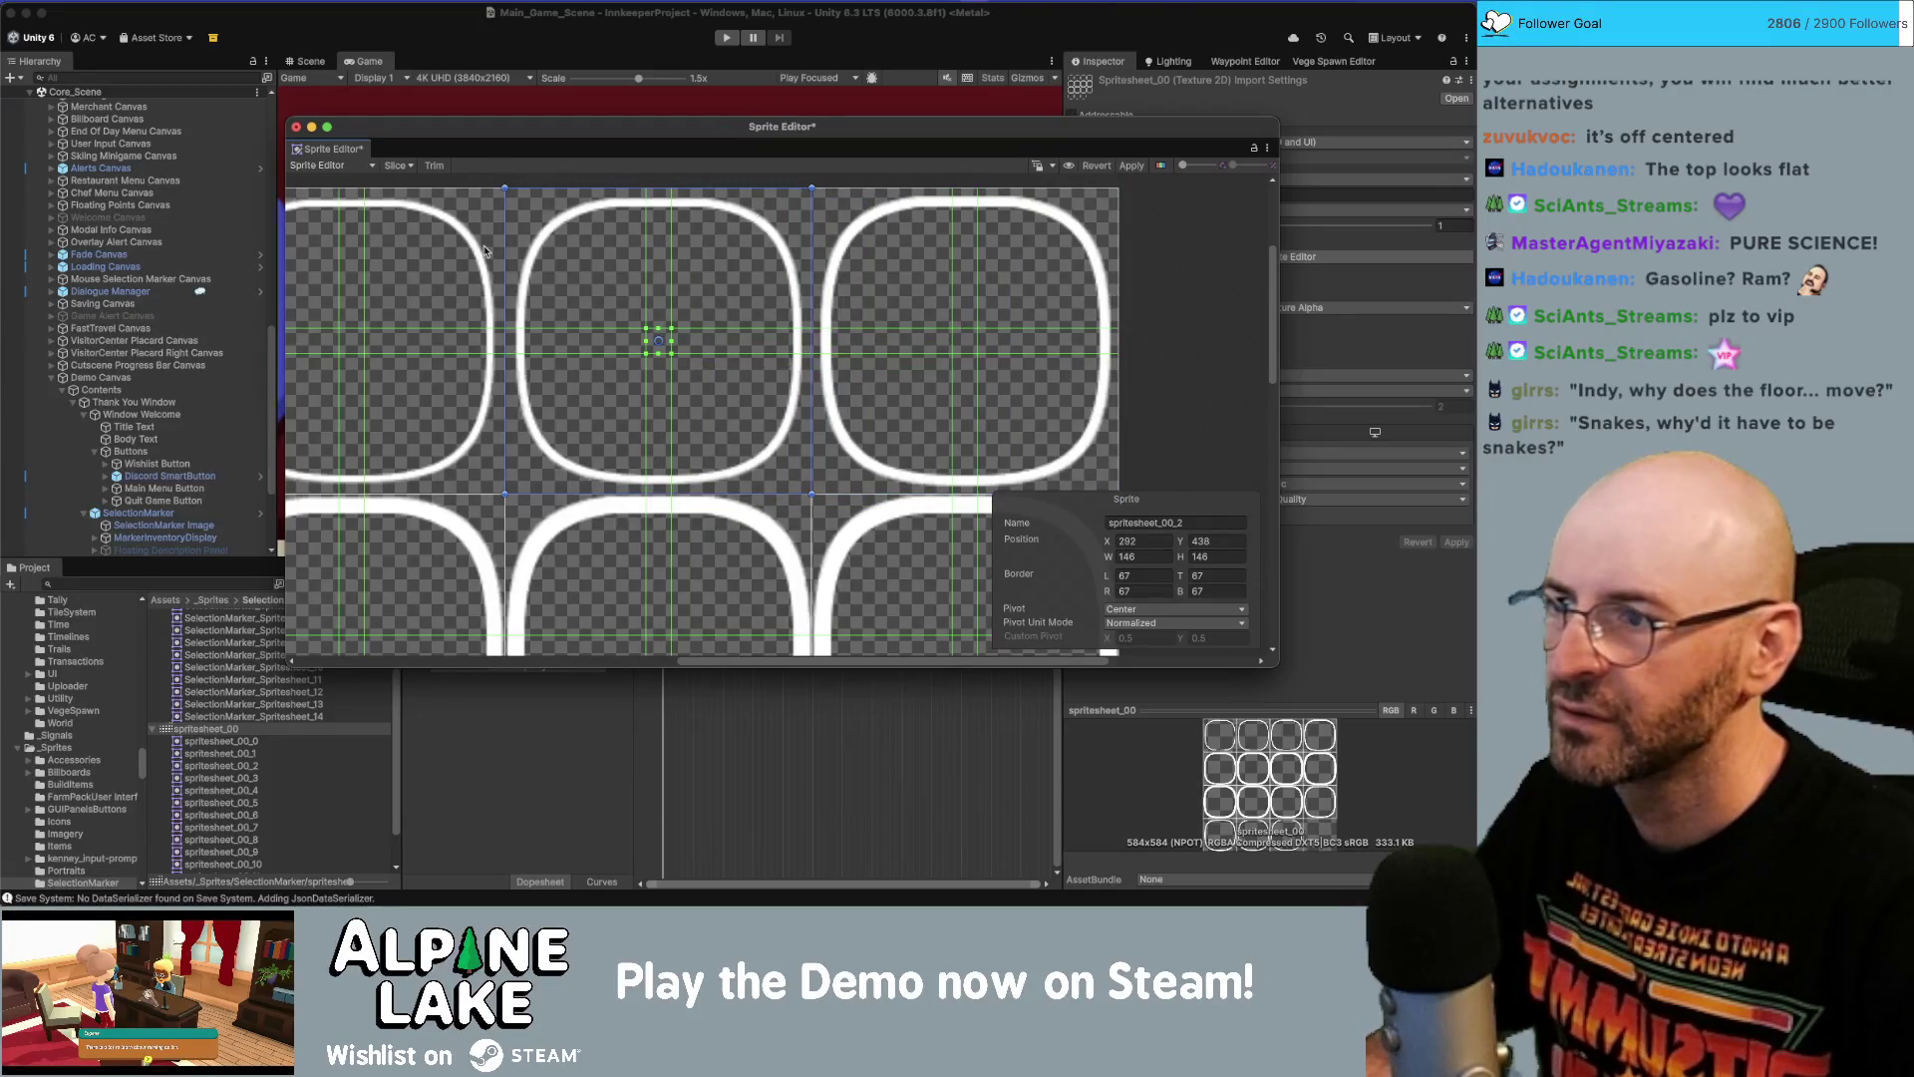
key(ctrl+shift+z)
key(ctrl+shift+z)
click(1176, 349)
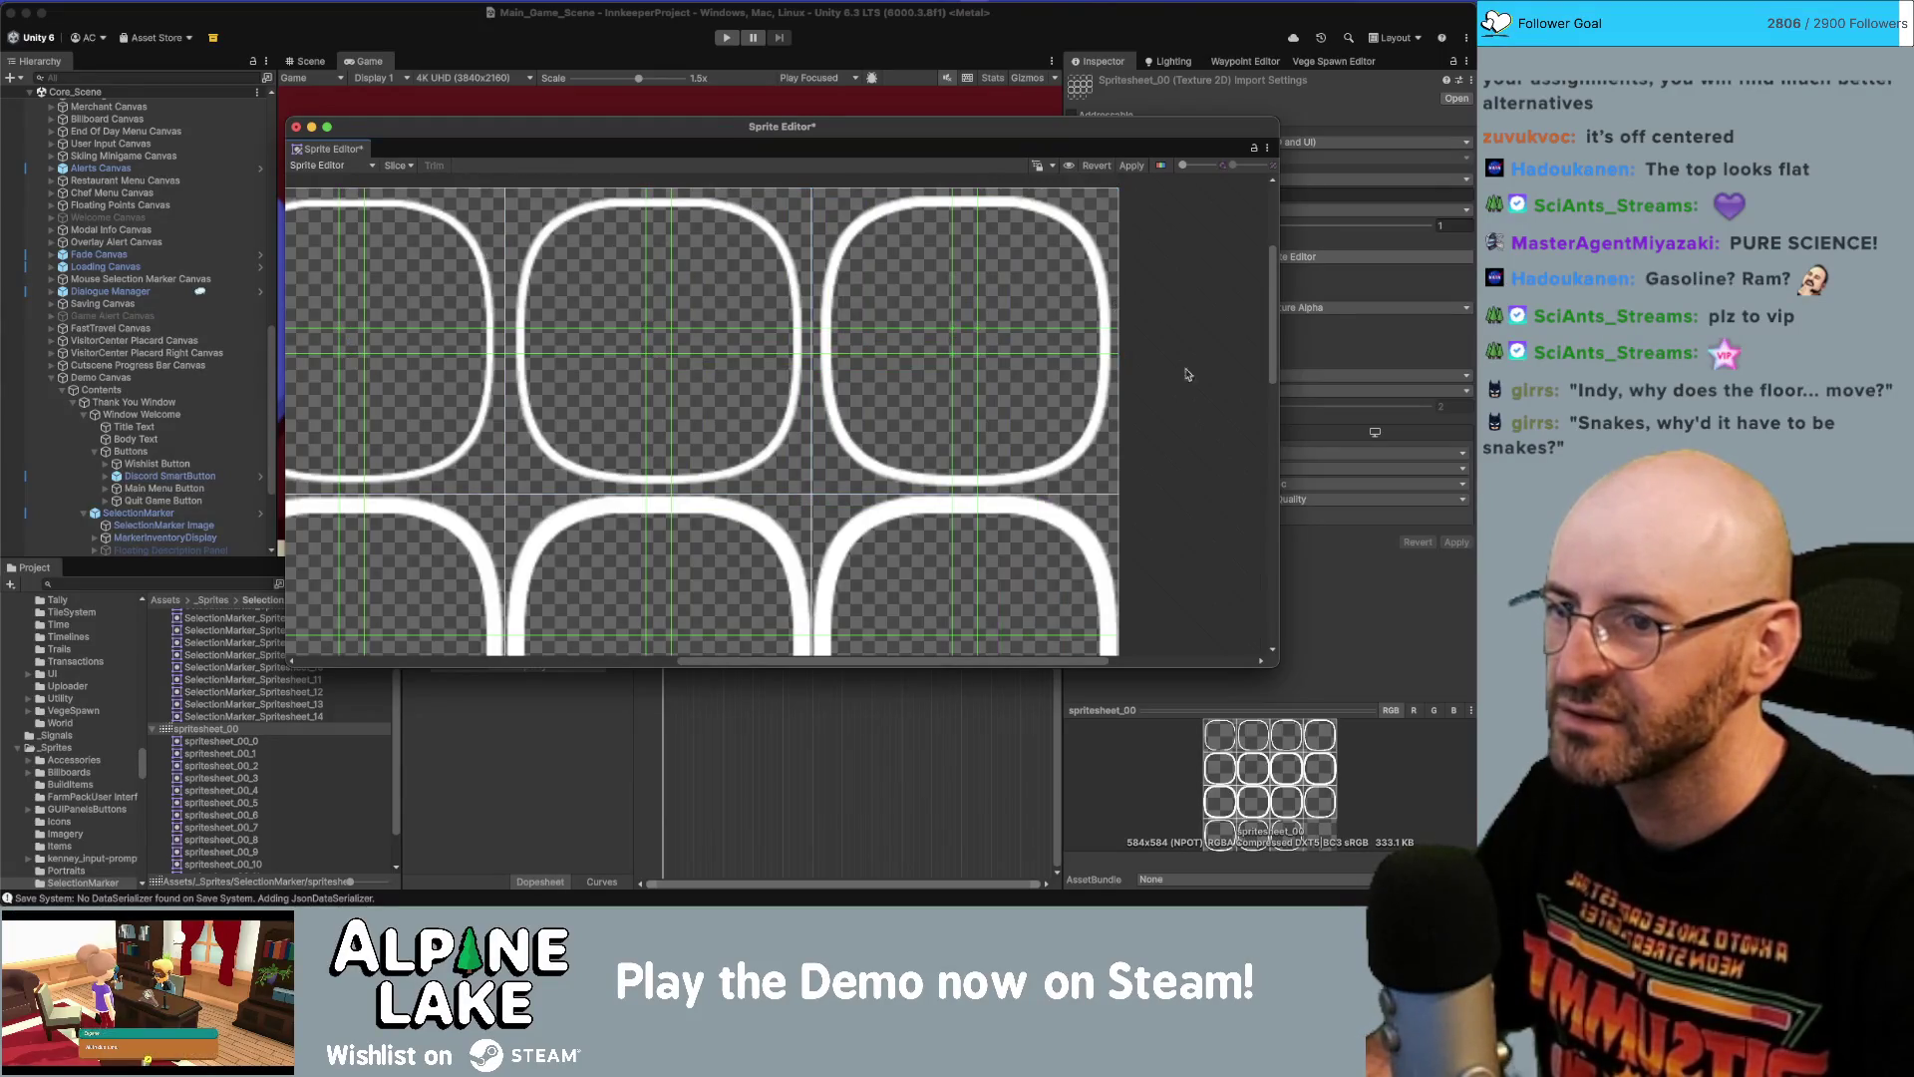
scroll(1146, 359, down, 5)
scroll(847, 369, left, 3)
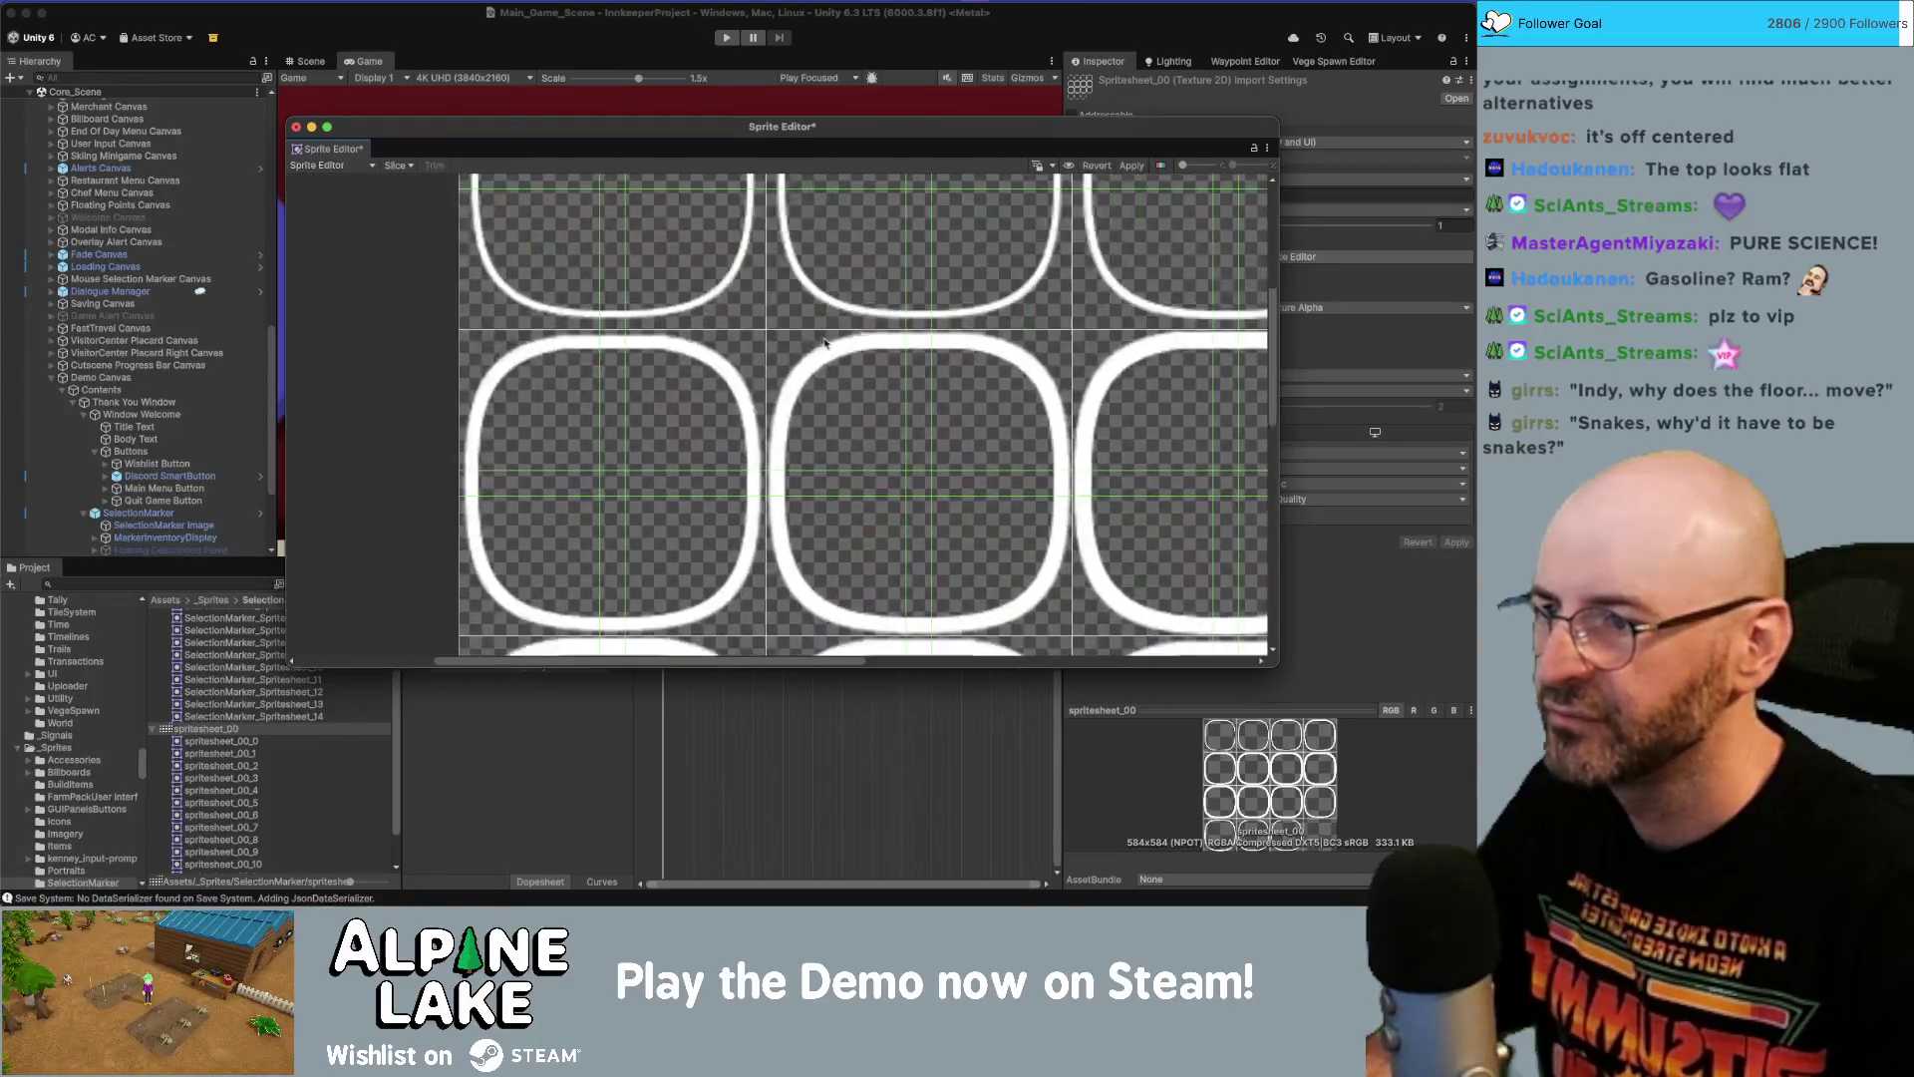
click(721, 387)
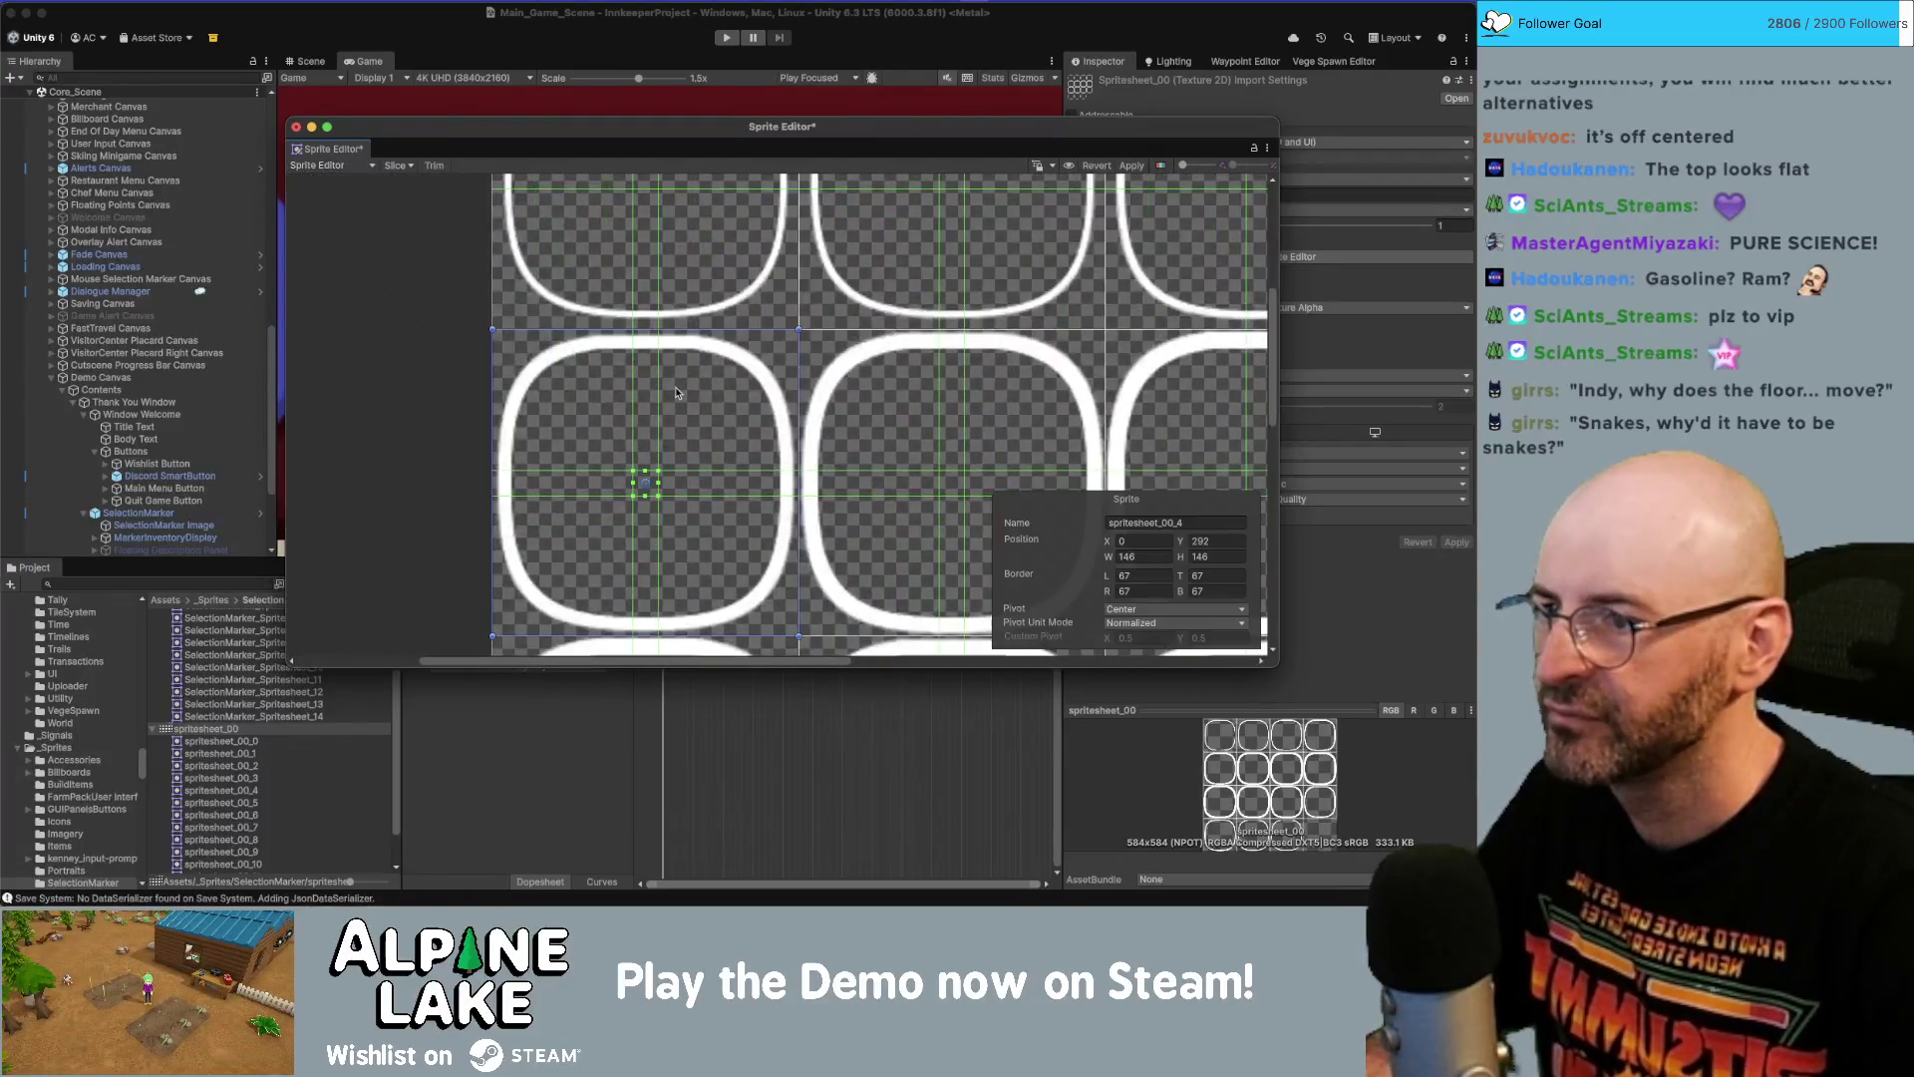
click(884, 409)
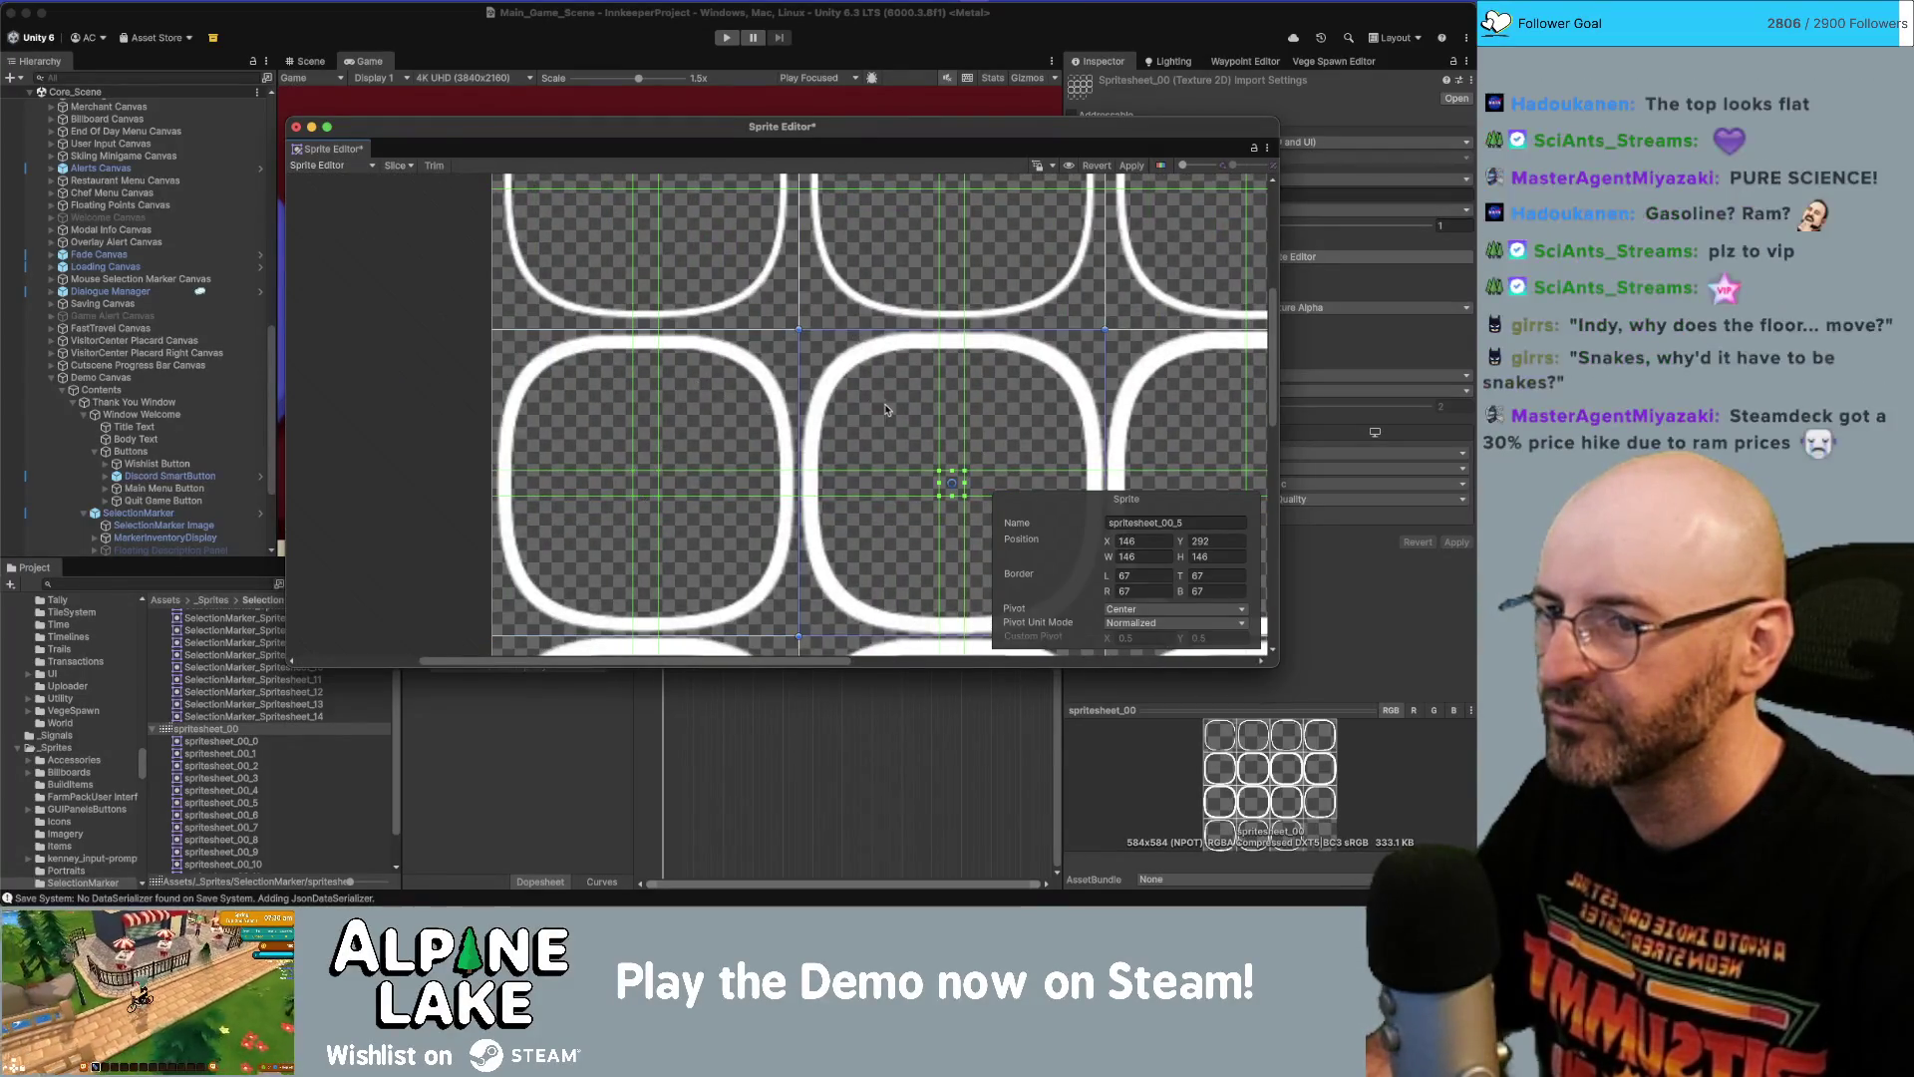
Adjust a sprite rectangle edge, apply the slicing changes and close the Sprite Editor.
click(1129, 167)
scroll(761, 296, right, 5)
drag(761, 296, 850, 315)
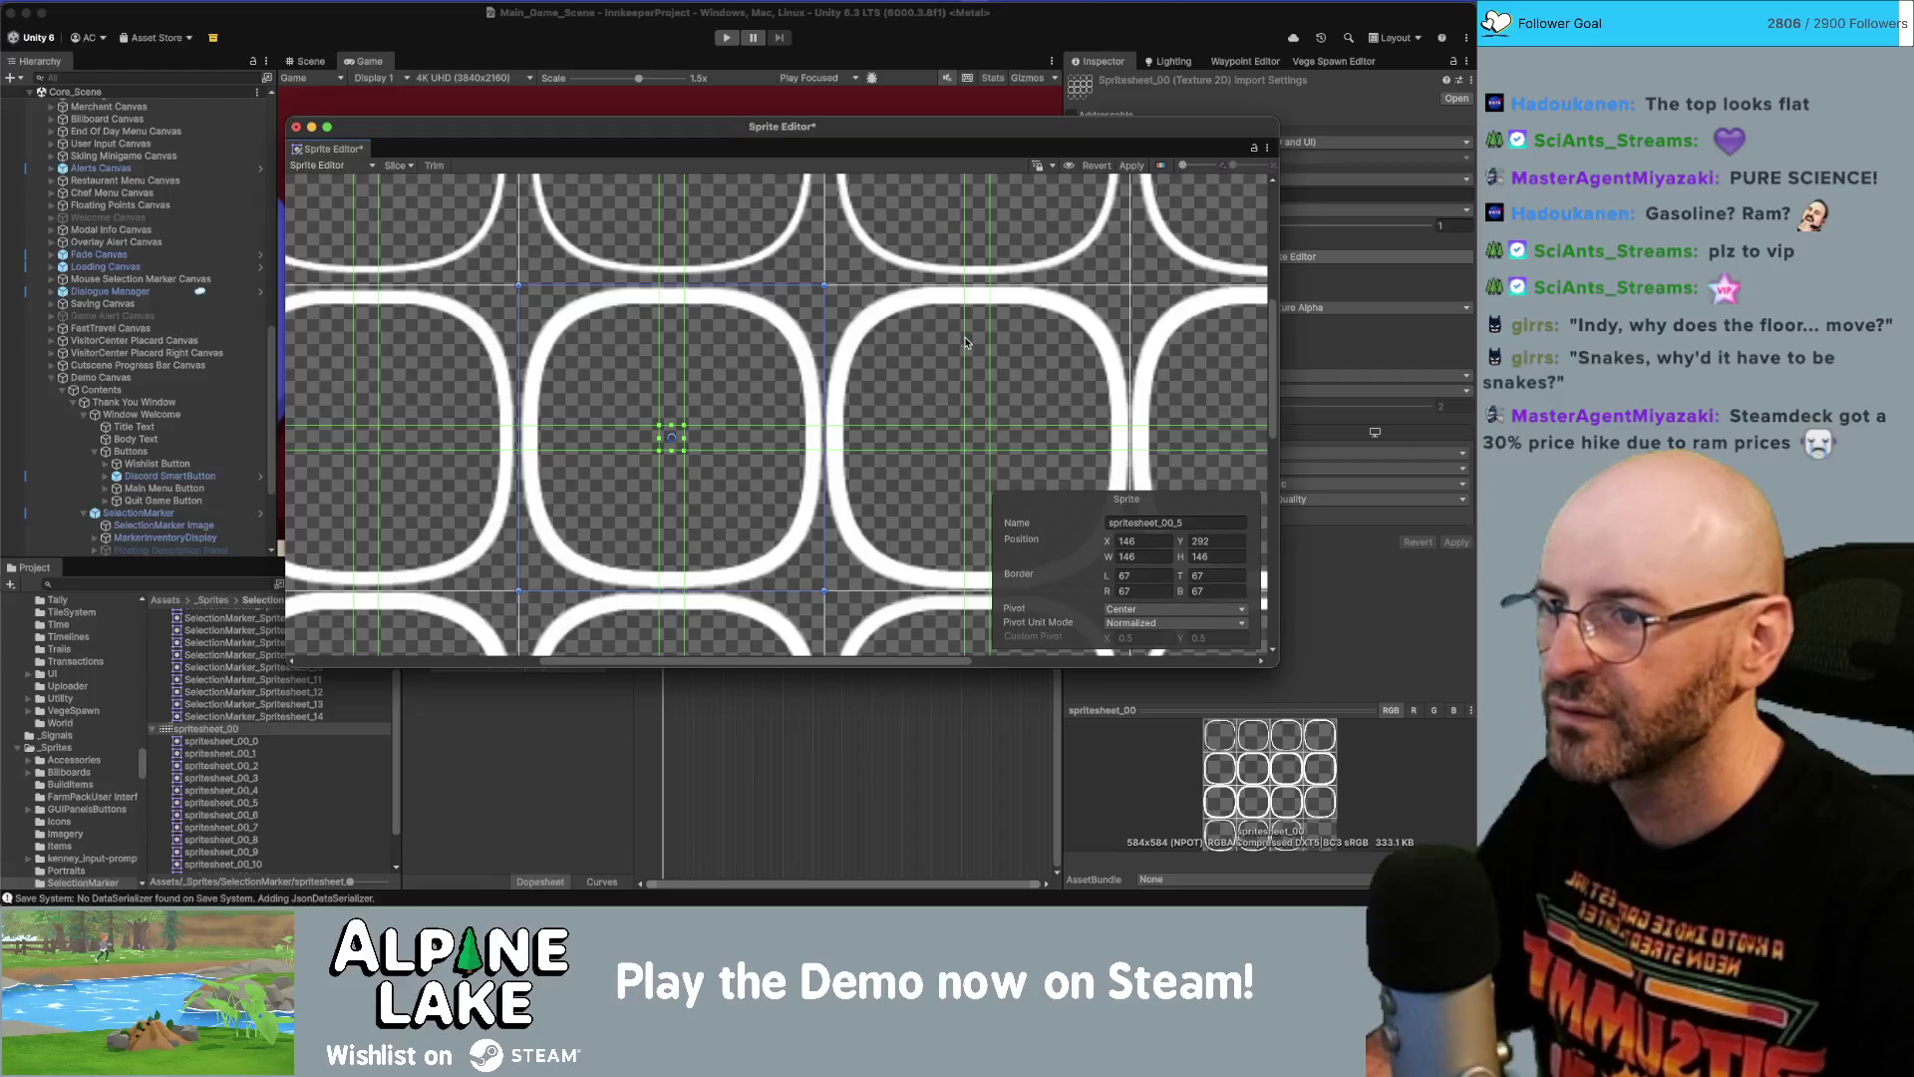
scroll(965, 343, right, 8)
scroll(965, 343, down, 2)
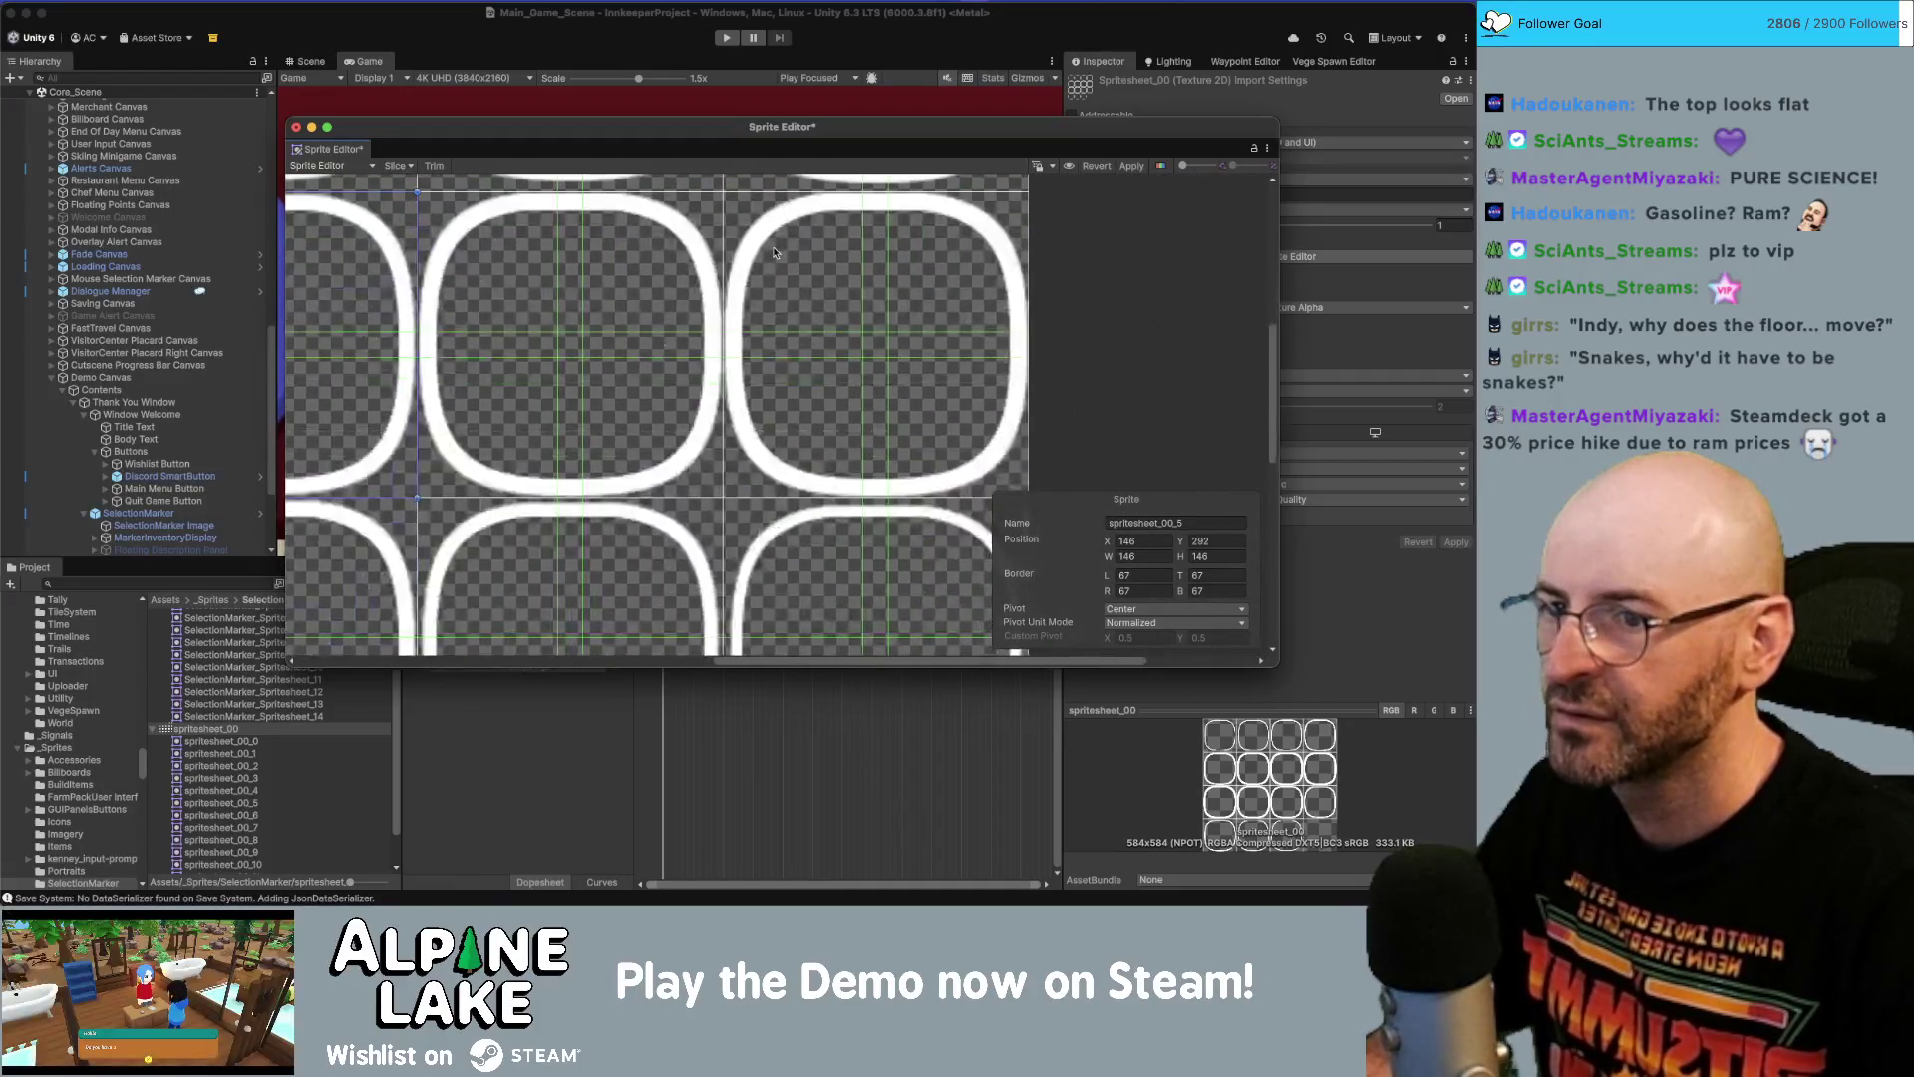
scroll(756, 361, down, 1)
scroll(755, 362, up, 5)
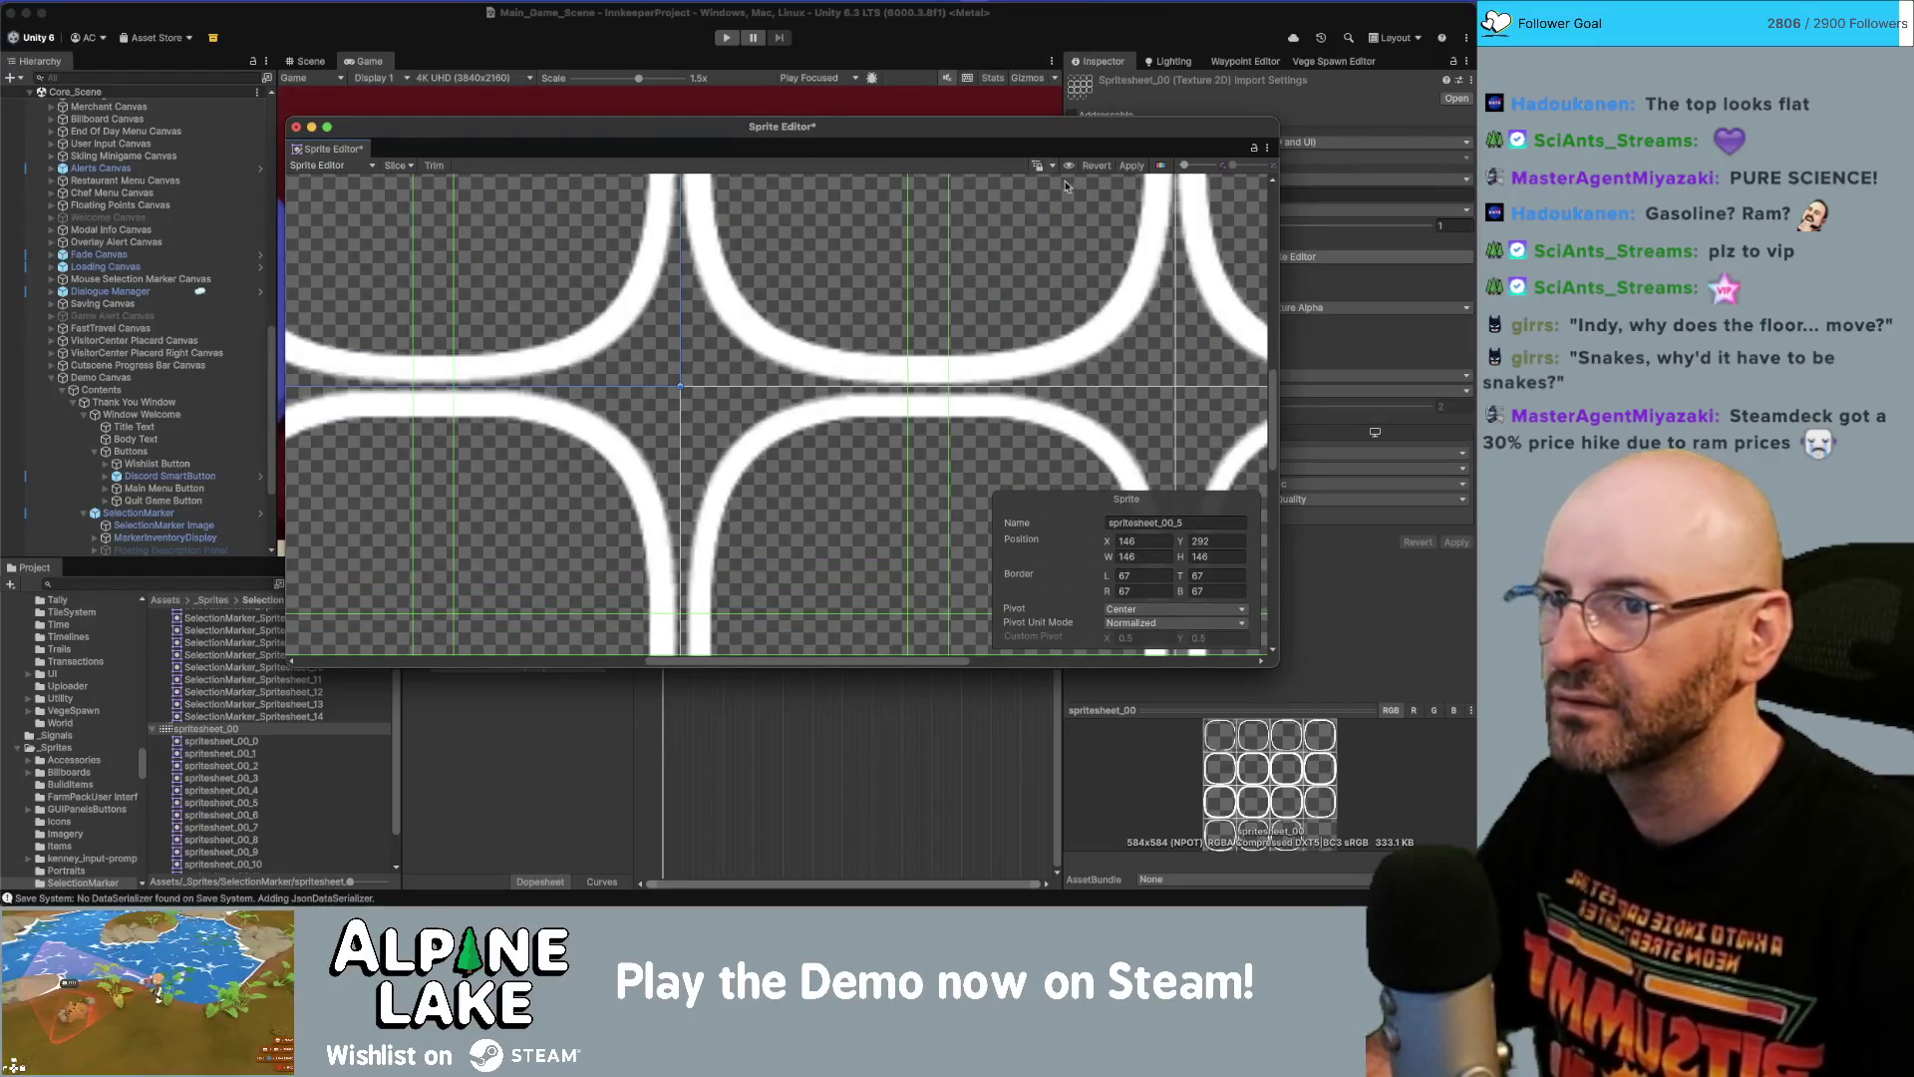
click(1131, 167)
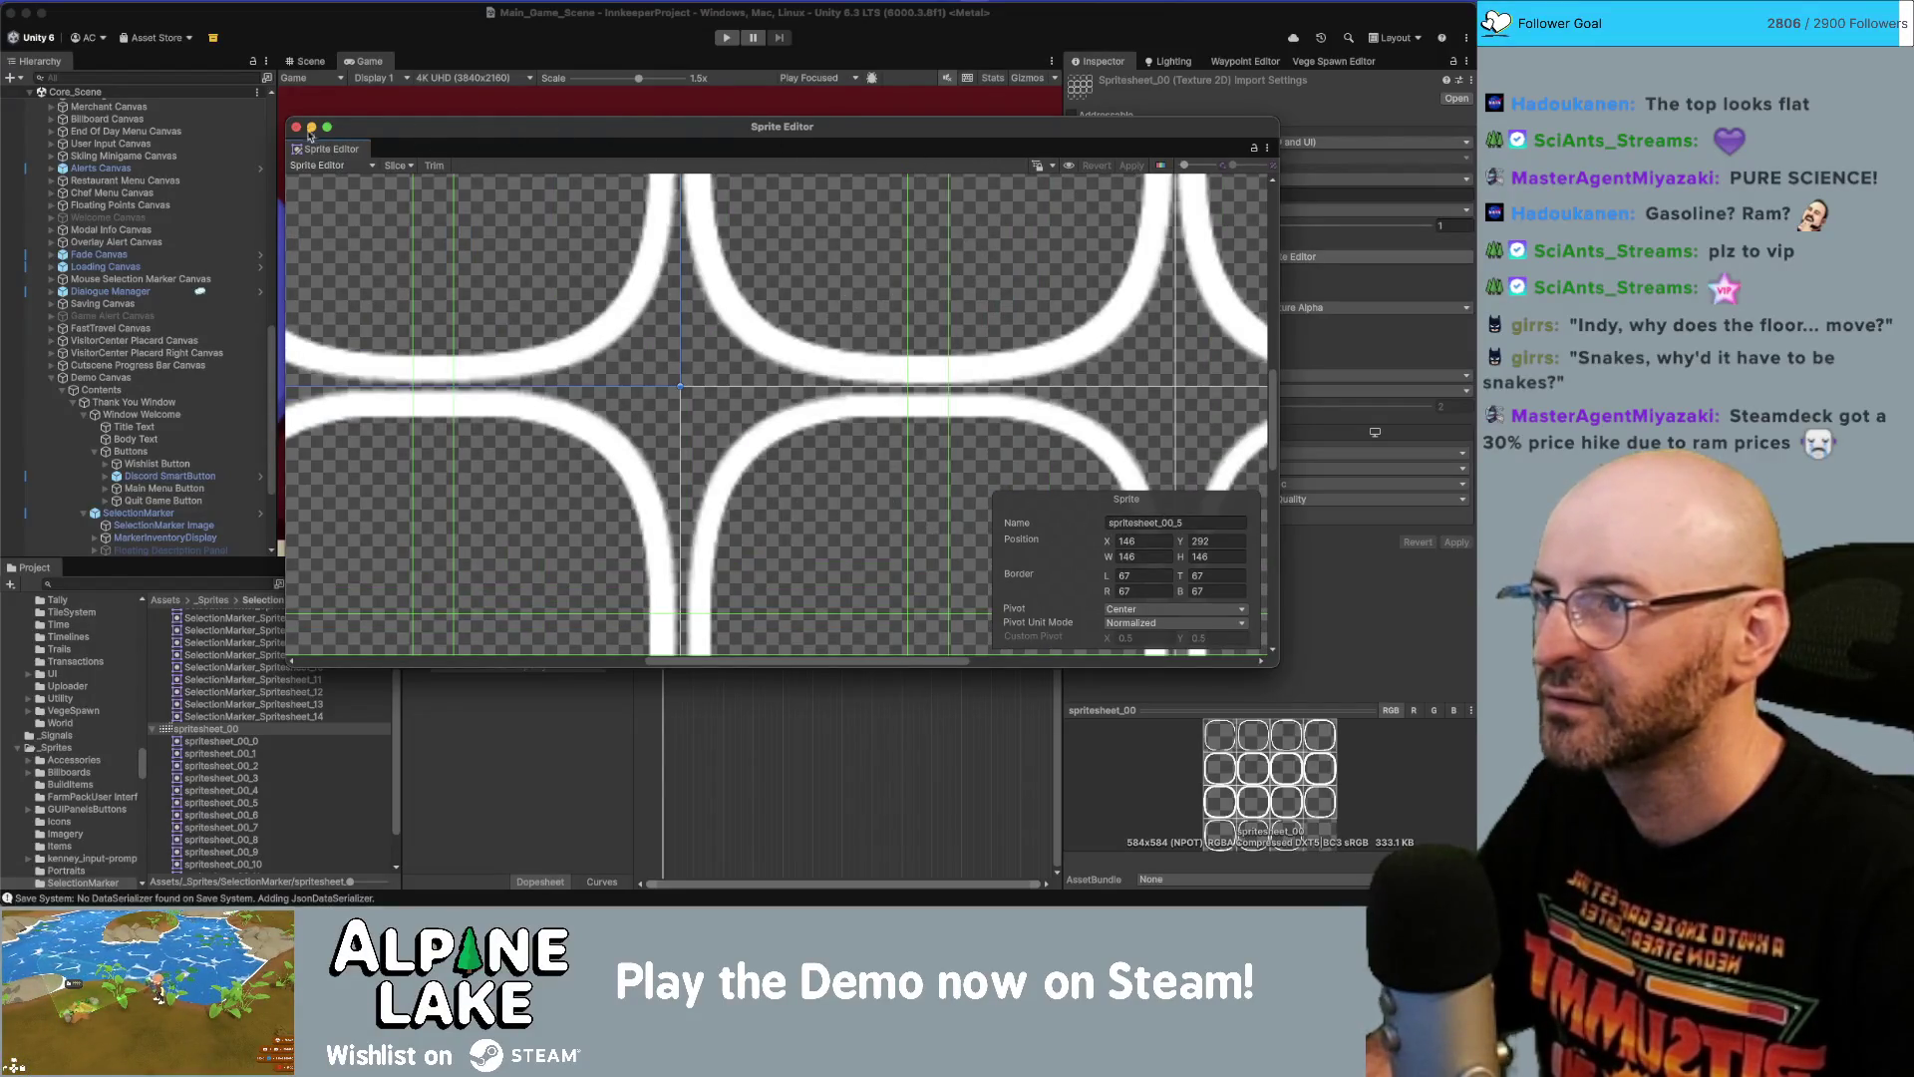
click(297, 128)
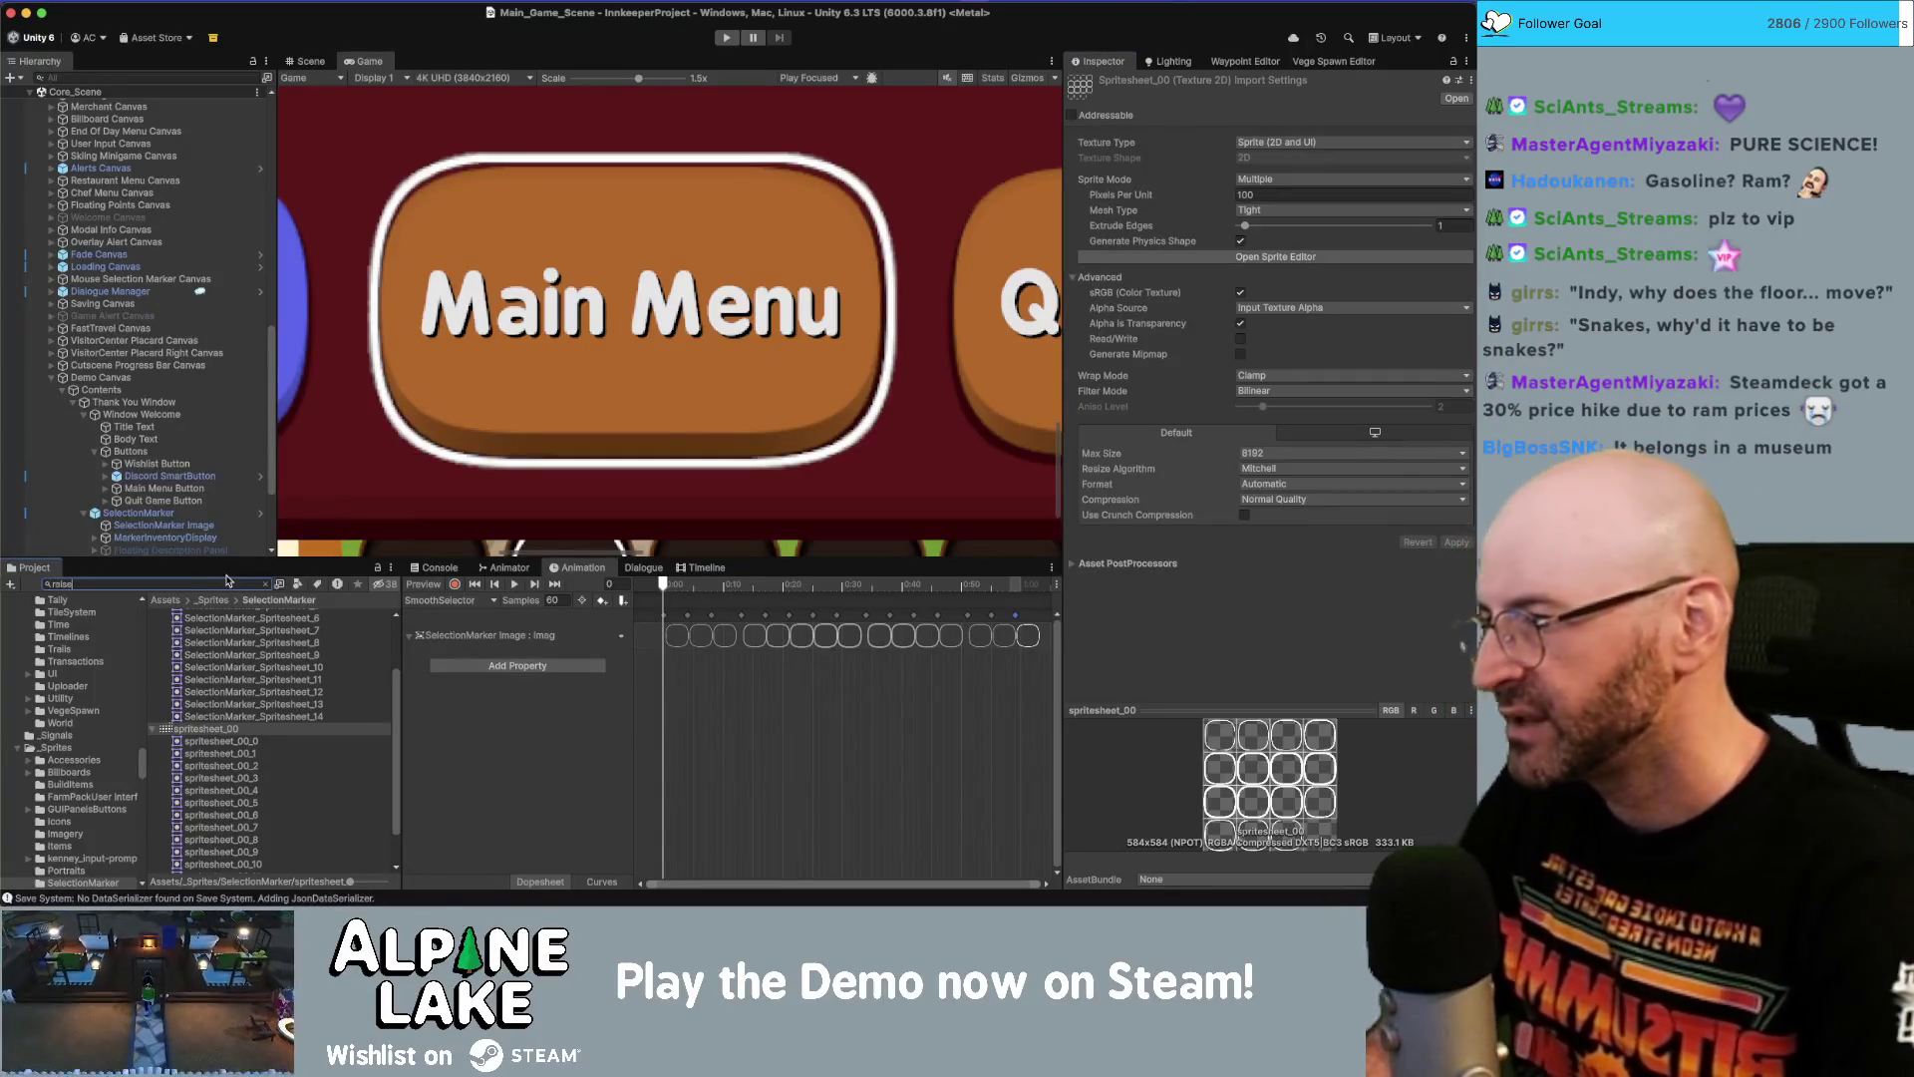
Check RoundedPanelRaisedOutline's borders (62 left/top/right, 66 bottom) in its Sprite Editor, then close it.
text(raised)
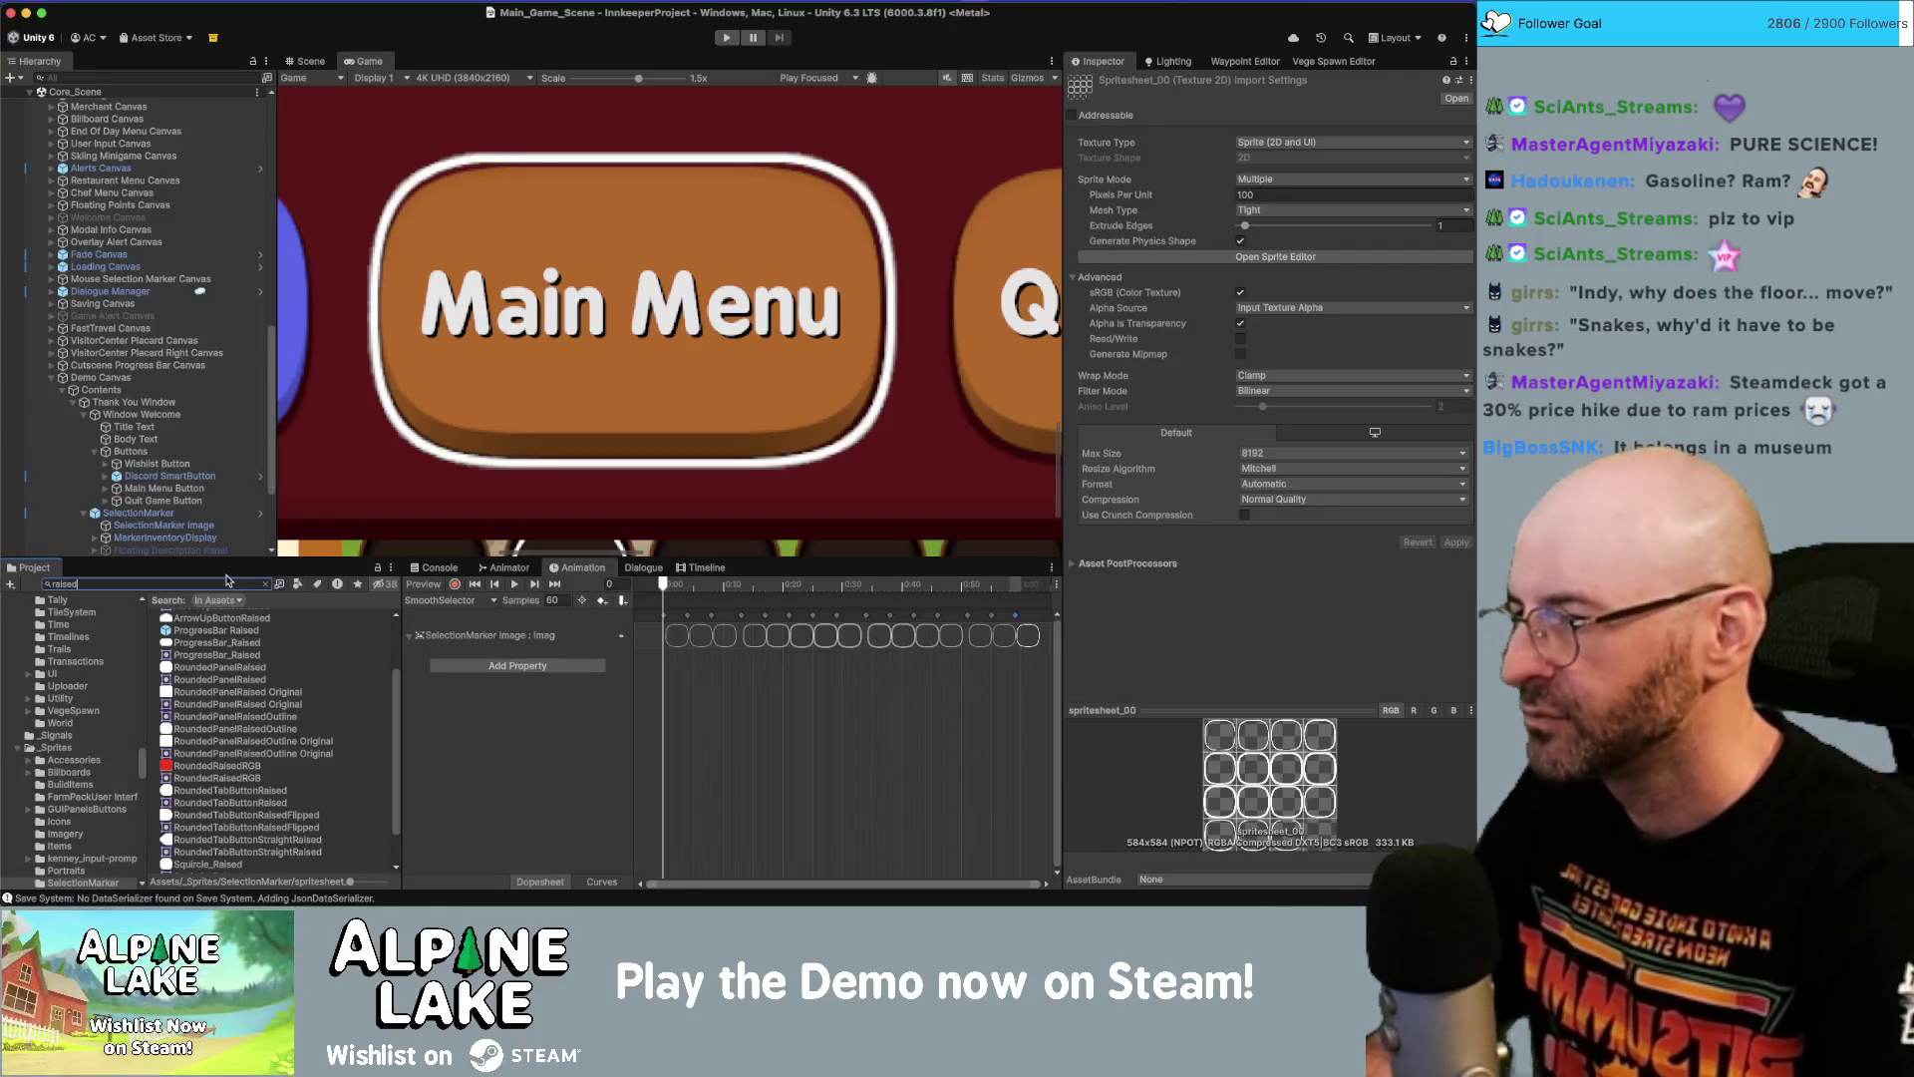
text(e)
key(BackSpace)
key(BackSpace)
key(BackSpace)
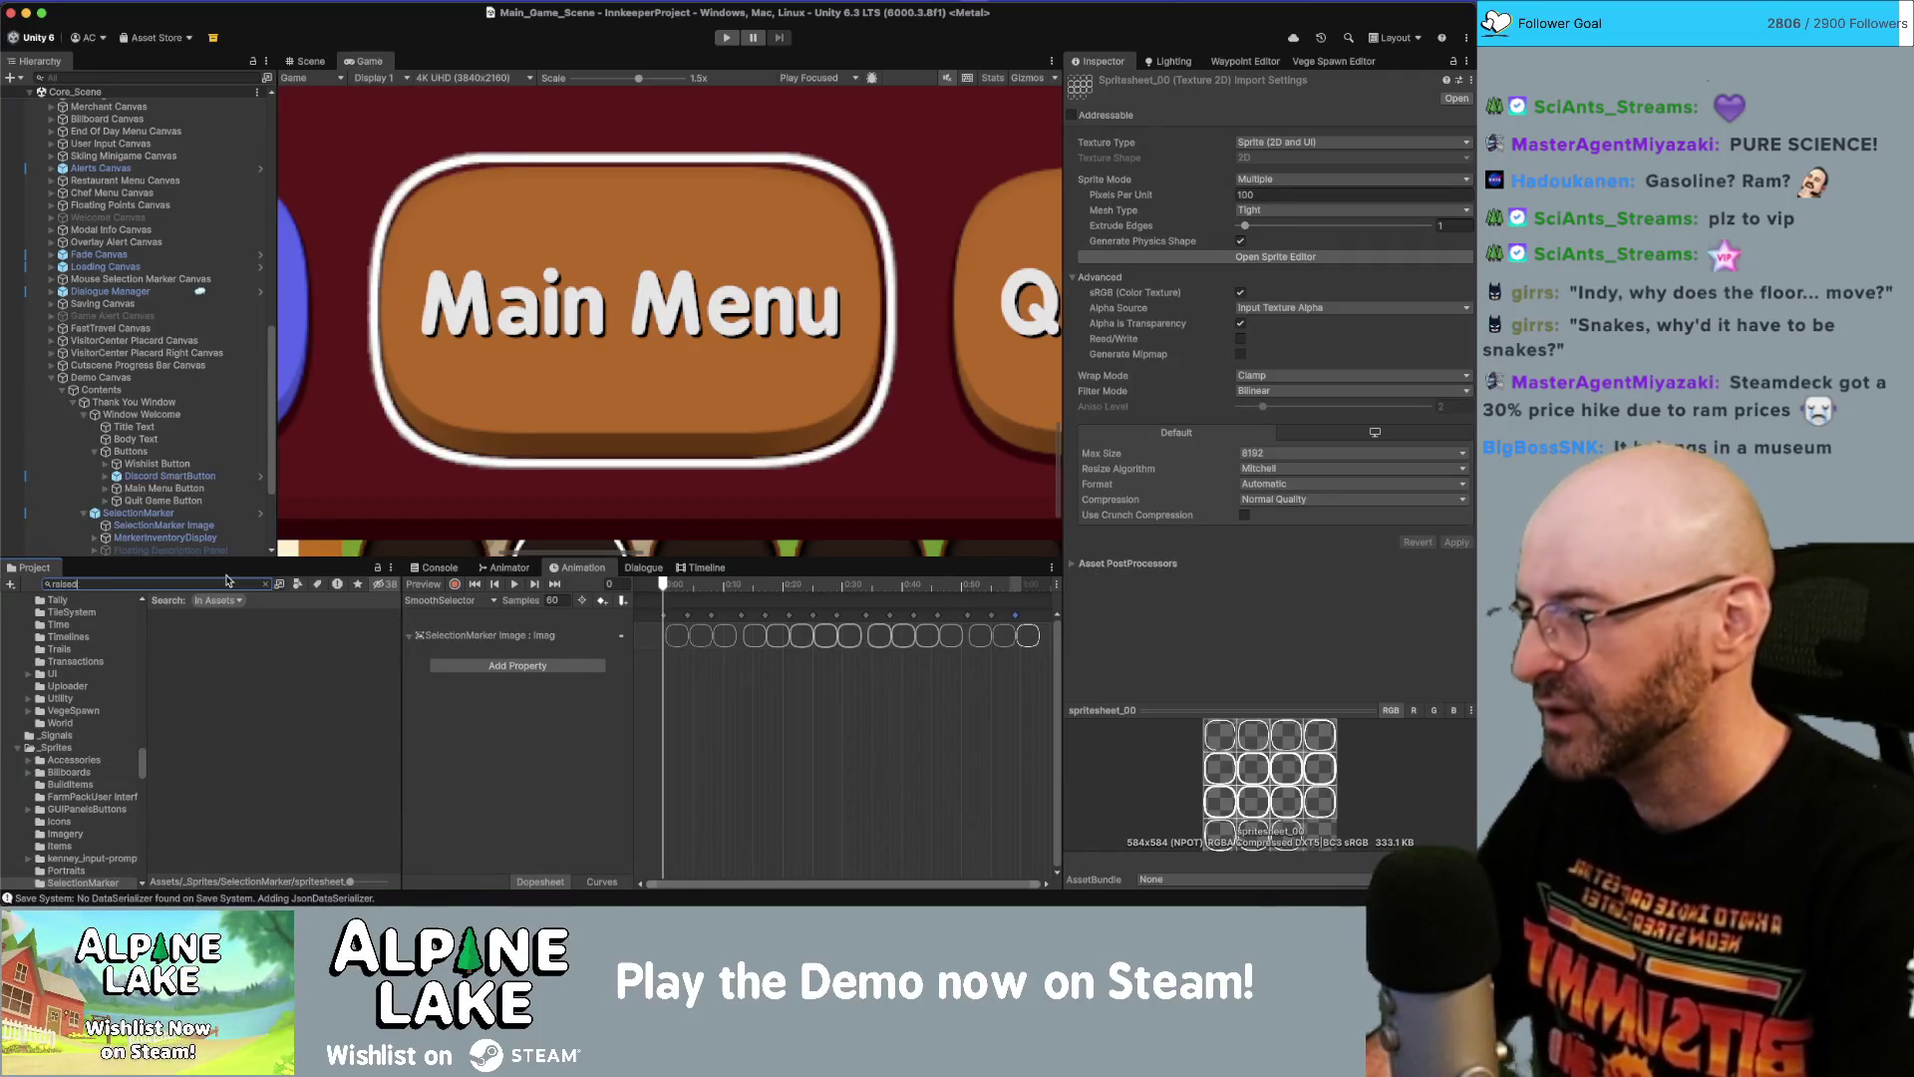
key(BackSpace)
text(panel)
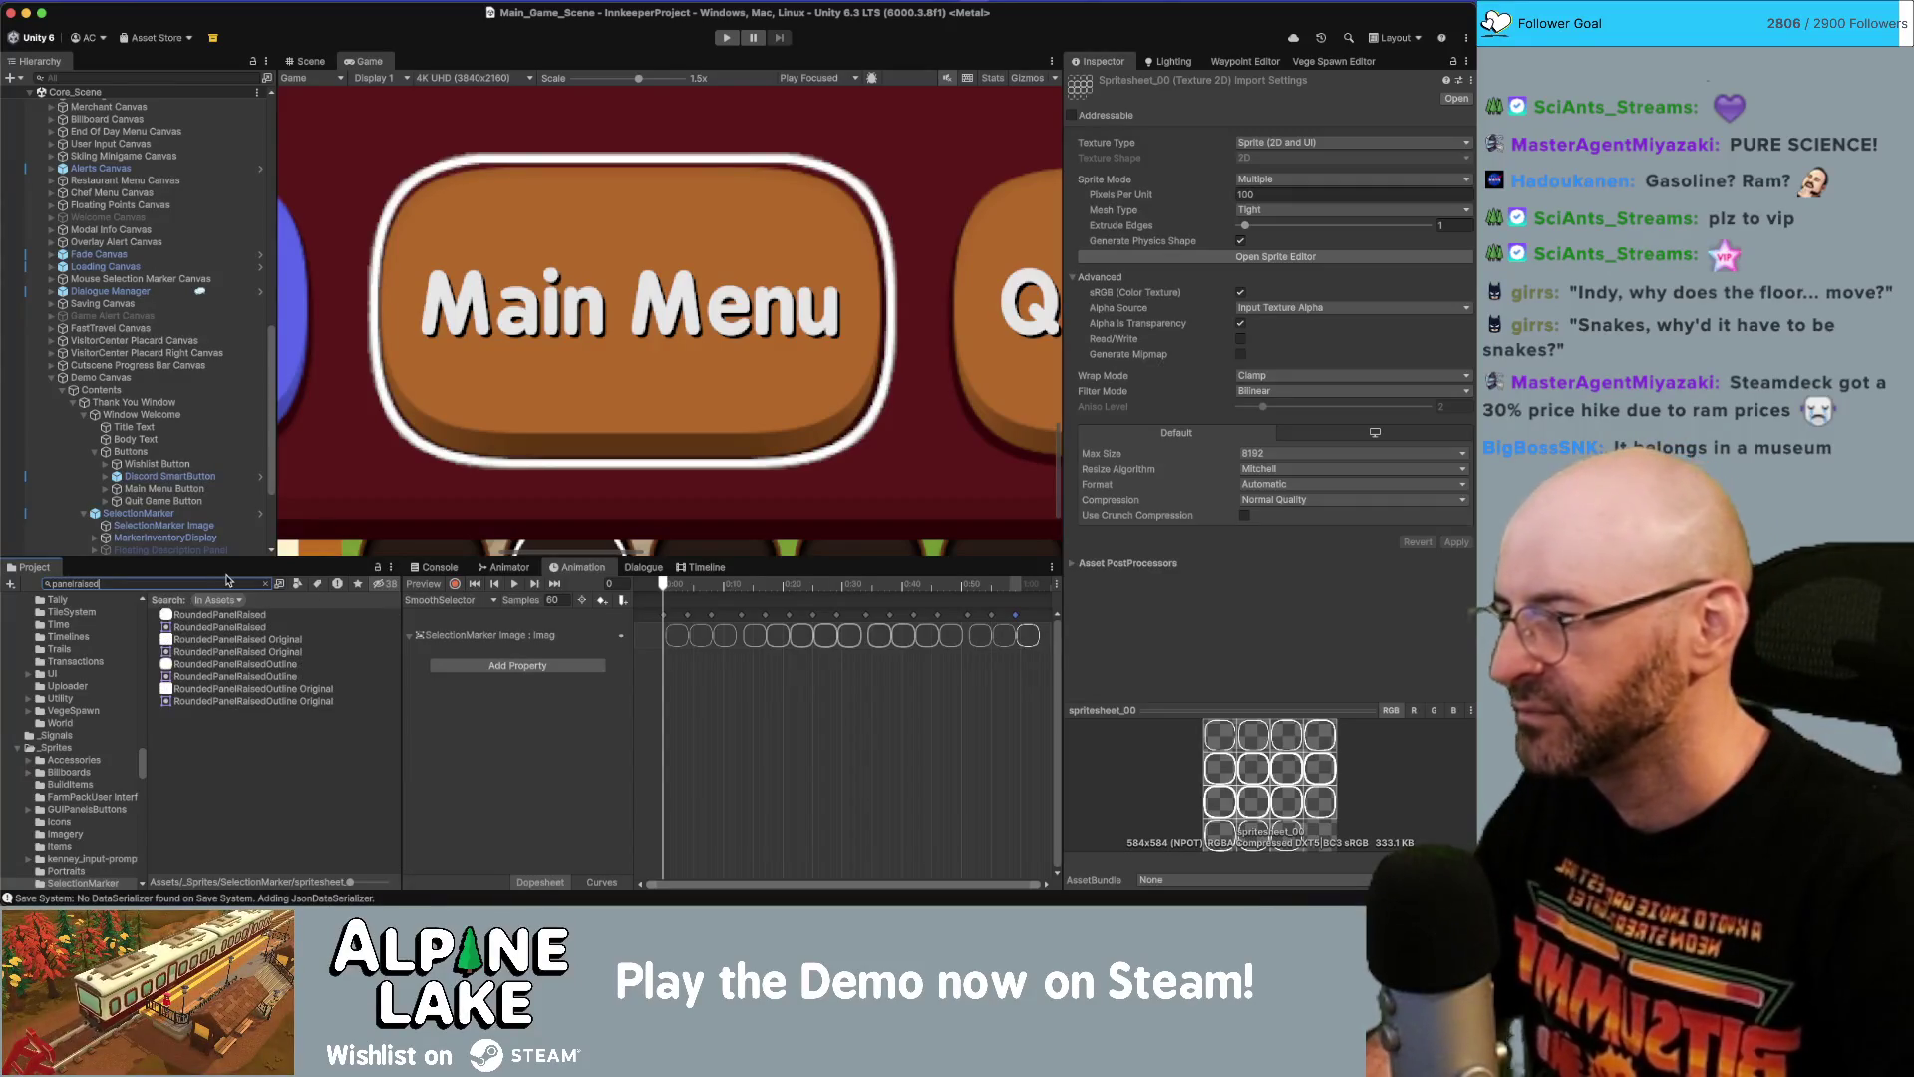
click(204, 665)
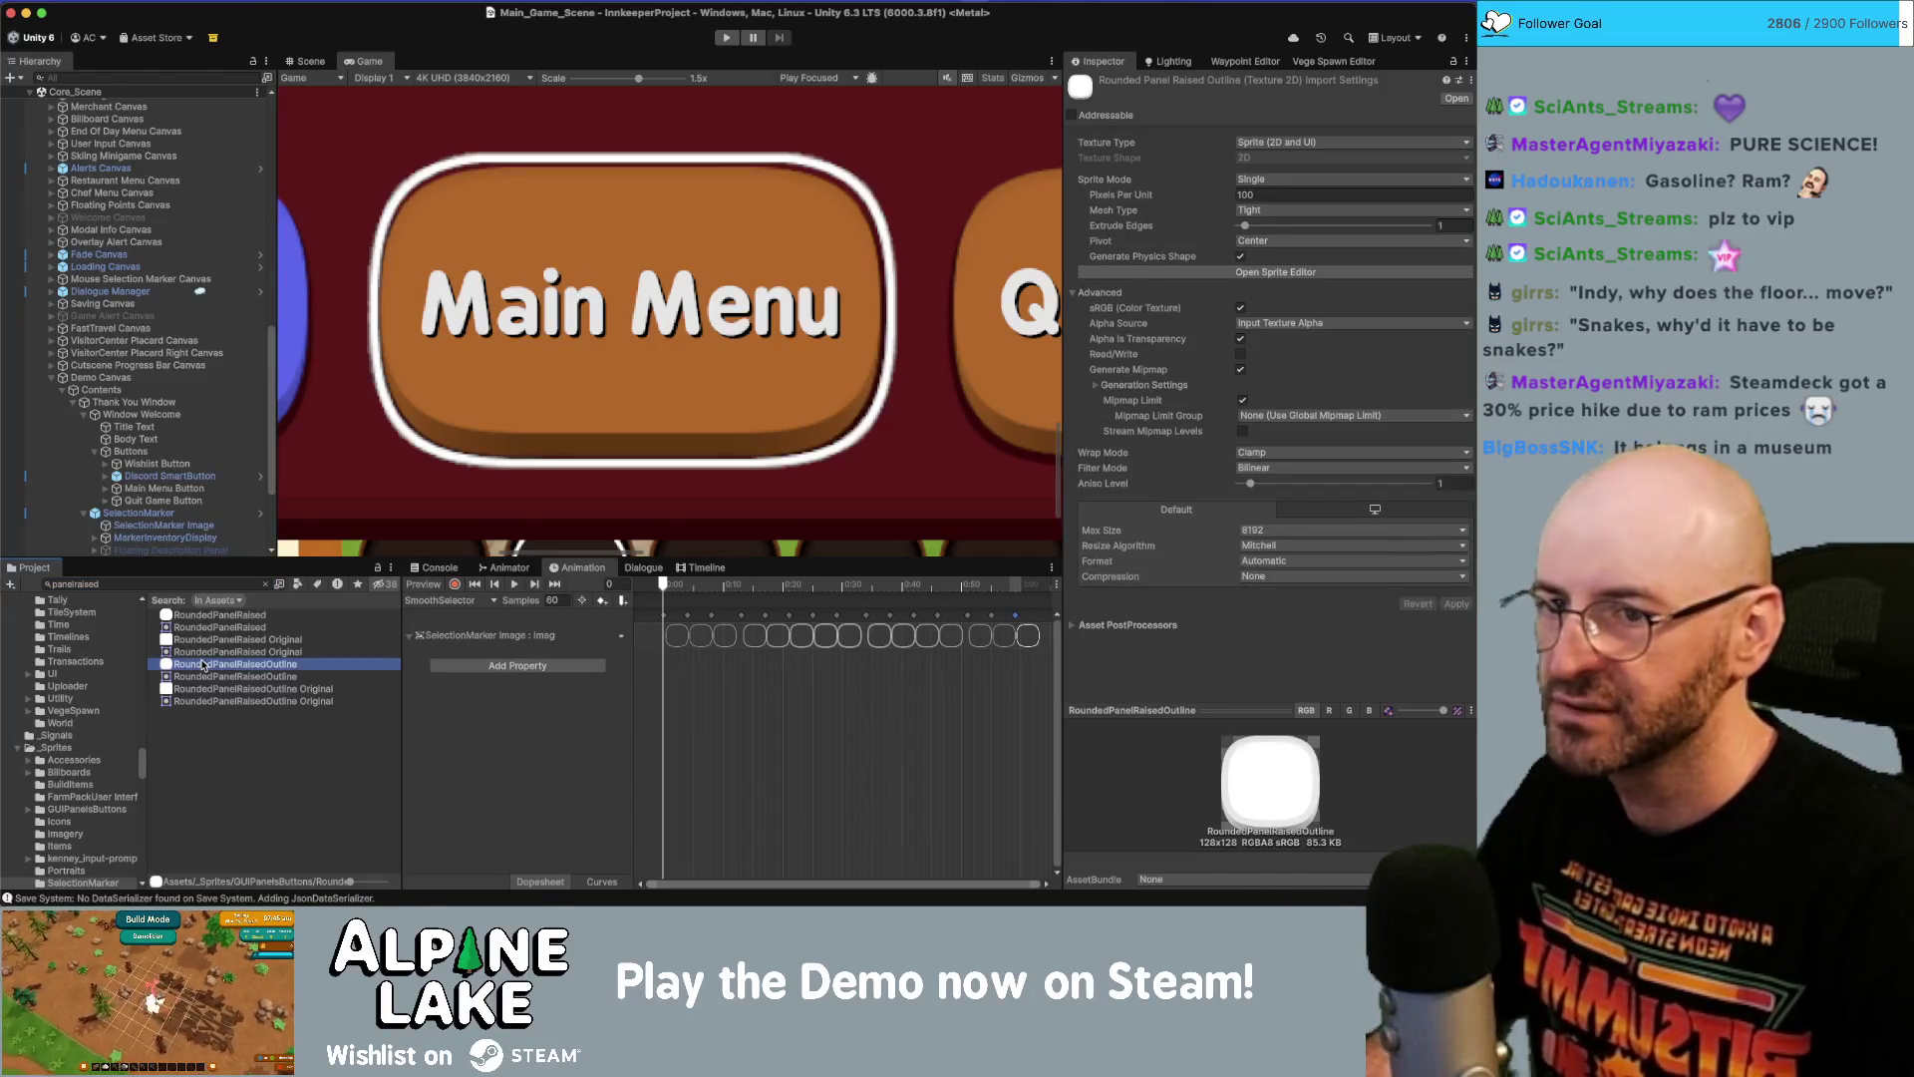
click(1301, 271)
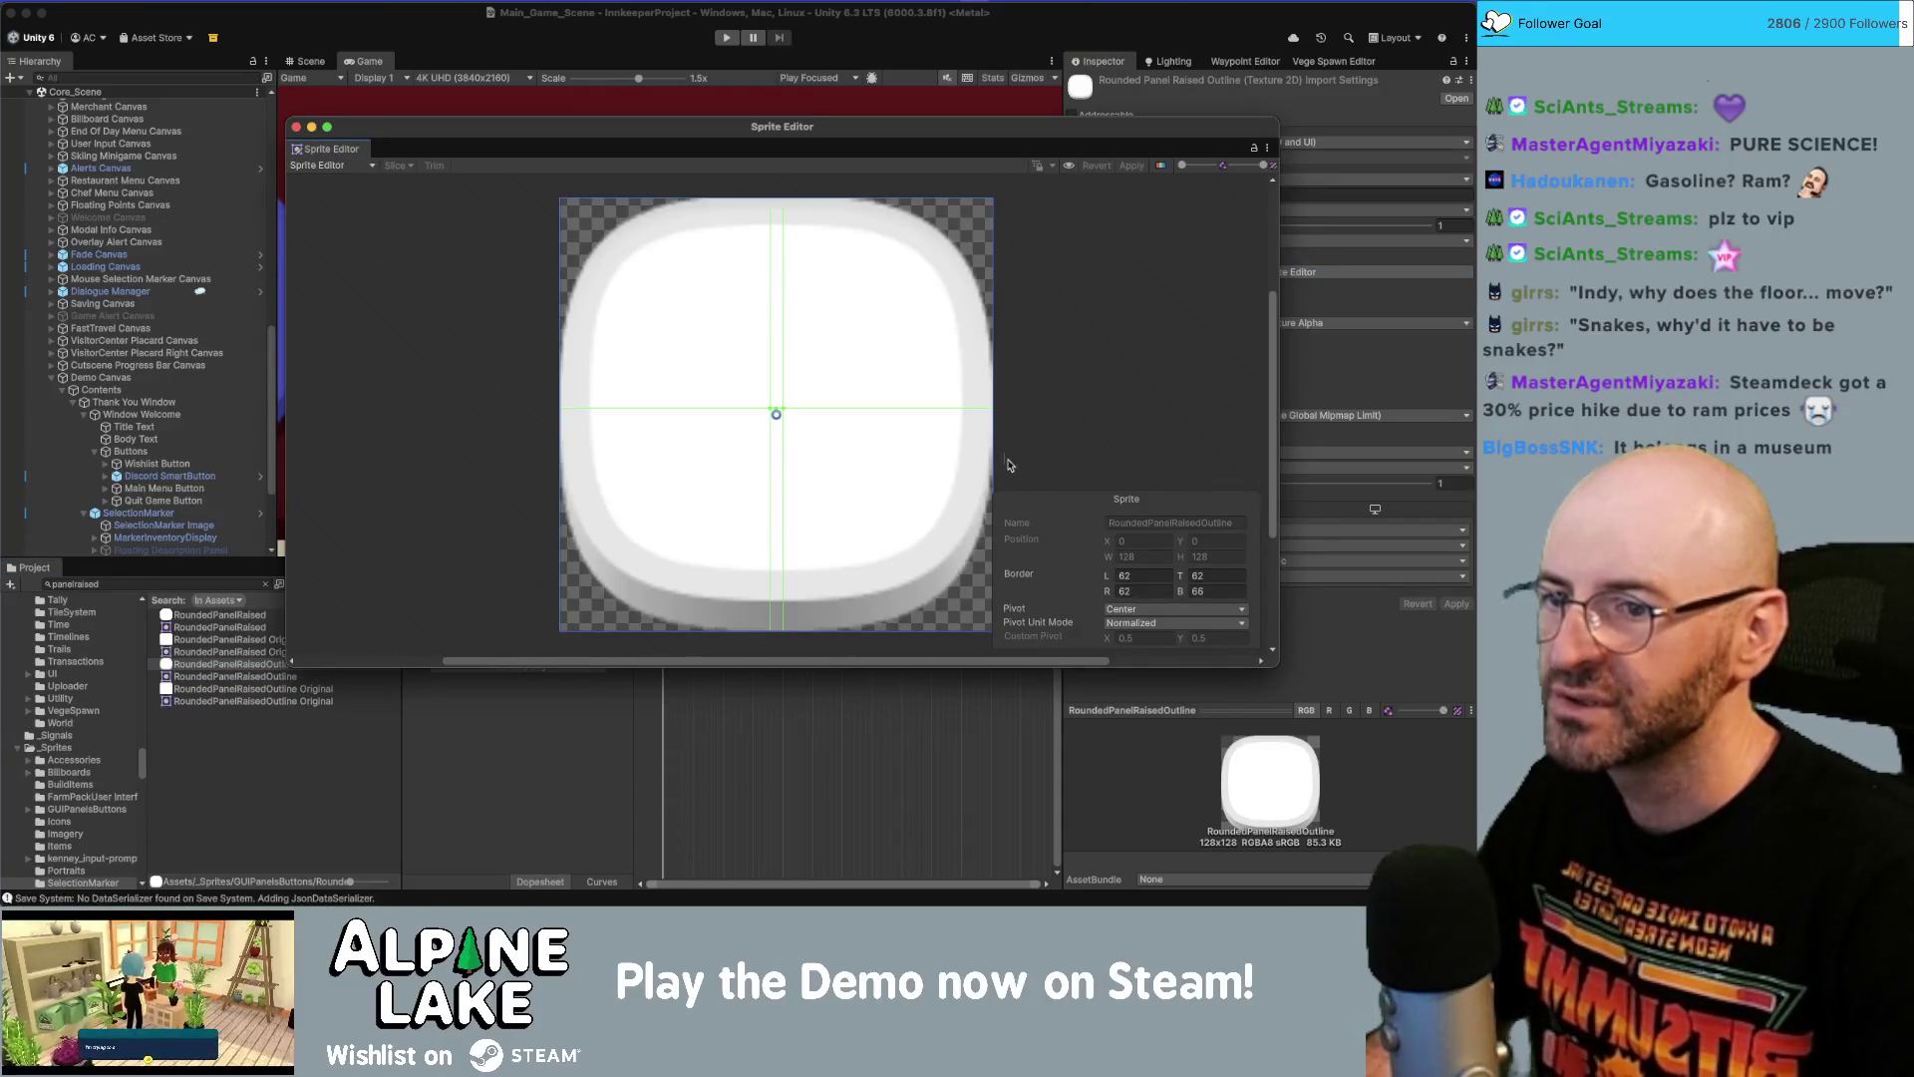
click(1208, 578)
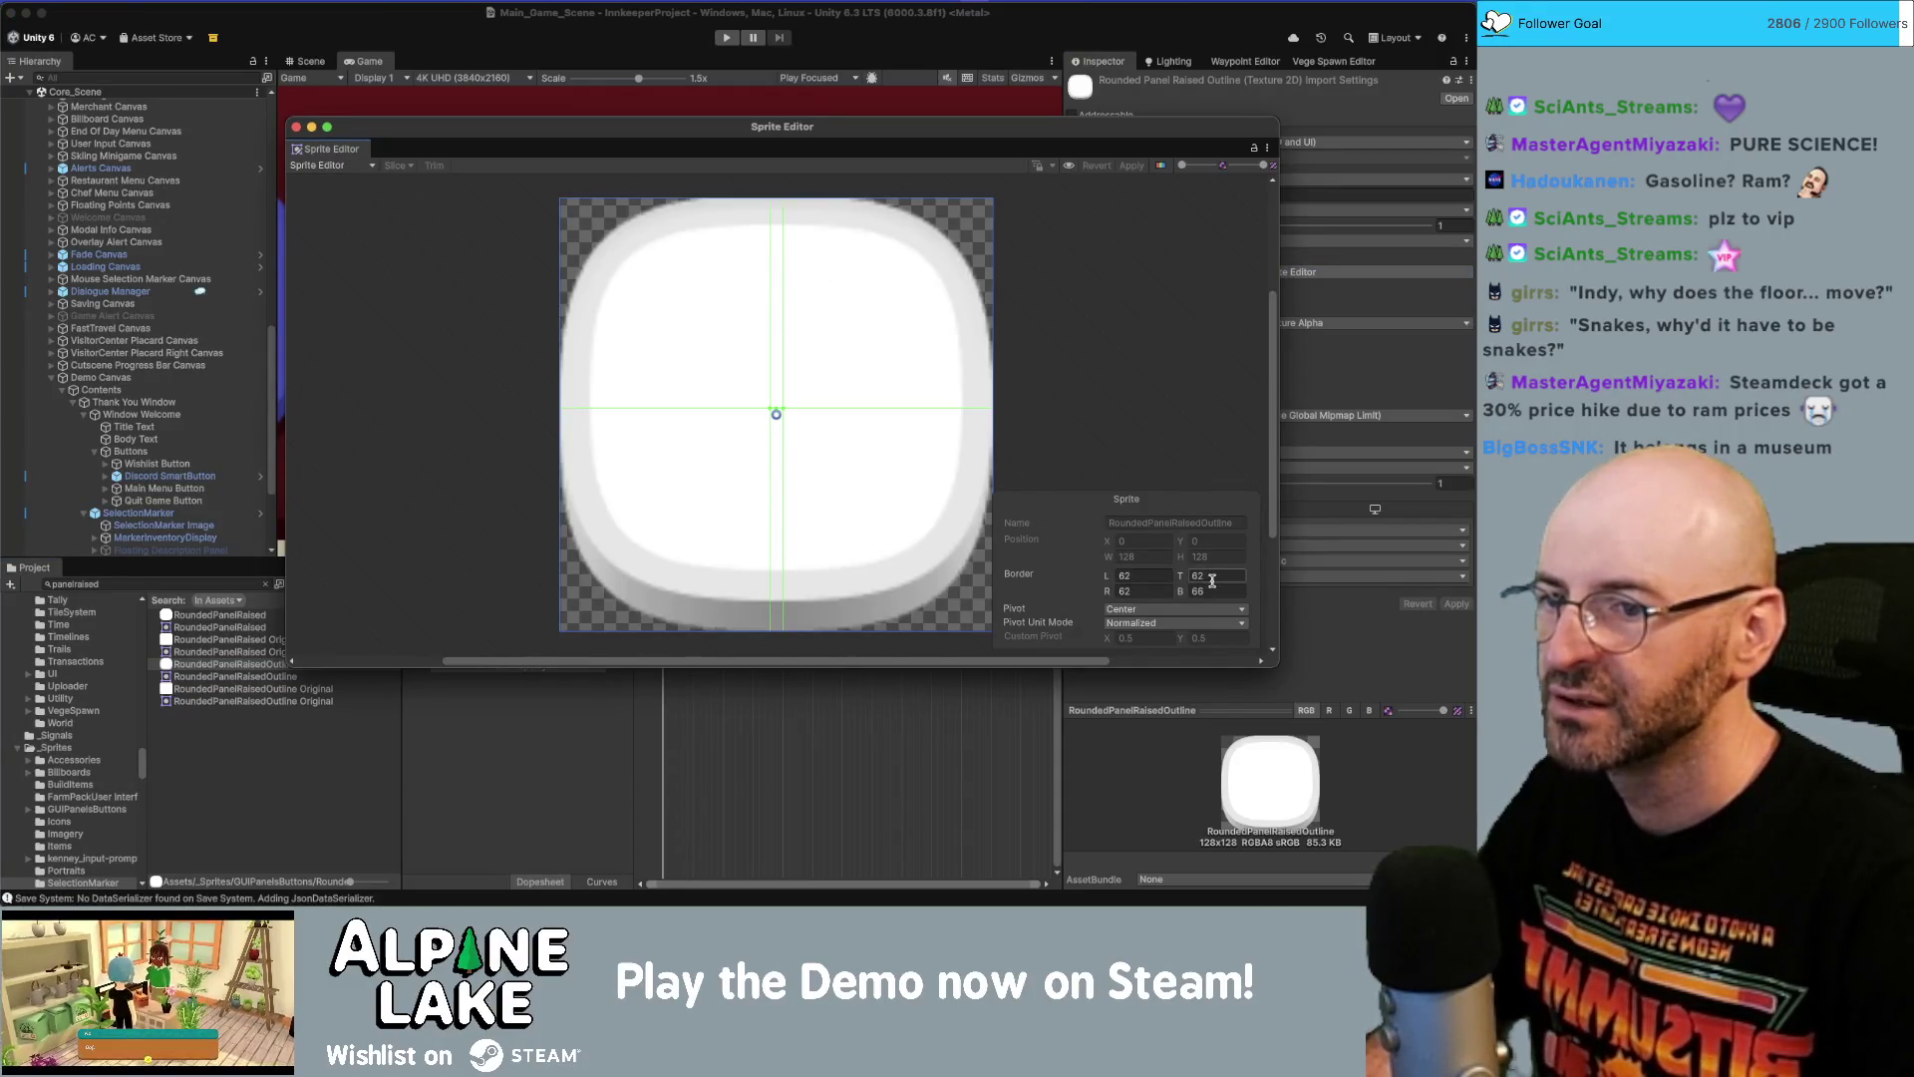
key(Return)
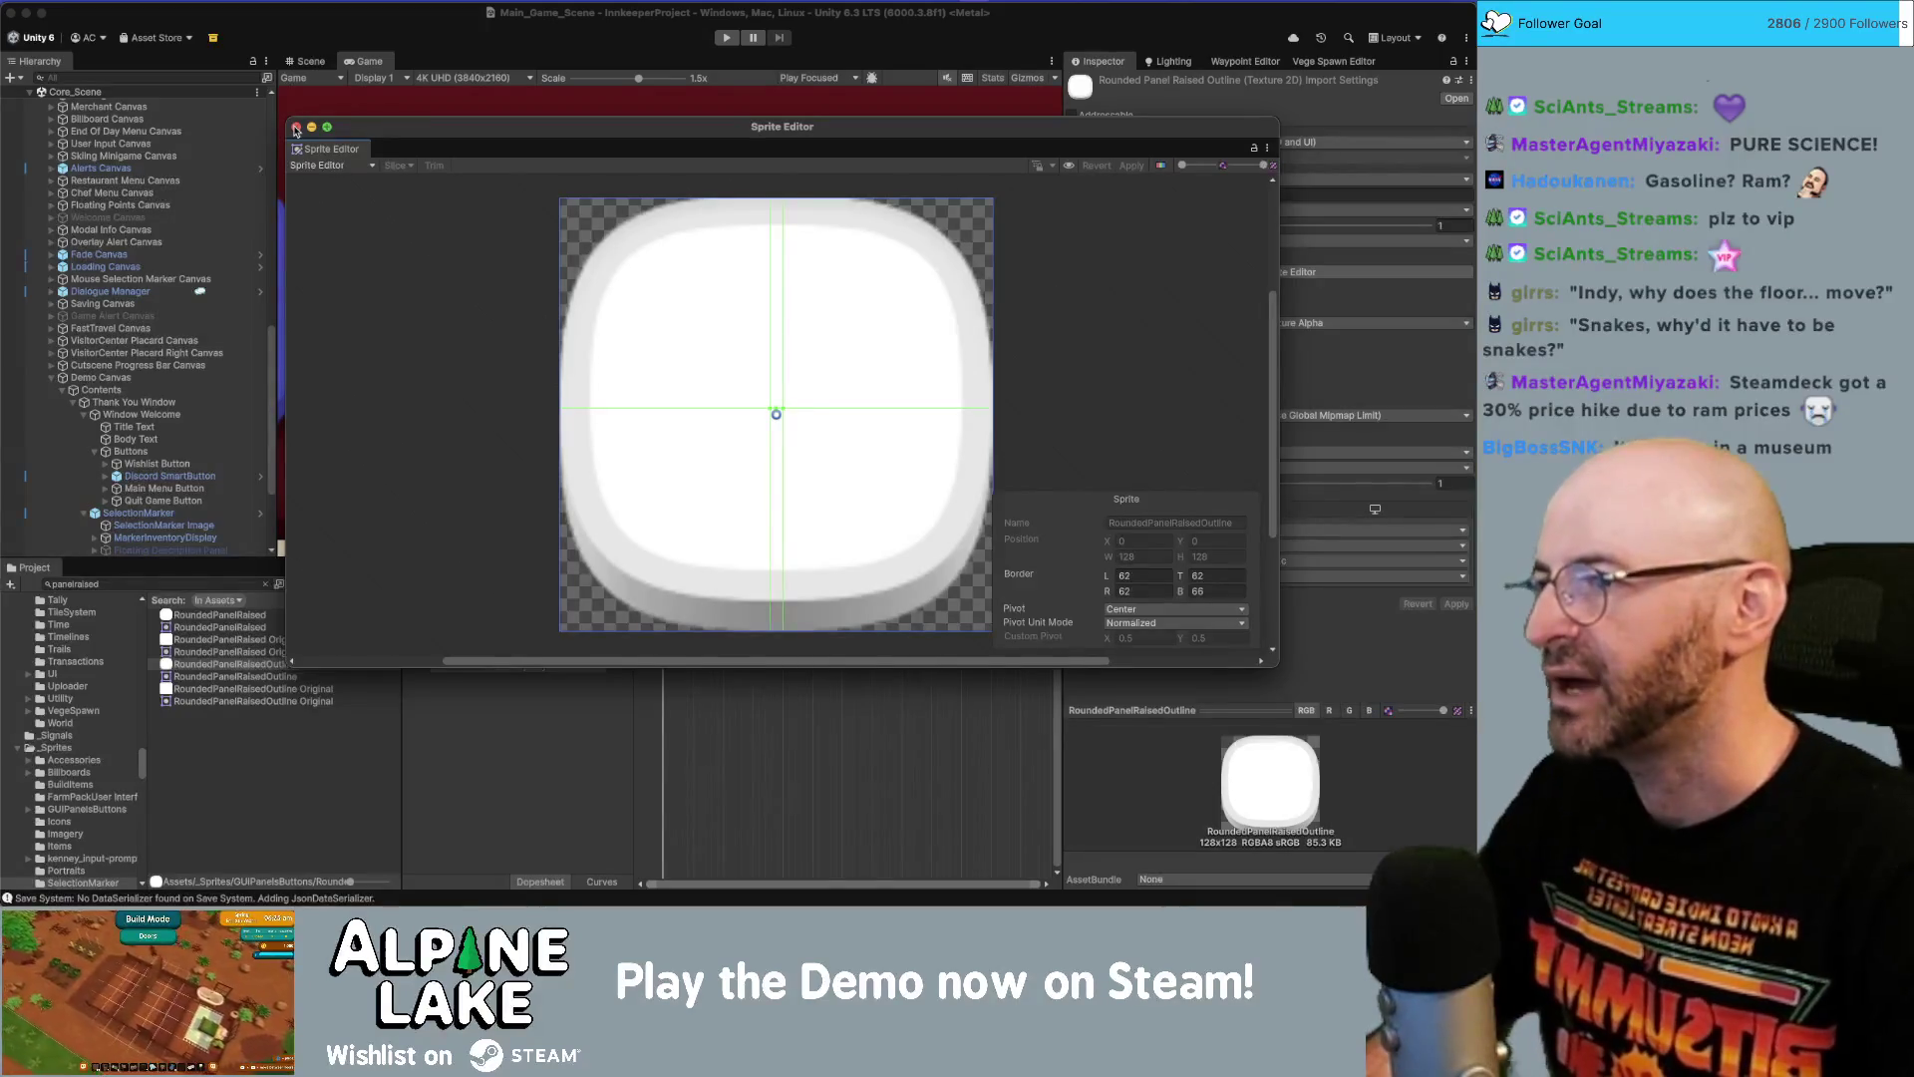
click(295, 128)
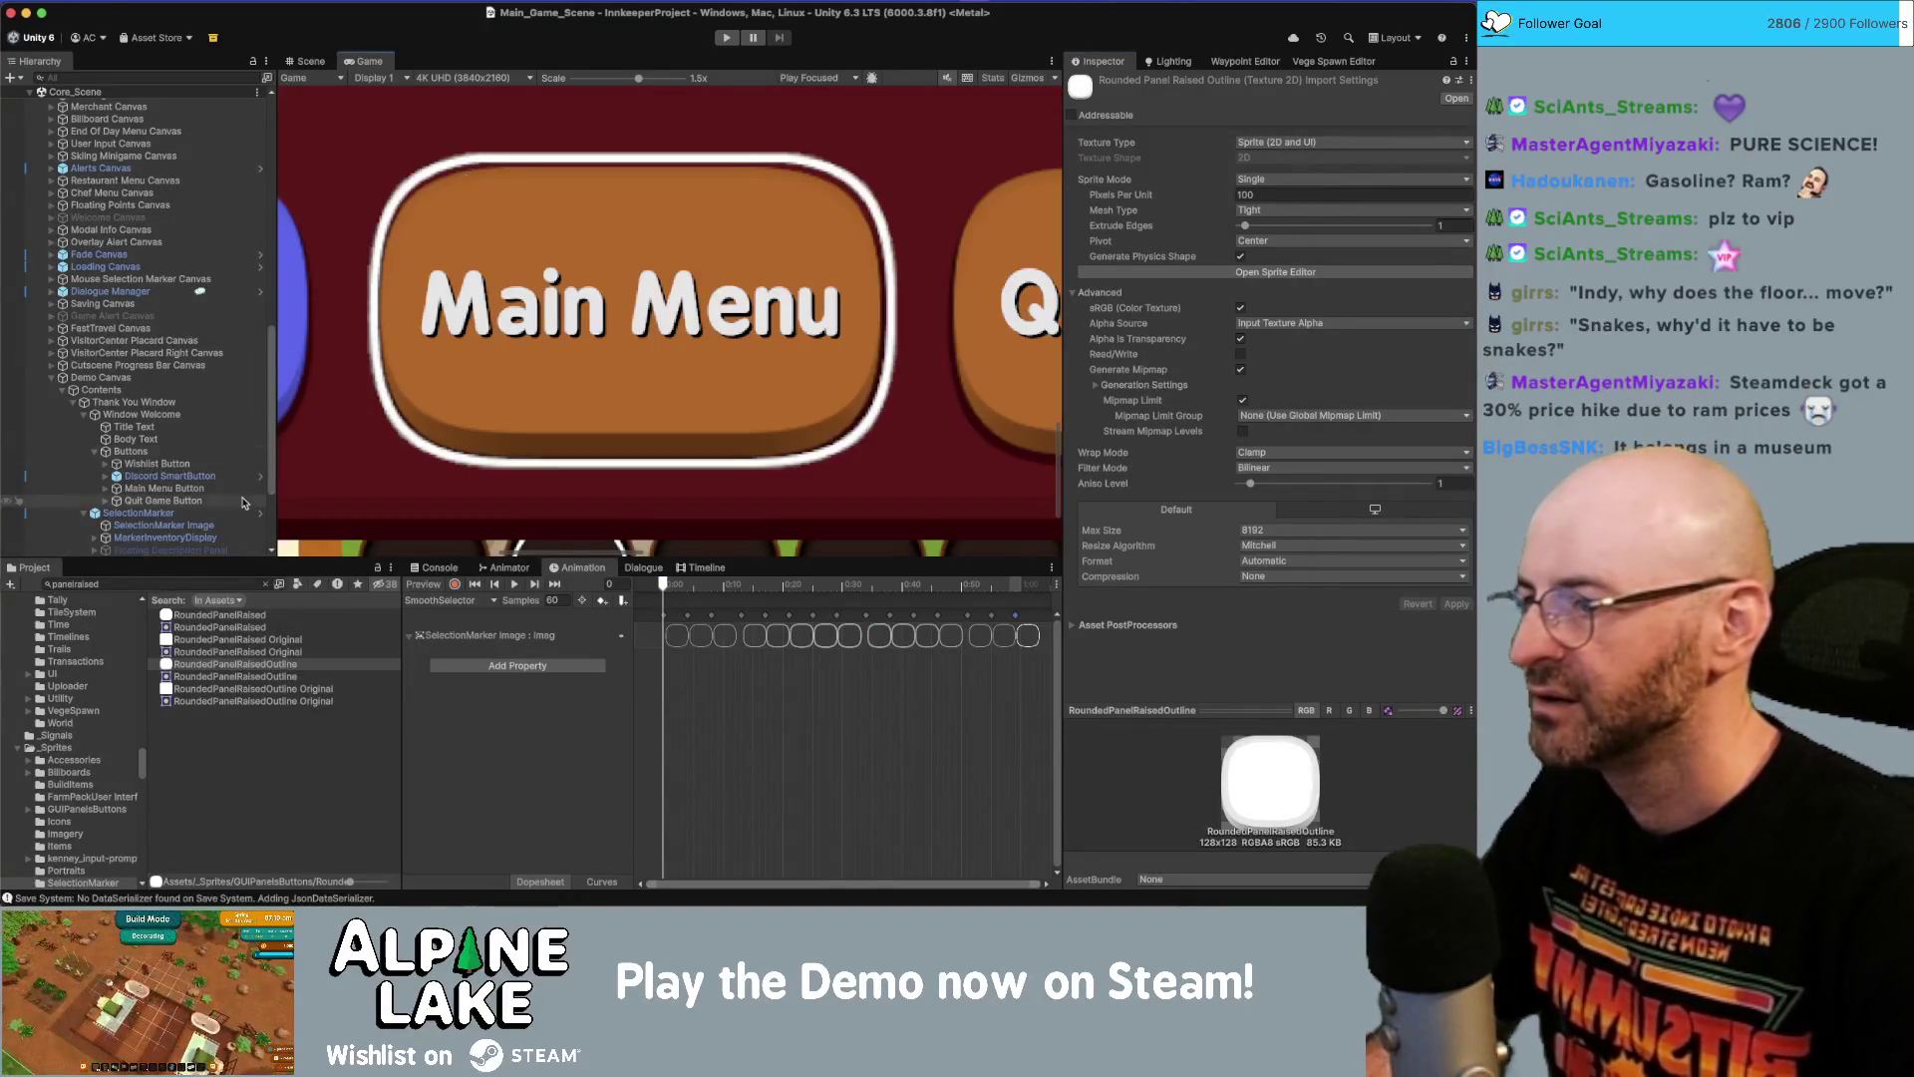
Locate spritesheet_00 from the SelectionMarker Image's sprite and open it in the Sprite Editor.
click(164, 524)
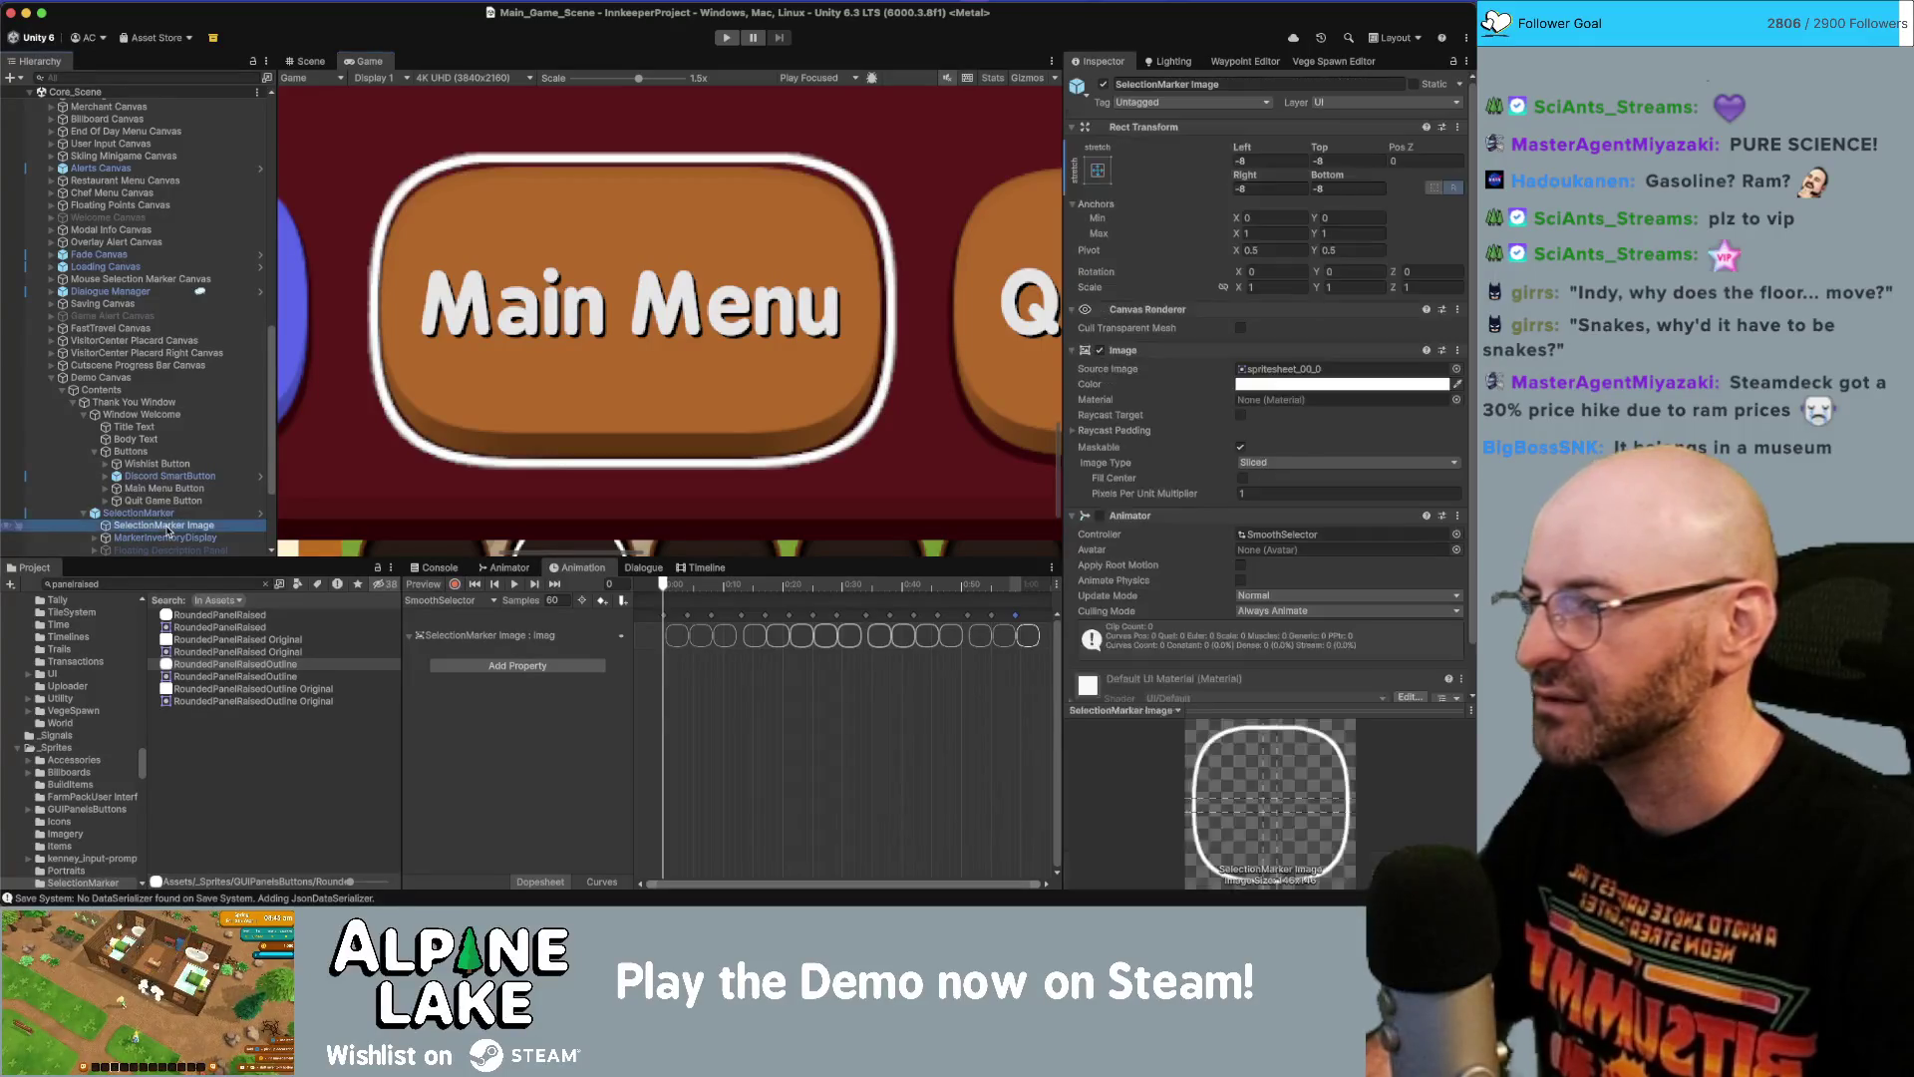
click(1247, 368)
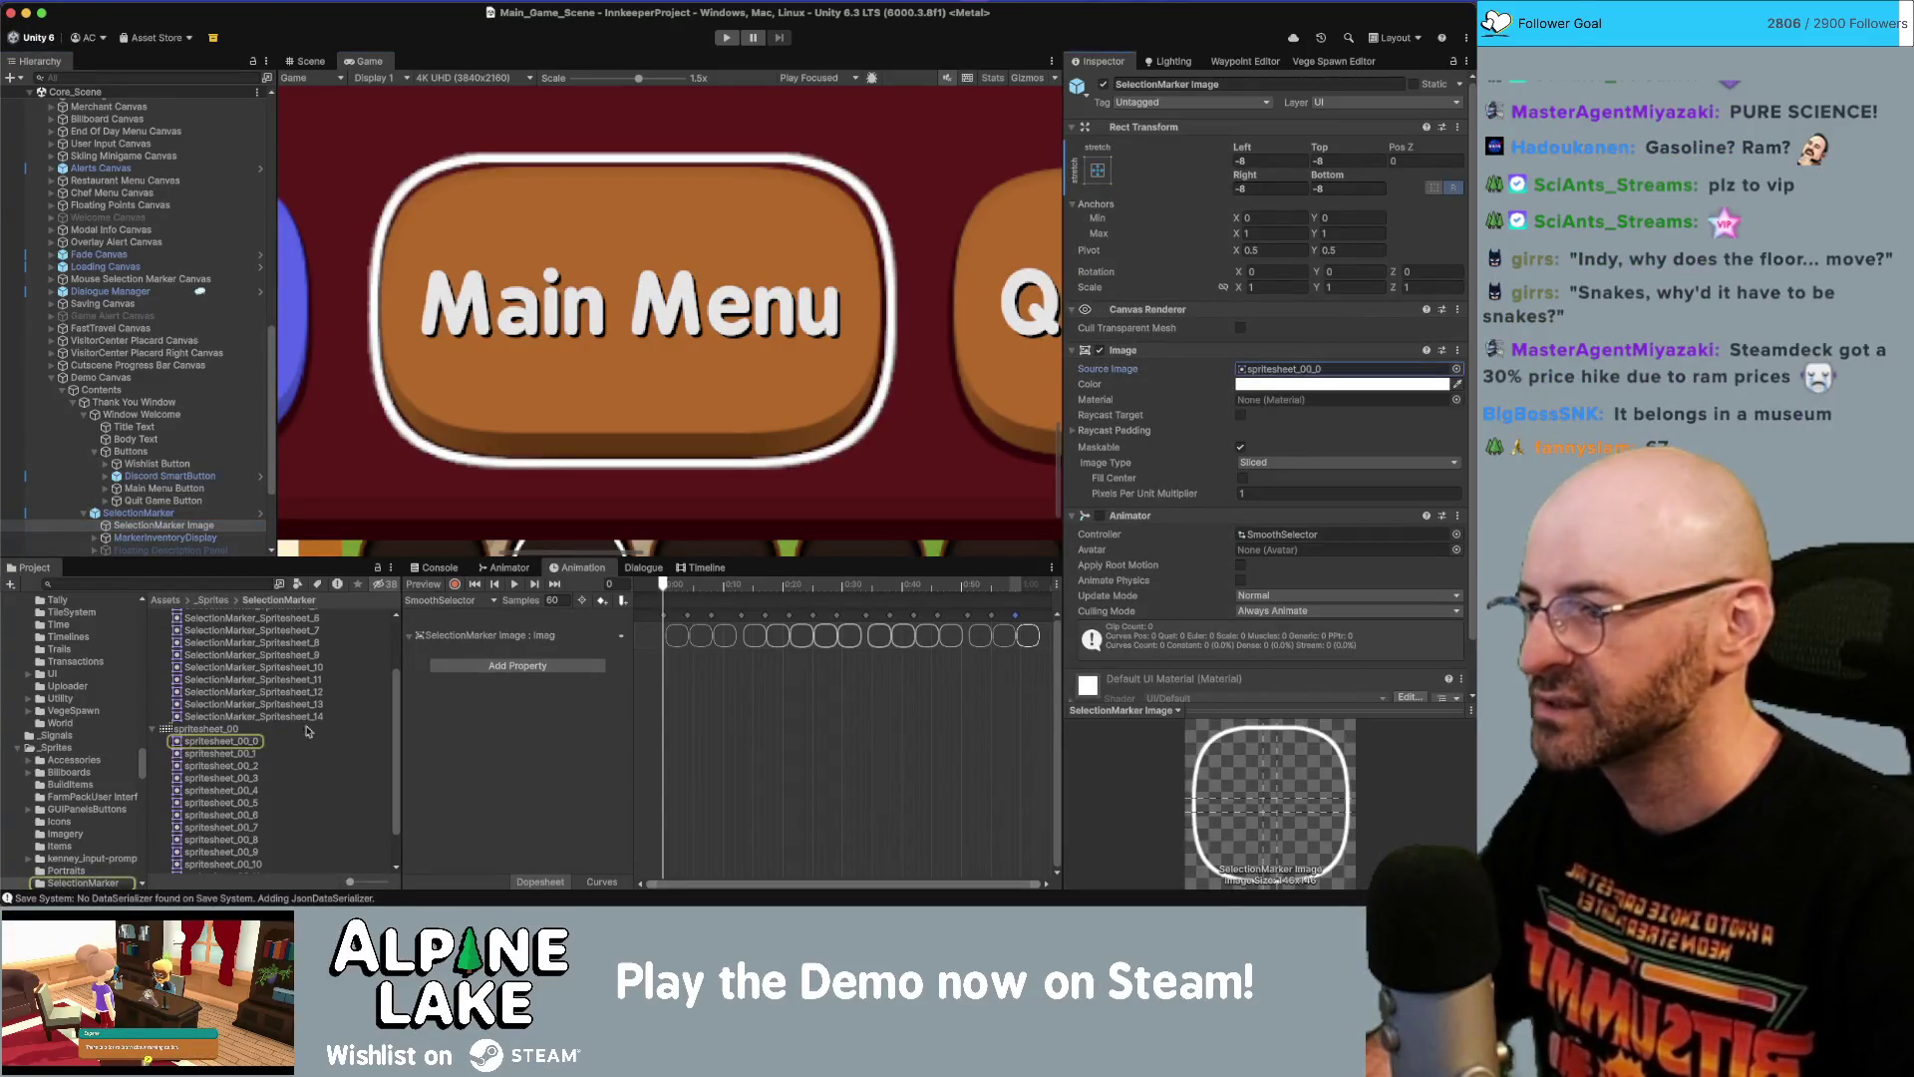
click(261, 741)
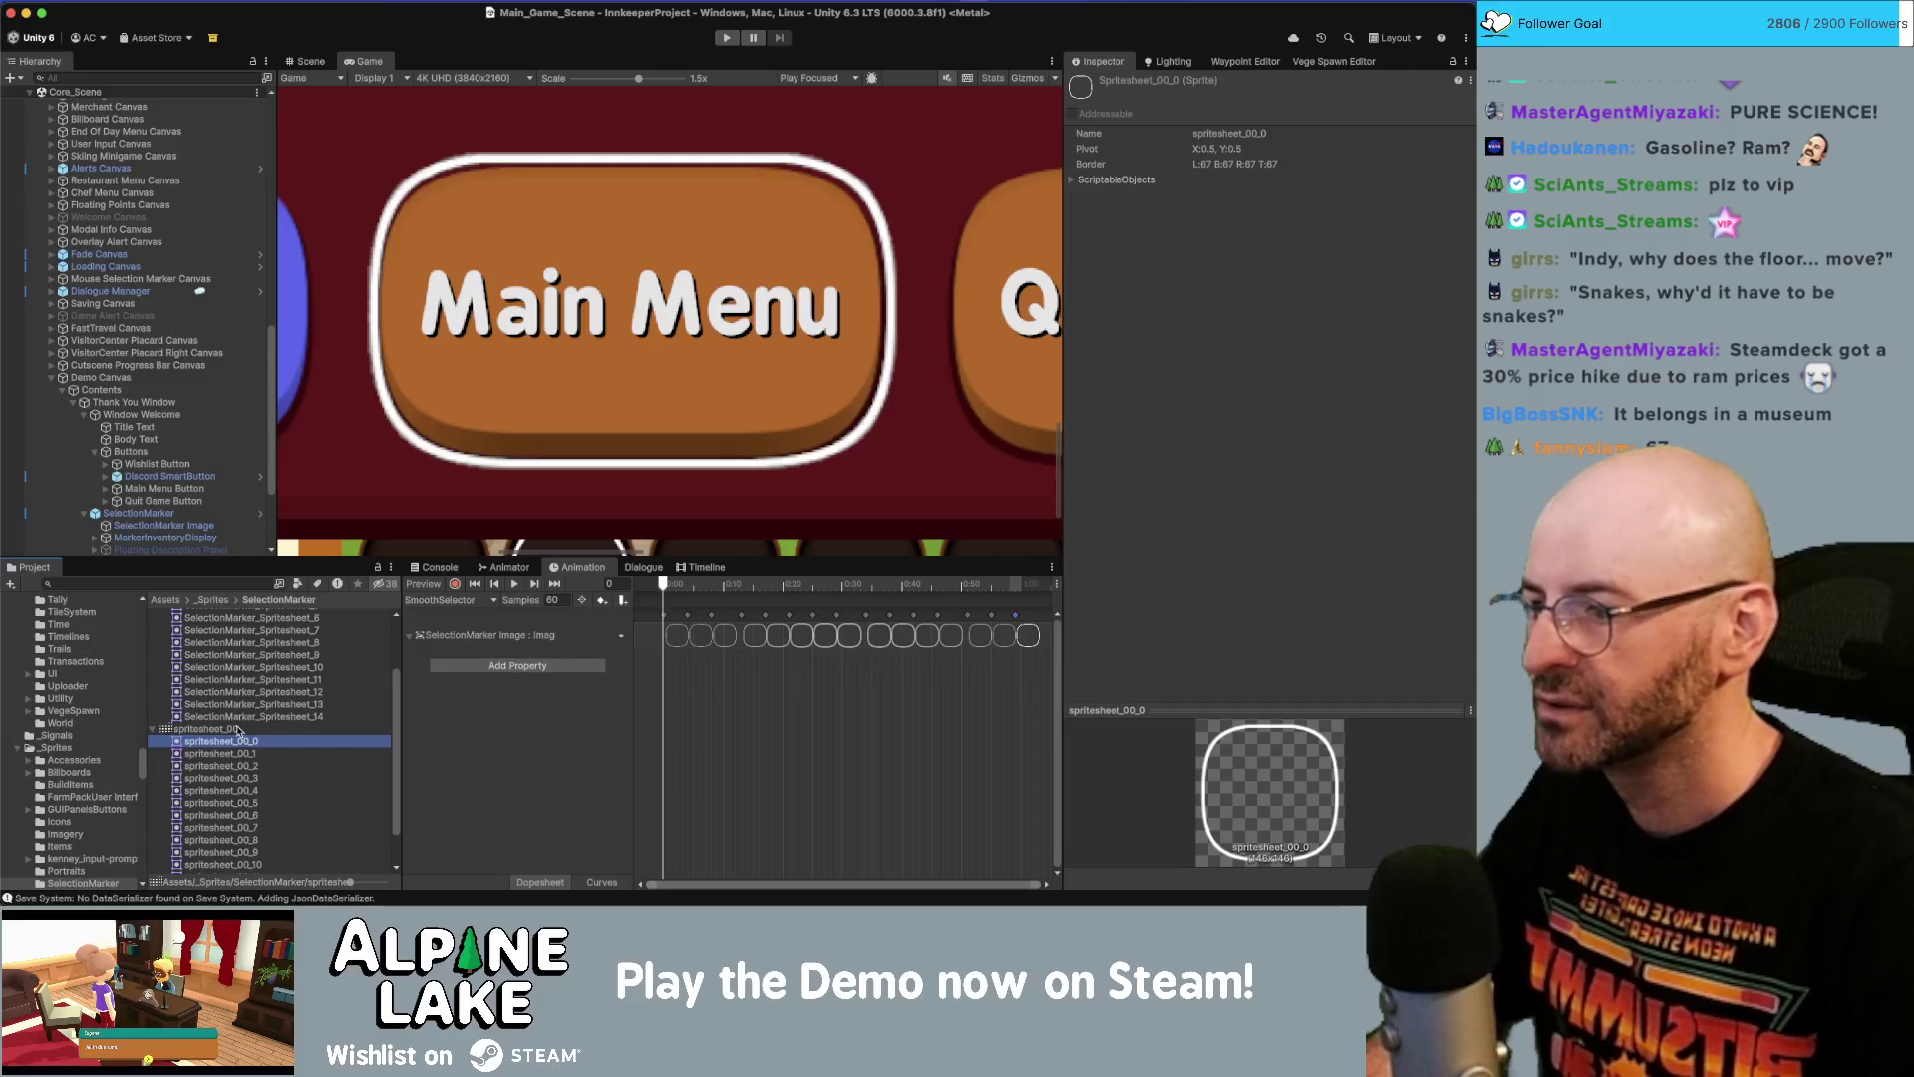
click(243, 729)
click(1275, 256)
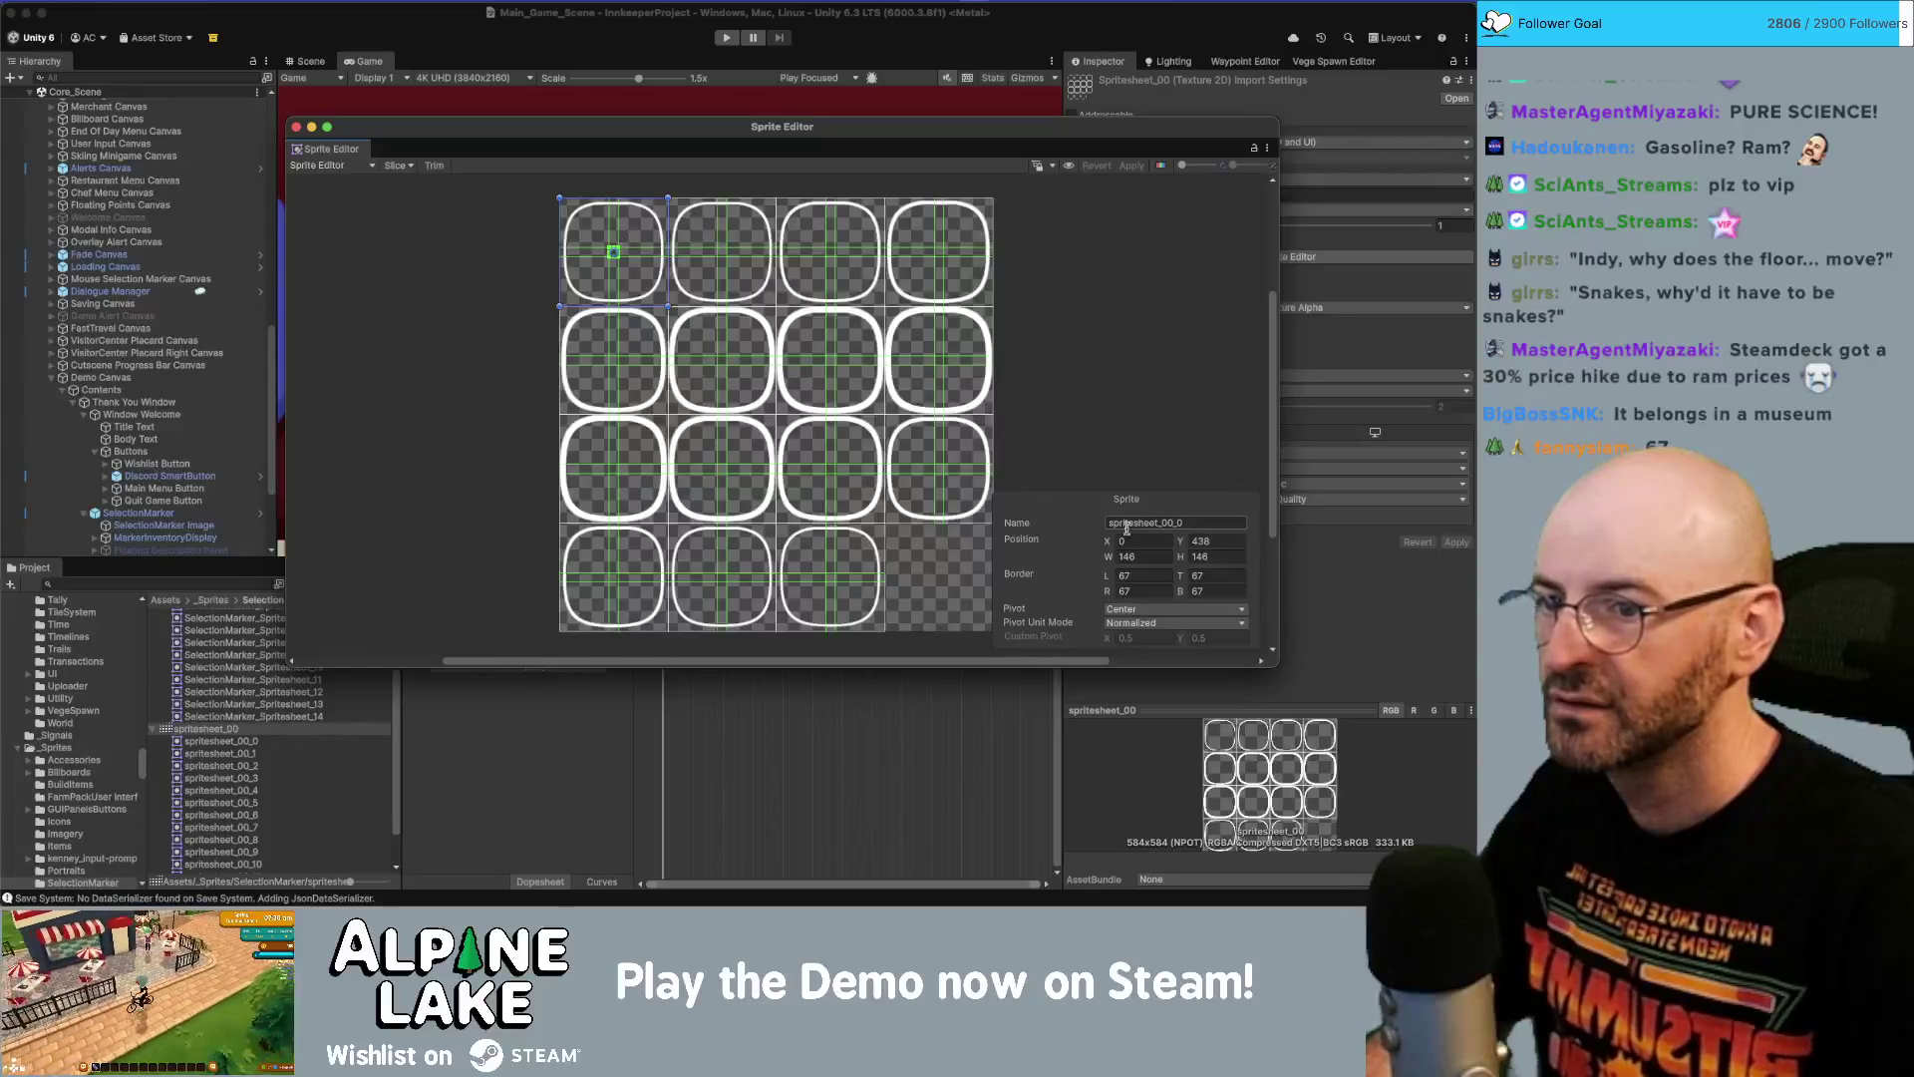
Set borders L/T/R/B to 62 on frames spritesheet_00_0 through spritesheet_00_3.
click(1143, 577)
text(62)
key(Tab)
text(62)
key(Tab)
text(62)
key(Tab)
text(62)
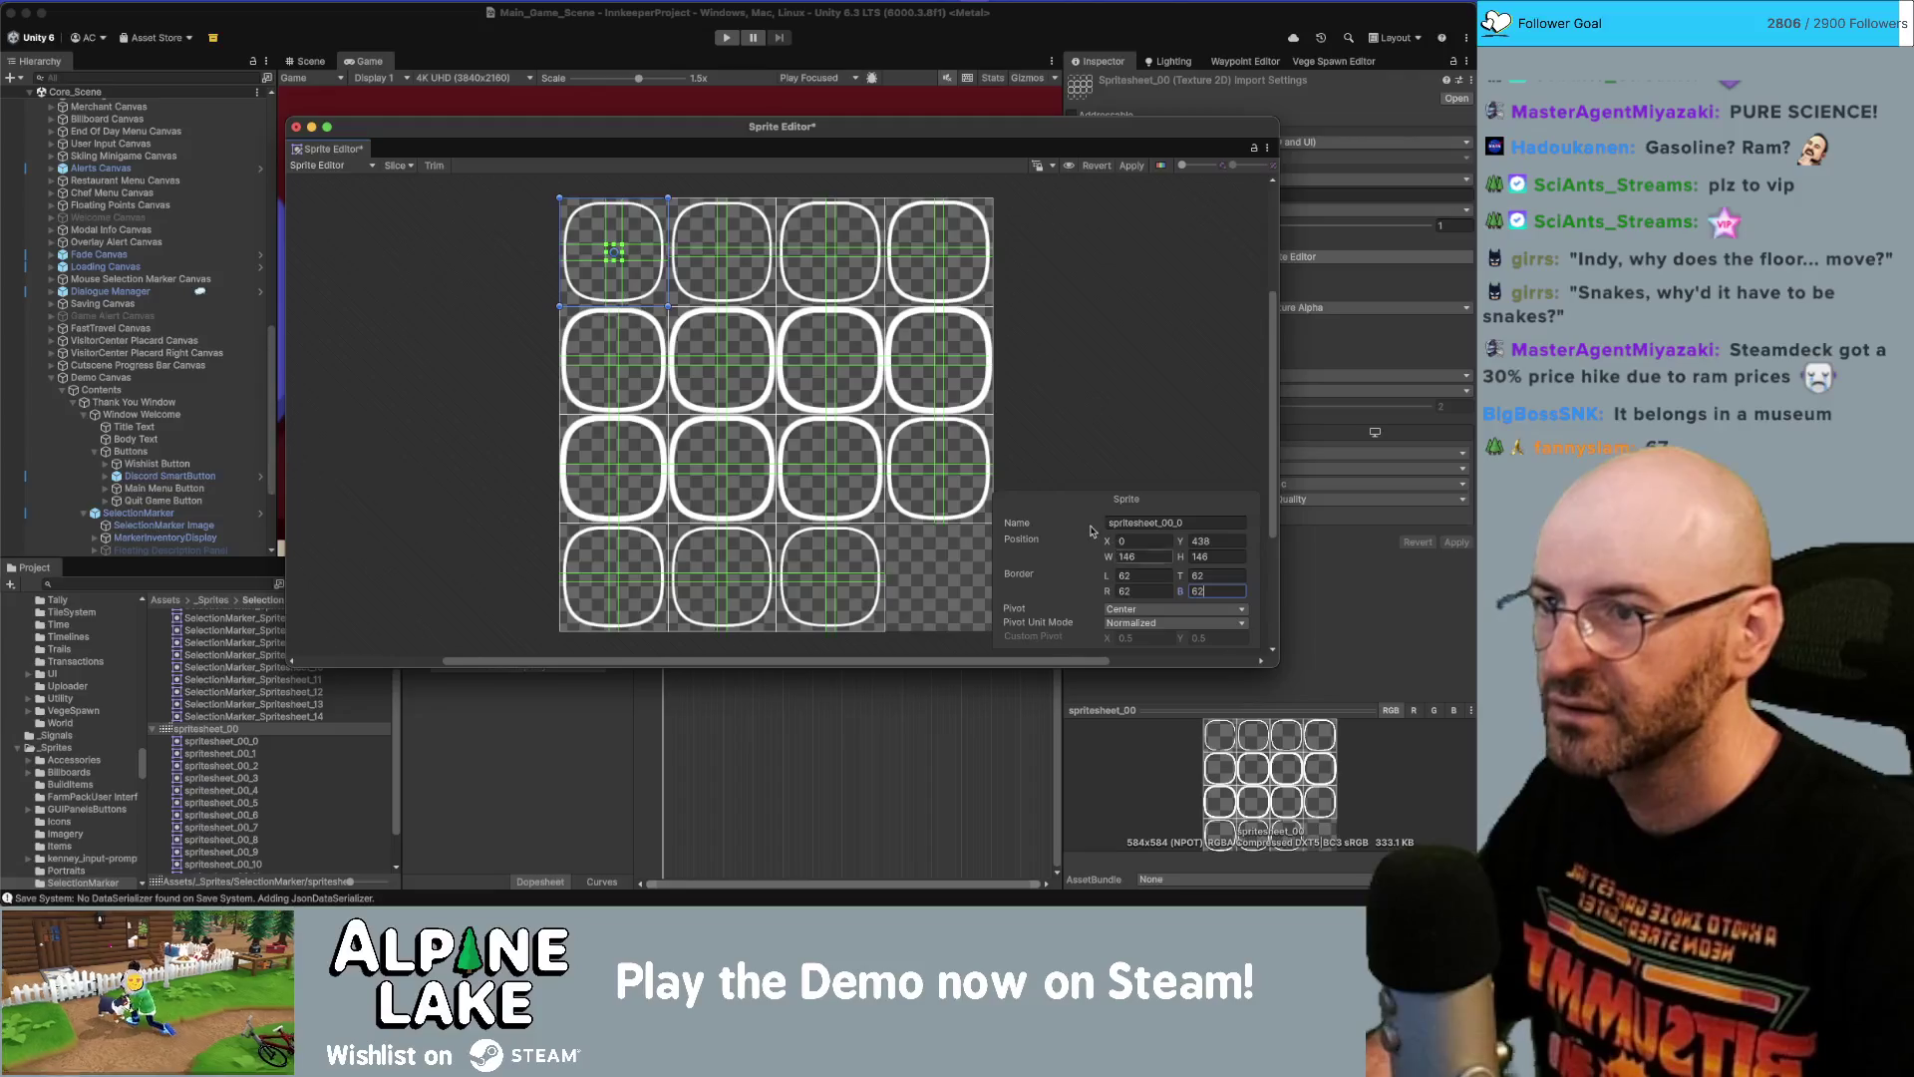
click(707, 231)
text(62)
key(Tab)
text(62)
key(Tab)
text(62)
key(Tab)
text(62)
click(842, 257)
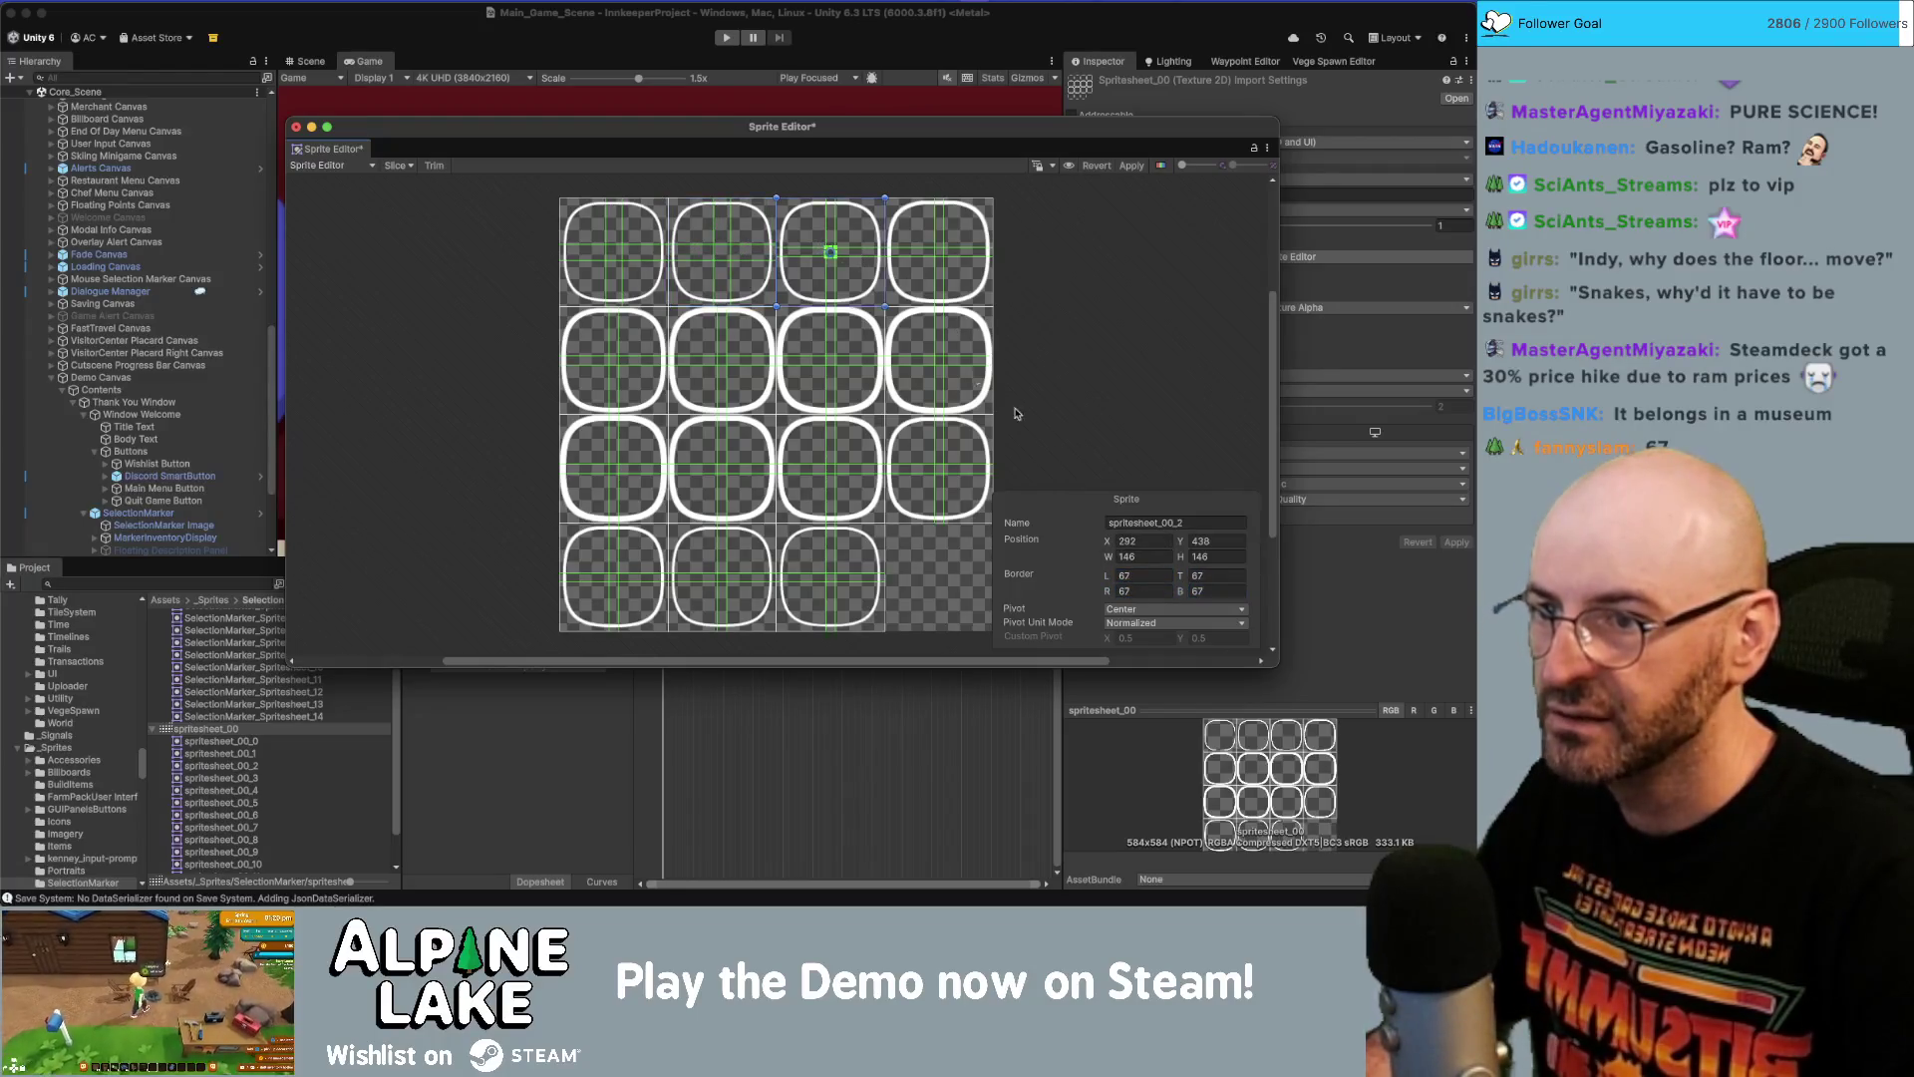
text(62)
key(Tab)
text(62)
key(Tab)
text(62)
key(Tab)
text(62)
click(935, 241)
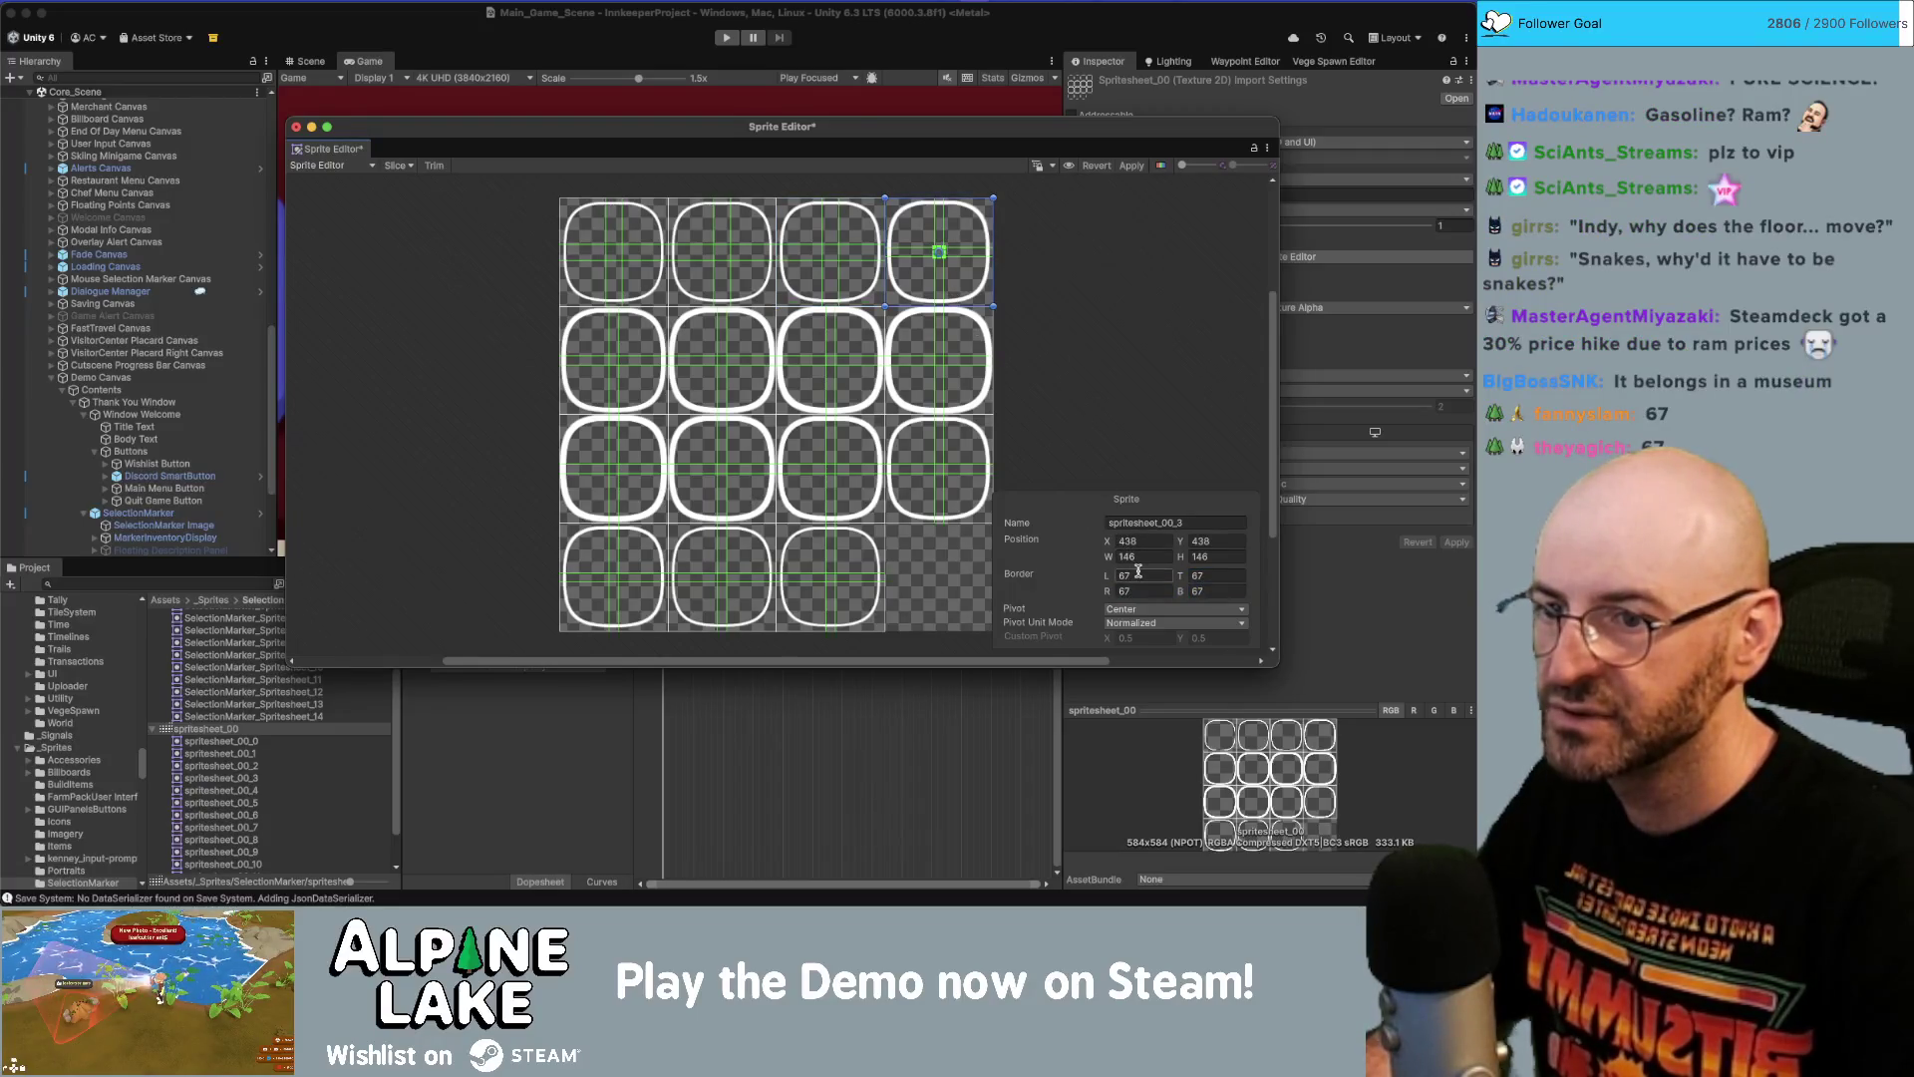
text(62)
key(Tab)
text(62)
key(Tab)
Set borders L/T/R/B to 62 on frames spritesheet_00_4 through spritesheet_00_6.
text(62)
key(Tab)
text(62)
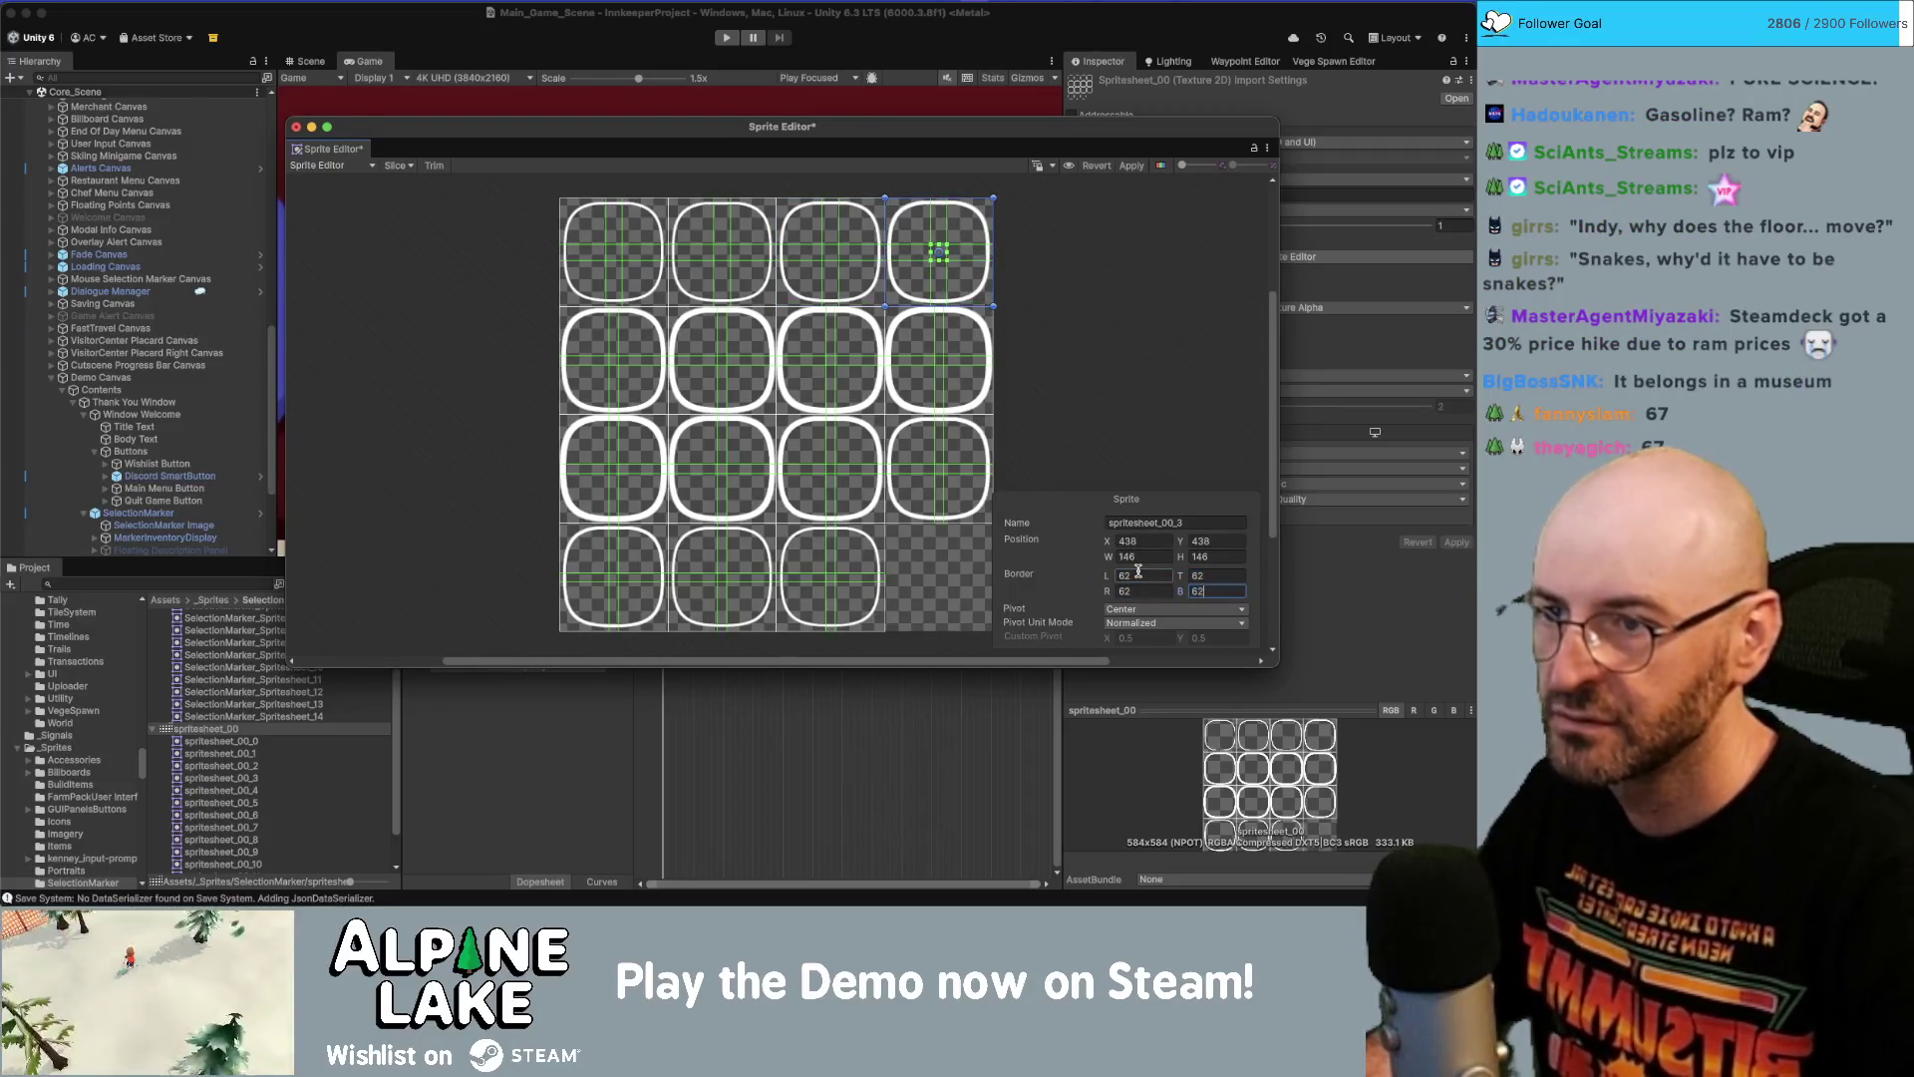
click(598, 344)
click(1149, 579)
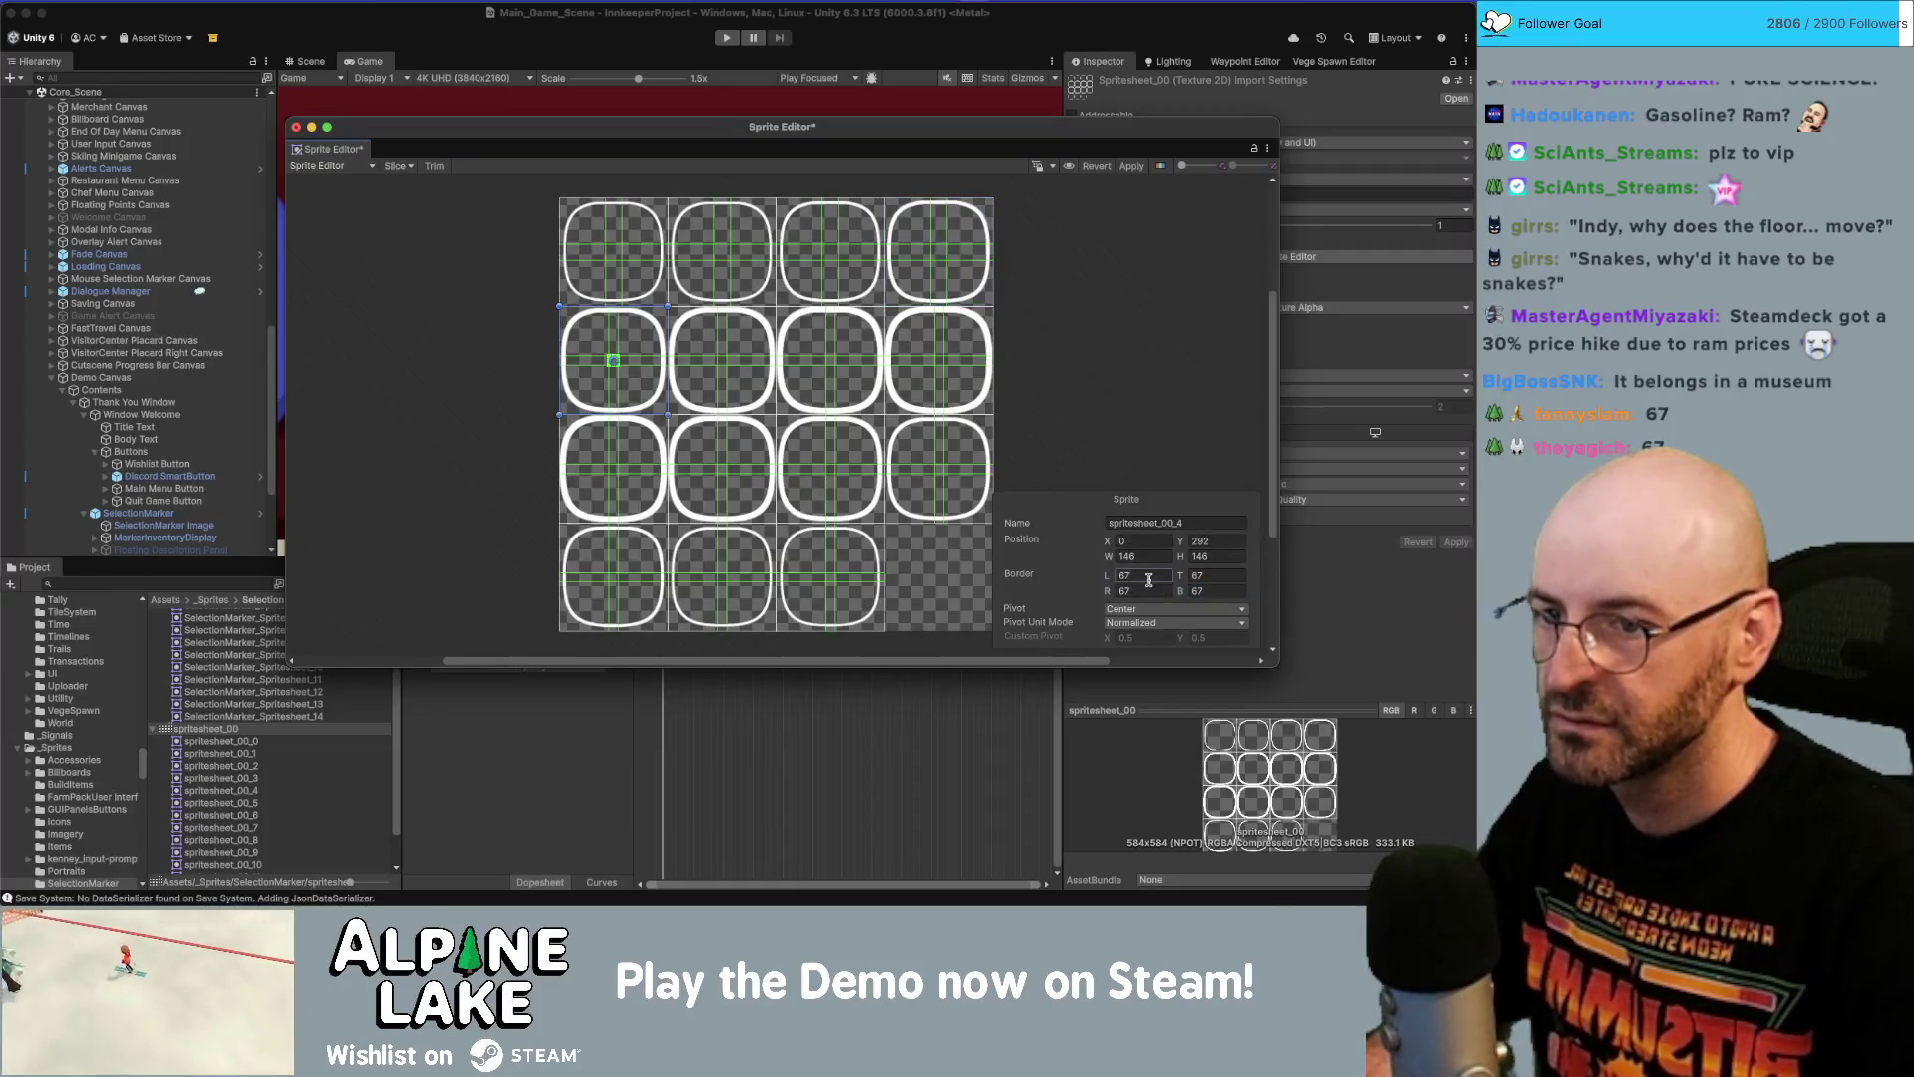
text(2)
key(Tab)
text(62)
key(Tab)
text(62)
key(Tab)
text(62)
key(Tab)
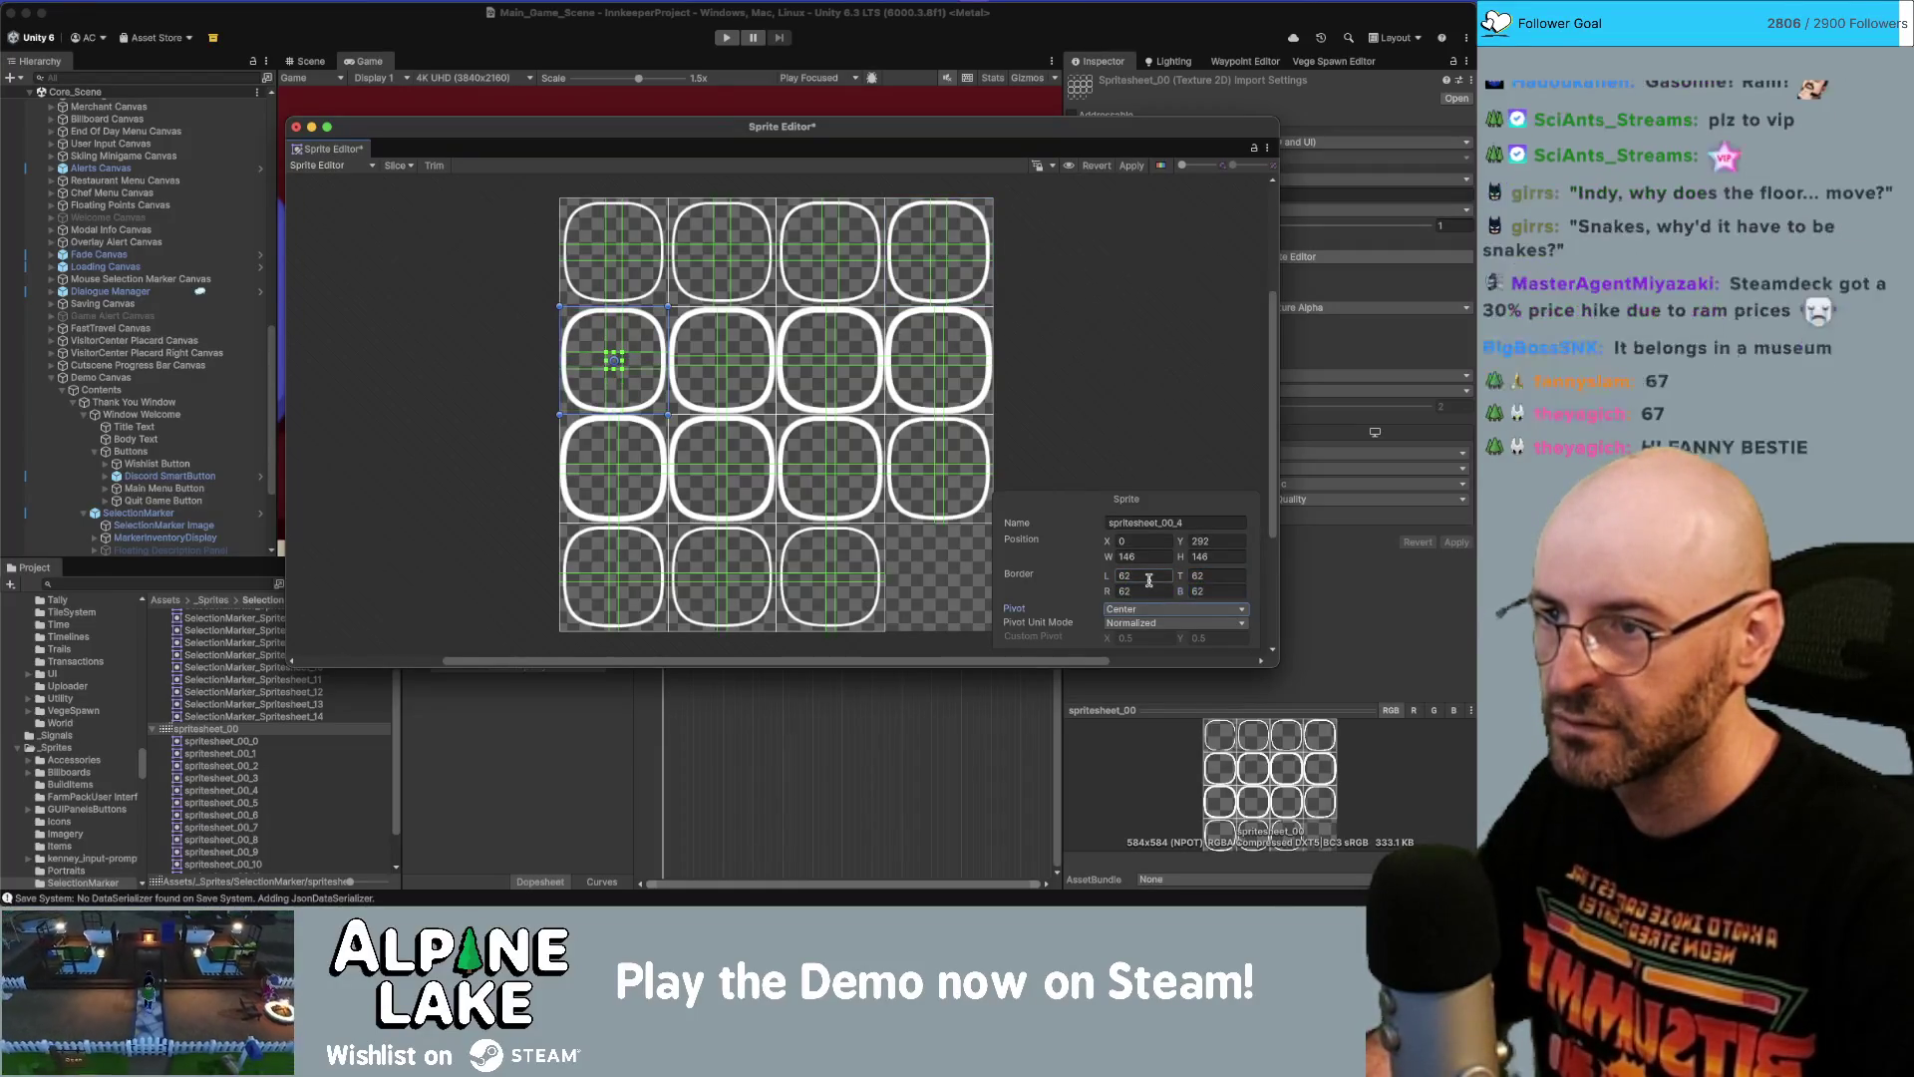
click(760, 376)
click(1144, 575)
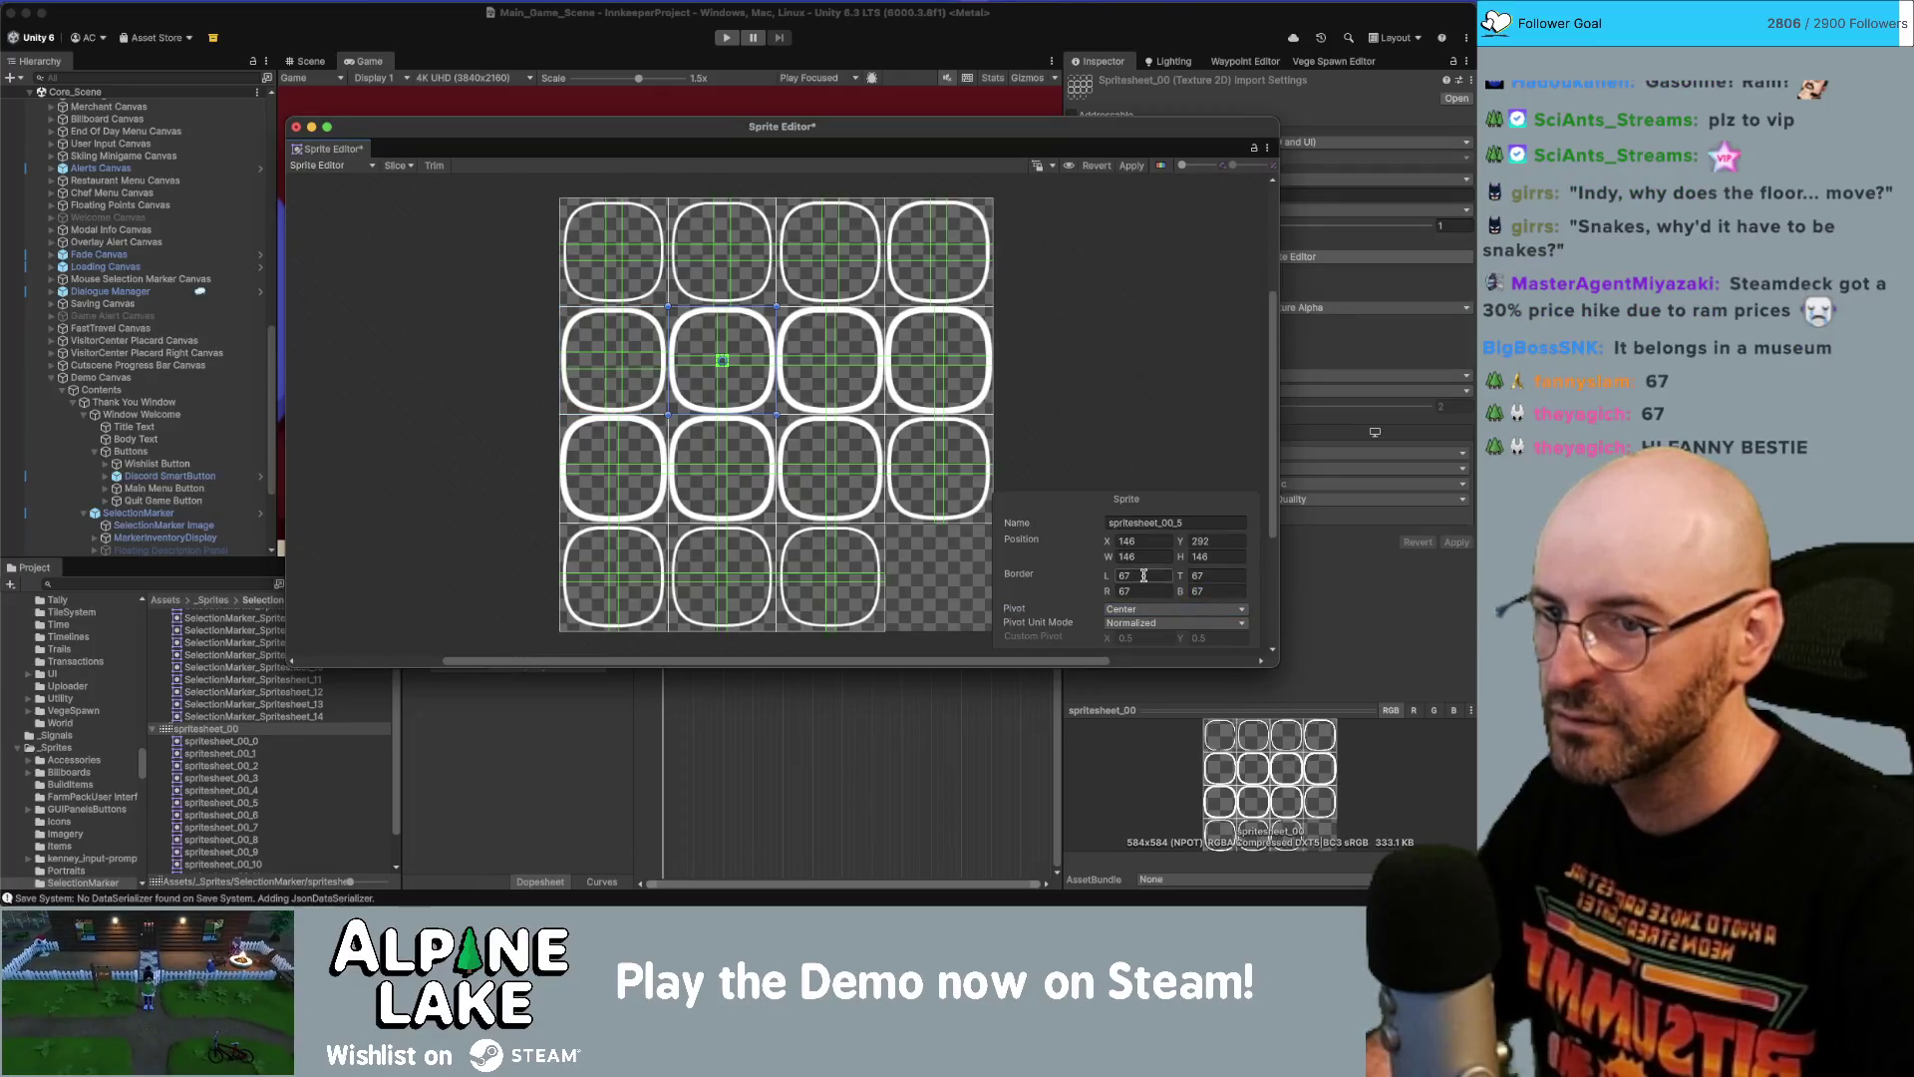
text(62)
key(Tab)
text(62)
key(Tab)
text(62)
key(Tab)
text(62)
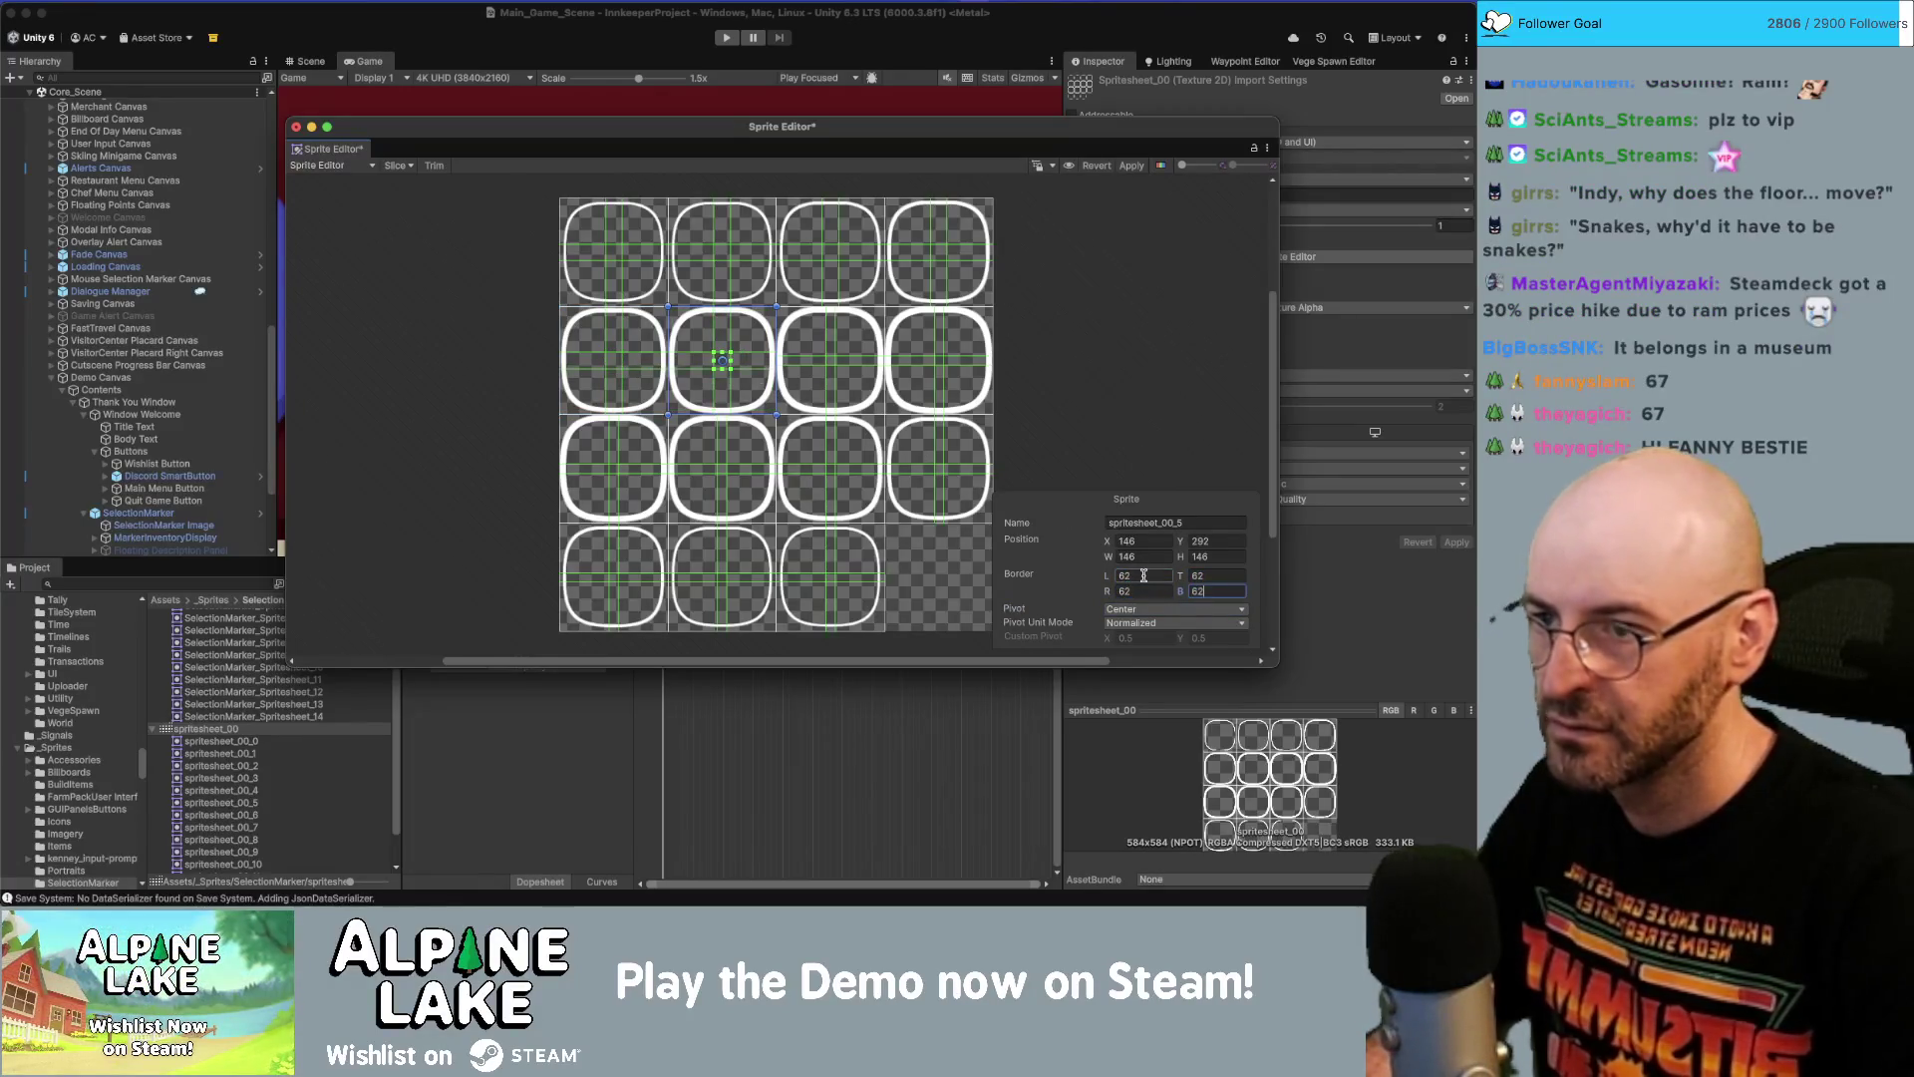
click(856, 385)
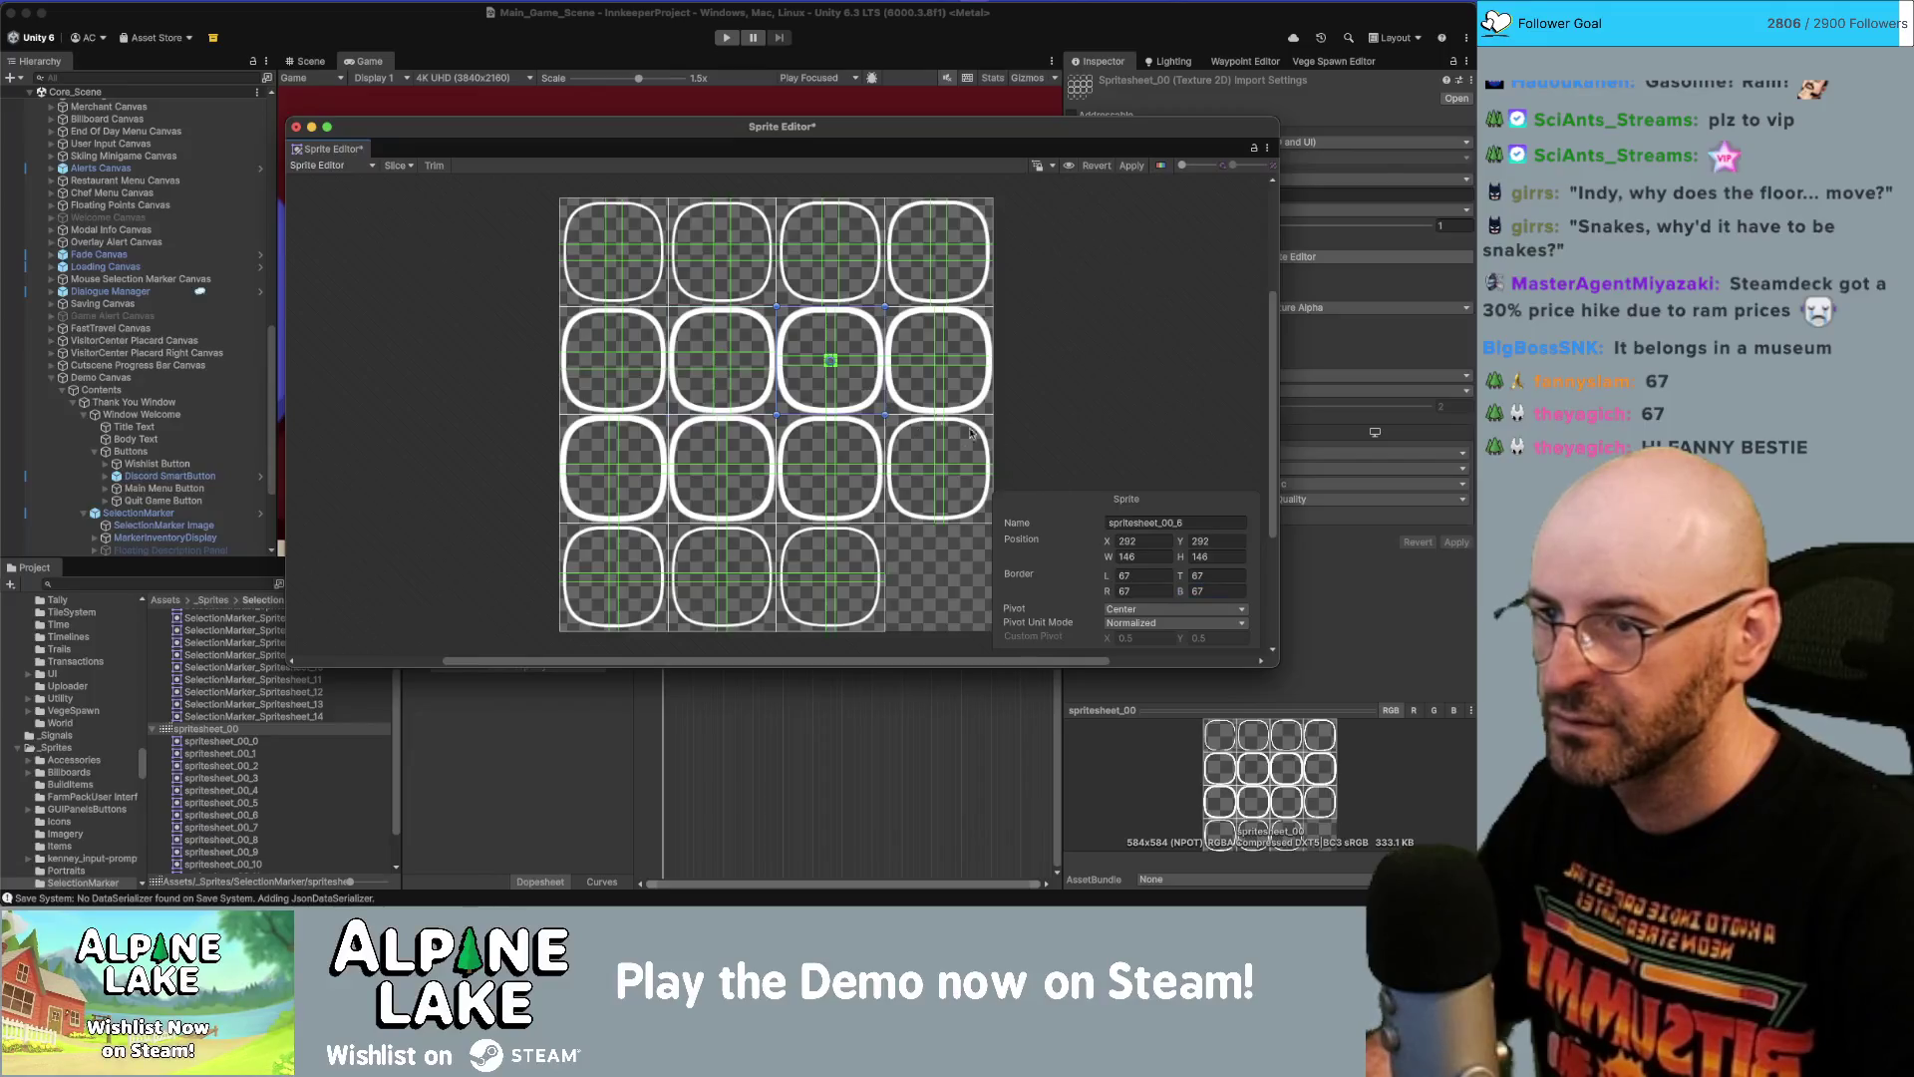
click(1147, 576)
text(62)
key(Tab)
text(62)
key(Tab)
text(62)
key(Tab)
text(62)
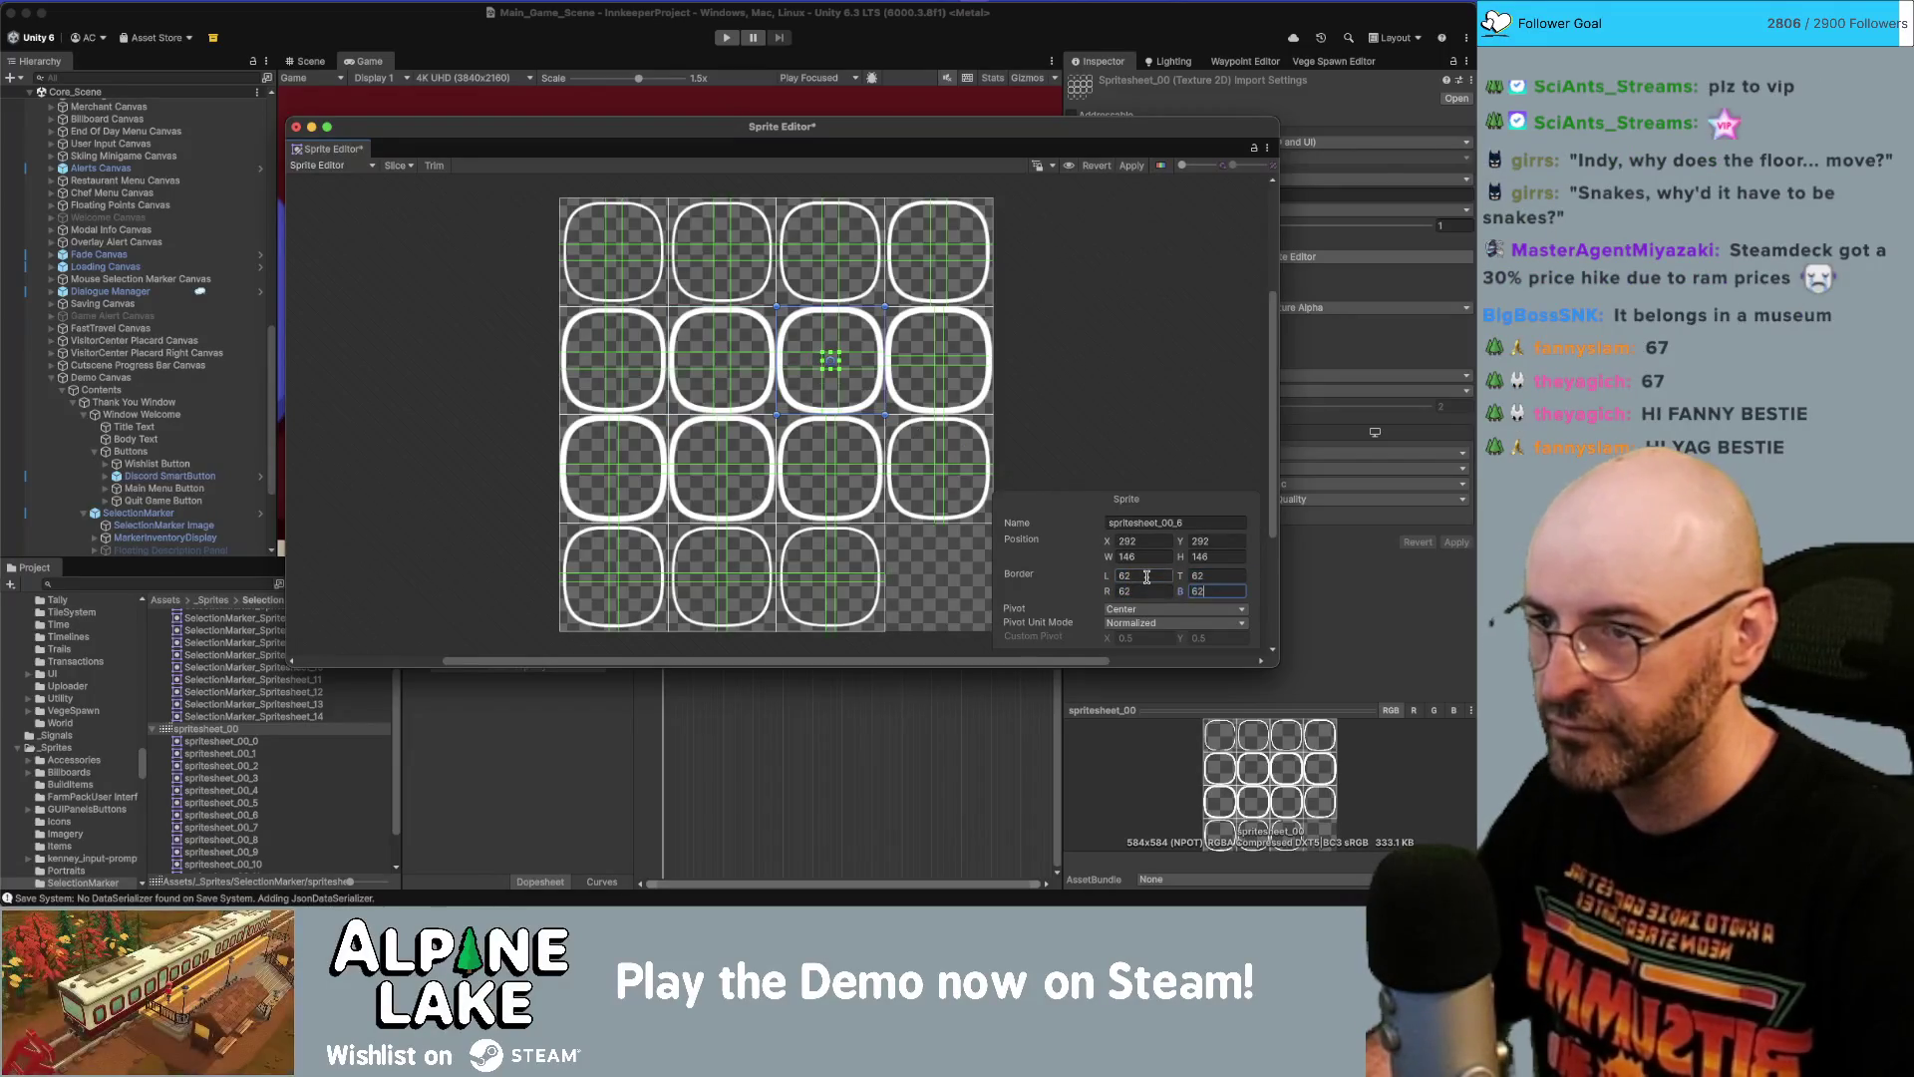
Select spritesheet_00_7, move the Sprite Editor aside, and switch to After Effects.
click(949, 372)
click(1148, 576)
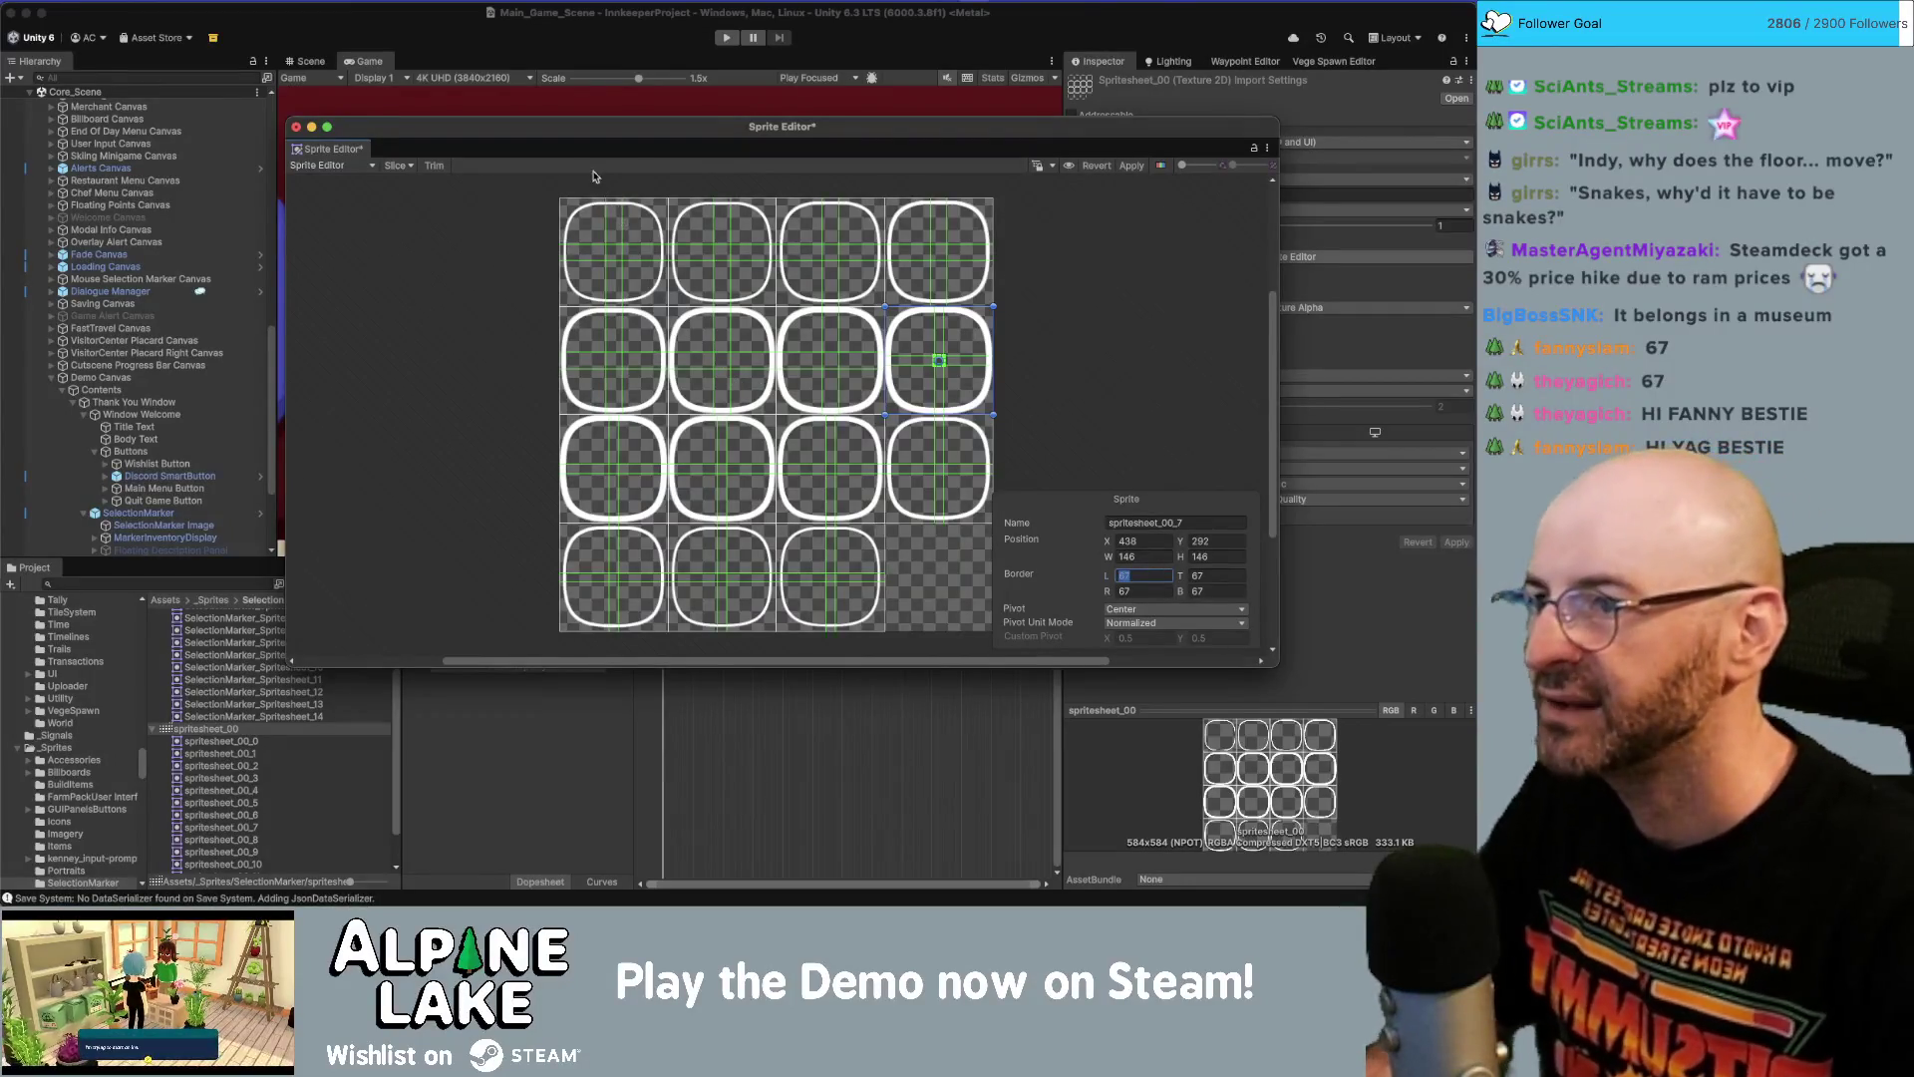
mouse_move(578, 137)
mouse_down()
mouse_move(823, 388)
mouse_move(806, 388)
mouse_move(788, 277)
mouse_up()
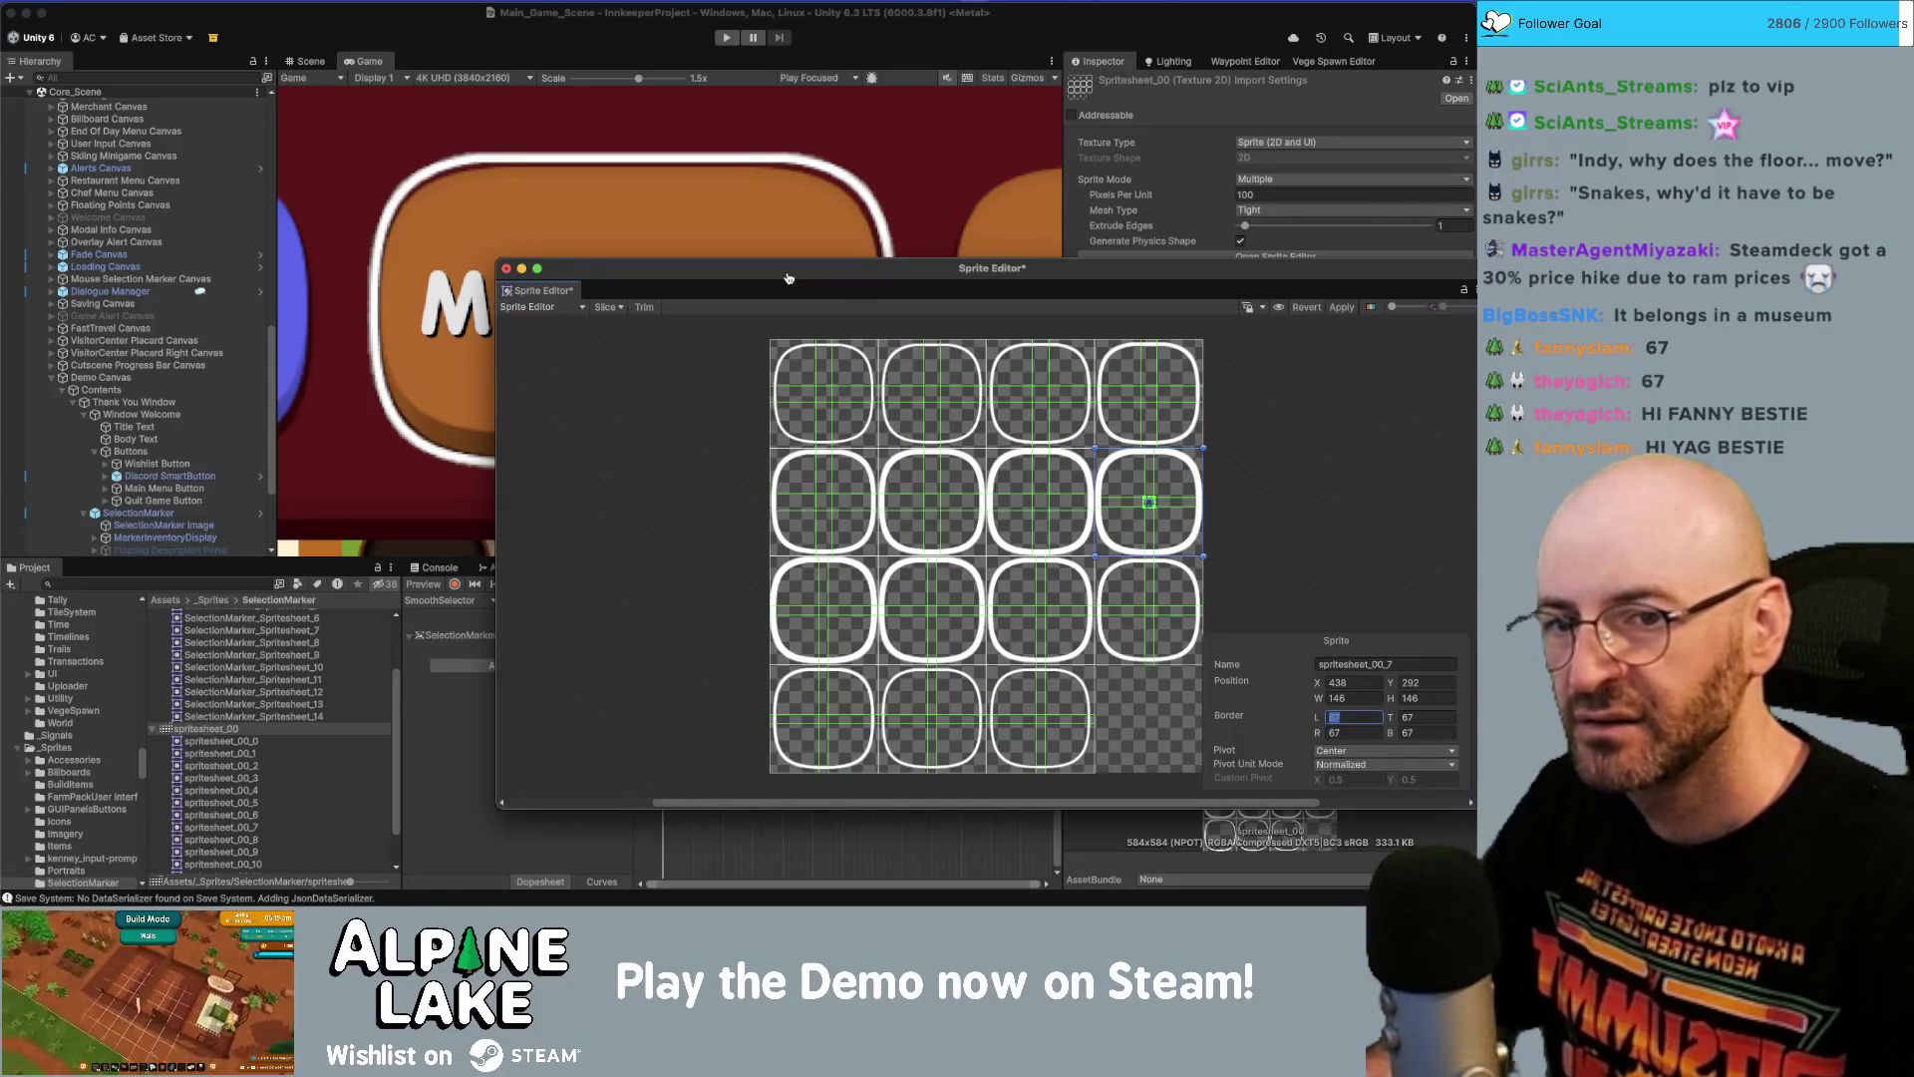
key(super+Tab)
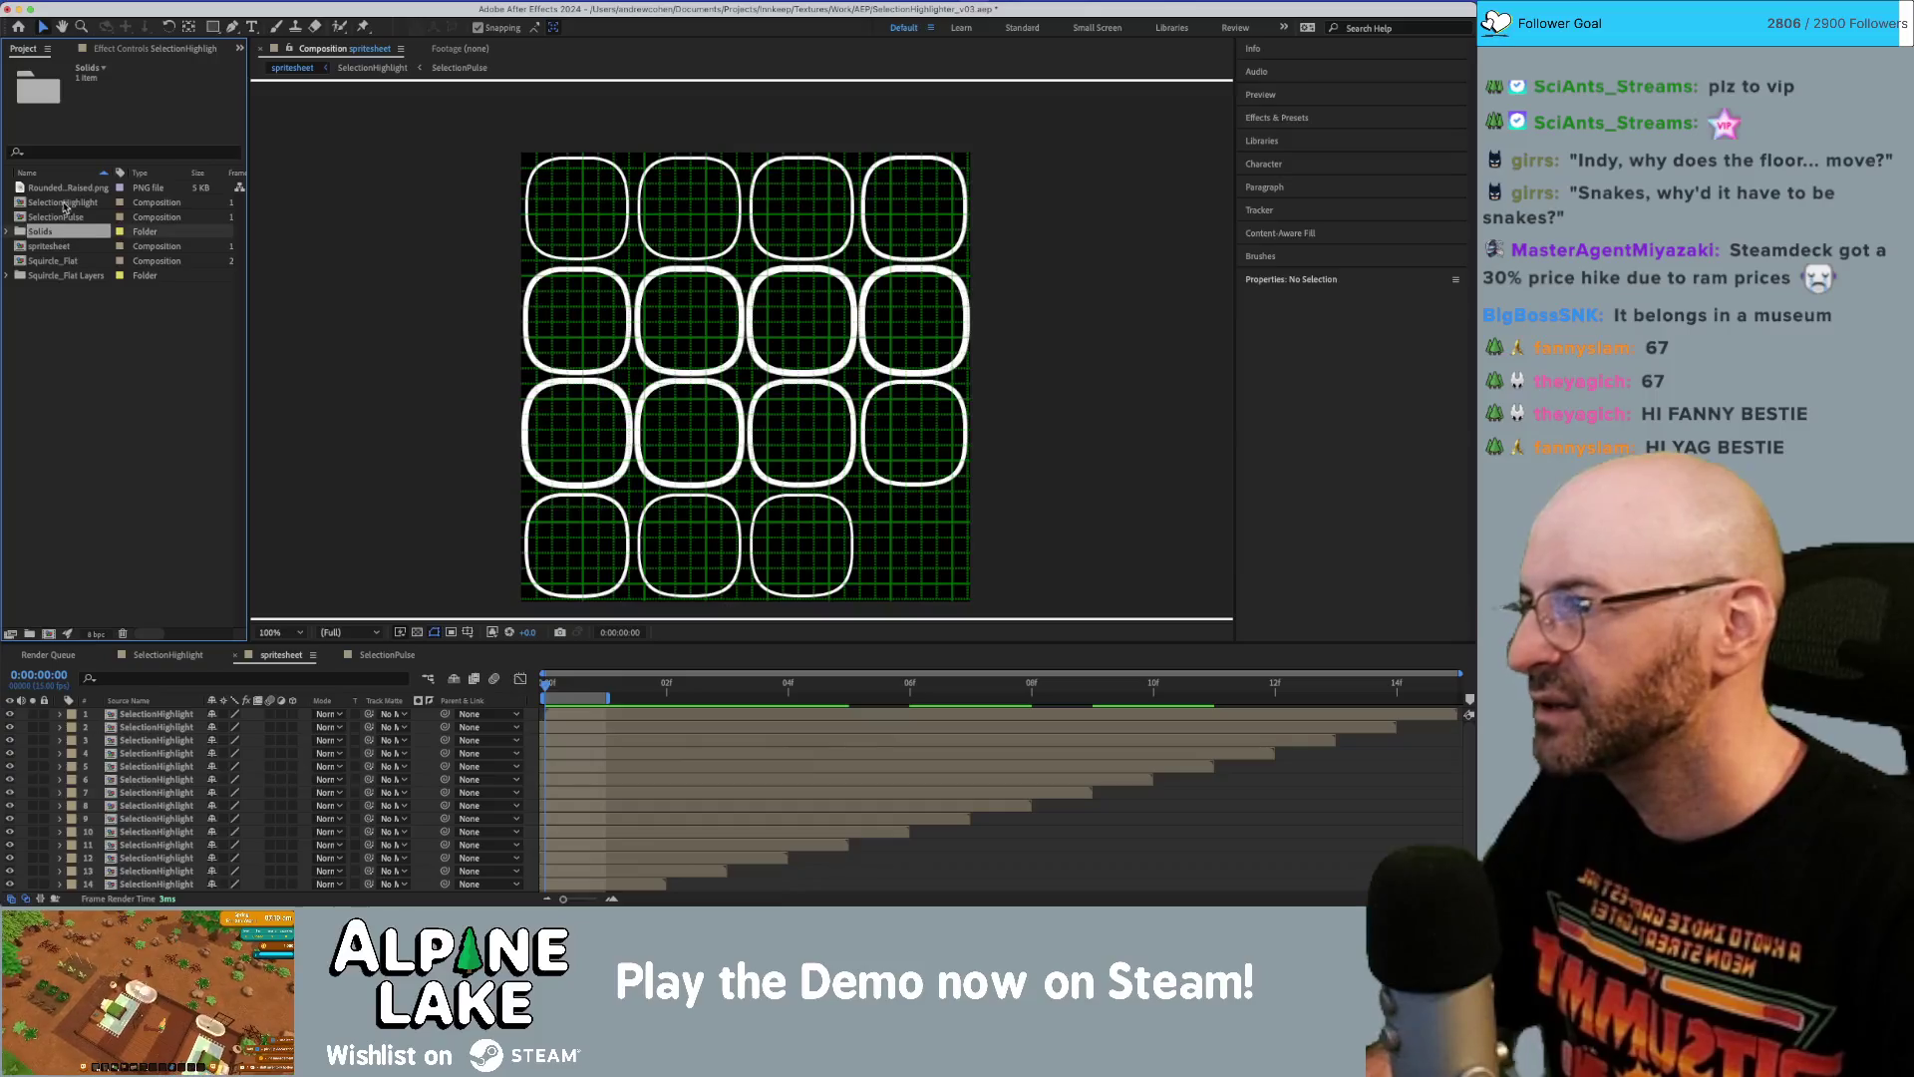
Compare the 128×128 RoundedPanelRaised image with the 146×146 SelectionHighlight composition.
click(67, 189)
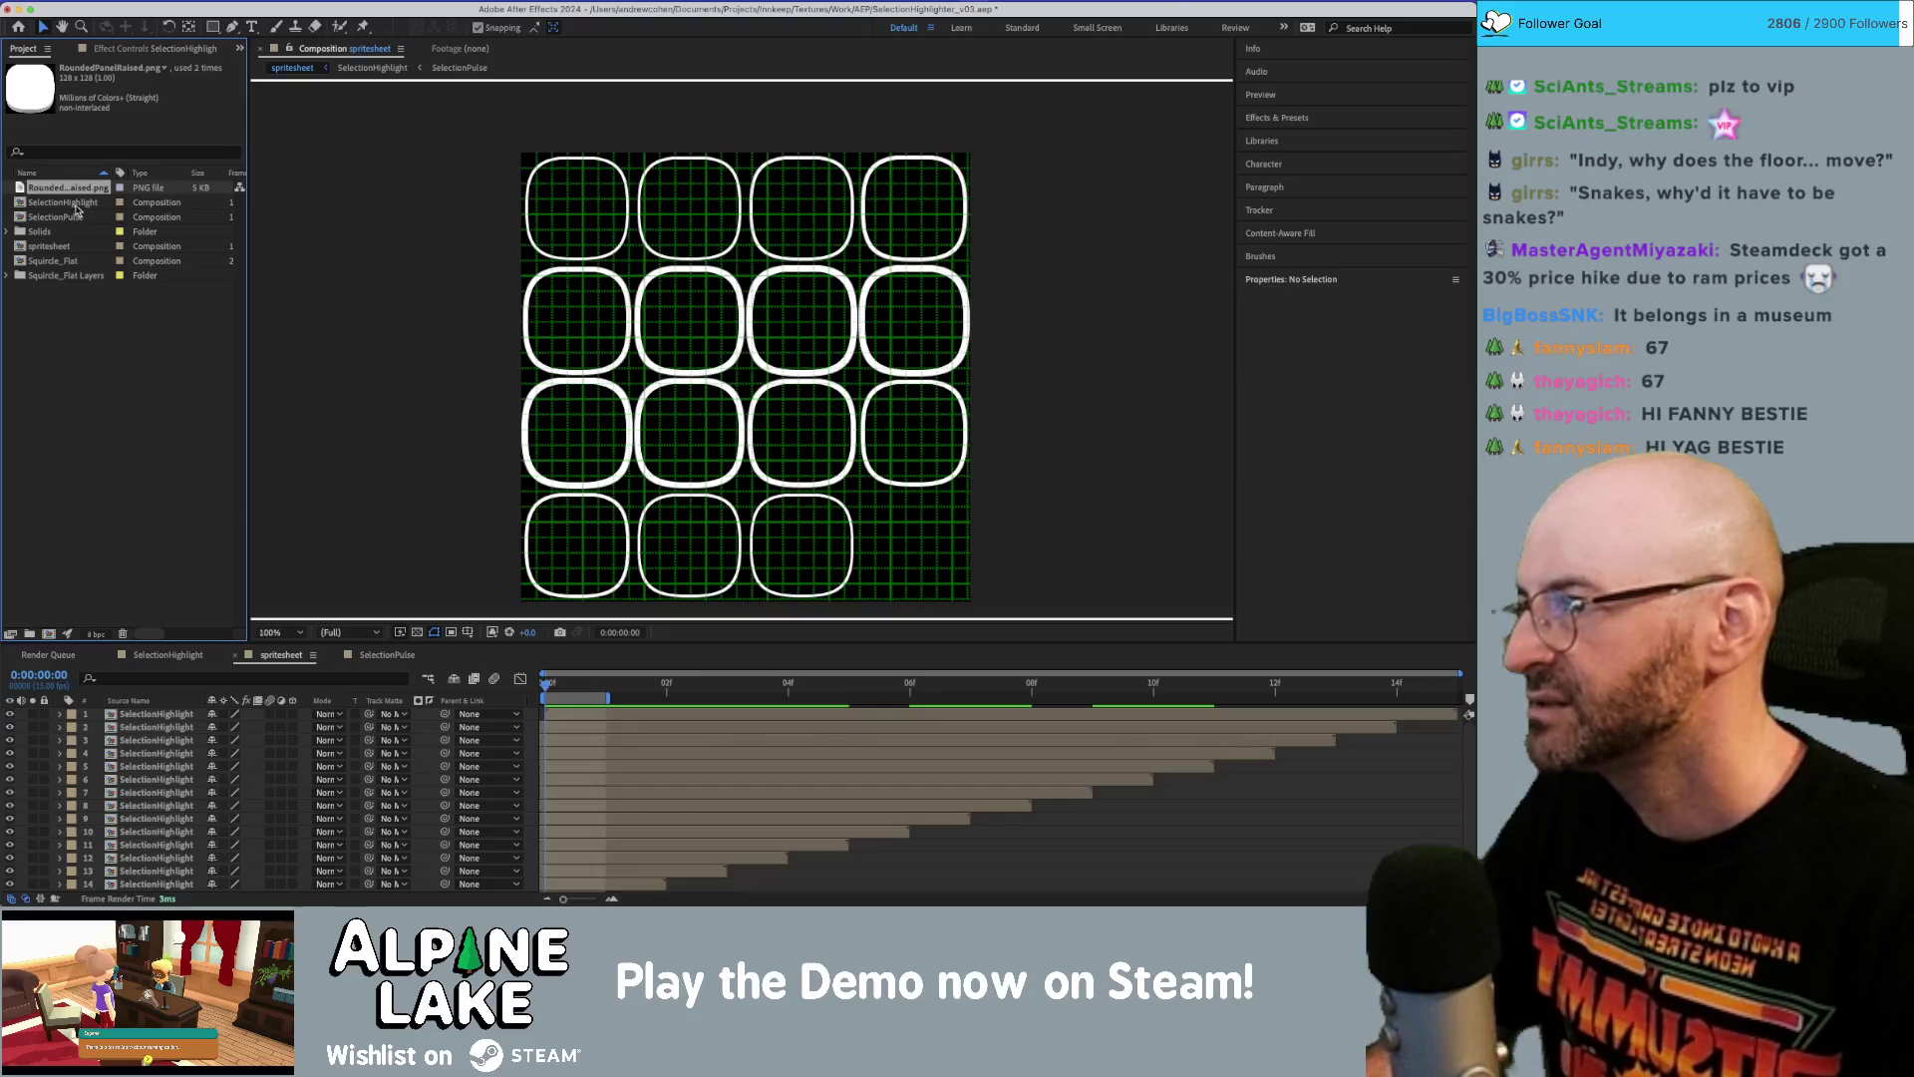
click(70, 203)
click(78, 189)
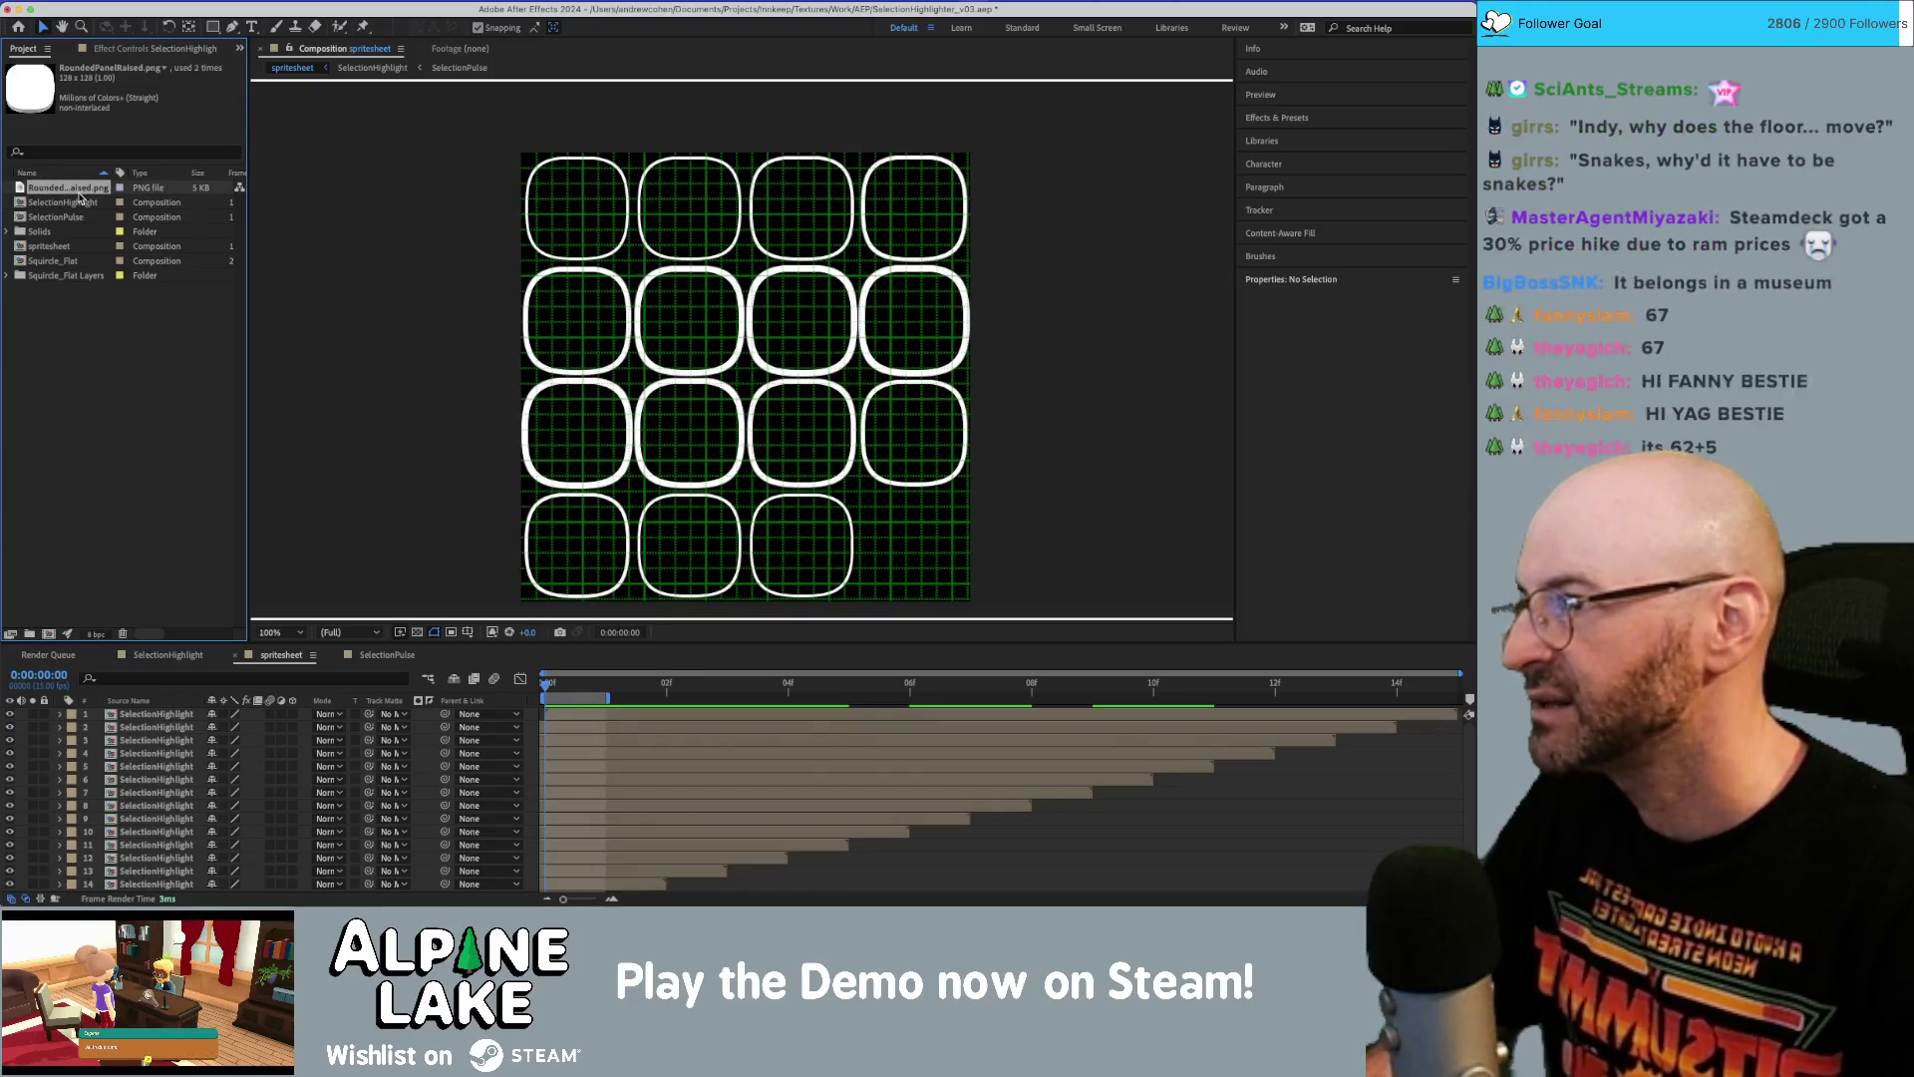
click(79, 204)
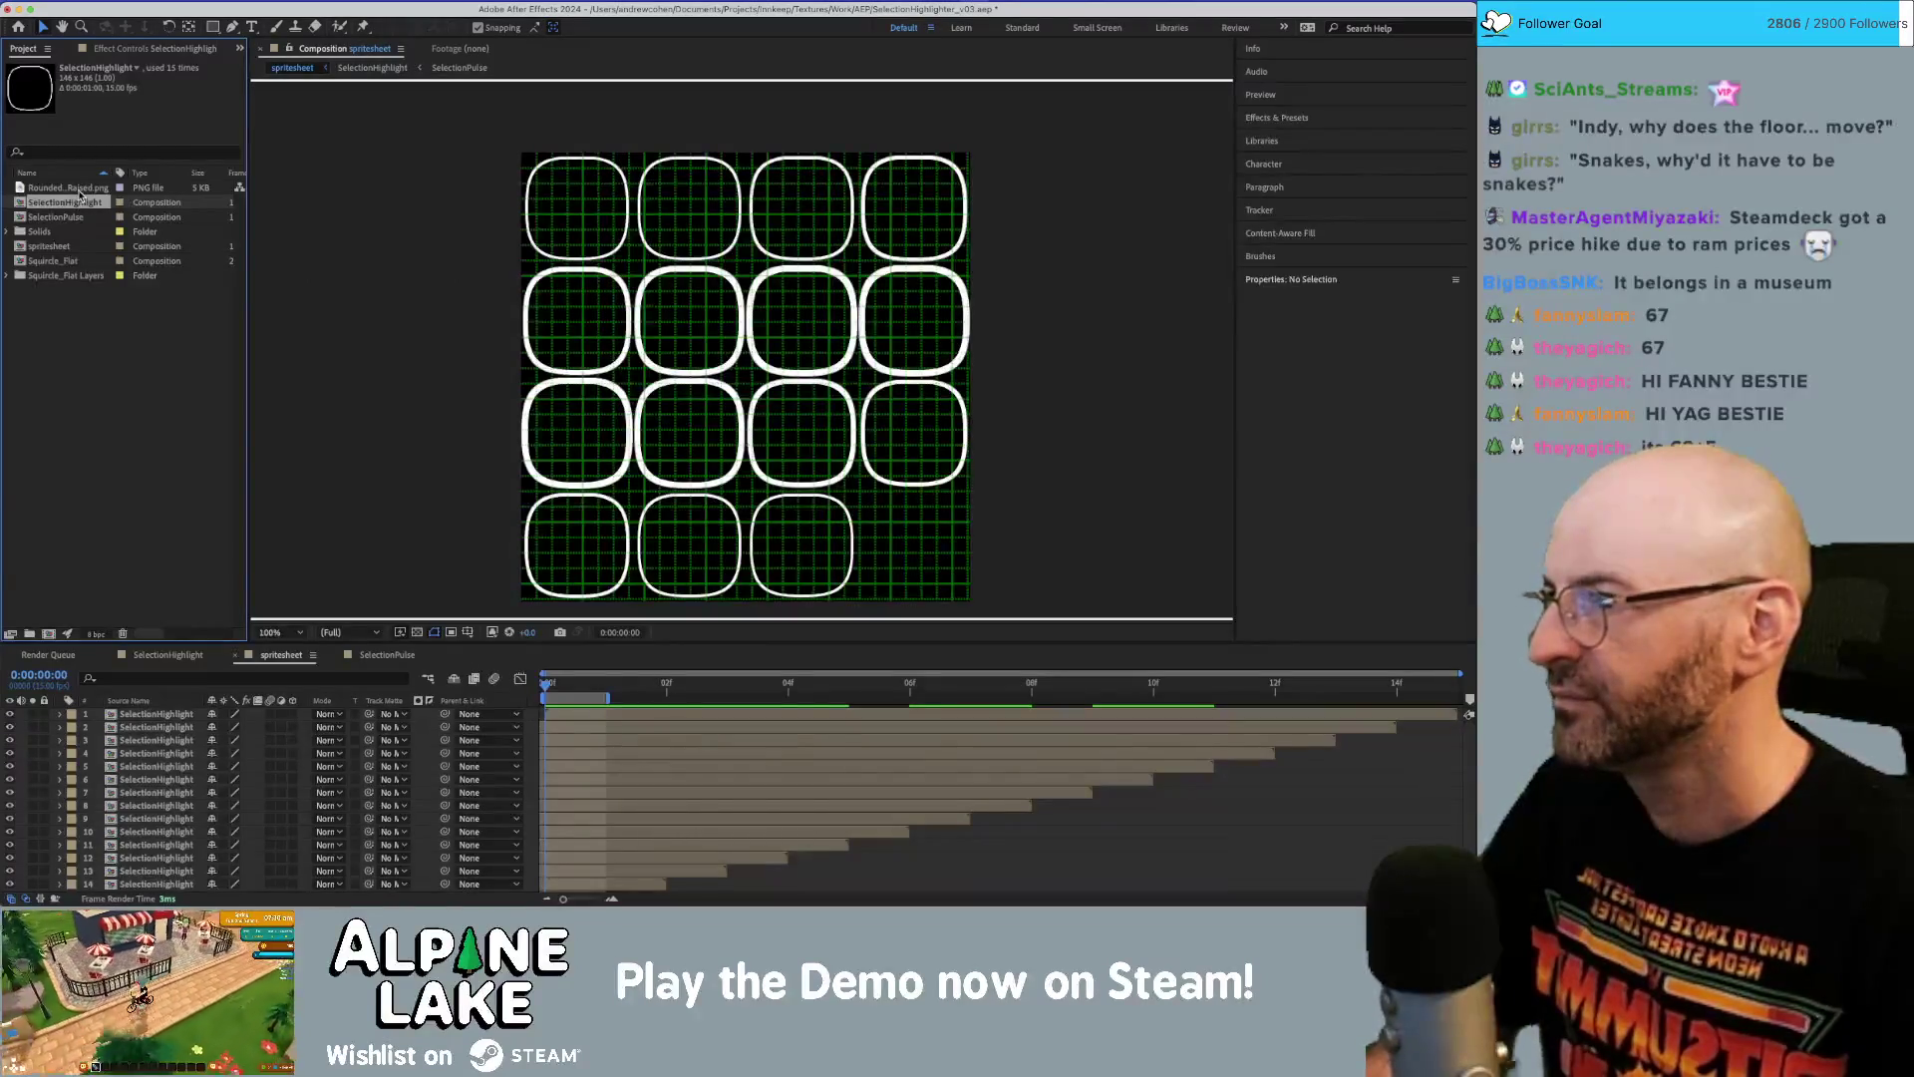
click(79, 190)
click(79, 200)
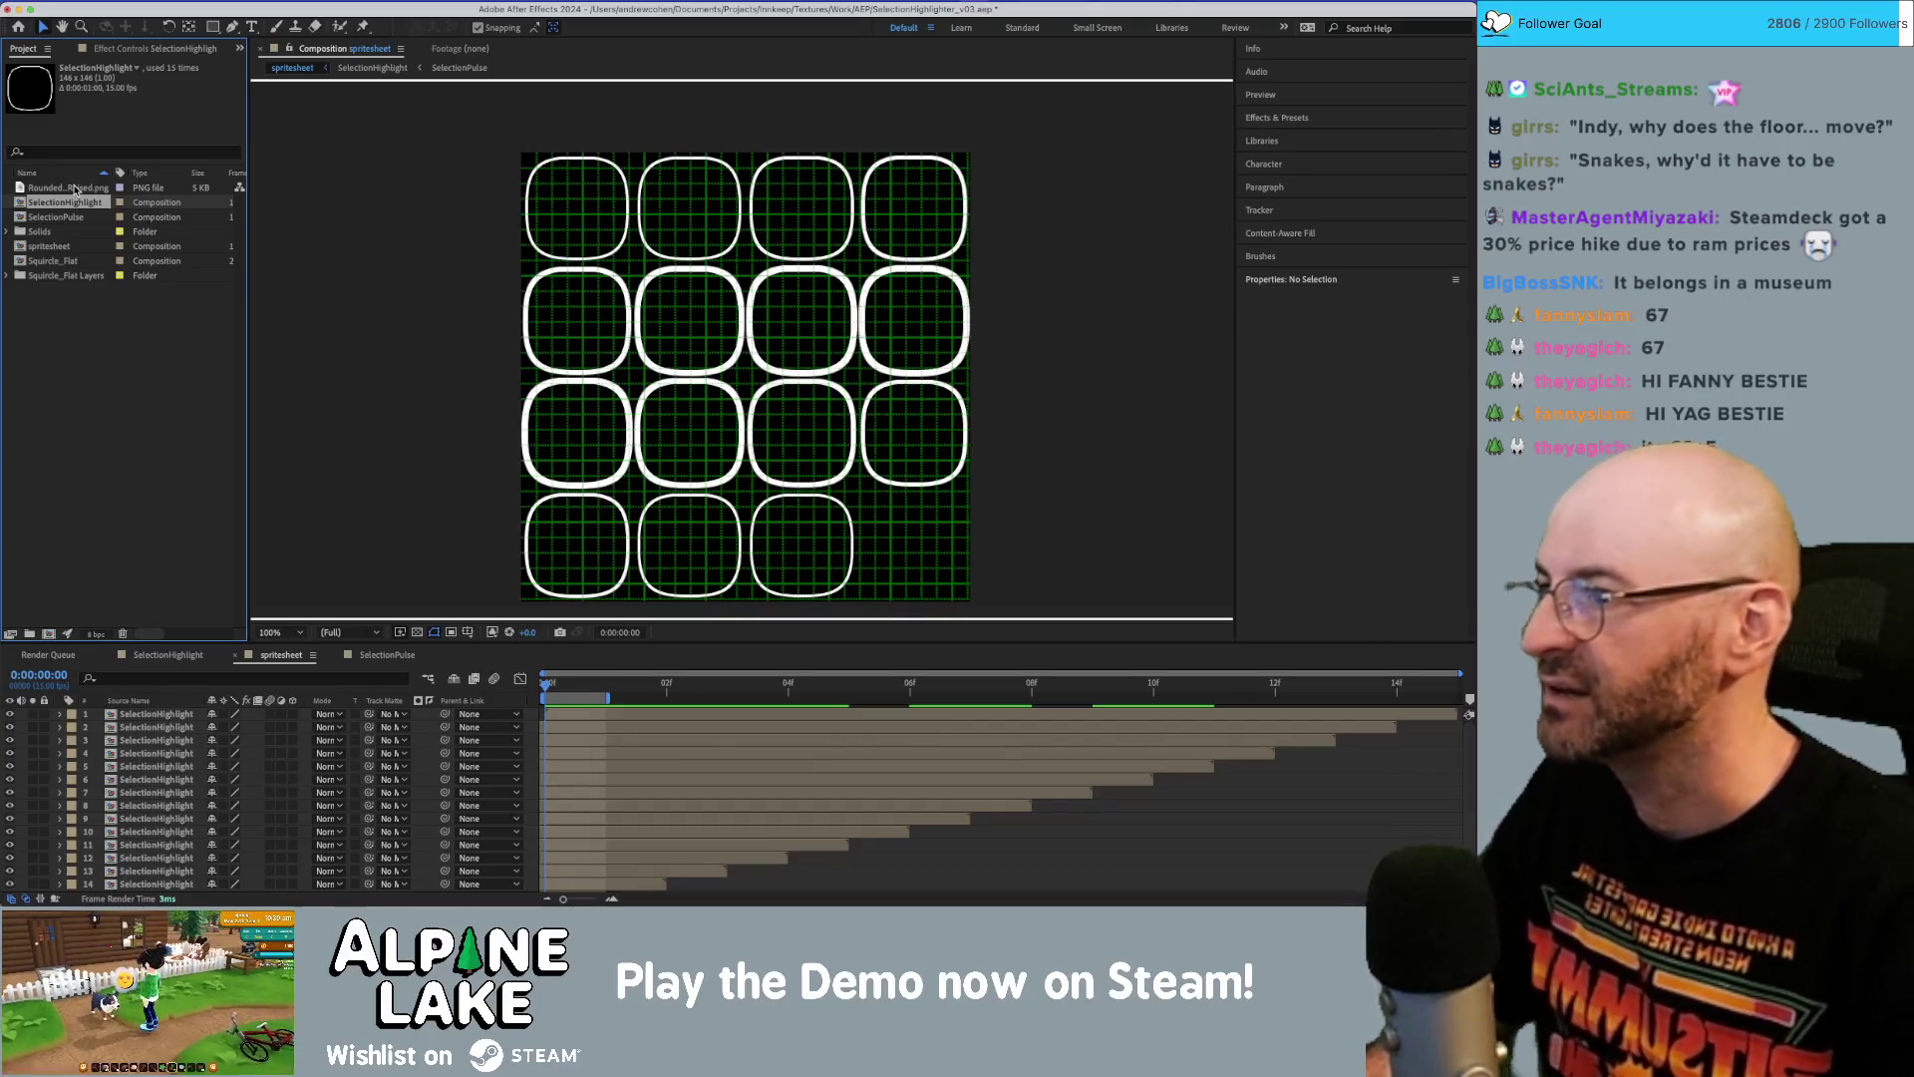
click(76, 189)
click(74, 200)
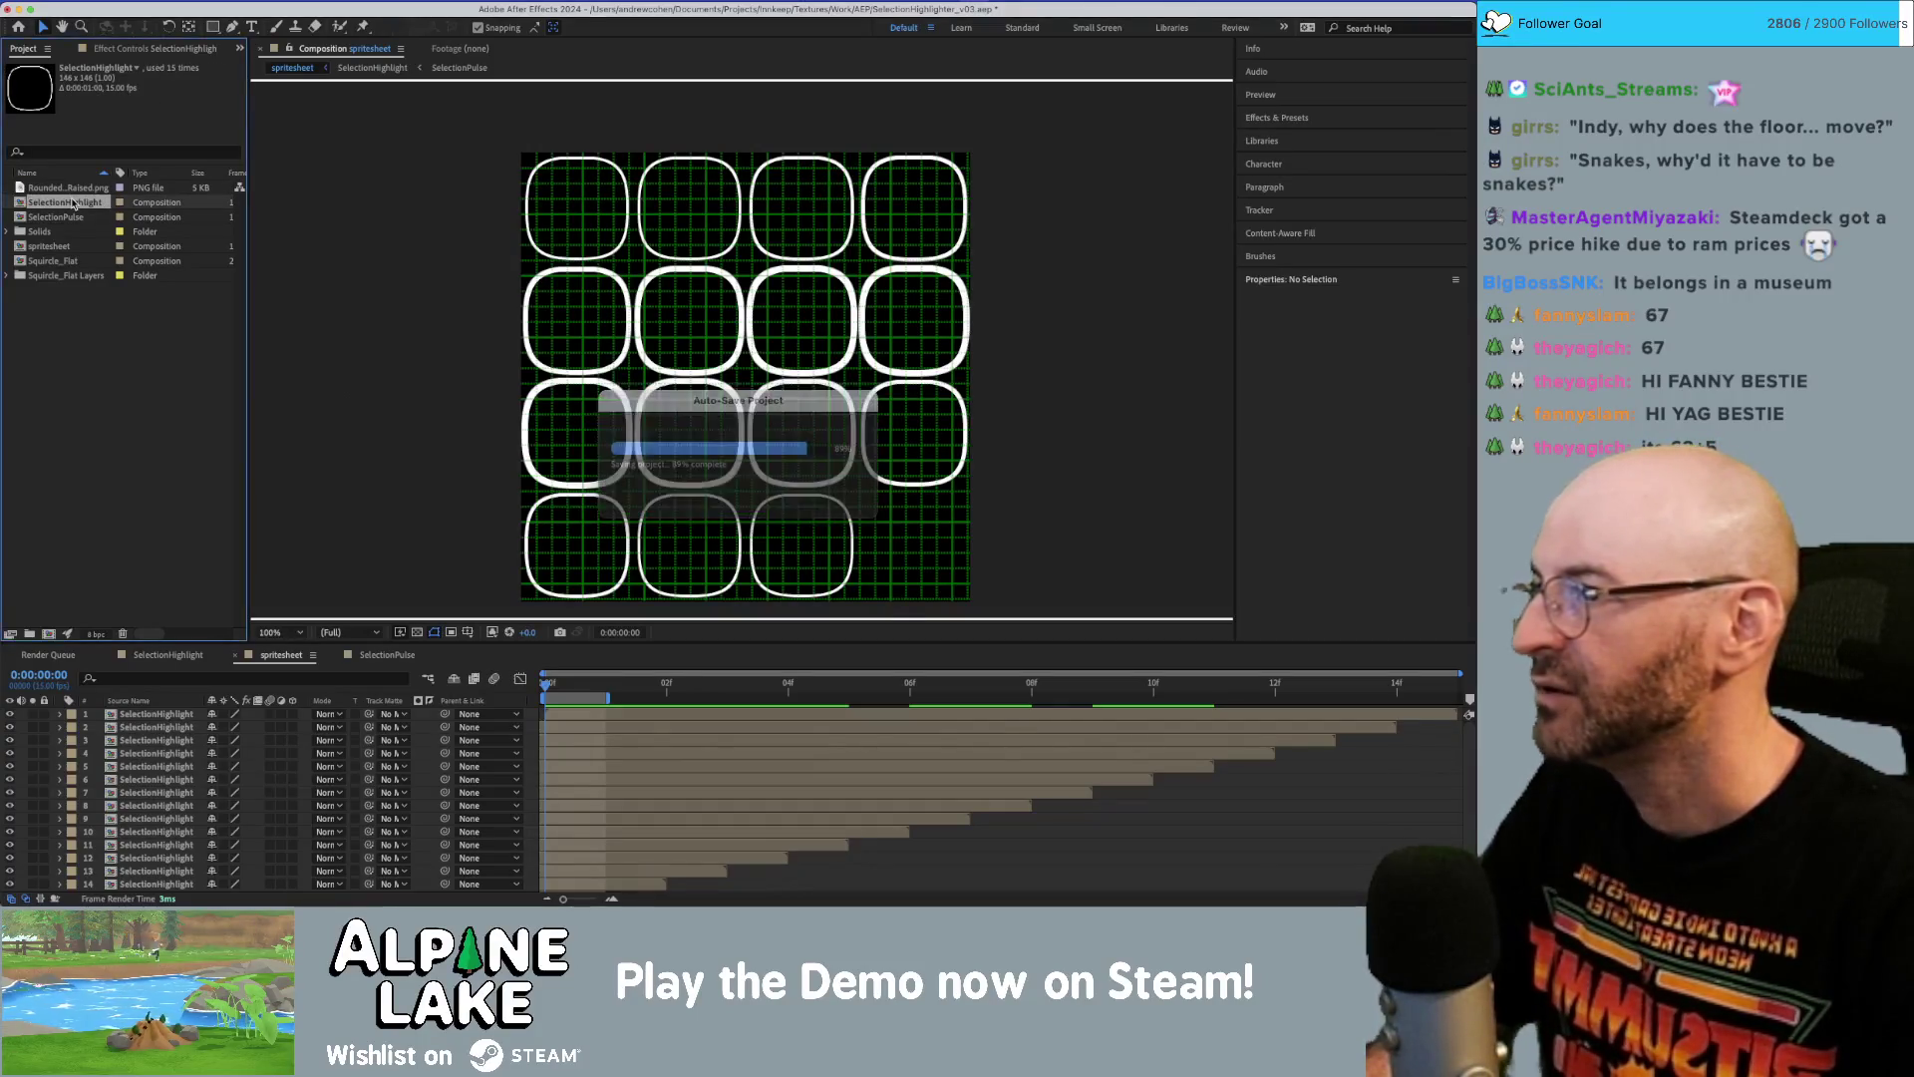
Recheck both sizes, then return to Unity's Sprite Editor and commit the border field.
click(72, 189)
click(74, 202)
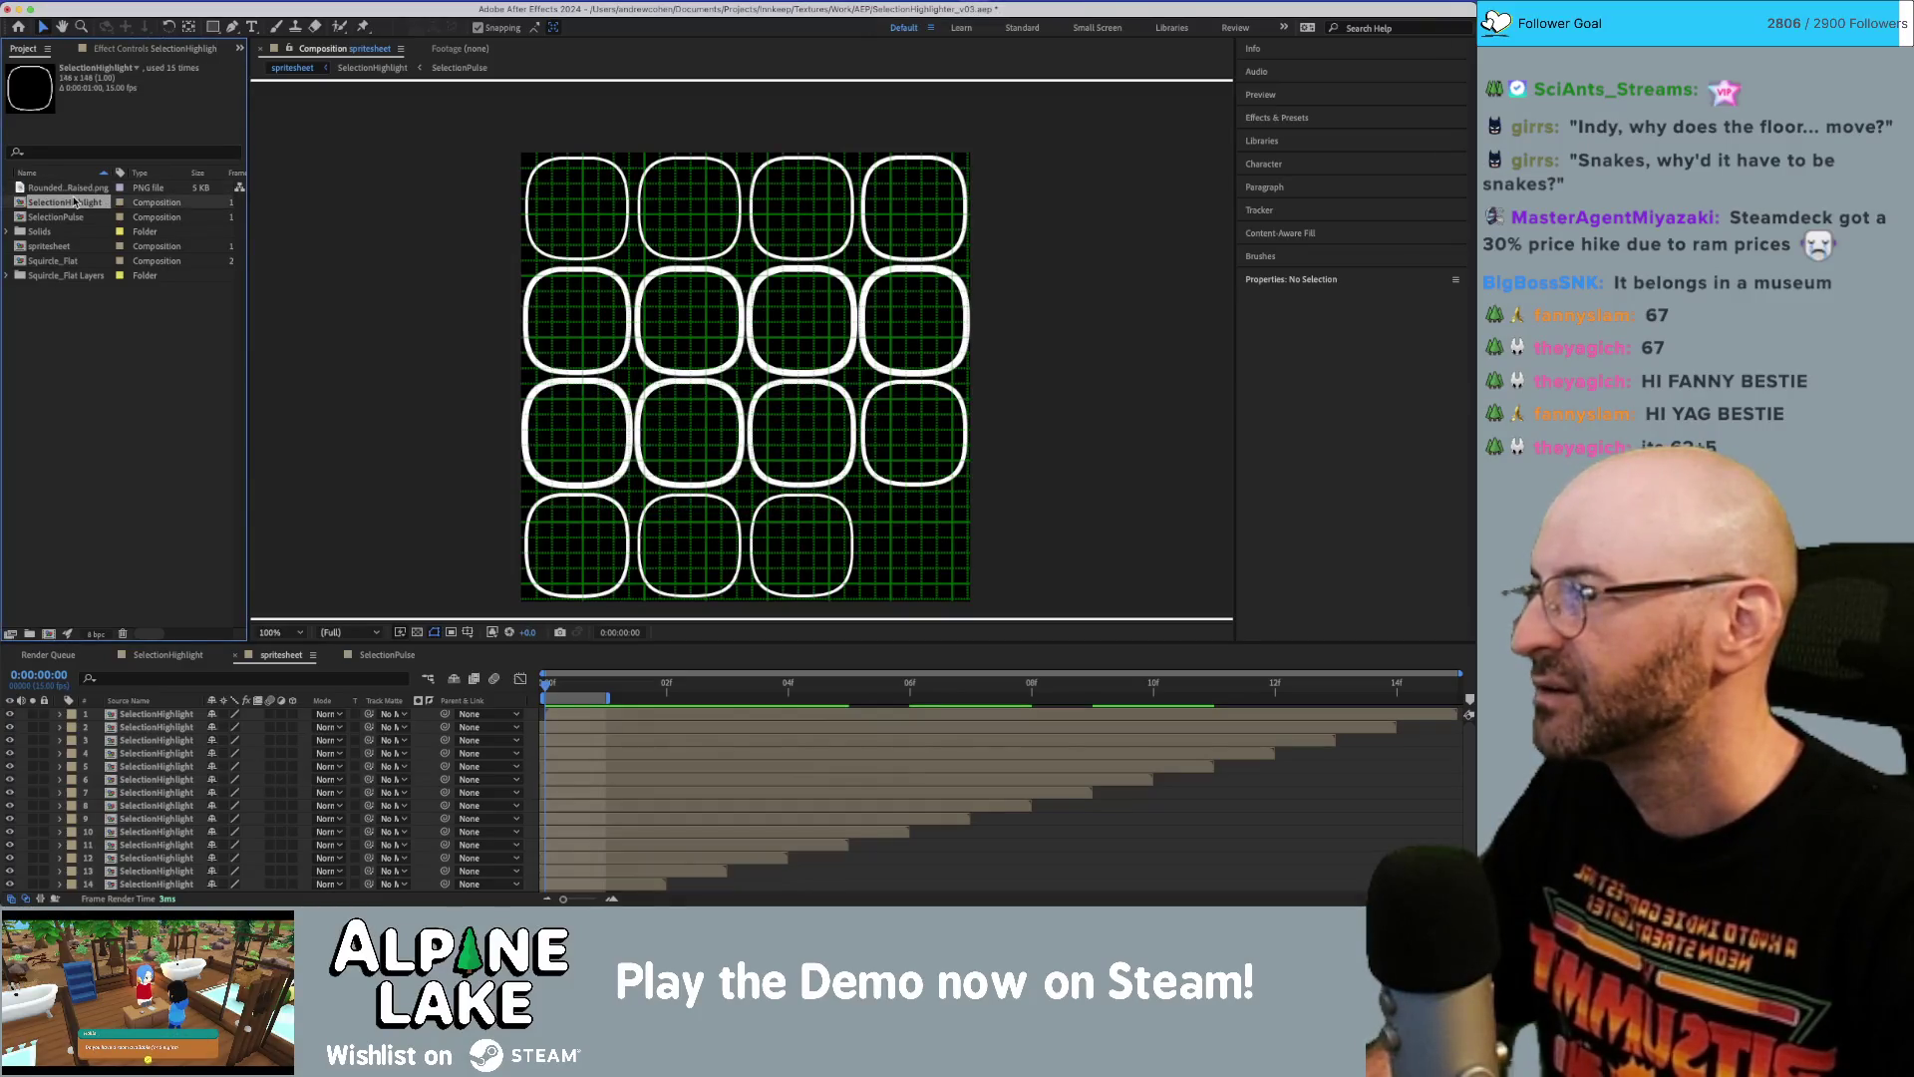
click(77, 189)
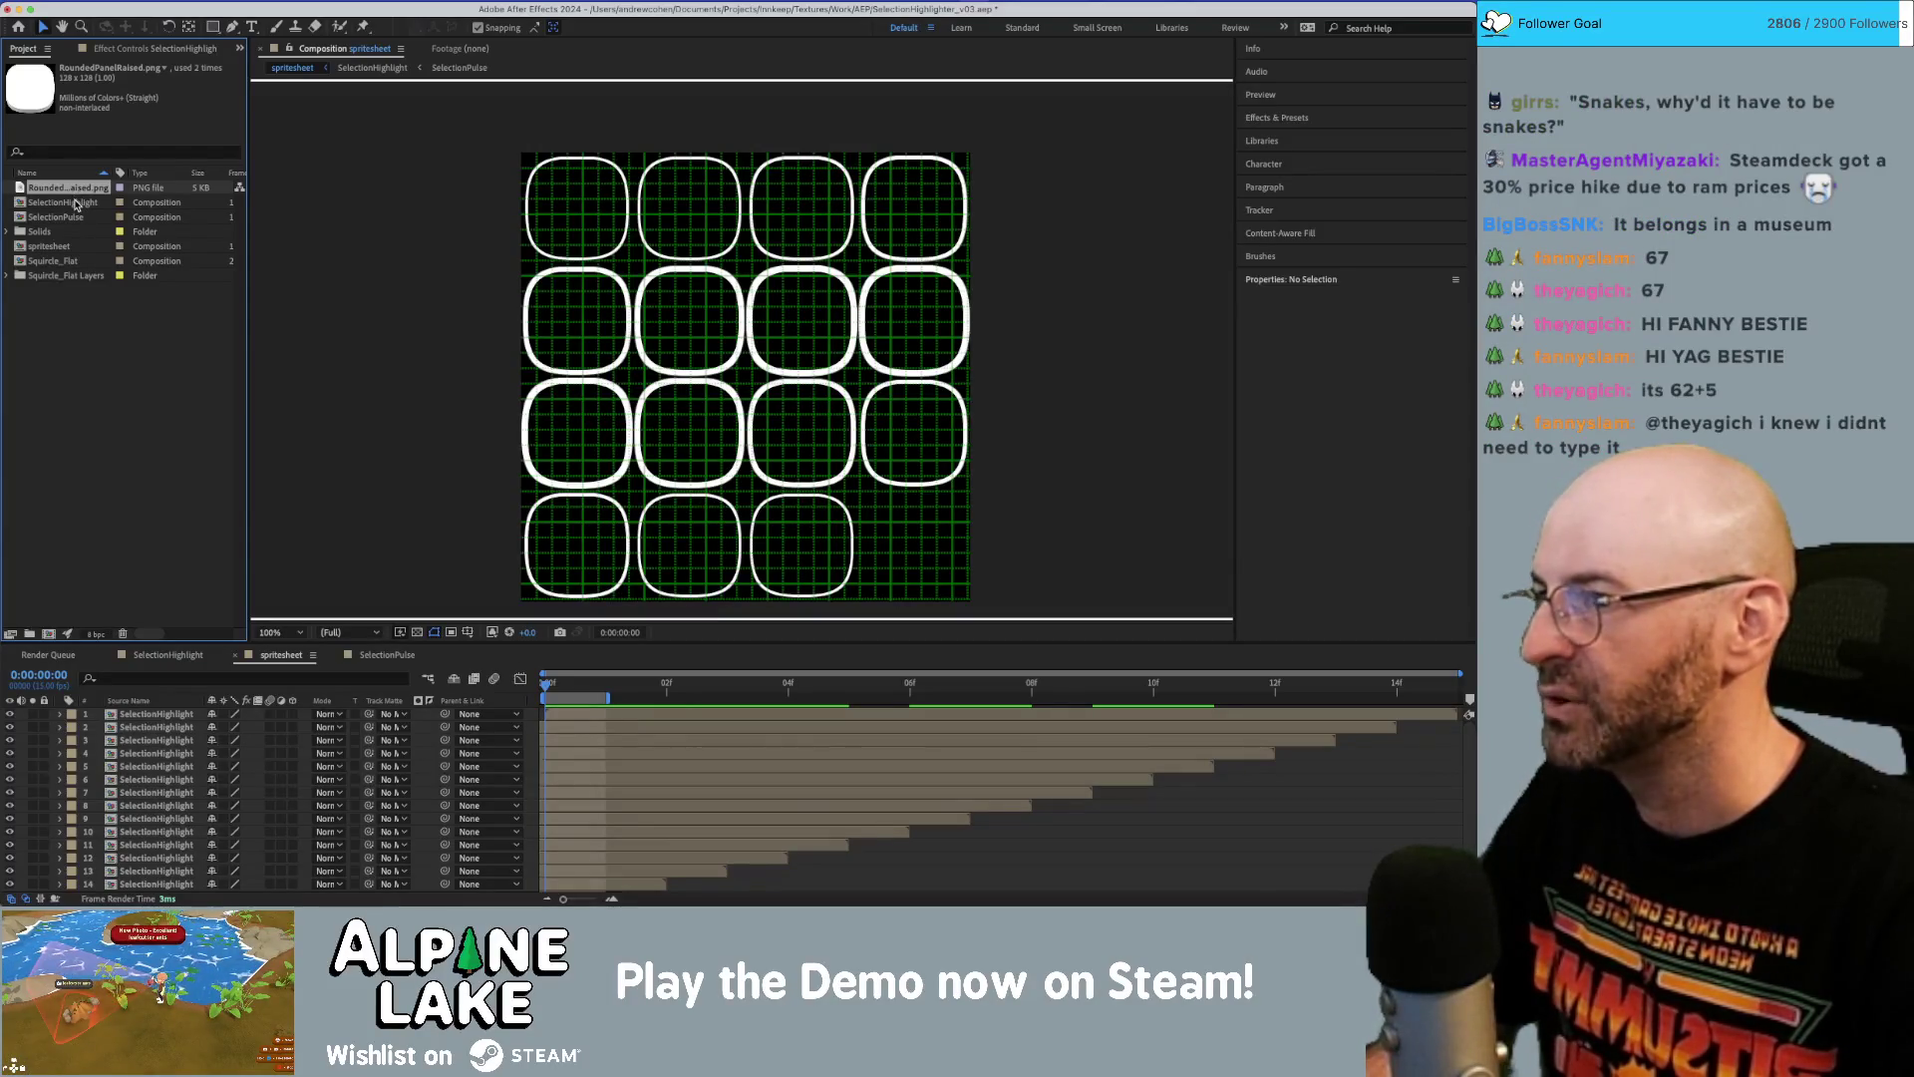
click(76, 204)
click(78, 189)
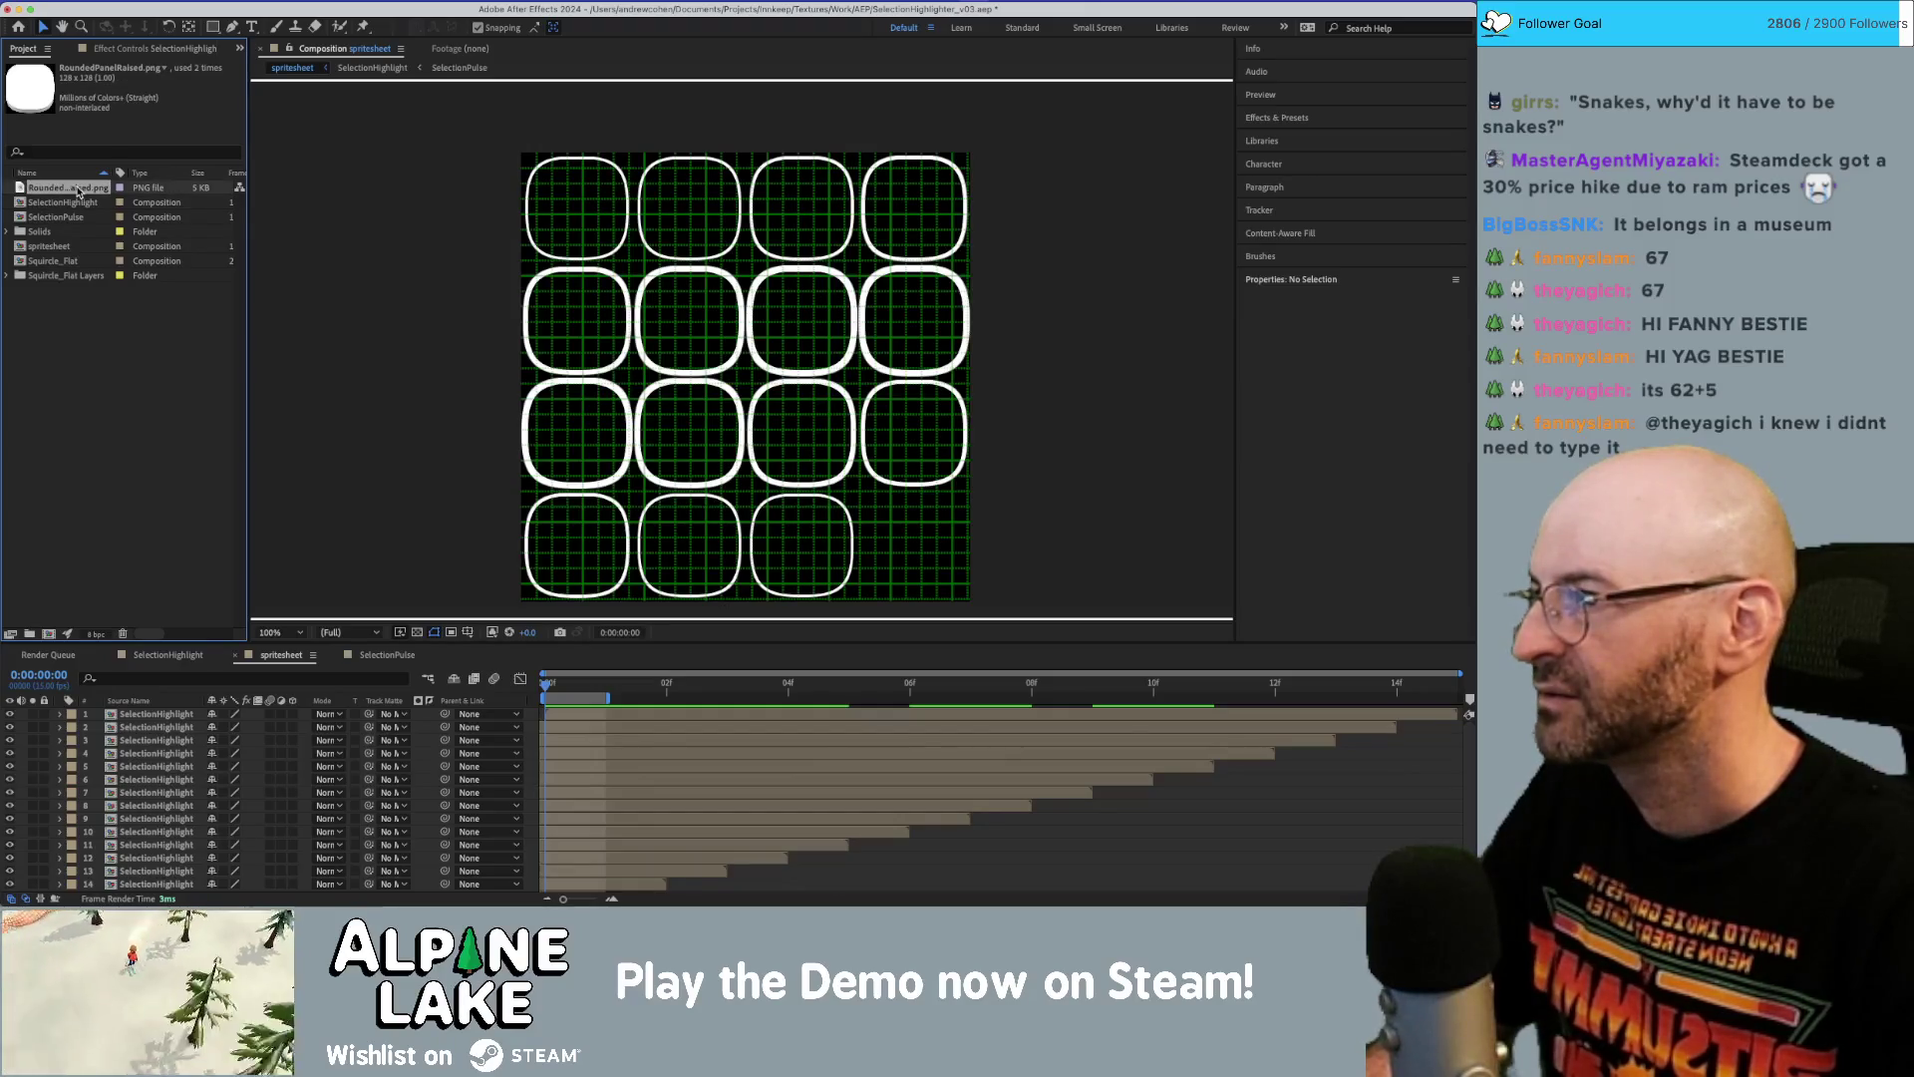
click(78, 200)
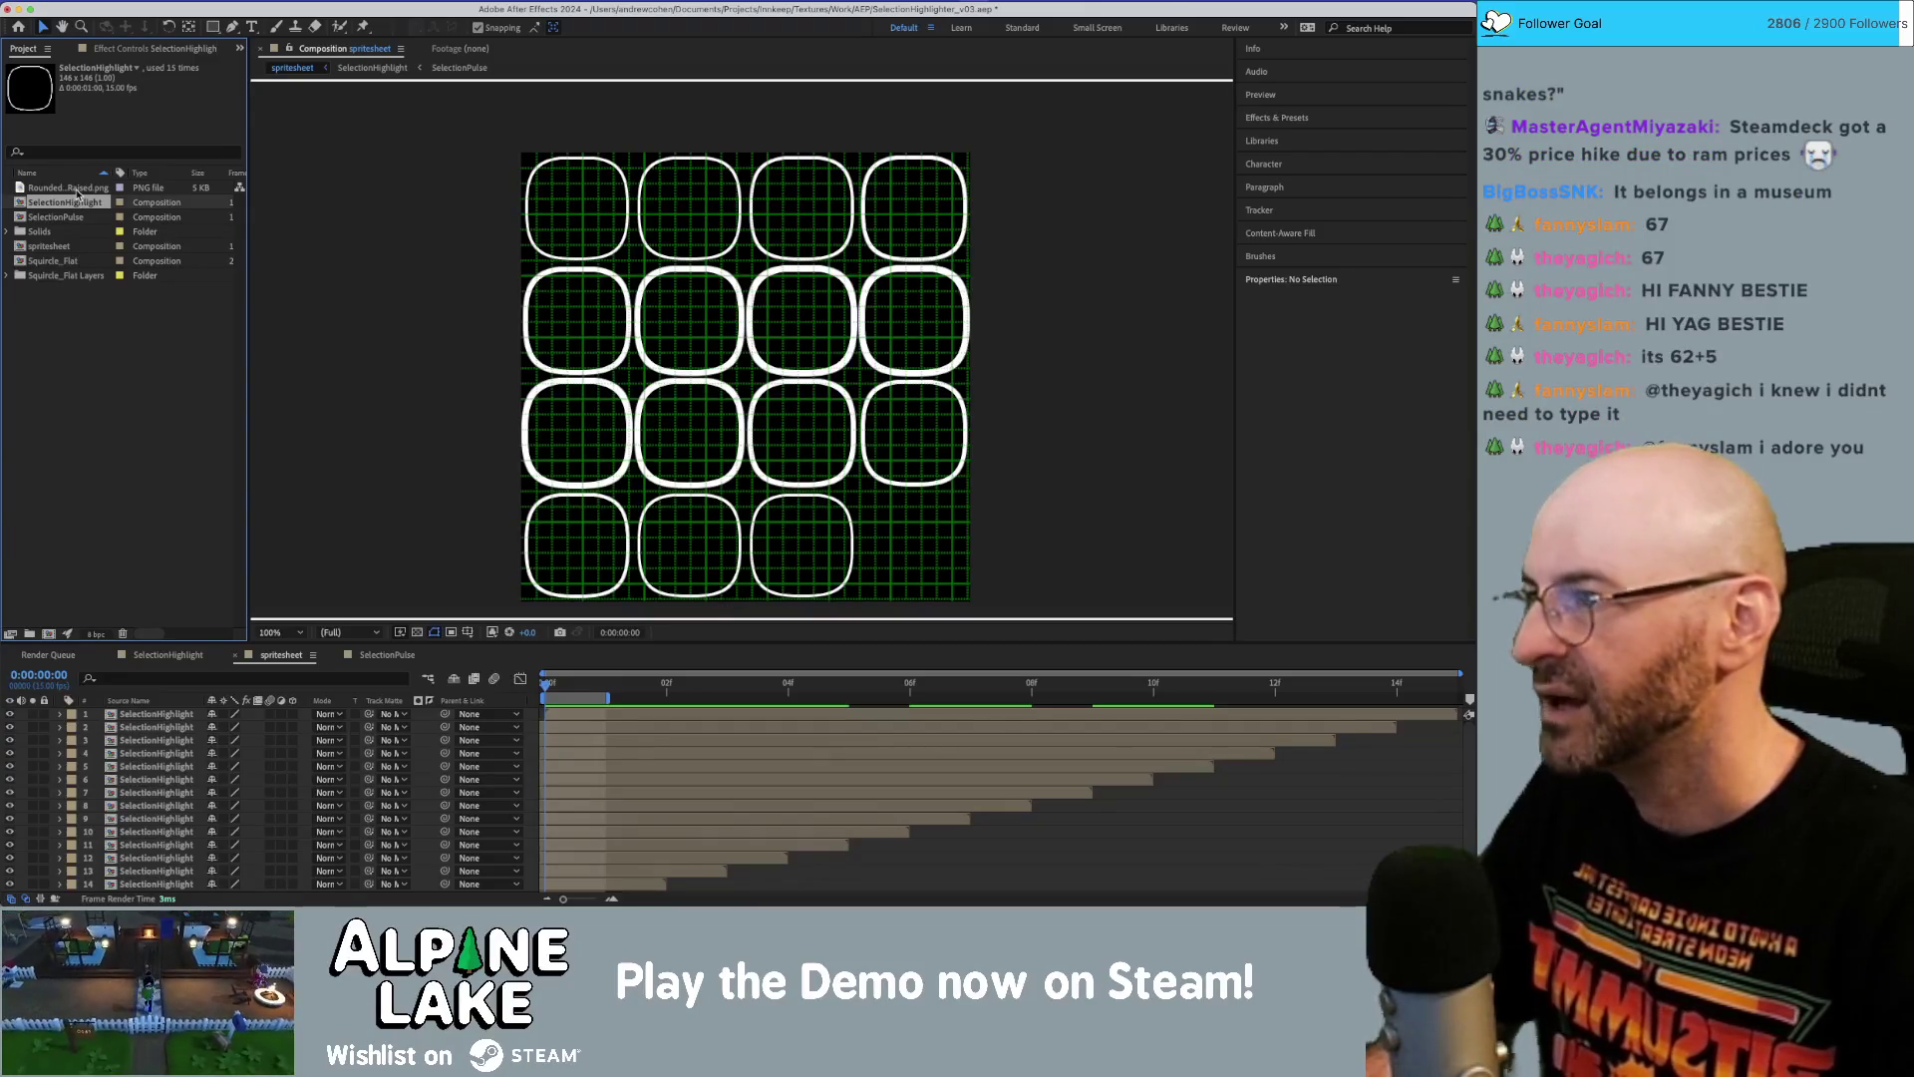
click(77, 189)
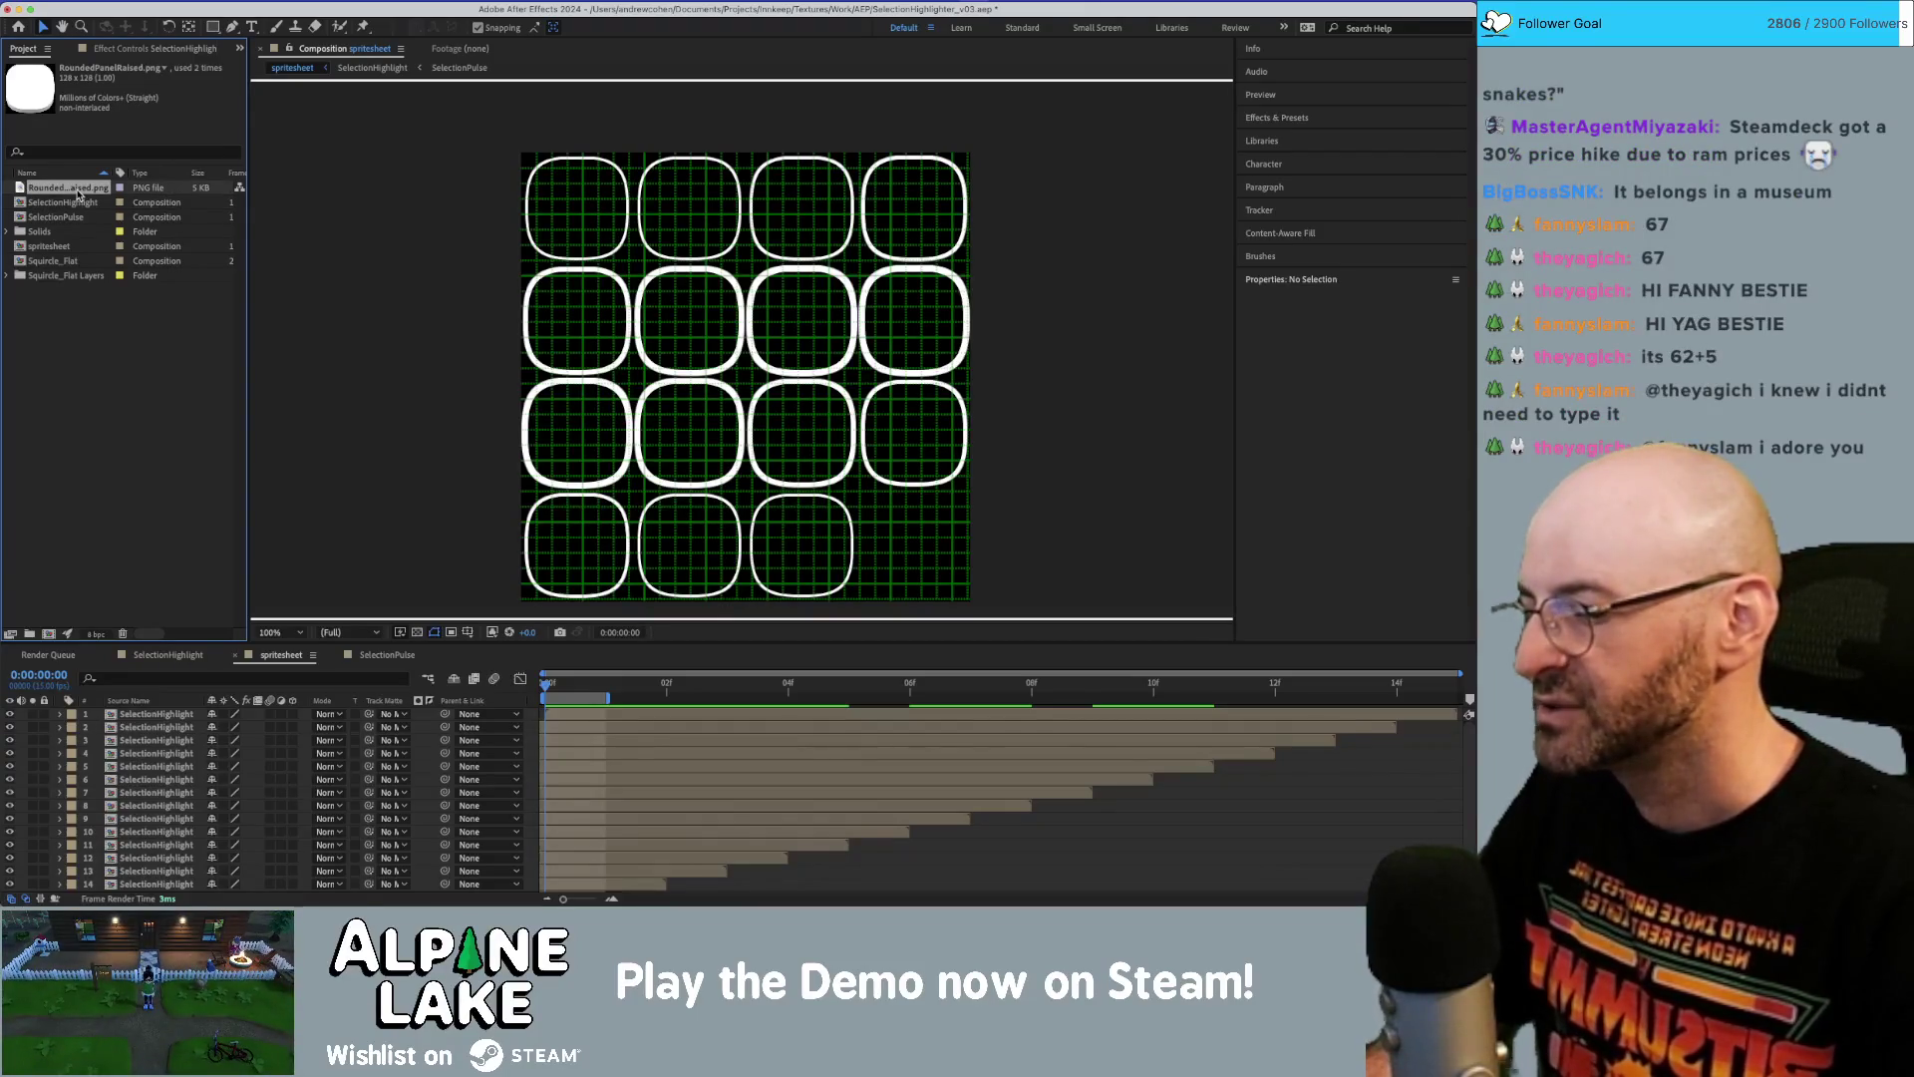
key(super+Tab)
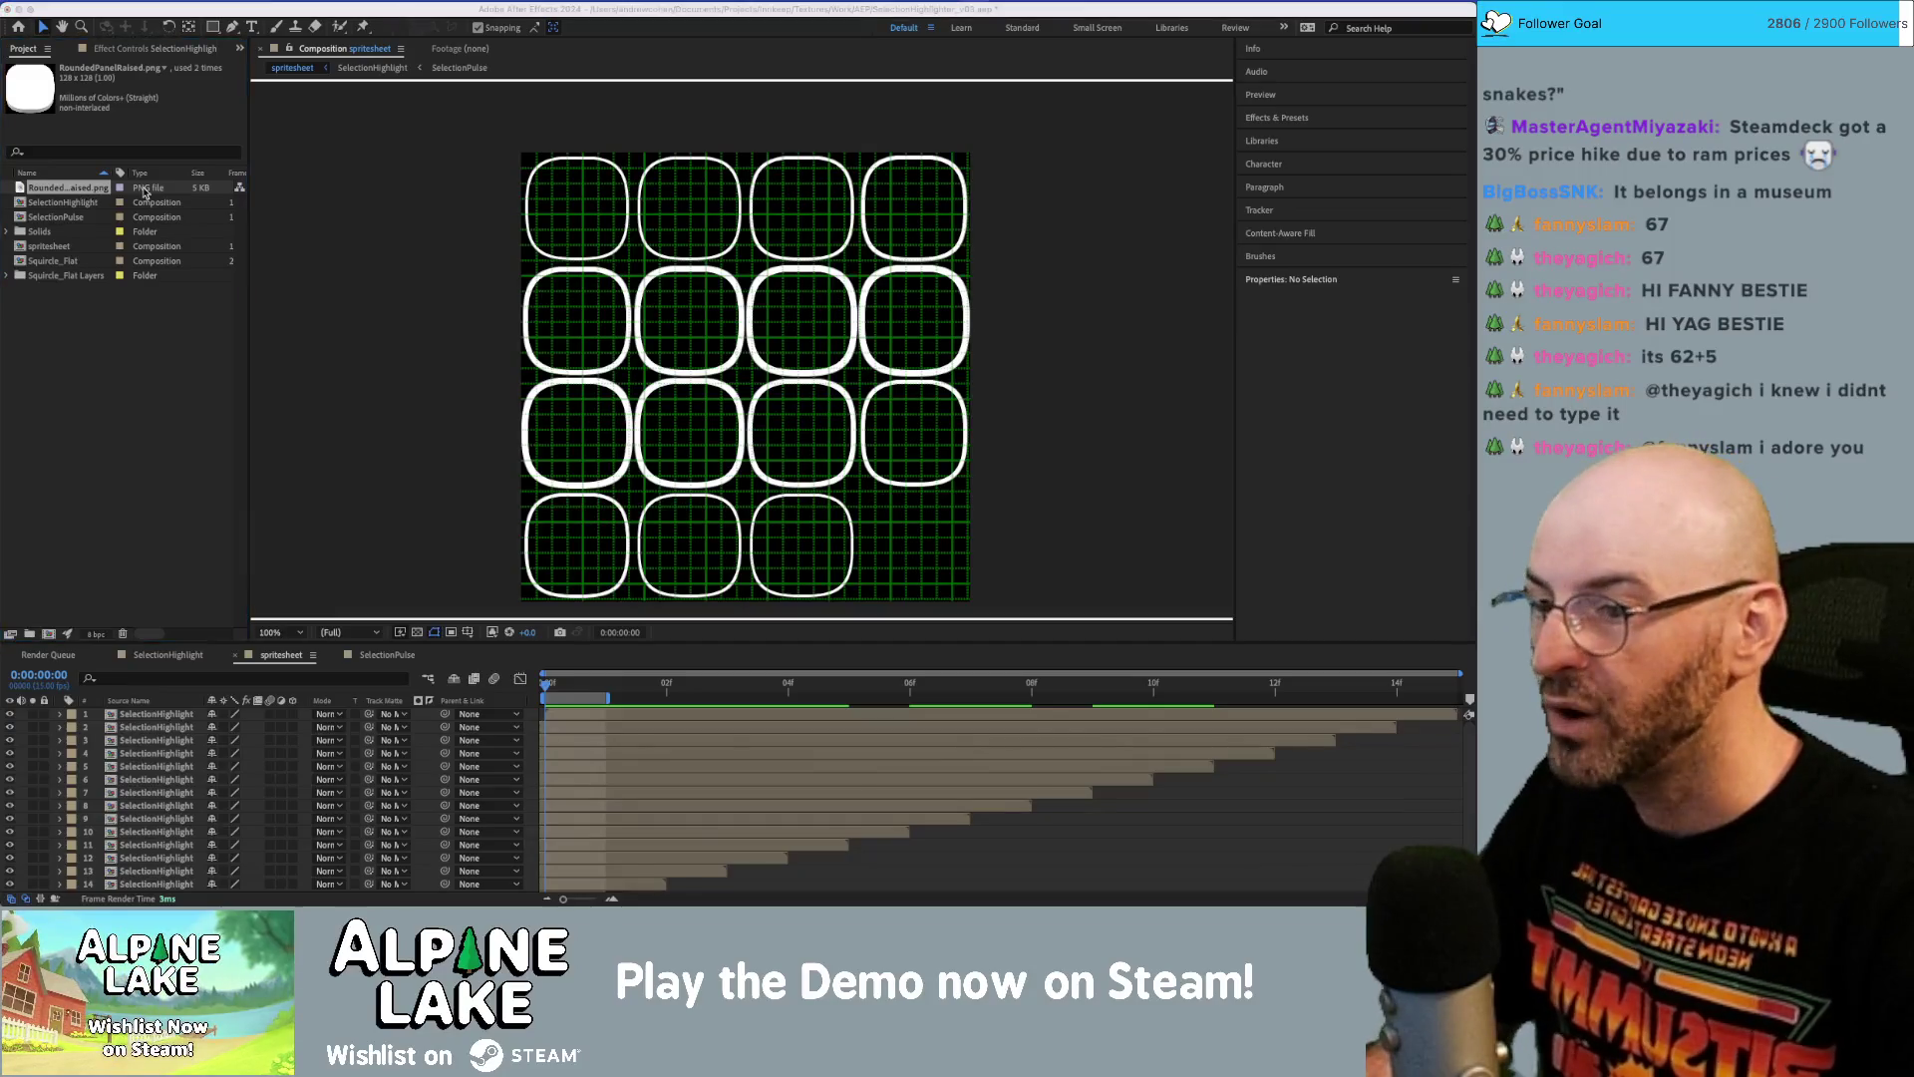
key(Return)
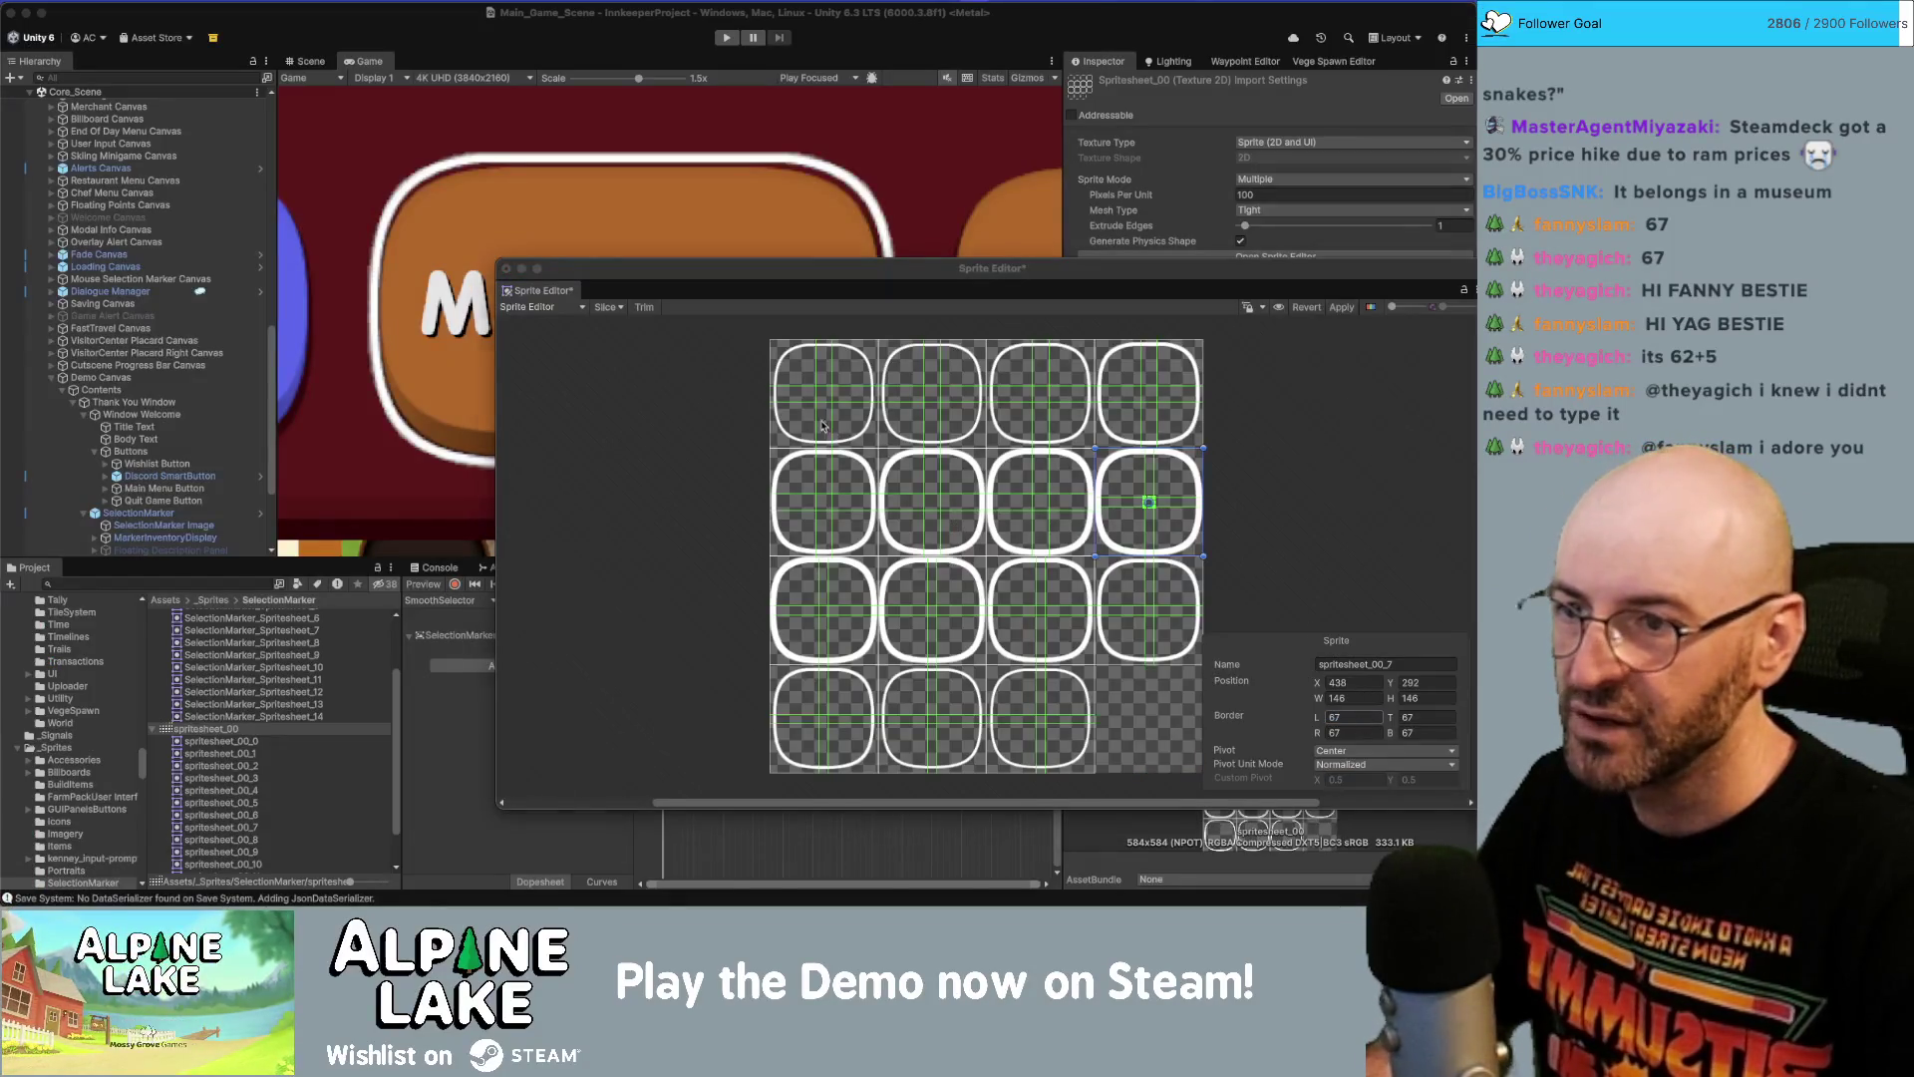
Set all four borders of the top-left selection-marker sprite to 71.
click(822, 427)
click(1351, 717)
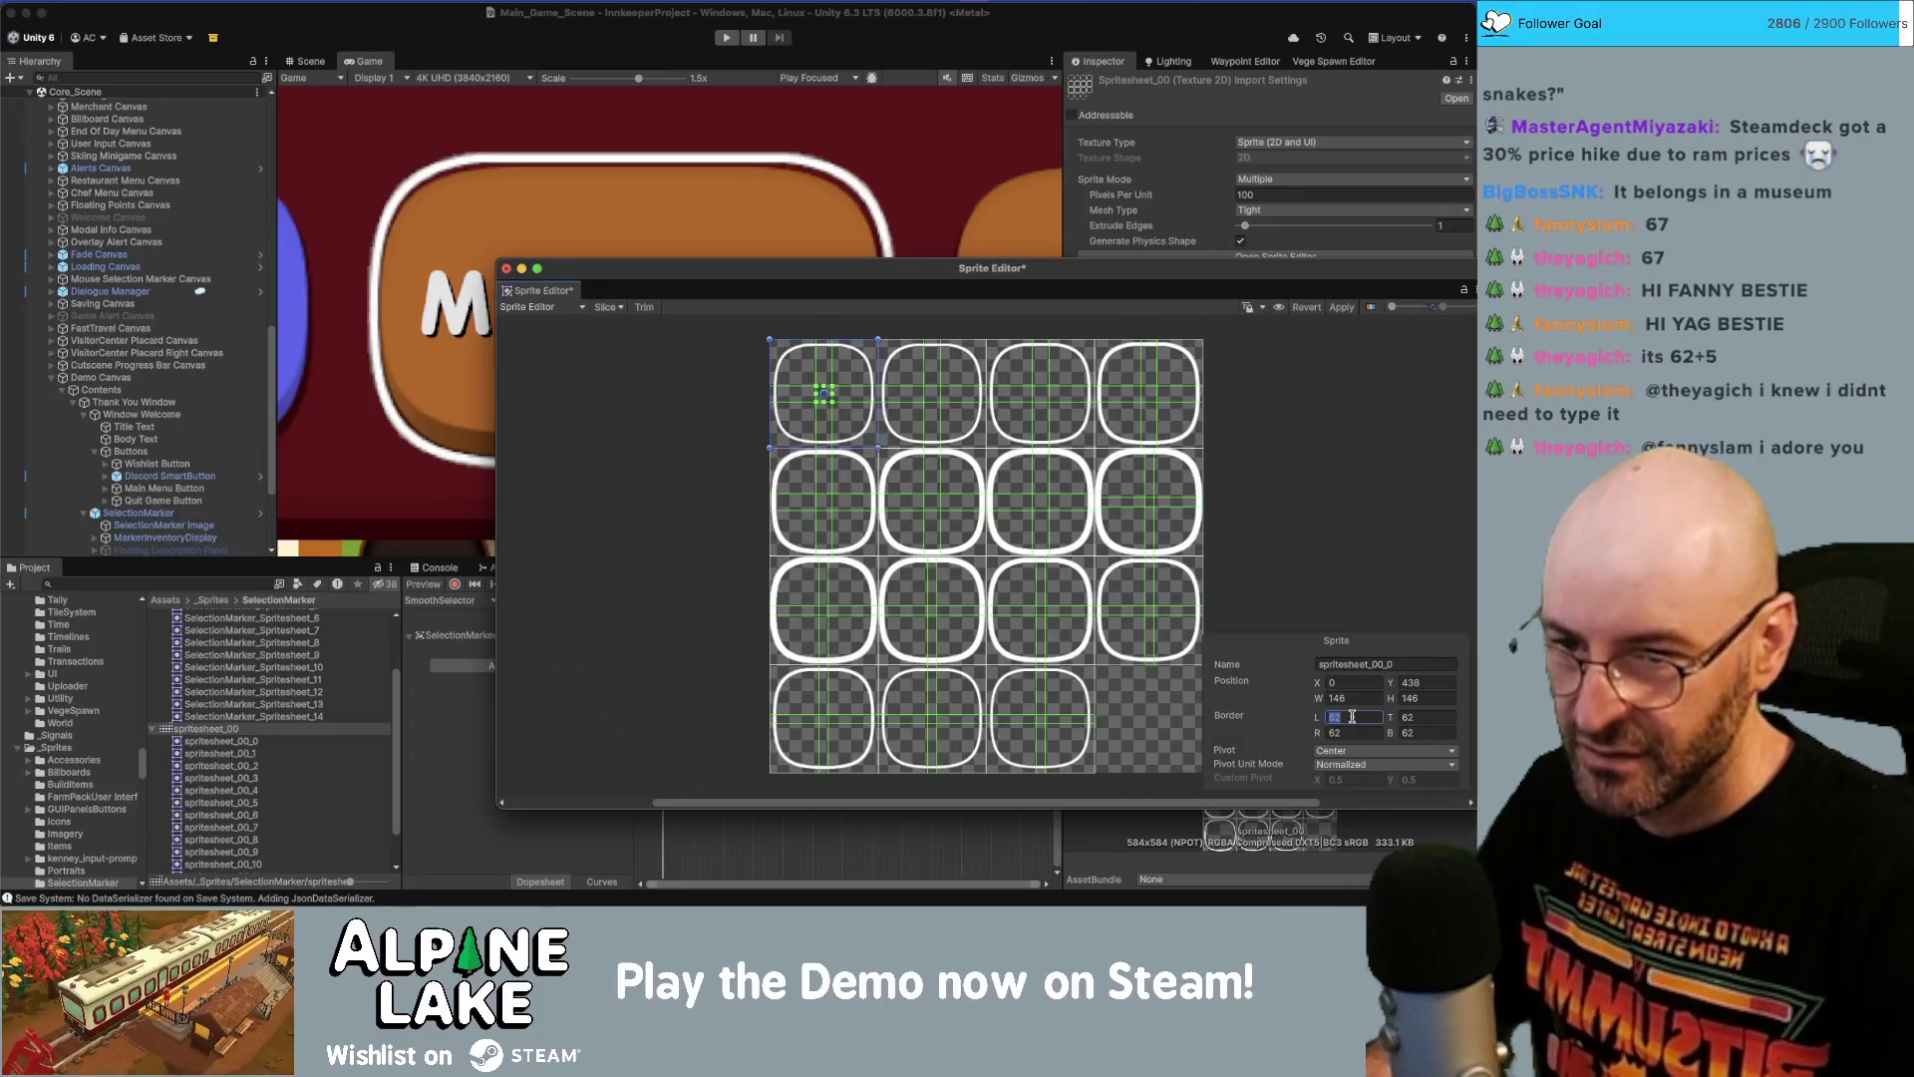
text(71)
key(Tab)
text(71)
key(Tab)
text(71)
key(Tab)
text(71)
Give the second top-row sprite borders of 71 on L, T, R and B.
click(890, 386)
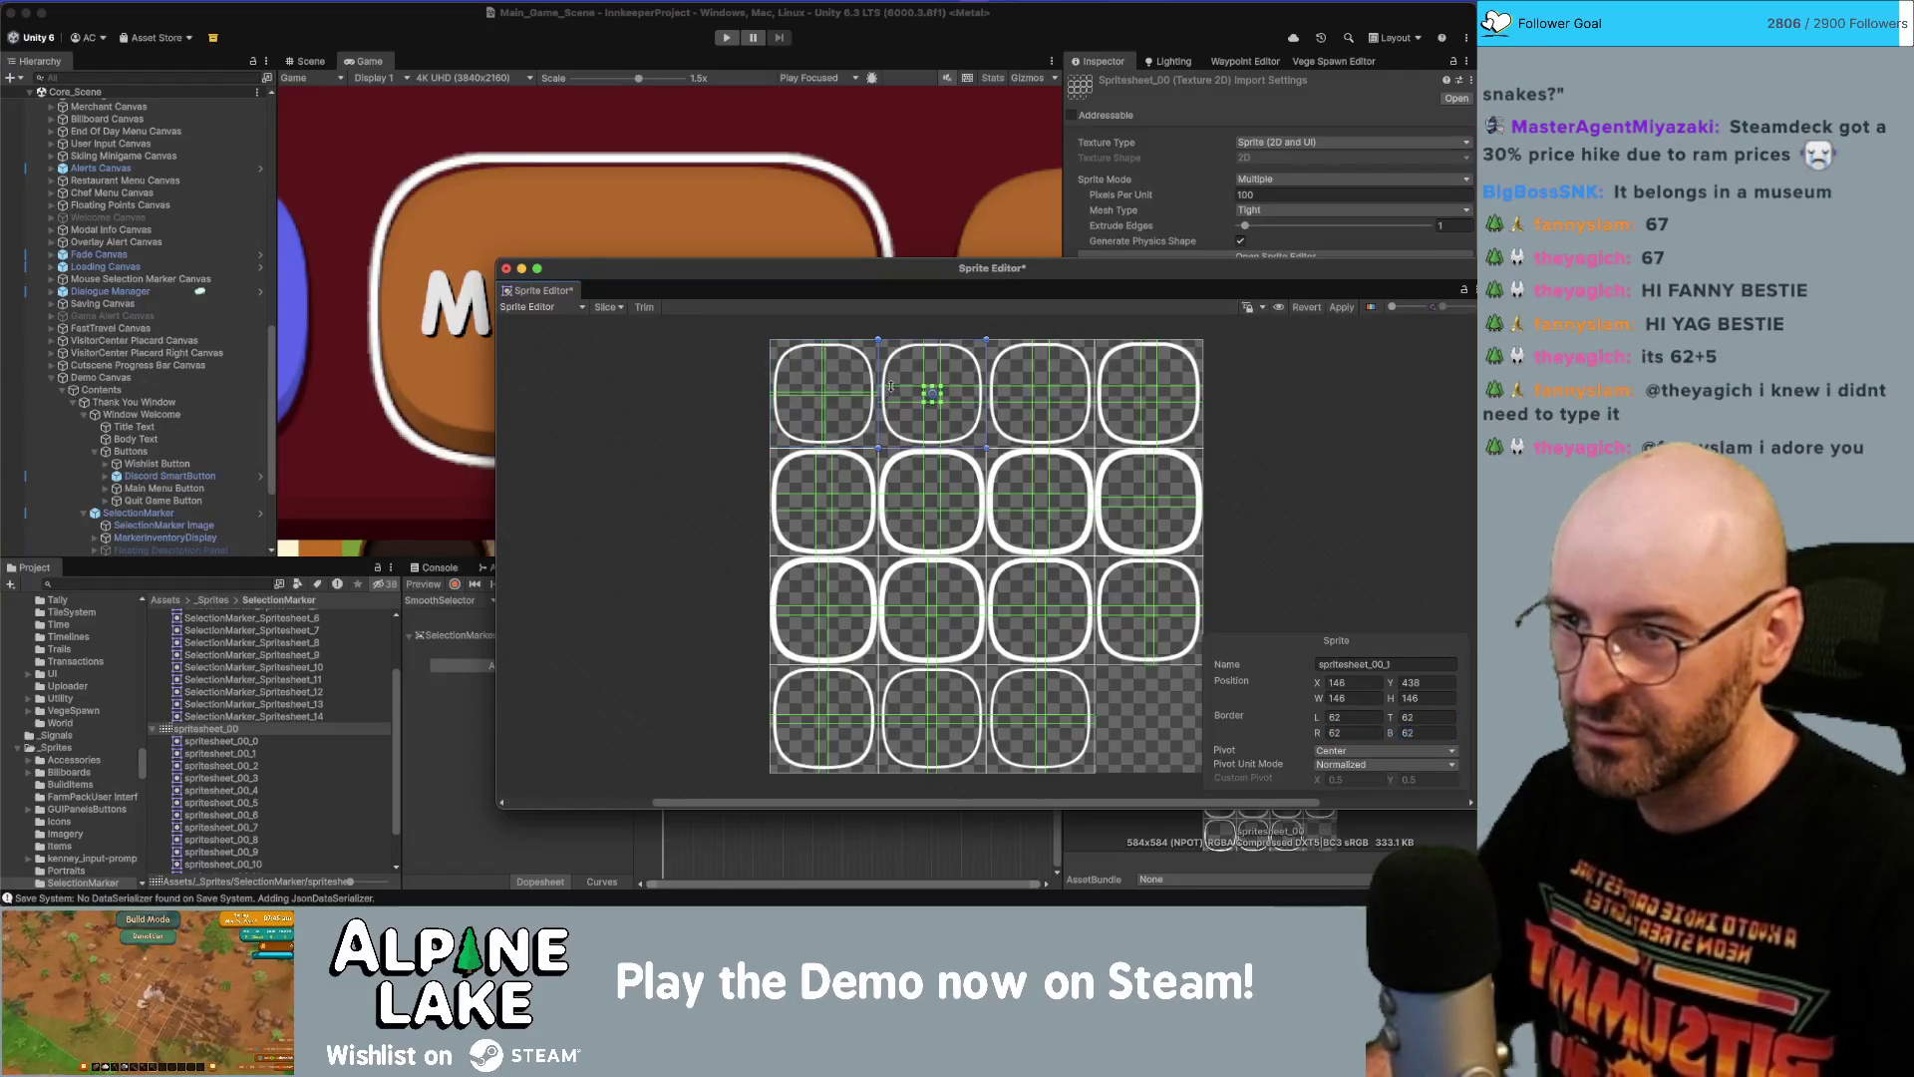
click(1341, 717)
text(71)
key(Tab)
text(71)
key(Tab)
text(71)
key(Tab)
text(71)
Set the third top-row sprite's left, top, right and bottom borders to 71.
click(1028, 386)
click(1346, 717)
text(71)
key(Tab)
text(71)
key(Tab)
text(71)
key(Tab)
text(71)
Set the top-right sprite's borders to 71 and apply the changes to the sprite sheet.
click(1179, 427)
click(1348, 716)
text(71)
key(Tab)
text(71)
key(Tab)
text(71)
key(Tab)
text(71)
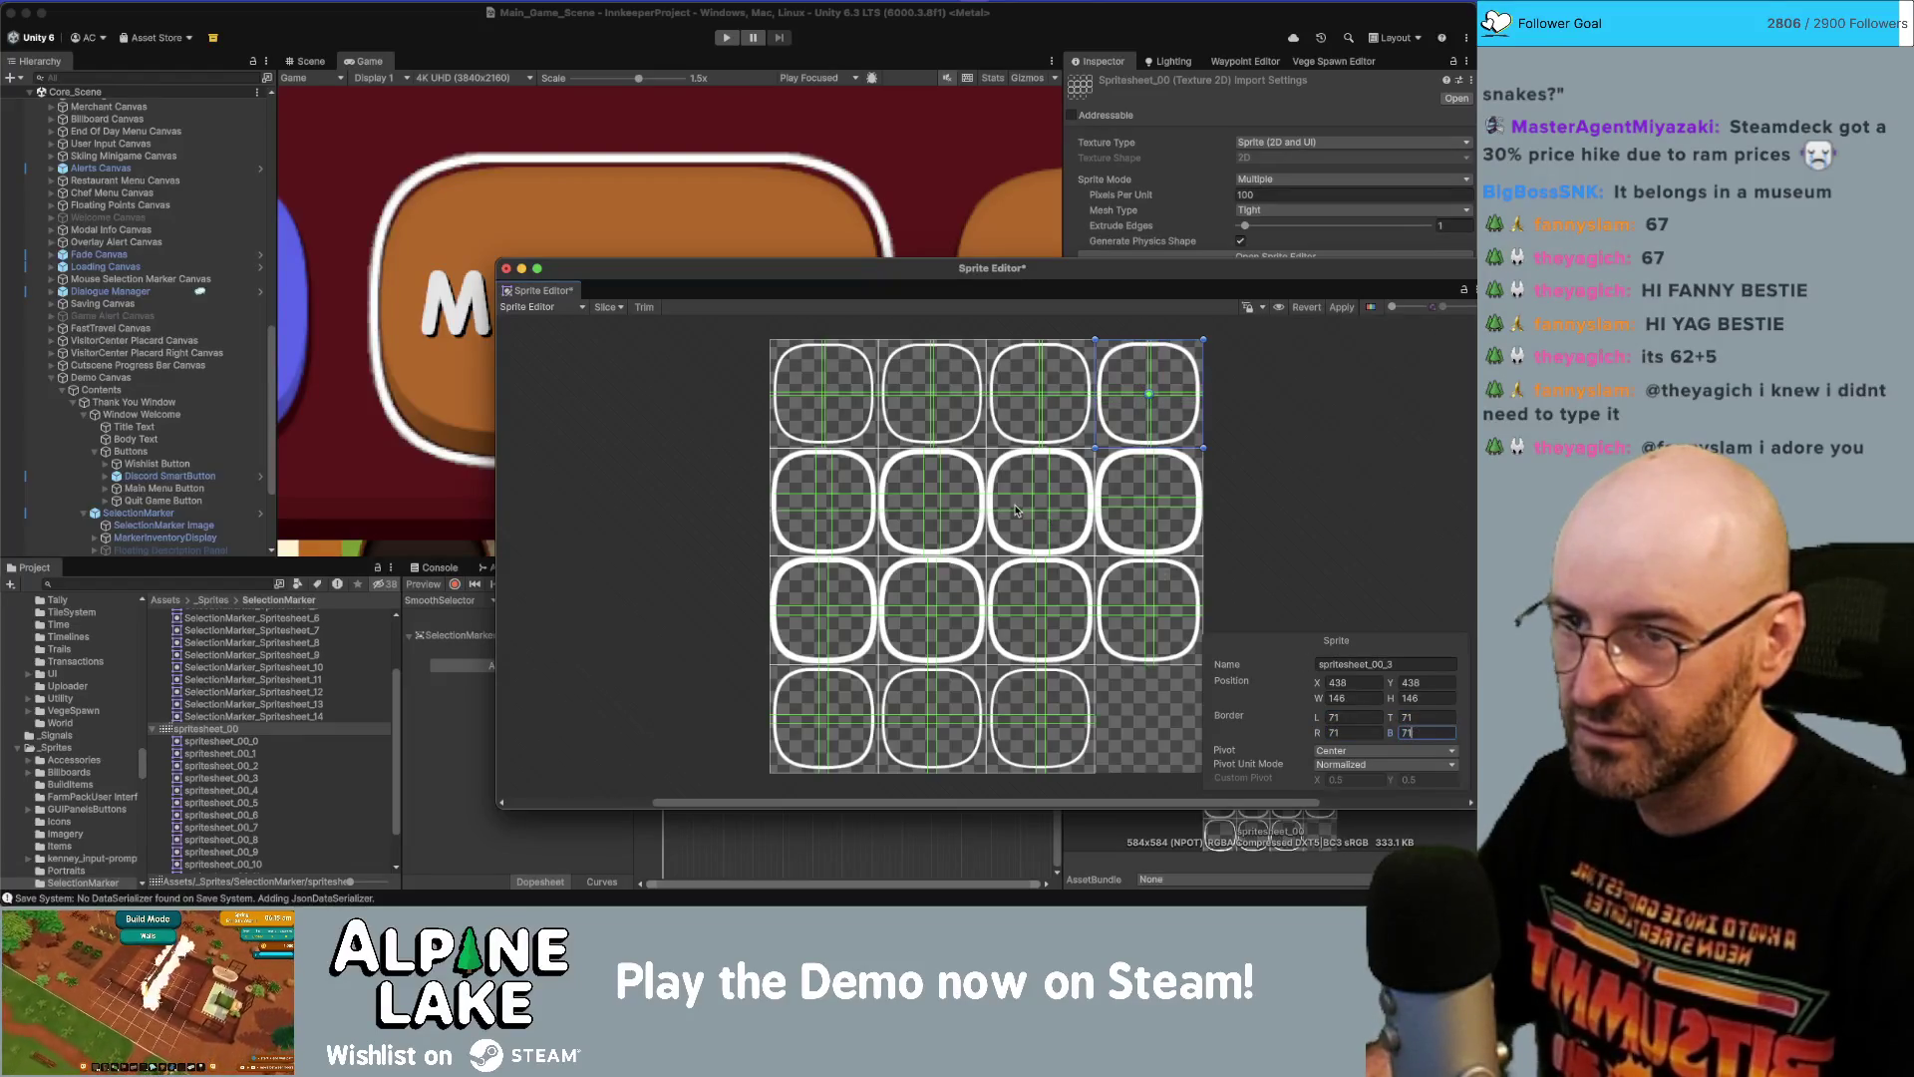
click(1333, 309)
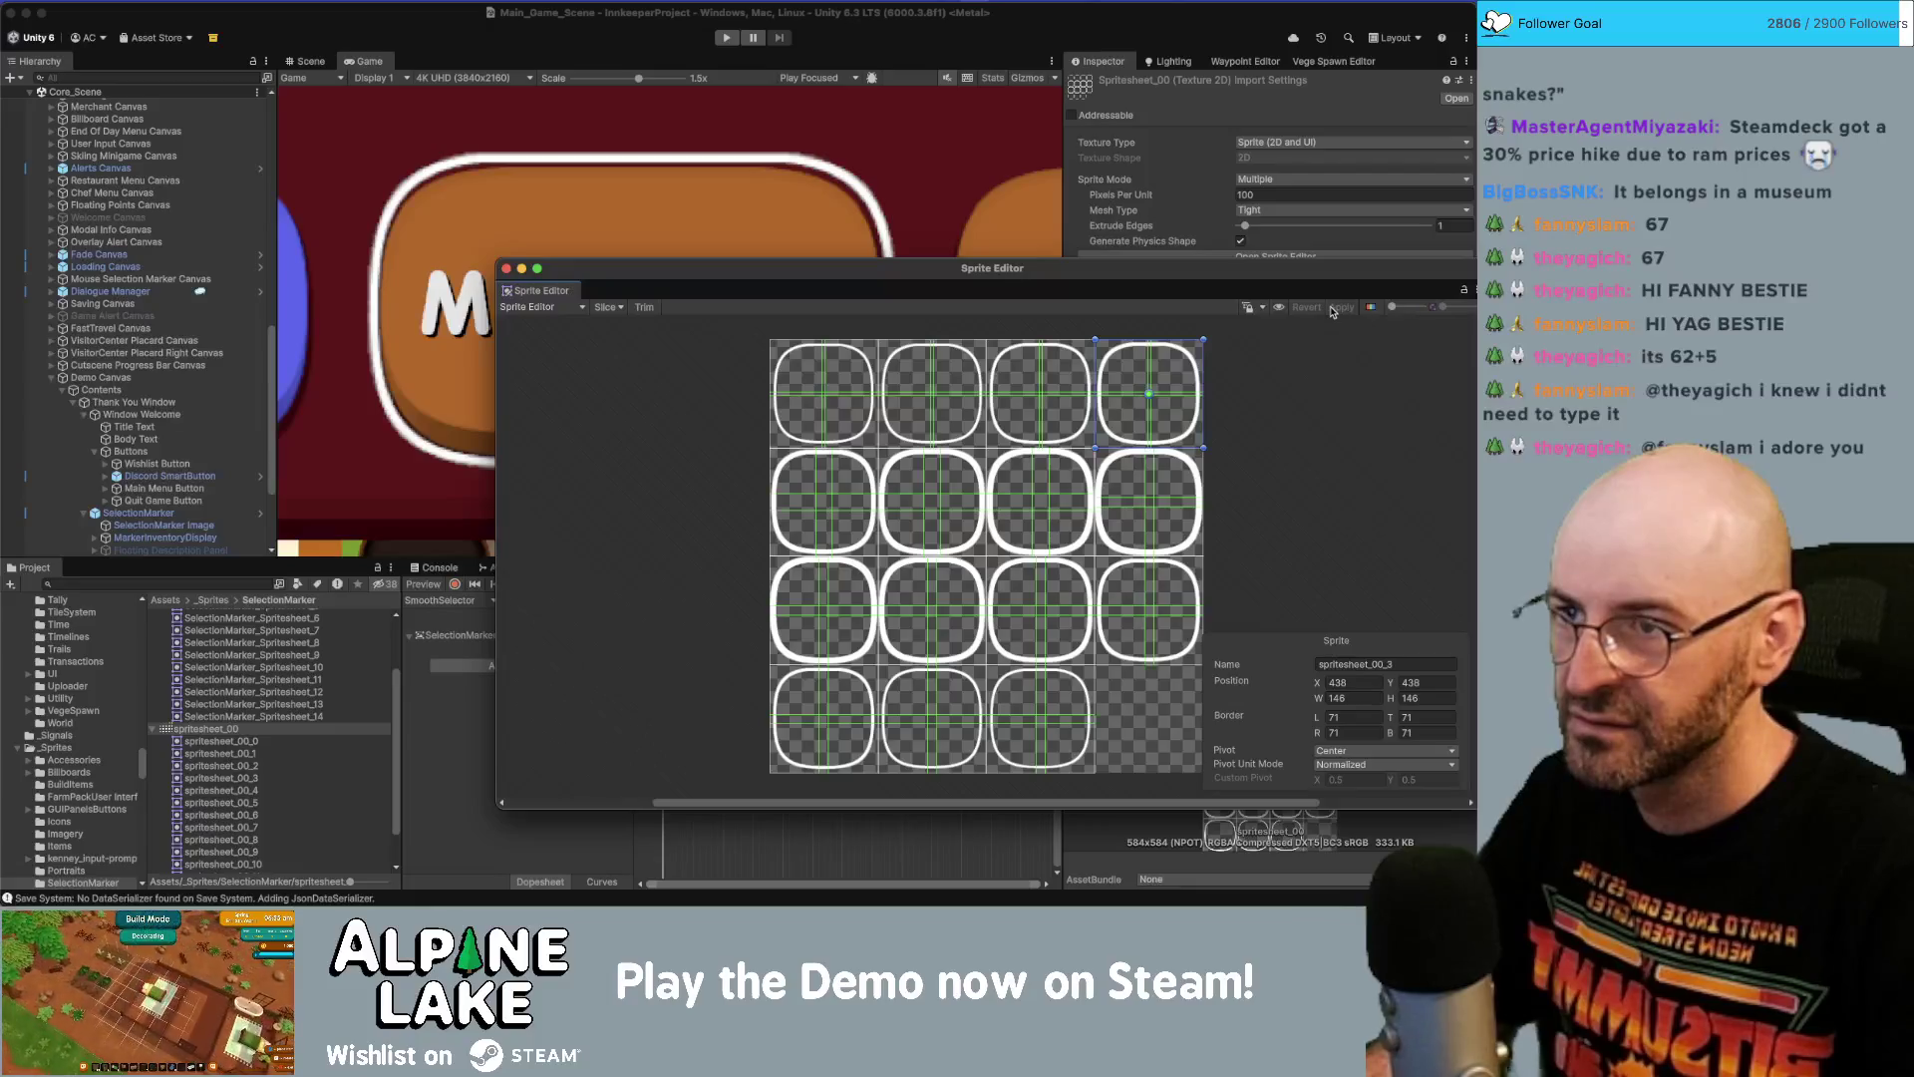
mouse_move(754, 268)
mouse_down()
mouse_move(919, 295)
mouse_move(828, 288)
mouse_up()
Set all four borders of the first second-row sprite to 71.
click(935, 490)
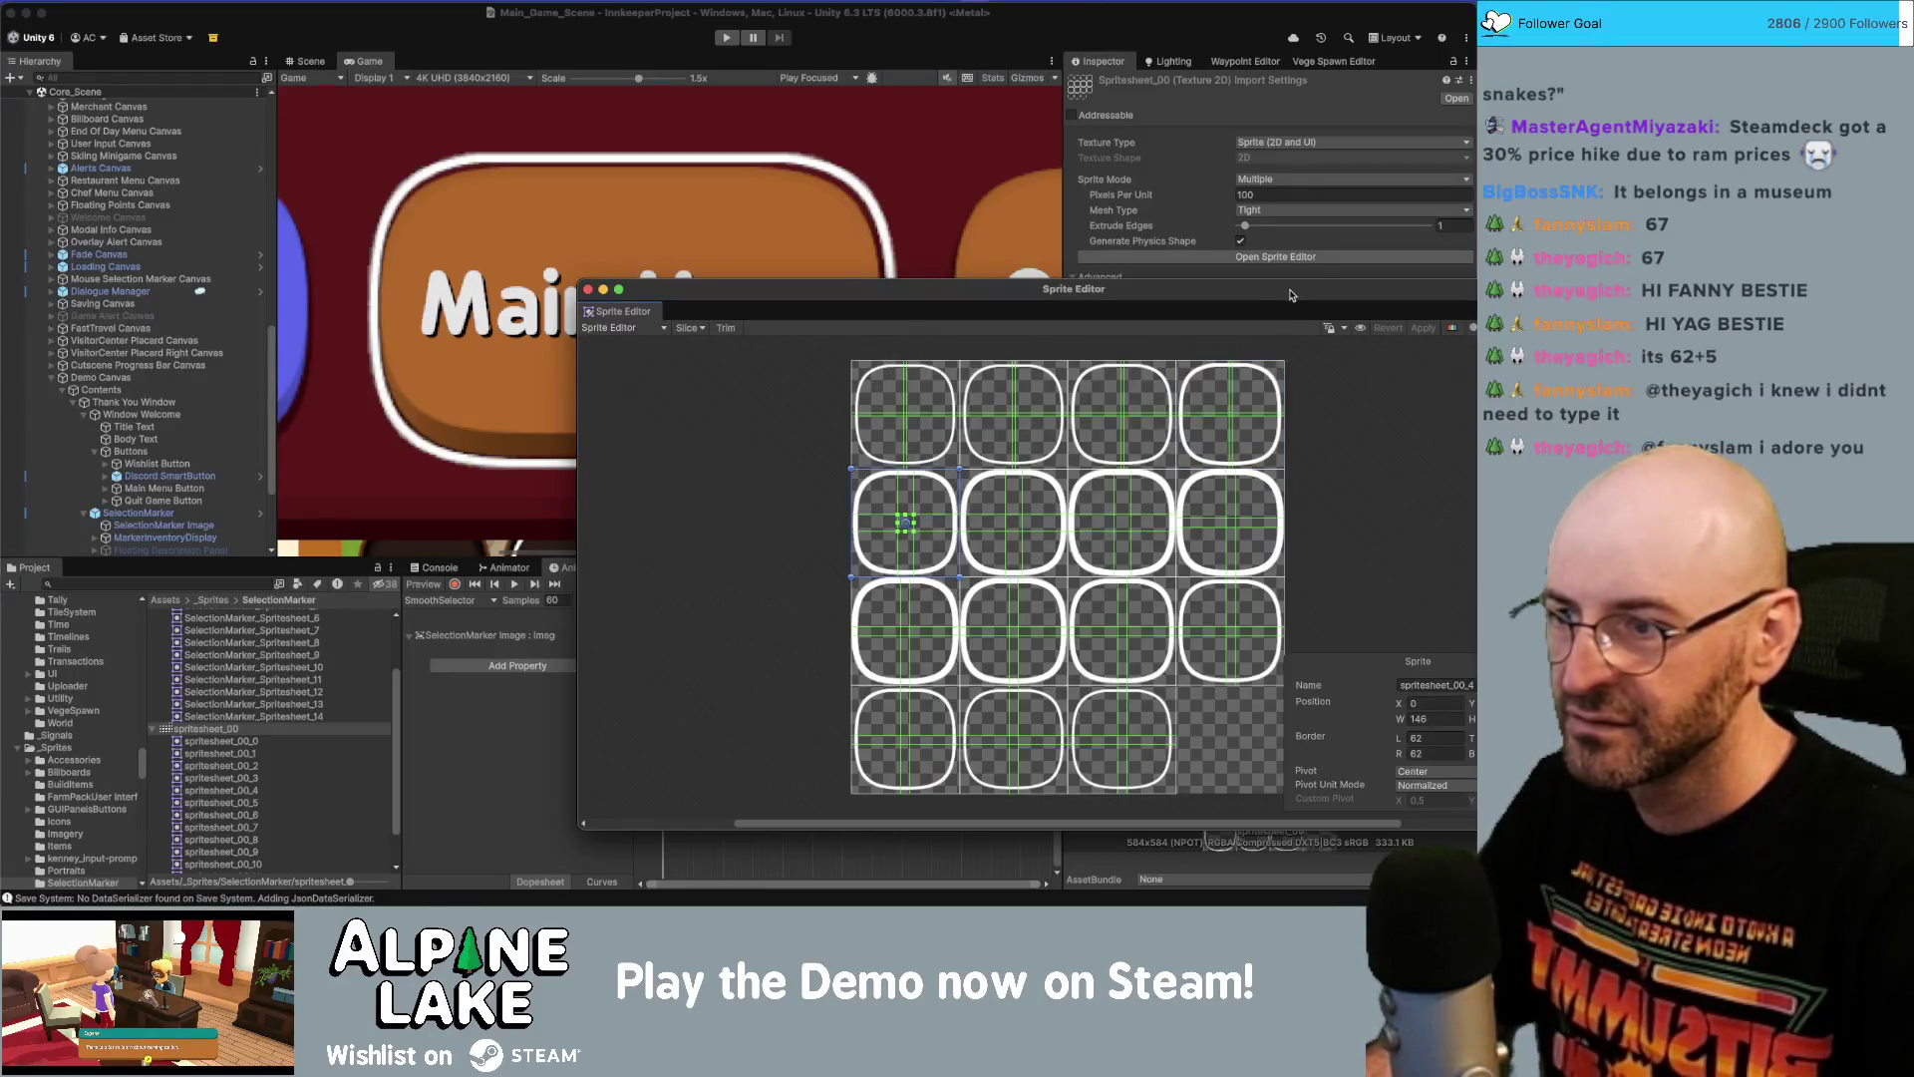
drag(1289, 295, 1091, 280)
click(1231, 722)
text(71)
key(Tab)
text(71)
key(Tab)
text(71)
key(Tab)
text(71)
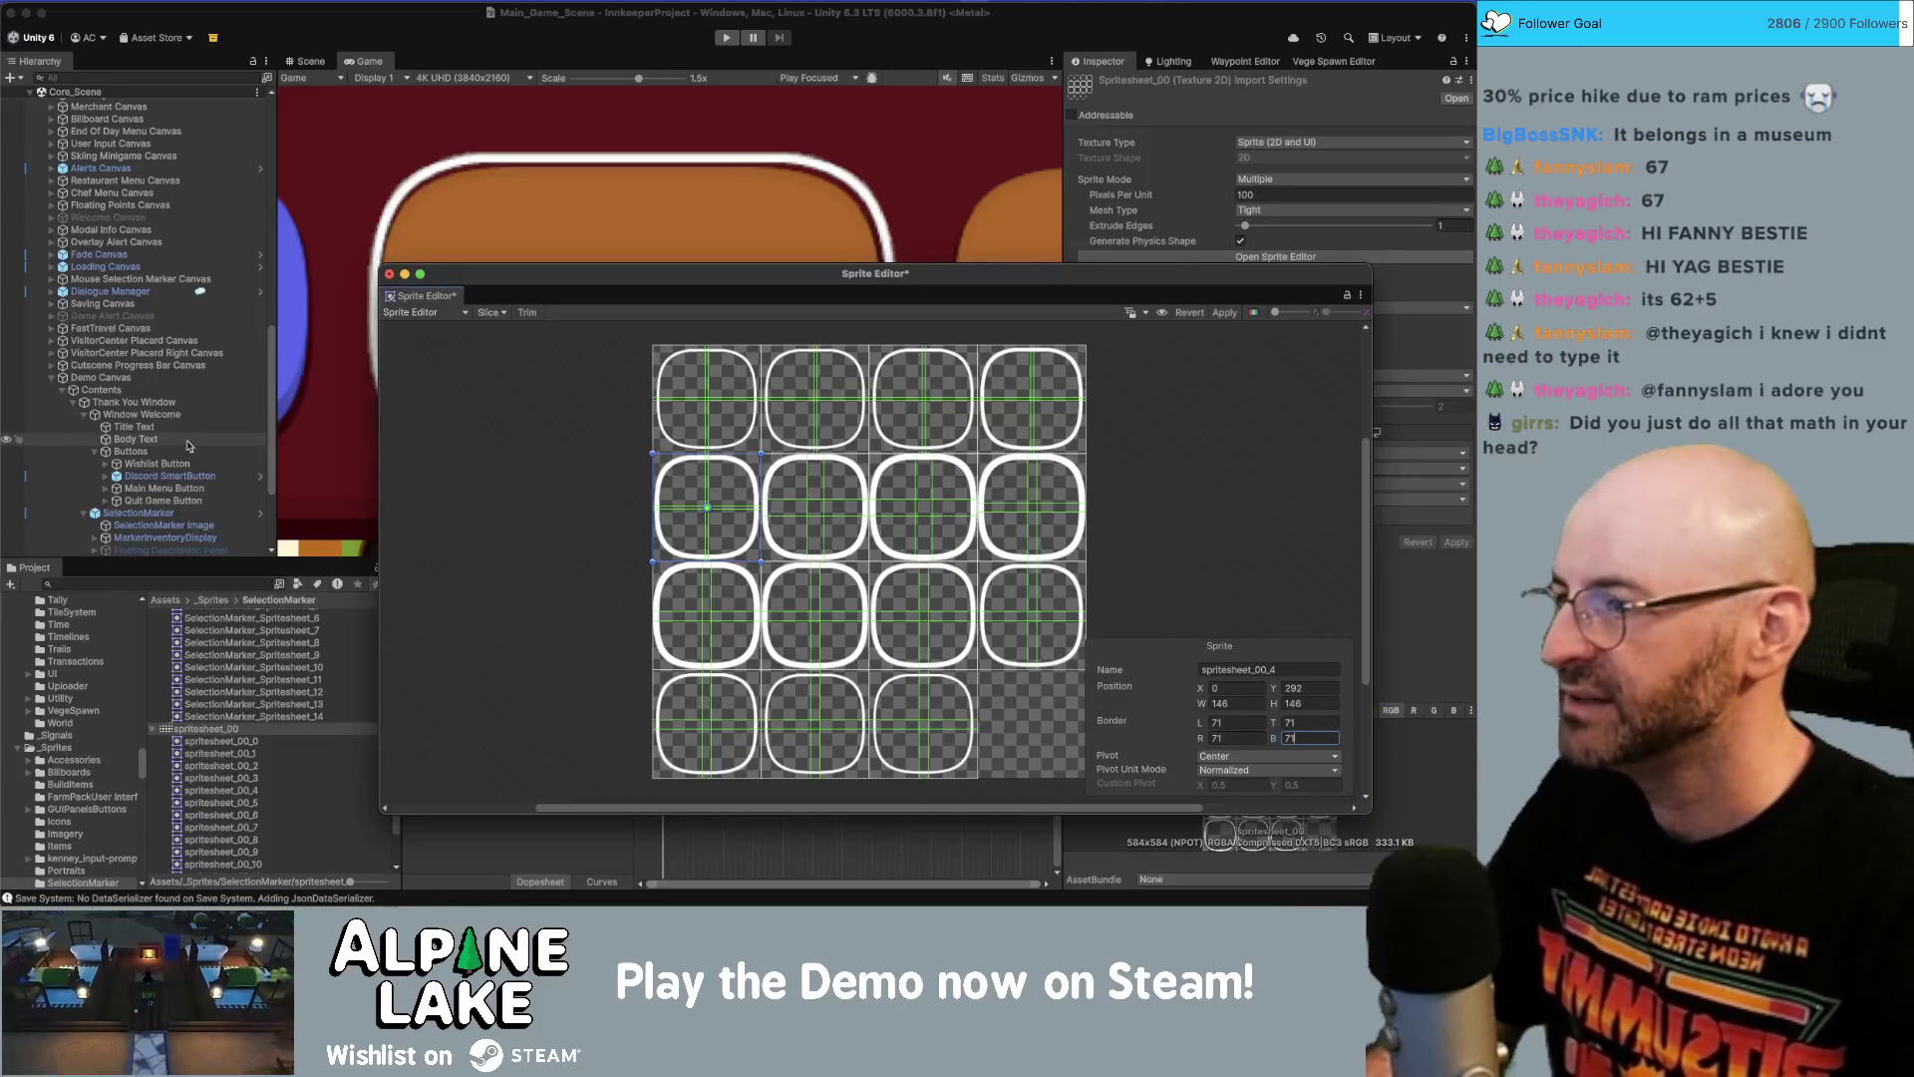
Give the second sprite in the second row borders of 71 on every side.
click(792, 476)
click(1235, 720)
text(71)
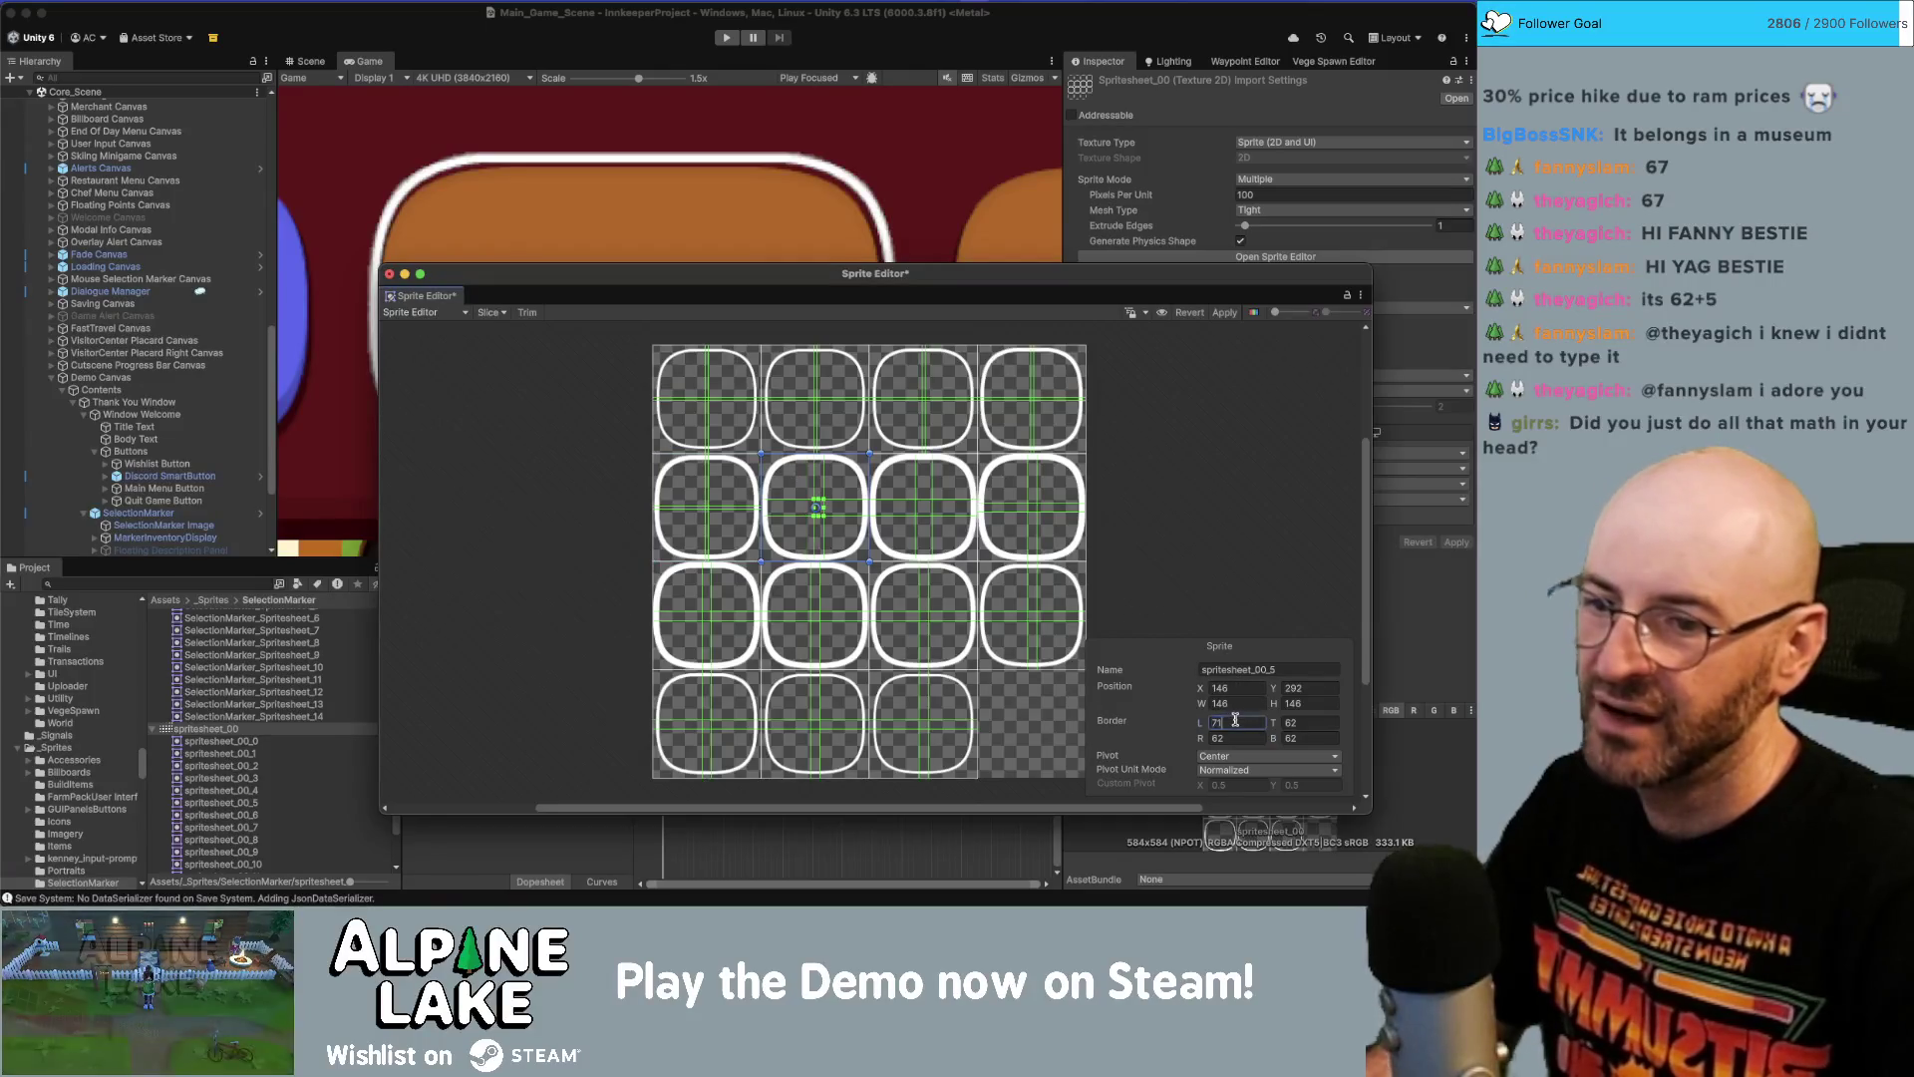
key(Tab)
text(71)
key(Tab)
text(71)
key(Tab)
text(71)
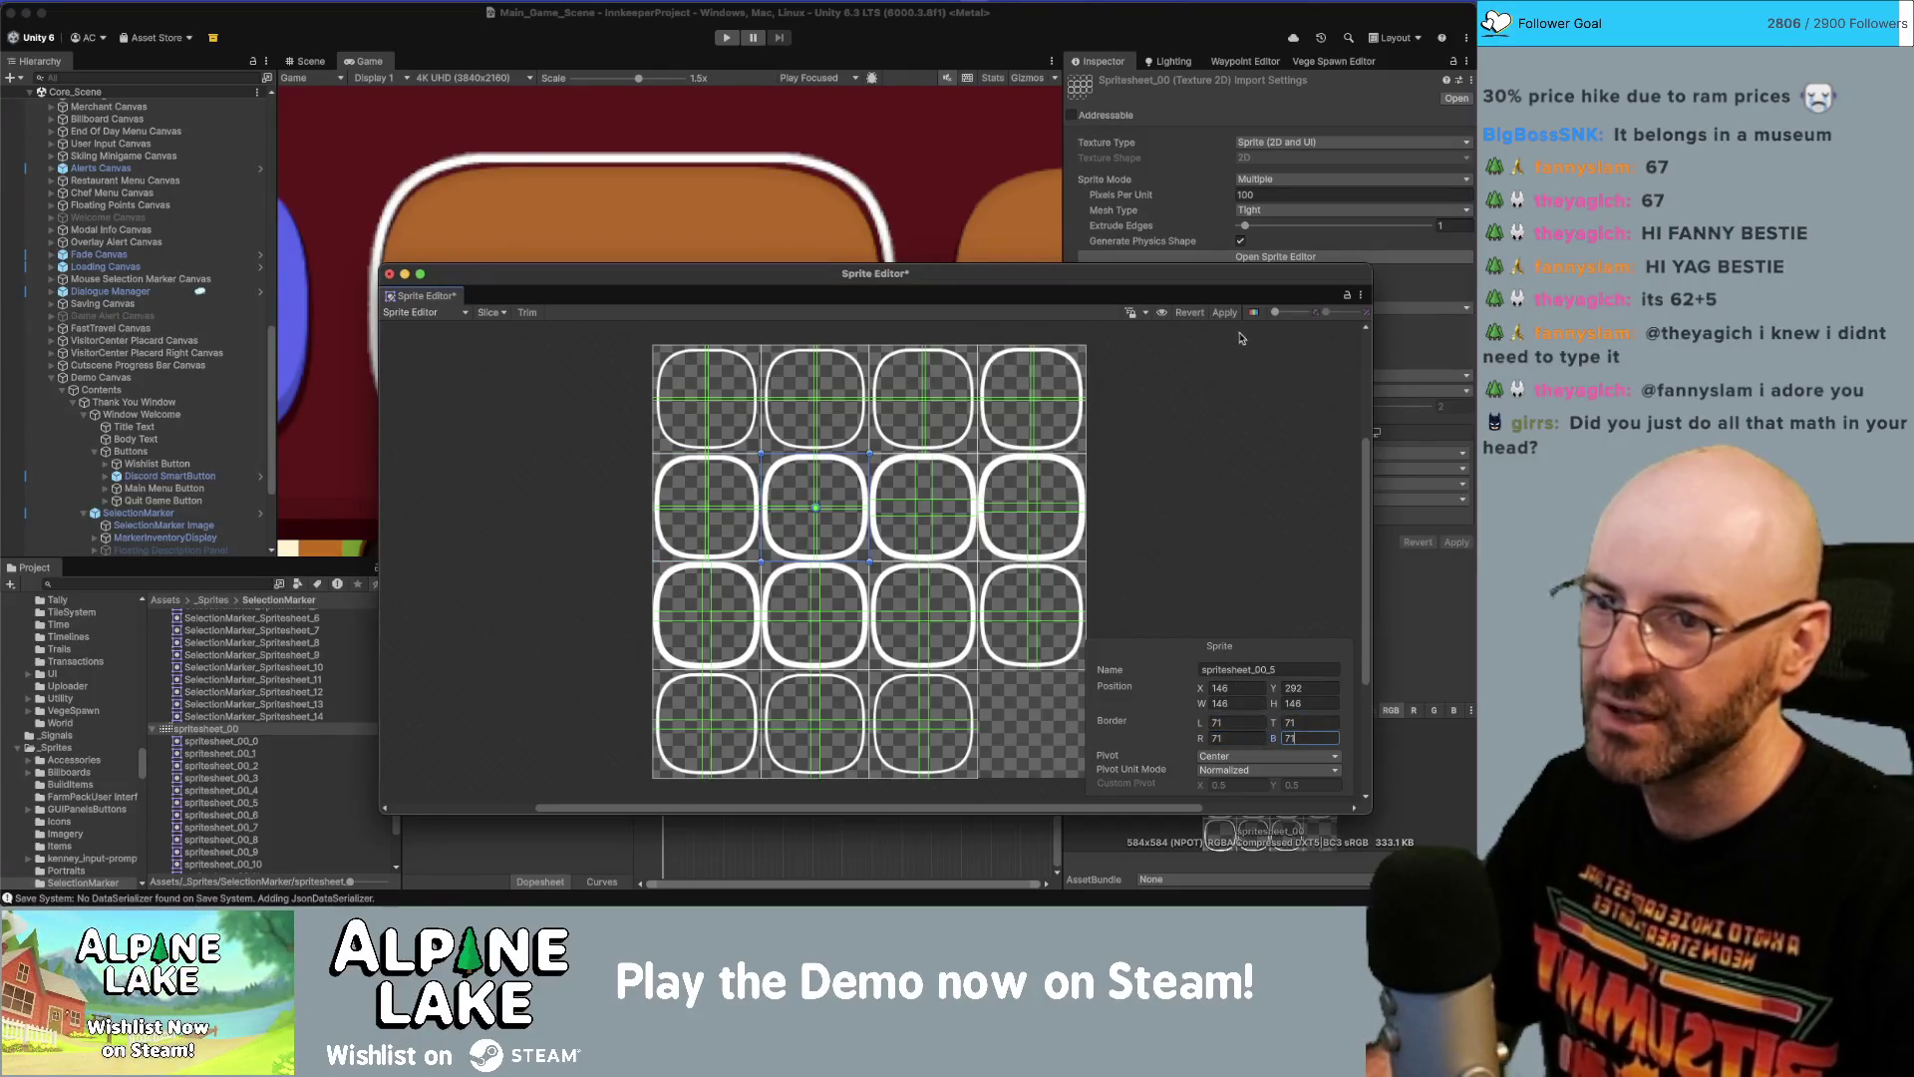
Set the third second-row sprite's L, T, R and B borders to 71.
click(888, 476)
click(1235, 722)
text(71)
key(Tab)
text(71)
key(Tab)
text(71)
key(Tab)
text(71)
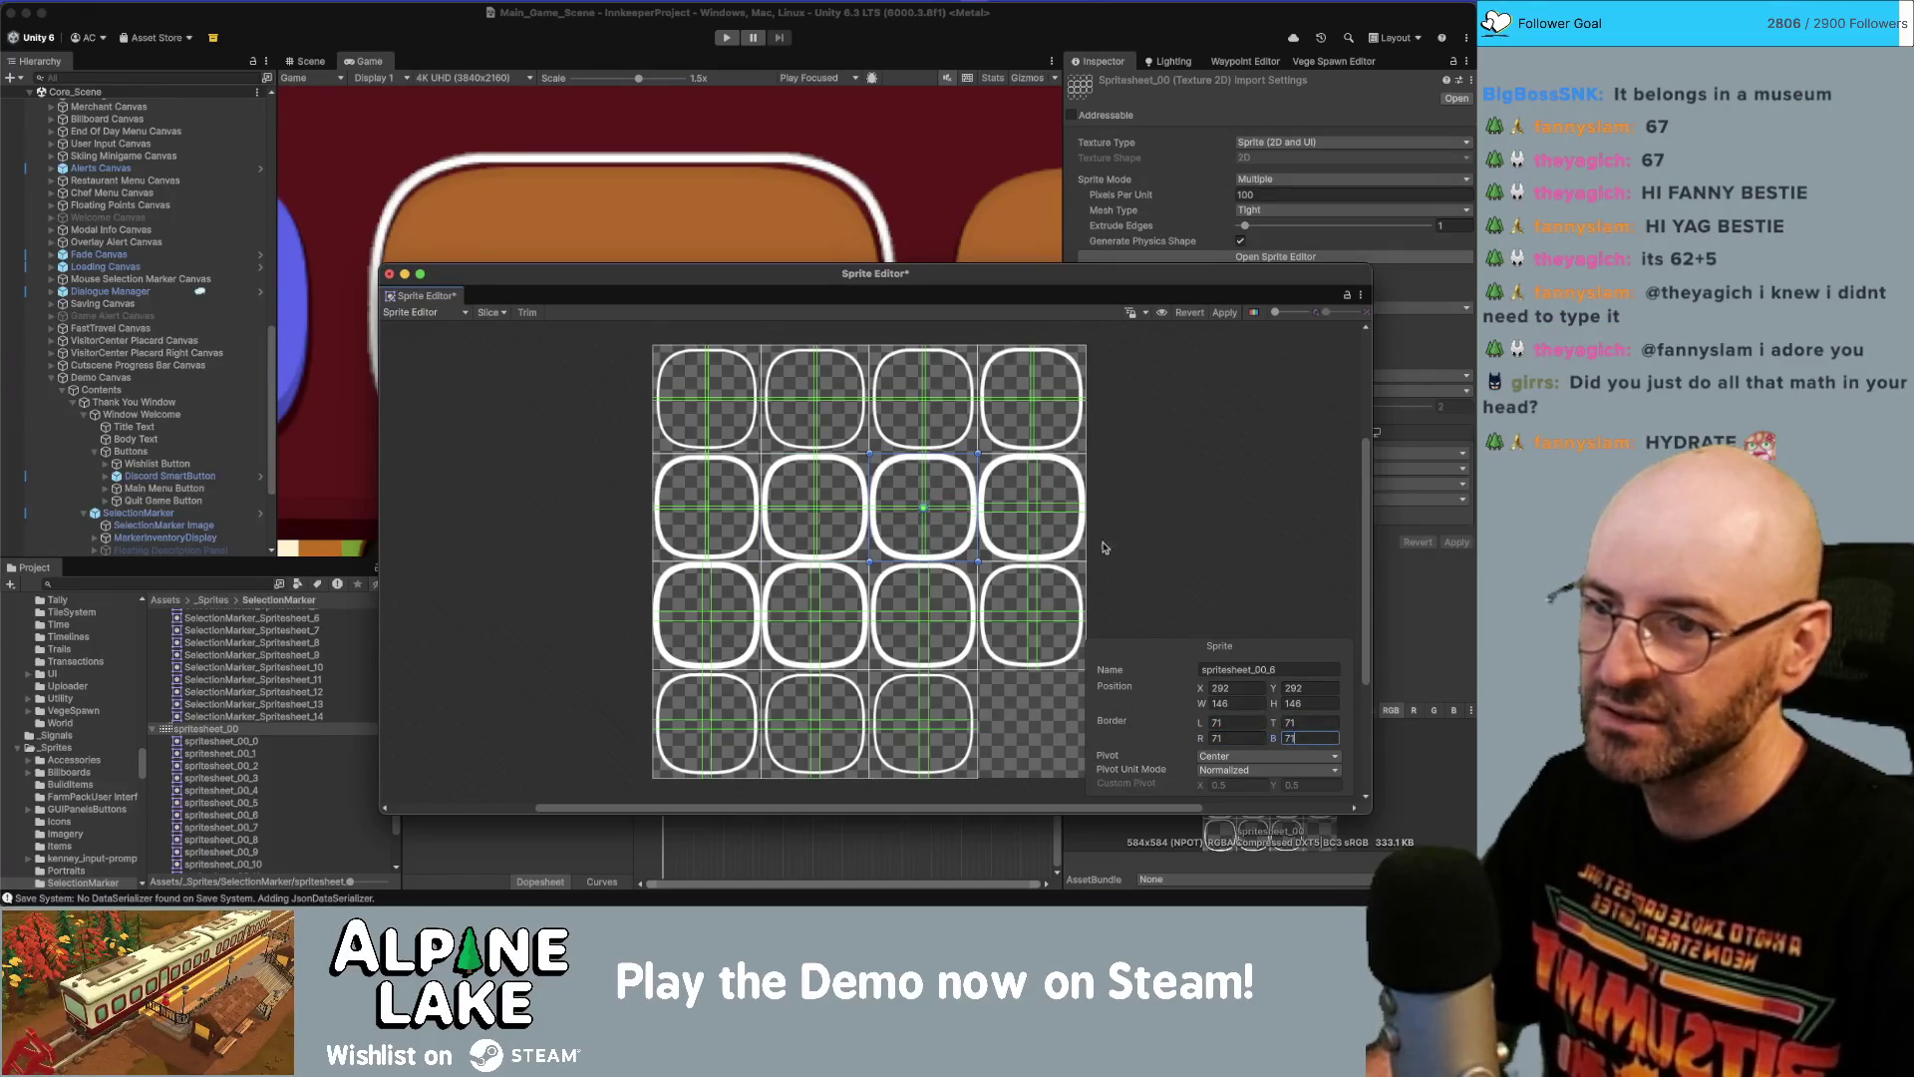
Set the last second-row sprite's four borders to 71.
click(1015, 491)
click(1230, 721)
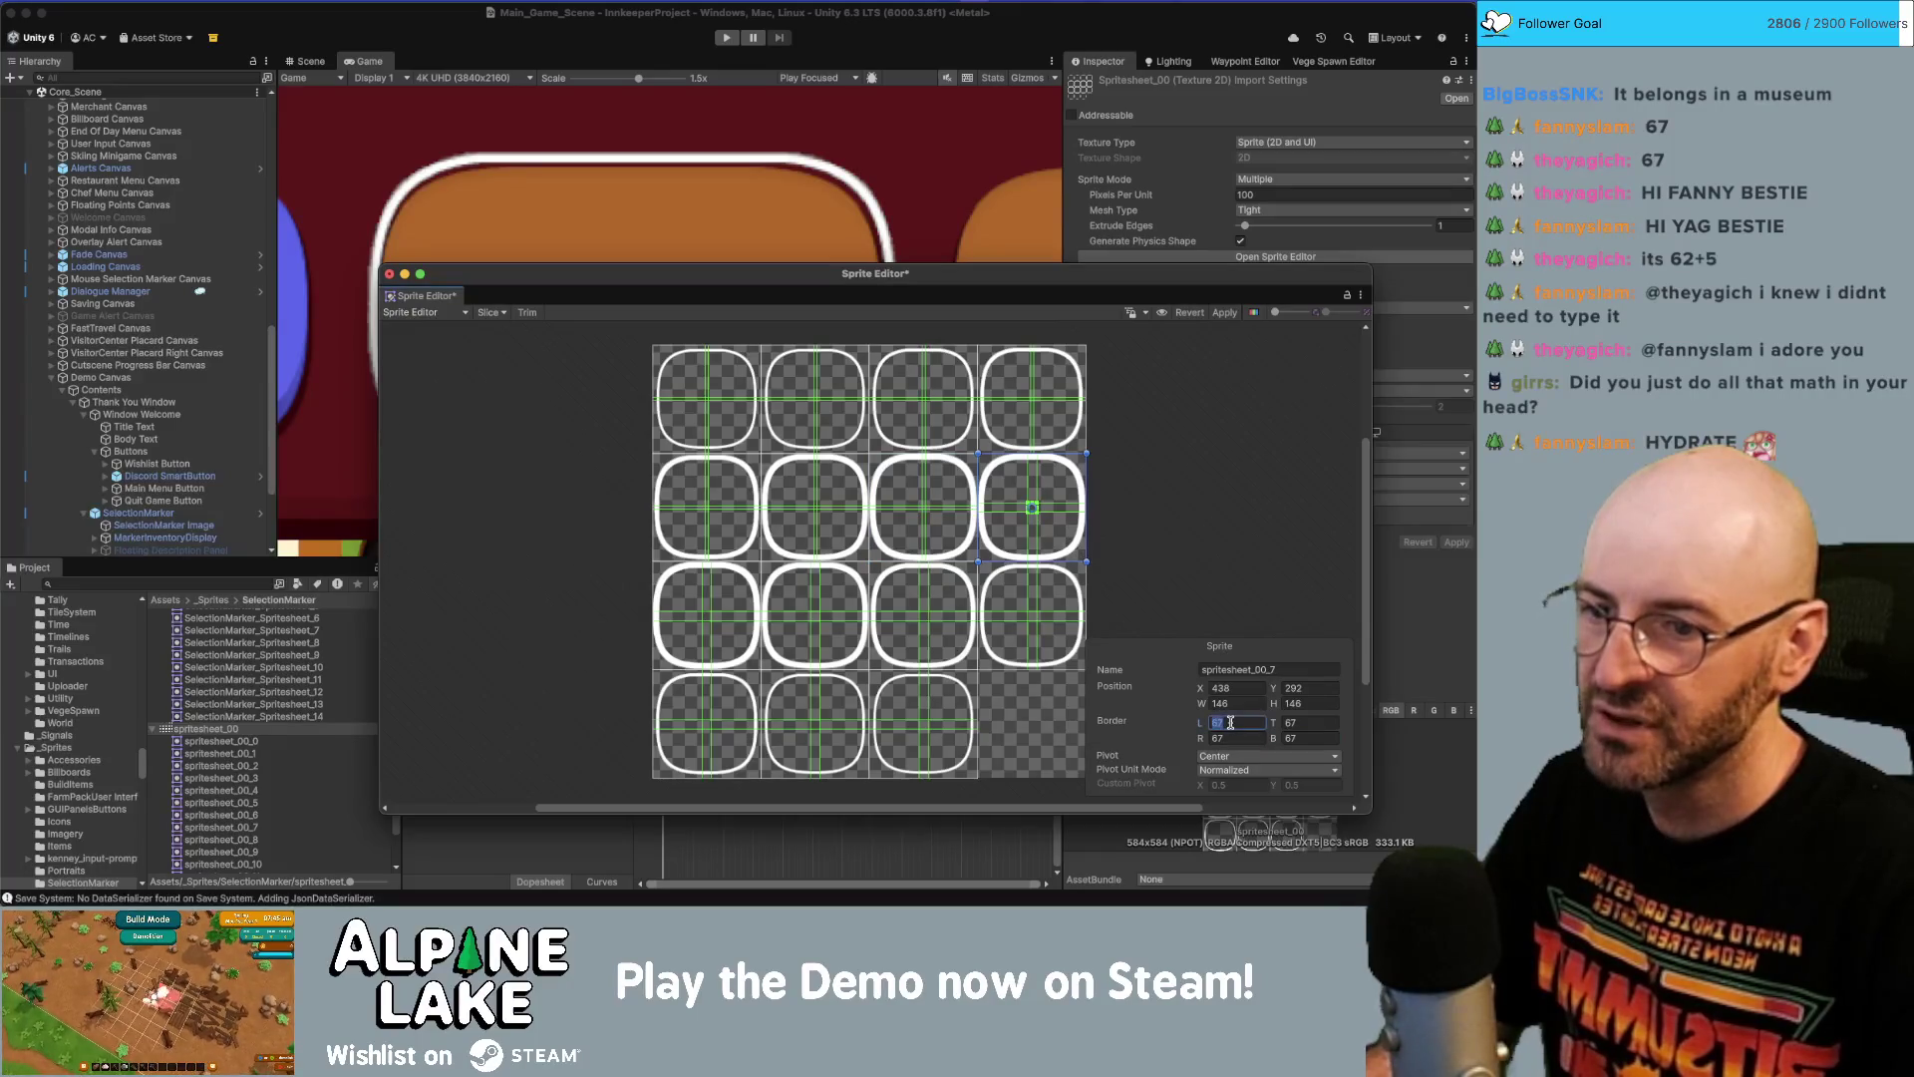
text(71)
key(Tab)
text(71)
key(Tab)
text(71)
key(Tab)
text(71)
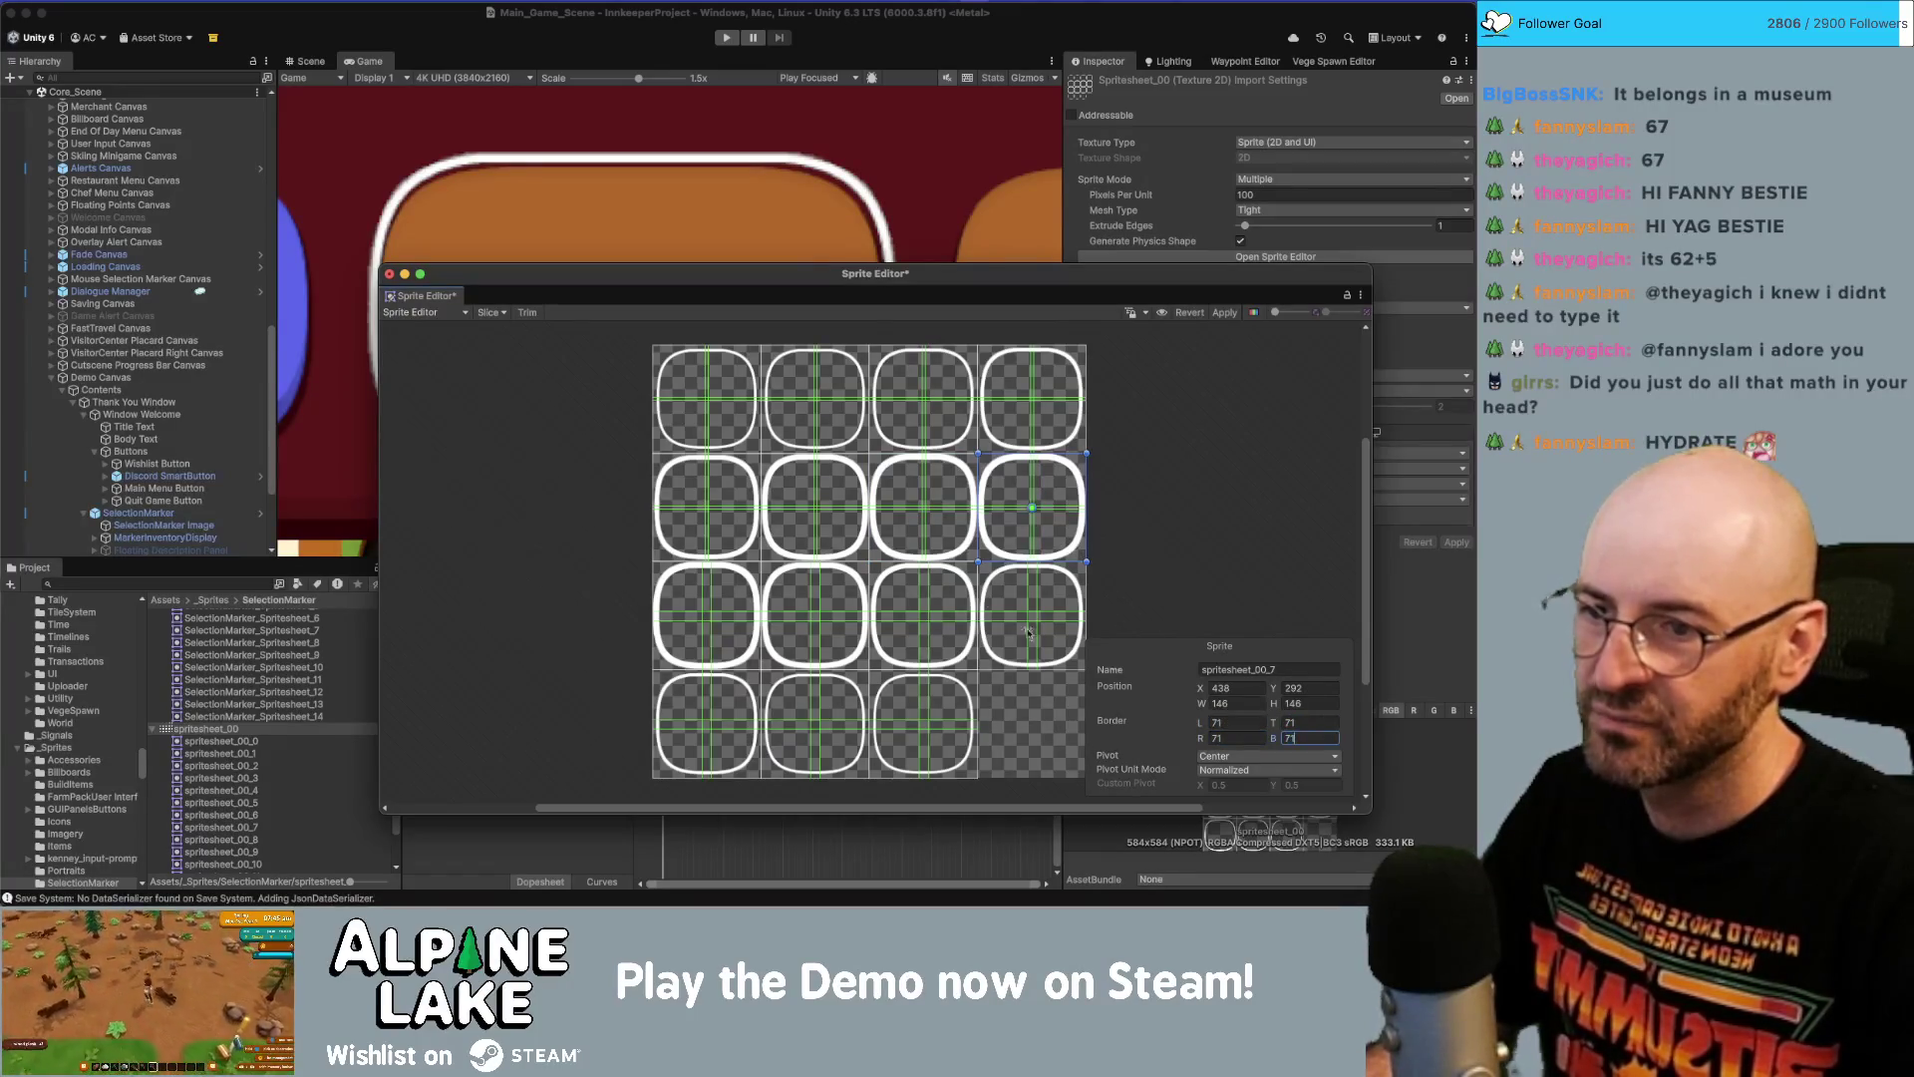
Give the first third-row sprite borders of 71 on all sides.
click(747, 580)
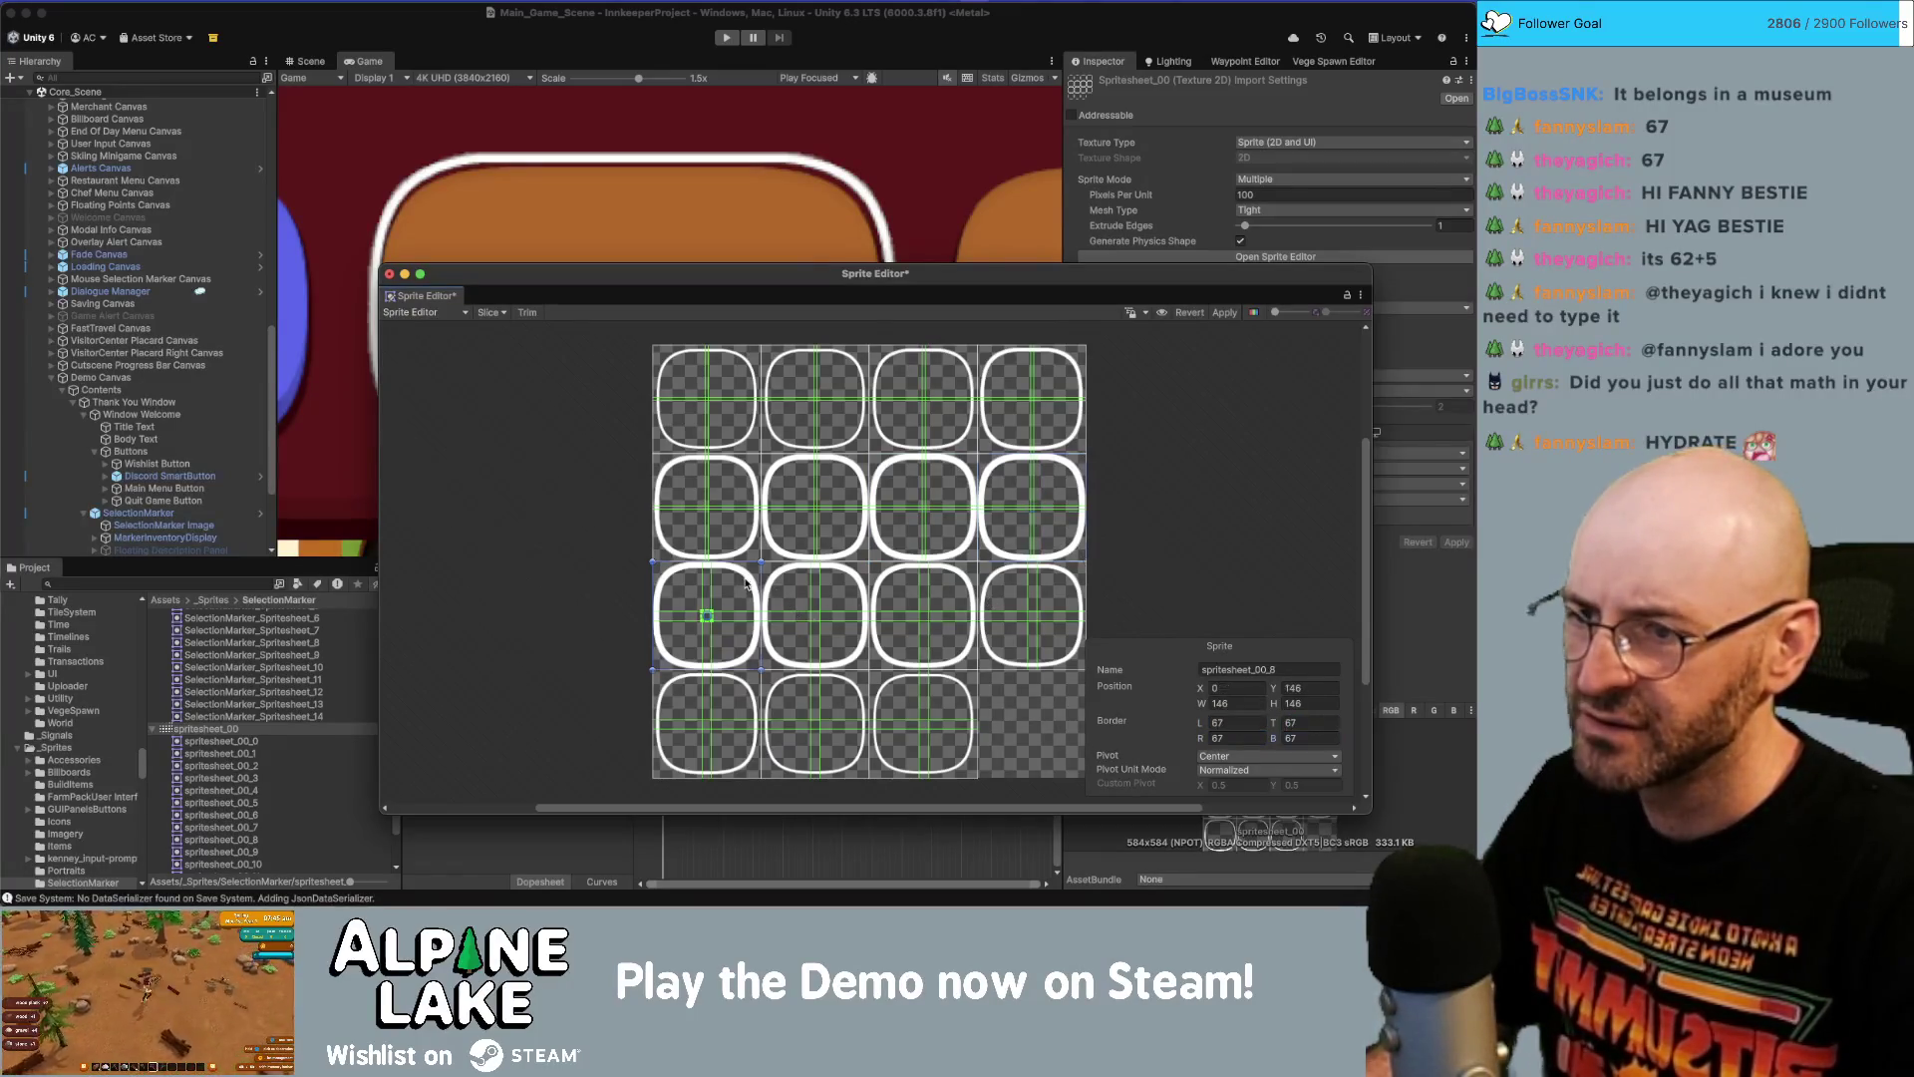
click(1230, 722)
text(71)
key(Tab)
text(71)
key(Tab)
text(71)
key(Tab)
text(71)
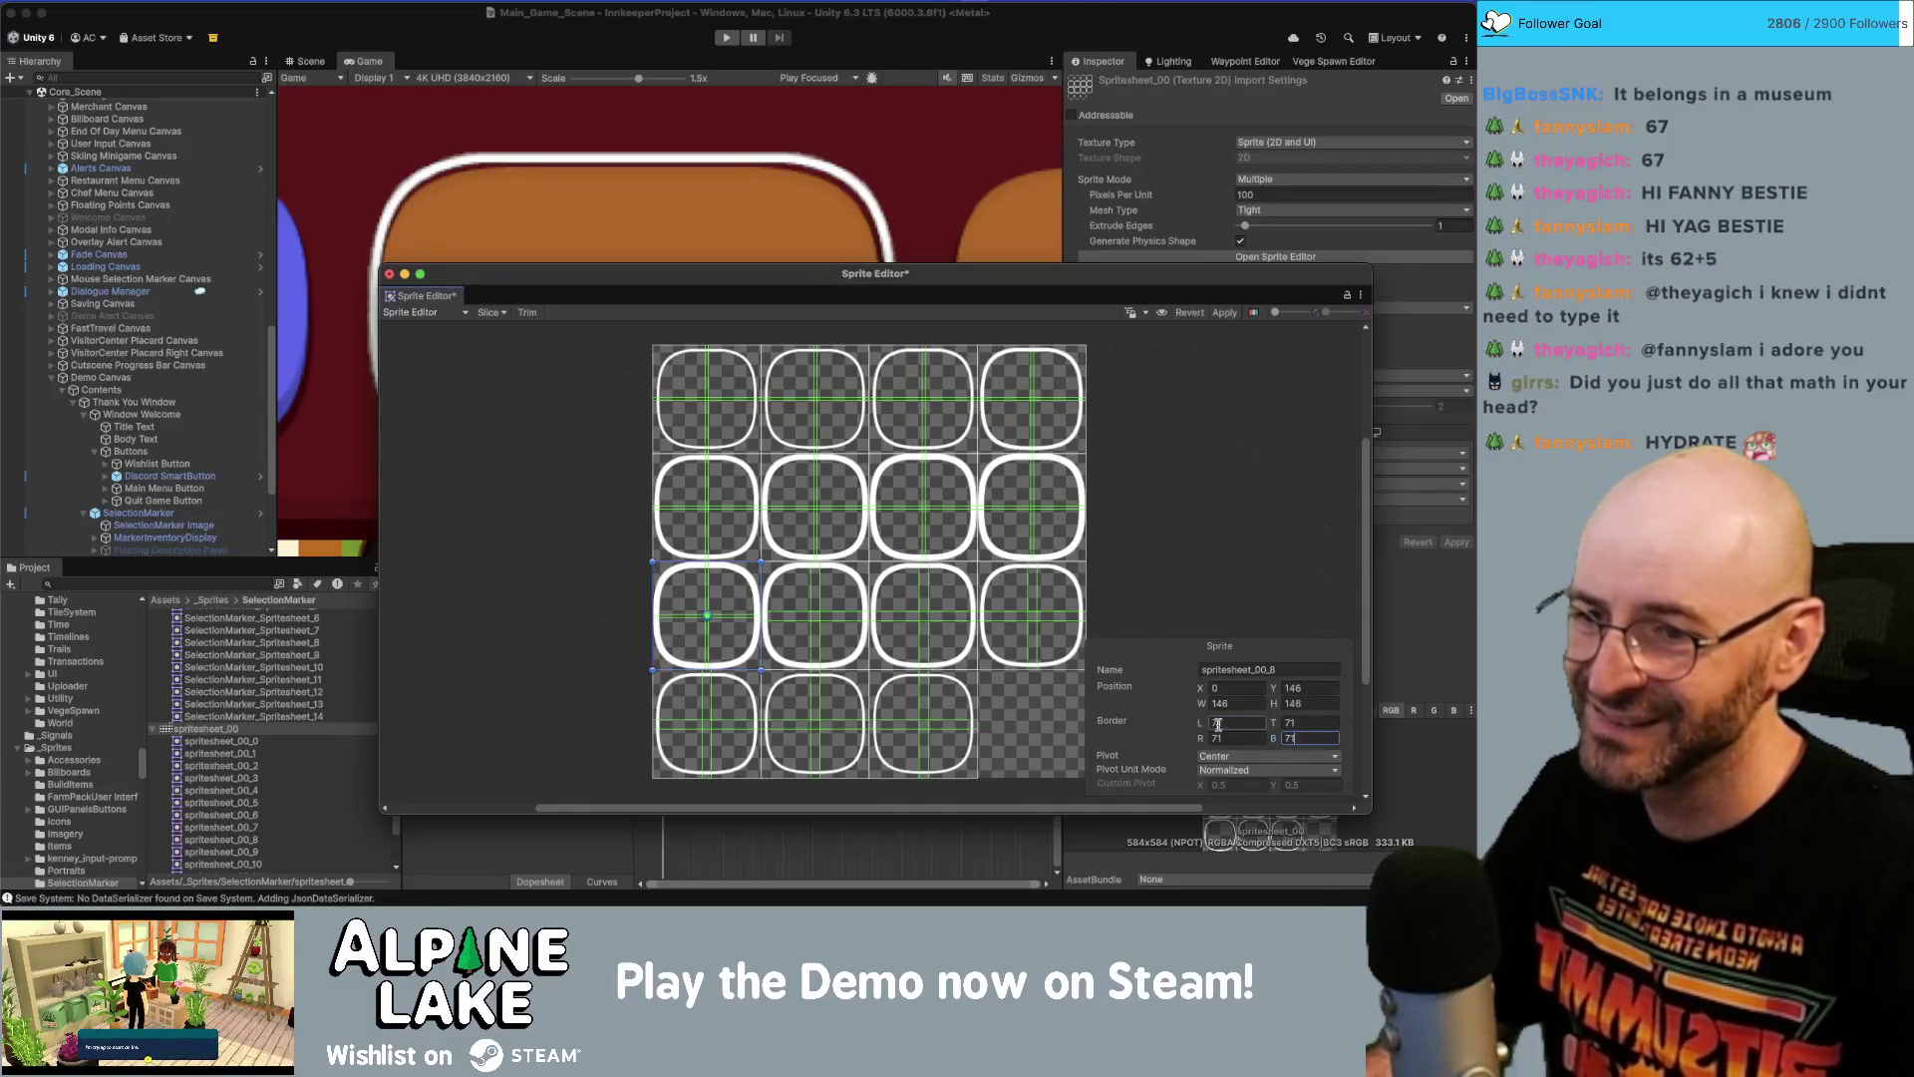
Enter 71 for the second third-row sprite's border values.
click(860, 601)
text(71)
key(Tab)
text(71)
key(Tab)
text(71)
Set the third sprite in the third row to 71 borders.
key(Tab)
text(71)
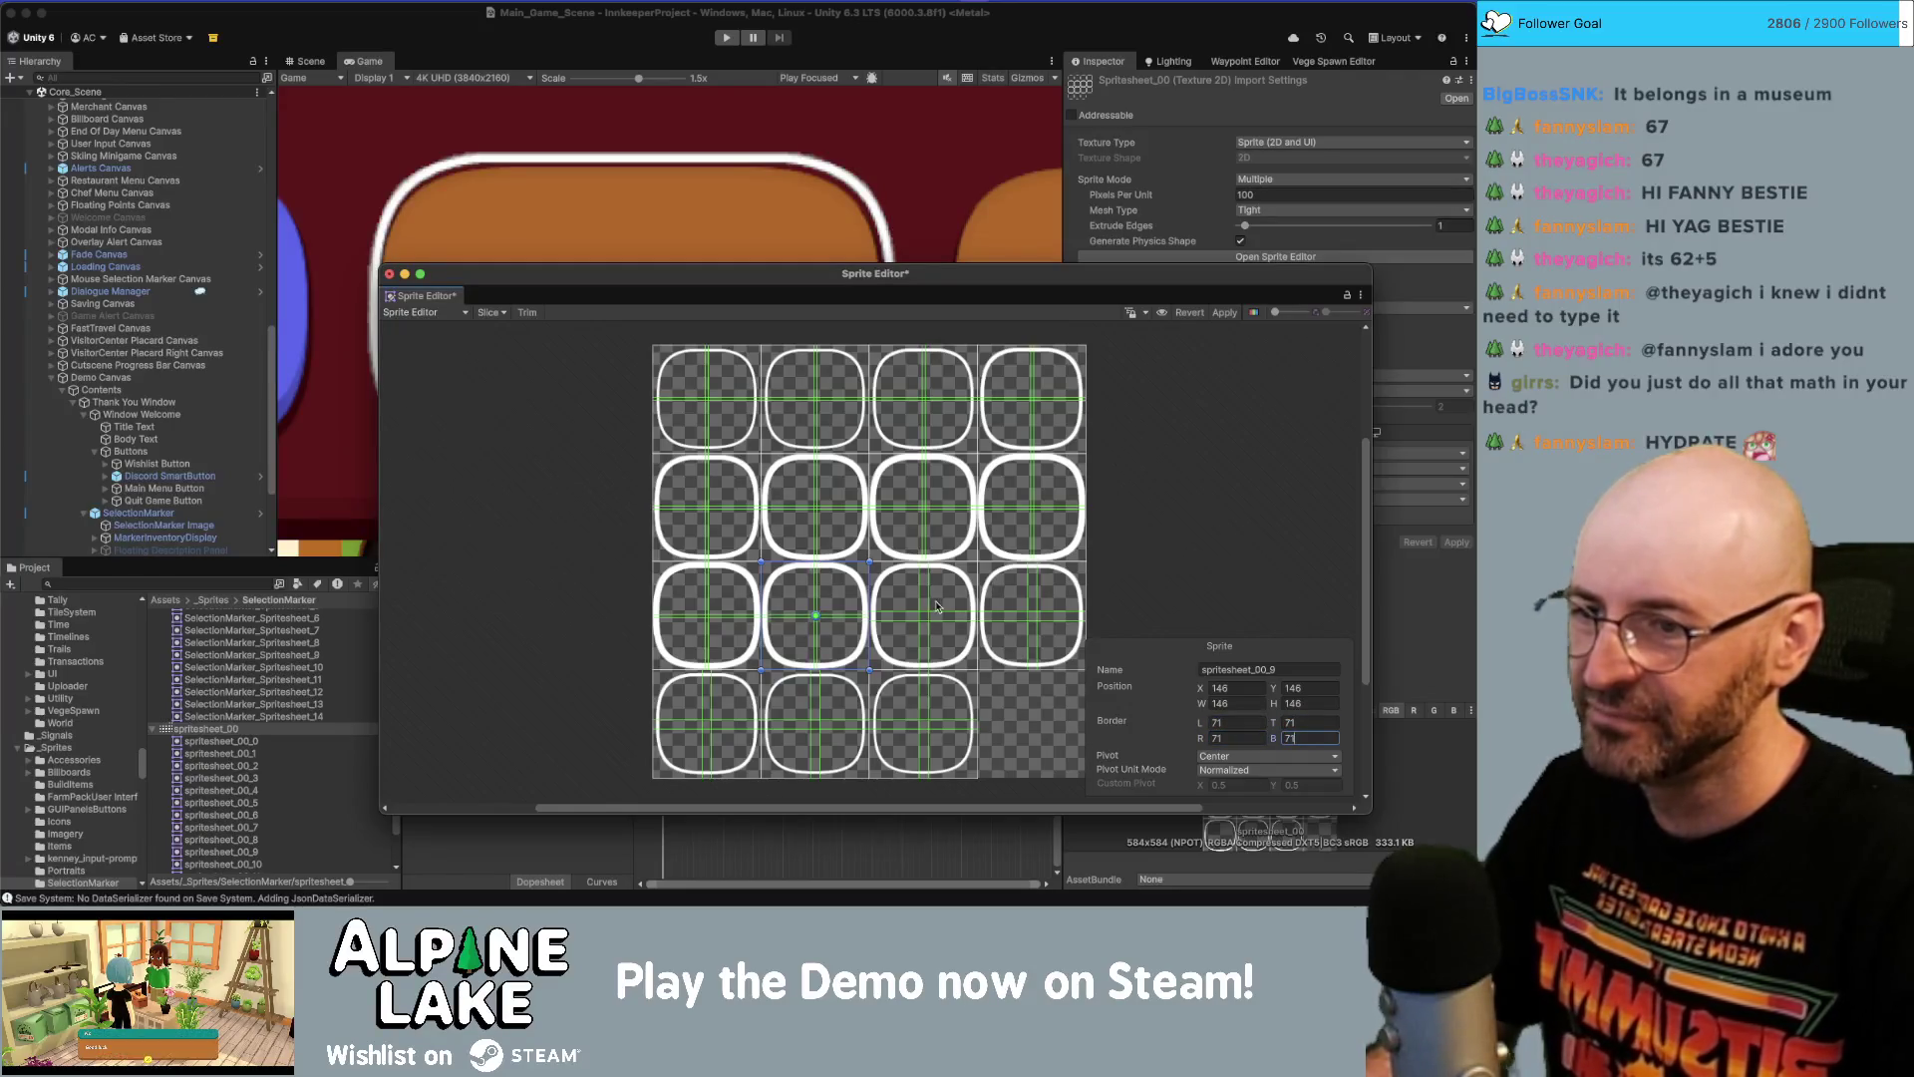
click(937, 605)
click(1230, 722)
text(71)
key(Tab)
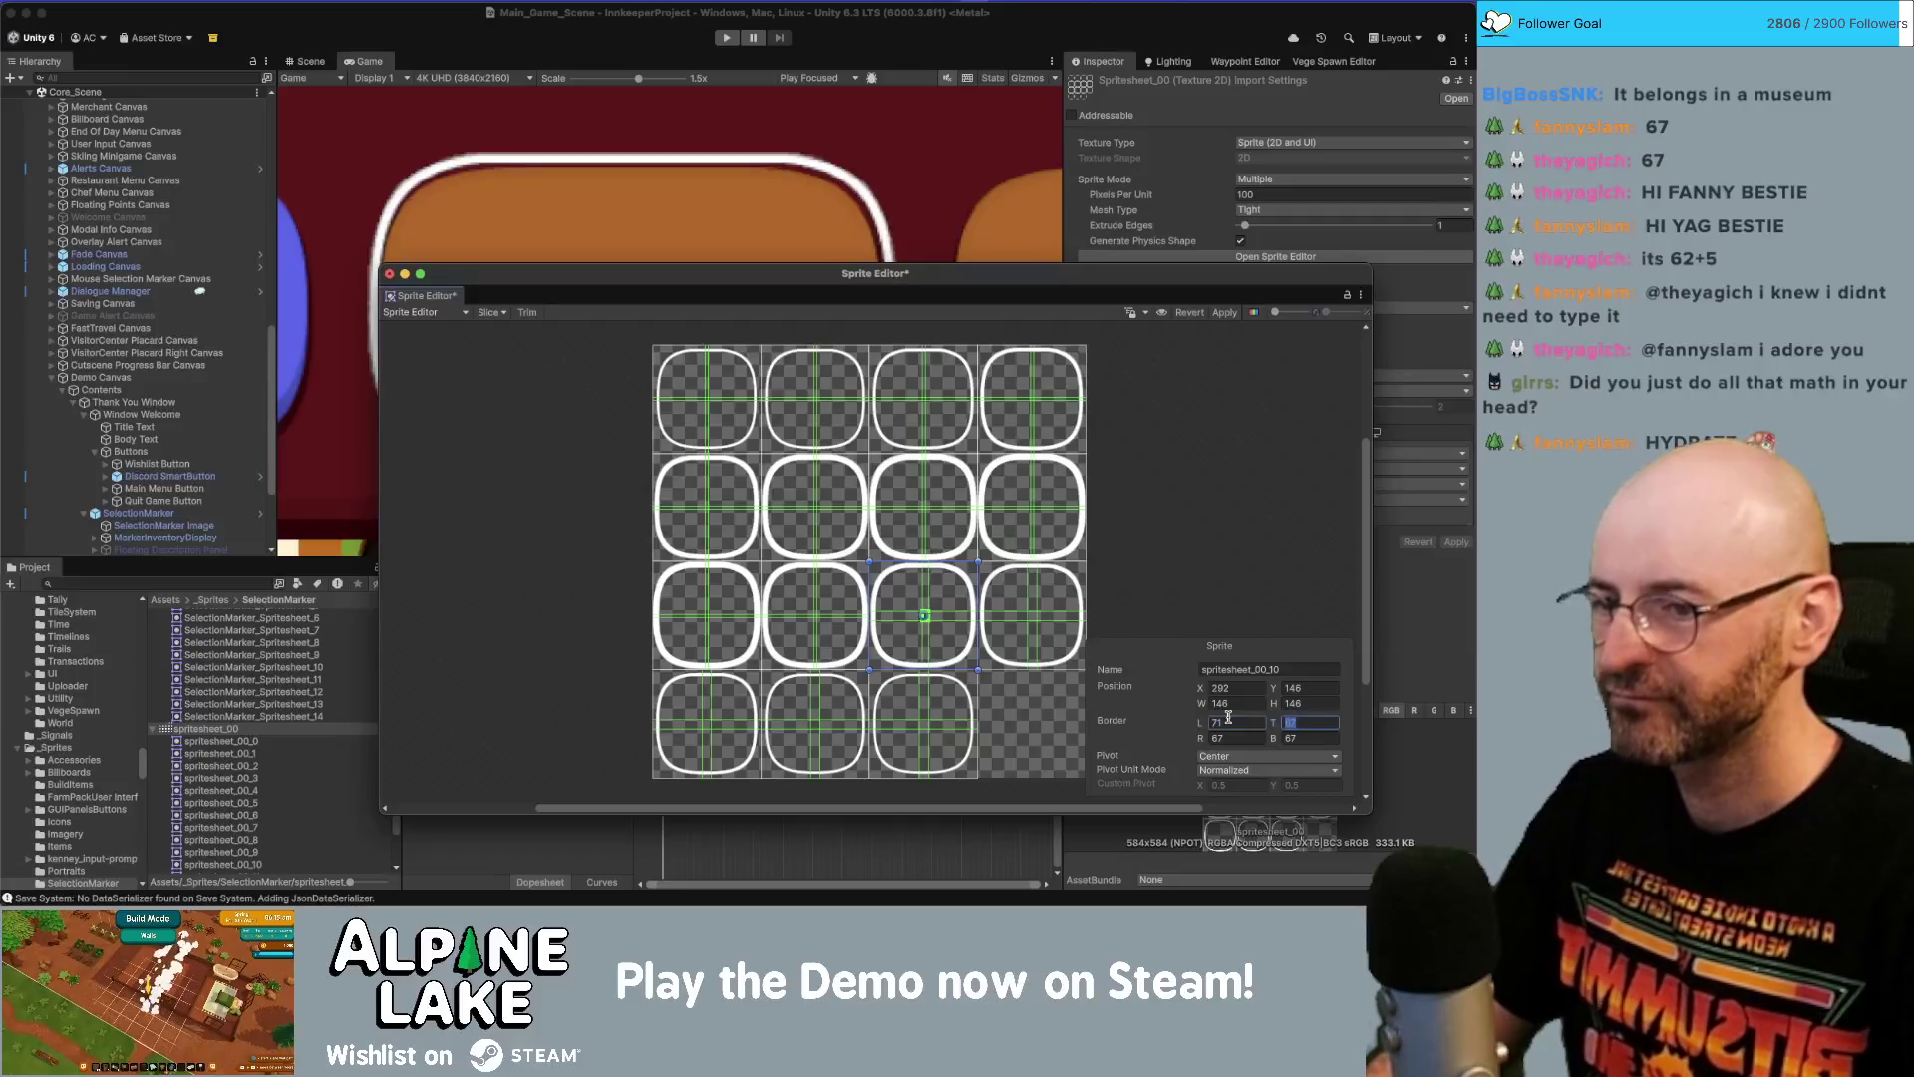
text(71)
key(Tab)
Set 71 borders on the last third-row sprite and the first bottom-row sprite.
text(71)
key(Tab)
click(1032, 613)
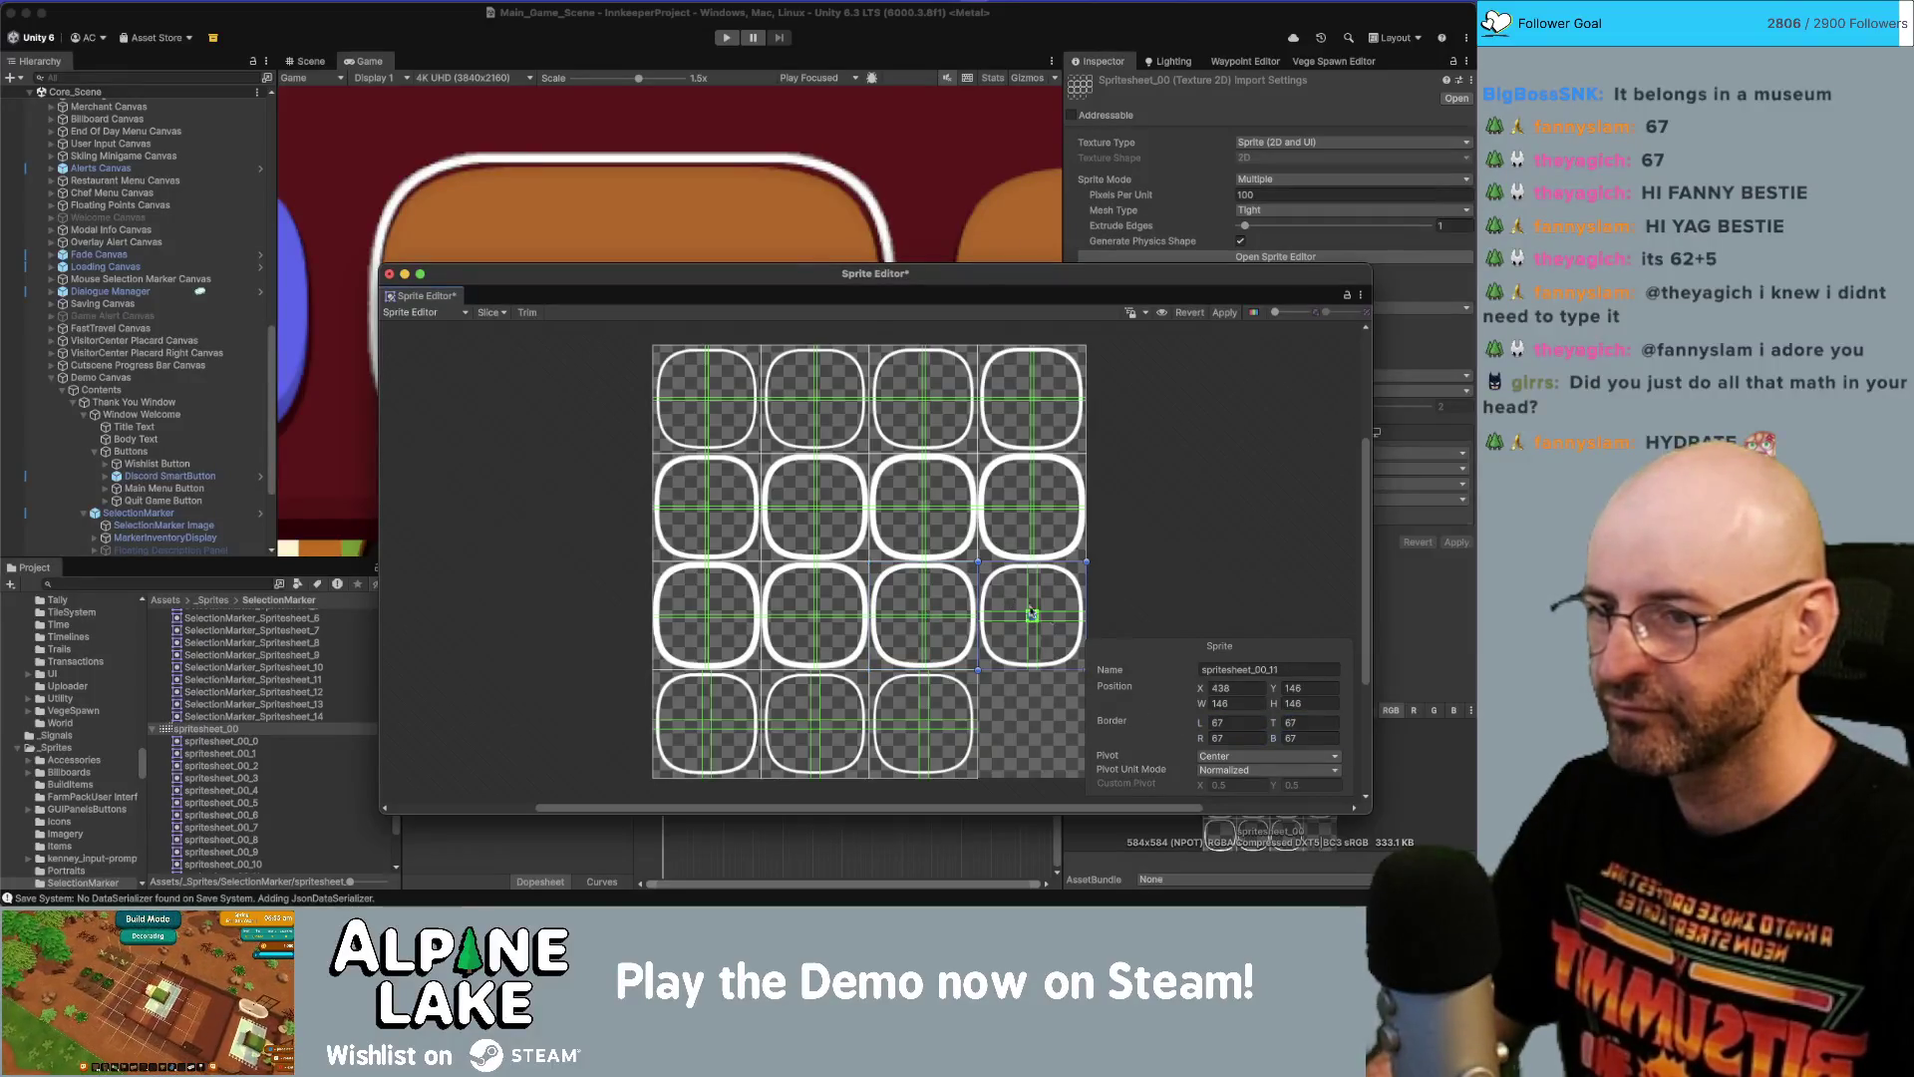
text(71)
key(Tab)
text(71)
key(Tab)
text(71)
key(Tab)
text(71)
key(Tab)
text(71)
key(Tab)
text(71)
key(Tab)
text(71)
key(Tab)
Give the second bottom-row sprite borders of 71 on every side.
text(71)
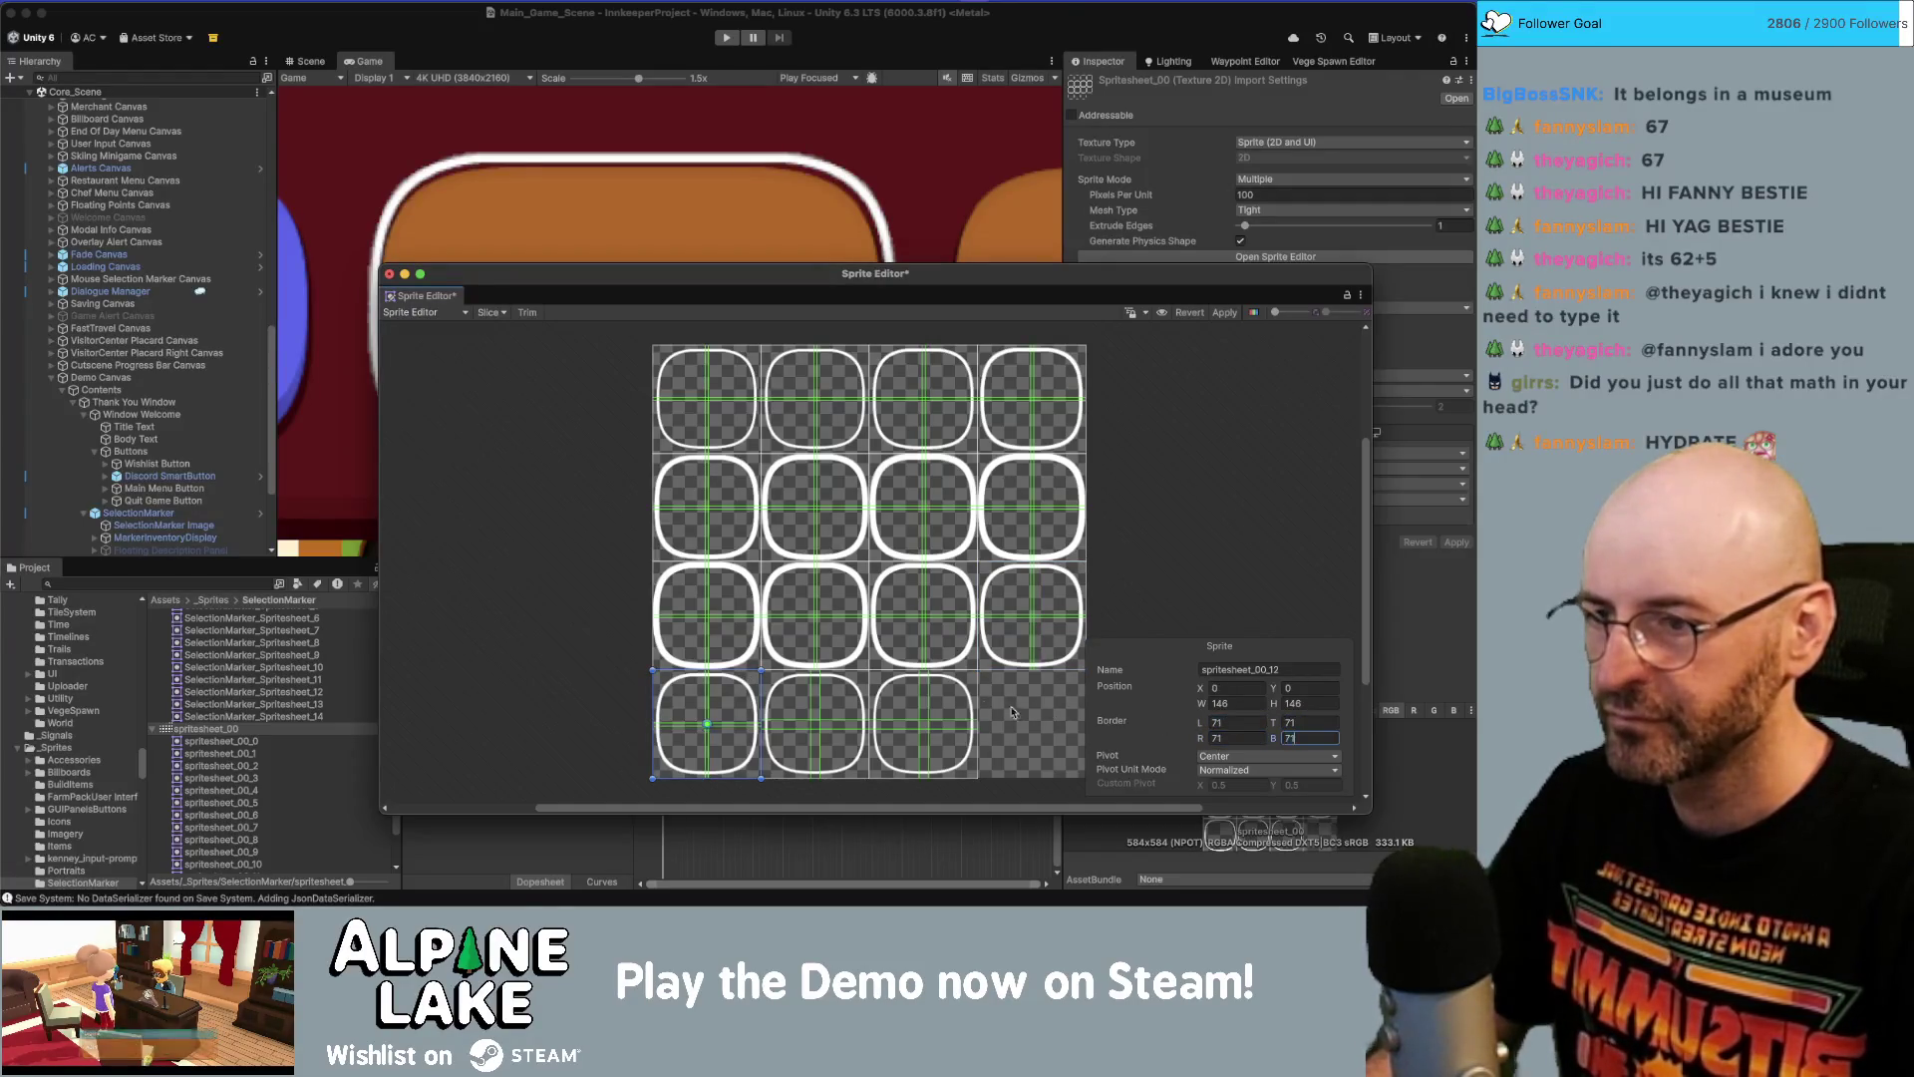
click(823, 703)
click(1253, 719)
text(71)
key(Tab)
text(71)
key(Tab)
text(71)
key(Tab)
Set the third bottom-row sprite's borders to 71, apply all changes, and close the Sprite Editor.
text(71)
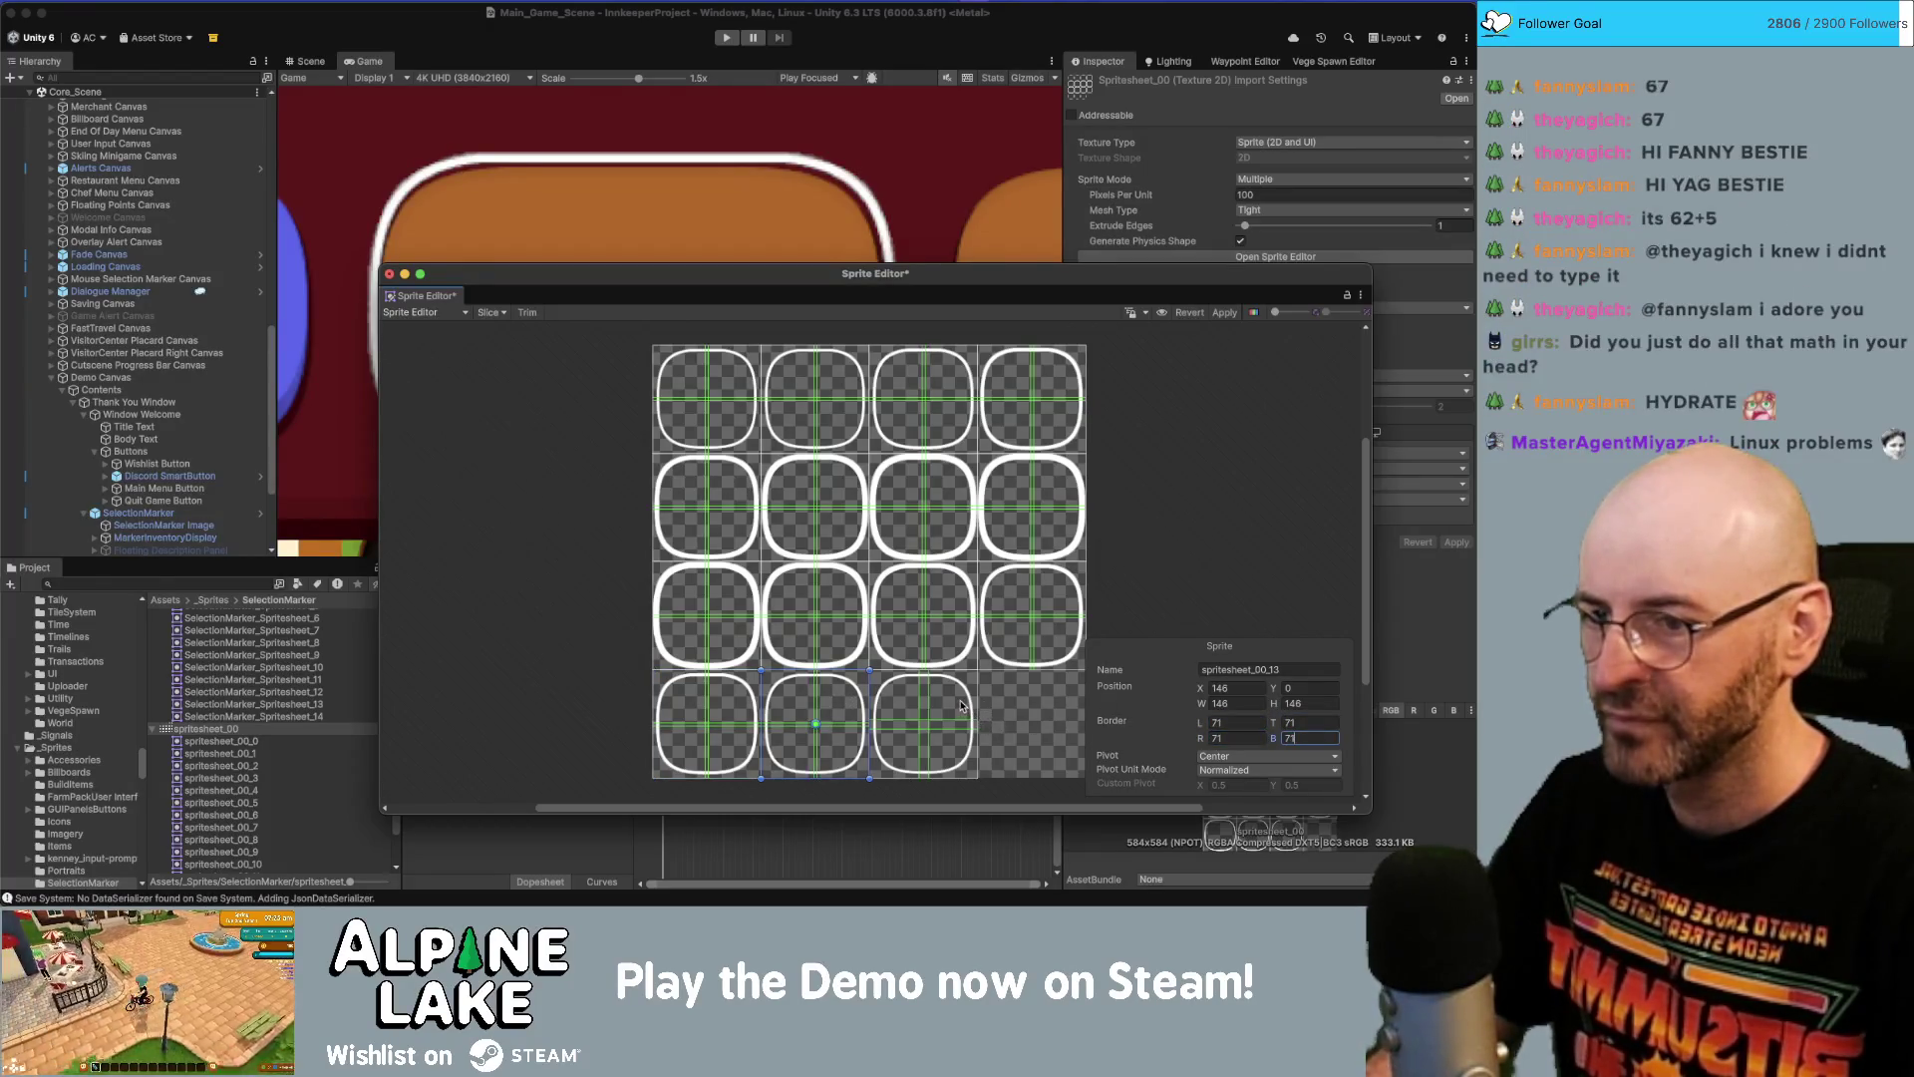
click(960, 705)
click(1253, 721)
text(71)
key(Tab)
text(71)
key(Tab)
text(71)
key(Tab)
text(71)
click(1220, 313)
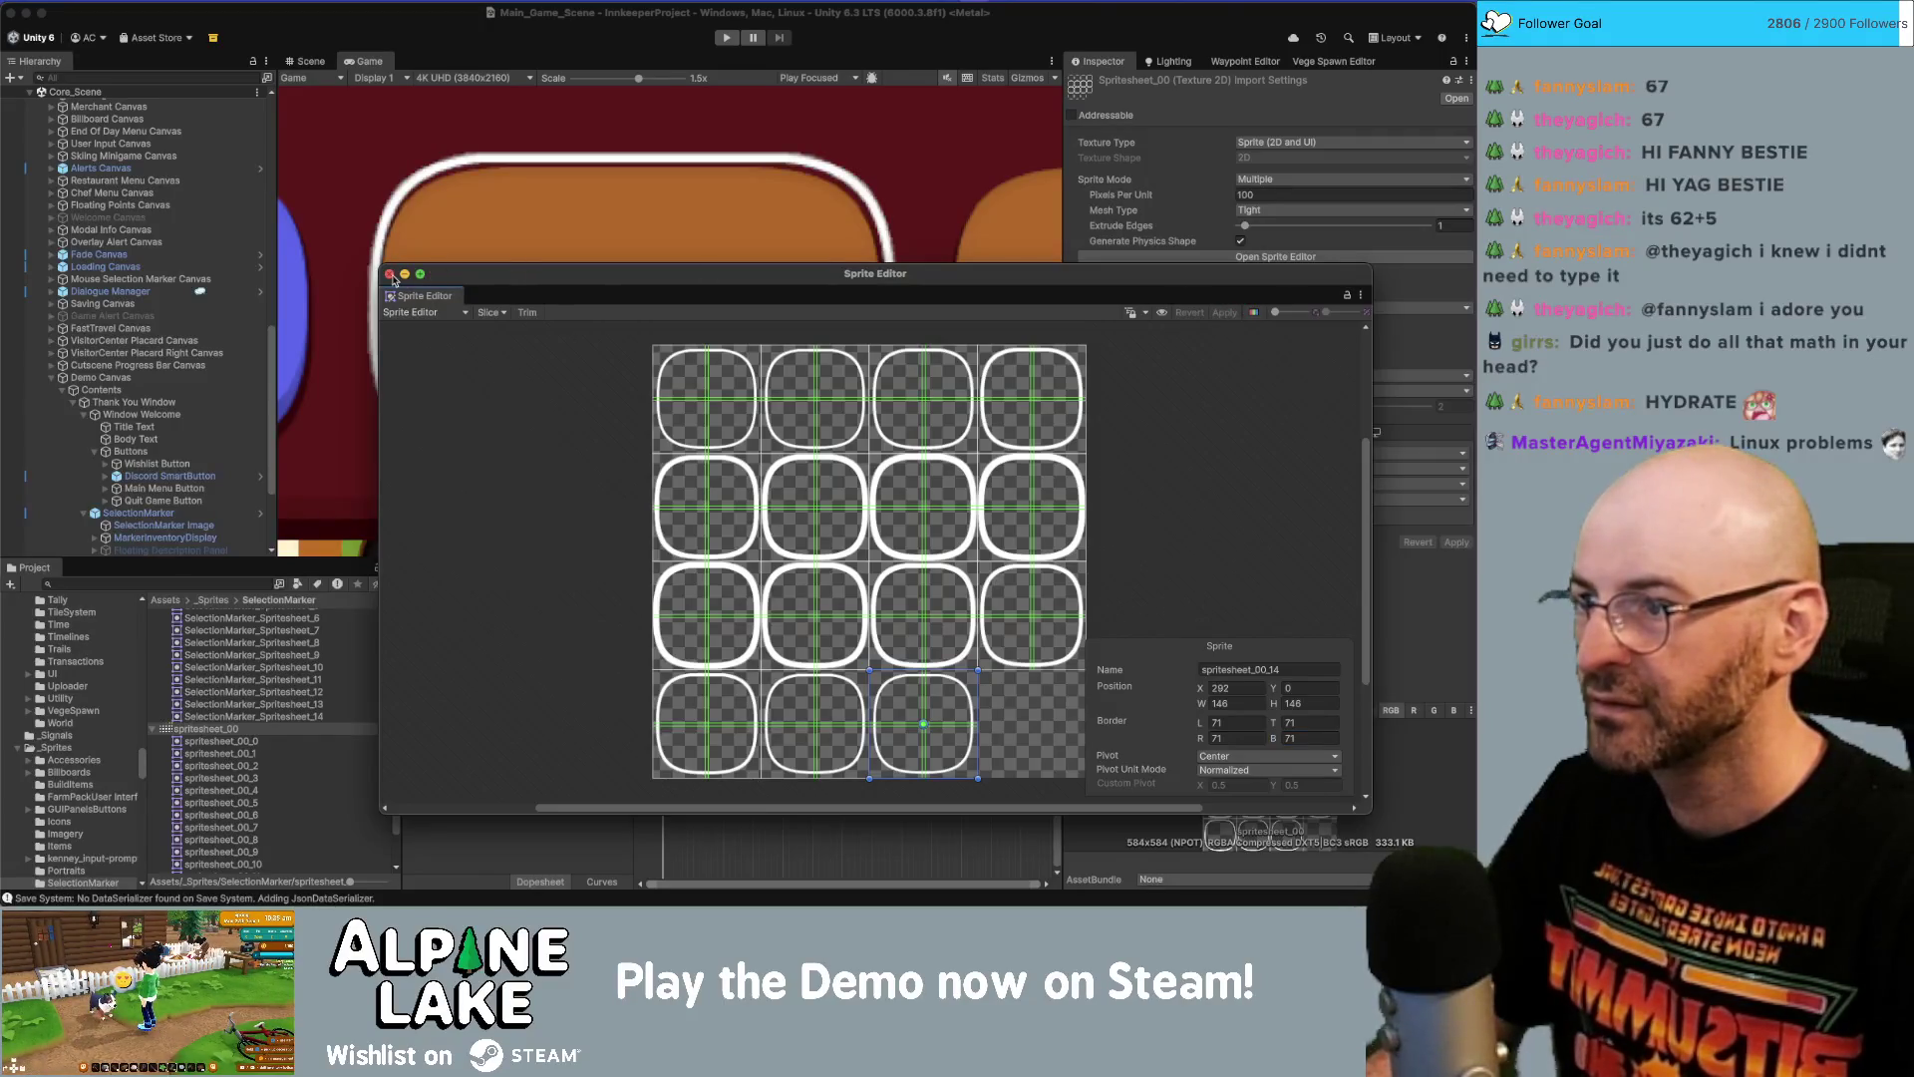
click(389, 275)
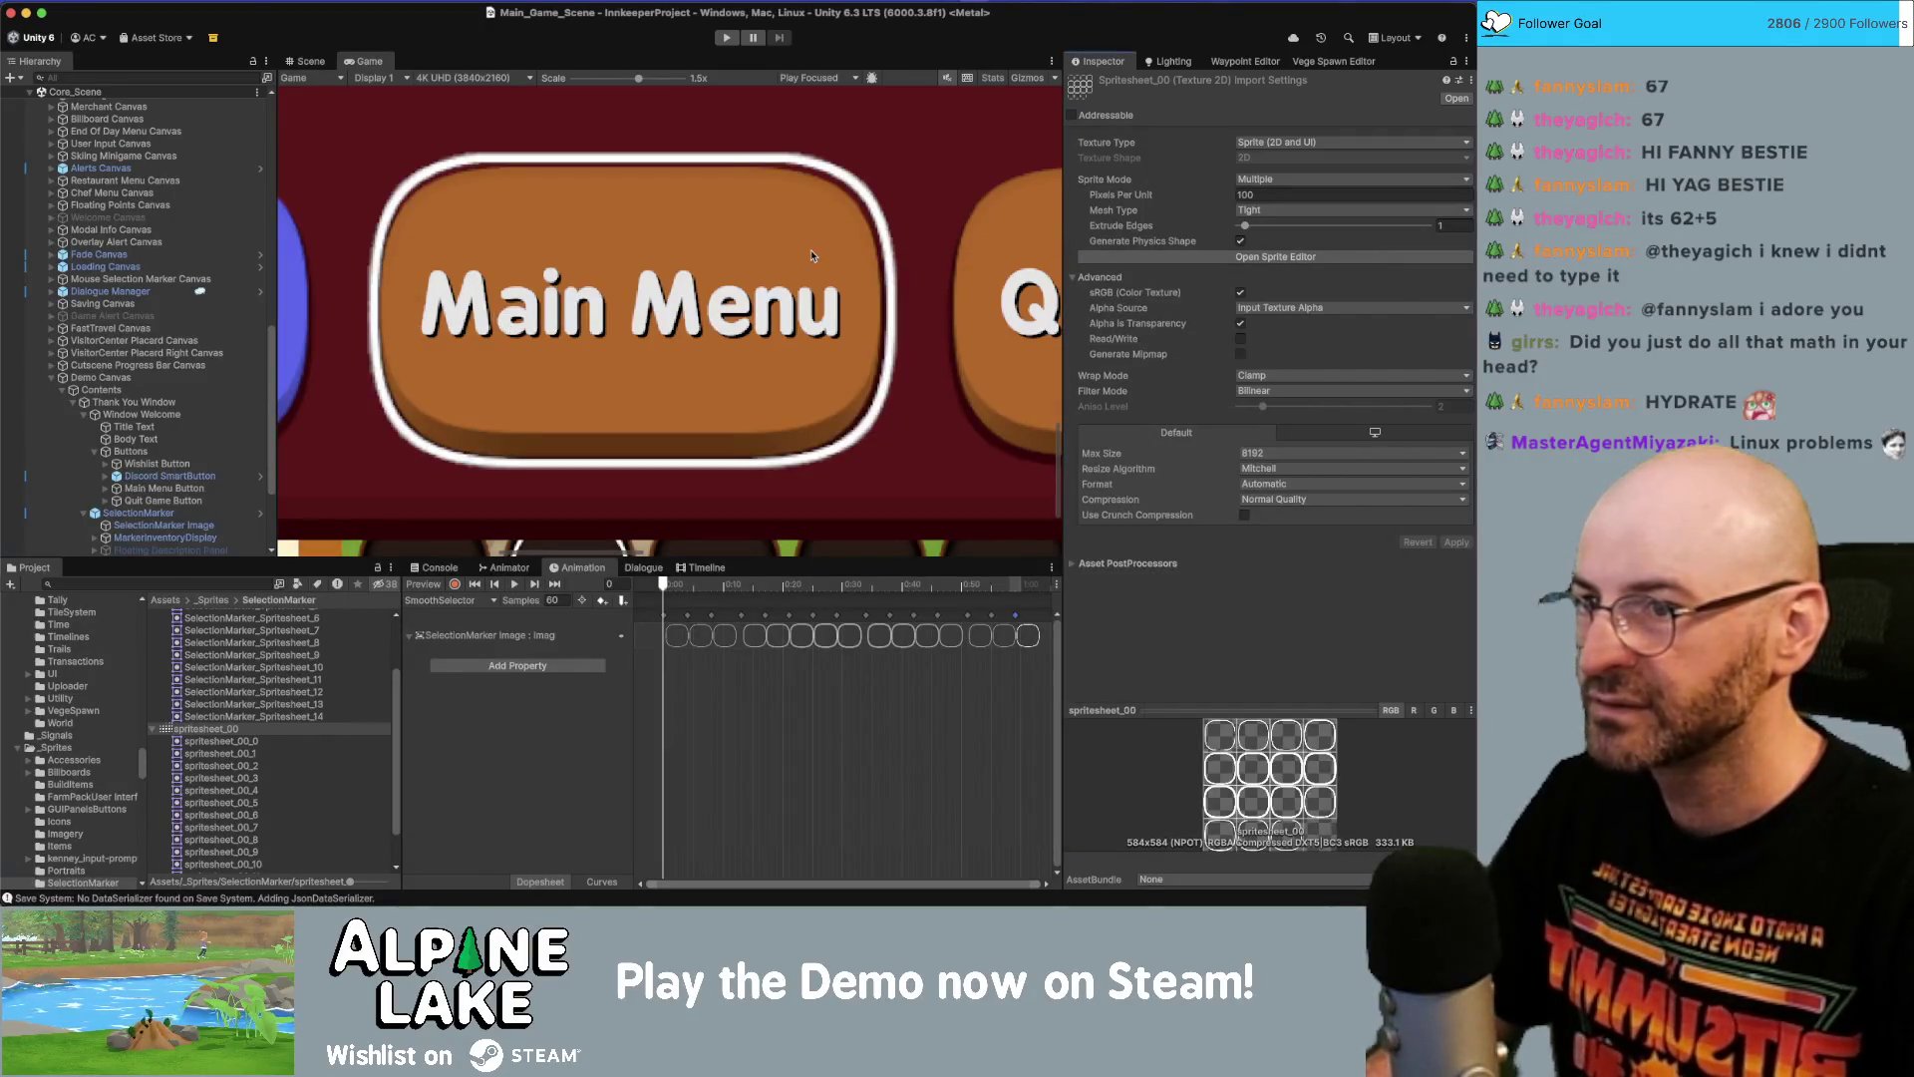
Scrub the SelectionMarker Image's left and top insets toward -6 so the frame hugs the Main Menu button.
click(152, 464)
click(139, 512)
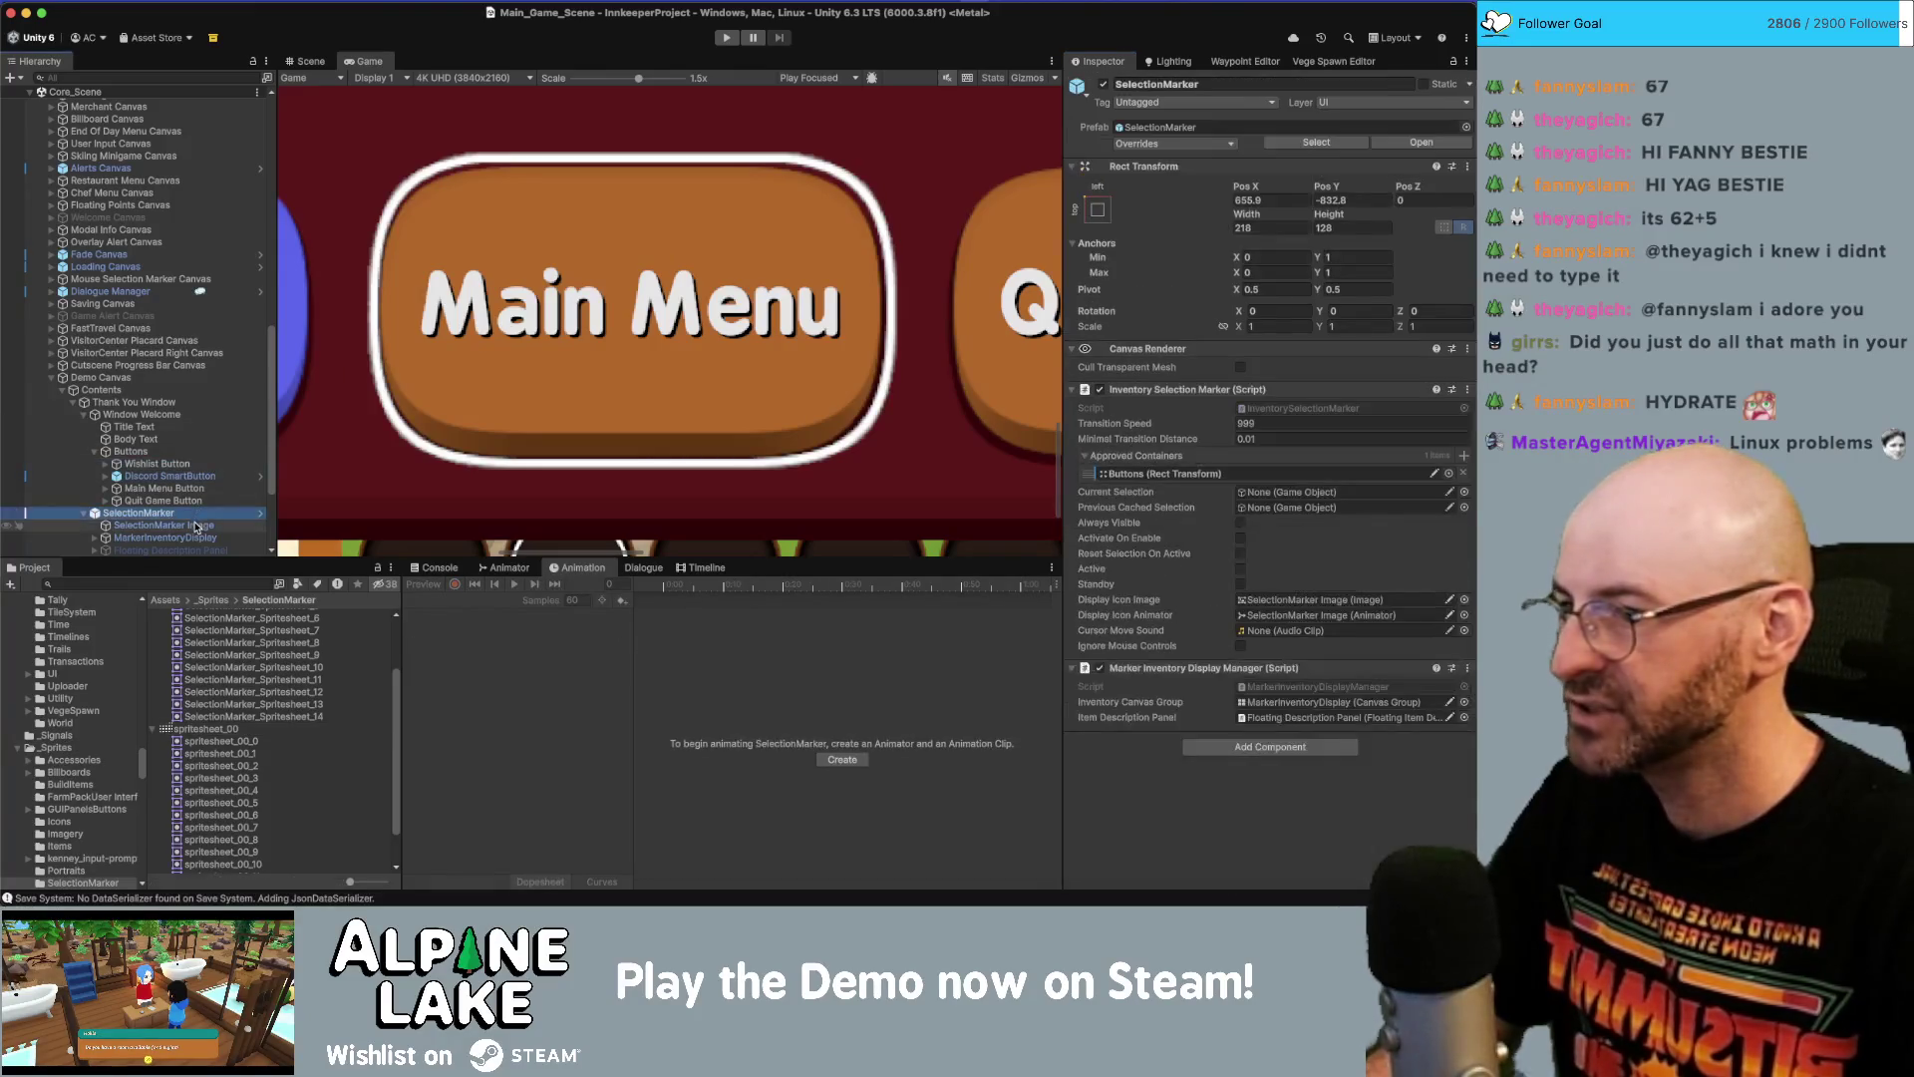
click(195, 525)
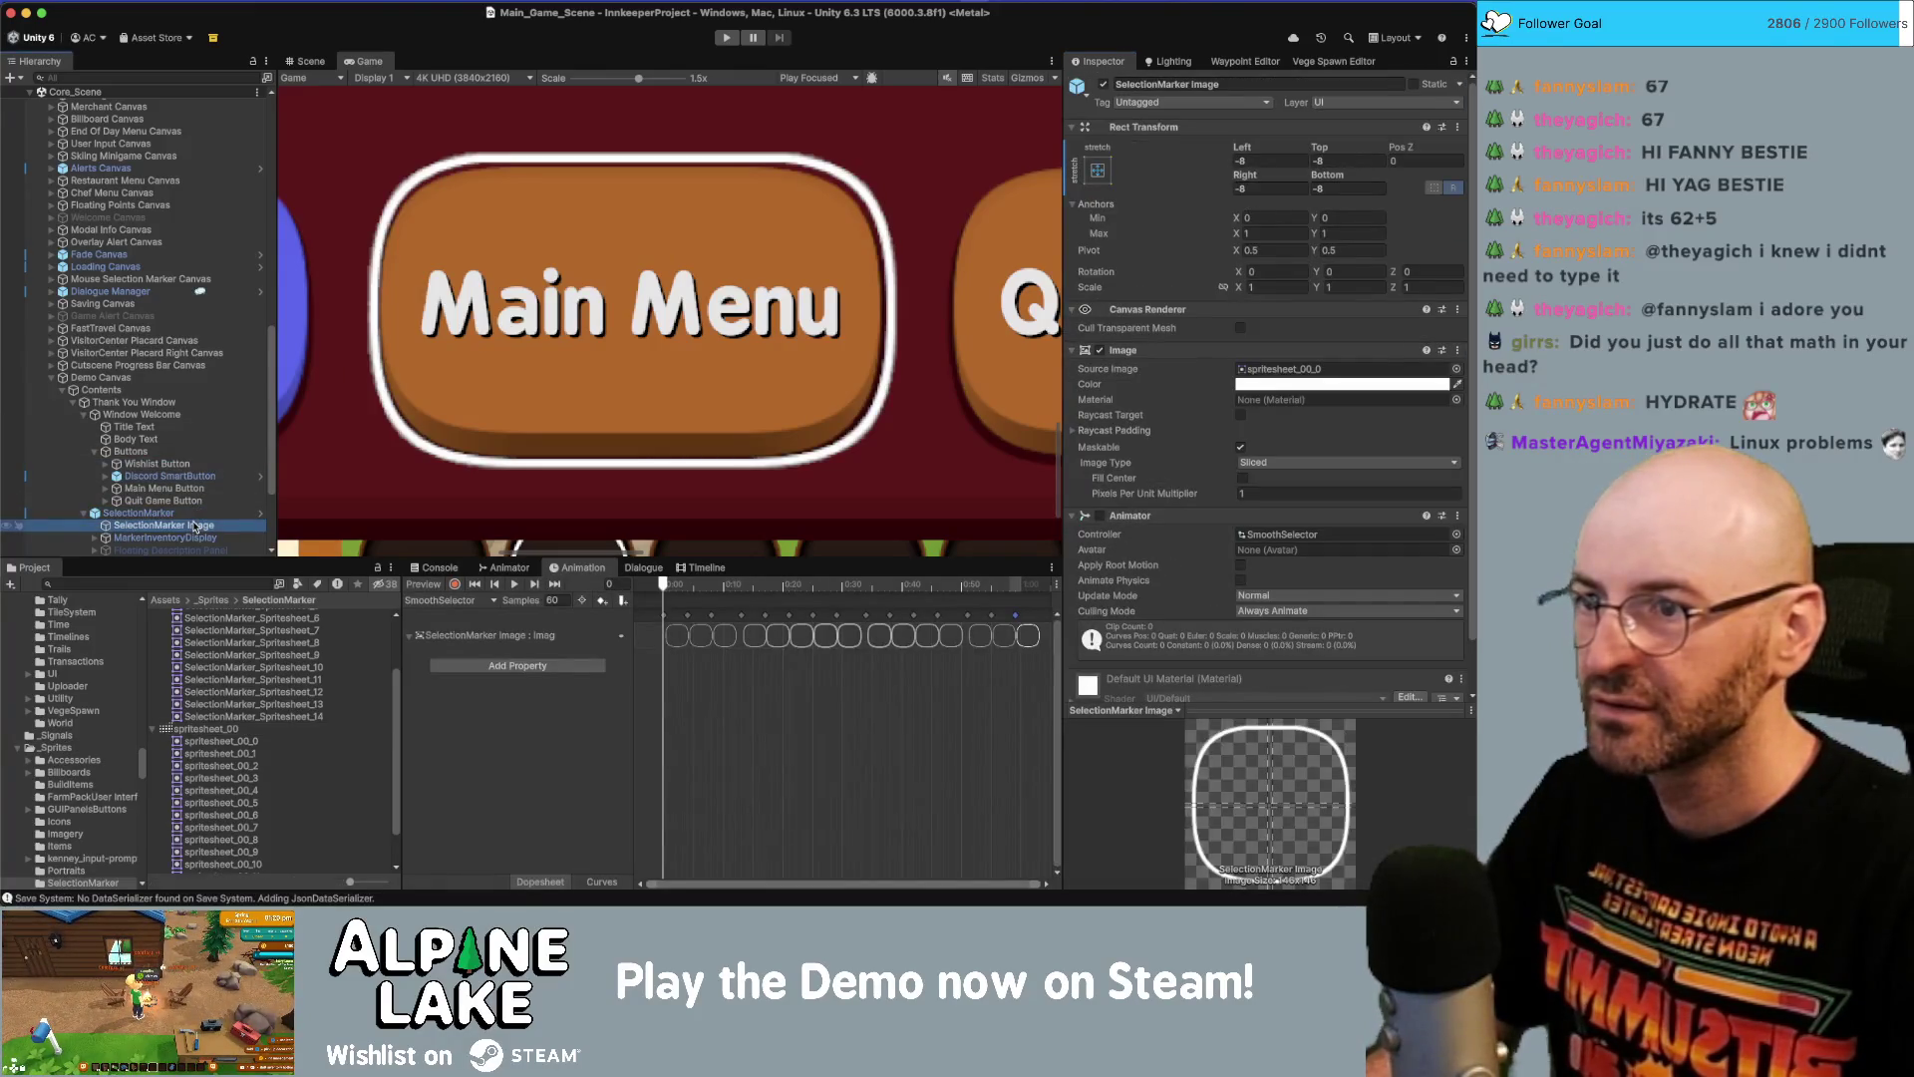
drag(1248, 148, 1251, 150)
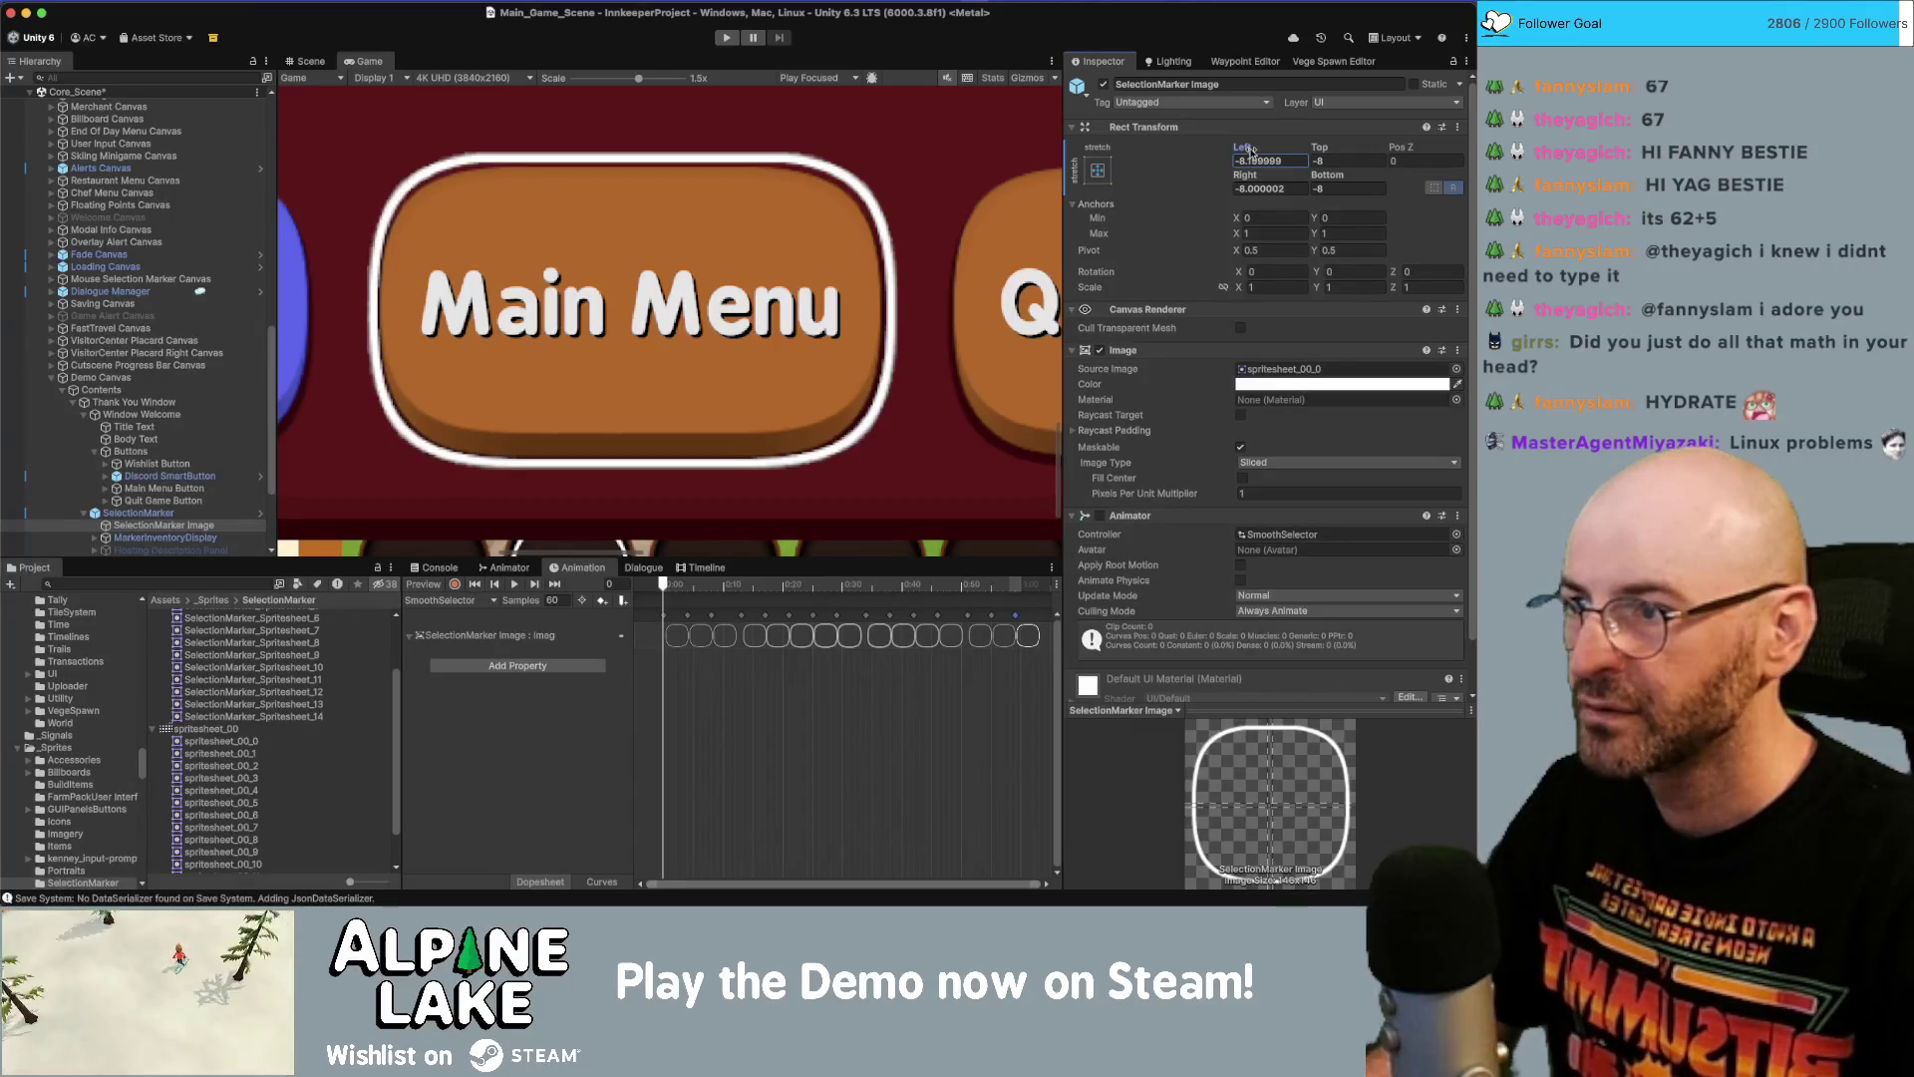
click(1322, 149)
mouse_move(1325, 152)
mouse_down()
mouse_move(1324, 175)
mouse_move(1271, 175)
mouse_up()
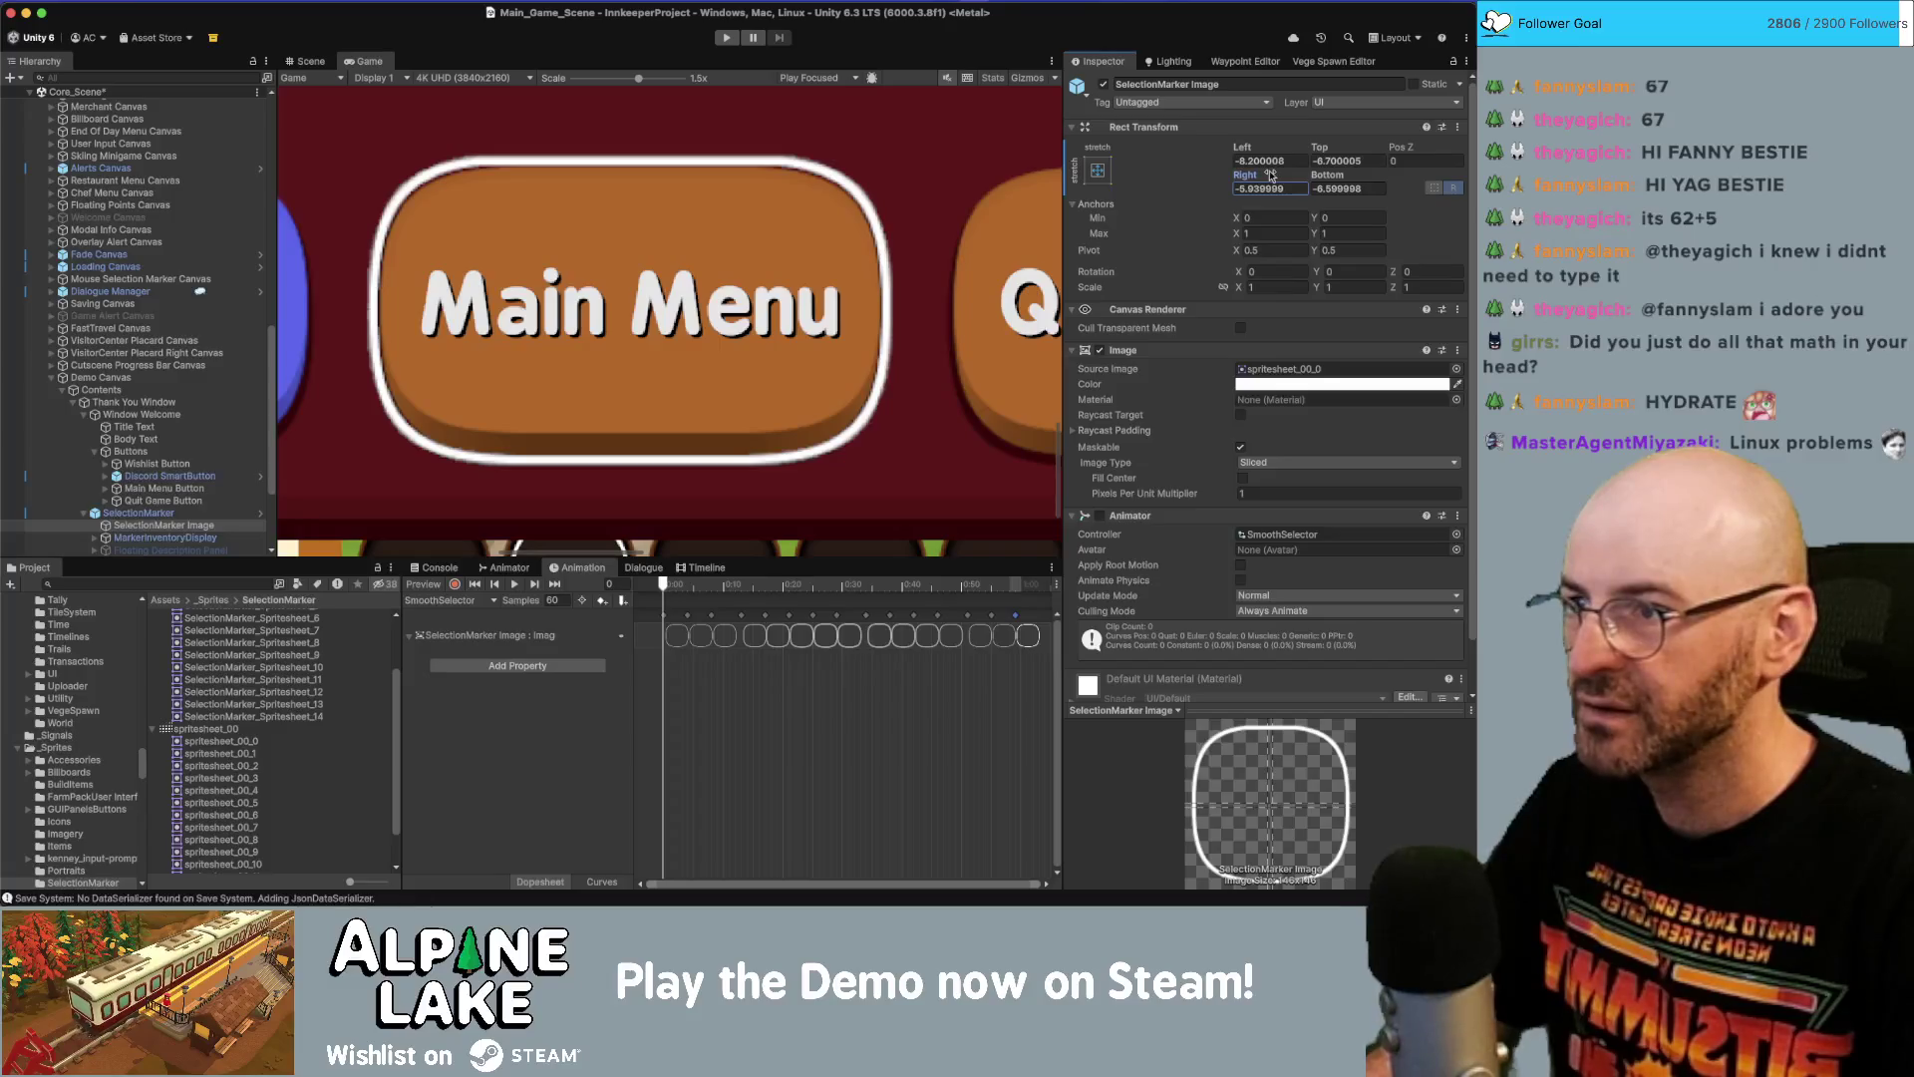
scroll(658, 389, down, 5)
scroll(583, 433, up, 2)
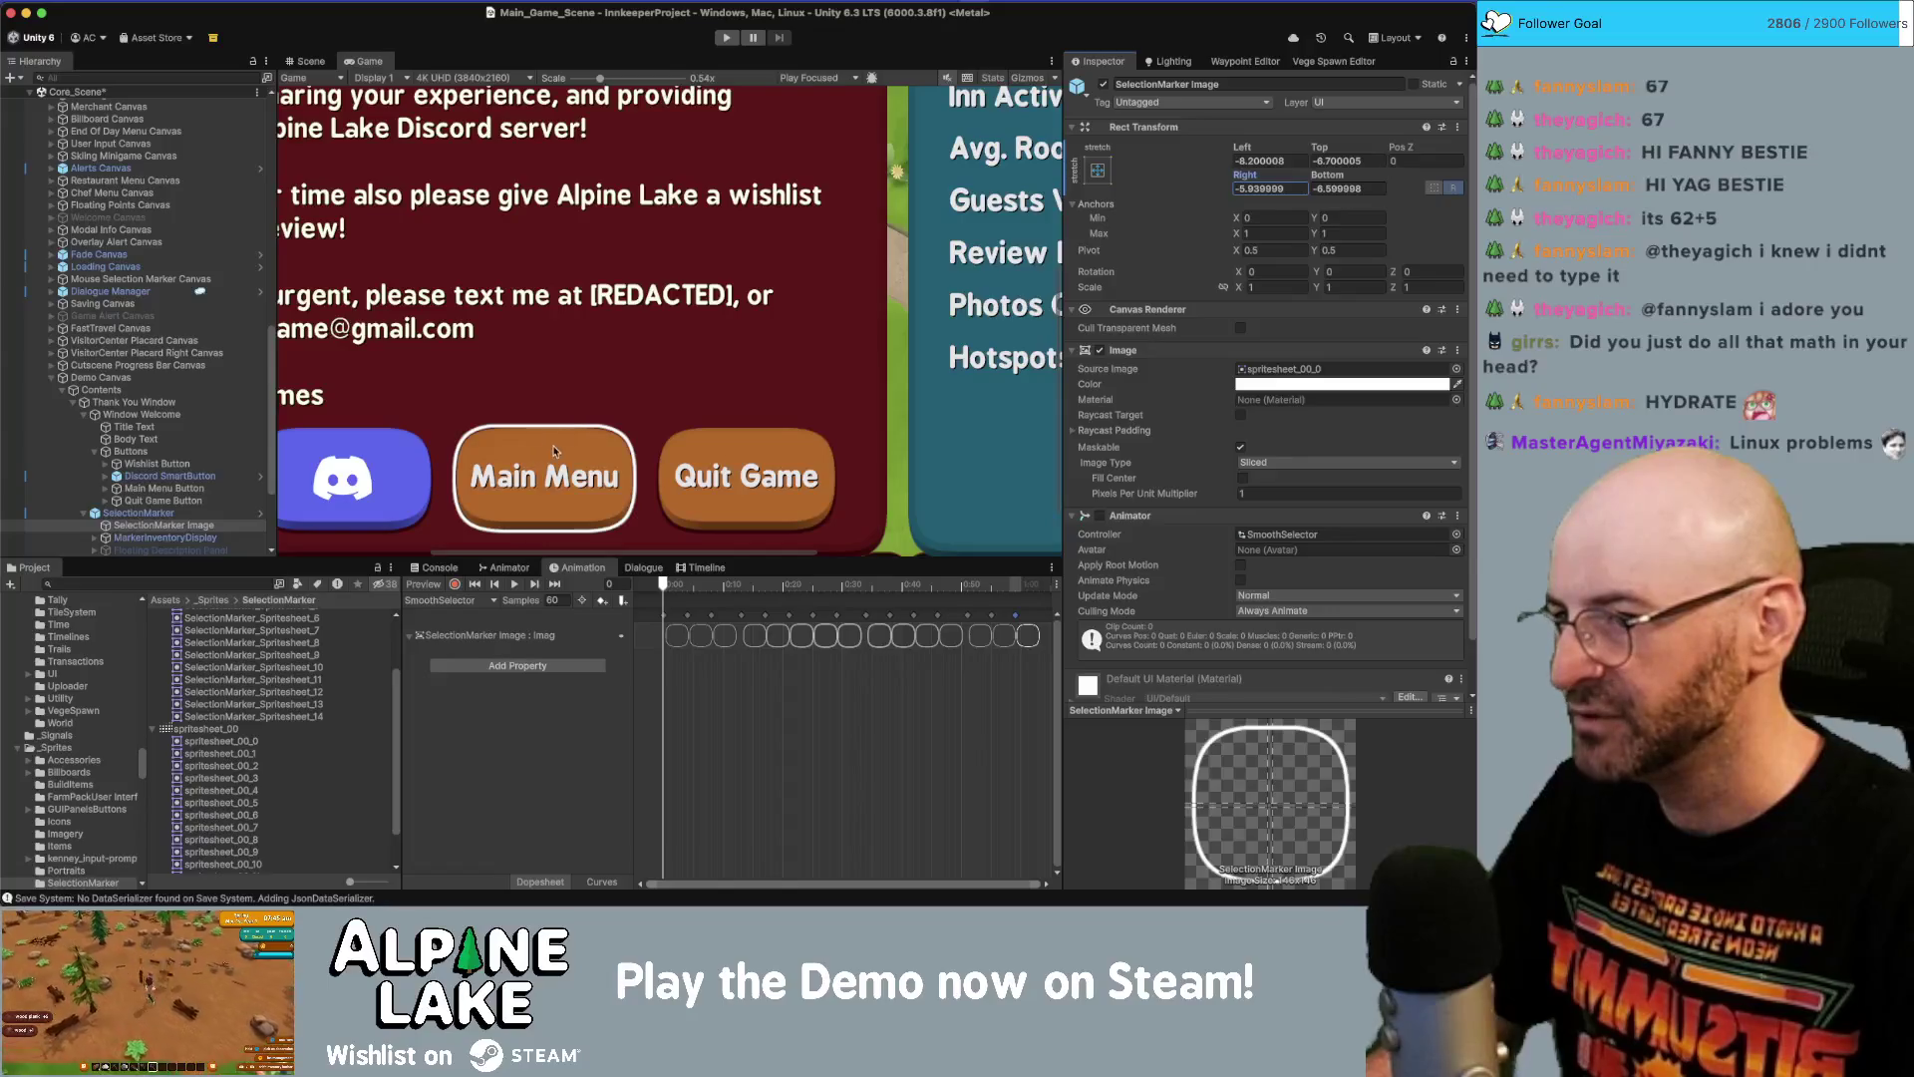
click(161, 385)
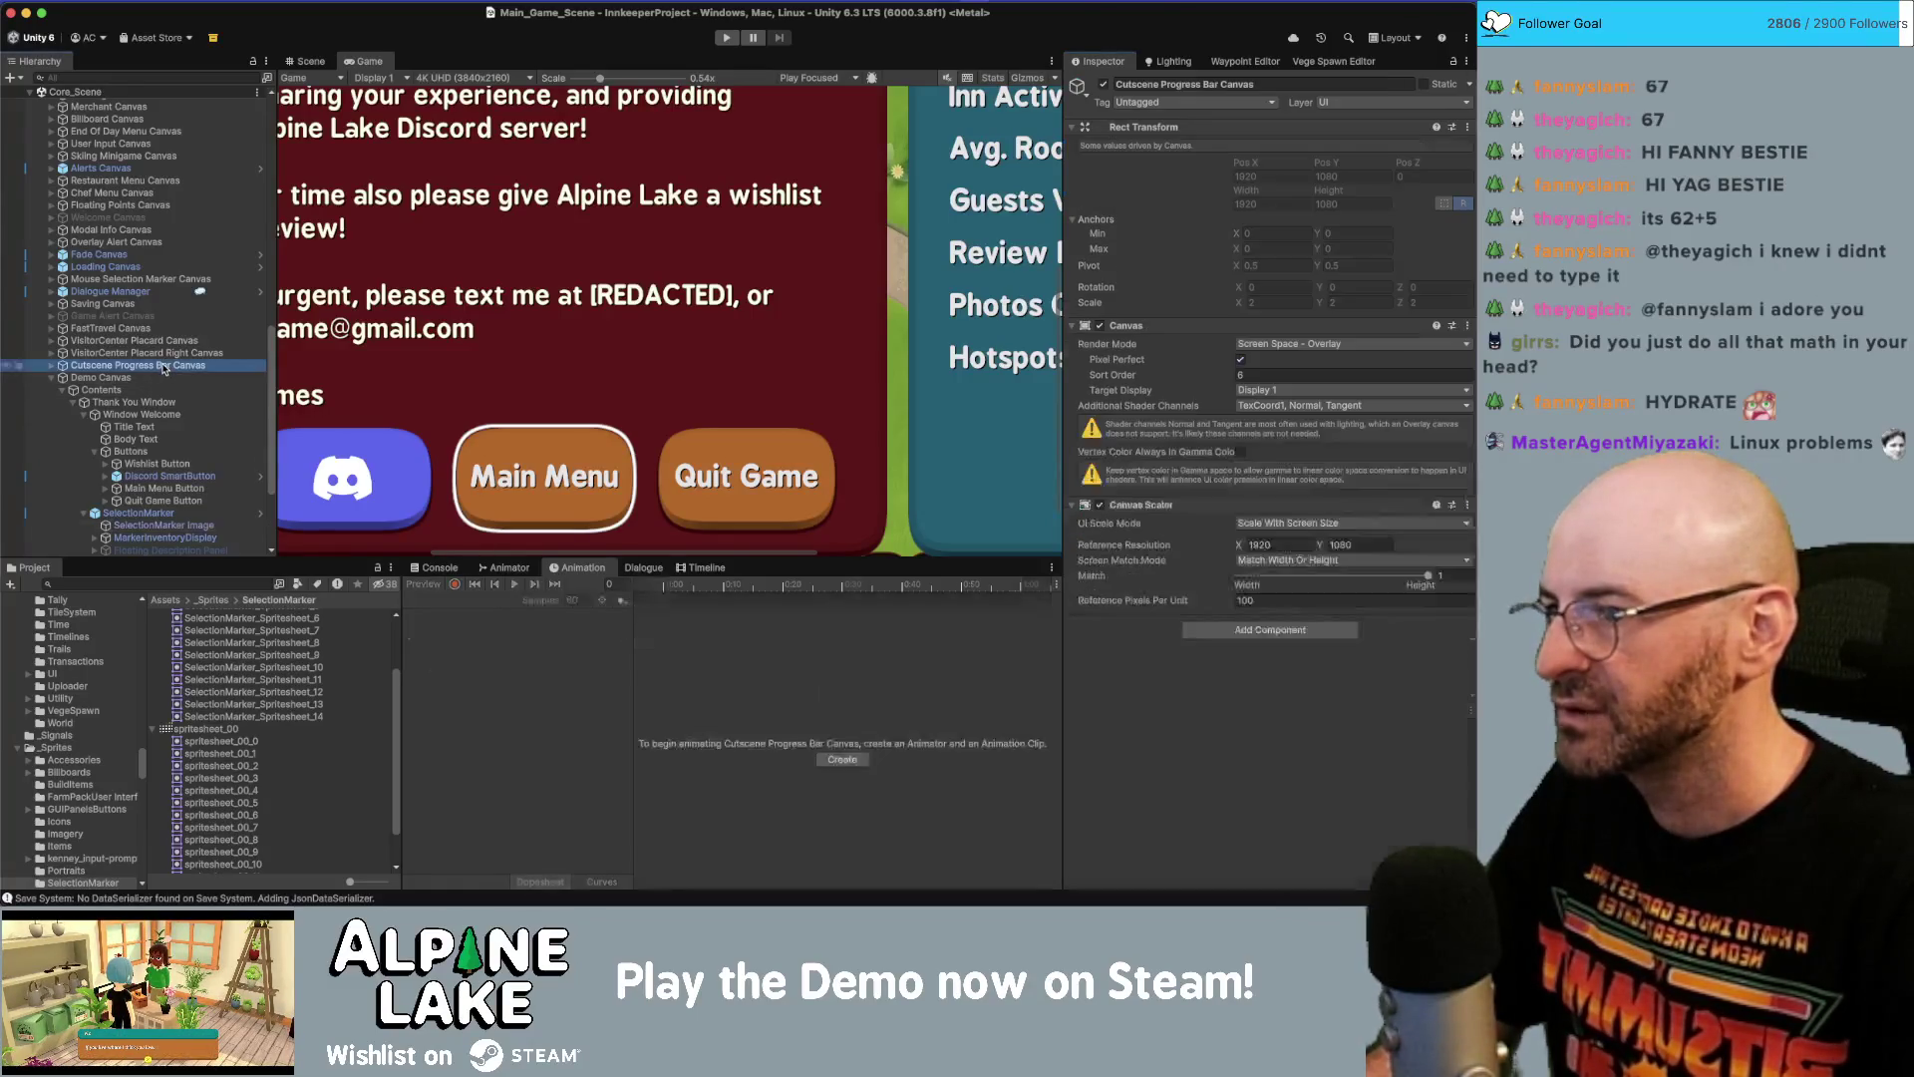
scroll(1271, 606, down, 1)
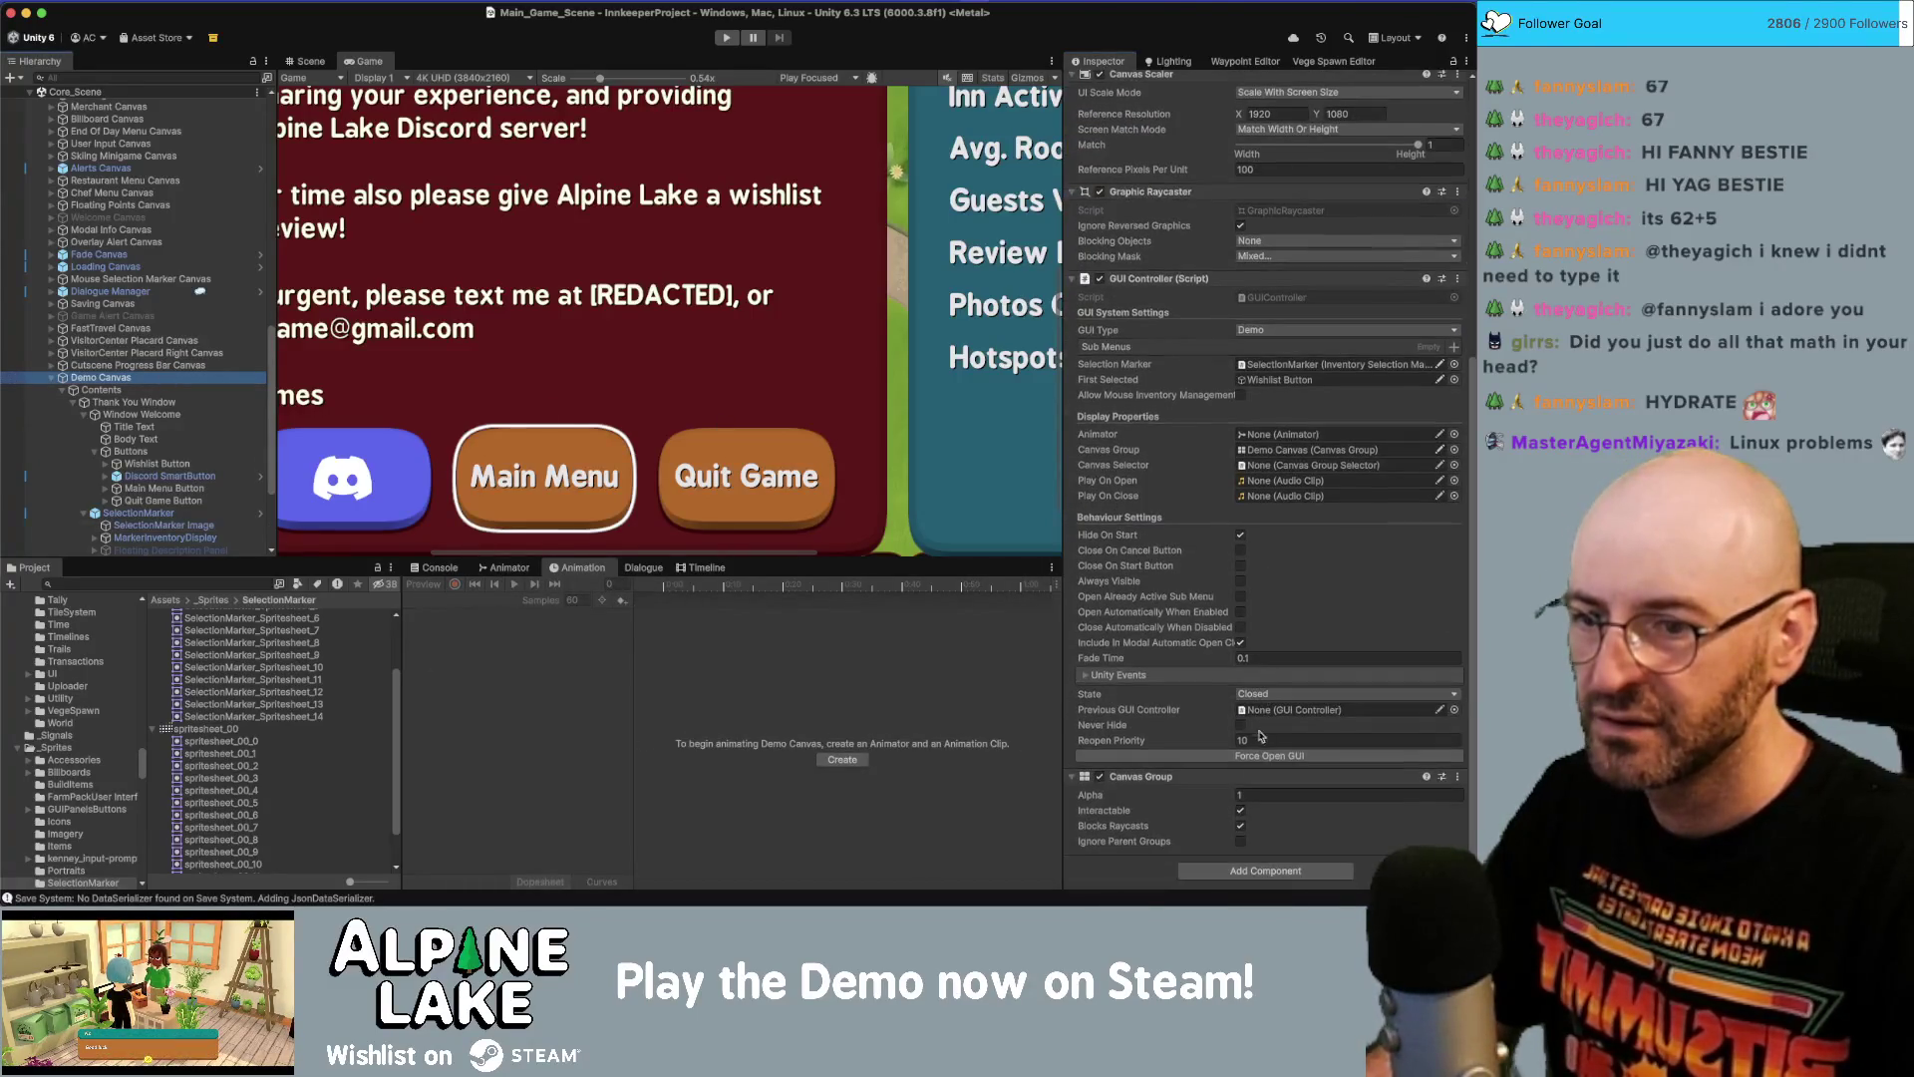
click(1306, 795)
text(0)
key(Return)
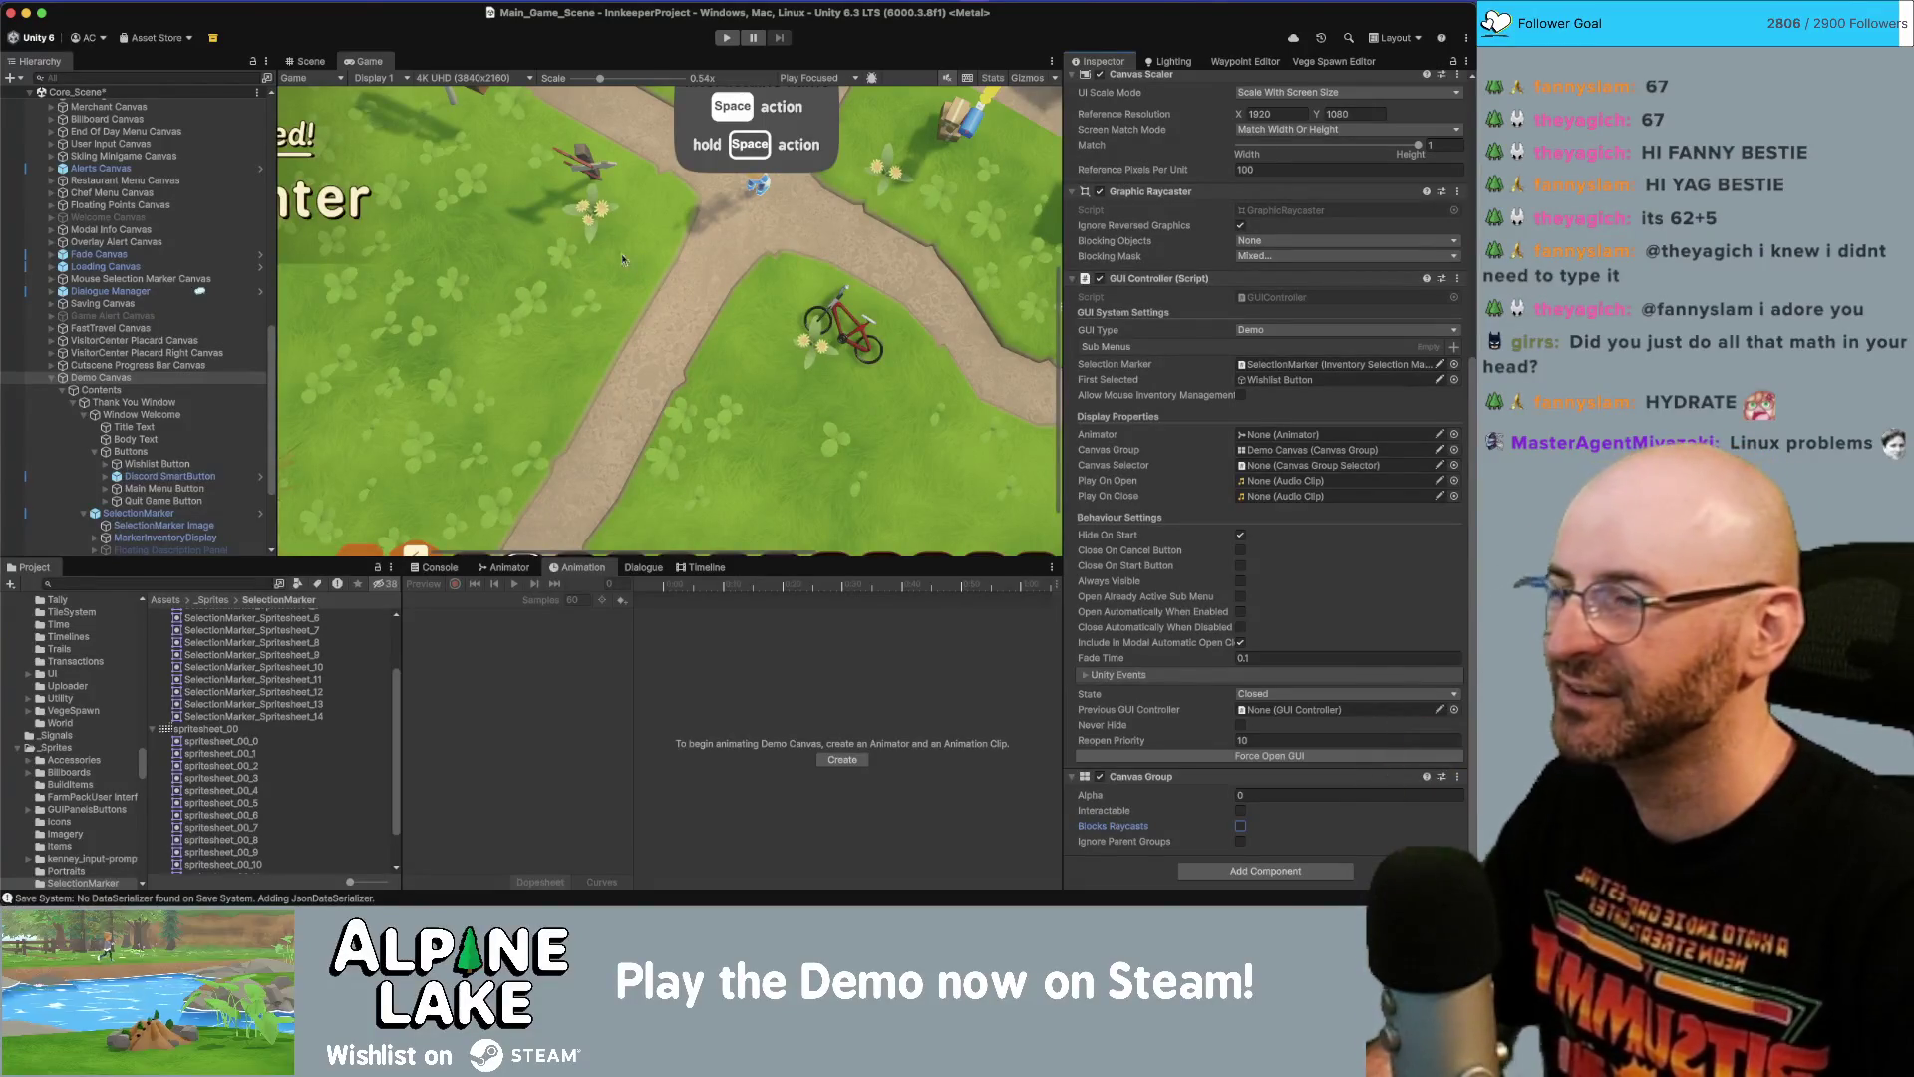
click(51, 378)
scroll(140, 202, up, 10)
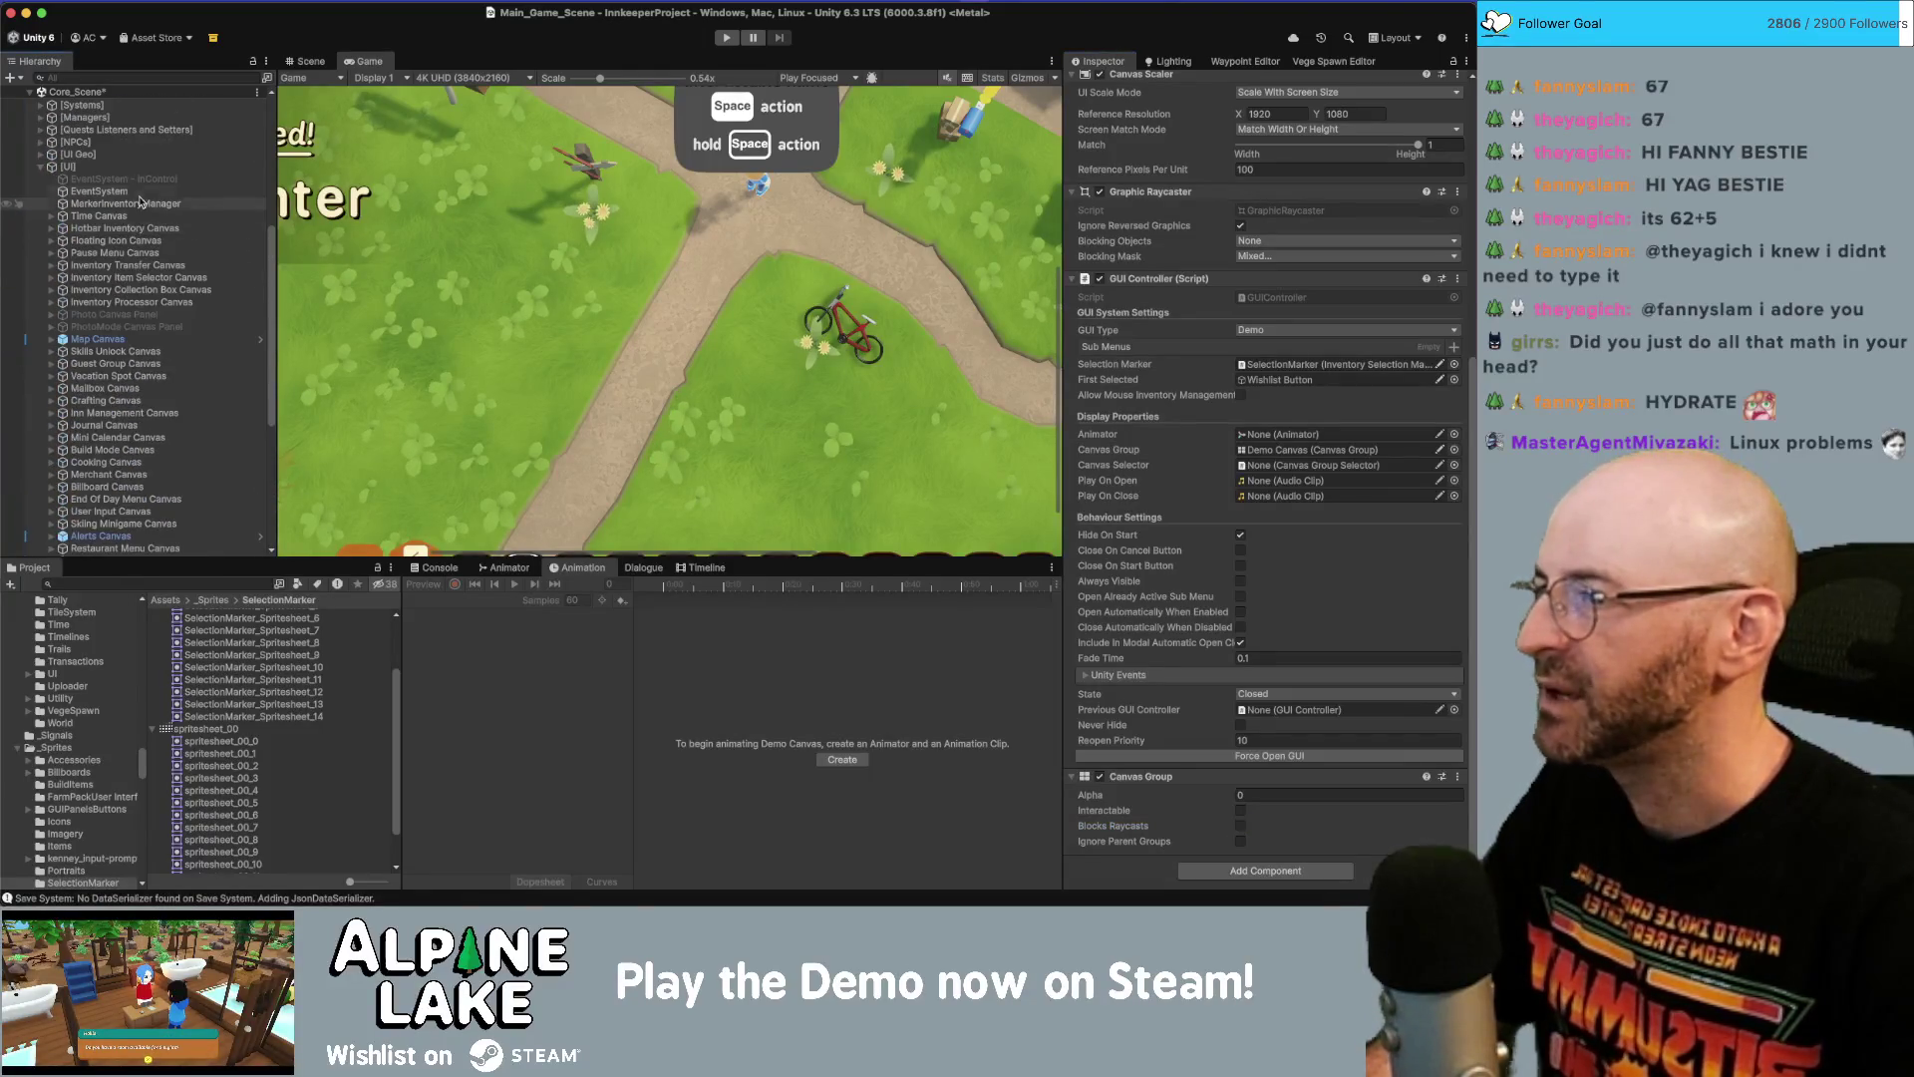
click(121, 276)
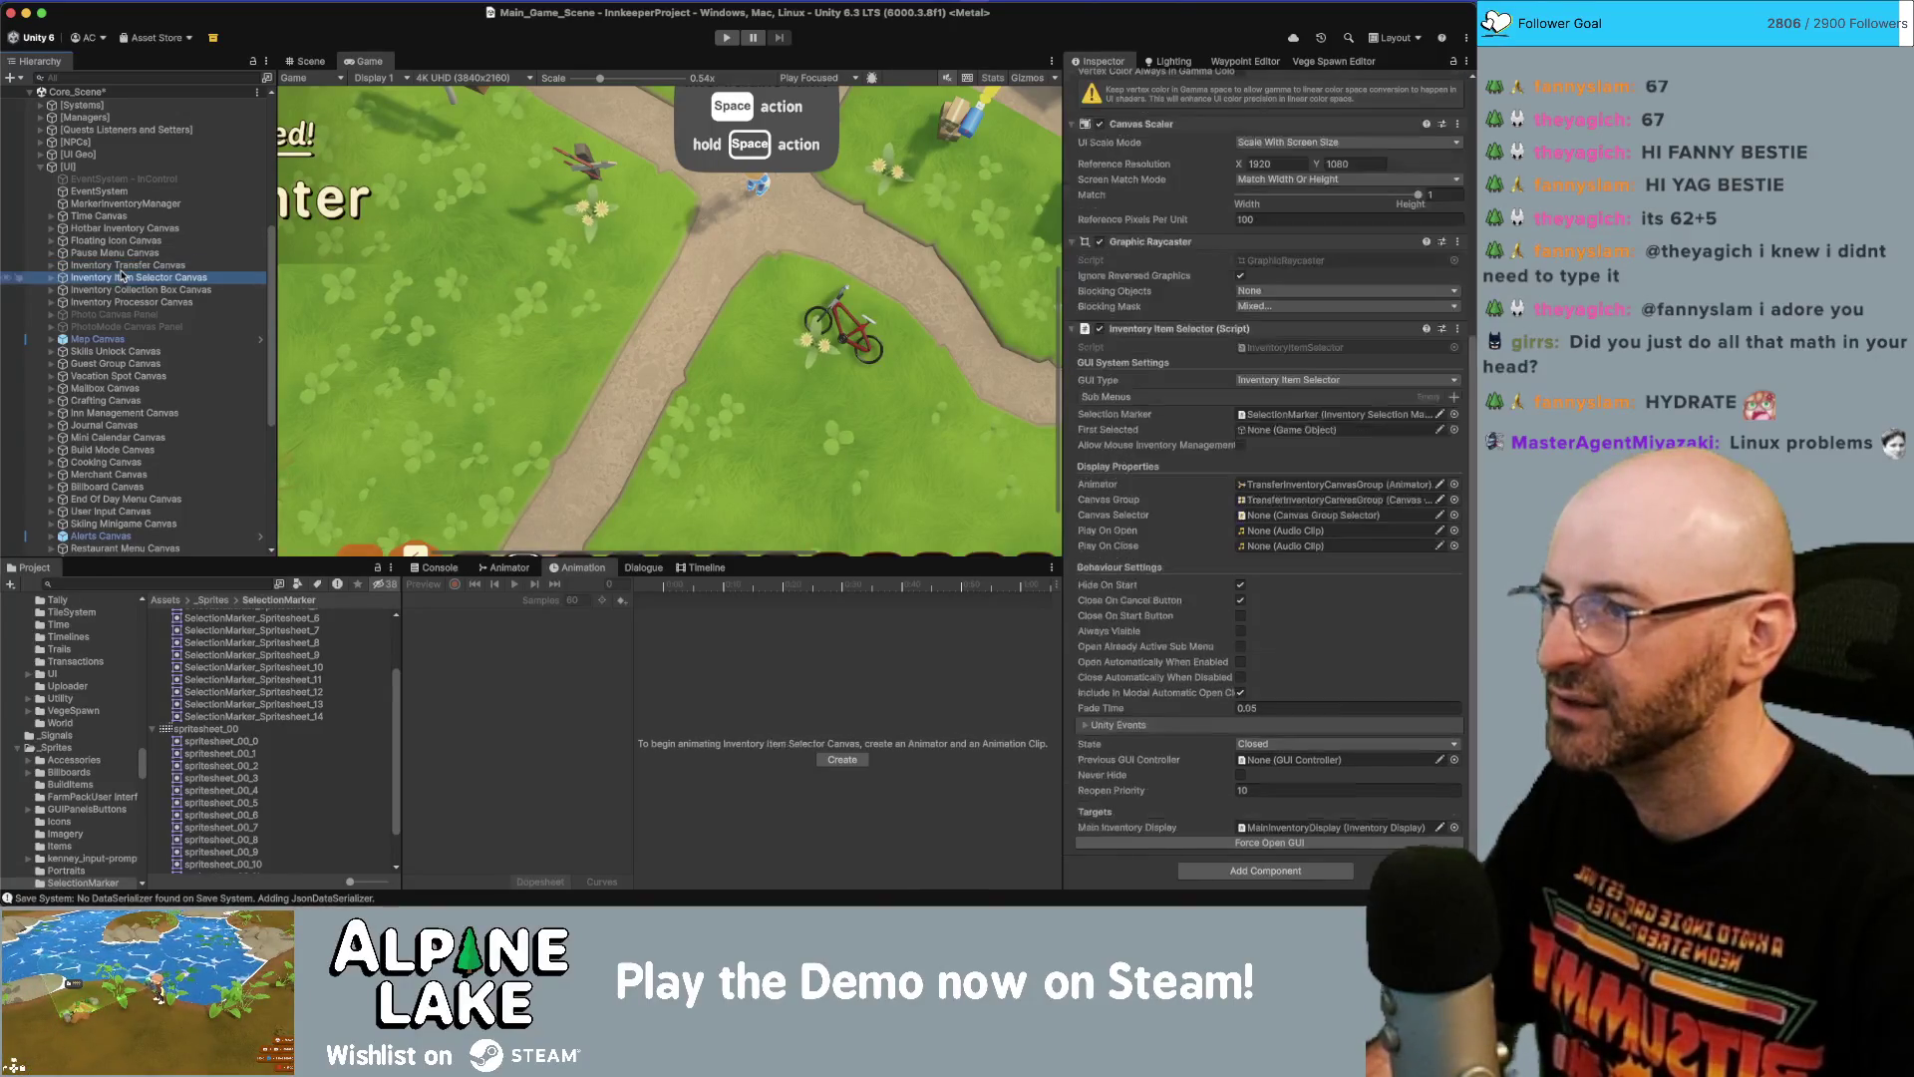
click(122, 264)
click(121, 253)
click(121, 240)
click(126, 228)
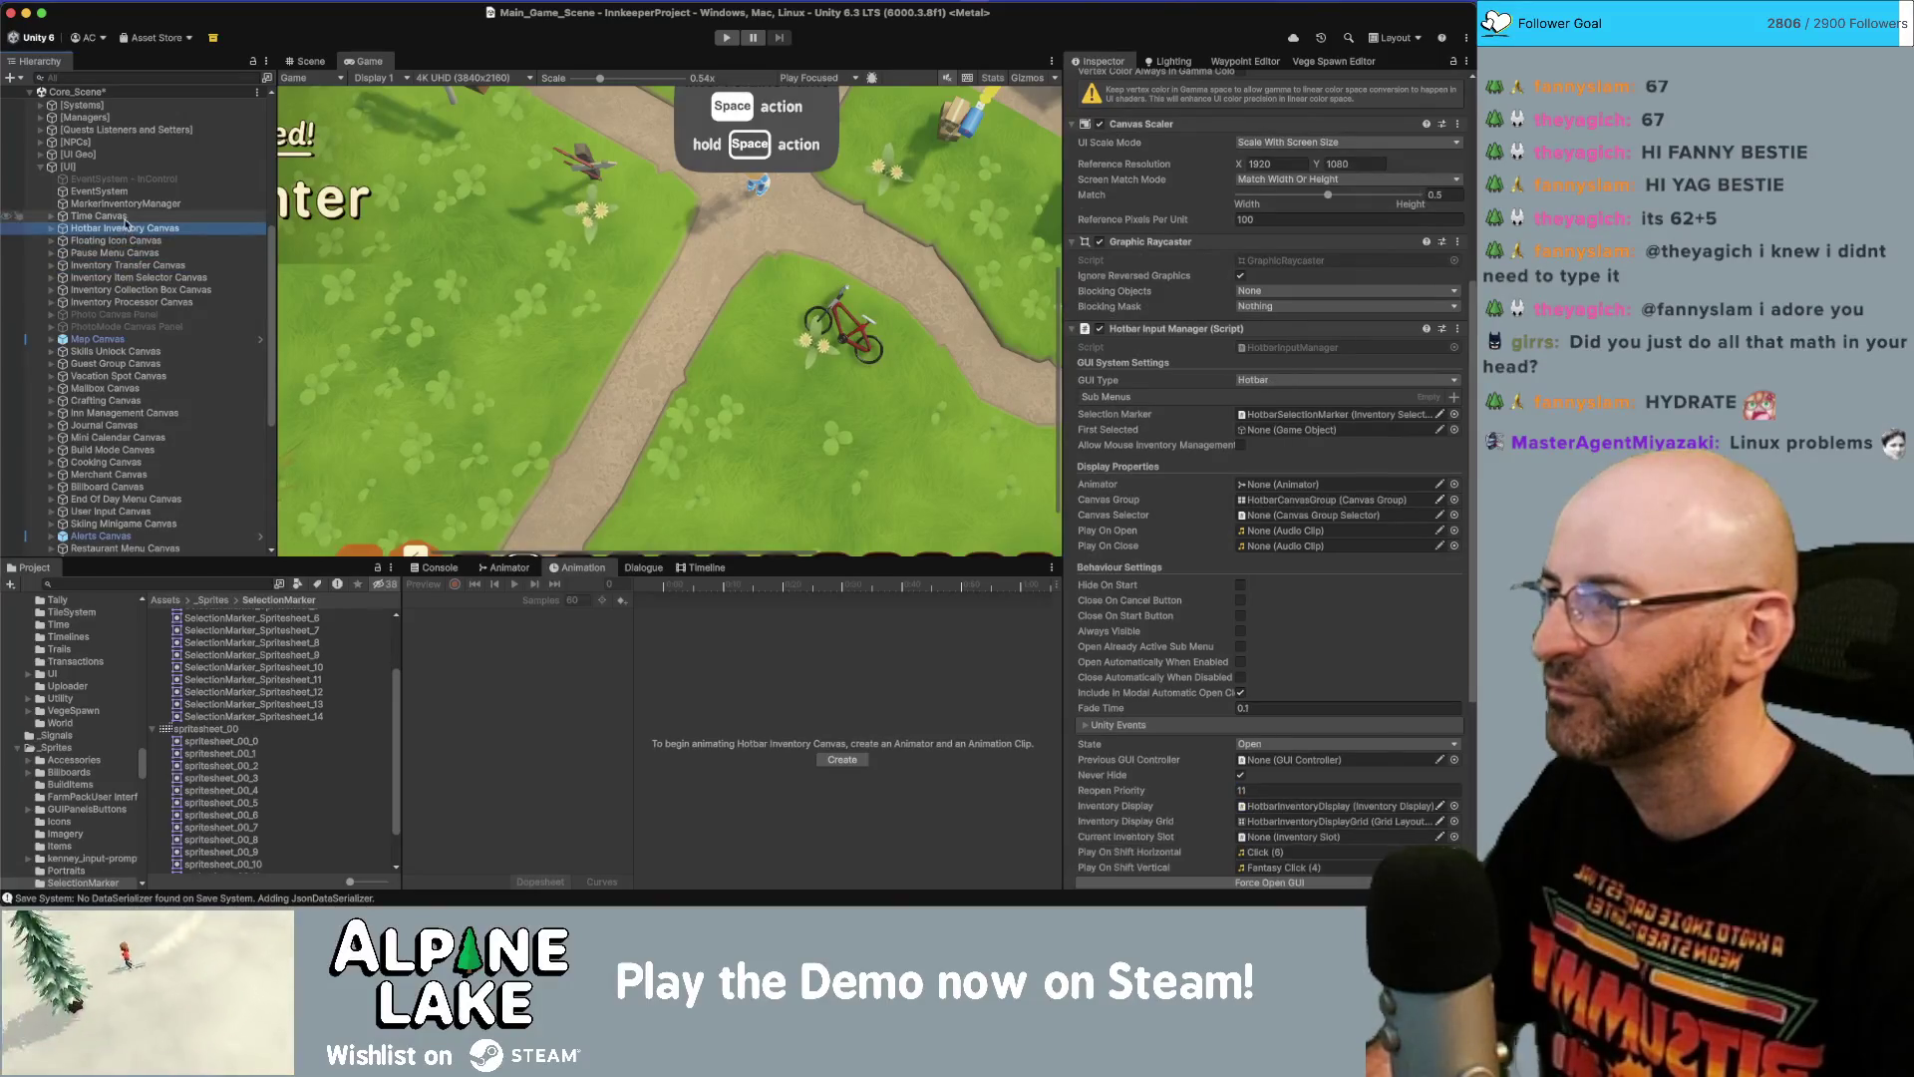
click(124, 215)
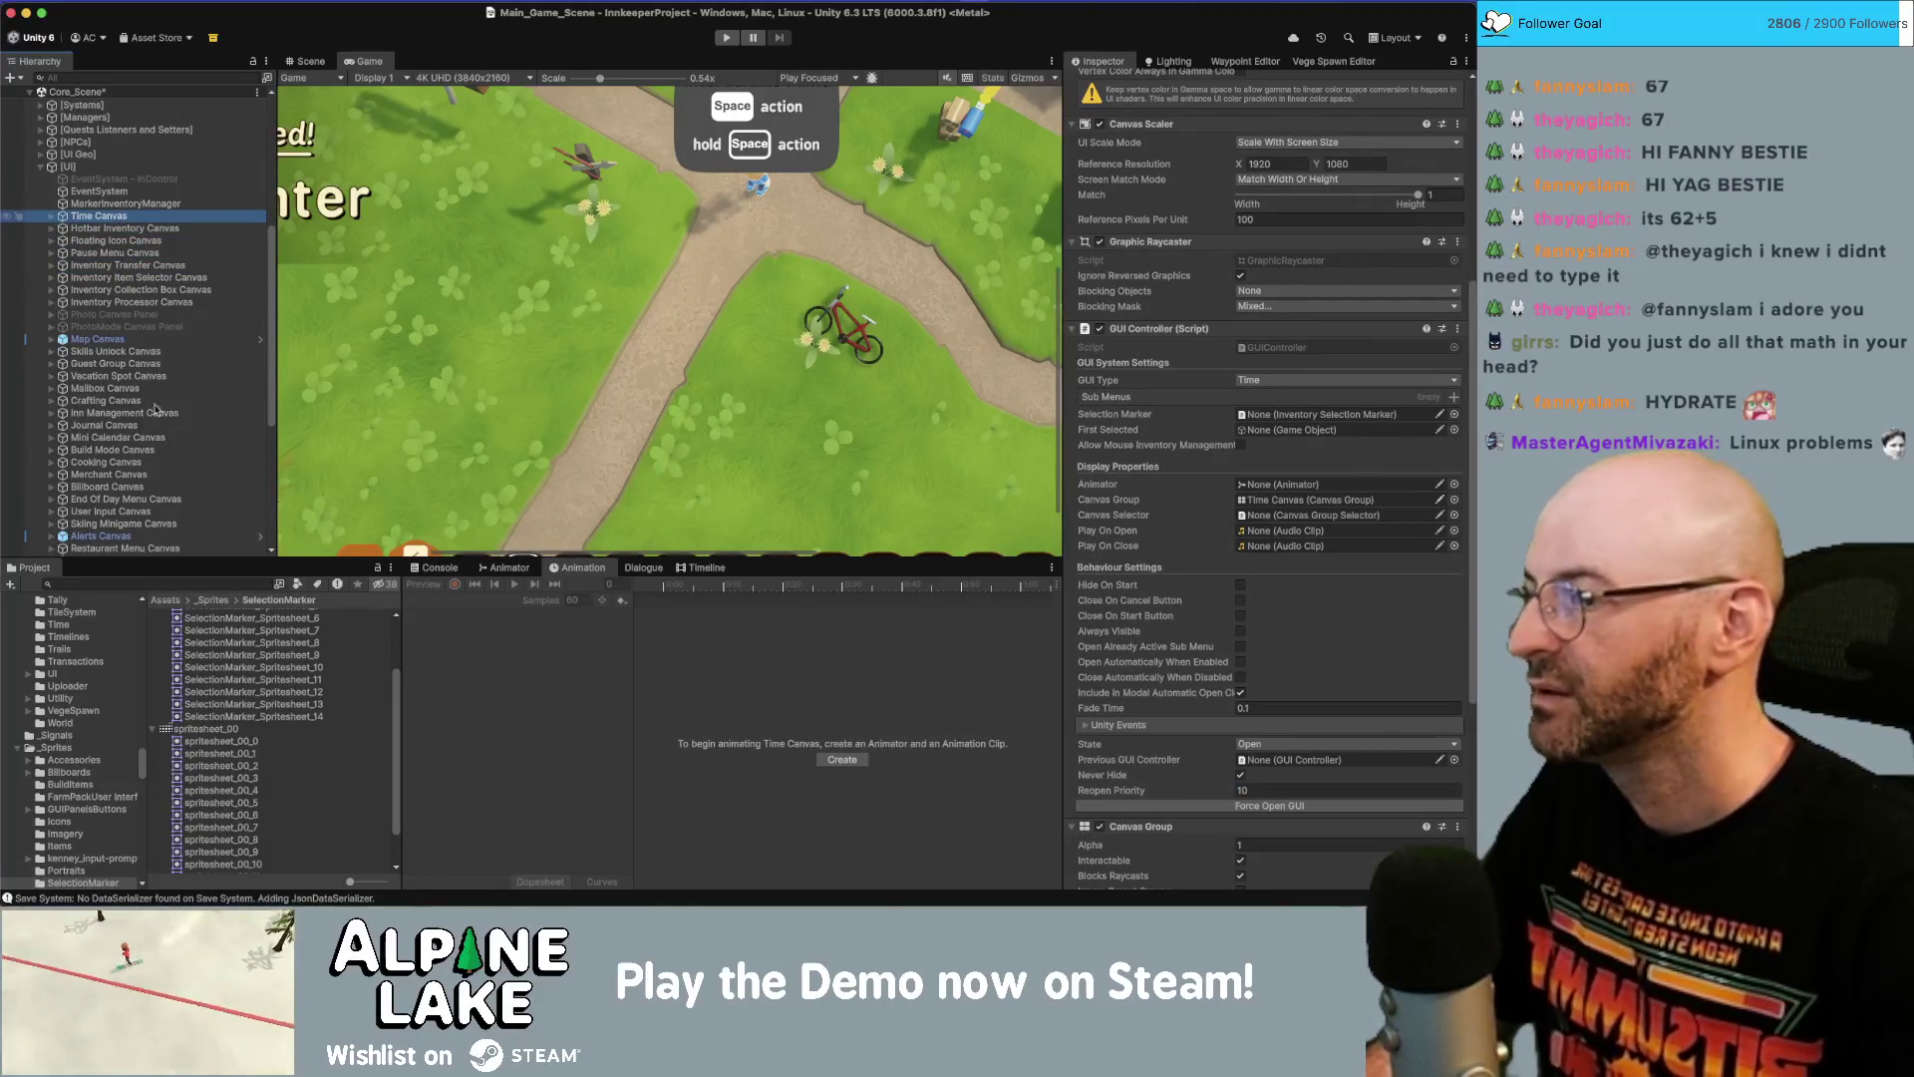
click(137, 584)
Search the project for 'start menu' and open the StartMenu scene.
text(main m)
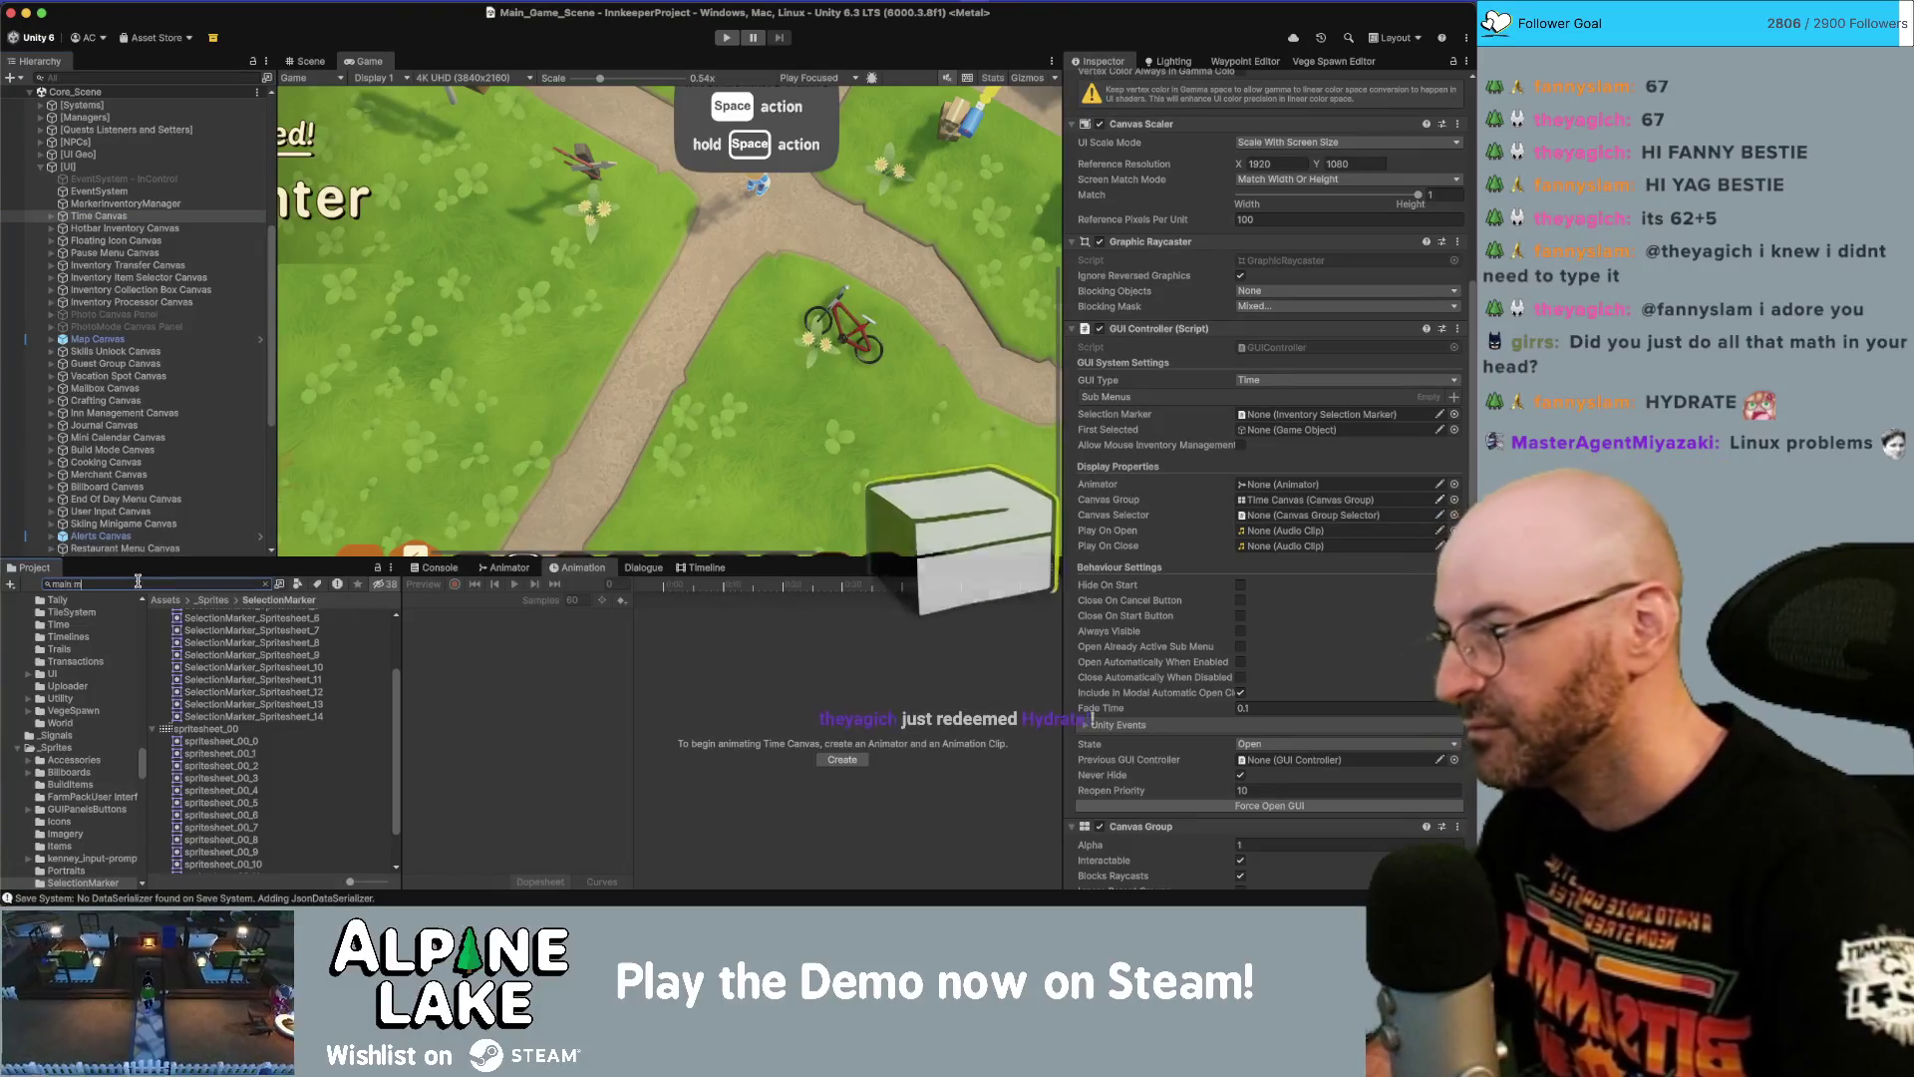
text(enu)
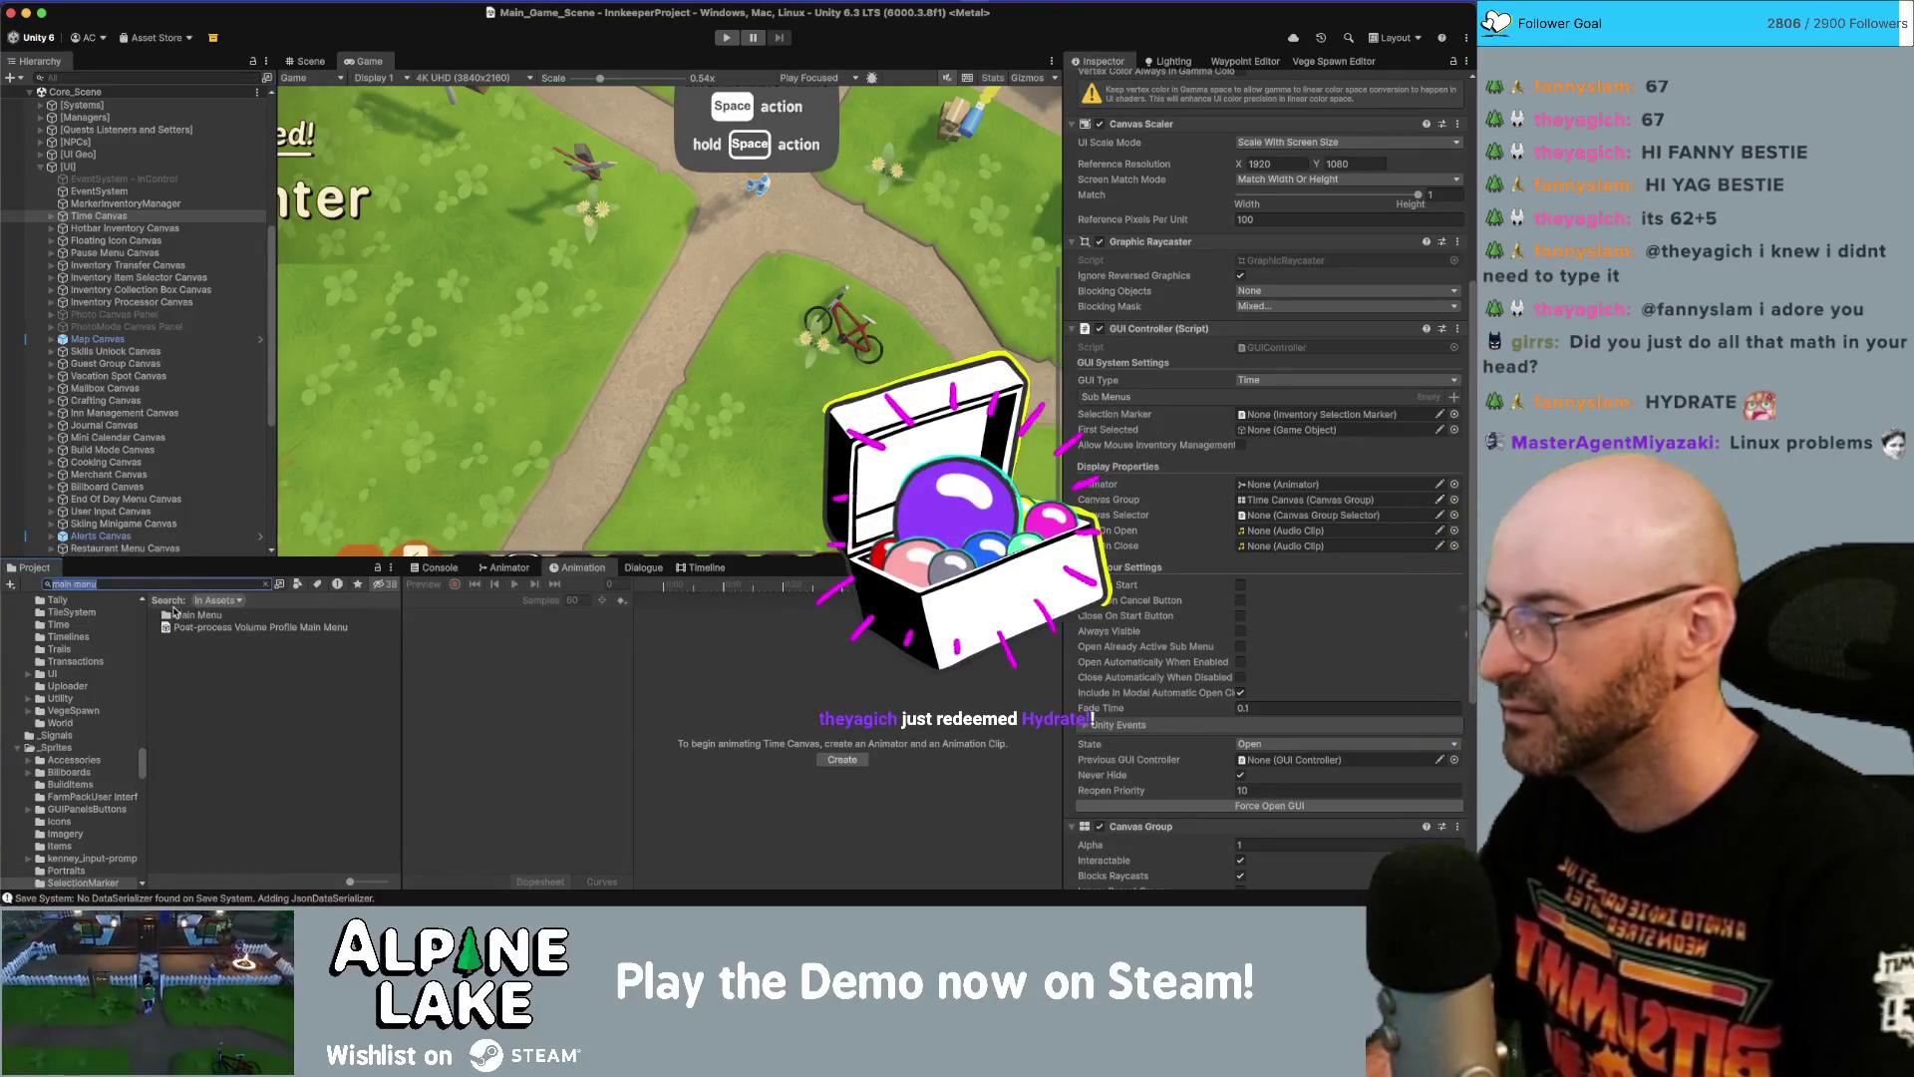
text(start menu)
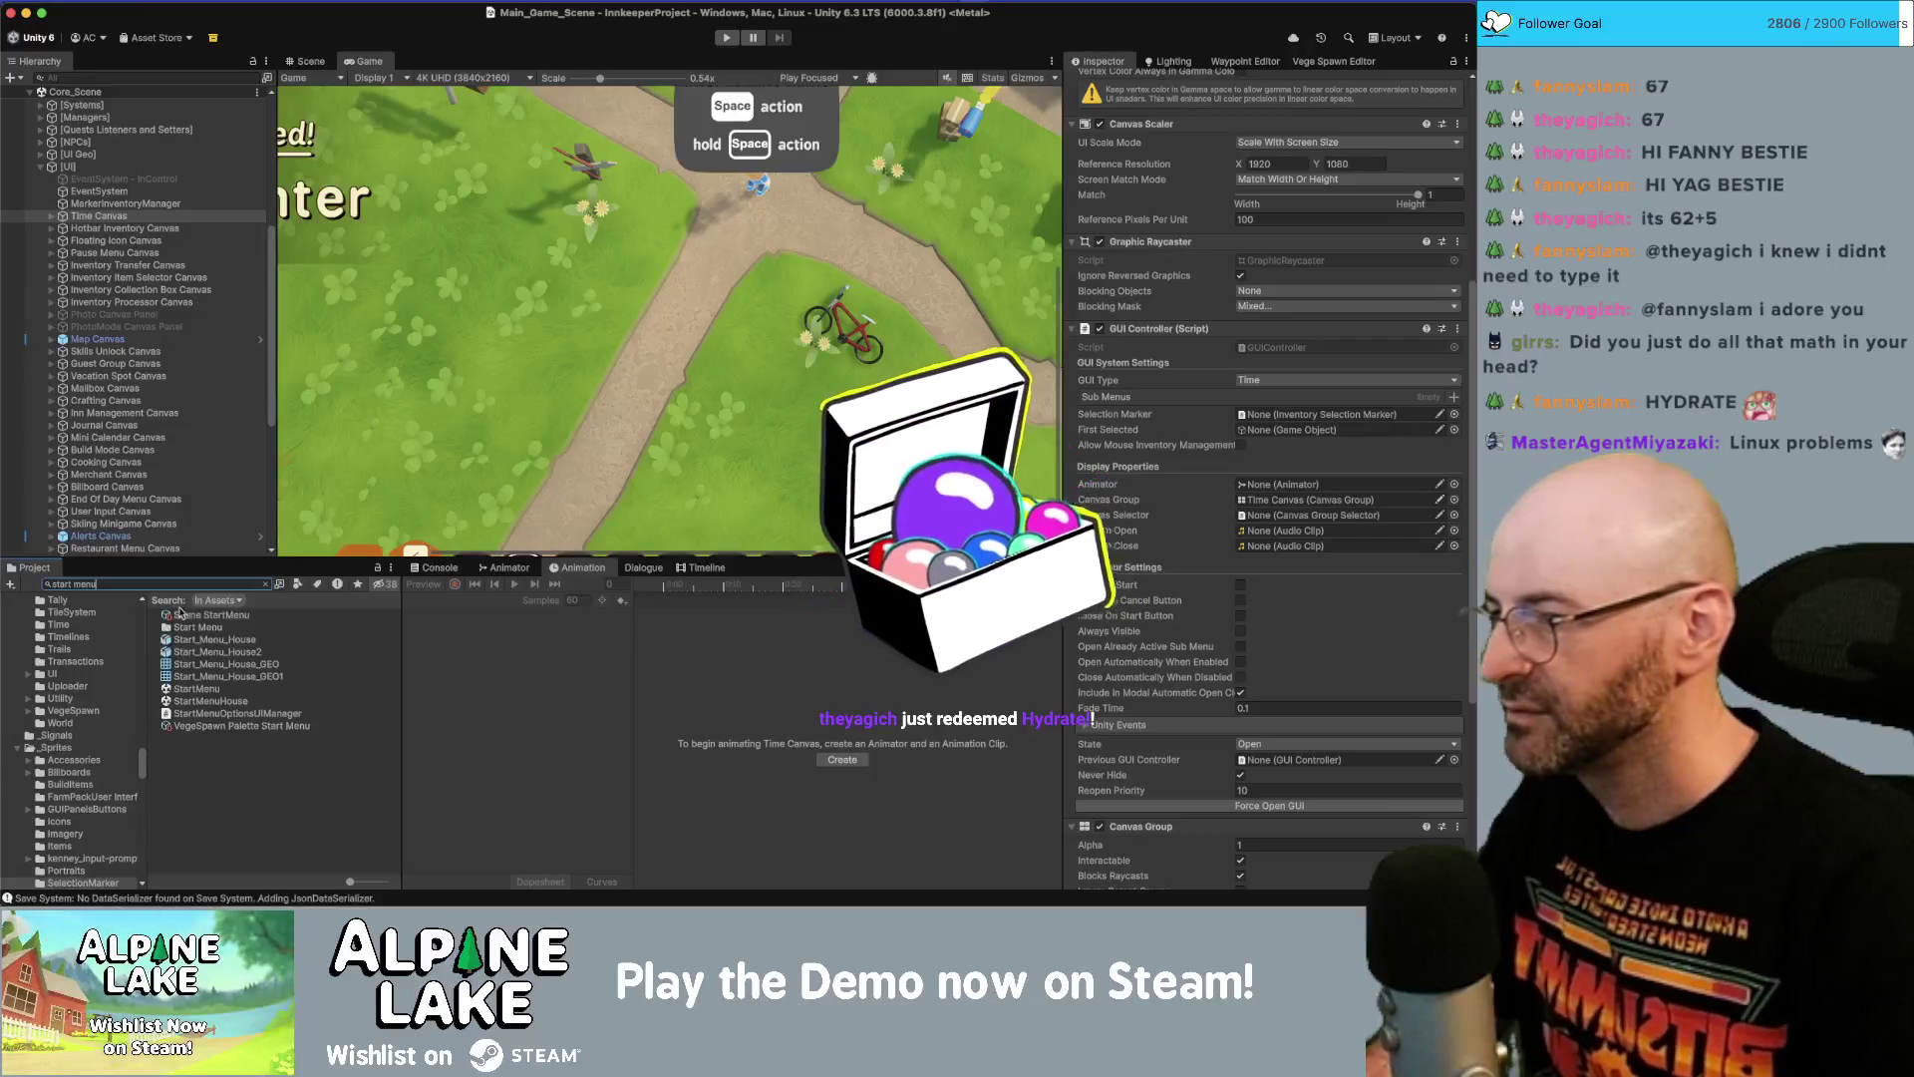
click(188, 687)
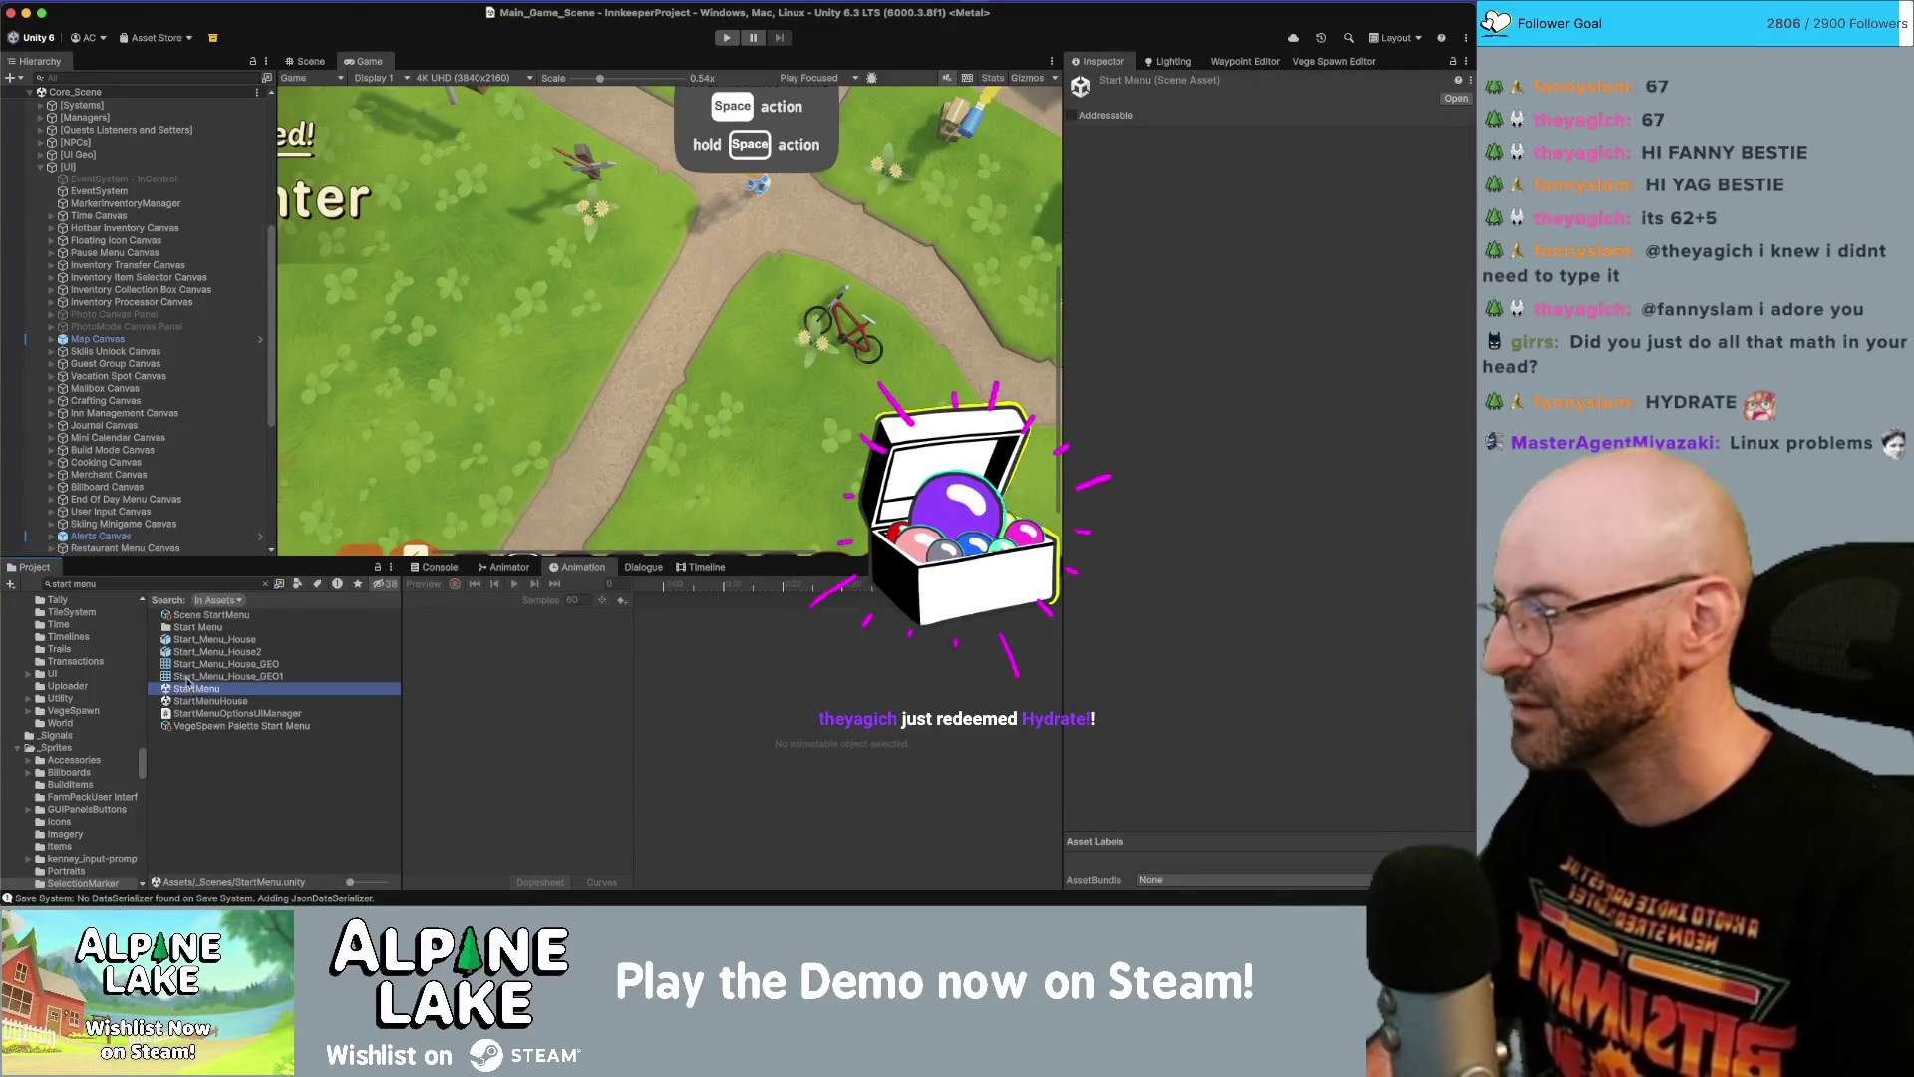
double_click(187, 687)
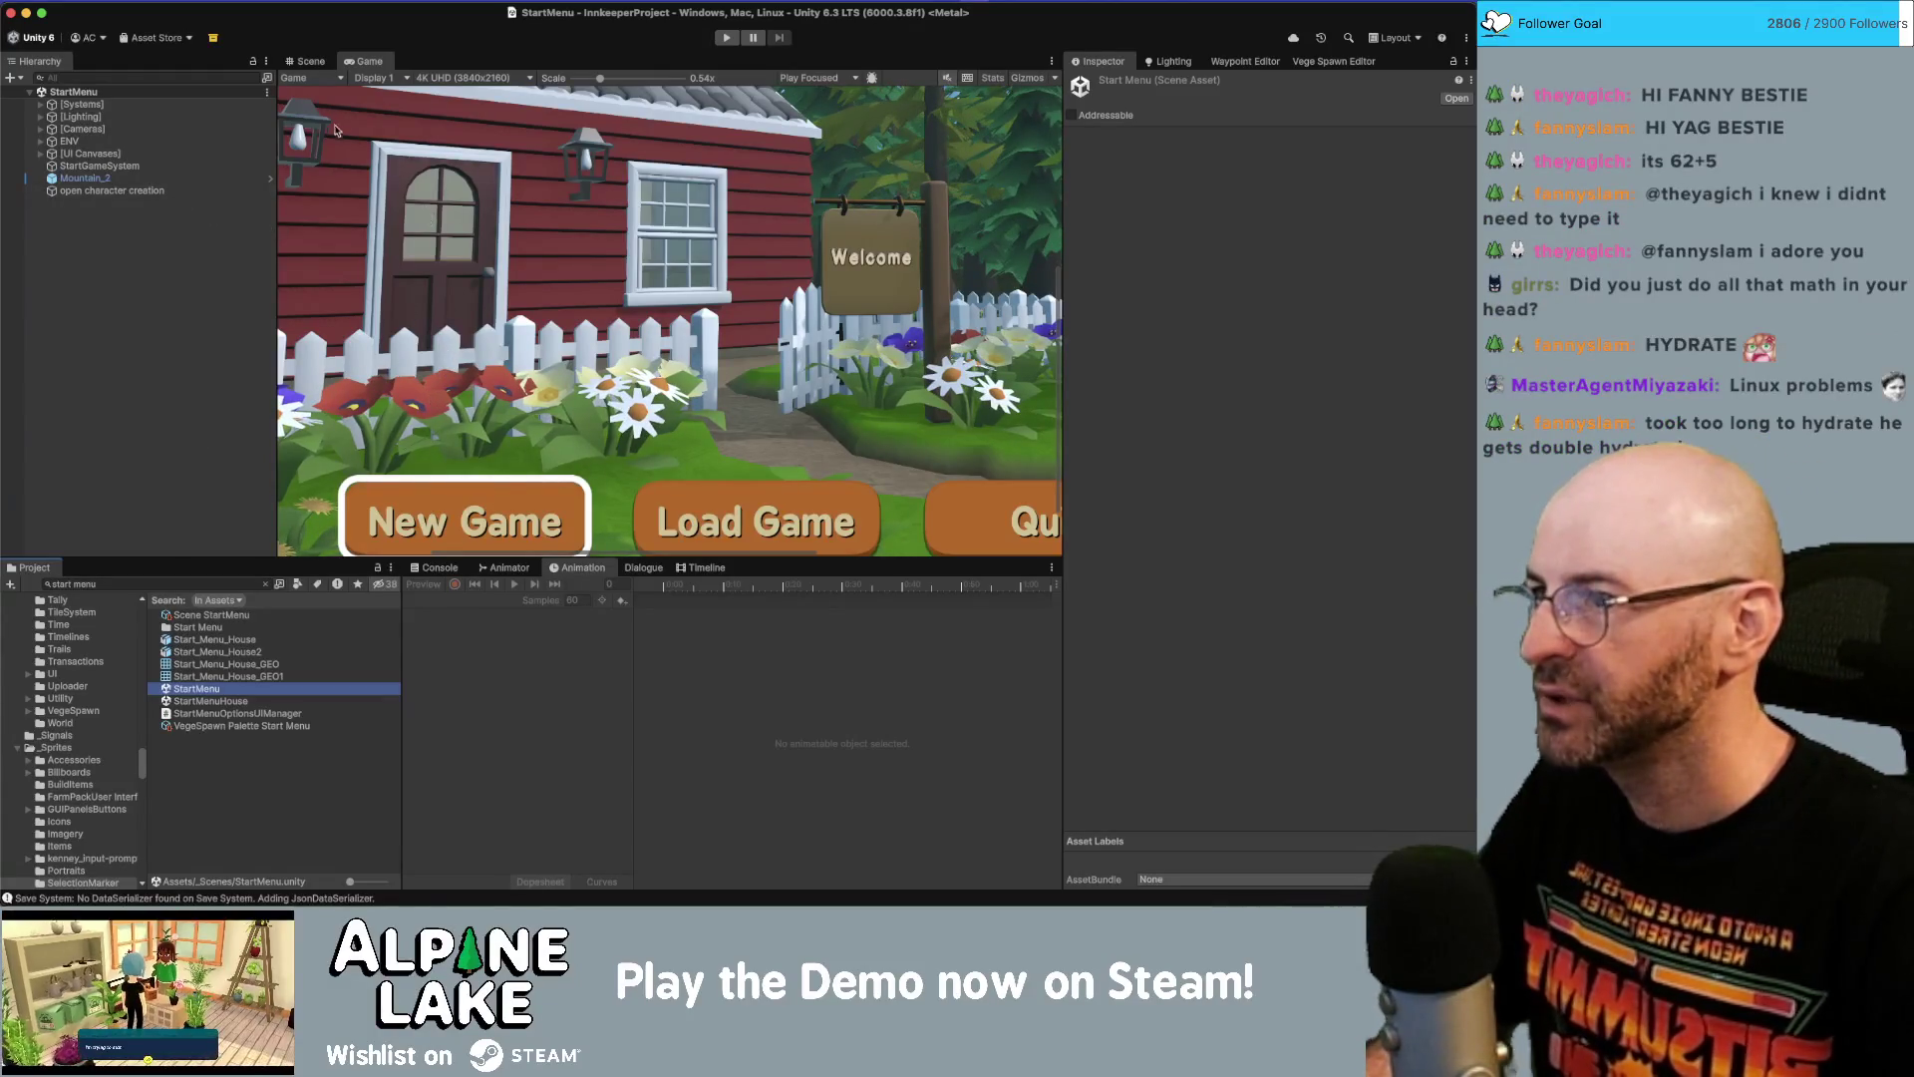
scroll(513, 466, up, 5)
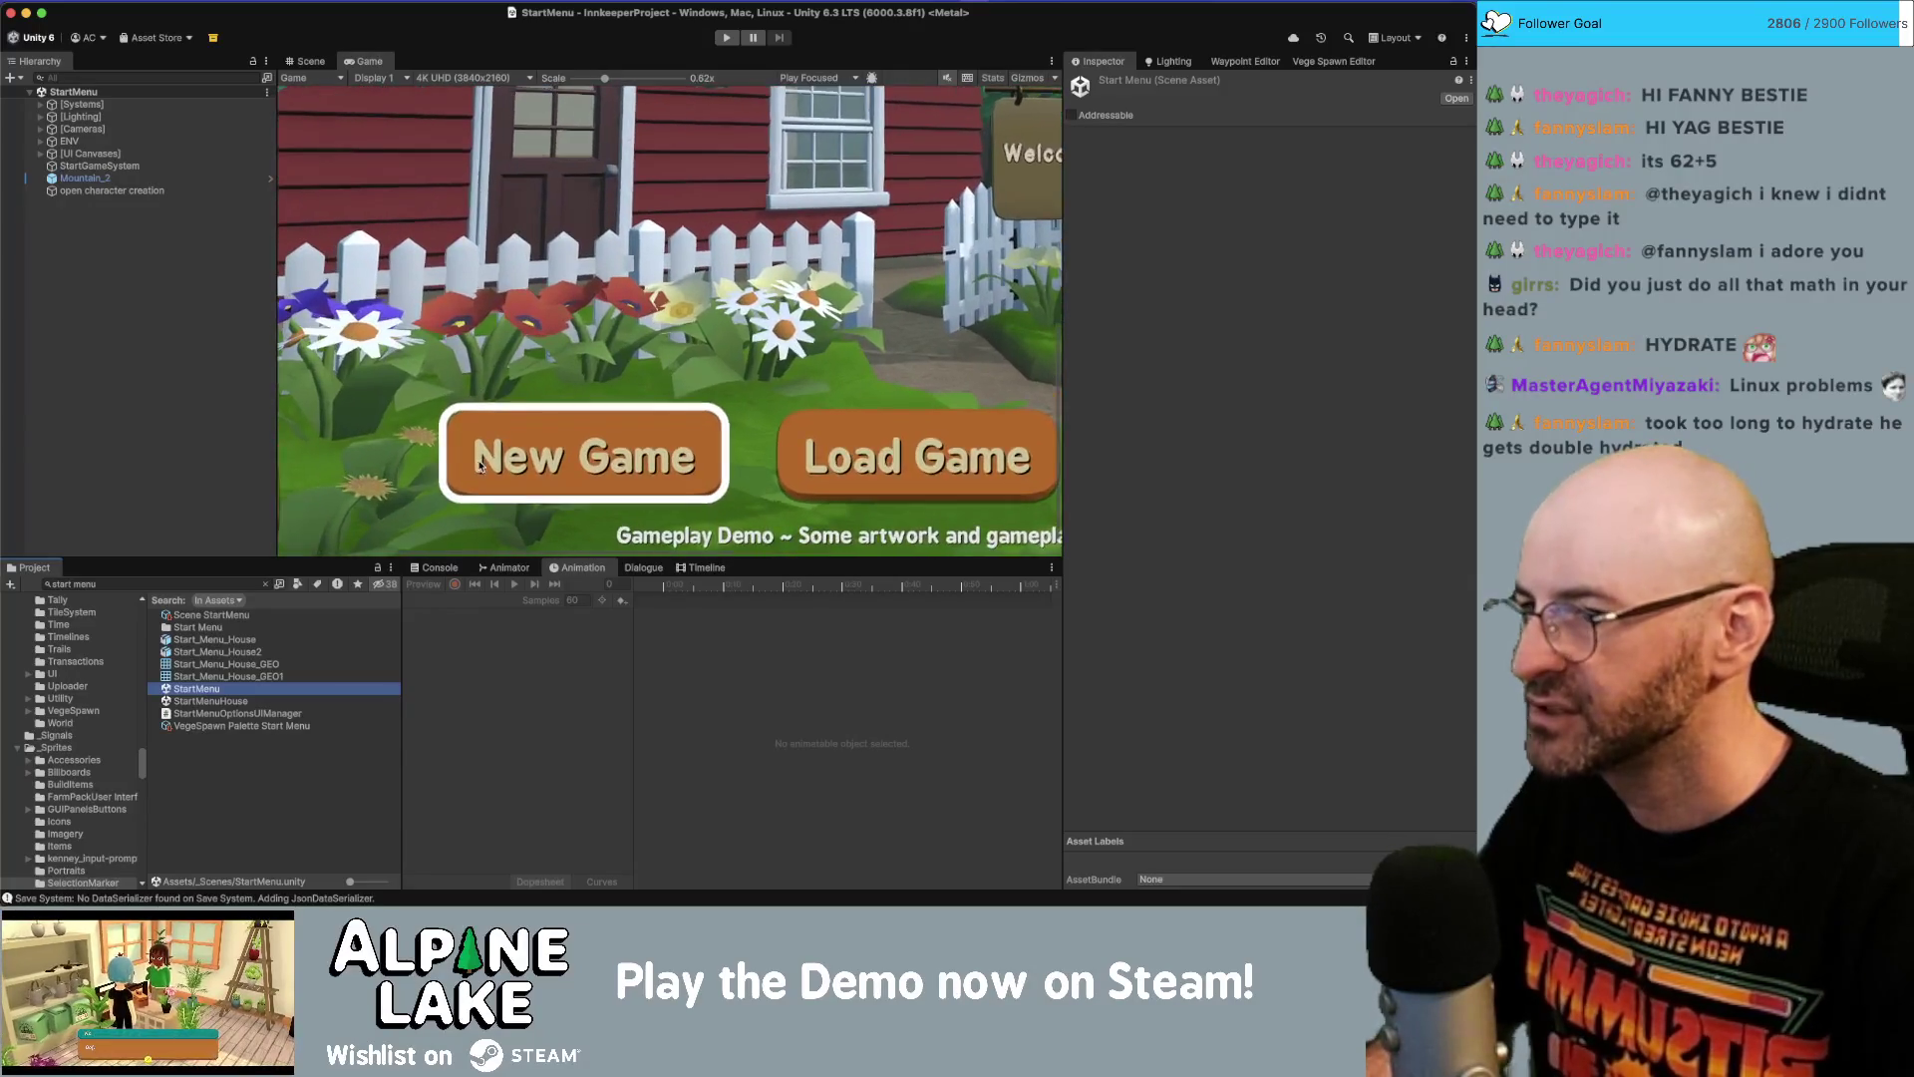
scroll(513, 467, up, 8)
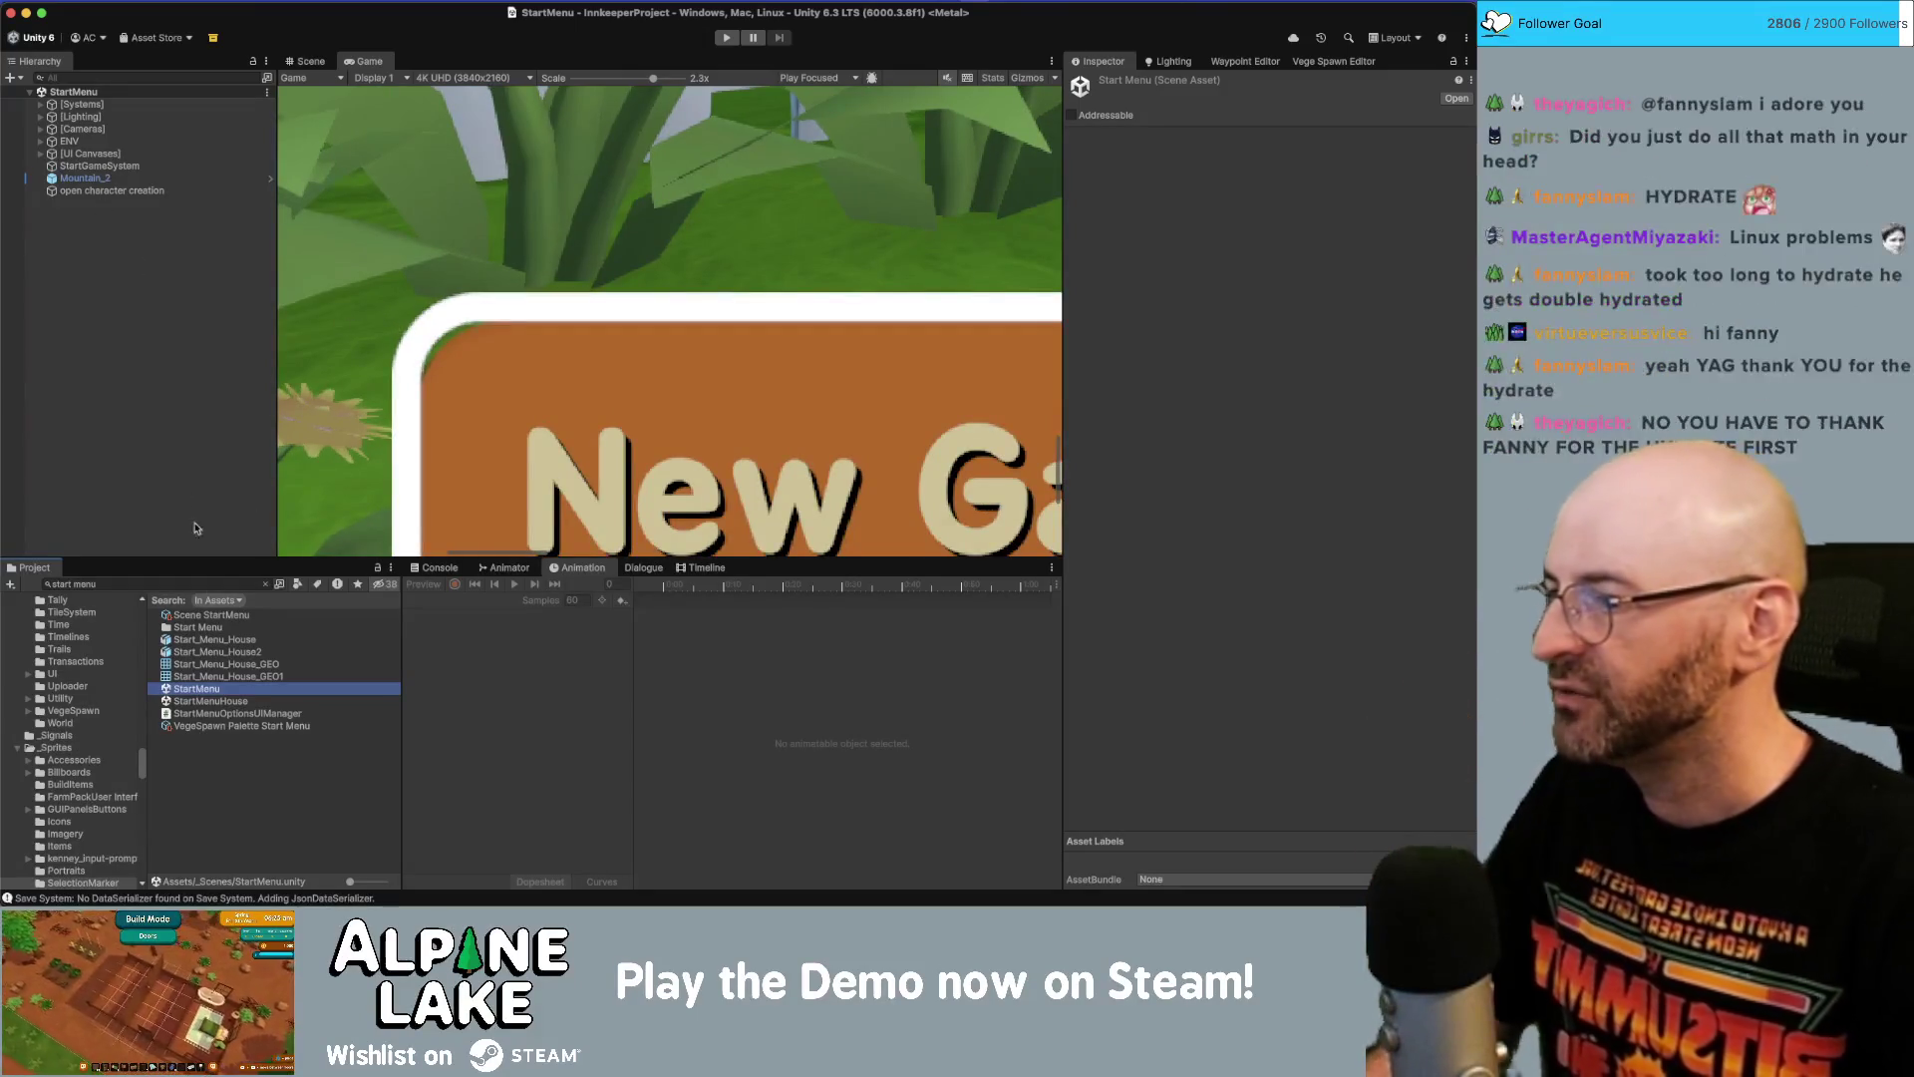
Search for 'selection marker simple' and open the SelectionMarker Simple prefab for editing.
click(199, 585)
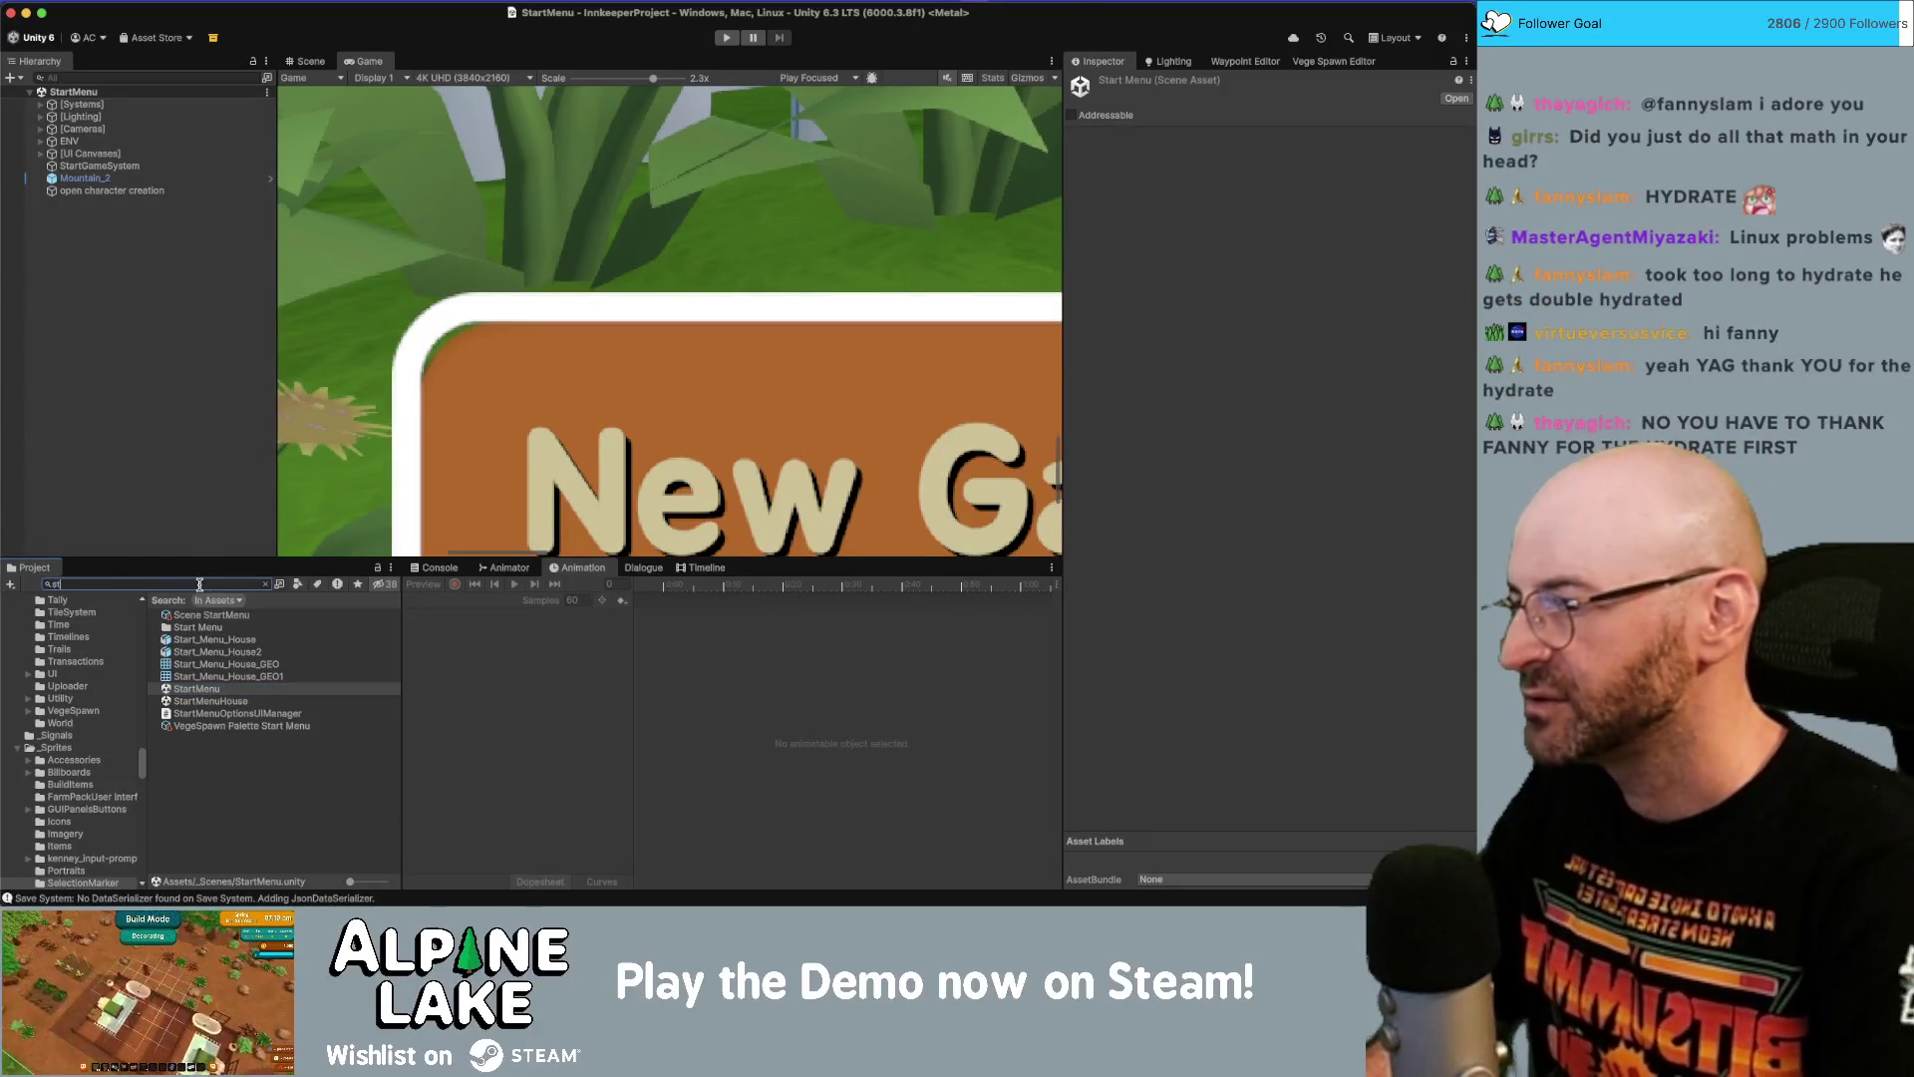
text(lection)
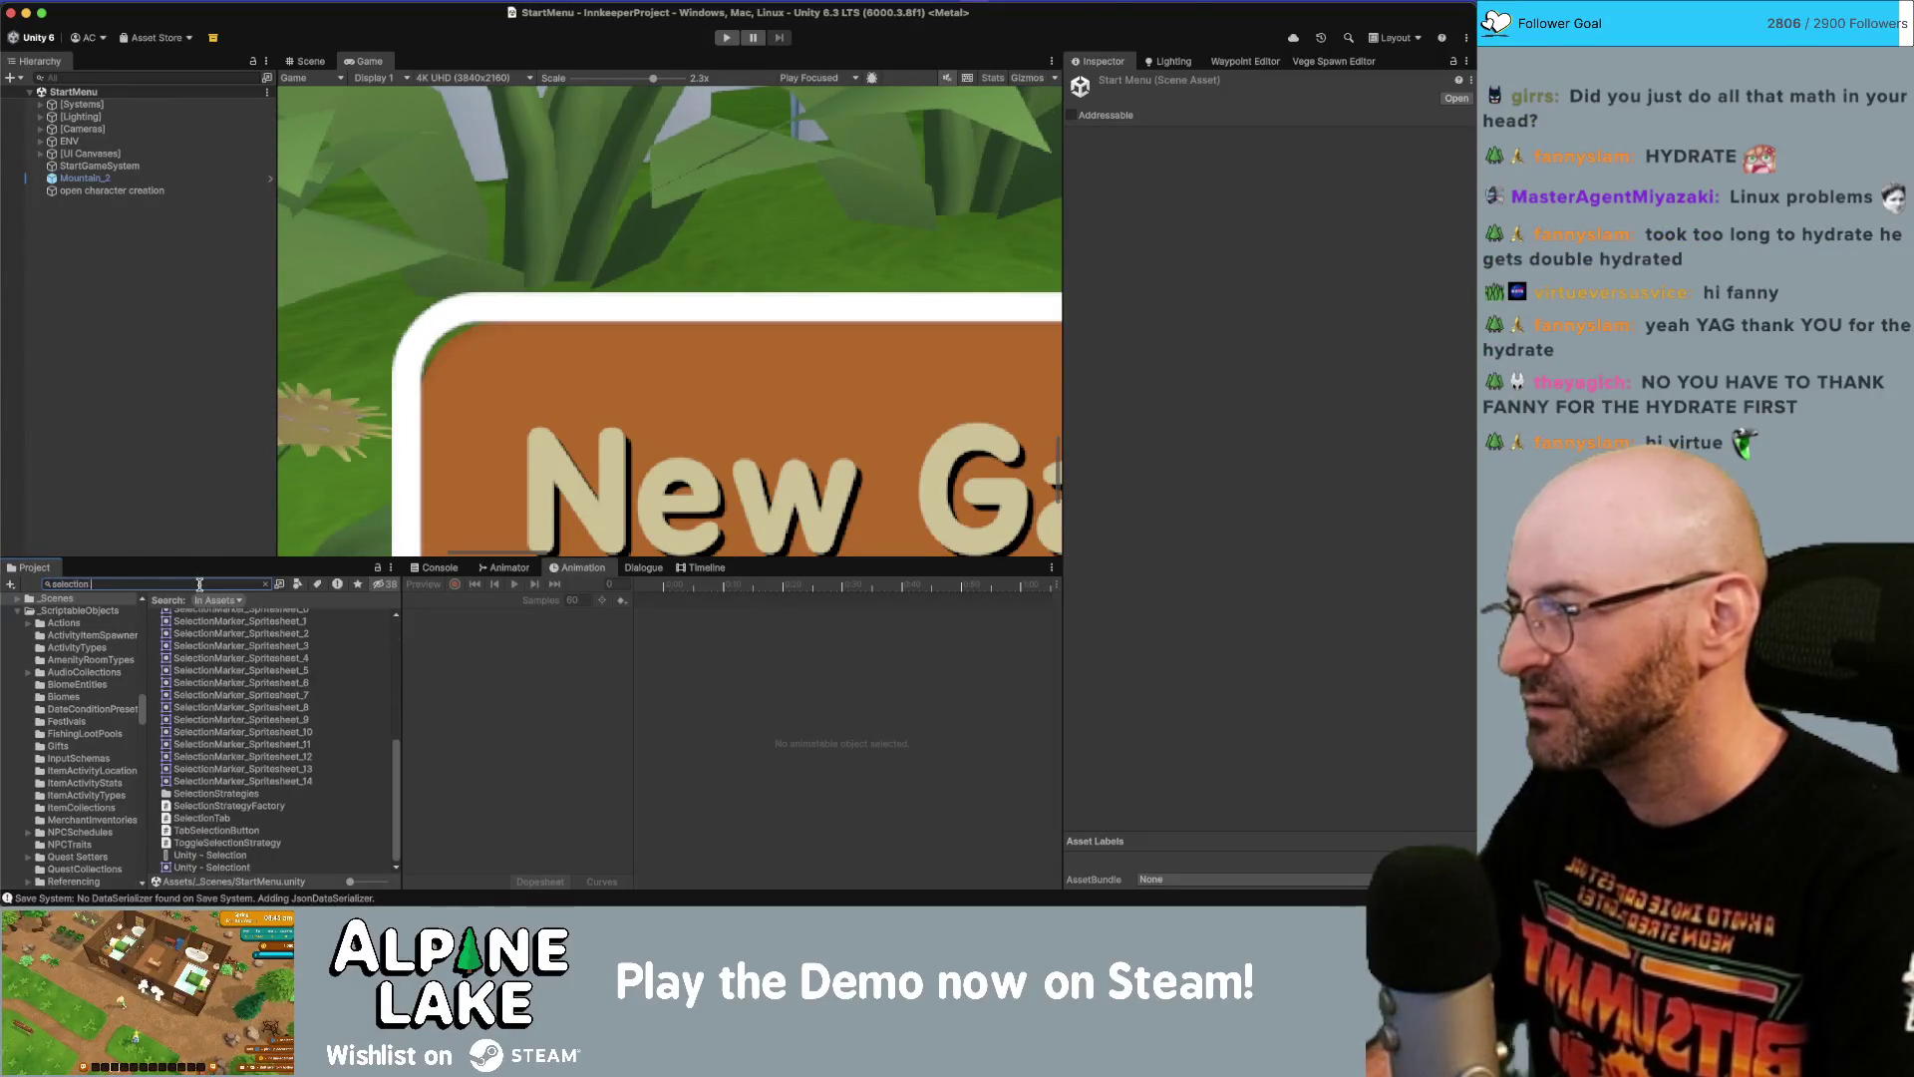
text( marker si)
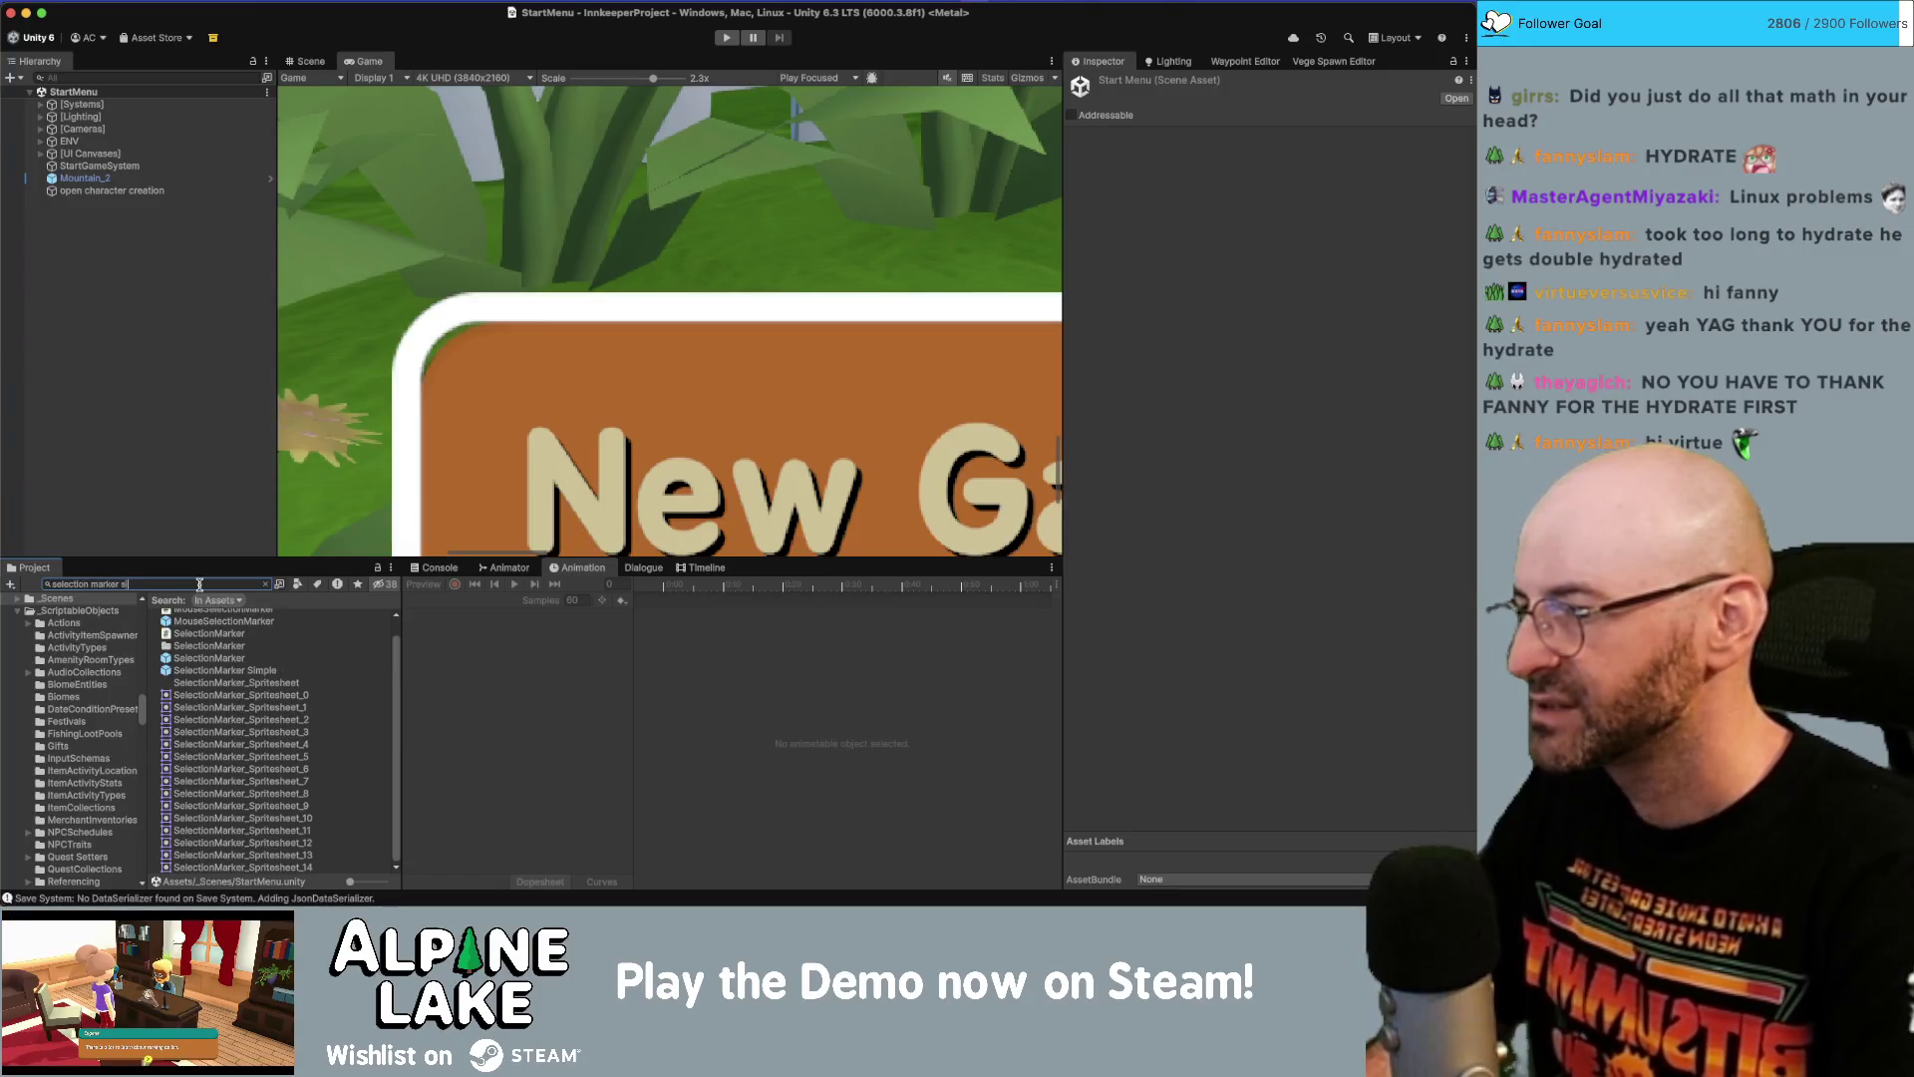
text(mple)
double_click(246, 617)
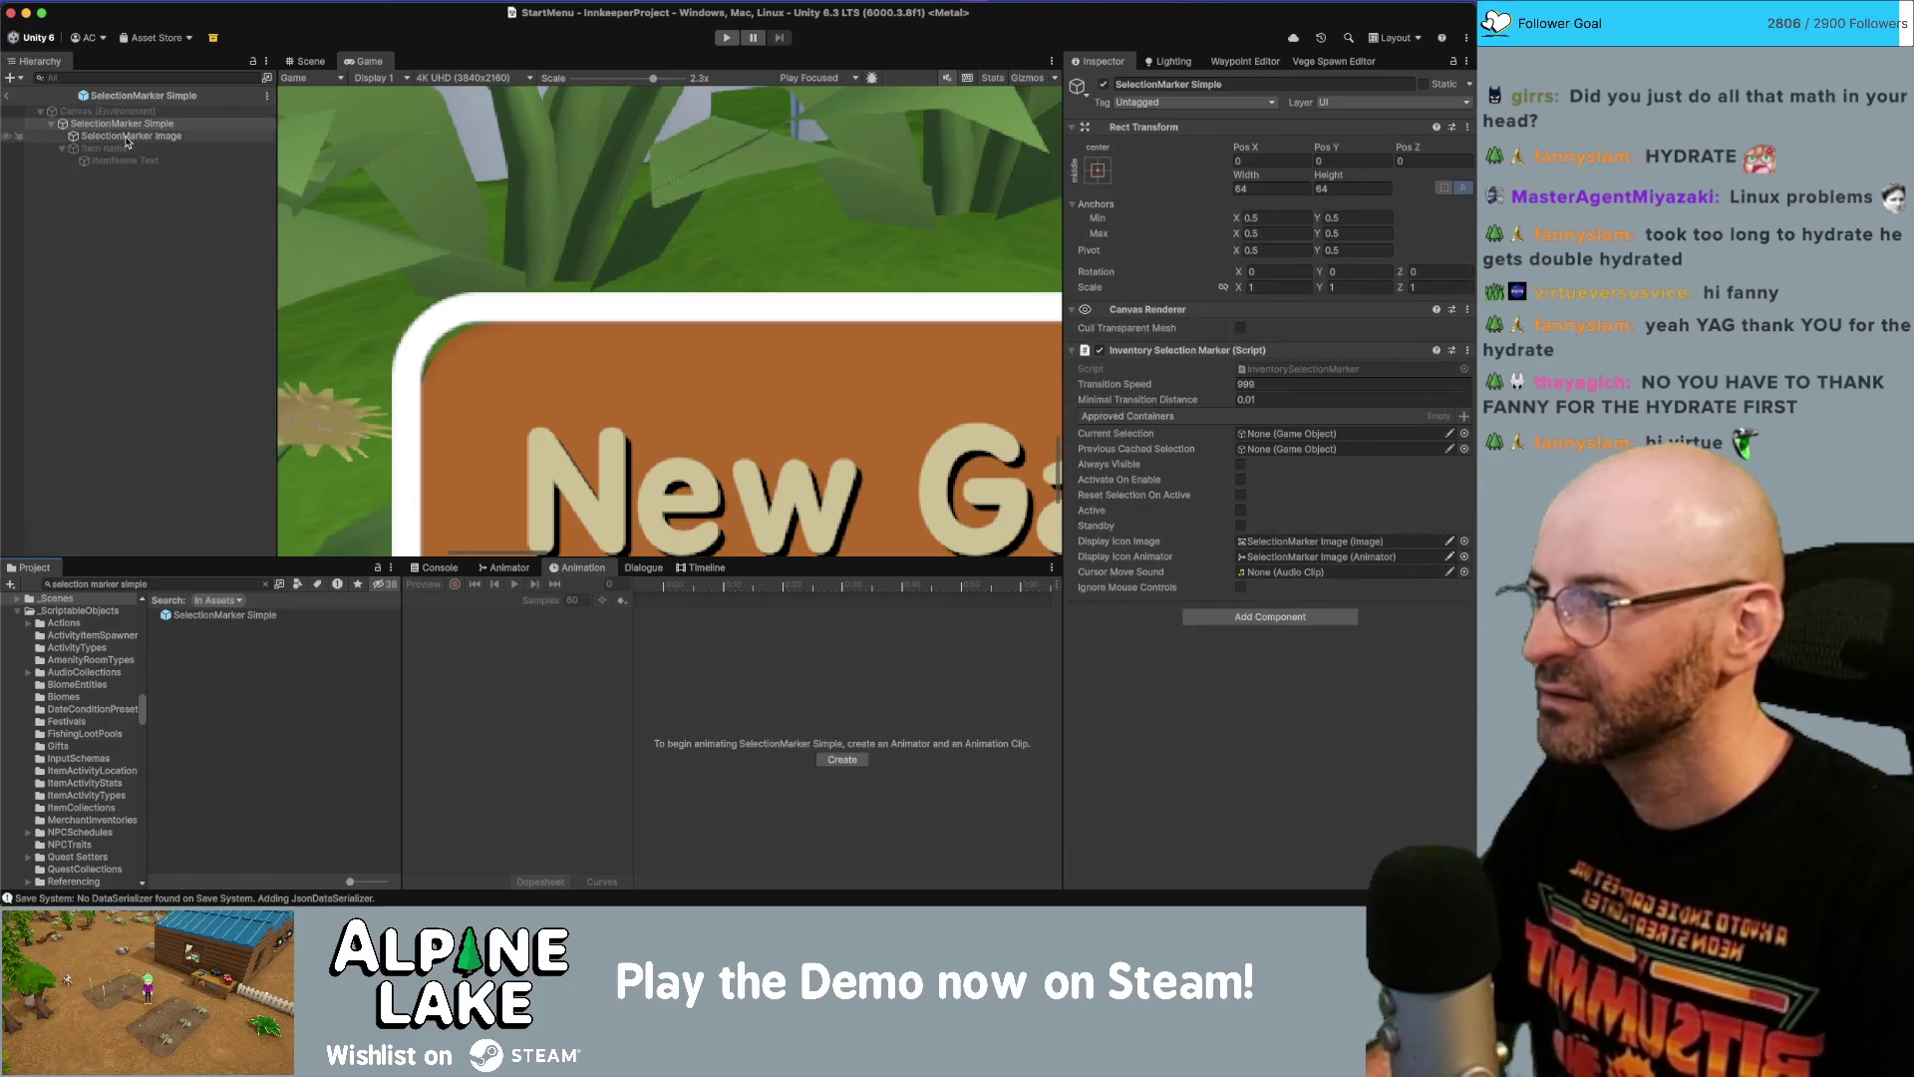
Assign the rounded spritesheet_00_0 sprite as the SelectionMarker Image's Source Image in the prefab.
click(130, 135)
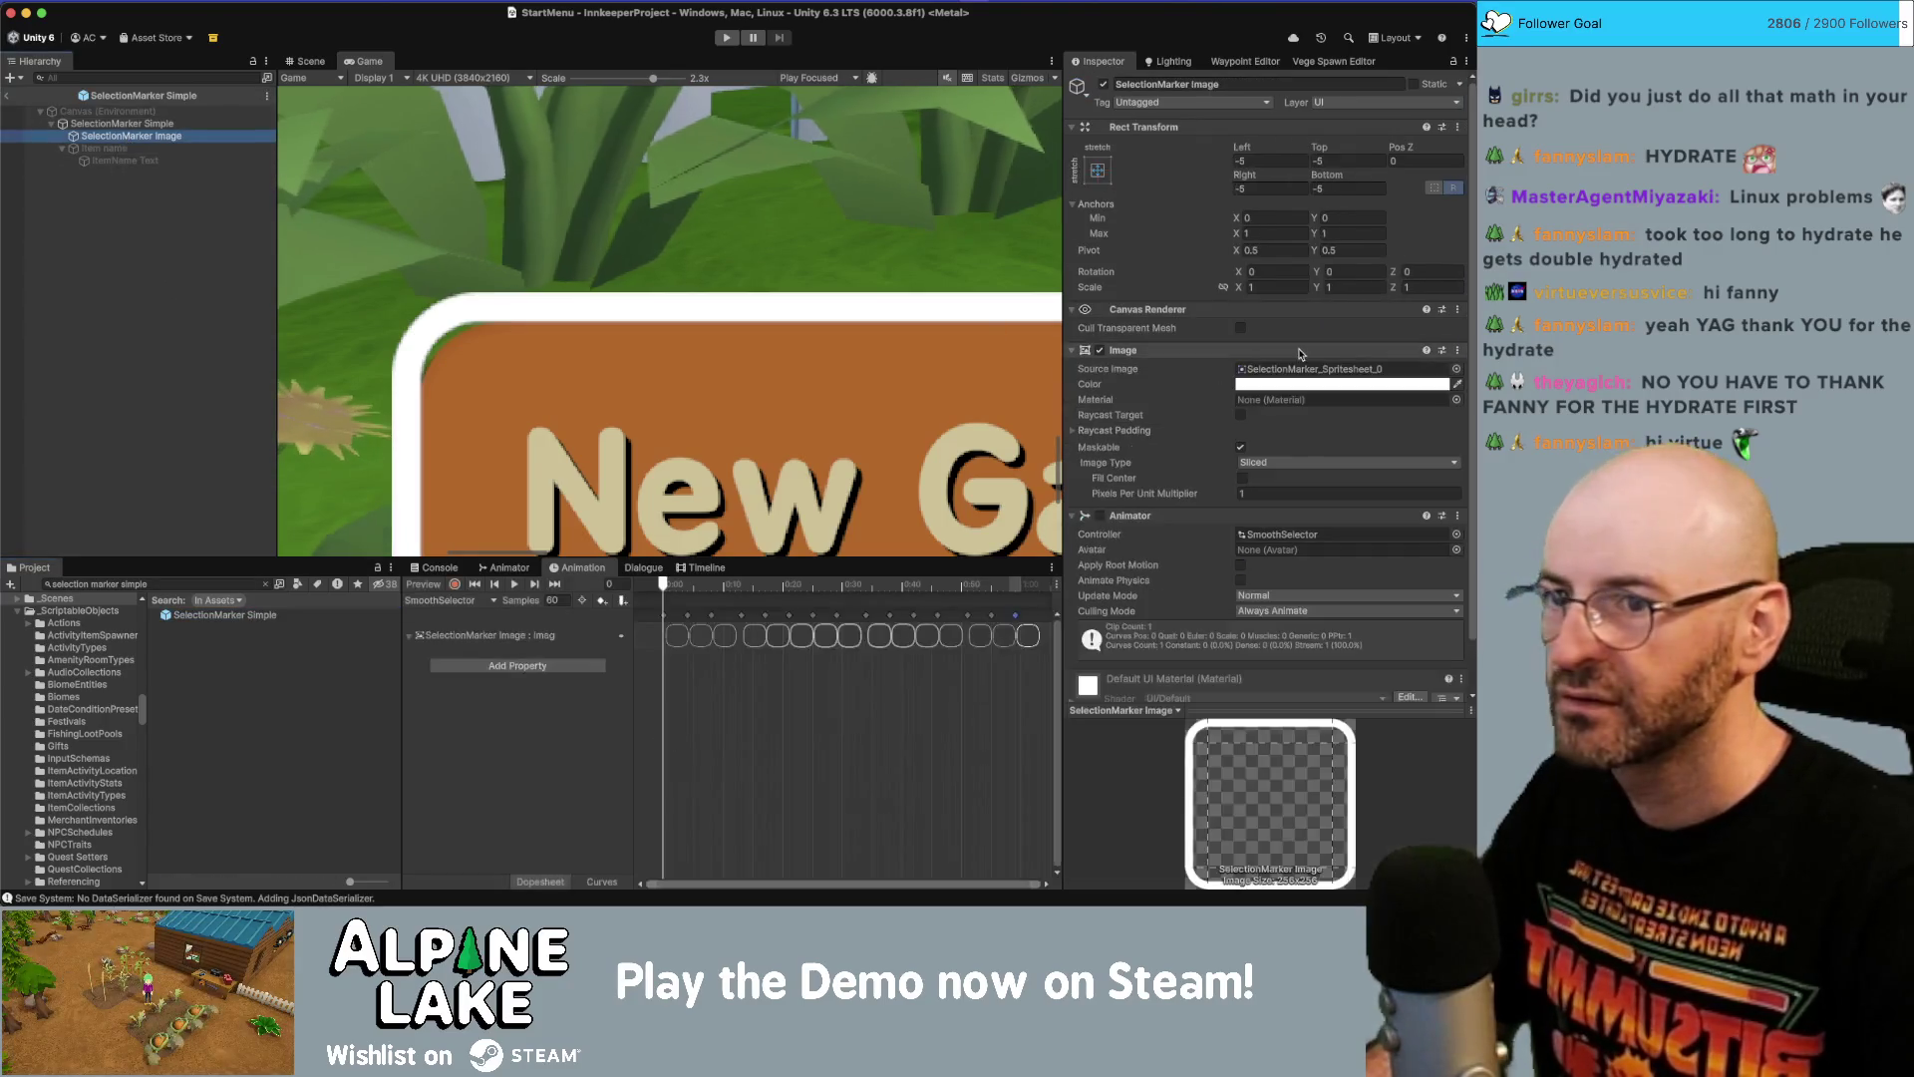
click(1445, 370)
mouse_move(246, 815)
mouse_down()
mouse_move(1286, 516)
mouse_move(1275, 373)
mouse_up()
scroll(1286, 399, down, 2)
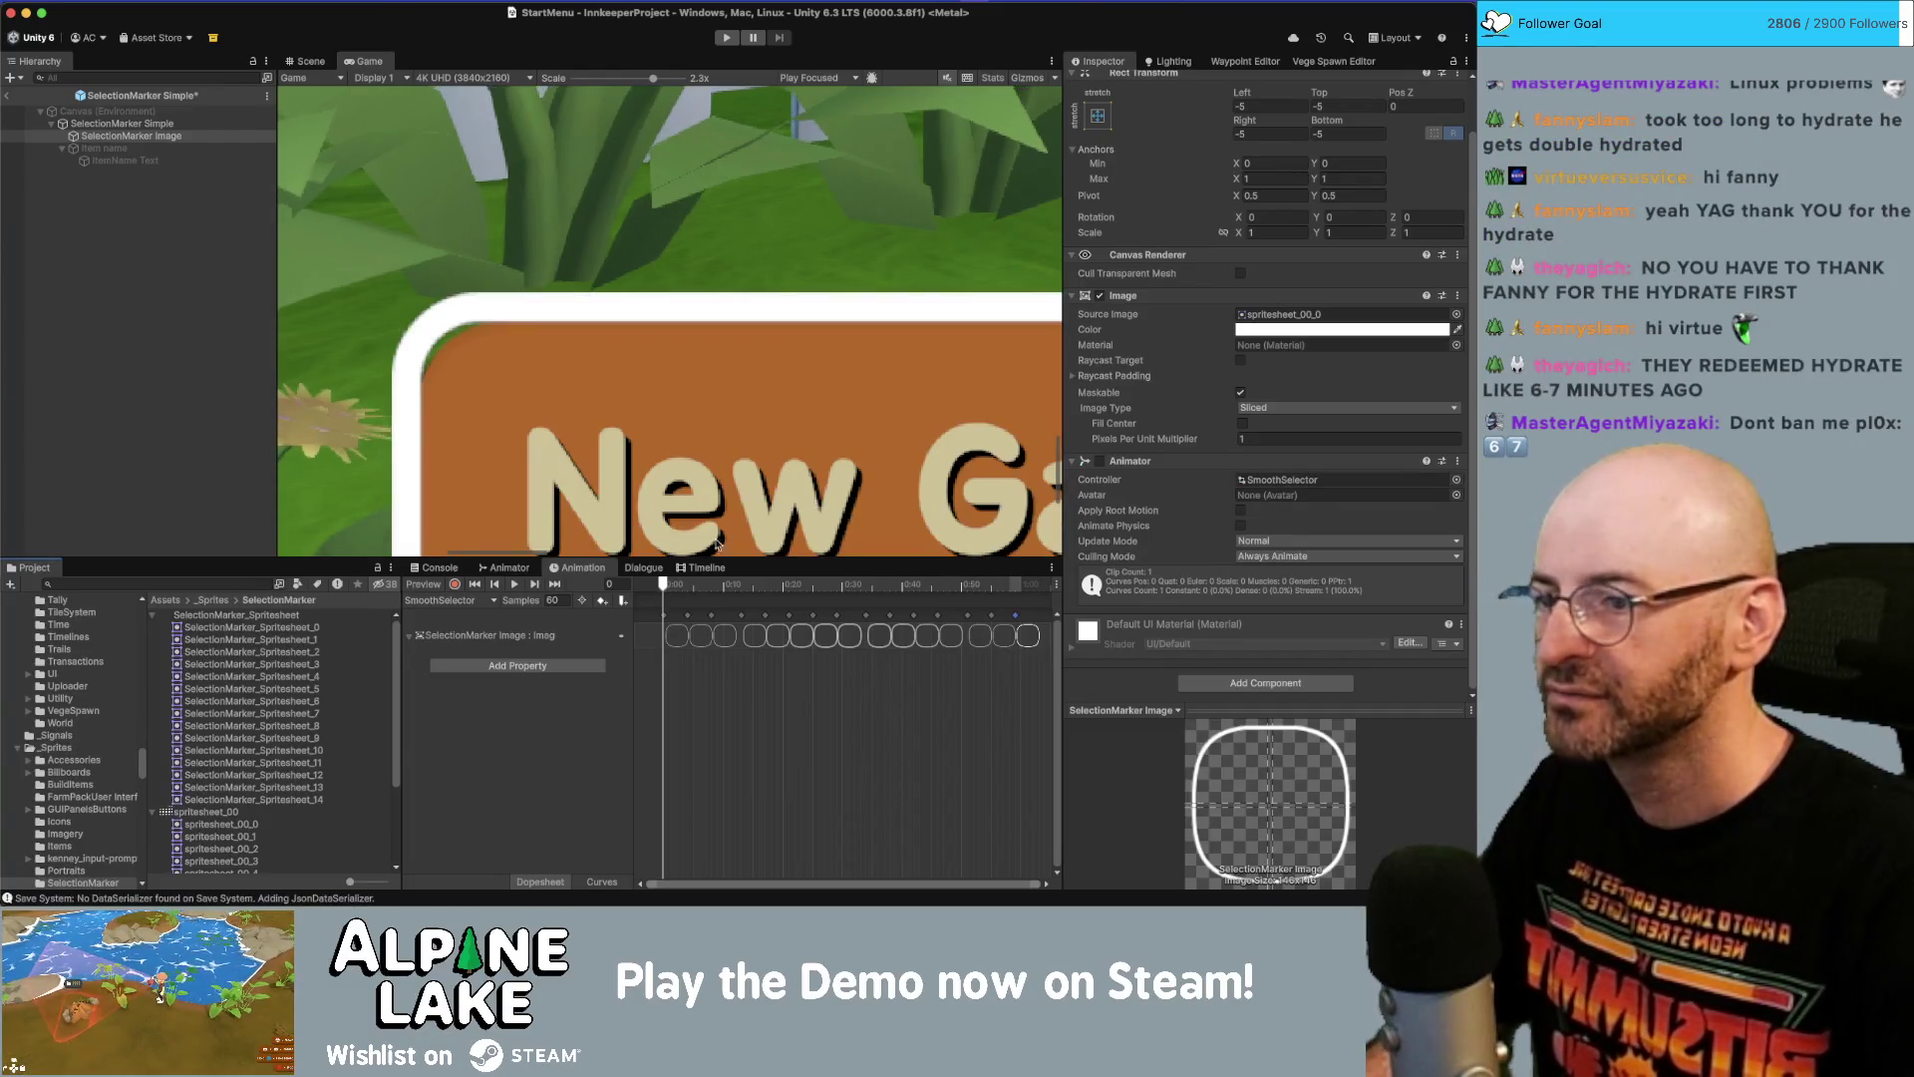
click(158, 124)
click(162, 136)
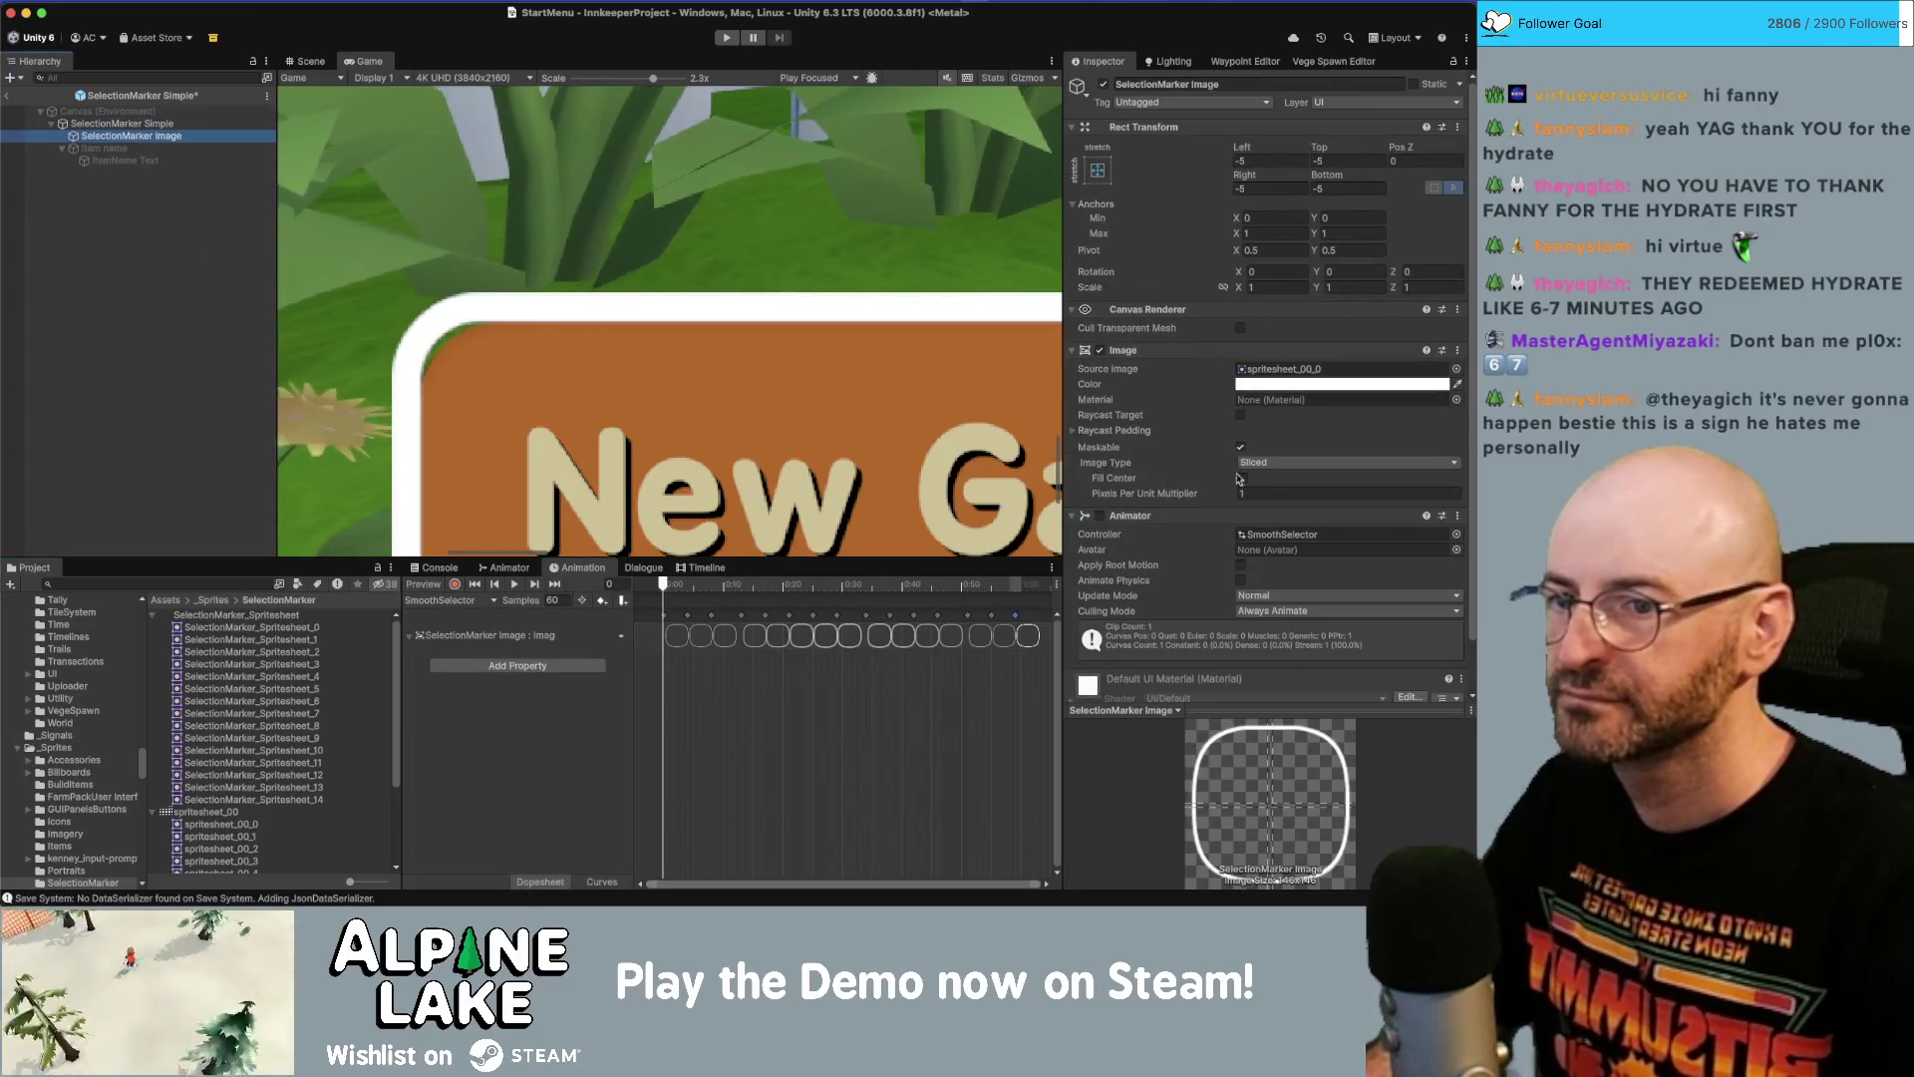
scroll(1241, 492, down, 2)
scroll(614, 257, down, 2)
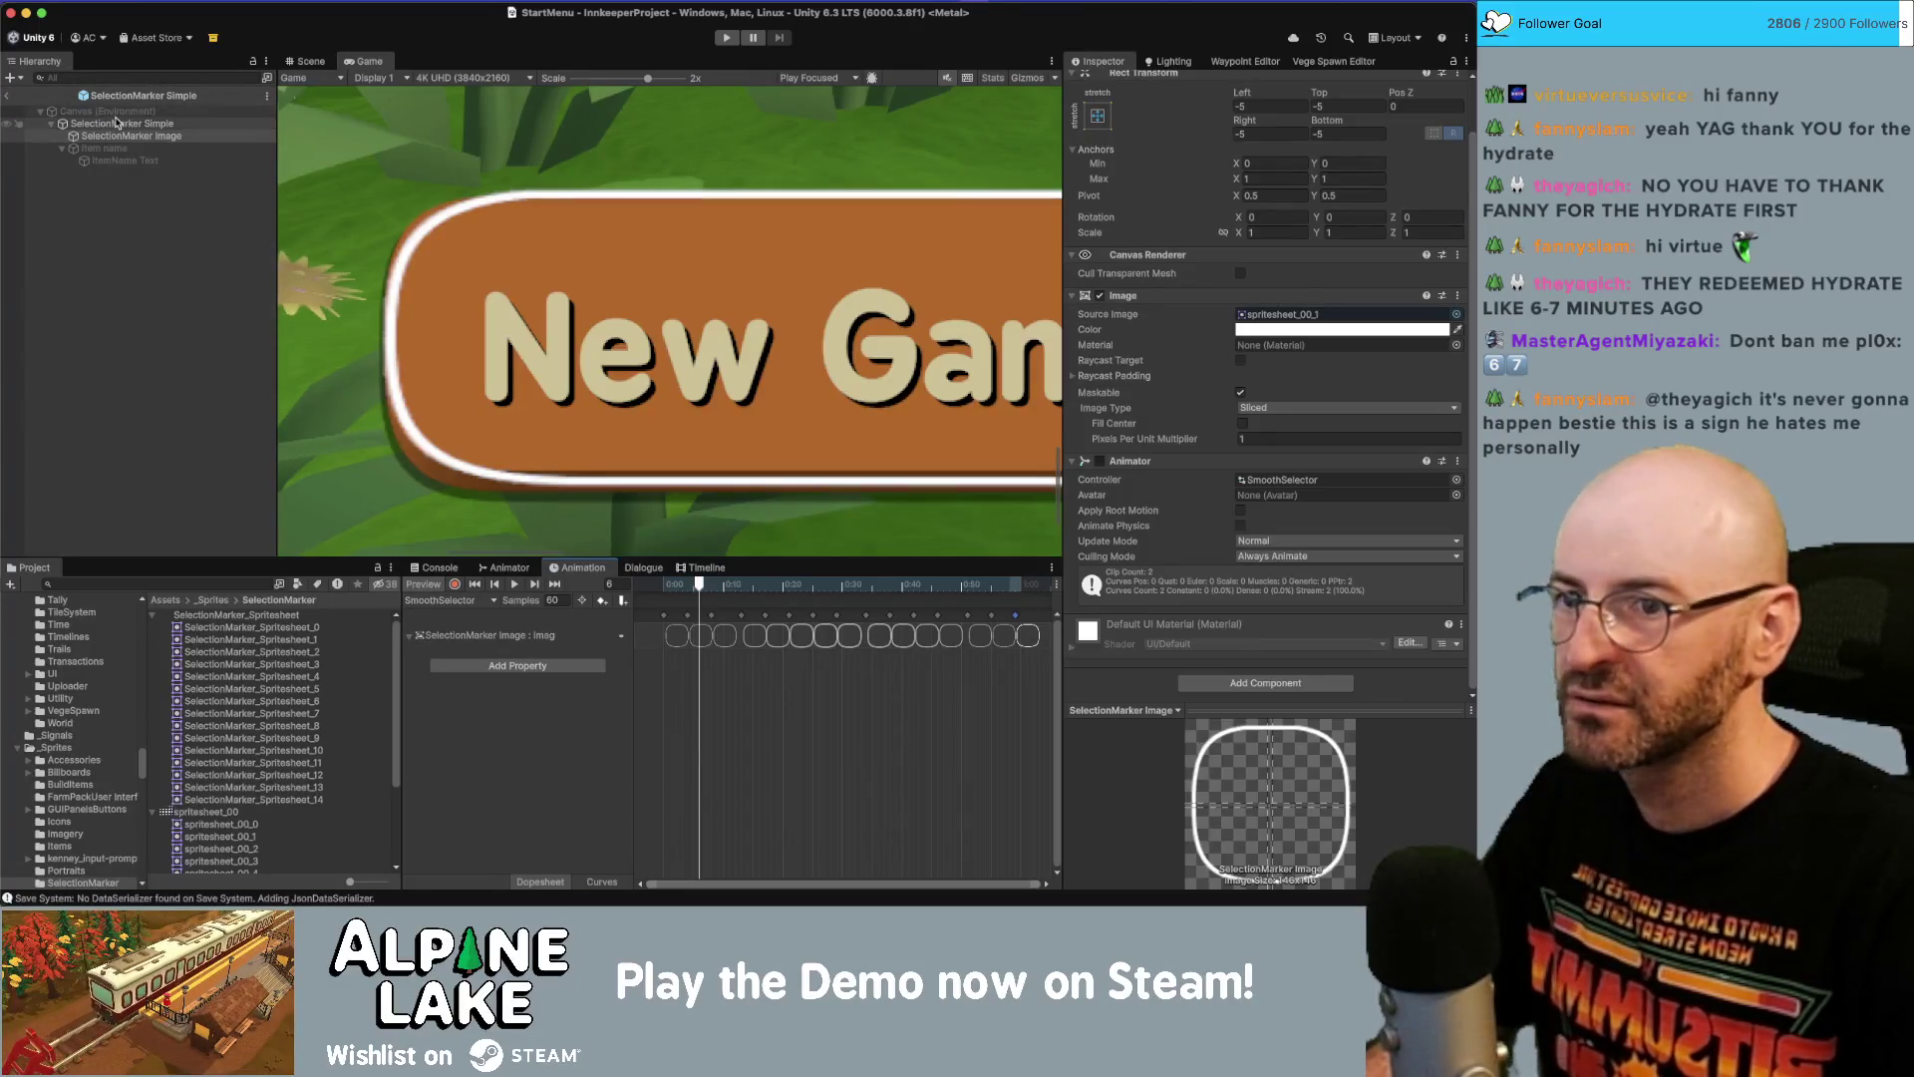
click(8, 96)
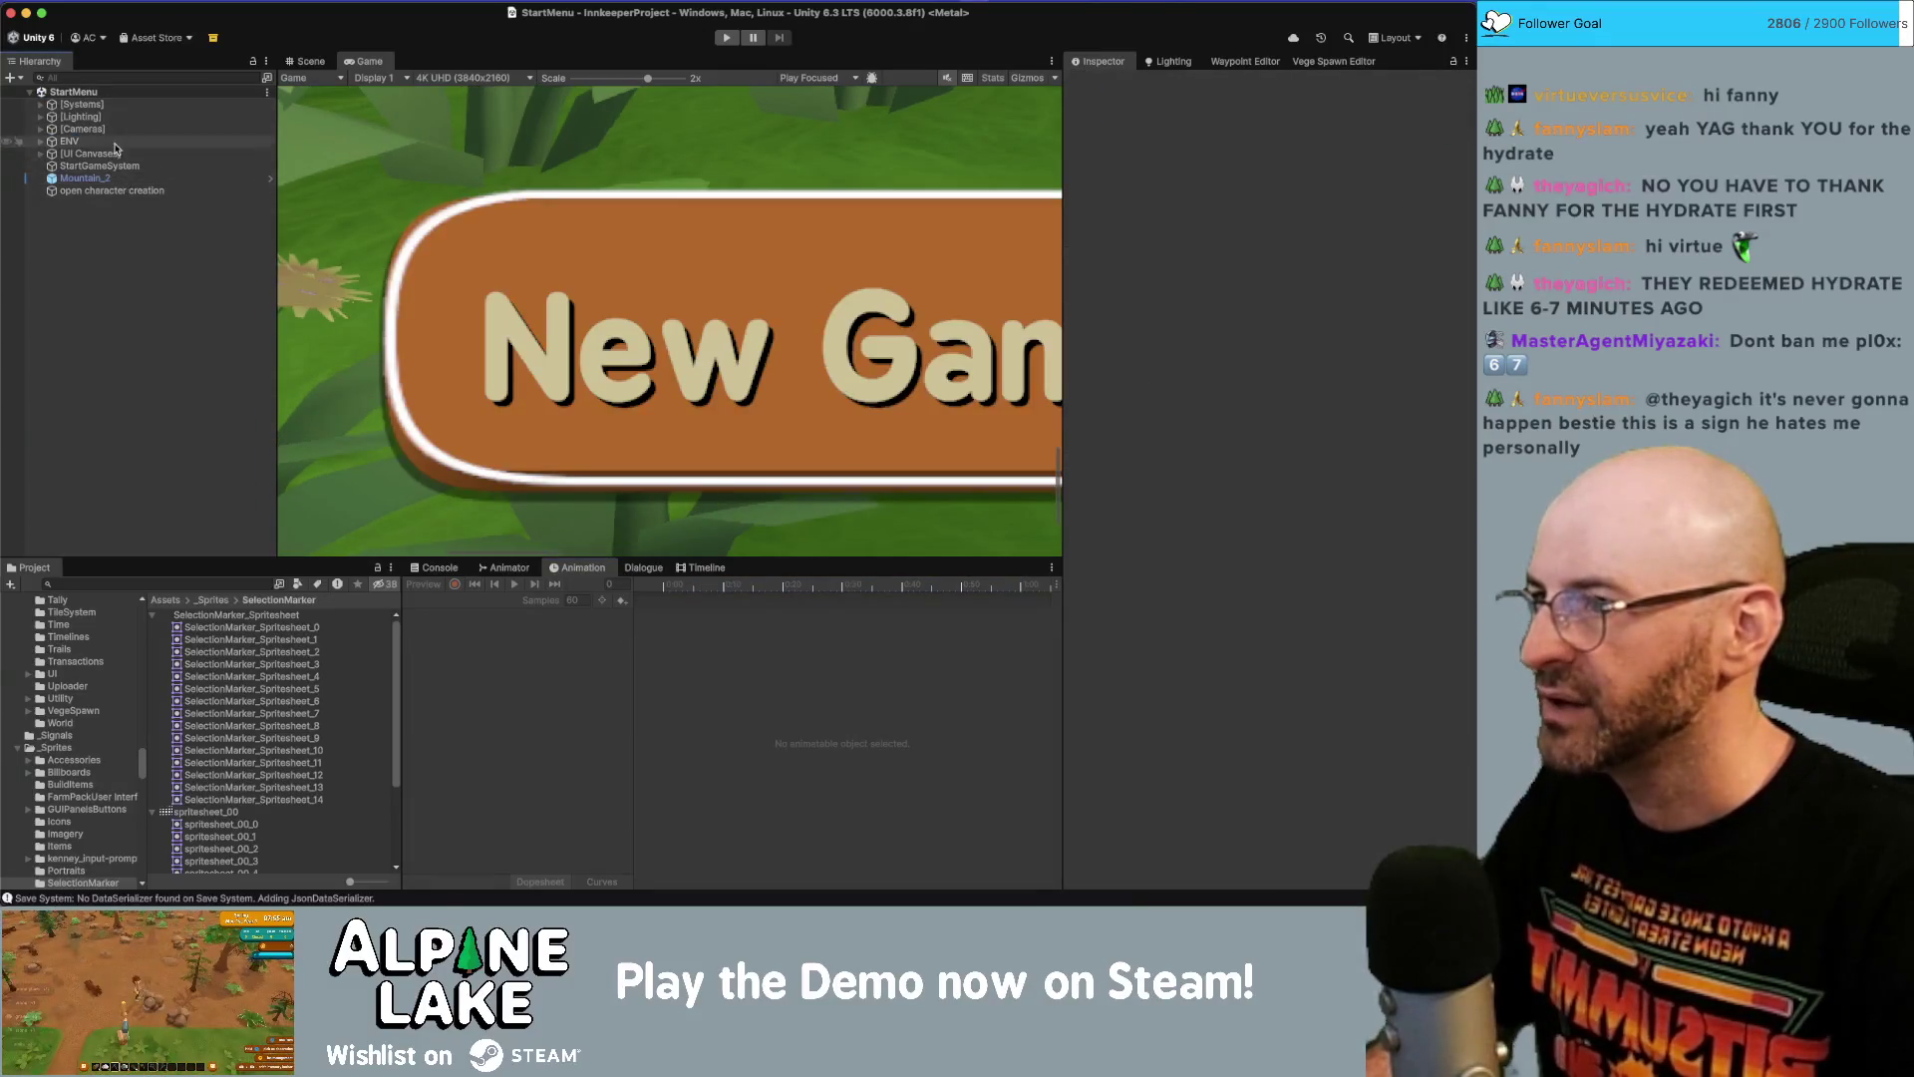
Navigate the hierarchy to Screen Main's selection marker and open the SelectionMarker Simple prefab.
click(117, 142)
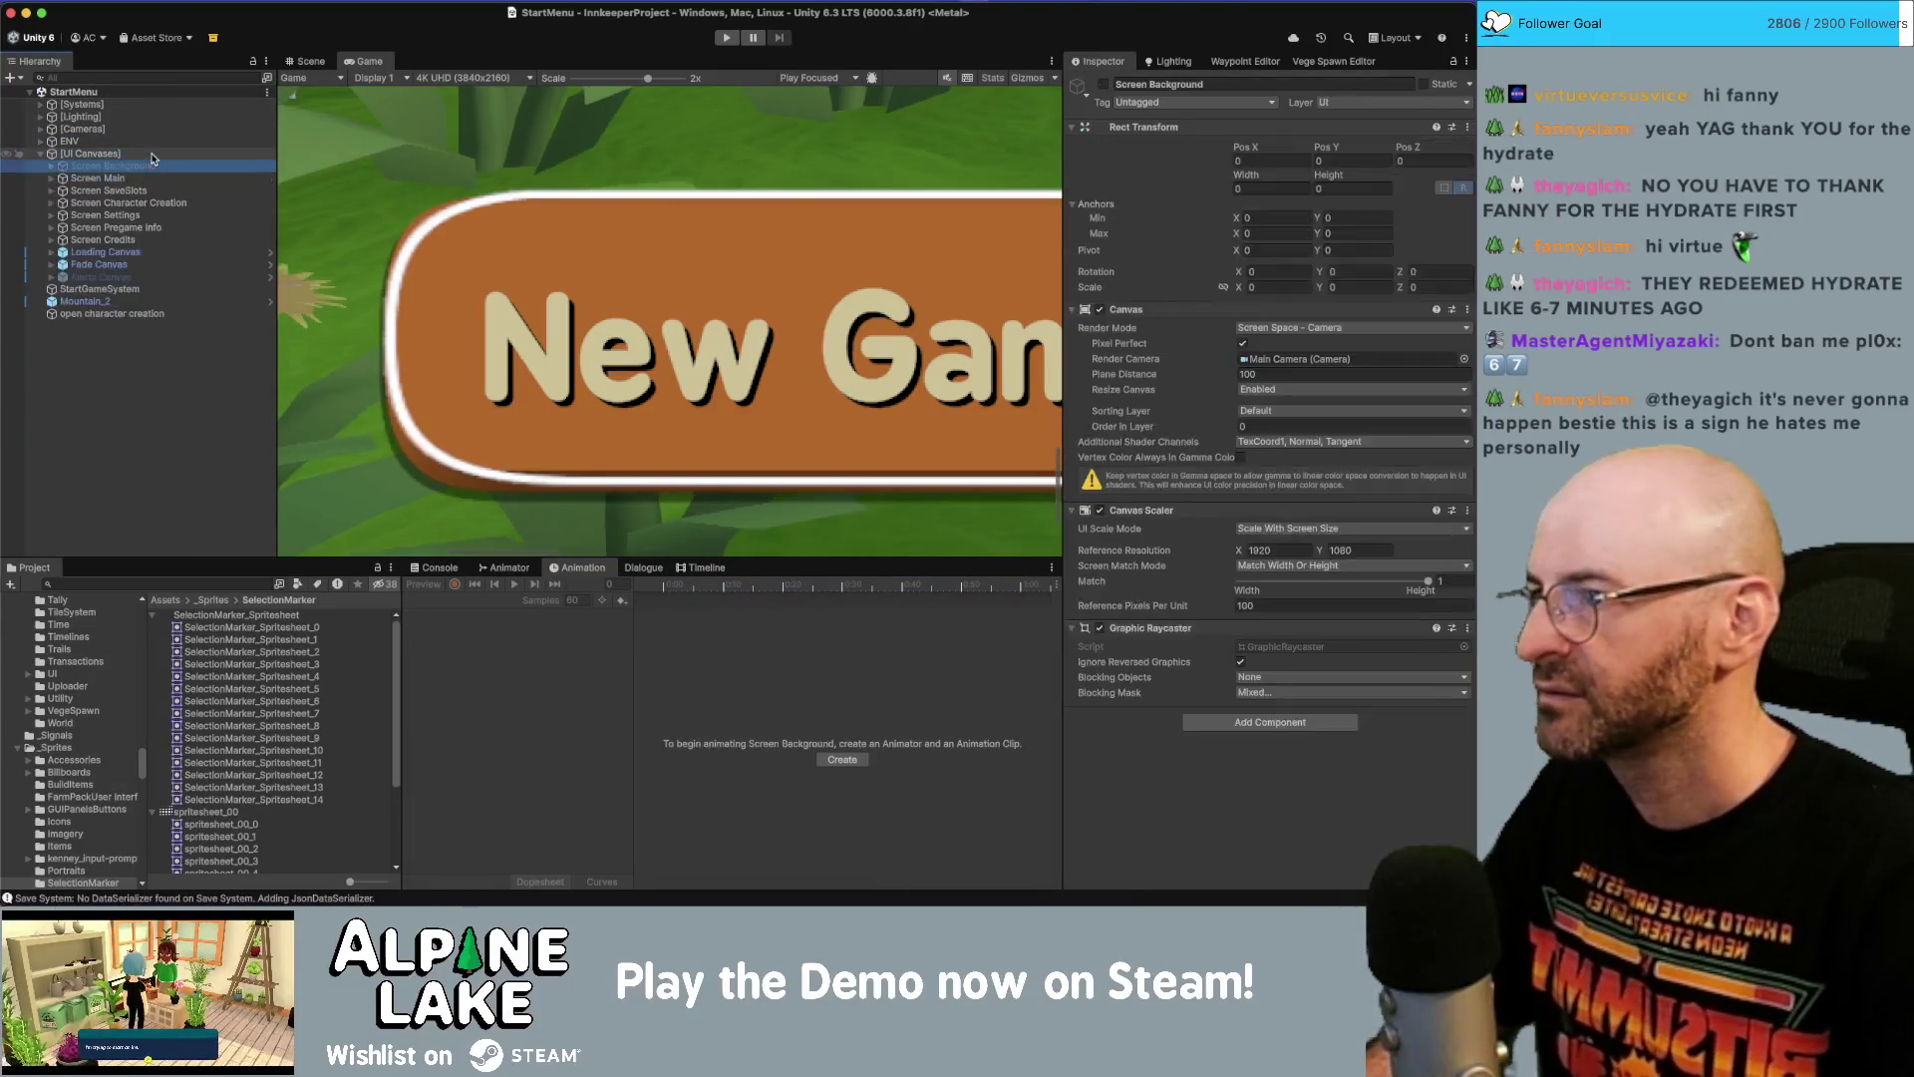
key(Down)
key(Down)
key(Down)
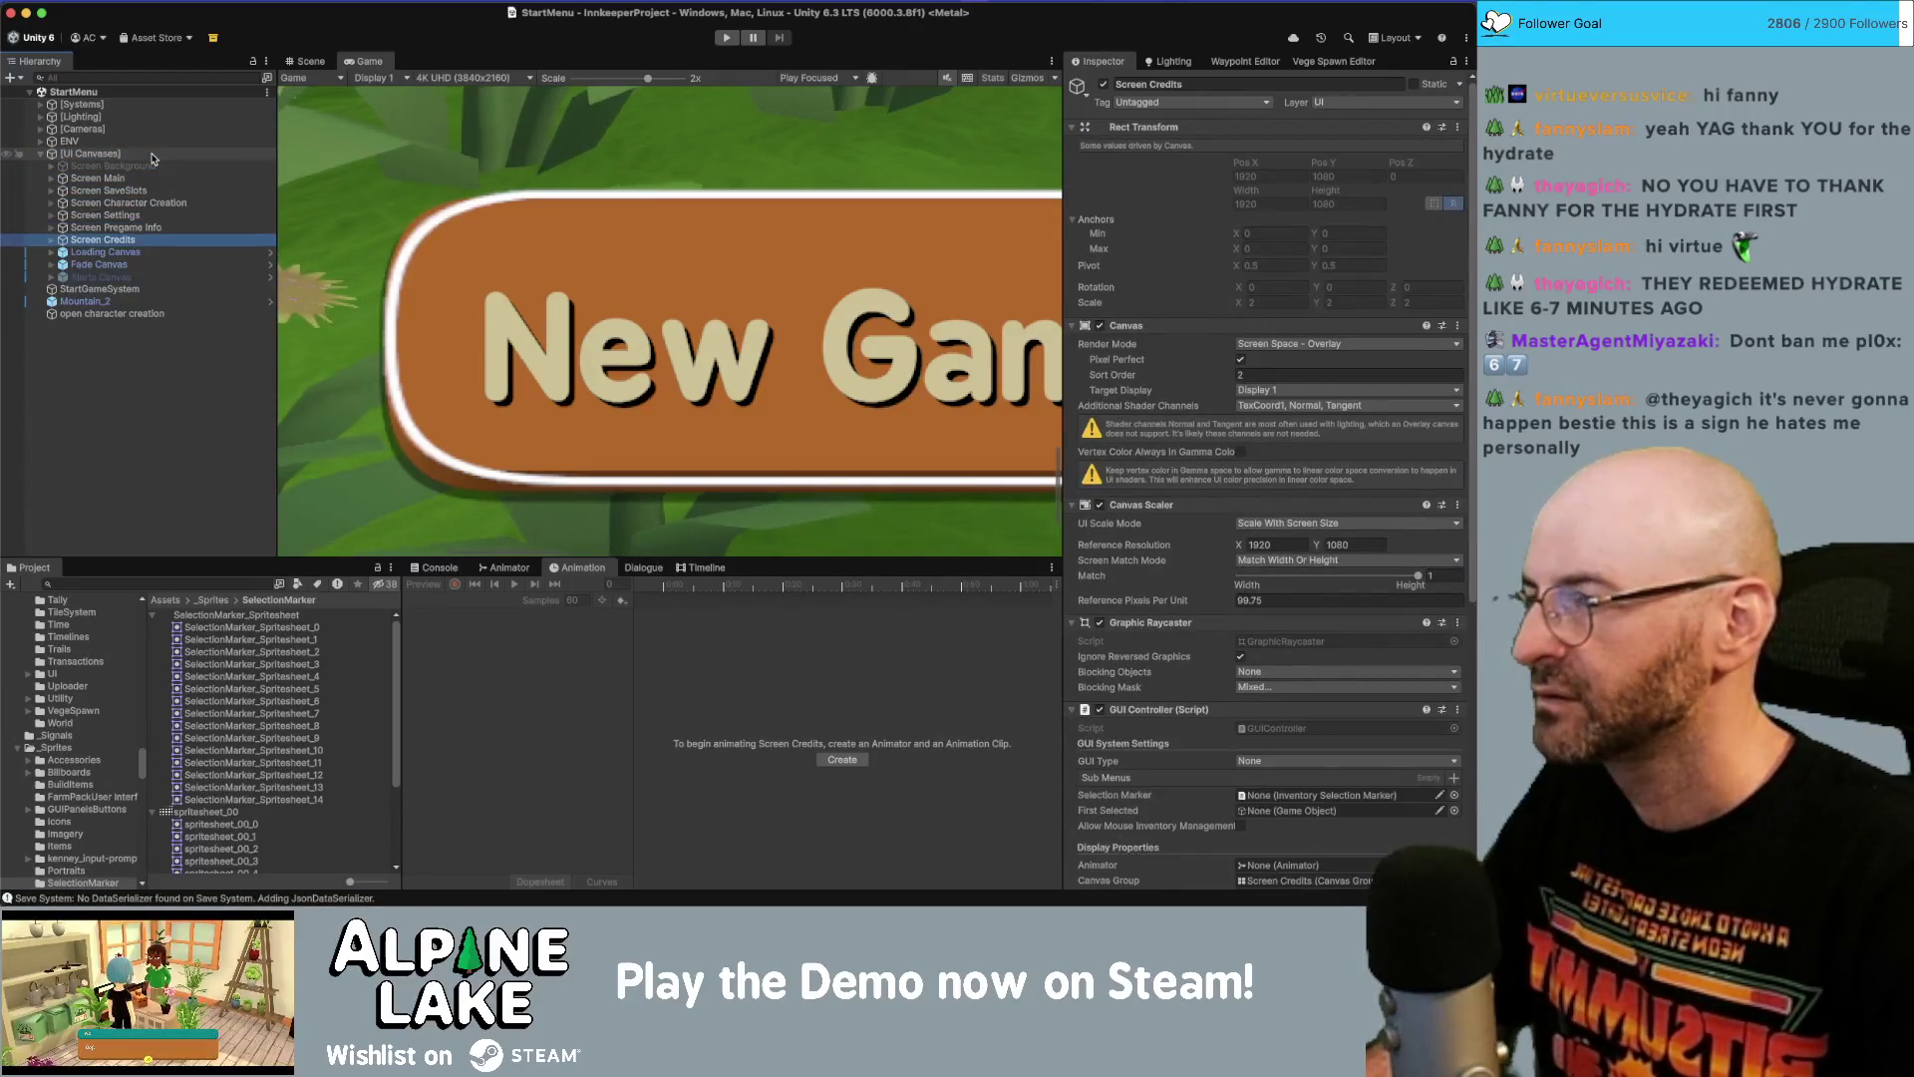
key(Up)
key(Up)
key(Up)
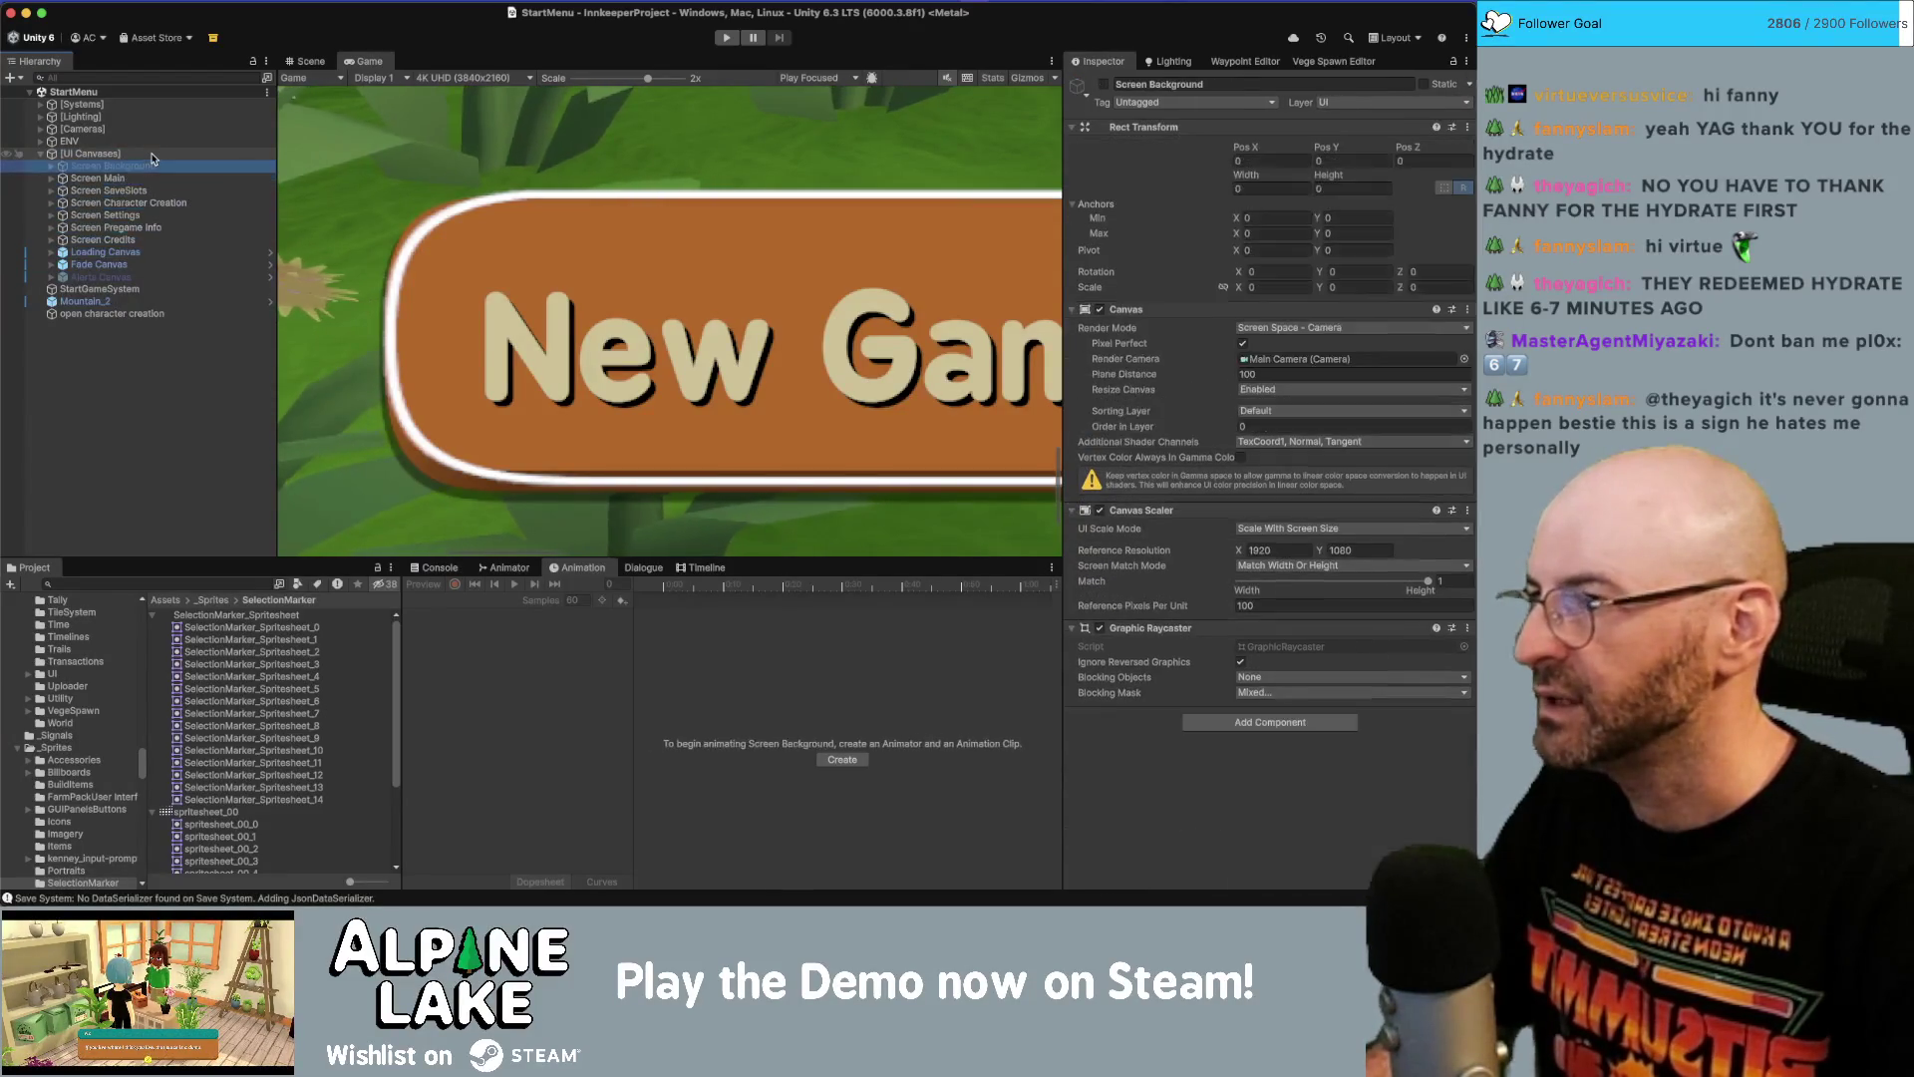
key(Up)
key(Right)
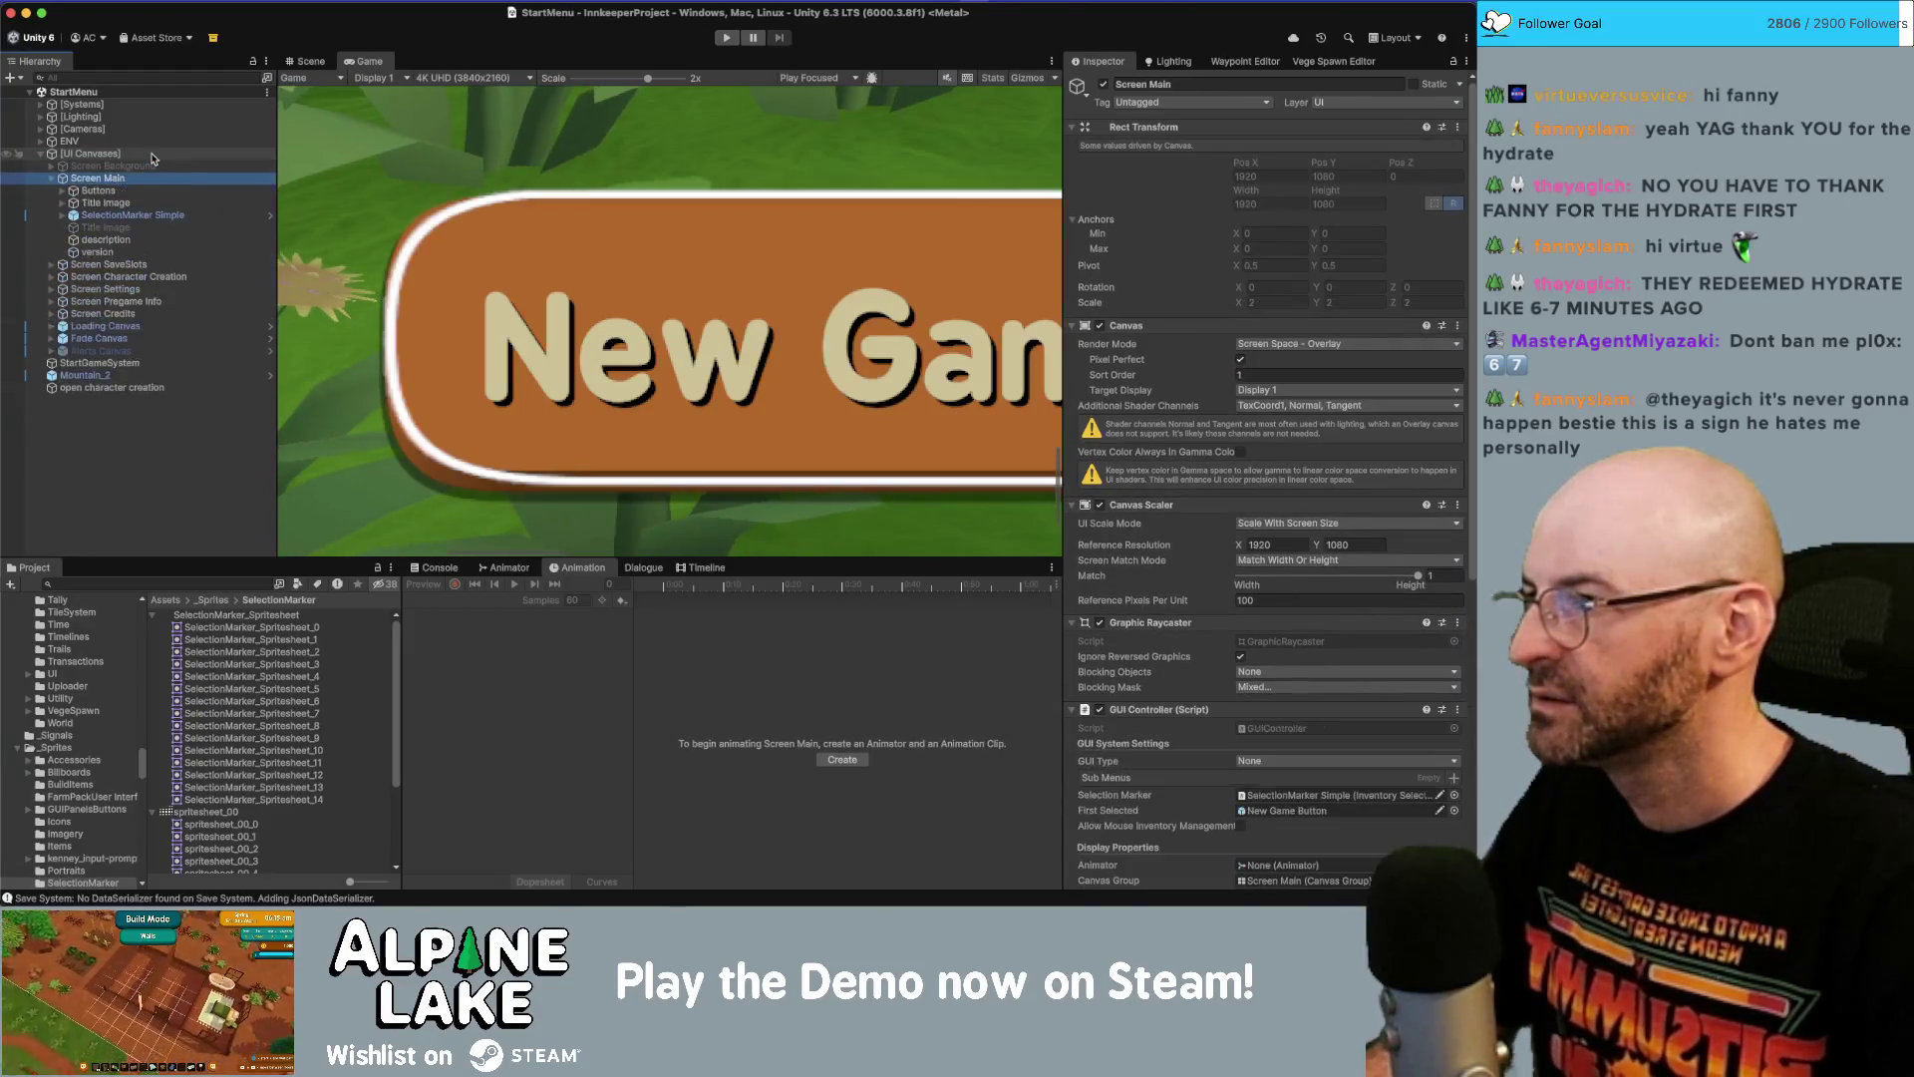
key(Down)
key(Down)
key(Down)
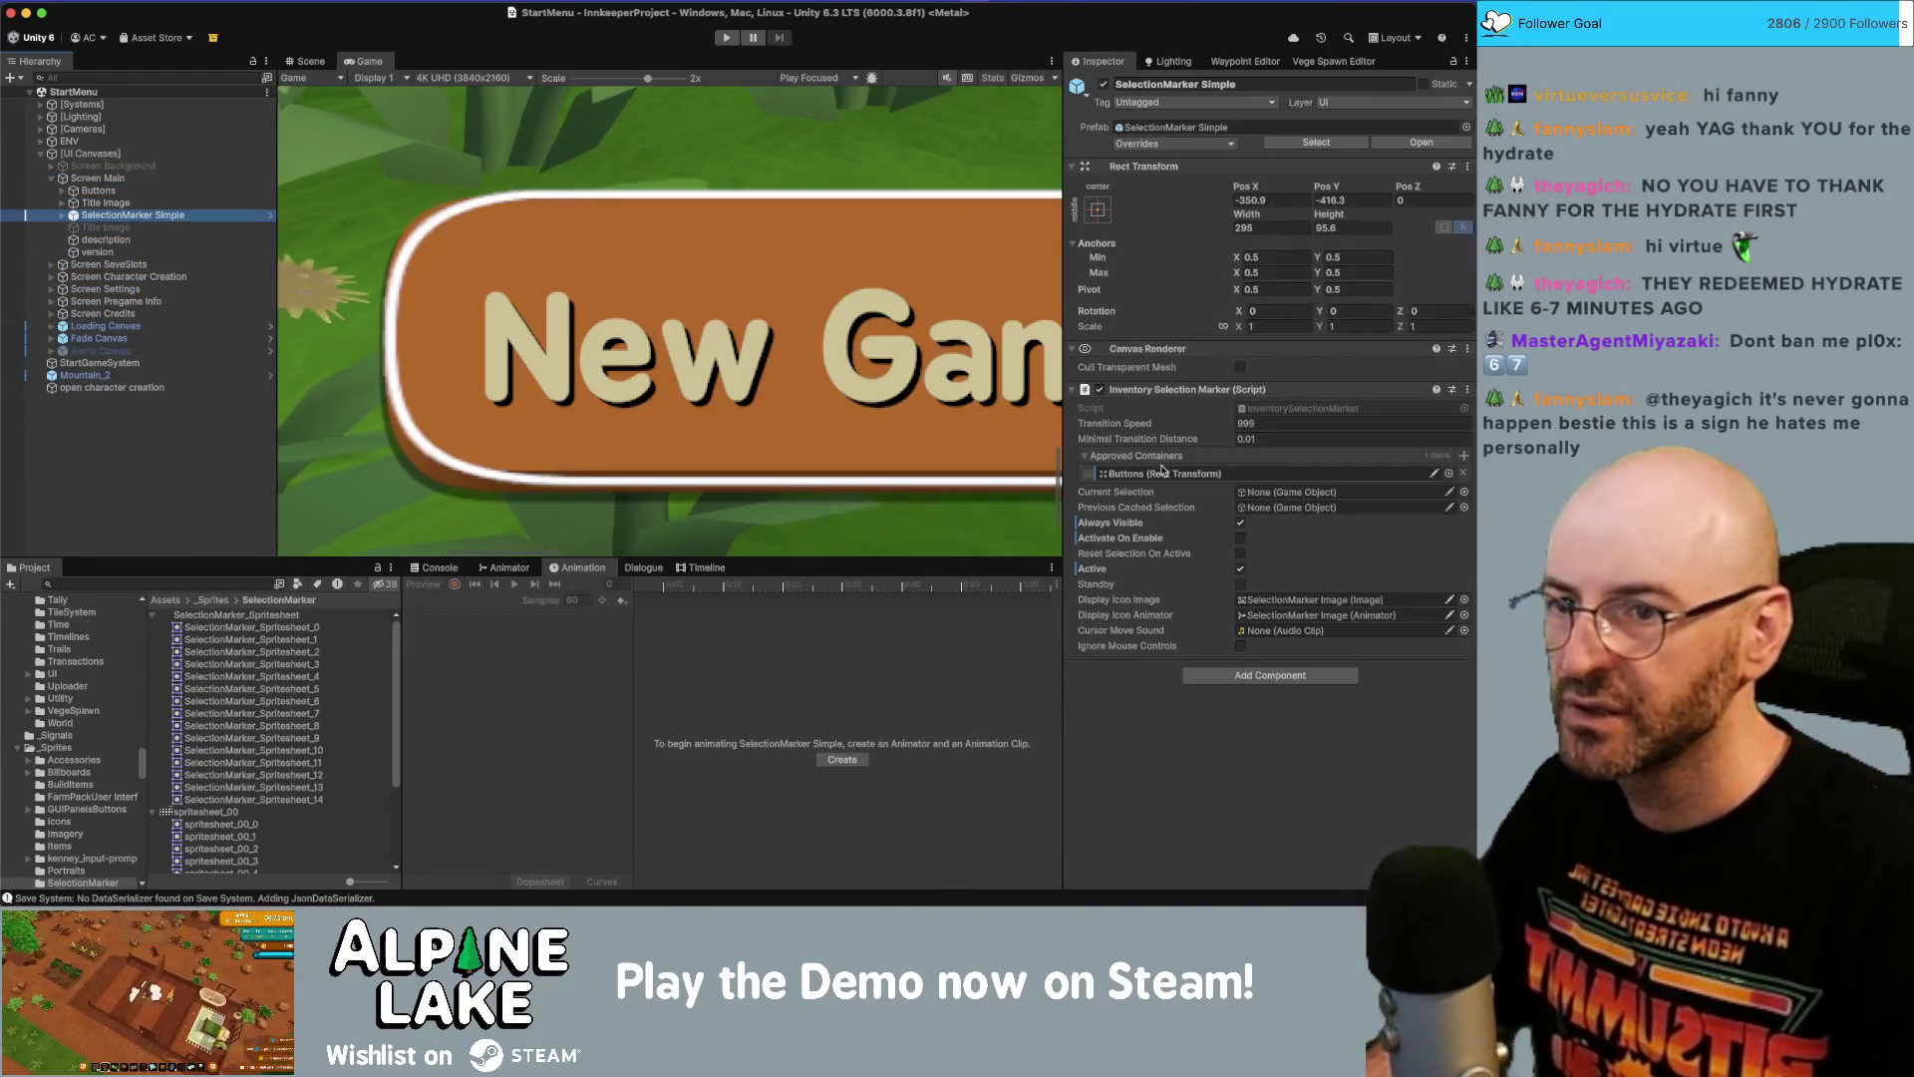
key(Right)
key(Down)
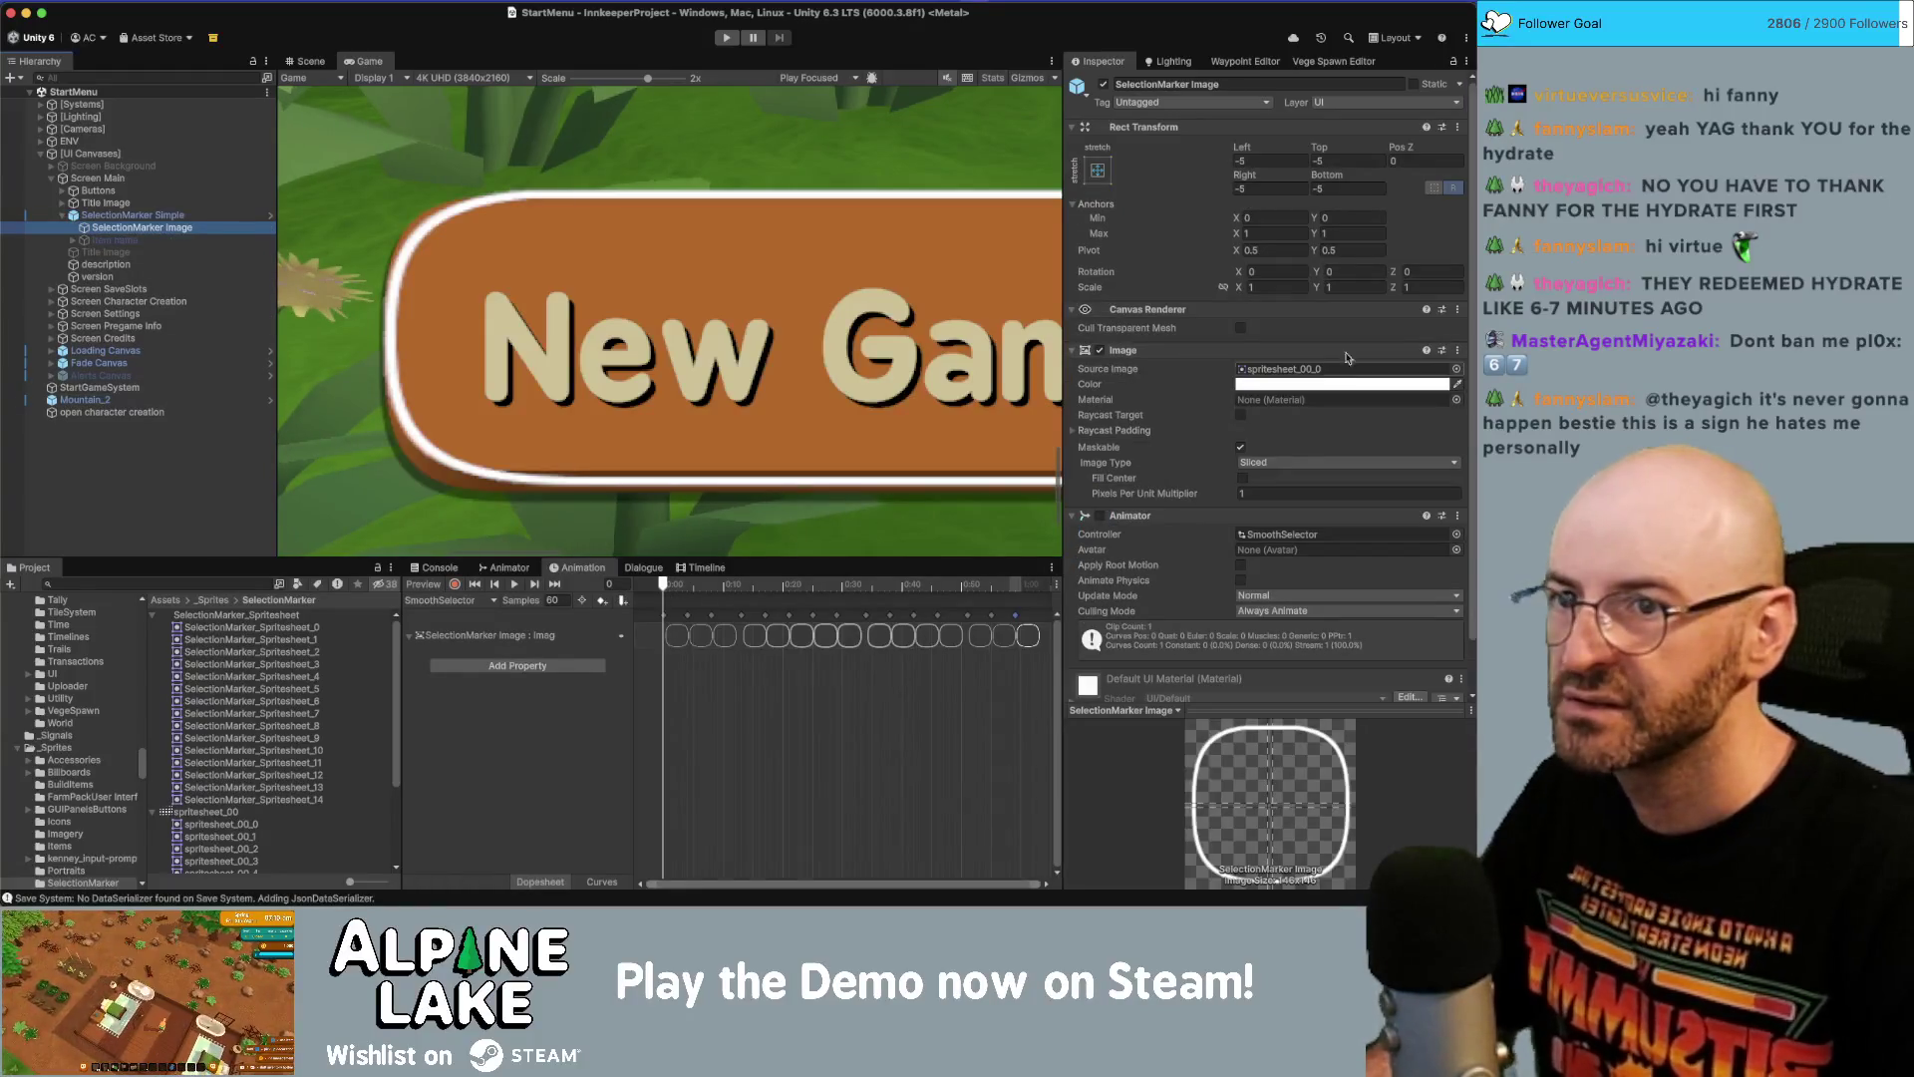
key(Return)
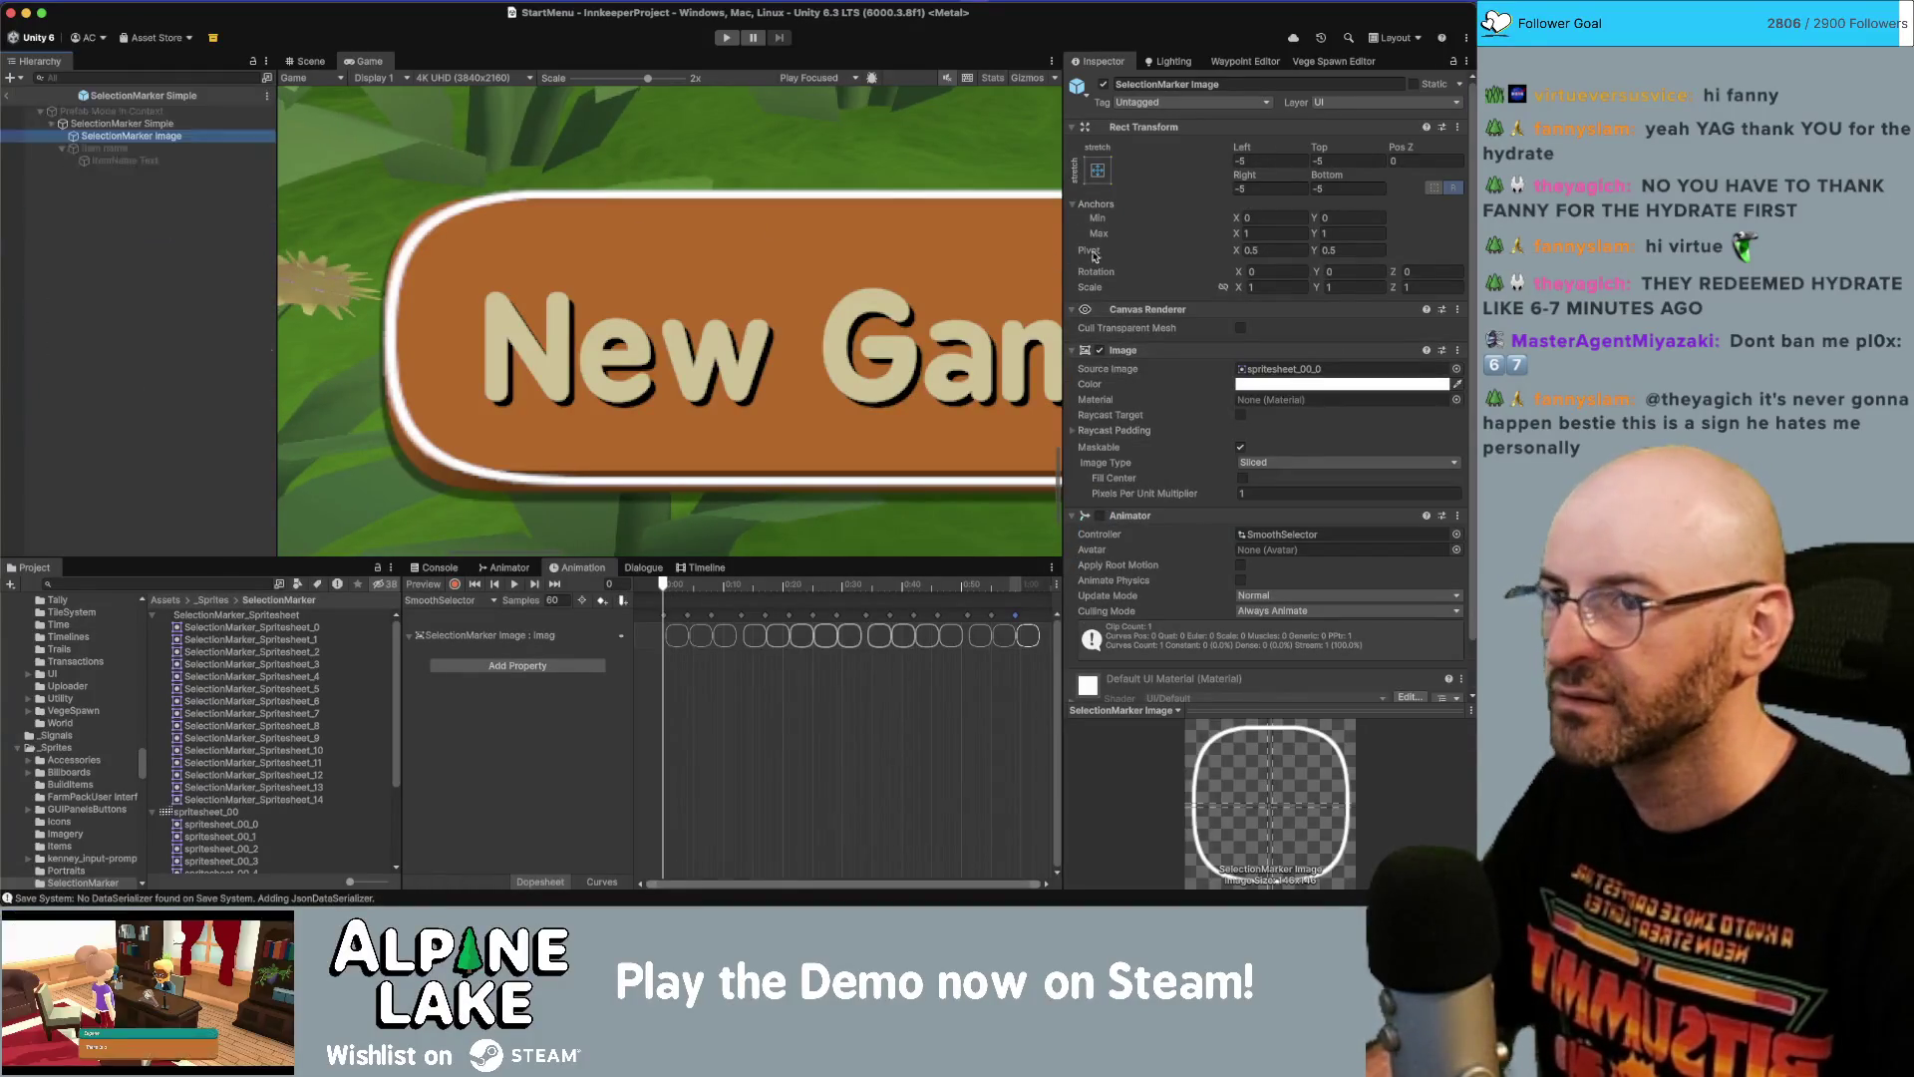
Set the SelectionMarker Image's left, top, right and bottom offsets to -9.
click(1288, 161)
text(0)
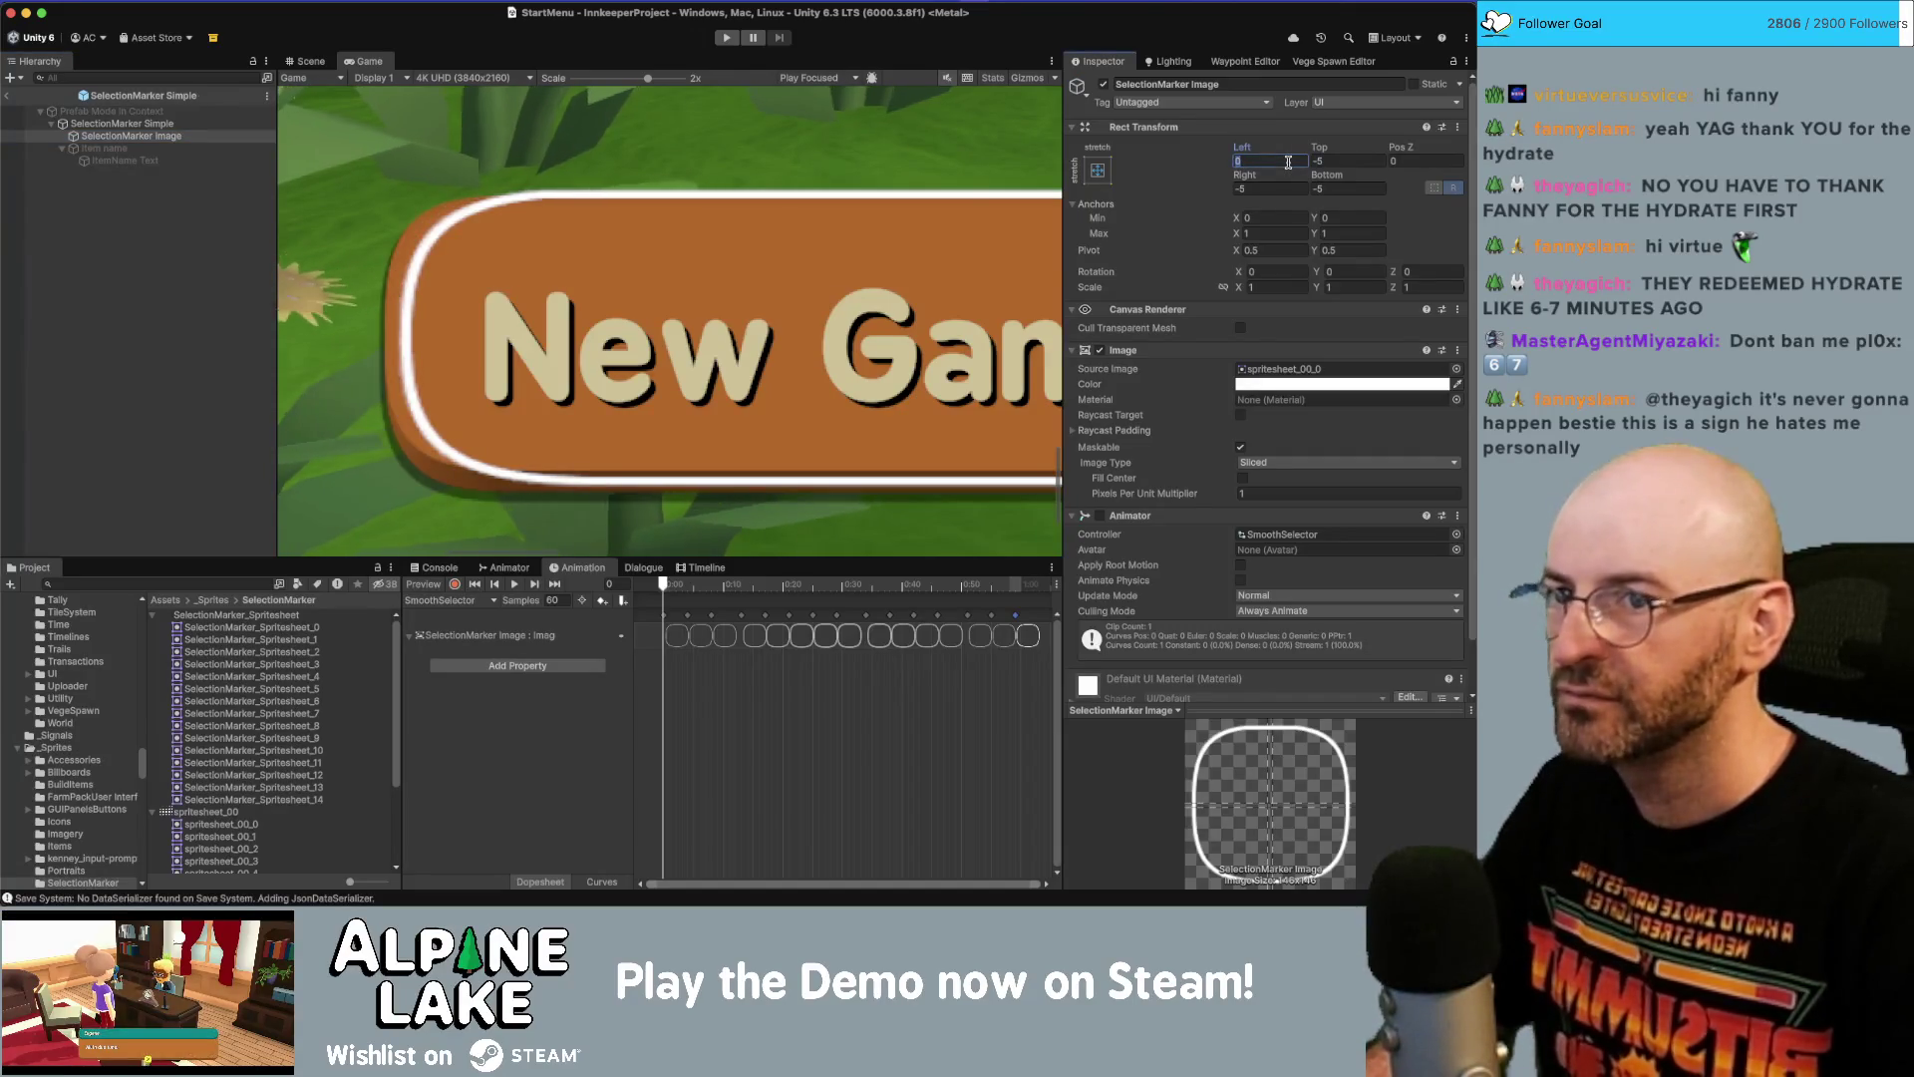
key(BackSpace)
text(-9)
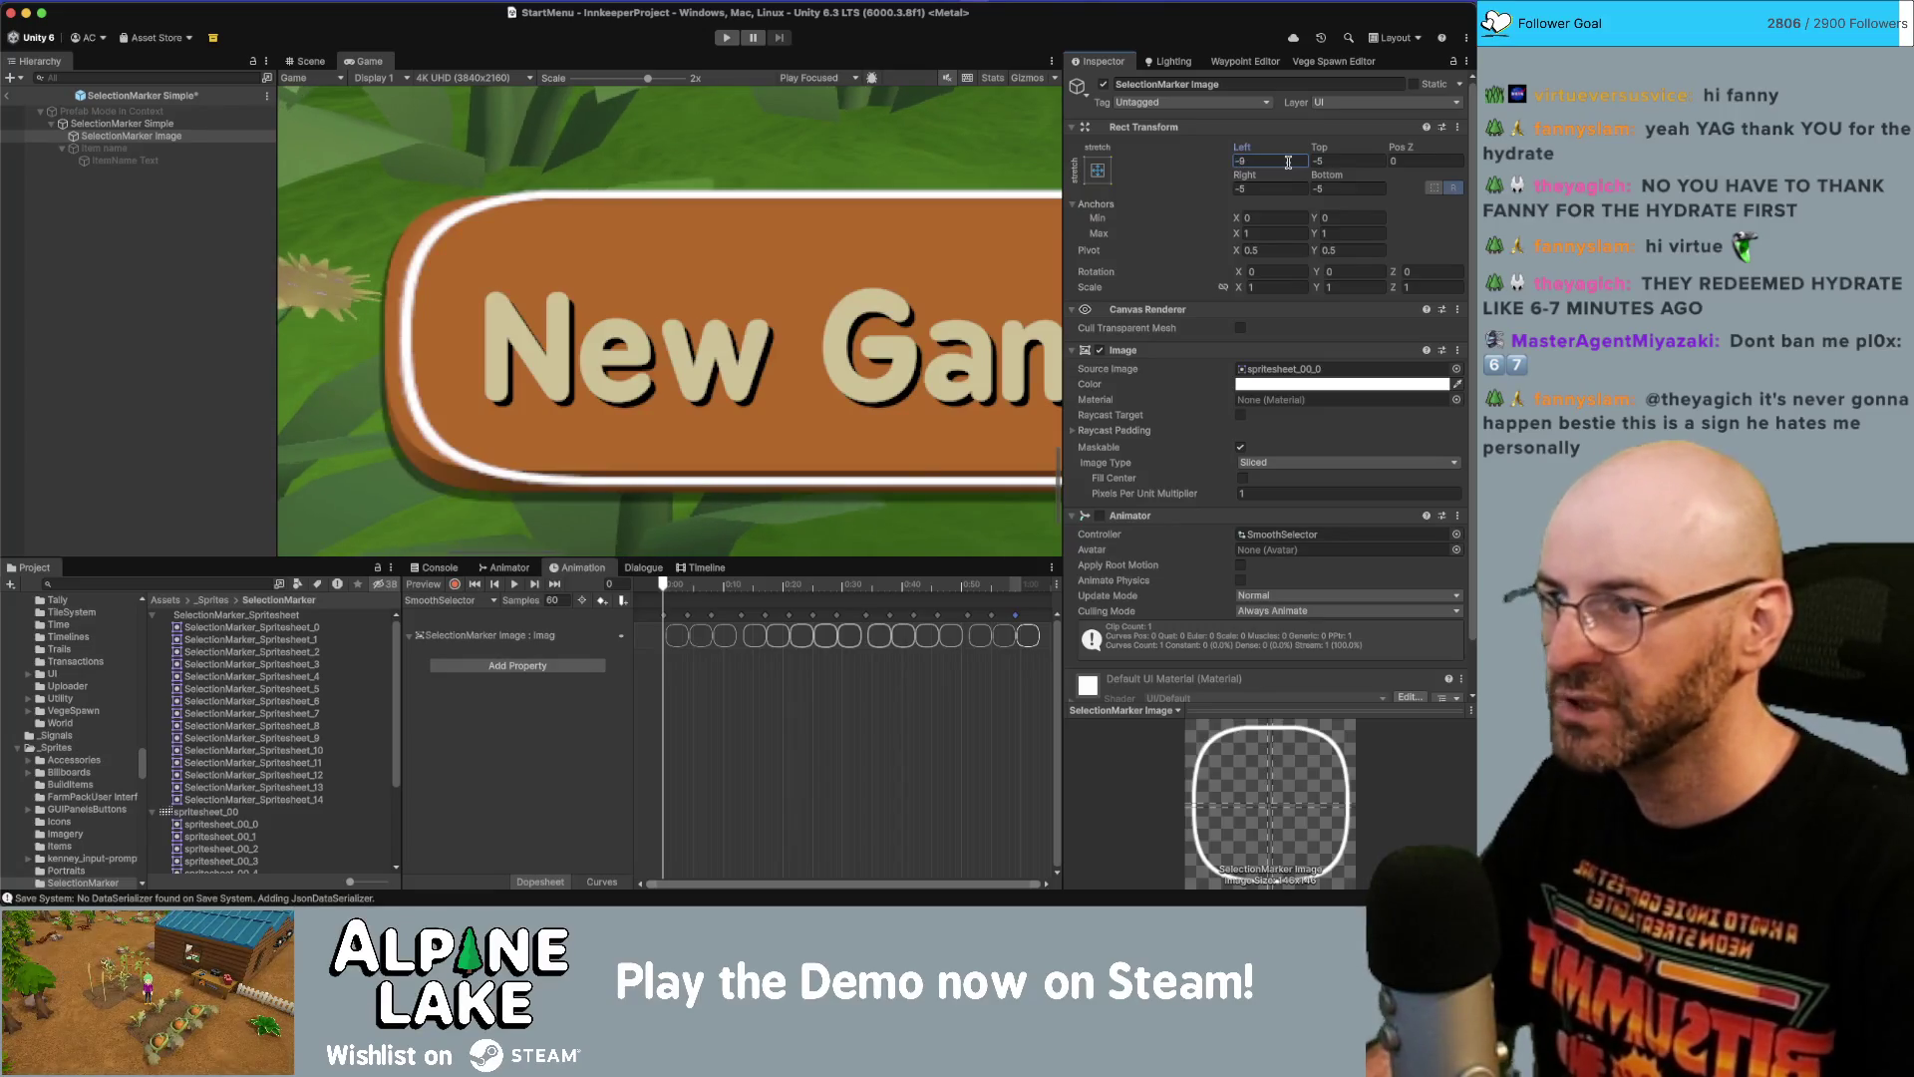
click(1346, 161)
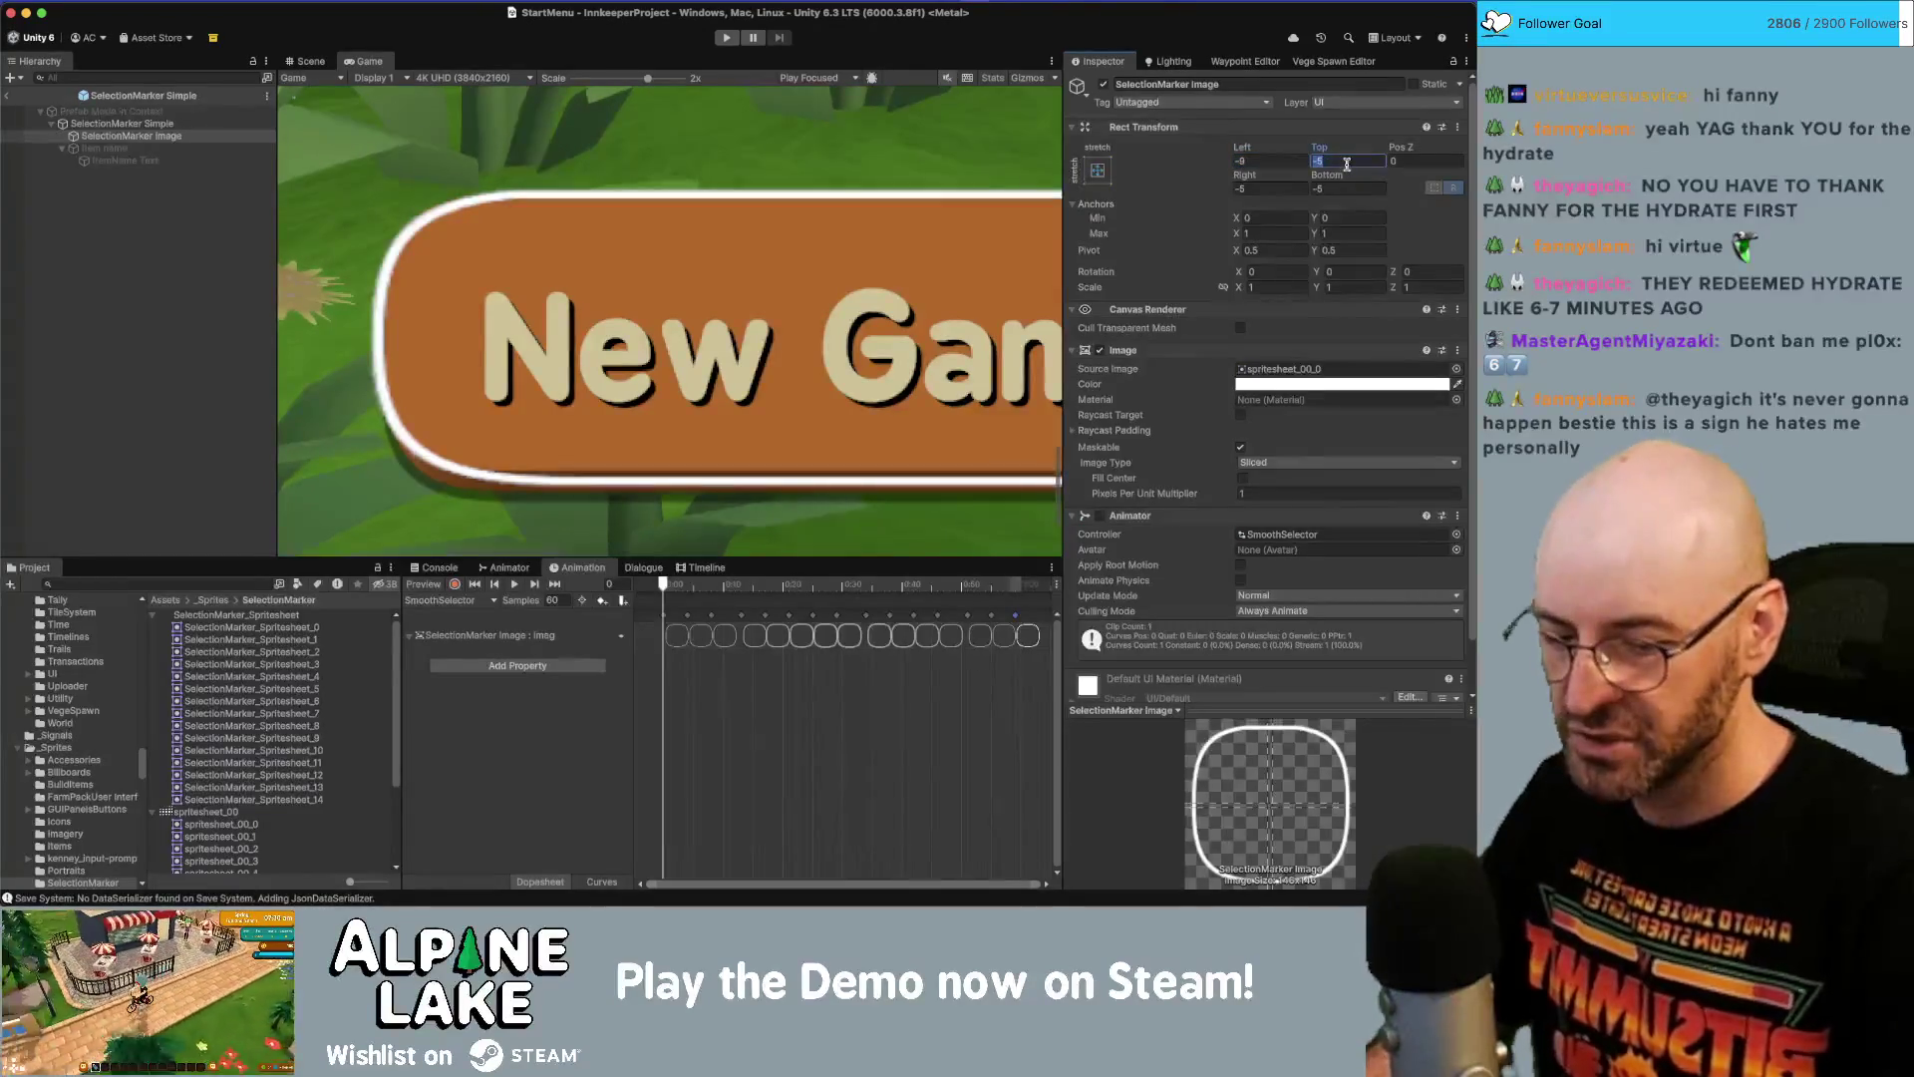
text(-9)
key(Tab)
text(-9)
key(Tab)
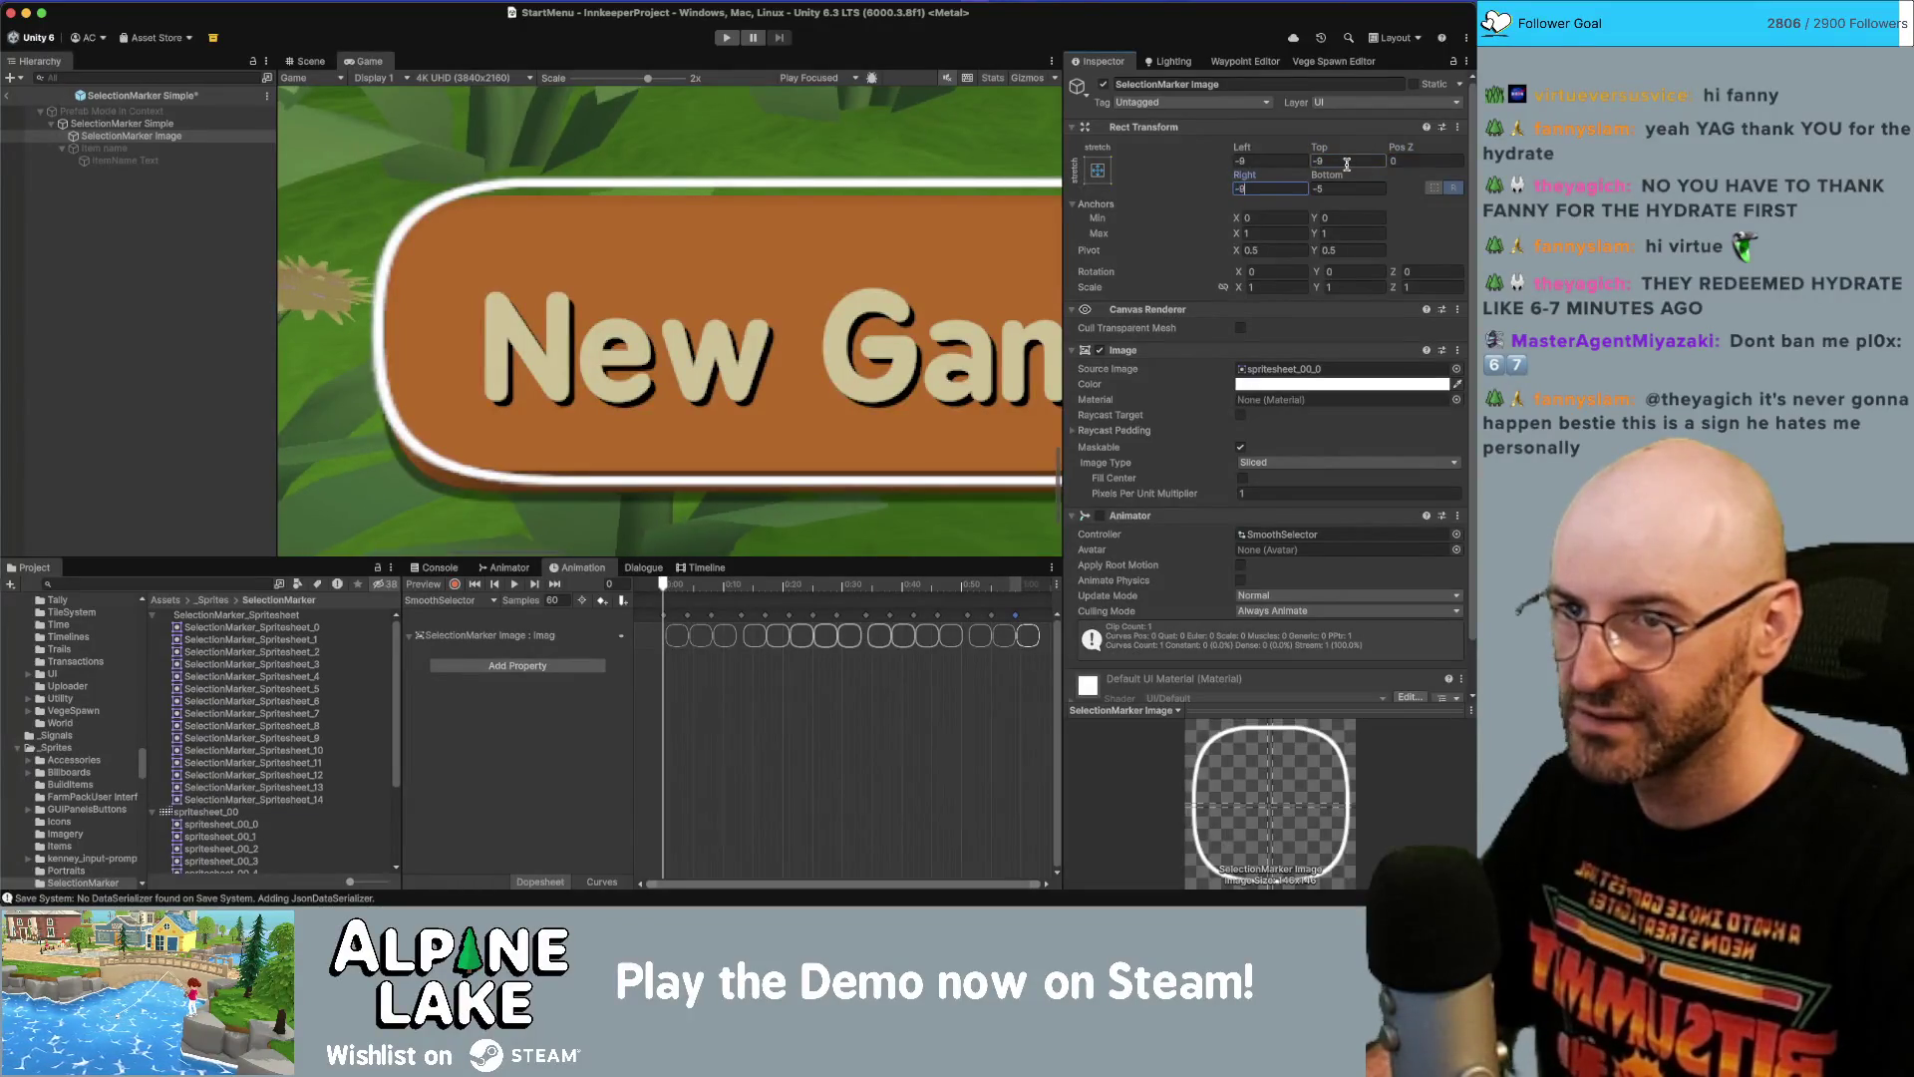
text(-9)
key(Tab)
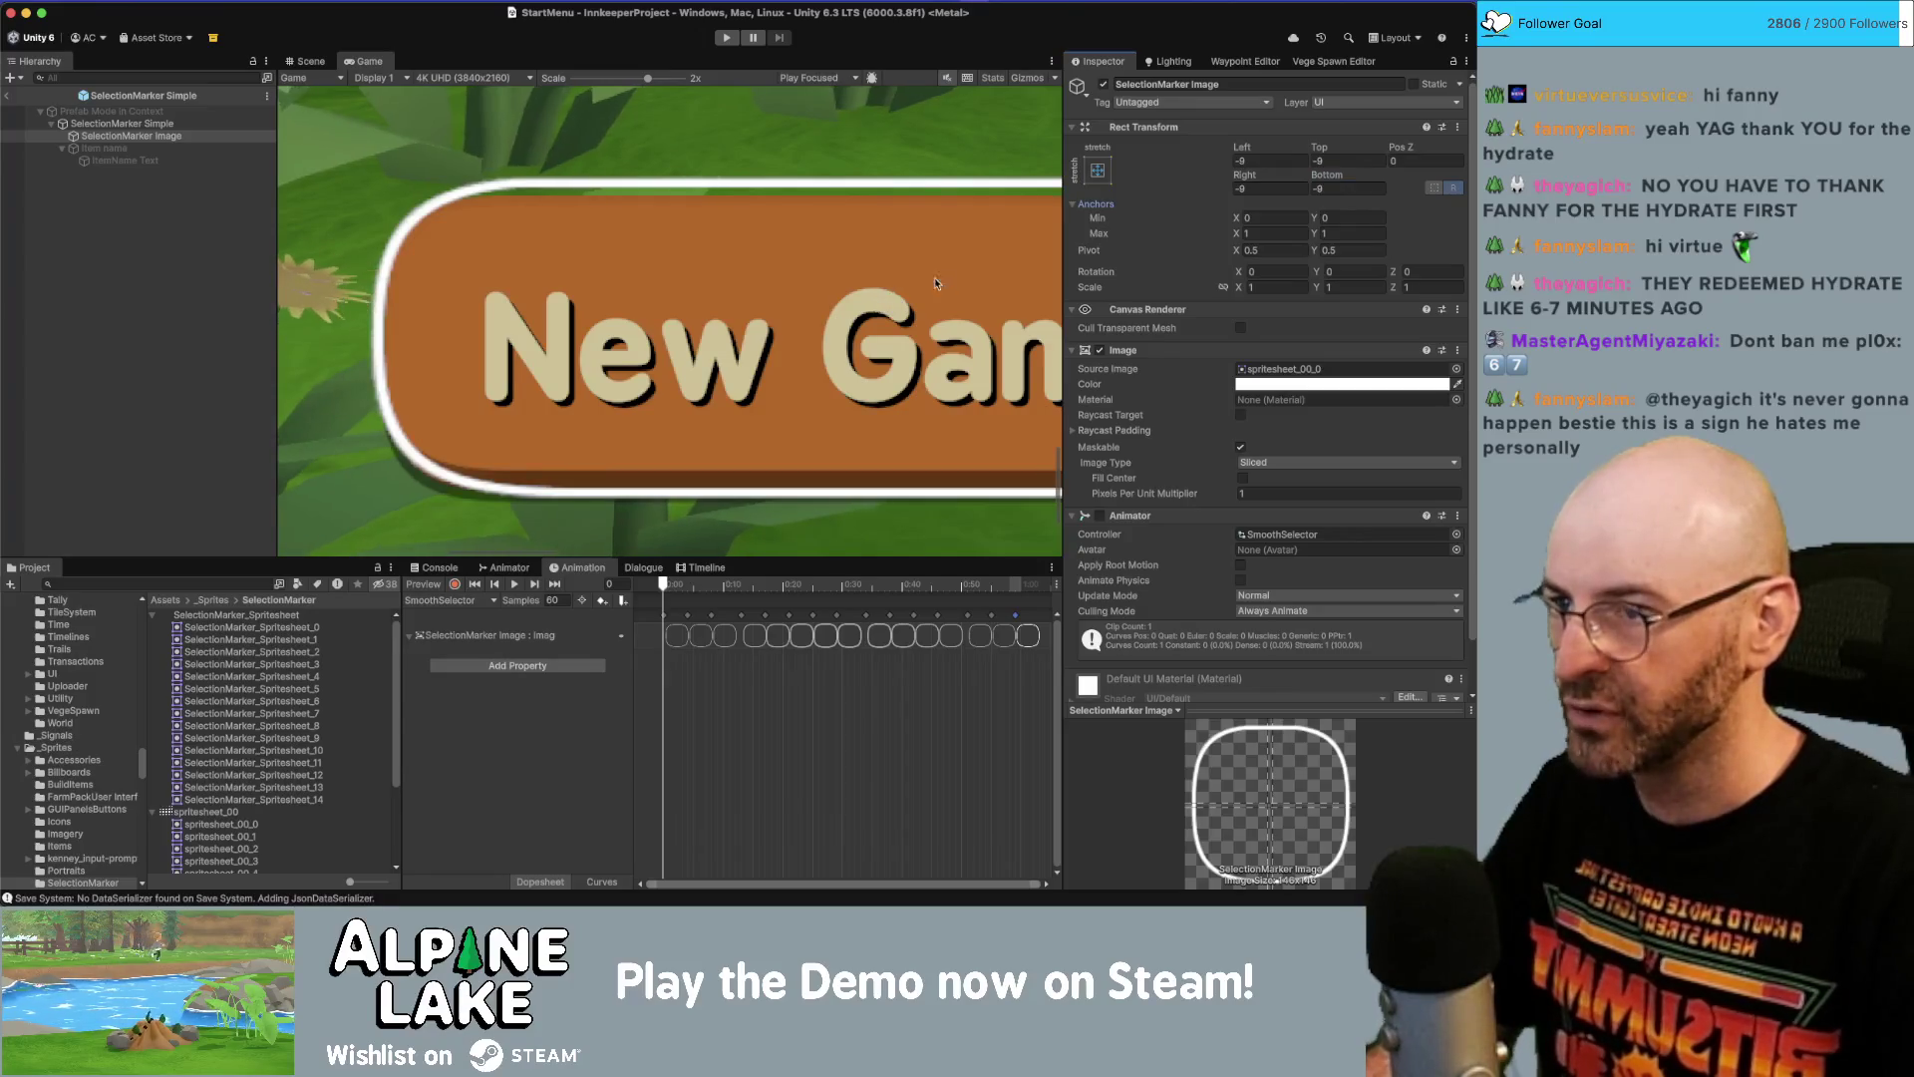
Return to the StartMenu scene and search the project assets for the RoundedPanelRaised sprites.
scroll(935, 277, down, 5)
scroll(572, 417, up, 5)
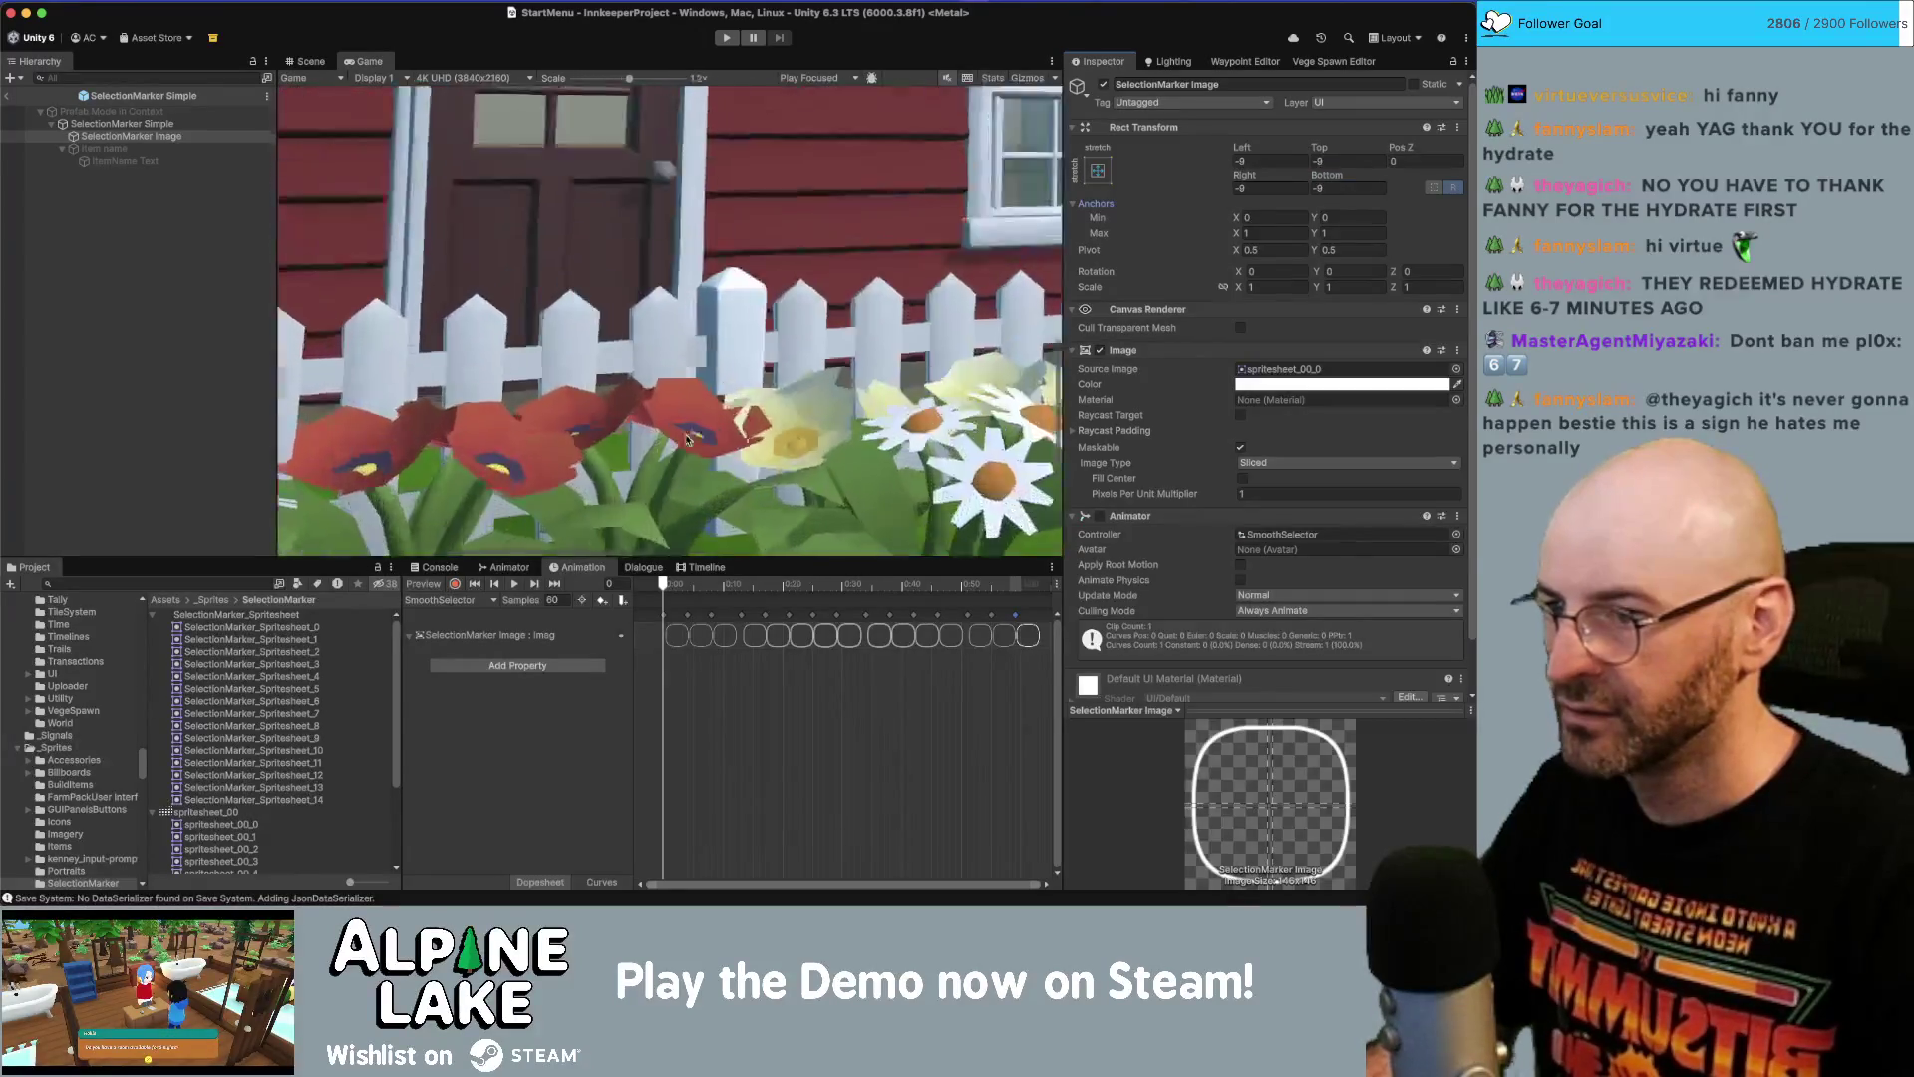
scroll(700, 180, down, 2)
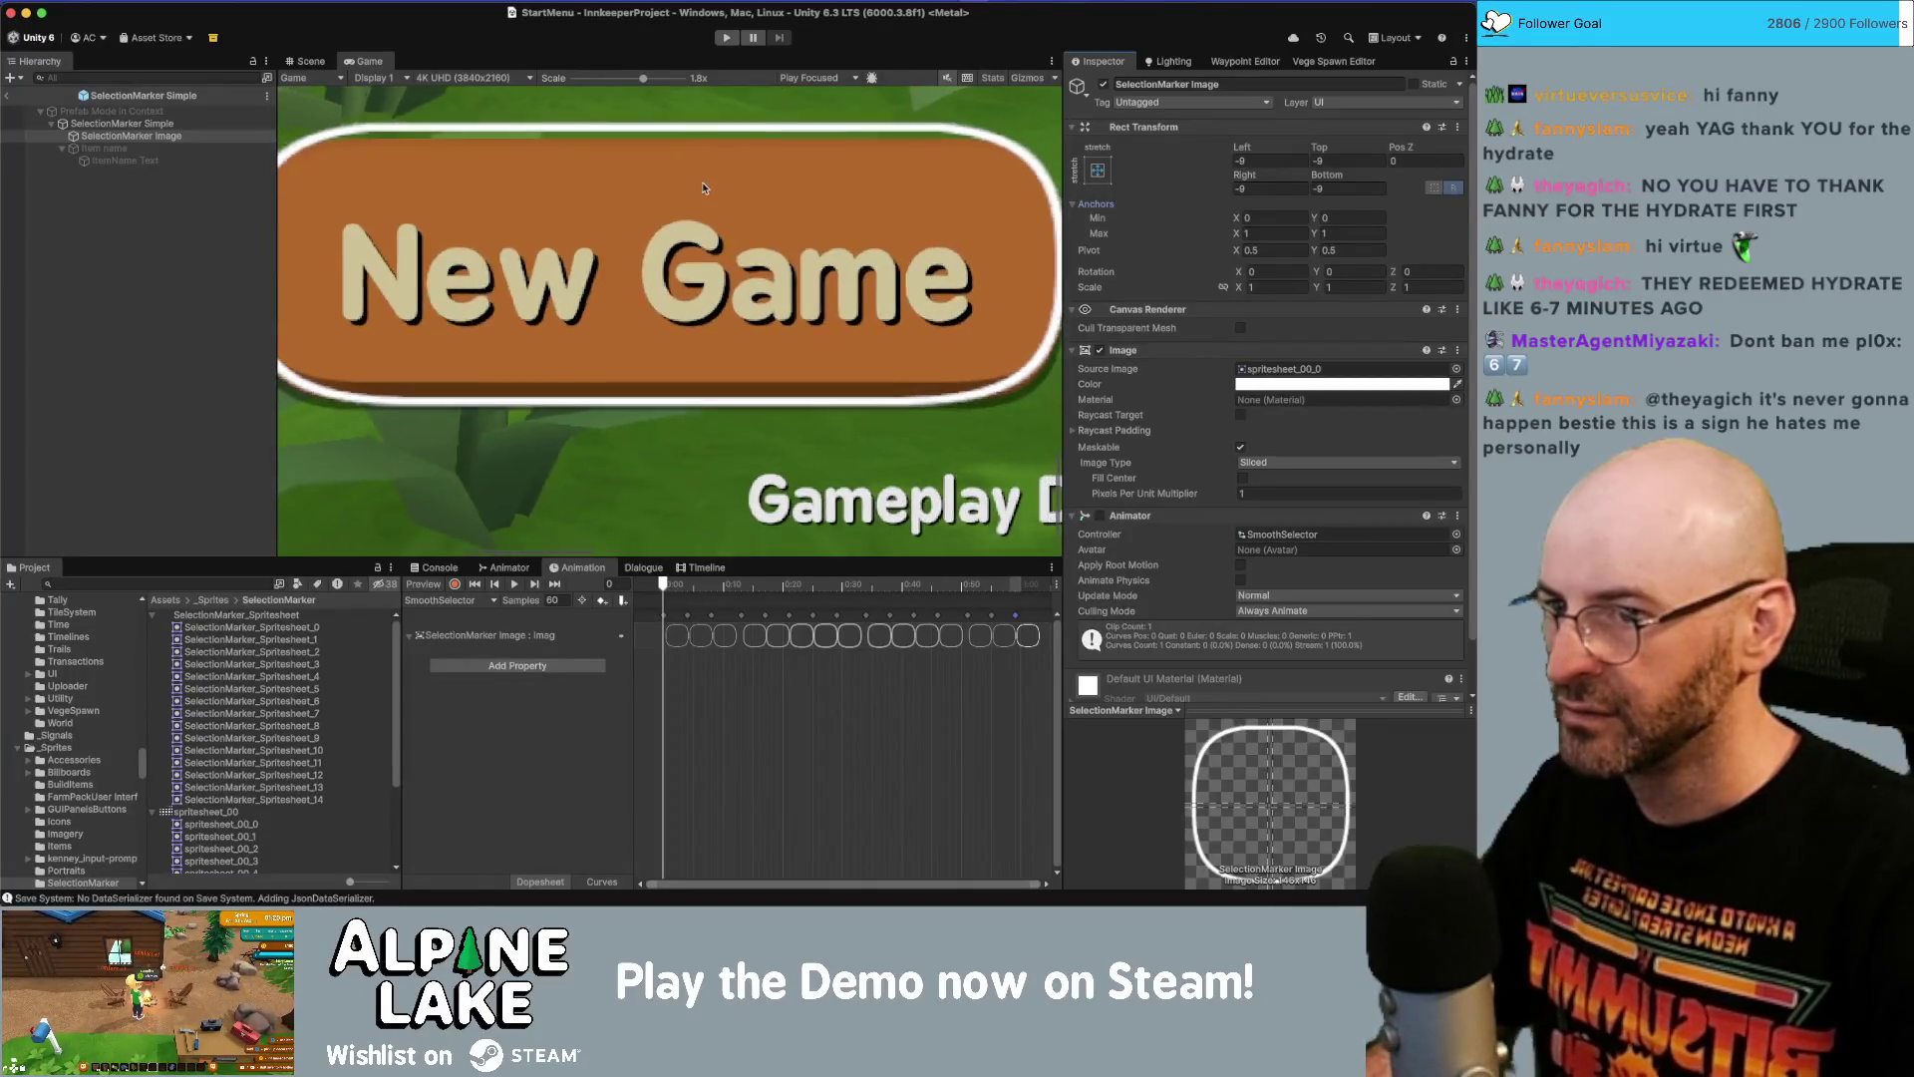
click(7, 96)
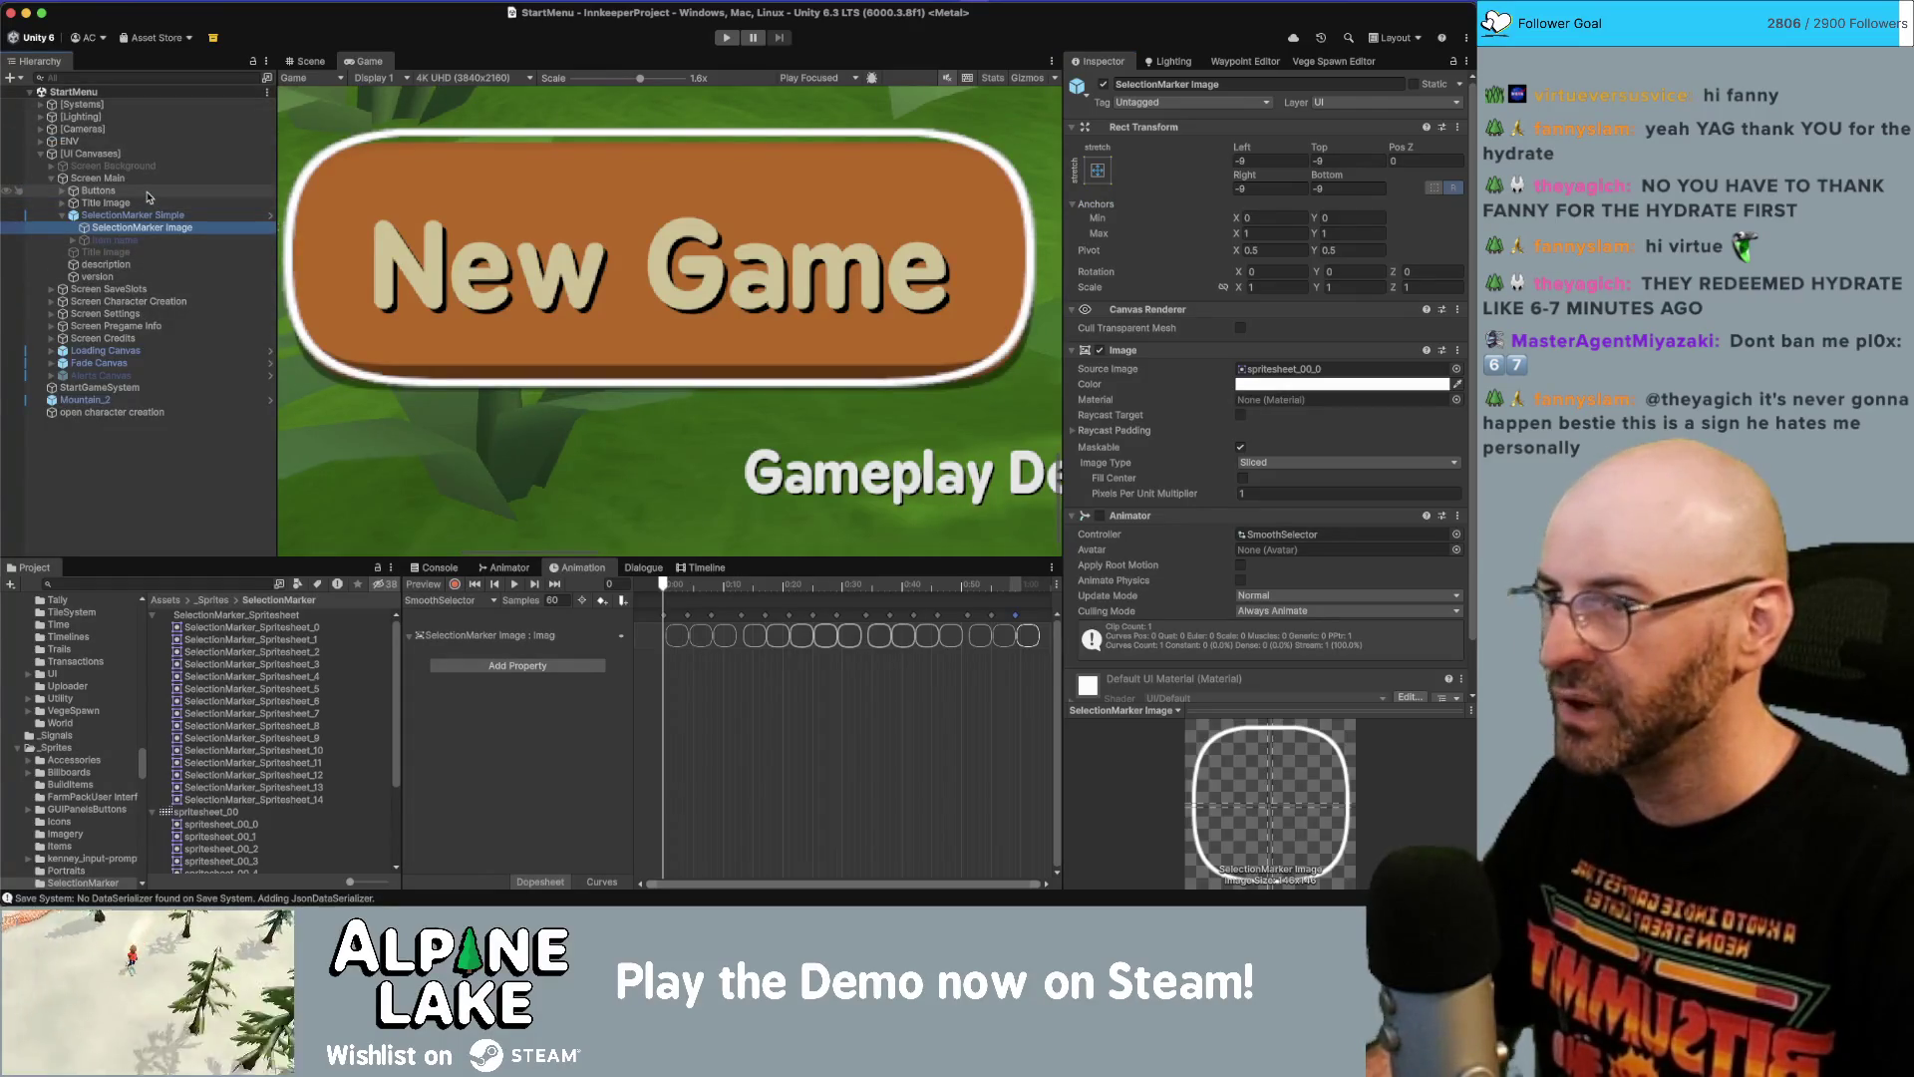
click(204, 583)
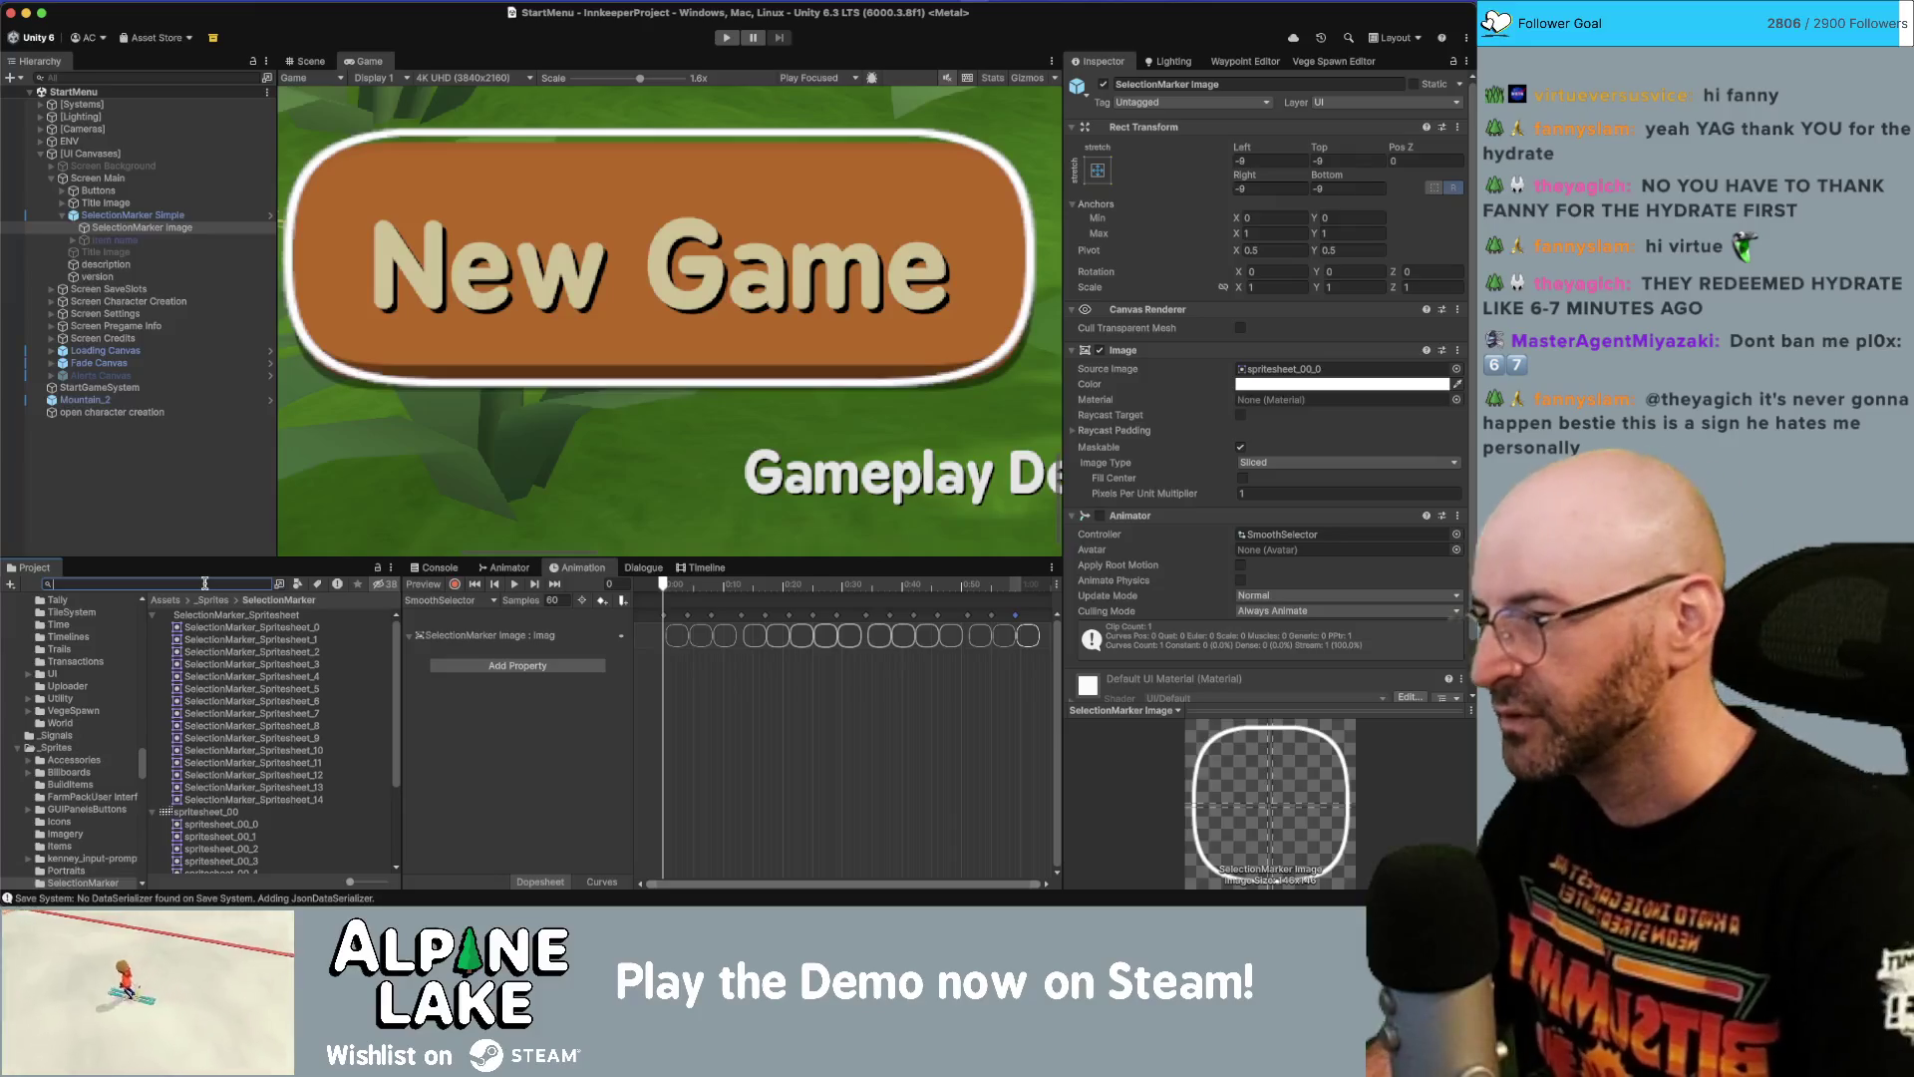
text(panaira)
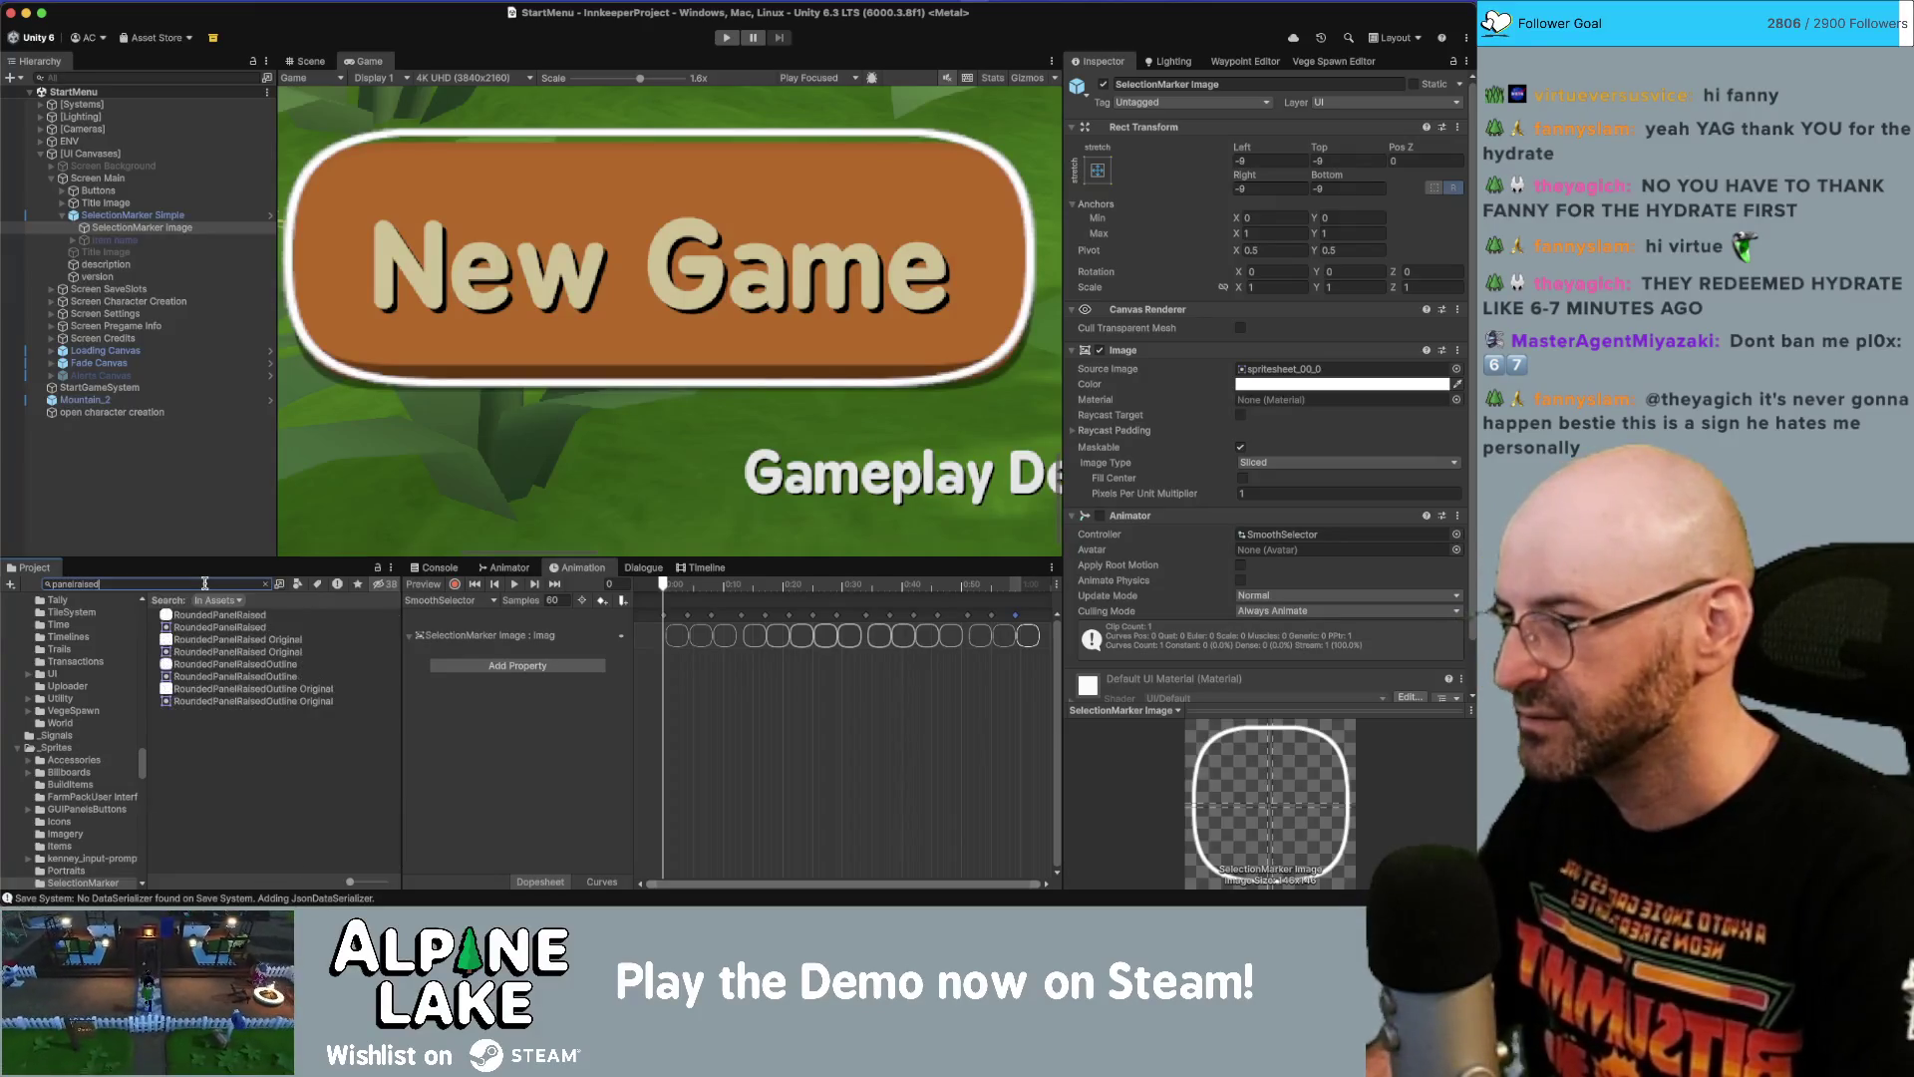
Inspect RoundedPanelRaised's sprite borders in the Sprite Editor: 58 left, top, right and 66 bottom.
click(212, 614)
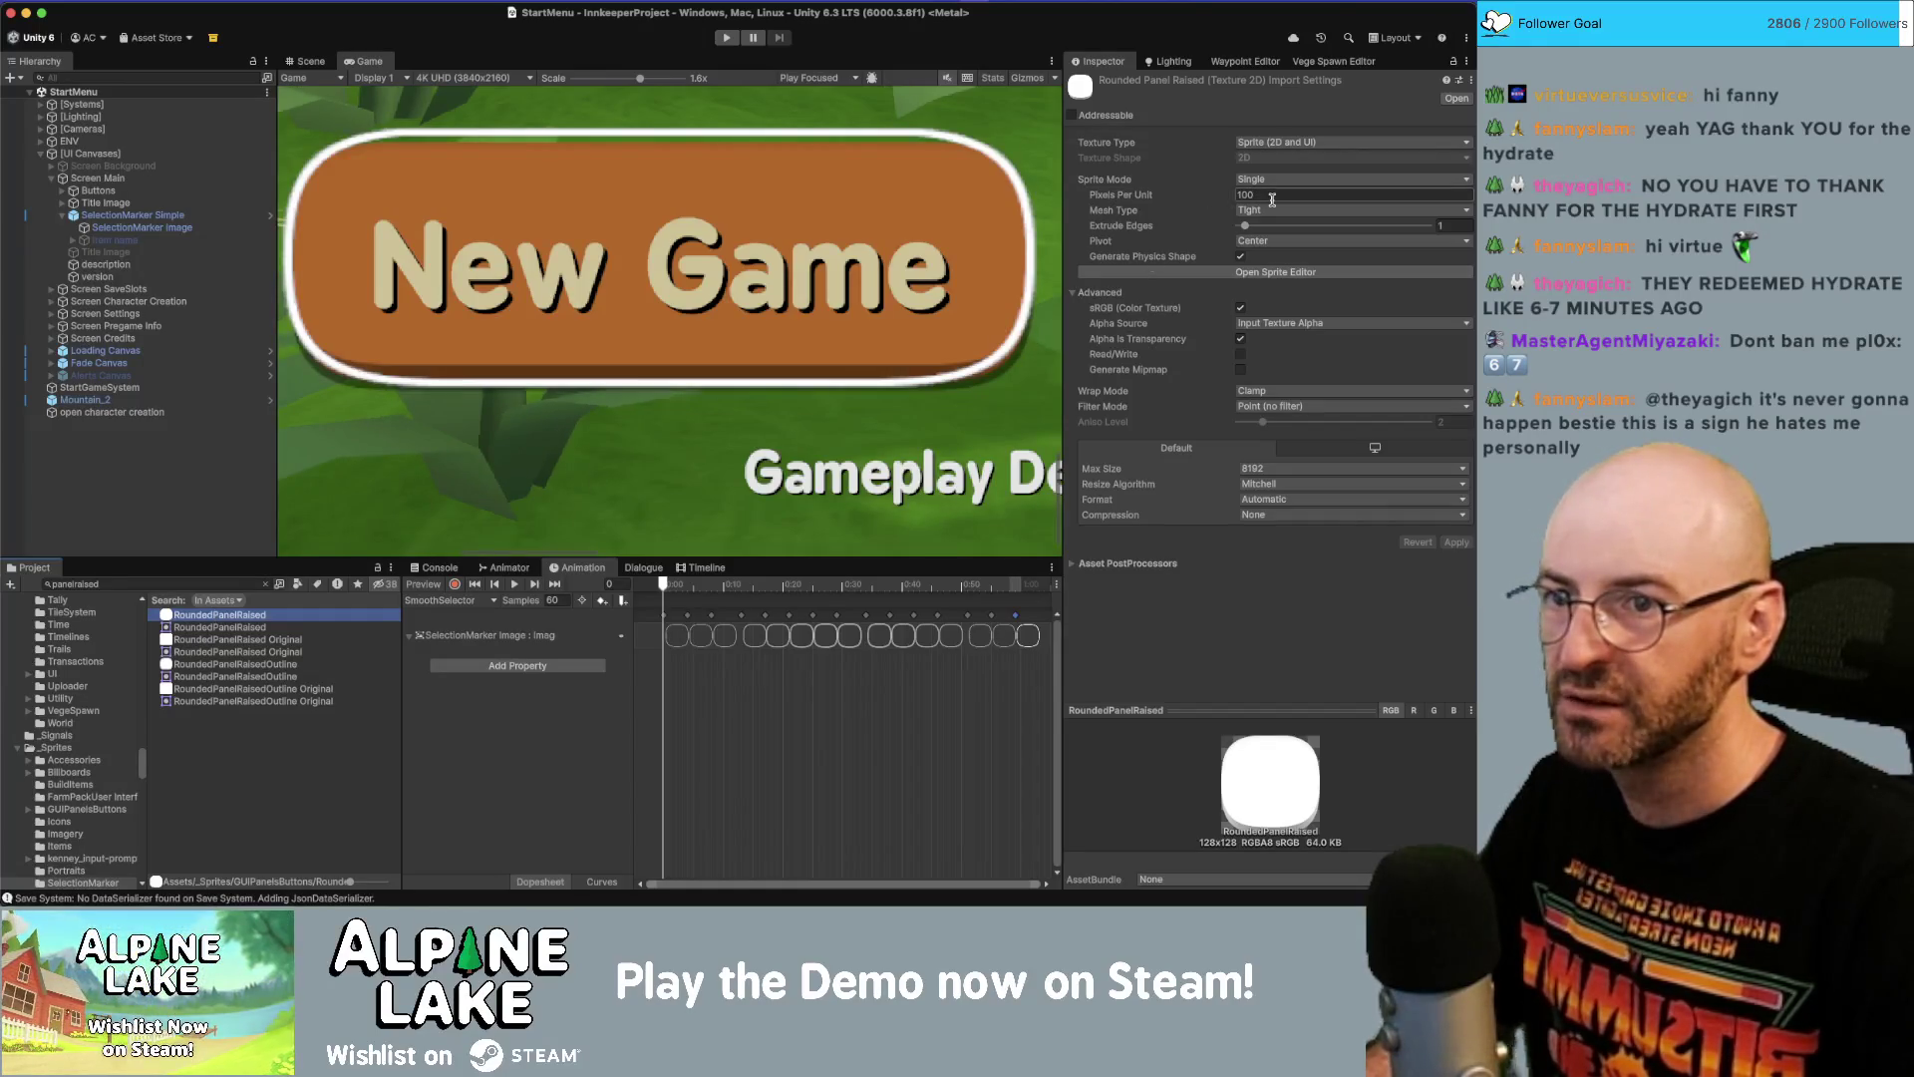
click(1258, 273)
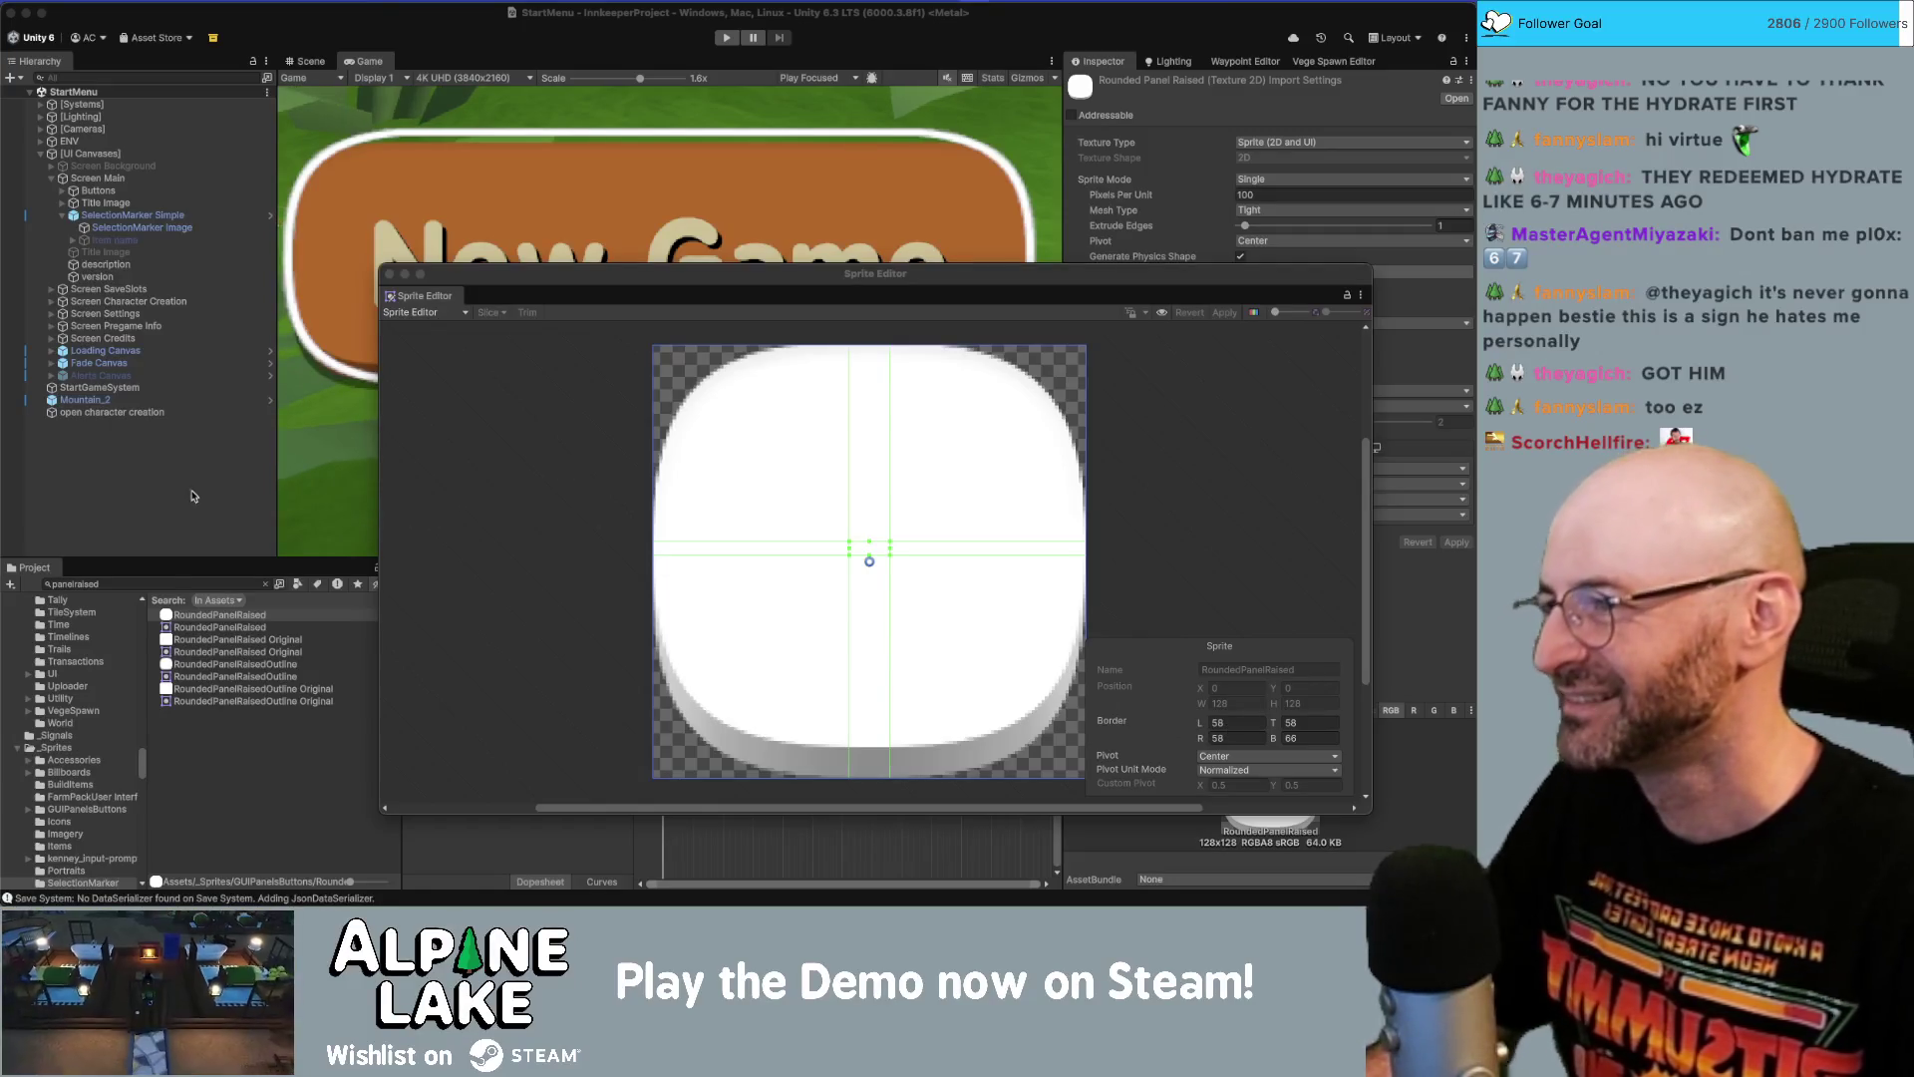
click(165, 586)
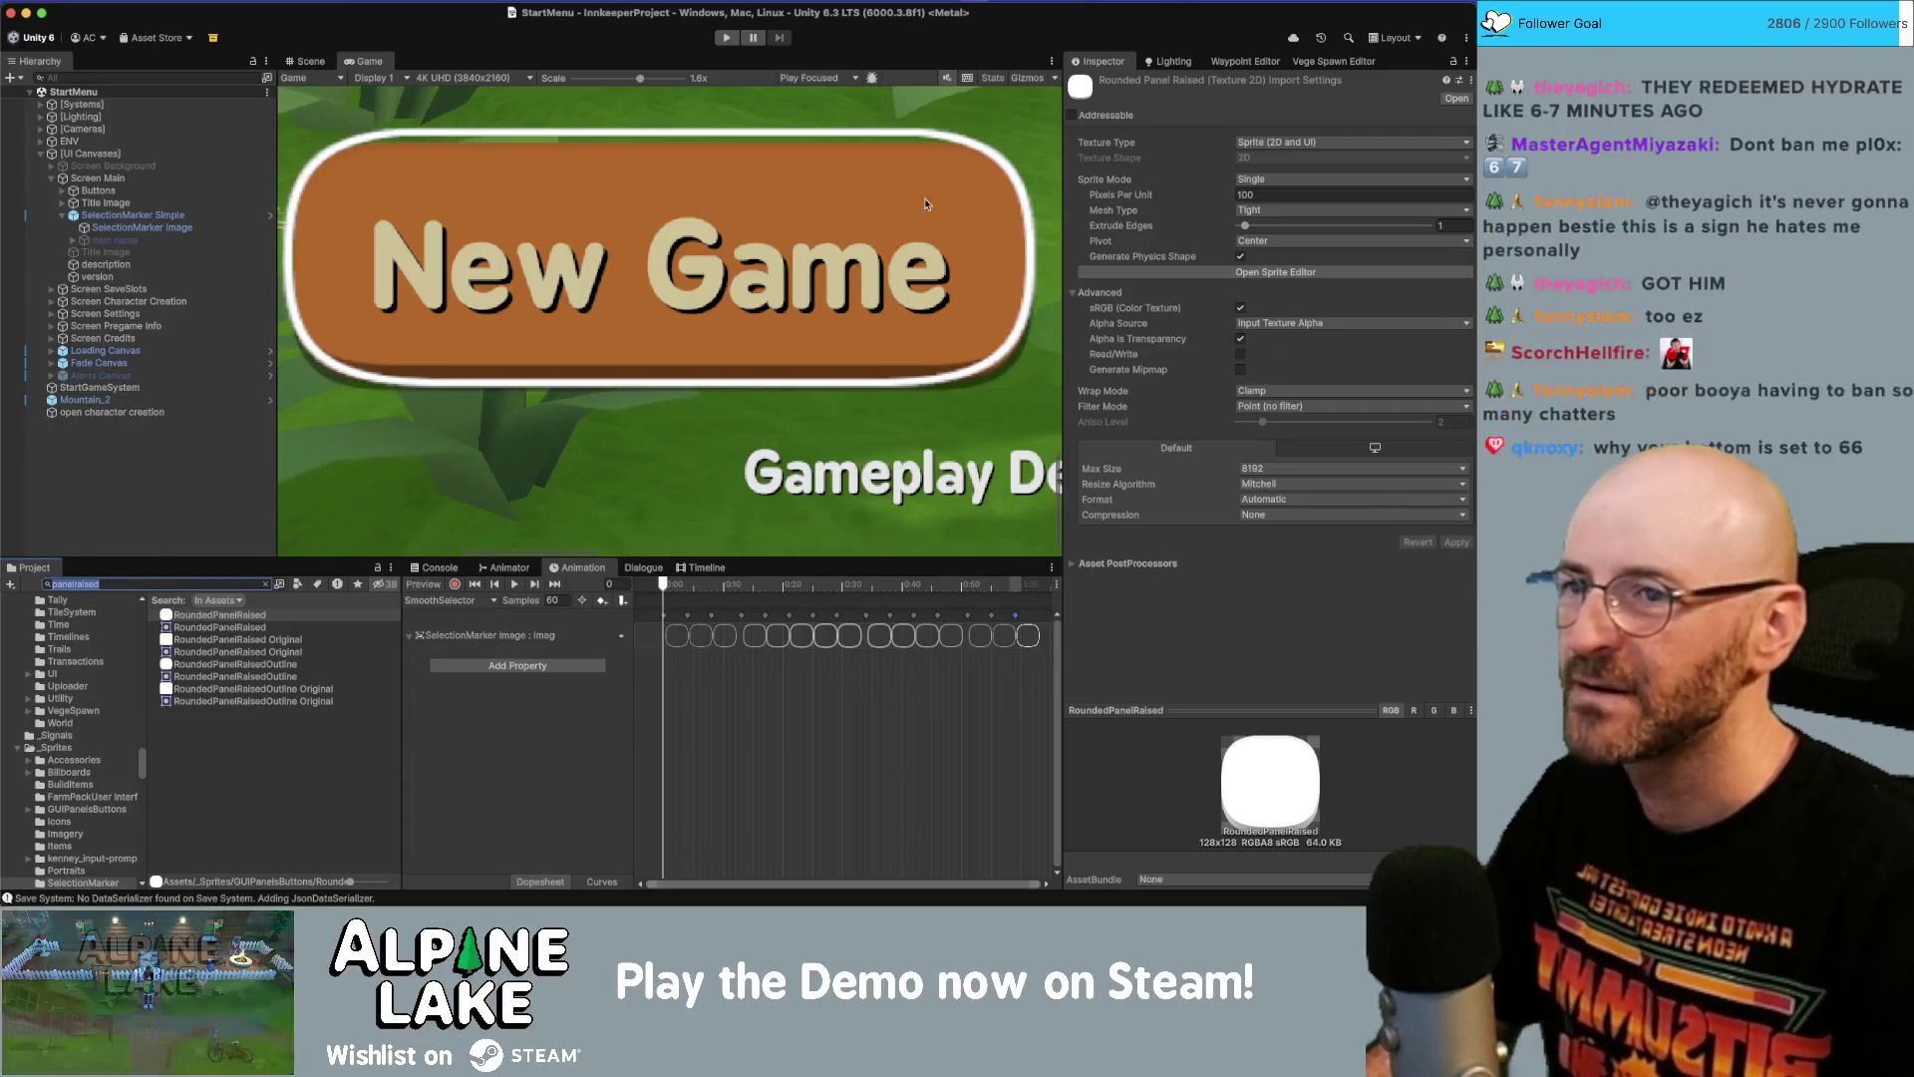
click(162, 229)
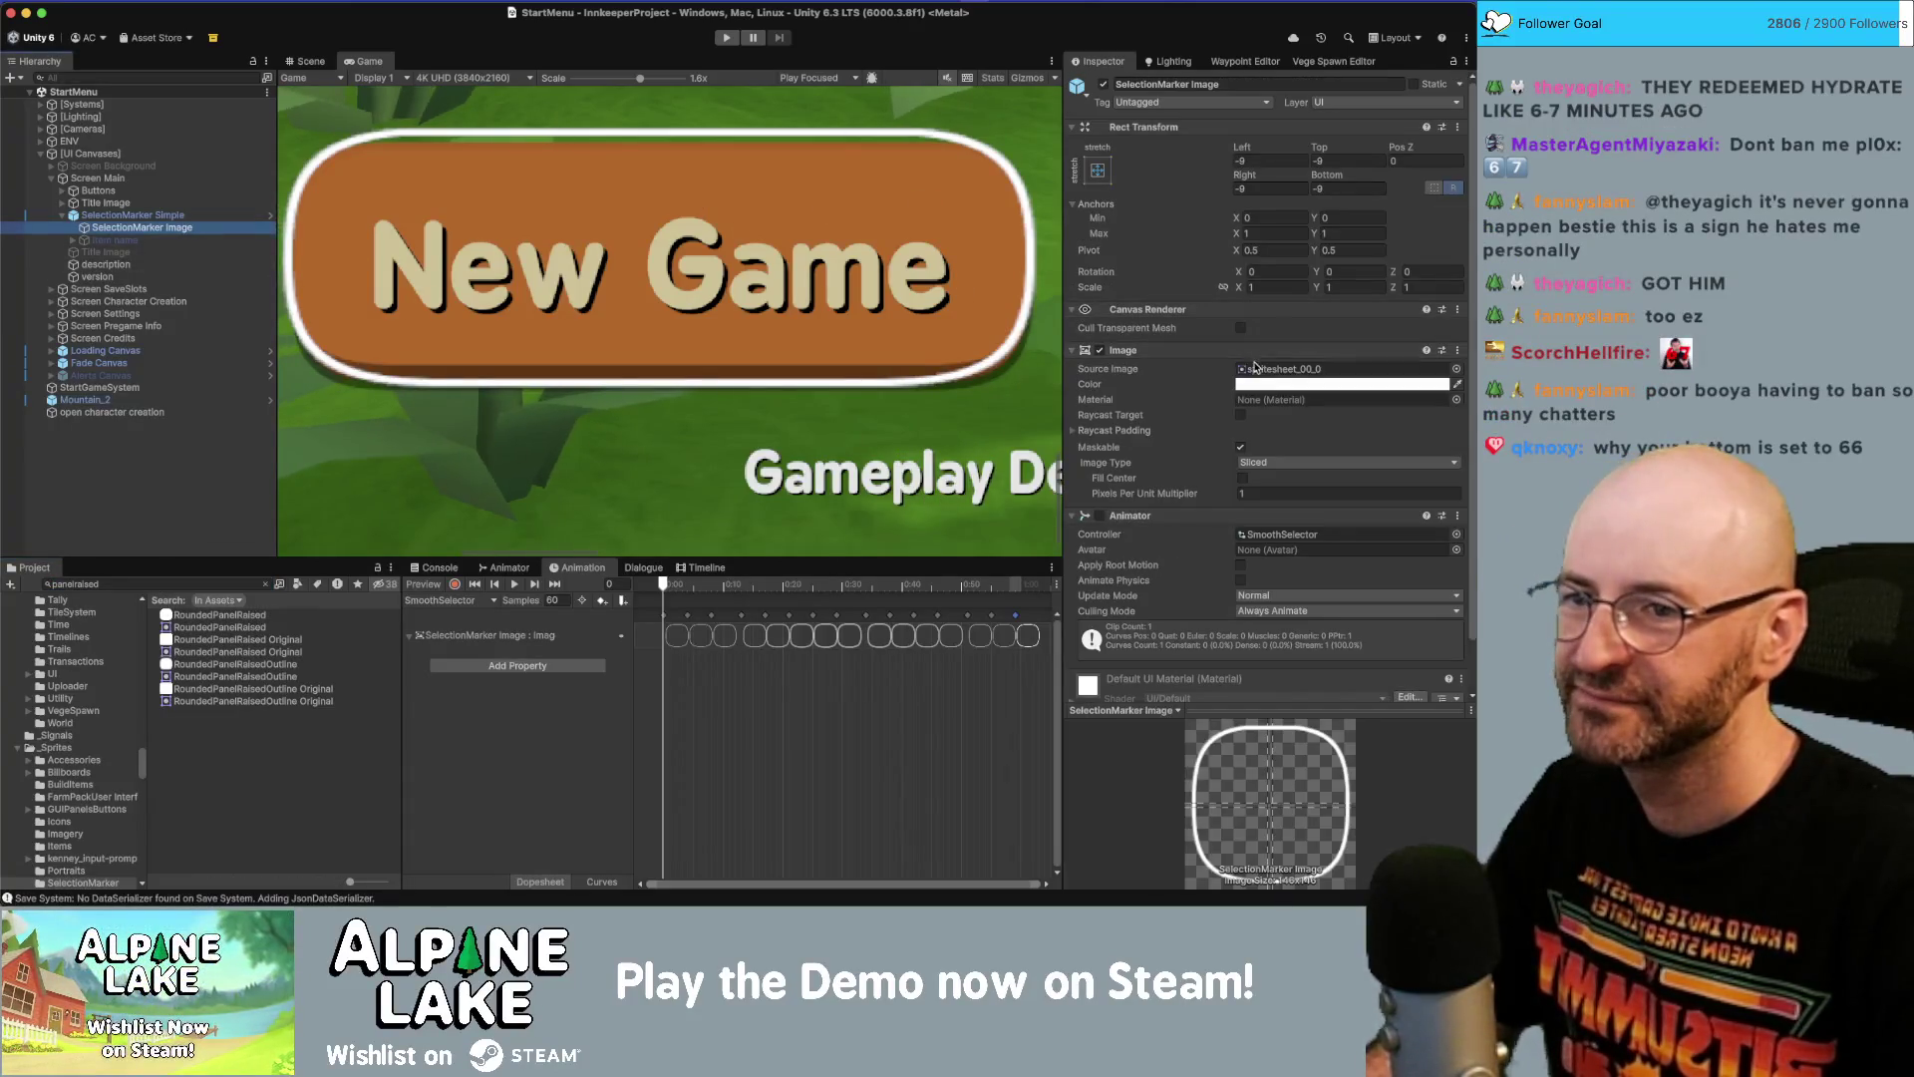
Set the spritesheet_00 marker sprite's borders to 67 on all sides and apply.
click(1286, 368)
click(206, 728)
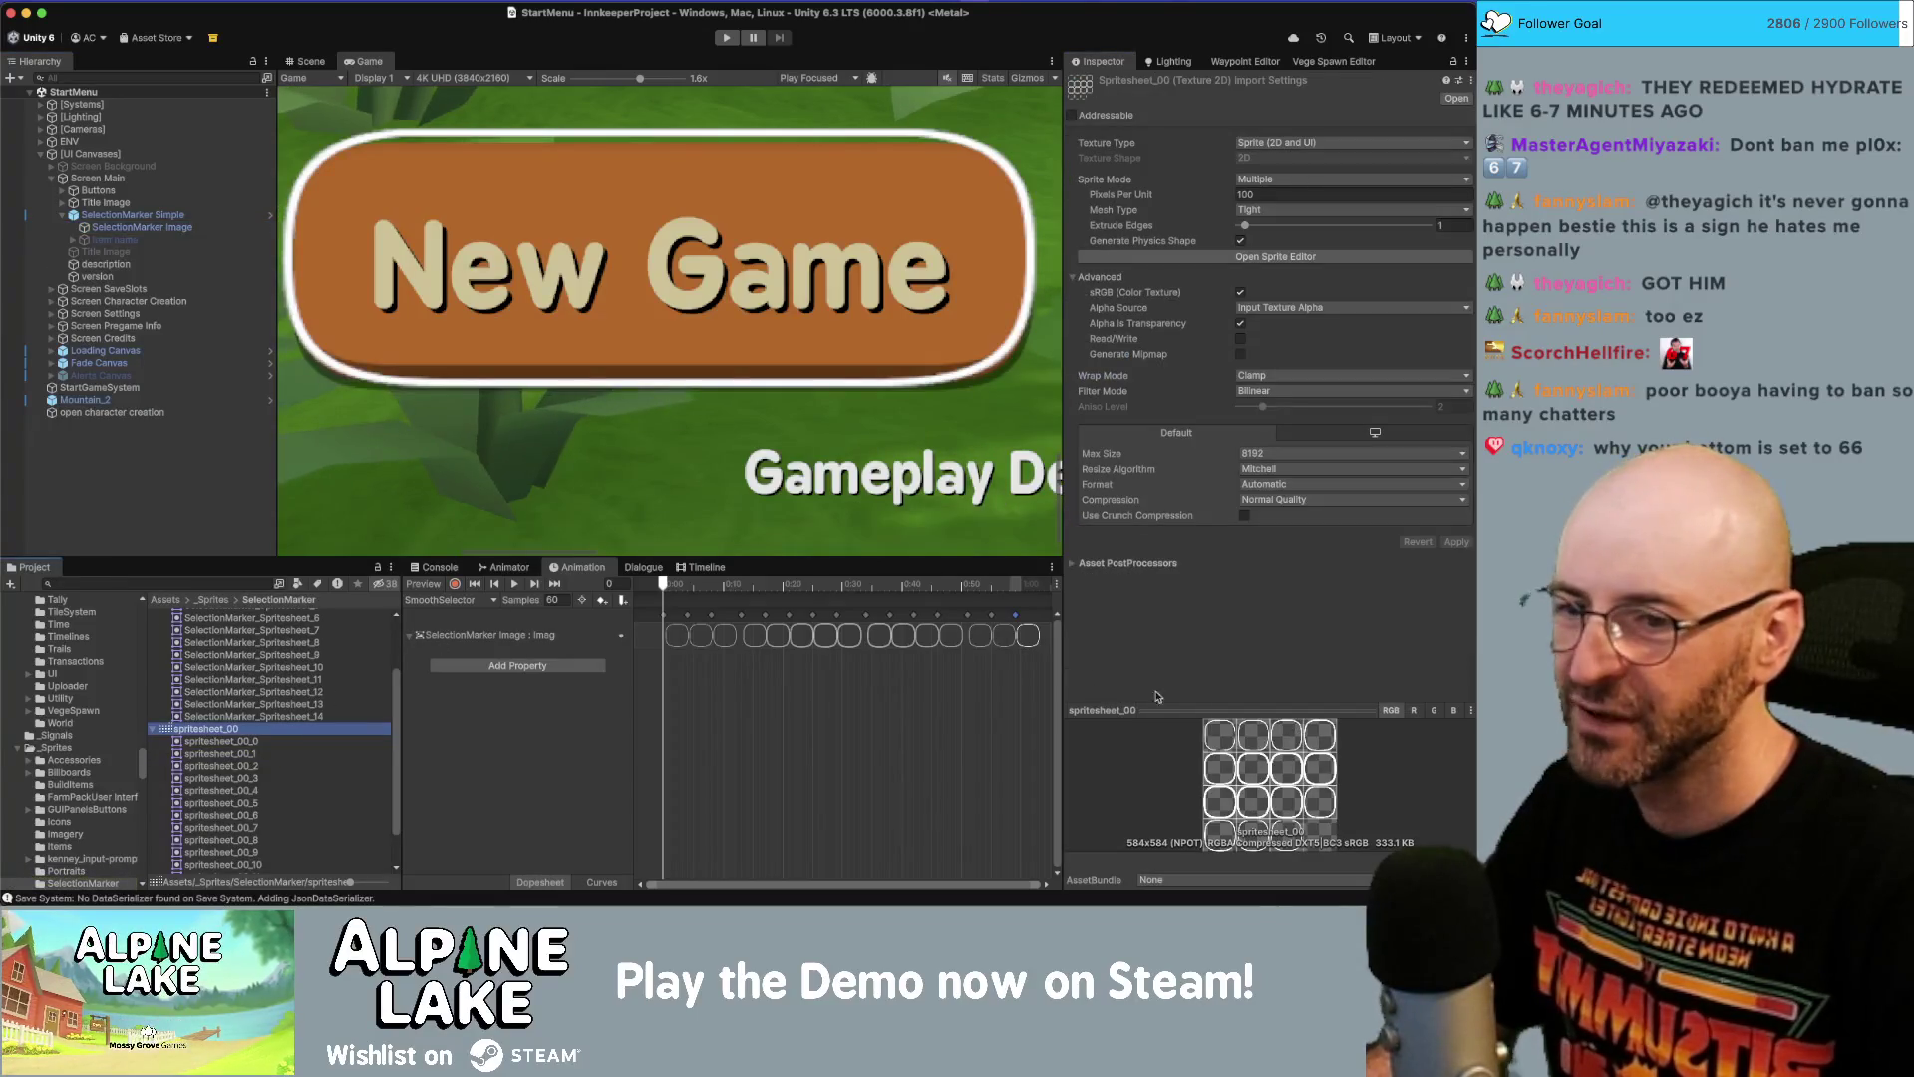
click(1296, 257)
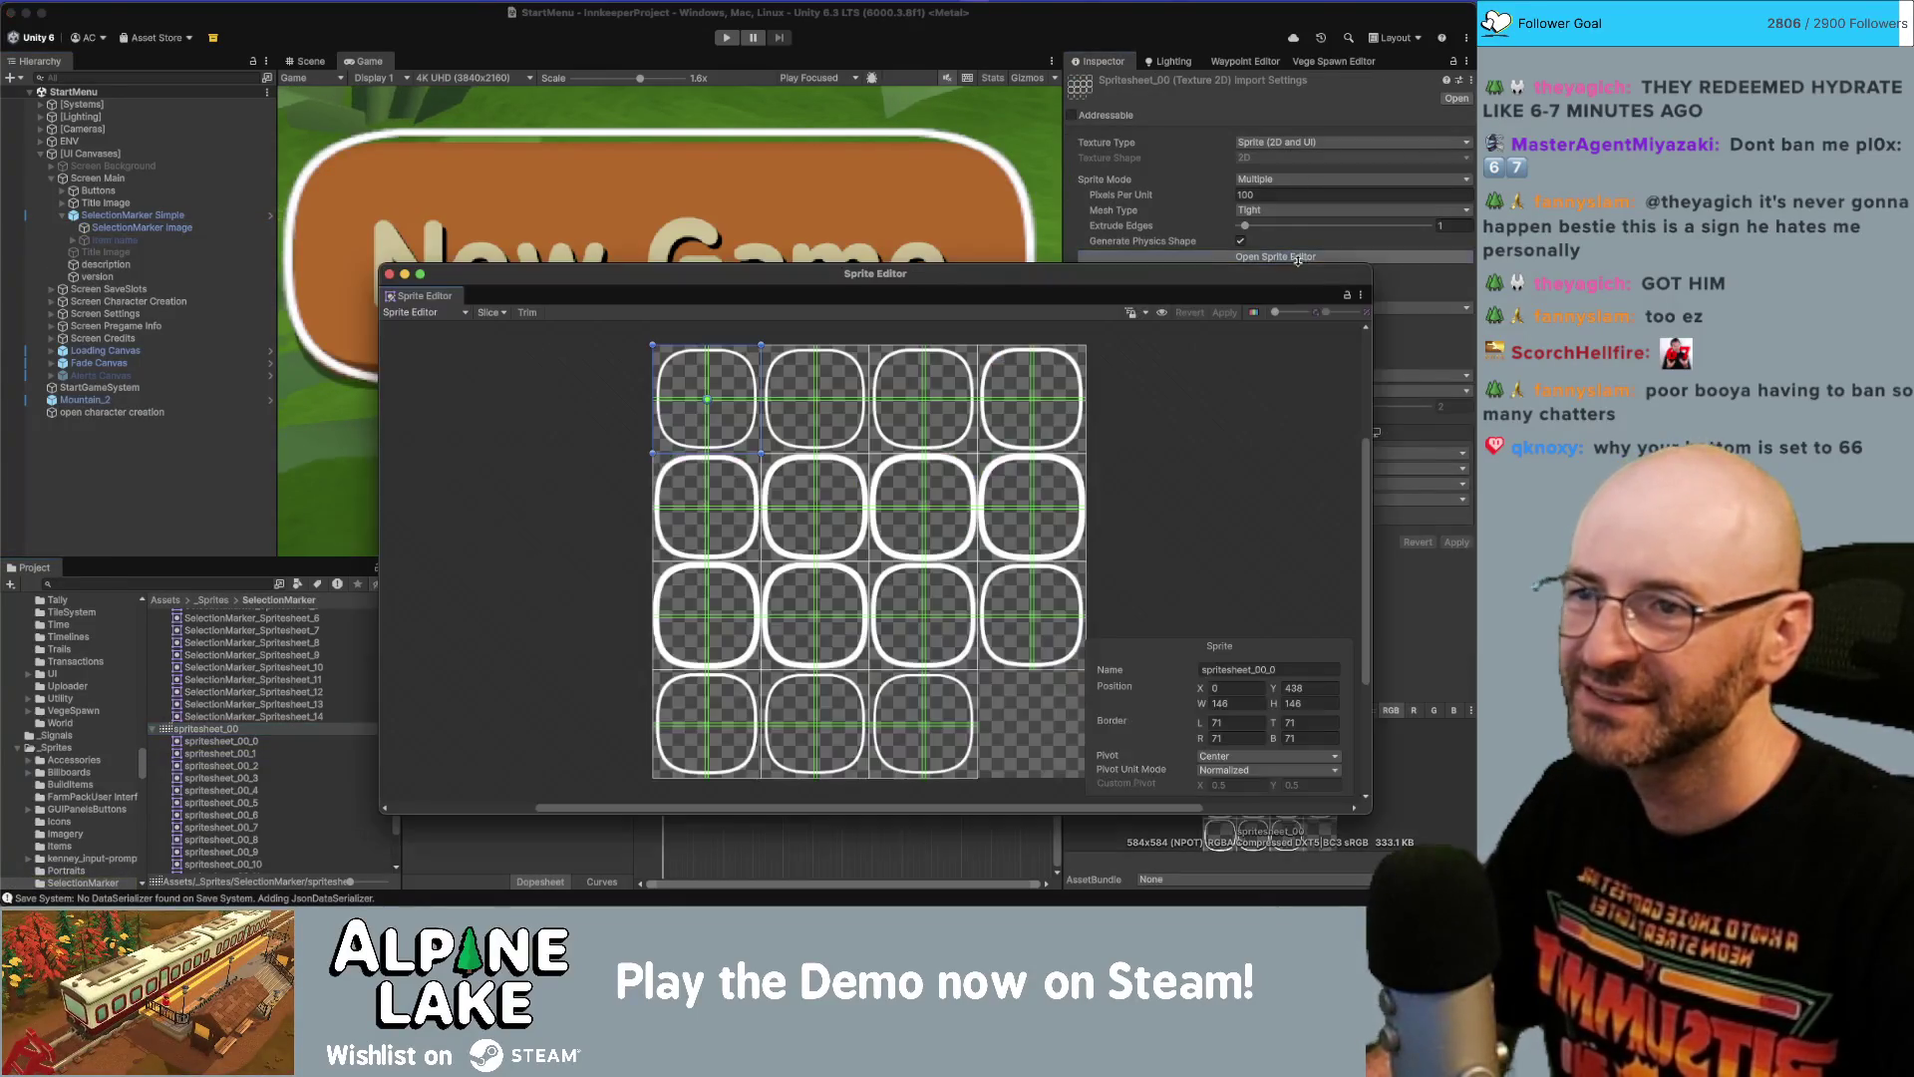
text(67)
key(Tab)
text(67)
key(Tab)
text(67)
key(Tab)
text(67)
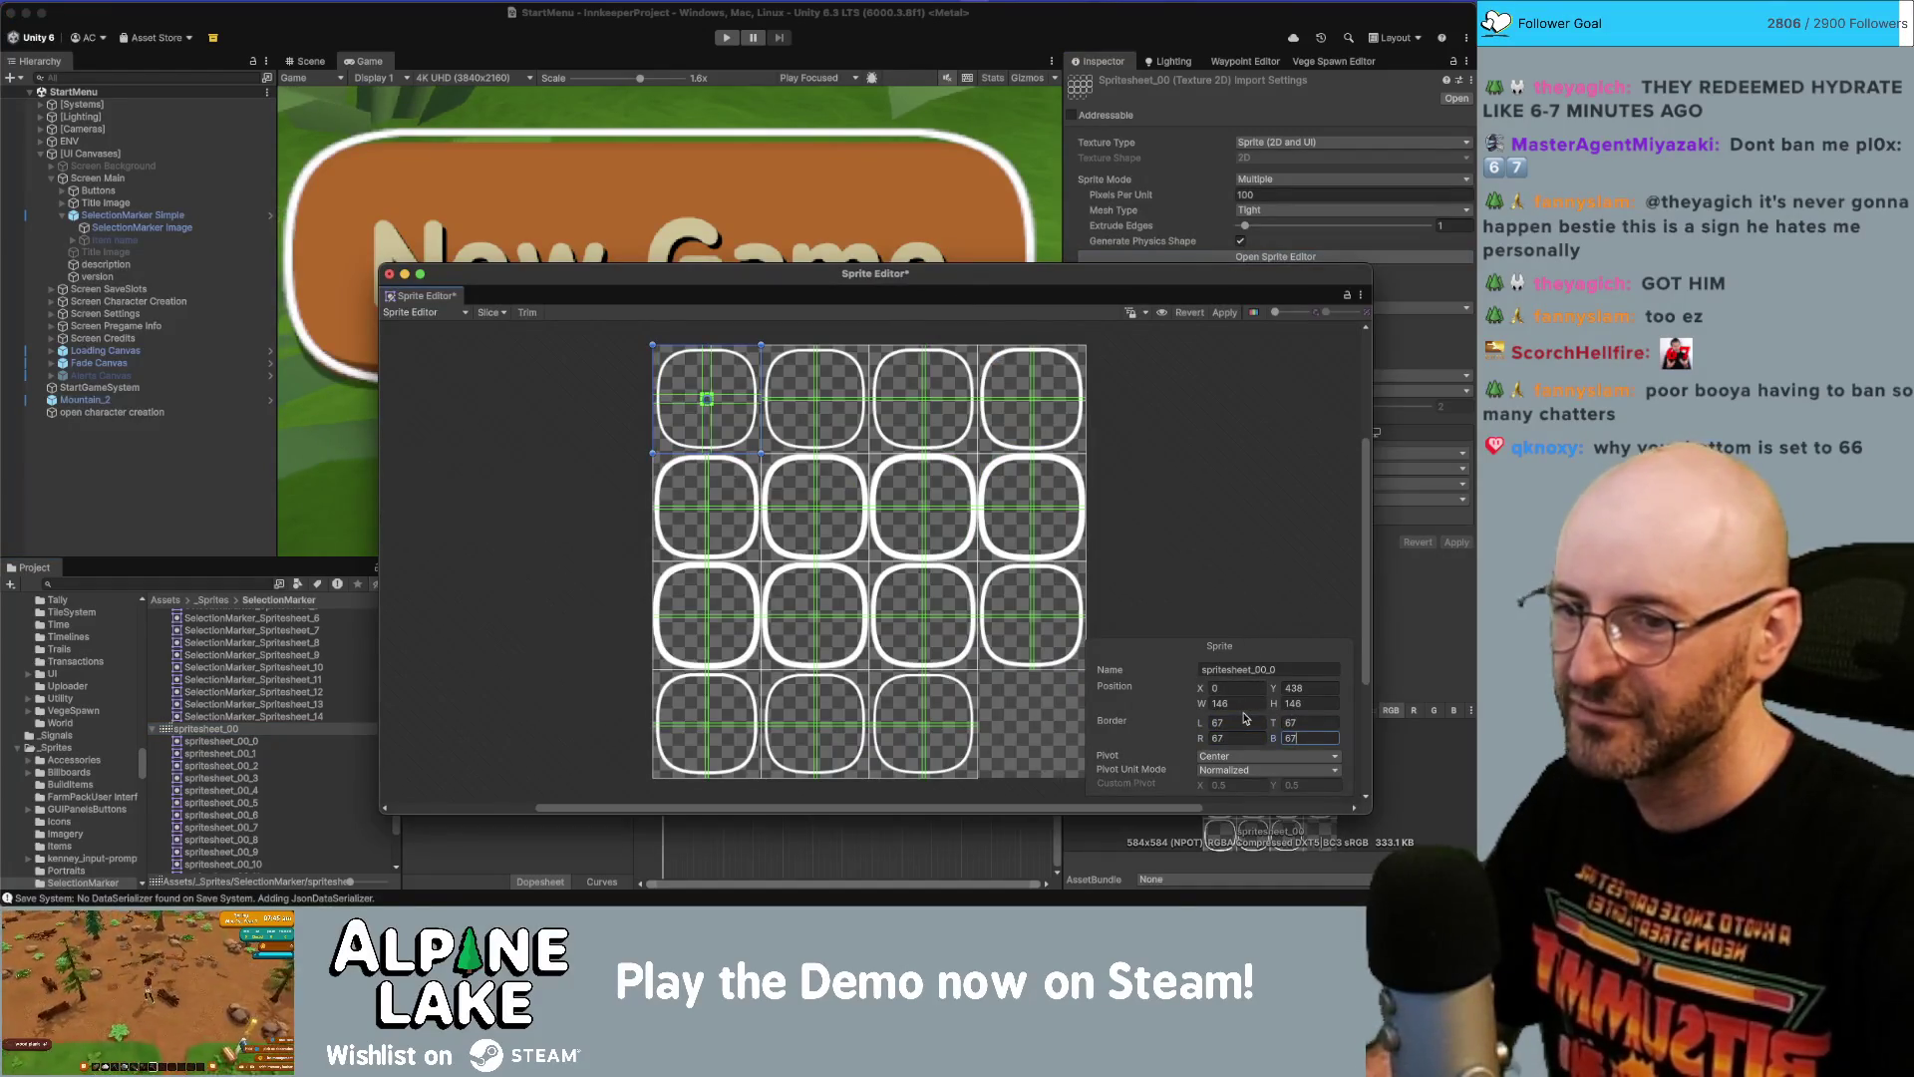
click(1227, 313)
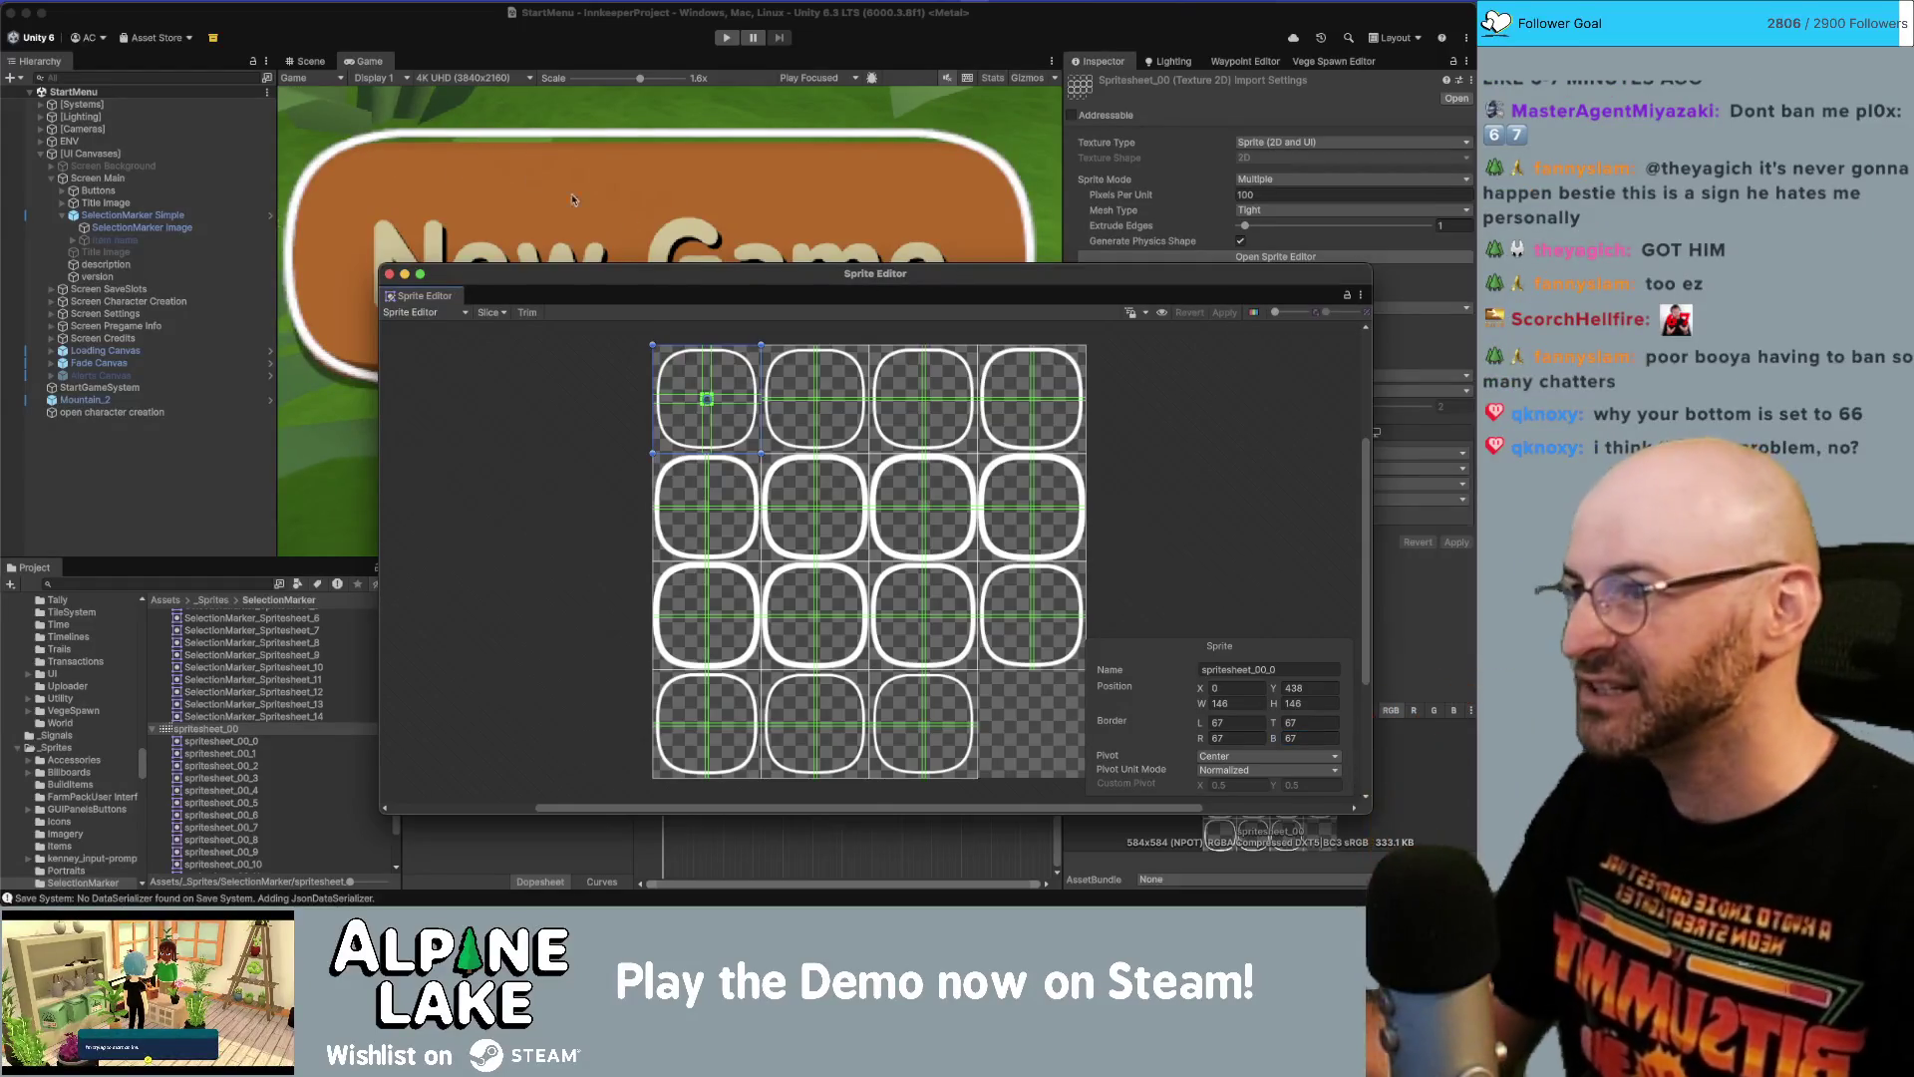
click(389, 273)
click(168, 229)
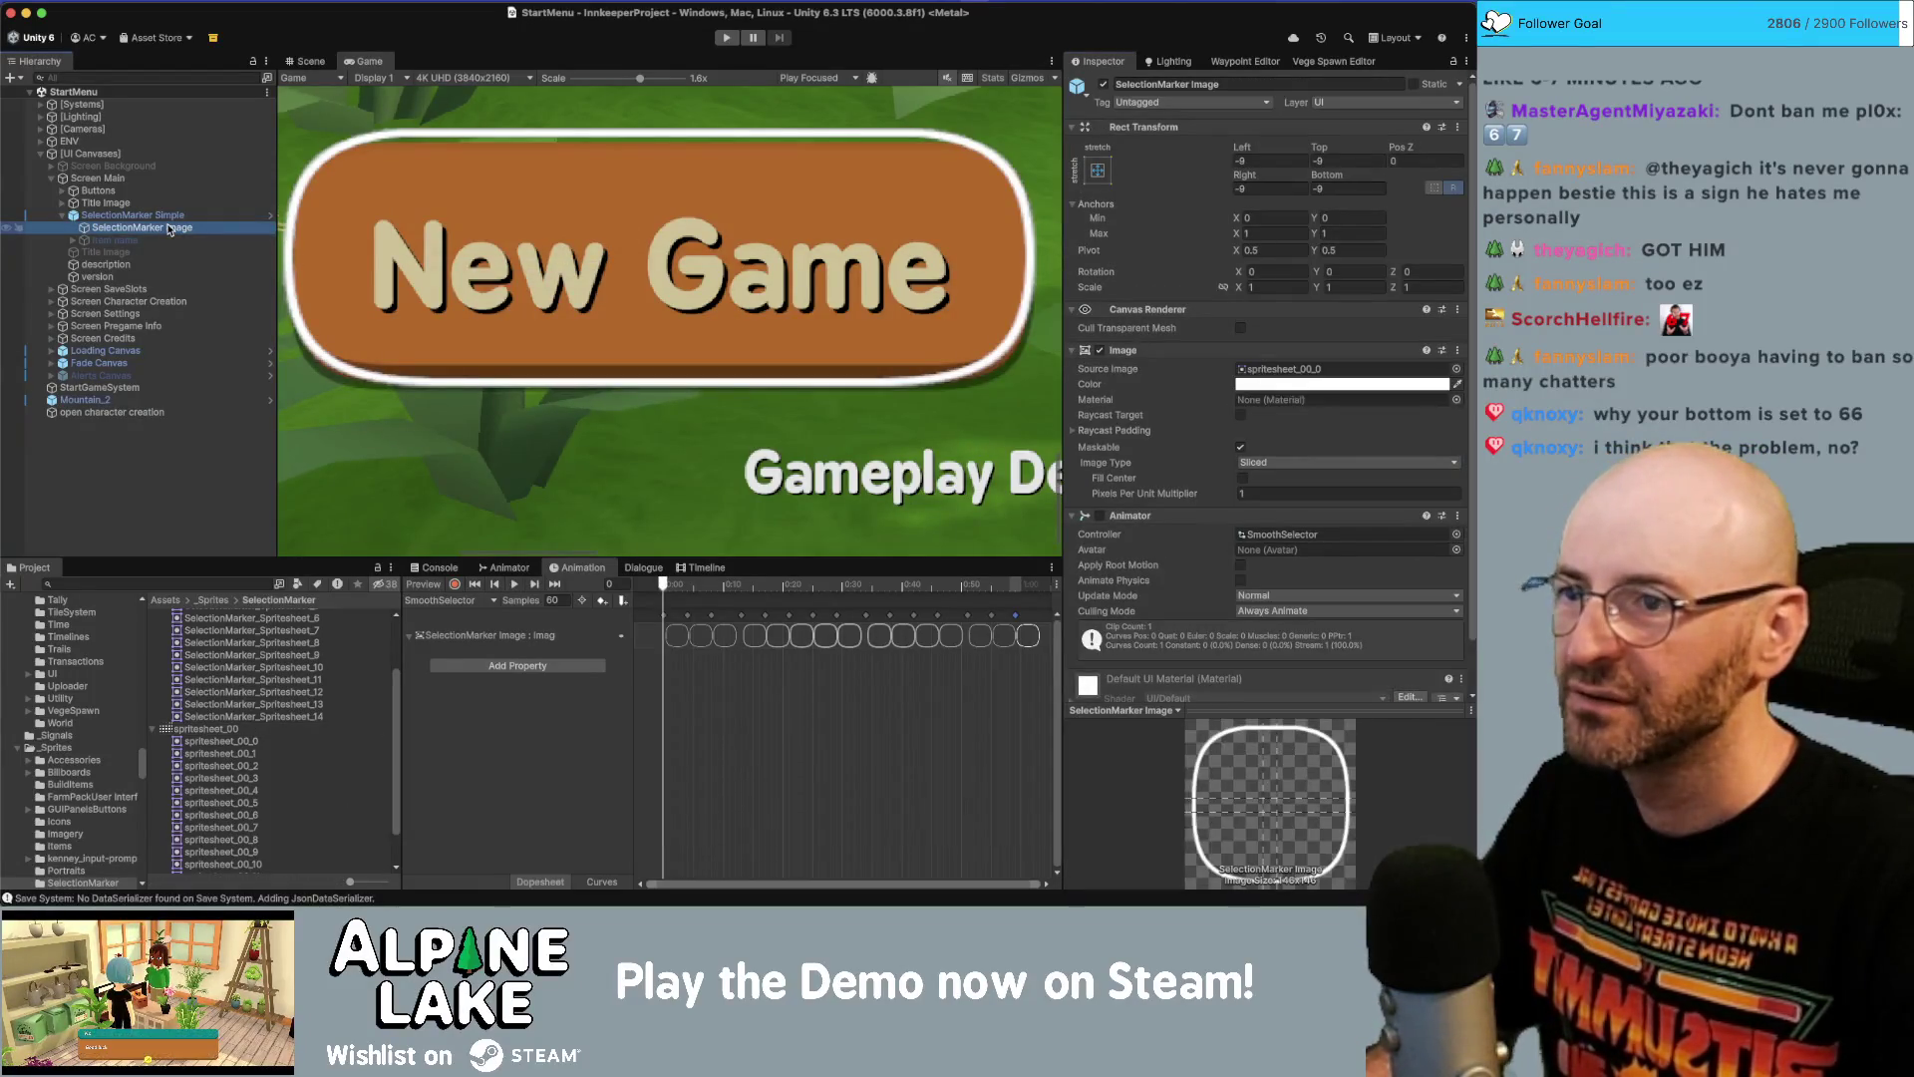
Expand the Buttons group and read the New Game Button's Rect Transform position.
click(135, 215)
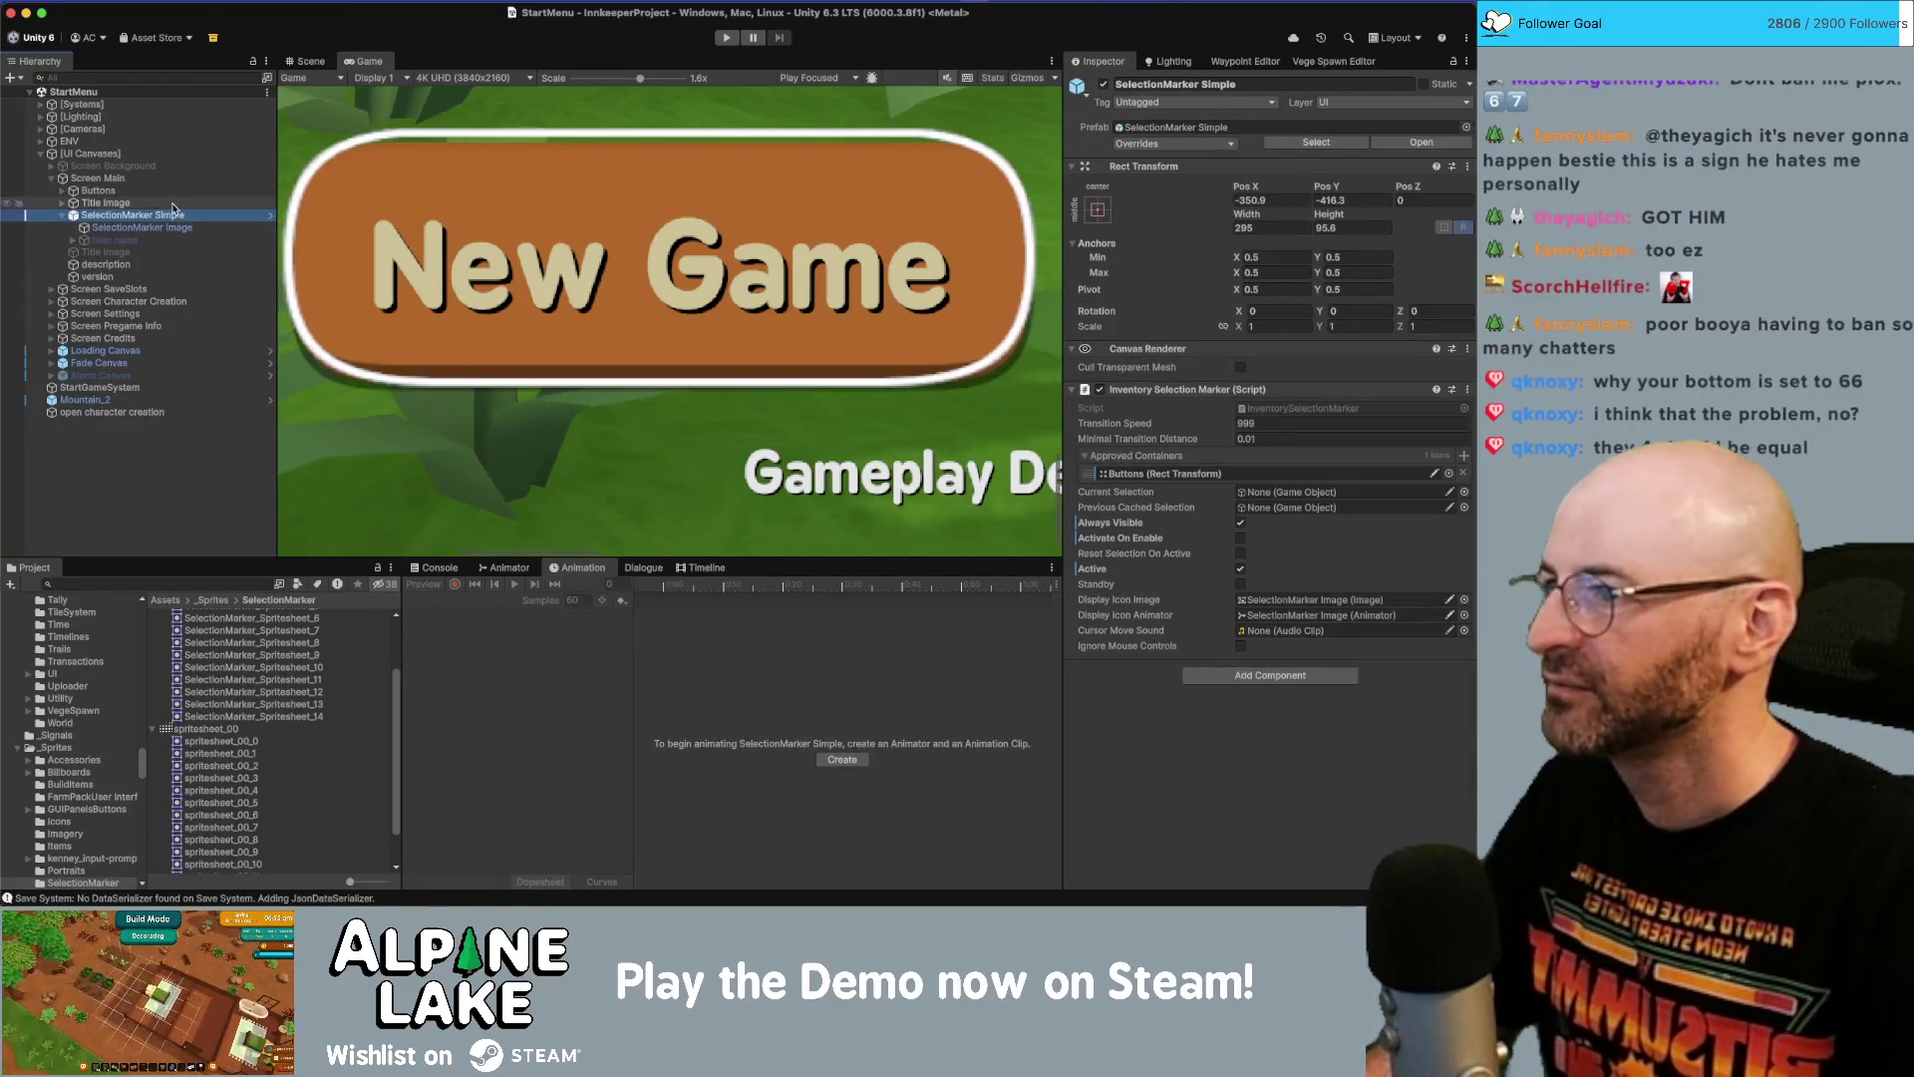
click(61, 204)
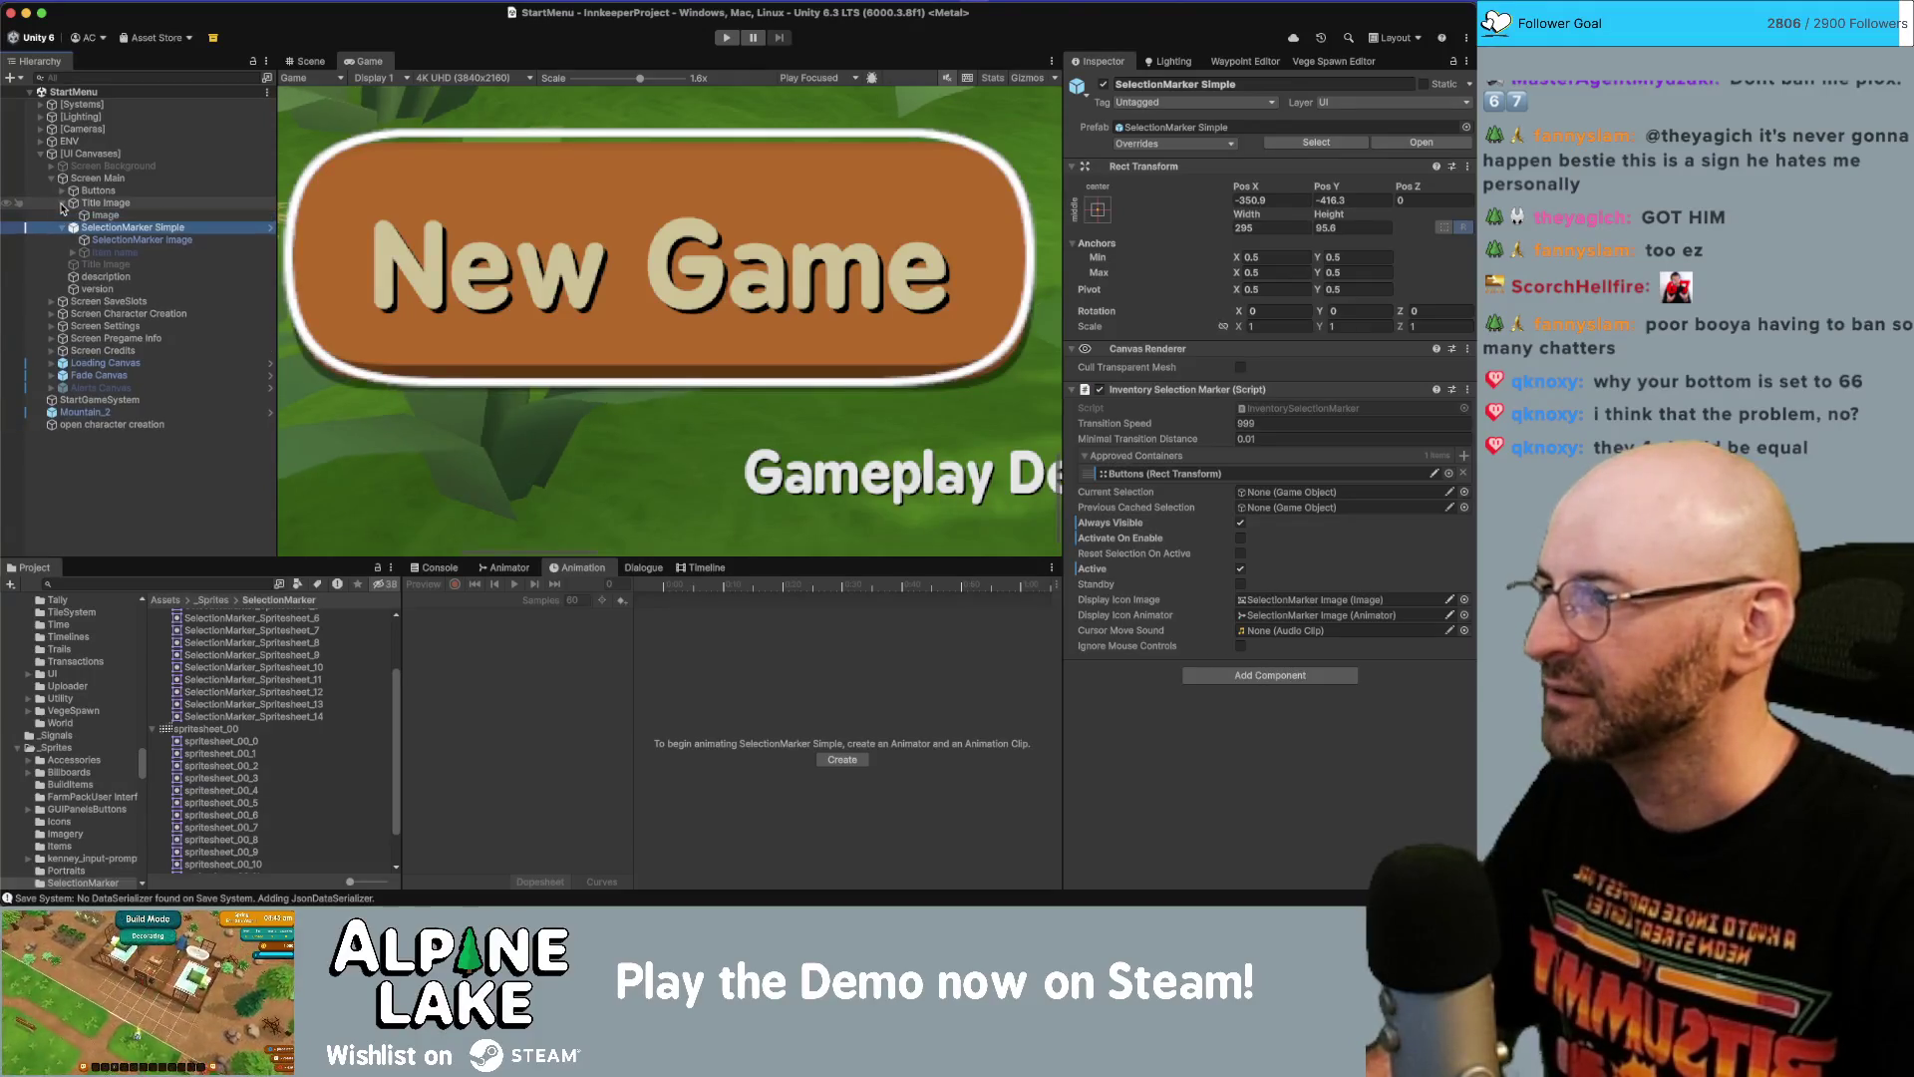
click(62, 203)
click(61, 190)
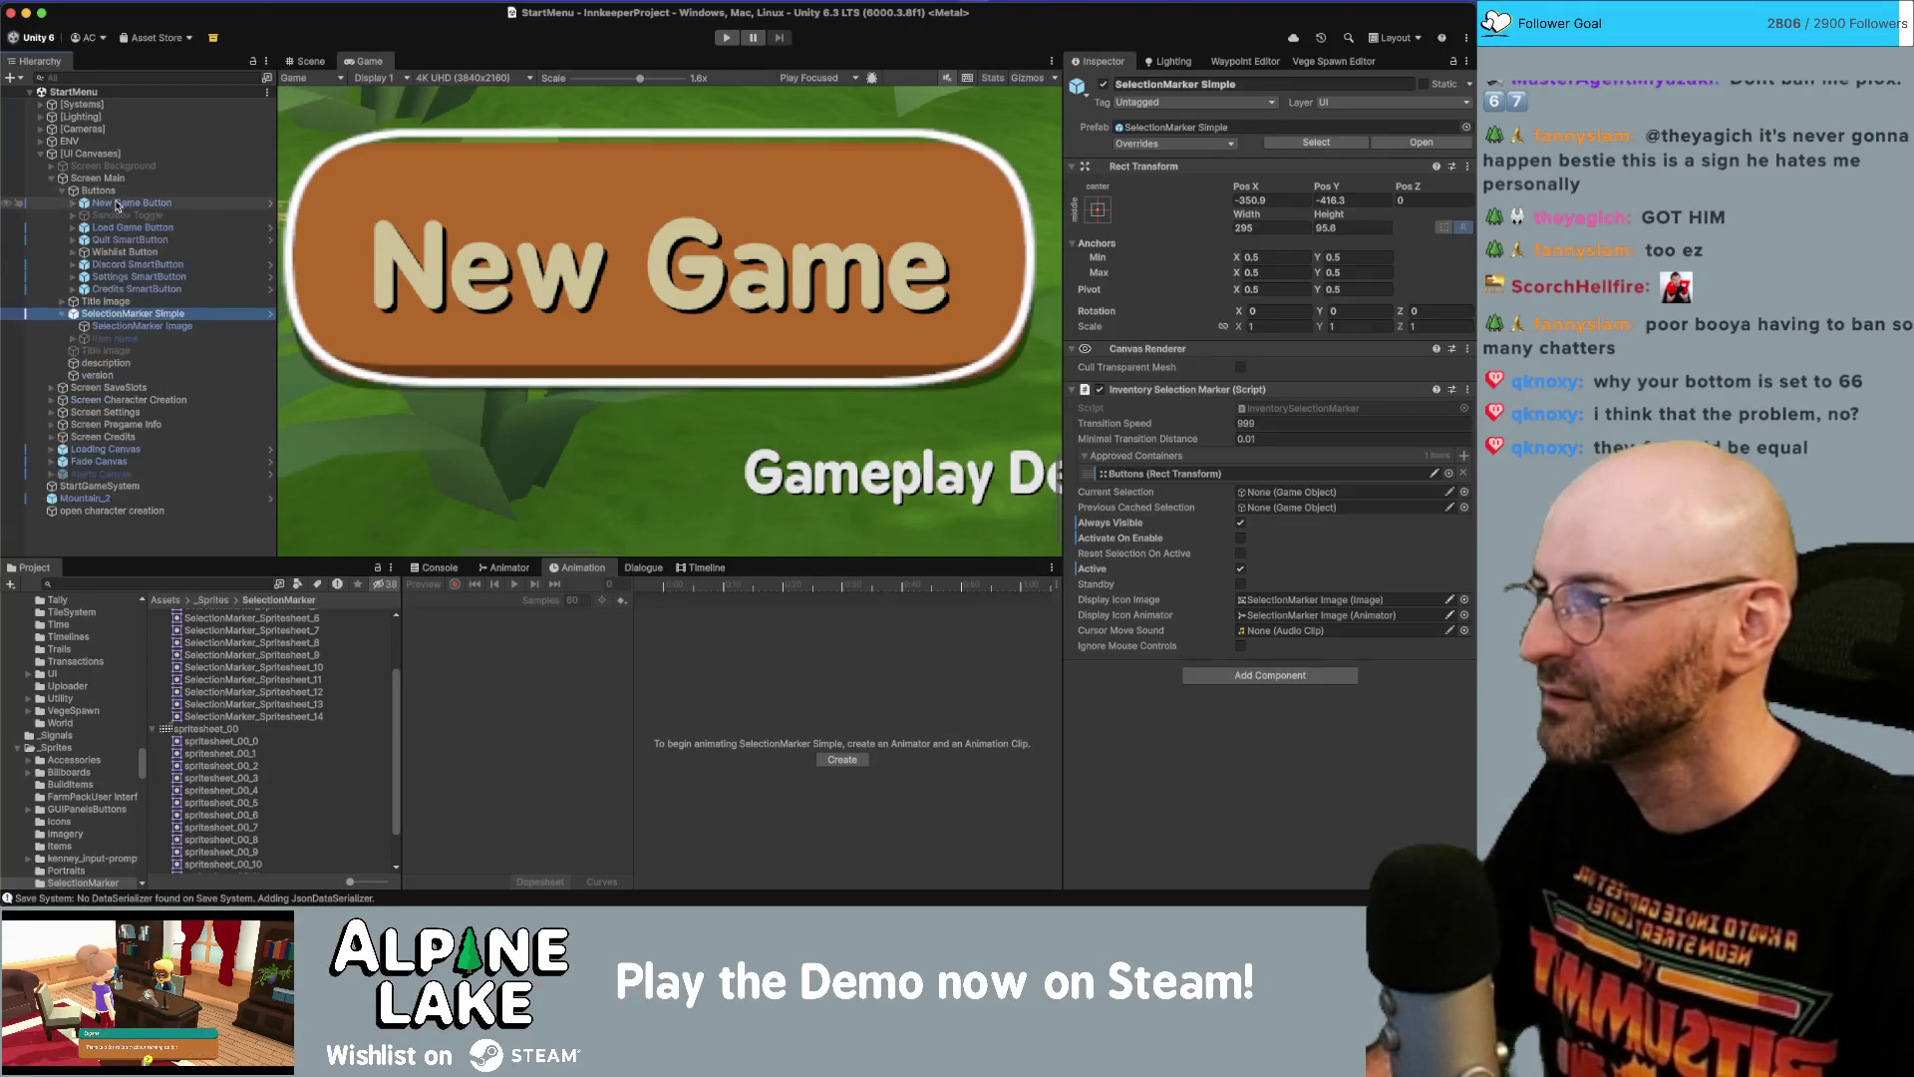
click(118, 205)
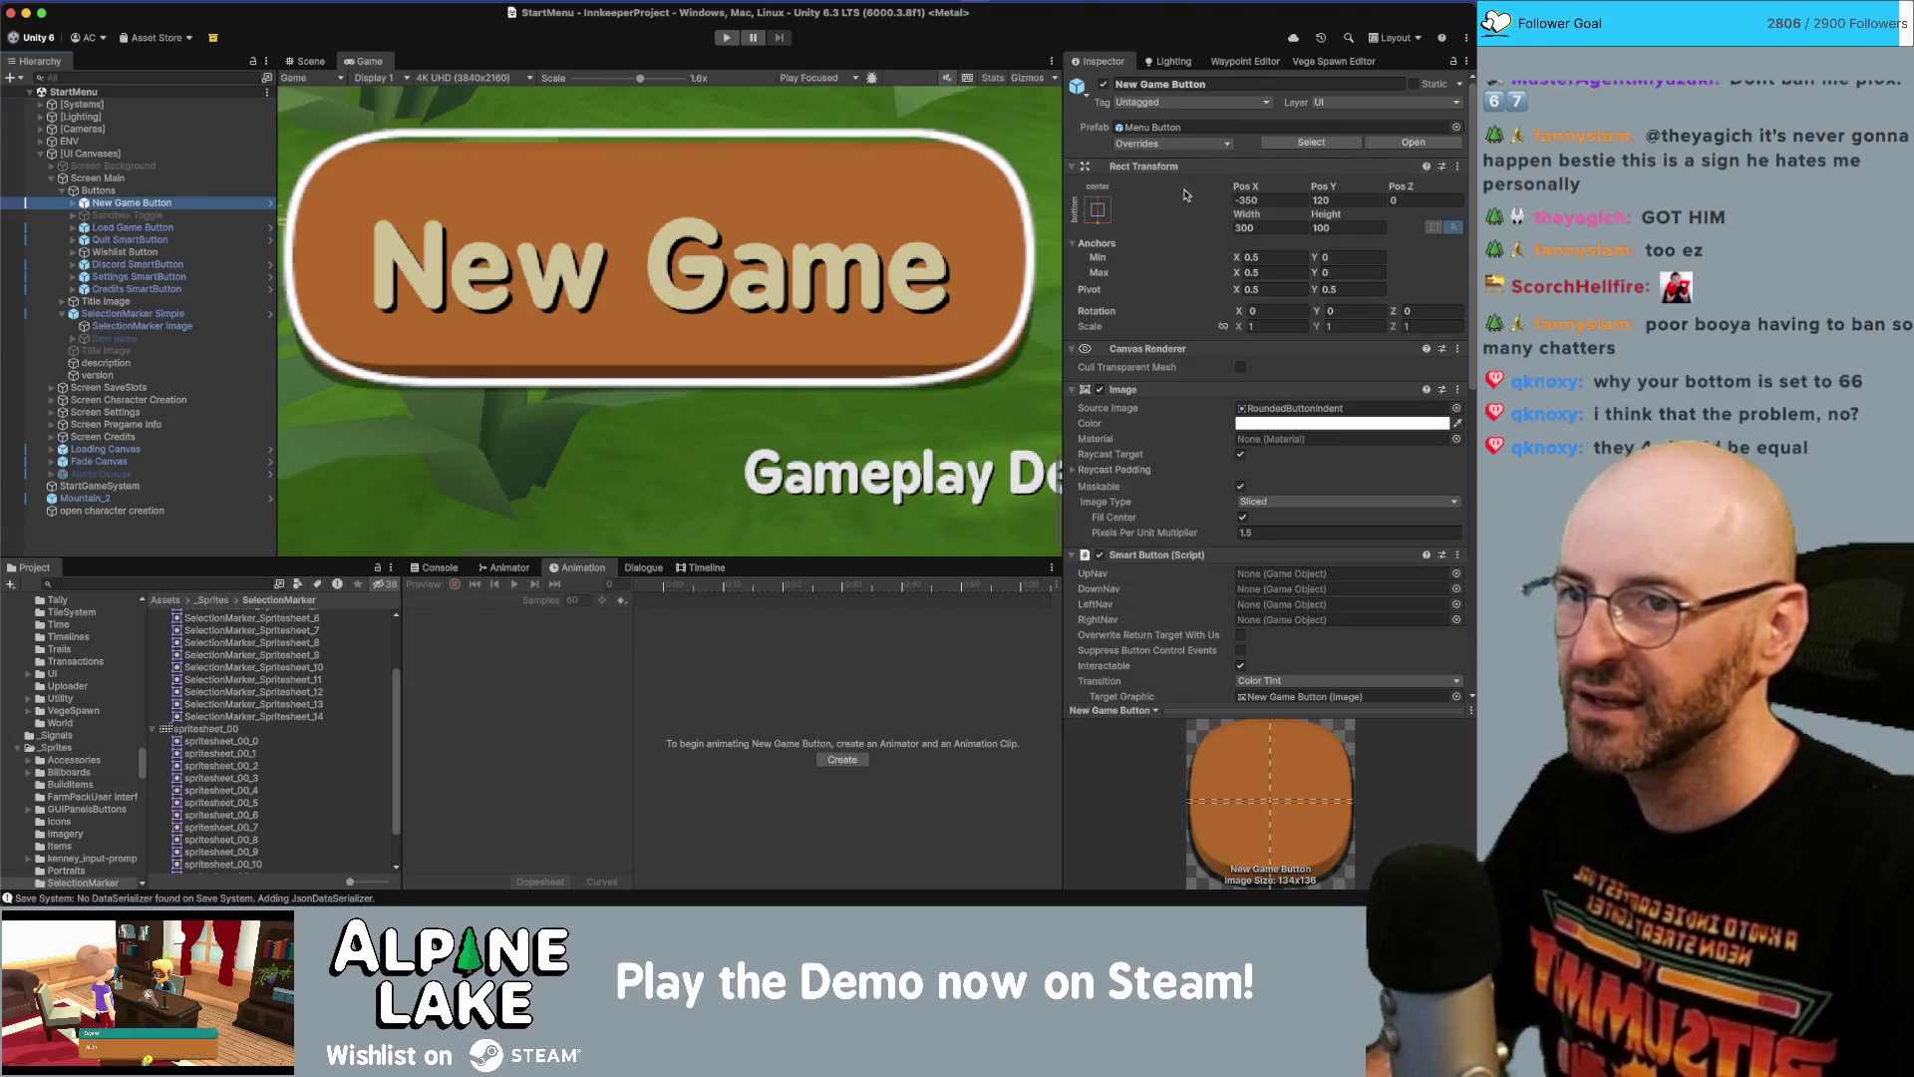
click(1276, 199)
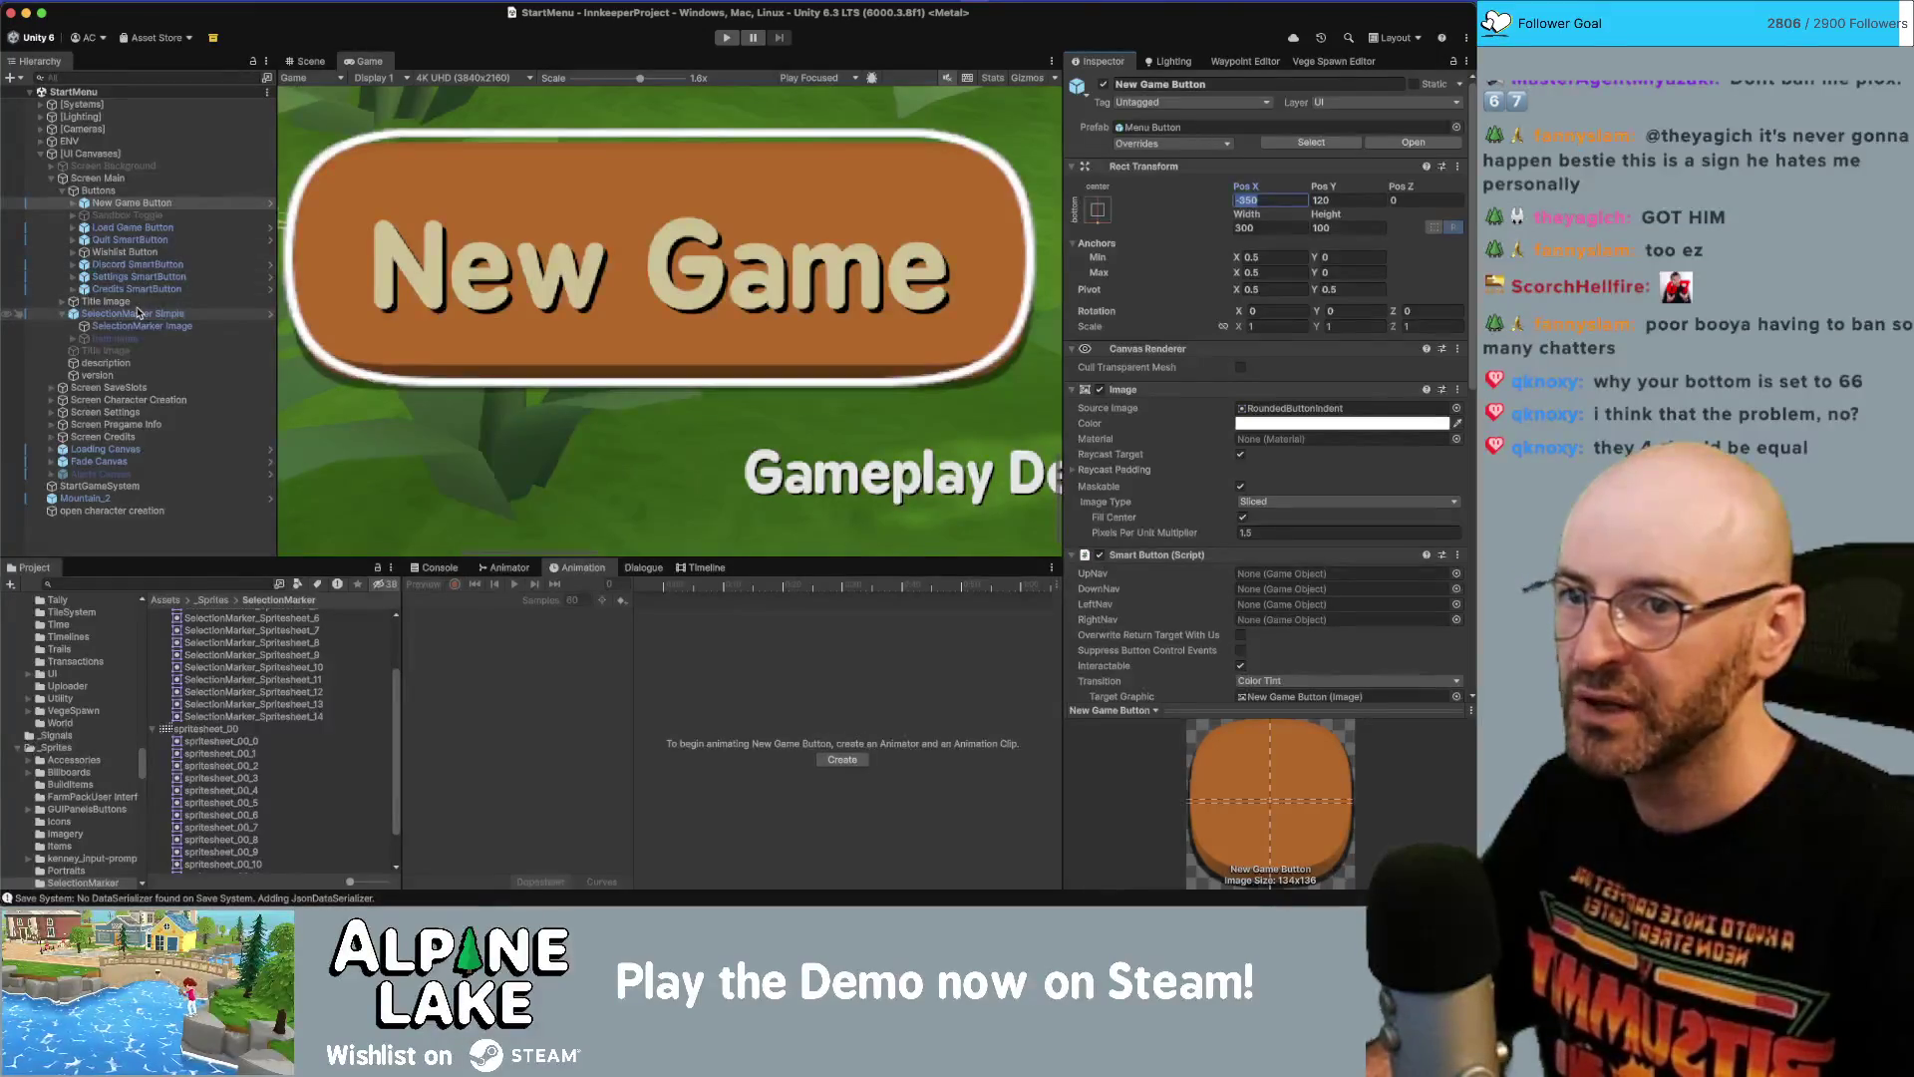
Set SelectionMarker Simple to Pos X -350, width 300 and height 100.
click(139, 313)
click(1276, 202)
text(-350)
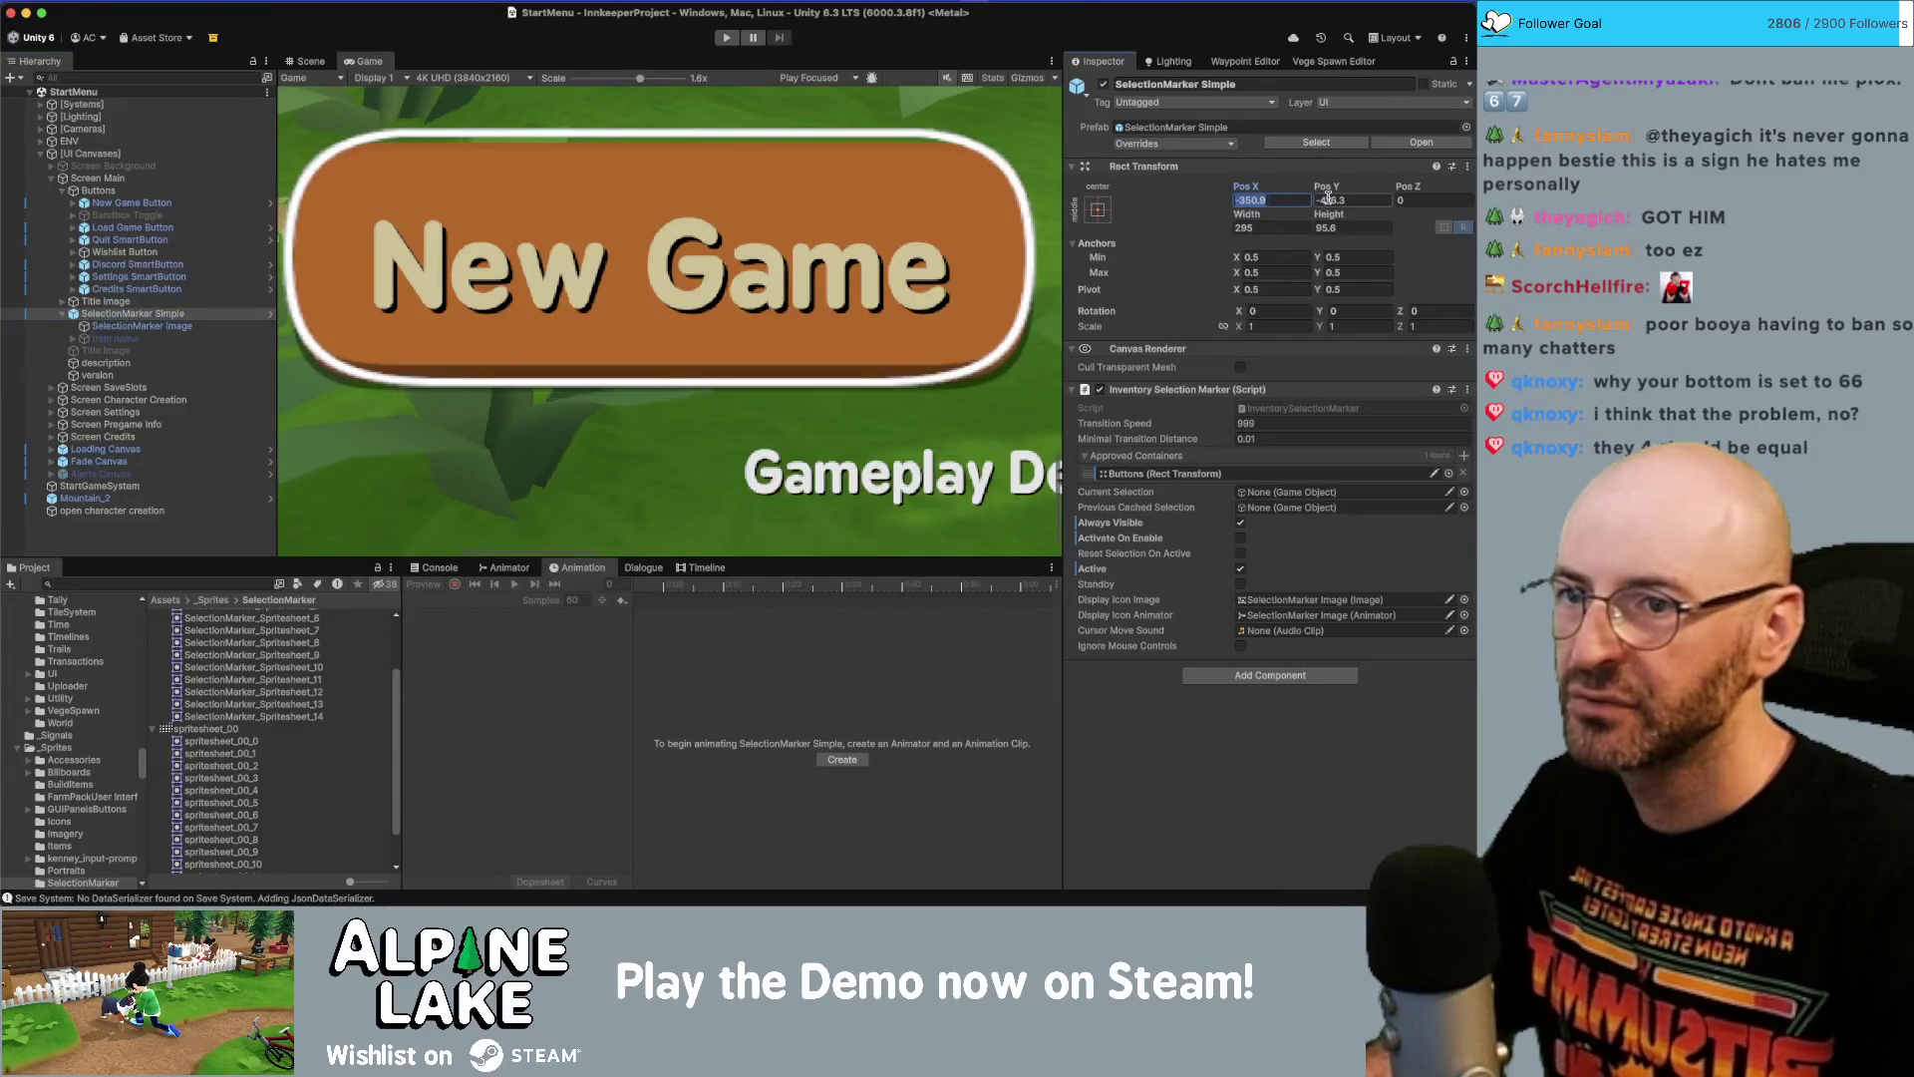
key(Tab)
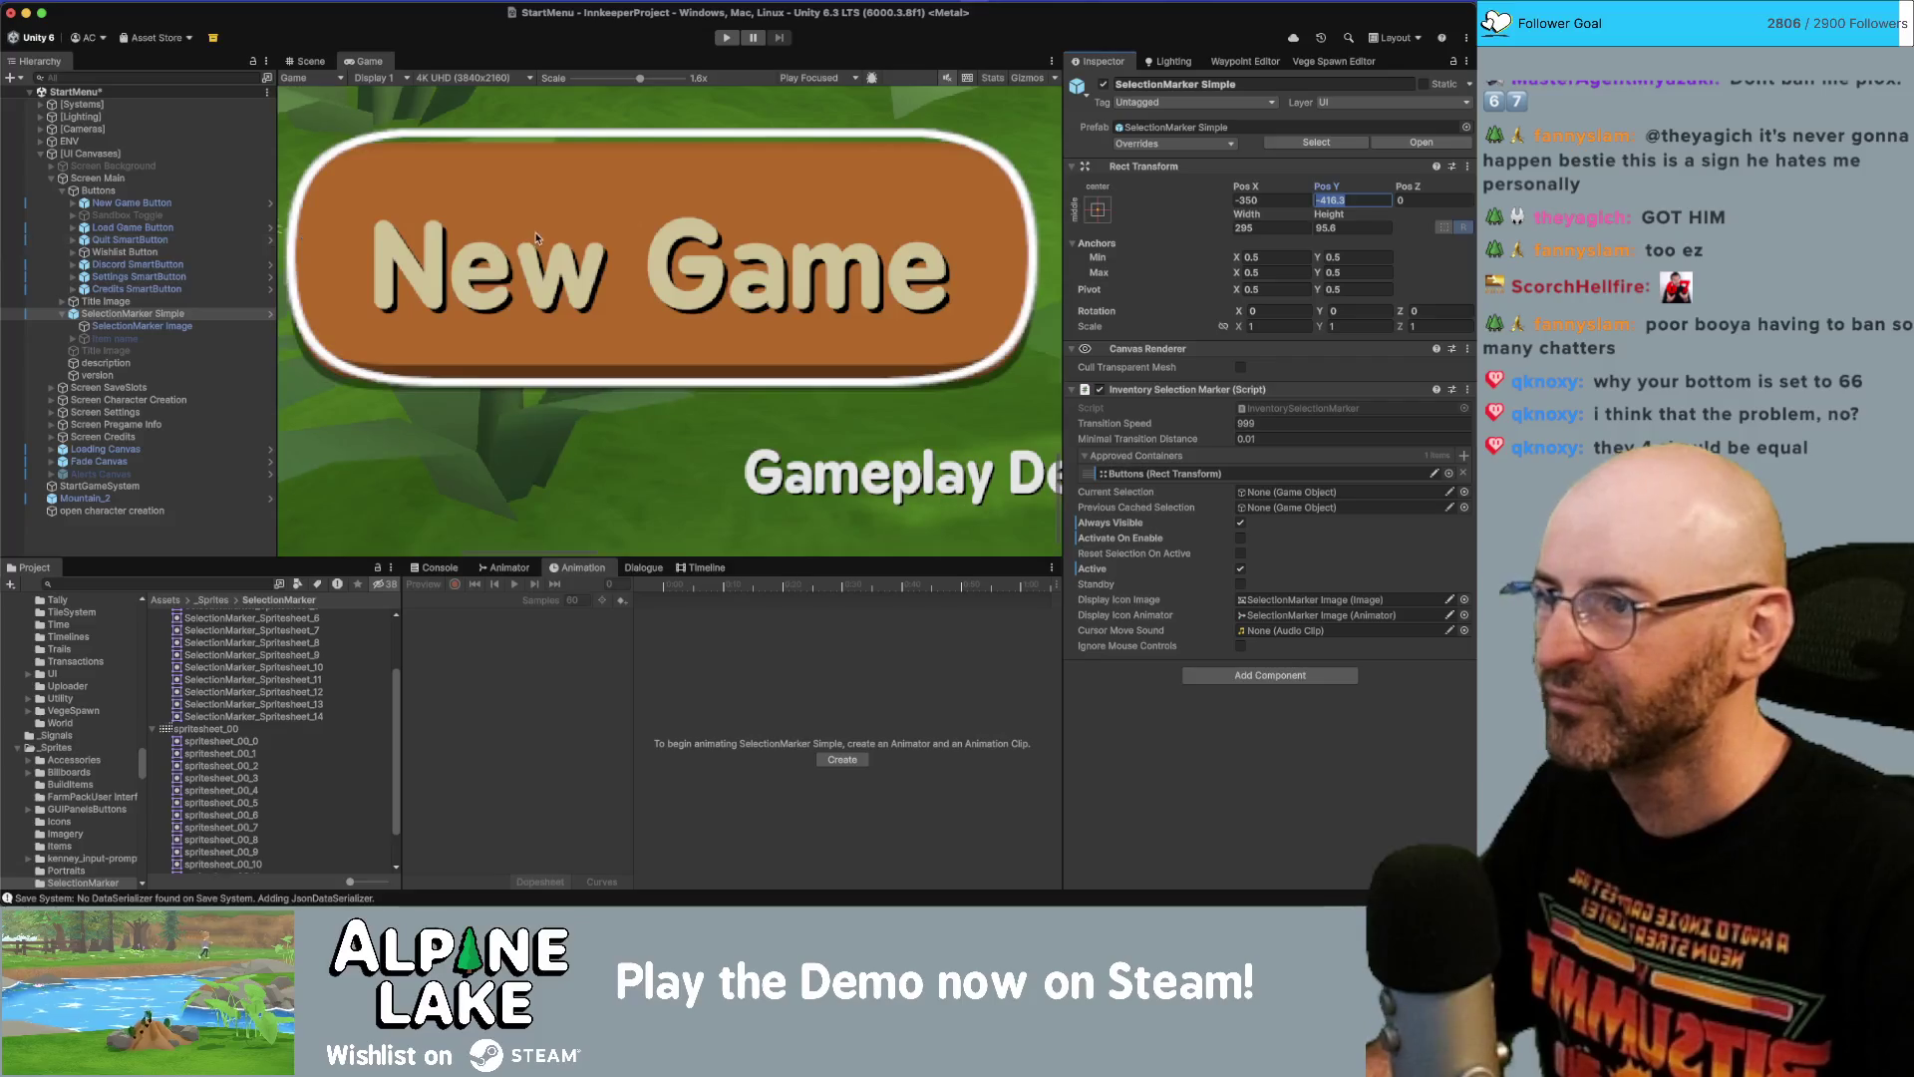
click(1273, 227)
text(3)
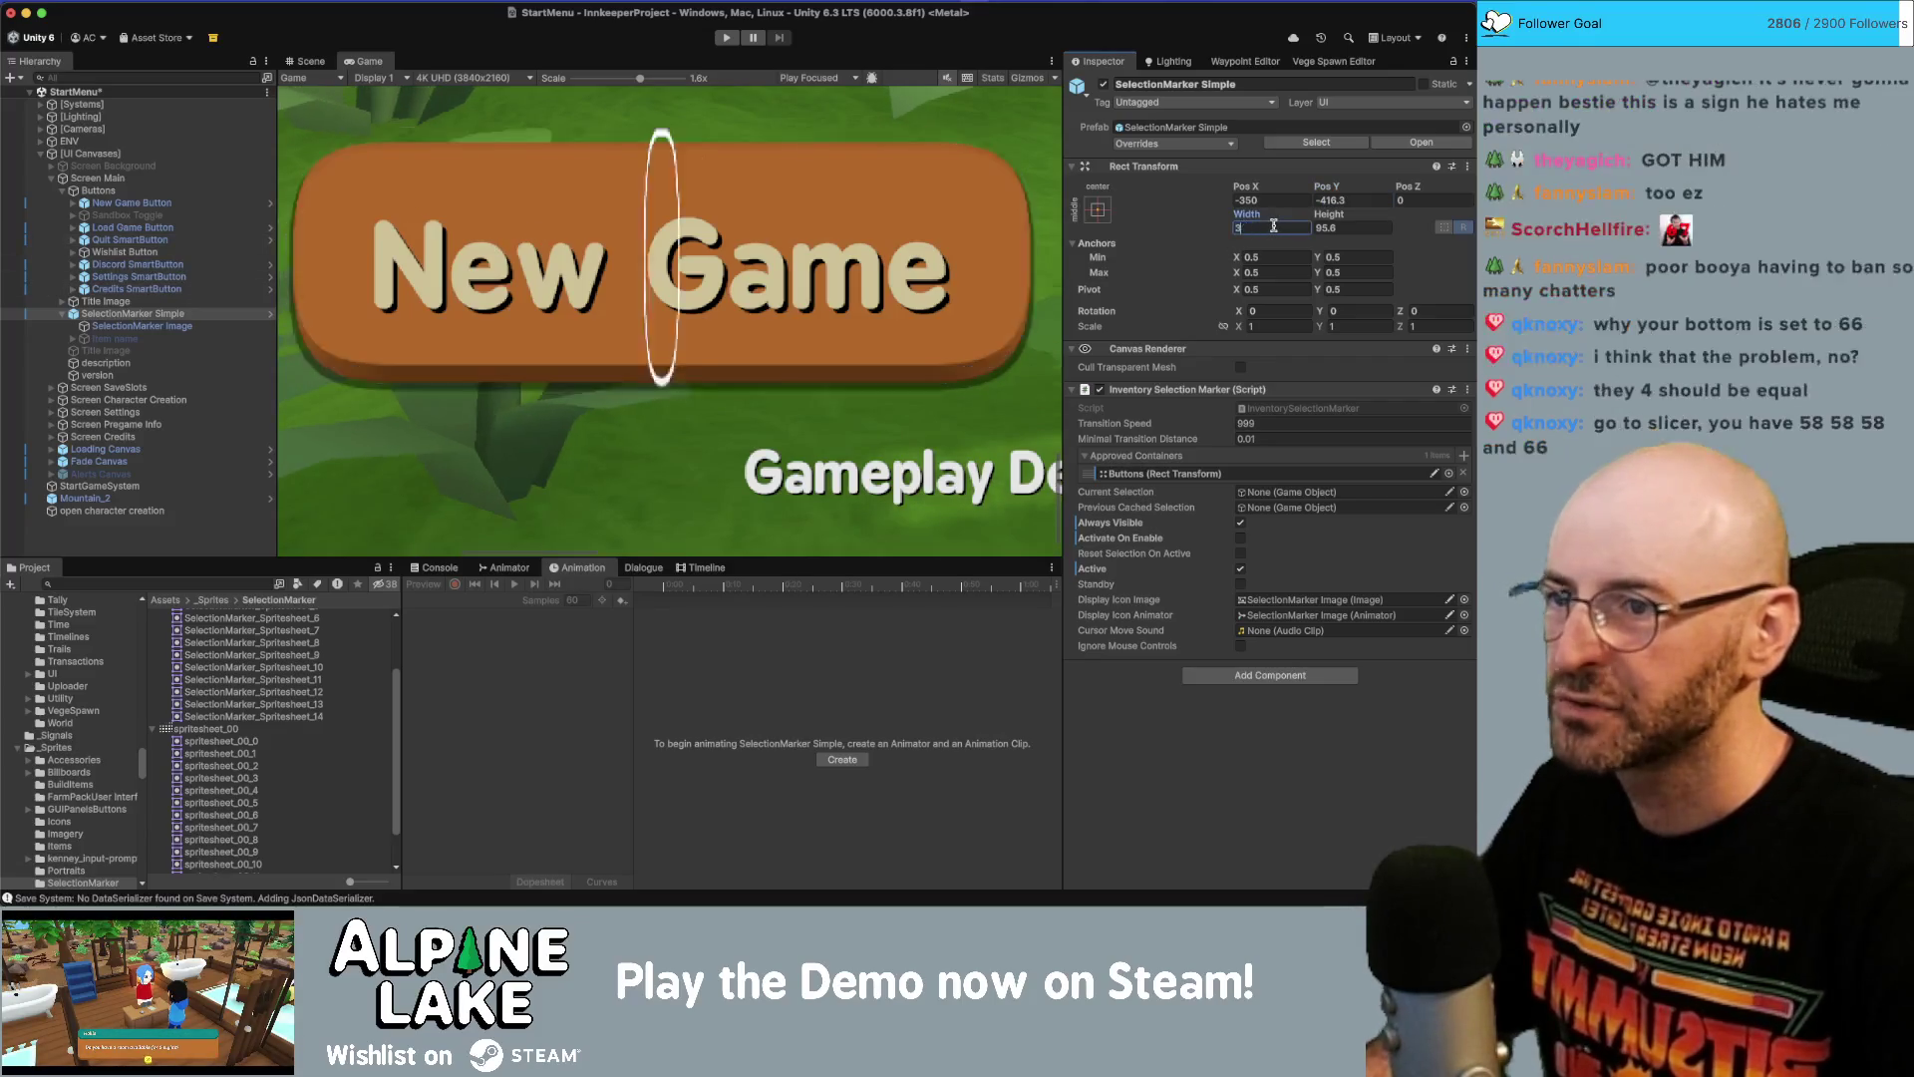
text(00)
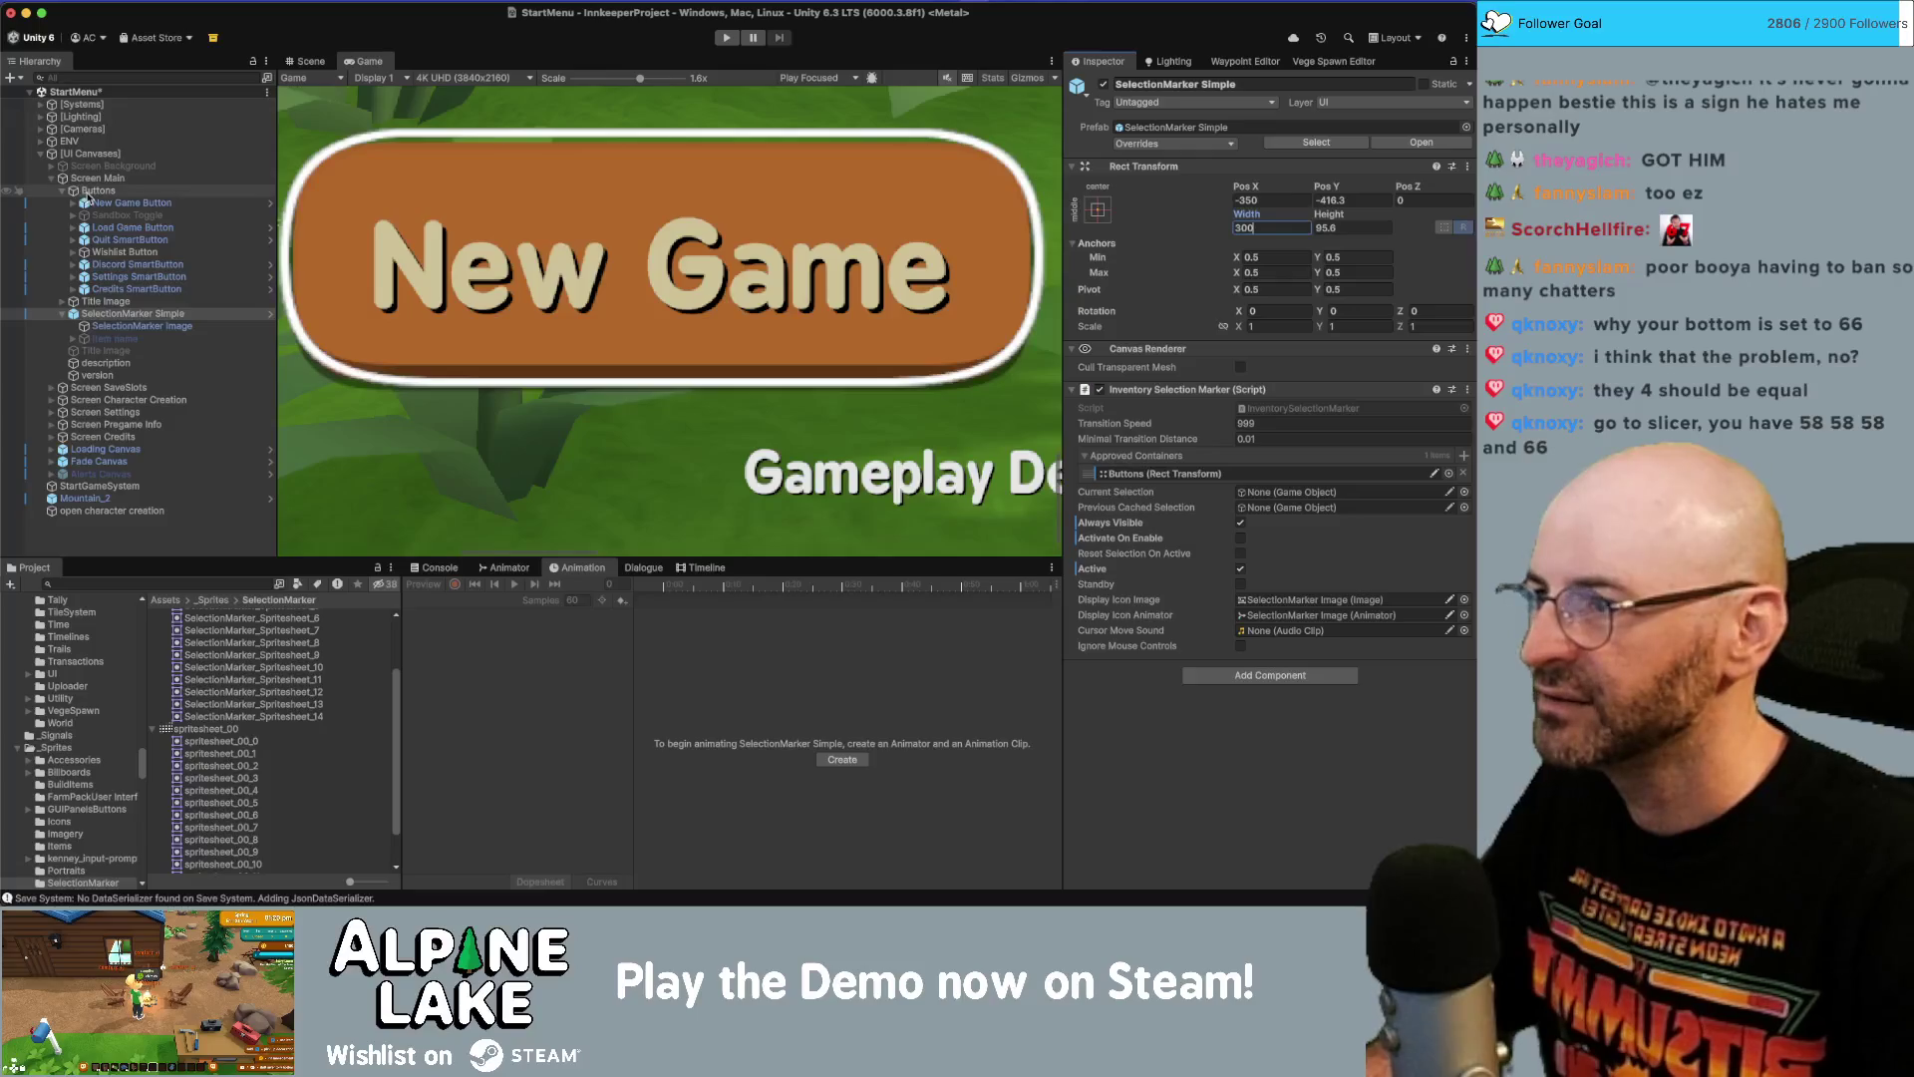
click(130, 203)
click(159, 314)
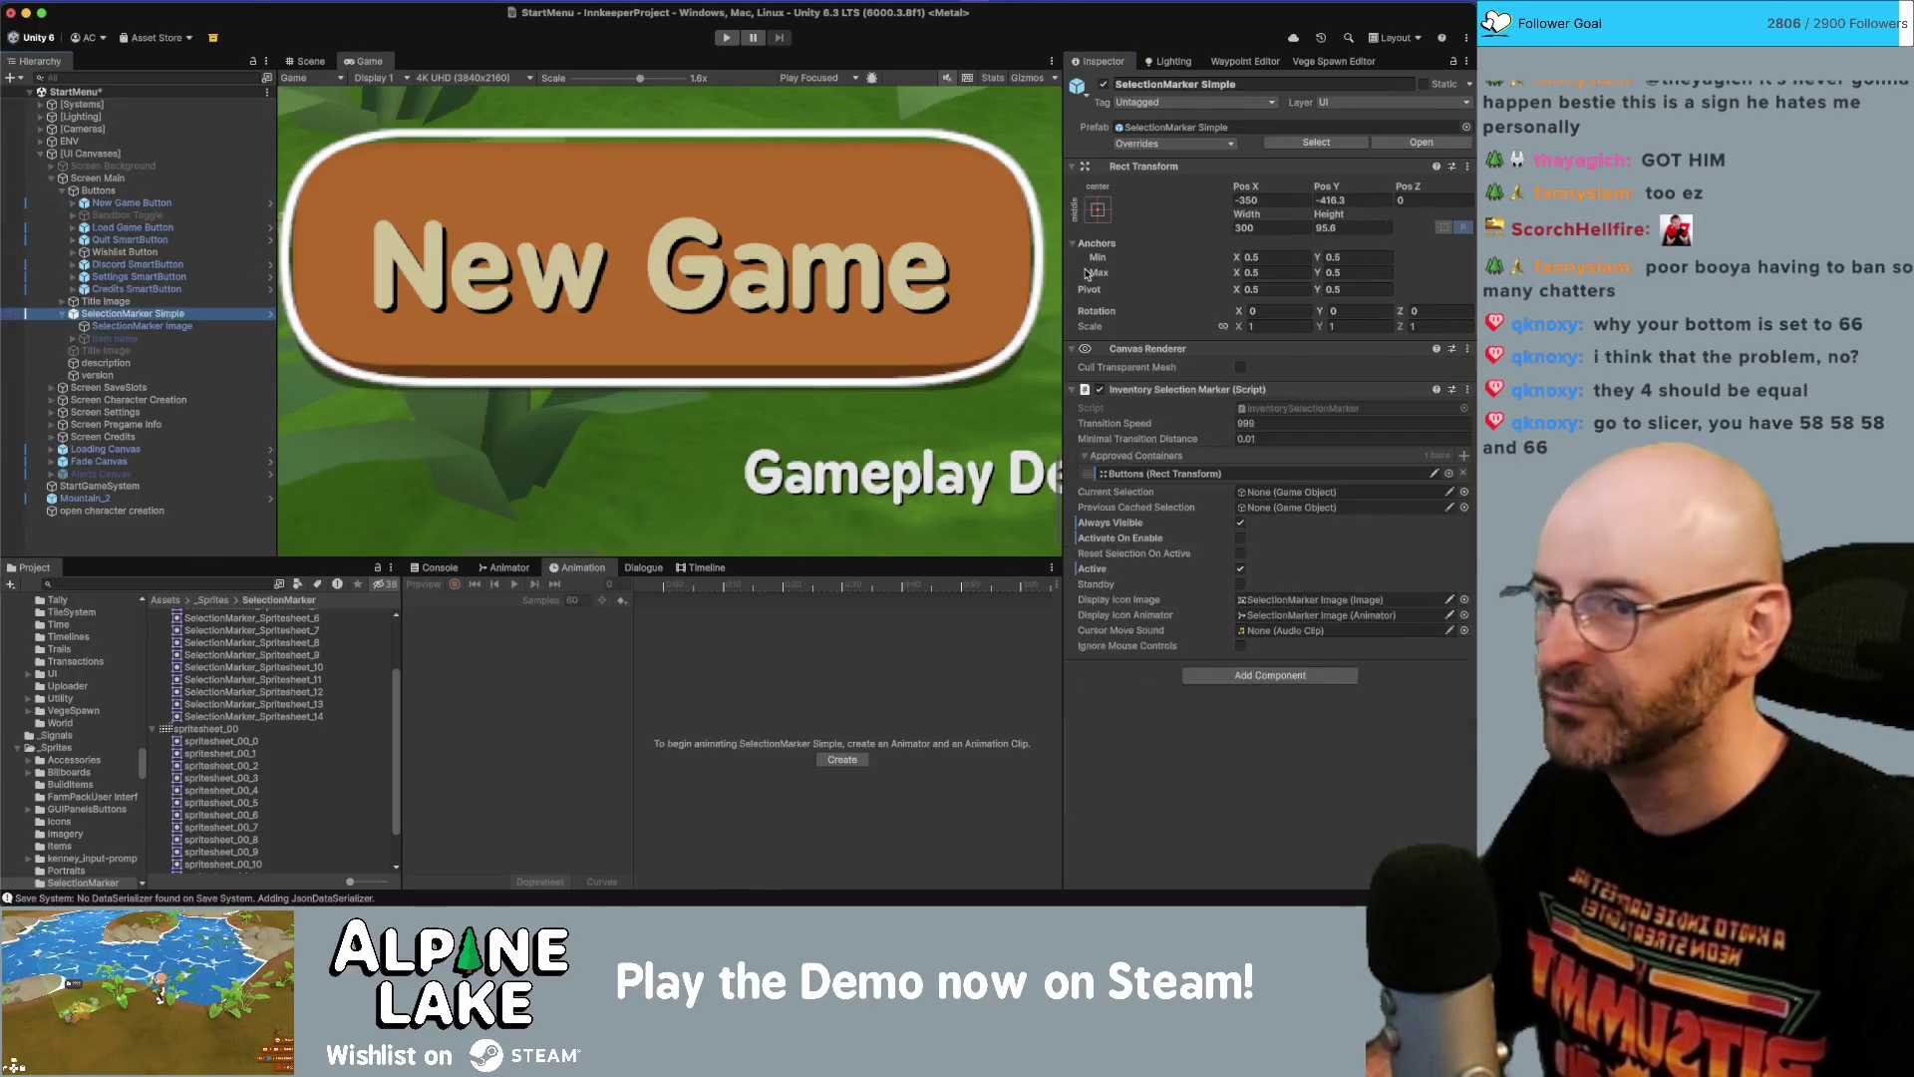
click(1380, 226)
text(100)
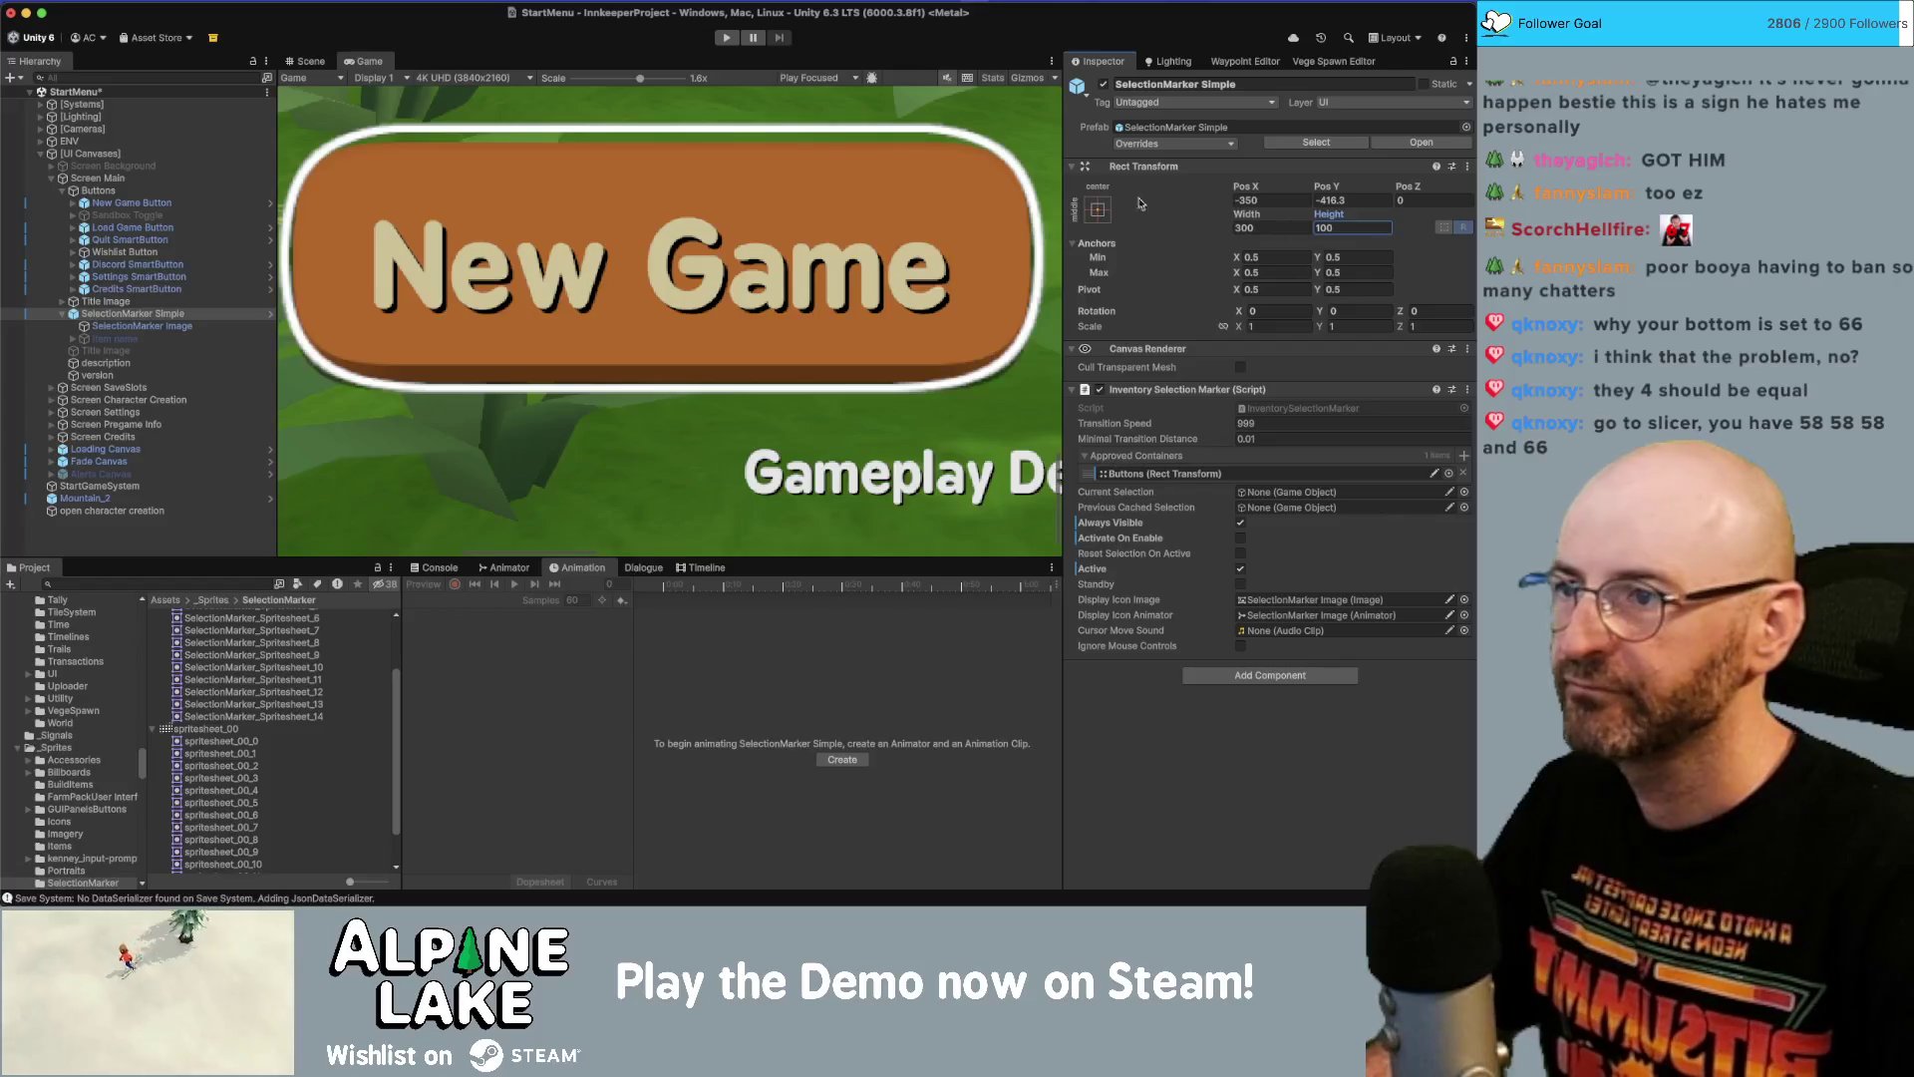
scroll(712, 173, down, 5)
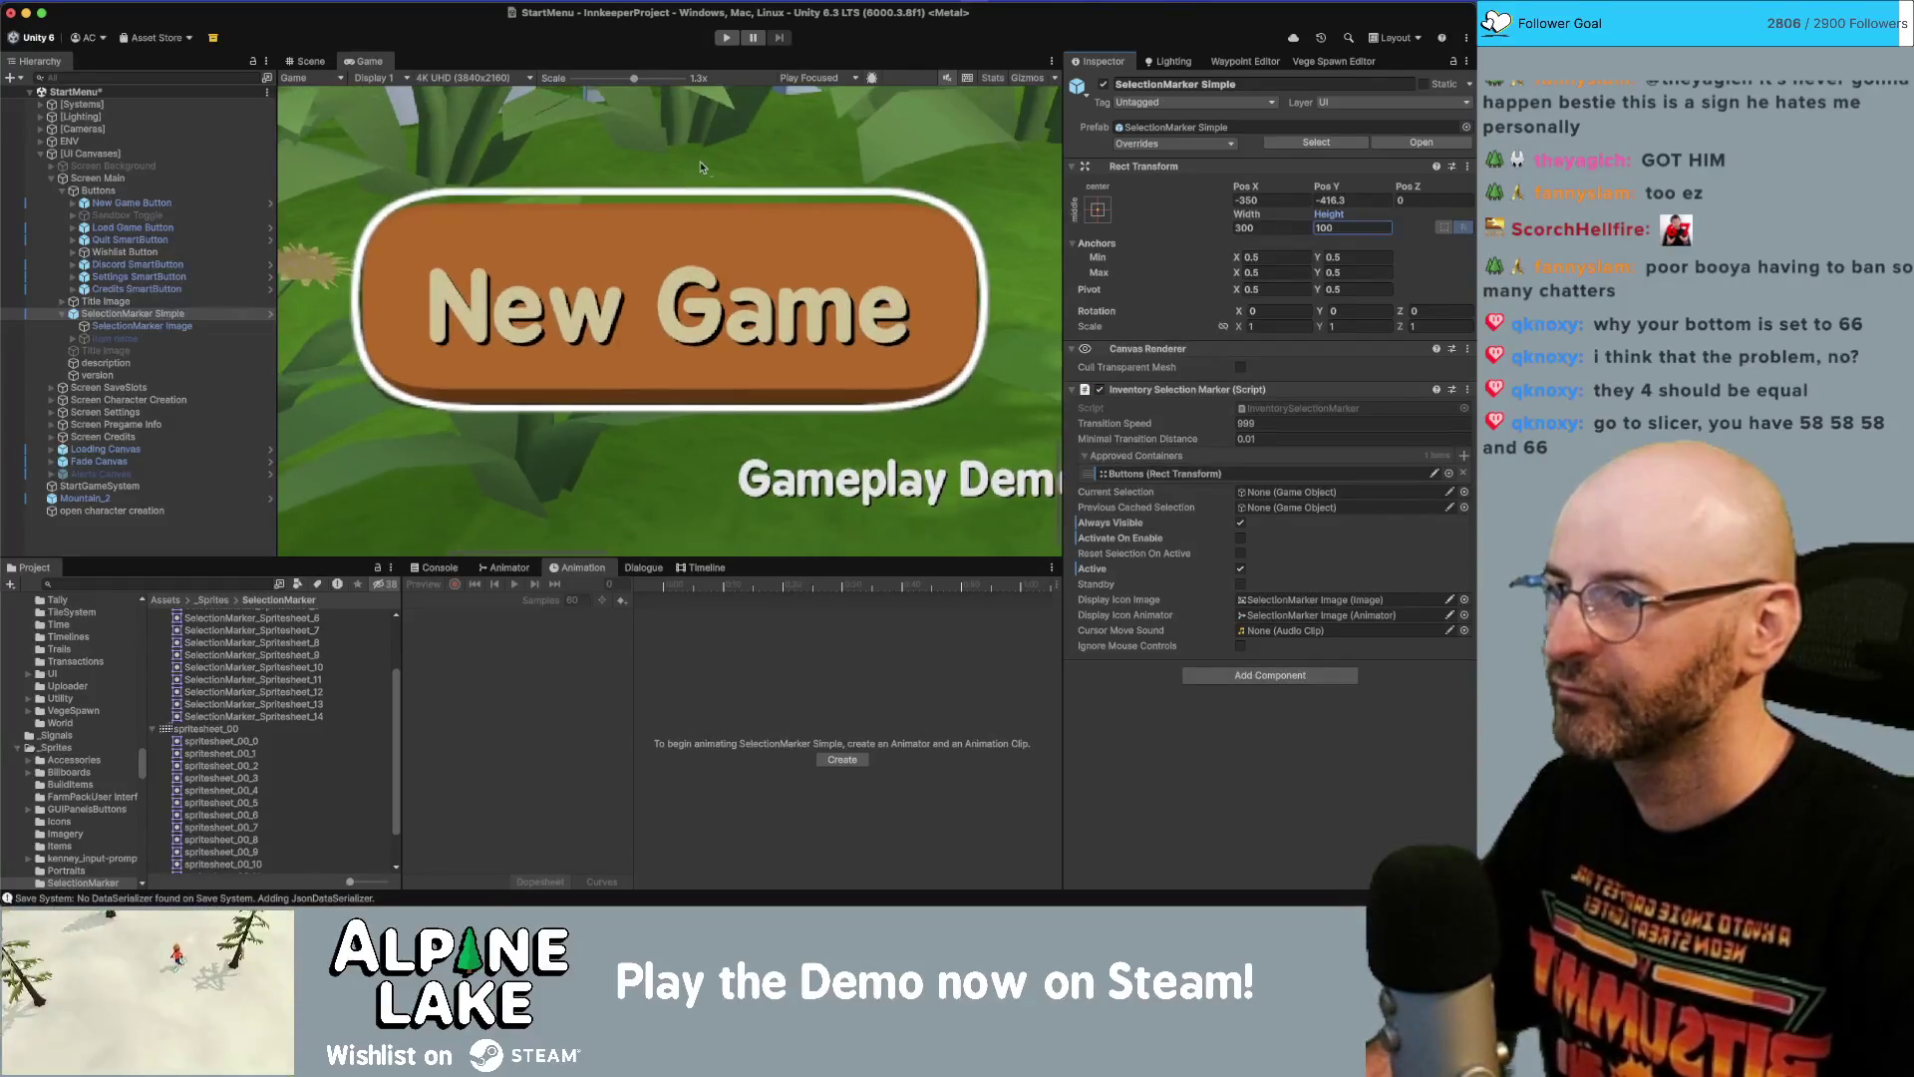
click(311, 62)
Frame the selection marker in the Scene view and nudge it slightly downward.
key(f)
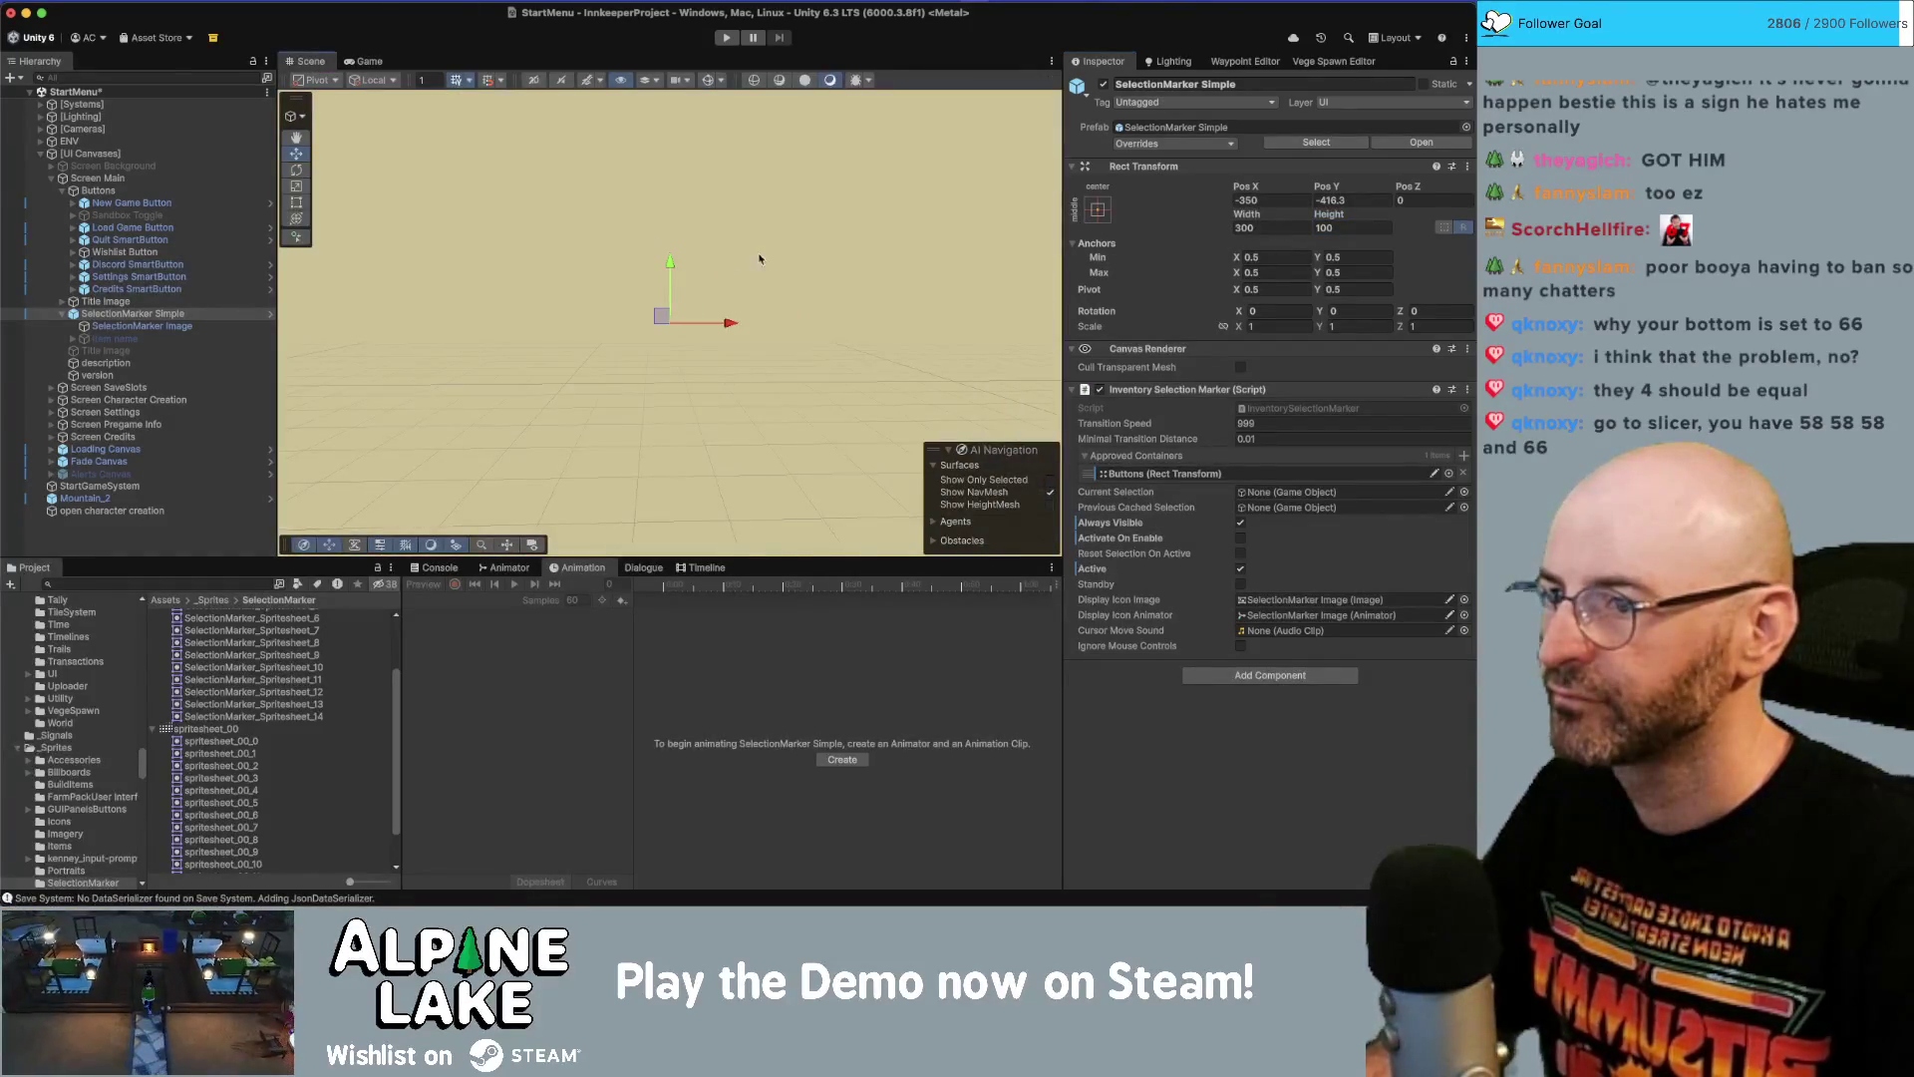
scroll(616, 295, down, 3)
scroll(616, 295, down, 6)
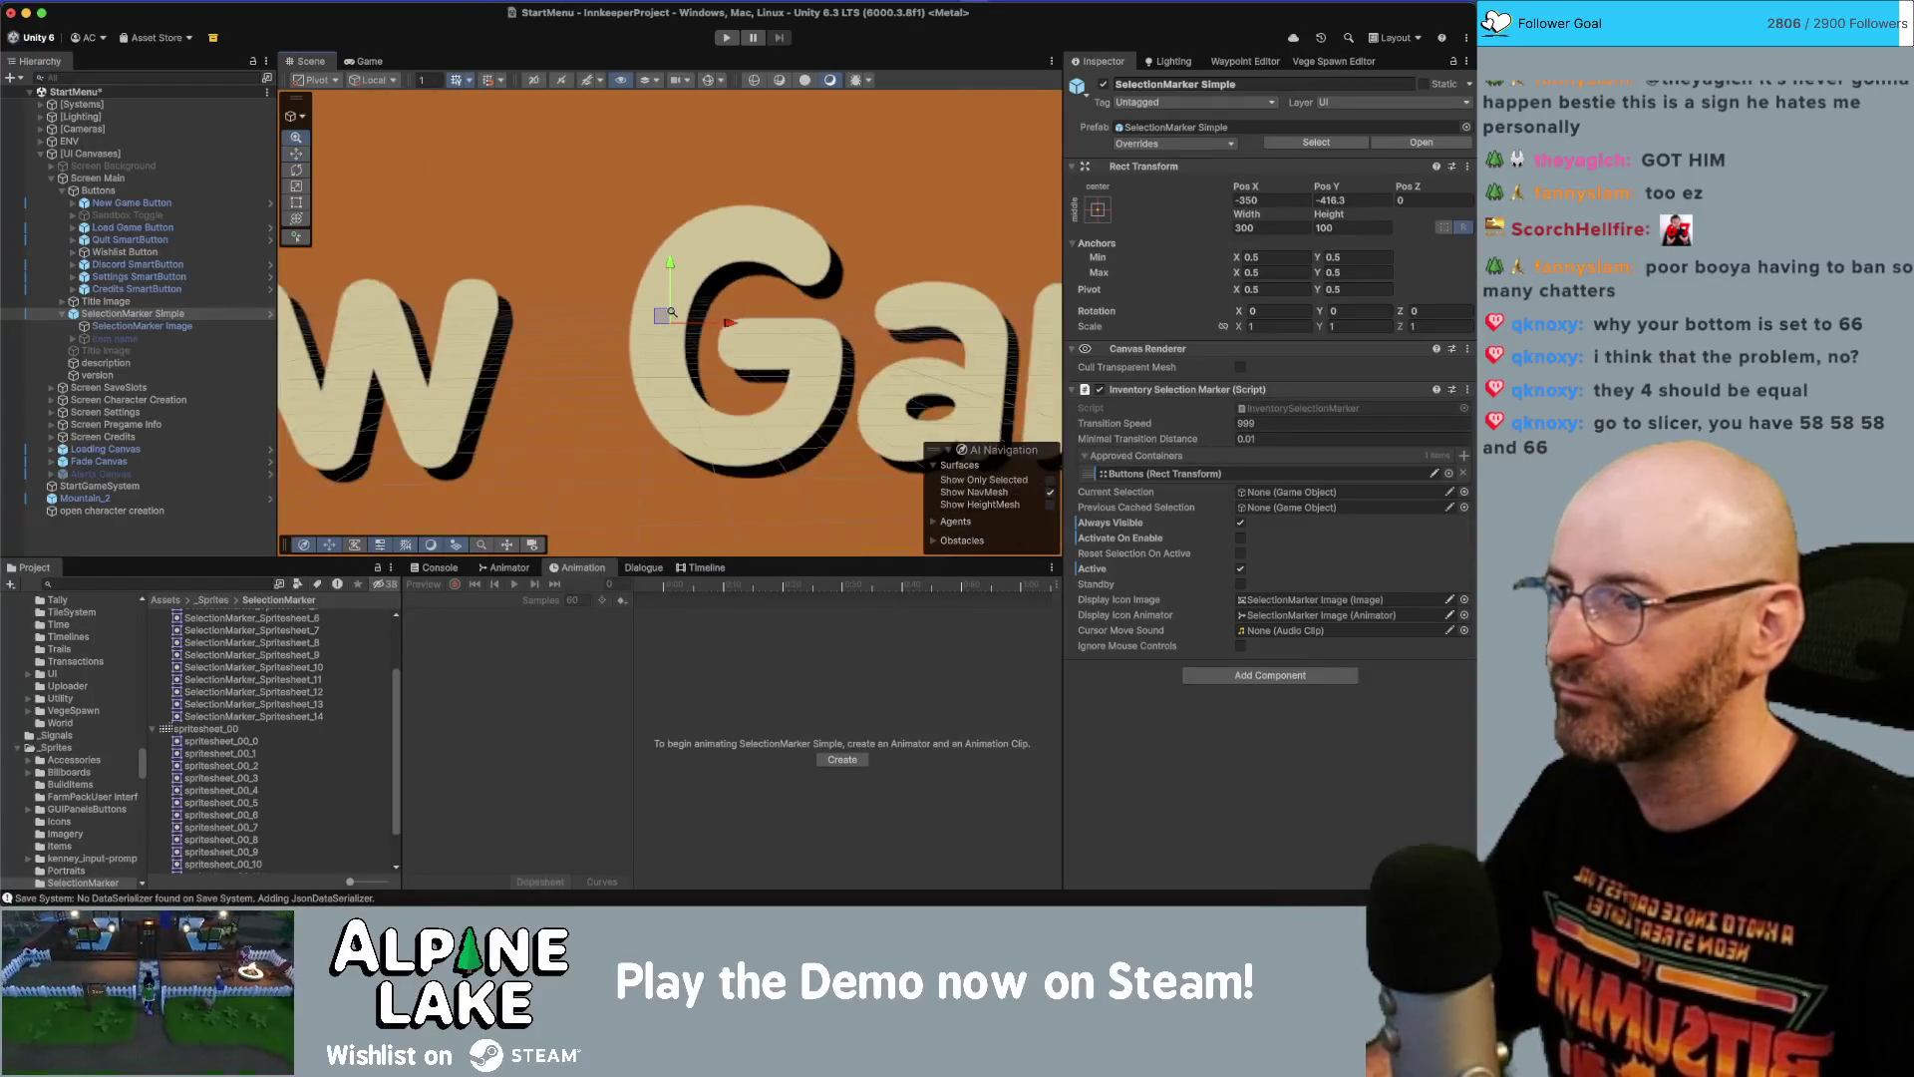
drag(670, 264, 670, 268)
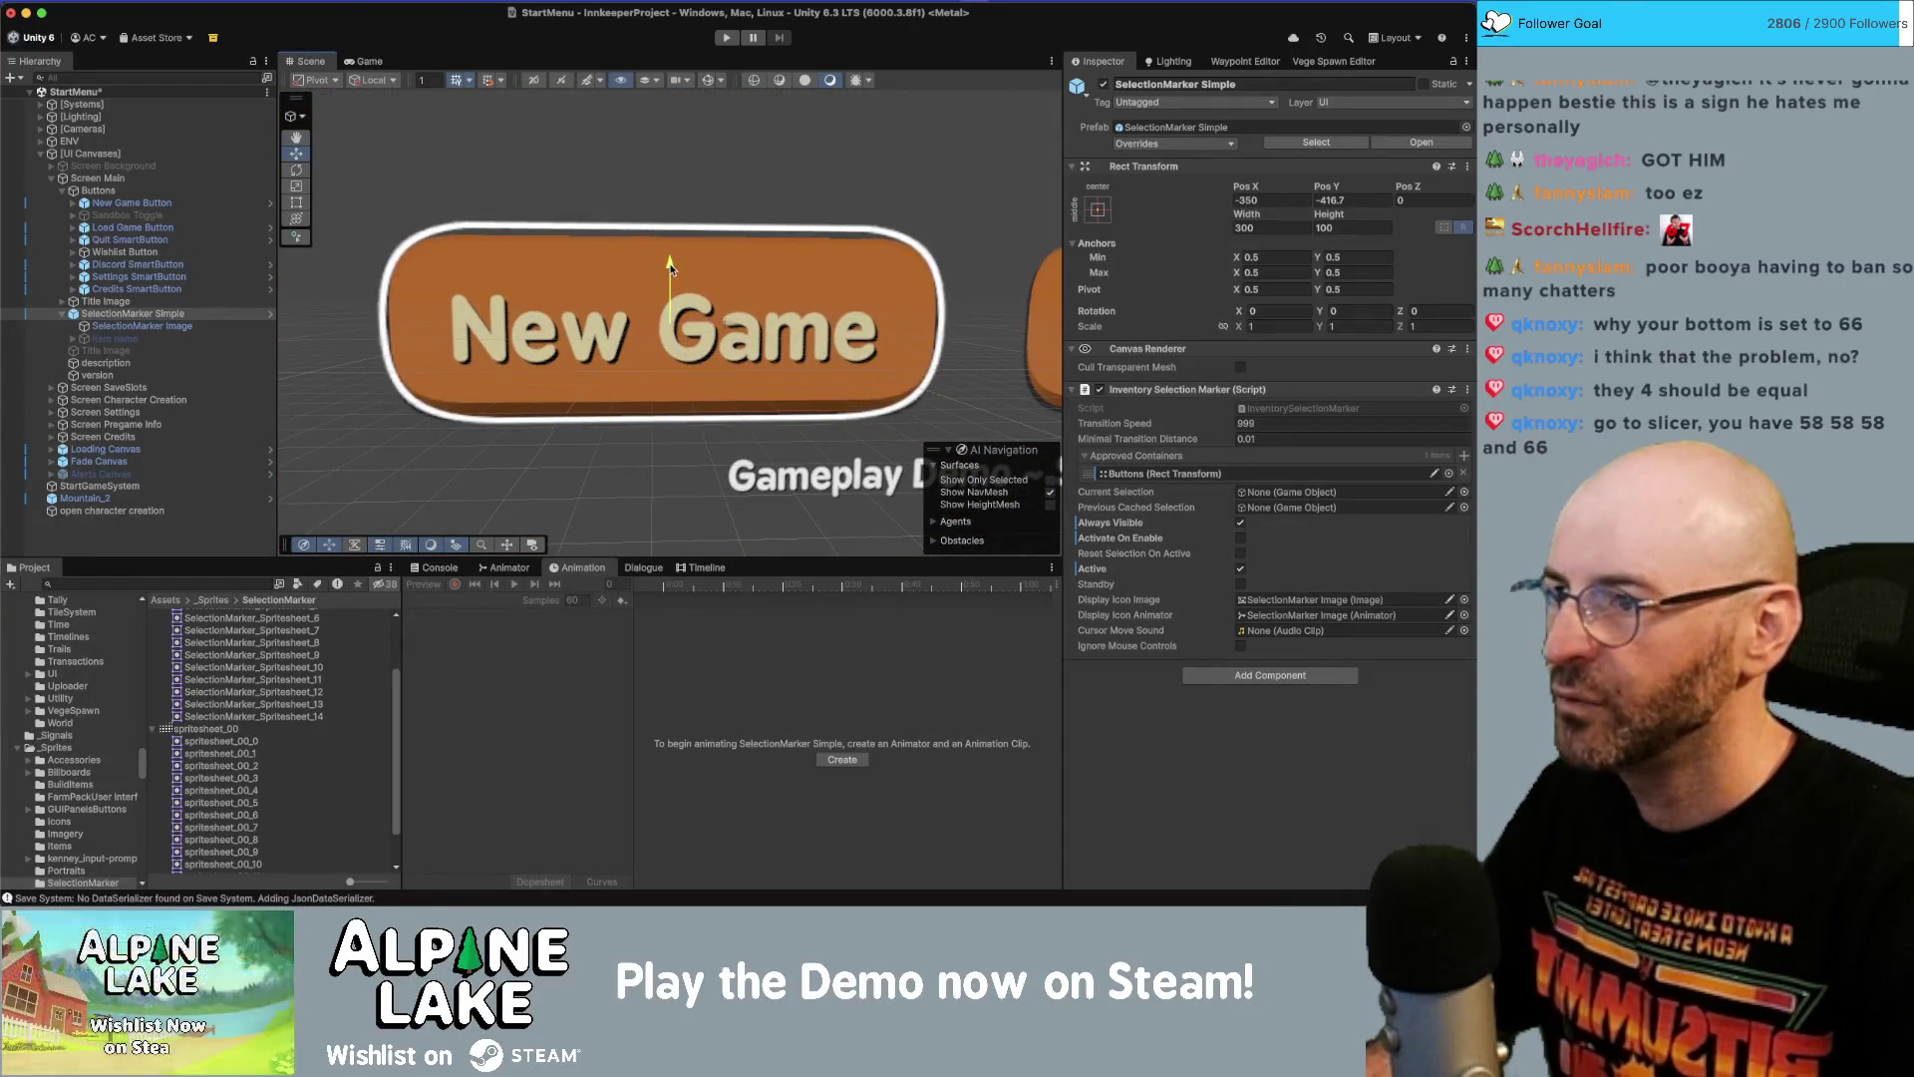
Set the SelectionMarker Image's Pixels Per Unit Multiplier to 1.5.
click(121, 328)
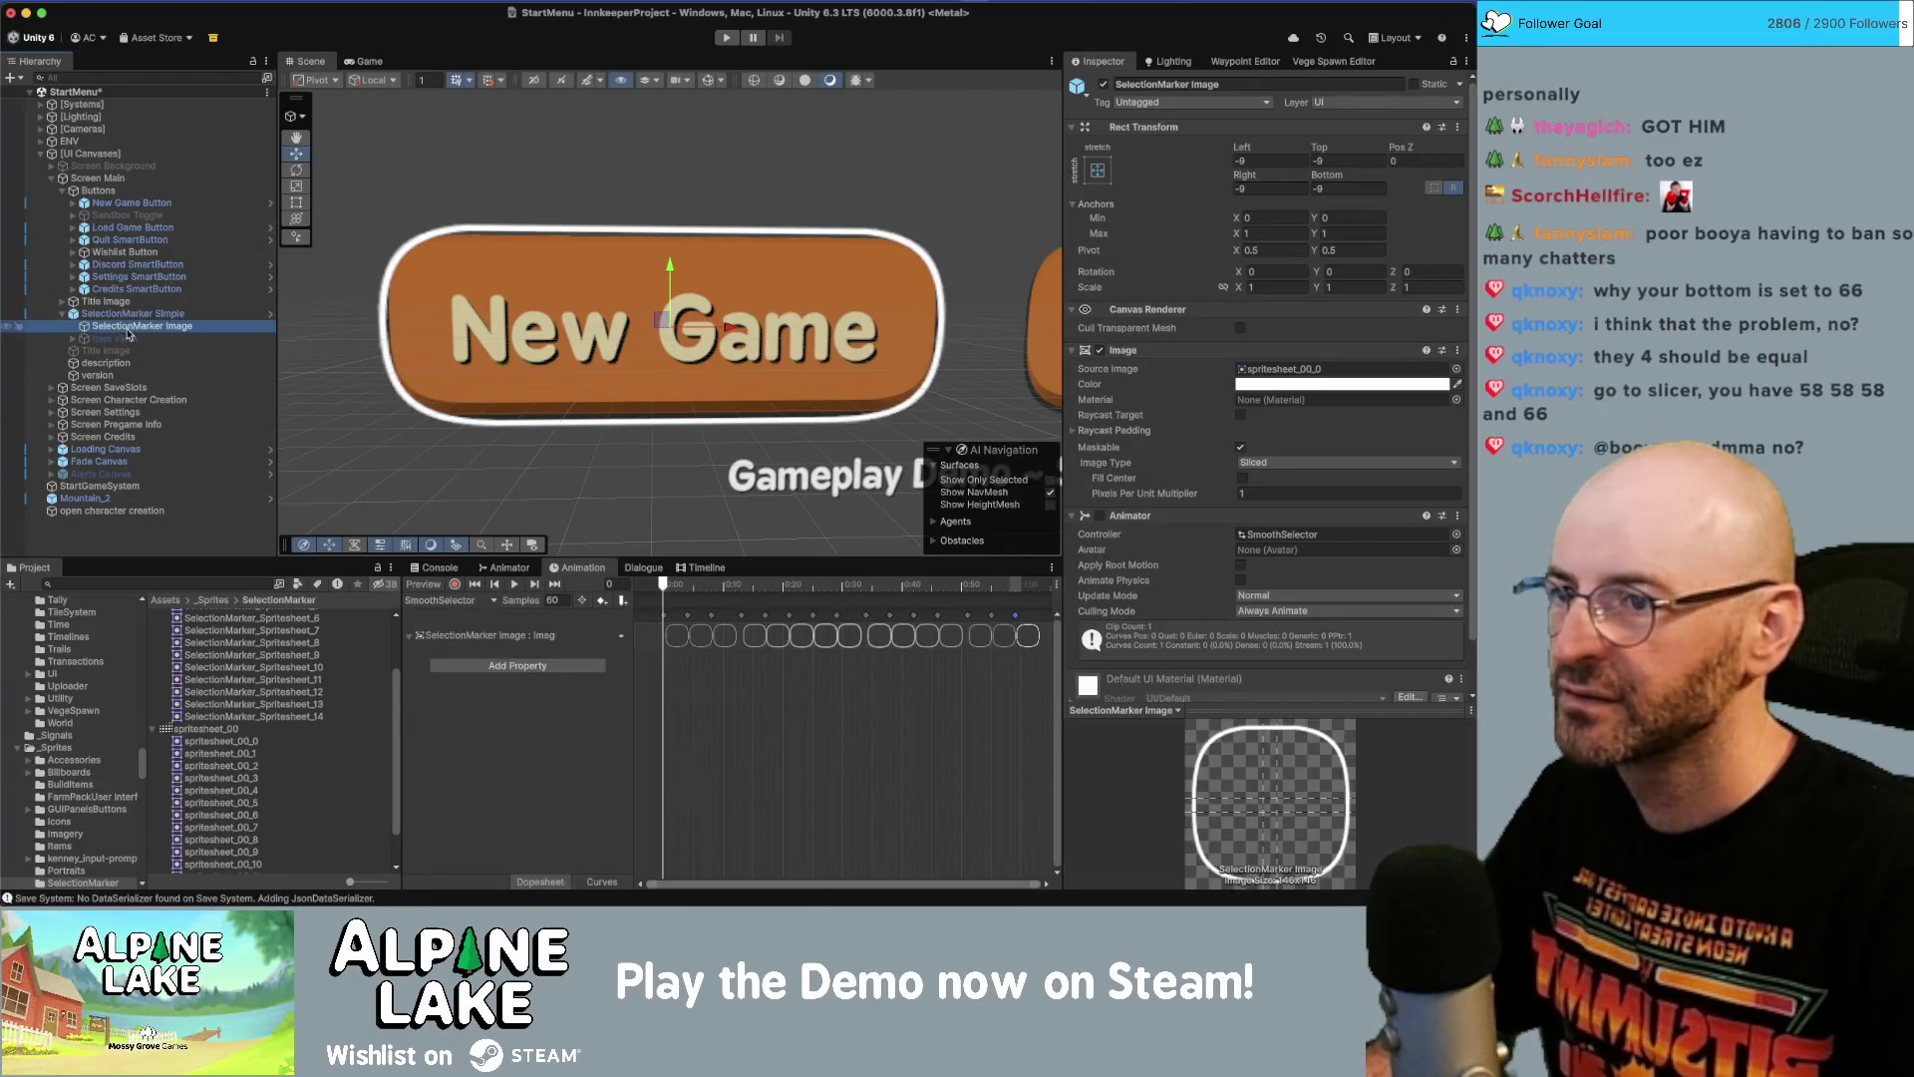
drag(1194, 493, 1203, 492)
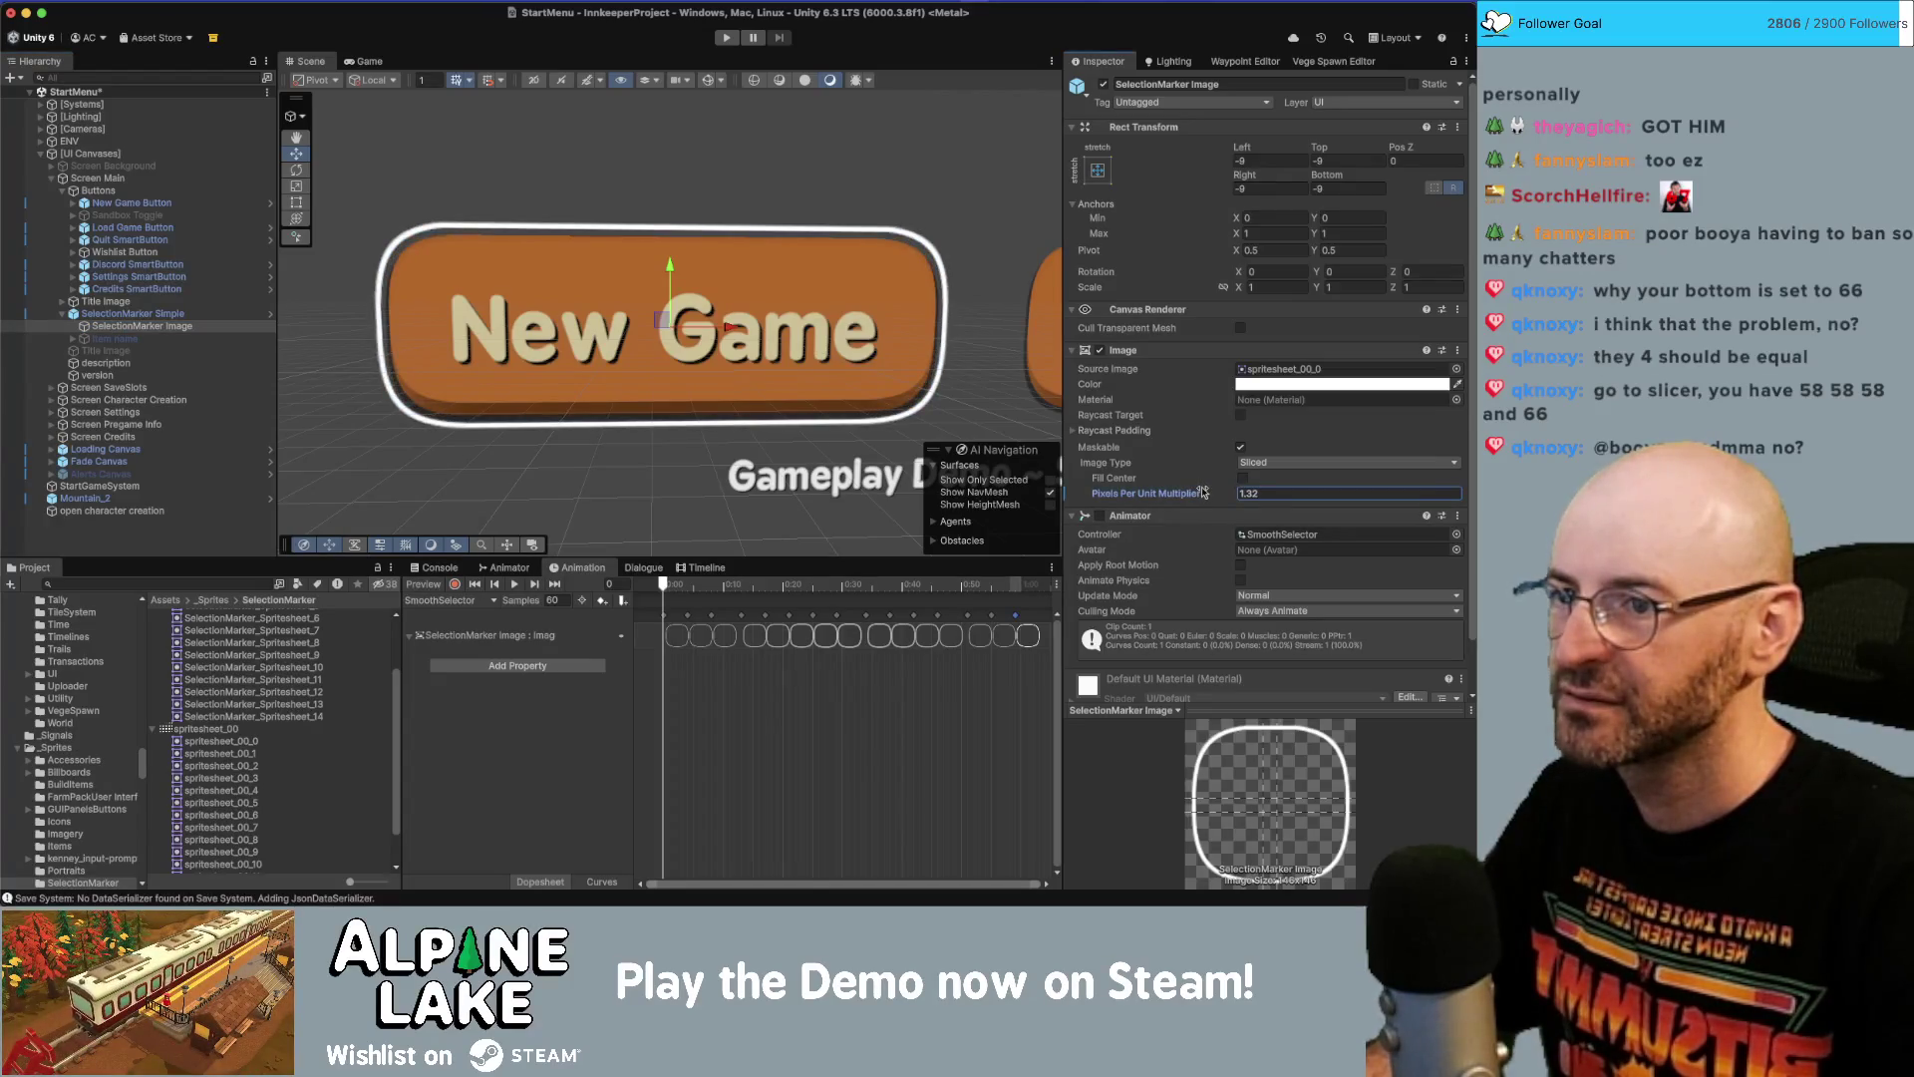
click(1270, 493)
text(1.5)
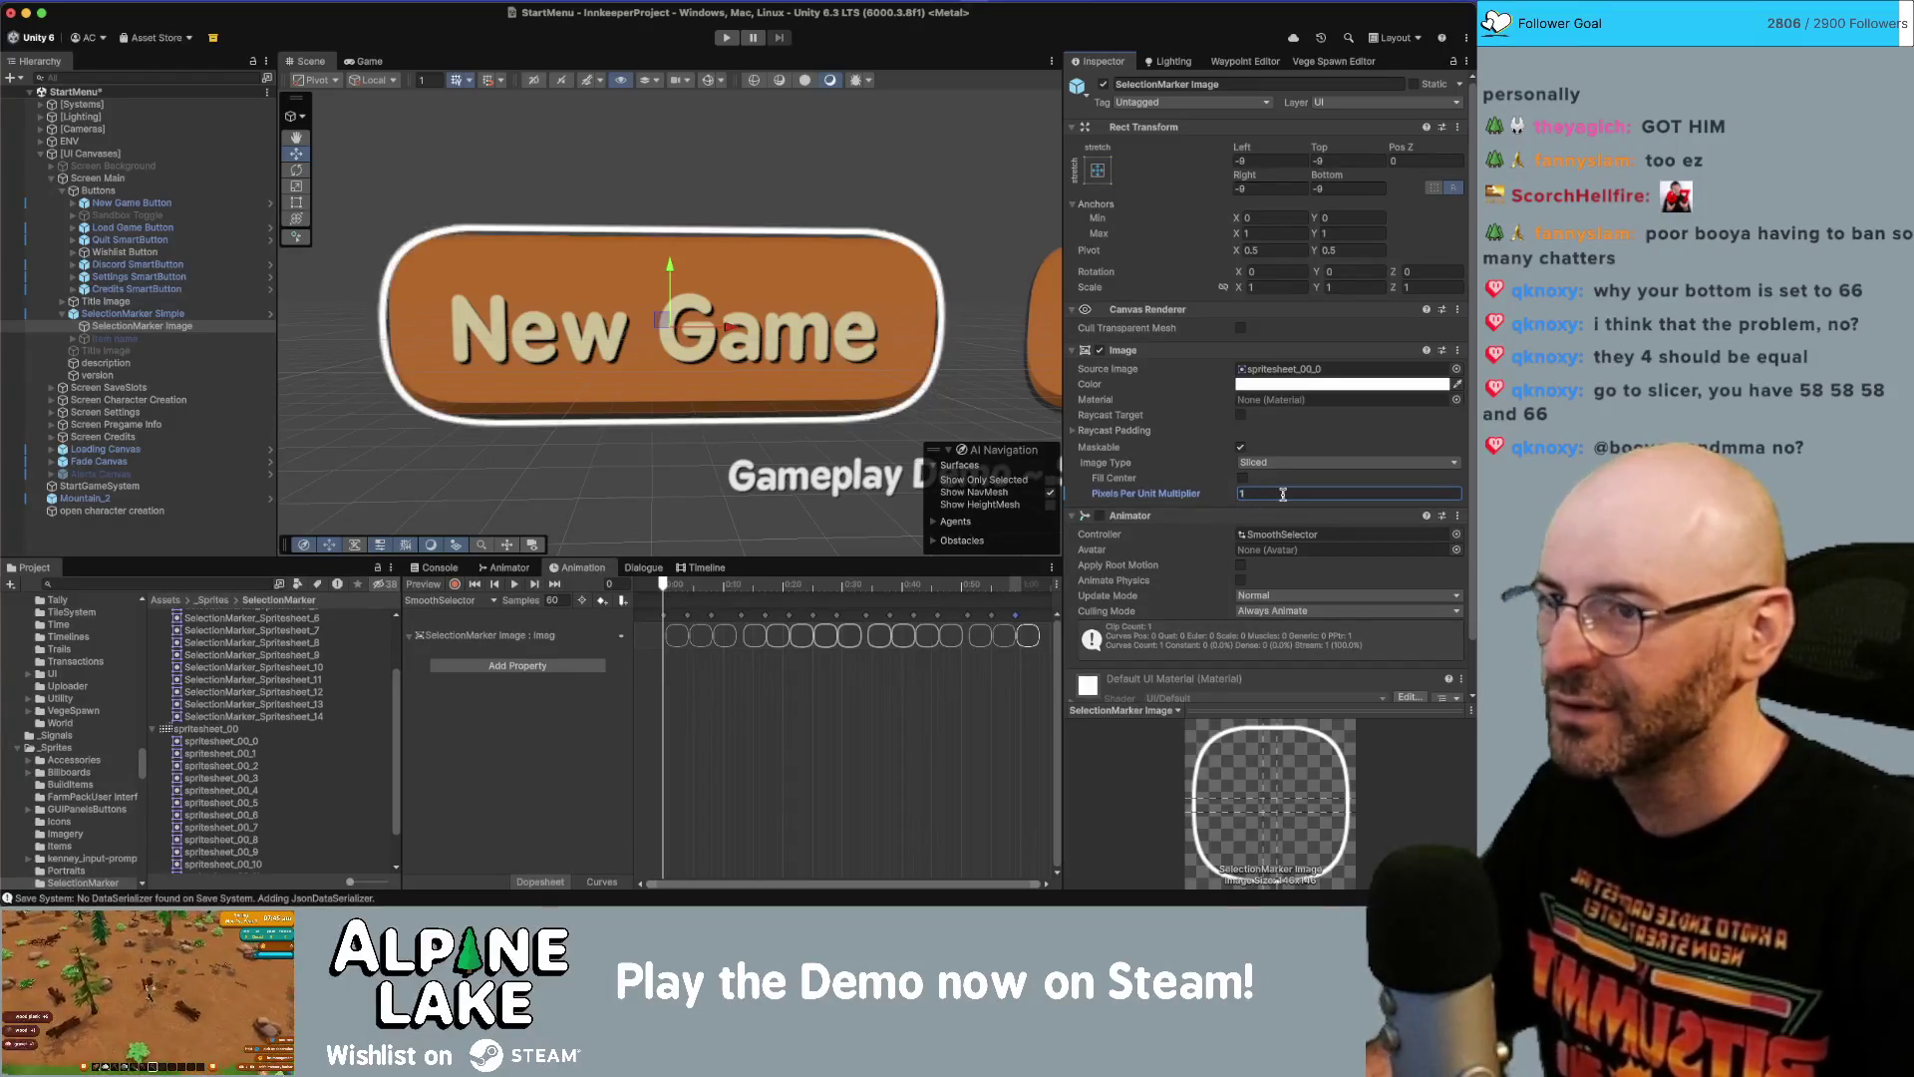
click(146, 203)
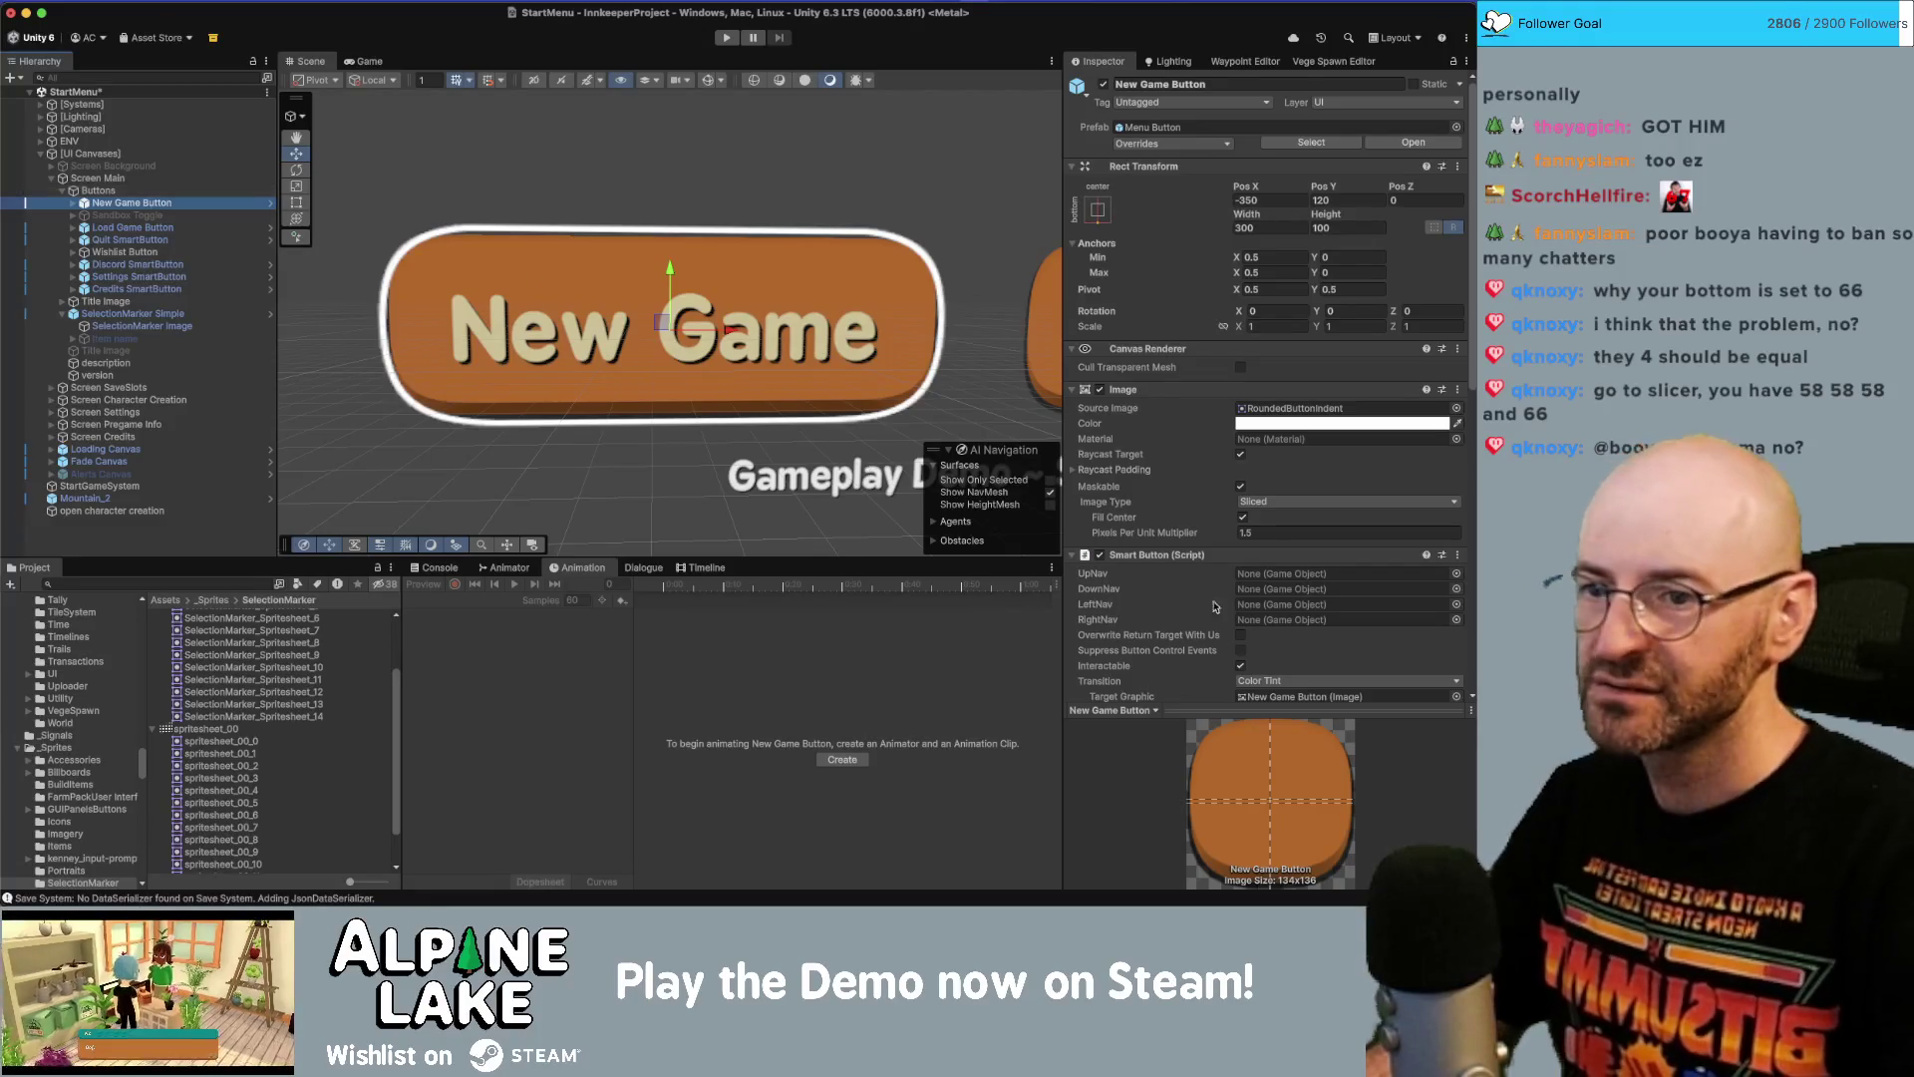
click(189, 328)
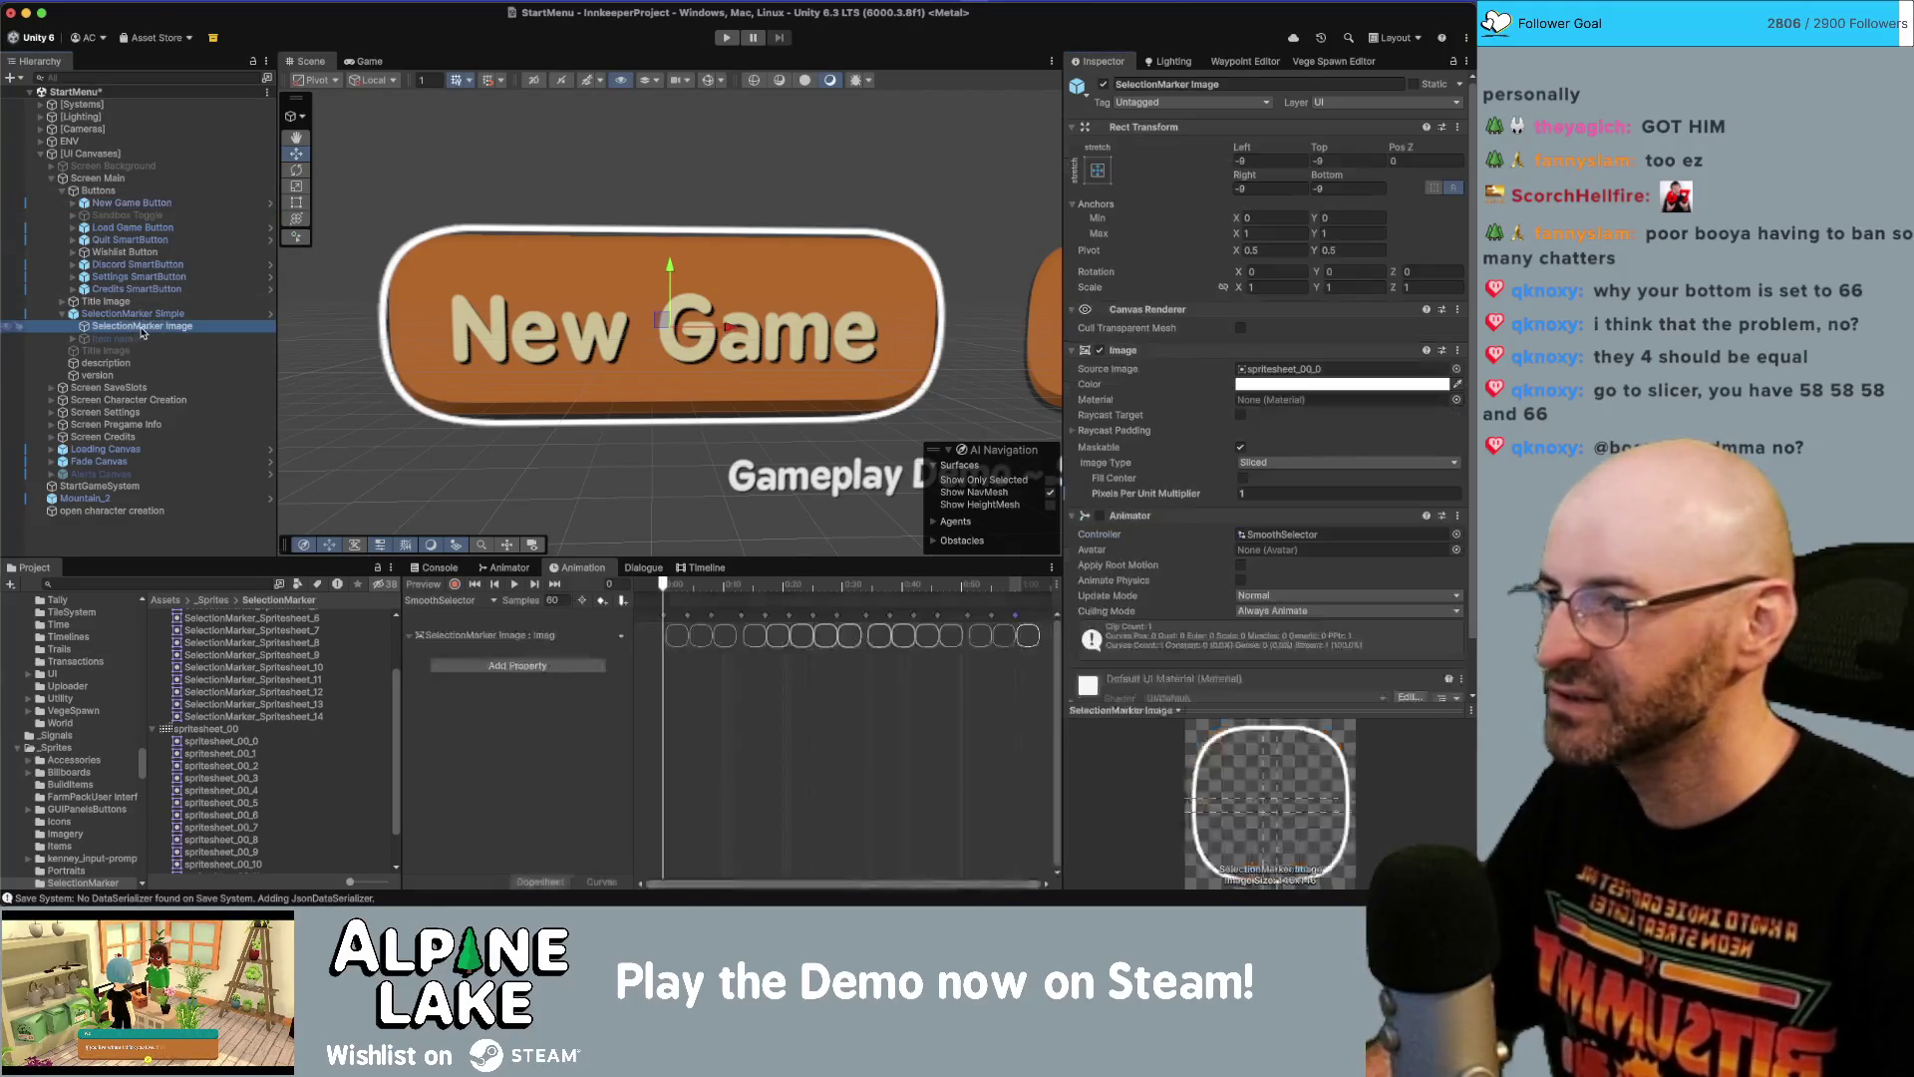
click(1305, 490)
text(.5)
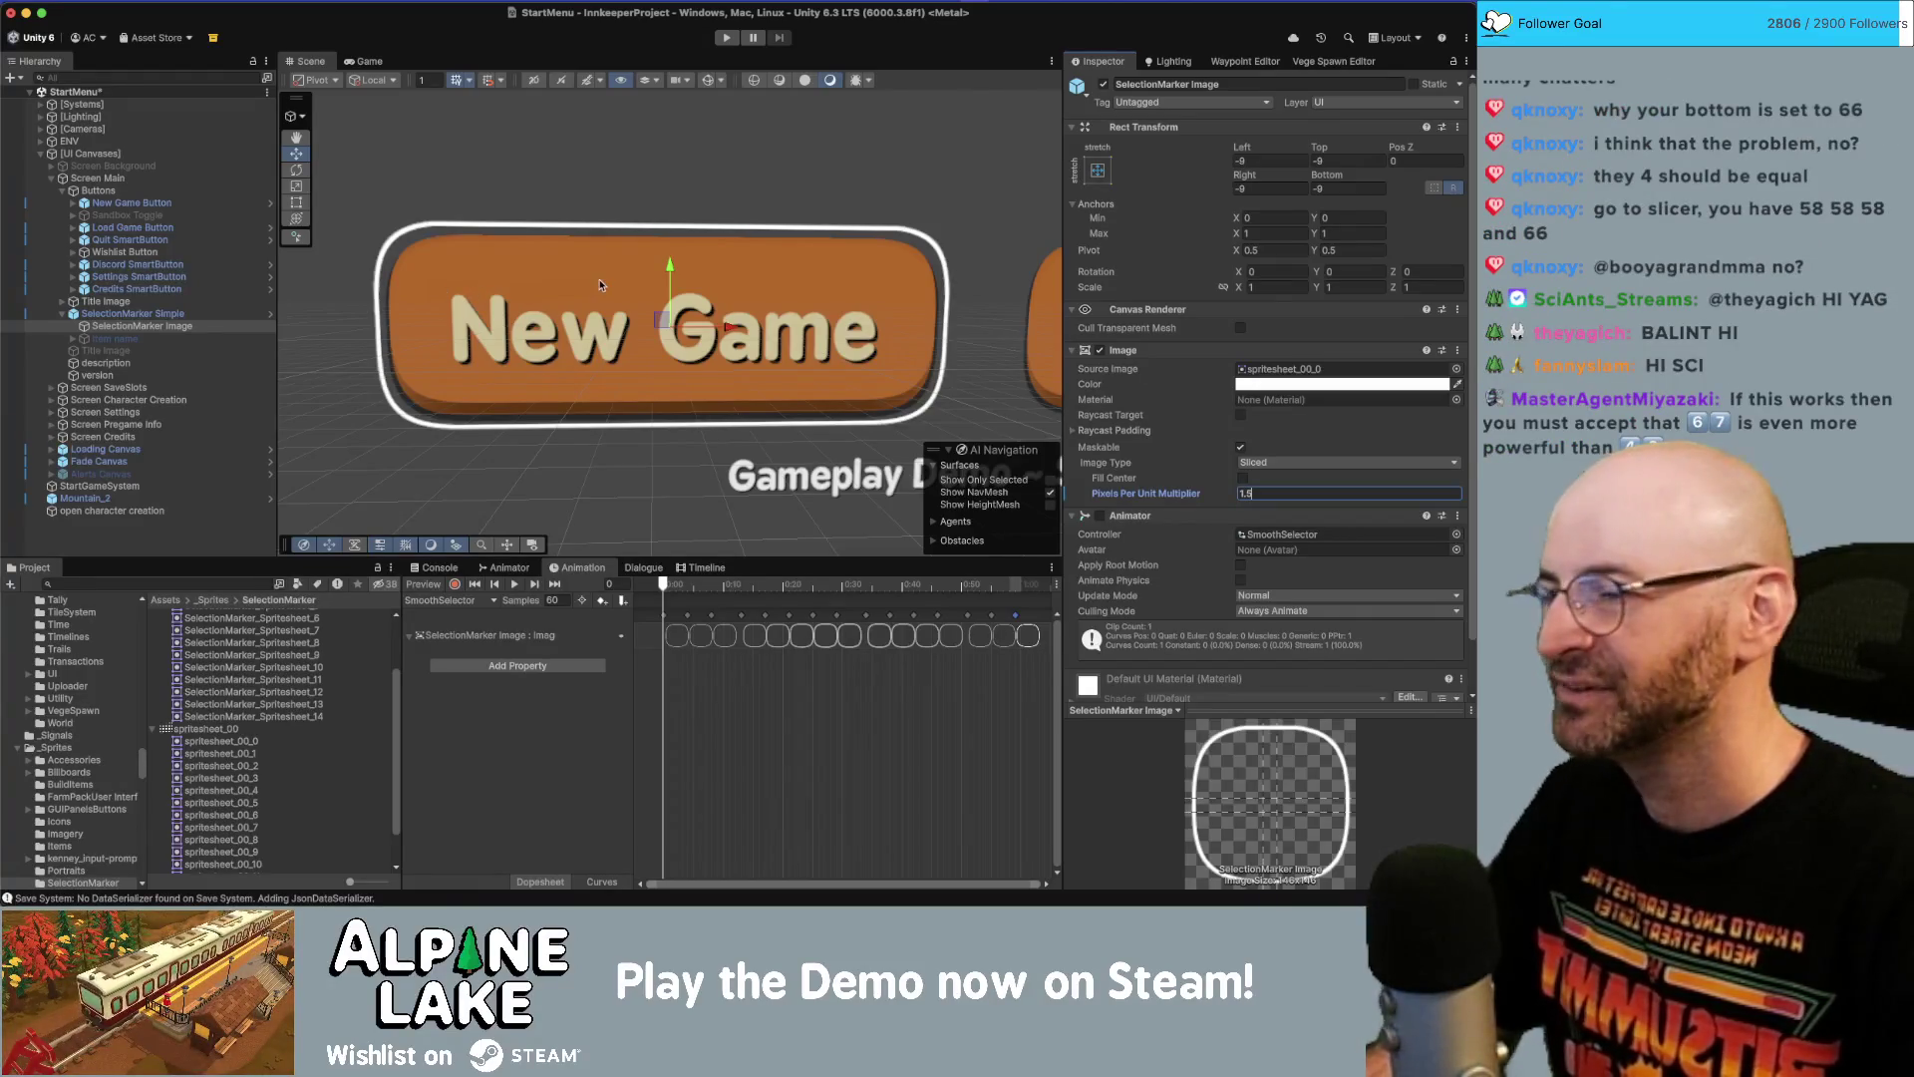
click(254, 313)
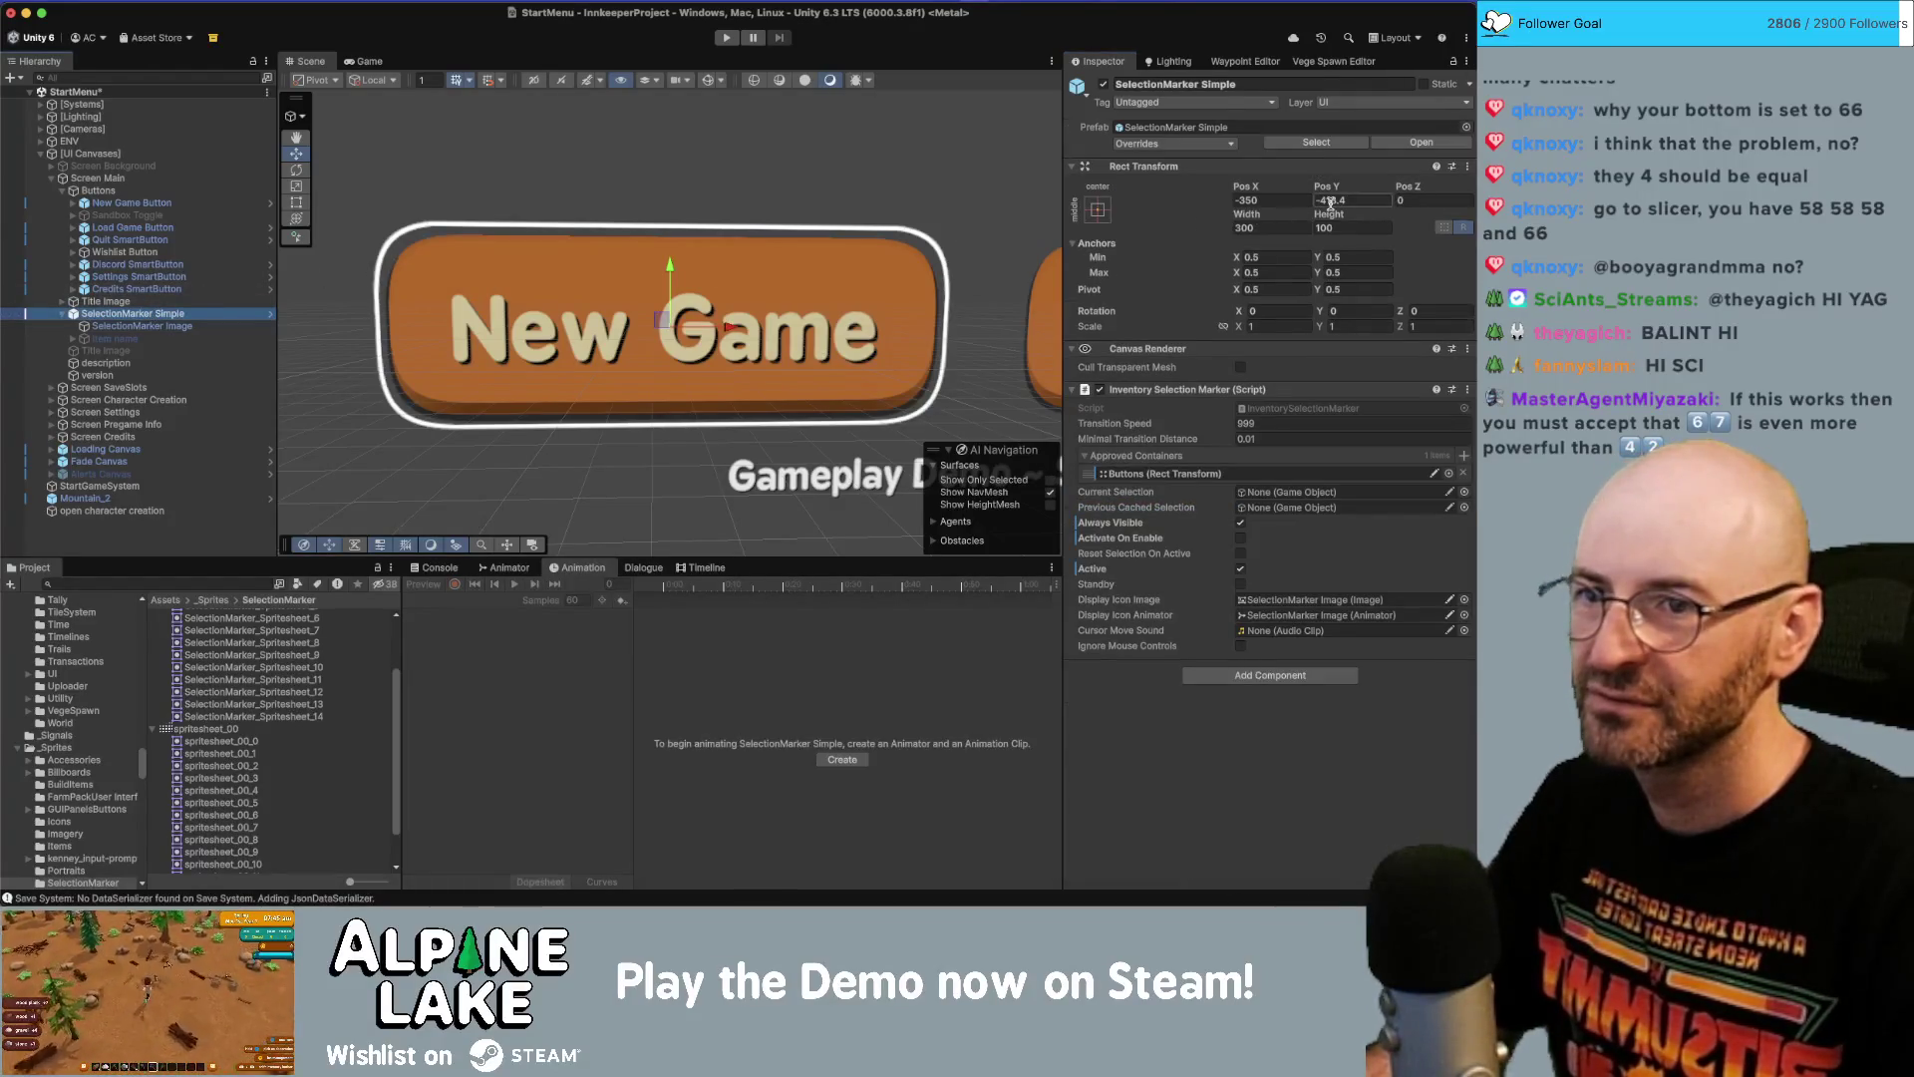
Set the SelectionMarker Image's left, top, right and bottom insets to -4.5.
click(1327, 189)
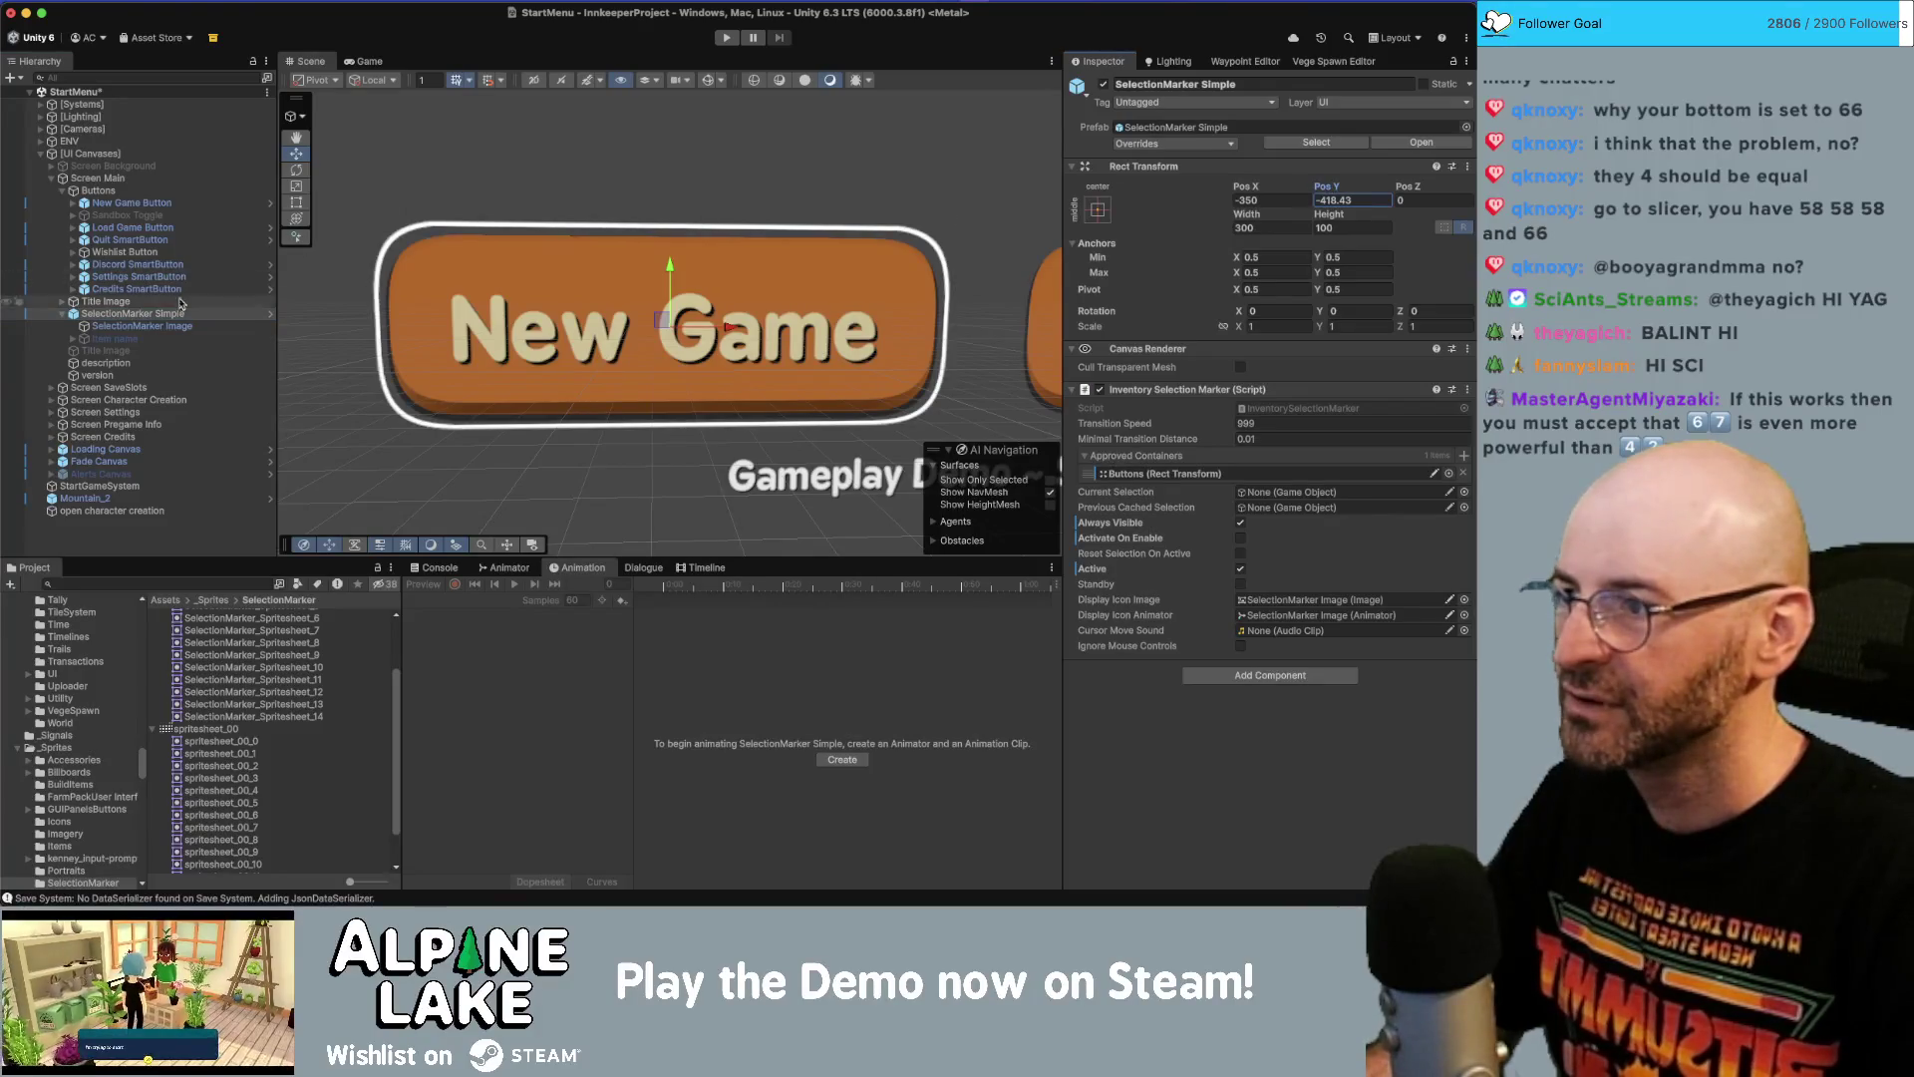
click(252, 325)
click(266, 315)
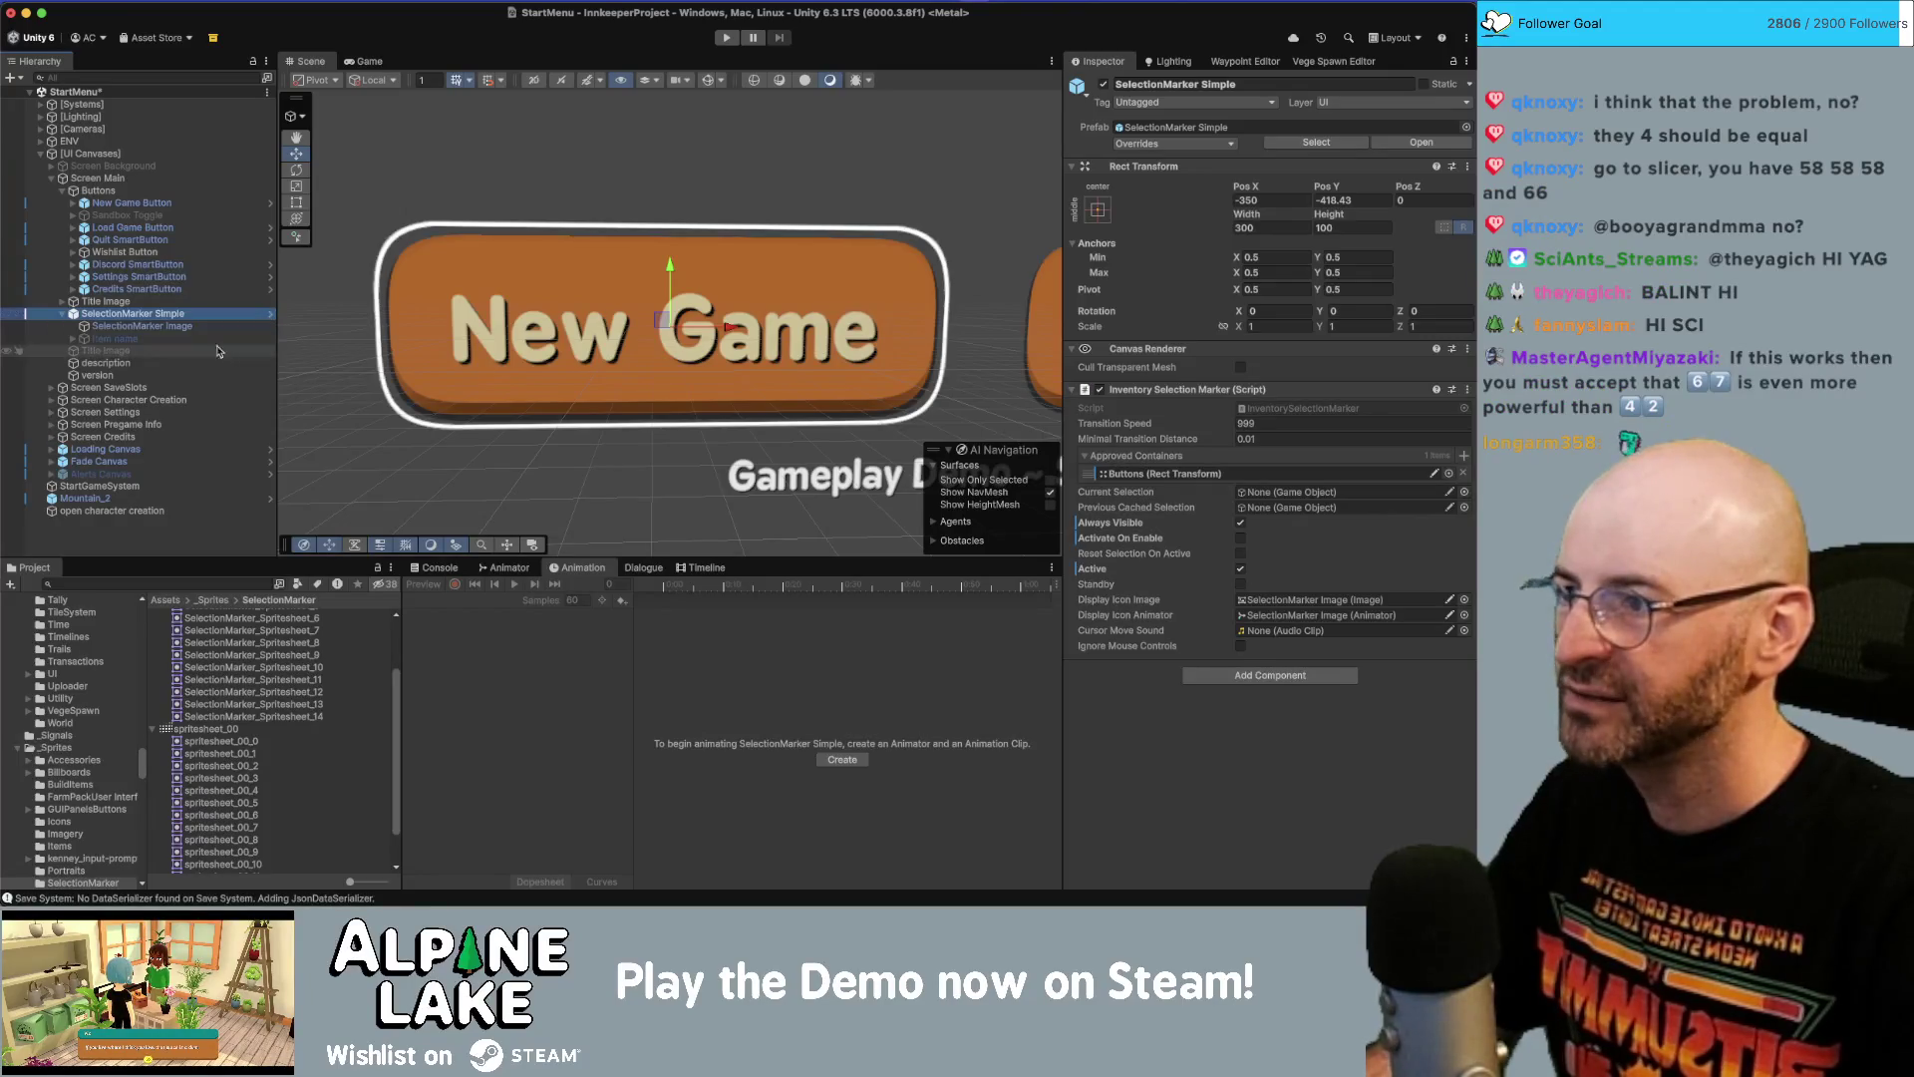
click(251, 326)
click(1269, 160)
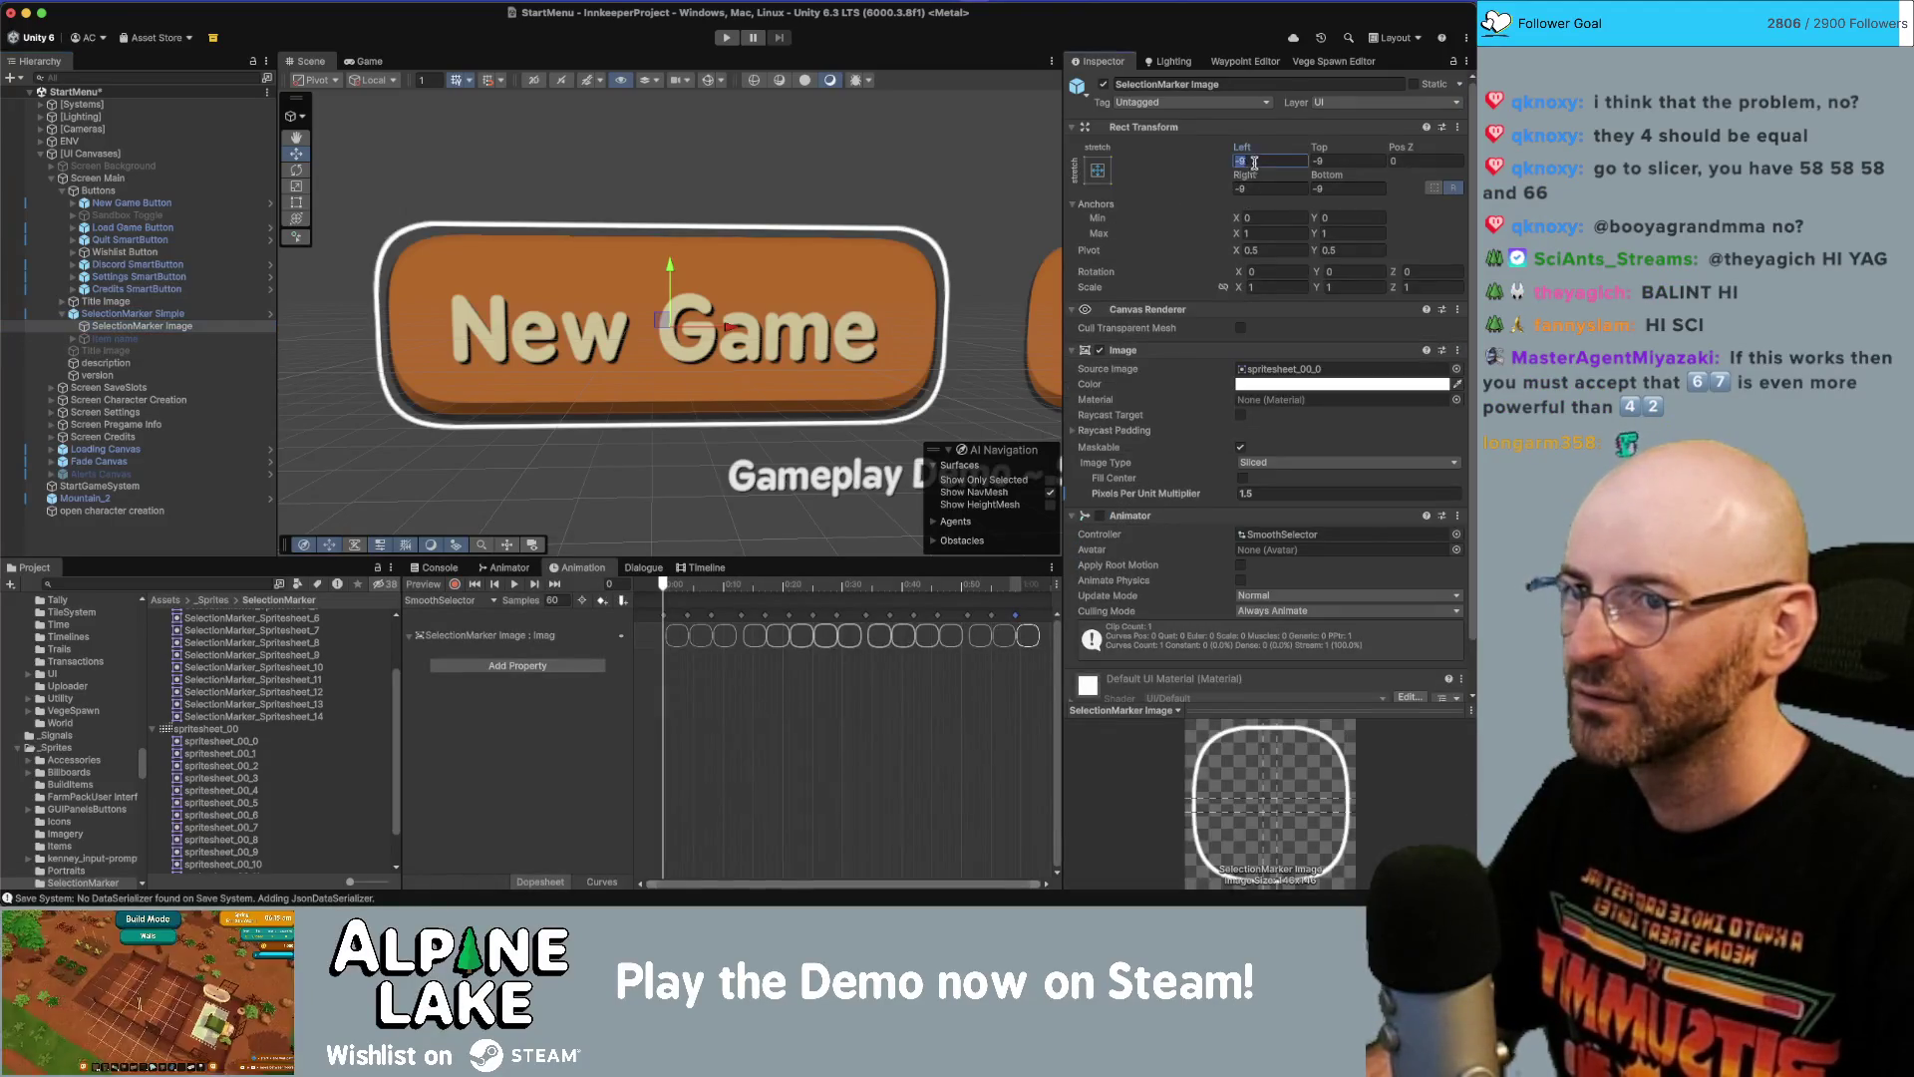
text(0)
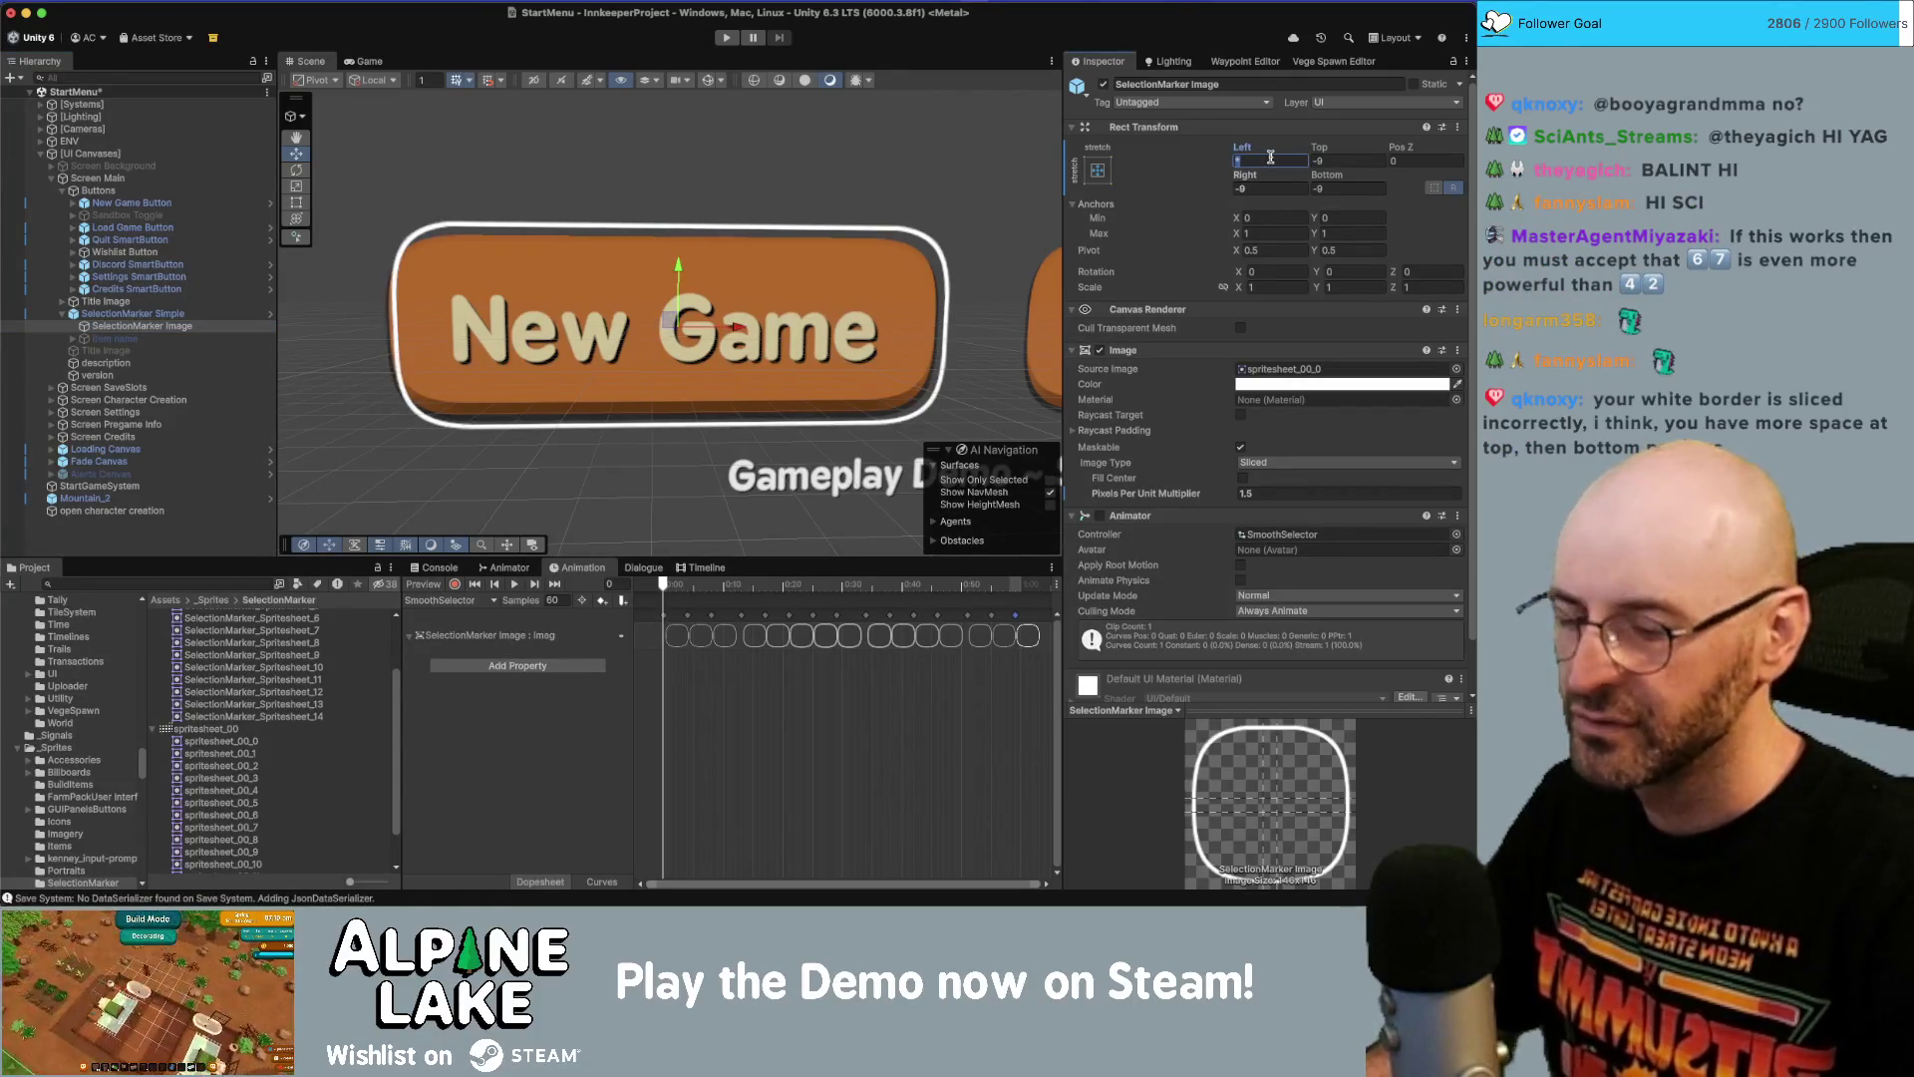
text(-4.5)
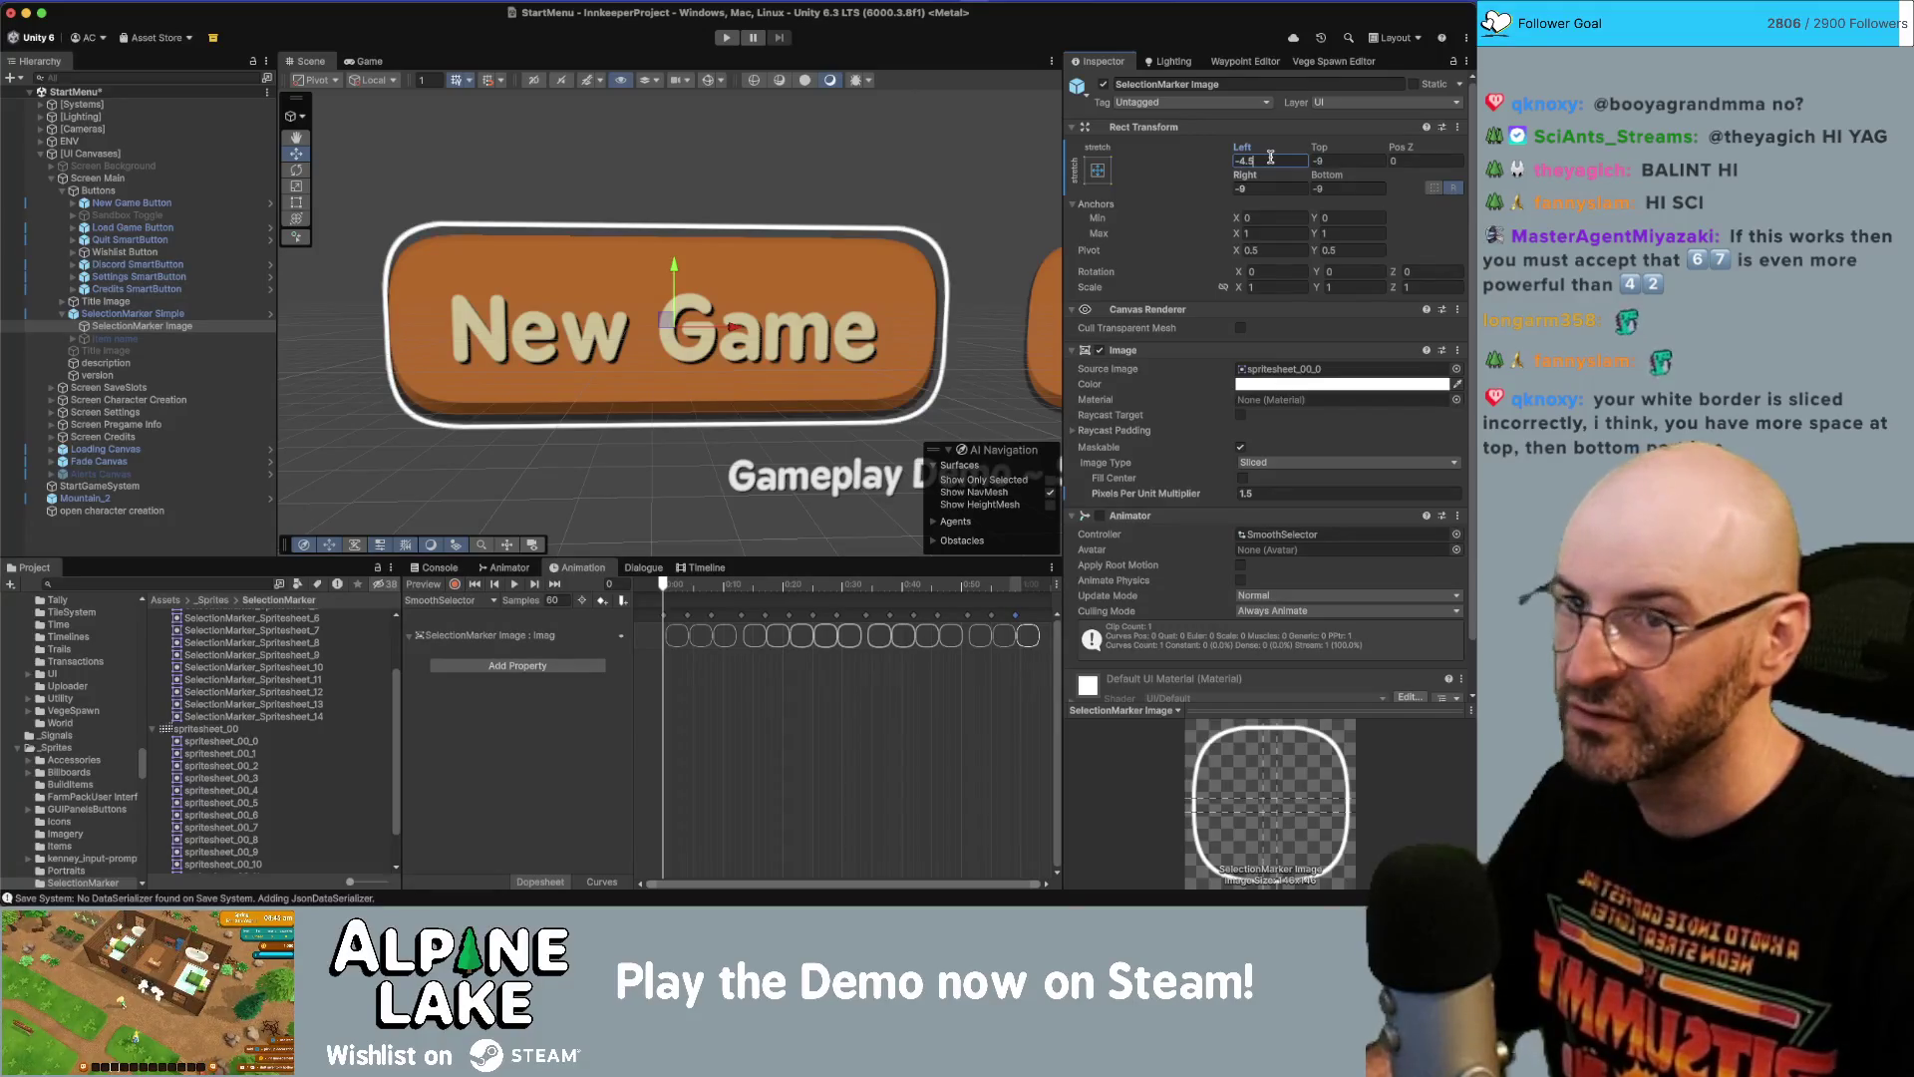
key(Tab)
text(-4.5)
key(Tab)
text(-)
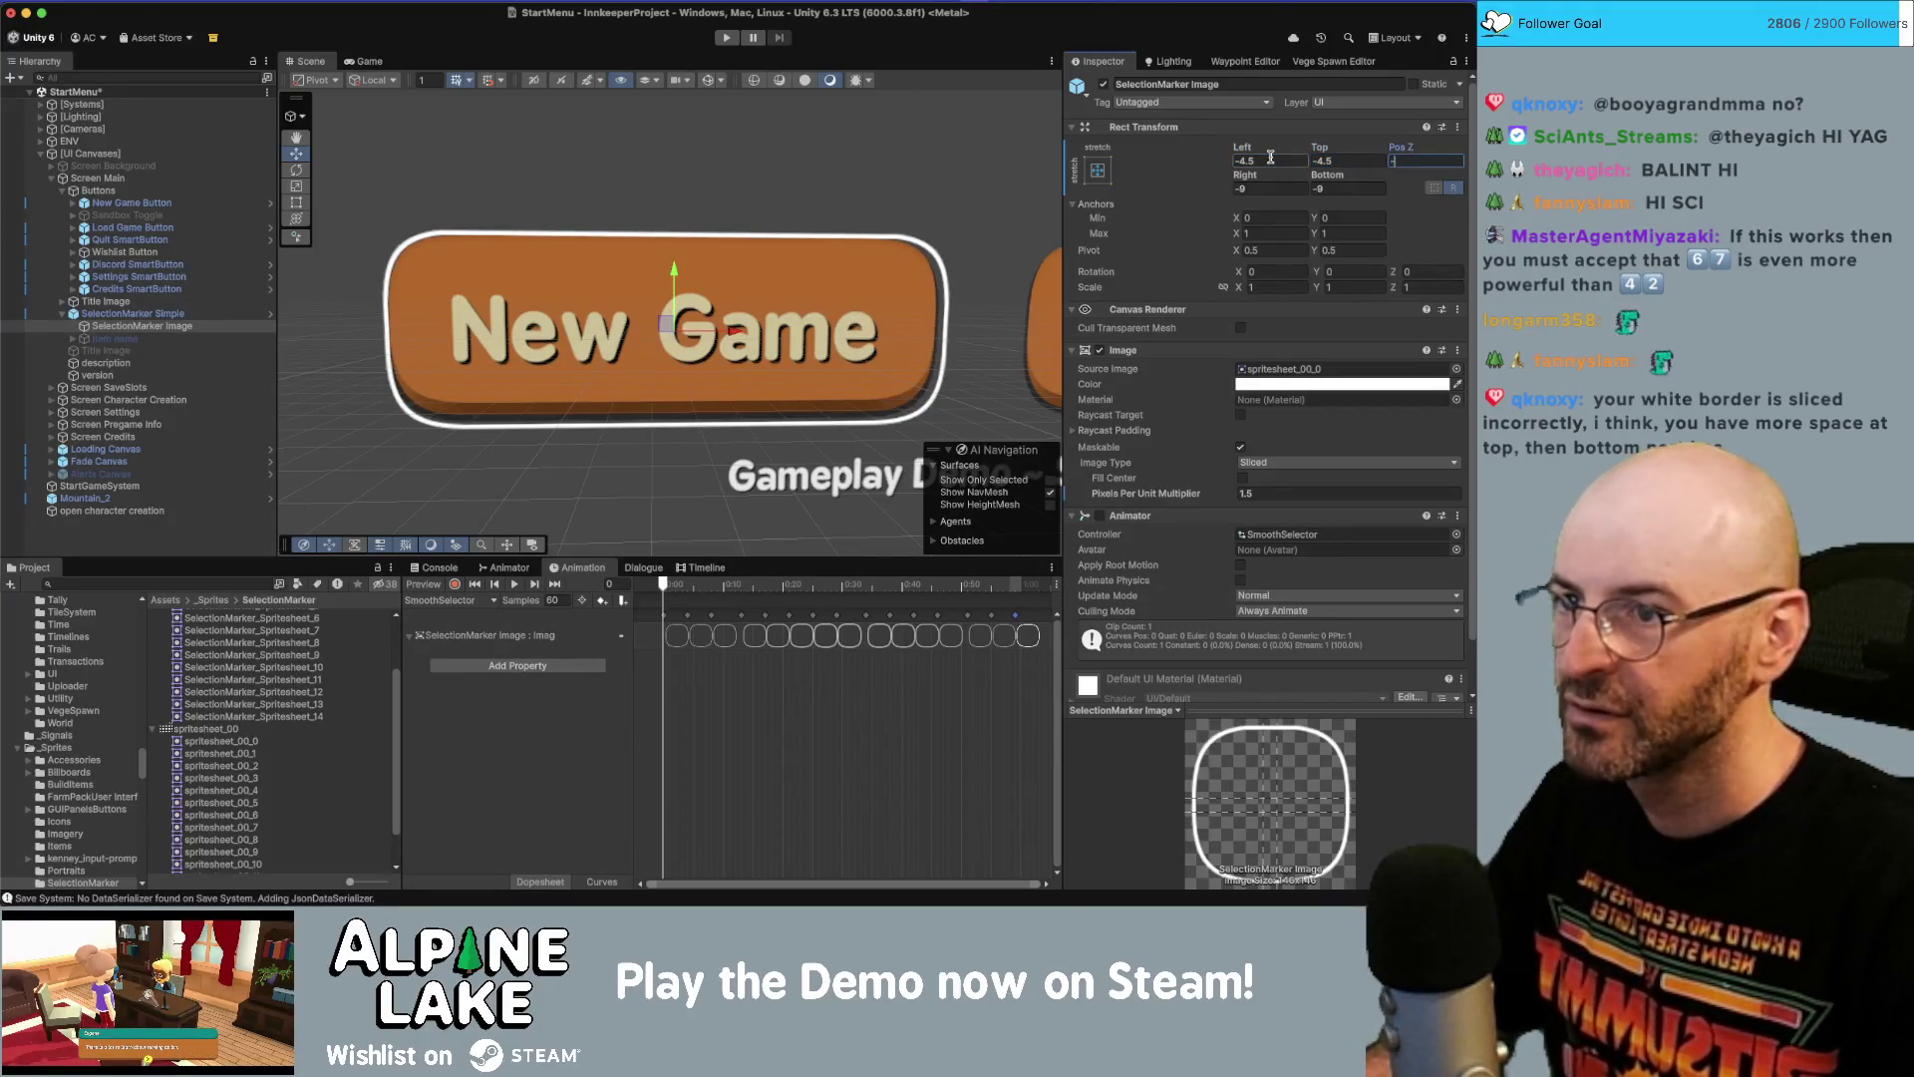
text(4.5)
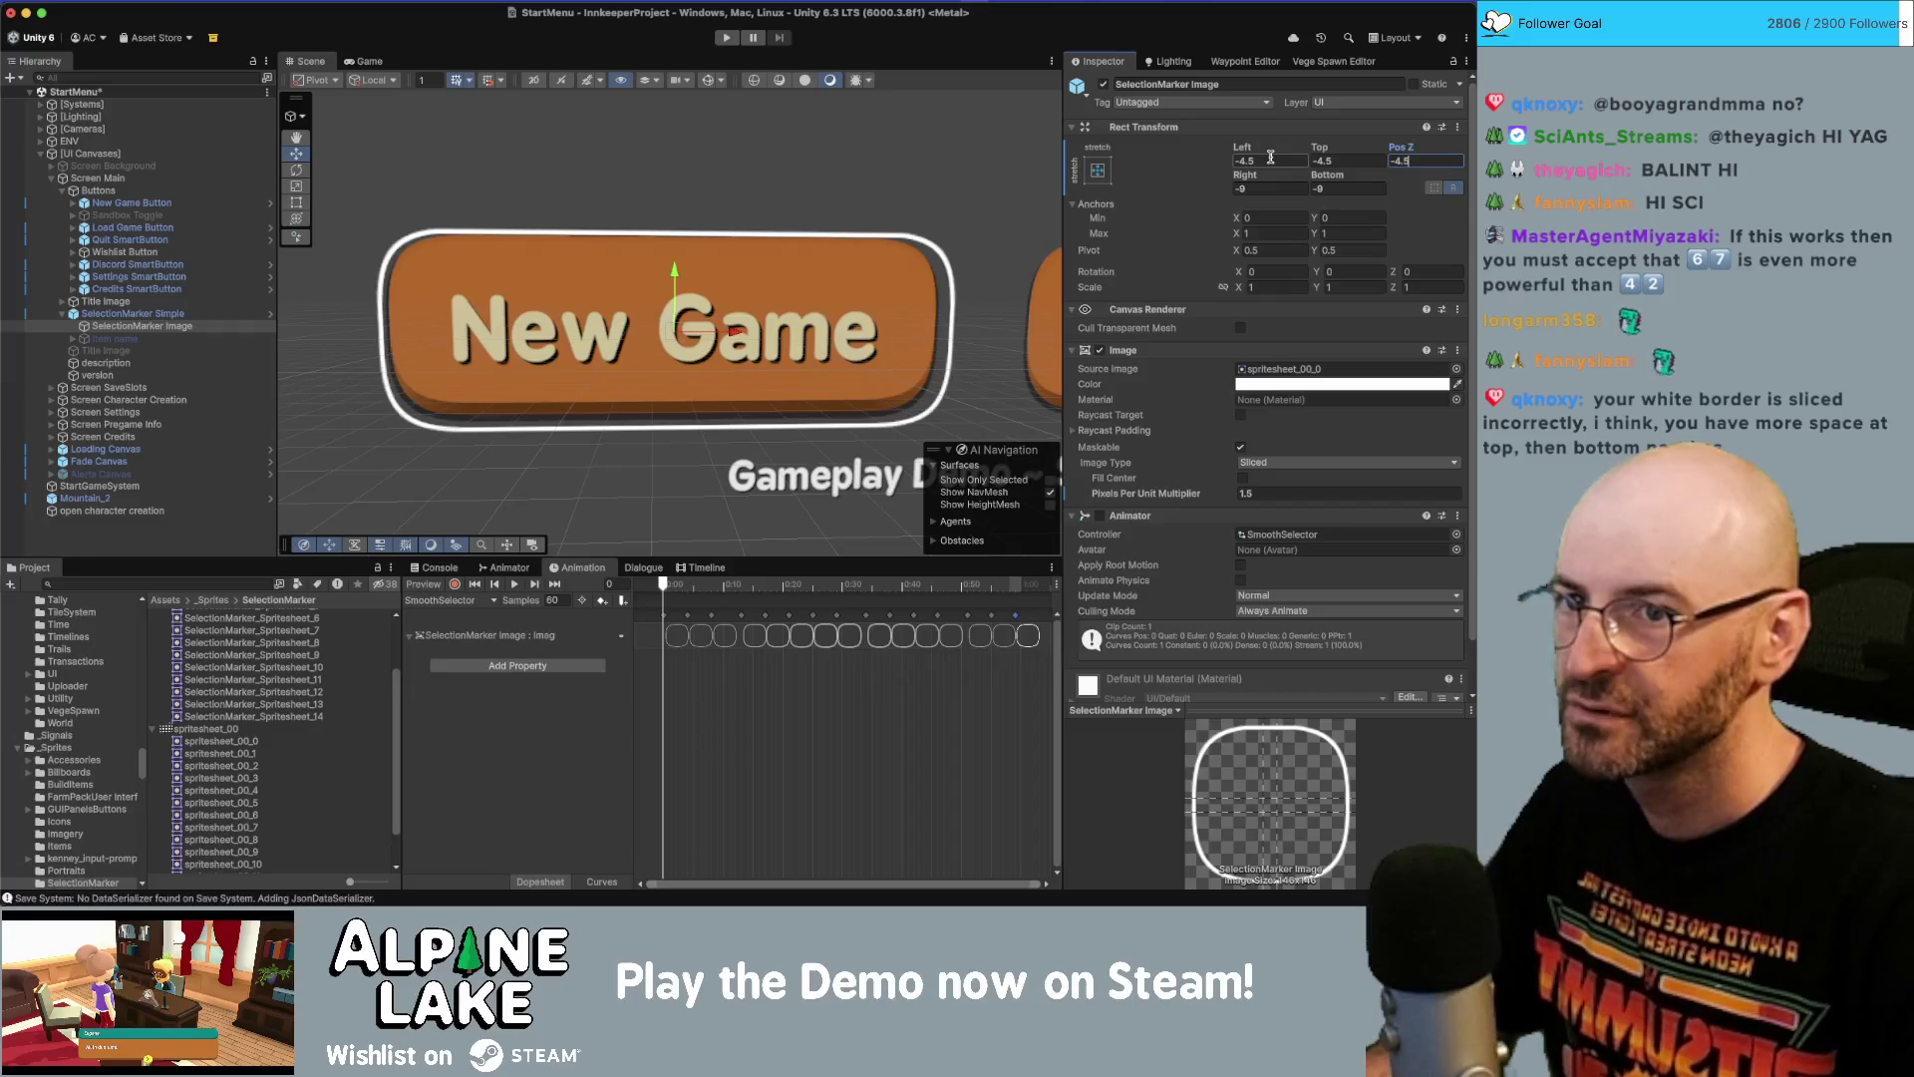
key(Escape)
key(Tab)
text(-4.5)
key(Tab)
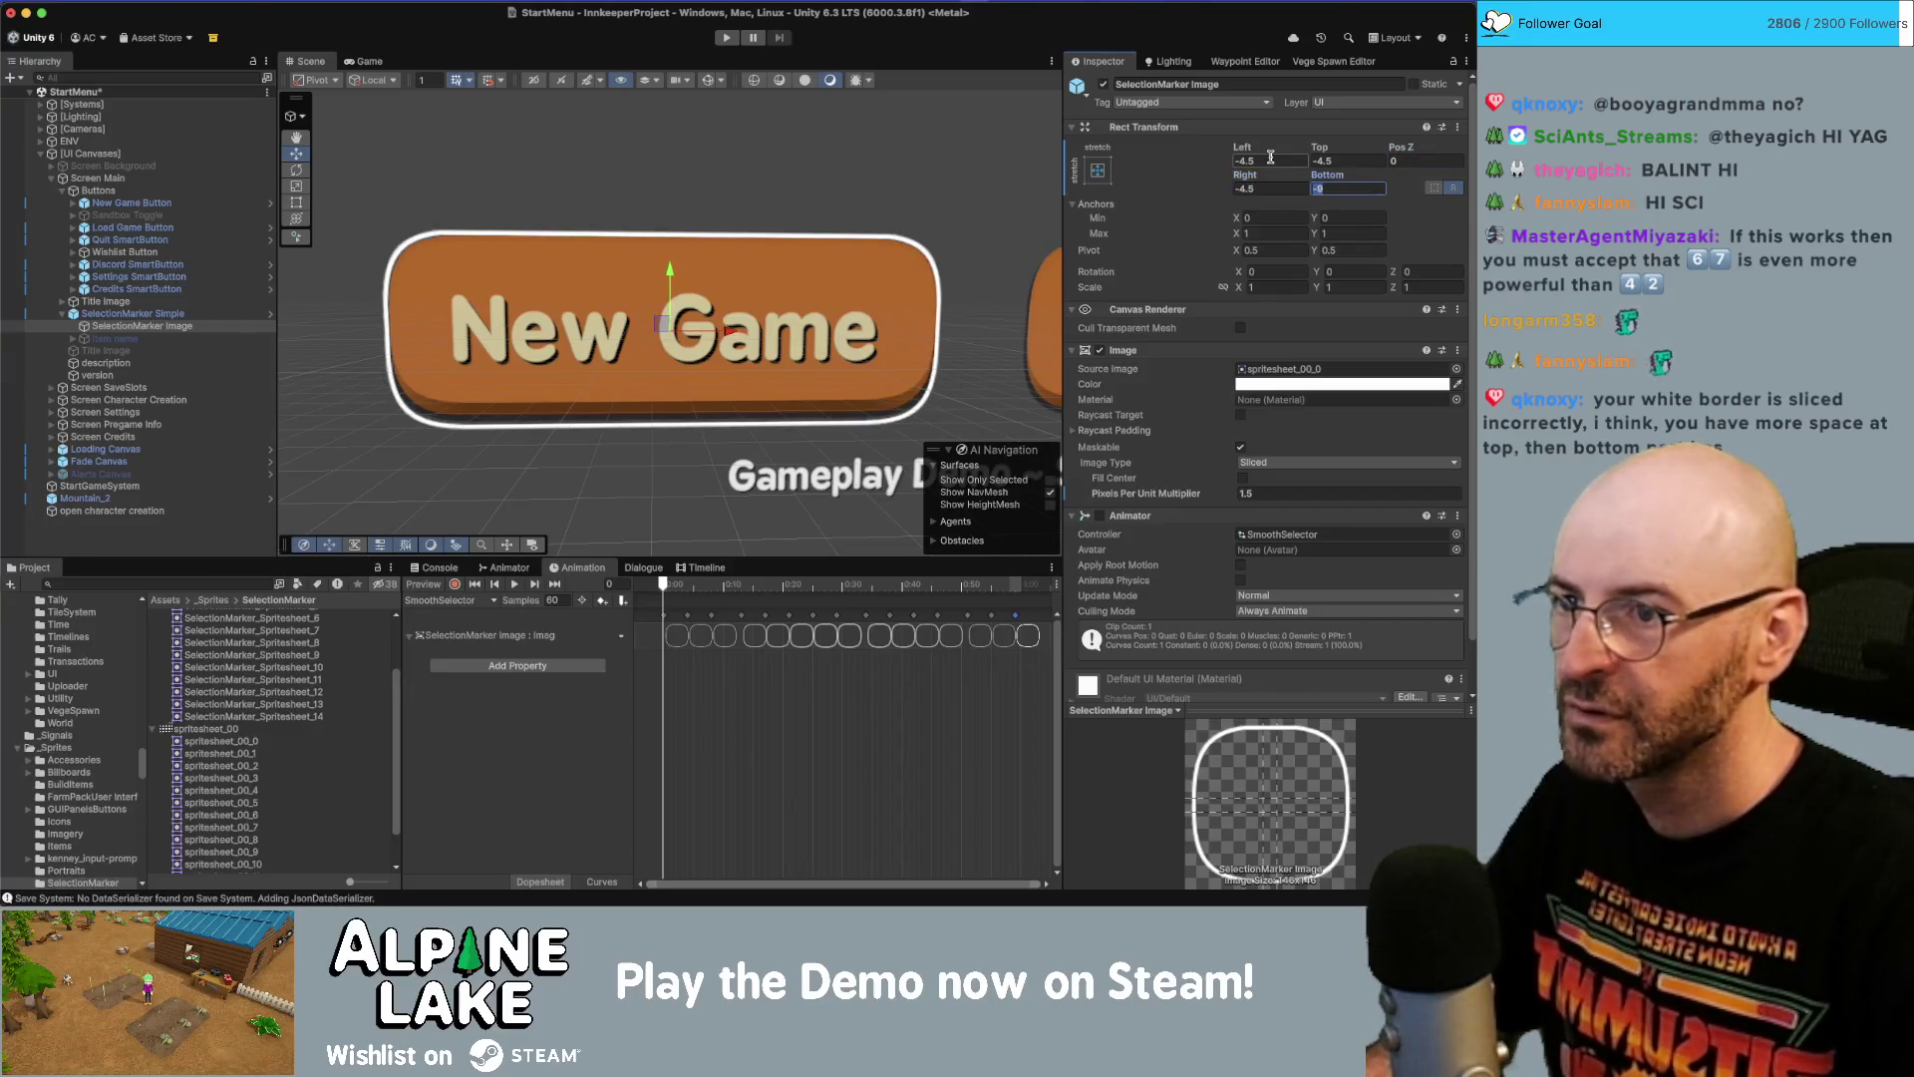
text(-4.5)
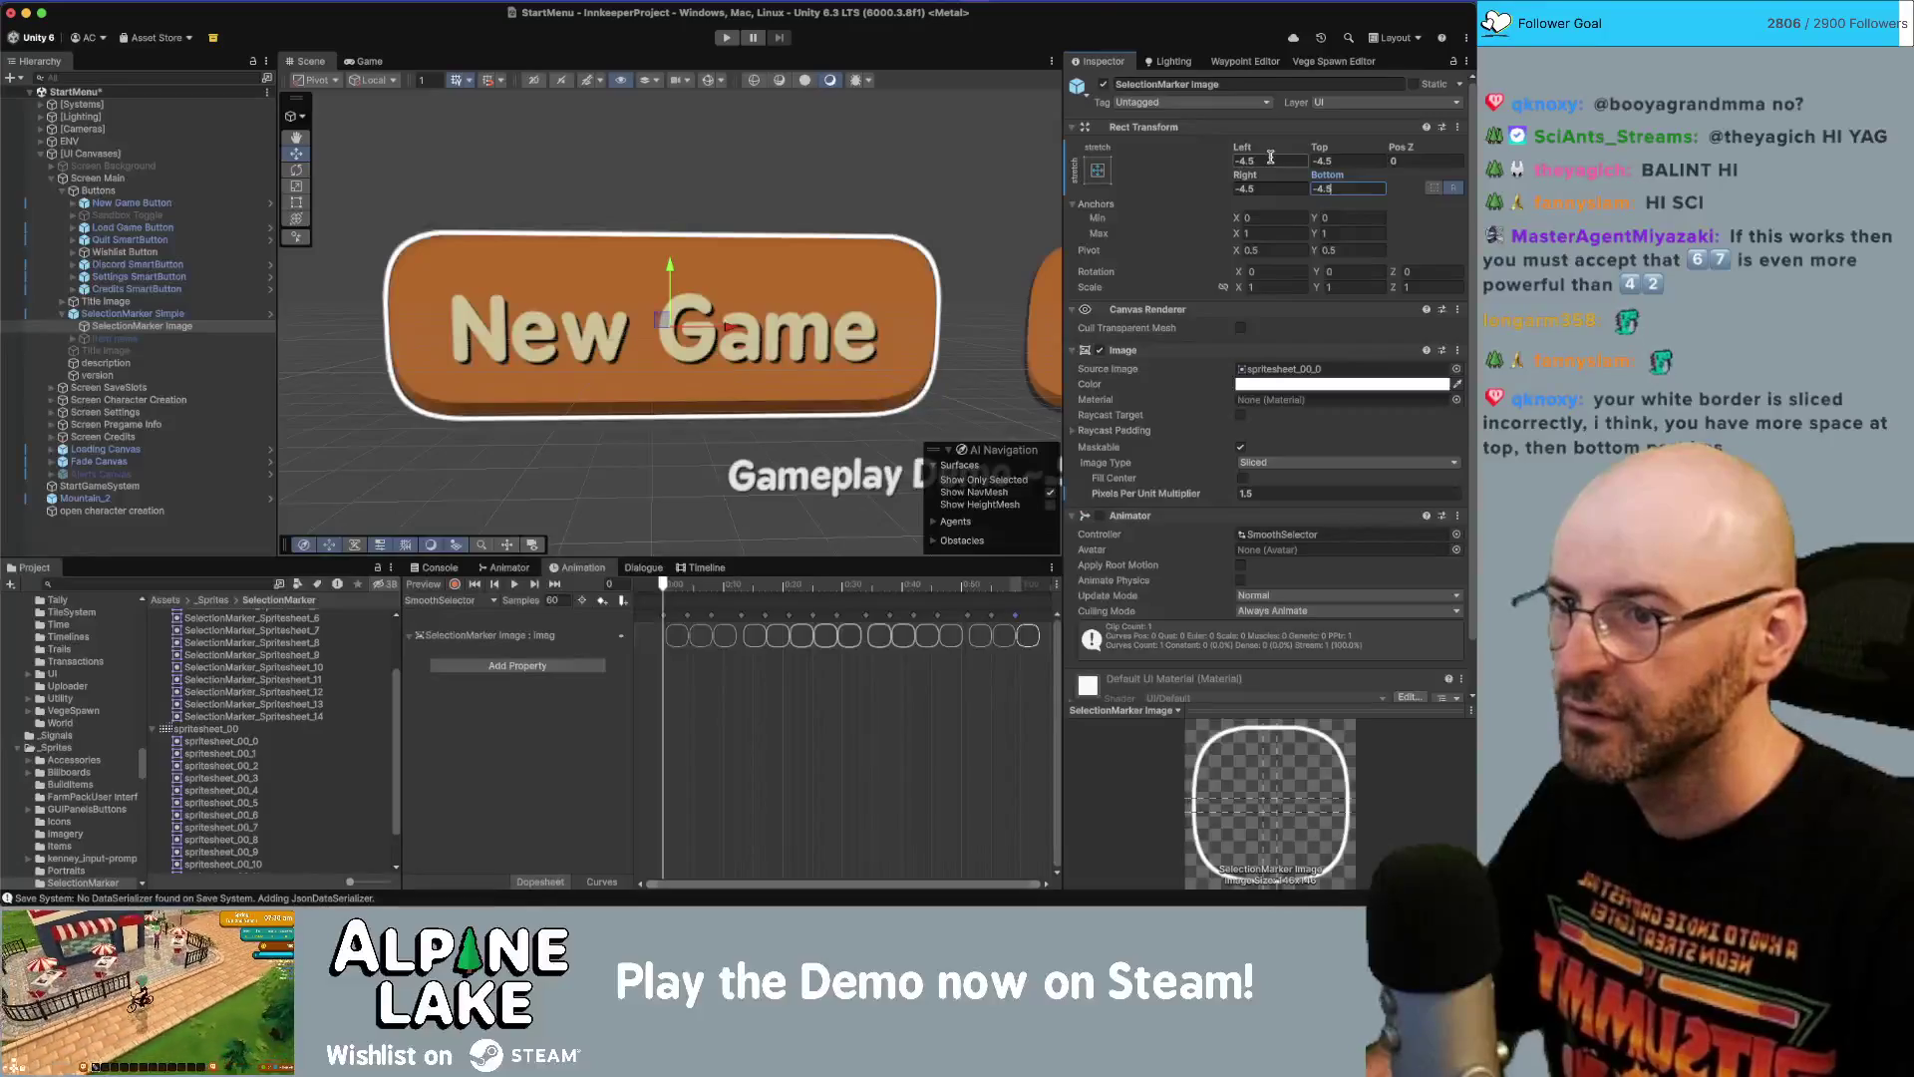
key(Return)
Parent SelectionMarker Simple under New Game Button in the Hierarchy.
scroll(644, 296, down, 5)
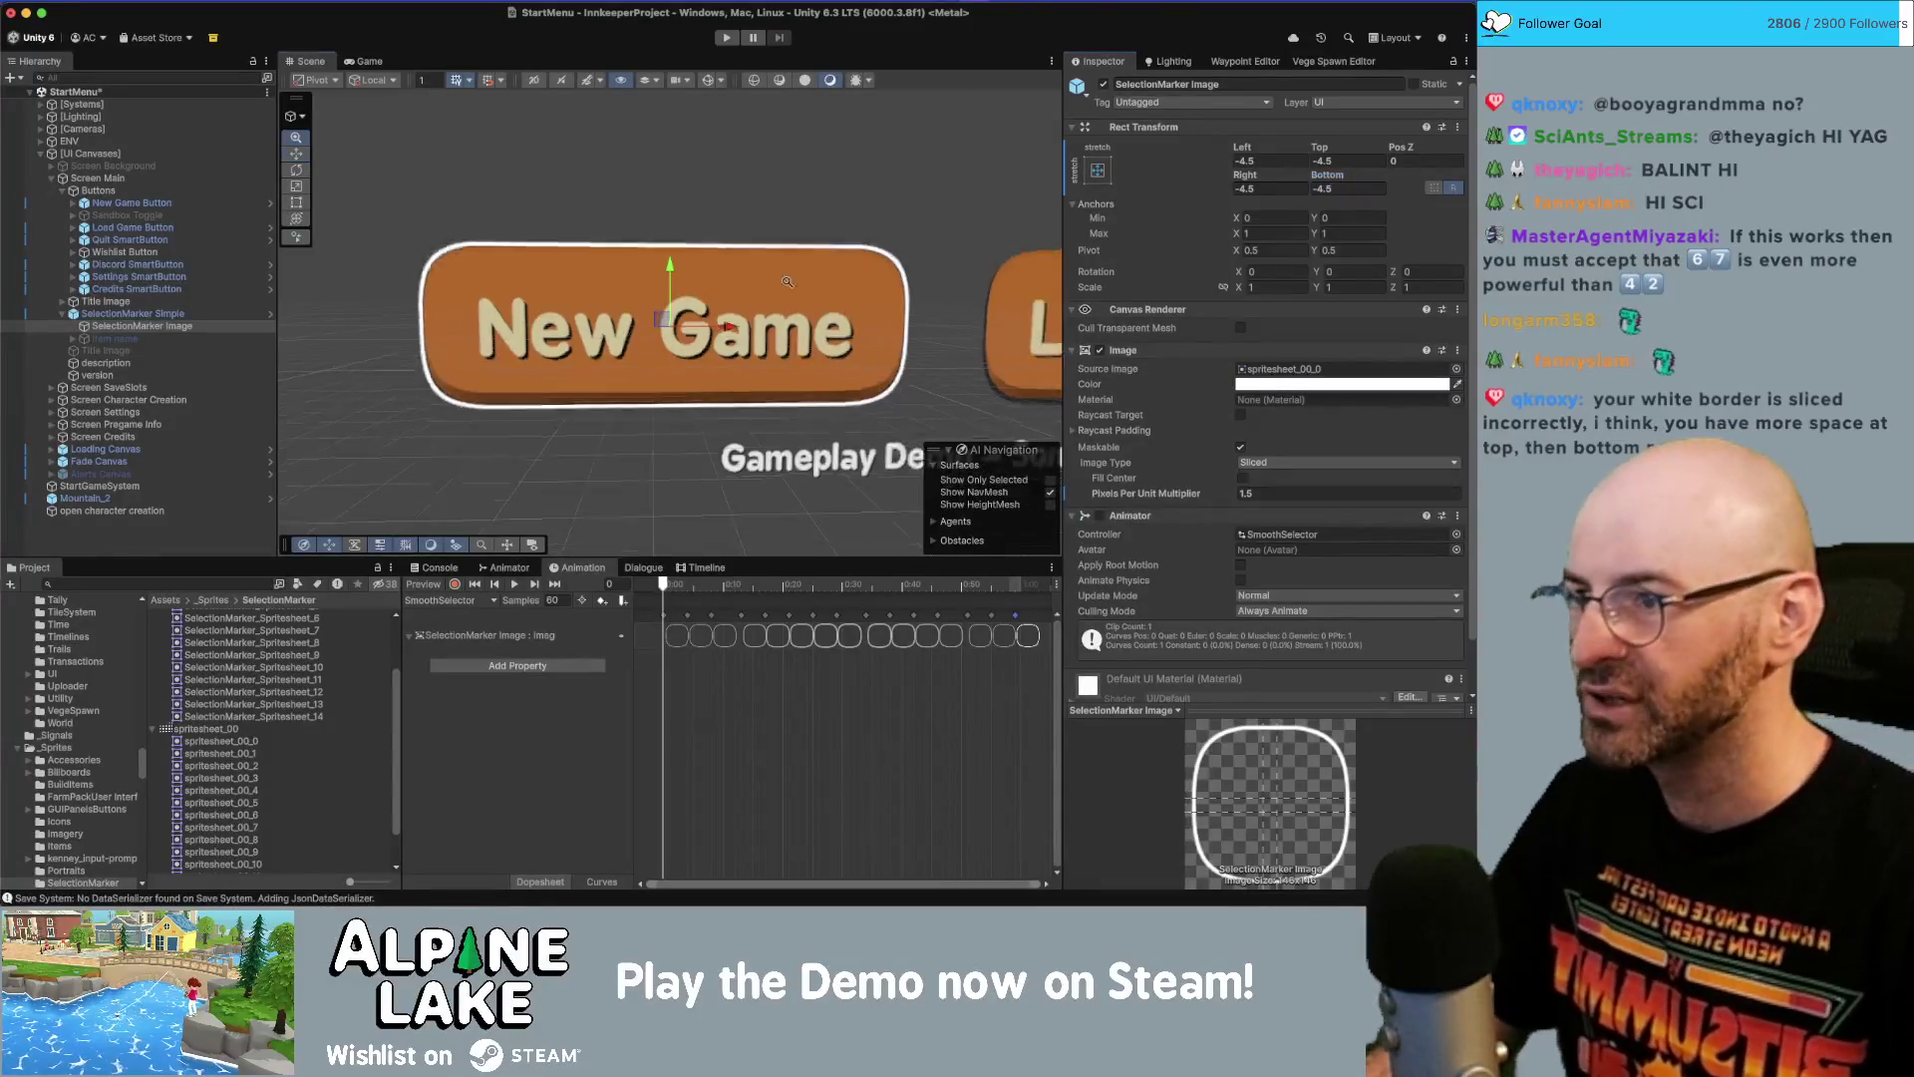
scroll(644, 296, down, 2)
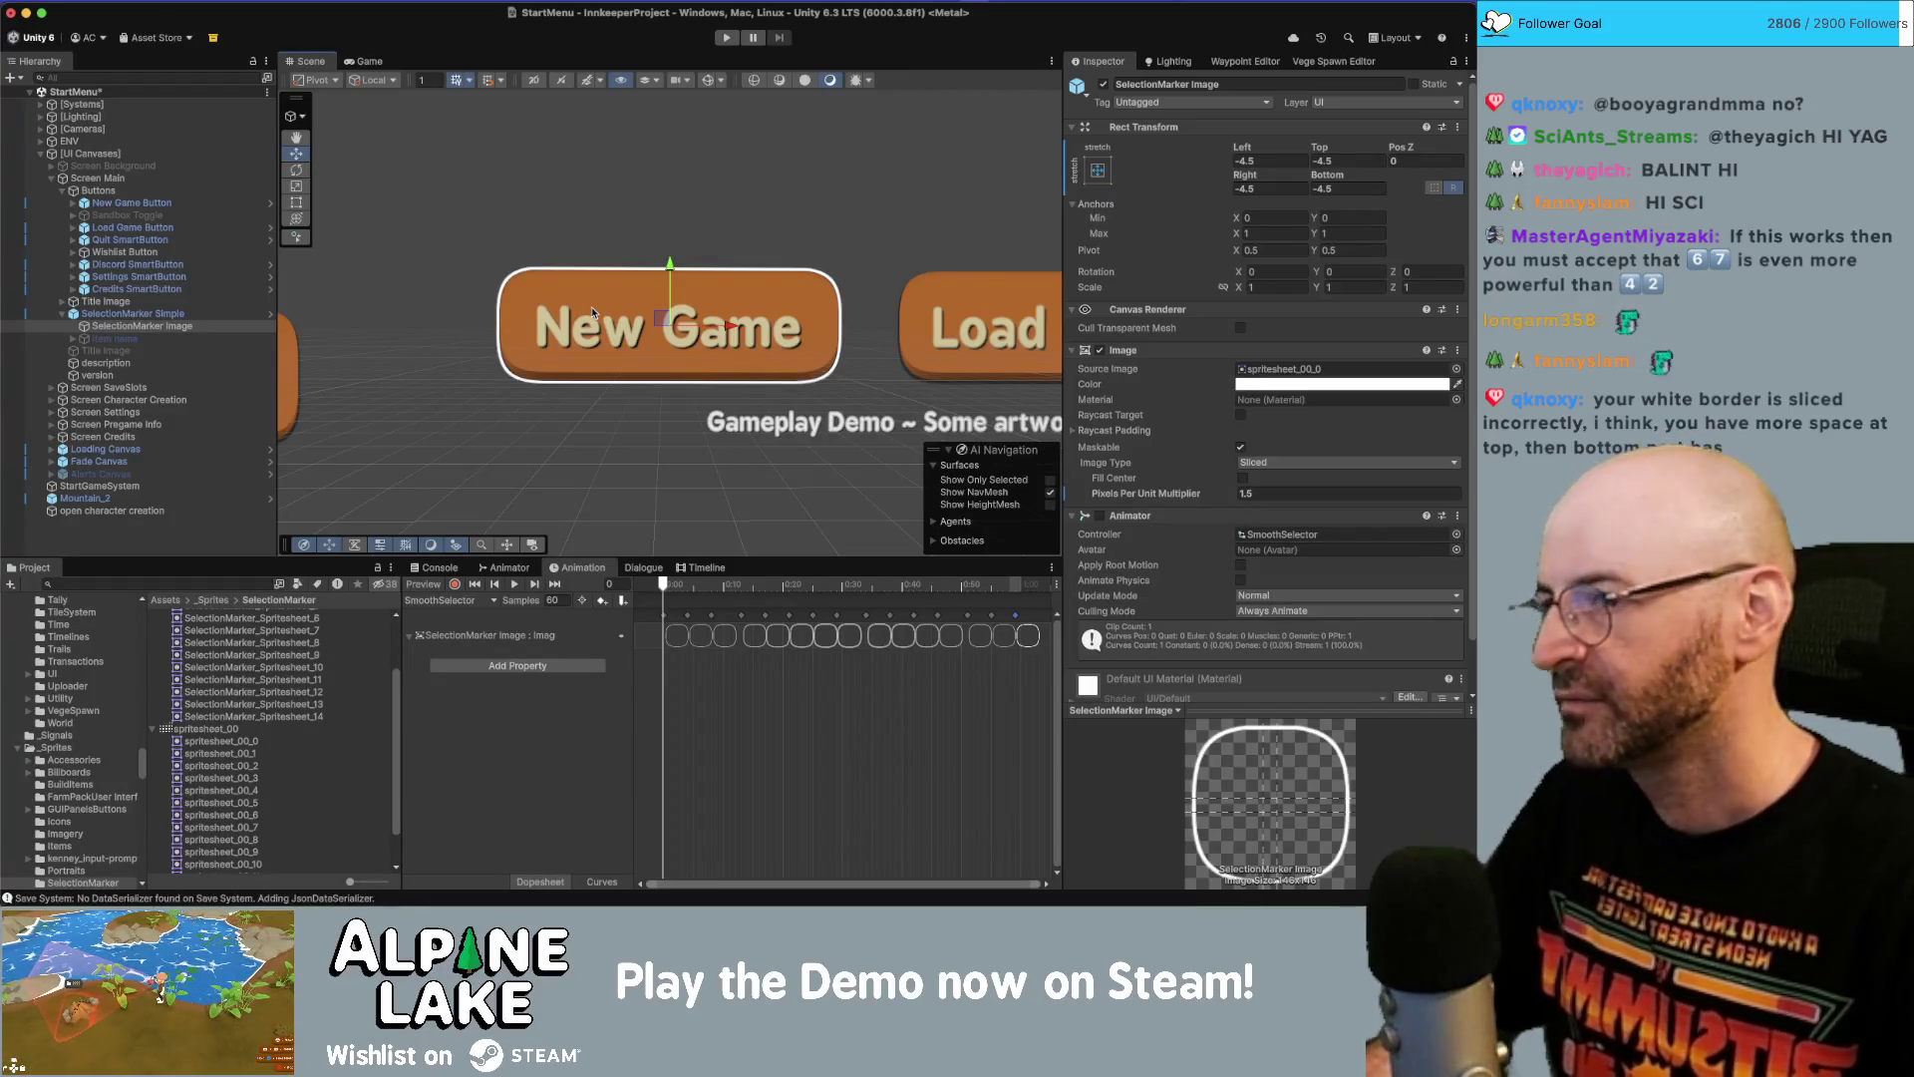
drag(593, 312, 937, 390)
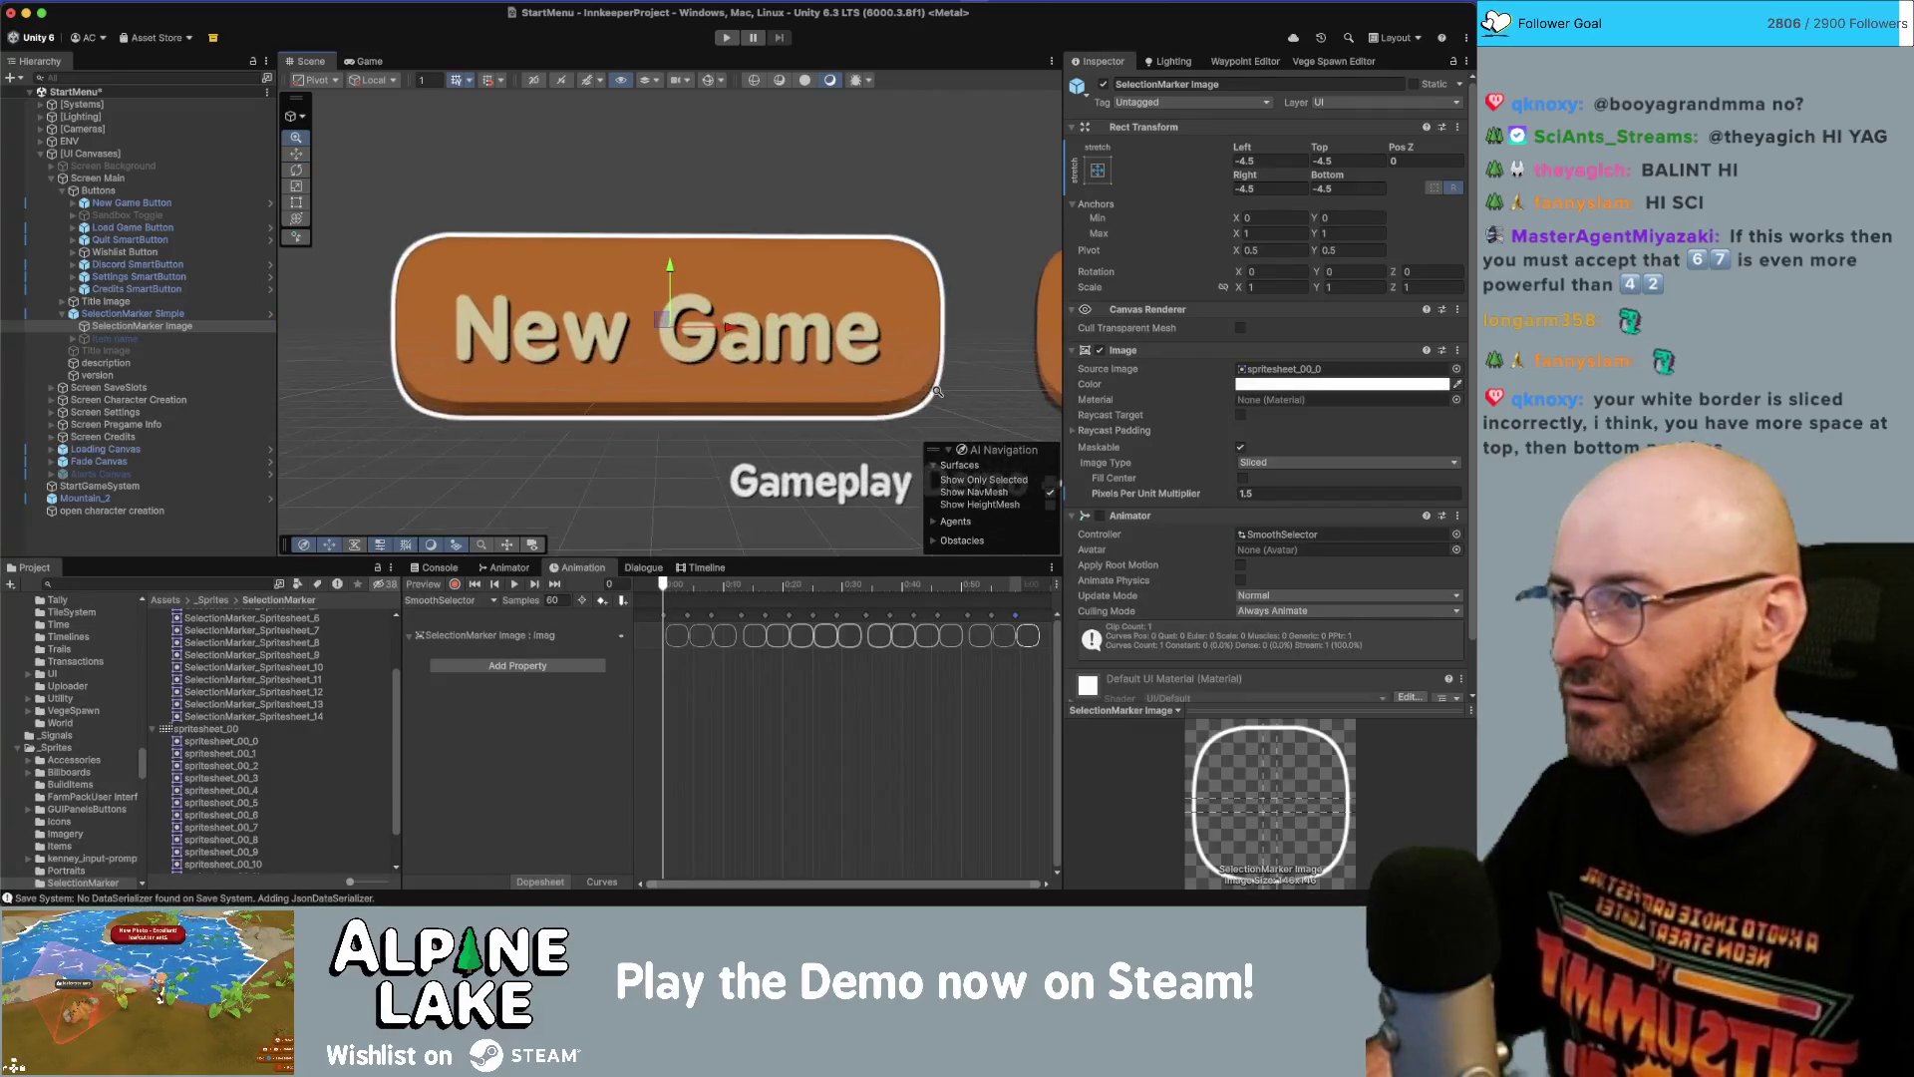
click(213, 315)
mouse_move(211, 317)
mouse_down()
mouse_move(180, 252)
mouse_move(169, 302)
mouse_move(149, 289)
mouse_move(113, 204)
mouse_up()
click(116, 205)
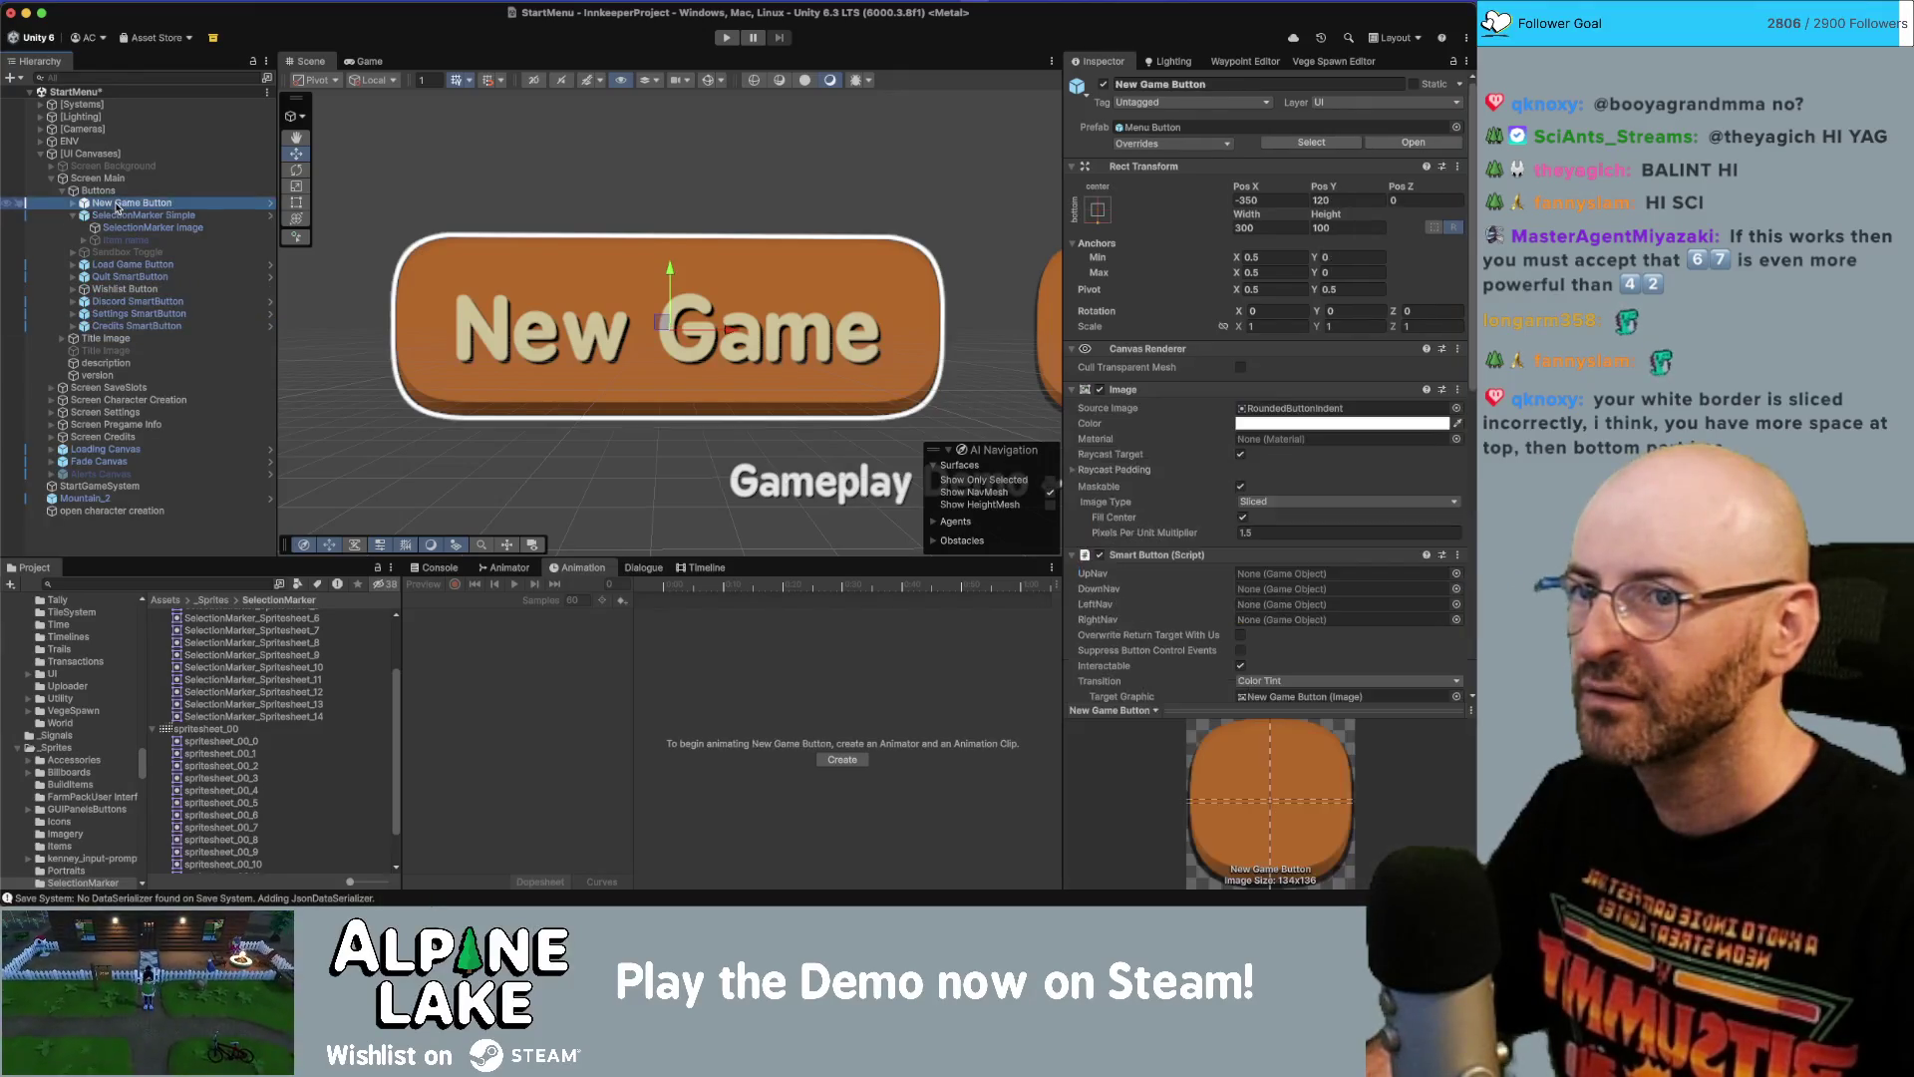
key(Down)
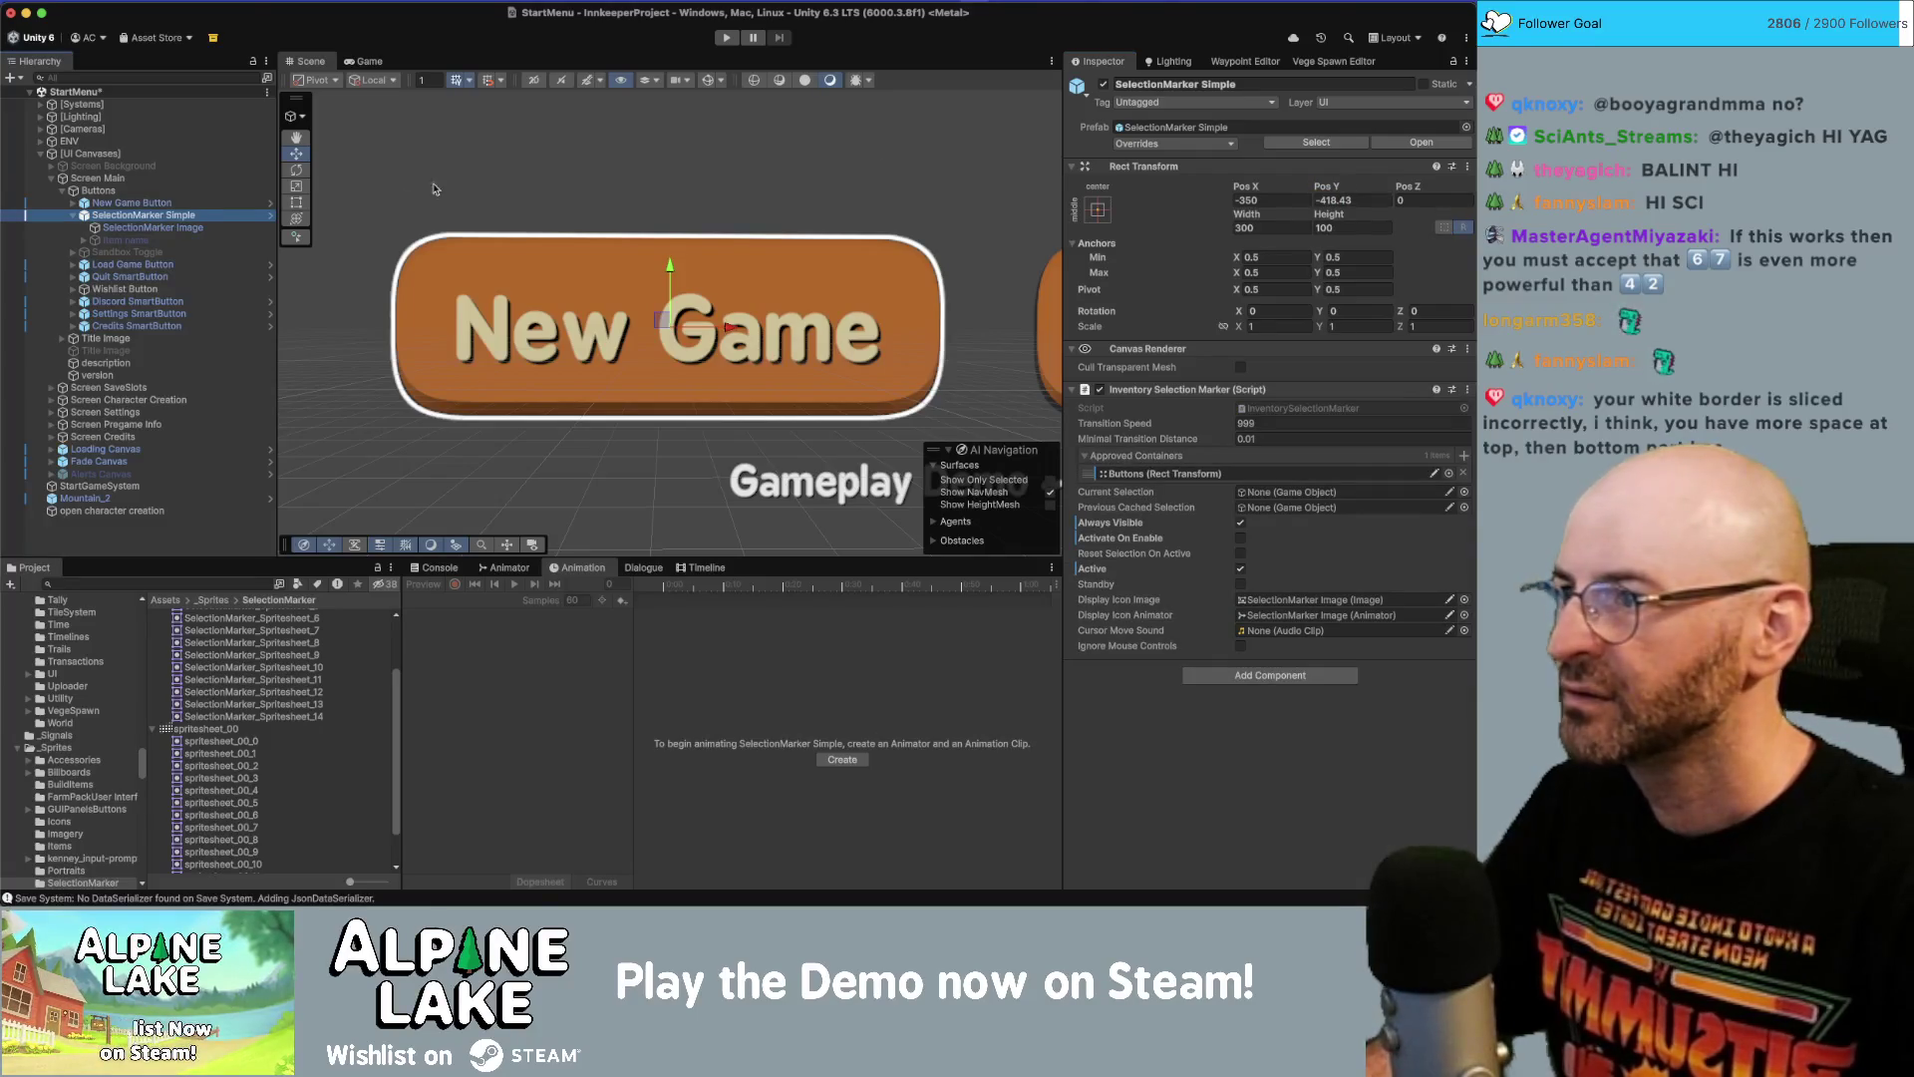
click(151, 203)
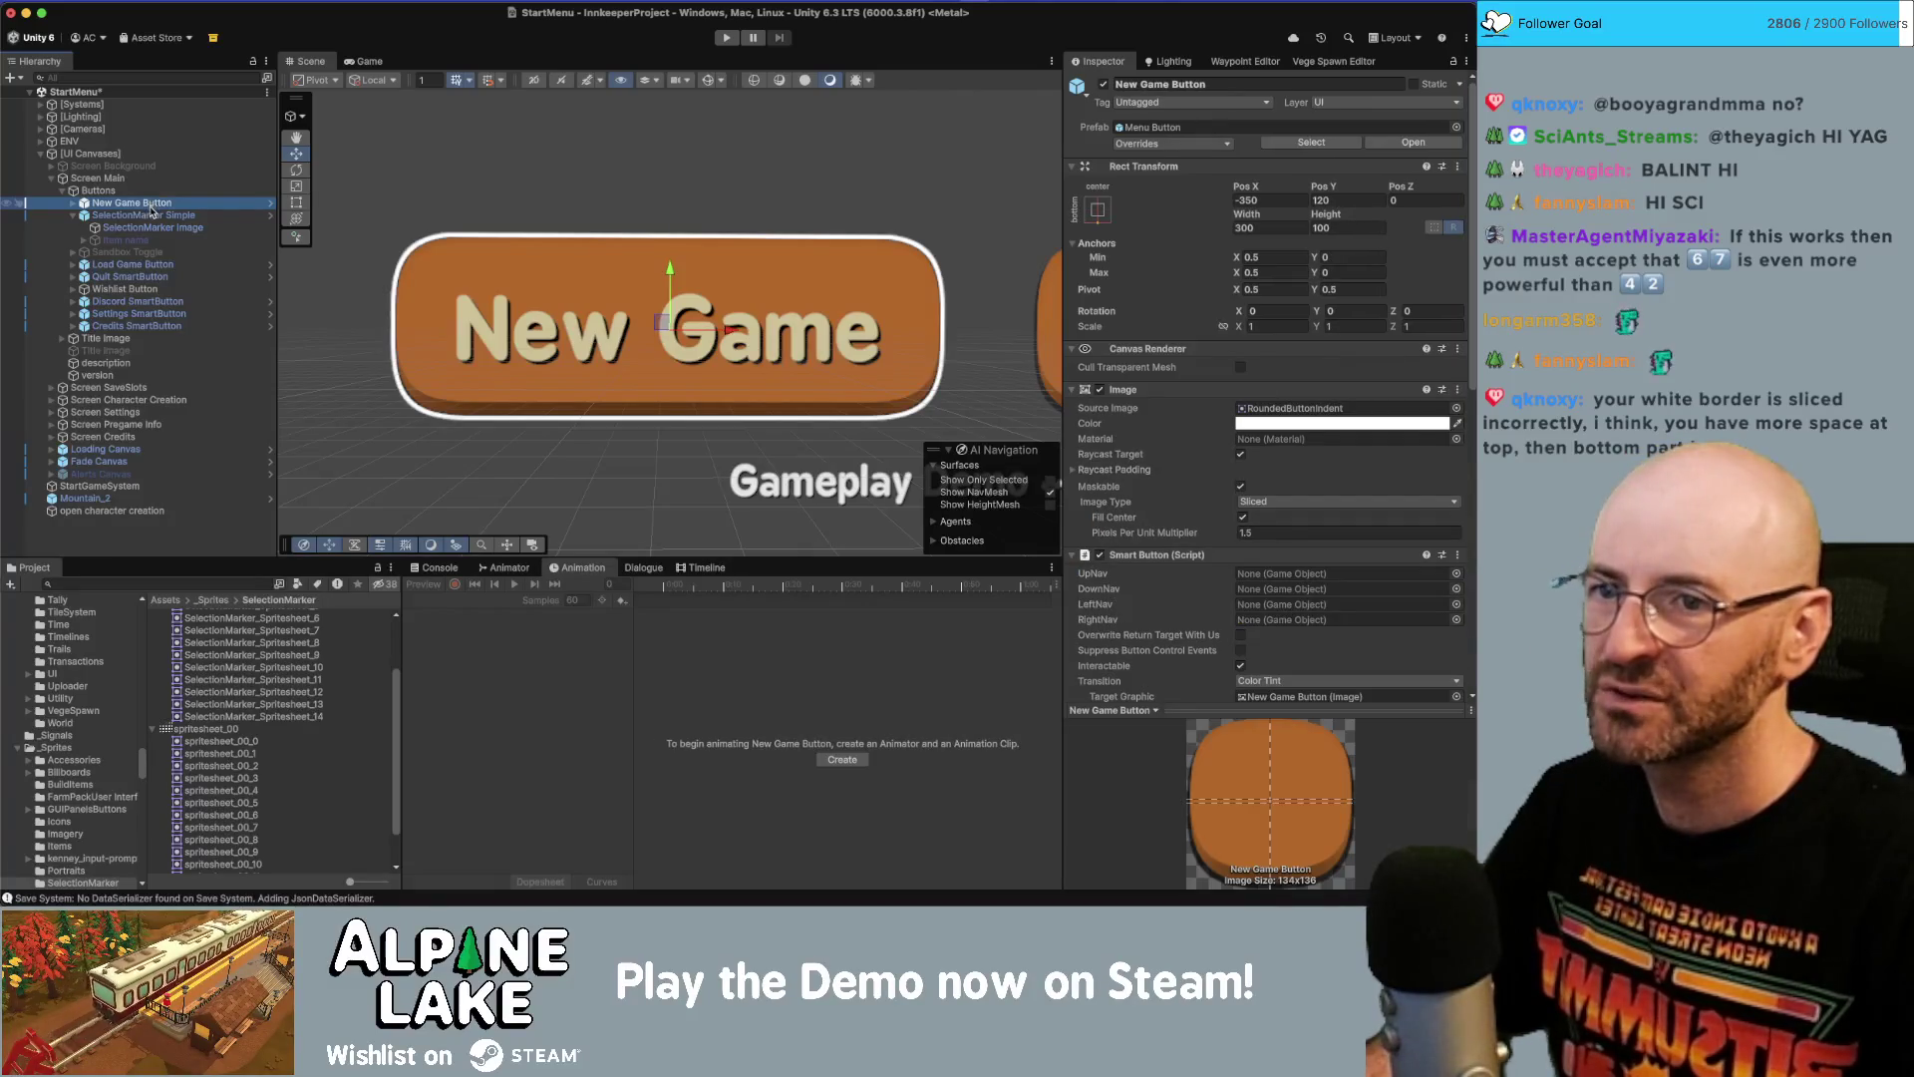
click(151, 215)
key(Up)
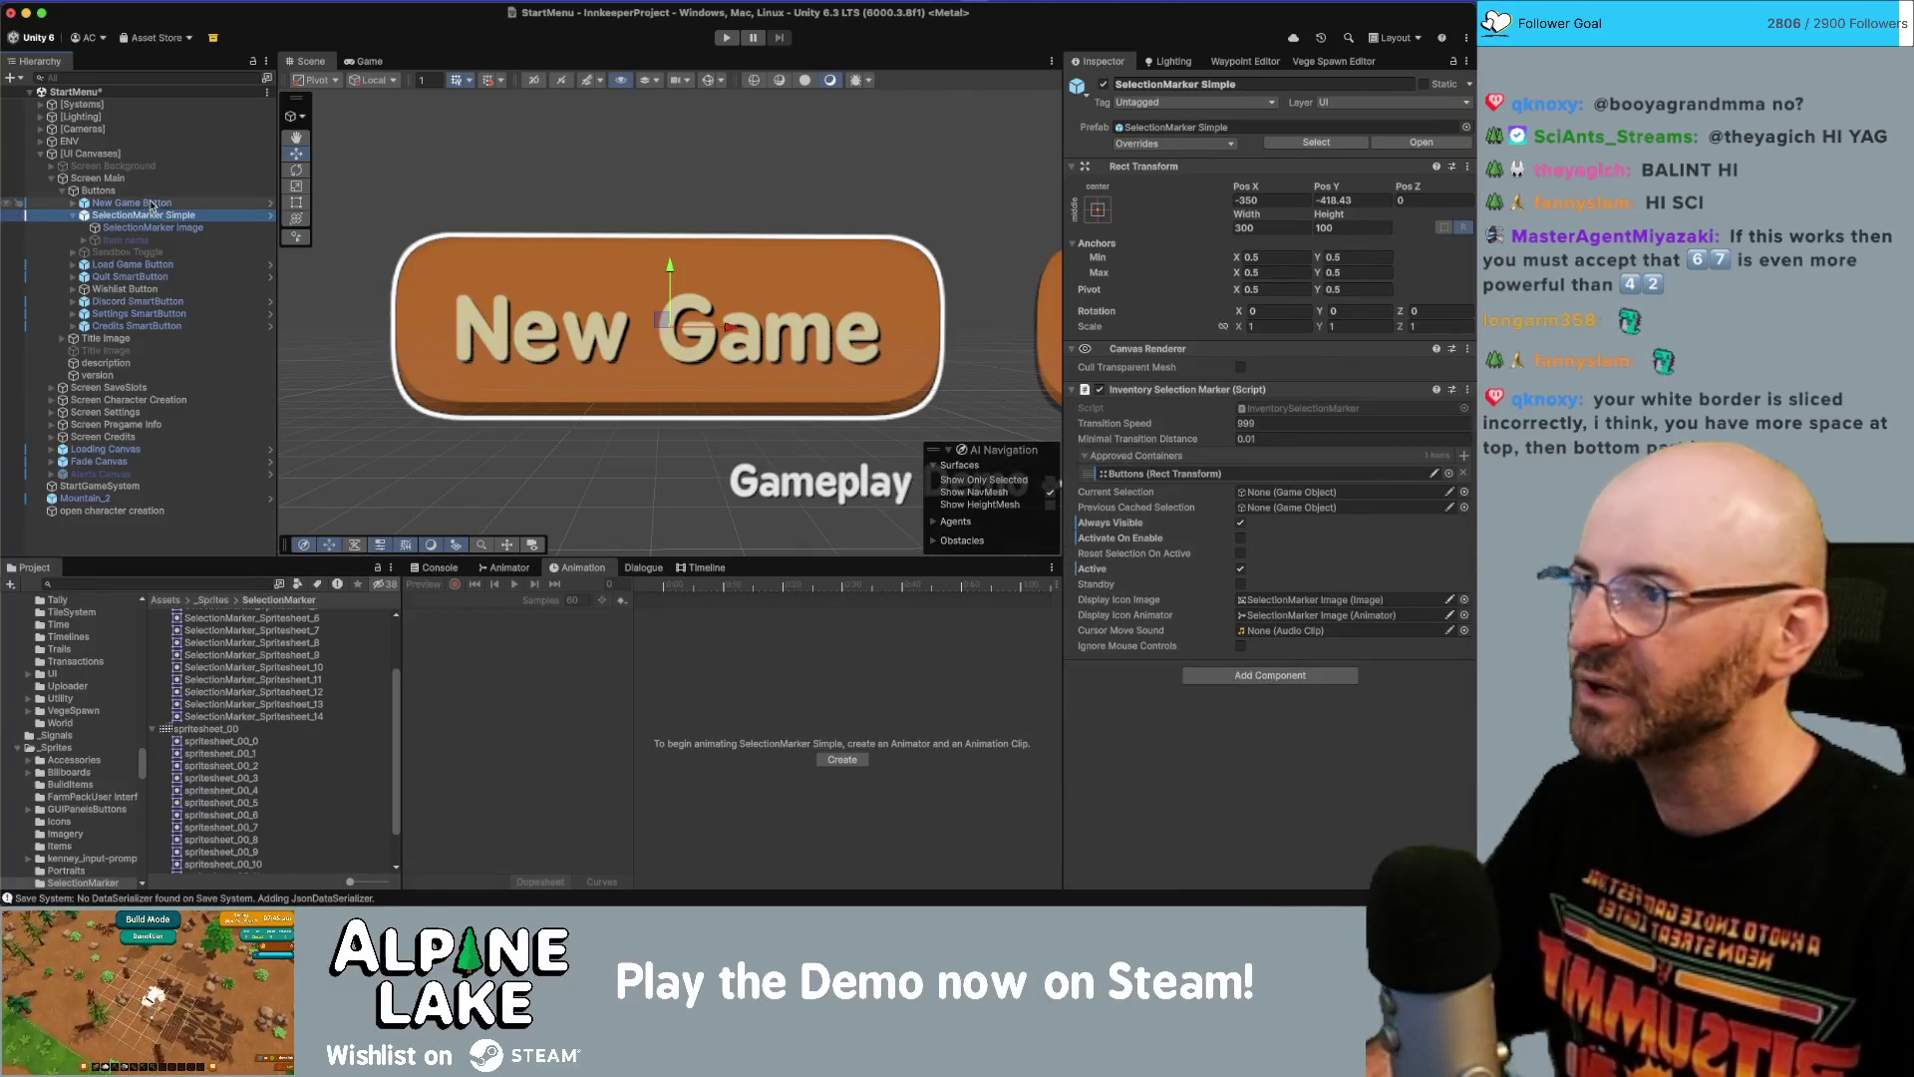
click(1351, 257)
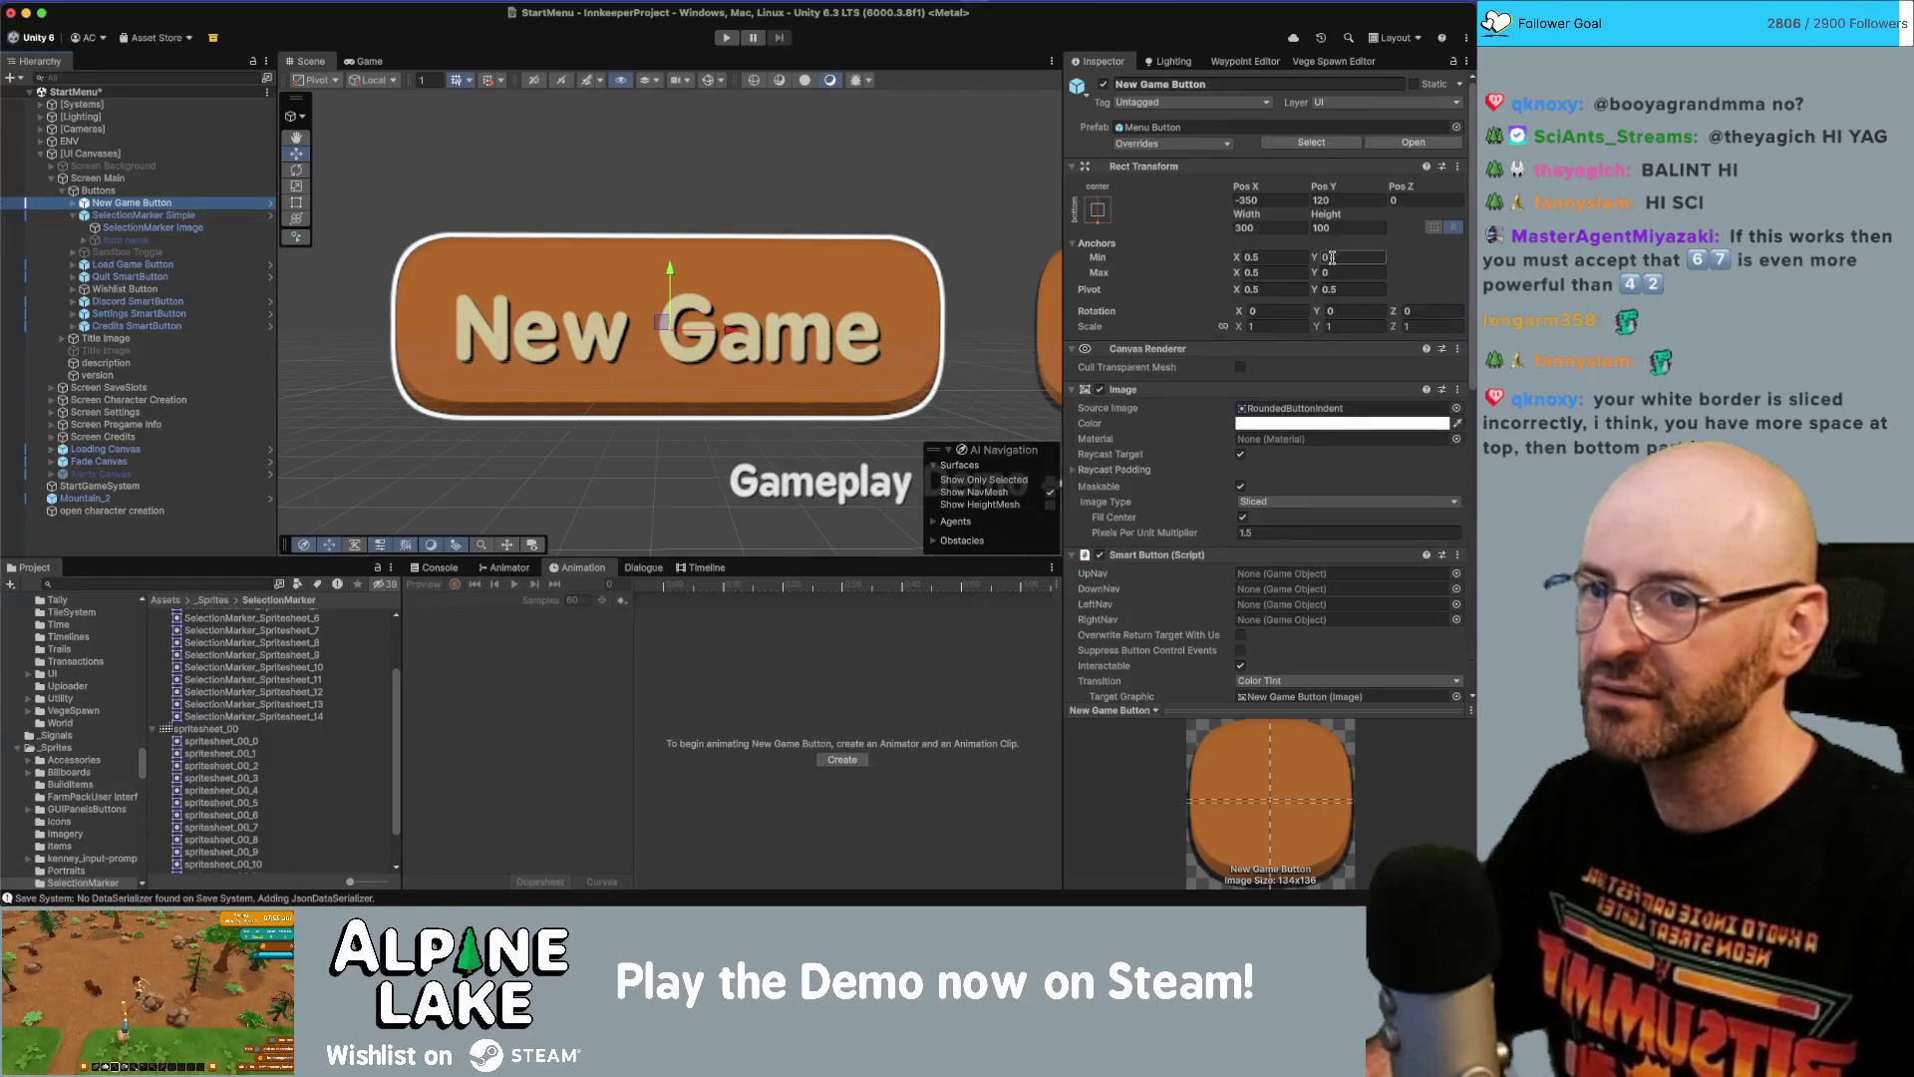
text(0.5)
key(Tab)
key(Tab)
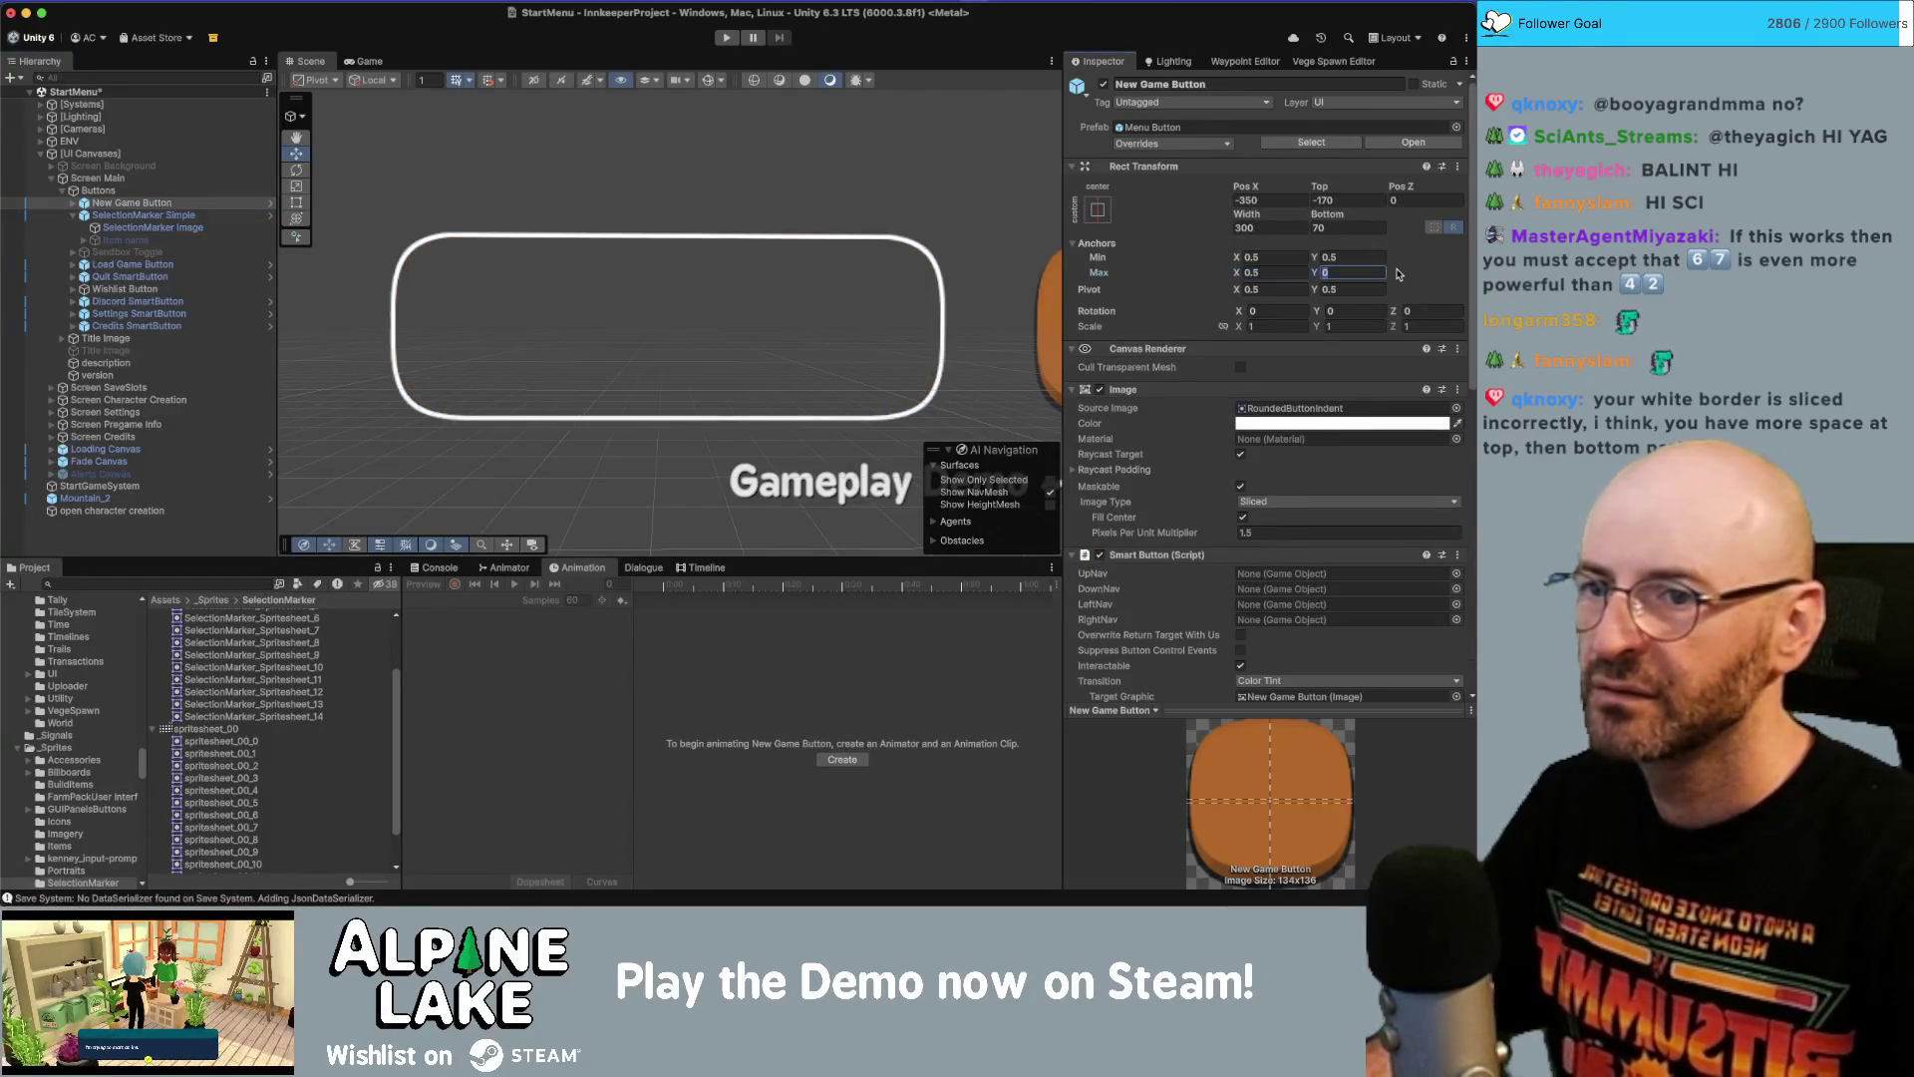
text(0.5)
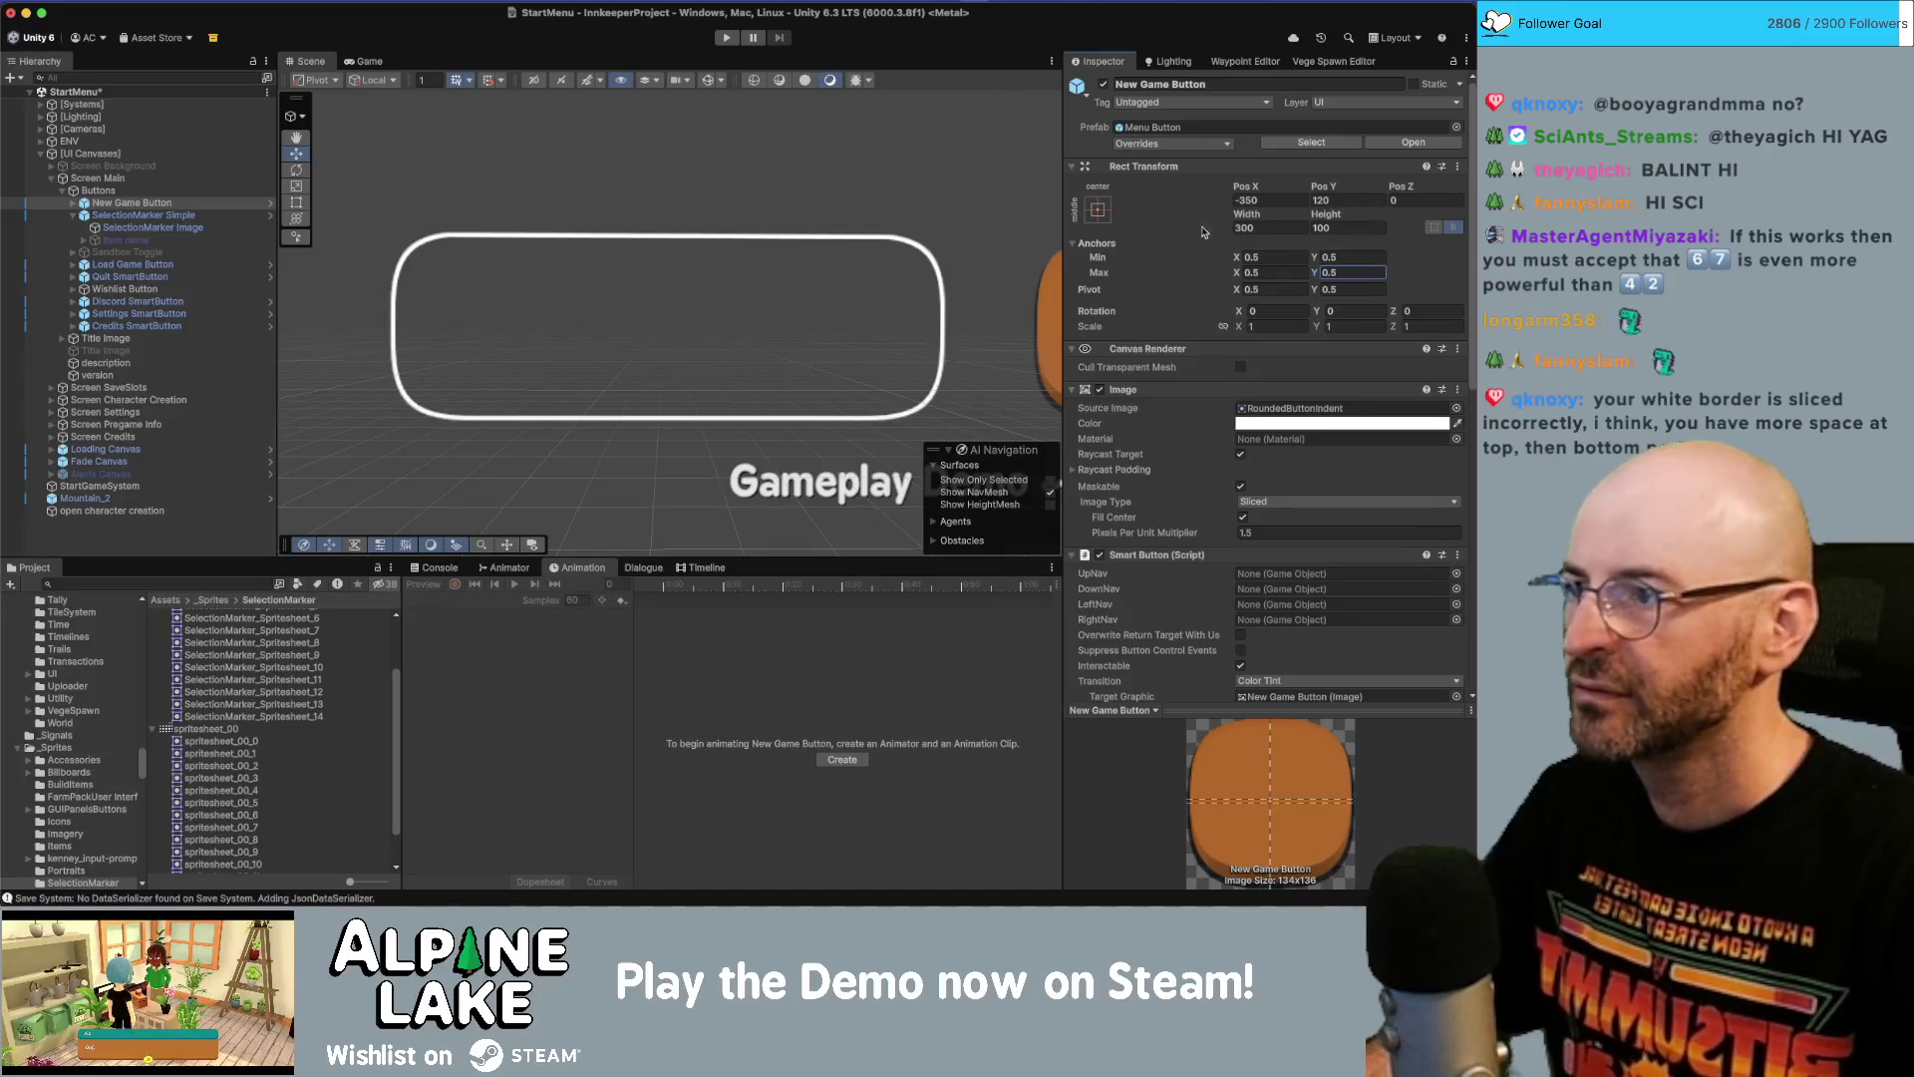
click(196, 203)
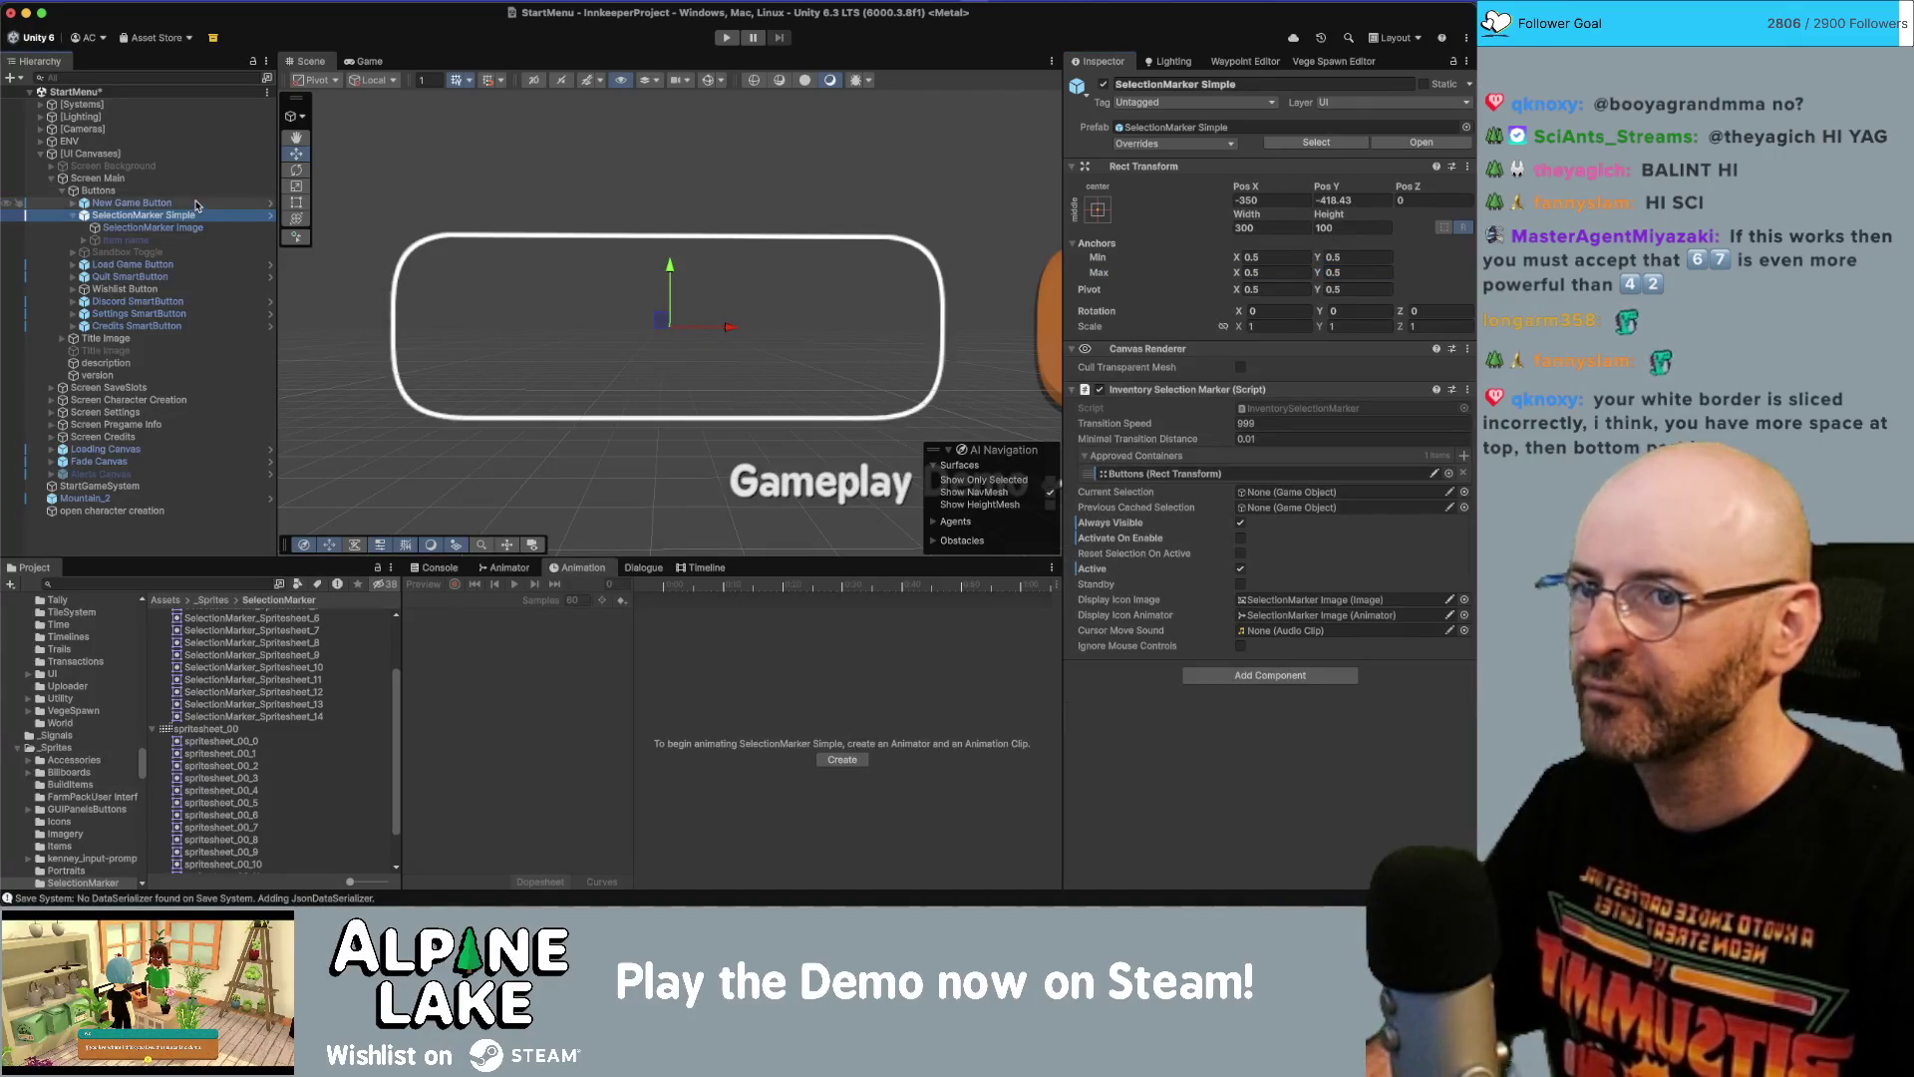
click(1347, 257)
text(0)
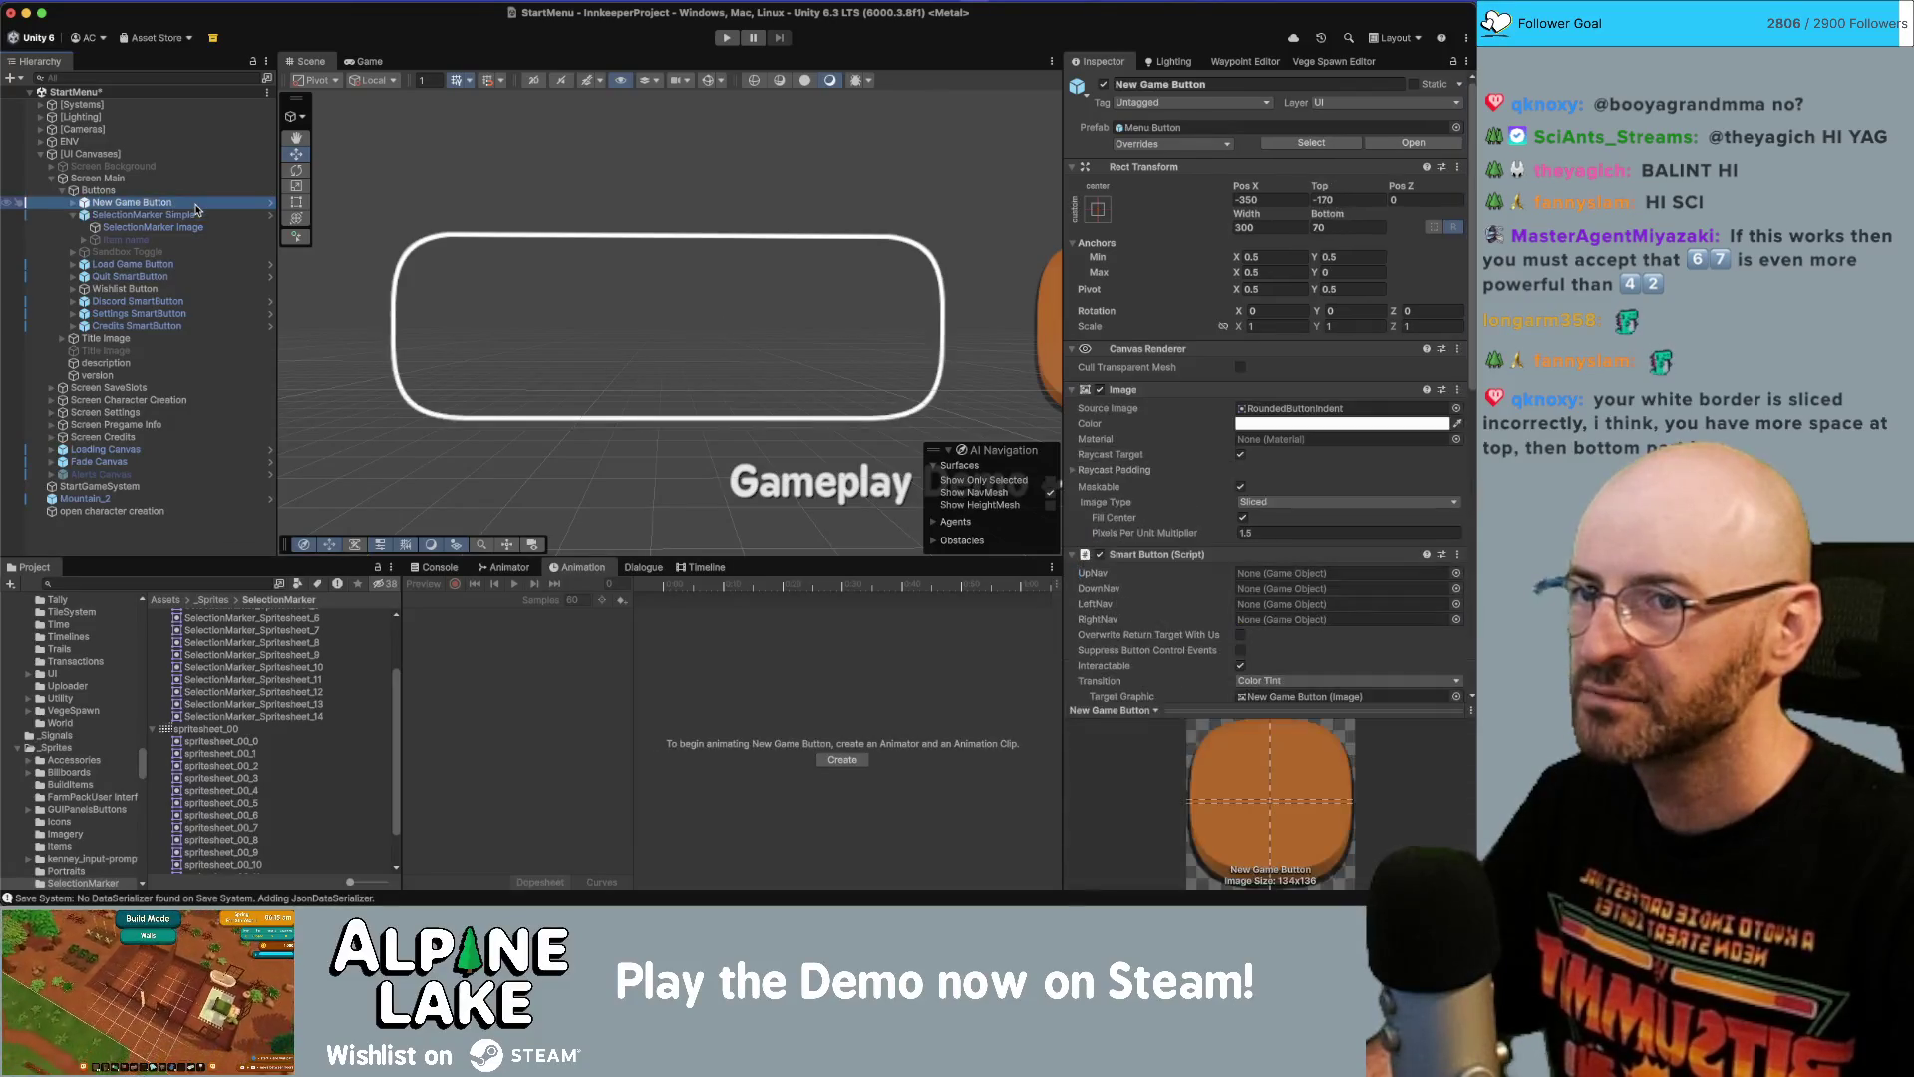
click(1366, 273)
text(0)
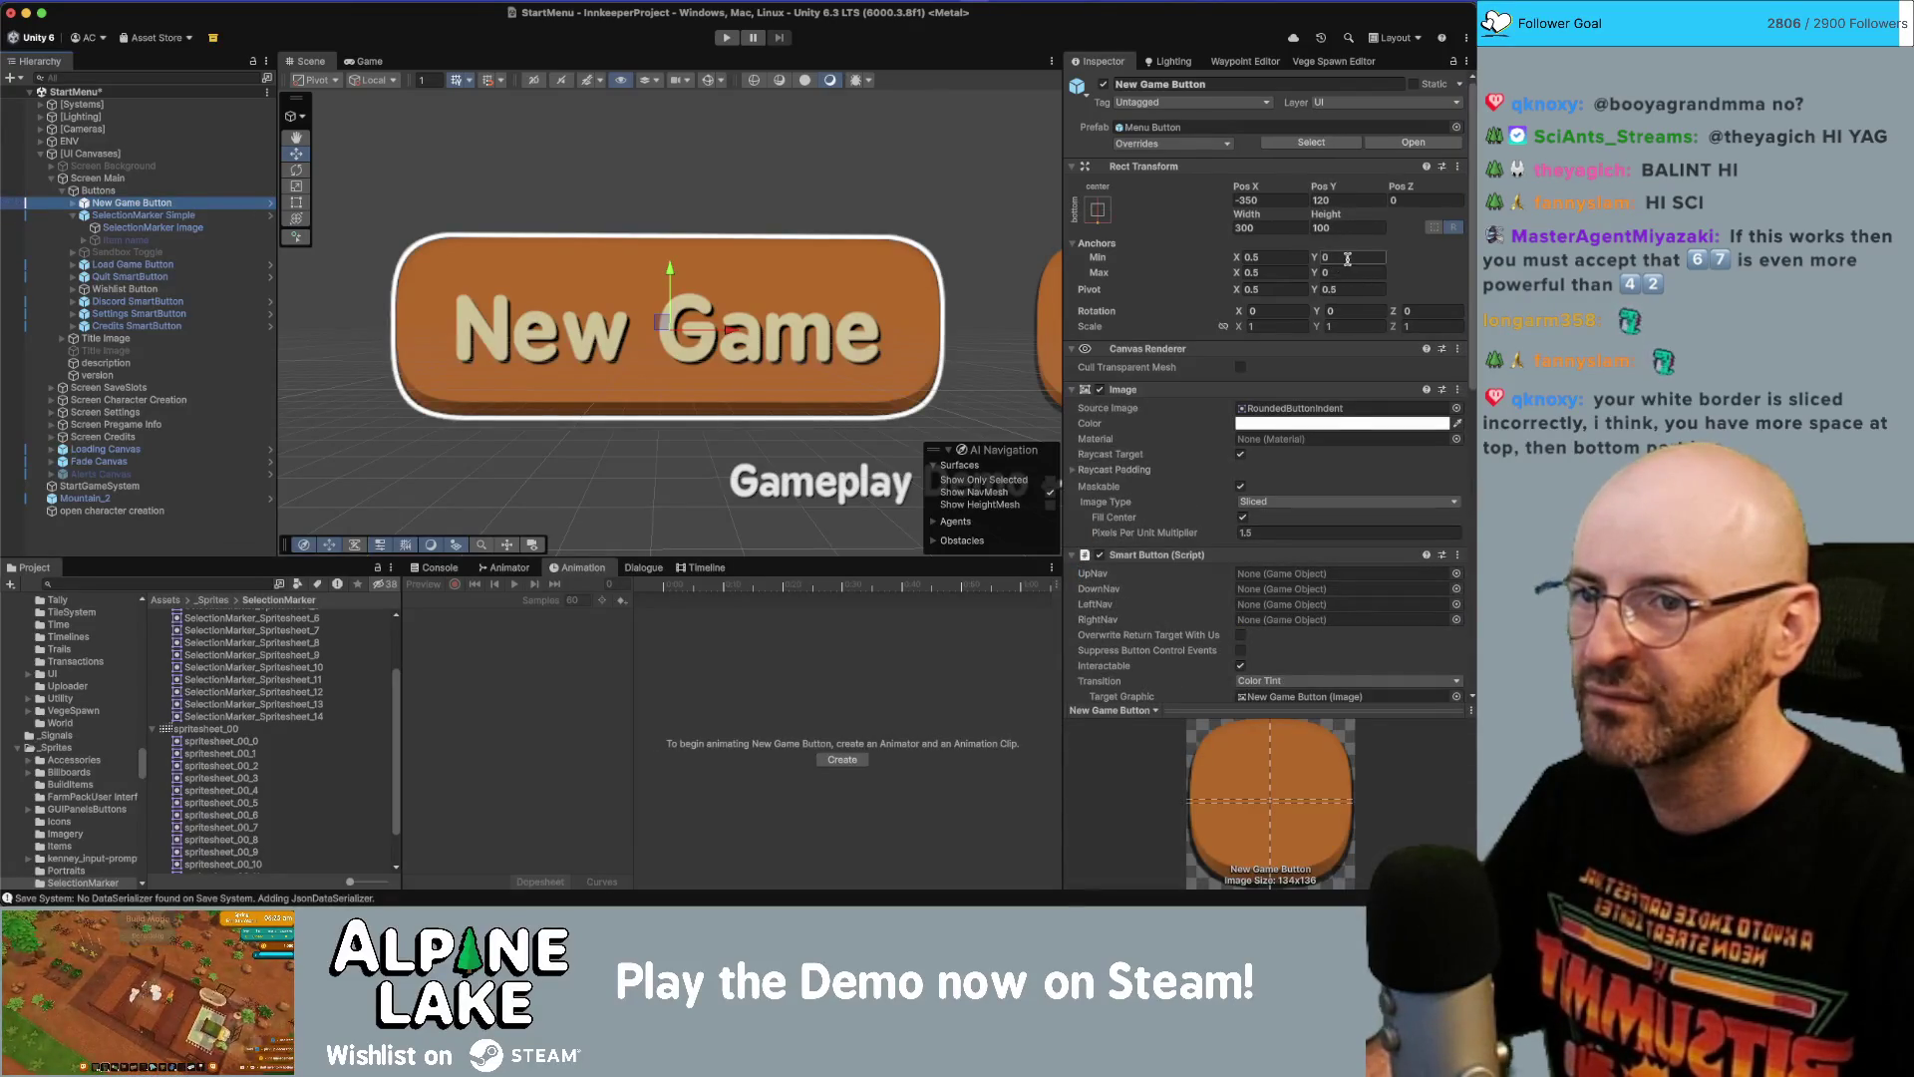
key(Return)
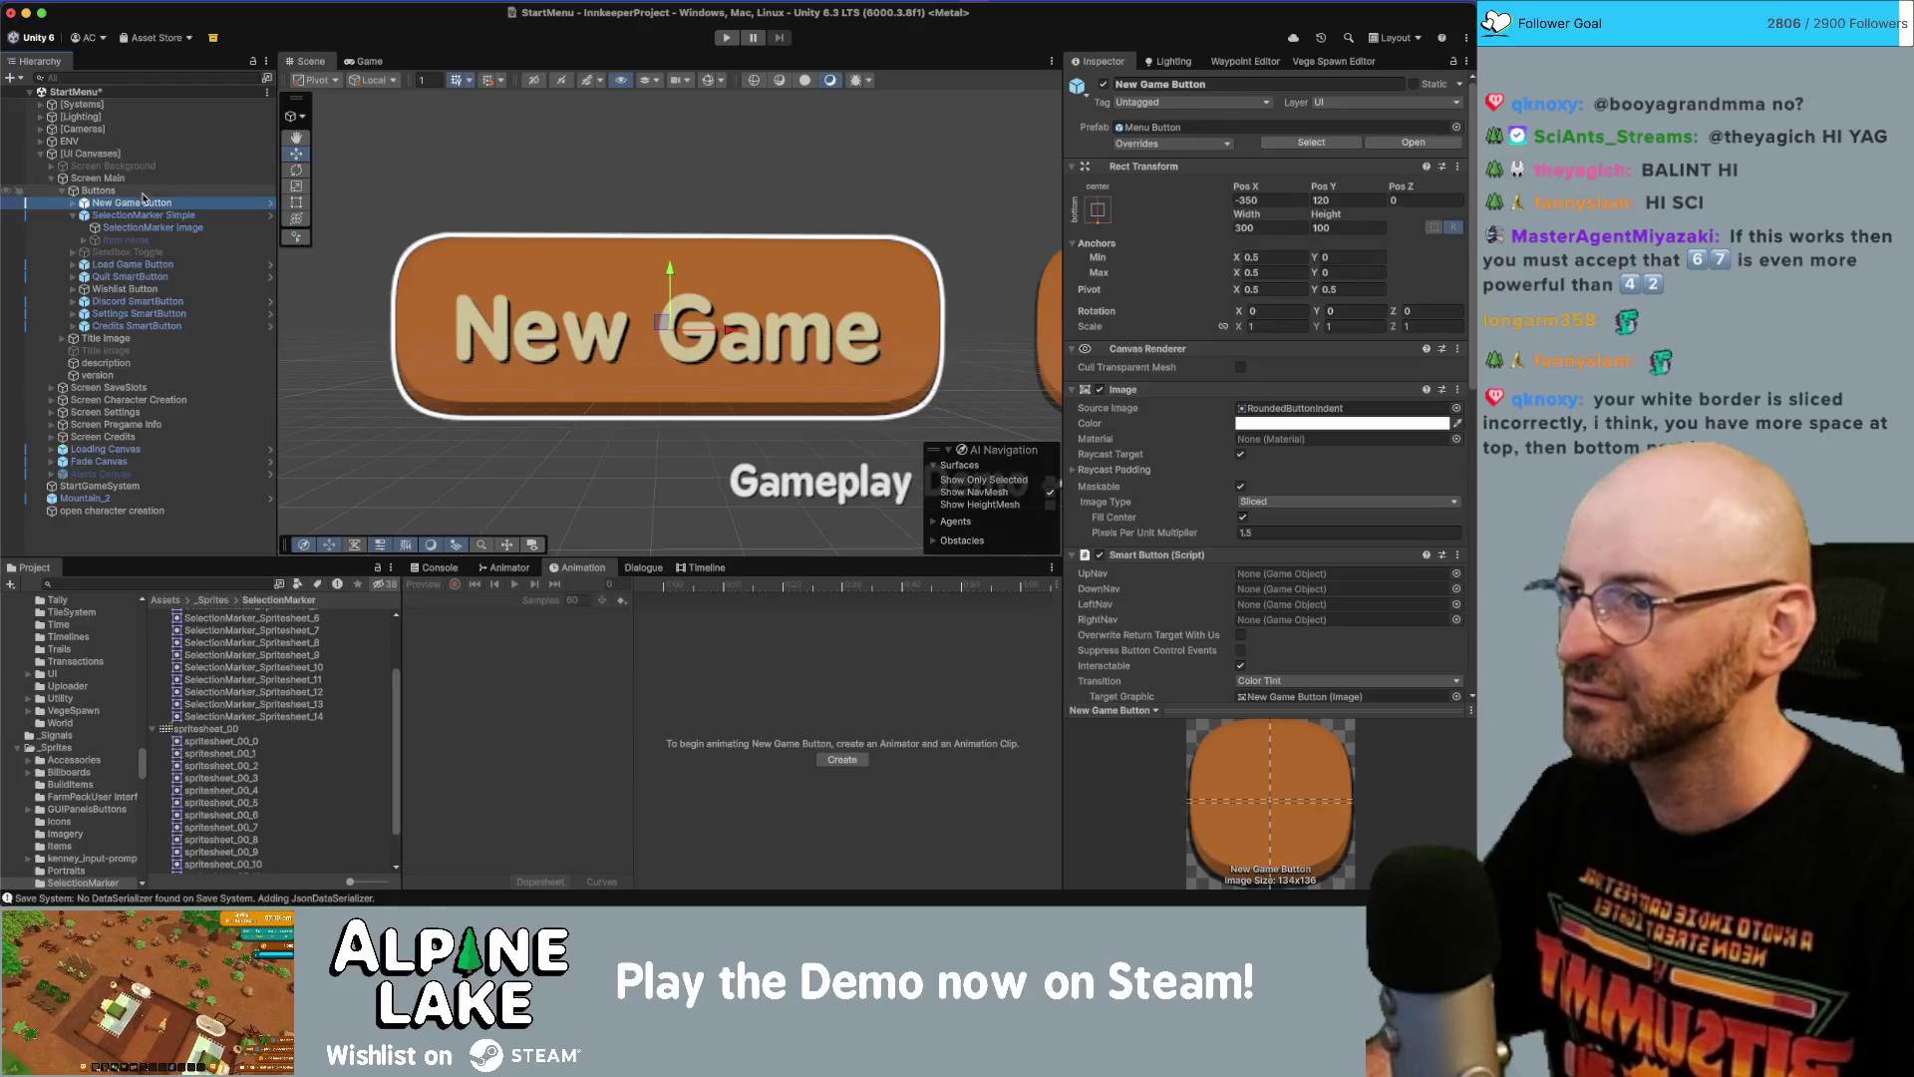
click(144, 204)
key(Down)
key(Up)
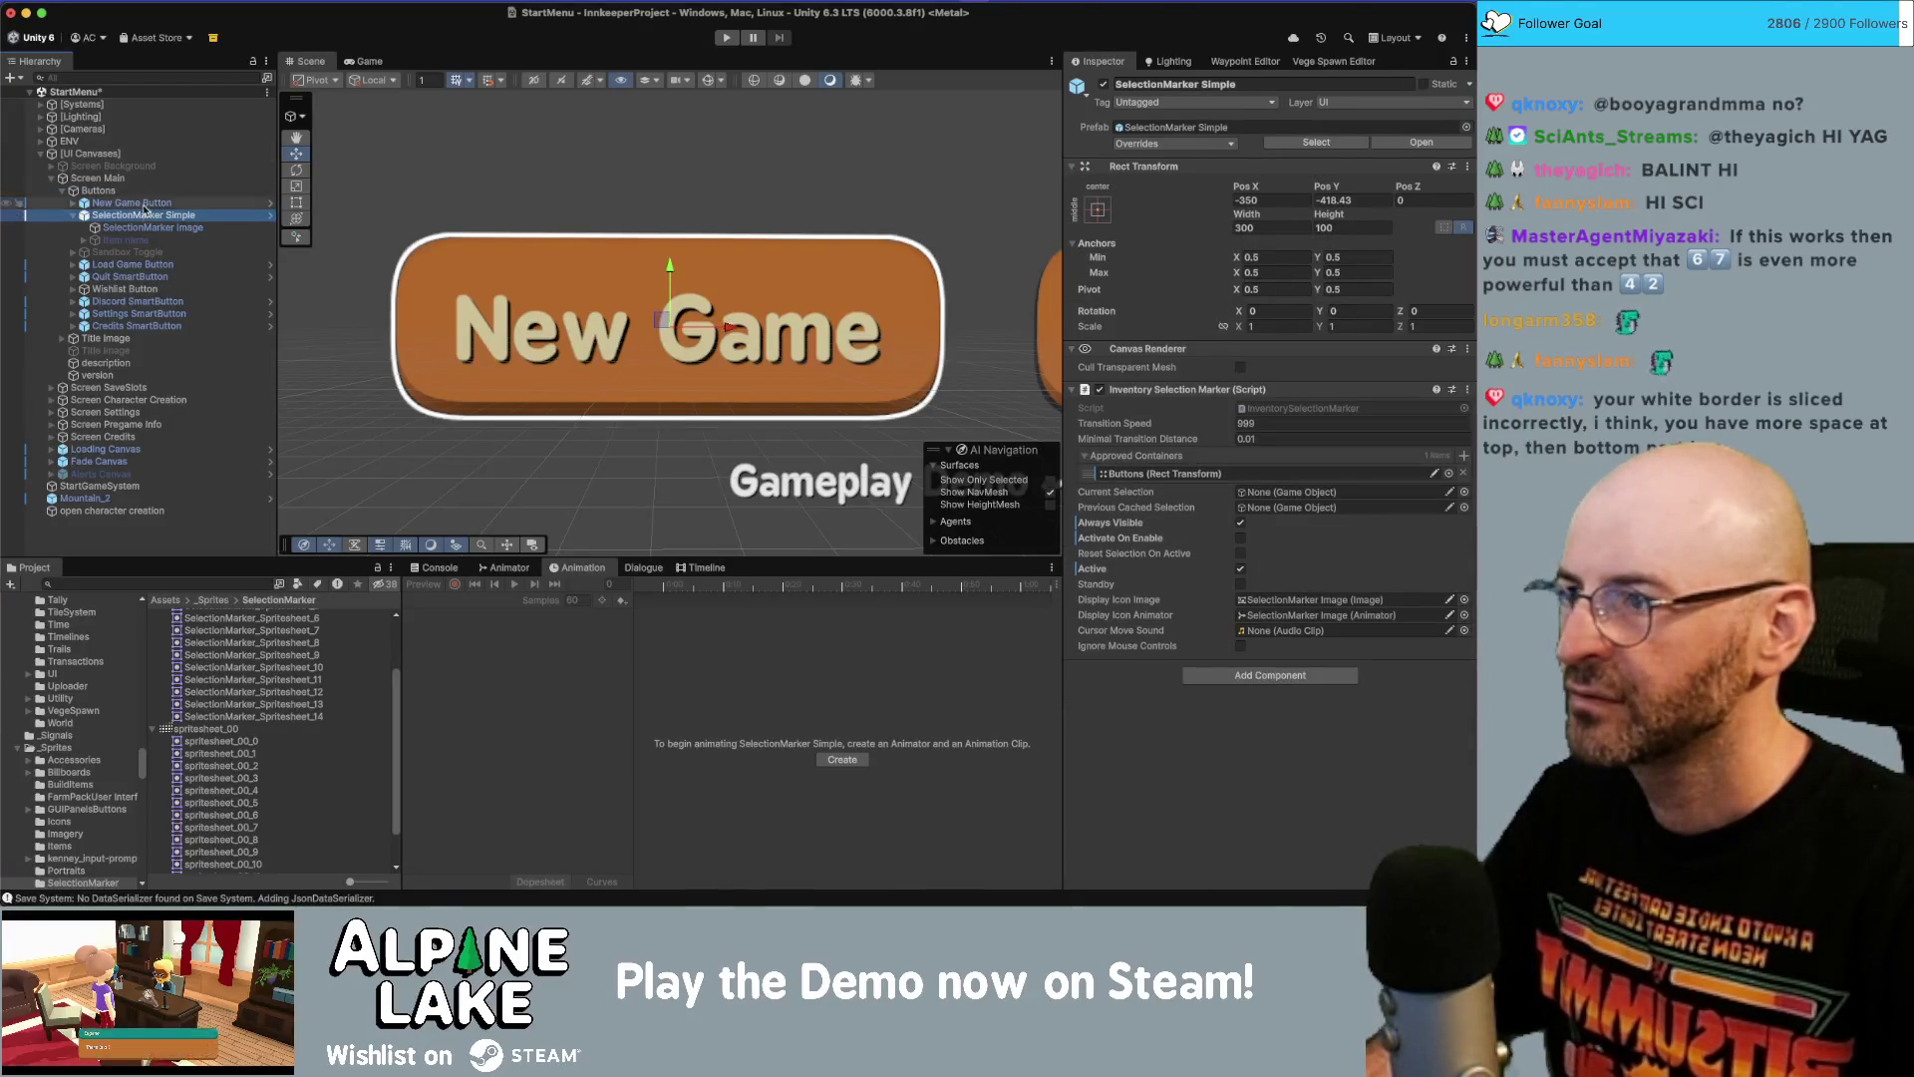
key(Down)
key(Up)
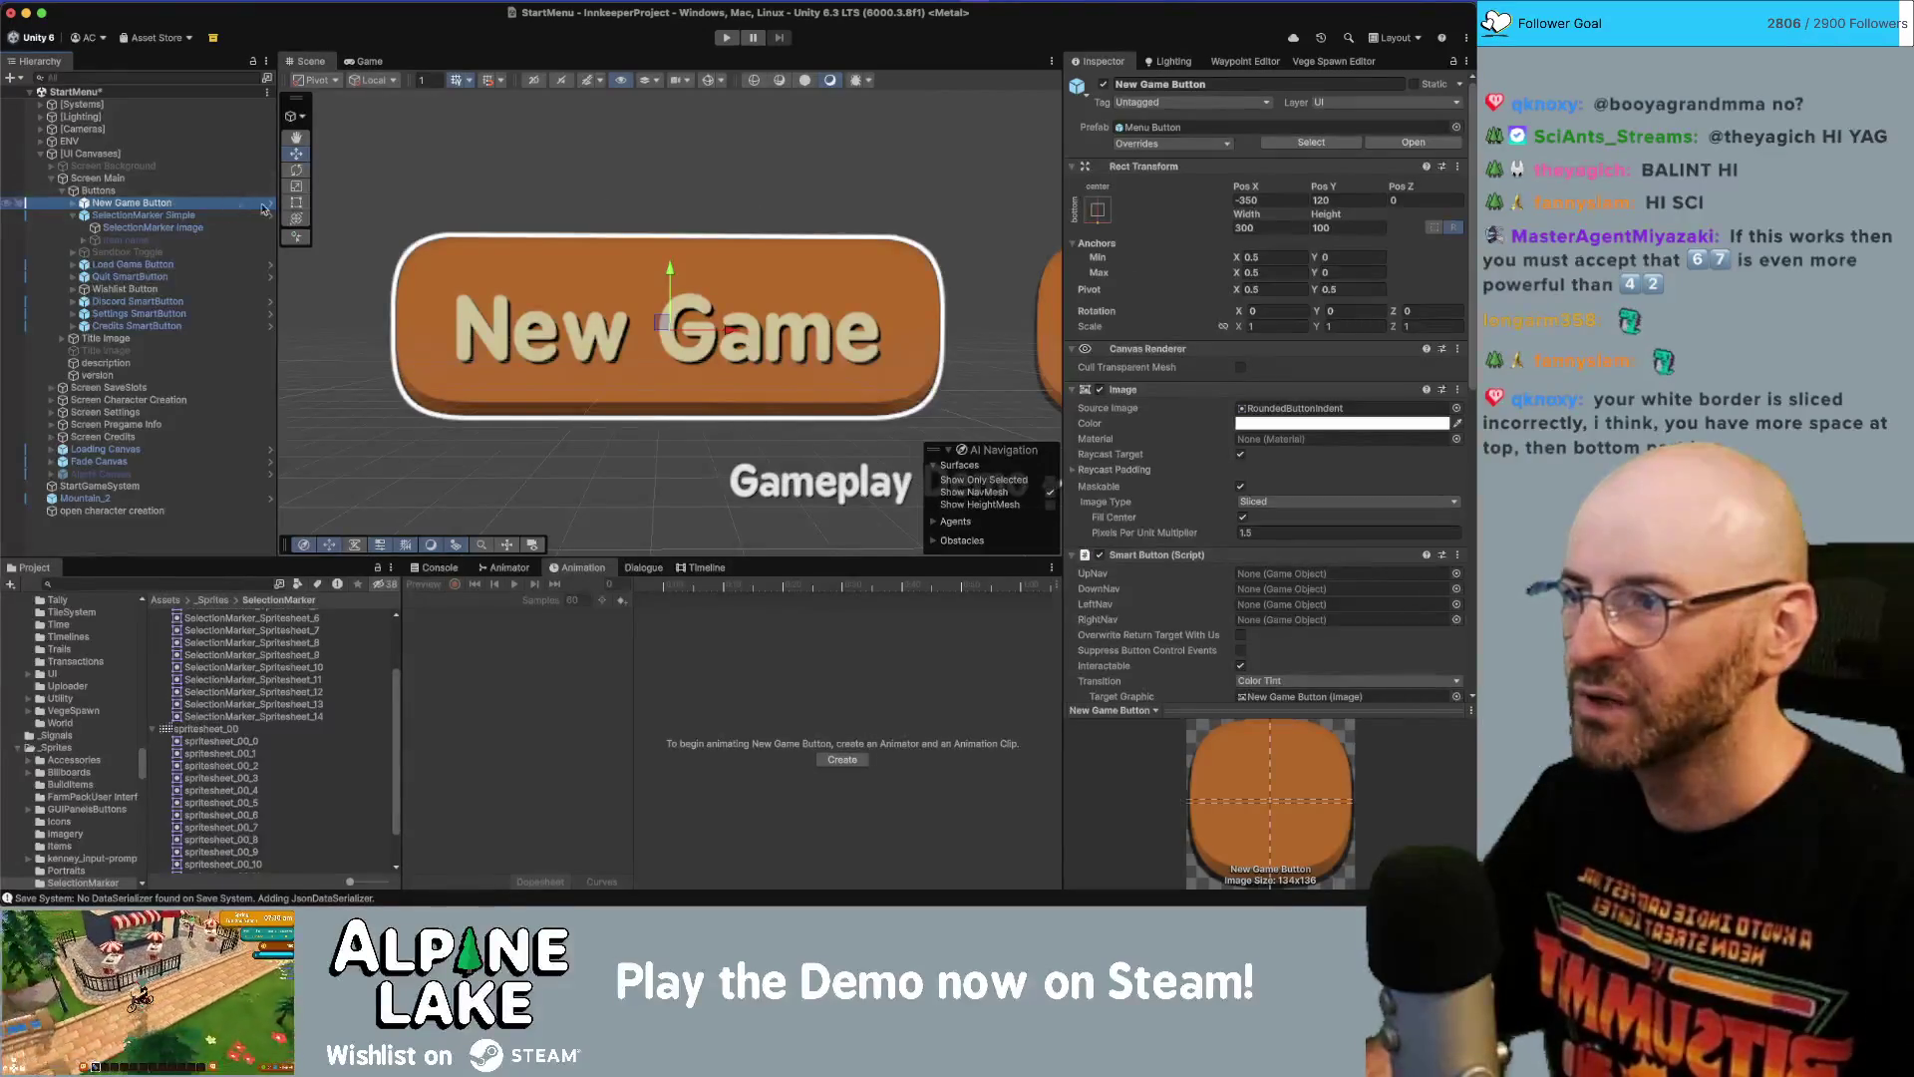
scroll(721, 269, down, 3)
click(96, 265)
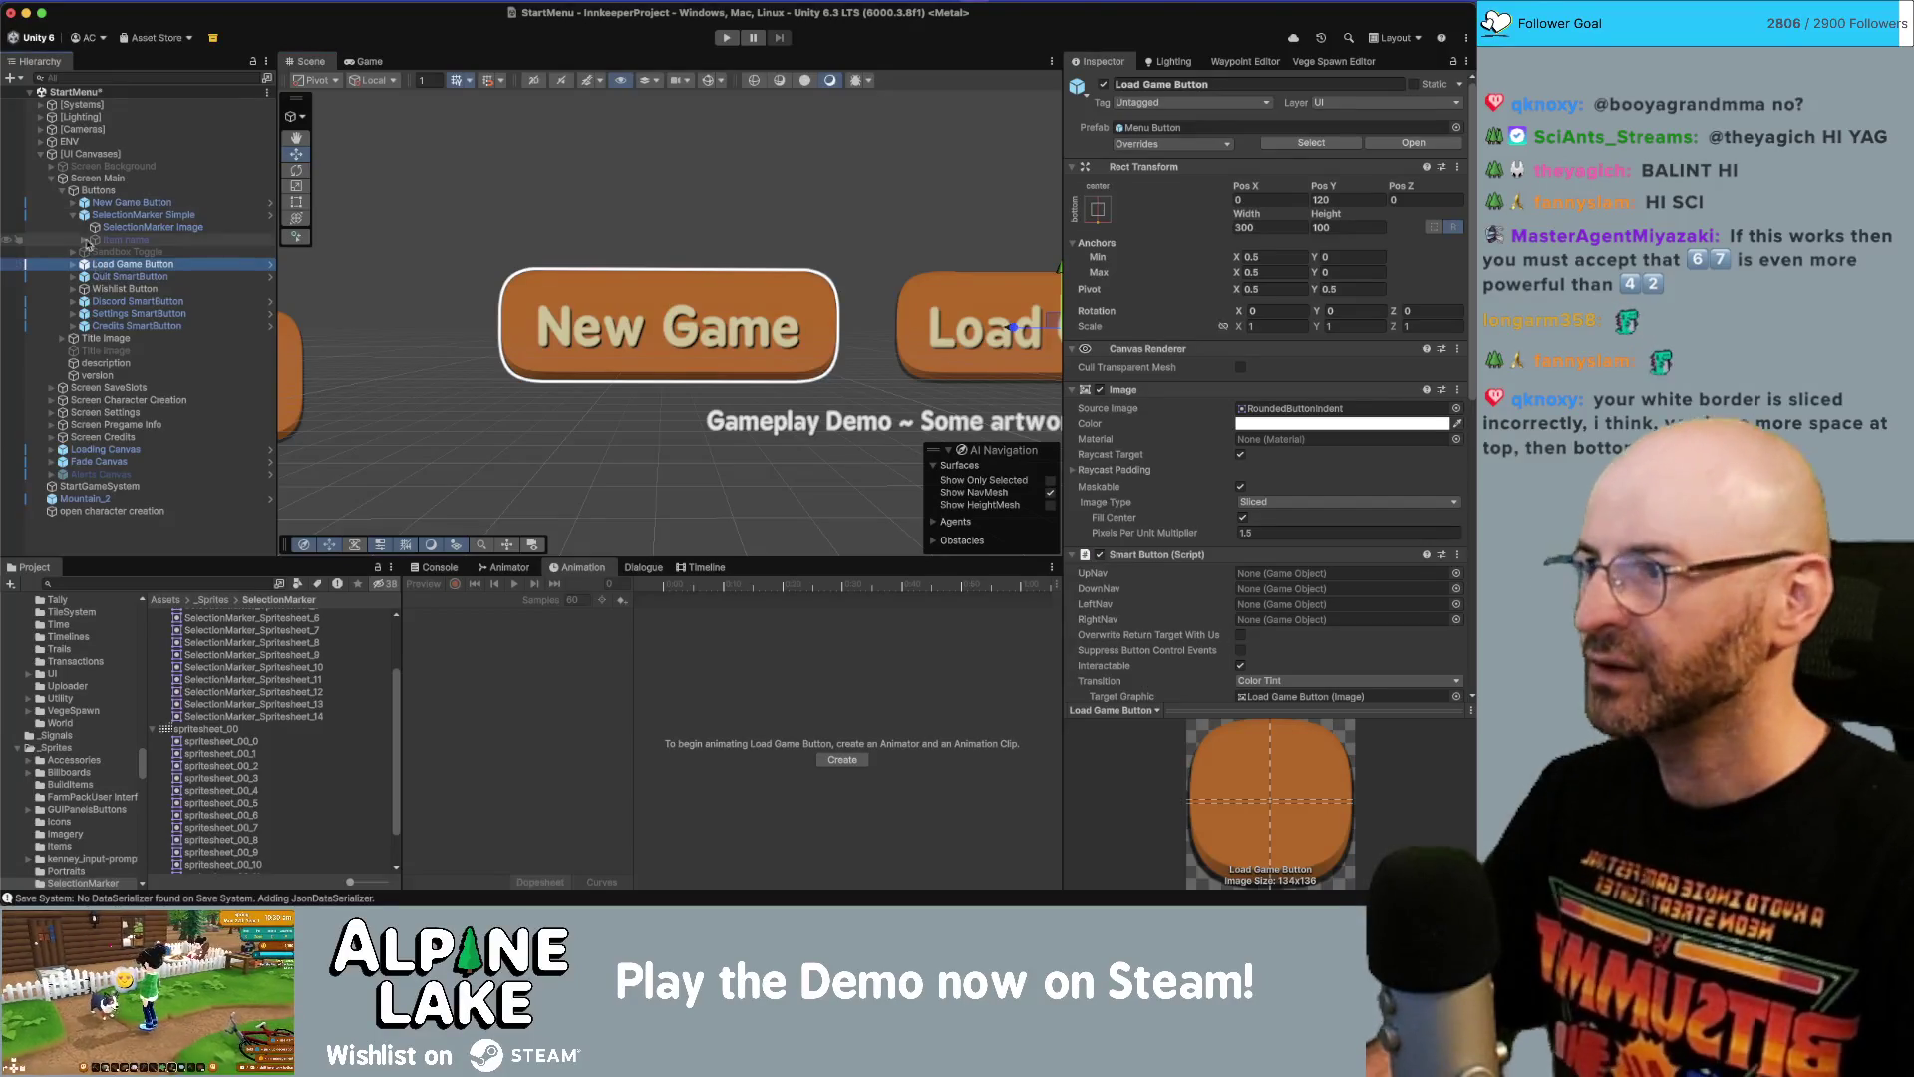
click(90, 189)
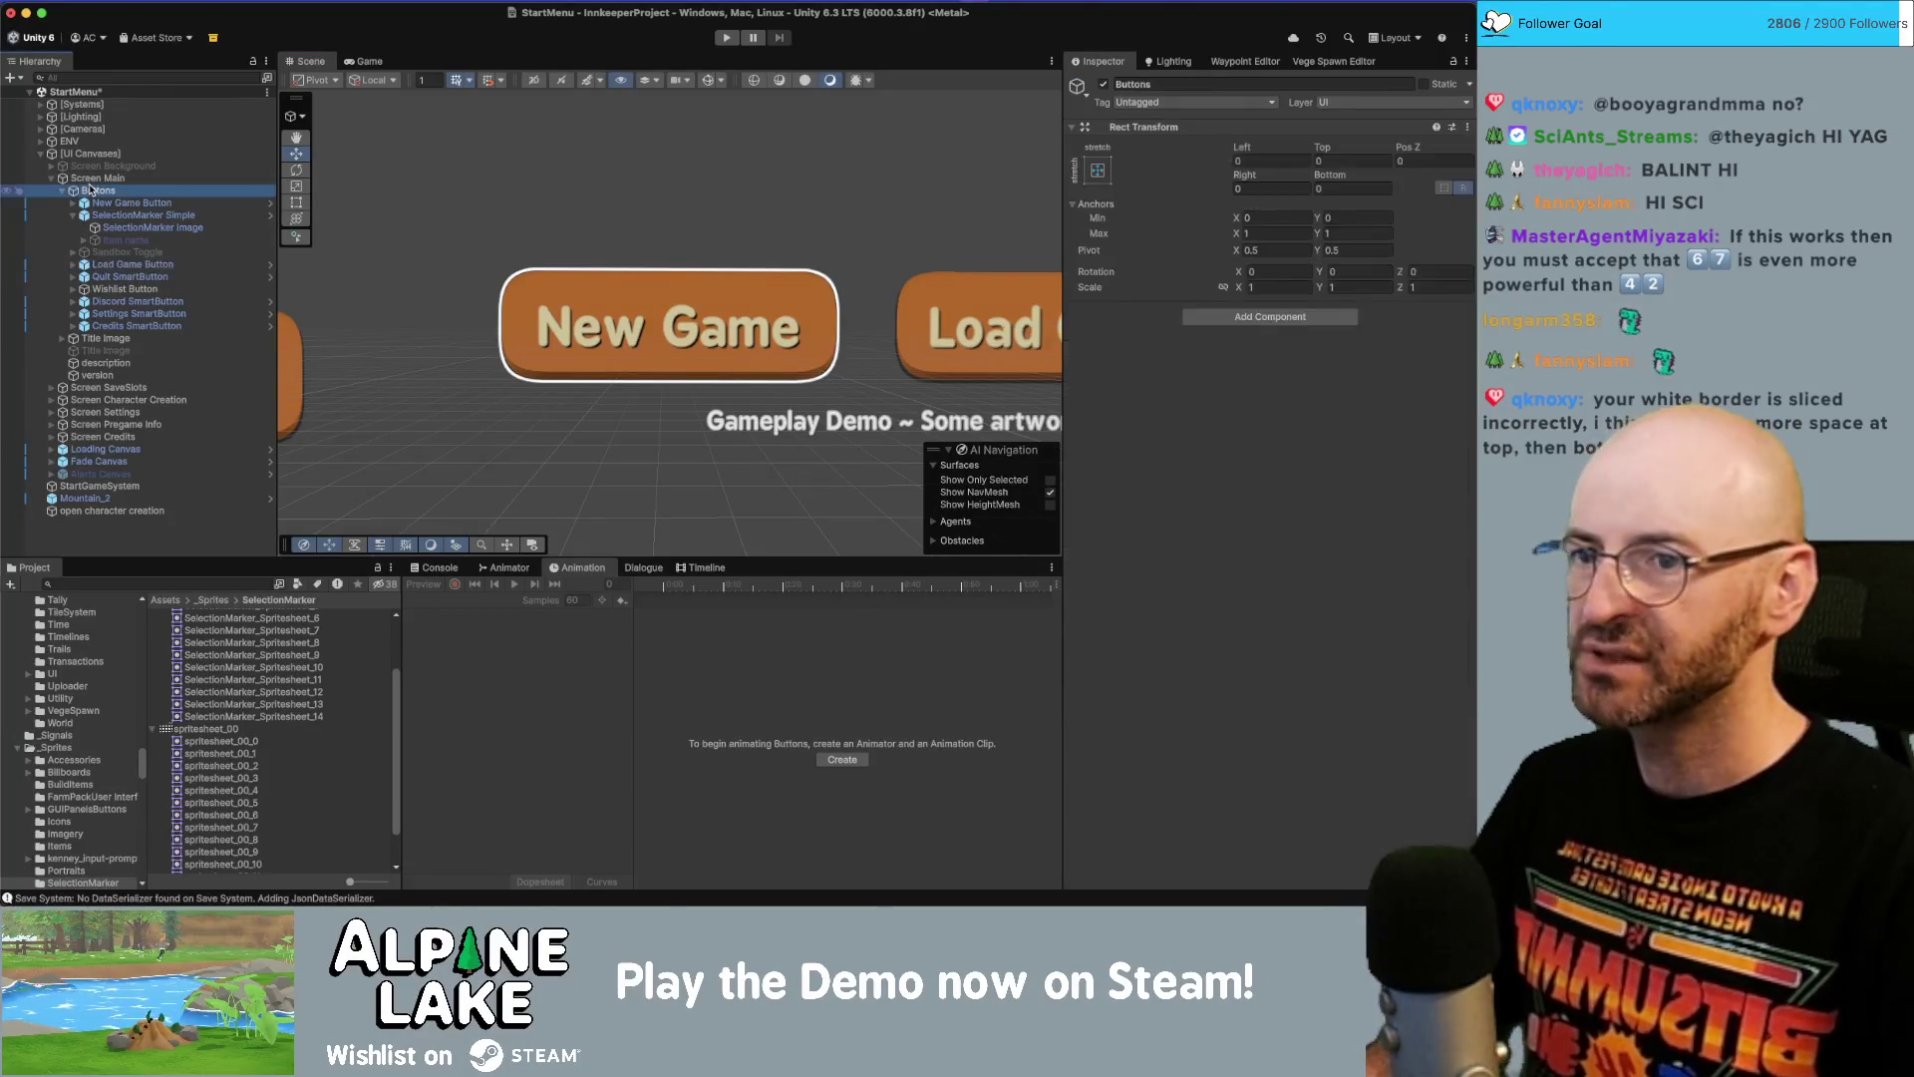
Reselect the New Game Button and zoom the Scene view far into it.
click(122, 202)
key(Up)
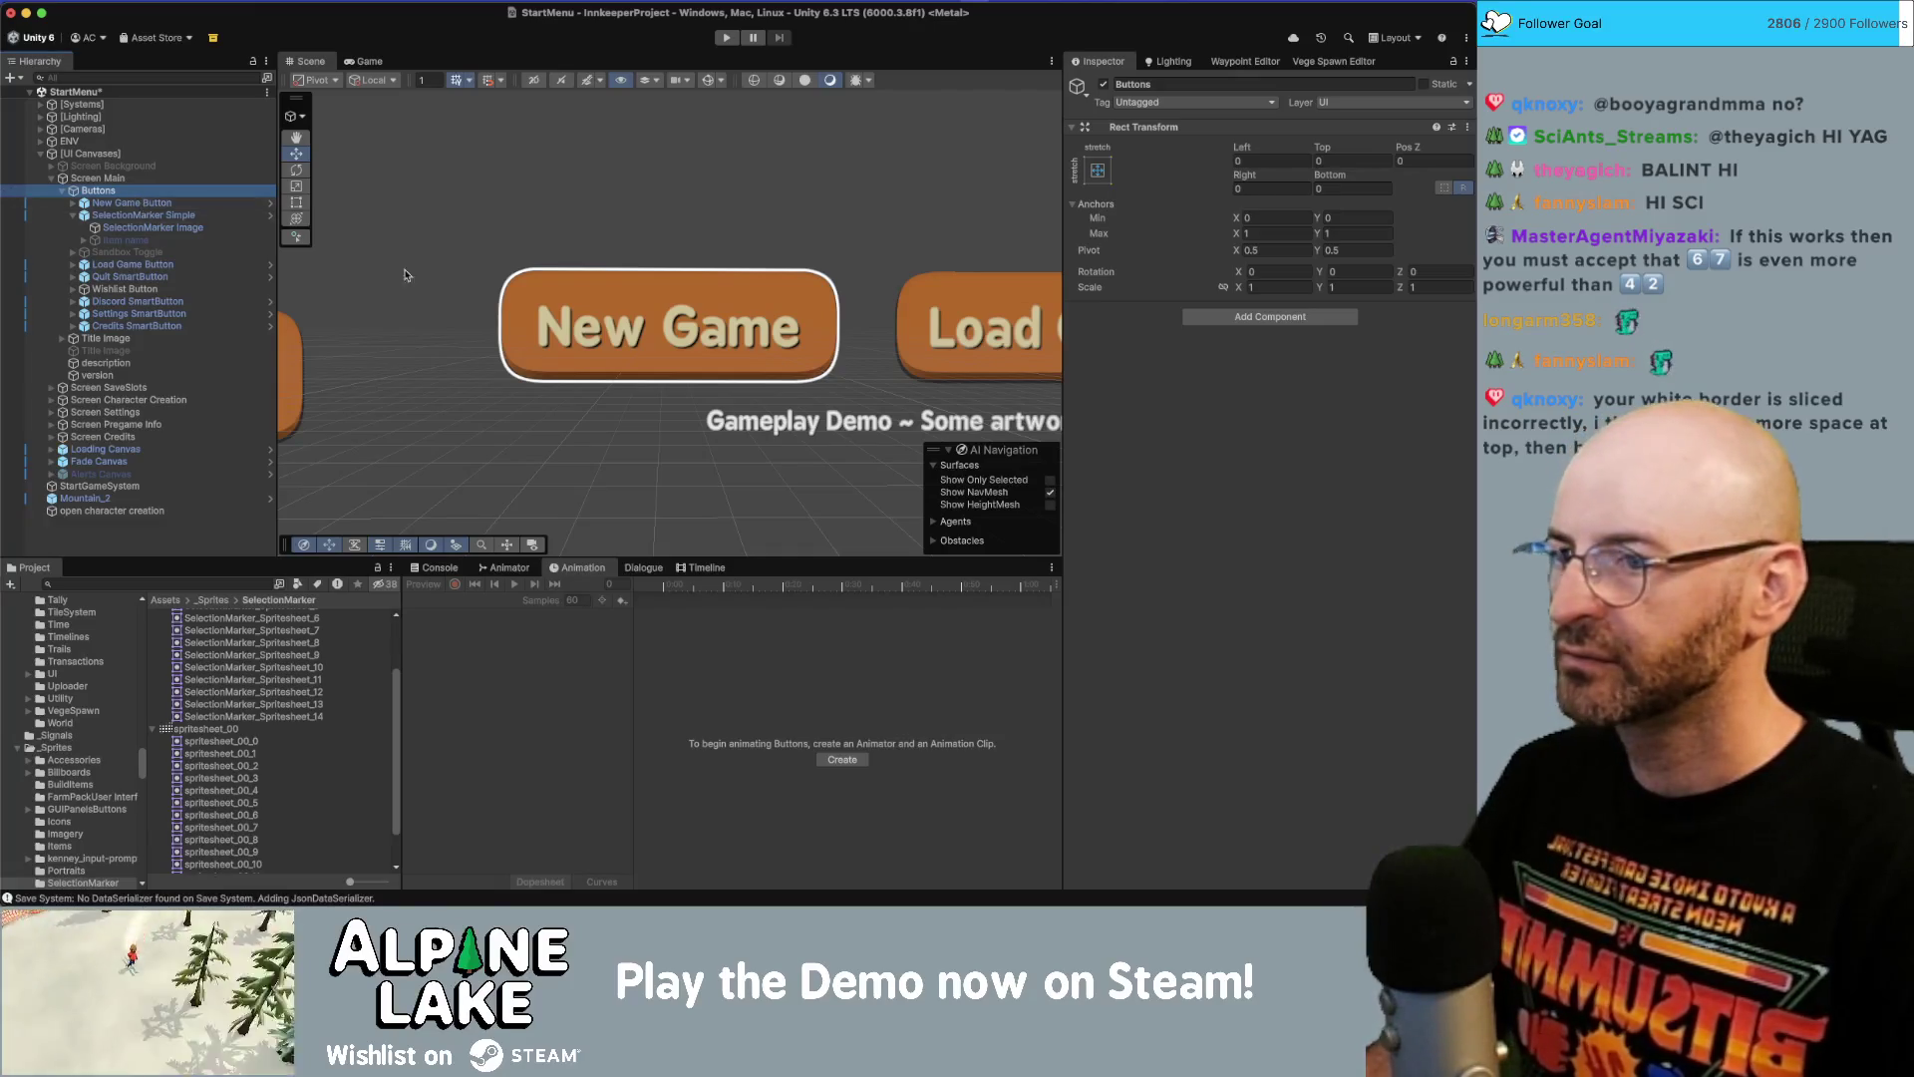
mouse_move(590, 339)
mouse_down()
mouse_move(1431, 551)
mouse_move(451, 242)
mouse_up()
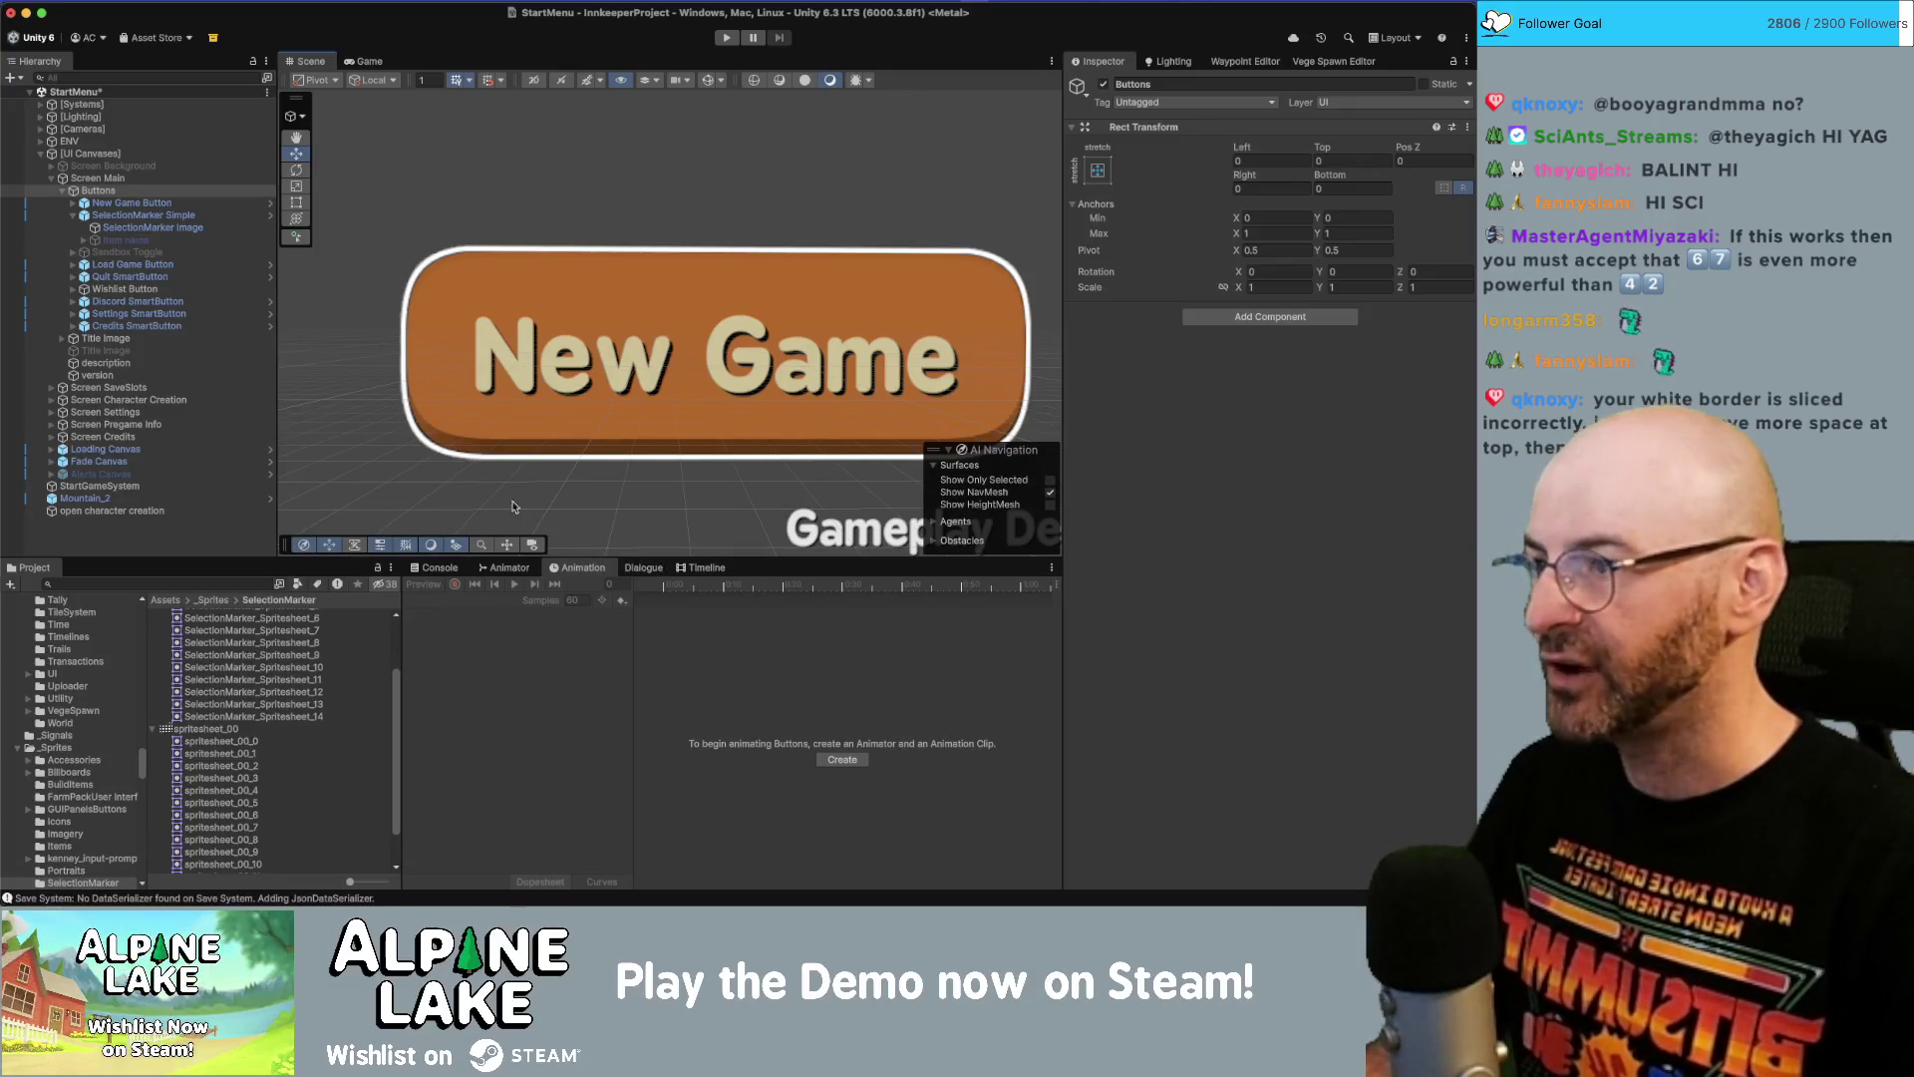
Move SelectionMarker Simple below Title Image under Screen Main, then enter play mode.
click(72, 221)
click(73, 216)
mouse_move(129, 216)
mouse_down()
mouse_move(109, 194)
mouse_move(109, 336)
mouse_up()
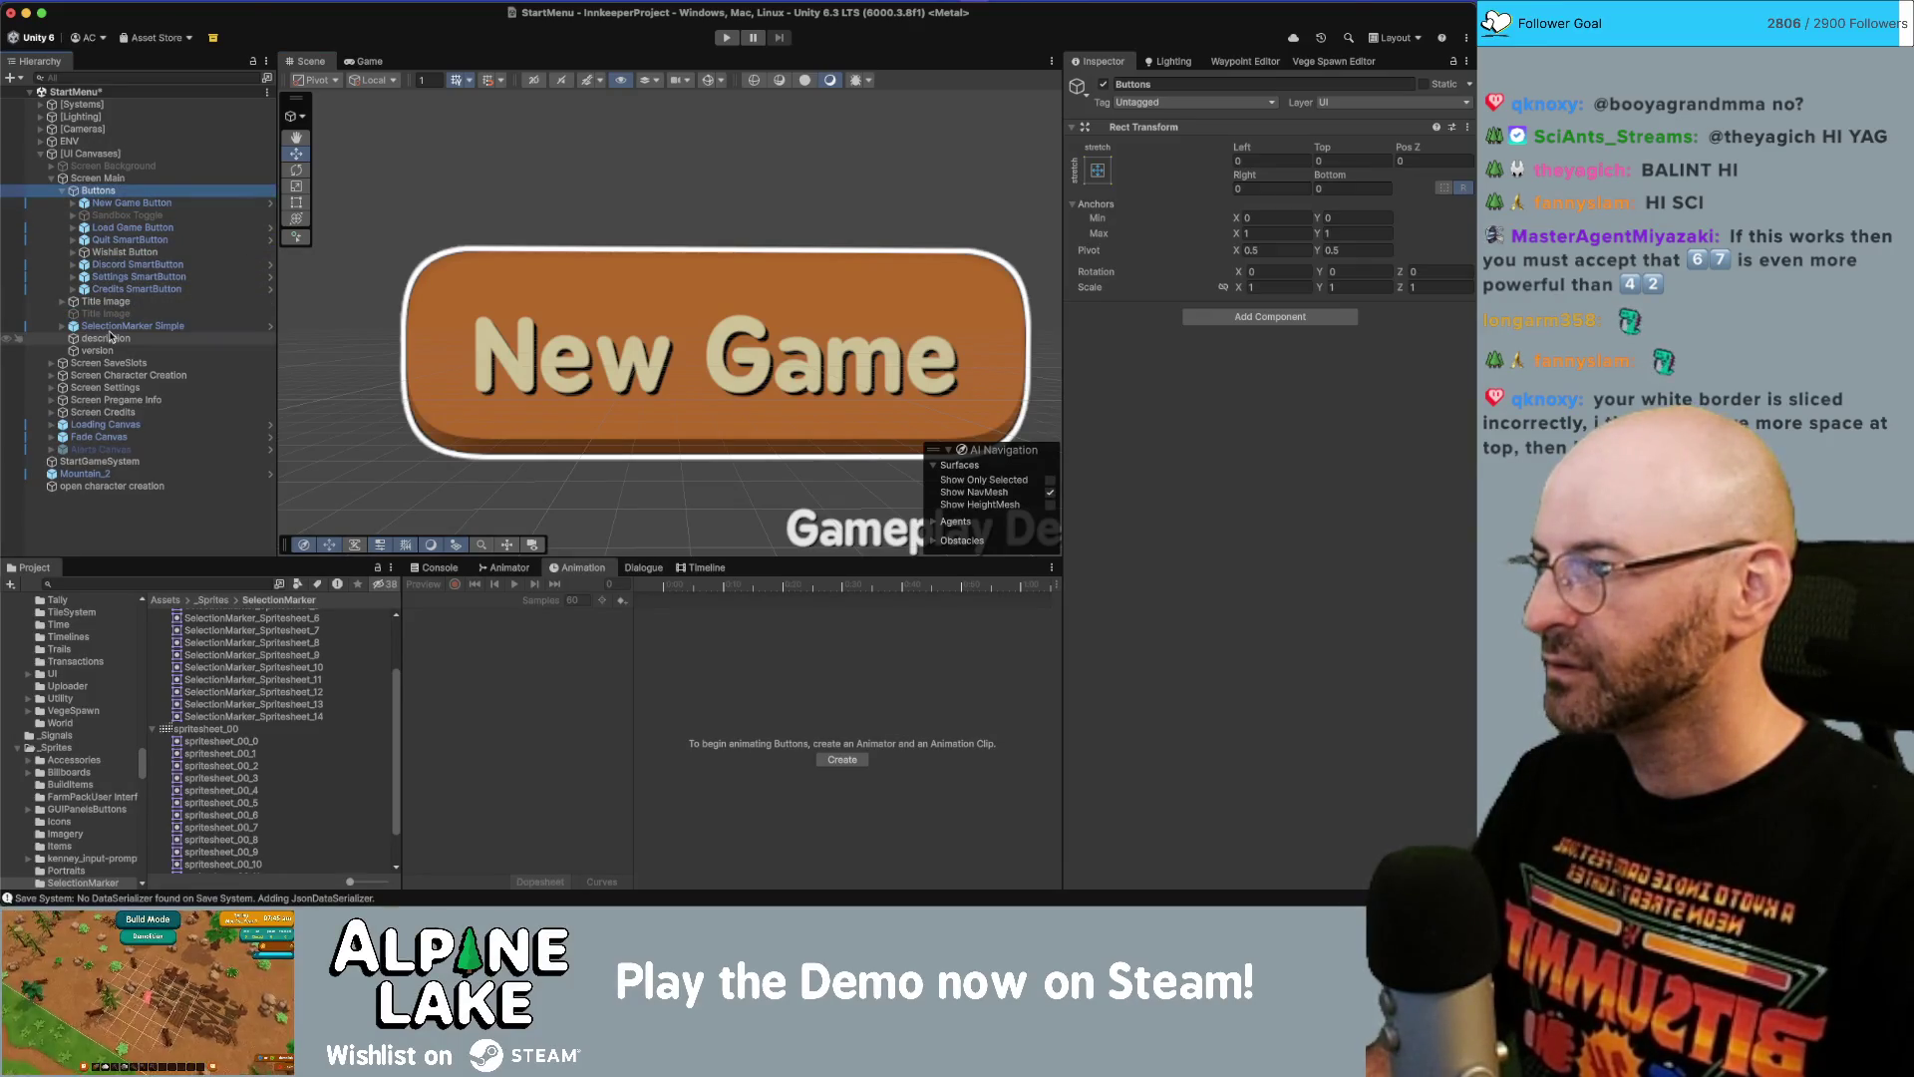
key(ctrl+z)
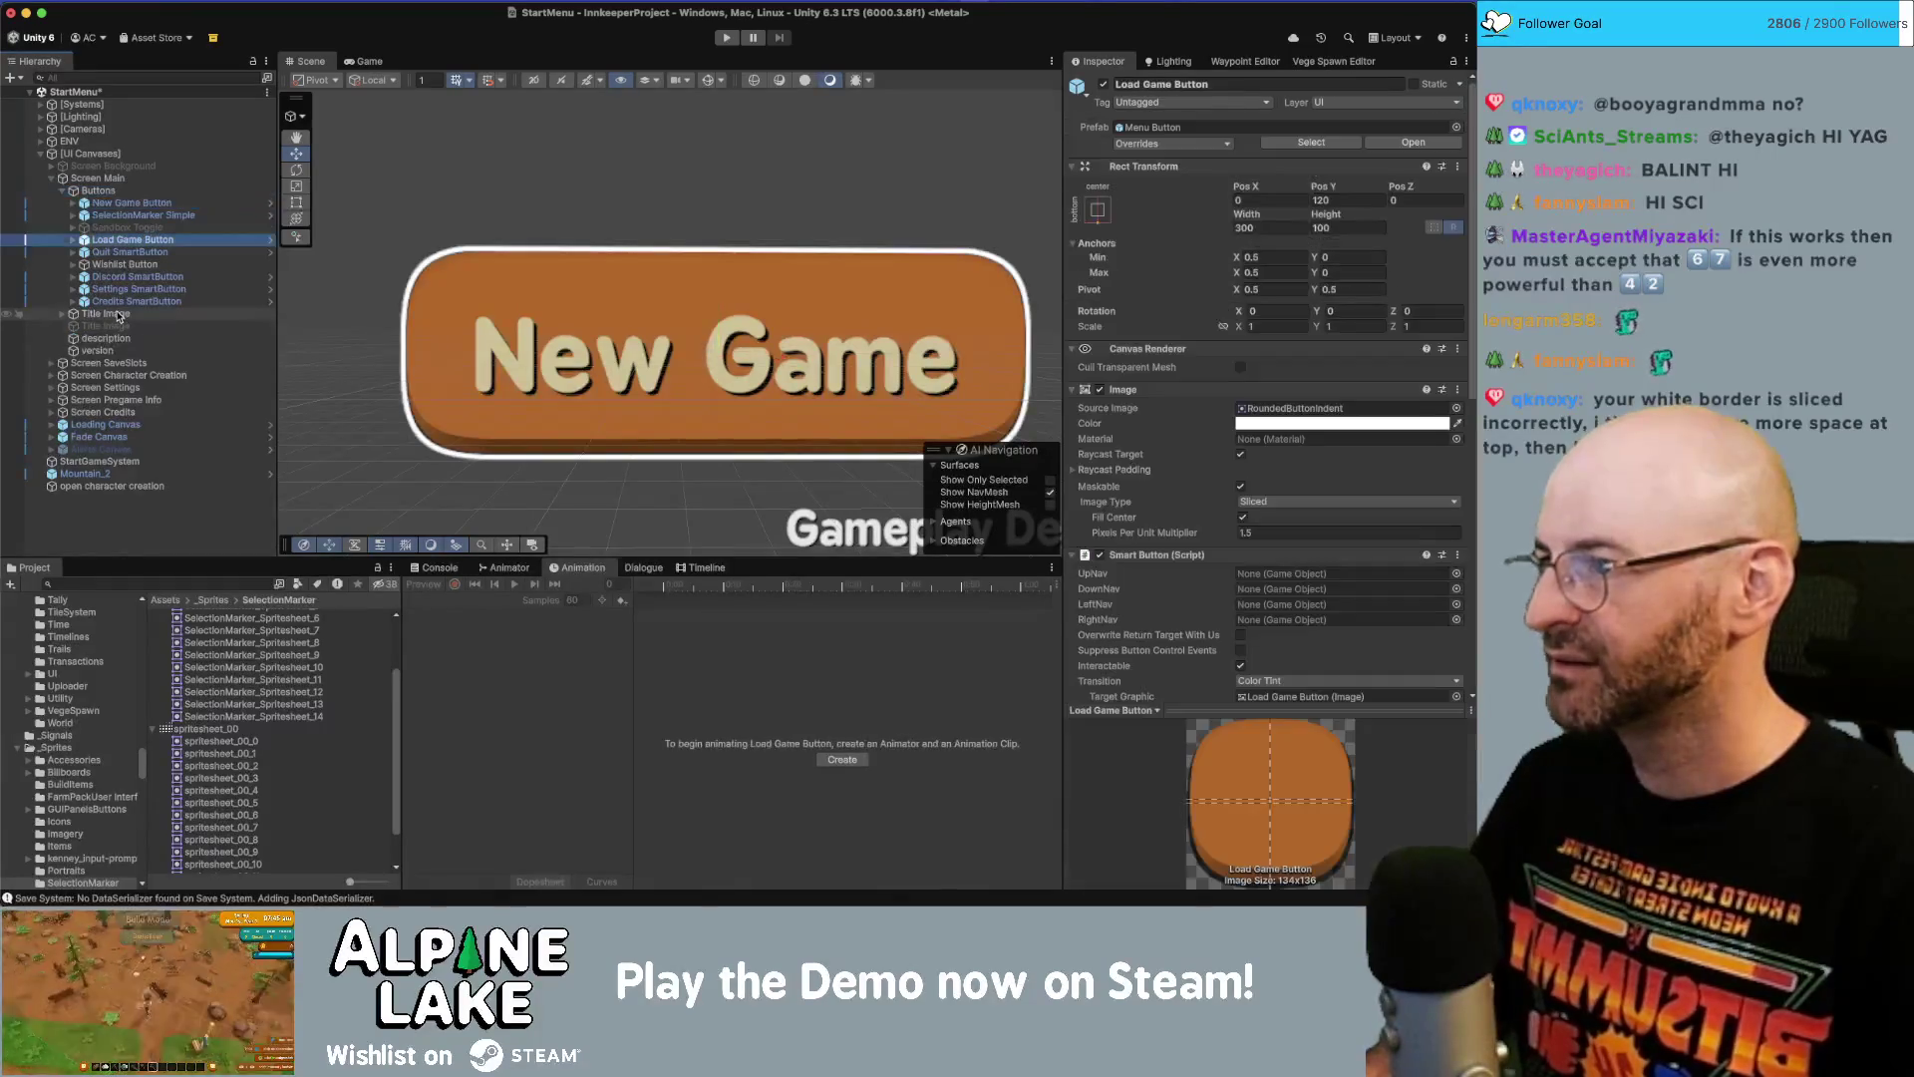
key(Up)
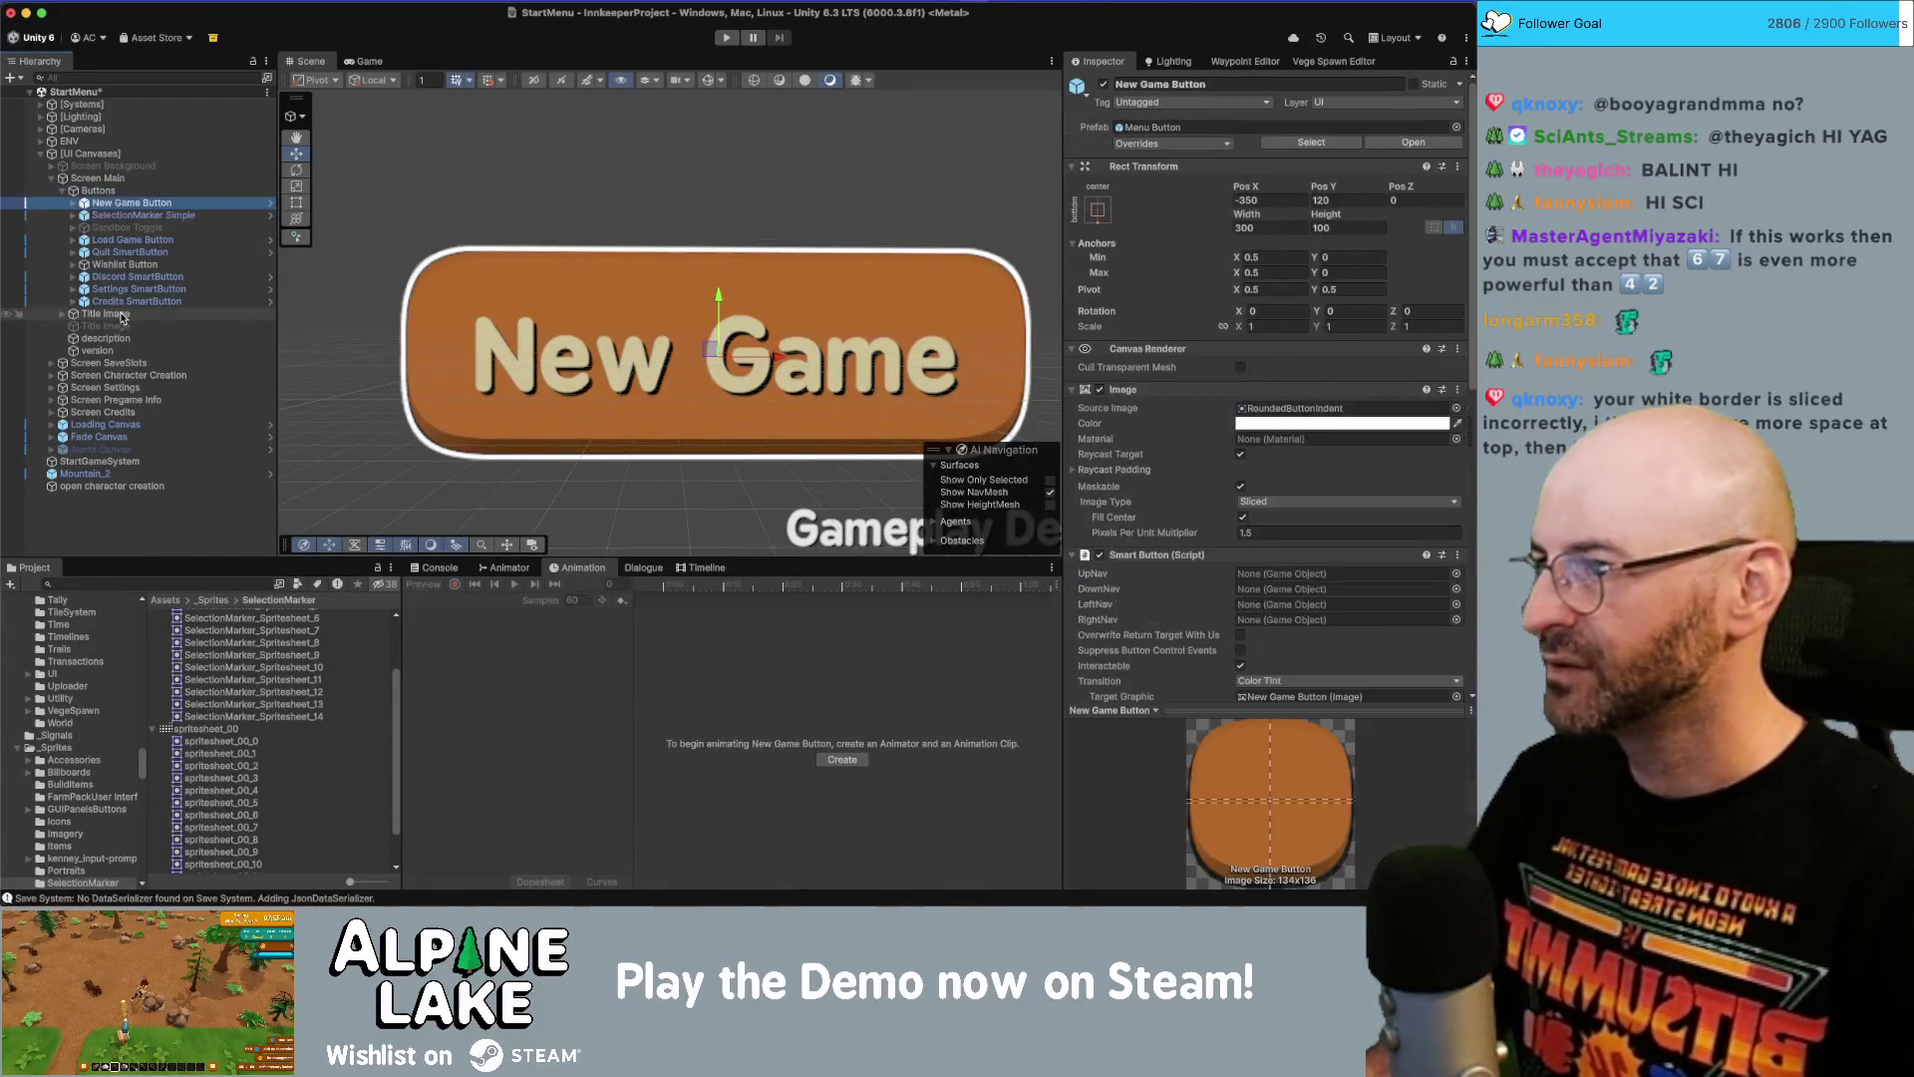
key(Down)
drag(124, 318, 121, 319)
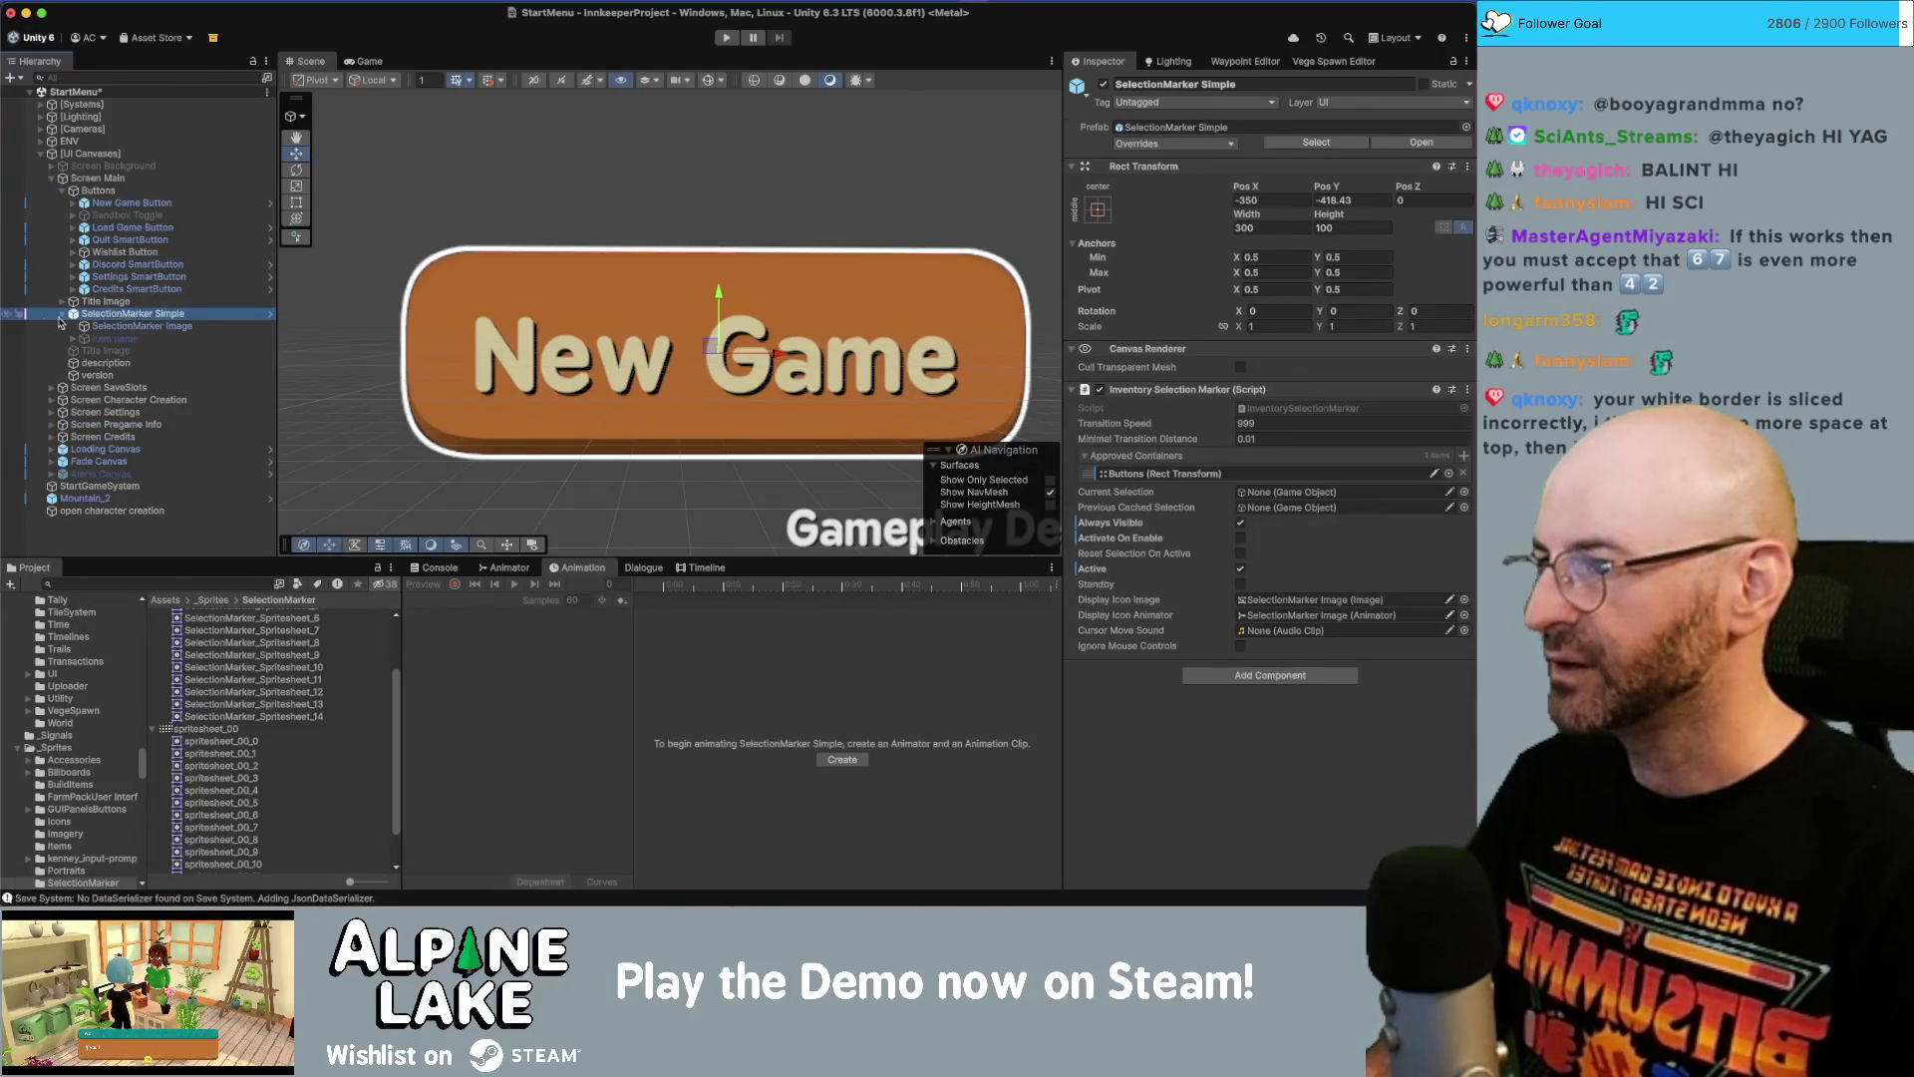
click(61, 314)
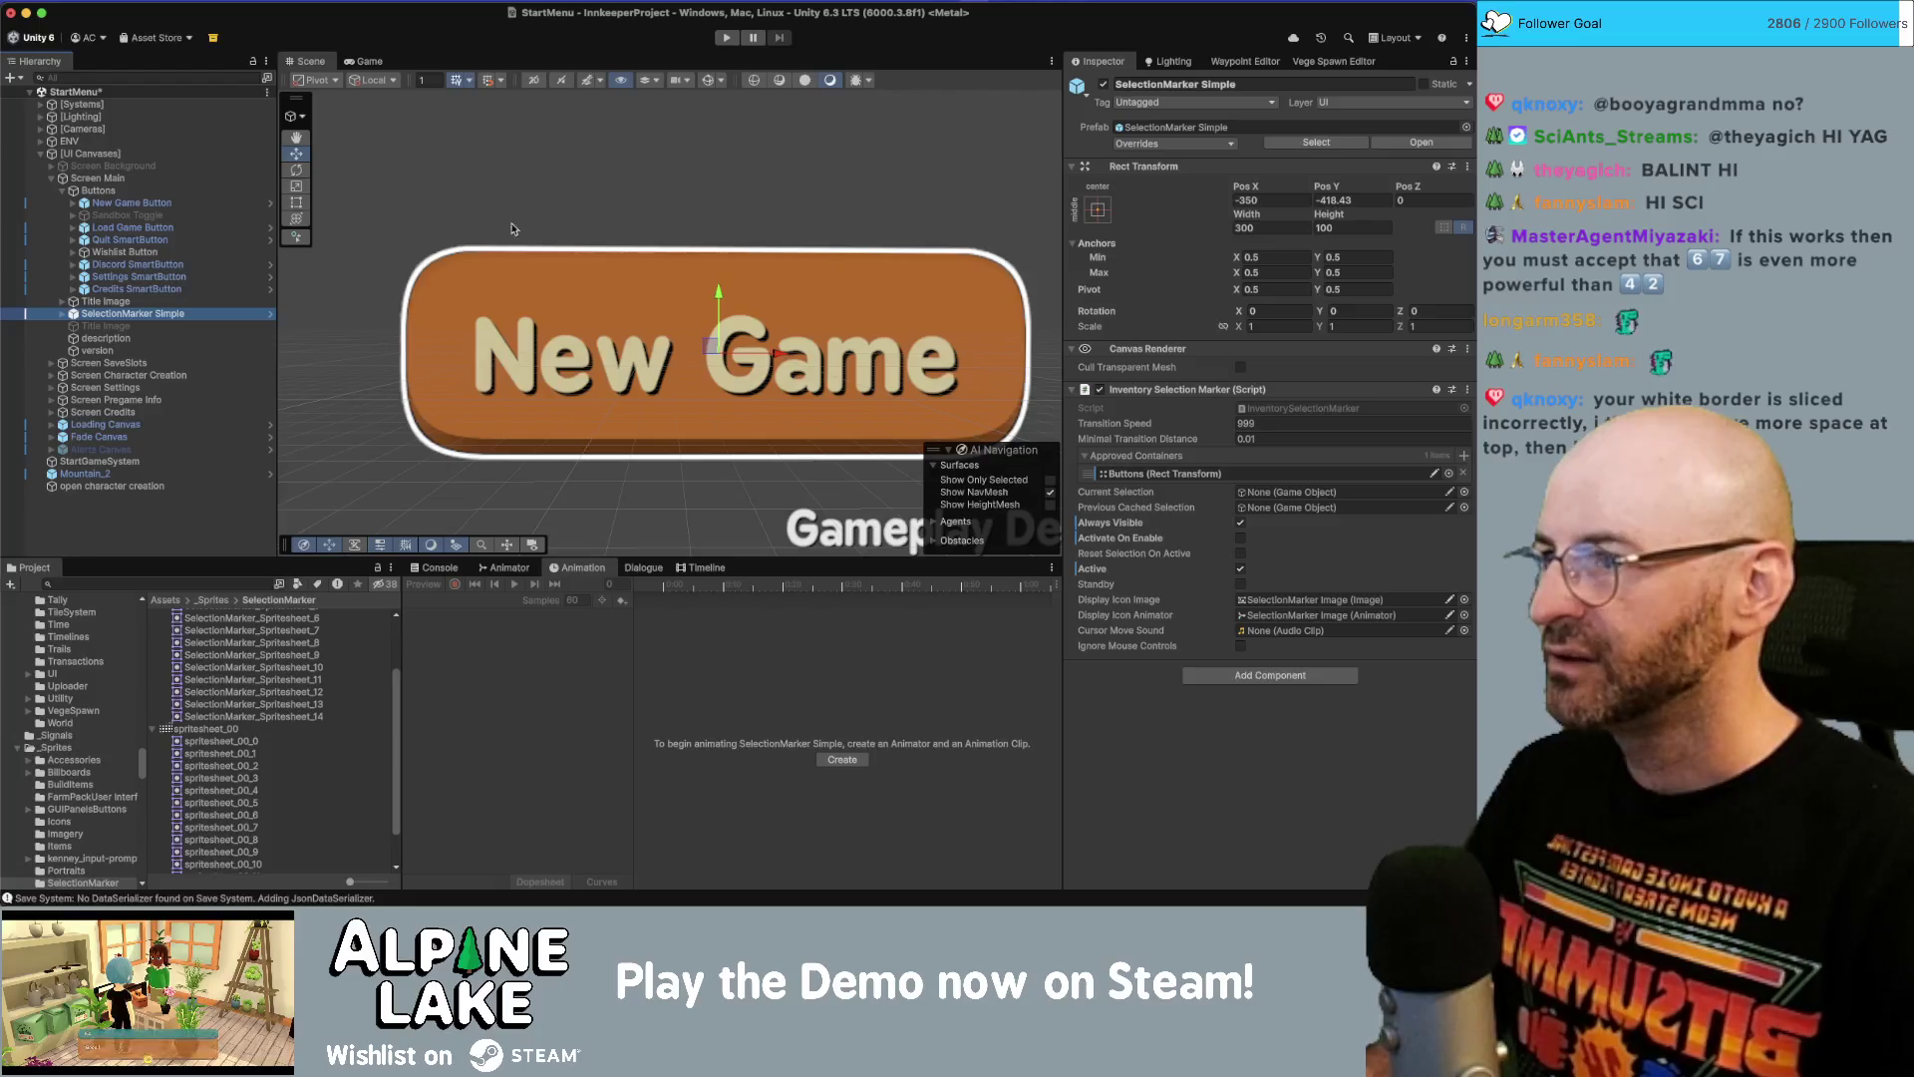
click(726, 40)
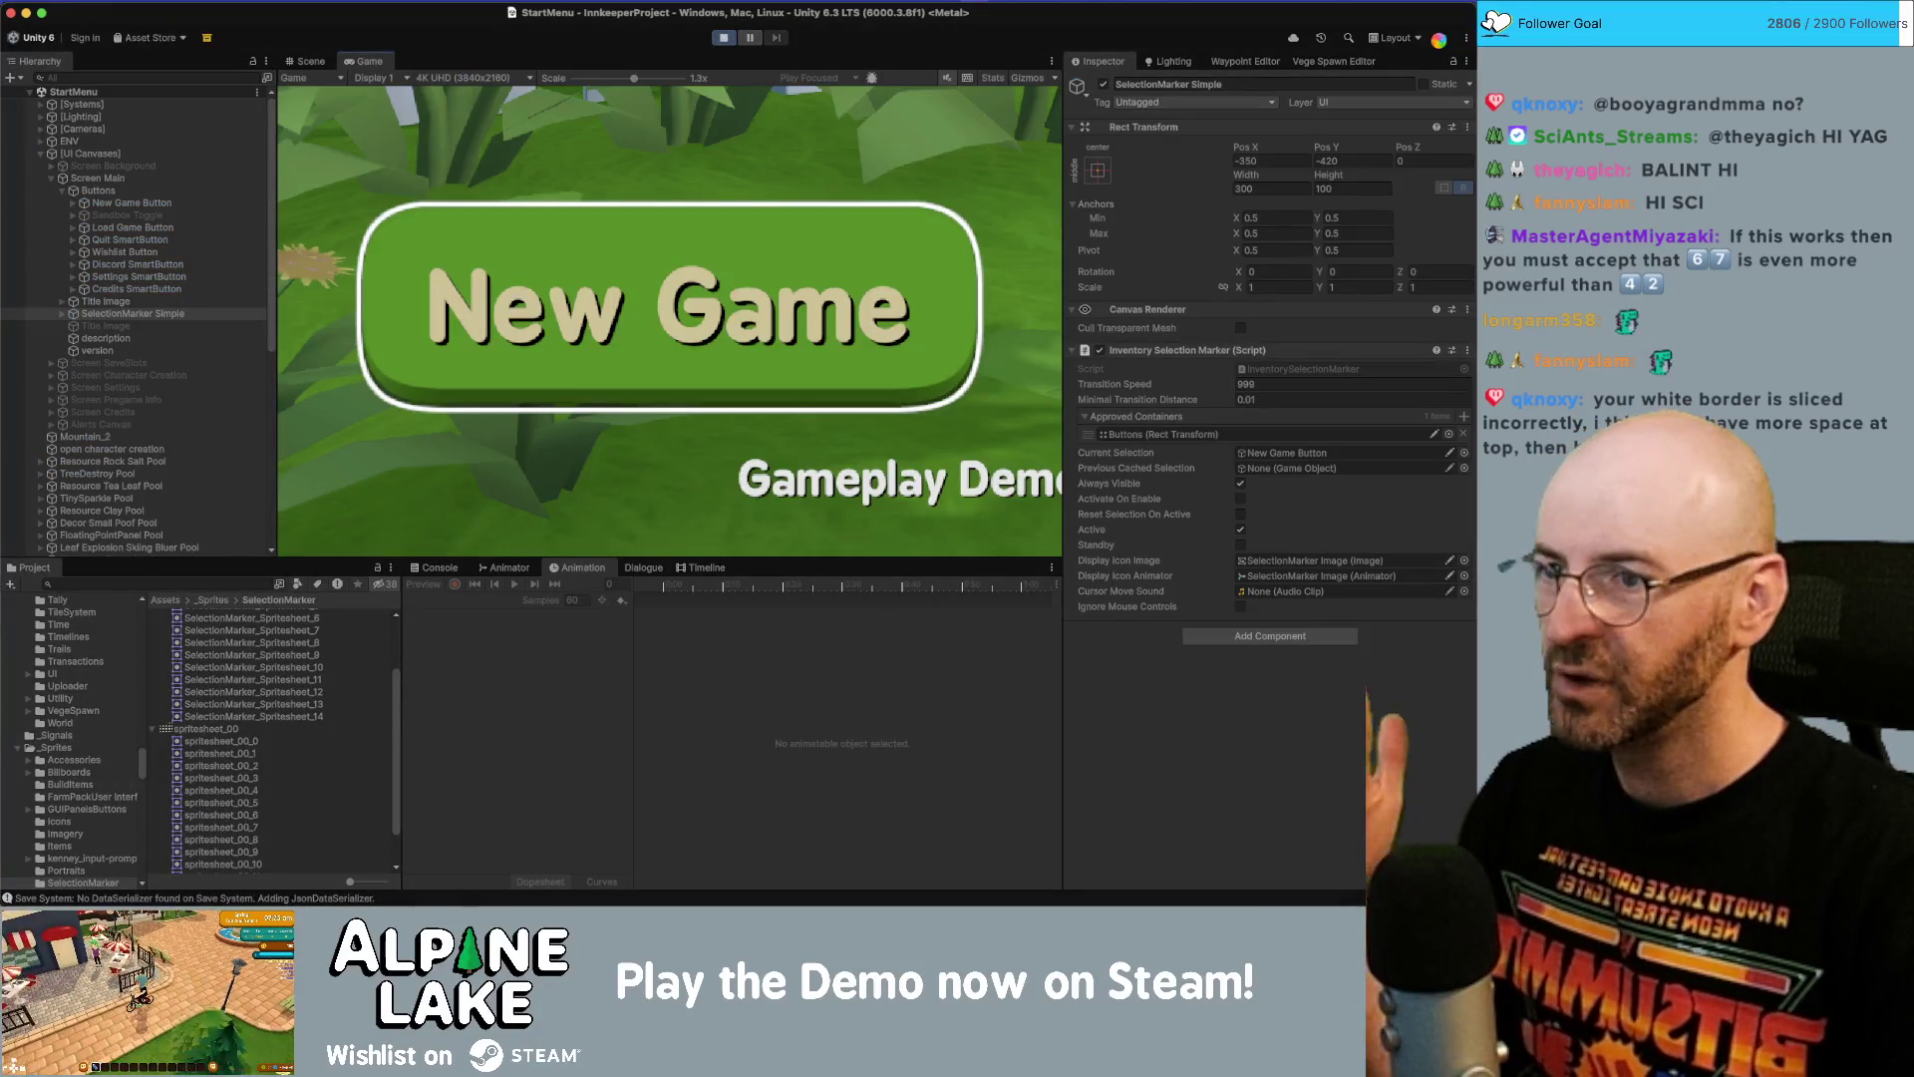
Zoom the running Game view out to fit the Alpine Lake title screen and maximize it to fill the editor.
scroll(825, 149, down, 10)
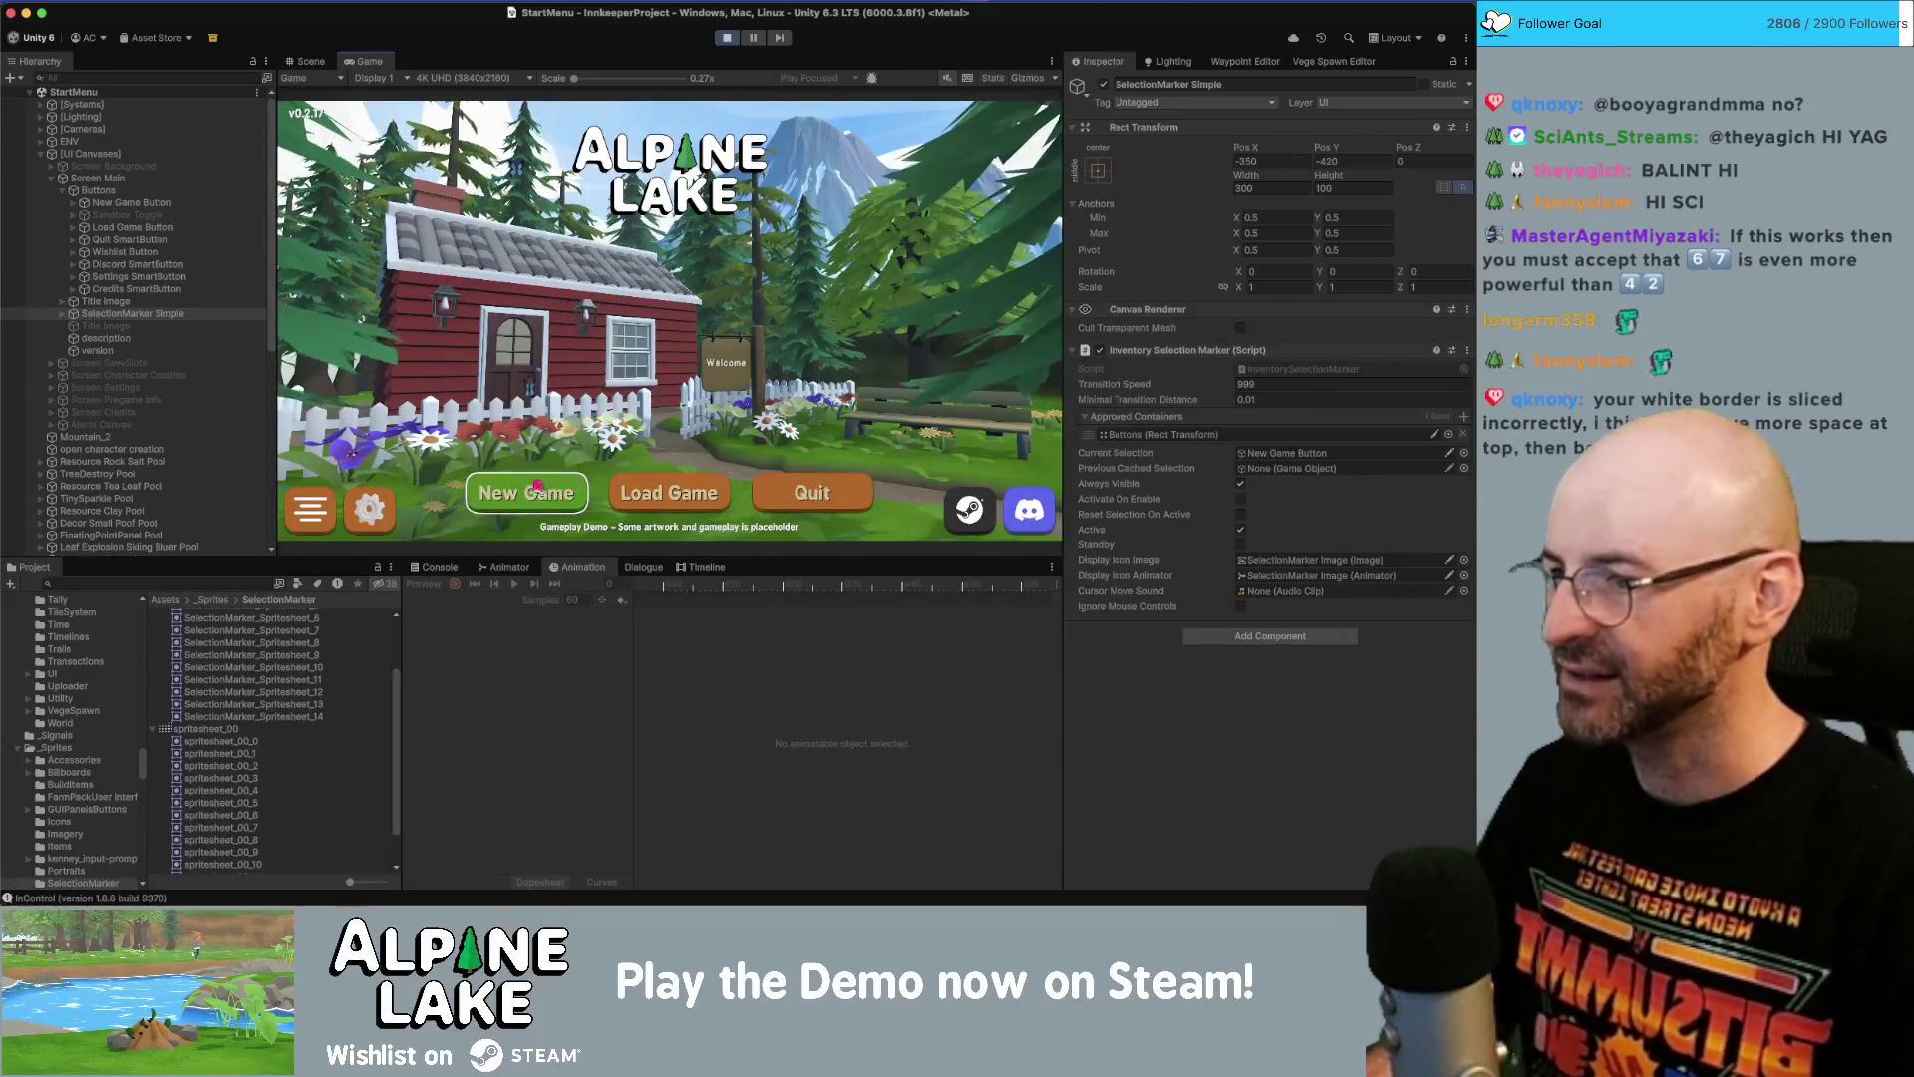
double_click(355, 62)
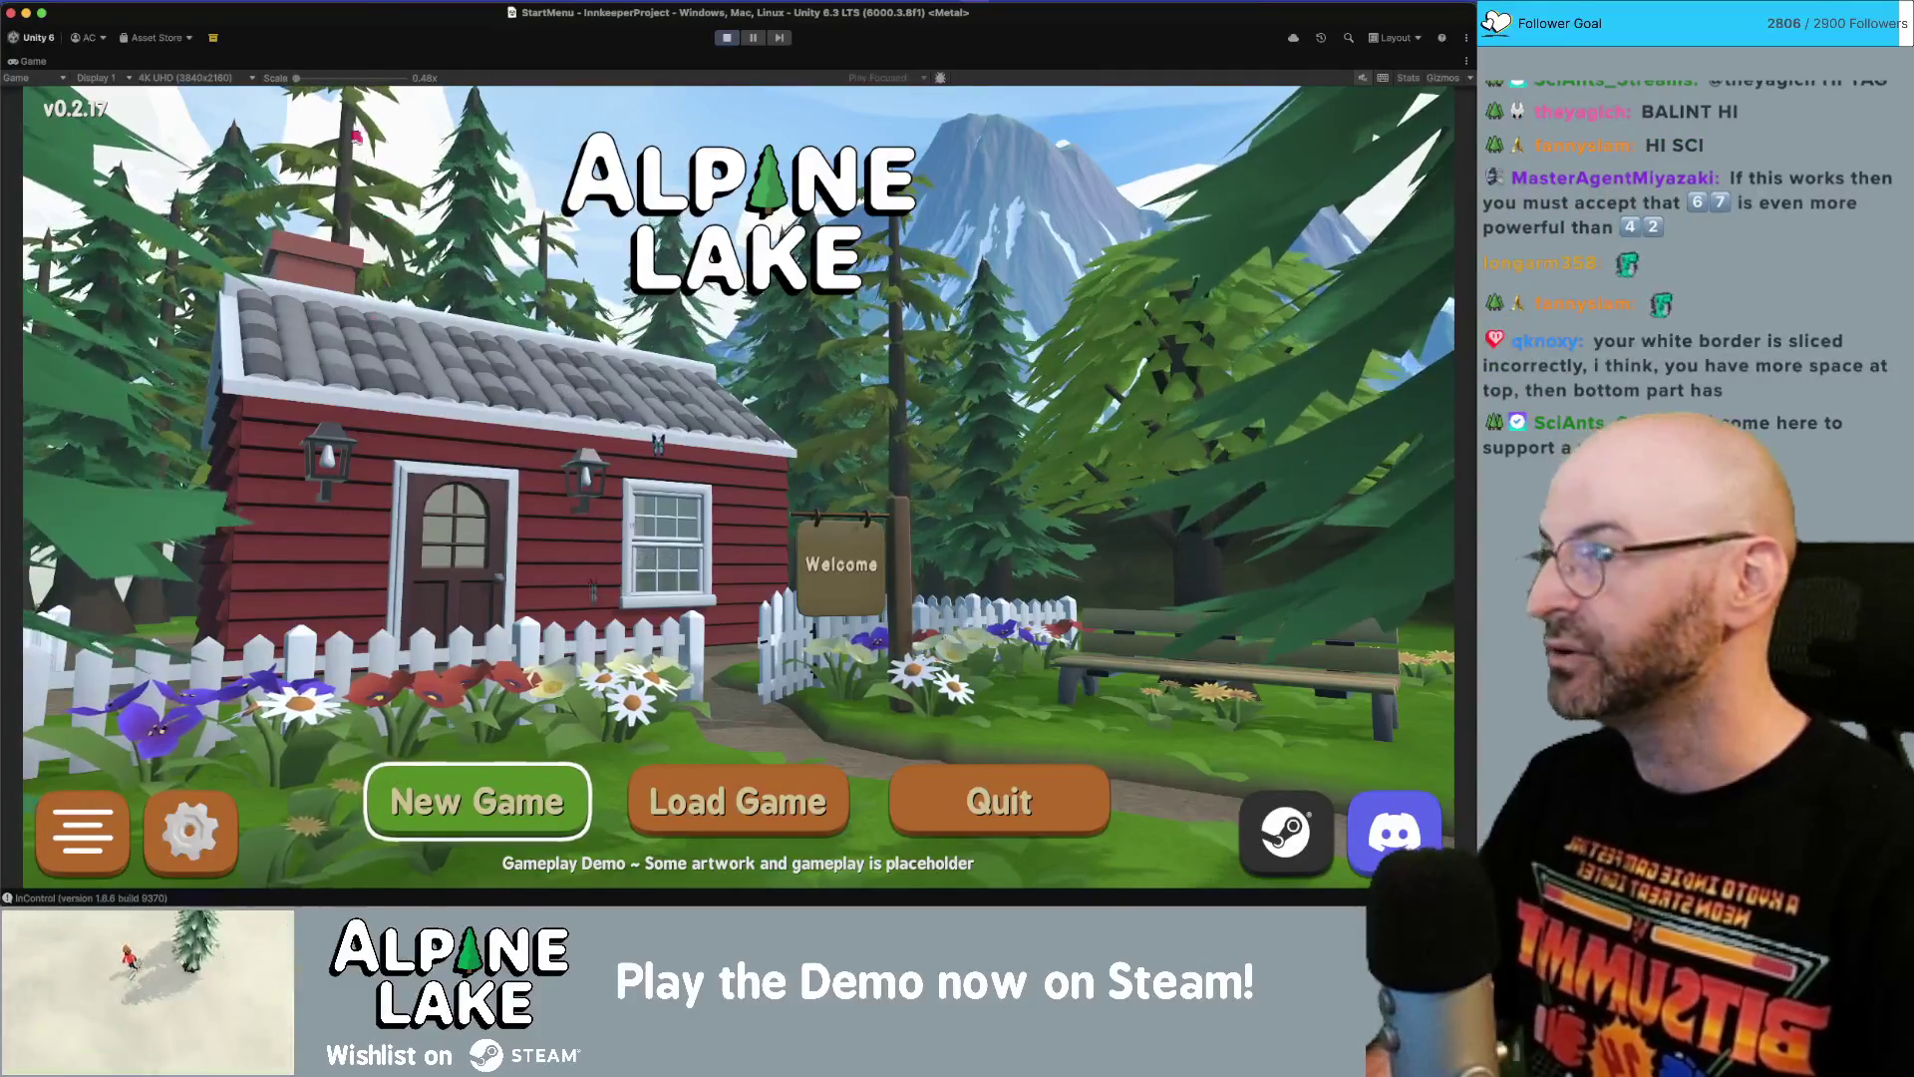
Switch the Game view to 16:9 aspect and move the selection off New Game and back.
click(195, 78)
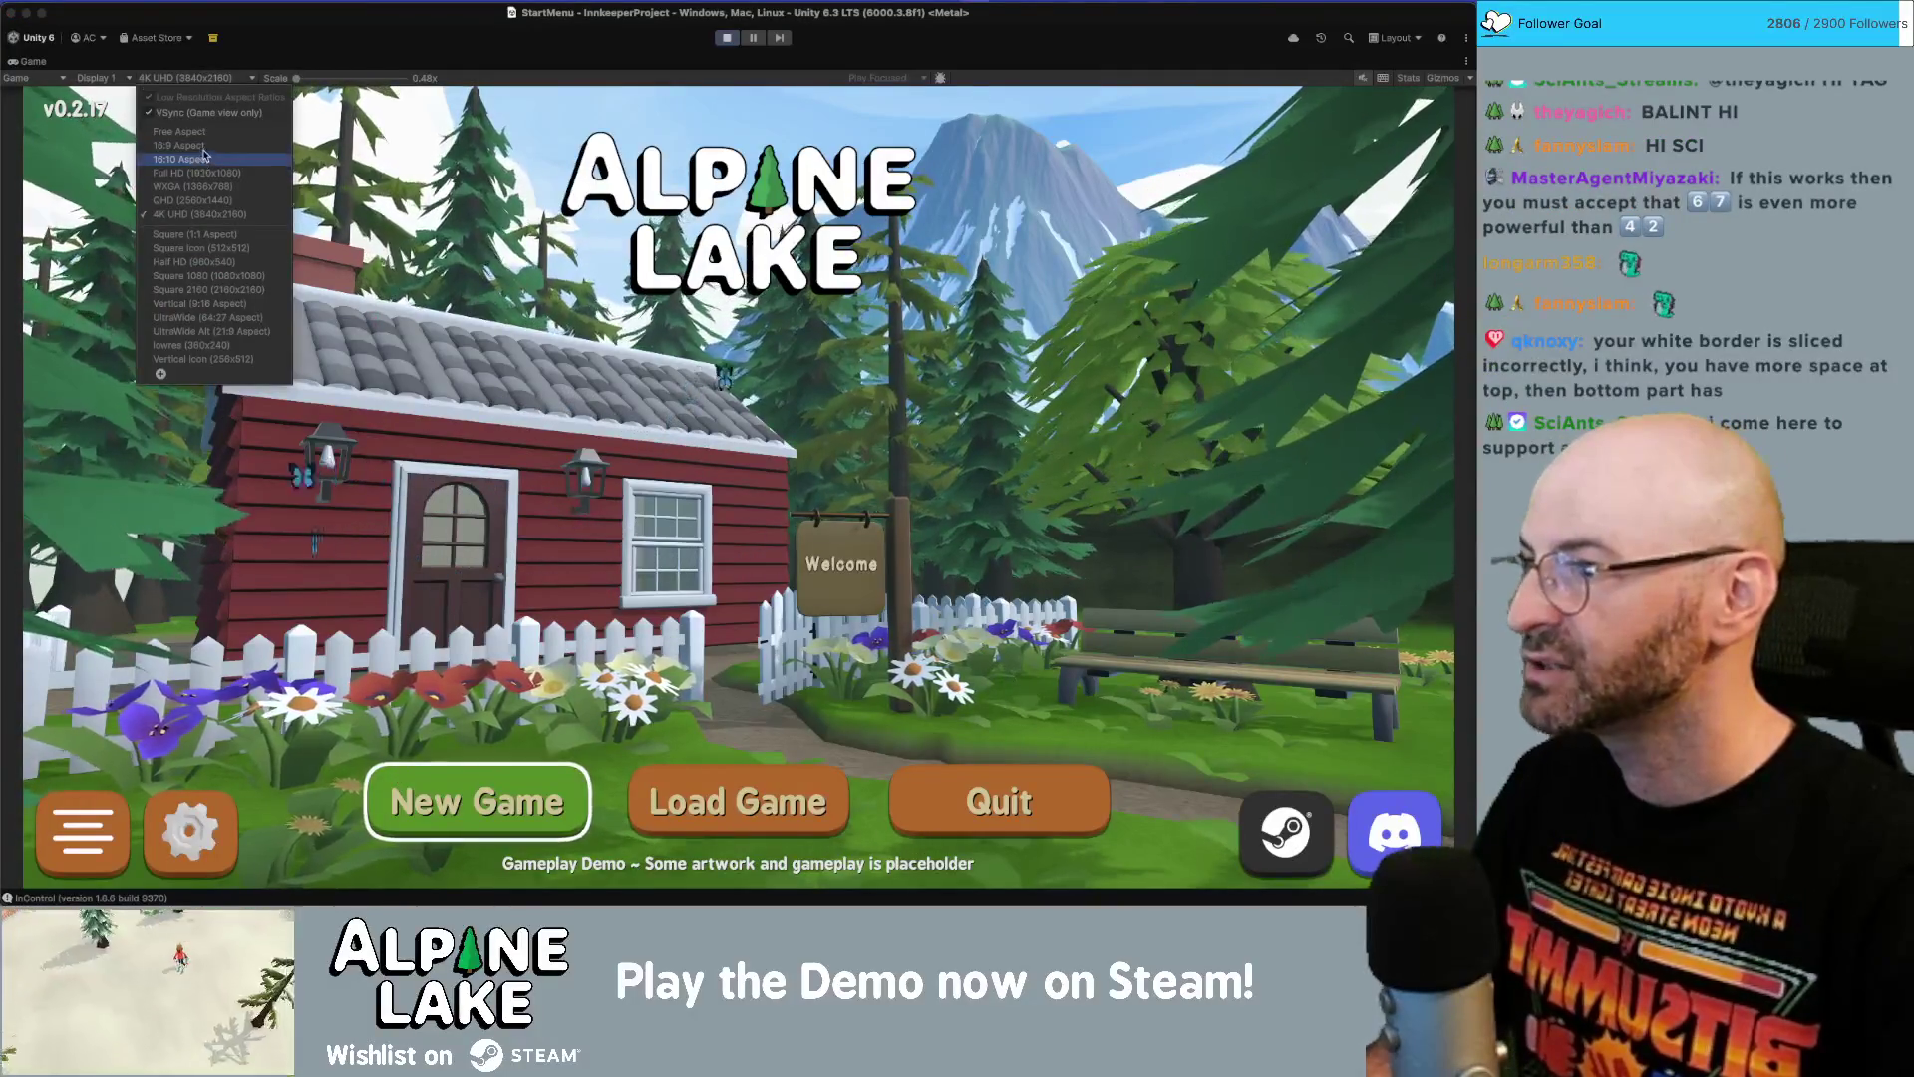
click(204, 146)
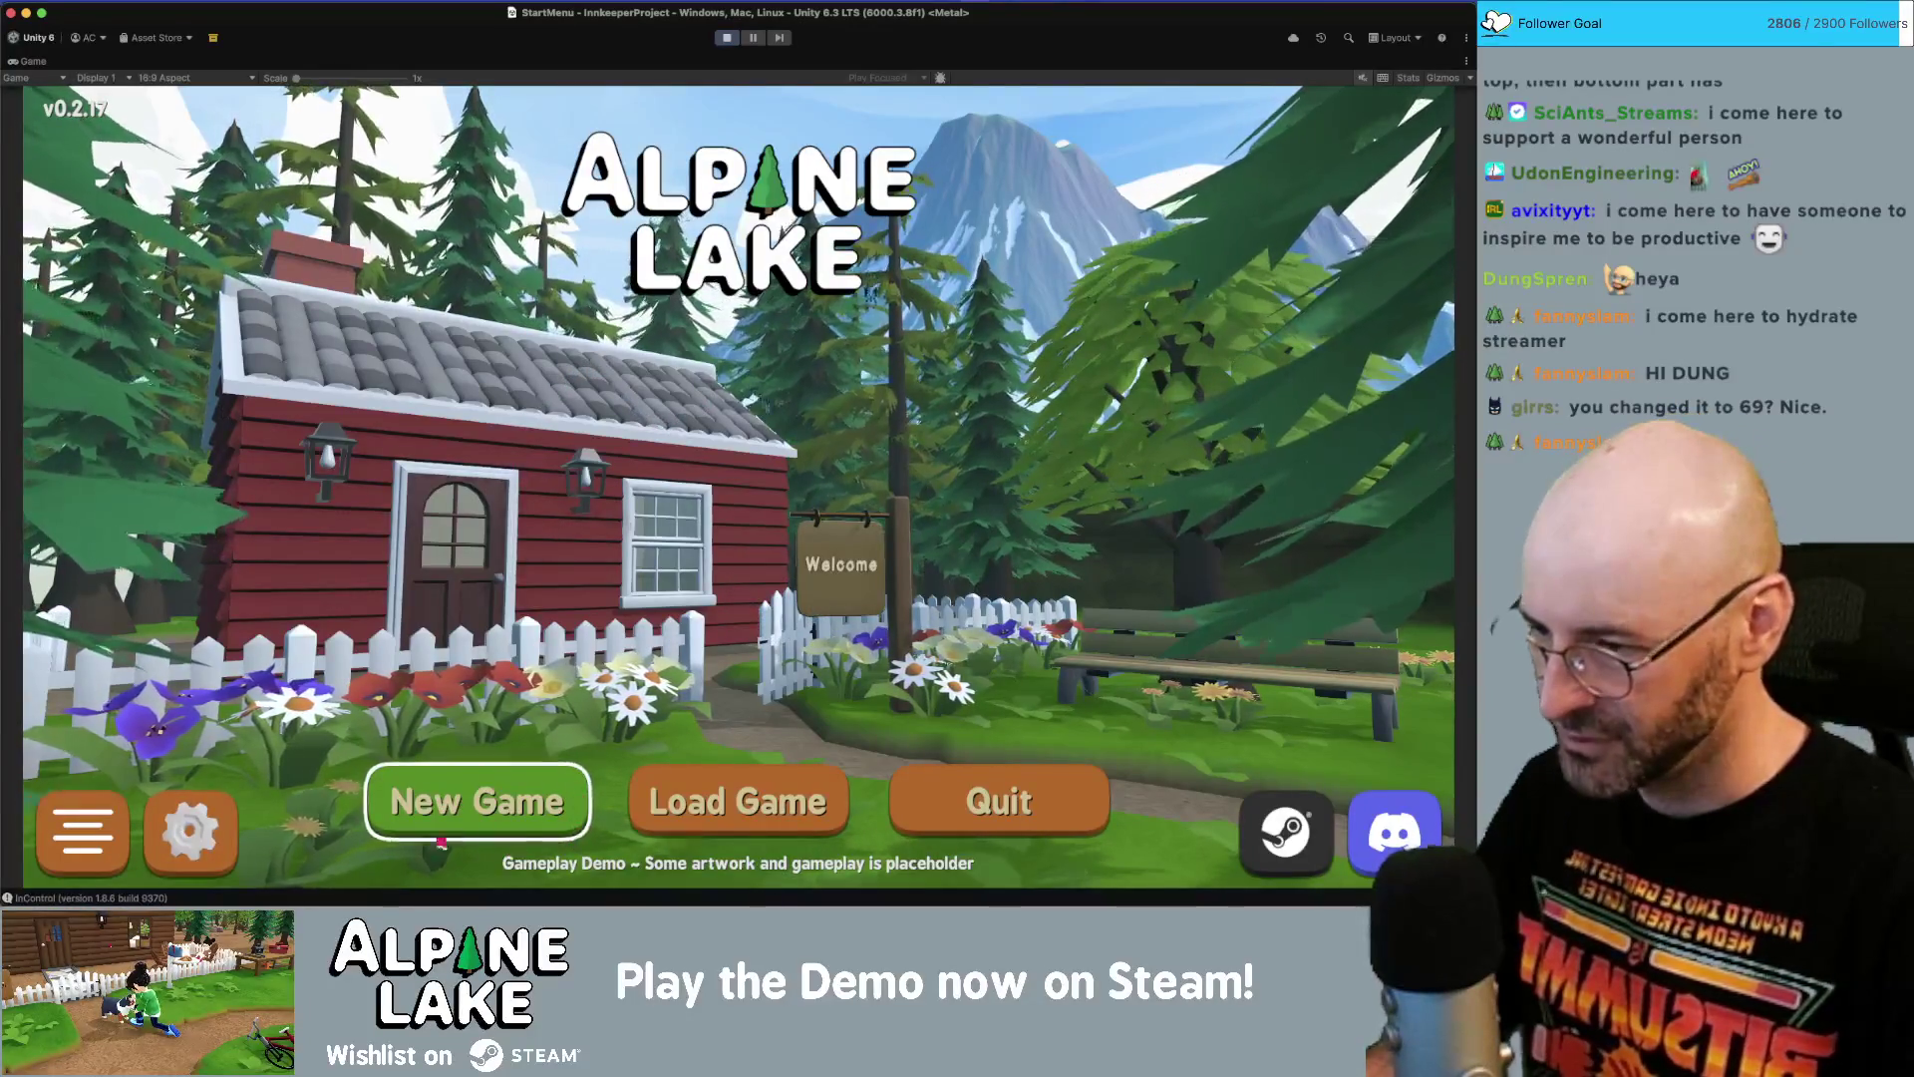
key(Right)
key(Right)
key(Right)
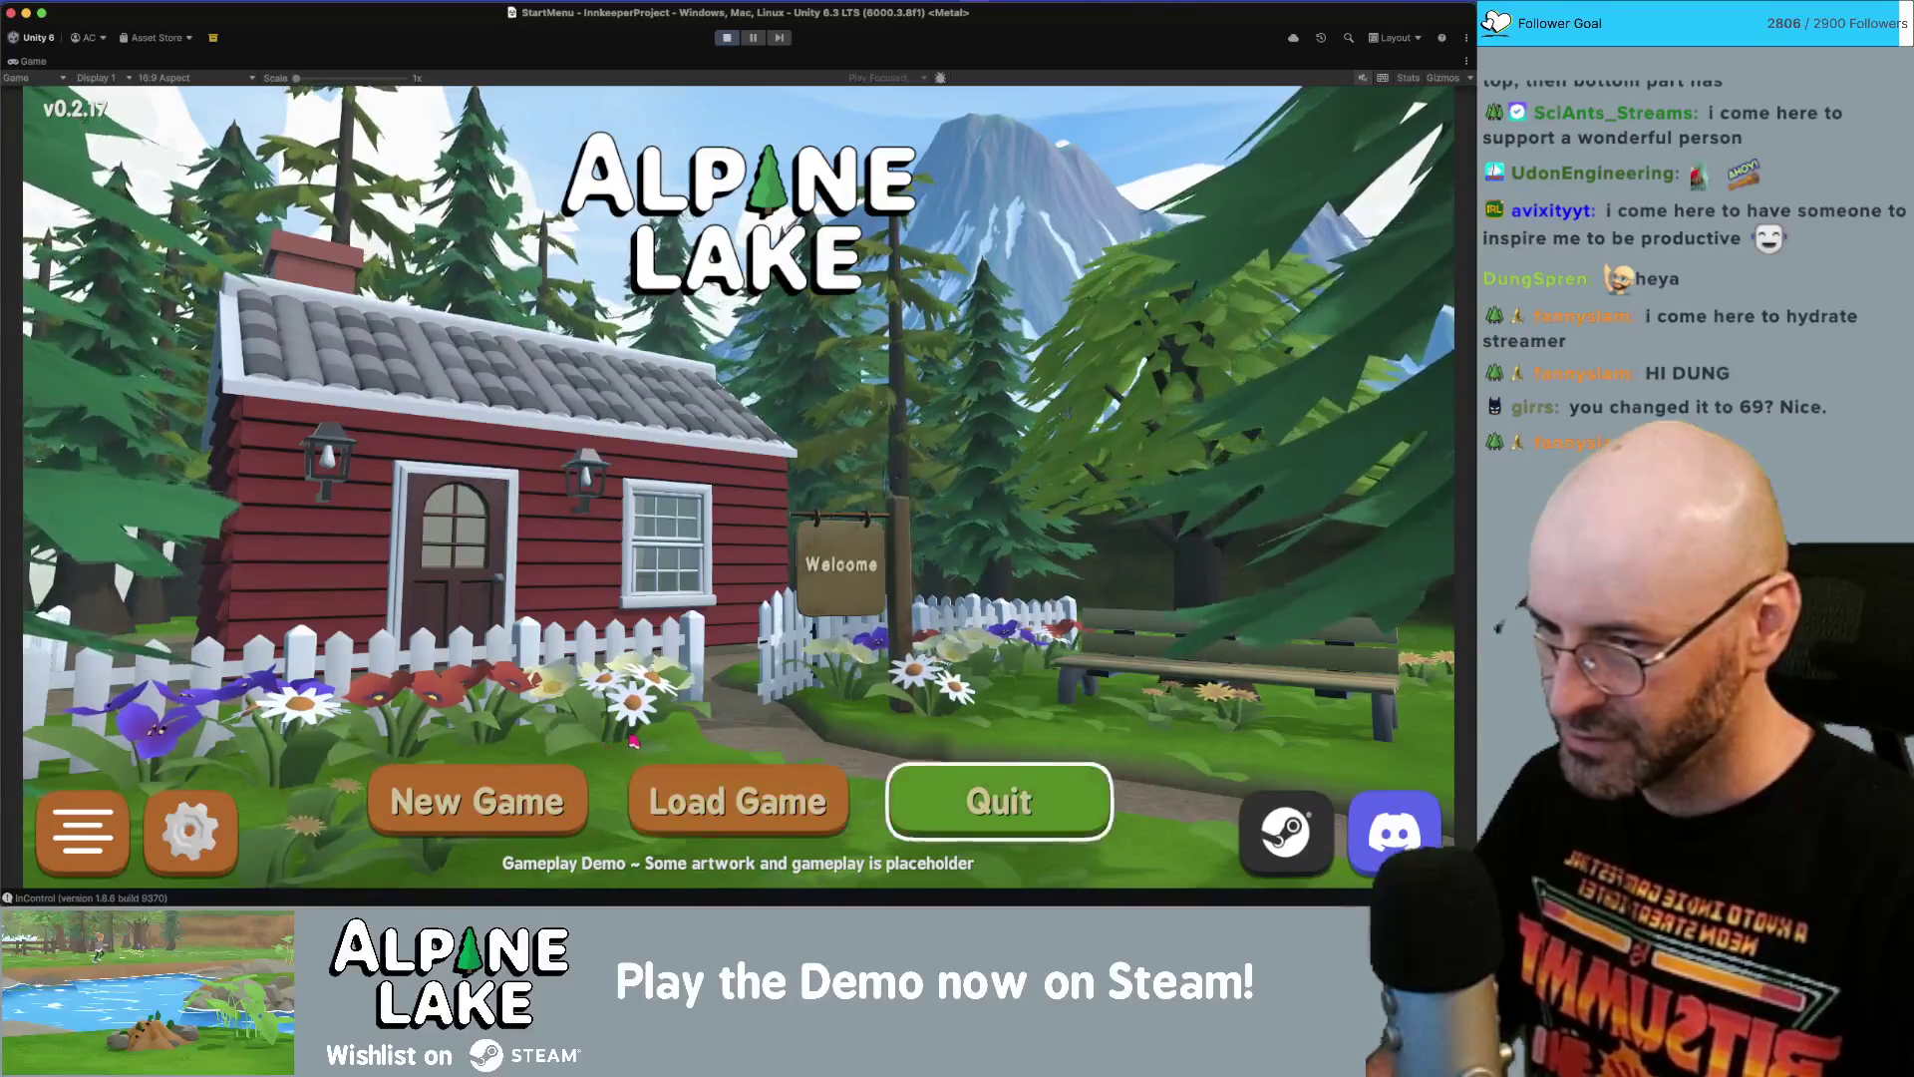
key(Left)
key(Left)
key(Left)
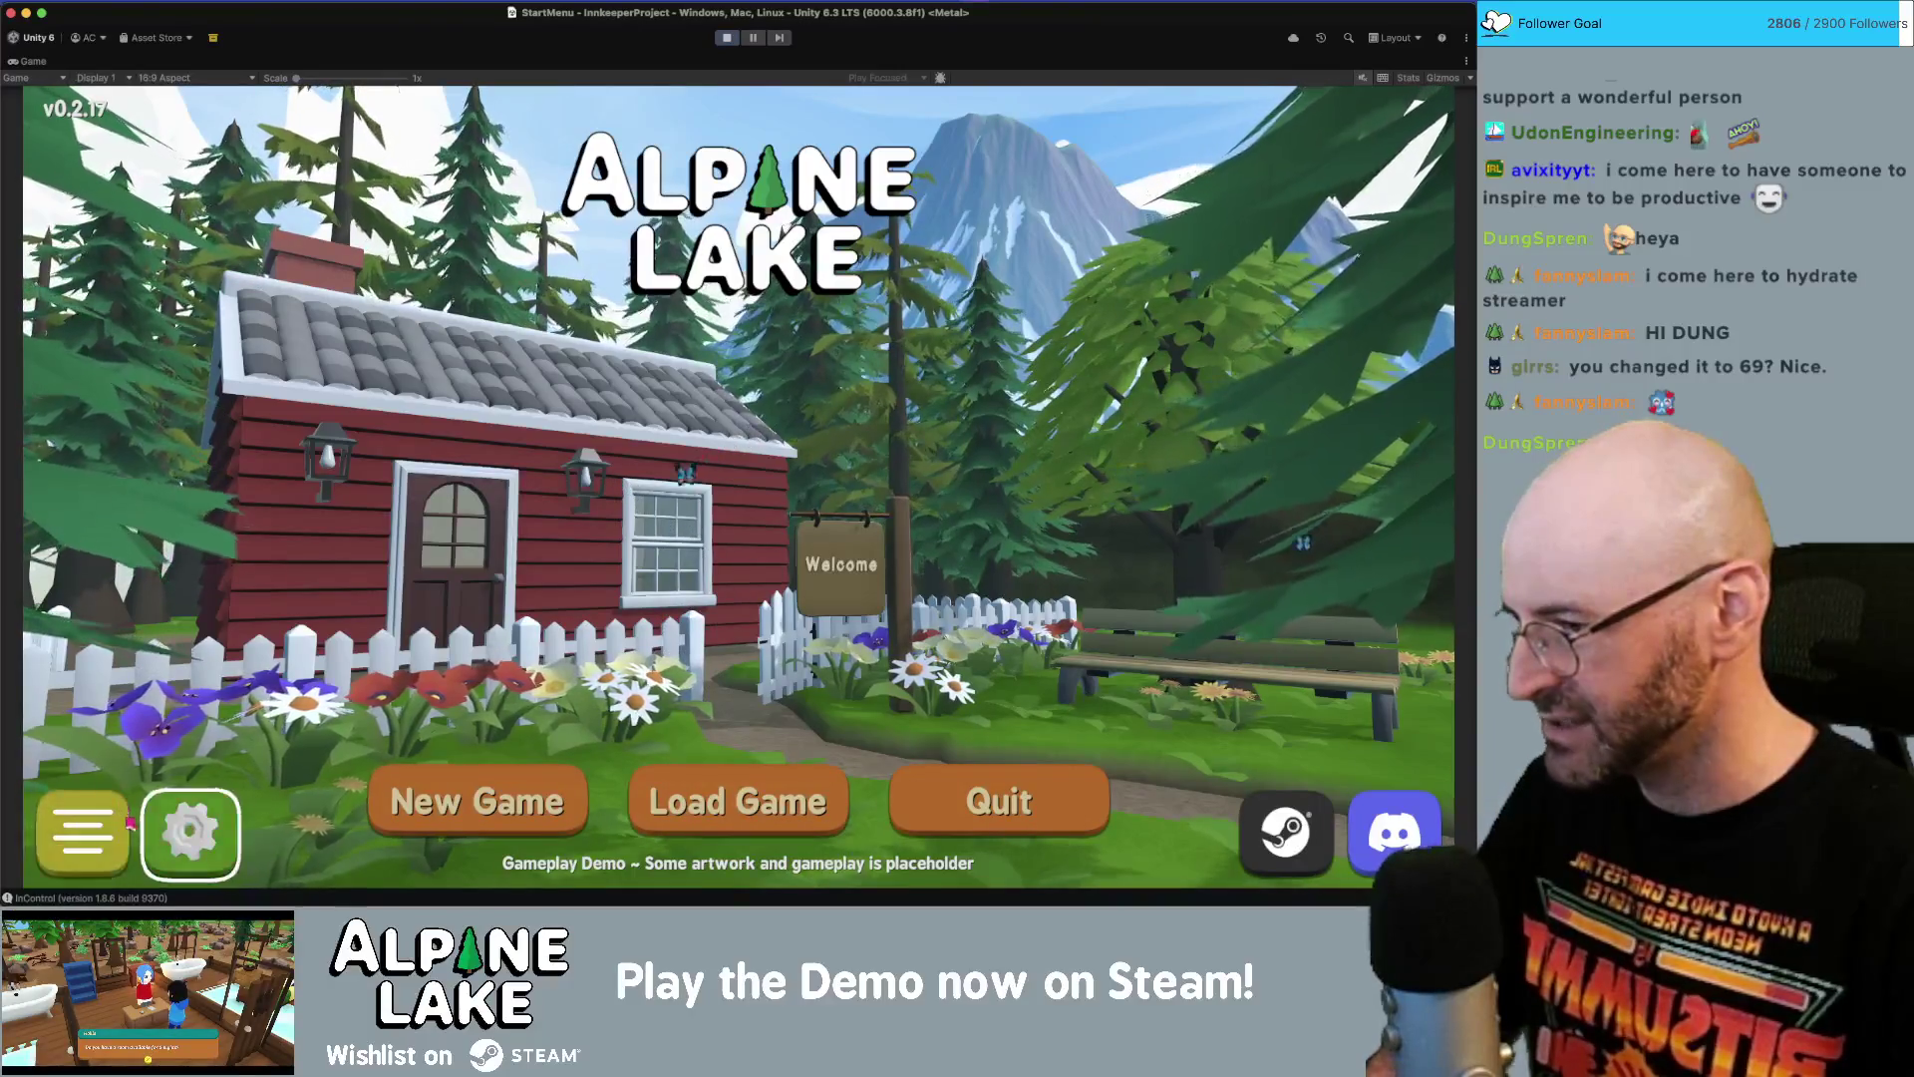
Cycle the selection marker through Discord, Quit, the Steam button, settings gear and three-line button.
key(Right)
key(Right)
key(Right)
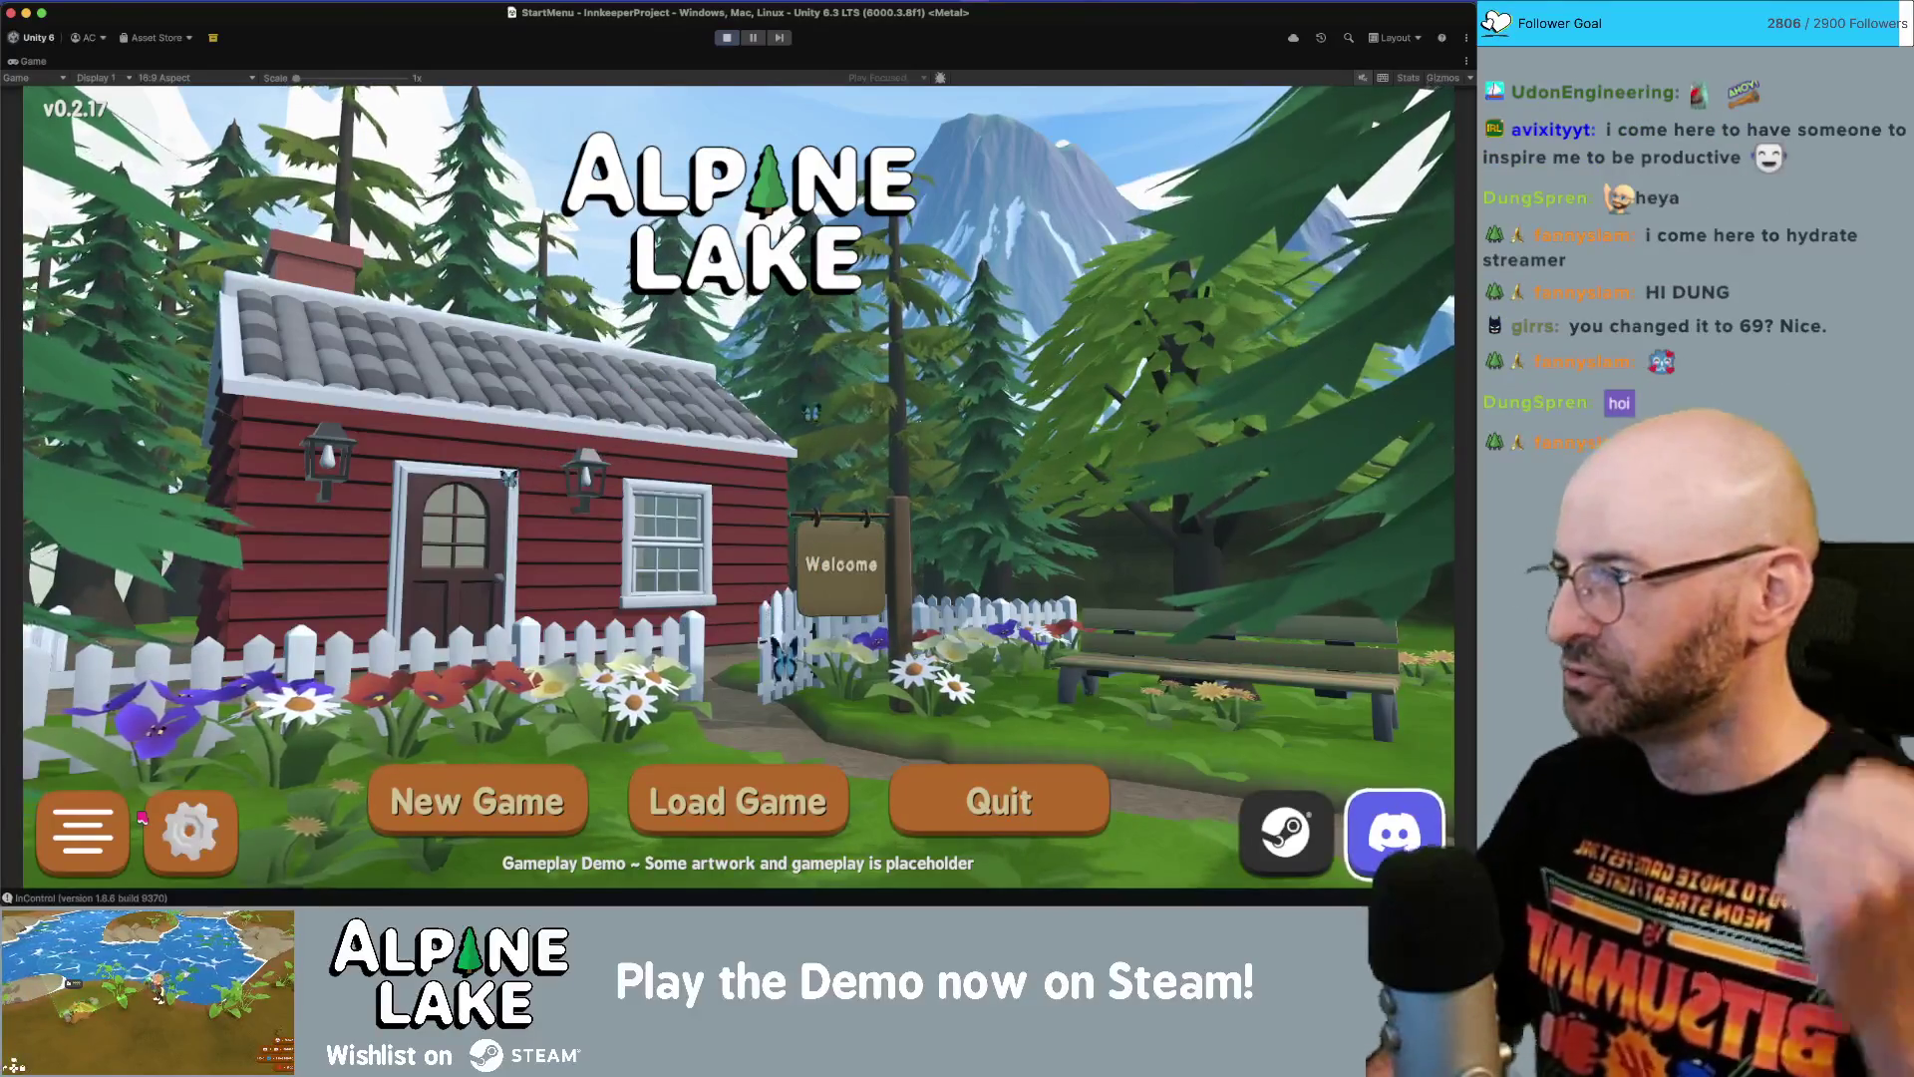
key(Left)
key(Left)
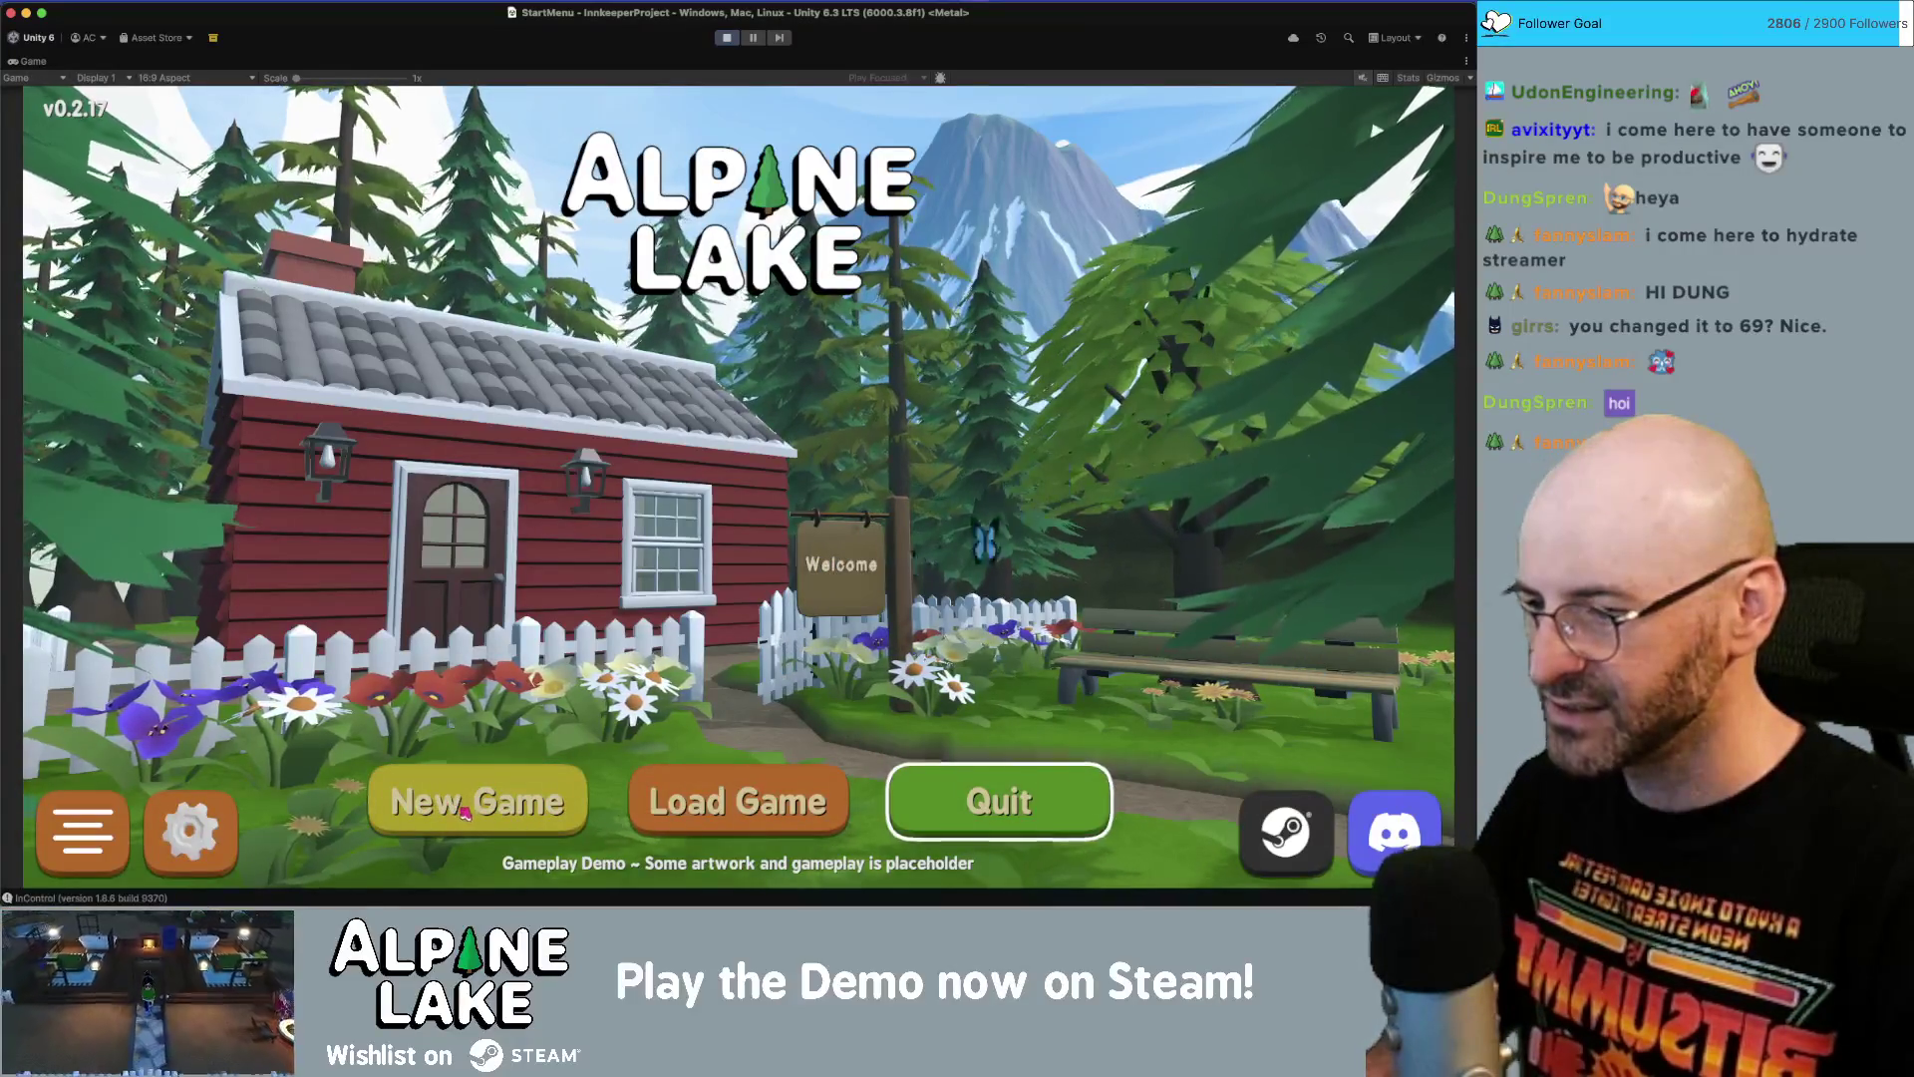
key(Left)
key(Left)
key(Right)
key(Right)
key(Right)
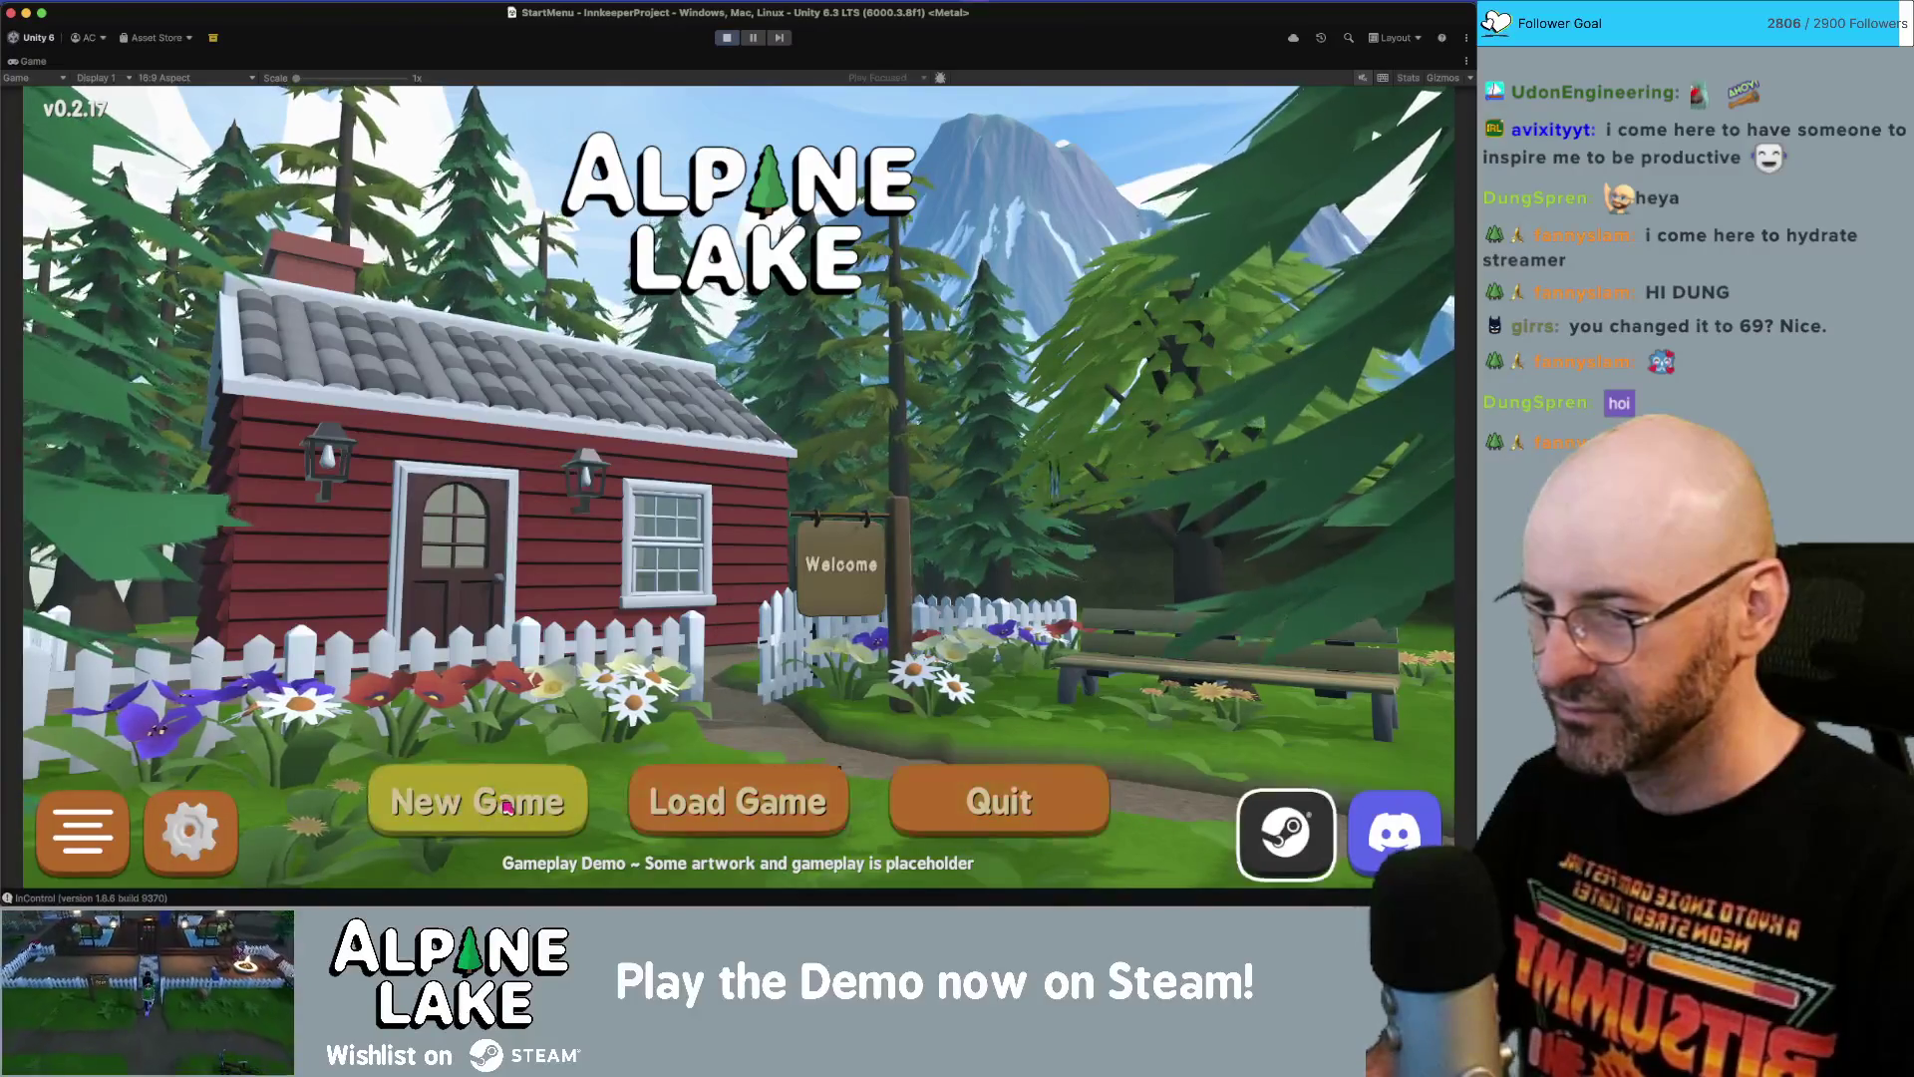
key(Left)
key(Left)
key(Left)
key(Right)
key(Right)
key(Right)
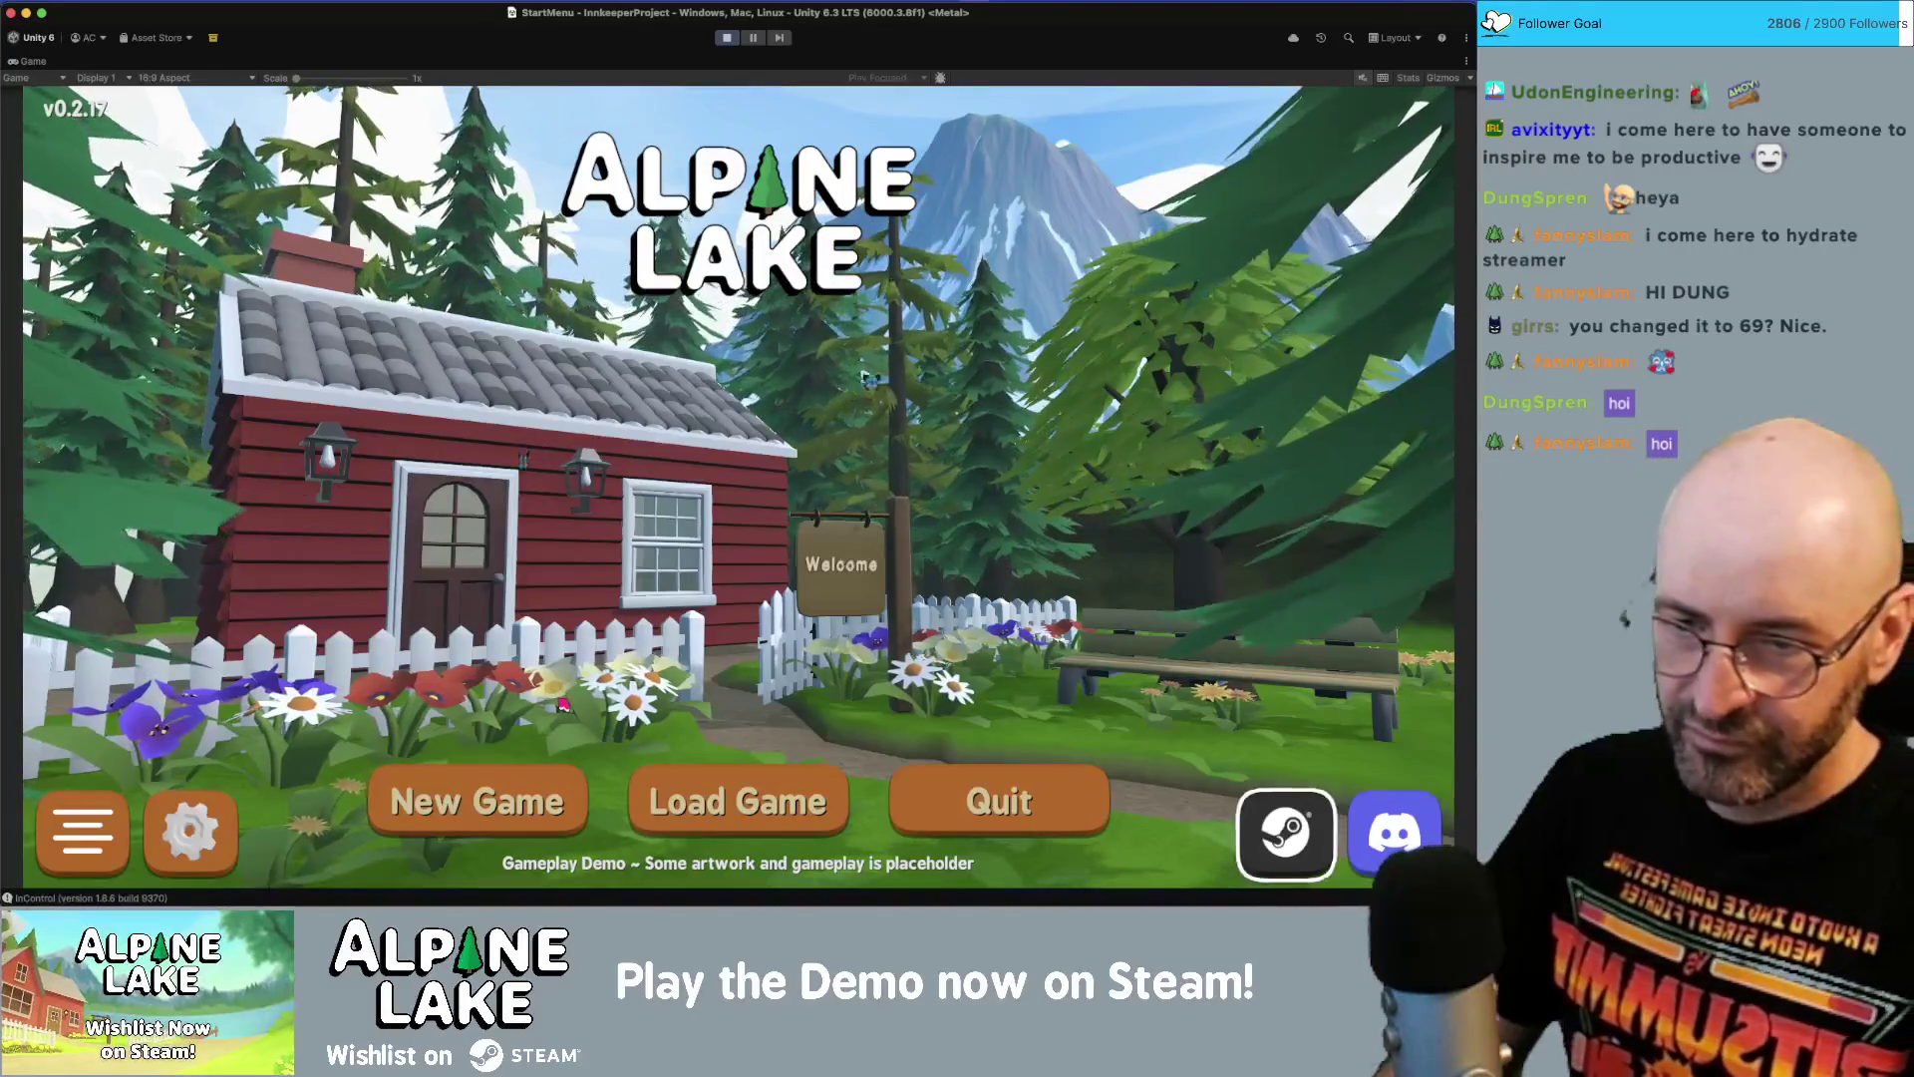
key(Left)
key(Left)
key(Left)
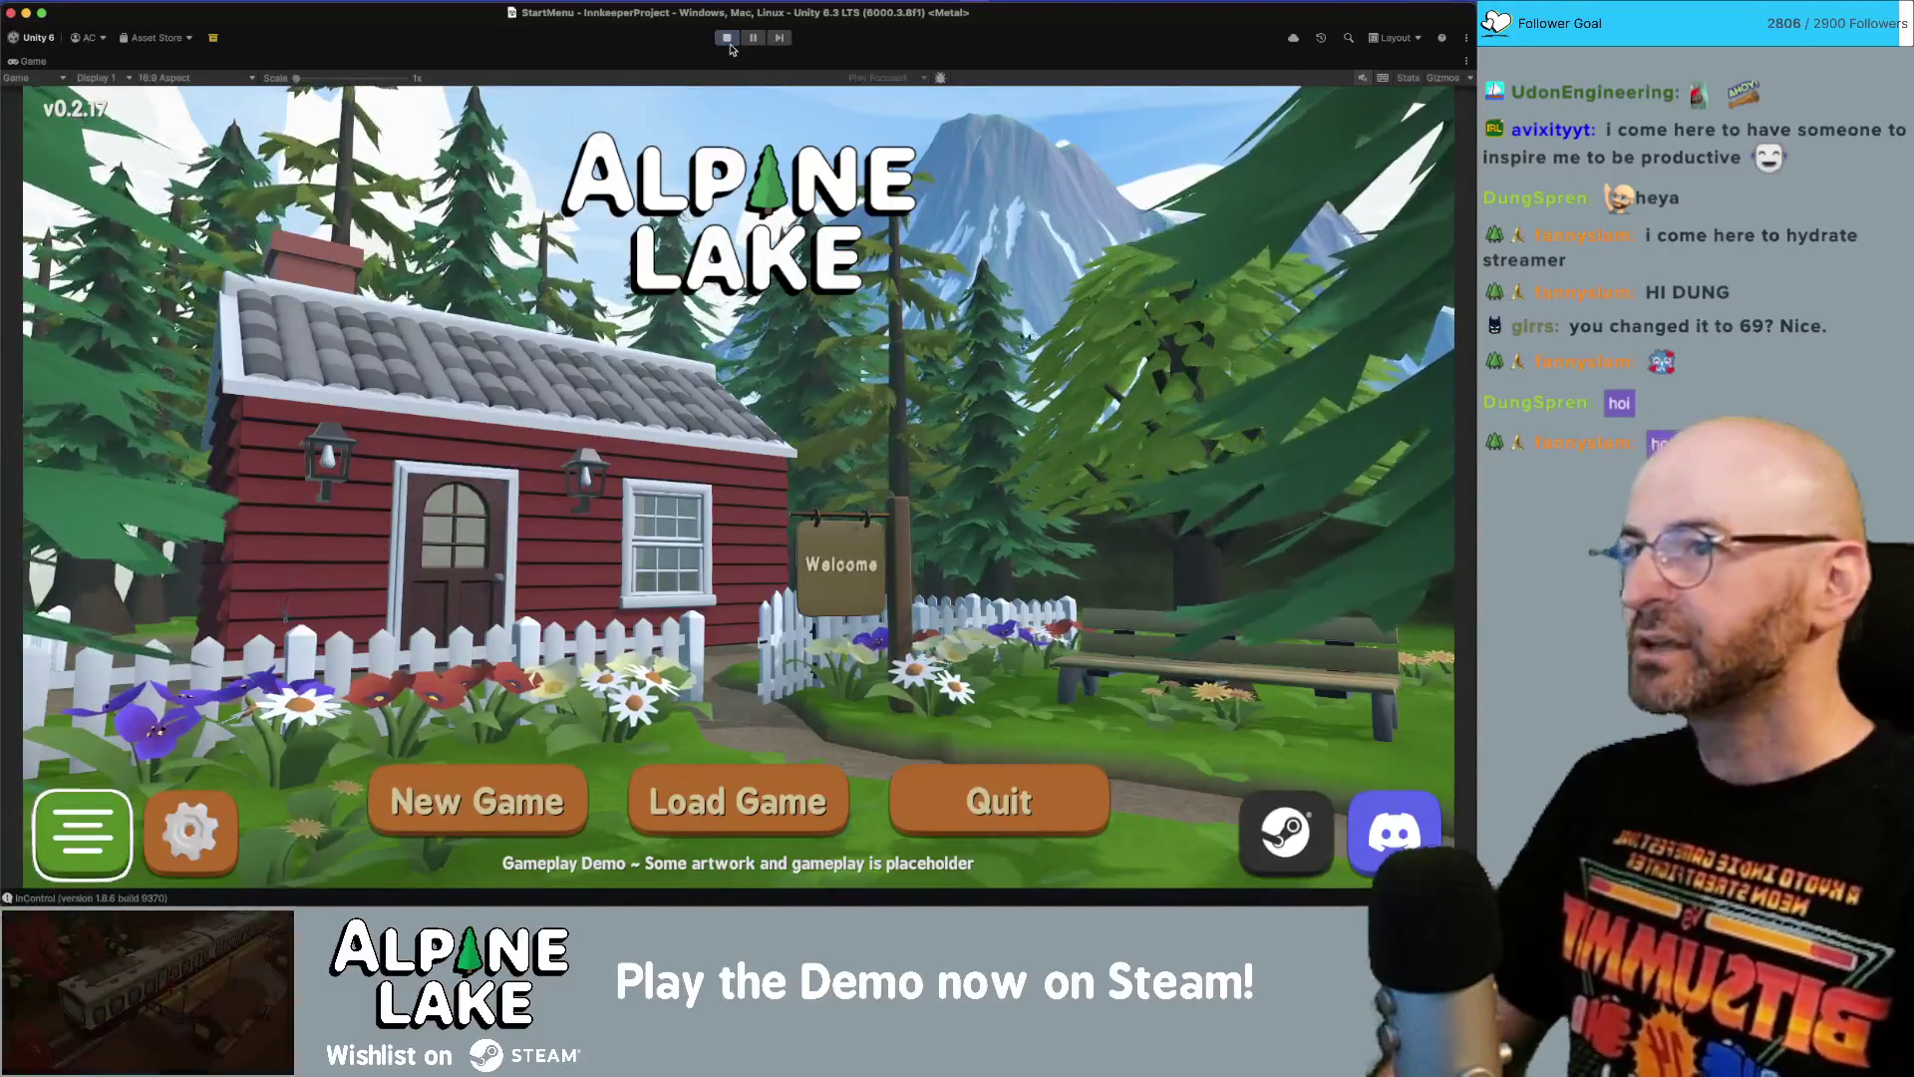
Stop the game and open the New Game Button's Menu Button prefab, framed in the Scene view.
click(728, 38)
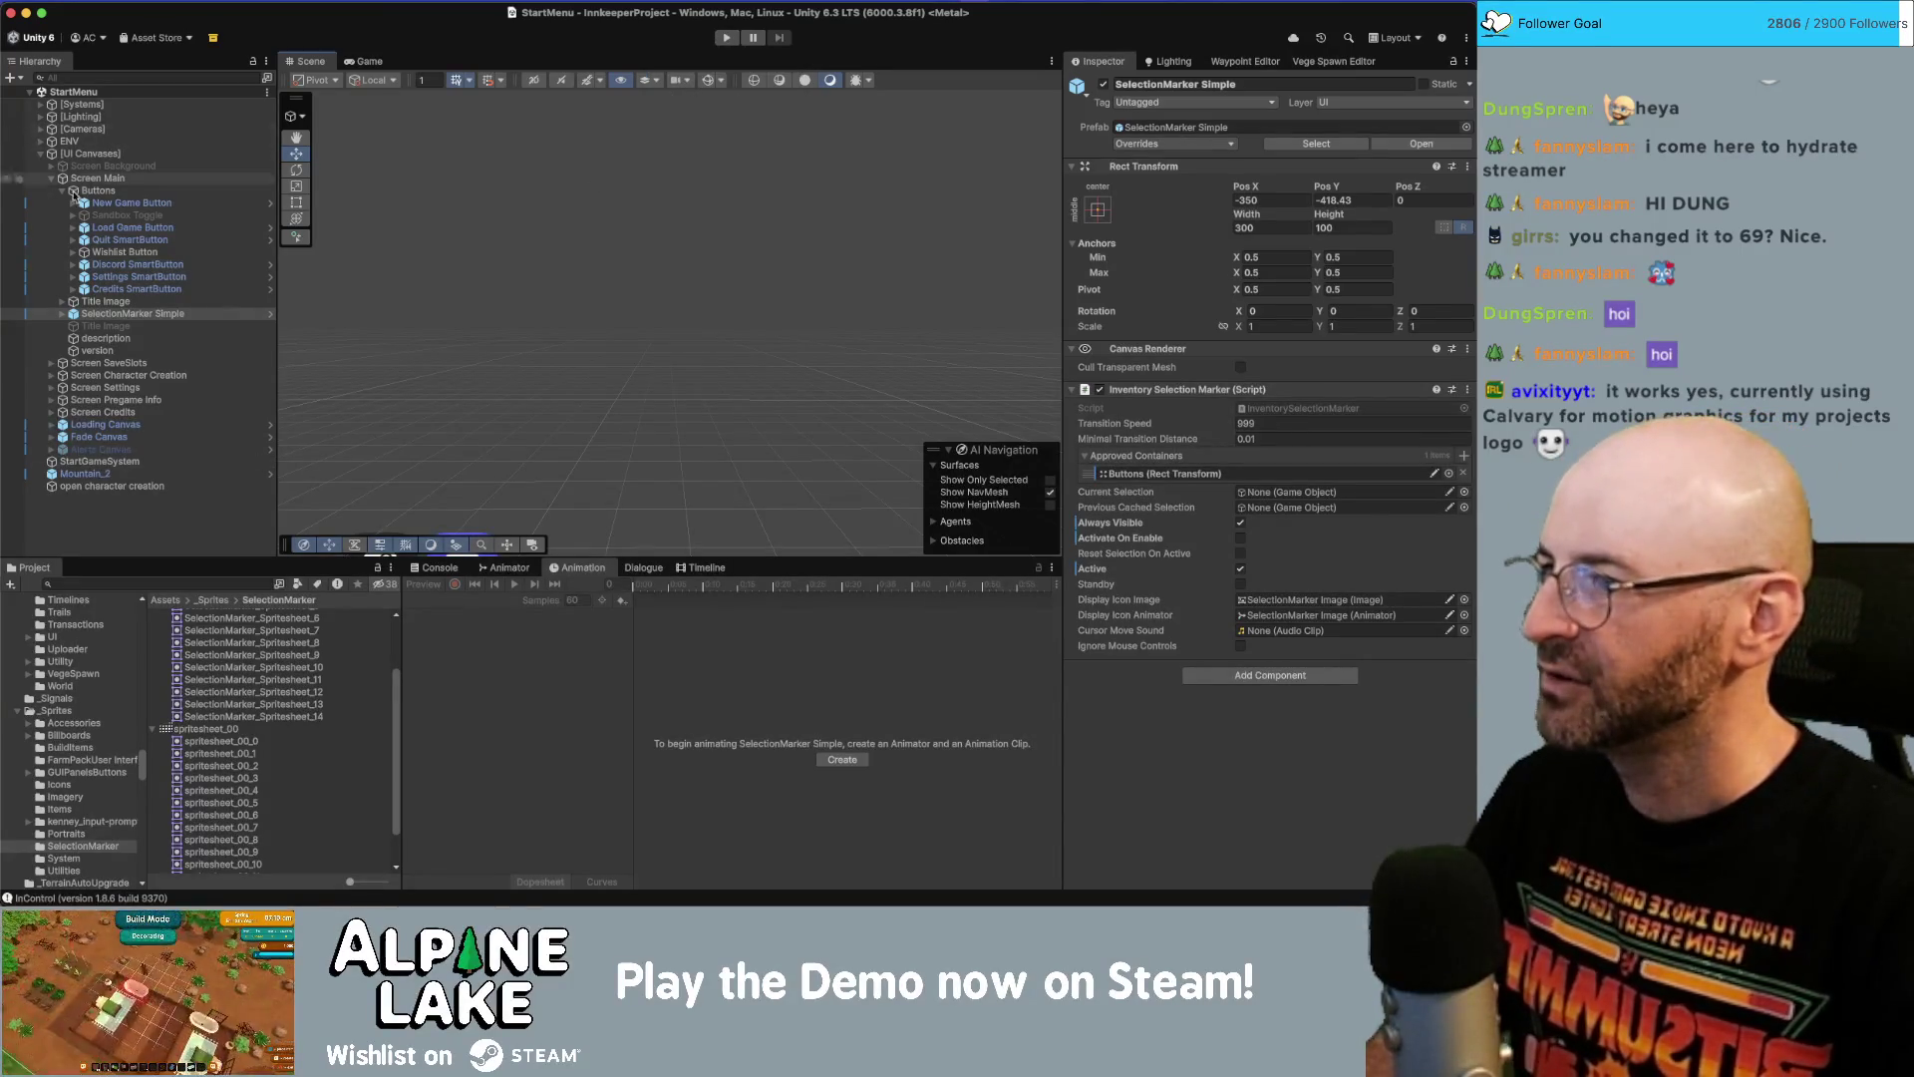
click(129, 204)
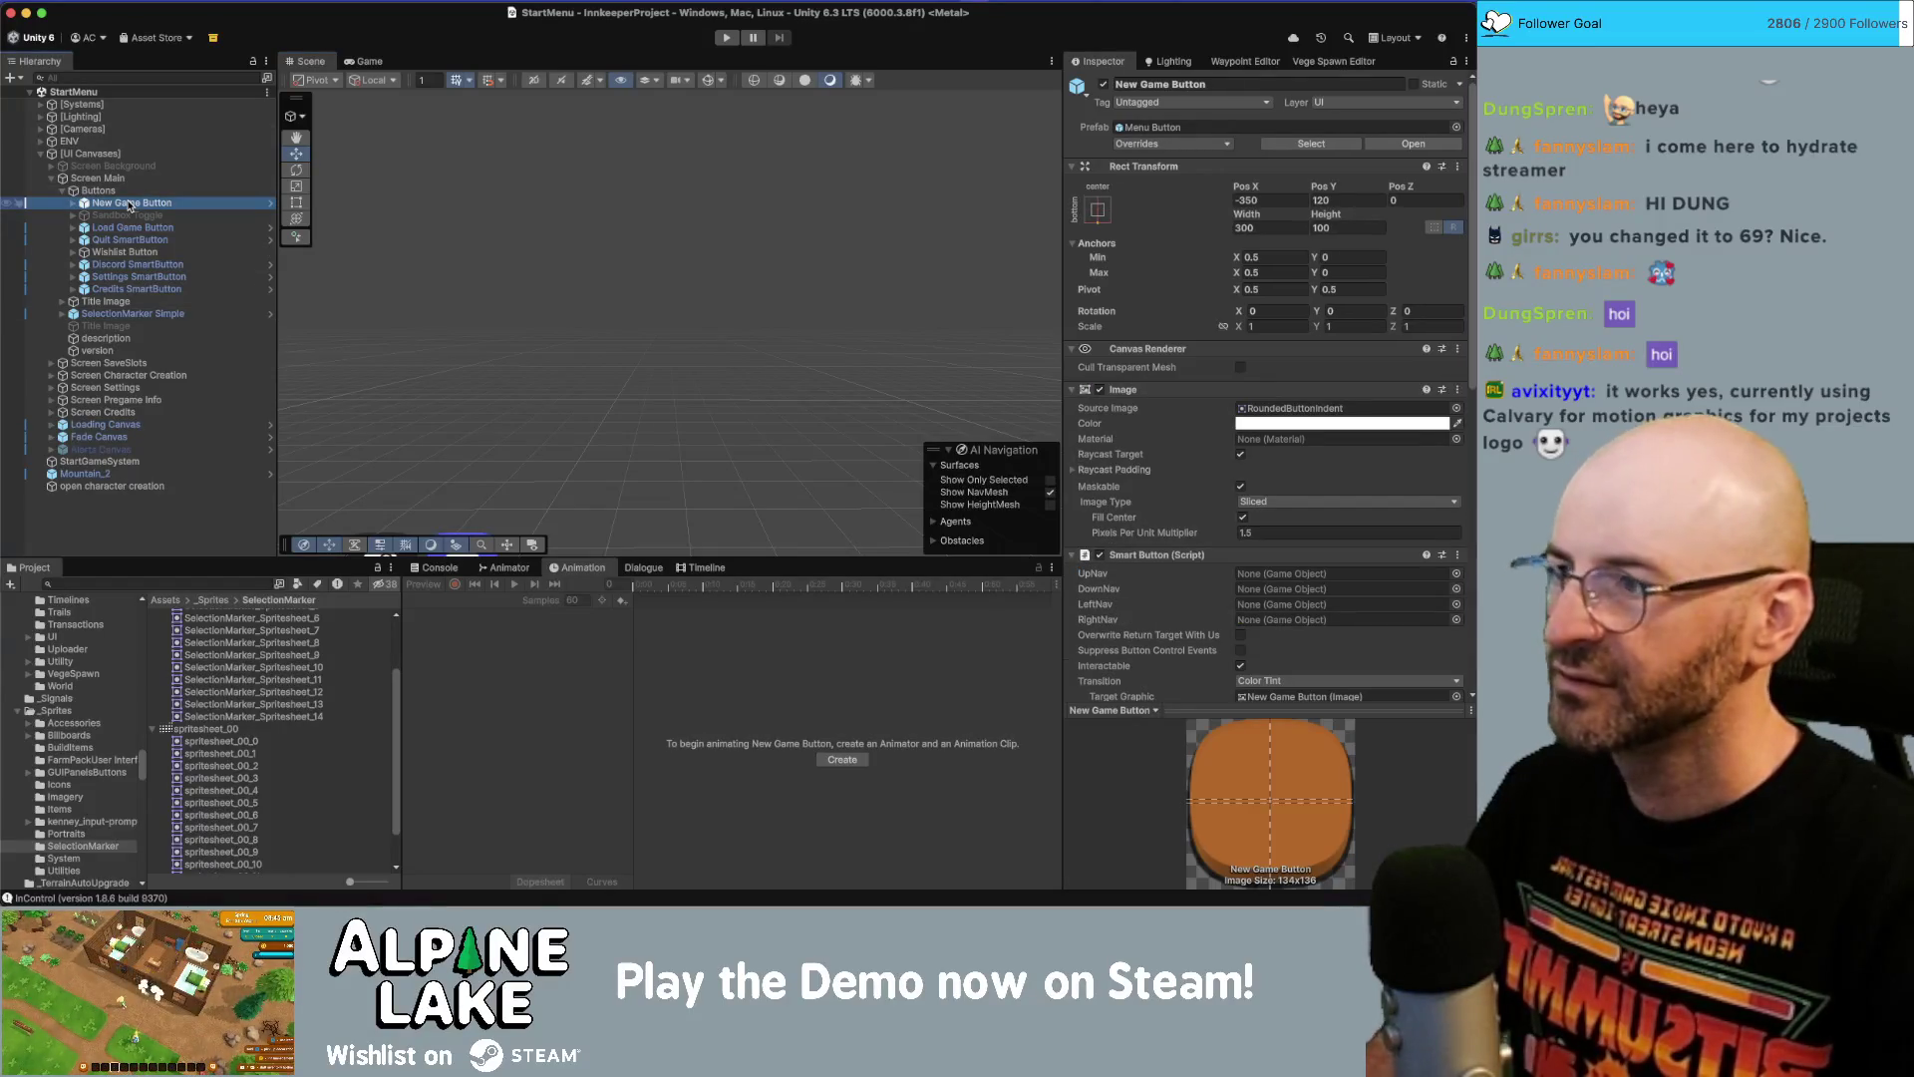
click(75, 205)
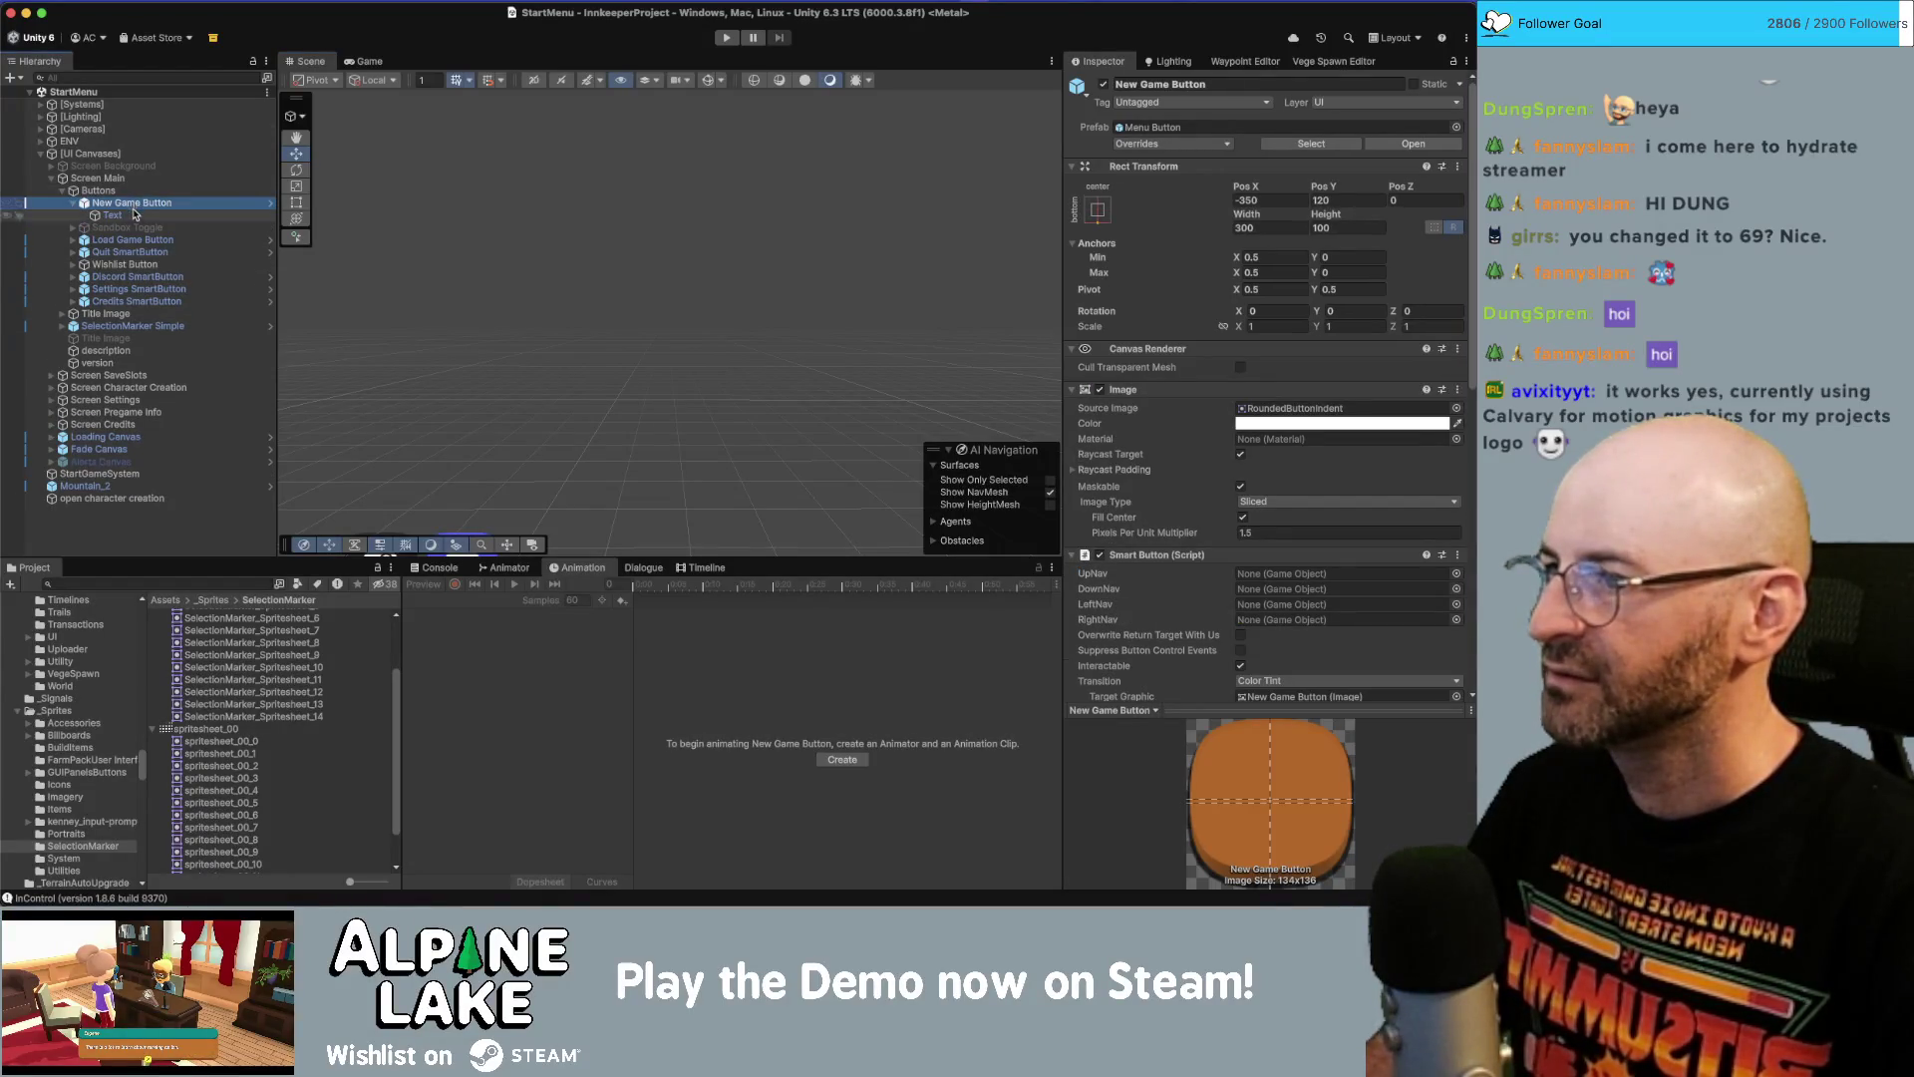
click(270, 202)
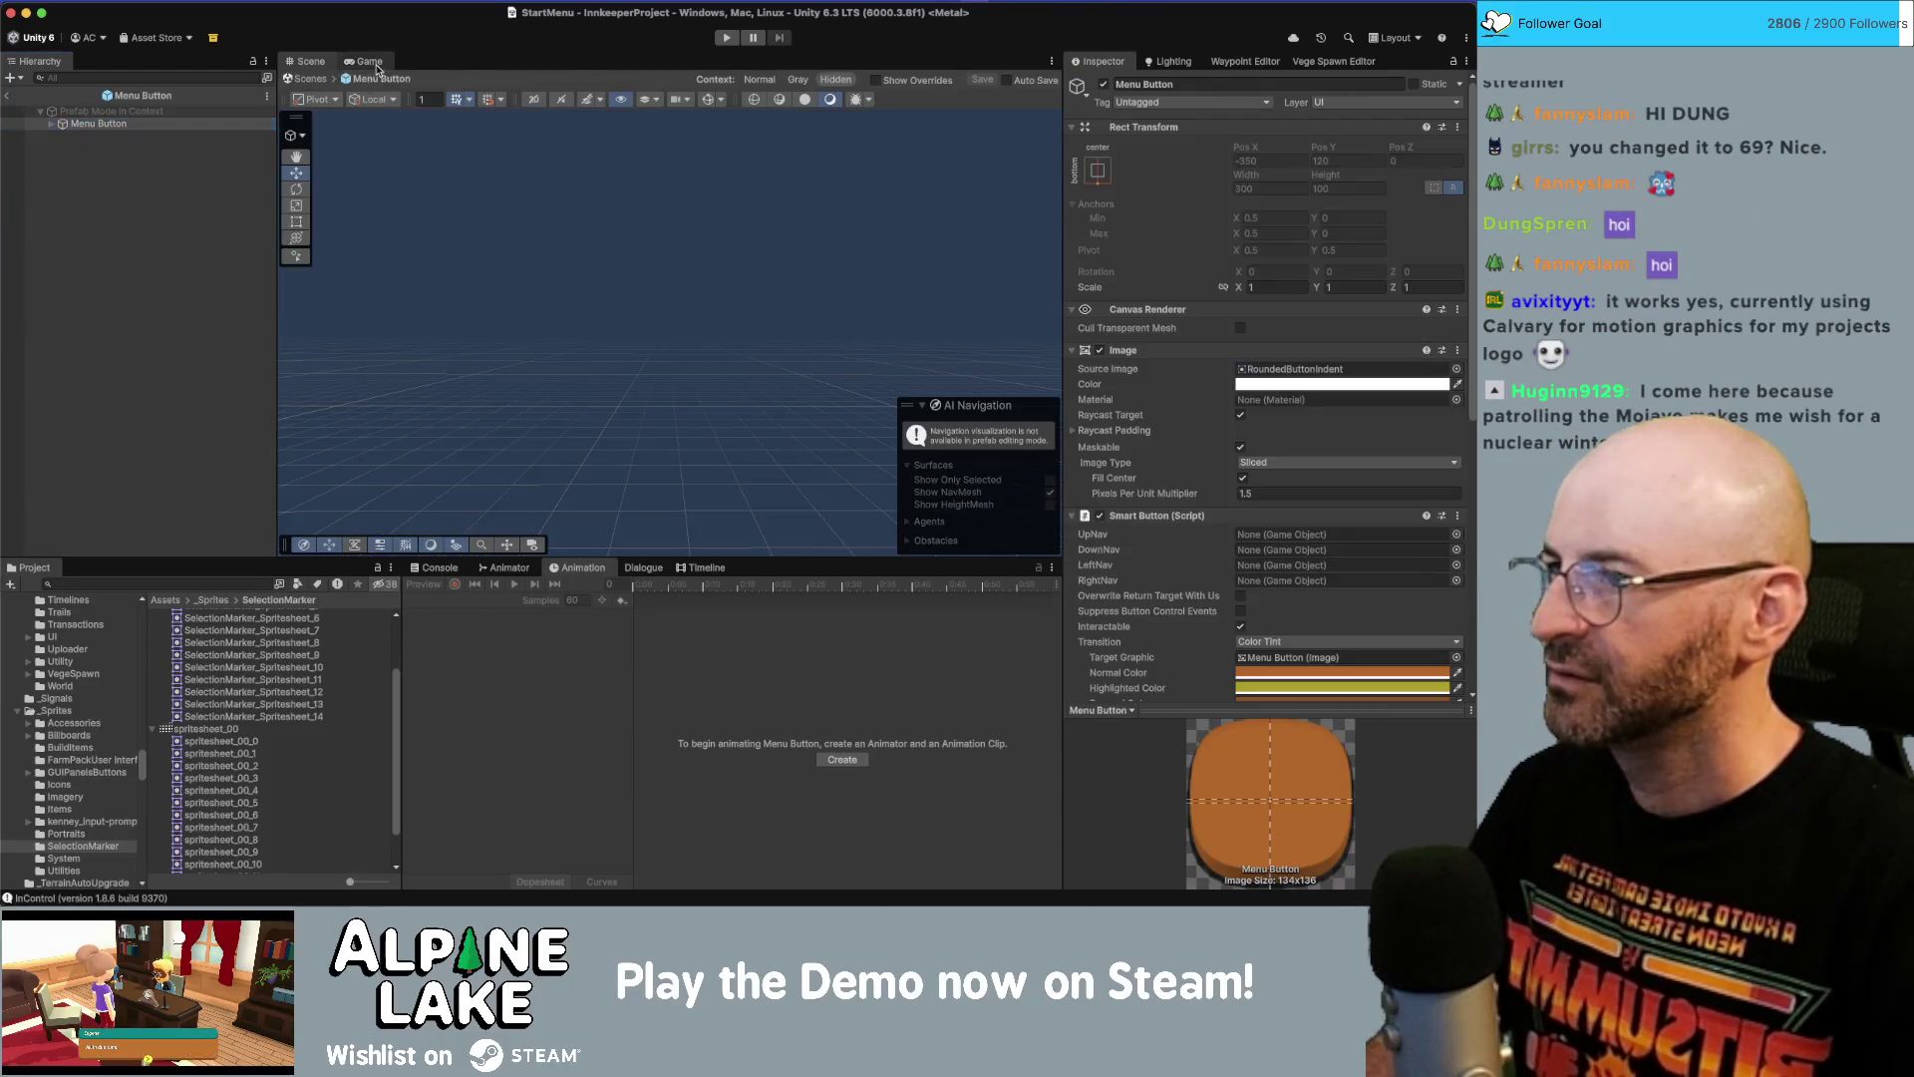
click(368, 61)
click(292, 62)
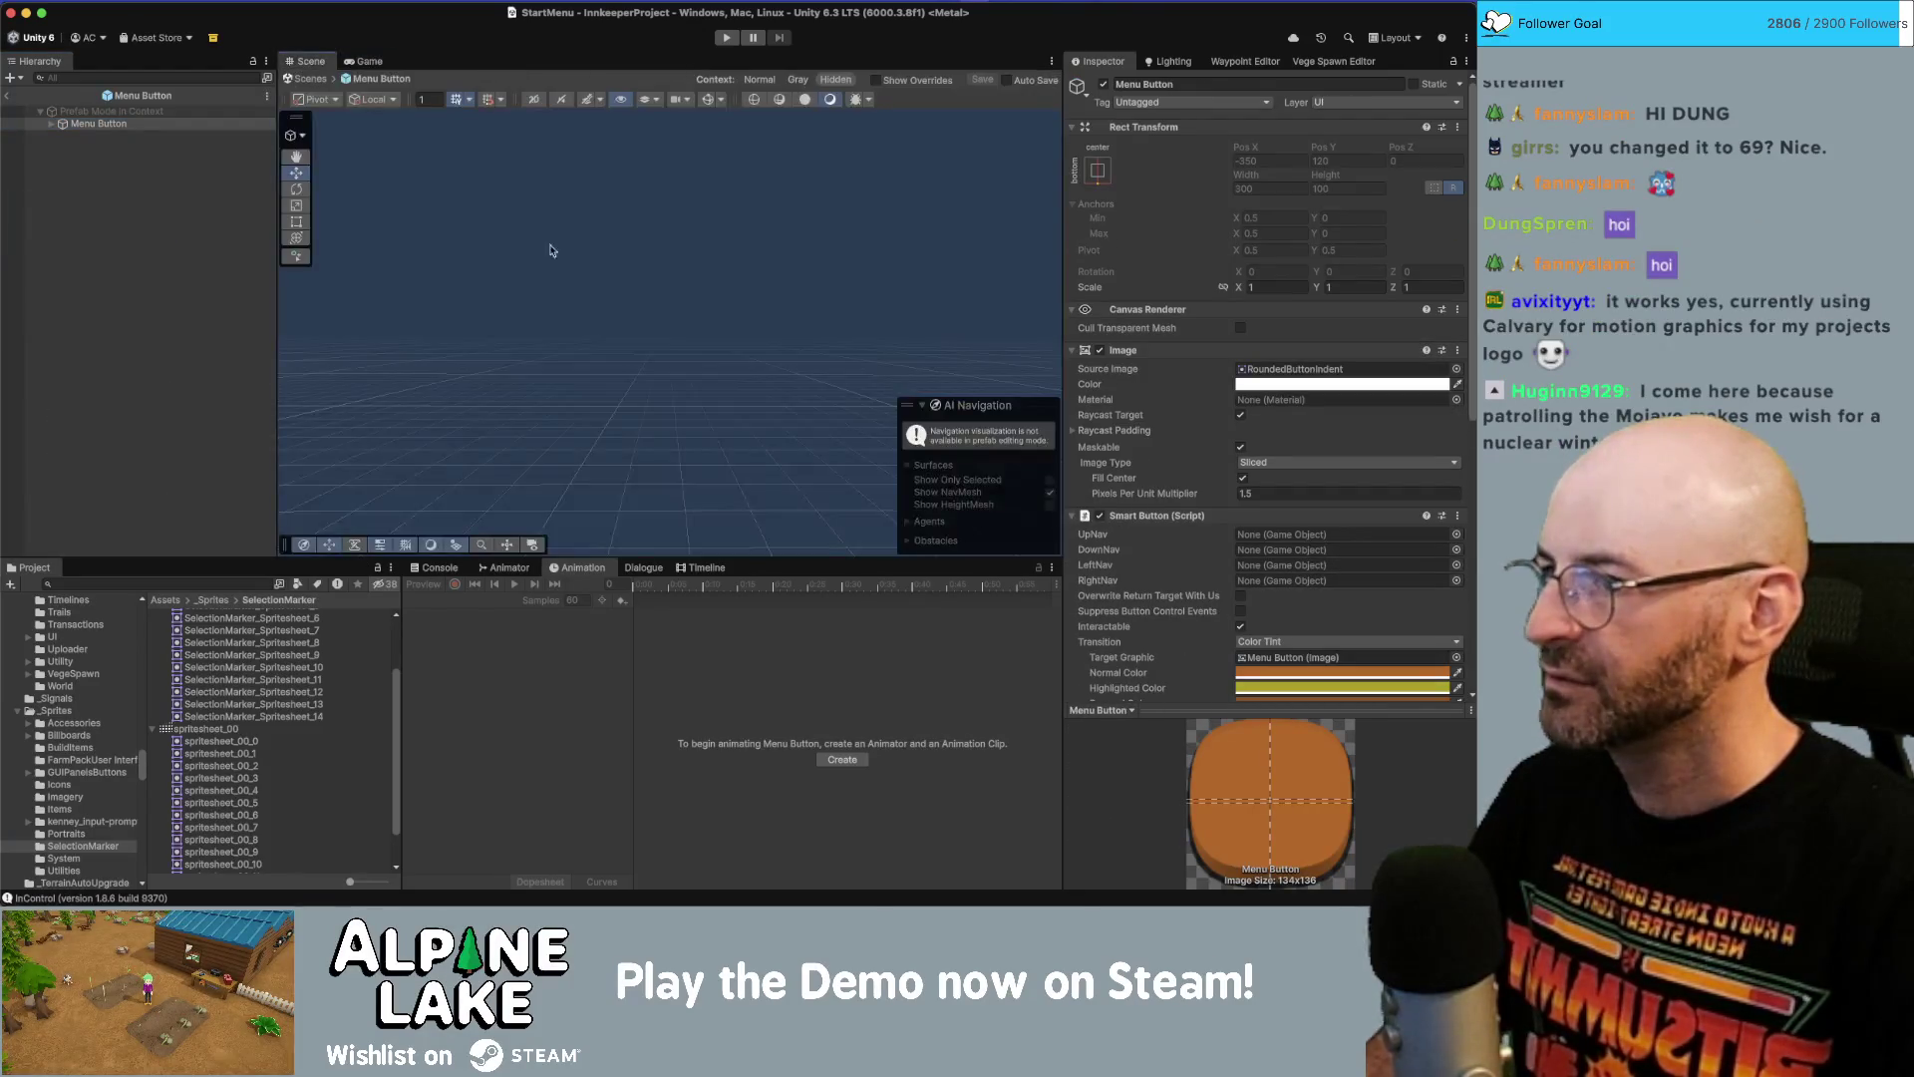
key(f)
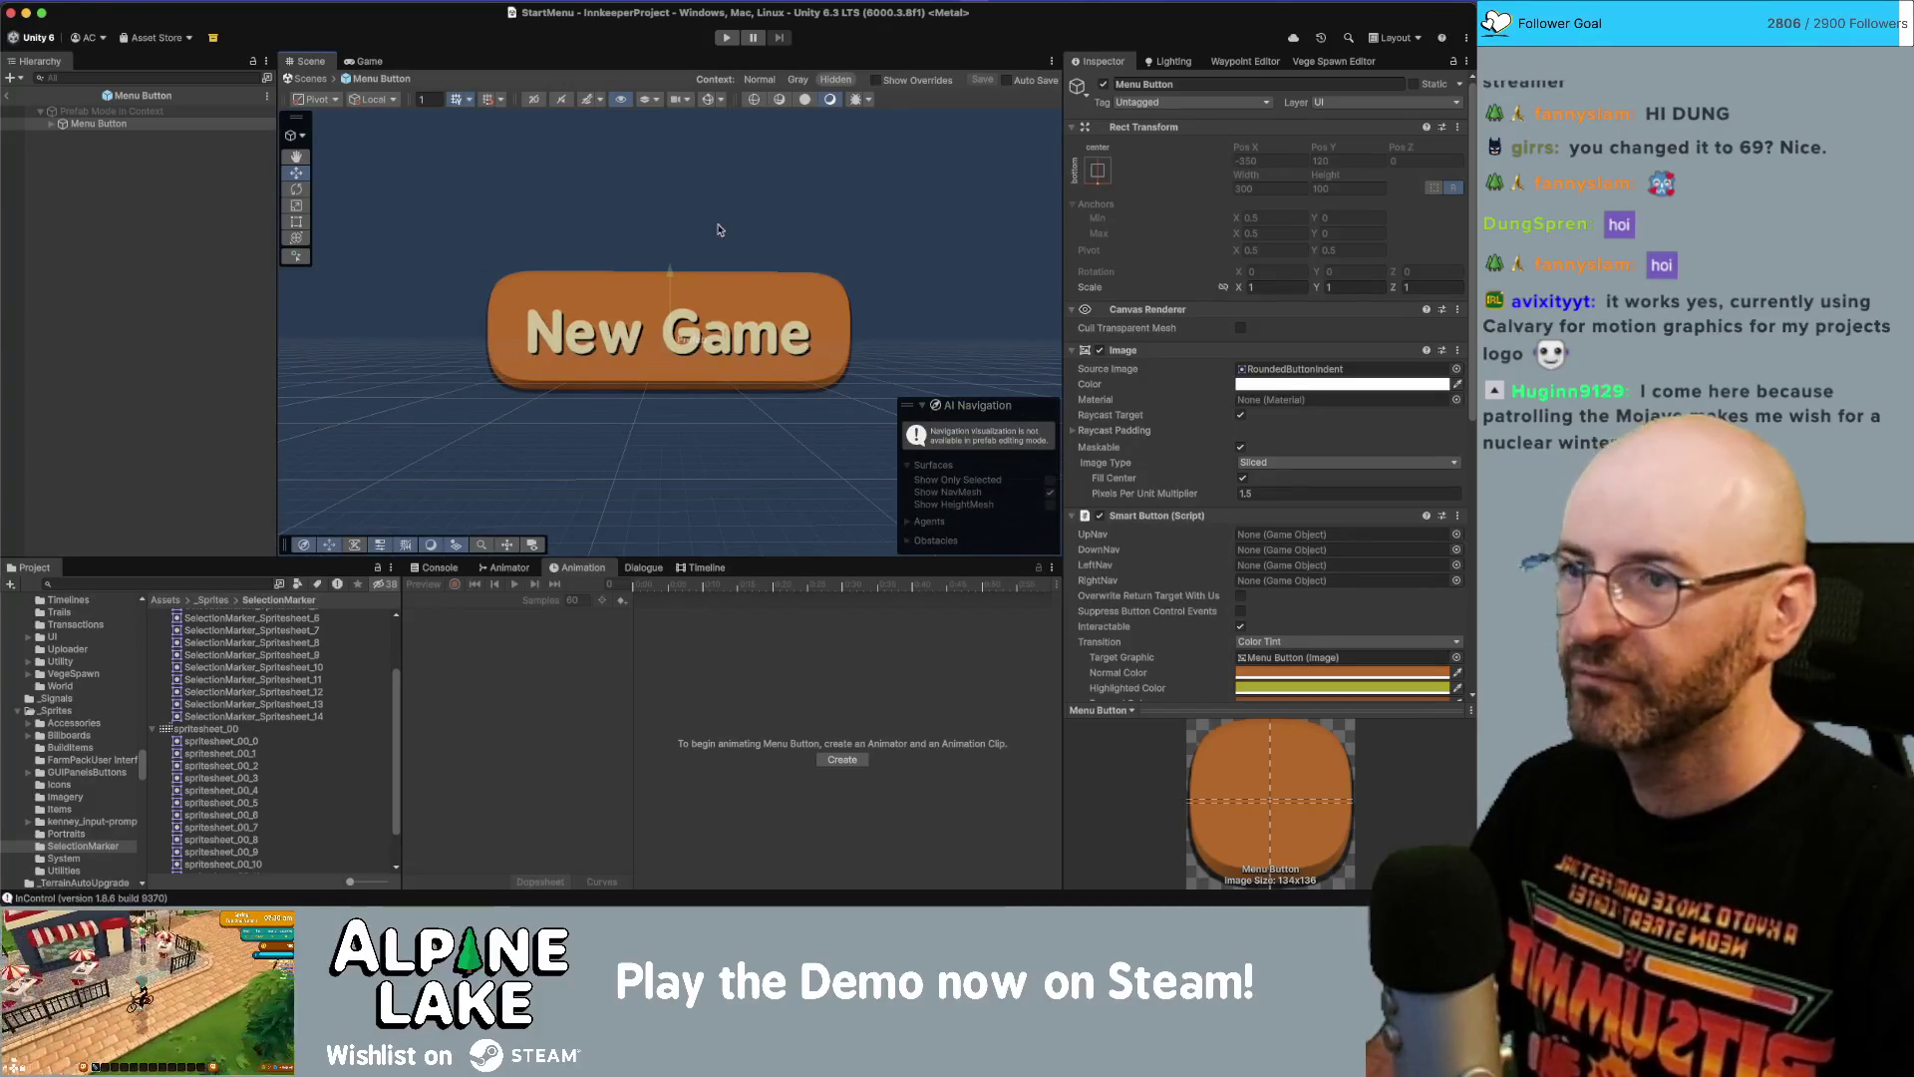
Set the prefab Text child's Rect Transform Bottom offset to 10.
click(50, 123)
click(115, 136)
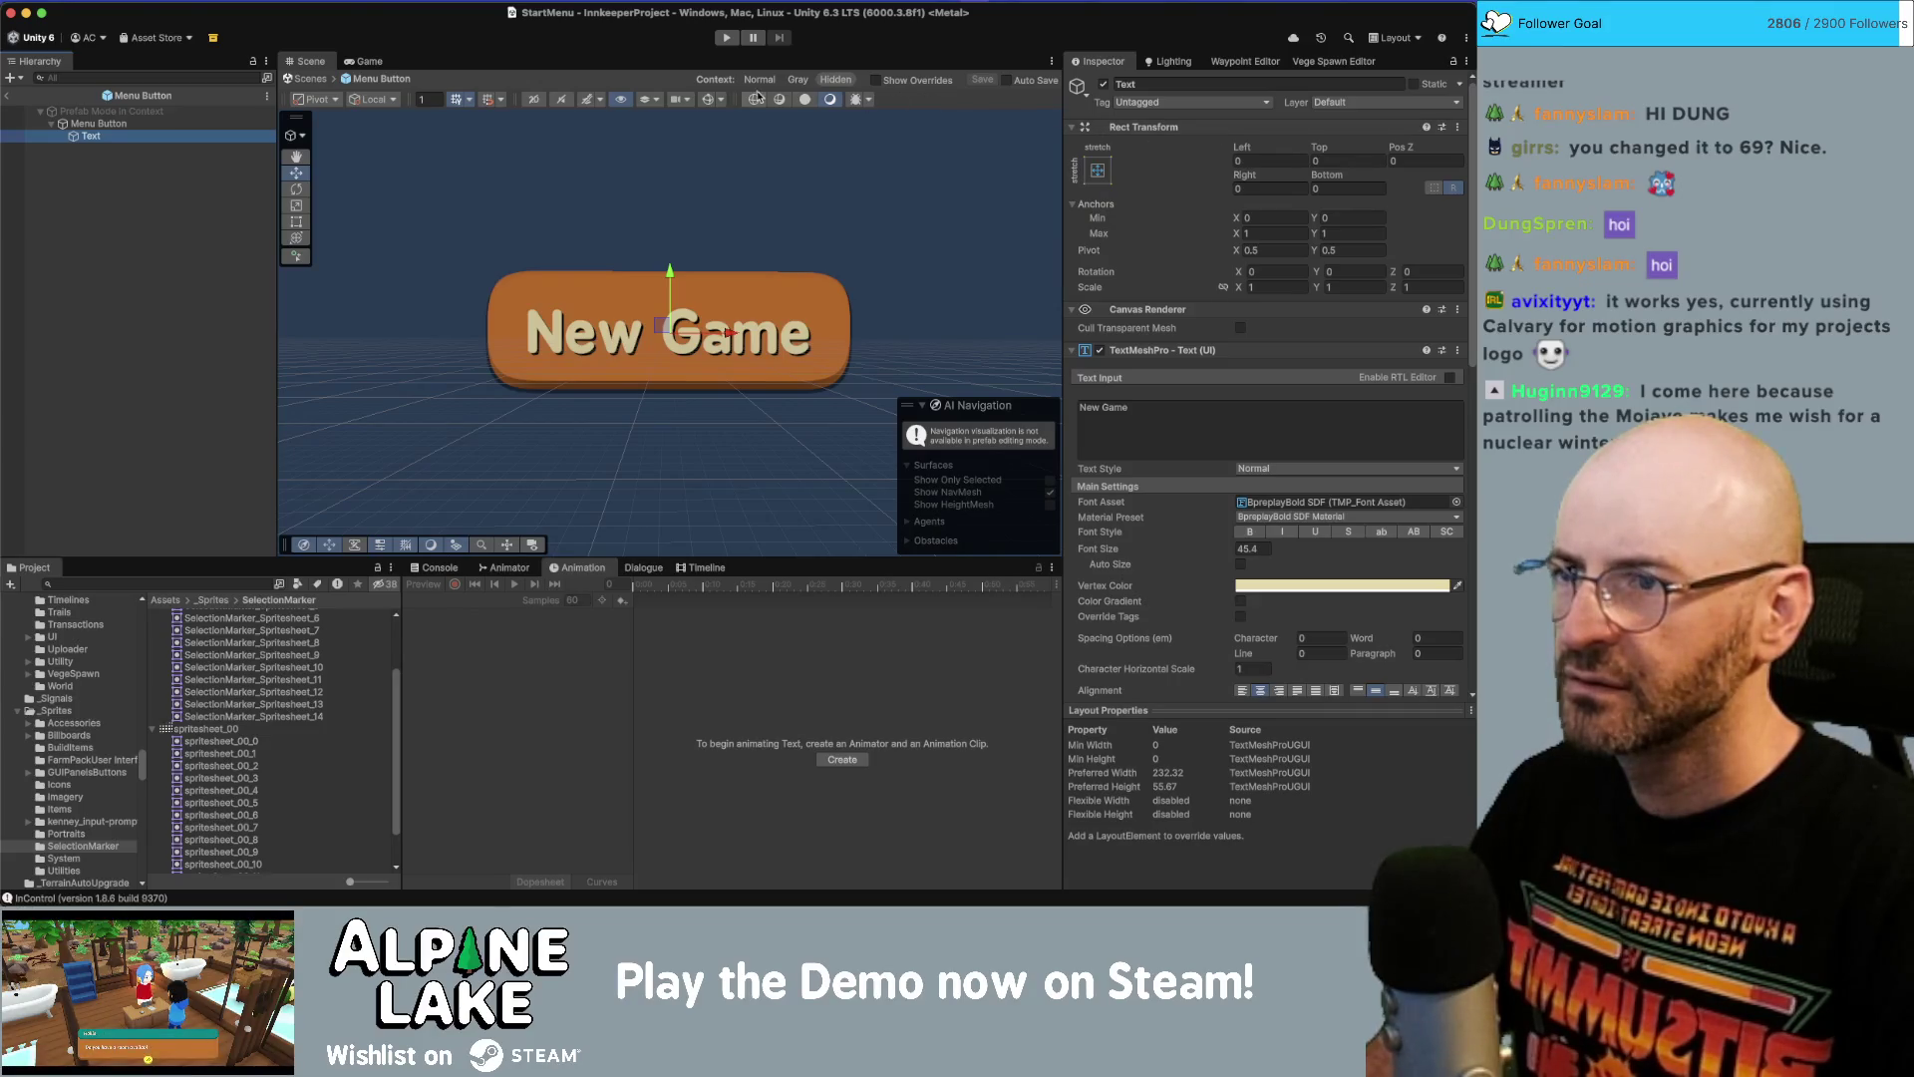
click(707, 101)
click(1347, 189)
text(10)
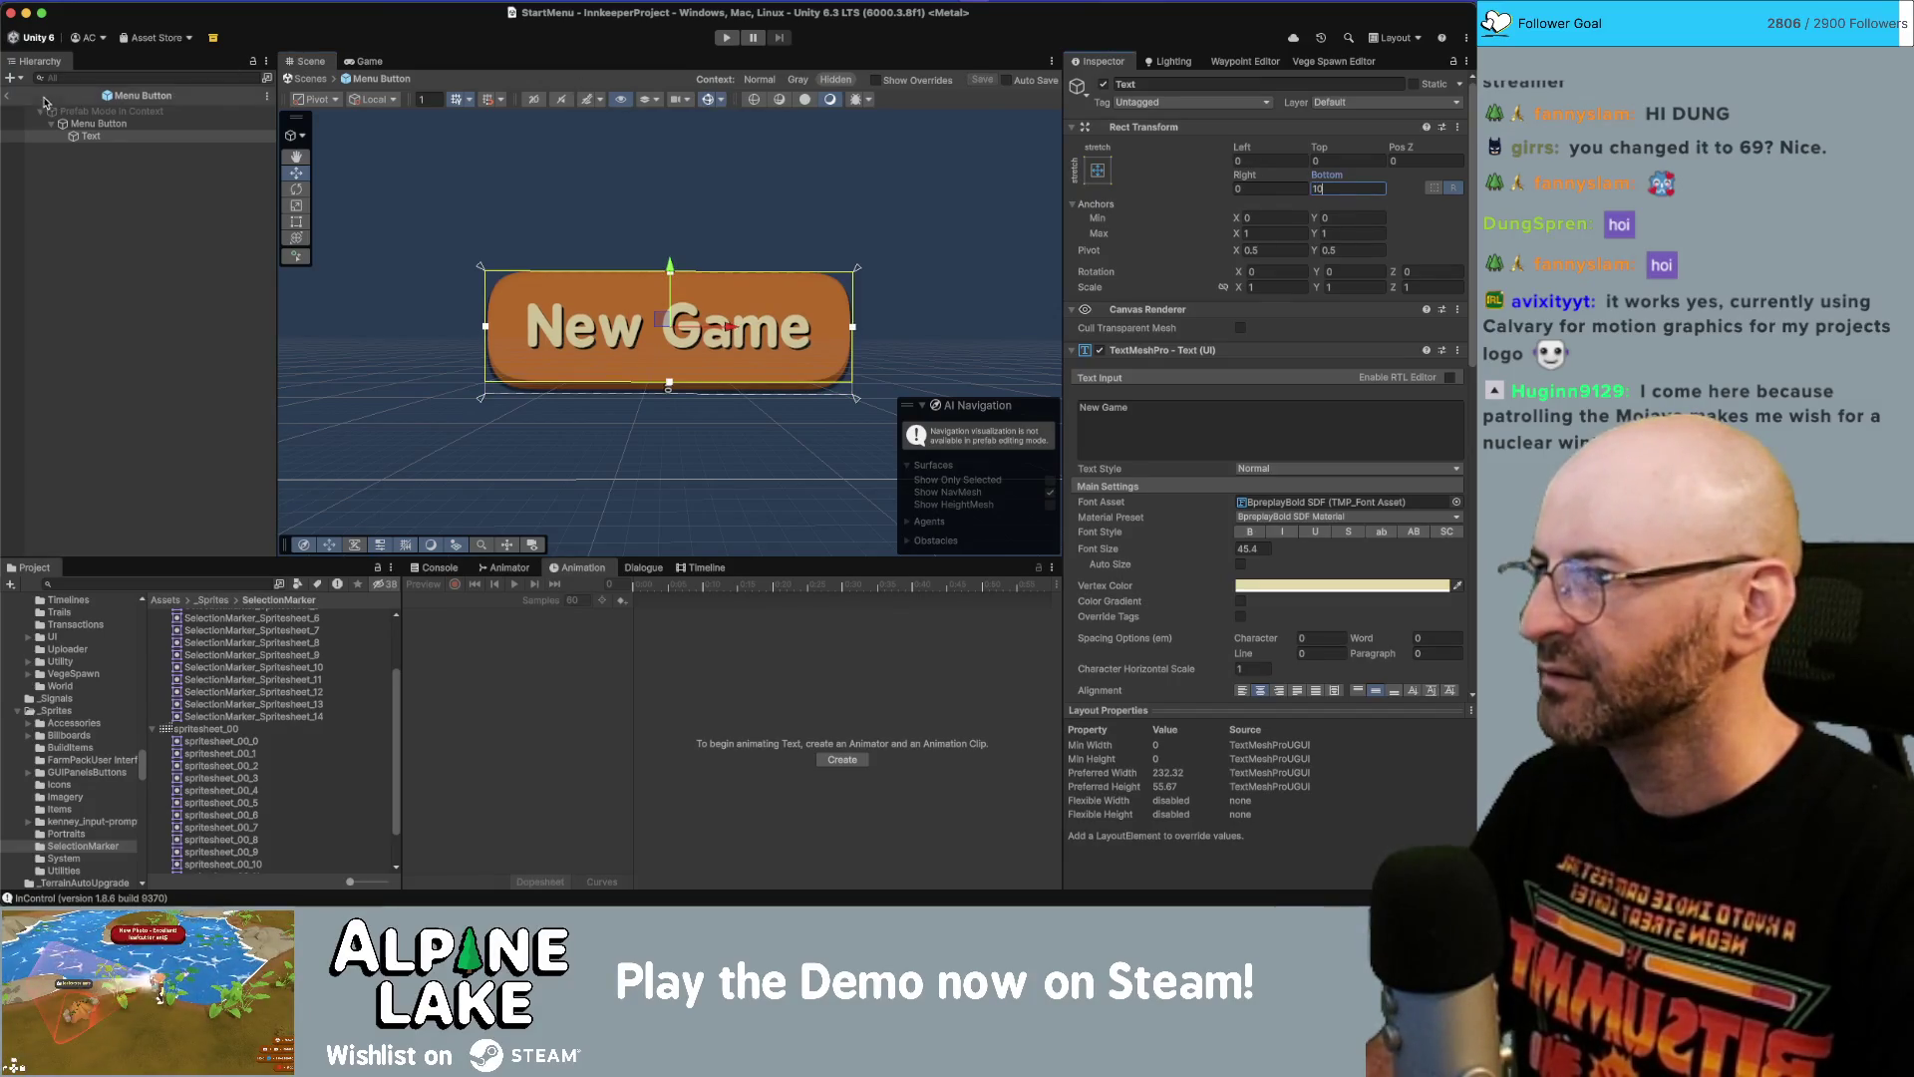
Exit Prefab Mode back to StartMenu and orbit the scene toward the menu buttons.
click(7, 97)
click(718, 189)
mouse_move(718, 188)
mouse_down()
mouse_move(692, 209)
mouse_move(773, 215)
mouse_move(704, 214)
mouse_up()
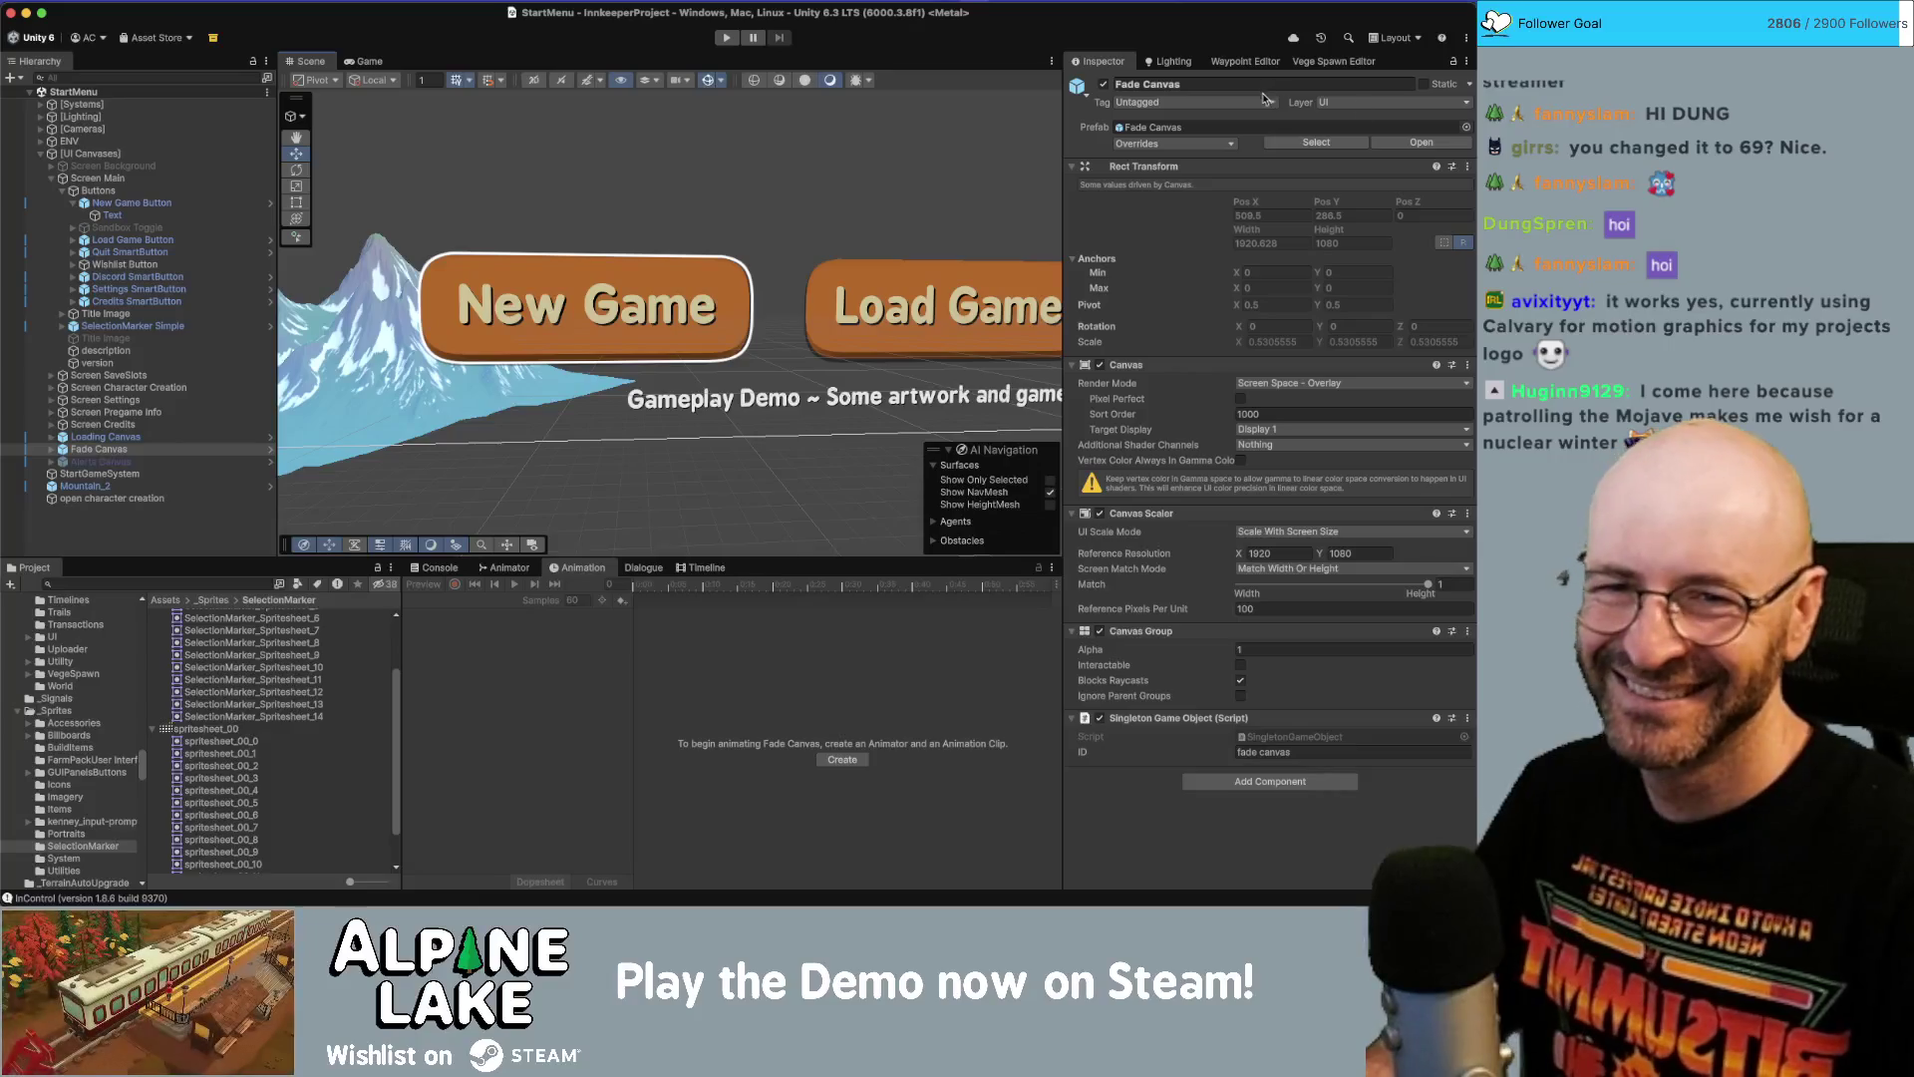
key(super+Tab)
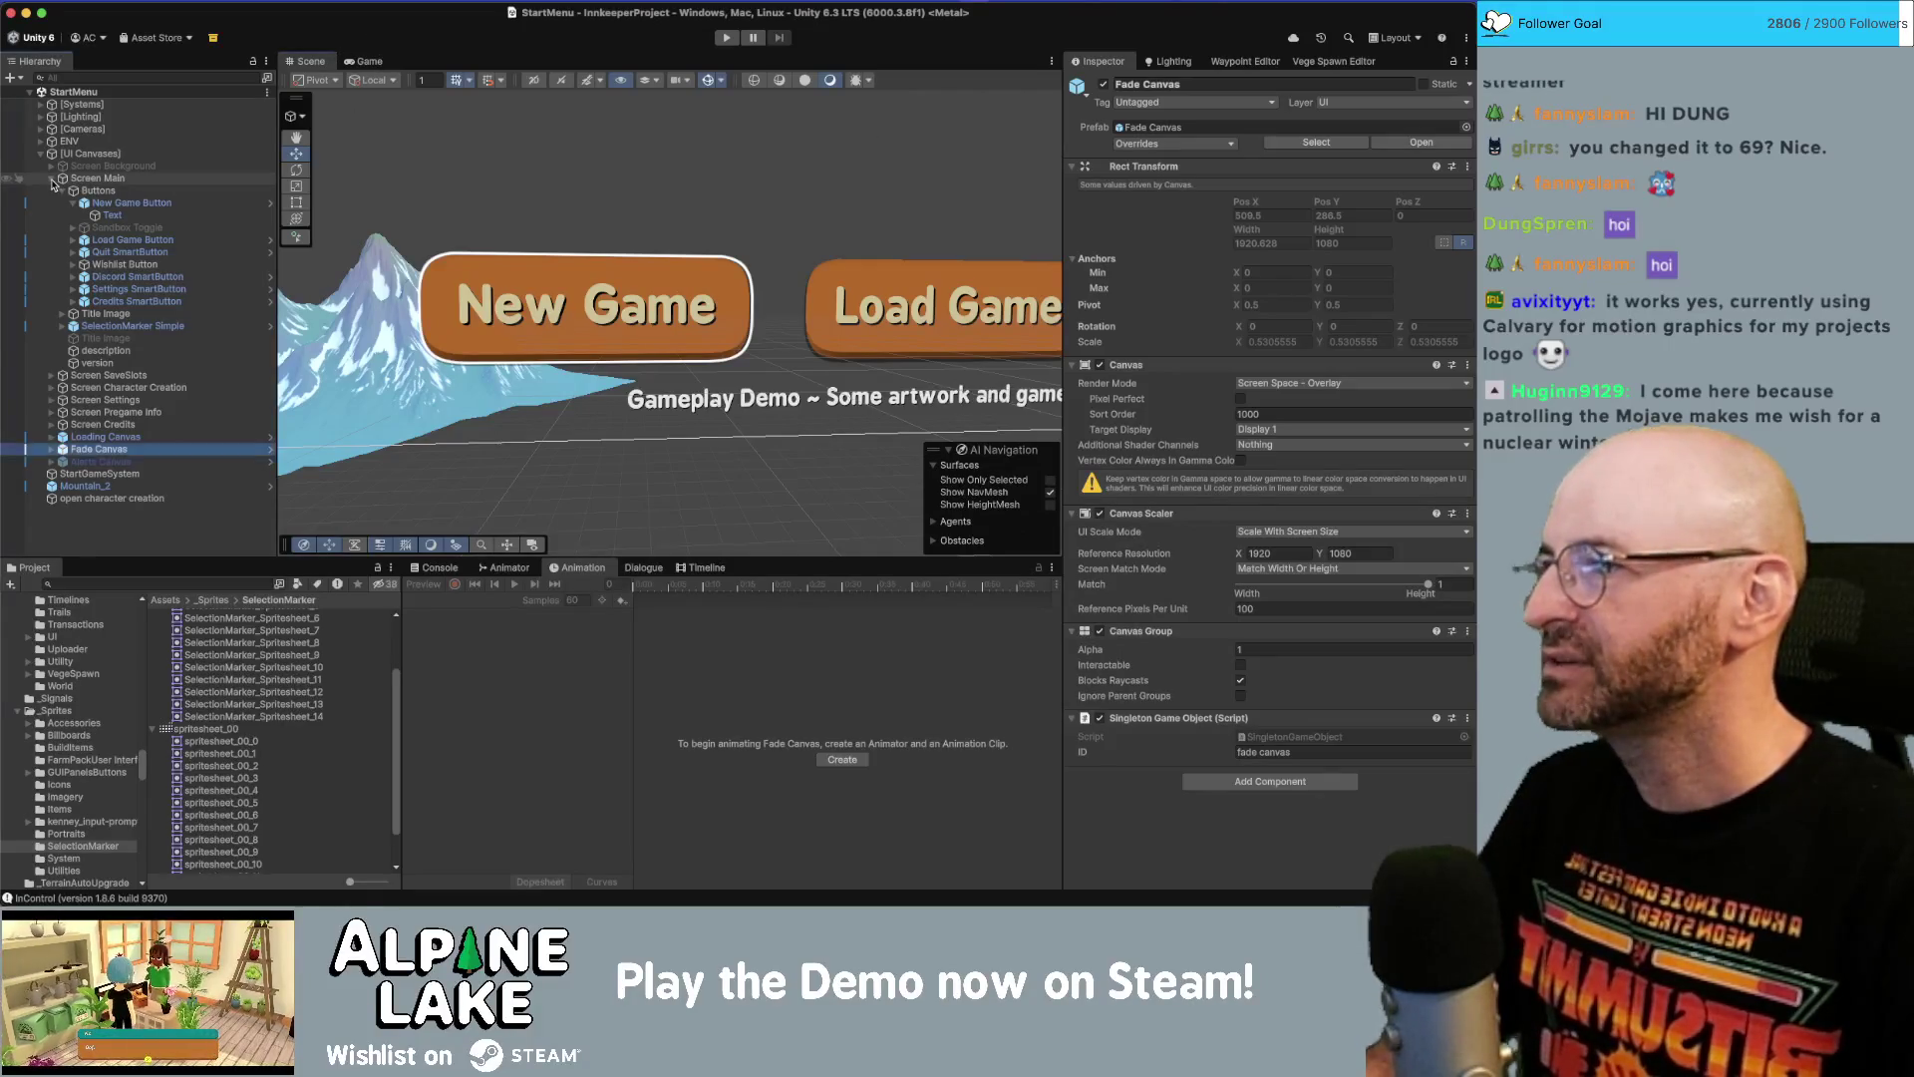
Search assets for 'selectionmarkers', open the SelectionMarker Simple prefab, and inspect SelectionMarker Image.
click(49, 179)
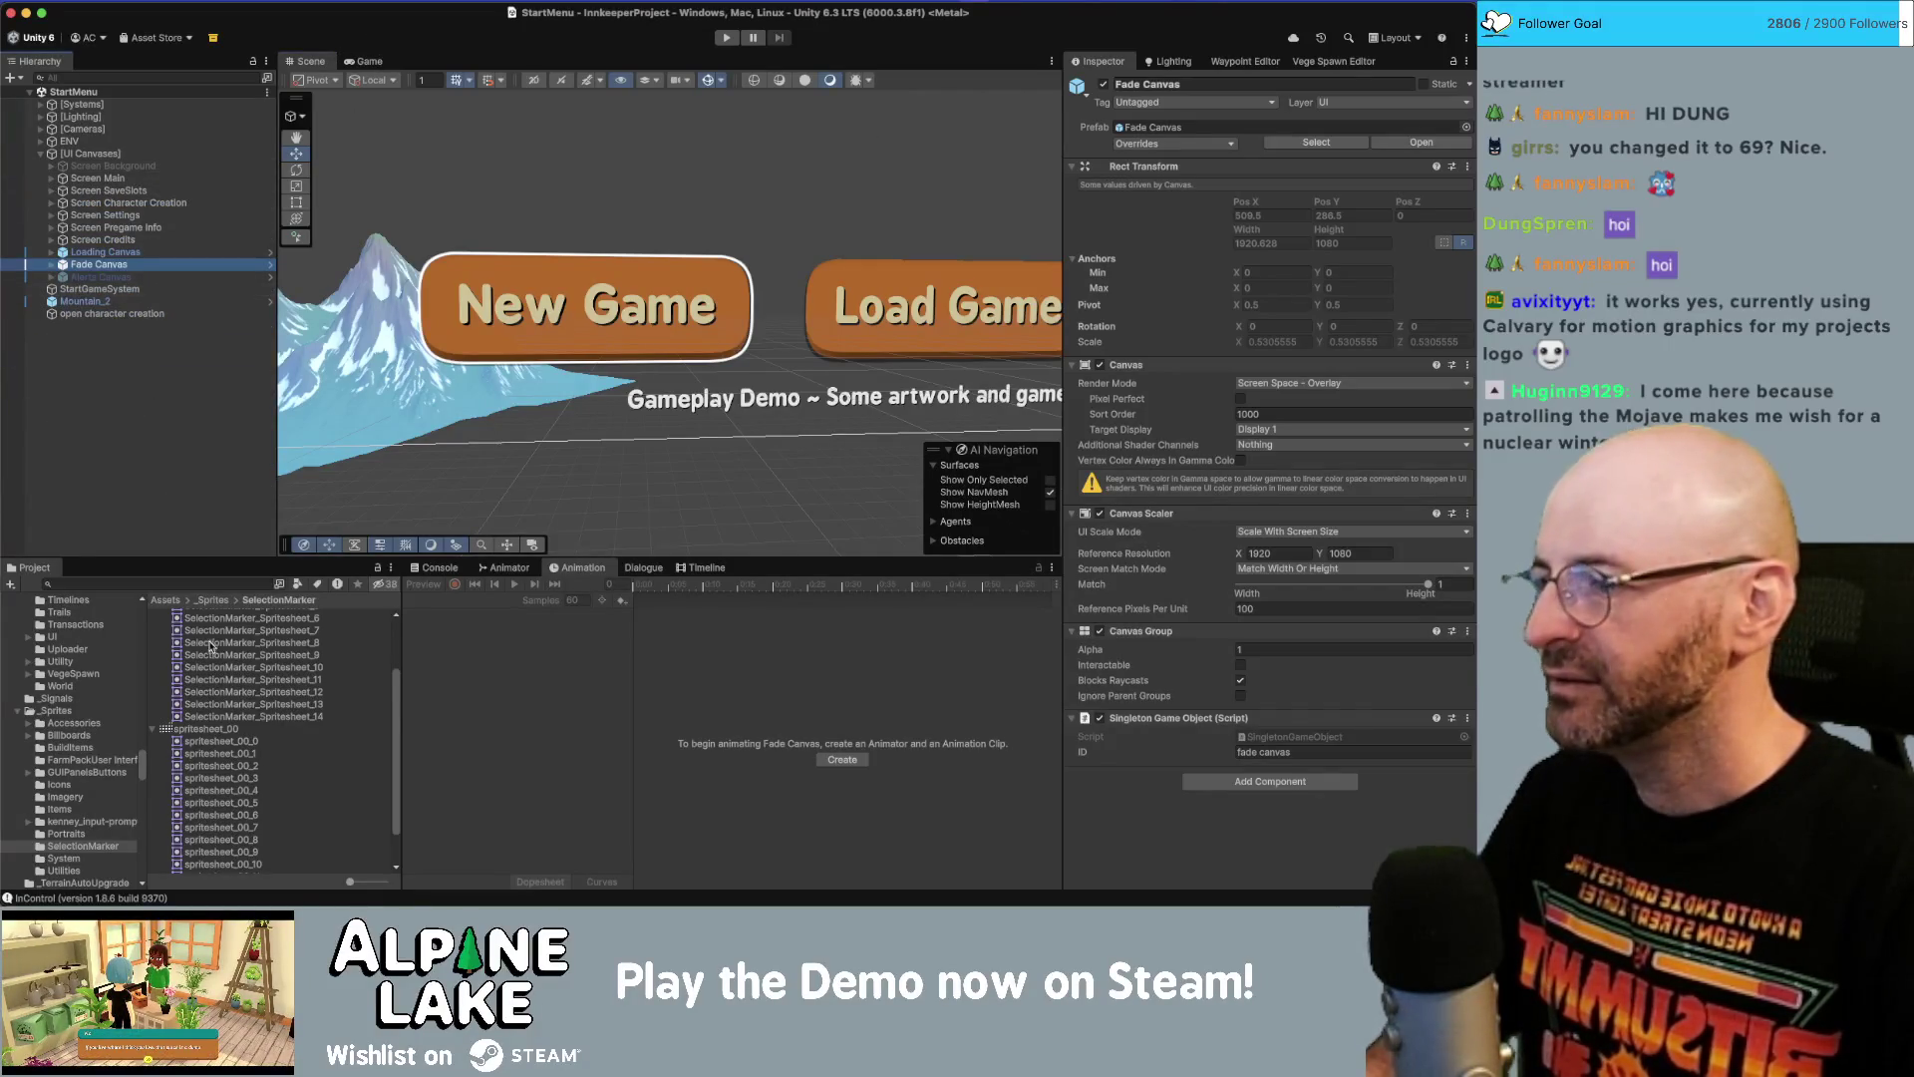
click(203, 585)
text(selection)
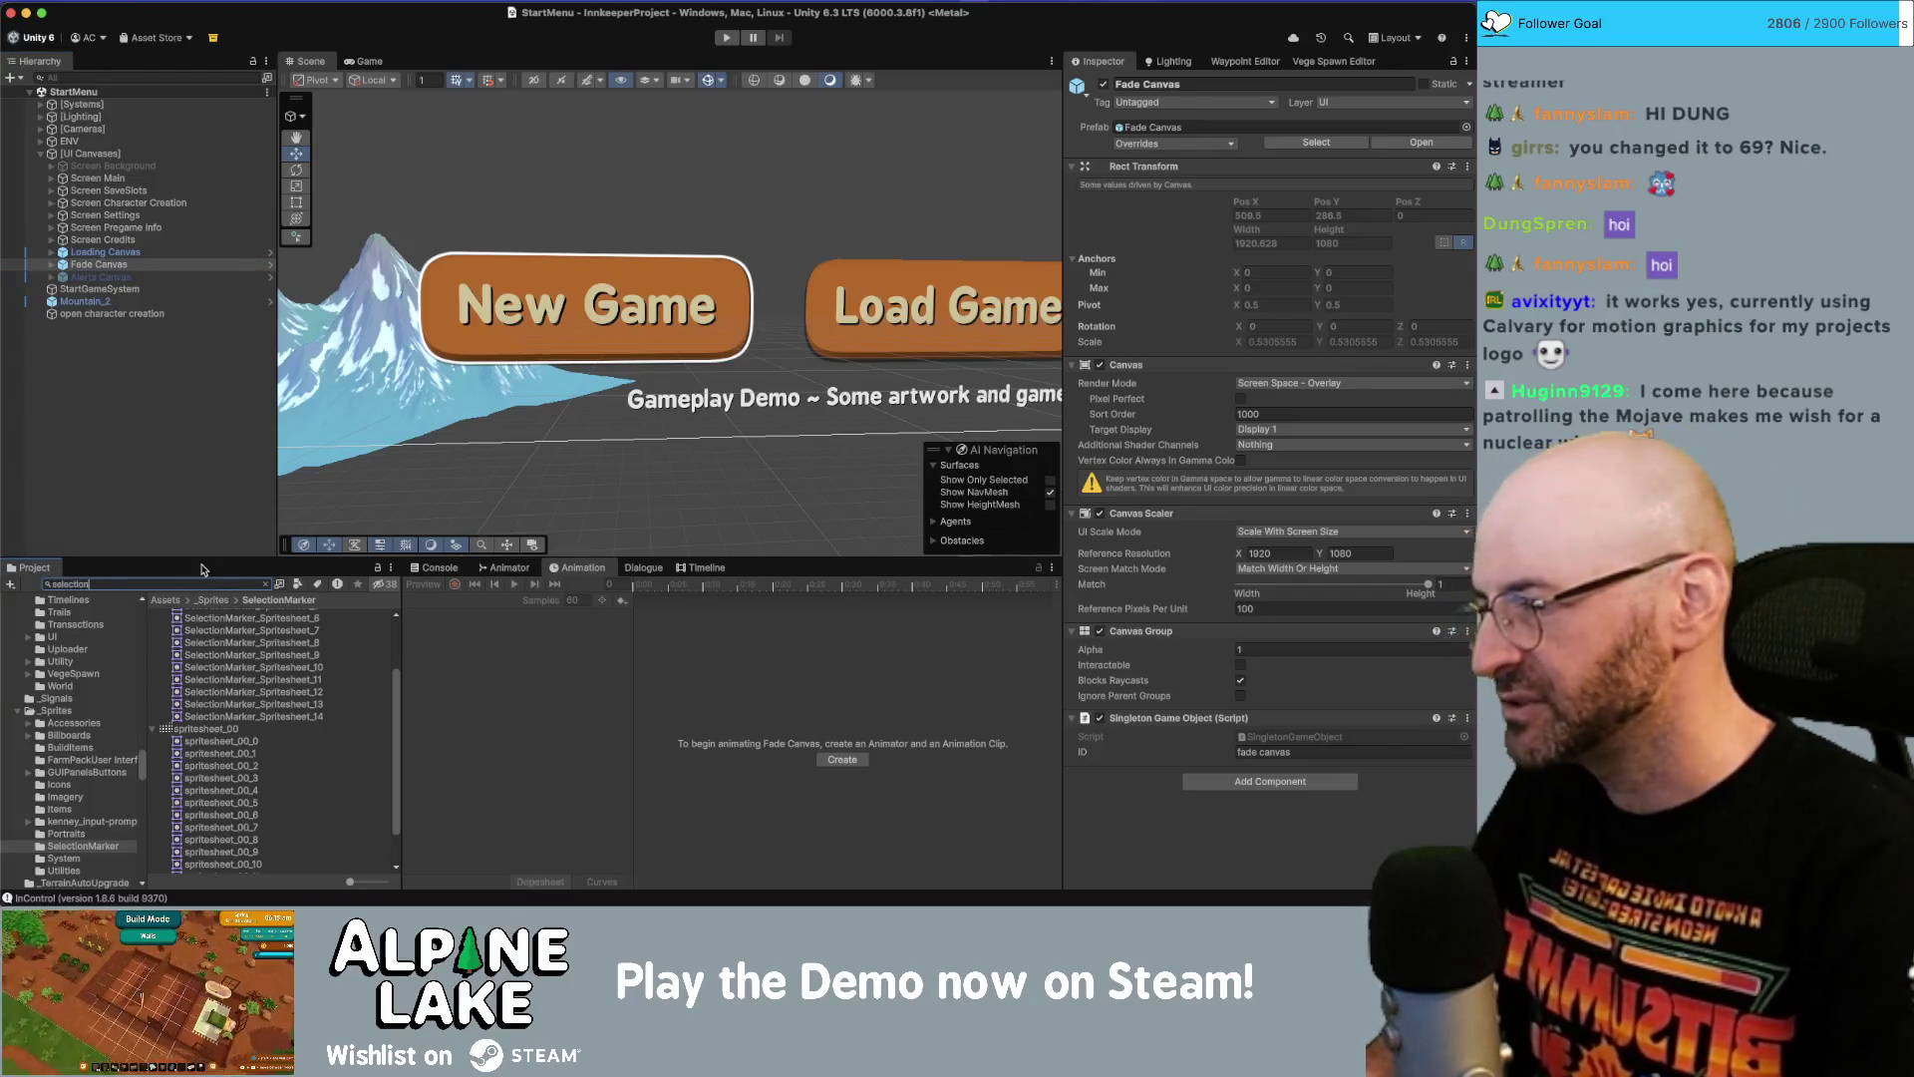
text(markers)
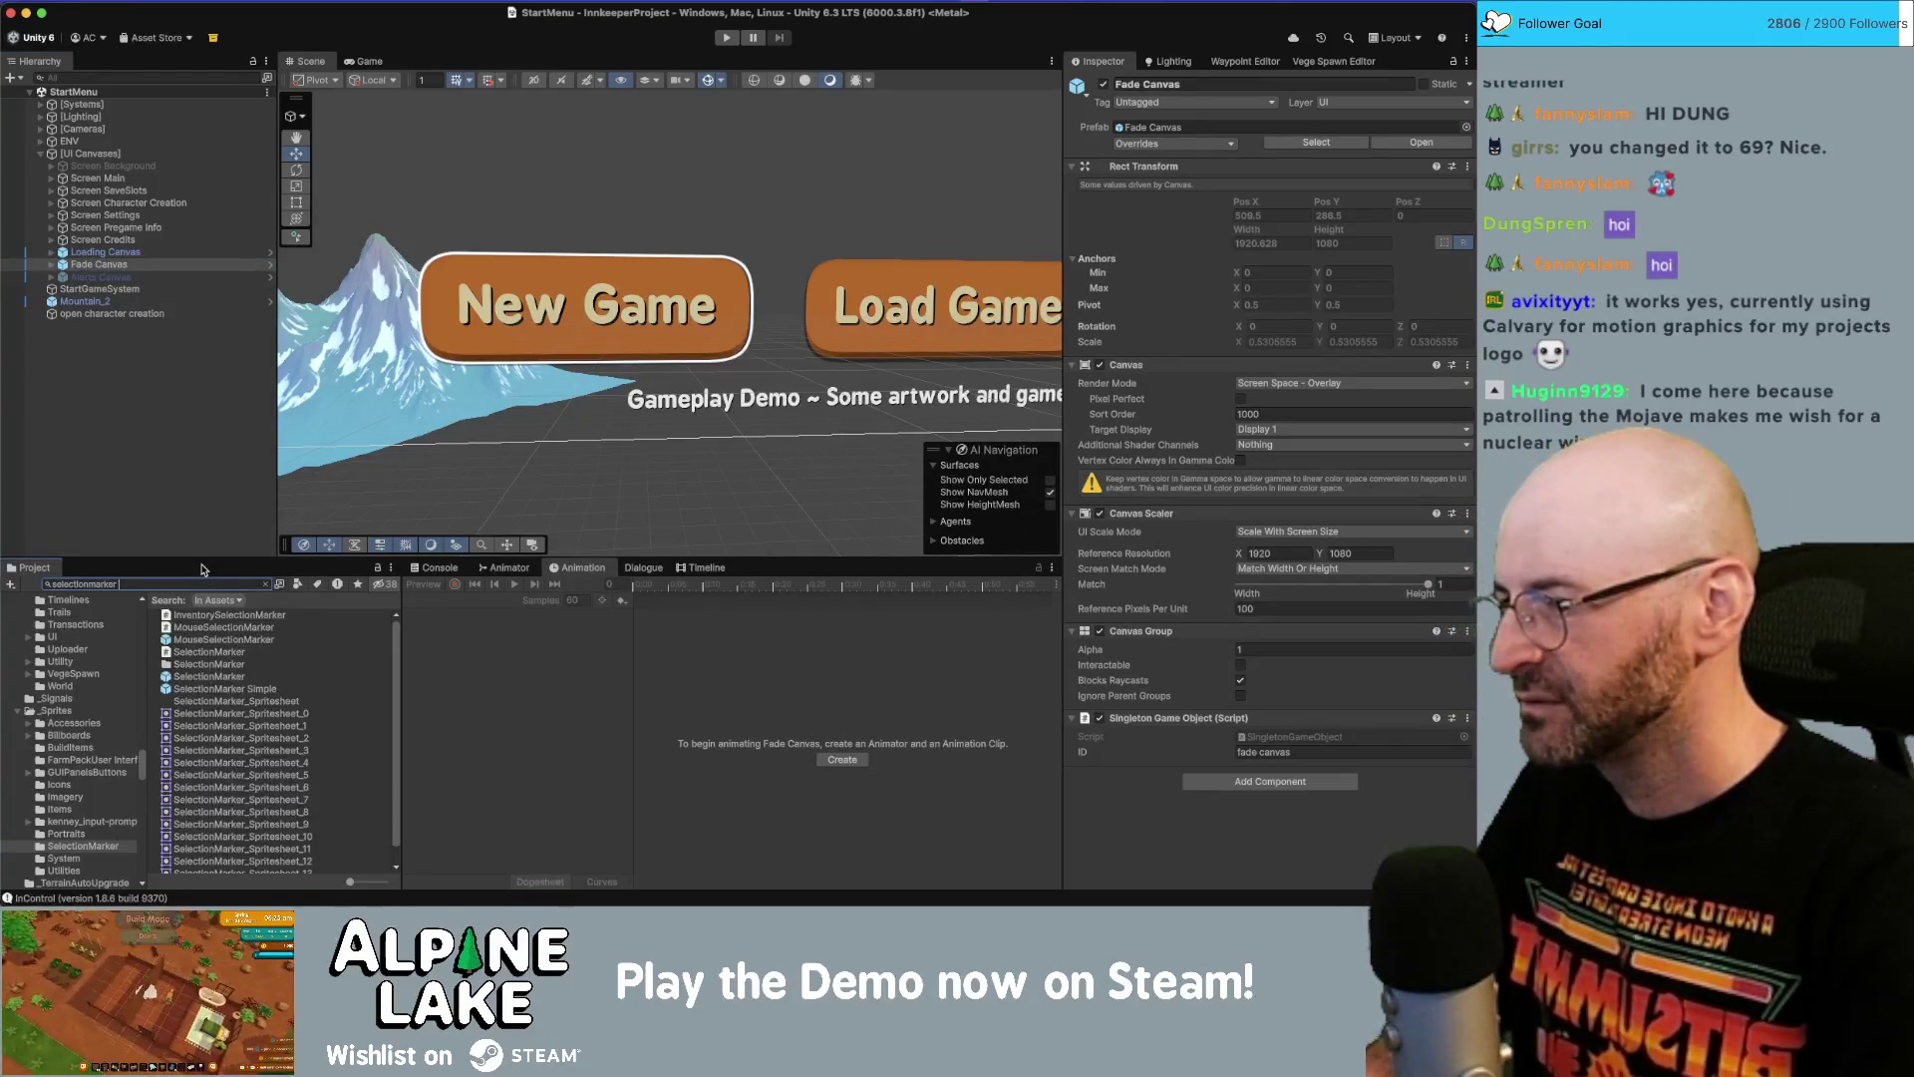
click(228, 677)
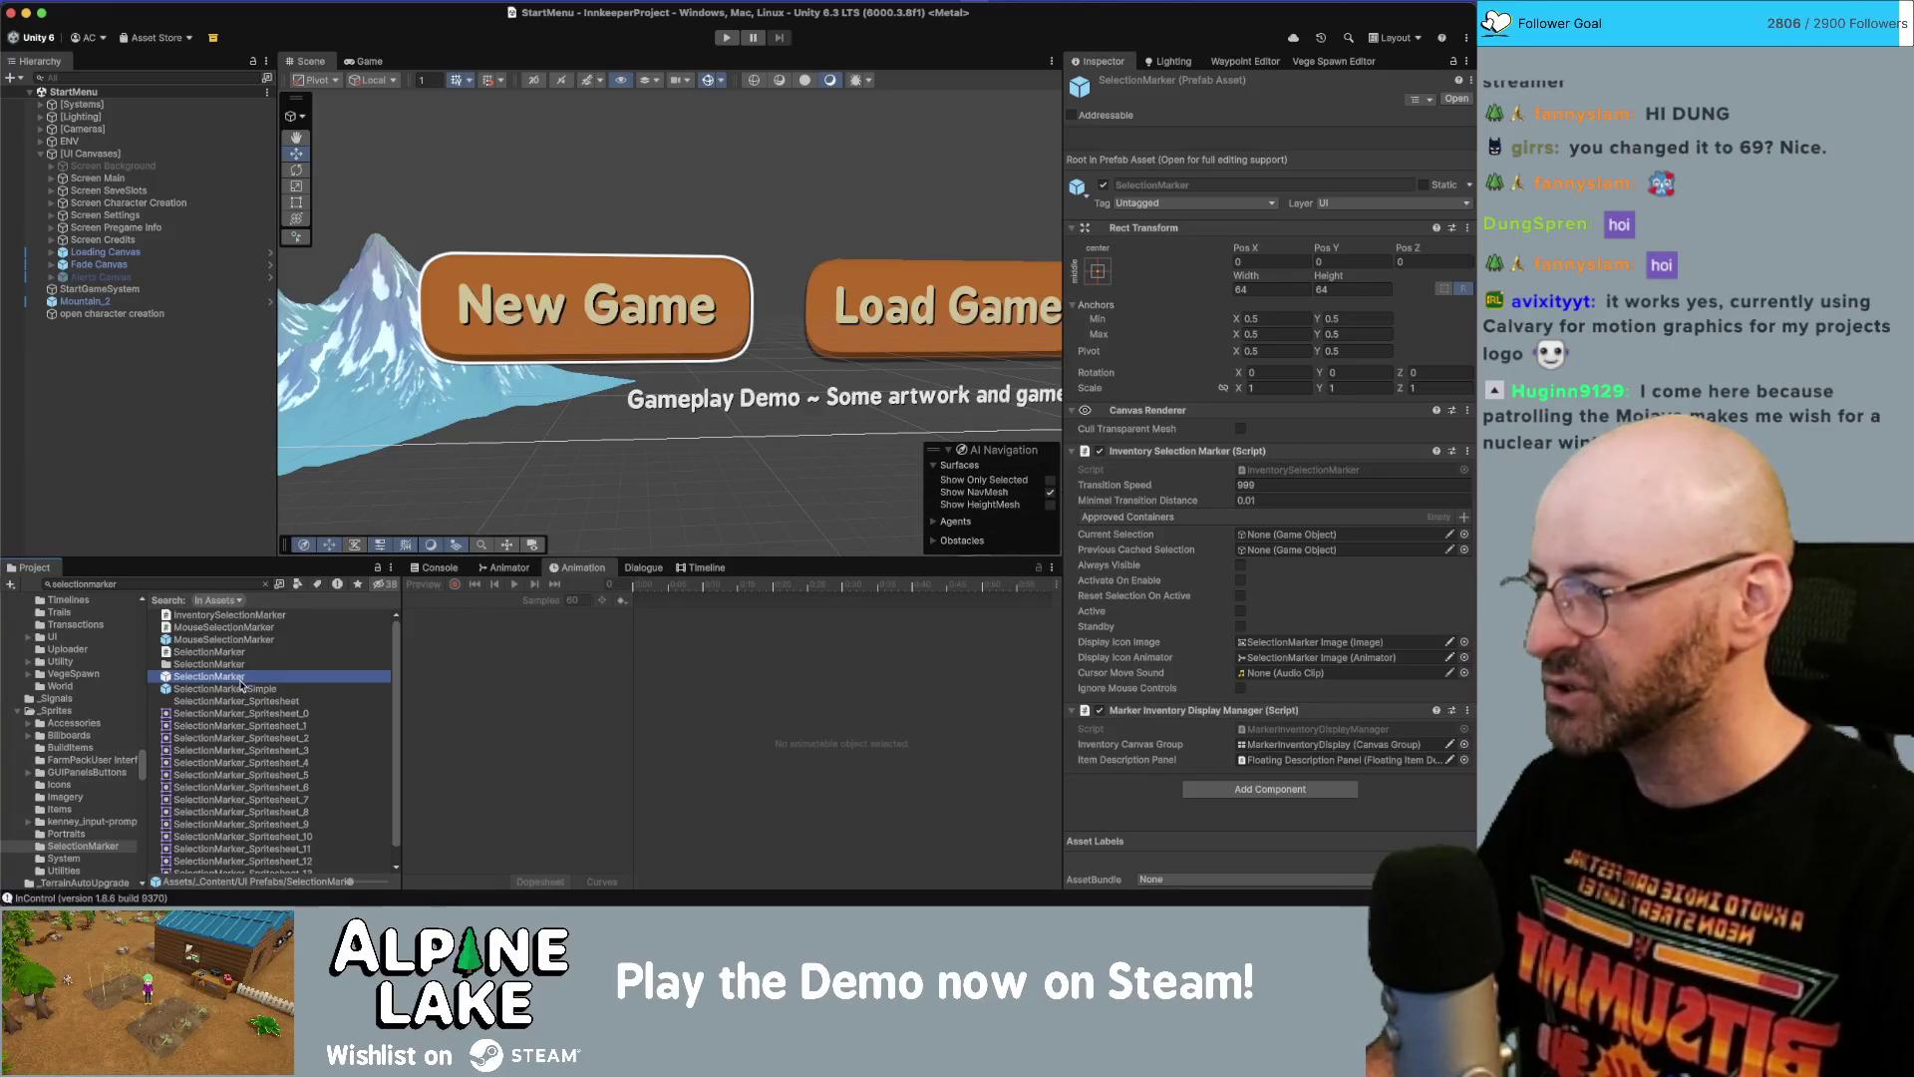
double_click(240, 689)
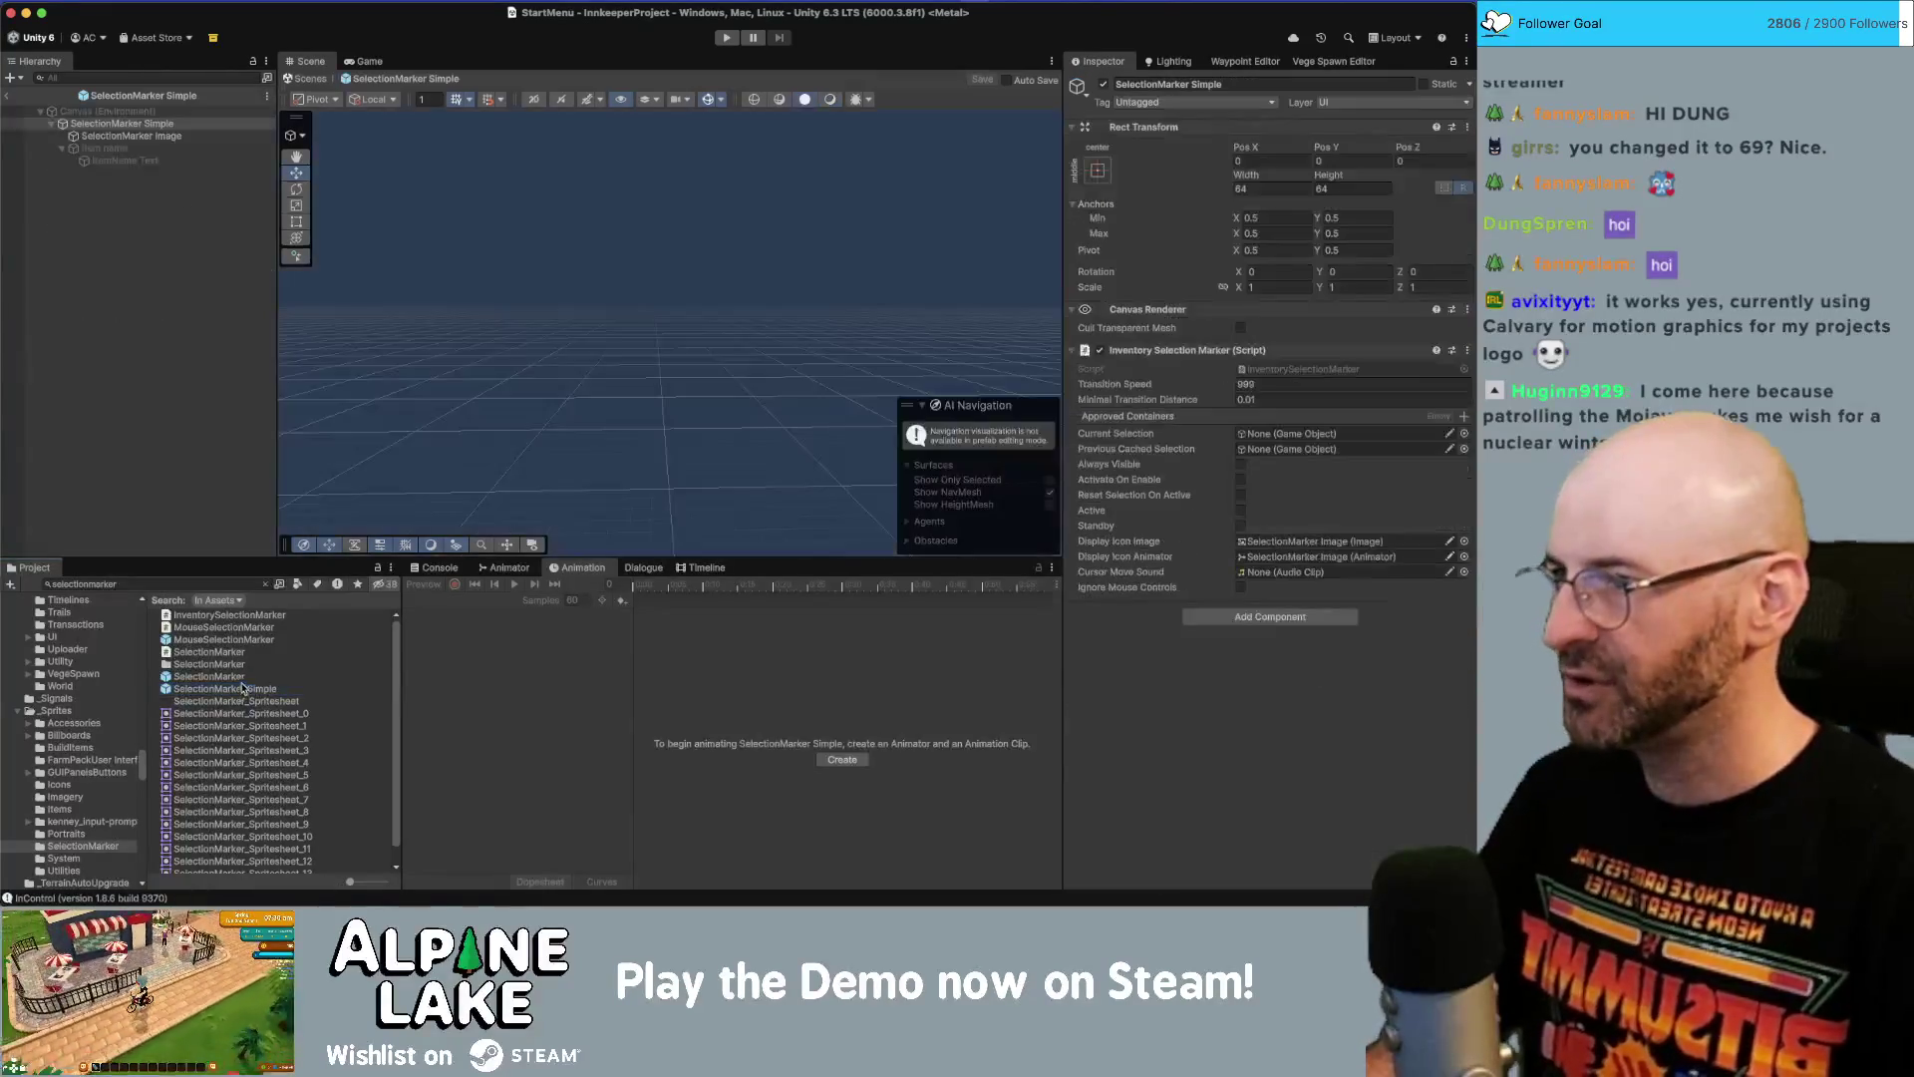
click(138, 136)
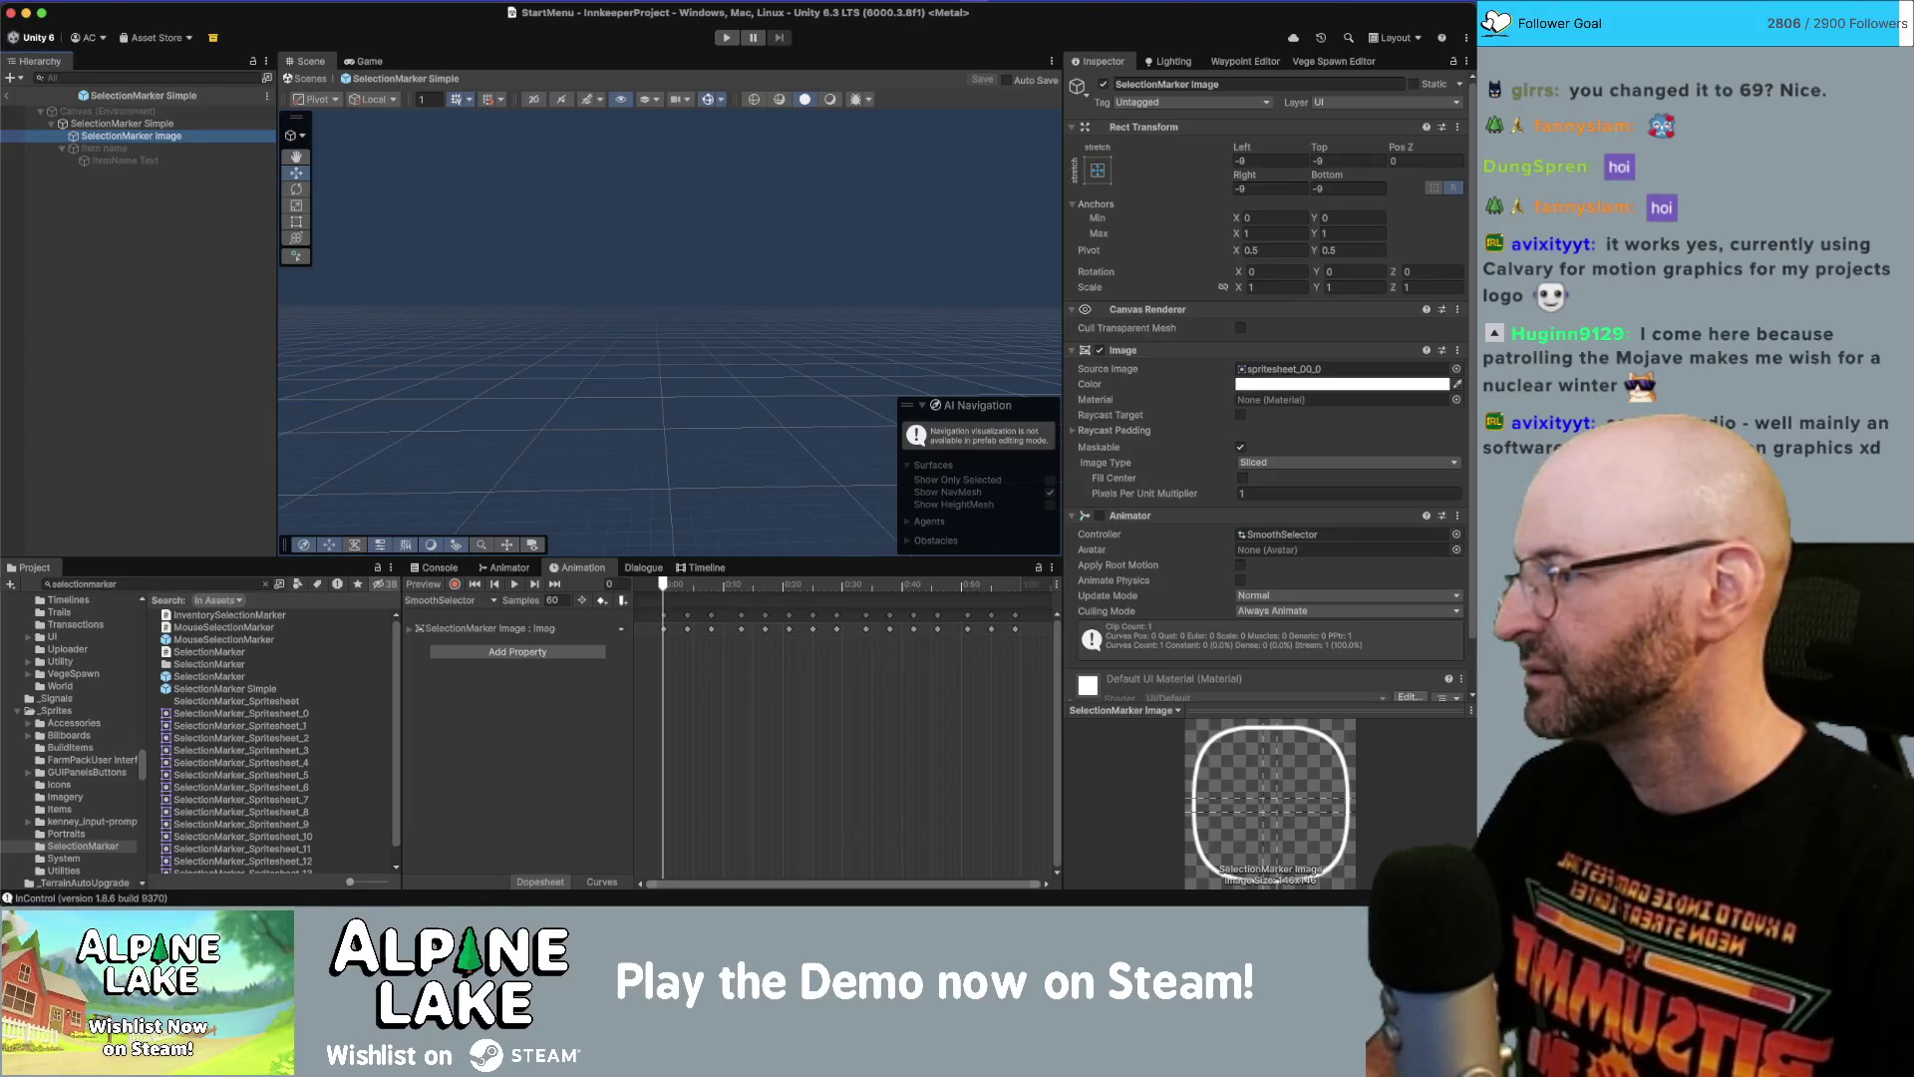
click(196, 215)
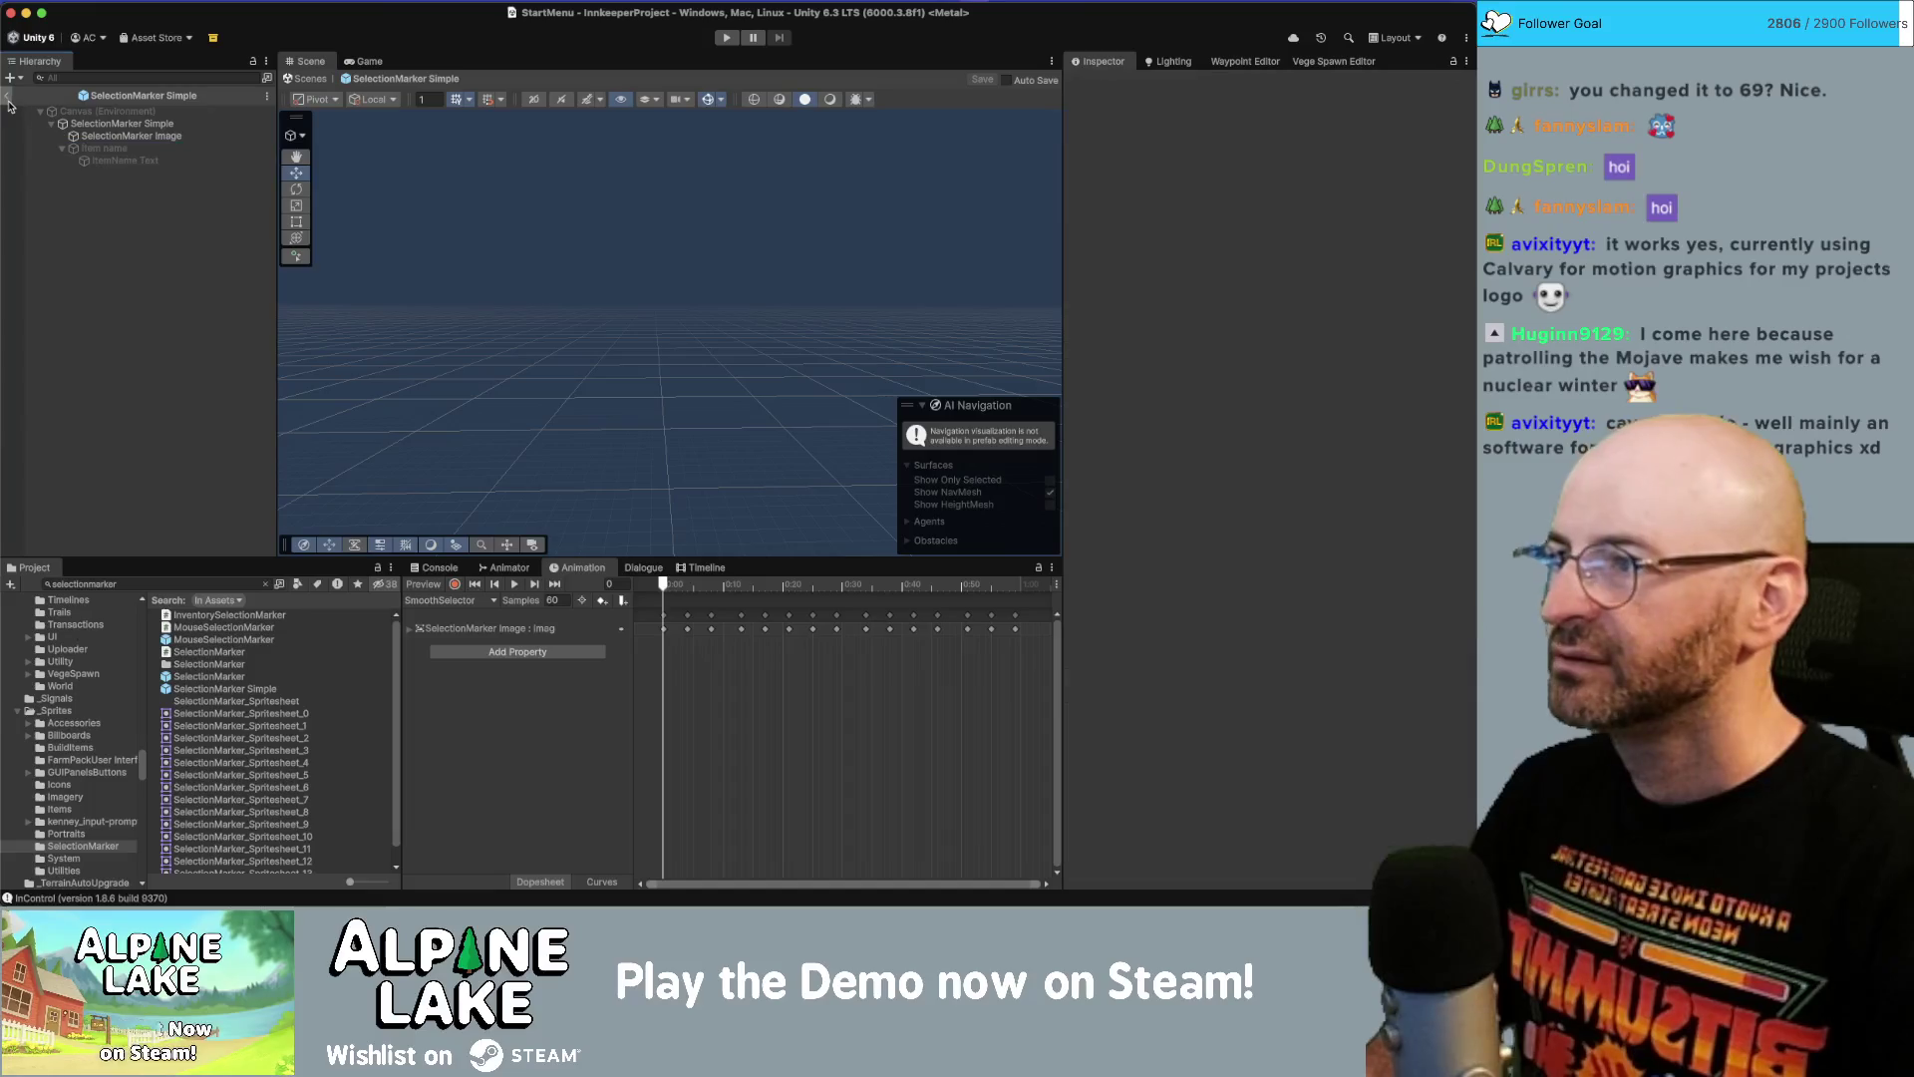
Exit prefab mode to StartMenu, inspect Fade Canvas, and search the project for 'main game'.
click(8, 100)
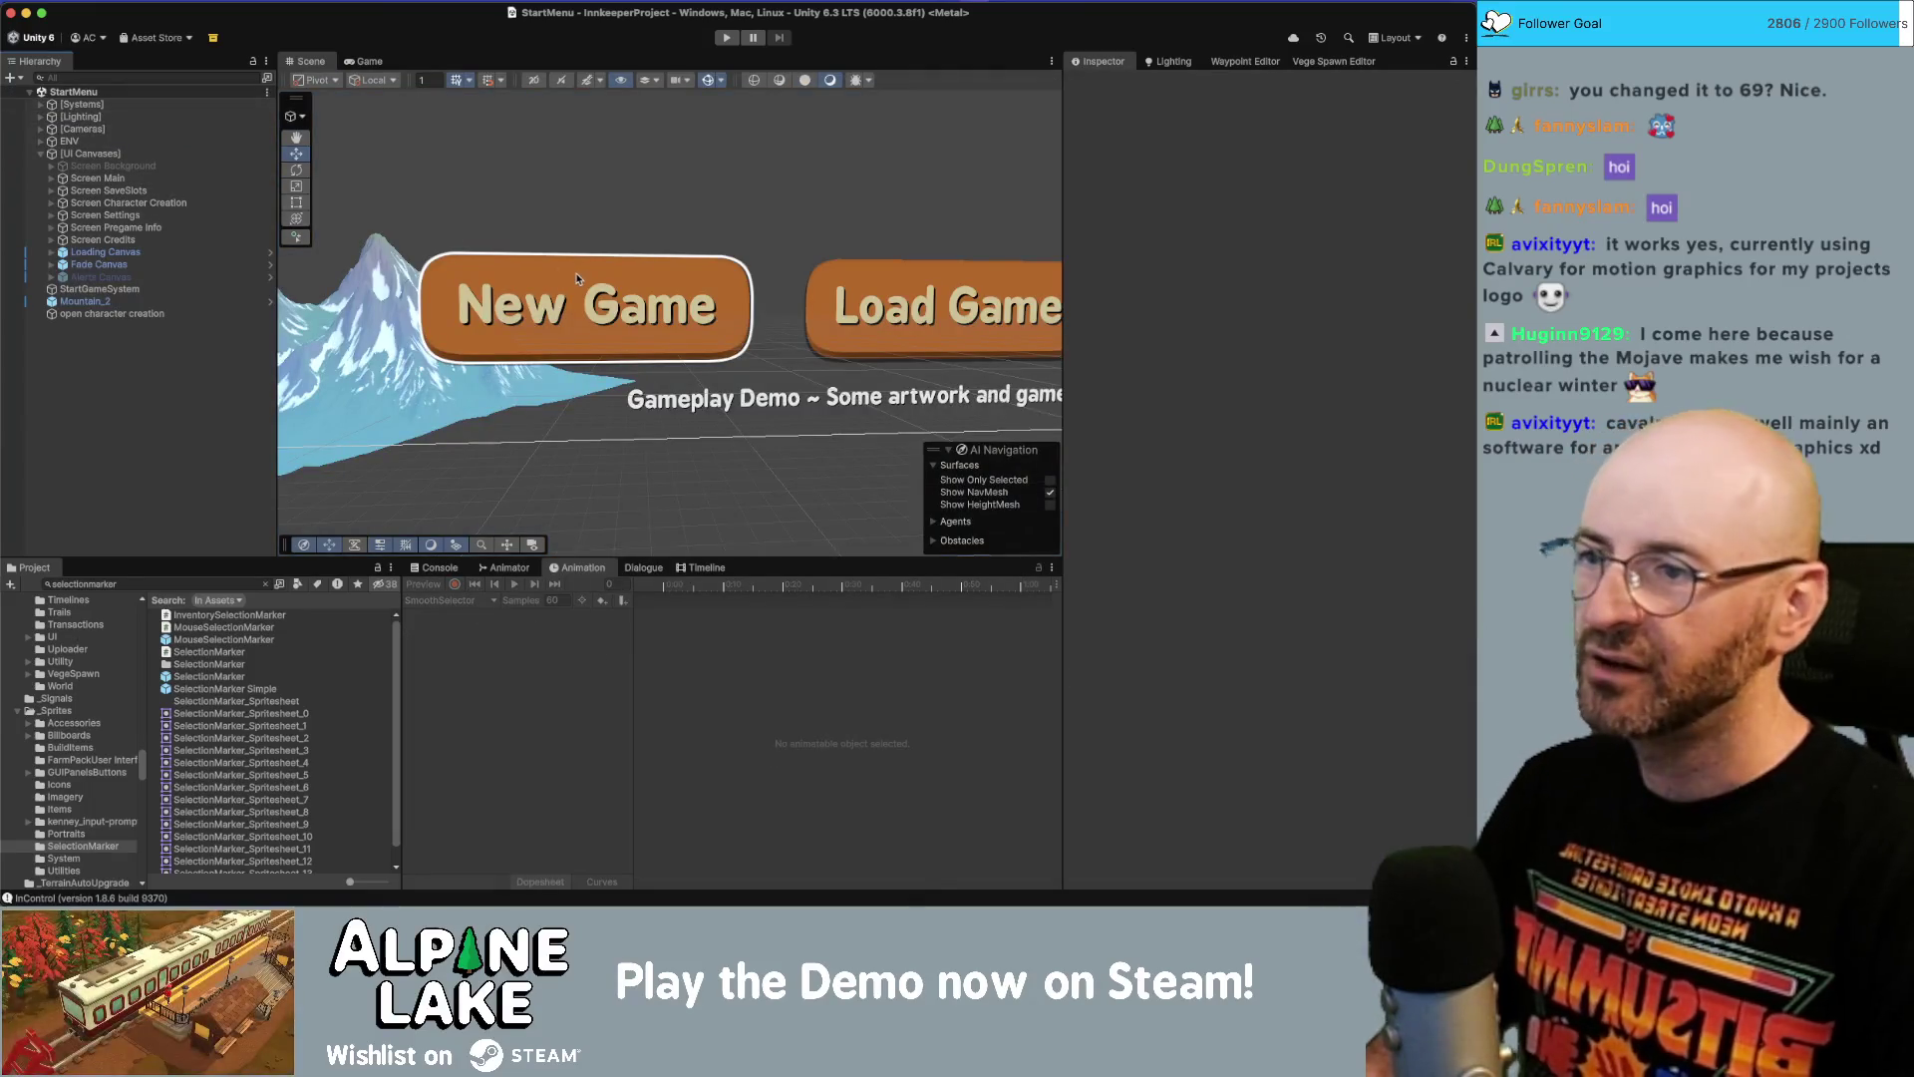
click(663, 208)
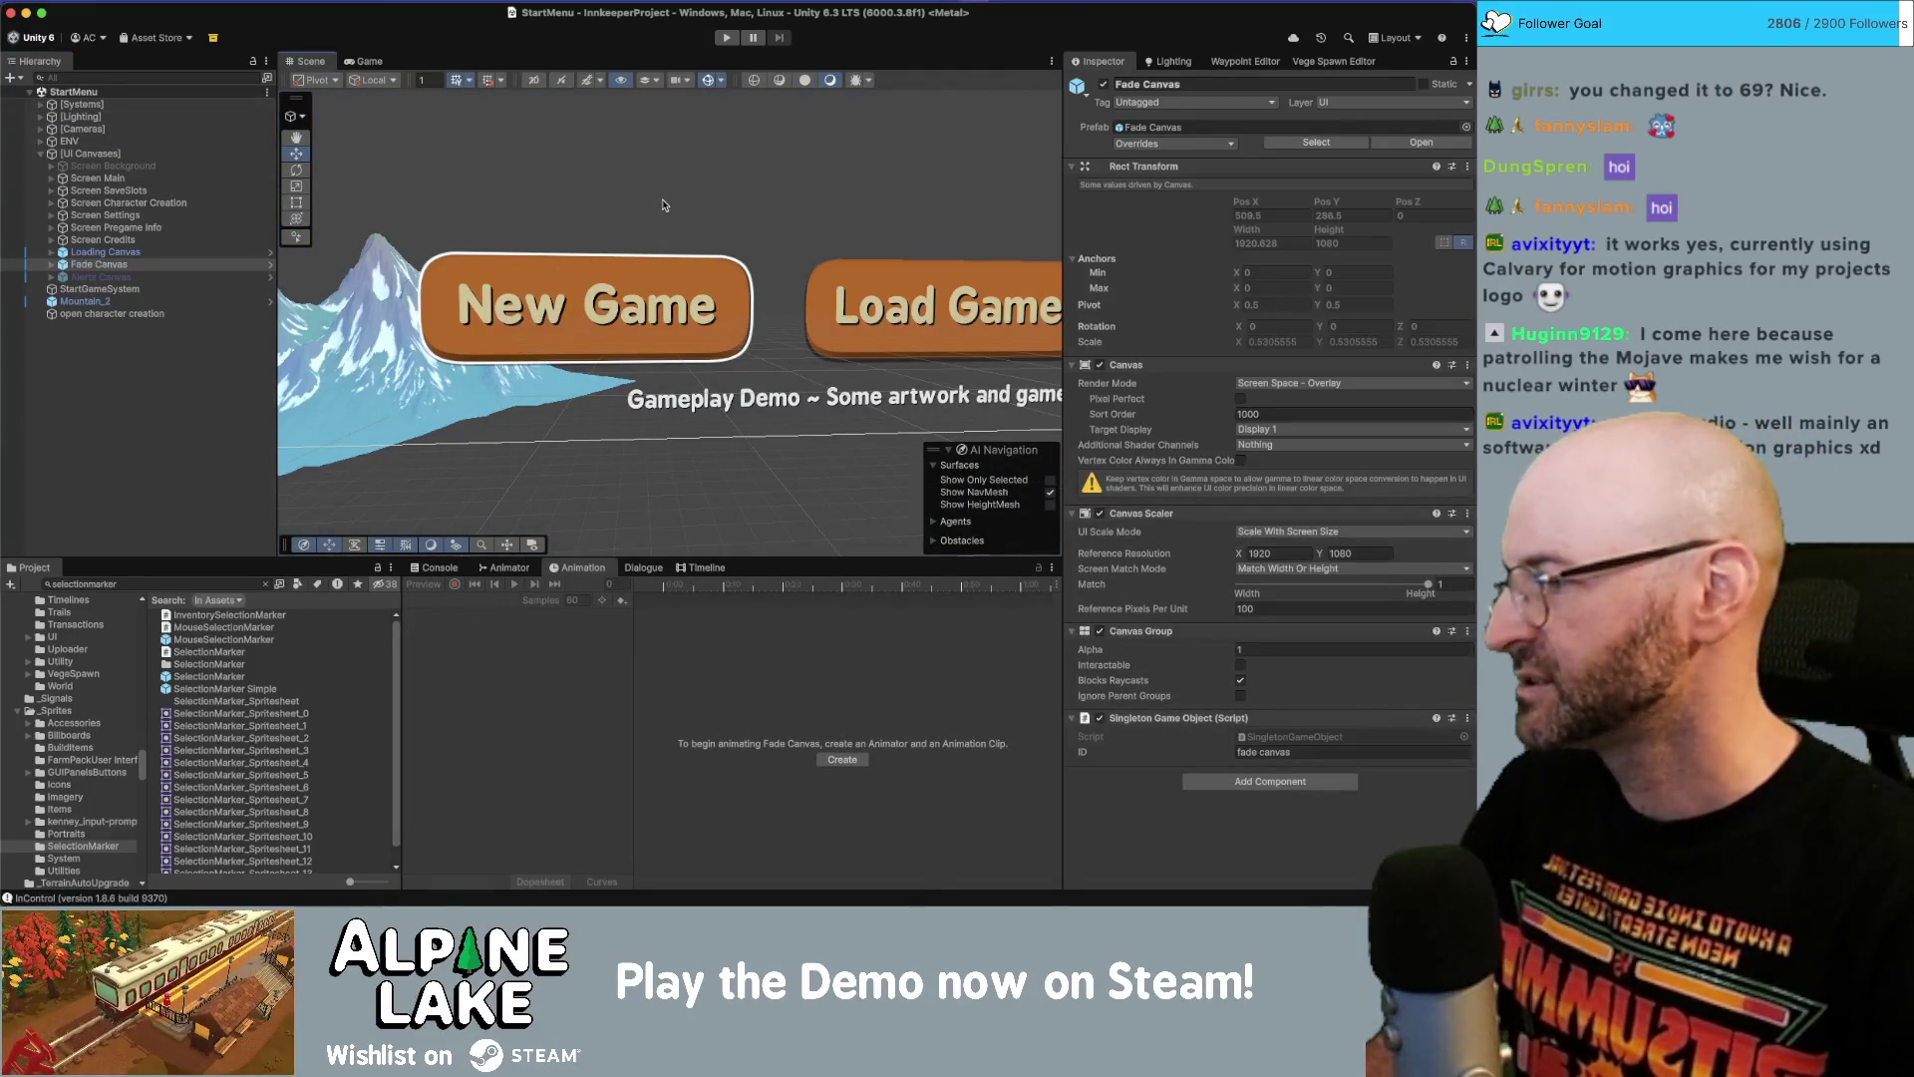
scroll(837, 261, down, 10)
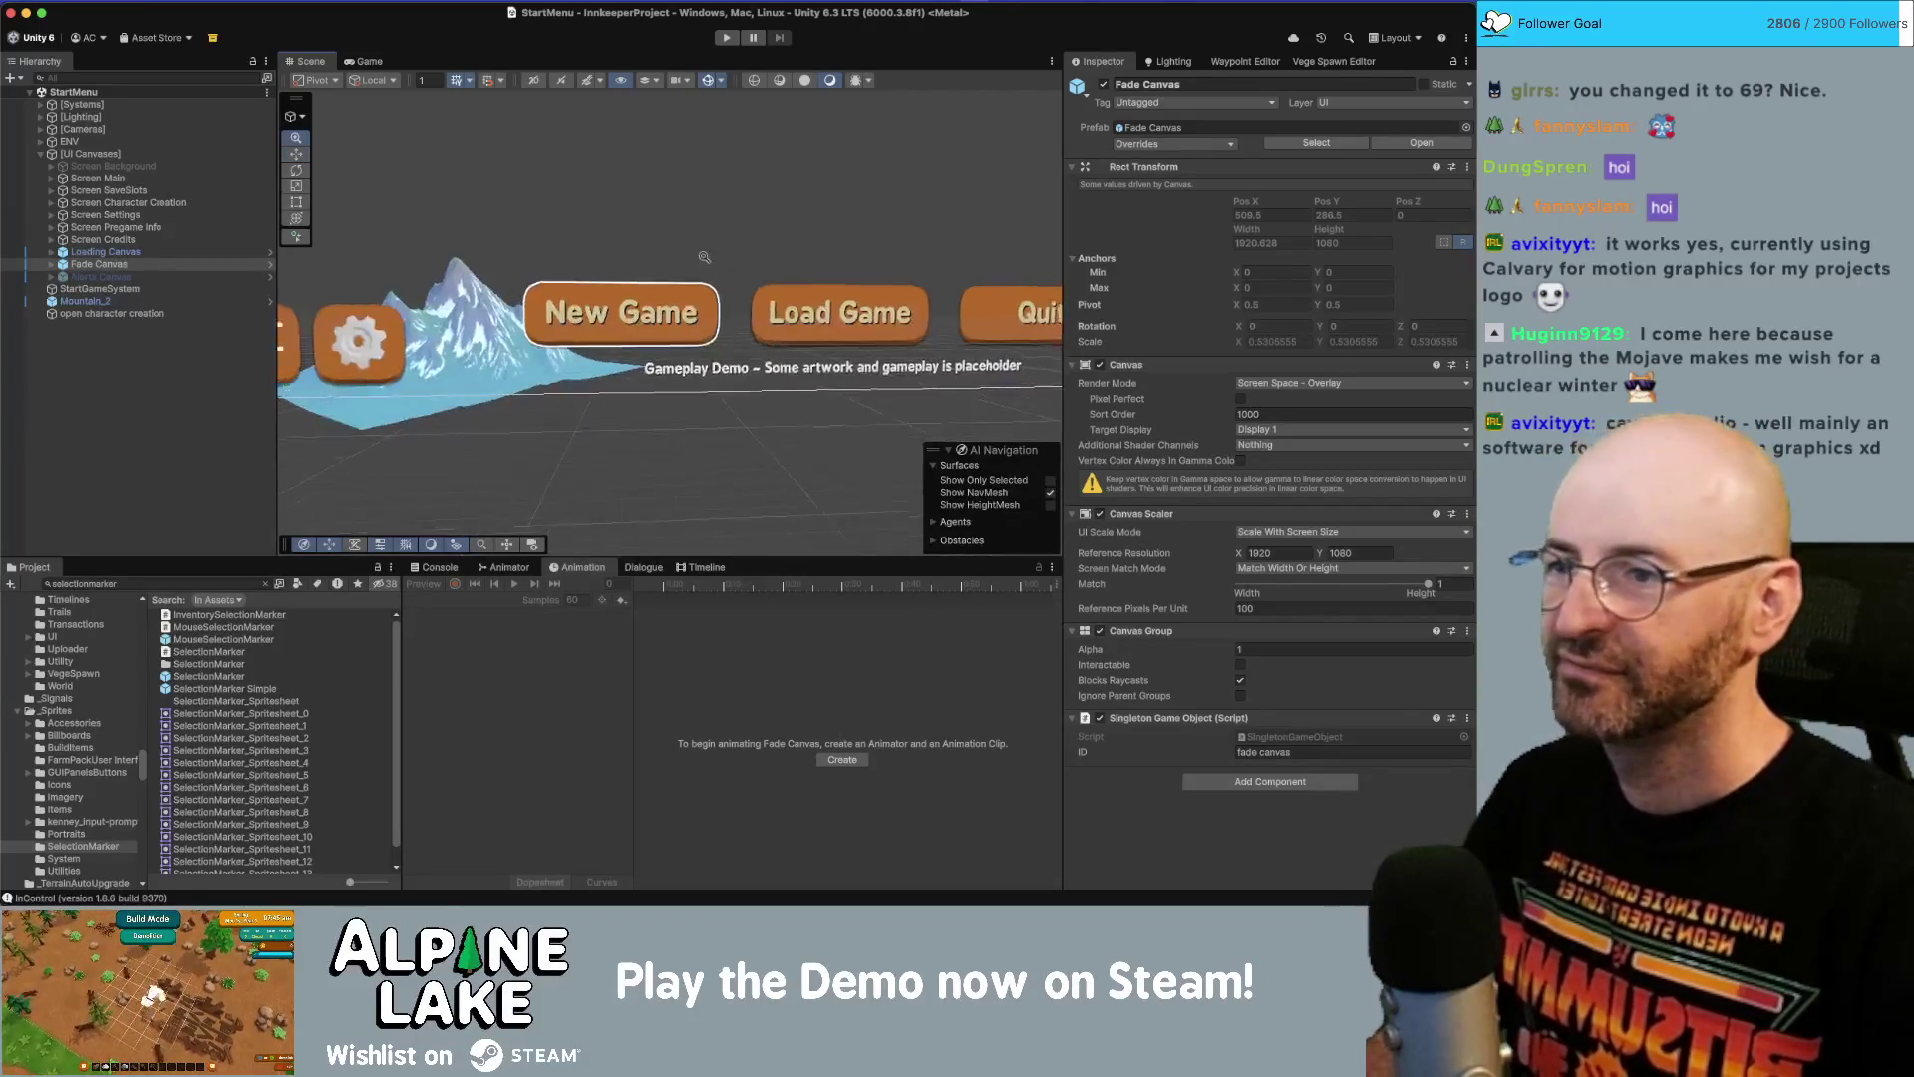
scroll(676, 301, up, 5)
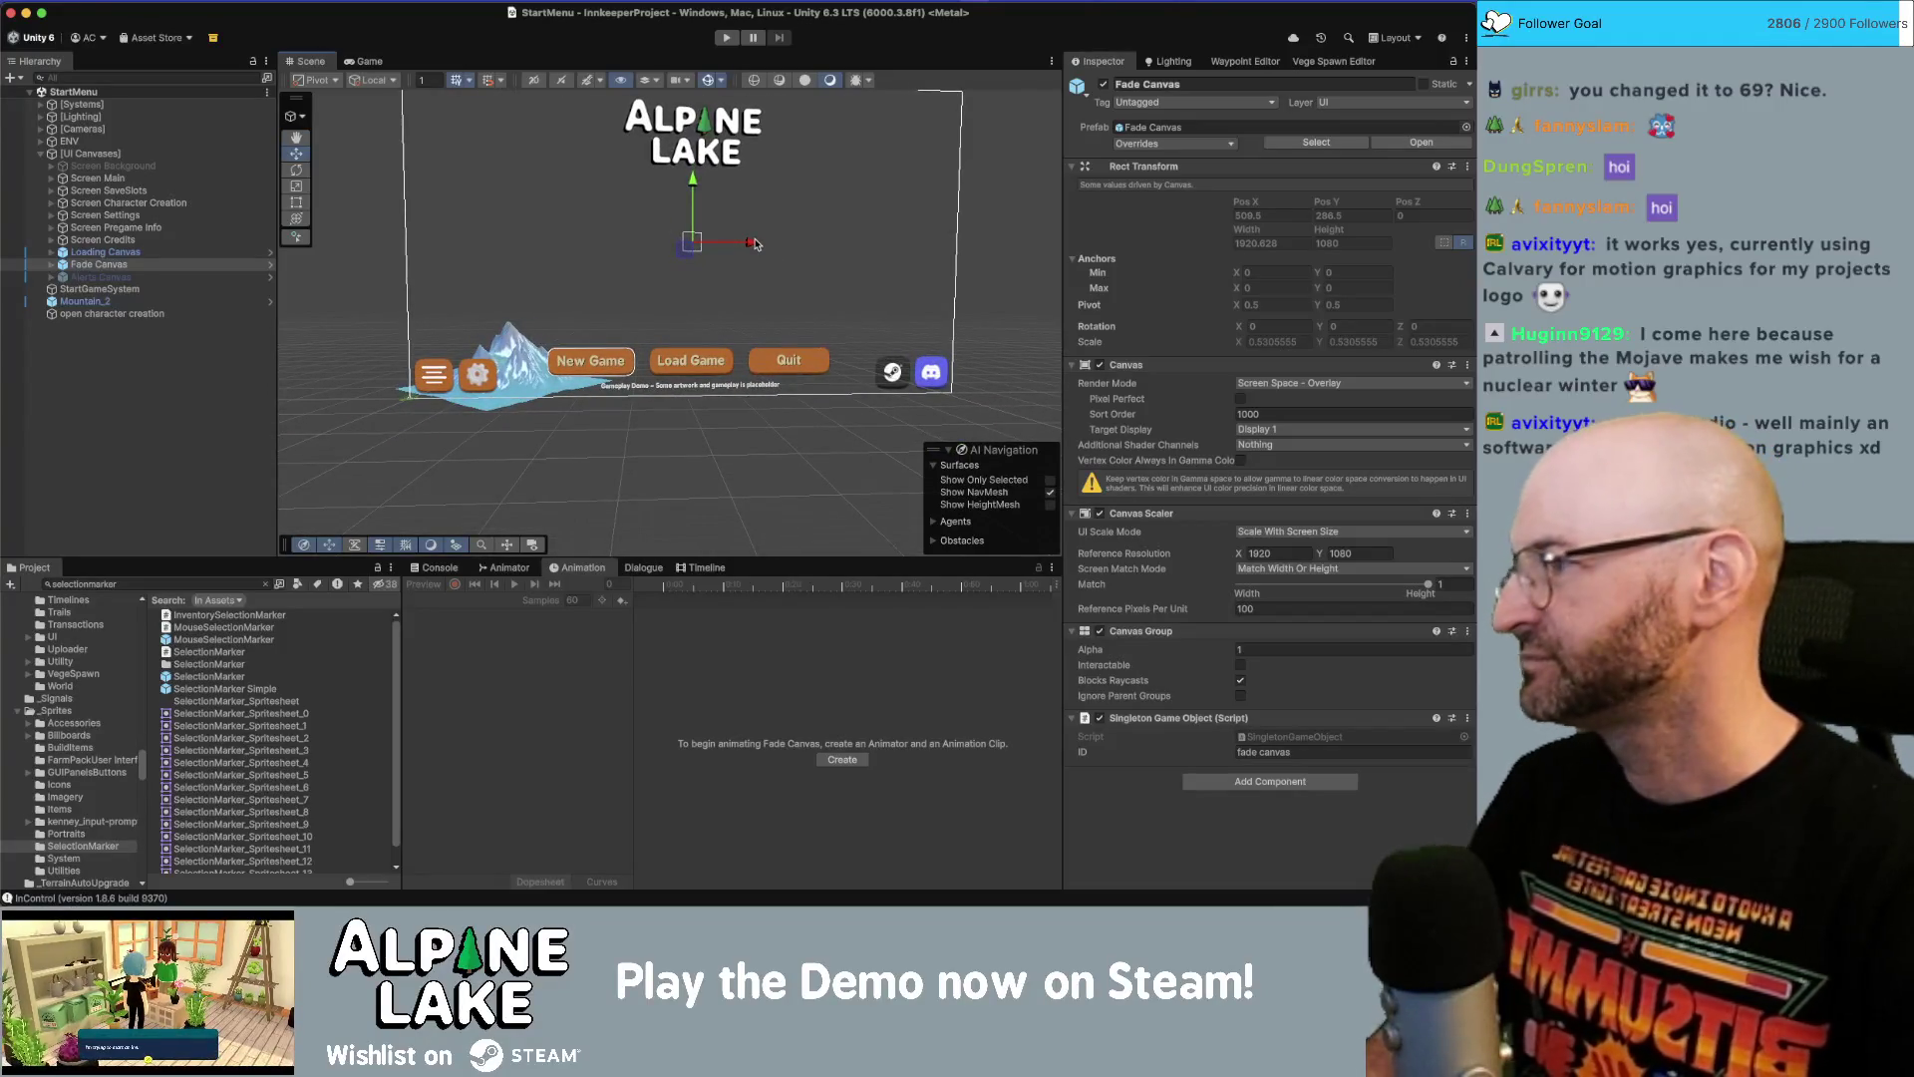
scroll(720, 339, up, 3)
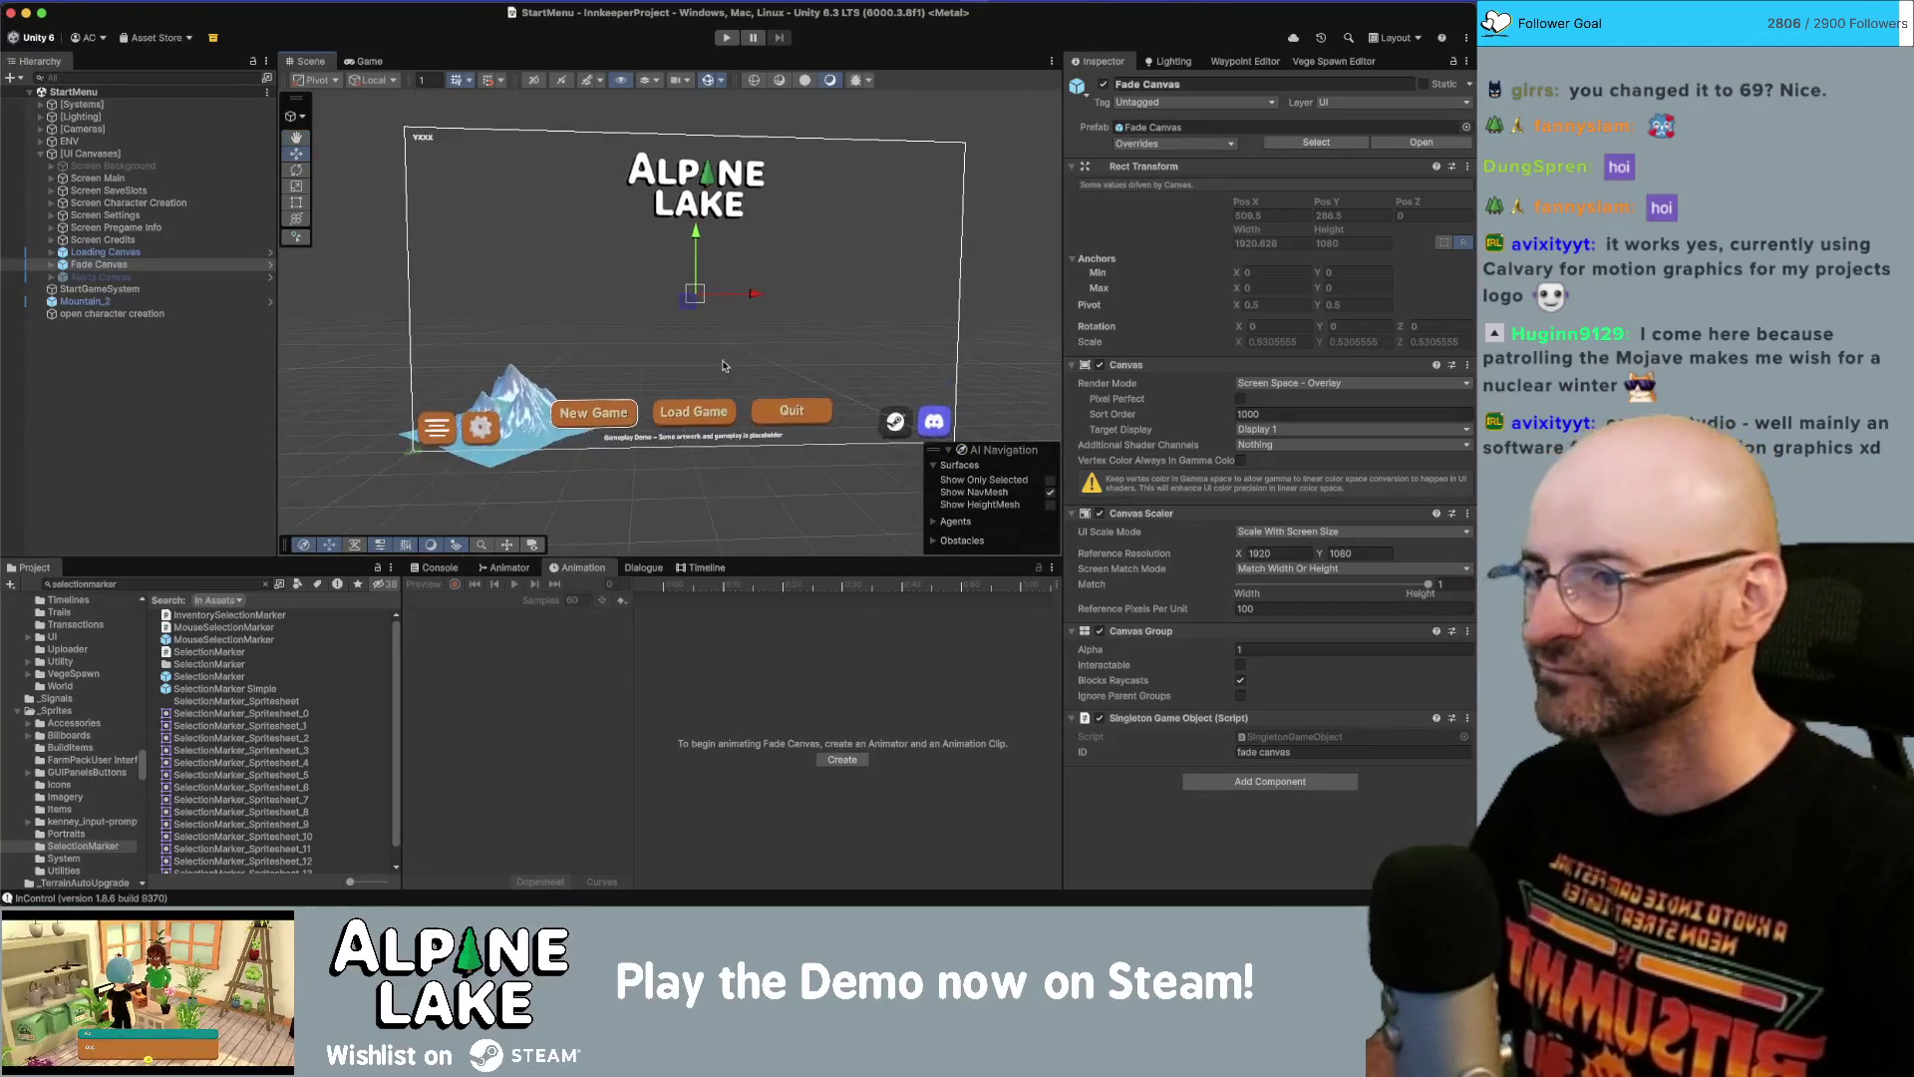
scroll(717, 368, up, 2)
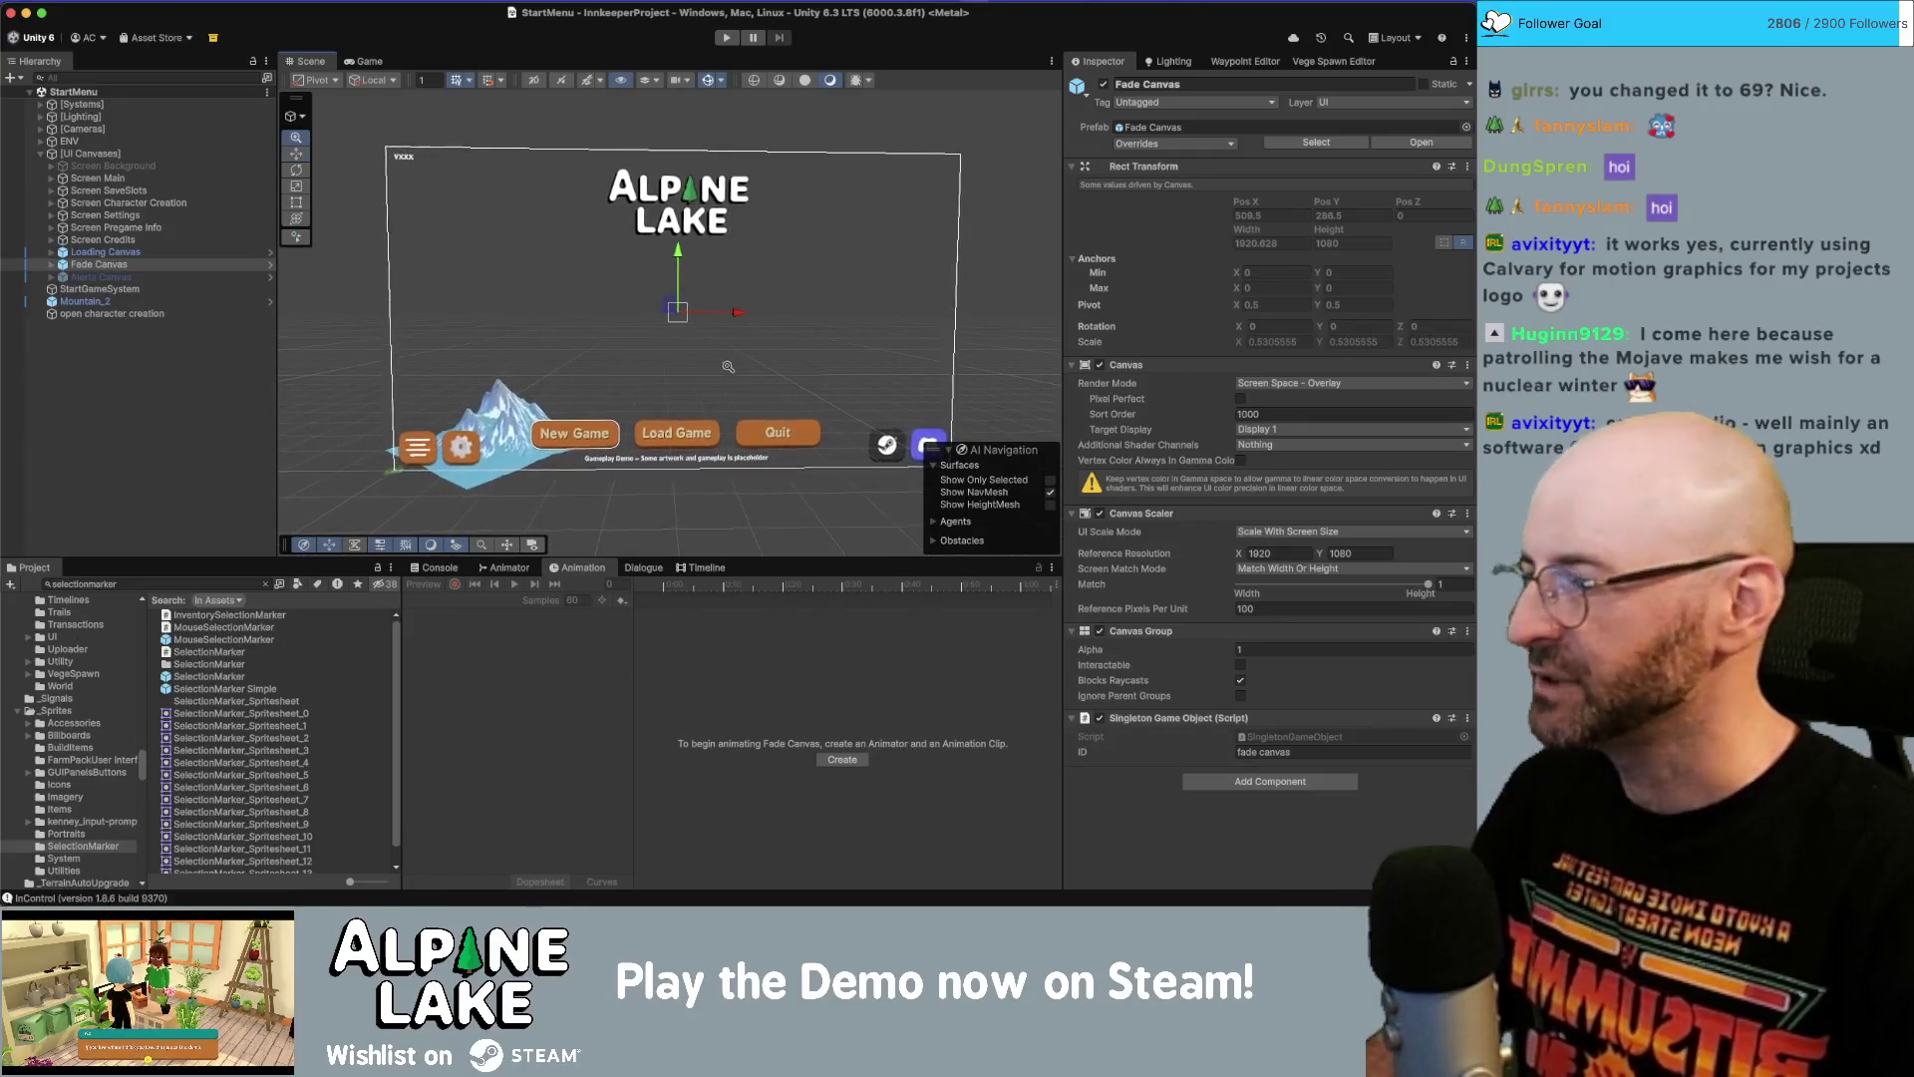
click(155, 583)
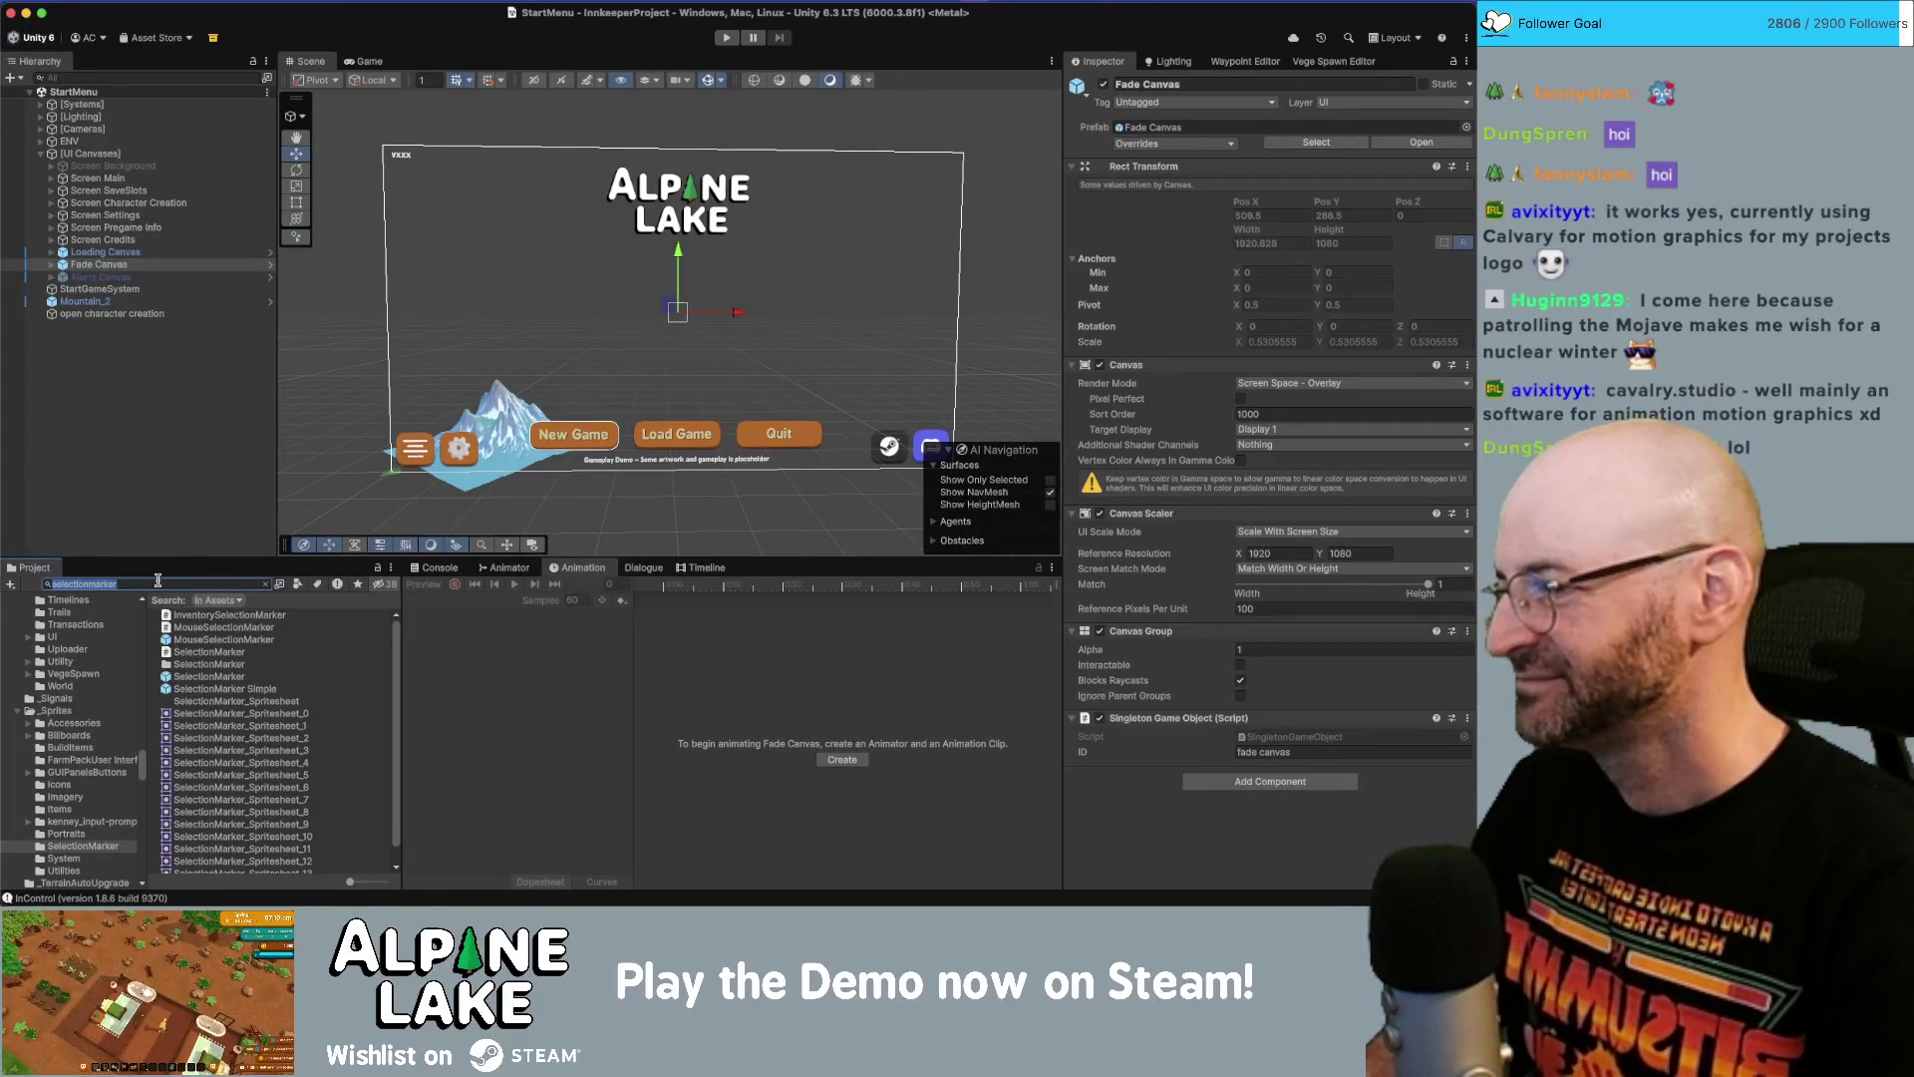
text(main game scene)
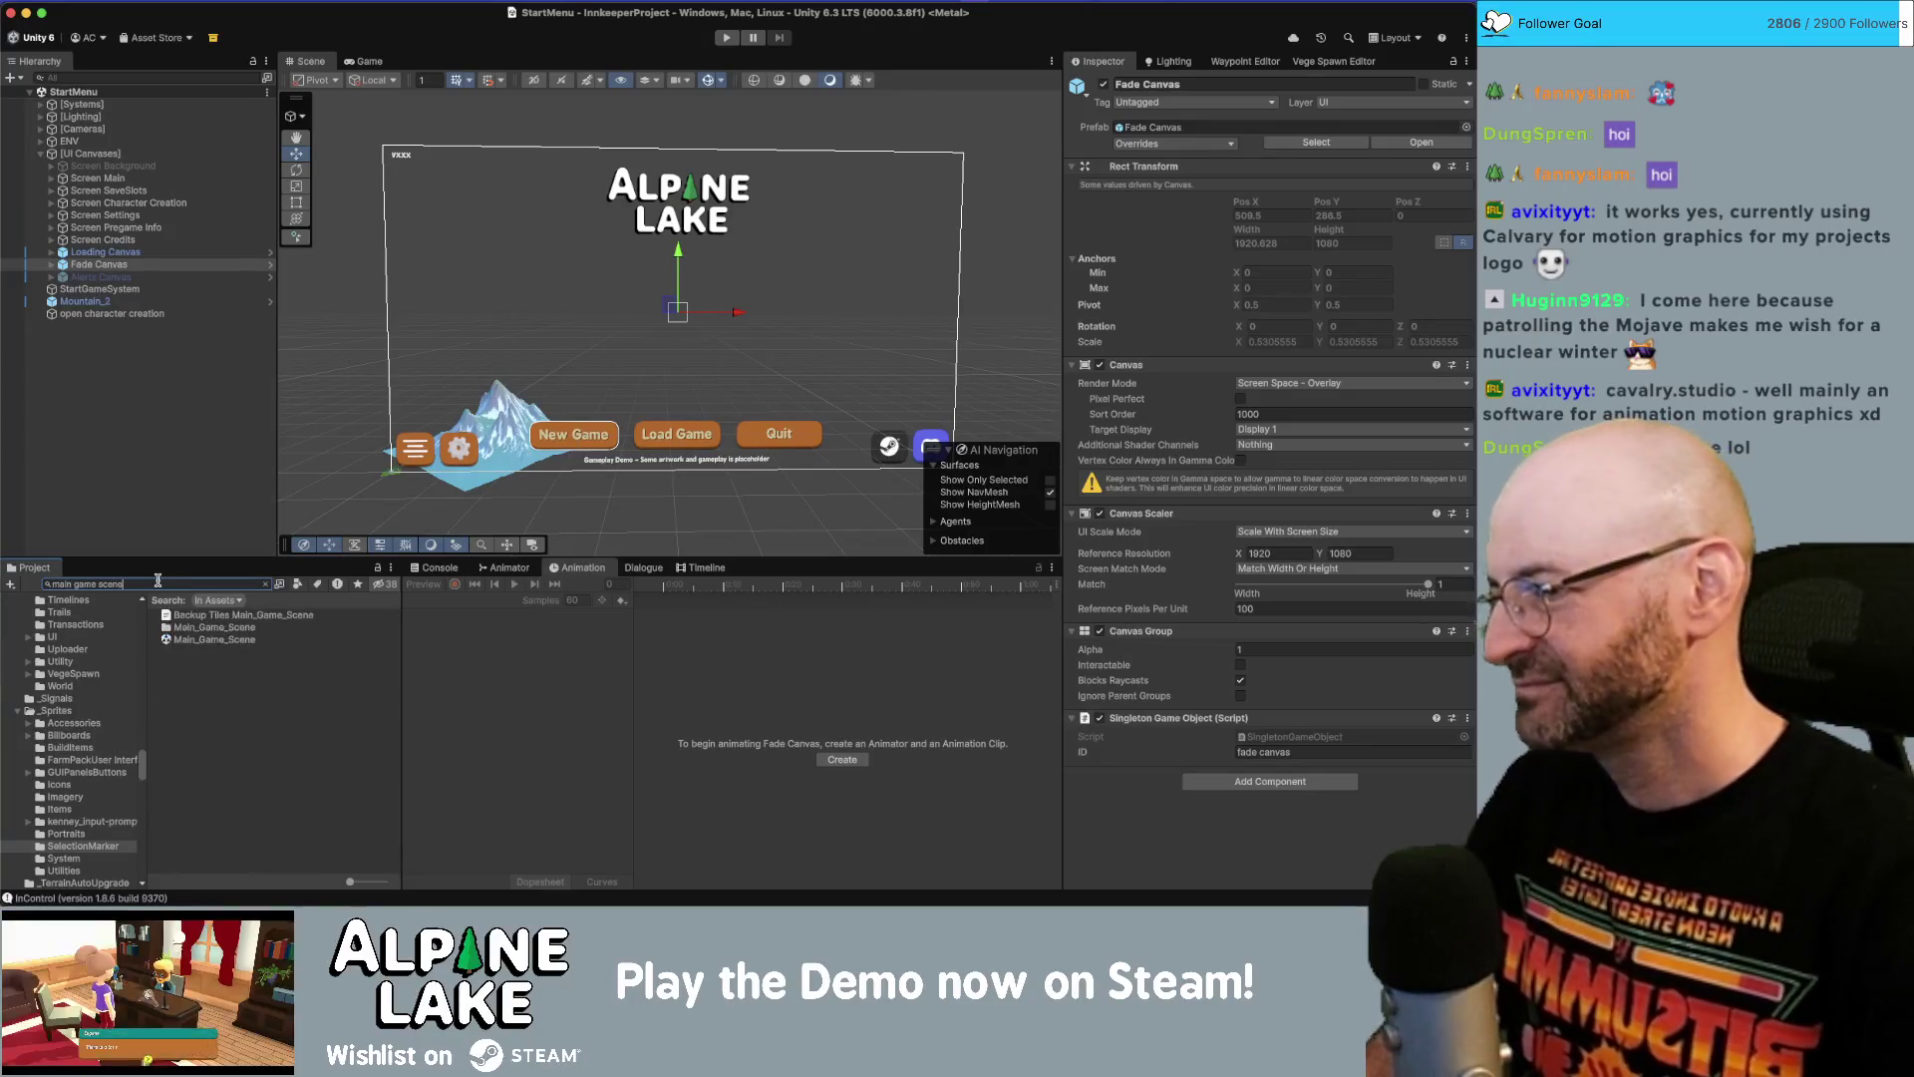
Open Main_Game_Scene, search the project for 'cors', and start the game in Play mode.
click(203, 641)
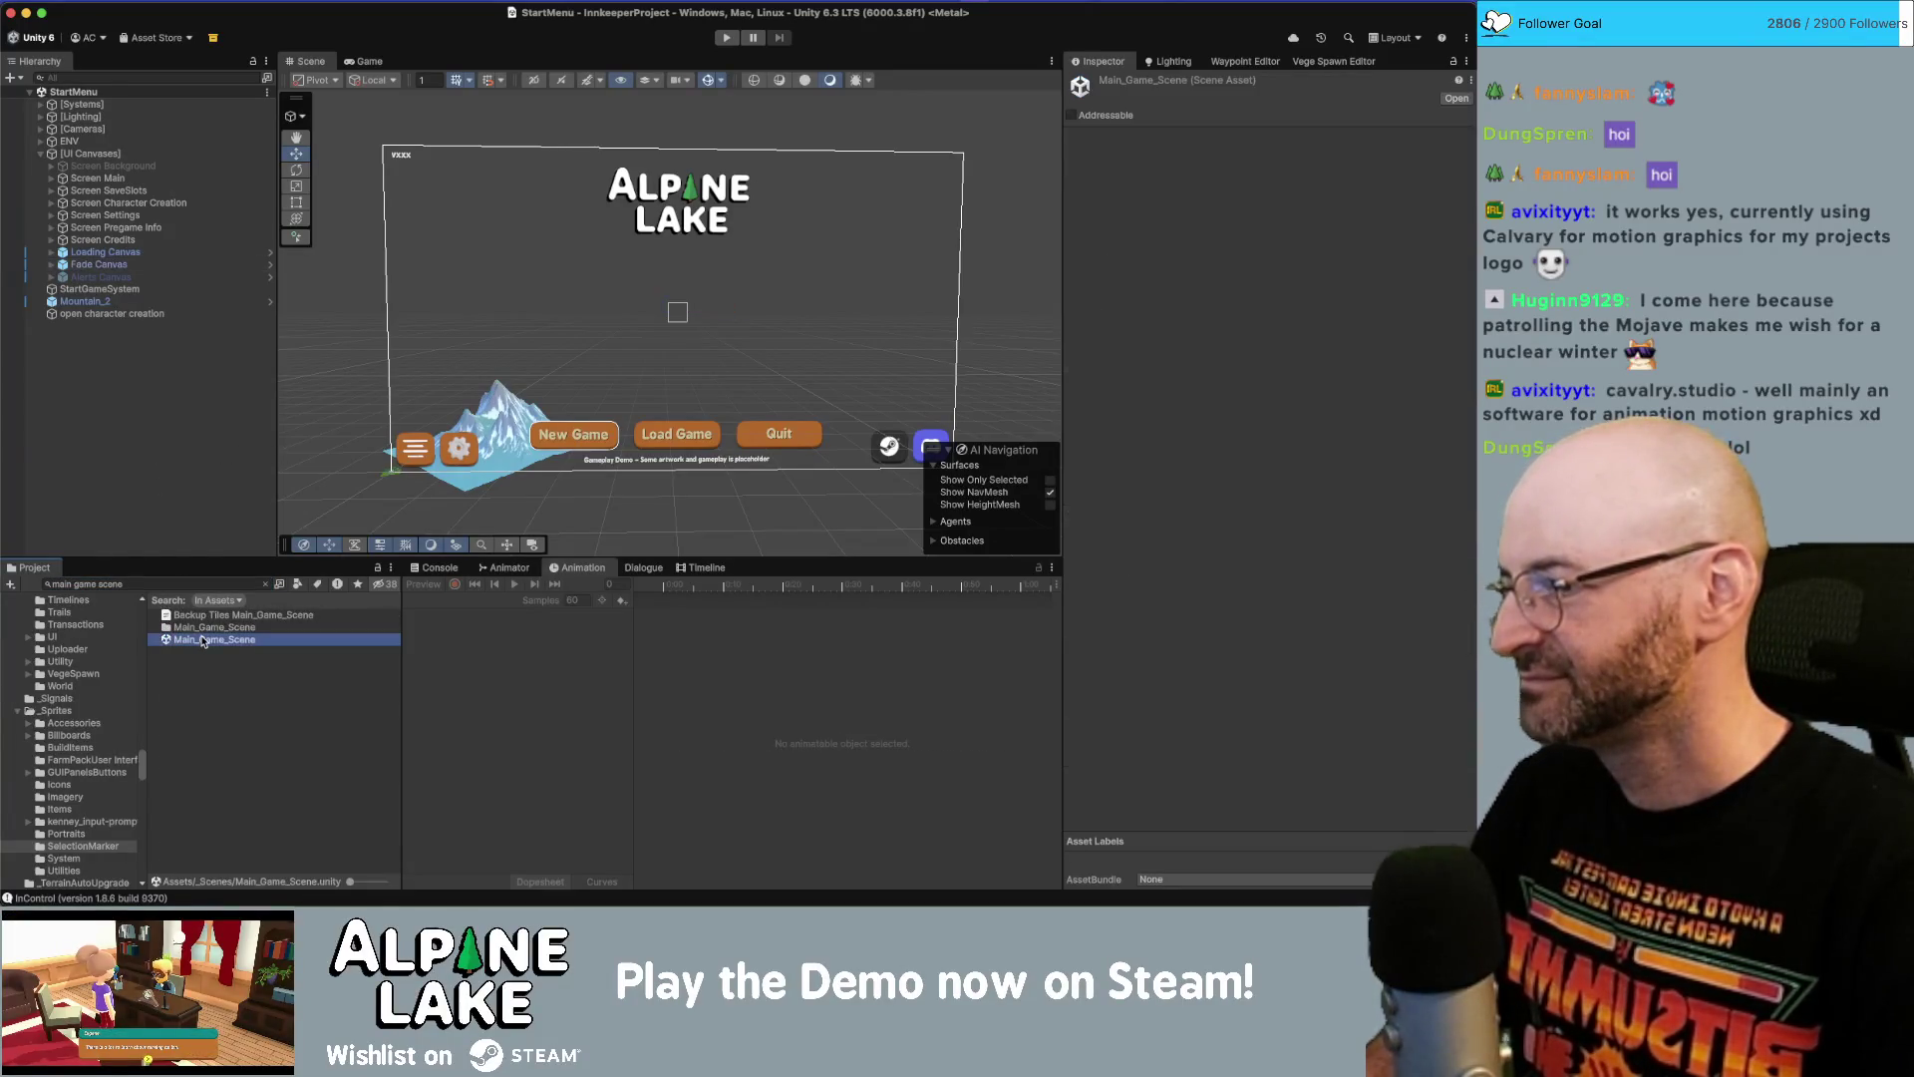
click(169, 584)
text(cors)
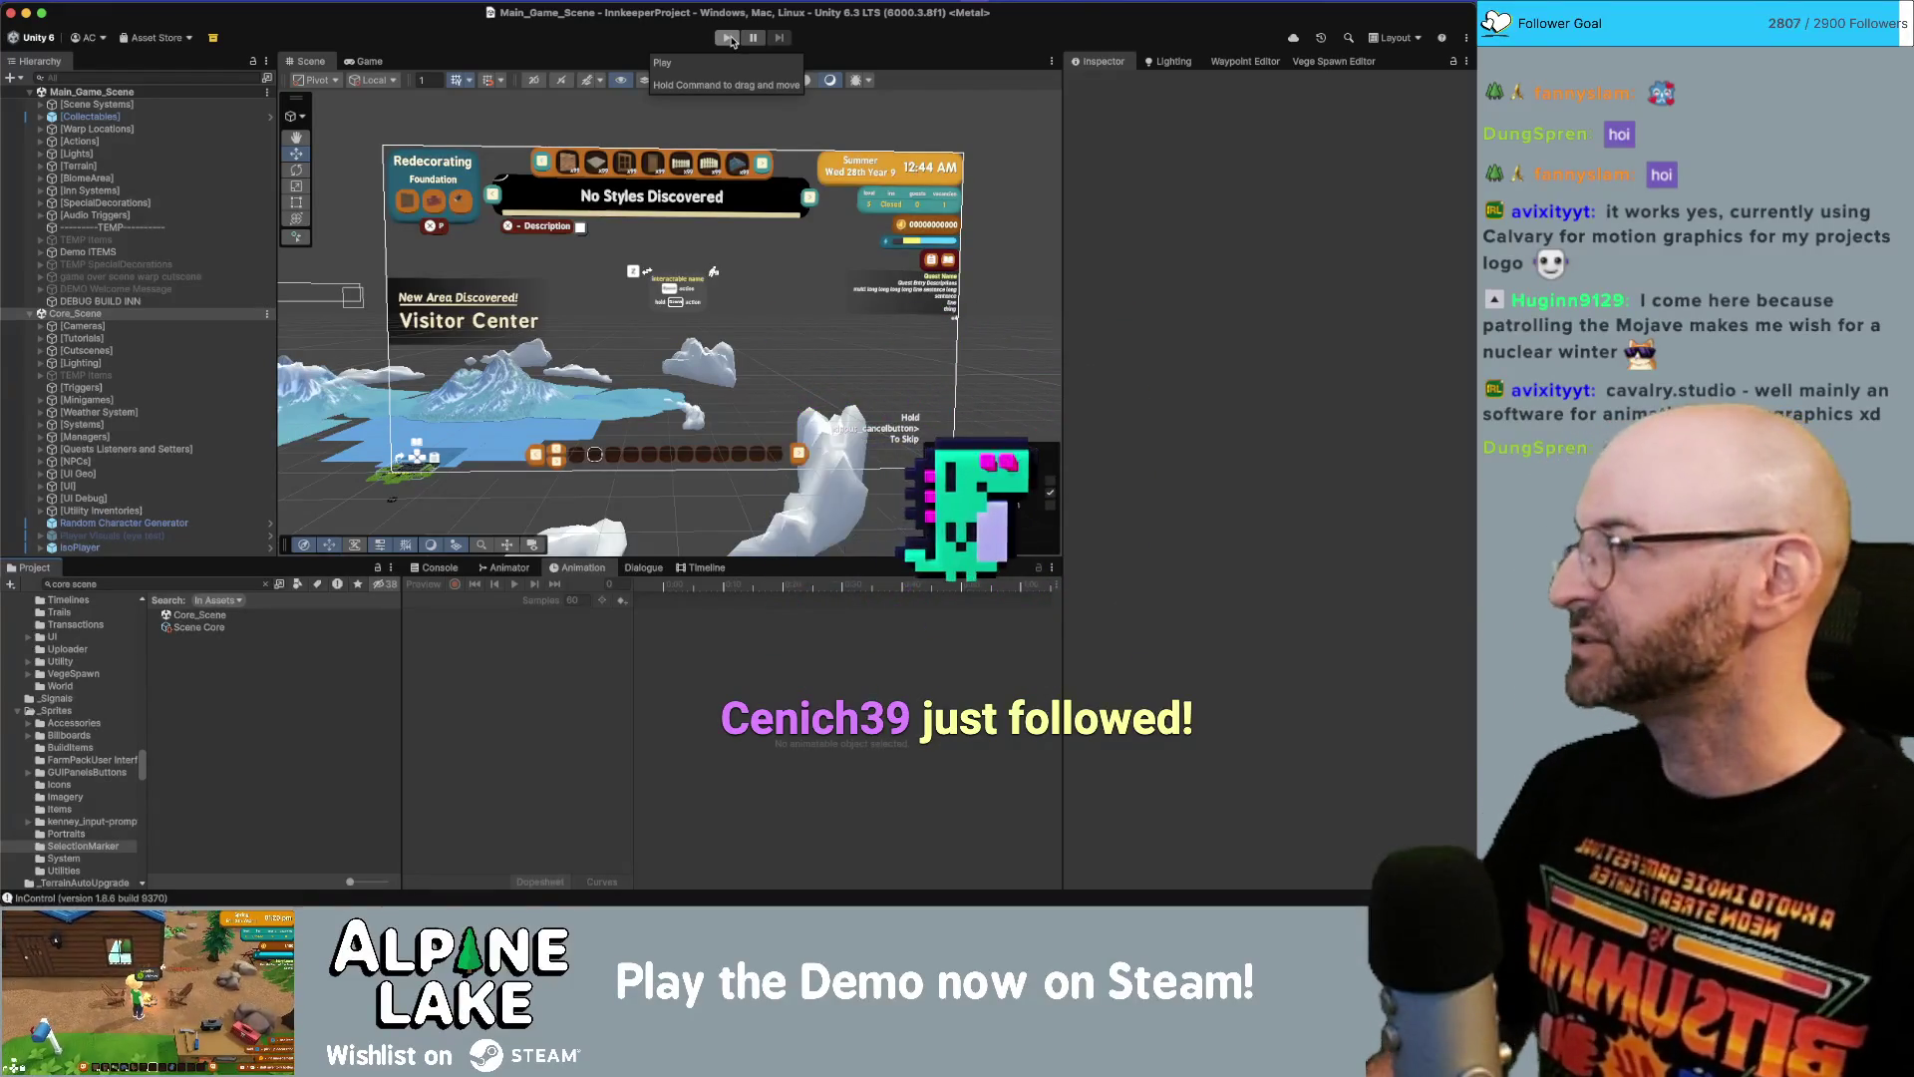
click(730, 38)
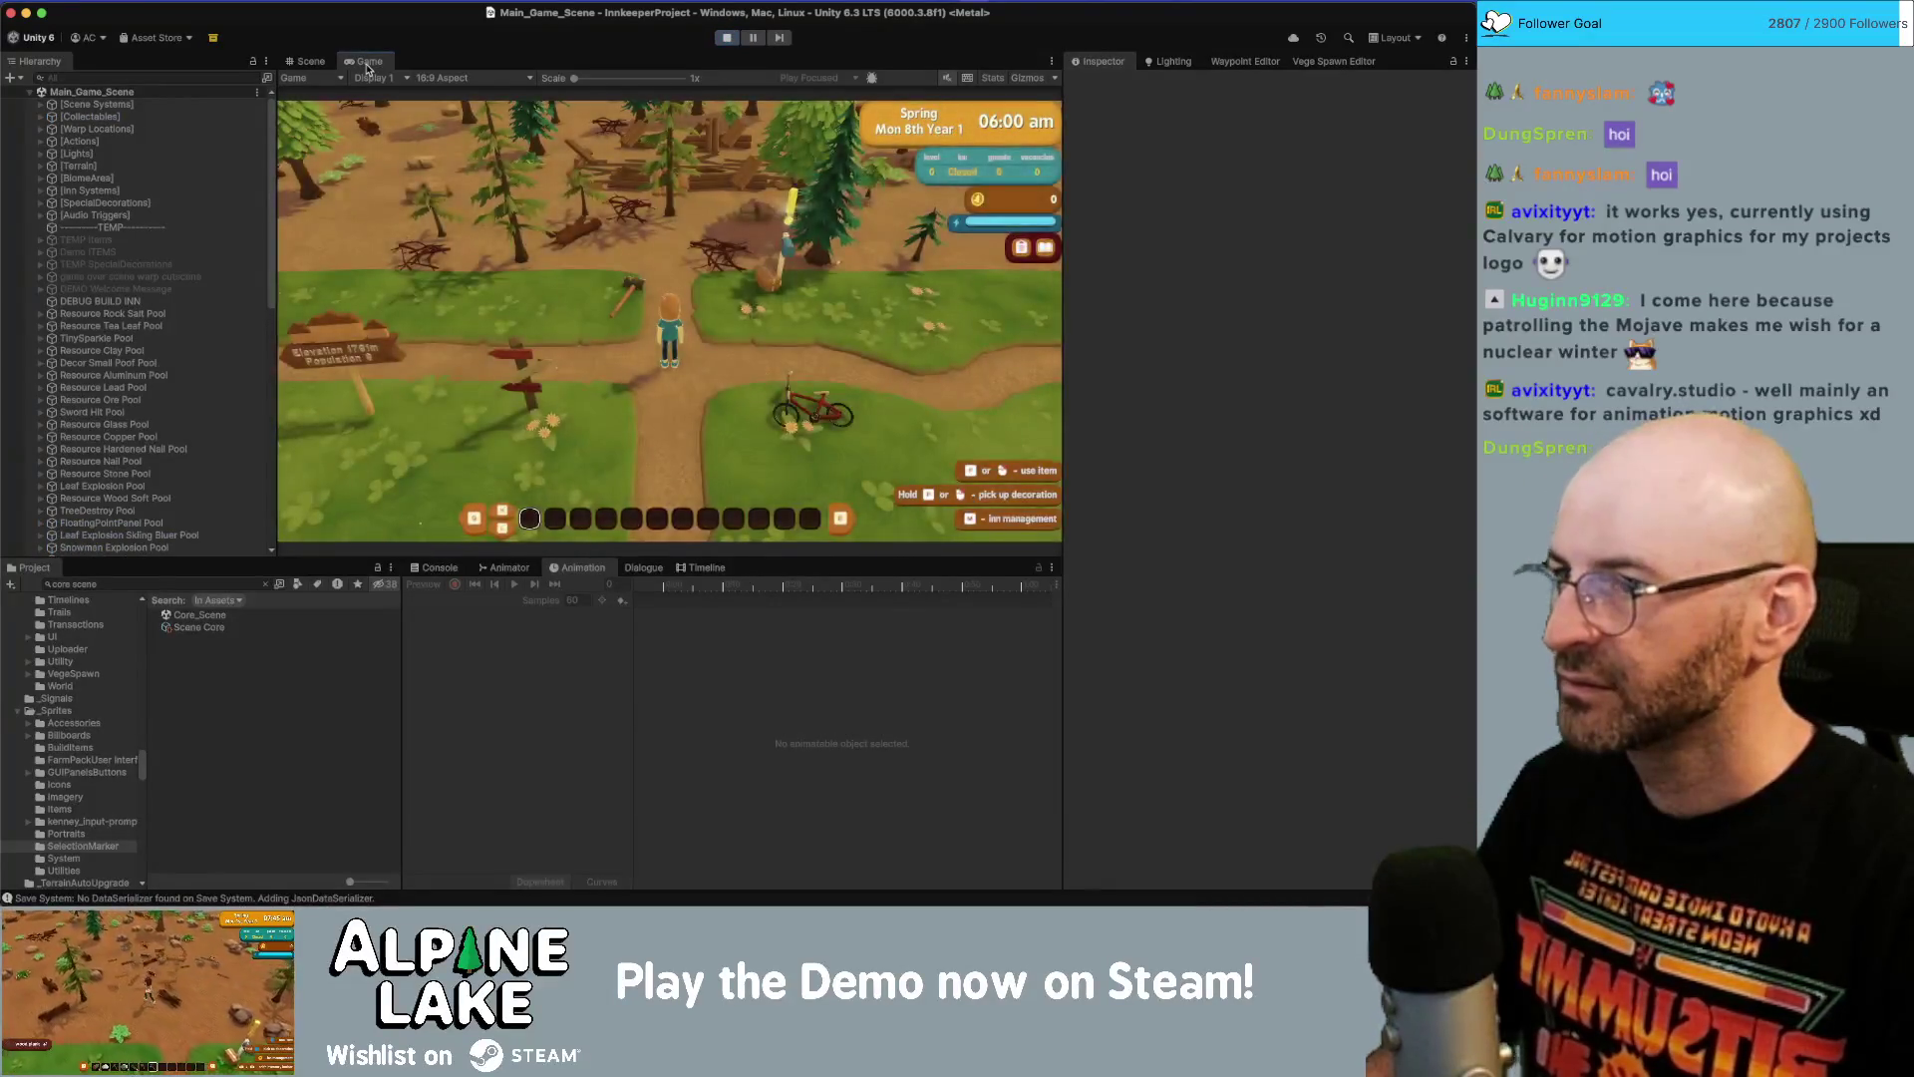
Maximize the Game view, skip the bench cutscene, restart Play, and dismiss the Moving! notice.
double_click(380, 55)
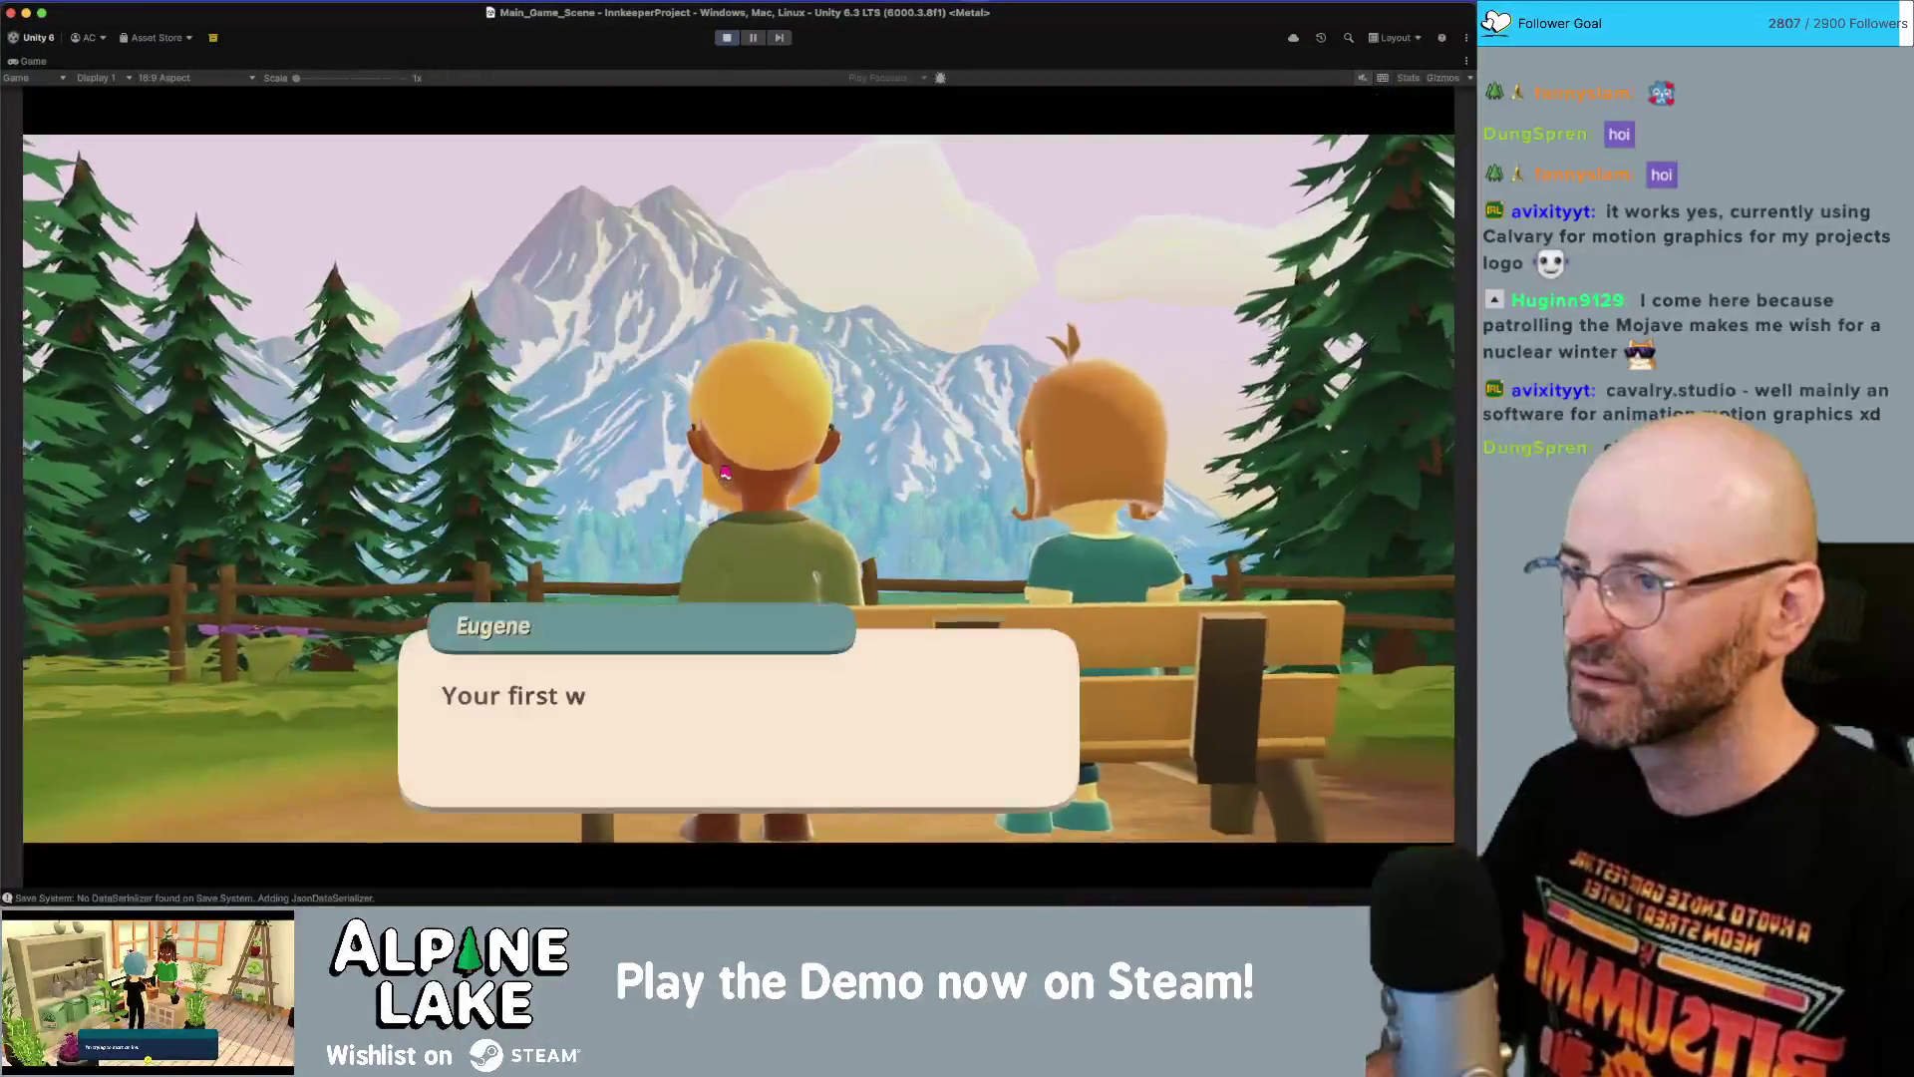
key(space)
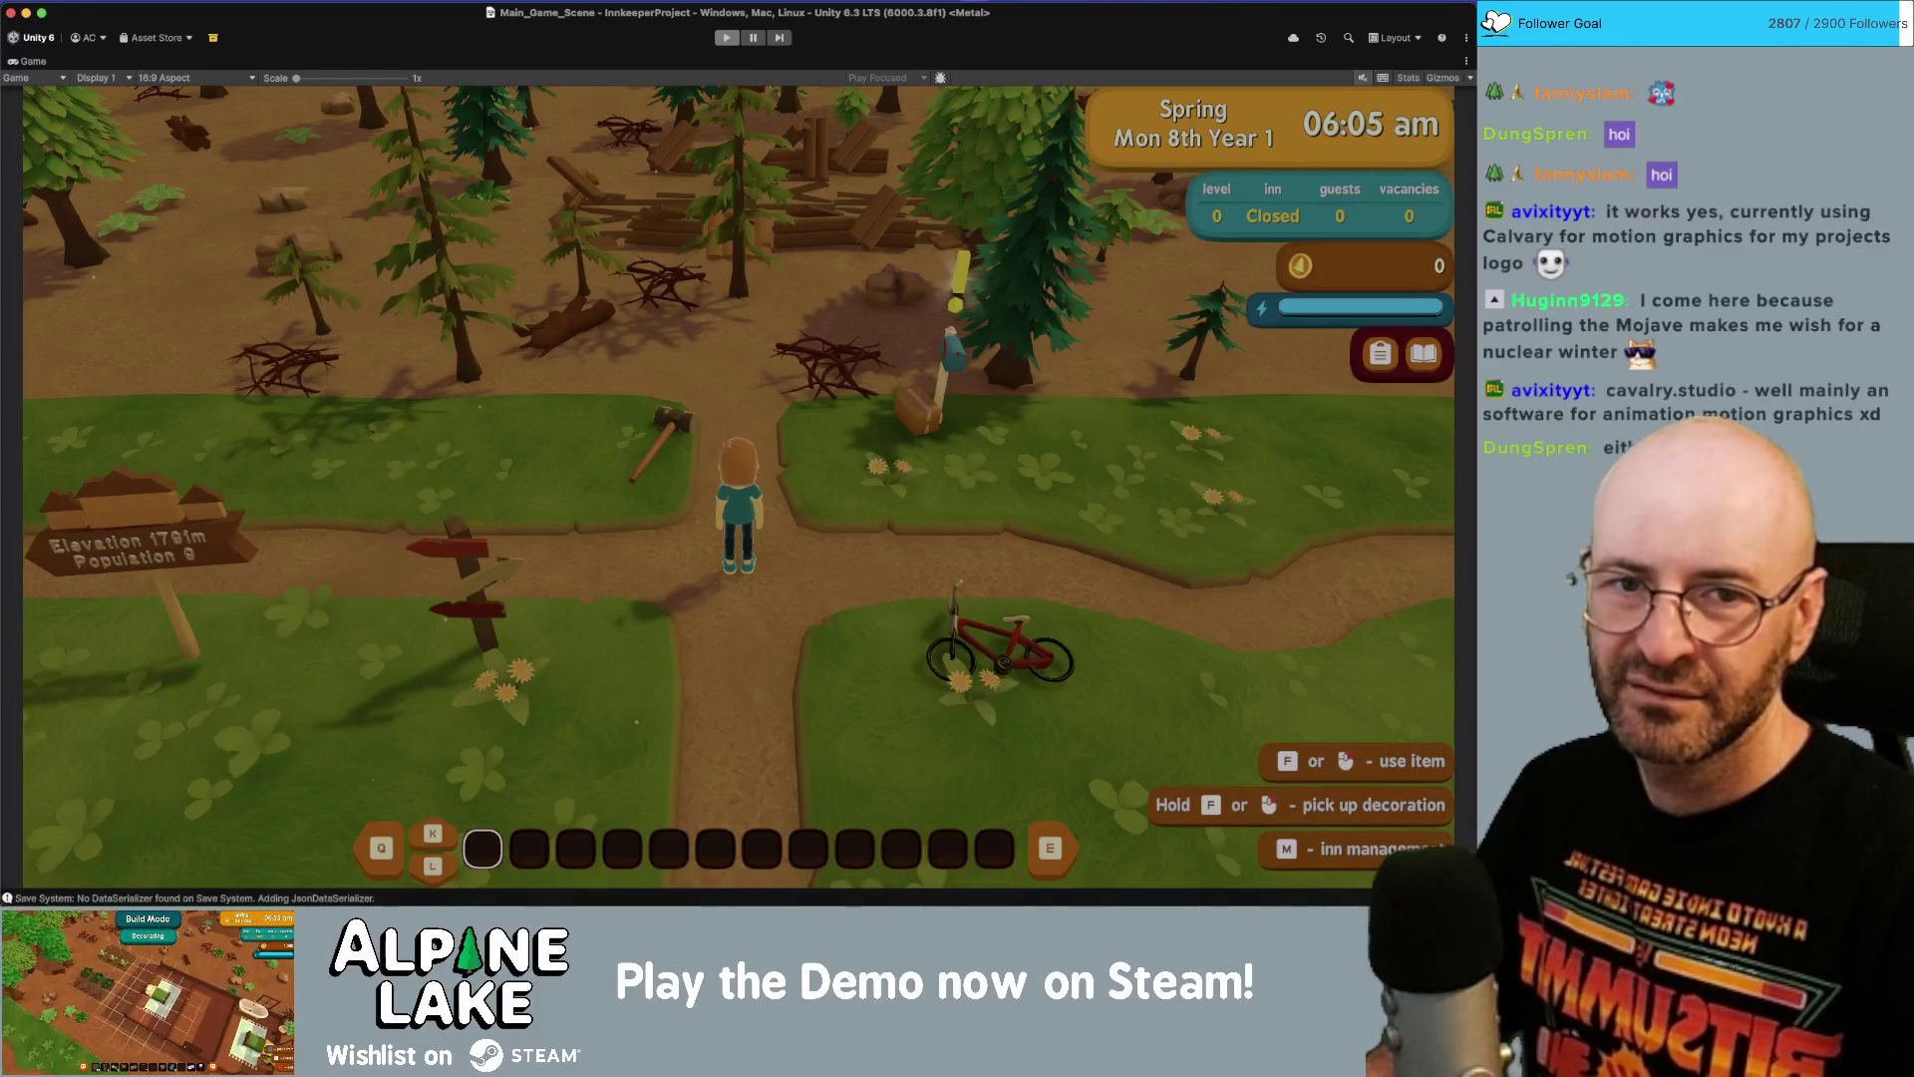
key(super+p)
click(654, 41)
click(725, 38)
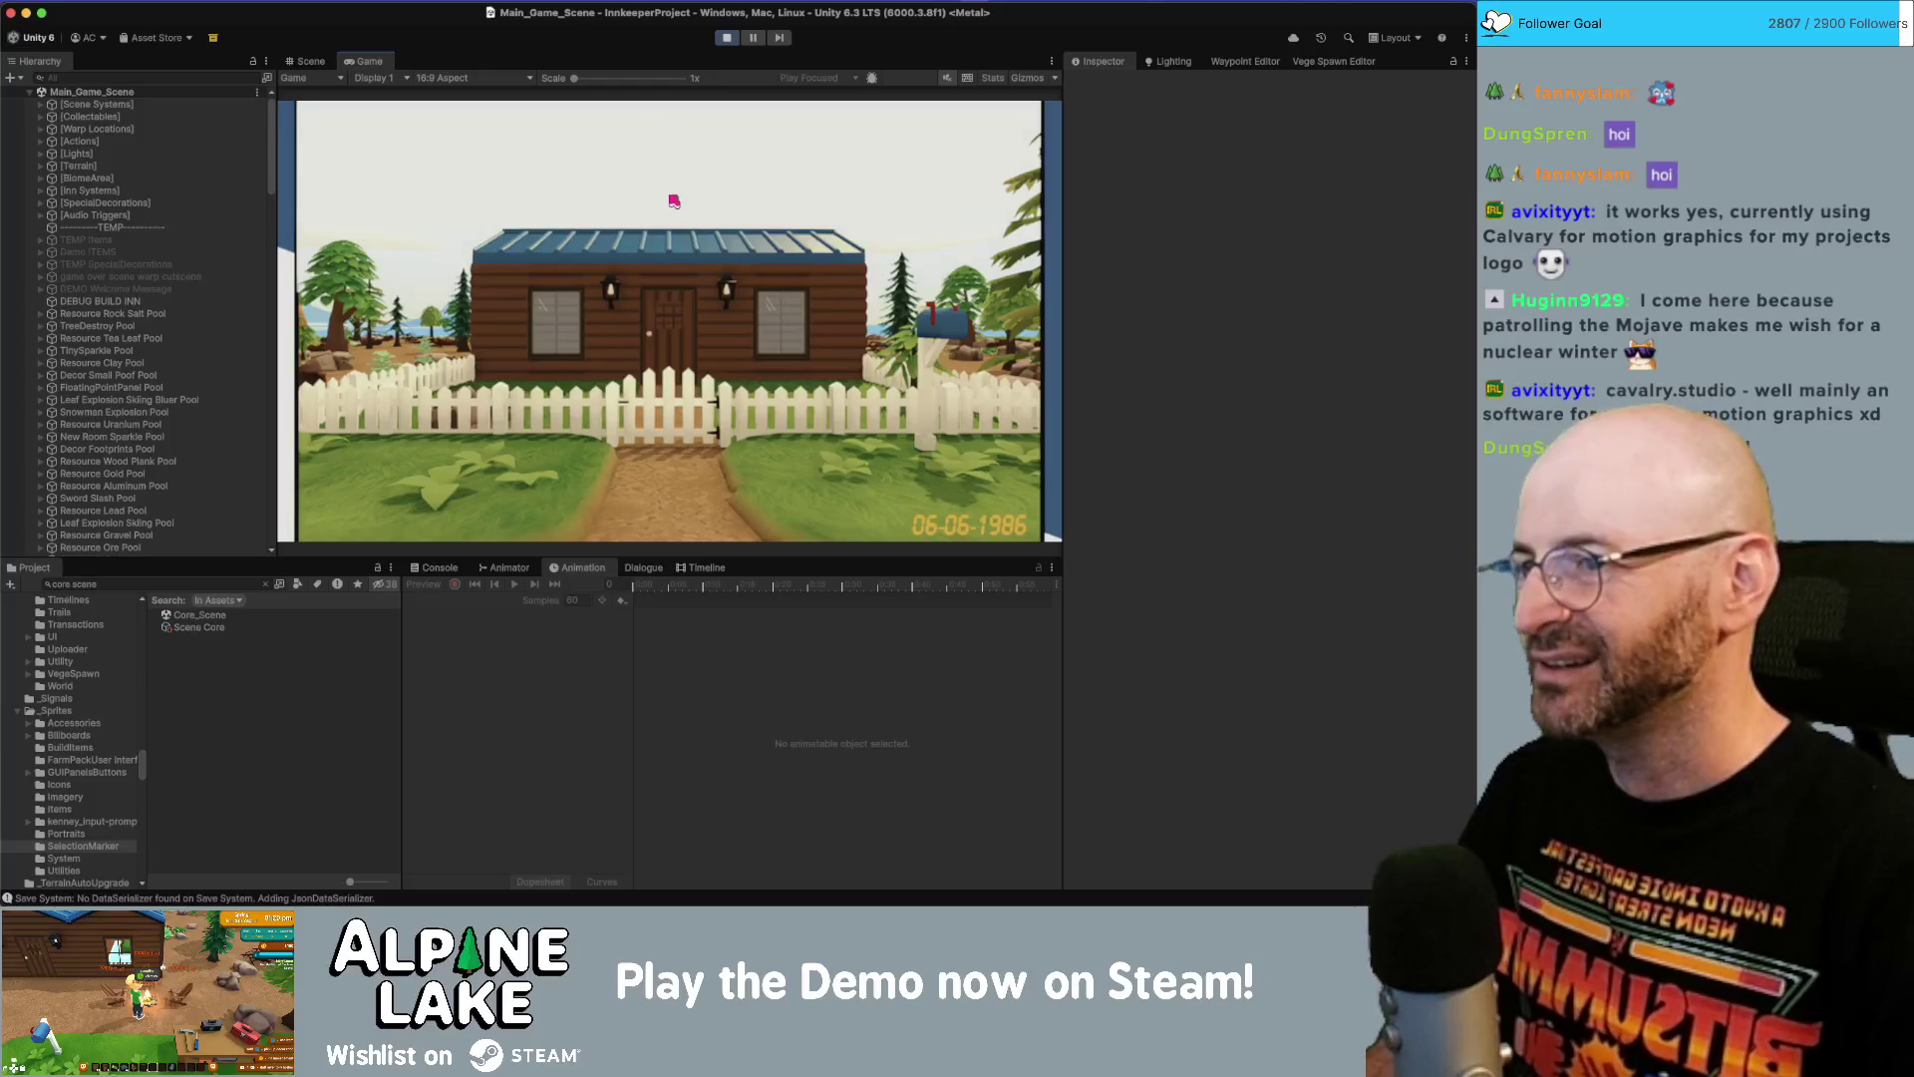
click(691, 385)
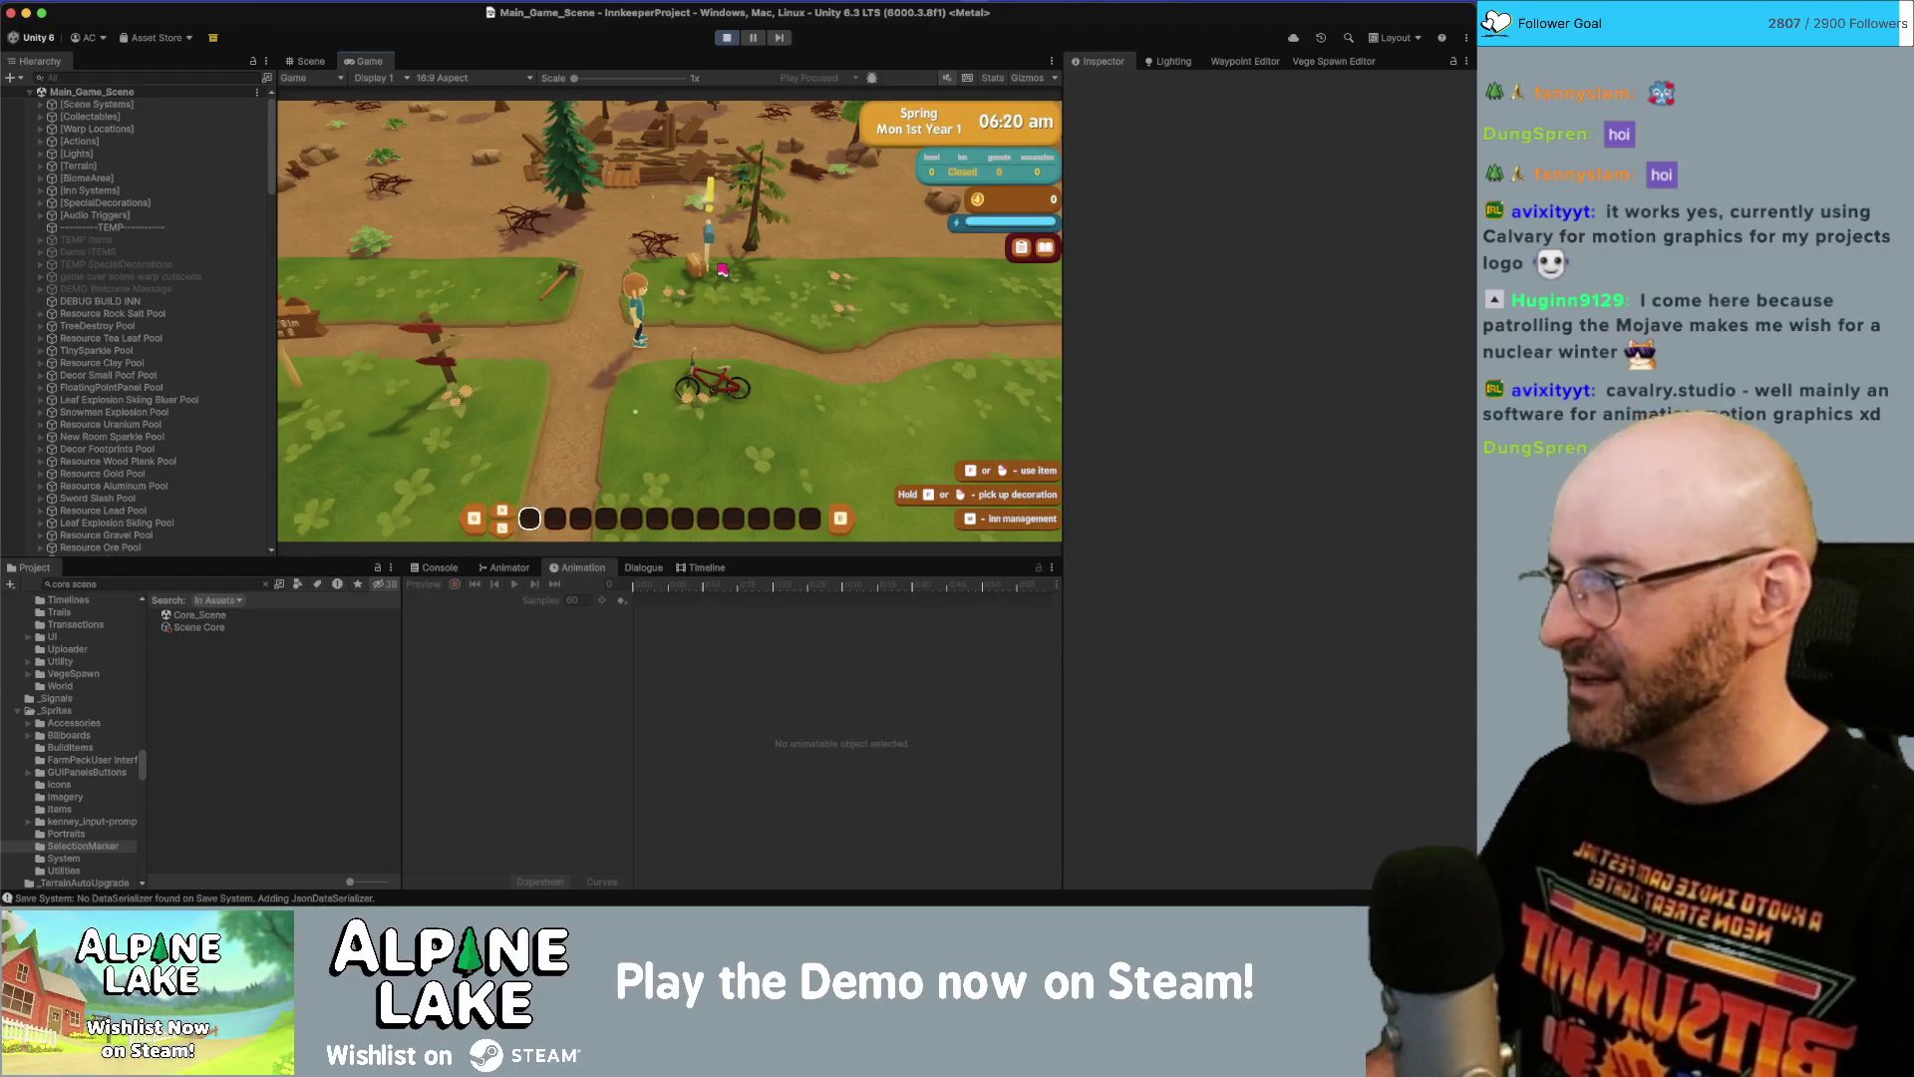
Walk the character north and across the rocky area, then open the Backpack menu.
key(w)
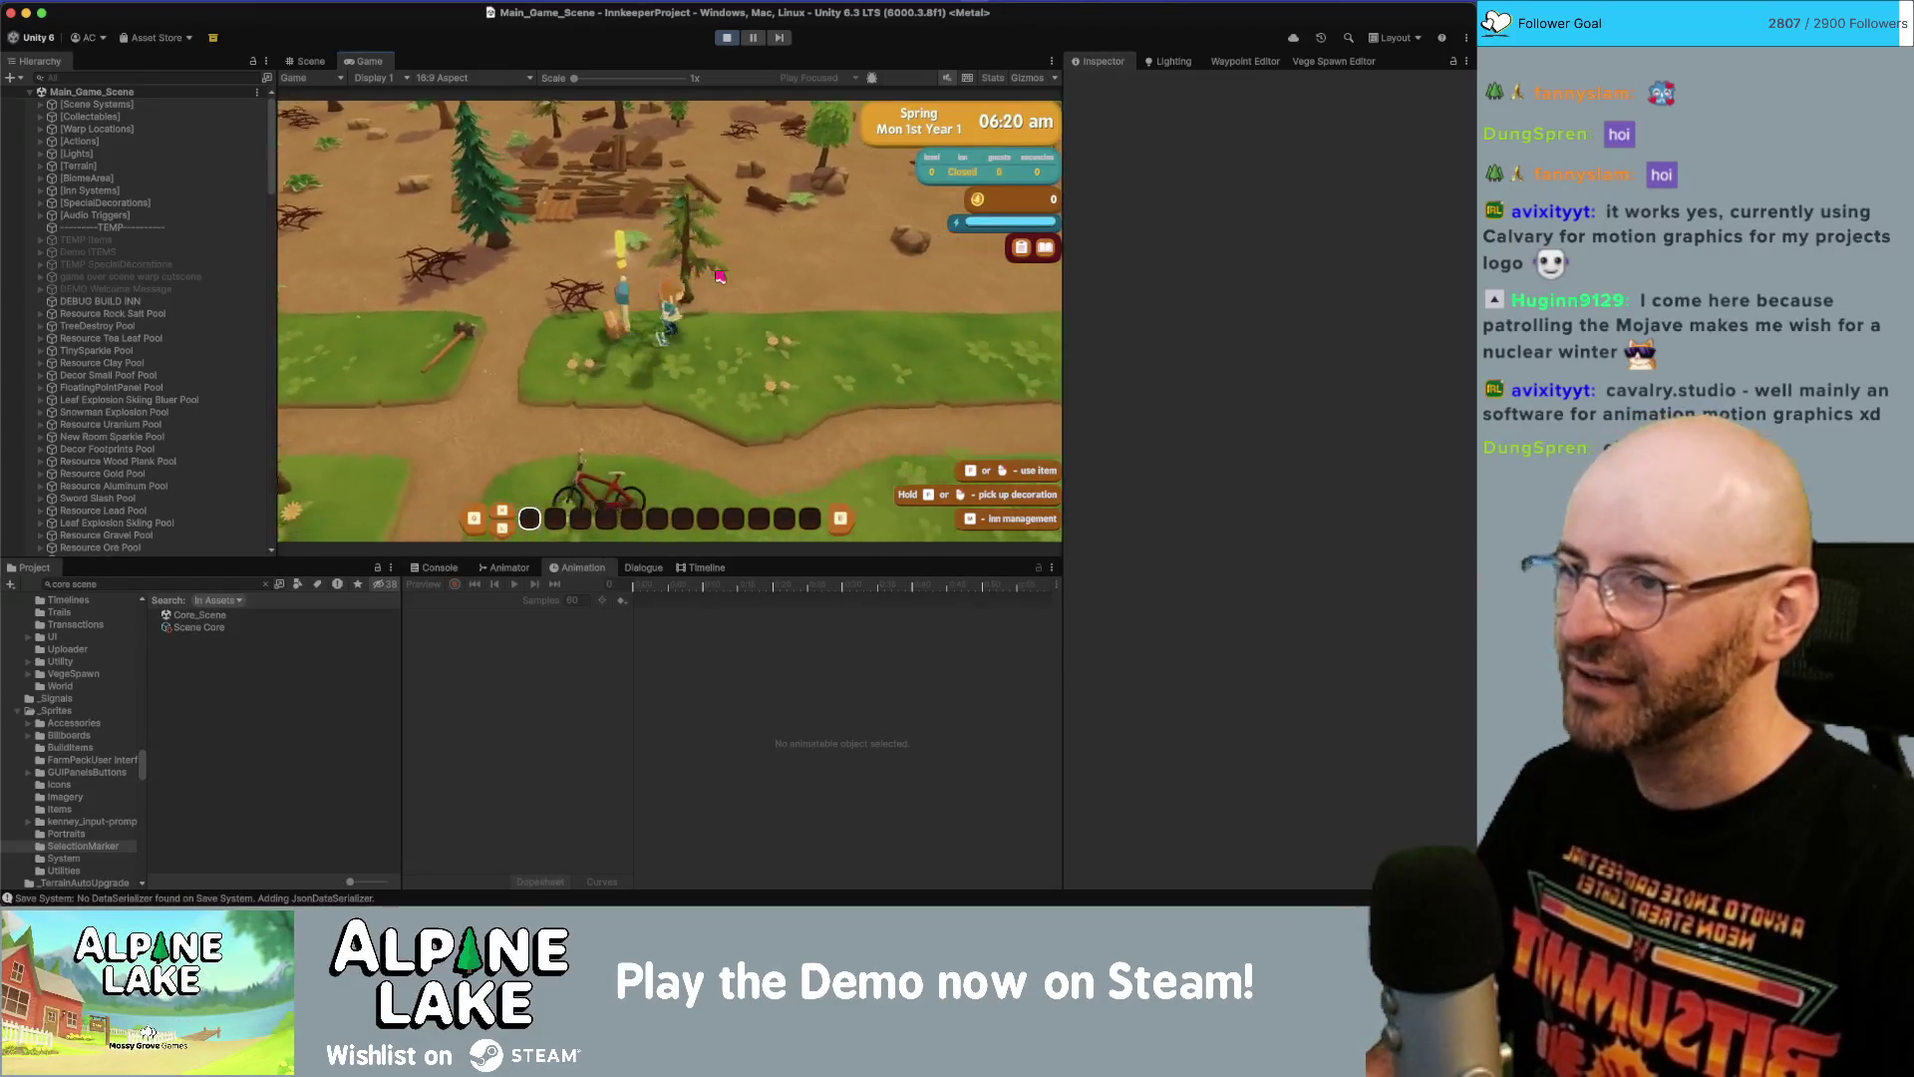
key(w)
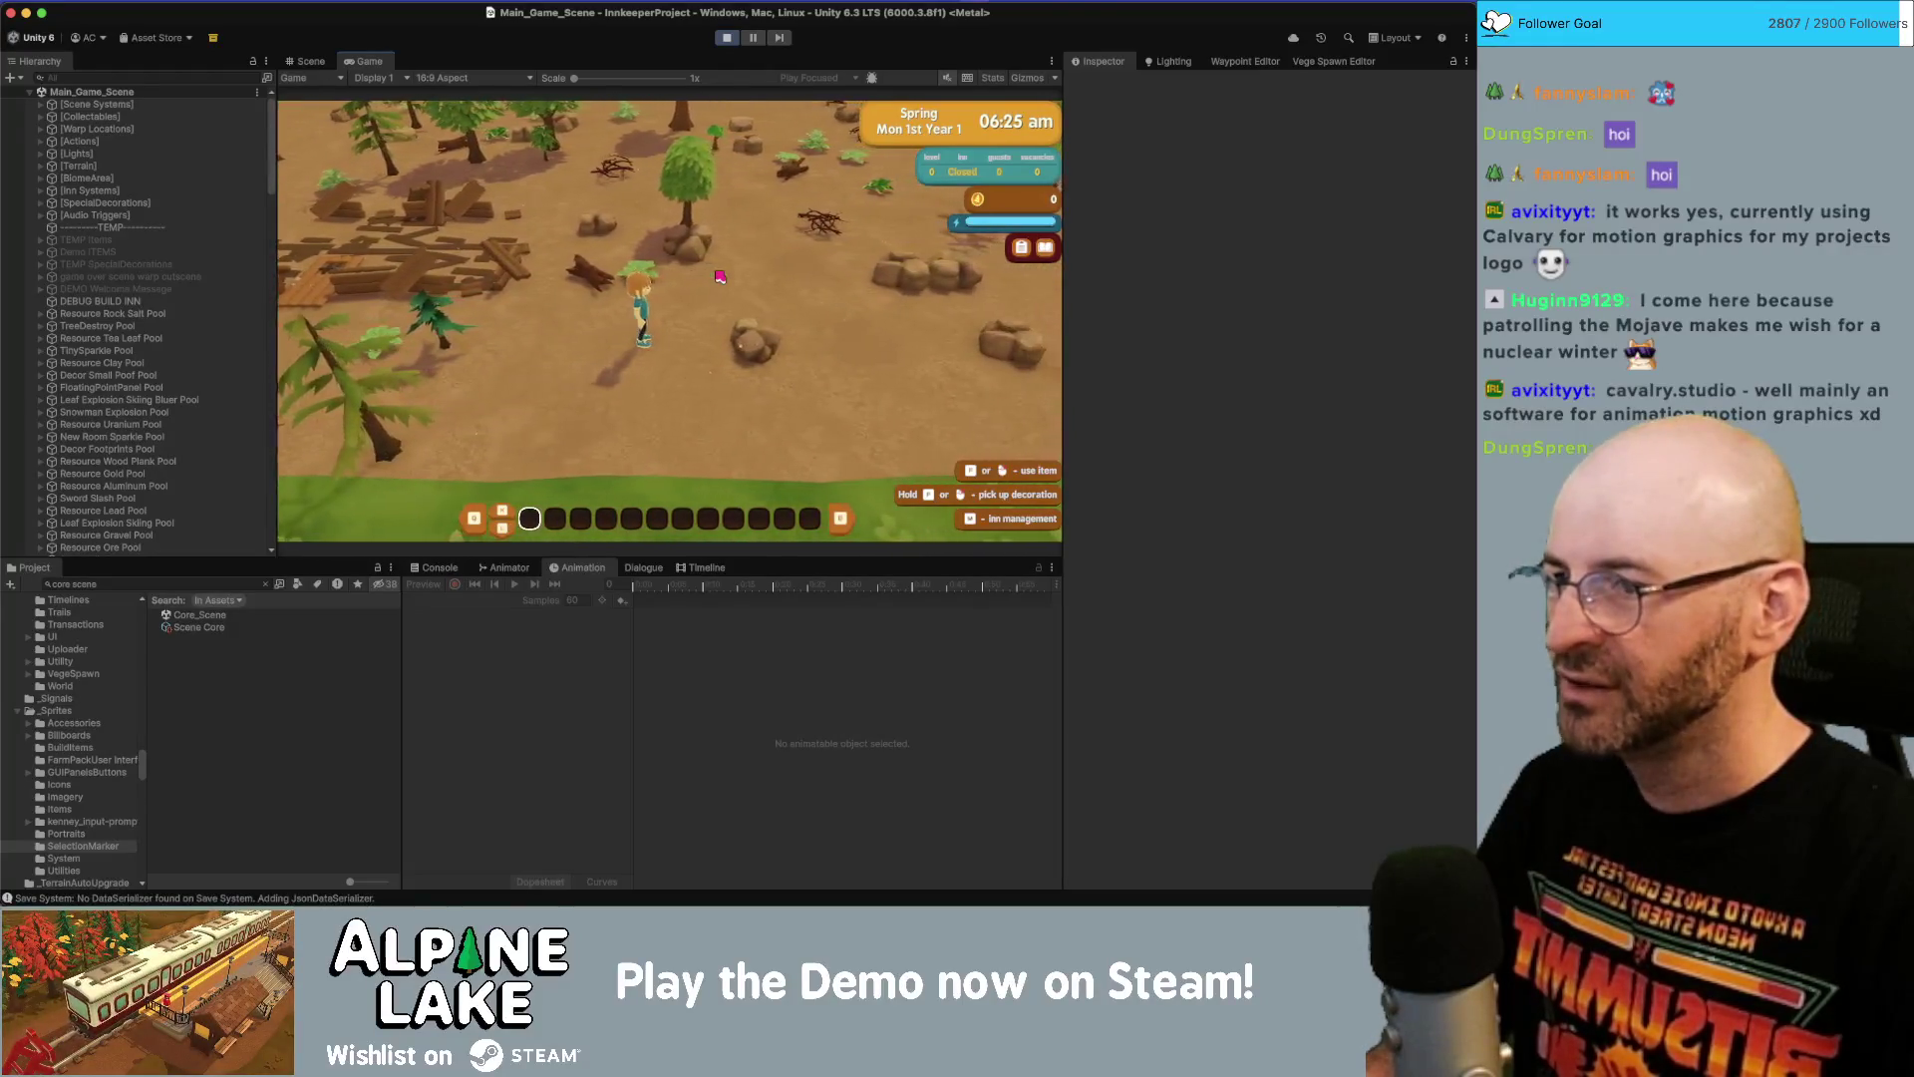
key(d)
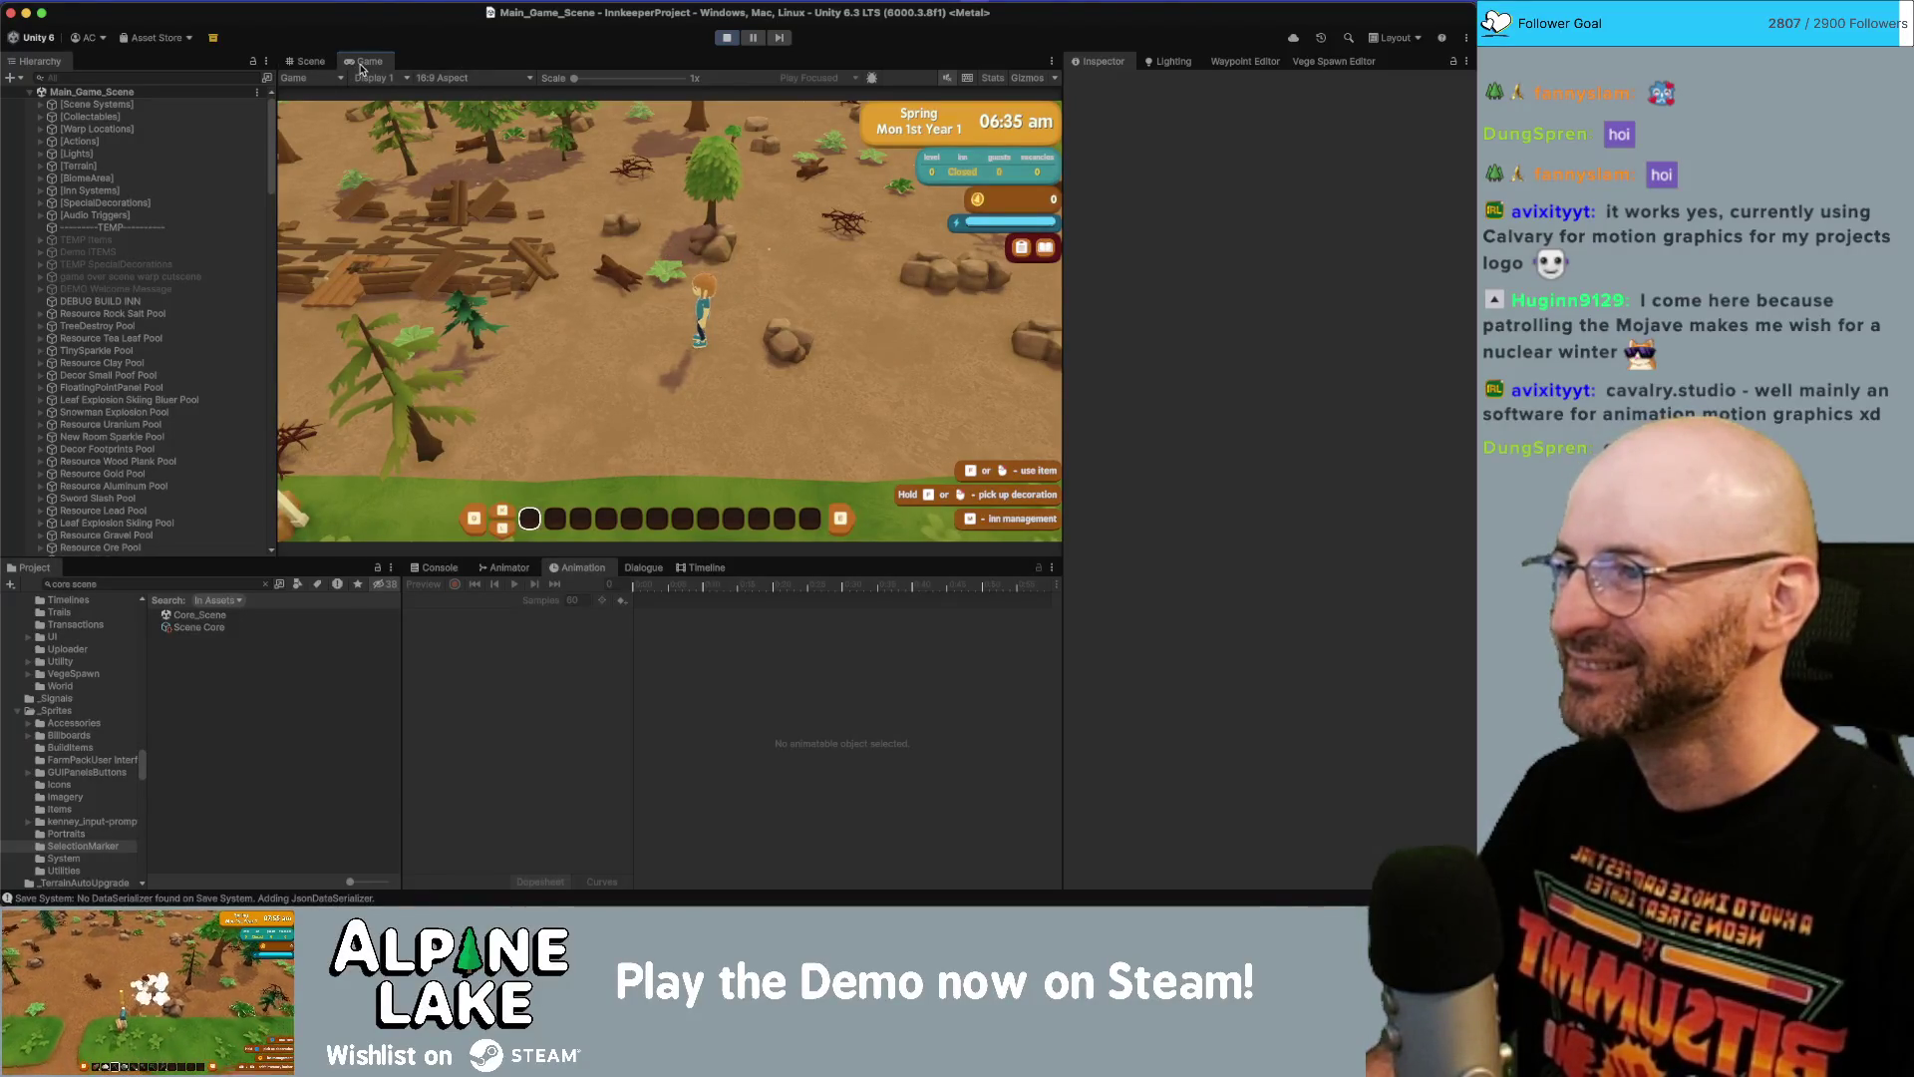
key(shift+space)
key(i)
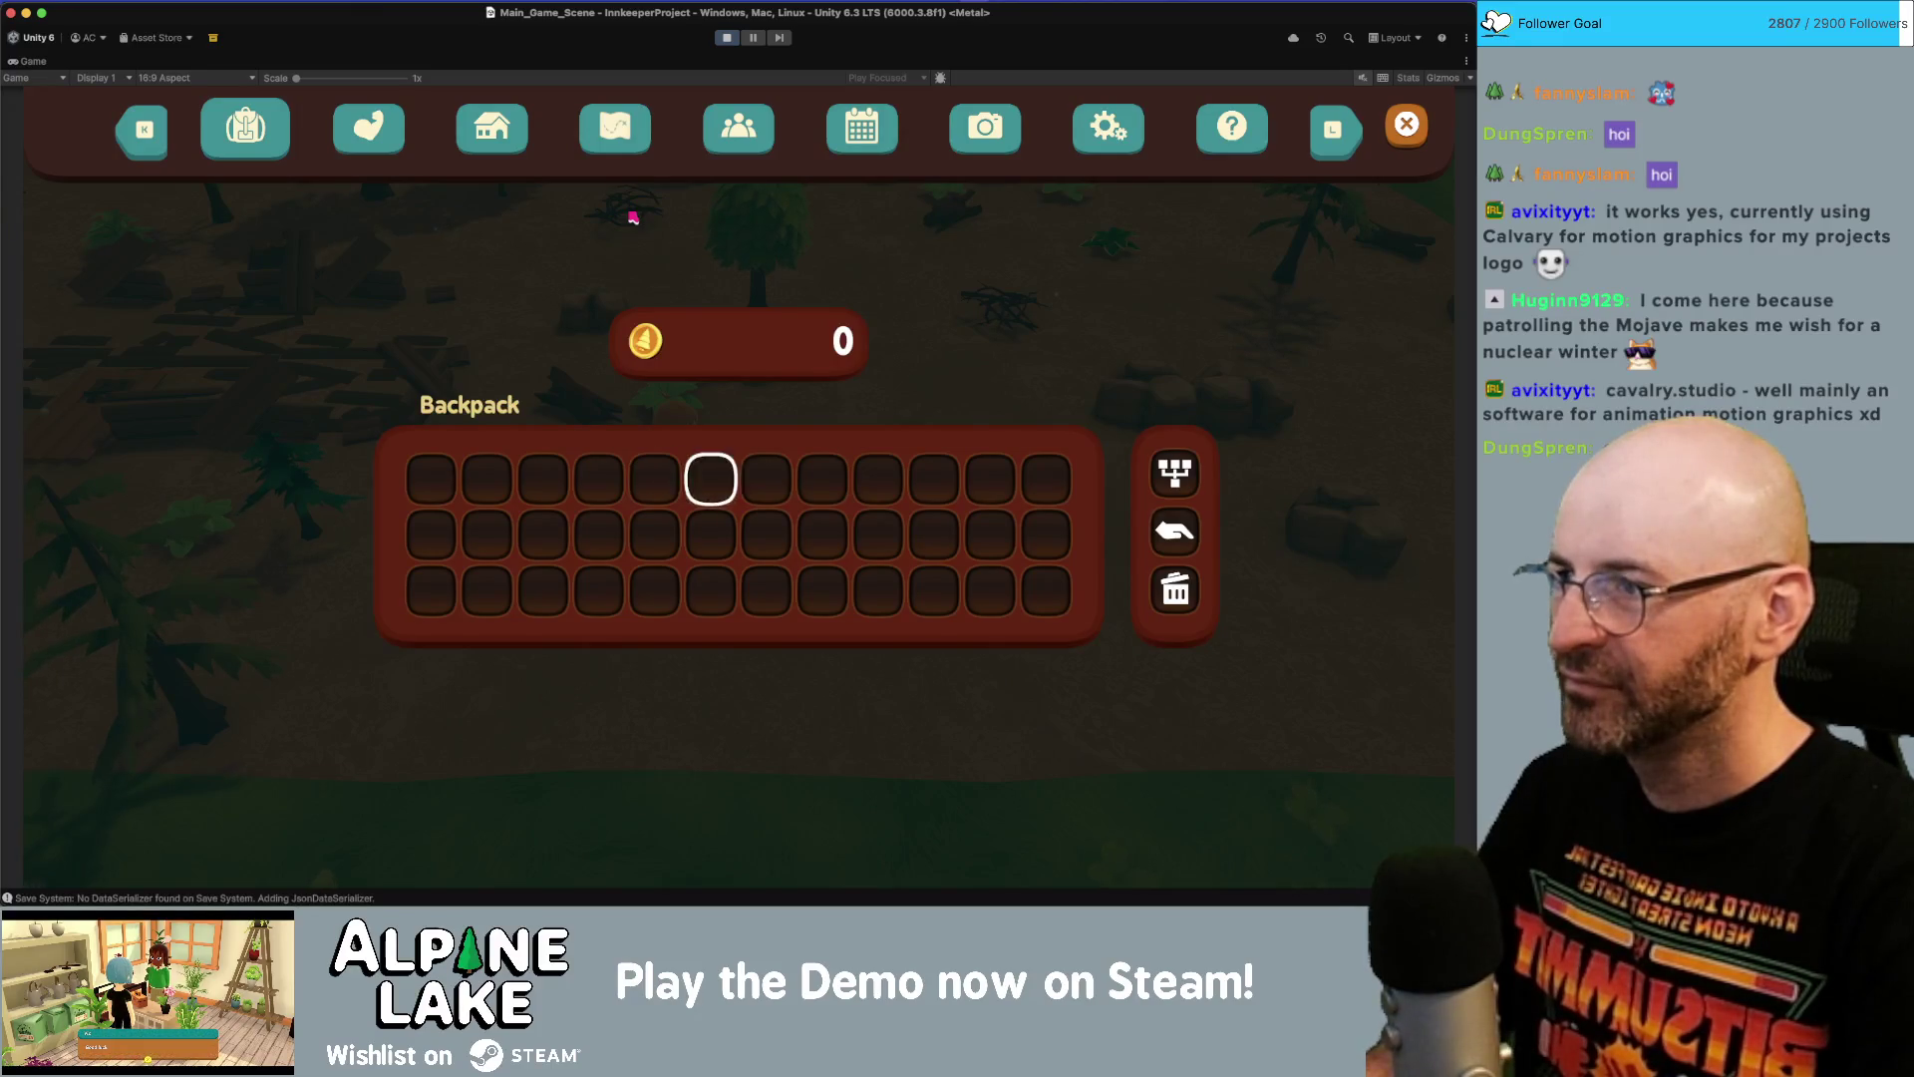
Switch to the Guests page, move the marker down five guests, then stop Play mode.
key(l)
key(l)
key(l)
key(l)
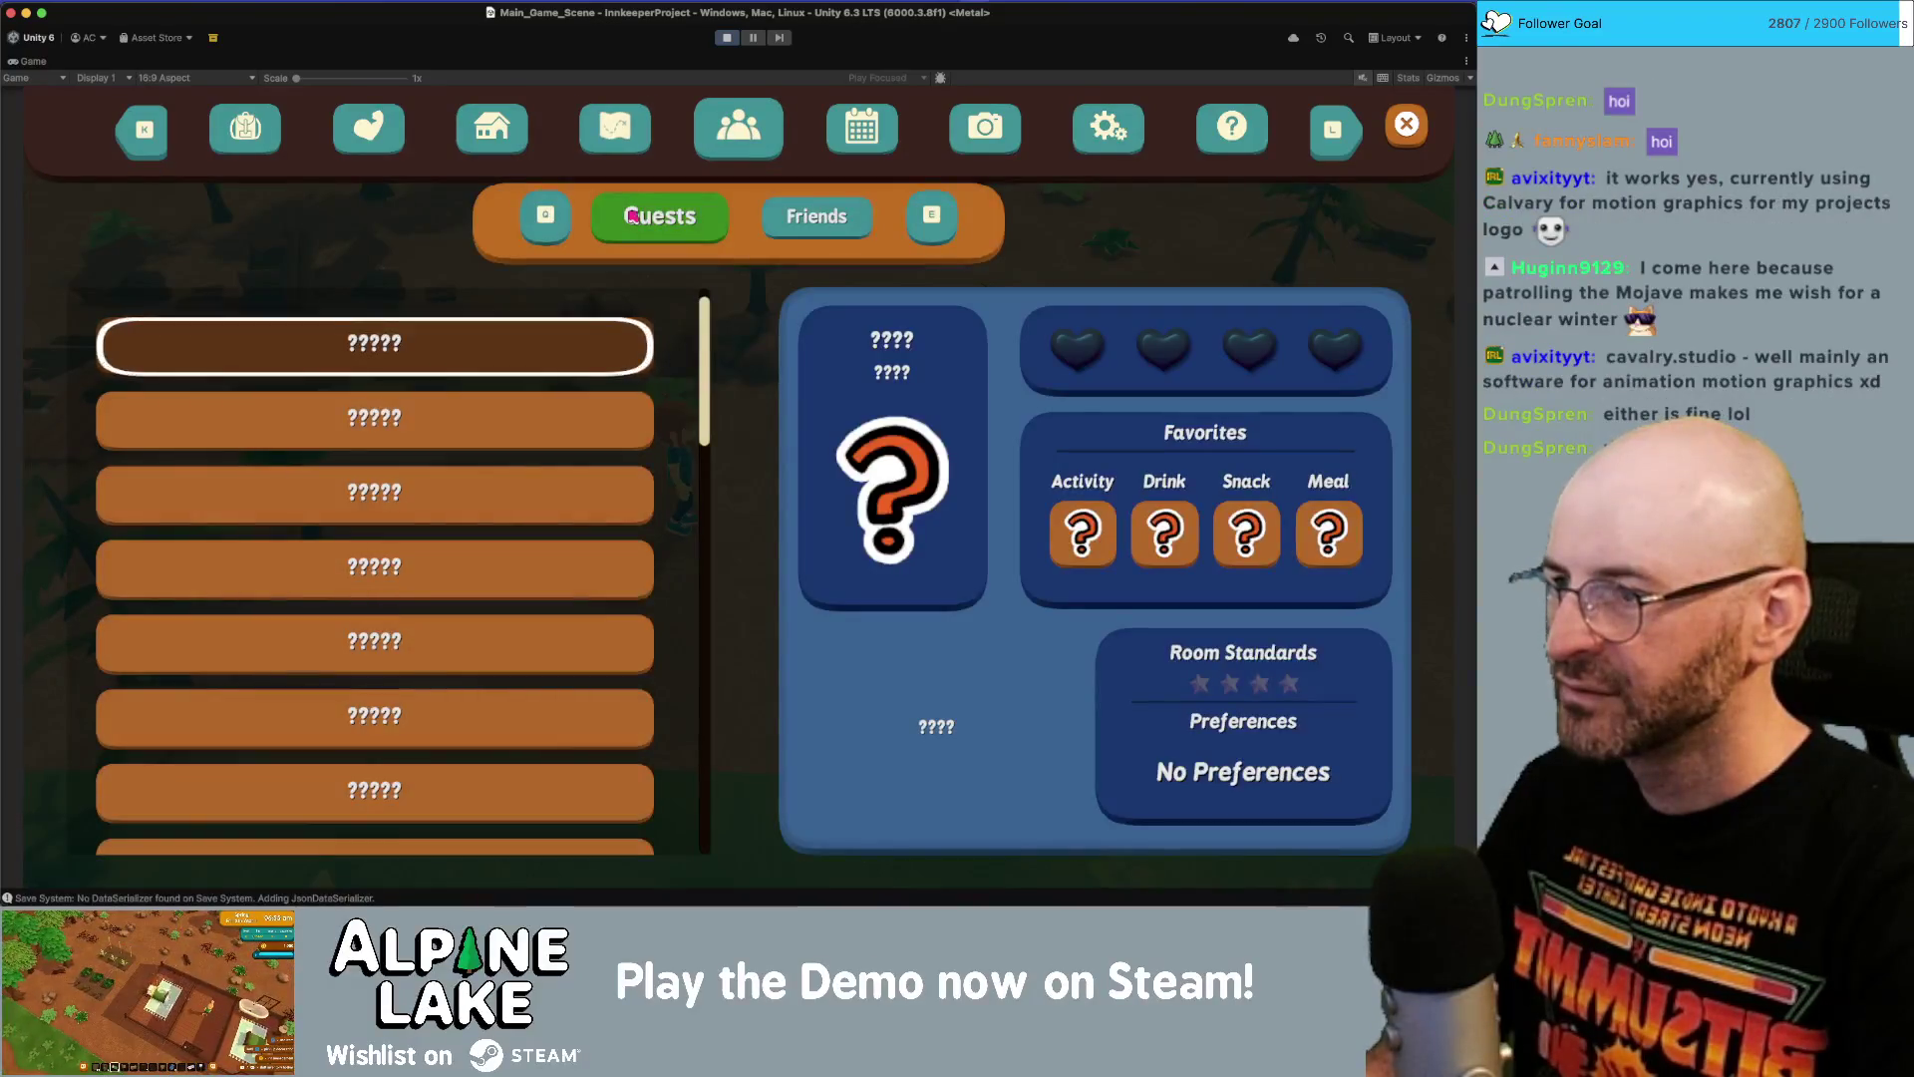
key(s)
key(s)
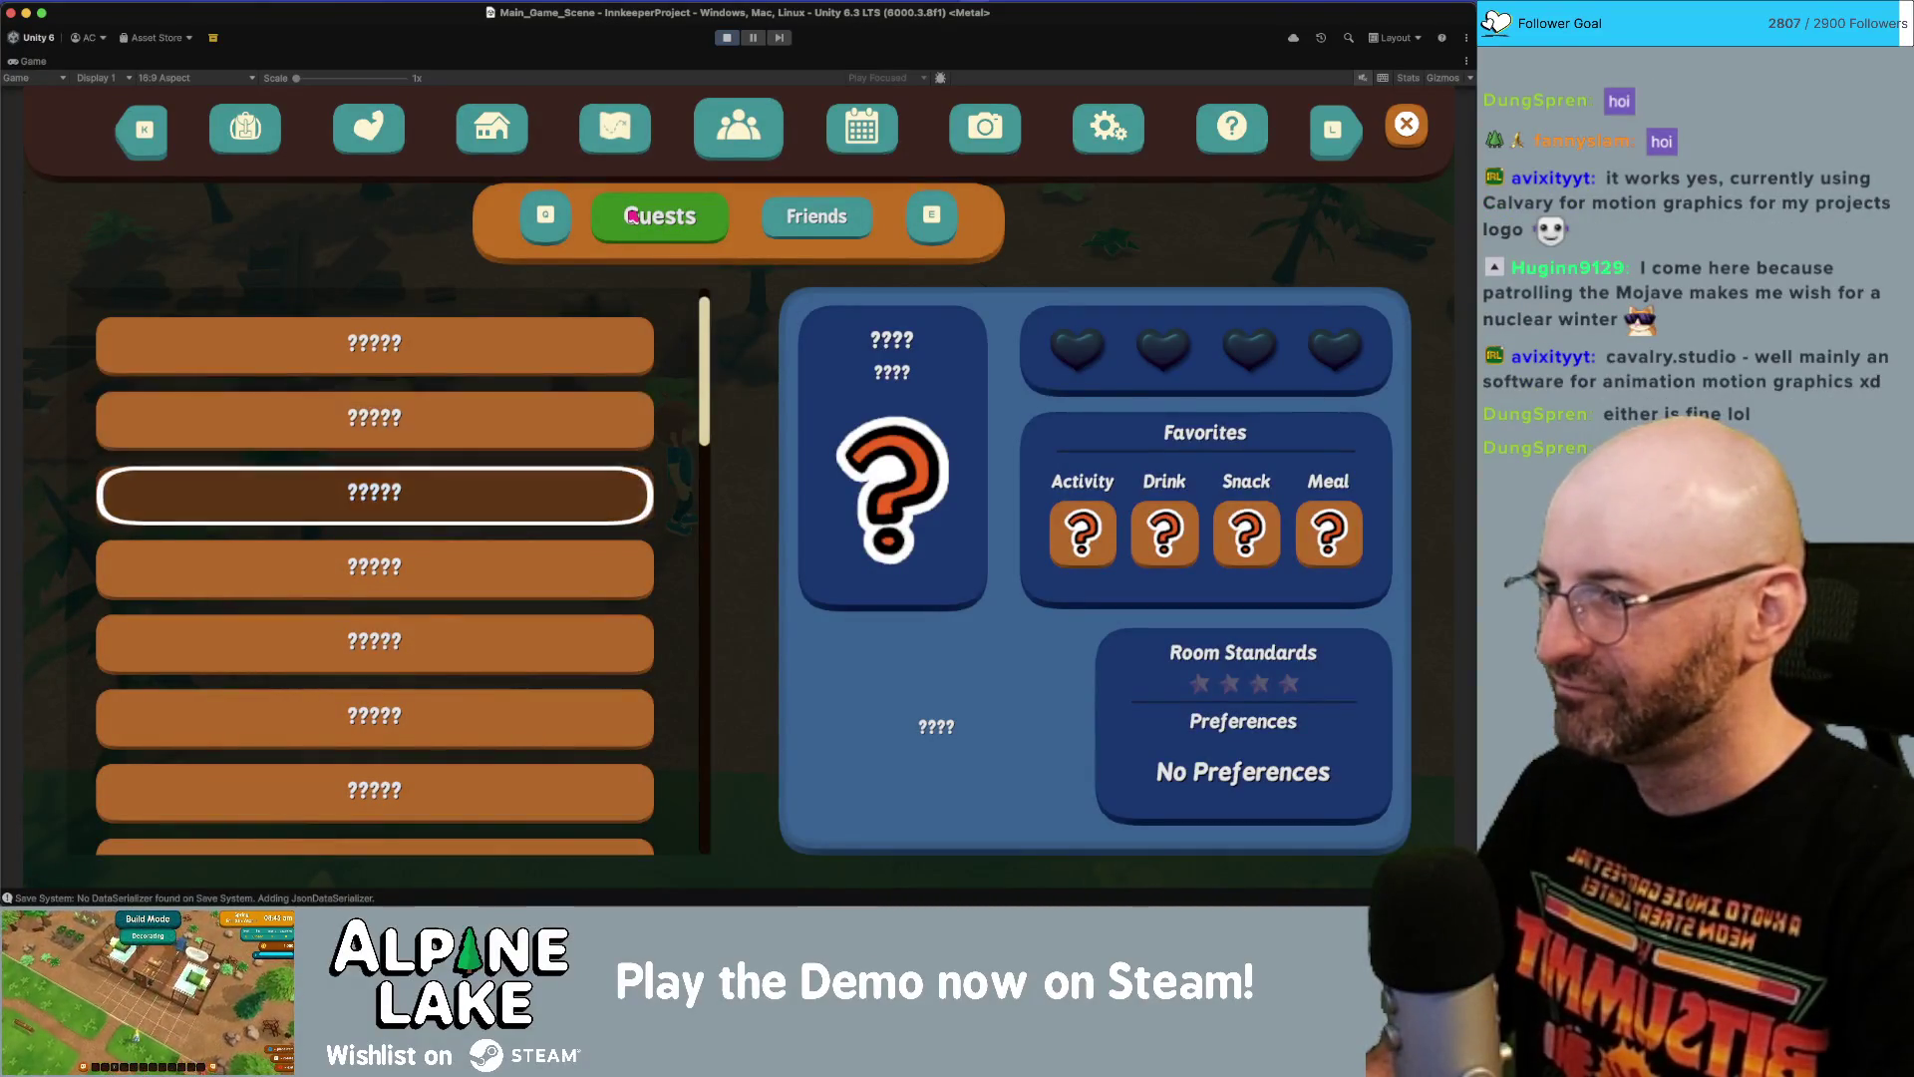
key(s)
key(s)
key(s)
key(s)
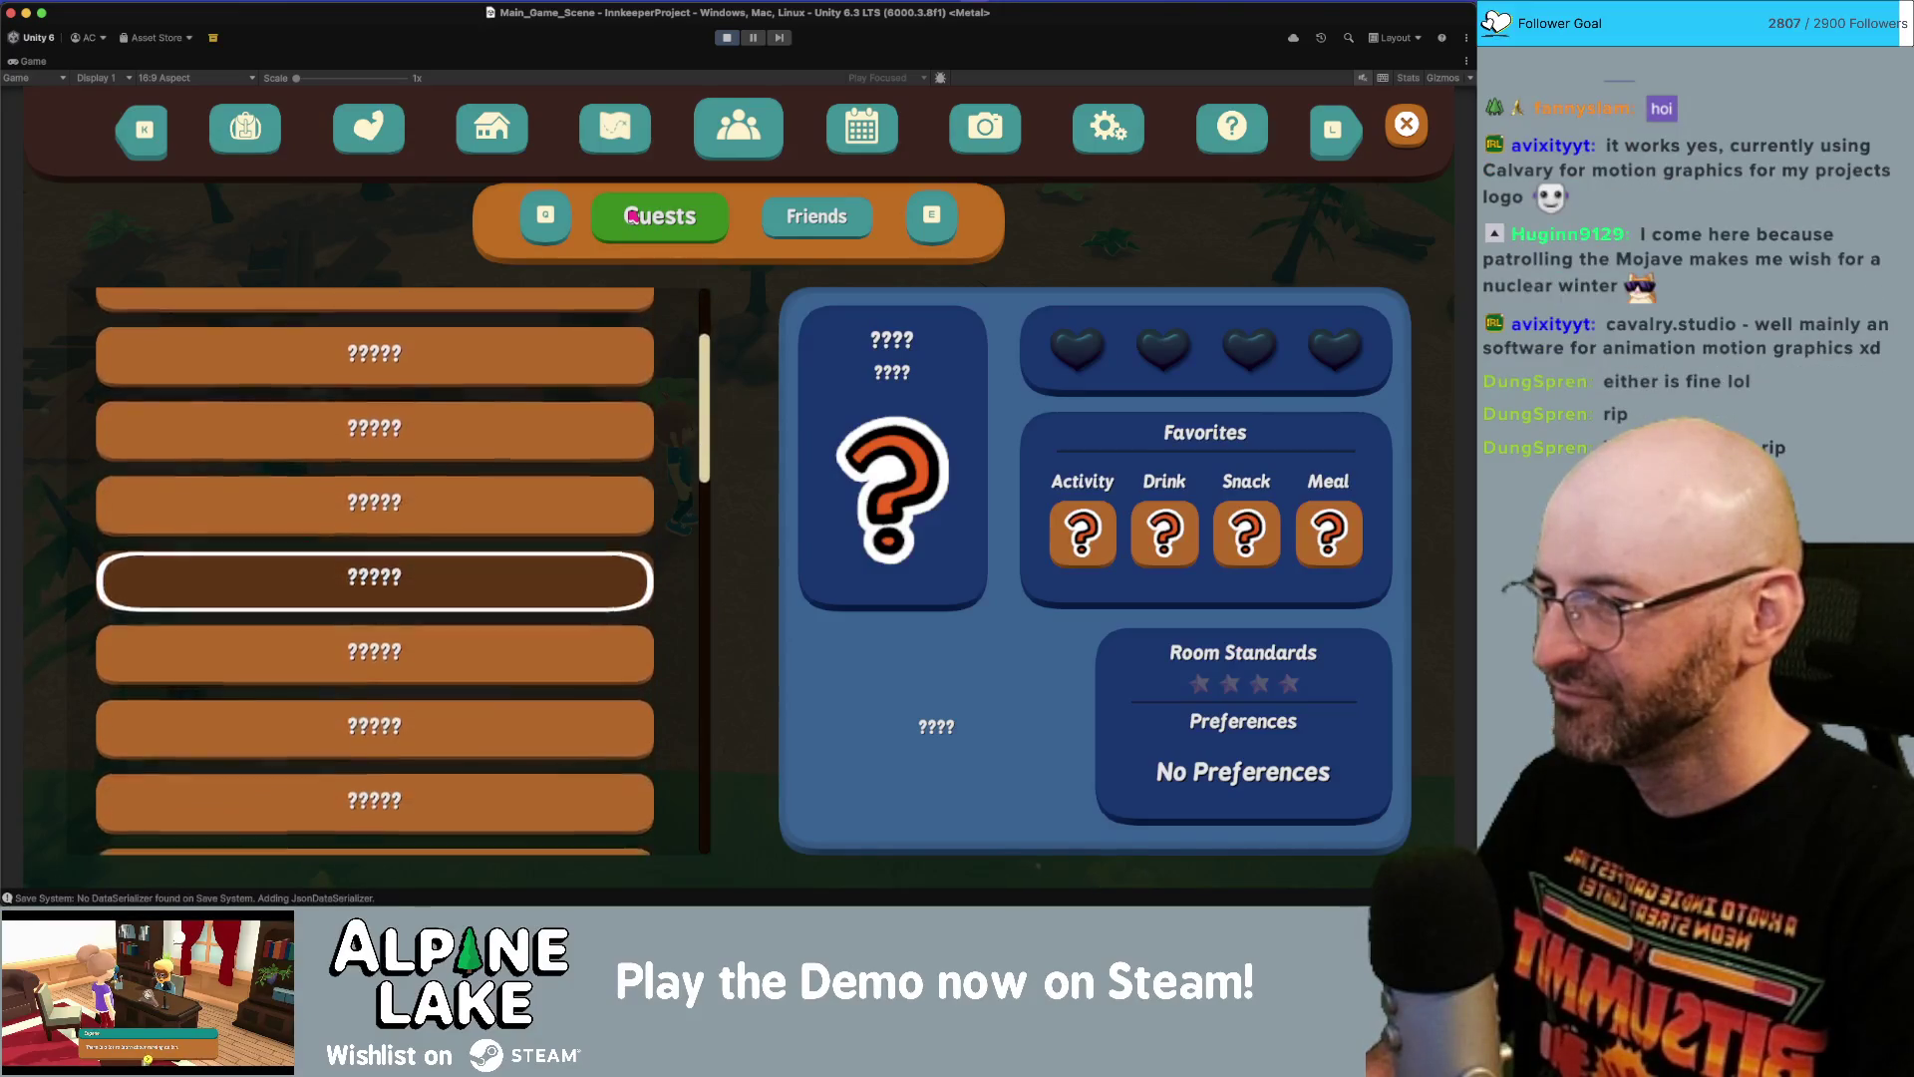
key(s)
key(s)
key(s)
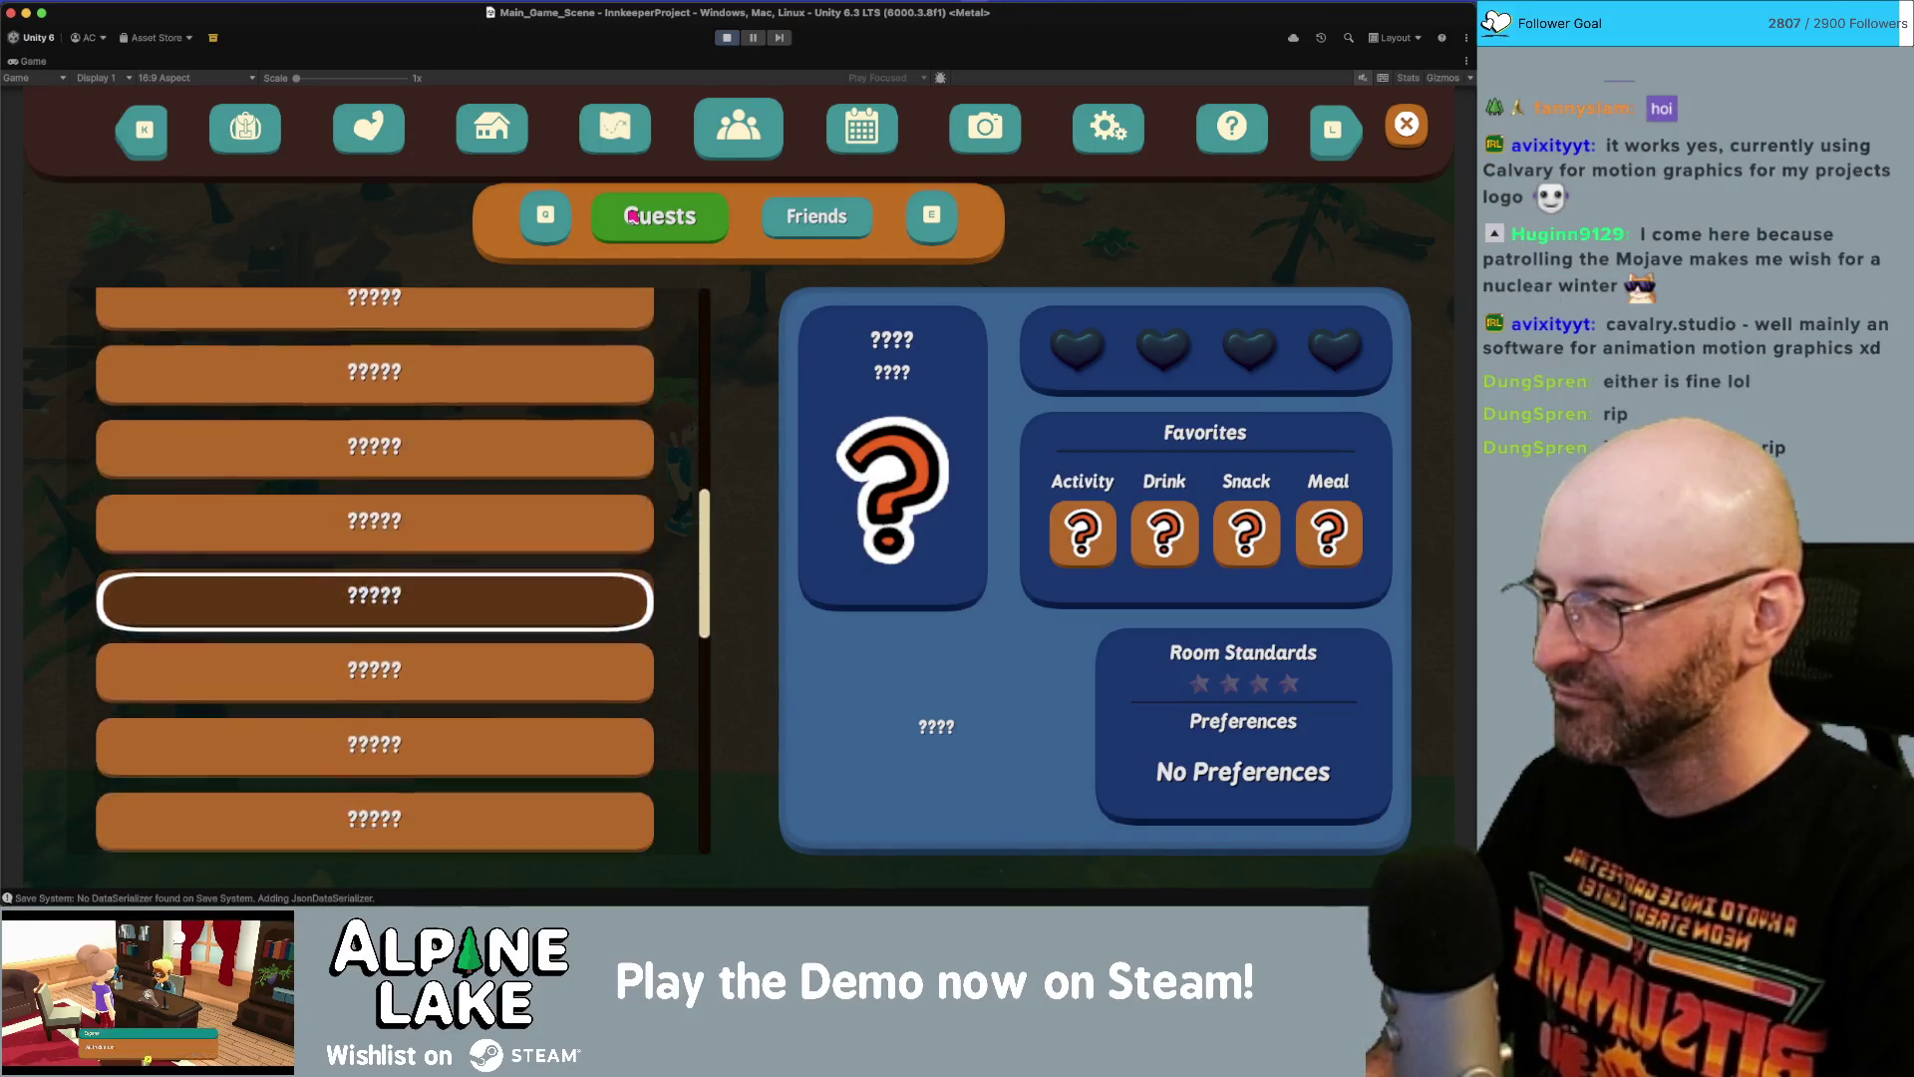
key(s)
key(s)
key(s)
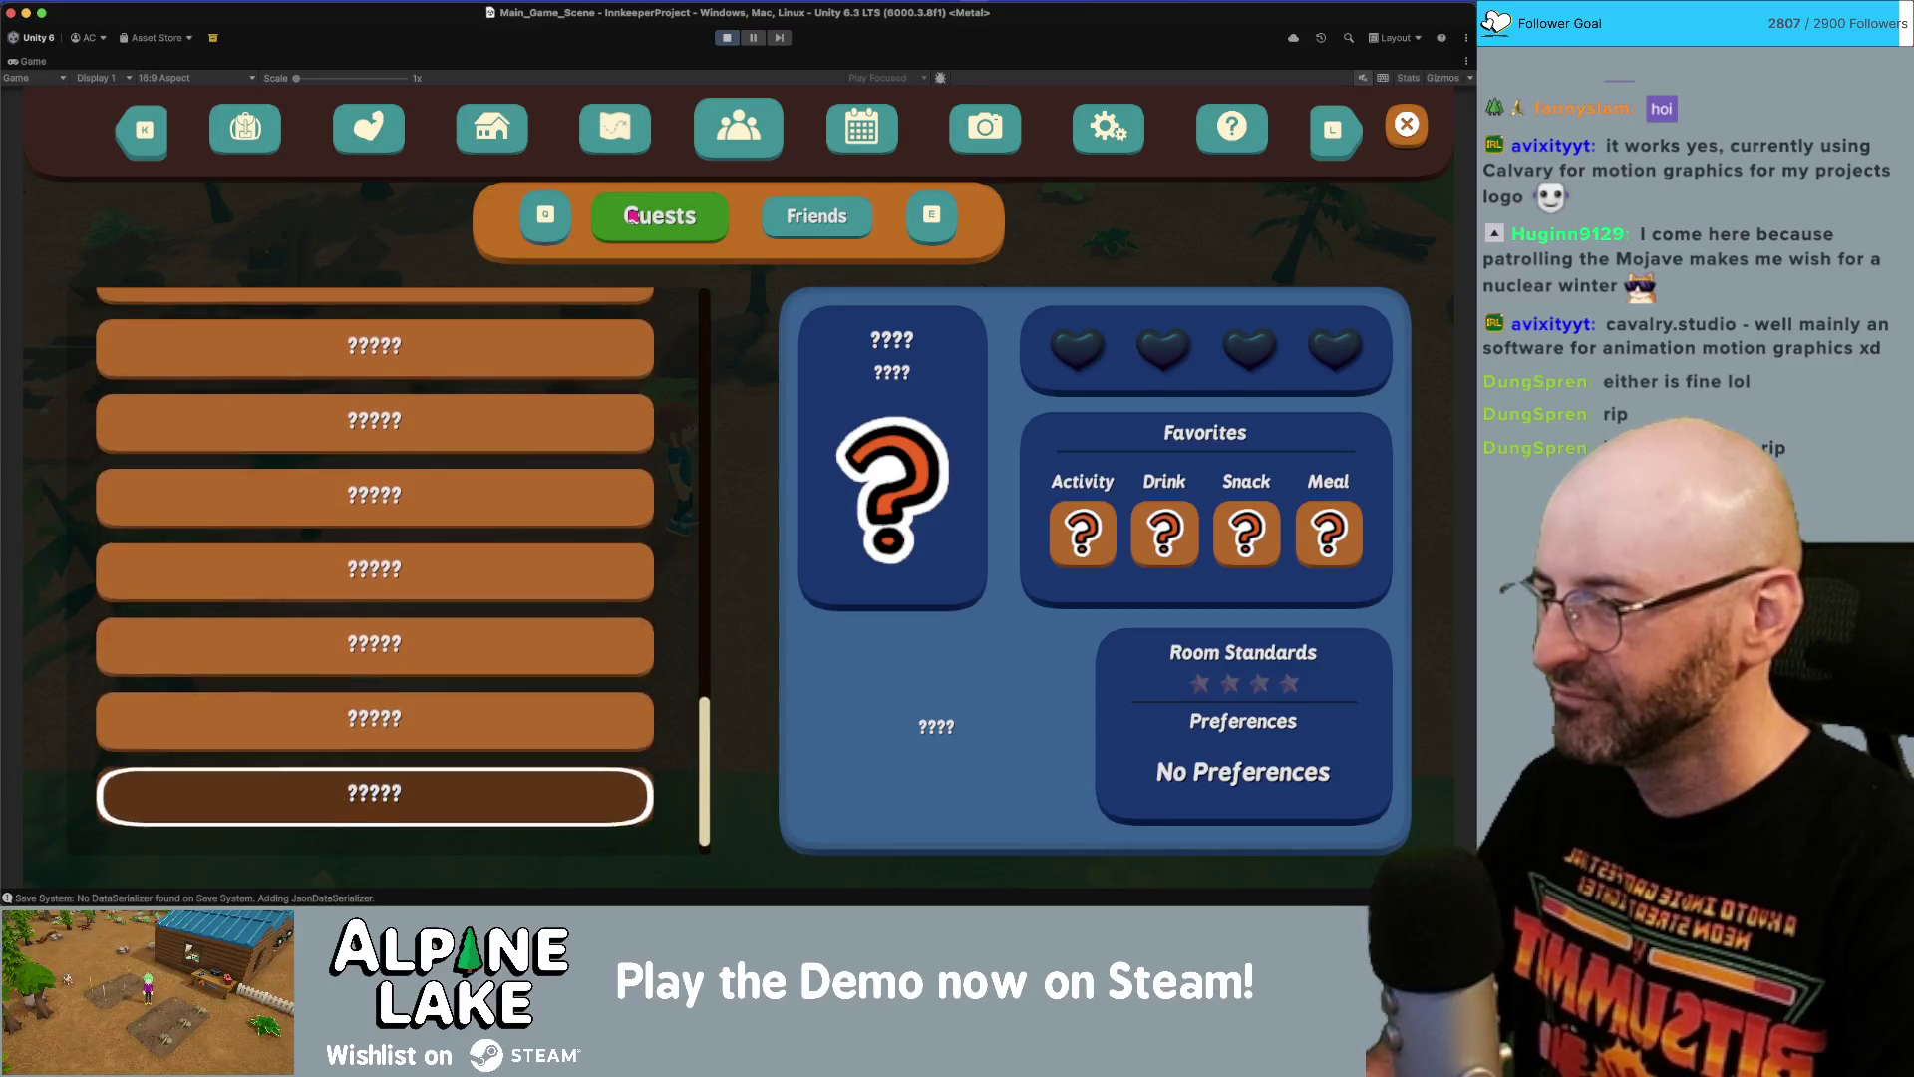
key(s)
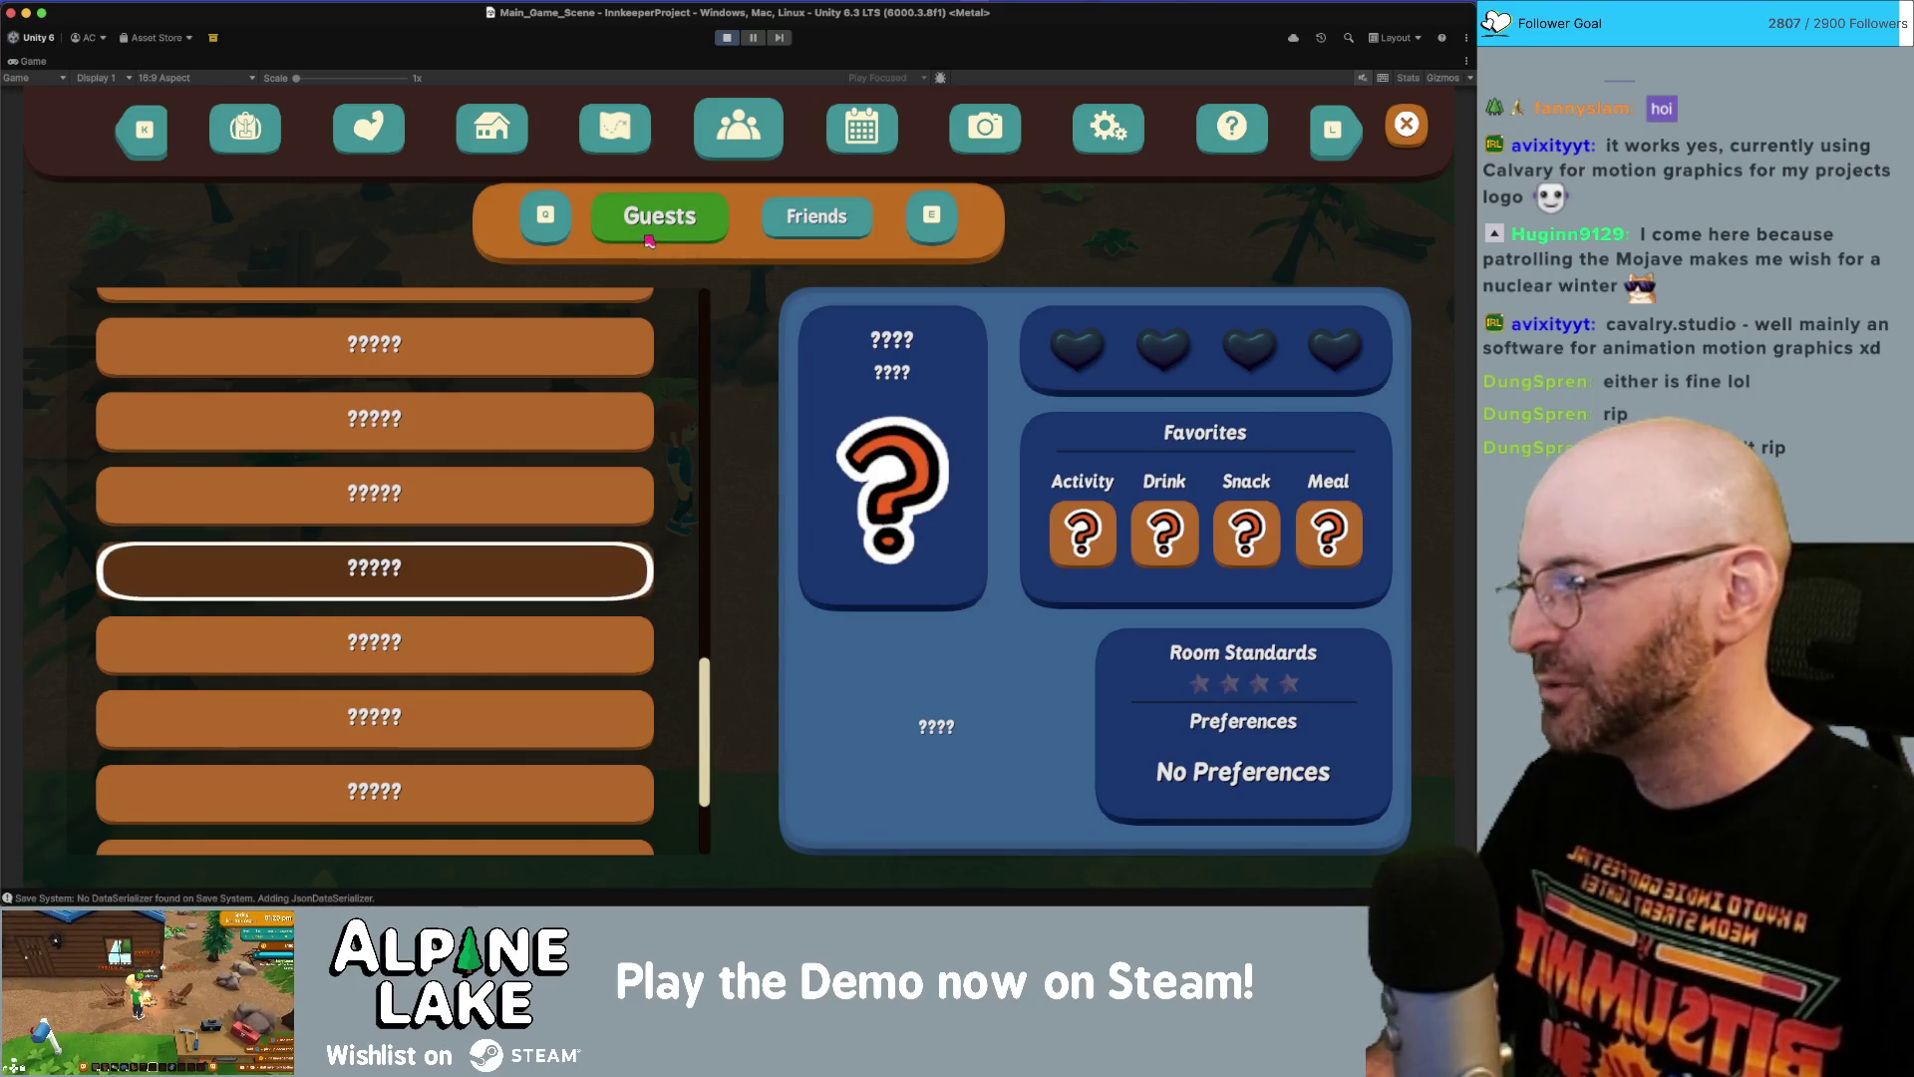
click(725, 36)
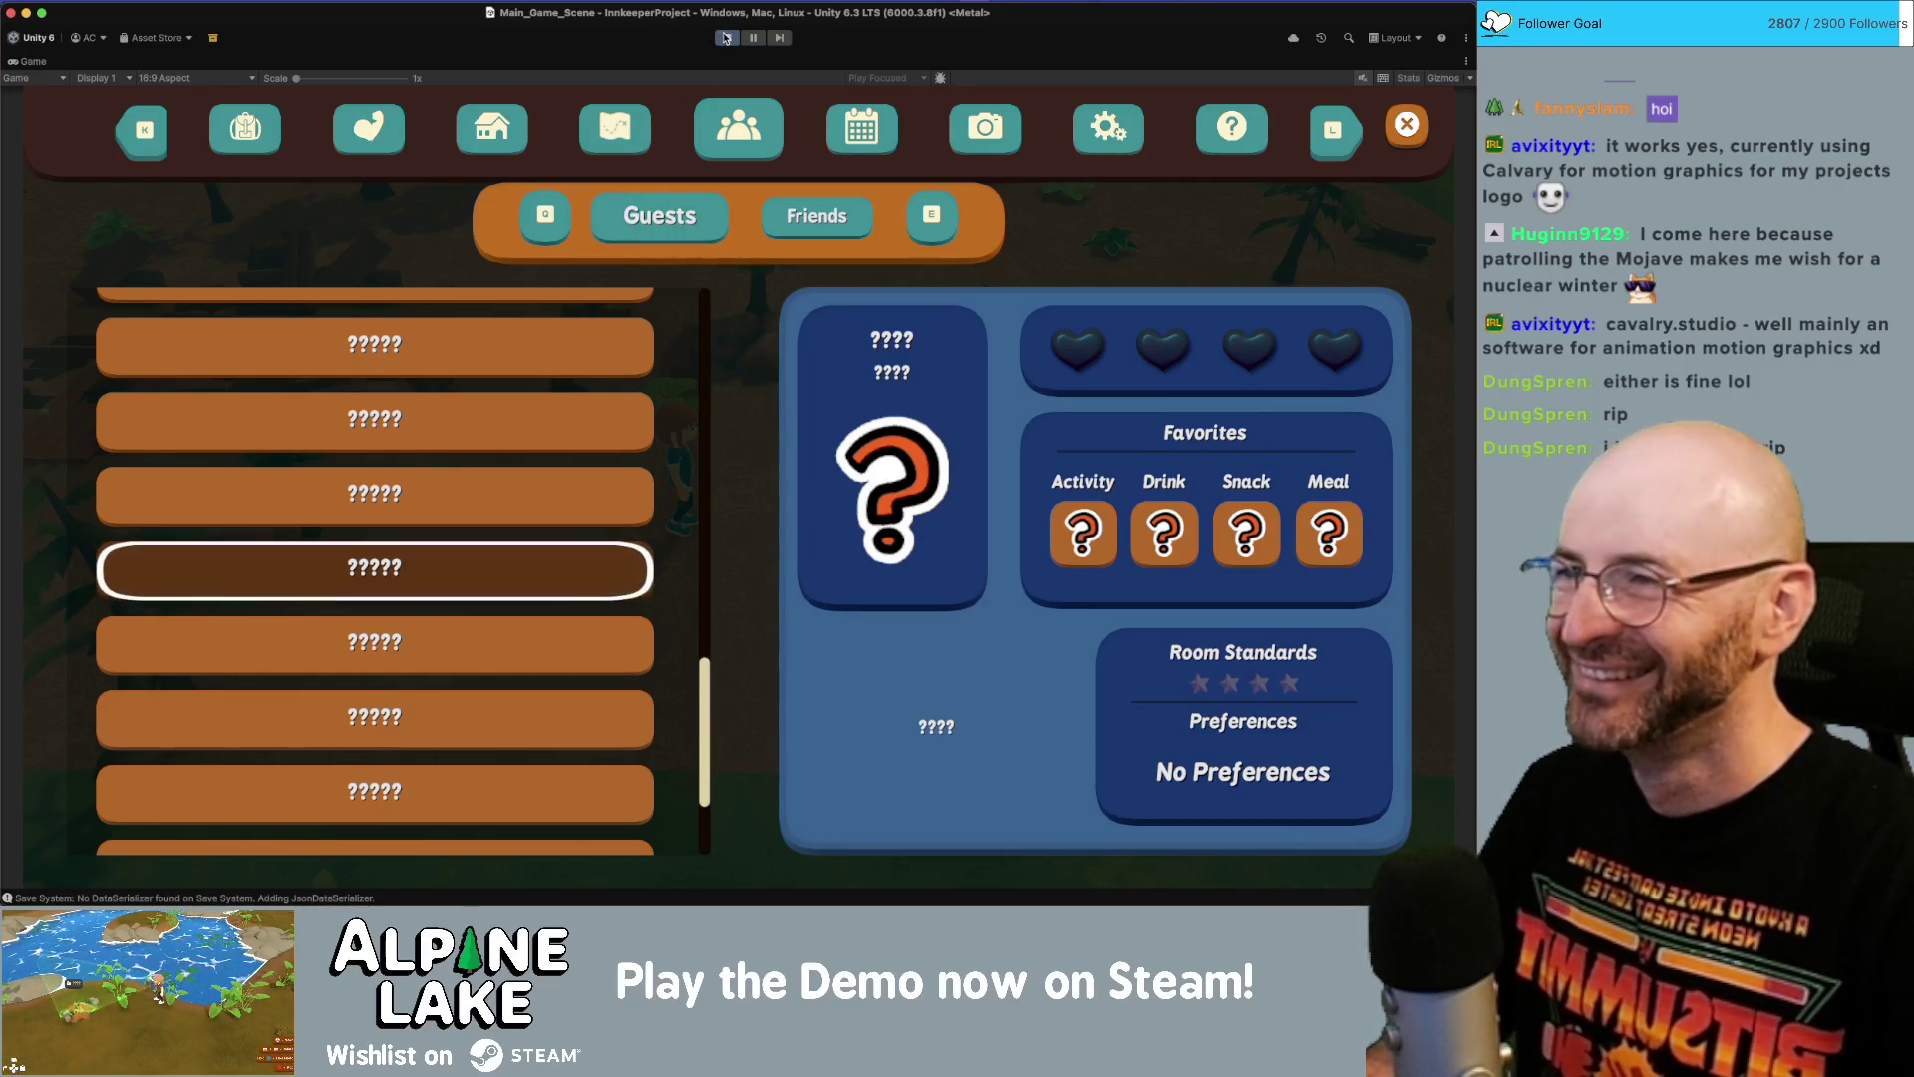
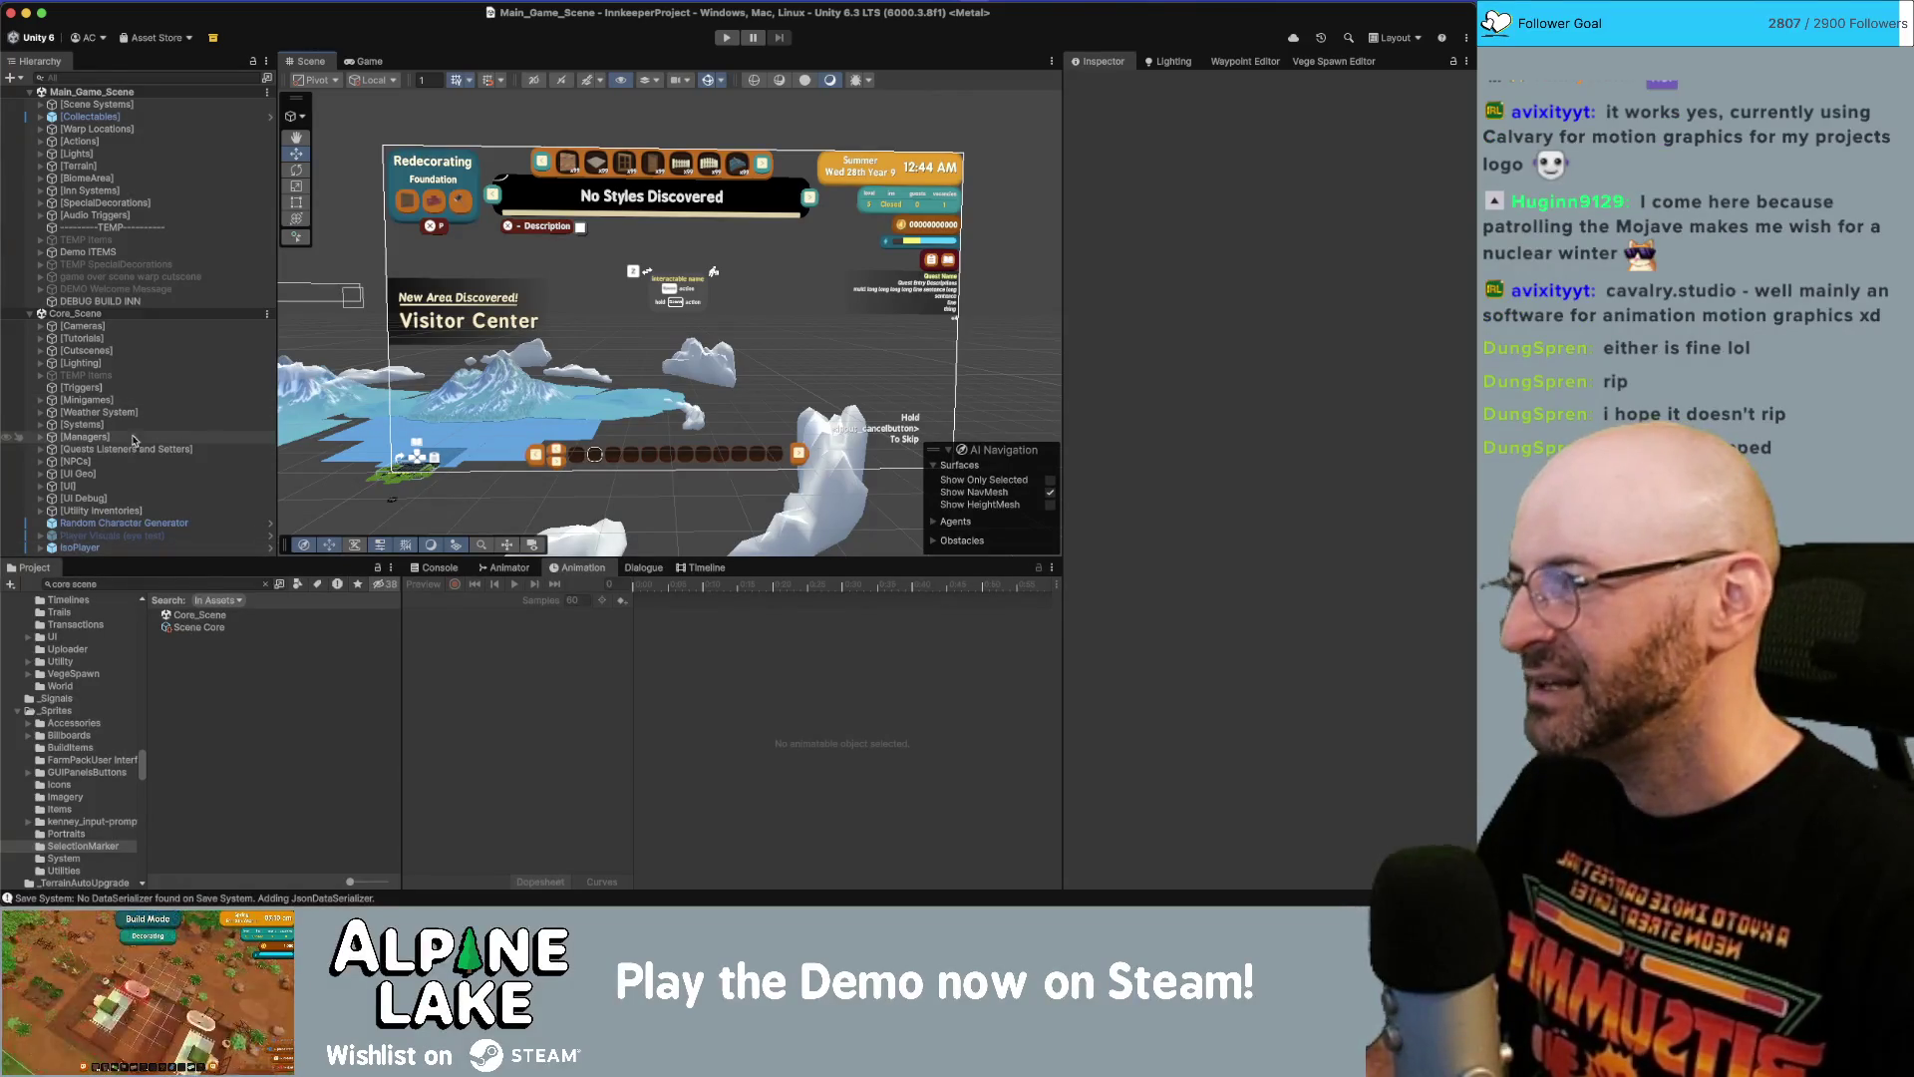
Expand Core_Scene's groups in the Hierarchy down to the Time Canvas under [UI].
click(210, 350)
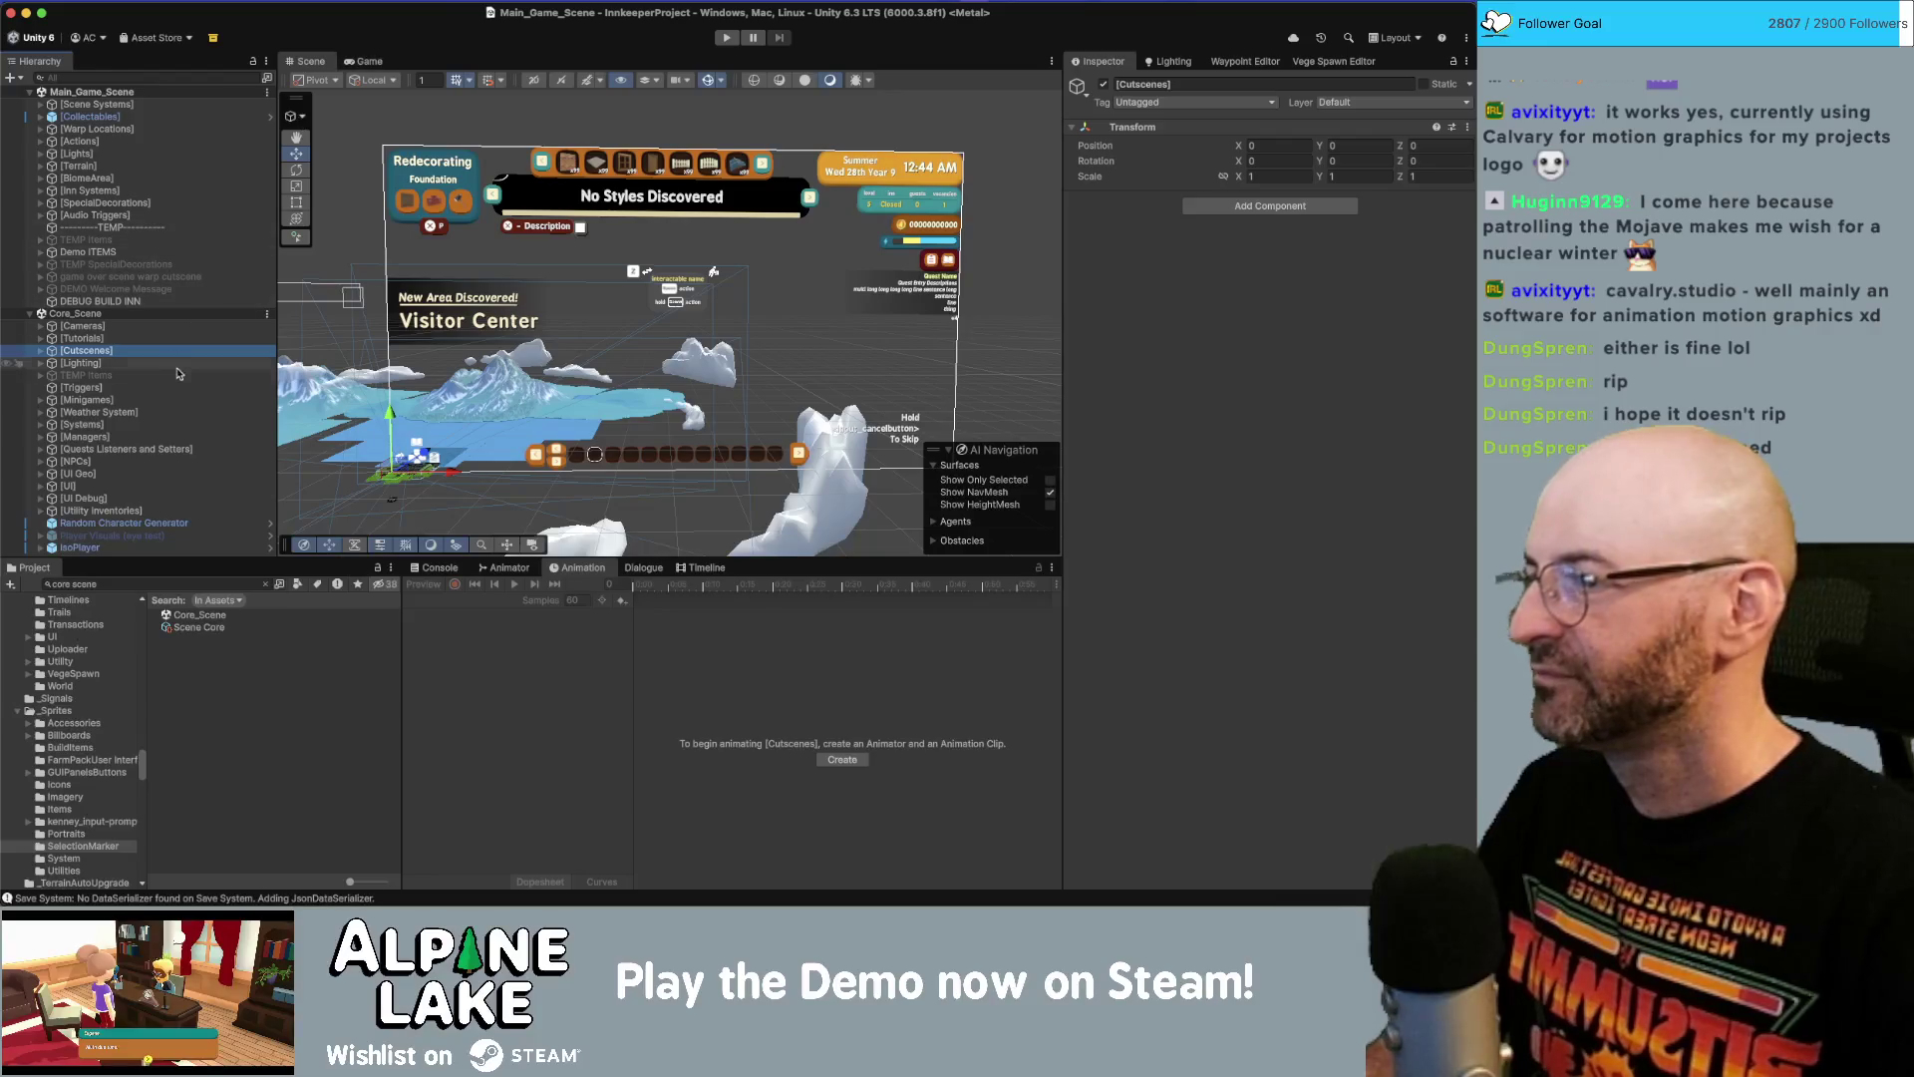
click(196, 438)
key(Down)
key(Down)
key(Down)
key(Right)
key(Down)
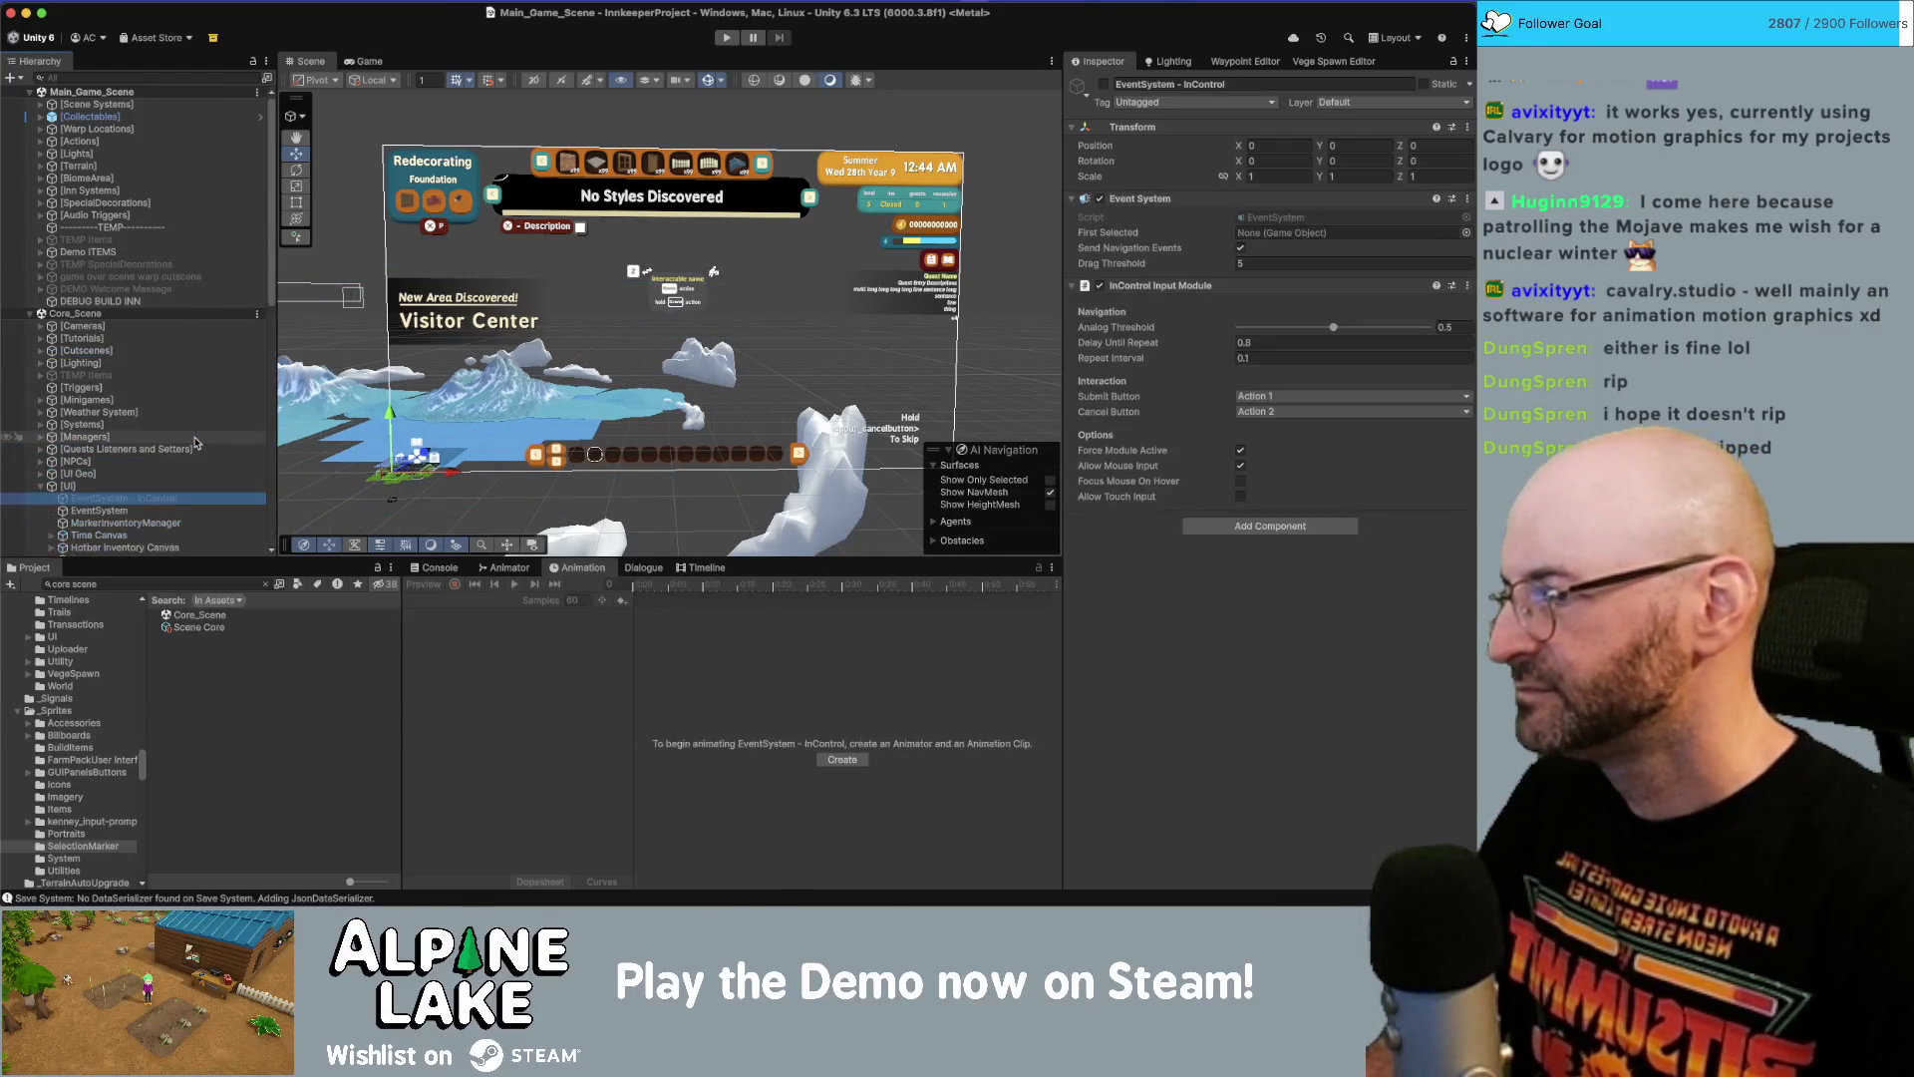
scroll(189, 399, down, 5)
click(184, 189)
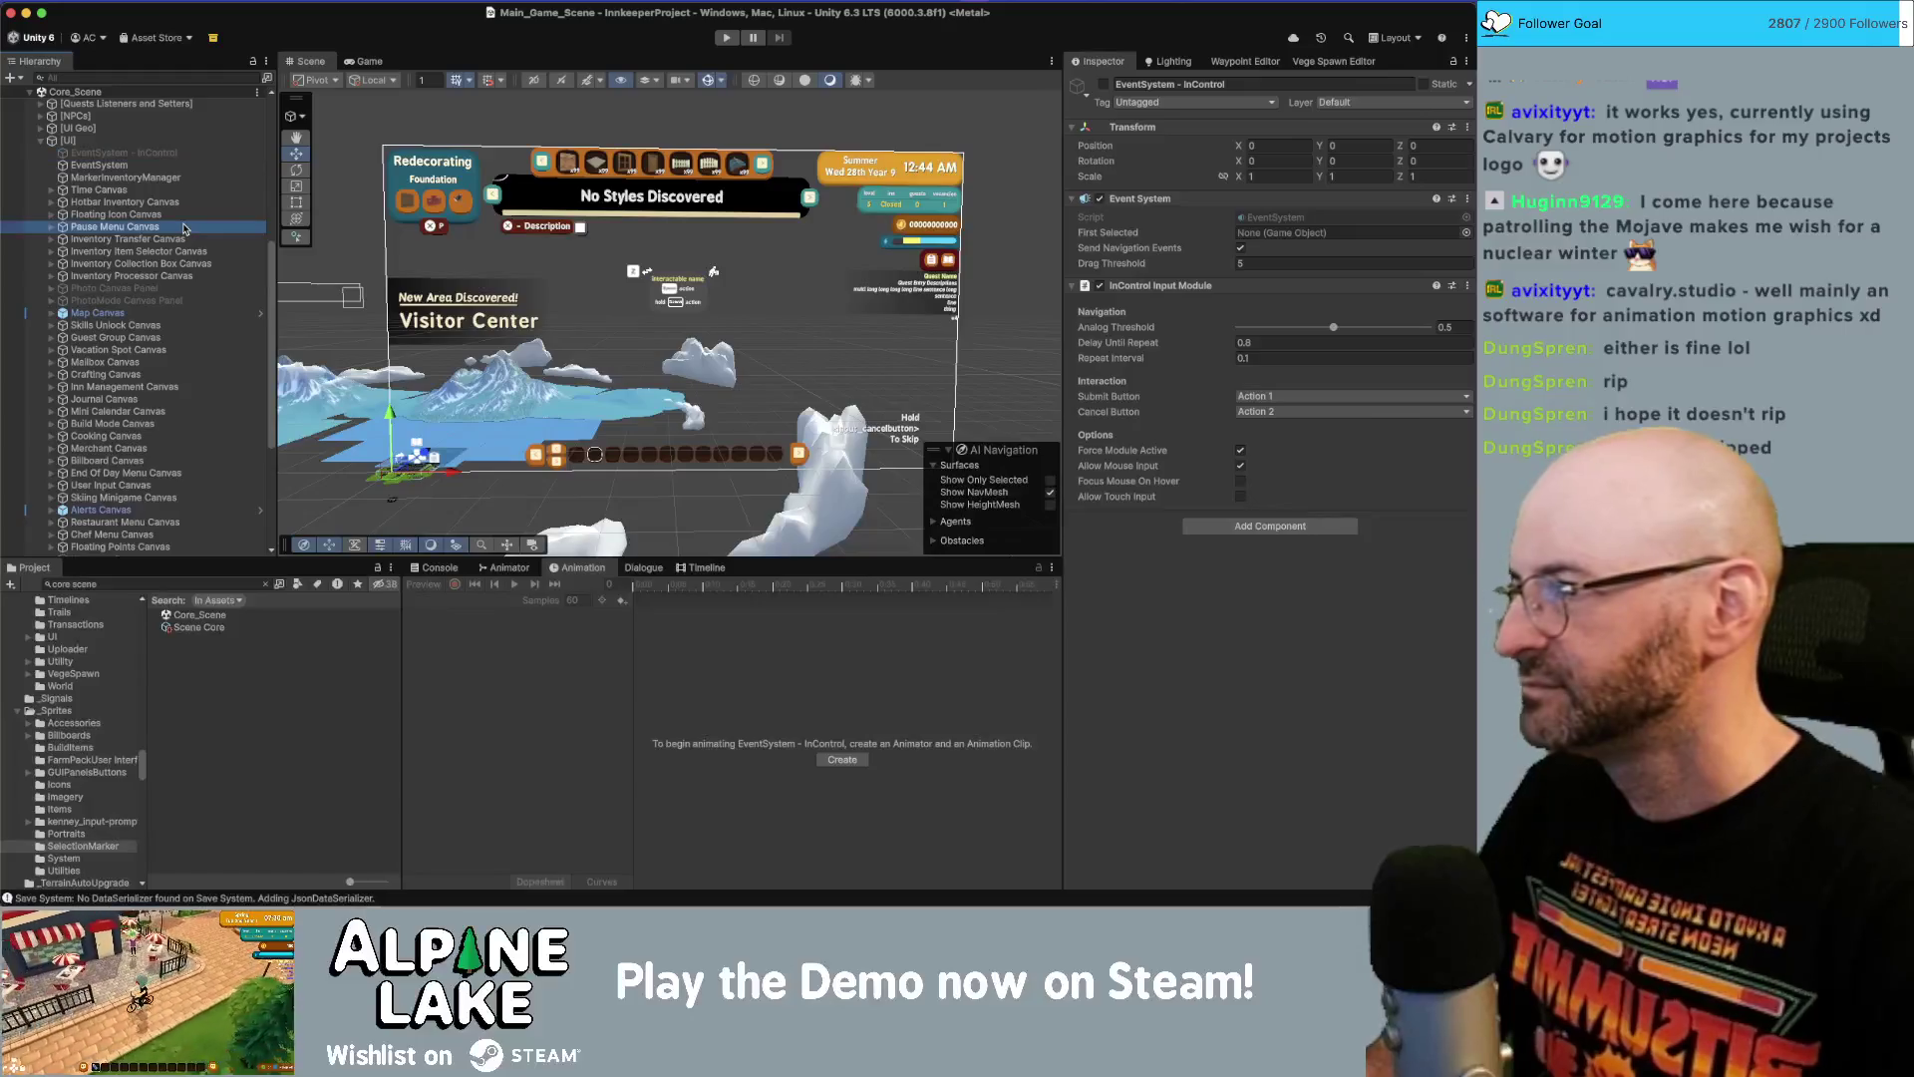
Expand Hotbar Inventory Canvas through HotbarInventoryDisplay and HotbarSelectionMarker to reach SelectionMarker Image.
key(Down)
key(Right)
key(Down)
key(Right)
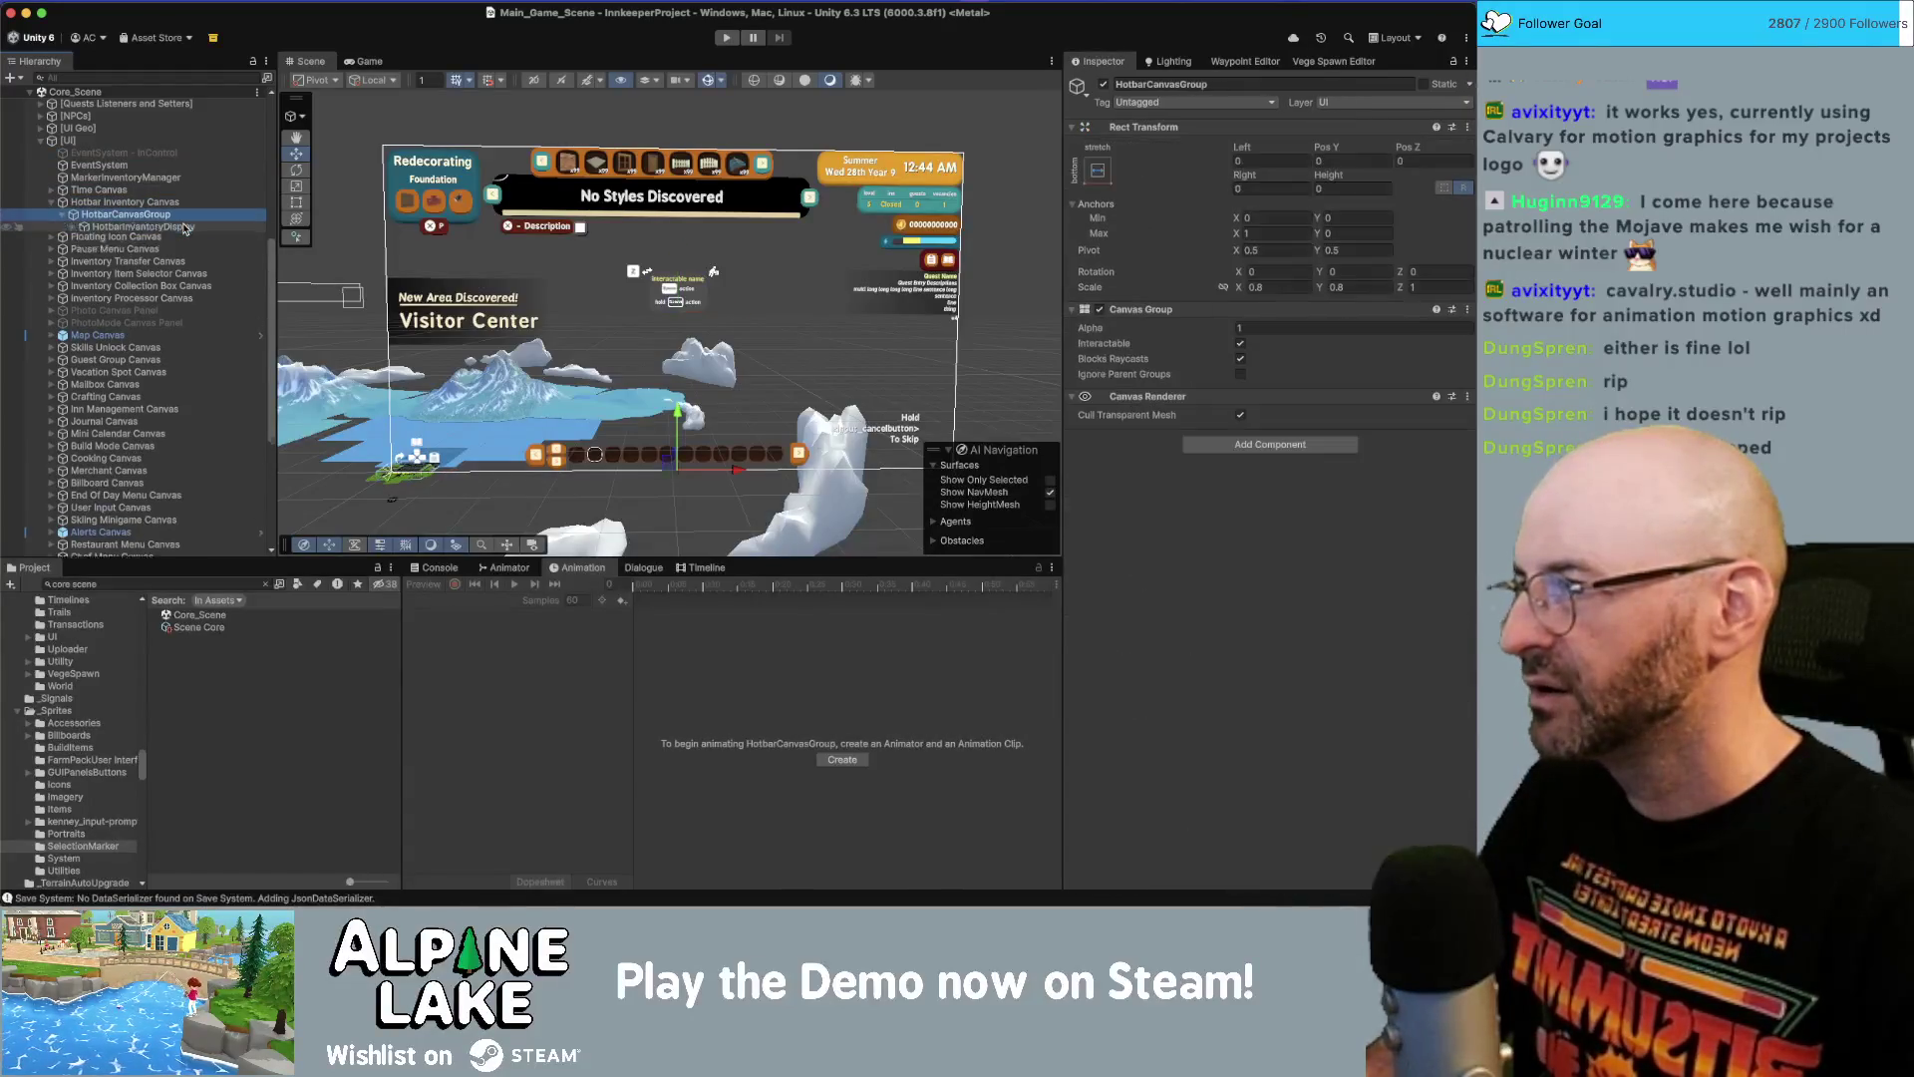
key(Down)
key(Right)
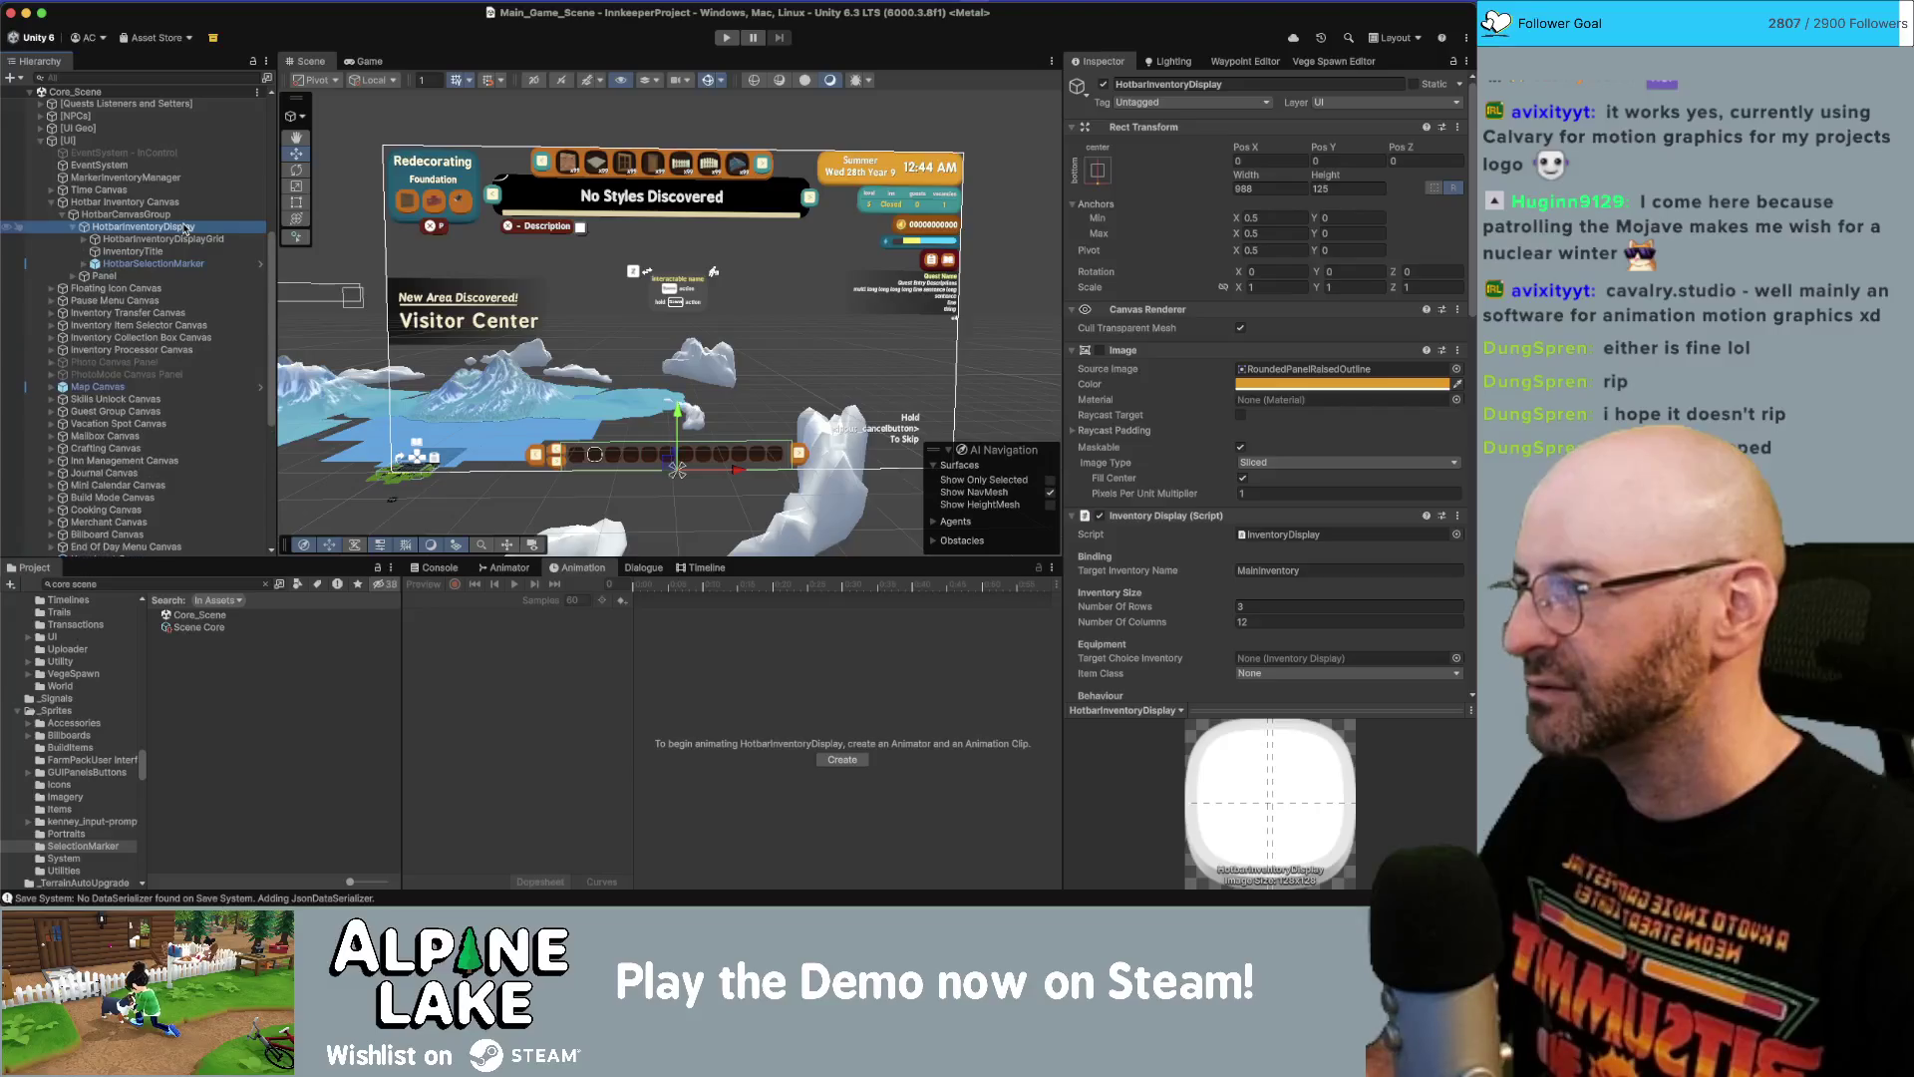
key(Down)
key(Down)
key(Down)
key(Right)
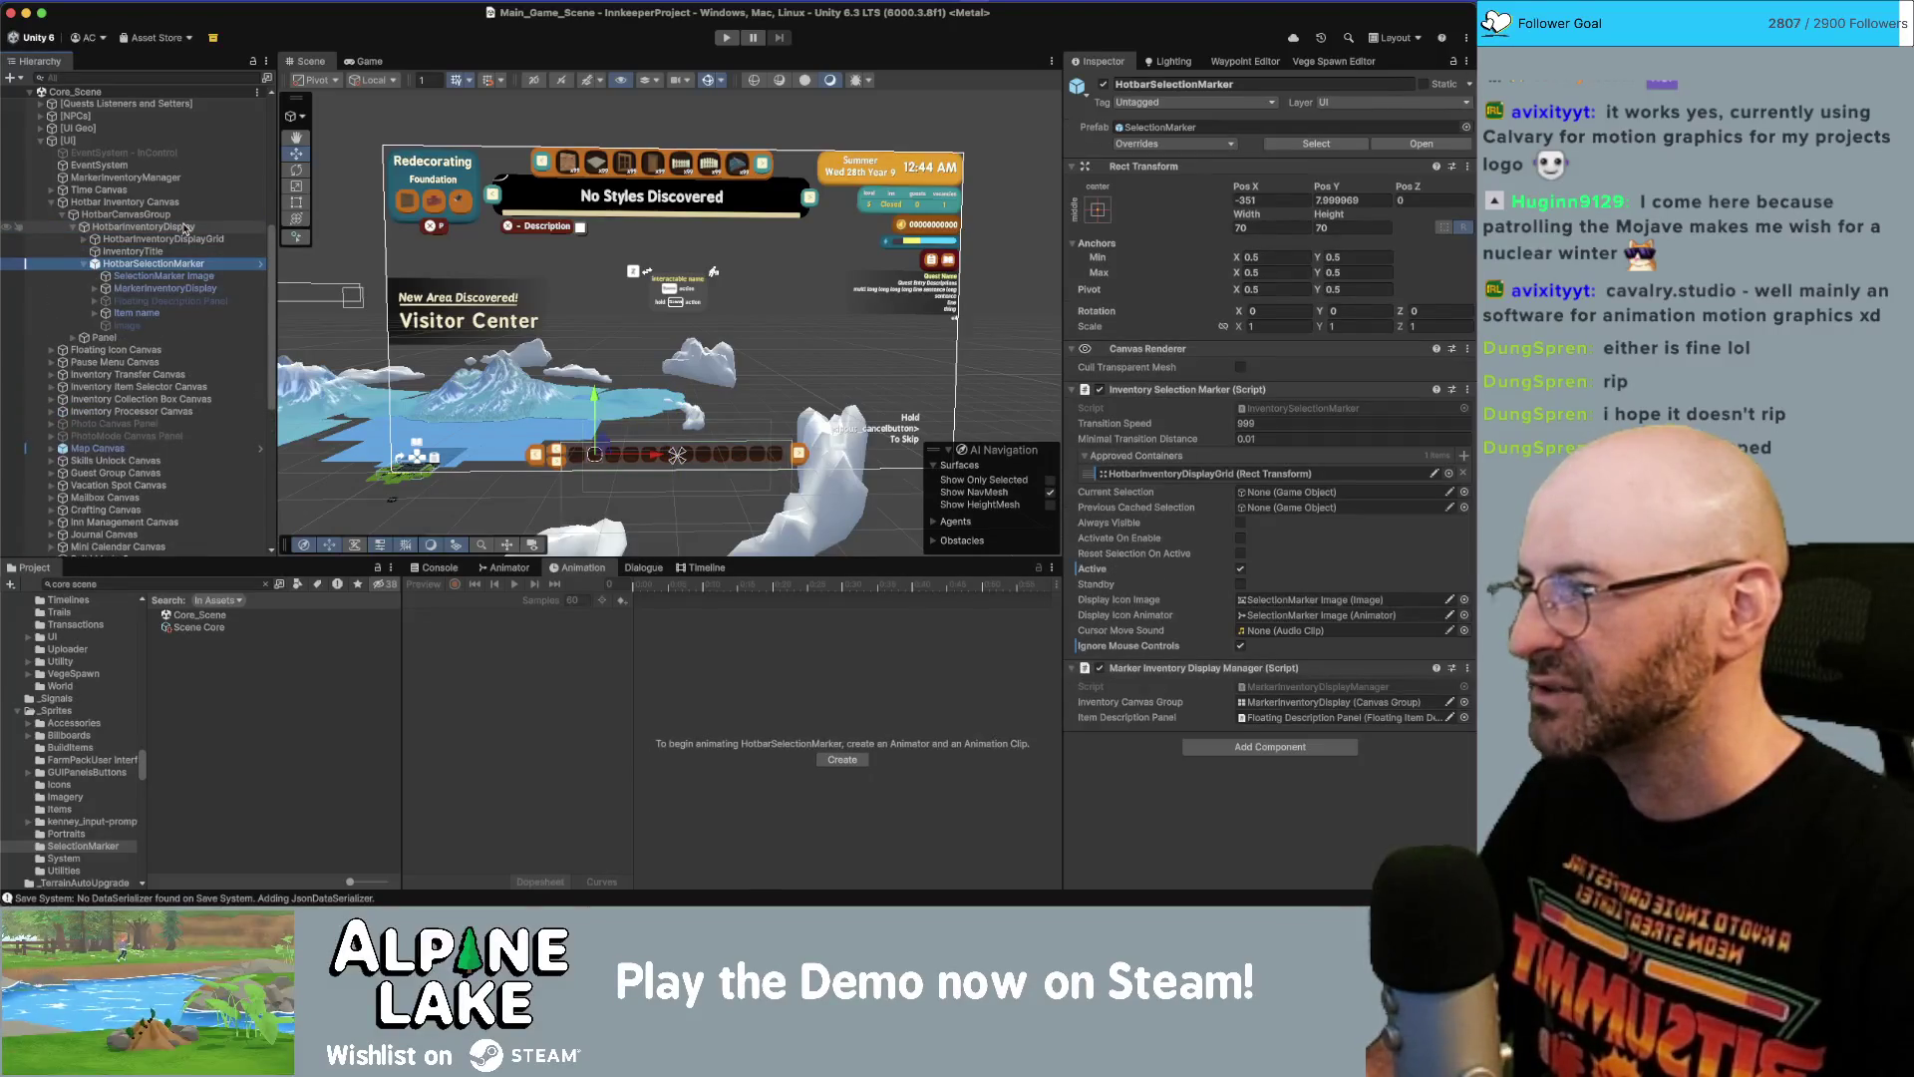
key(Down)
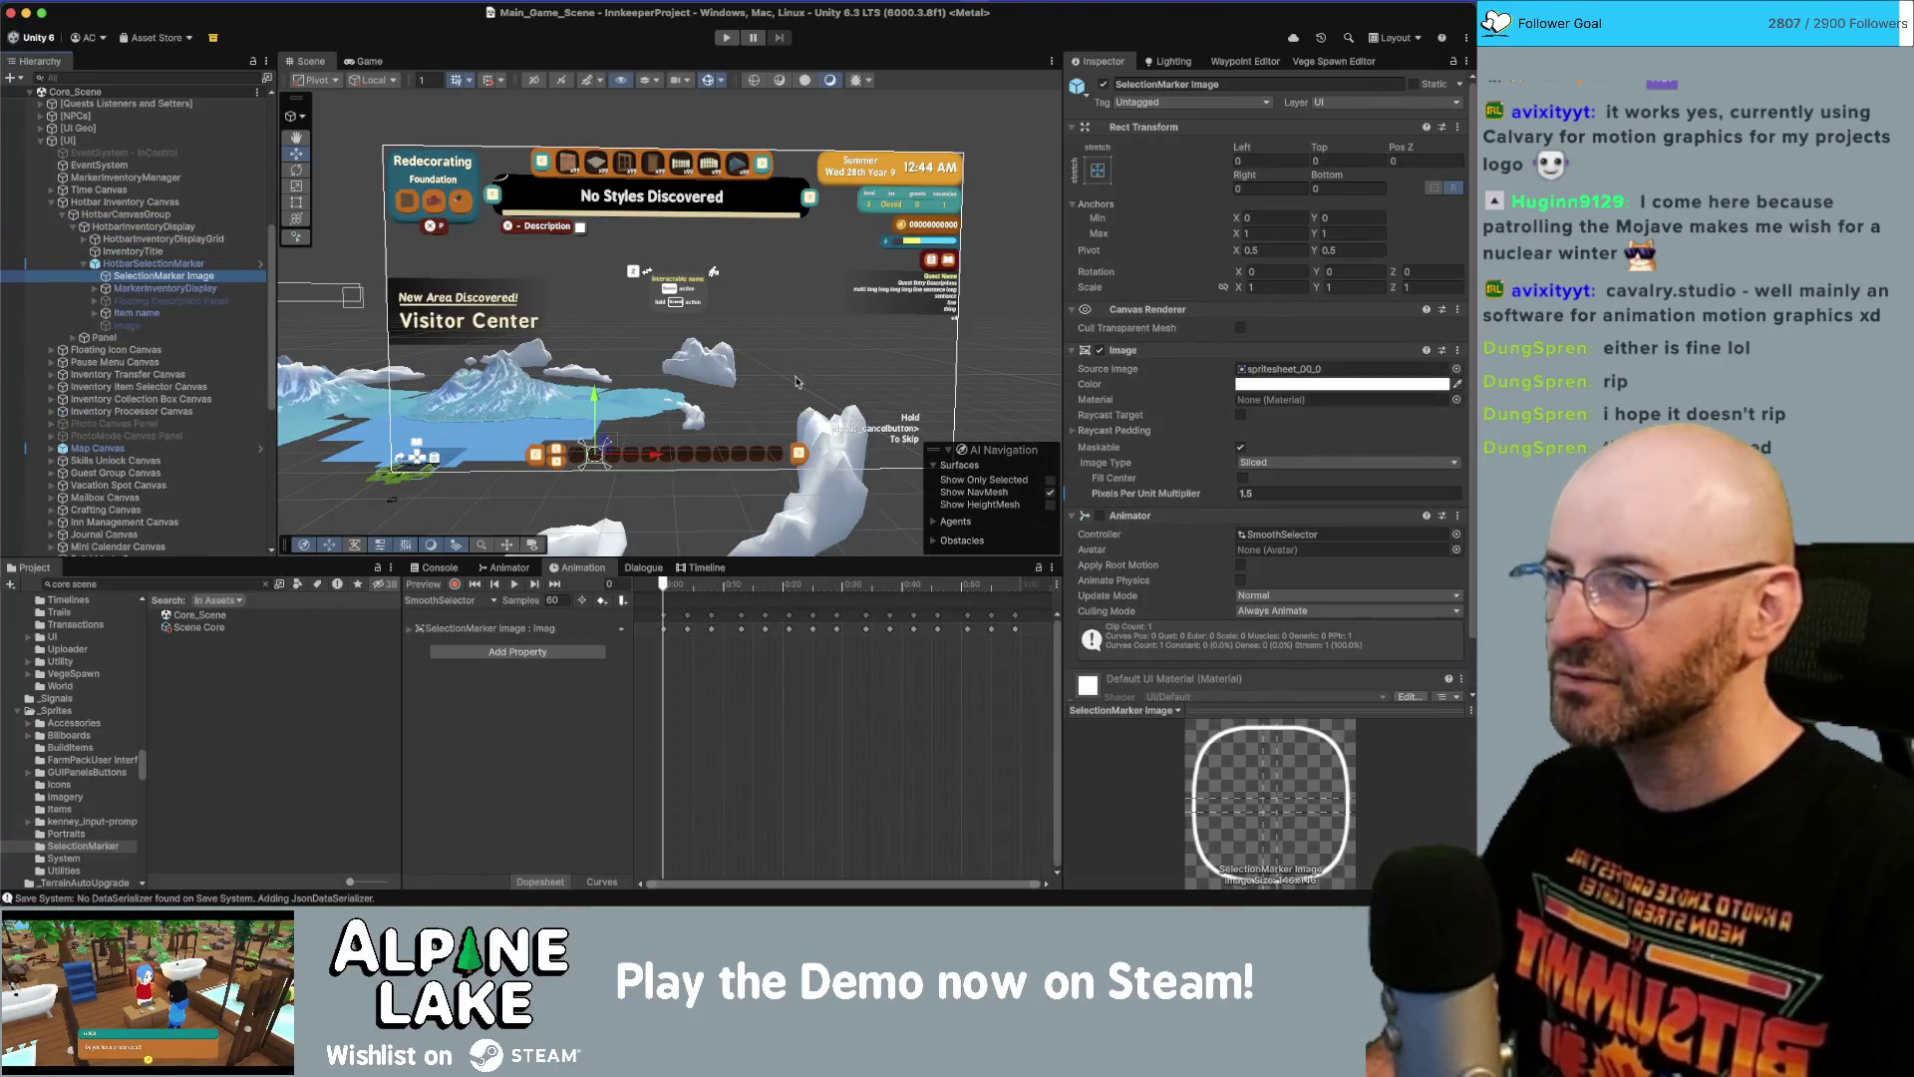
click(370, 61)
click(305, 60)
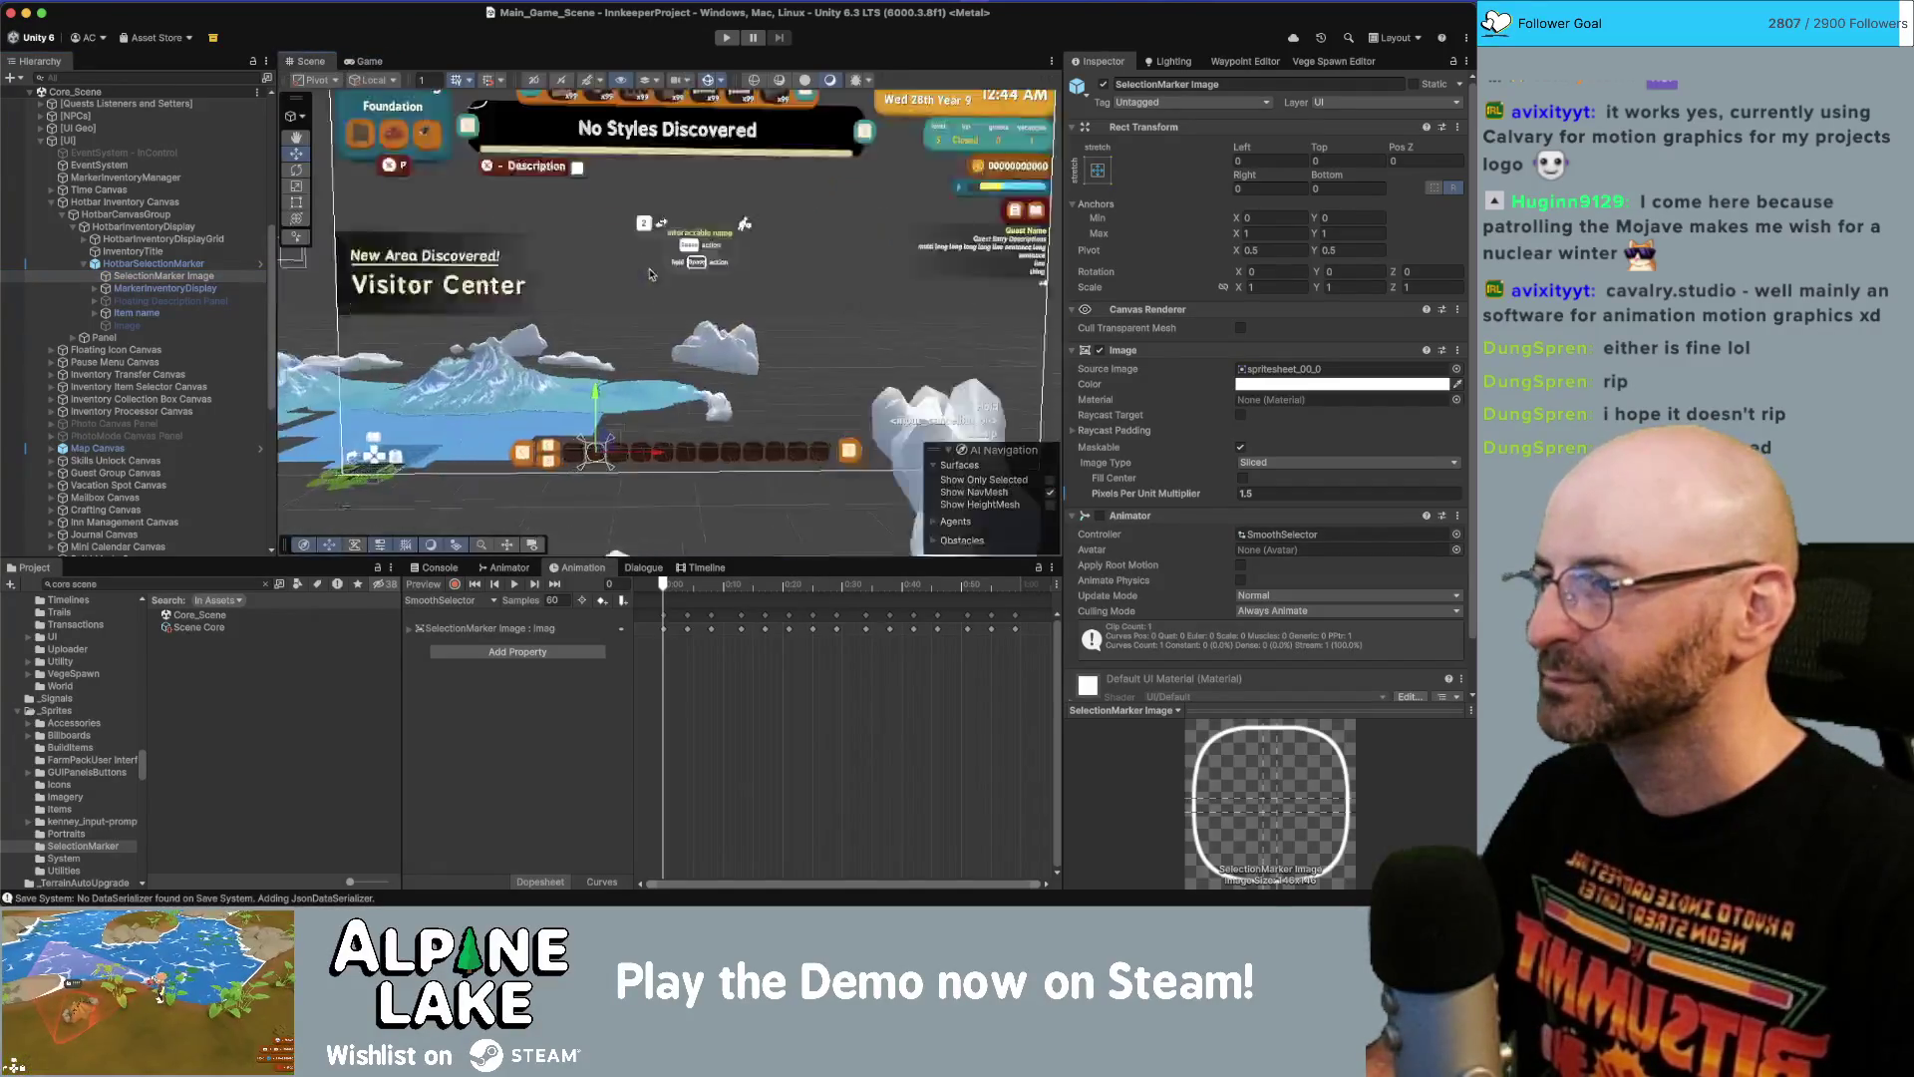
key(f)
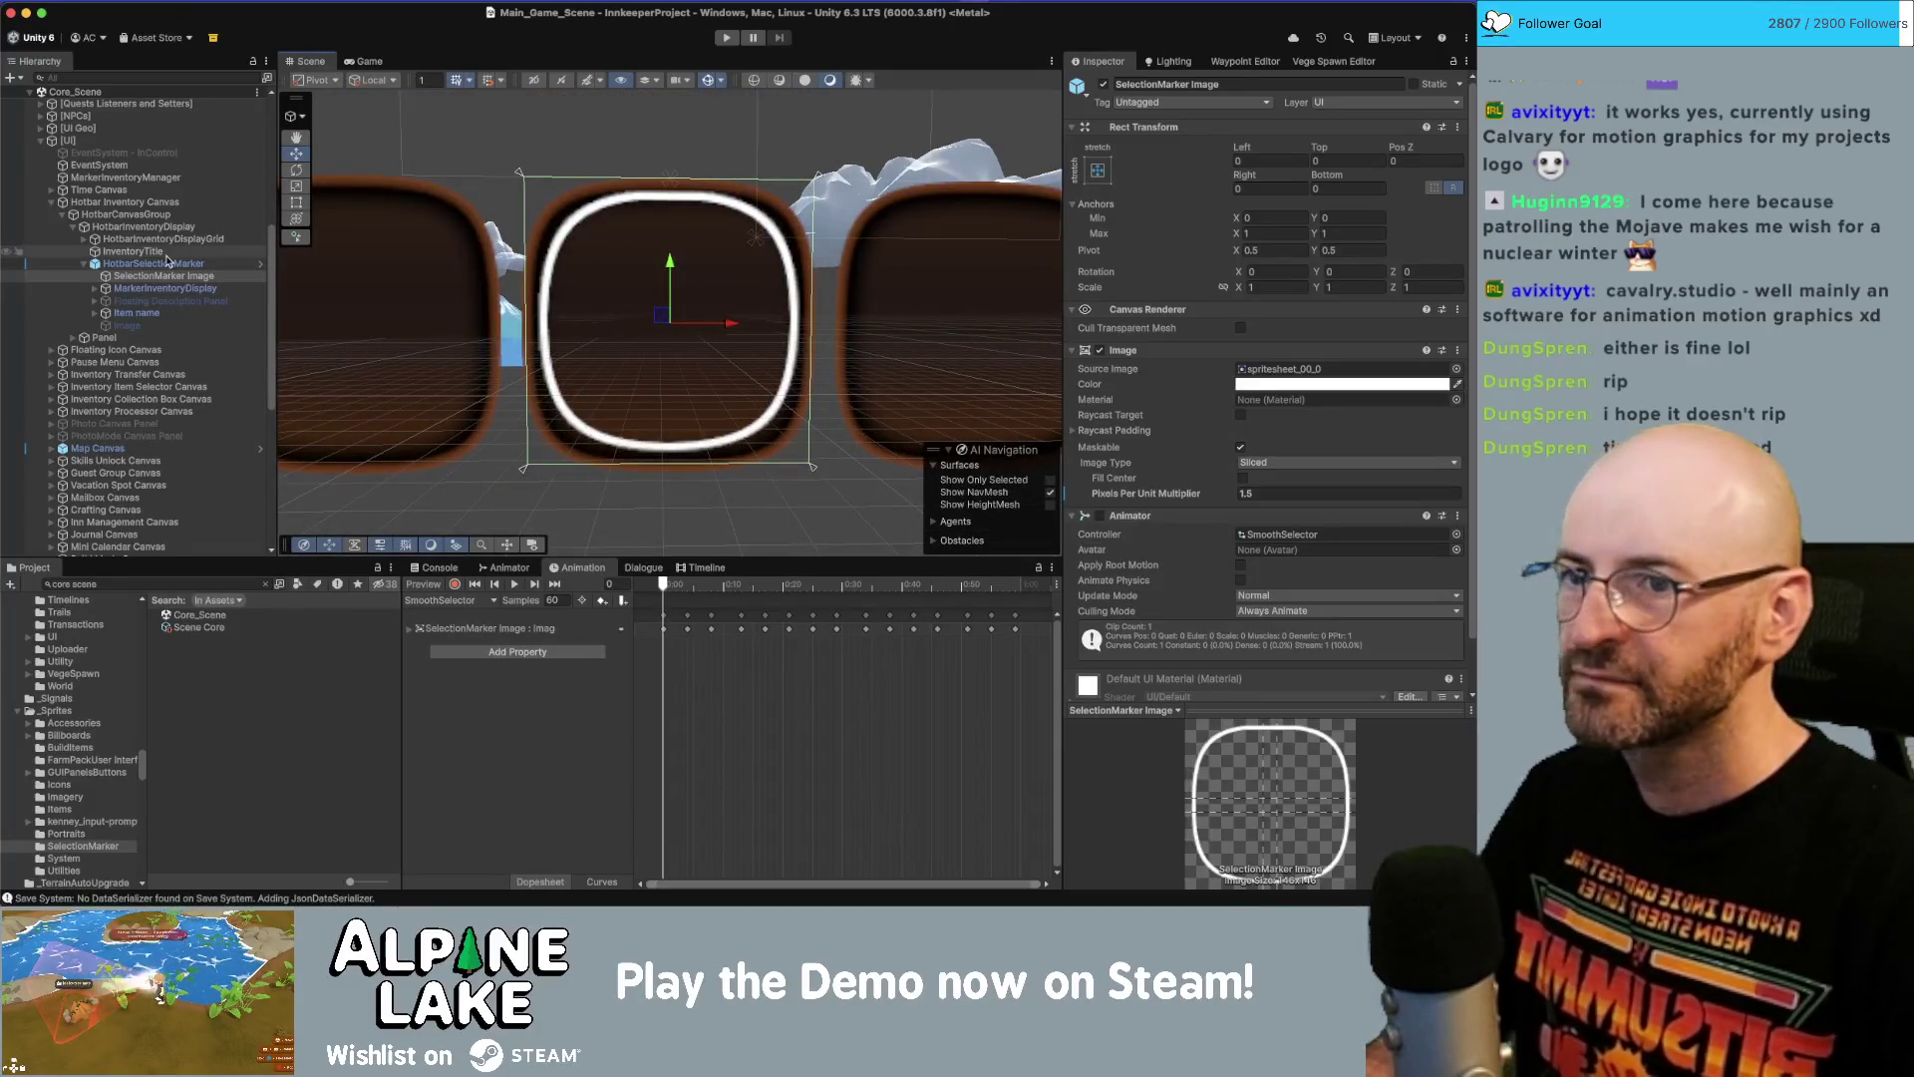
click(181, 264)
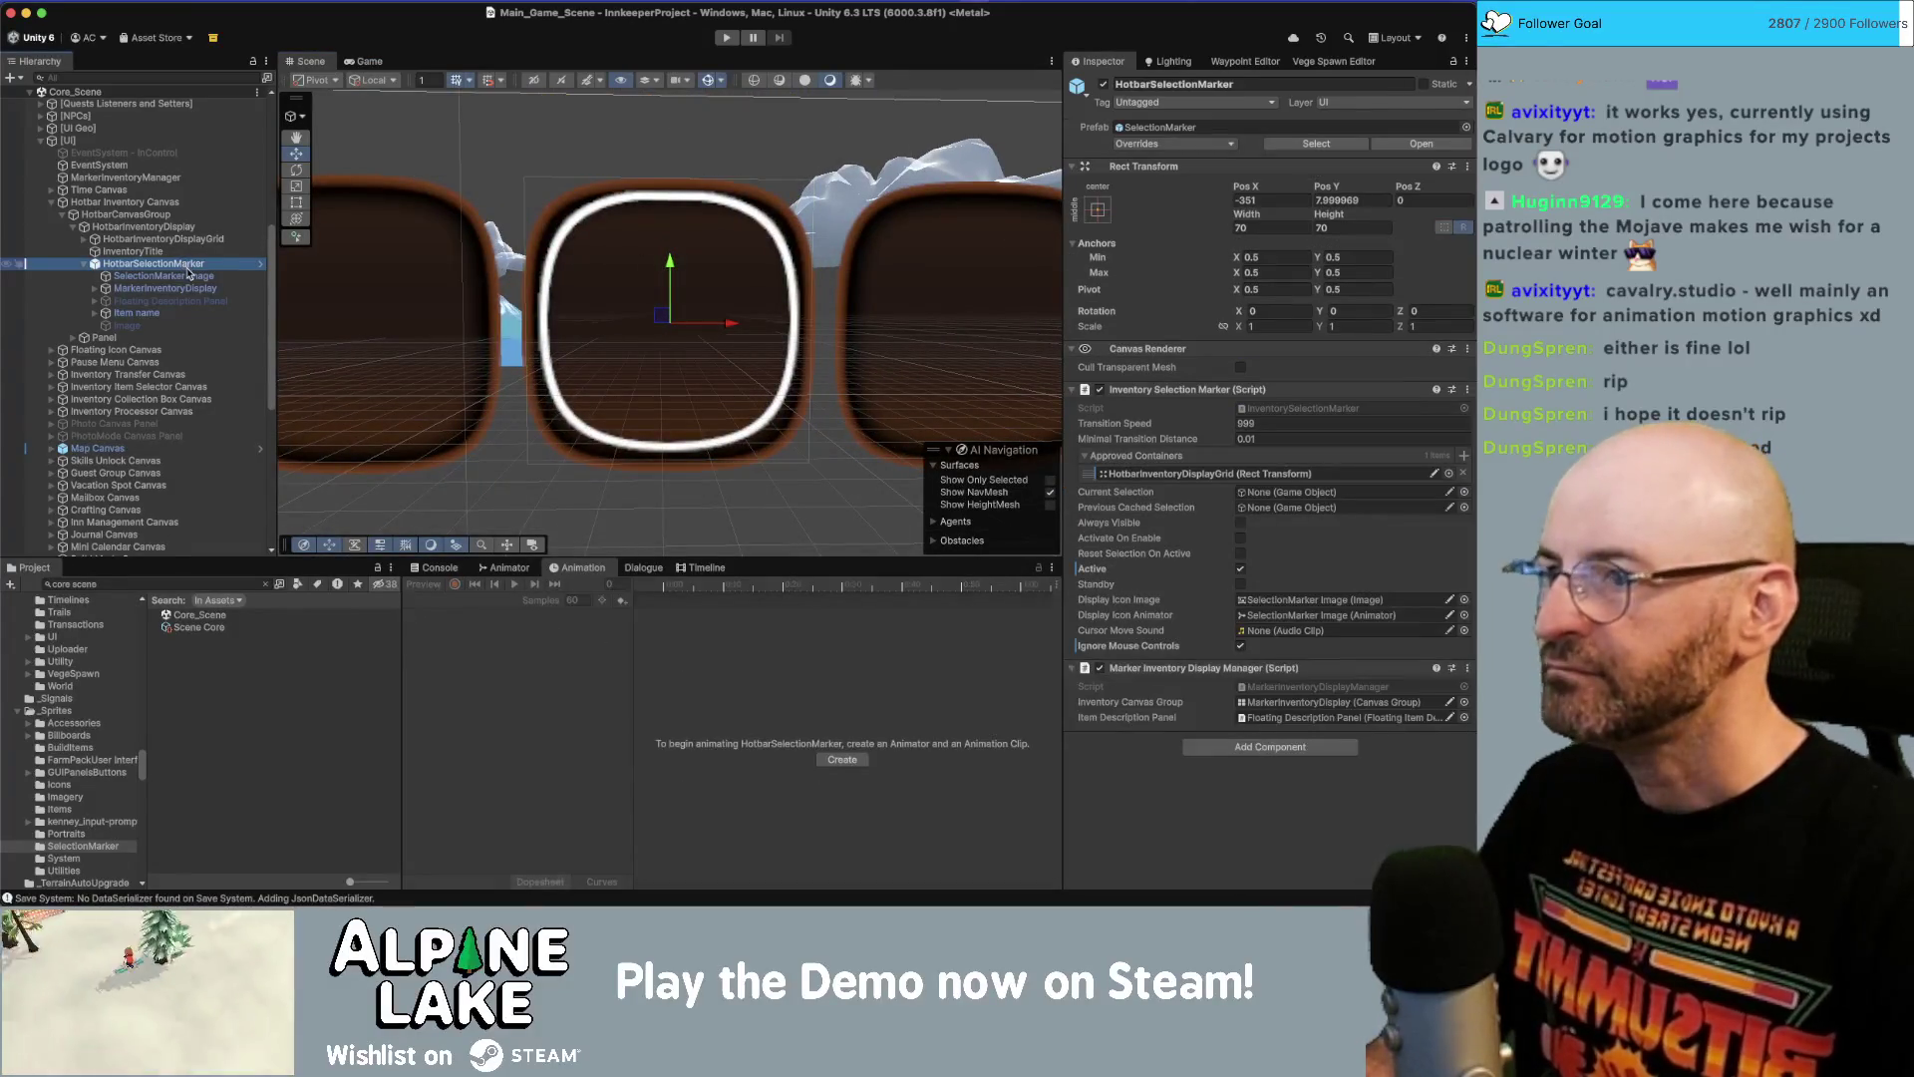
click(188, 277)
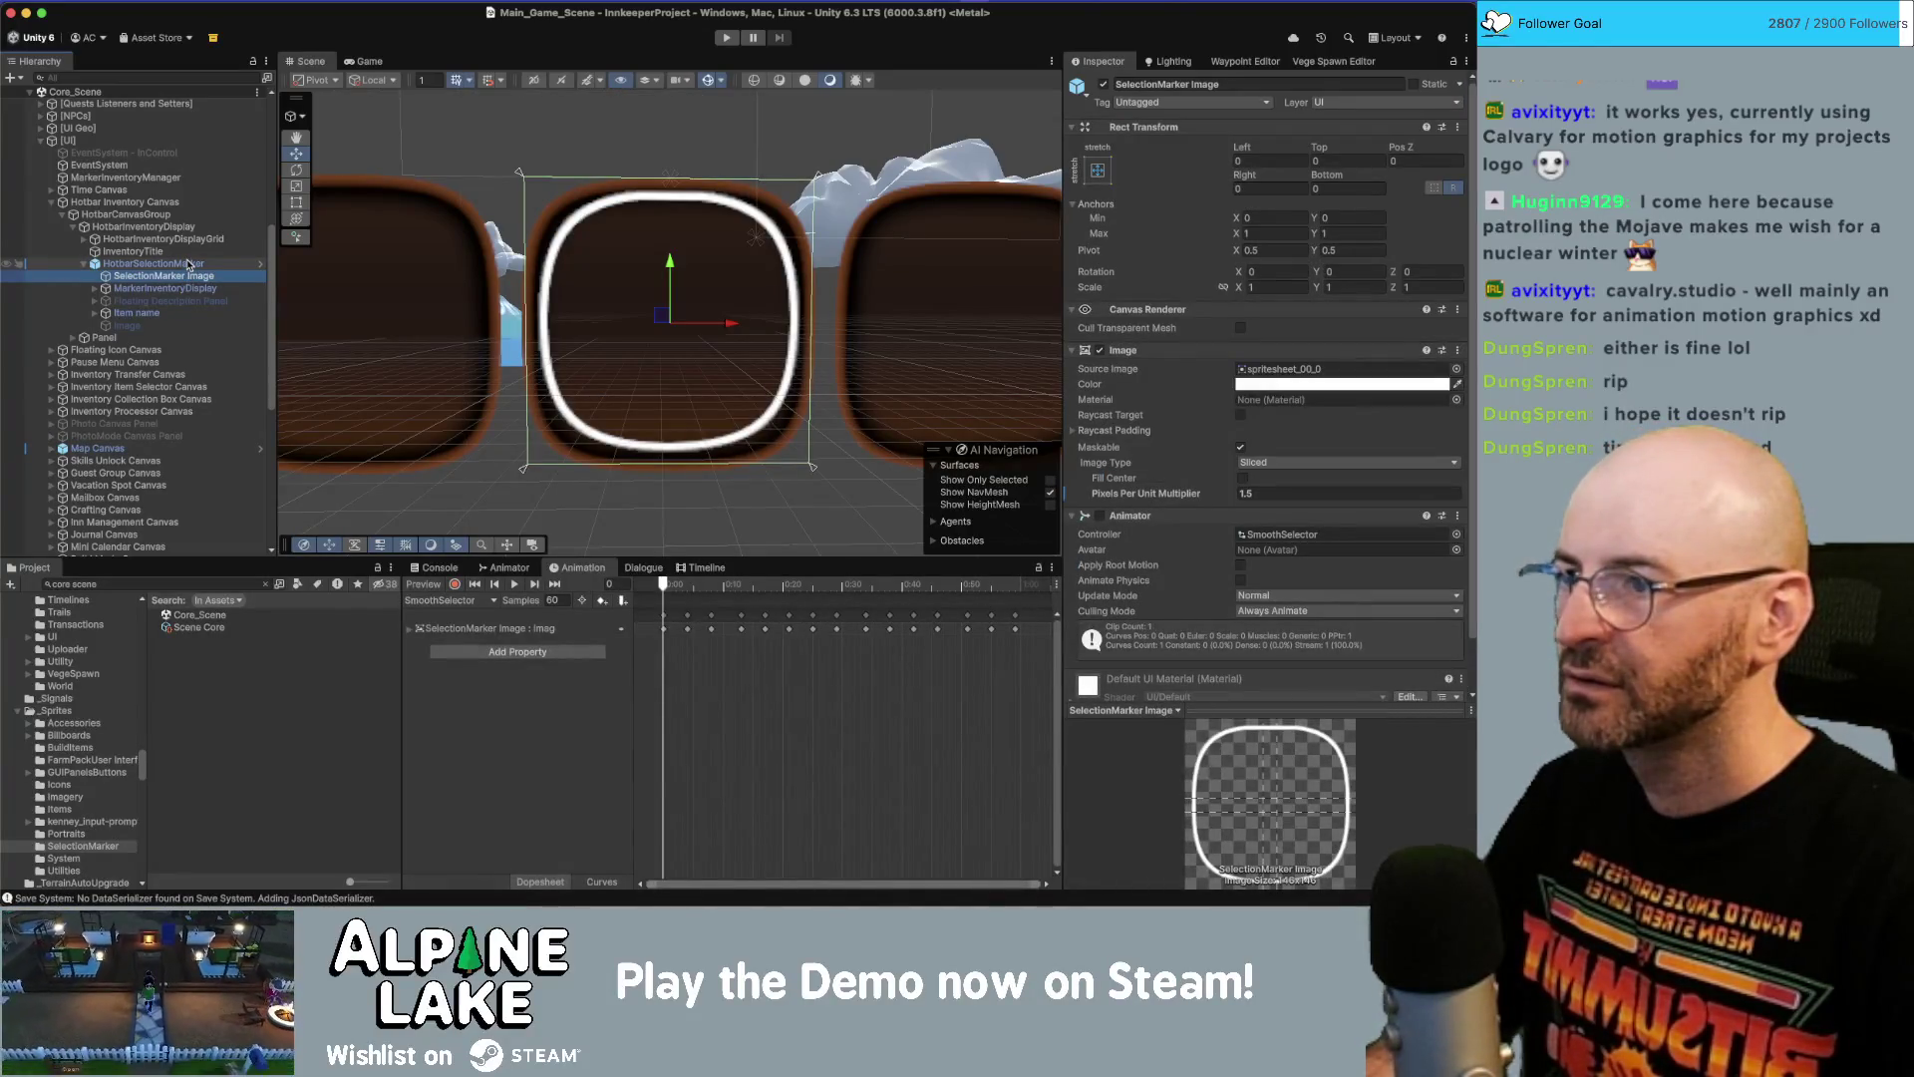
click(187, 265)
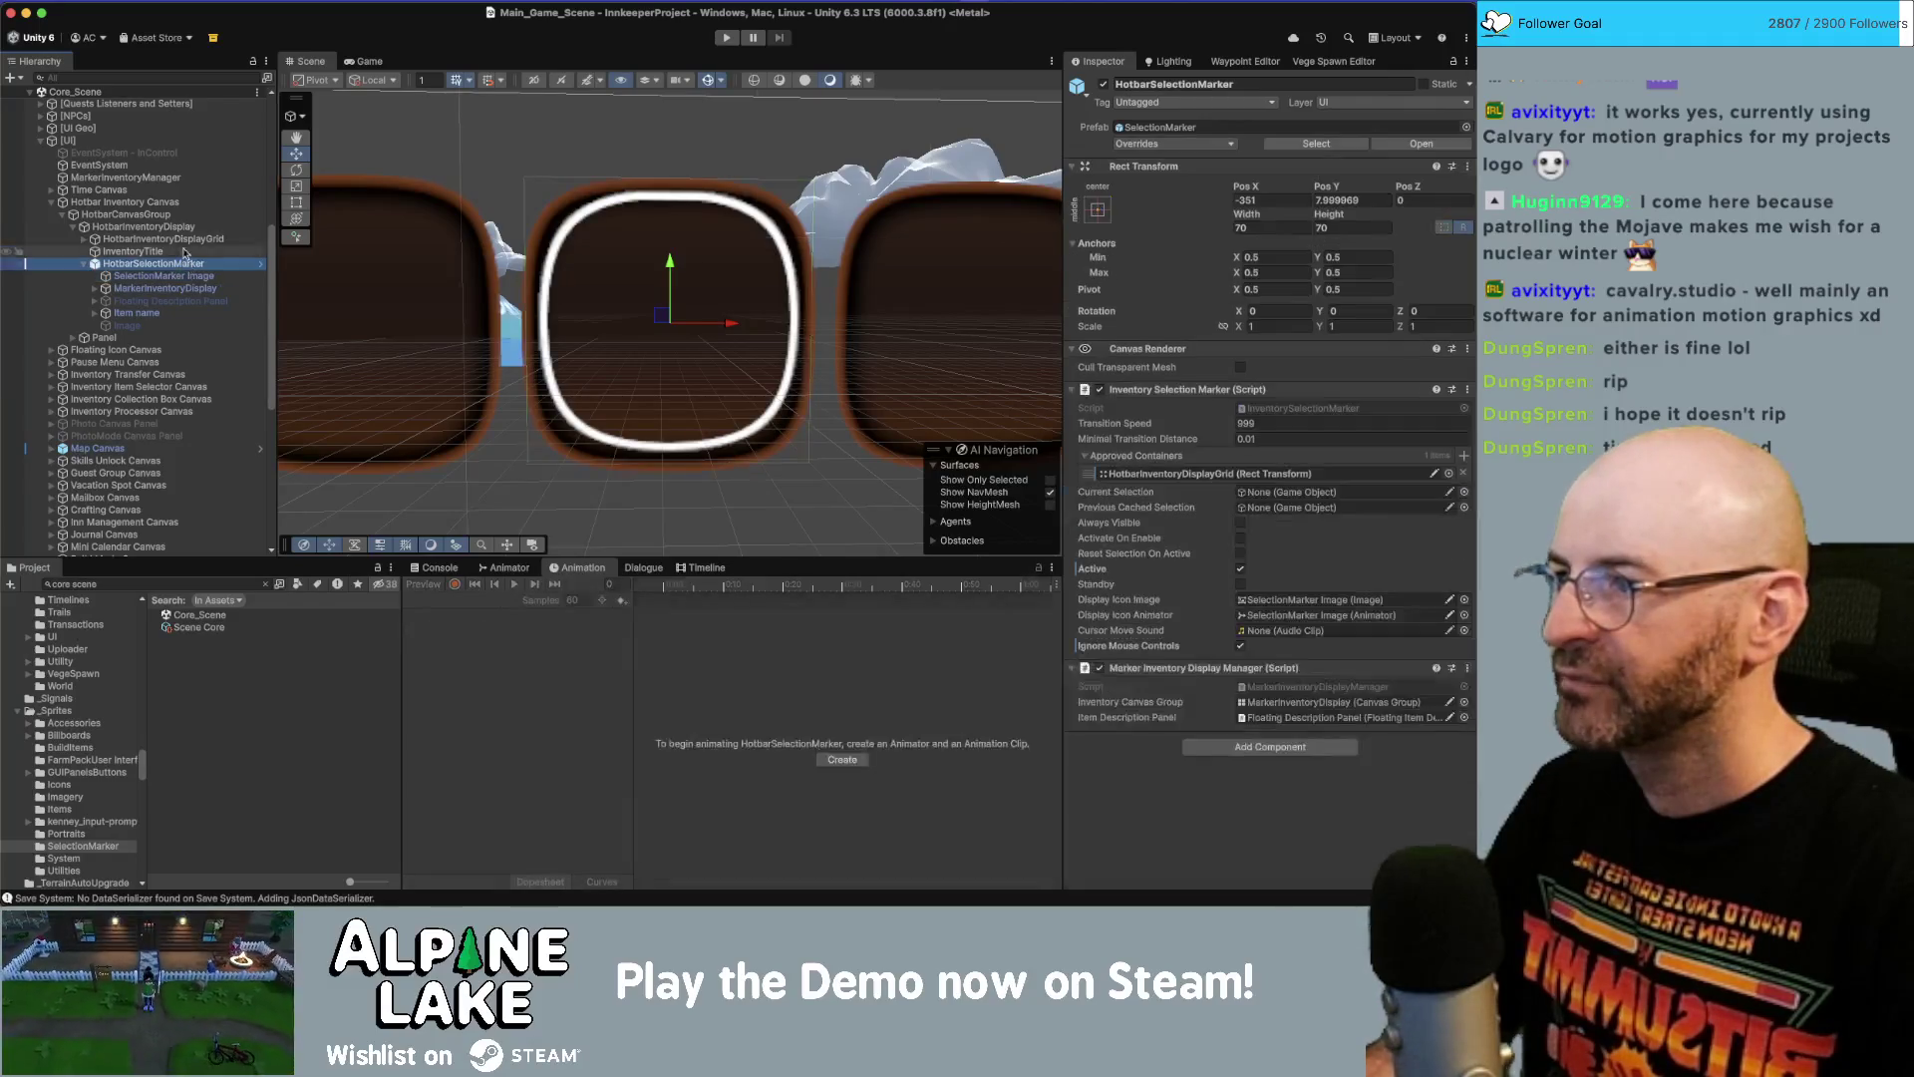
click(250, 239)
key(Right)
key(Down)
key(Down)
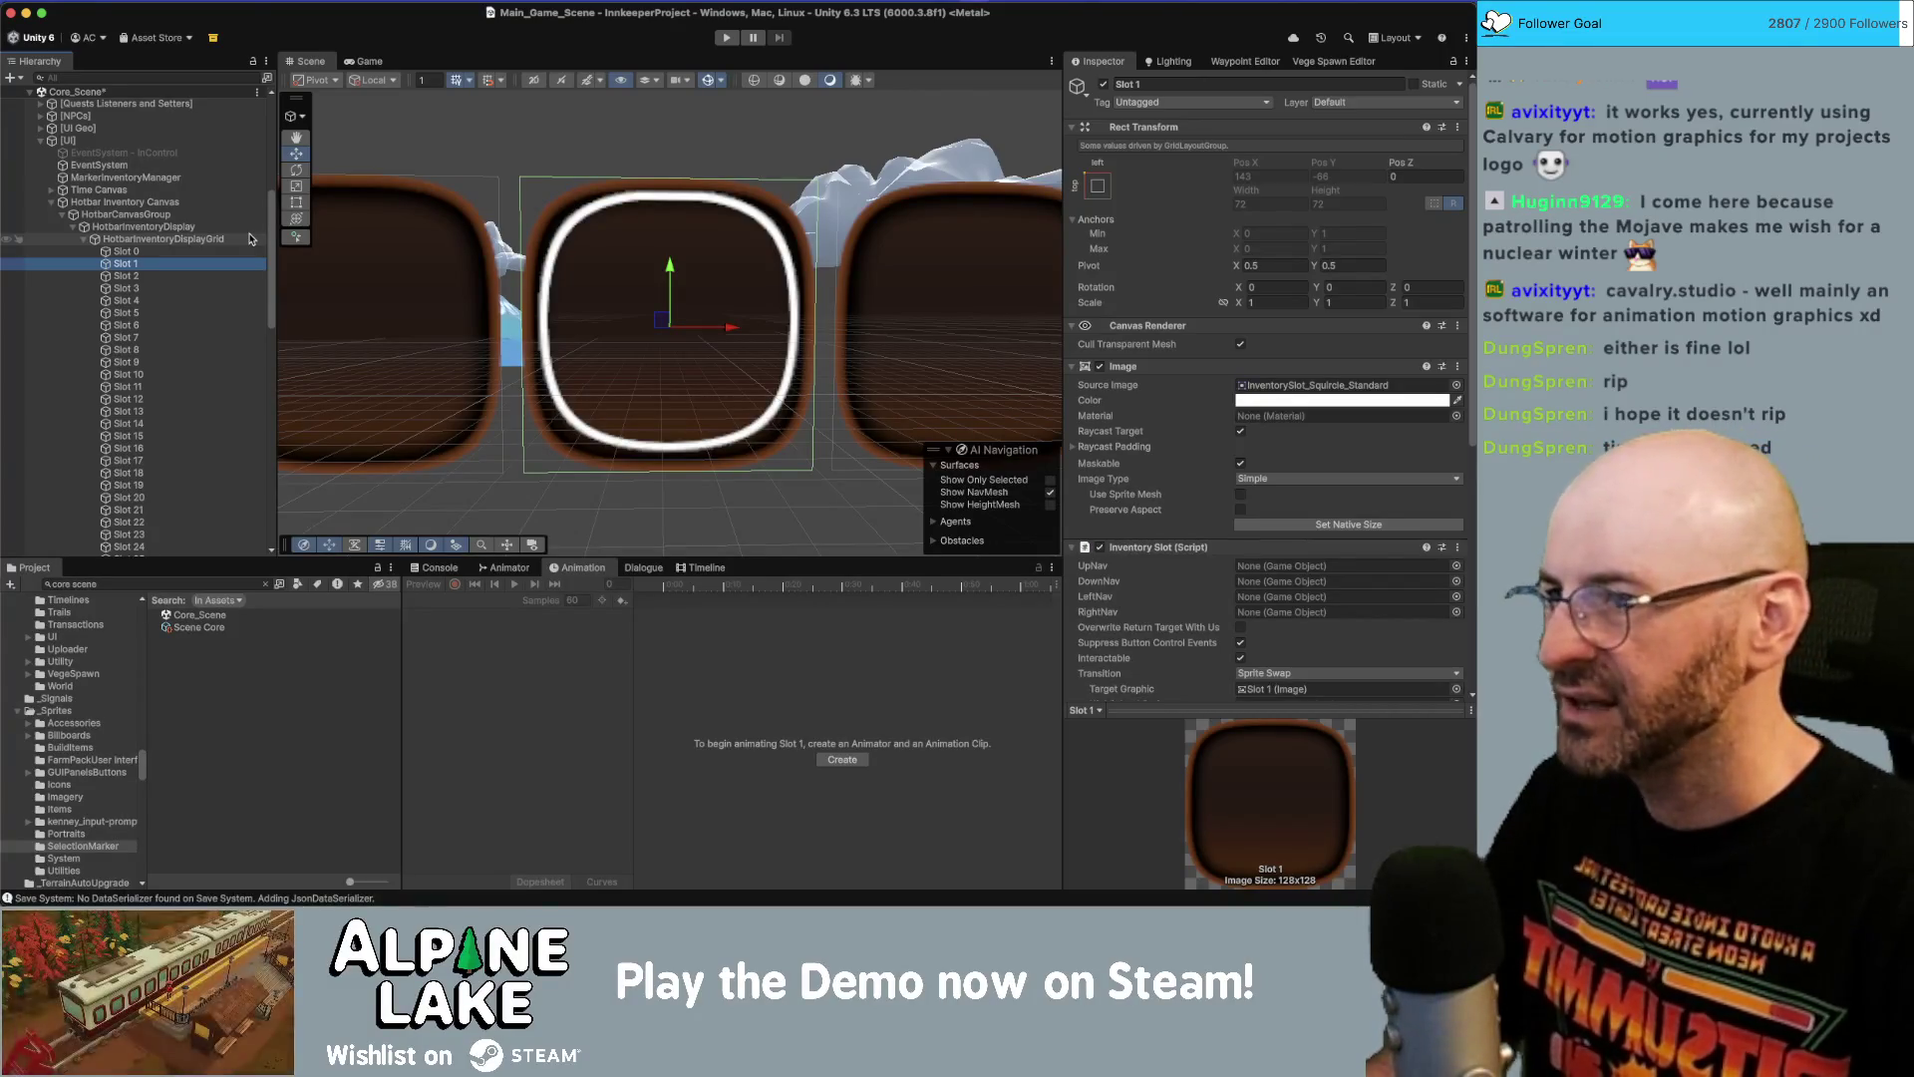
click(250, 239)
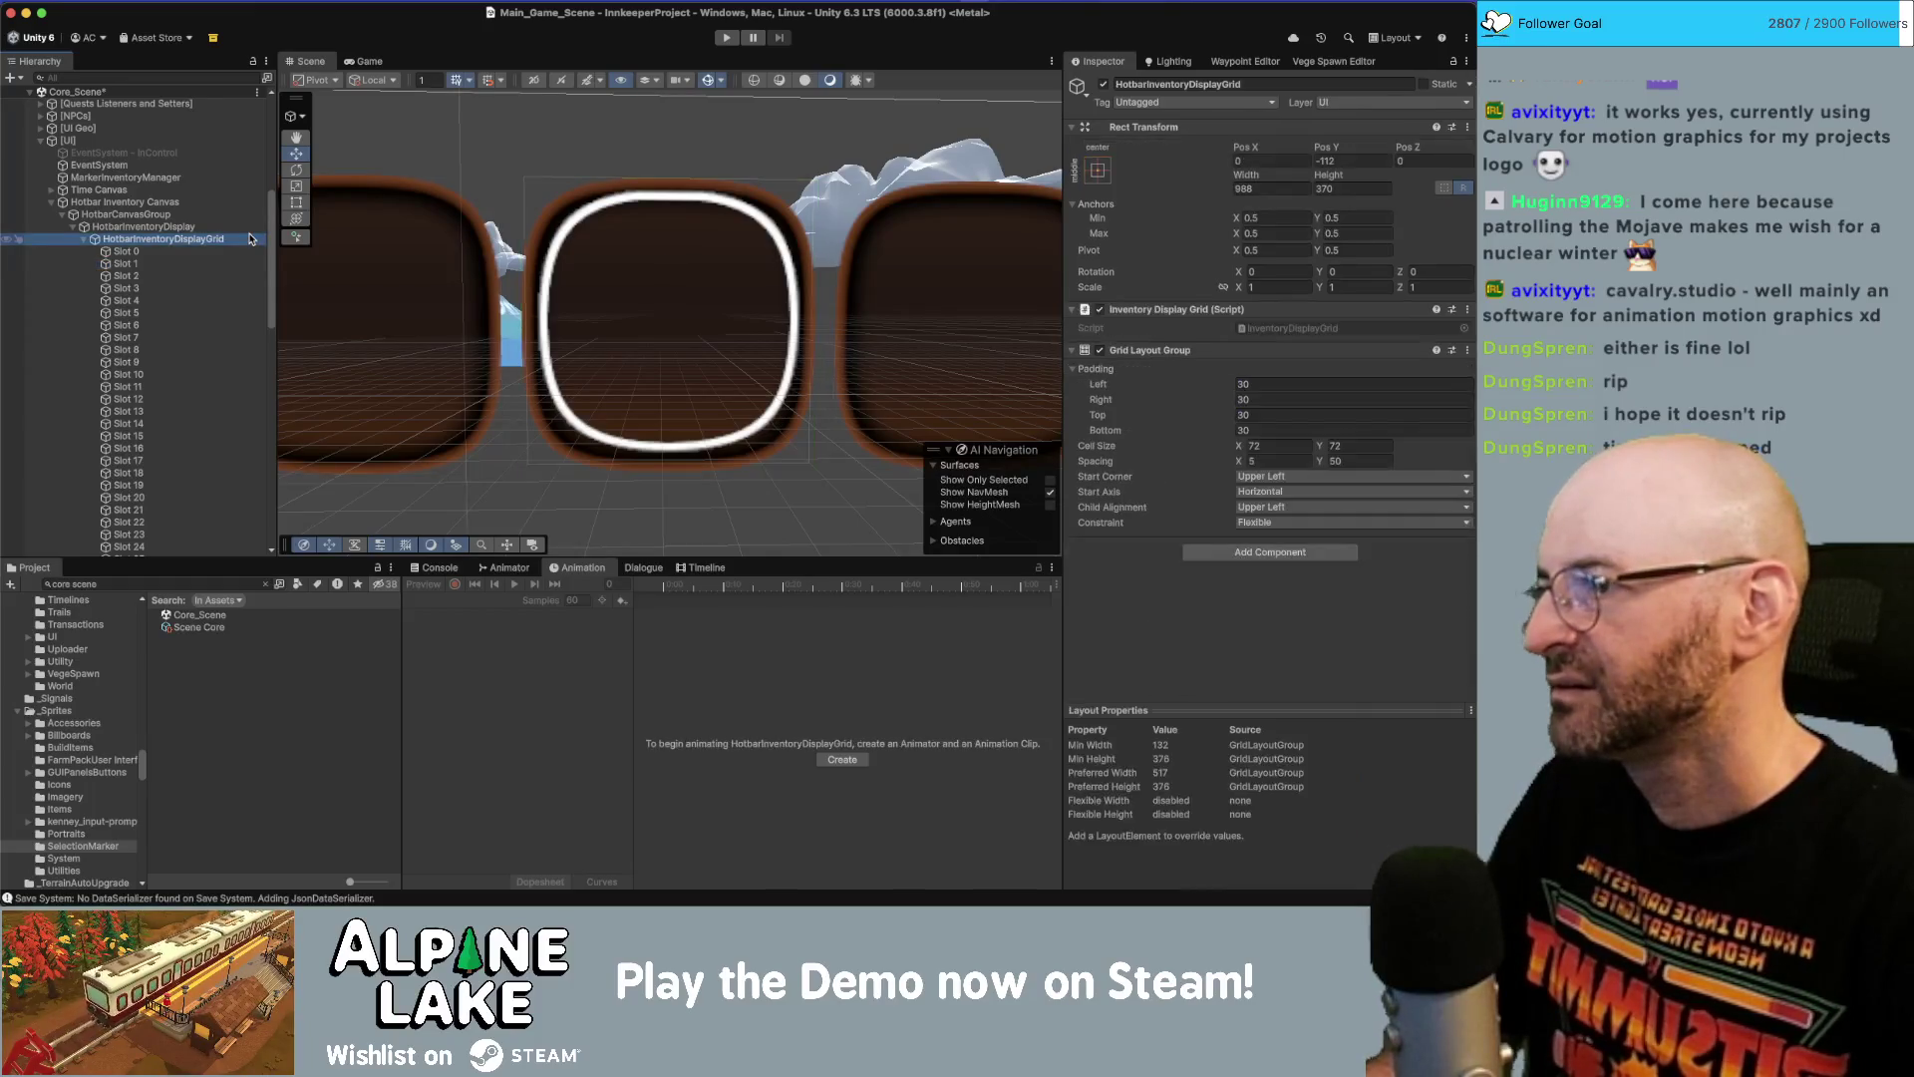
key(Left)
key(Down)
key(Down)
key(Down)
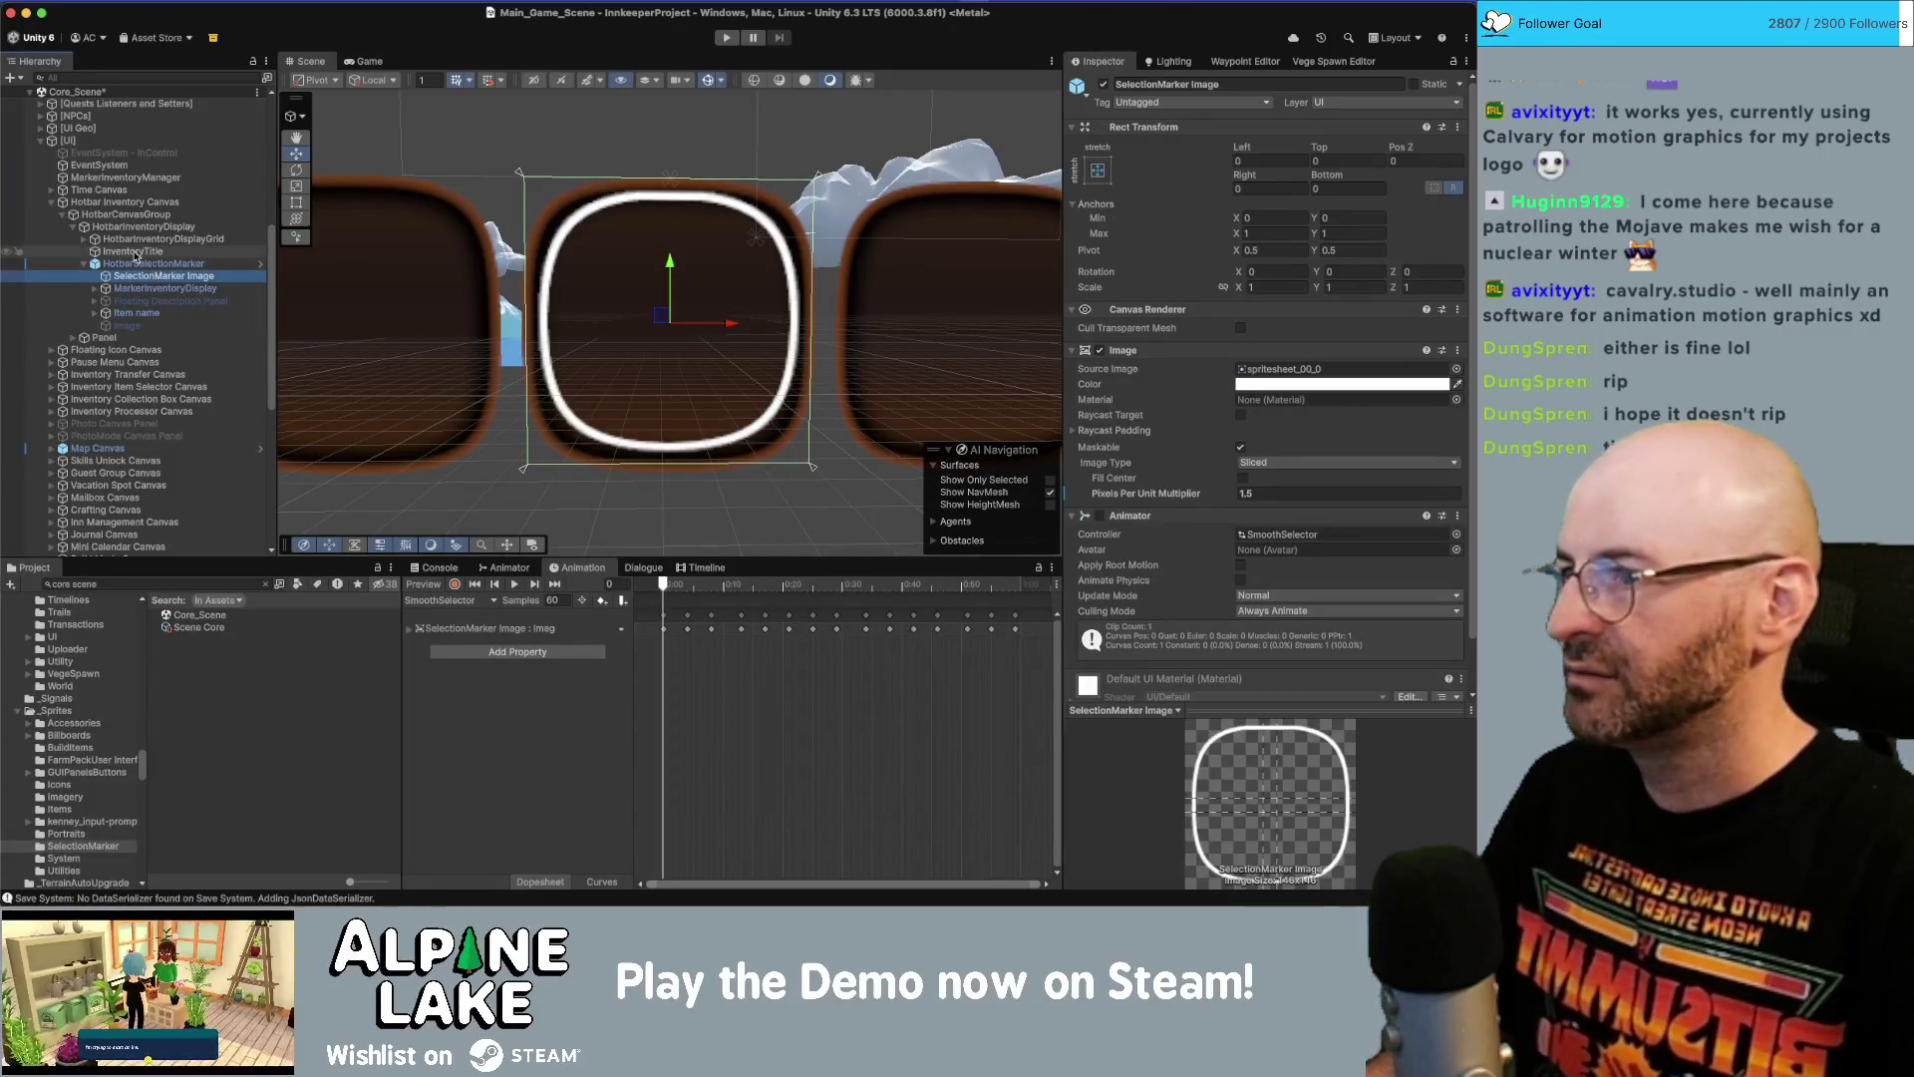
click(83, 239)
click(119, 251)
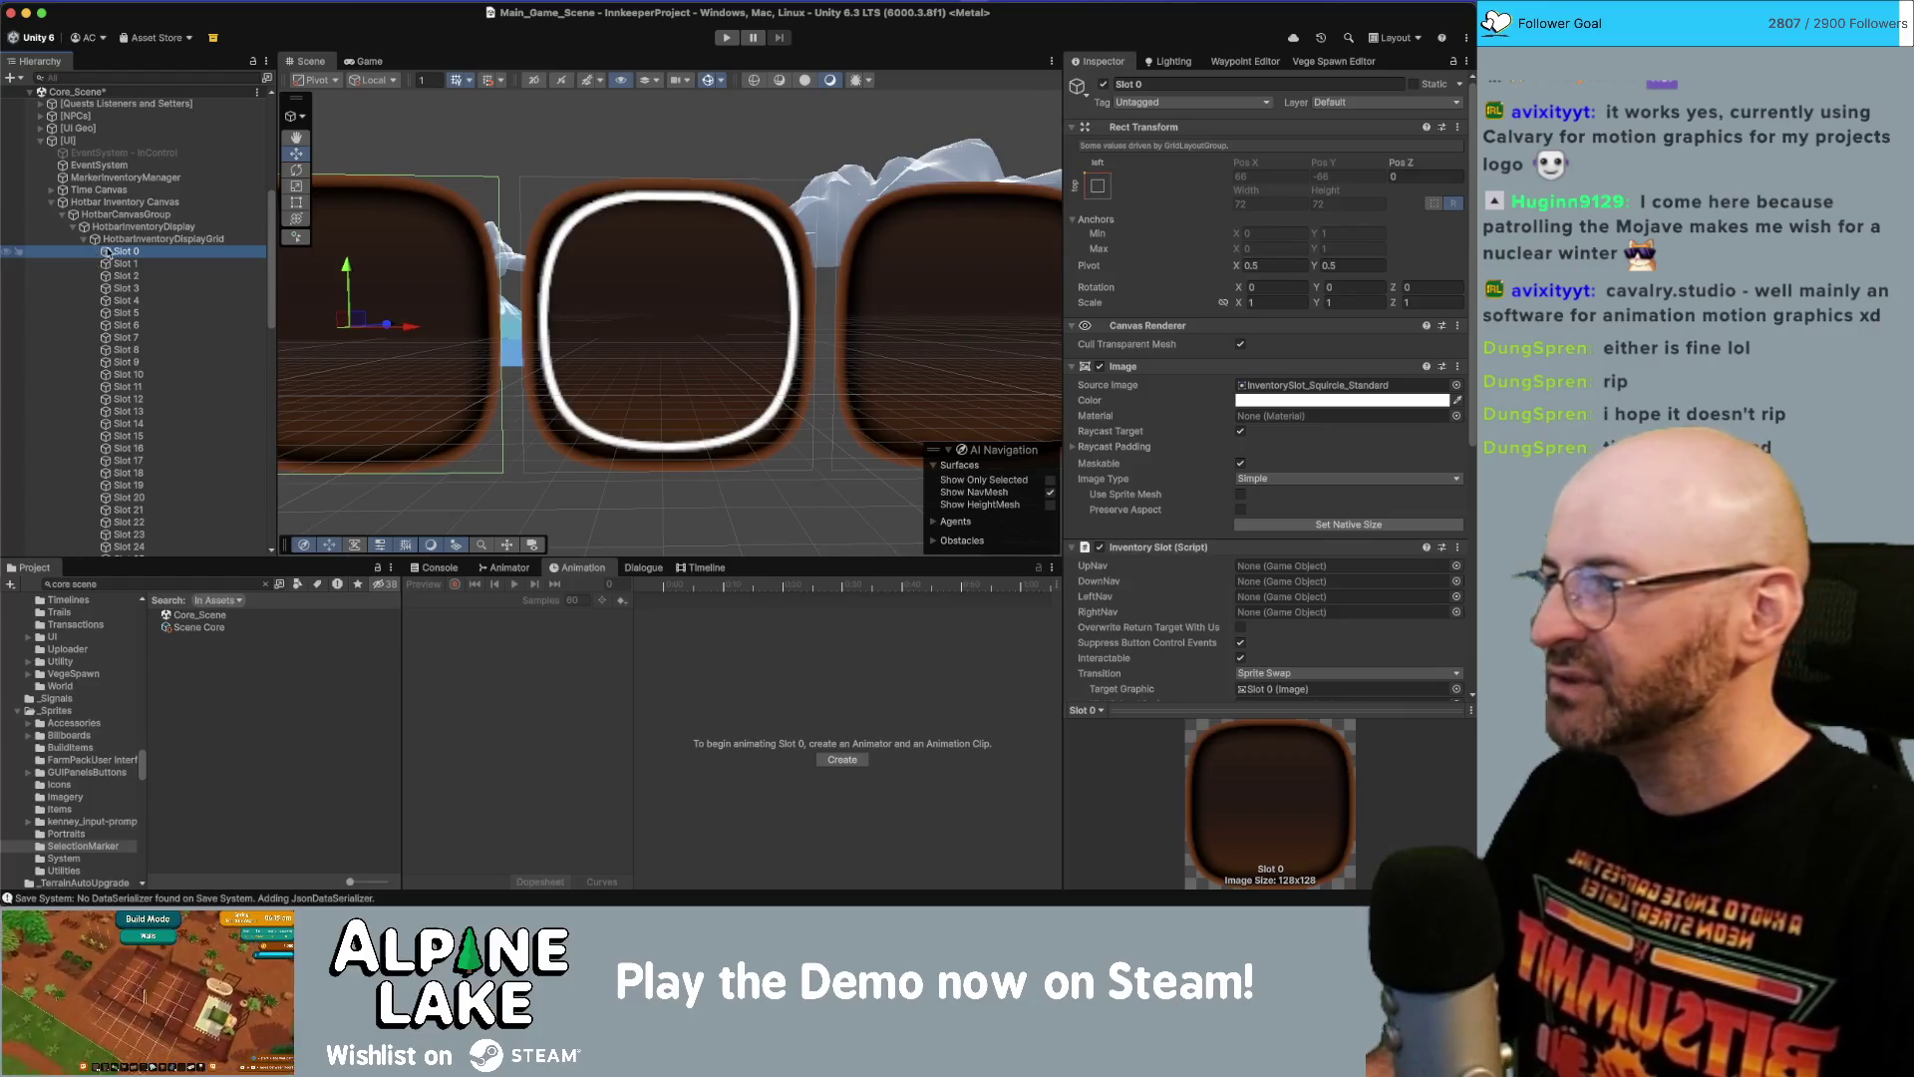
click(84, 240)
click(153, 263)
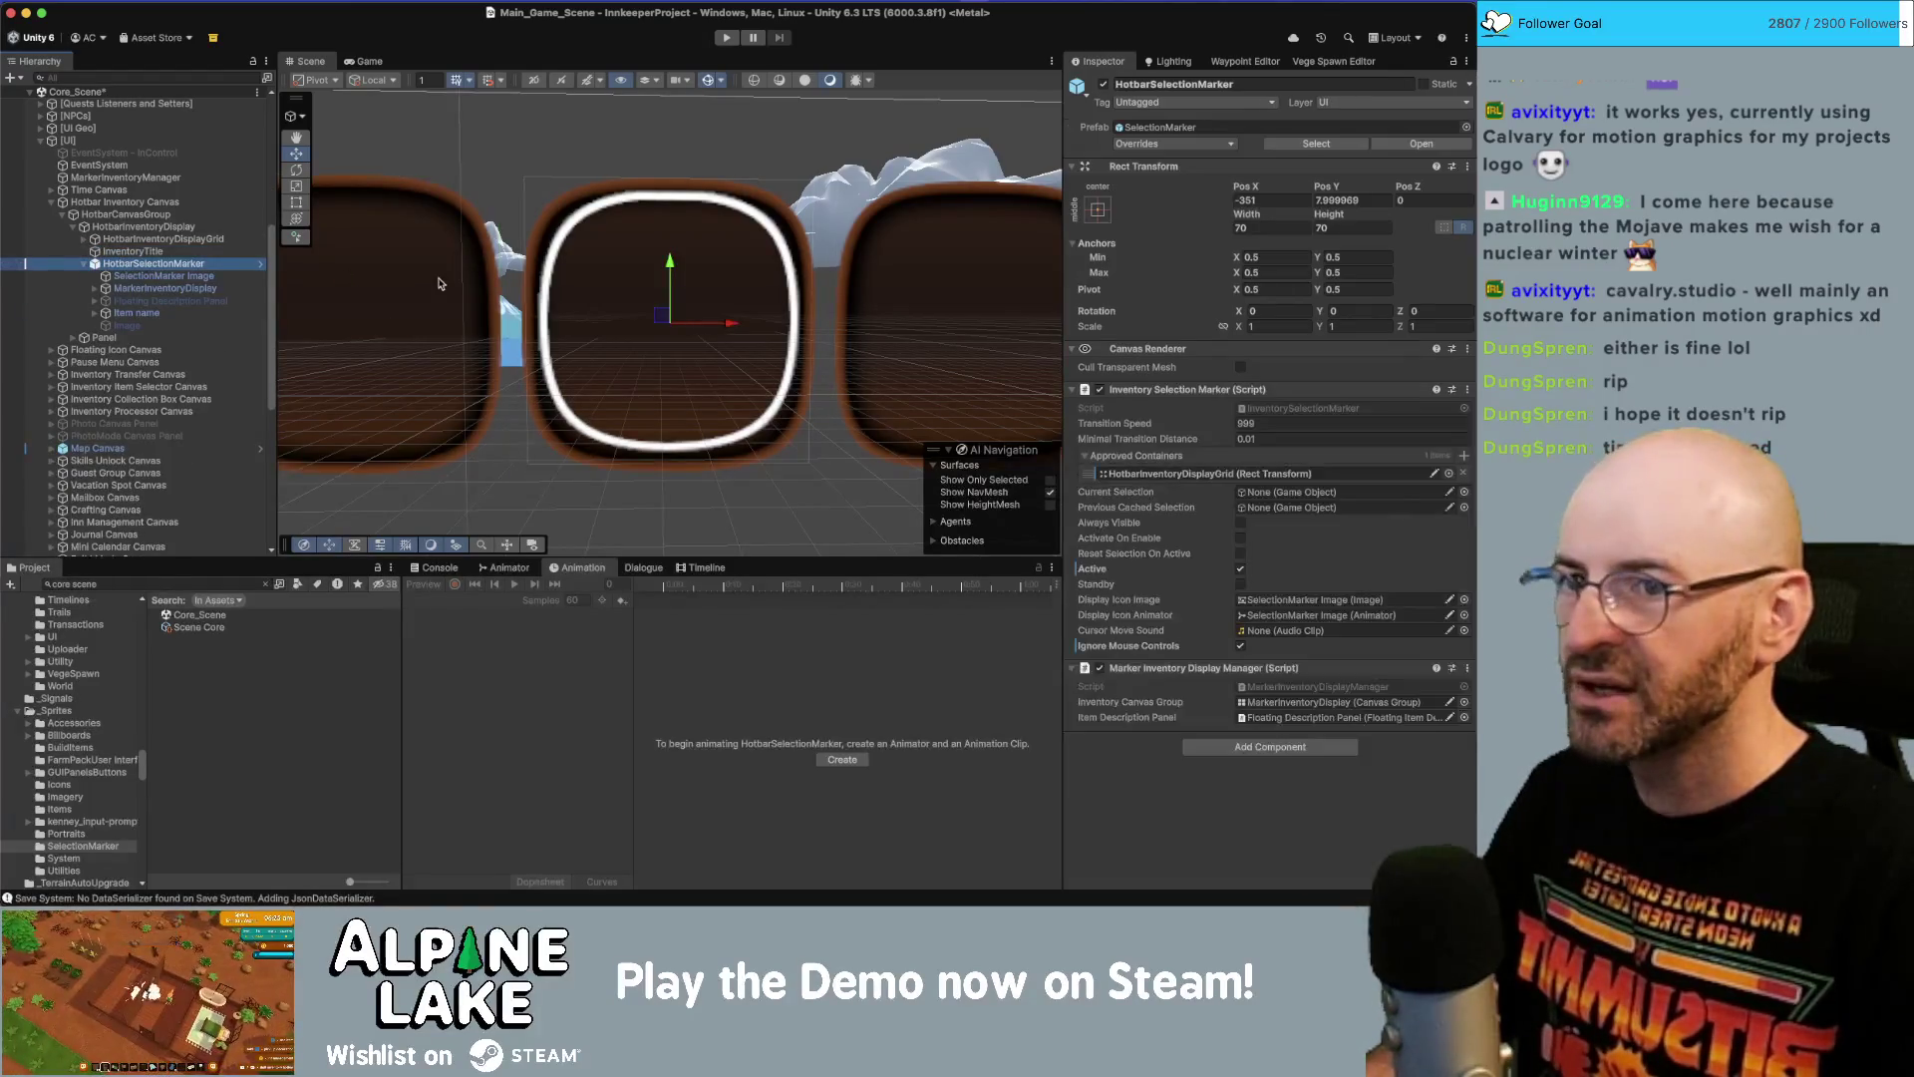
click(1268, 229)
Size HotbarSelectionMarker to 72 by 72 and try a 4.5 left offset on its image.
text(72)
key(Tab)
text(72)
click(209, 276)
click(1270, 162)
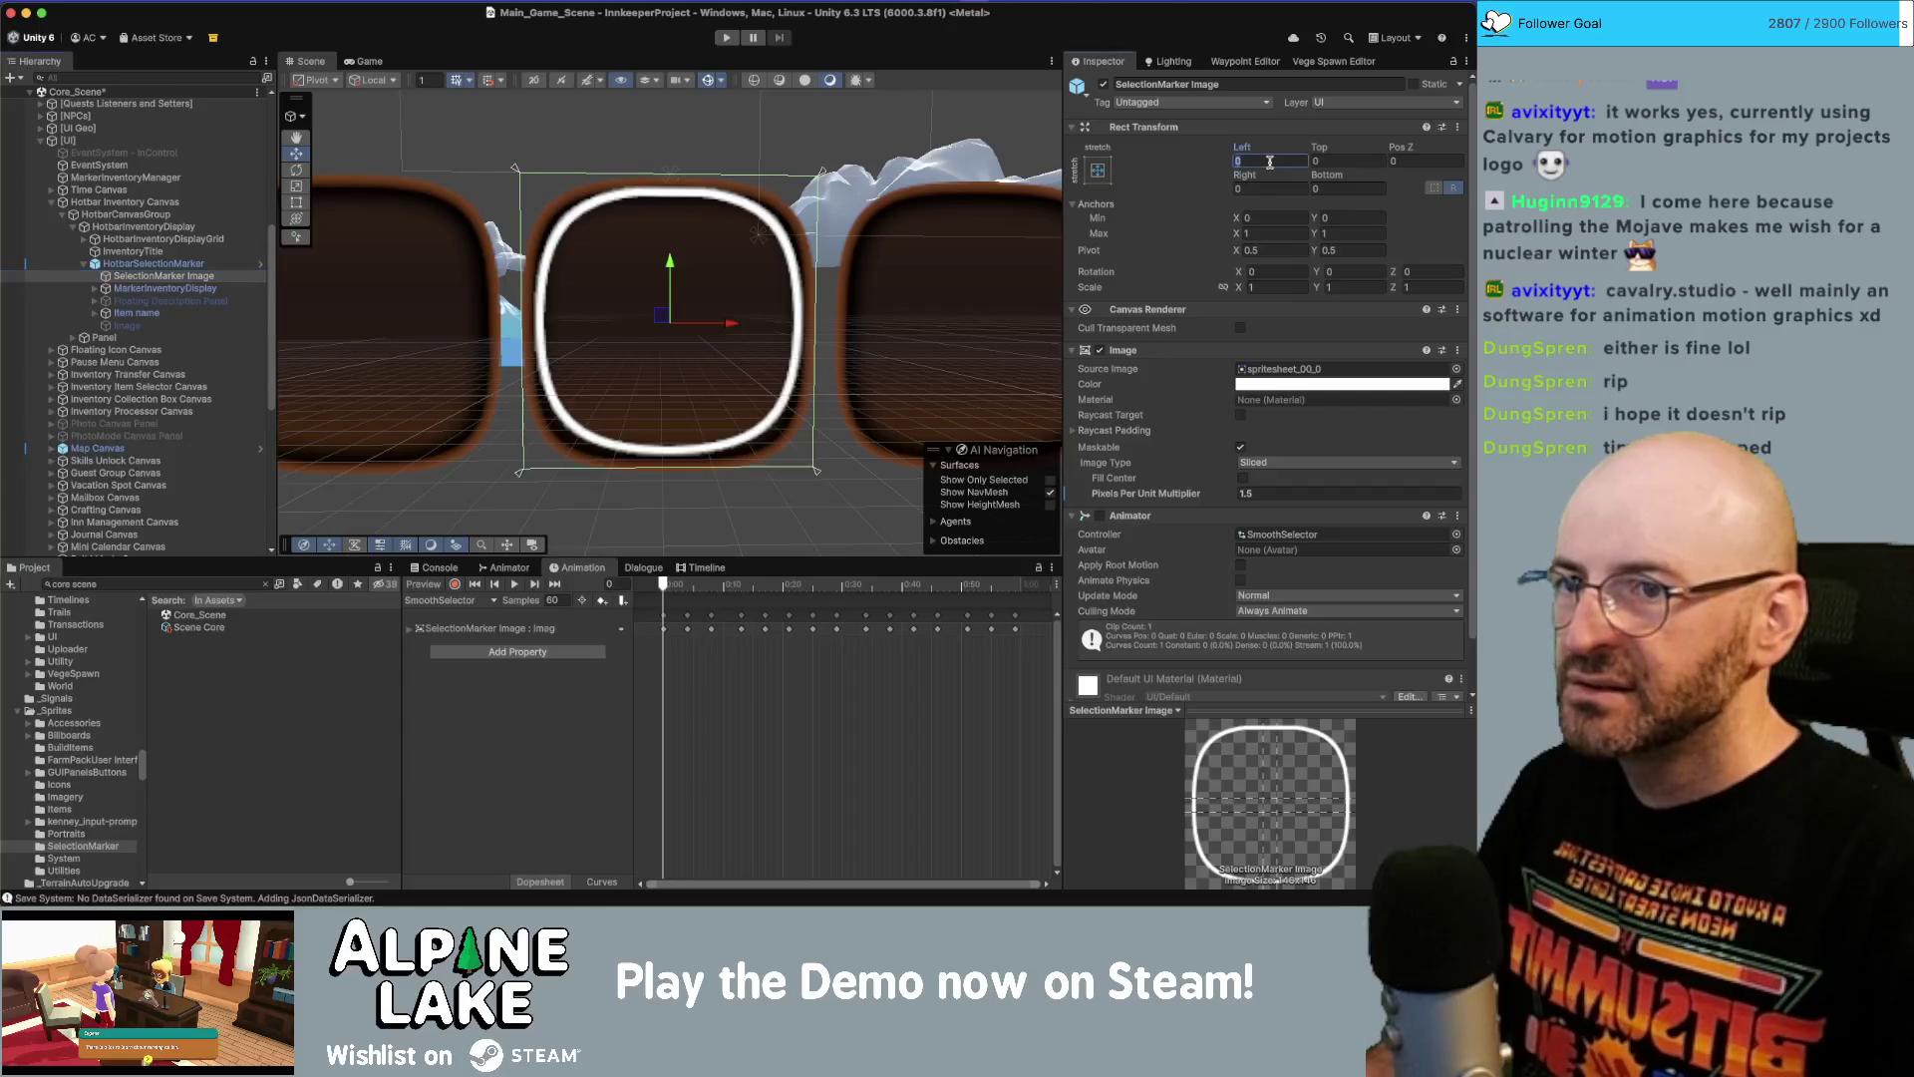
text(4.5)
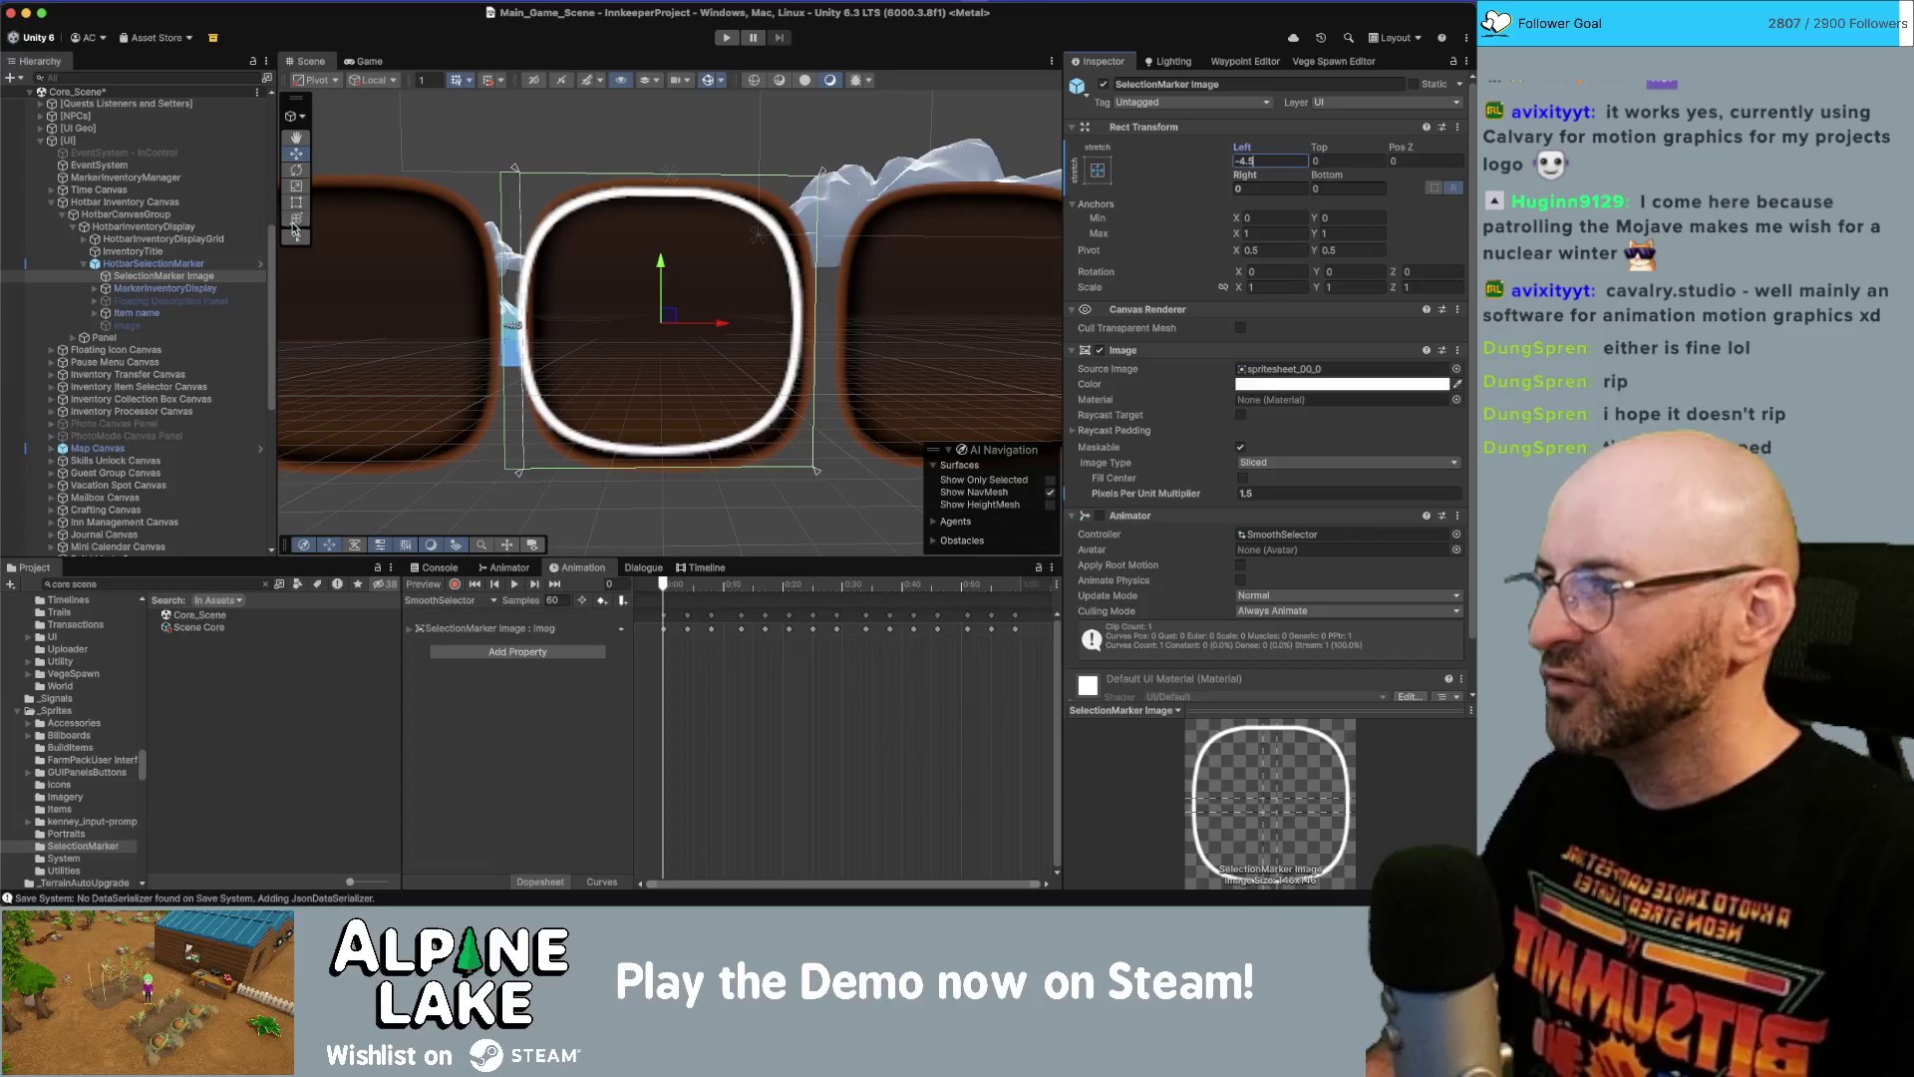
In the SelectionMarker prefab, try -7.5 offsets, then set the image's left offset to -4.5.
click(260, 263)
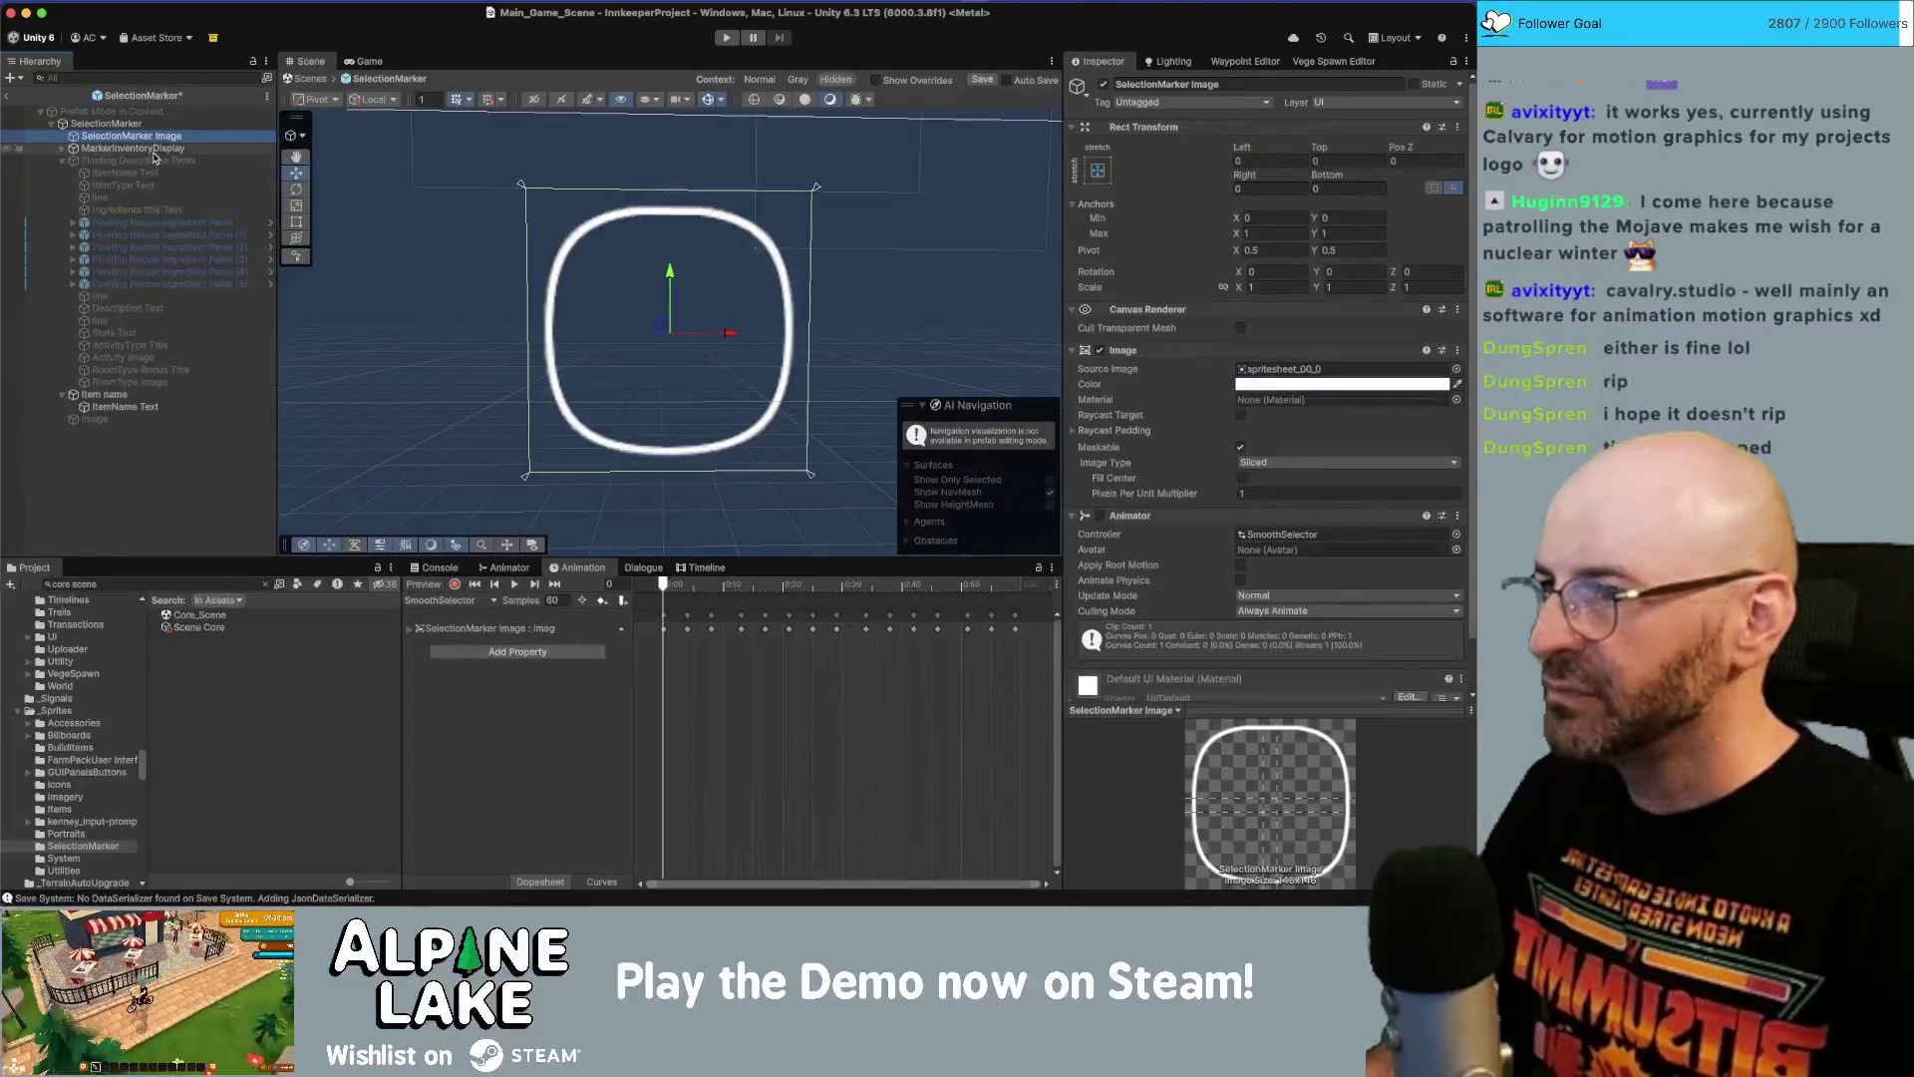
click(1290, 160)
text(-)
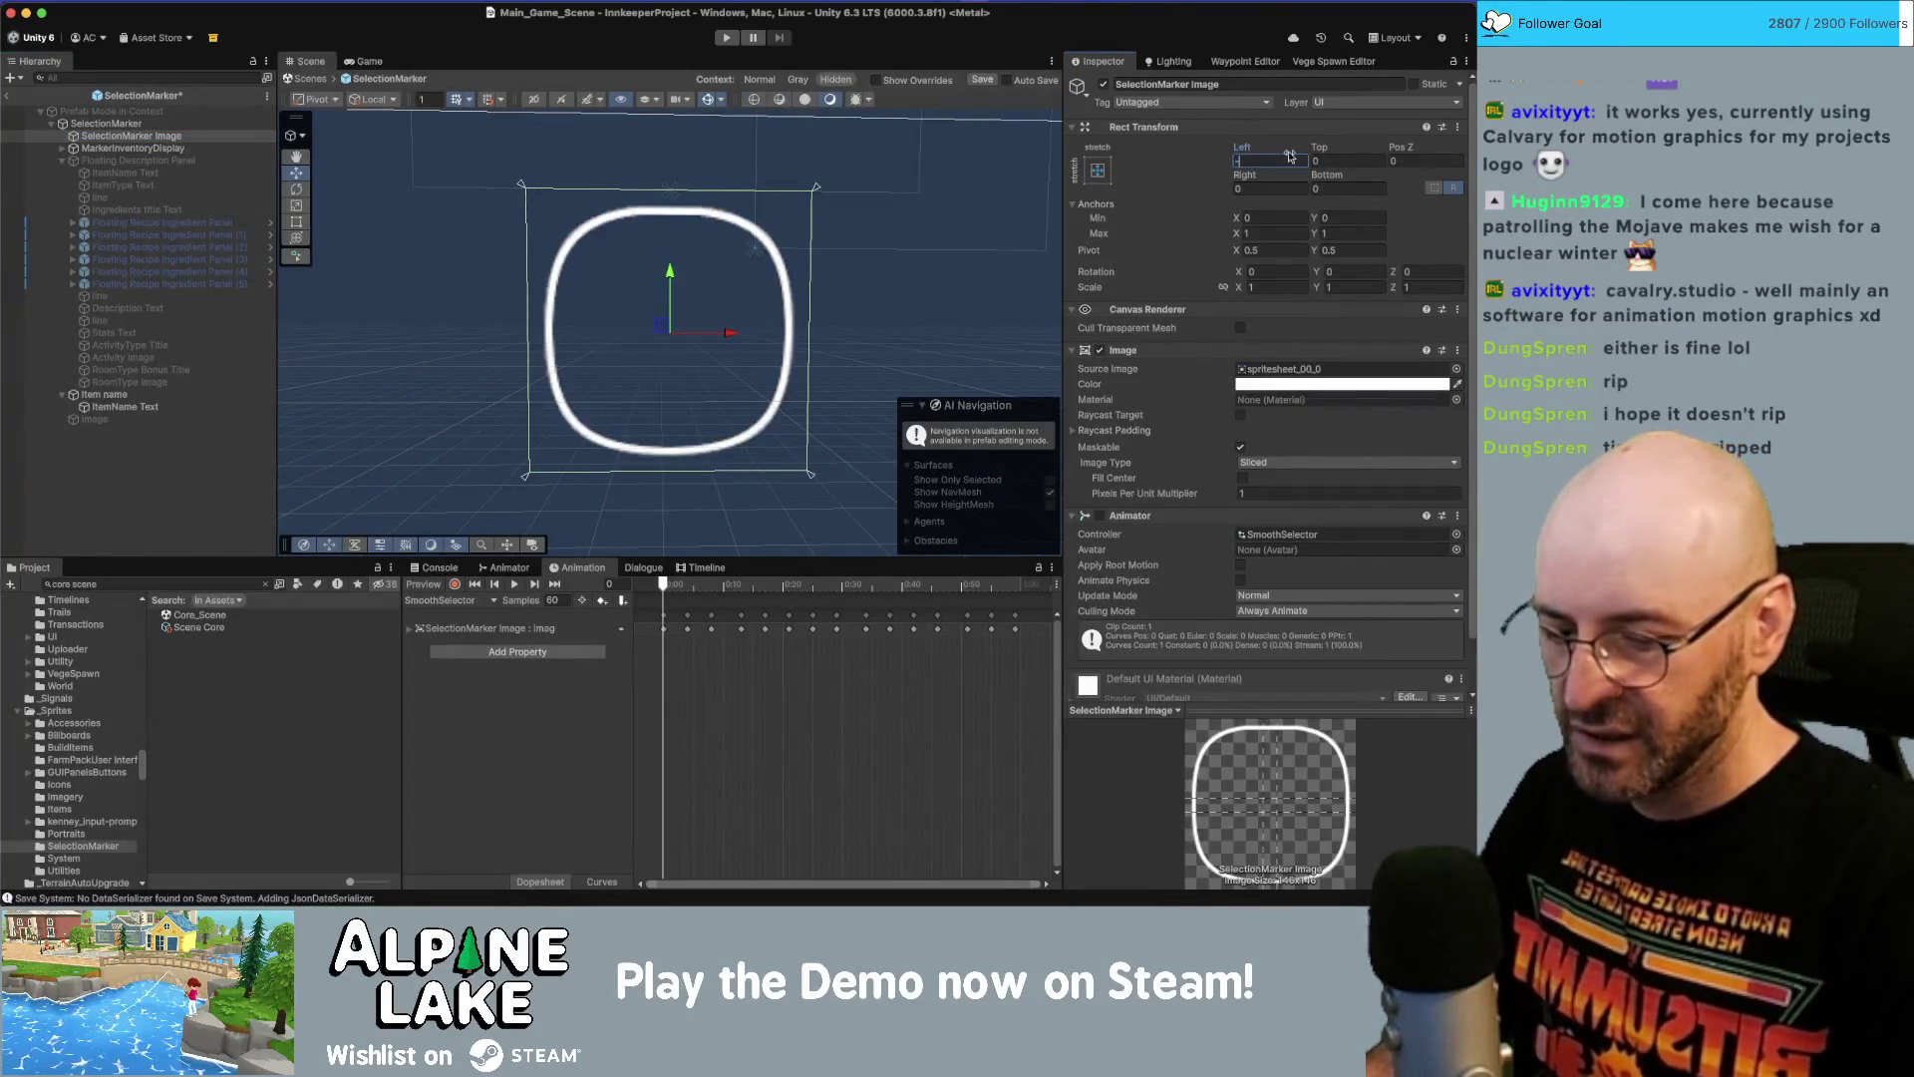
text(7.5)
key(Tab)
text(-7)
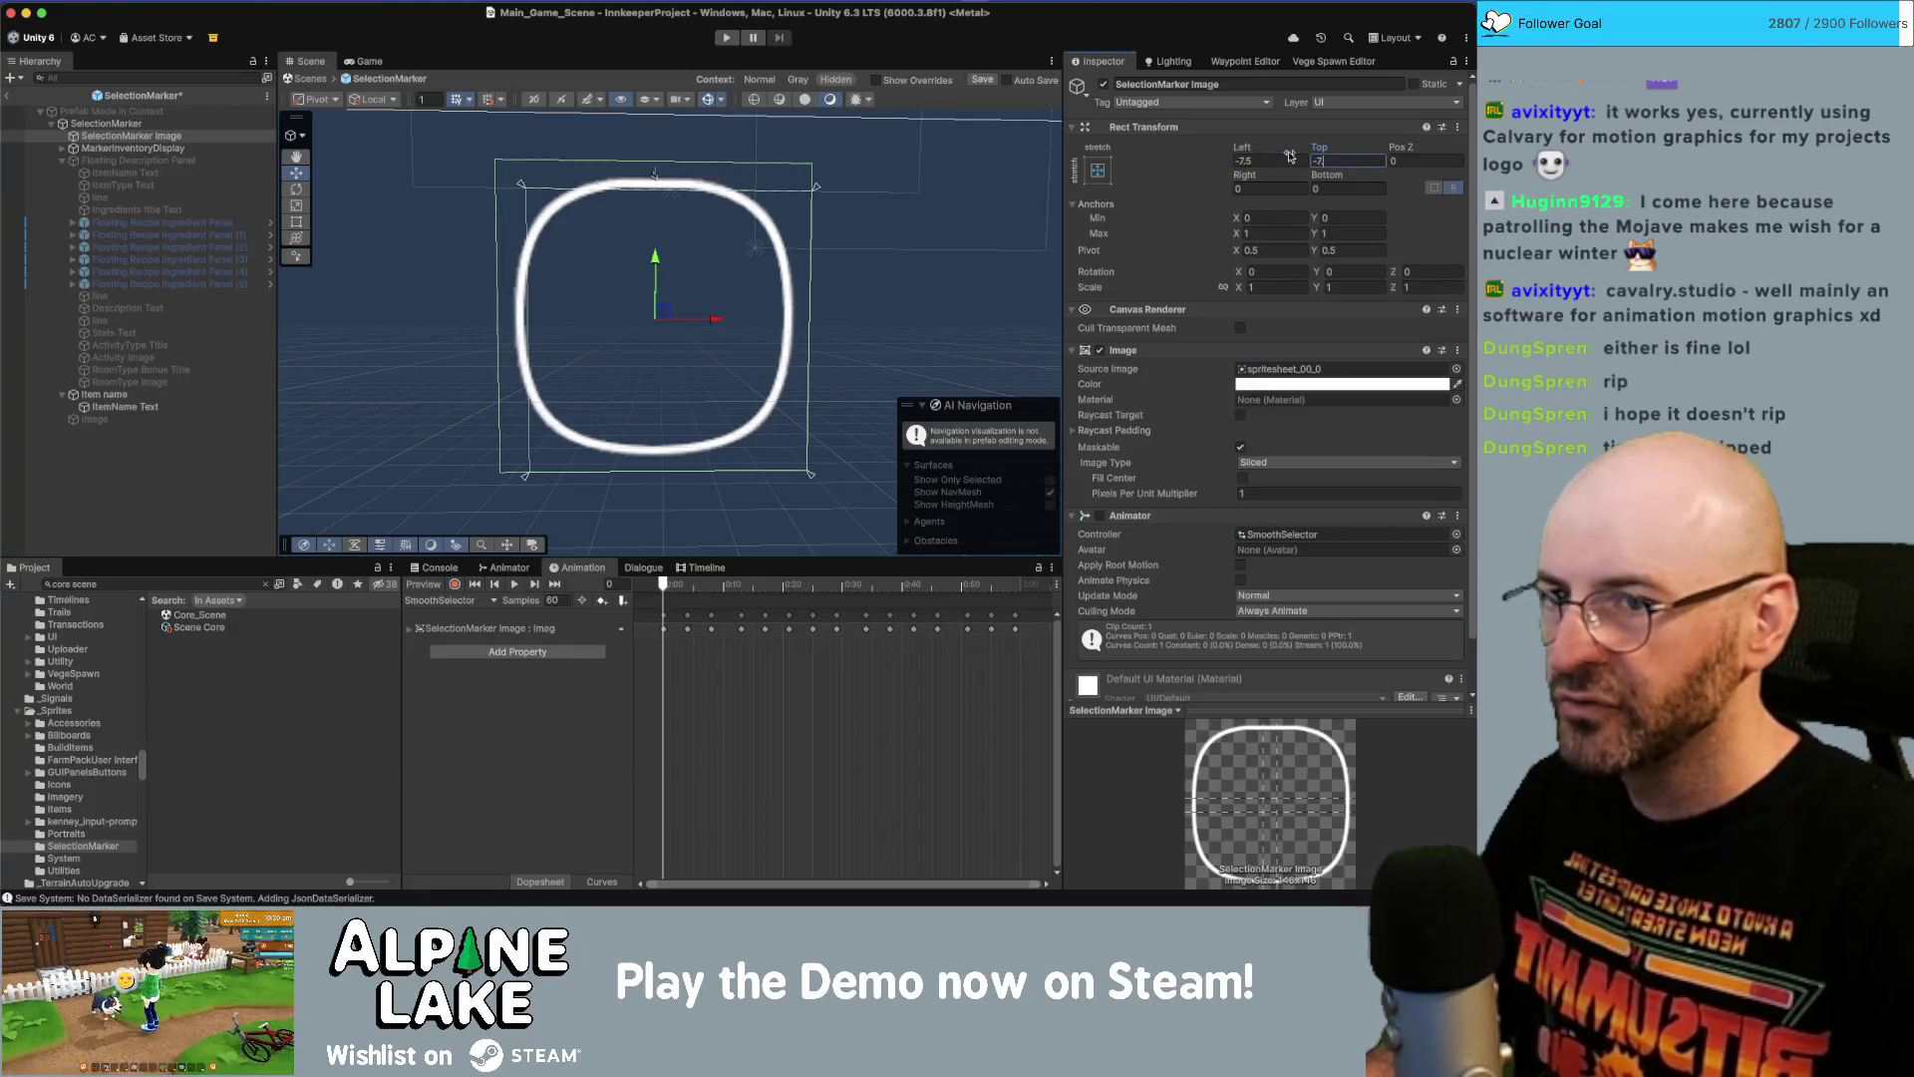
text(.5)
click(1290, 159)
text(-)
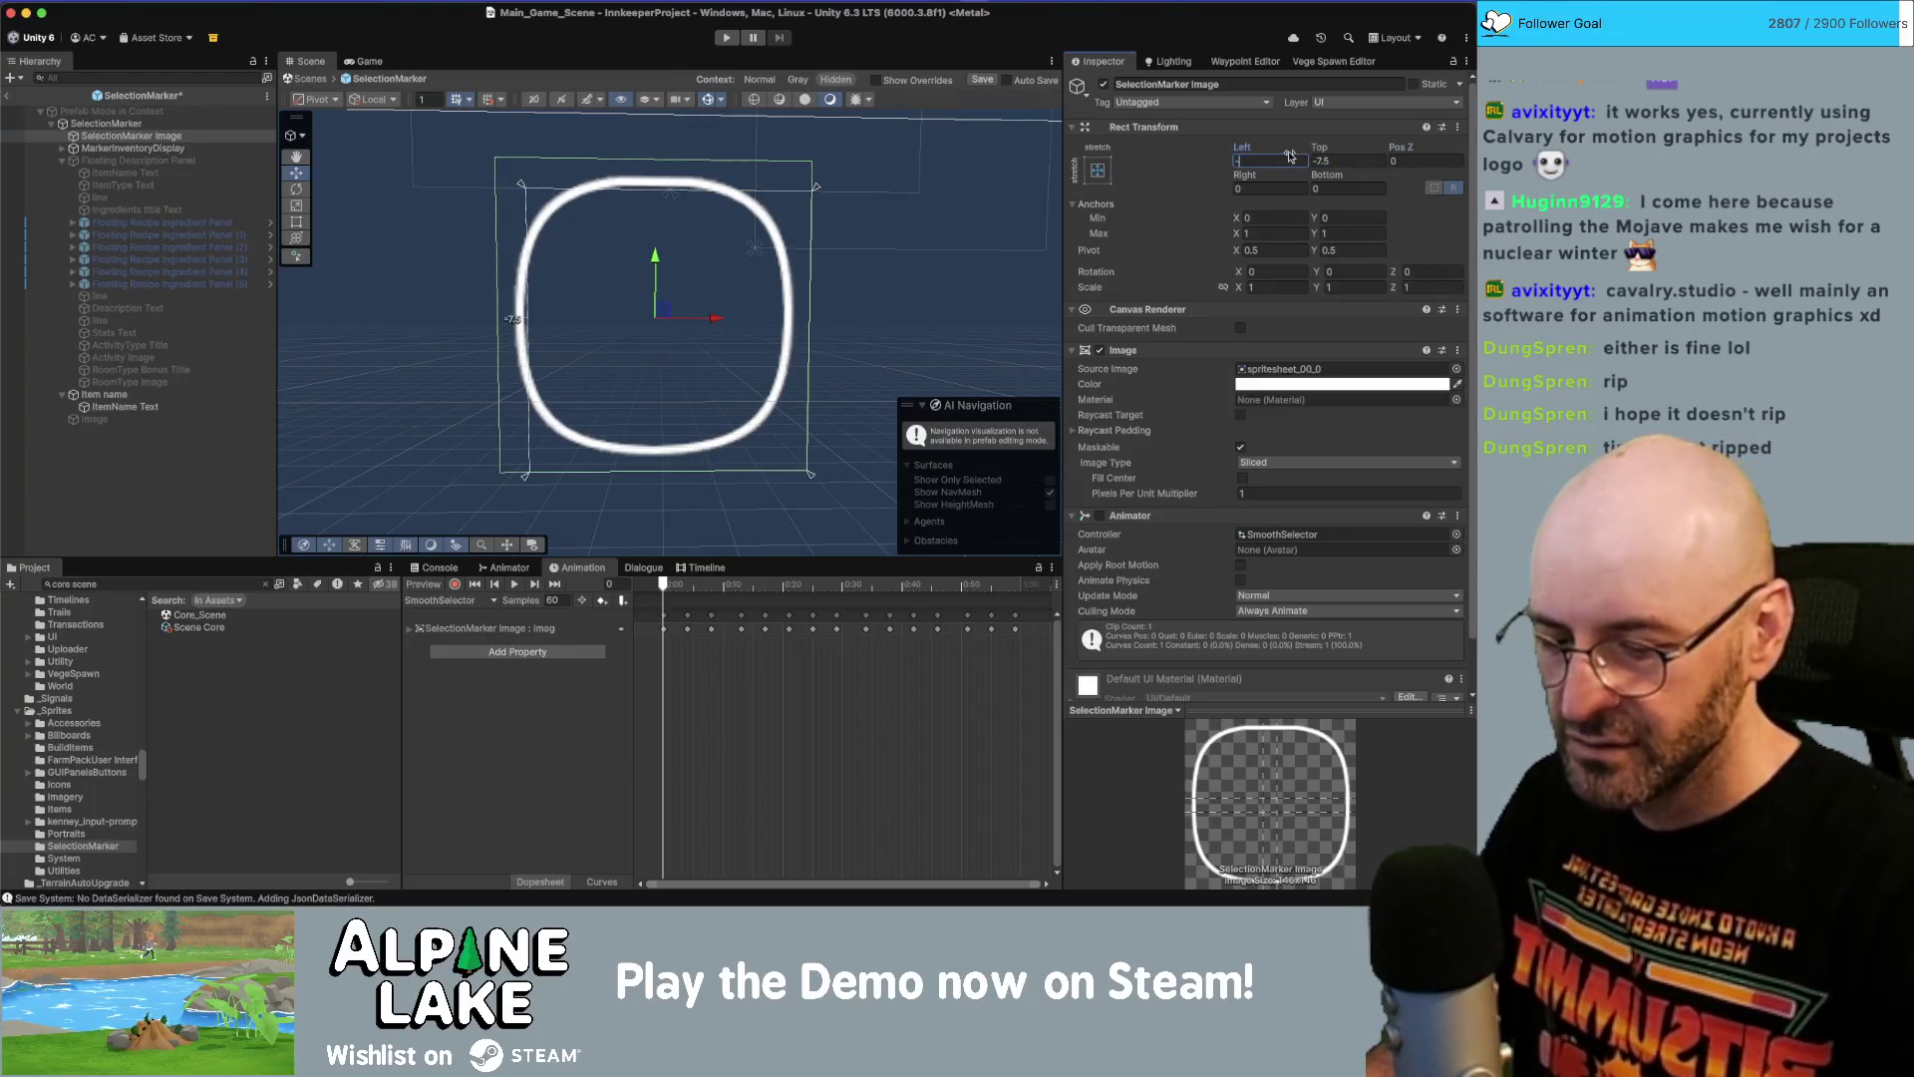
text(4.5)
key(Tab)
Set the image's remaining top, right and bottom offsets to -4.5 and exit Prefab Mode.
click(1290, 158)
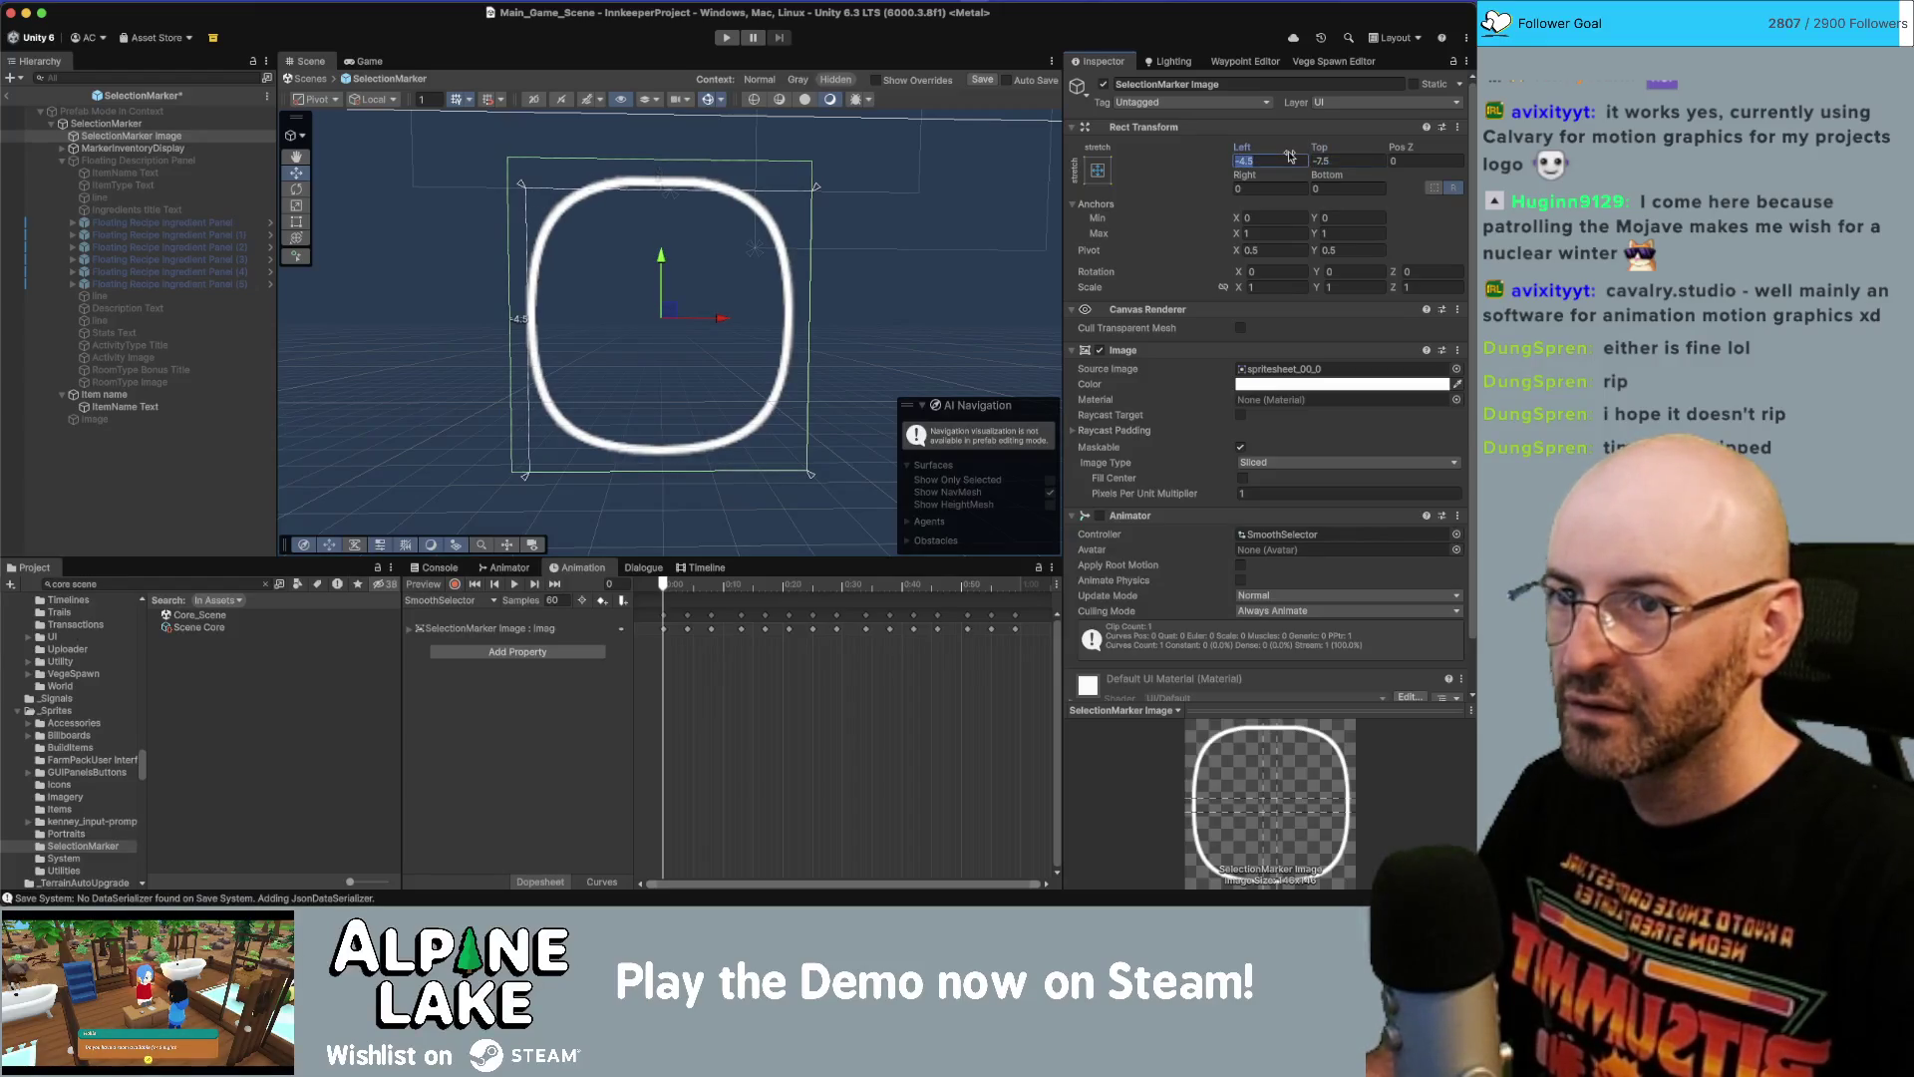
key(Tab)
text(-4.5)
key(Tab)
text(-4.5)
key(Tab)
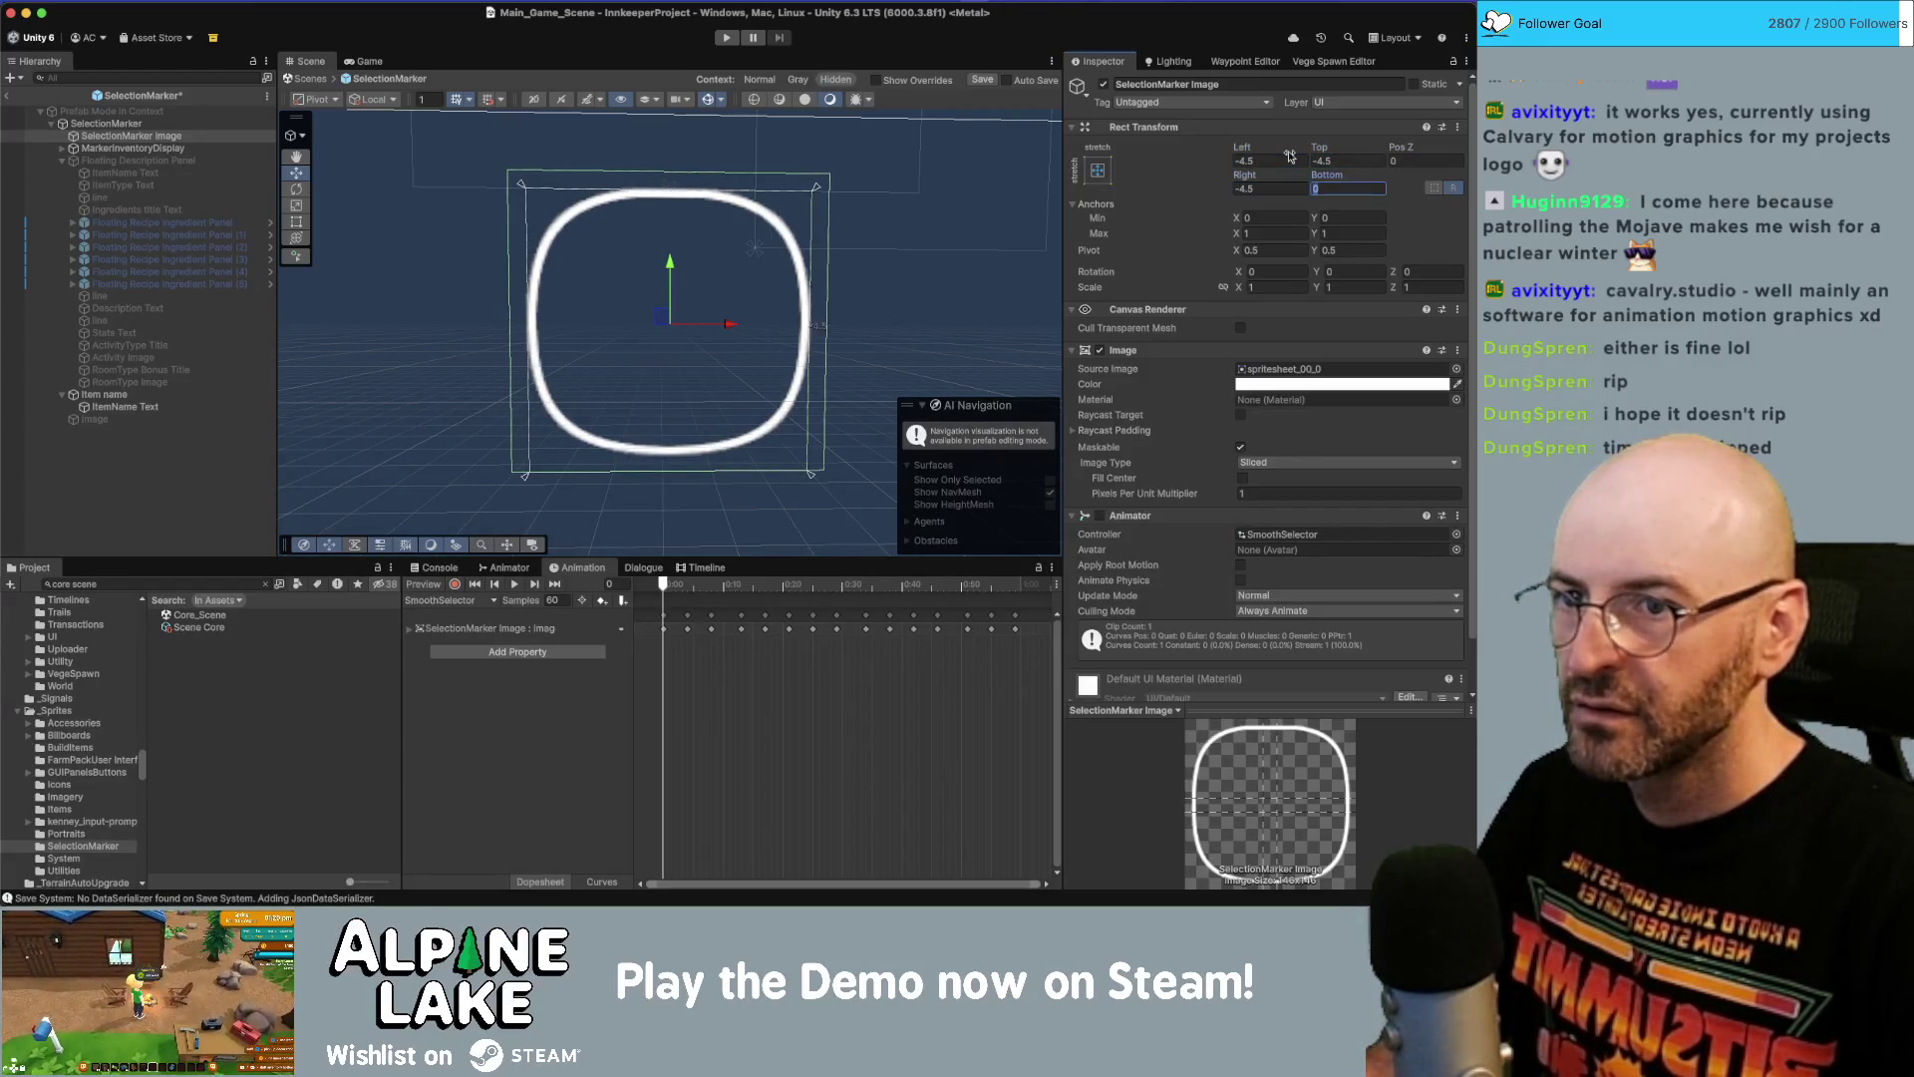
text(-4.5)
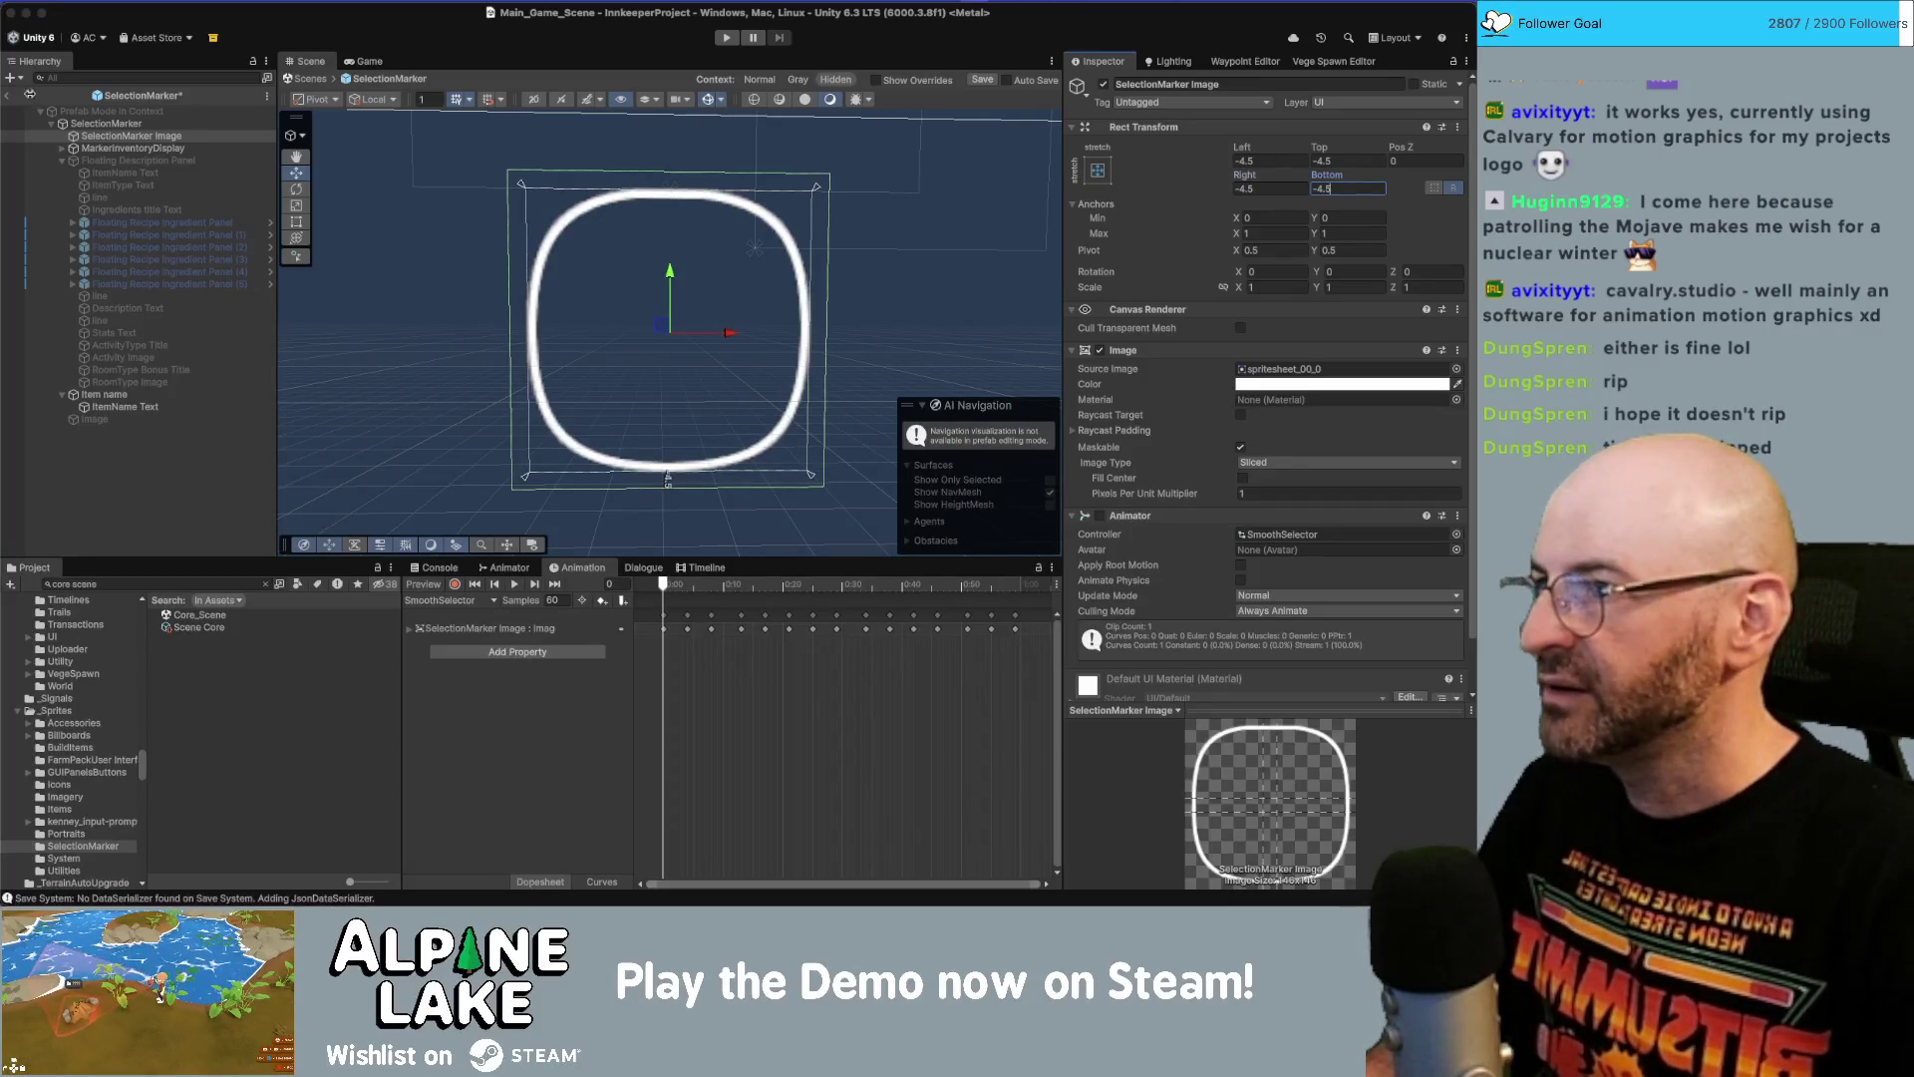
click(9, 96)
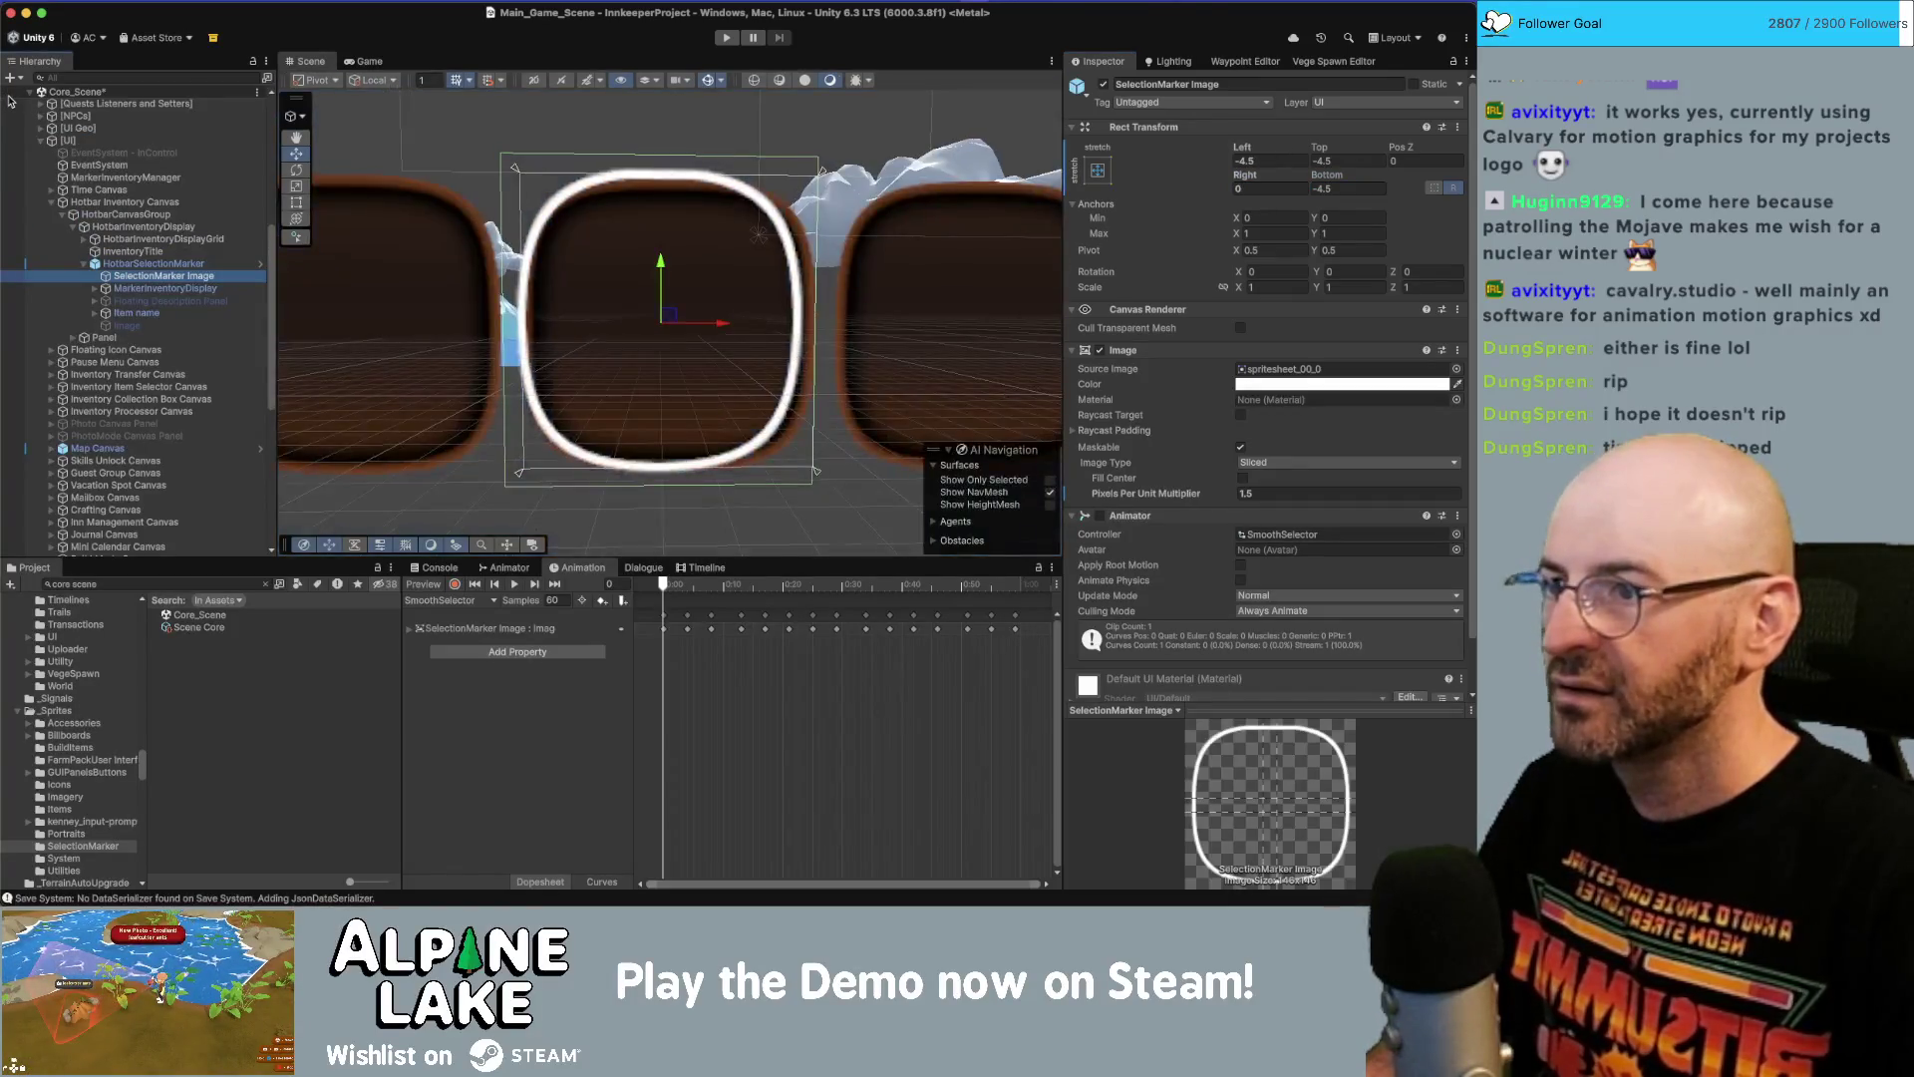
Revert the image's Rect Transform offsets to the prefab's -4.5 and scrub Pixels Per Unit Multiplier to 1.79.
right_click(1241, 149)
click(1261, 206)
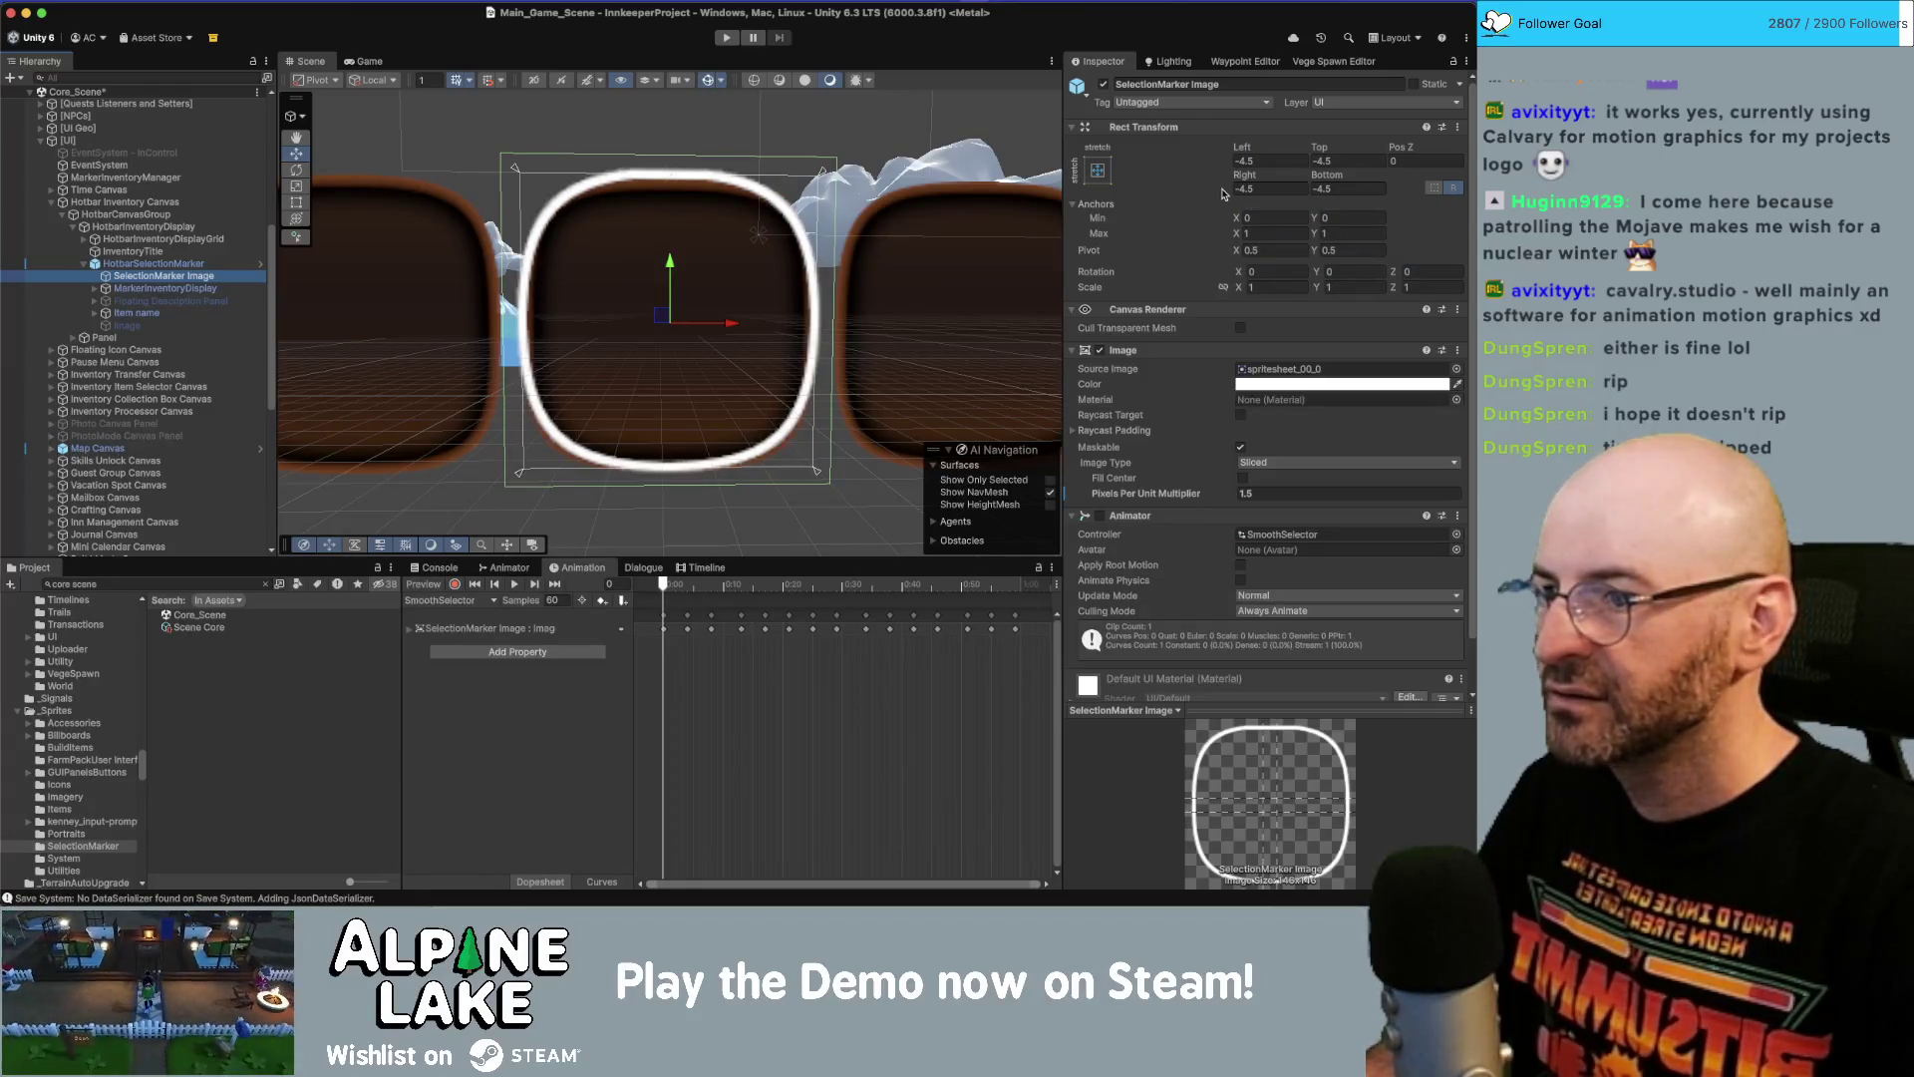
click(1261, 493)
drag(1221, 496, 1228, 497)
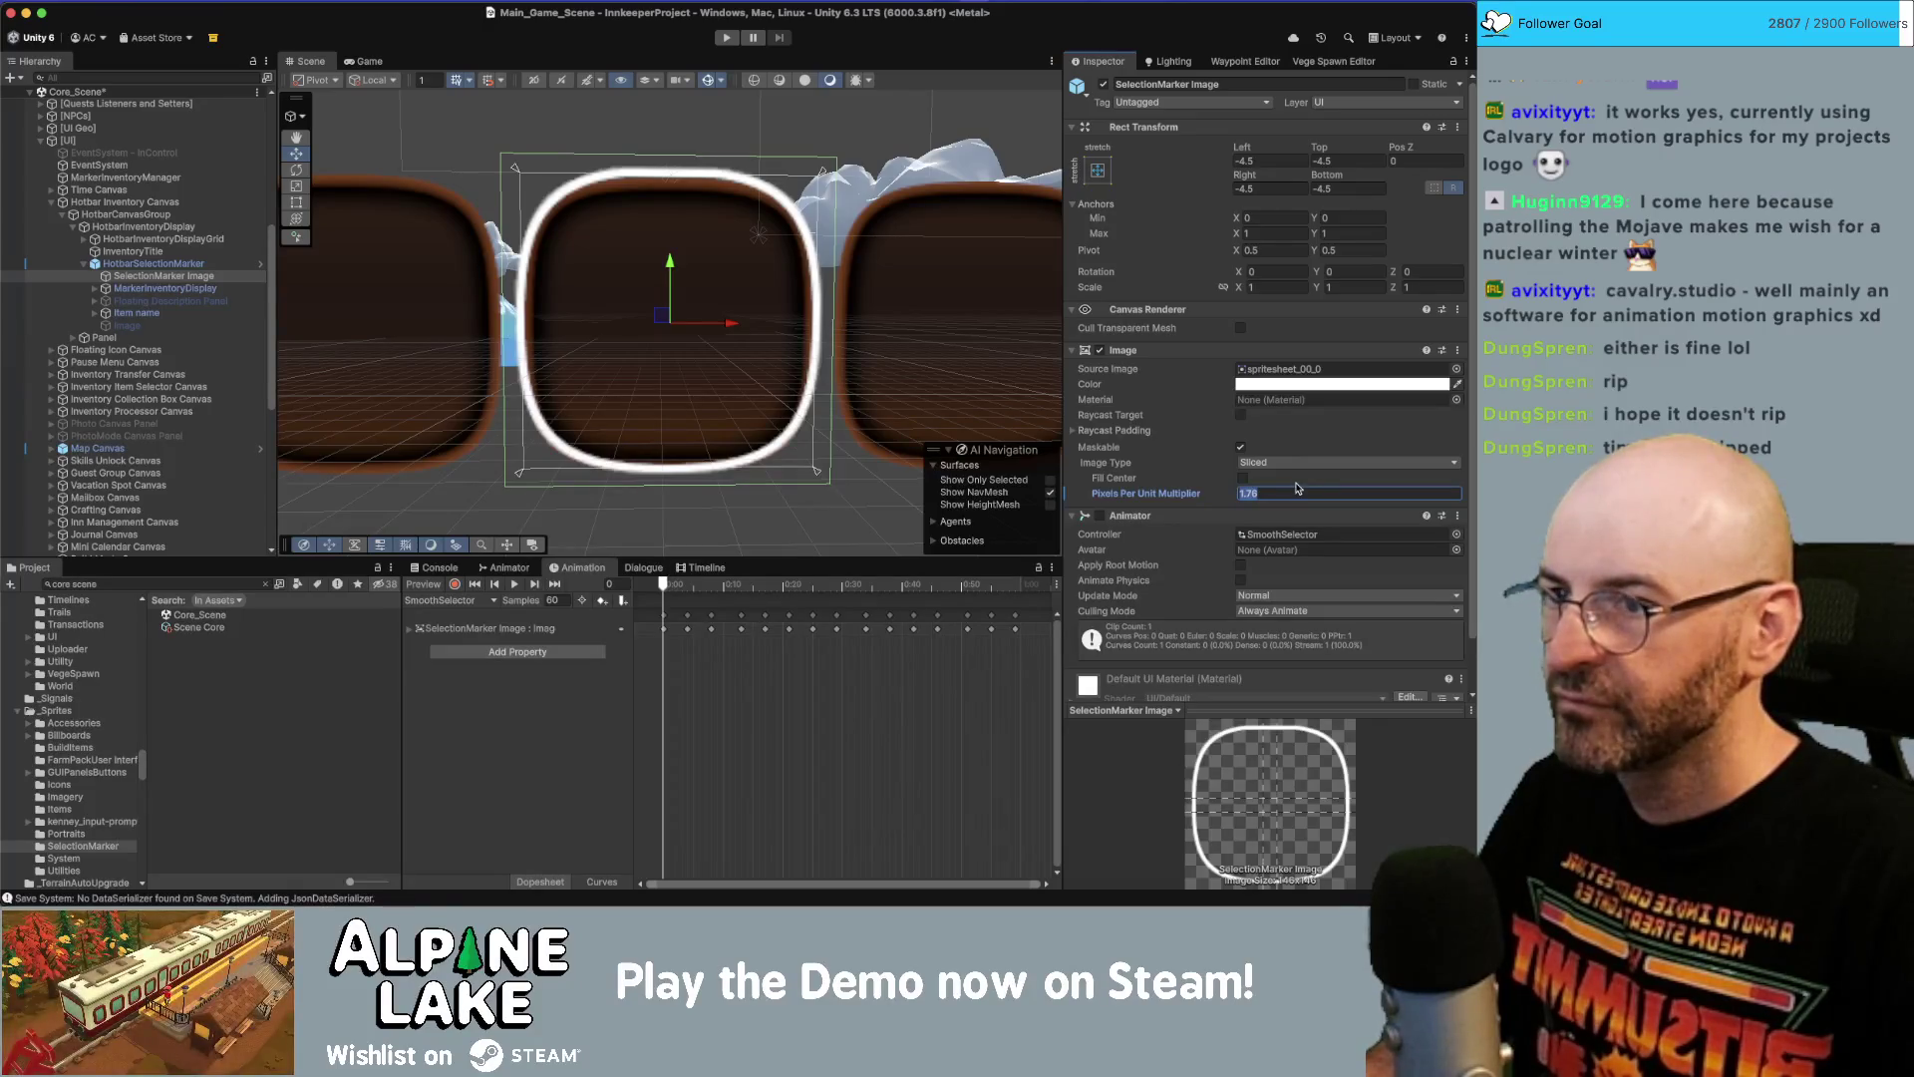
click(159, 264)
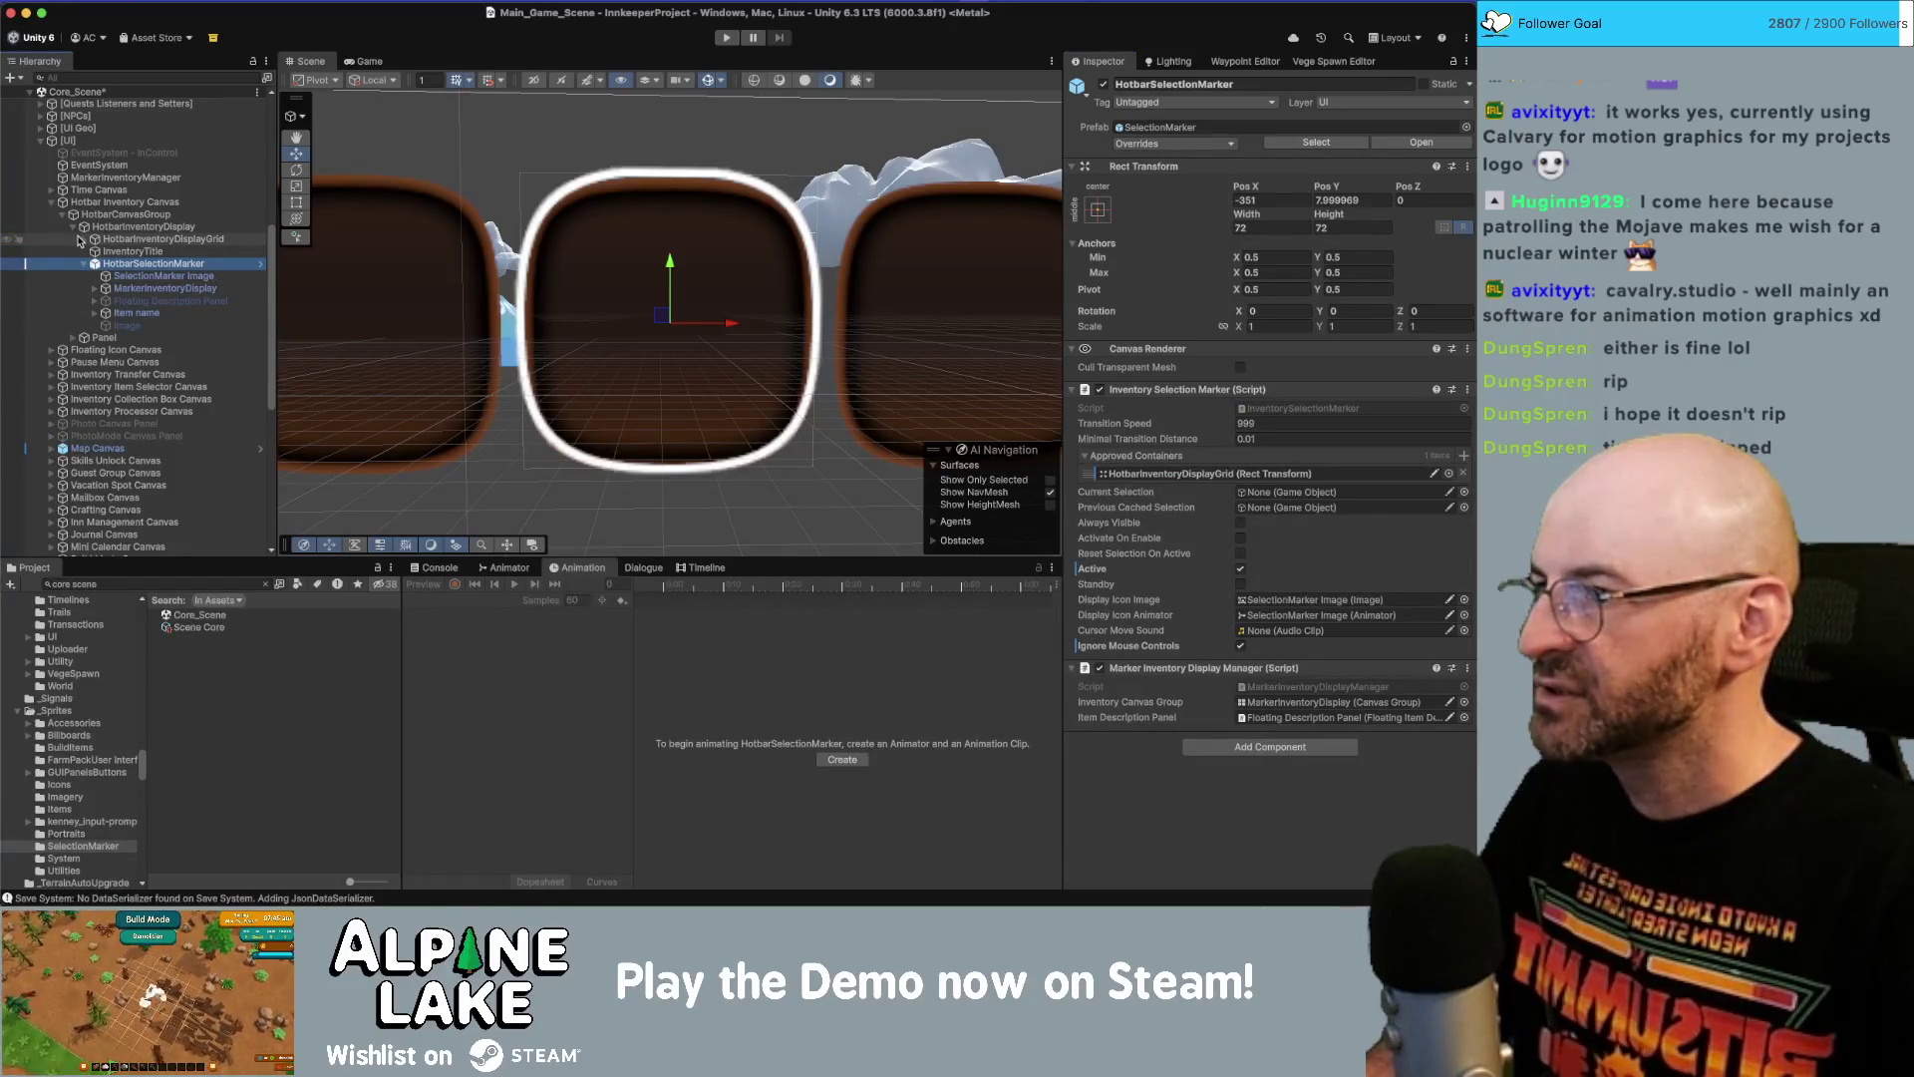
Check Slot 1's size in the hotbar grid, then select HotbarSelectionMarker and collapse the grid.
click(80, 241)
click(121, 262)
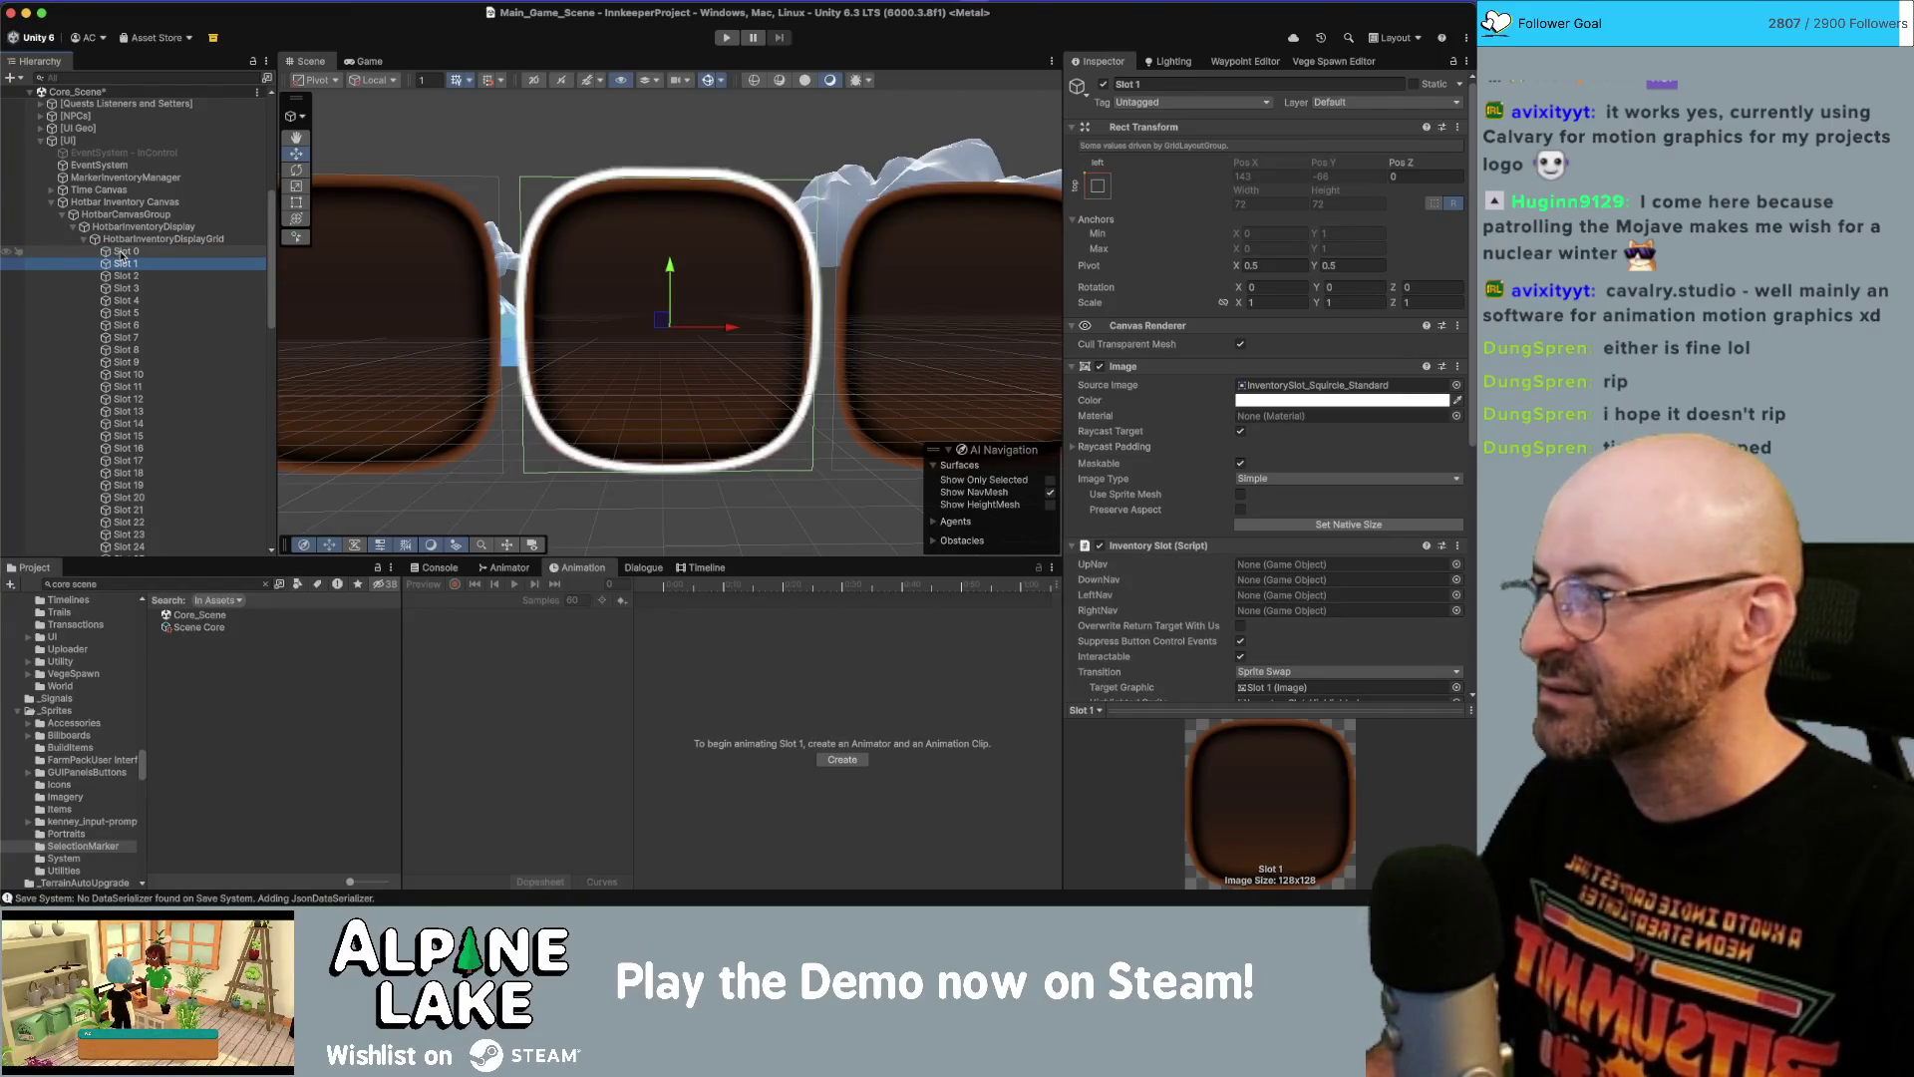
key(Left)
key(Left)
key(Down)
key(Down)
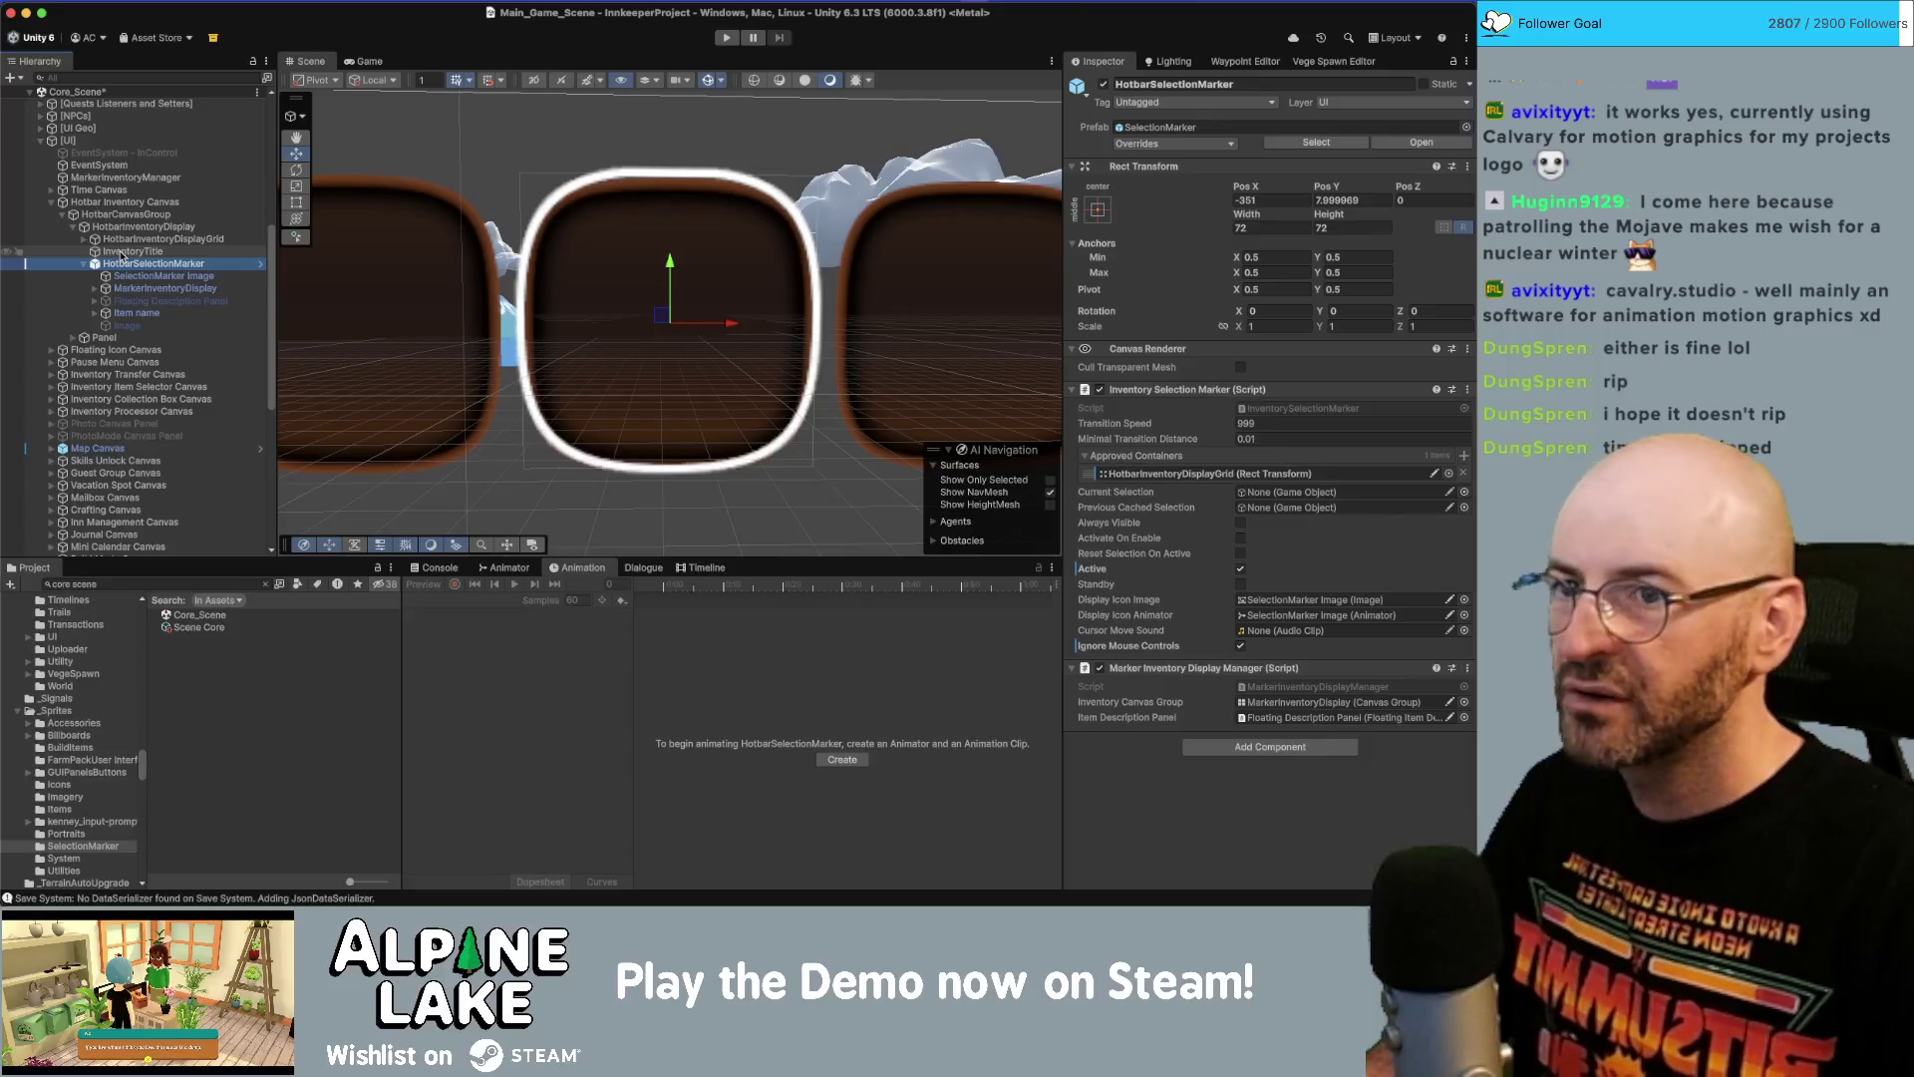
scroll(544, 277, down, 2)
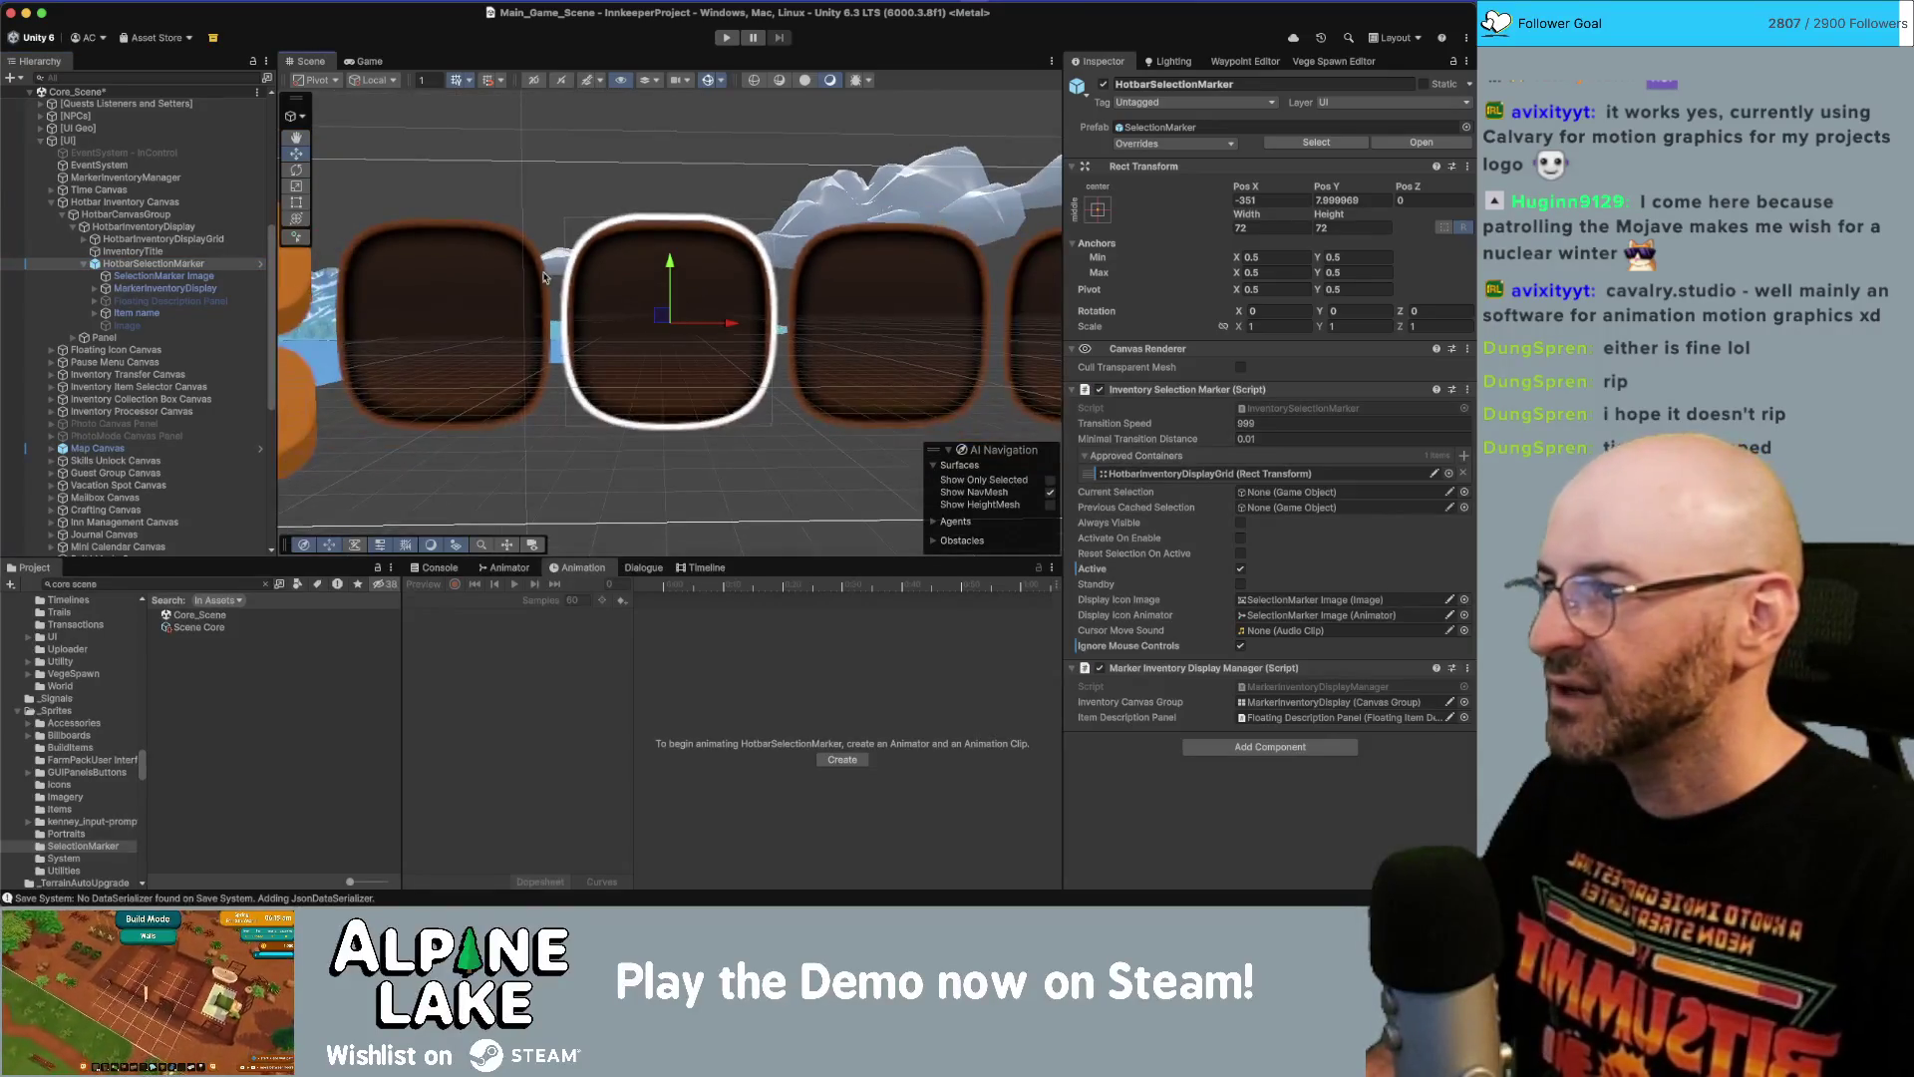
click(85, 240)
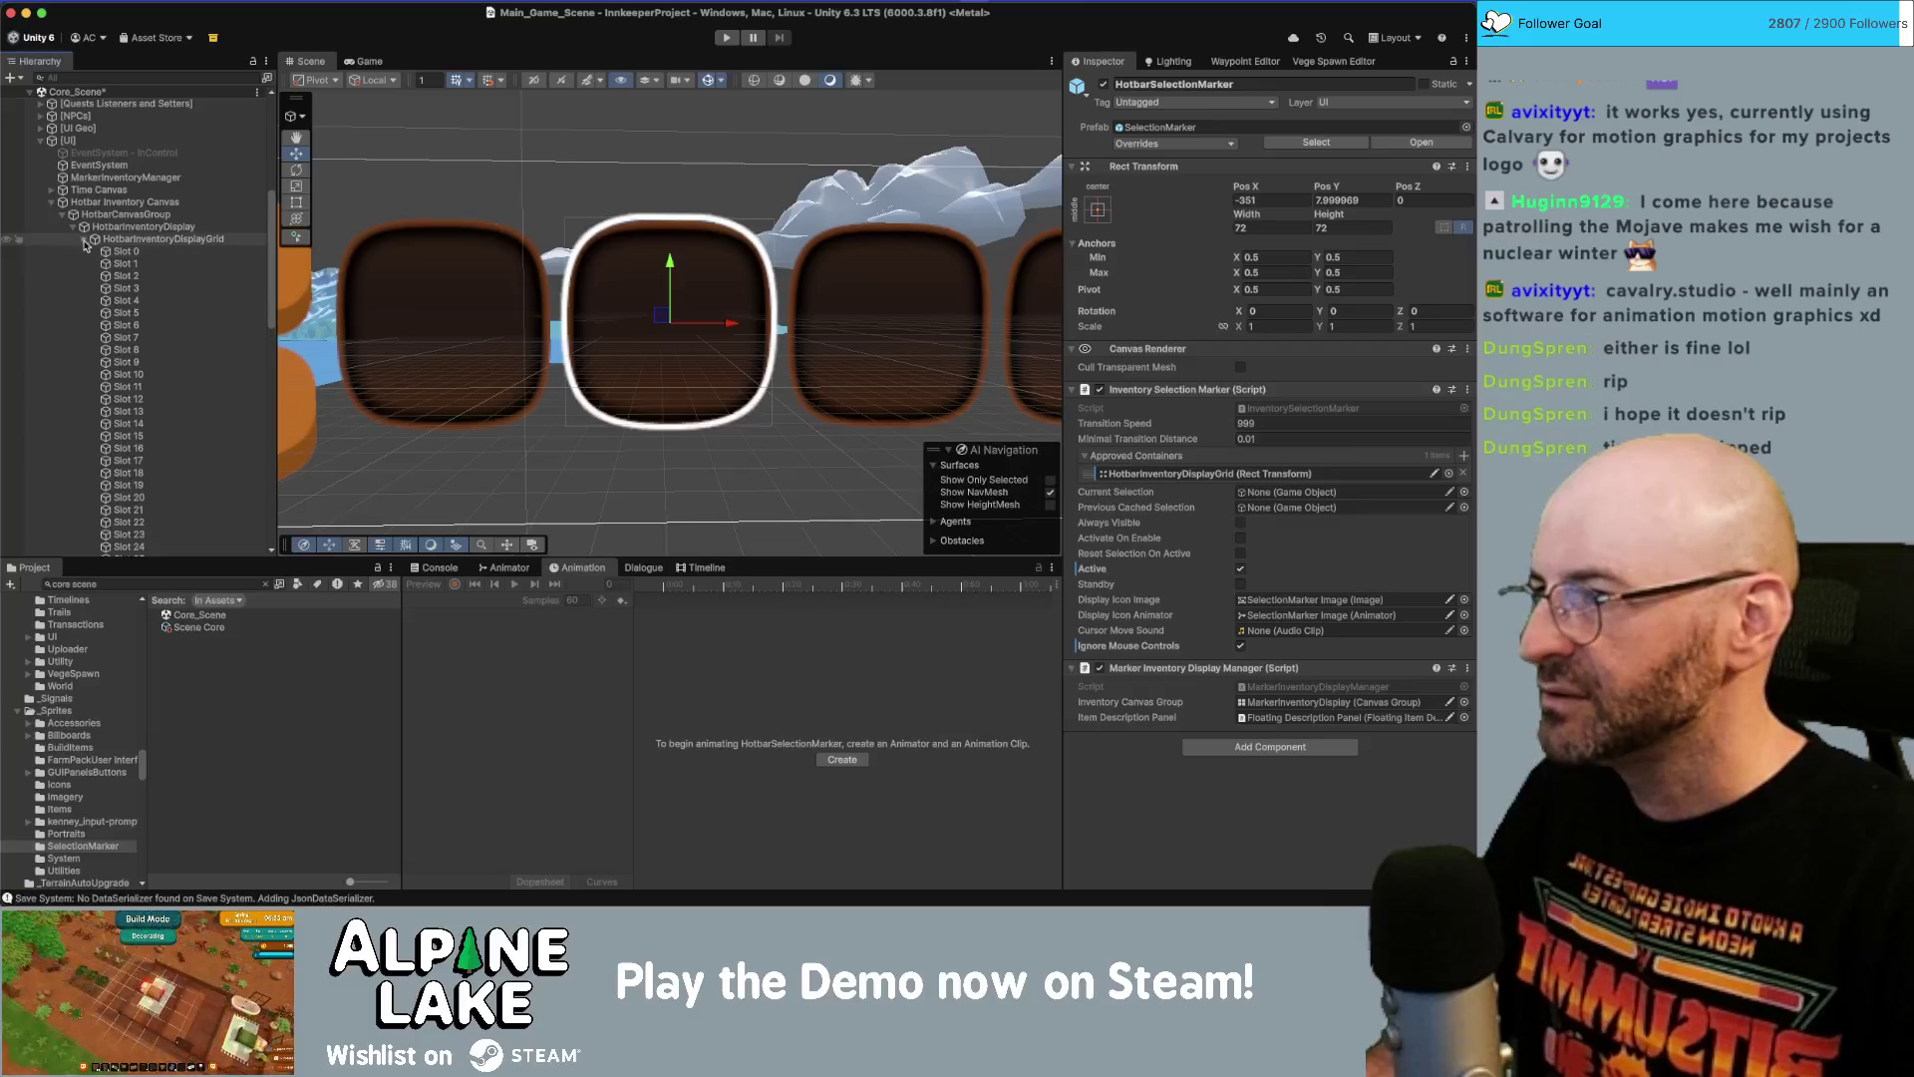
click(85, 240)
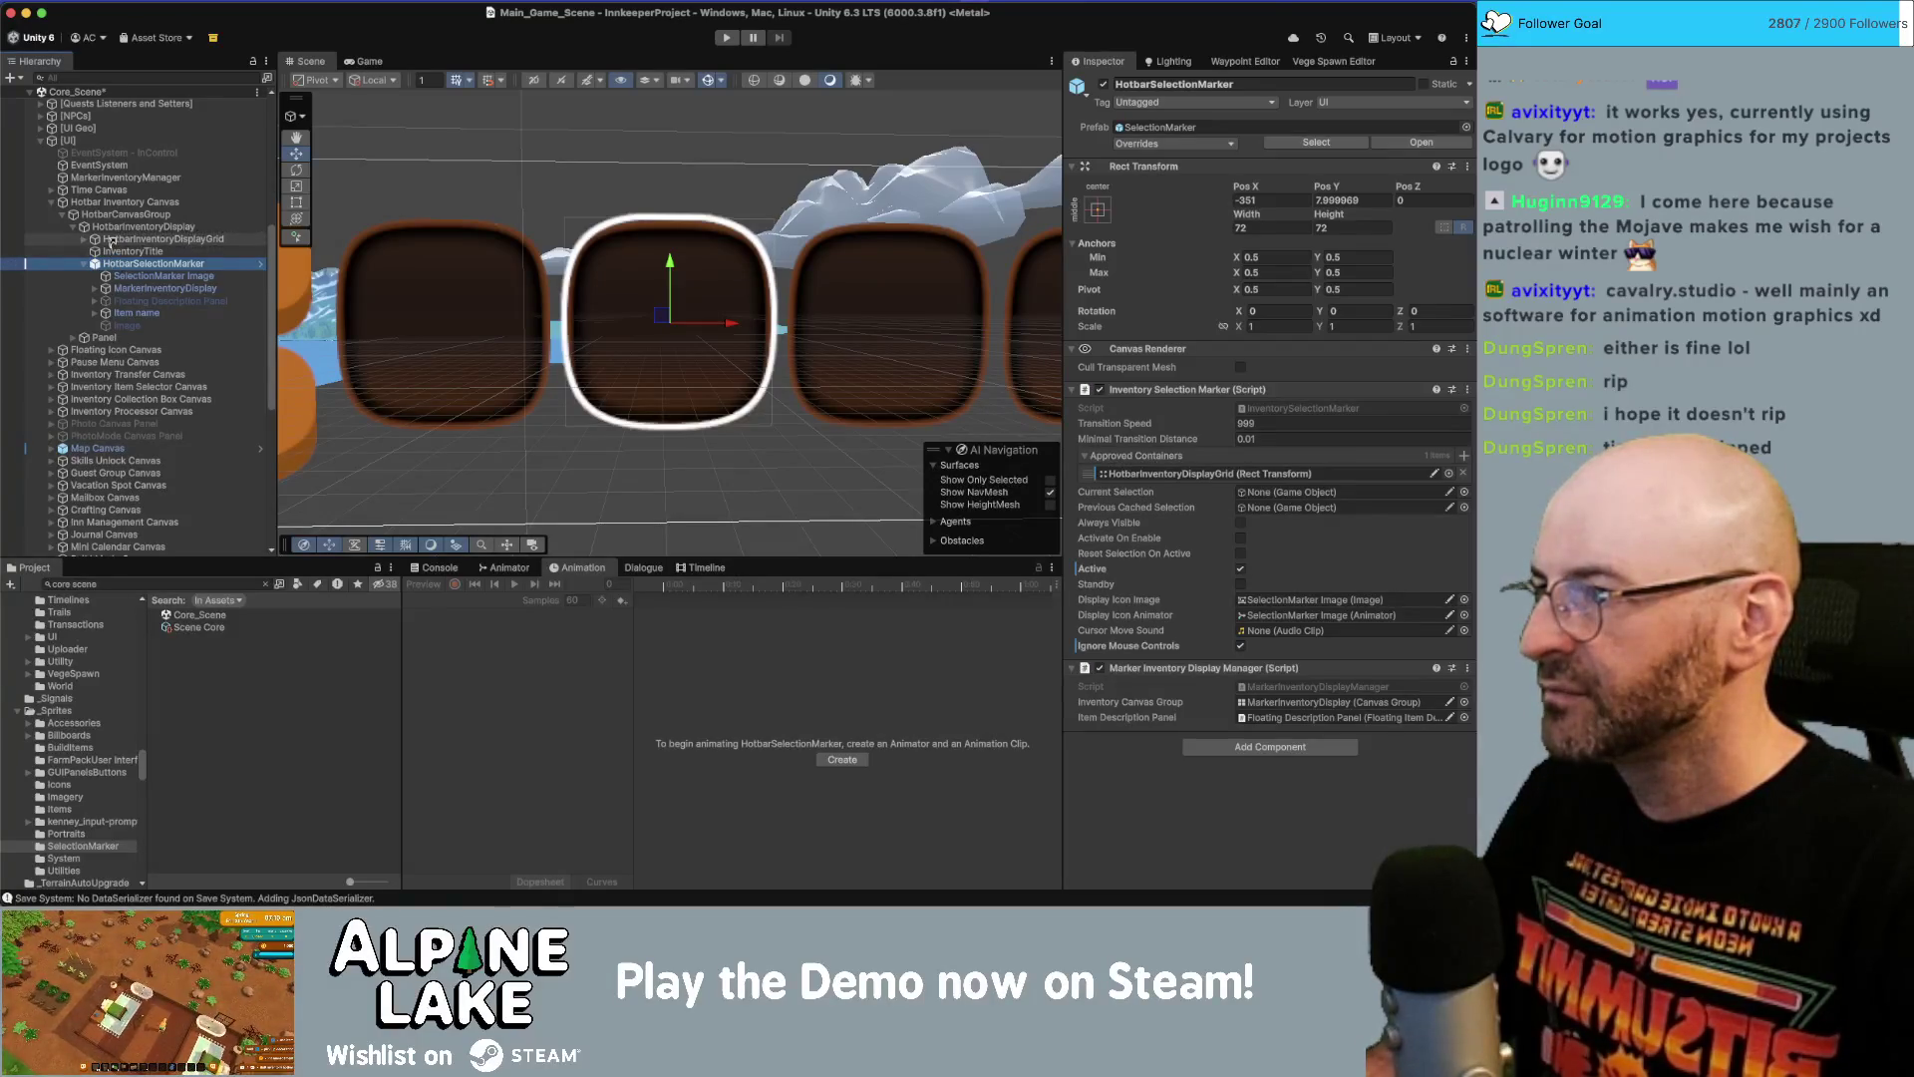
Move HotbarSelectionMarker into the hotbar grid, then undo the move.
drag(110, 240, 117, 243)
click(86, 241)
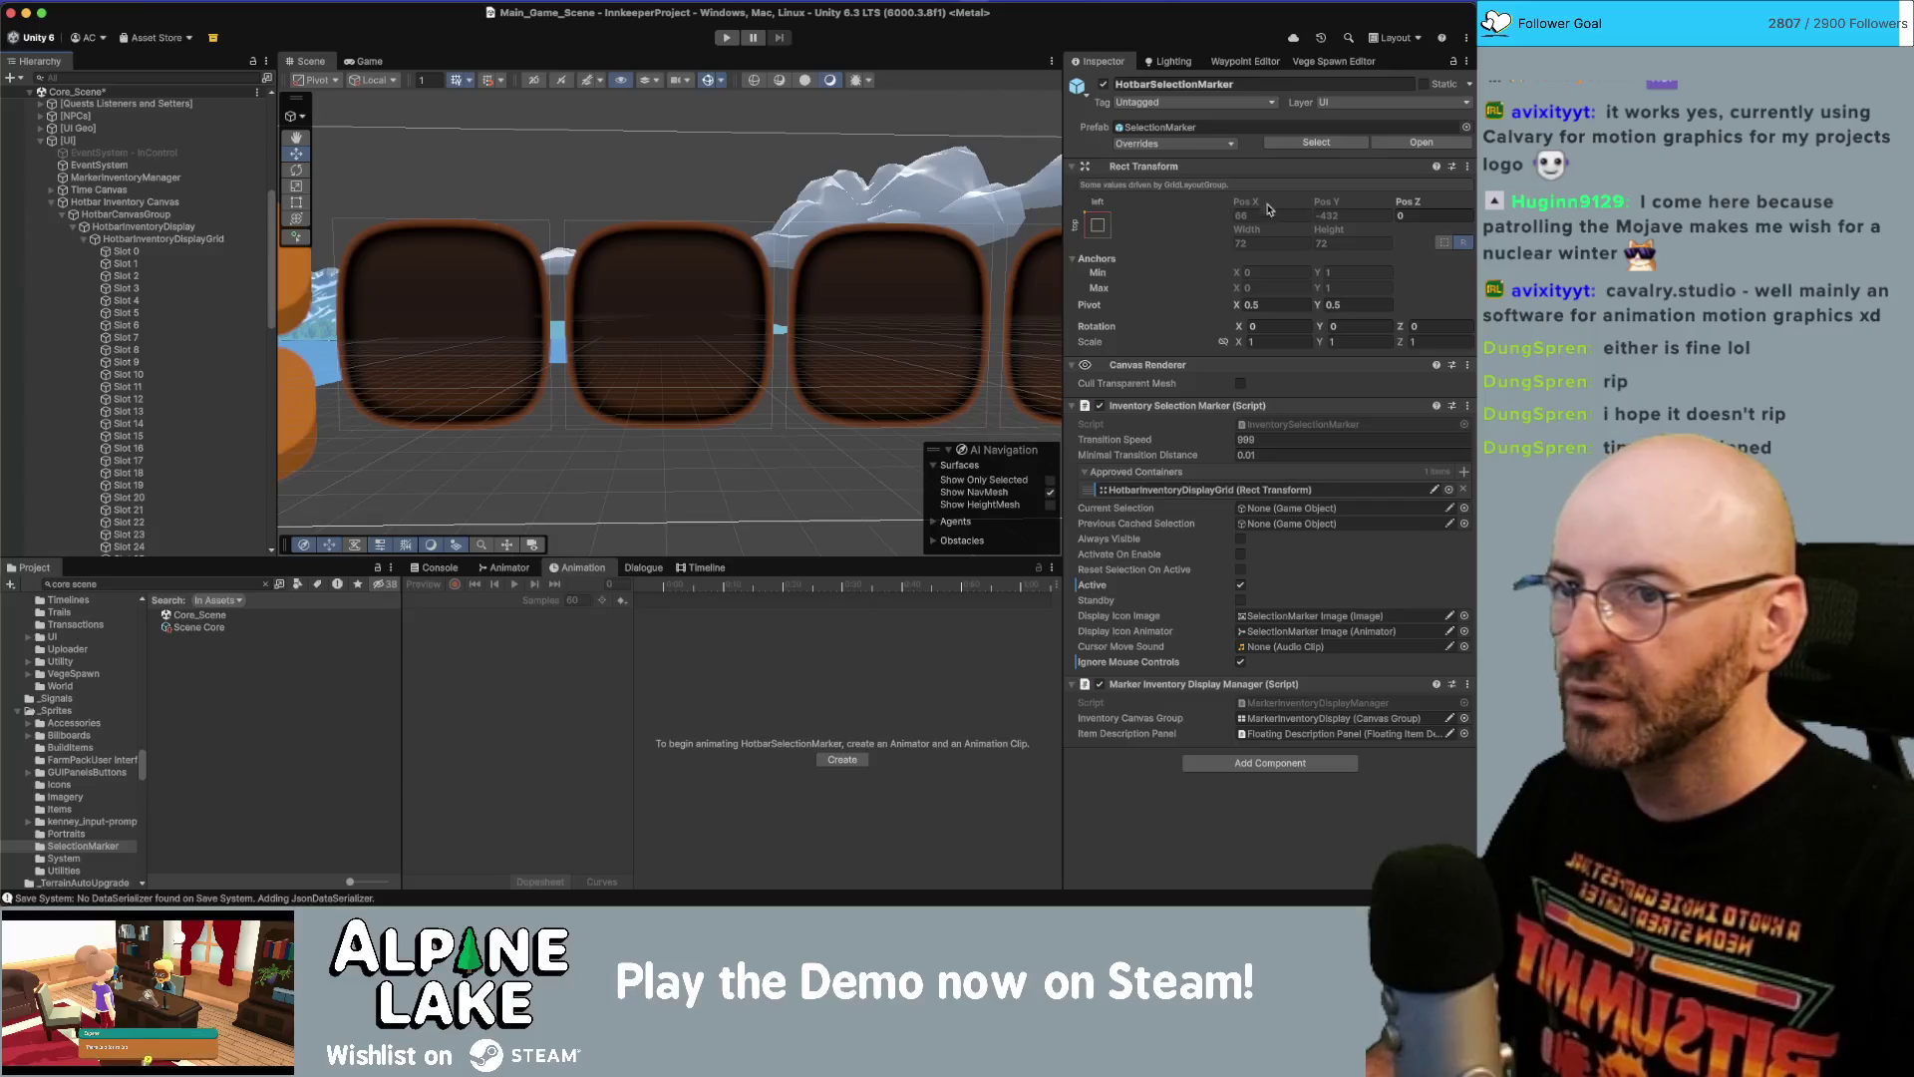
scroll(146, 297, down, 5)
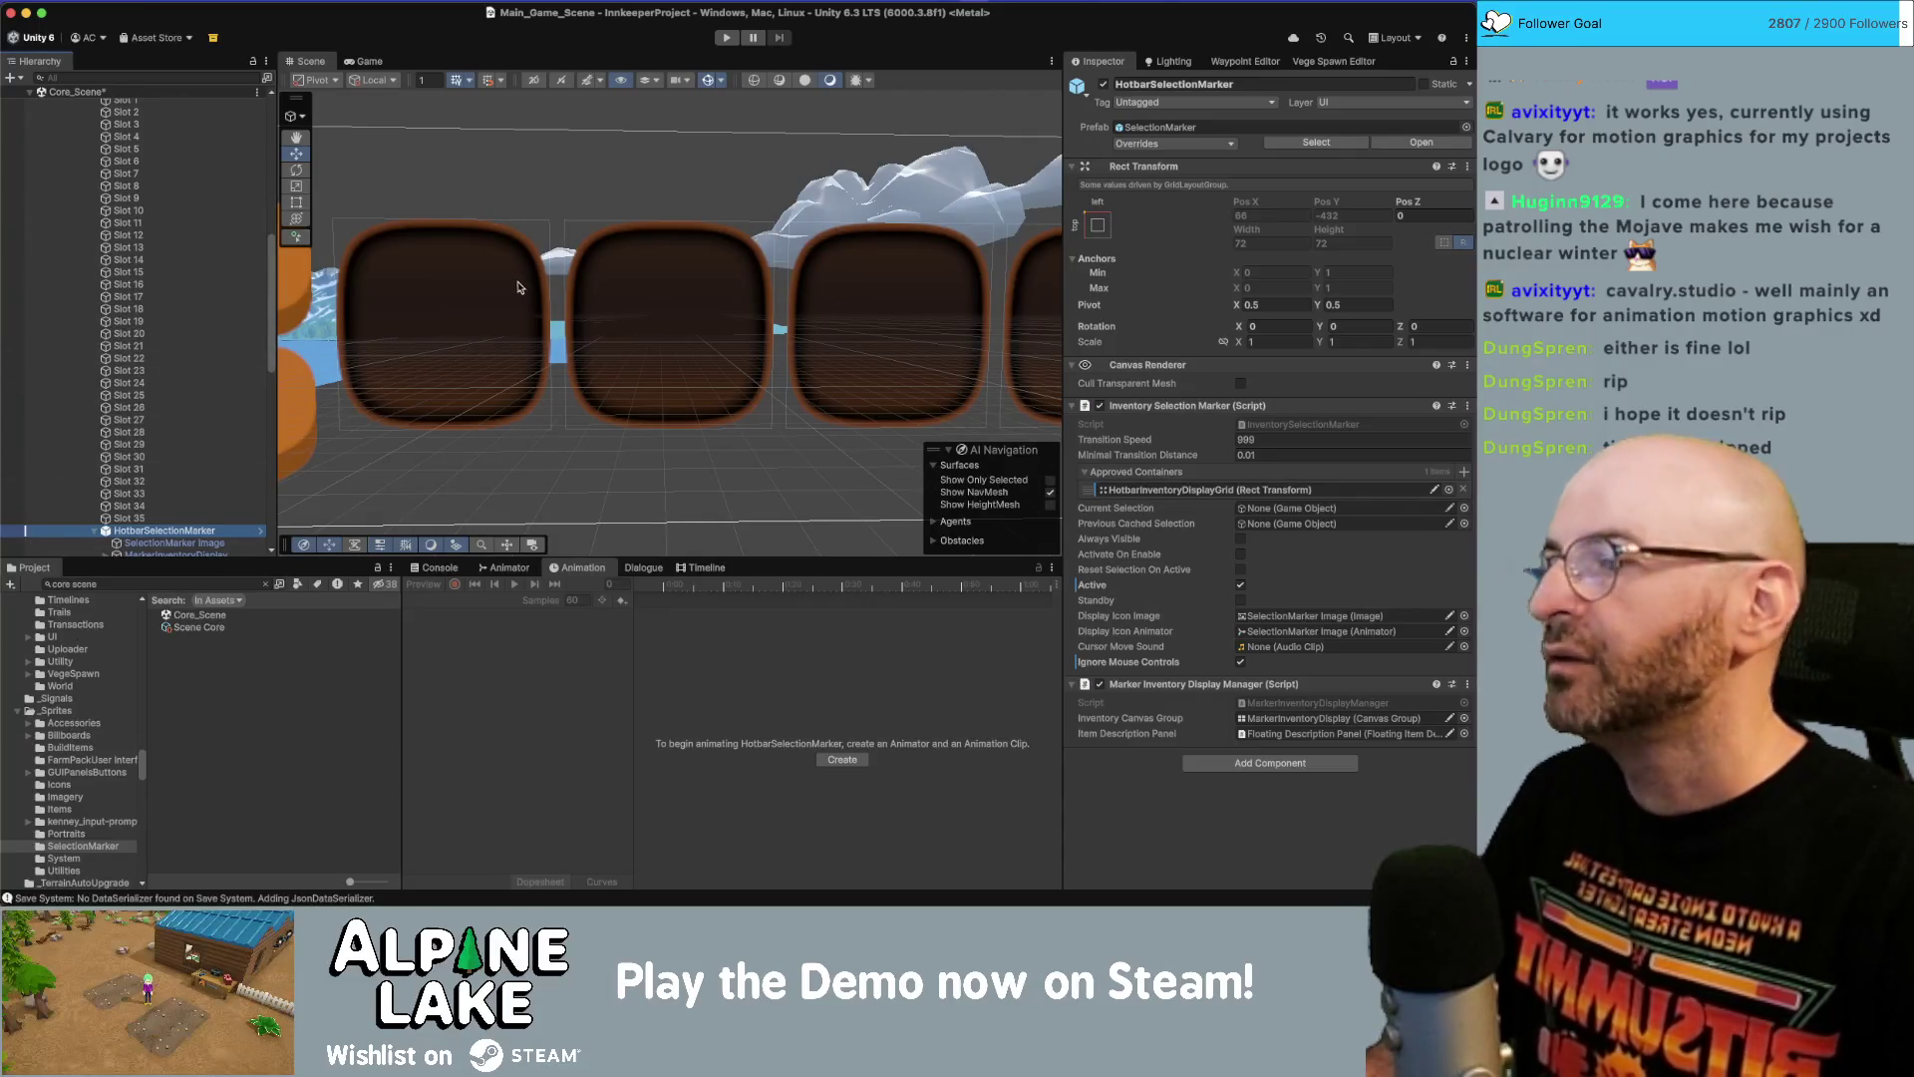
key(ctrl+z)
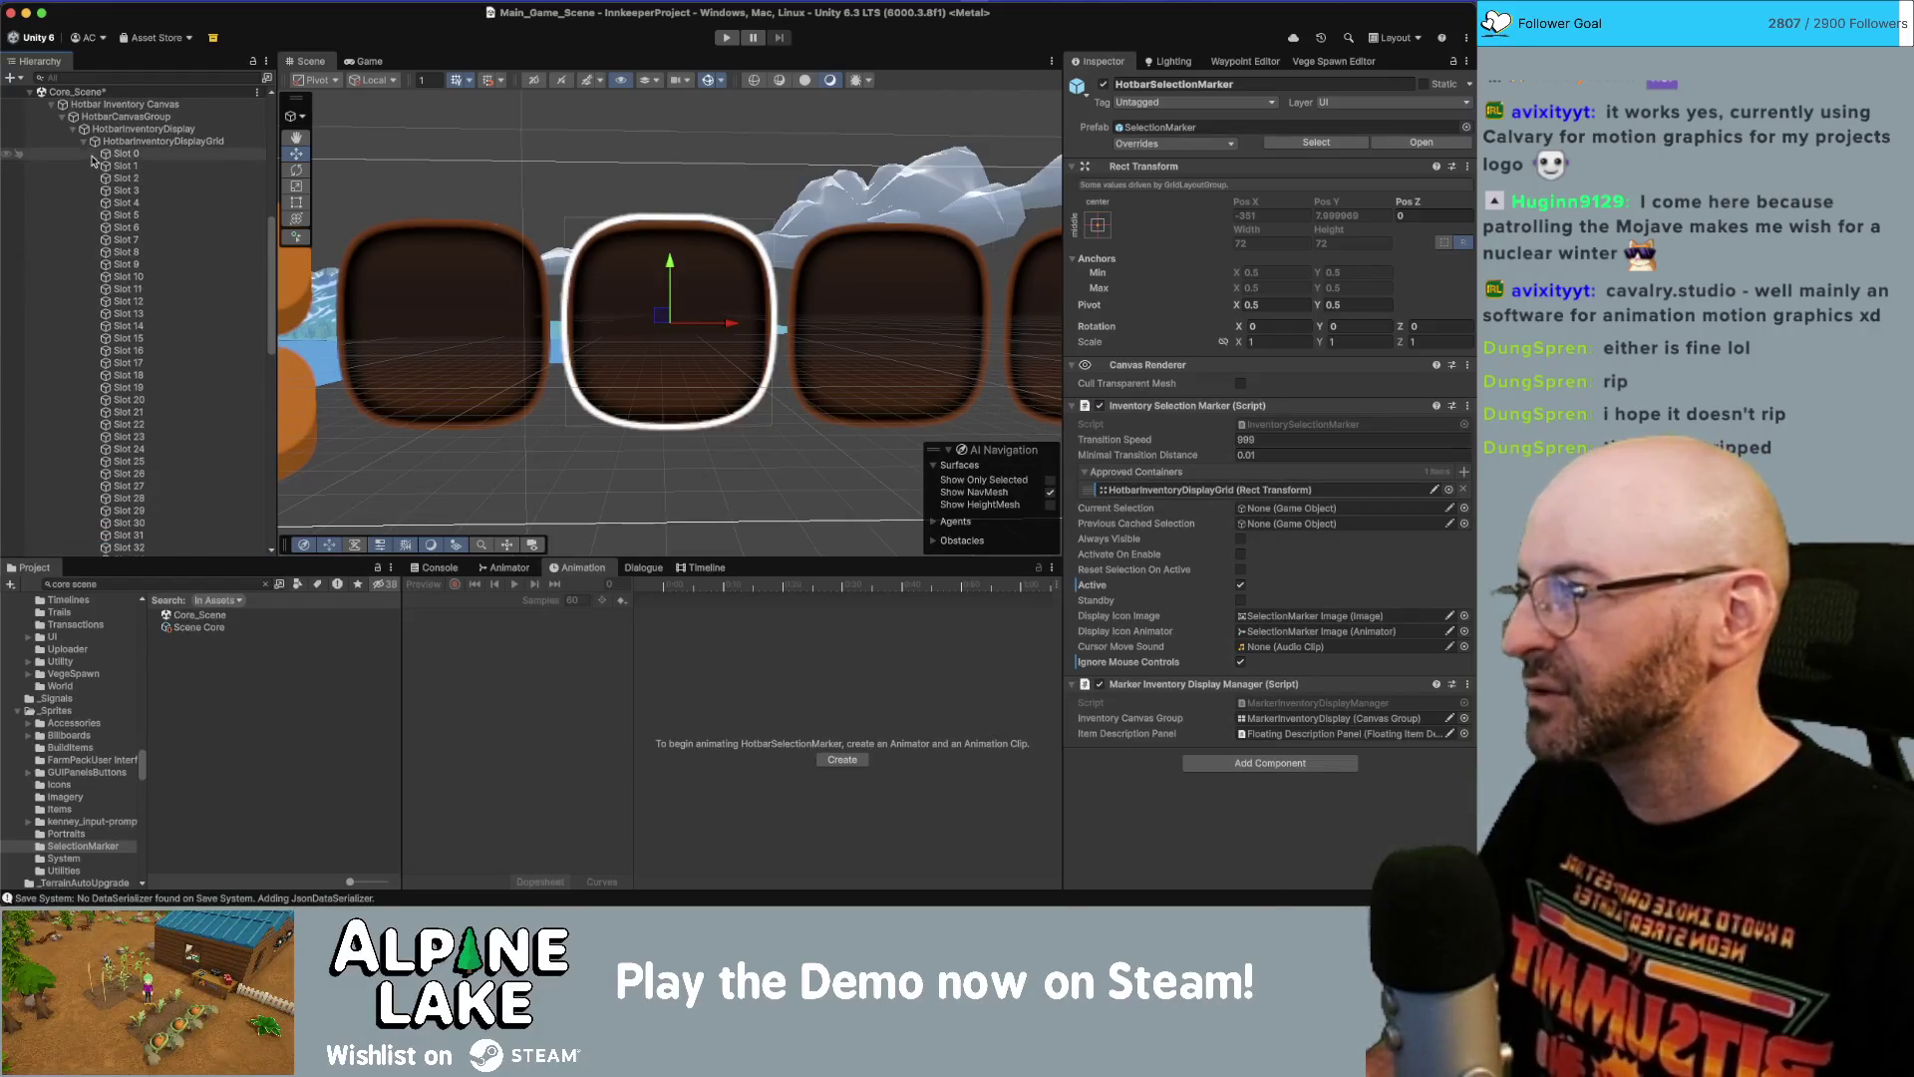
Disable the grid's Grid Layout Group and nest the marker inside the grid after Slot 1.
click(86, 141)
click(150, 140)
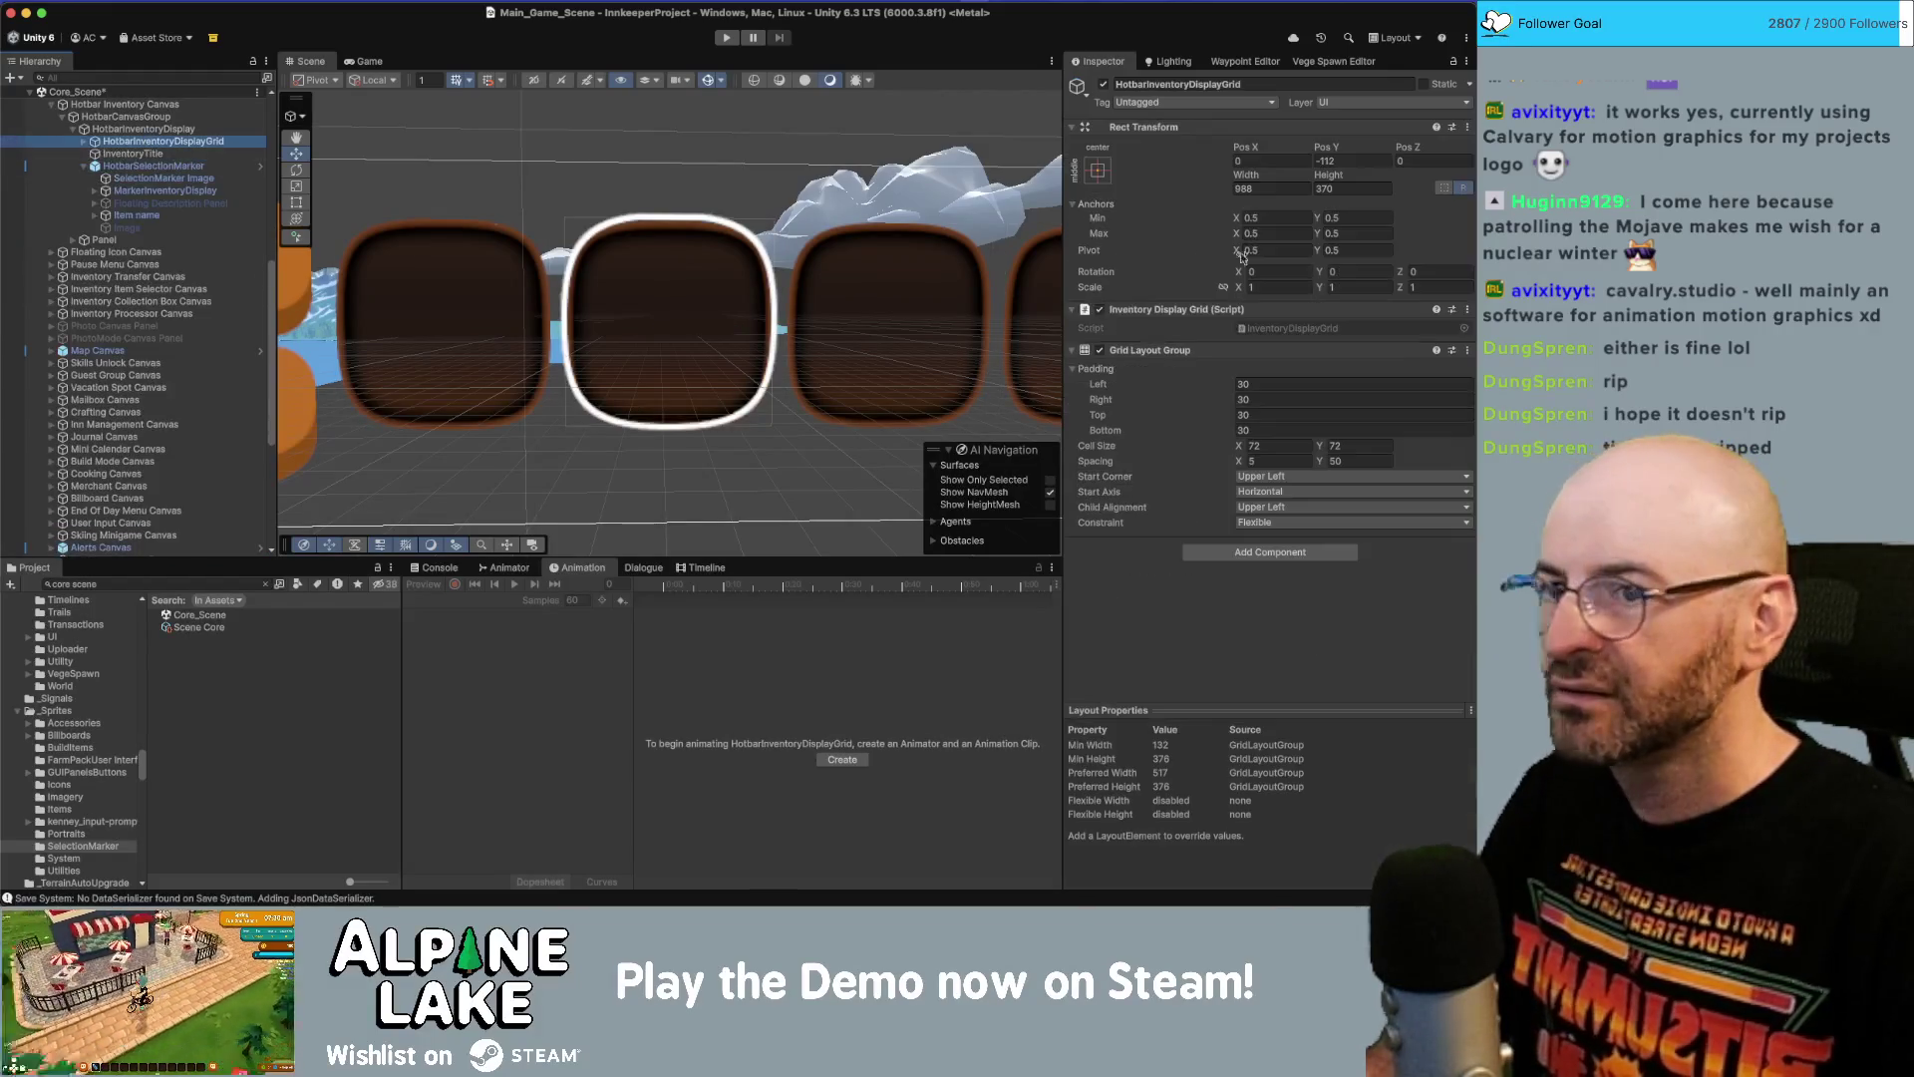
click(1100, 350)
drag(118, 171, 144, 141)
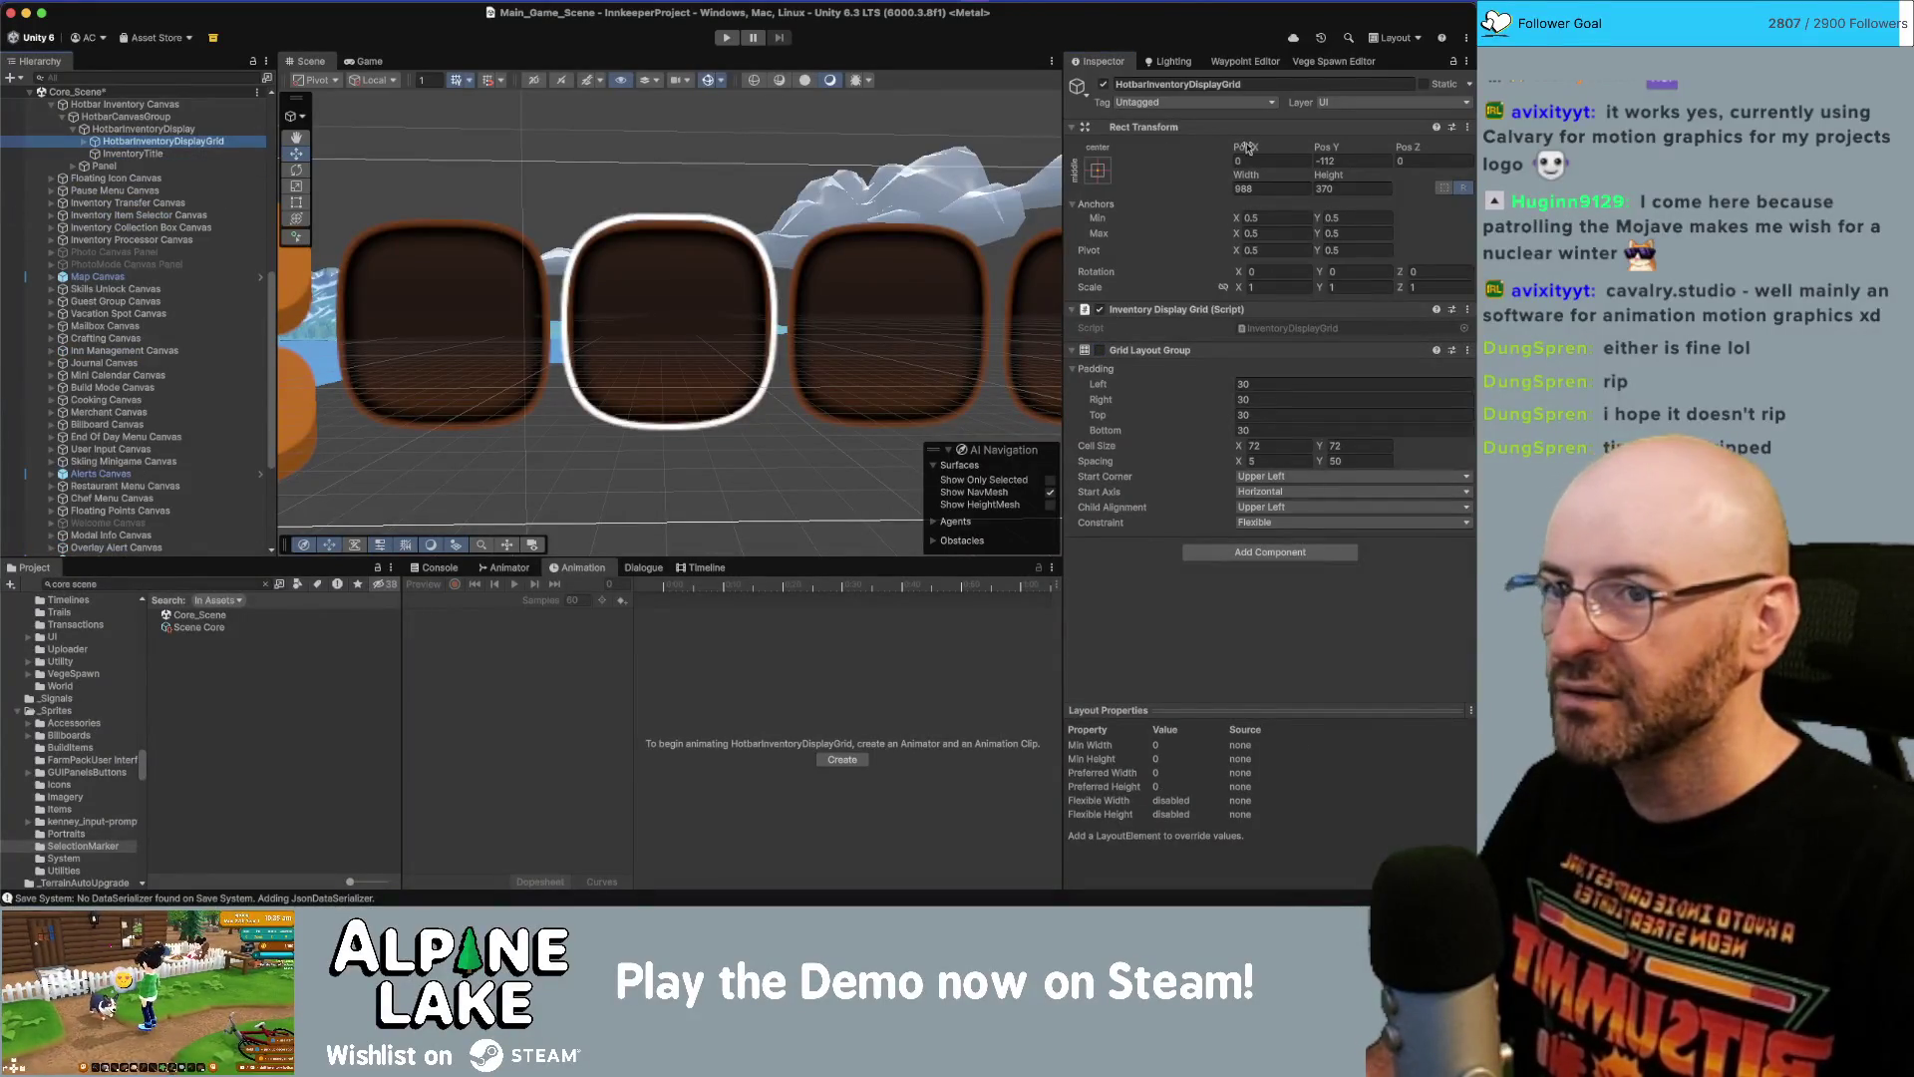
click(82, 142)
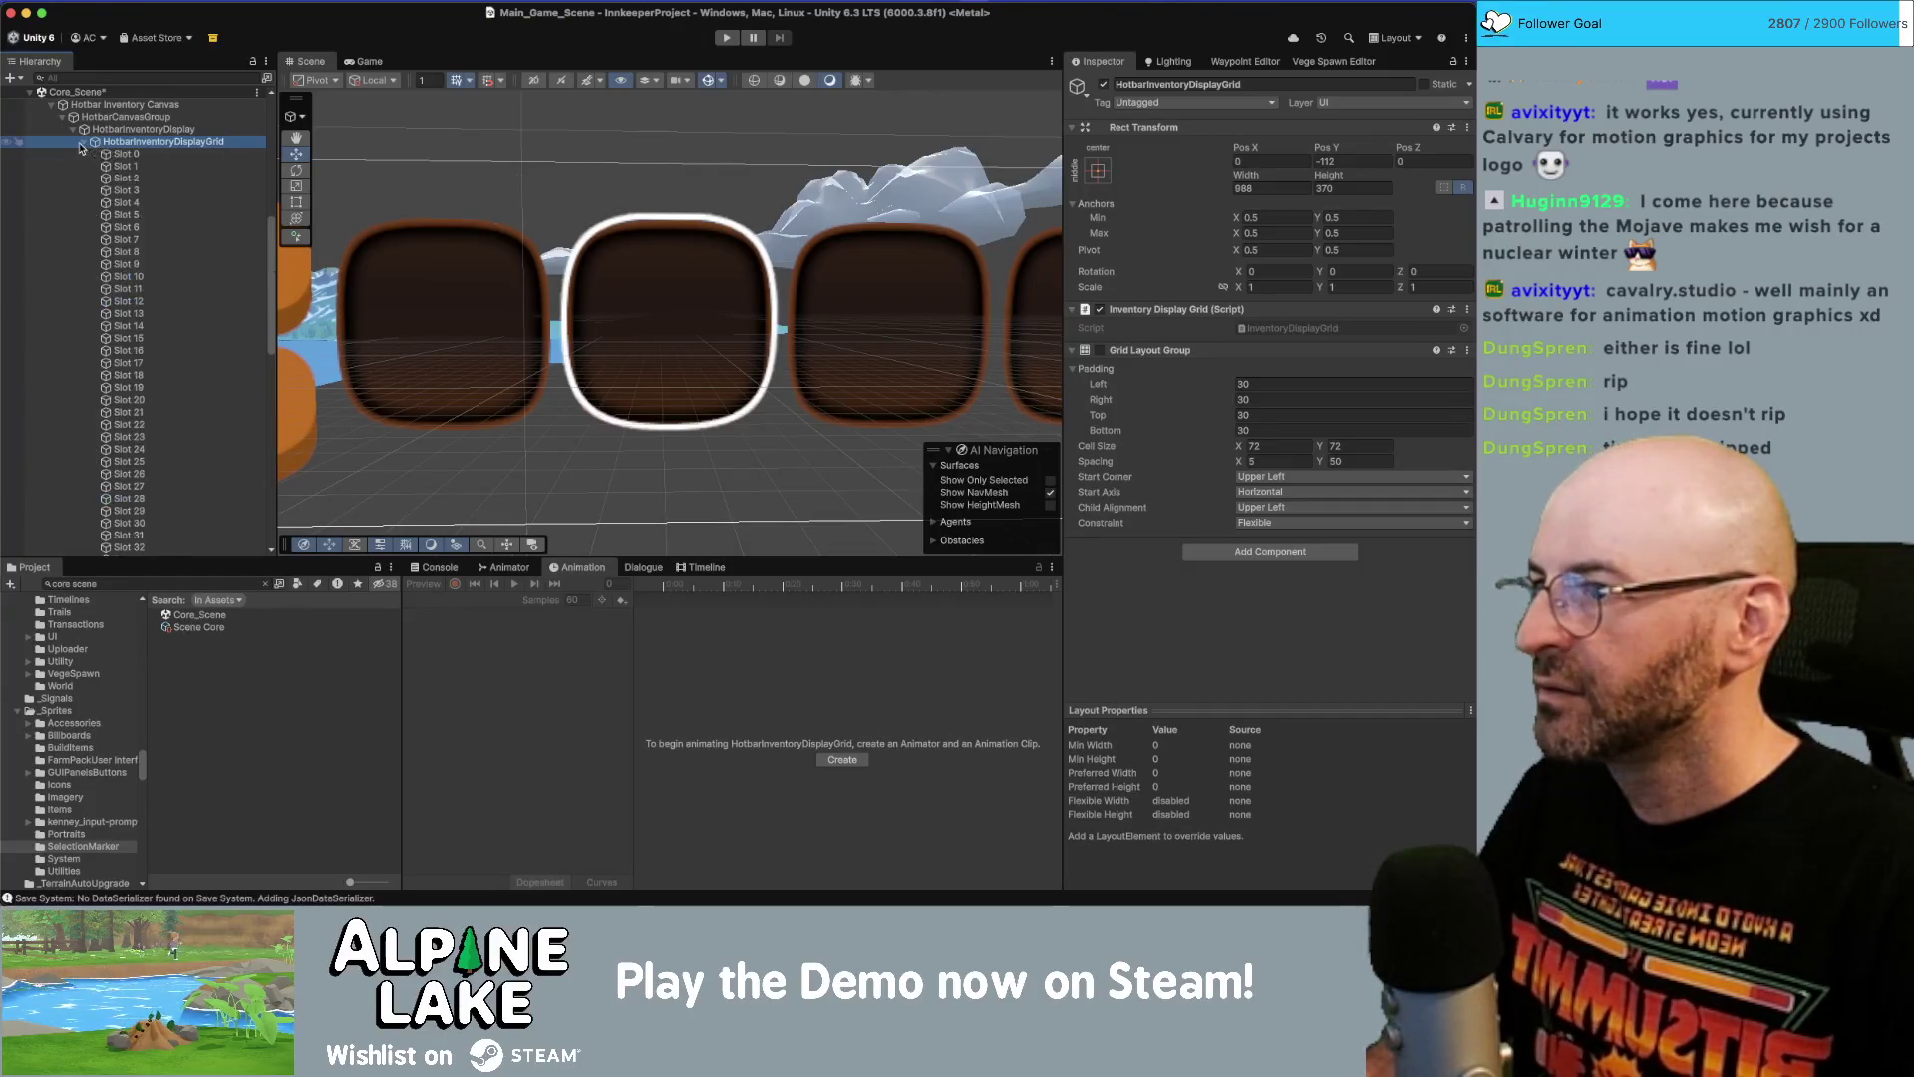
scroll(159, 300, down, 5)
mouse_move(166, 393)
mouse_down()
mouse_move(149, 219)
mouse_move(140, 377)
mouse_up()
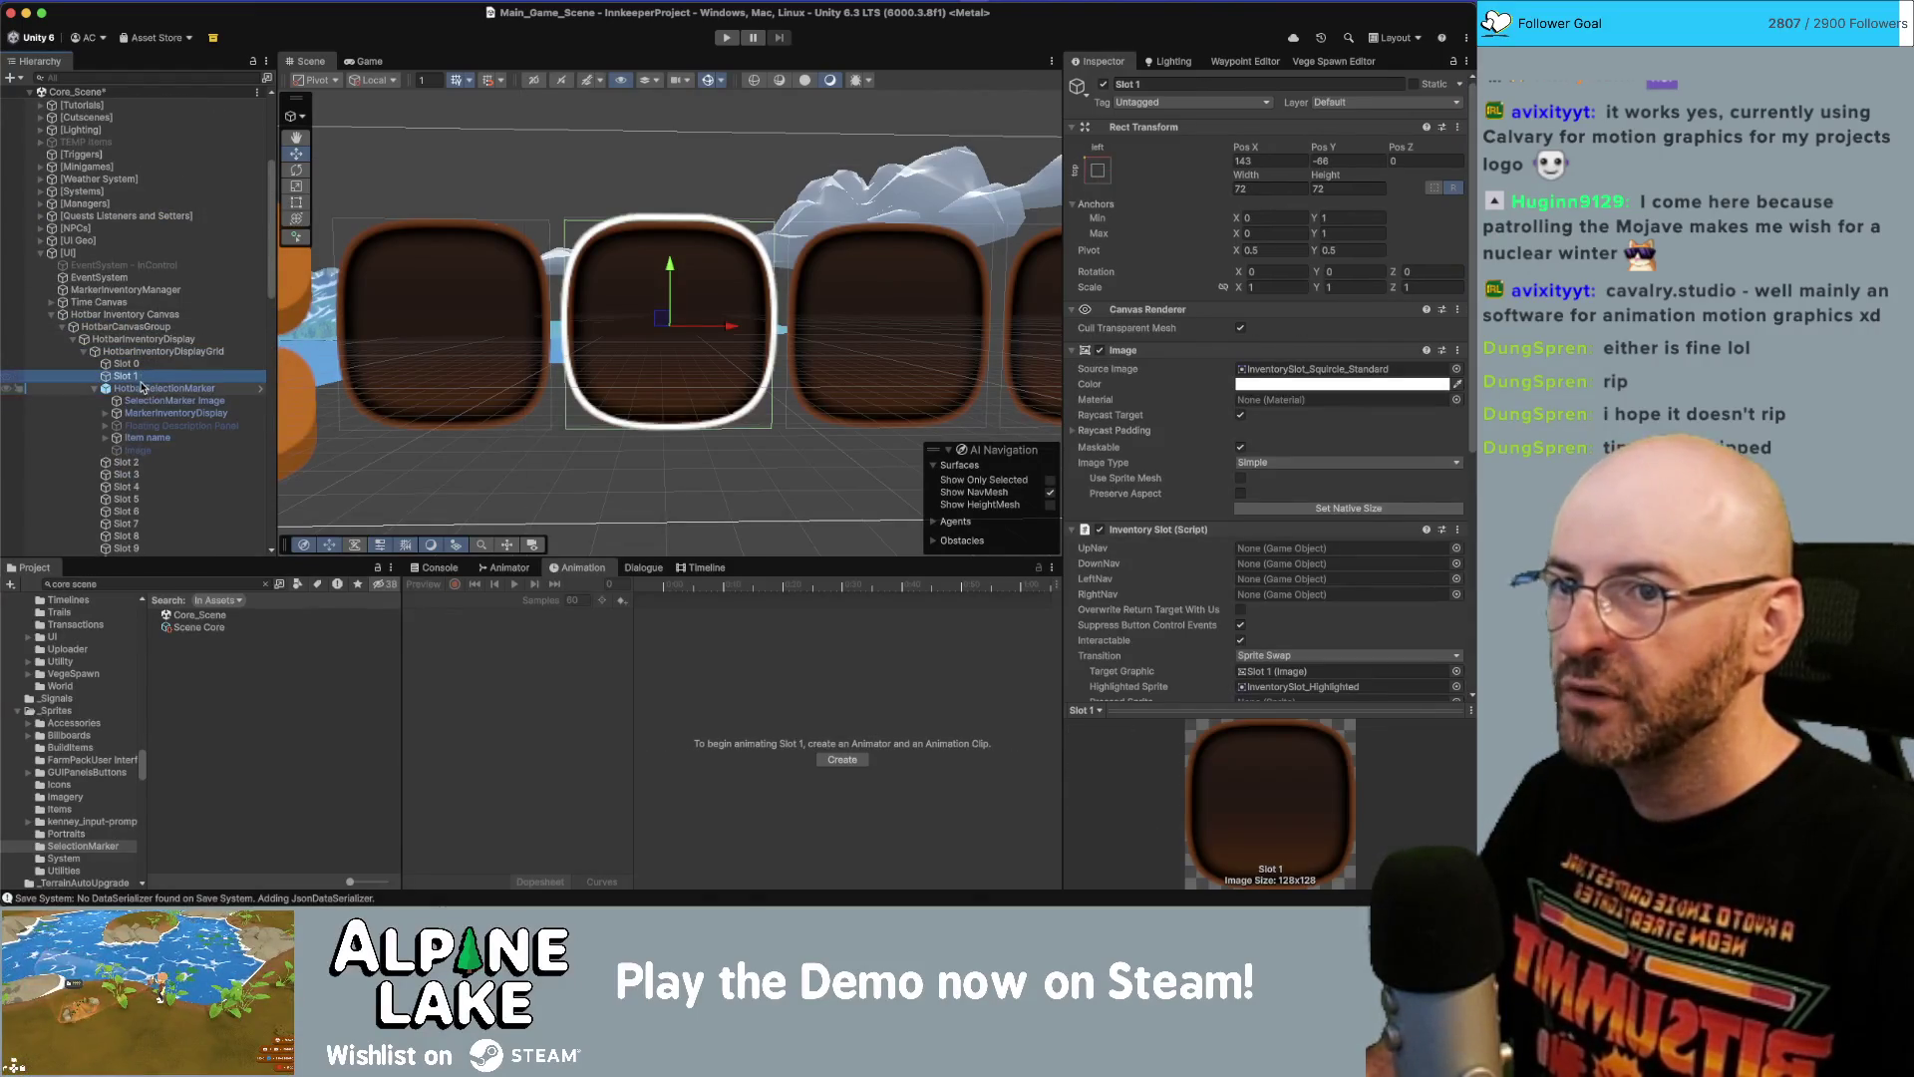
click(140, 387)
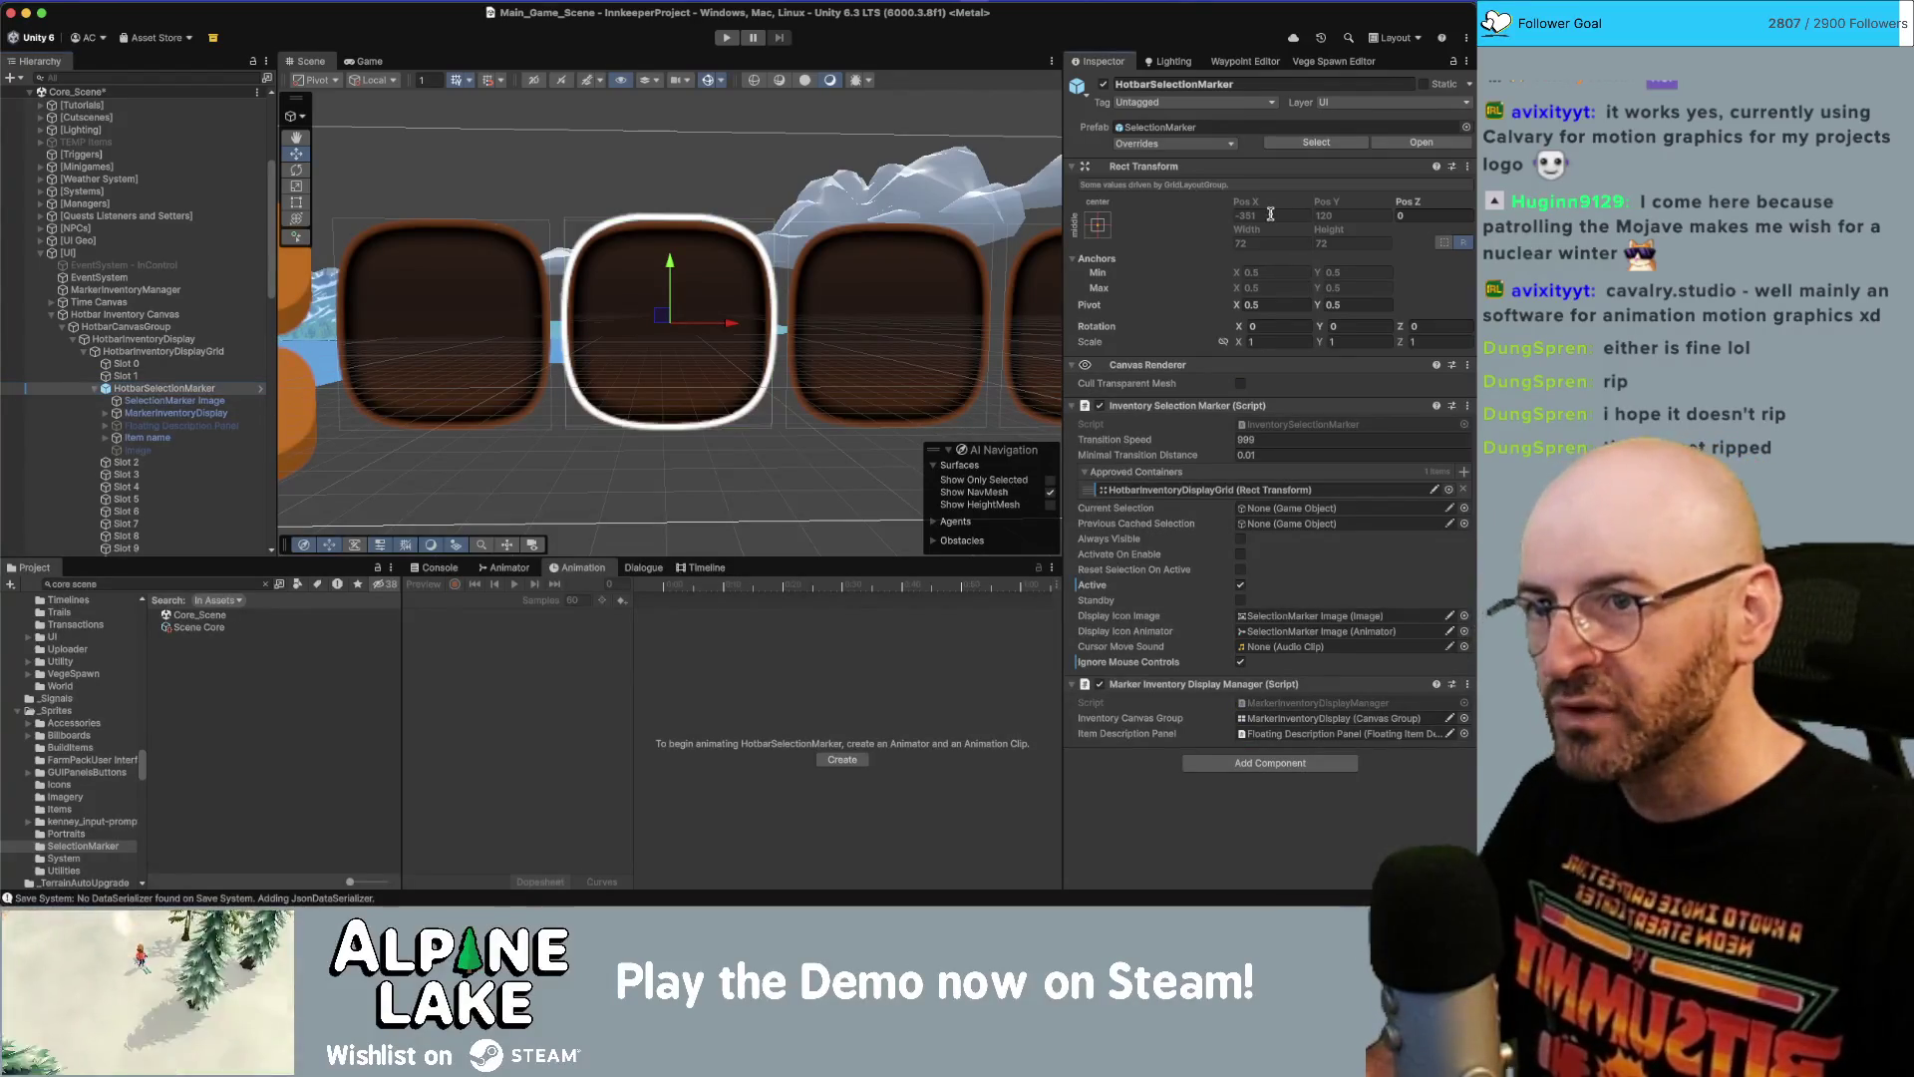
Compare Slot 0's and Slot 1's position and size with the marker's.
click(174, 365)
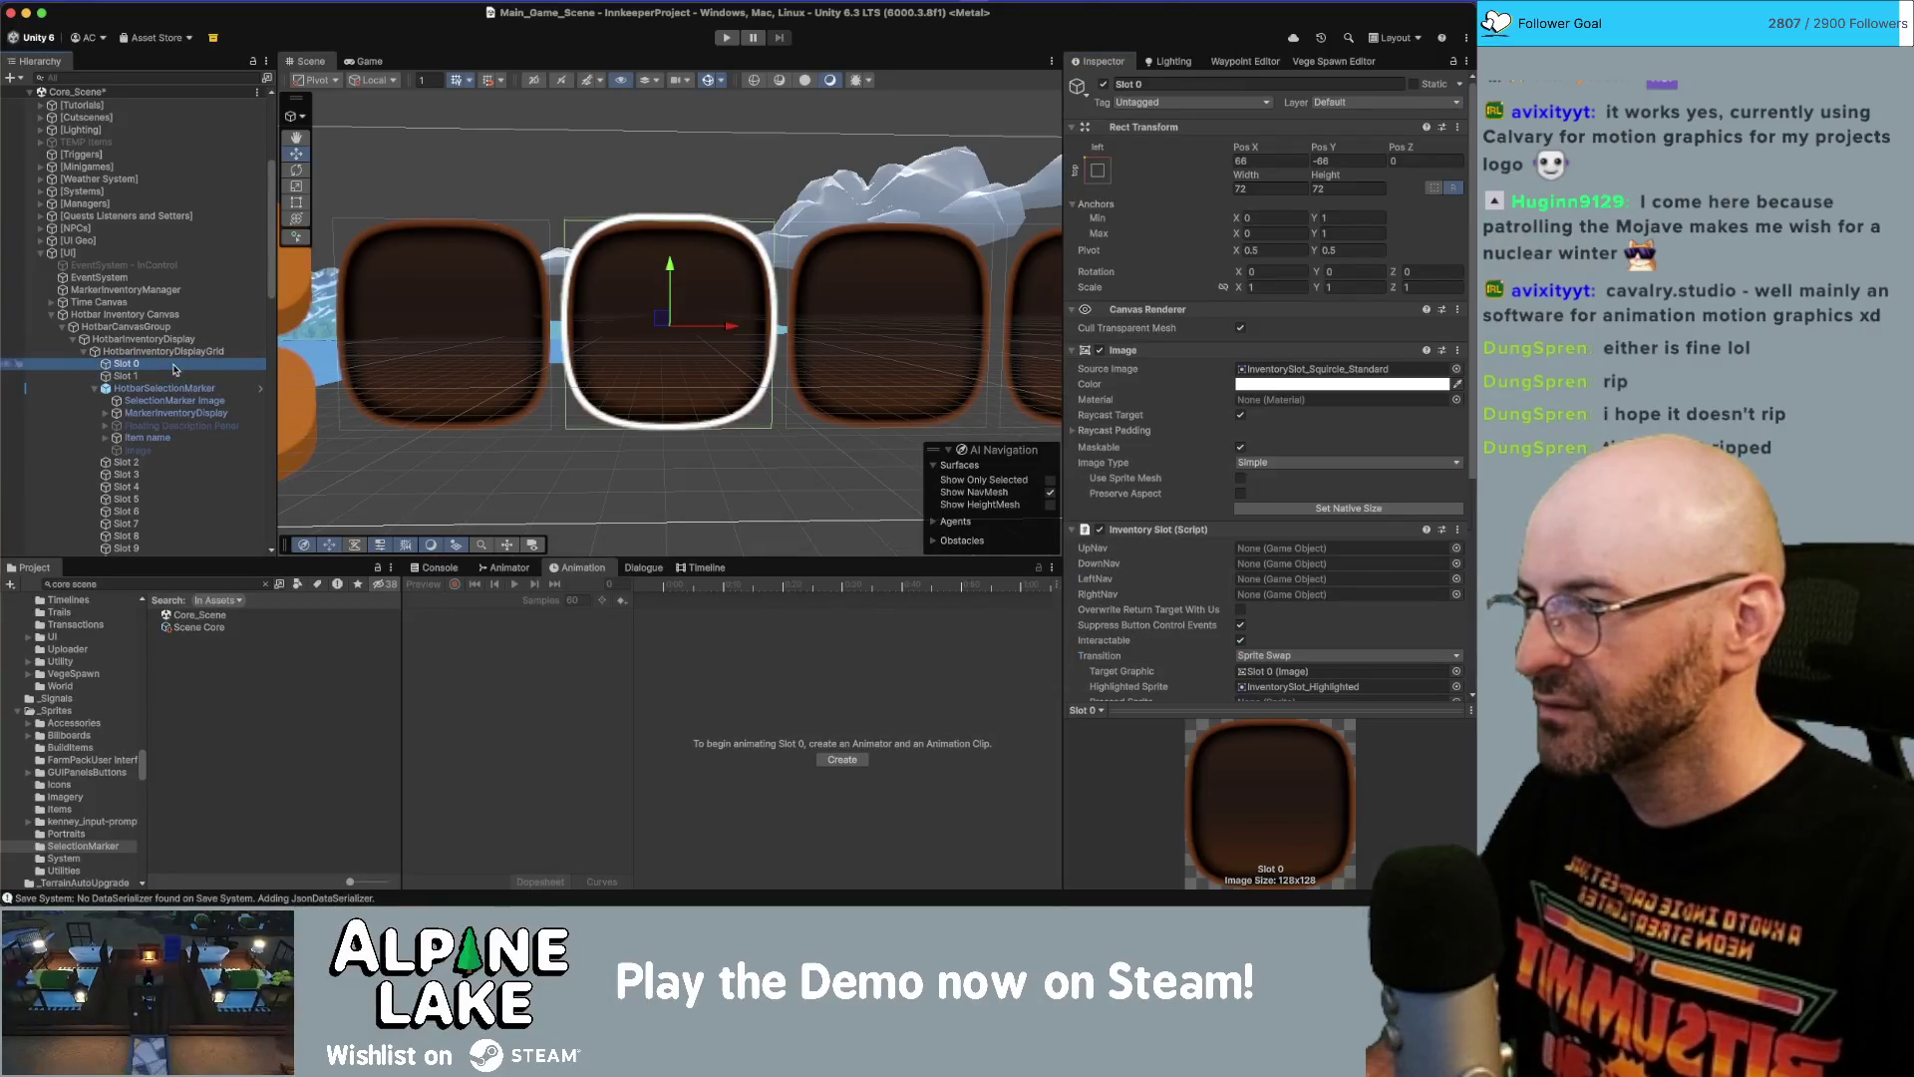
click(170, 388)
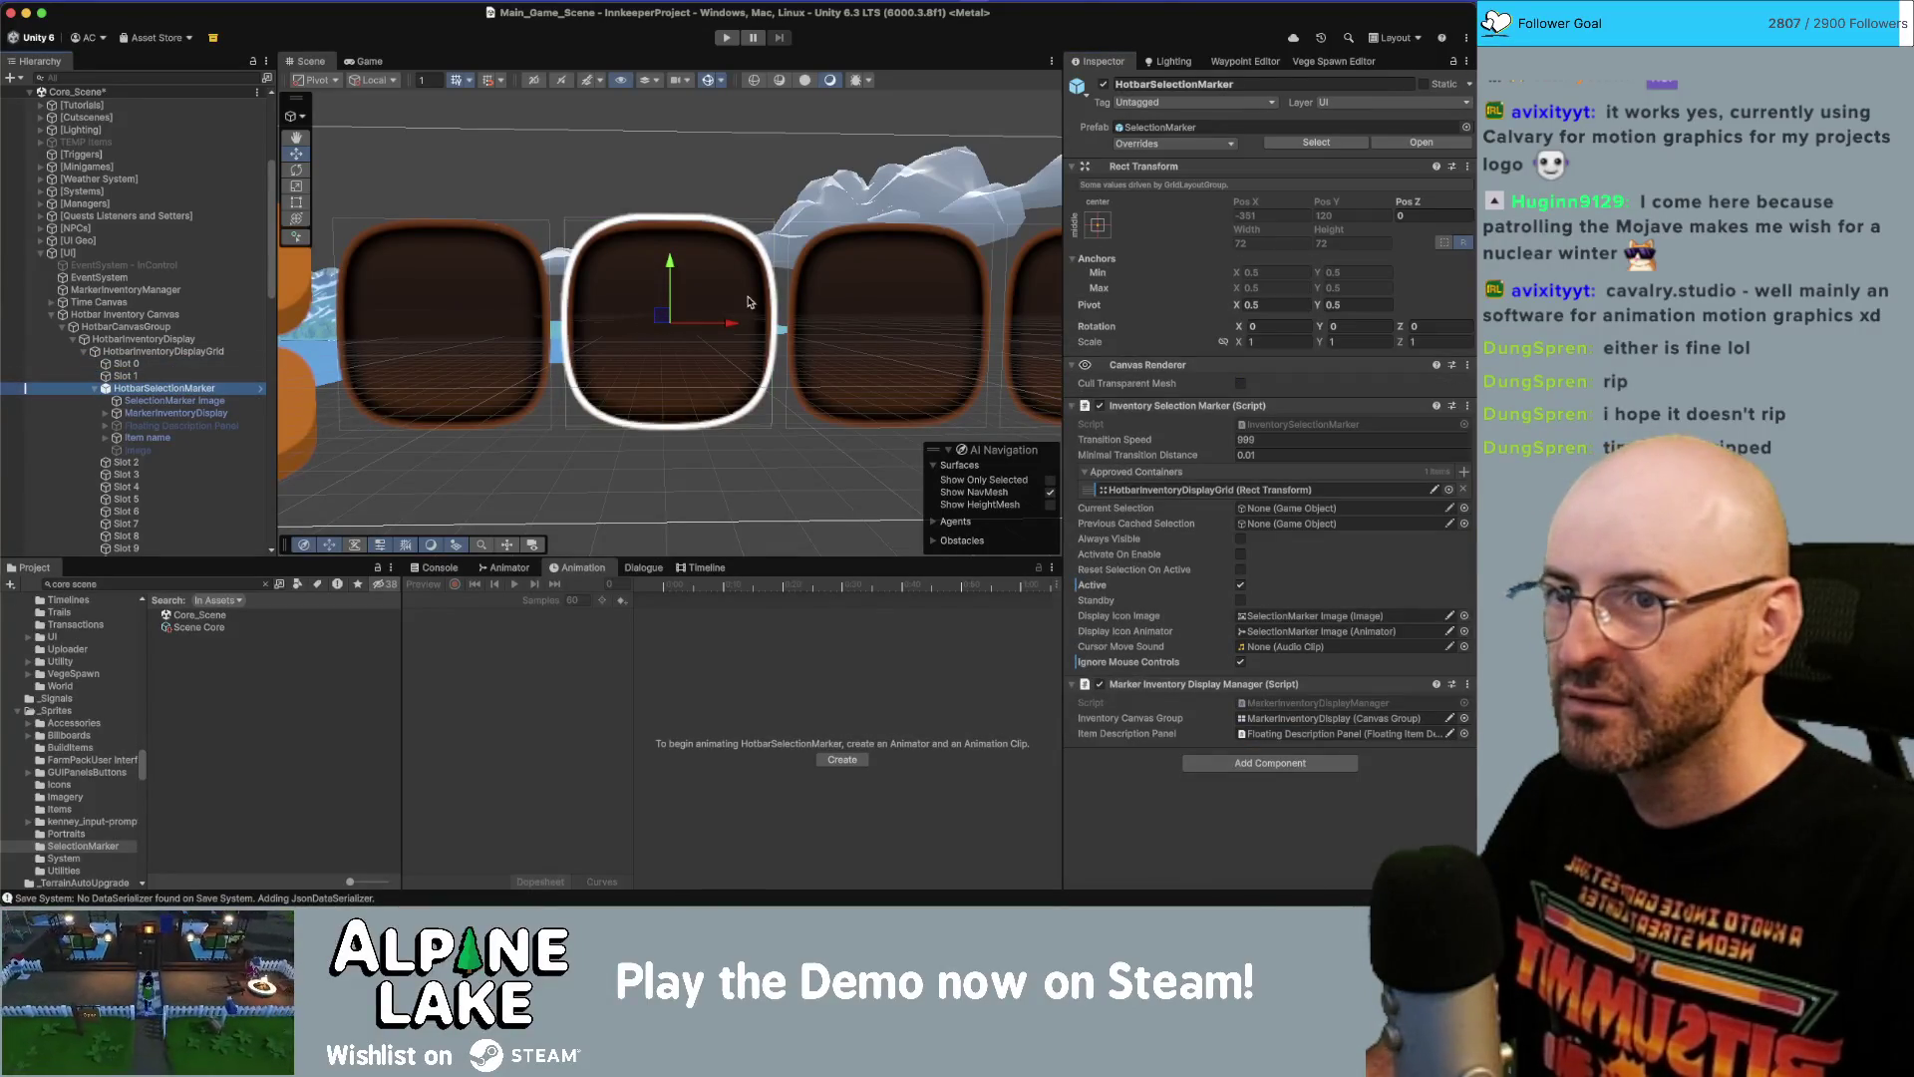
scroll(750, 301, down, 10)
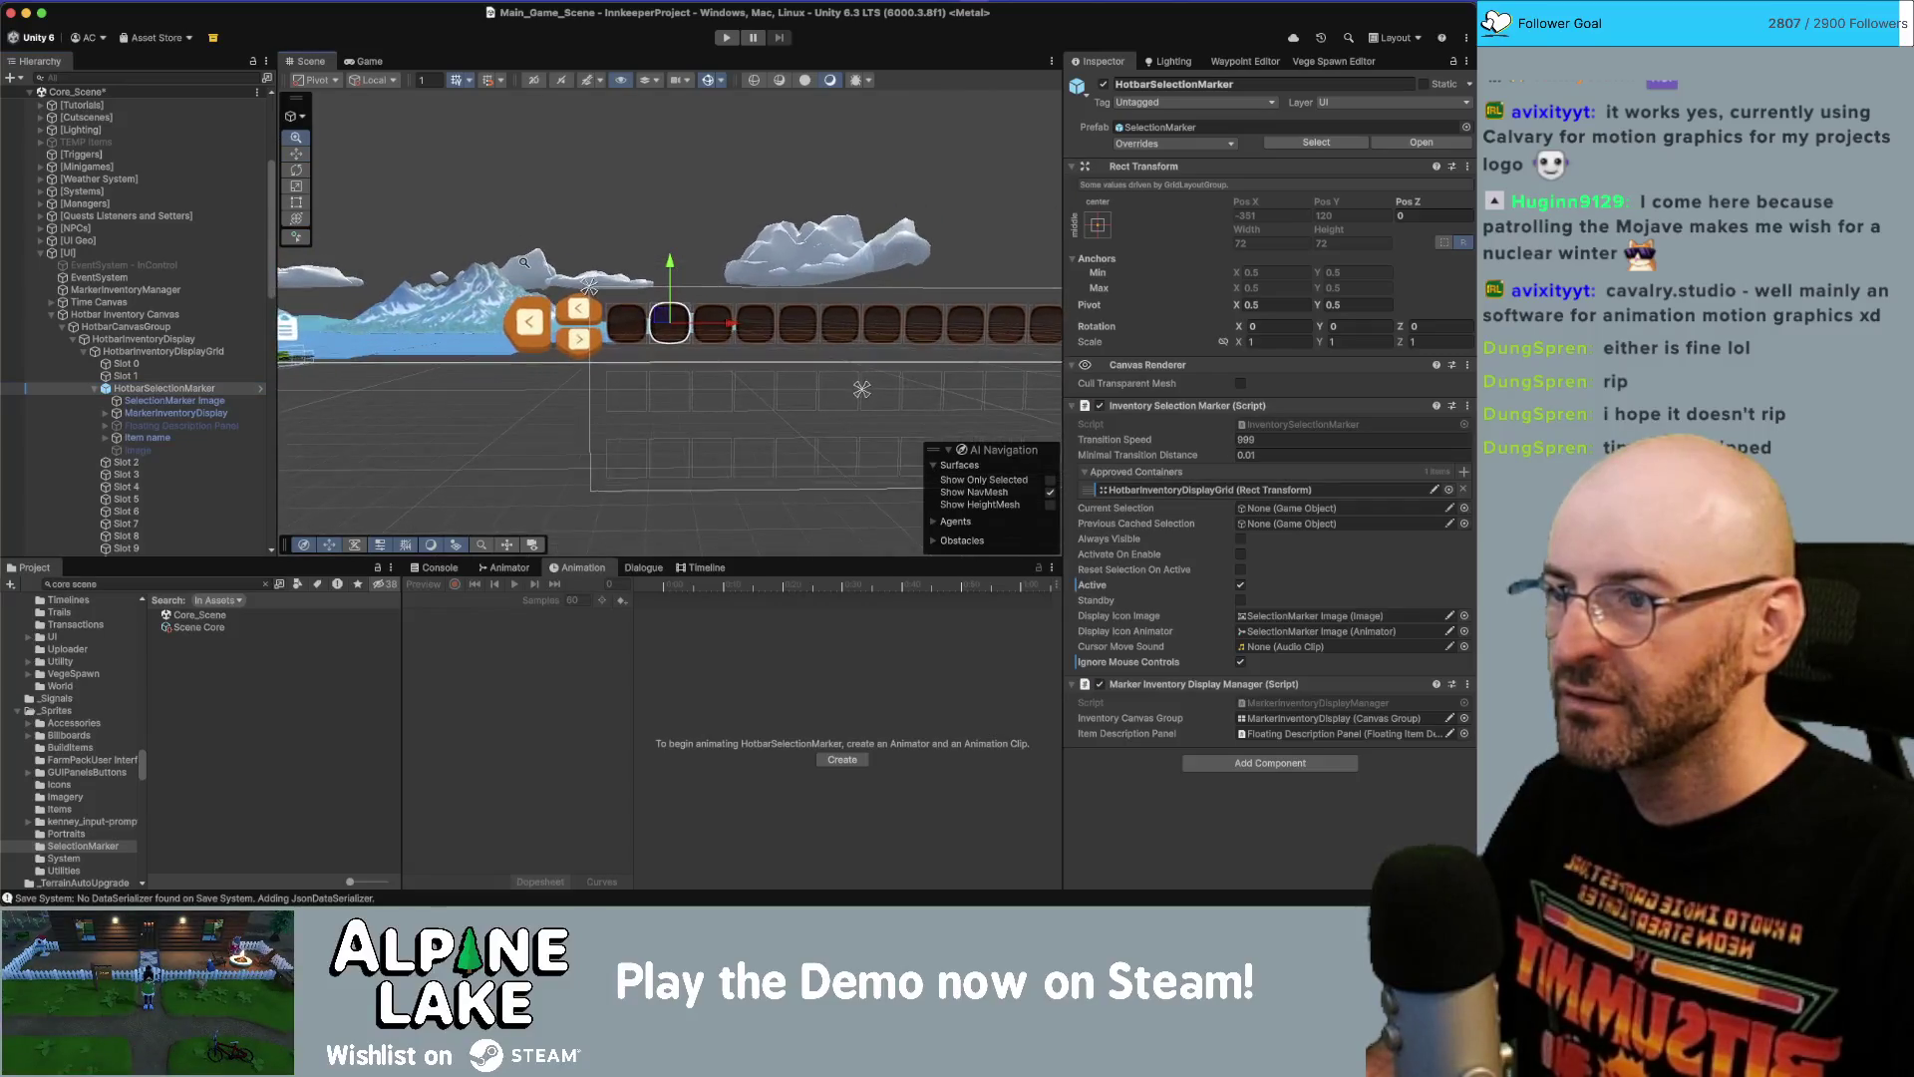
scroll(524, 262, up, 5)
click(126, 376)
click(164, 388)
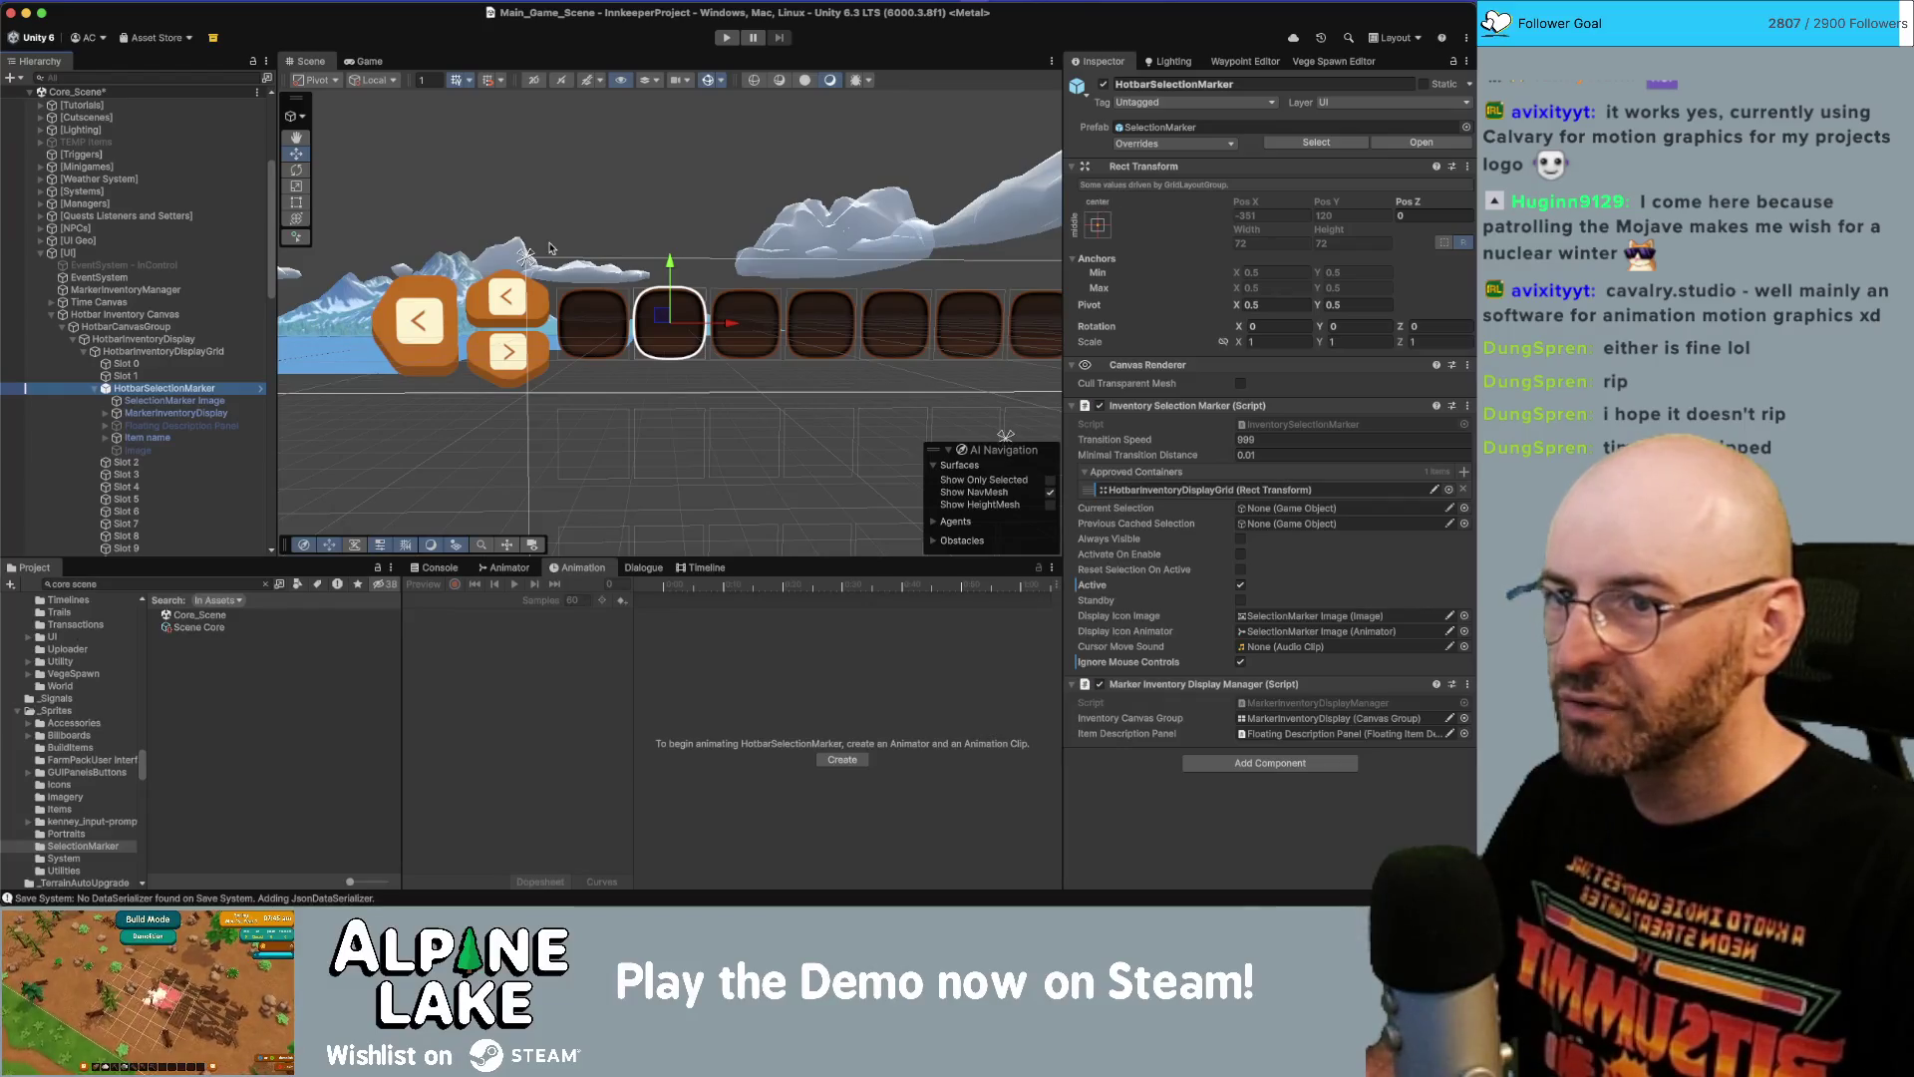
Toggle the Grid Layout Group and the marker's active checkbox to check how the slots arrange.
click(125, 350)
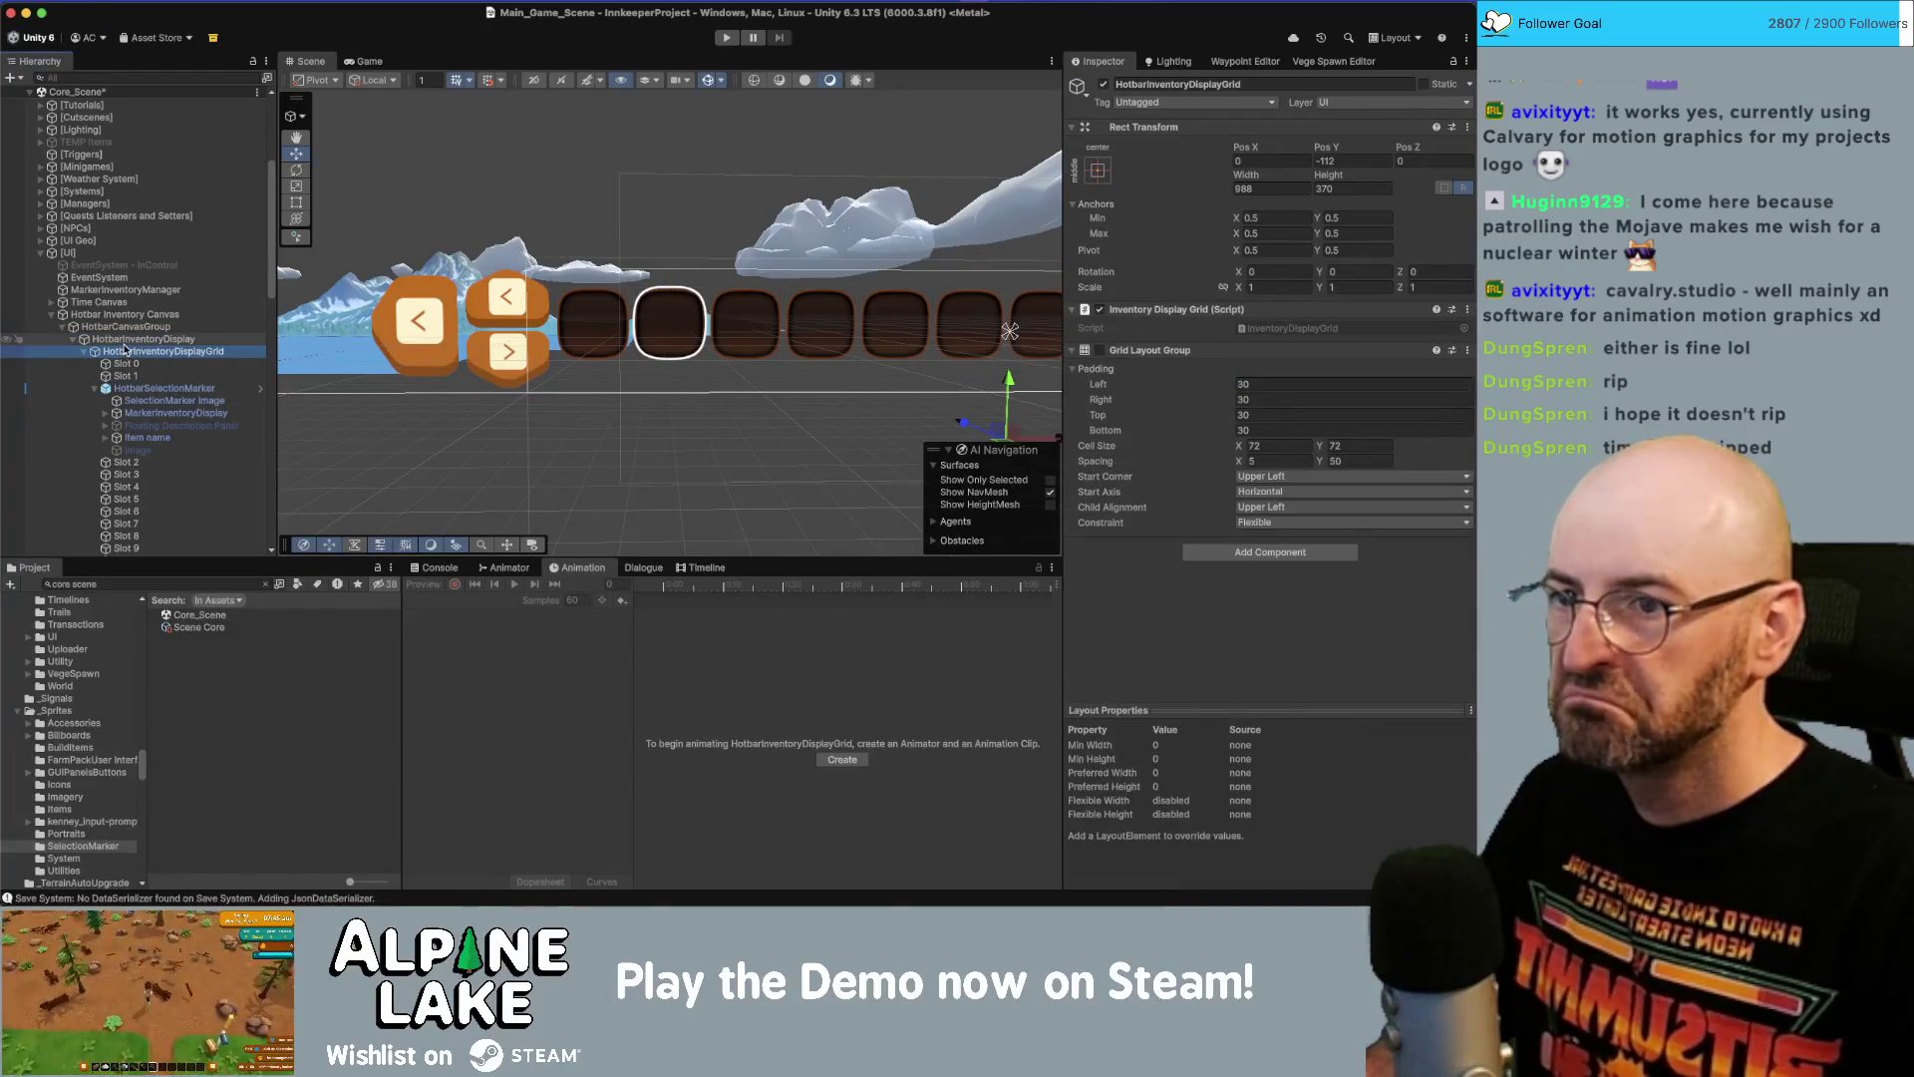
click(1102, 351)
click(1101, 351)
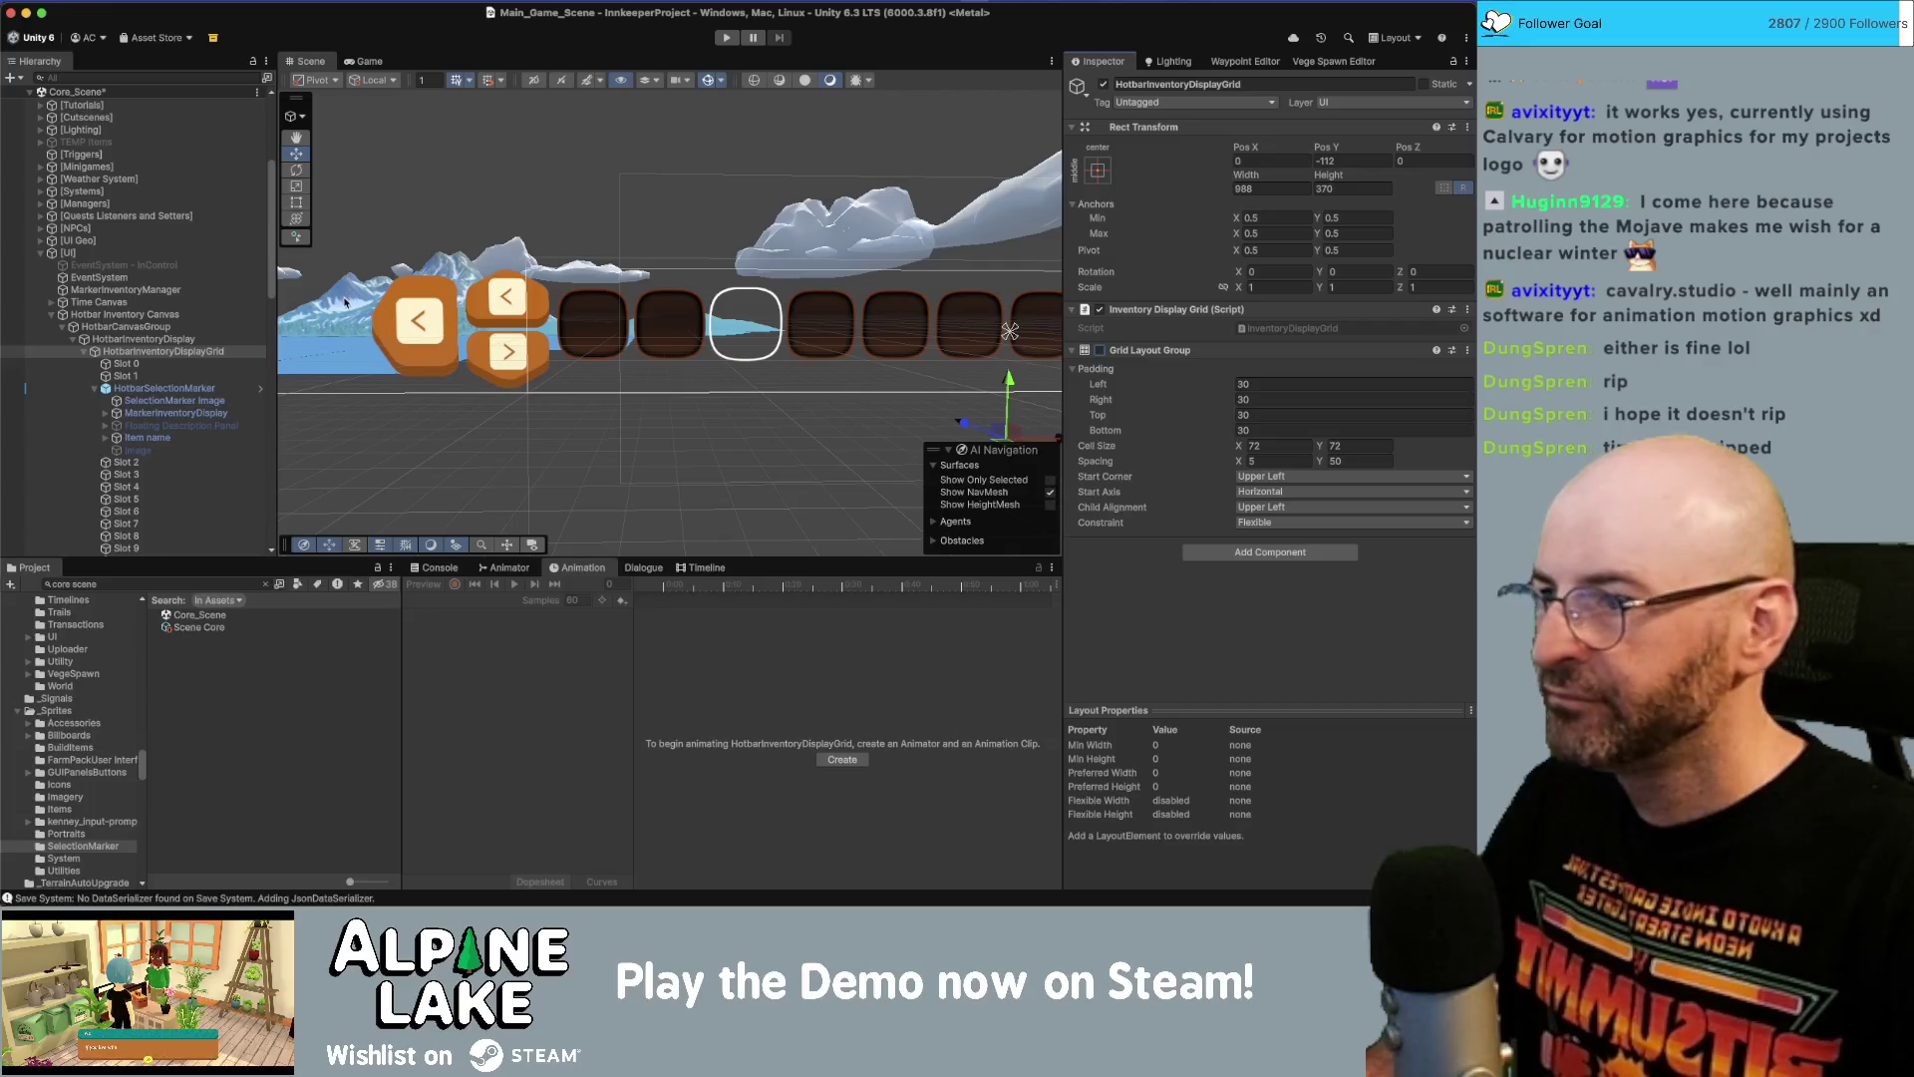
click(129, 389)
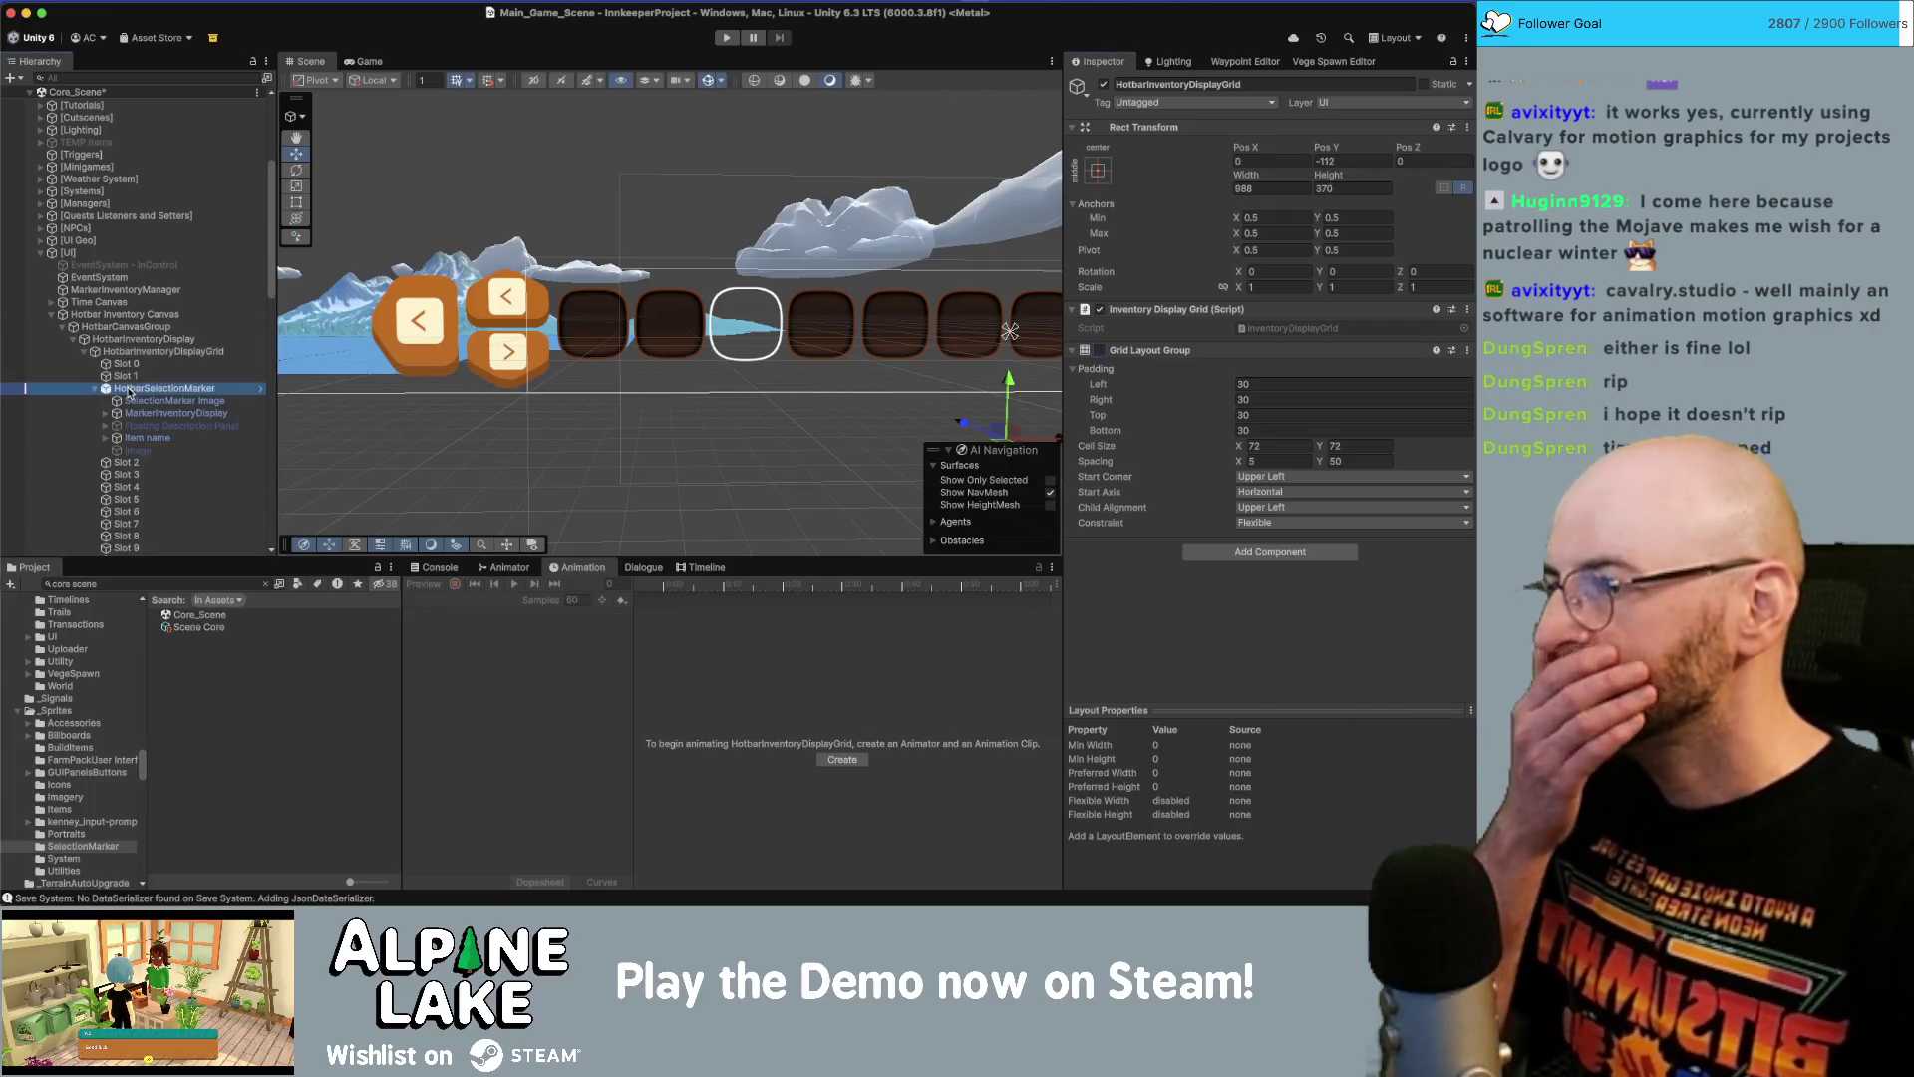
click(1103, 84)
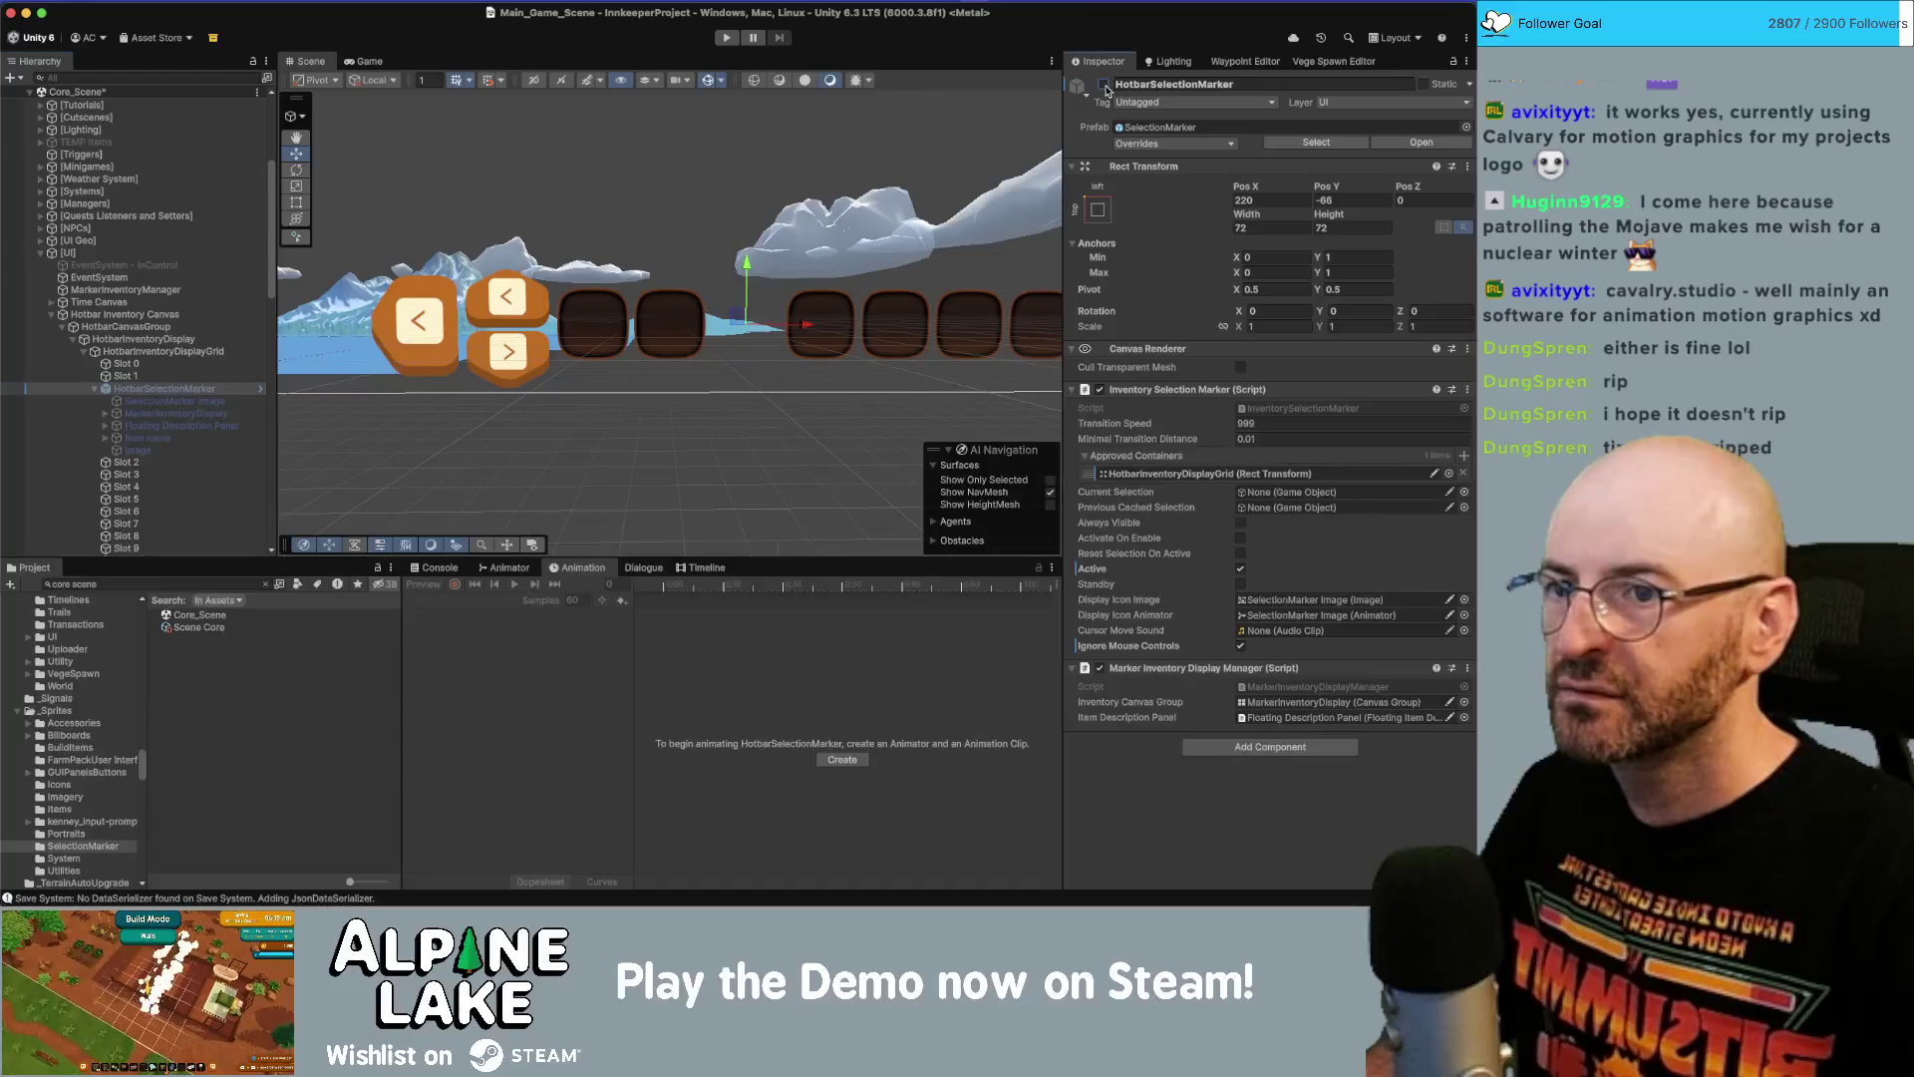
click(159, 350)
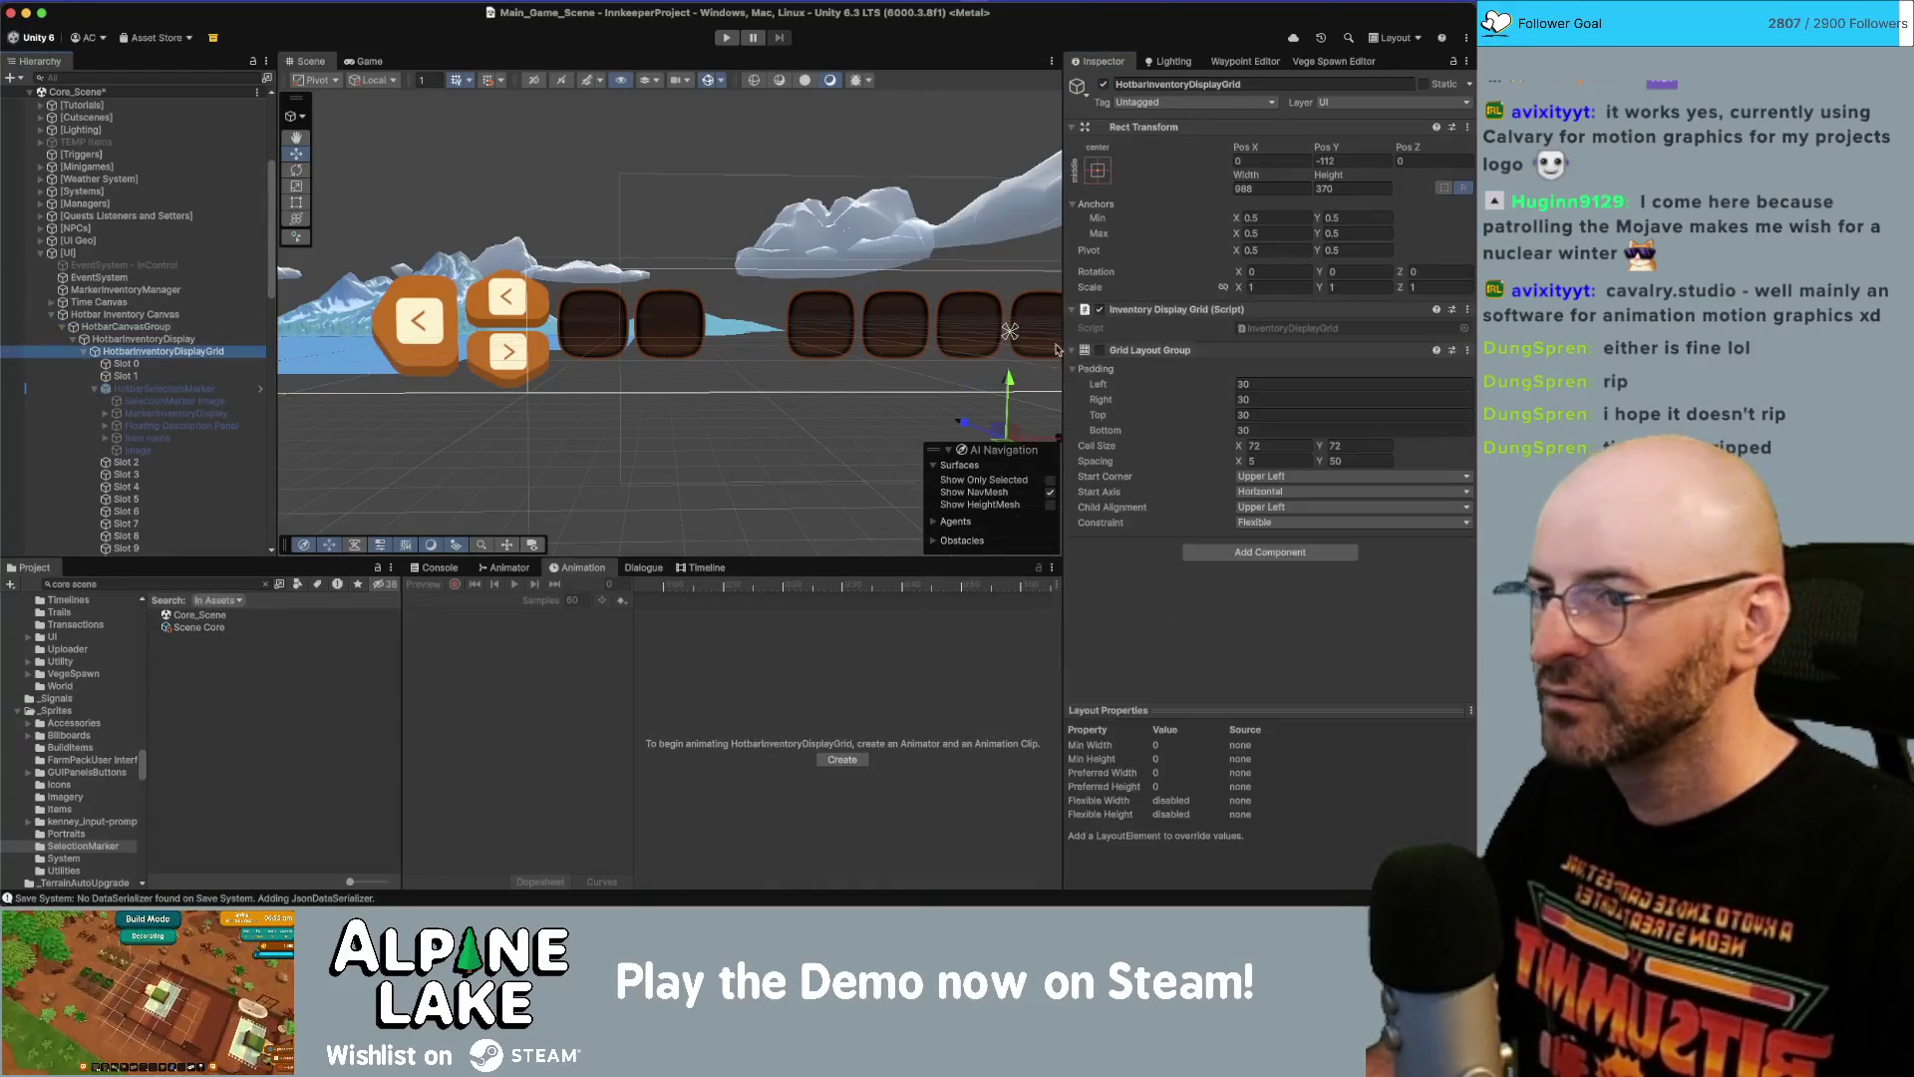
click(1100, 351)
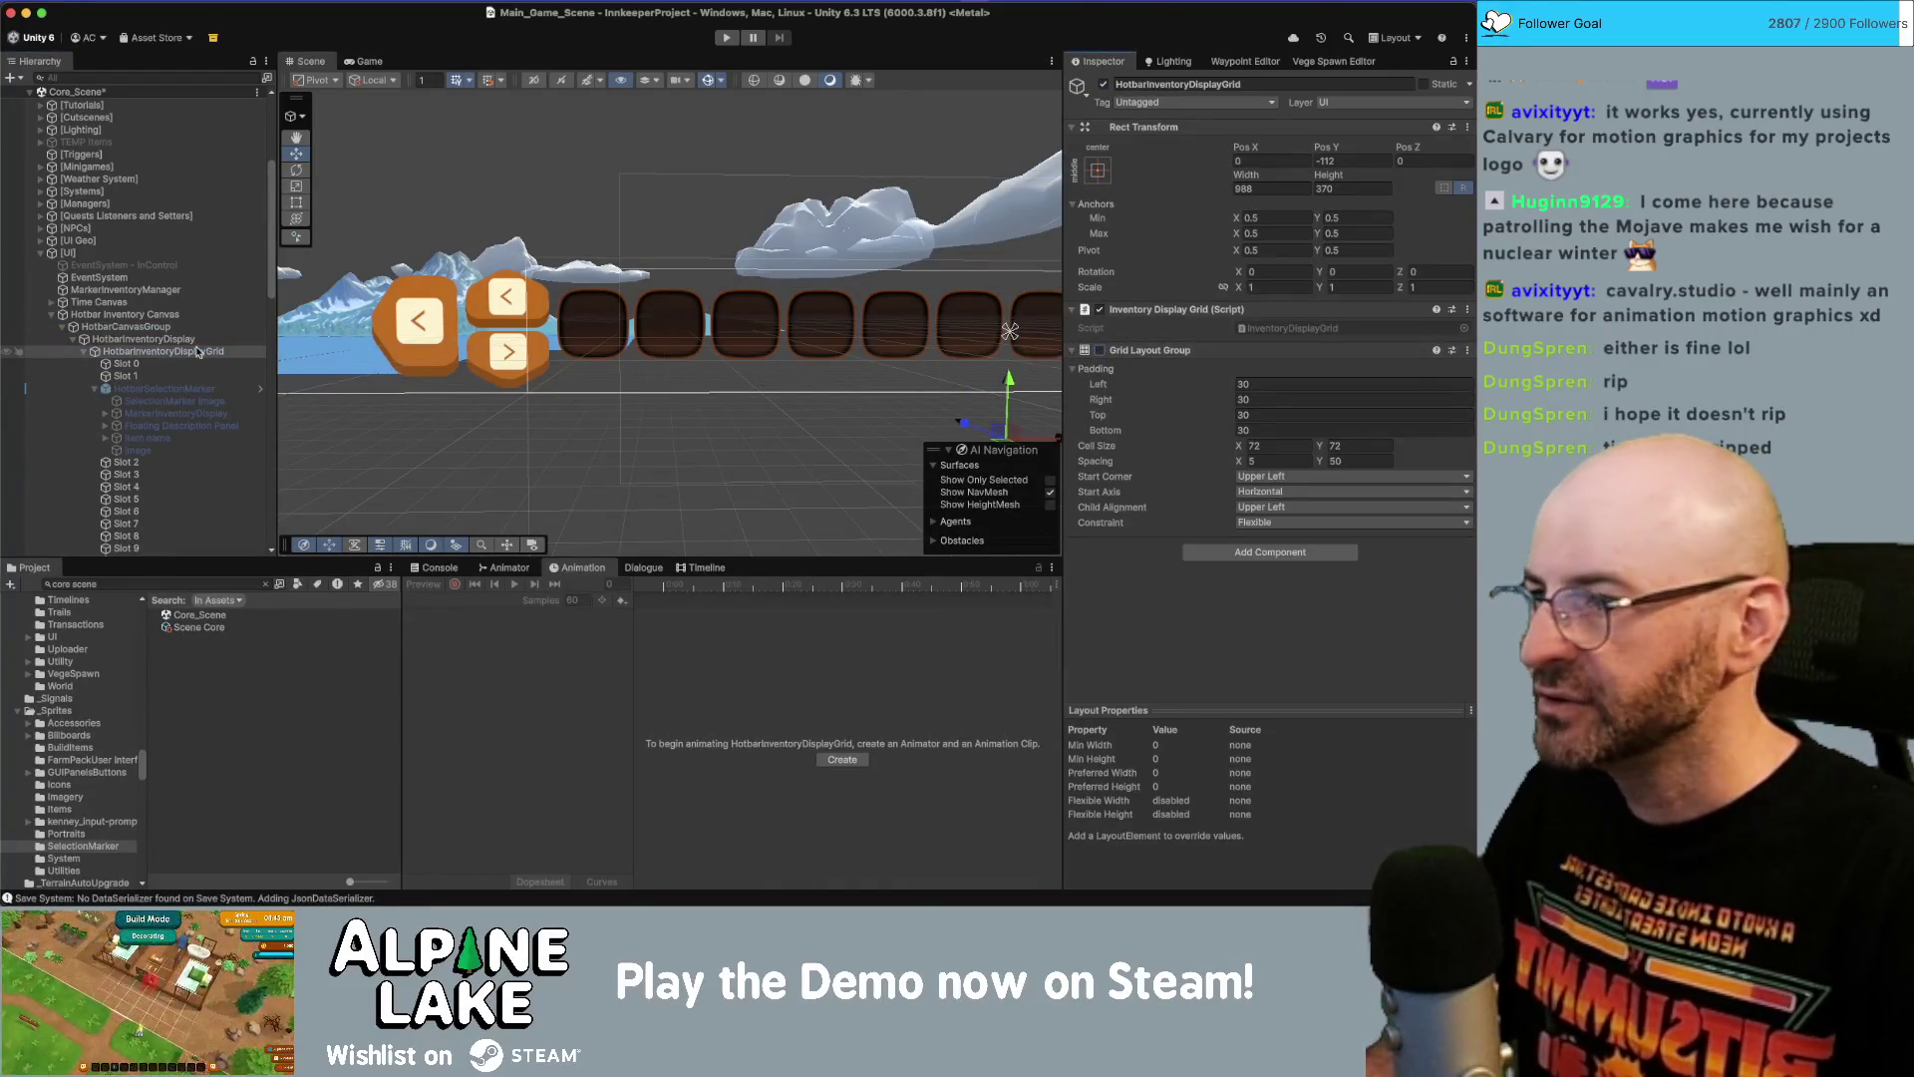
click(175, 399)
click(165, 388)
click(1102, 85)
Move the marker to sit right after Slot 2 in the hotbar grid.
scroll(913, 309, up, 3)
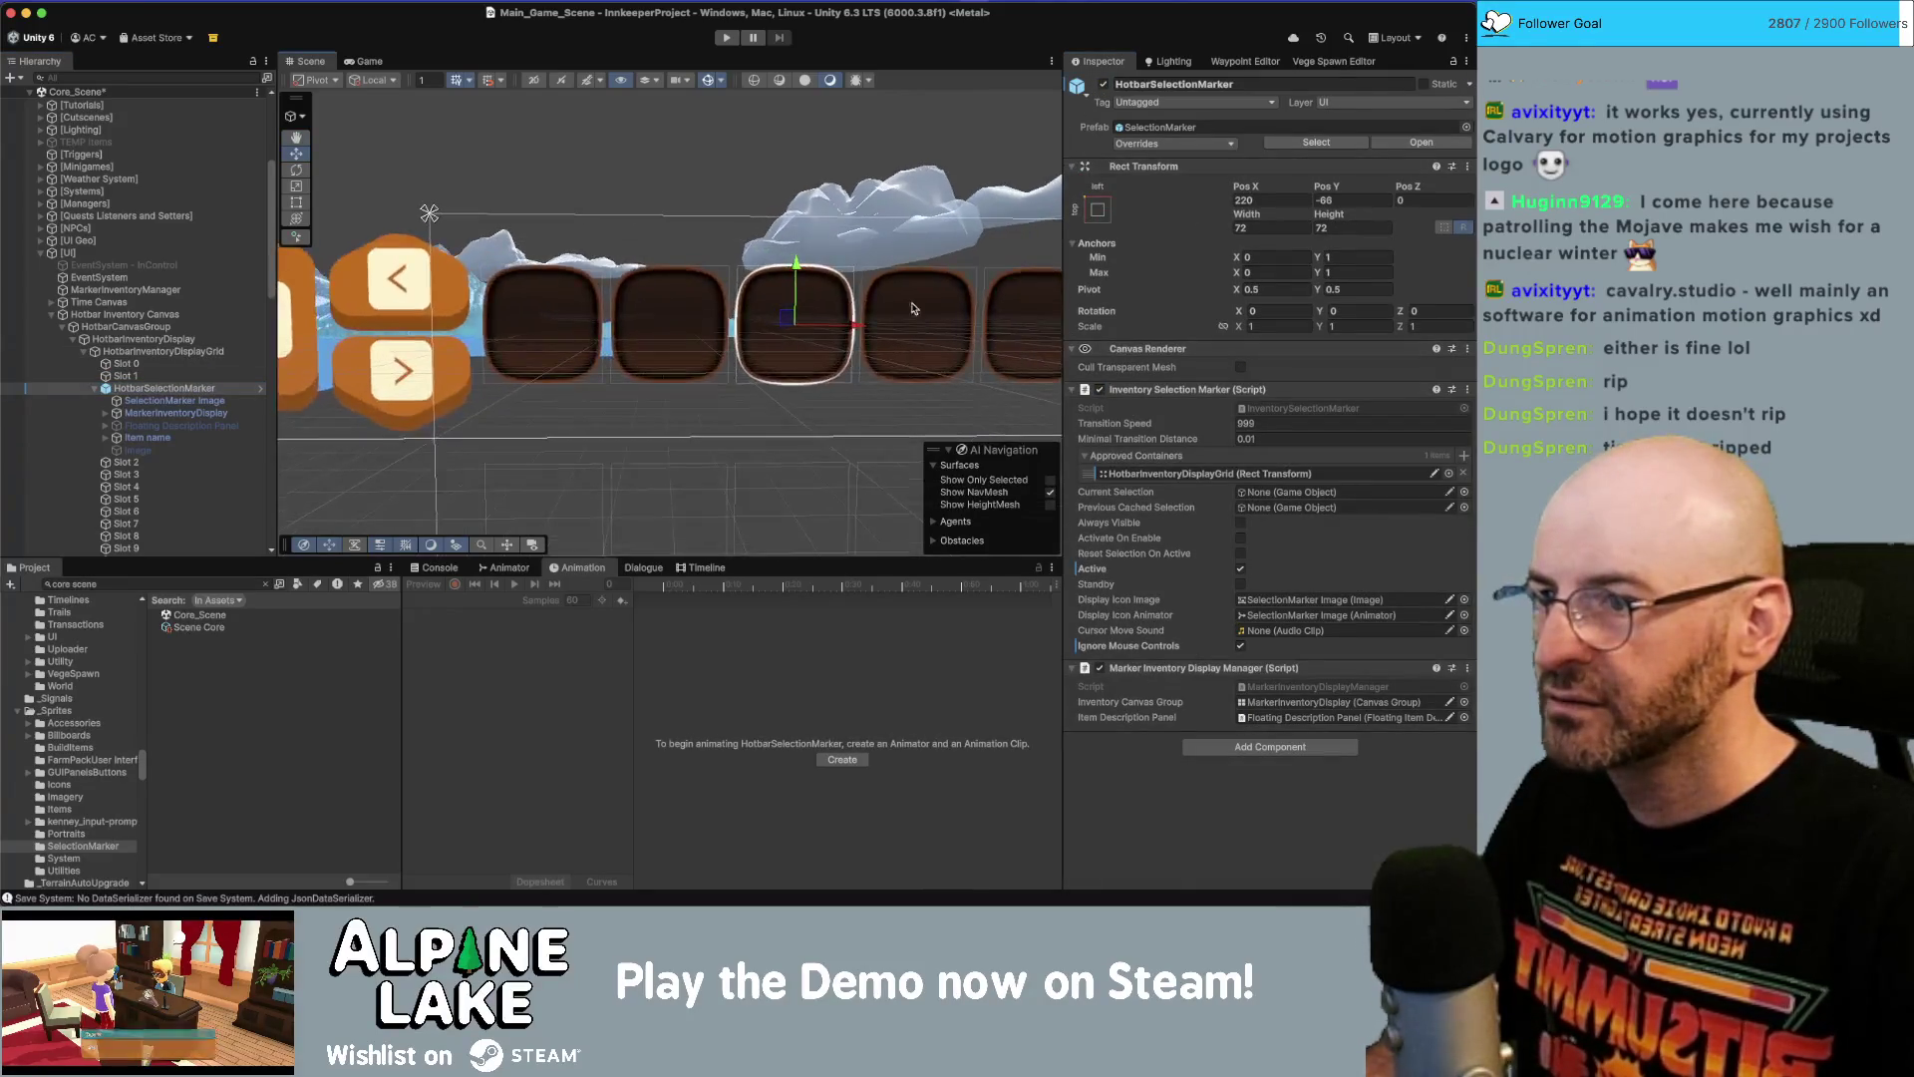
scroll(807, 271, up, 5)
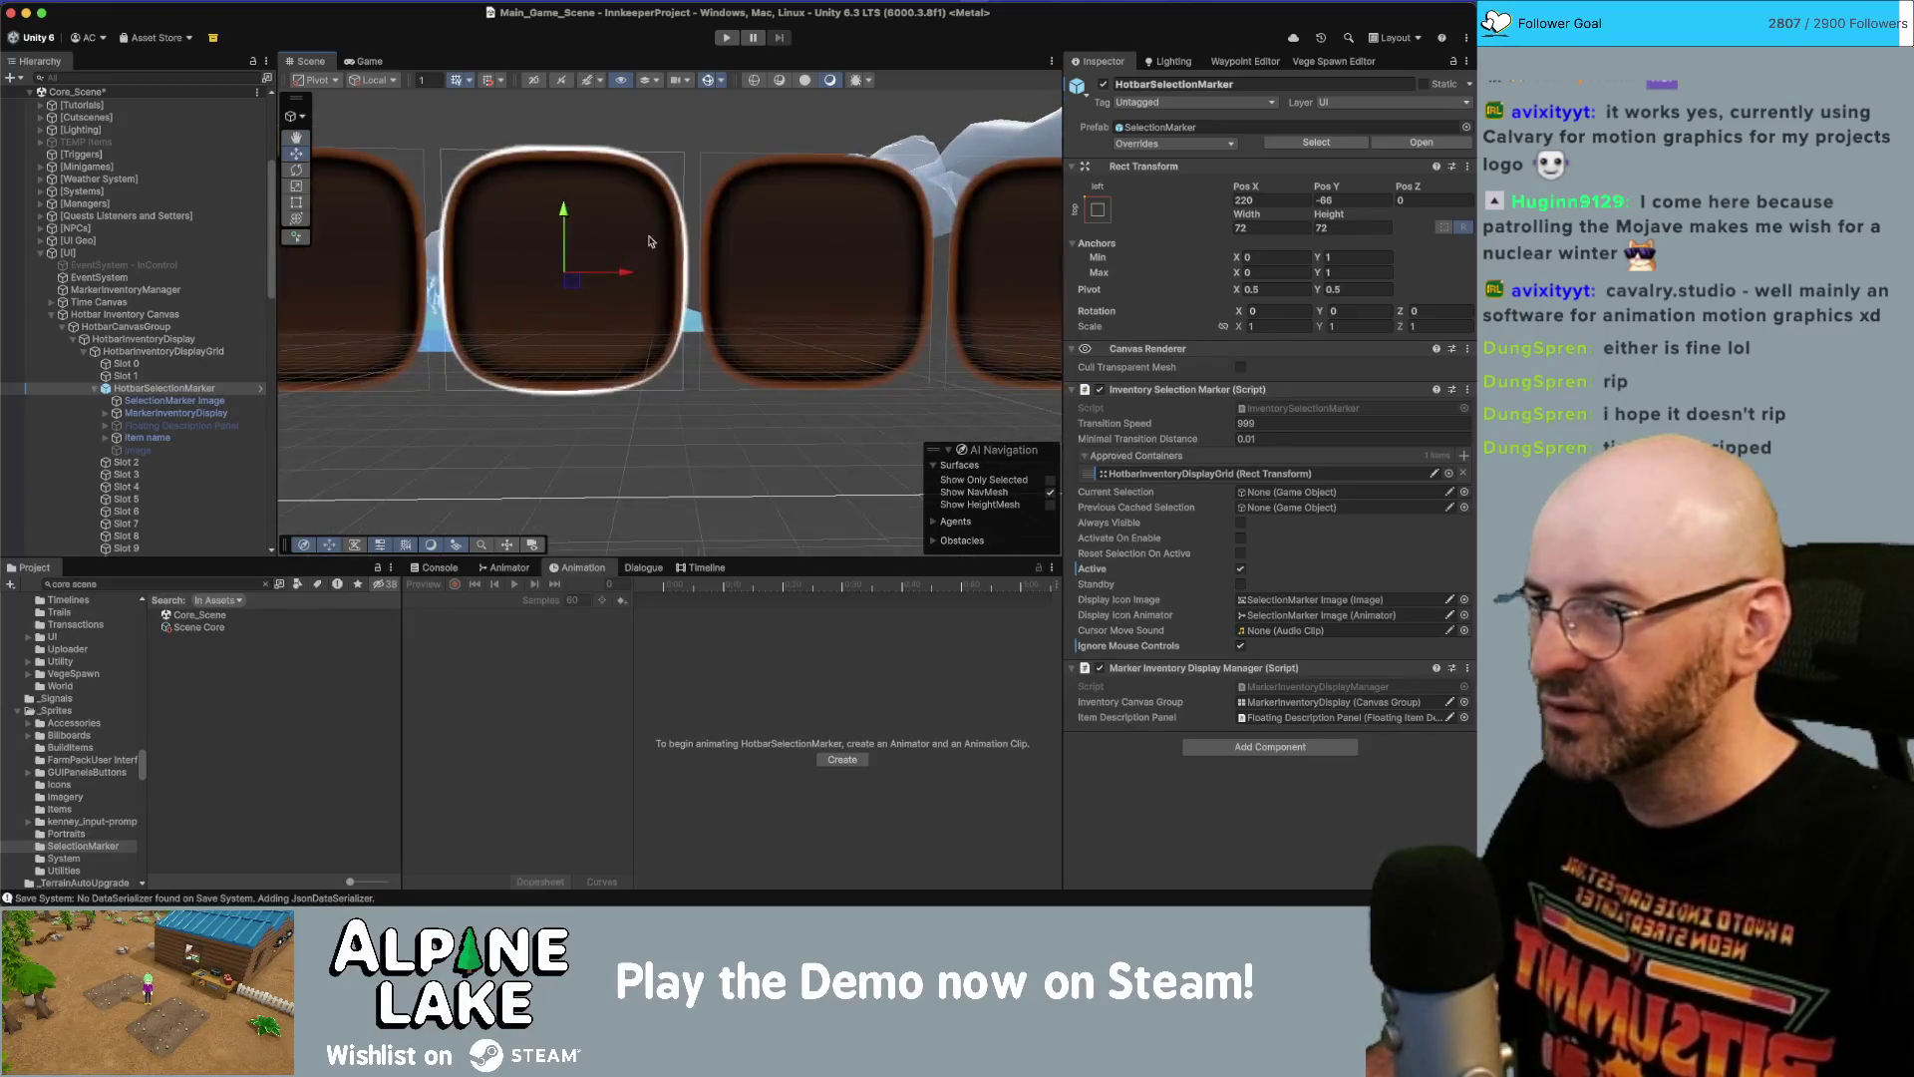
drag(108, 391, 133, 408)
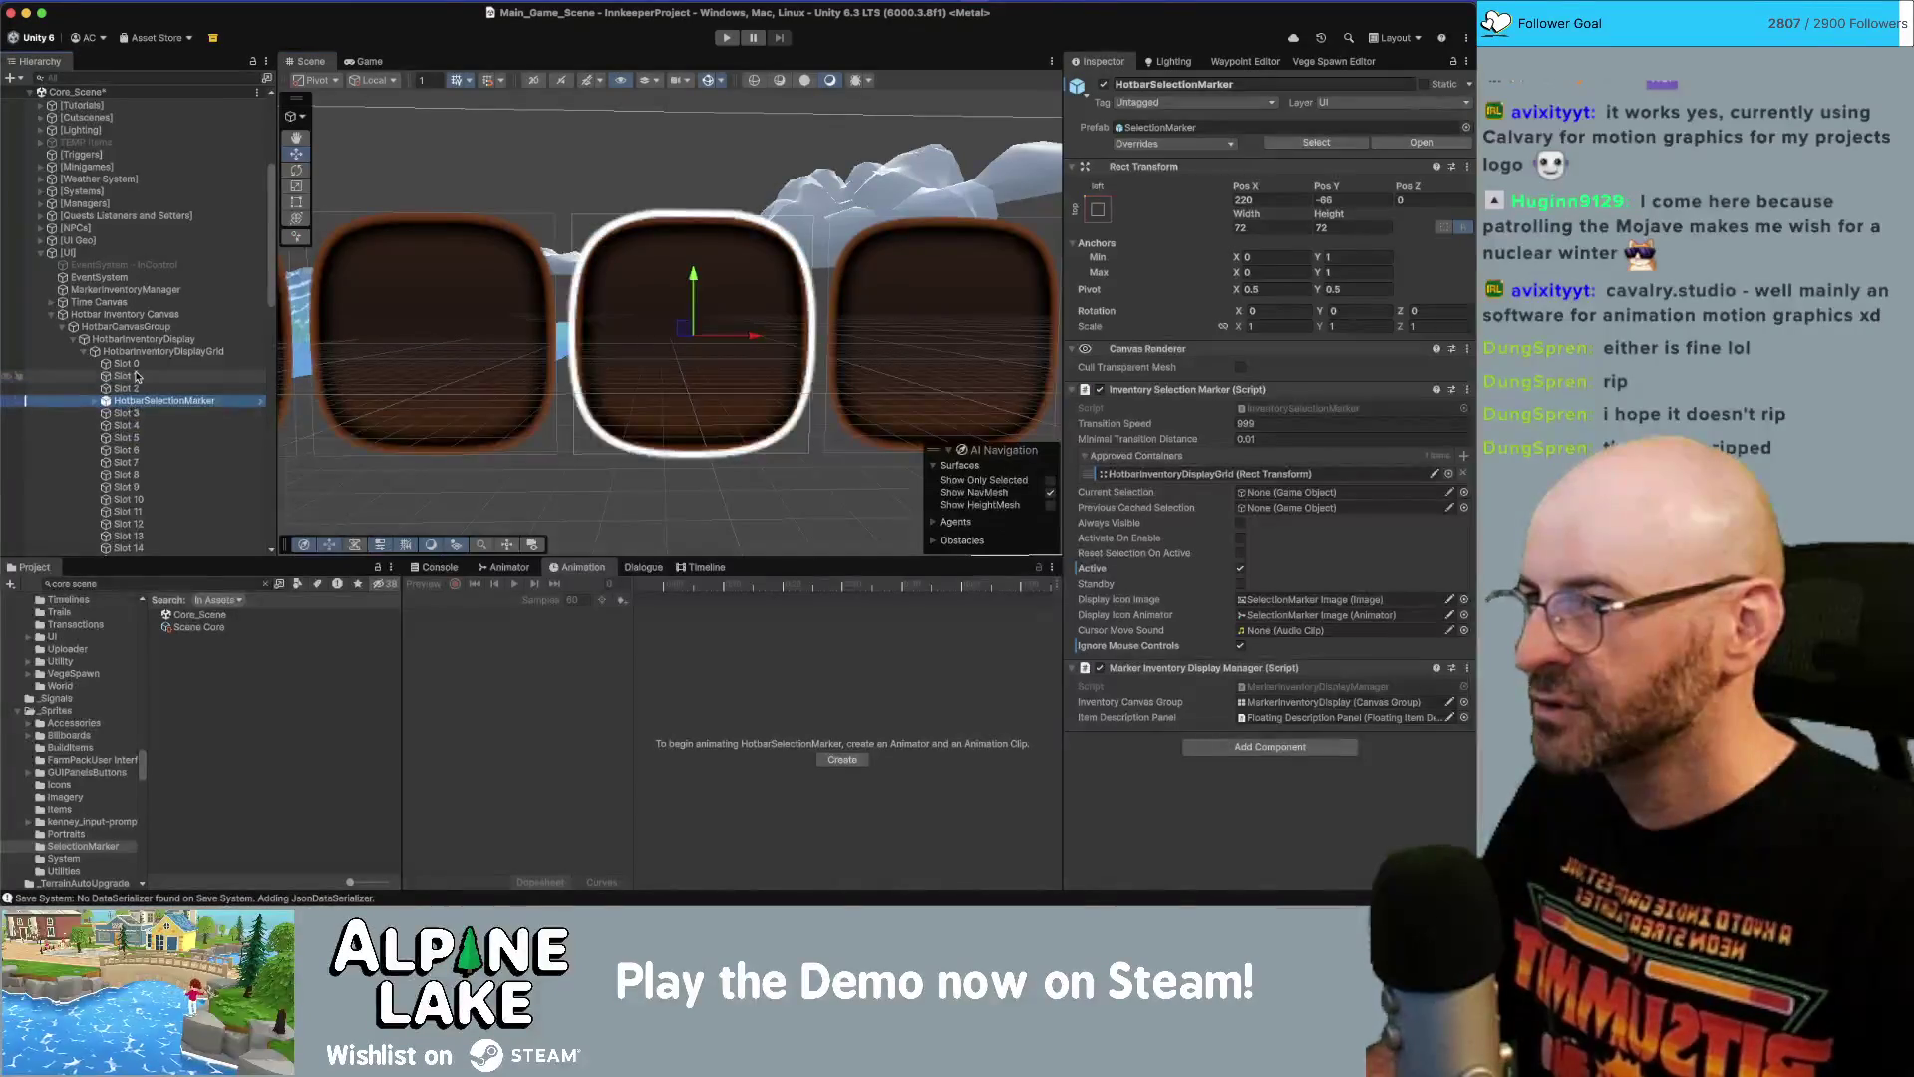
Thicken the marker image's border, setting Pixels Per Unit Multiplier to 1.2 after trying 1.8 and 1.9.
click(154, 379)
click(152, 401)
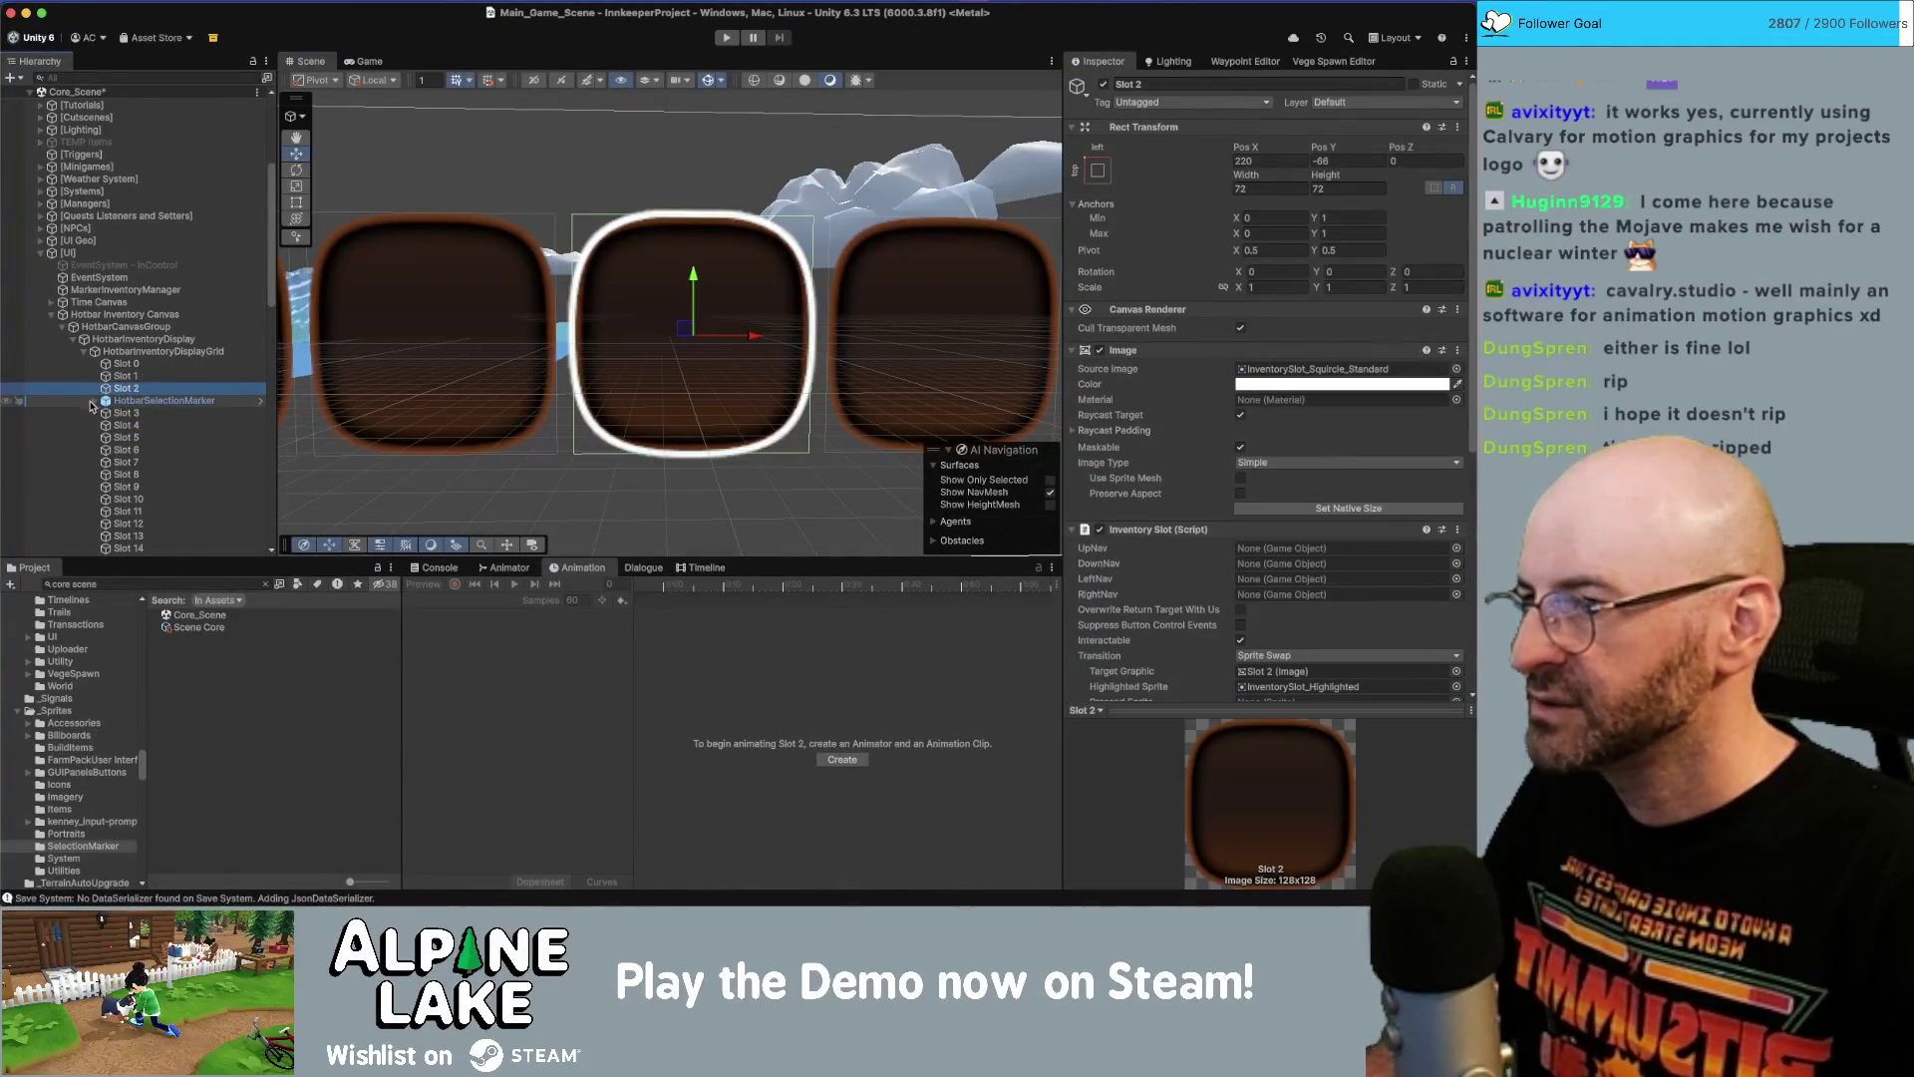
key(Right)
click(154, 413)
drag(1236, 496, 1236, 496)
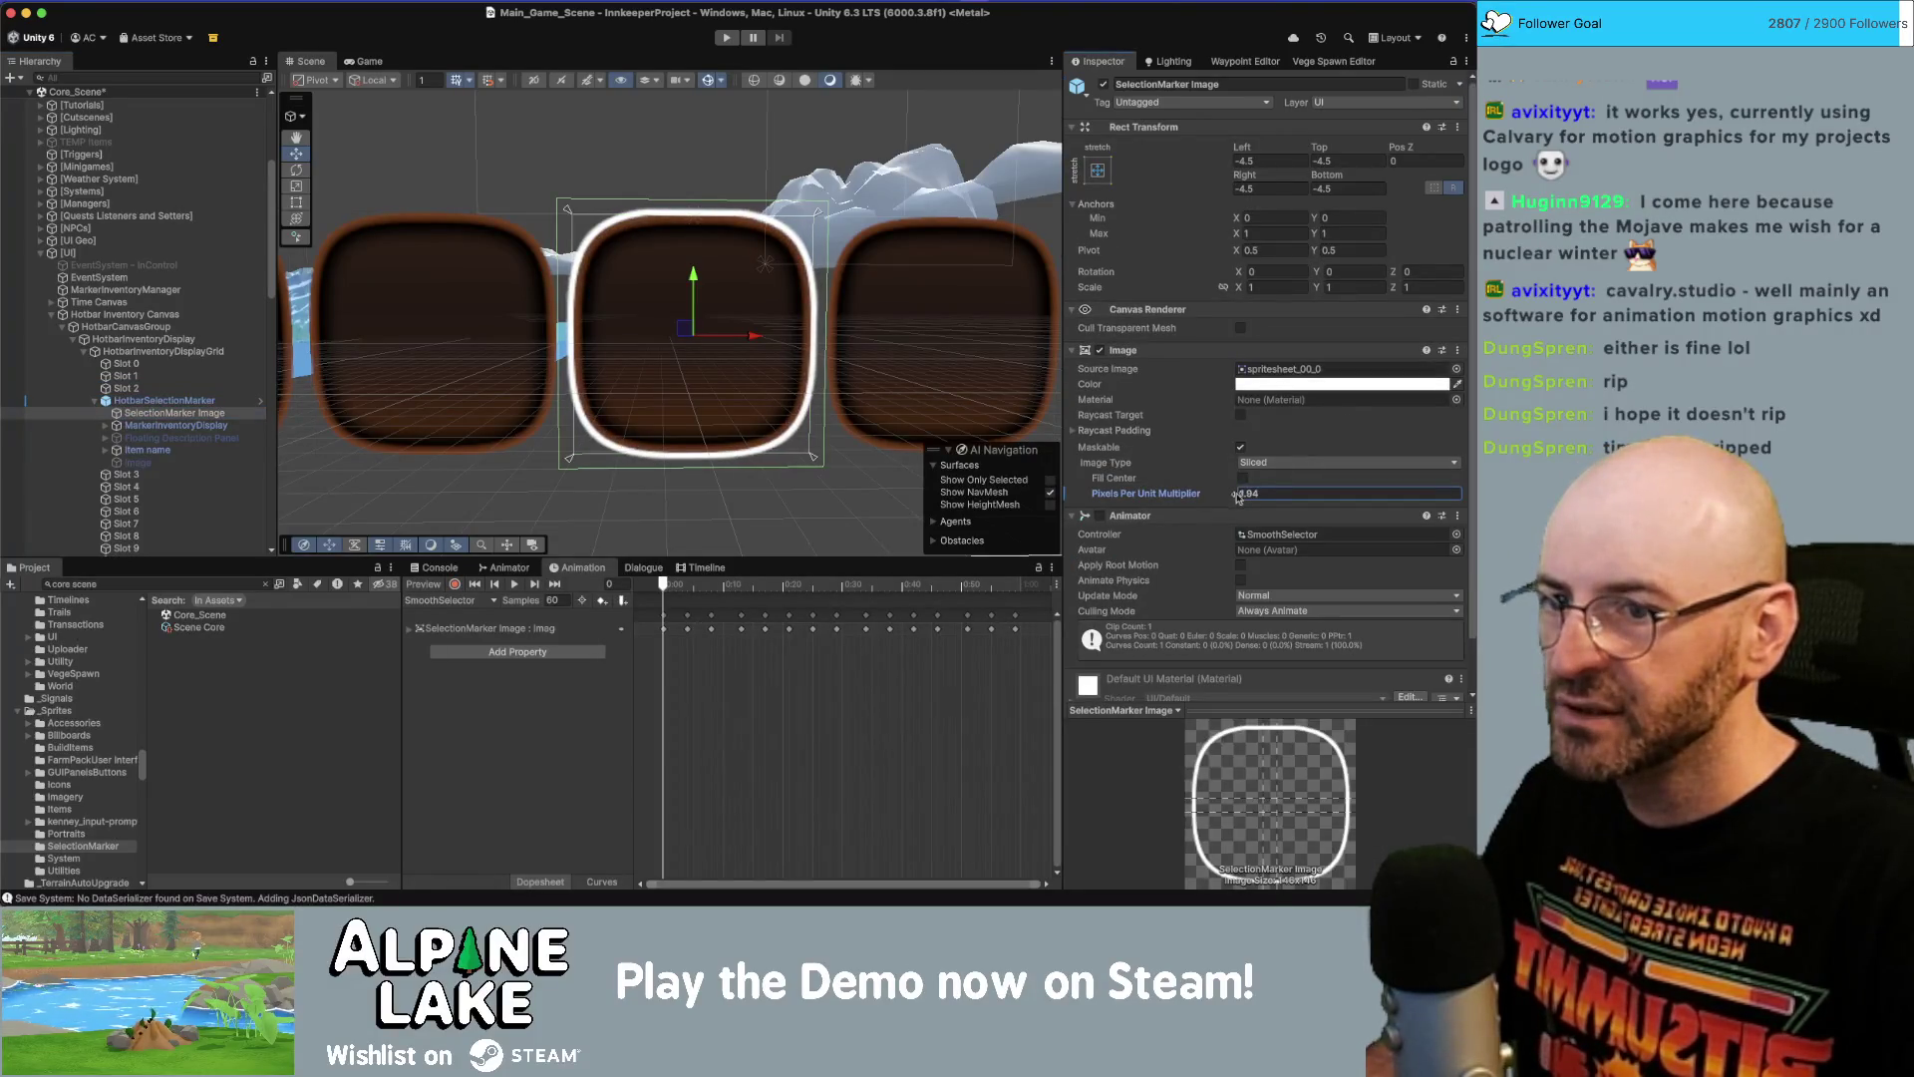
text(1.8)
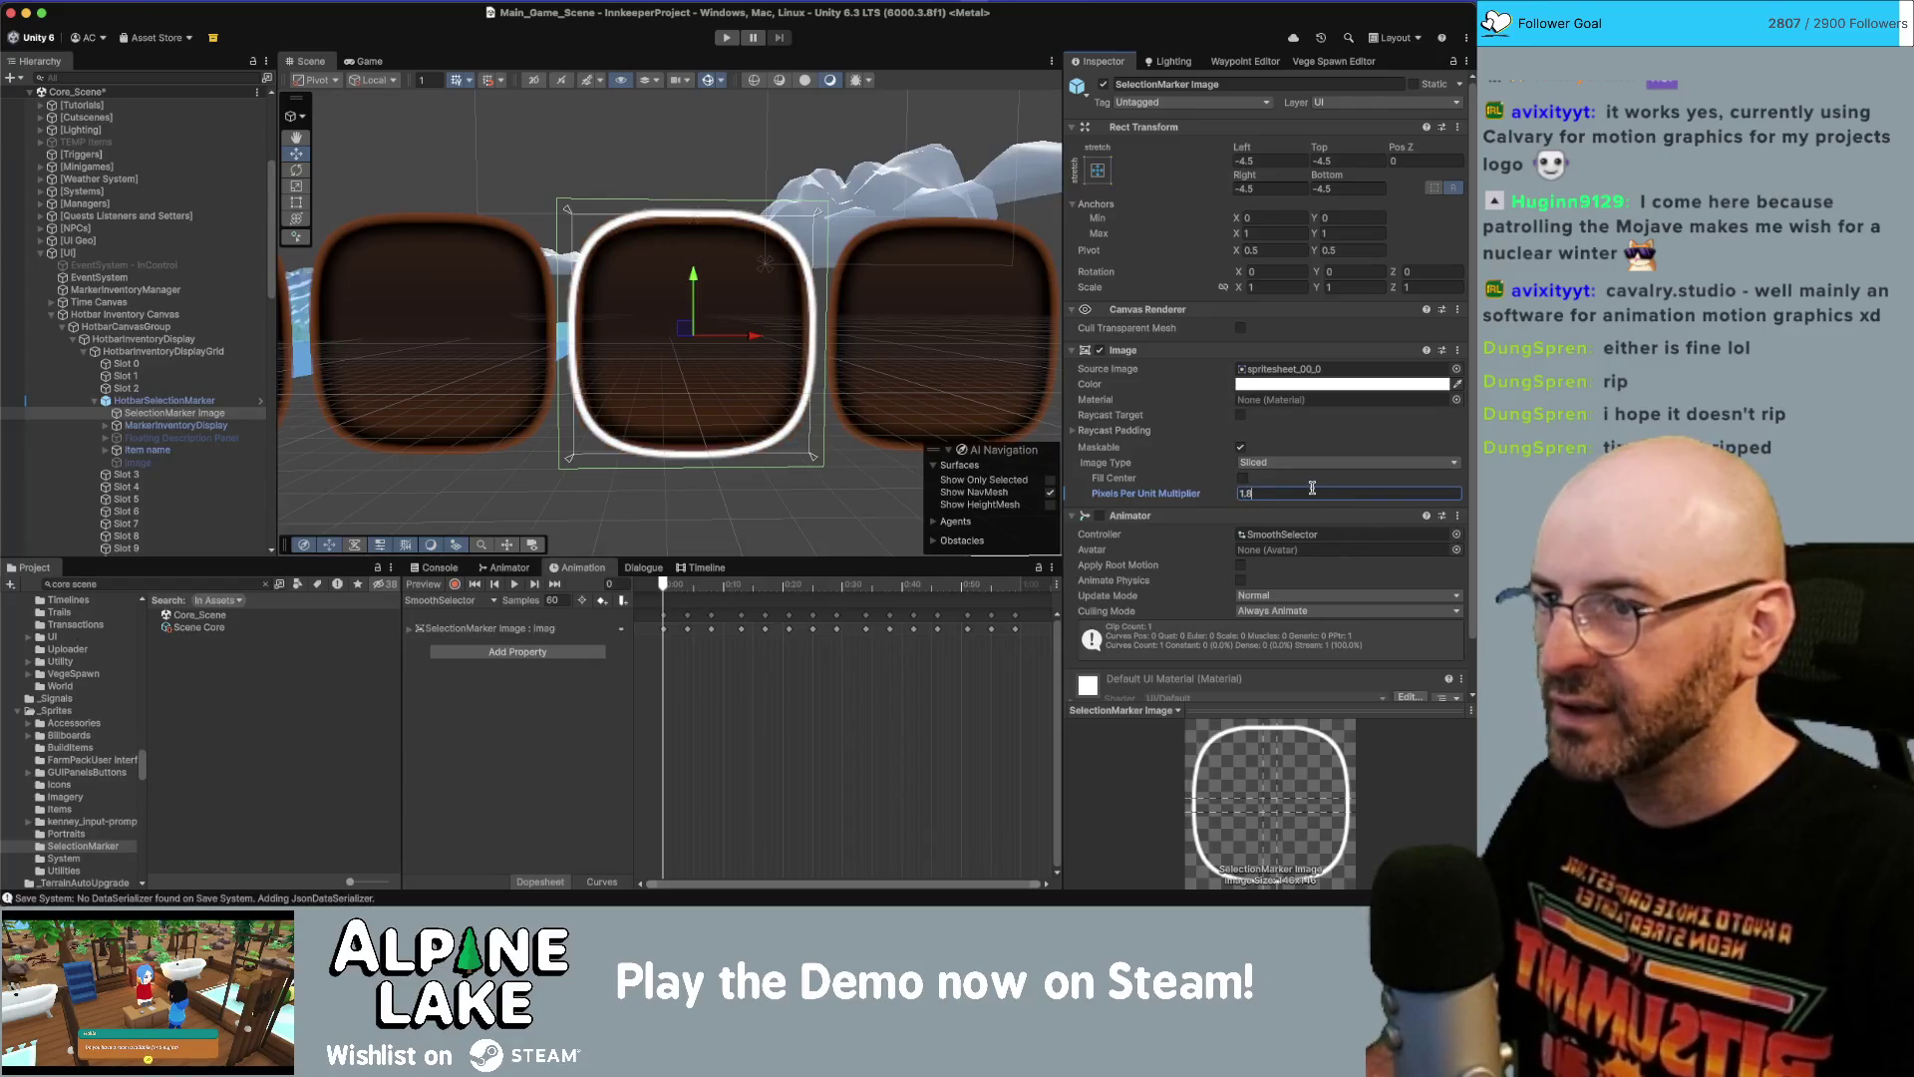
key(BackSpace)
text(9)
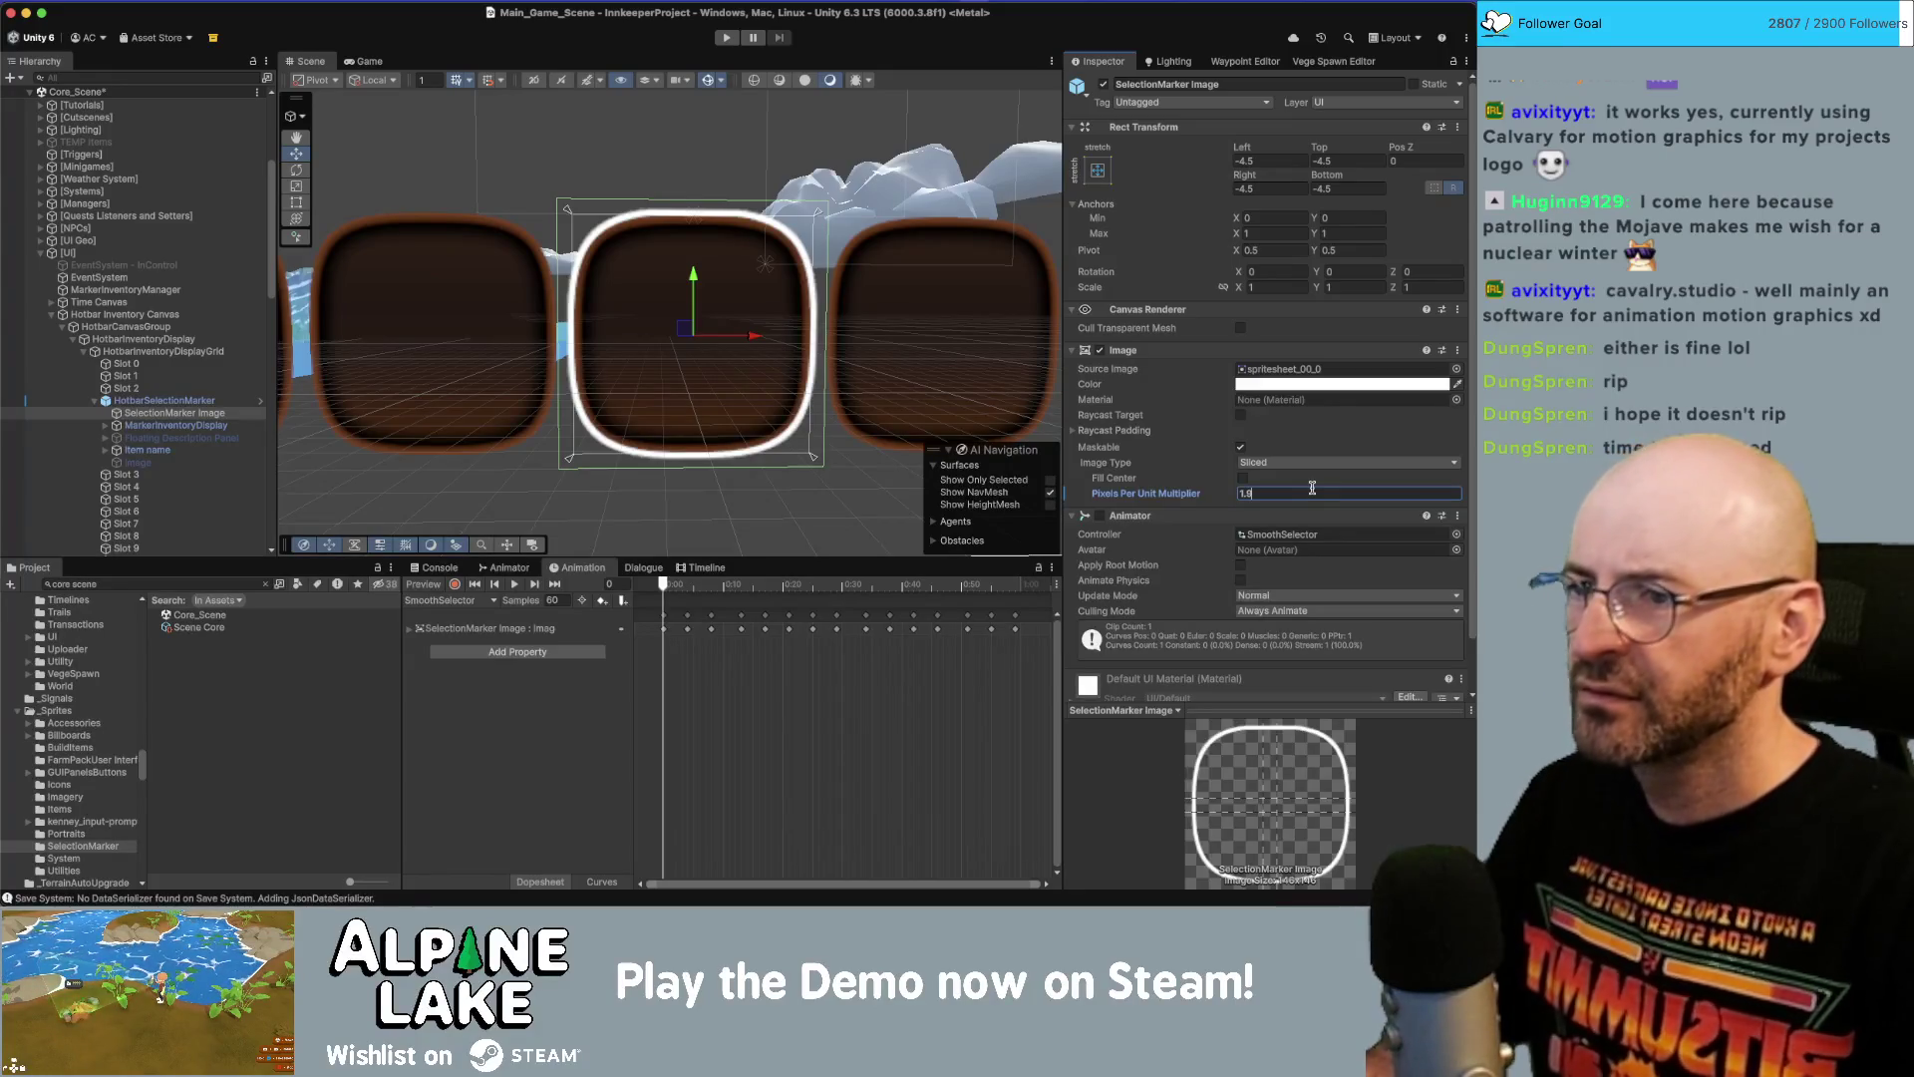
key(BackSpace)
key(BackSpace)
key(BackSpace)
text(2)
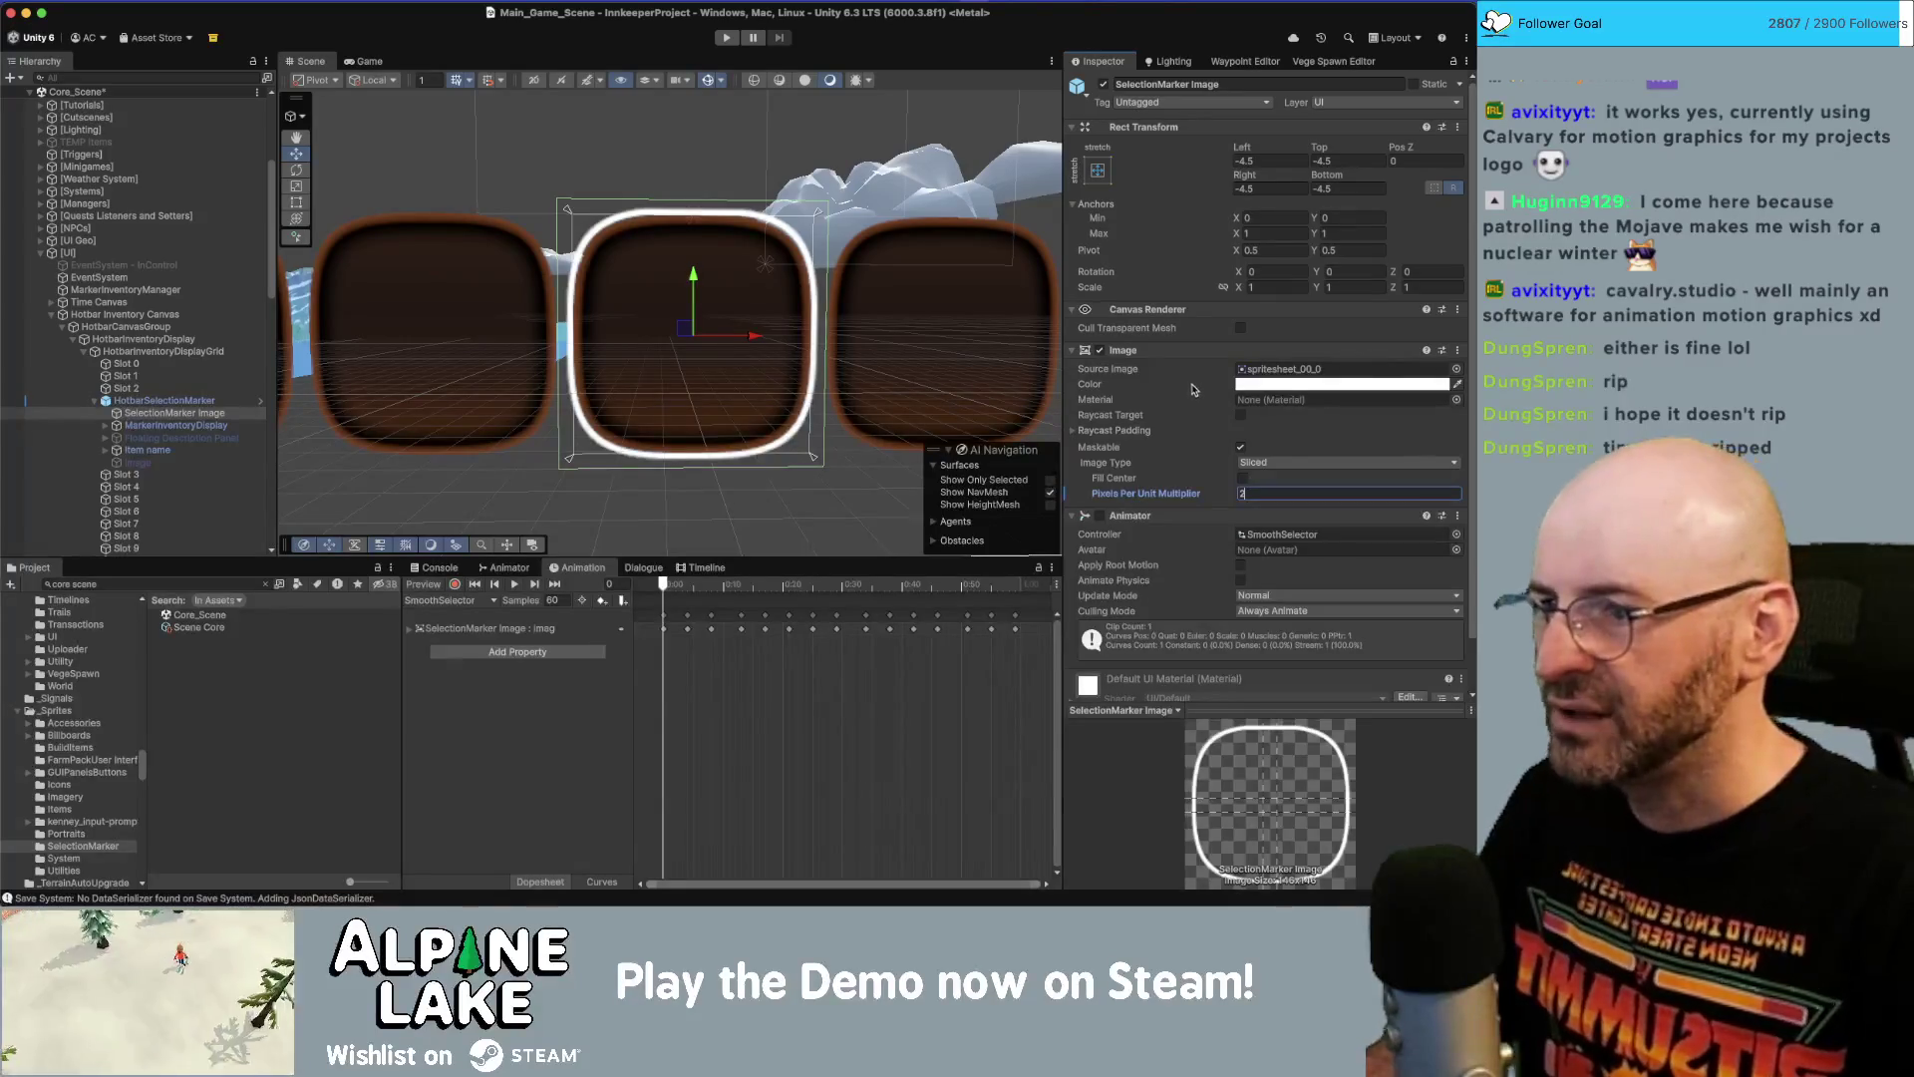
Set the SelectionMarker prefab image's four offsets to -4, then move the marker under HotbarInventoryDisplay.
click(253, 403)
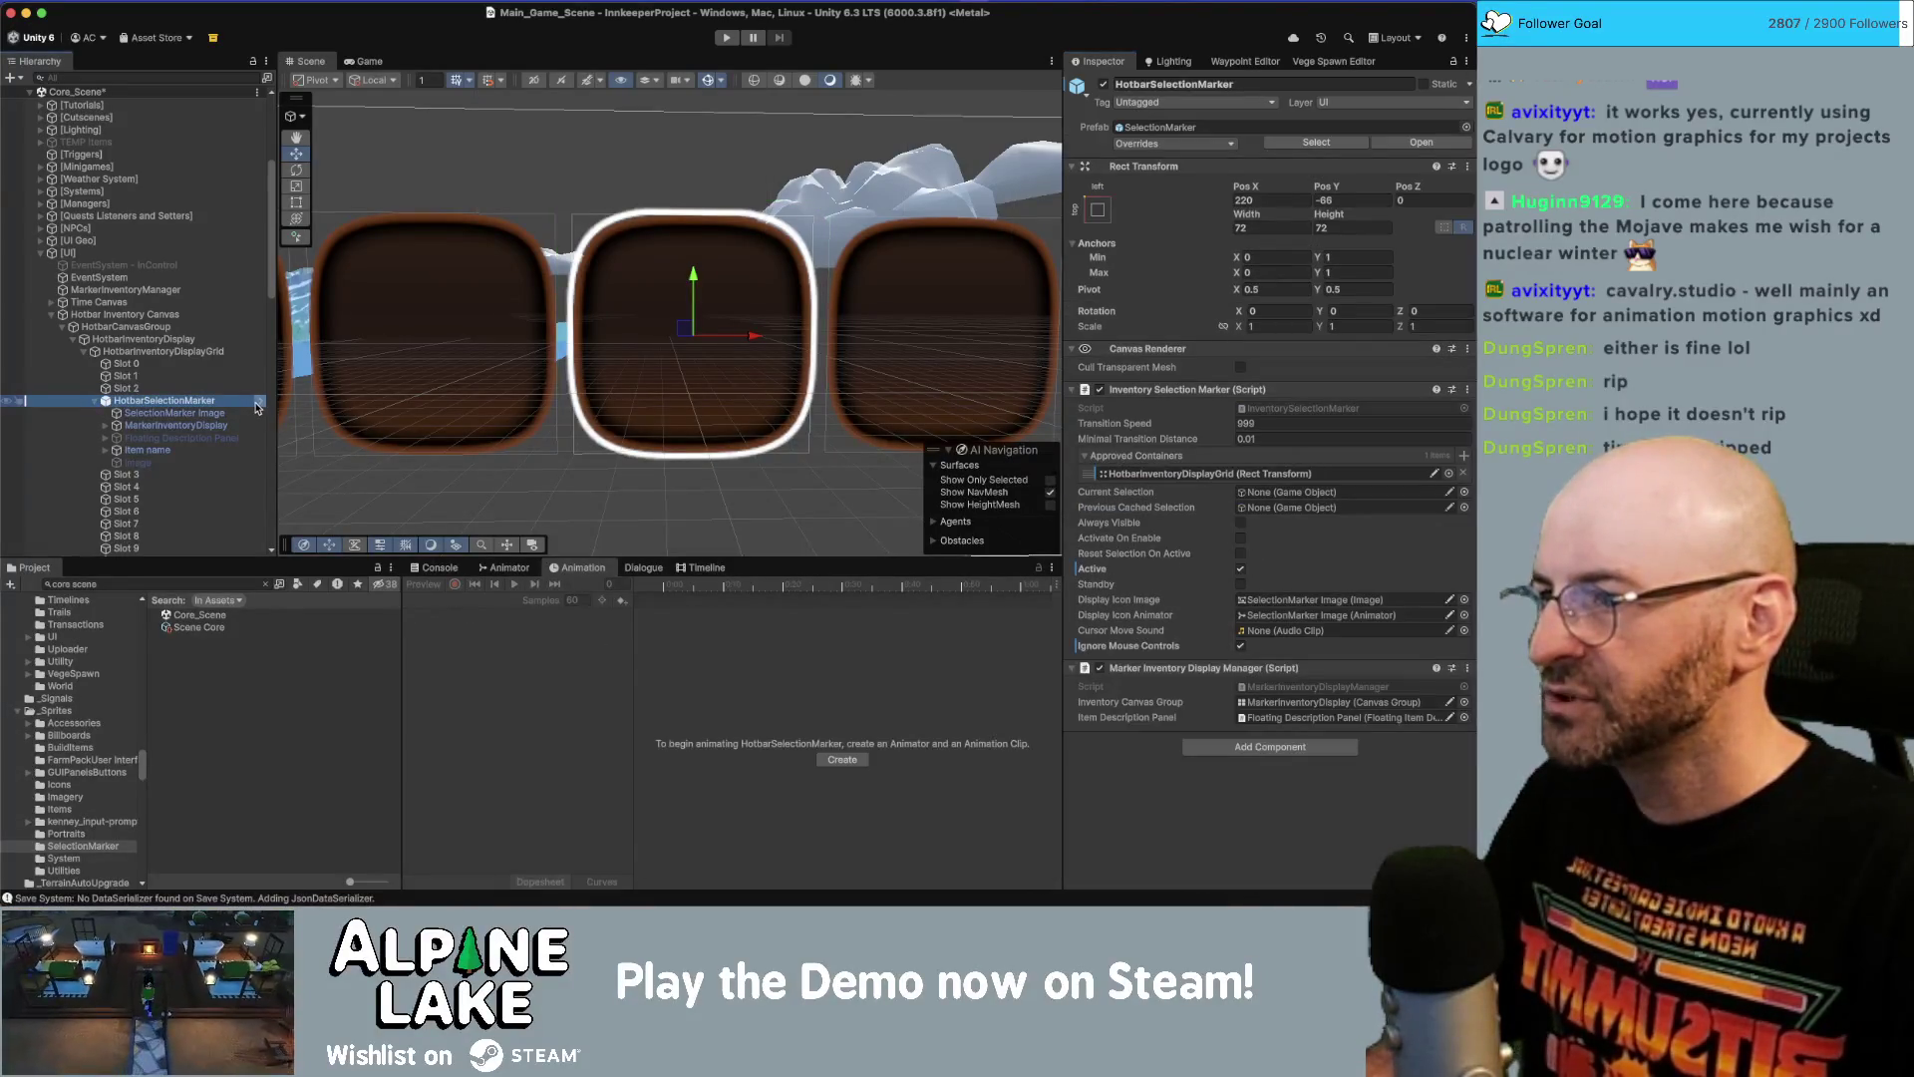
click(258, 402)
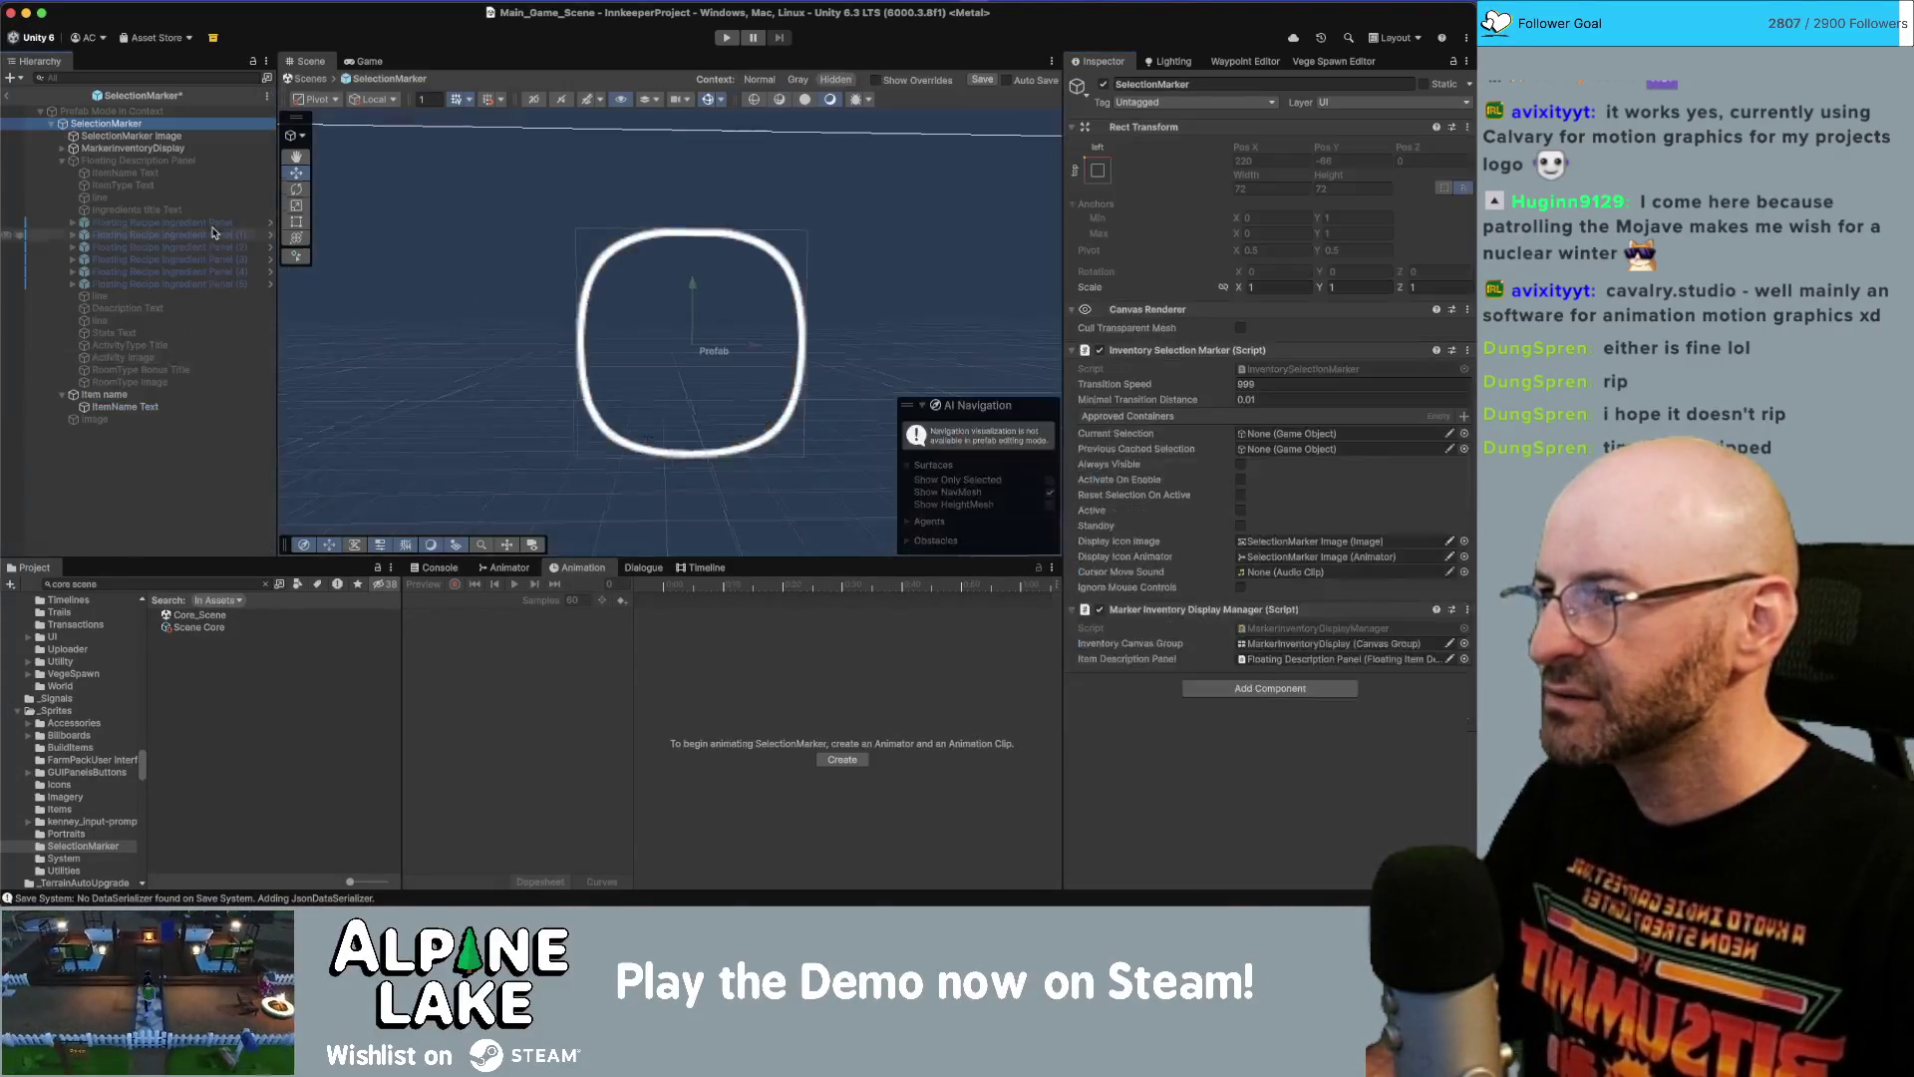
click(189, 137)
click(1259, 161)
text(-4)
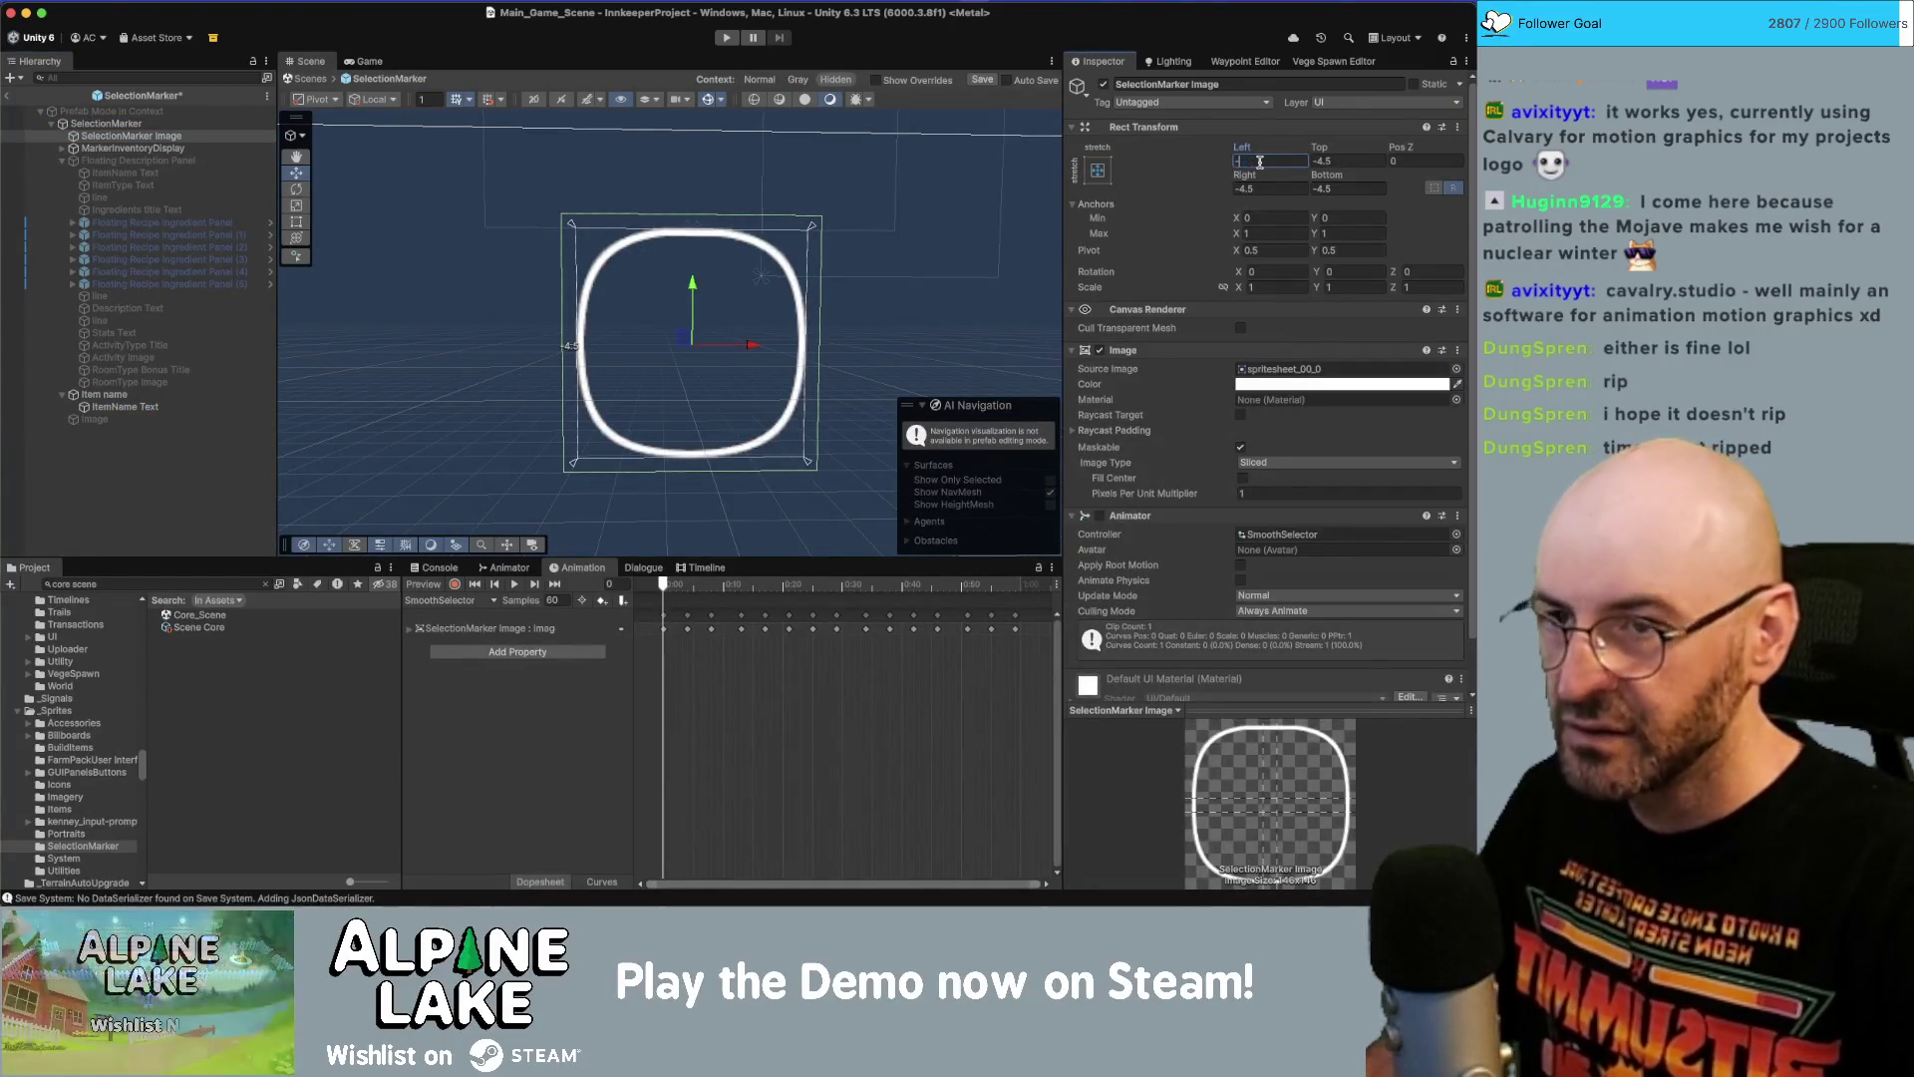
text(-4)
key(Tab)
key(Tab)
text(-4)
key(Tab)
text(-4)
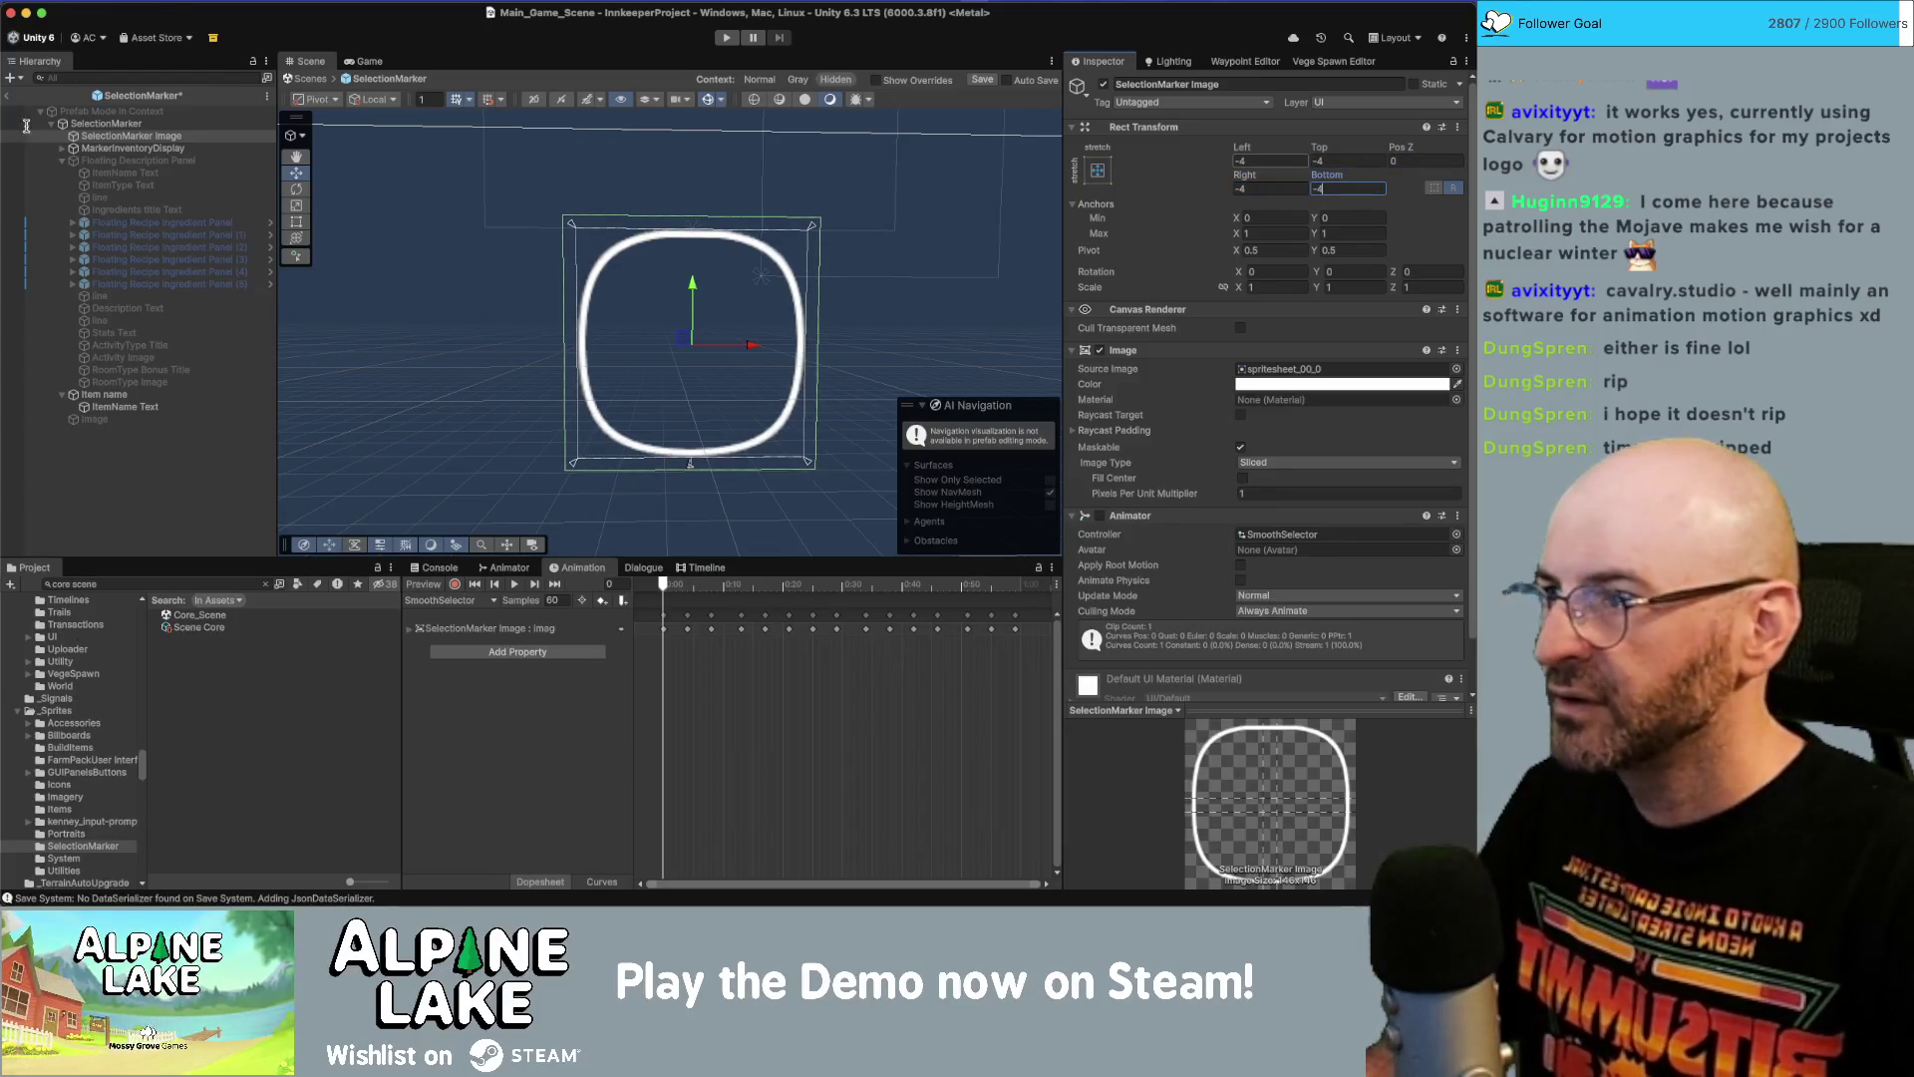
click(7, 97)
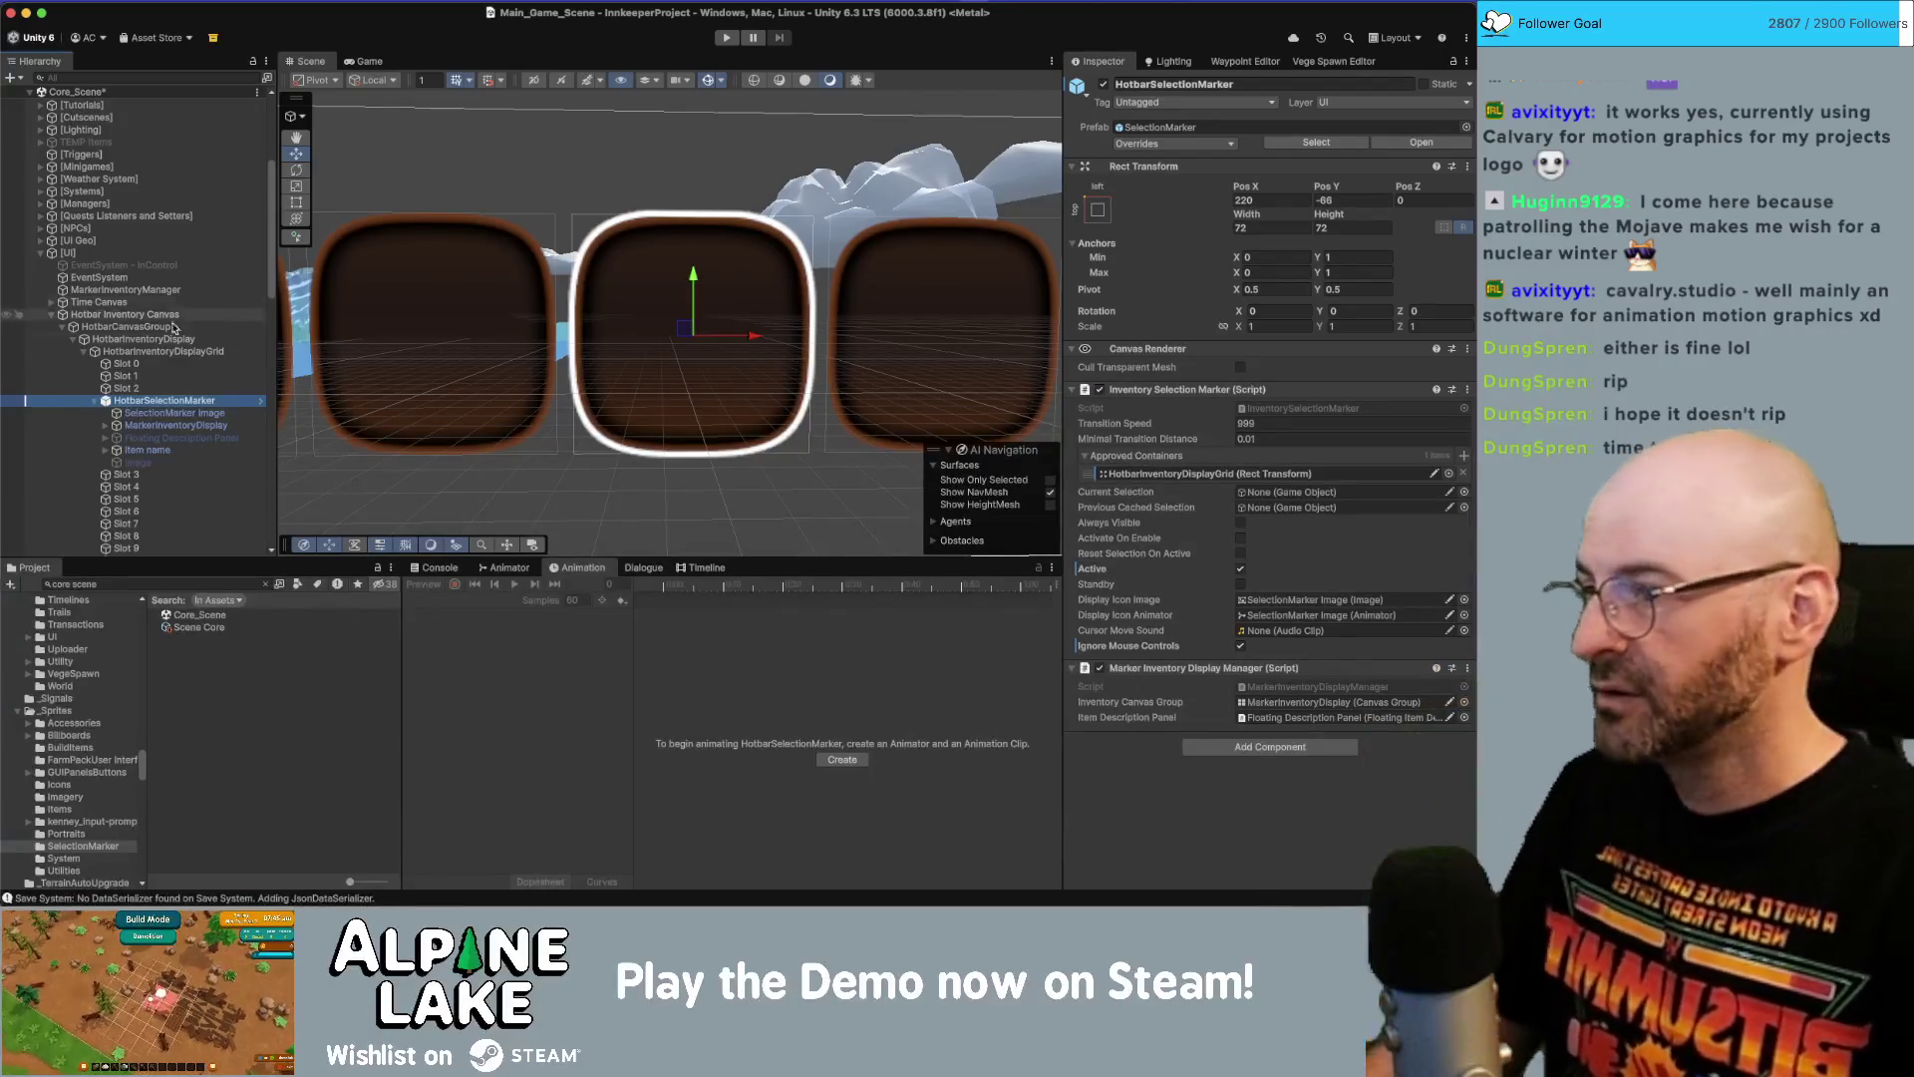
click(95, 401)
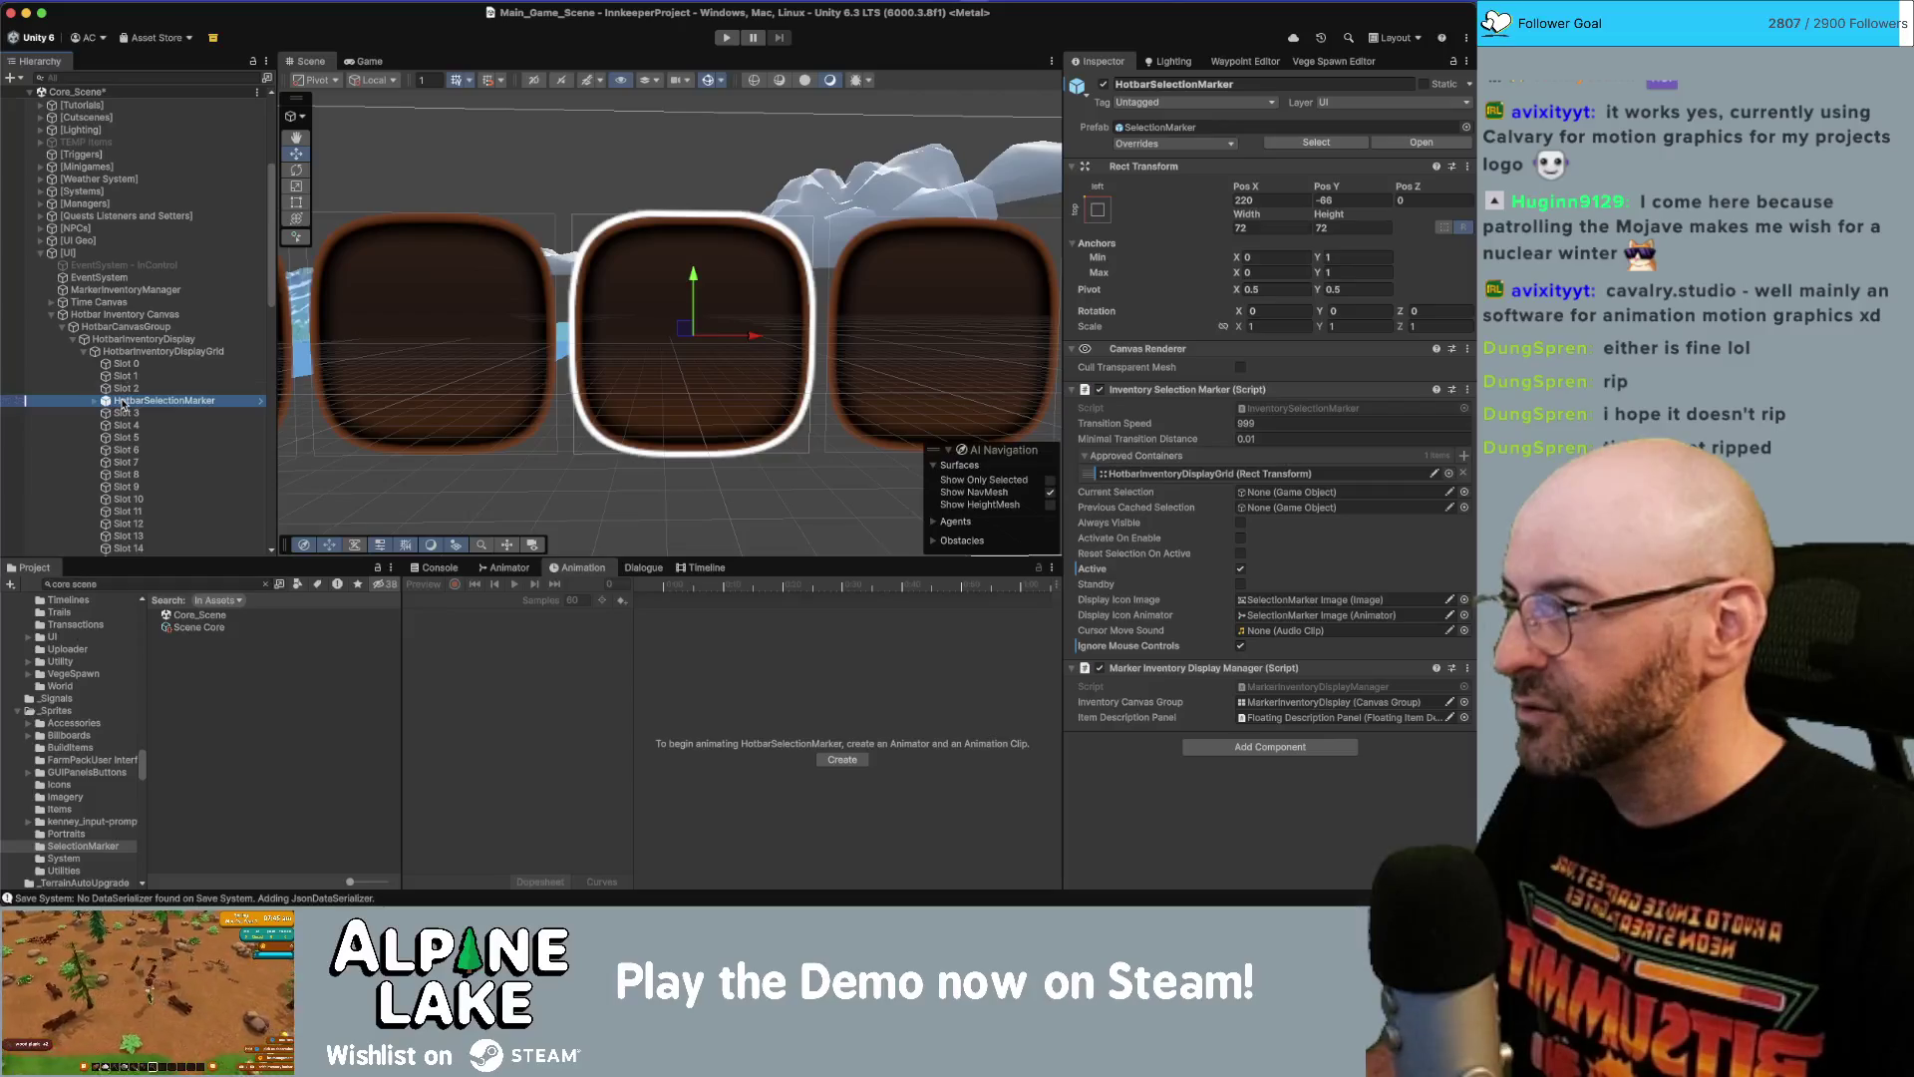
drag(115, 344, 115, 342)
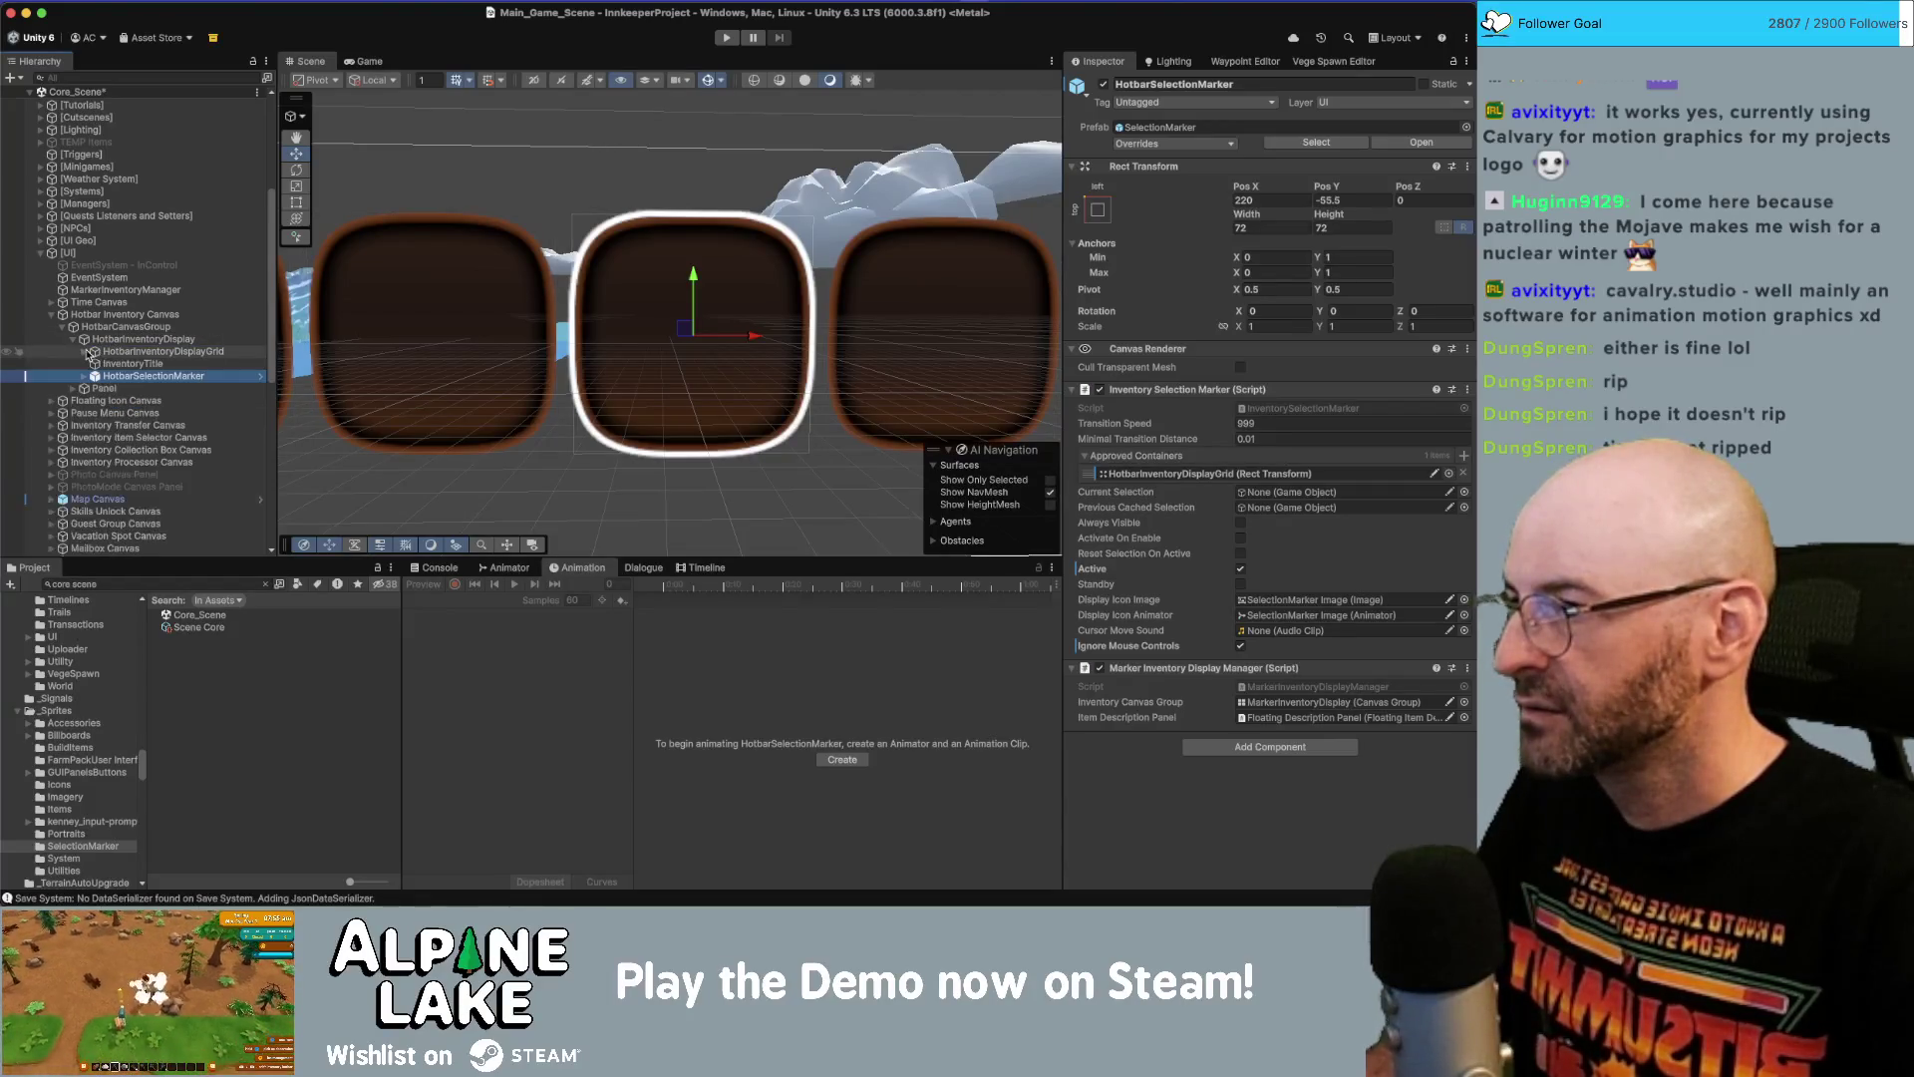
Inspect the HotbarInventoryDisplayGrid layout, enter Play mode and maximize the Game view.
click(127, 354)
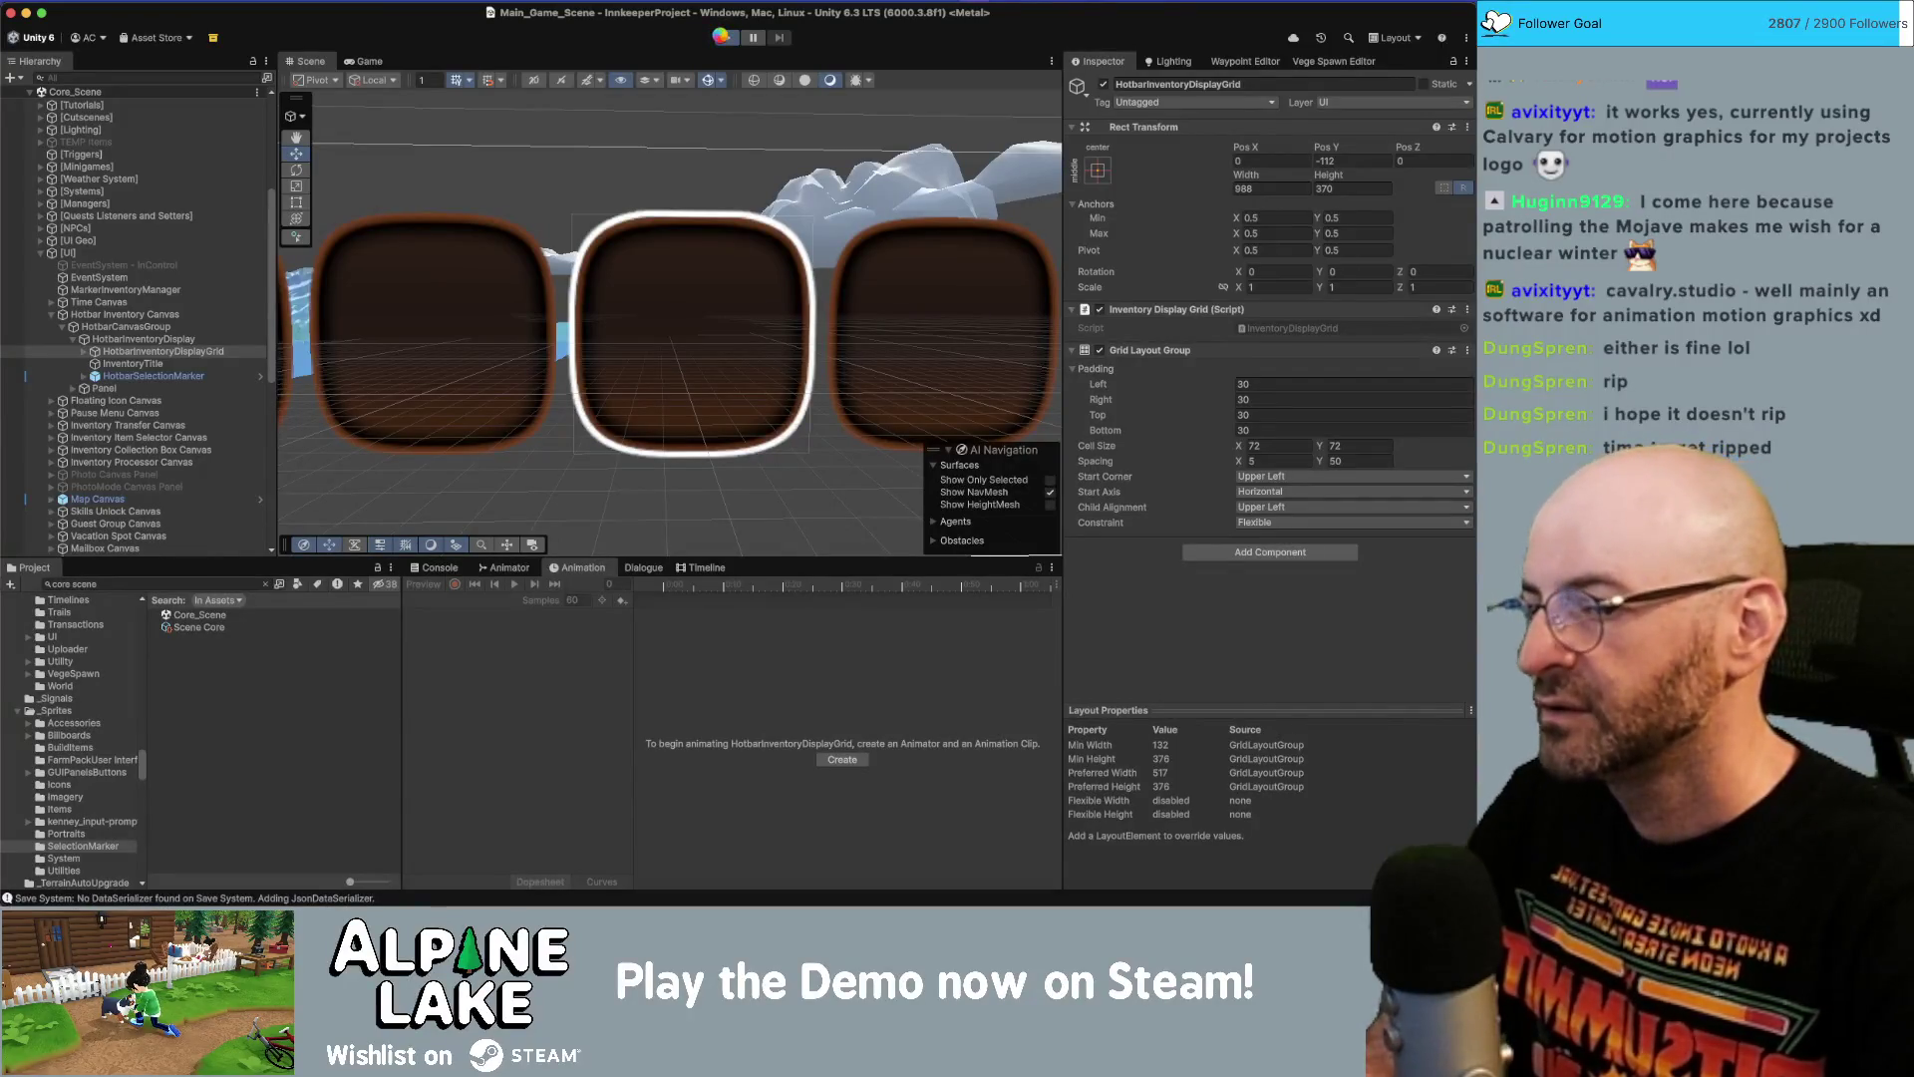
key(super+p)
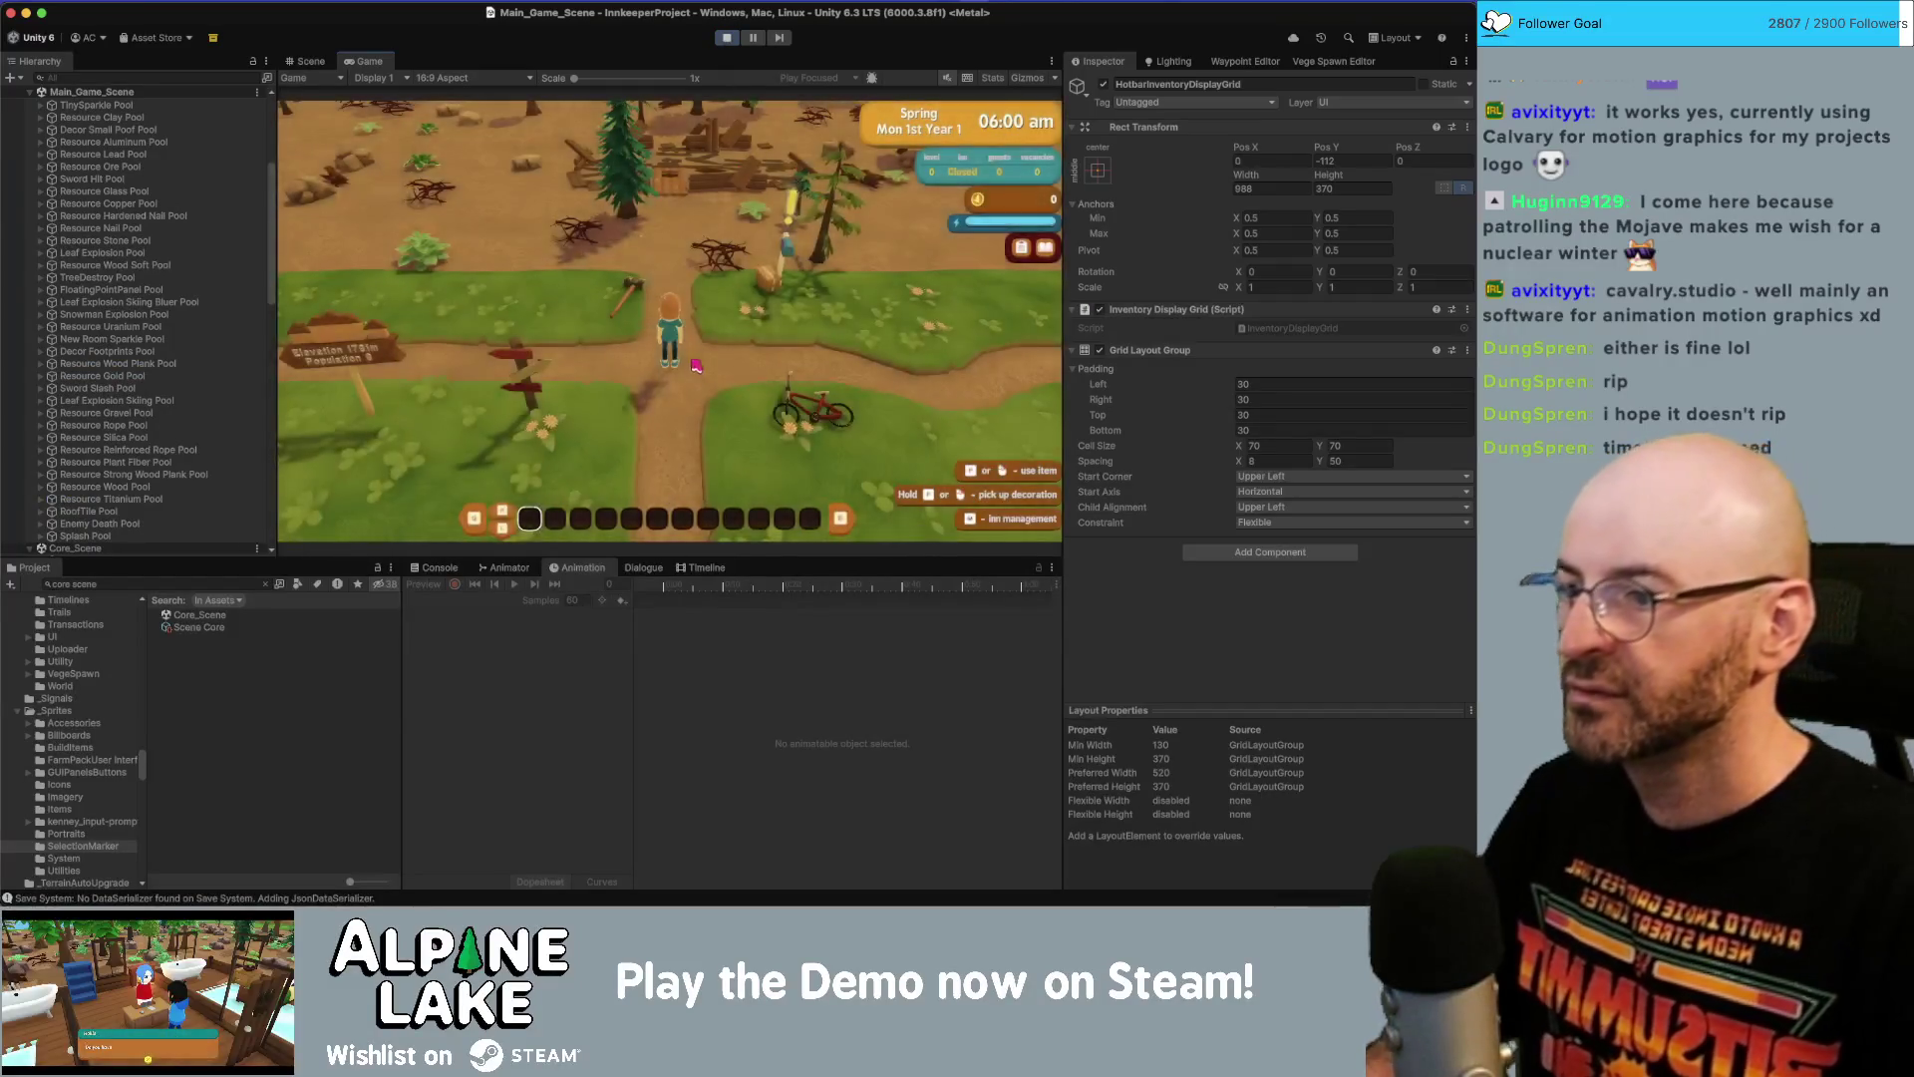
double_click(361, 64)
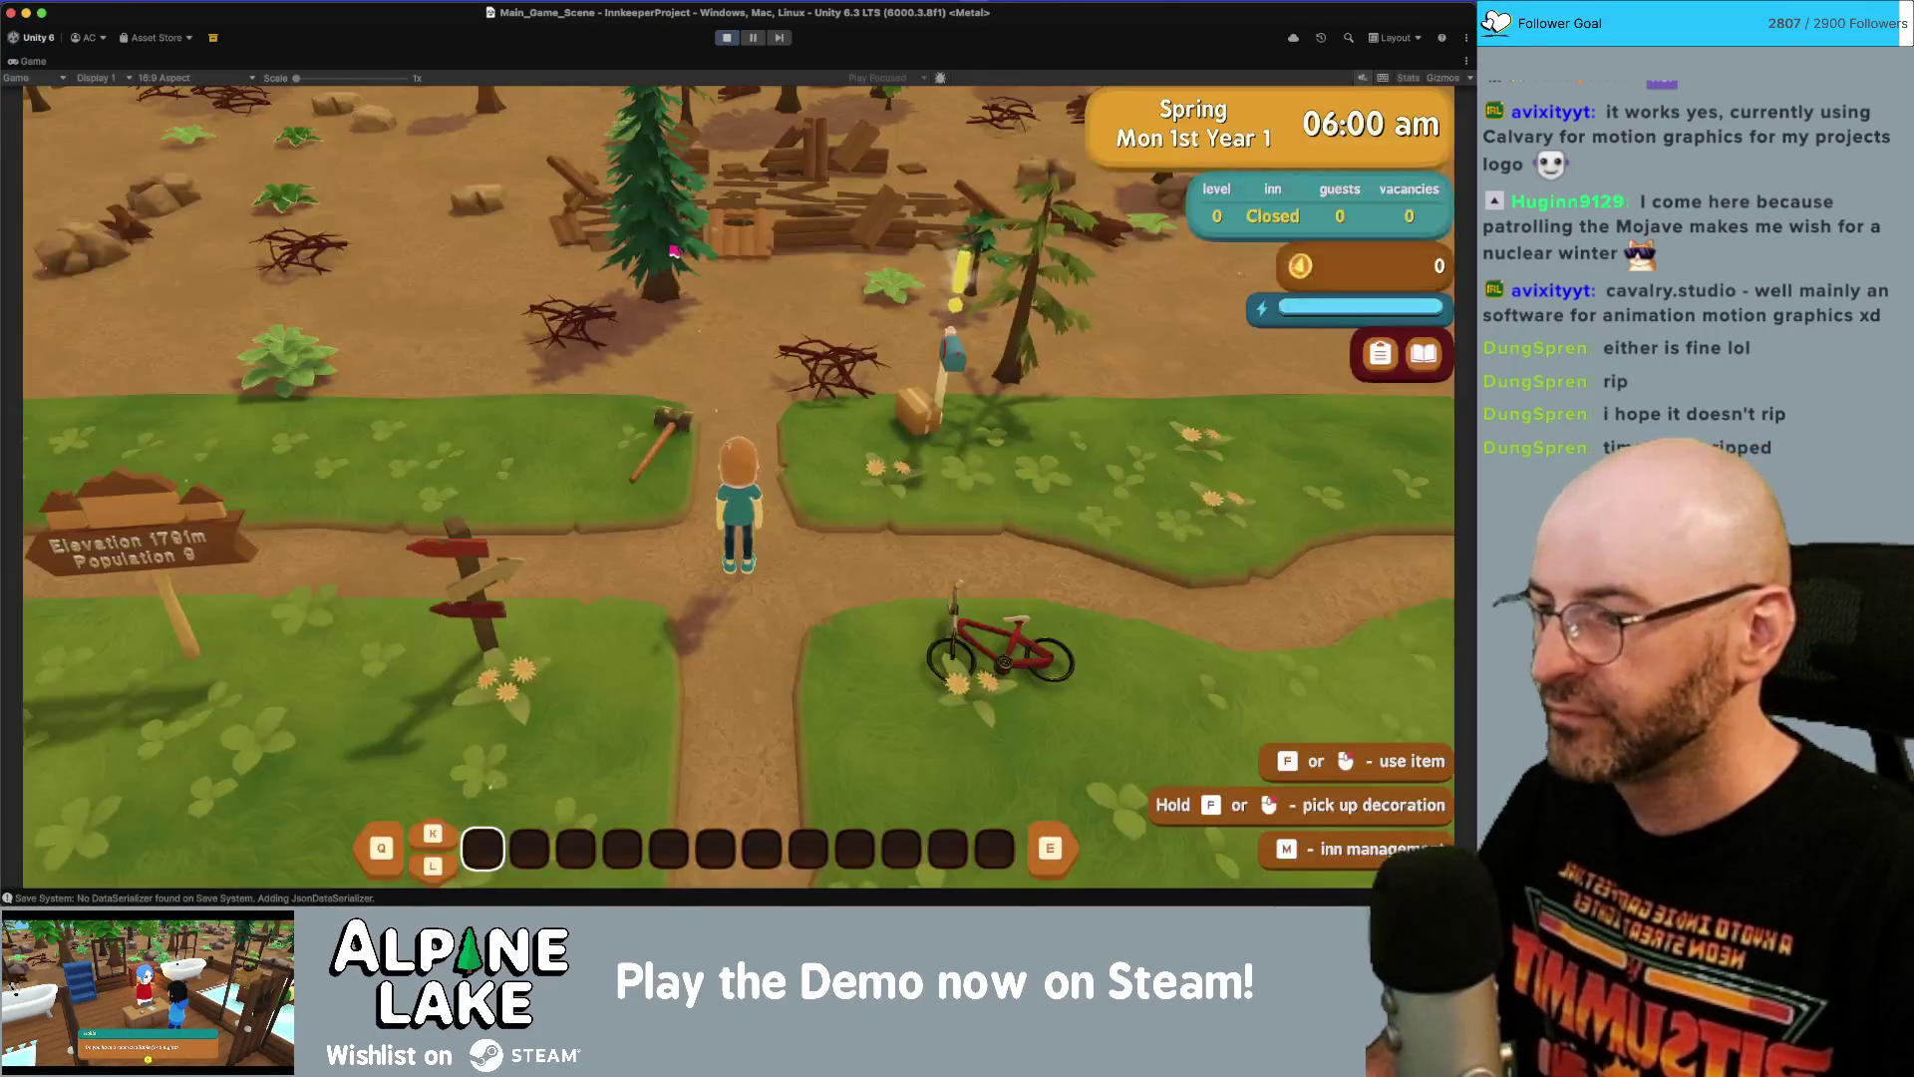
Walk the character around and scroll the marker back and forth across the hotbar slots.
key(d)
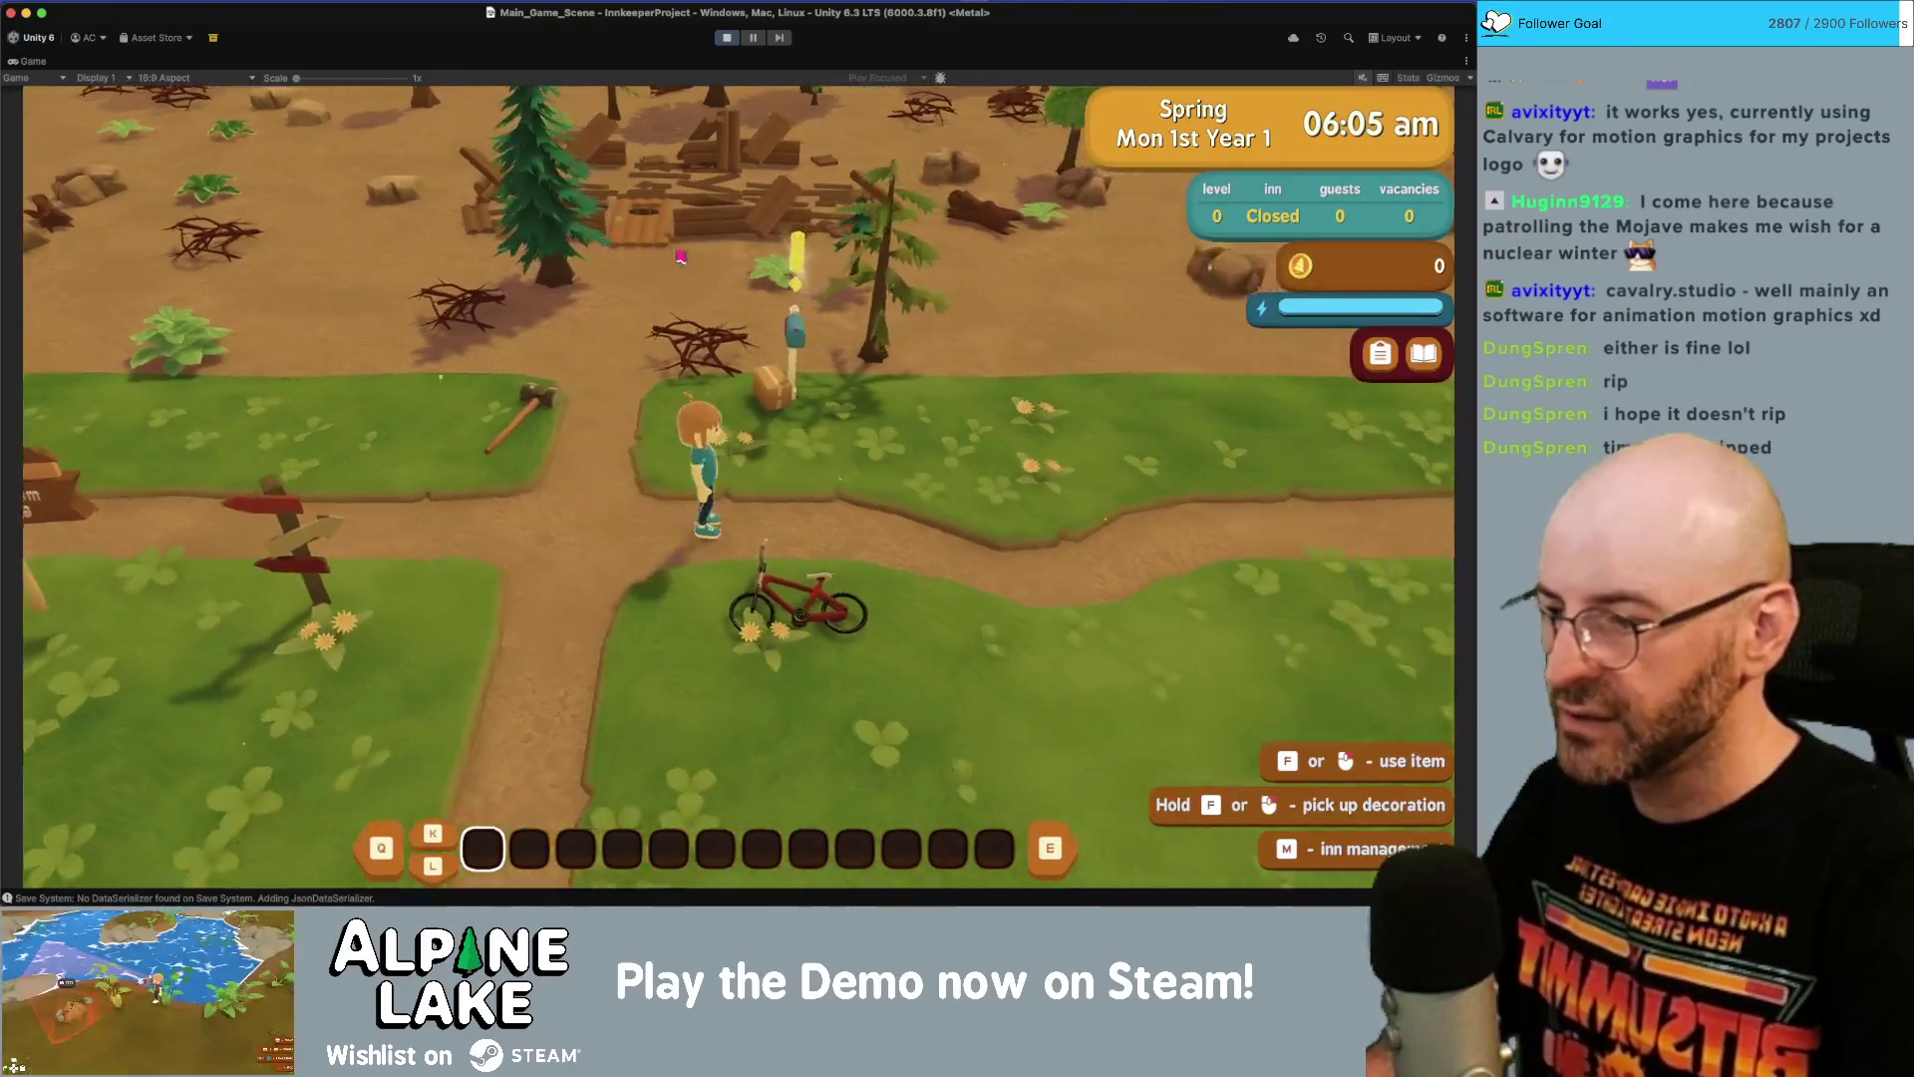
scroll(681, 258, down, 5)
scroll(681, 258, down, 5)
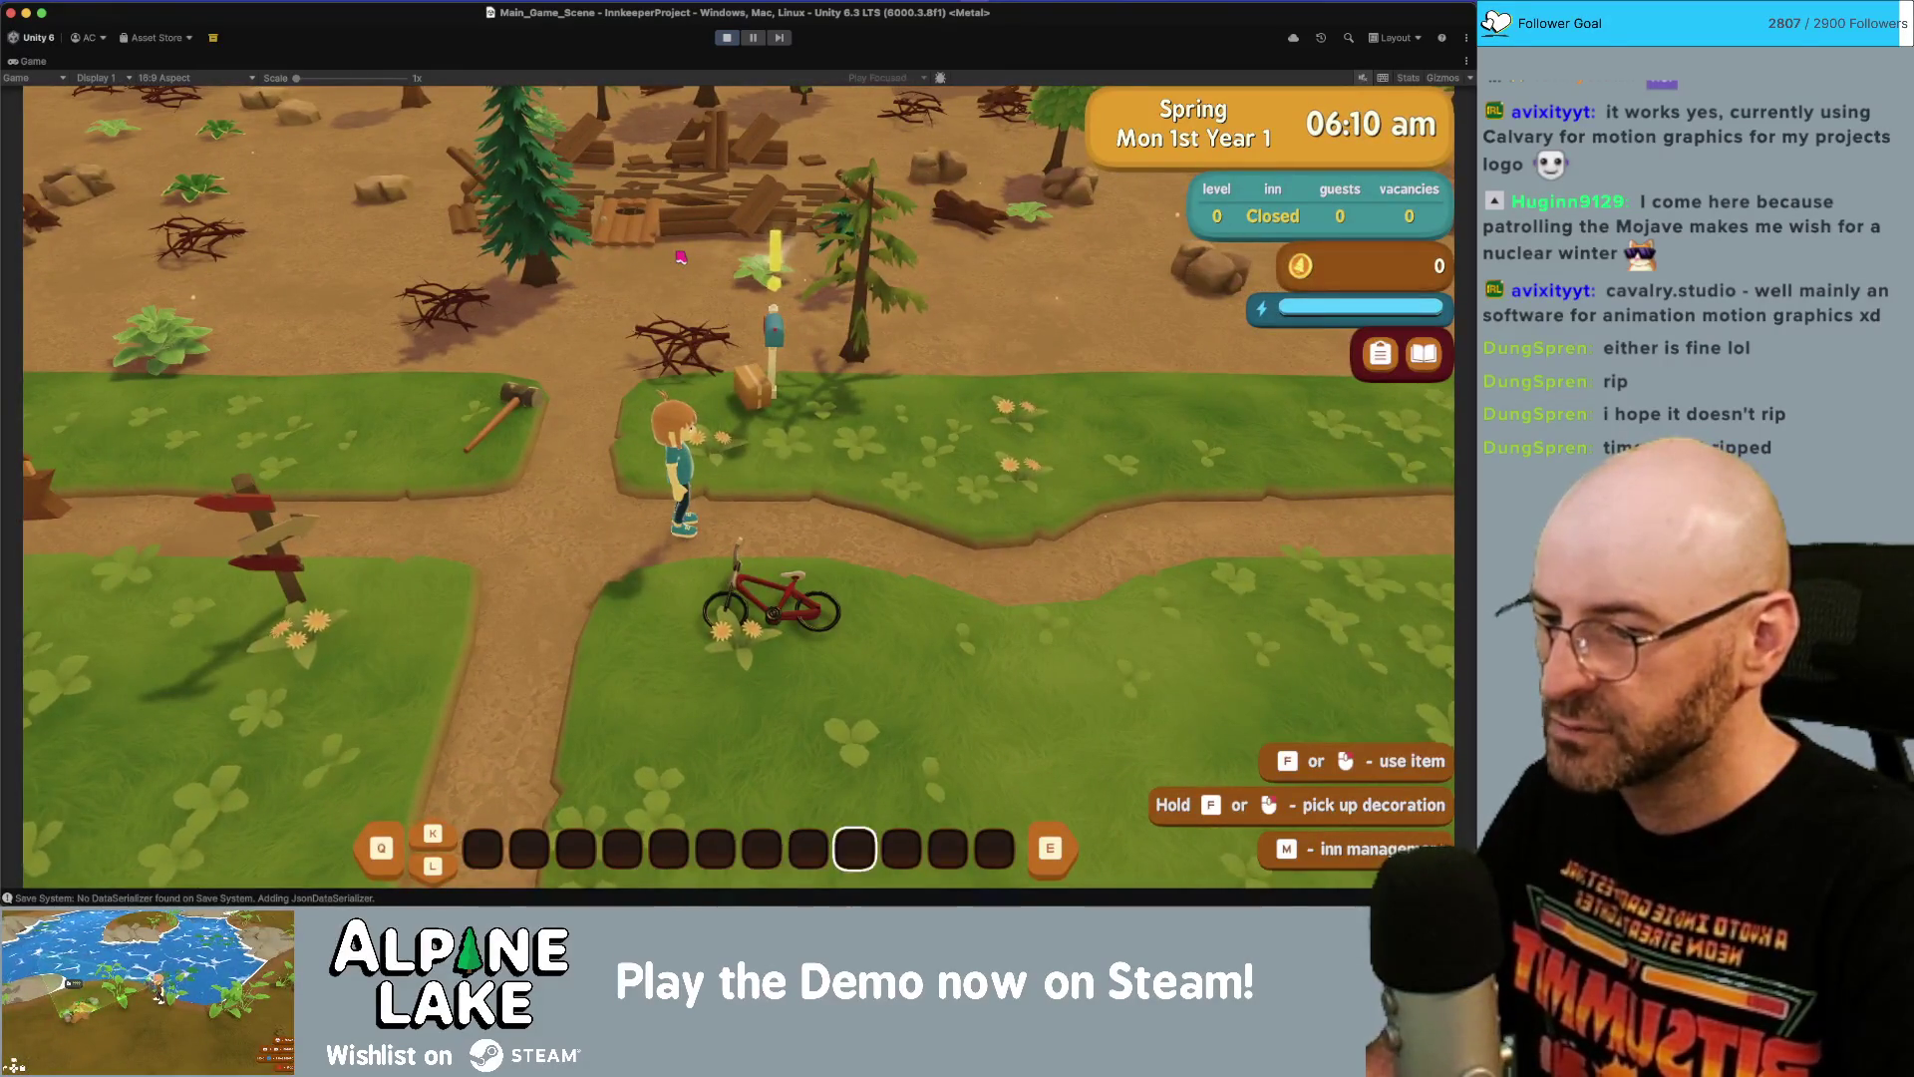
scroll(681, 257, up, 9)
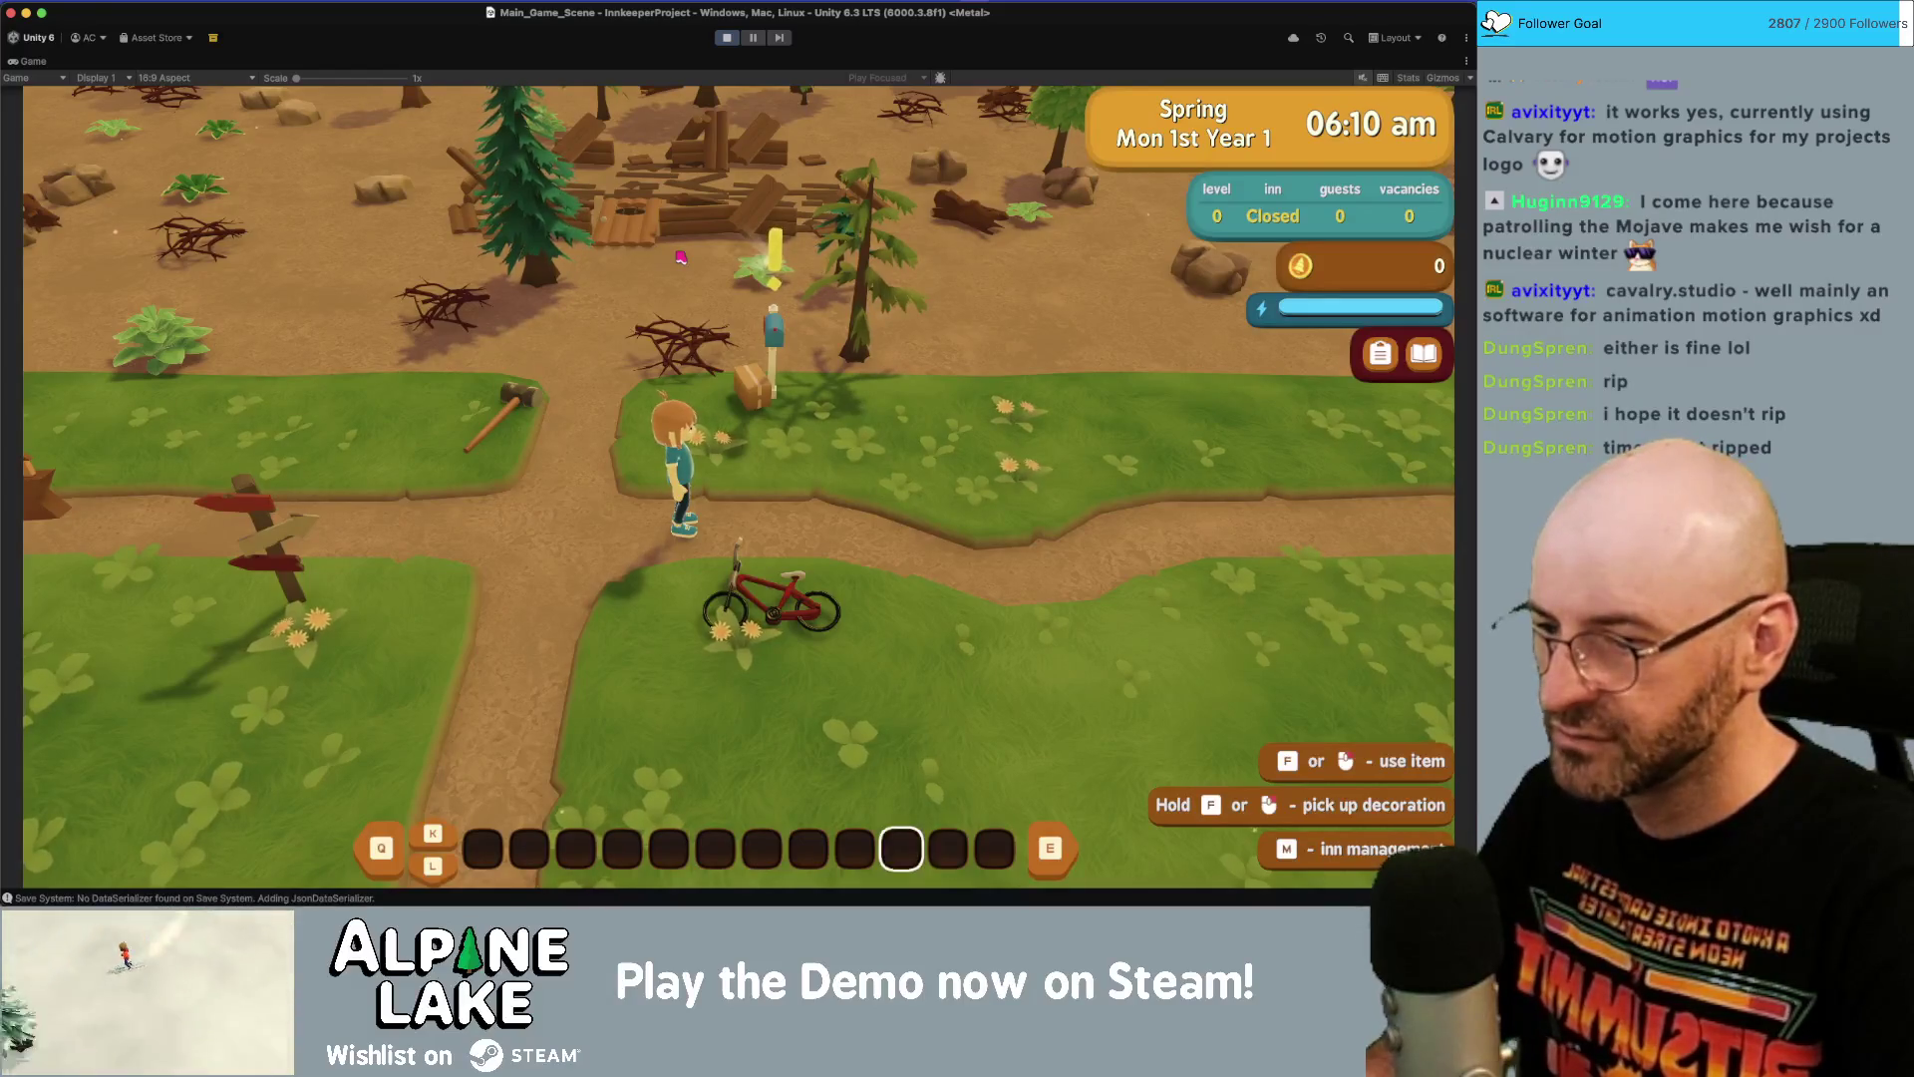
scroll(681, 257, up, 1)
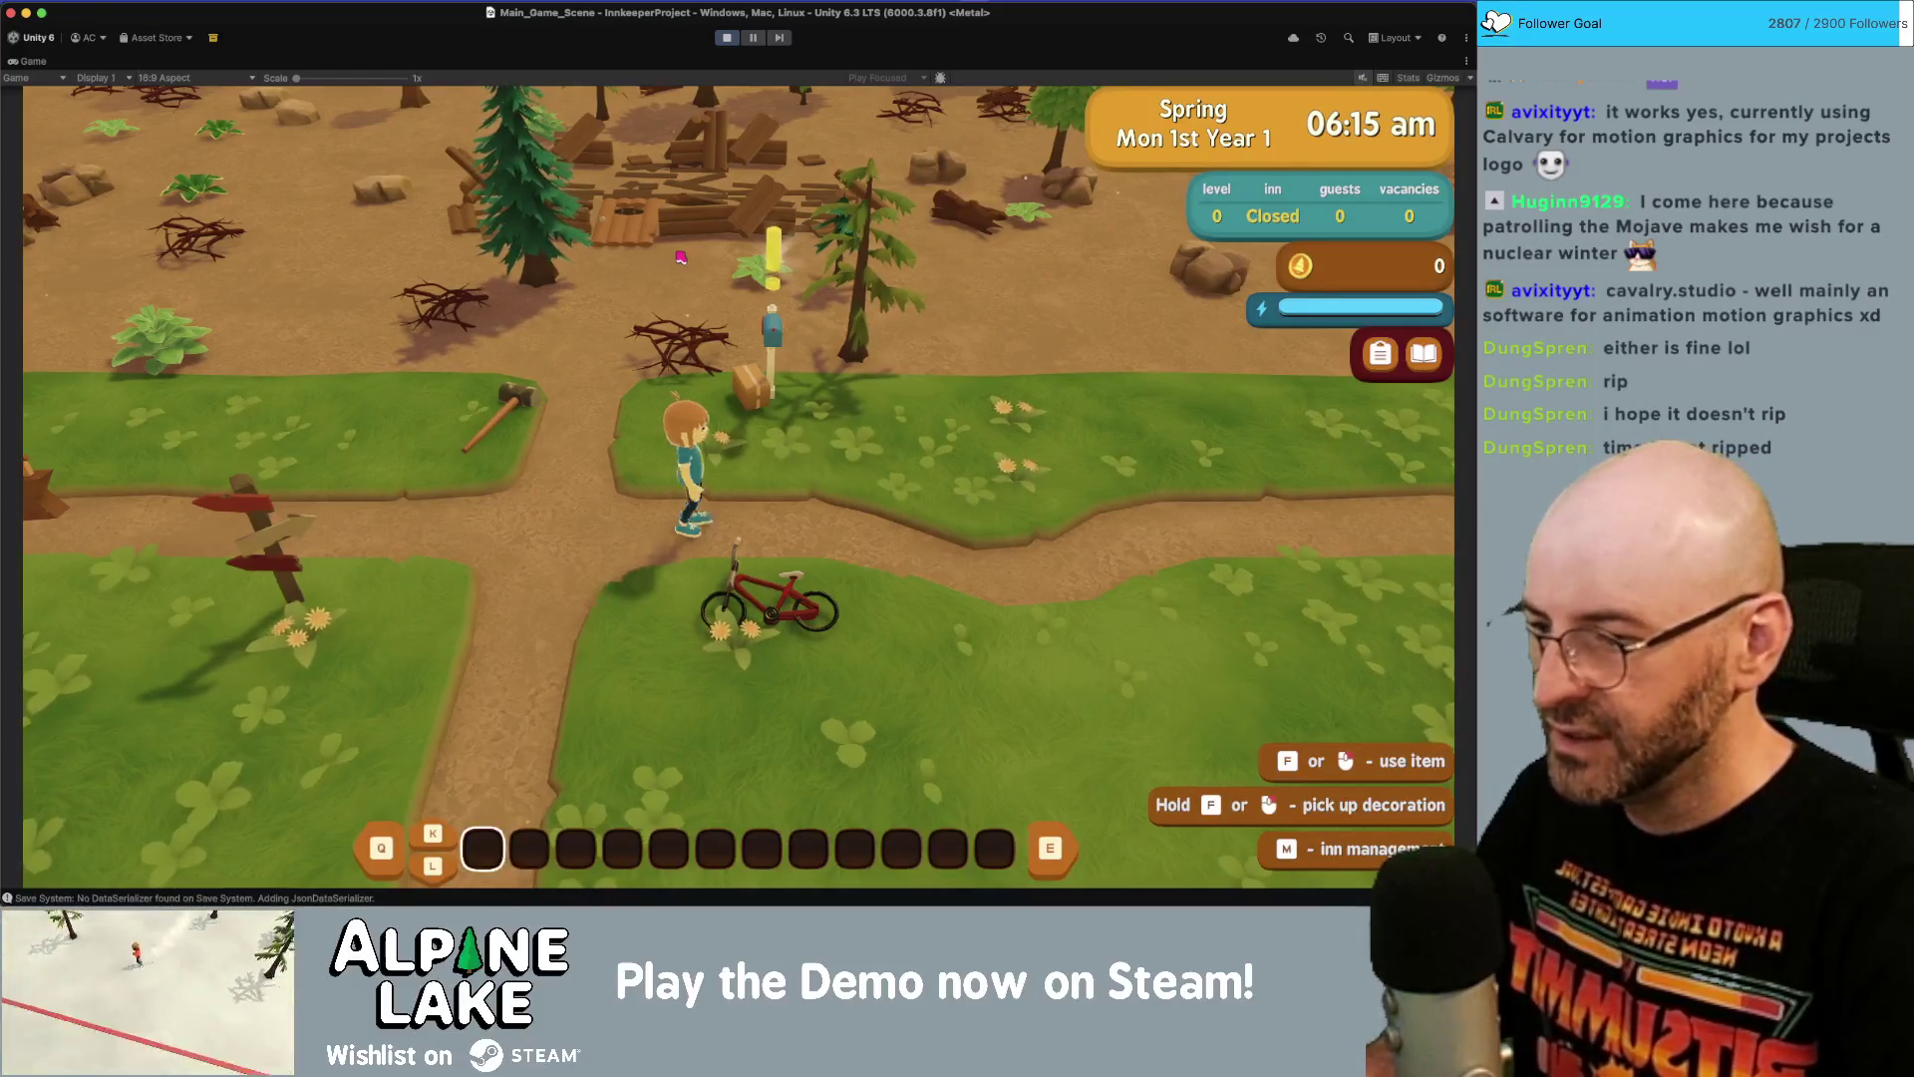
key(w)
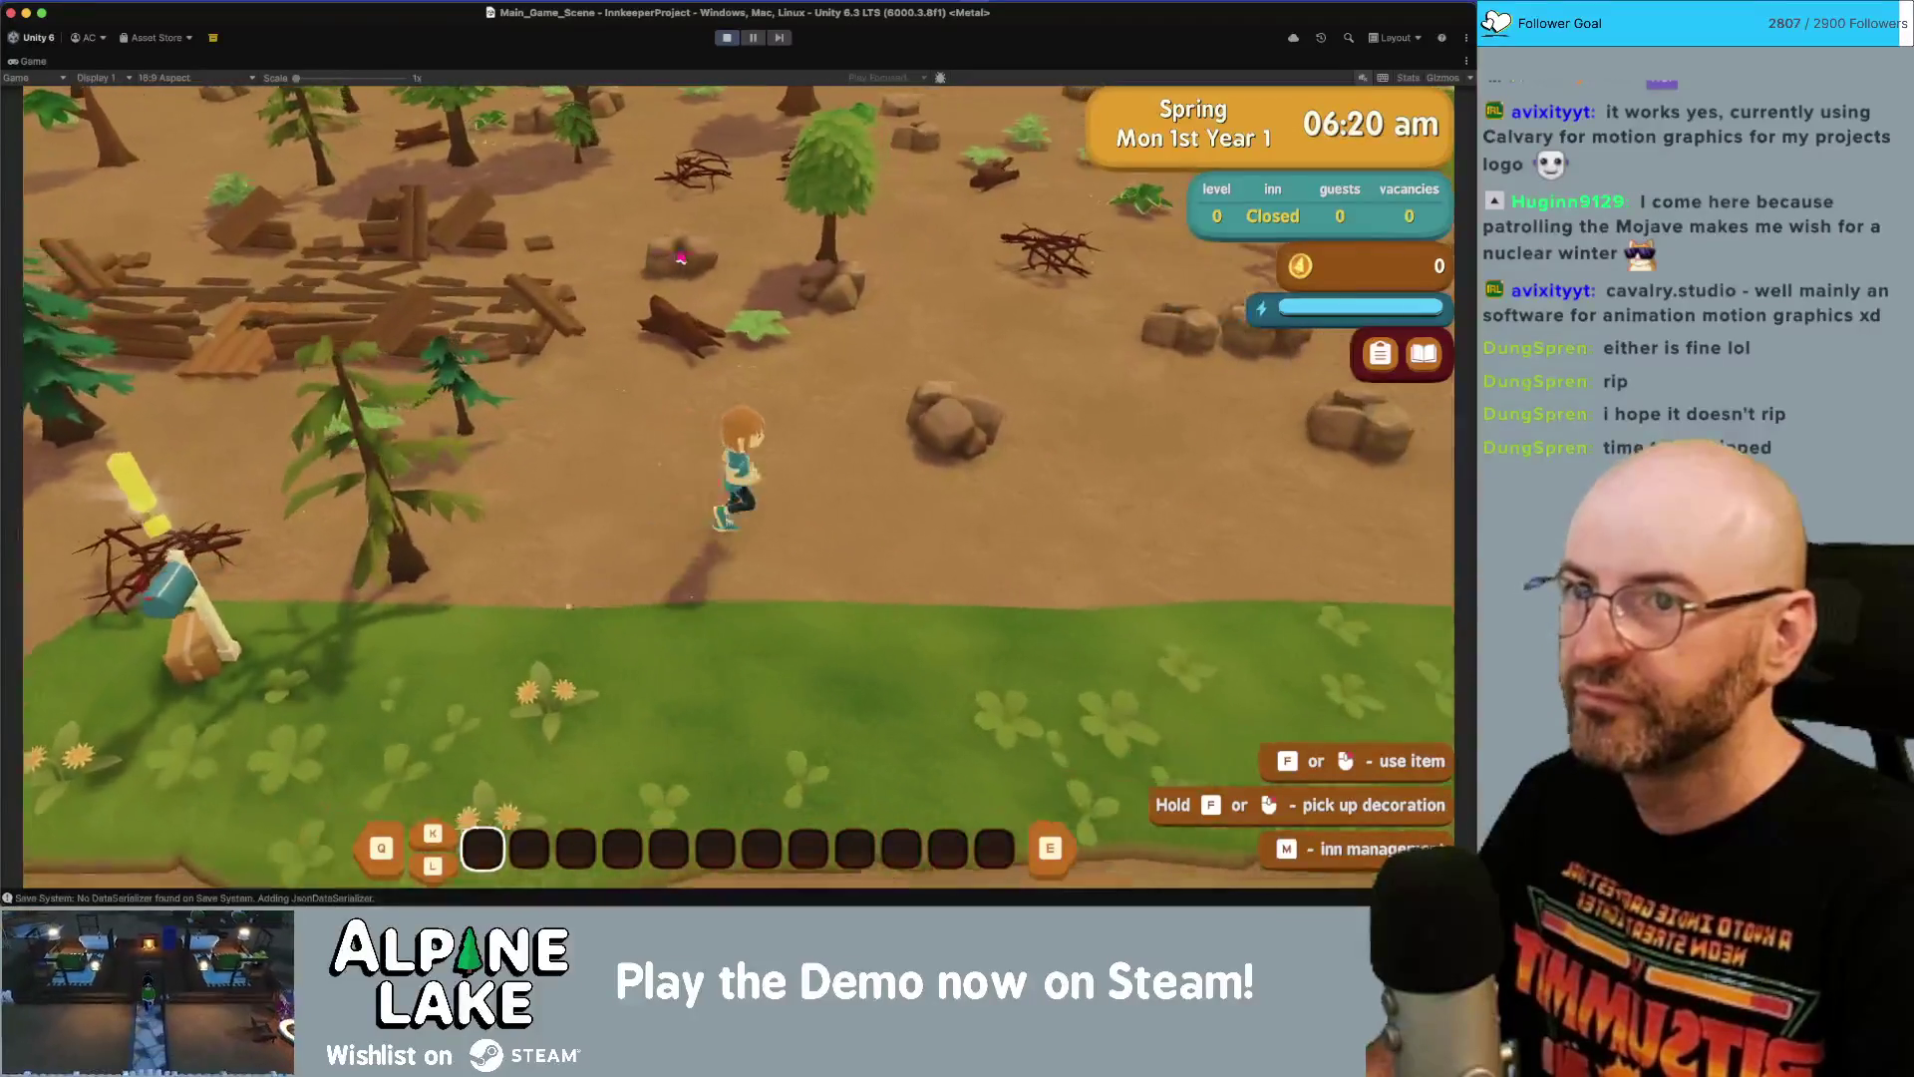
Open the Backpack inventory menu and scroll the marker through its slots.
key(i)
scroll(681, 258, down, 1)
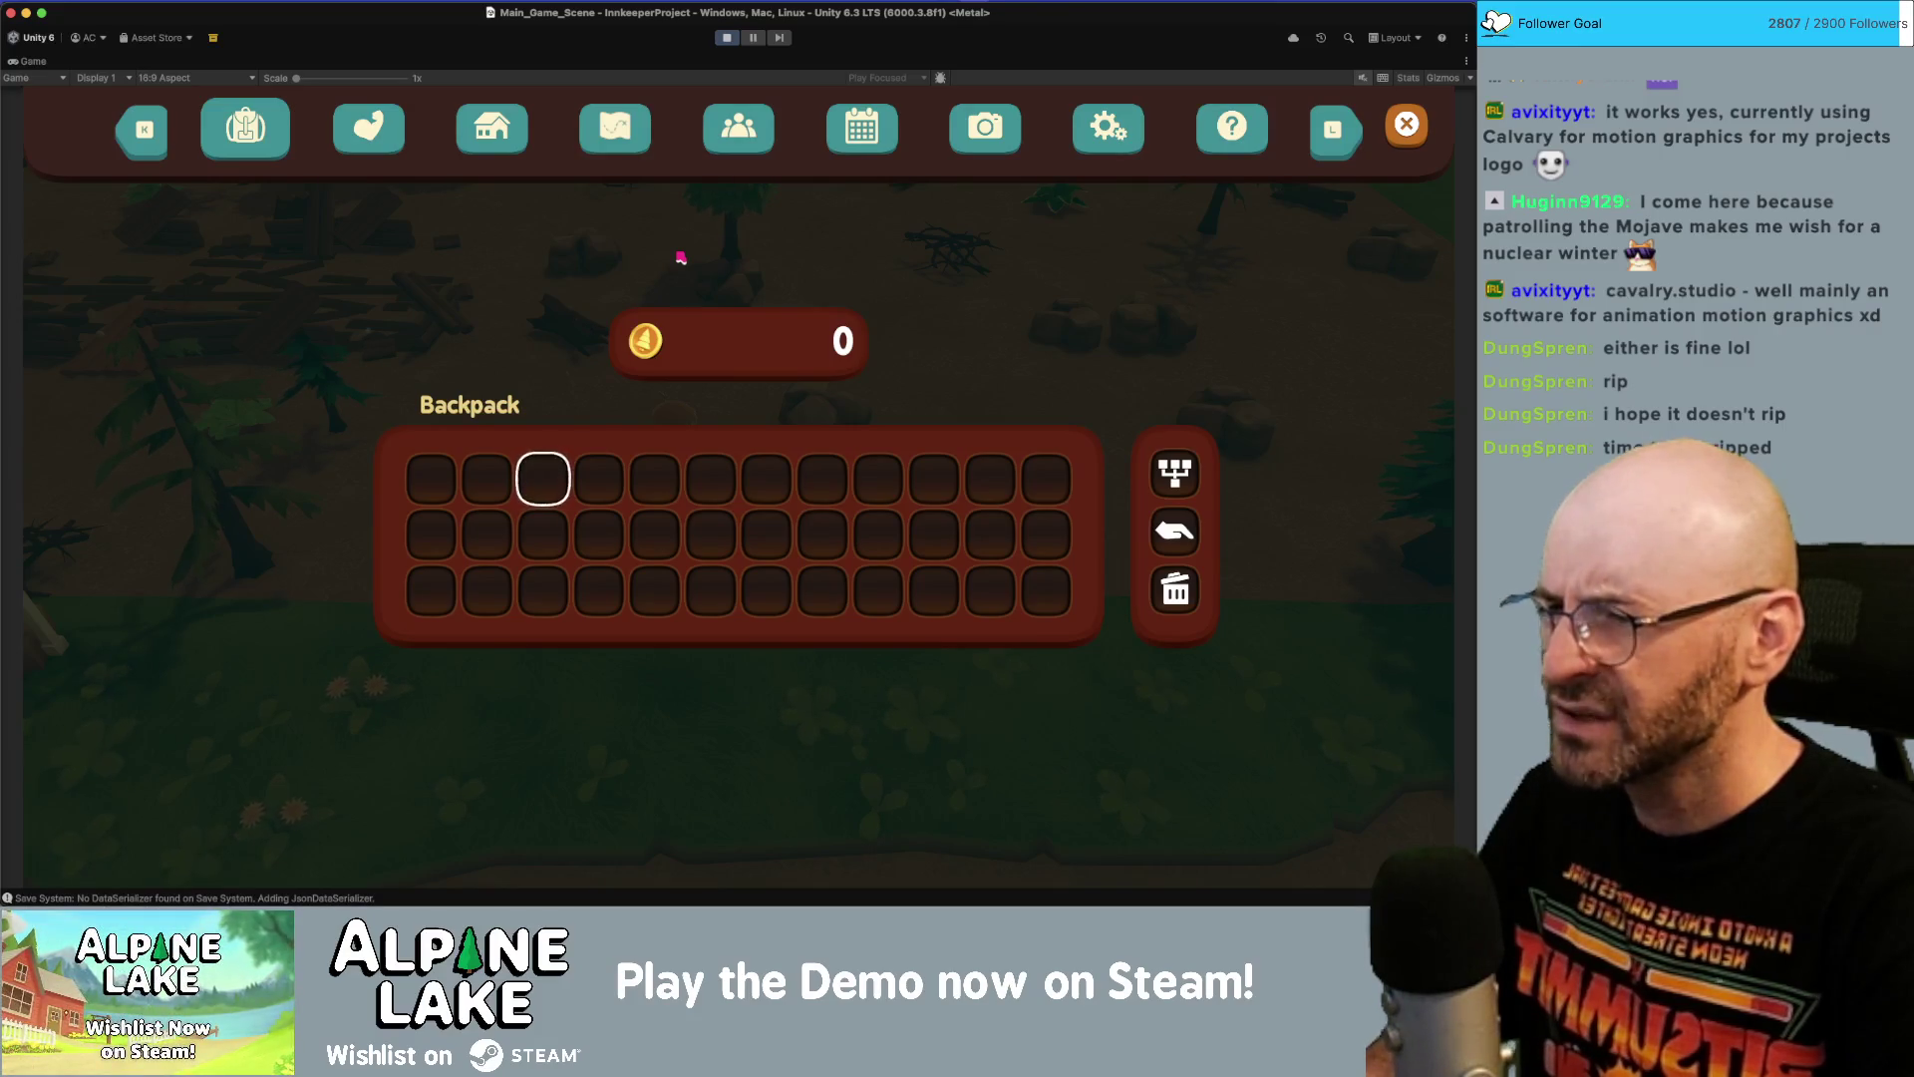
scroll(681, 257, down, 2)
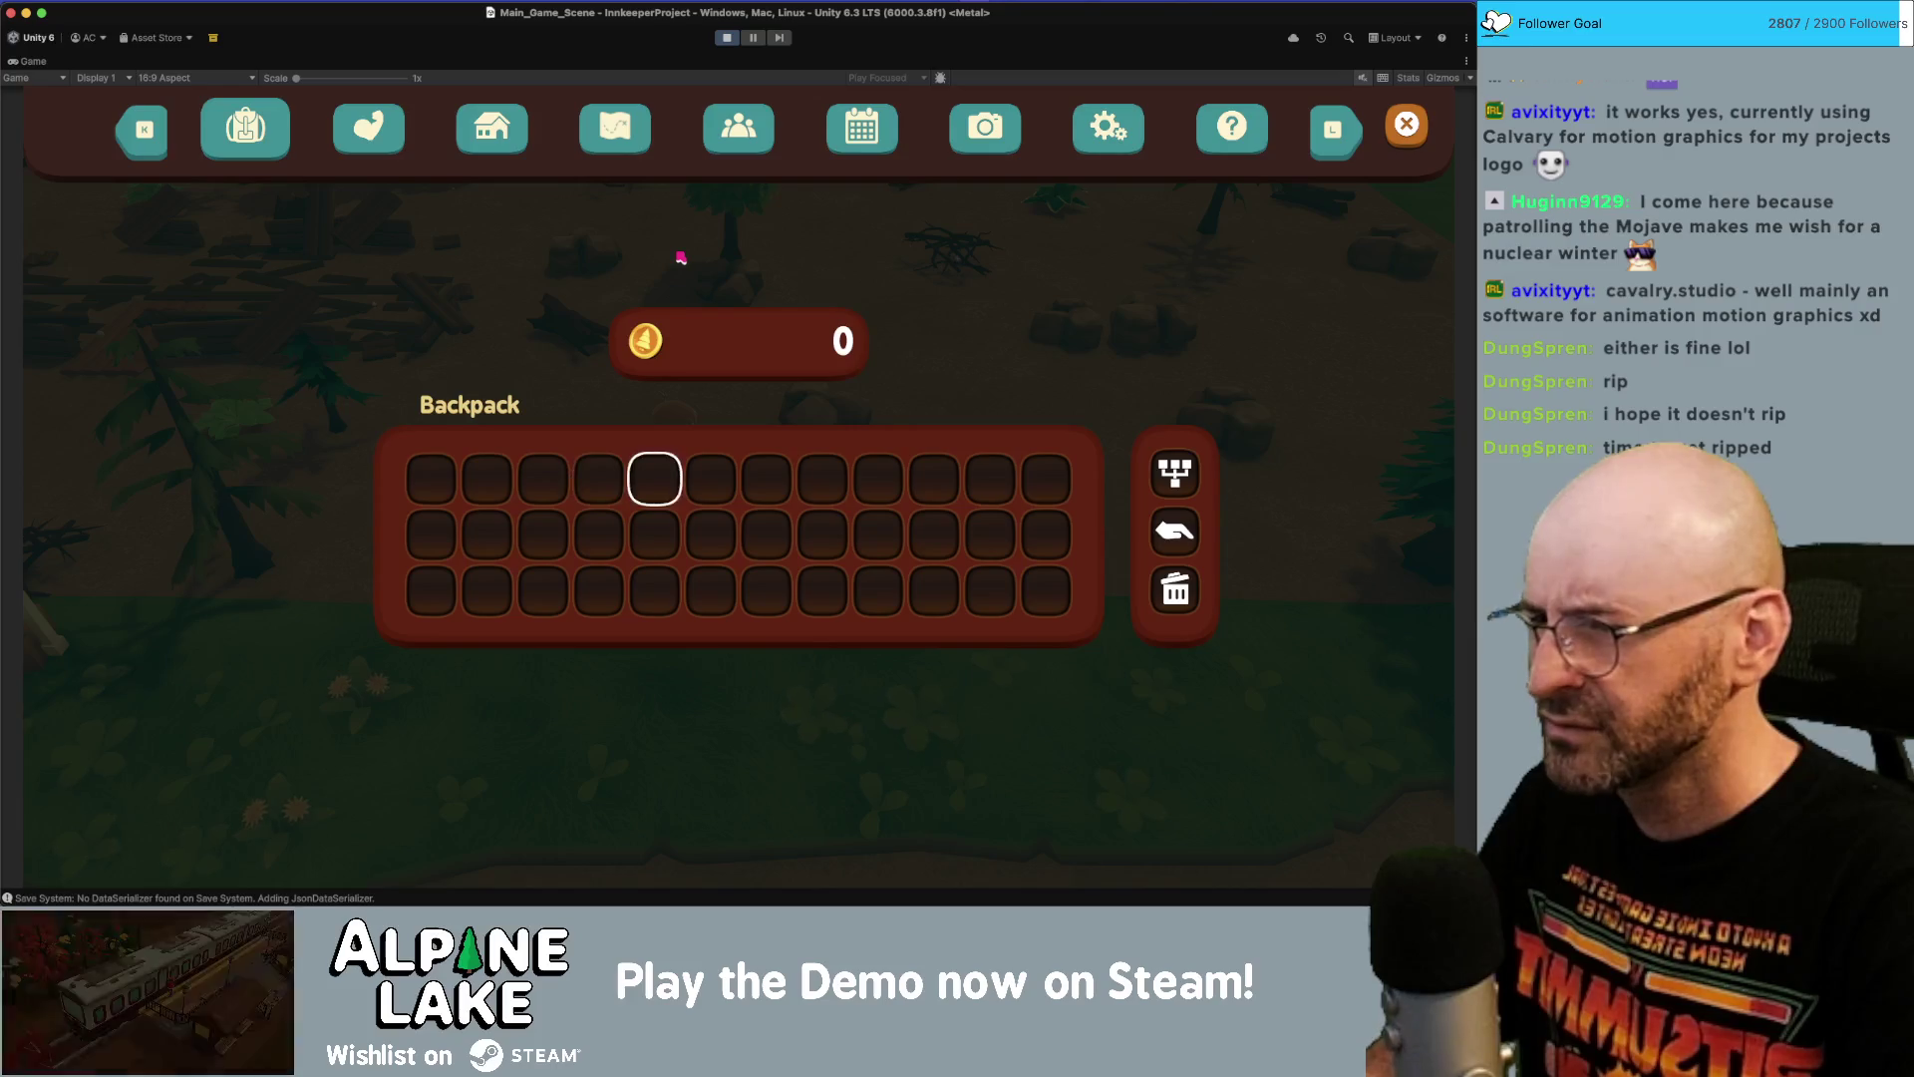
scroll(681, 257, up, 2)
scroll(681, 257, down, 5)
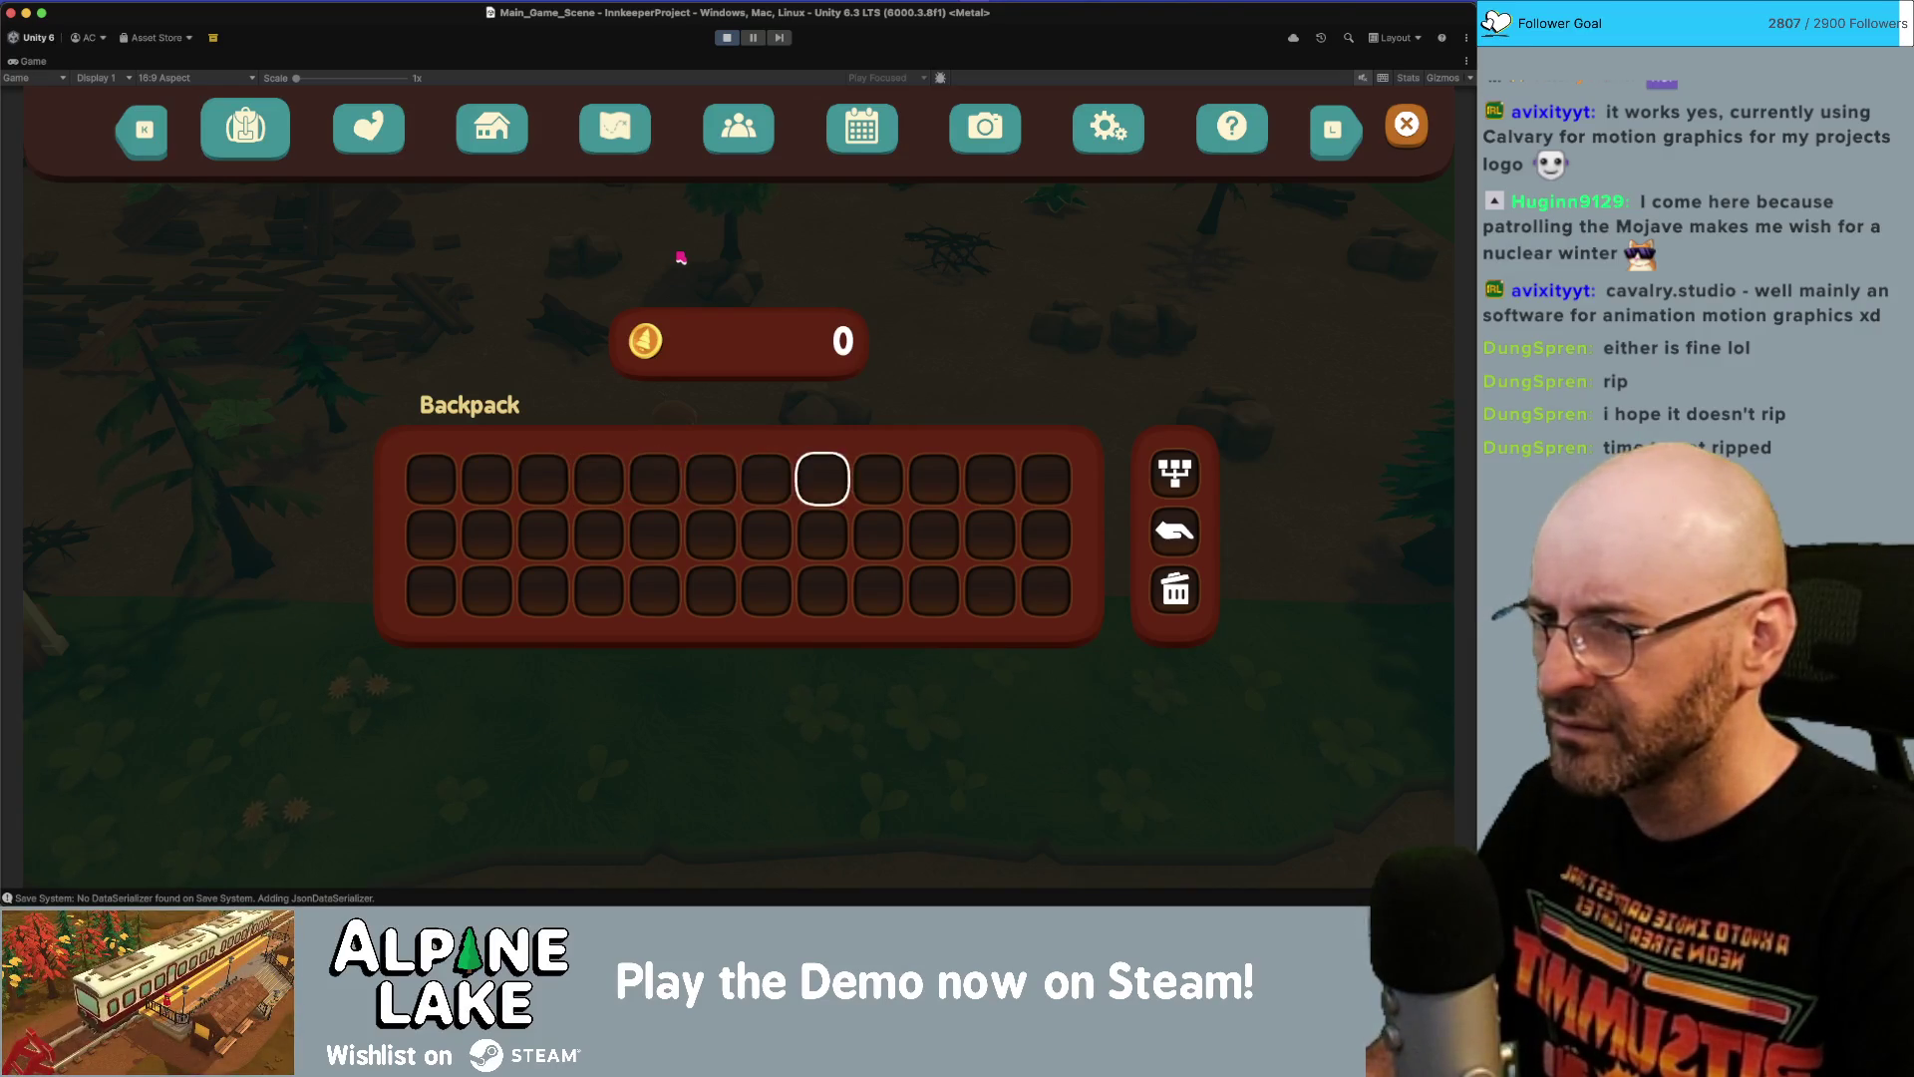
scroll(681, 258, down, 1)
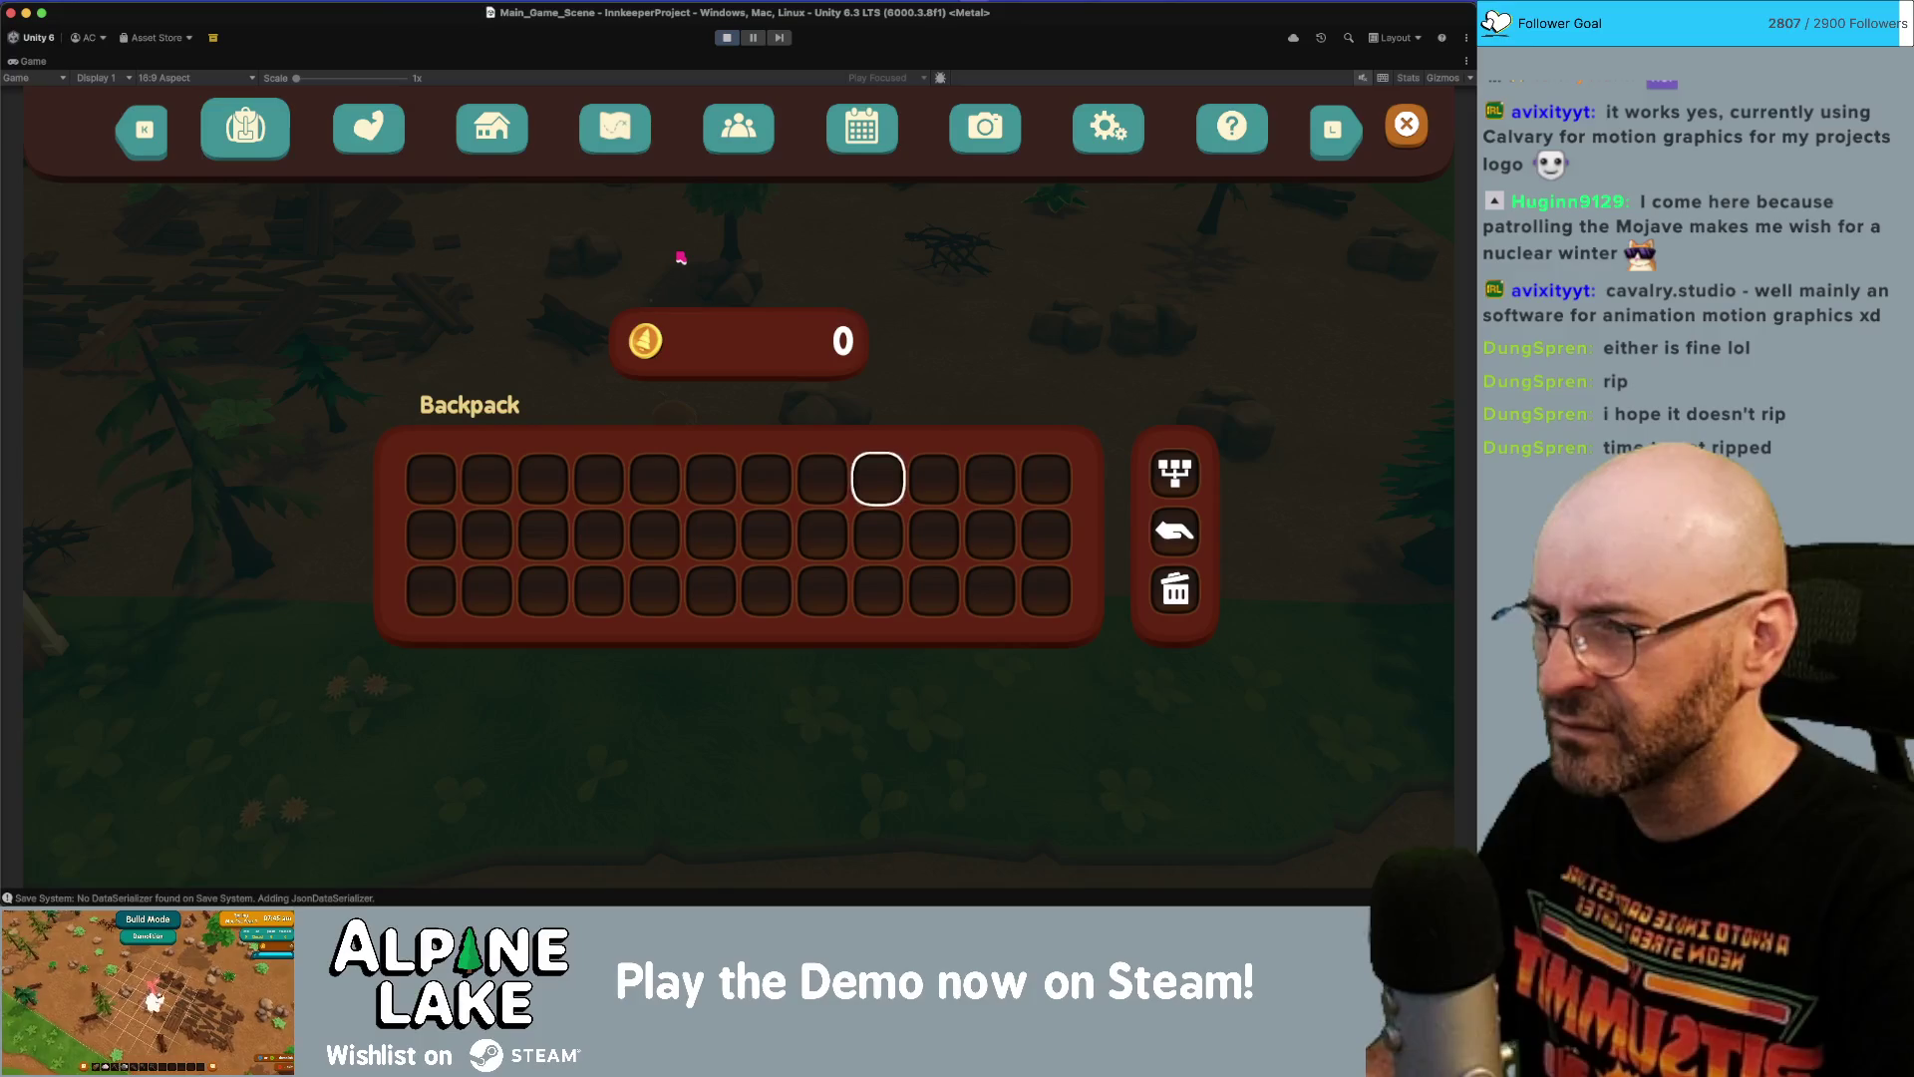
scroll(680, 258, down, 4)
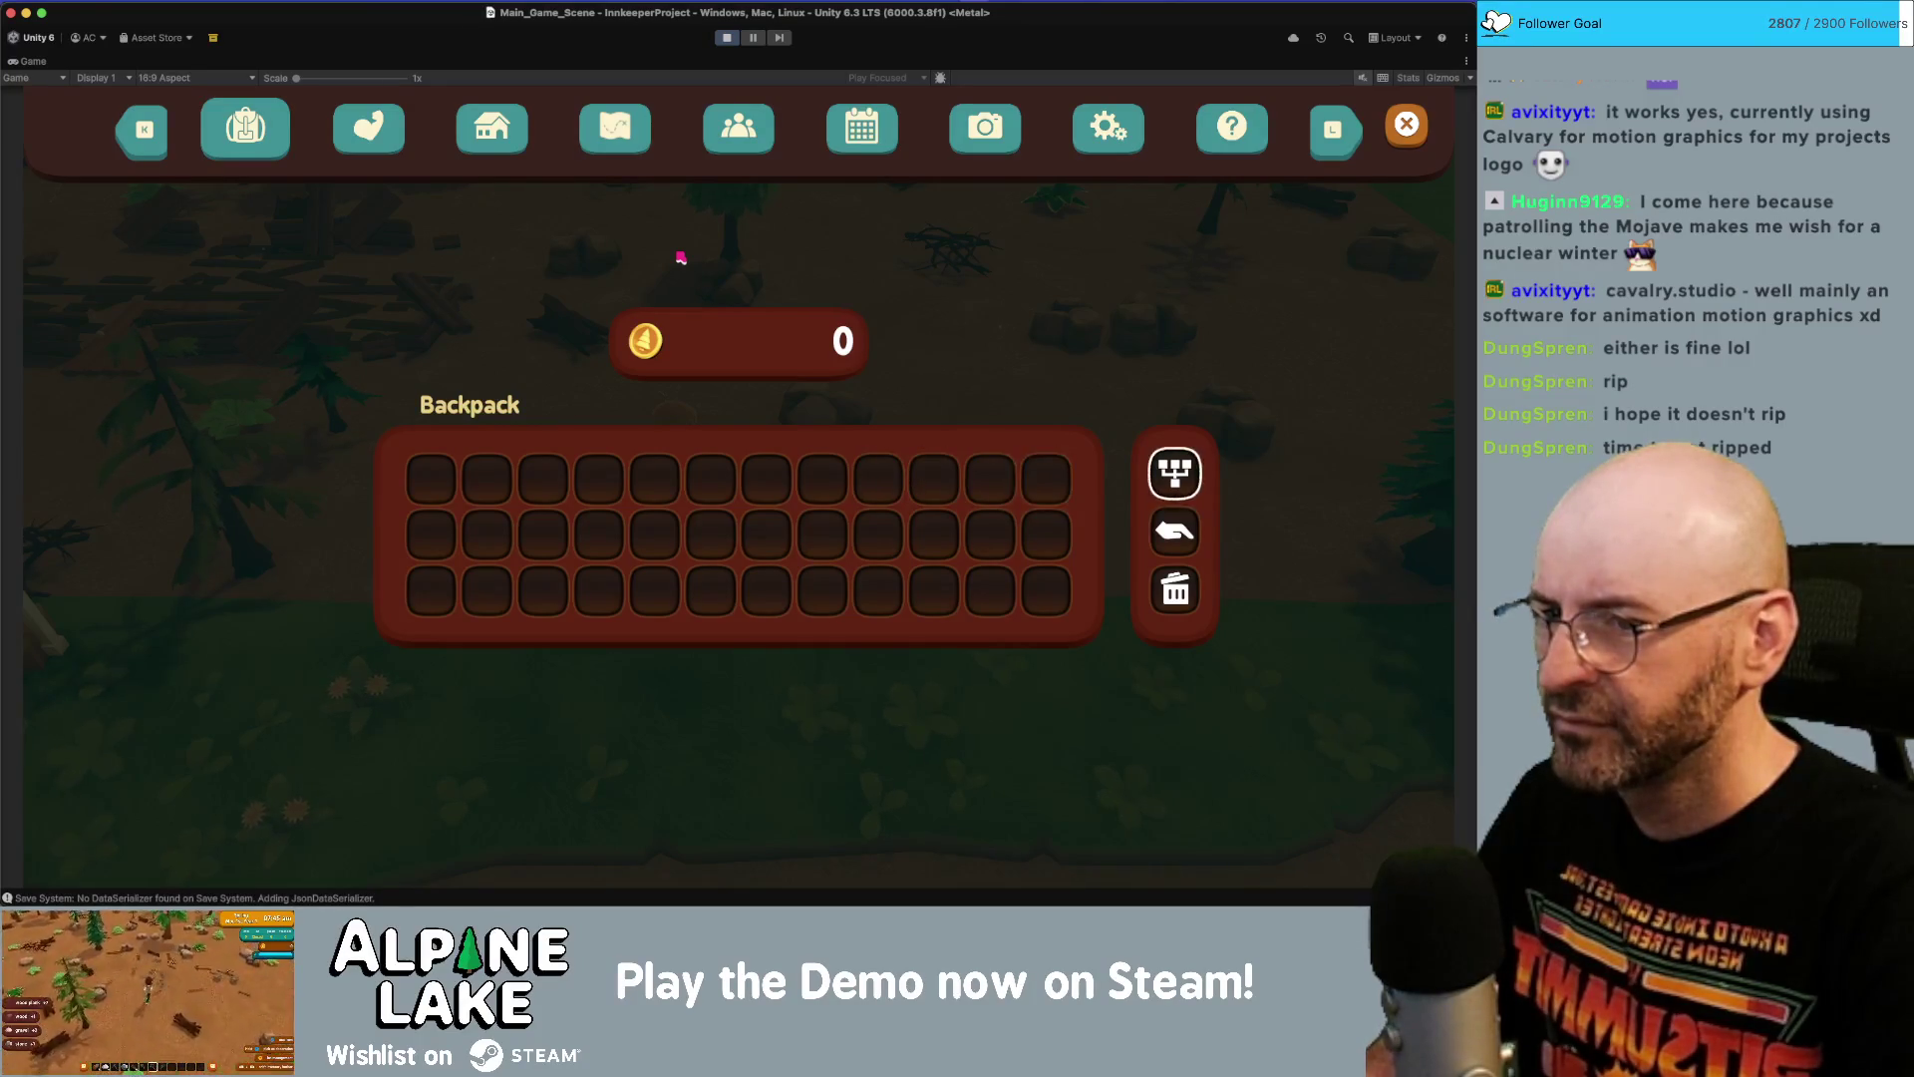
Page through the menu to Calendar and Photos, return to Backpack, and step the highlight across slots.
key(l)
key(l)
key(l)
key(l)
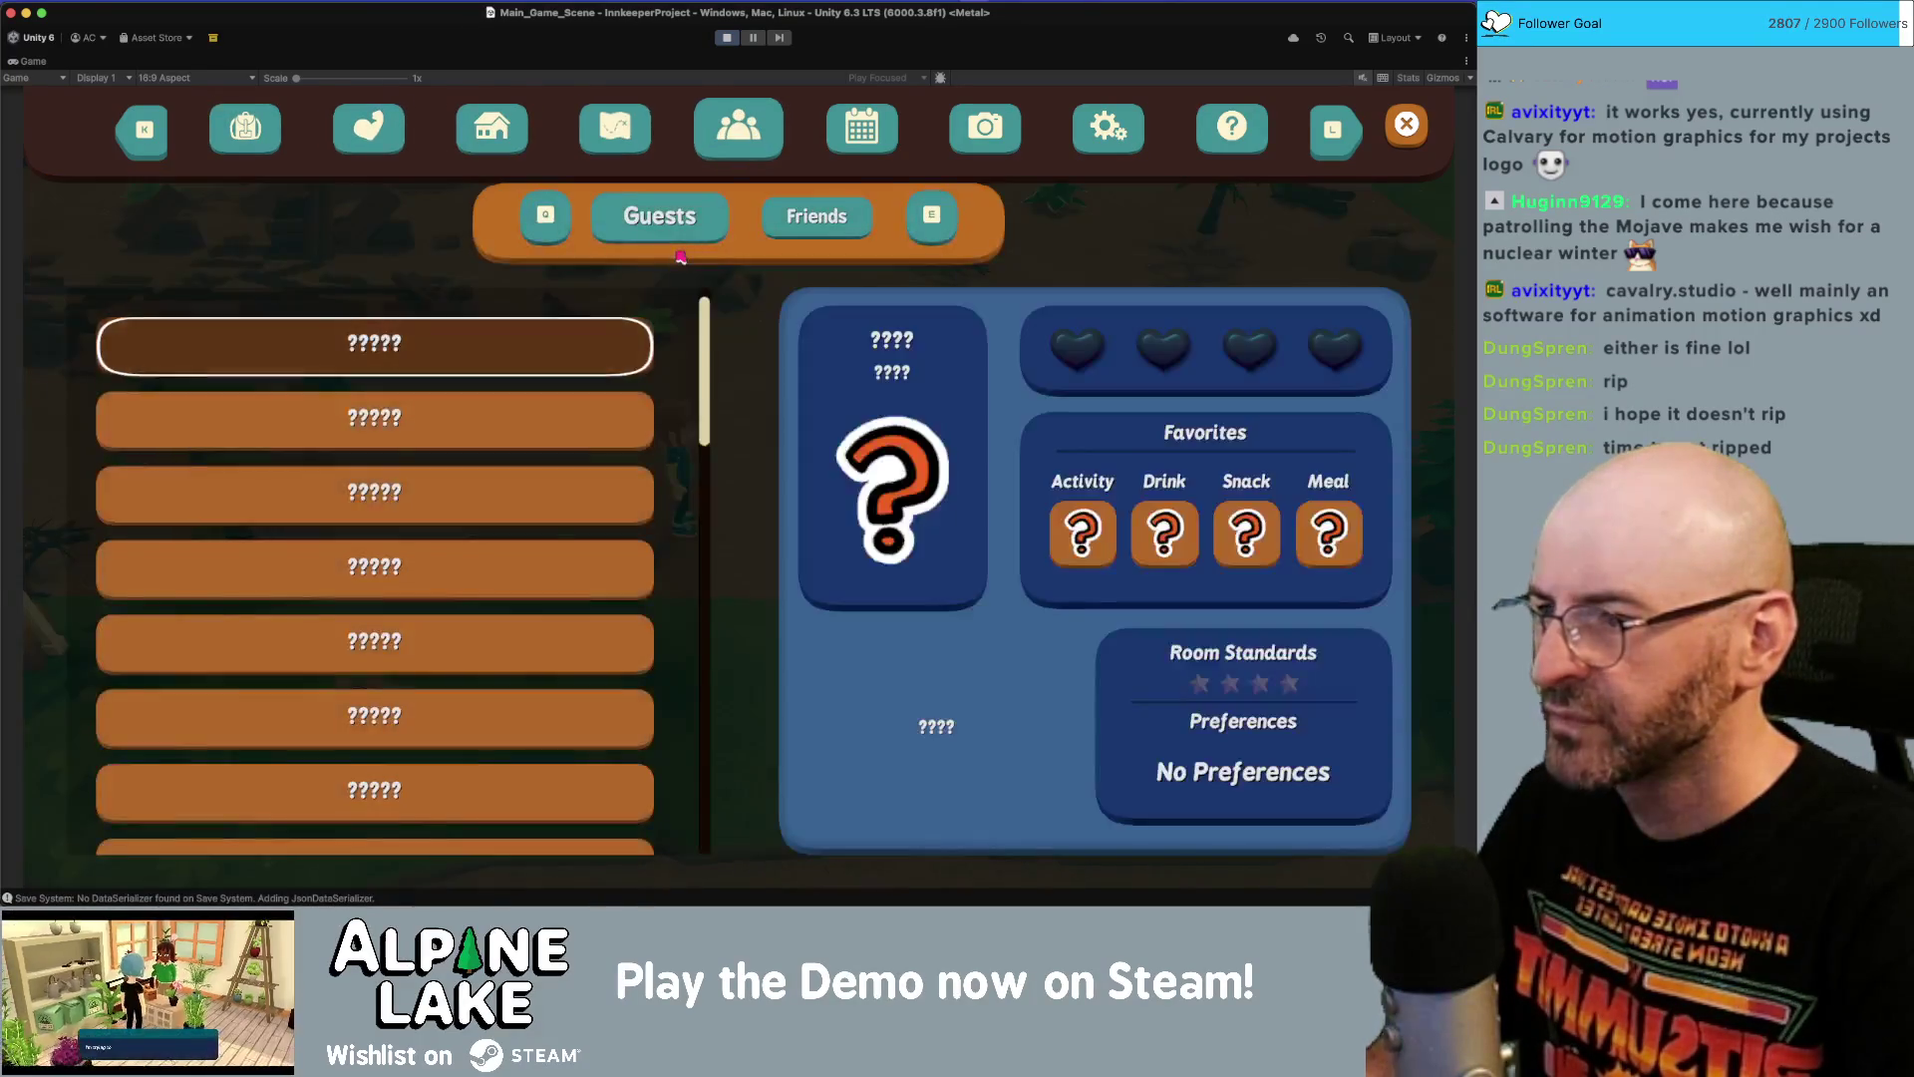
scroll(681, 258, down, 1)
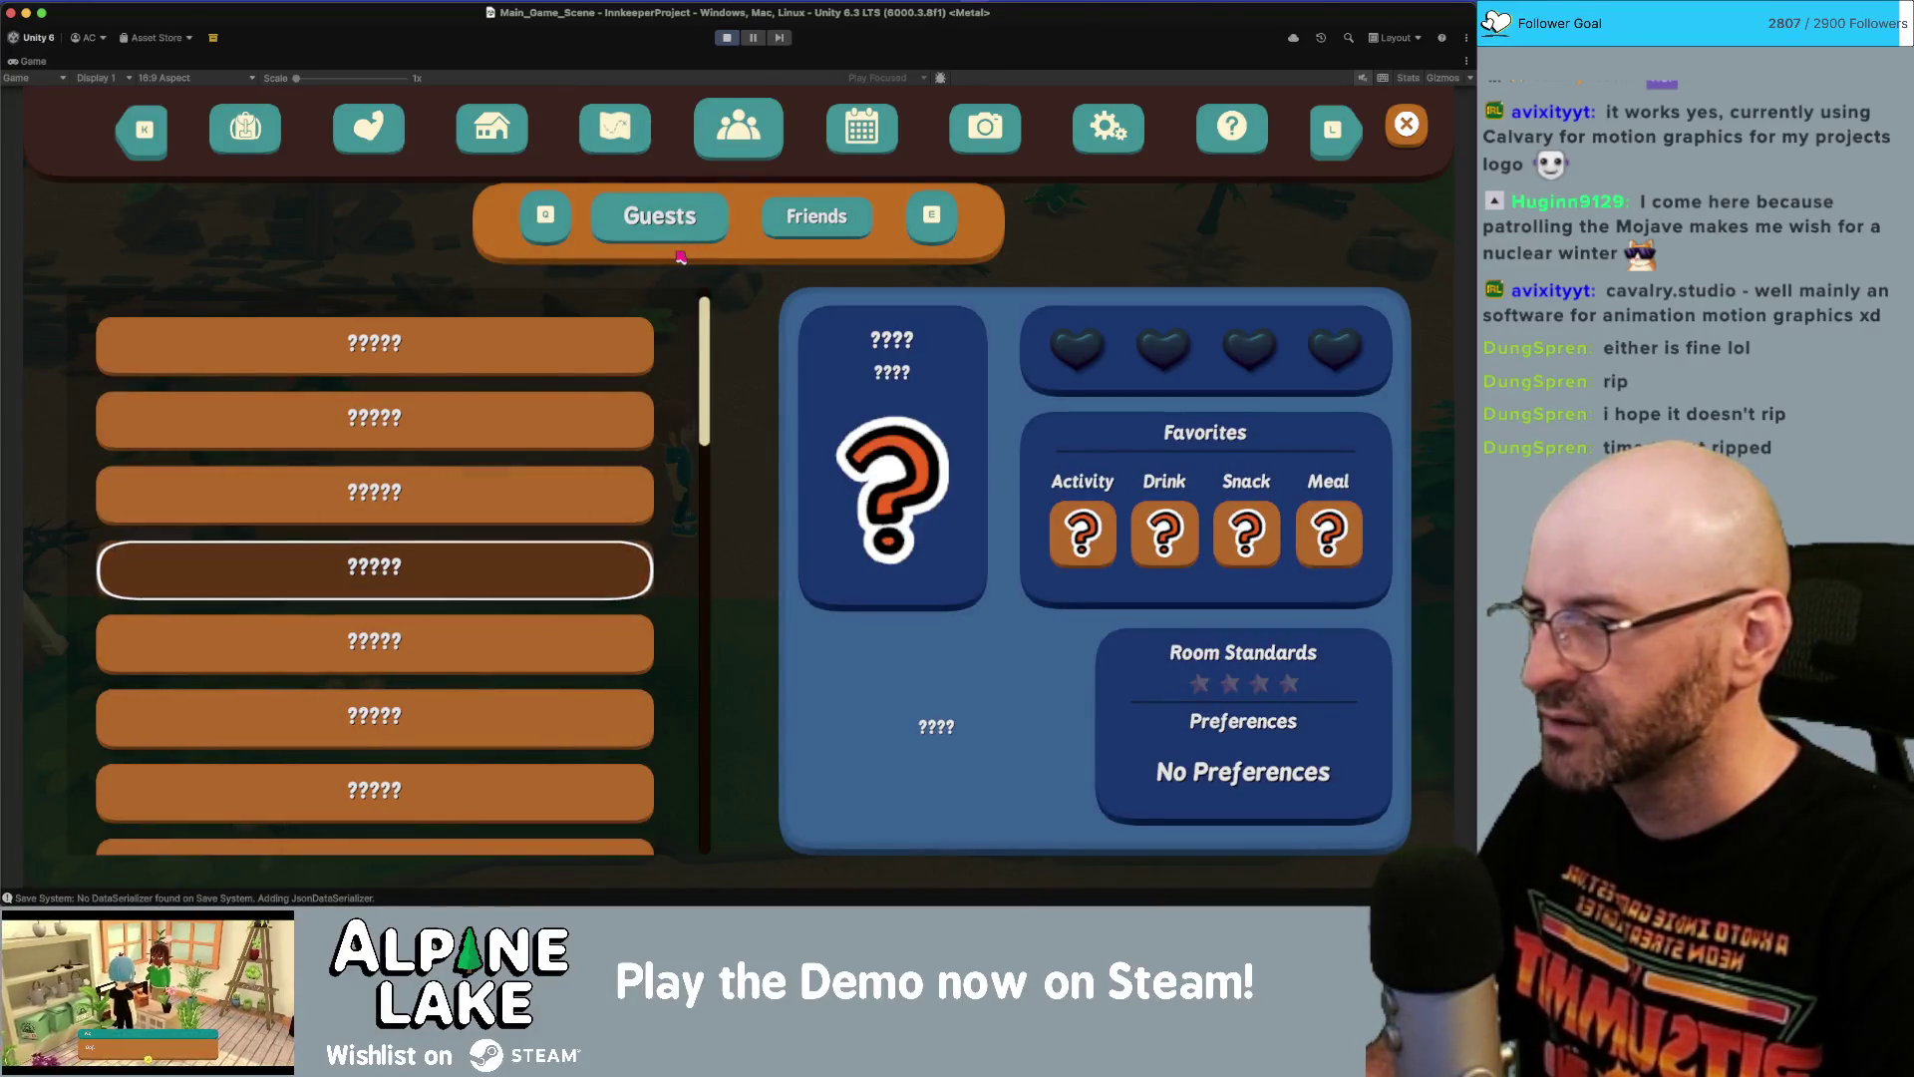
key(l)
scroll(681, 257, down, 2)
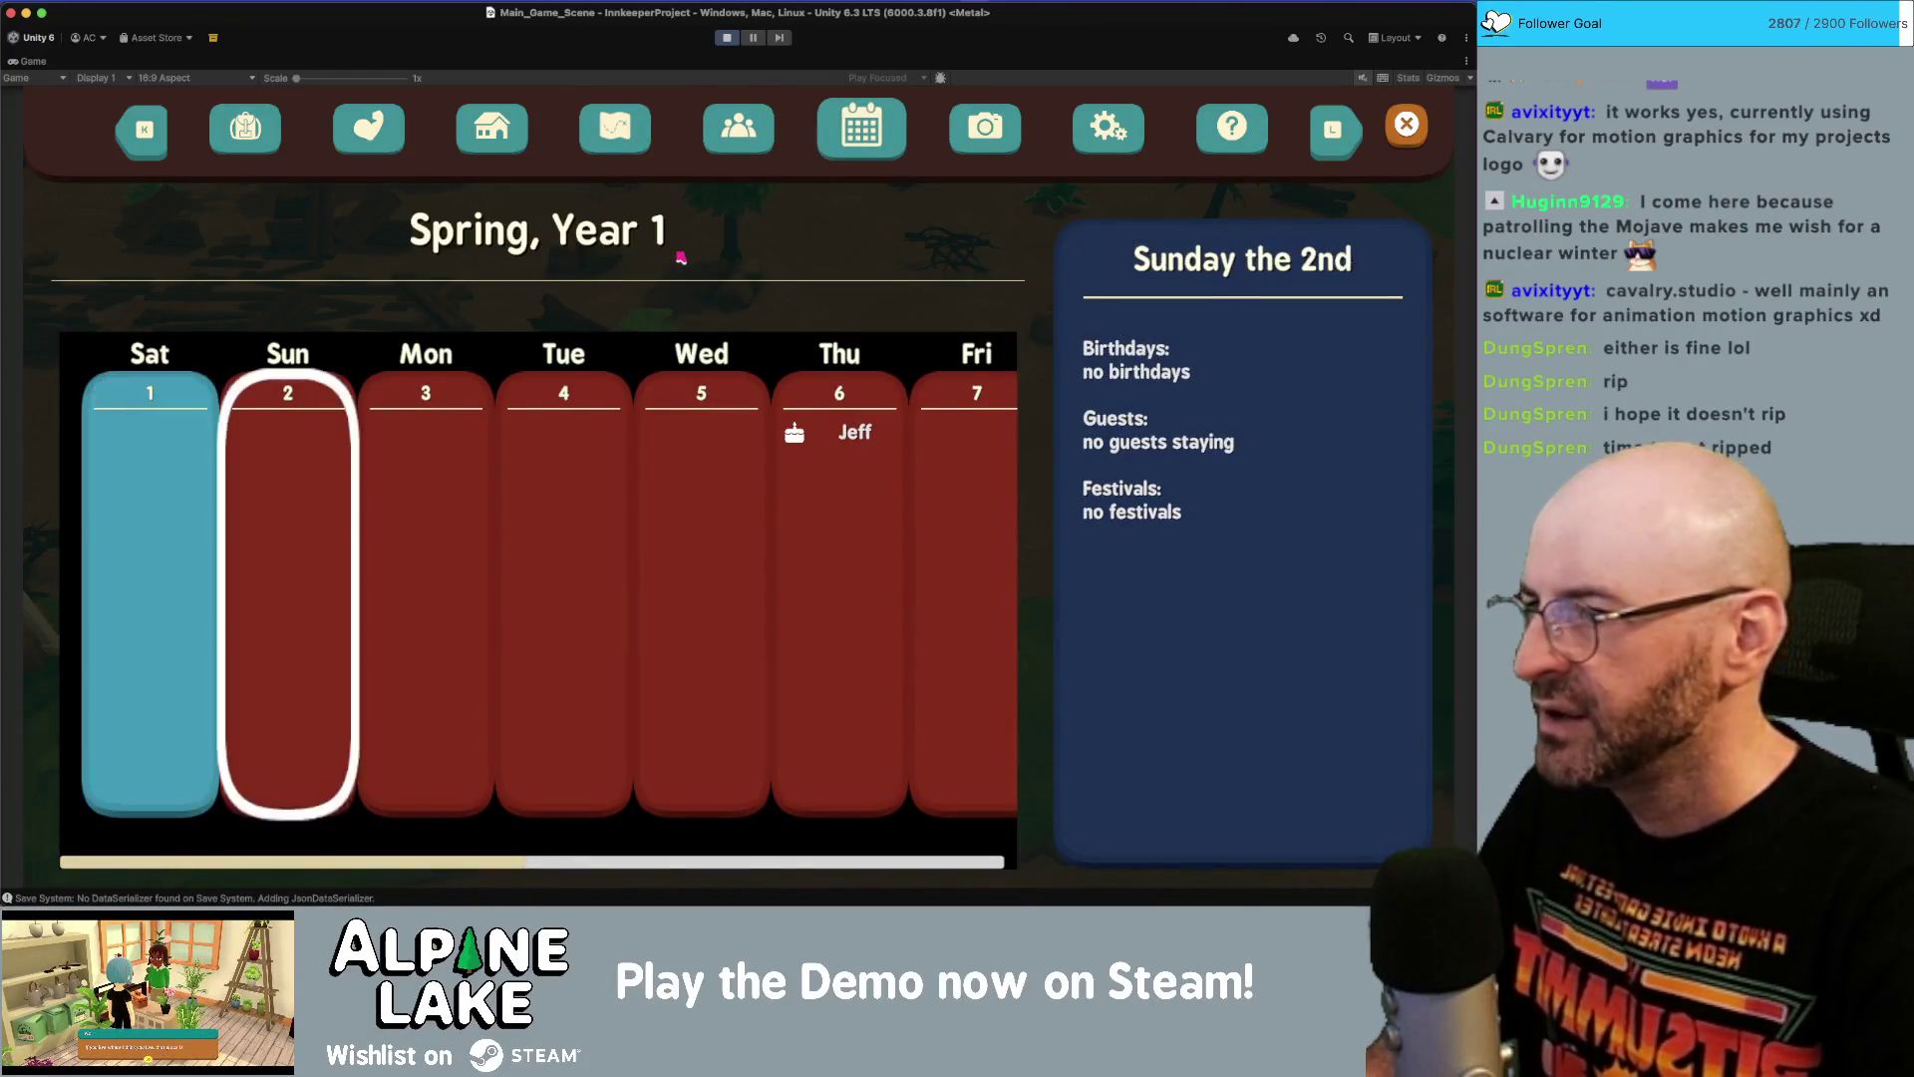
key(l)
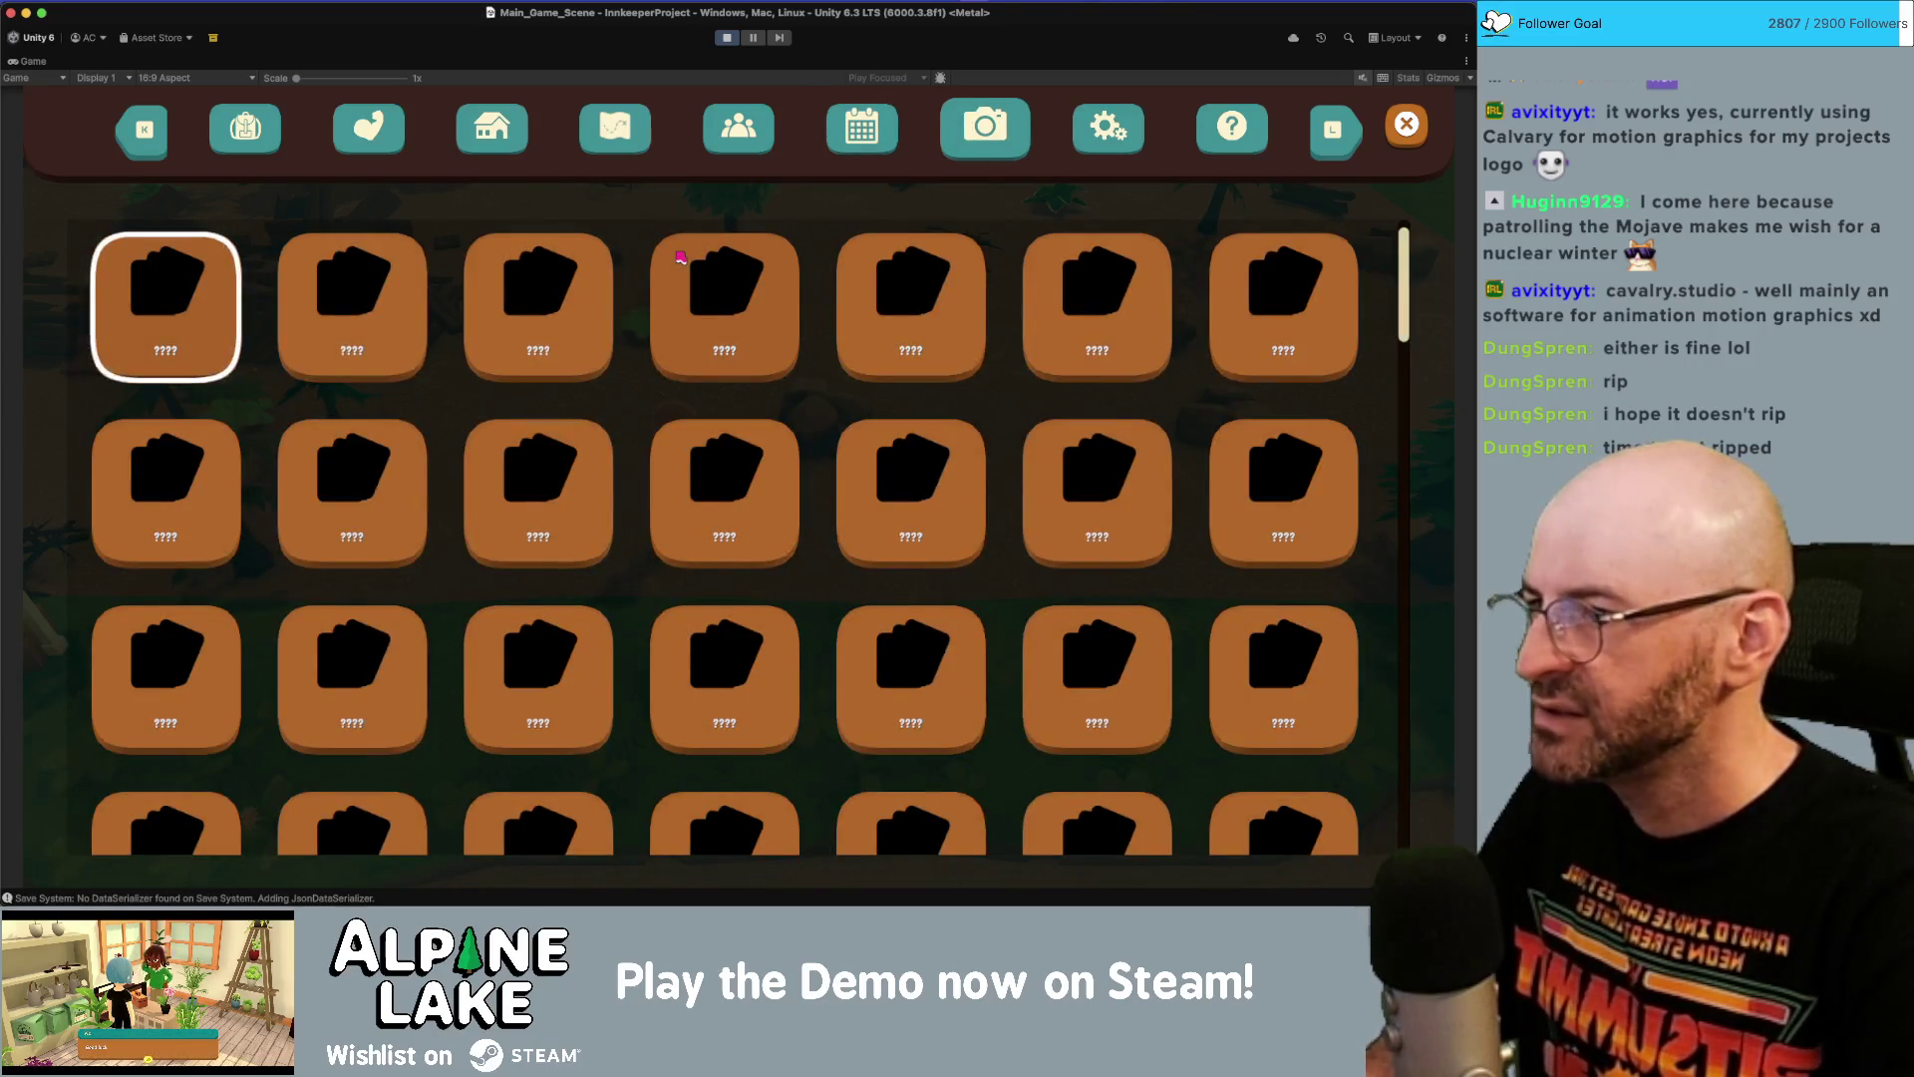
scroll(681, 258, down, 1)
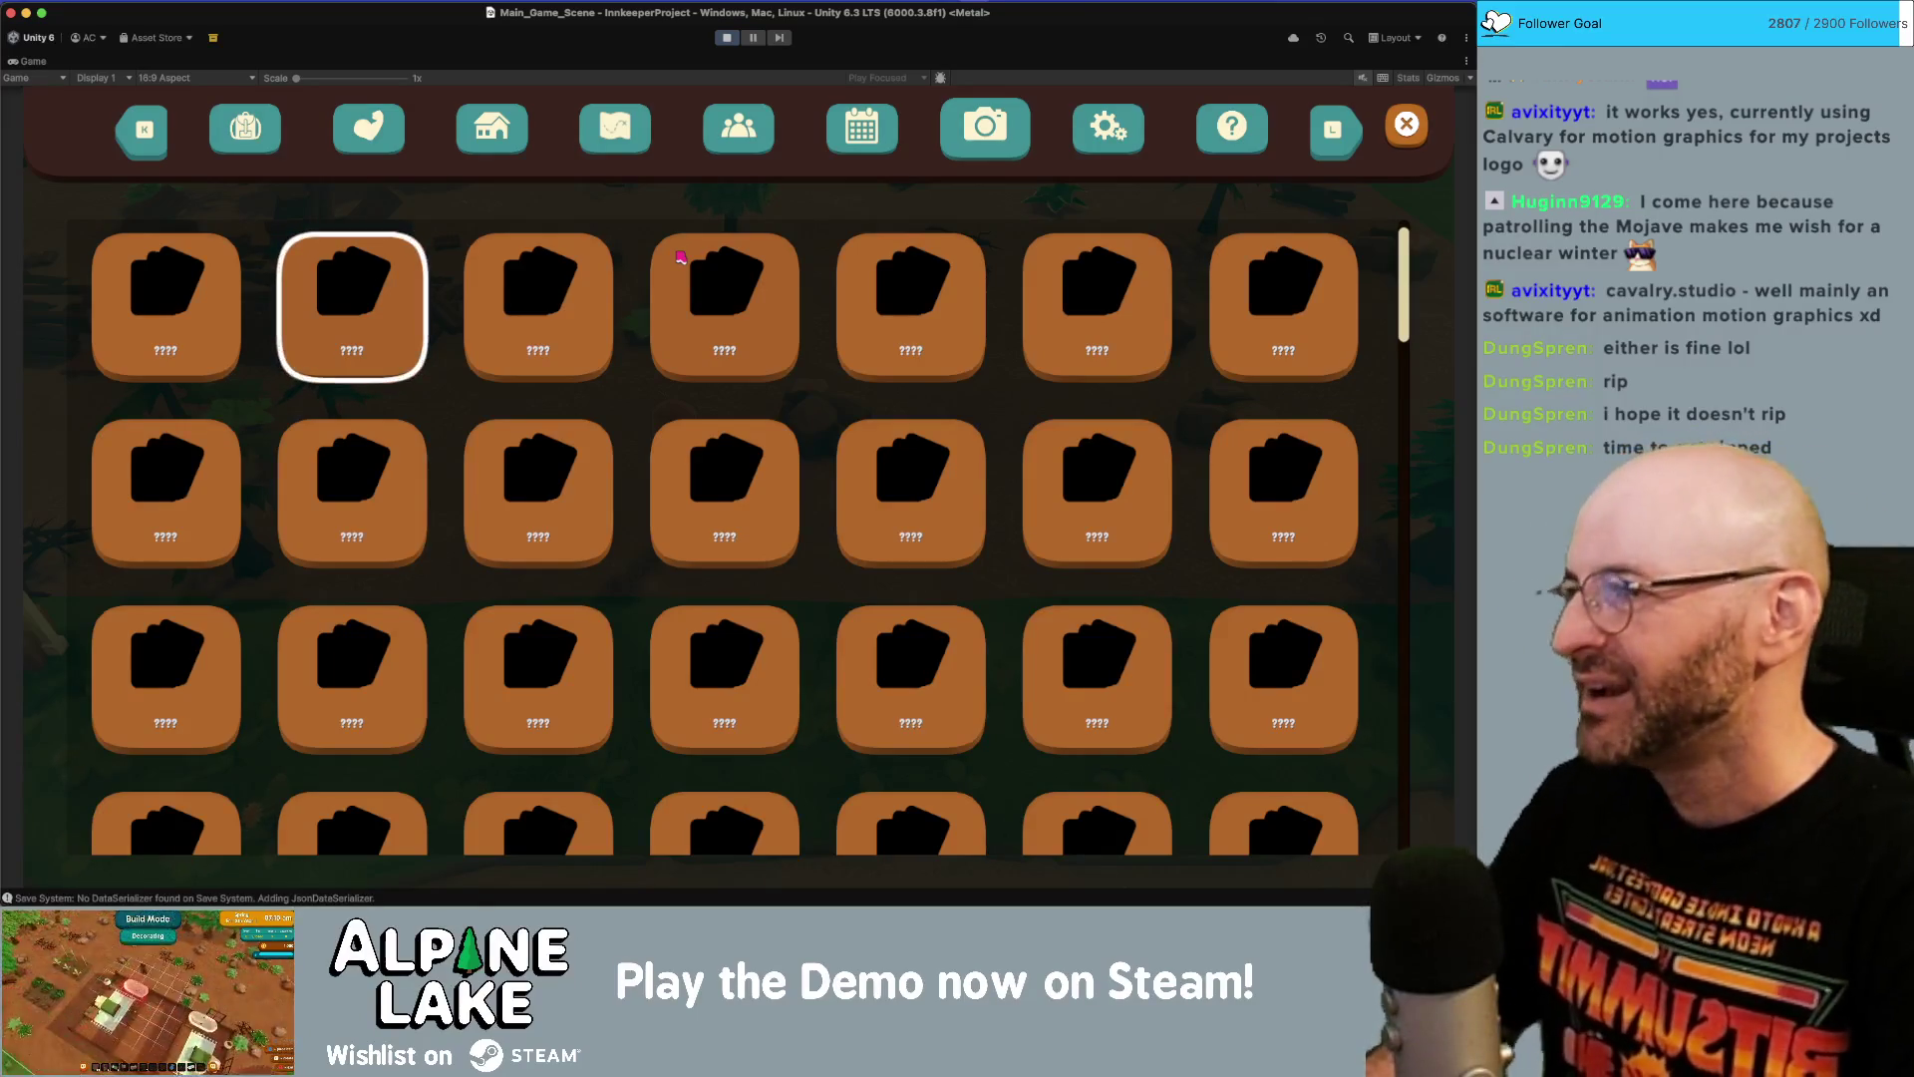
scroll(681, 257, up, 1)
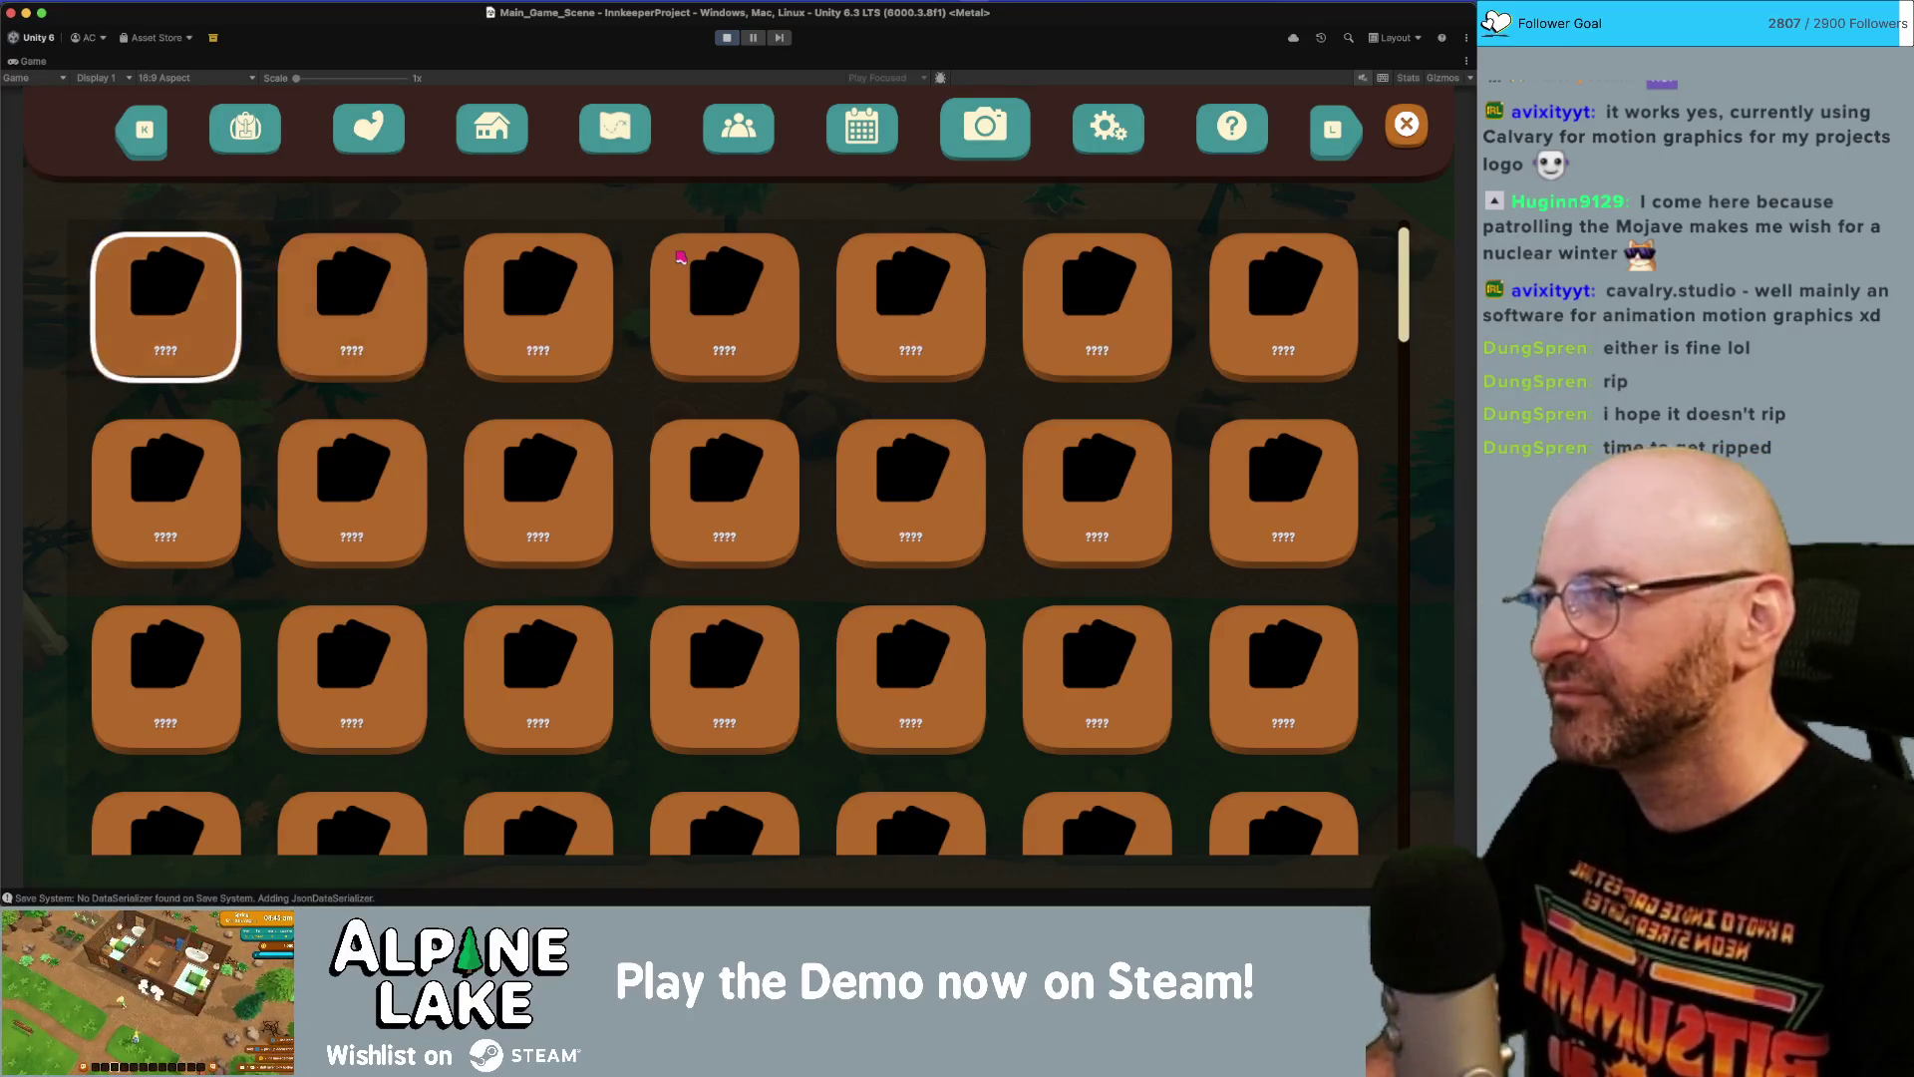
key(k)
key(k)
key(k)
key(k)
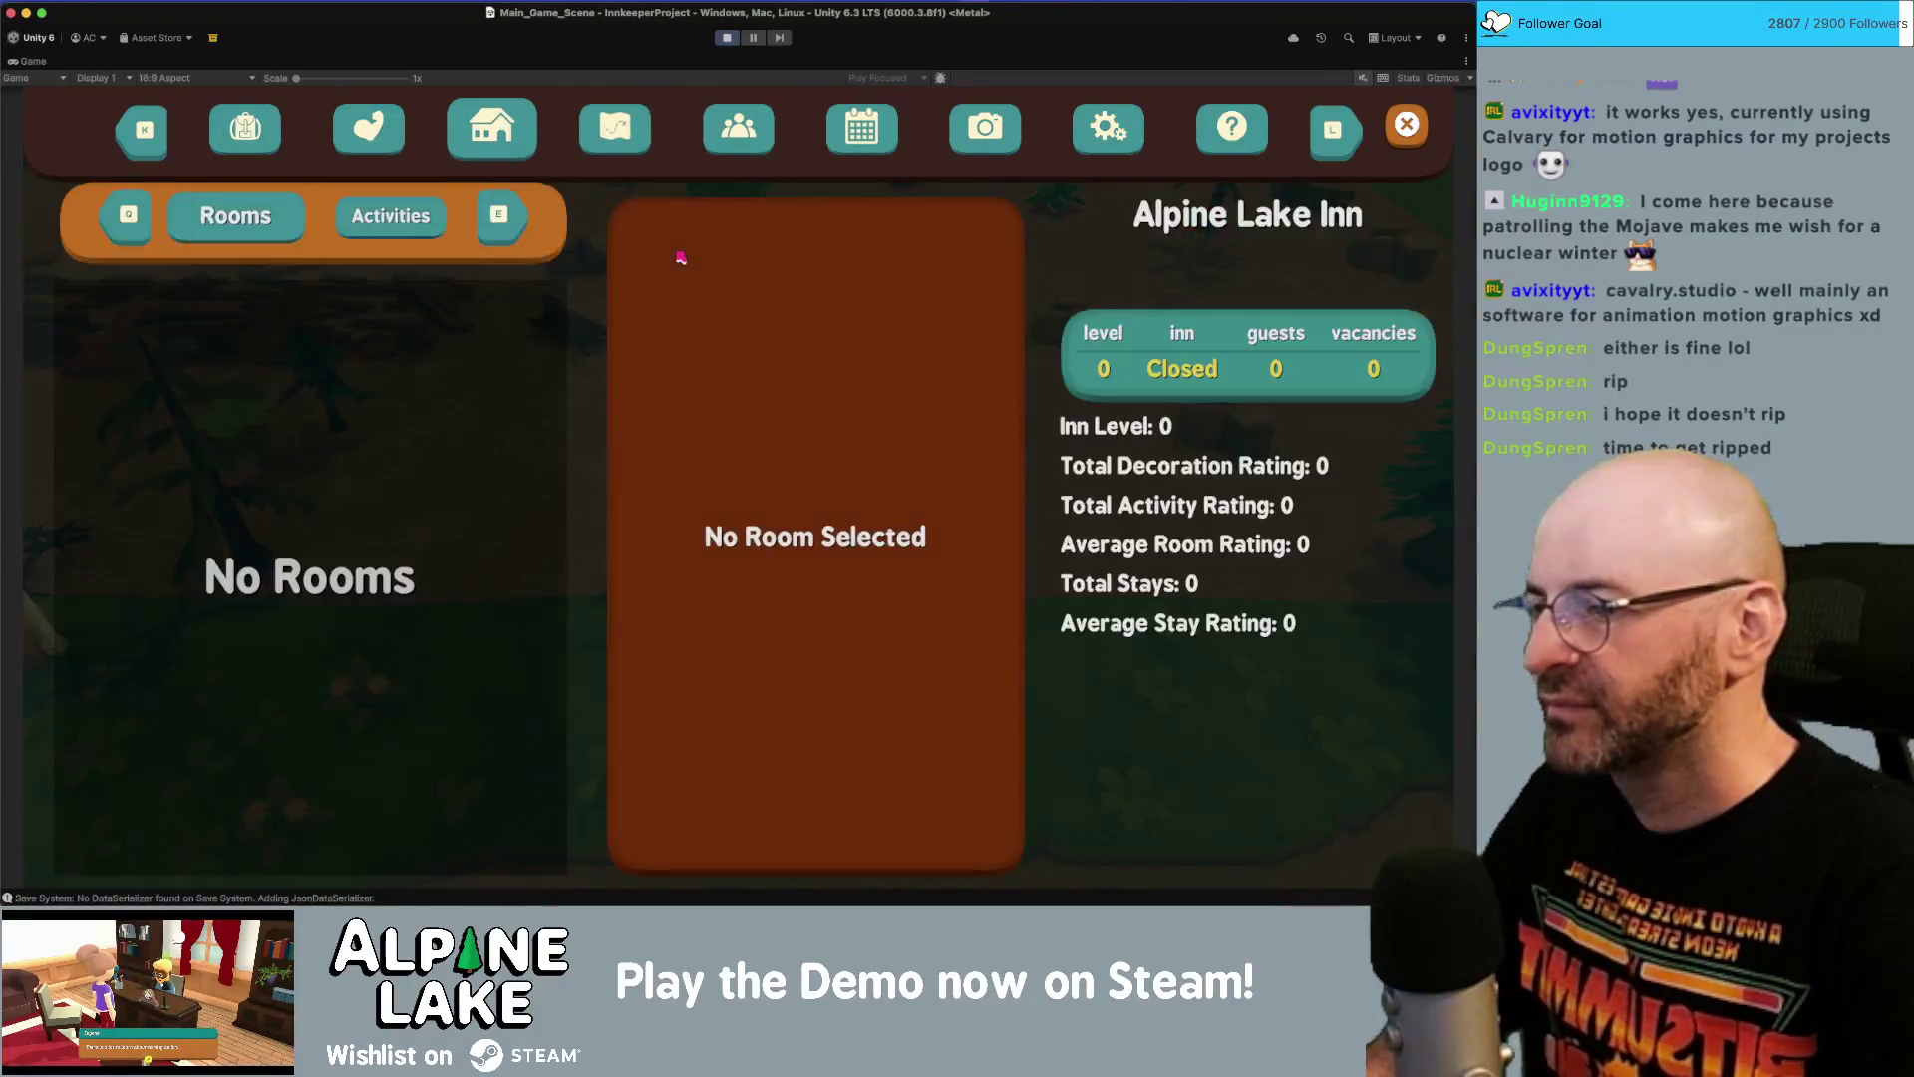
key(k)
key(Left)
key(Left)
key(Left)
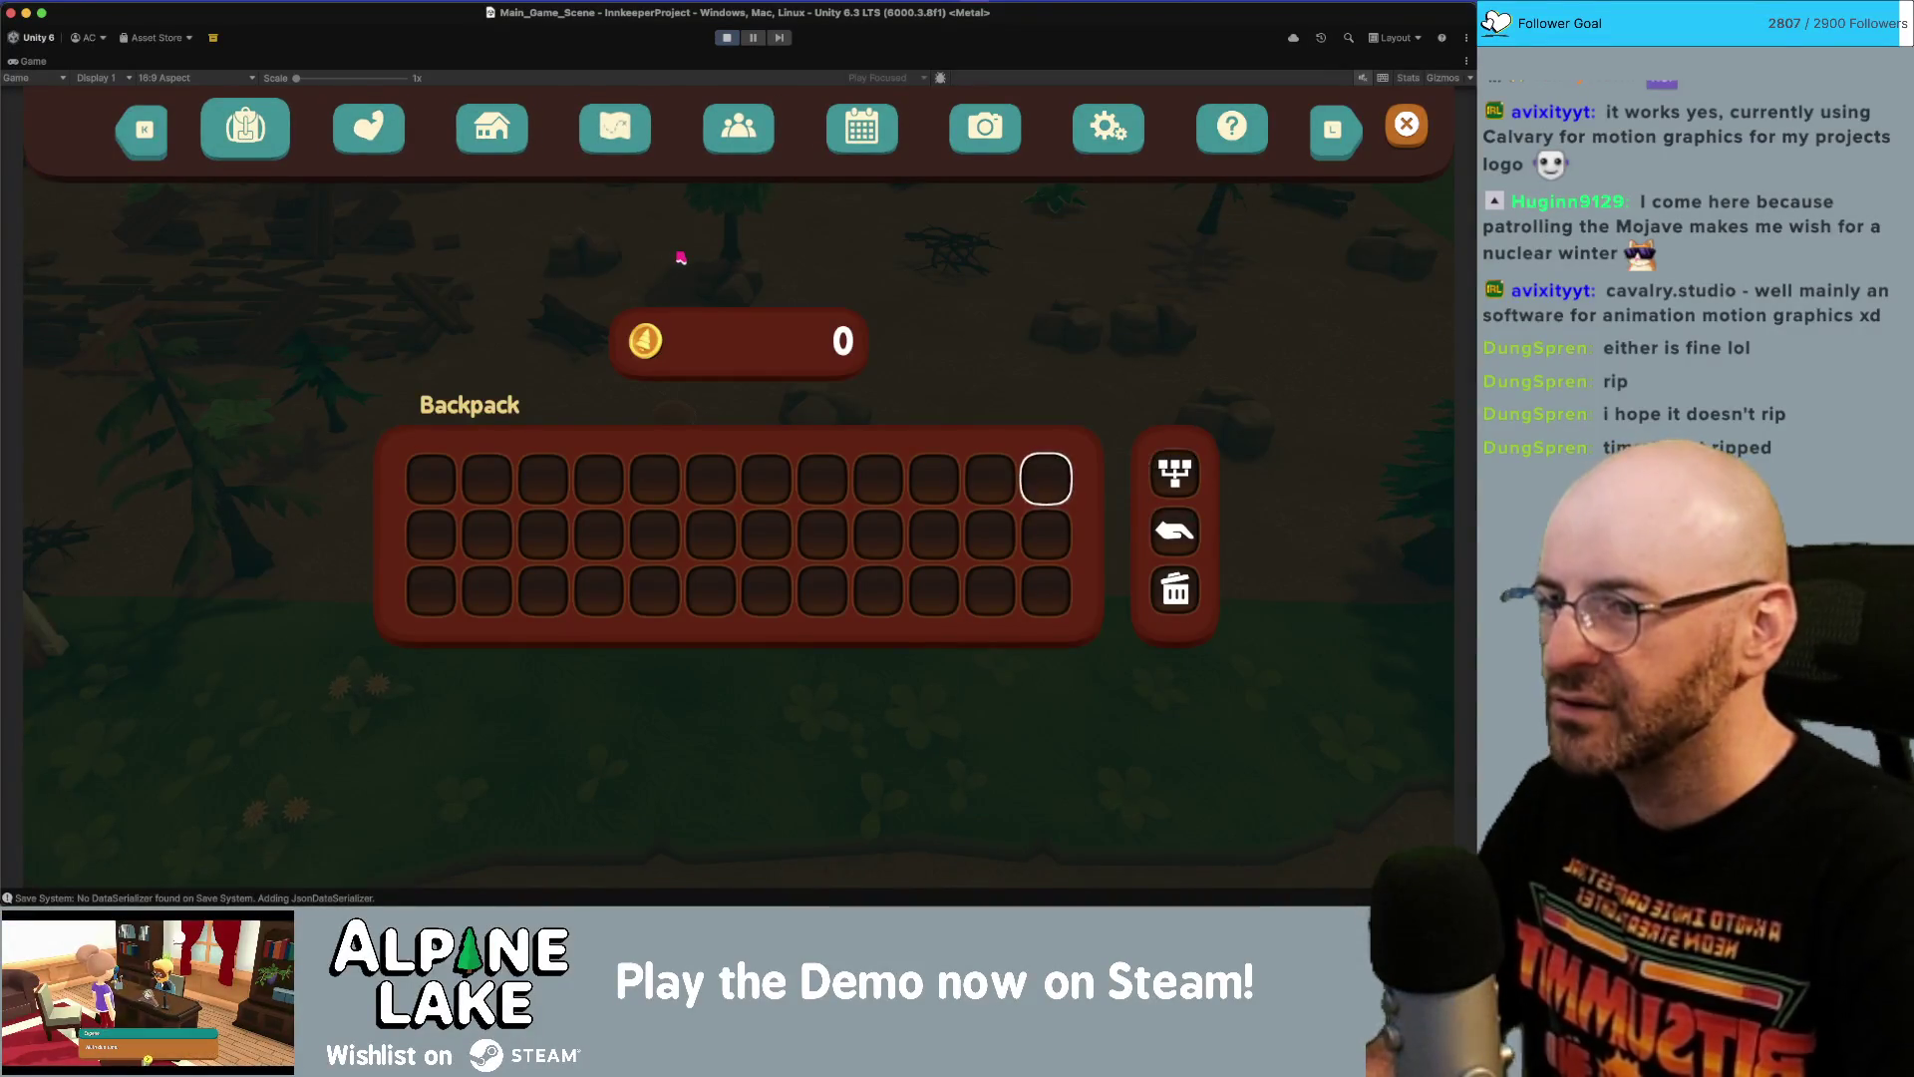
key(Left)
key(Left)
key(Left)
key(Right)
key(Right)
key(Right)
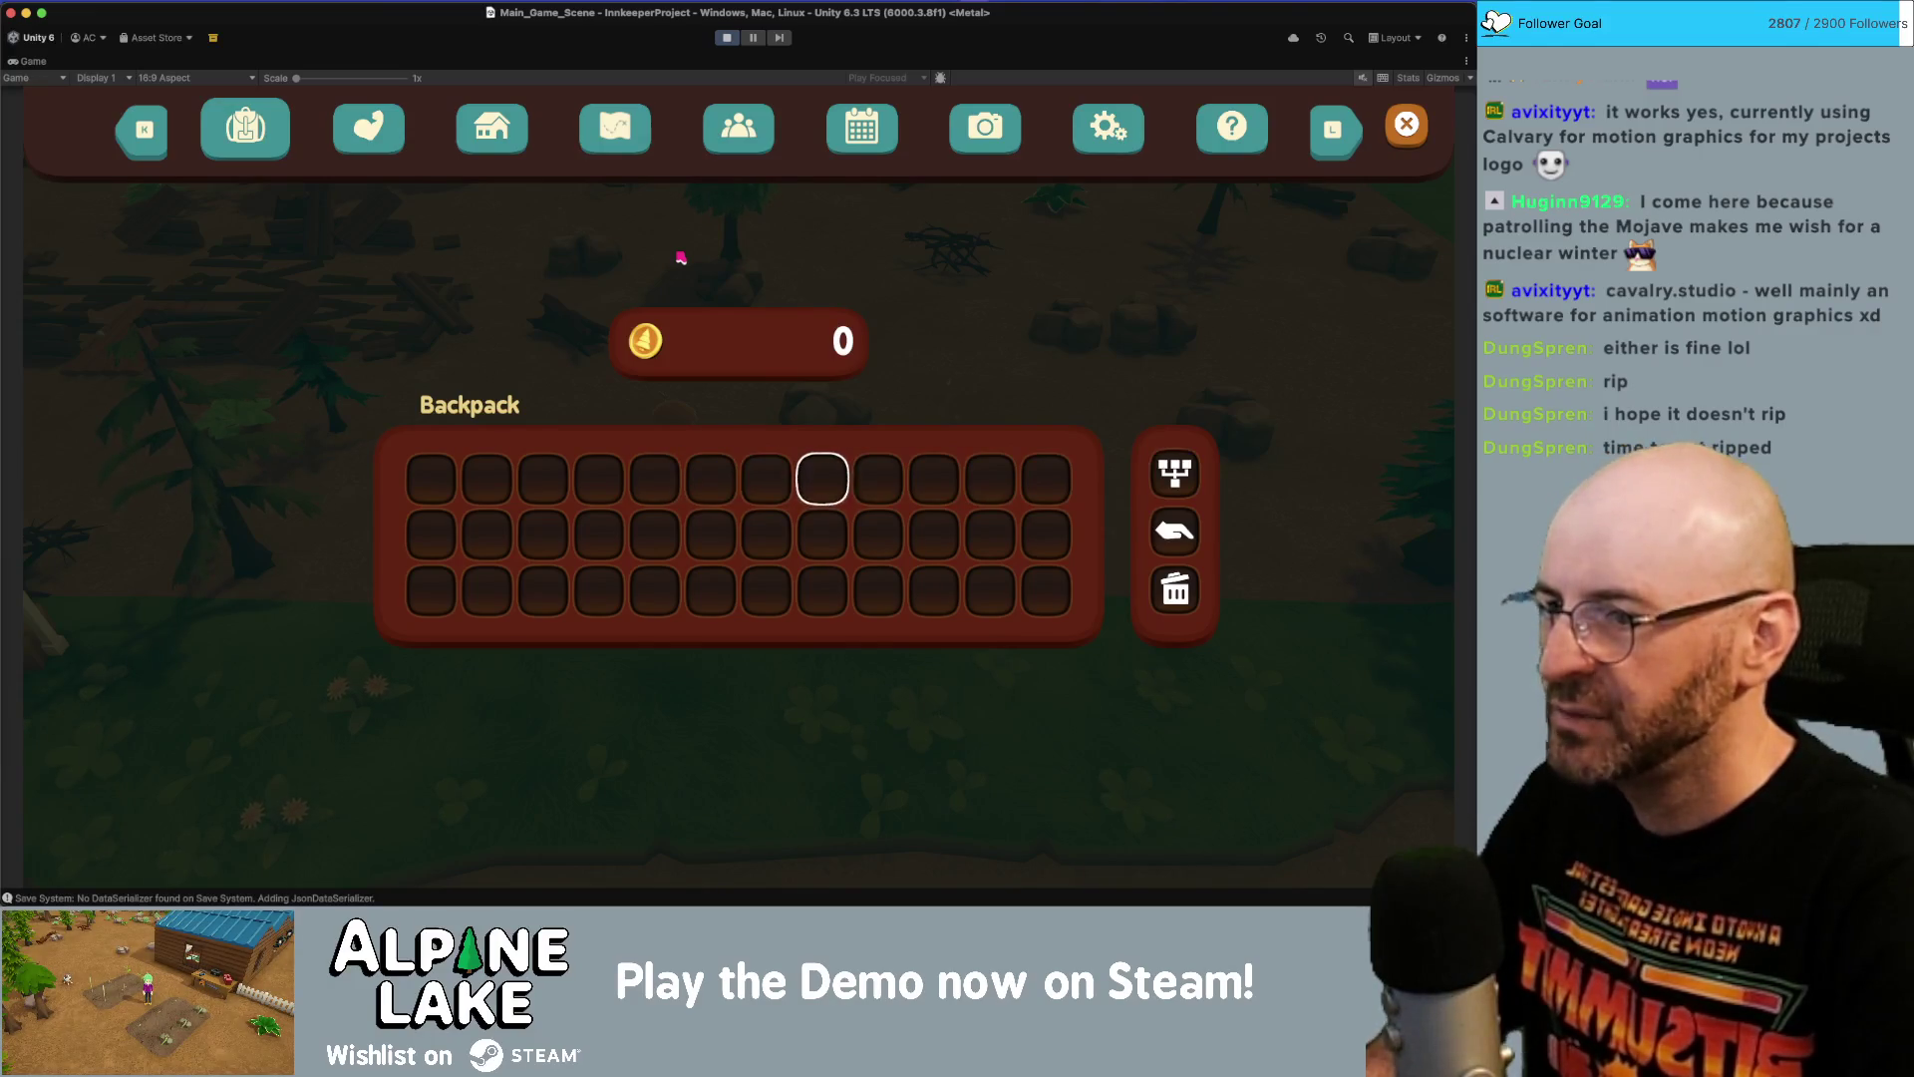